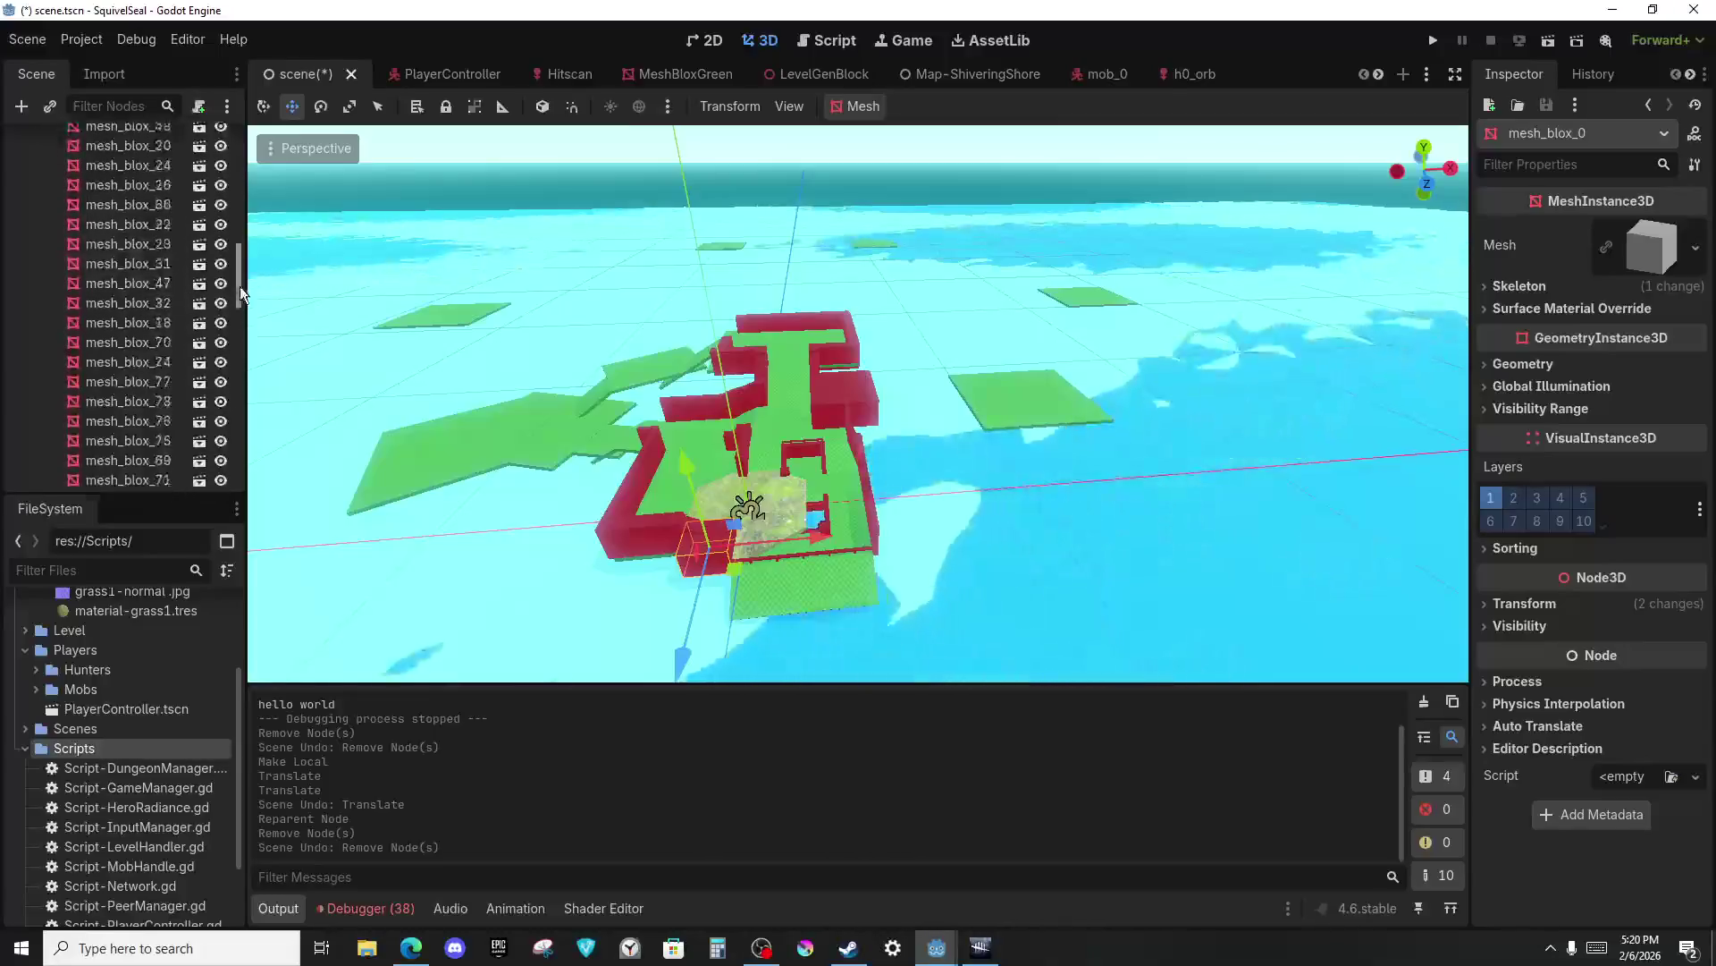
{"action": "scroll", "coordinate": [190, 261], "scroll_direction": "down", "scroll_amount": 2}
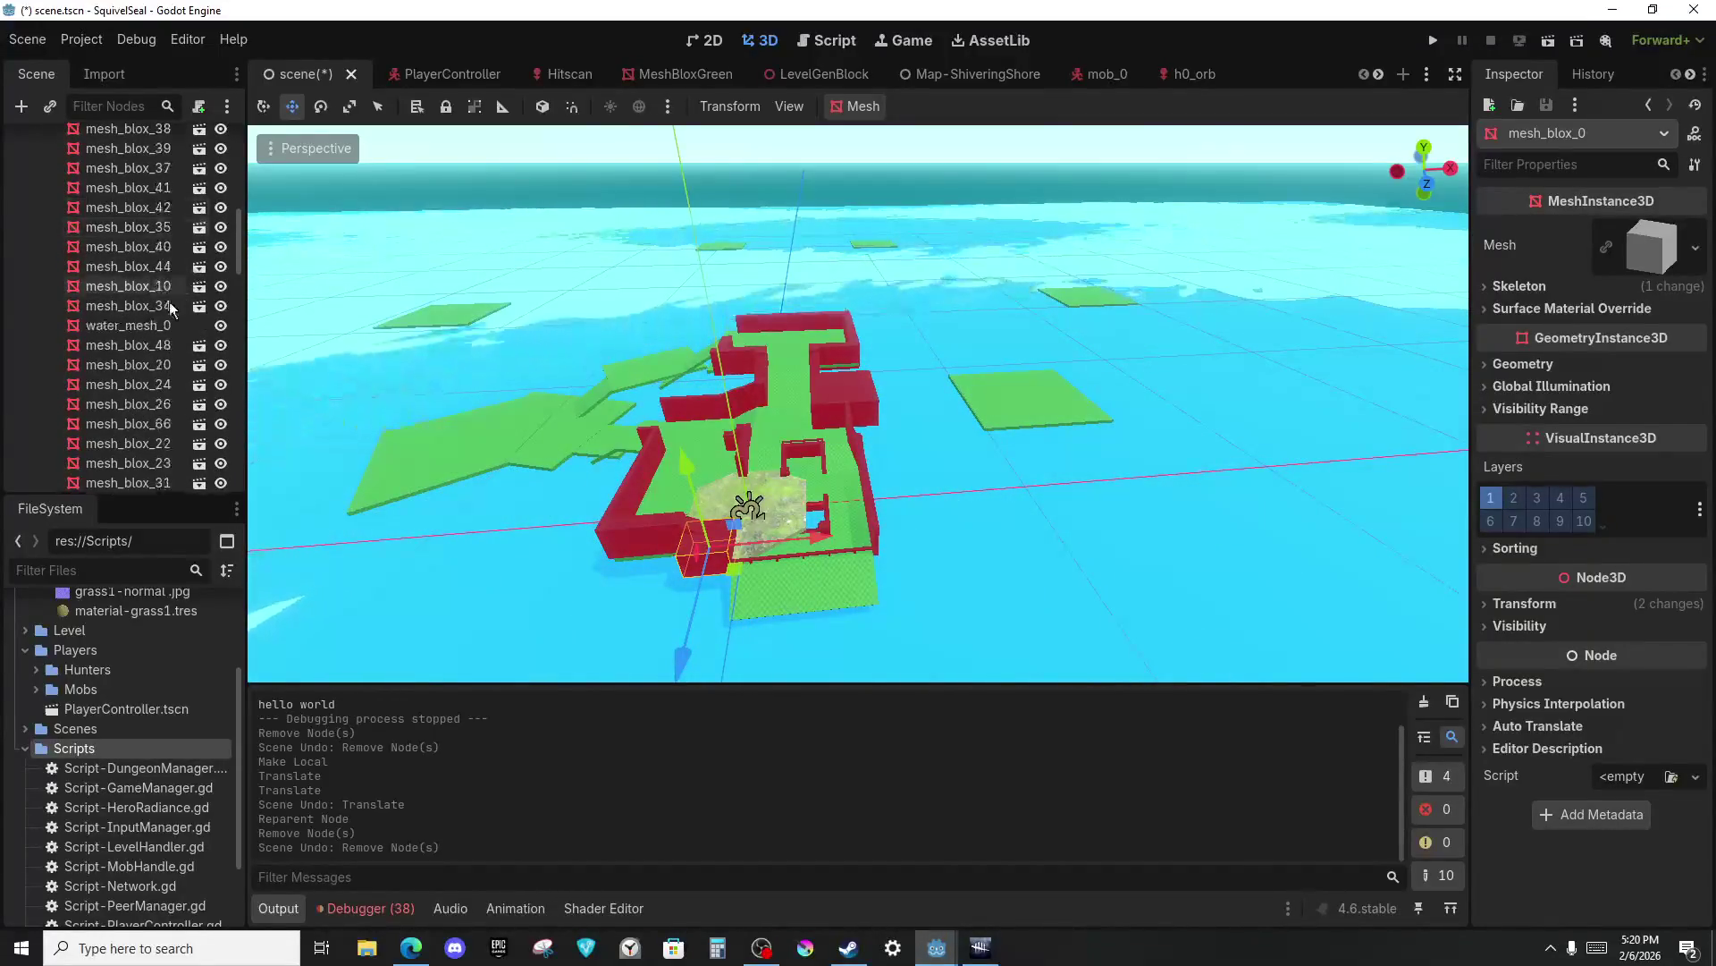
Delete the first range of mesh_blox blocks, down to mesh_blox_34.
{"action": "left_click", "coordinate": [138, 303], "text": "shift"}
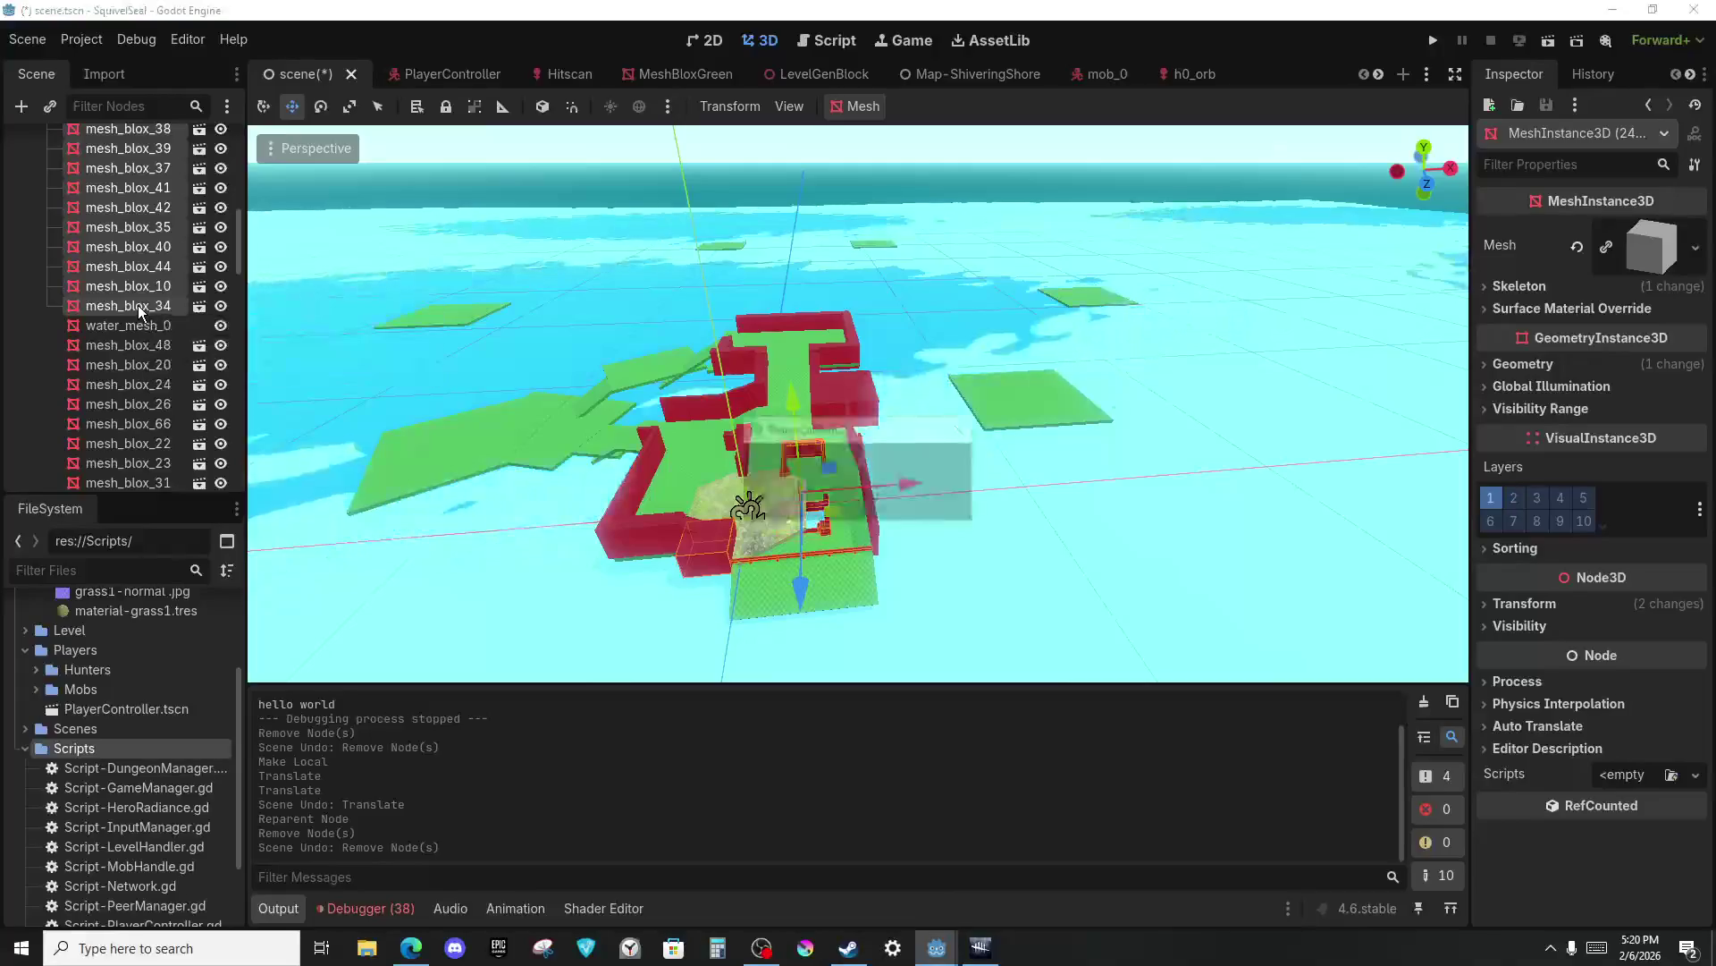
{"action": "key", "text": "Delete"}
Delete the remaining mesh_blox_48 through mesh_blox_11 blocks, then save and run the game.
{"action": "scroll", "coordinate": [161, 283], "scroll_direction": "up", "scroll_amount": 5}
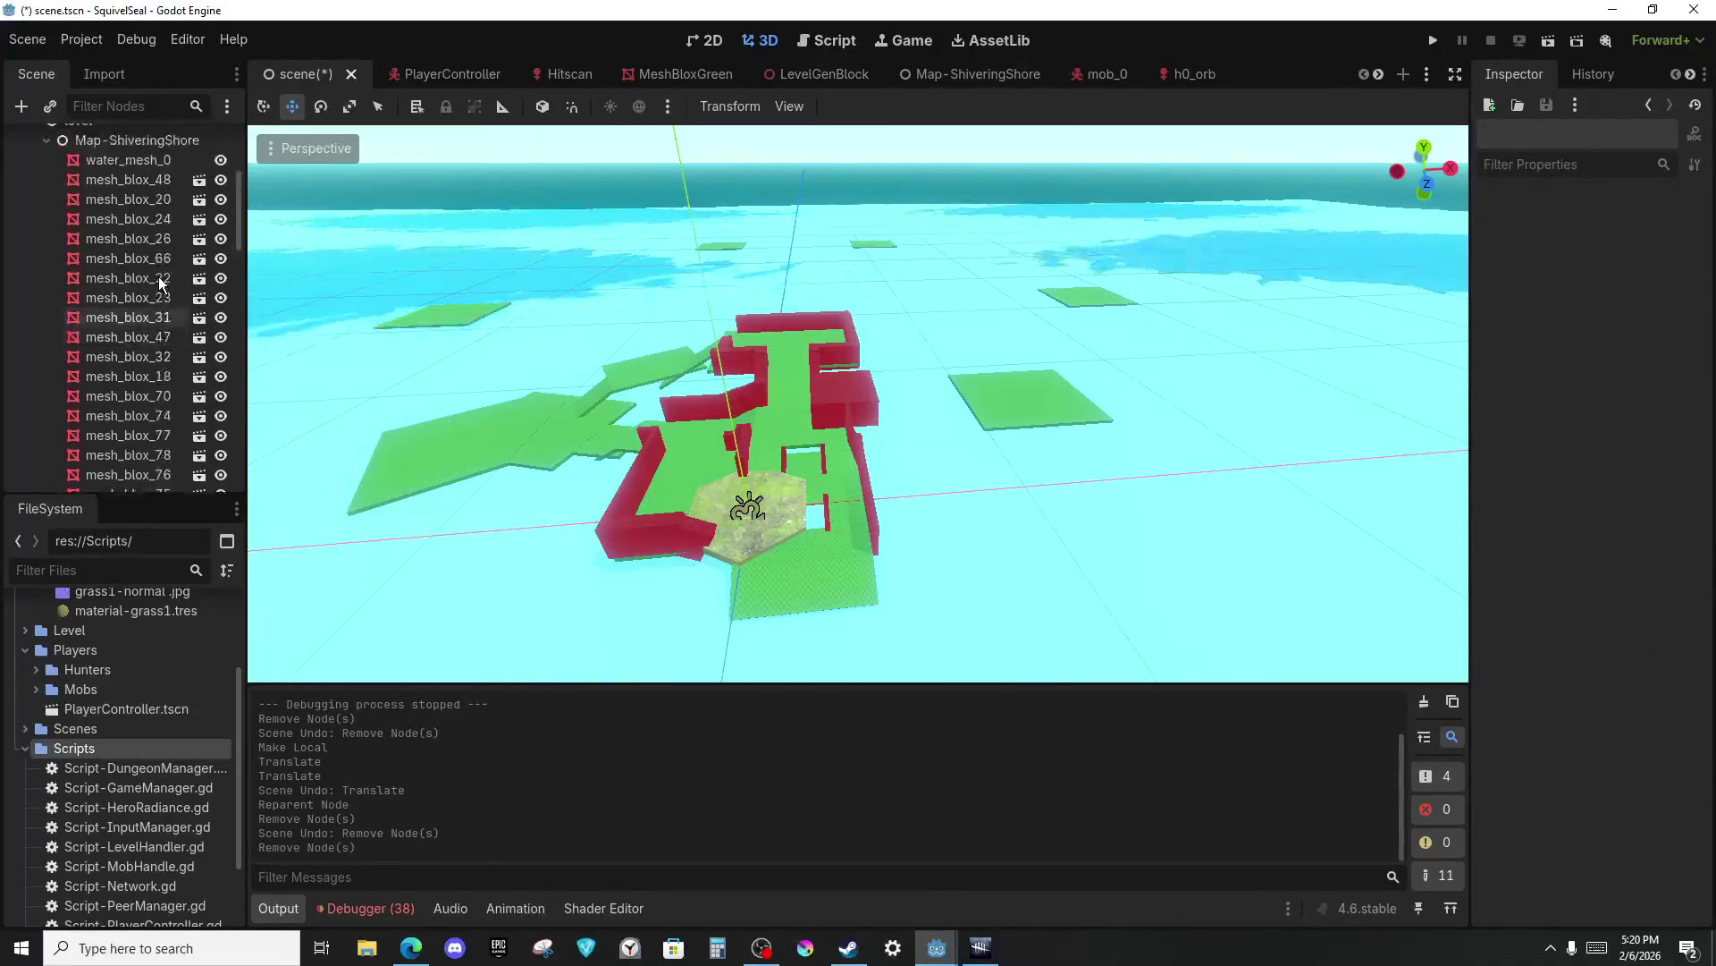
{"action": "left_click", "coordinate": [138, 266]}
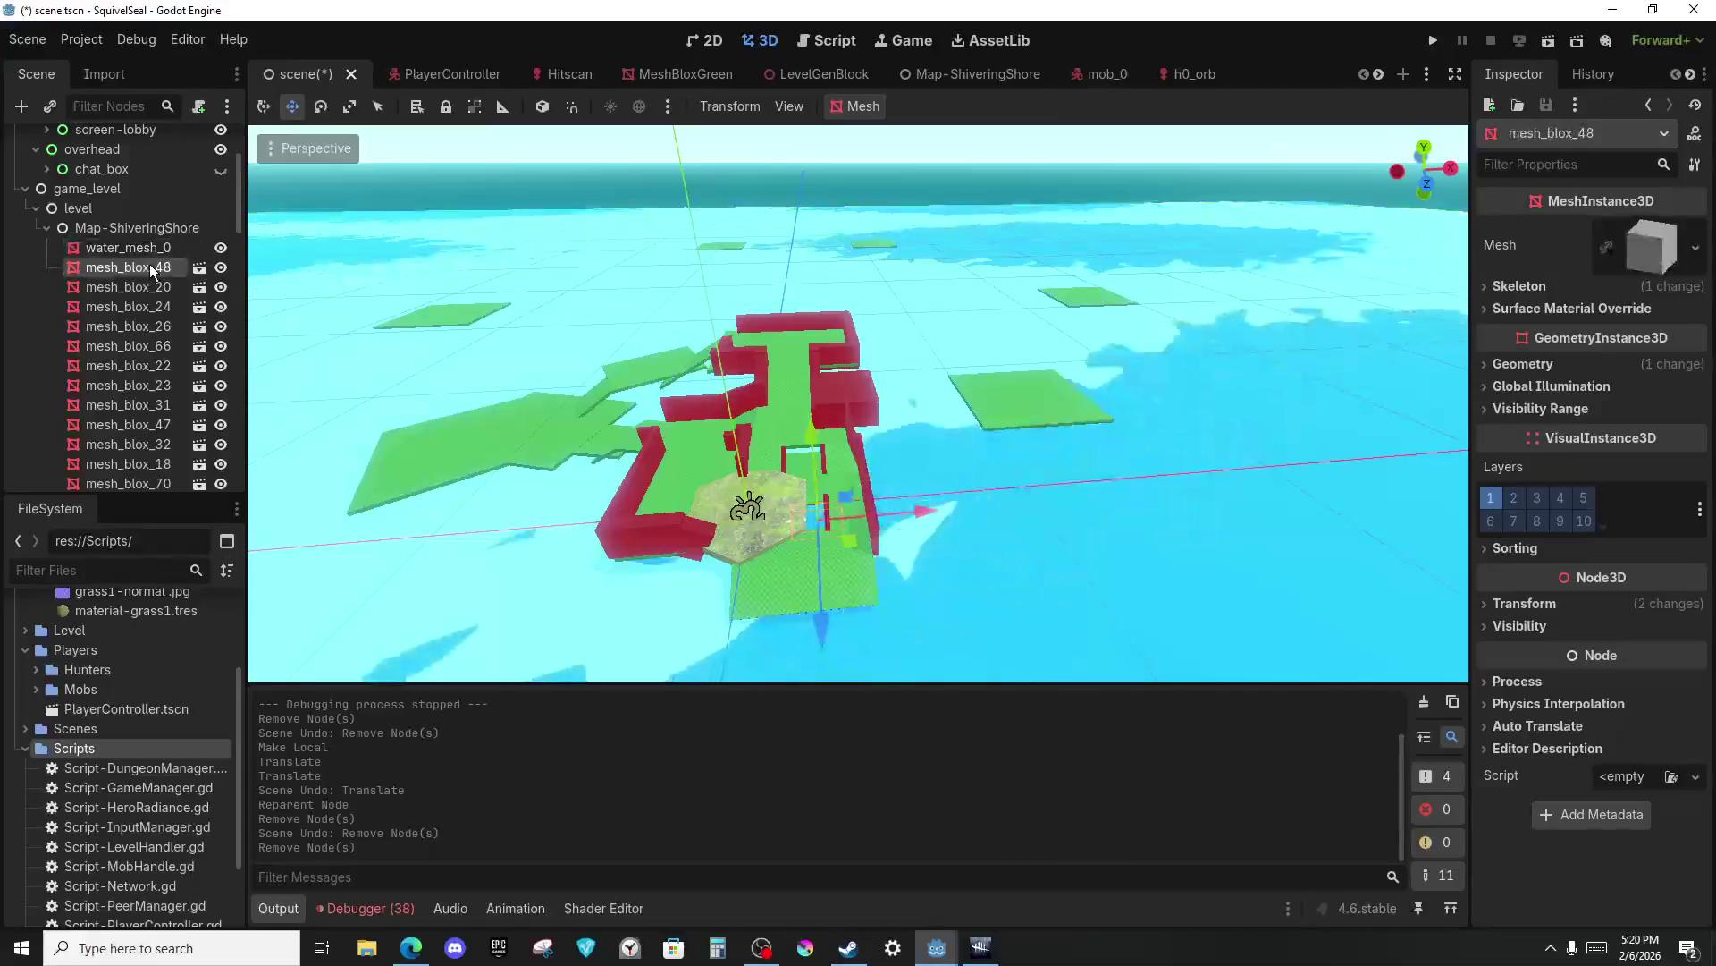
{"action": "scroll", "coordinate": [149, 264], "scroll_direction": "down", "scroll_amount": 5}
{"action": "scroll", "coordinate": [149, 265], "scroll_direction": "down", "scroll_amount": 10}
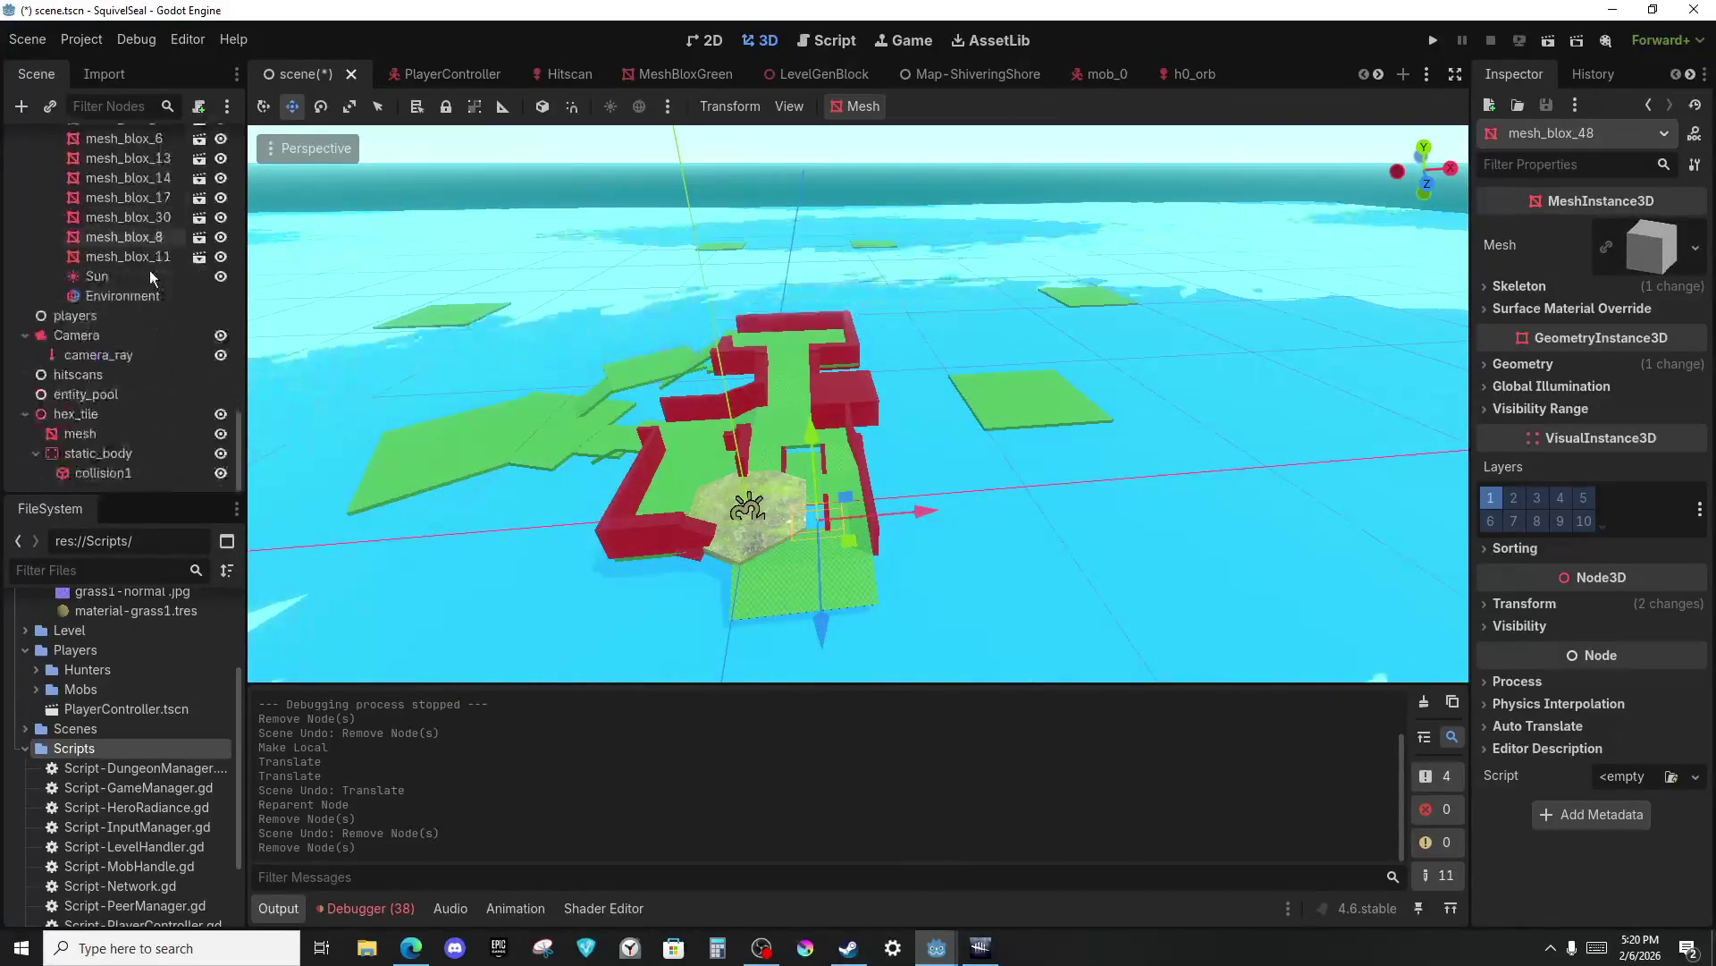
{"action": "left_click", "coordinate": [144, 258], "text": "shift"}
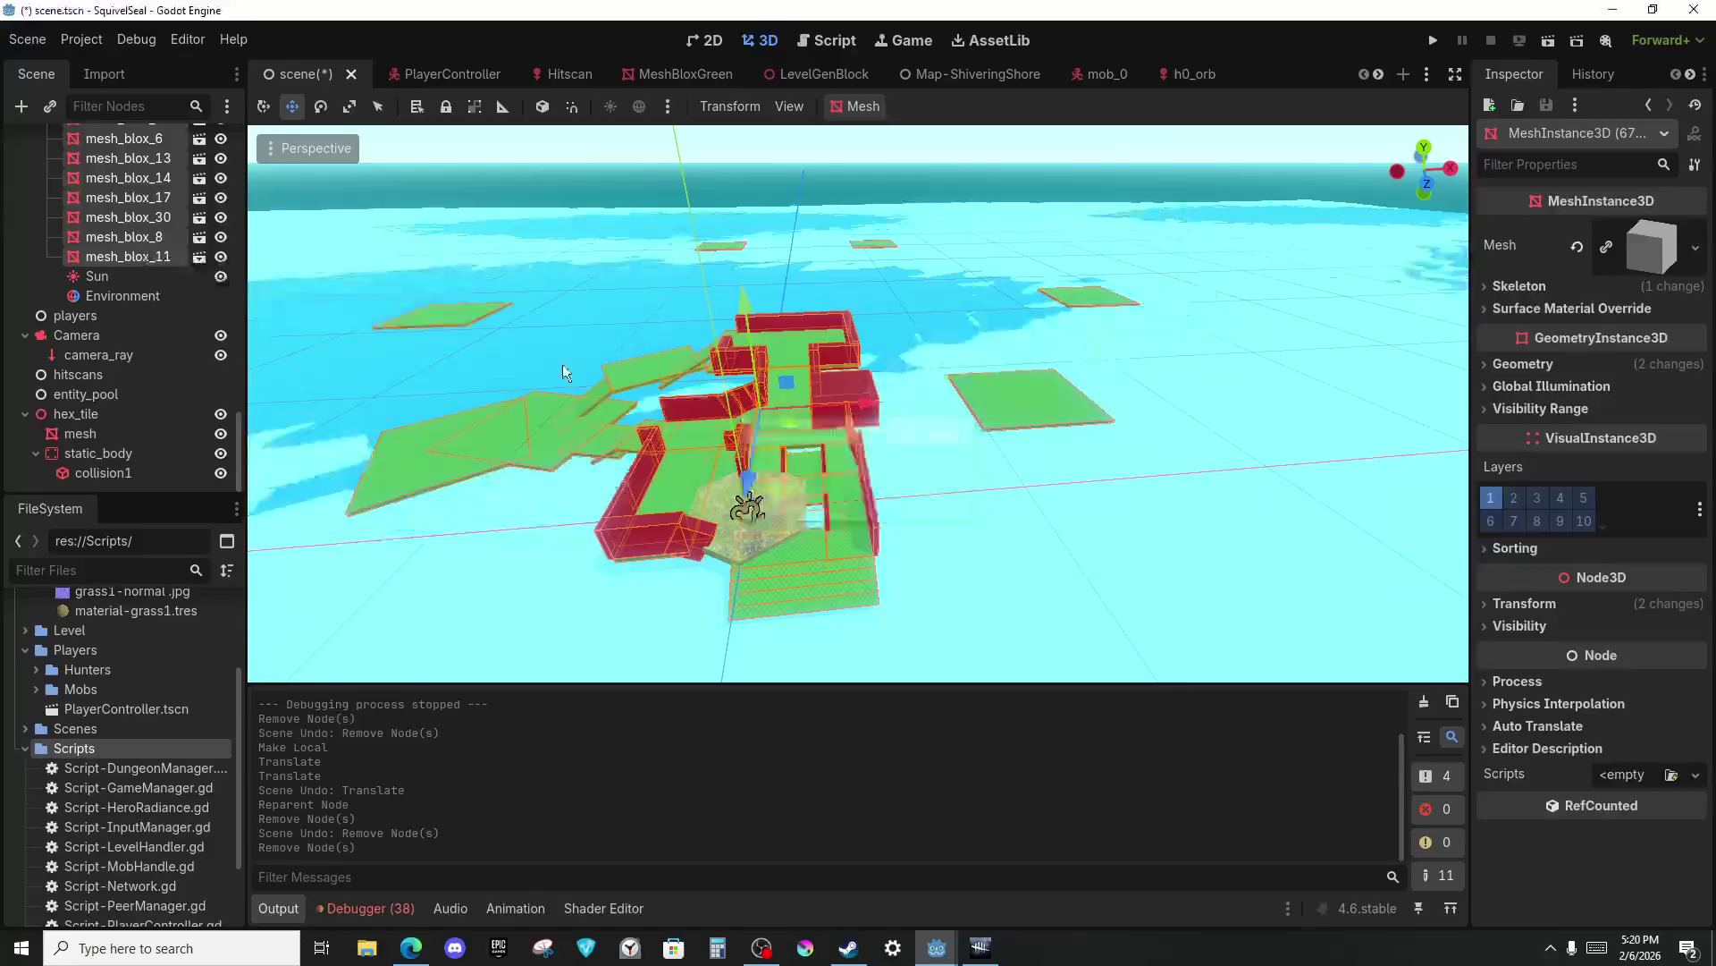
{"action": "key", "text": "Delete"}
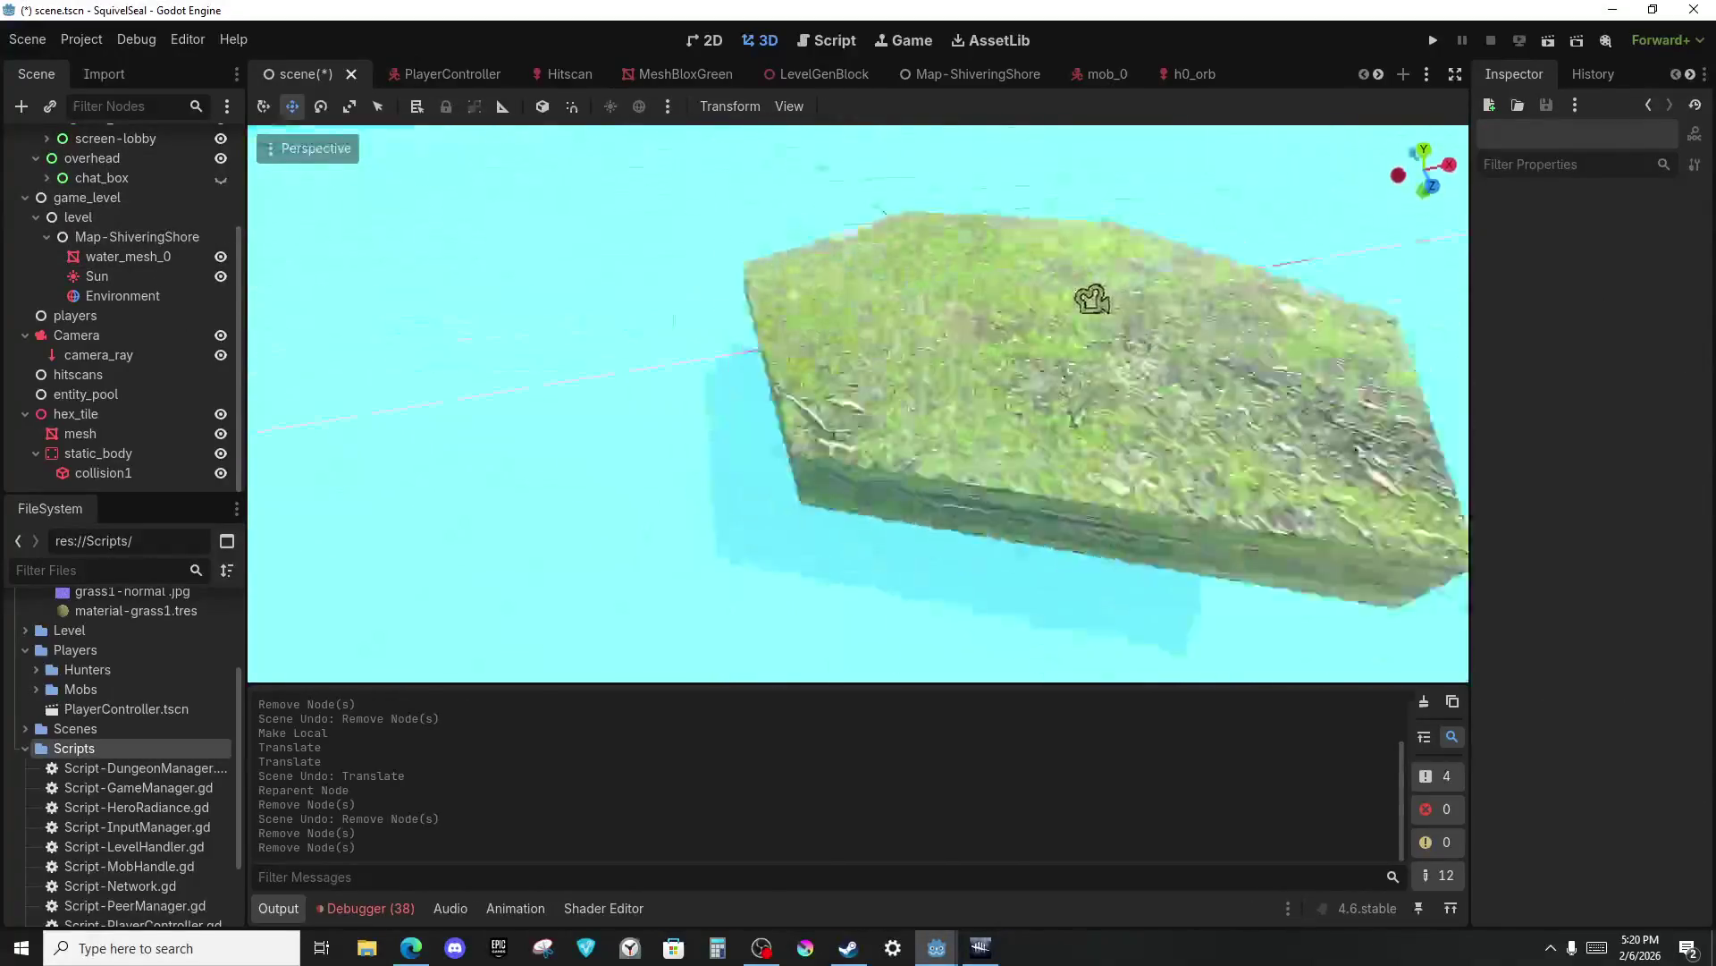
{"action": "key", "text": "F5"}
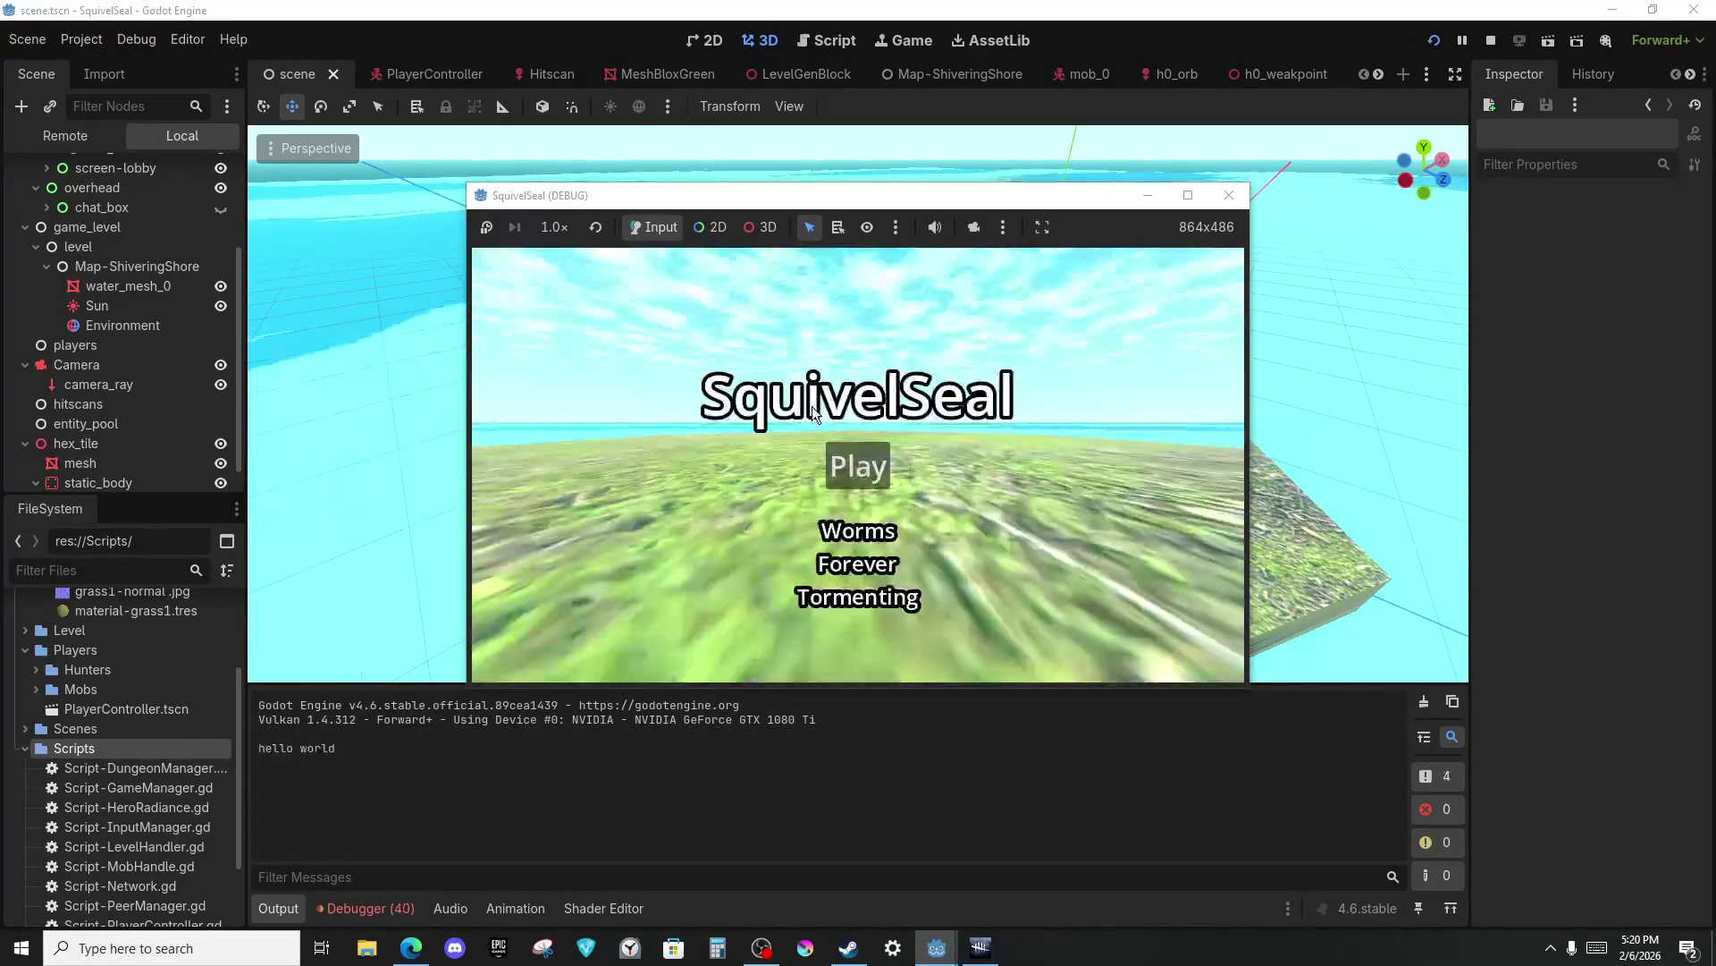
Choose Play then Join in the client, and launch the server project's game.
{"action": "left_click", "coordinate": [860, 461]}
{"action": "left_click", "coordinate": [872, 477]}
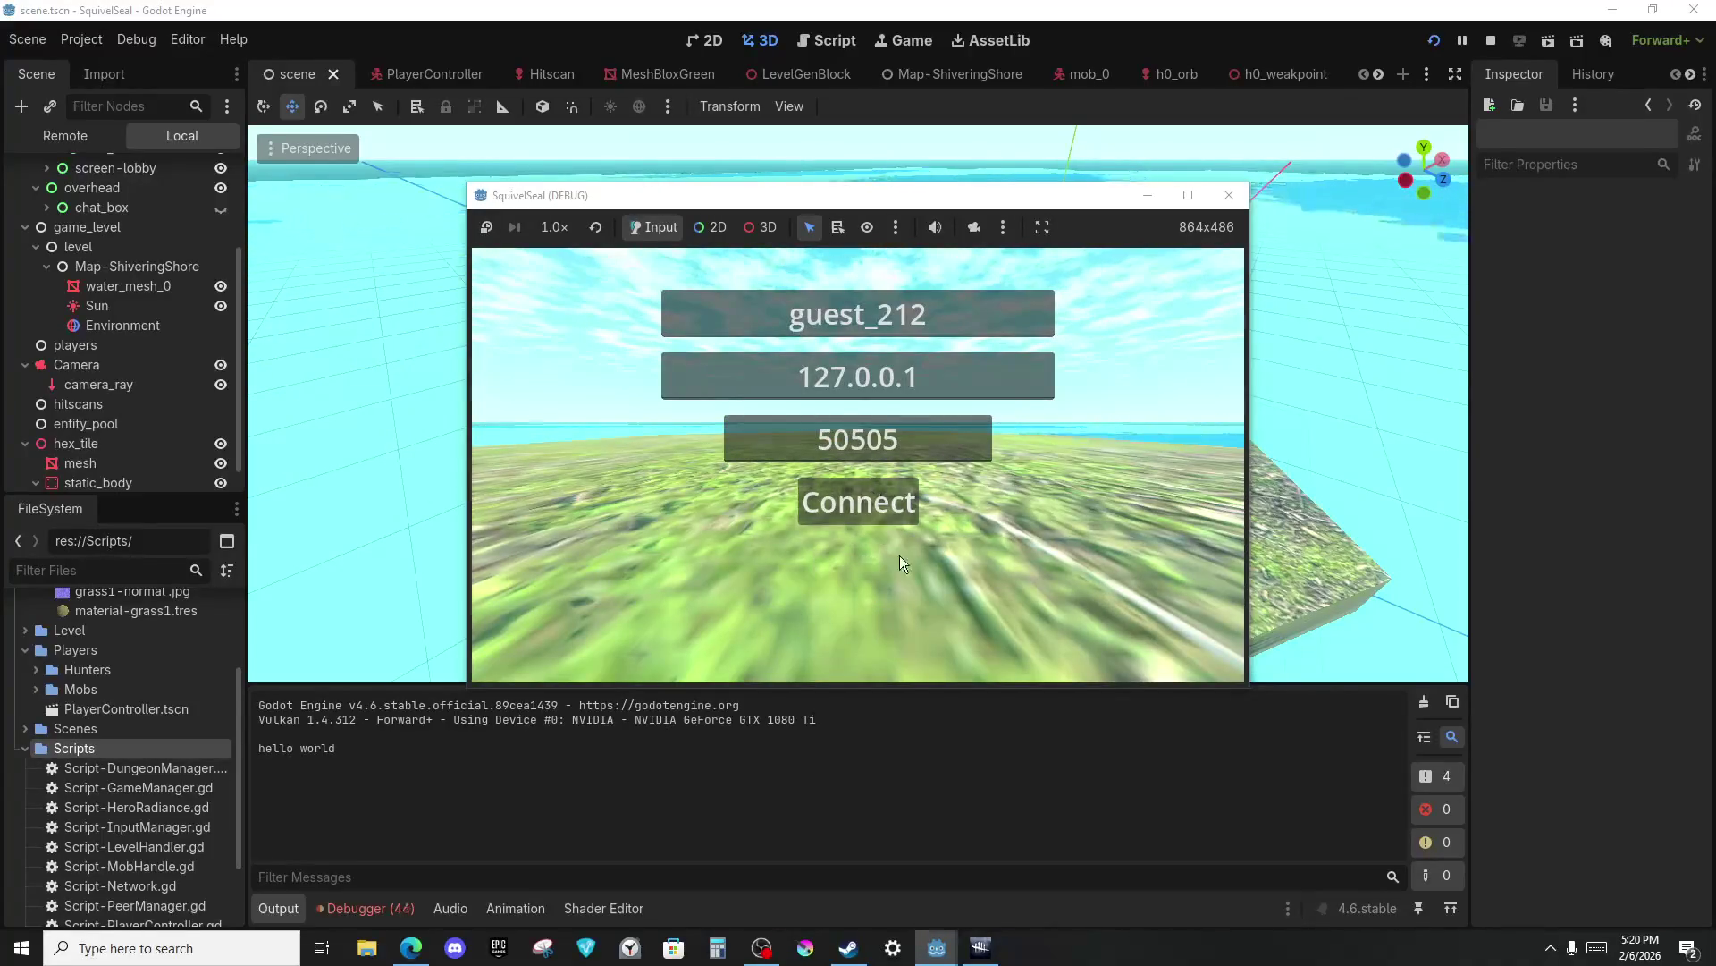
{"action": "key", "text": "alt+Tab"}
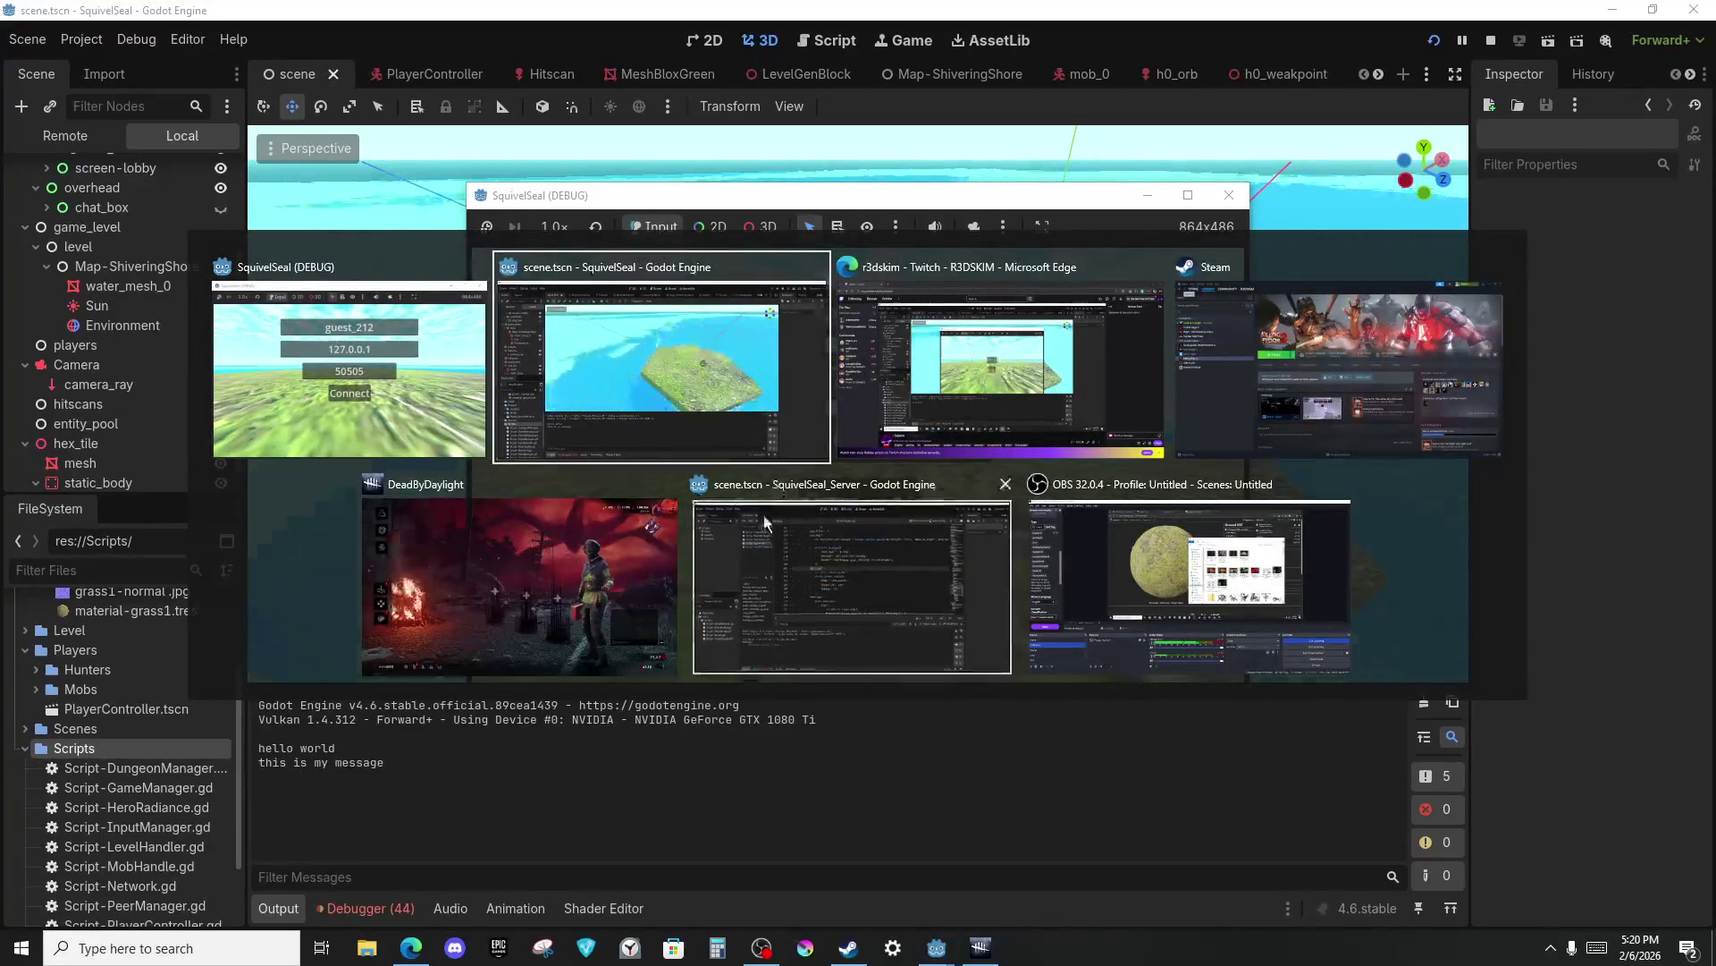
{"action": "left_click", "coordinate": [763, 515]}
{"action": "key", "text": "F5"}
Connect the client to the server at 127.0.0.1:50505 and cast LumenOrbs.
{"action": "key", "text": "alt+Tab"}
{"action": "left_click", "coordinate": [903, 444]}
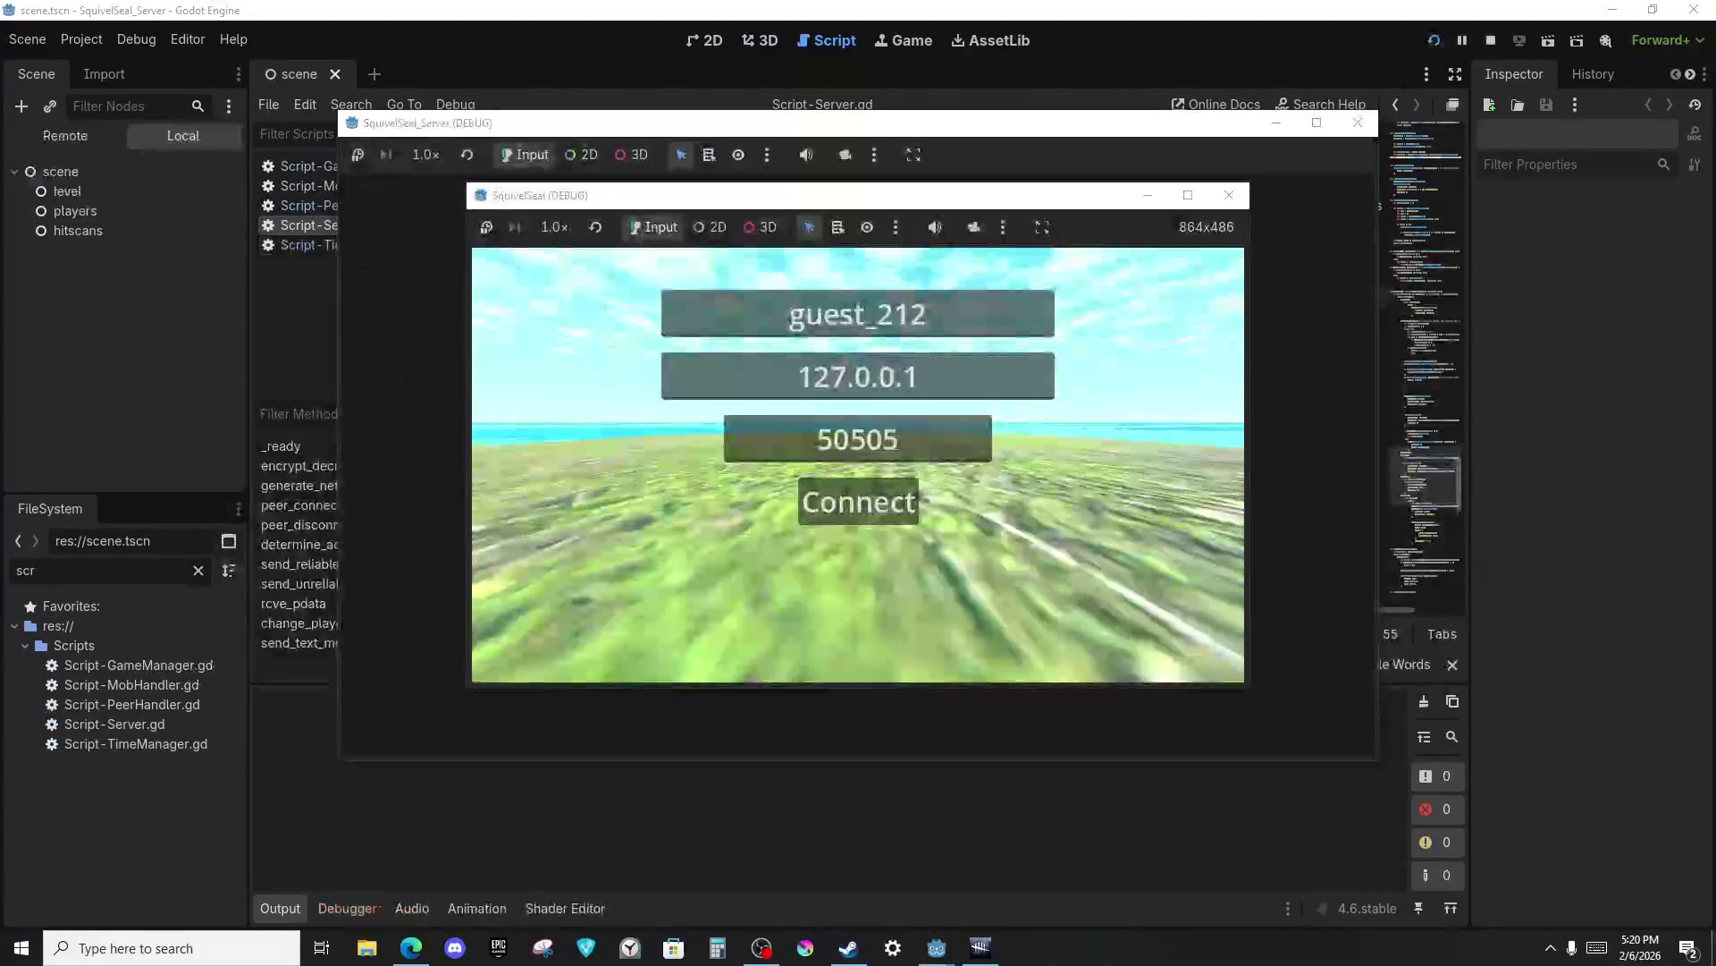
{"action": "left_click", "coordinate": [849, 510]}
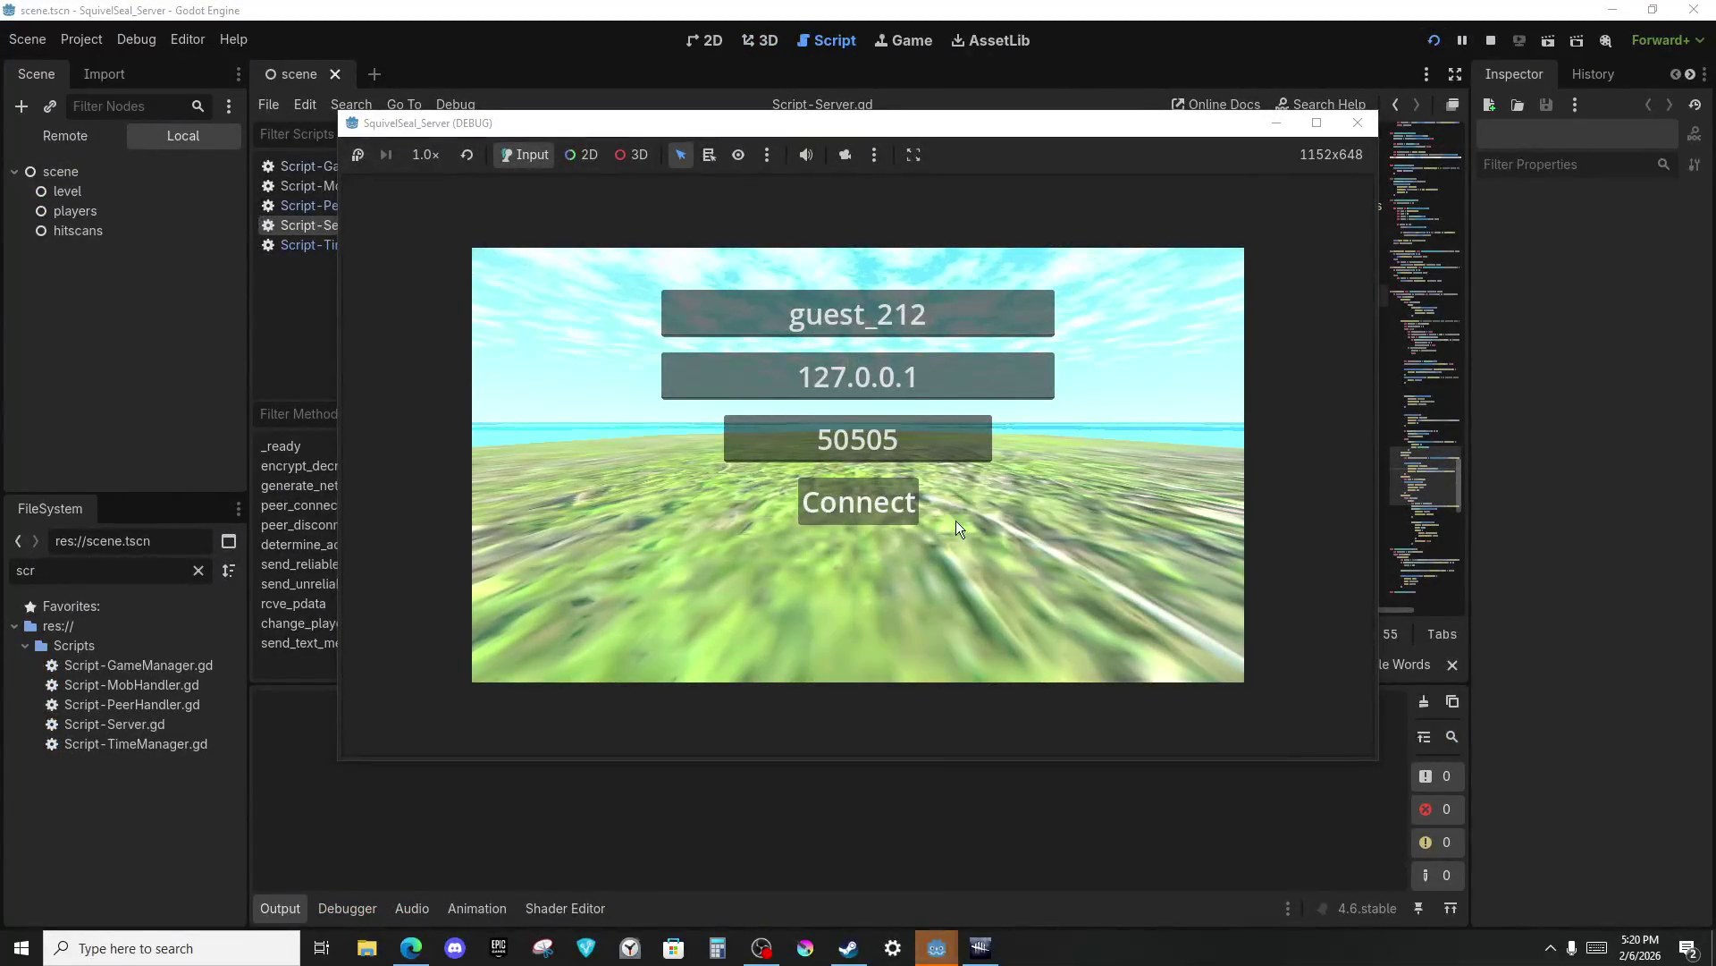
{"action": "left_click", "coordinate": [858, 502]}
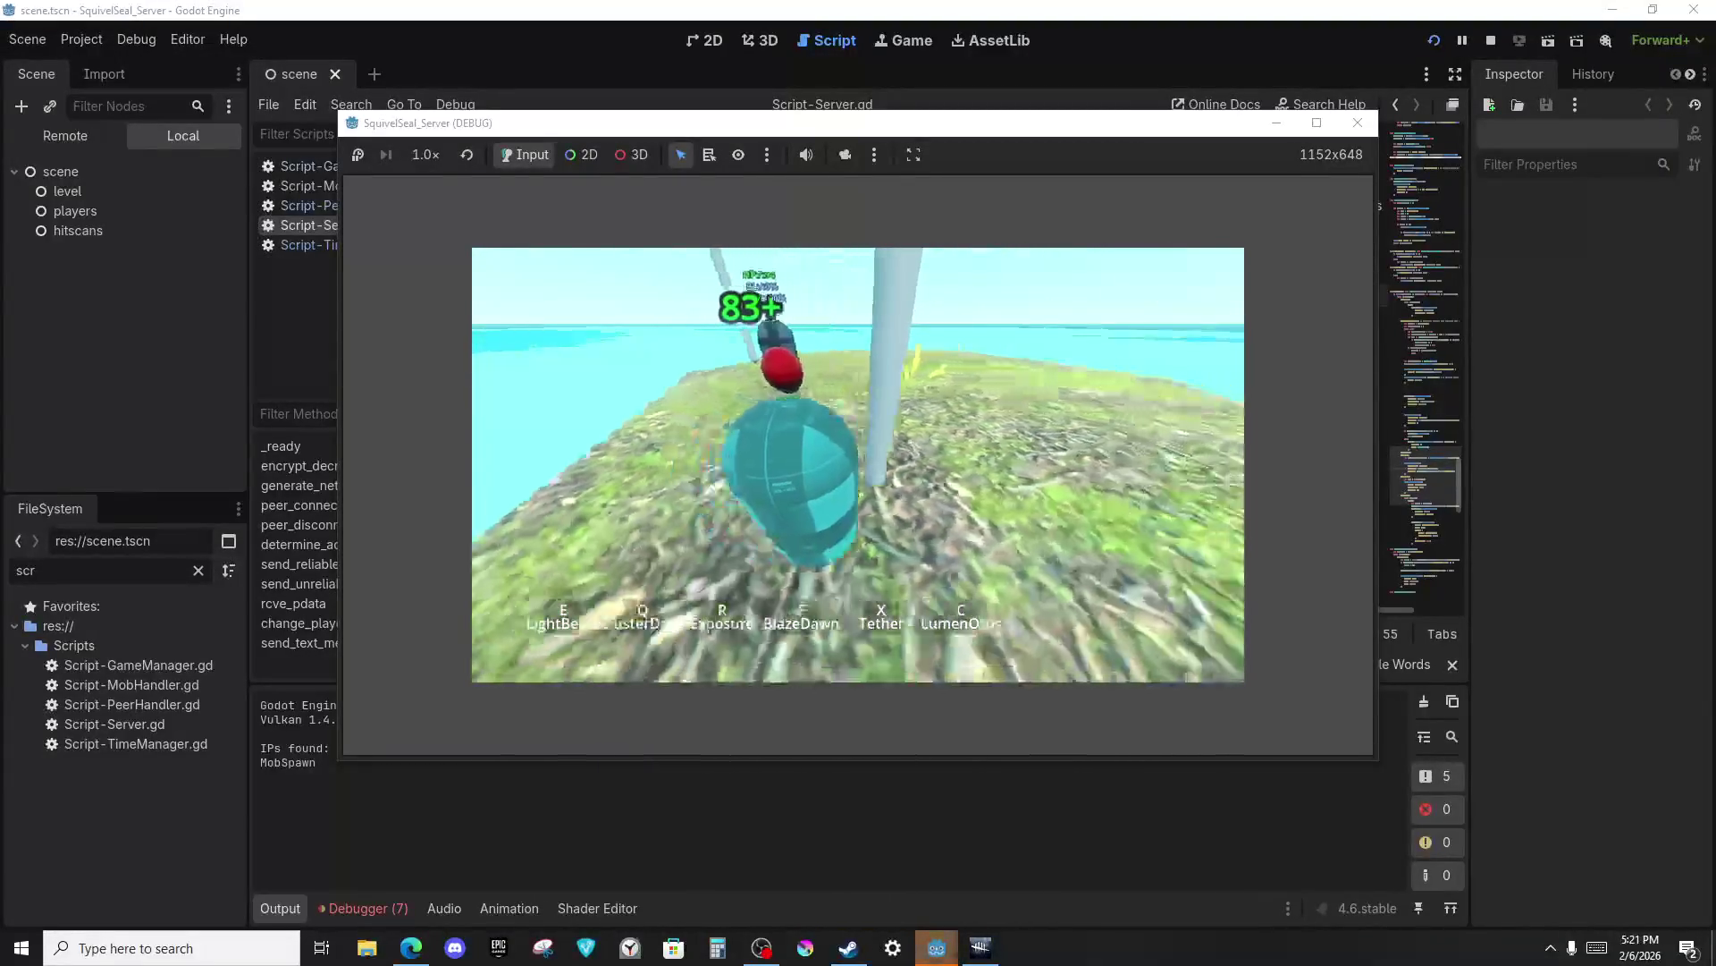
{"action": "key", "text": "c"}
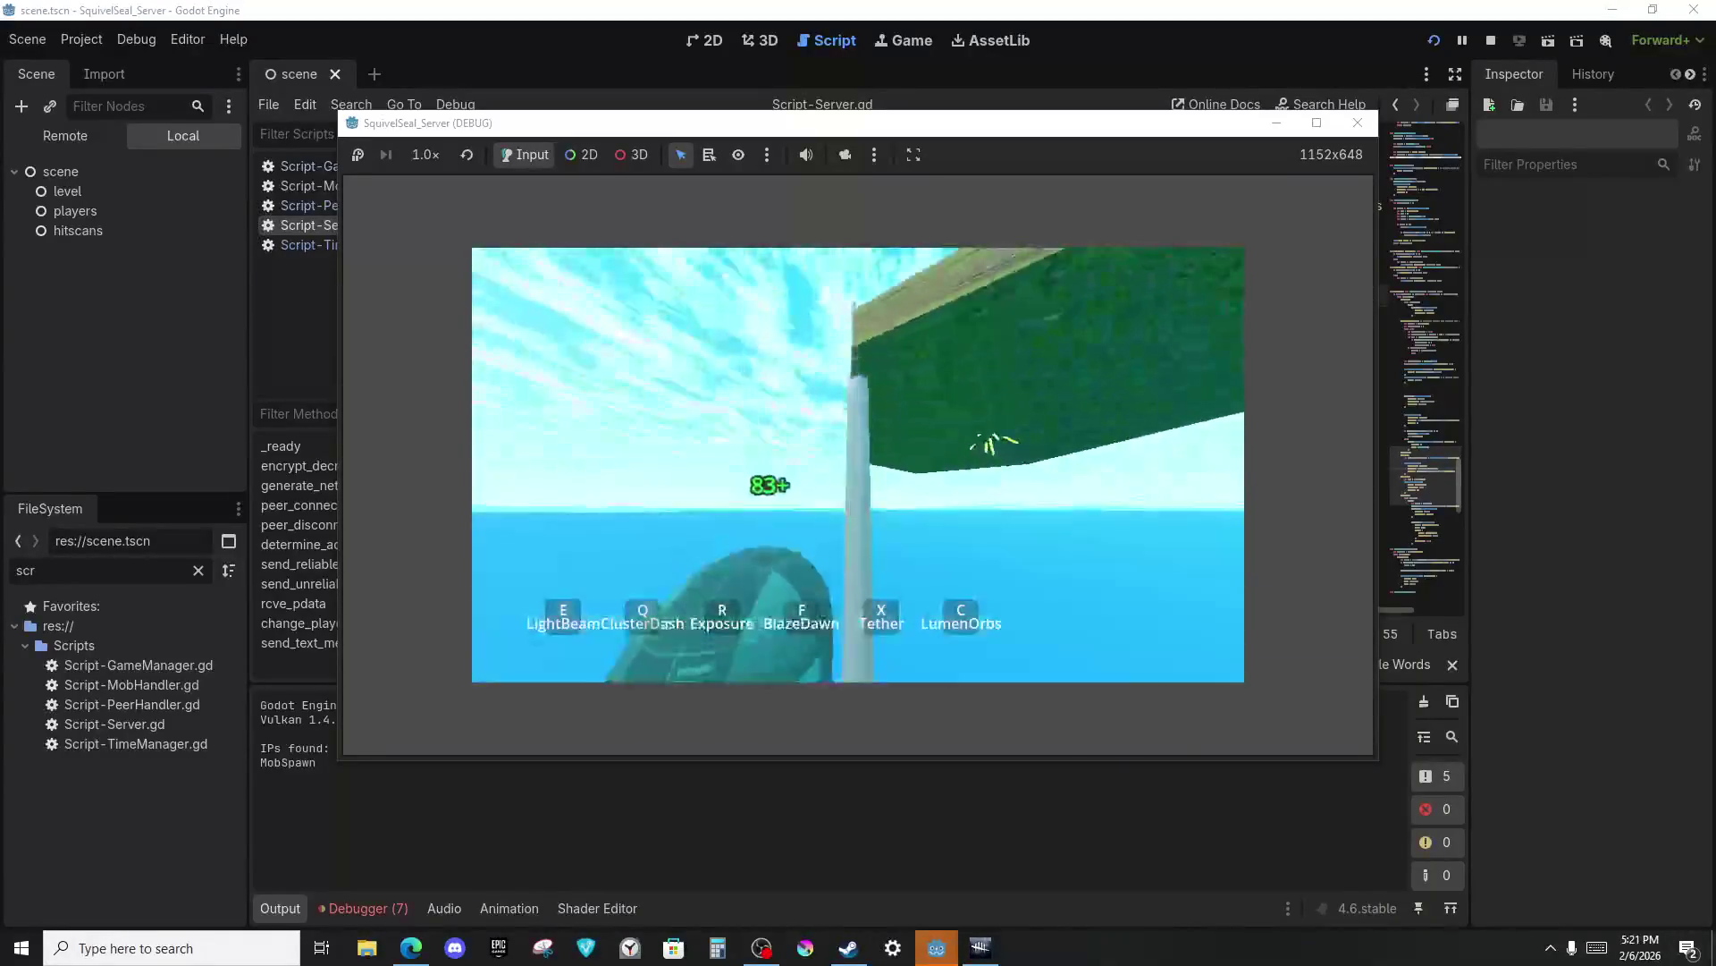
Close the running game and return to the editor's 3D workspace.
{"action": "key", "text": "F8"}
{"action": "left_click", "coordinate": [708, 46]}
{"action": "left_click", "coordinate": [767, 37]}
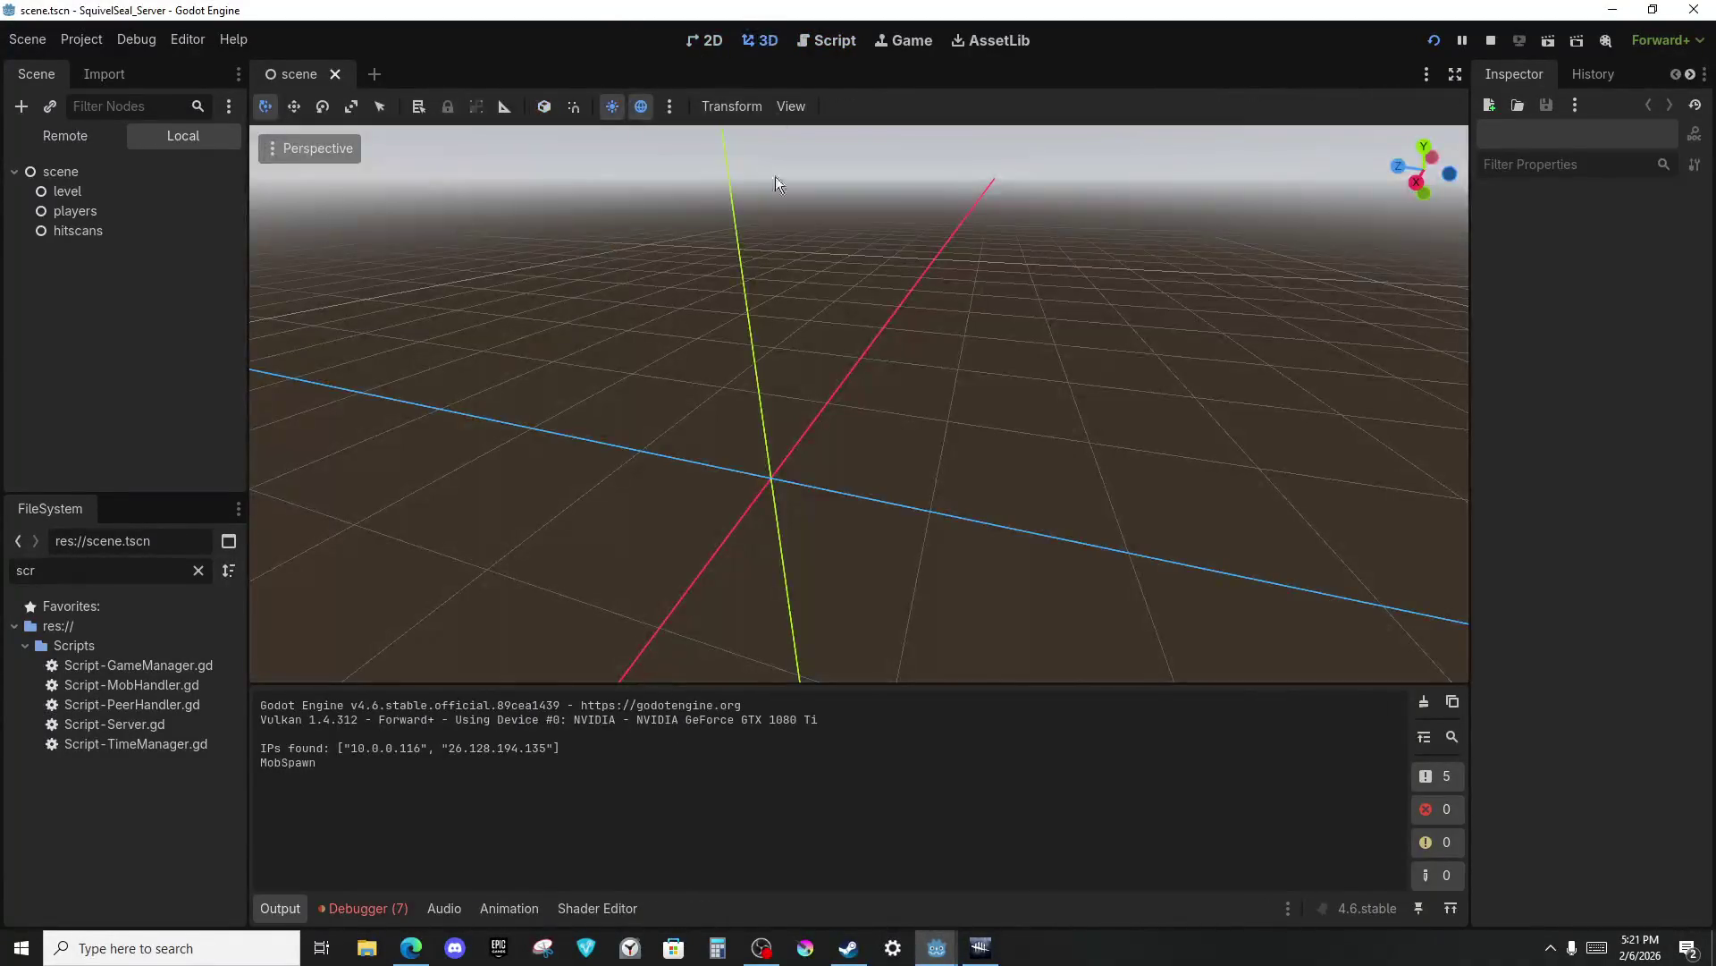
Select the hex tile's collision1 shape and view it from Top orthographic.
{"action": "key", "text": "alt+Tab"}
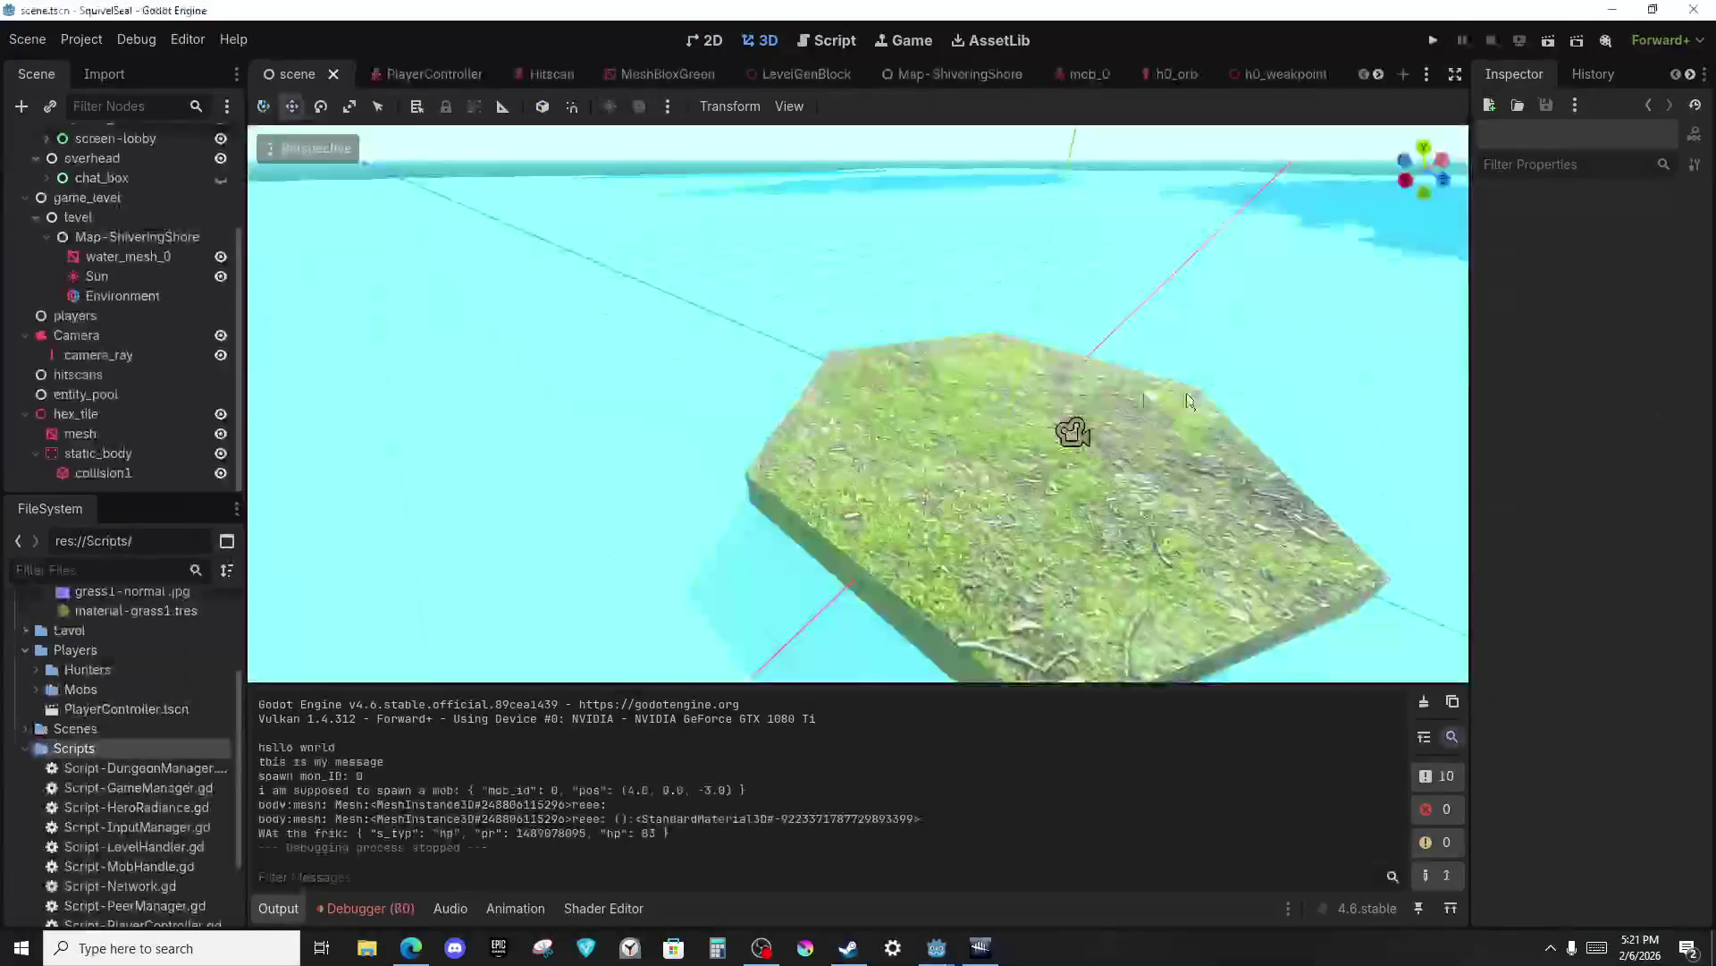
{"action": "left_click", "coordinate": [88, 472]}
{"action": "left_click_drag", "start_coordinate": [797, 335], "coordinate": [894, 512]}
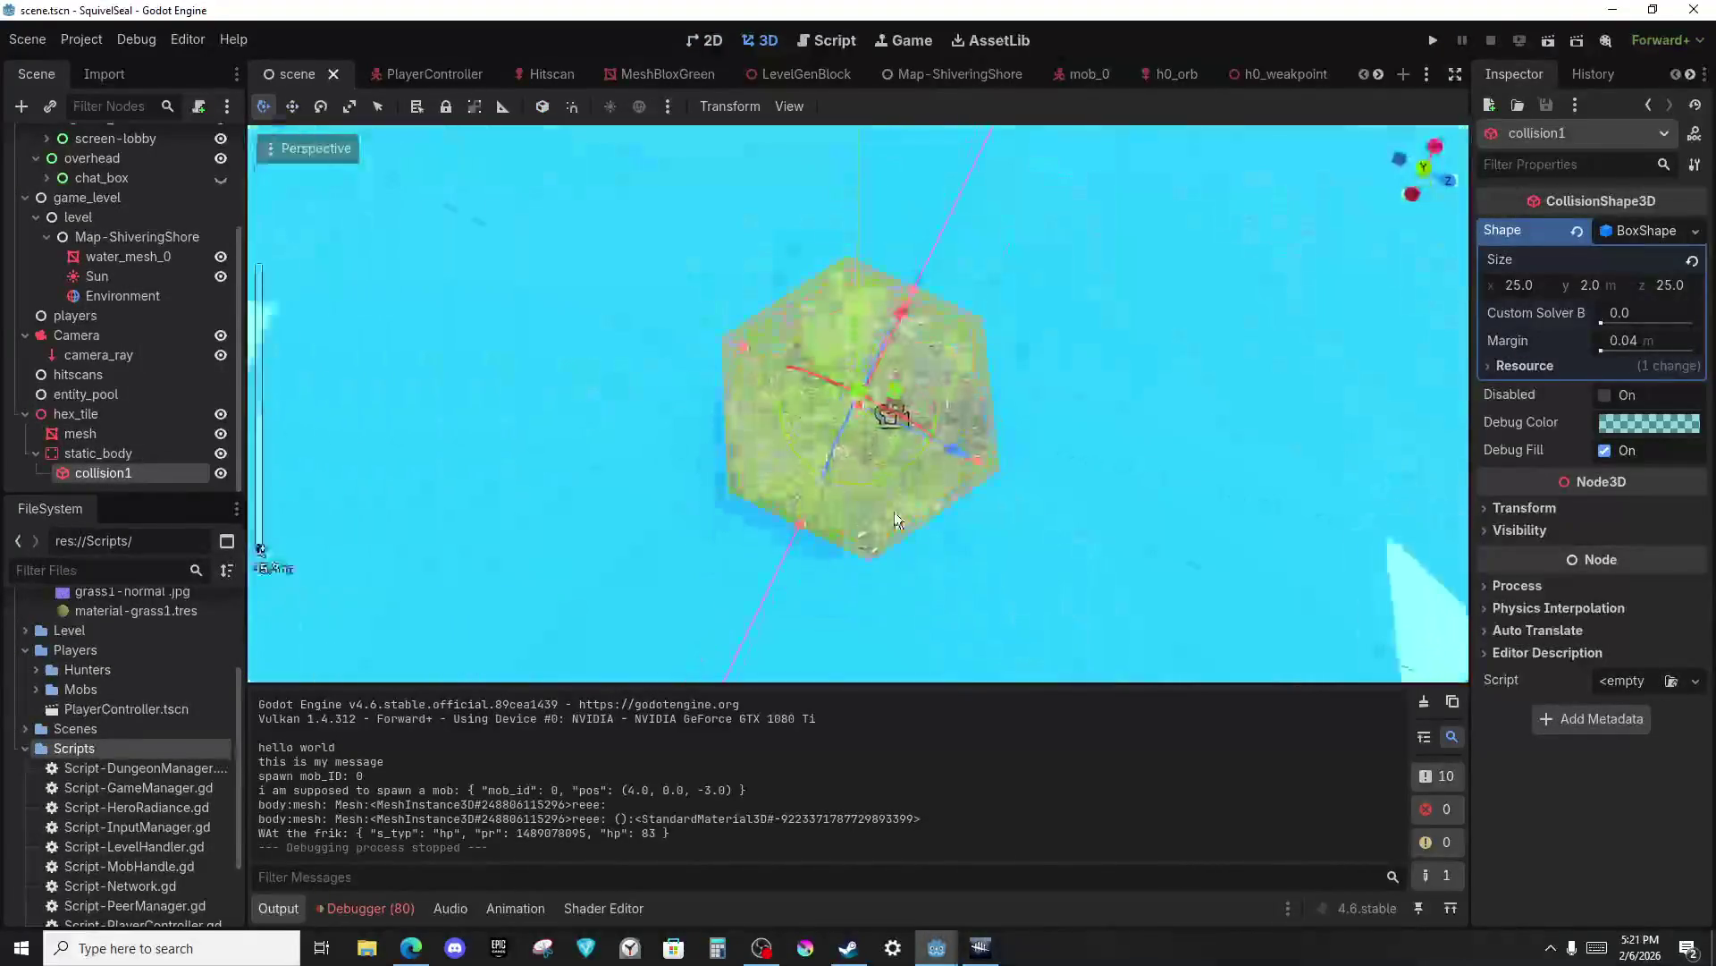
{"action": "scroll", "coordinate": [894, 512], "scroll_direction": "up", "scroll_amount": 3}
{"action": "left_click", "coordinate": [1423, 168]}
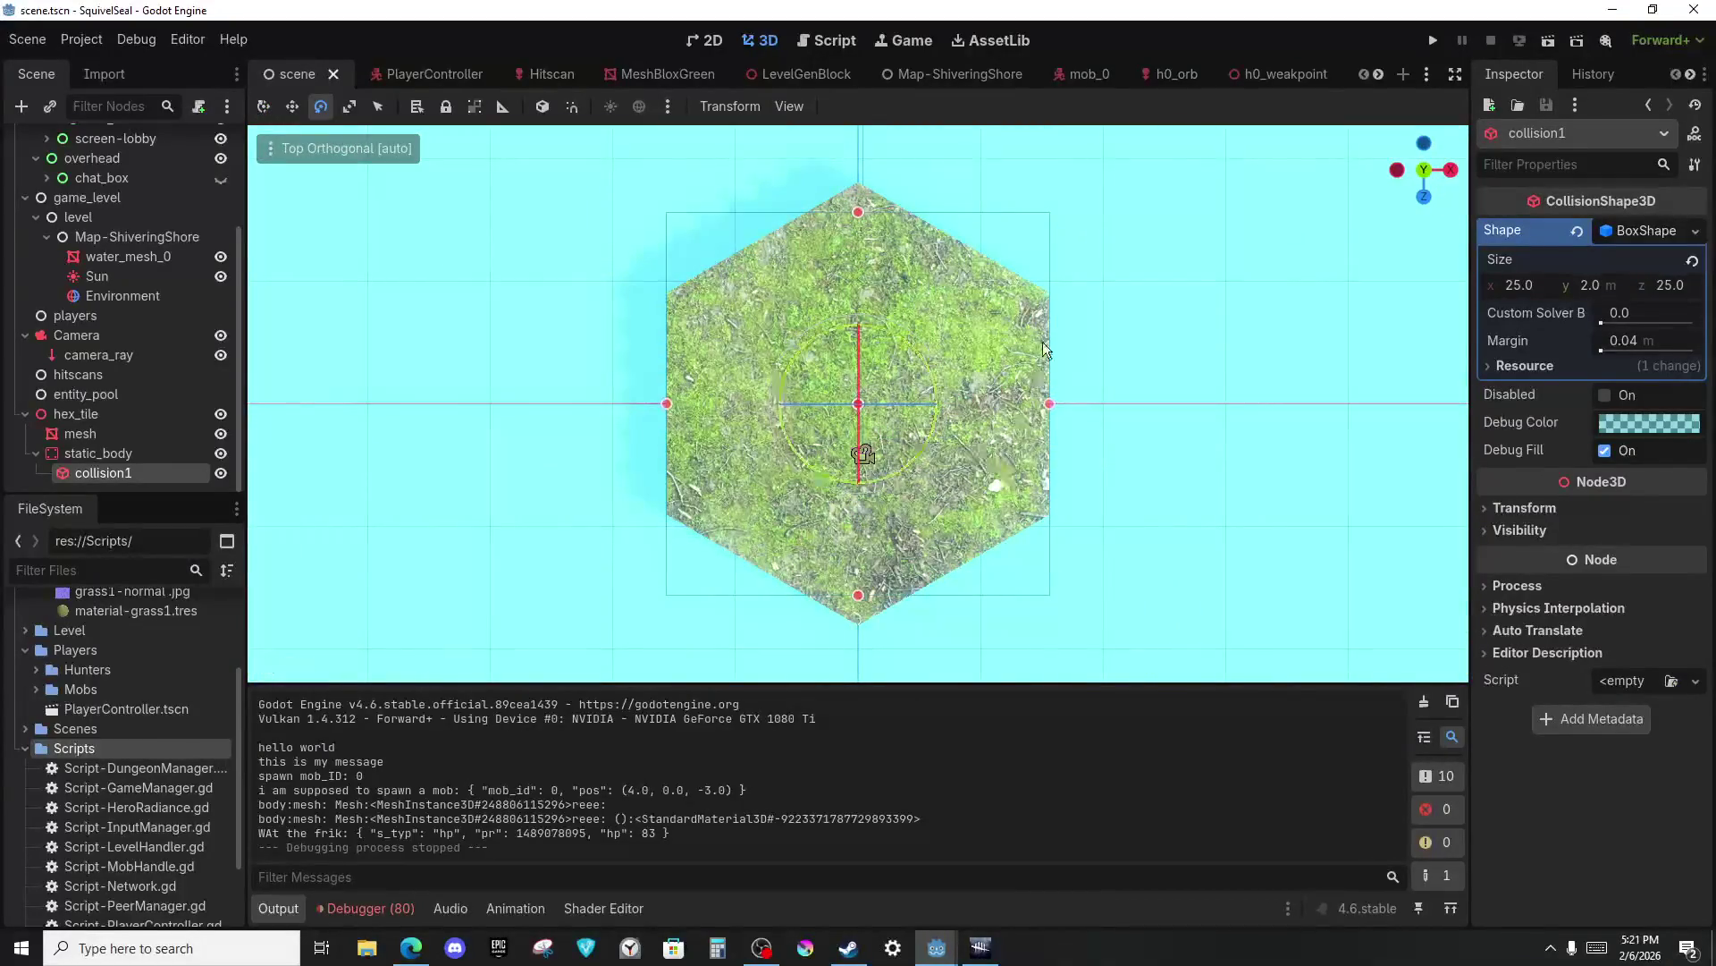
{"action": "scroll", "coordinate": [1043, 343], "scroll_direction": "down", "scroll_amount": 5}
{"action": "scroll", "coordinate": [971, 405], "scroll_direction": "up", "scroll_amount": 5}
Rotate collision1 by -30° and narrow its X size to fit the hexagon.
{"action": "mouse_move", "coordinate": [926, 449]}
{"action": "left_mouse_down"}
{"action": "mouse_move", "coordinate": [875, 474]}
{"action": "mouse_move", "coordinate": [893, 459]}
{"action": "left_mouse_up"}
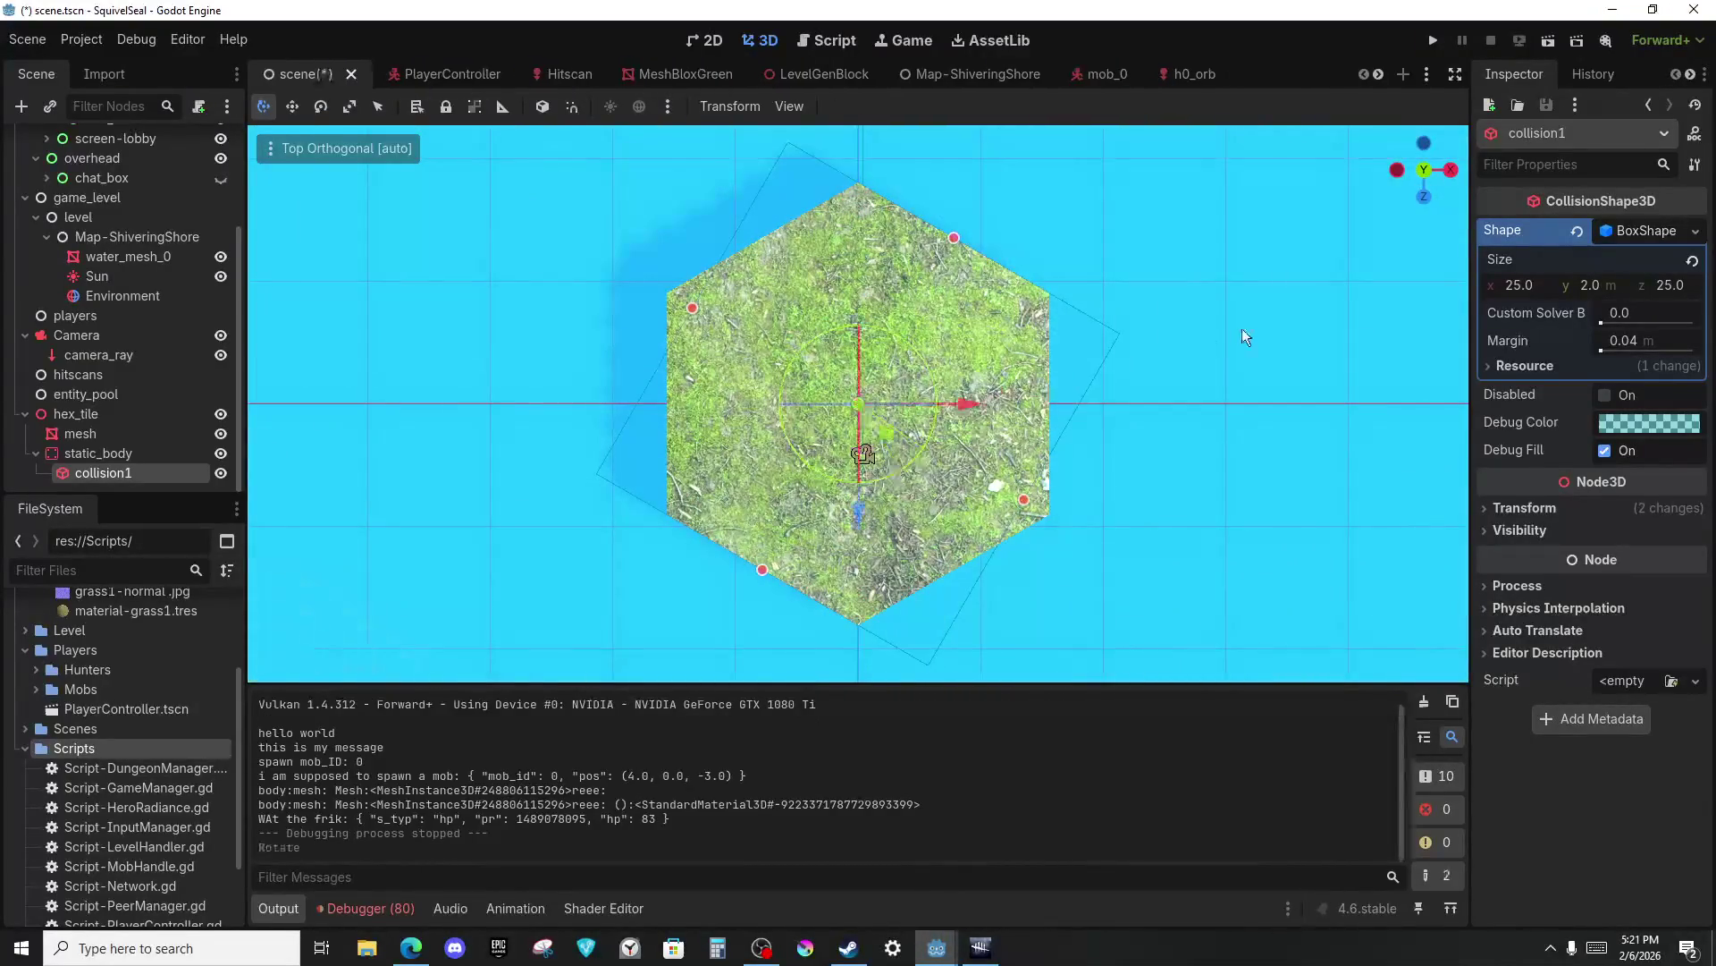
{"action": "mouse_move", "coordinate": [1024, 500]}
{"action": "left_mouse_down"}
{"action": "mouse_move", "coordinate": [926, 492]}
{"action": "mouse_move", "coordinate": [941, 496]}
{"action": "left_mouse_up"}
{"action": "scroll", "coordinate": [866, 659], "scroll_direction": "up", "scroll_amount": 5}
{"action": "scroll", "coordinate": [866, 659], "scroll_direction": "up", "scroll_amount": 4}
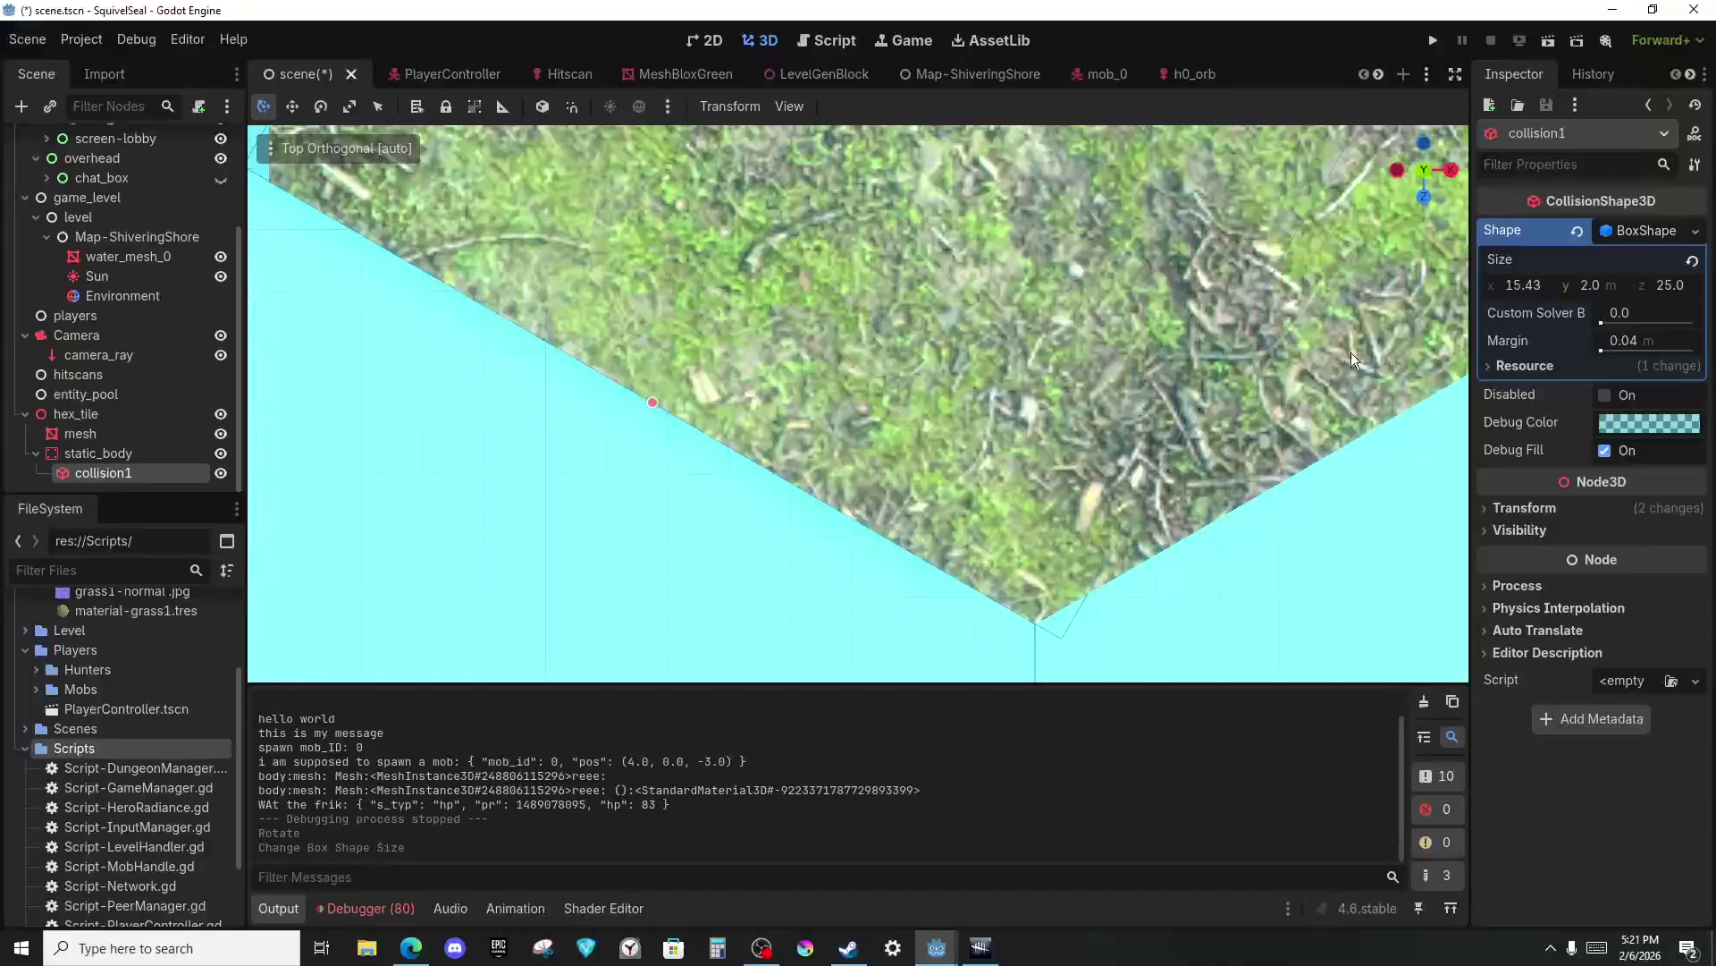
{"action": "left_click_drag", "start_coordinate": [1530, 284], "coordinate": [1511, 285]}
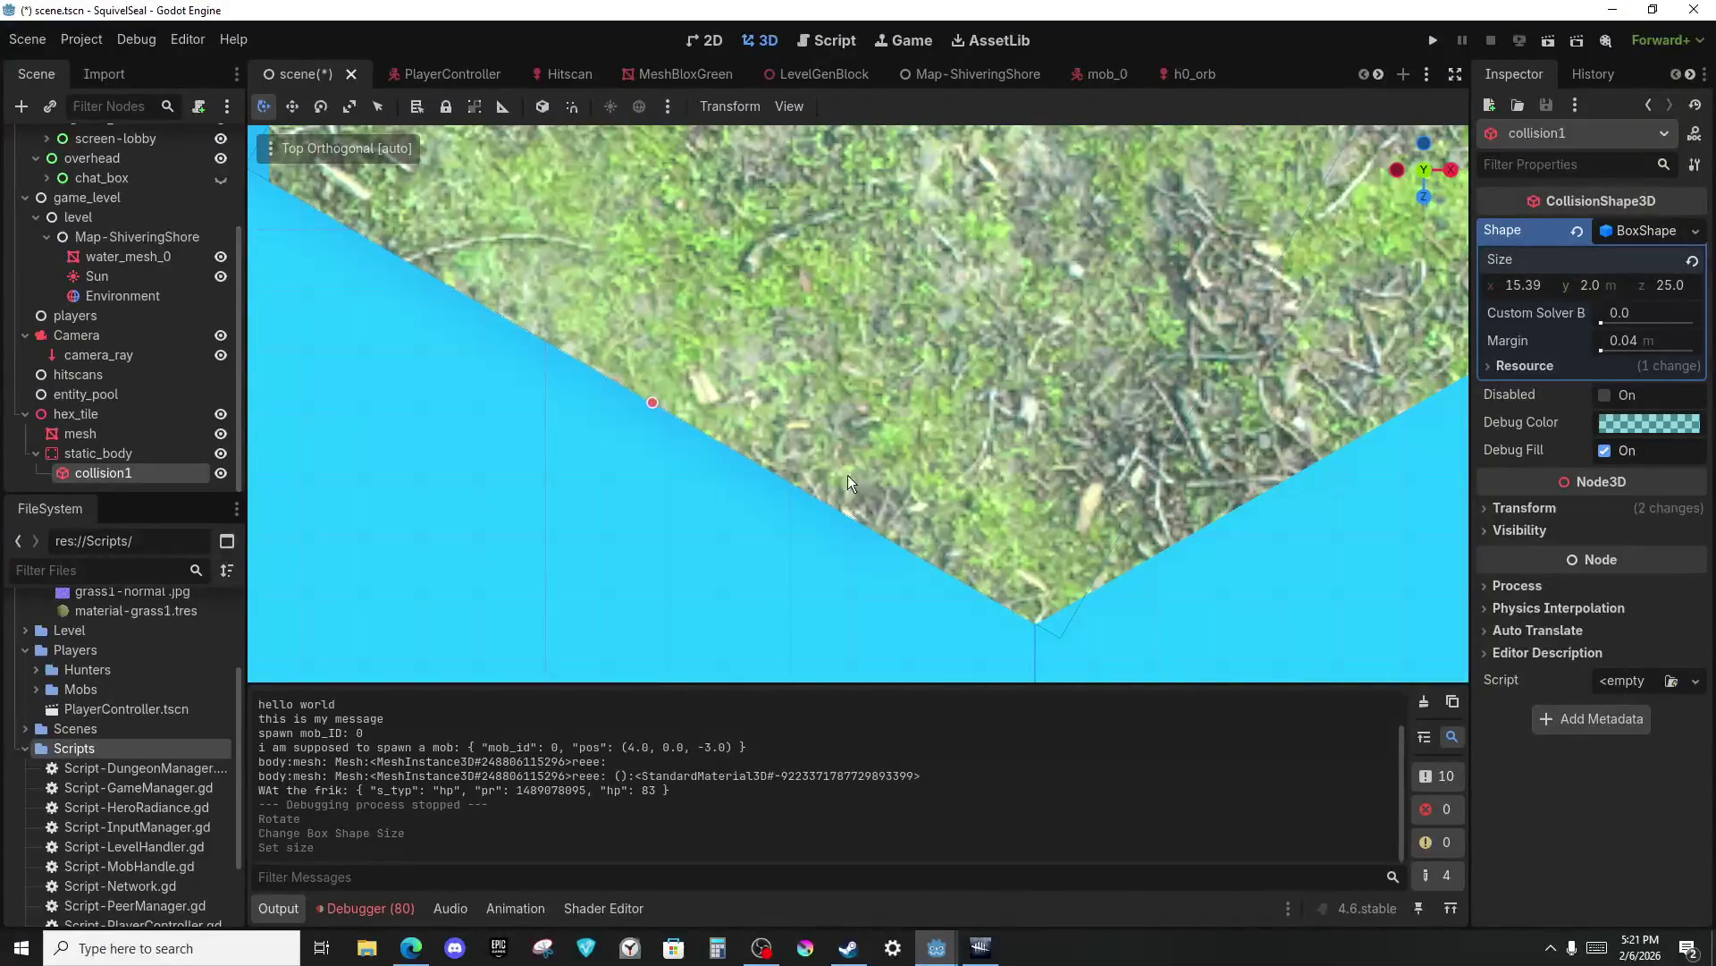
Compare collision1 against the hex tile mesh and confirm its 14.43 m X size.
{"action": "left_click", "coordinate": [899, 583]}
{"action": "left_click", "coordinate": [955, 334]}
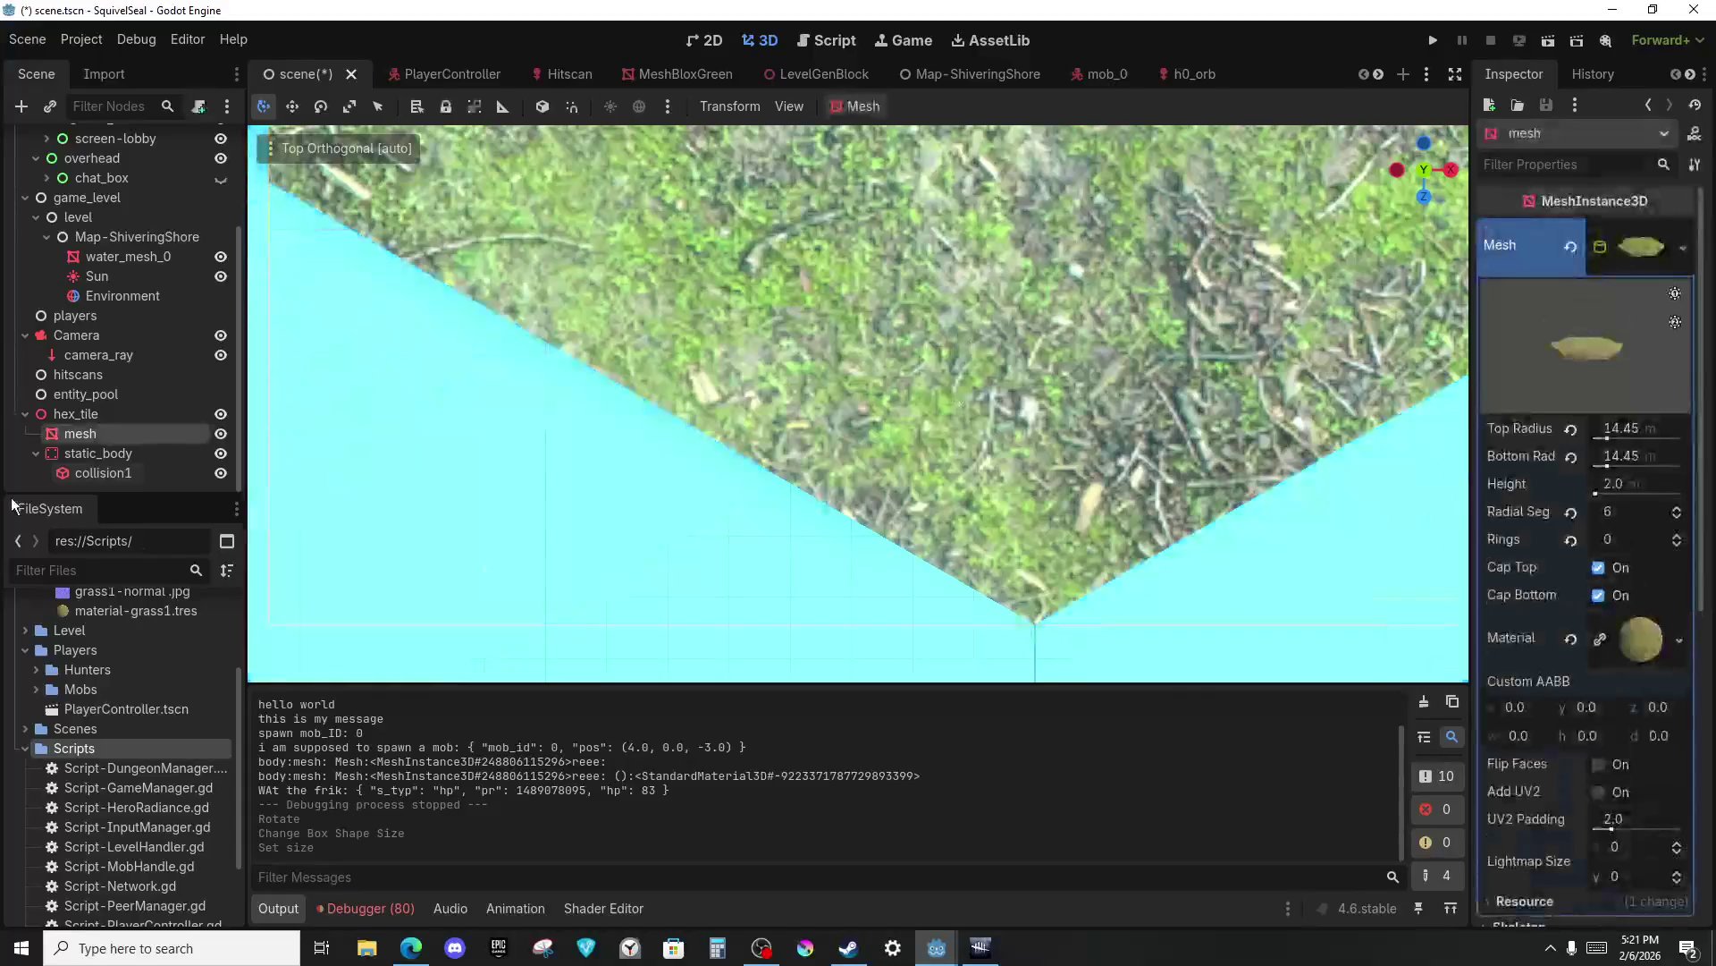
{"action": "left_click", "coordinate": [104, 472]}
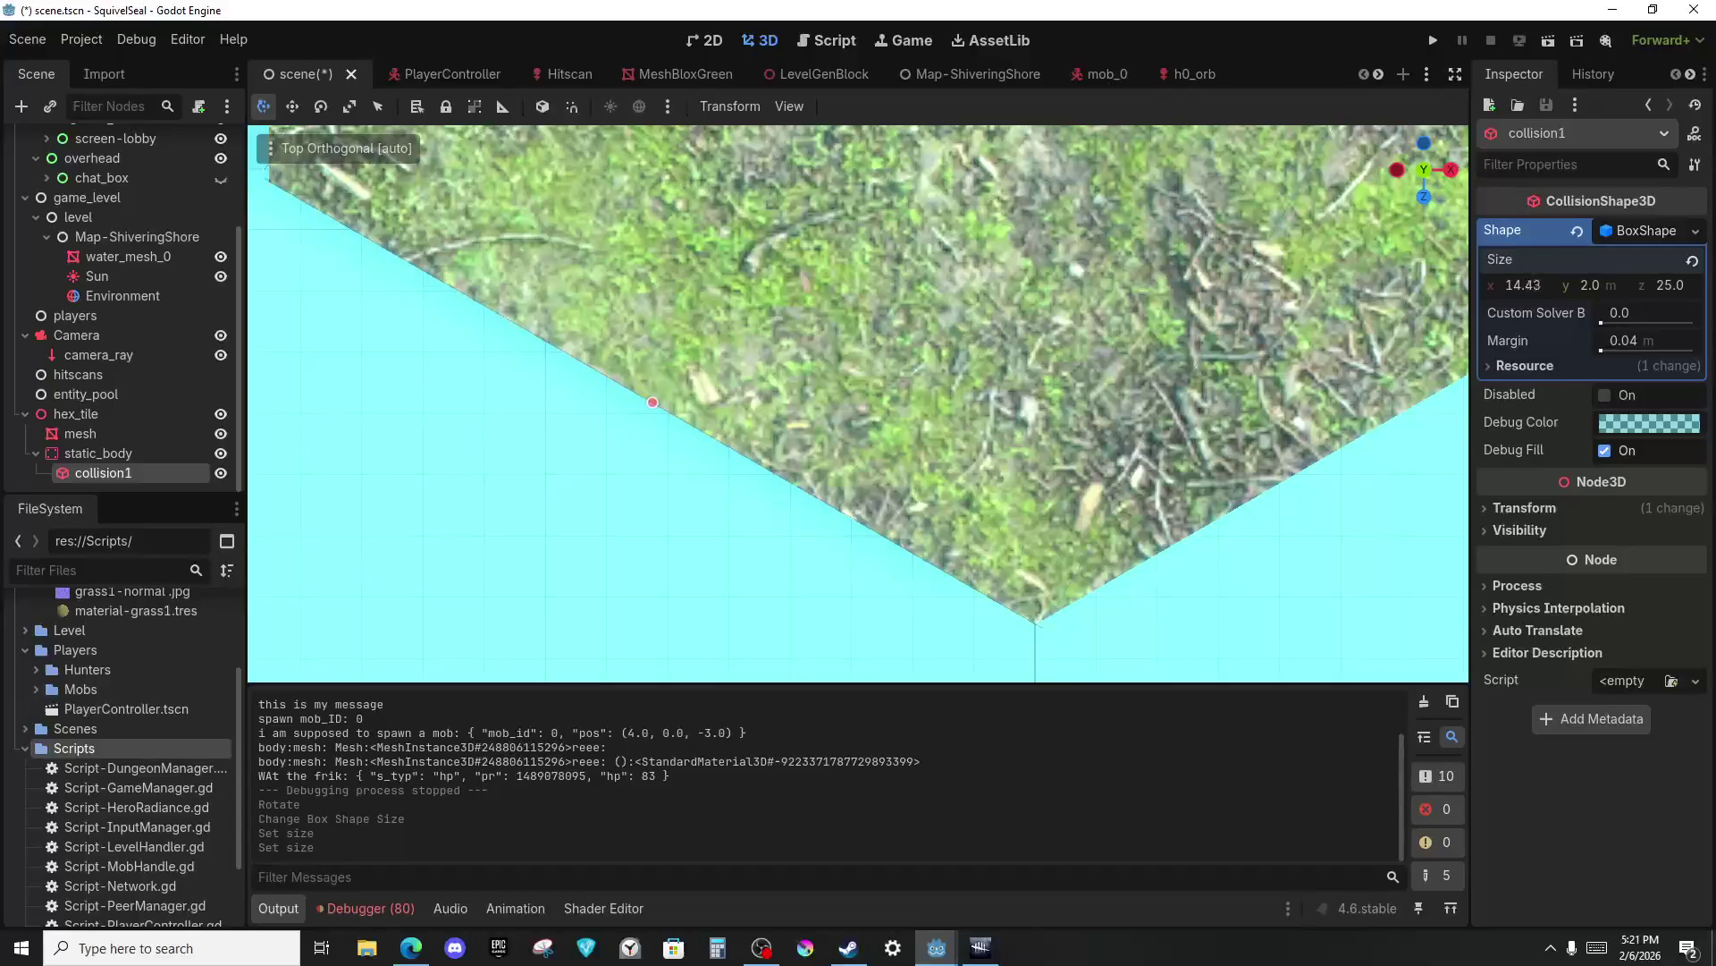
{"action": "left_click", "coordinate": [858, 475]}
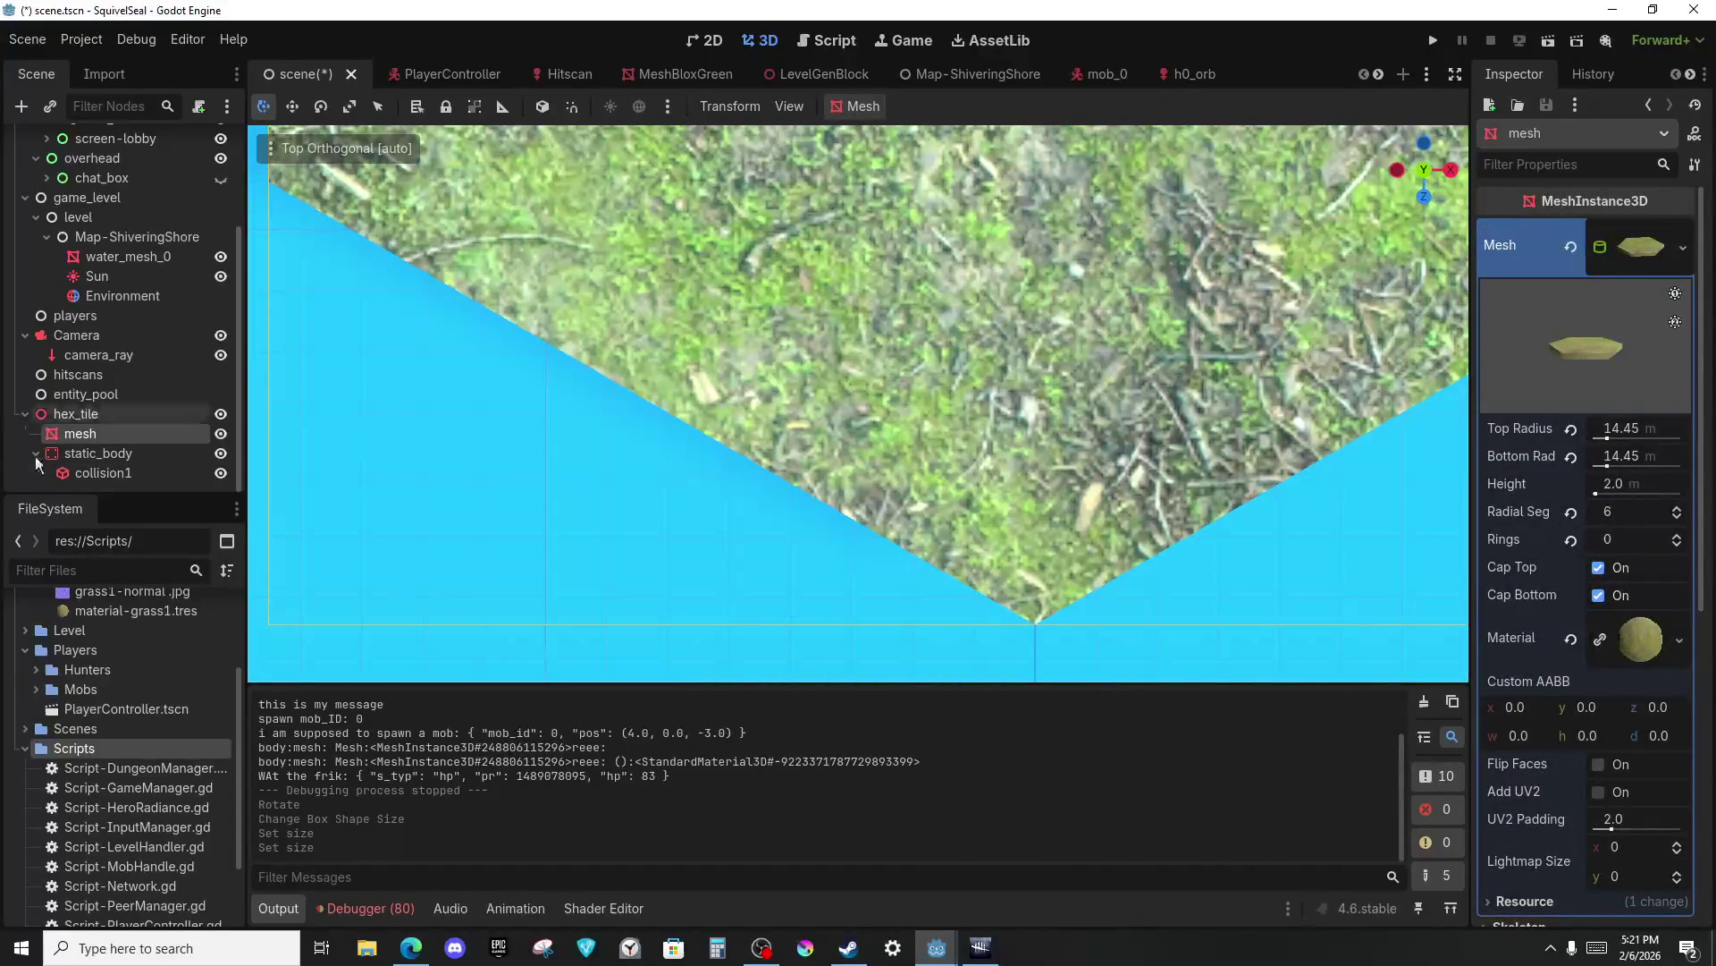
{"action": "left_click", "coordinate": [103, 472]}
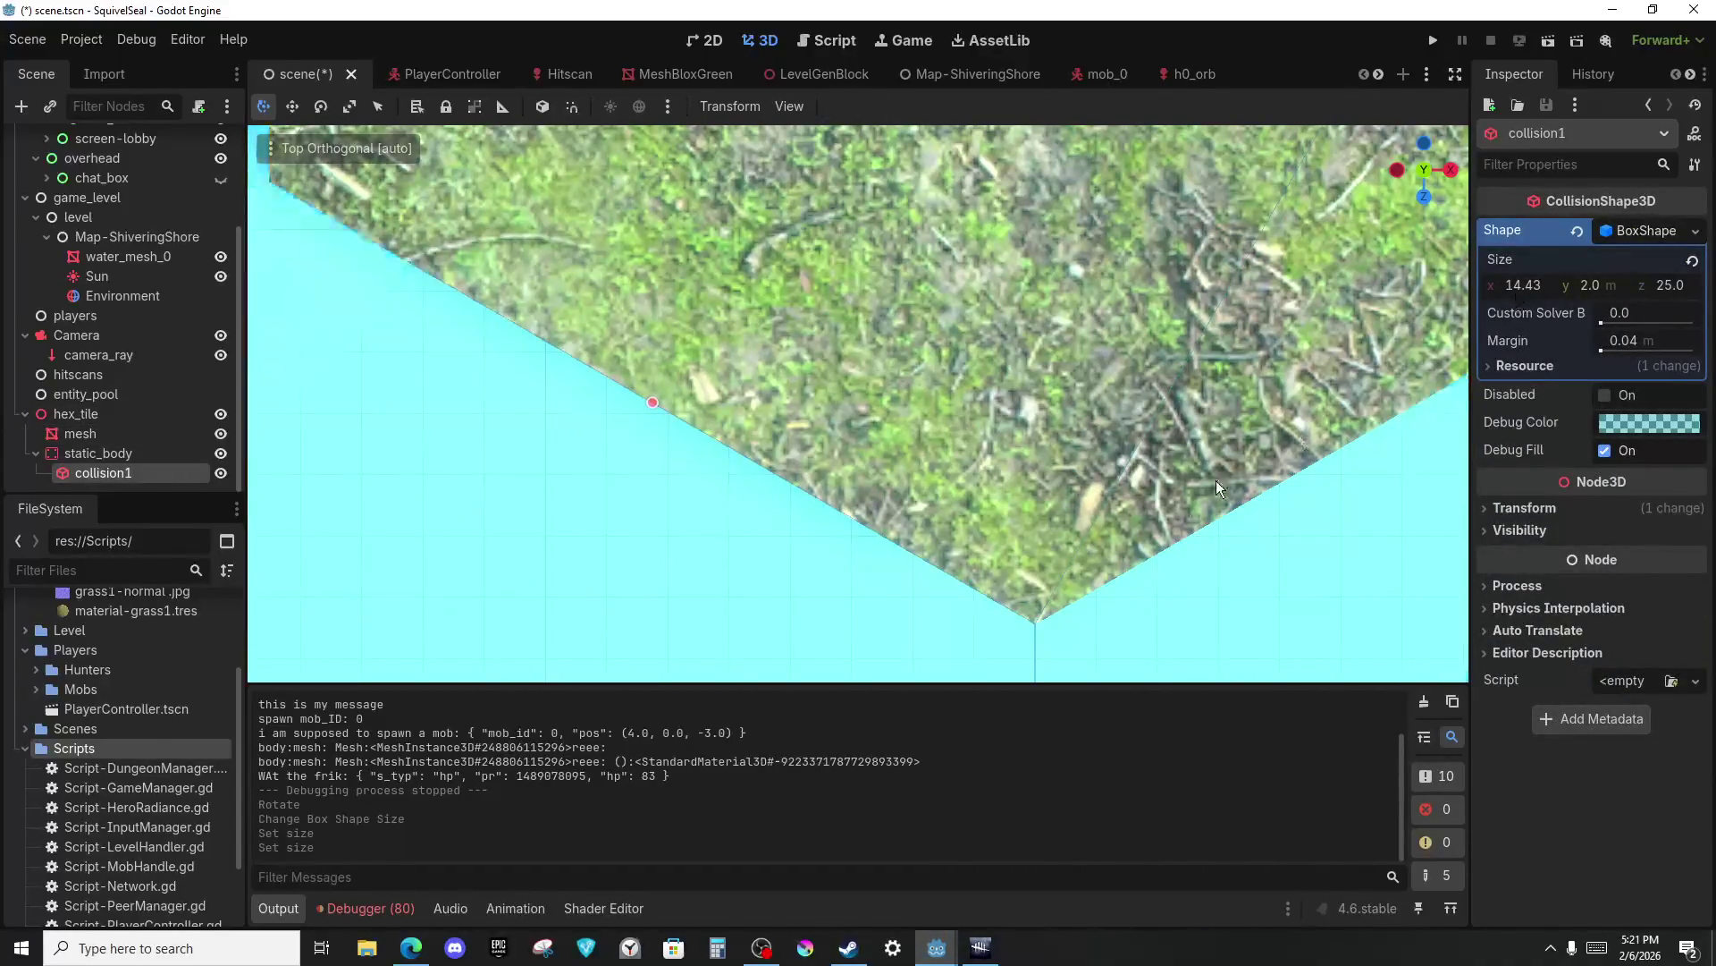
{"action": "scroll", "coordinate": [1216, 480], "scroll_direction": "up", "scroll_amount": 5}
{"action": "scroll", "coordinate": [889, 314], "scroll_direction": "down", "scroll_amount": 10}
Duplicate collision1 into collision2 and collision3, each turned another 60°, then save and run.
{"action": "mouse_move", "coordinate": [960, 259]}
{"action": "left_mouse_down"}
{"action": "mouse_move", "coordinate": [920, 168]}
{"action": "mouse_move", "coordinate": [951, 174]}
{"action": "left_mouse_up"}
{"action": "key", "text": "ctrl+d"}
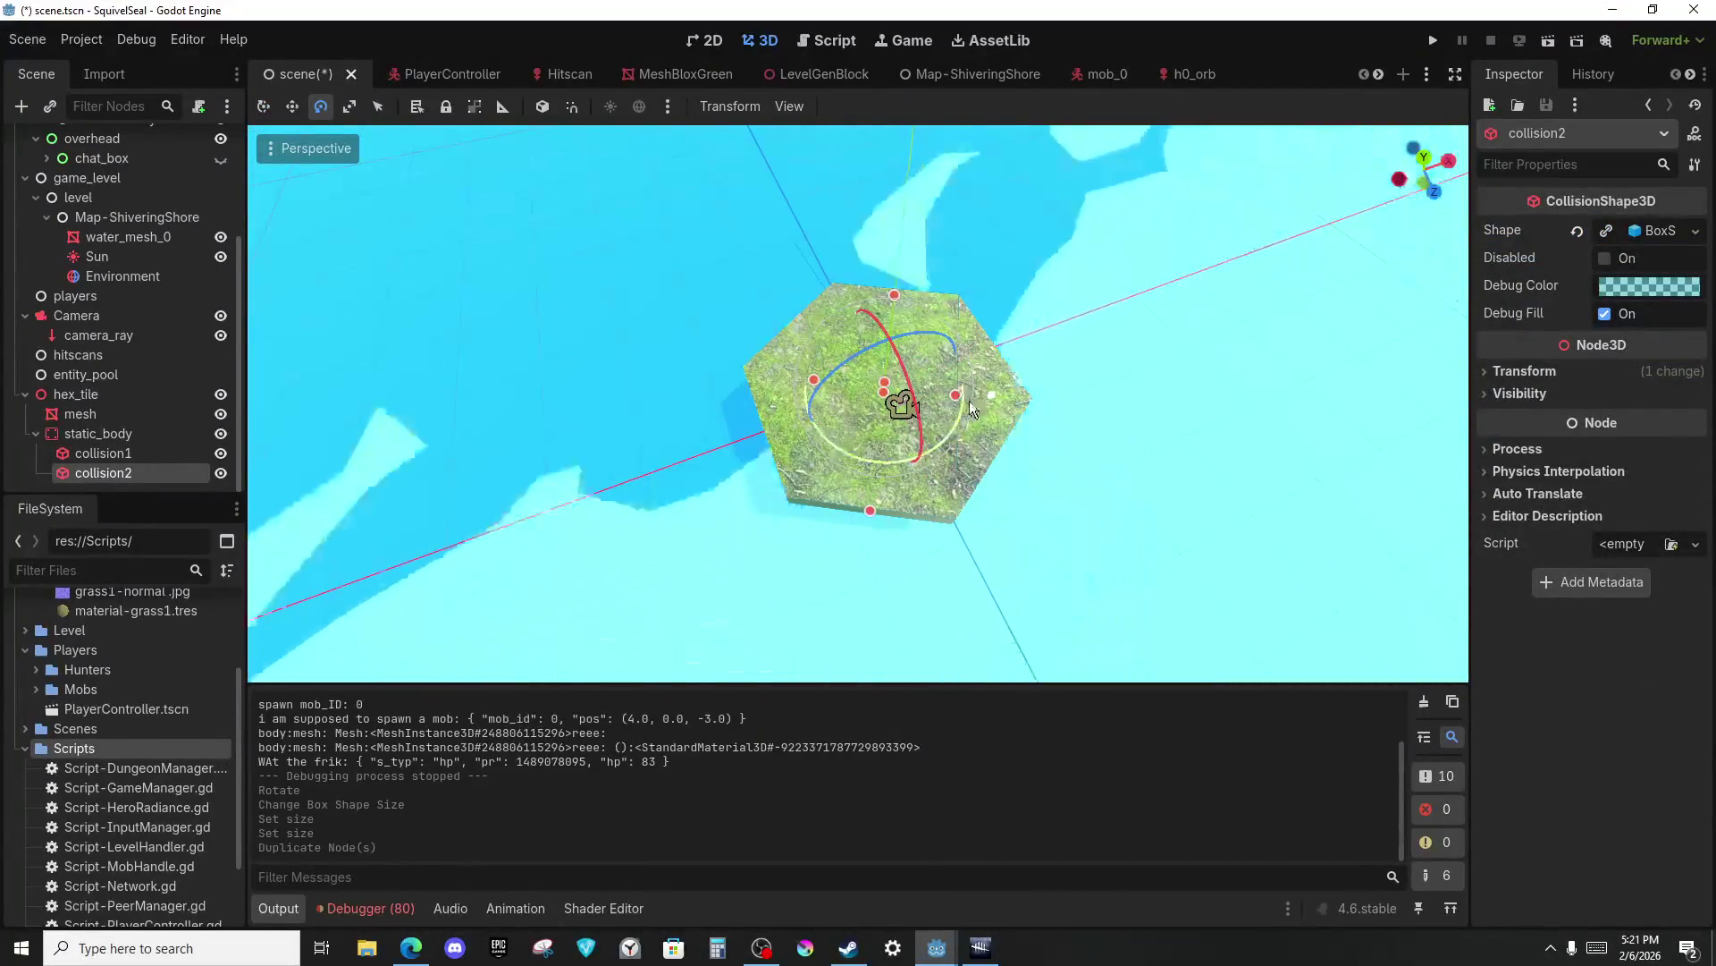
{"action": "left_click_drag", "start_coordinate": [951, 427], "coordinate": [978, 345]}
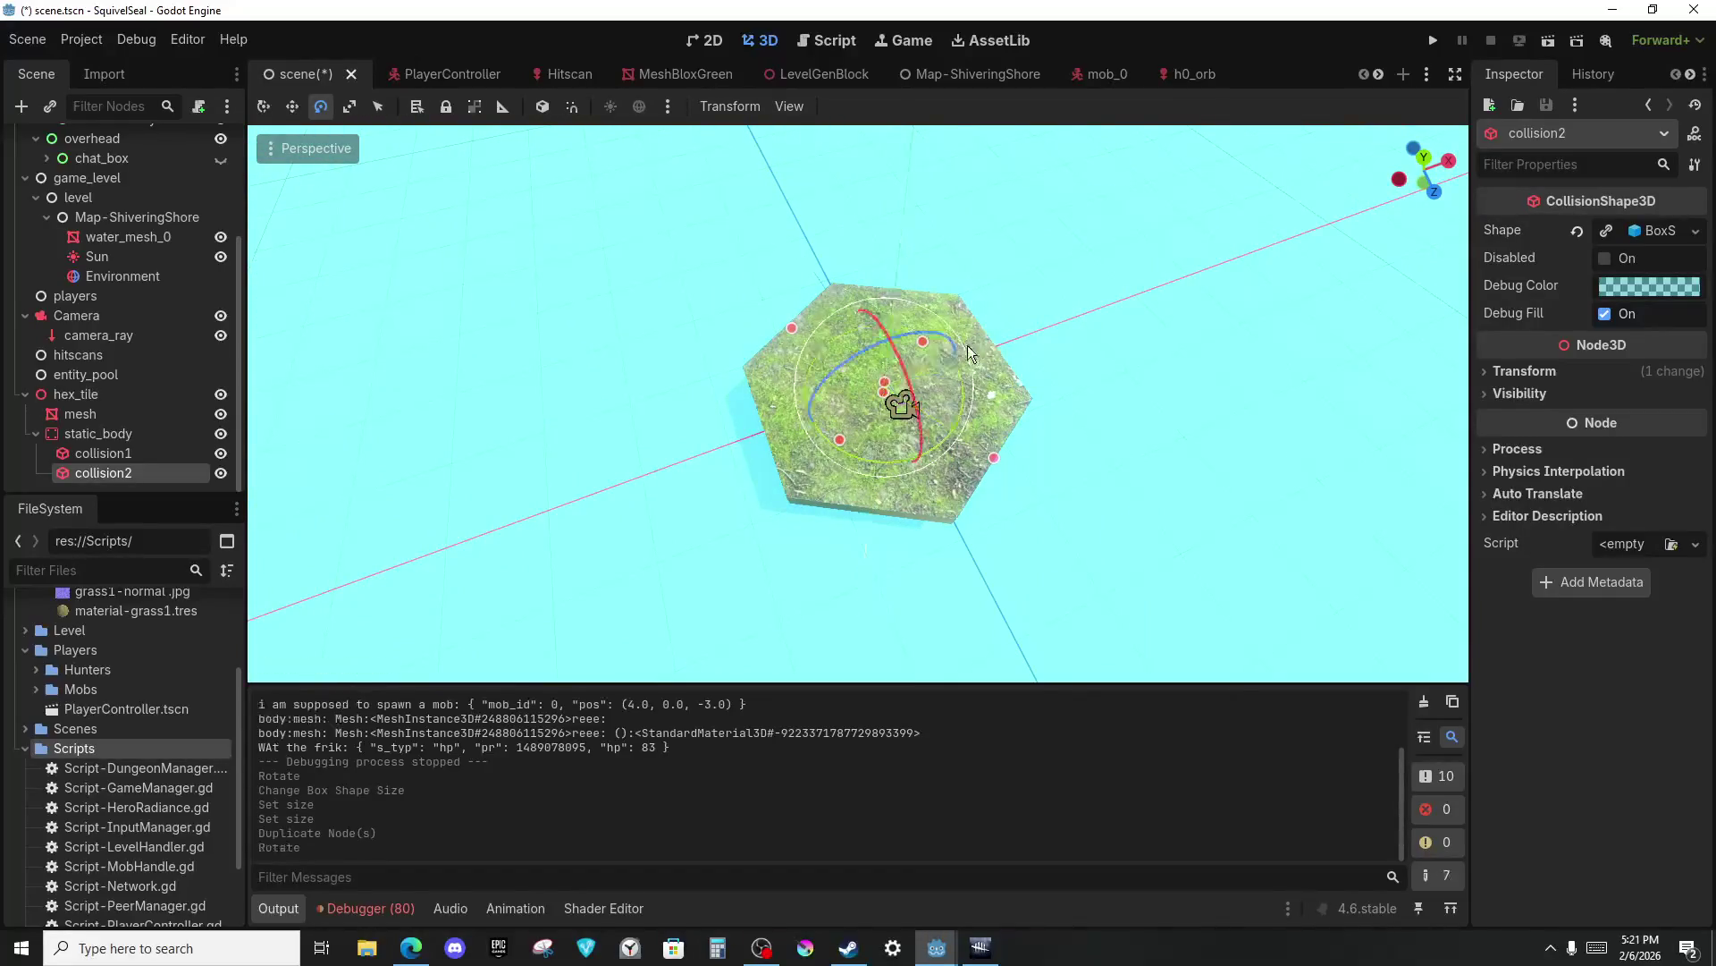
{"action": "key", "text": "ctrl+d"}
{"action": "left_click_drag", "start_coordinate": [962, 426], "coordinate": [976, 313]}
{"action": "key", "text": "q"}
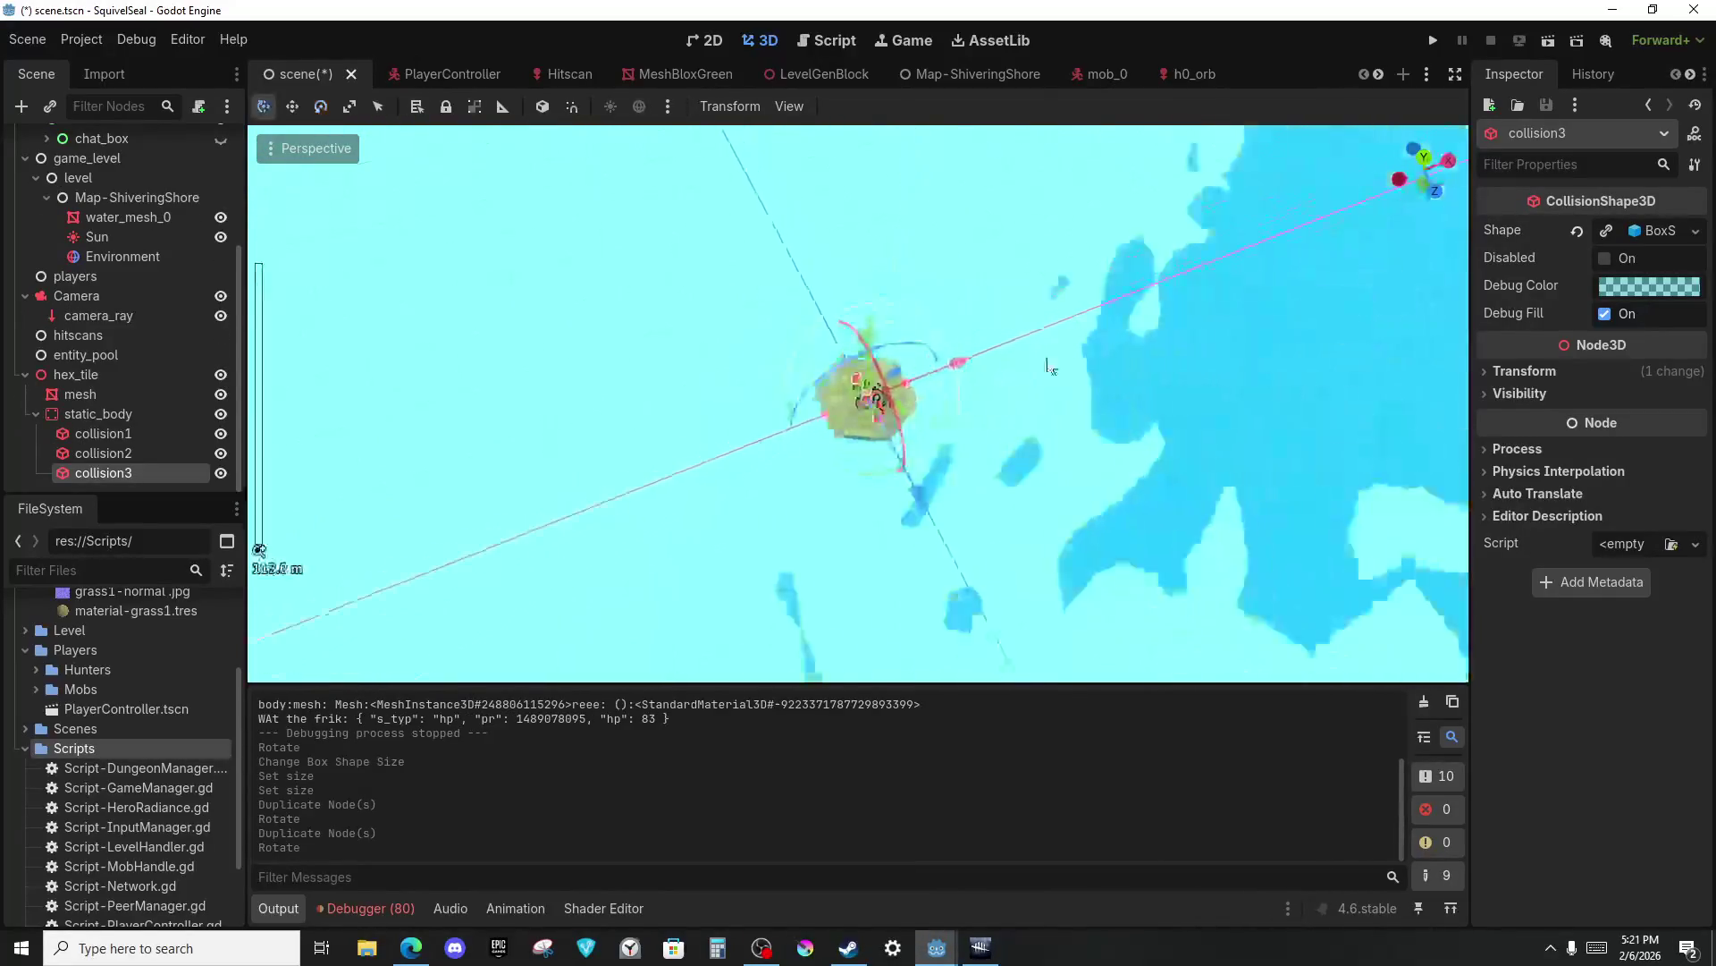
{"action": "scroll", "coordinate": [1117, 267], "scroll_direction": "up", "scroll_amount": 3}
{"action": "key", "text": "F5"}
{"action": "key", "text": "alt+Tab"}
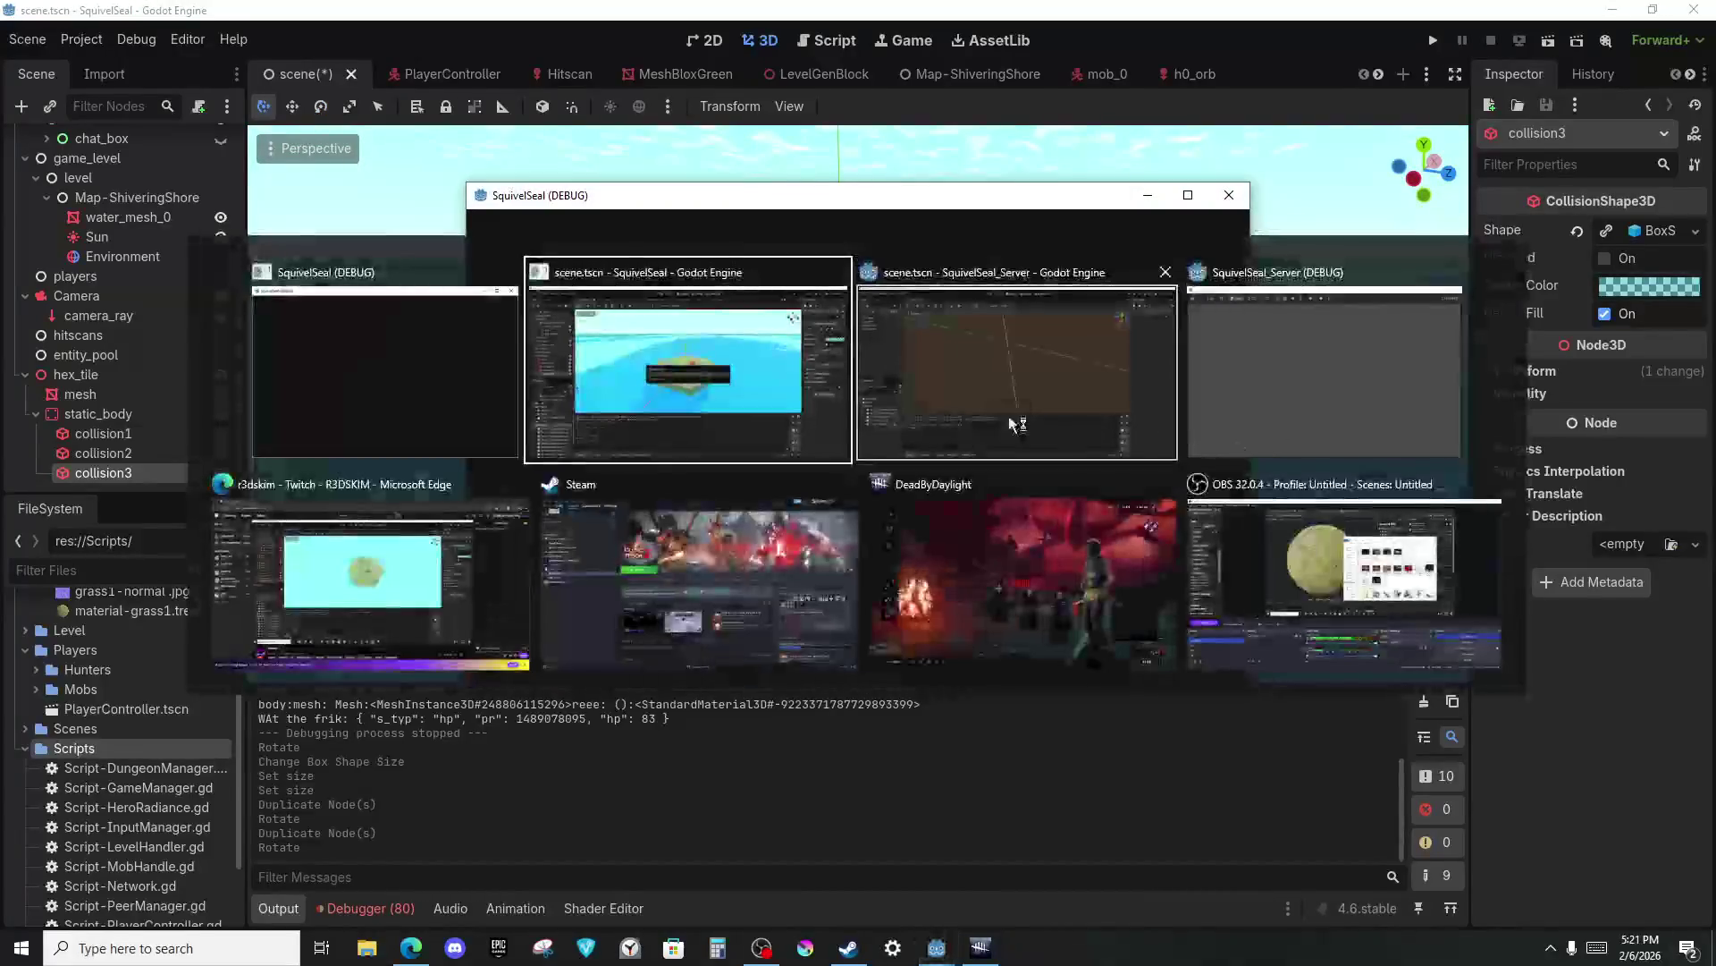
Bring the SquivelSeal_Server editor, then the SquivelSeal (DEBUG) window forward, ending on the Twitch stream.
{"action": "key", "text": "alt+Tab"}
{"action": "left_click", "coordinate": [1070, 363]}
{"action": "key", "text": "alt+Tab"}
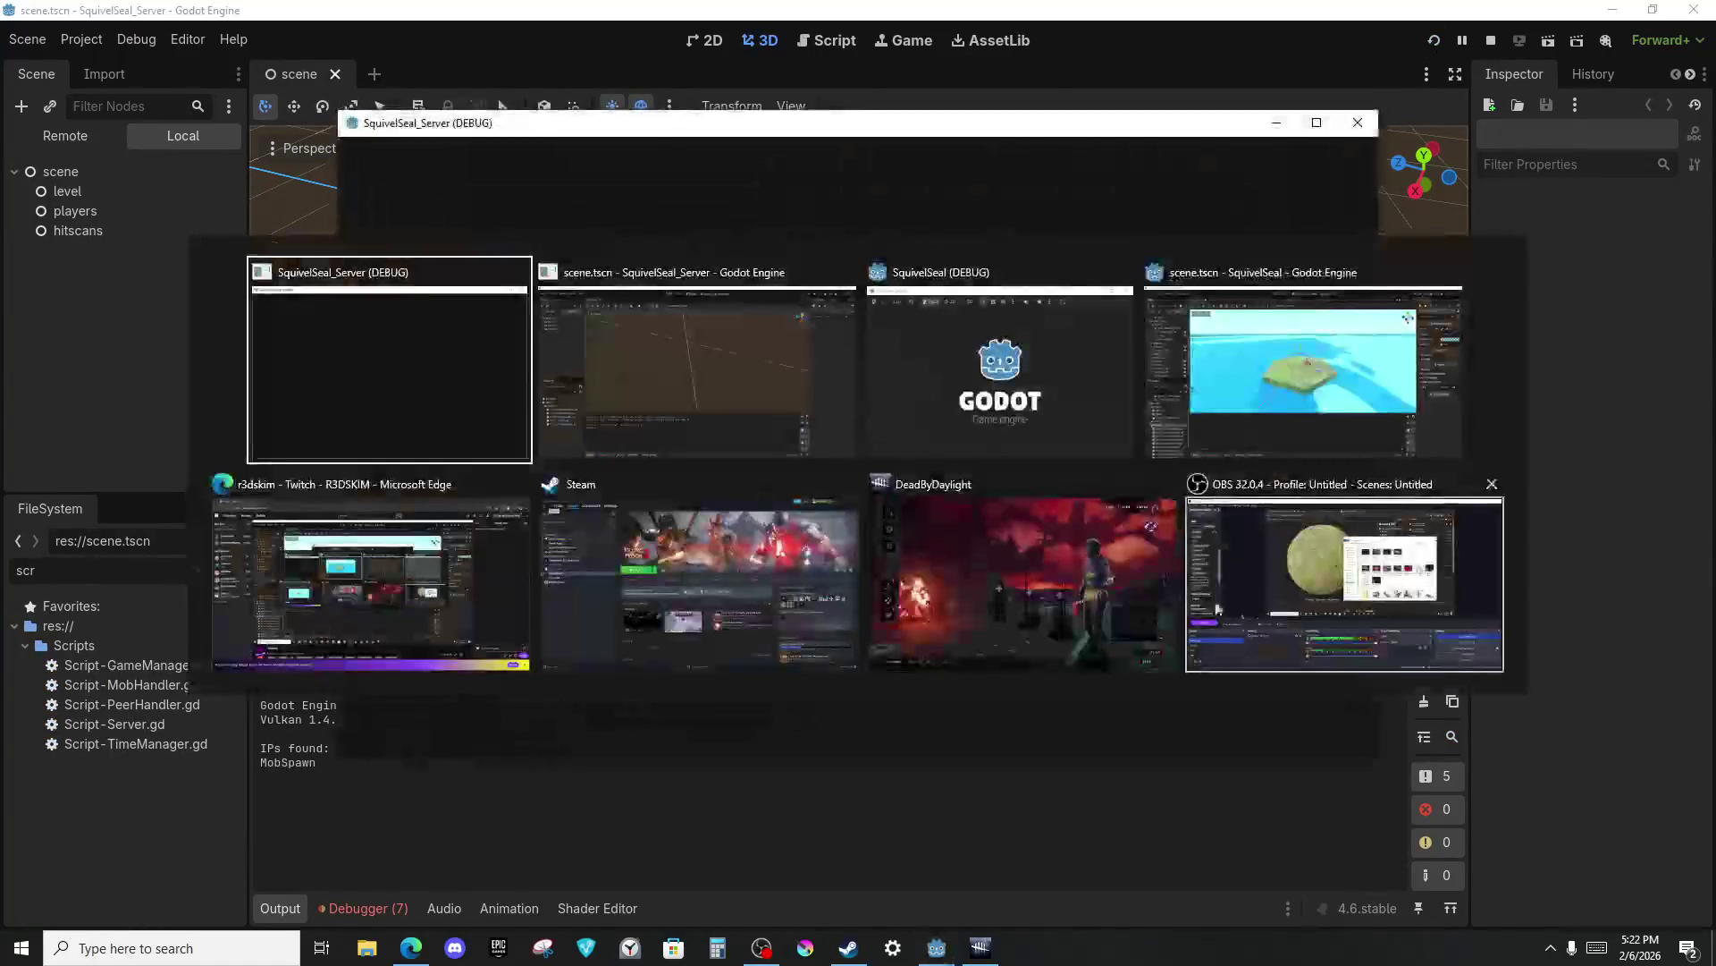
{"action": "key", "text": "alt+Tab"}
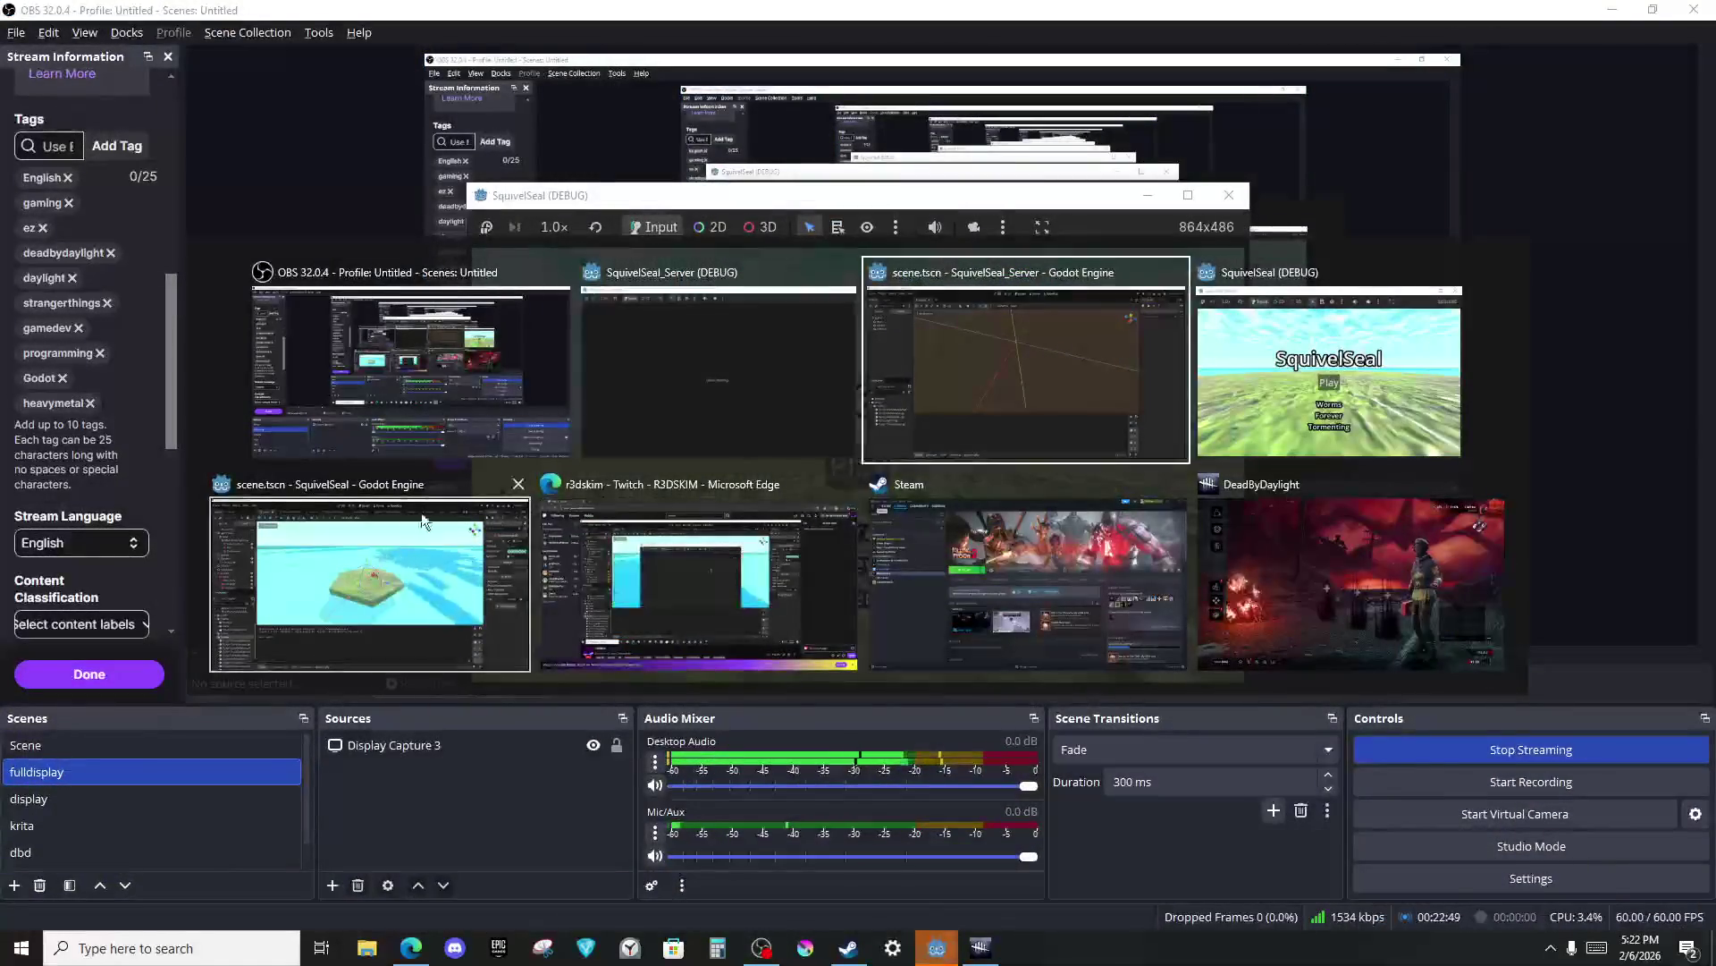
{"action": "left_click", "coordinate": [432, 516]}
{"action": "key", "text": "alt+Tab"}
{"action": "key", "text": "Escape"}
{"action": "key", "text": "alt+Tab"}
{"action": "left_click", "coordinate": [1377, 403]}
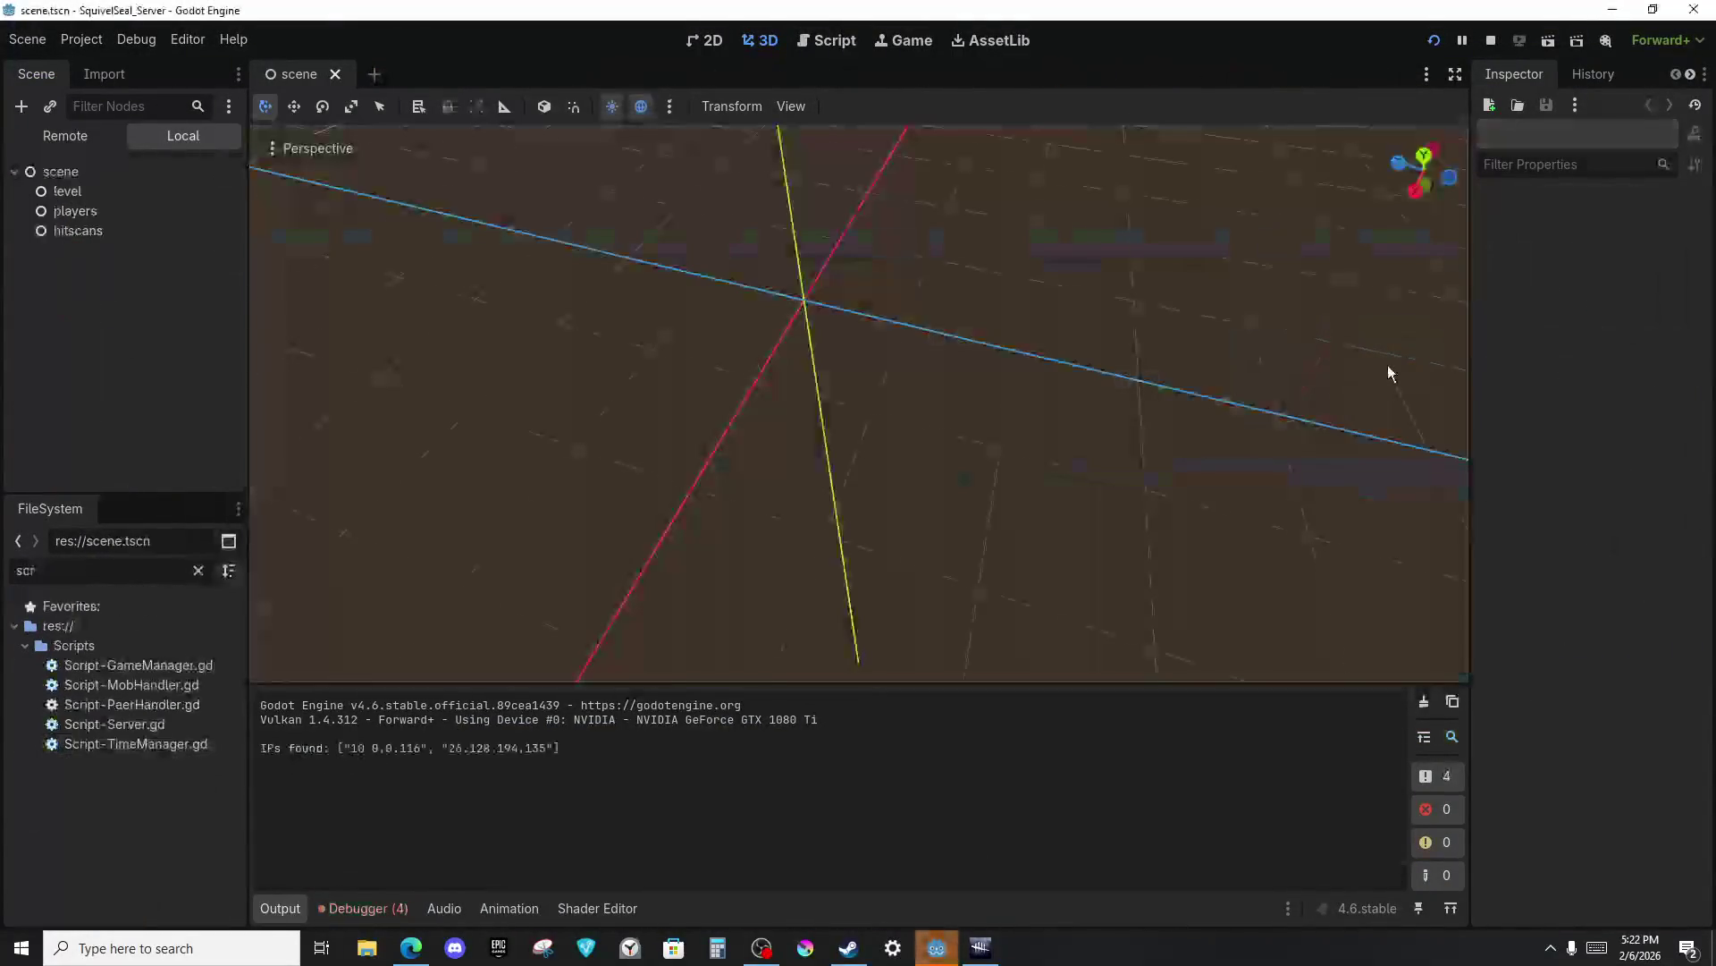
{"action": "key", "text": "alt+Tab"}
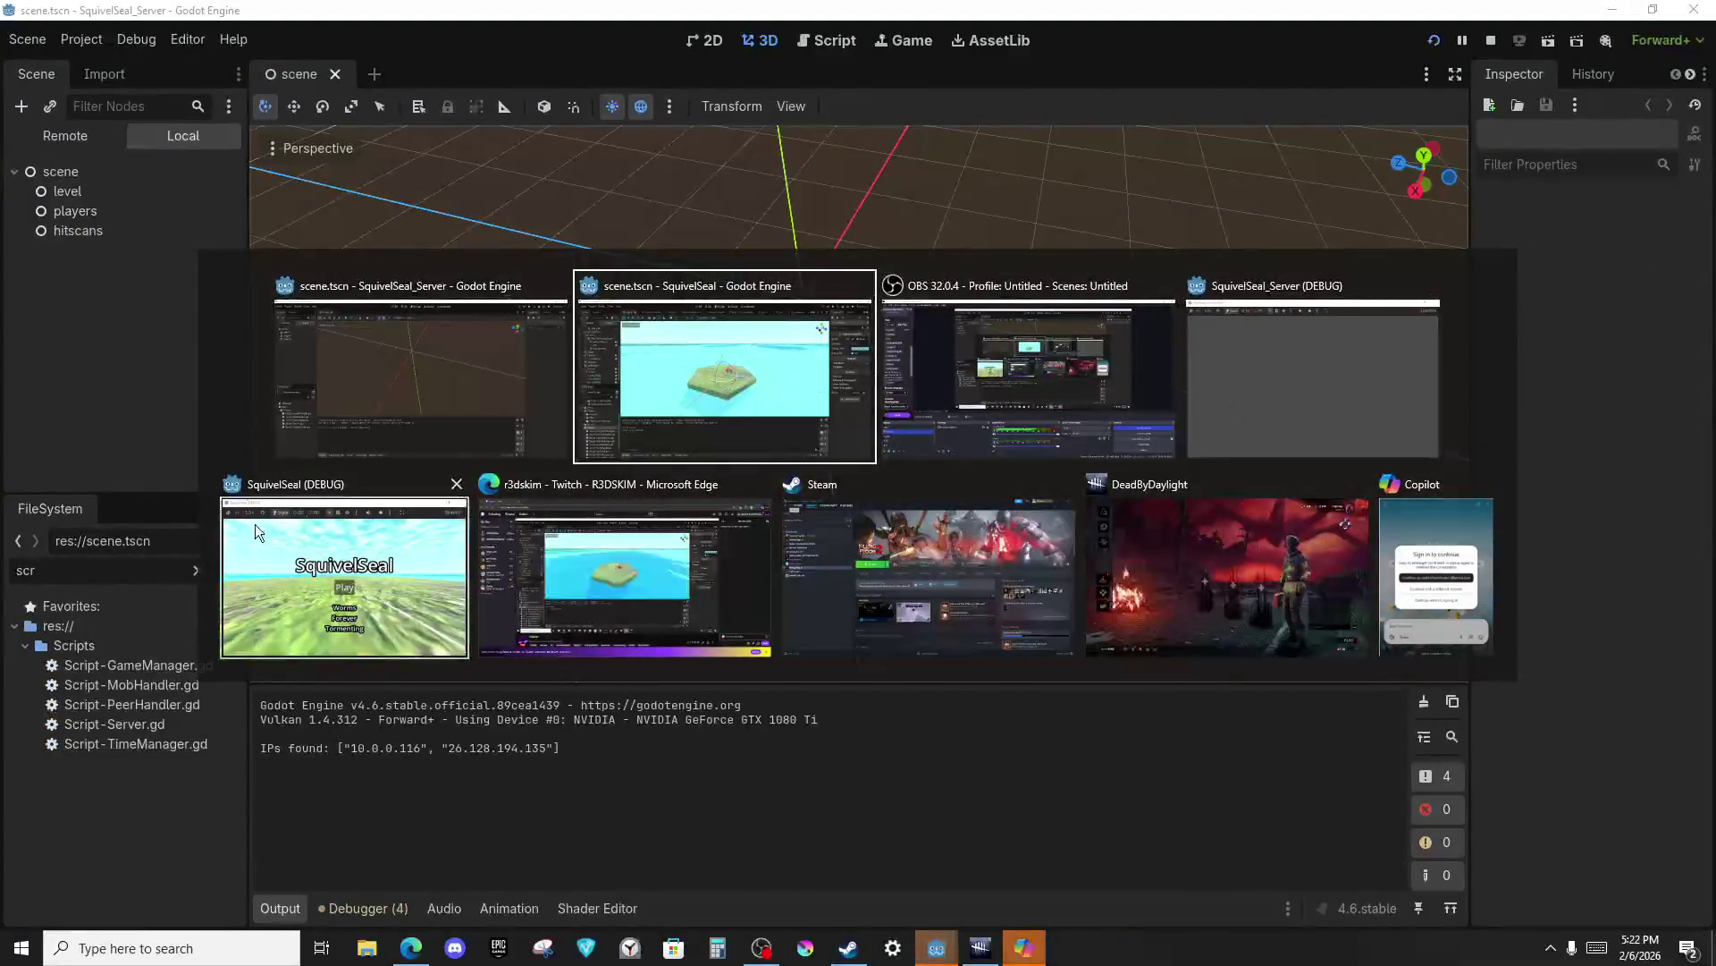
{"action": "left_click", "coordinate": [331, 581]}
{"action": "key", "text": "alt+Tab"}
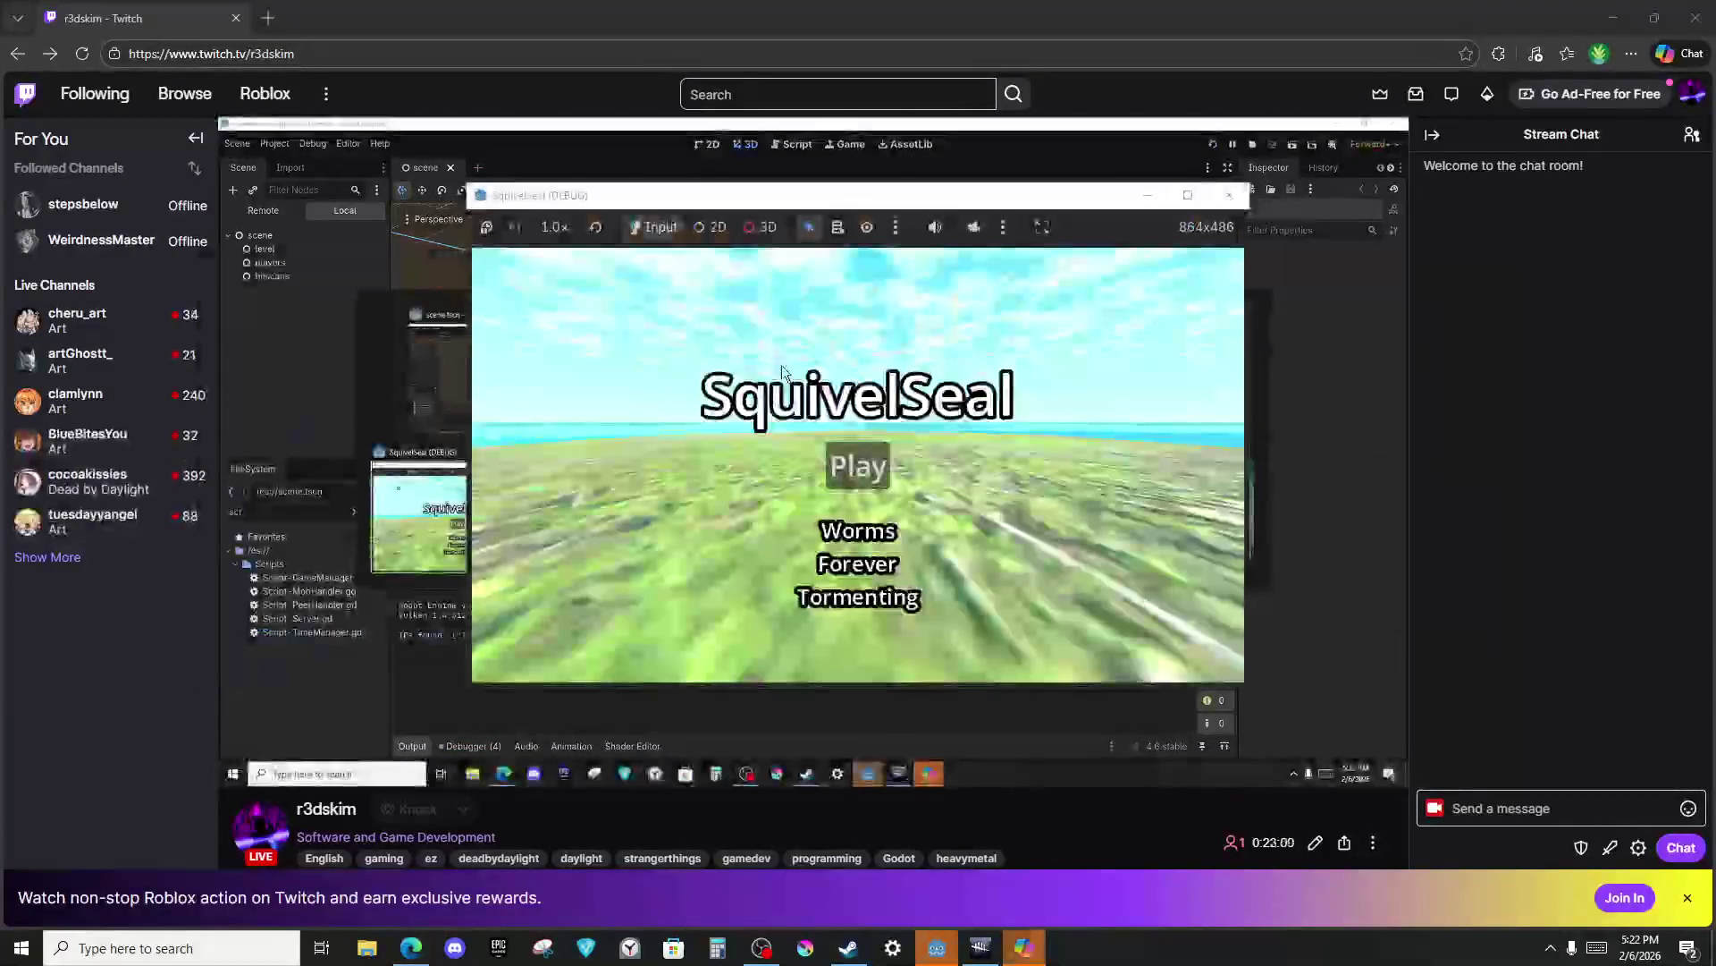
Join the game session on stream, then close it and return to the SquivelSeal editor.
{"action": "left_click", "coordinate": [862, 510]}
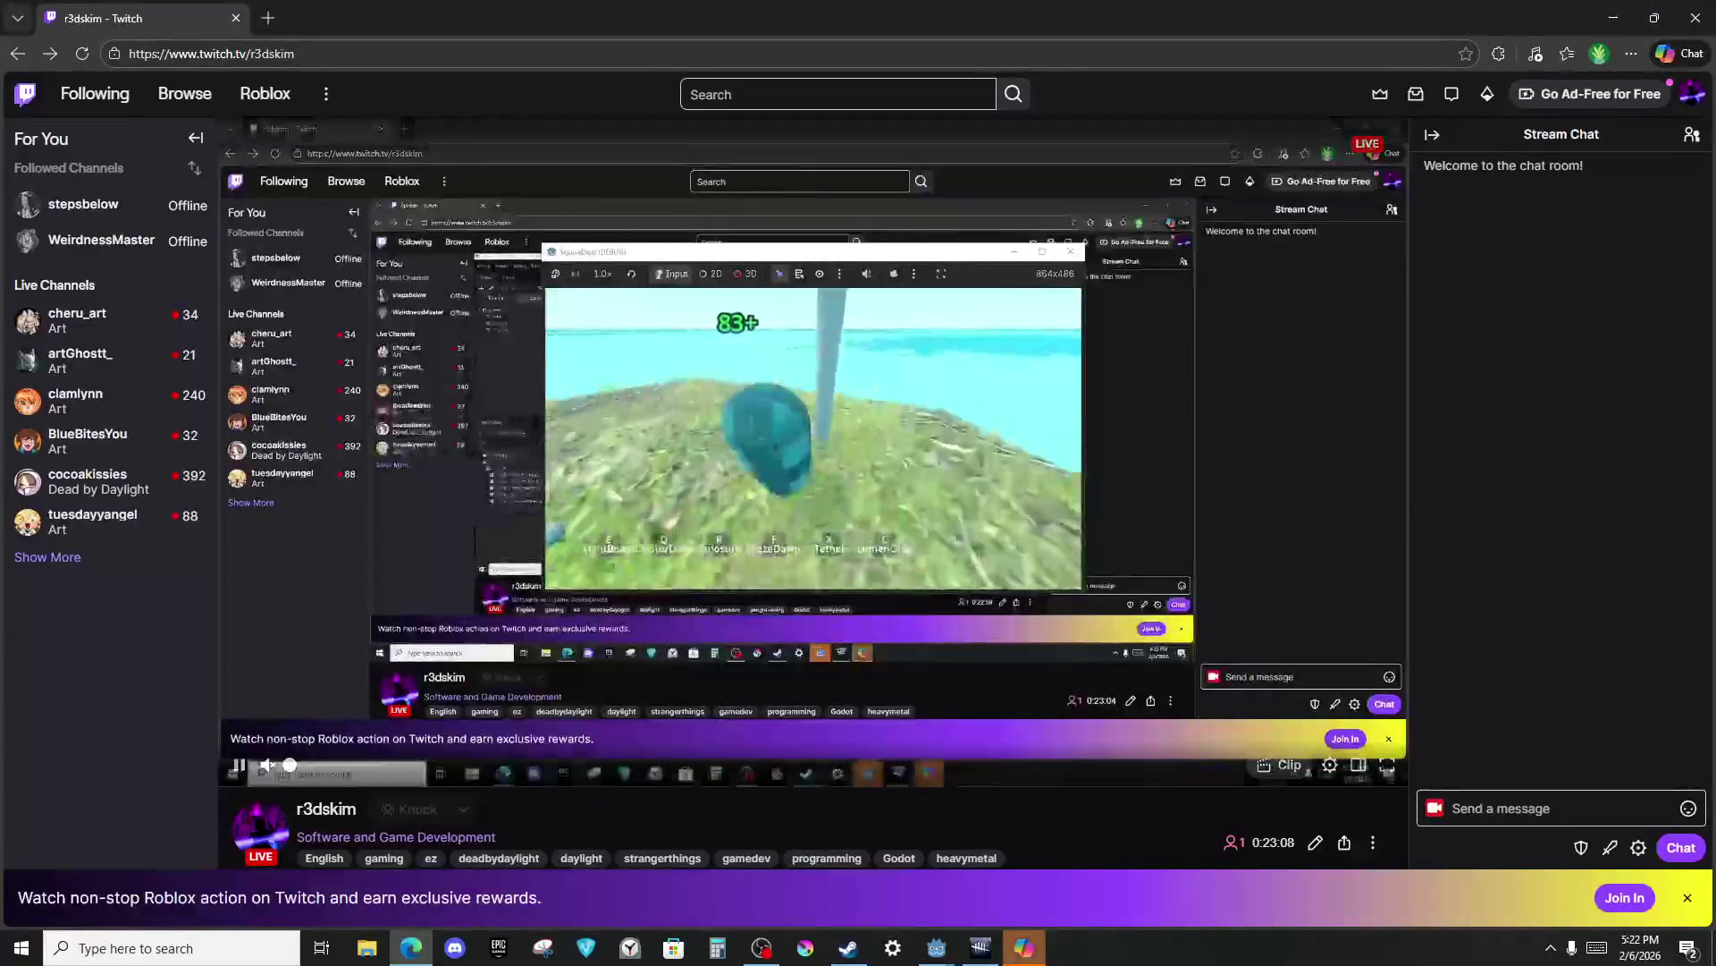
{"action": "key", "text": "alt+Tab"}
{"action": "left_click", "coordinate": [990, 334]}
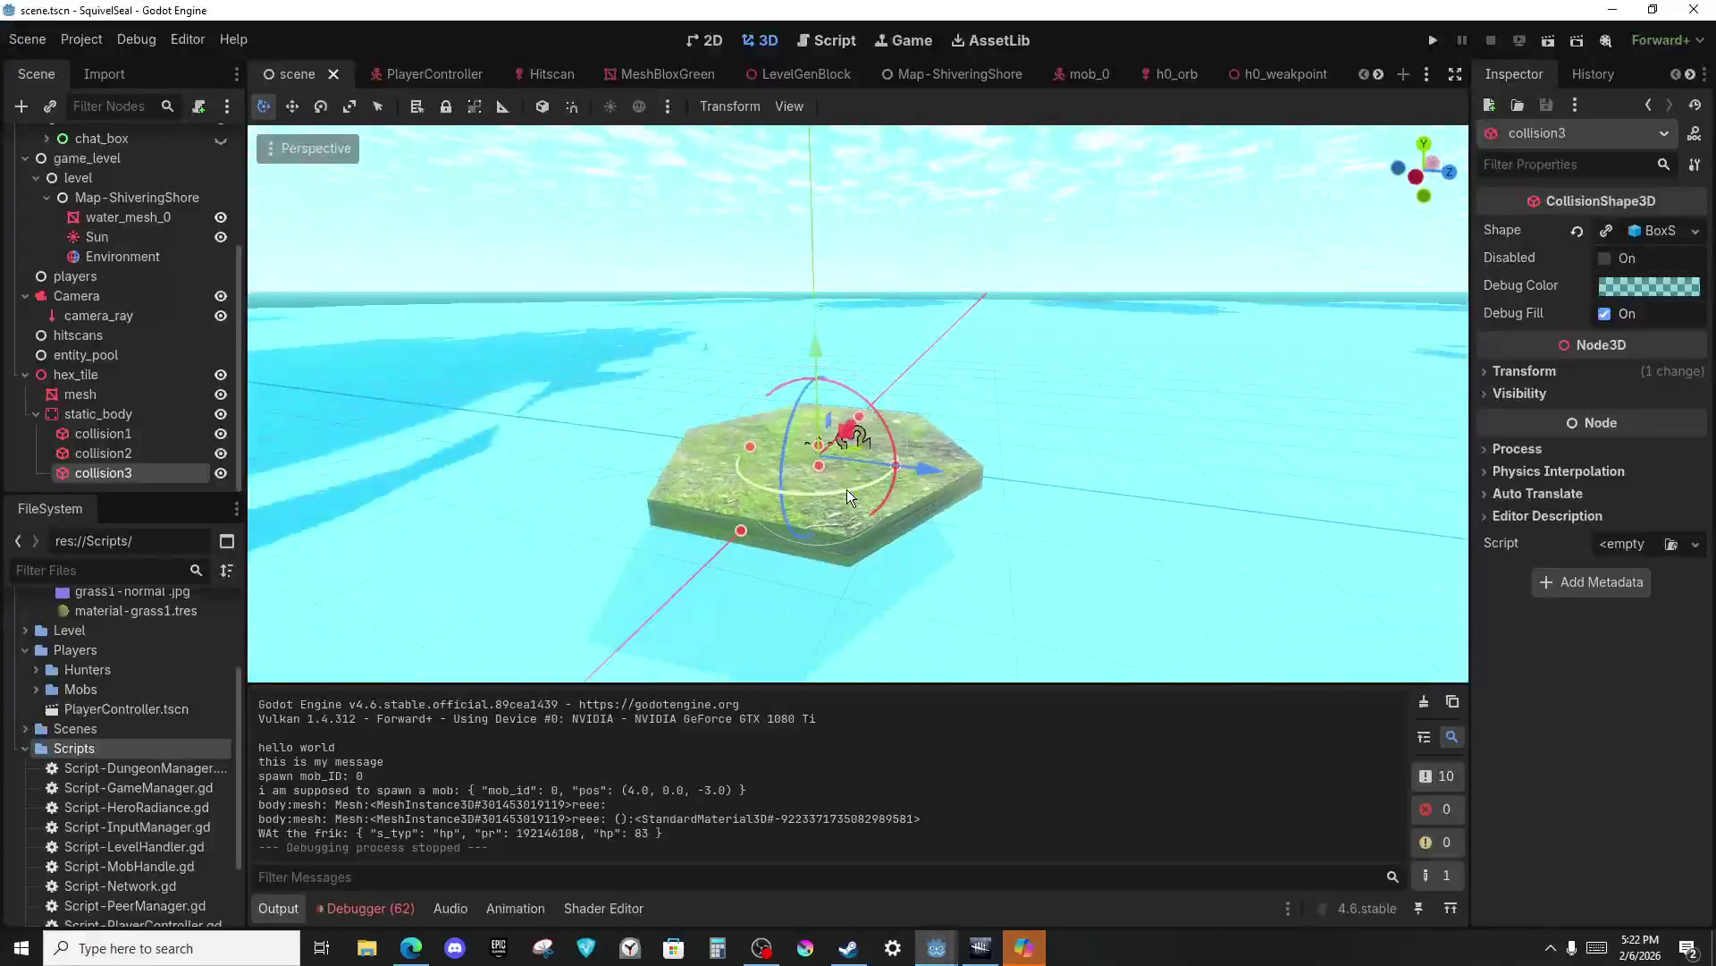
{"action": "scroll", "coordinate": [846, 490], "scroll_direction": "down", "scroll_amount": 3}
{"action": "scroll", "coordinate": [846, 490], "scroll_direction": "up", "scroll_amount": 6}
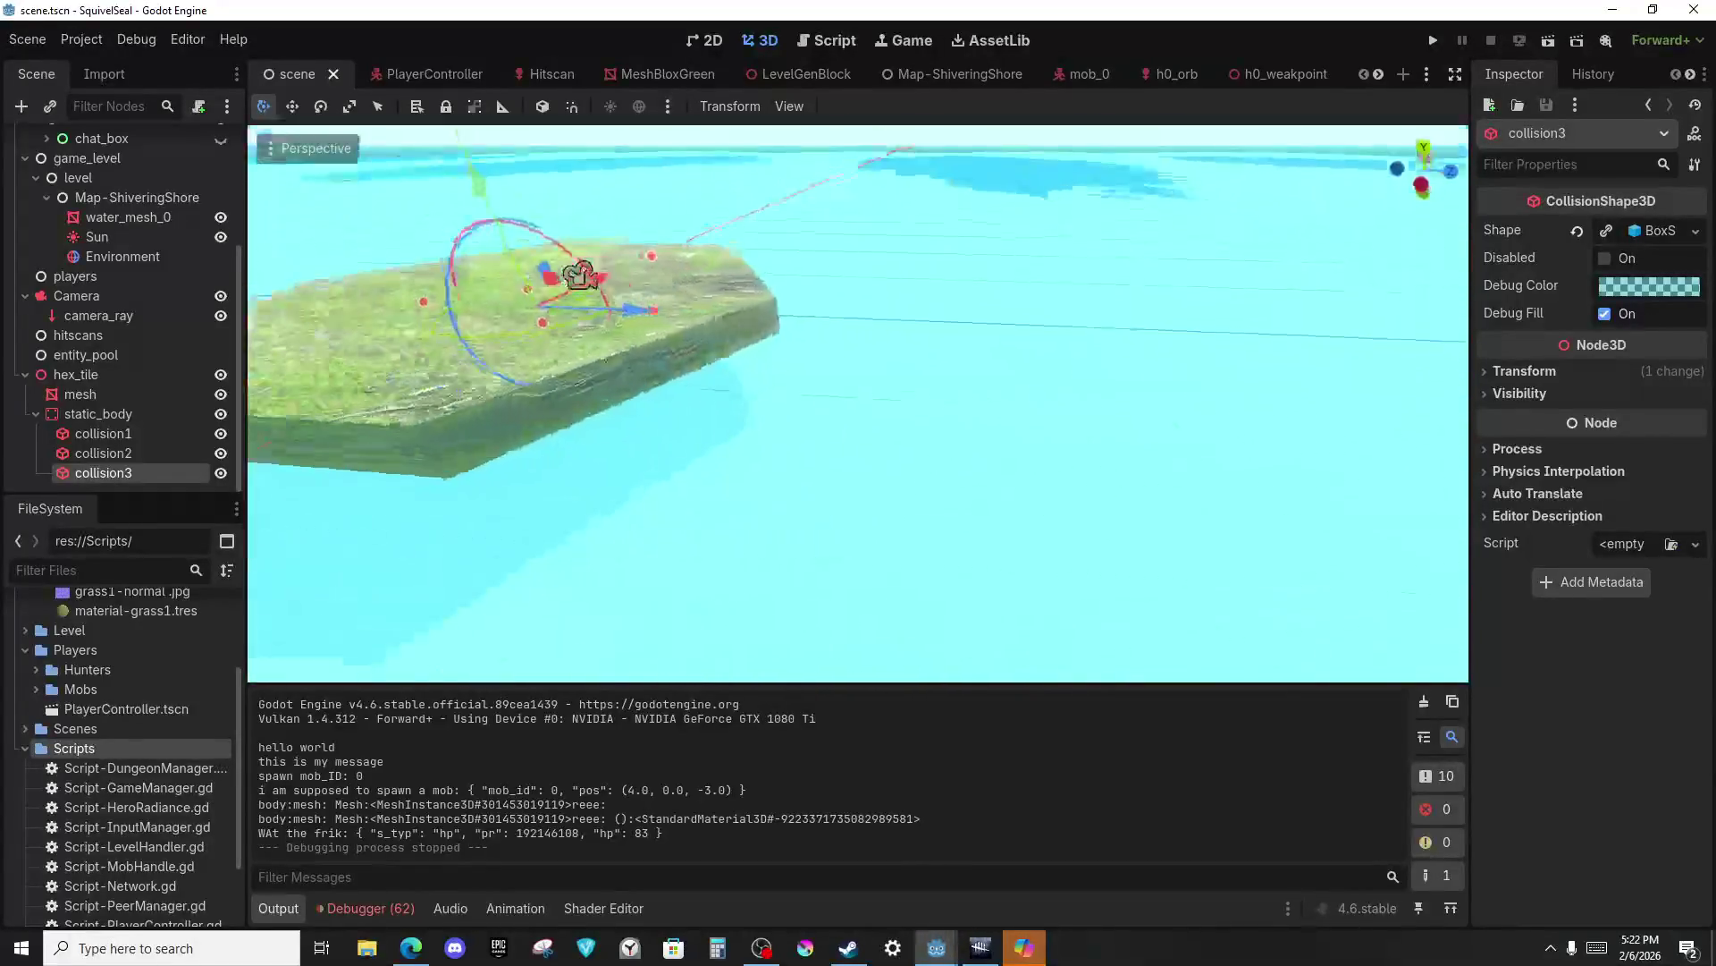
{"action": "left_click_drag", "start_coordinate": [1027, 447], "coordinate": [1027, 479]}
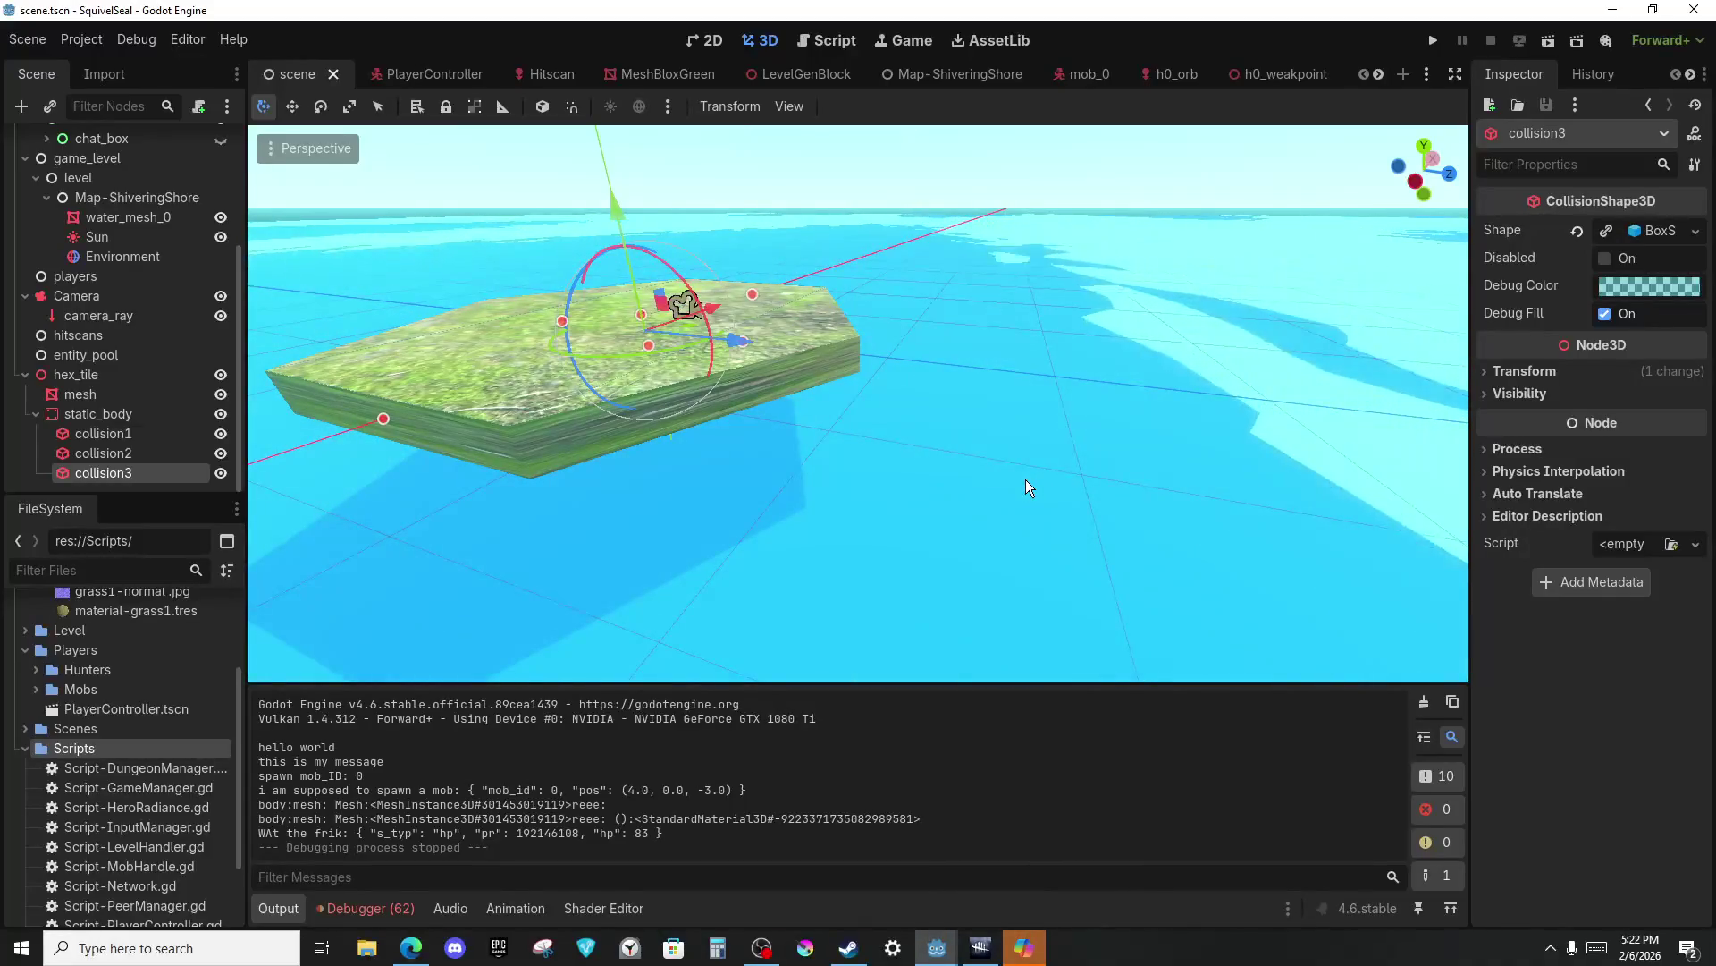
{"action": "mouse_move", "coordinate": [1027, 479]}
{"action": "left_mouse_down"}
{"action": "mouse_move", "coordinate": [984, 581]}
{"action": "mouse_move", "coordinate": [1056, 477]}
{"action": "left_mouse_up"}
{"action": "left_click_drag", "start_coordinate": [1099, 635], "coordinate": [742, 364]}
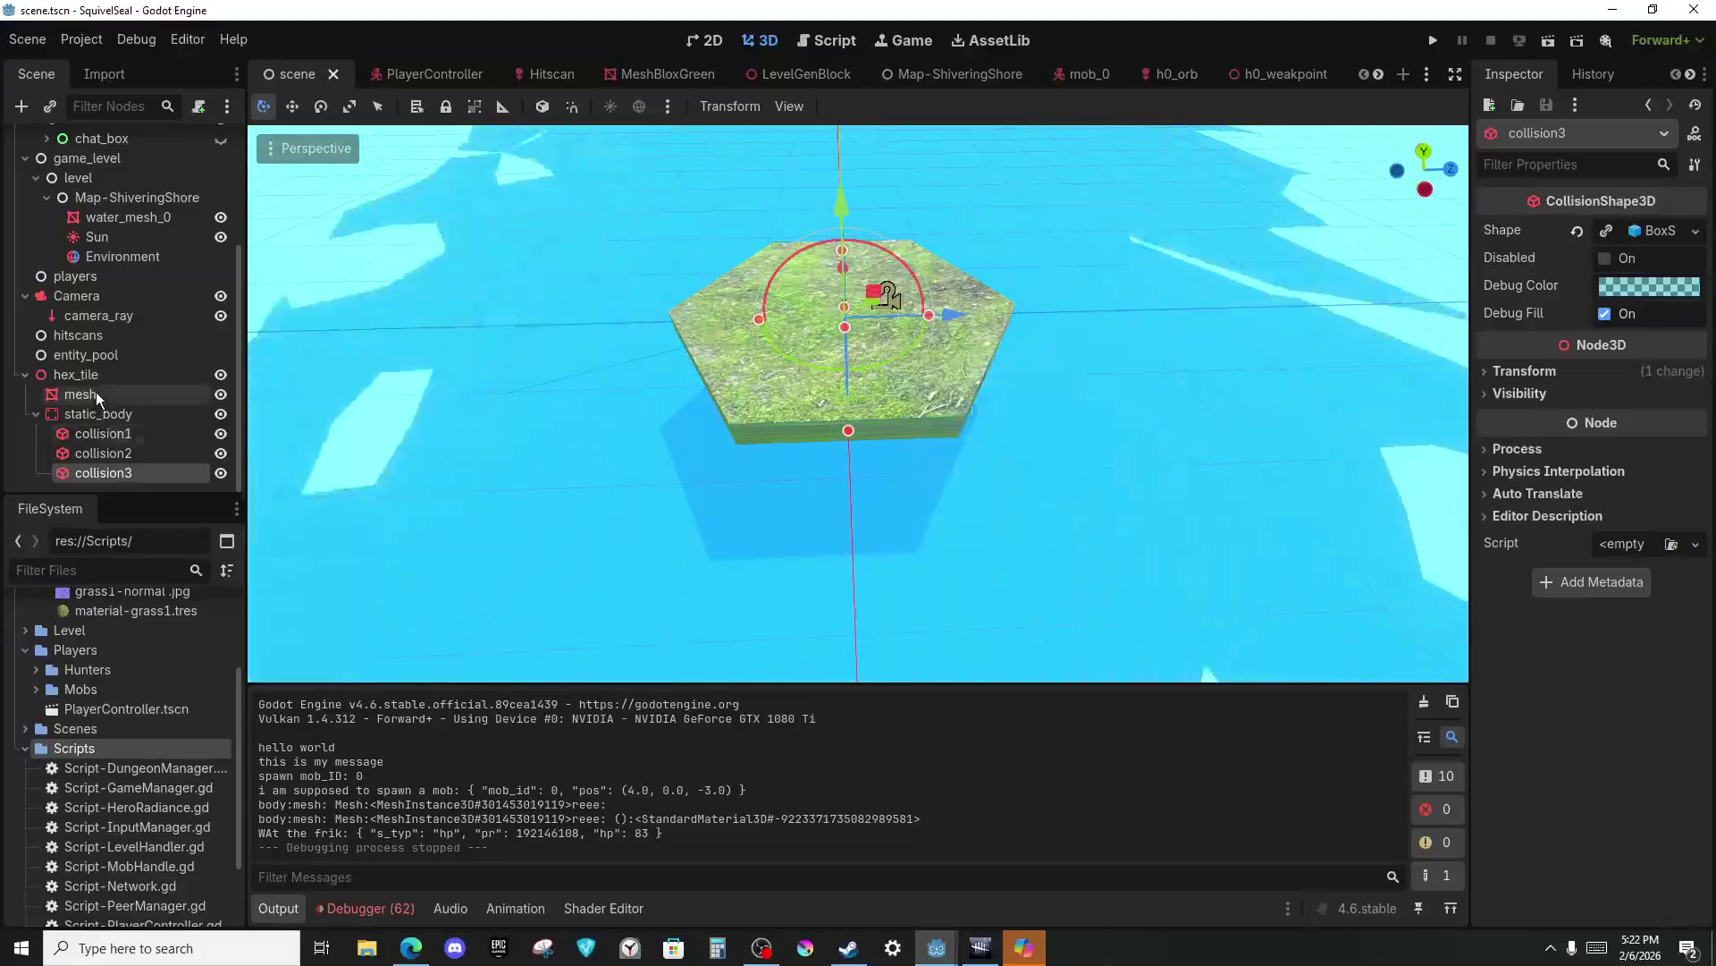
Select the hex tile mesh, set Top Radius to 32, and move to Bottom Radius.
{"action": "left_click", "coordinate": [95, 393]}
{"action": "left_click", "coordinate": [153, 414]}
{"action": "double_click", "coordinate": [89, 395]}
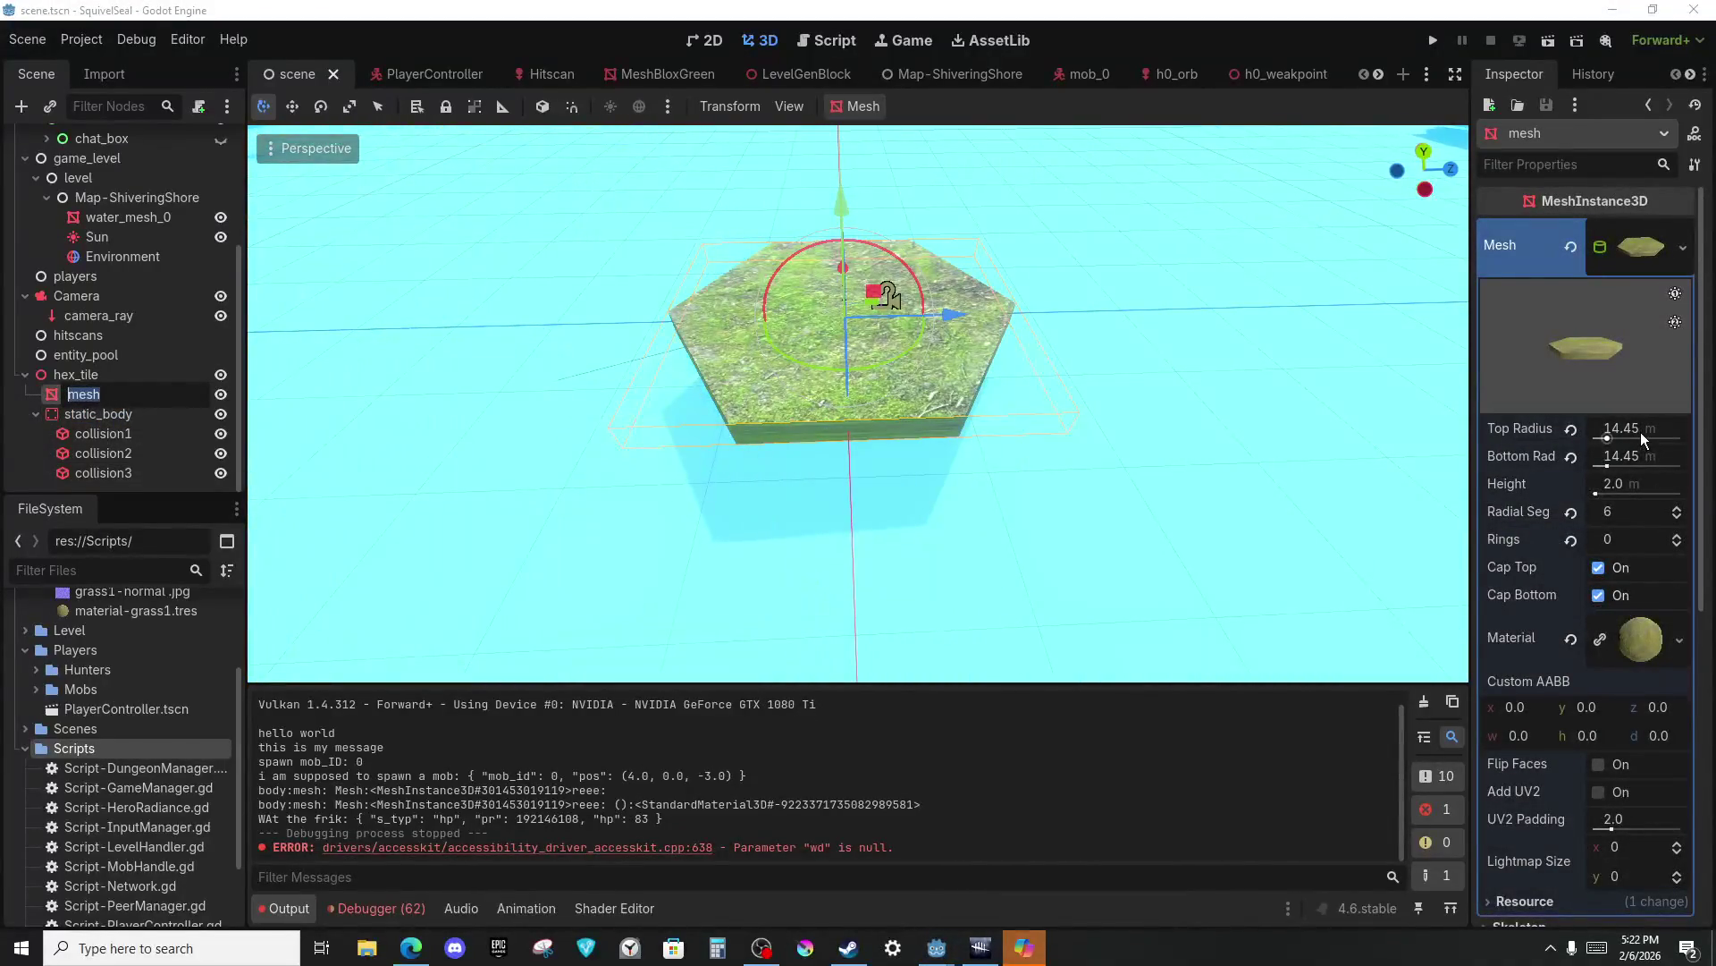
{"action": "left_click", "coordinate": [1641, 438]}
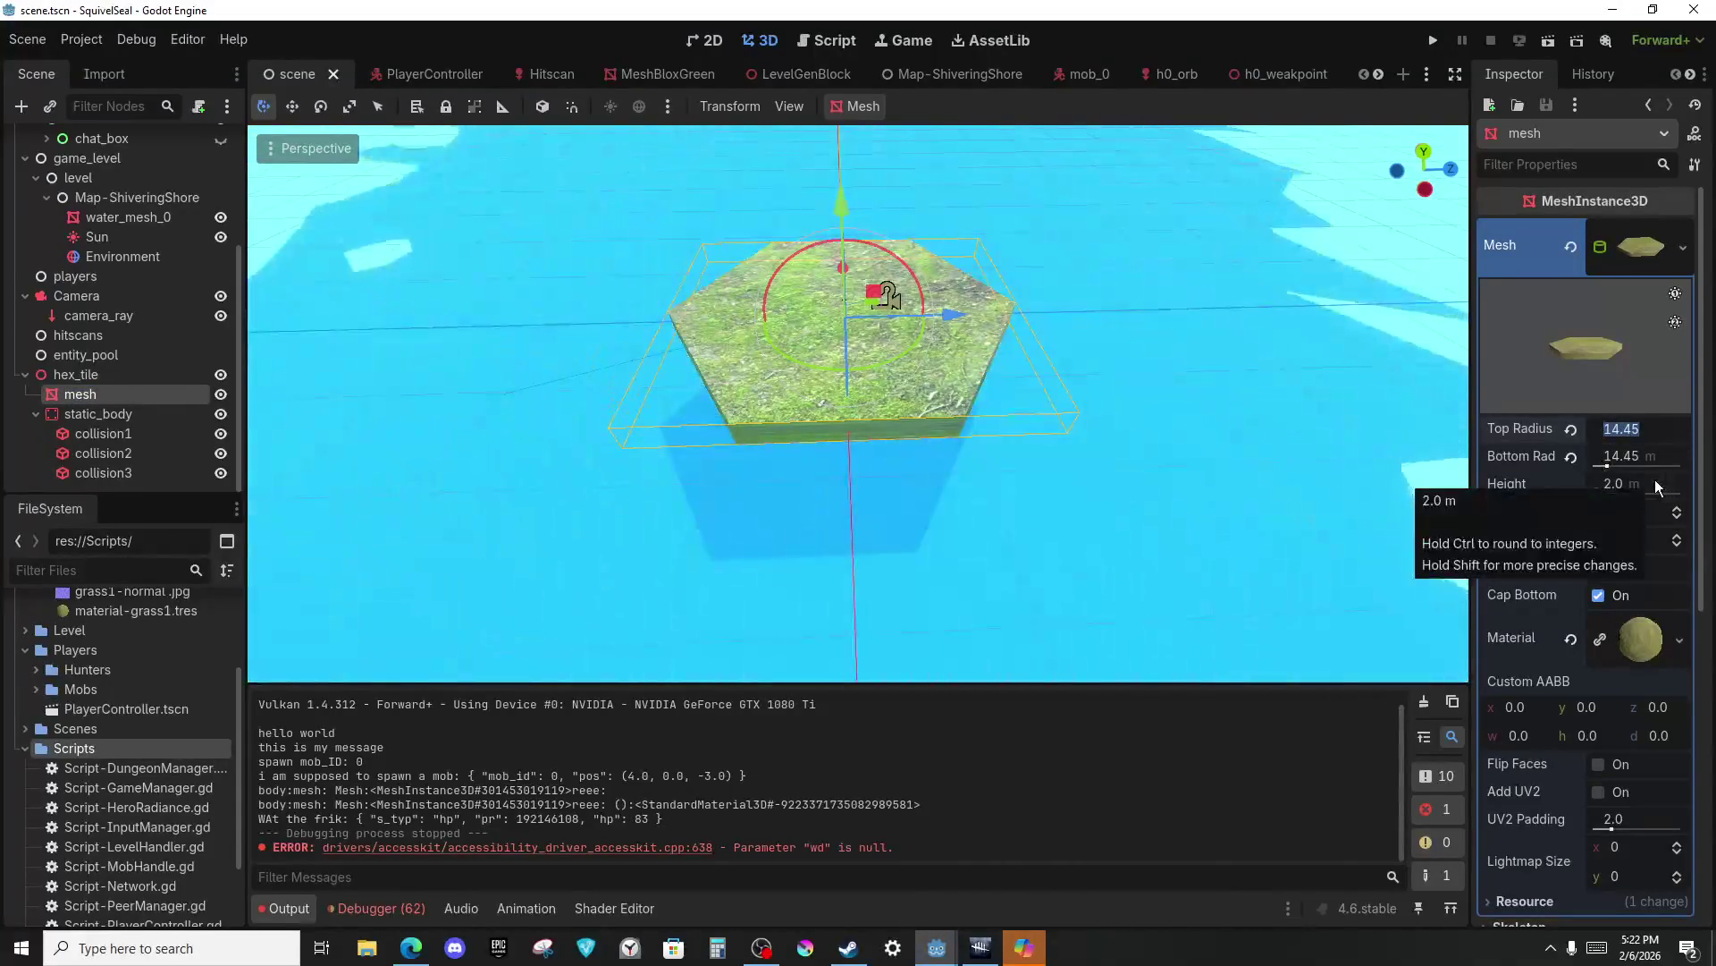
{"action": "type", "text": "3.32"}
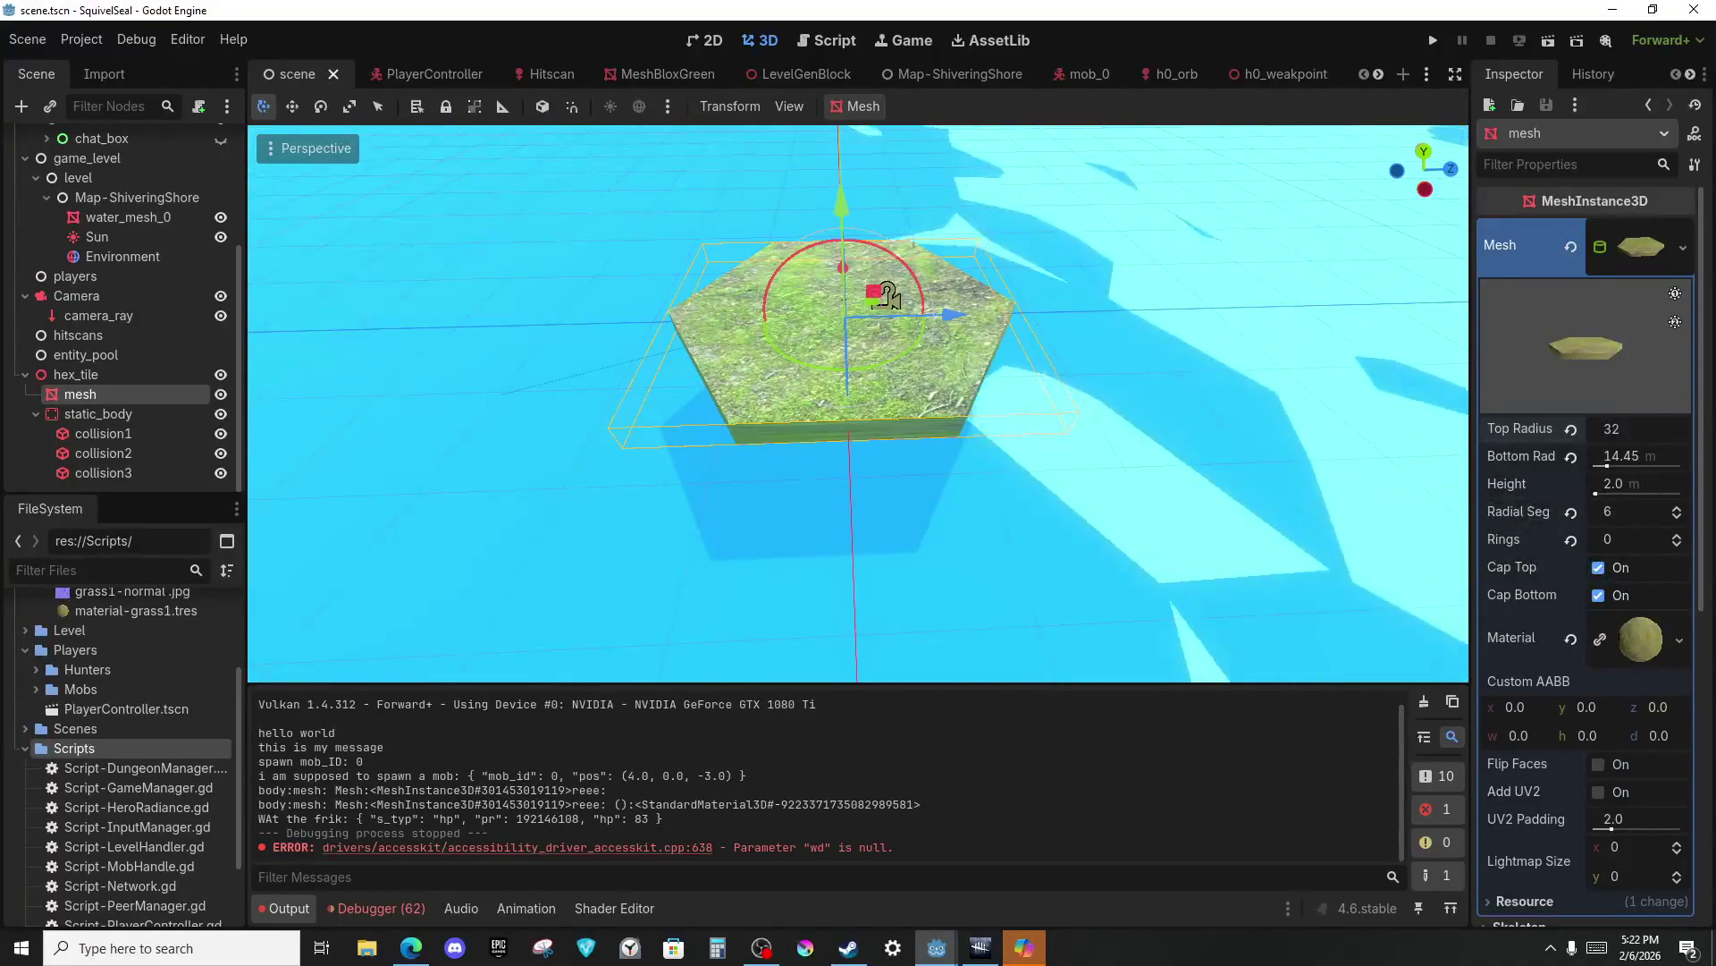
{"action": "key", "text": "Return"}
{"action": "left_click", "coordinate": [1607, 455]}
Enter 32 for the mesh's Bottom Radius and select collision1.
{"action": "type", "text": "32"}
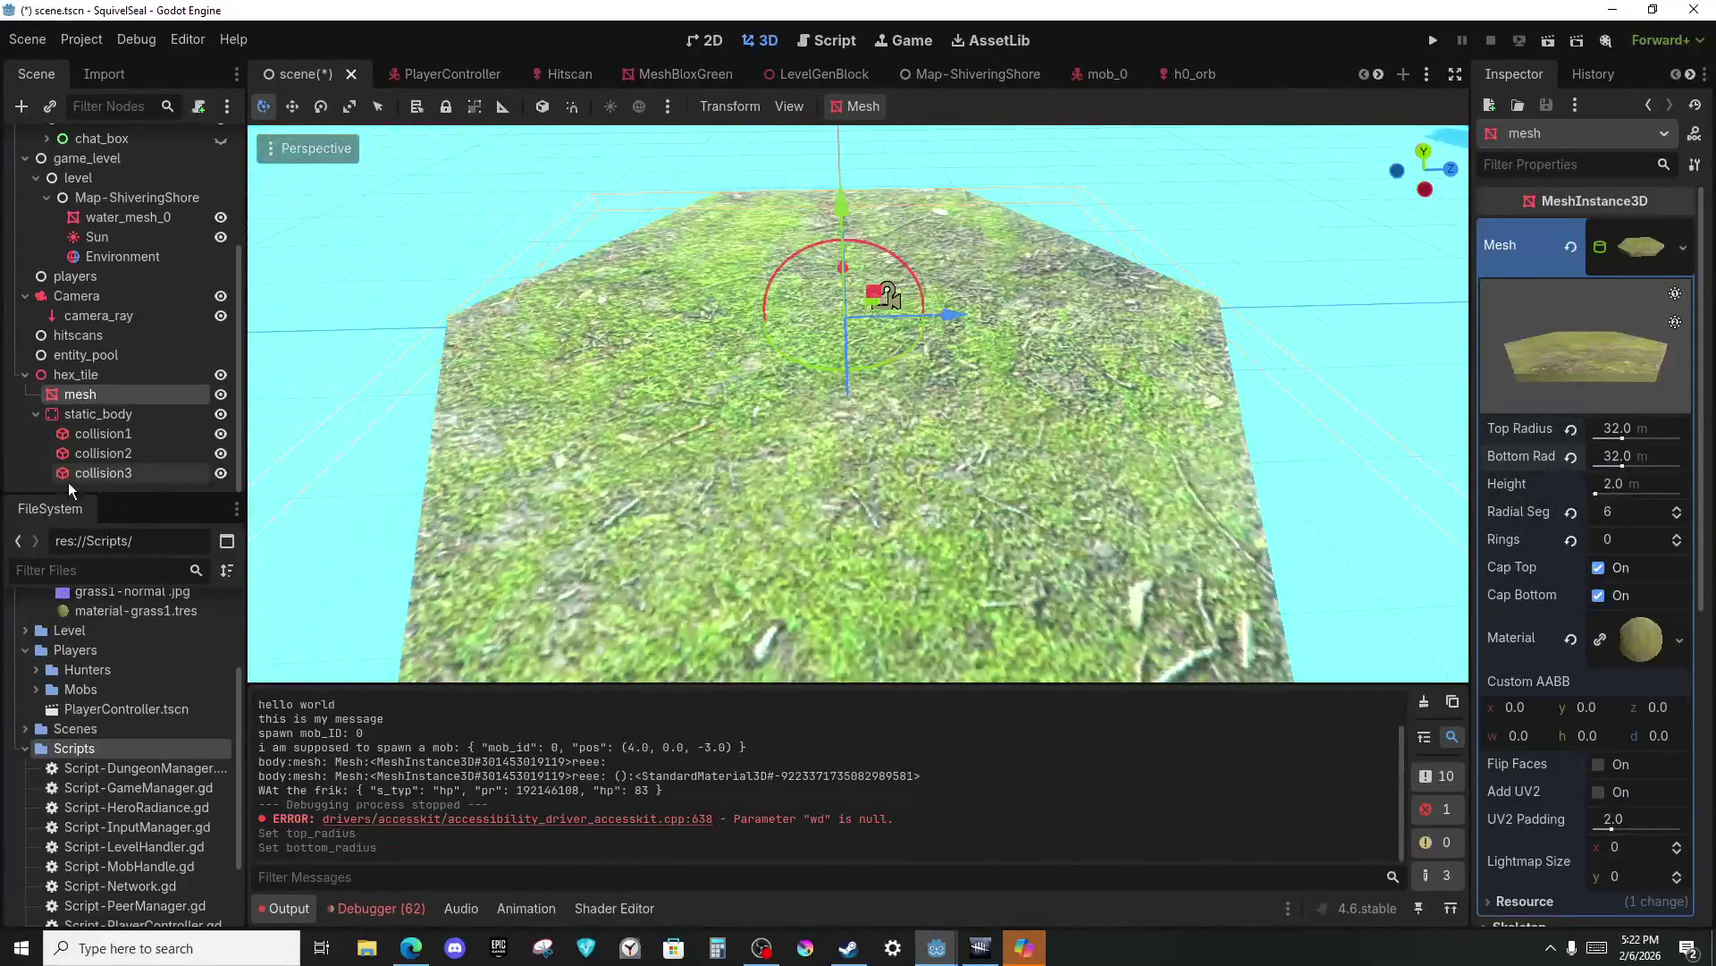
{"action": "left_click", "coordinate": [98, 435]}
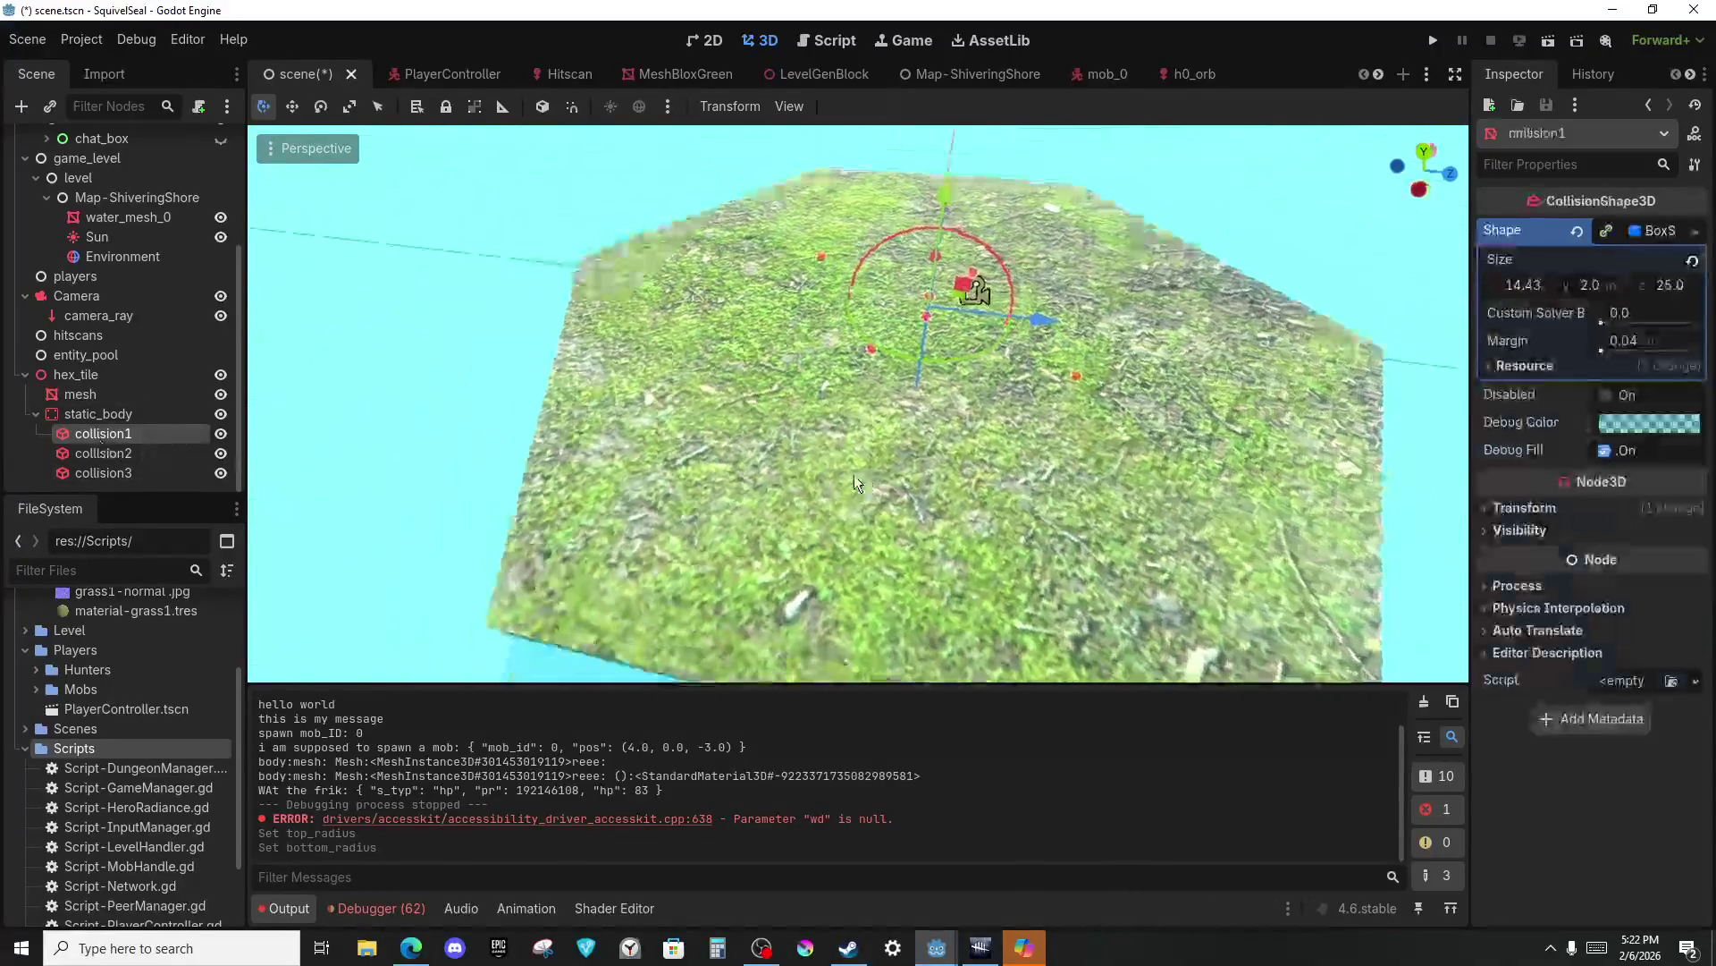
{"action": "key", "text": "ctrl+z"}
{"action": "key", "text": "ctrl+shift+z"}
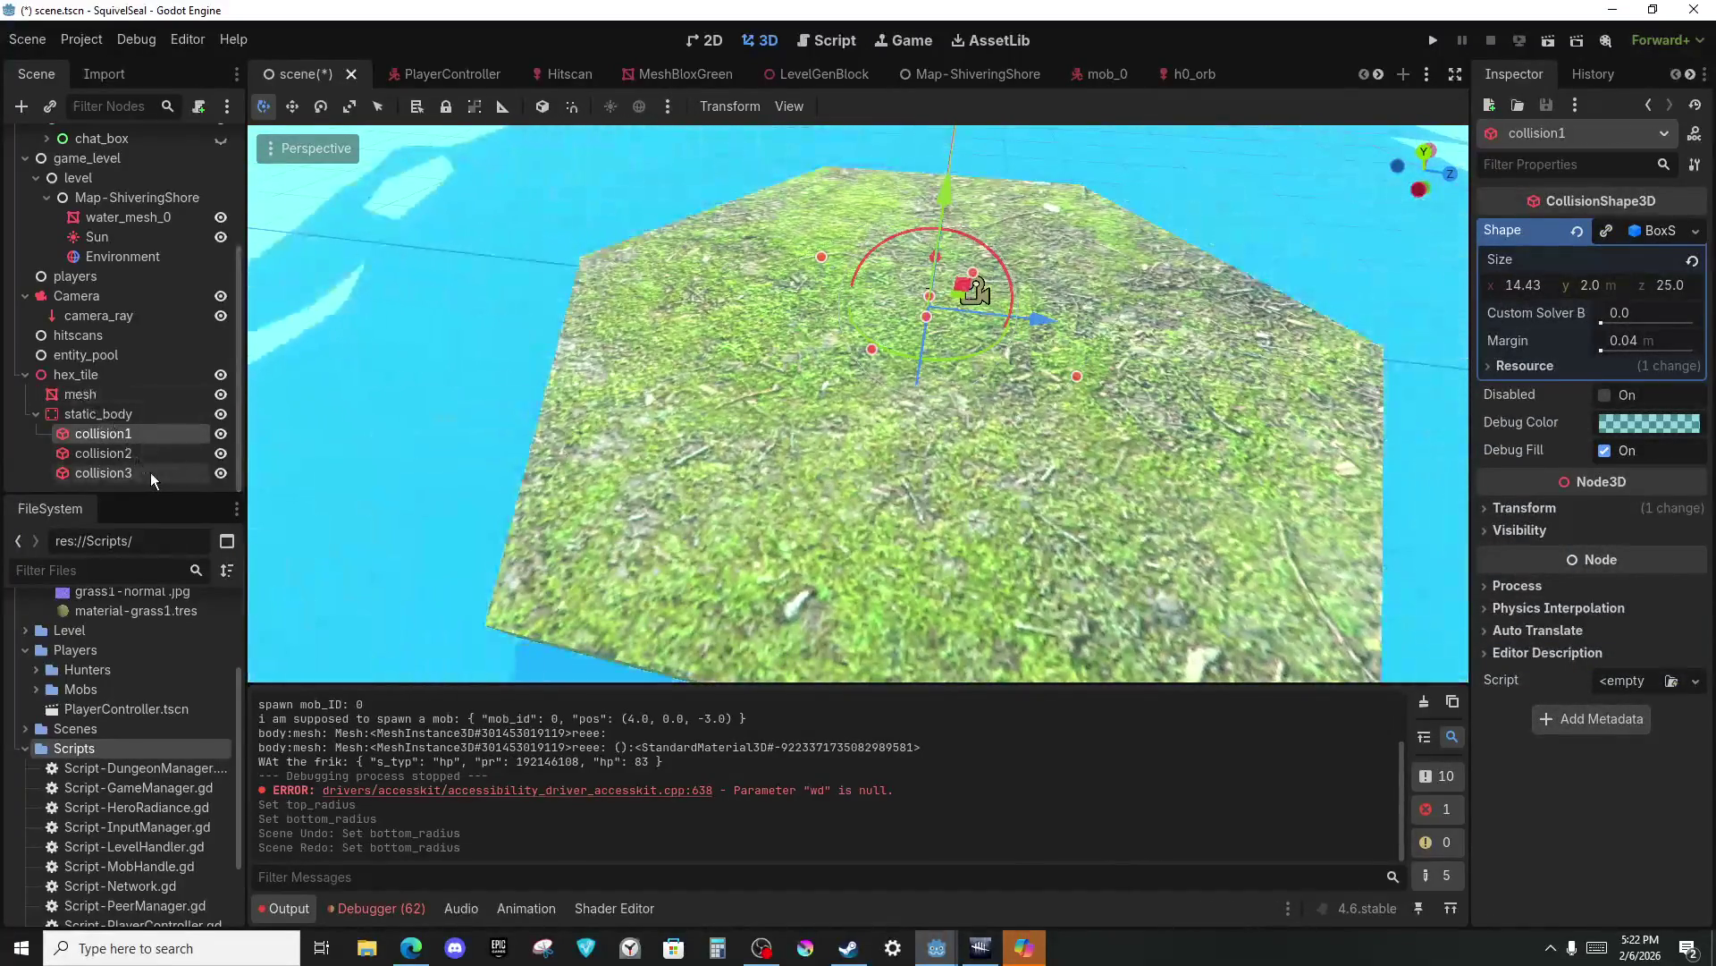
{"action": "left_click", "coordinate": [150, 472], "text": "shift"}
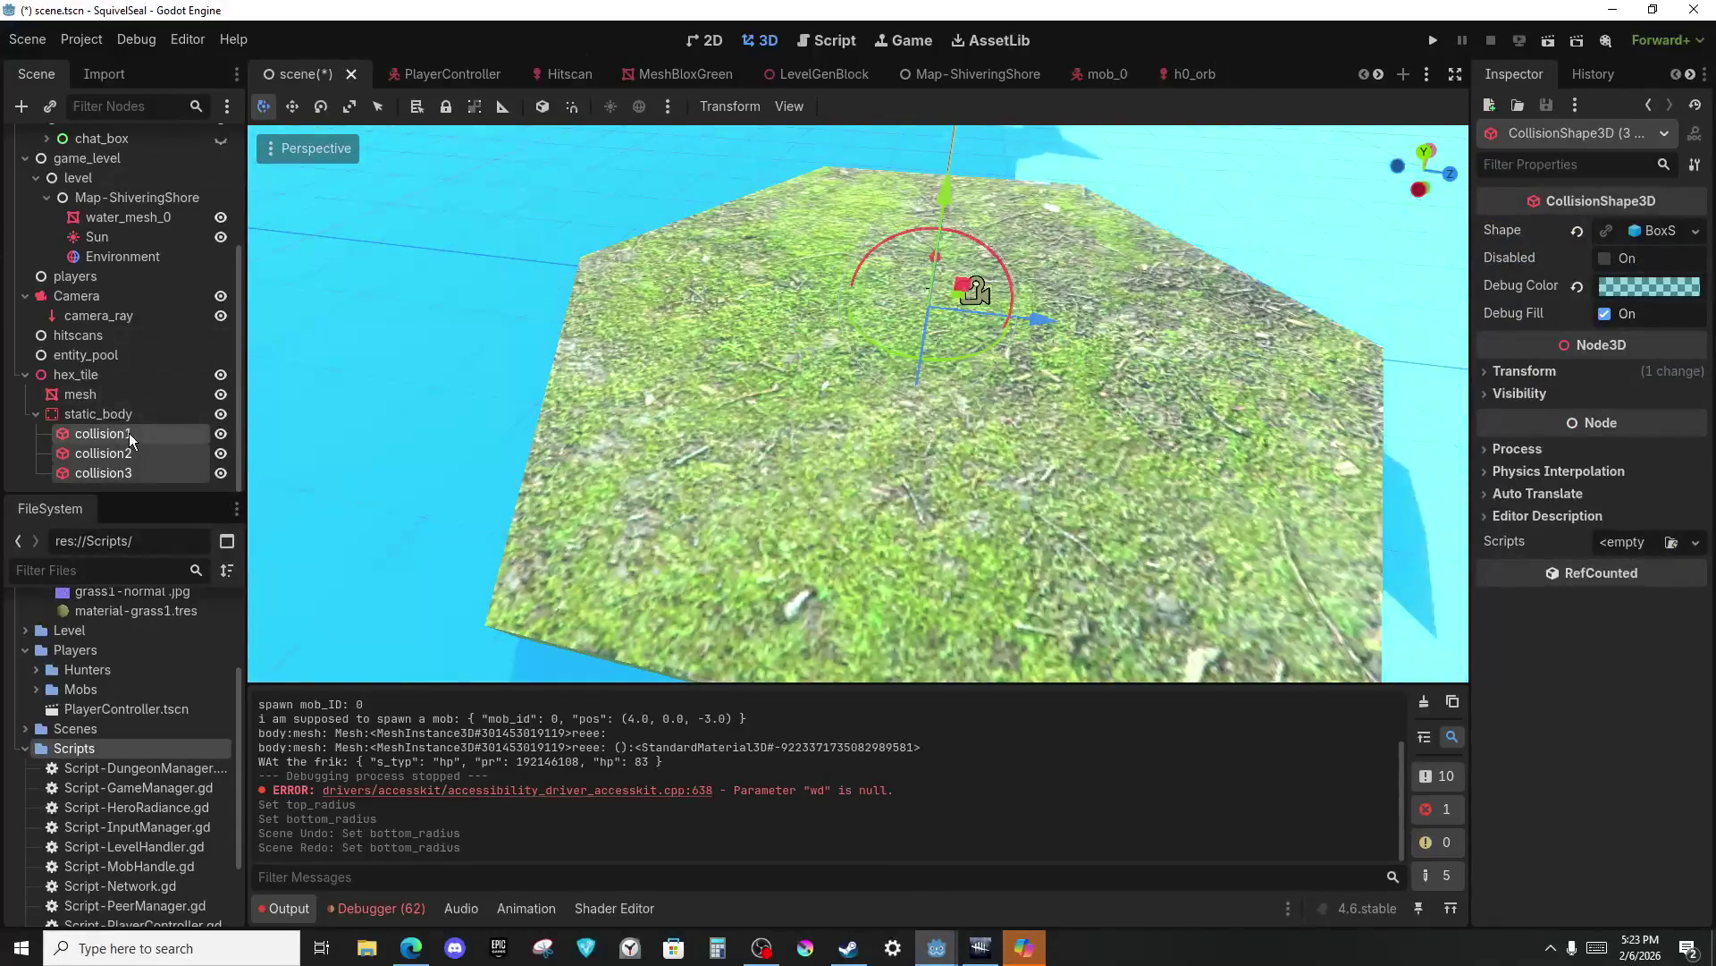
{"action": "left_click", "coordinate": [130, 435]}
Set collision1's BoxShape3D size to X 32 and Z 55.18.
{"action": "left_click", "coordinate": [1642, 234]}
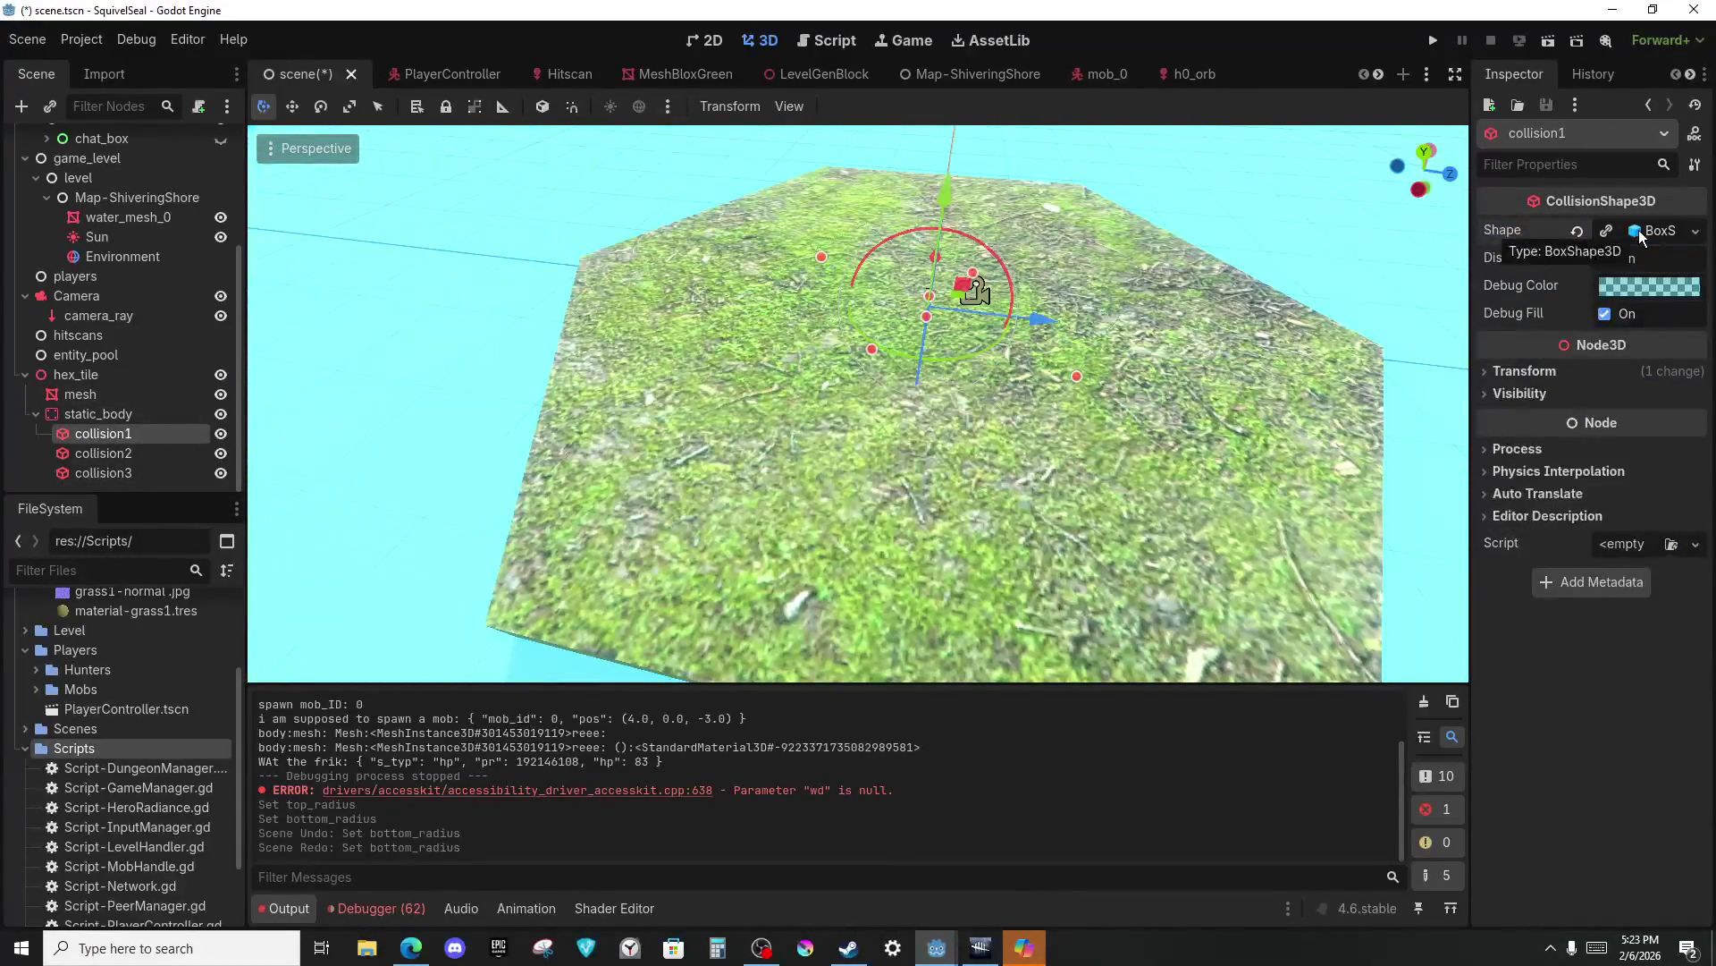
{"action": "left_click", "coordinate": [1654, 232]}
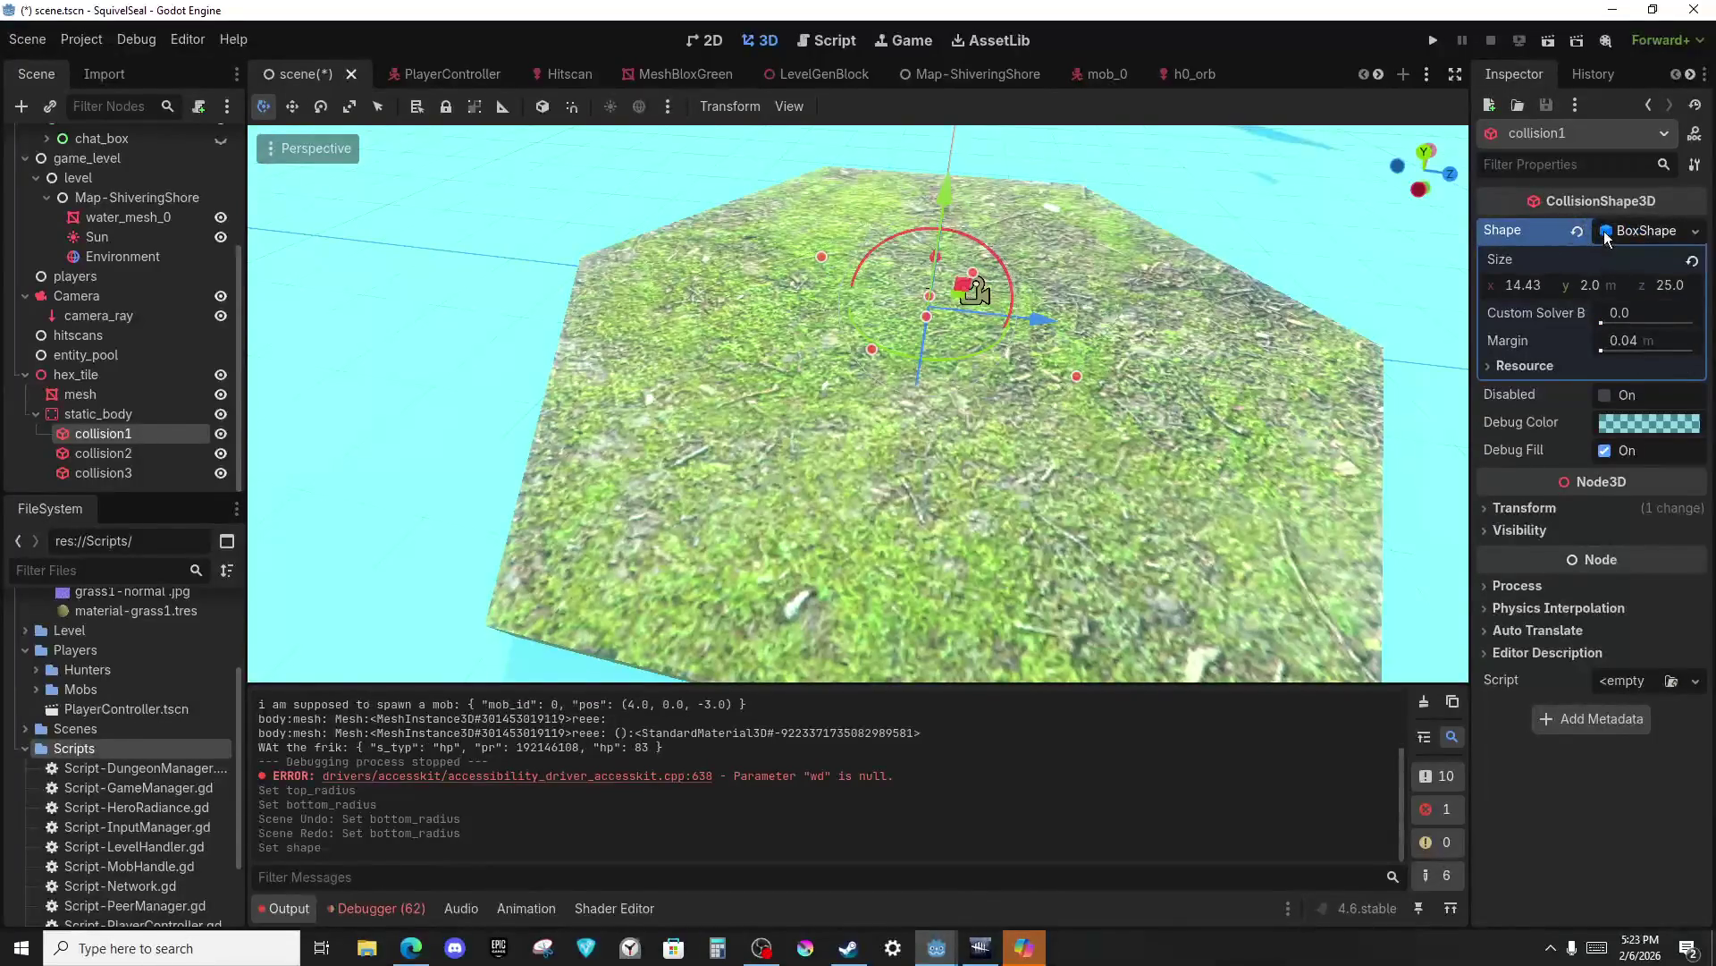
{"action": "key", "text": "ctrl+z"}
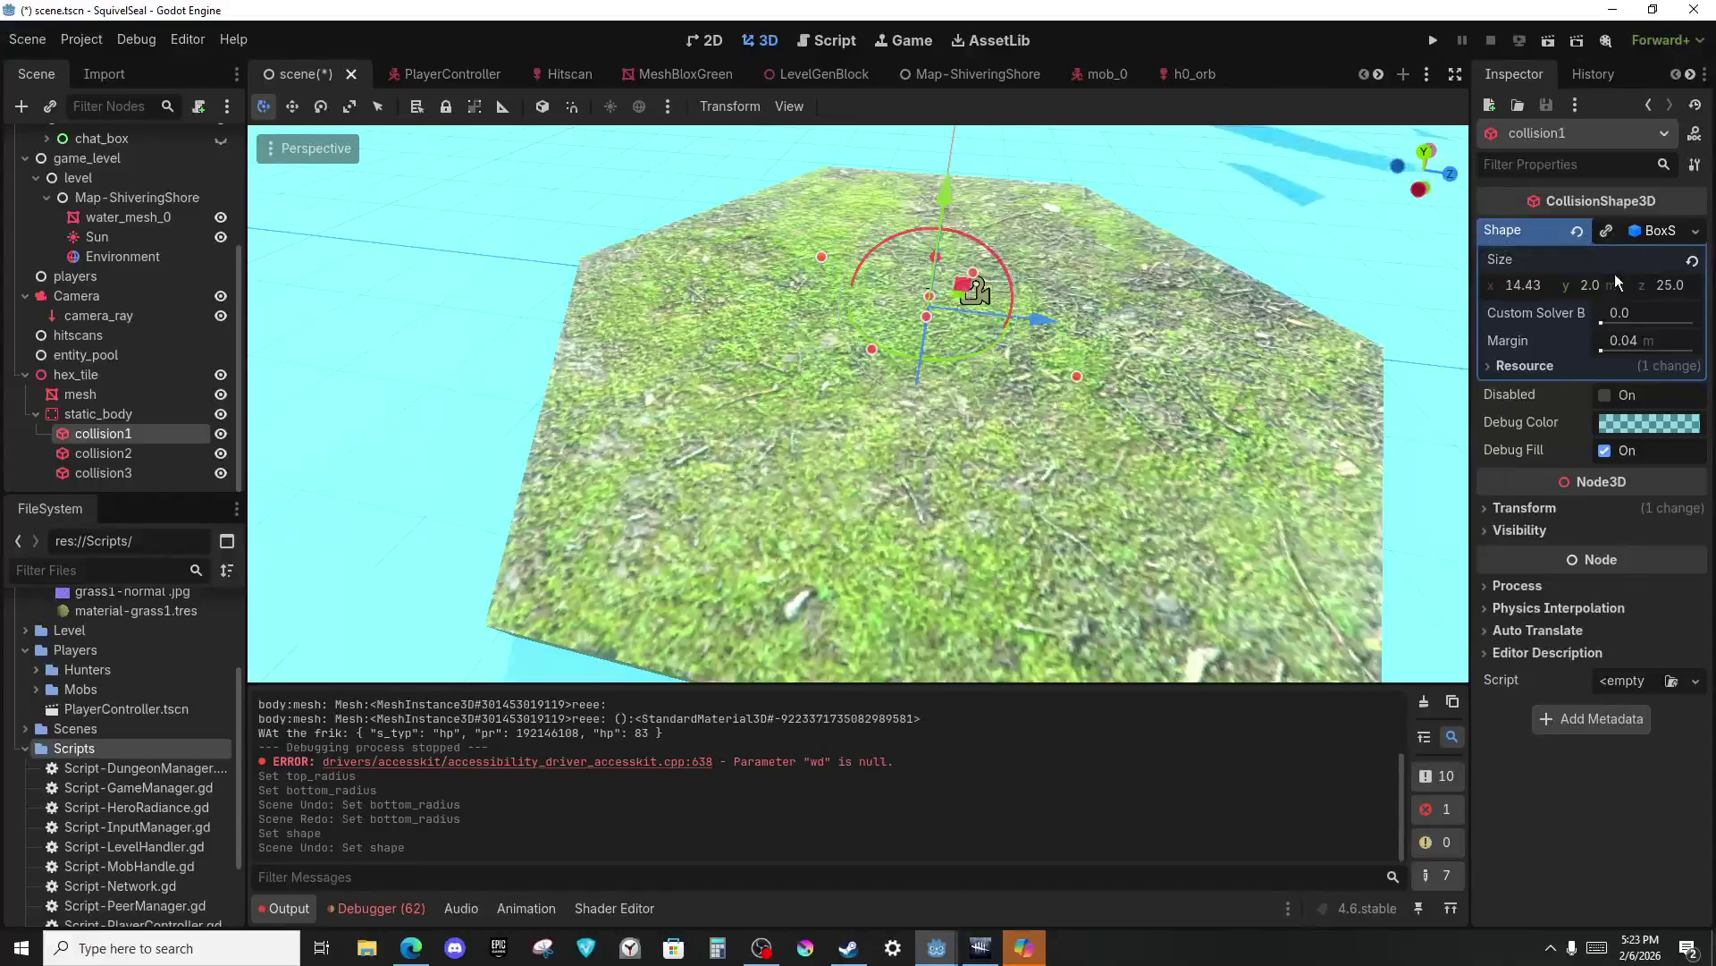
{"action": "type", "text": "14.45"}
{"action": "key", "text": "Return"}
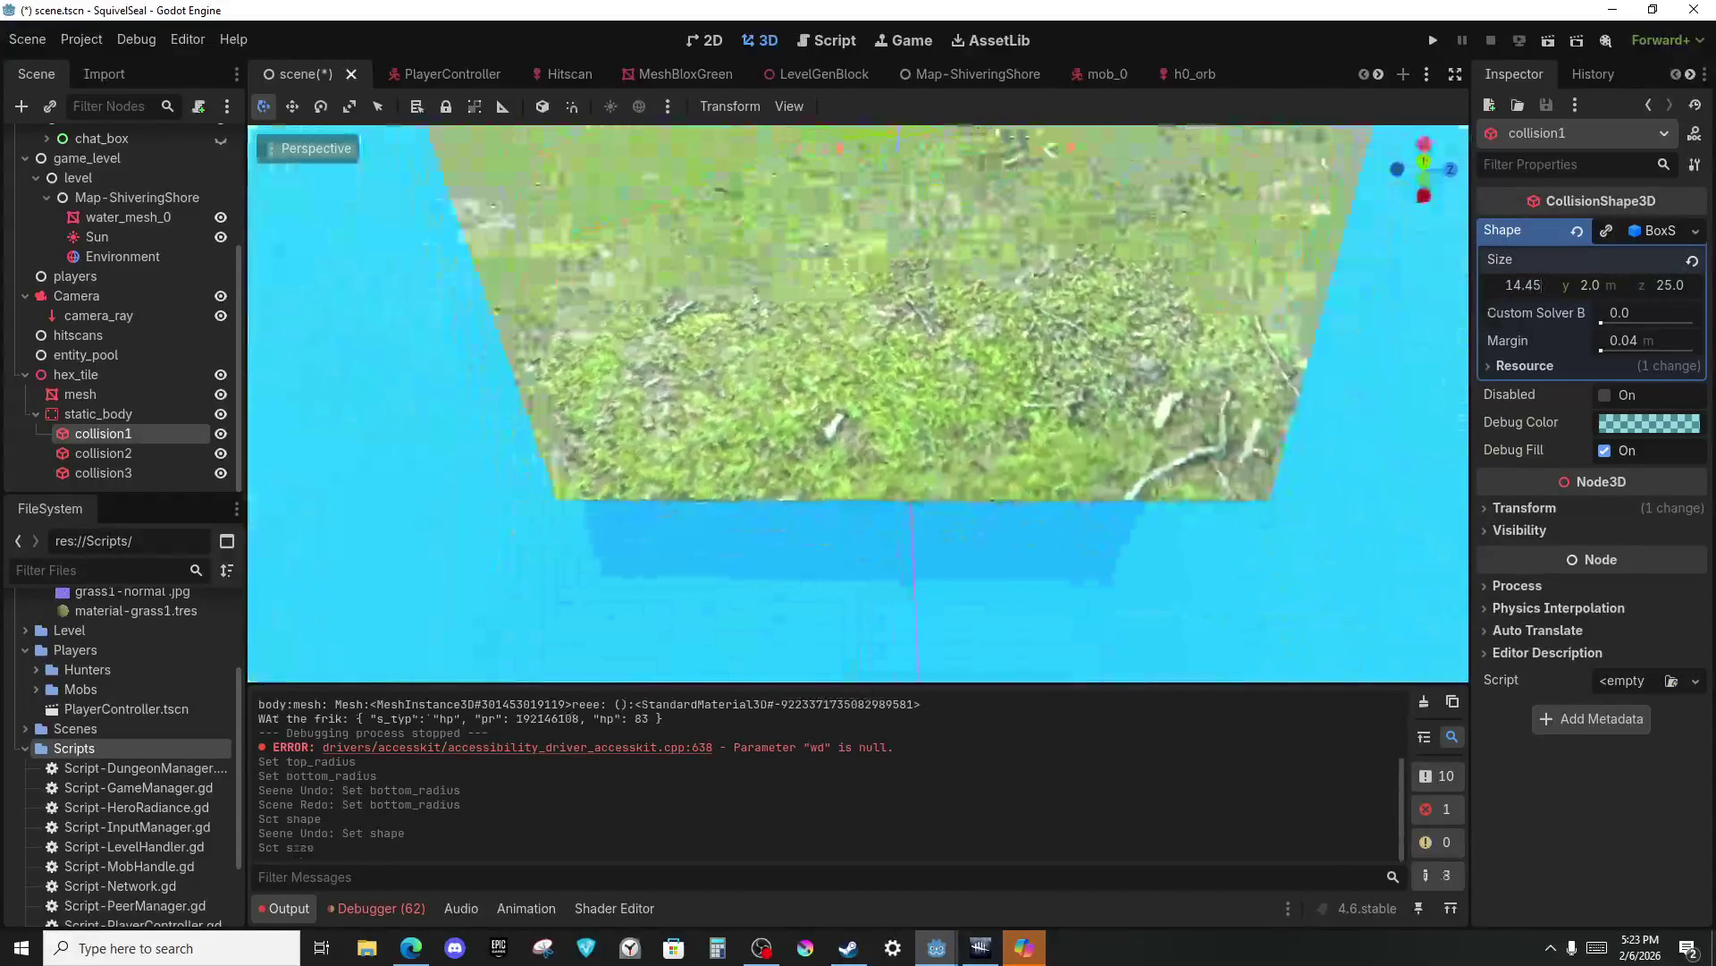
{"action": "key", "text": "ctrl+z"}
{"action": "key", "text": "ctrl+y"}
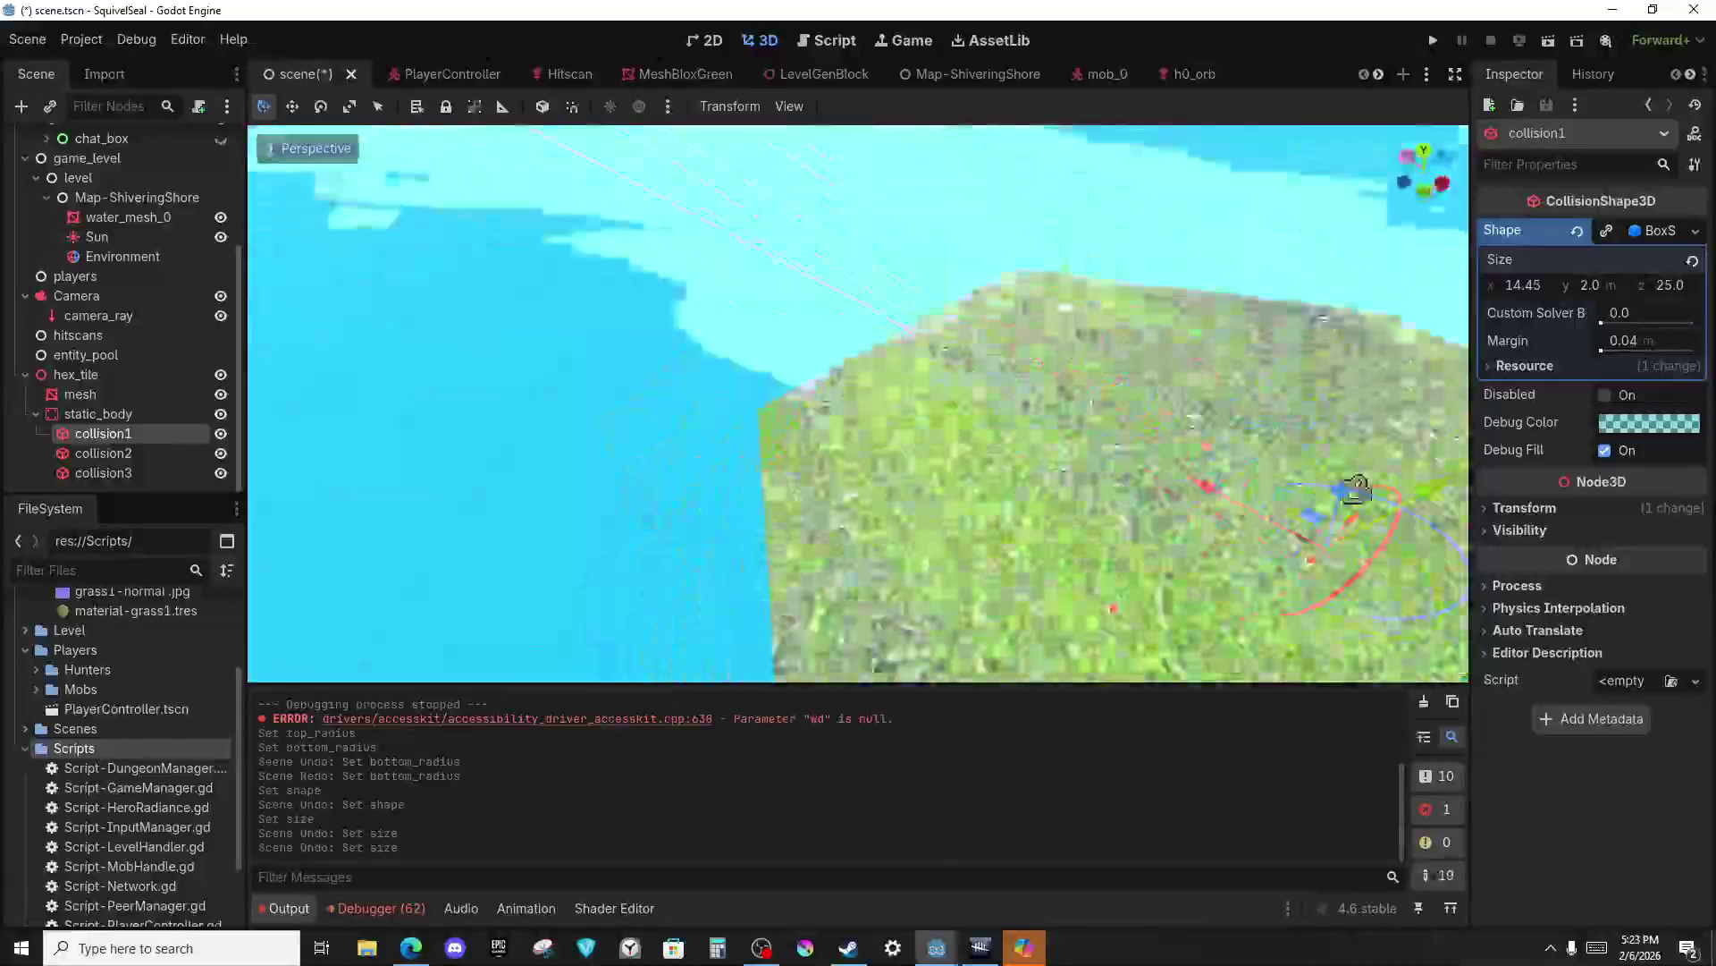
{"action": "key", "text": "ctrl+z"}
{"action": "key", "text": "ctrl+y"}
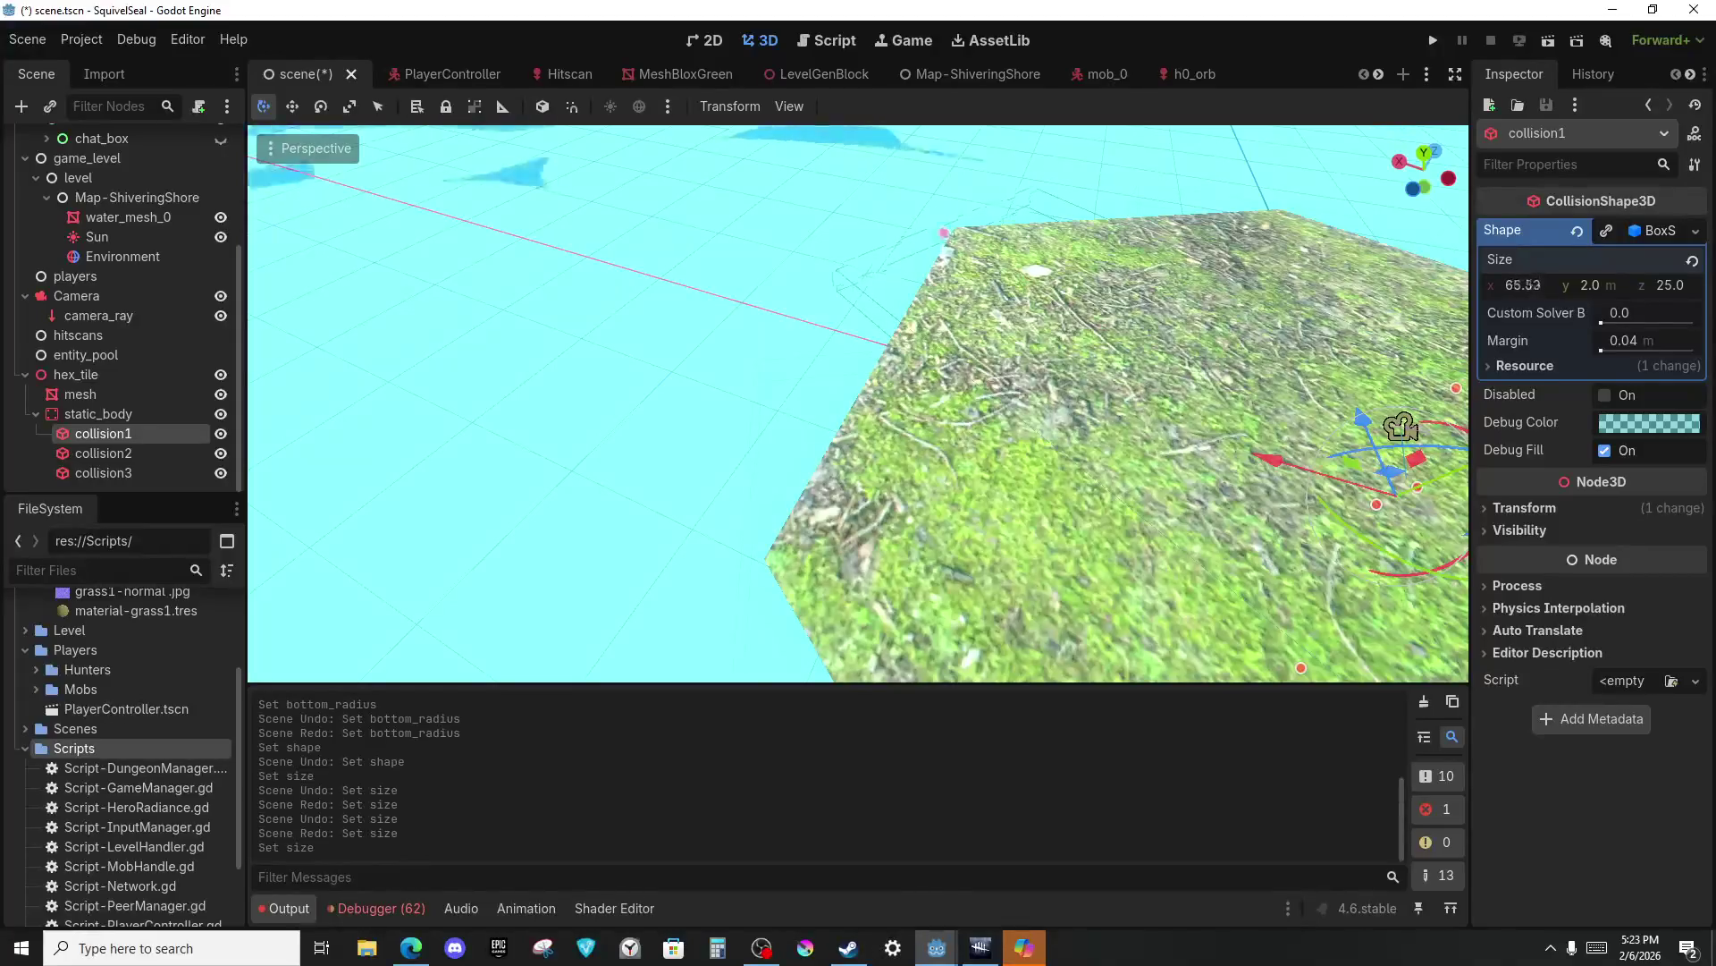
{"action": "key", "text": "ctrl+z"}
{"action": "key", "text": "ctrl+z"}
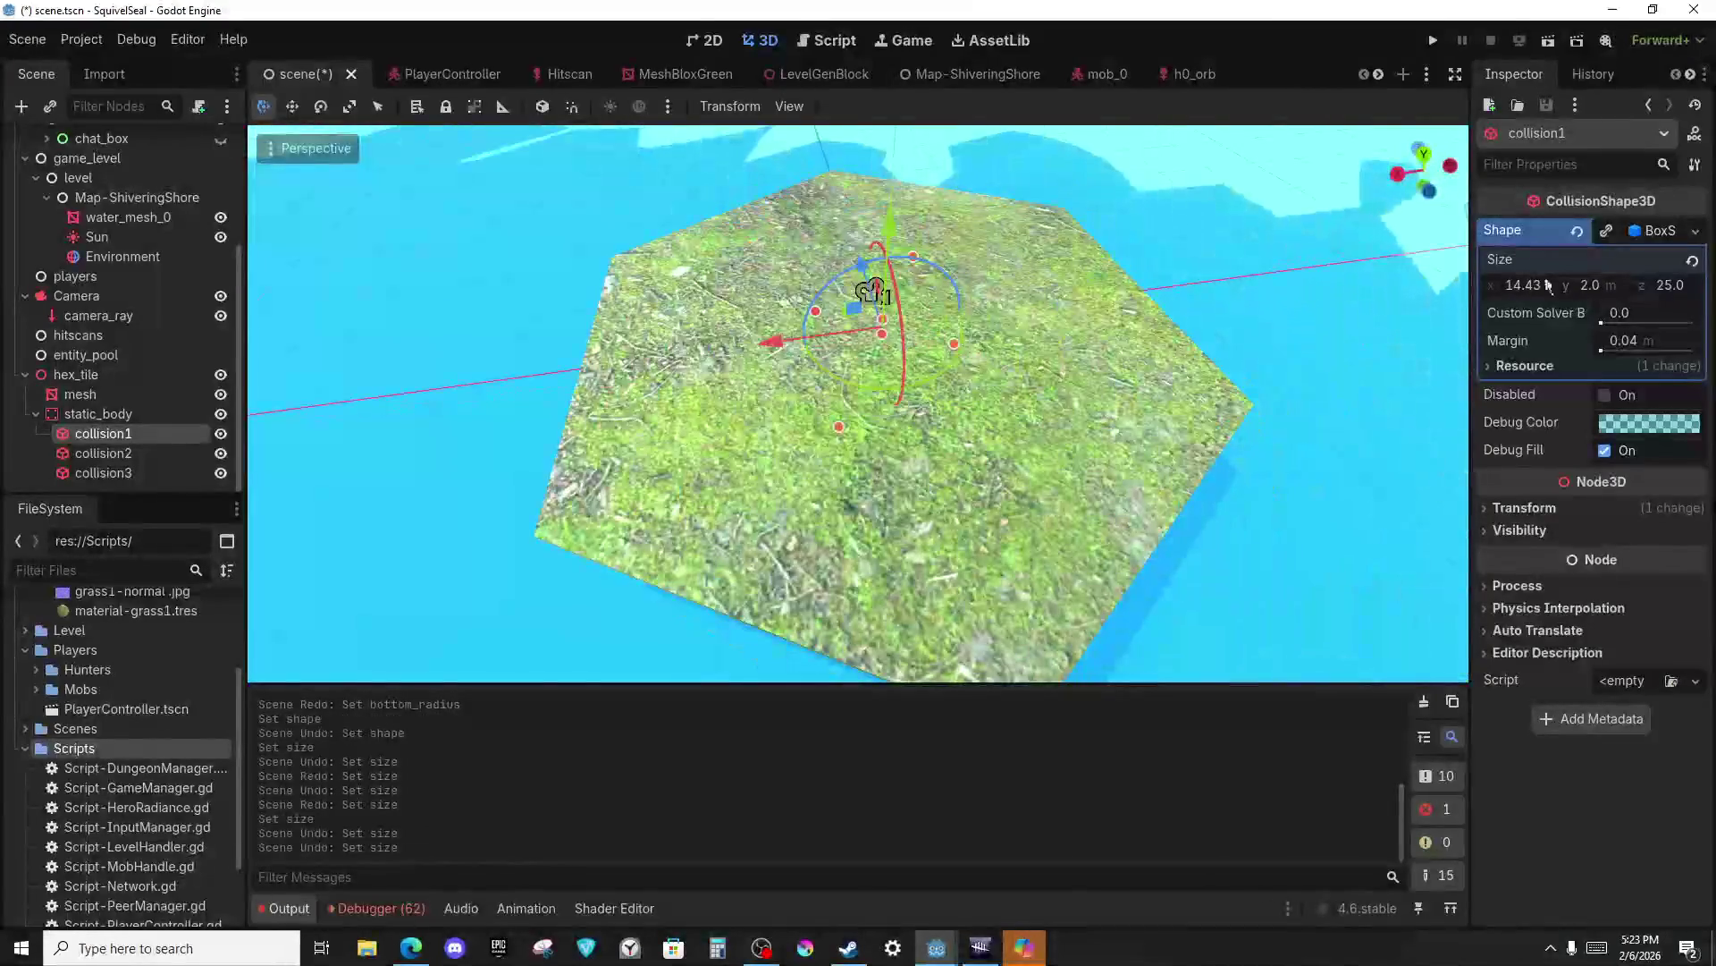
{"action": "key", "text": "ctrl+y"}
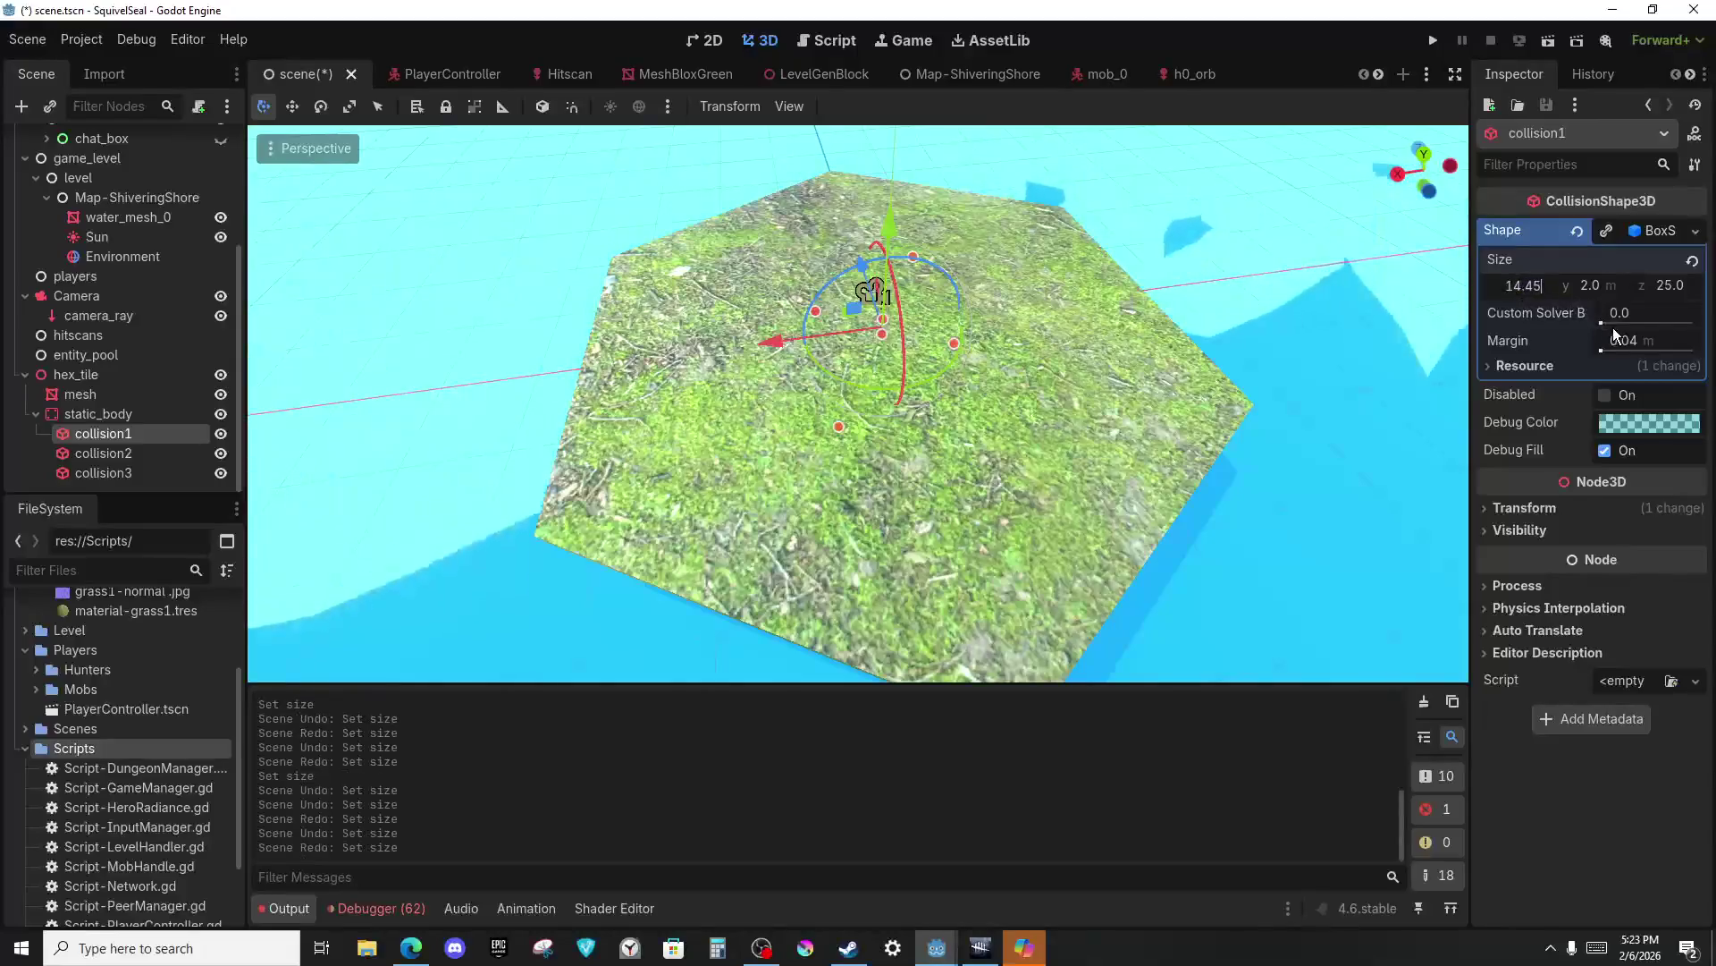
{"action": "left_click", "coordinate": [1517, 289]}
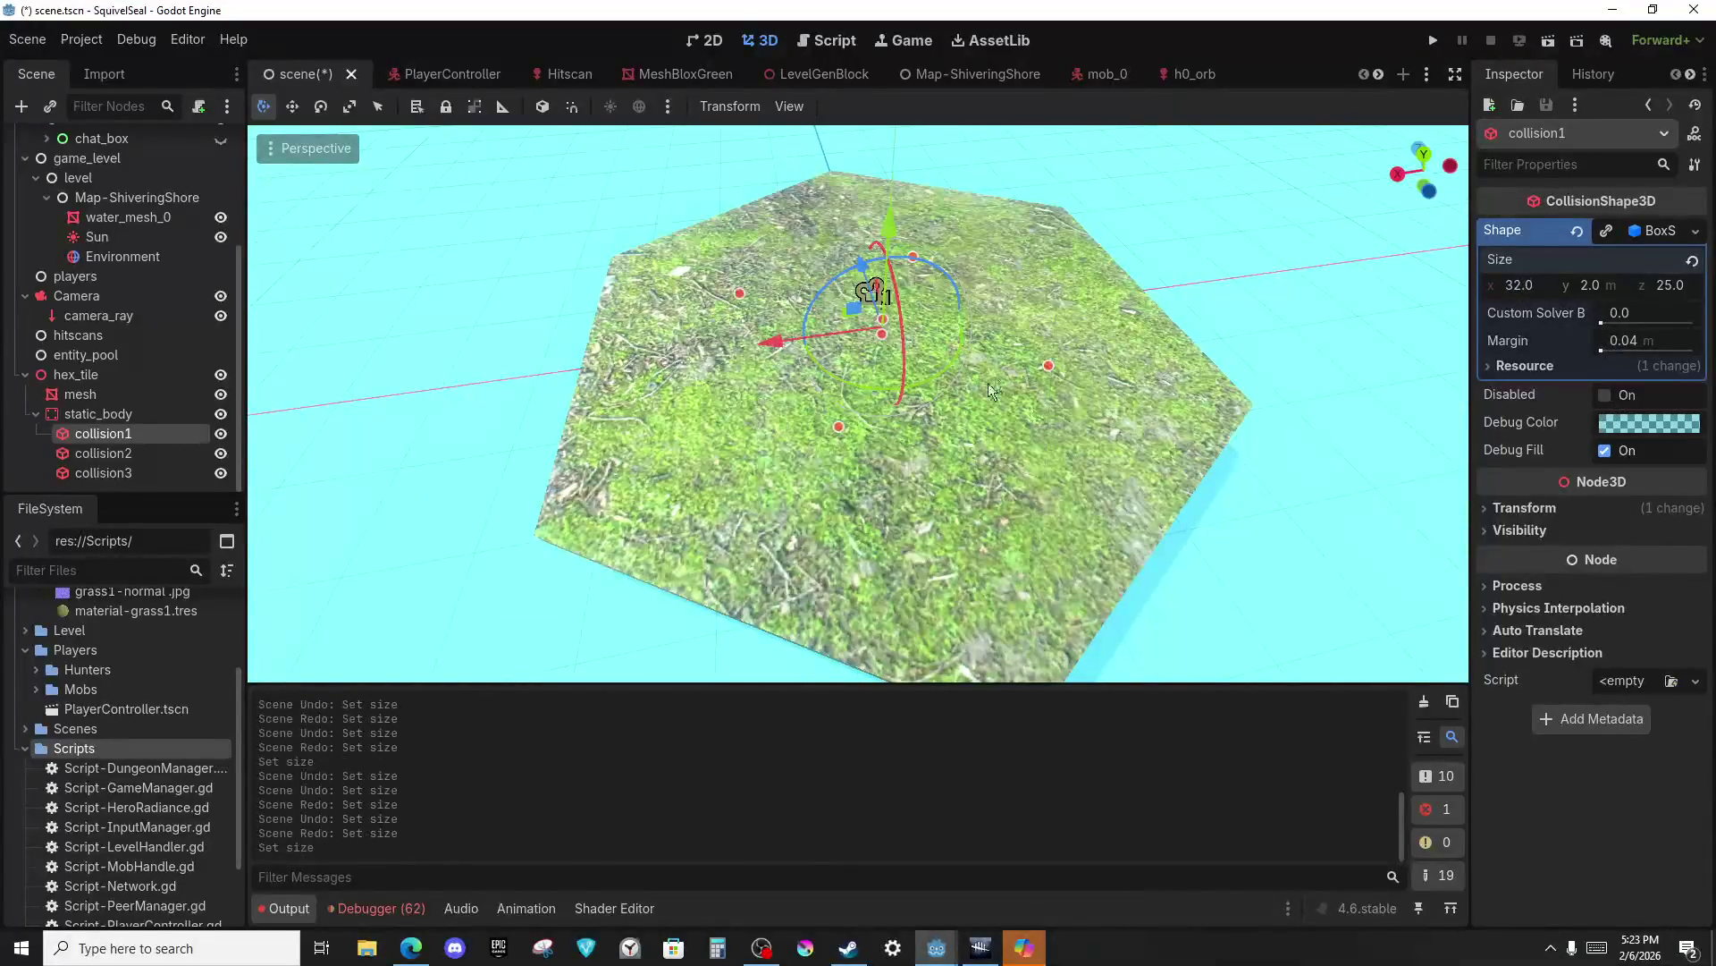
{"action": "key", "text": "ctrl+z"}
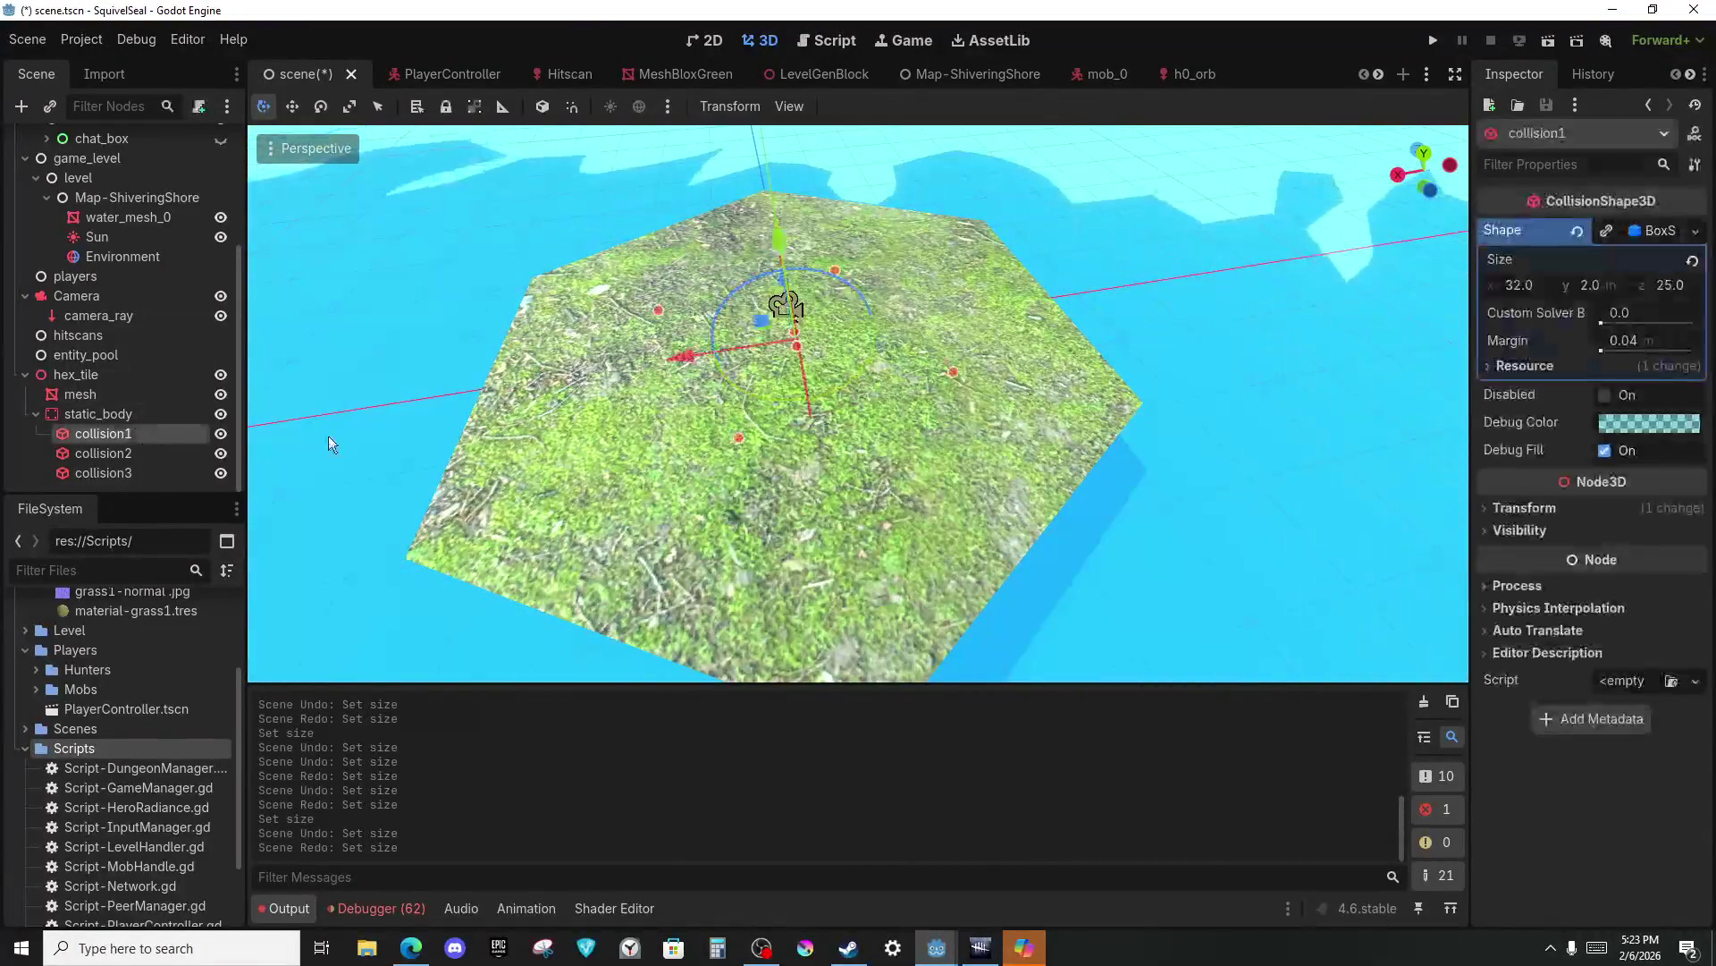
{"action": "key", "text": "ctrl+z"}
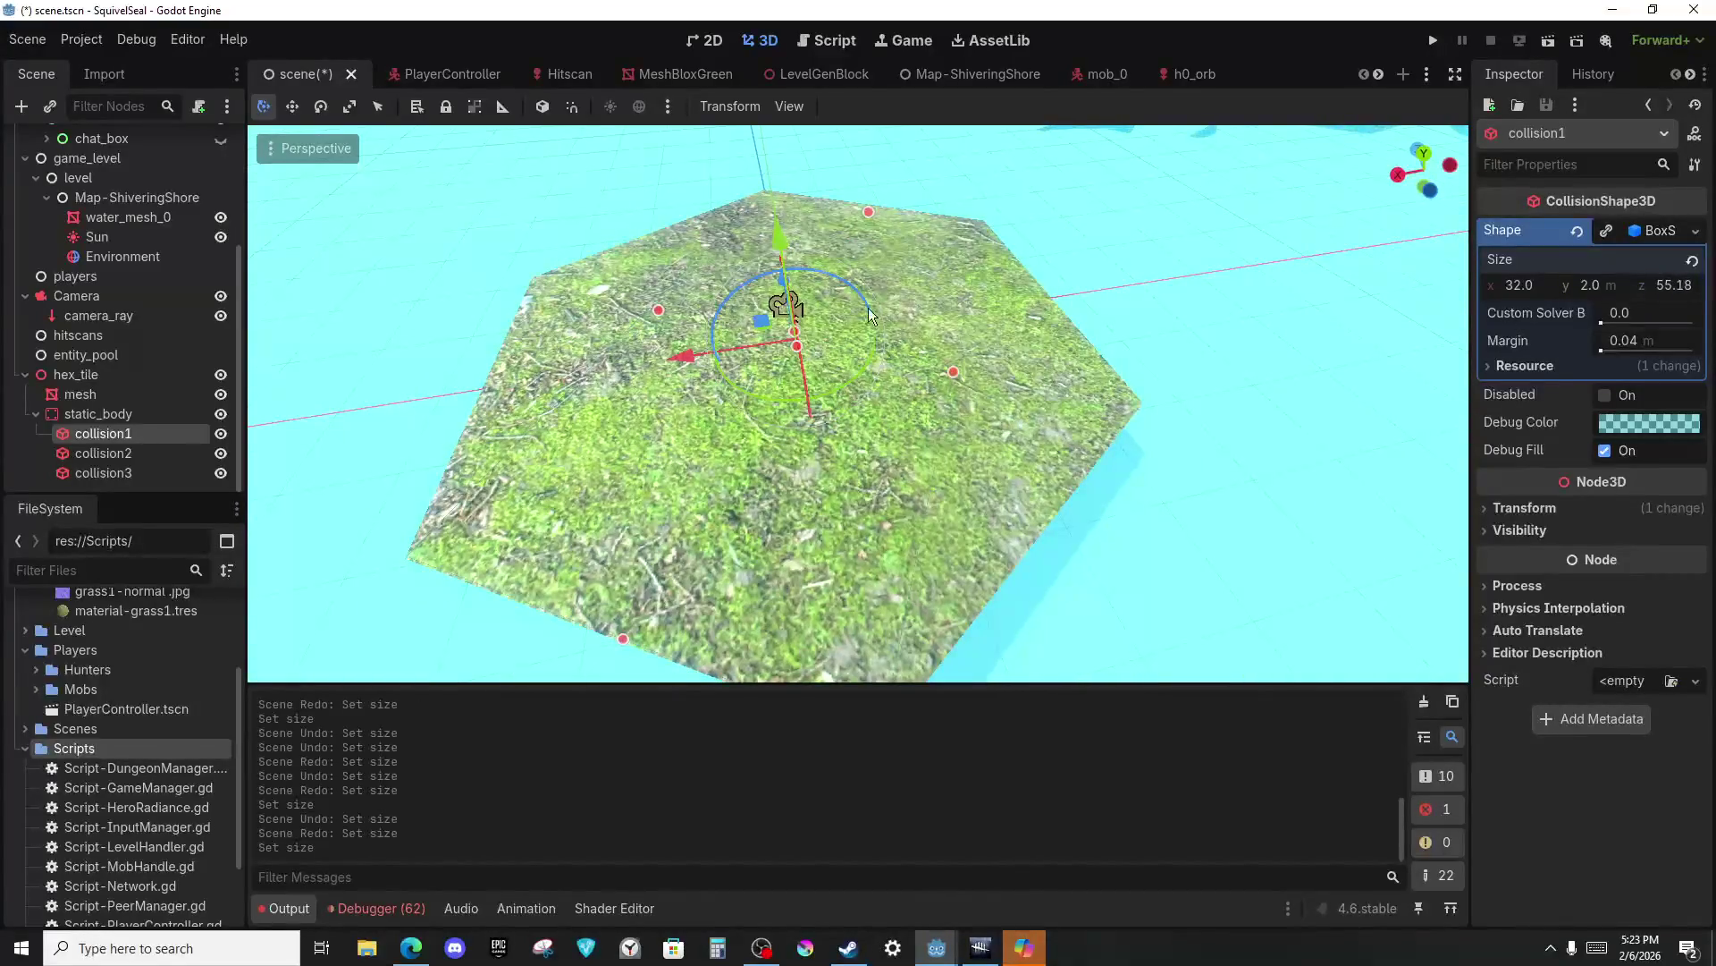
View the enlarged tile from Top Orthogonal and frame collision1's corner against the tile edge.
{"action": "scroll", "coordinate": [882, 319], "scroll_direction": "up", "scroll_amount": 3}
{"action": "key", "text": "w"}
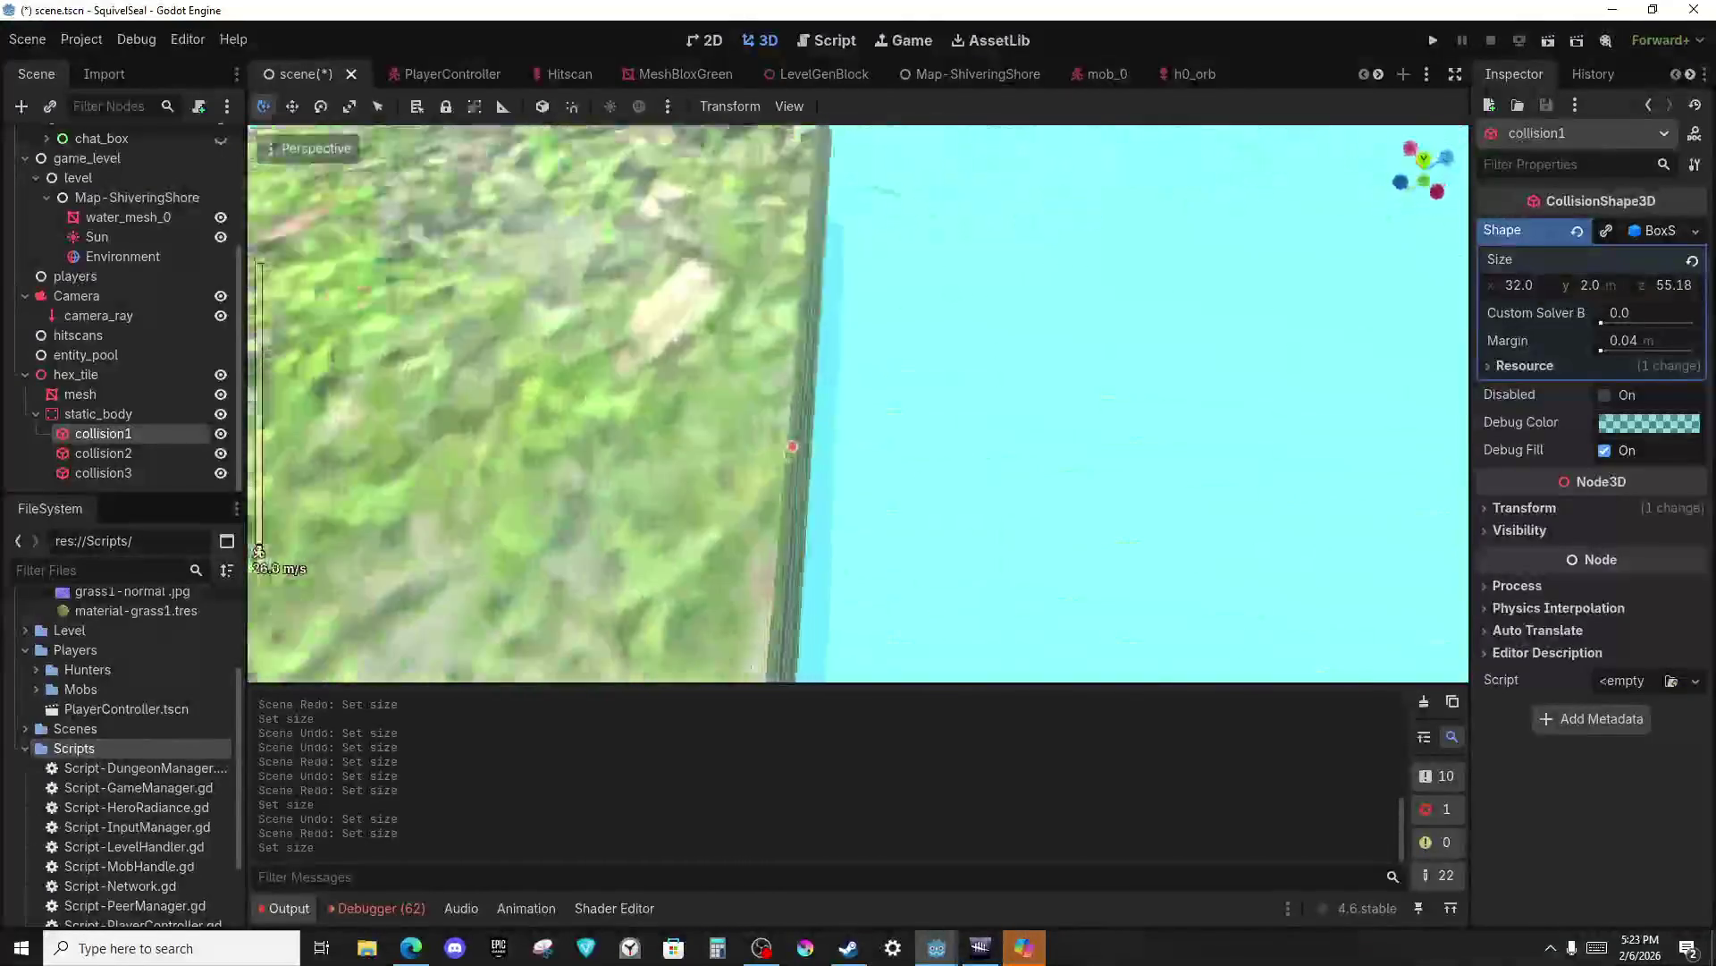
{"action": "scroll", "coordinate": [858, 402], "scroll_direction": "down", "scroll_amount": 3}
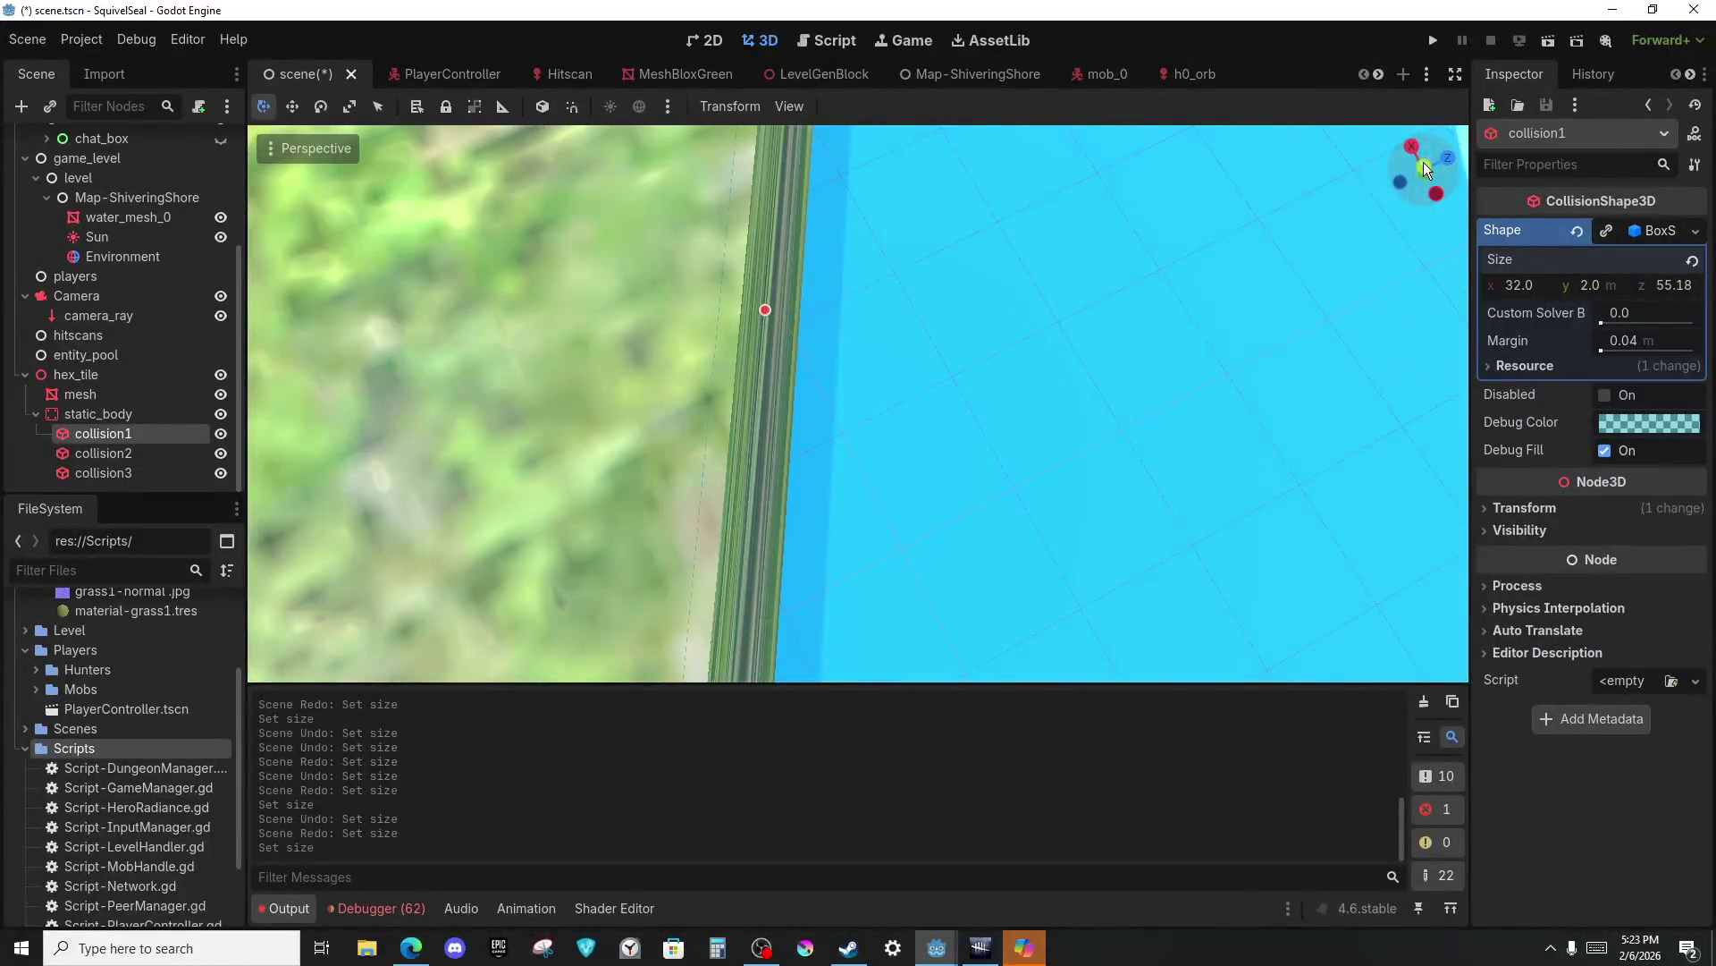
{"action": "left_click", "coordinate": [1423, 164]}
{"action": "scroll", "coordinate": [1004, 447], "scroll_direction": "up", "scroll_amount": 3}
{"action": "scroll", "coordinate": [1004, 447], "scroll_direction": "up", "scroll_amount": 2}
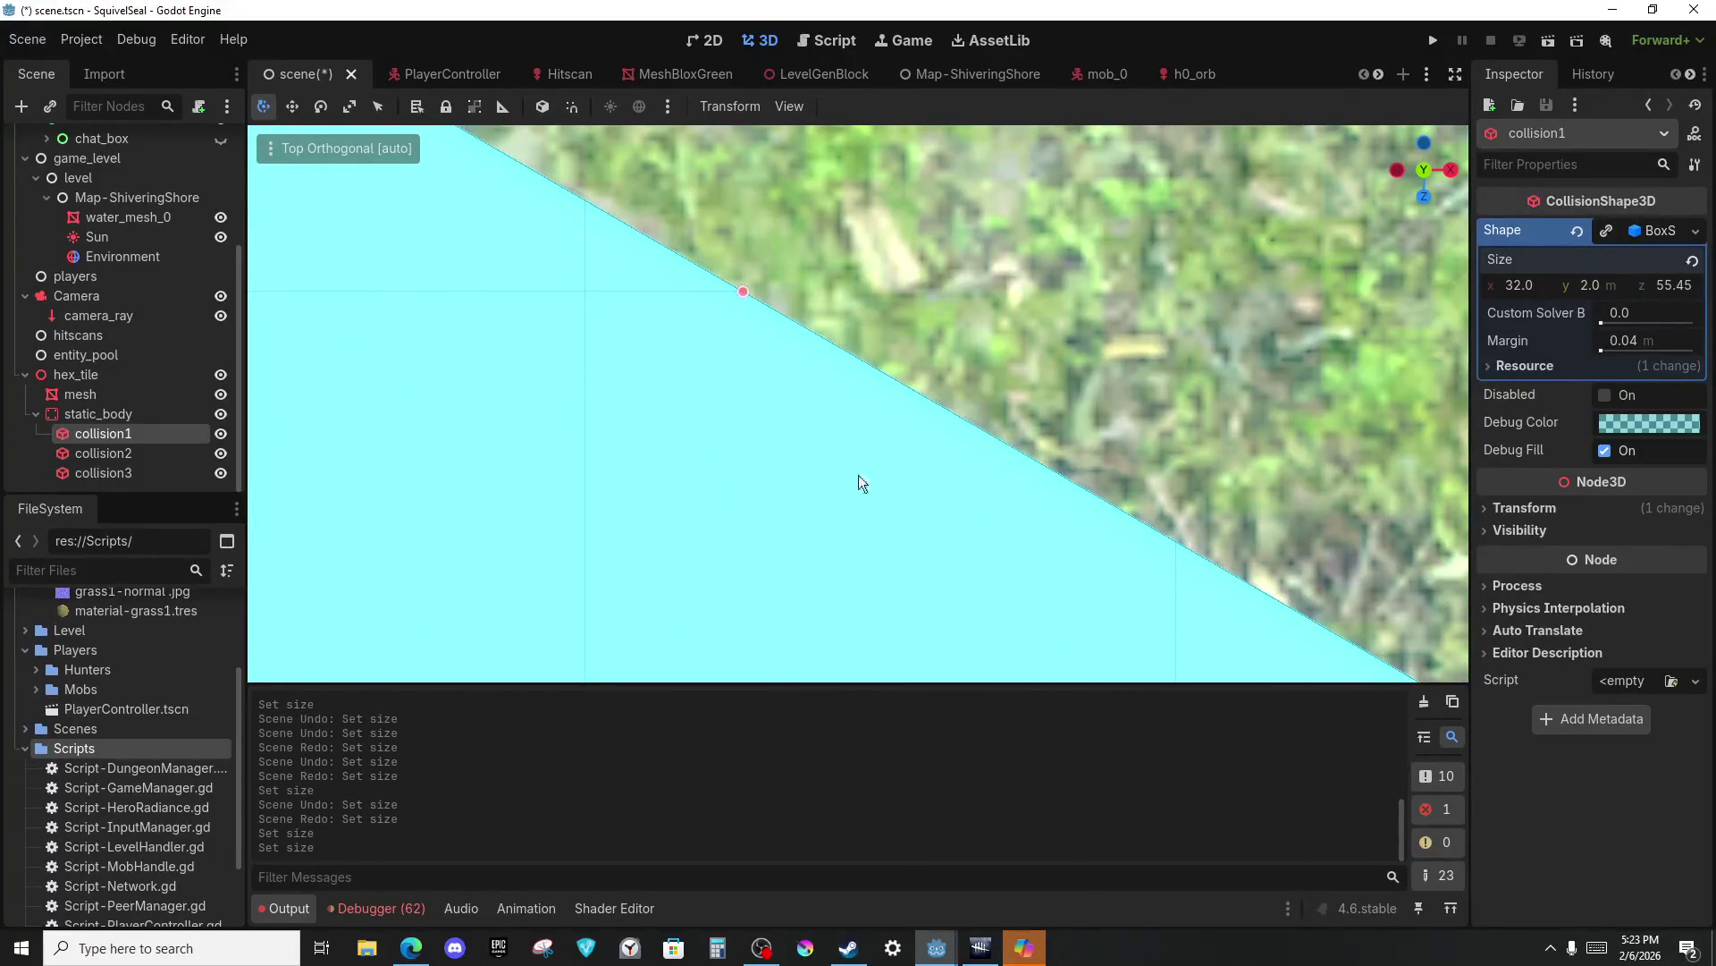
{"action": "scroll", "coordinate": [858, 403], "scroll_direction": "down", "scroll_amount": 5}
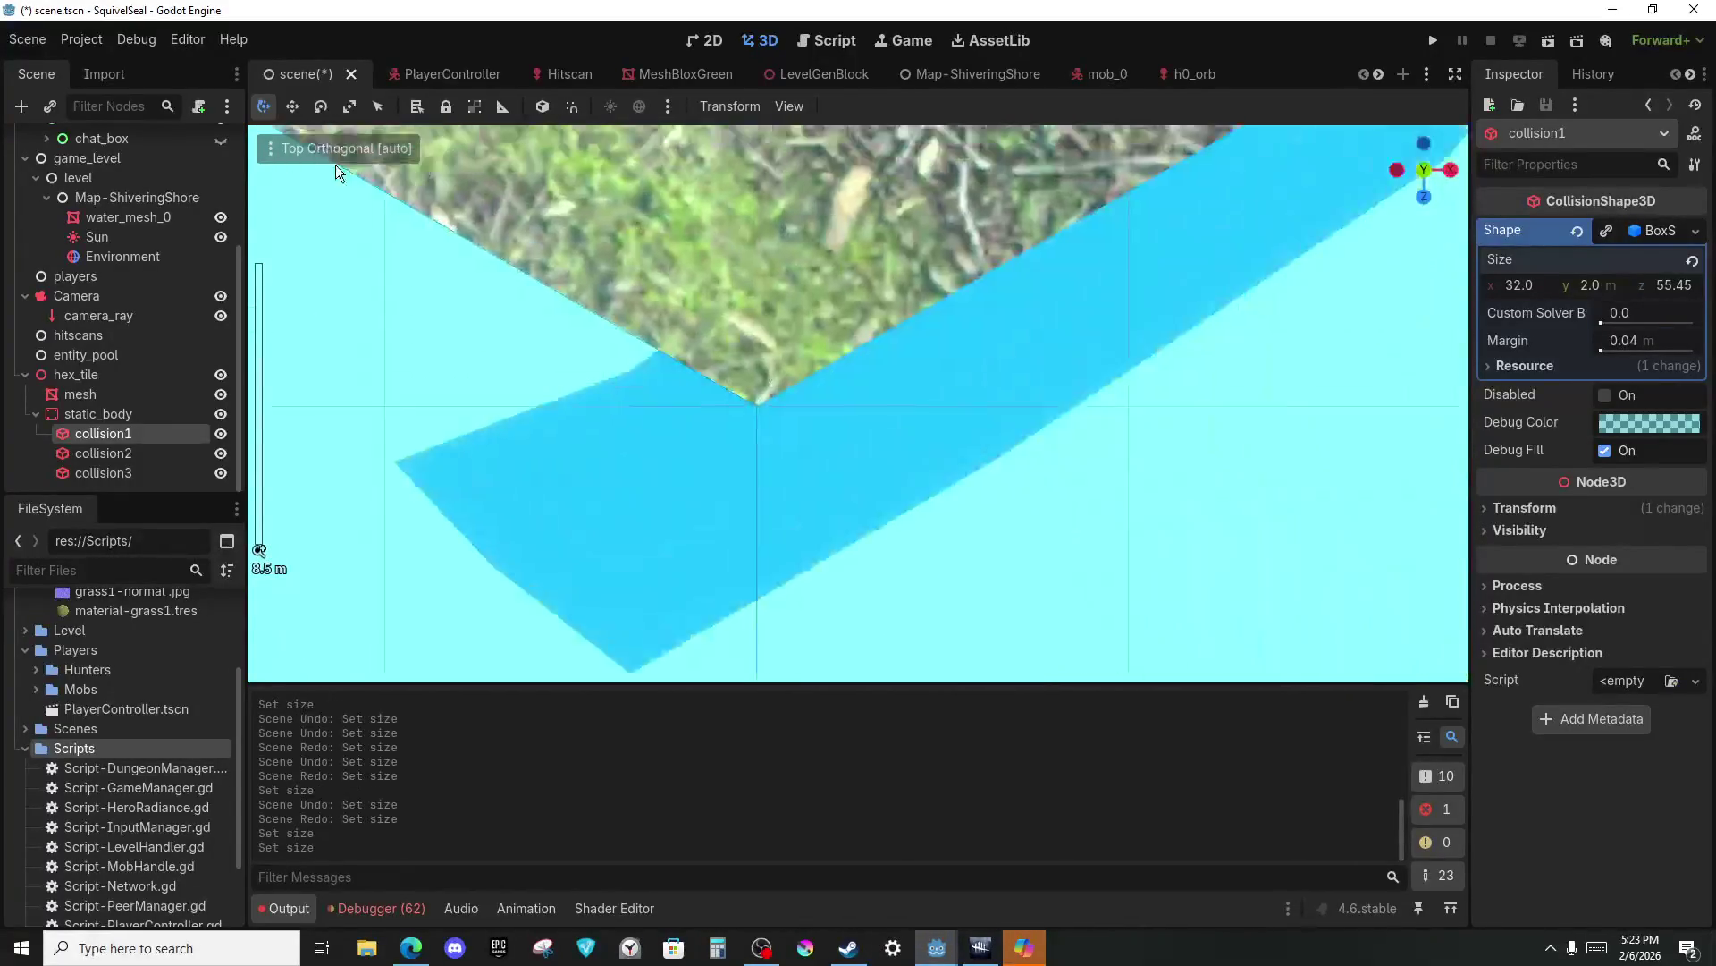
{"action": "scroll", "coordinate": [801, 302], "scroll_direction": "up", "scroll_amount": 15}
{"action": "mouse_move", "coordinate": [556, 496]}
{"action": "left_mouse_down"}
{"action": "mouse_move", "coordinate": [989, 379]}
{"action": "mouse_move", "coordinate": [1050, 387]}
{"action": "left_mouse_up"}
{"action": "scroll", "coordinate": [1048, 387], "scroll_direction": "down", "scroll_amount": 5}
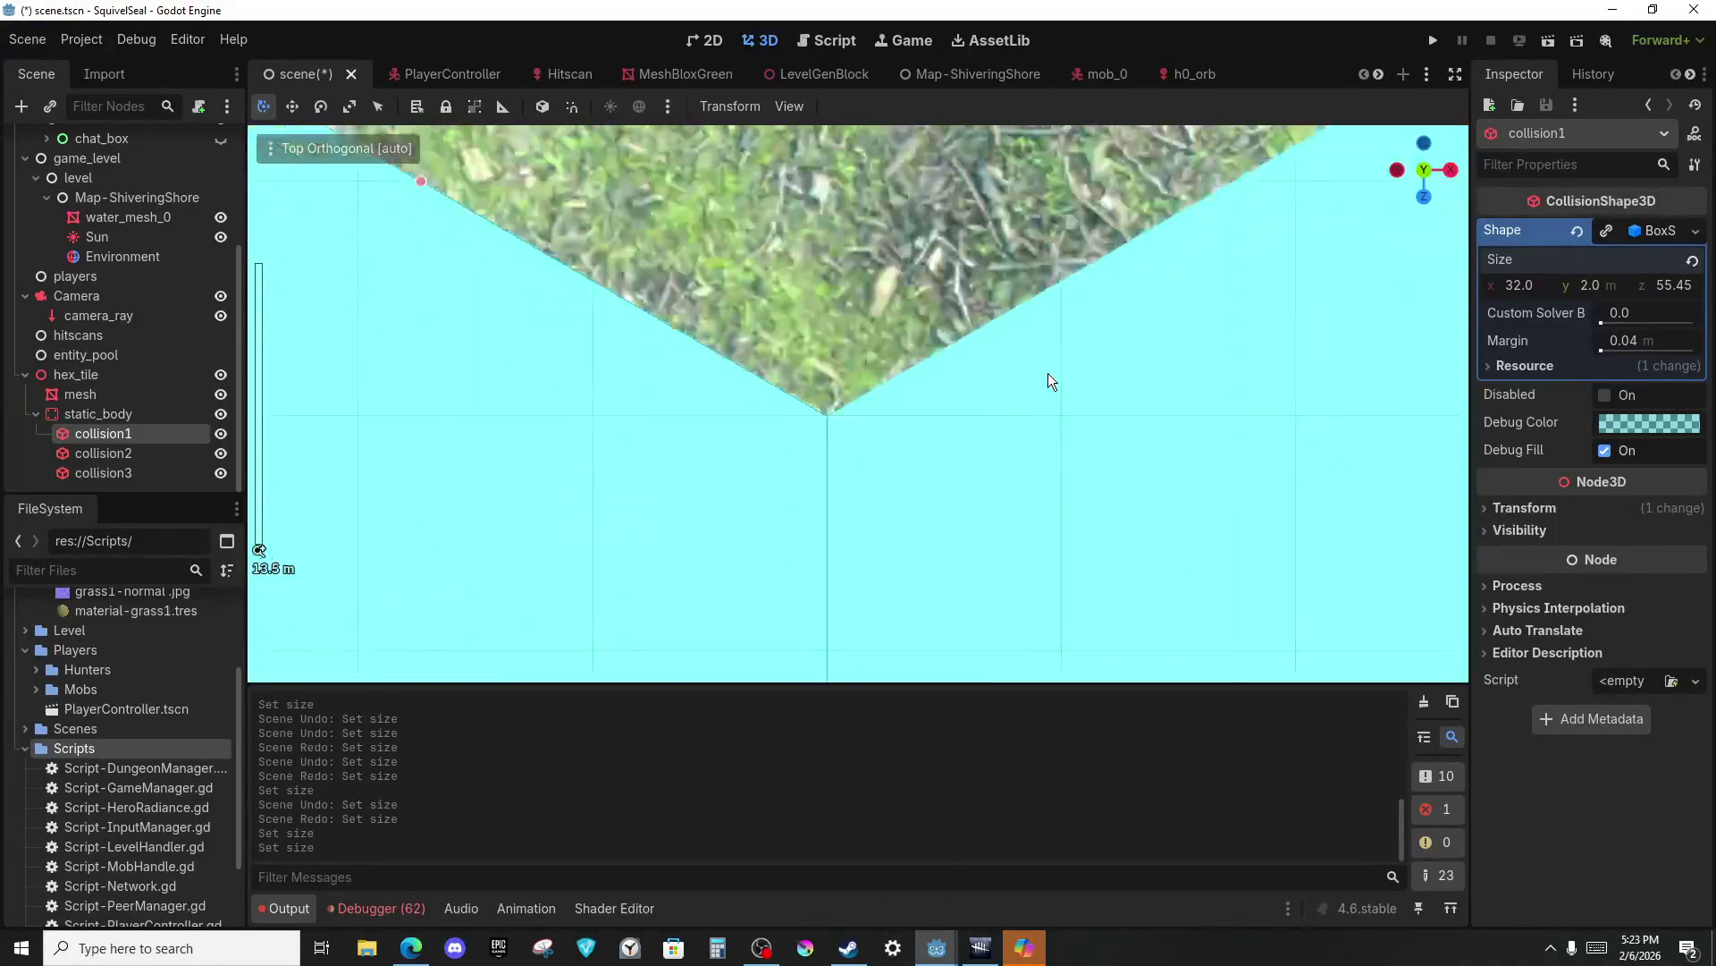
Select collision2 and collision3 to check them, then save and run the game.
{"action": "left_click", "coordinate": [110, 460]}
{"action": "left_click", "coordinate": [130, 475]}
{"action": "scroll", "coordinate": [968, 459], "scroll_direction": "down", "scroll_amount": 4}
{"action": "scroll", "coordinate": [967, 466], "scroll_direction": "down", "scroll_amount": 3}
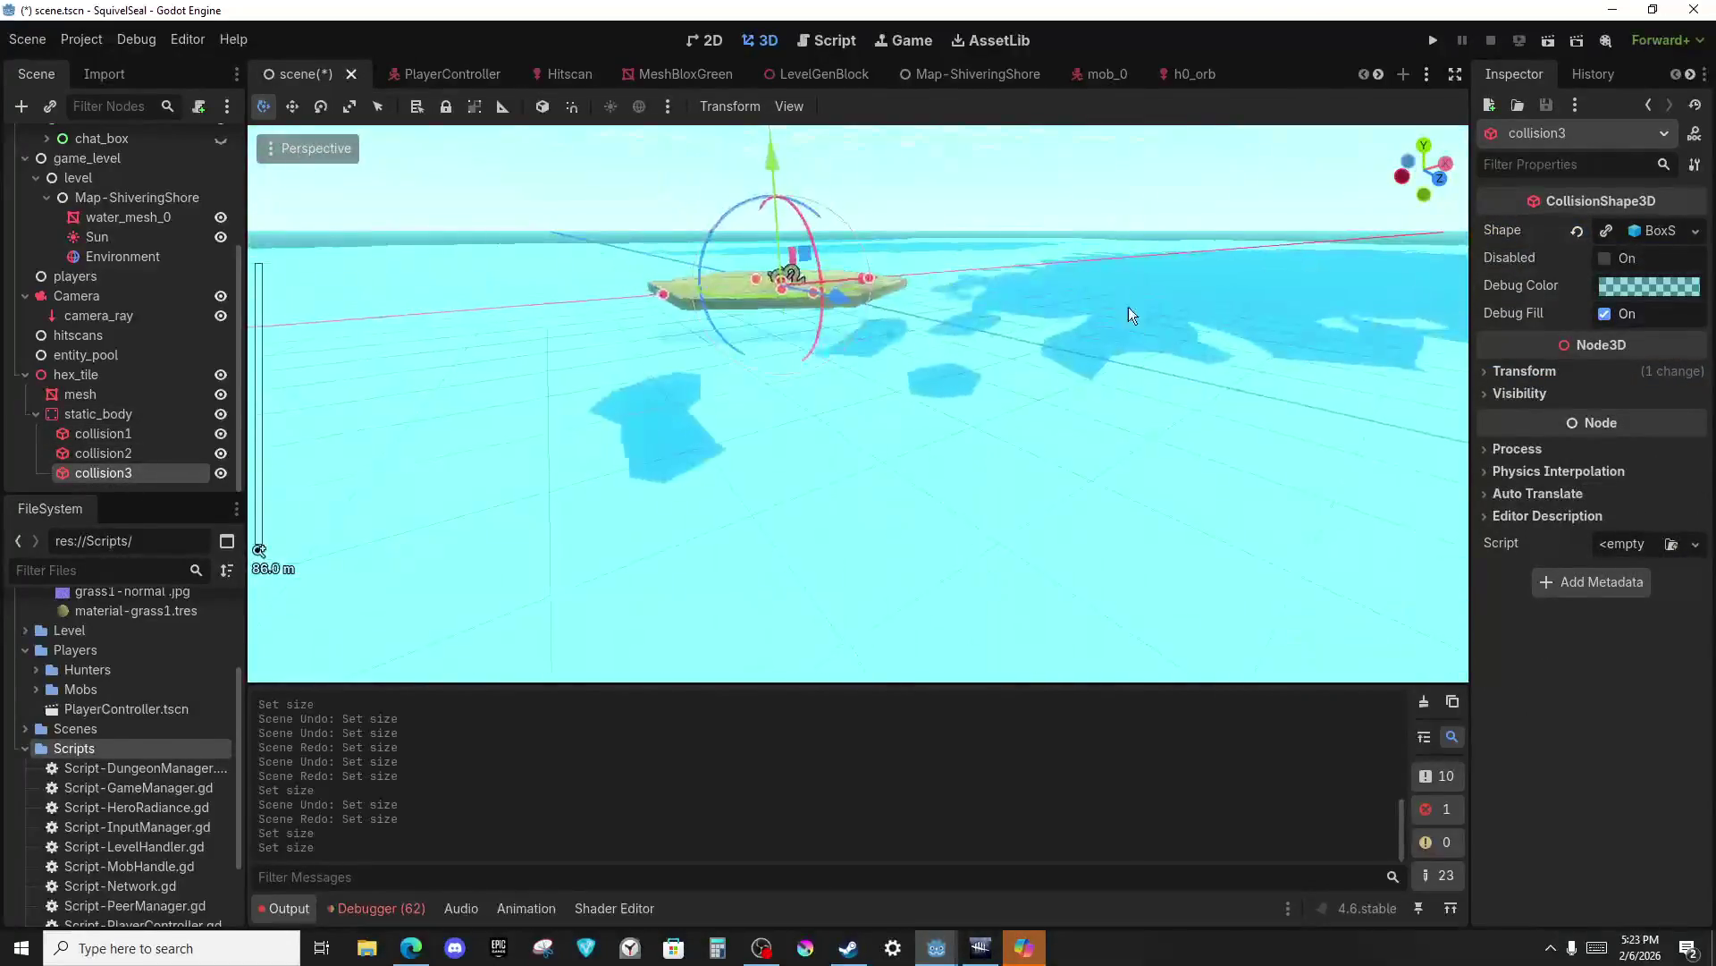
{"action": "key", "text": "F5"}
Back in the game window, choose Play and host the multiplayer match.
{"action": "key", "text": "alt+Tab"}
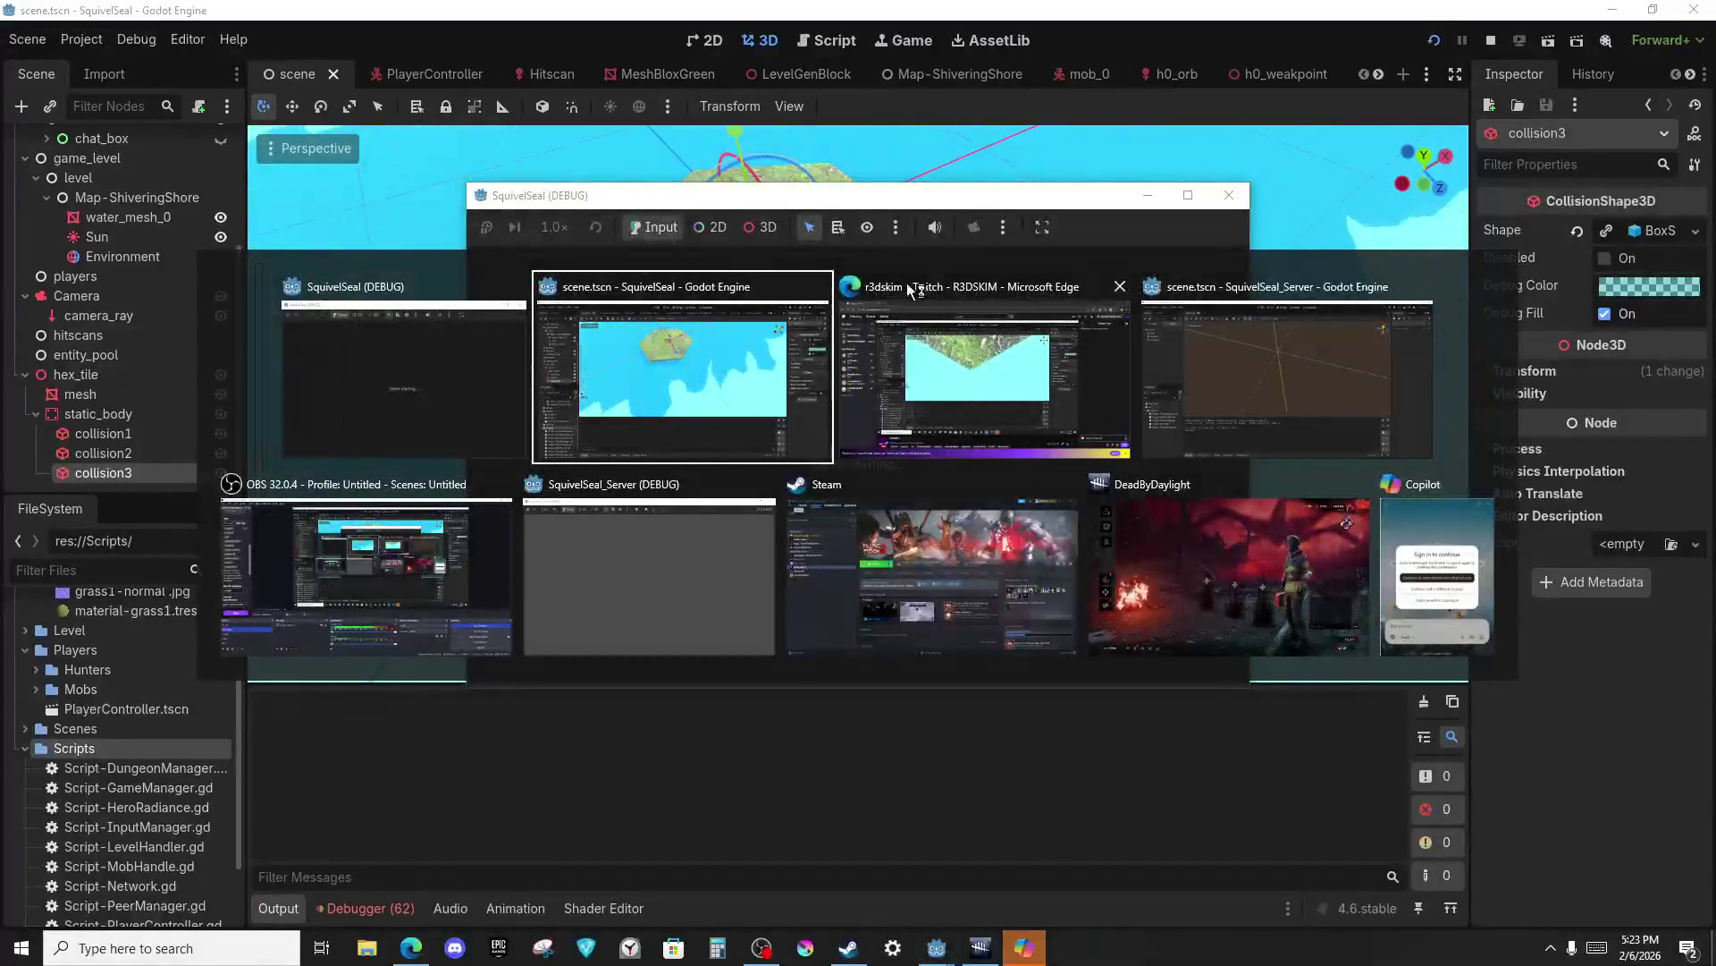
{"action": "left_click", "coordinate": [709, 415]}
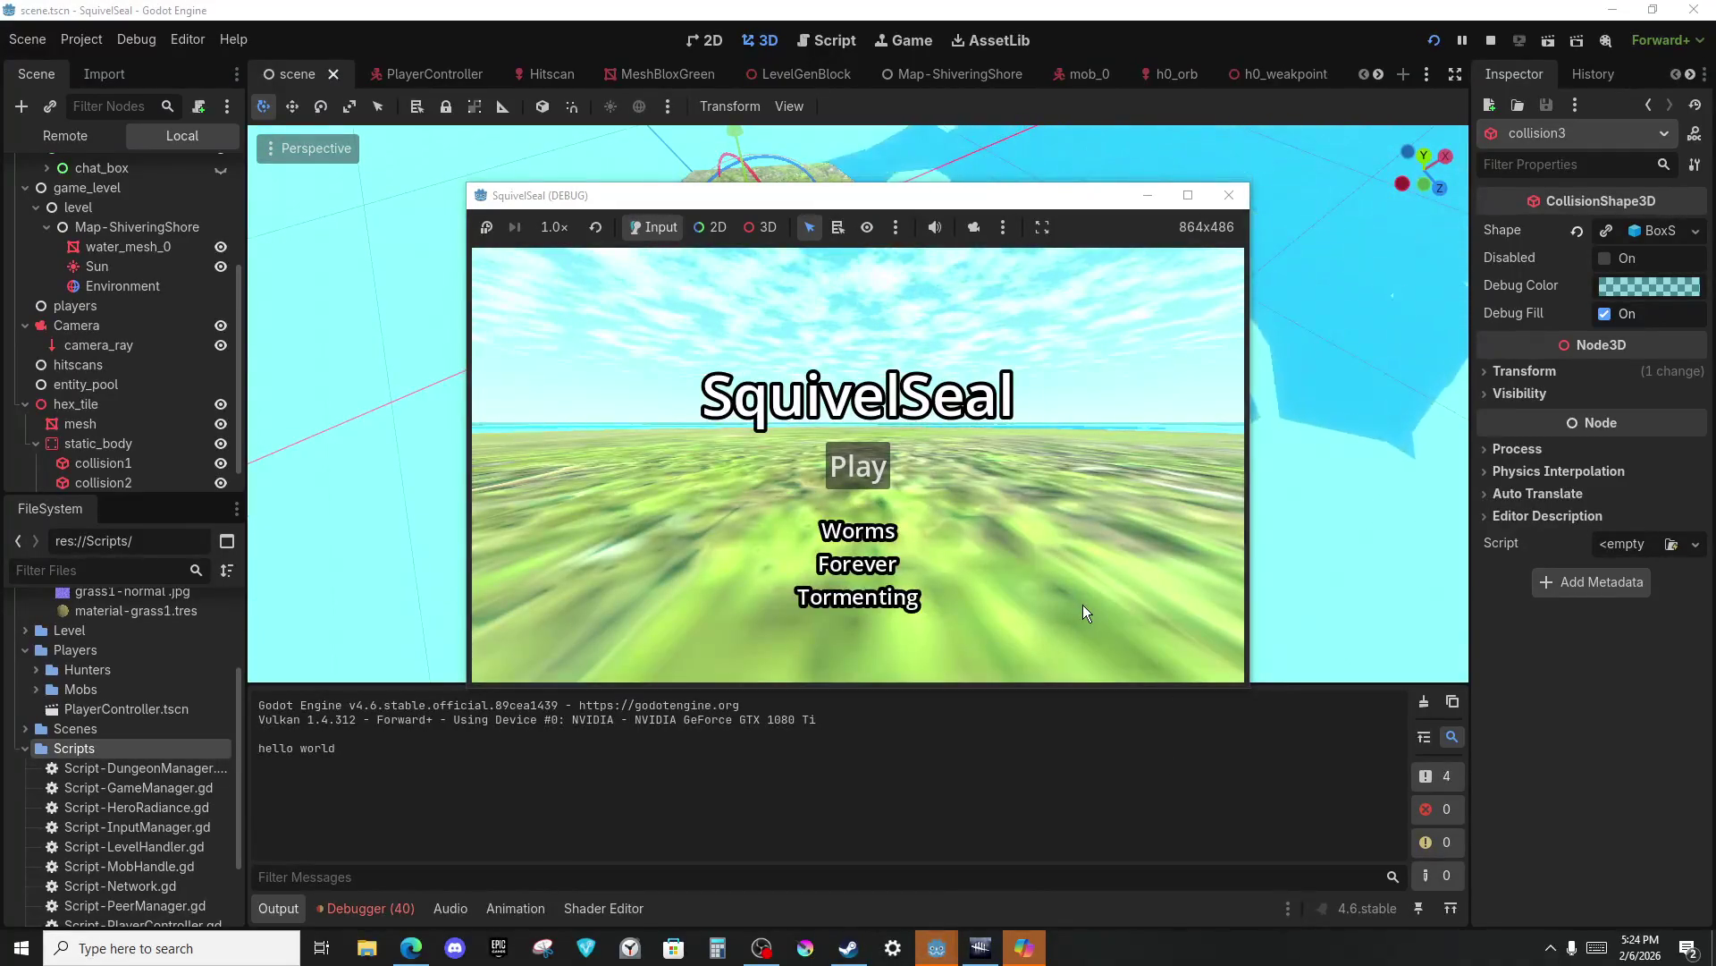
{"action": "left_click", "coordinate": [855, 474]}
{"action": "left_click", "coordinate": [858, 430]}
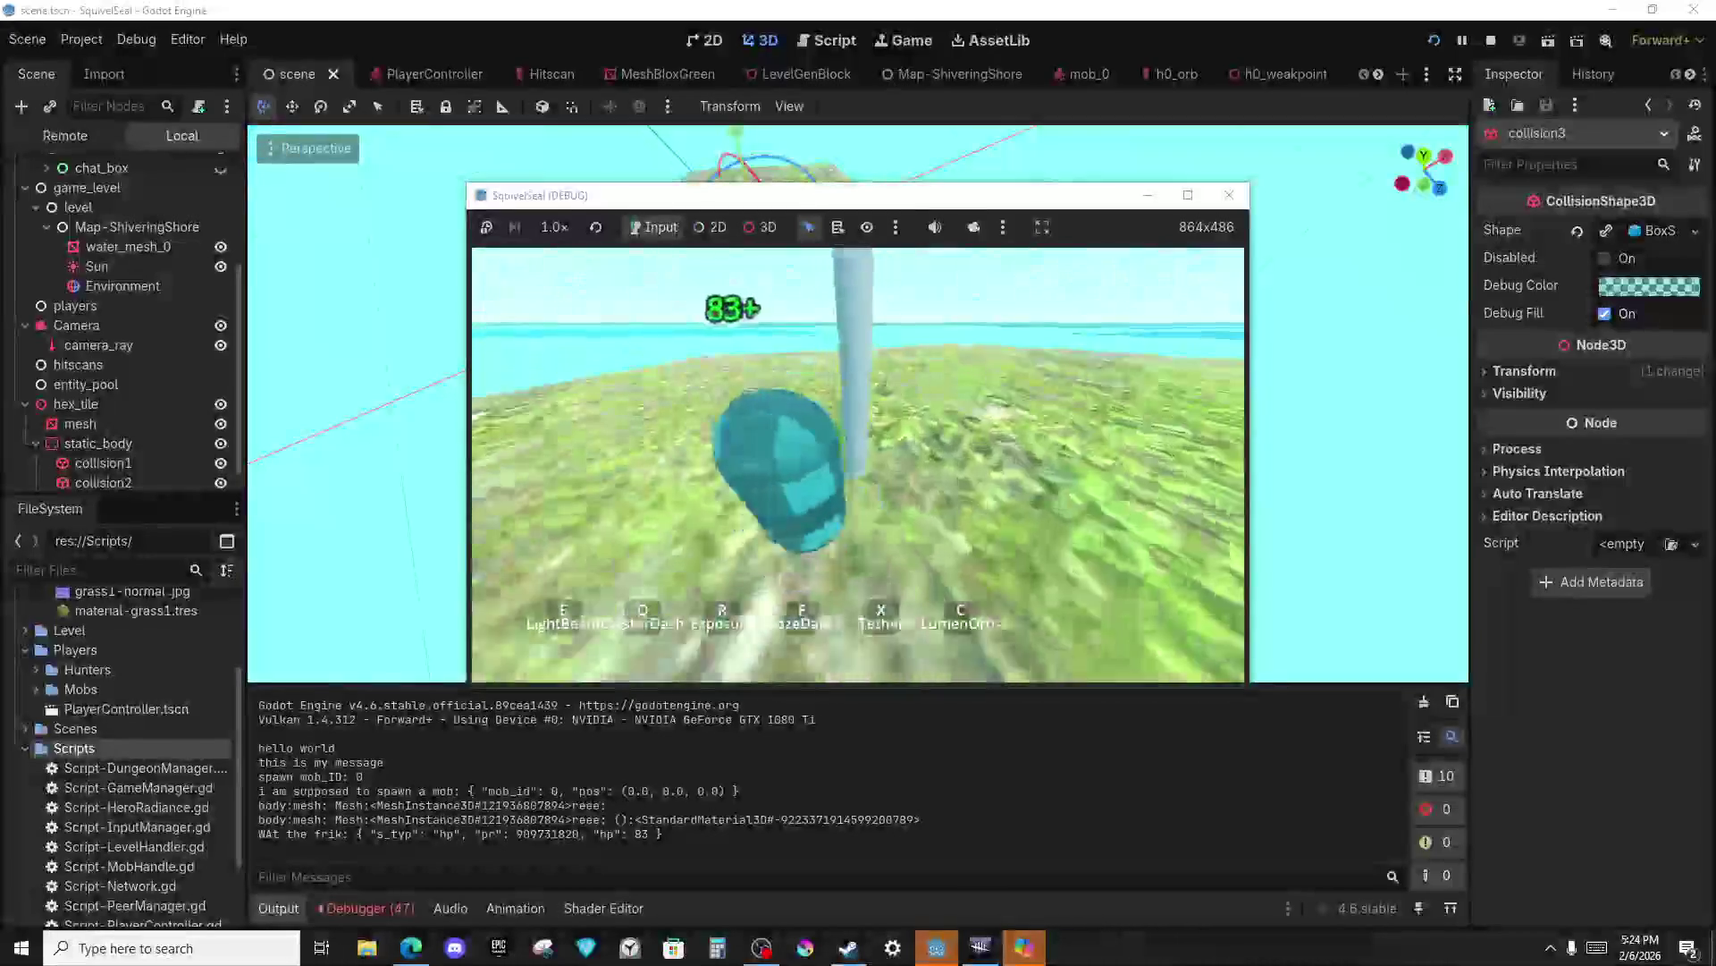
Test ClusterDash (Q), LightBeam (E) and BlazeDawn (F) repeatedly, then stop the game.
{"action": "key", "text": "q"}
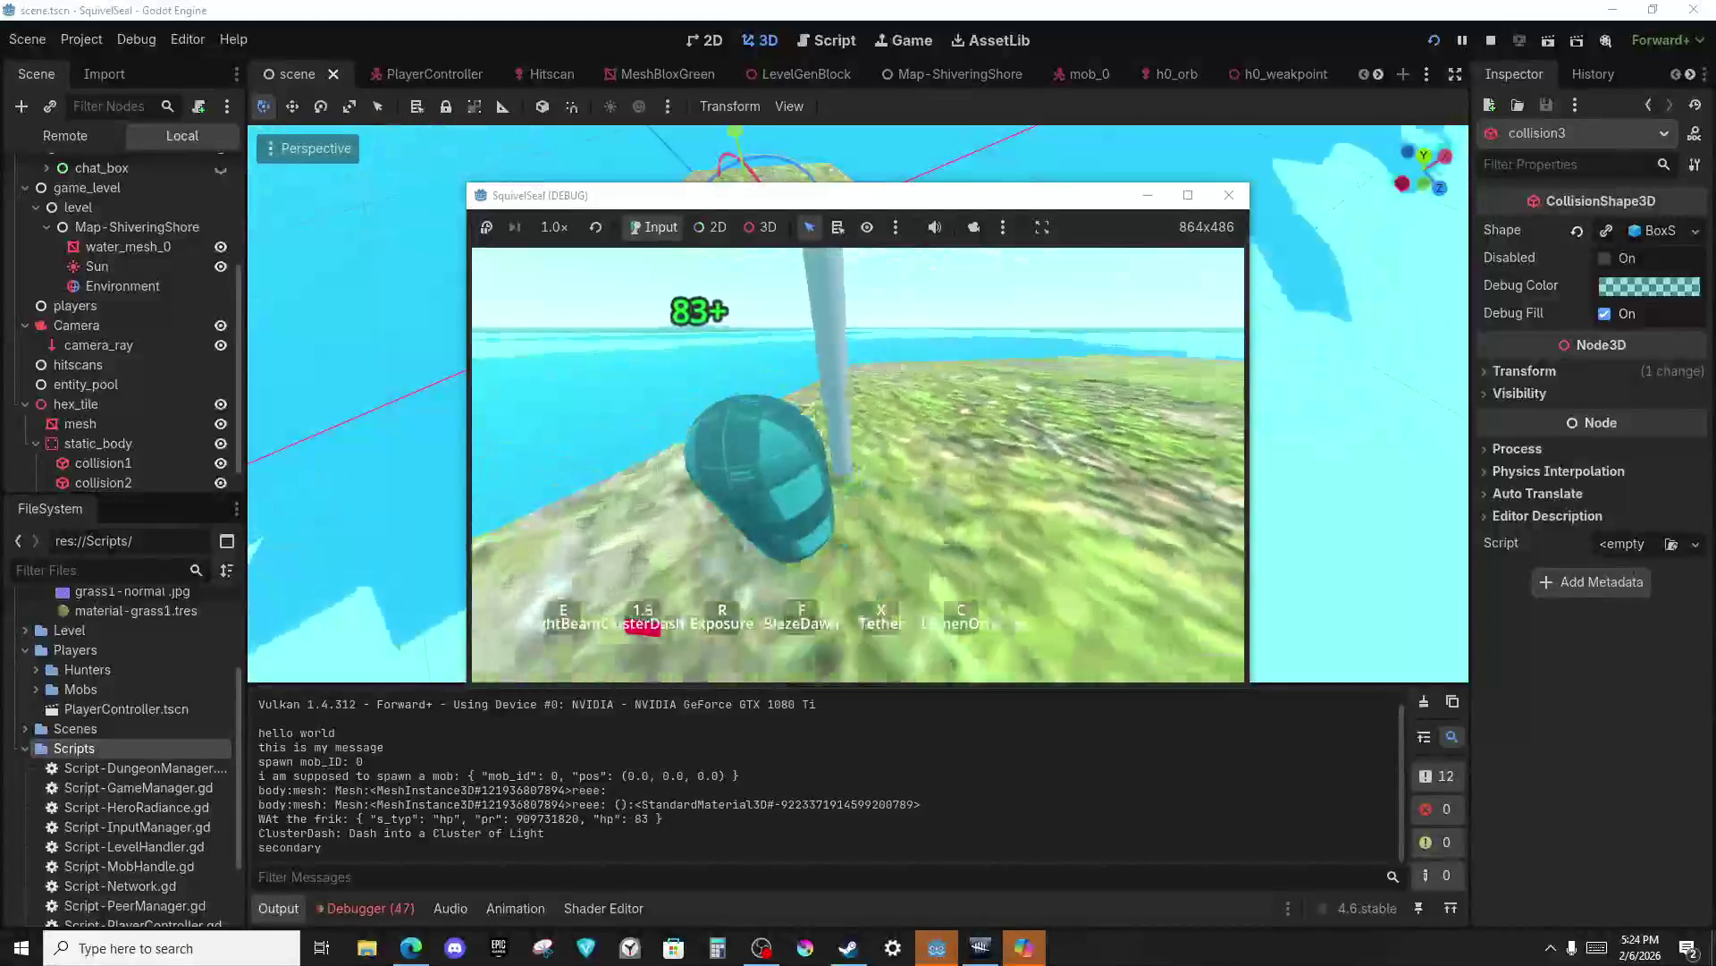
{"action": "key", "text": "e"}
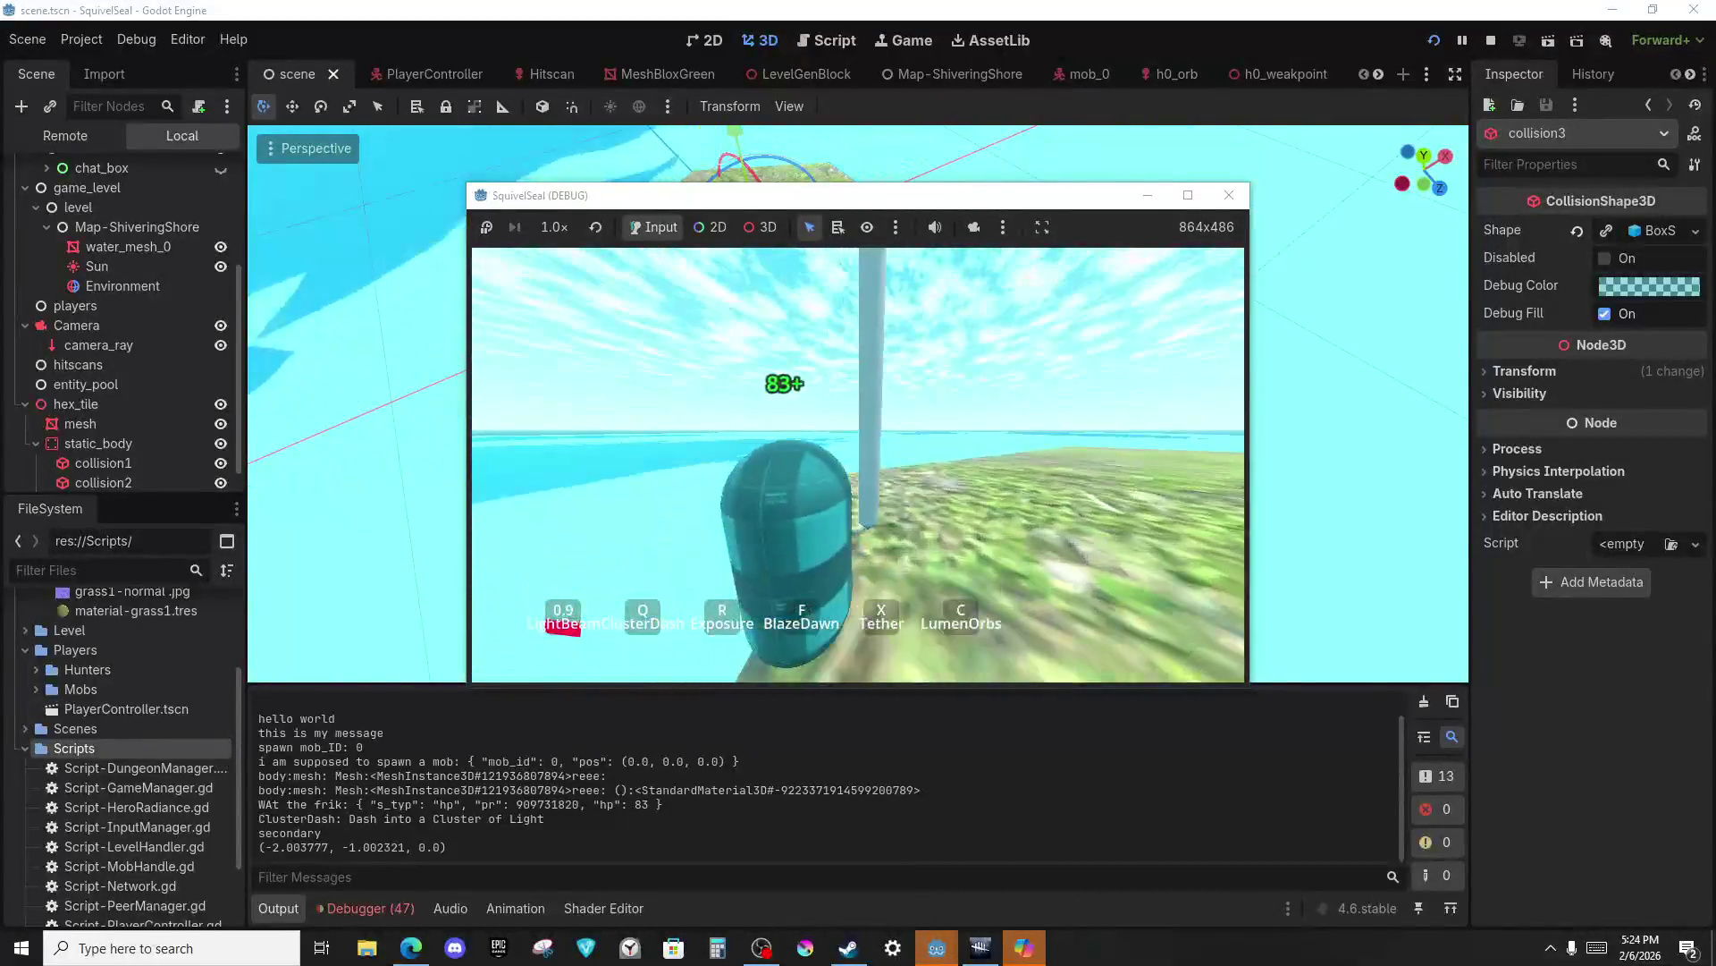
{"action": "key", "text": "q"}
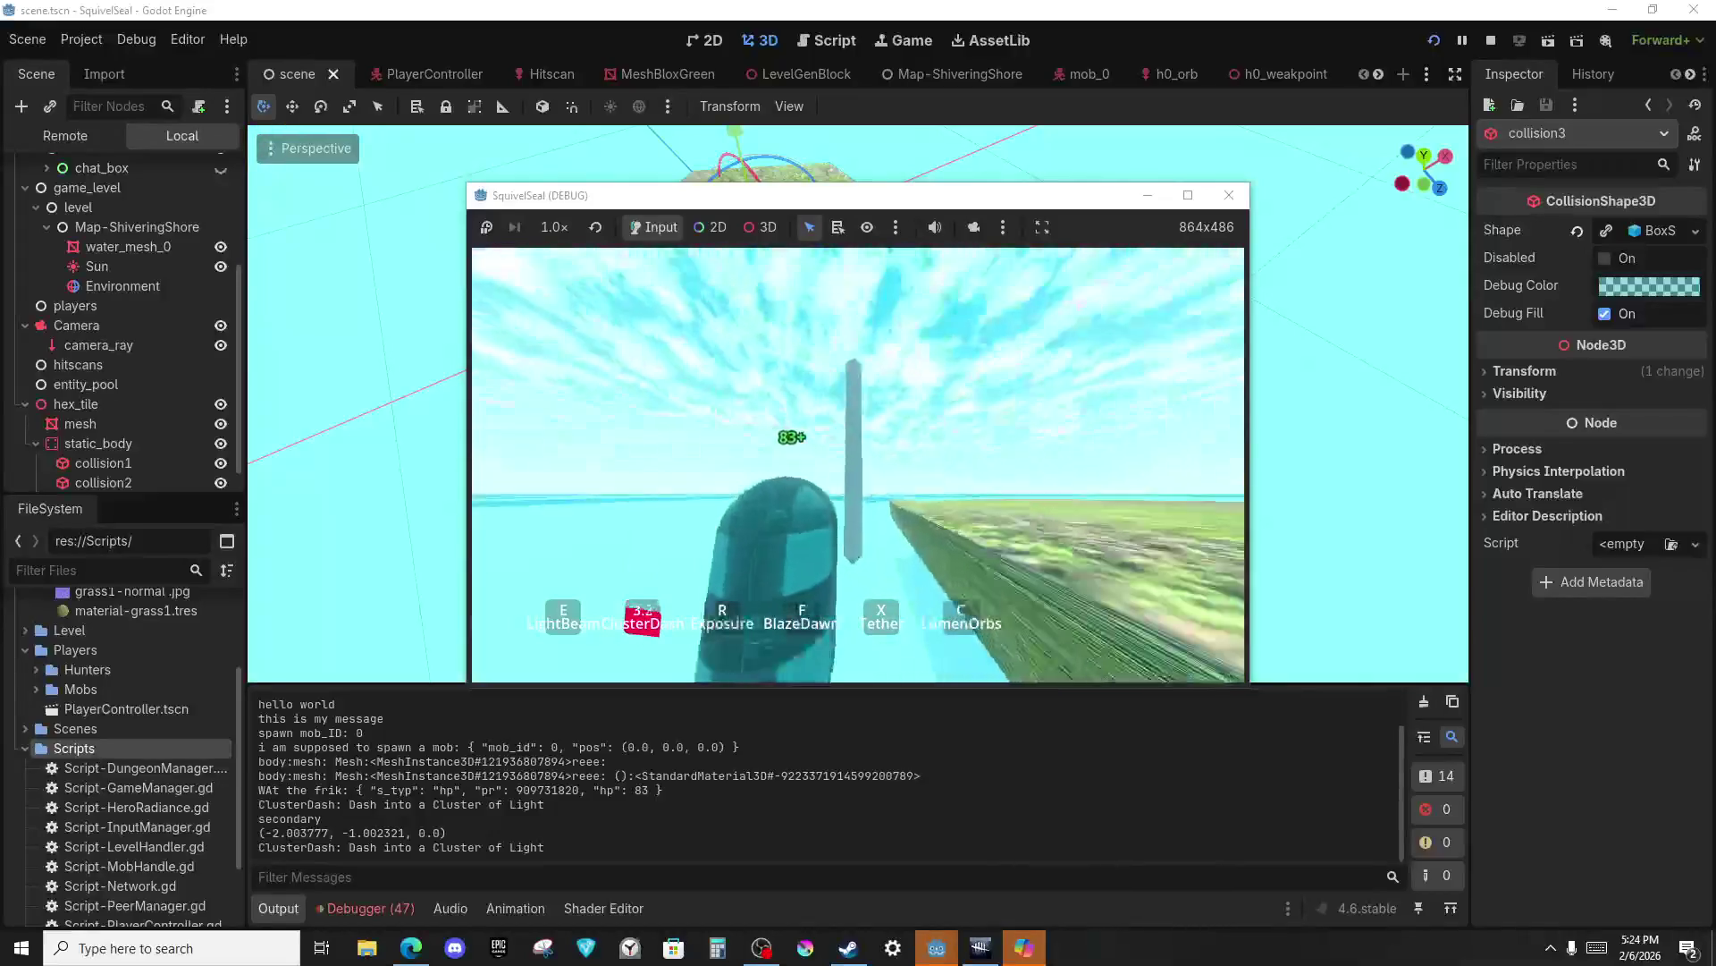
{"action": "key", "text": "e"}
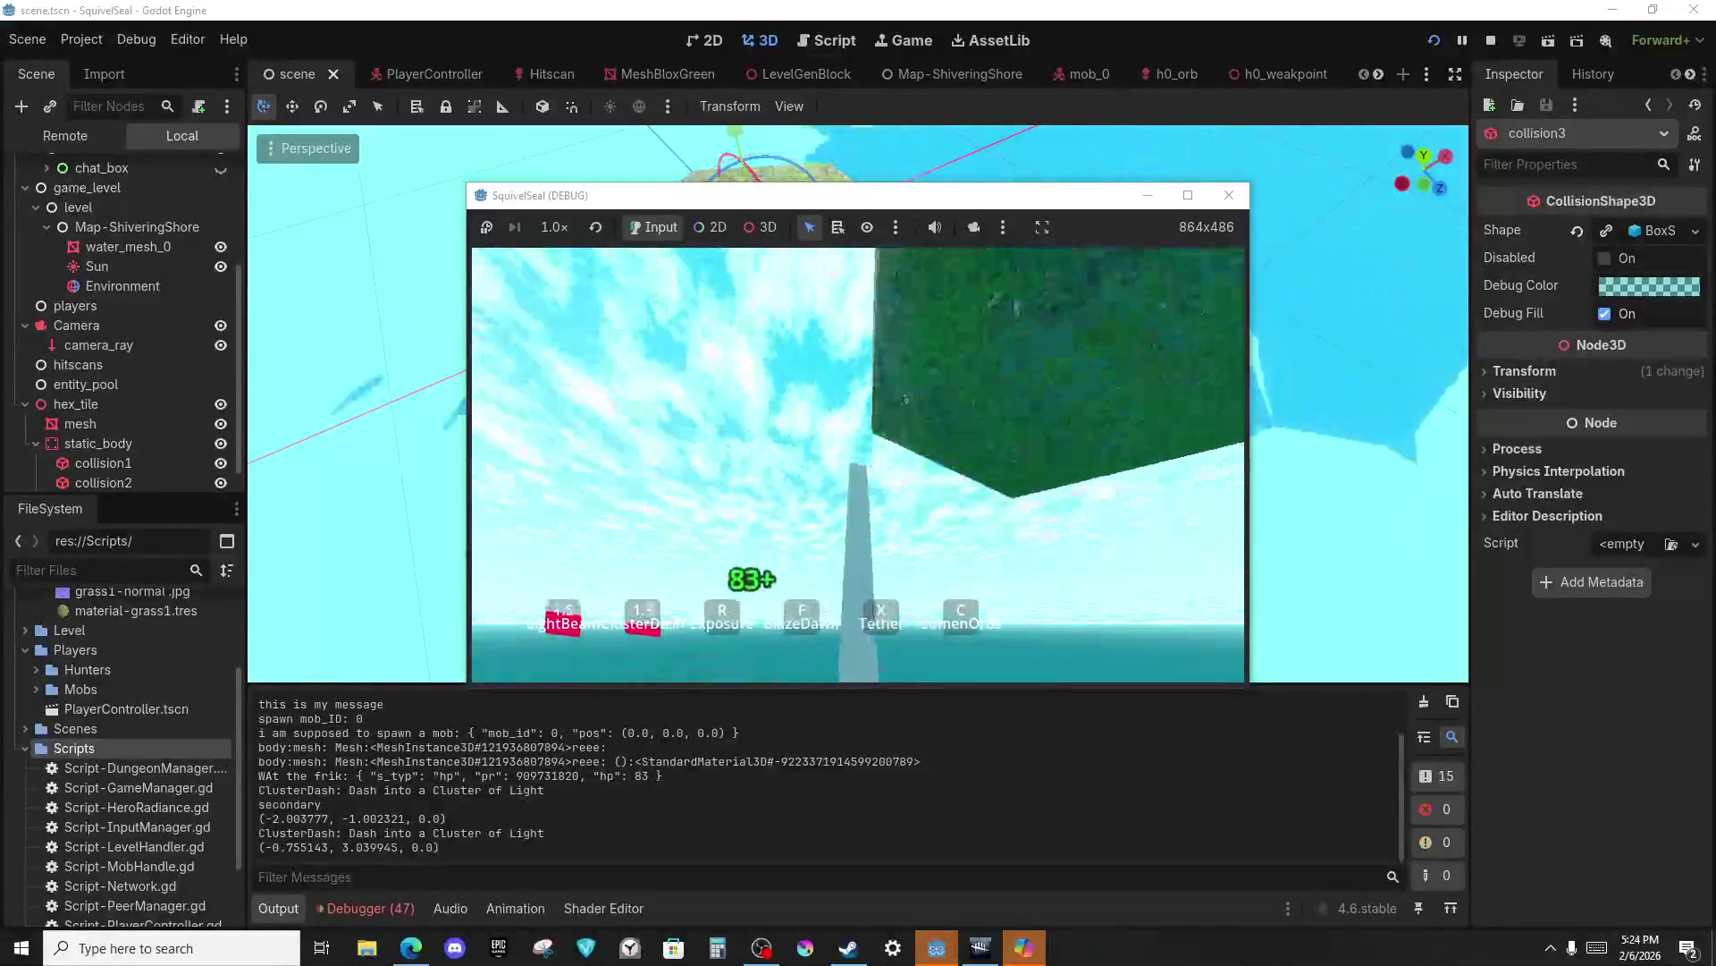
{"action": "key", "text": "f"}
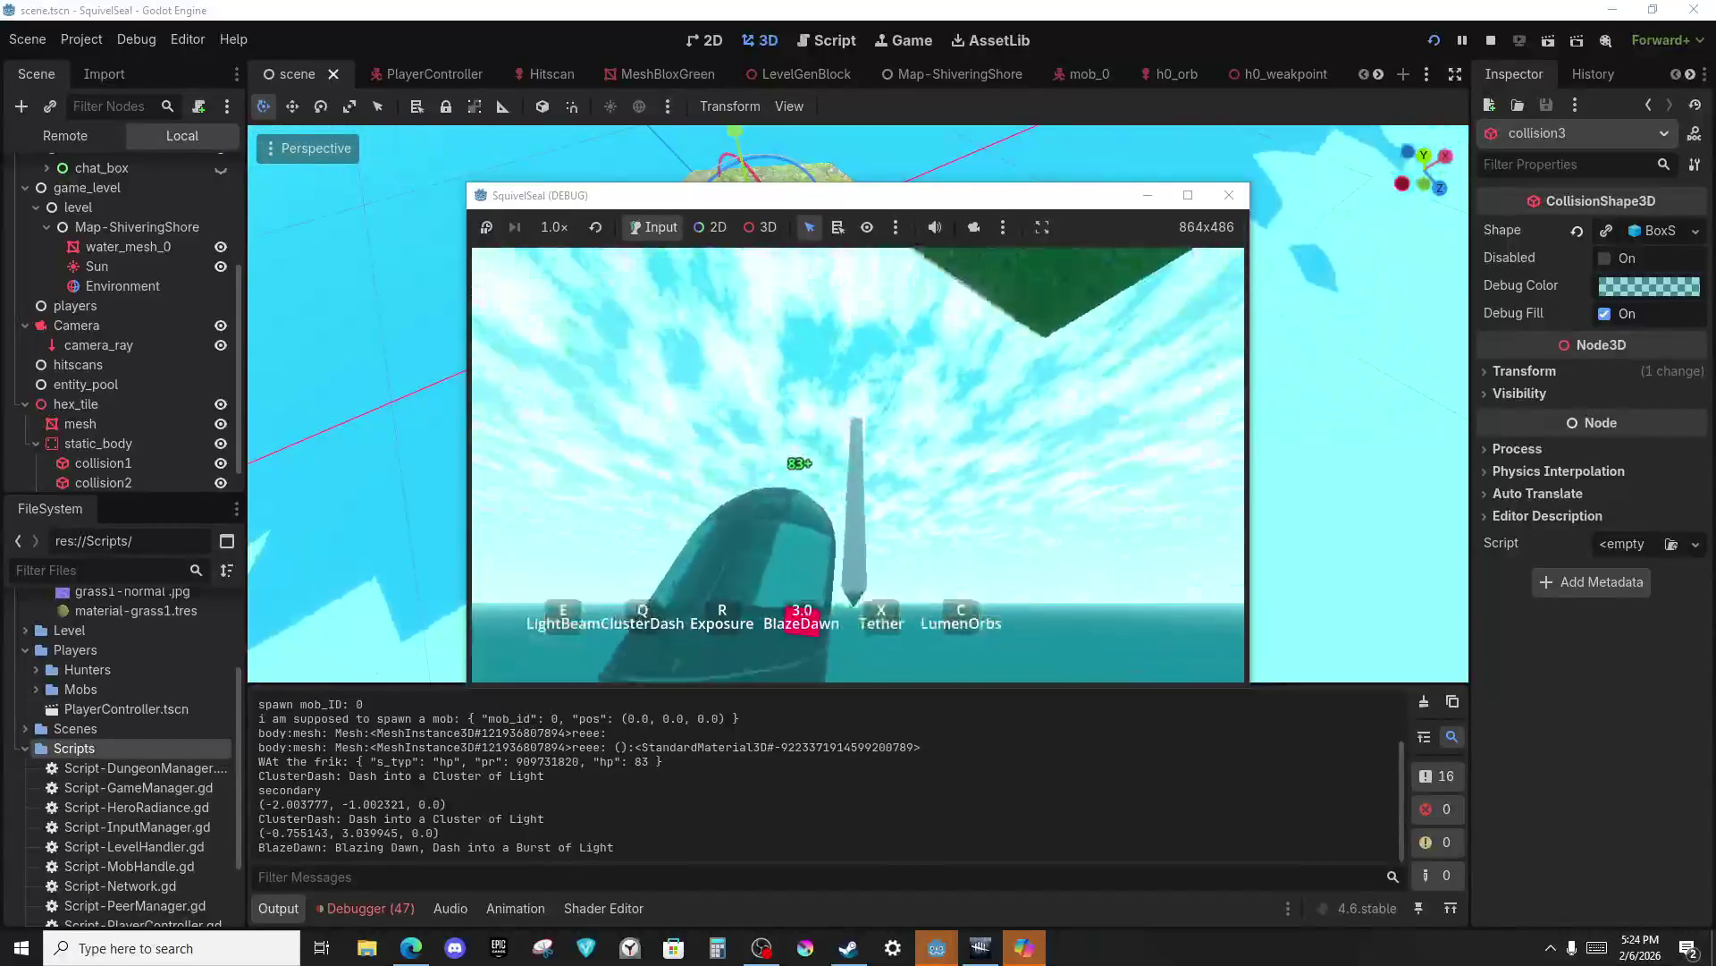
{"action": "key", "text": "e"}
{"action": "key", "text": "q"}
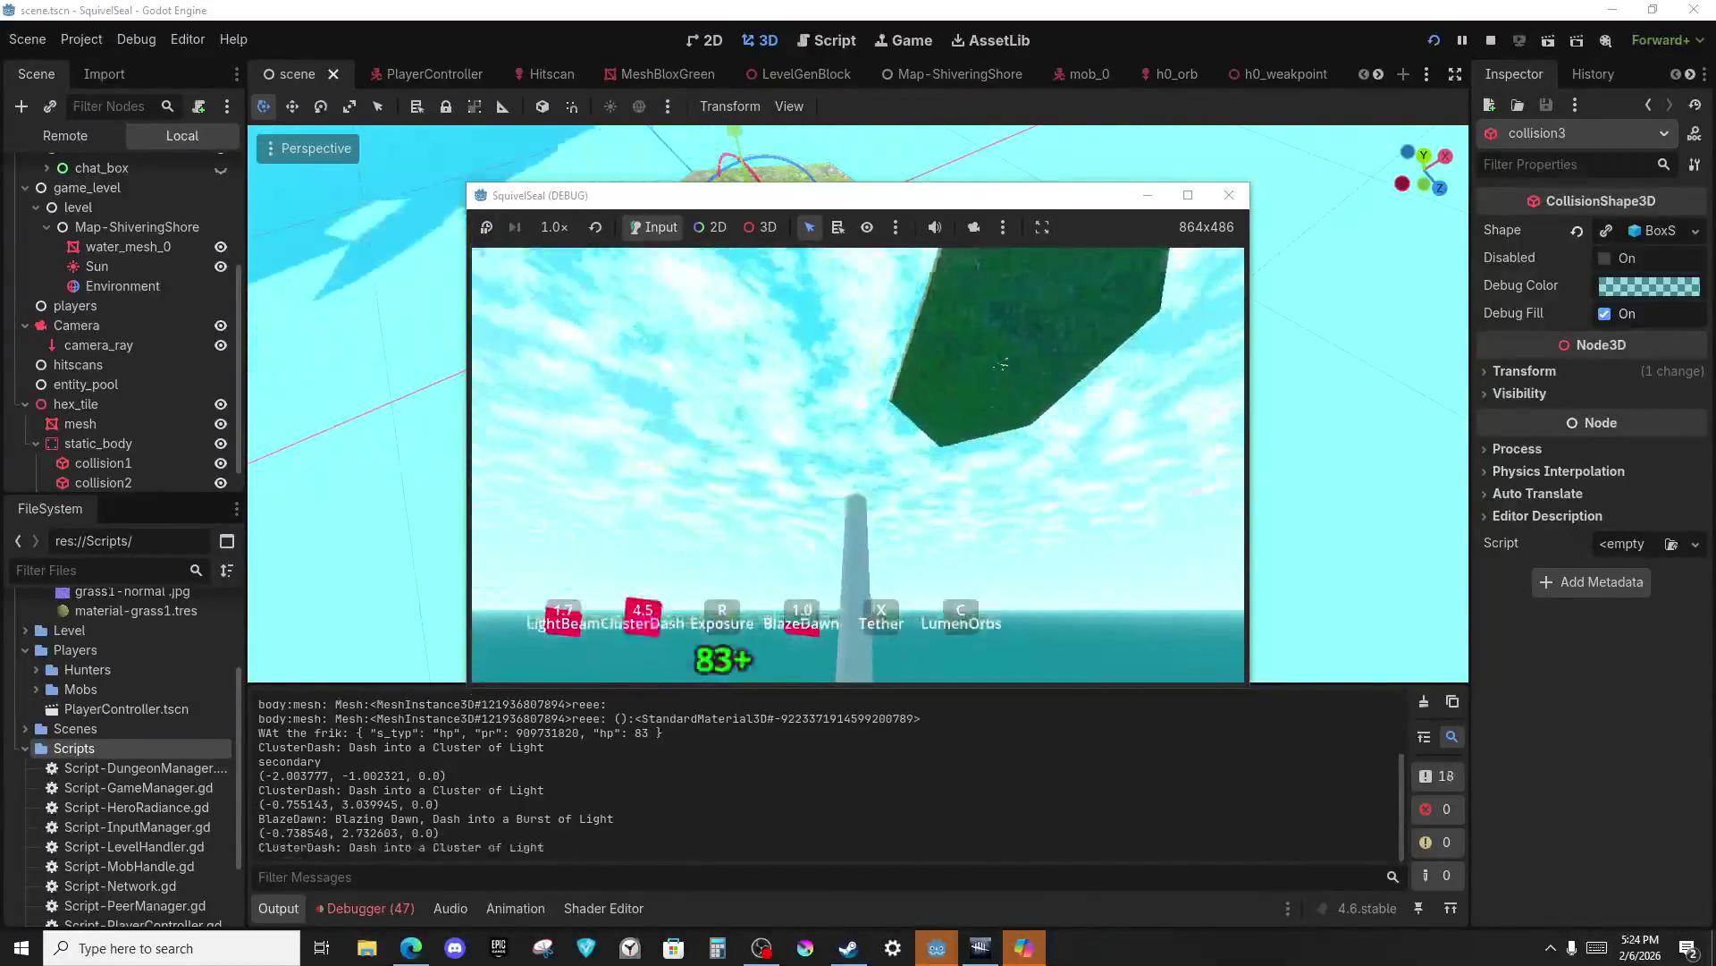
{"action": "key", "text": "f"}
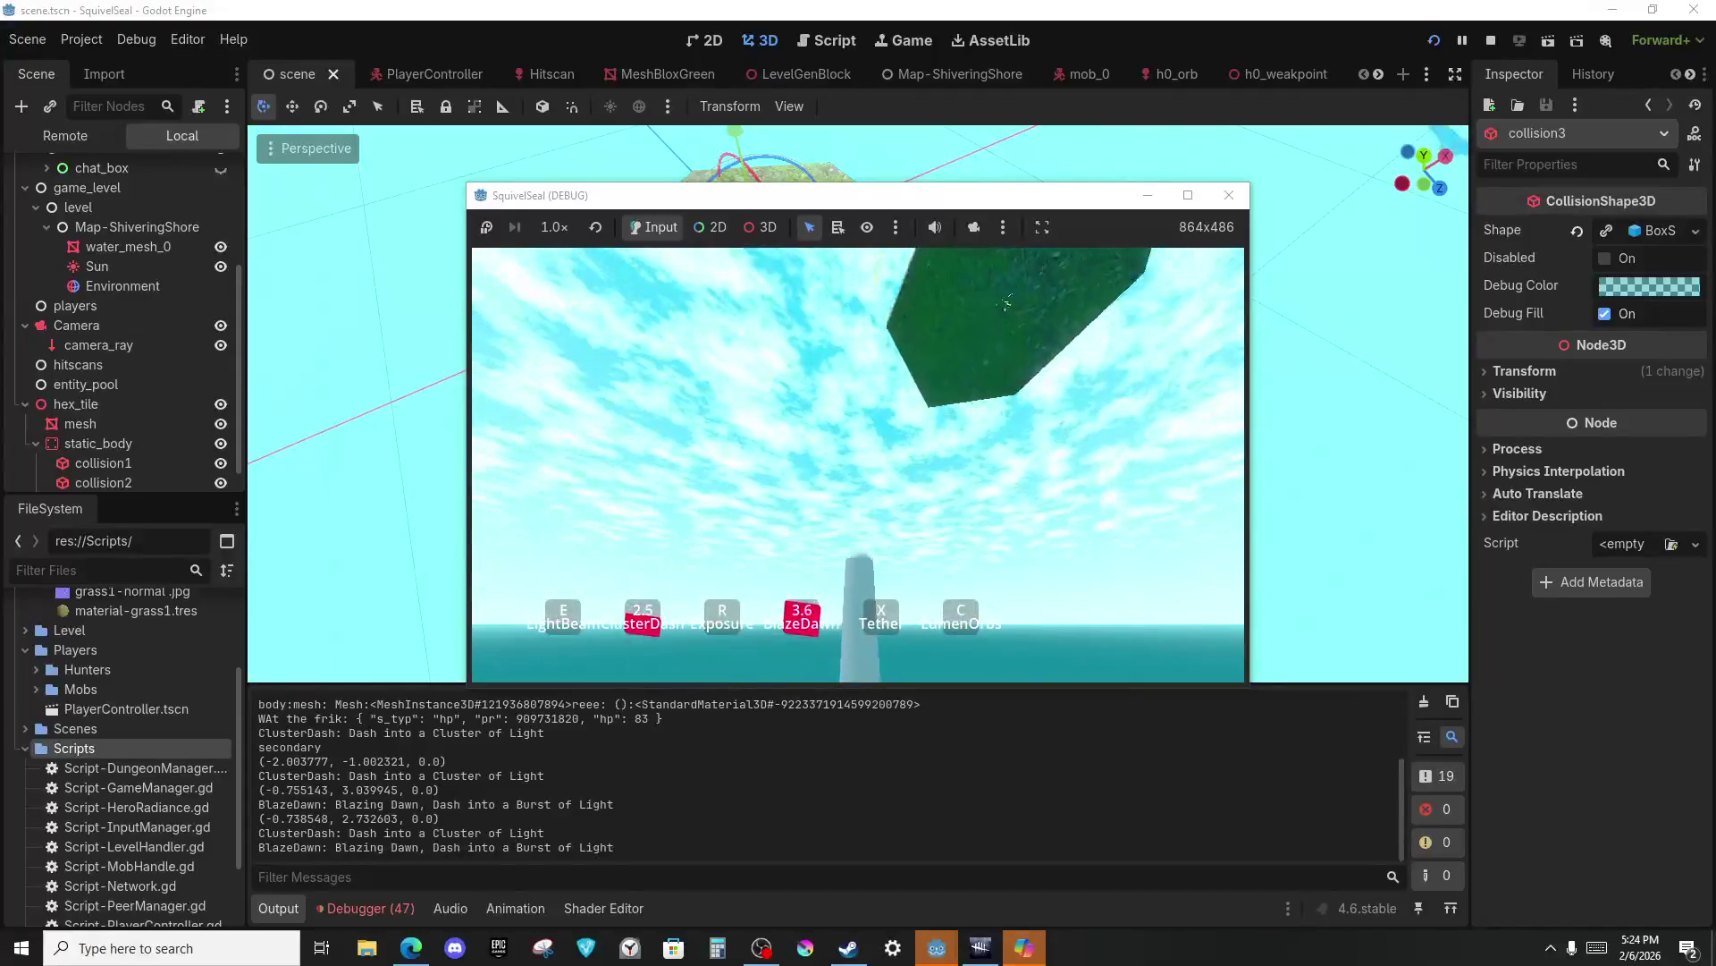
{"action": "key", "text": "F8"}
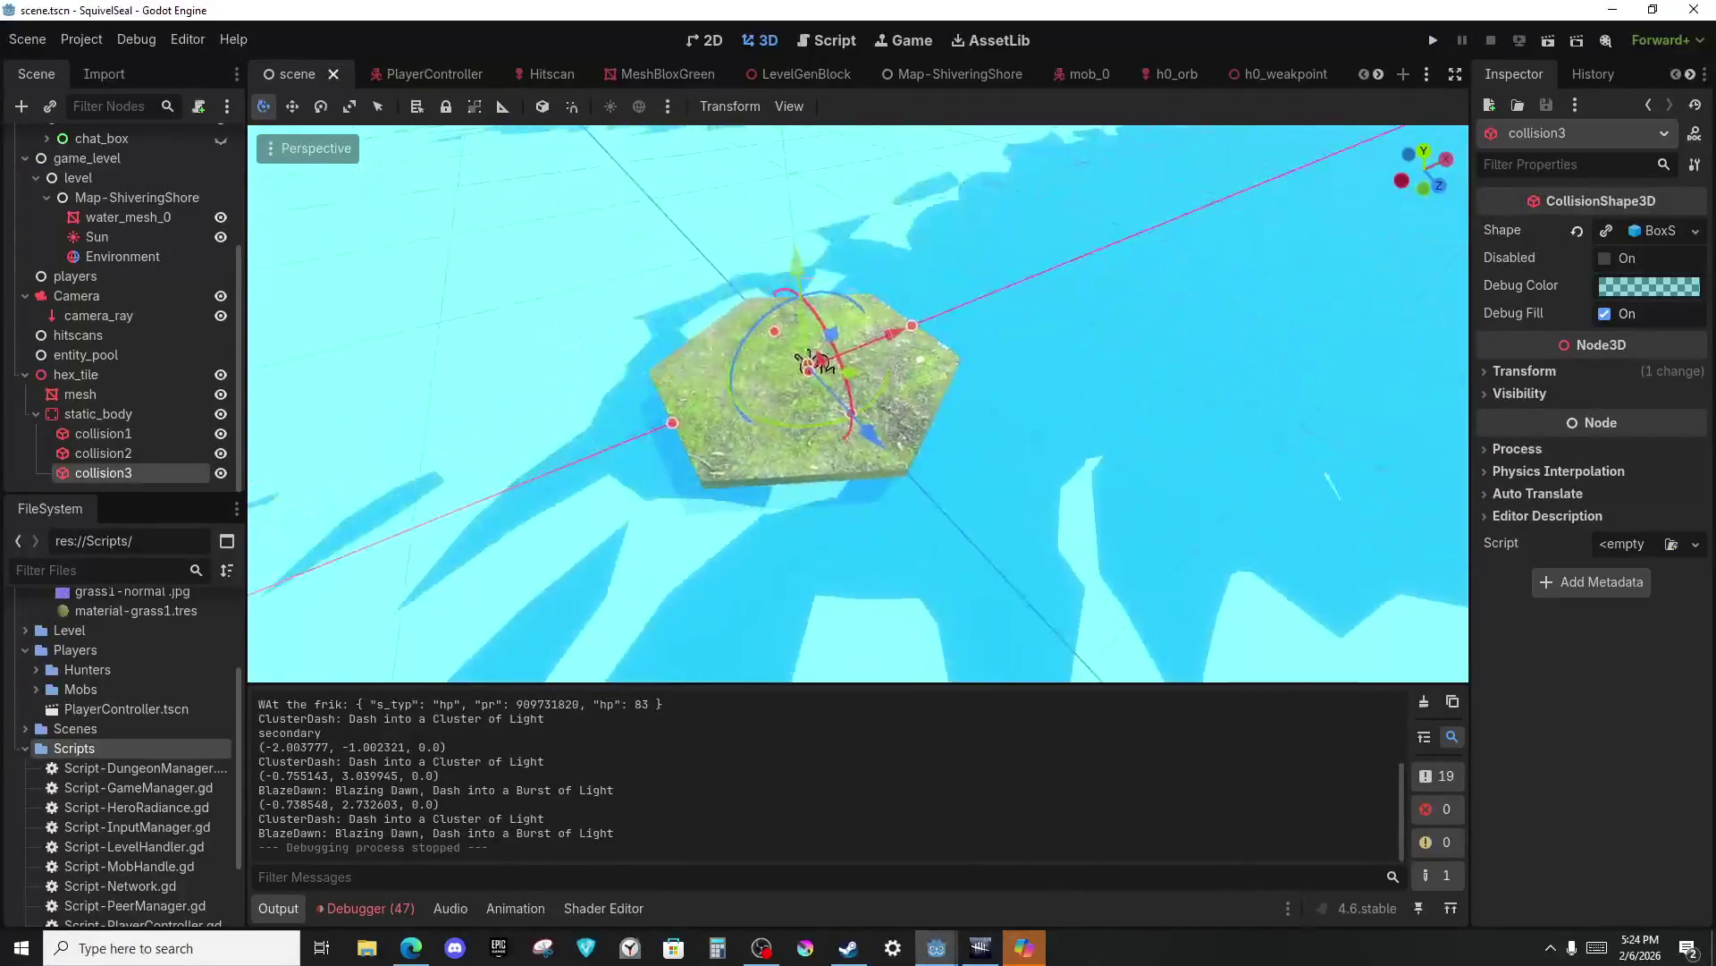
Zoom in on the tile and choose Save Branch as Scene for the hex_tile node.
{"action": "scroll", "coordinate": [814, 362], "scroll_direction": "up", "scroll_amount": 4}
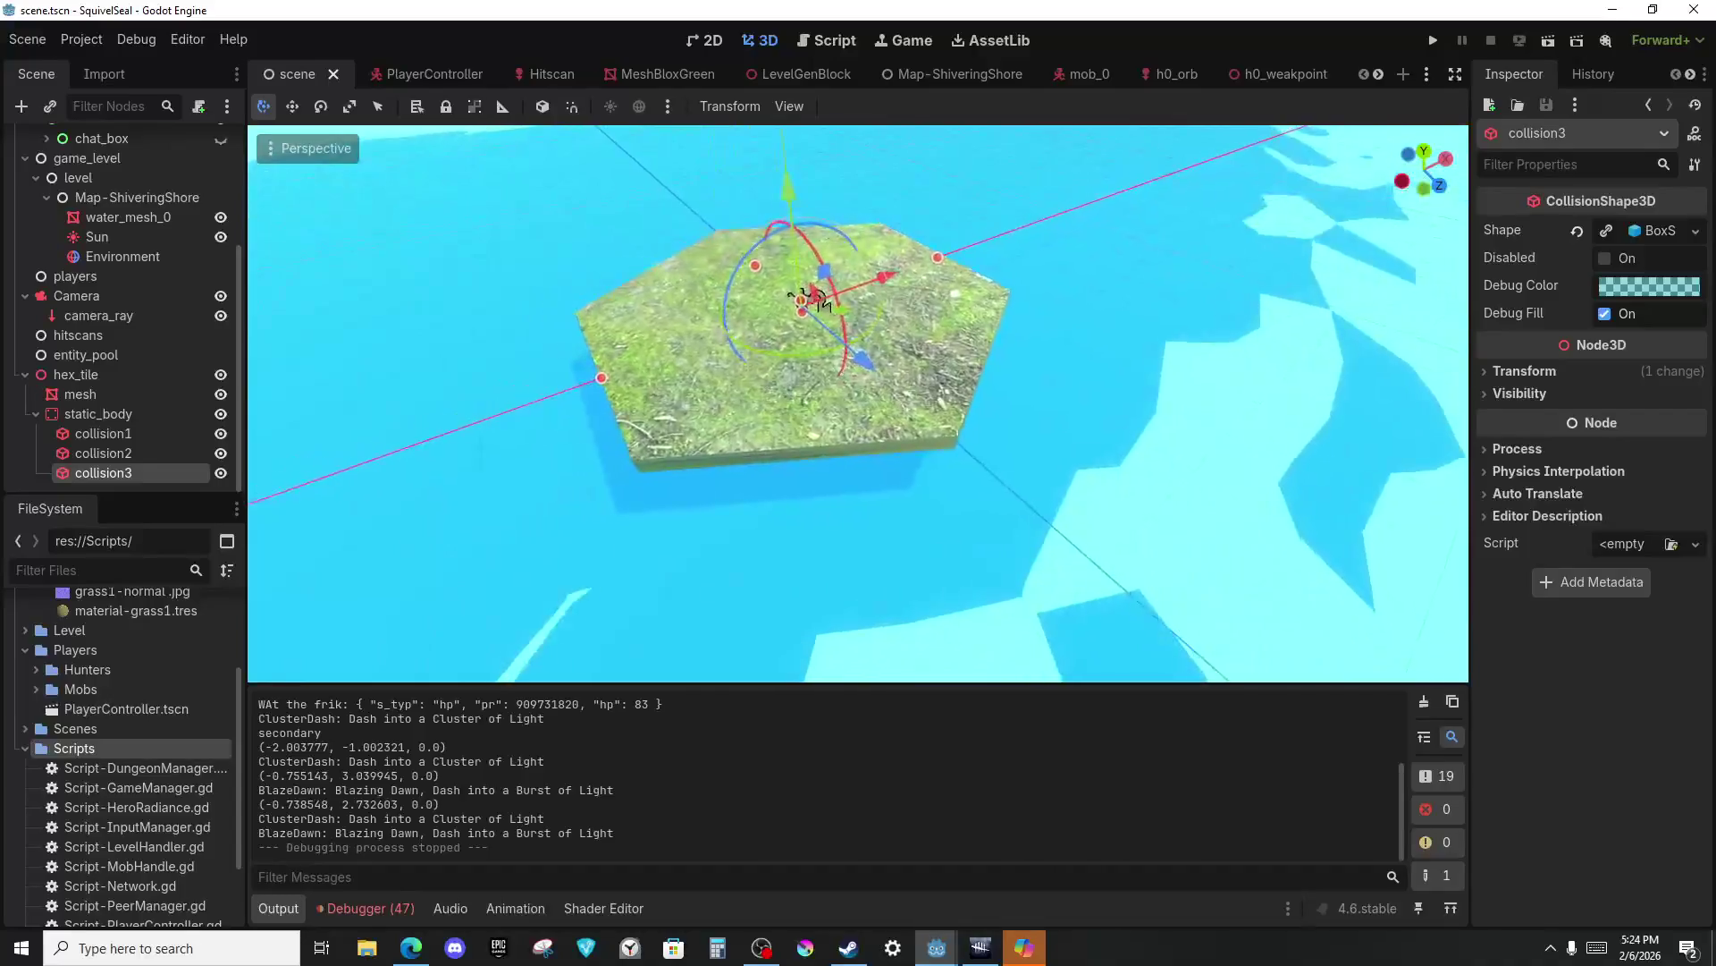
{"action": "scroll", "coordinate": [815, 300], "scroll_direction": "up", "scroll_amount": 5}
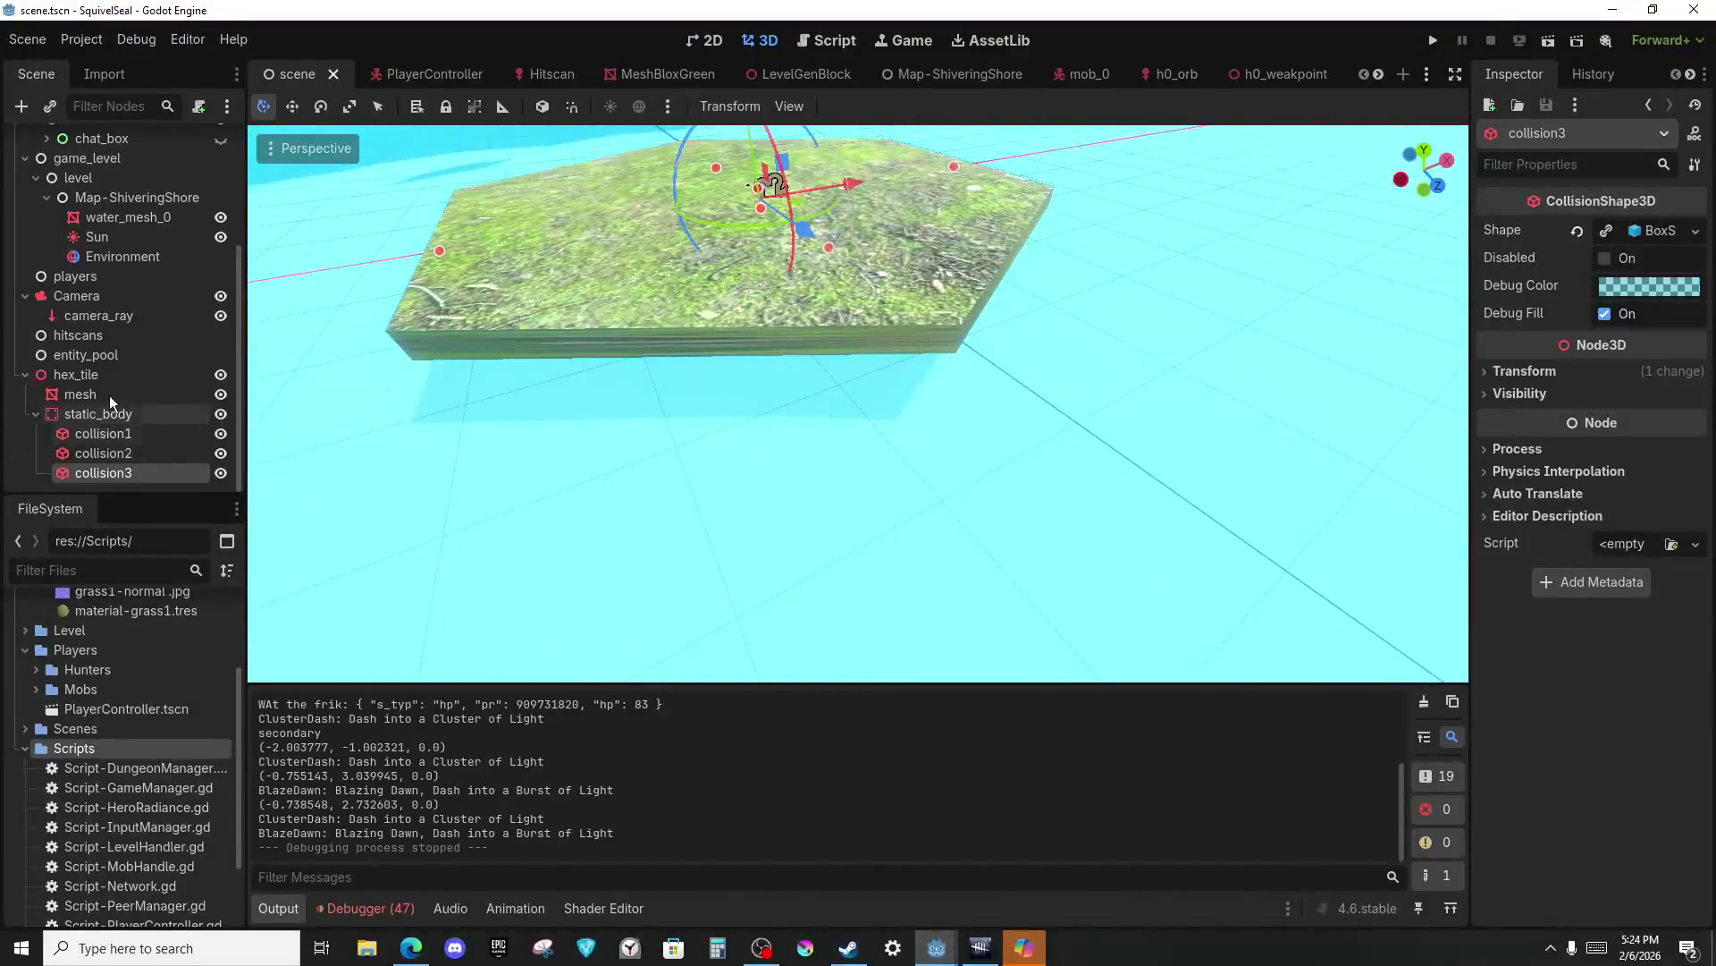
{"action": "right_click", "coordinate": [100, 372]}
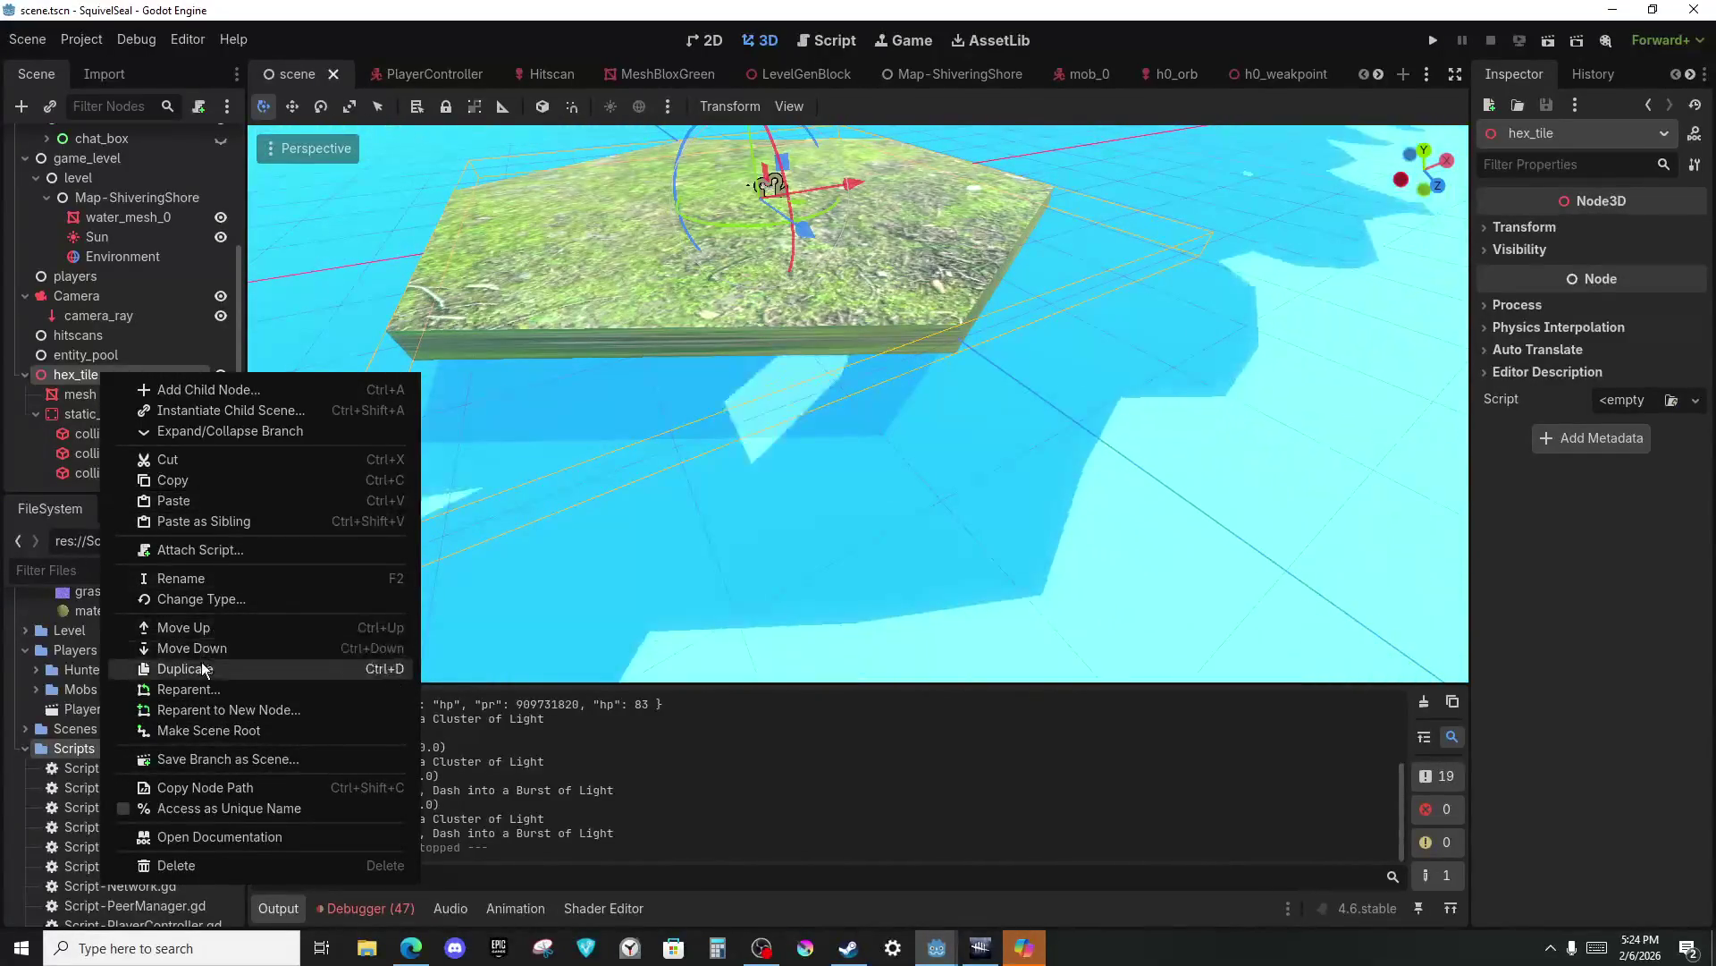
{"action": "left_click", "coordinate": [192, 756]}
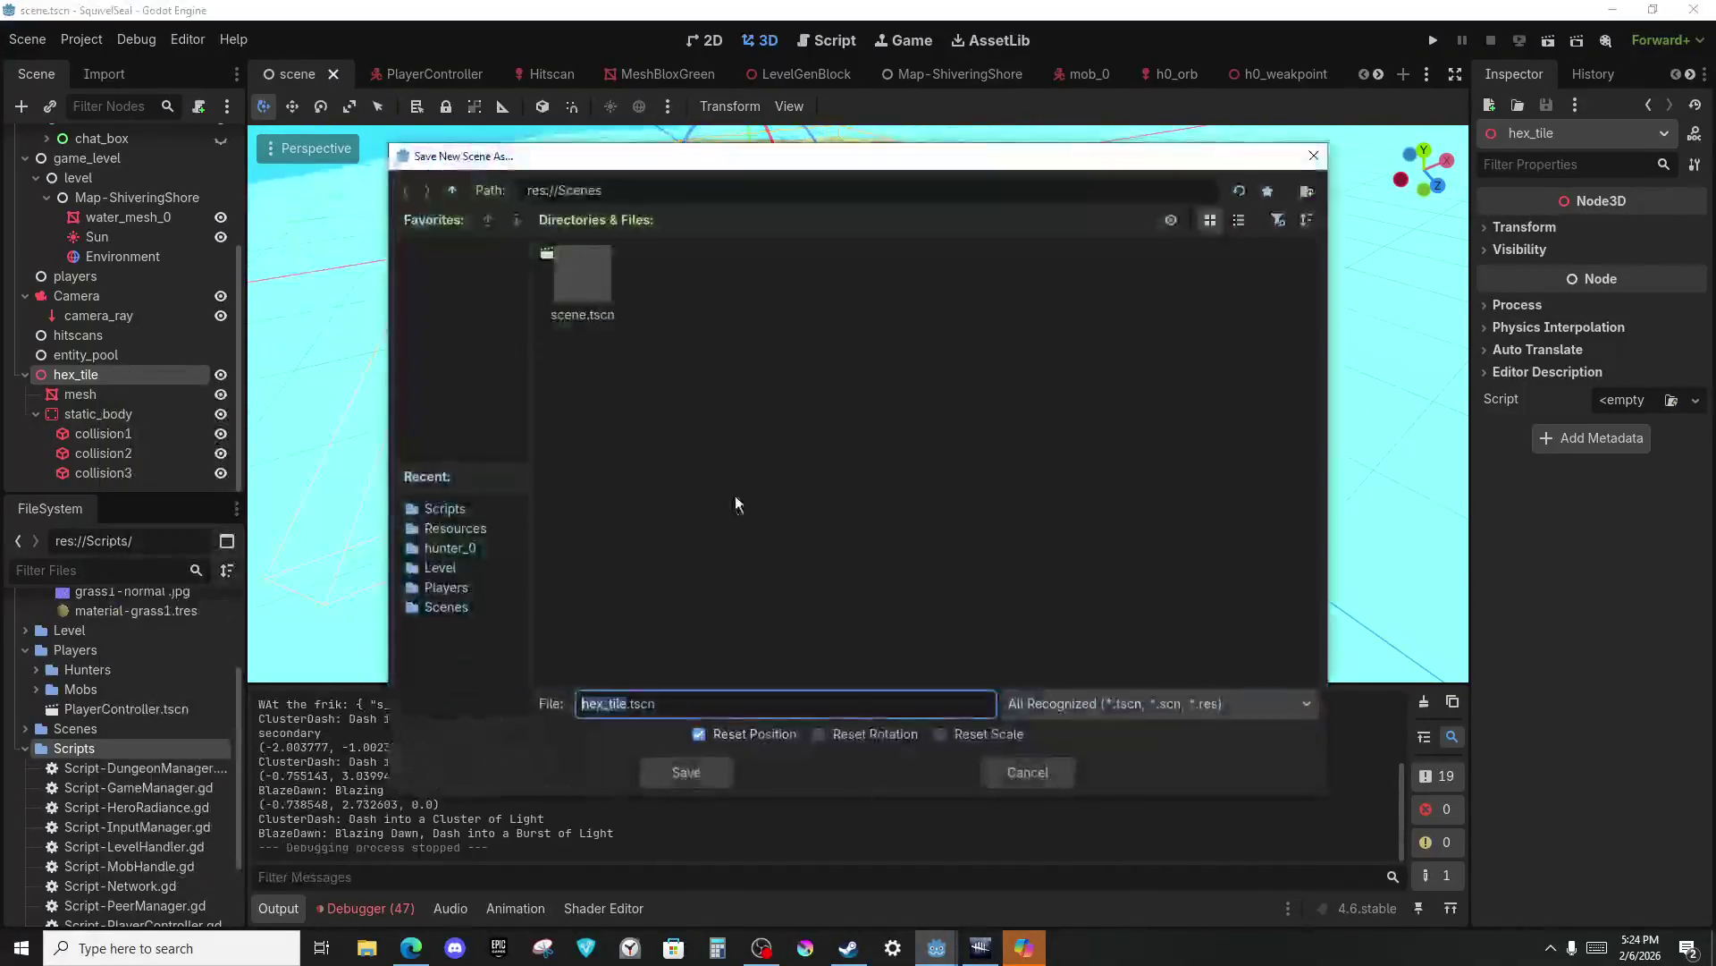
Change the save dialog's location from Resources to res://Assets.
{"action": "left_click", "coordinate": [443, 530]}
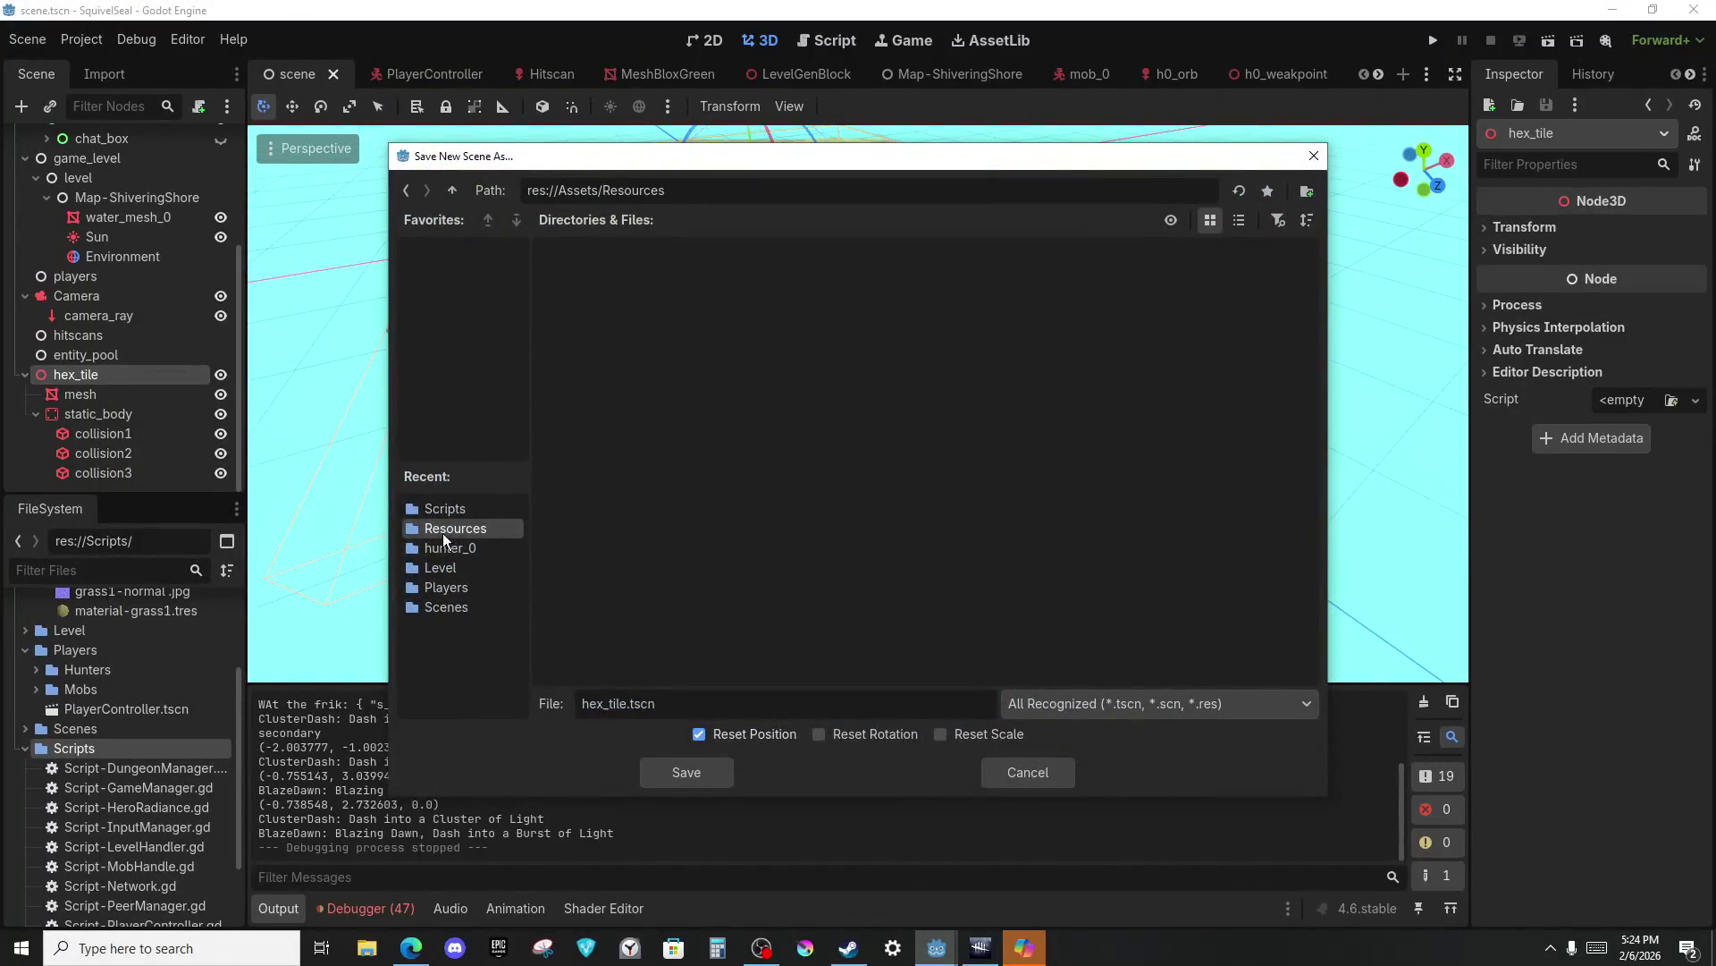
{"action": "double_click", "coordinate": [671, 192]}
{"action": "key", "text": "BackSpace"}
{"action": "key", "text": "Return"}
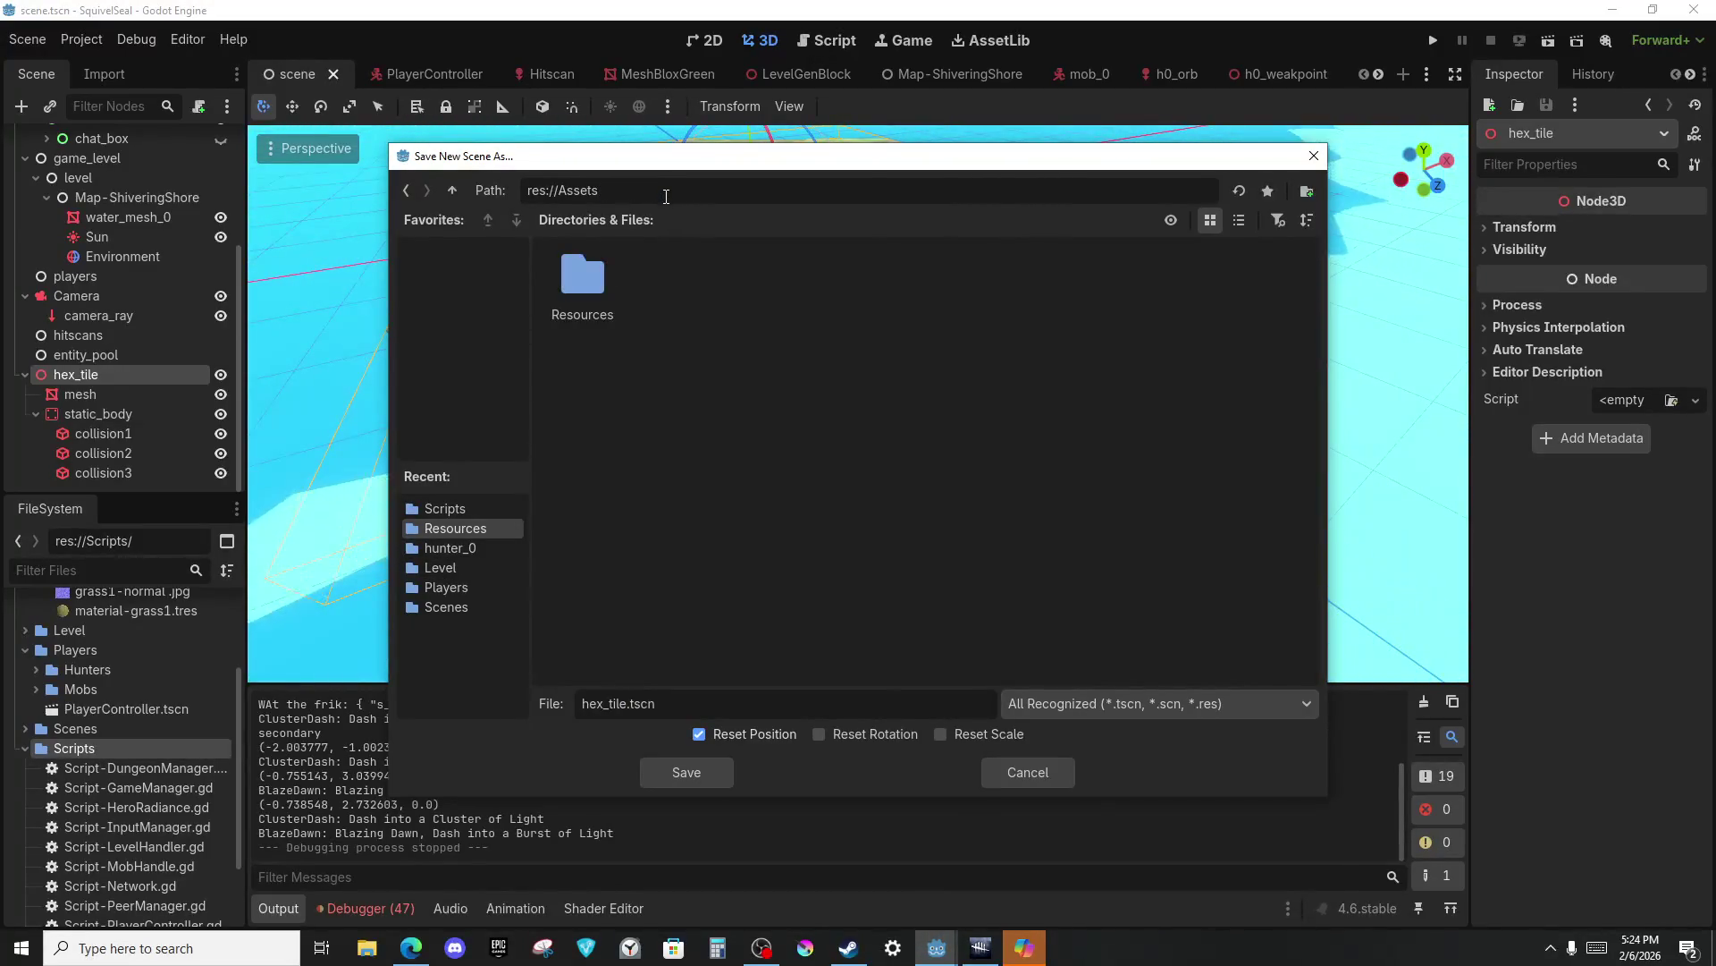
Create a new 14.45 folder in Assets and save hex_tile.tscn into it.
{"action": "right_click", "coordinate": [768, 338]}
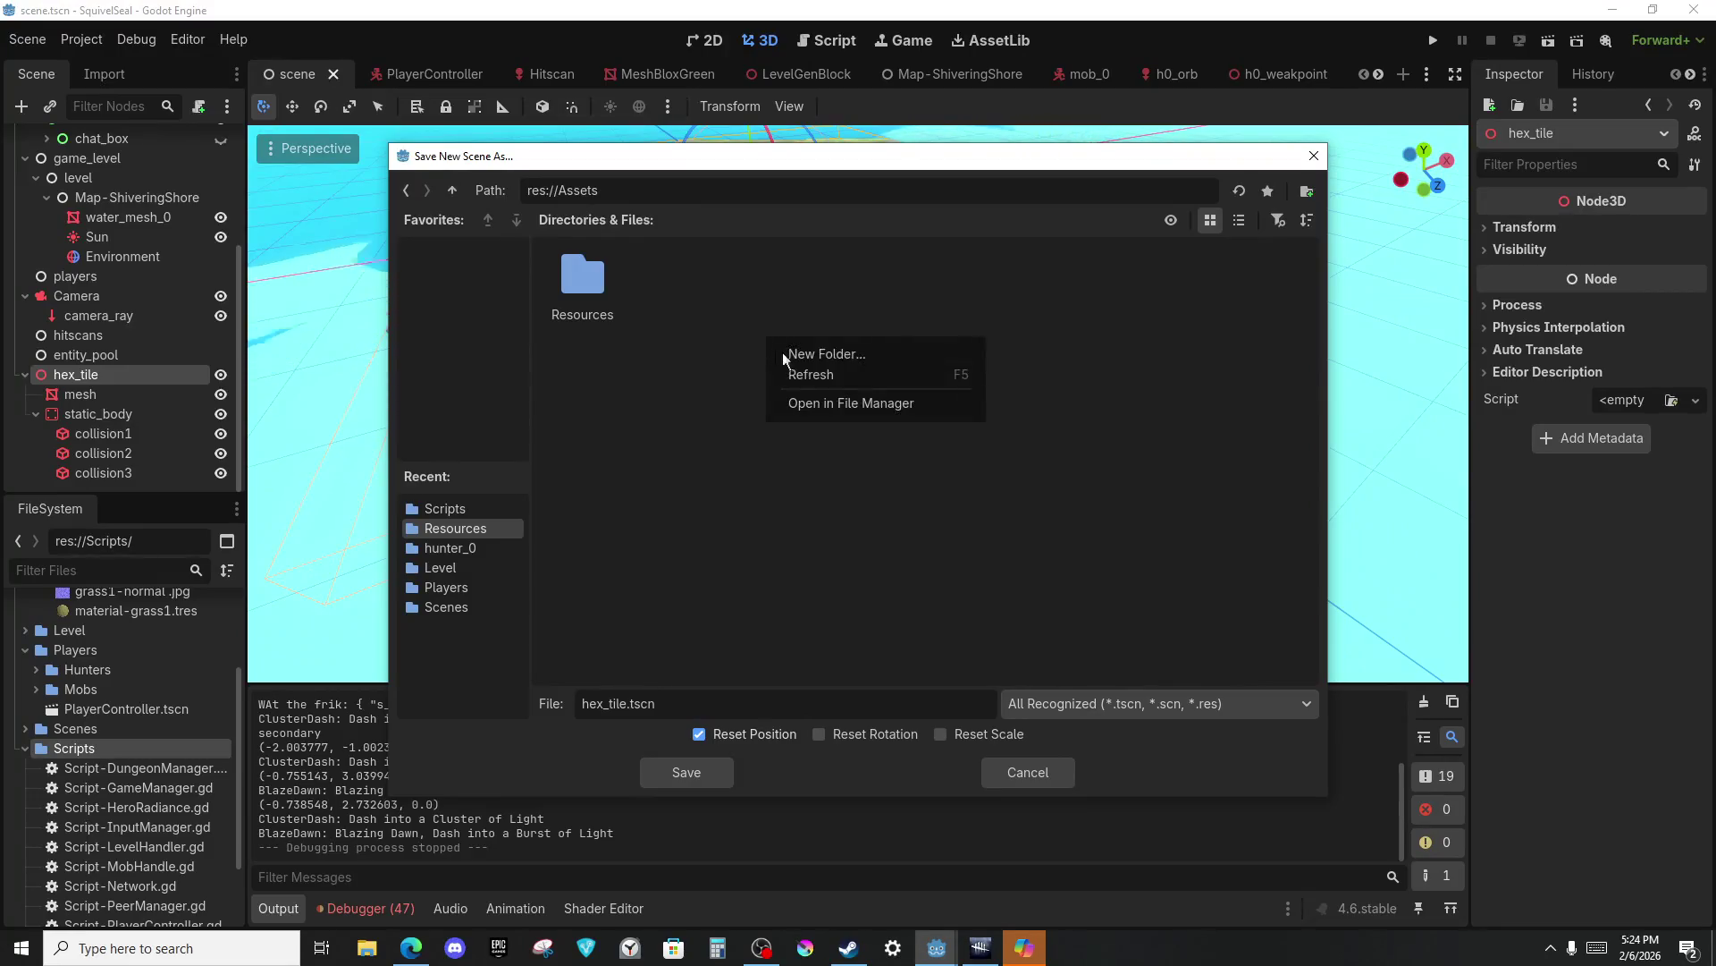
{"action": "right_click", "coordinate": [603, 286]}
{"action": "right_click", "coordinate": [633, 455]}
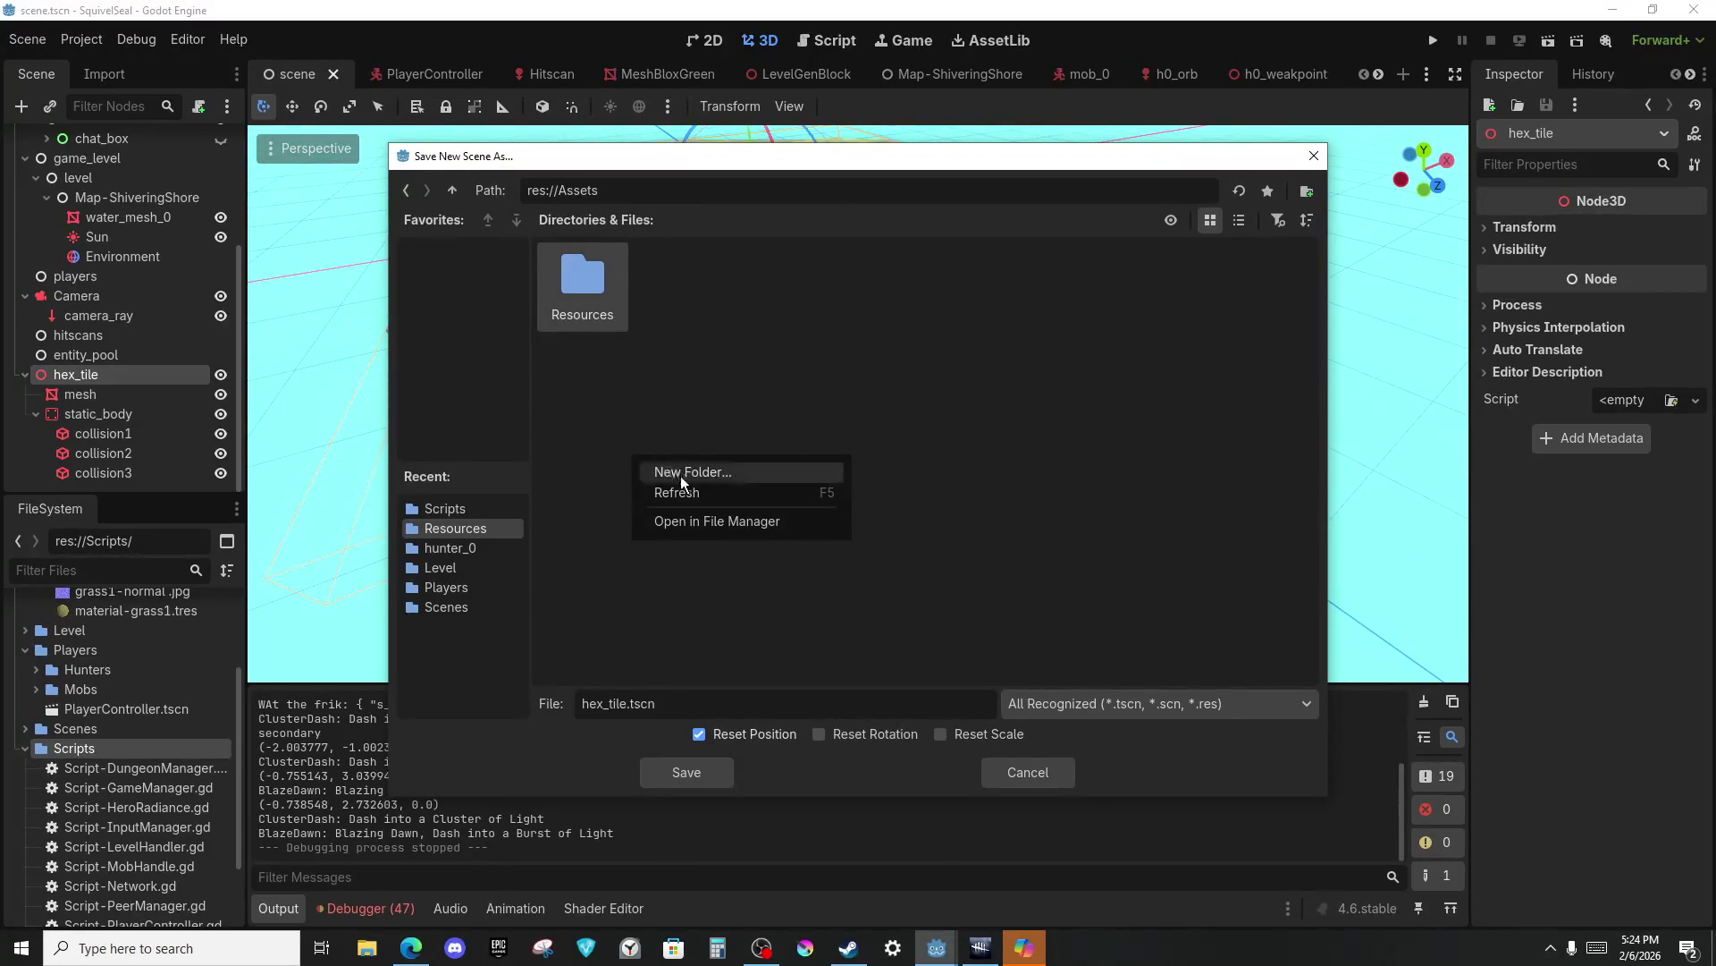
{"action": "left_click", "coordinate": [681, 474]}
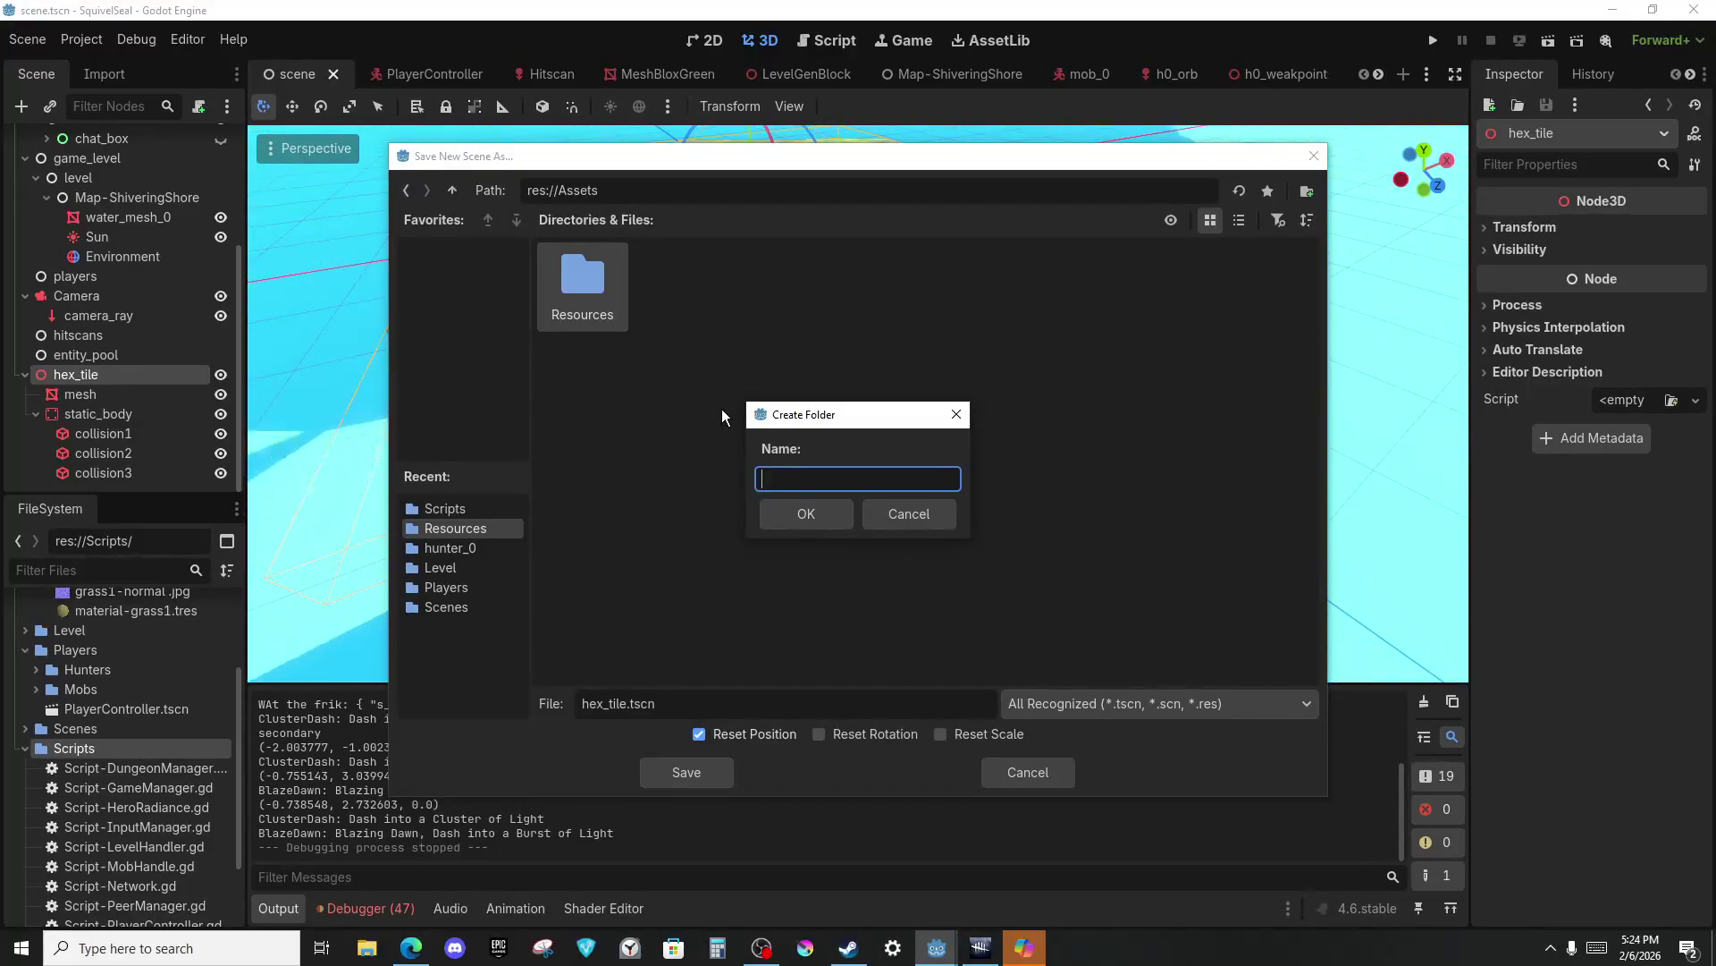
{"action": "type", "text": "14.45"}
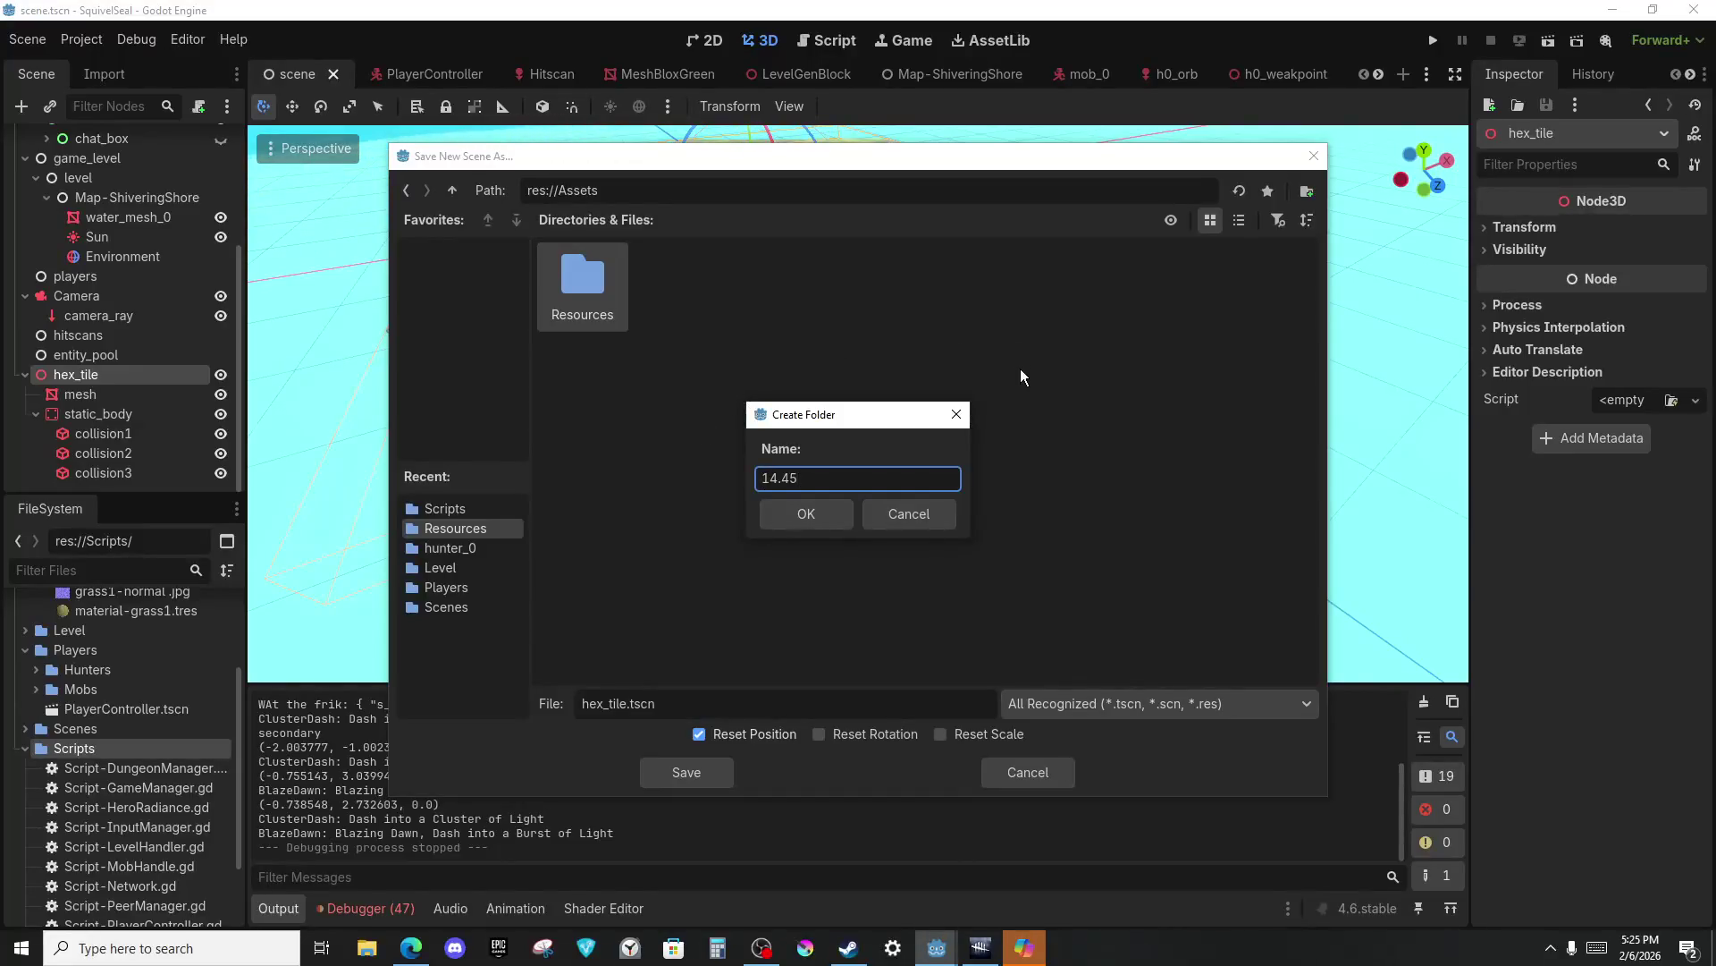
{"action": "key", "text": "Return"}
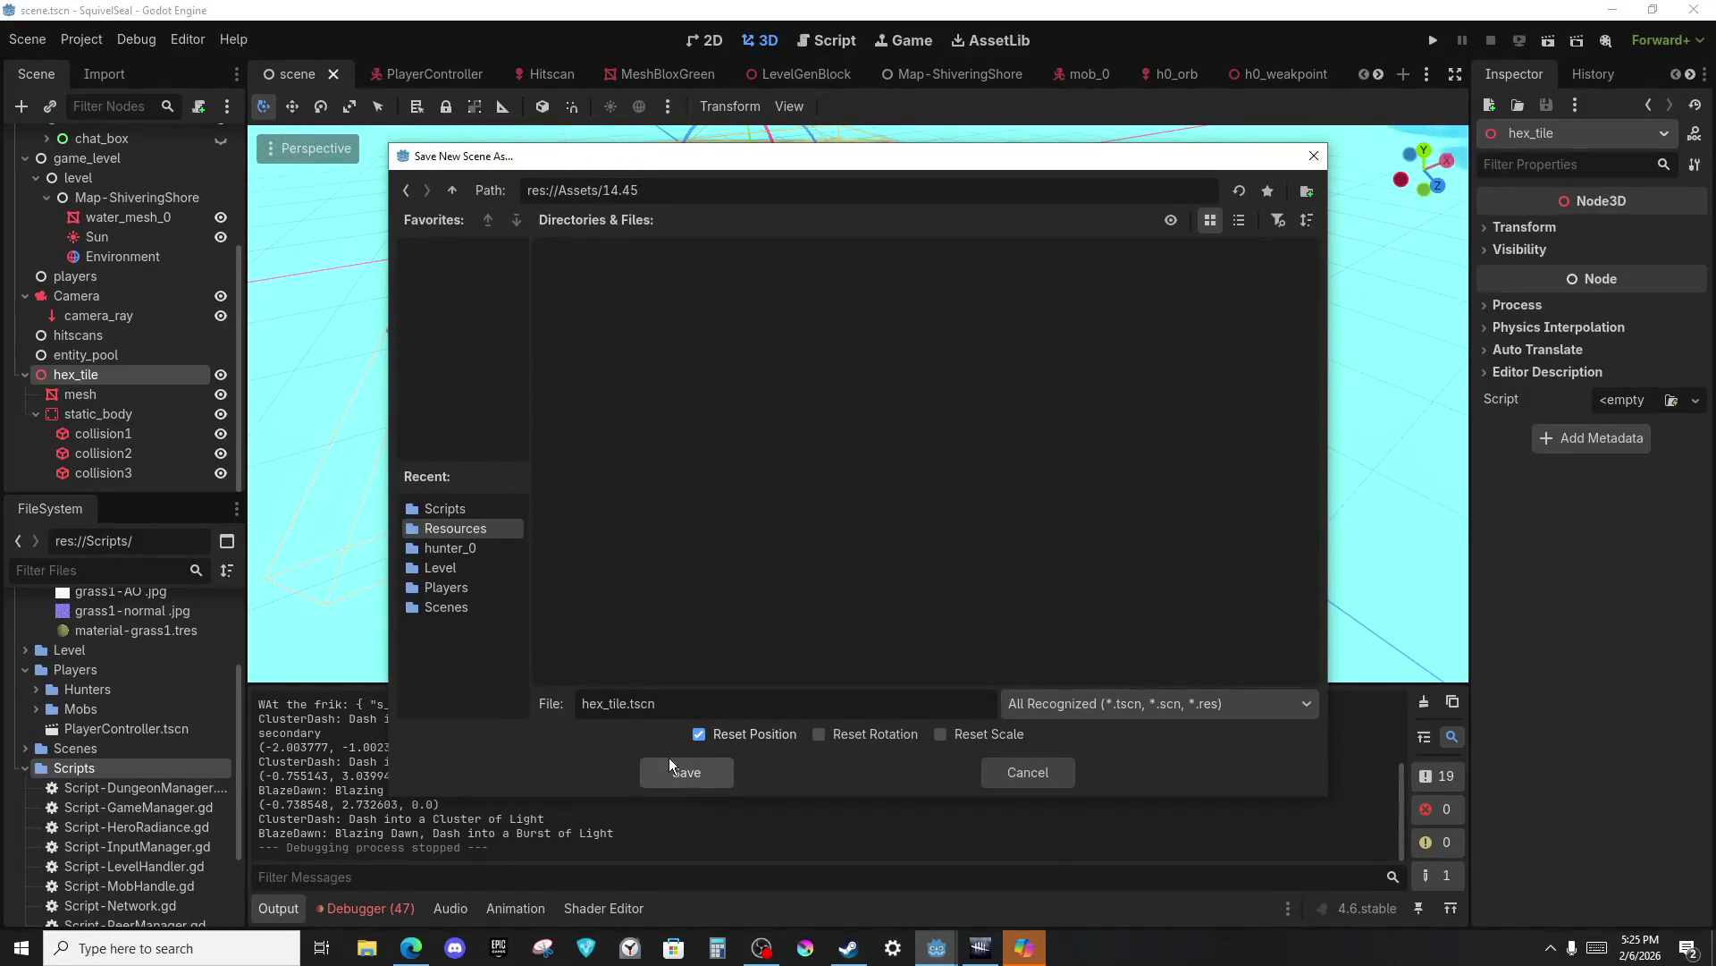
{"action": "left_click", "coordinate": [668, 760]}
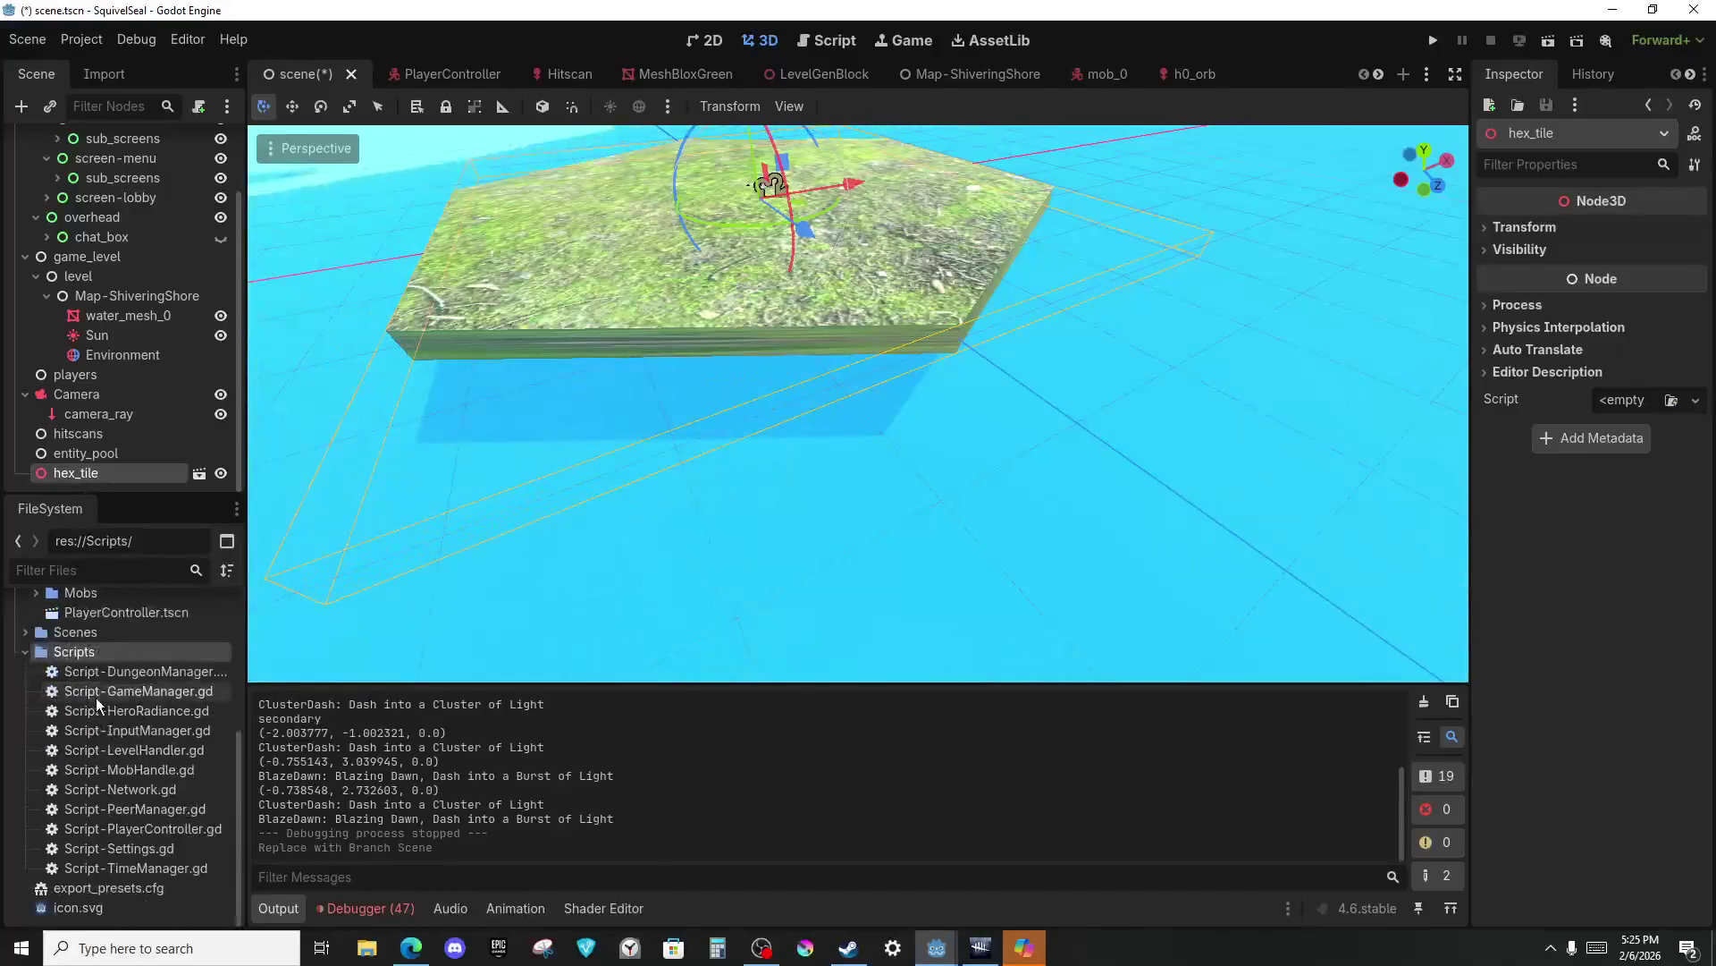
Select the 14.45 folder in the FileSystem dock and begin renaming it.
{"action": "scroll", "coordinate": [111, 697], "scroll_direction": "up", "scroll_amount": 5}
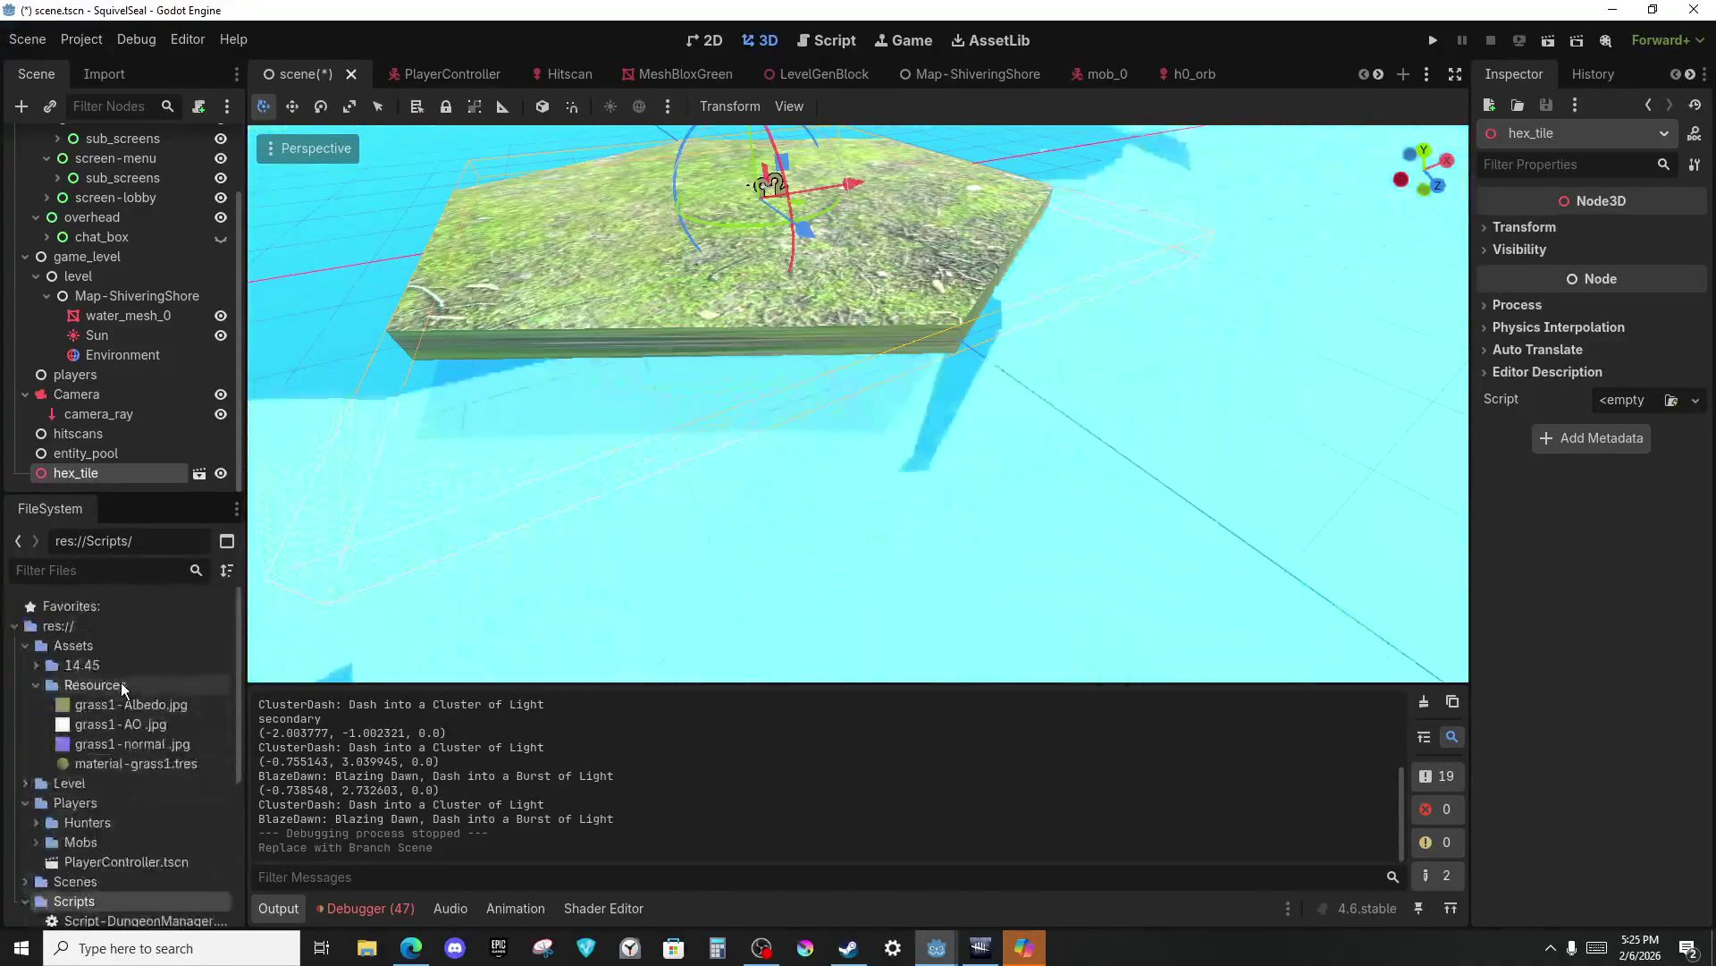
{"action": "left_click", "coordinate": [83, 665]}
{"action": "right_click", "coordinate": [82, 665]}
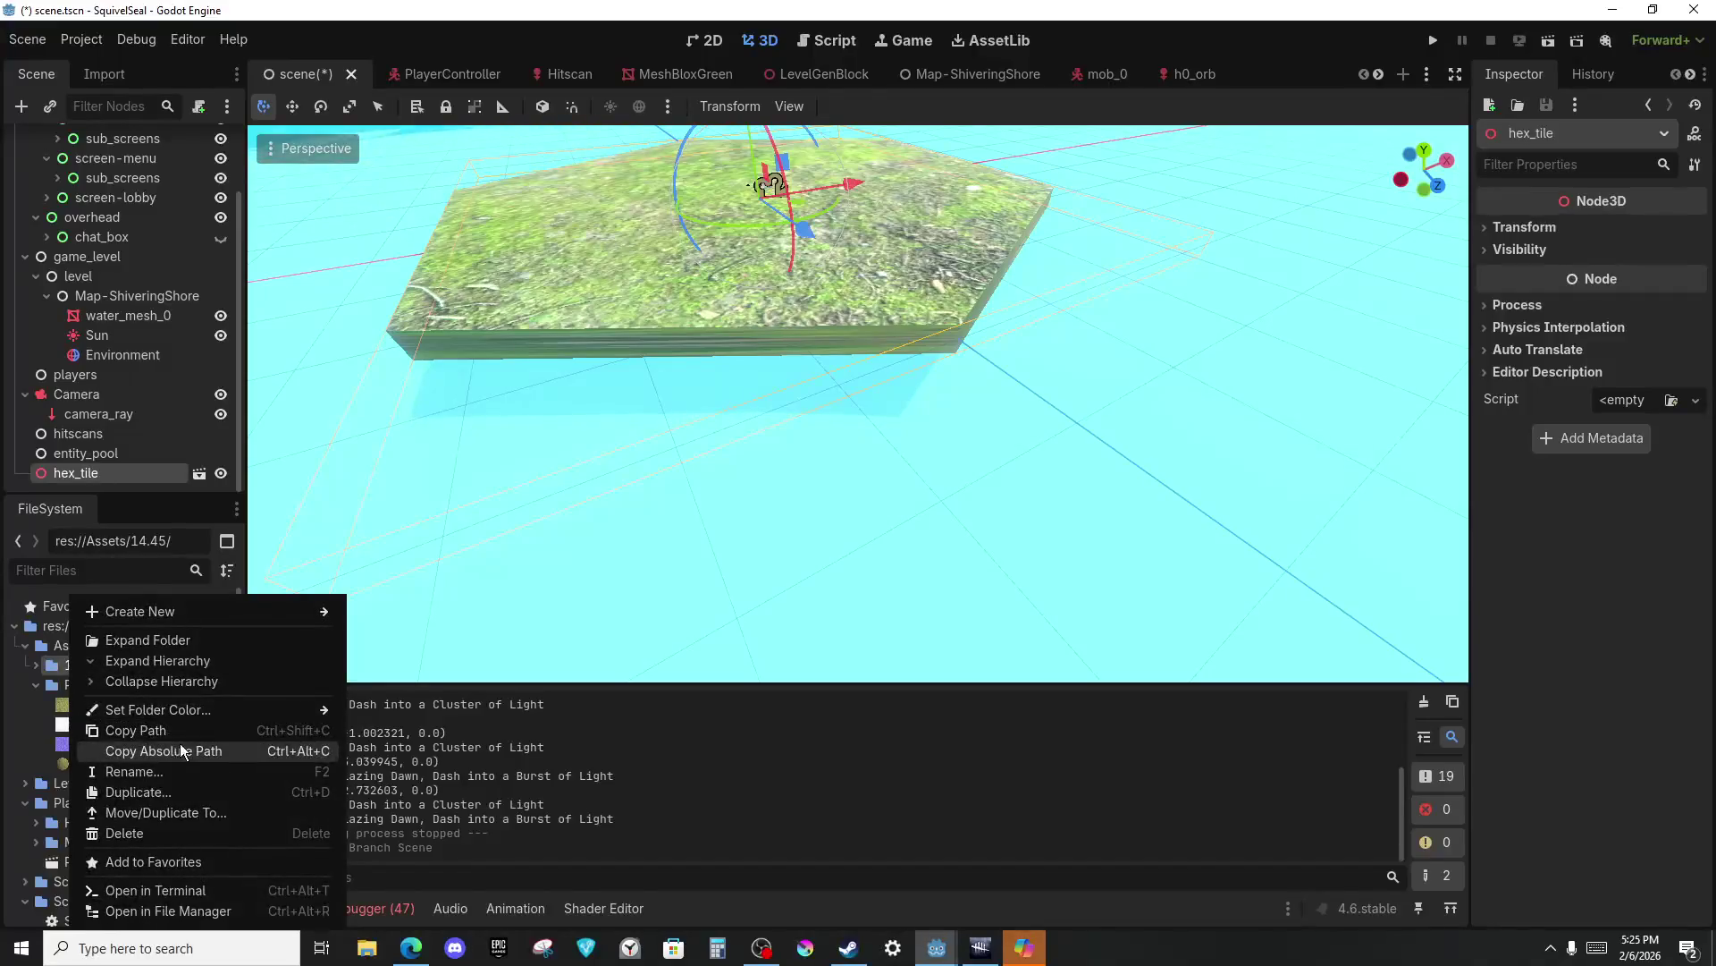
{"action": "left_click", "coordinate": [165, 771]}
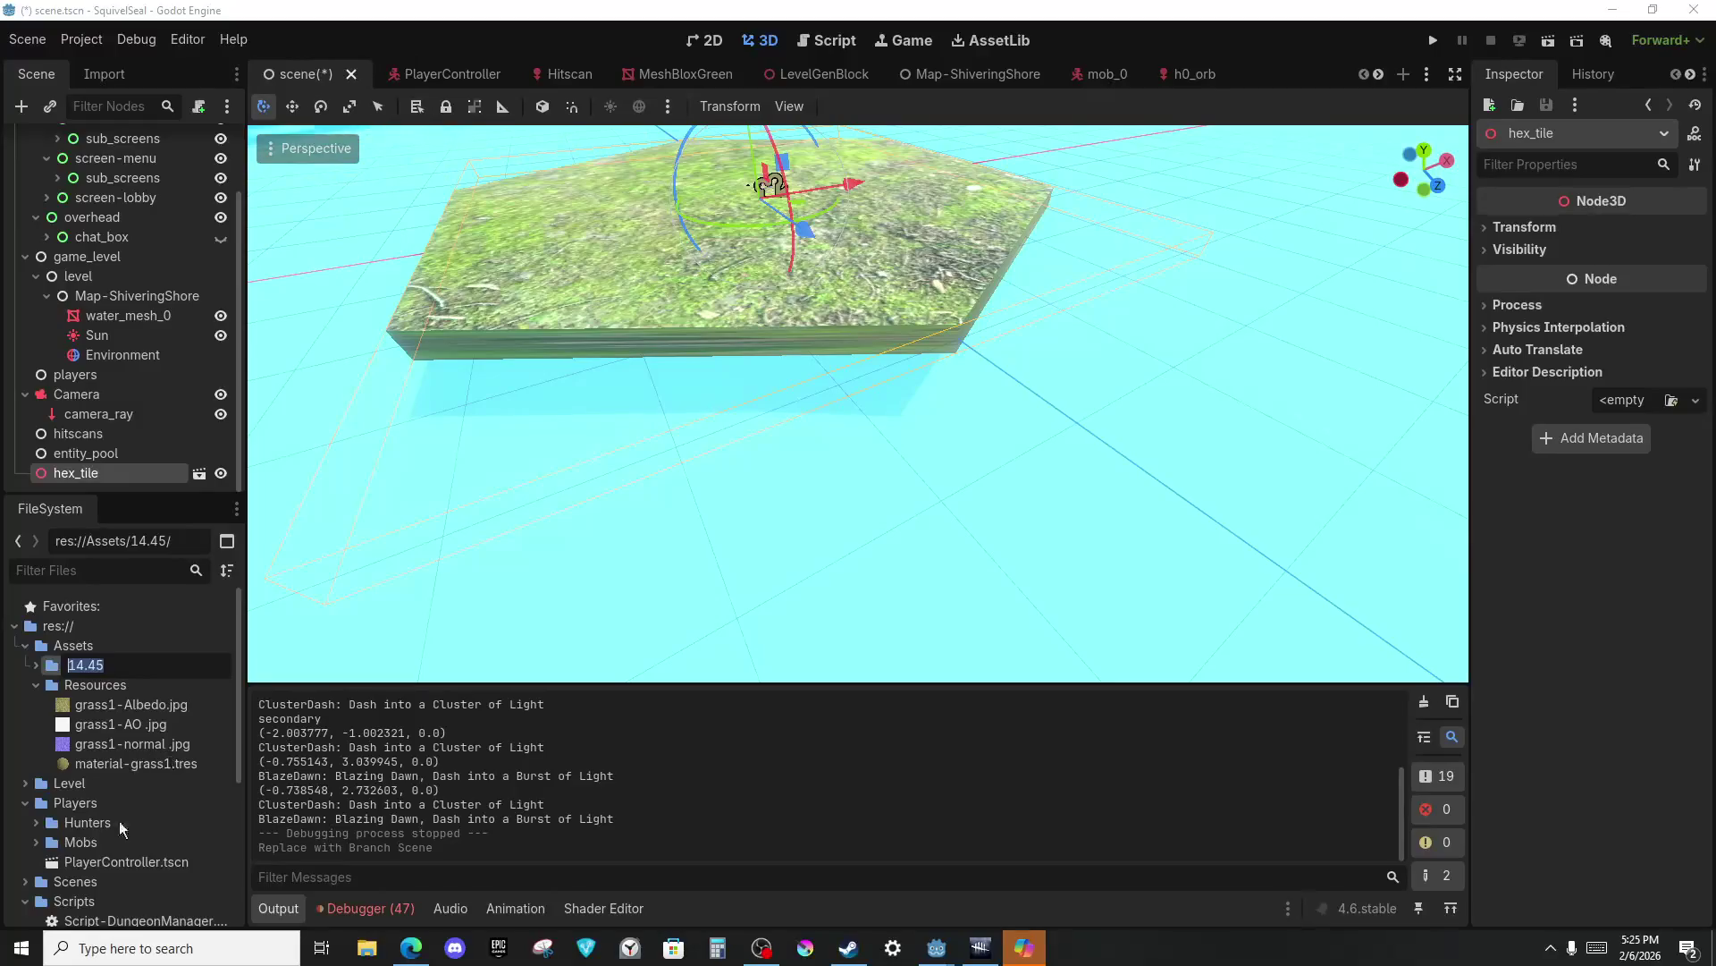
{"action": "right_click", "coordinate": [4, 951]}
{"action": "left_click", "coordinate": [682, 442]}
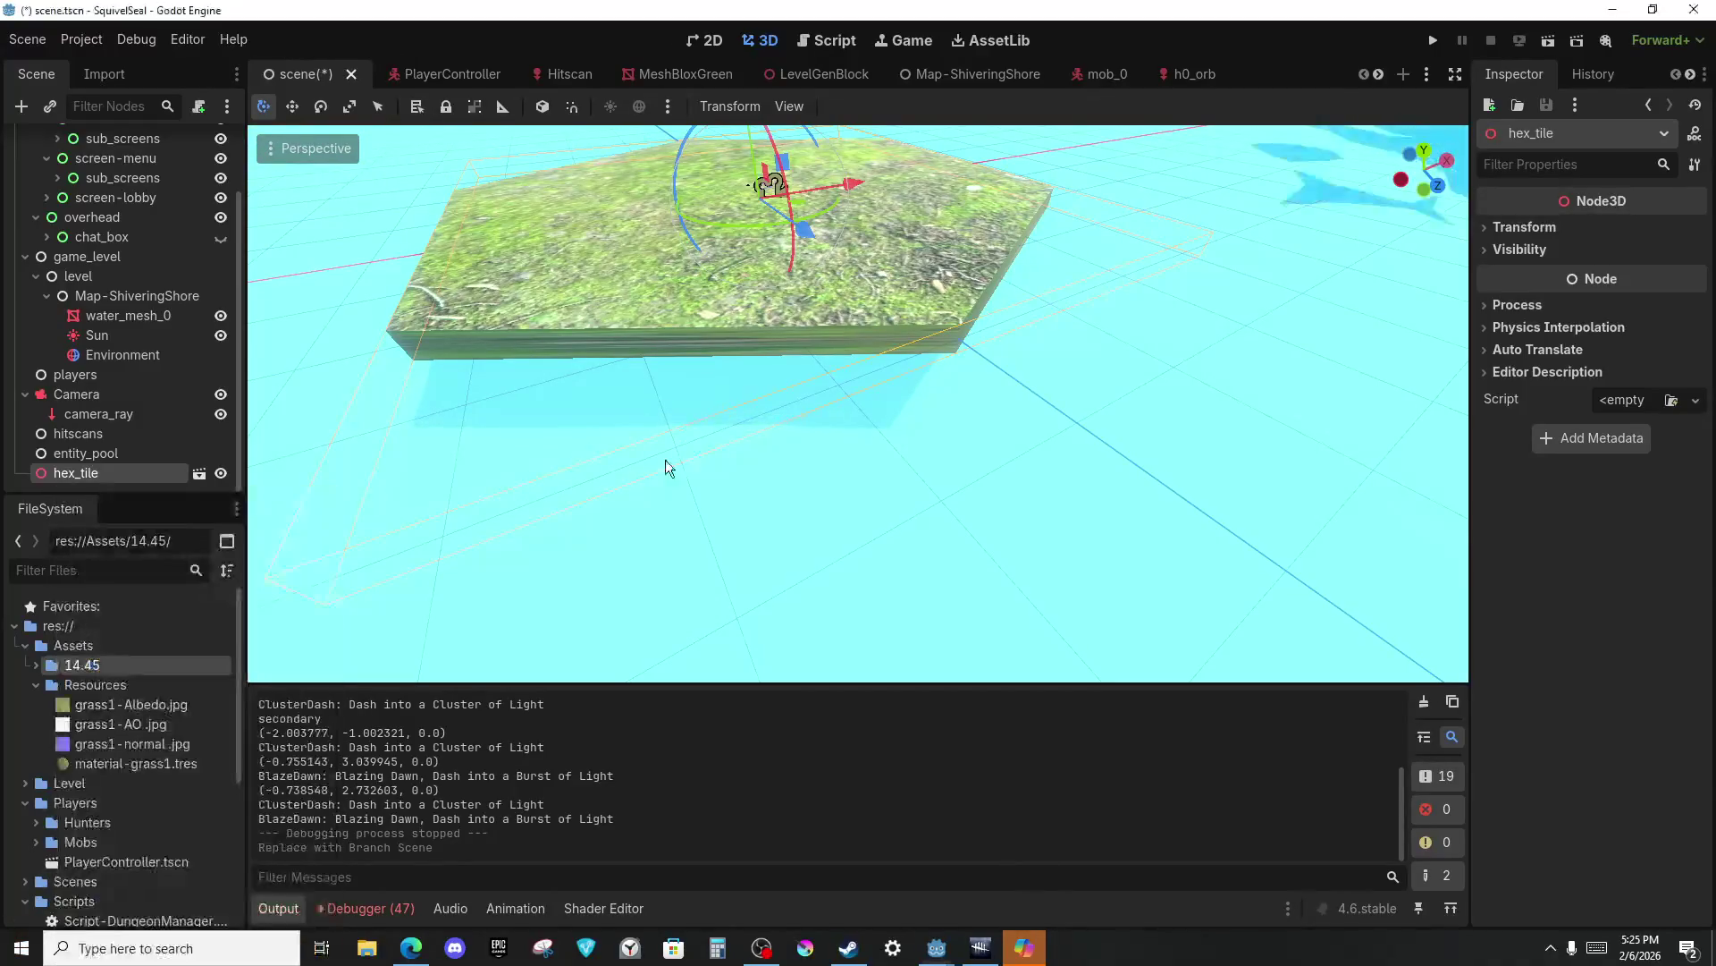
{"action": "left_click", "coordinate": [681, 442]}
Rename the hex_tile node to 'tile', then undo it back to hex_tile.
{"action": "left_click", "coordinate": [121, 463]}
{"action": "double_click", "coordinate": [99, 472]}
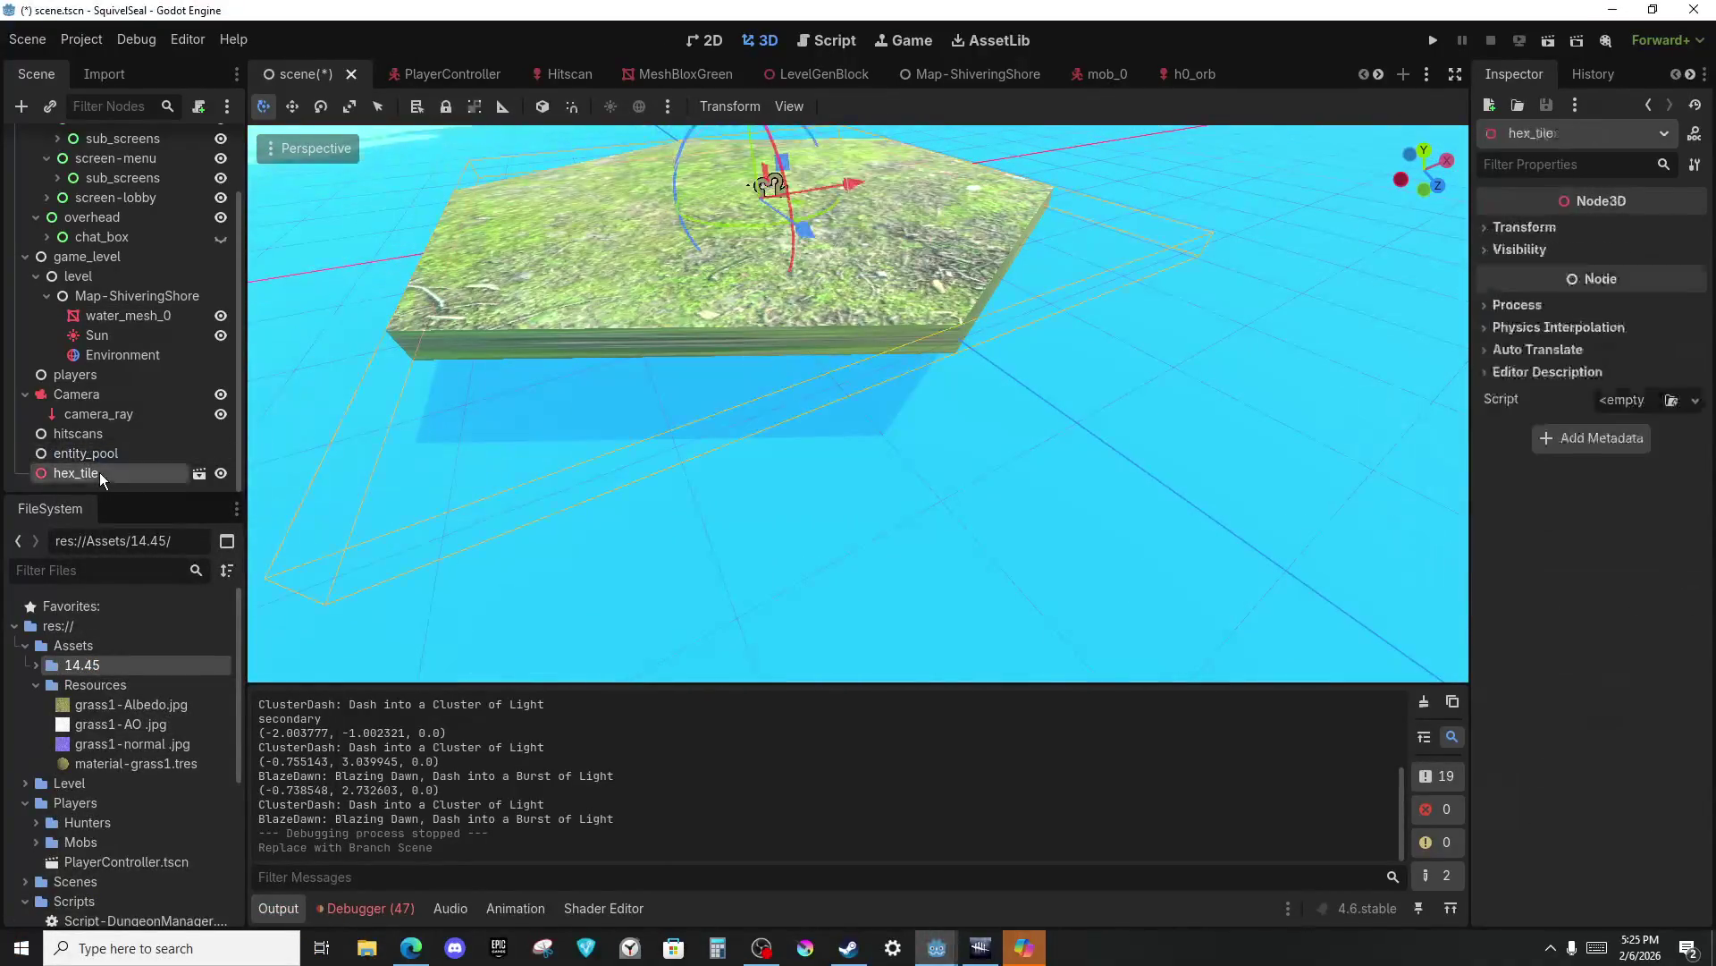
{"action": "type", "text": "T"}
{"action": "key", "text": "BackSpace"}
{"action": "type", "text": "tile"}
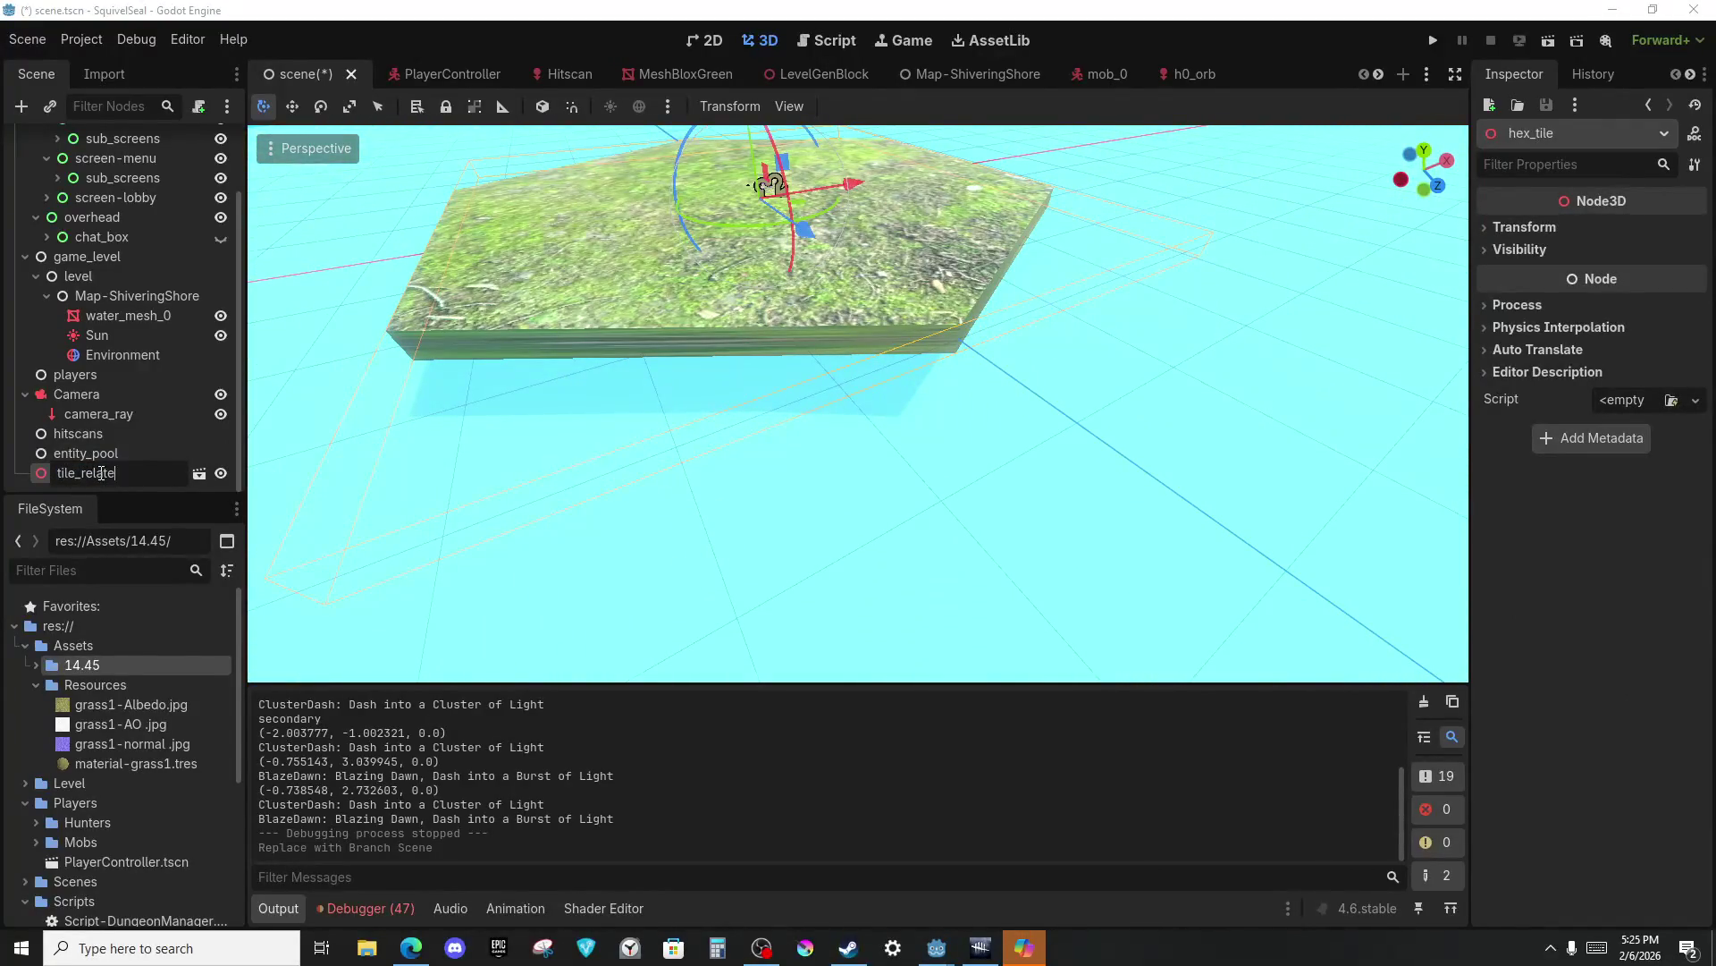
{"action": "key", "text": "Return"}
{"action": "key", "text": "ctrl+z"}
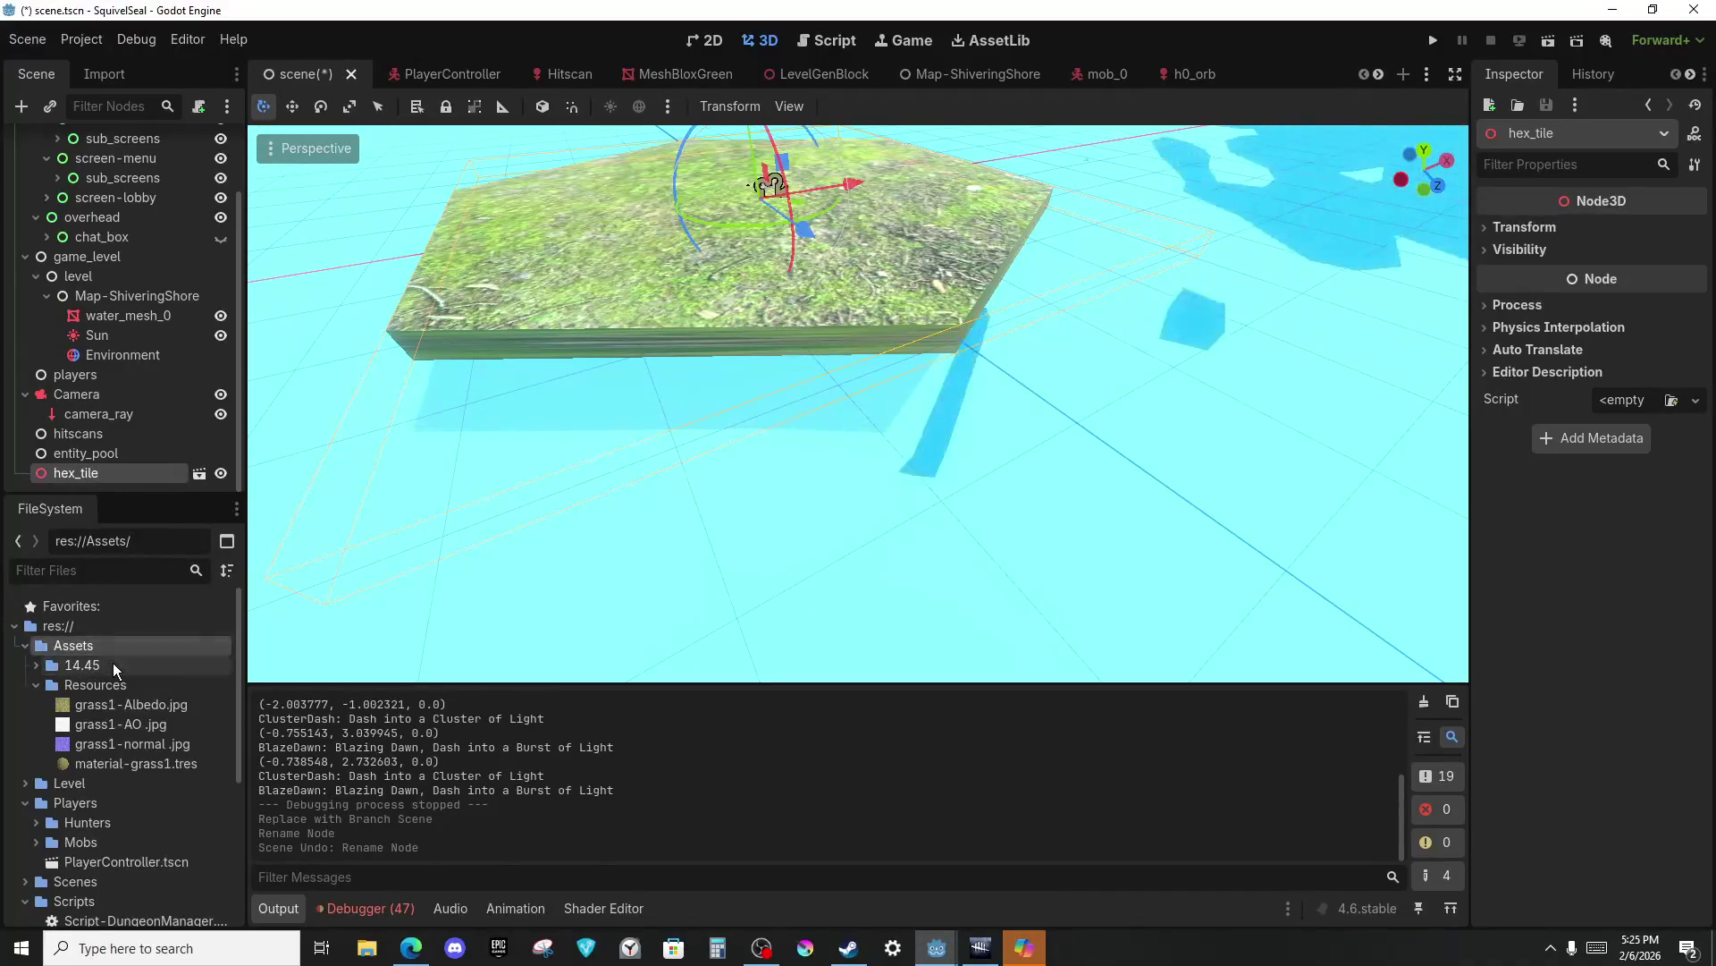
Rename the 14.45 folder to 'Tiles'.
{"action": "right_click", "coordinate": [112, 662]}
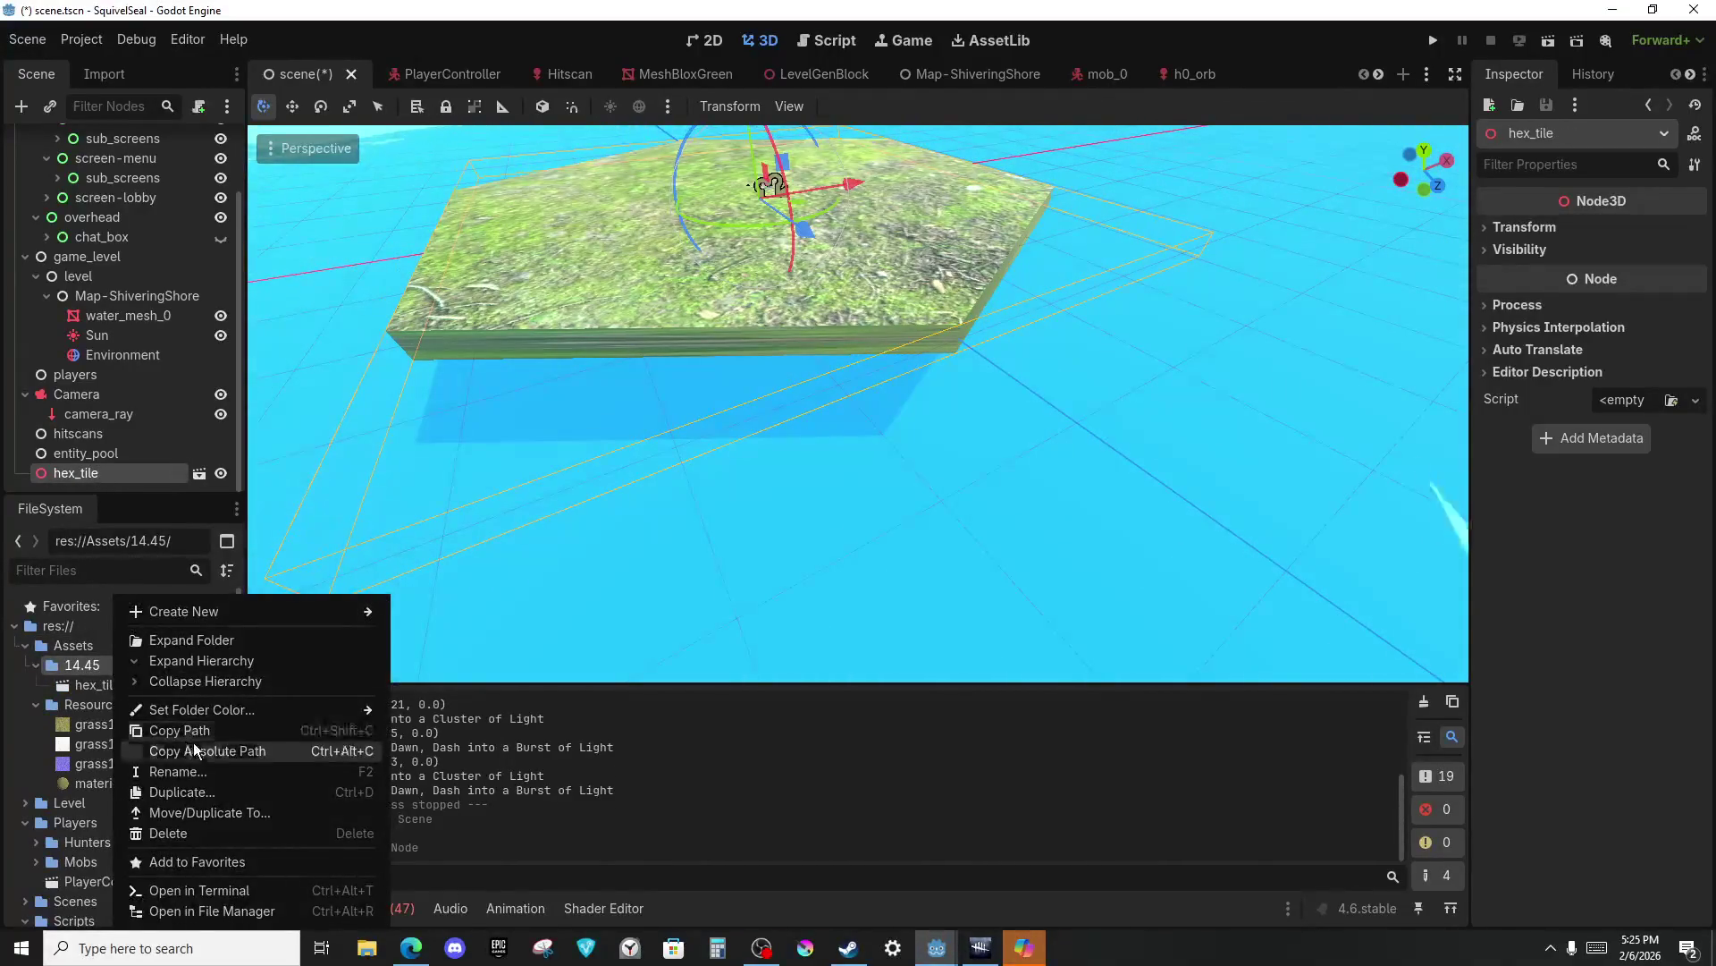
{"action": "left_click", "coordinate": [223, 770]}
{"action": "type", "text": "Tile"}
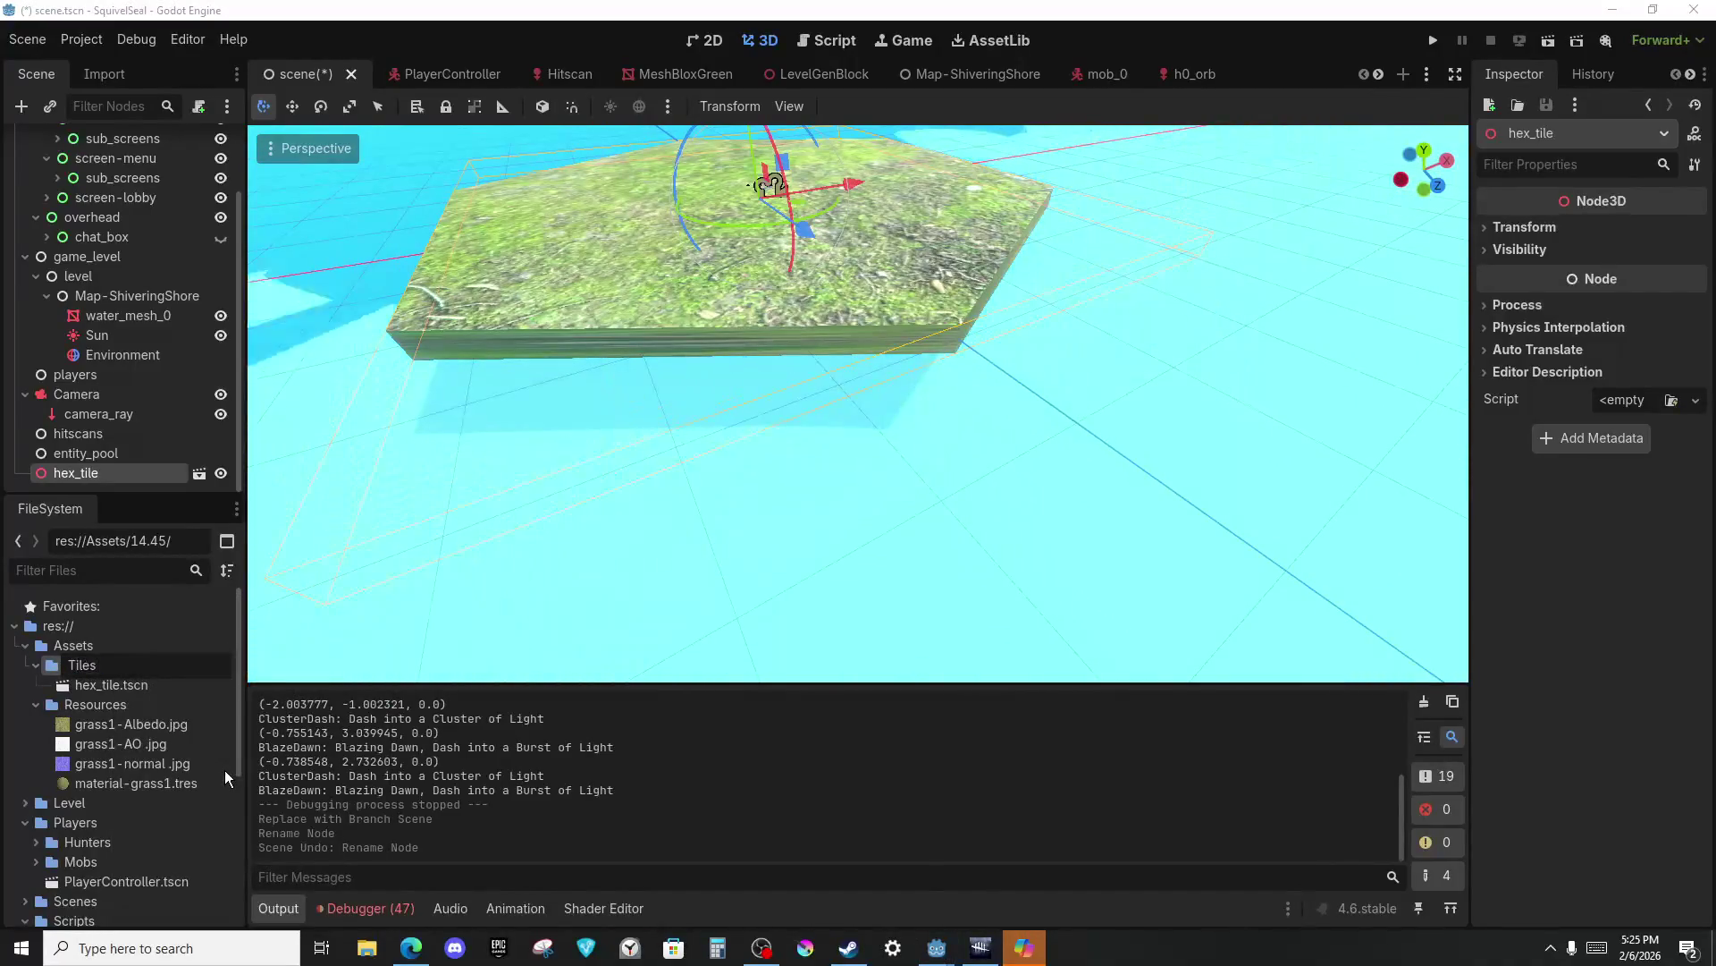
{"action": "type", "text": "s"}
{"action": "key", "text": "Return"}
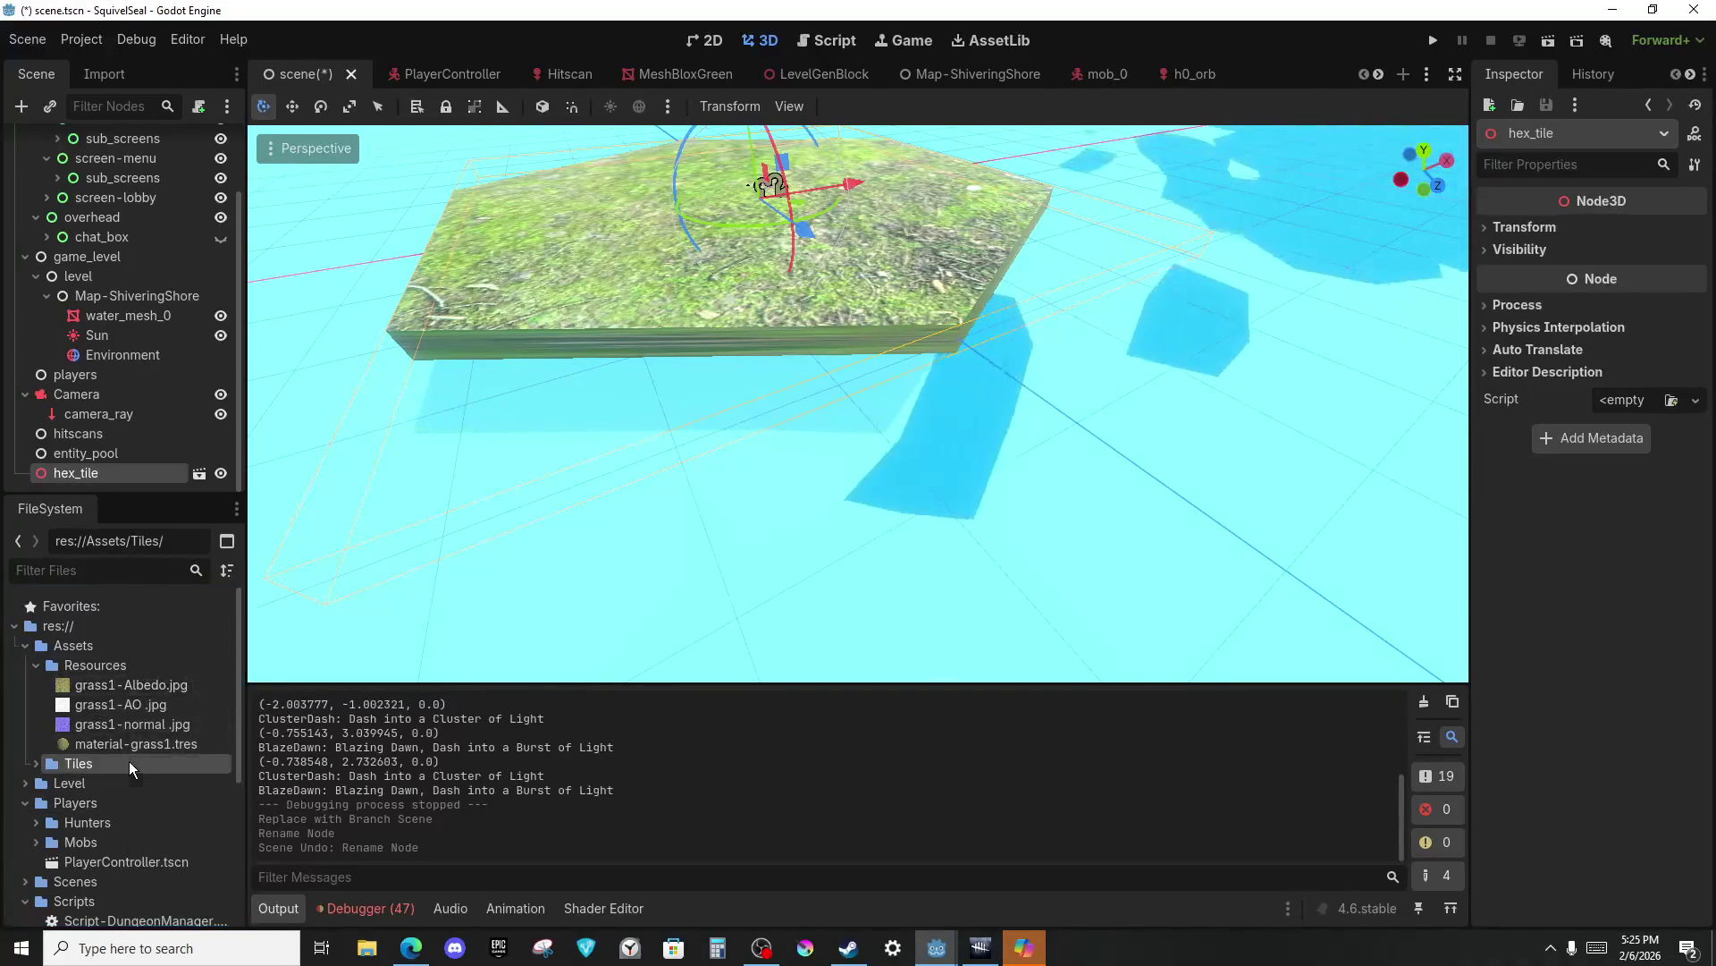
Prefix the Tiles folder name to make it 'A - Tiles'.
{"action": "right_click", "coordinate": [129, 762]}
{"action": "left_click", "coordinate": [239, 769]}
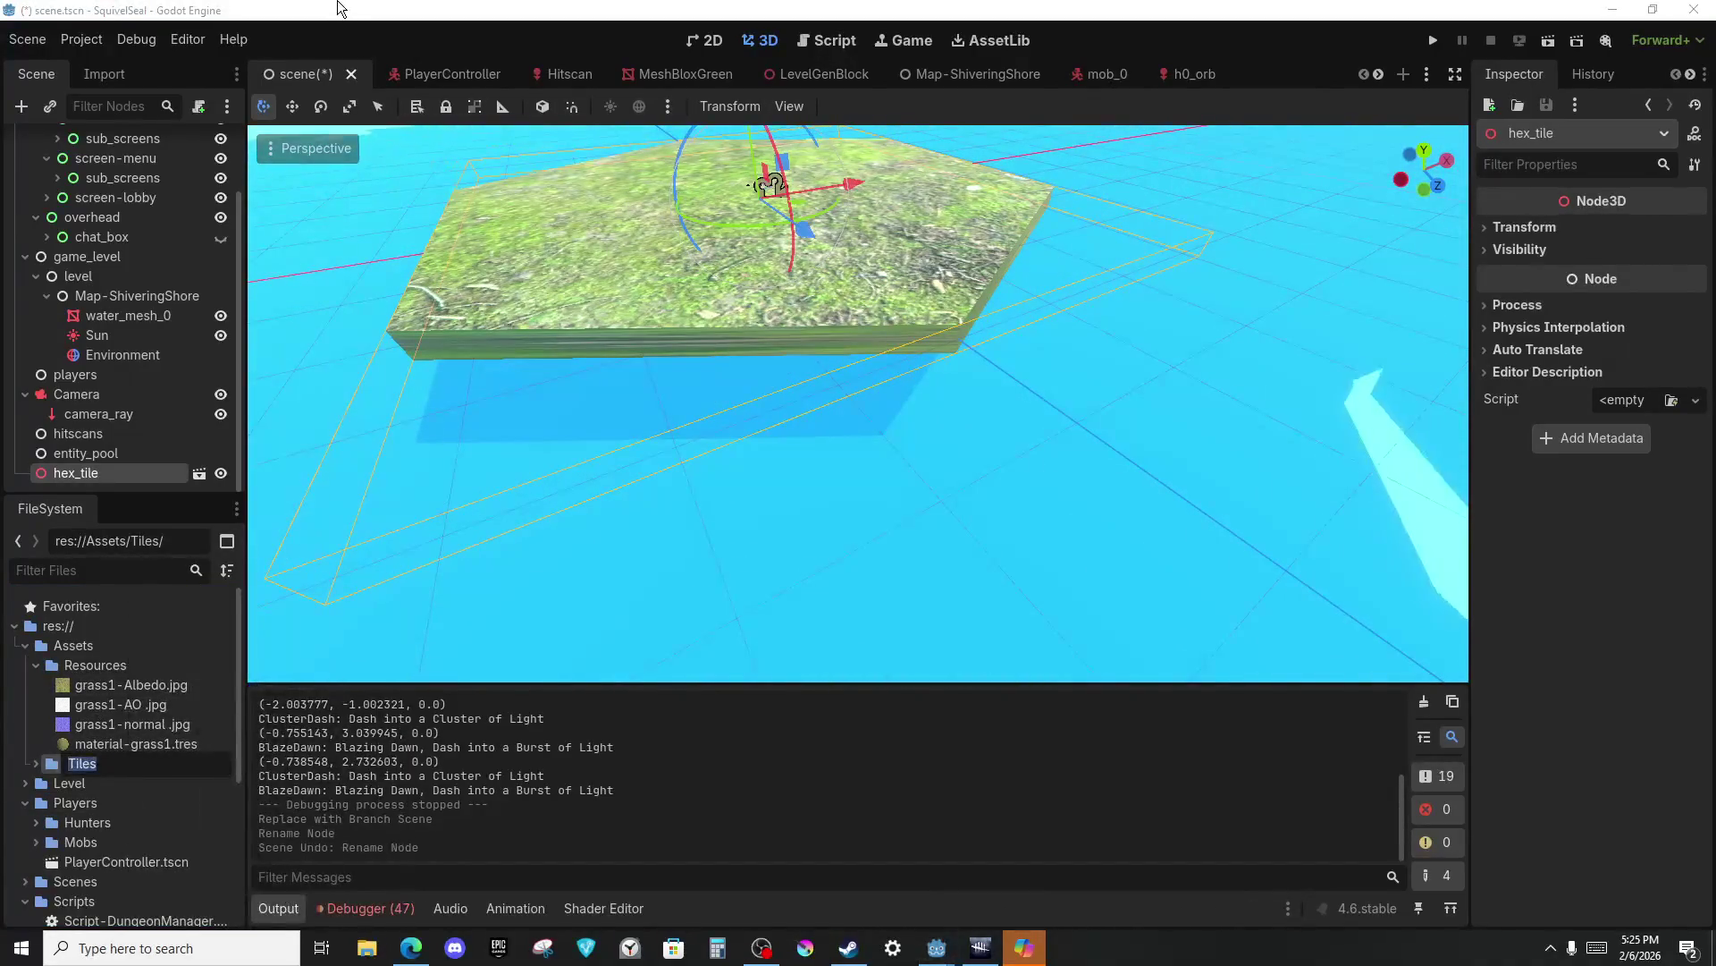
{"action": "key", "text": "Home"}
{"action": "type", "text": "A -"}
{"action": "key", "text": "BackSpace"}
{"action": "key", "text": "BackSpace"}
{"action": "key", "text": "BackSpace"}
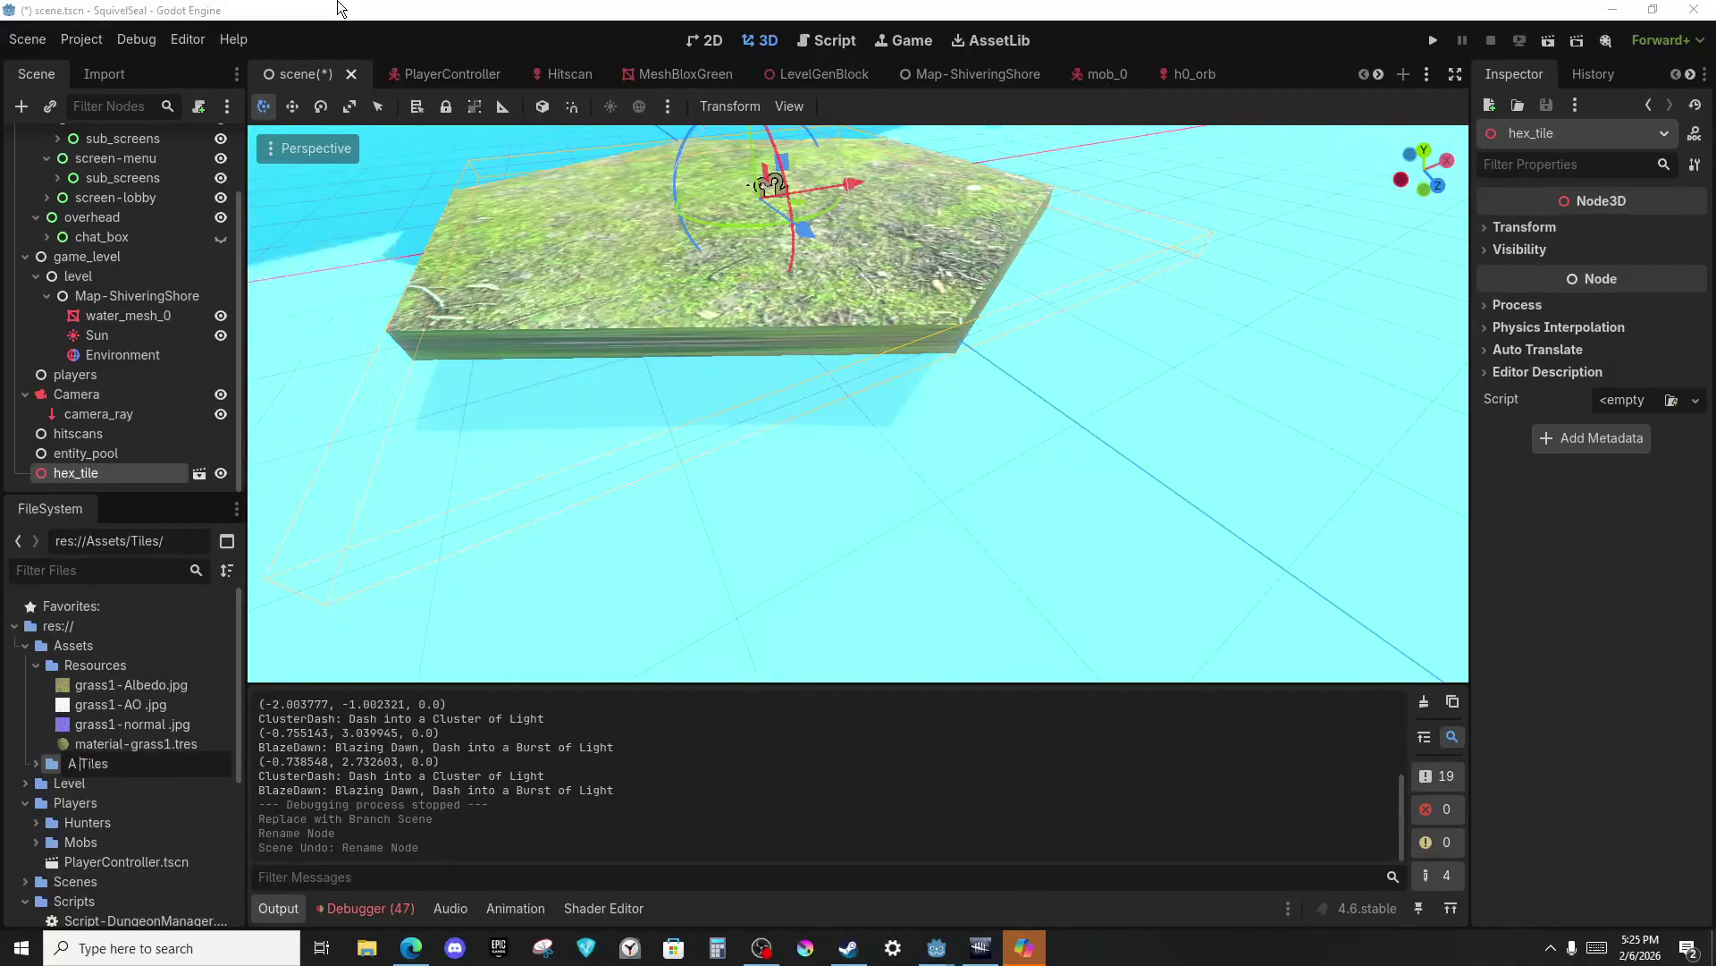
{"action": "type", "text": "-"}
{"action": "key", "text": "Return"}
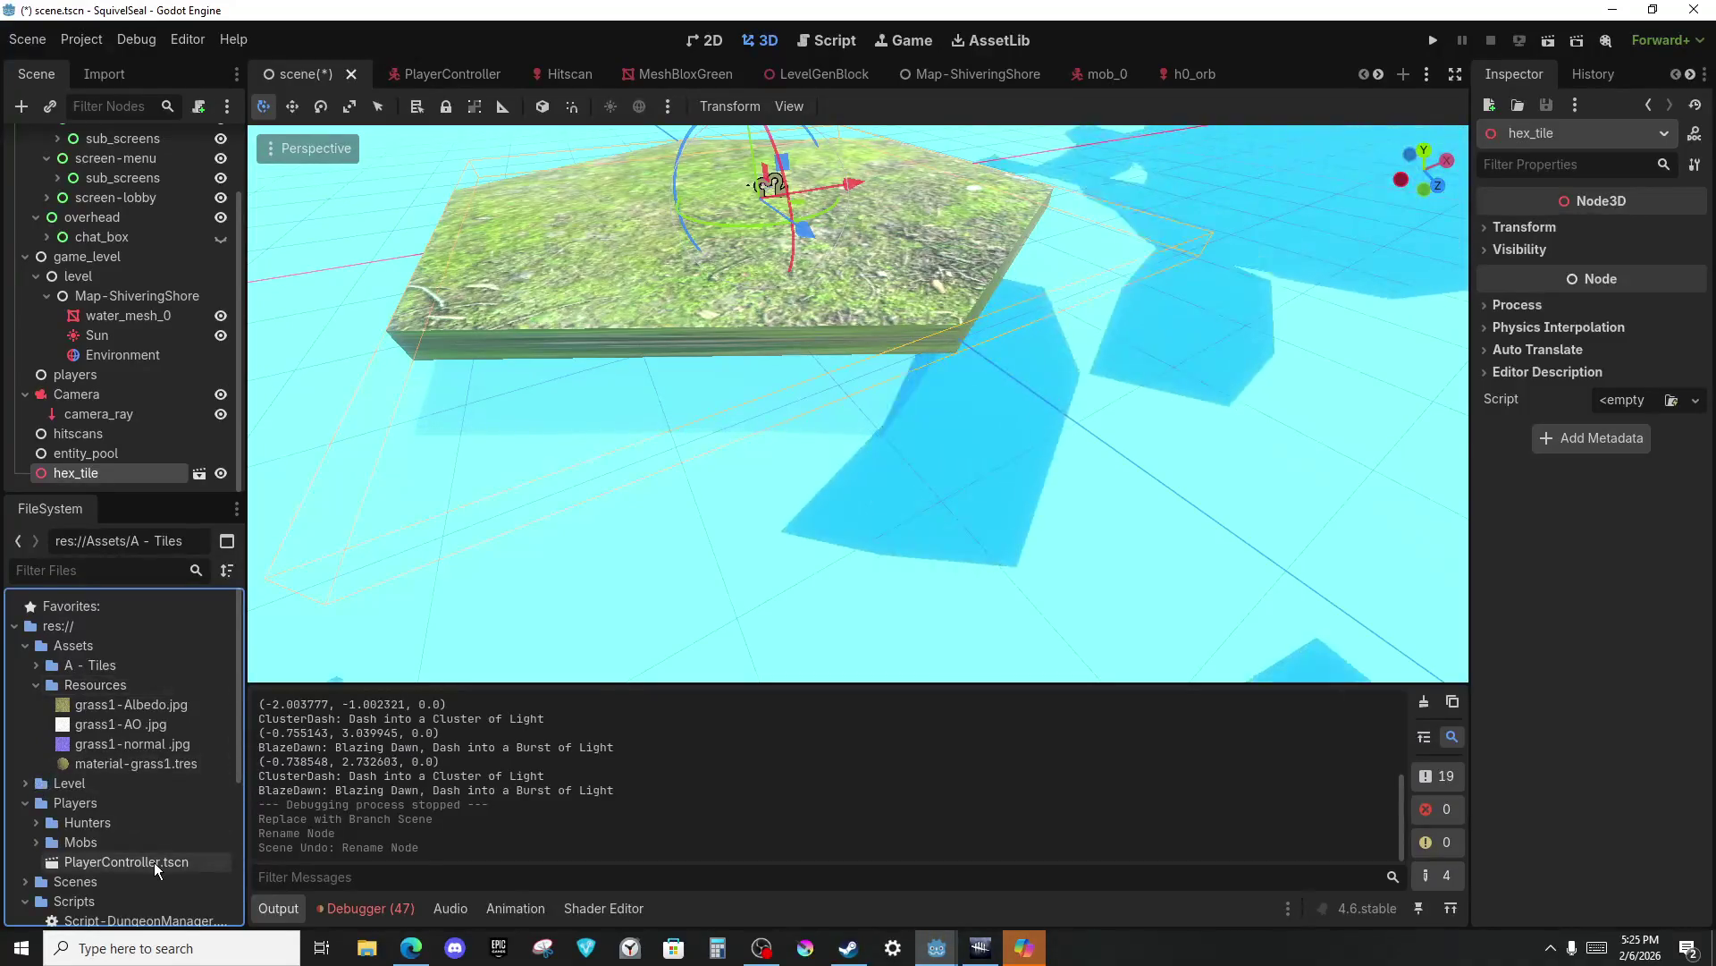
Change the folder prefix so it reads '1 - Tiles'.
{"action": "right_click", "coordinate": [116, 665]}
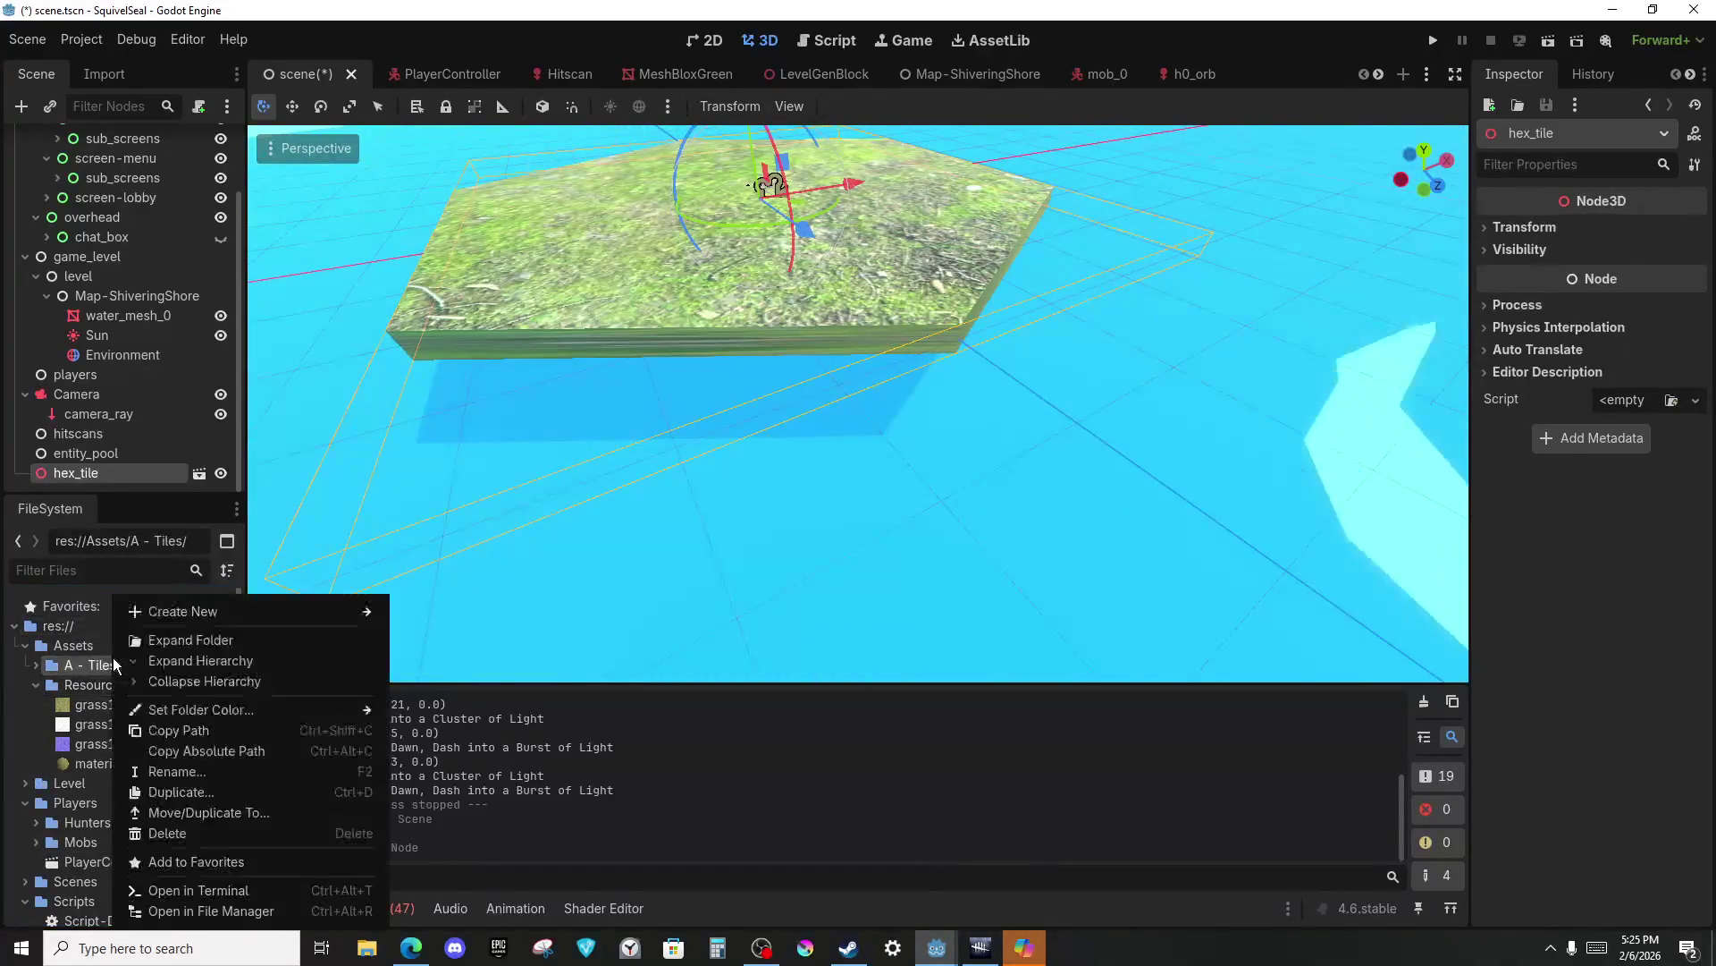
{"action": "left_click", "coordinate": [245, 764]}
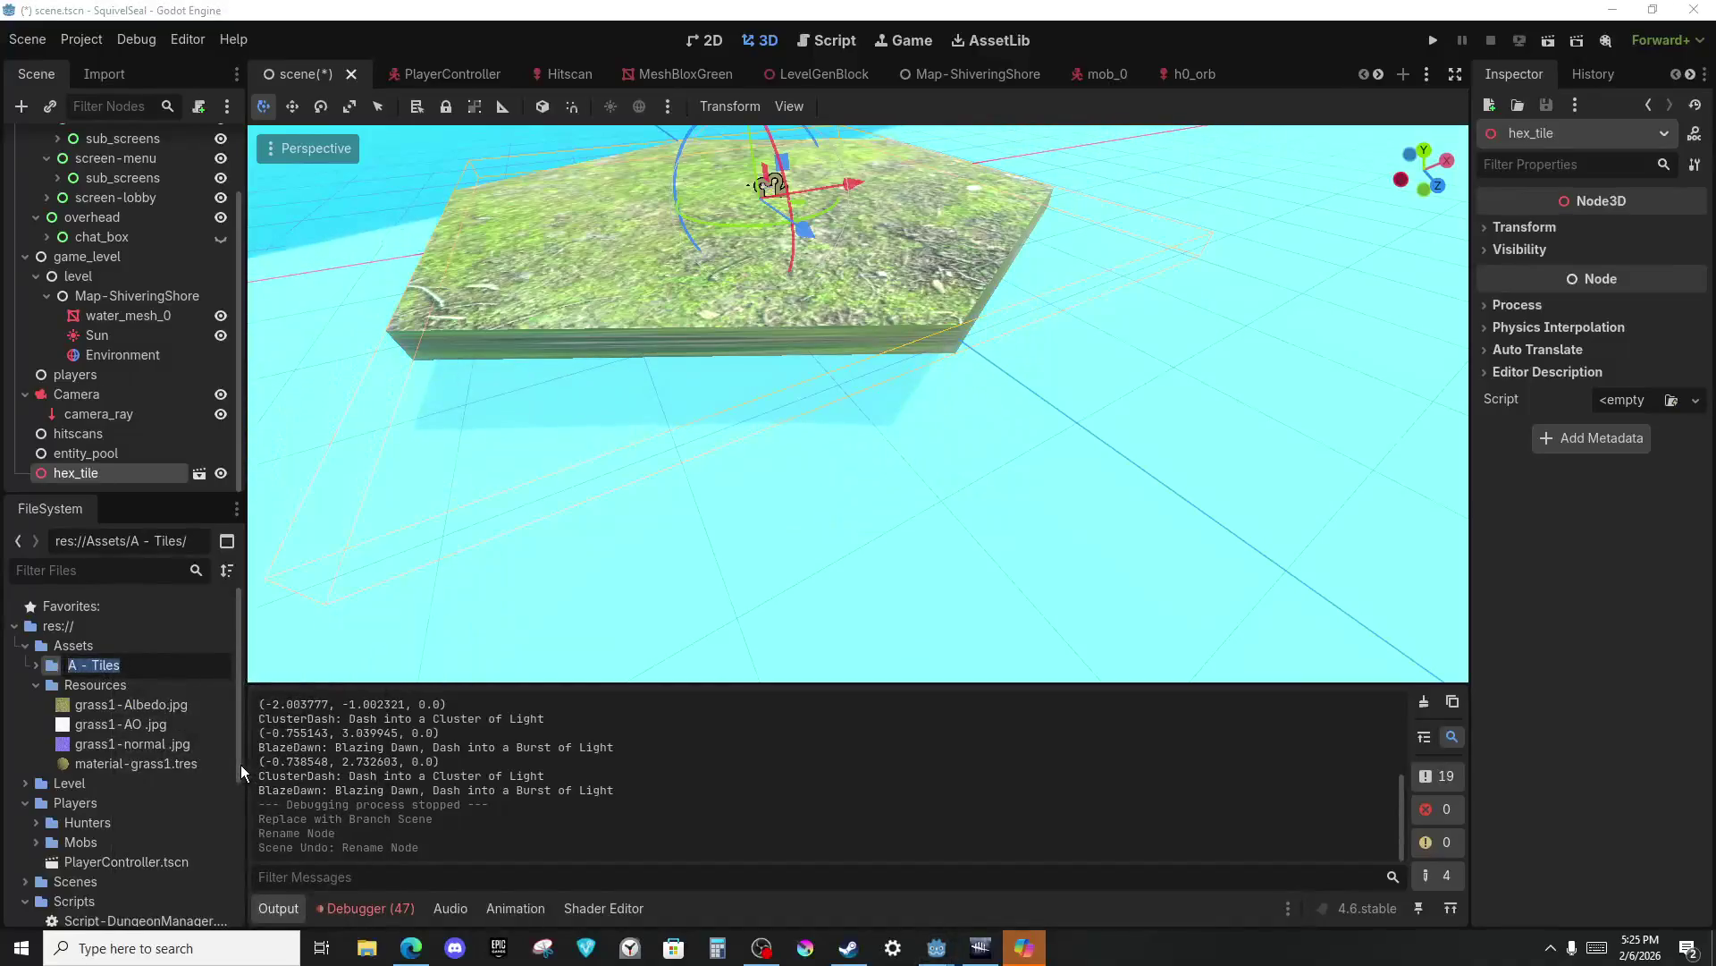
{"action": "key", "text": "Delete"}
{"action": "type", "text": "1"}
{"action": "key", "text": "Return"}
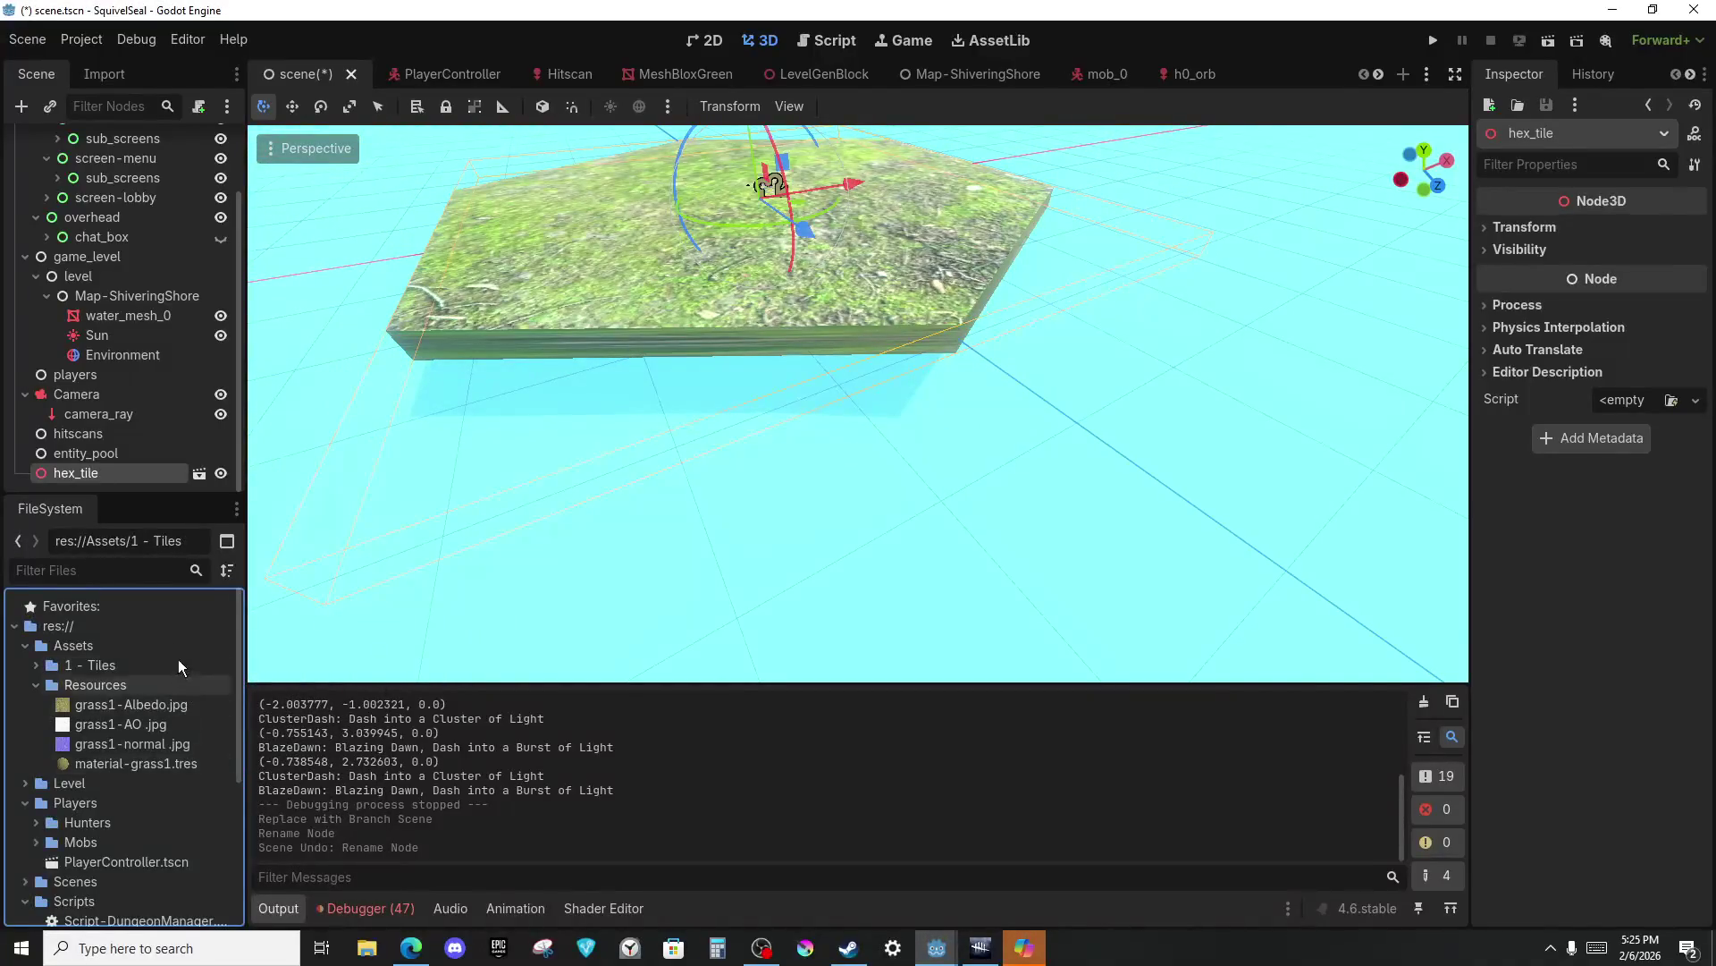
{"action": "left_click", "coordinate": [116, 694]}
{"action": "right_click", "coordinate": [117, 693]}
Rename the Resources folder to '1 - Resources' and dismiss the couldn't-save-scene alert.
{"action": "left_click", "coordinate": [214, 750]}
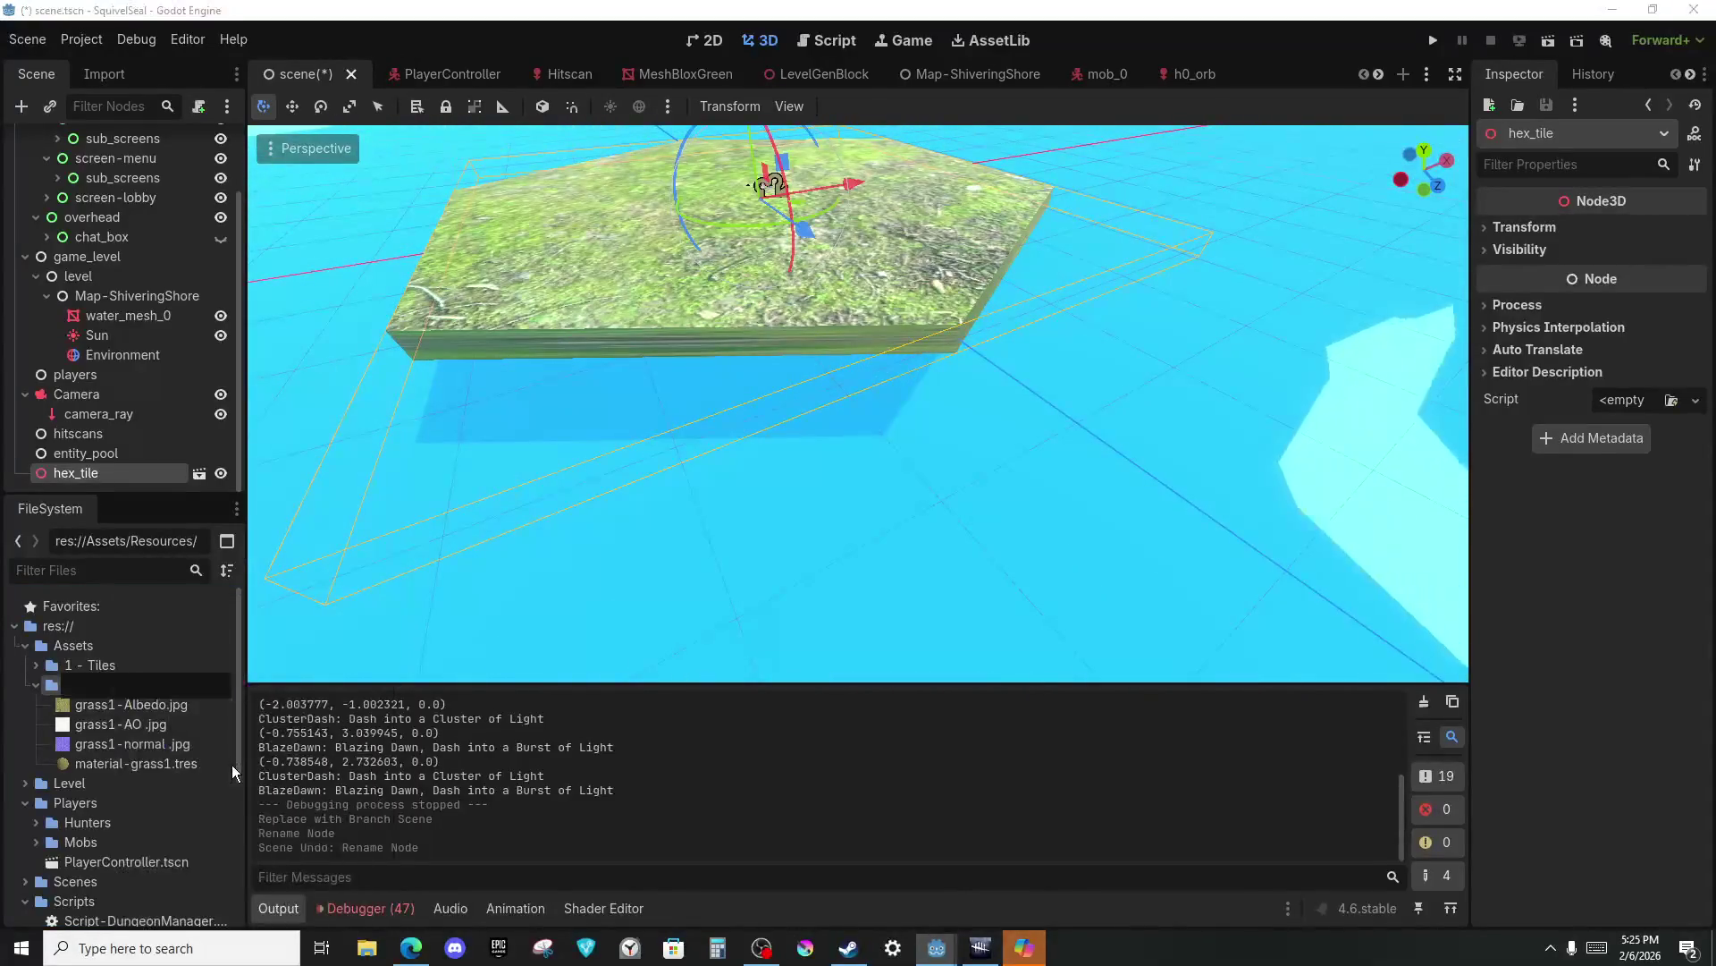
{"action": "key", "text": "Home"}
{"action": "type", "text": "1 -"}
{"action": "key", "text": "Return"}
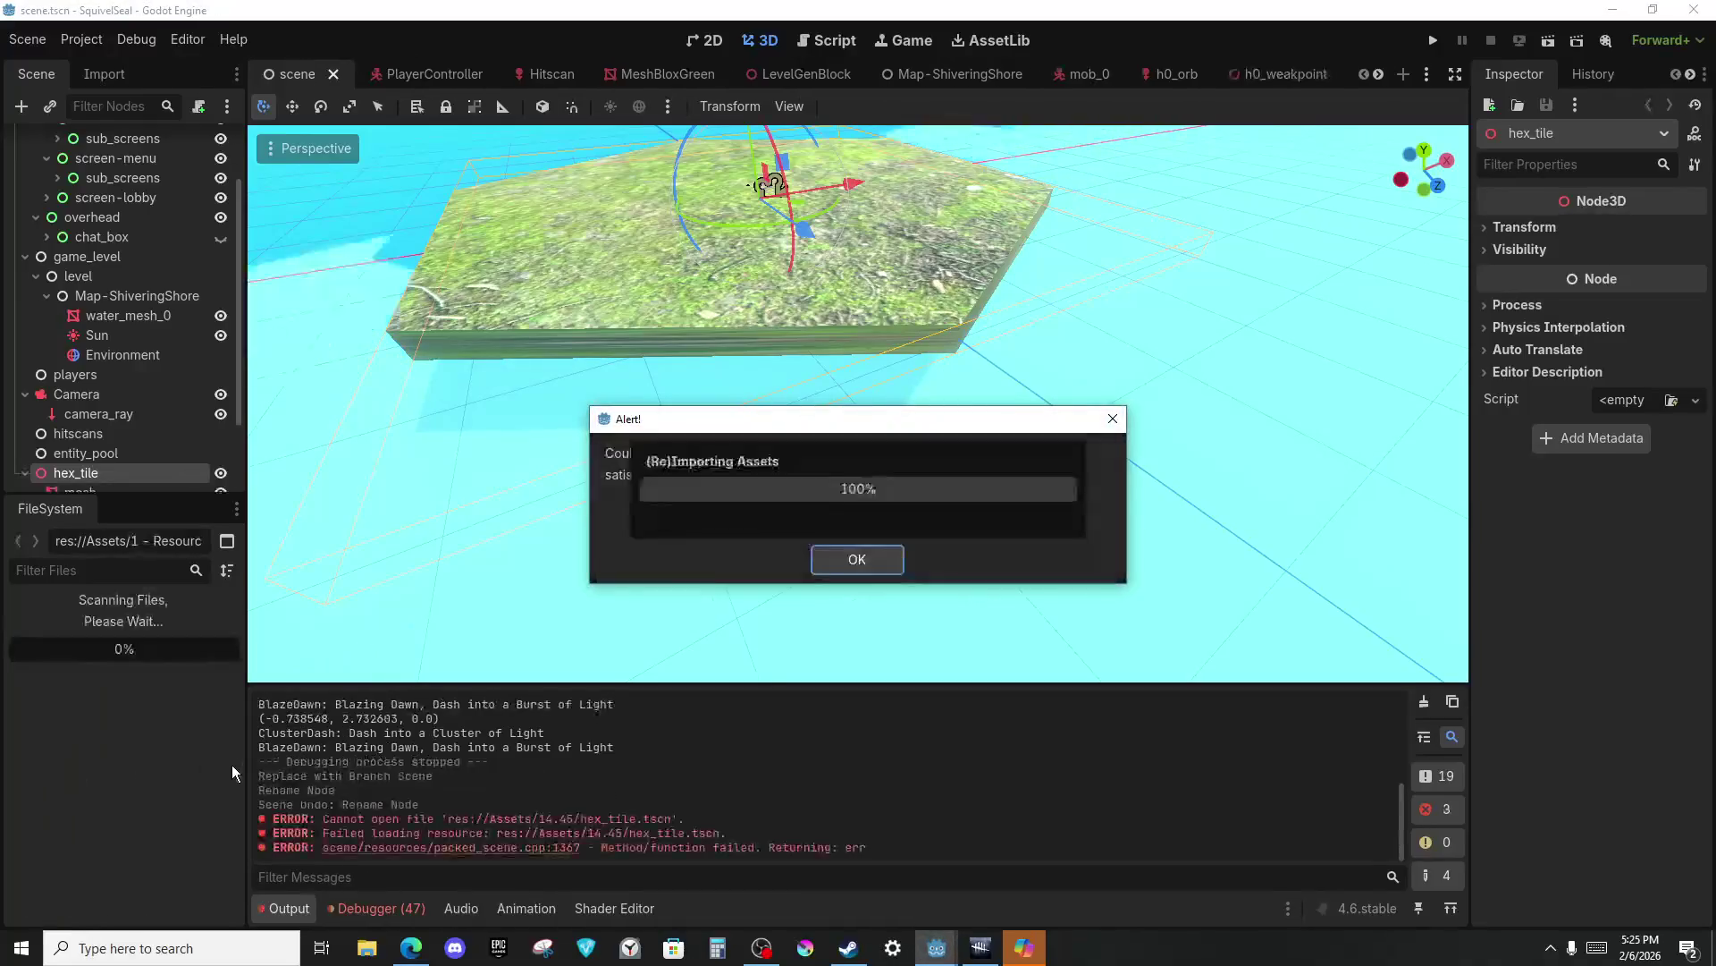
{"action": "left_click", "coordinate": [815, 560]}
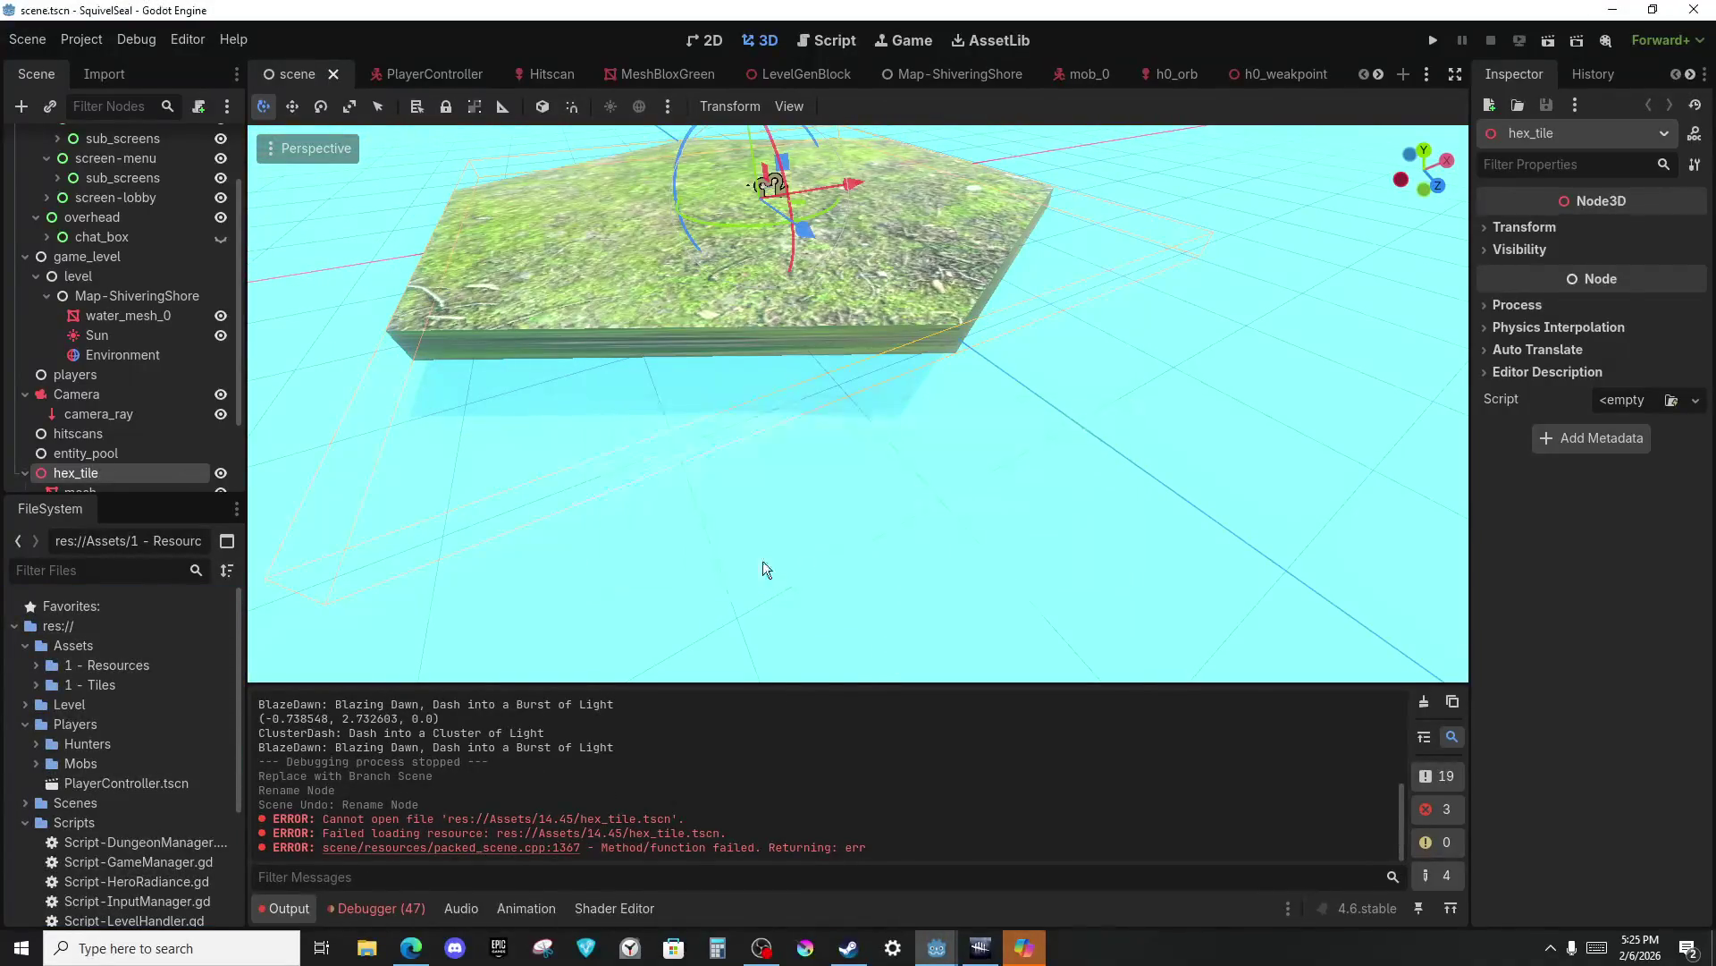
Rename the '1 - Tiles' folder to '2 - Tiles'.
{"action": "right_click", "coordinate": [99, 685]}
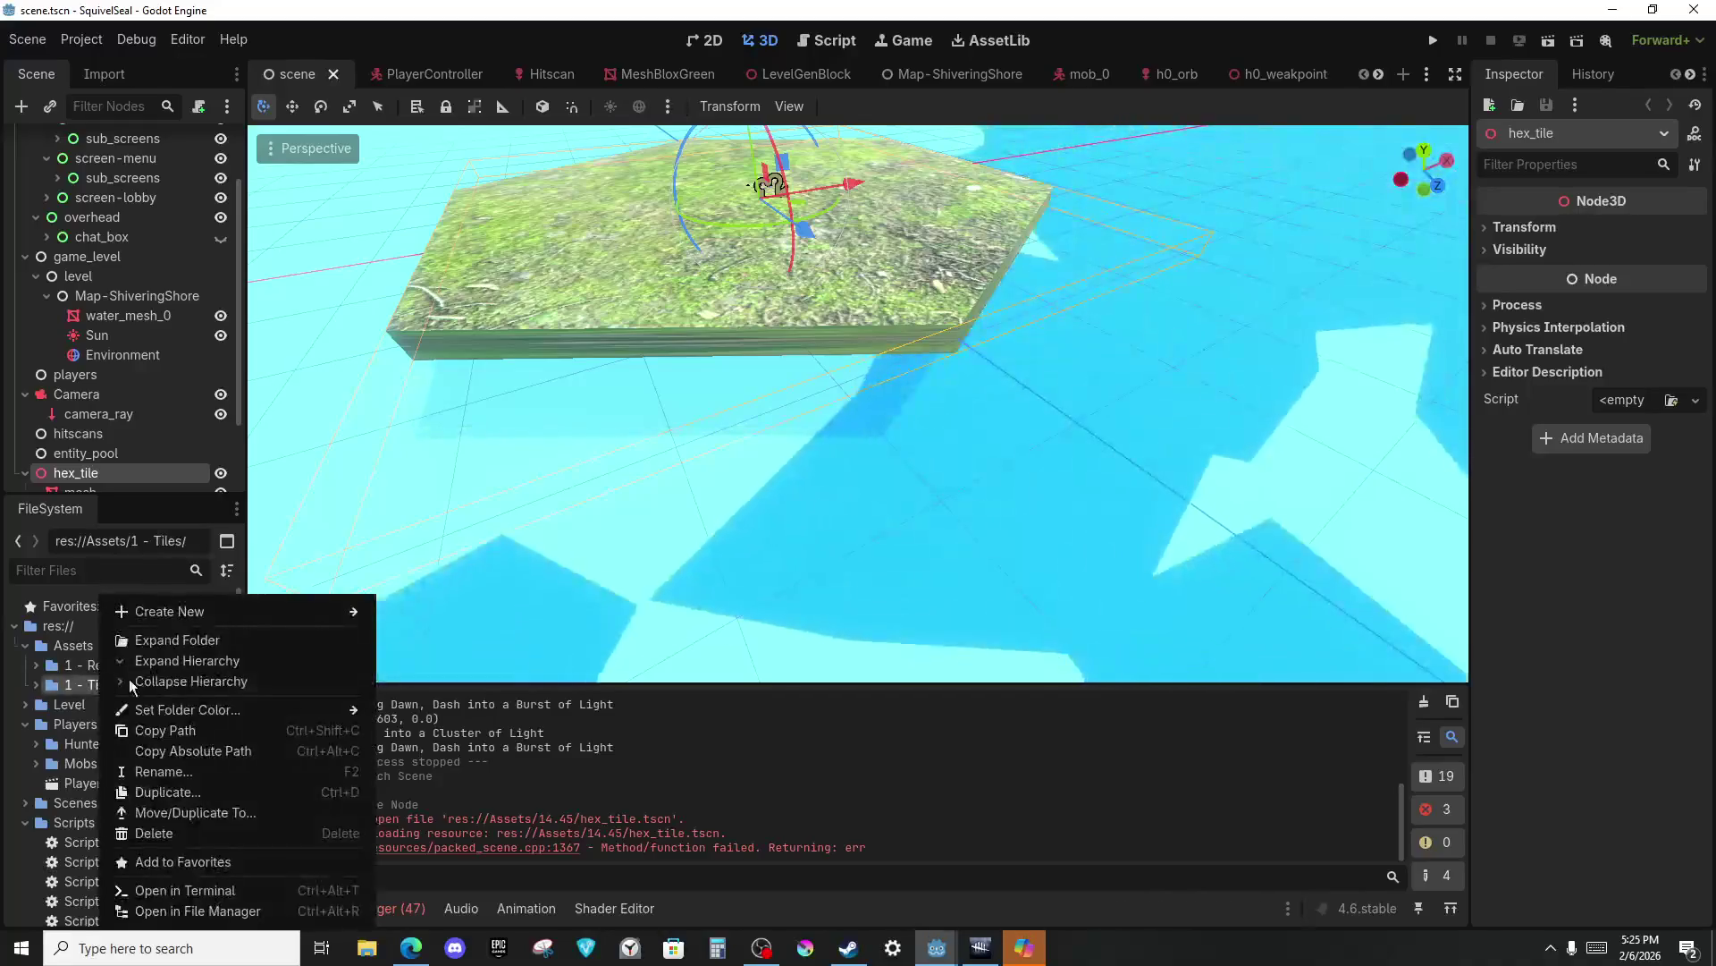
{"action": "left_click", "coordinate": [170, 771]}
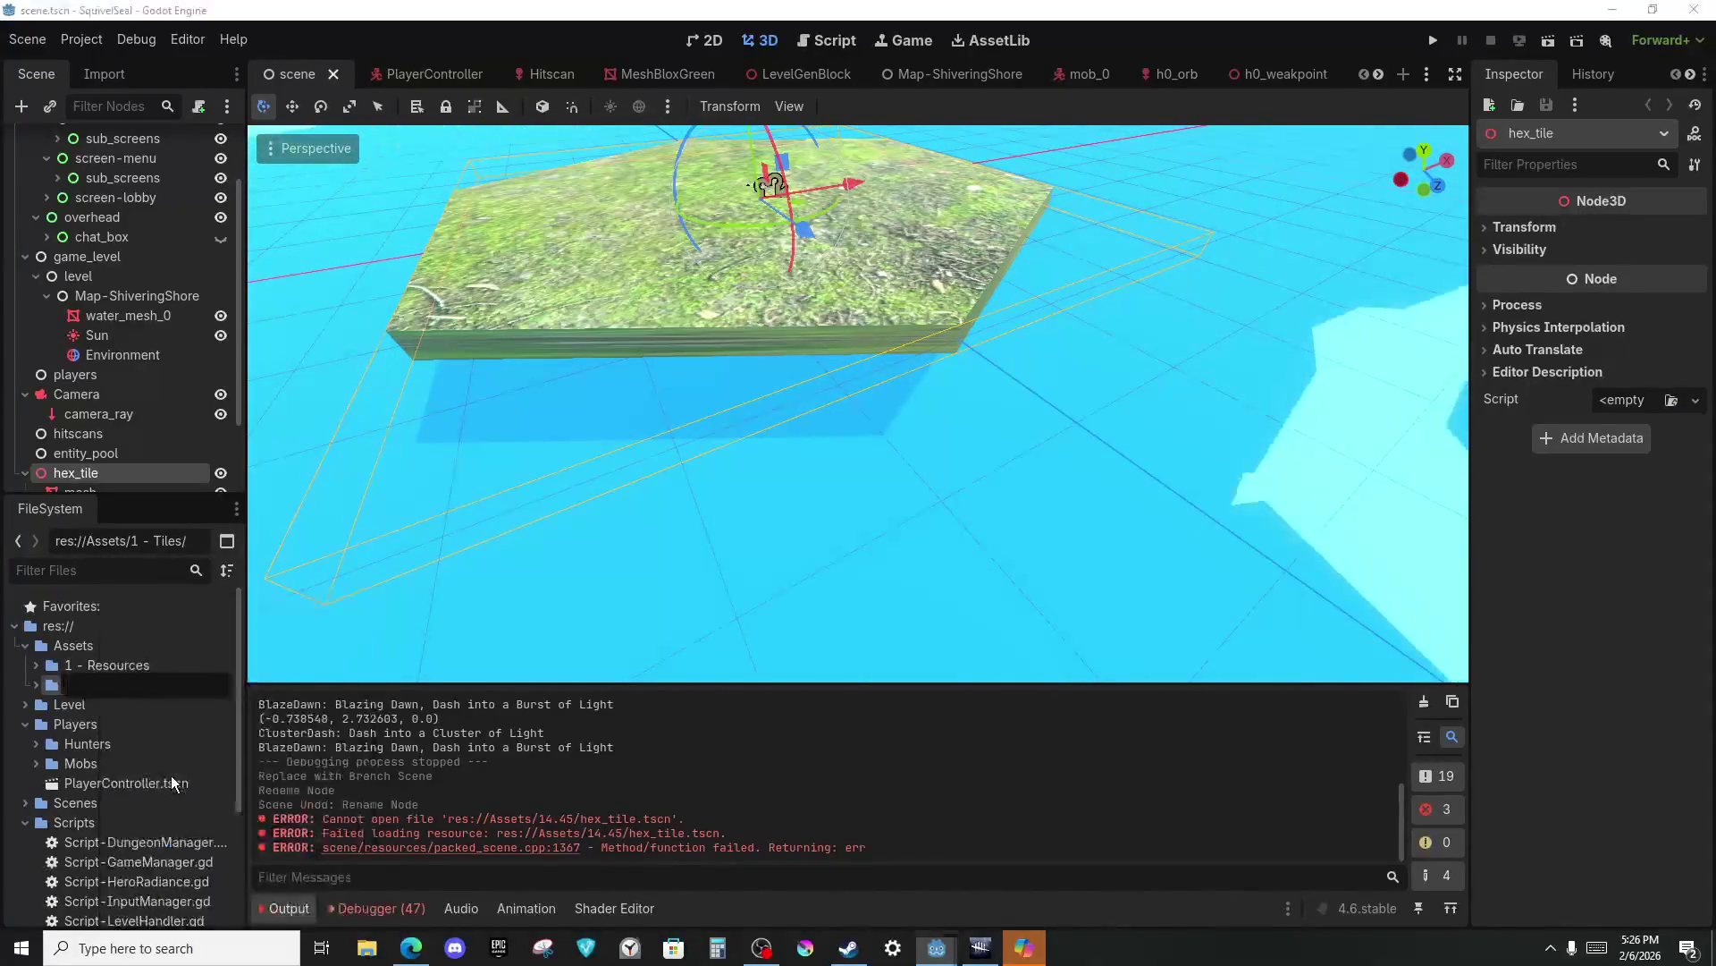
{"action": "type", "text": "2"}
{"action": "key", "text": "Return"}
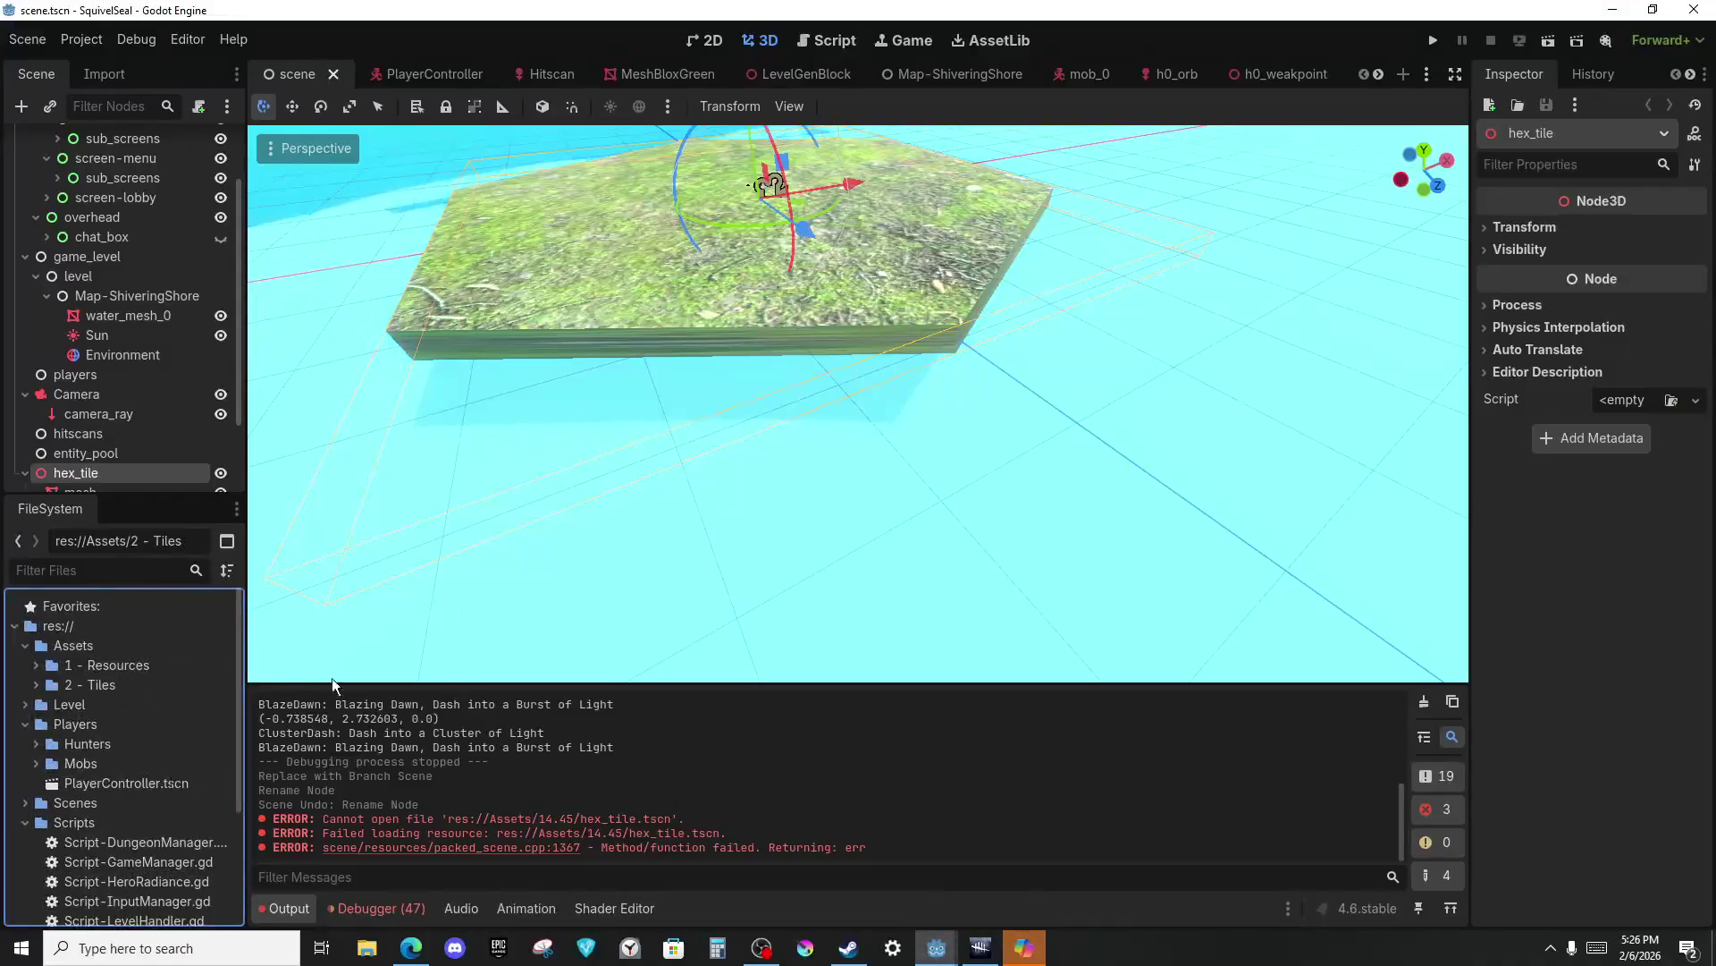
Orbit the viewport to view the hex tile from above and select its mesh.
{"action": "left_click_drag", "start_coordinate": [816, 295], "coordinate": [816, 230]}
{"action": "left_click", "coordinate": [733, 177]}
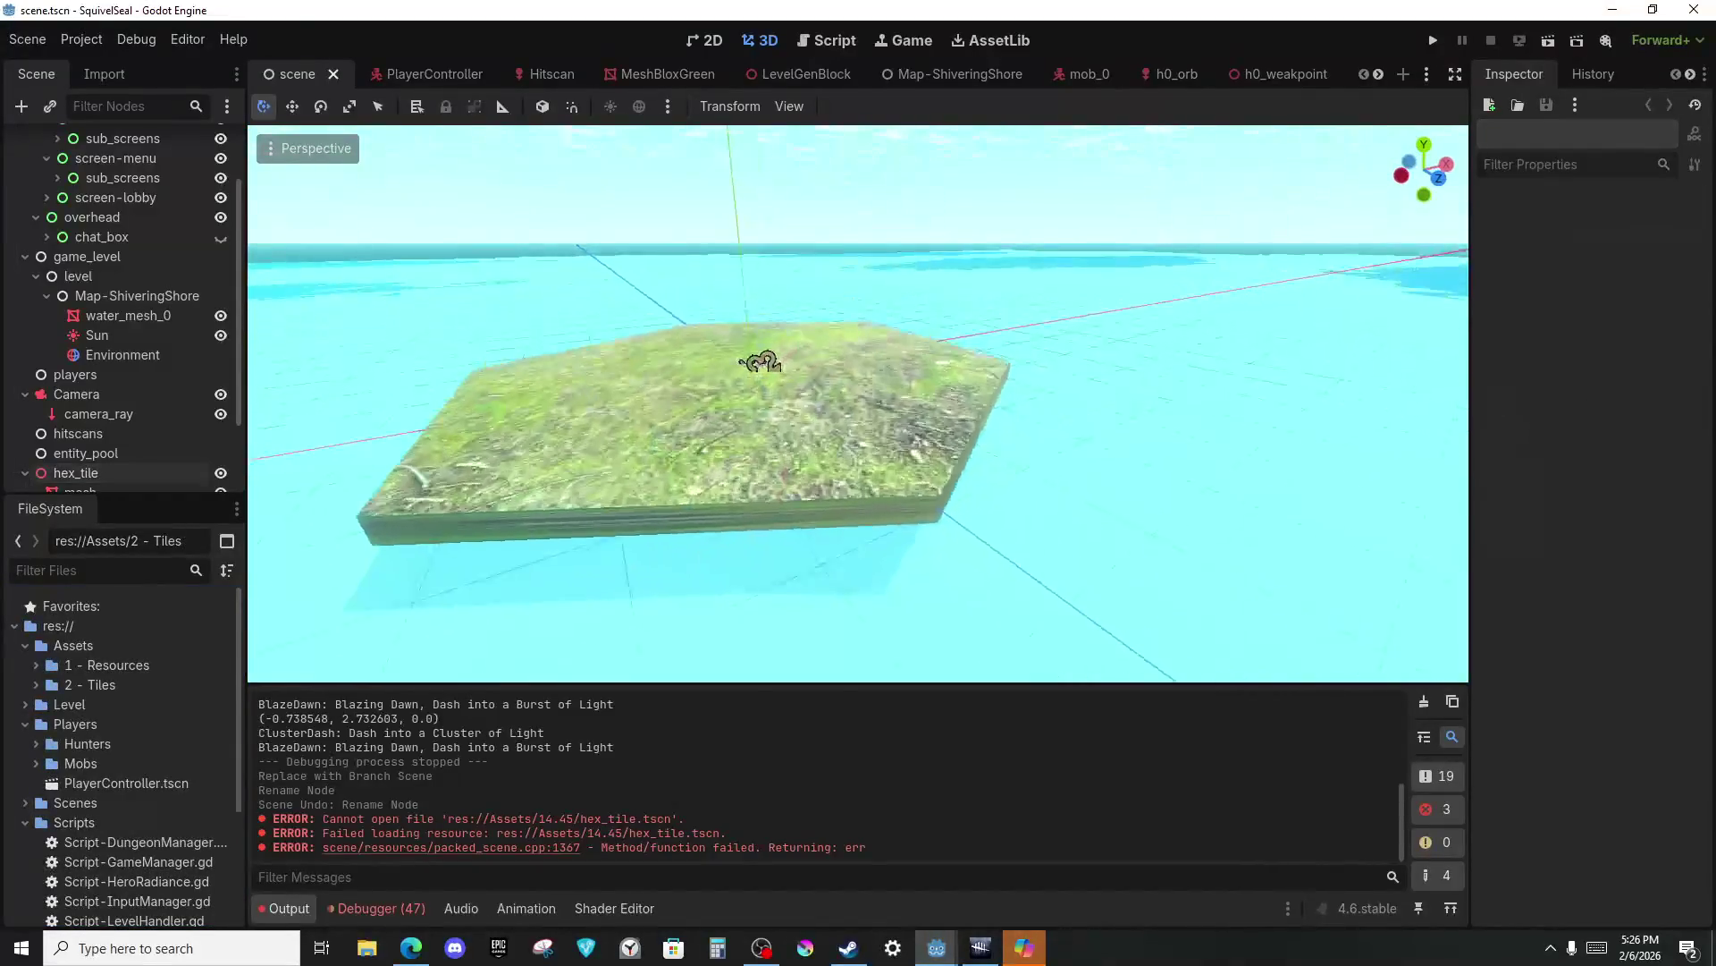
{"action": "left_click_drag", "start_coordinate": [858, 475], "coordinate": [963, 544]}
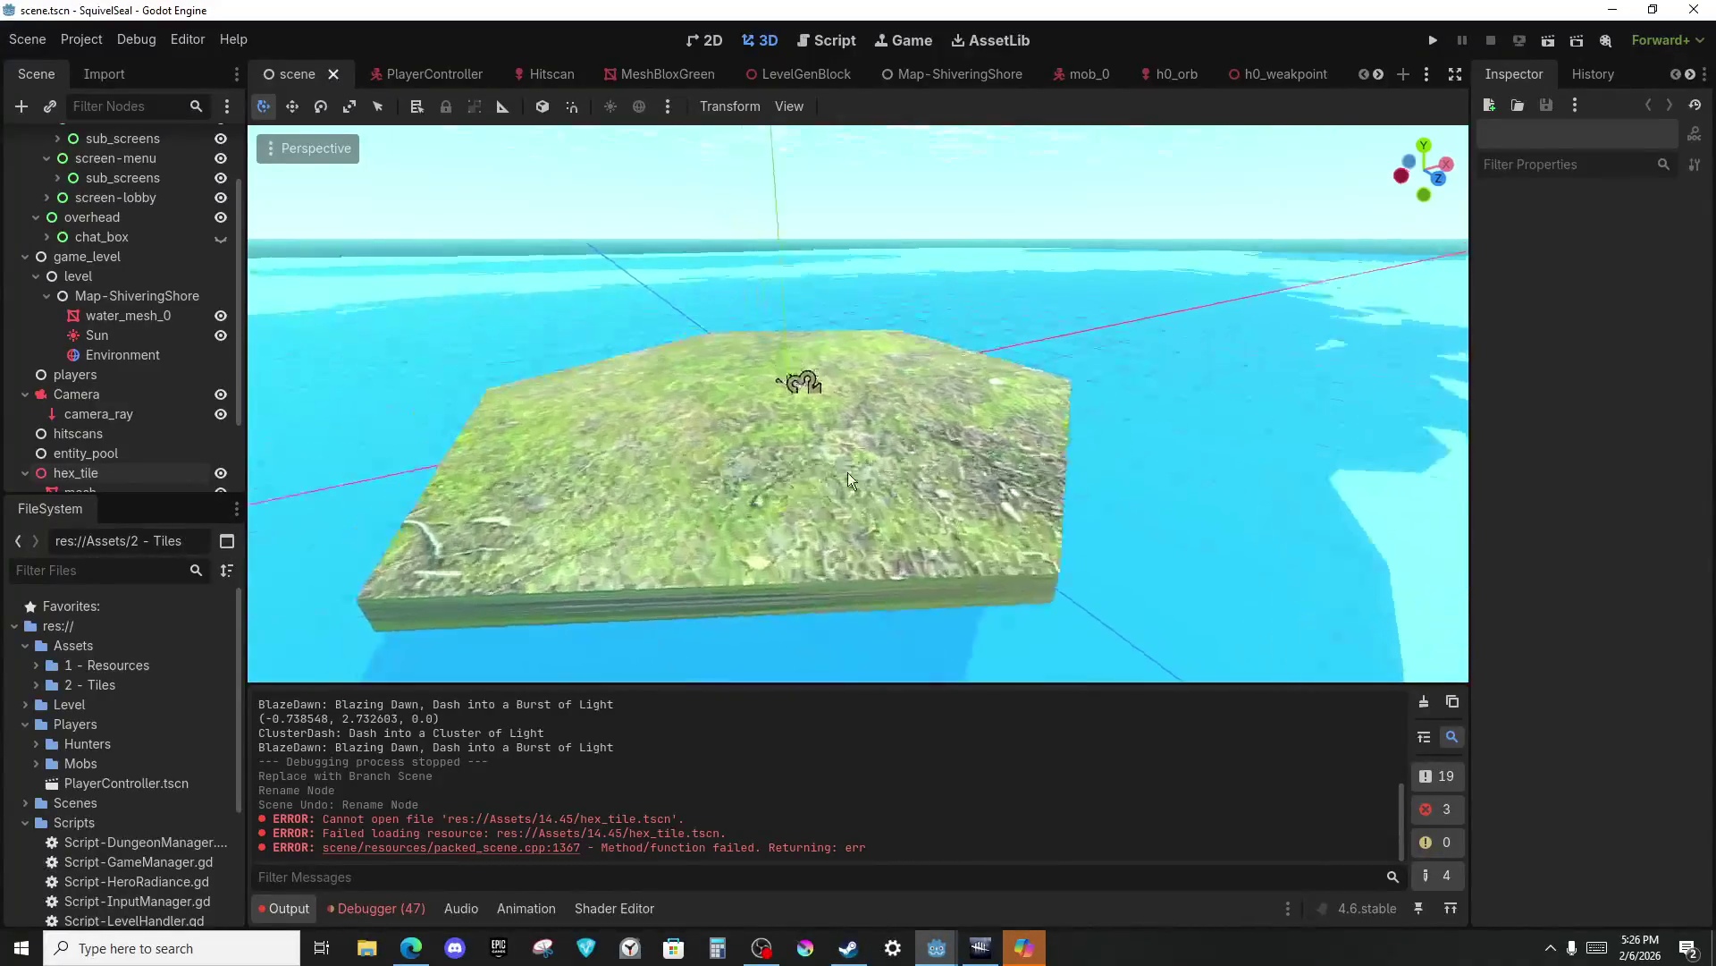
{"action": "left_click", "coordinate": [849, 472]}
{"action": "key", "text": "alt+Tab"}
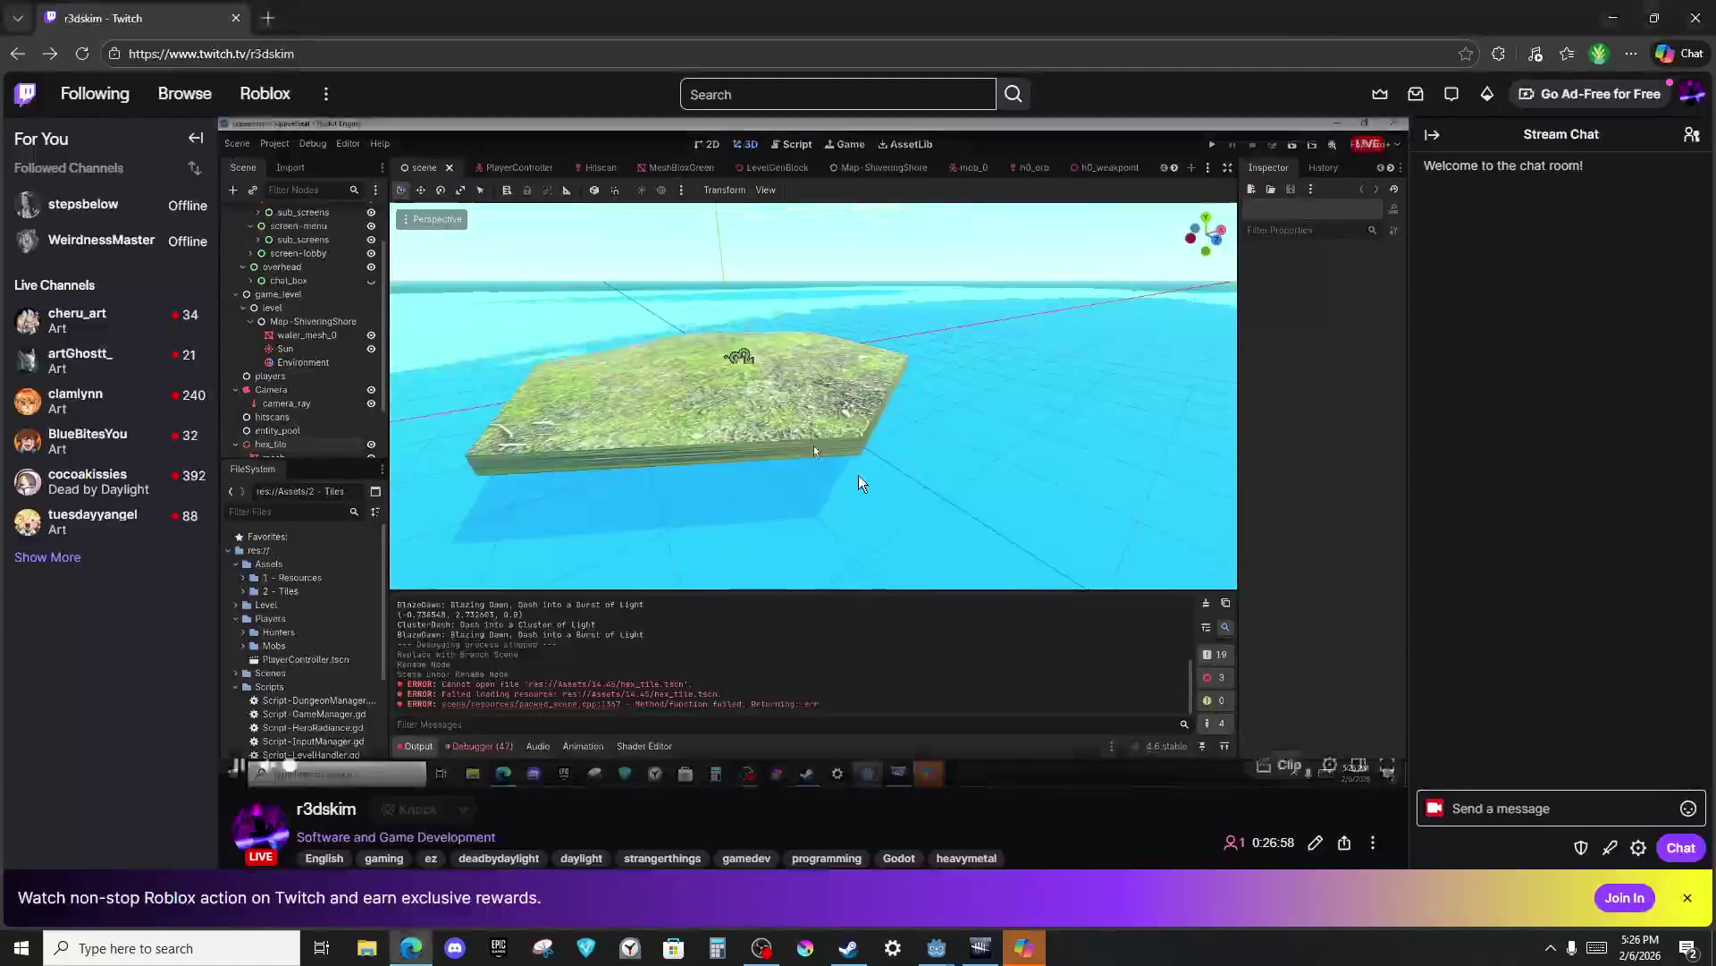
{"action": "key", "text": "alt+Tab"}
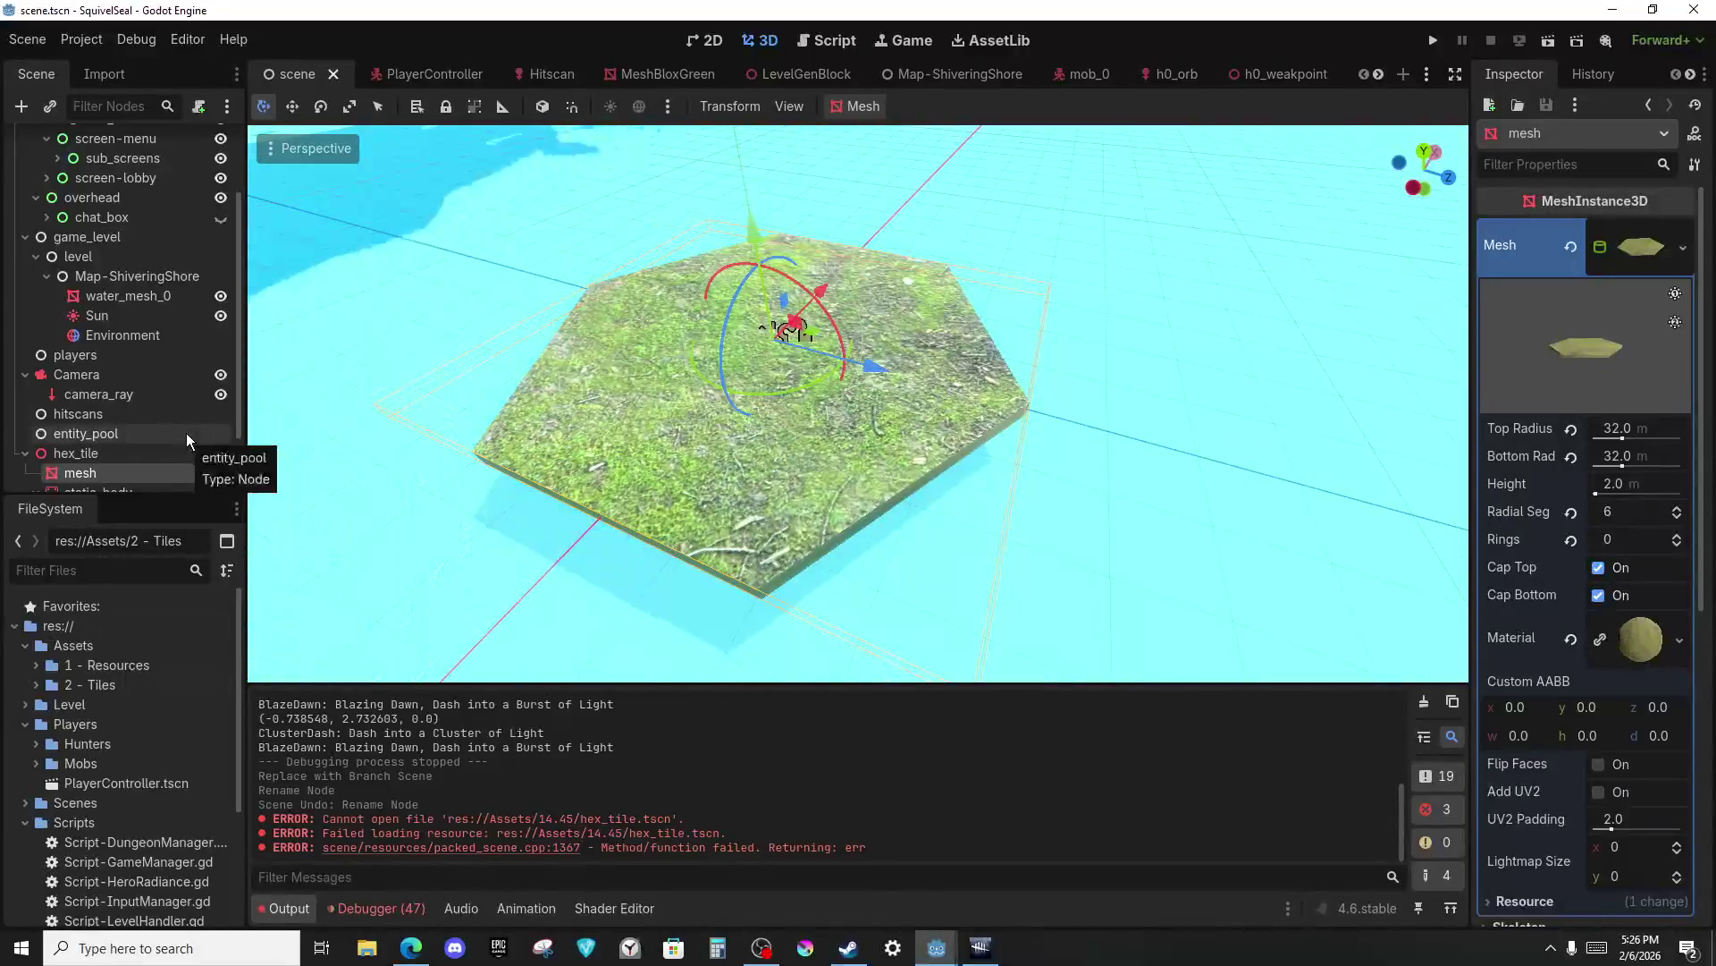
Select hex_tile and open Script-LevelHandler.gd at the pass line on line 11.
{"action": "left_click", "coordinate": [76, 453]}
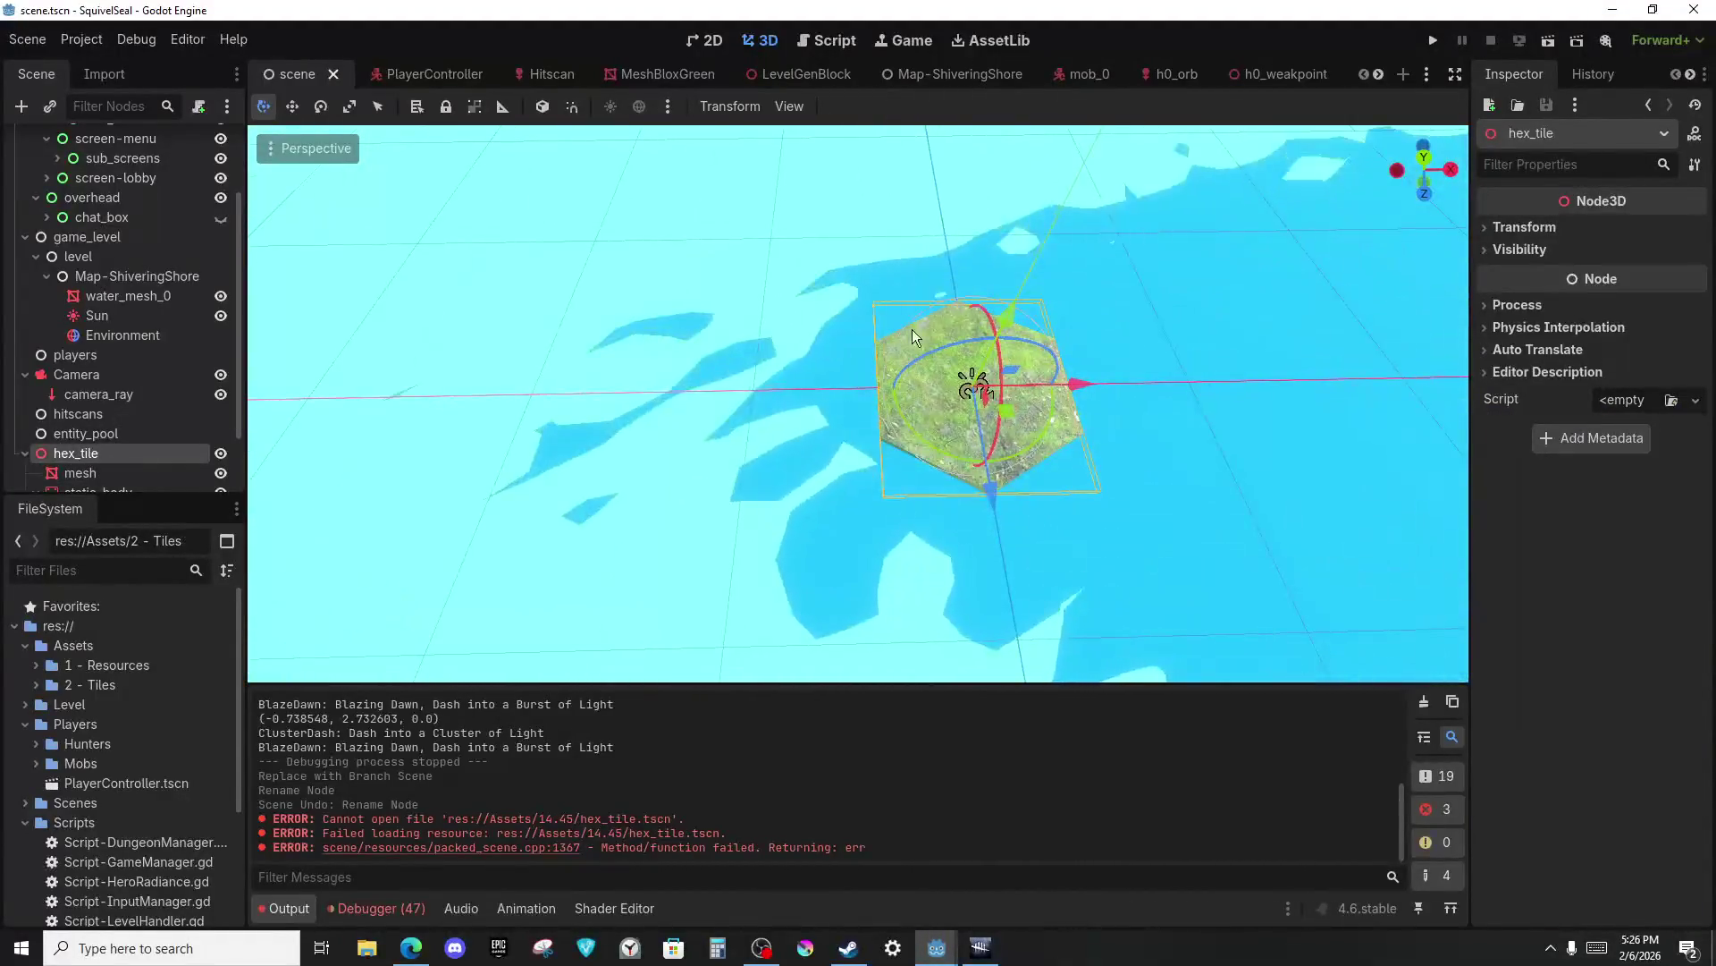
{"action": "left_click", "coordinate": [827, 40]}
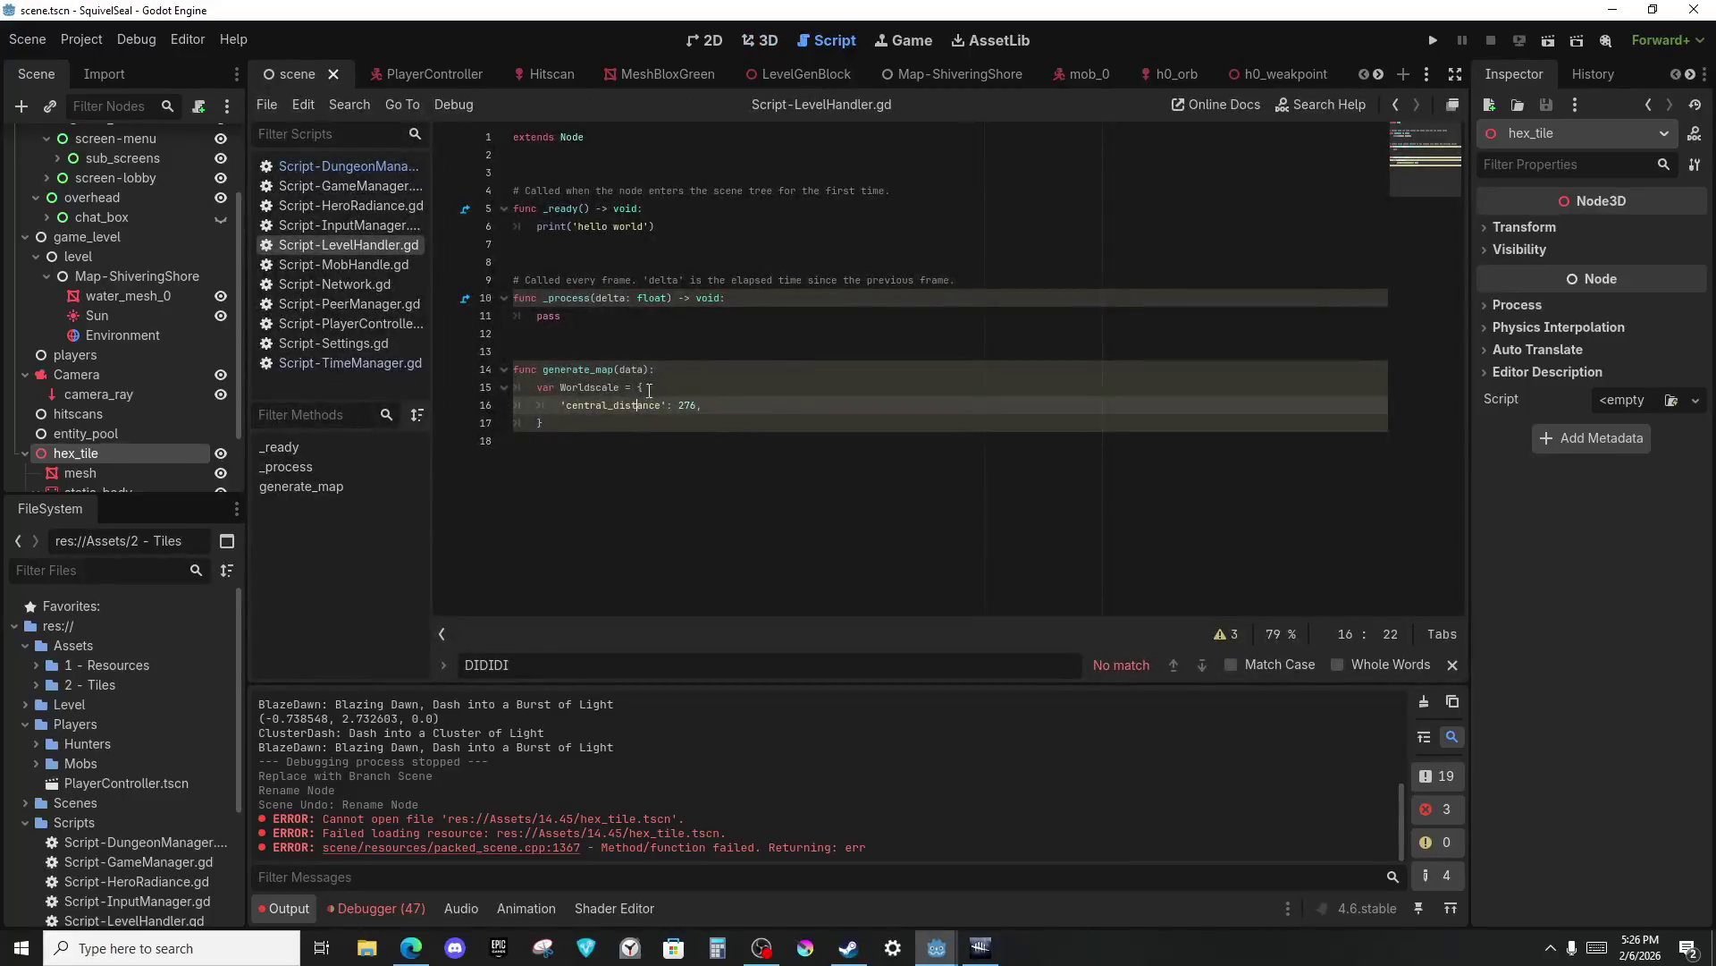
{"action": "left_click", "coordinate": [666, 321]}
{"action": "left_click", "coordinate": [610, 234]}
{"action": "left_click", "coordinate": [635, 311]}
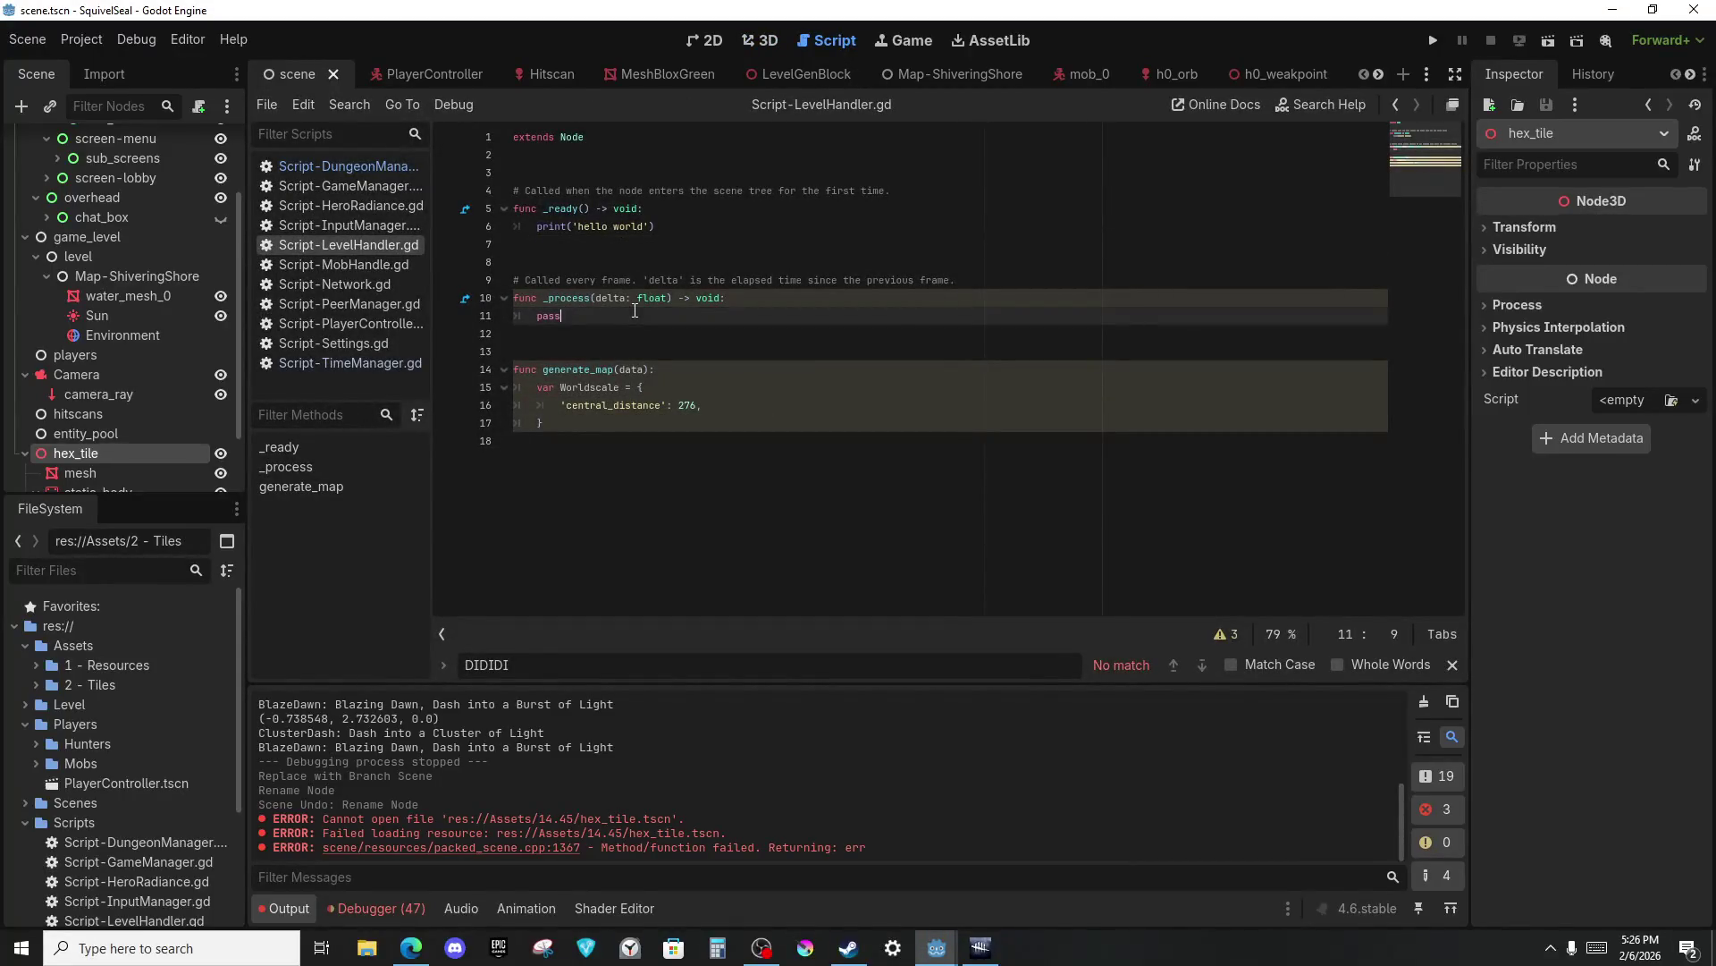
Delete the empty _process function and add new indented lines after the Worldscale dictionary.
{"action": "left_click_drag", "start_coordinate": [715, 344], "coordinate": [515, 255]}
{"action": "key", "text": "BackSpace"}
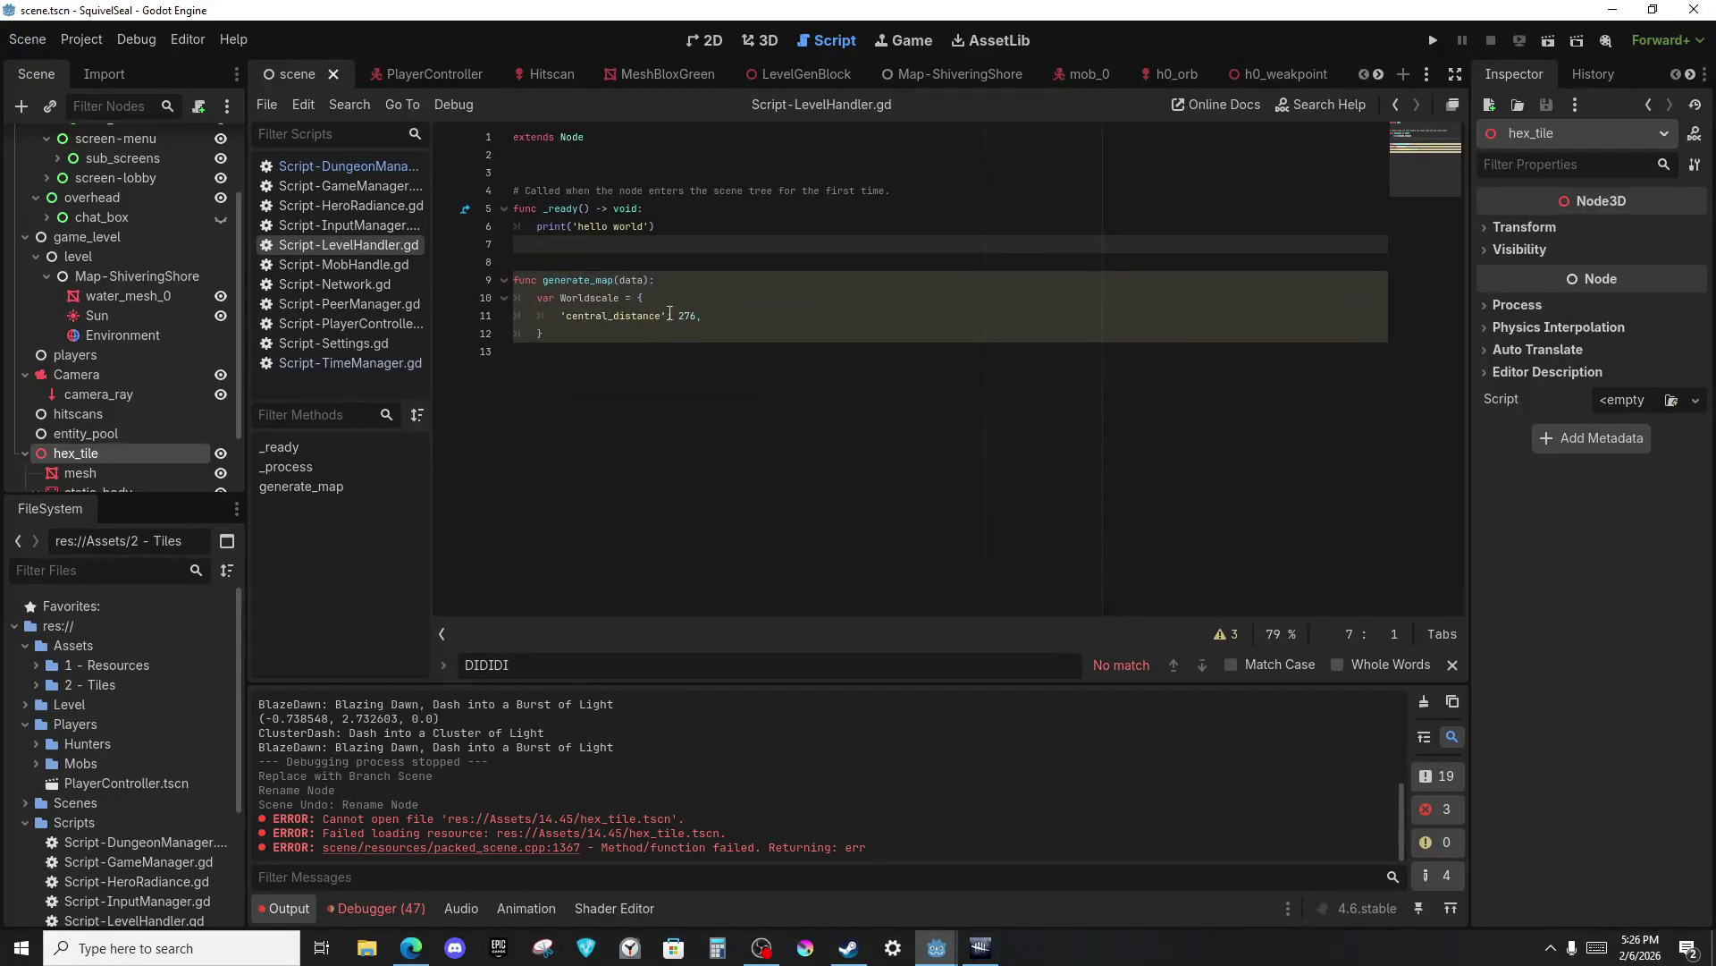
{"action": "key", "text": "Delete"}
{"action": "left_click", "coordinate": [666, 315]}
{"action": "key", "text": "Return"}
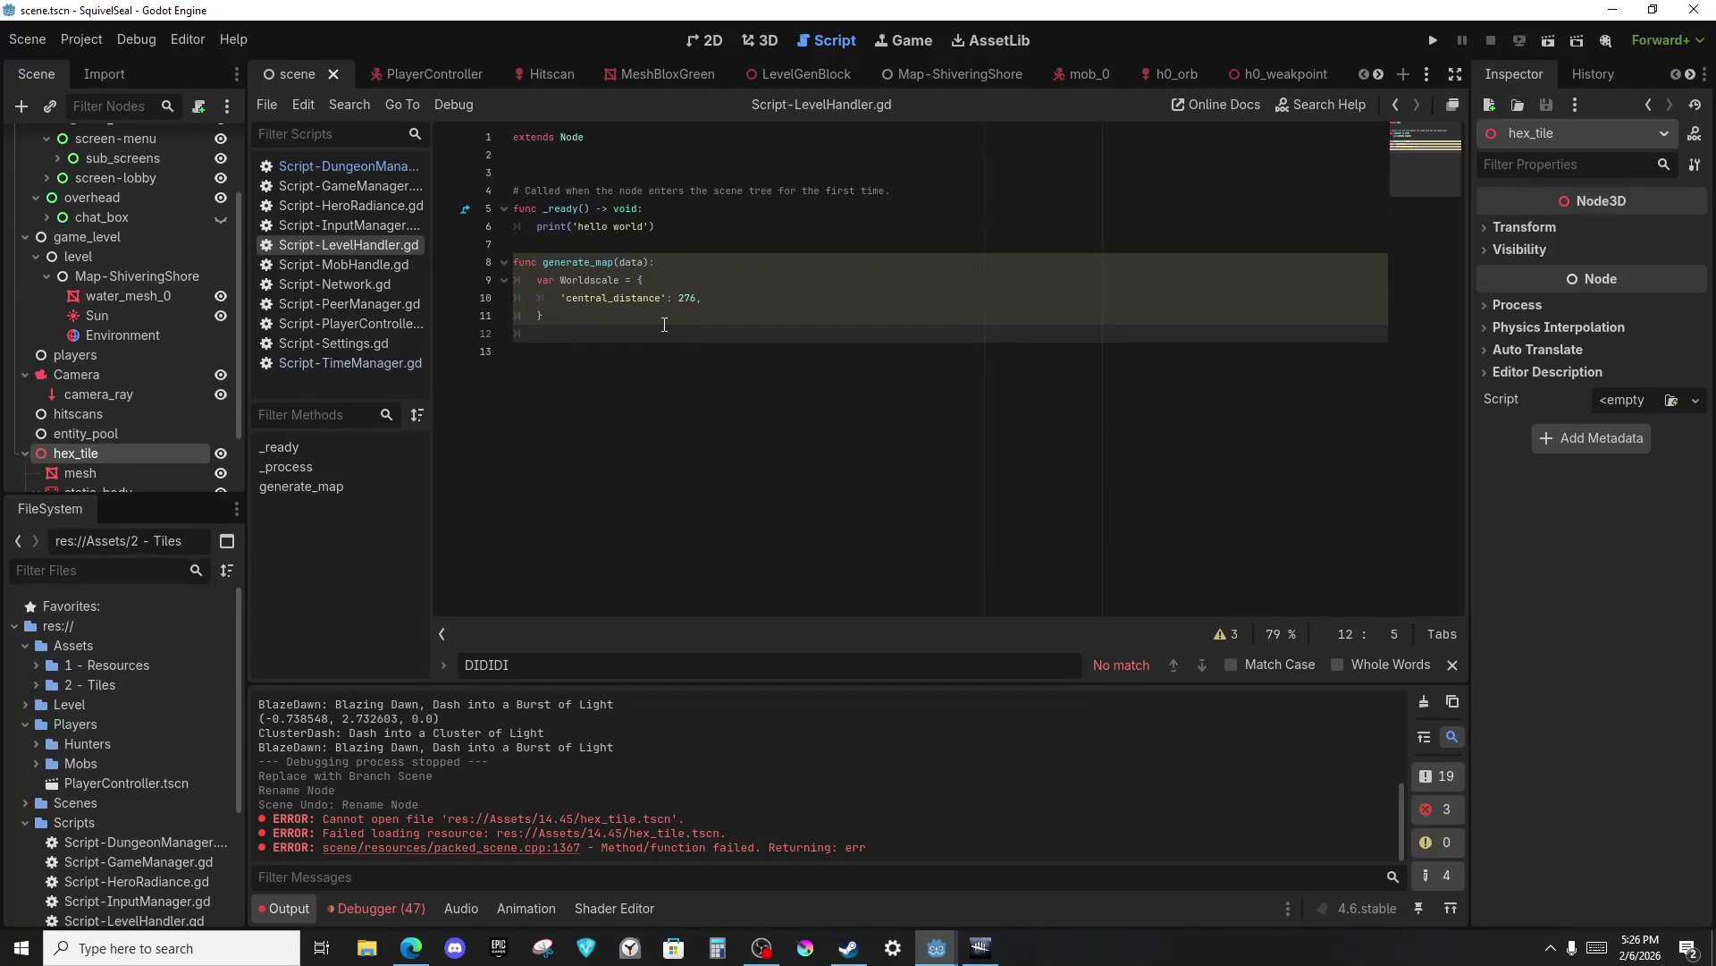
{"action": "key", "text": "Return"}
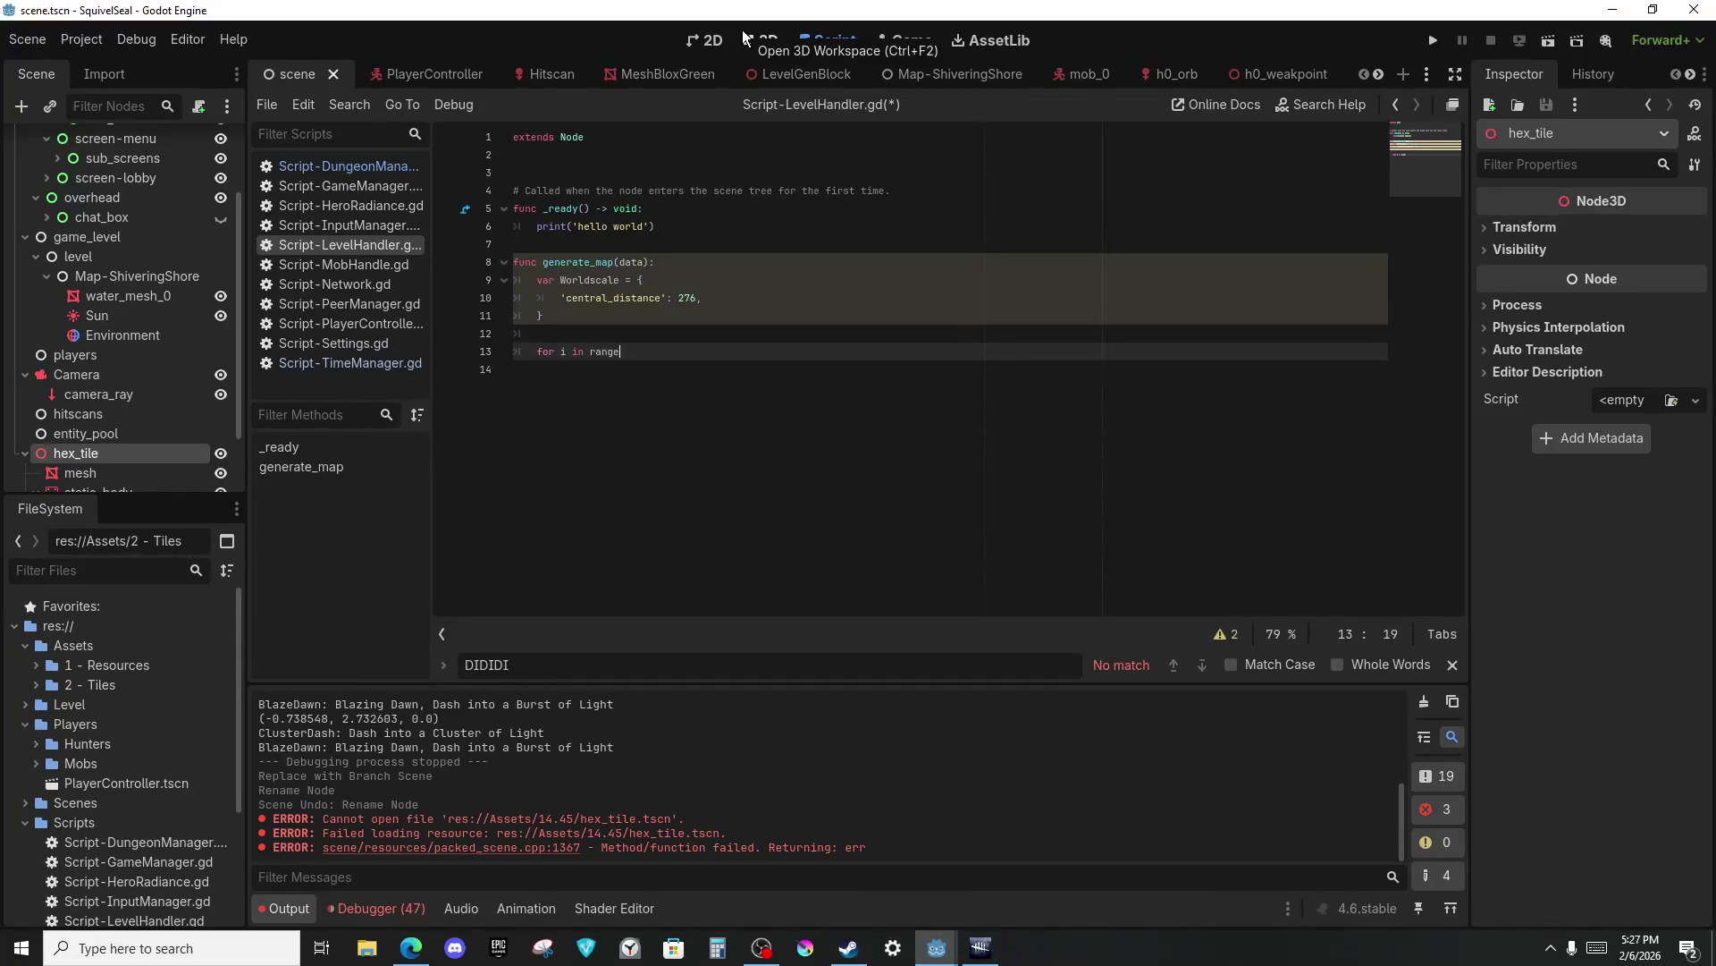
Write the loop header 'for i in range(1, 4 + 1):' and begin its print body.
{"action": "type", "text": "(1, "}
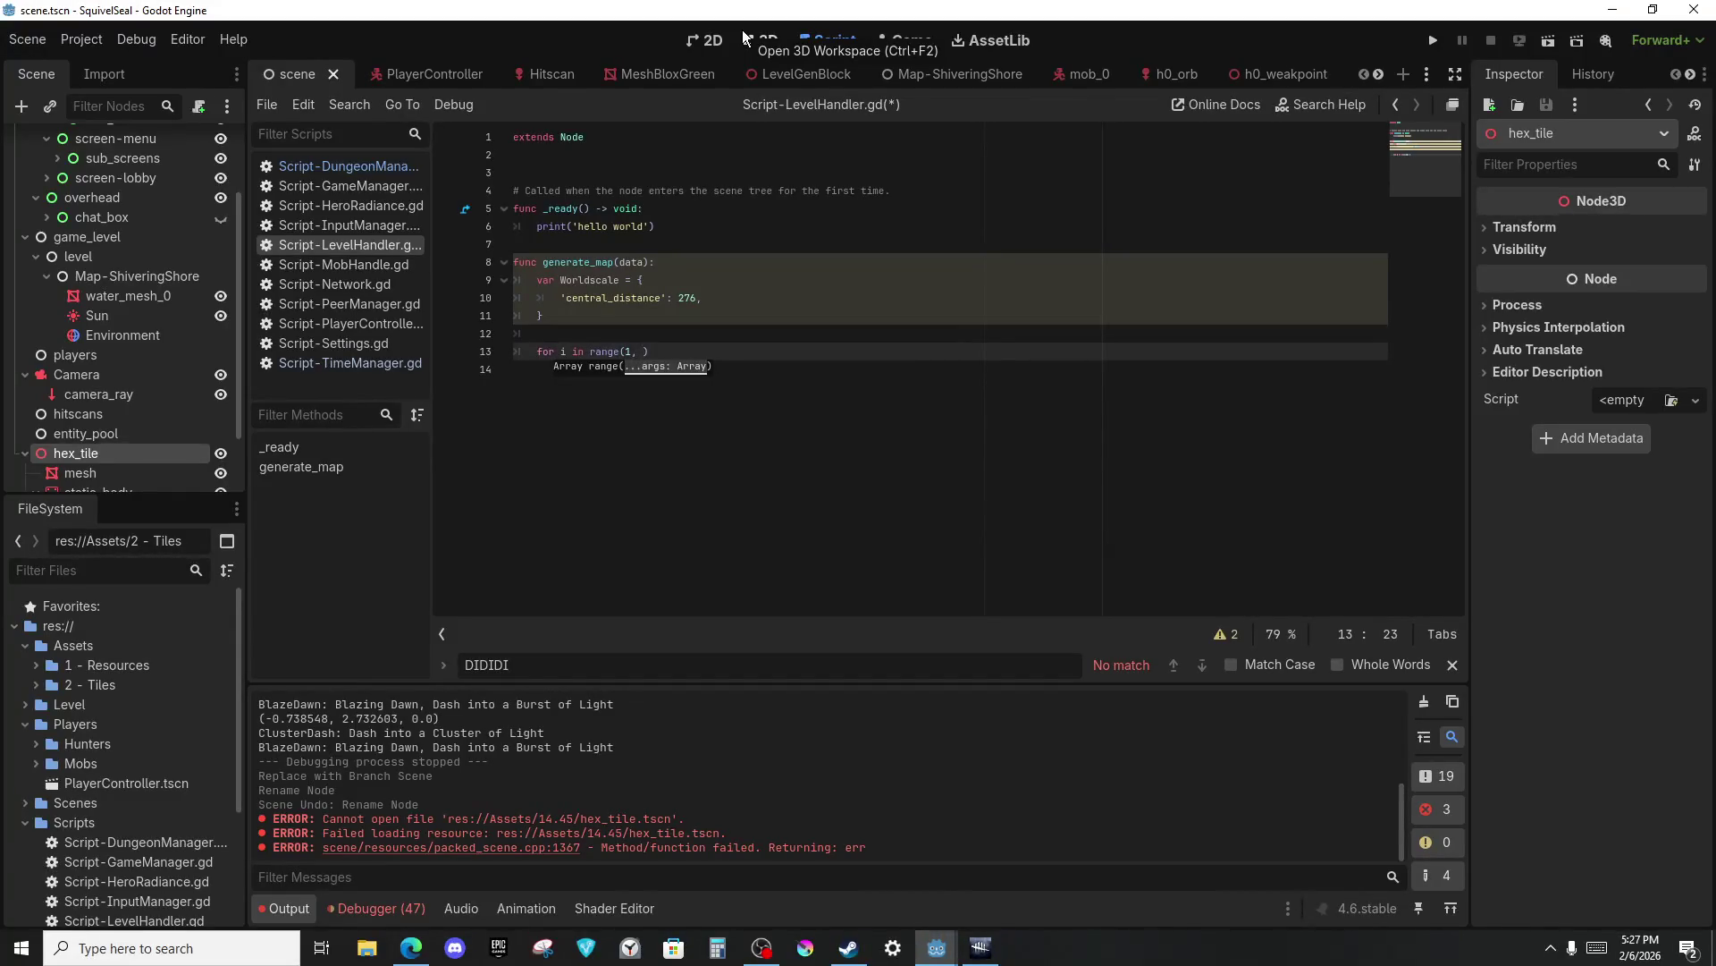
{"action": "type", "text": "m"}
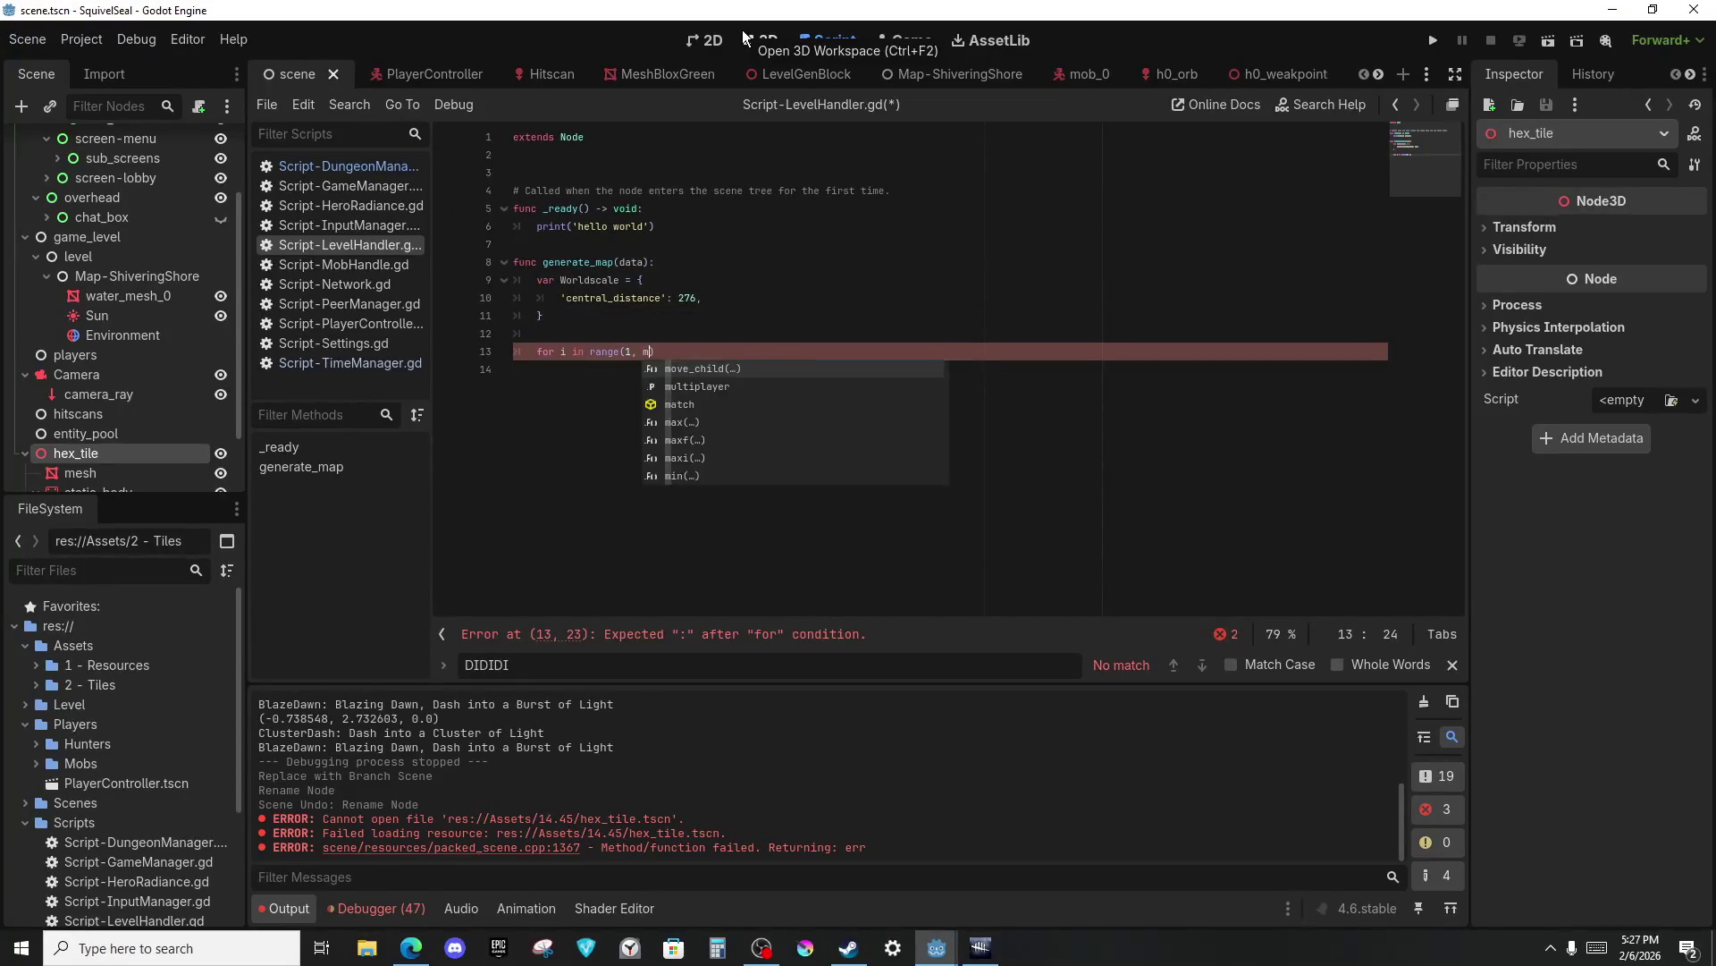
{"action": "key", "text": "BackSpace"}
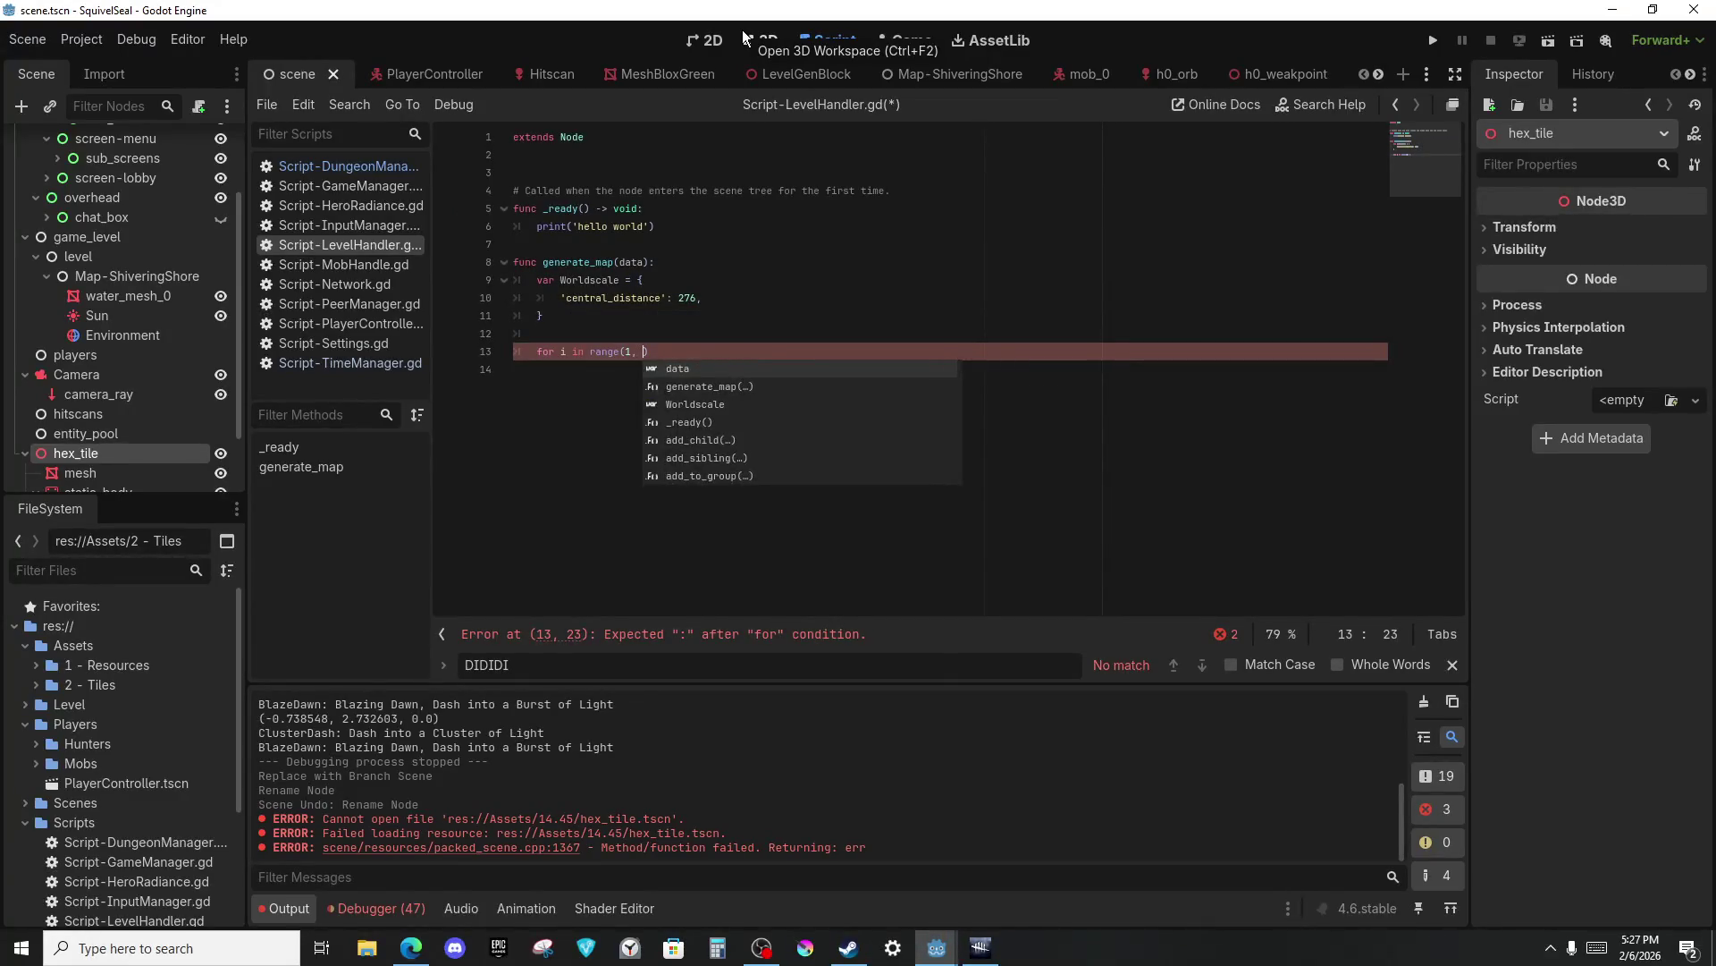
{"action": "type", "text": "4 + 1"}
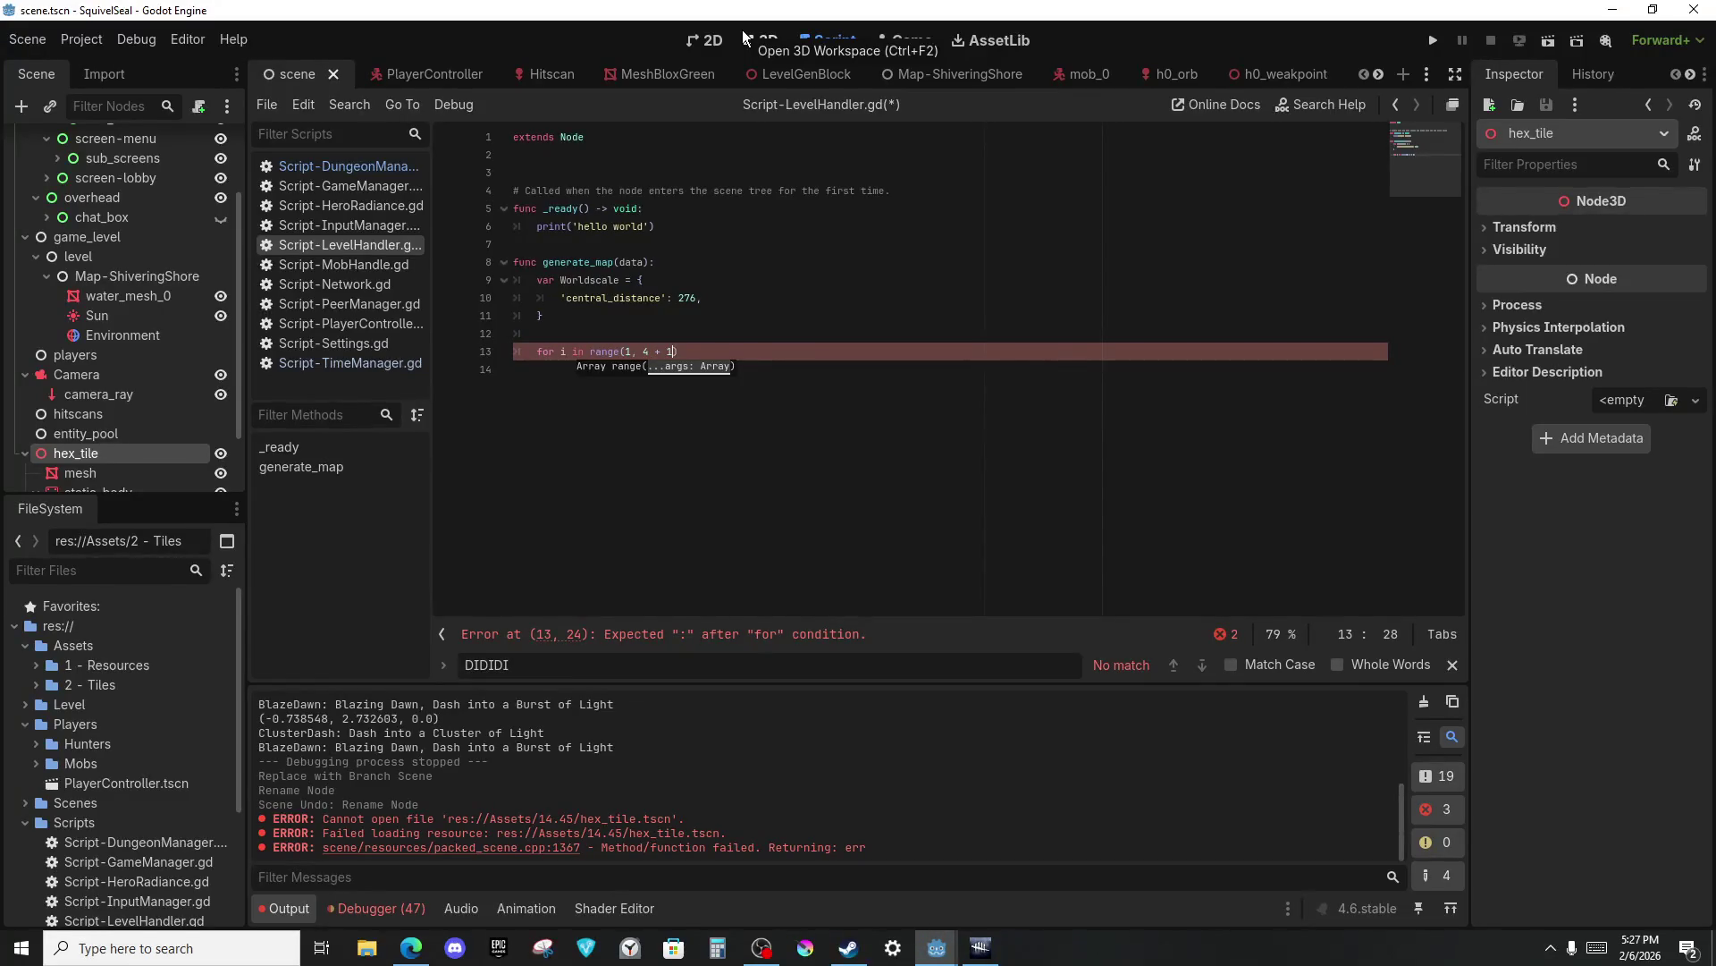
{"action": "key", "text": "Return"}
{"action": "type", "text": "(i"}
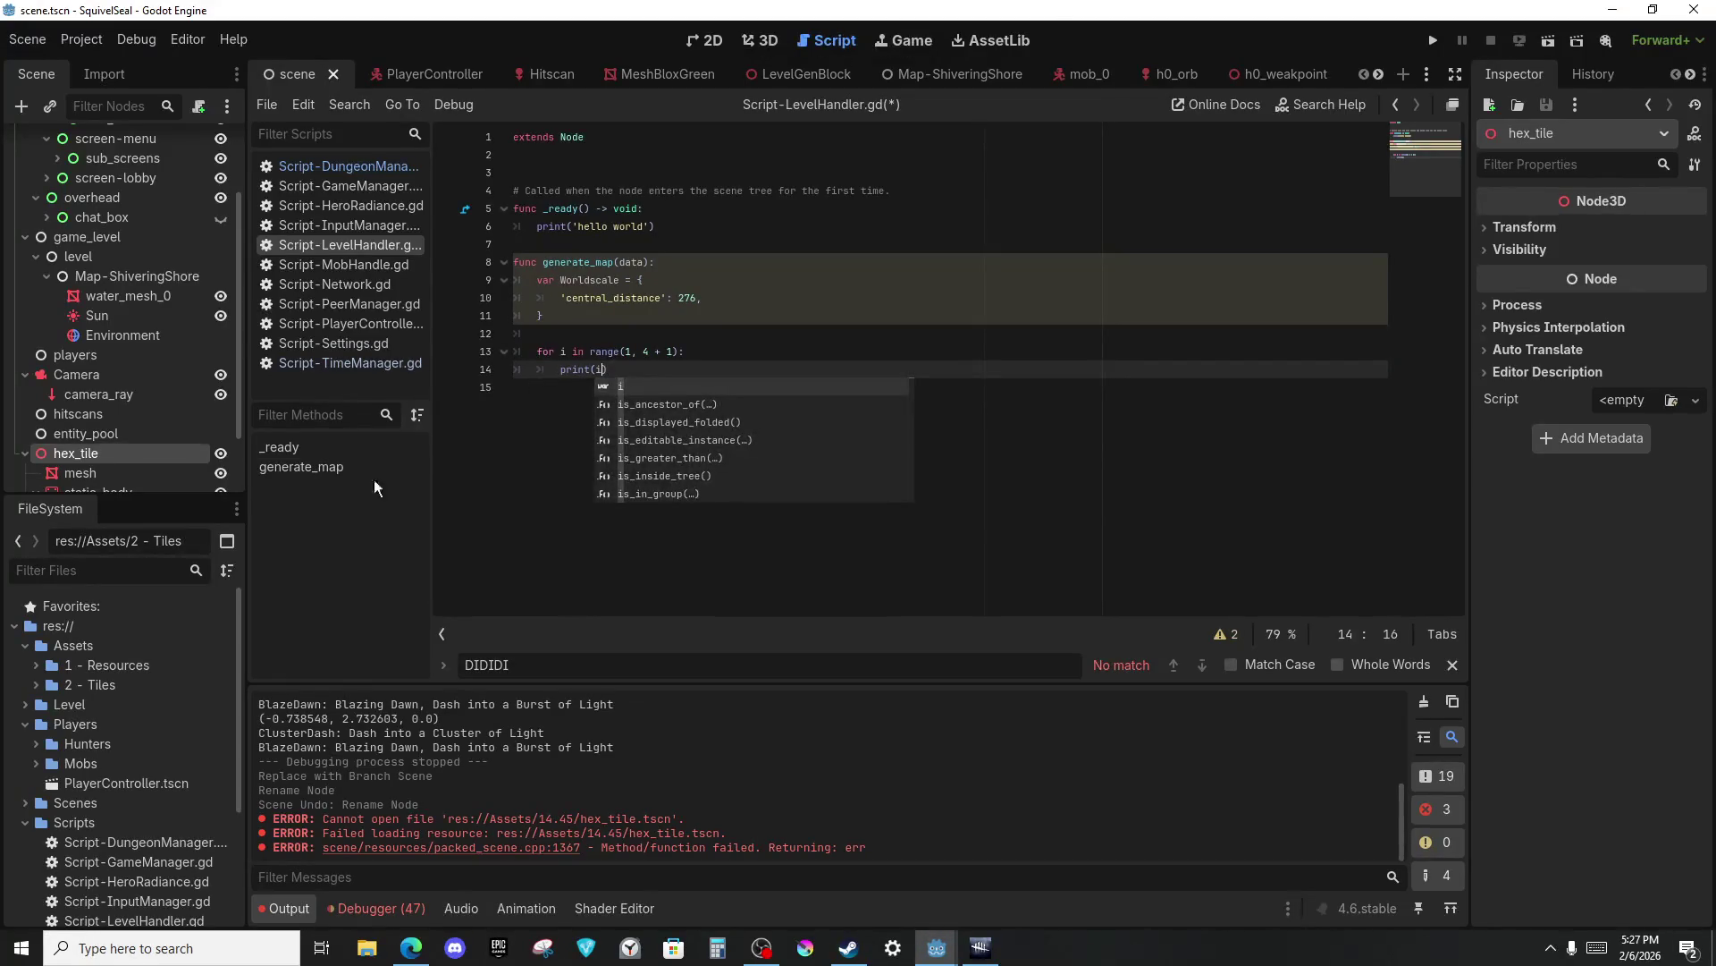
Replace the hello world print in _ready with a generate_map() call and save the script.
{"action": "left_click_drag", "start_coordinate": [661, 244], "coordinate": [644, 208]}
{"action": "key", "text": "BackSpace"}
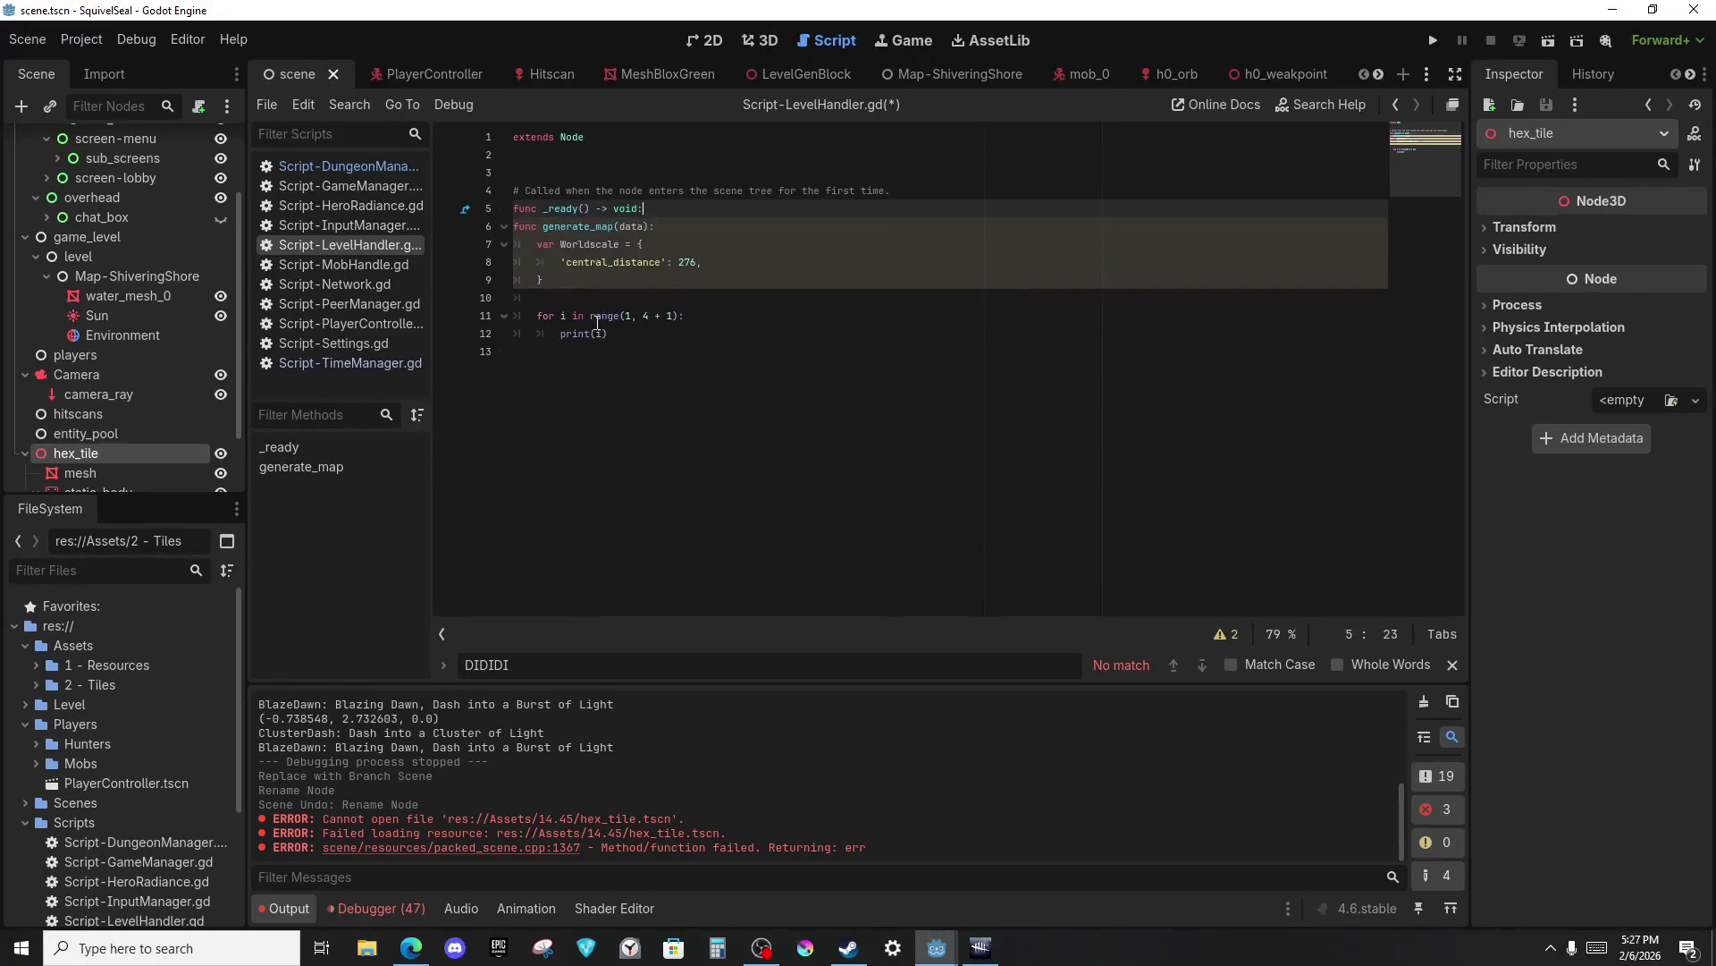
{"action": "key", "text": "Return"}
{"action": "type", "text": "genera"}
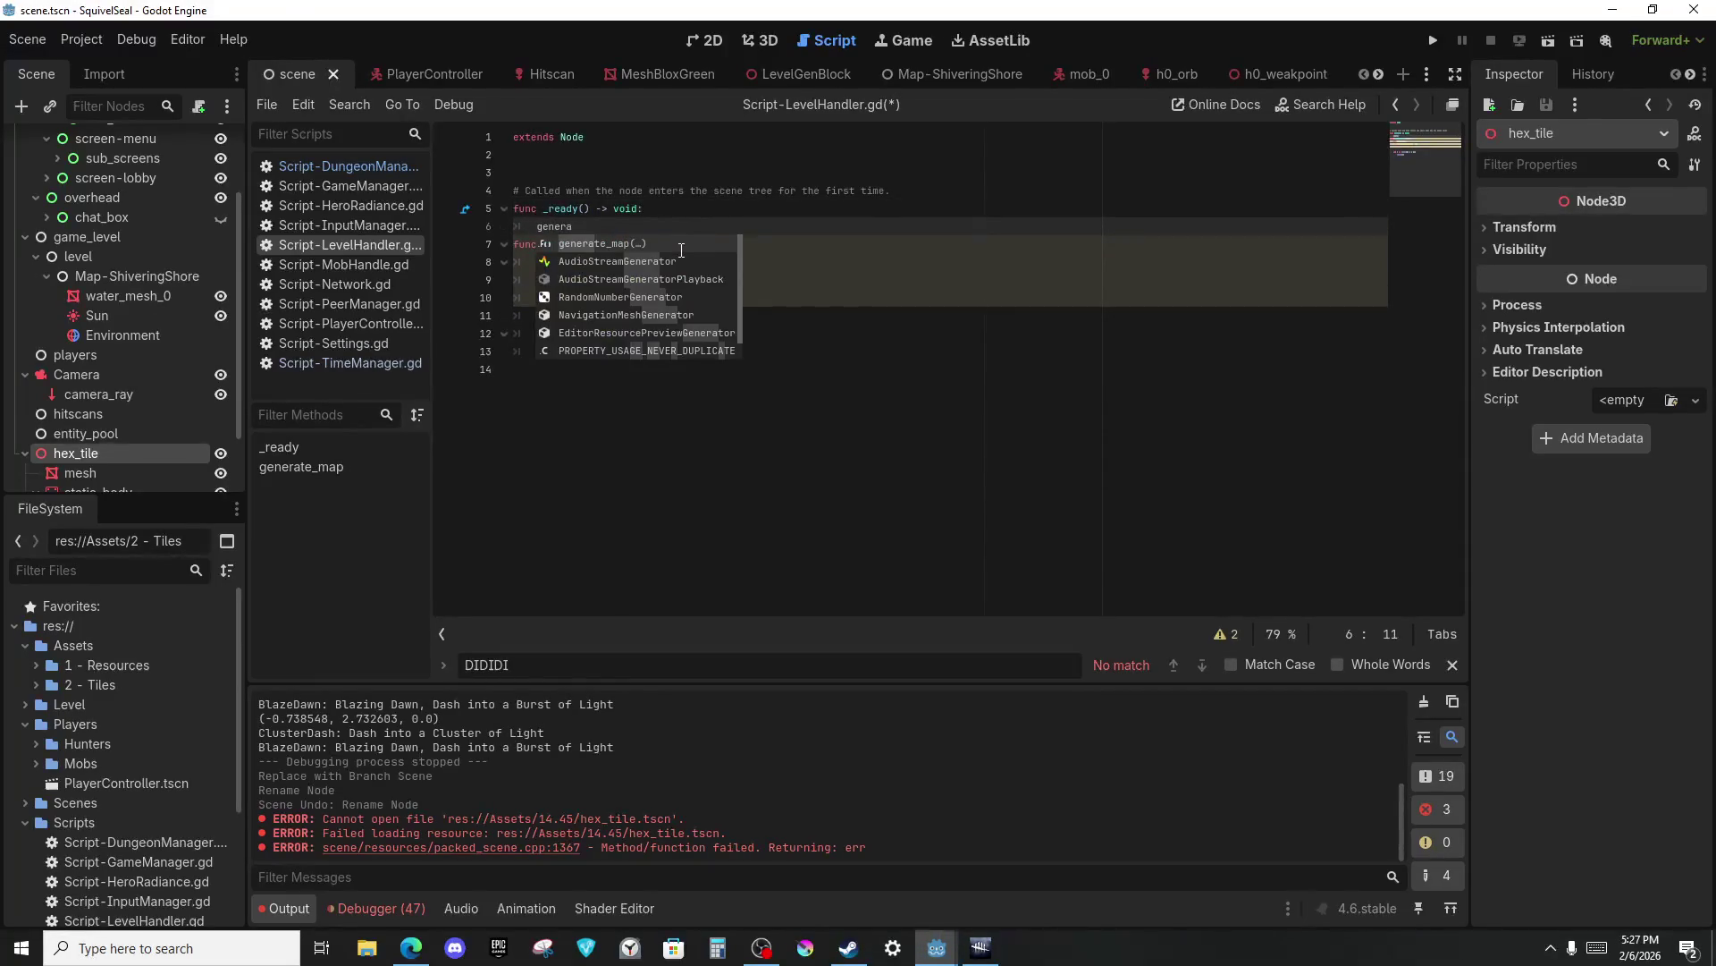
{"action": "key", "text": "Return"}
{"action": "key", "text": "Return"}
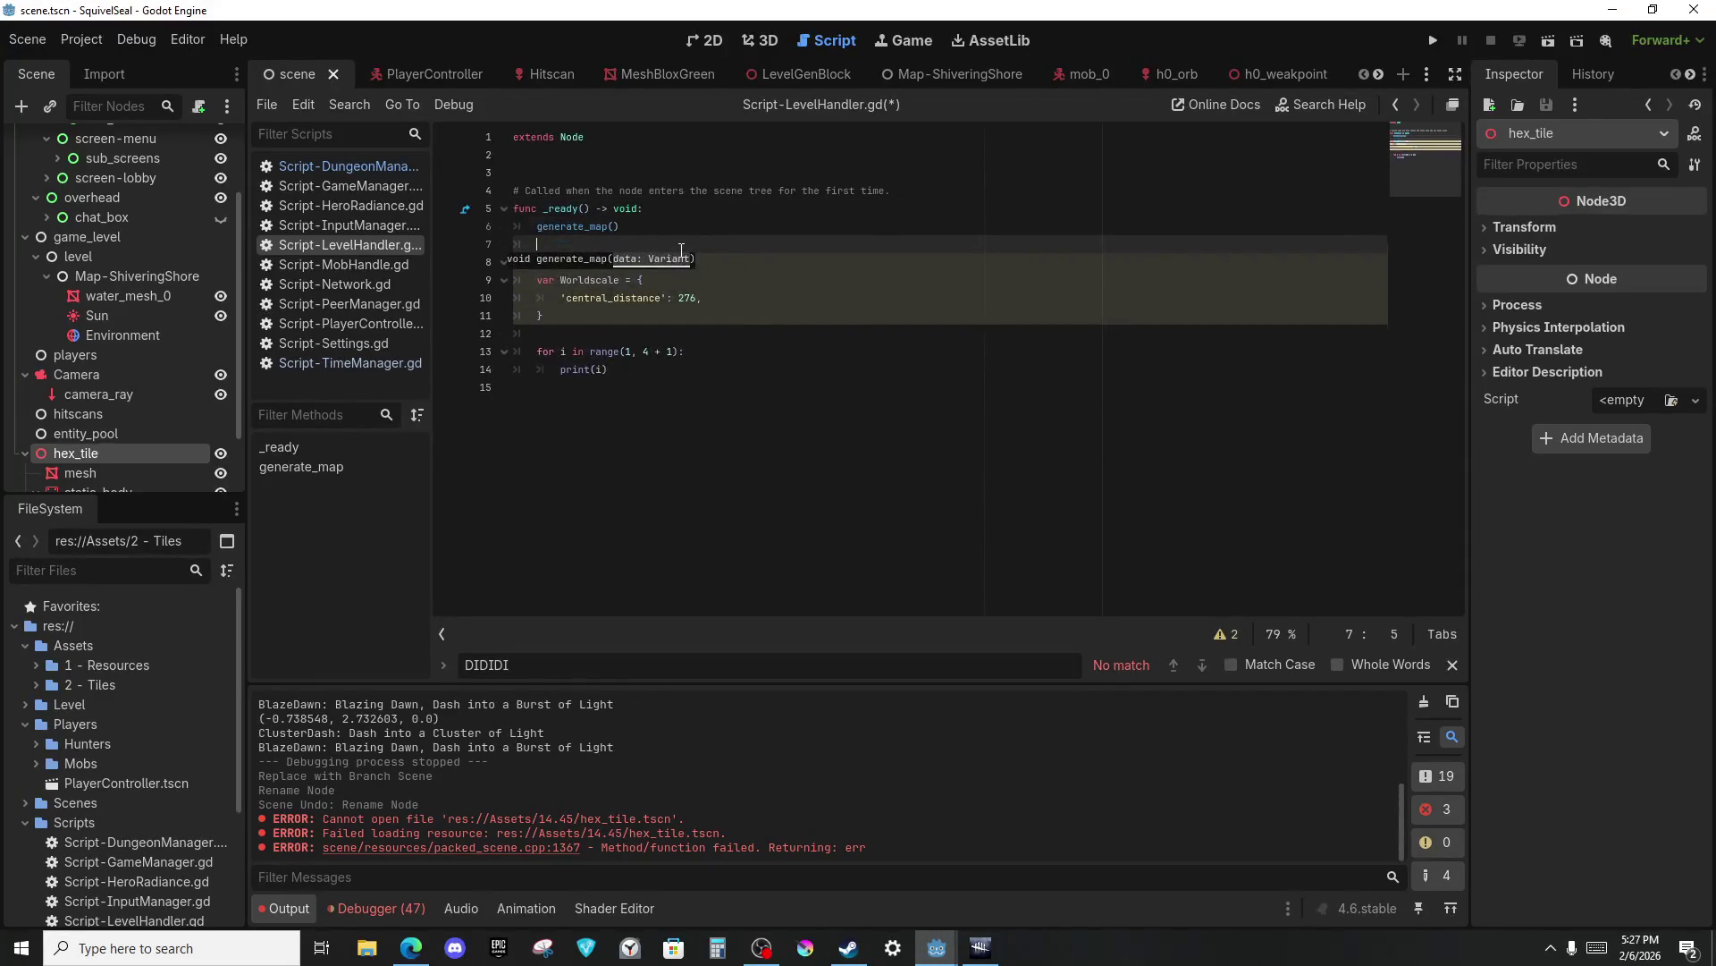
{"action": "key", "text": "ctrl+s"}
Make the loop print 'gen: ' followed by i.
{"action": "left_click", "coordinate": [650, 366]}
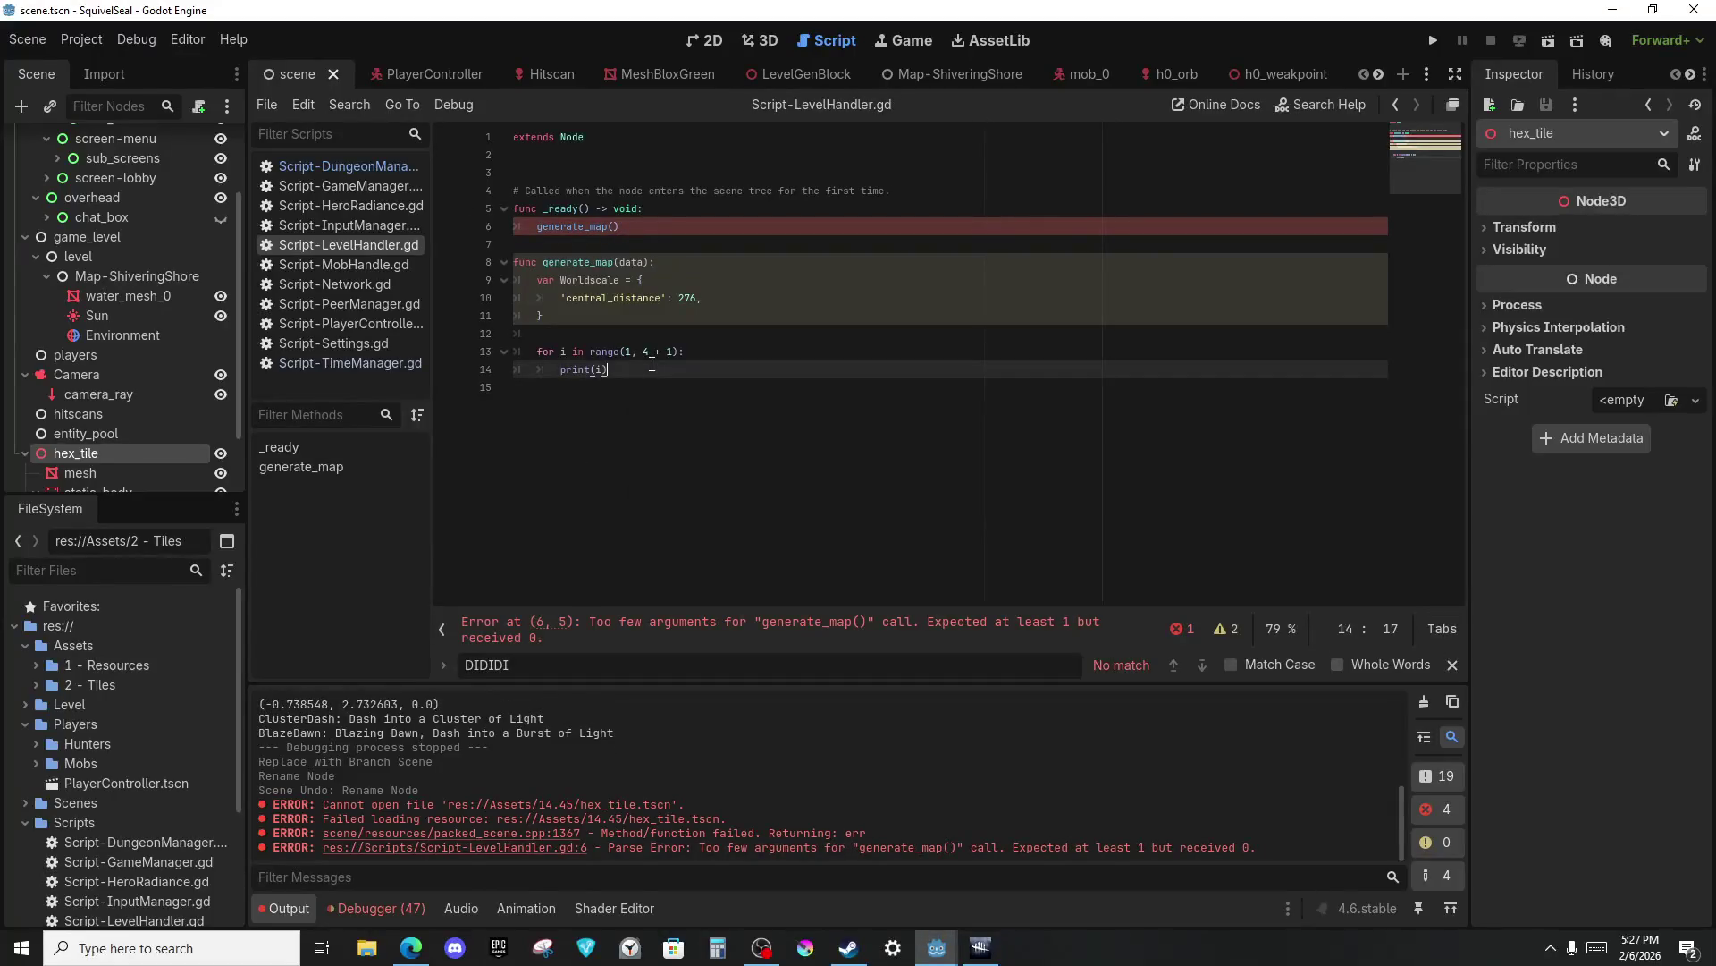
{"action": "type", "text": "\" gen: ',"}
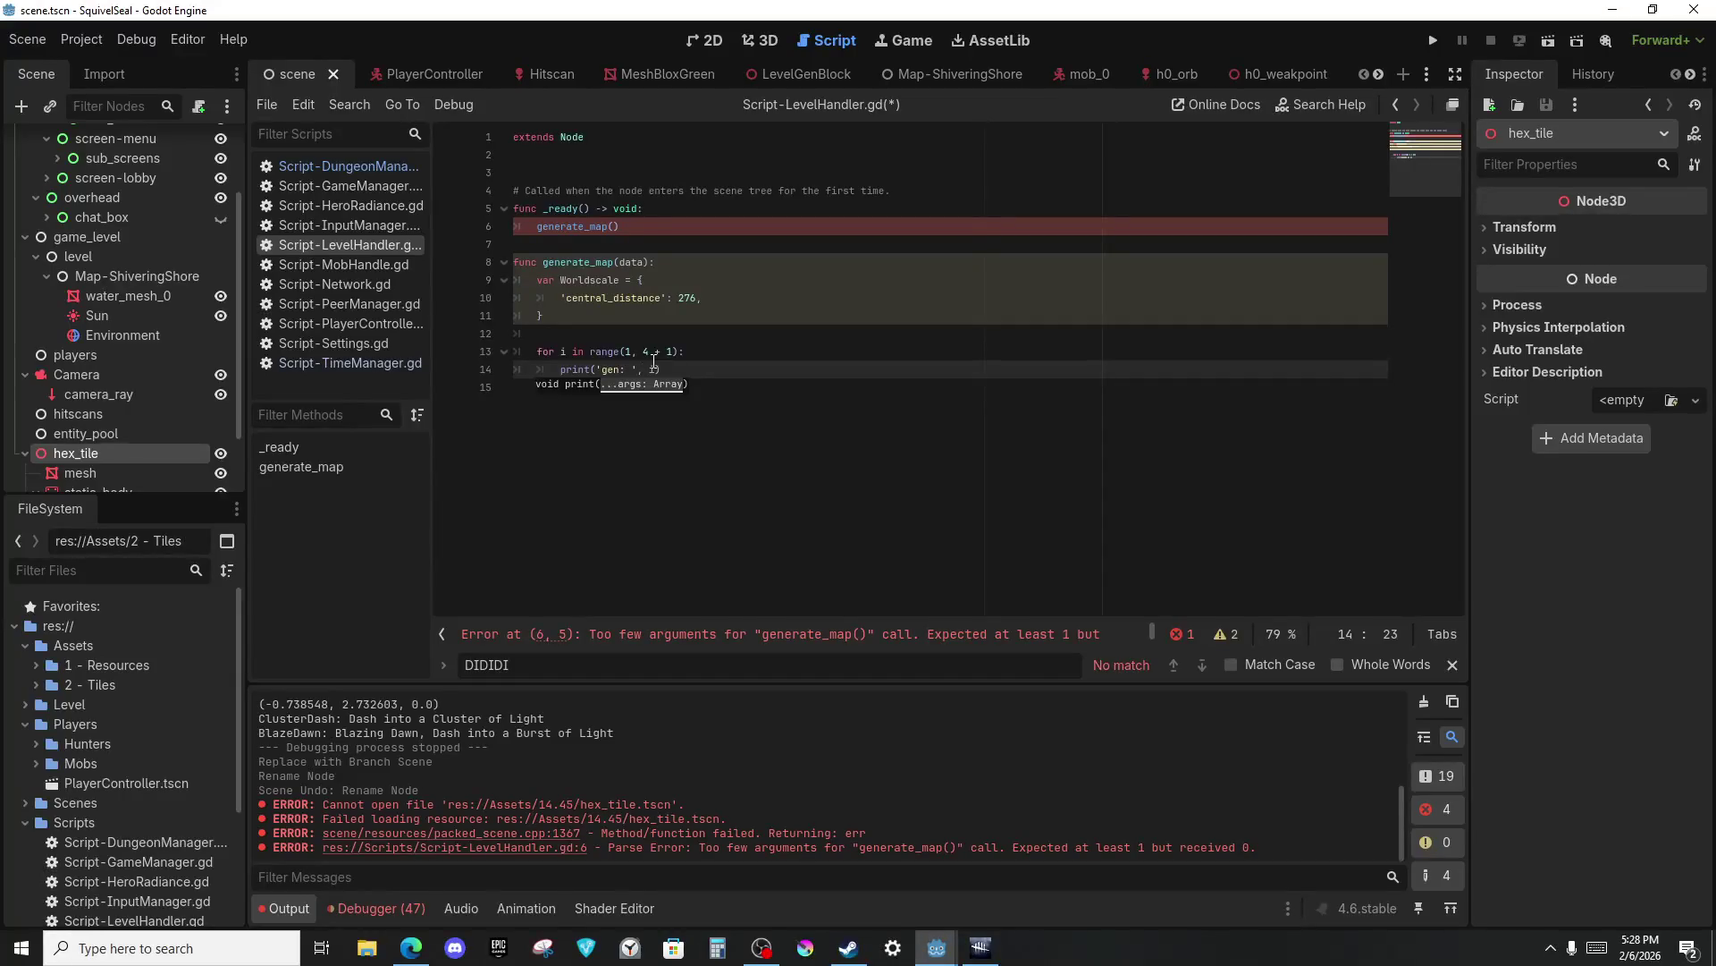
{"action": "left_click", "coordinate": [628, 234]}
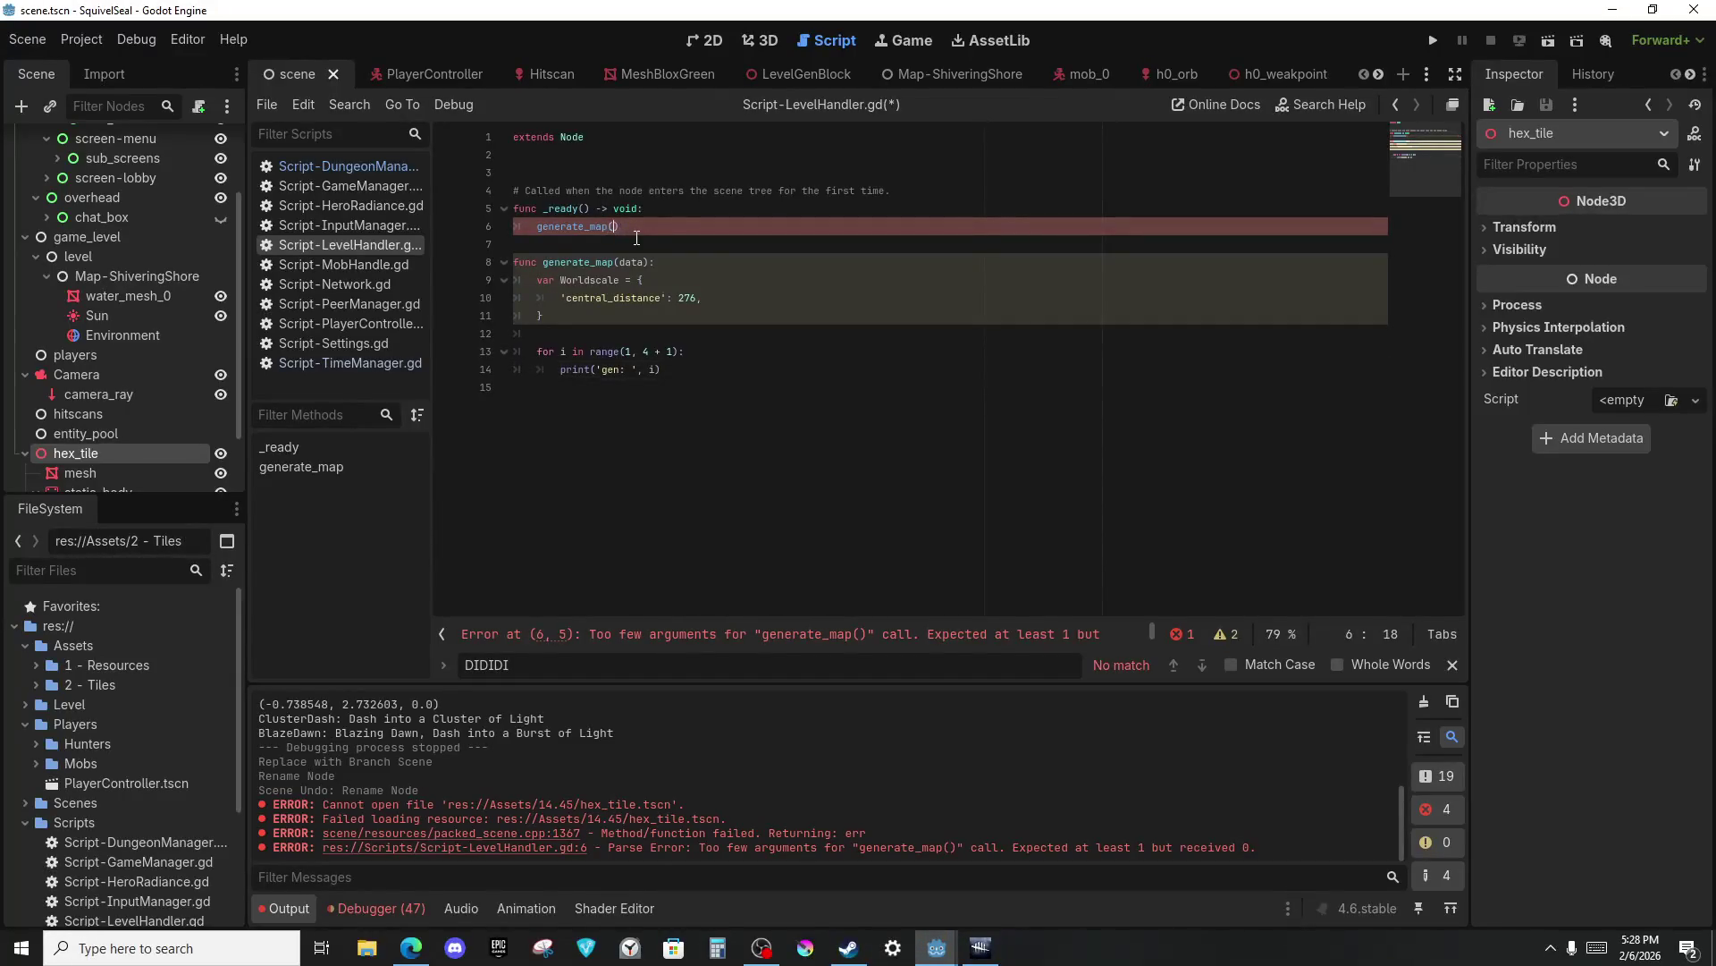
{"action": "type", "text": "{}"}
Run the project to see gen: 1 through gen: 4, then switch to the SquivelSeal_Server editor.
{"action": "key", "text": "F5"}
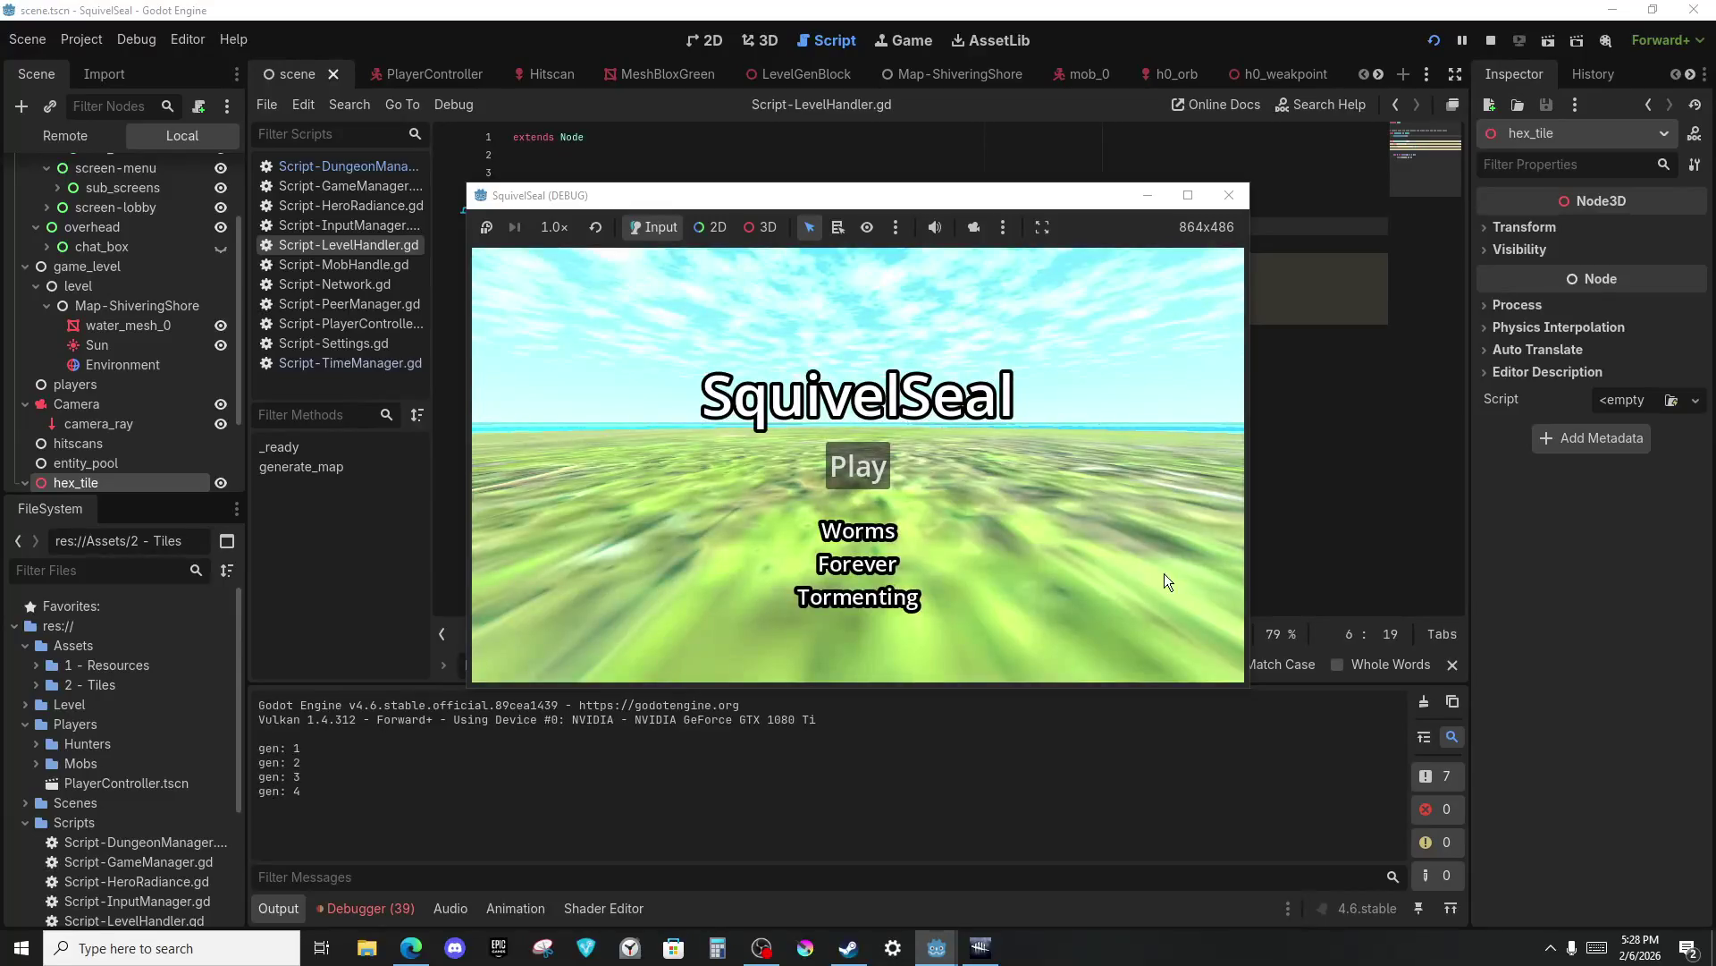
{"action": "key", "text": "alt+Tab"}
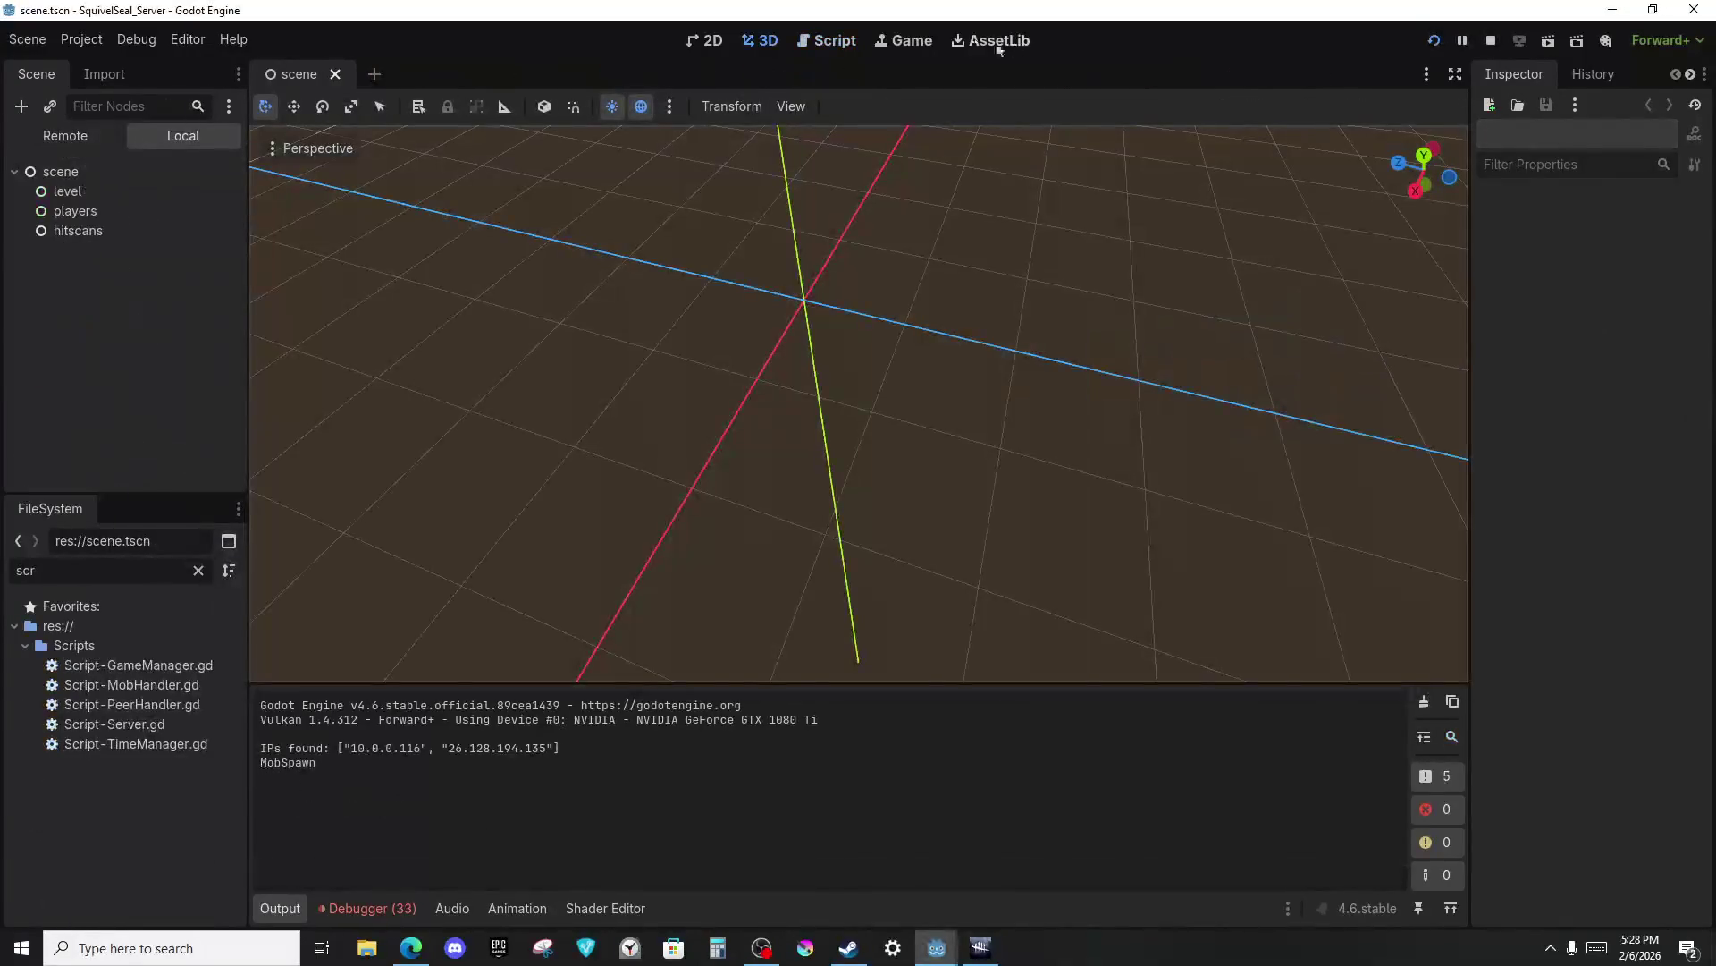
{"action": "left_click", "coordinate": [830, 40]}
Find the mob-spawn condition in Script-Server.gd, prefix it with '!true and', save, and run the server.
{"action": "key", "text": "ctrl+f"}
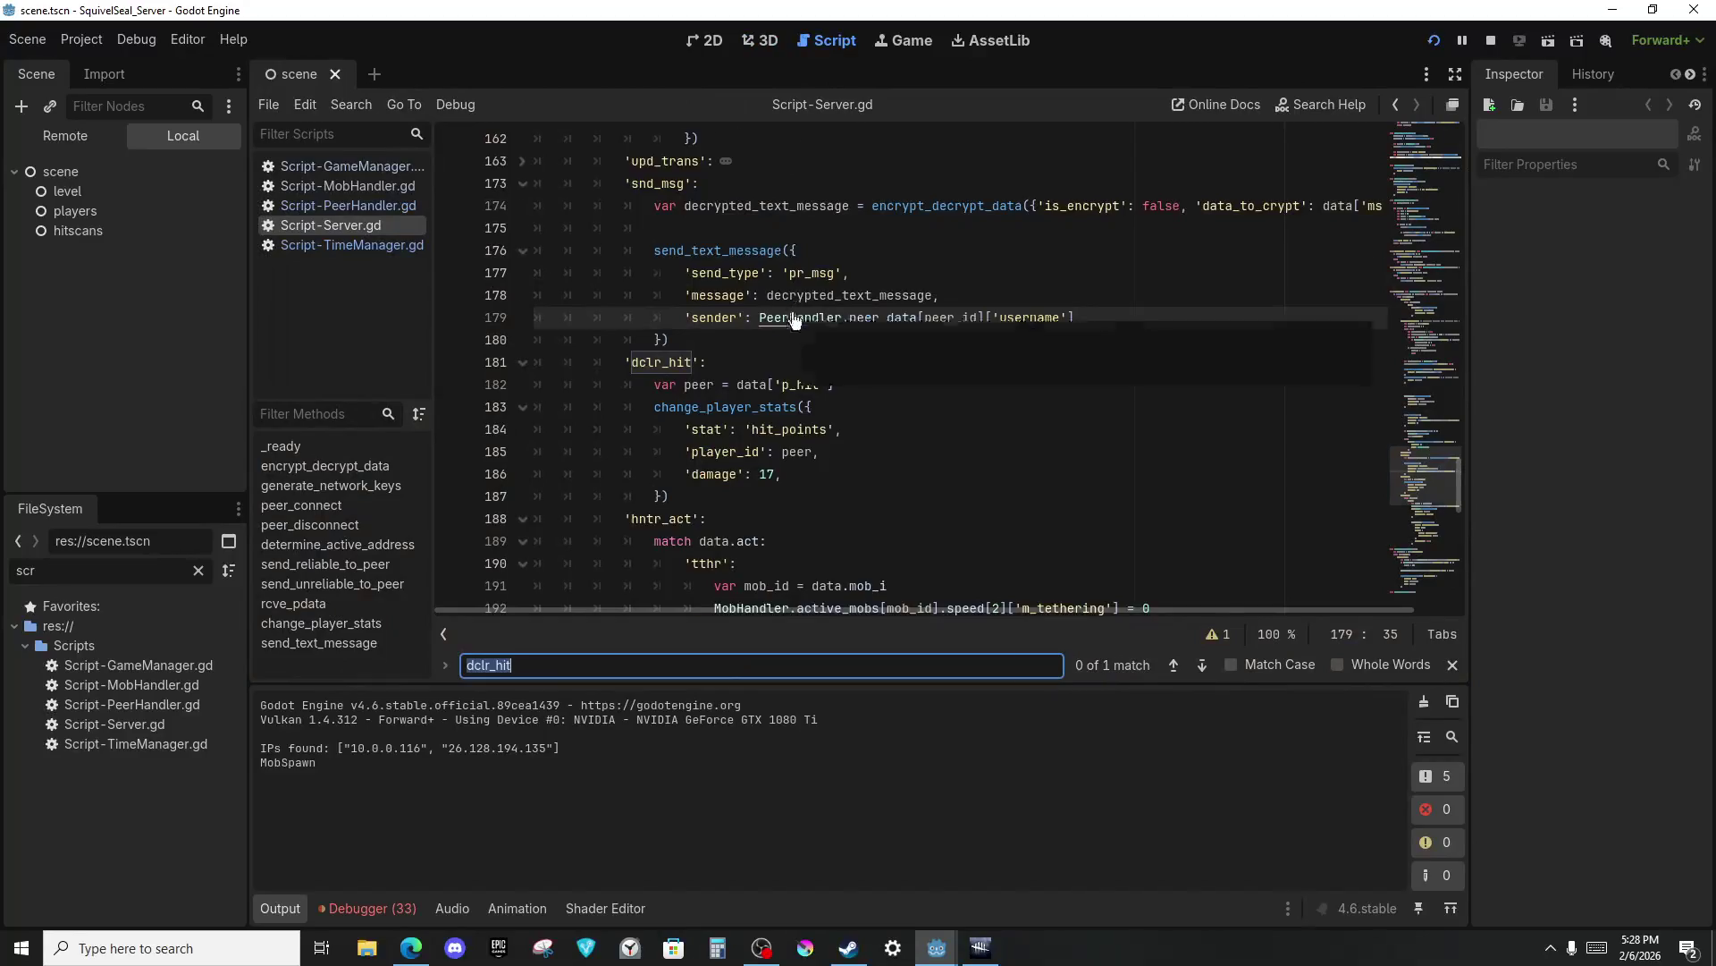
{"action": "type", "text": "spawn"}
{"action": "scroll", "coordinate": [894, 368], "scroll_direction": "down", "scroll_amount": 4, "text": "ctrl"}
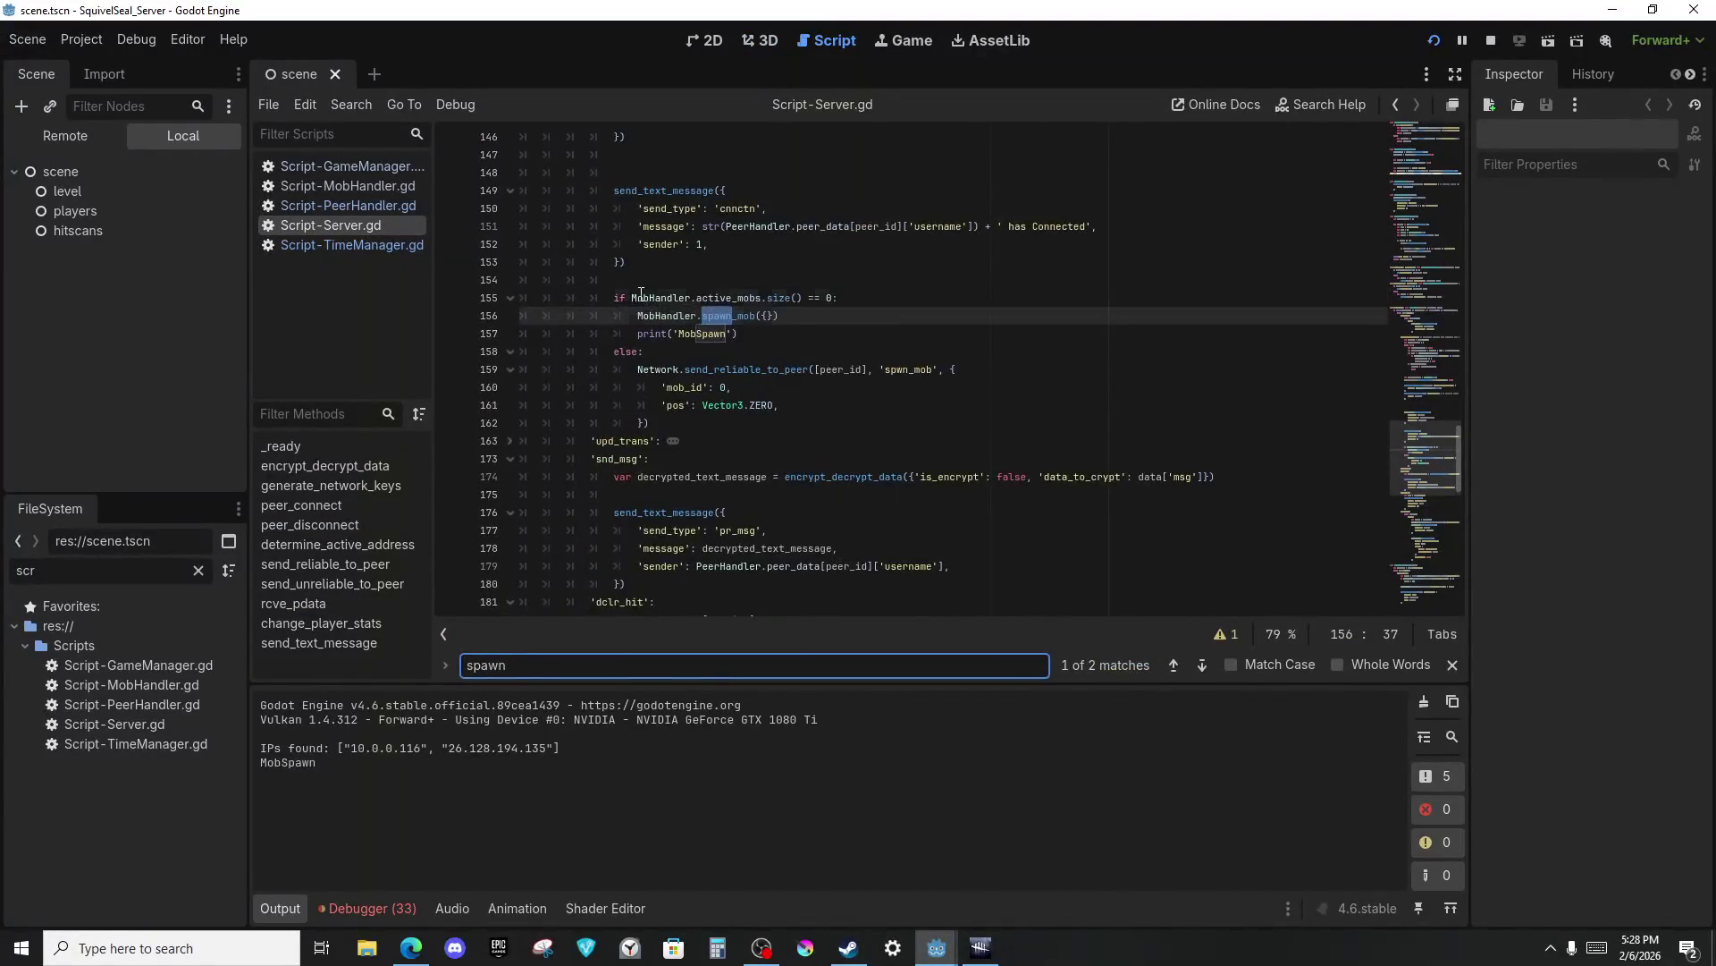
{"action": "left_click", "coordinate": [633, 296]}
{"action": "type", "text": "!true aa"}
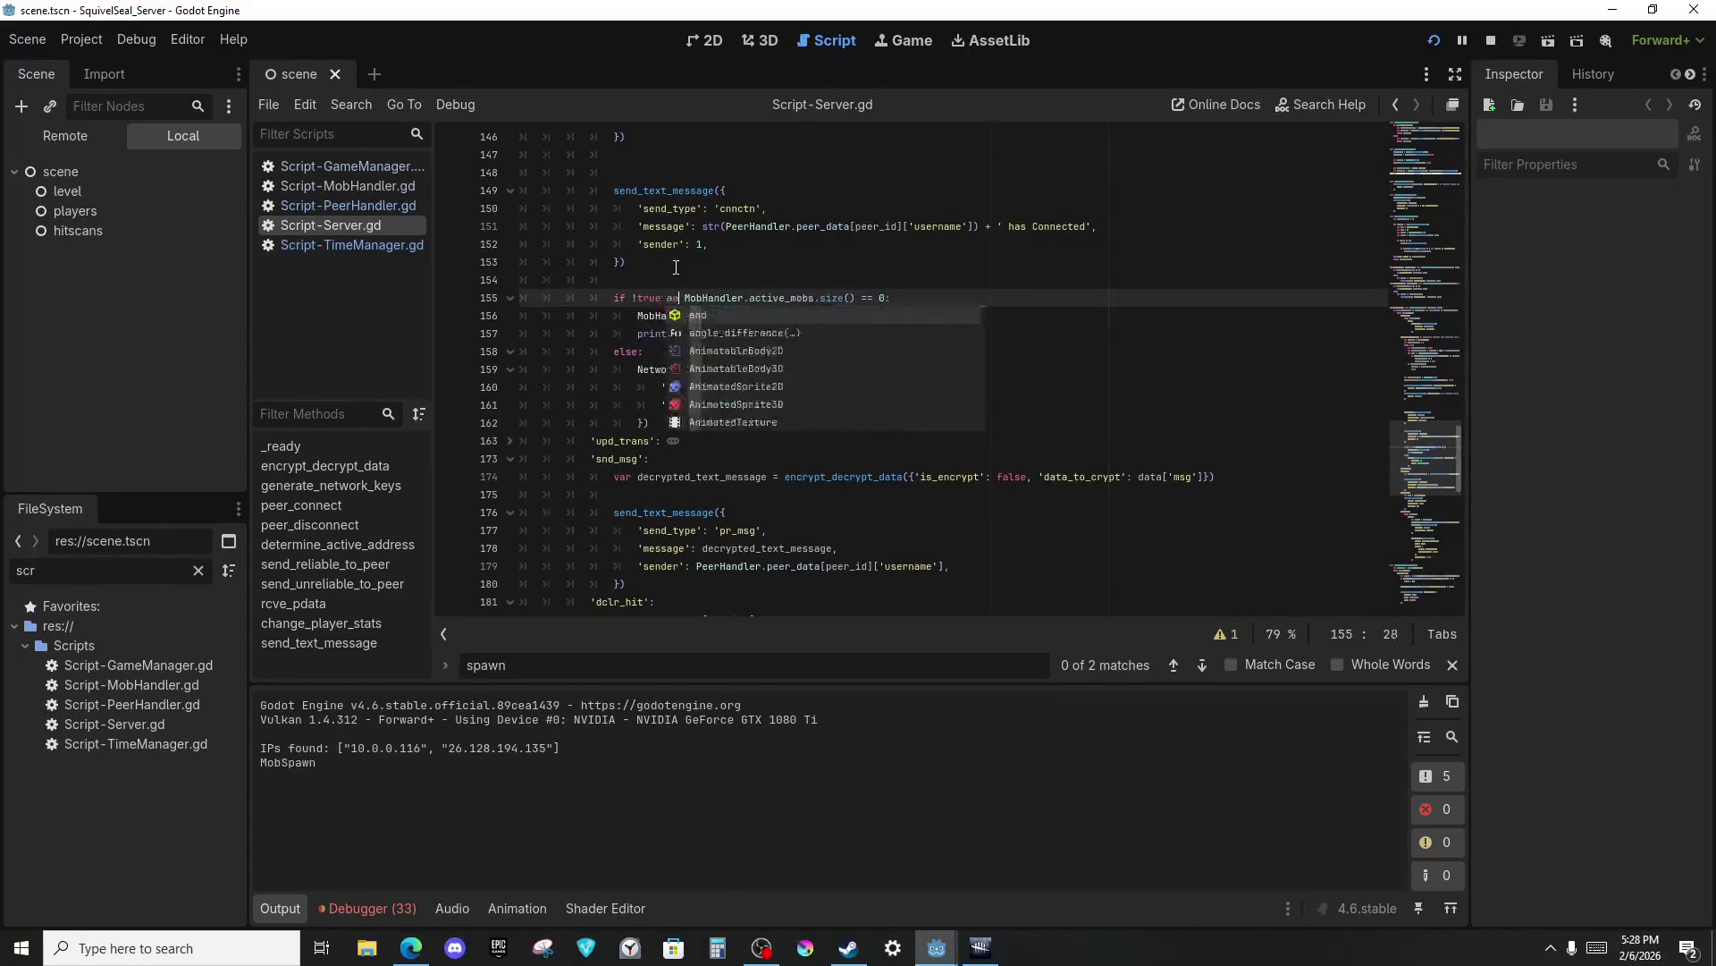
{"action": "type", "text": "true and"}
{"action": "key", "text": "F5"}
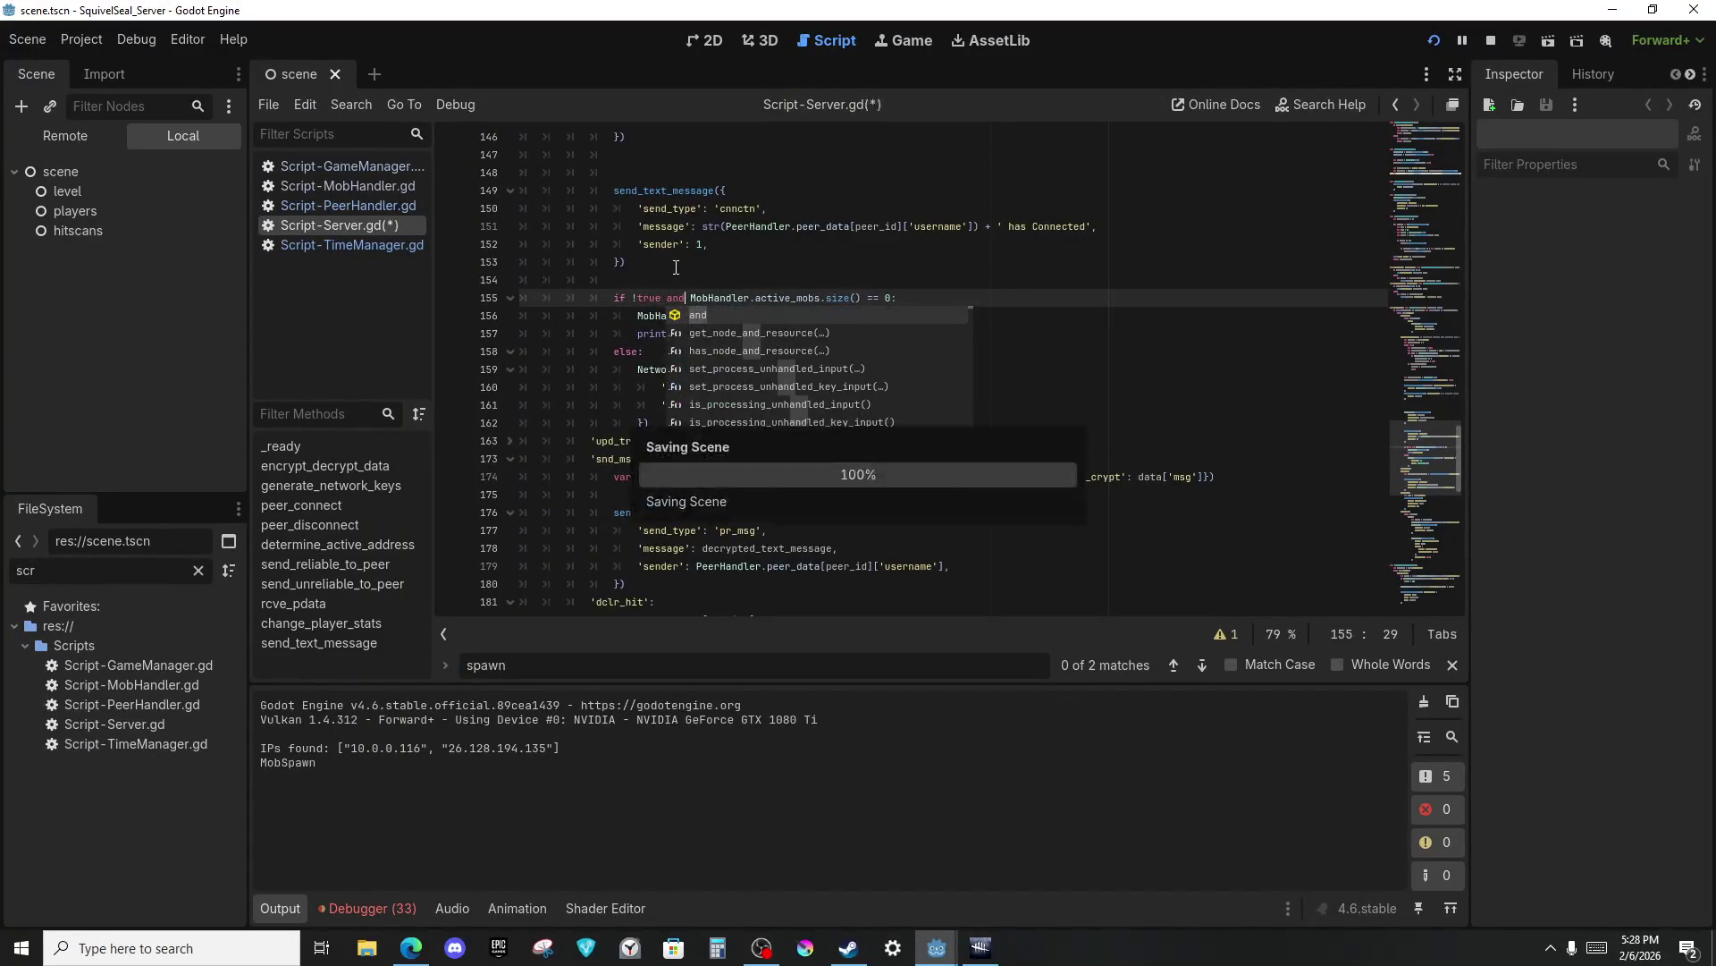
{"action": "left_click", "coordinate": [676, 266]}
Run the client SquivelSeal game, then bring the Twitch stream browser forward.
{"action": "key", "text": "alt+Tab"}
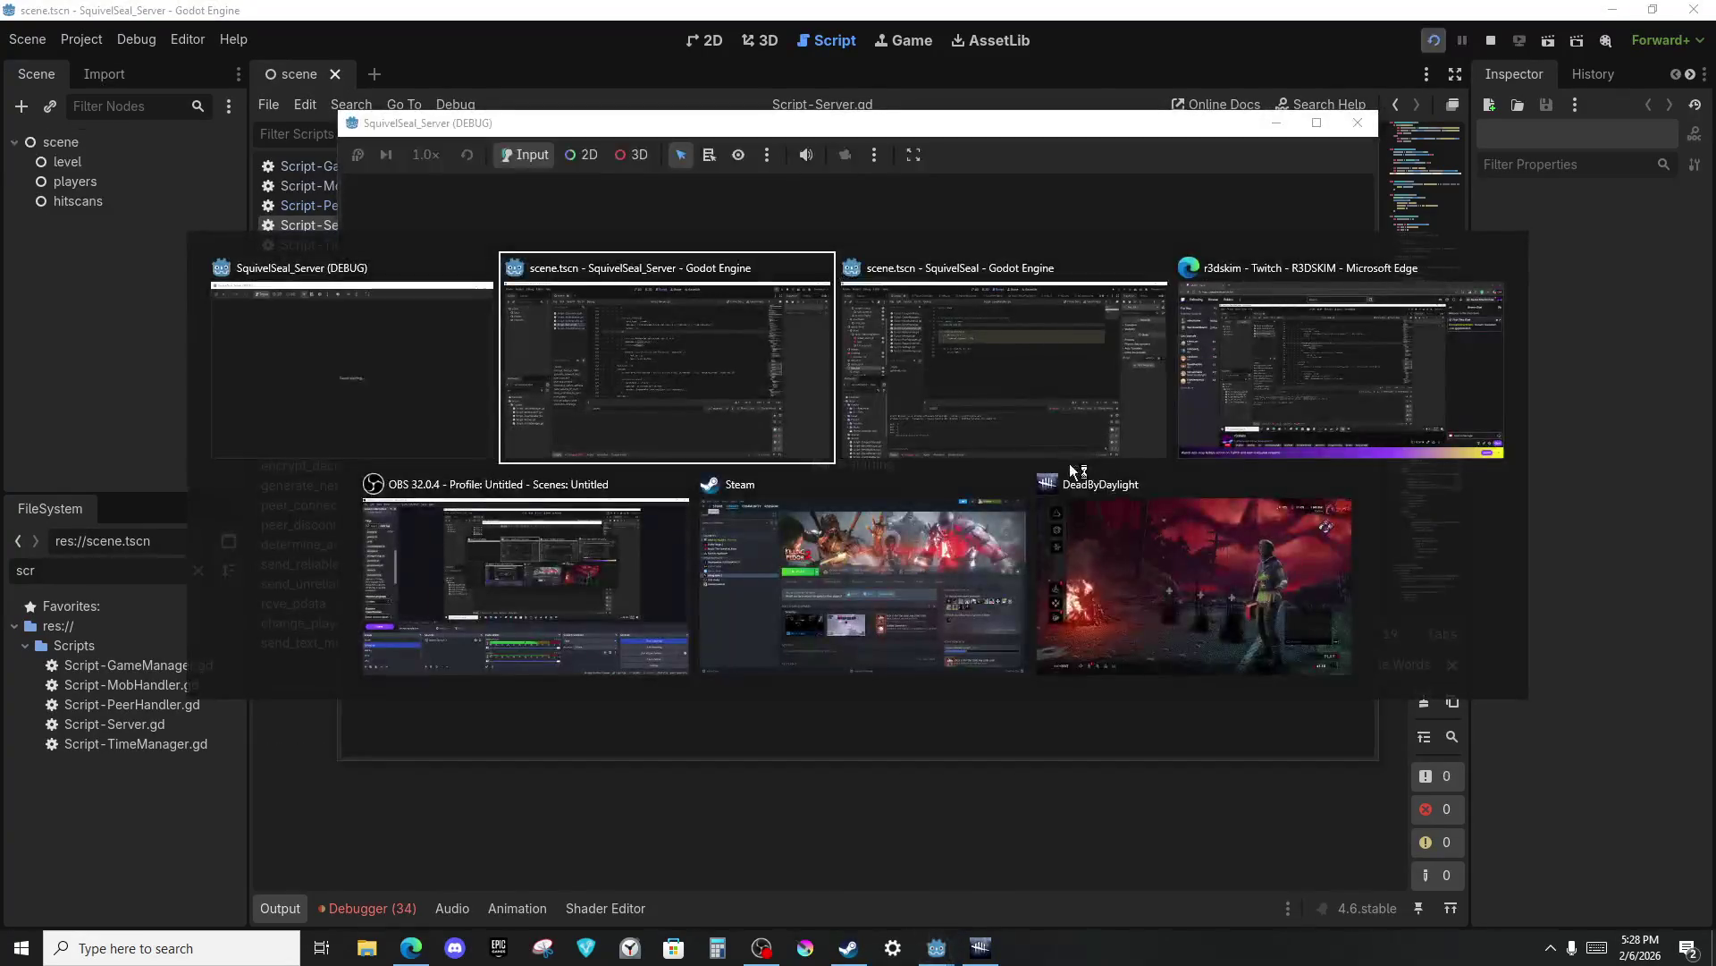
{"action": "left_click", "coordinate": [1074, 324]}
{"action": "key", "text": "F5"}
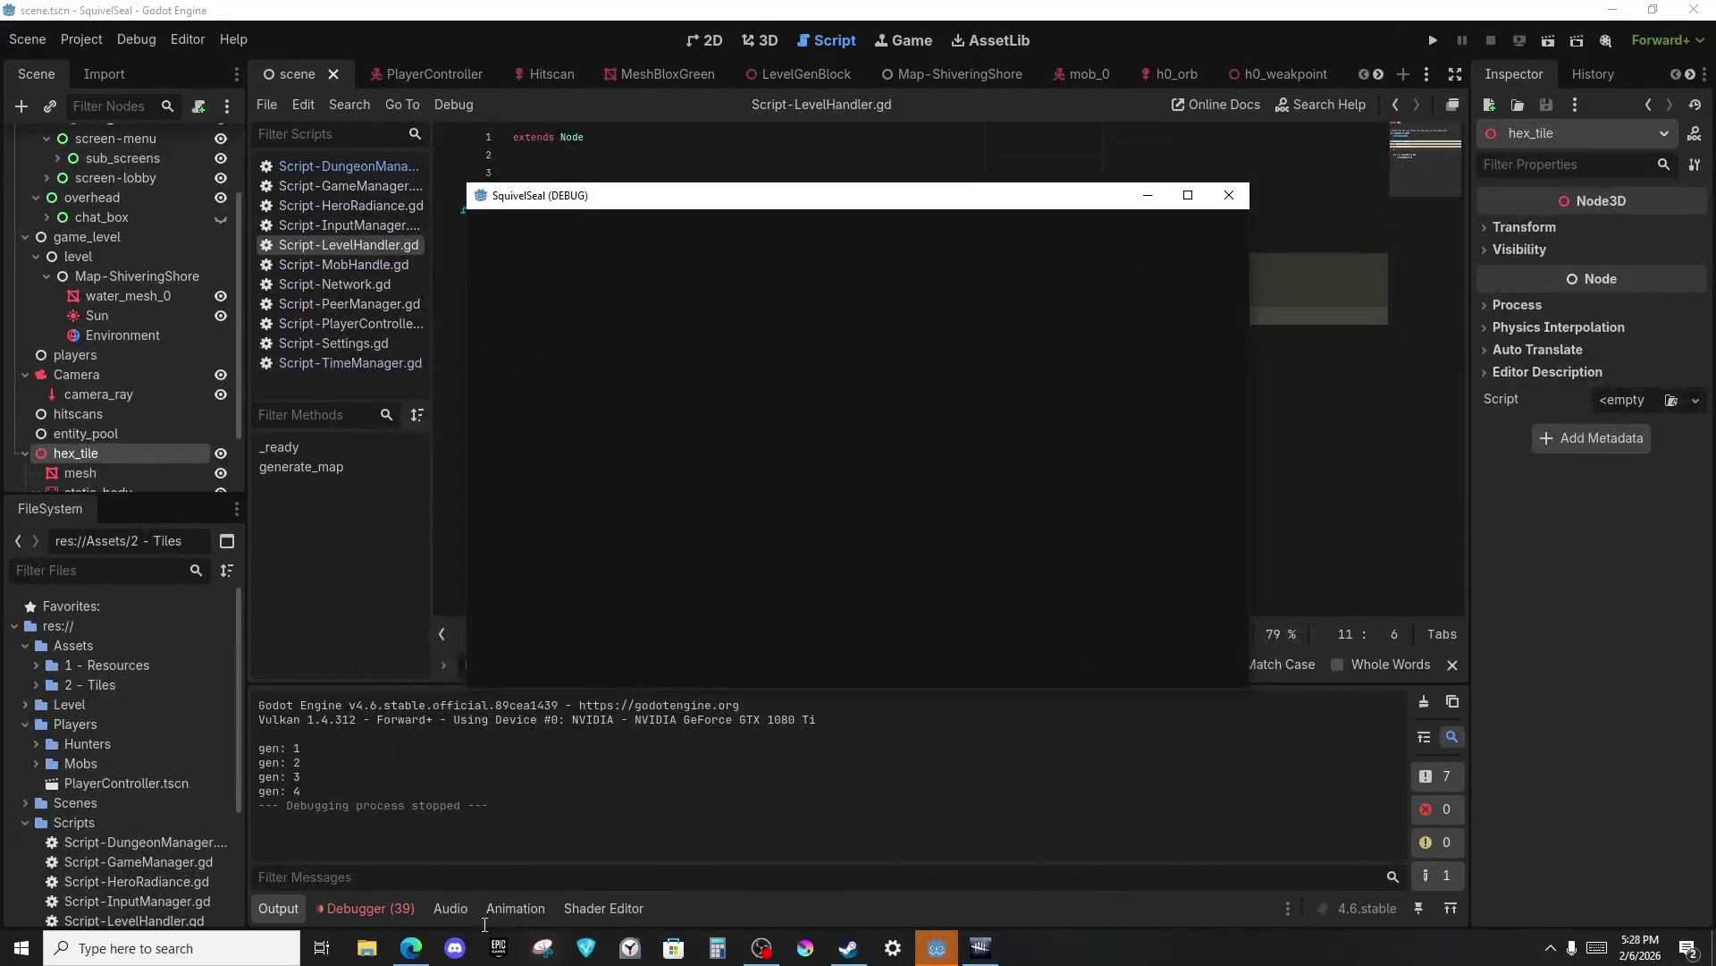
{"action": "left_click", "coordinate": [400, 950]}
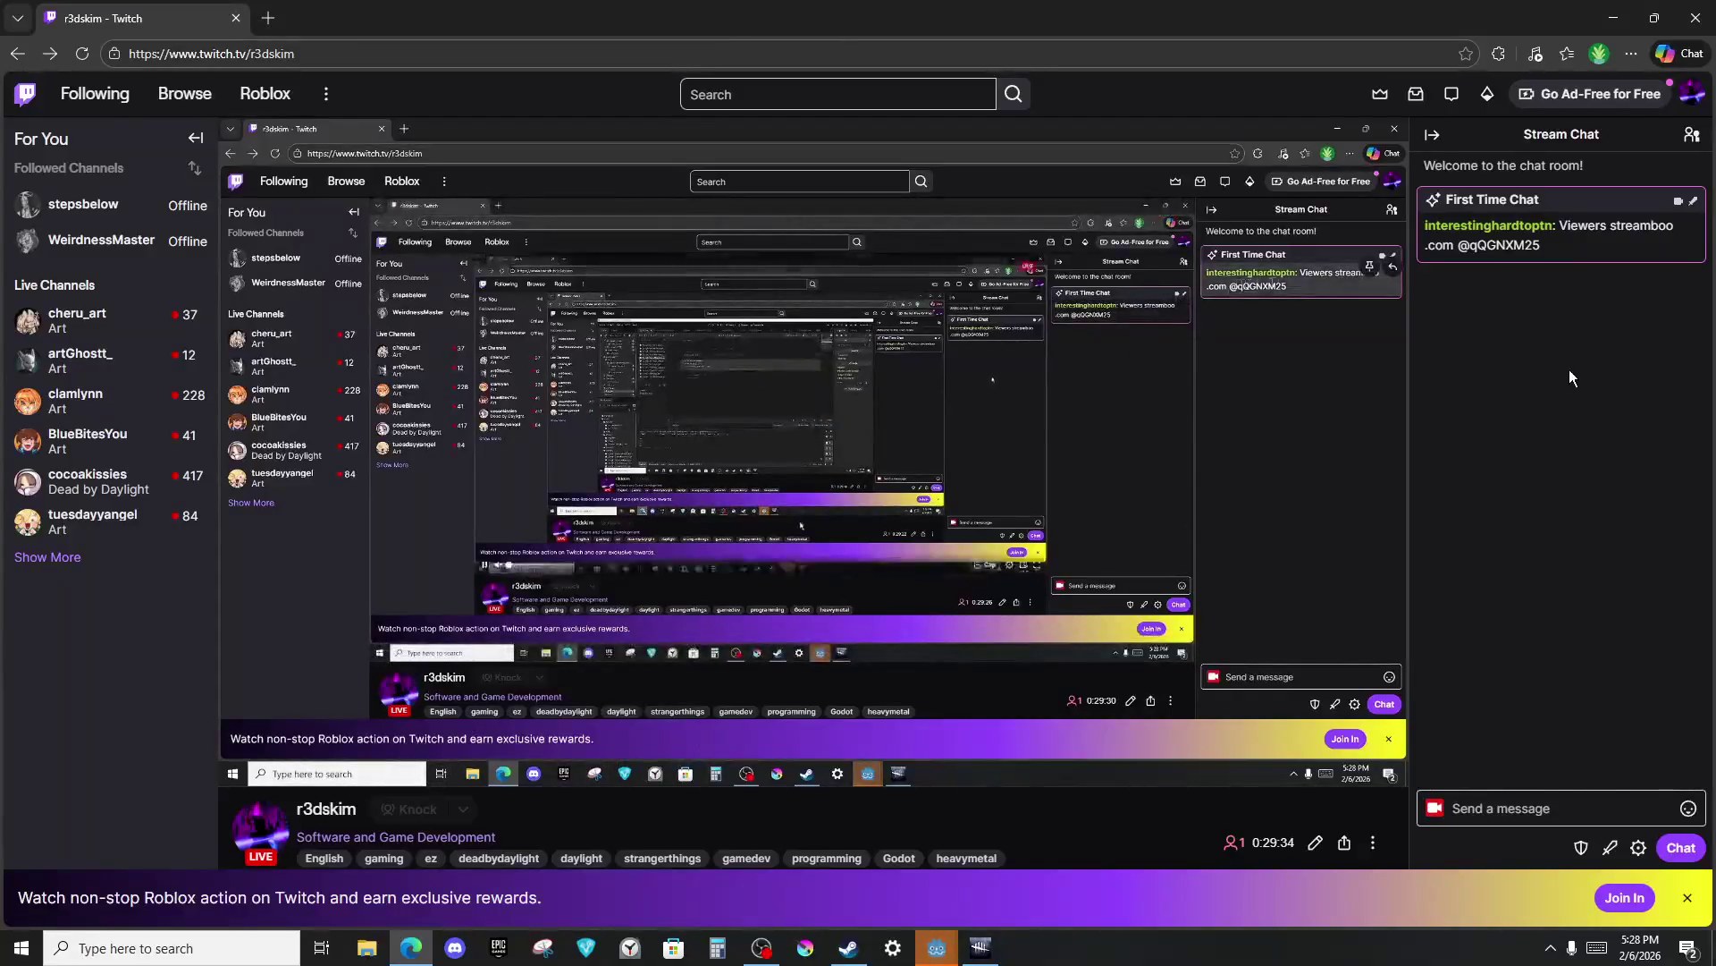
Search the web for 'sreamboo?' in a new browser tab.
{"action": "key", "text": "ctrl+t"}
{"action": "type", "text": "sree"}
{"action": "type", "text": "o?"}
{"action": "key", "text": "Return"}
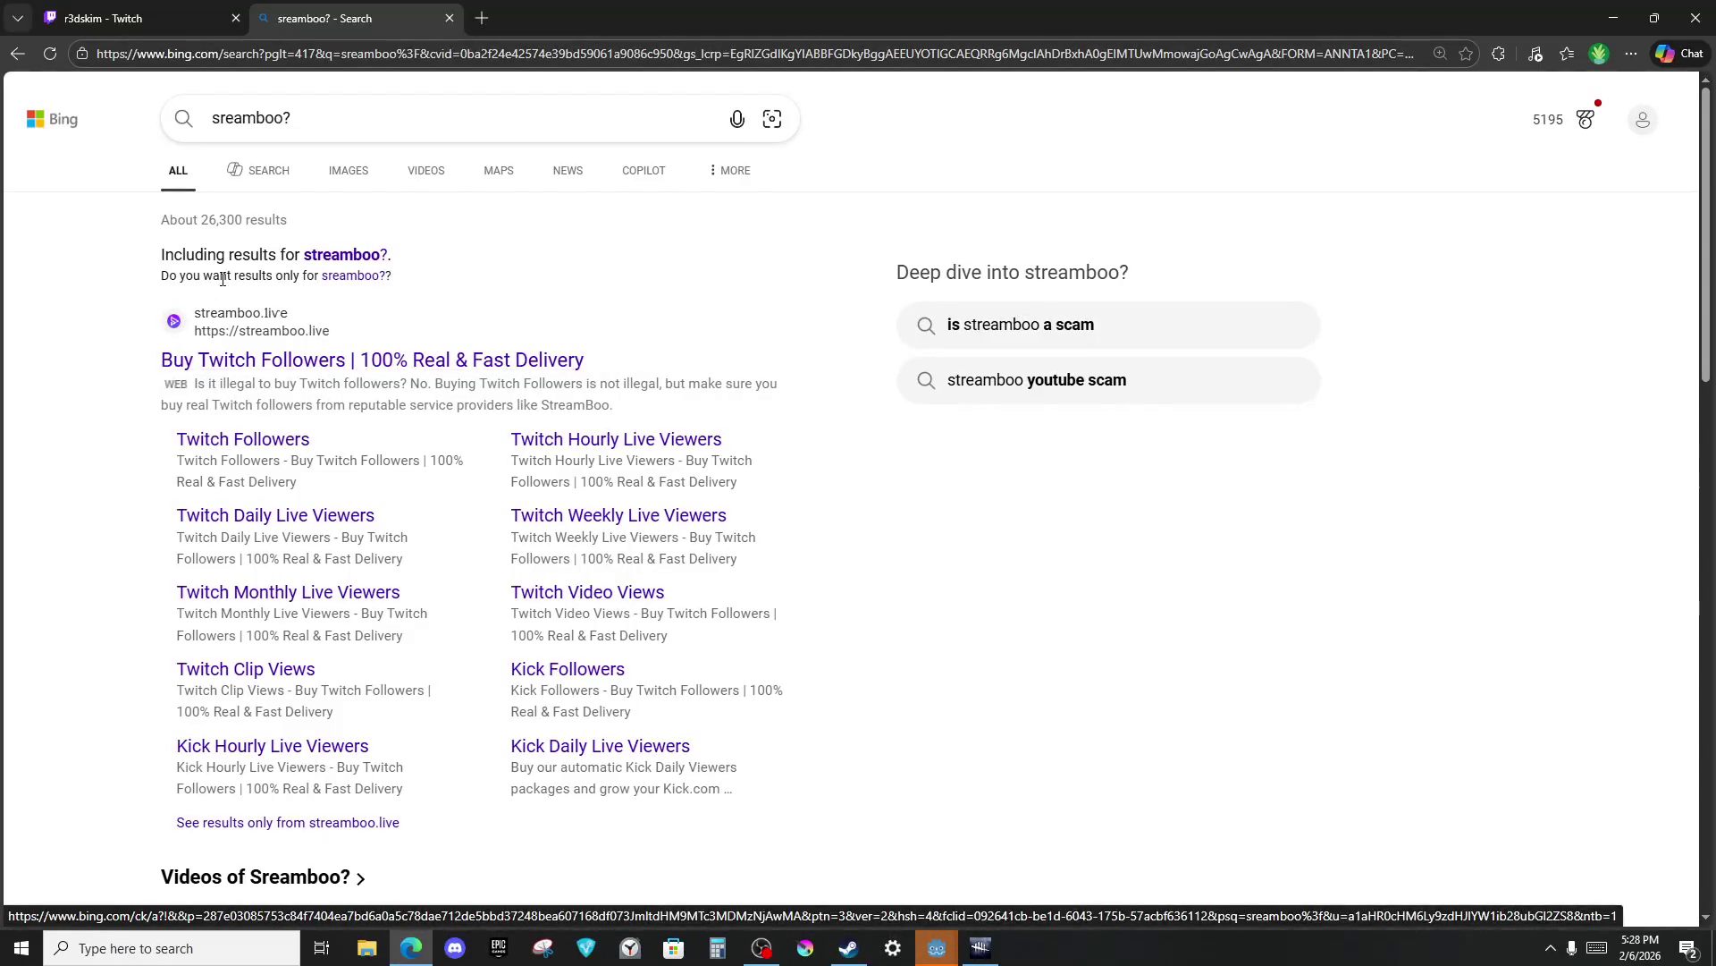
Switch the Bing results for 'sreamboo?' to video results.
{"action": "scroll", "coordinate": [346, 221], "scroll_direction": "down", "scroll_amount": 5}
{"action": "scroll", "coordinate": [346, 220], "scroll_direction": "up", "scroll_amount": 5}
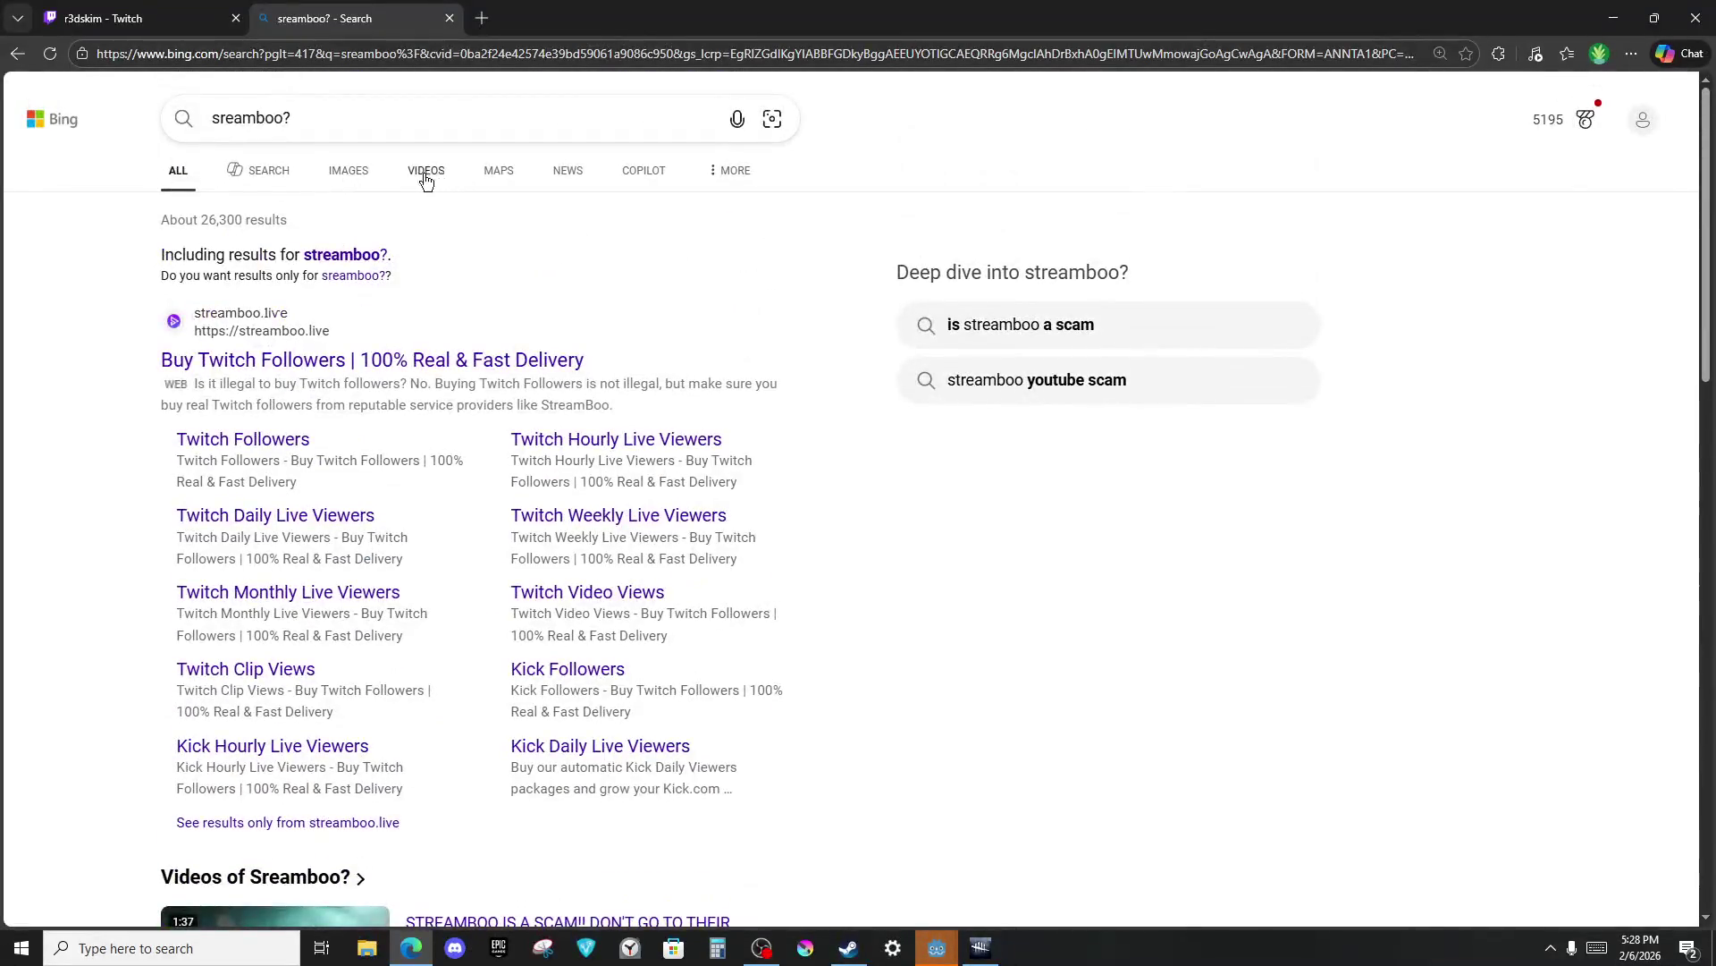
{"action": "left_click", "coordinate": [430, 179]}
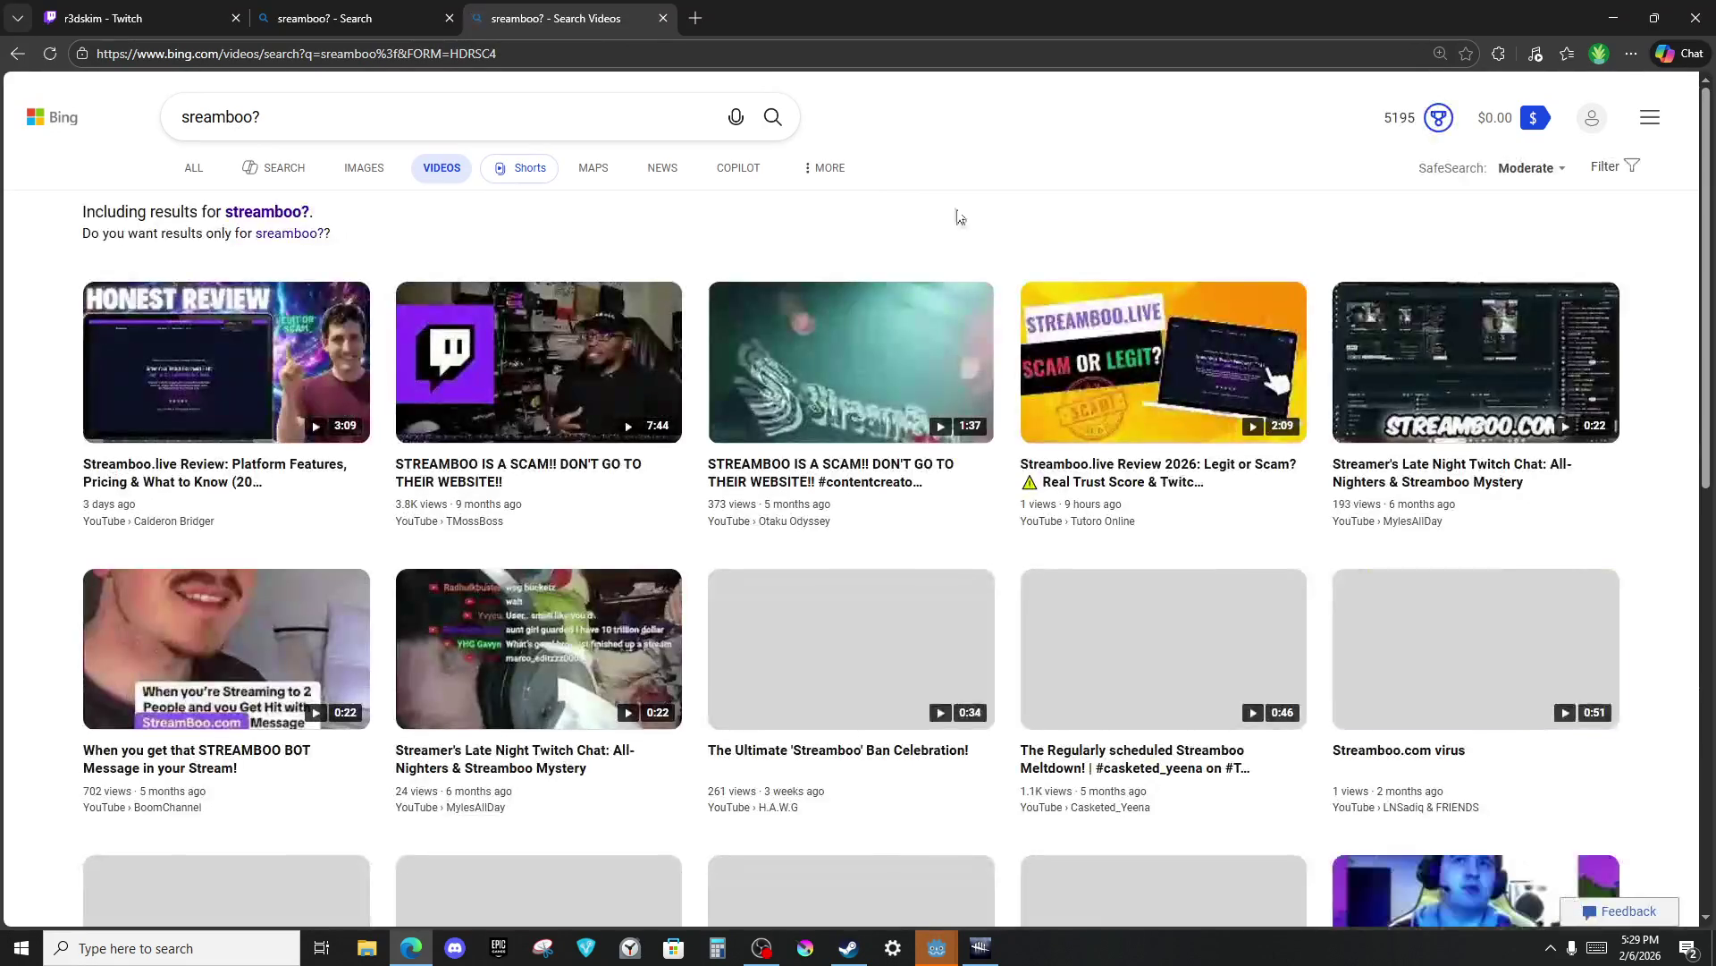
{"action": "mouse_move", "coordinate": [556, 366]}
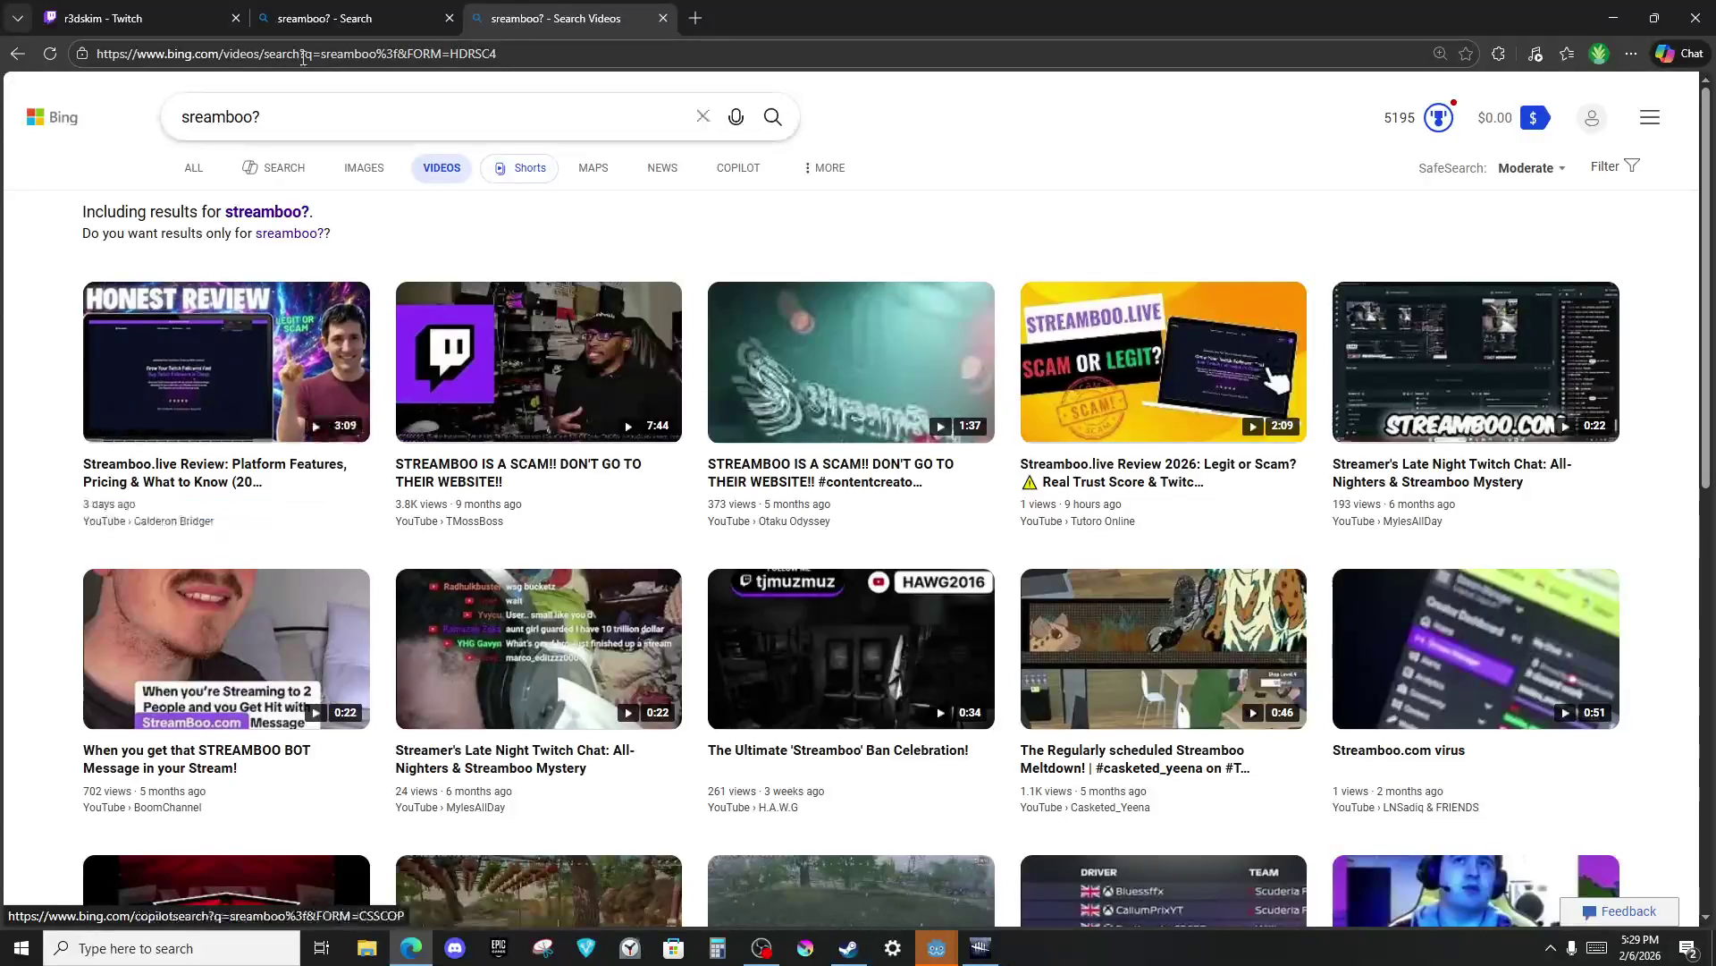
Load youtube.com in the same tab.
{"action": "left_click", "coordinate": [366, 105]}
{"action": "left_click", "coordinate": [421, 54]}
{"action": "type", "text": "youtube.com"}
{"action": "key", "text": "Return"}
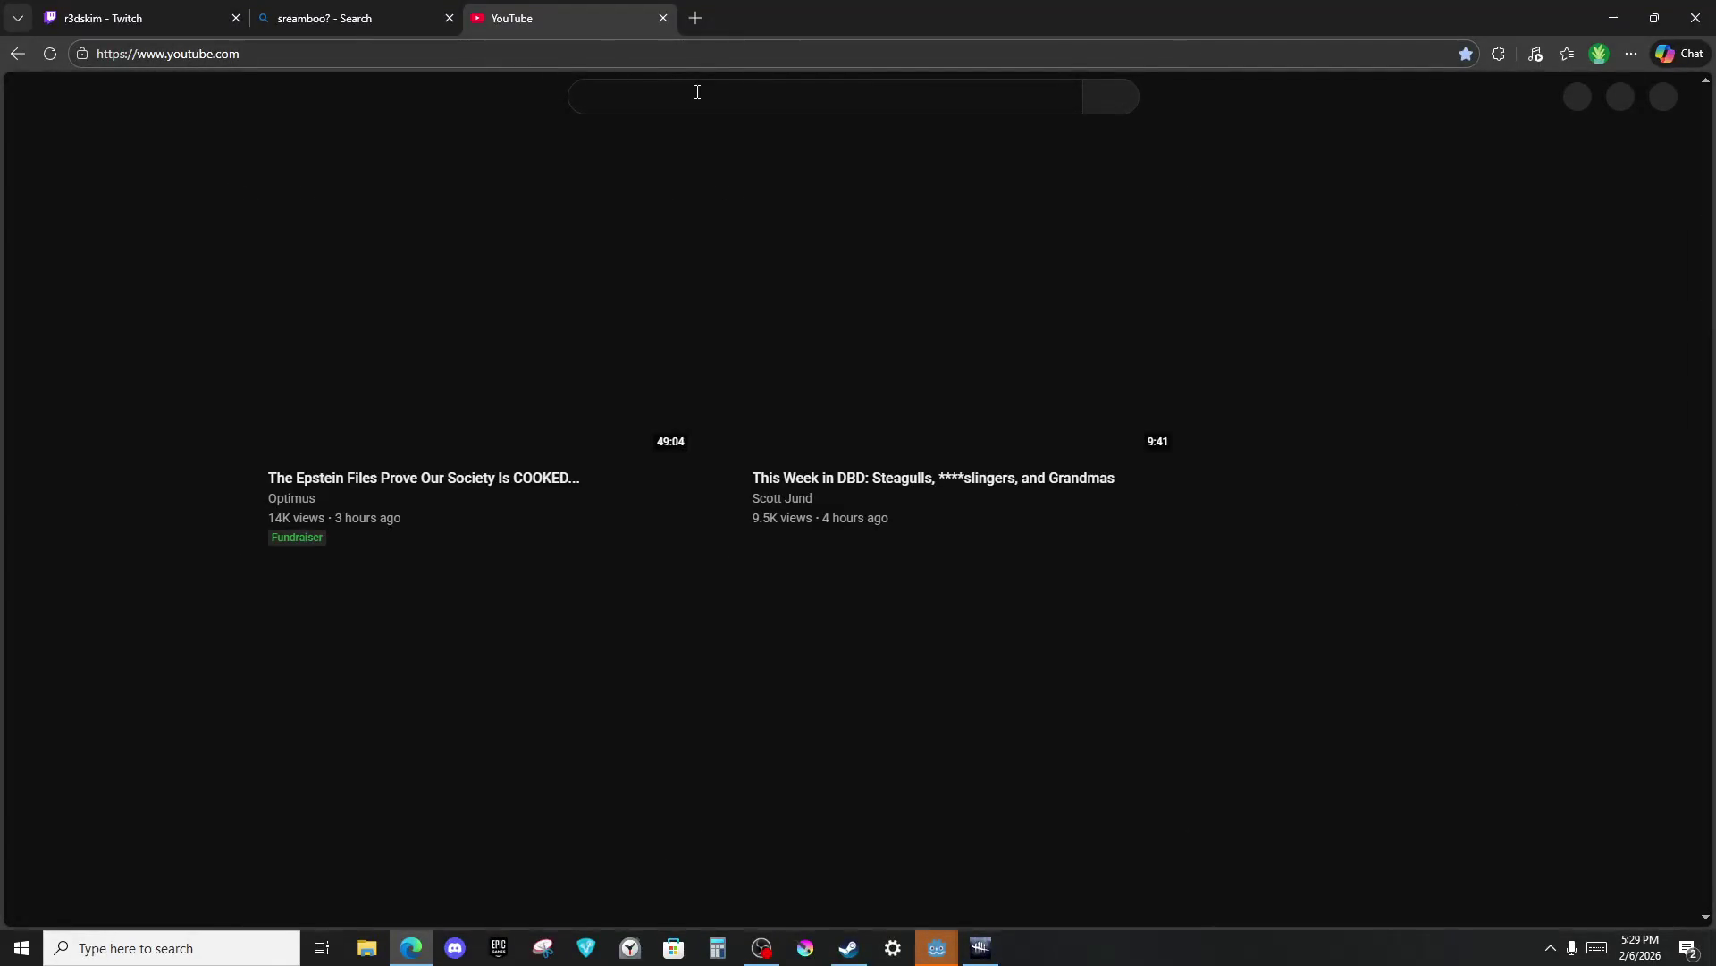
Search YouTube for 'sreamboo?' and scroll through the results.
{"action": "left_click", "coordinate": [697, 92]}
{"action": "type", "text": "sreamboo?"}
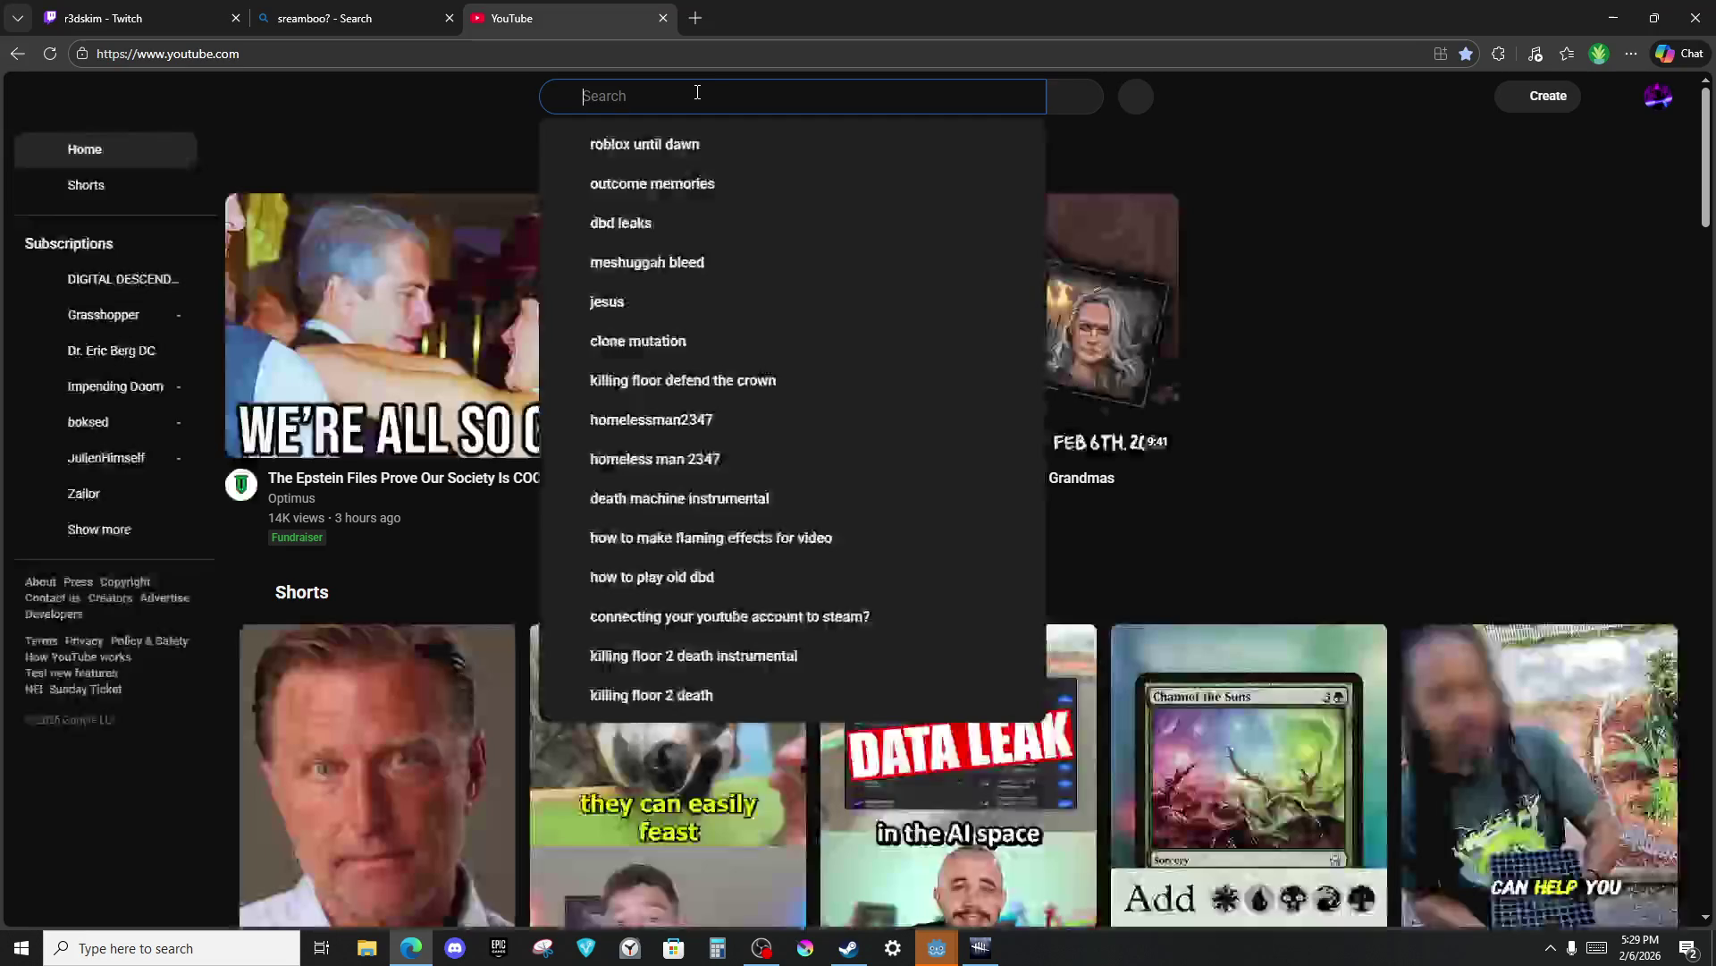
{"action": "key", "text": "Return"}
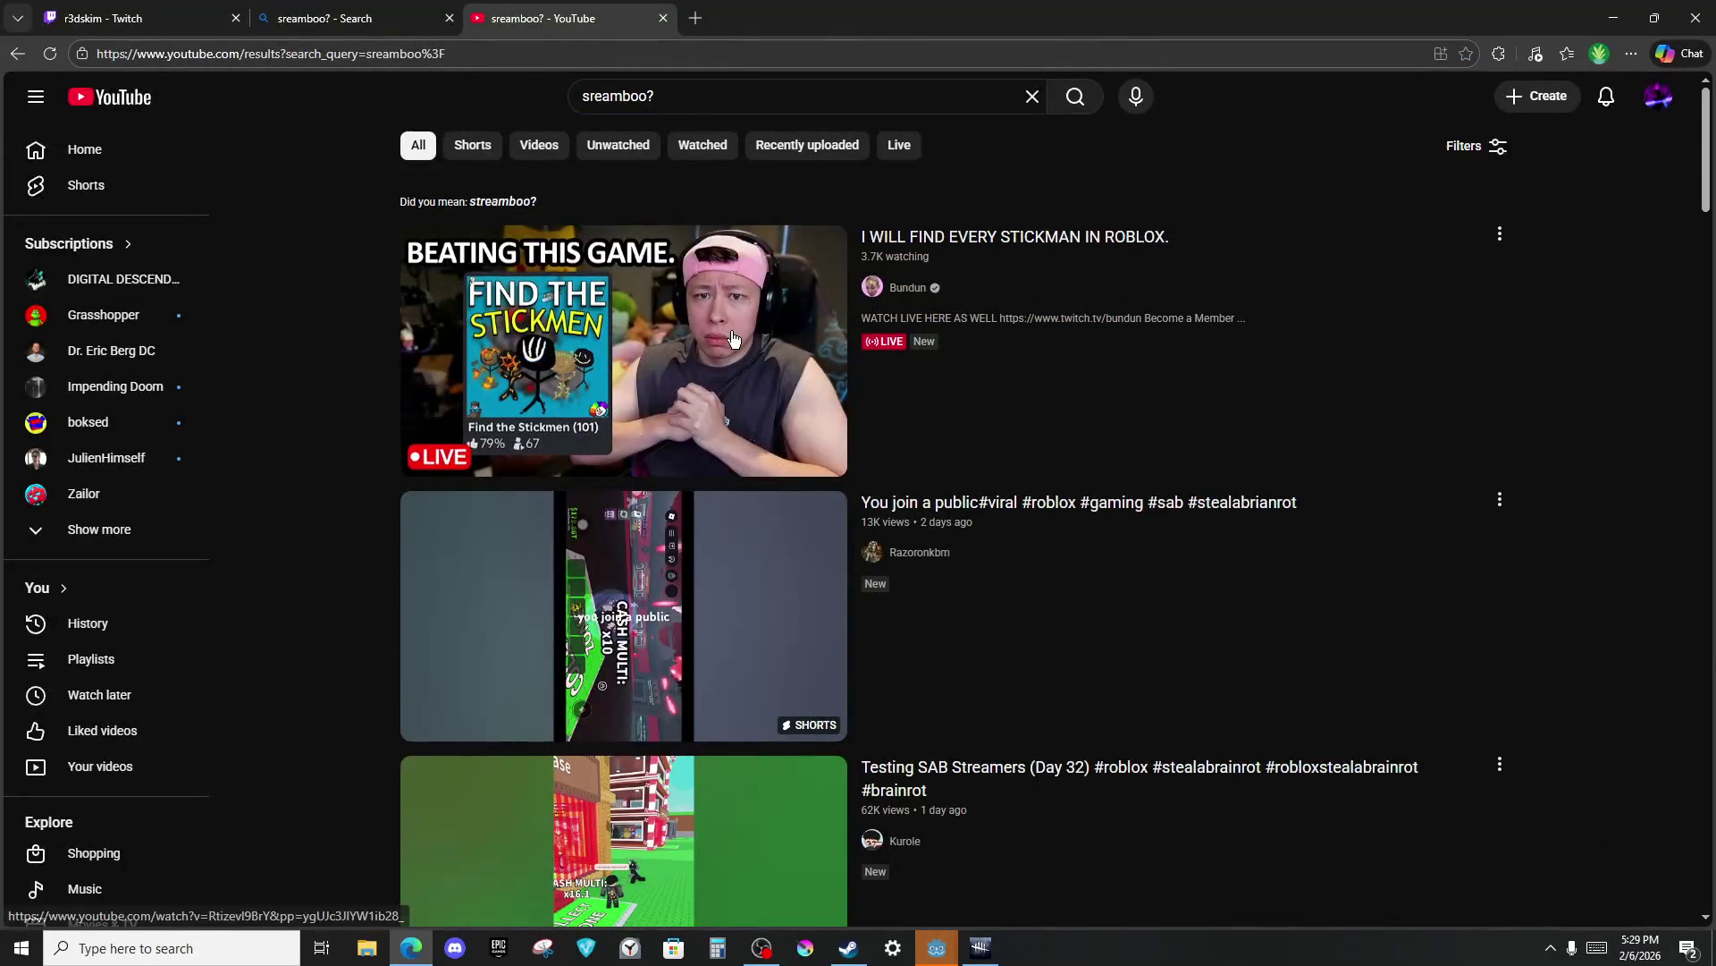
{"action": "scroll", "coordinate": [724, 344], "scroll_direction": "down", "scroll_amount": 5}
{"action": "scroll", "coordinate": [718, 362], "scroll_direction": "down", "scroll_amount": 9}
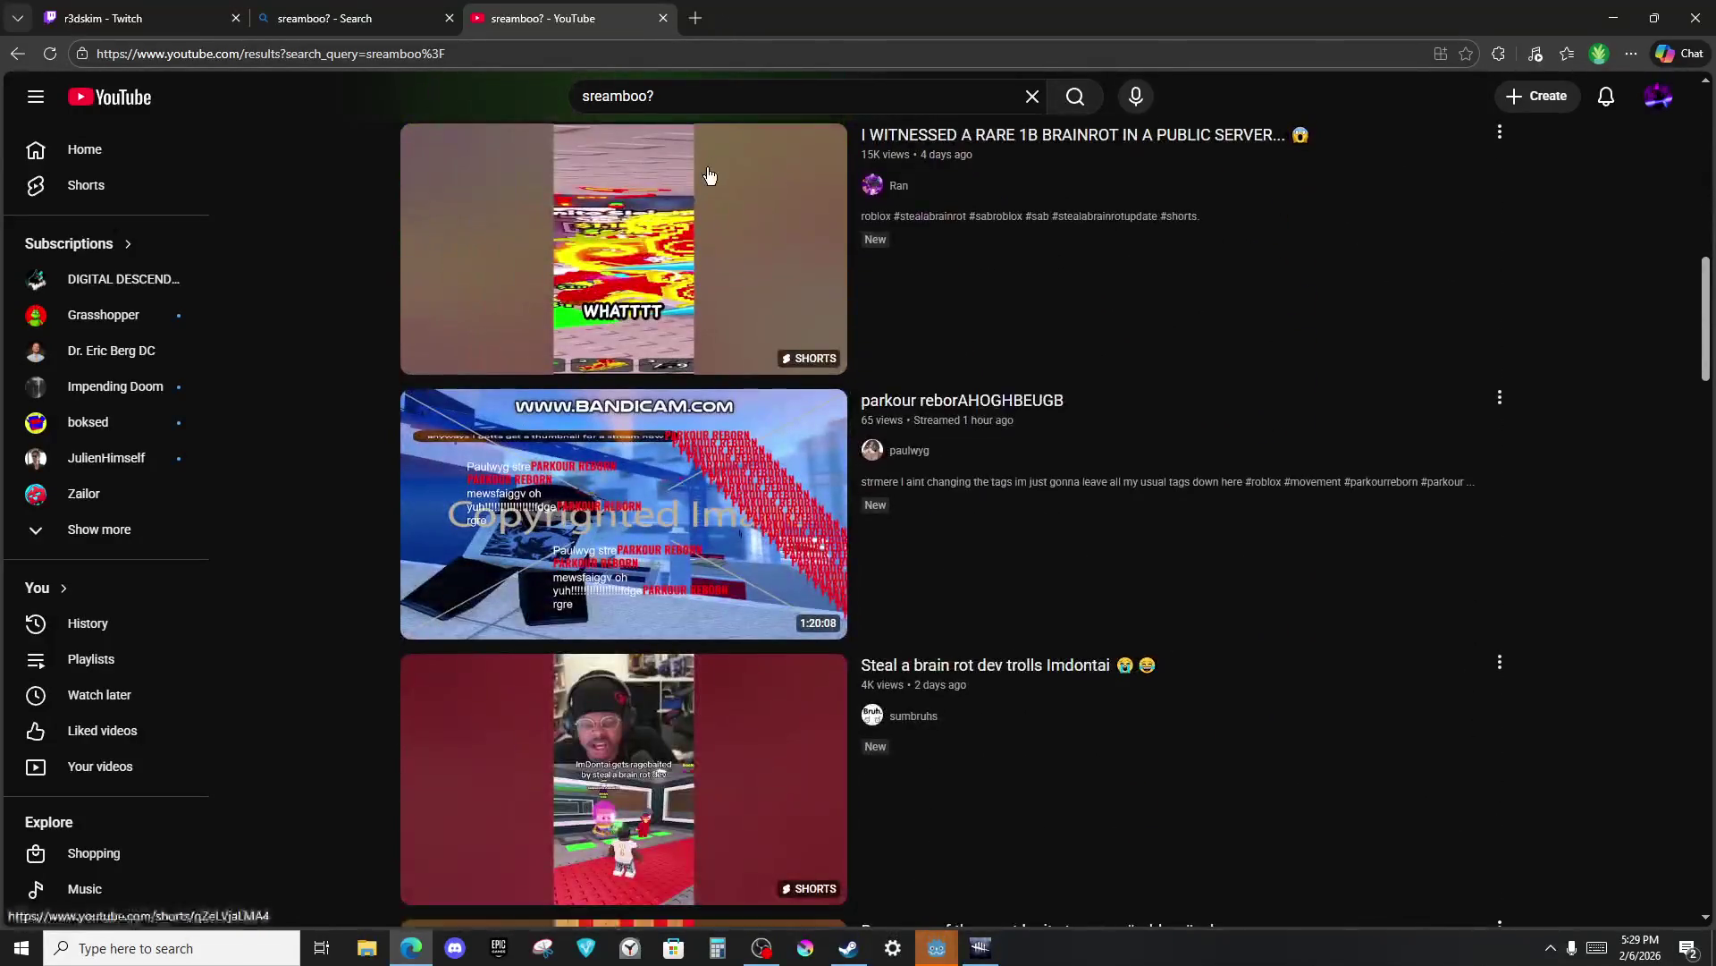
Refine the search to 'sreamboo for twitch' and open the 'STREAMBOO IS A SCAM!!' video.
{"action": "left_click", "coordinate": [769, 102]}
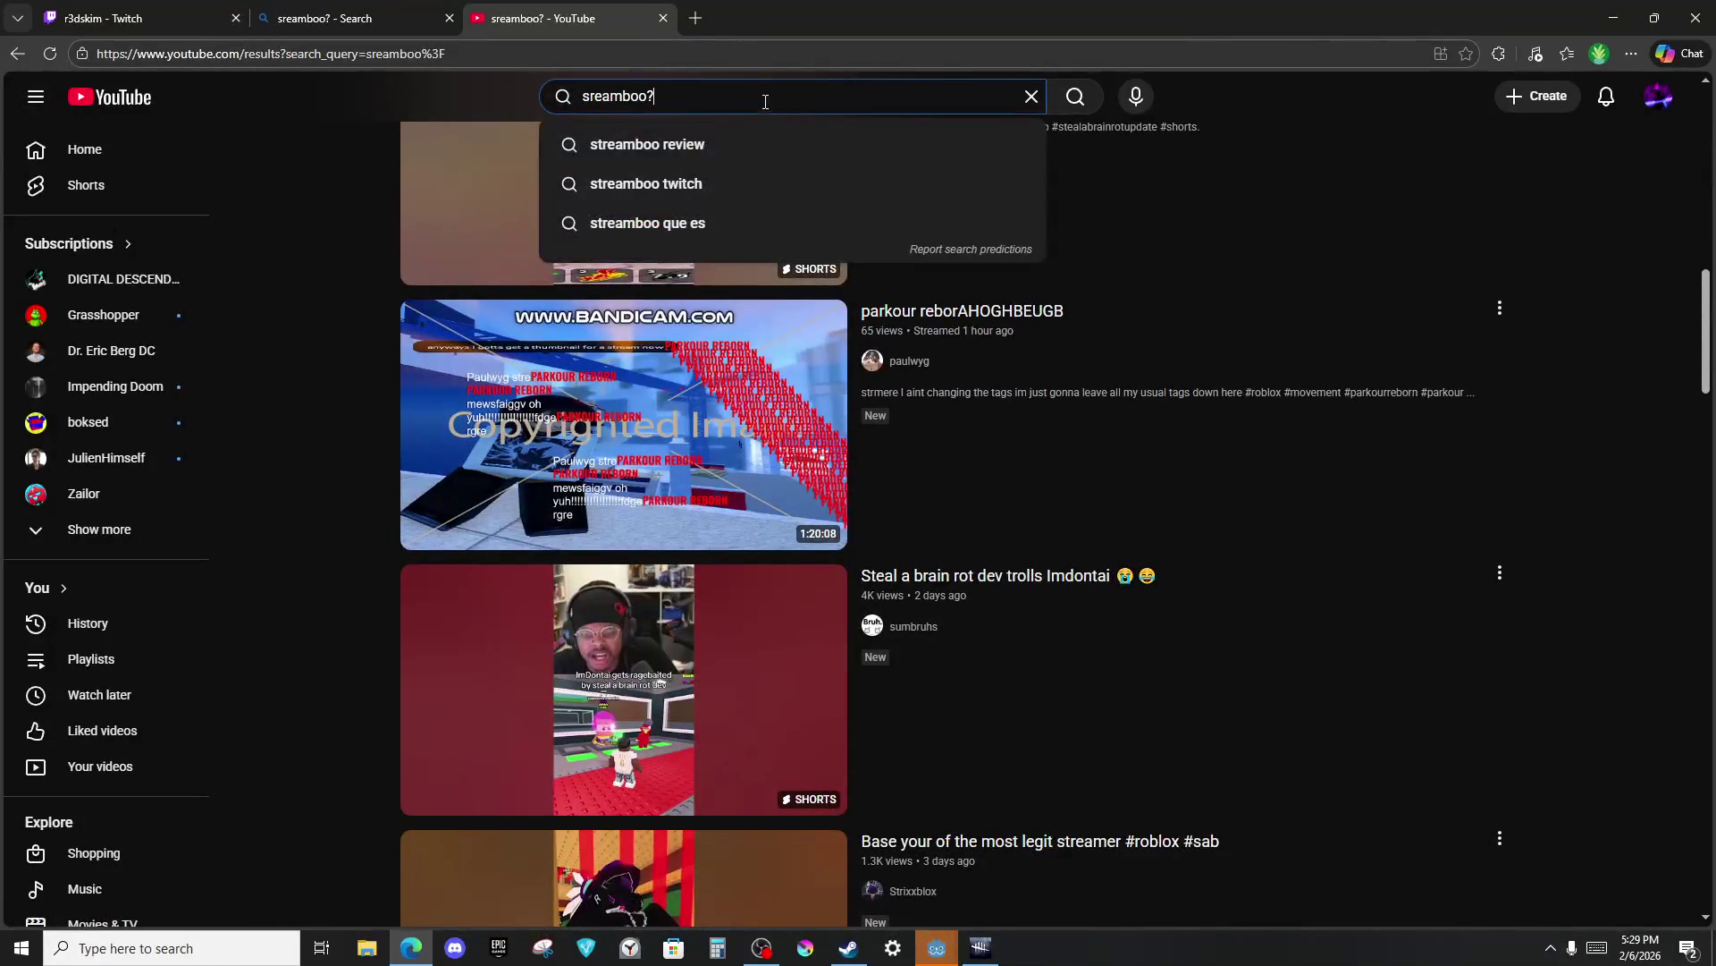
{"action": "key", "text": "BackSpace"}
{"action": "type", "text": "for twitcgh"}
{"action": "key", "text": "Return"}
{"action": "key", "text": "BackSpace"}
{"action": "key", "text": "BackSpace"}
{"action": "type", "text": "h"}
{"action": "key", "text": "Return"}
{"action": "scroll", "coordinate": [477, 398], "scroll_direction": "down", "scroll_amount": 8}
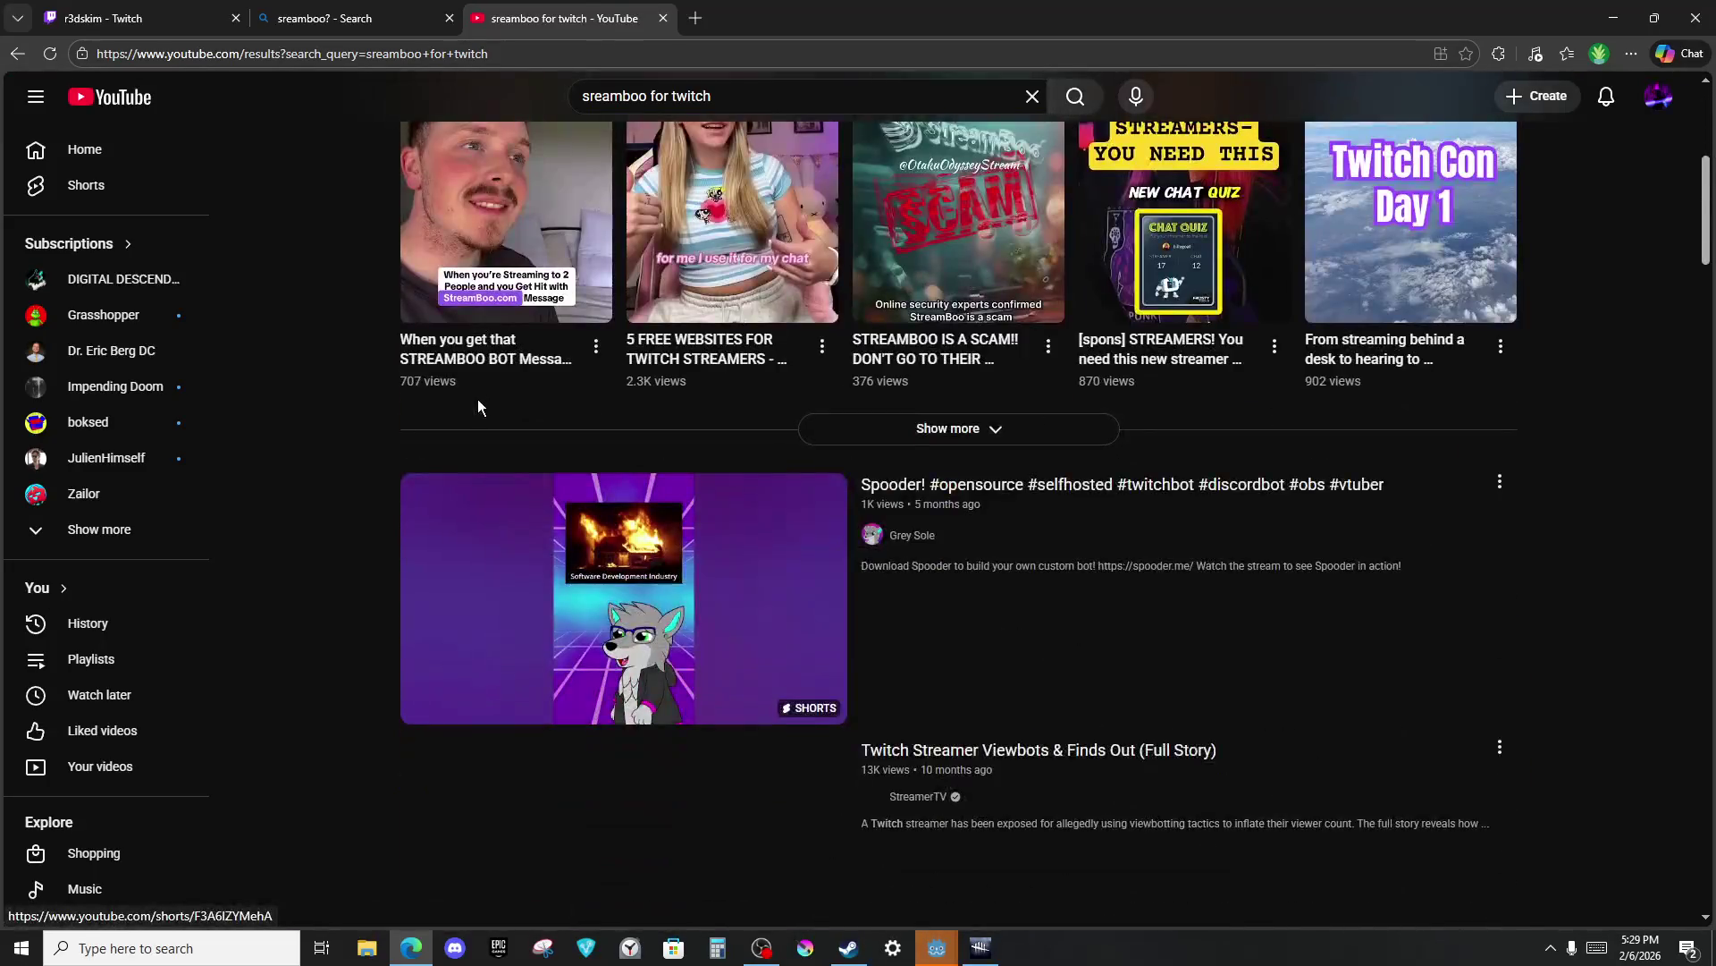
{"action": "scroll", "coordinate": [478, 399], "scroll_direction": "up", "scroll_amount": 10}
{"action": "left_click", "coordinate": [608, 425]}
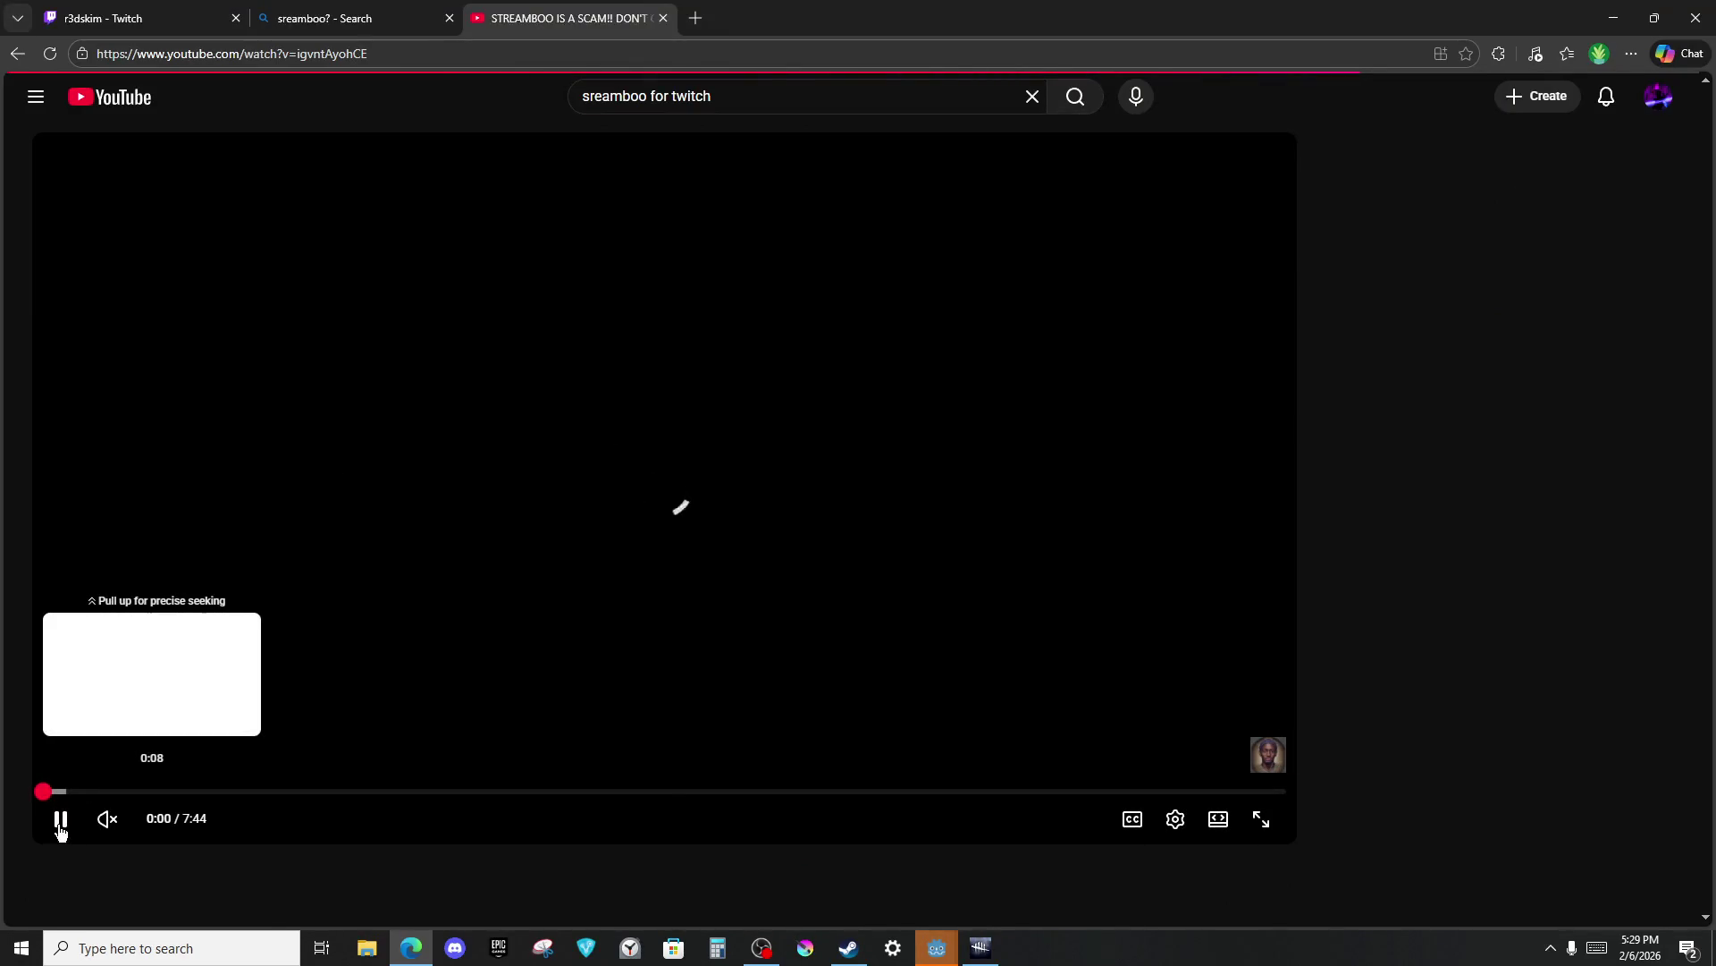
Sort the comments newest first, expand the newest comment's replies, and skip the video to 4:37.
{"action": "scroll", "coordinate": [268, 657], "scroll_direction": "down", "scroll_amount": 6}
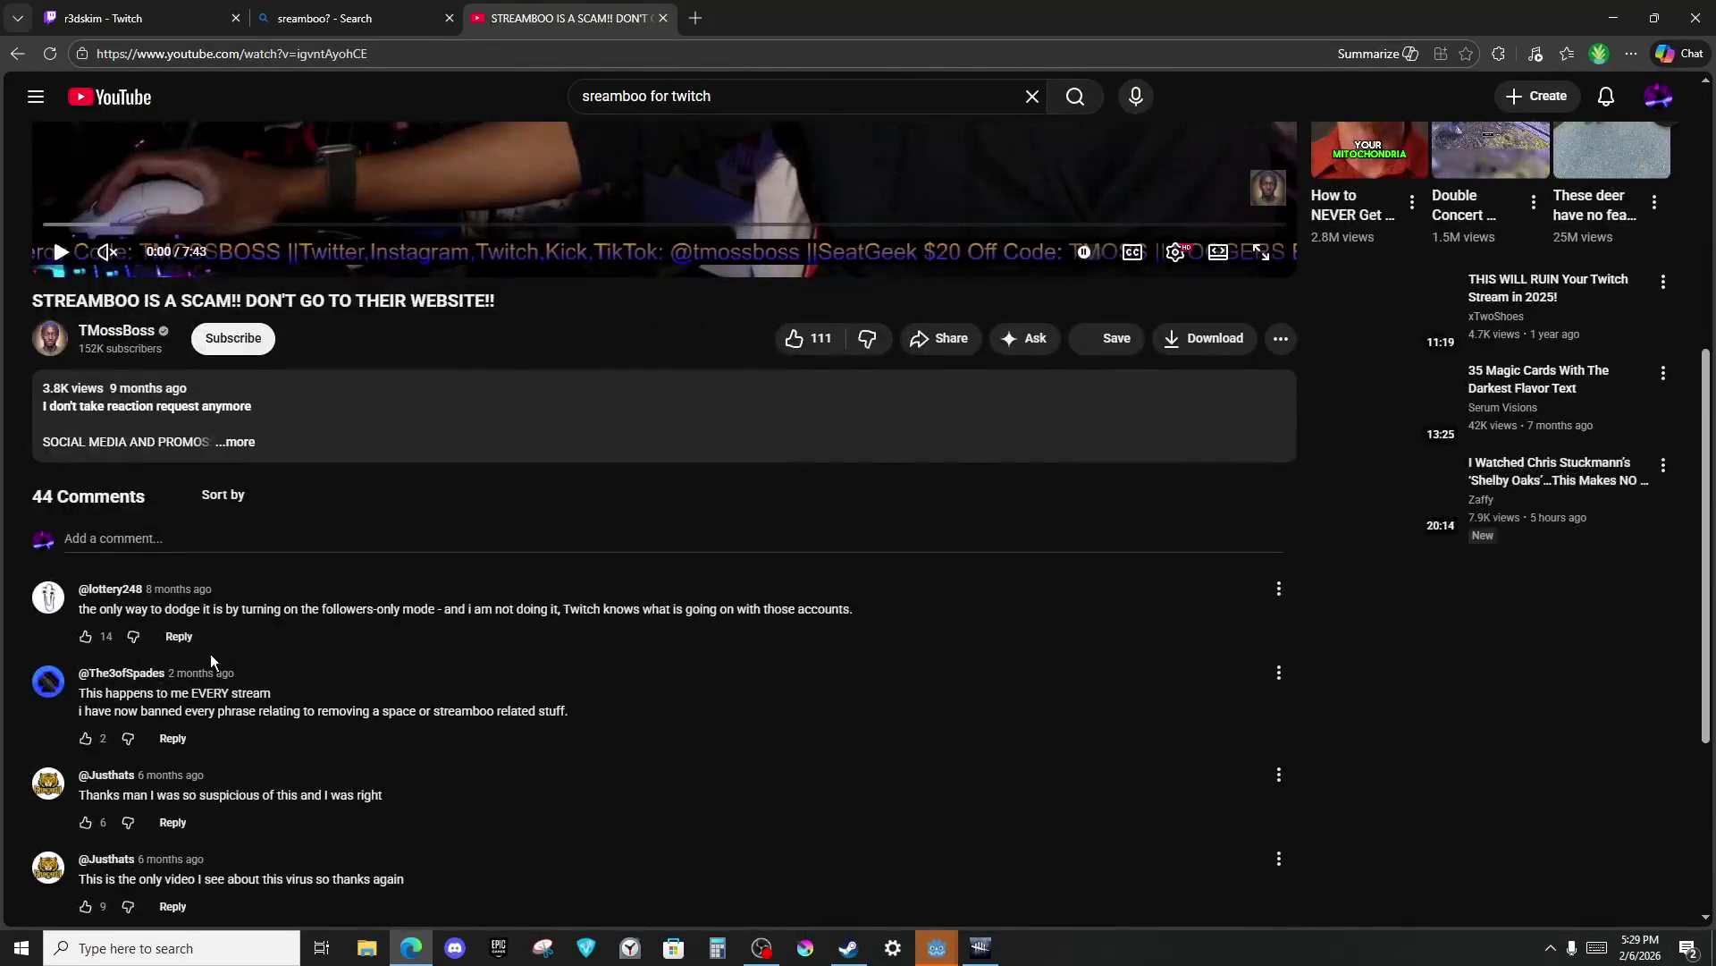
{"action": "scroll", "coordinate": [177, 621], "scroll_direction": "down", "scroll_amount": 1}
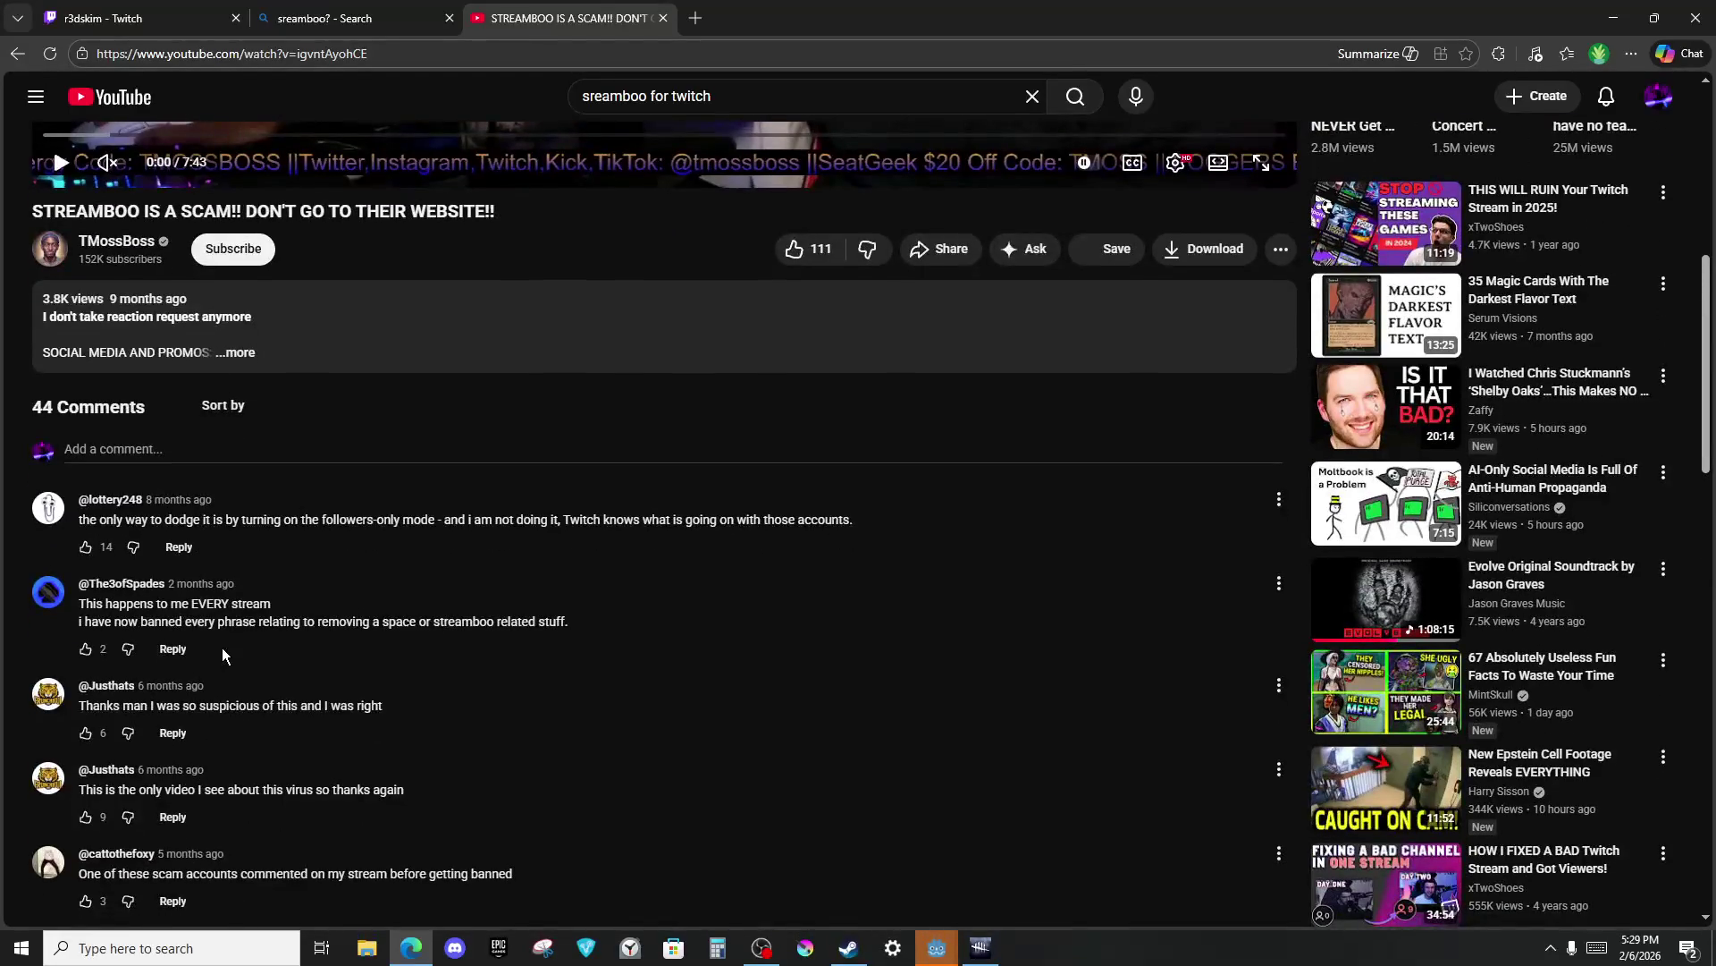
{"action": "scroll", "coordinate": [206, 595], "scroll_direction": "down", "scroll_amount": 1}
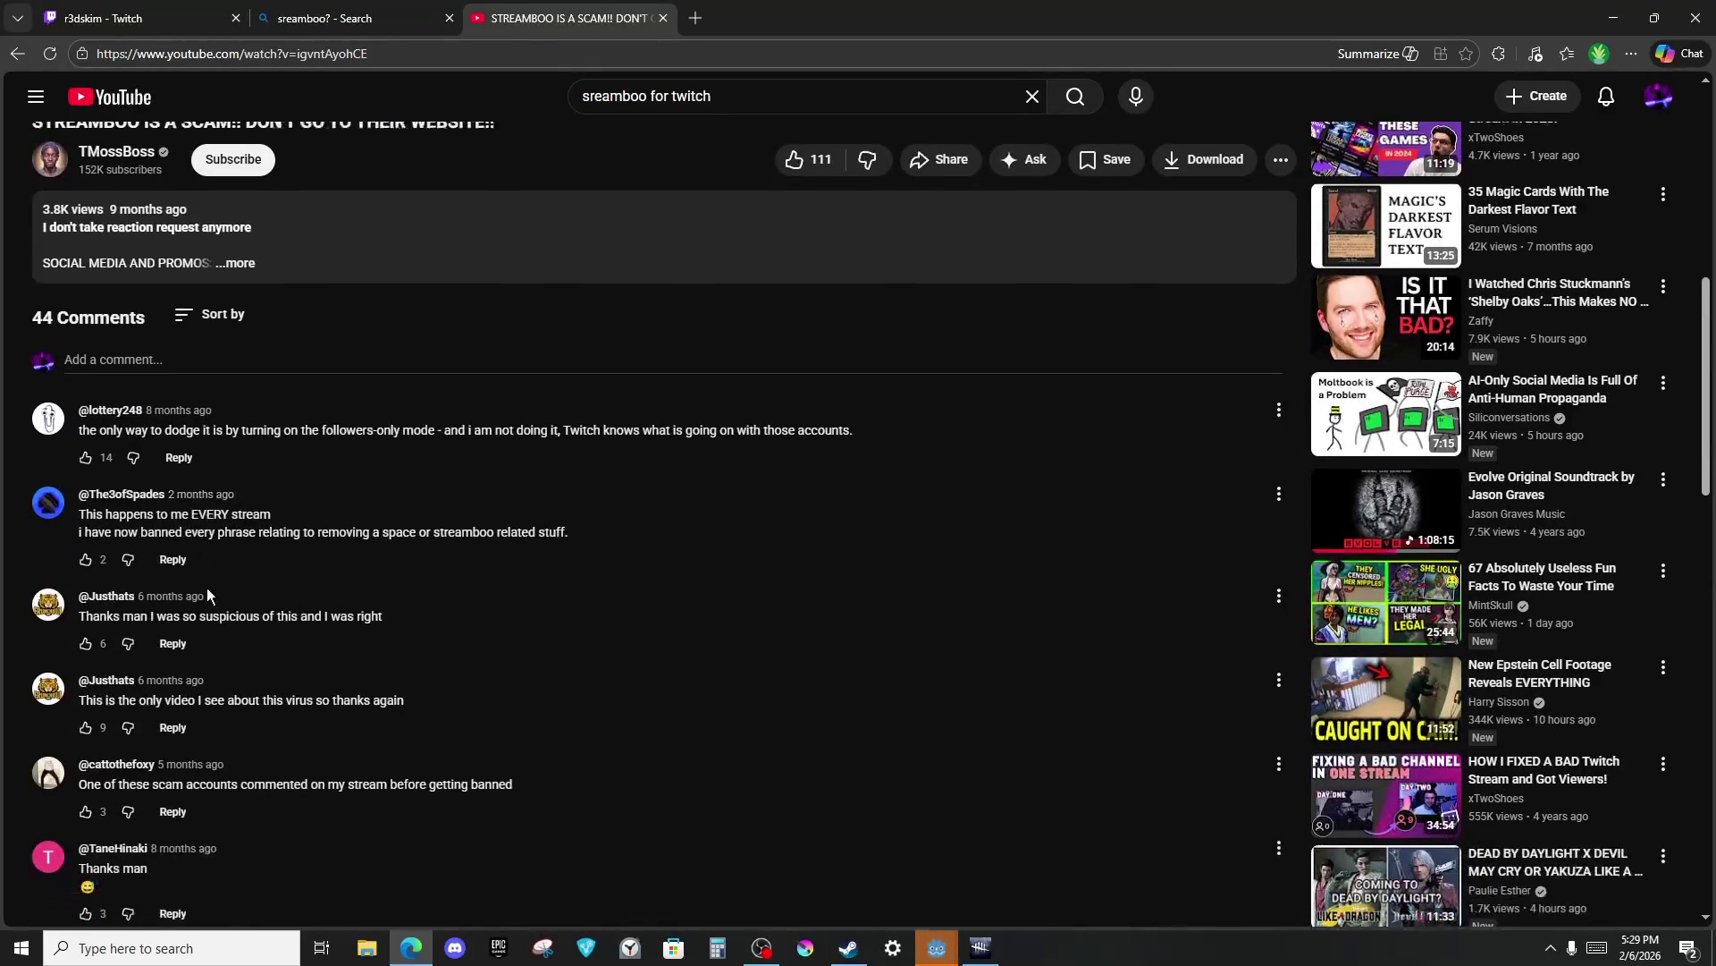
{"action": "left_click", "coordinate": [215, 314]}
{"action": "left_click", "coordinate": [238, 426]}
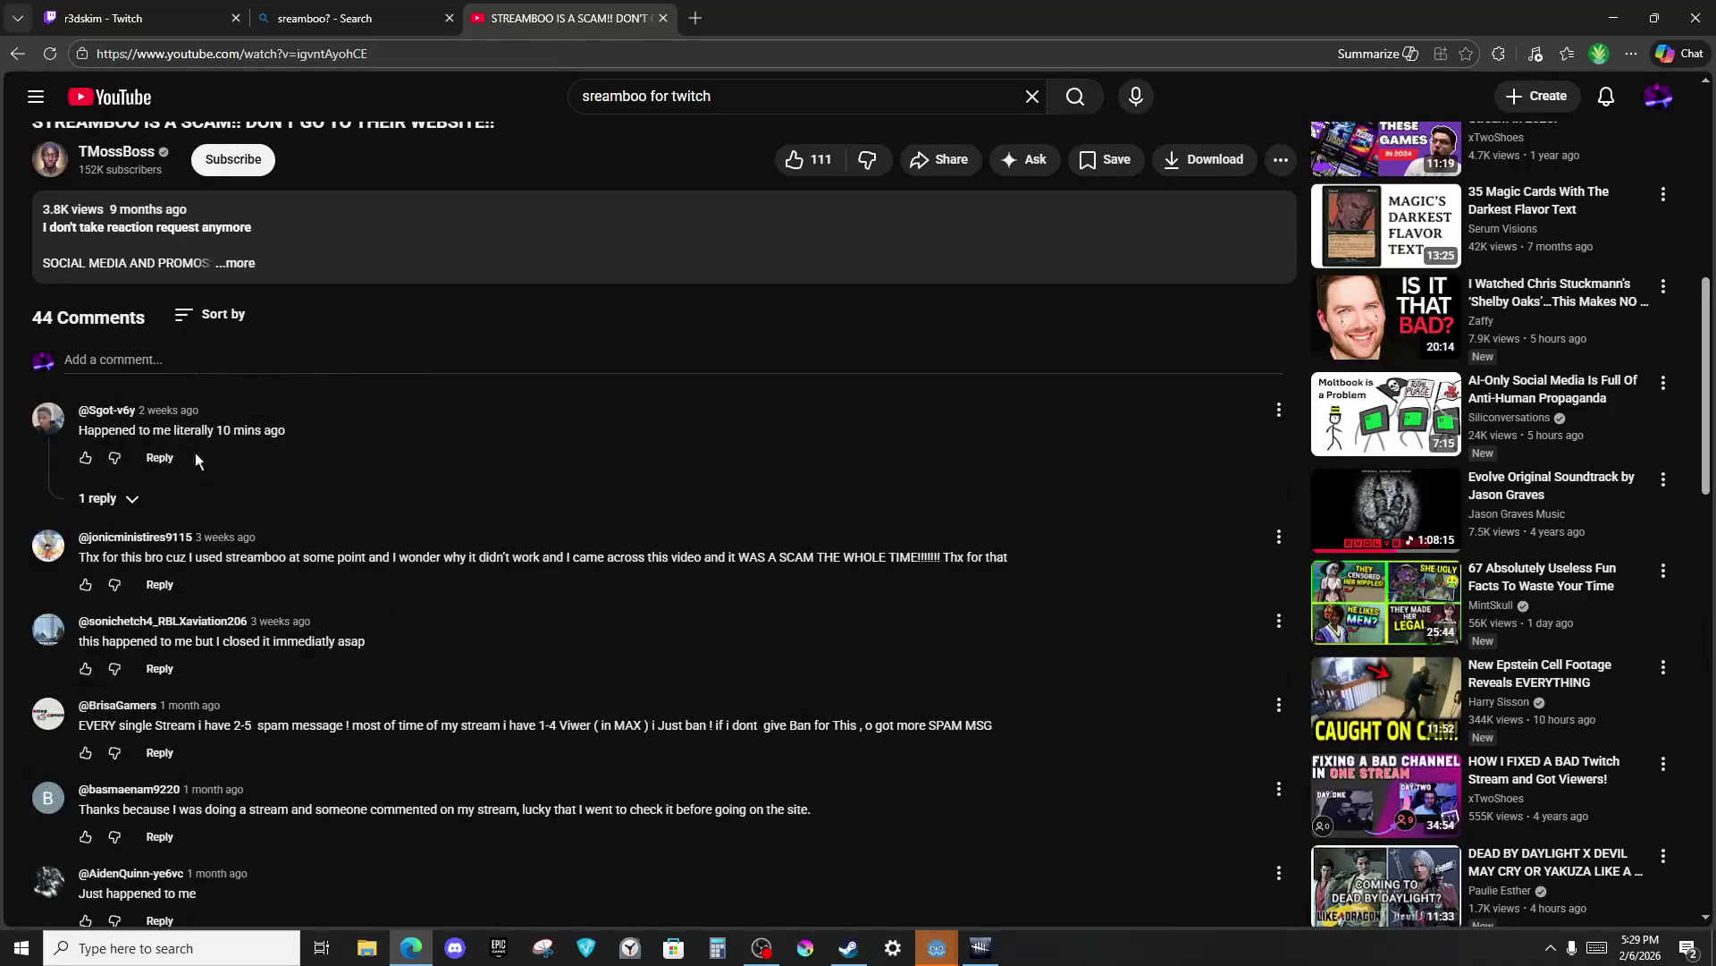
{"action": "left_click", "coordinate": [114, 501]}
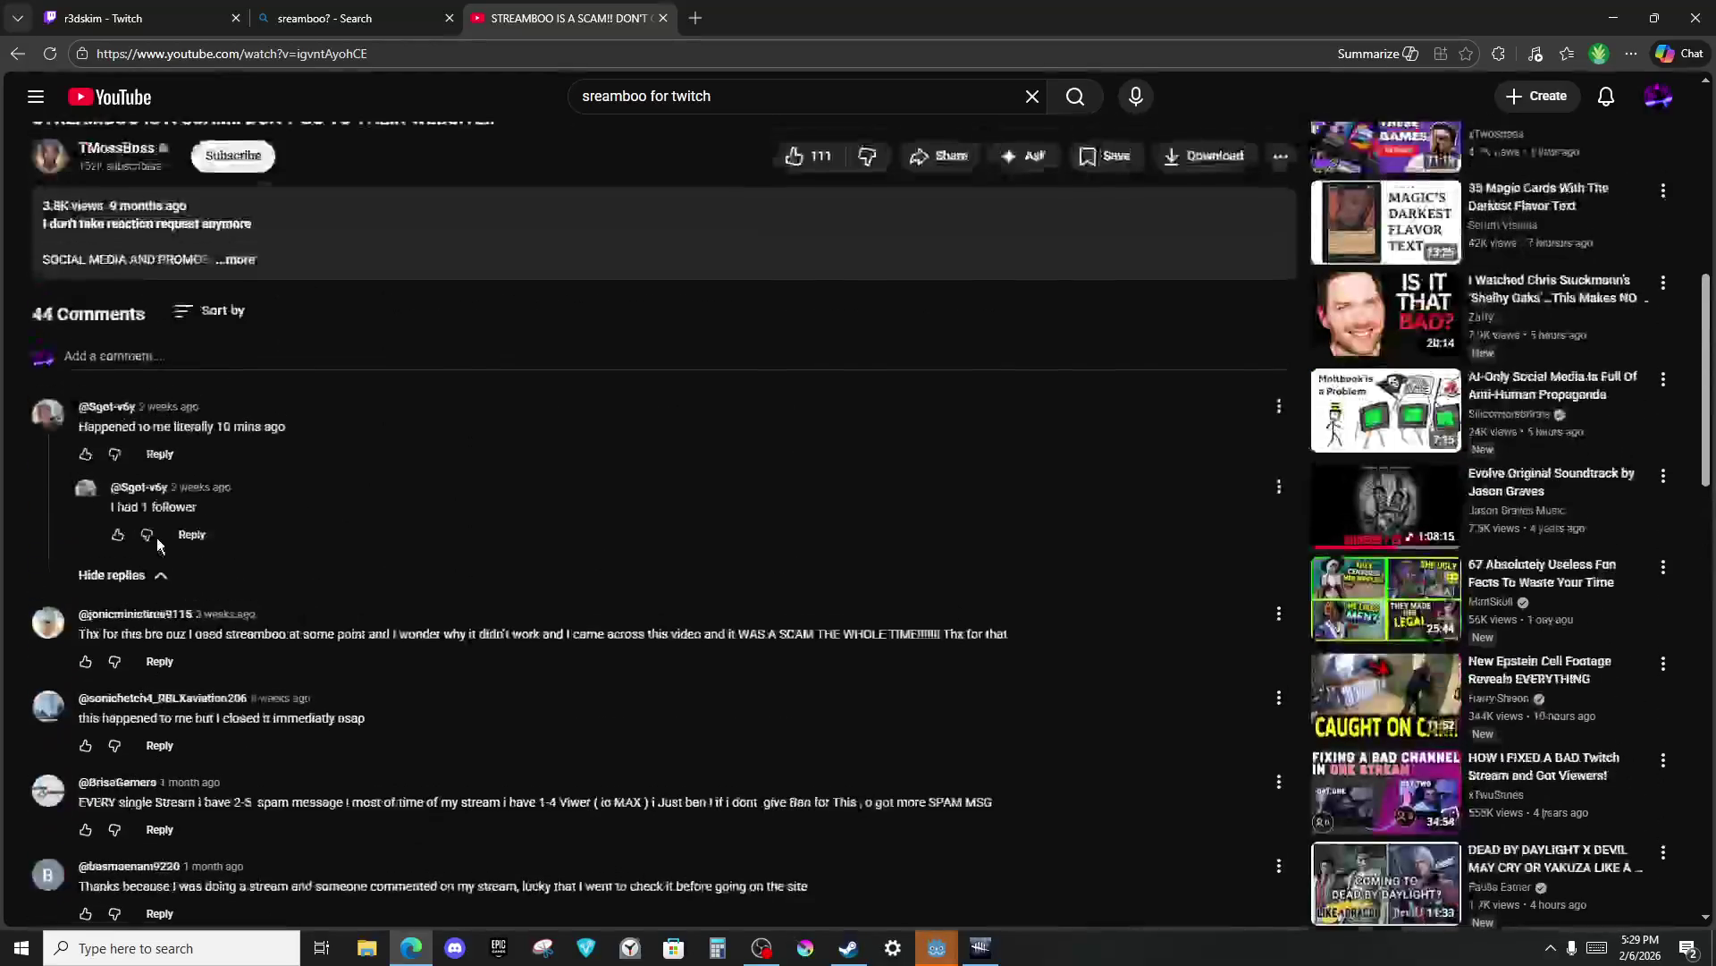
{"action": "scroll", "coordinate": [159, 540], "scroll_direction": "down", "scroll_amount": 10}
{"action": "scroll", "coordinate": [158, 540], "scroll_direction": "down", "scroll_amount": 3}
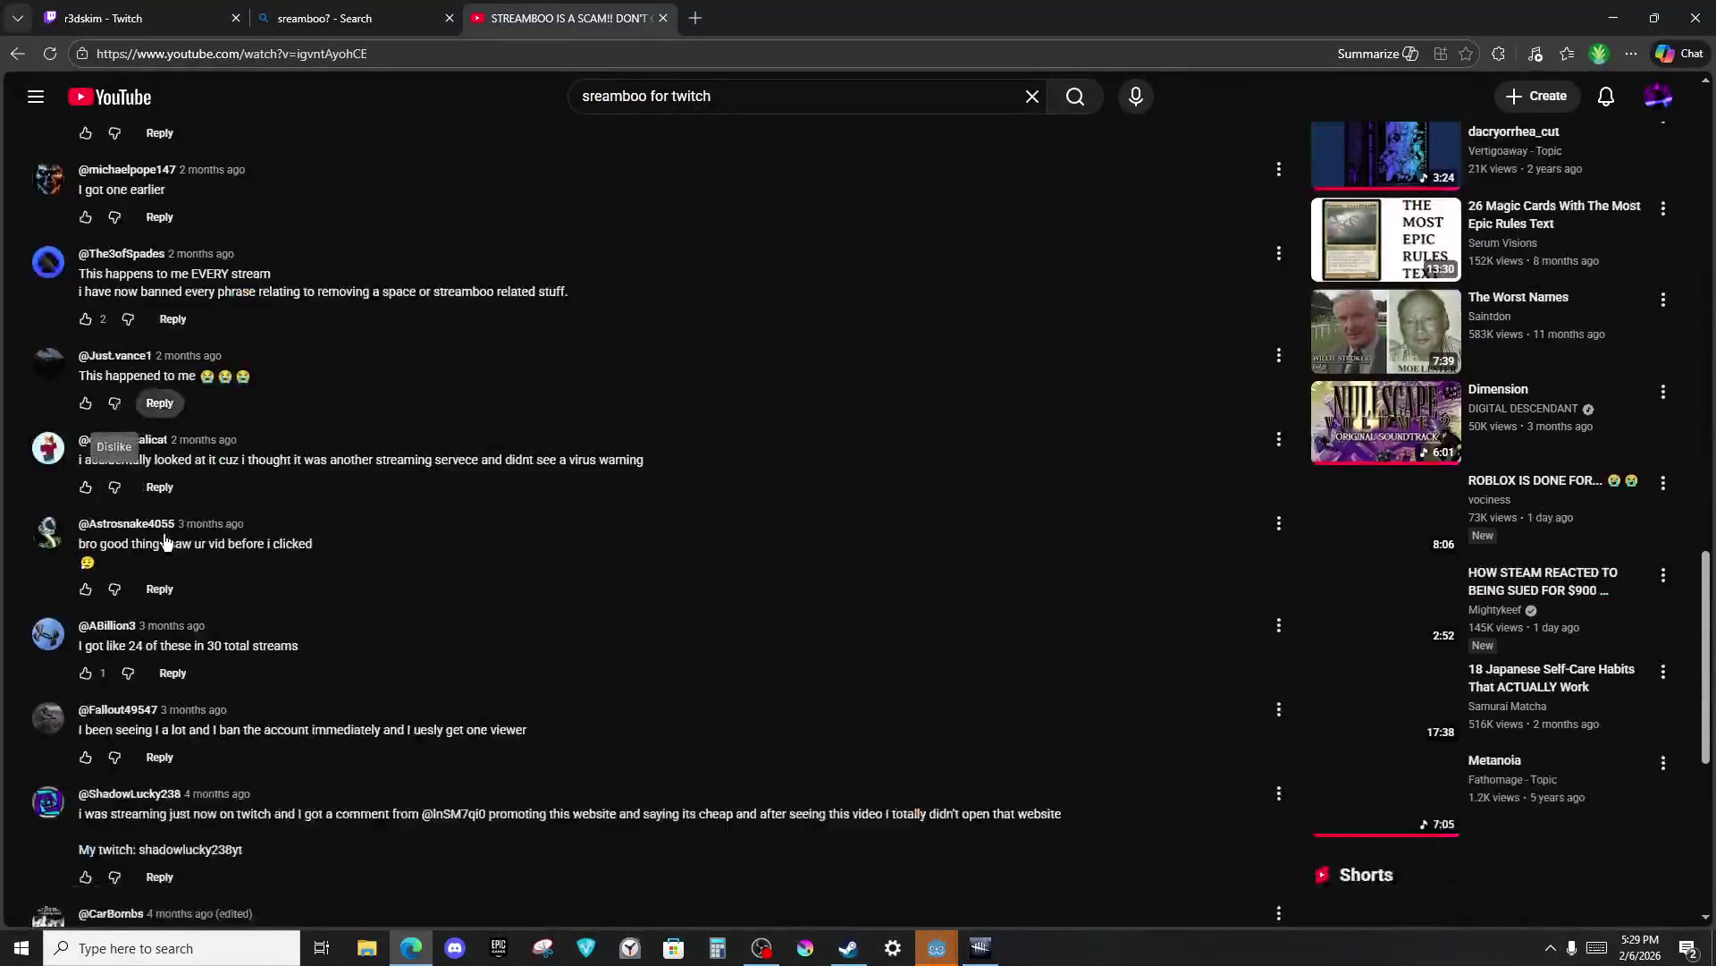
{"action": "scroll", "coordinate": [298, 628], "scroll_direction": "up", "scroll_amount": 15}
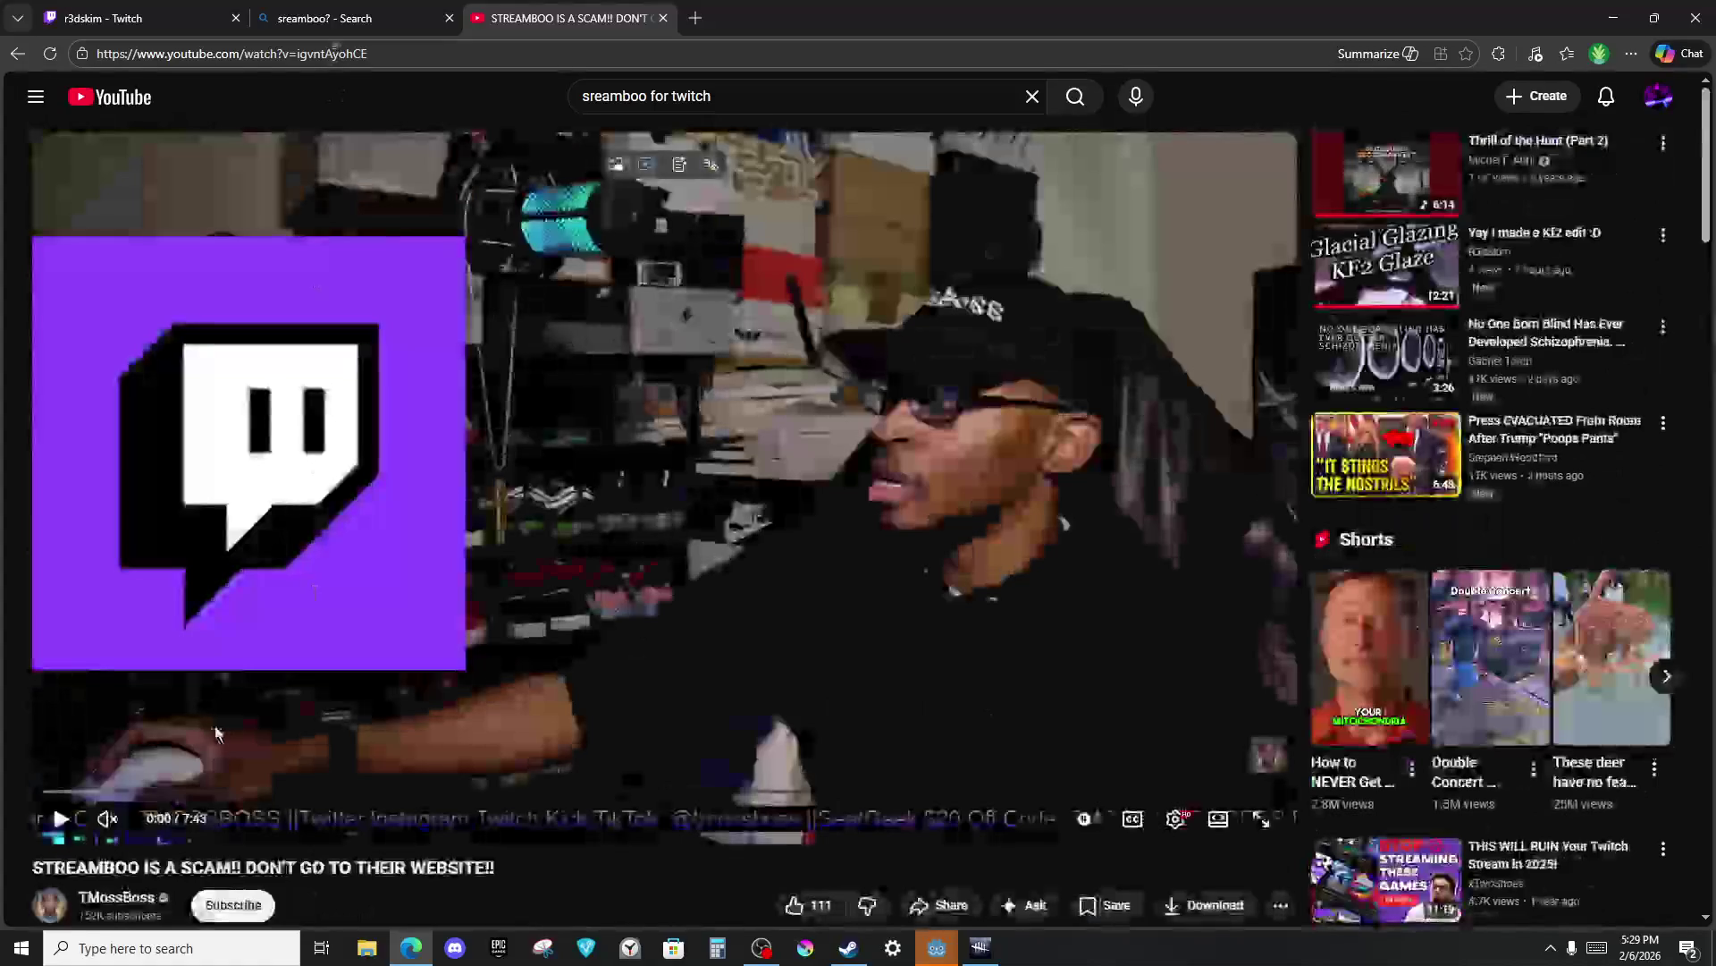
{"action": "mouse_move", "coordinate": [151, 791]}
{"action": "left_mouse_down"}
{"action": "mouse_move", "coordinate": [848, 825]}
{"action": "mouse_move", "coordinate": [1260, 816]}
{"action": "left_mouse_up"}
{"action": "scroll", "coordinate": [894, 625], "scroll_direction": "down", "scroll_amount": 15}
{"action": "scroll", "coordinate": [384, 727], "scroll_direction": "up", "scroll_amount": 8}
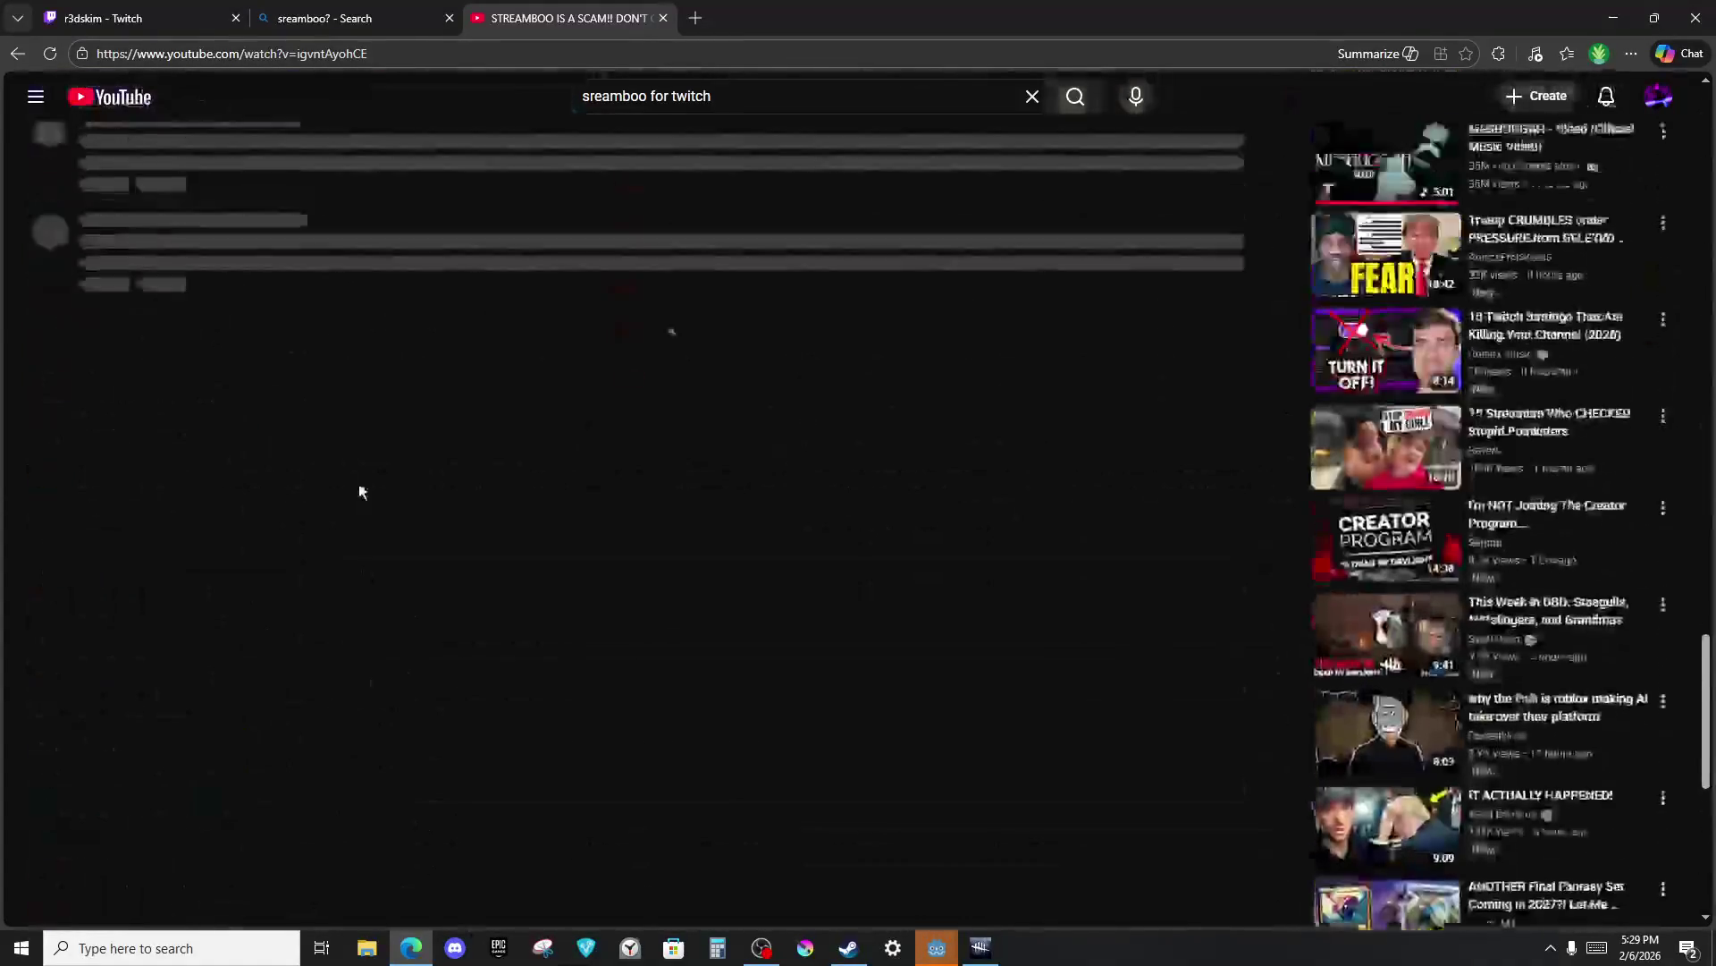
Find 'viru' in the comments, expand the second match's reply, then close the YouTube tab.
{"action": "key", "text": "ctrl+f"}
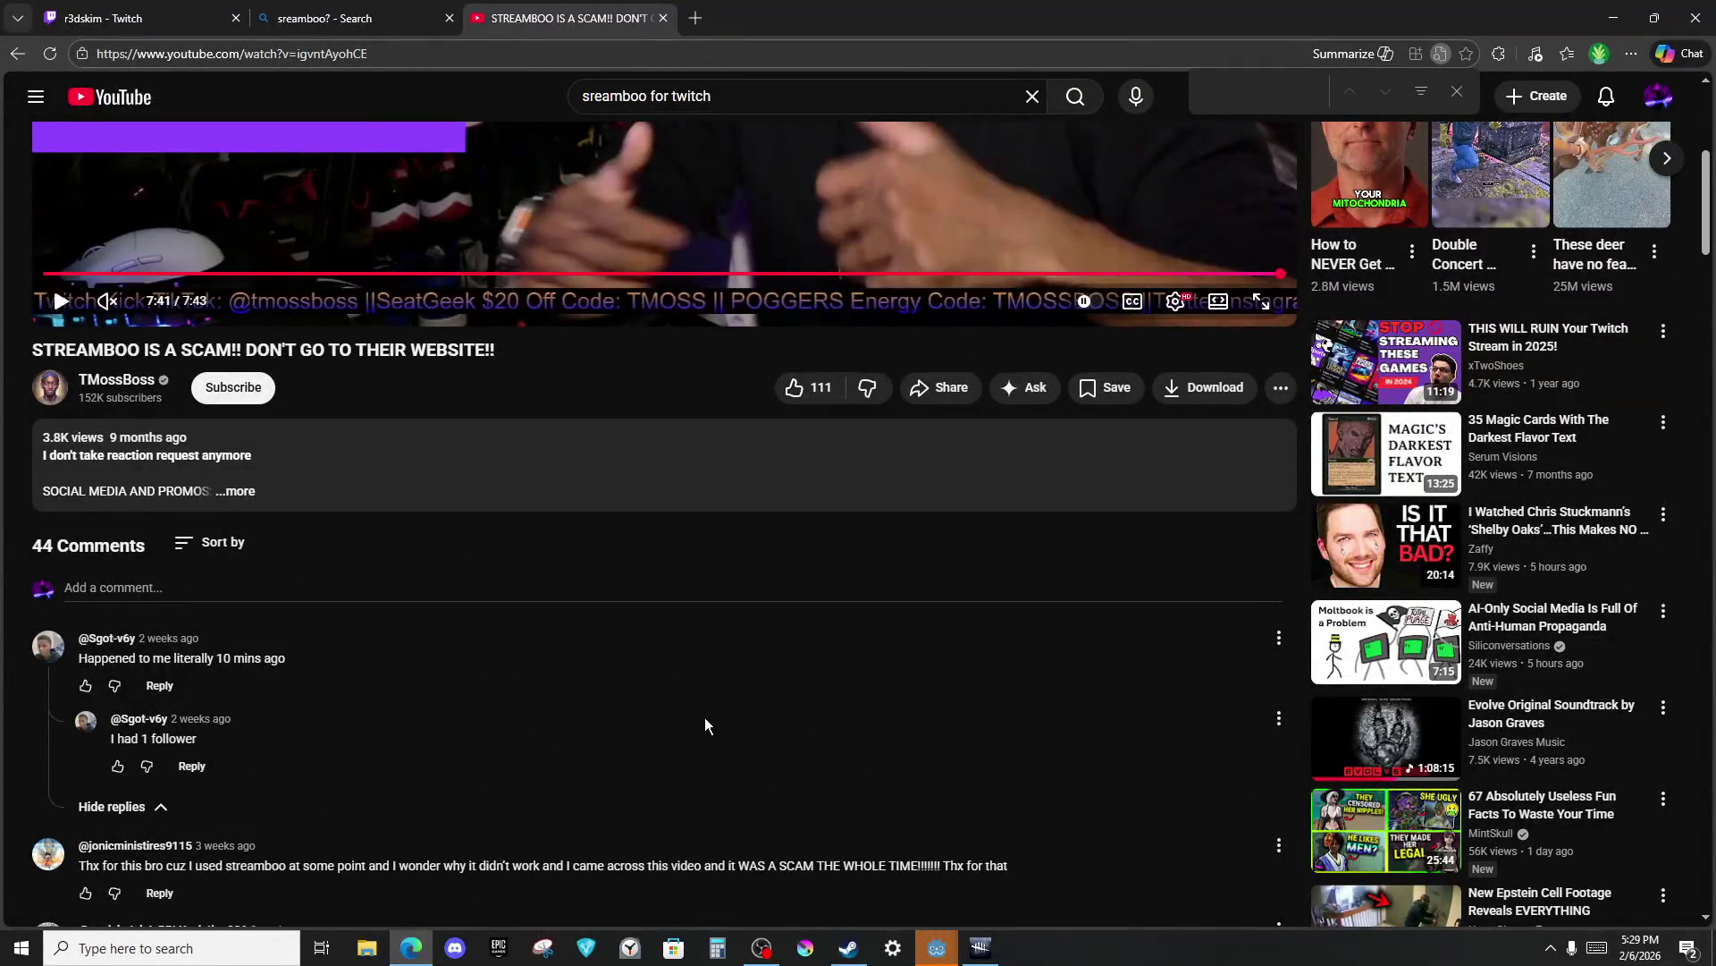
{"action": "scroll", "coordinate": [699, 515], "scroll_direction": "down", "scroll_amount": 2}
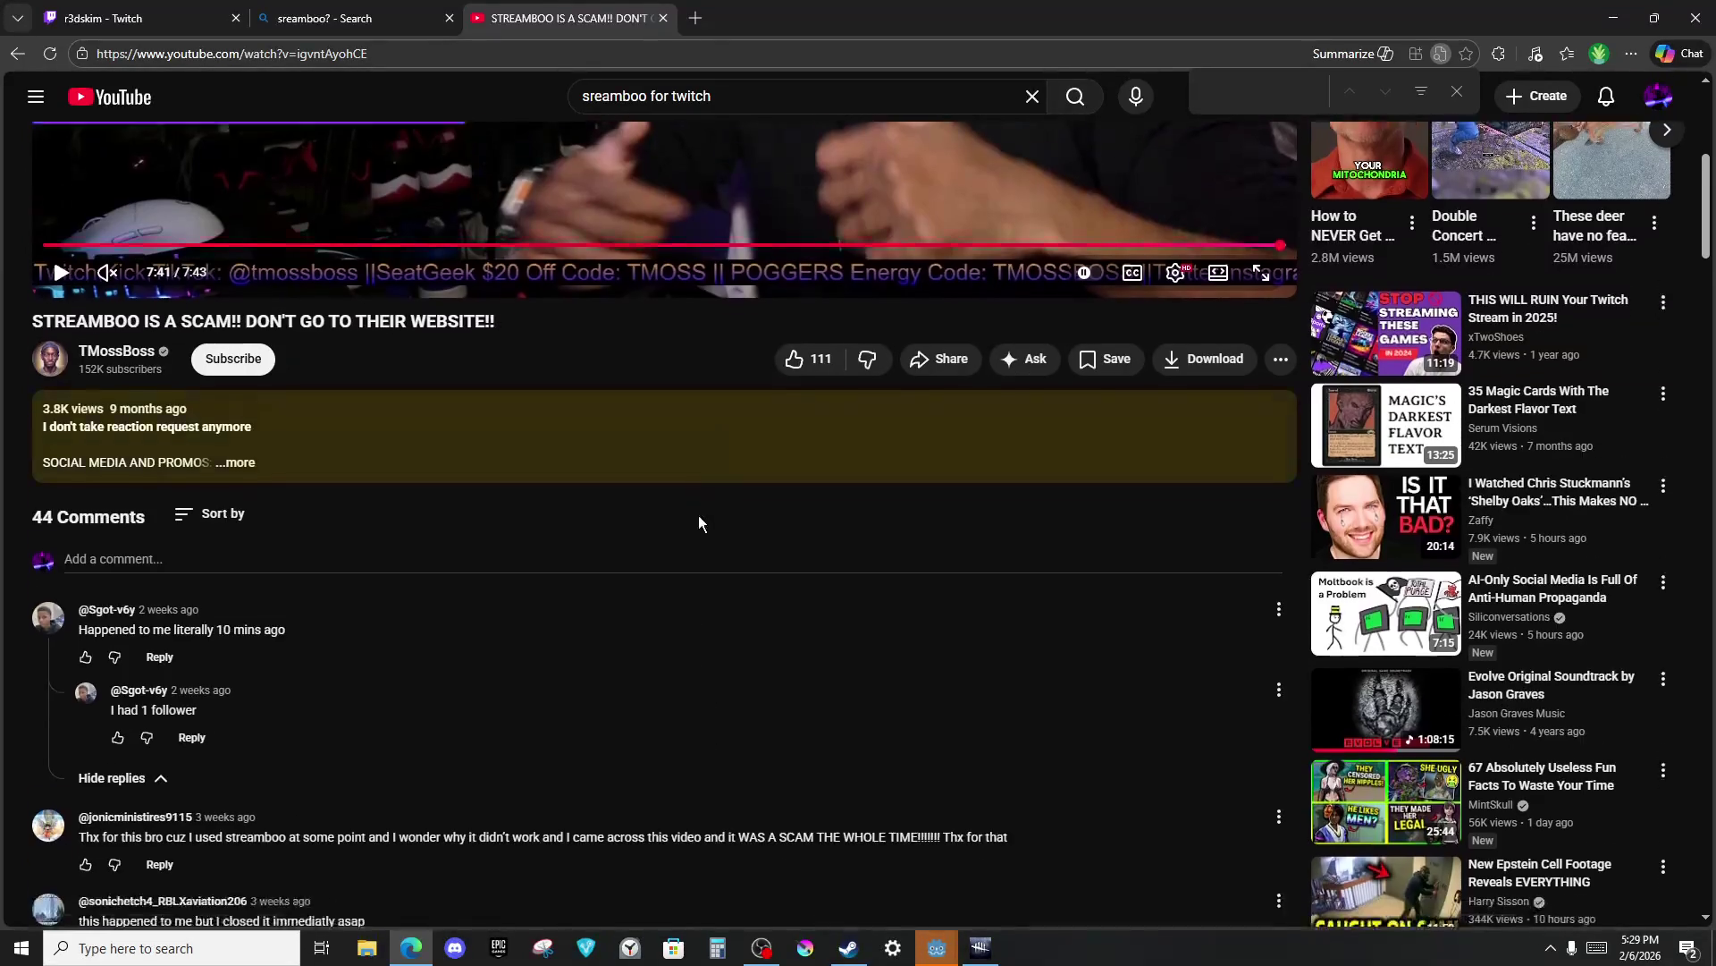
{"action": "type", "text": "viru"}
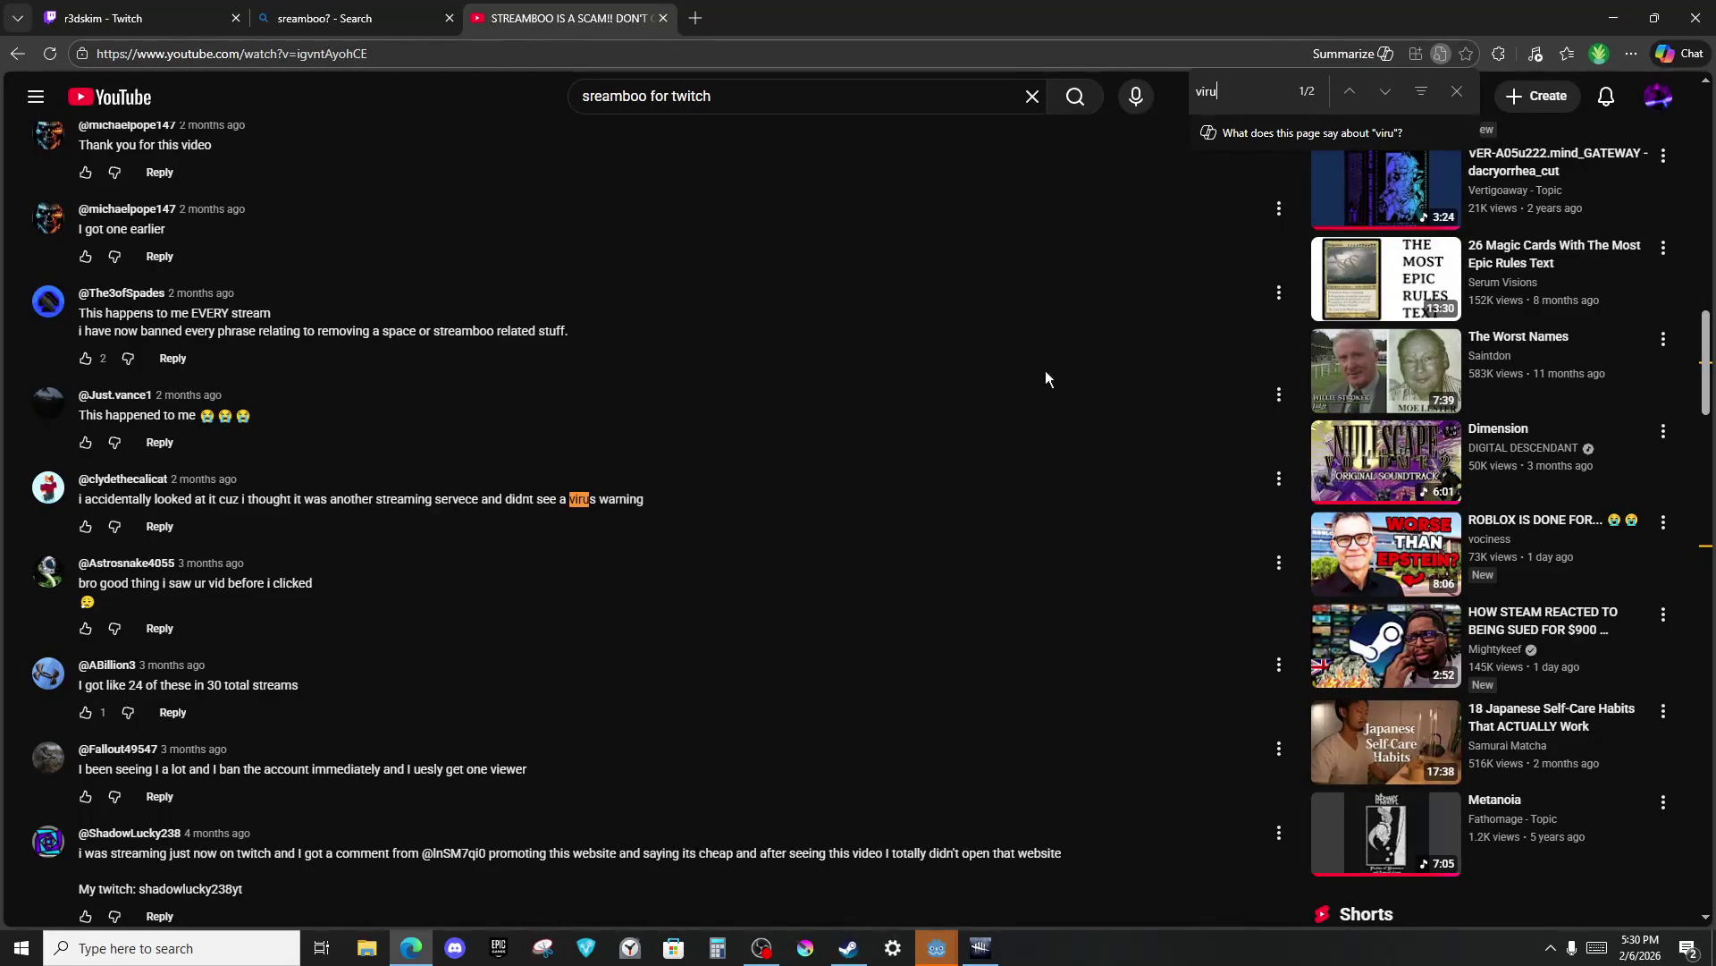
{"action": "left_click", "coordinate": [1385, 92]}
{"action": "left_click", "coordinate": [1420, 91]}
{"action": "left_click", "coordinate": [1421, 91]}
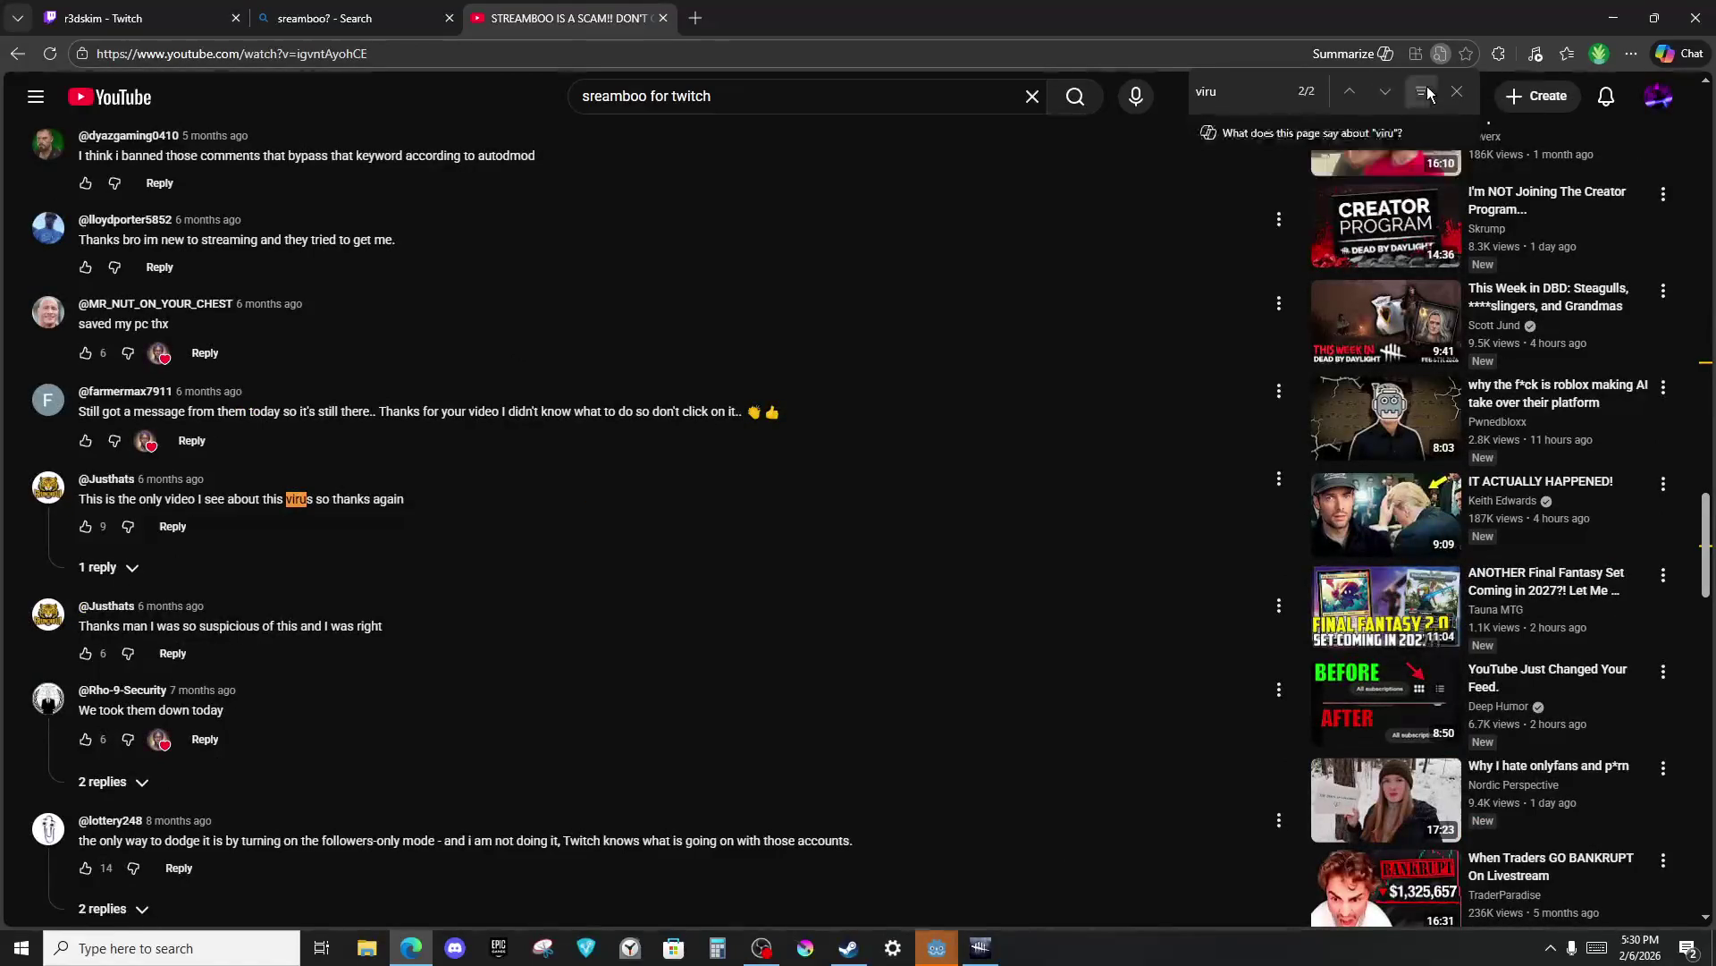
{"action": "left_click", "coordinate": [129, 572]}
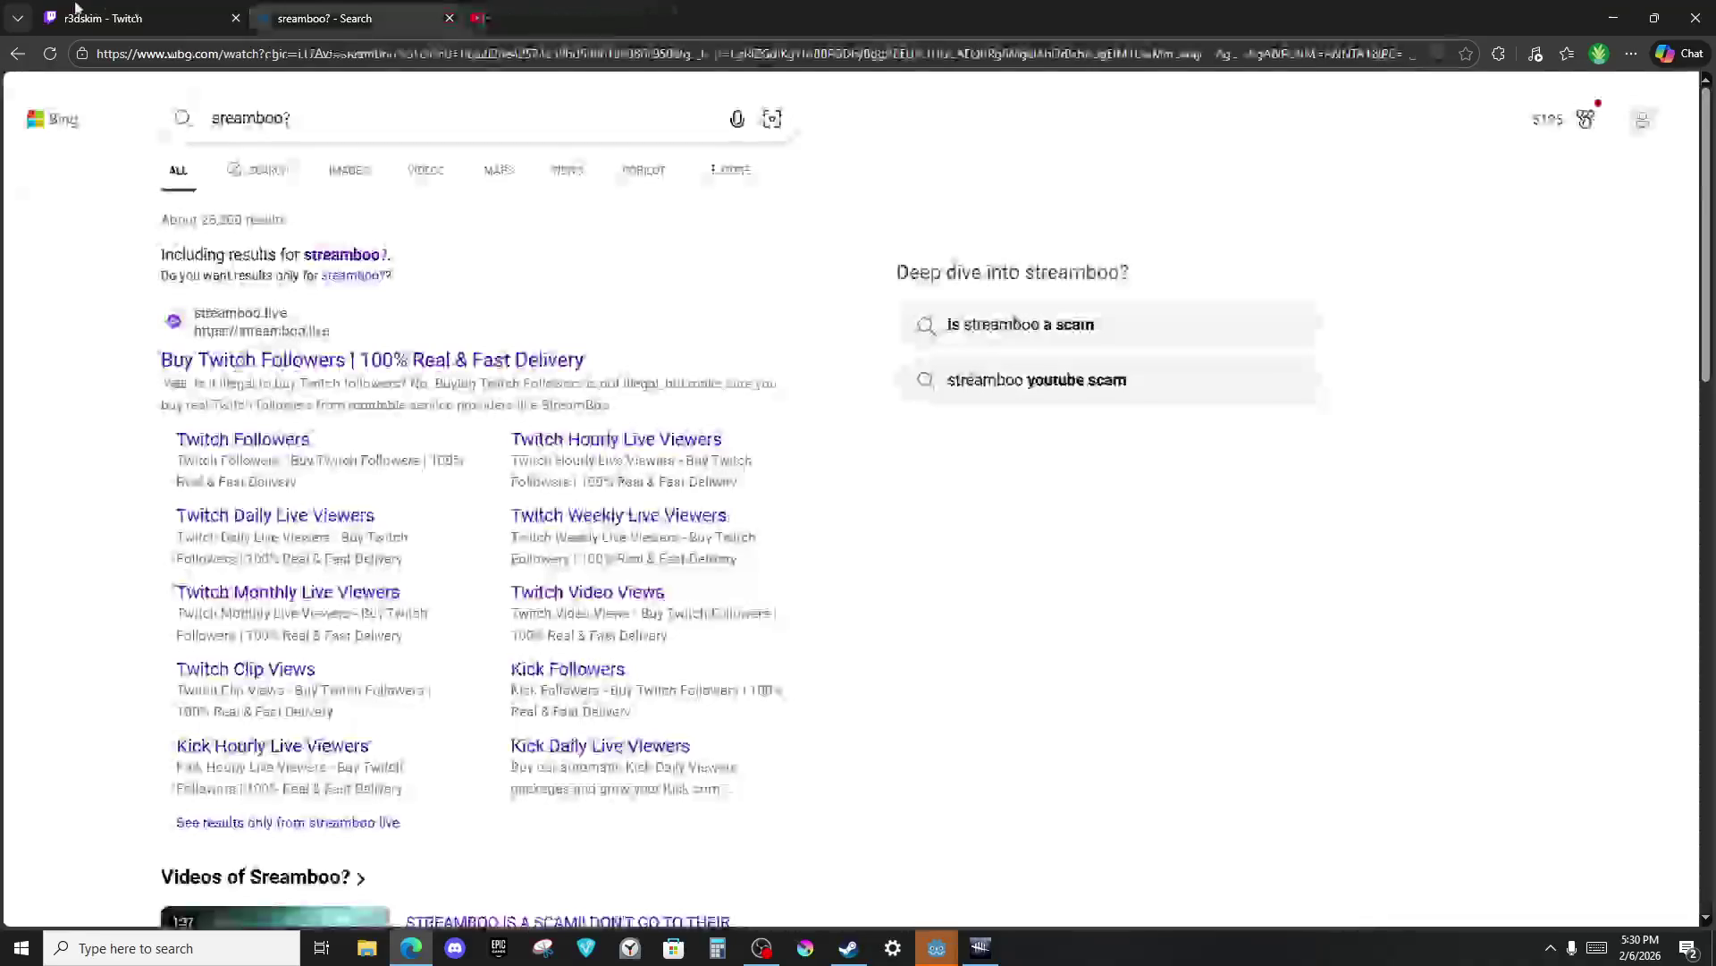
{"action": "middle_click", "coordinate": [604, 10]}
{"action": "left_click", "coordinate": [134, 18]}
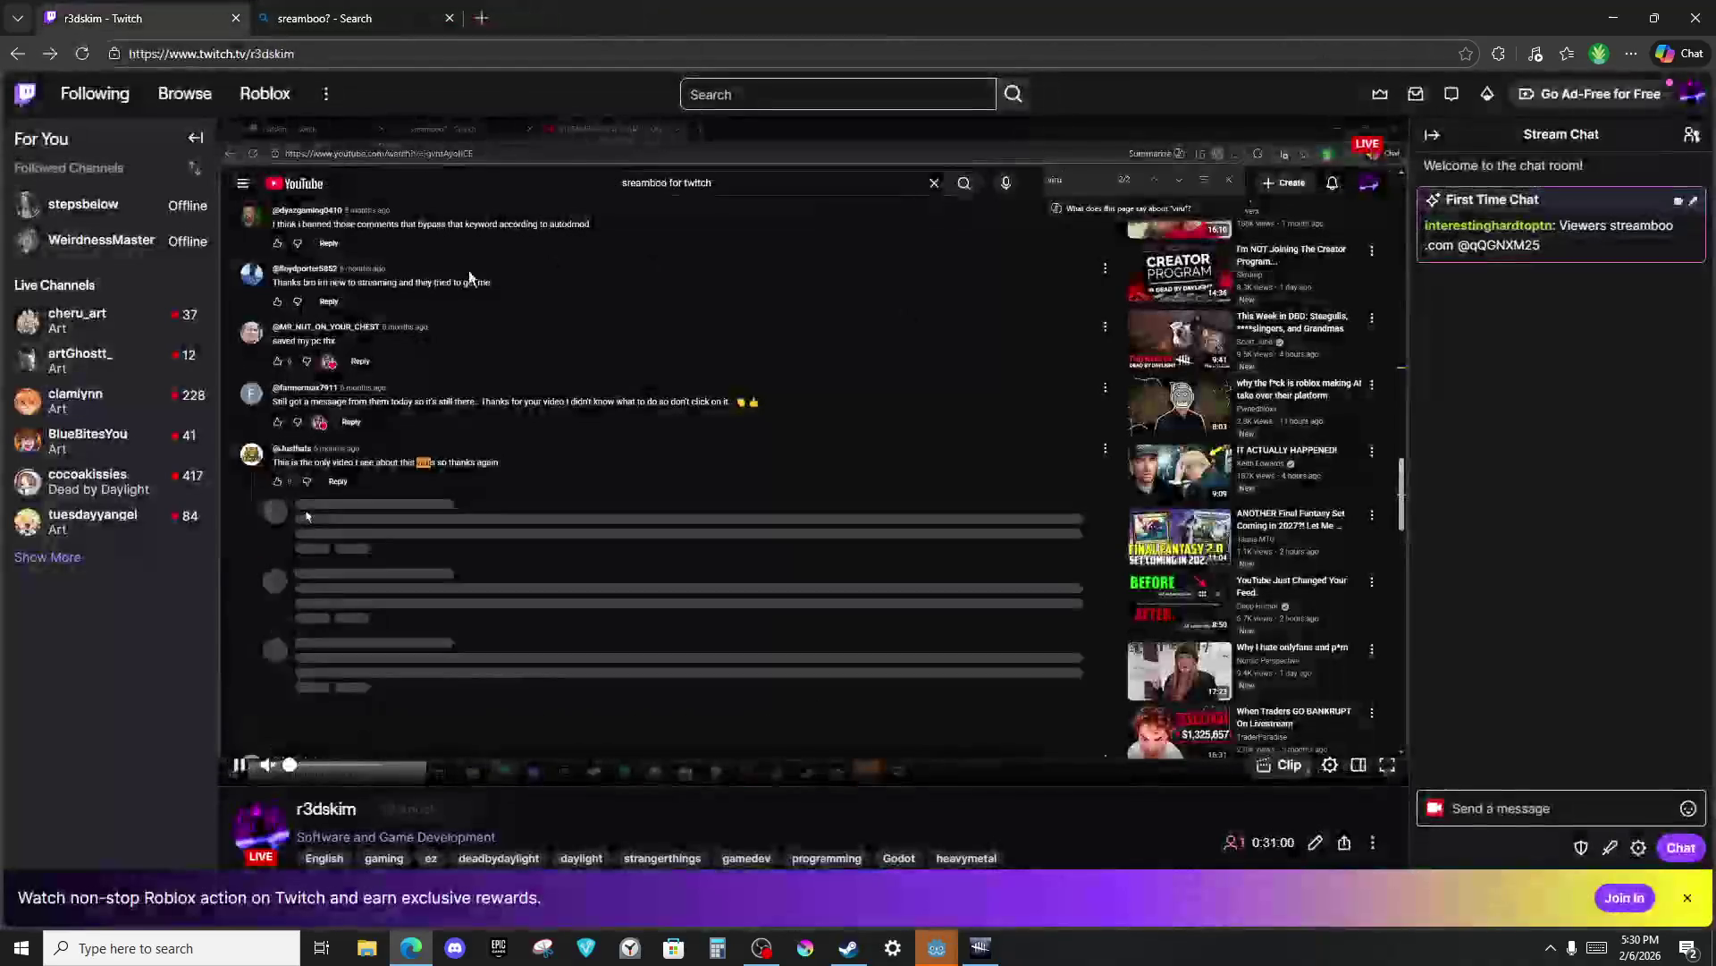
Connect the SquivelSeal debug game to the server and land a 115+ hit on the mob.
{"action": "key", "text": "alt+Tab"}
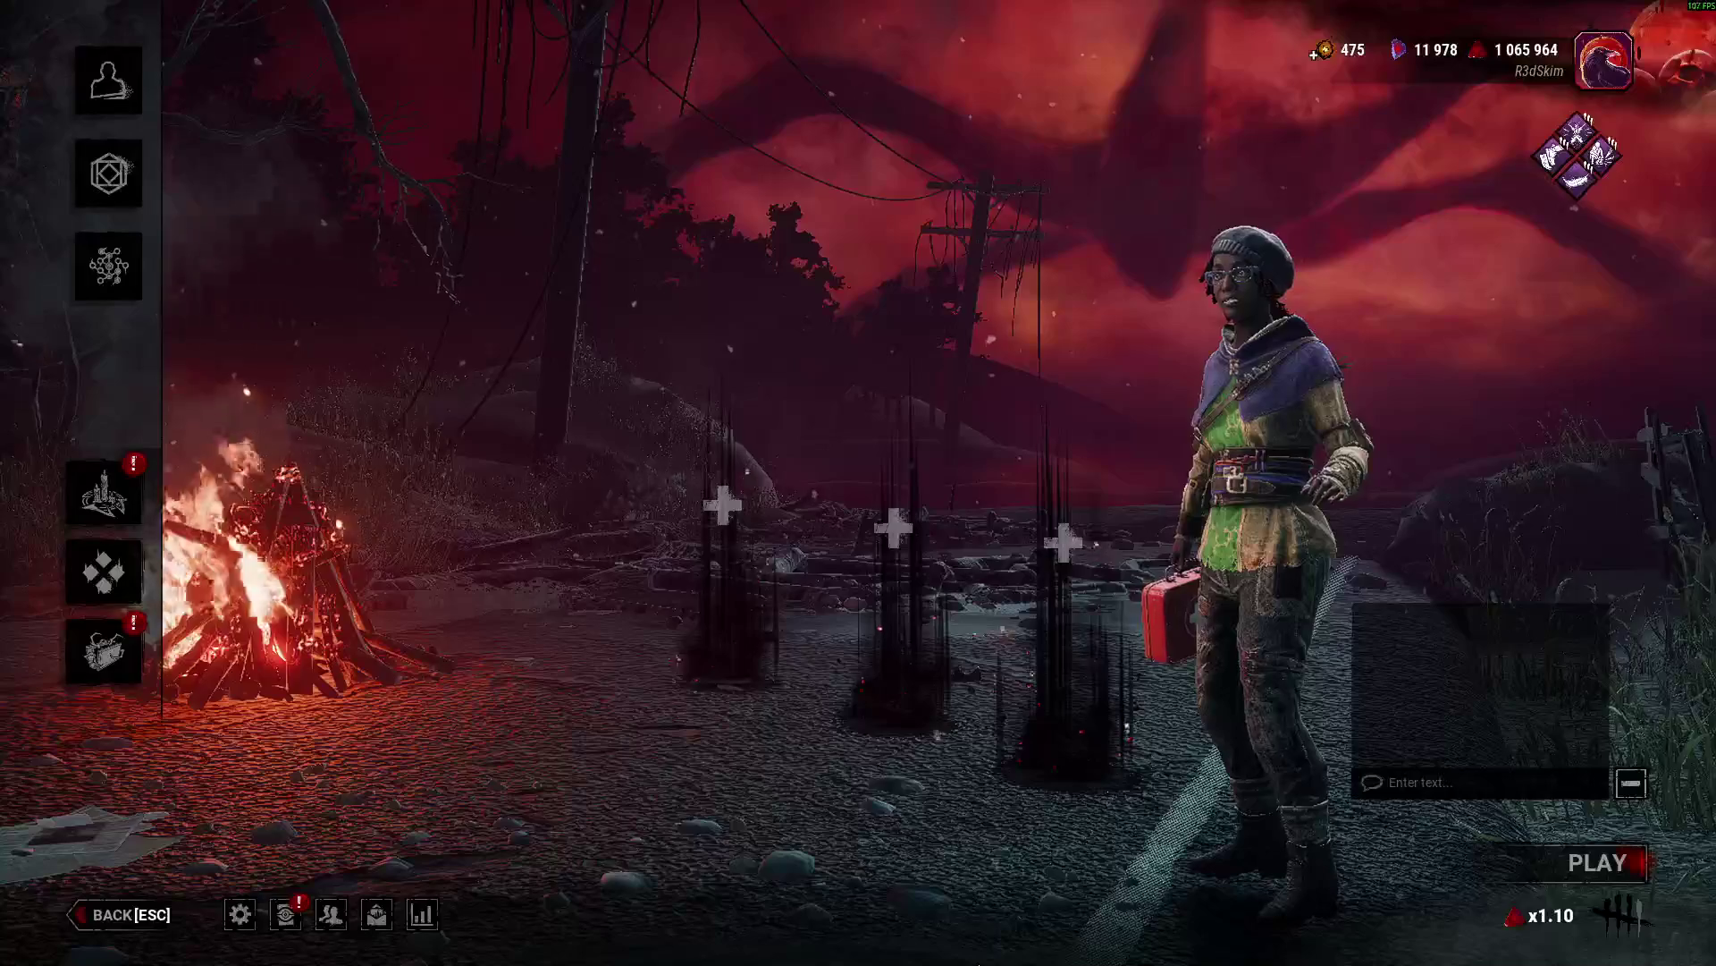
{"action": "key", "text": "alt+Tab"}
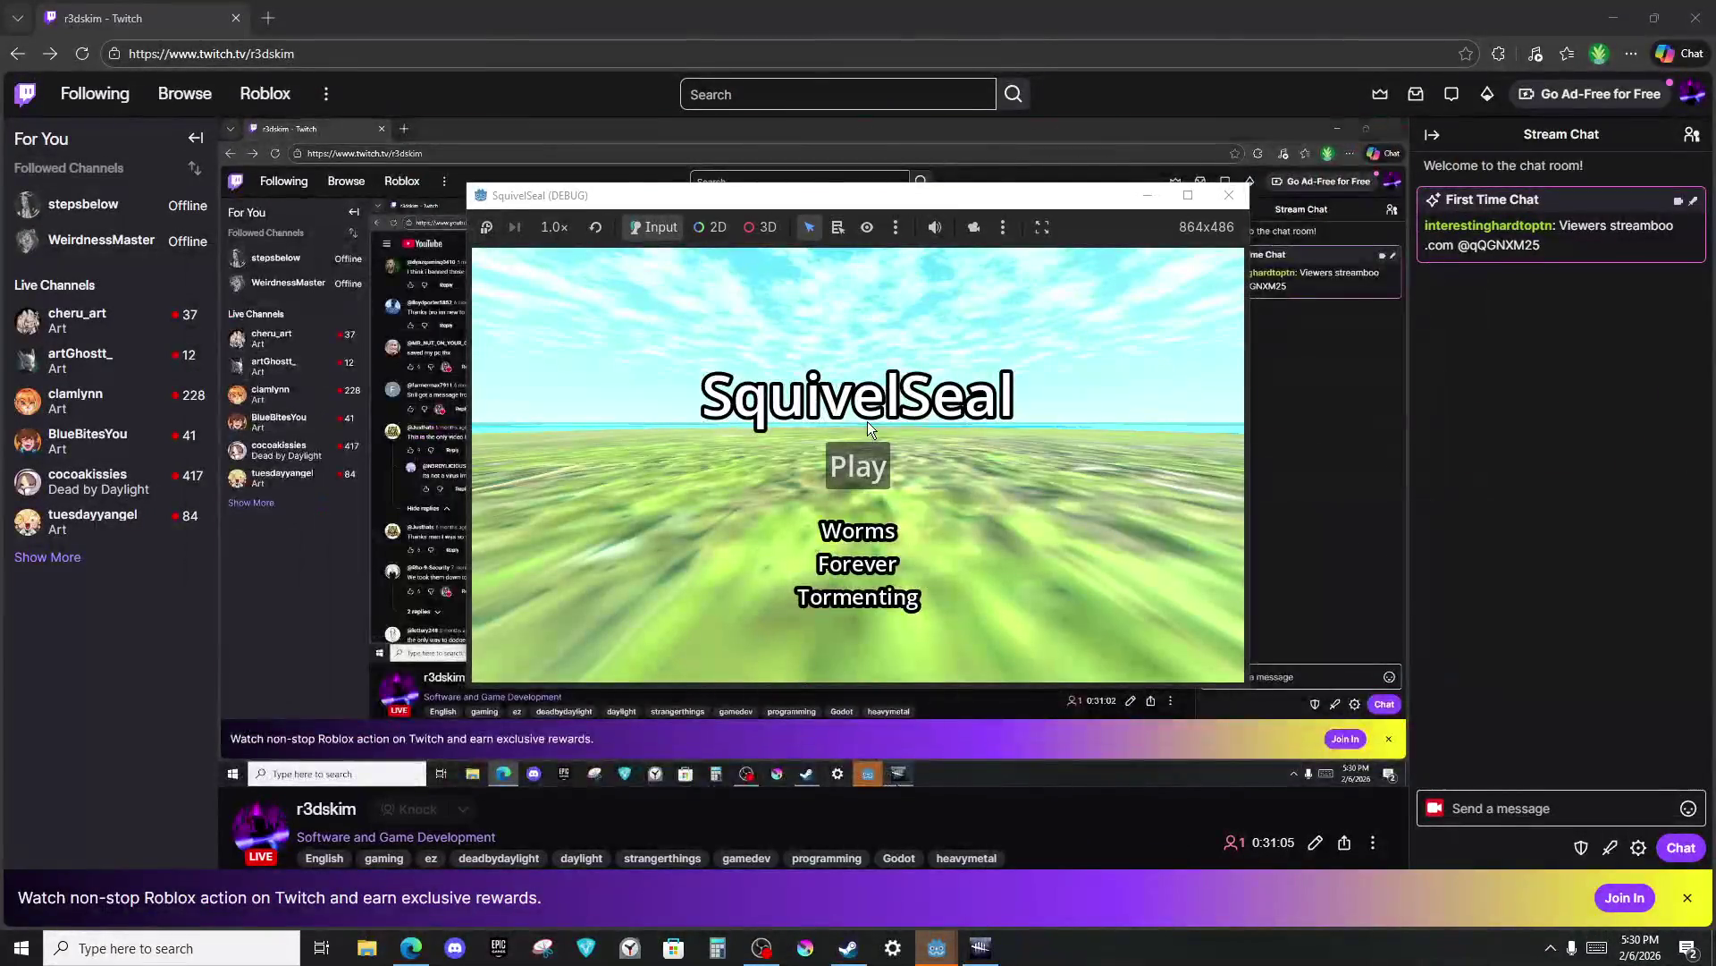
{"action": "left_click", "coordinate": [860, 463]}
{"action": "left_click", "coordinate": [872, 501]}
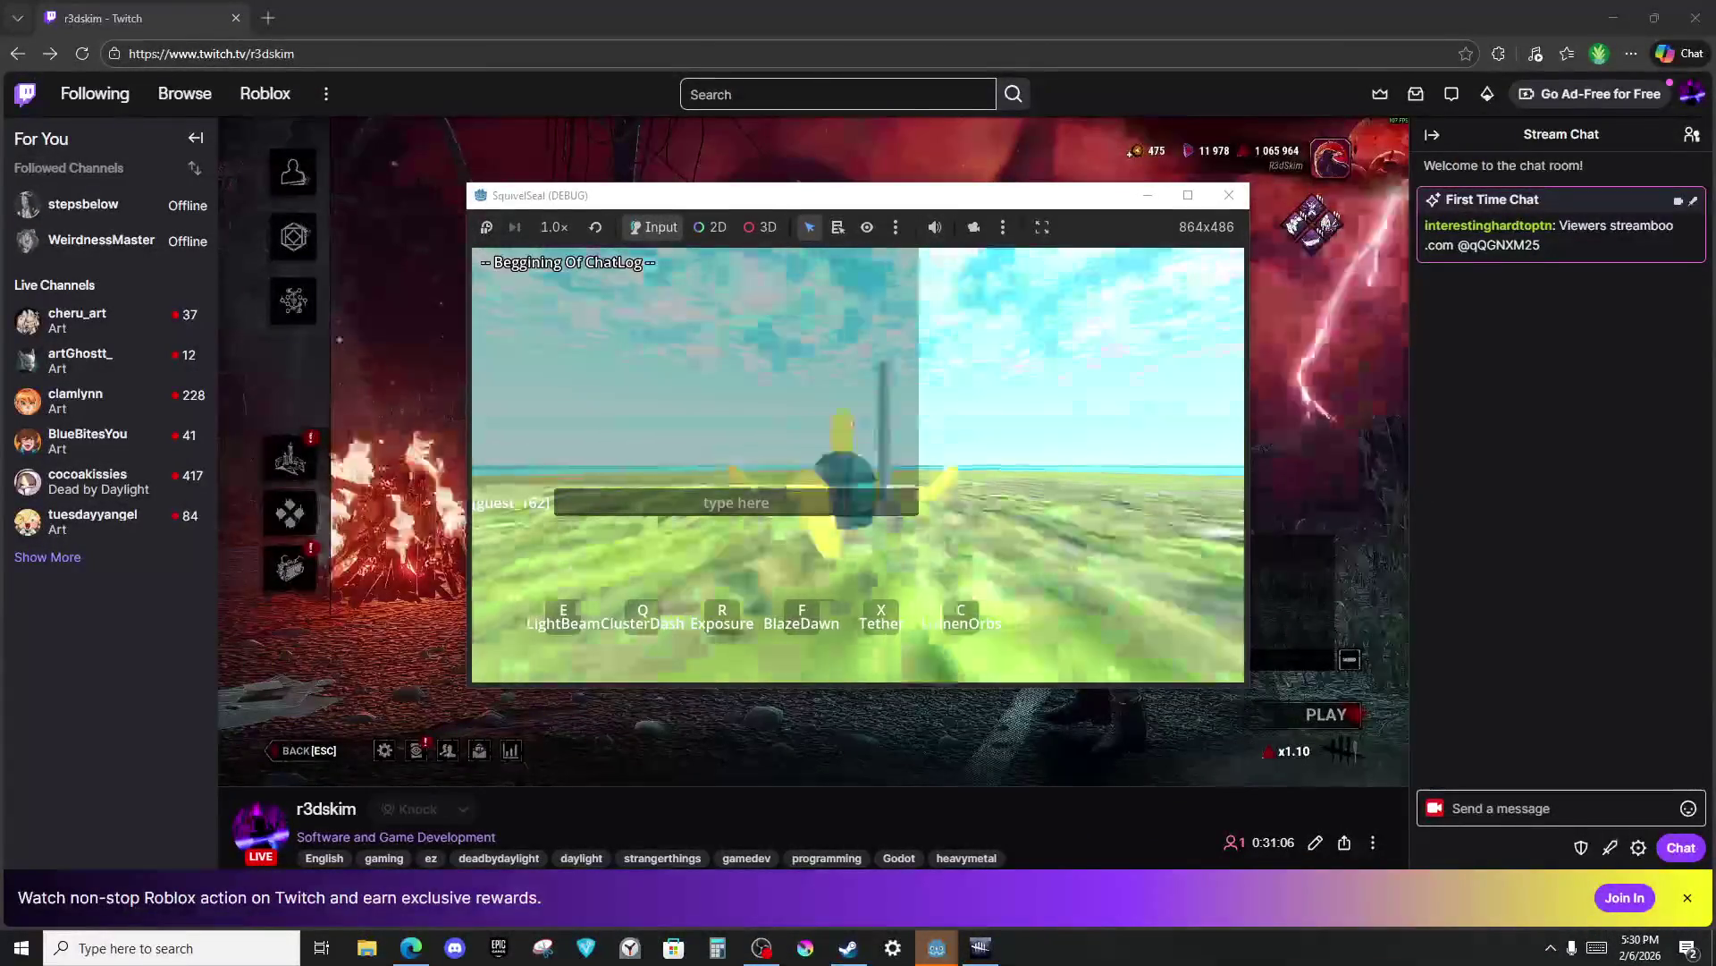
{"action": "key", "text": "alt+Tab"}
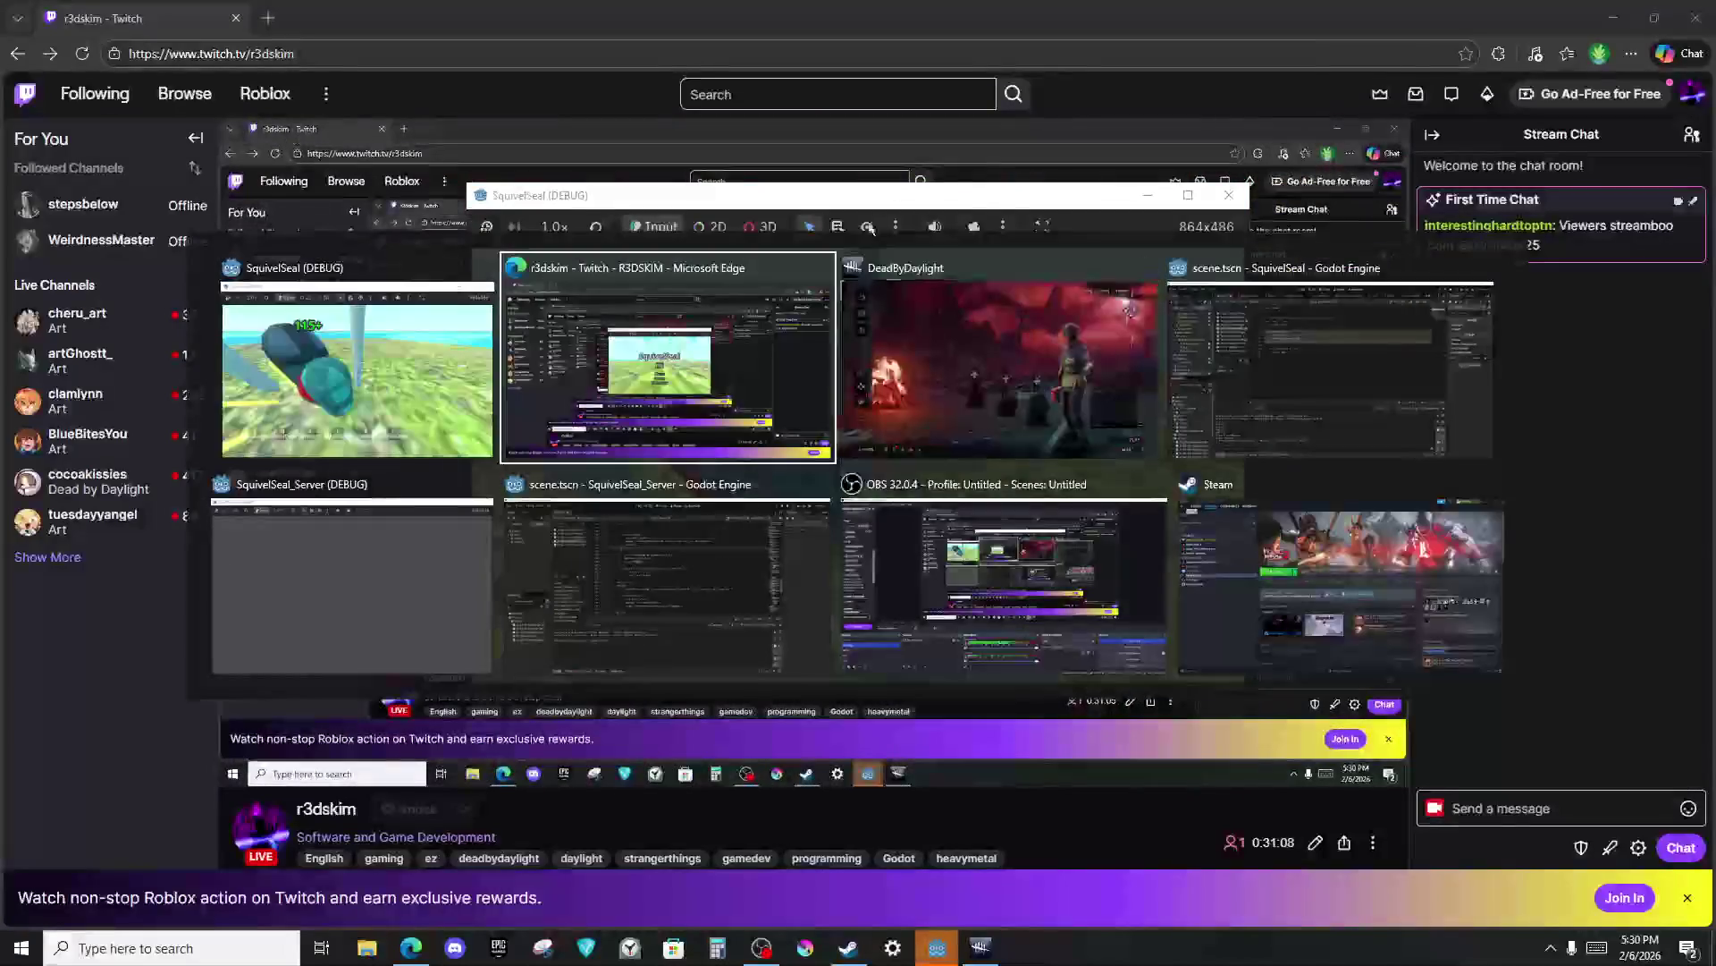
{"action": "left_click", "coordinate": [1021, 297]}
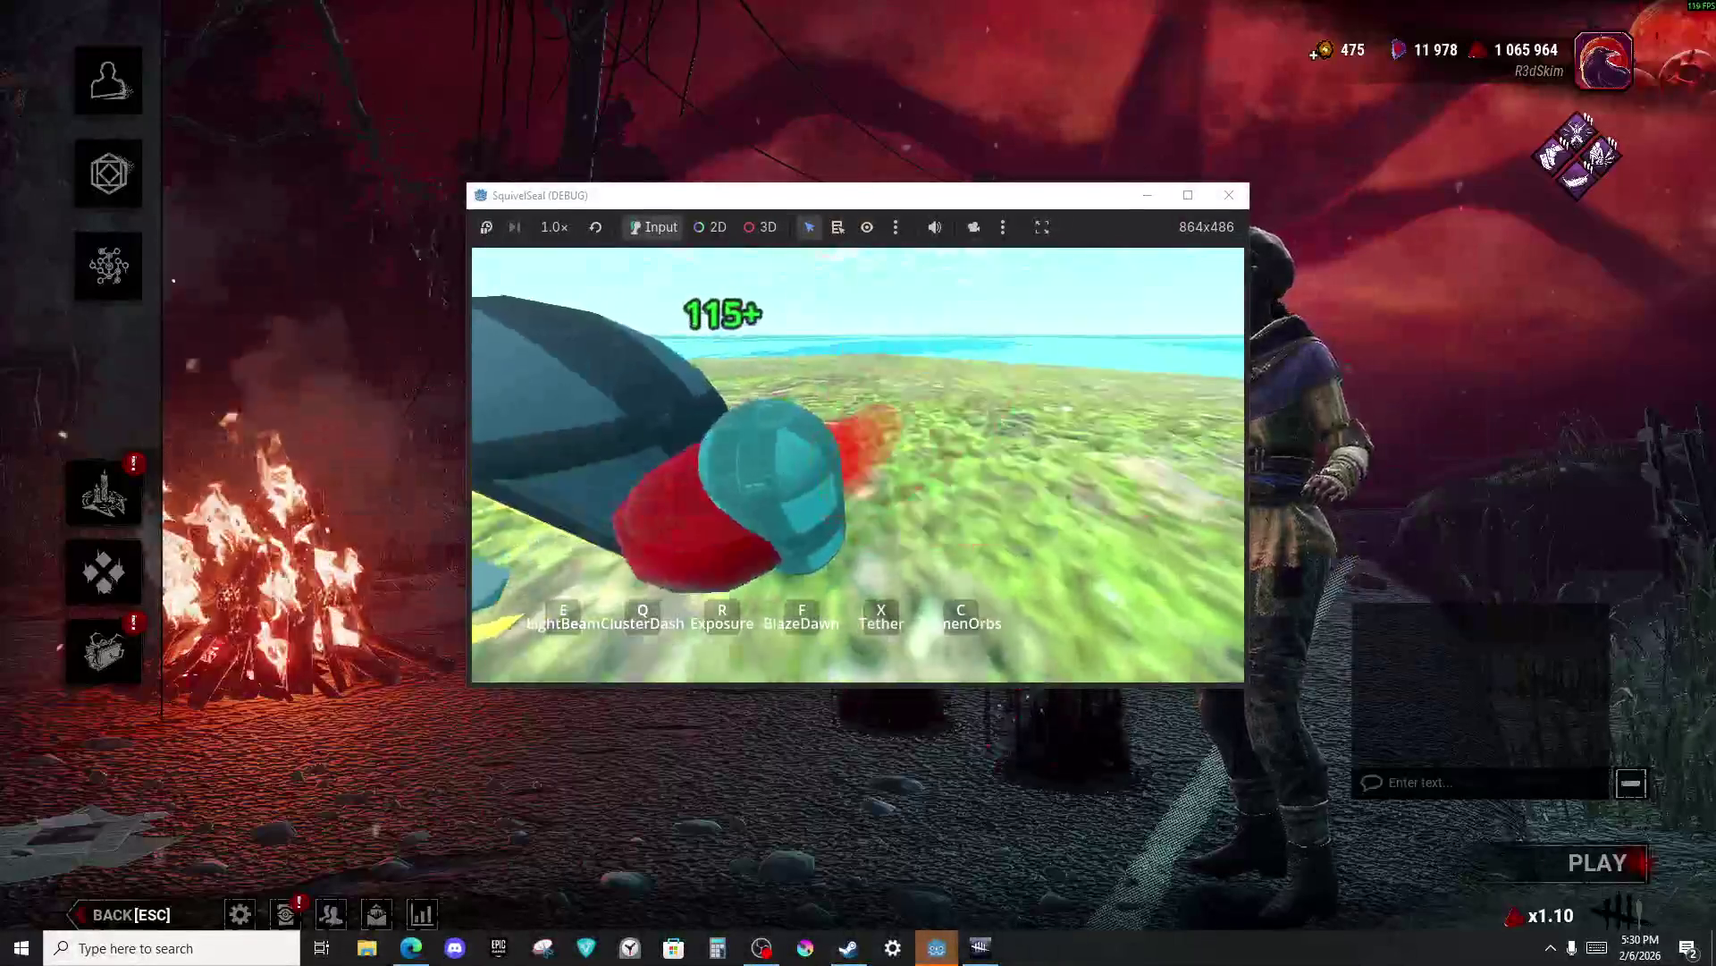
{"action": "key", "text": "alt+Tab"}
{"action": "key", "text": "alt+Tab"}
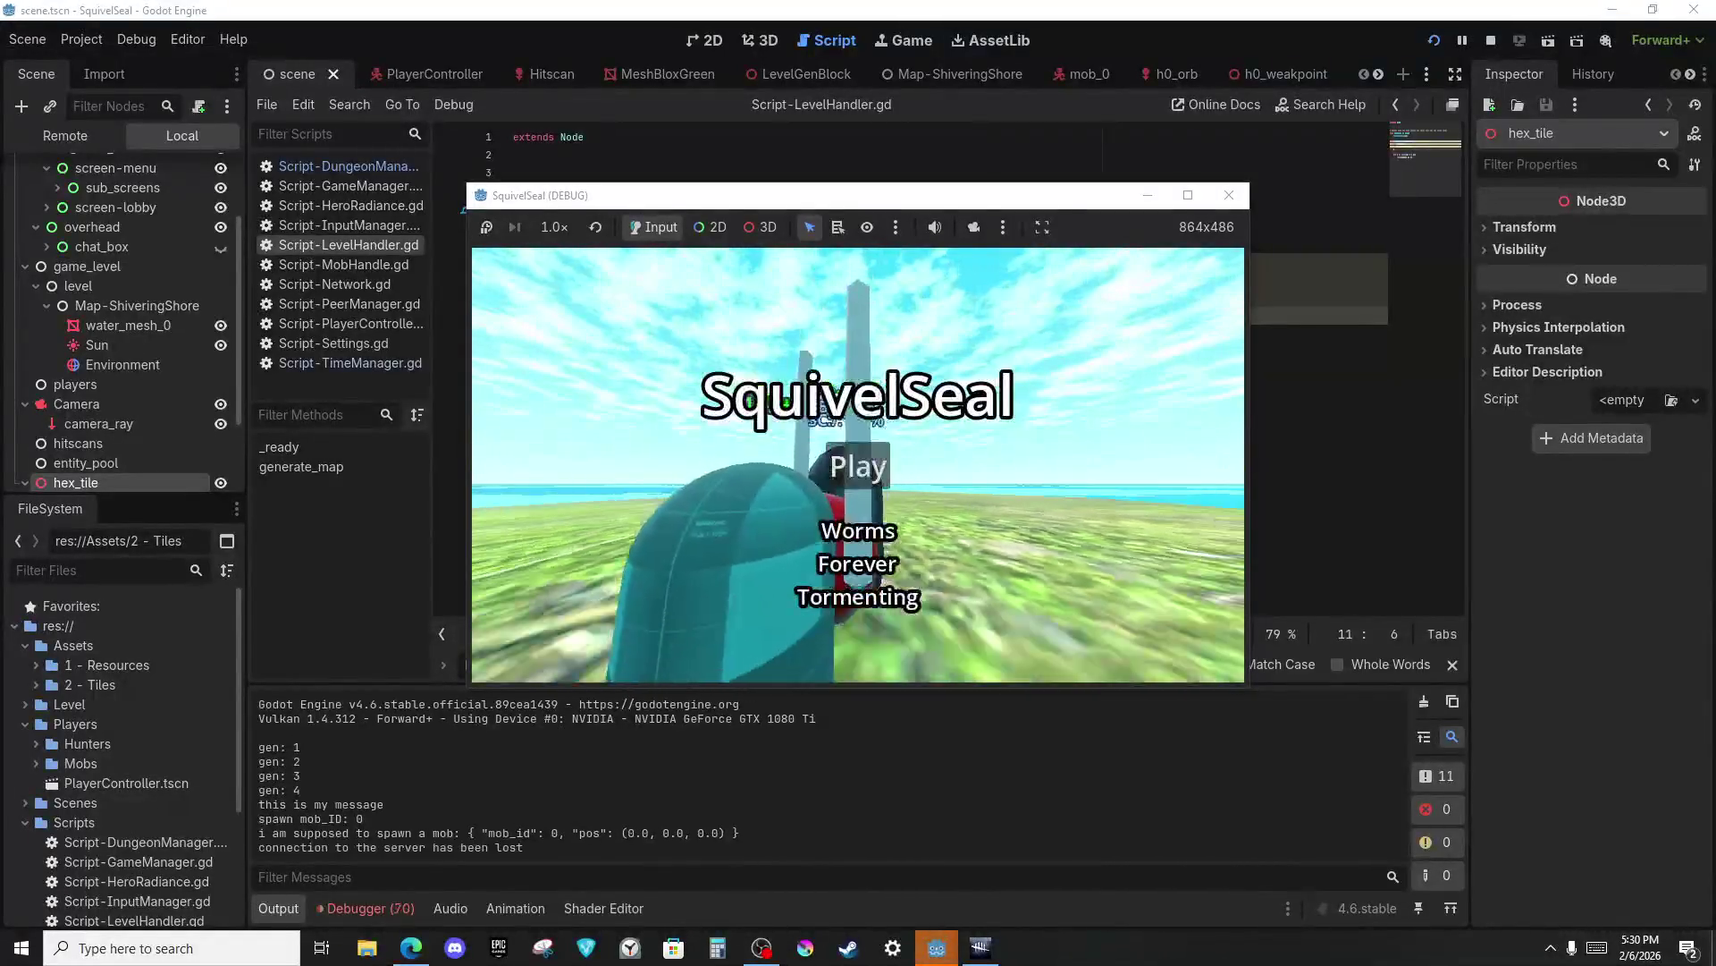
In the SquivelSeal_Server editor, inspect MobHandler's new_health = 115 line, then view Script-PeerHandler.gd.
{"action": "key", "text": "alt+Tab"}
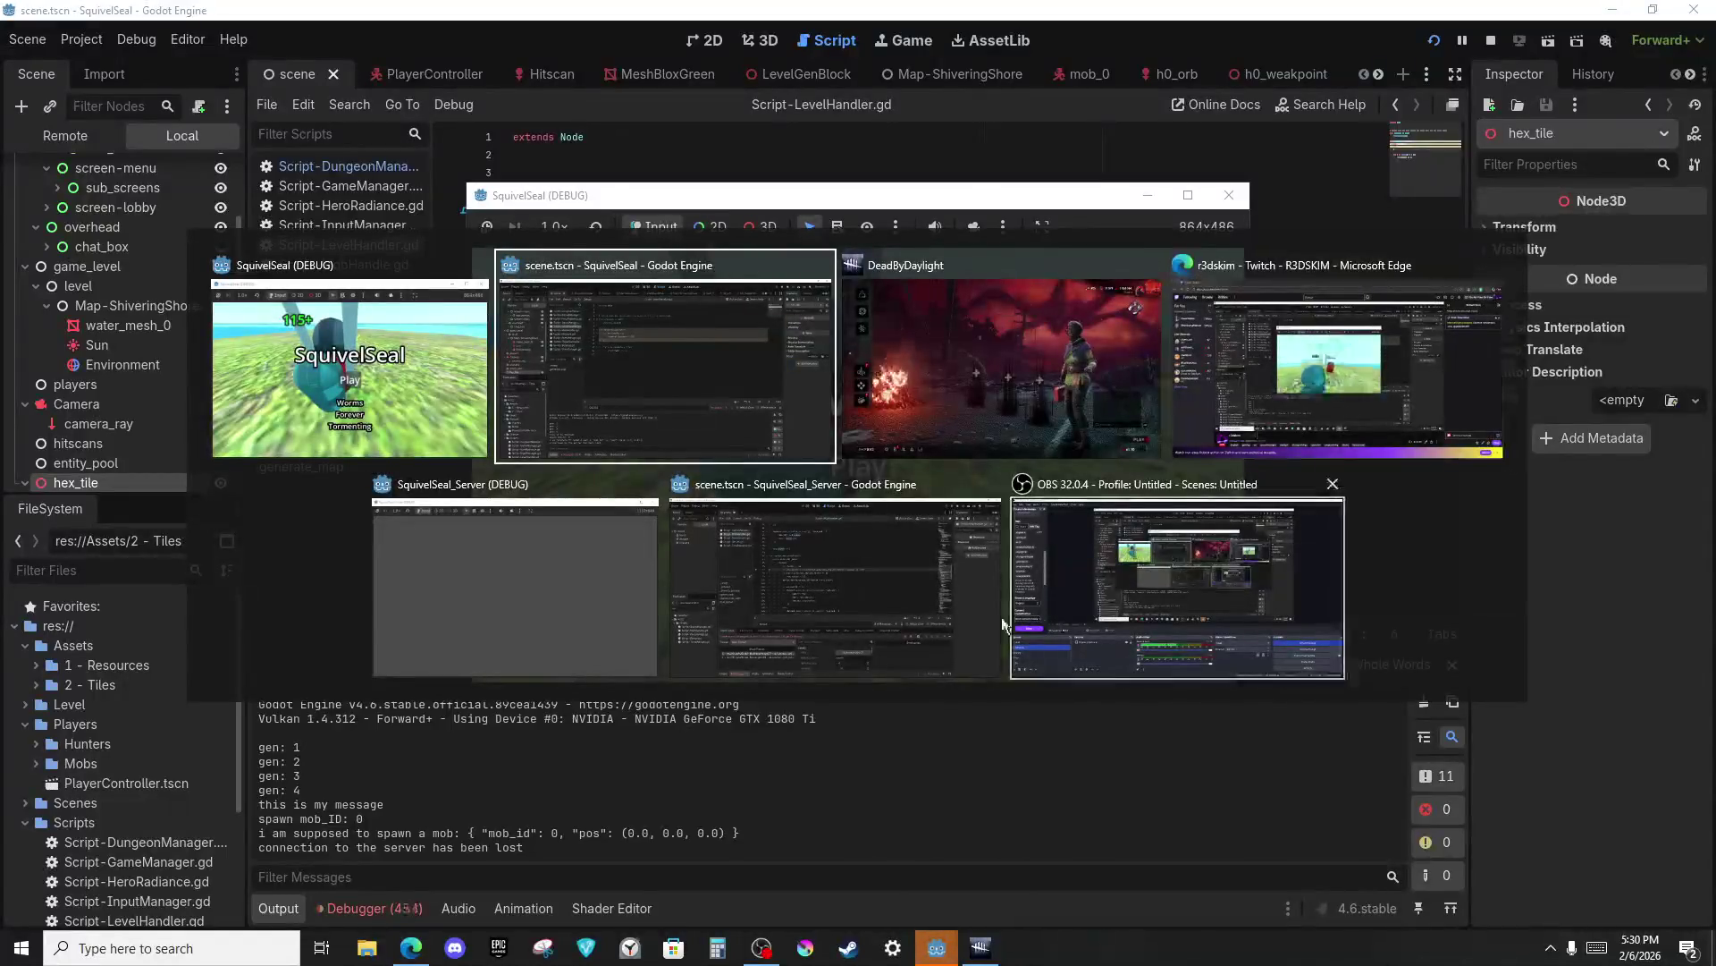
{"action": "left_click", "coordinate": [907, 570]}
{"action": "left_click", "coordinate": [804, 413]}
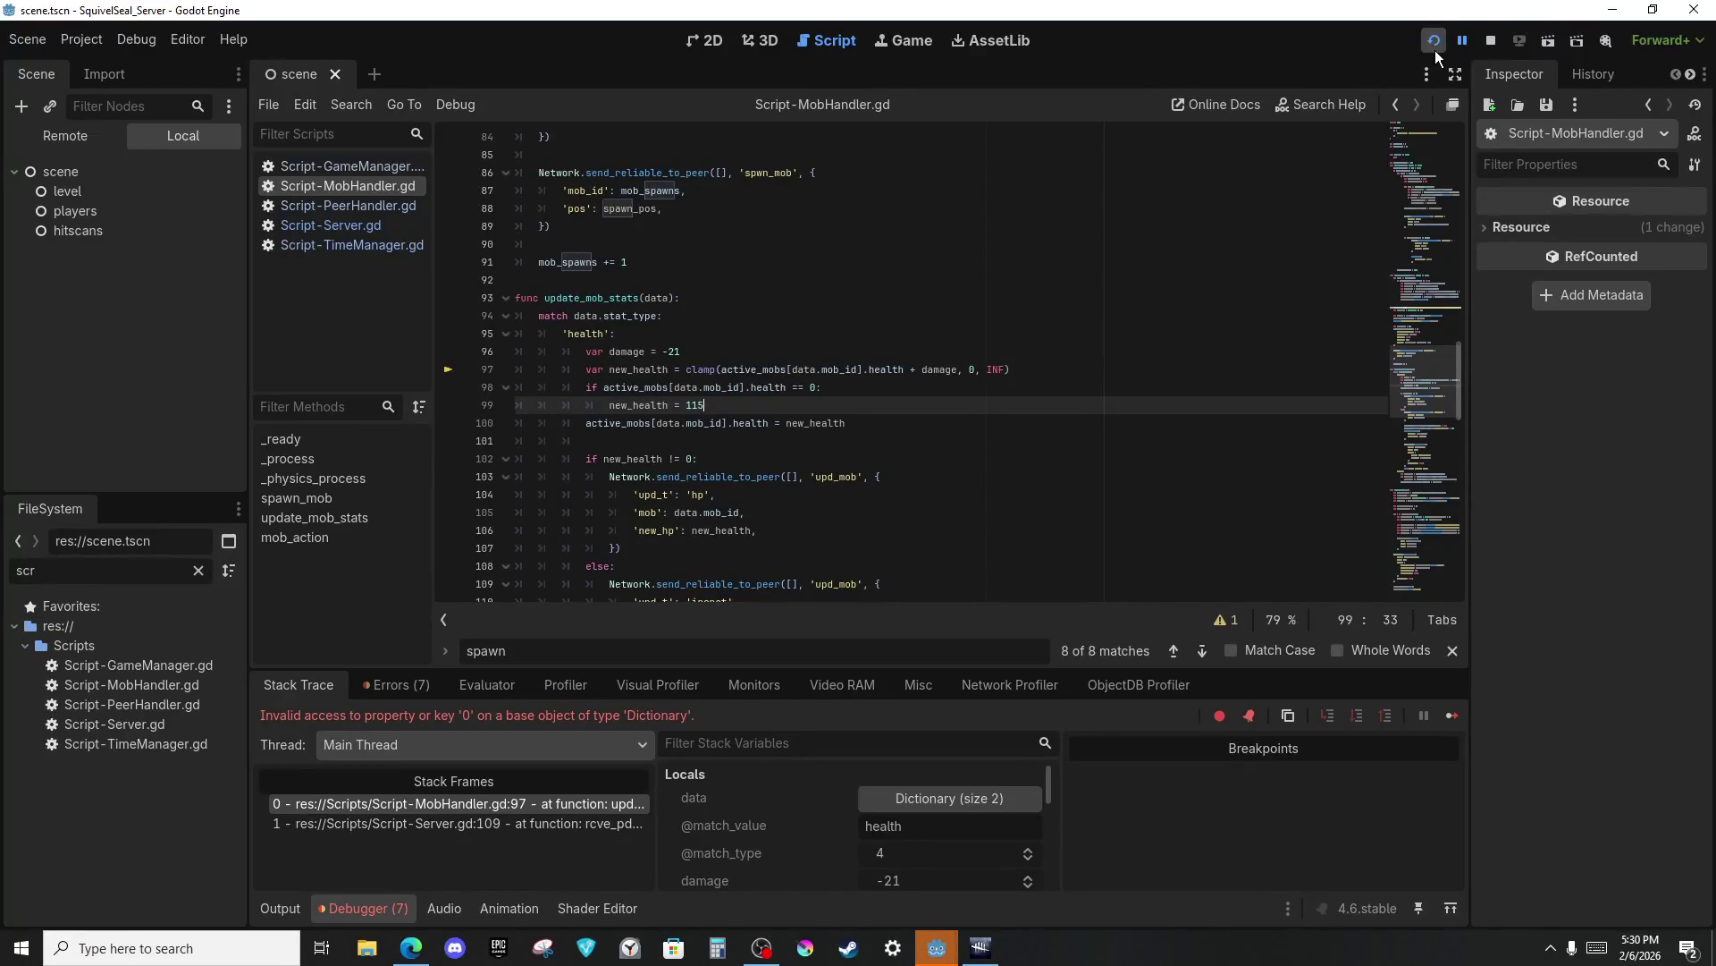
{"action": "left_click", "coordinate": [388, 213]}
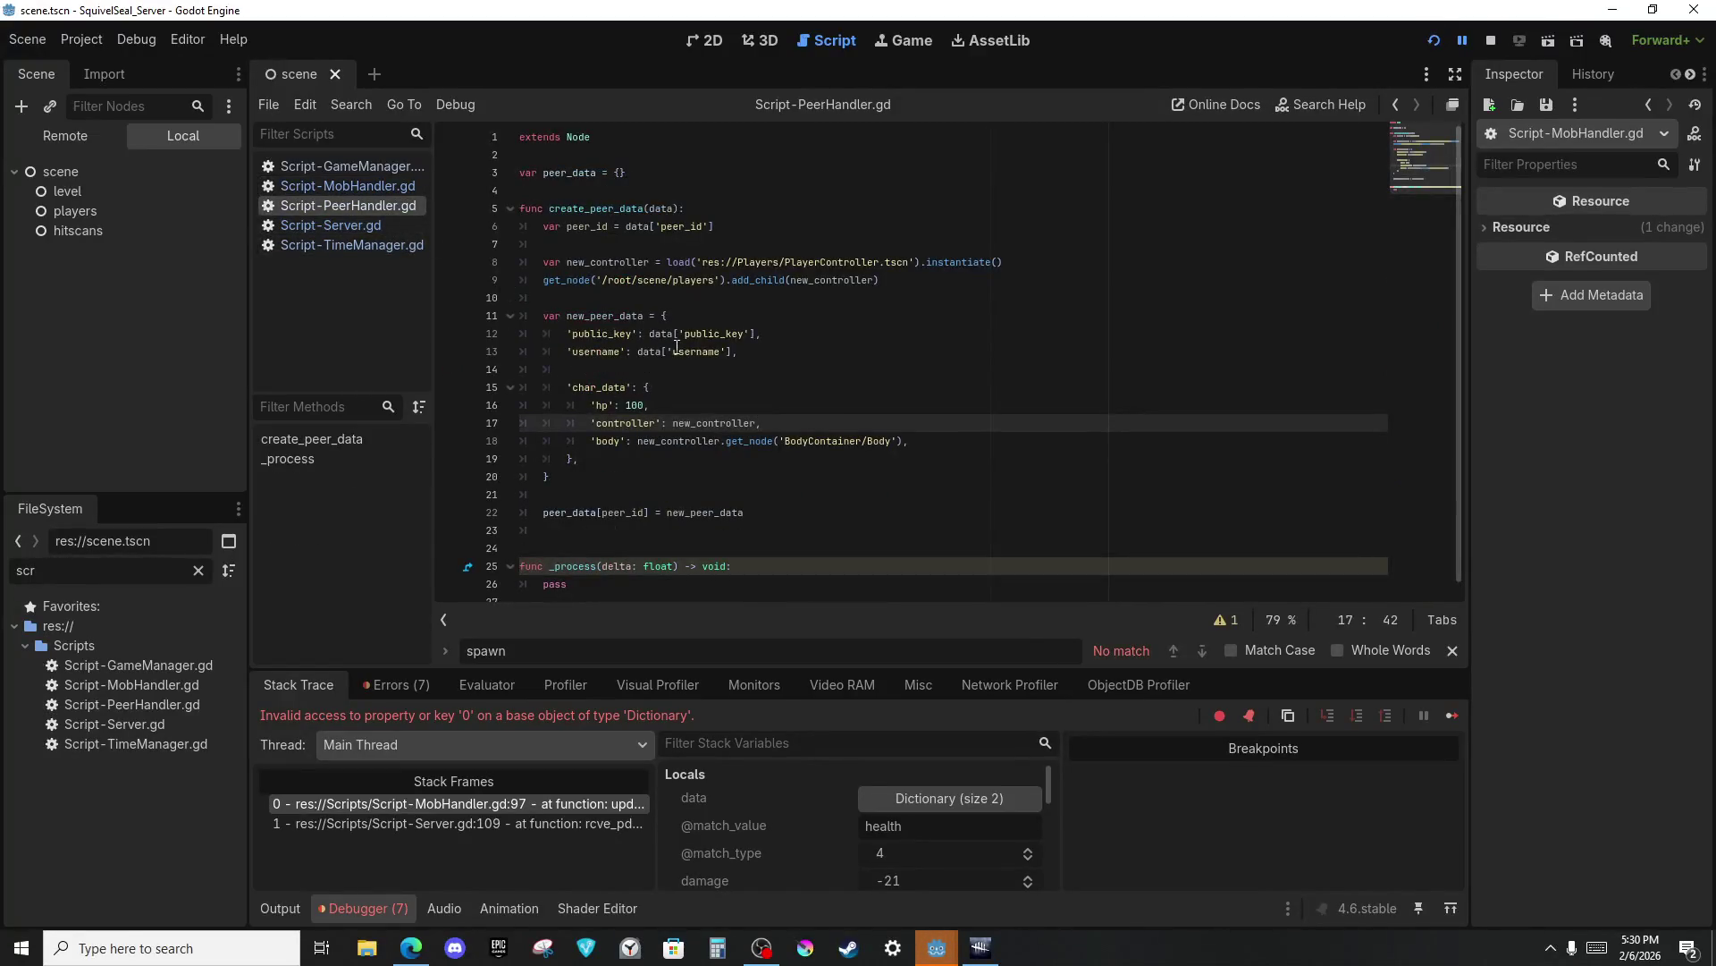
Restart the server's debug run and relaunch the SquivelSeal client game.
{"action": "left_click", "coordinate": [1434, 40]}
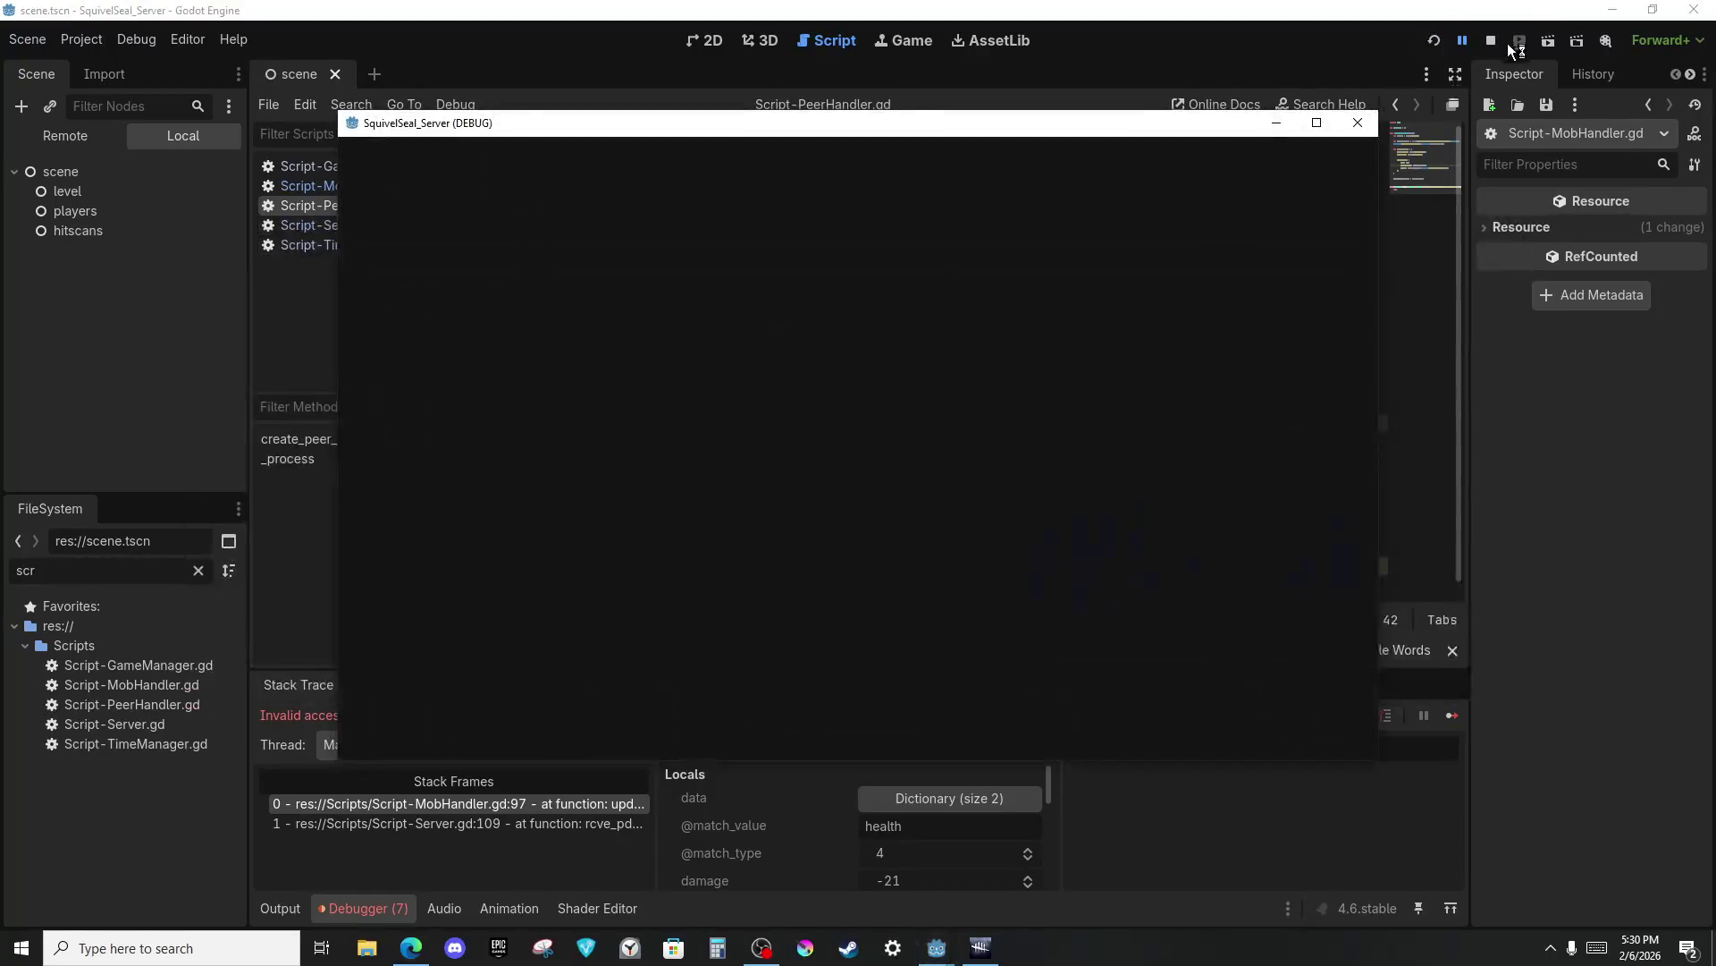
{"action": "key", "text": "alt+Tab"}
{"action": "left_click", "coordinate": [1167, 335]}
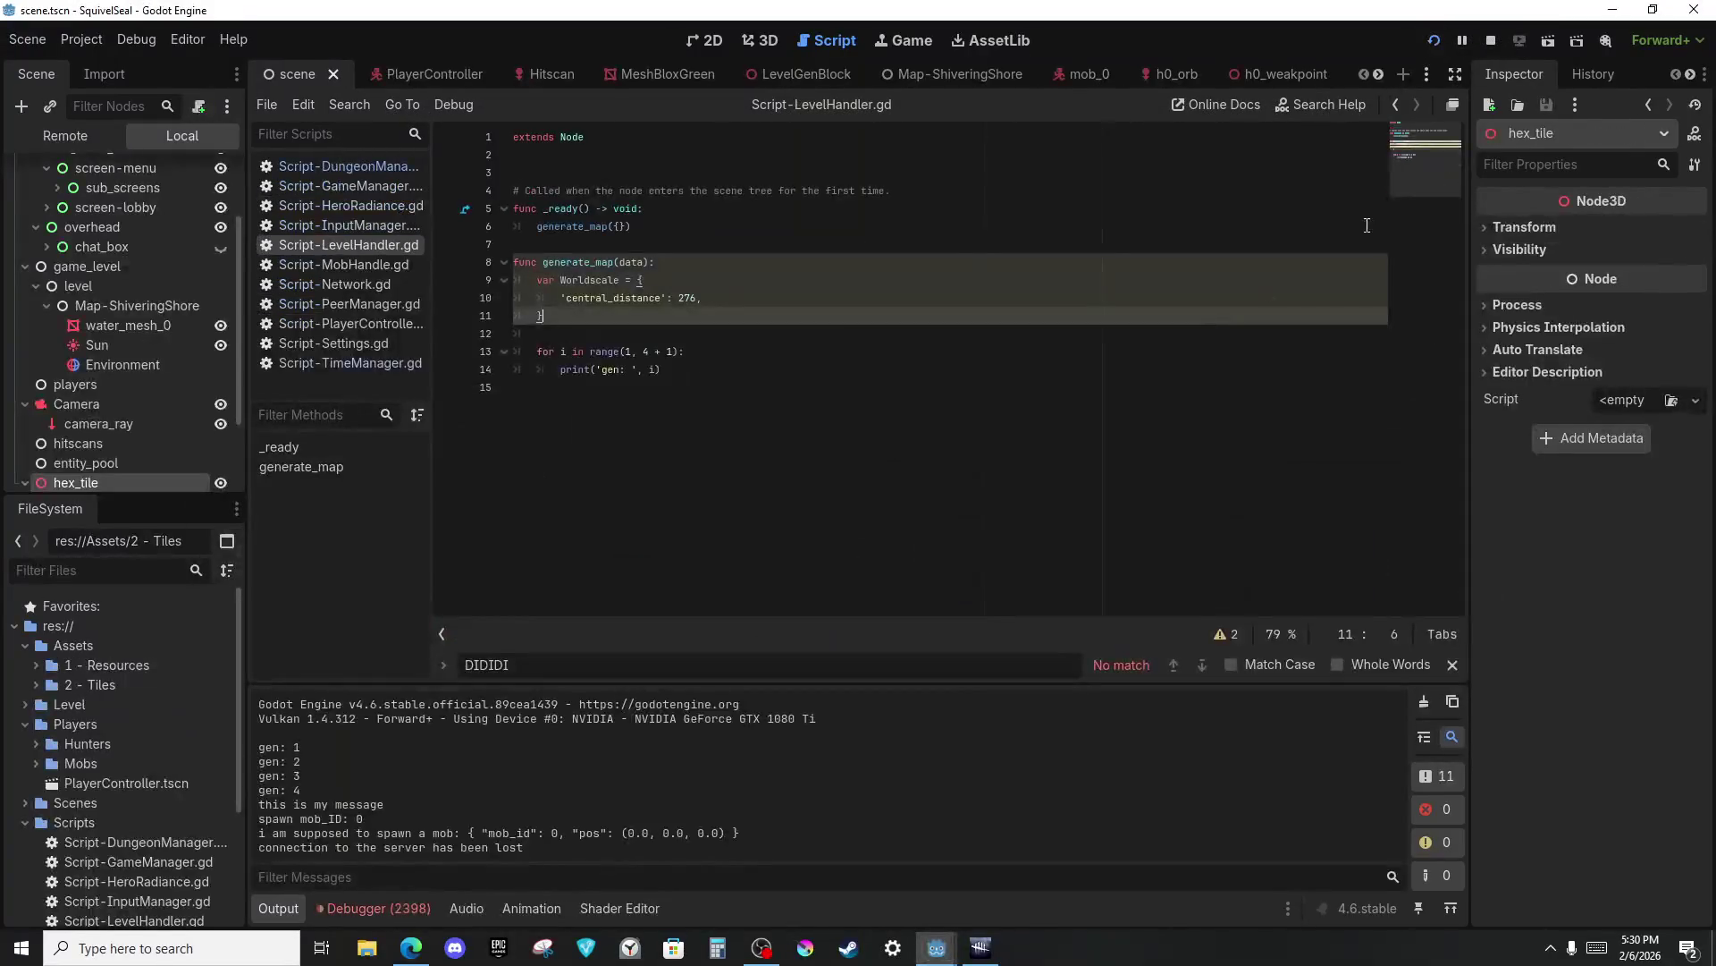
{"action": "left_click", "coordinate": [1433, 41]}
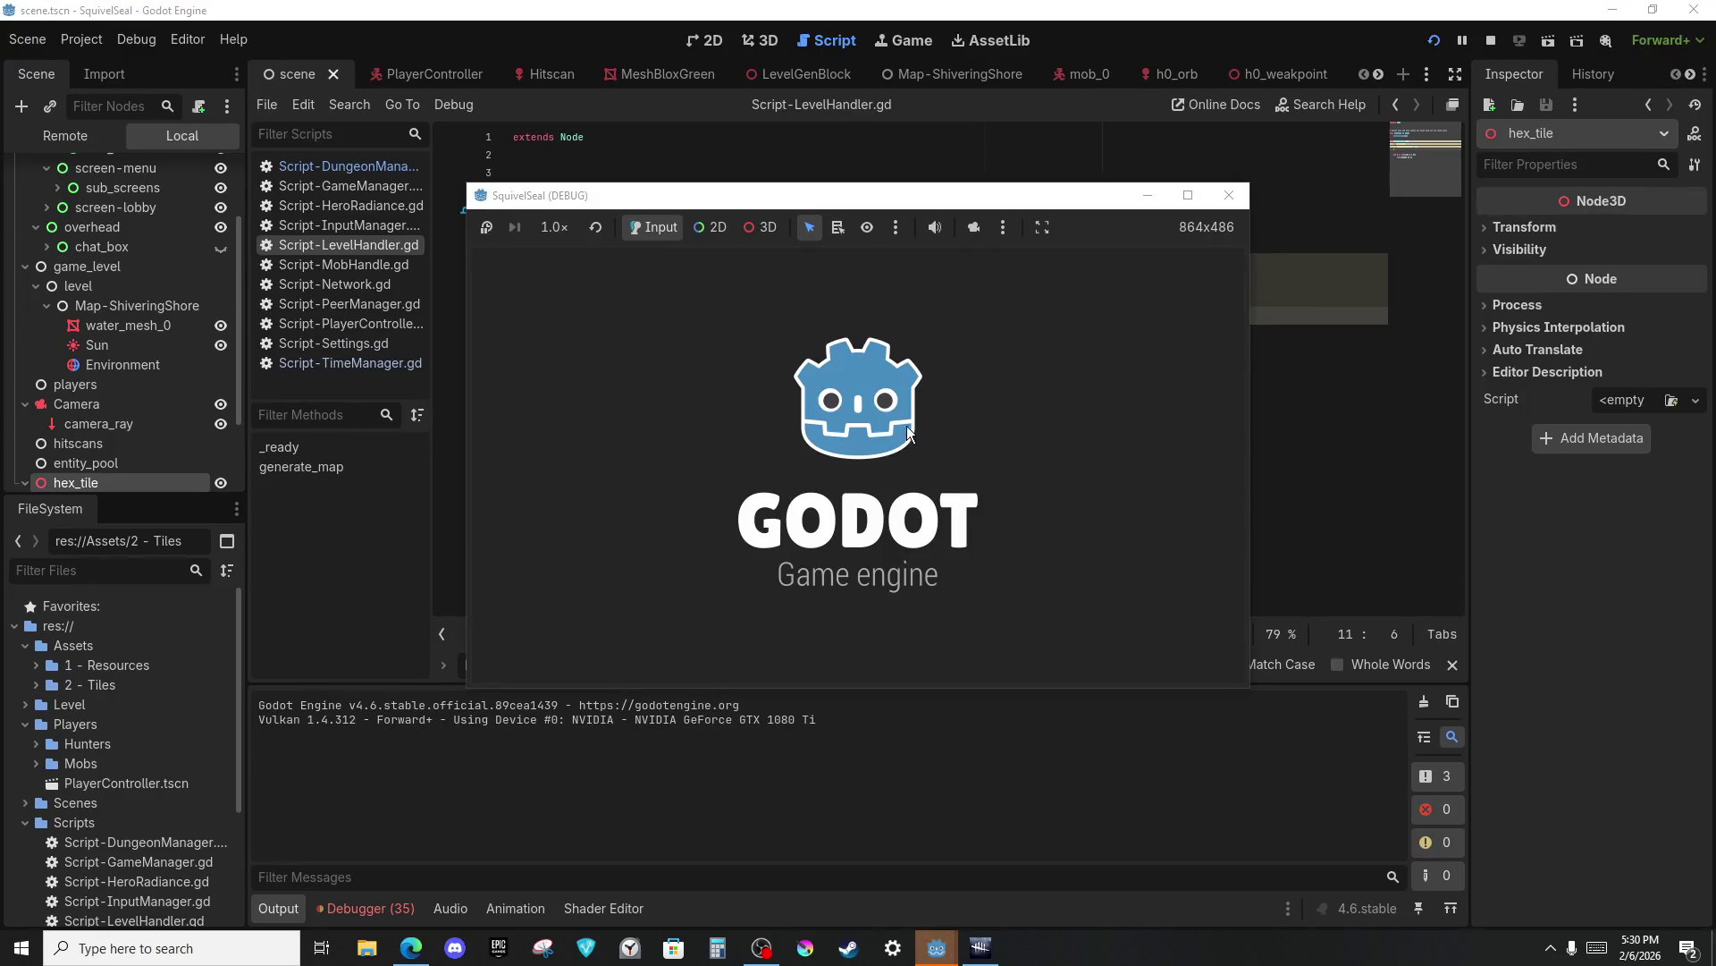
Join the server as a client, hit the mob for 115+, then stop the client with F8.
{"action": "left_click", "coordinate": [846, 463]}
{"action": "left_click", "coordinate": [851, 490]}
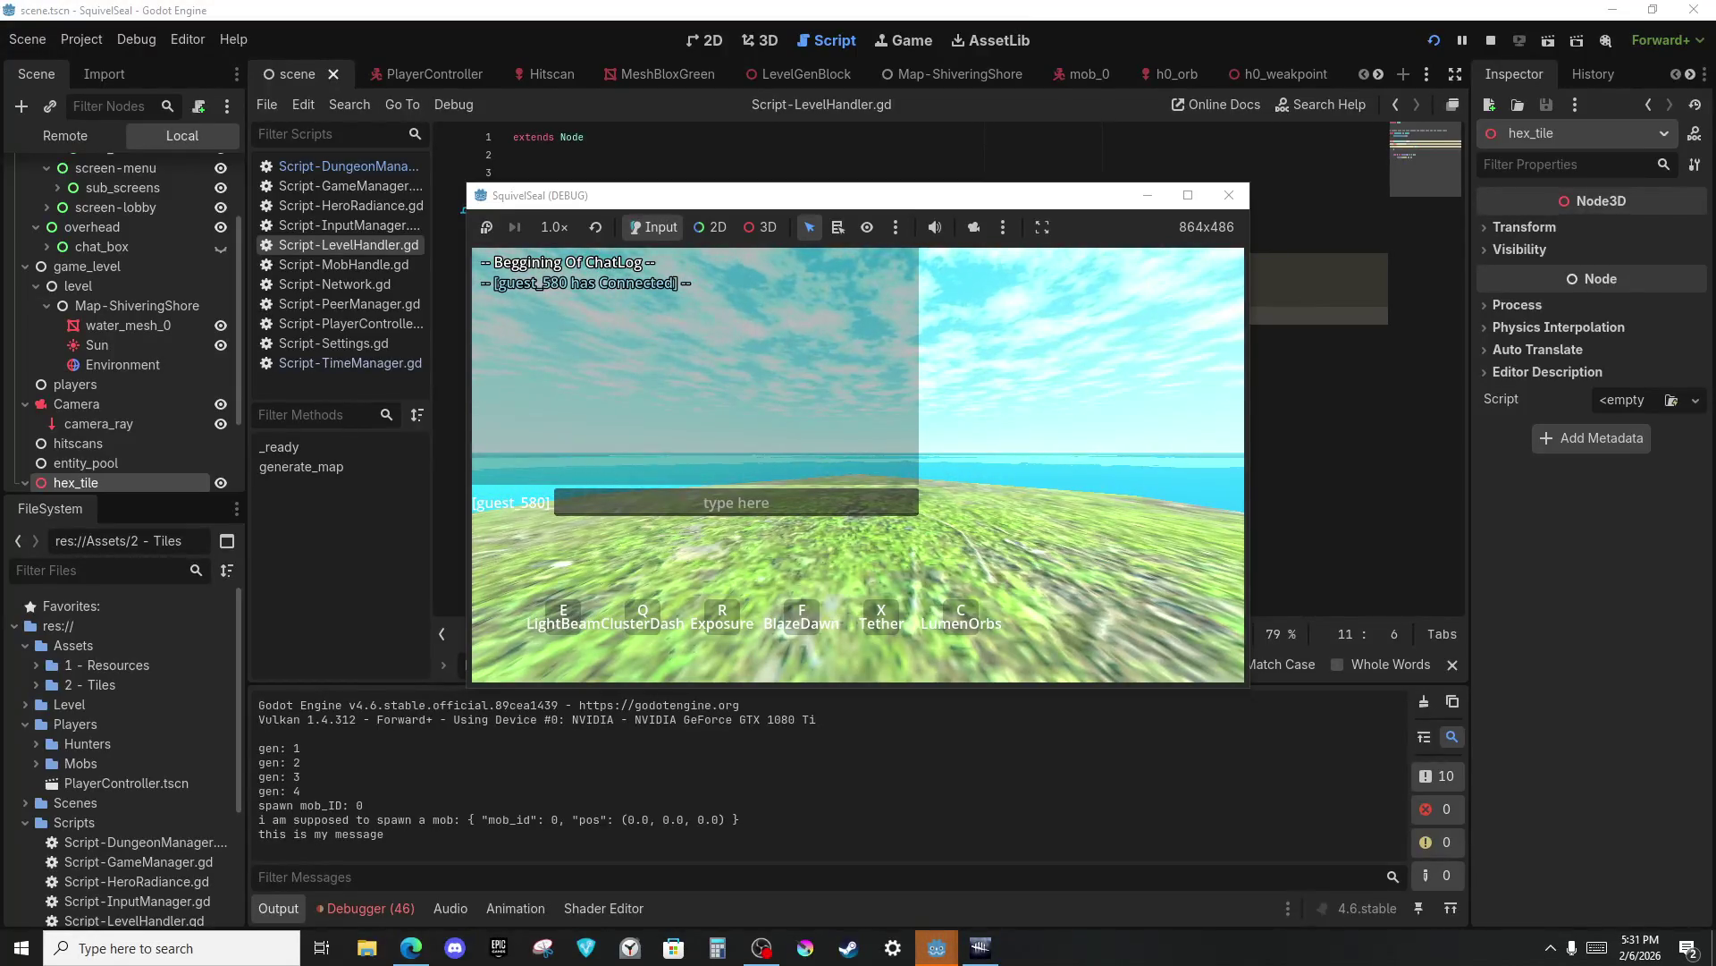
{"action": "key", "text": "Escape"}
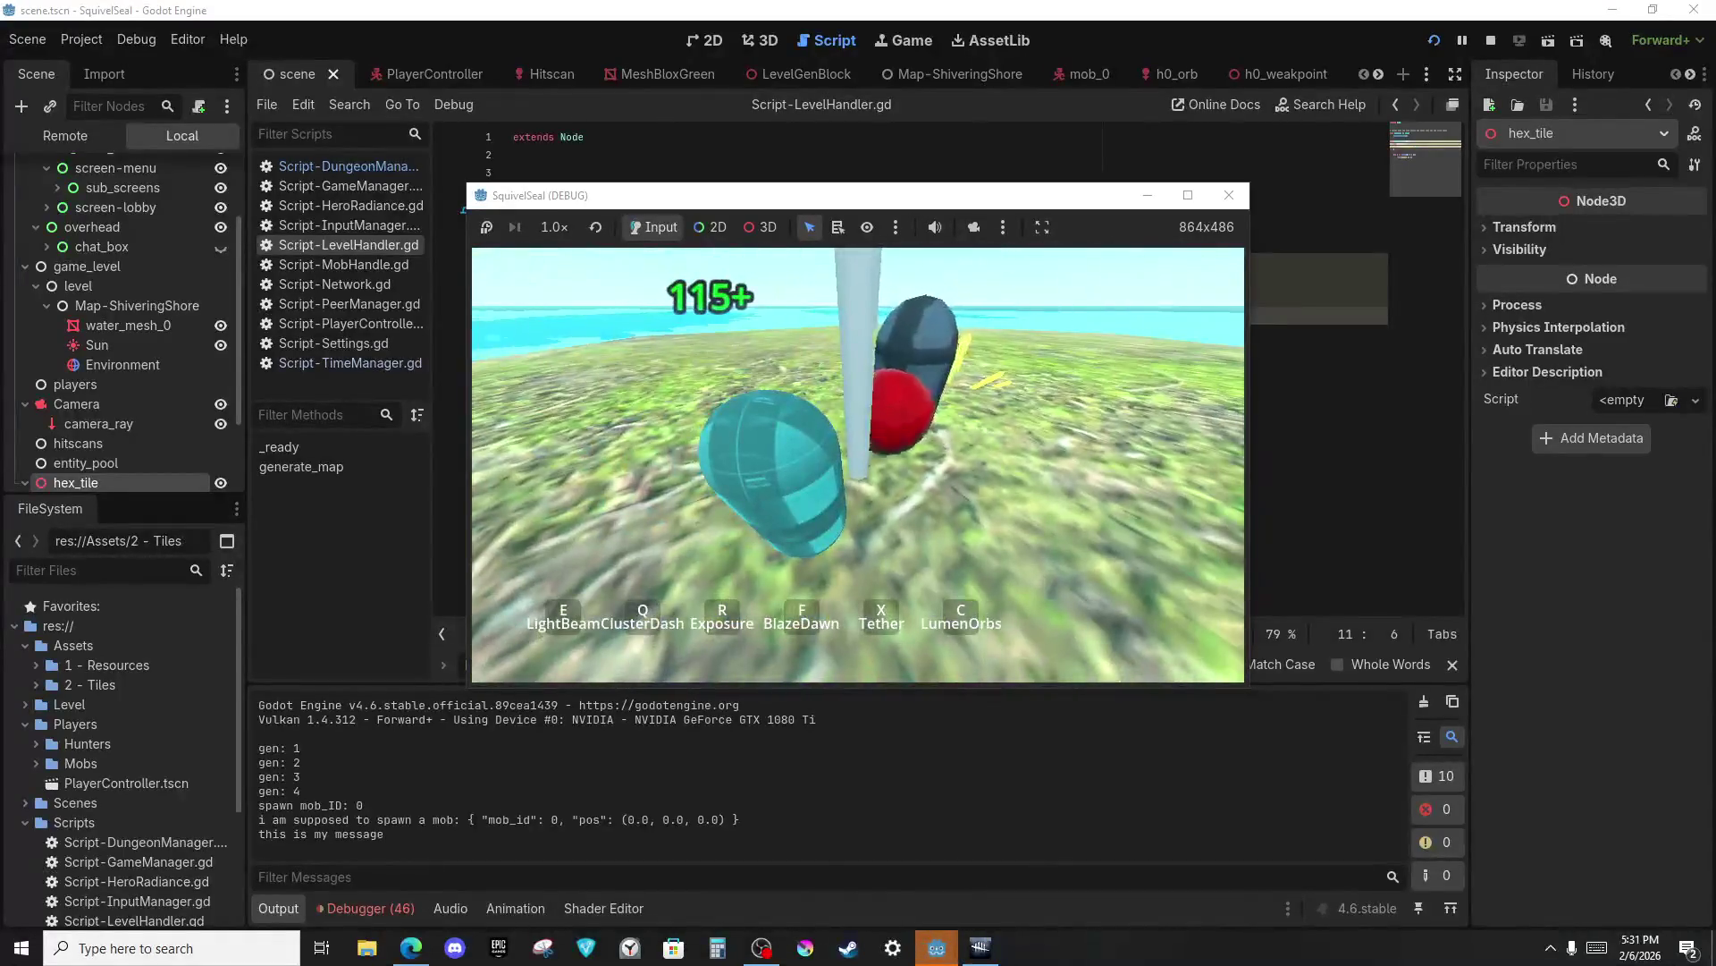
{"action": "key", "text": "F8"}
{"action": "key", "text": "alt+Tab"}
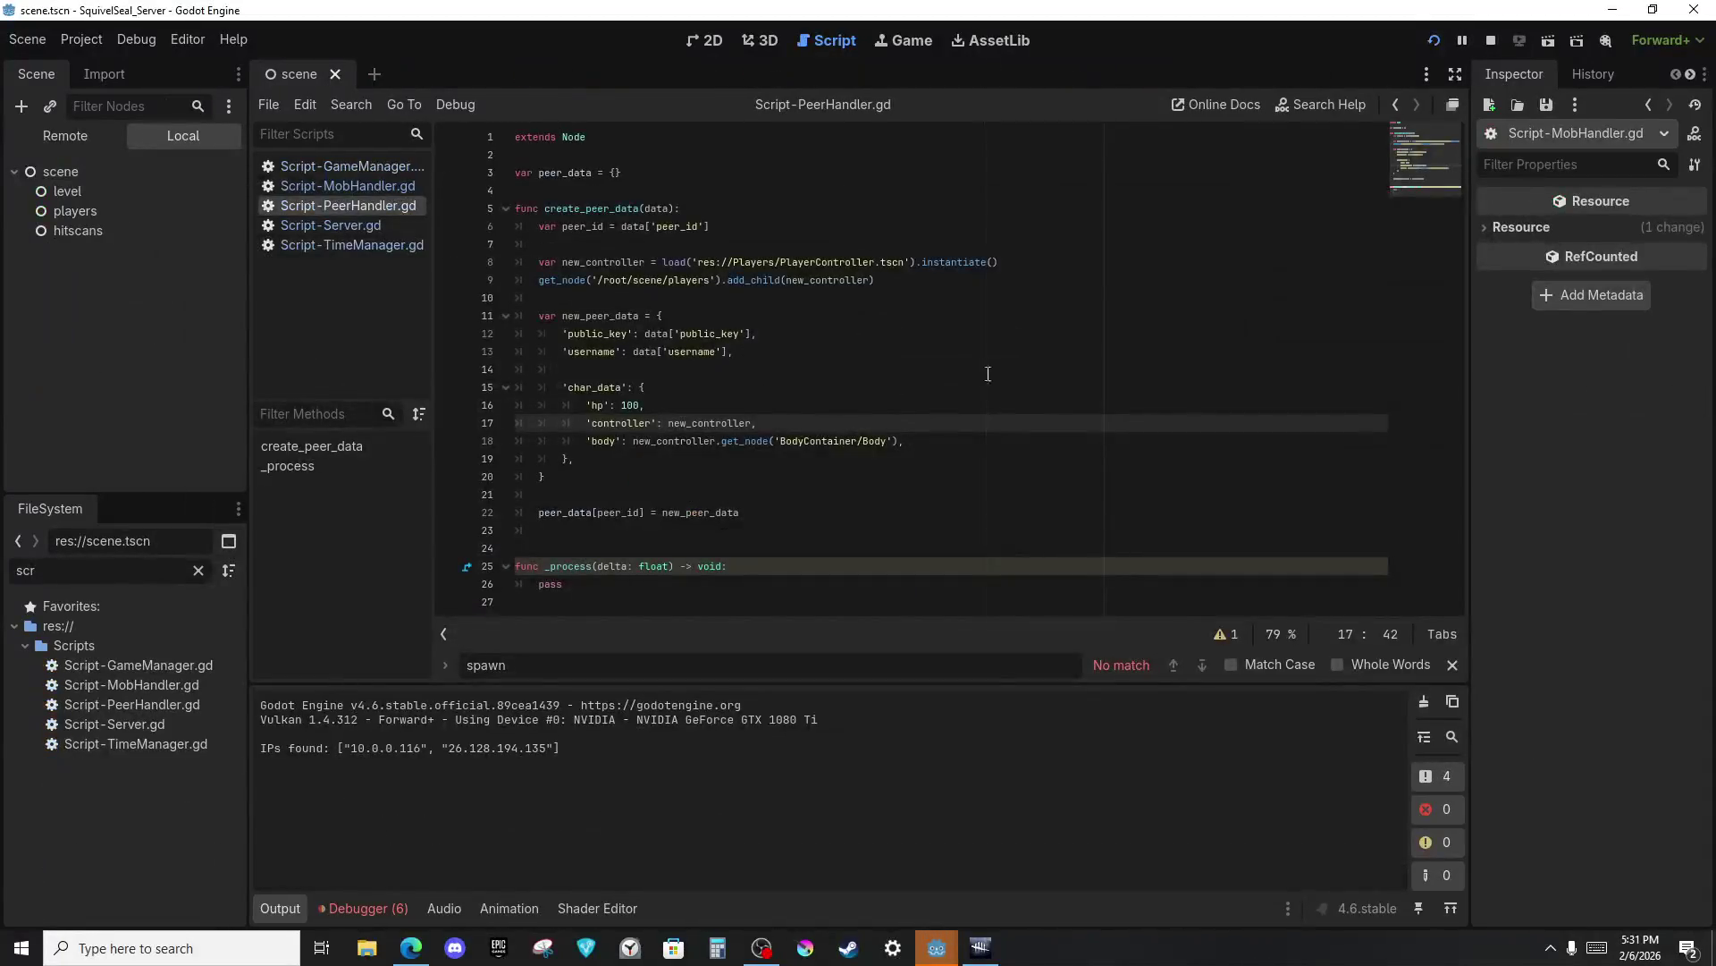
In Script-Server.gd, select the 'true' in line 155's '!true' mob-spawn condition to remove the override.
{"action": "left_click", "coordinate": [311, 188]}
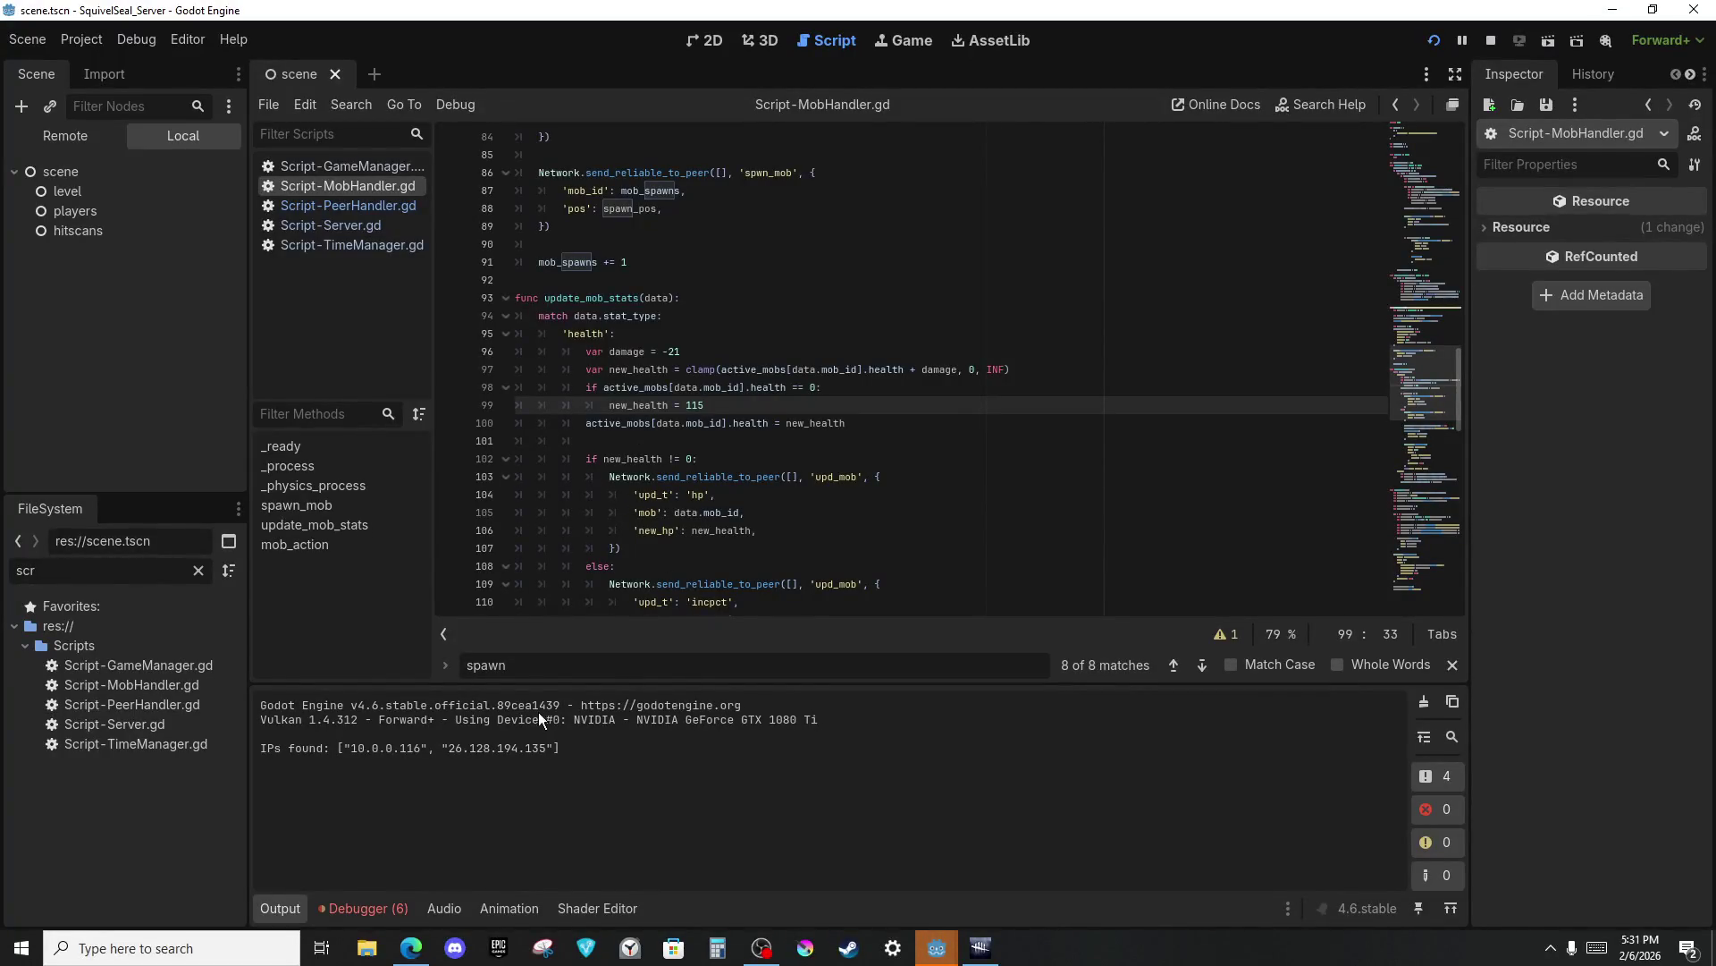
{"action": "left_click", "coordinate": [382, 225]}
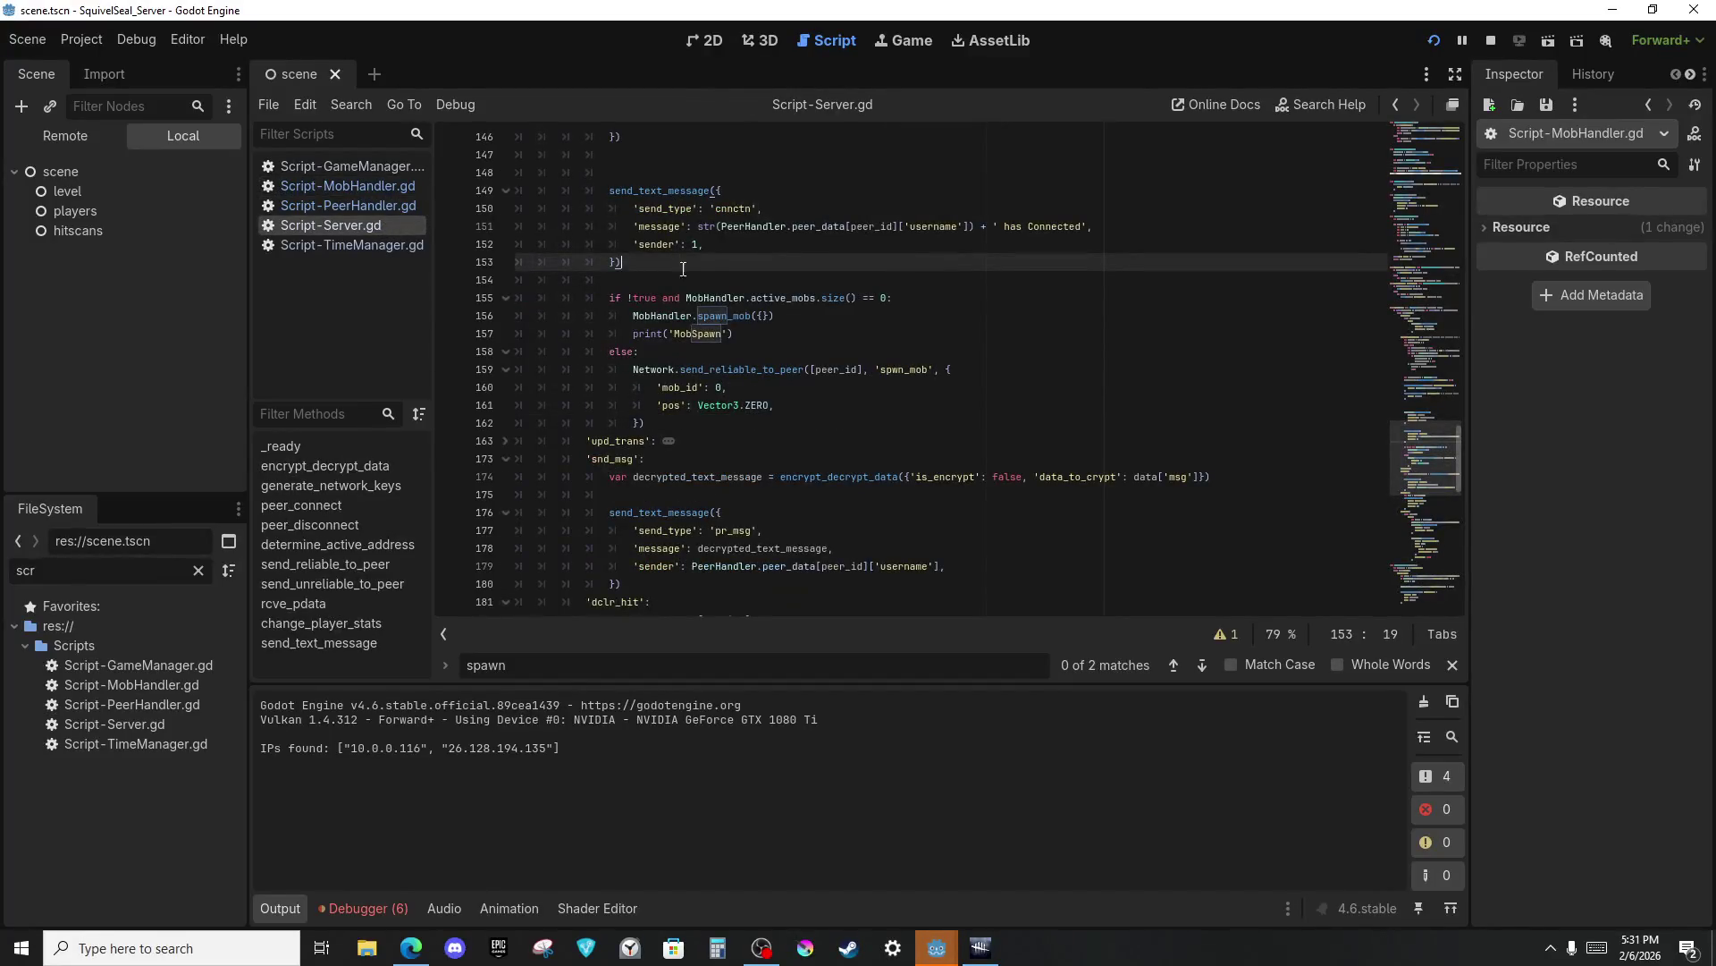
{"action": "scroll", "coordinate": [639, 291], "scroll_direction": "up", "scroll_amount": 1}
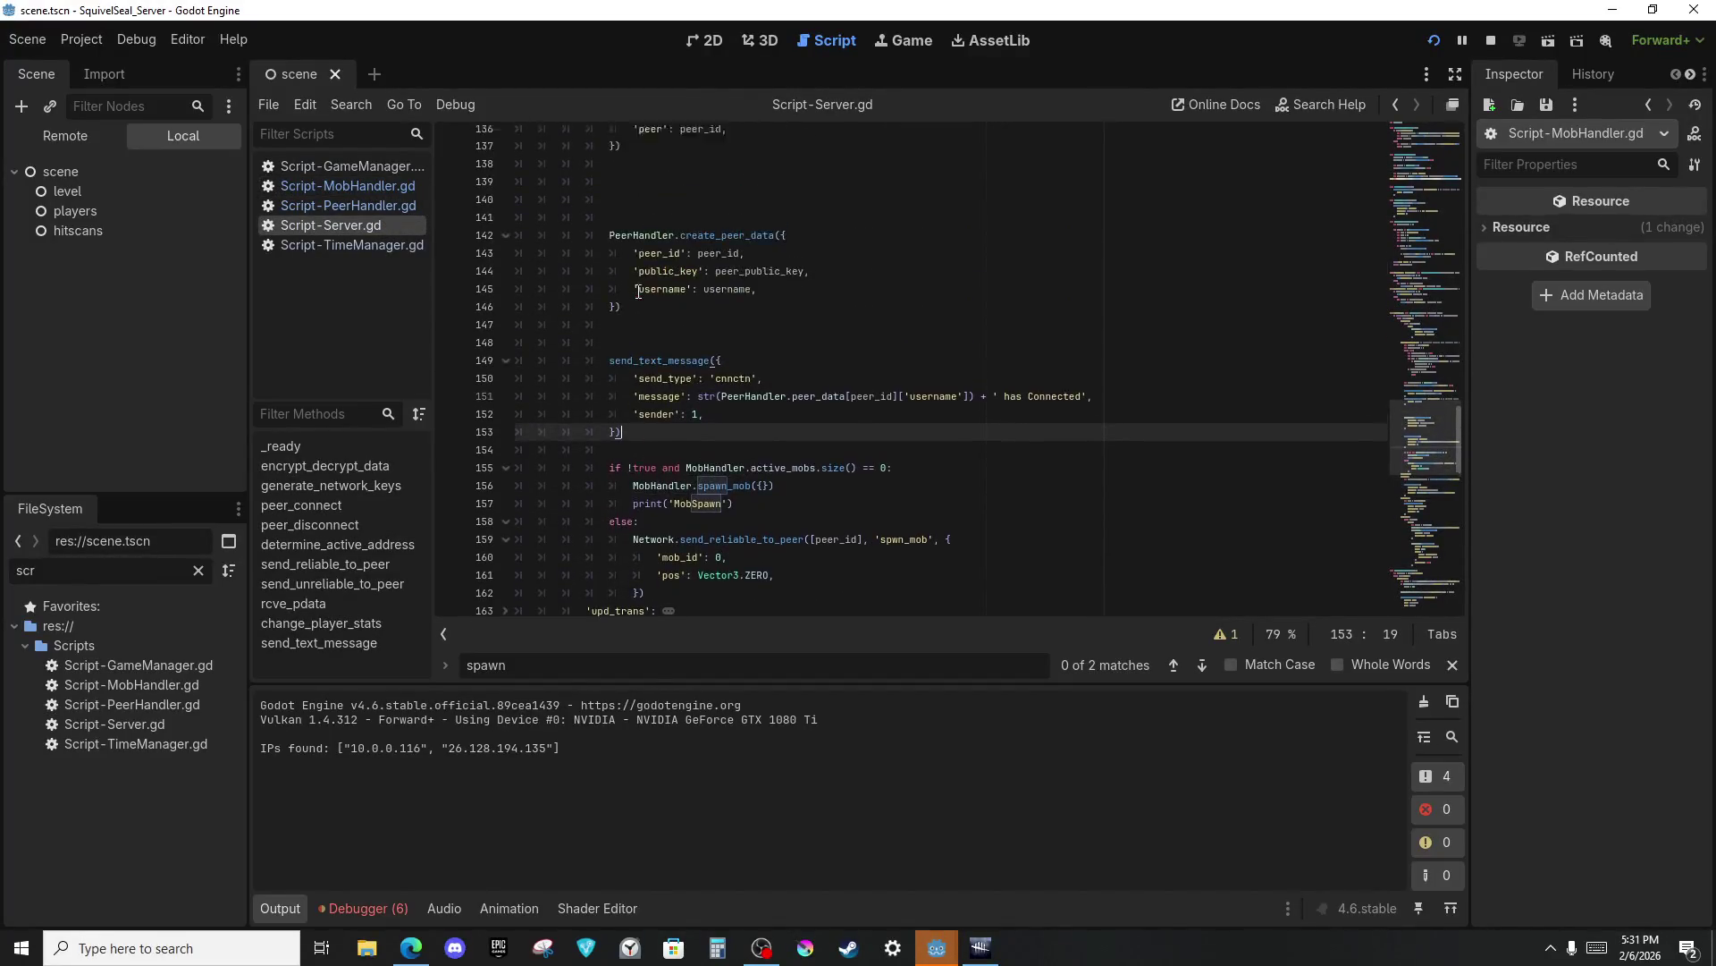
{"action": "double_click", "coordinate": [645, 351]}
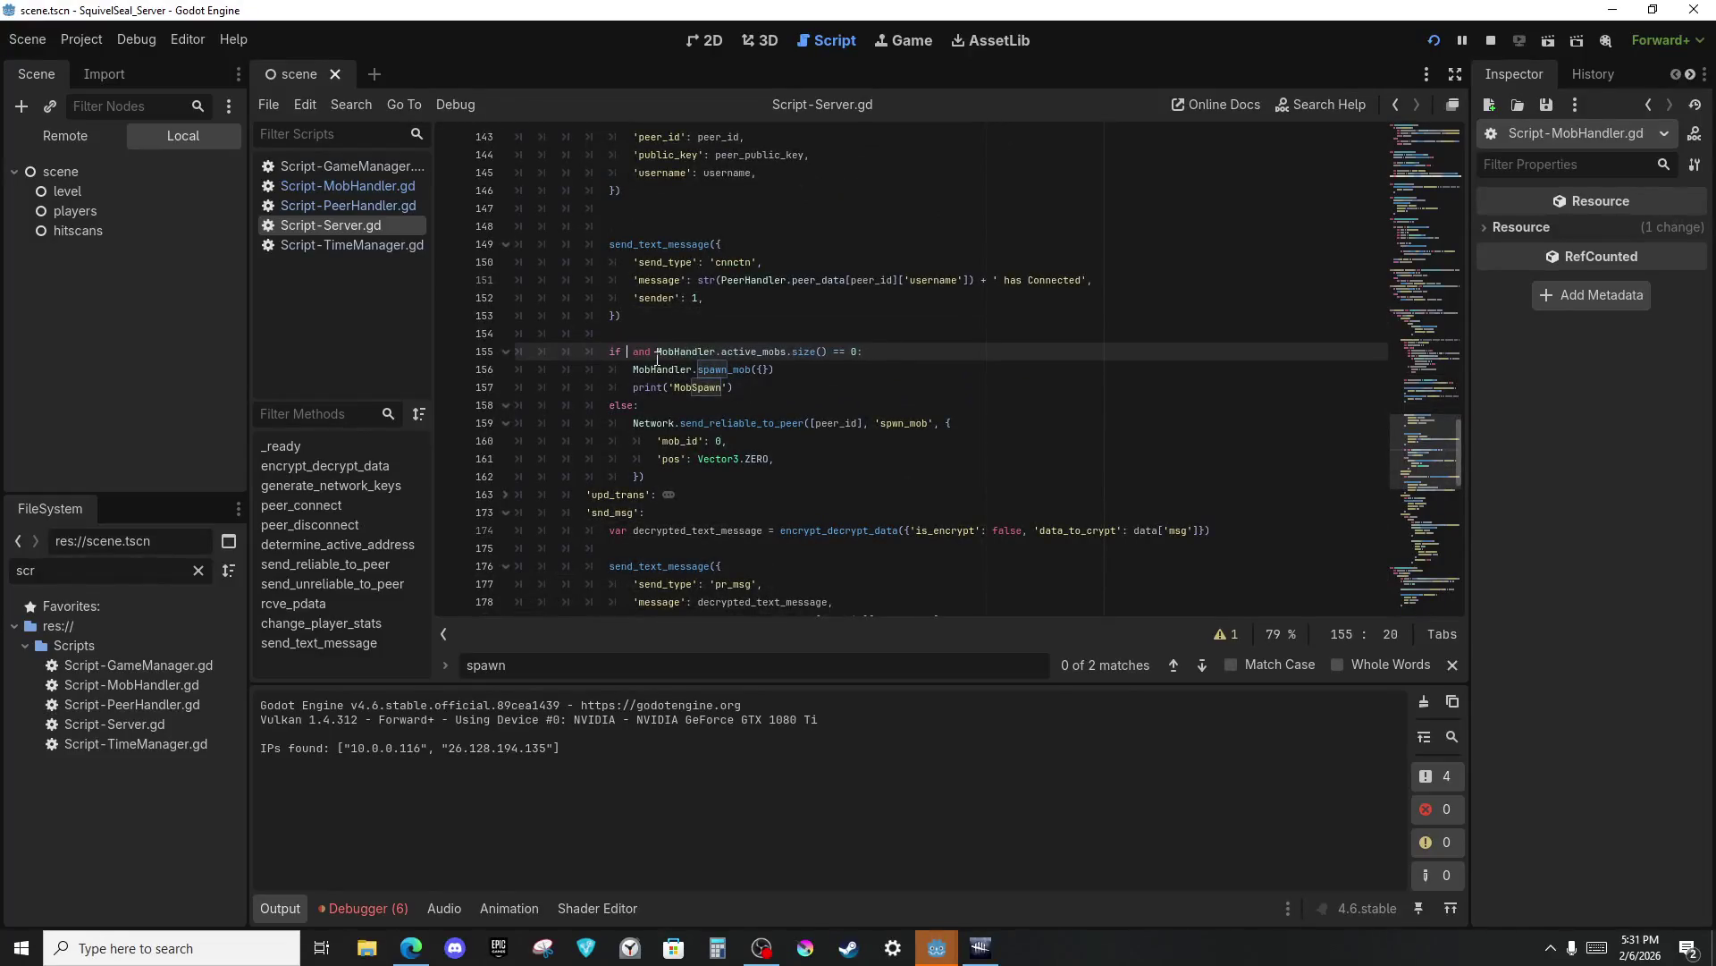
Search the script for 'connected', 'peer_connect' and 'val_clnt_dta' to reach the val_clnt_dta_rspnd branch.
{"action": "key", "text": "ctrl+f"}
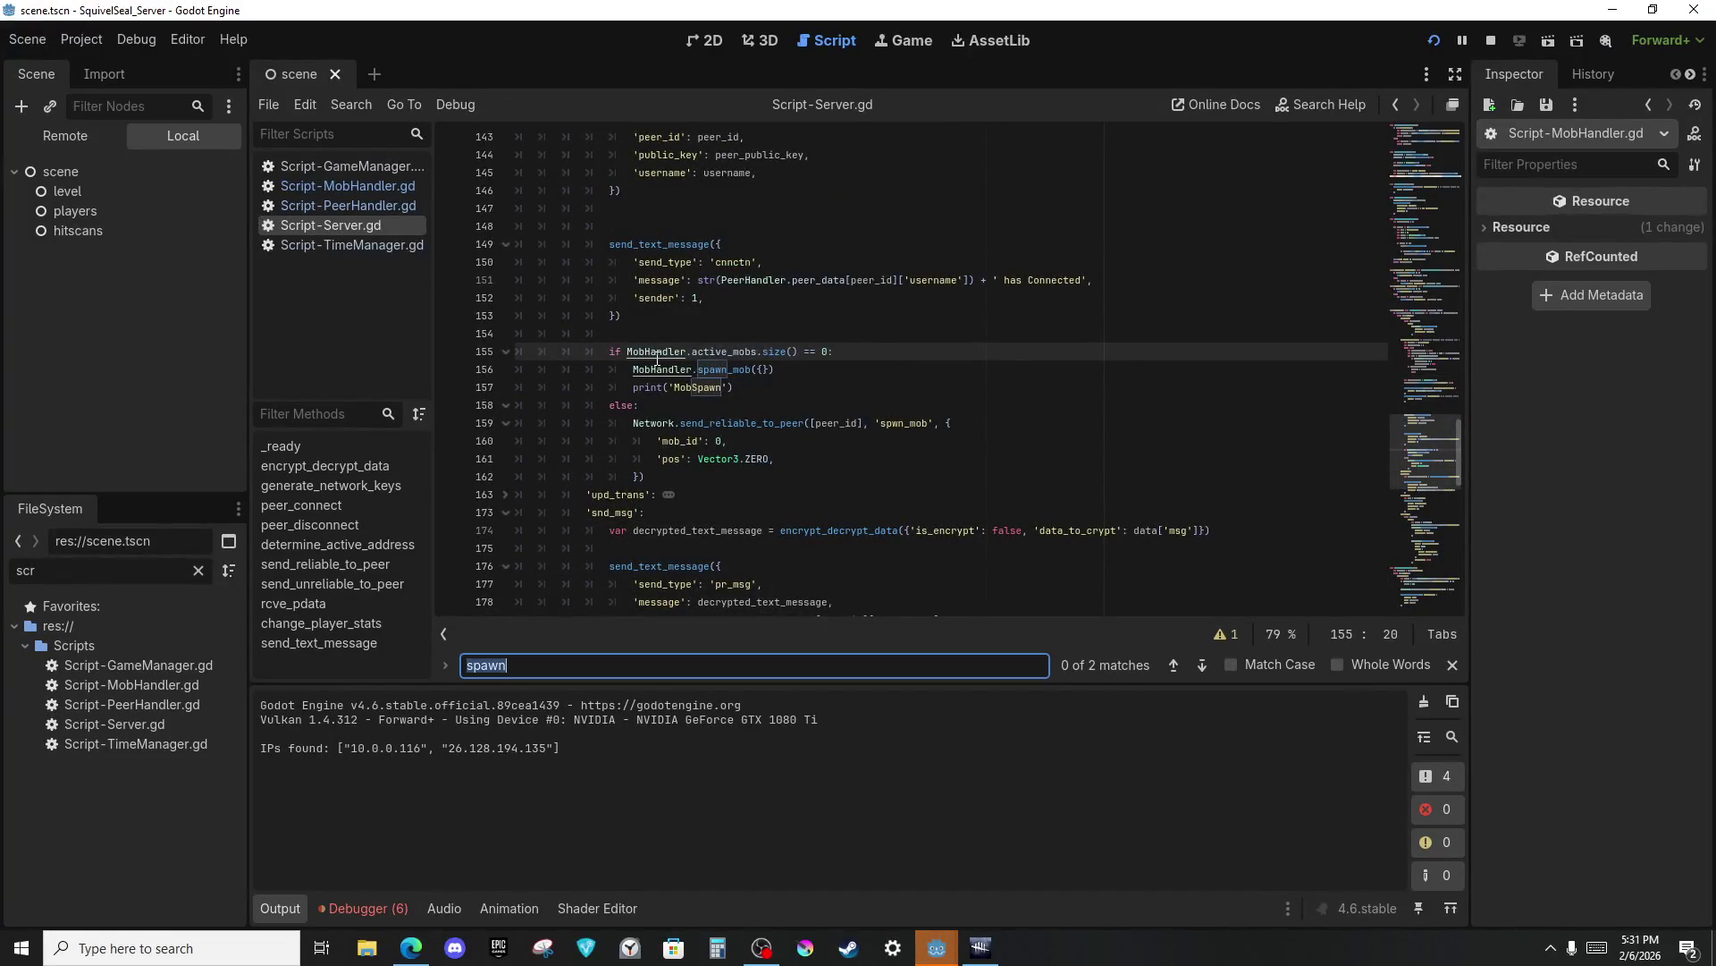
{"action": "type", "text": "connect"}
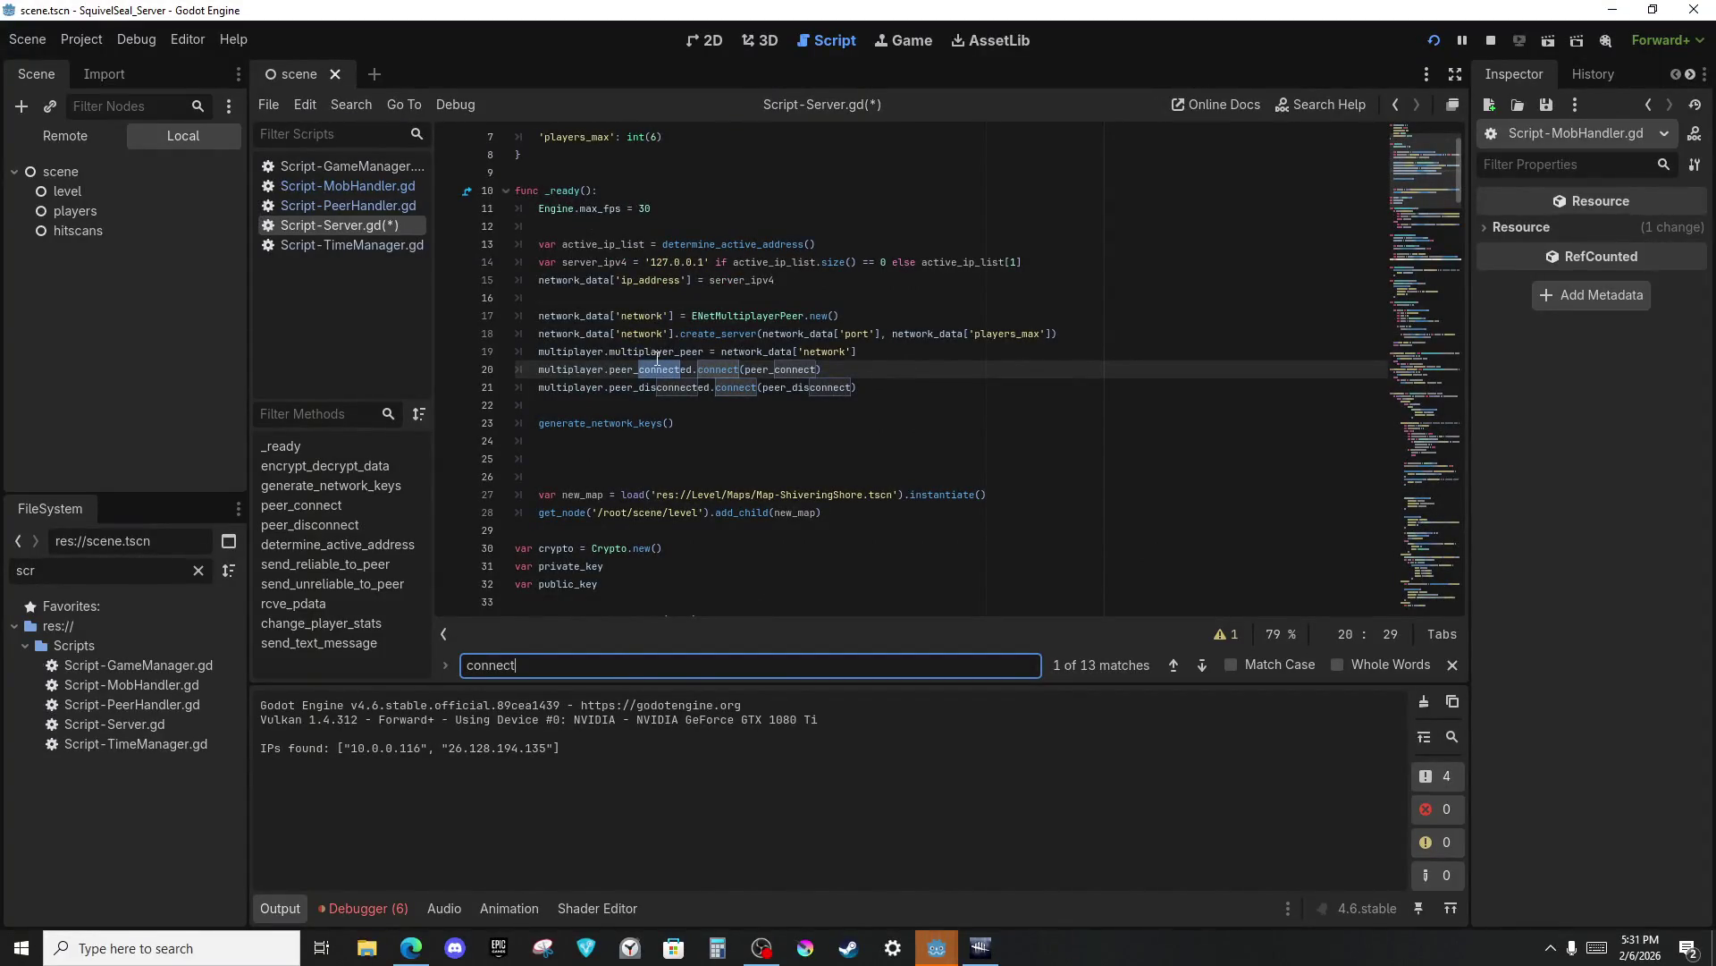
{"action": "type", "text": "ed"}
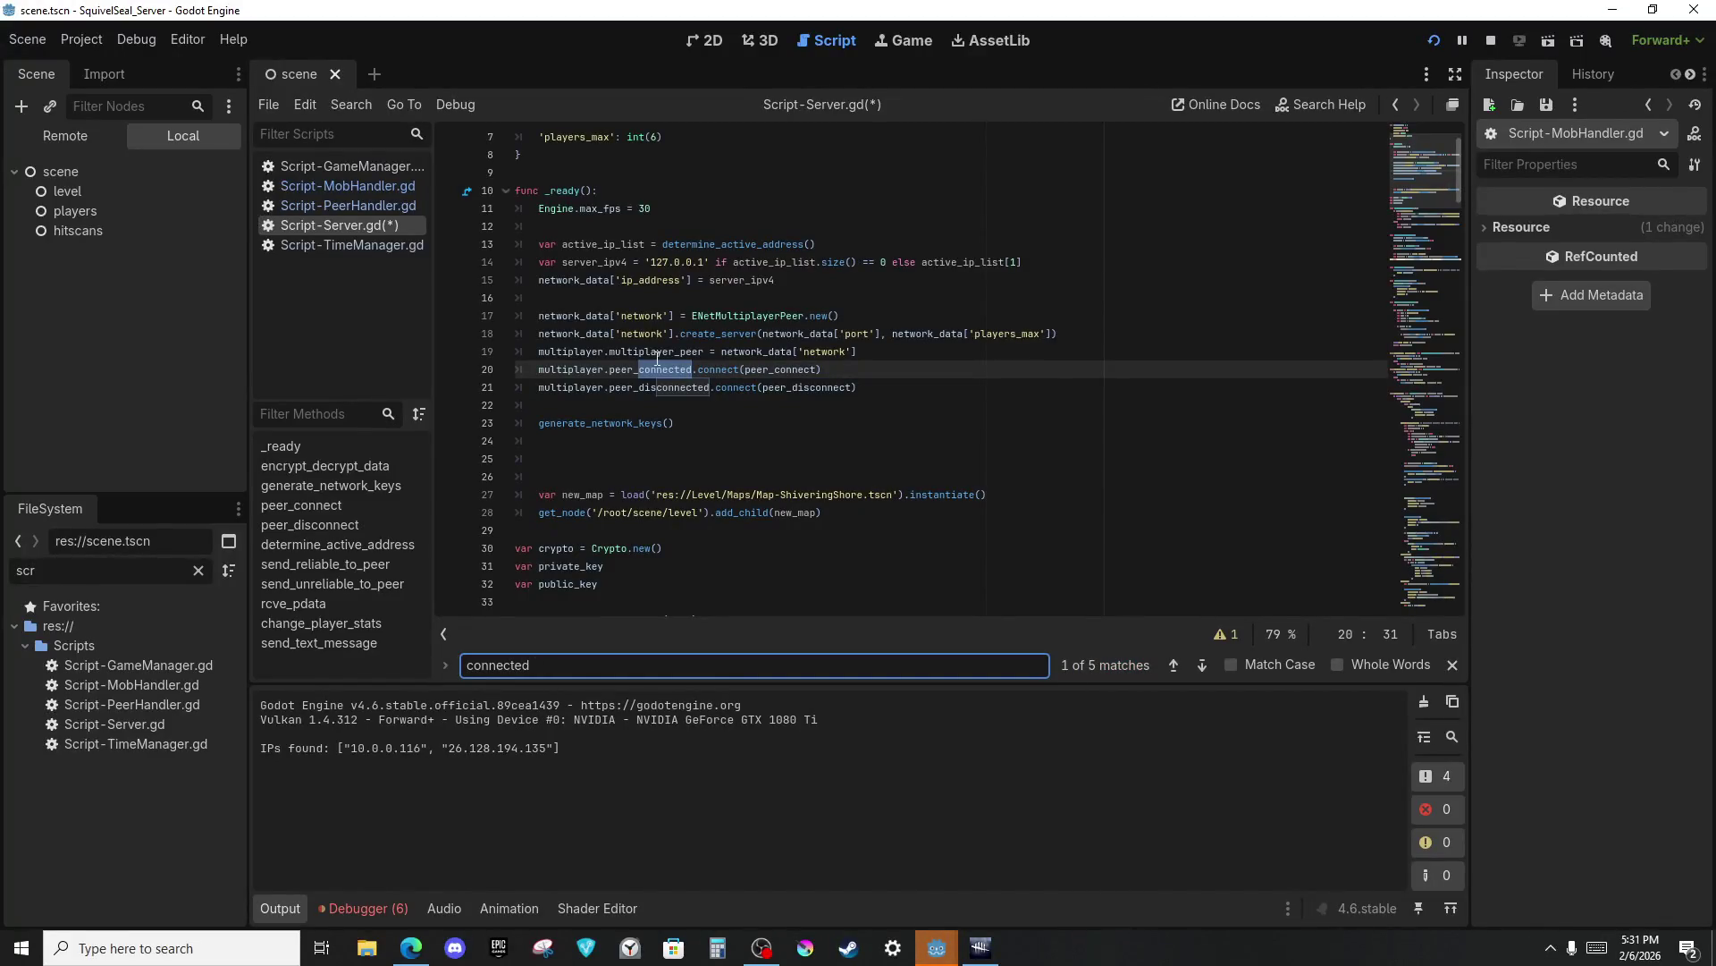
{"action": "key", "text": "ctrl+a"}
{"action": "type", "text": "pe"}
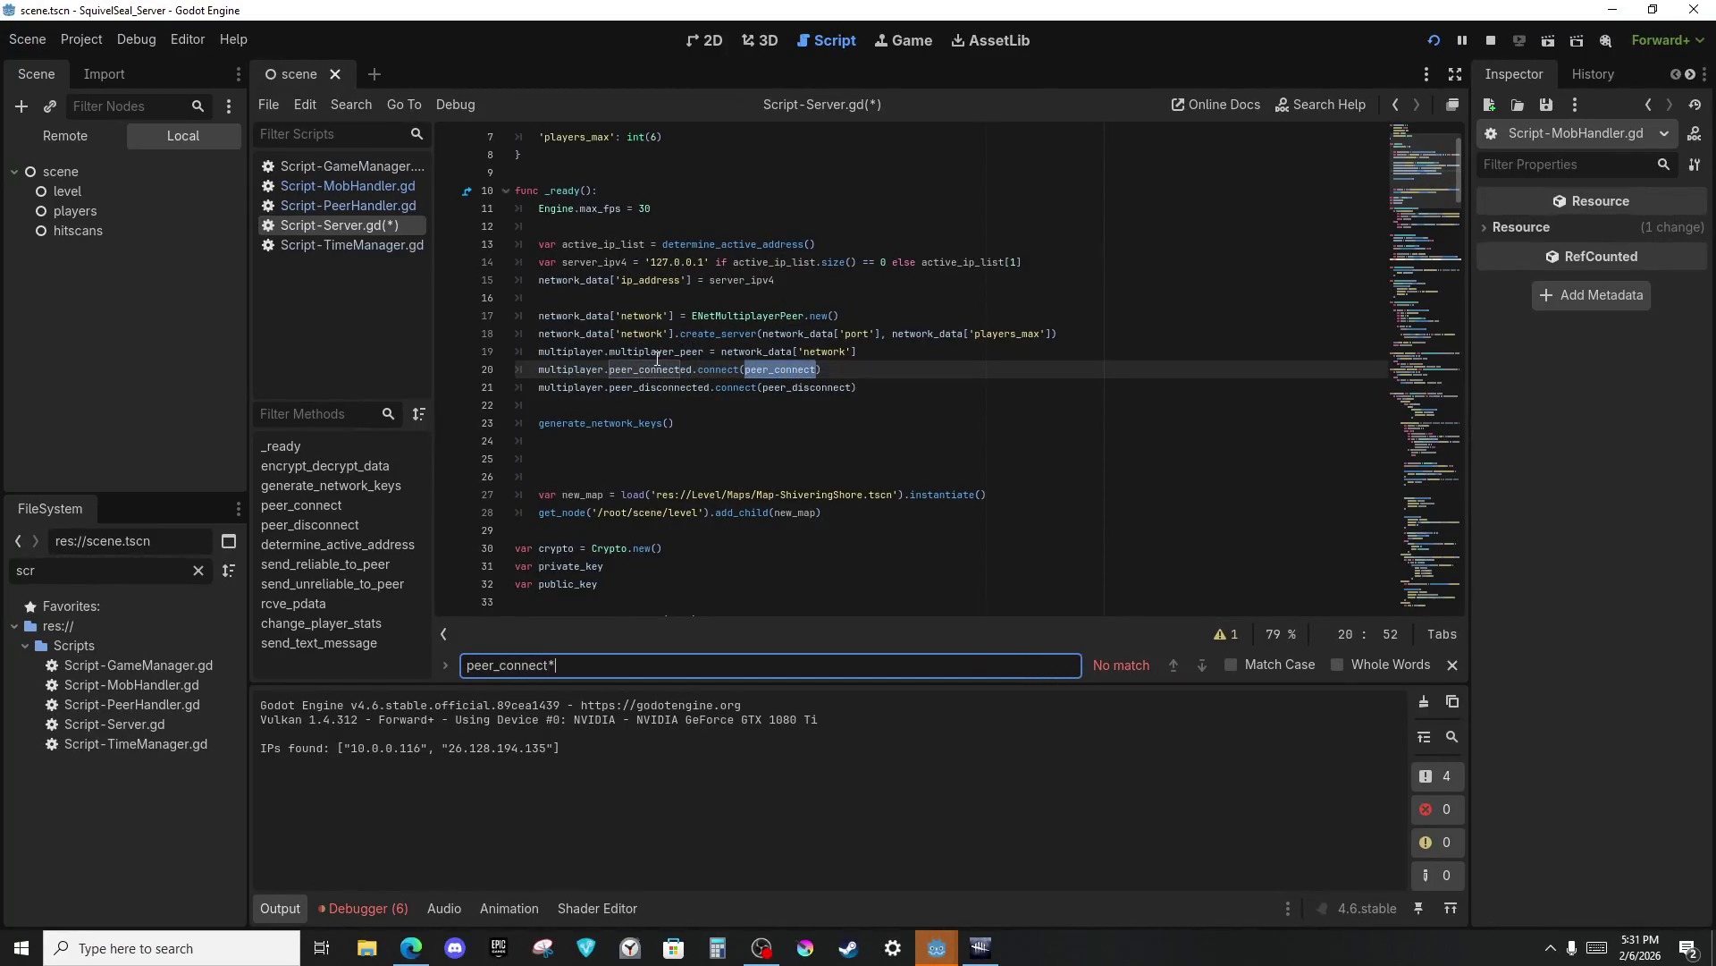
{"action": "type", "text": "("}
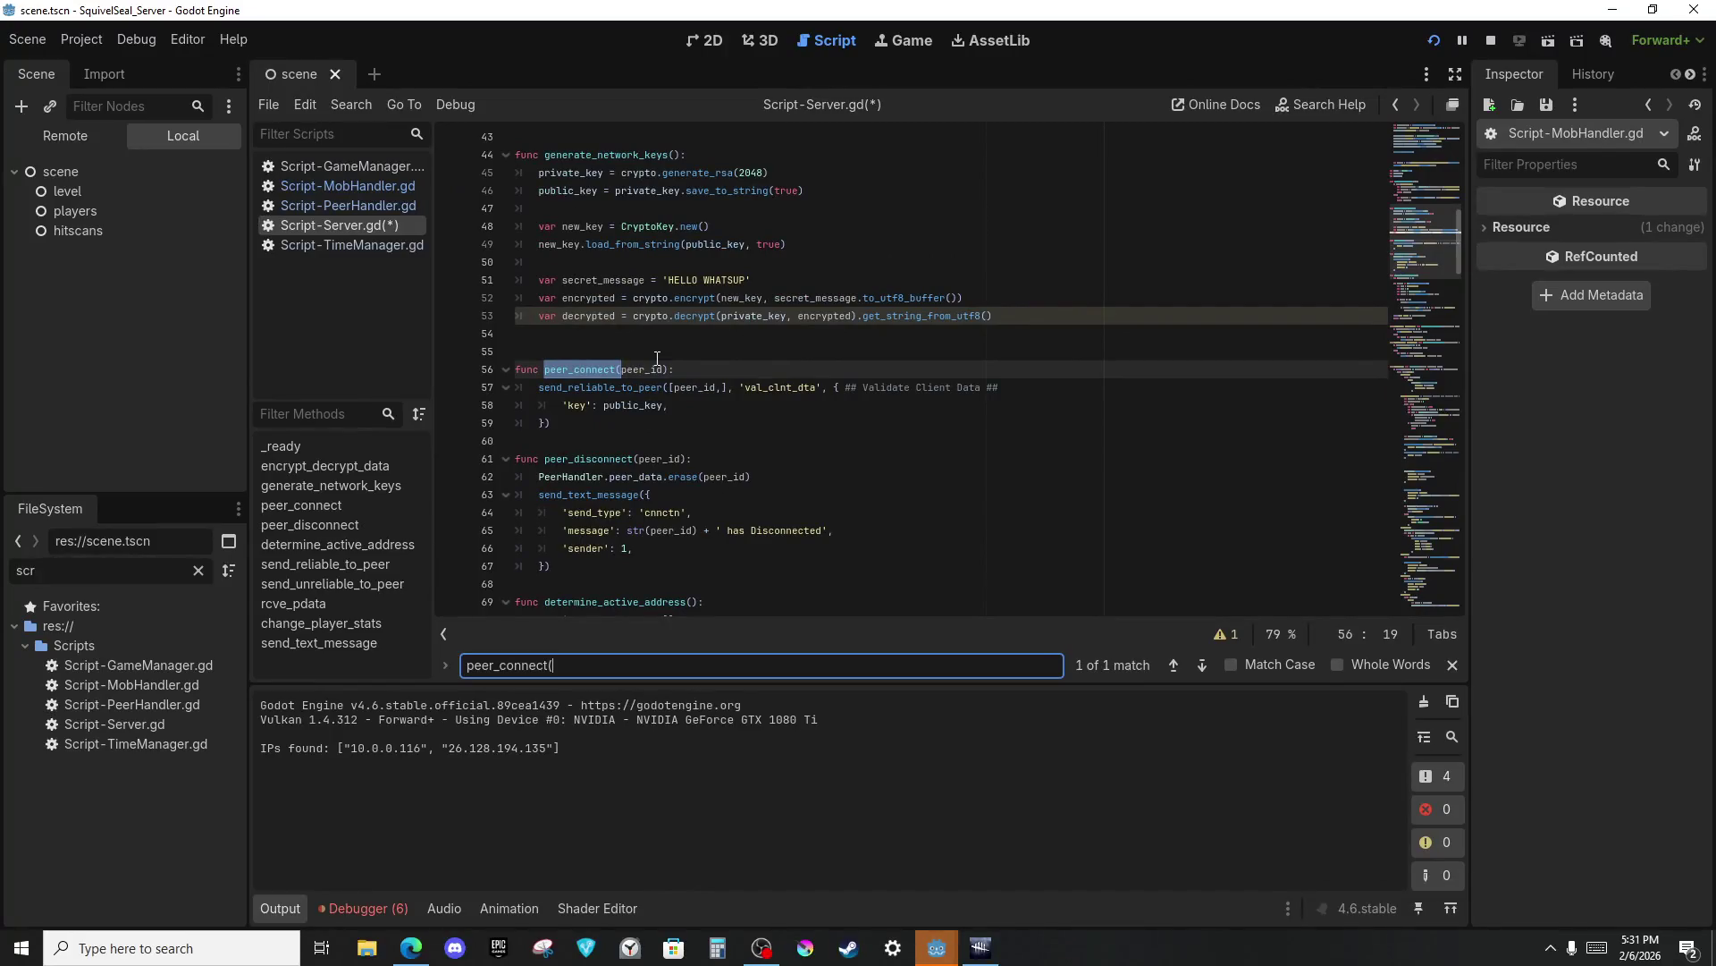
{"action": "double_click", "coordinate": [760, 386]}
{"action": "key", "text": "ctrl+f"}
{"action": "key", "text": "Return"}
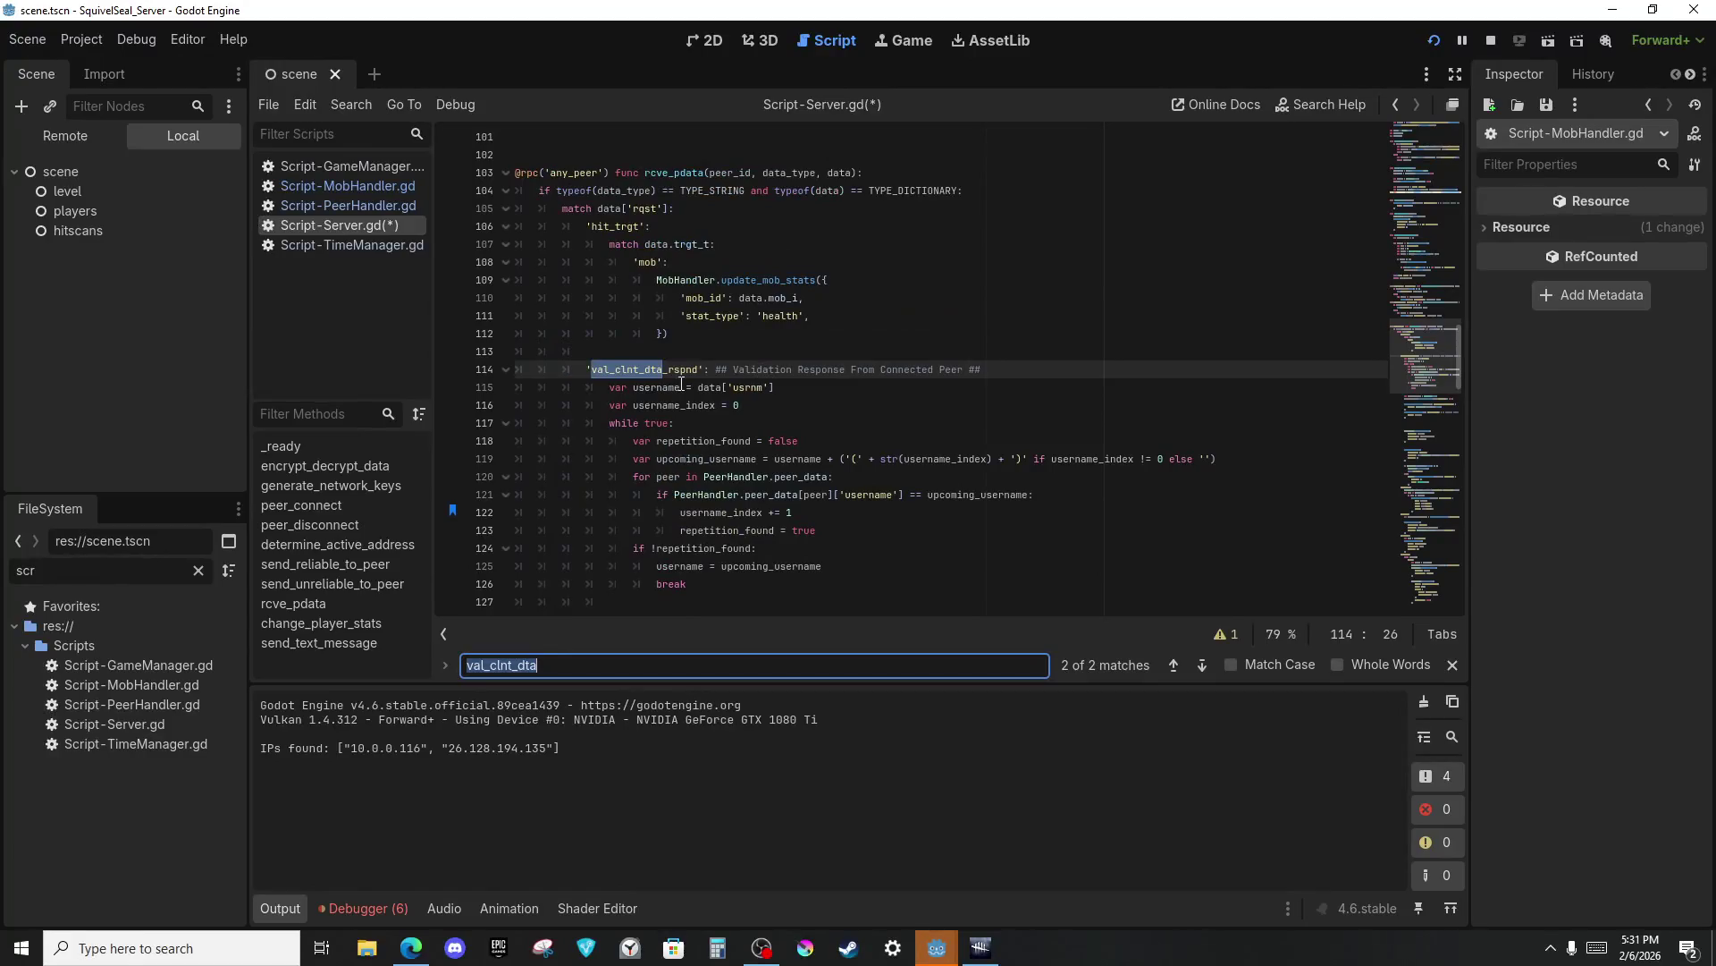
{"action": "left_click", "coordinate": [677, 381]}
{"action": "double_click", "coordinate": [666, 378]}
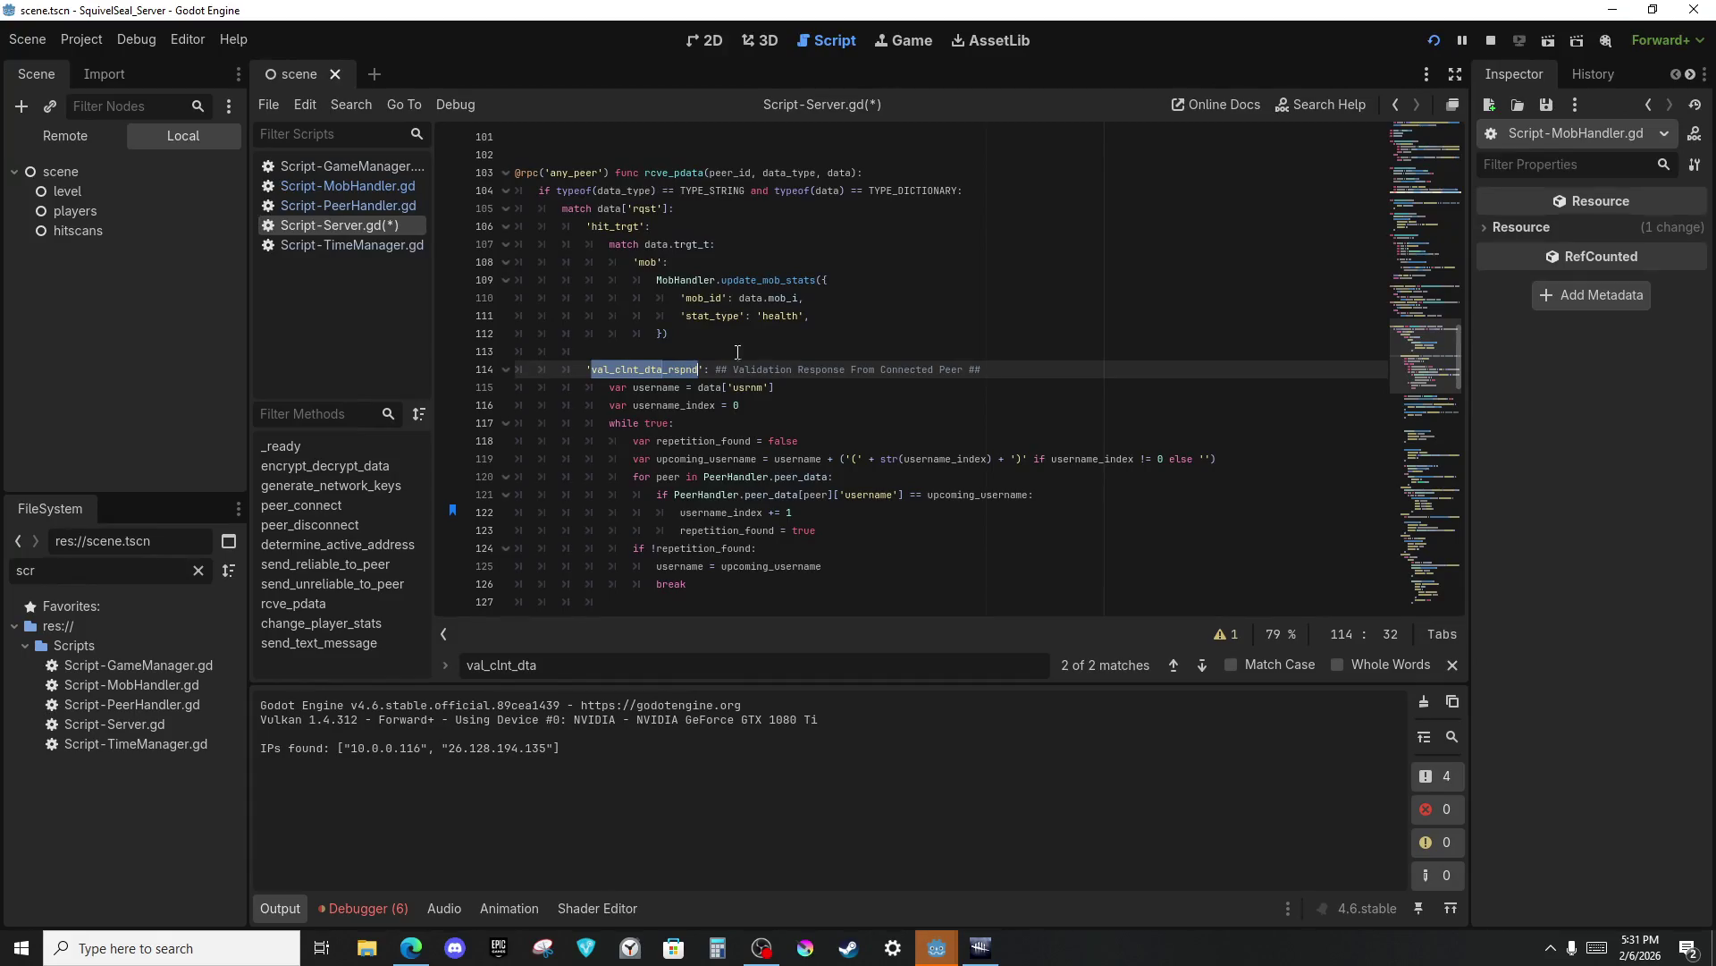
{"action": "scroll", "coordinate": [736, 351], "scroll_direction": "down", "scroll_amount": 7}
Add an 'if !true:' line above the mob-spawn check in Script-Server.gd.
{"action": "scroll", "coordinate": [894, 385], "scroll_direction": "down", "scroll_amount": 2}
{"action": "left_click", "coordinate": [872, 442]}
{"action": "scroll", "coordinate": [872, 446], "scroll_direction": "down", "scroll_amount": 5}
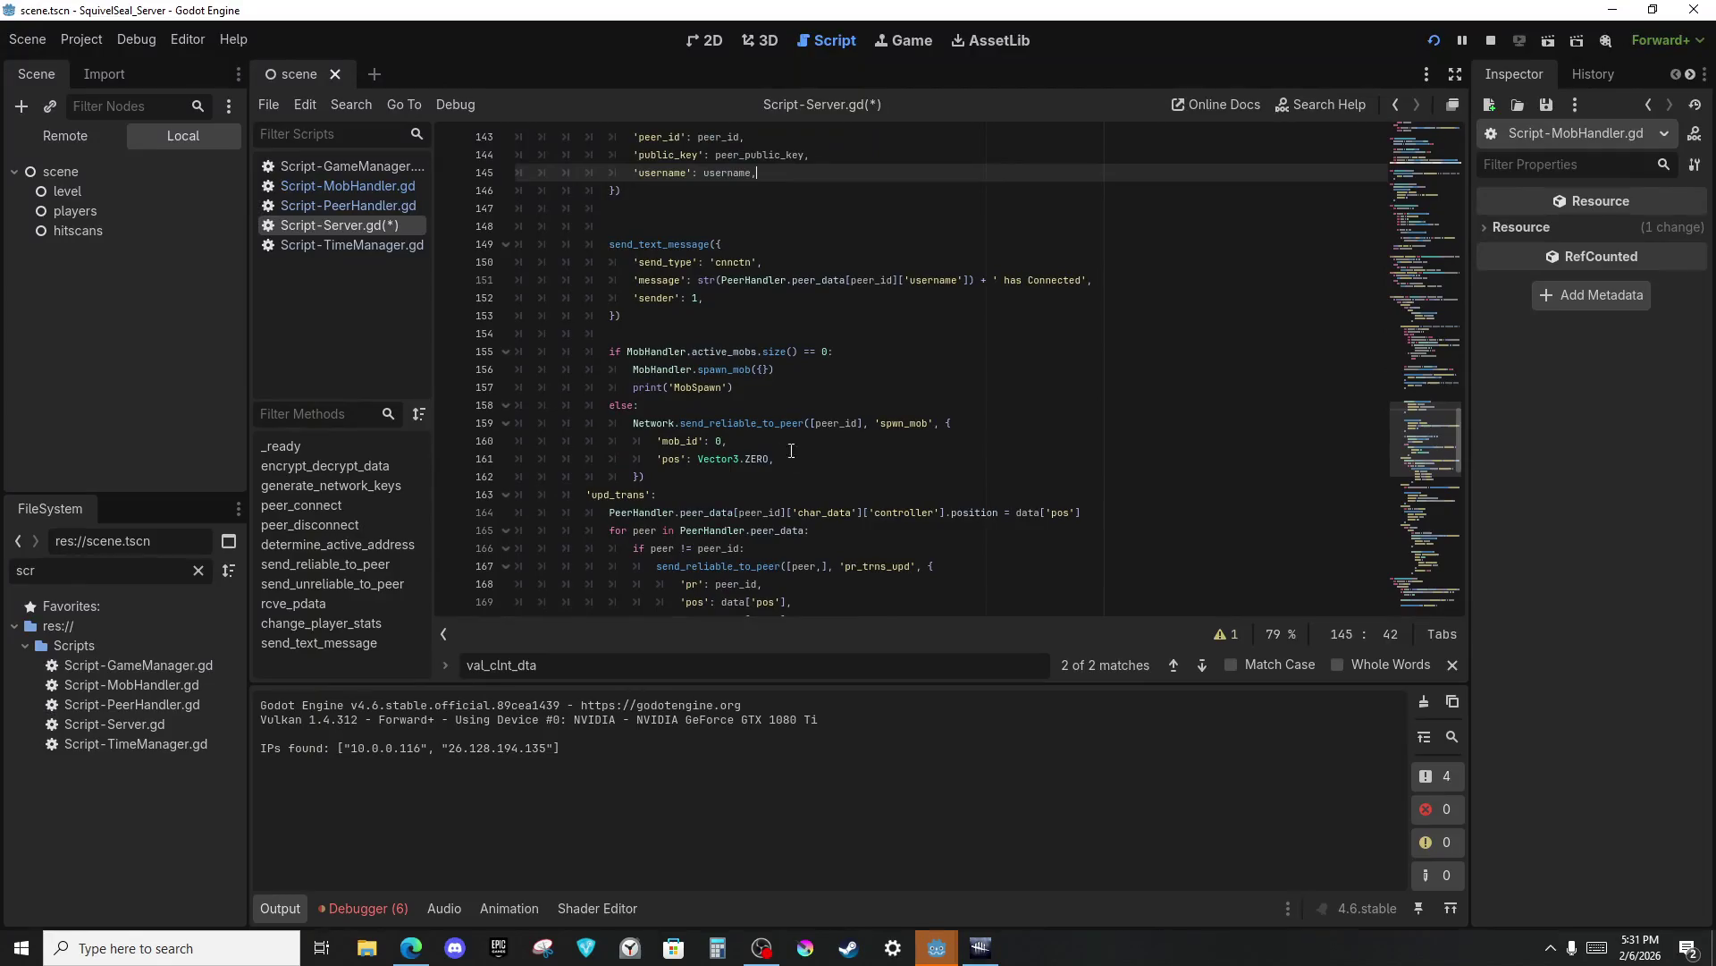
{"action": "left_click", "coordinate": [785, 391]}
{"action": "left_click_drag", "start_coordinate": [729, 351], "coordinate": [813, 353]}
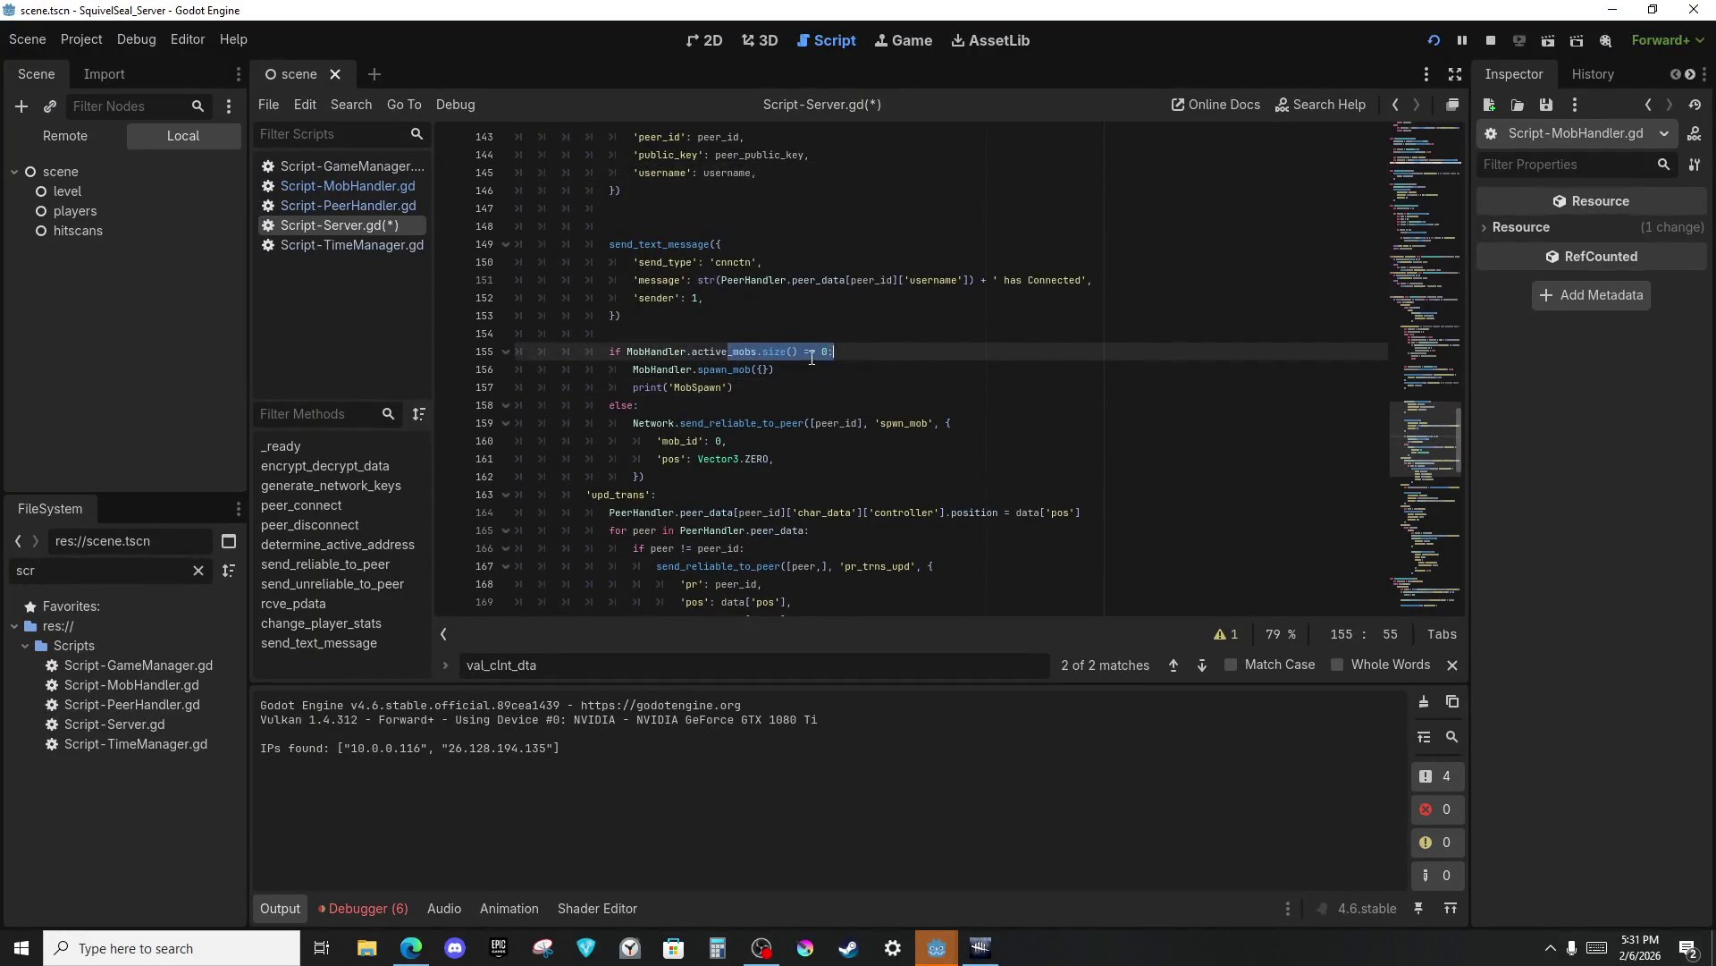
{"action": "left_click", "coordinate": [767, 369]}
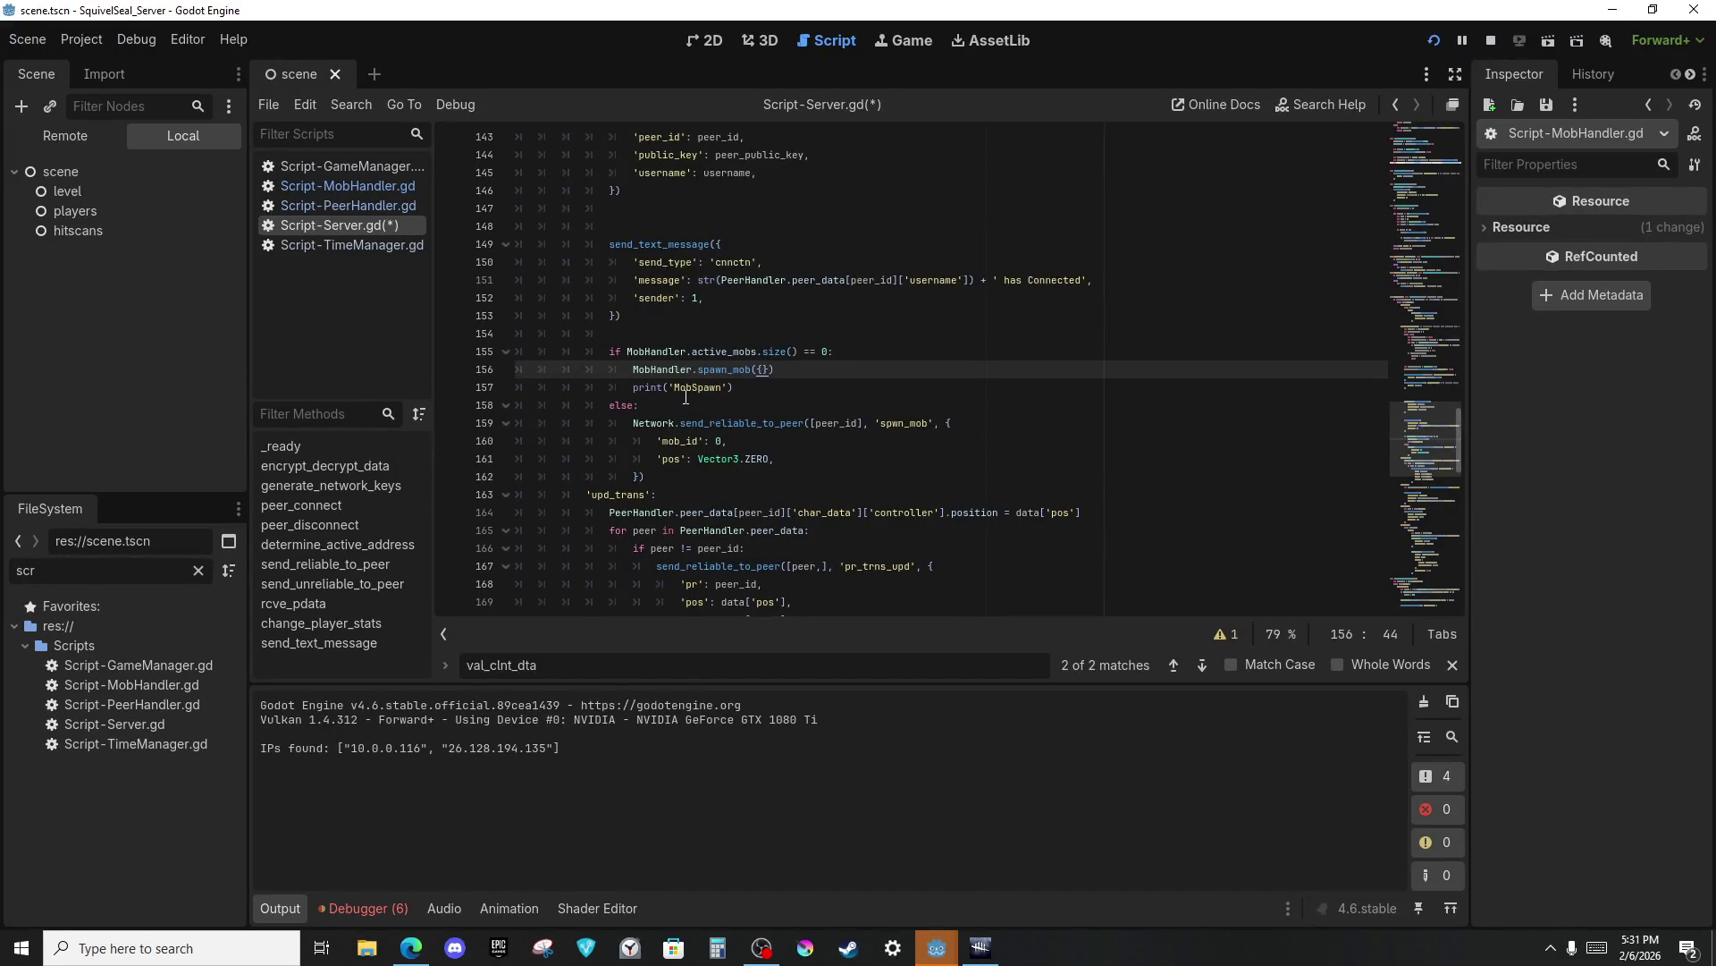
{"action": "left_click", "coordinate": [707, 335]}
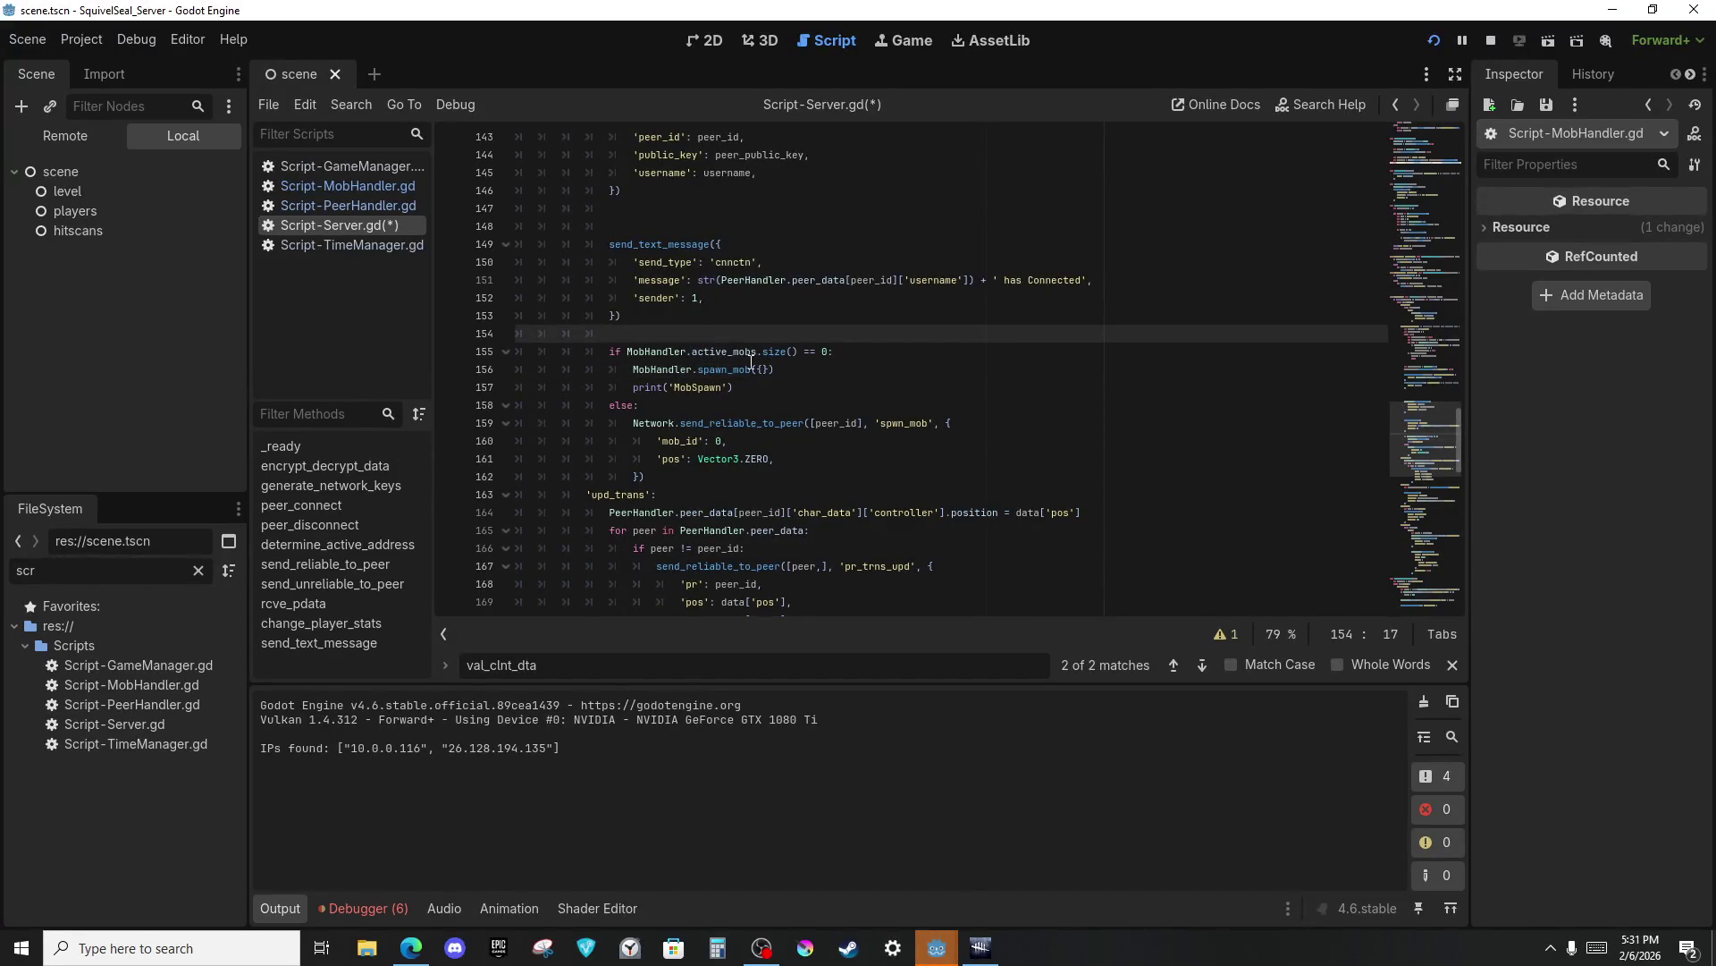
{"action": "key", "text": "Return"}
{"action": "type", "text": "if g"}
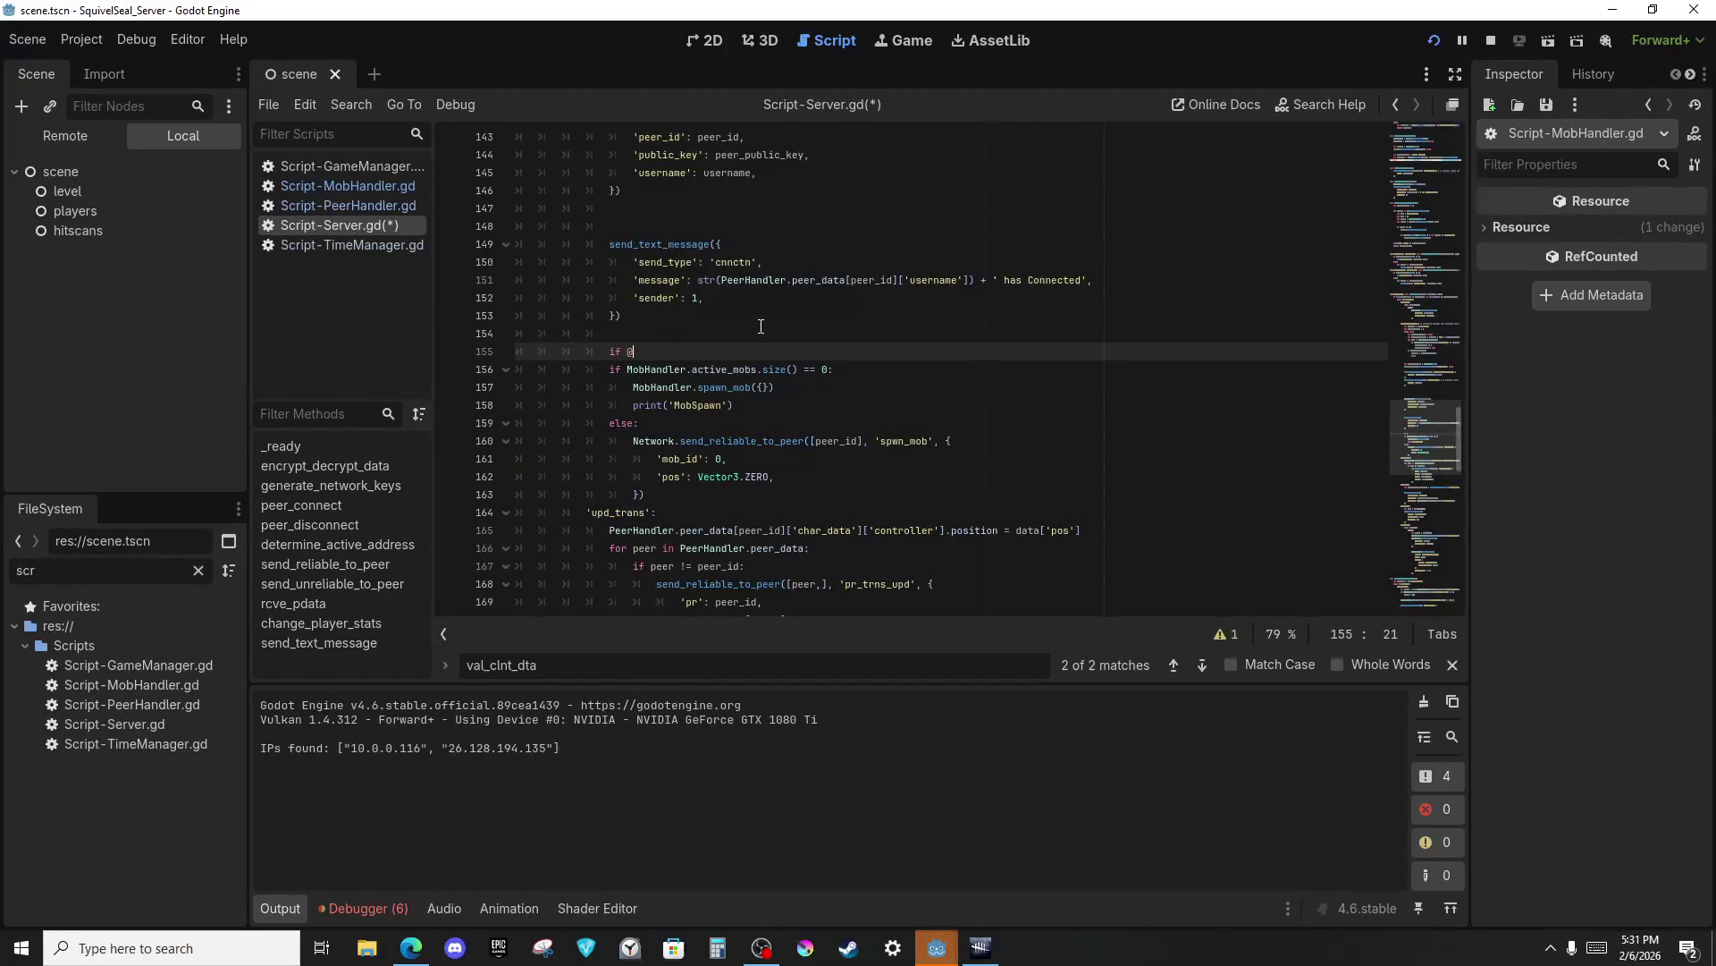
{"action": "type", "text": "truel"}
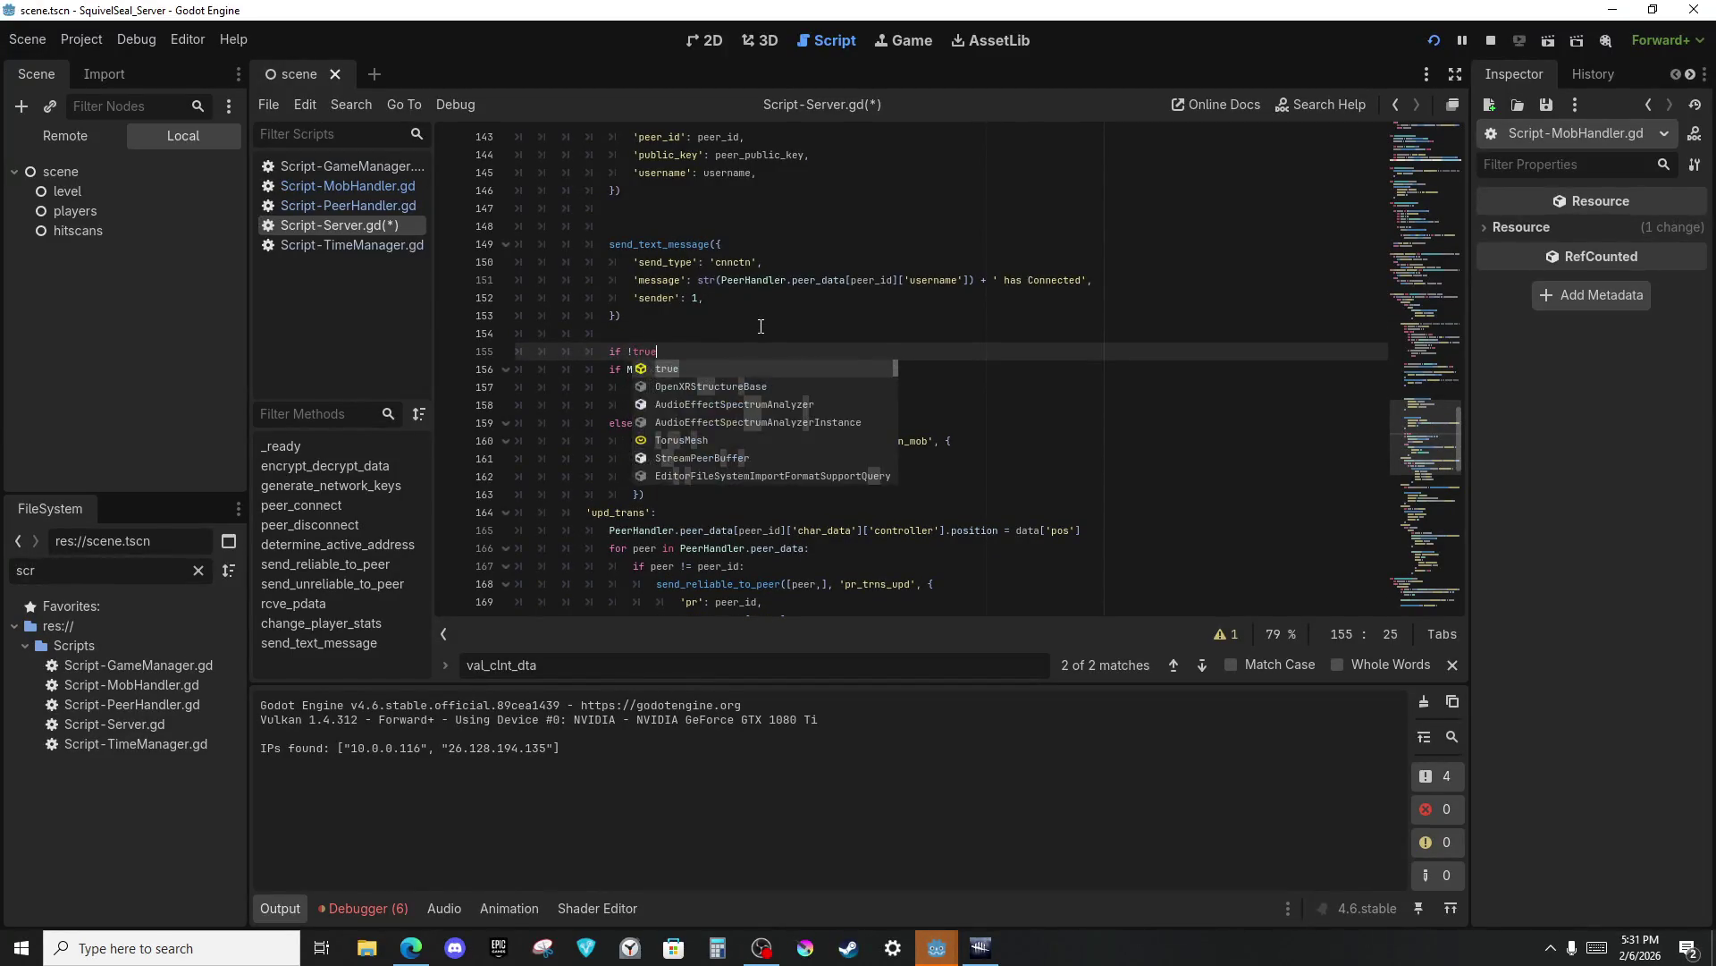
{"action": "key", "text": "BackSpace"}
{"action": "type", "text": ":"}
Indent the mob-spawning block under the new condition and run the server with F5.
{"action": "key", "text": "Down"}
{"action": "key", "text": "Down"}
{"action": "key", "text": "Home"}
{"action": "key", "text": "Home"}
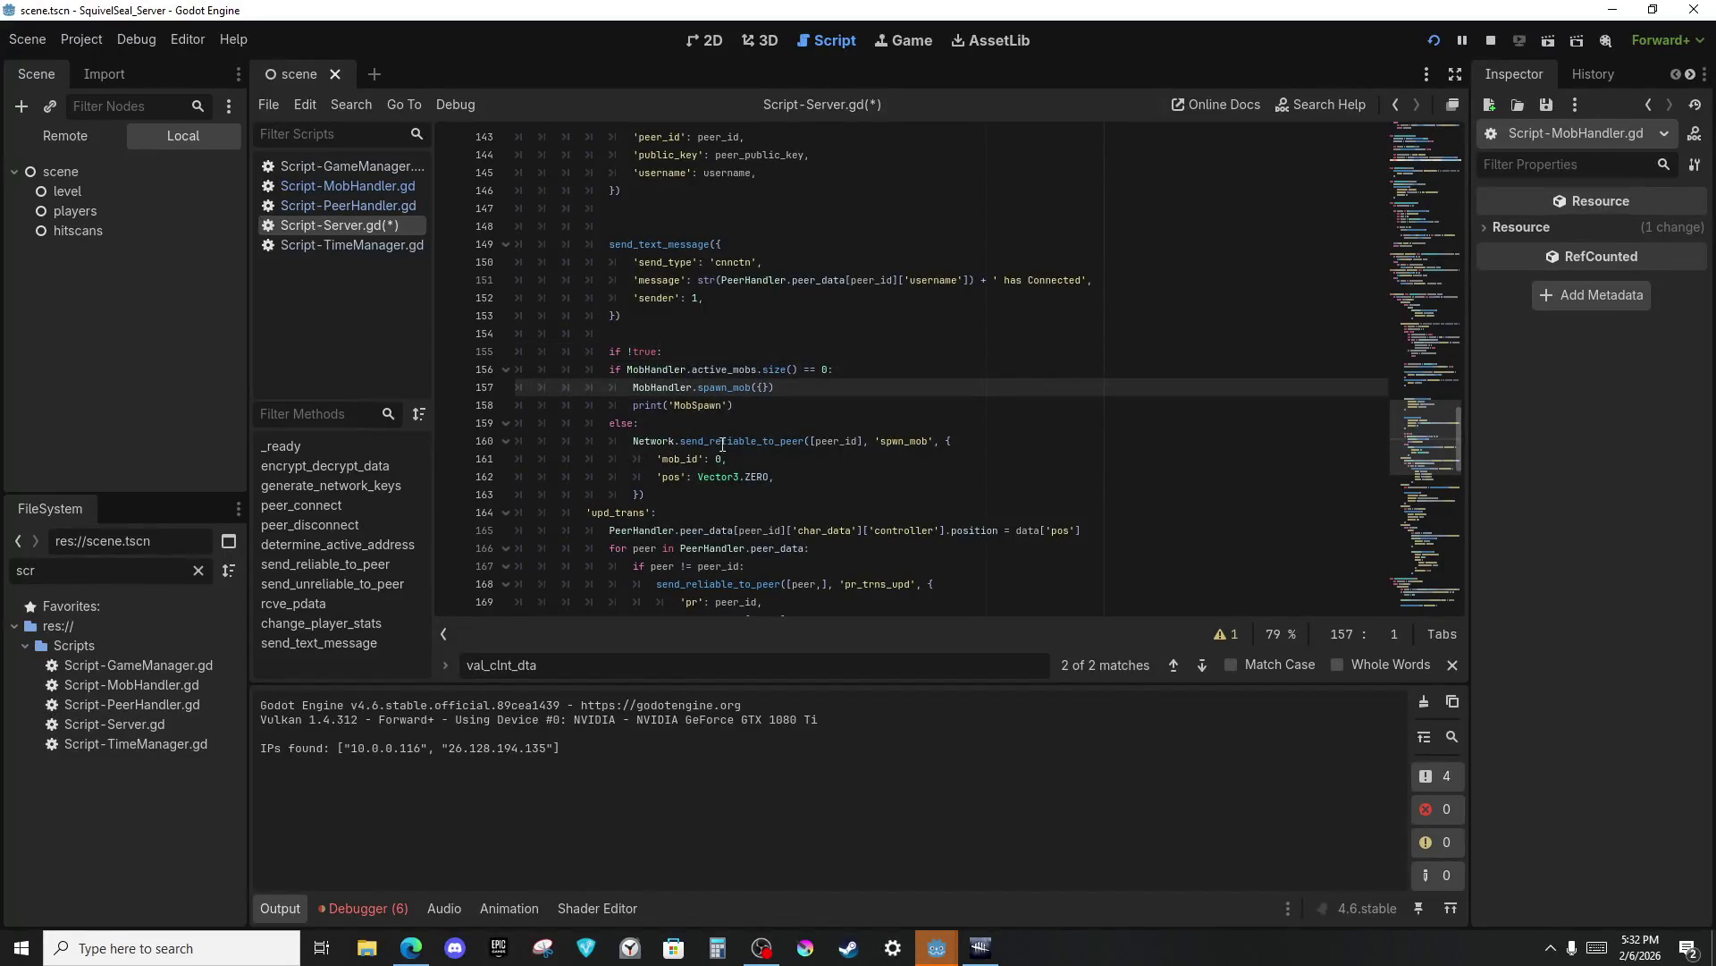
{"action": "left_click_drag", "start_coordinate": [676, 369], "coordinate": [680, 495]}
{"action": "key", "text": "Tab"}
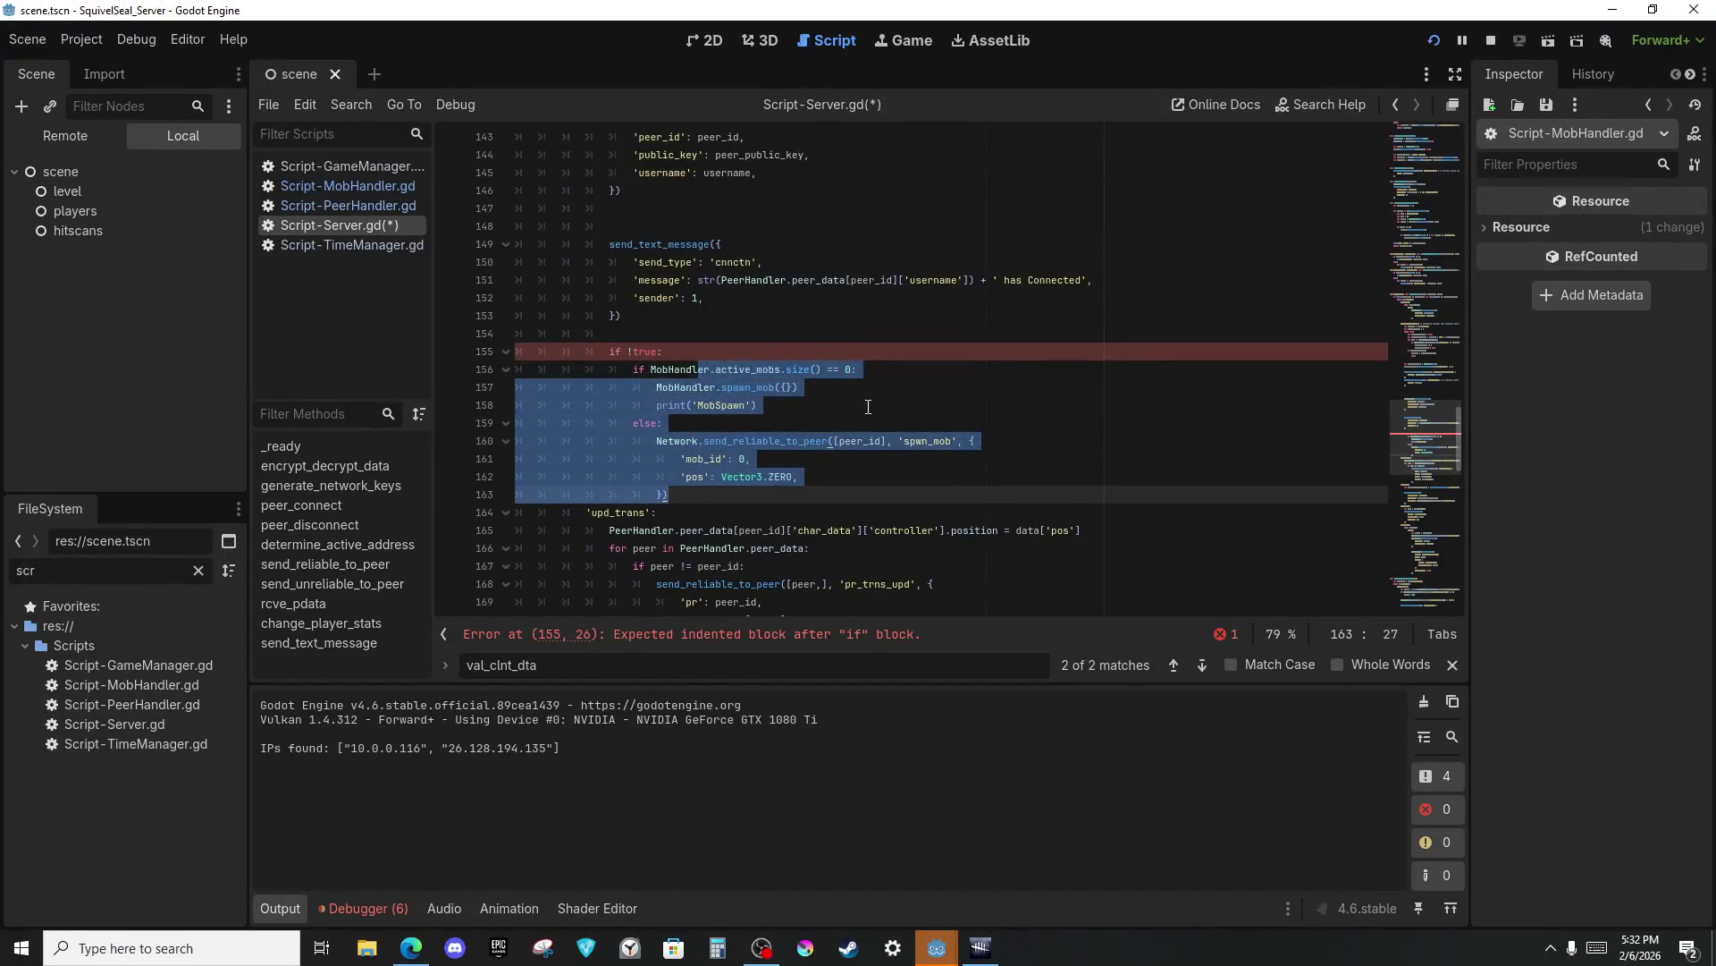
{"action": "key", "text": "F5"}
{"action": "key", "text": "alt+Tab"}
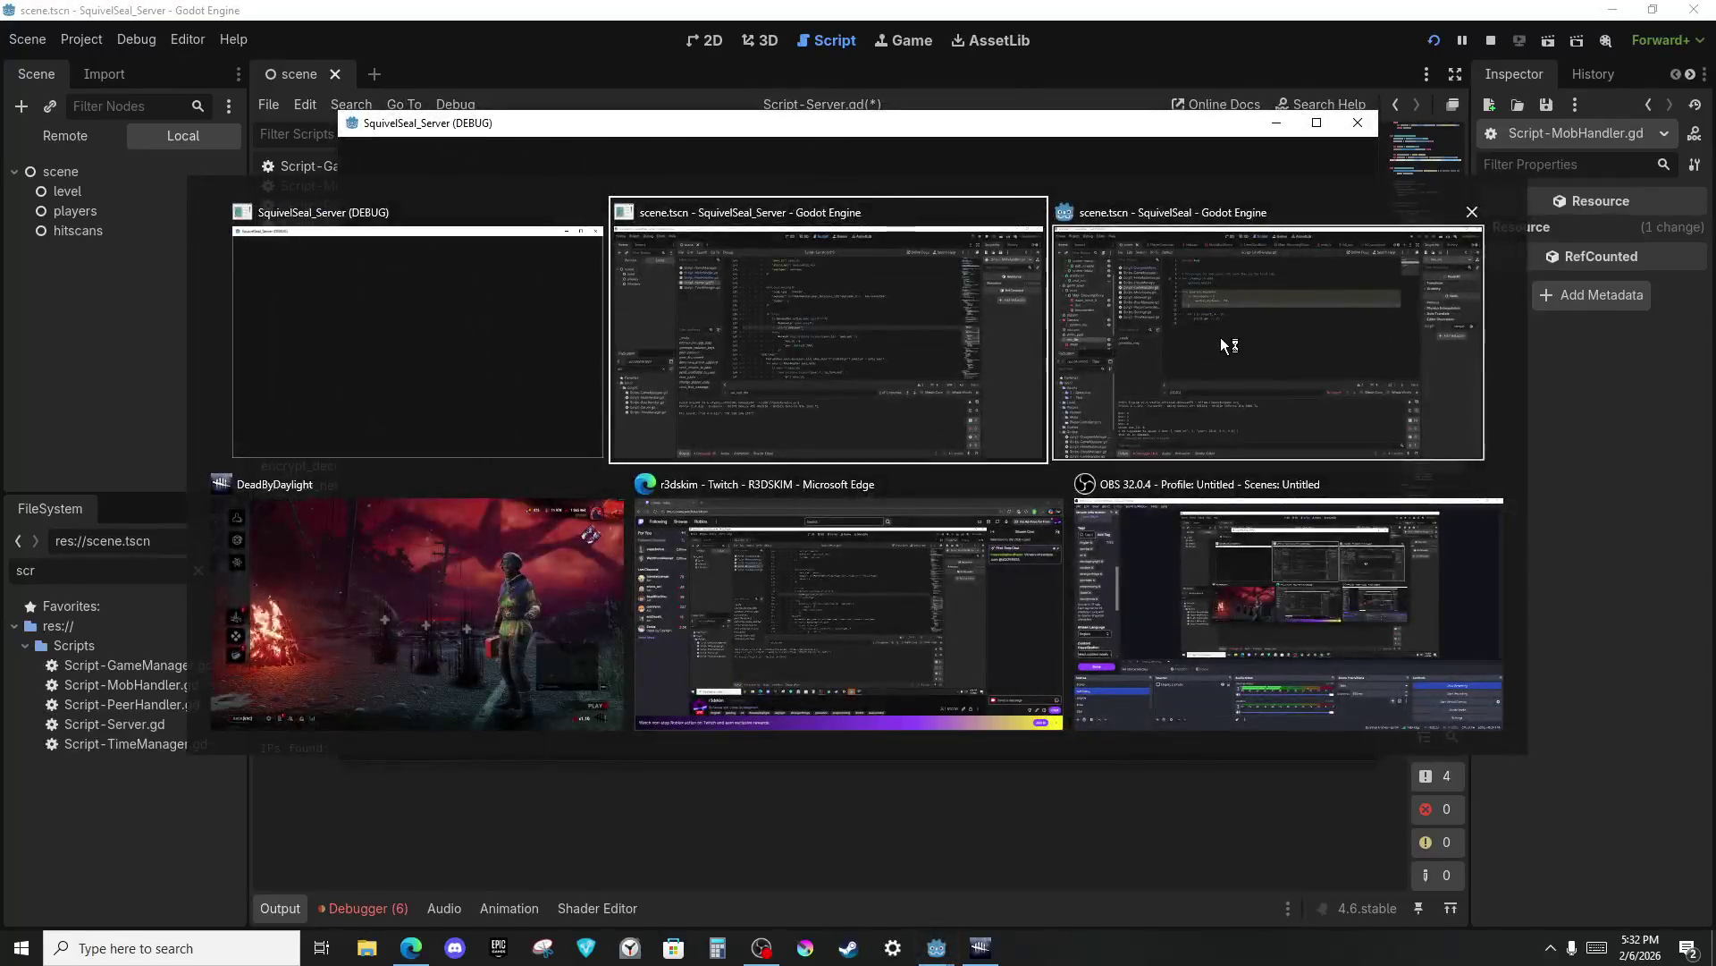
Run the SquivelSeal client from its editor and host a match.
{"action": "left_click", "coordinate": [1222, 342]}
{"action": "left_click", "coordinate": [1430, 41]}
{"action": "key", "text": "alt+Tab"}
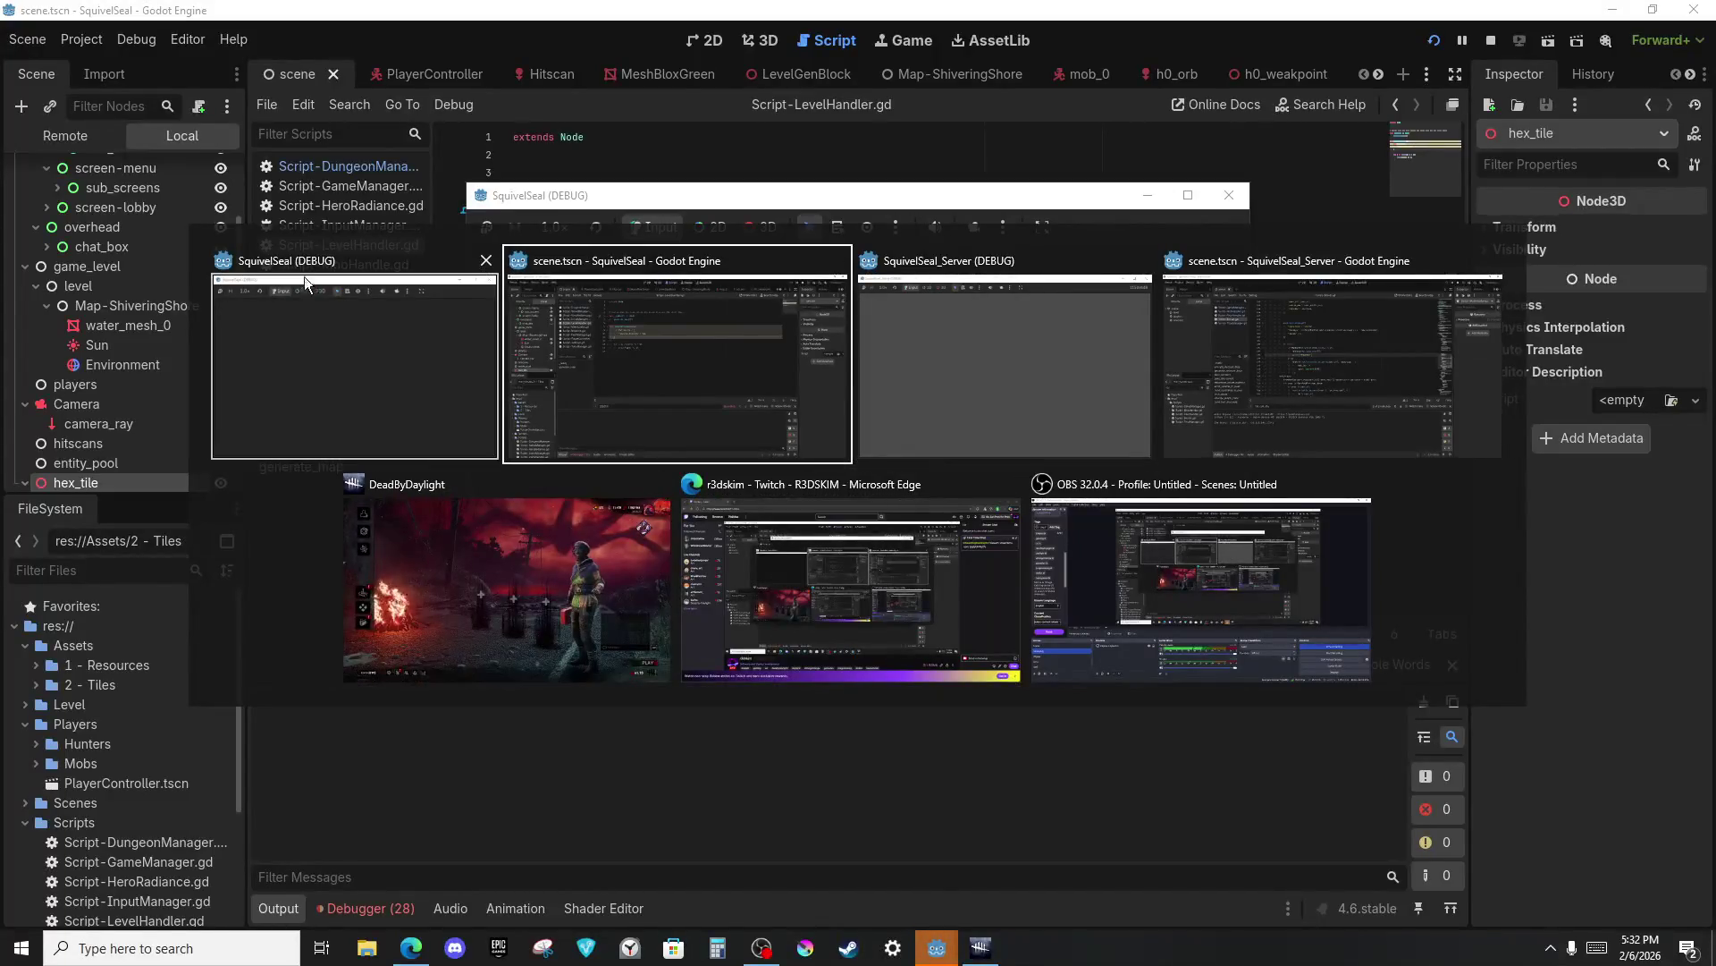
{"action": "left_click", "coordinate": [398, 357]}
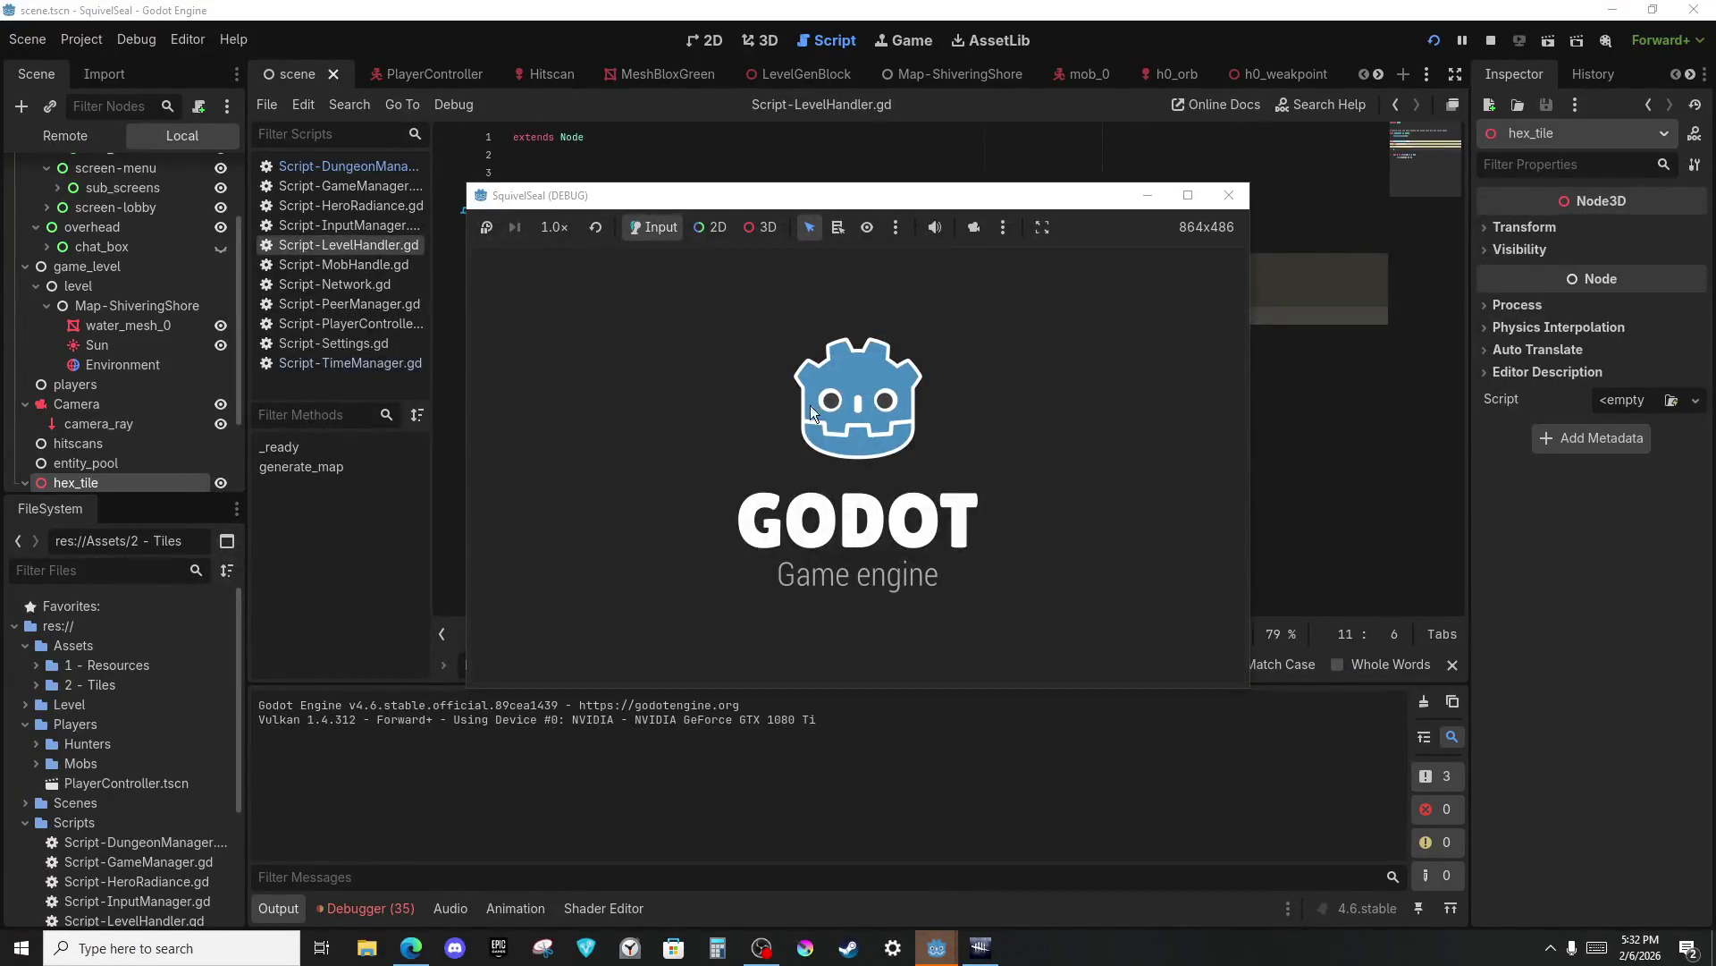
{"action": "left_click", "coordinate": [865, 463]}
{"action": "left_click", "coordinate": [872, 478]}
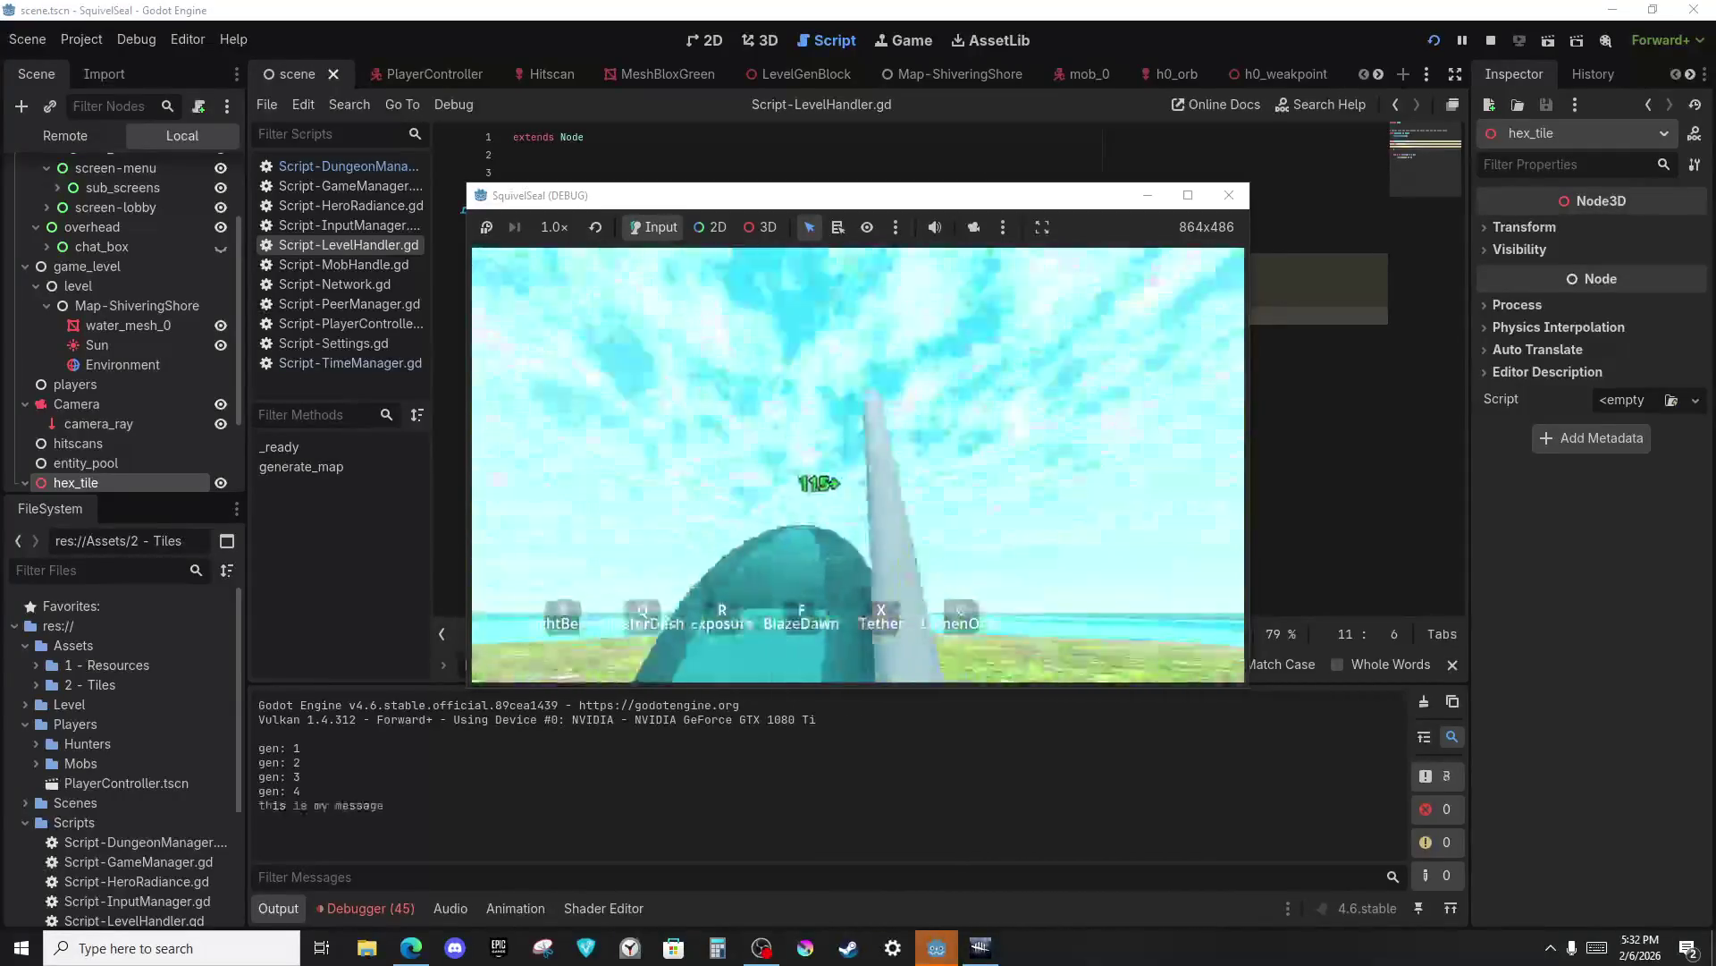
Fire the secondary attack repeatedly, then cast BlazeDawn (F), ClusterDash (E) and LightBeam (Q).
{"action": "right_click", "coordinate": [858, 465]}
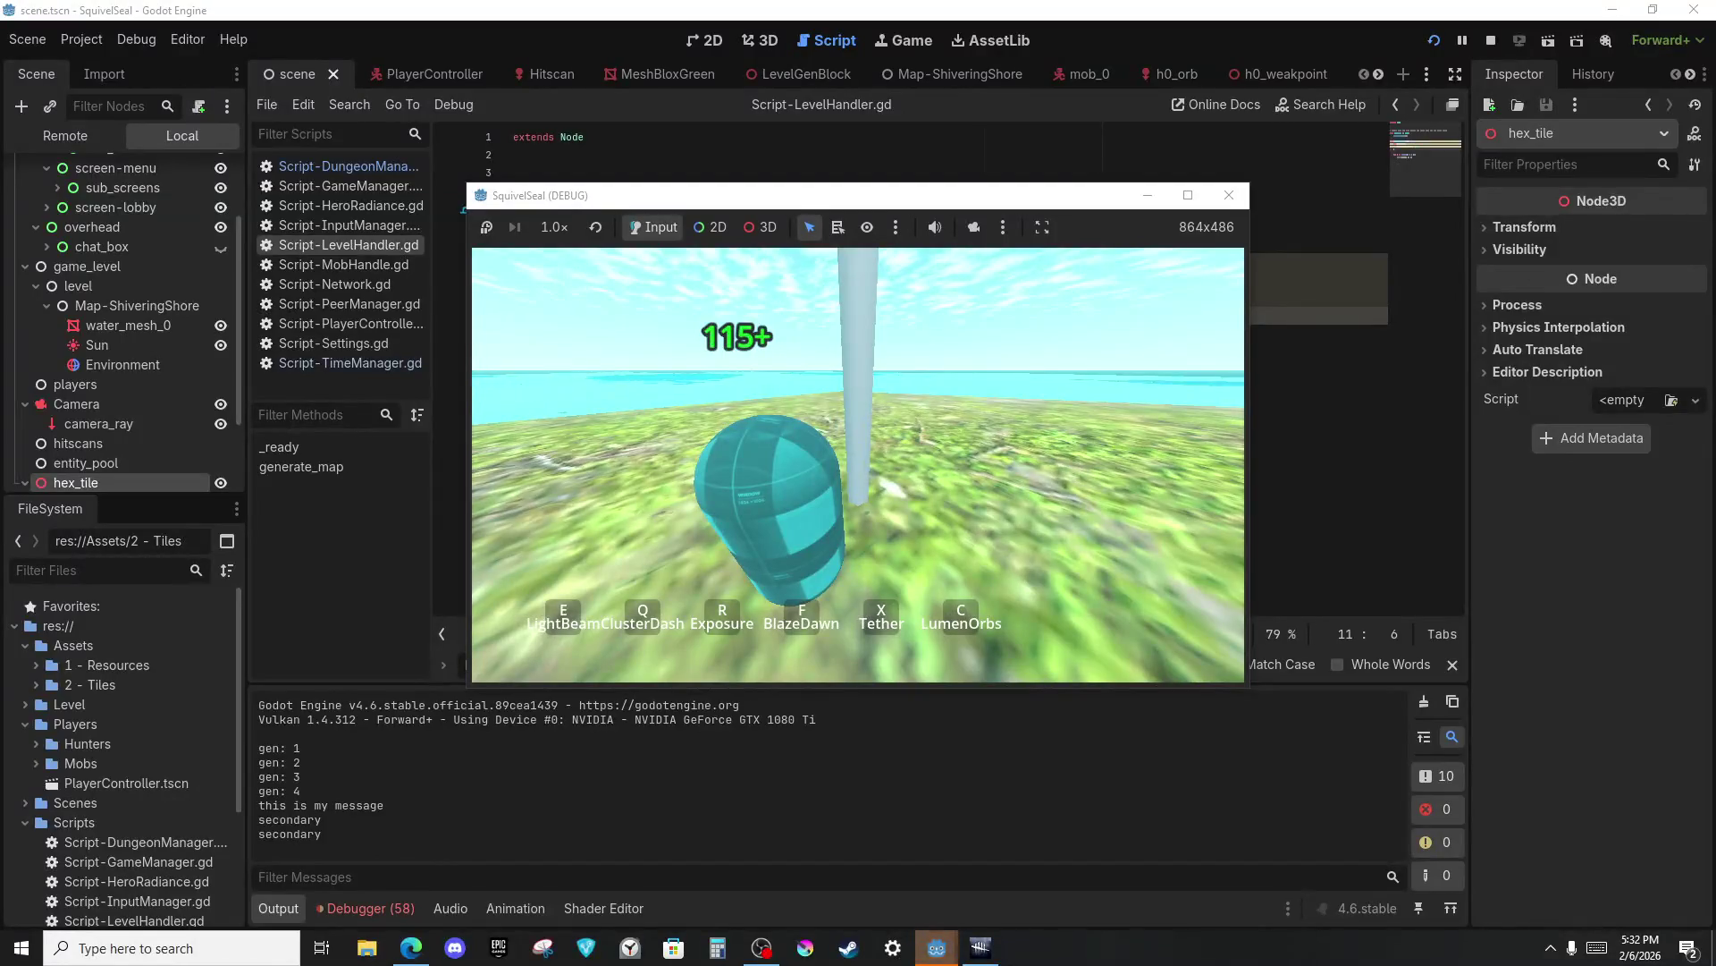
{"action": "right_click", "coordinate": [858, 465]}
{"action": "right_click", "coordinate": [858, 464]}
{"action": "right_click", "coordinate": [858, 465]}
{"action": "right_click", "coordinate": [858, 465]}
{"action": "right_click", "coordinate": [858, 465]}
{"action": "right_click", "coordinate": [859, 465]}
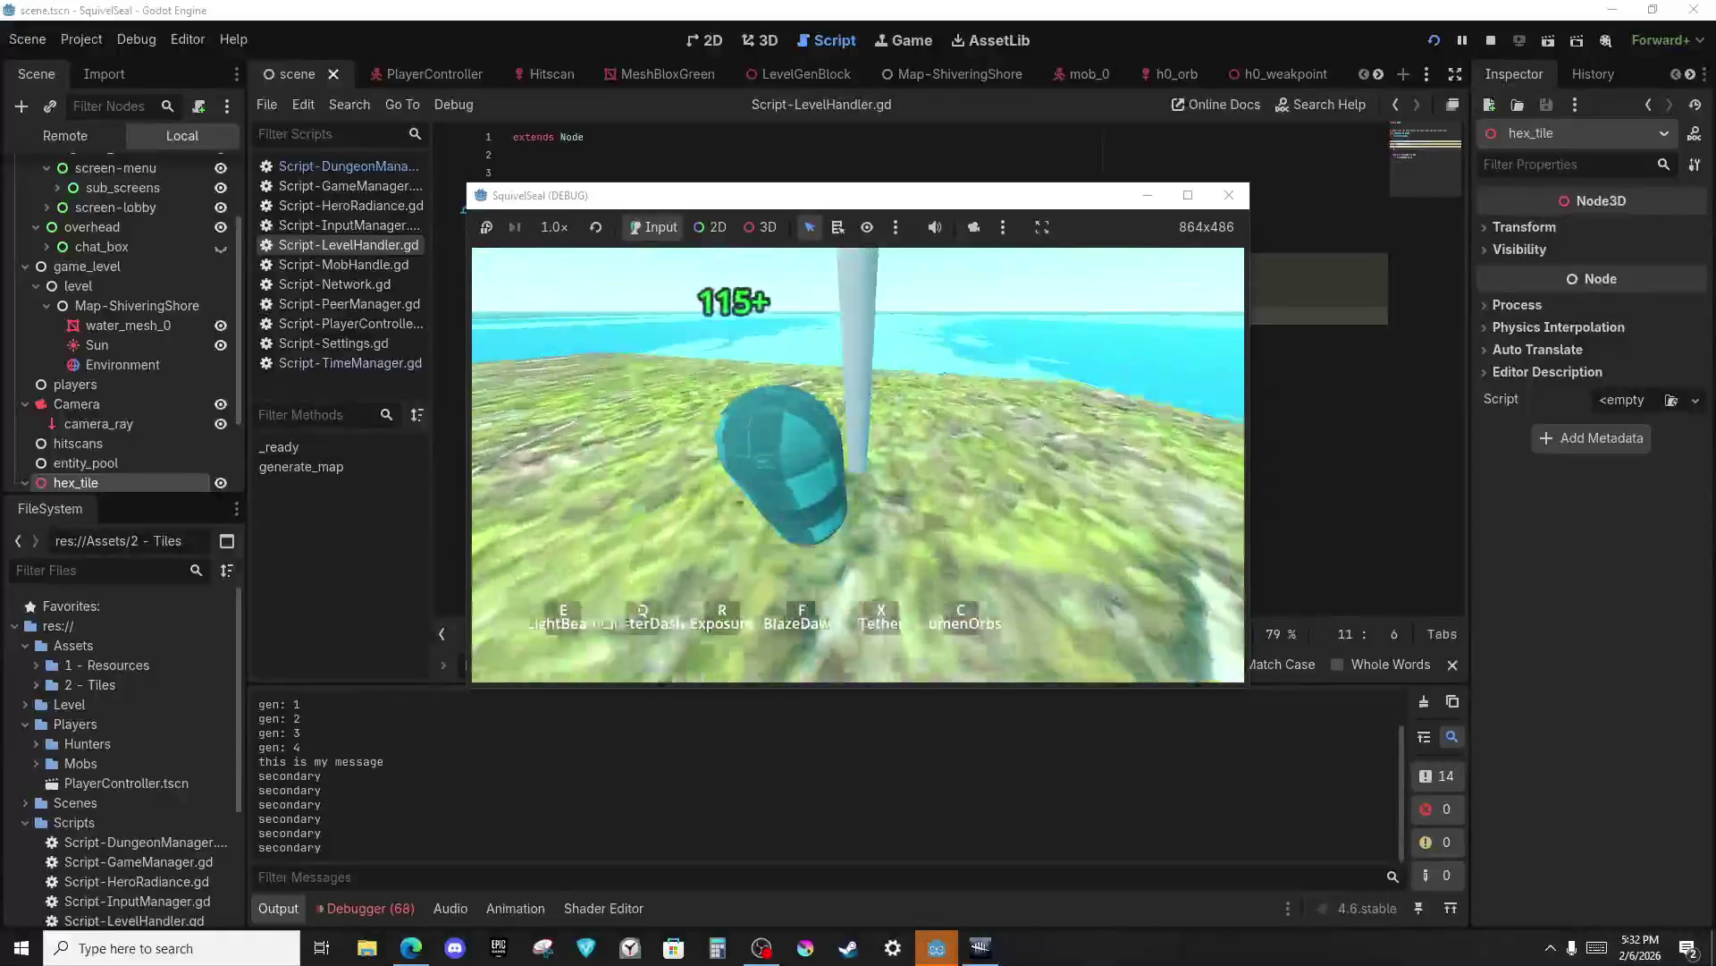
{"action": "right_click", "coordinate": [858, 465]}
{"action": "right_click", "coordinate": [858, 465]}
{"action": "right_click", "coordinate": [859, 465]}
{"action": "right_click", "coordinate": [858, 465]}
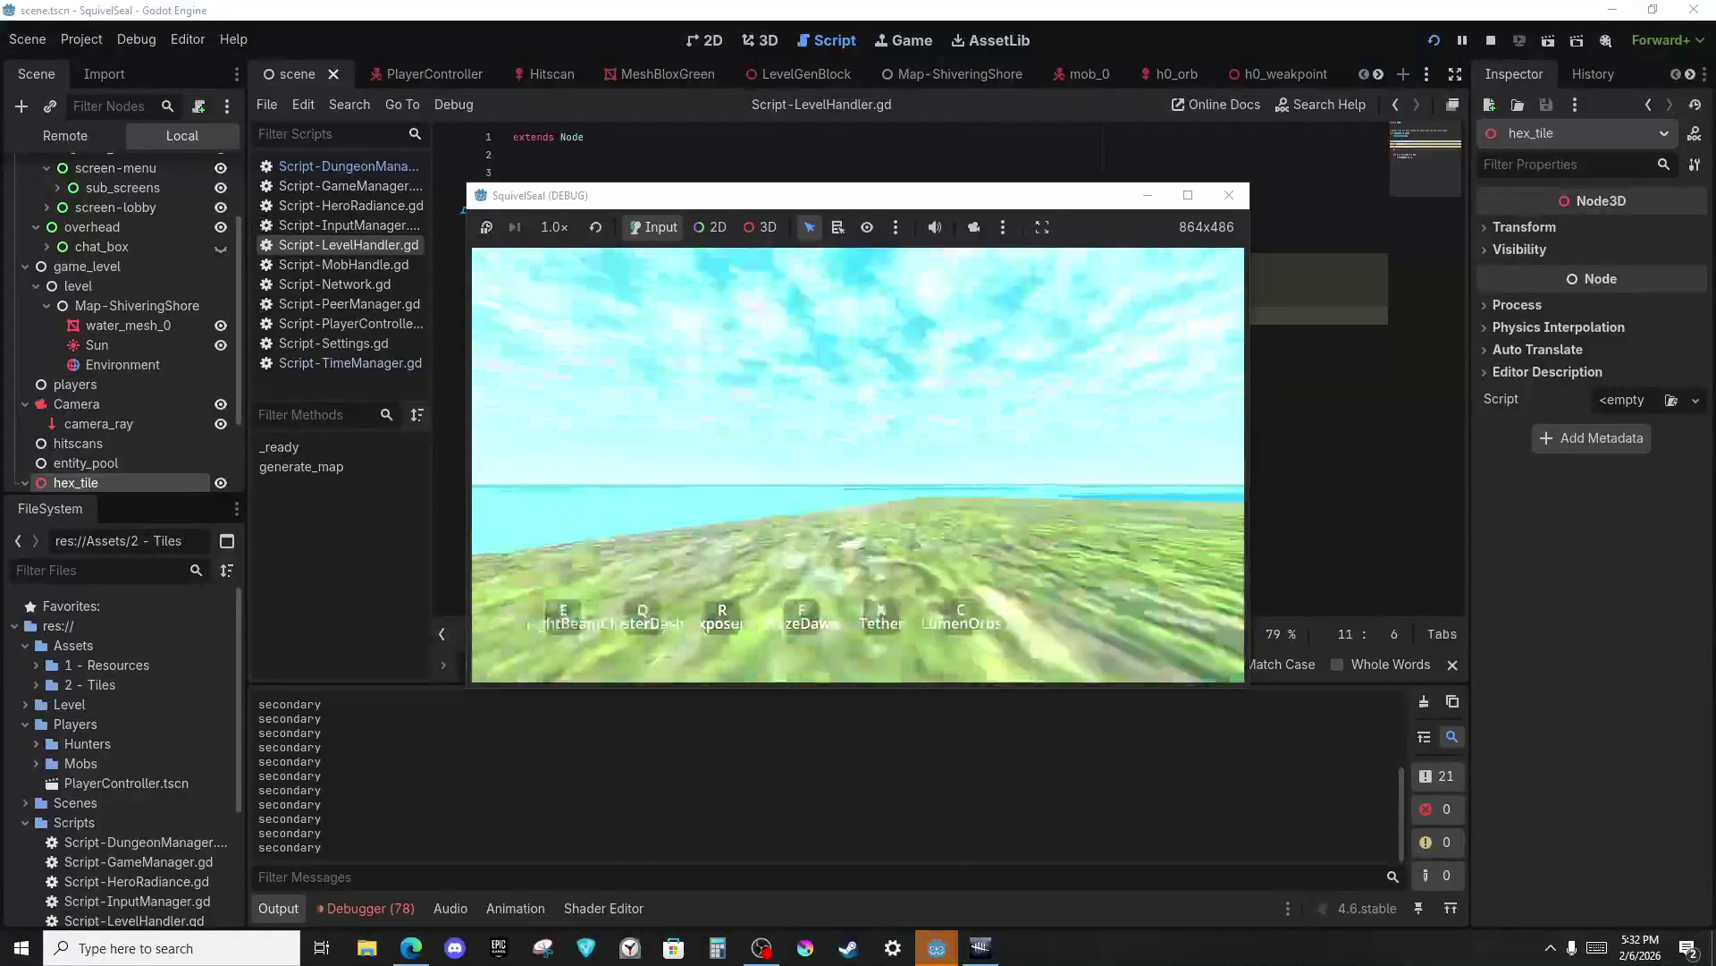
{"action": "key", "text": "f"}
{"action": "key", "text": "e"}
{"action": "key", "text": "q"}
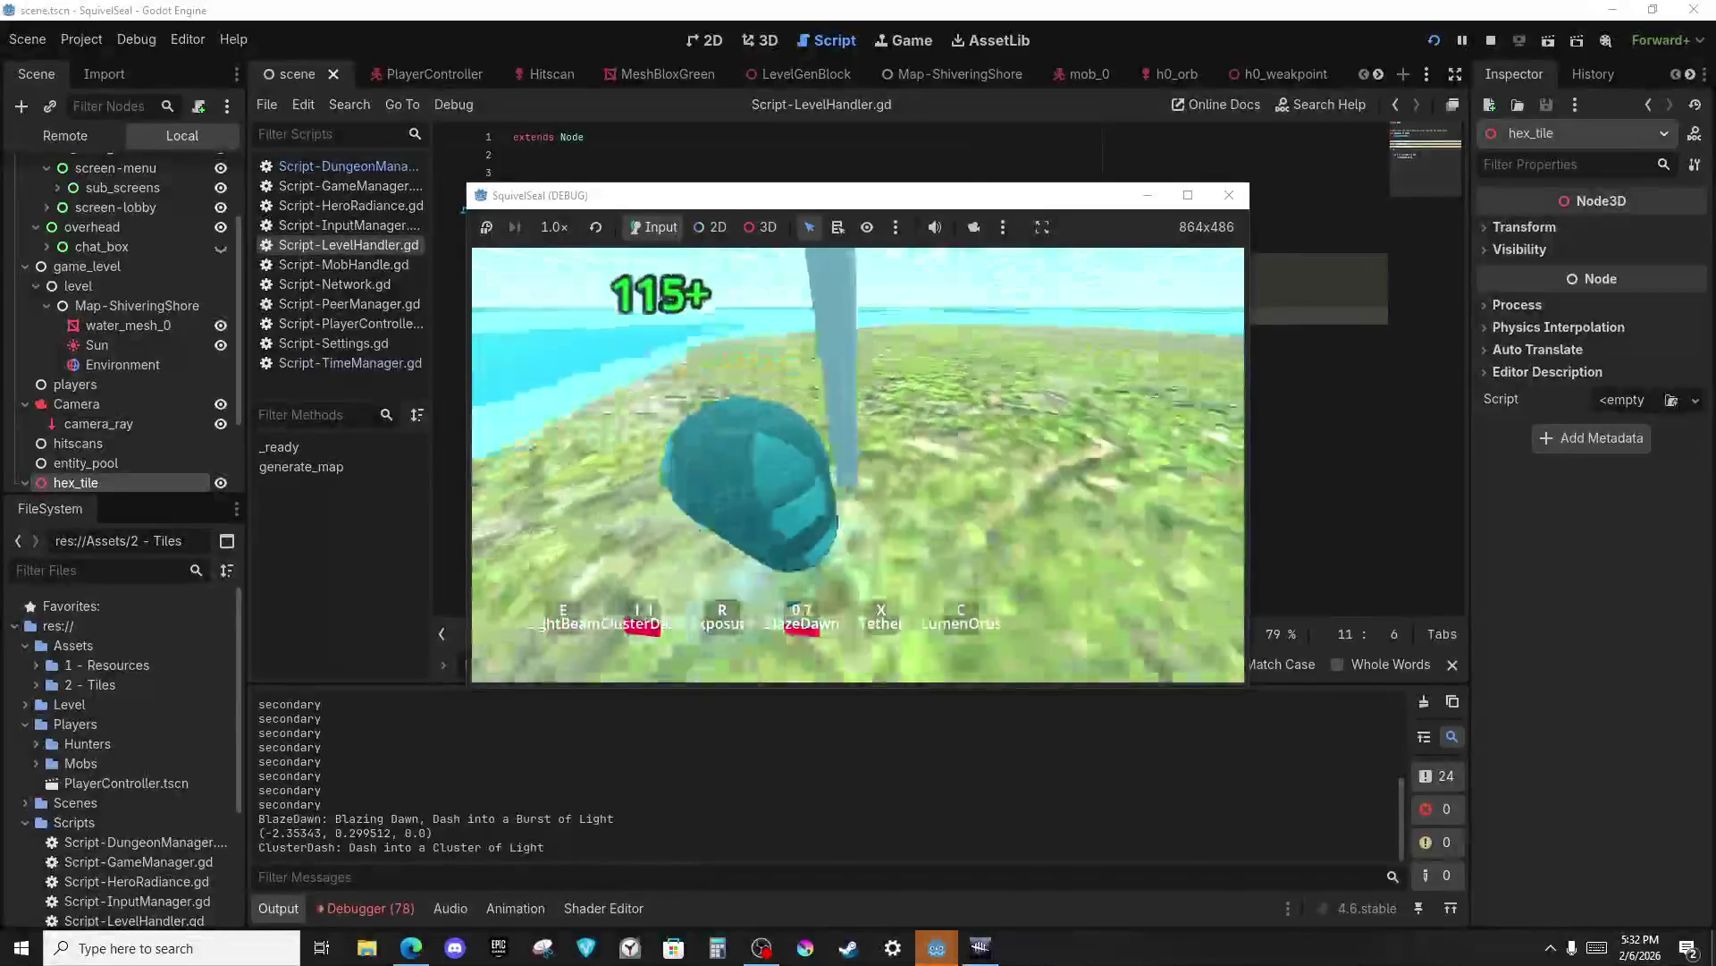
{"action": "key", "text": "alt+Tab"}
In the 3D view, open material-grass1.tres from the 1 - Resources folder.
{"action": "left_click", "coordinate": [760, 40]}
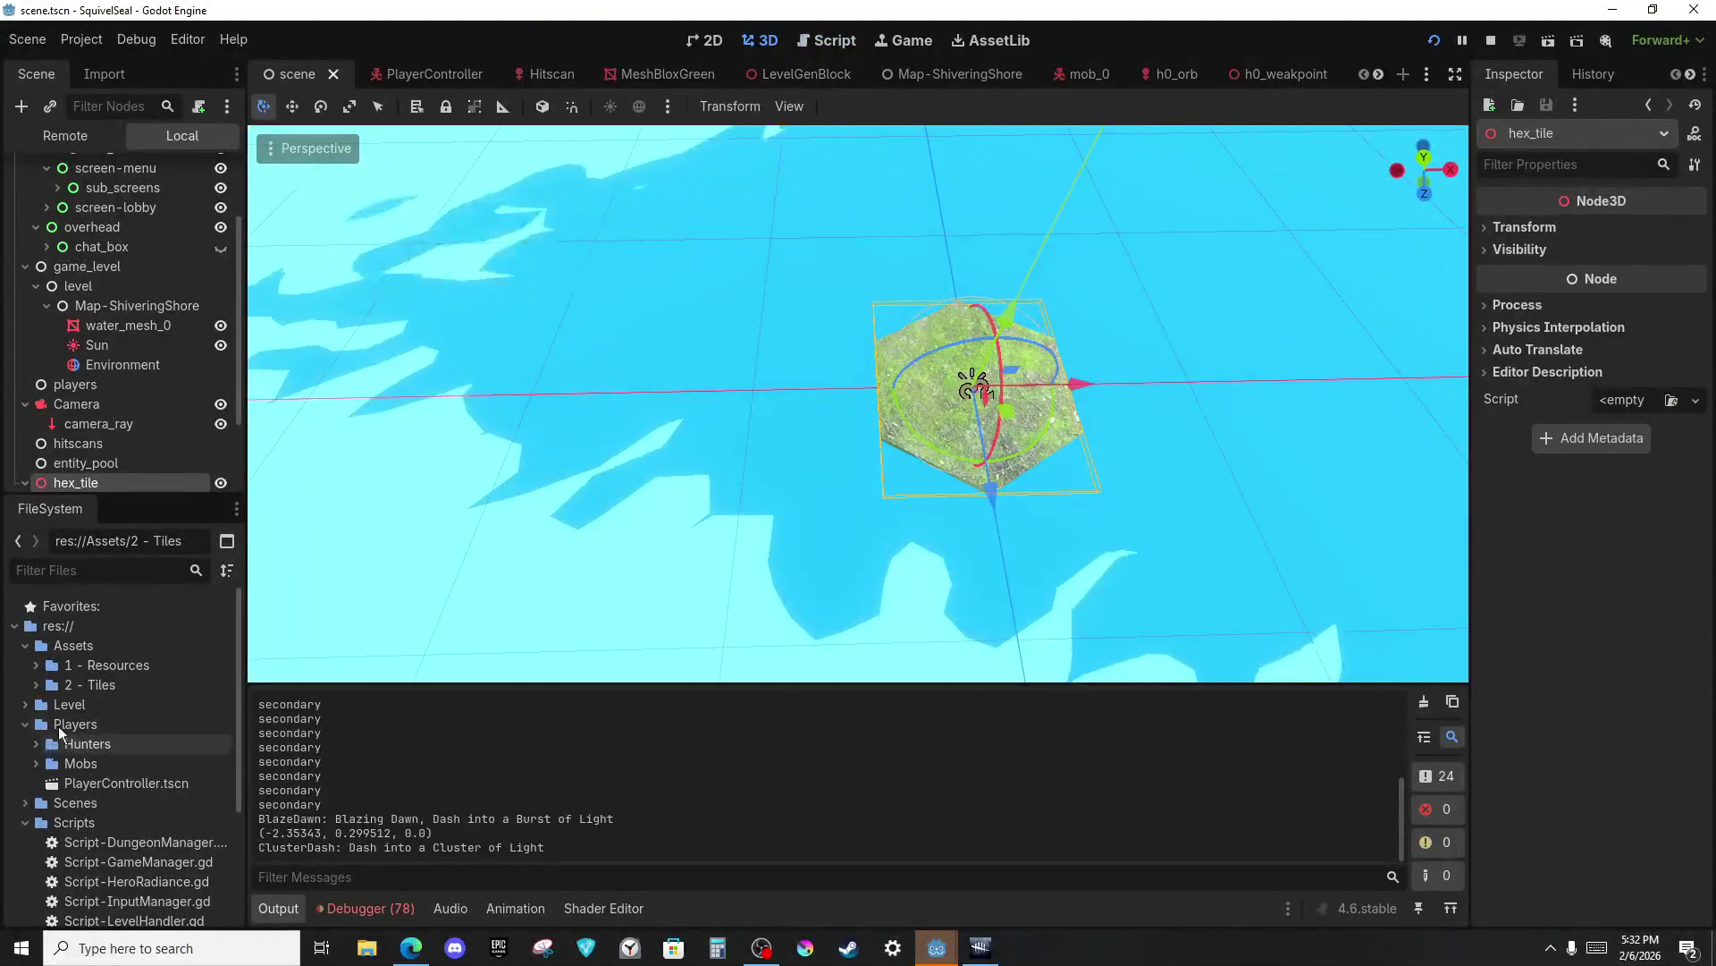
{"action": "scroll", "coordinate": [114, 649], "scroll_direction": "down", "scroll_amount": 1}
{"action": "scroll", "coordinate": [113, 651], "scroll_direction": "up", "scroll_amount": 2}
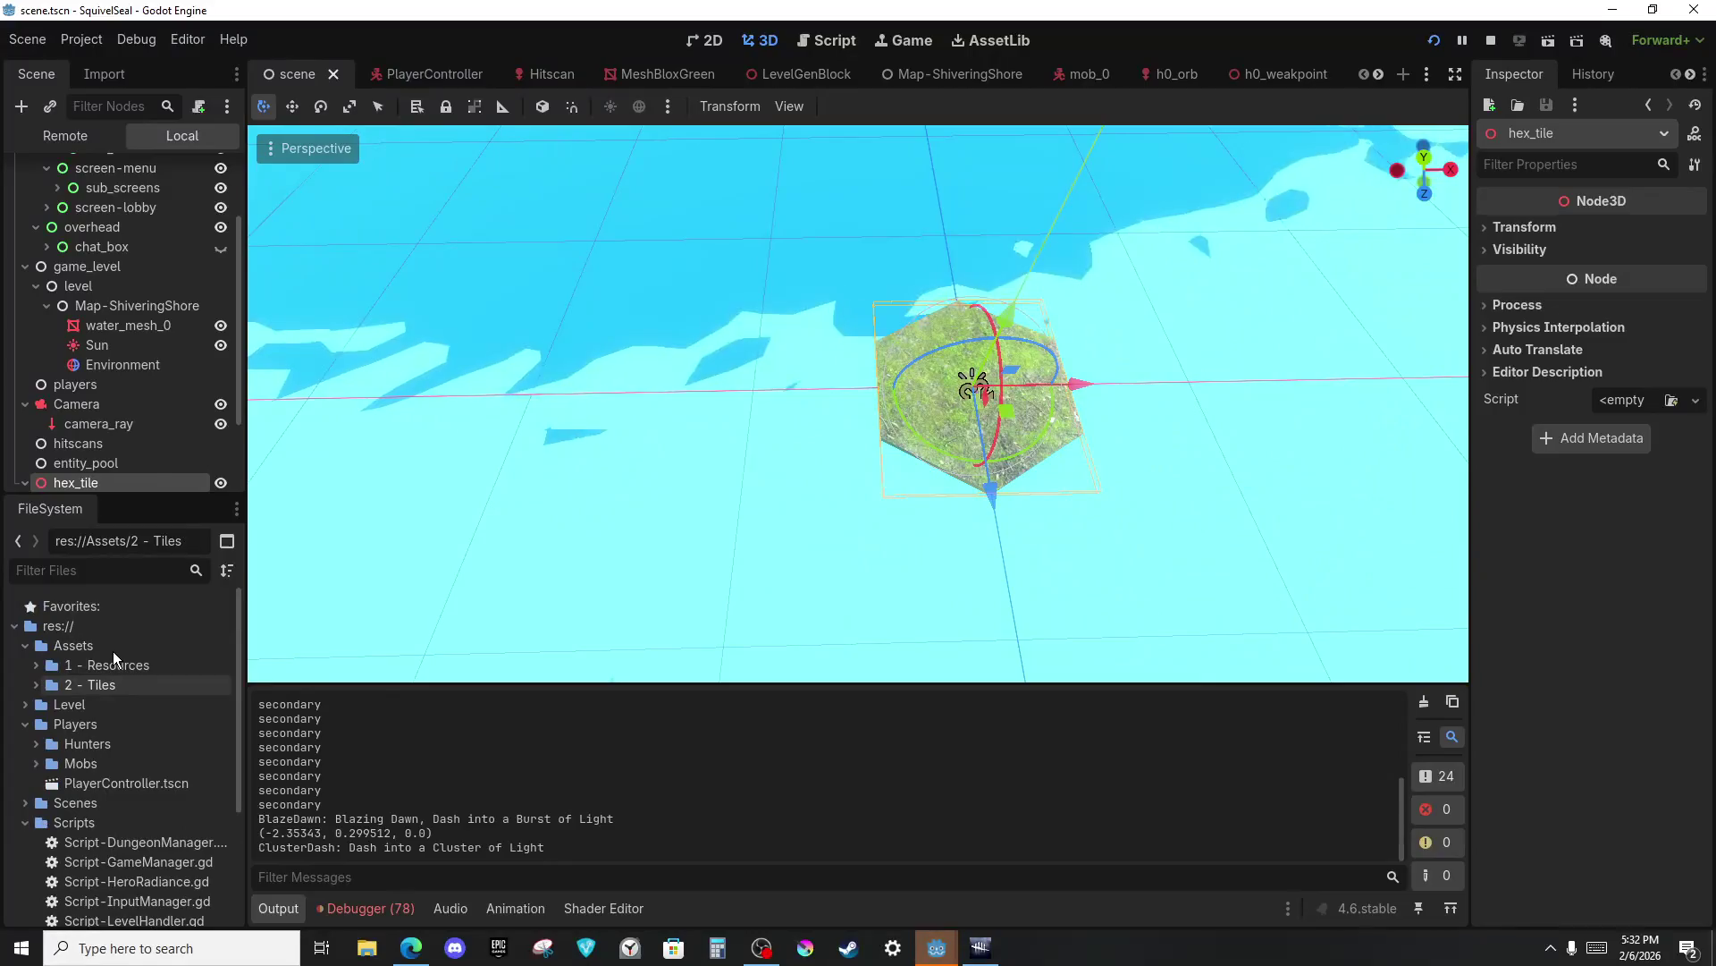
{"action": "scroll", "coordinate": [81, 657], "scroll_direction": "down", "scroll_amount": 2}
{"action": "scroll", "coordinate": [44, 694], "scroll_direction": "down", "scroll_amount": 5}
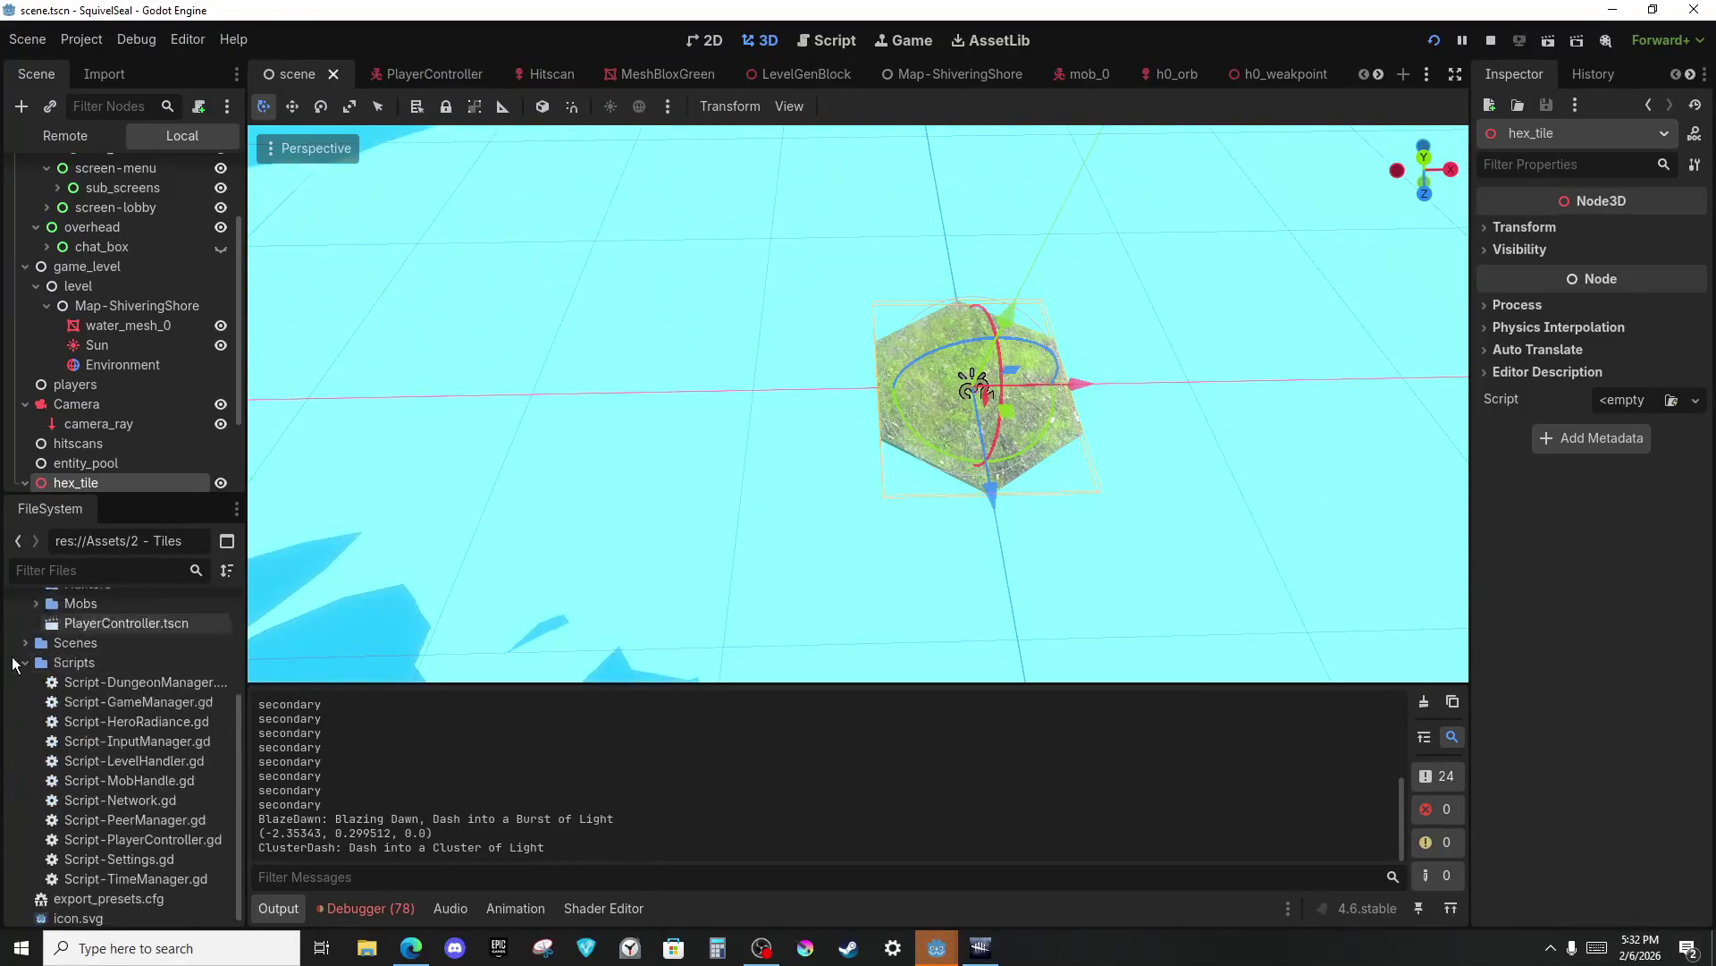
{"action": "scroll", "coordinate": [72, 855], "scroll_direction": "up", "scroll_amount": 3}
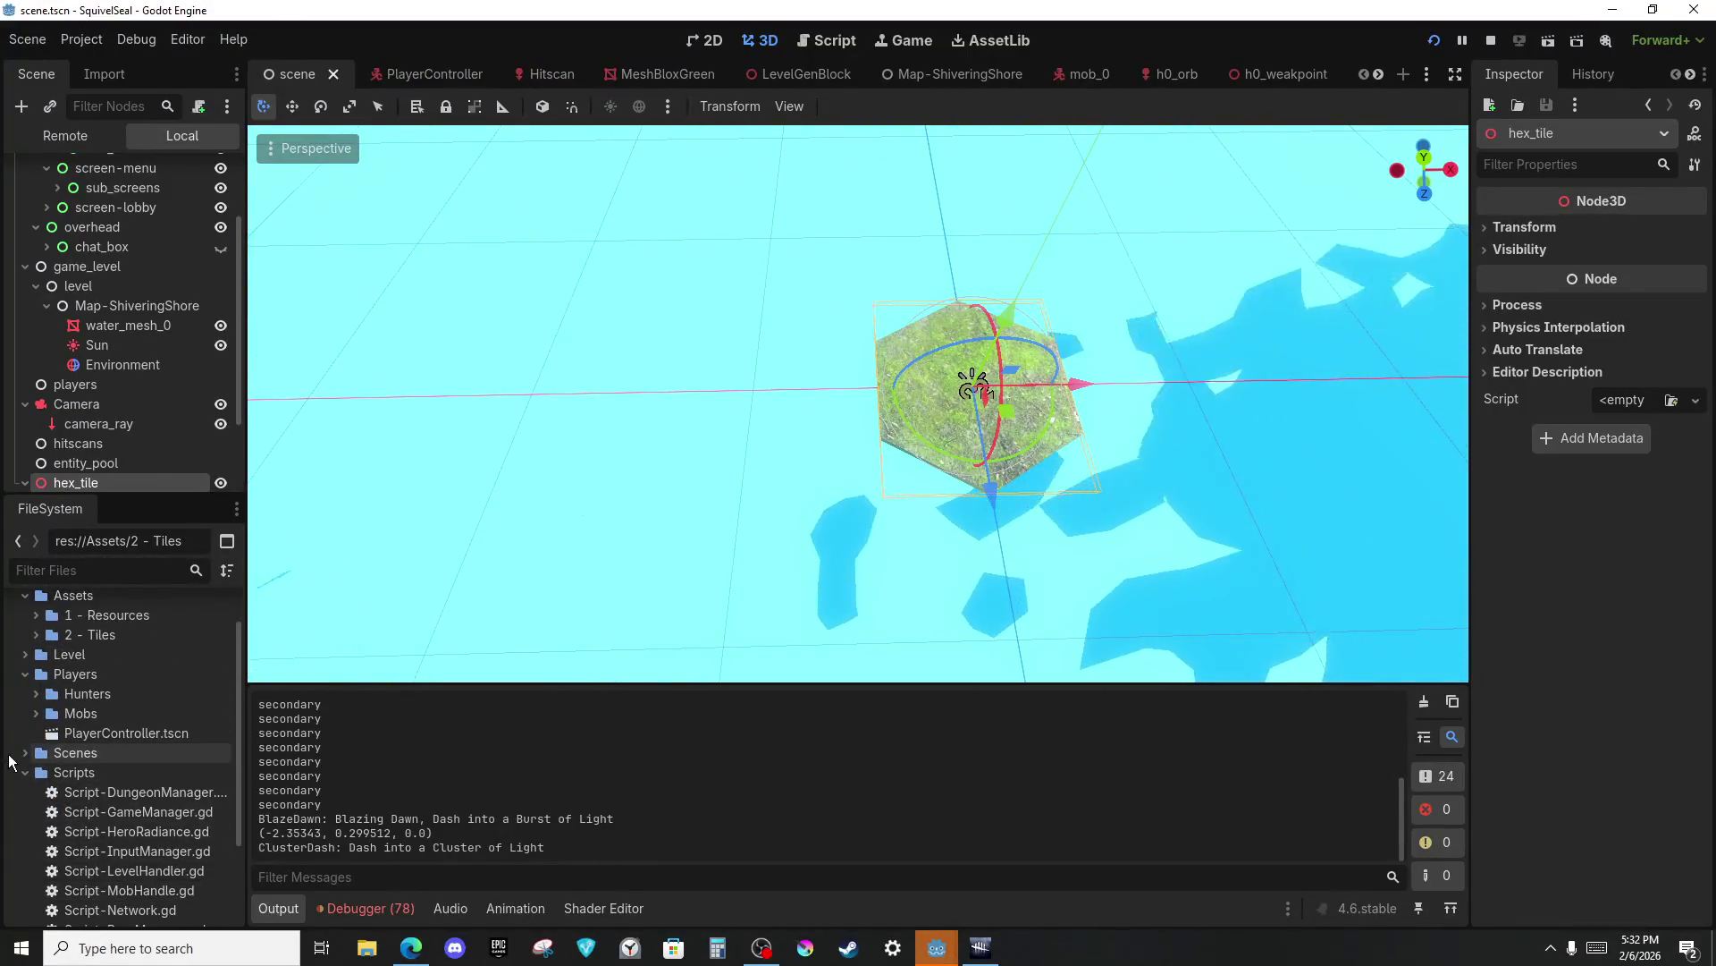
{"action": "double_click", "coordinate": [98, 615]}
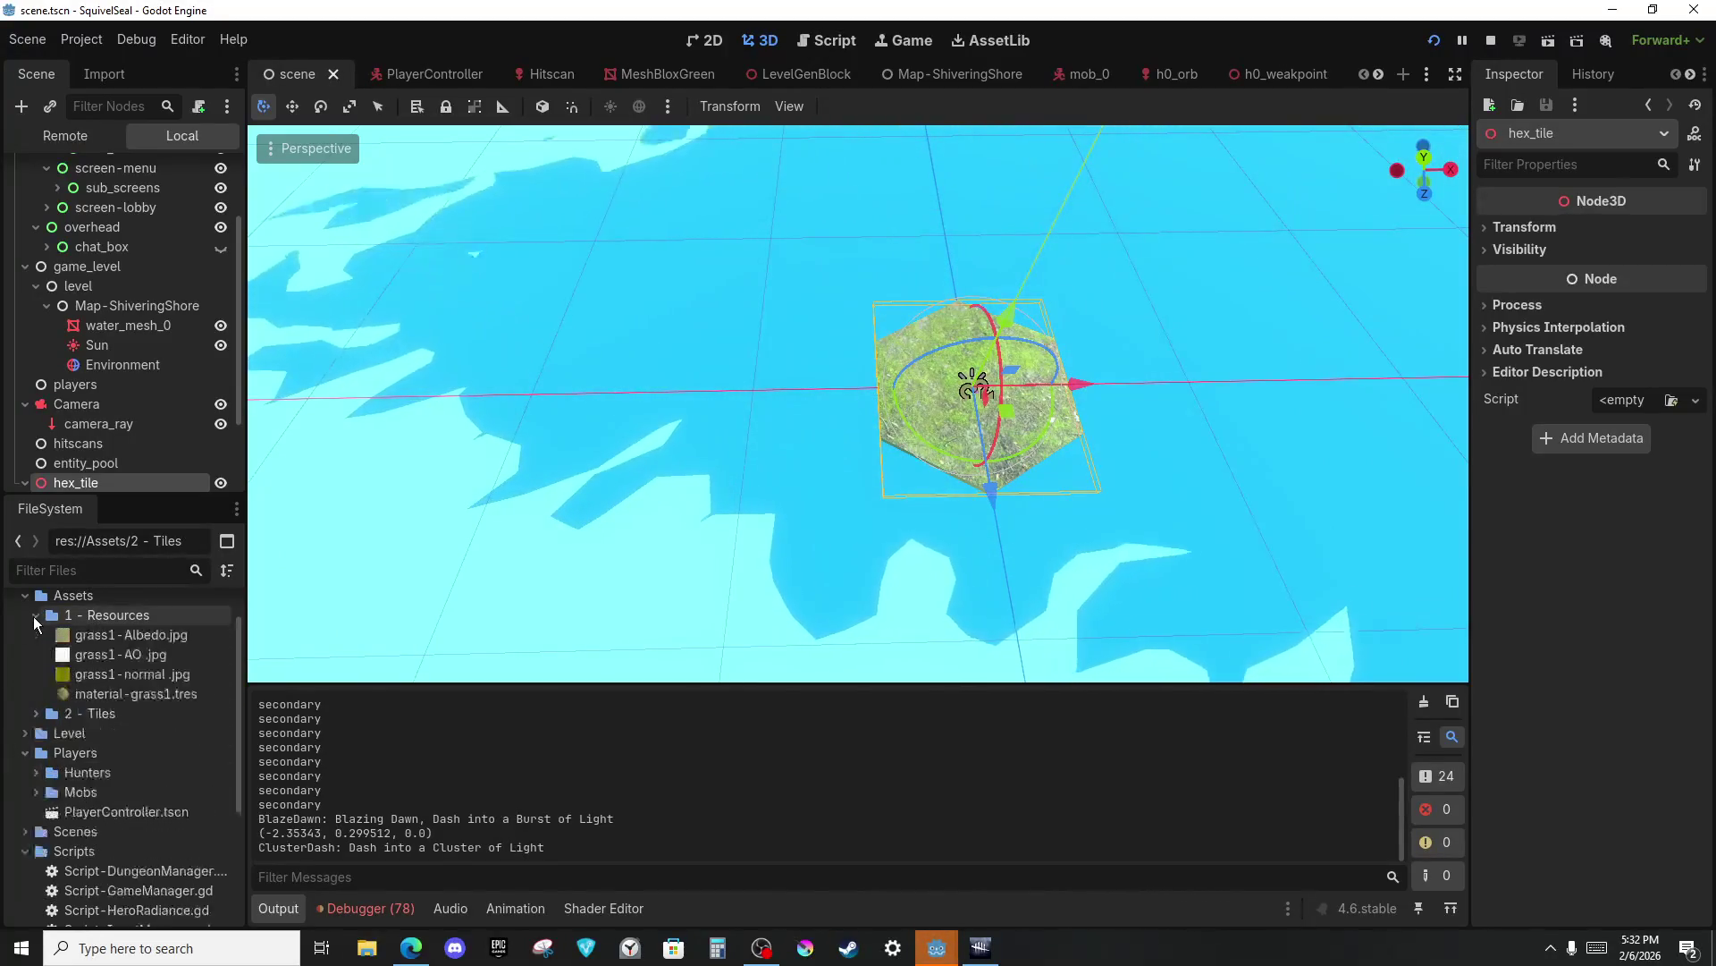
{"action": "left_click", "coordinate": [120, 697]}
{"action": "scroll", "coordinate": [1488, 516], "scroll_direction": "down", "scroll_amount": 10}
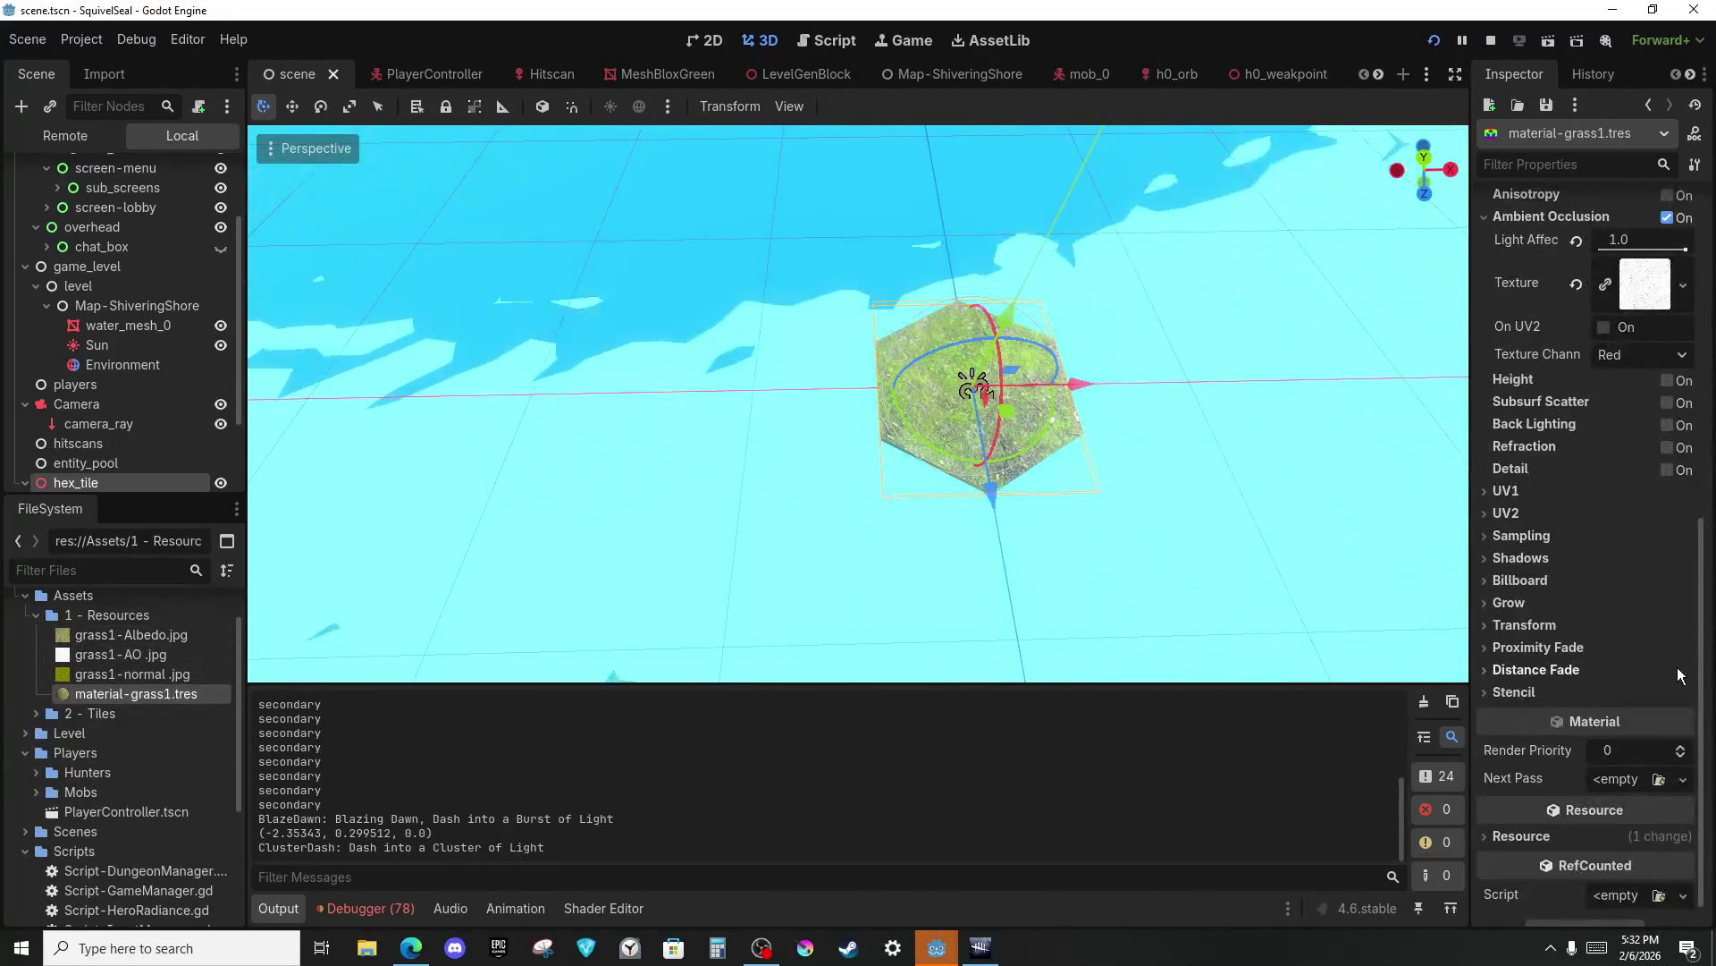
Enable Triplanar and World Triplanar under UV1 and set the UV1 scale to 0.1.
{"action": "left_click", "coordinate": [1519, 466]}
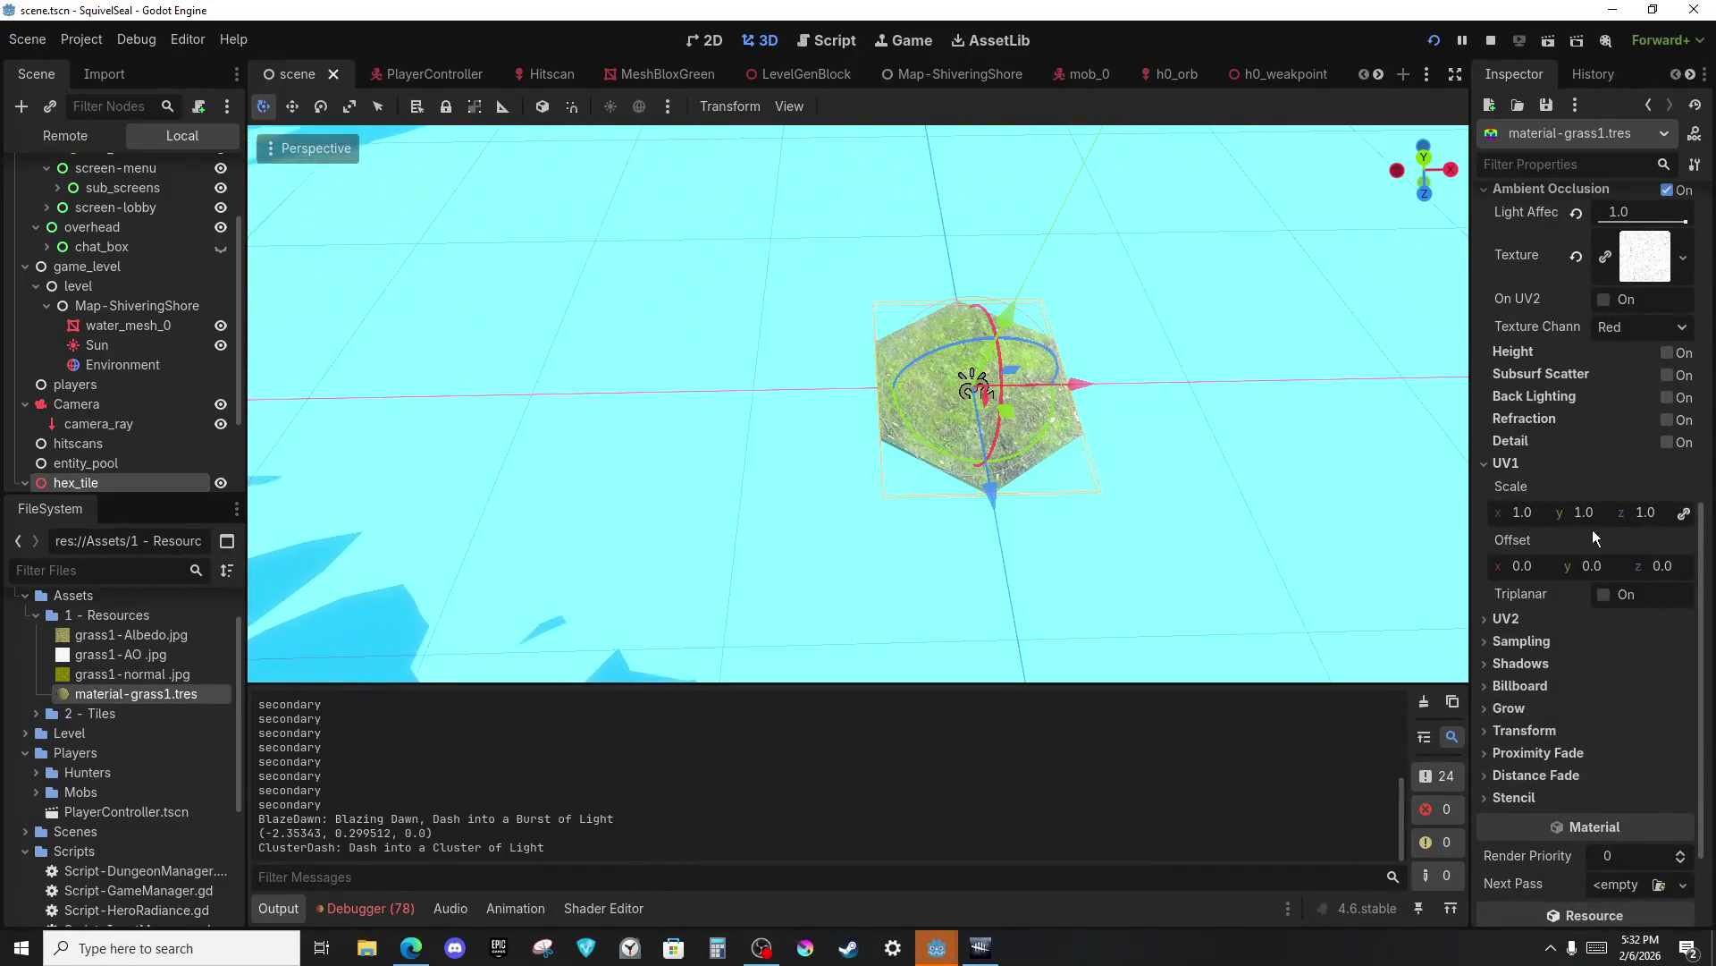
{"action": "left_click", "coordinate": [1603, 594]}
{"action": "left_click", "coordinate": [1605, 660]}
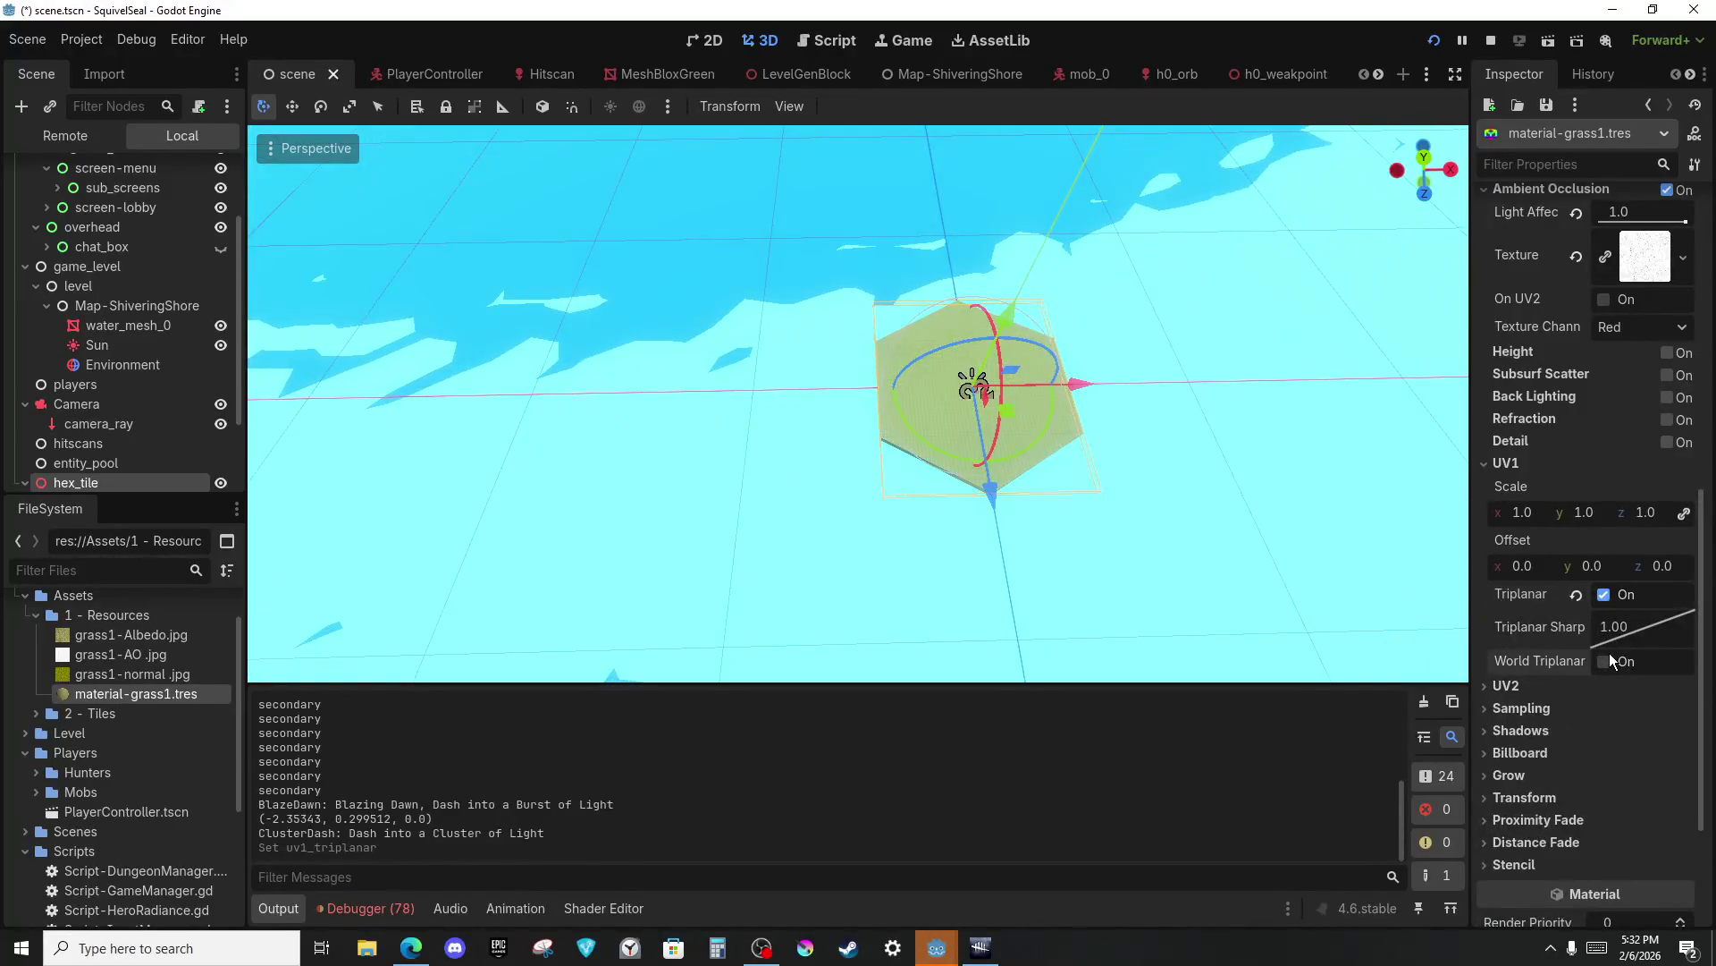
{"action": "scroll", "coordinate": [1043, 470], "scroll_direction": "up", "scroll_amount": 8}
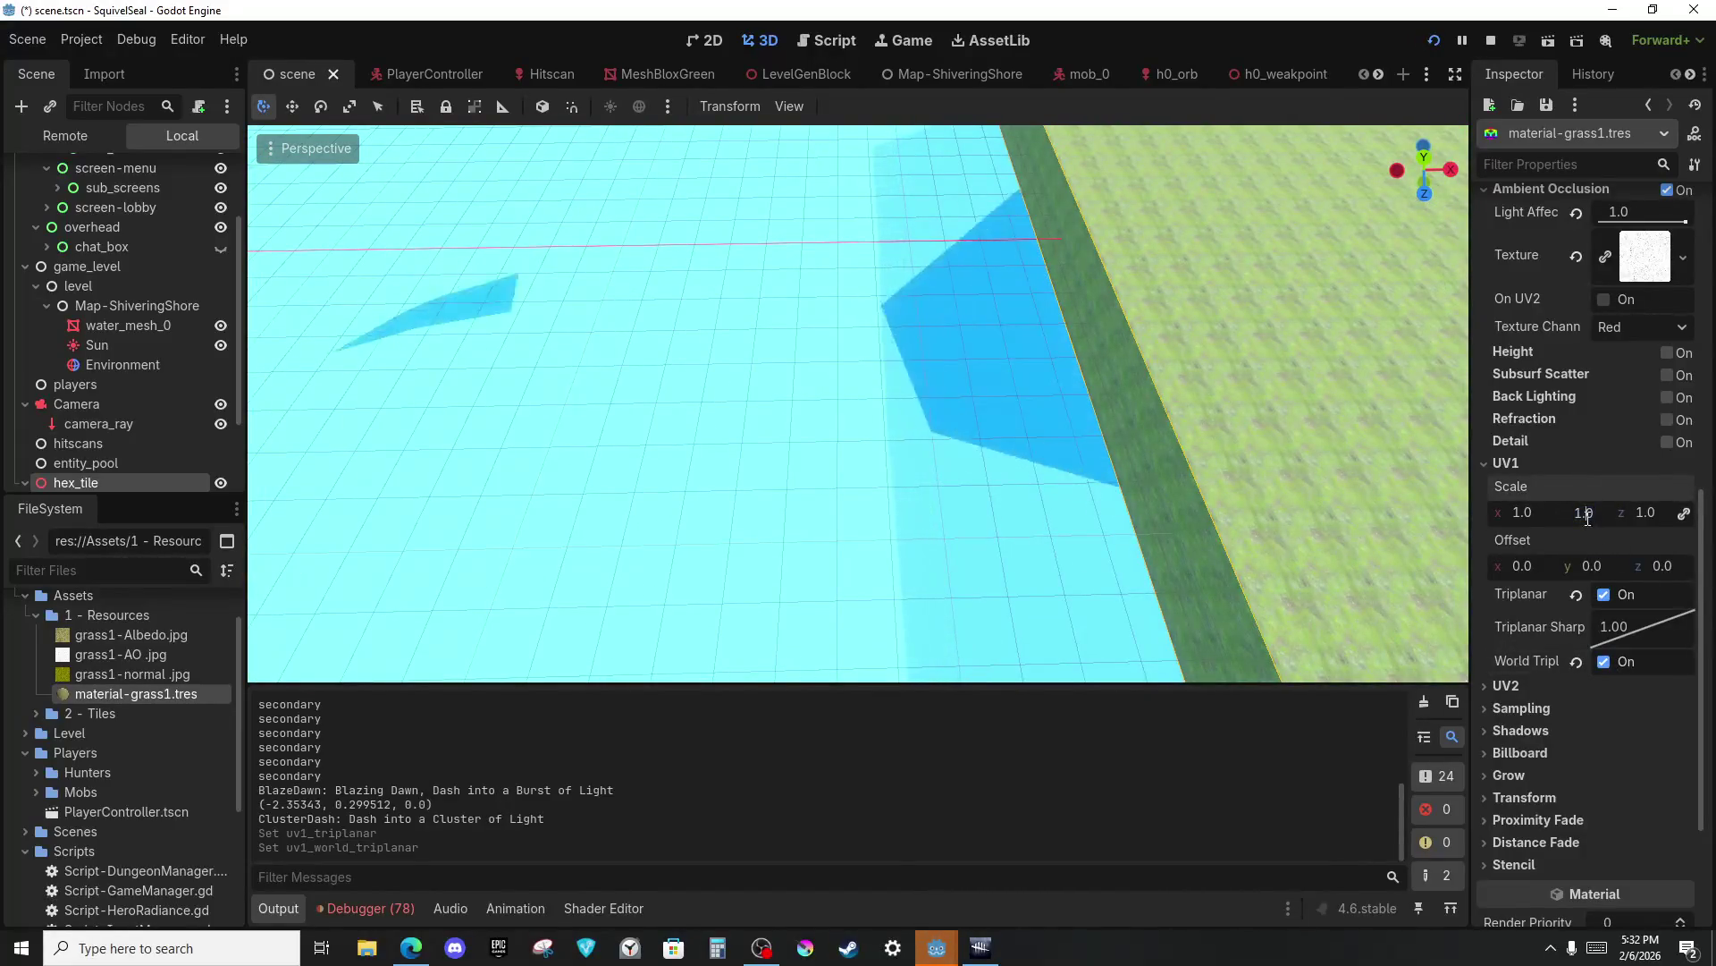
{"action": "type", "text": "0.1"}
{"action": "key", "text": "Return"}
Walk the hero around the running game to view the new grass and cast BlazeDawn.
{"action": "key", "text": "alt+Tab"}
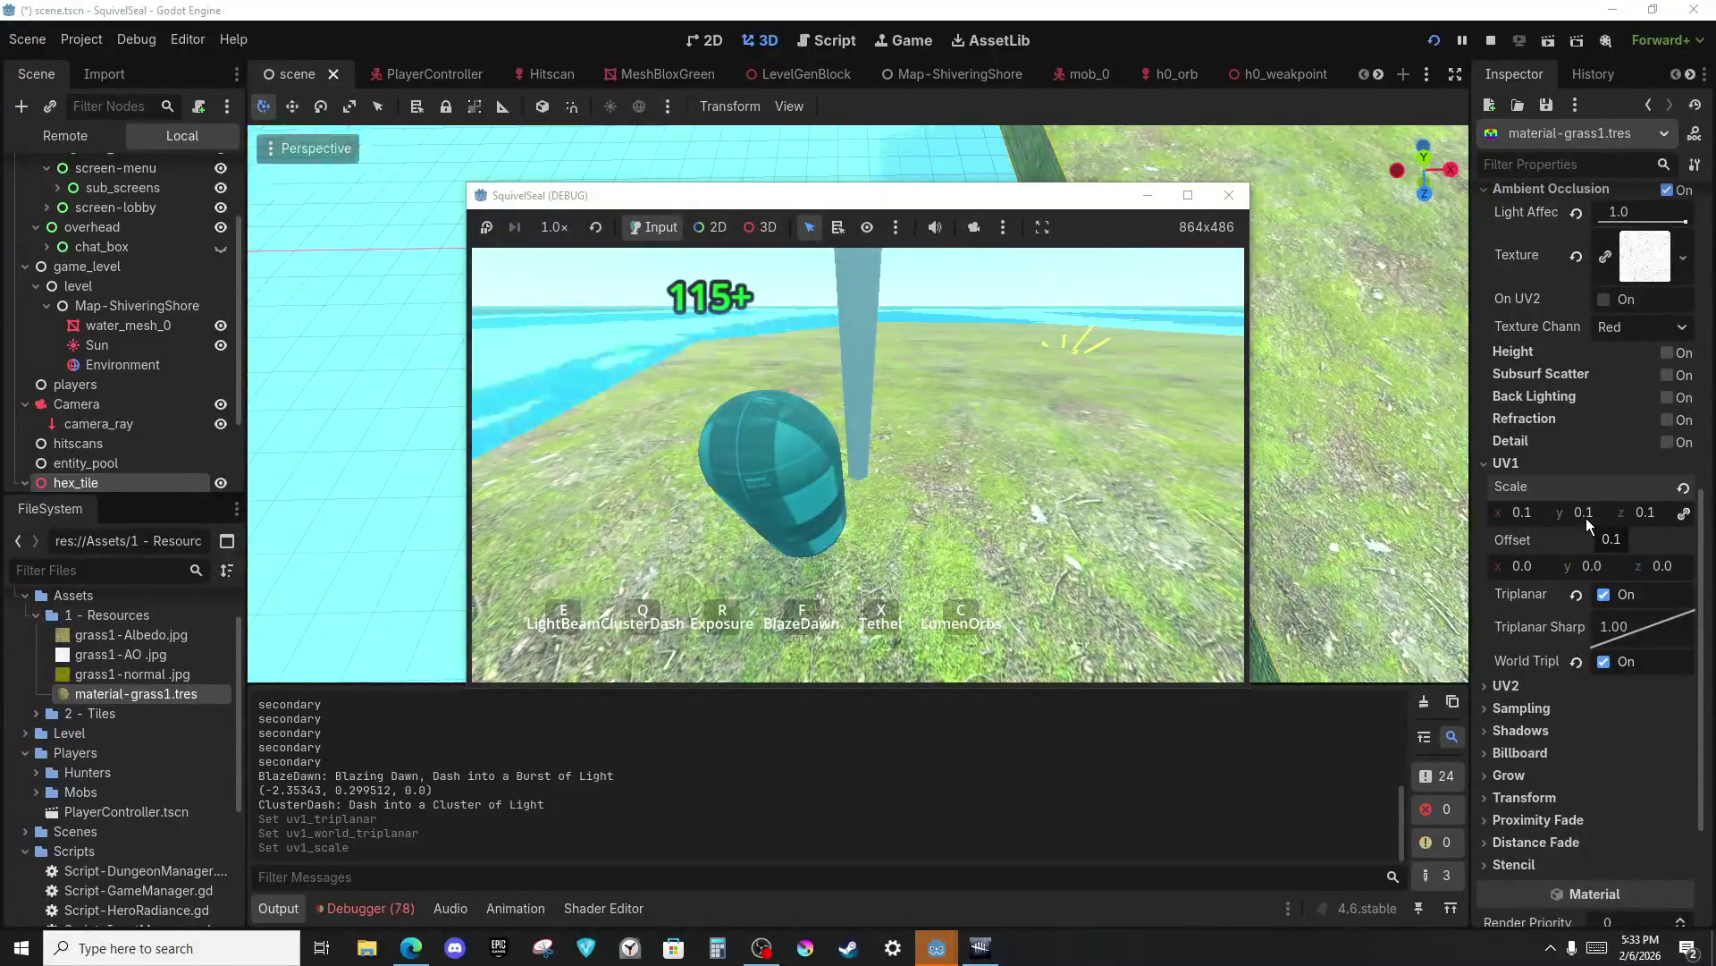
{"action": "key", "text": "alt+Tab"}
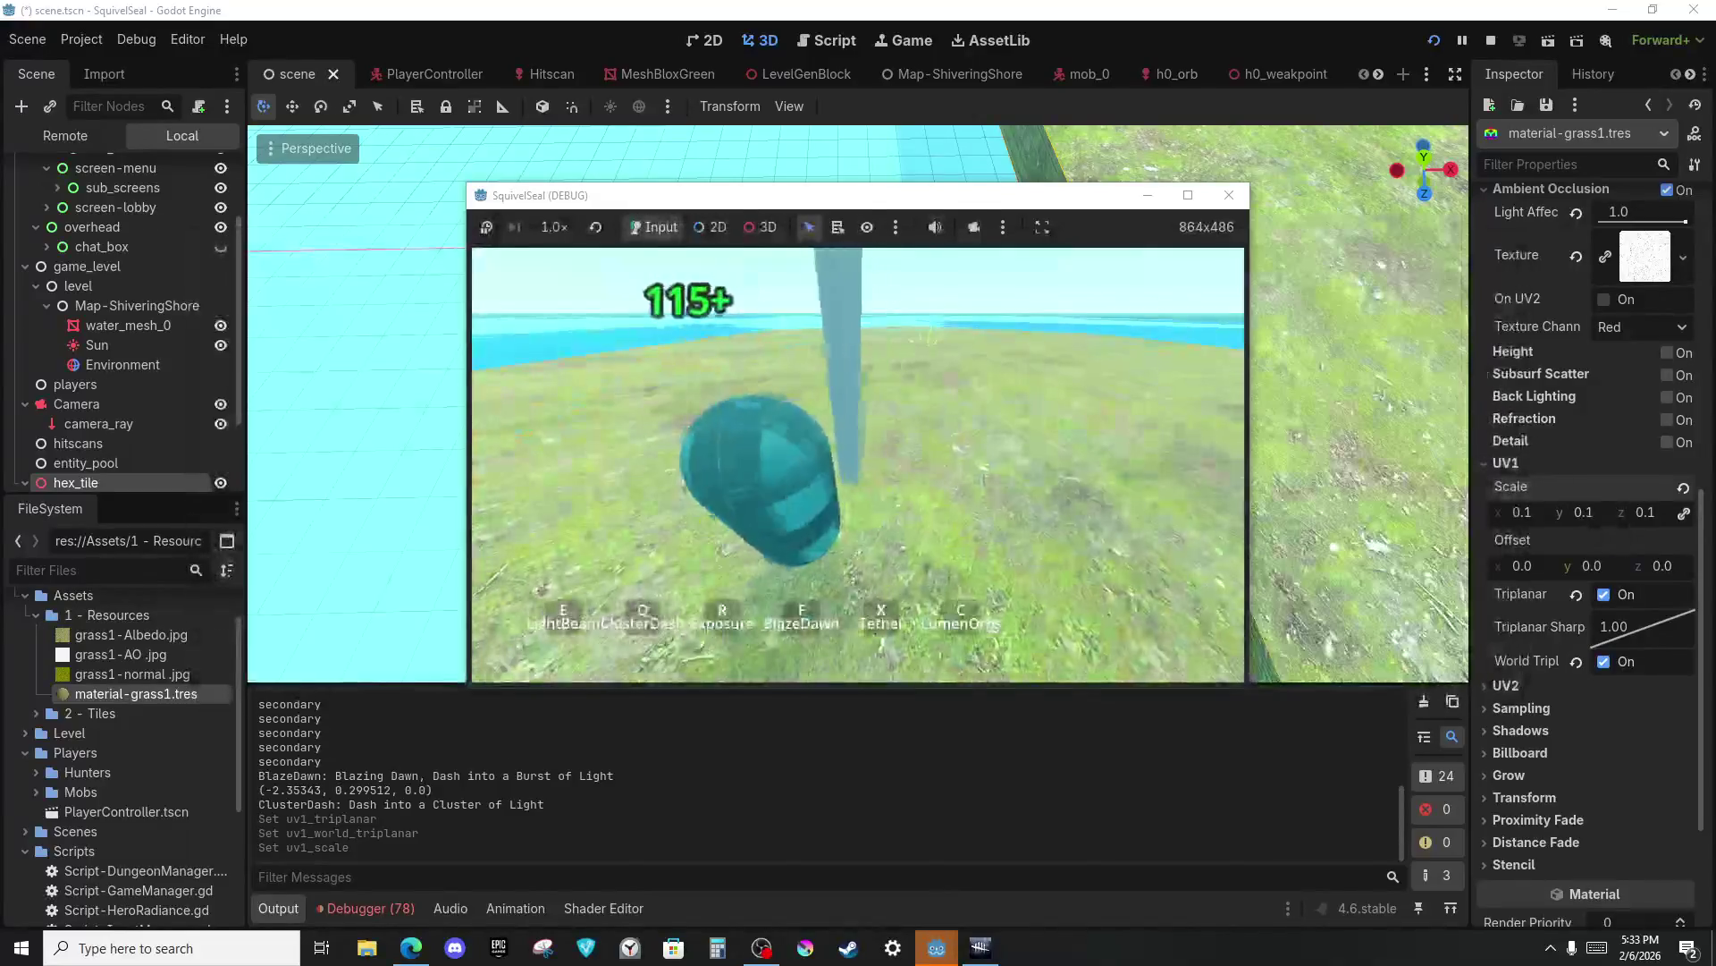
{"action": "key", "text": "w"}
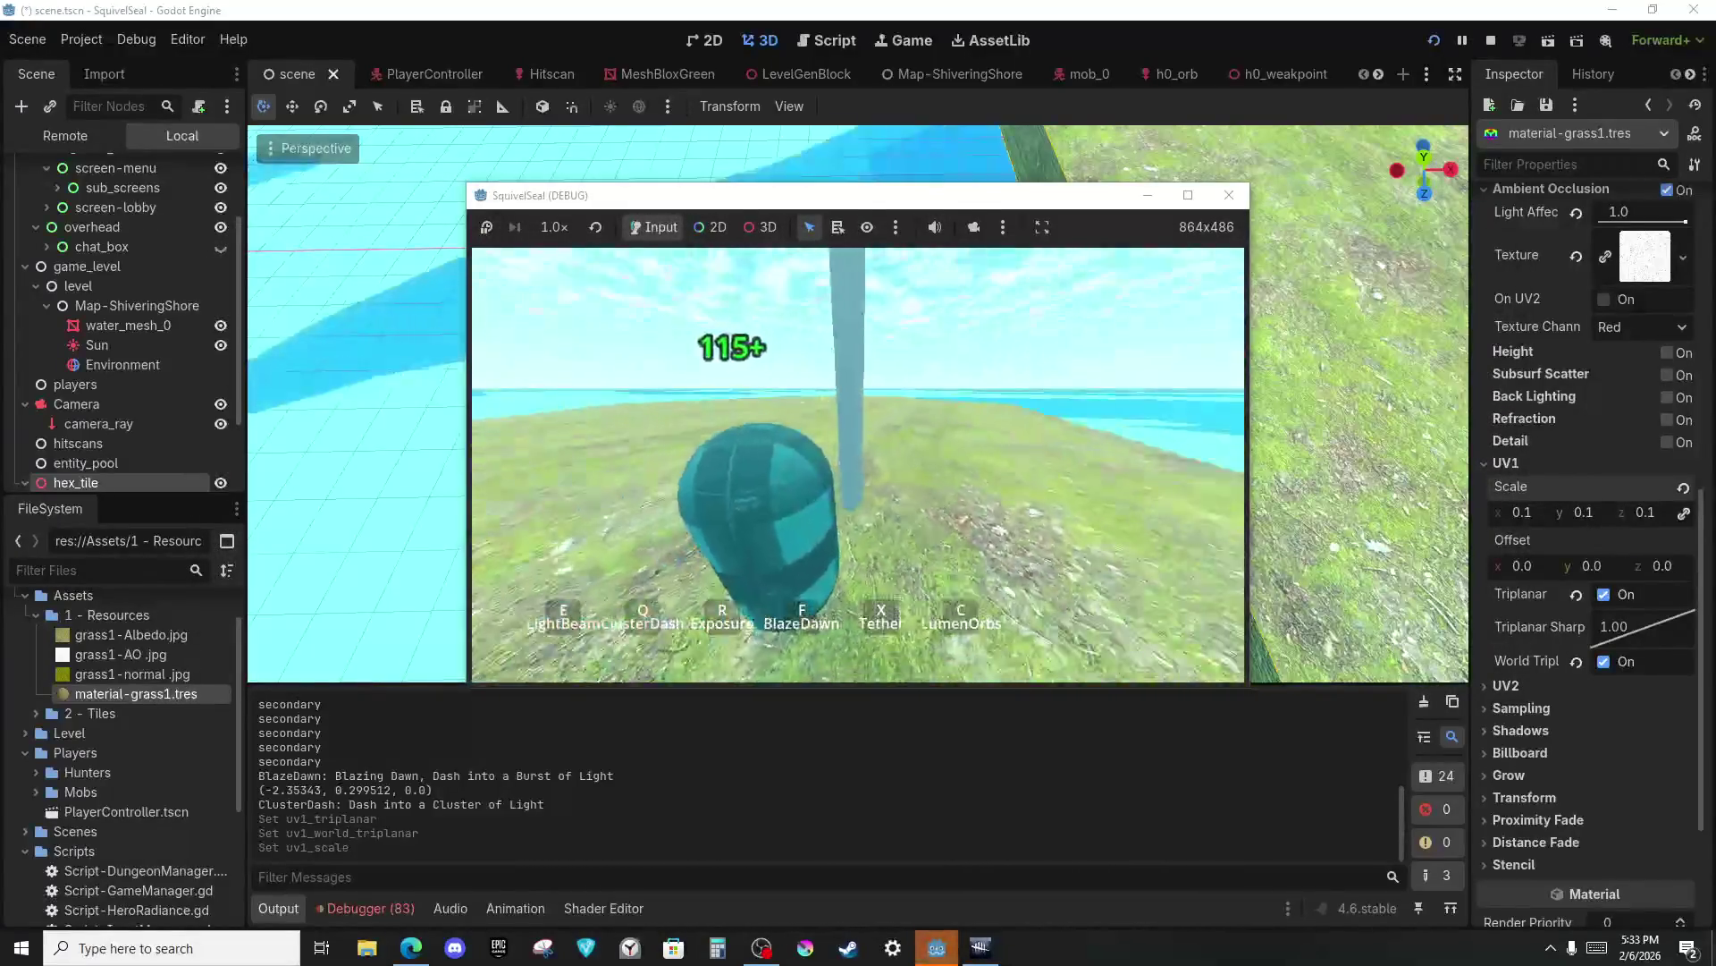
{"action": "key", "text": "f"}
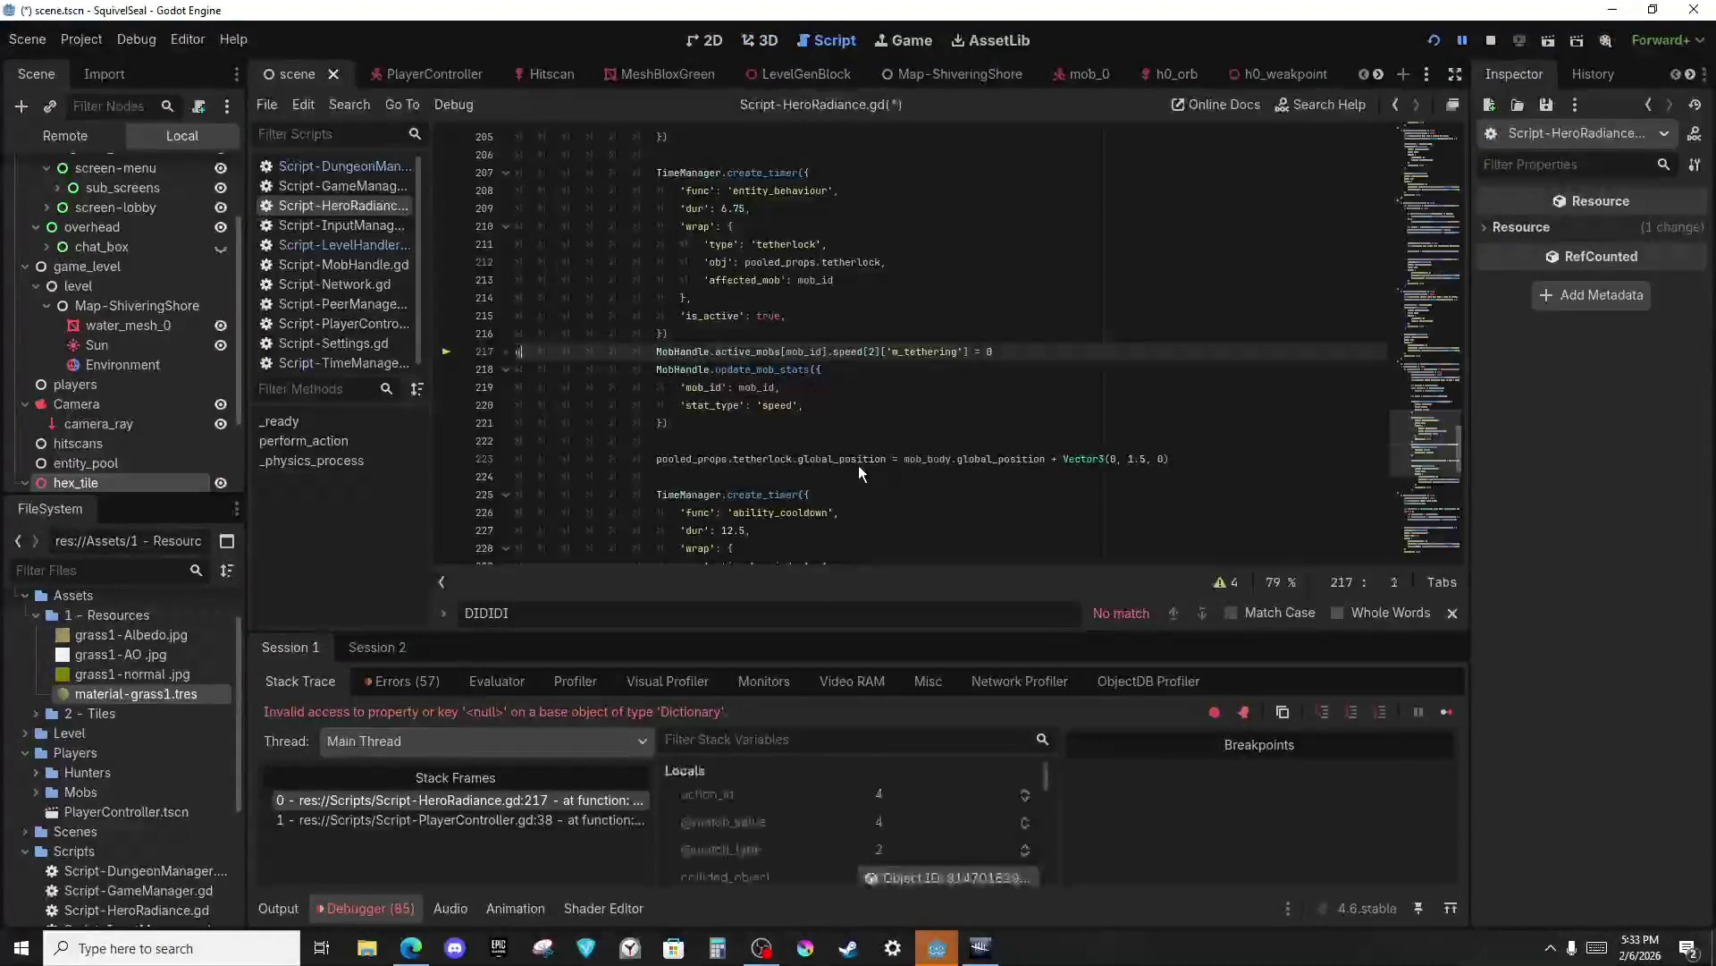
Undo the stray 'q' on line 217 of HeroRadiance and relaunch the SquivelSeal game.
{"action": "type", "text": "q"}
{"action": "left_click", "coordinate": [946, 323]}
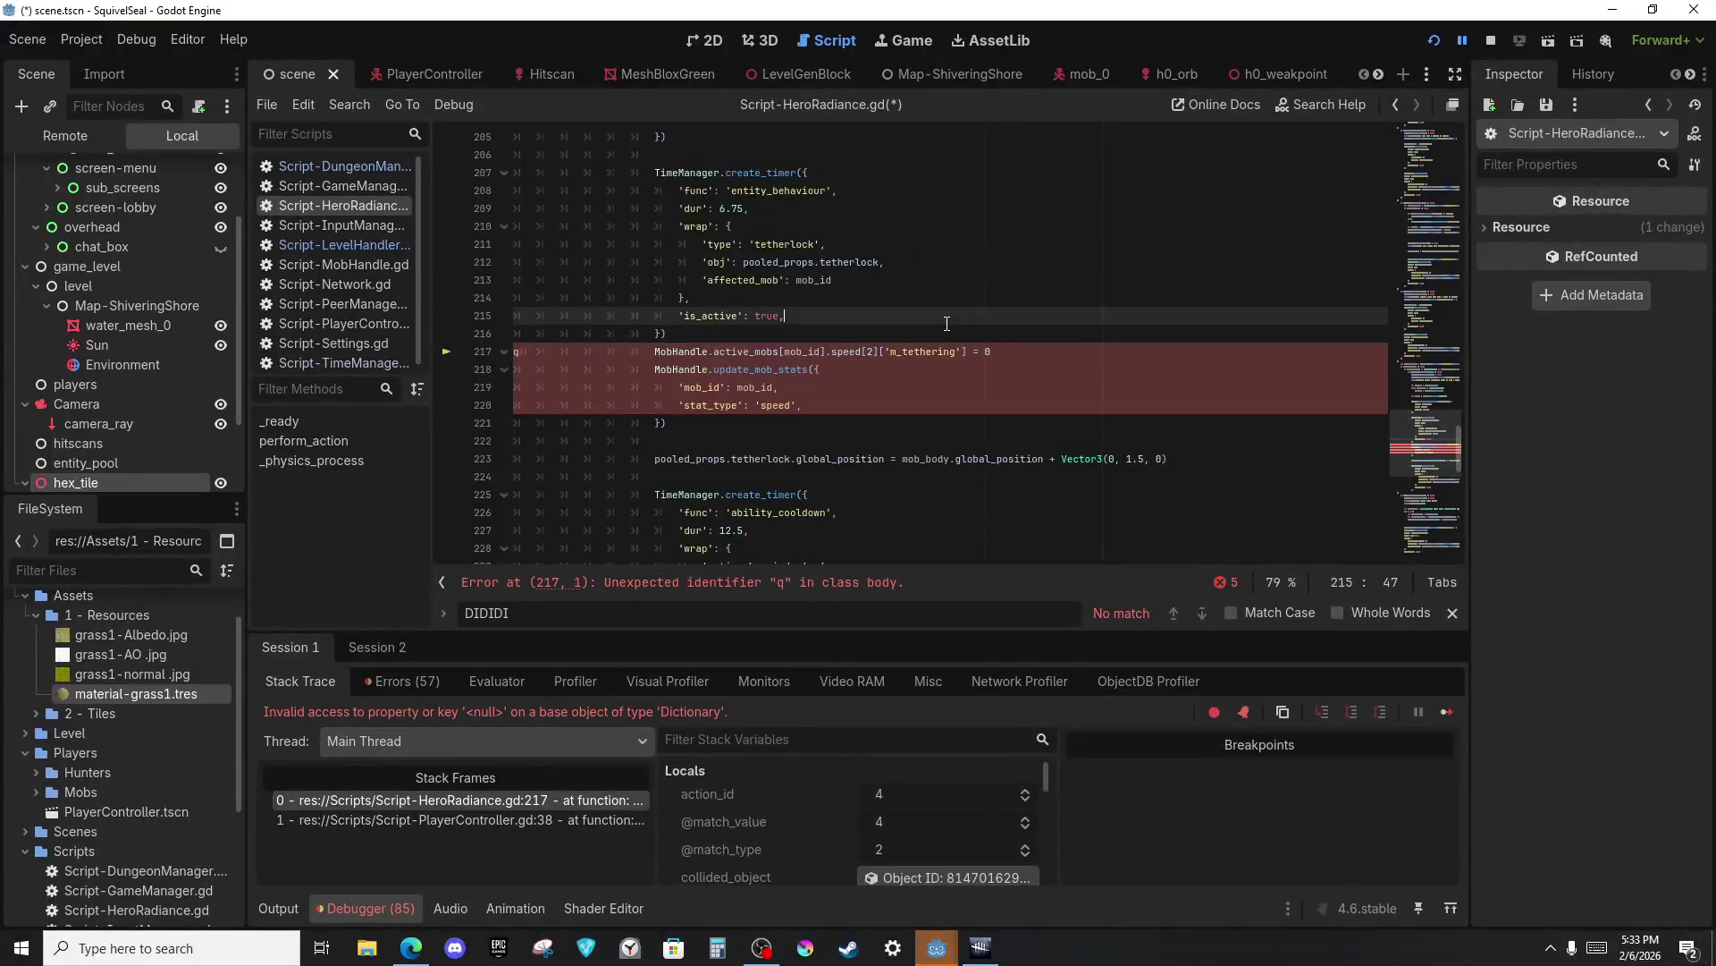
{"action": "key", "text": "ctrl+z"}
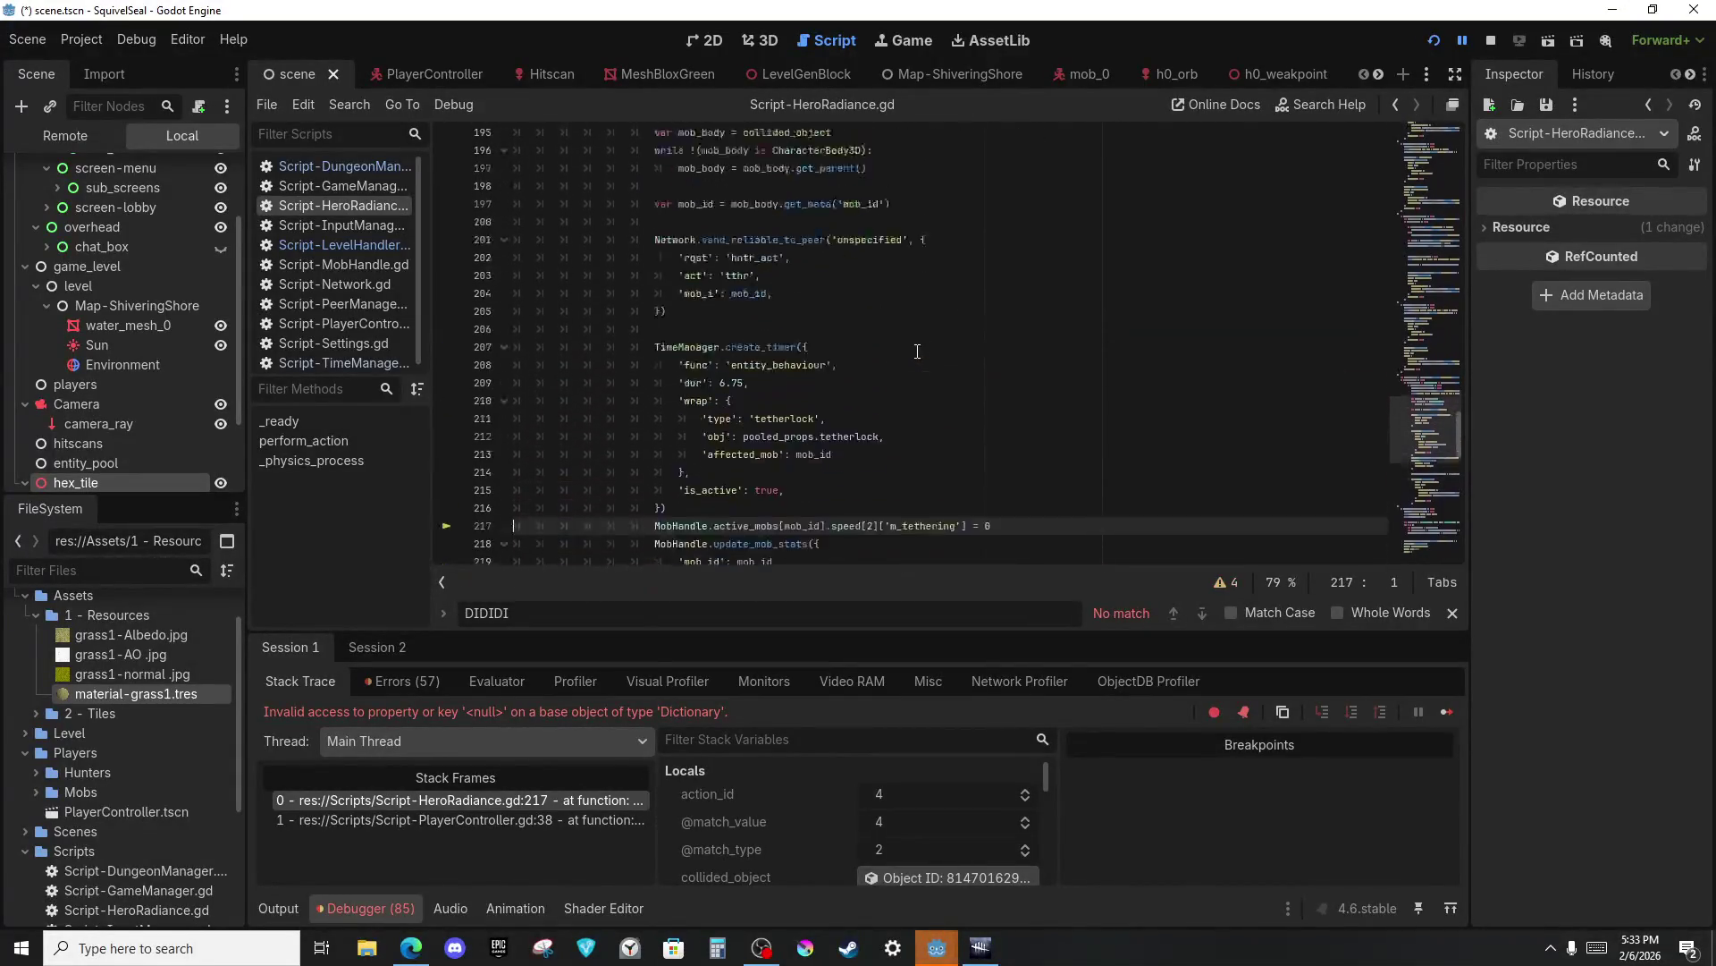
{"action": "left_click", "coordinate": [1433, 41]}
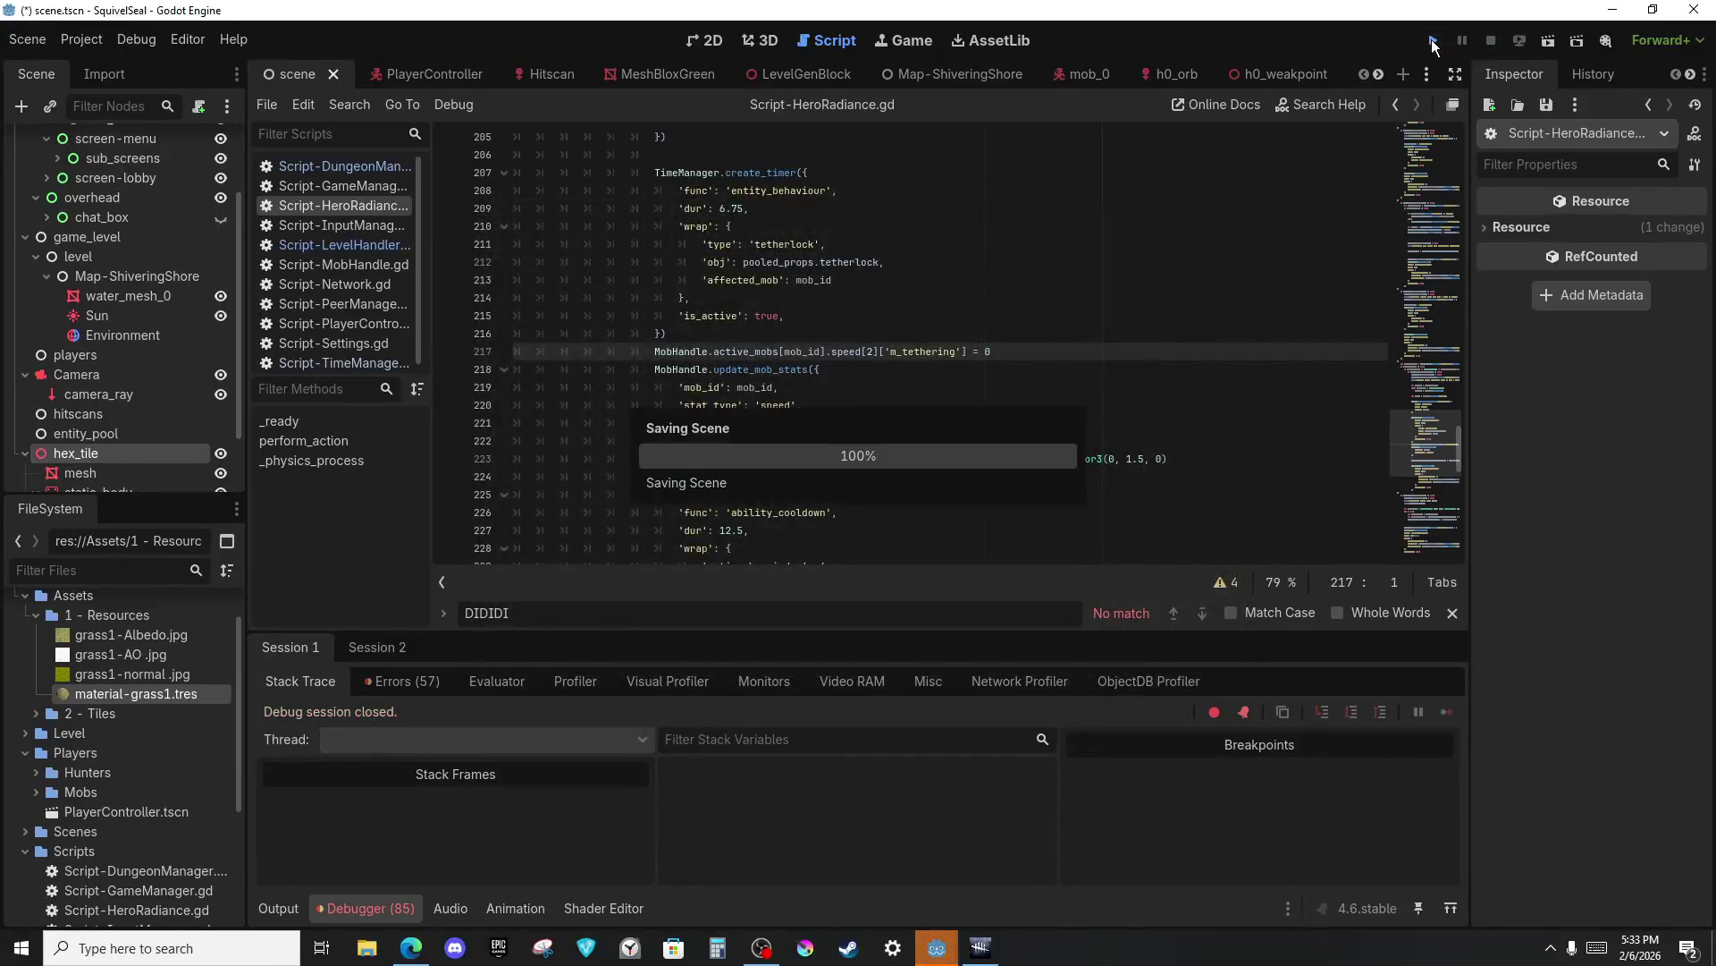
Restart the server, rejoin as a client, and return to the editor's line 217 error.
{"action": "key", "text": "alt+Tab"}
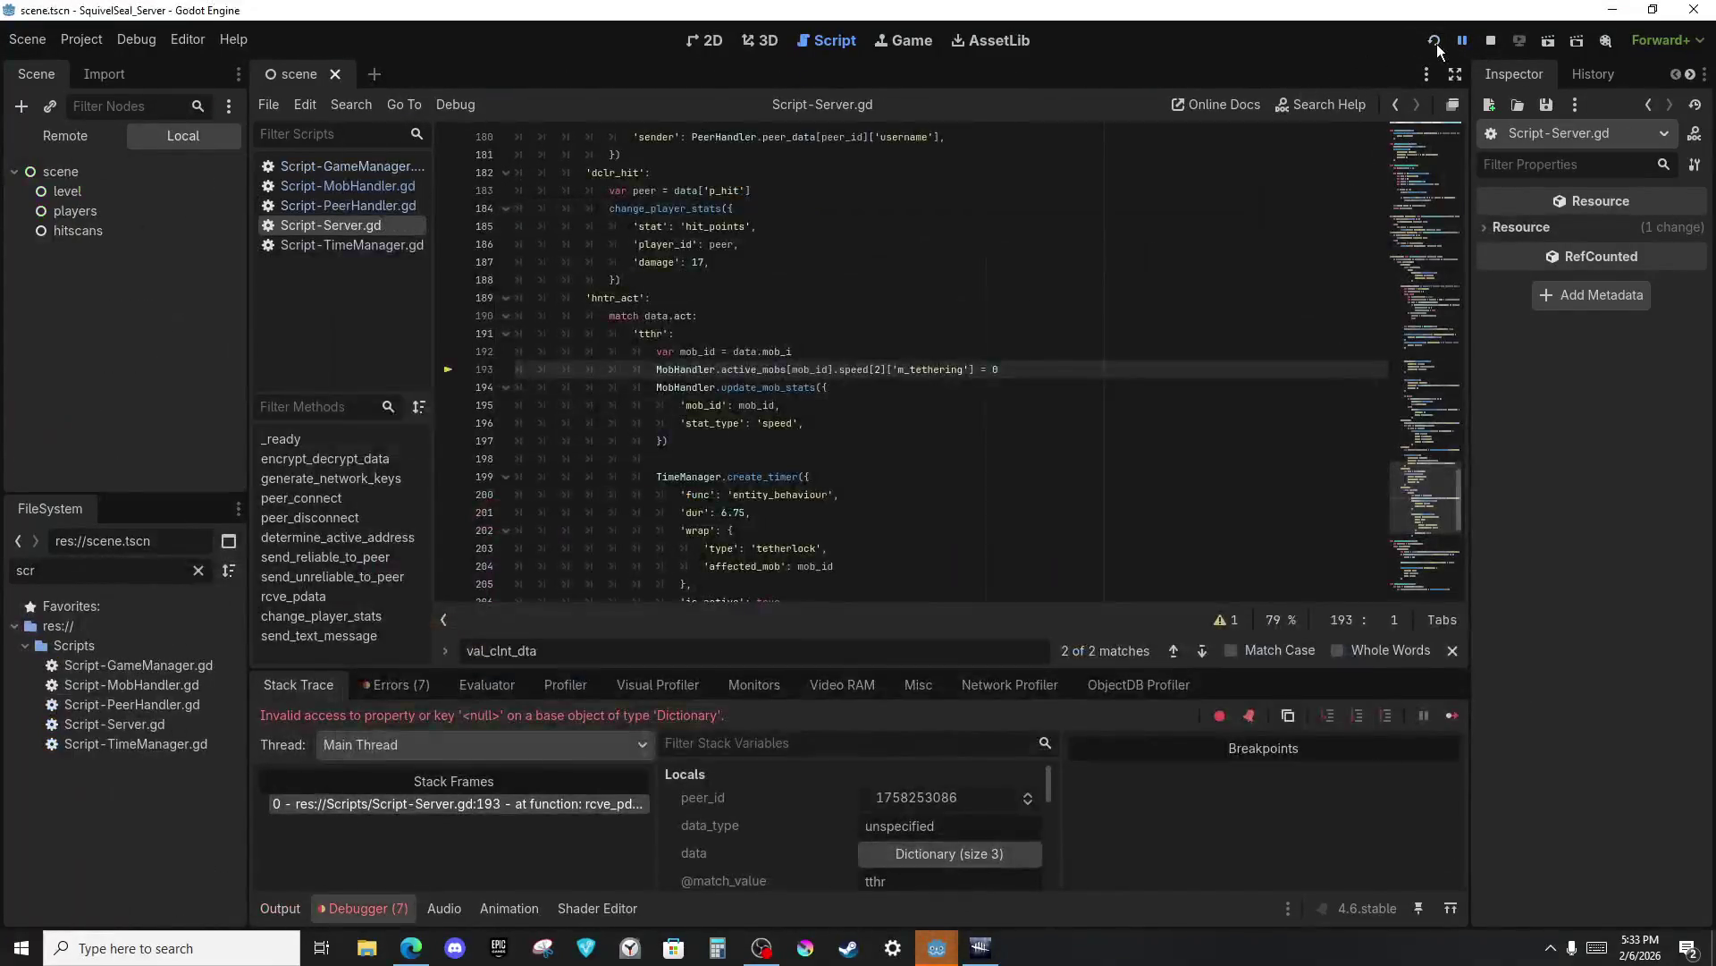
{"action": "left_click", "coordinate": [1435, 43]}
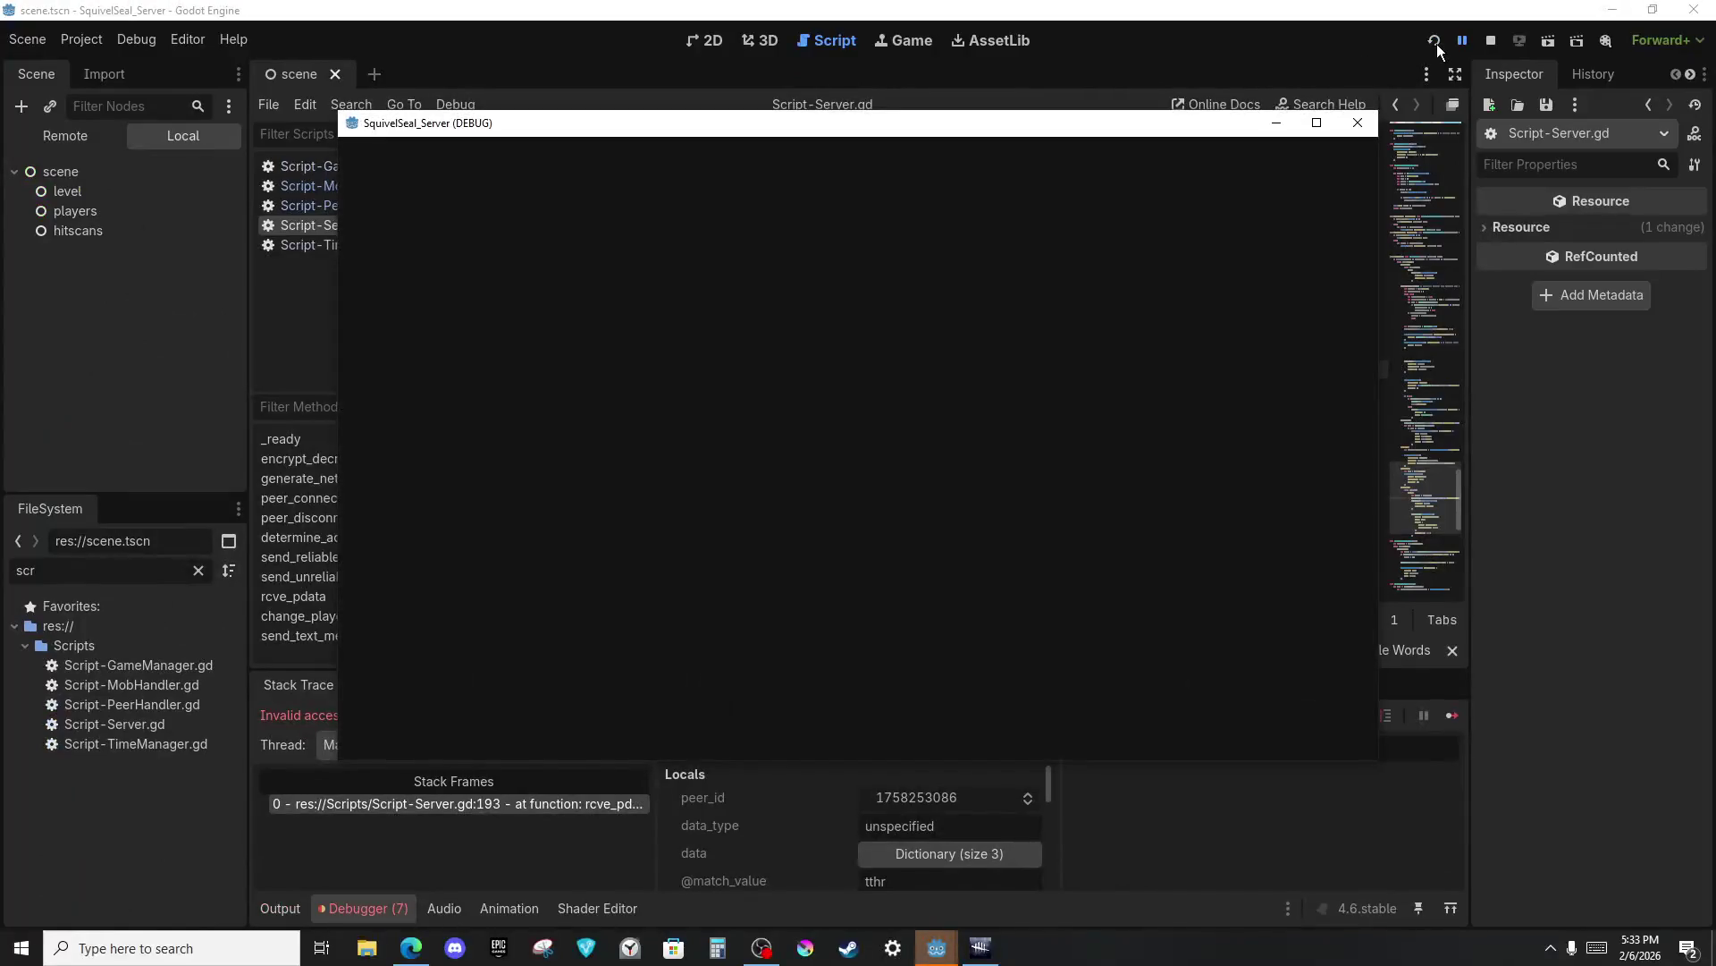
{"action": "key", "text": "alt+Tab"}
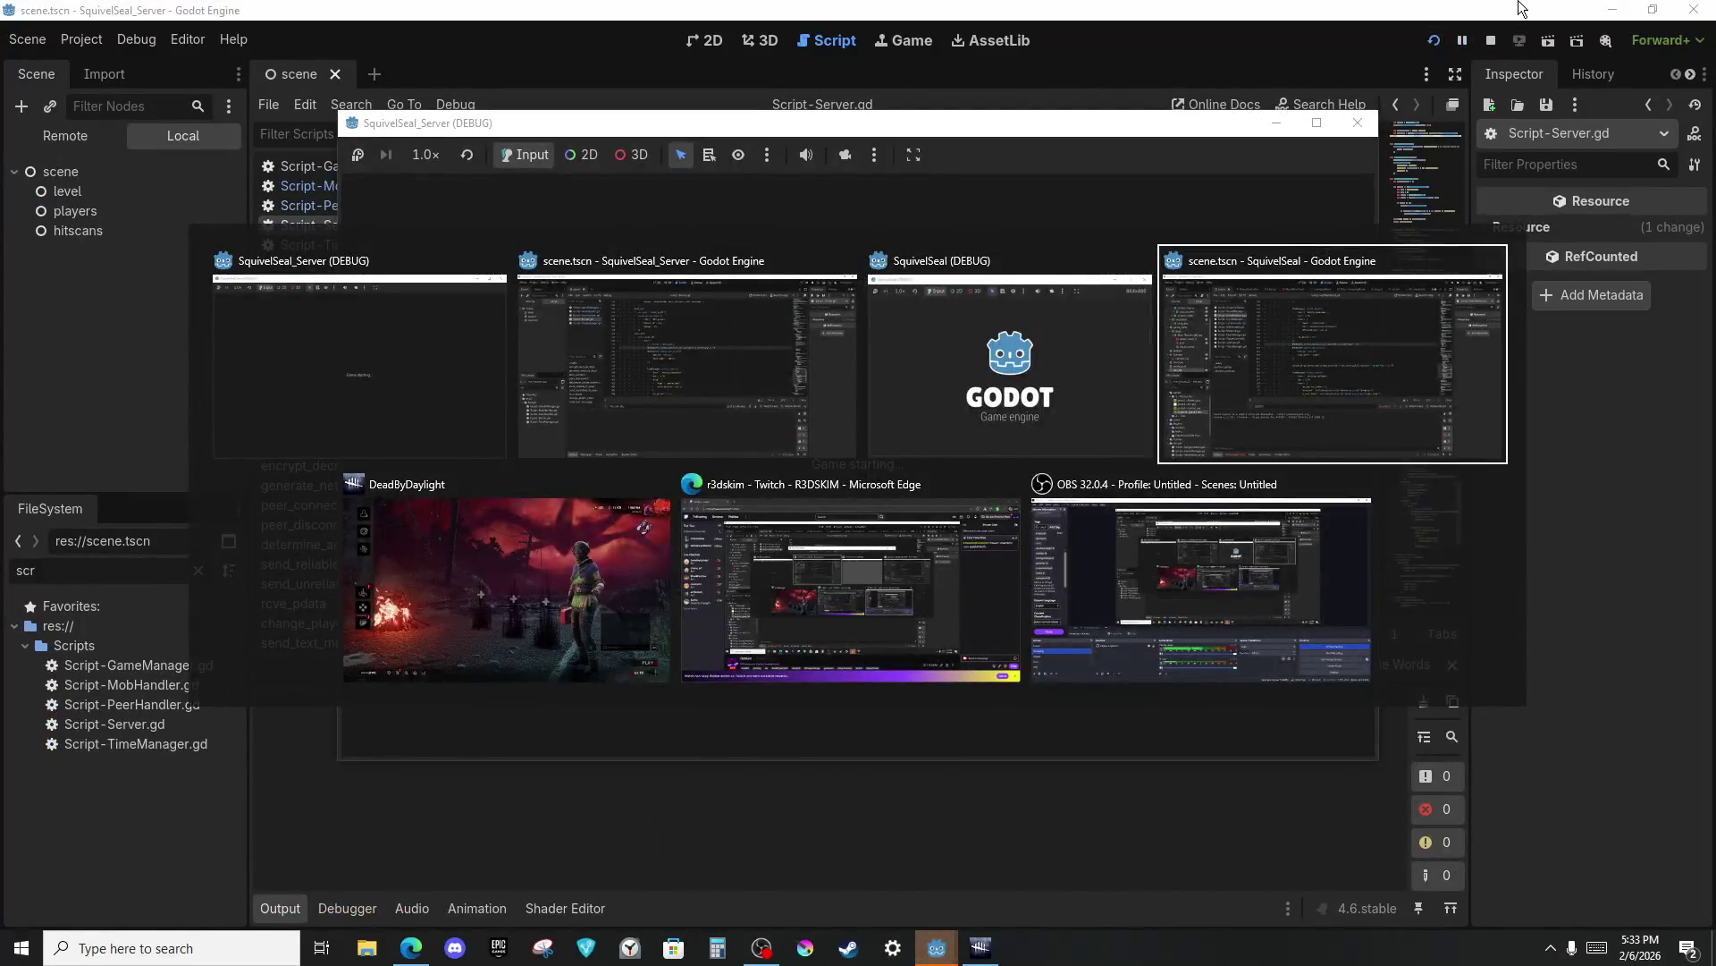
{"action": "left_click", "coordinate": [927, 377]}
{"action": "left_click", "coordinate": [872, 485]}
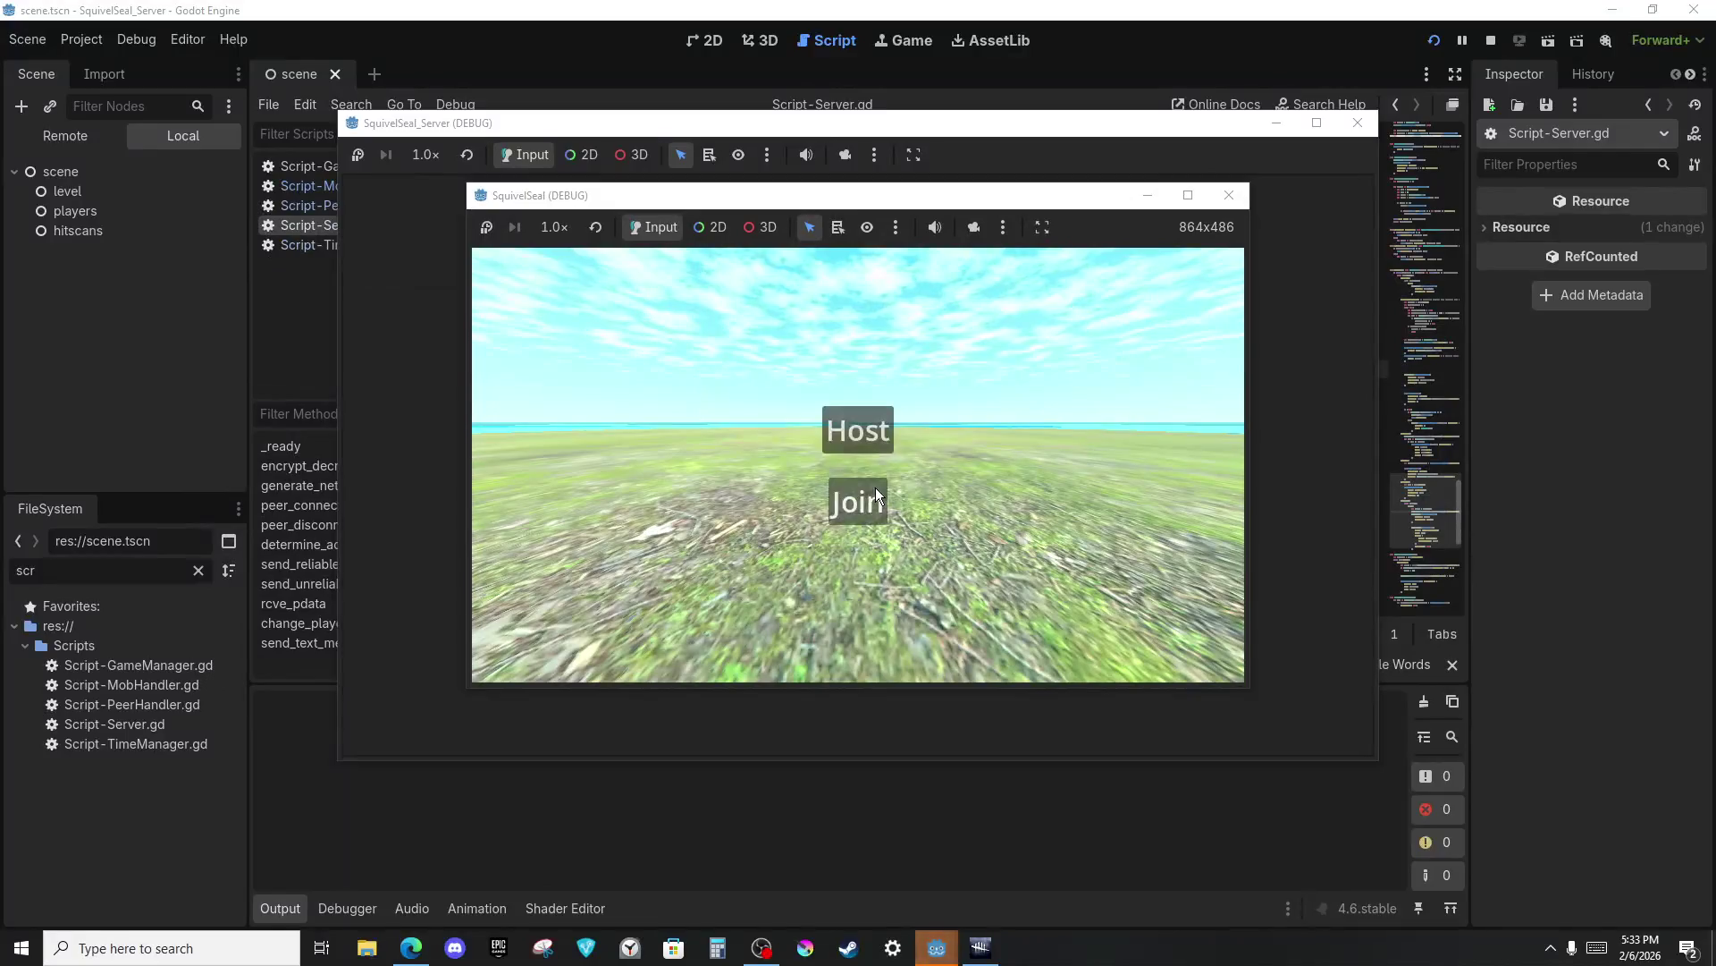
{"action": "left_click", "coordinate": [874, 490]}
{"action": "key", "text": "alt+Tab"}
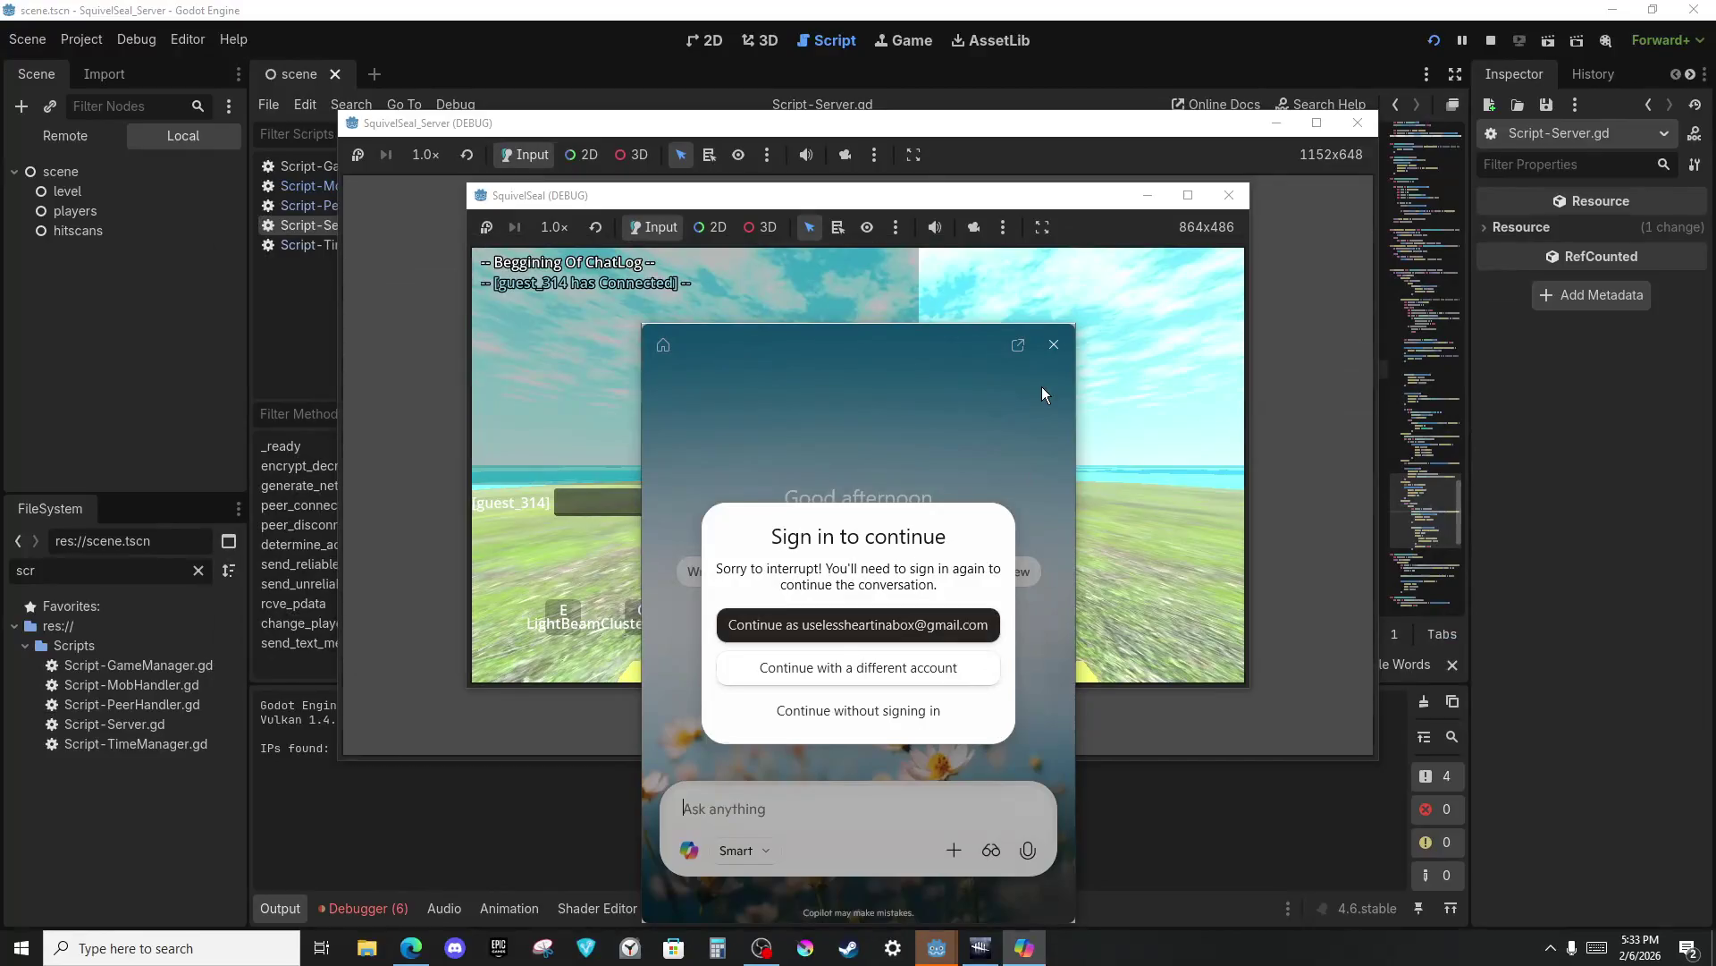
{"action": "left_click", "coordinate": [1052, 346]}
{"action": "key", "text": "alt+Tab"}
{"action": "left_click", "coordinate": [803, 540]}
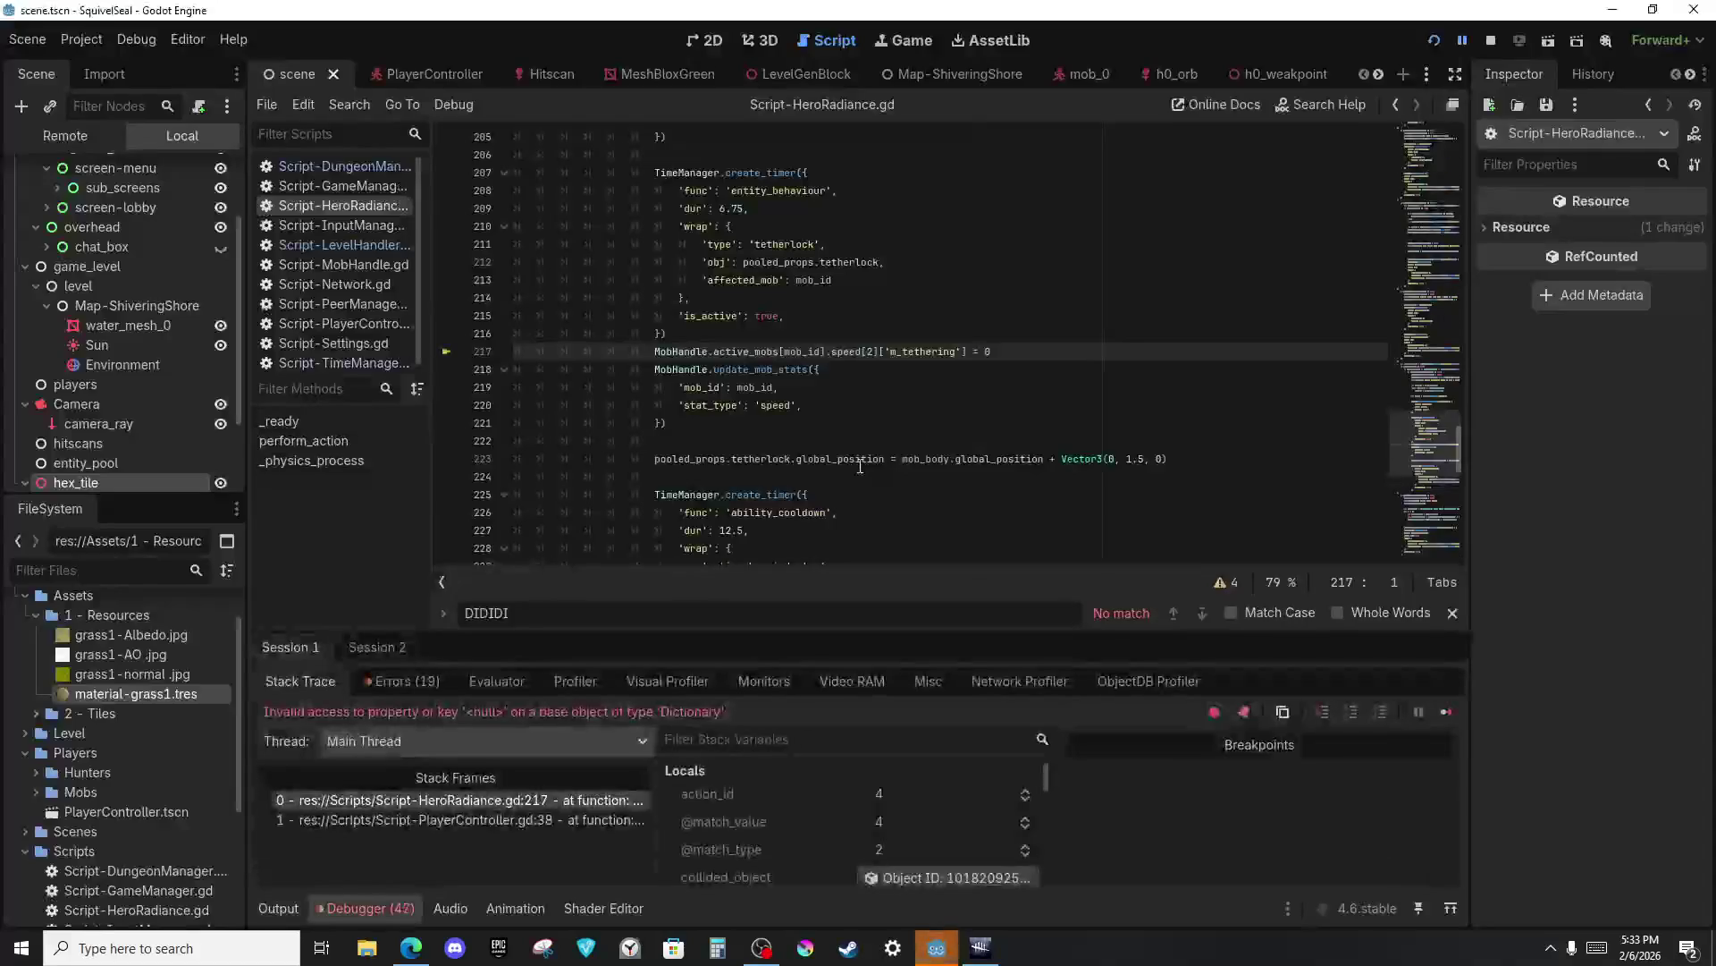
Append 'and !true' to the ready check on HeroRadiance line 190 and relaunch the game with F5.
{"action": "scroll", "coordinate": [776, 336], "scroll_direction": "up", "scroll_amount": 1}
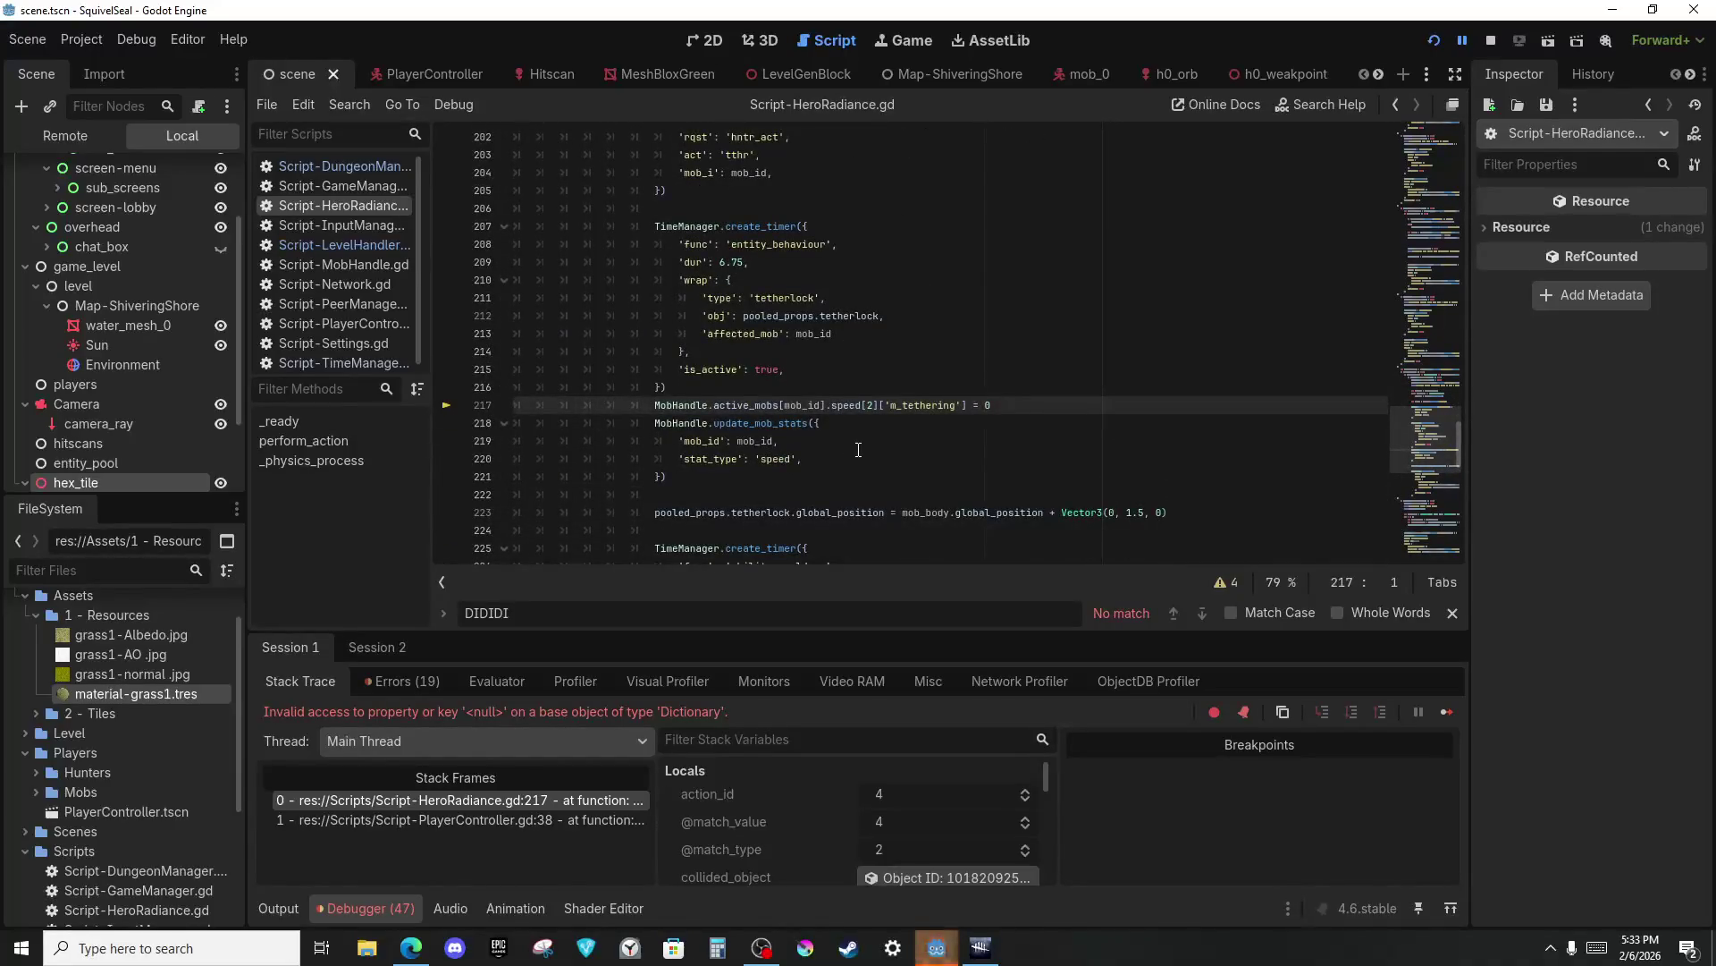
{"action": "scroll", "coordinate": [715, 413], "scroll_direction": "up", "scroll_amount": 4}
{"action": "scroll", "coordinate": [706, 330], "scroll_direction": "down", "scroll_amount": 1}
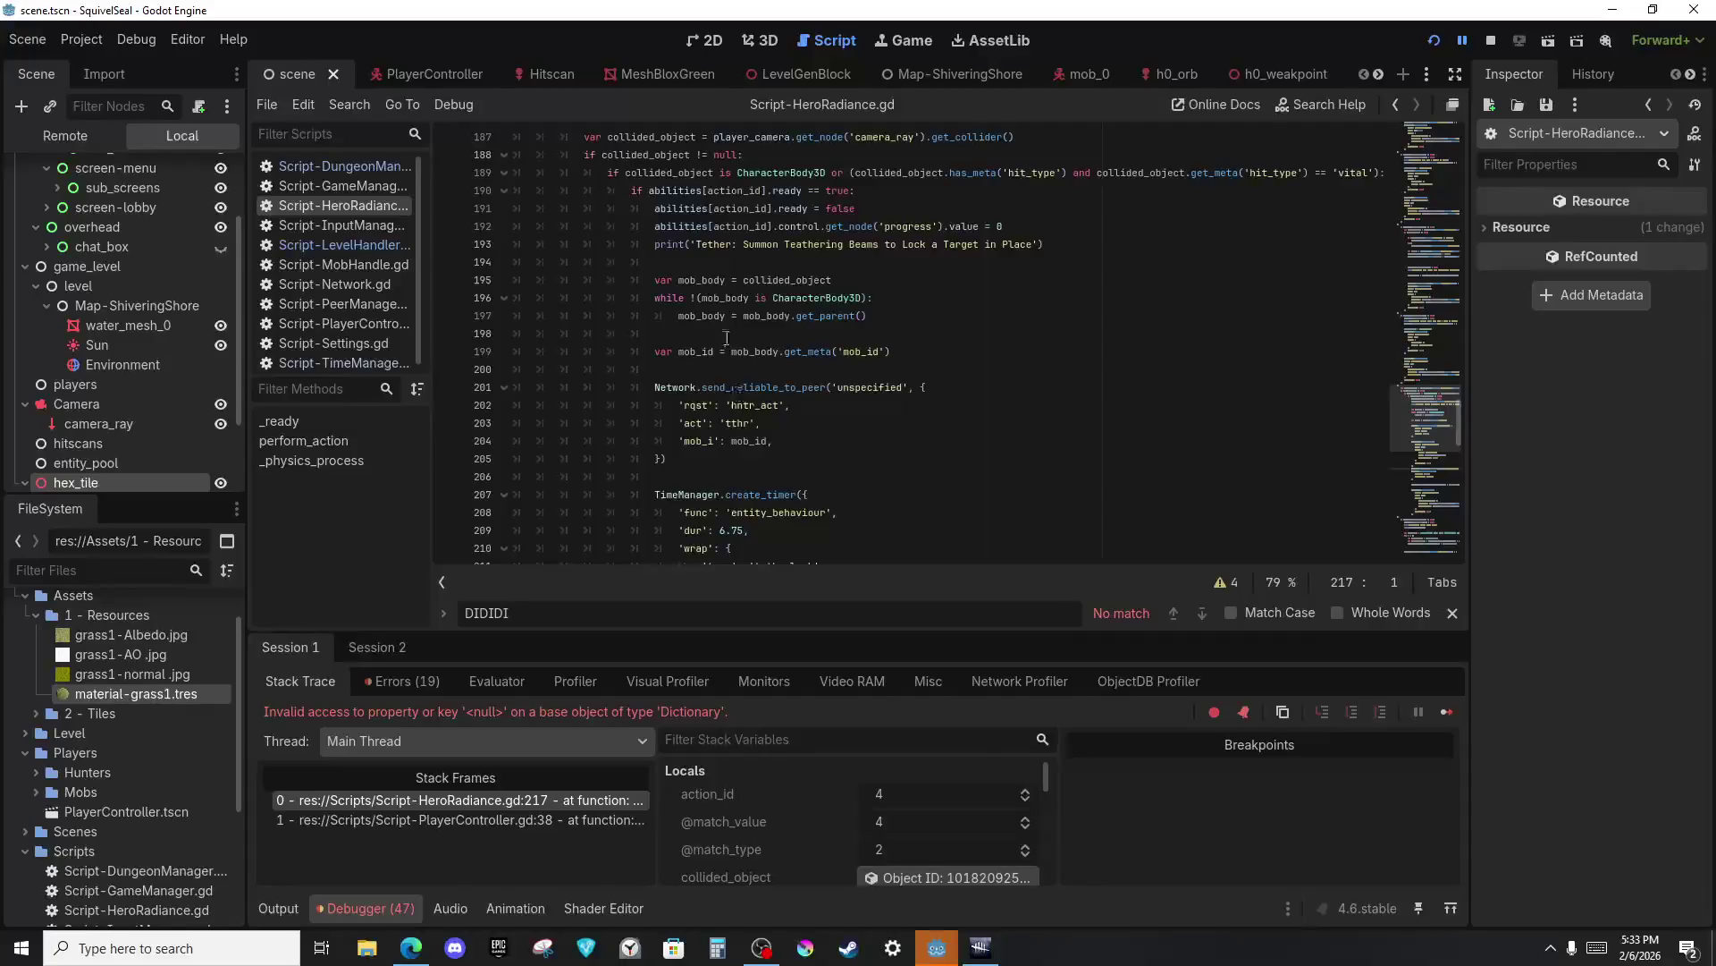
{"action": "scroll", "coordinate": [715, 326], "scroll_direction": "down", "scroll_amount": 2}
{"action": "scroll", "coordinate": [768, 430], "scroll_direction": "up", "scroll_amount": 5}
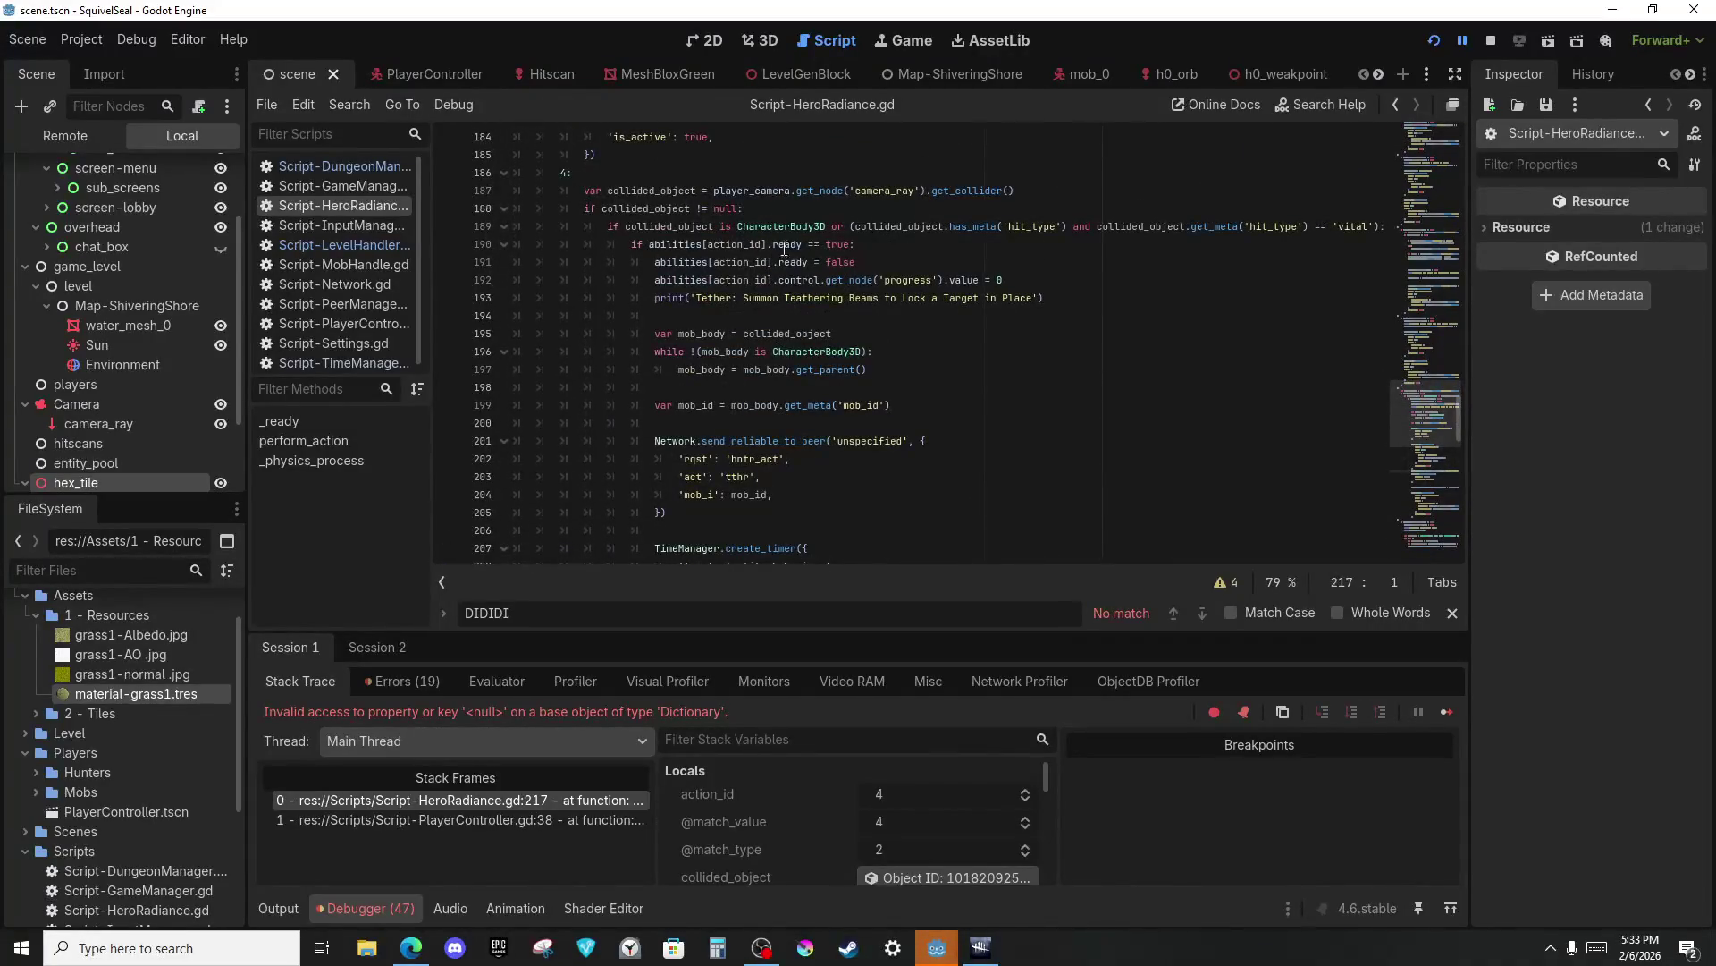
{"action": "left_click", "coordinate": [842, 245]}
{"action": "left_click", "coordinate": [505, 246]}
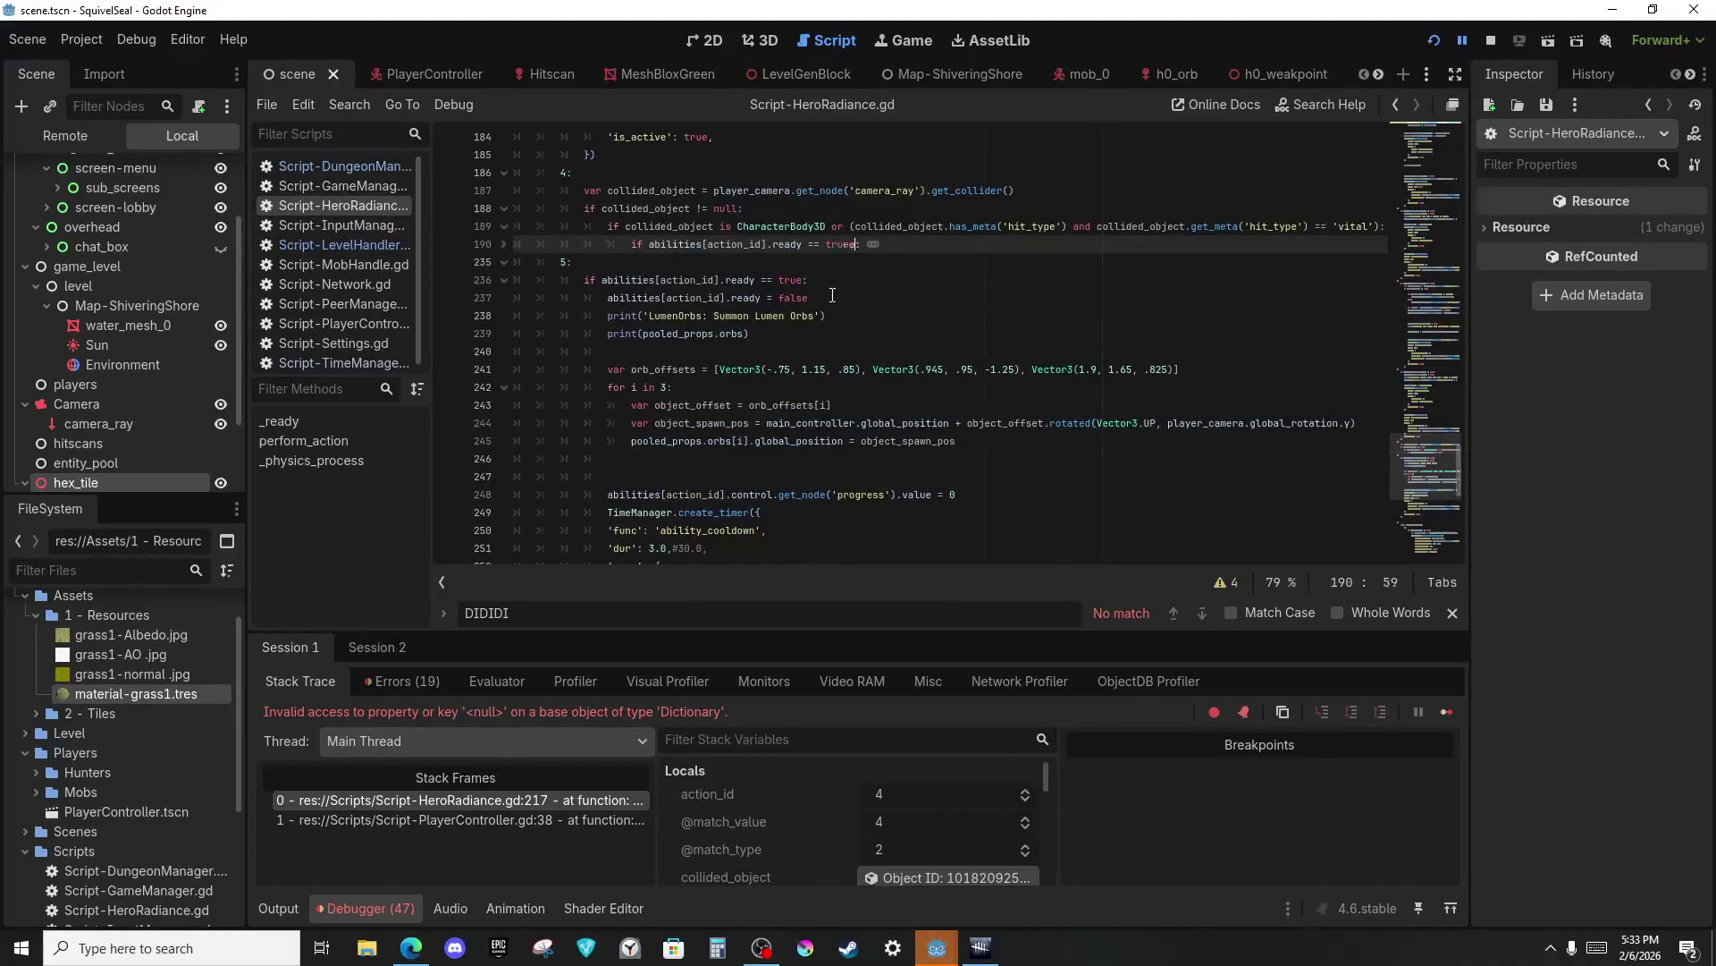
{"action": "type", "text": "and"}
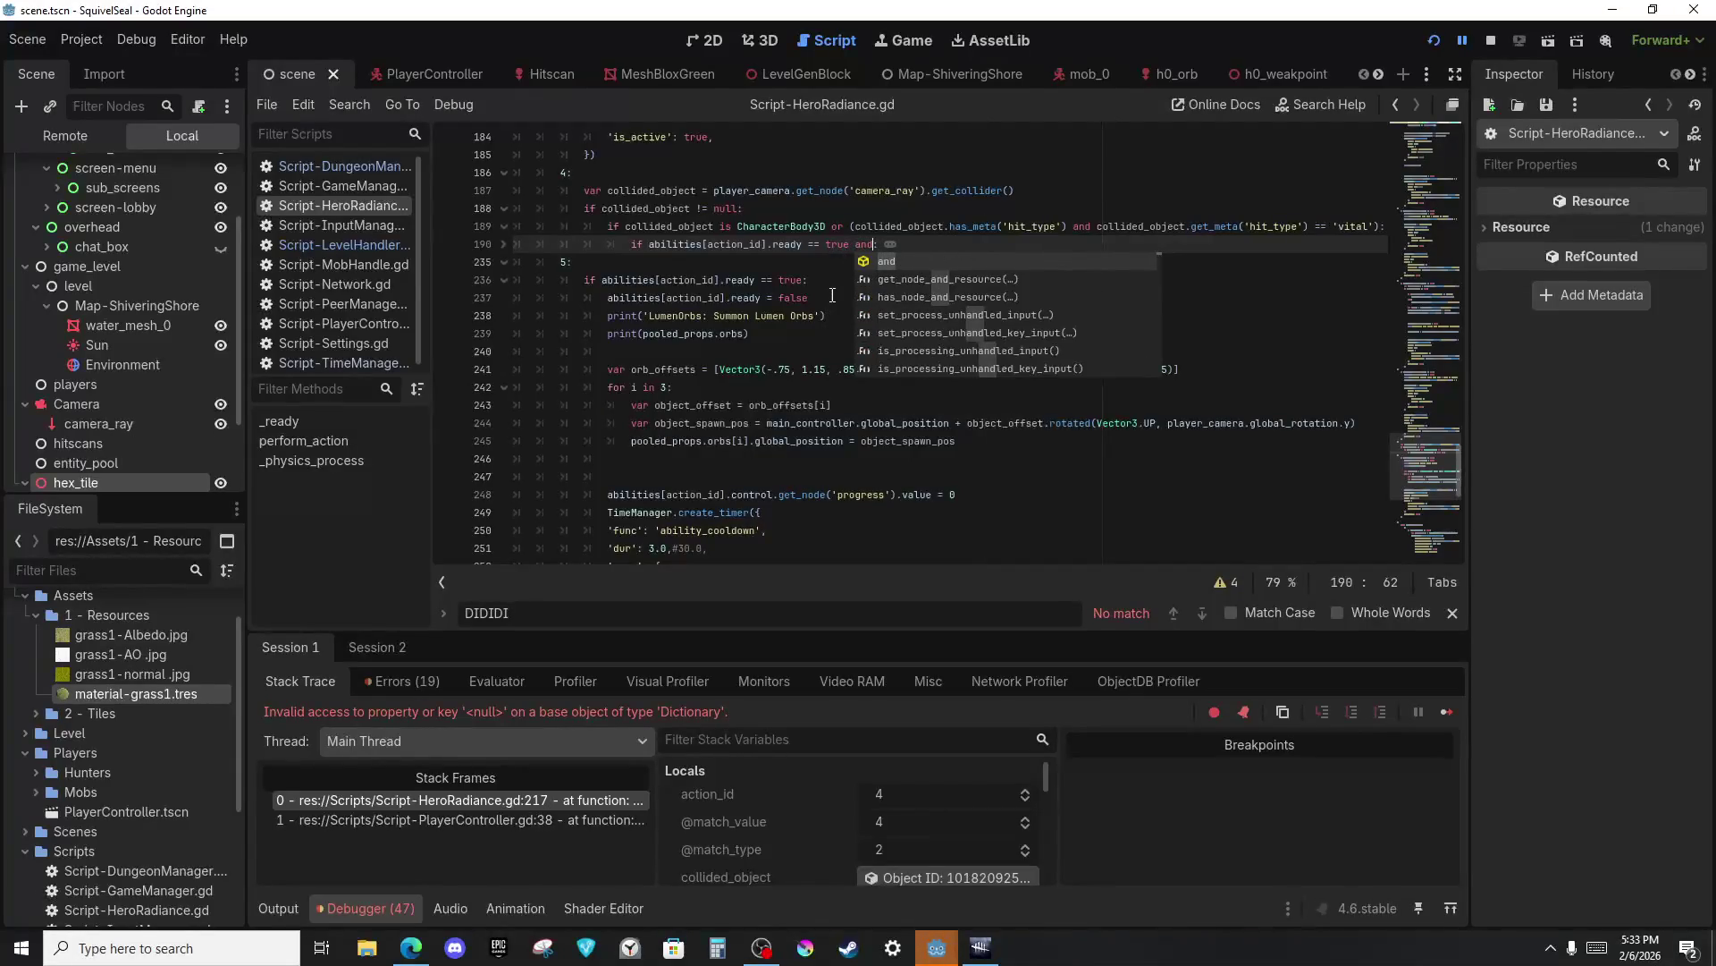
{"action": "type", "text": " !true"}
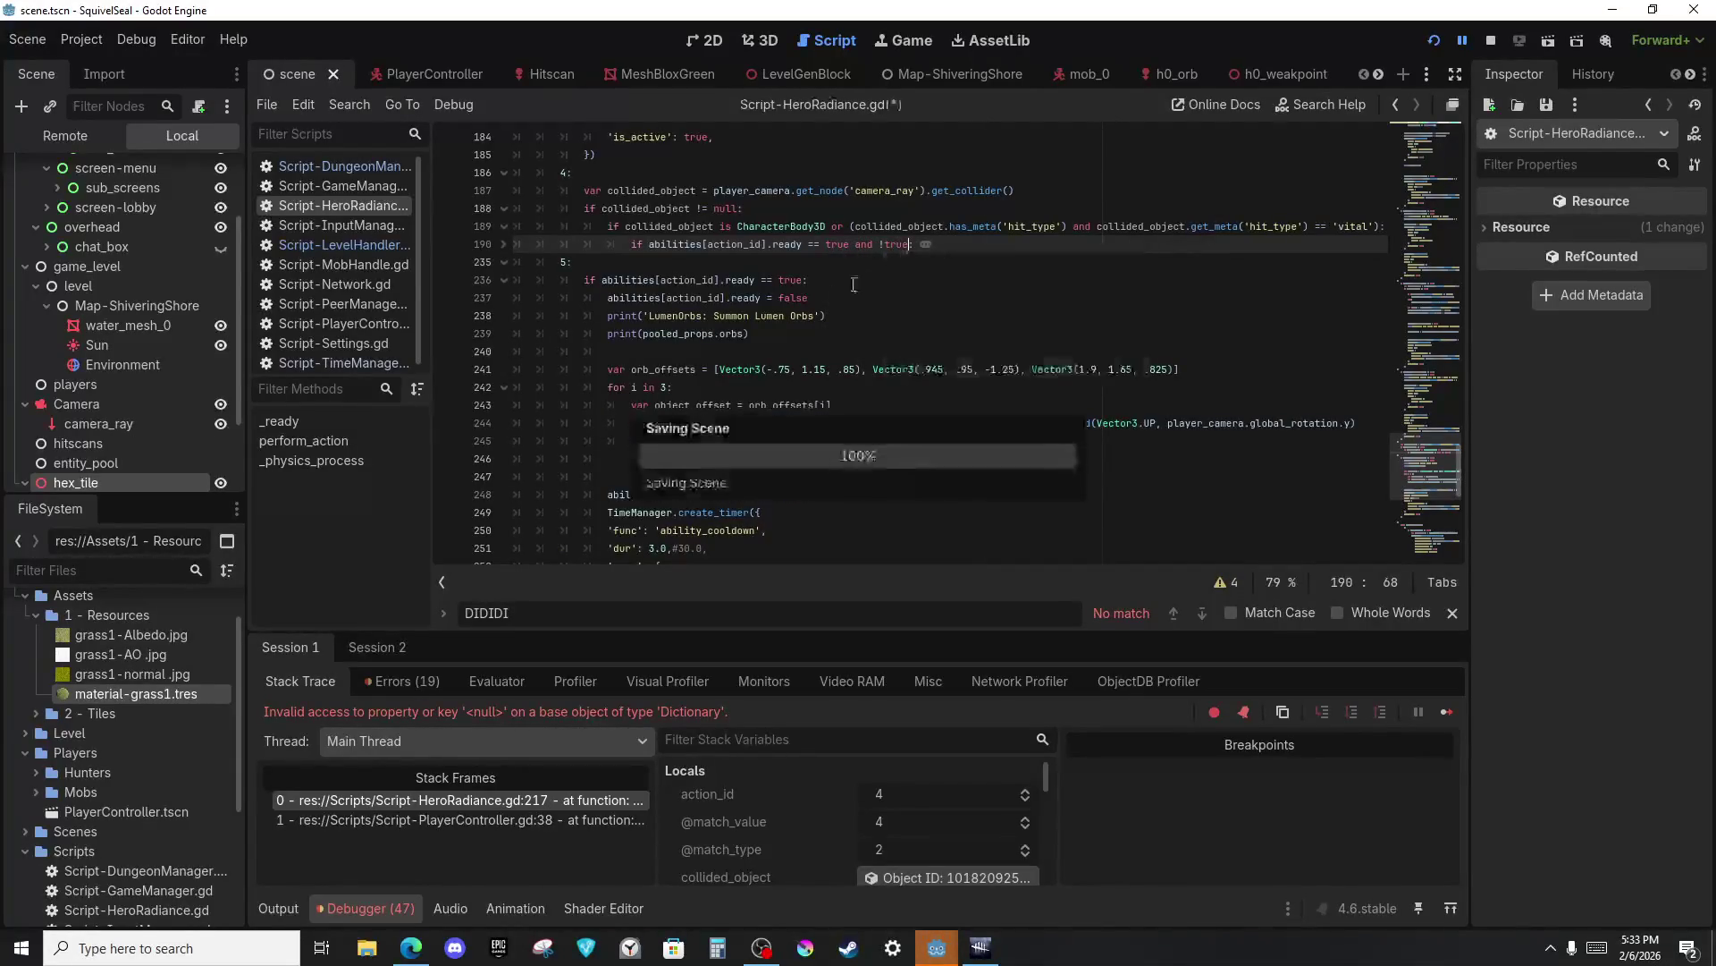
{"action": "key", "text": "F5"}
{"action": "key", "text": "alt+Tab"}
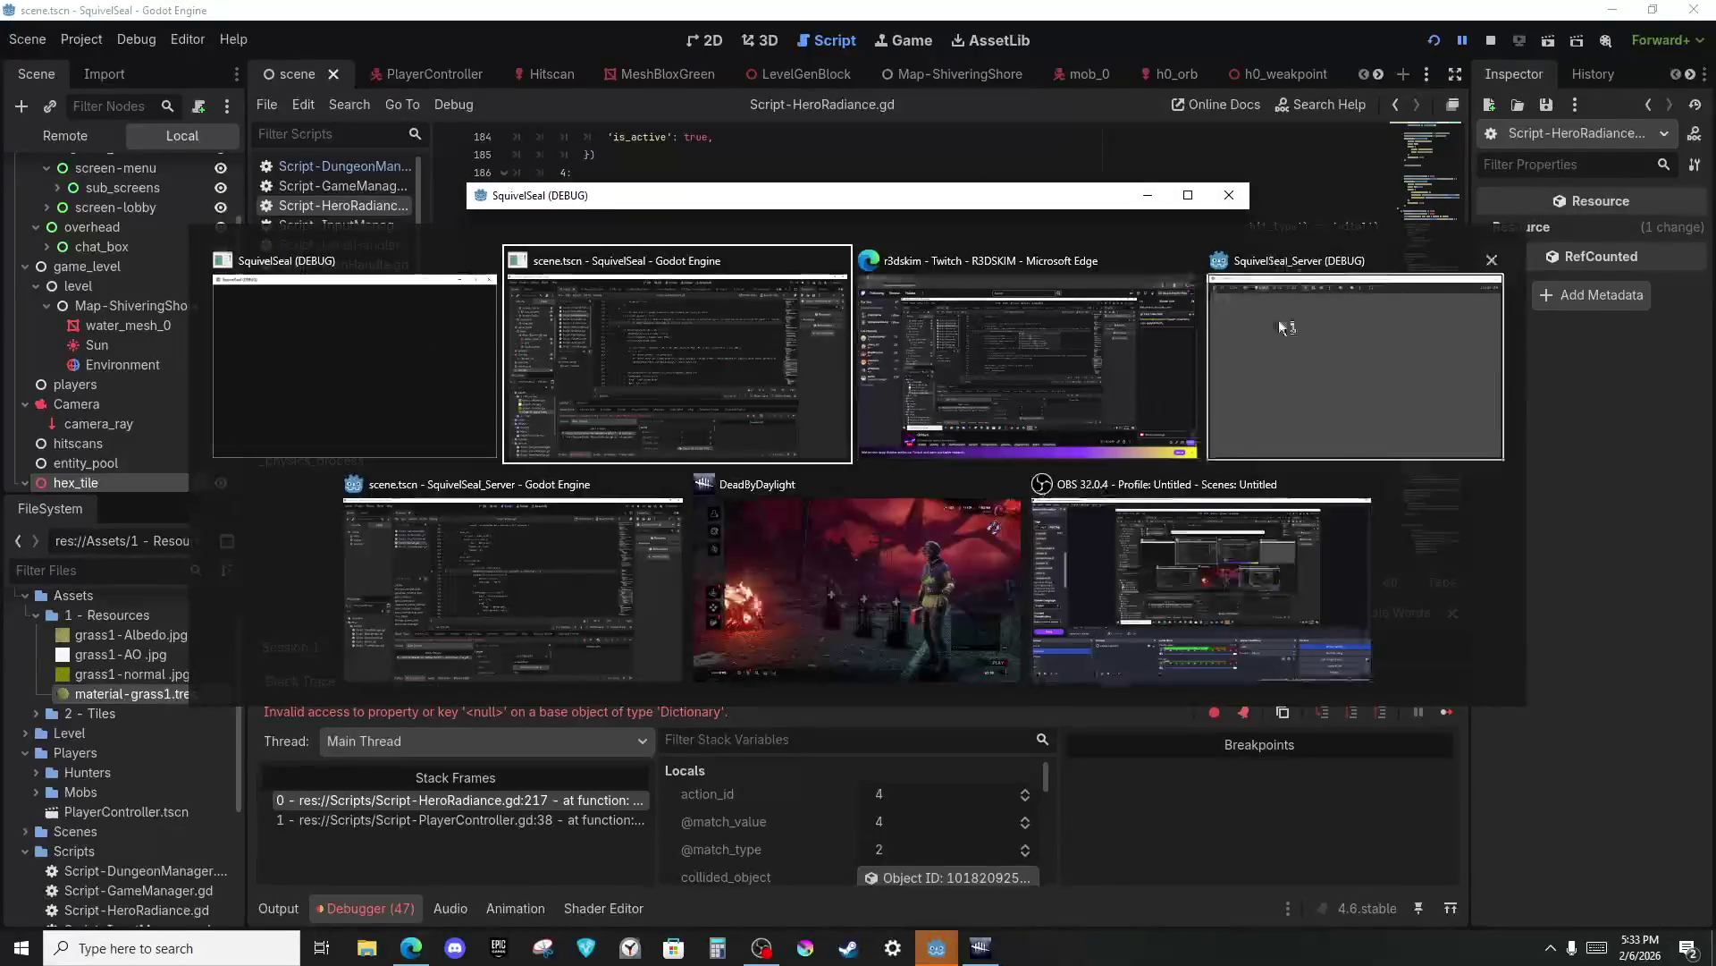
Bring the client game window forward and join the hosted match via Play > Join > Connect.
{"action": "key", "text": "alt+Tab"}
{"action": "key", "text": "alt+Tab"}
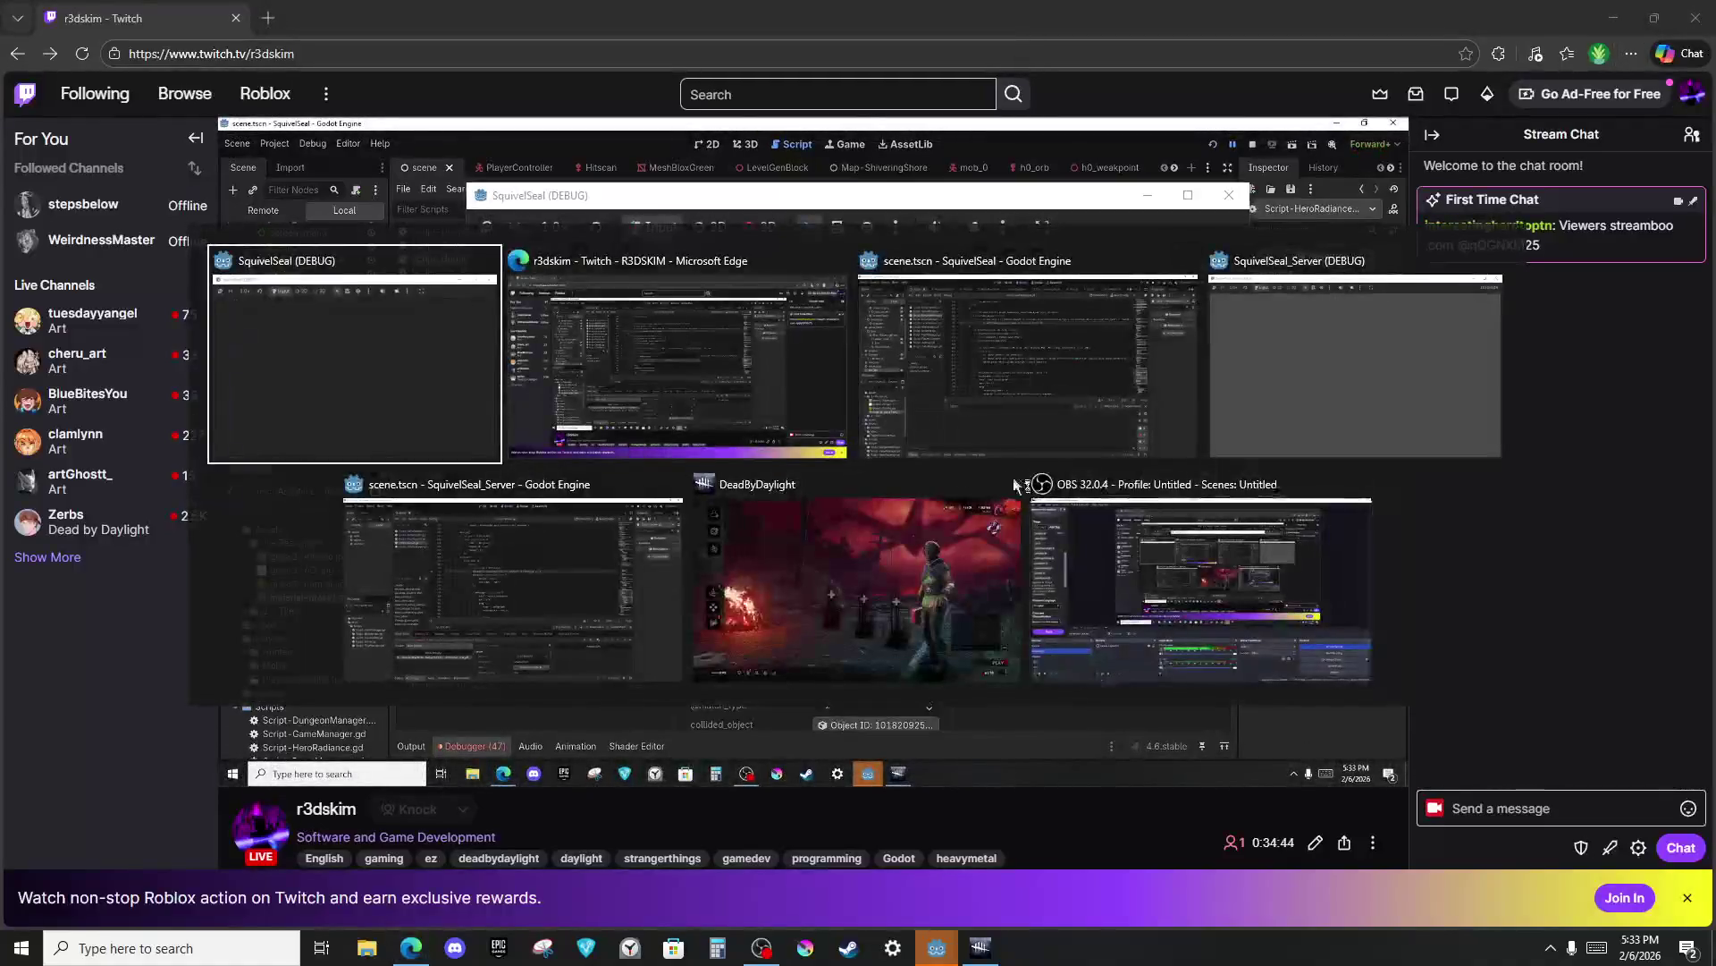
{"action": "left_click", "coordinate": [651, 574]}
{"action": "key", "text": "alt+Tab"}
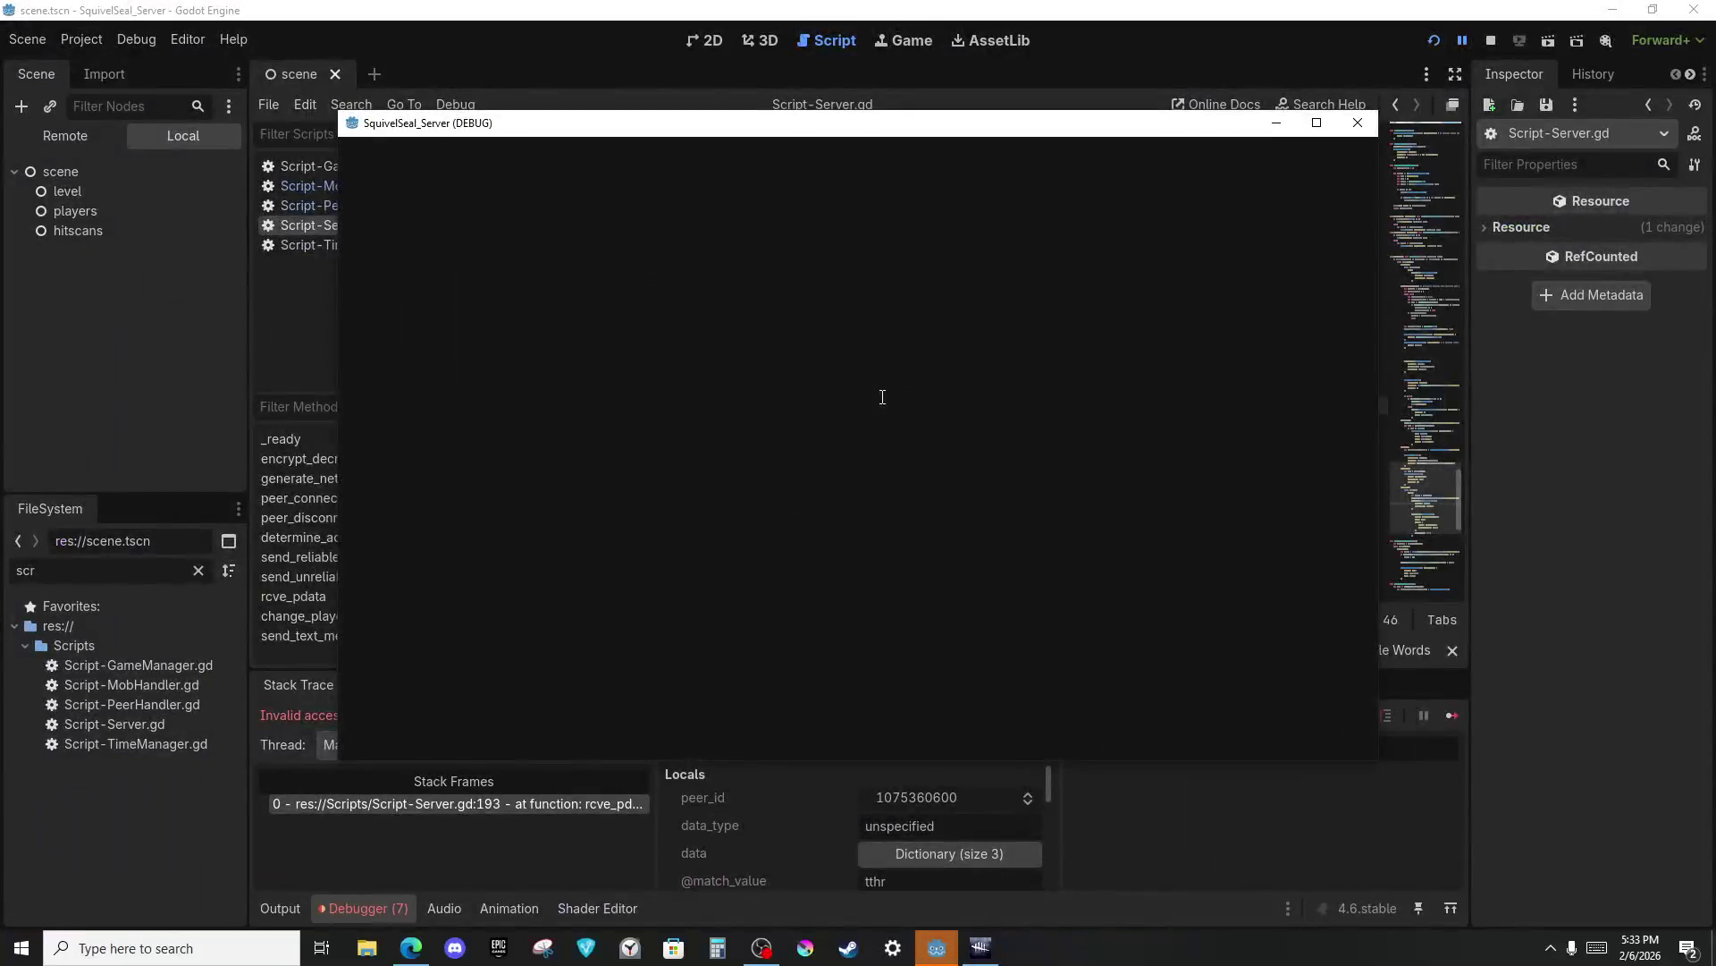
{"action": "key", "text": "alt+Tab"}
{"action": "left_click", "coordinate": [908, 270]}
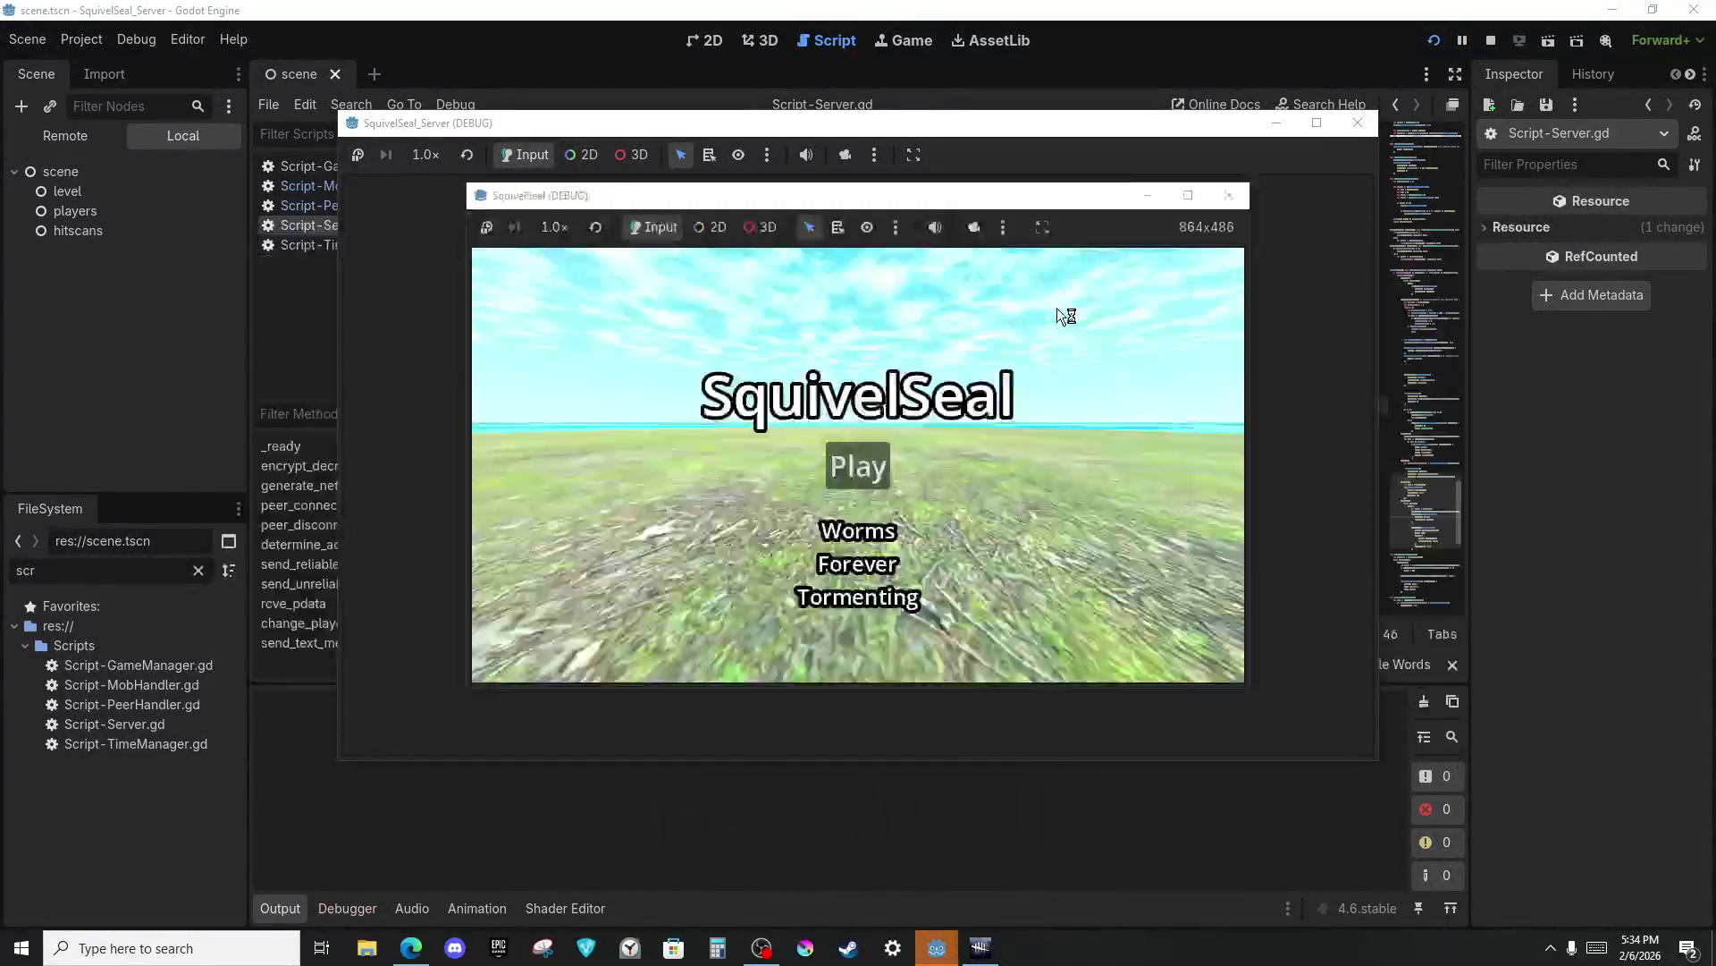
{"action": "left_click", "coordinate": [854, 468]}
{"action": "left_click", "coordinate": [863, 514]}
{"action": "left_click", "coordinate": [859, 498]}
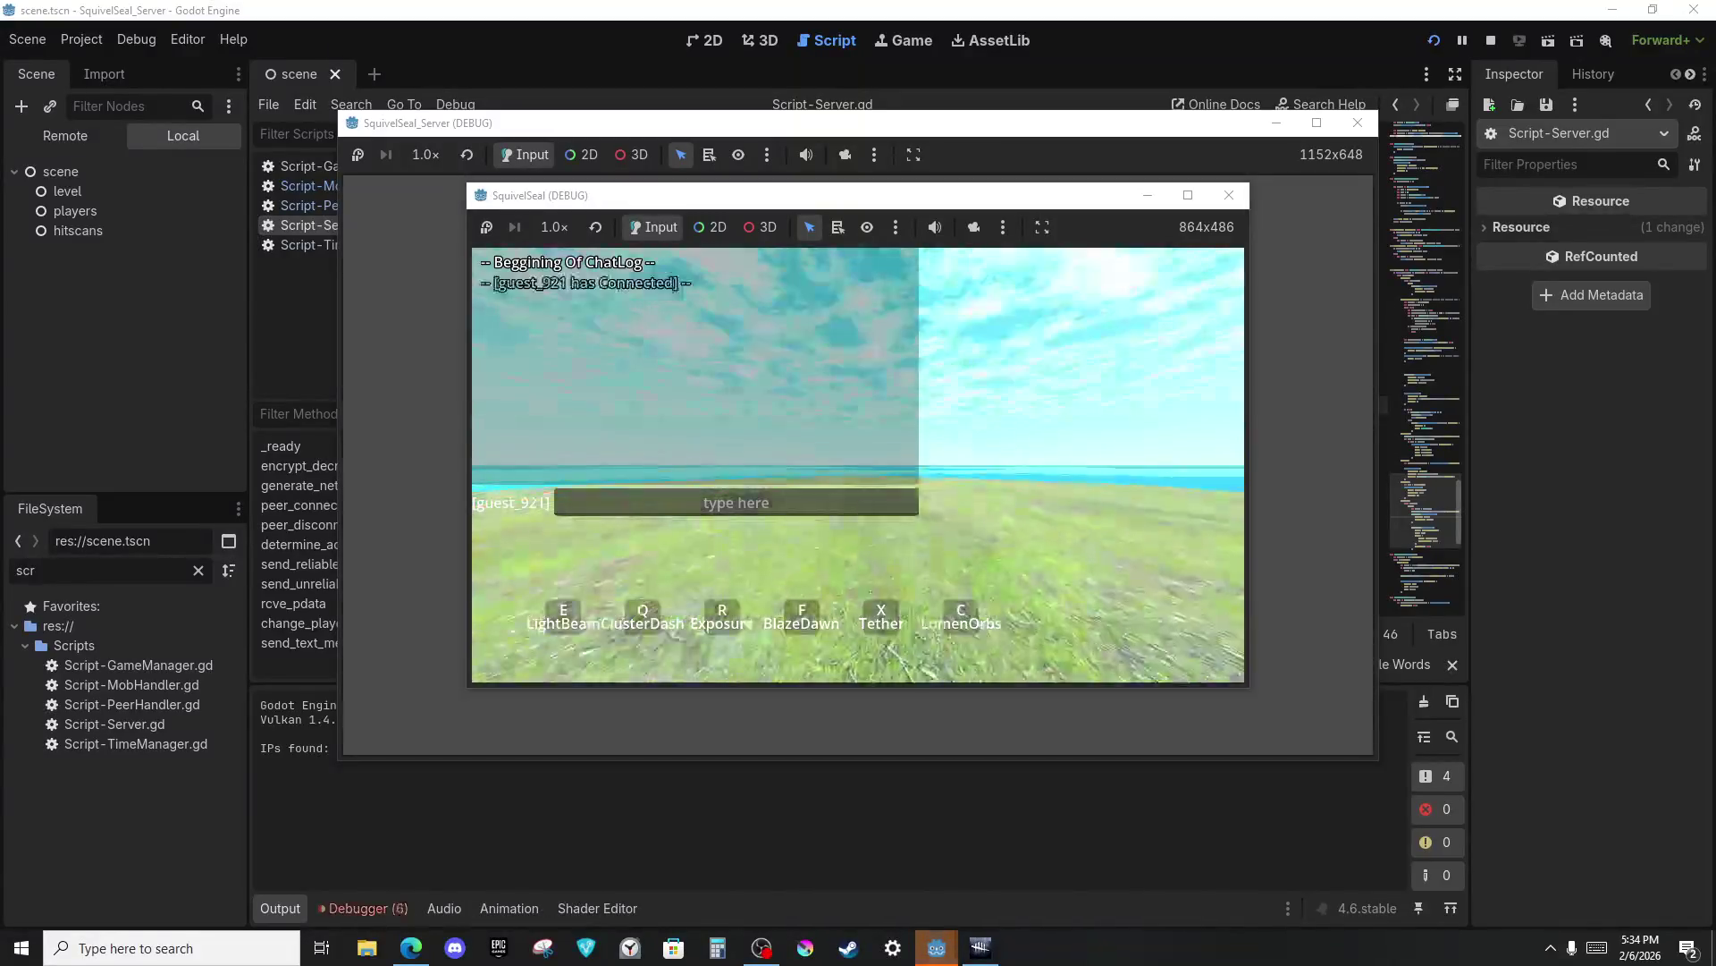
Test LumenOrbs, BlazeDawn, Exposure, LightBeam, ClusterDash, then BlazeDawn again near the pillar.
{"action": "key", "text": "c"}
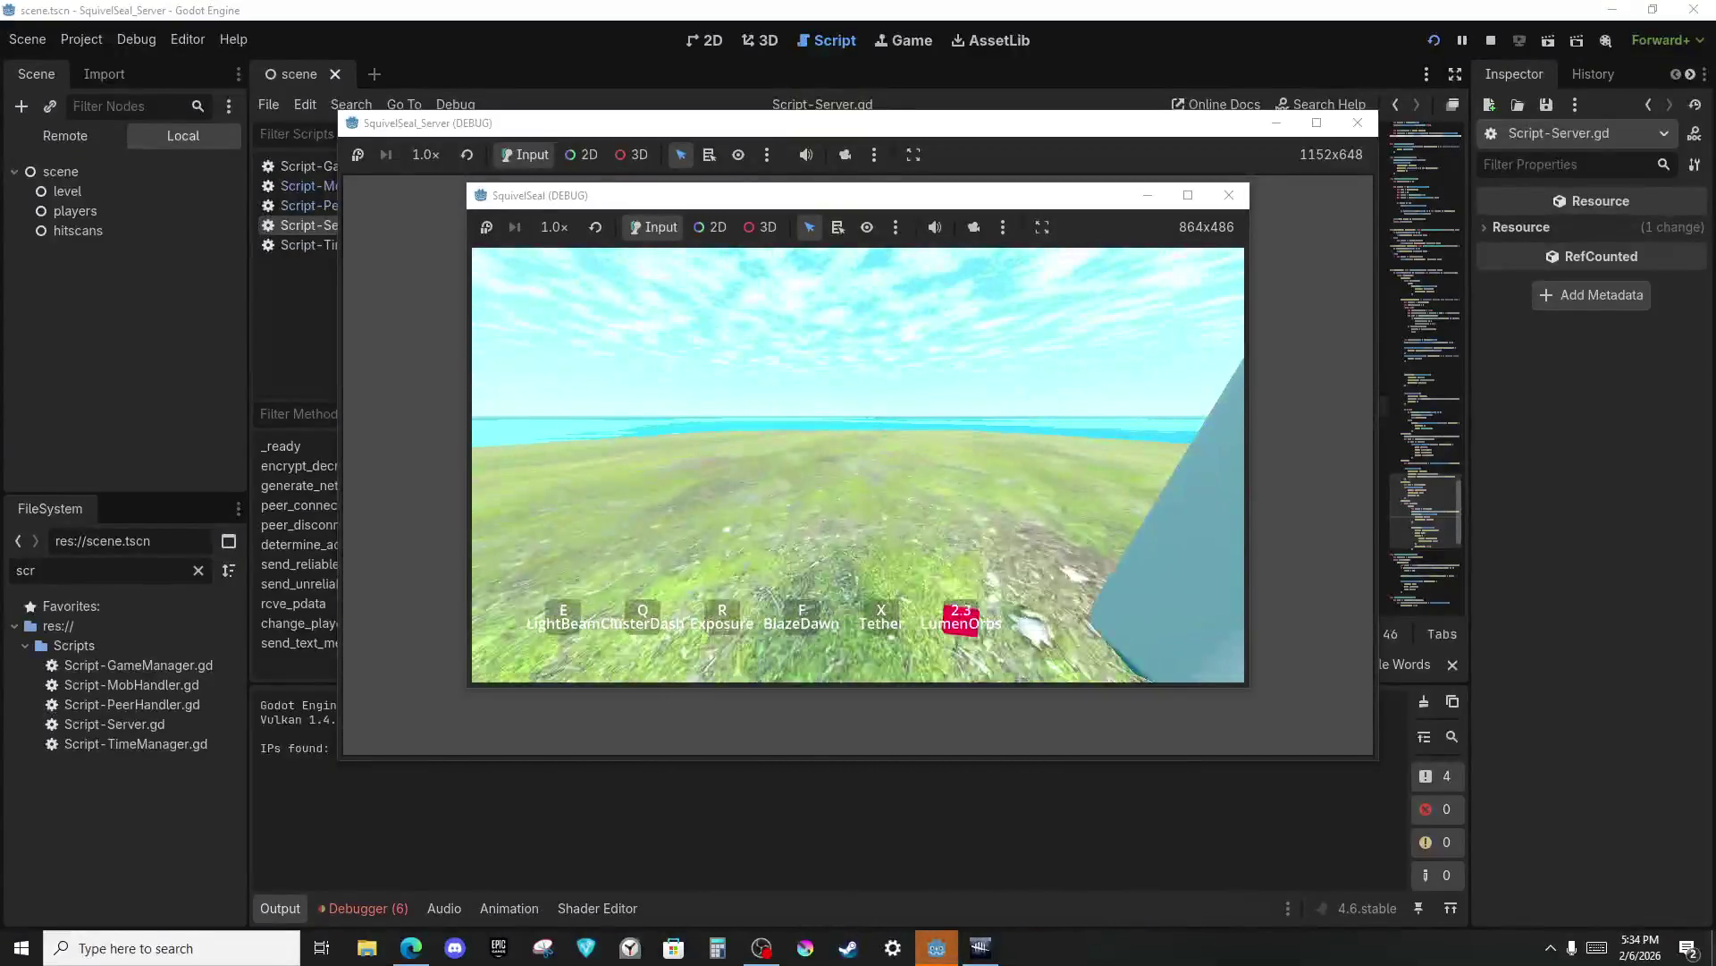
{"action": "key", "text": "f"}
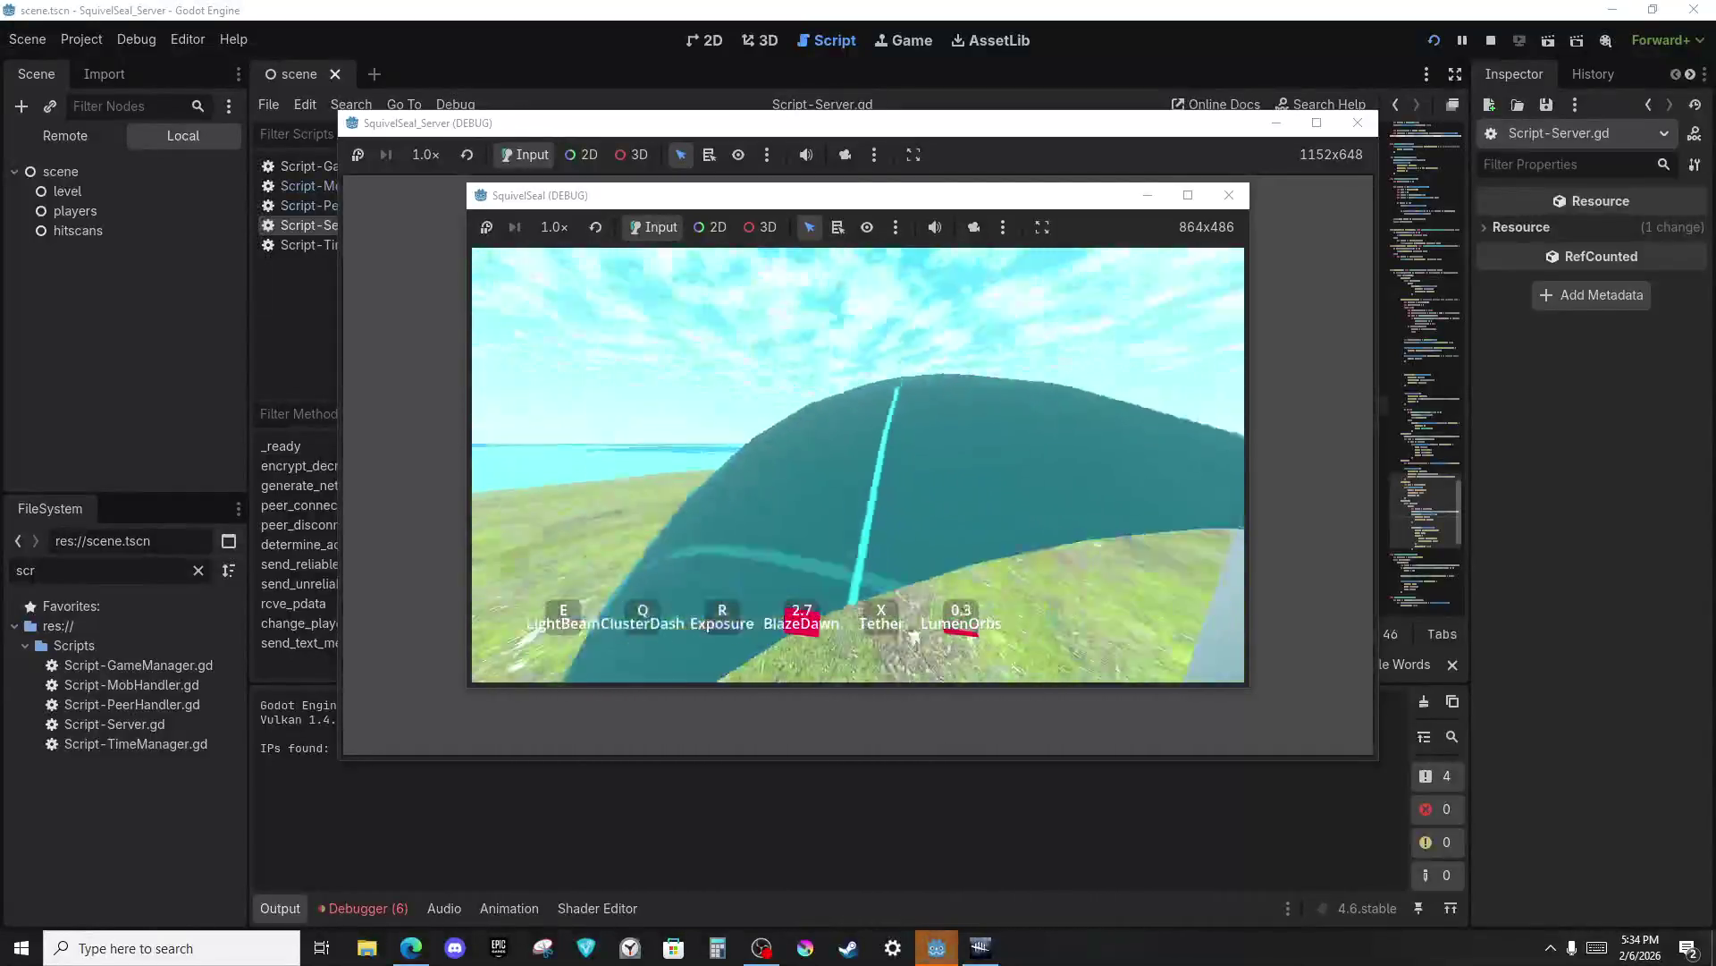
{"action": "key", "text": "r"}
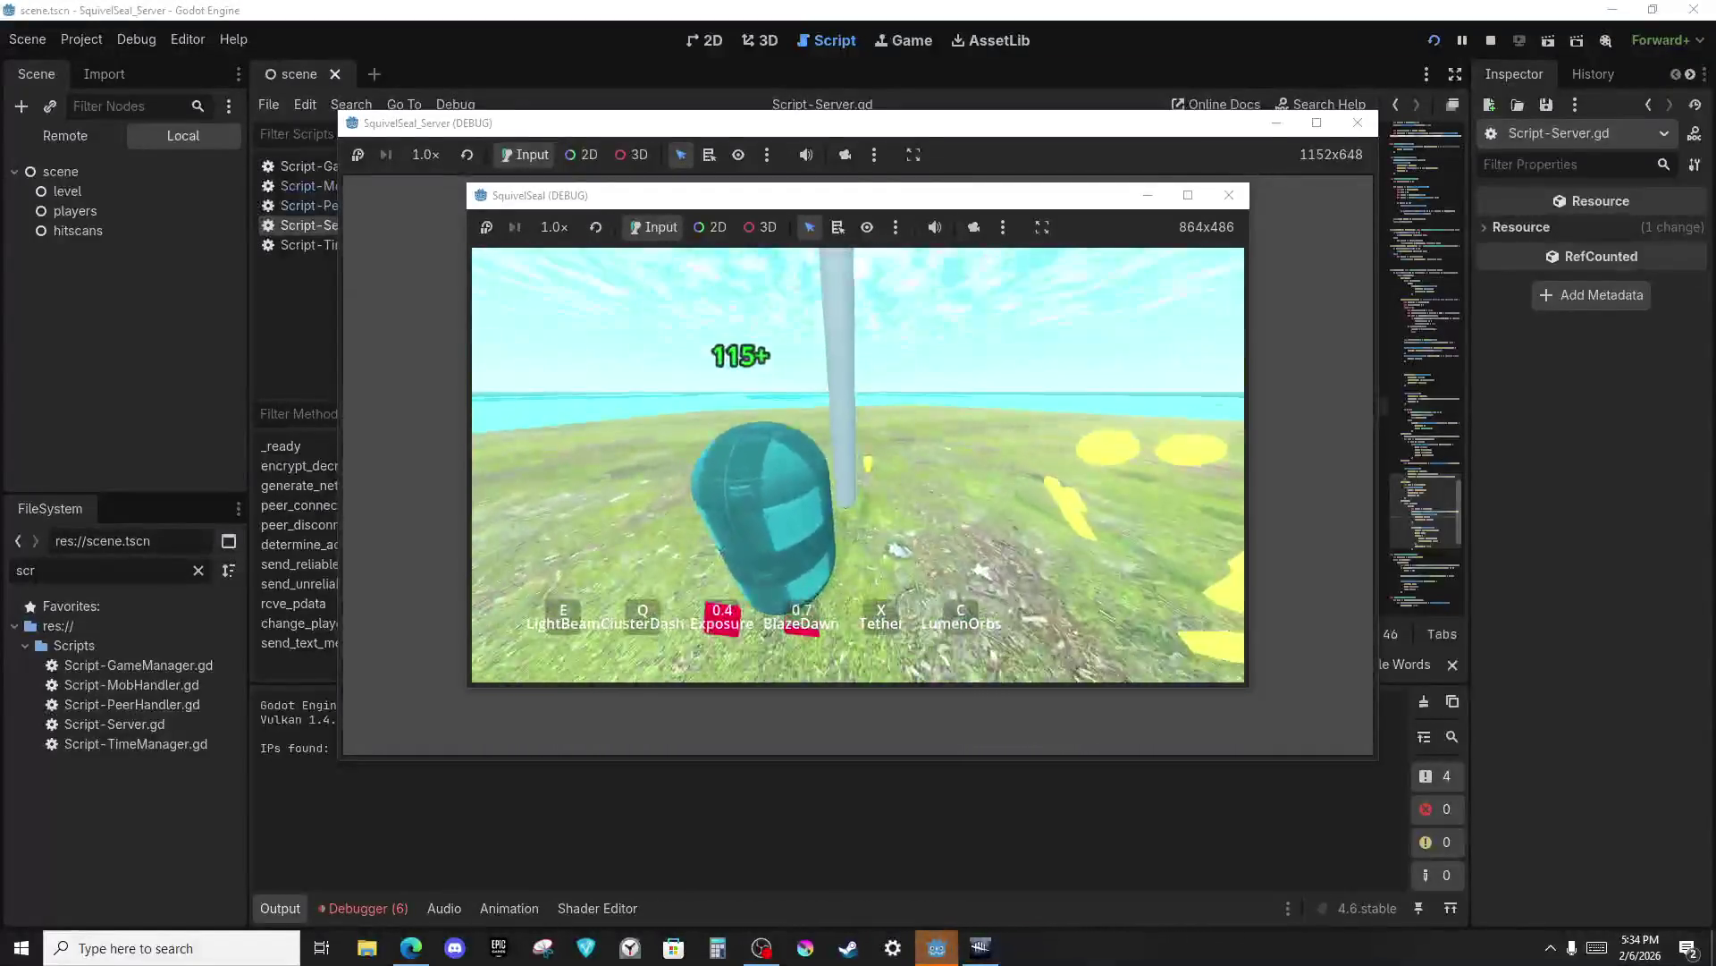
{"action": "key", "text": "e"}
{"action": "key", "text": "q"}
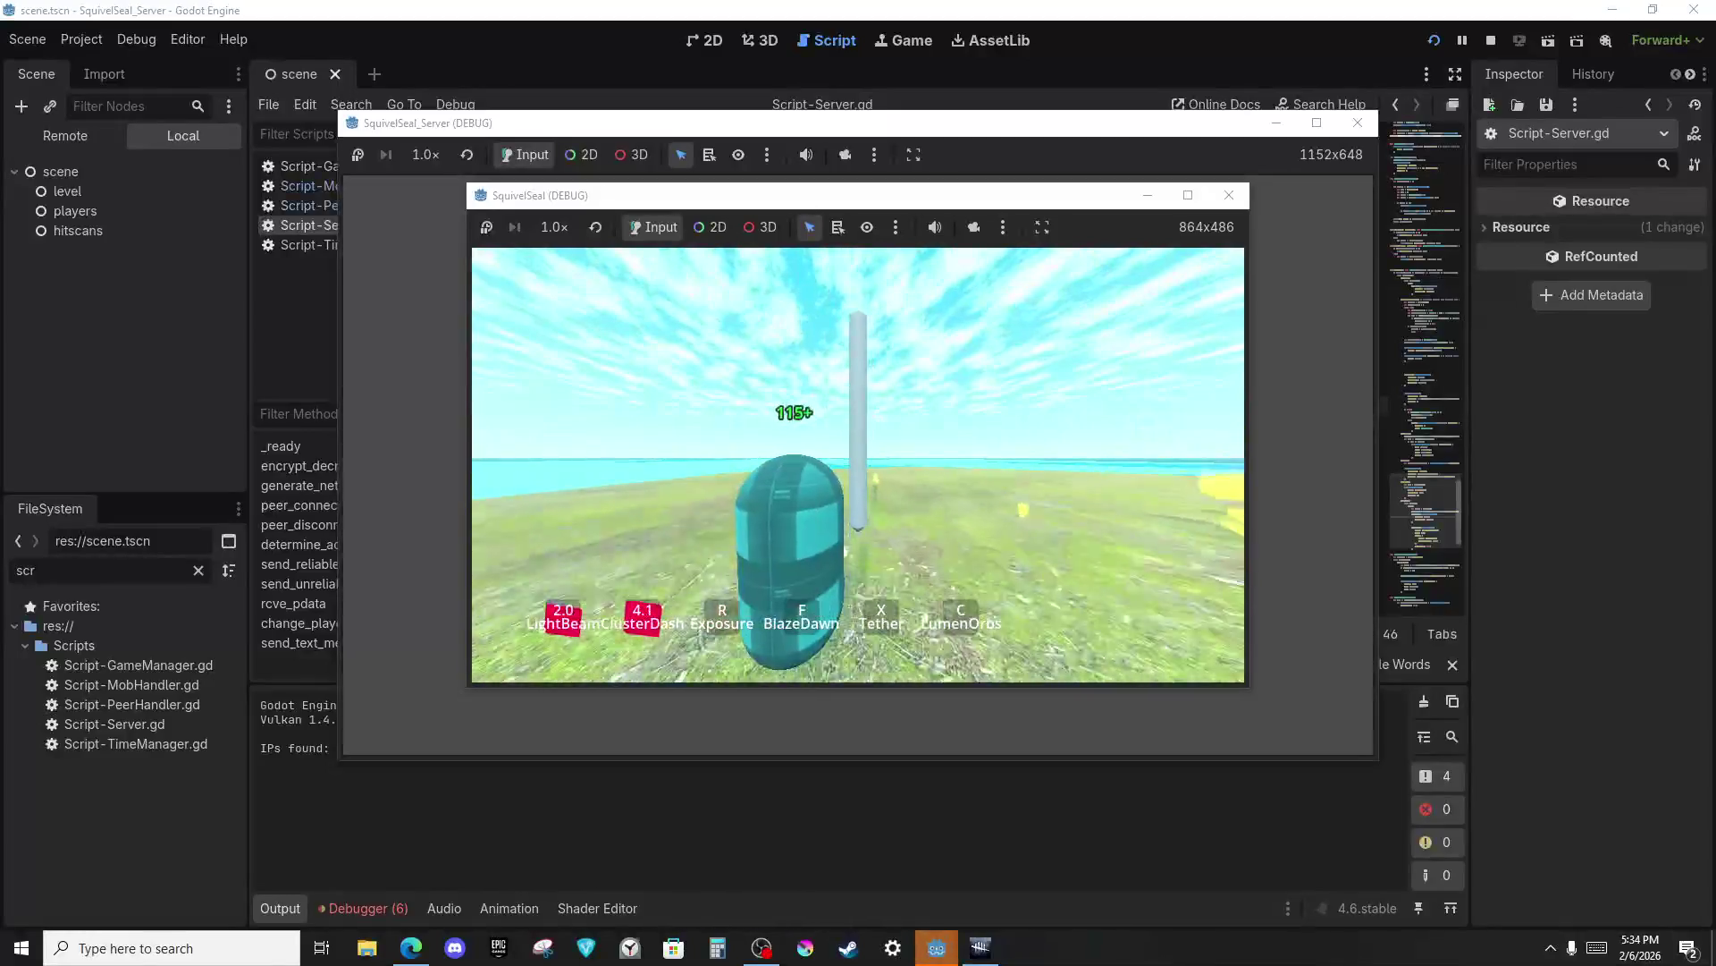
{"action": "key", "text": "f"}
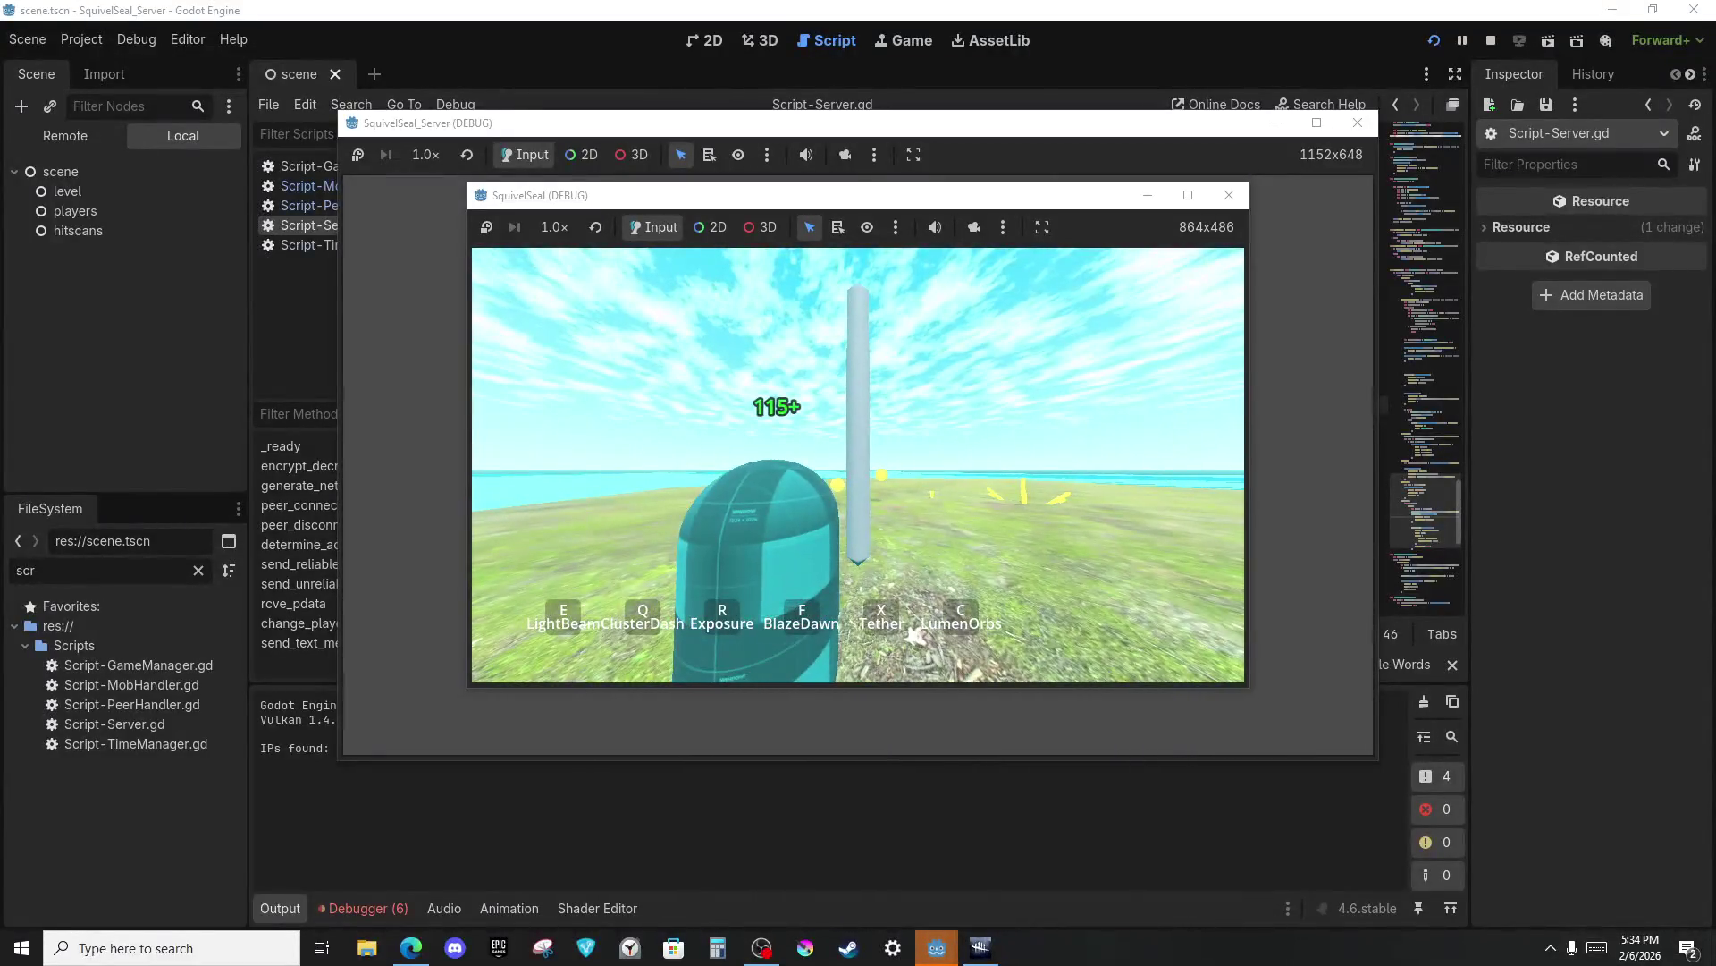
Return to the server editor showing the Script-Server.gd tether handling code.
{"action": "key", "text": "alt+Tab"}
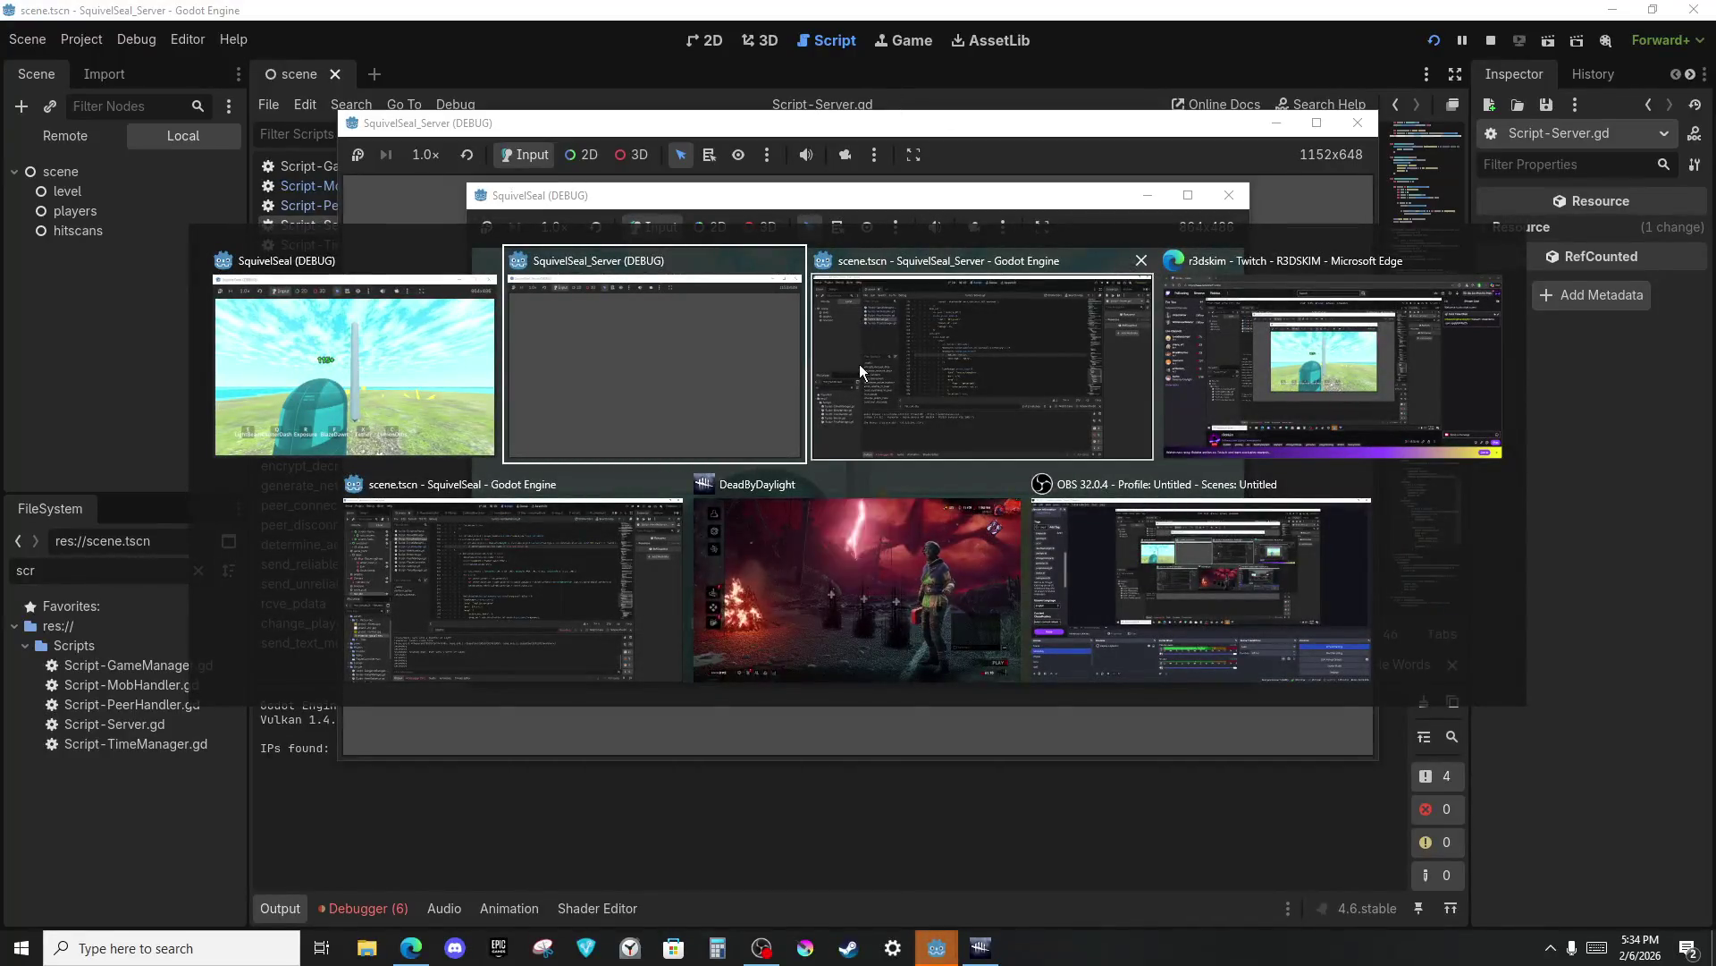
{"action": "key", "text": "Tab"}
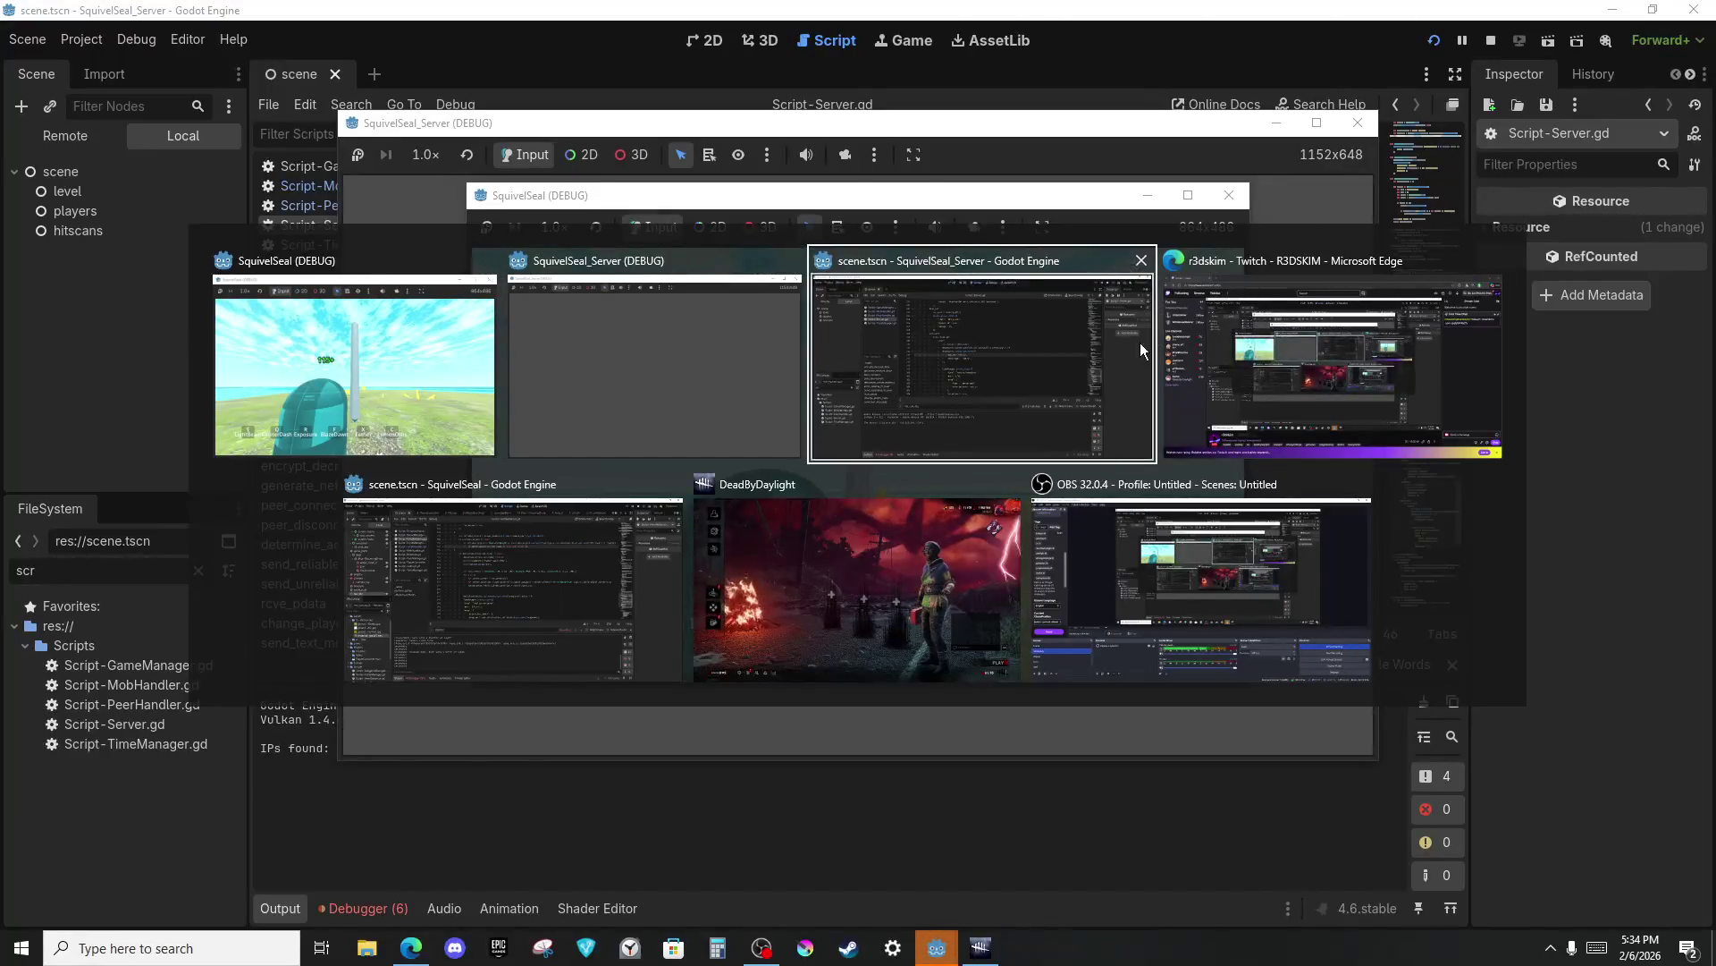
{"action": "left_click", "coordinate": [1140, 341]}
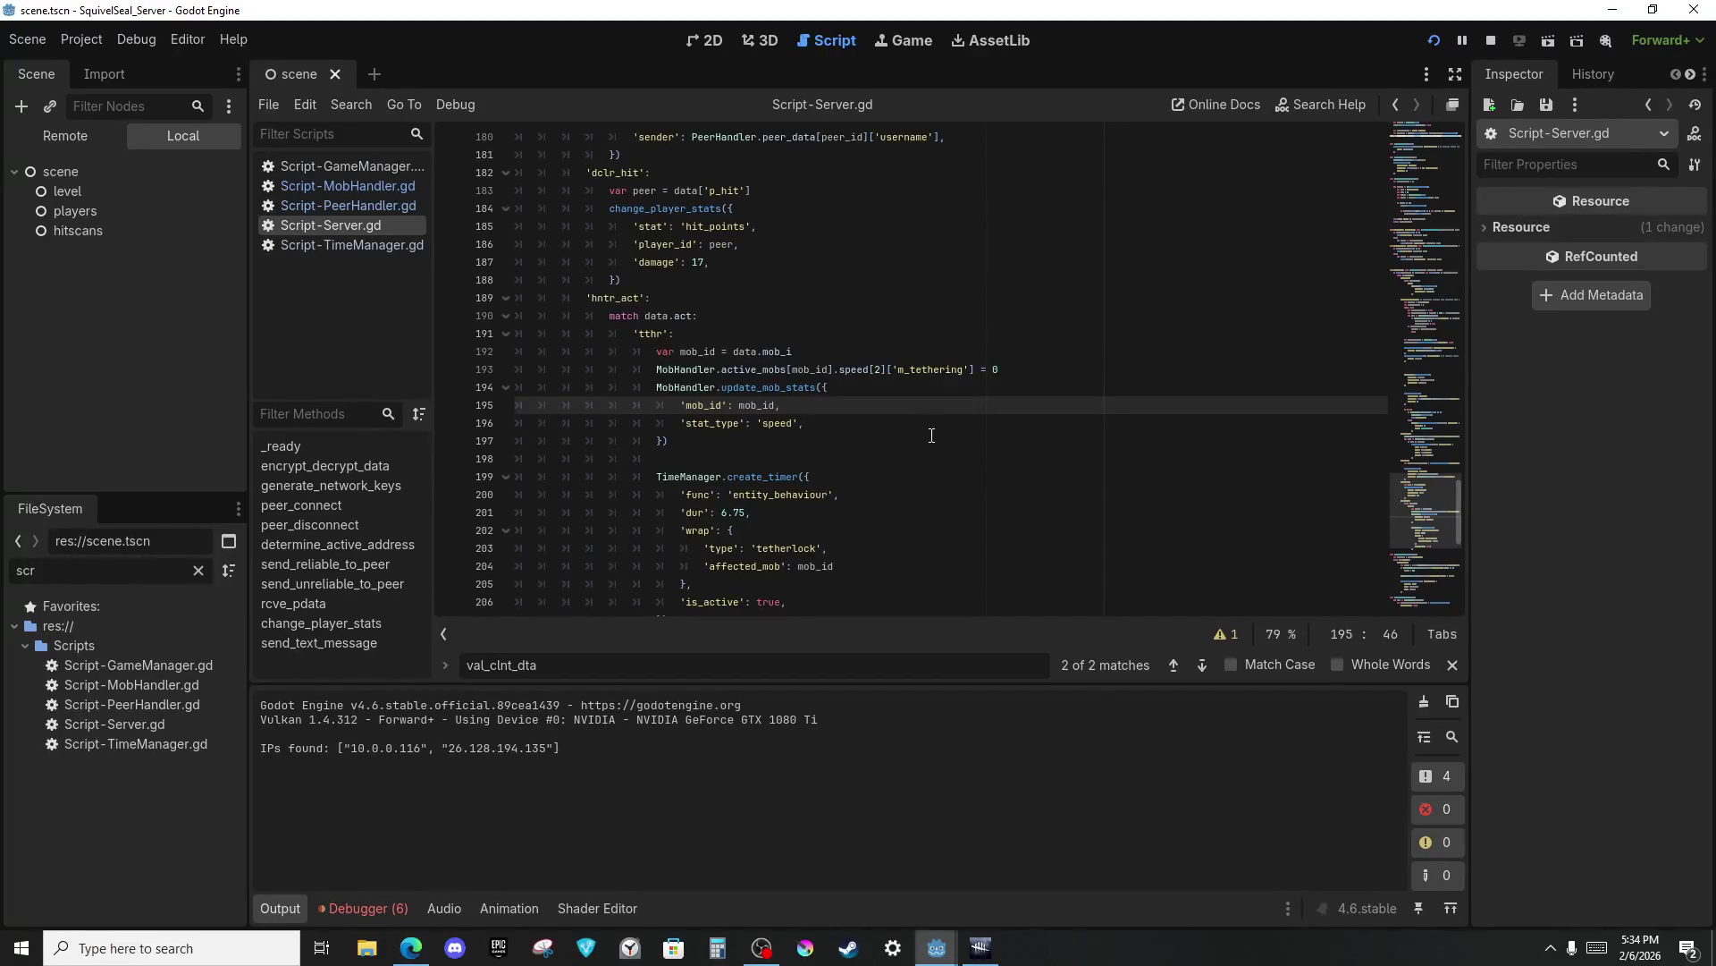
Back in the running game, dash with ClusterDash and cast BlazeDawn.
{"action": "key", "text": "alt+Tab"}
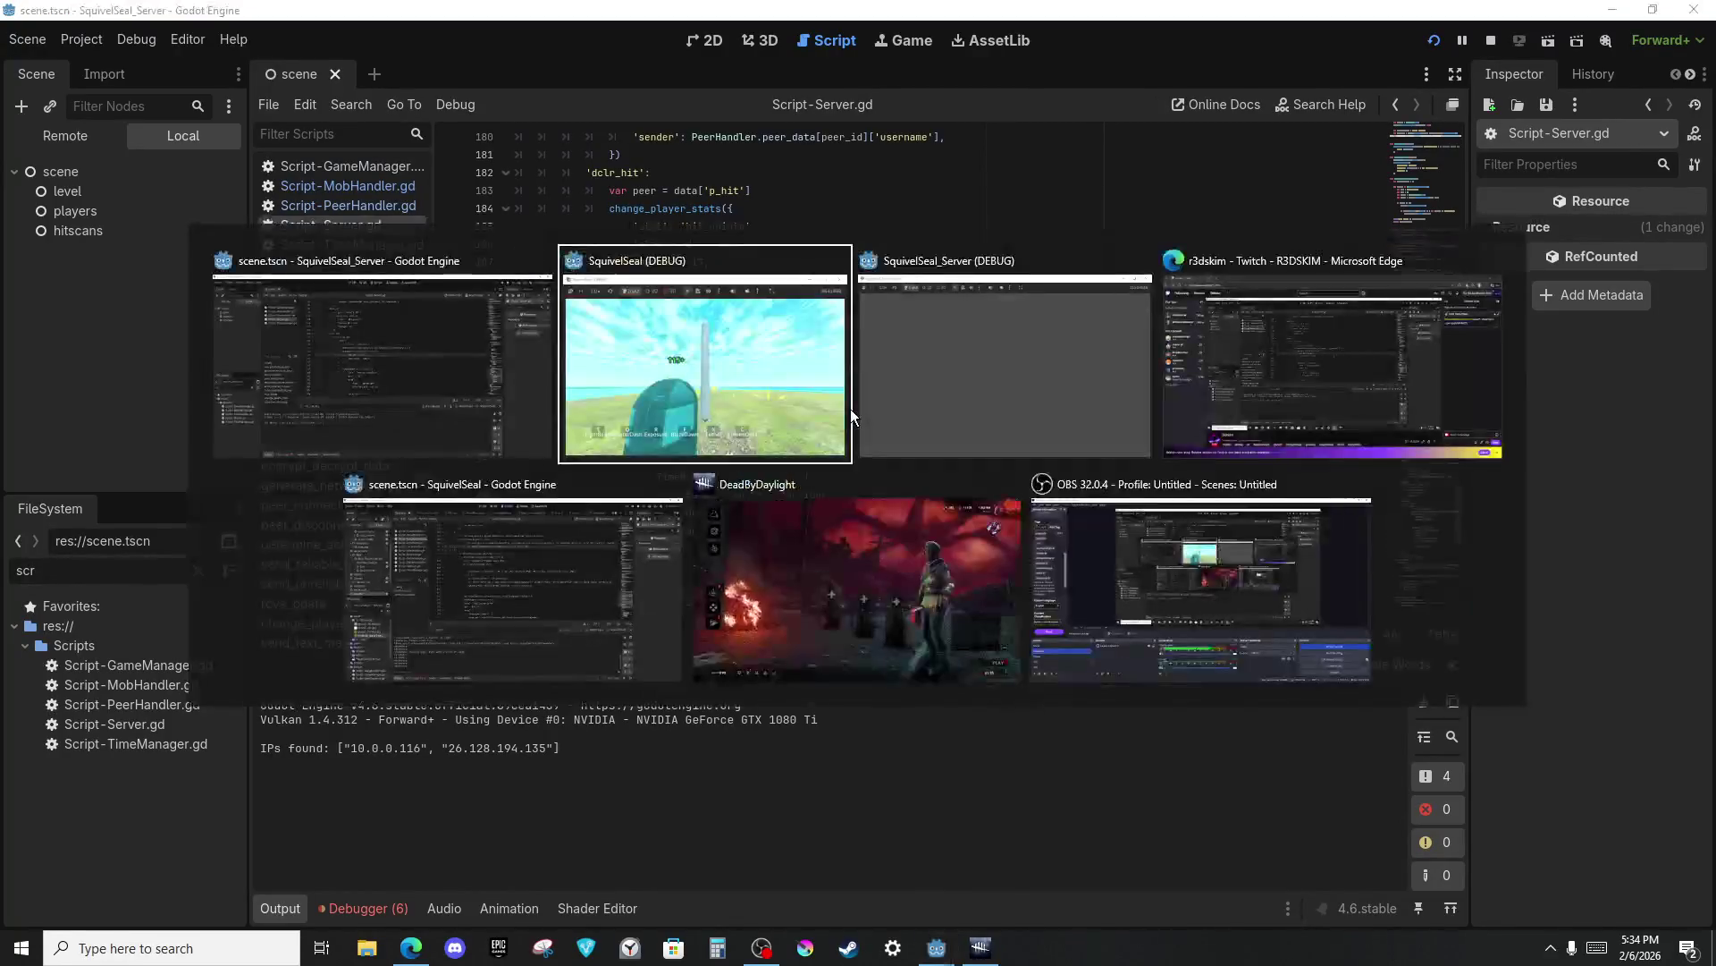
{"action": "key", "text": "q"}
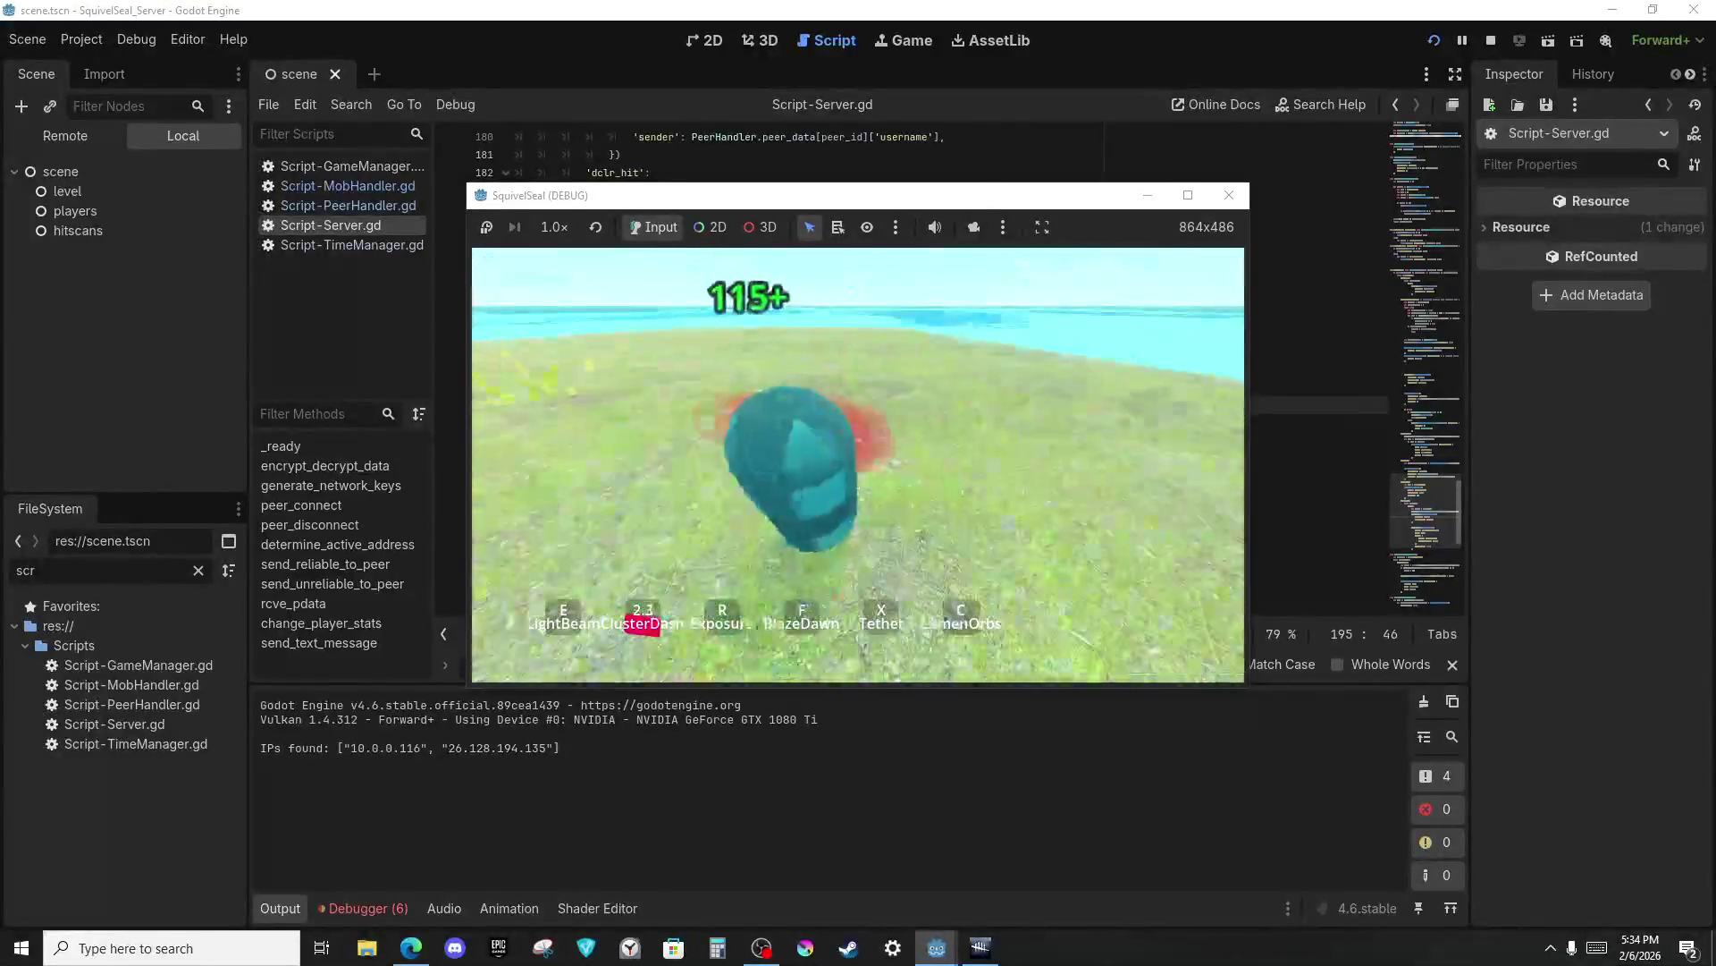
{"action": "key", "text": "f"}
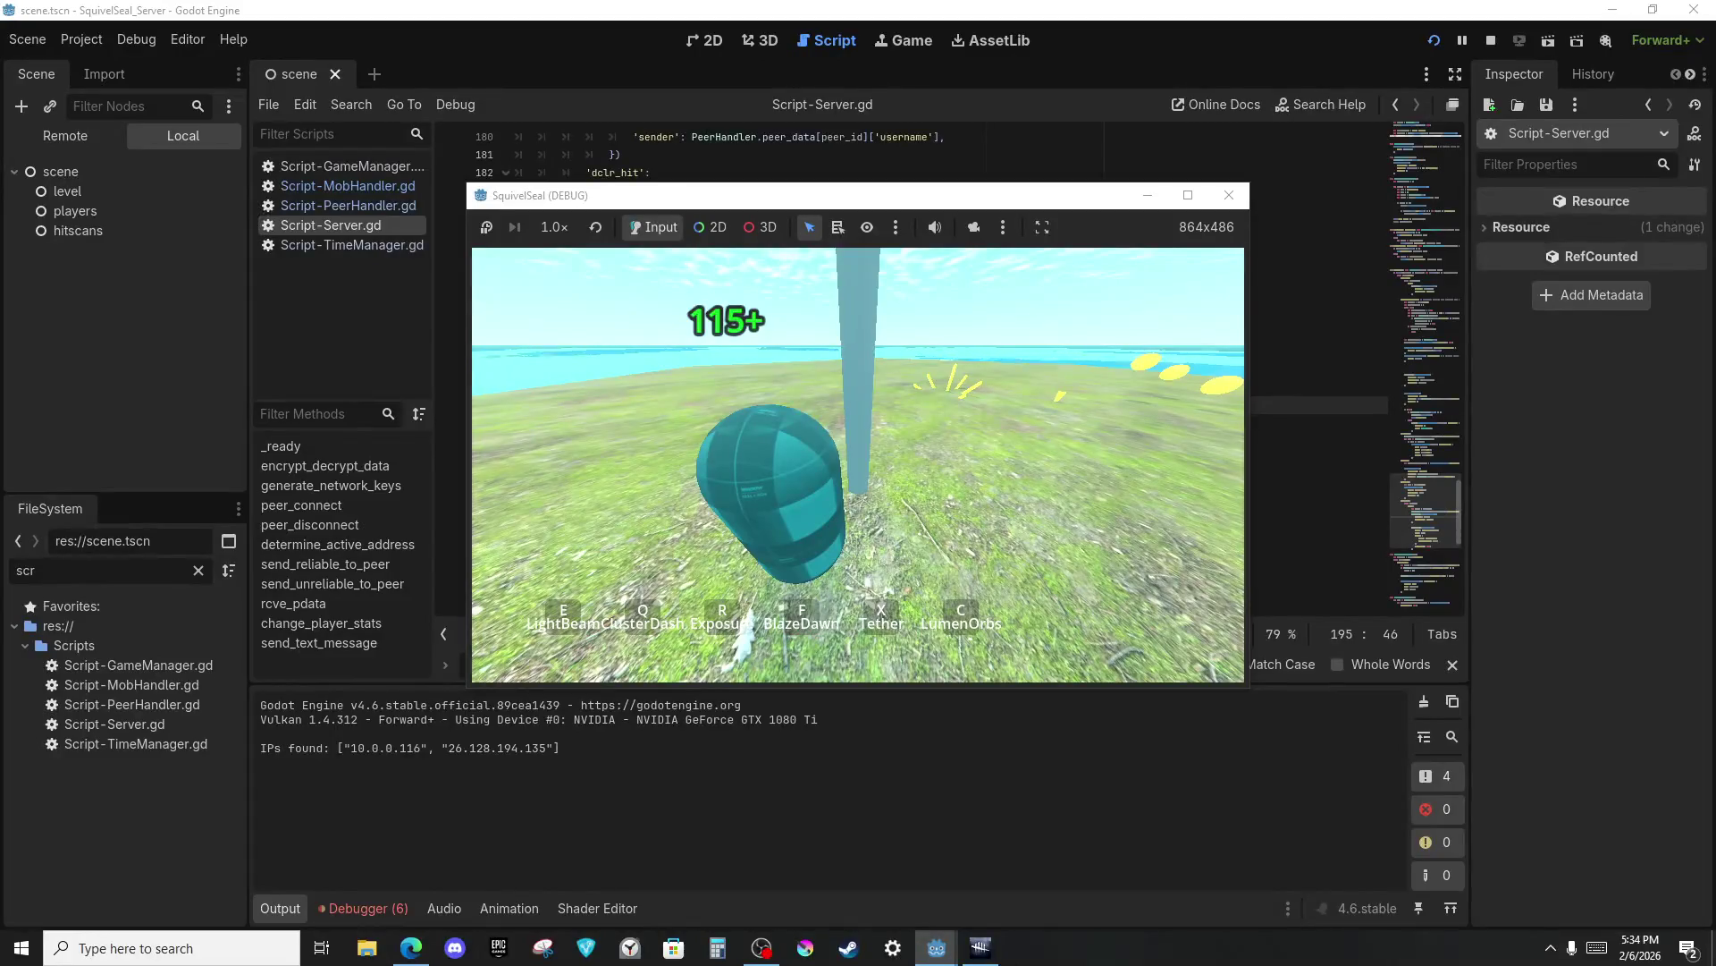
Cycle from the script editor through OBS to bring the SquivelSeal (DEBUG) window forward.
{"action": "key", "text": "alt+Tab"}
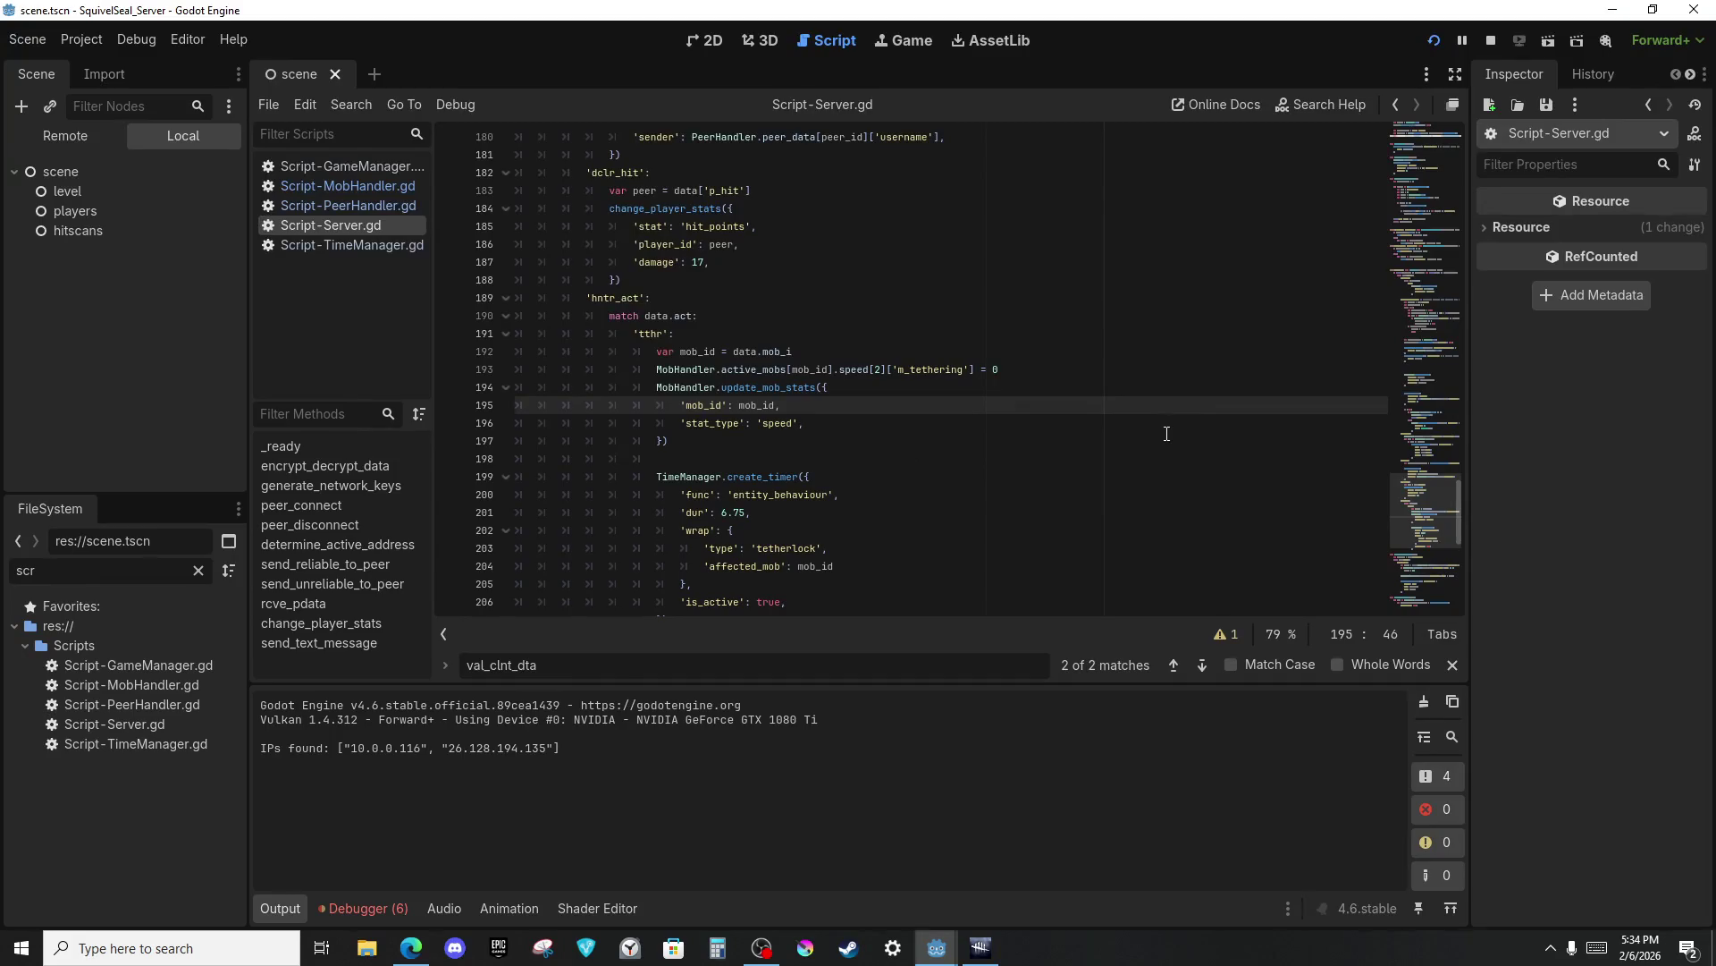
{"action": "key", "text": "alt+Tab"}
{"action": "key", "text": "alt+Tab"}
{"action": "key", "text": "Tab"}
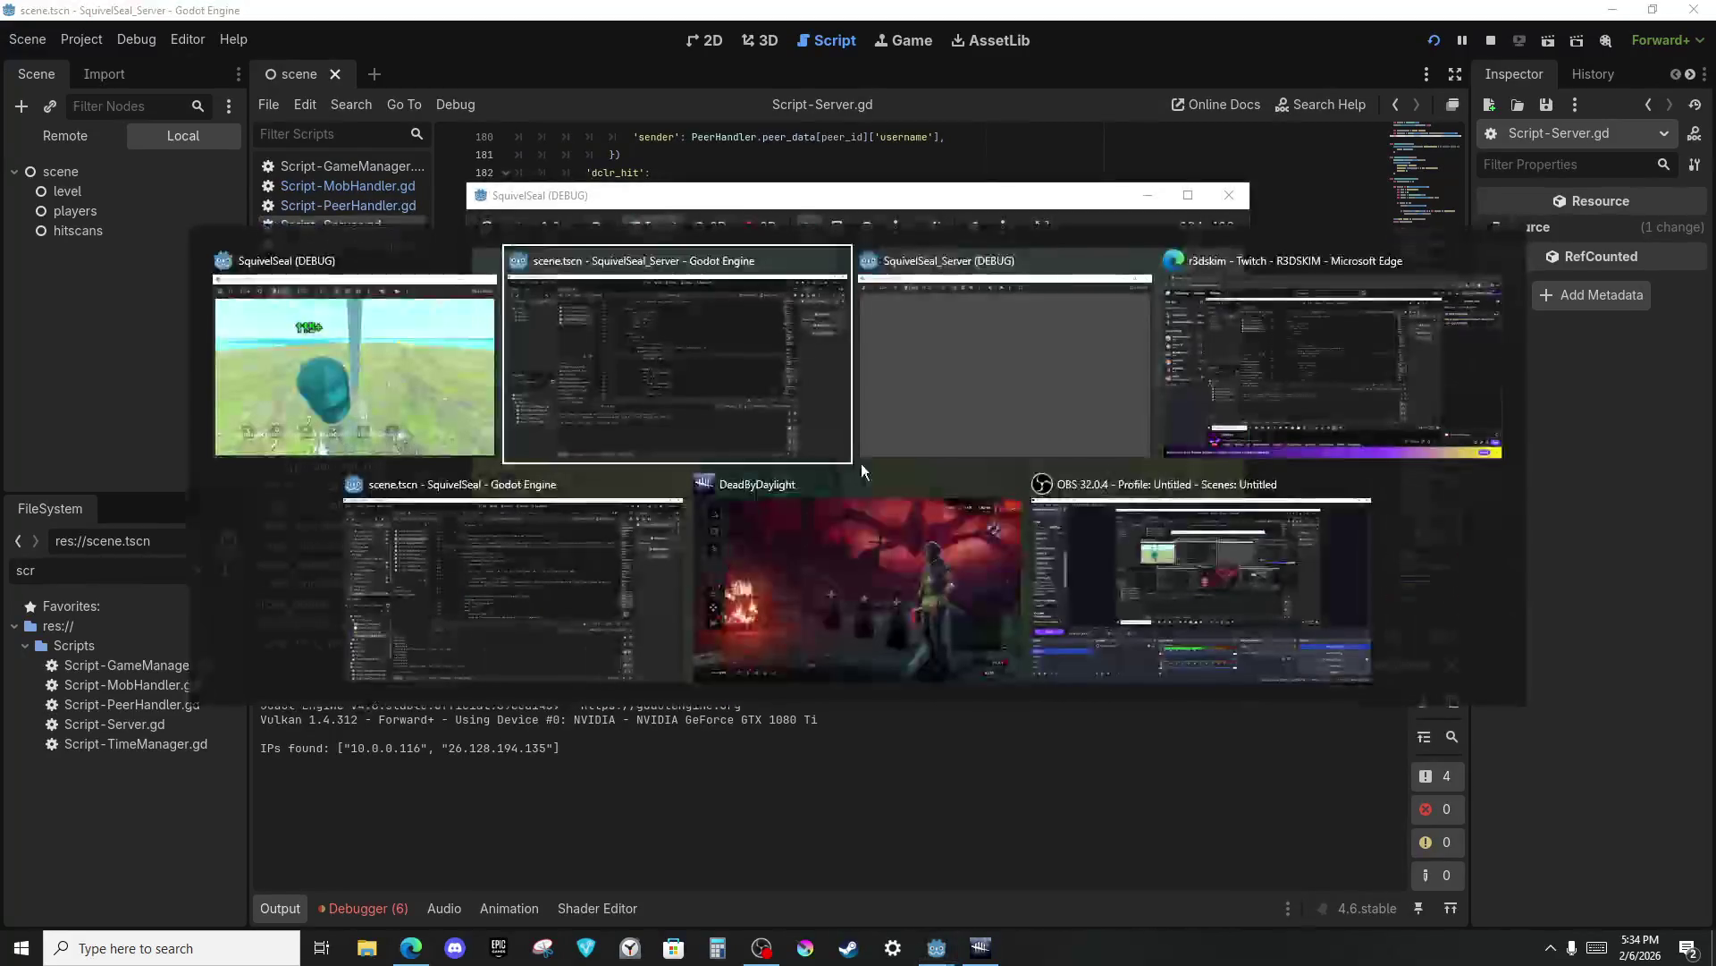
{"action": "key", "text": "Tab"}
{"action": "key", "text": "Tab"}
{"action": "key", "text": "Tab"}
{"action": "key", "text": "alt+Tab"}
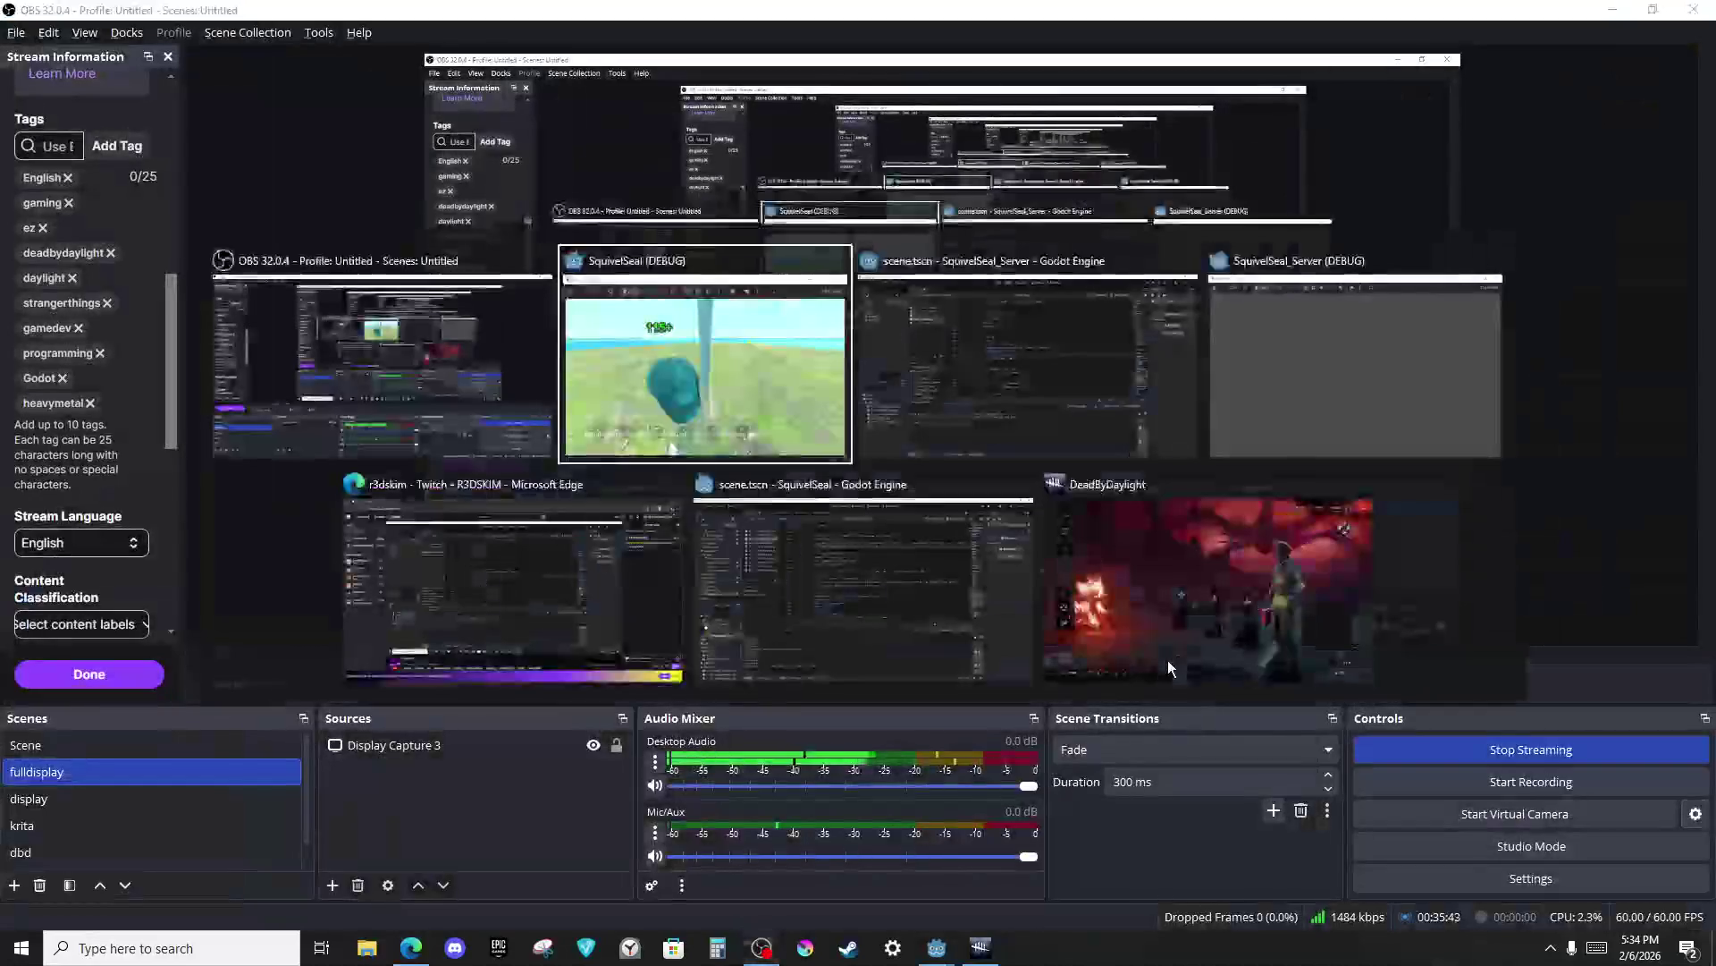
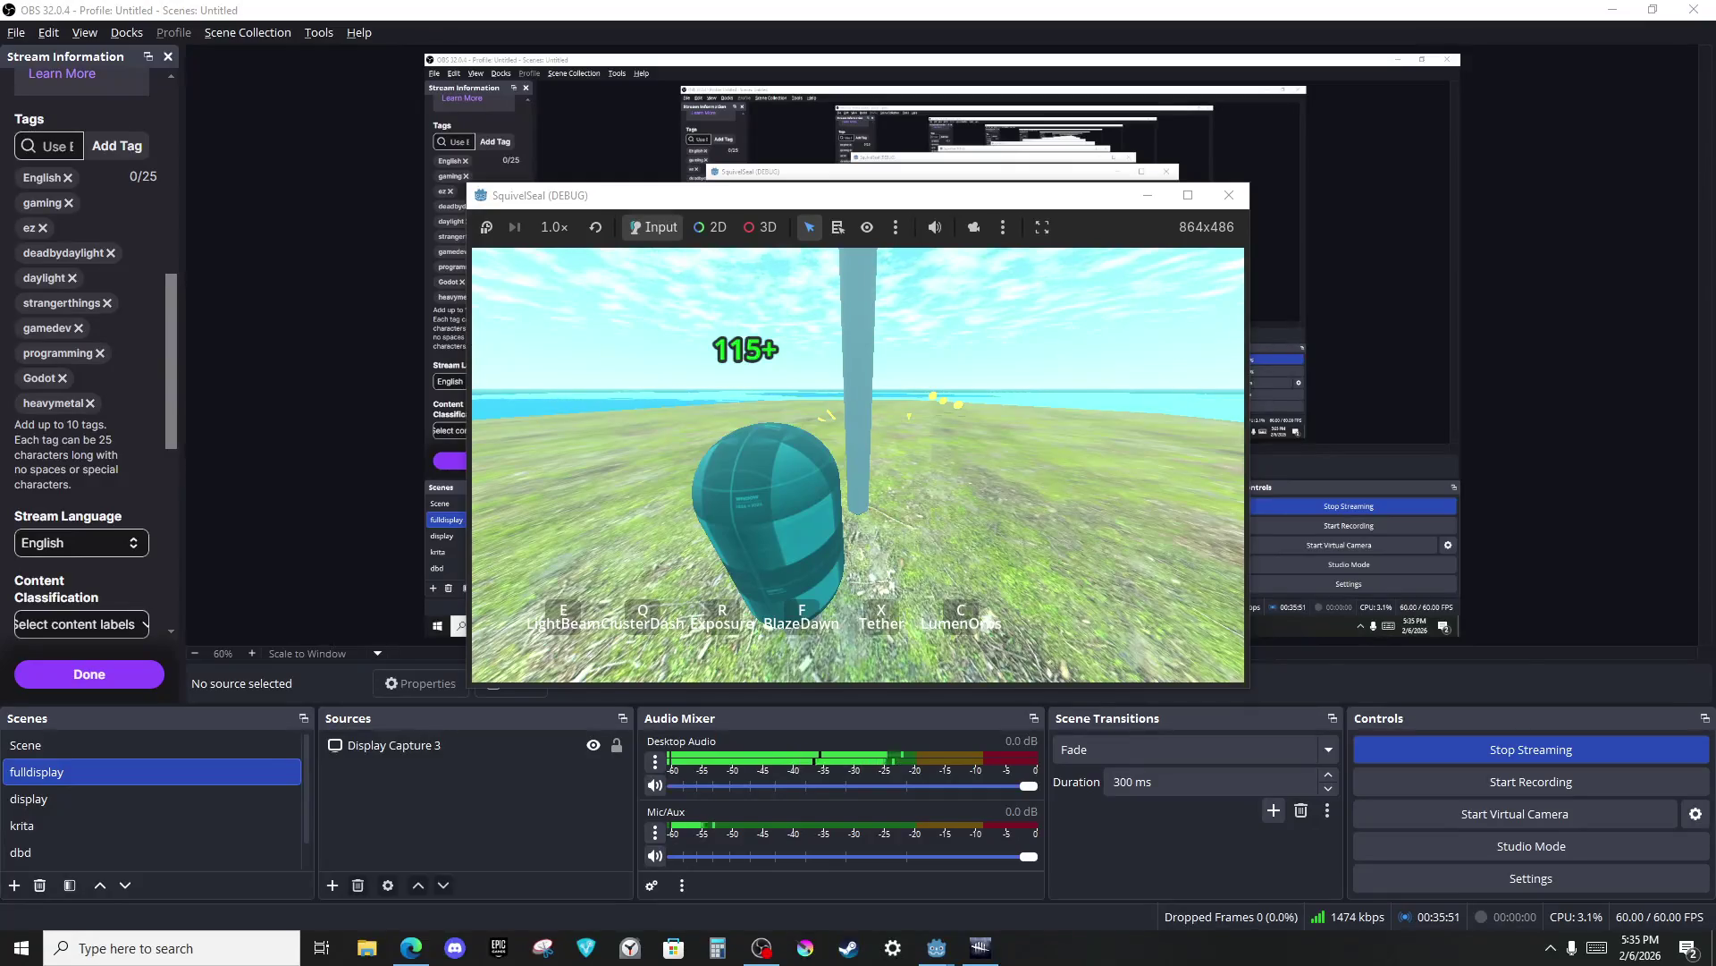
Bring the server Godot editor forward and show Script-MobHandler.gd.
{"action": "key", "text": "alt+Tab"}
{"action": "key", "text": "Tab"}
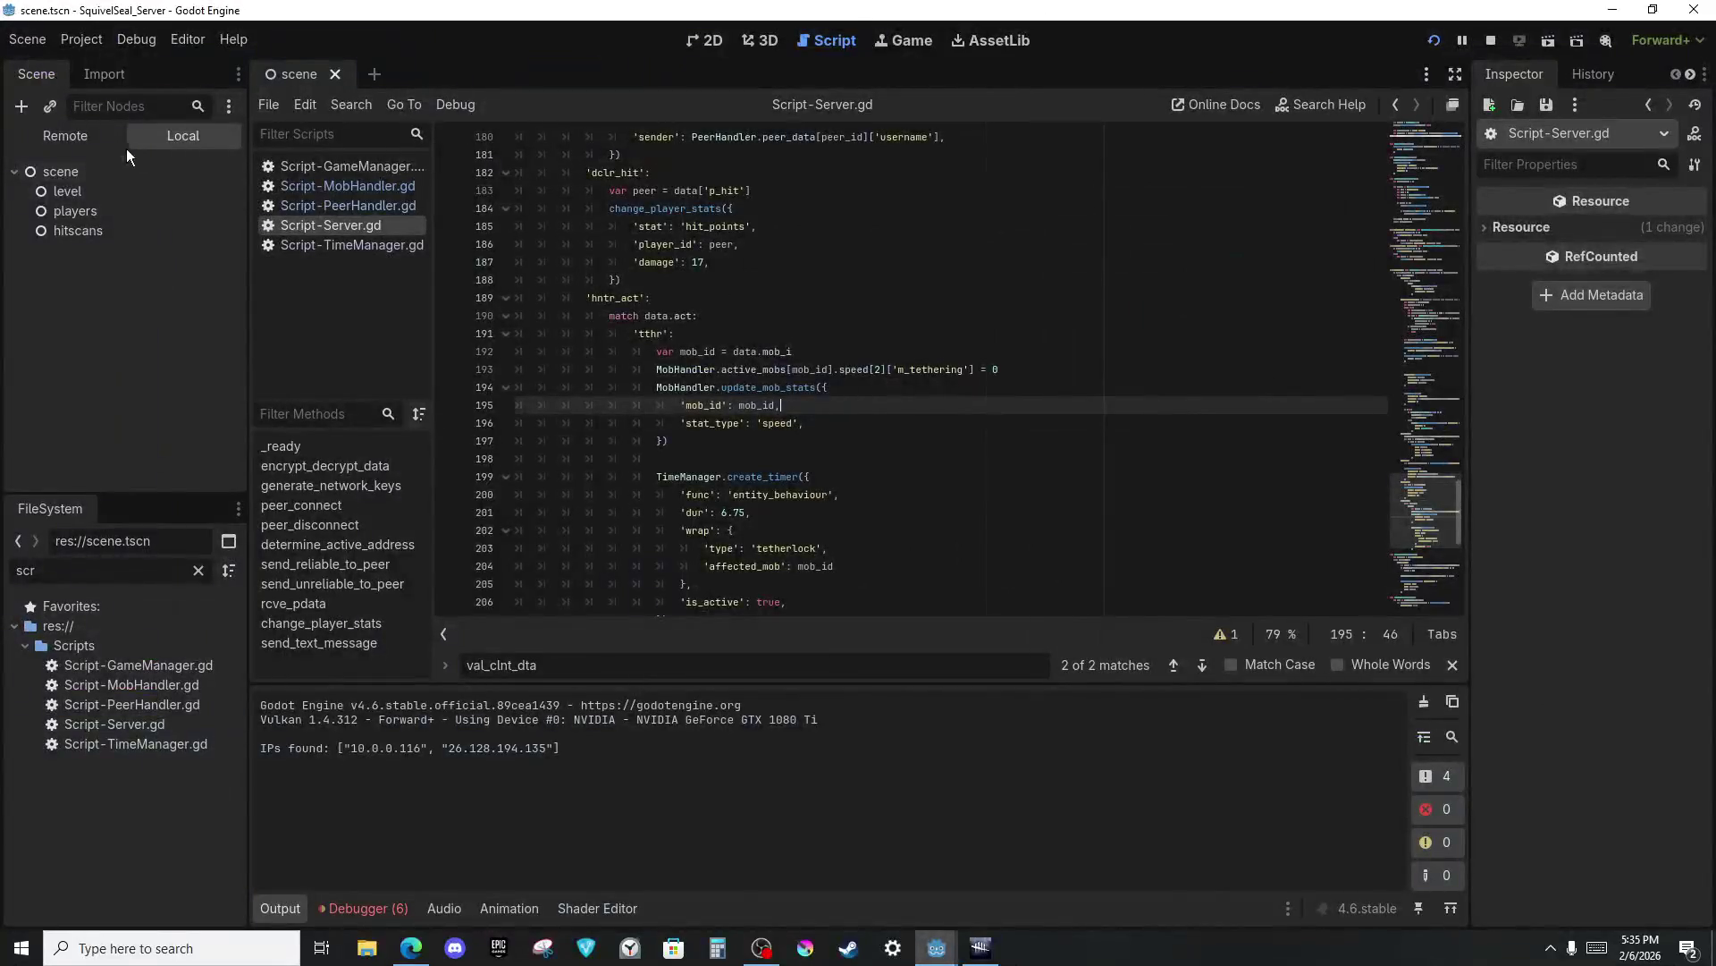
{"action": "left_click", "coordinate": [346, 185]}
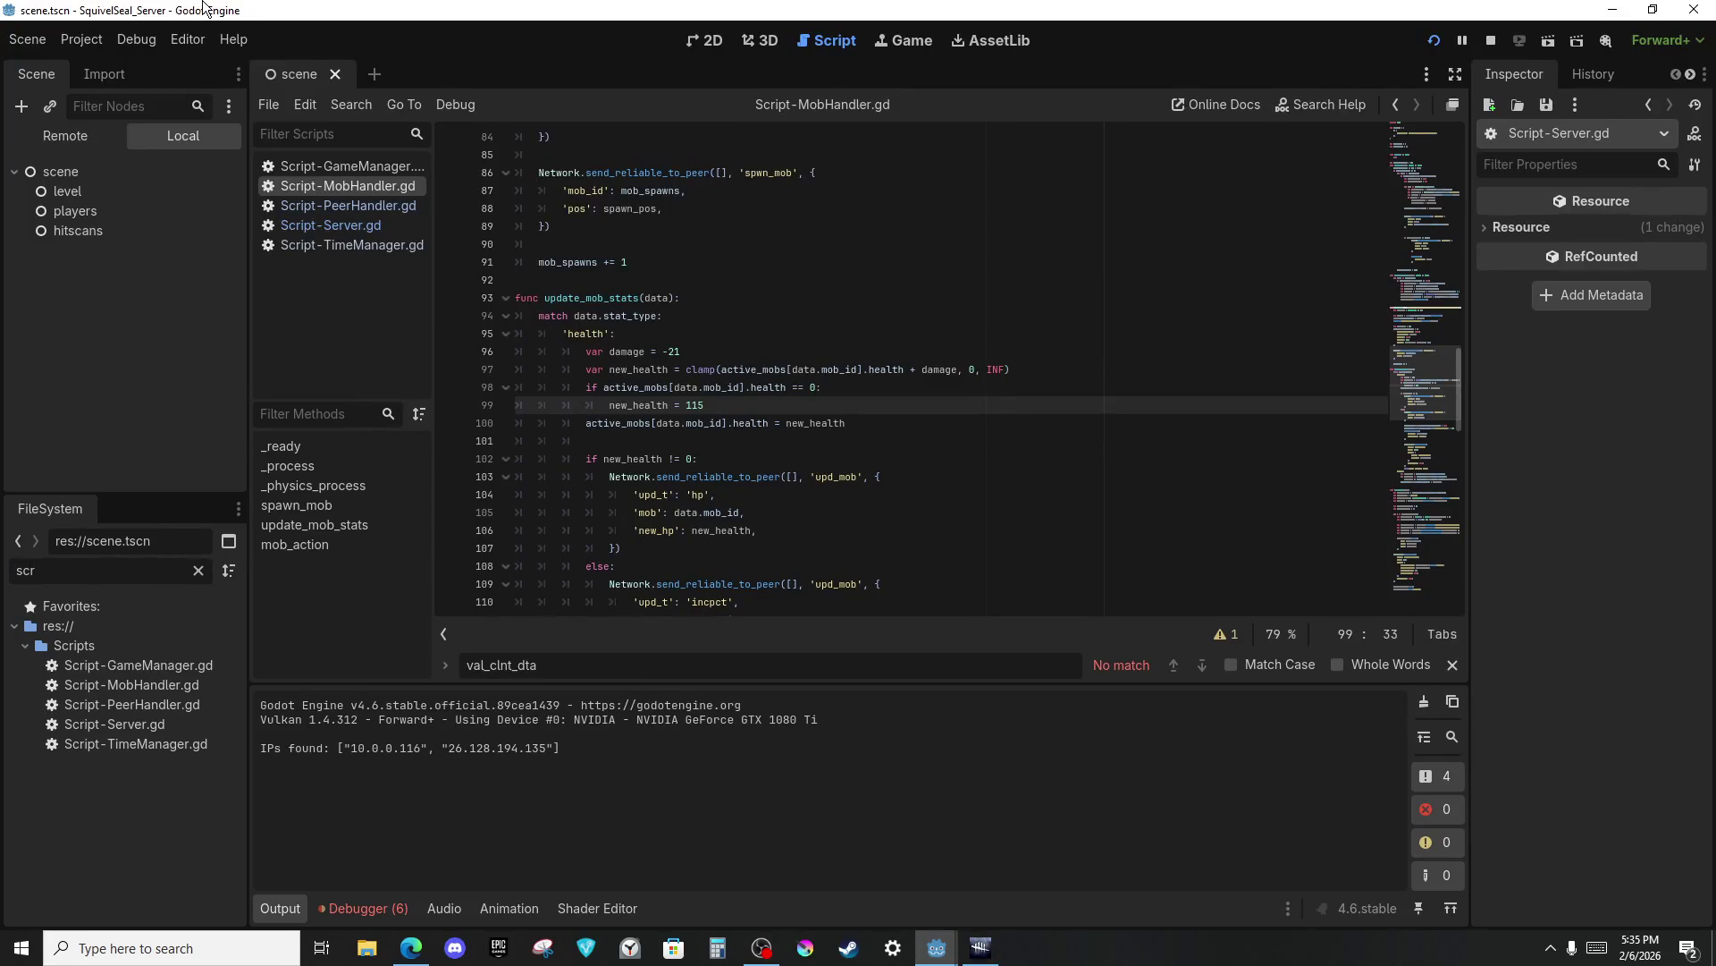
Minimise the OBS window from its title-bar menu.
{"action": "key", "text": "alt+Tab"}
{"action": "key", "text": "alt+Tab"}
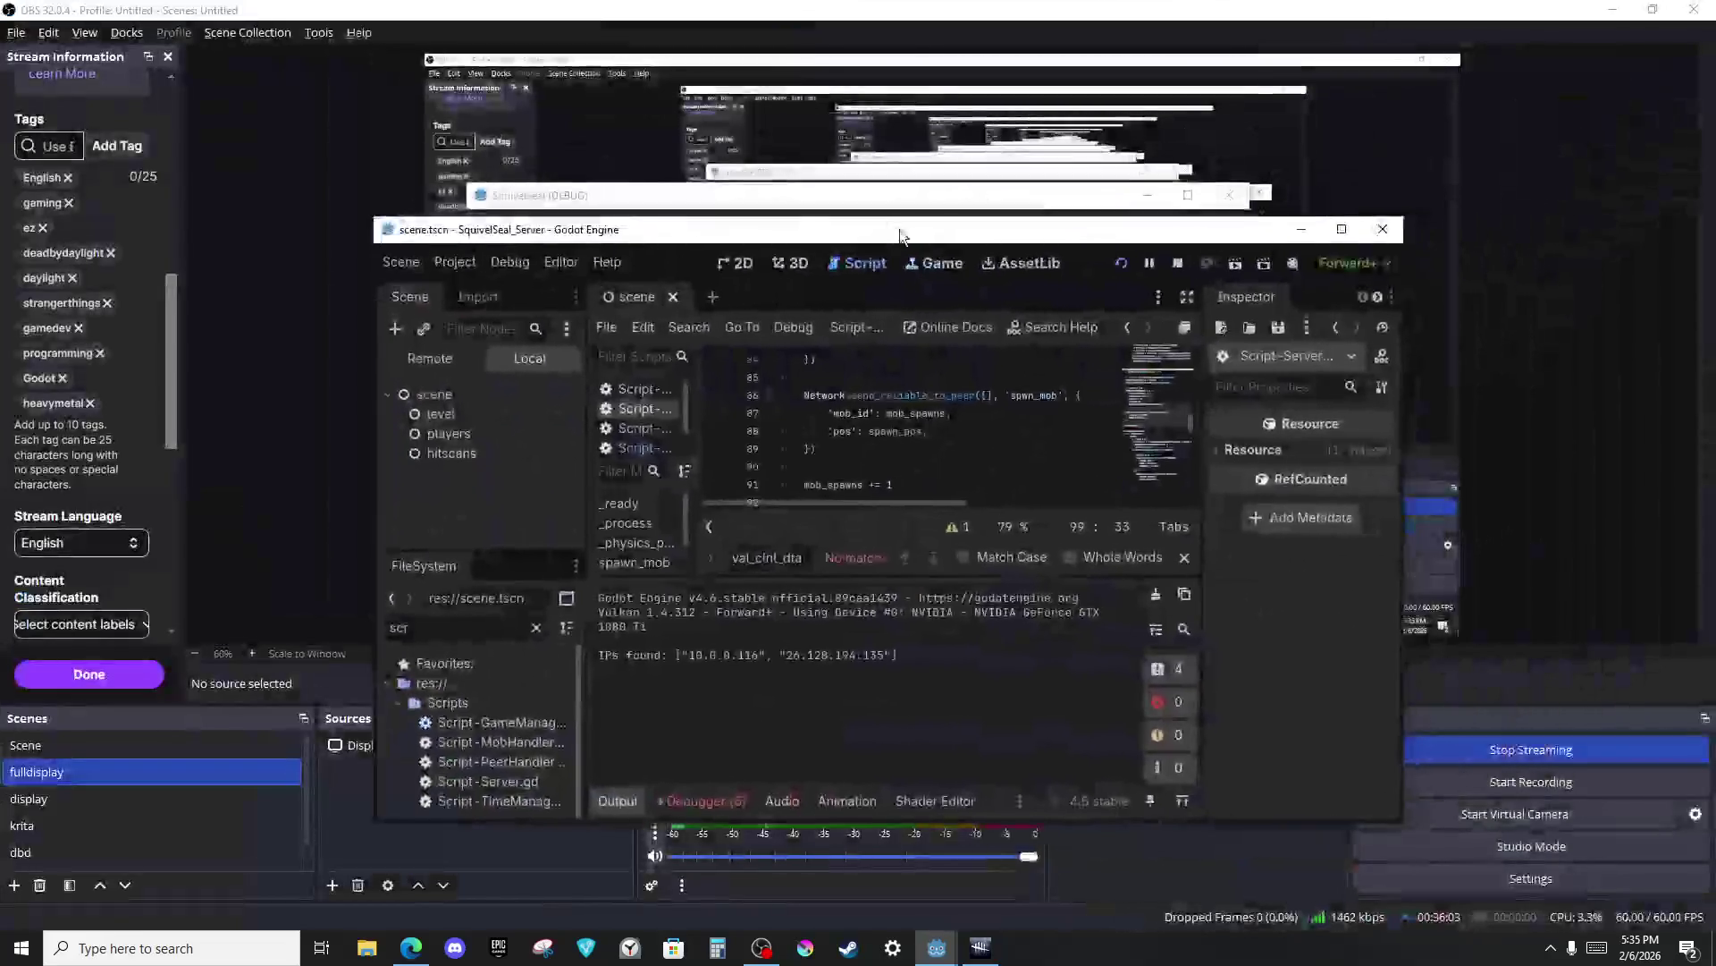
{"action": "left_click", "coordinate": [848, 584]}
{"action": "key", "text": "alt+Tab"}
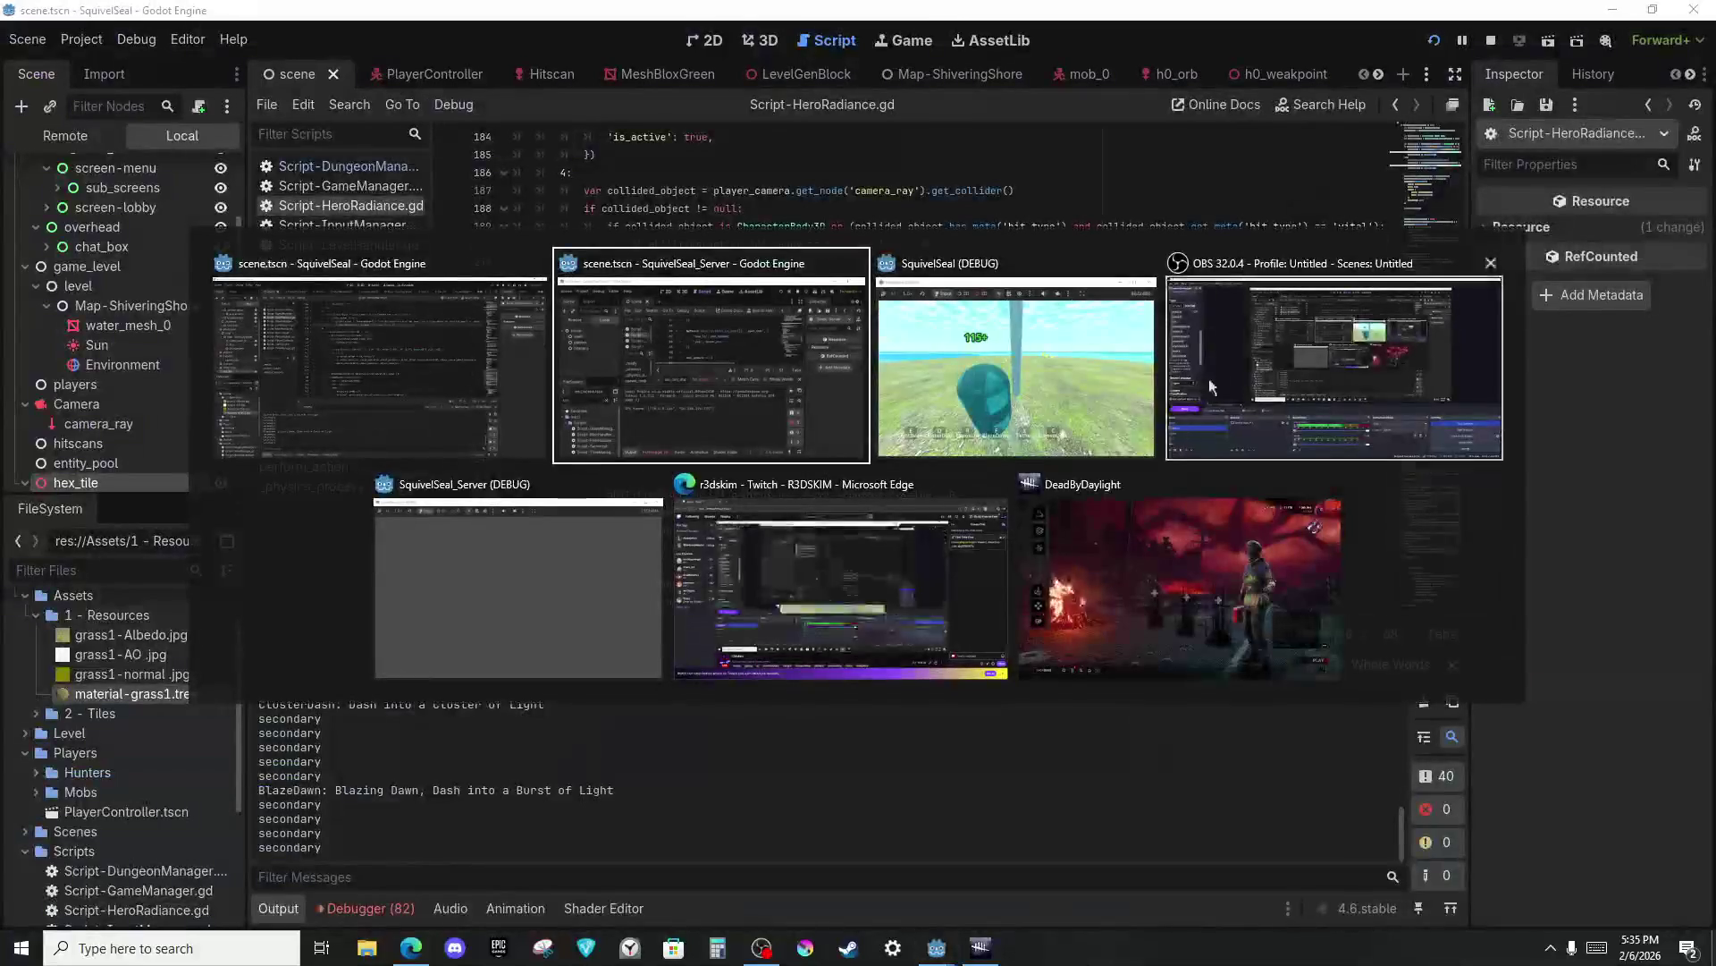
{"action": "left_click", "coordinate": [1382, 320]}
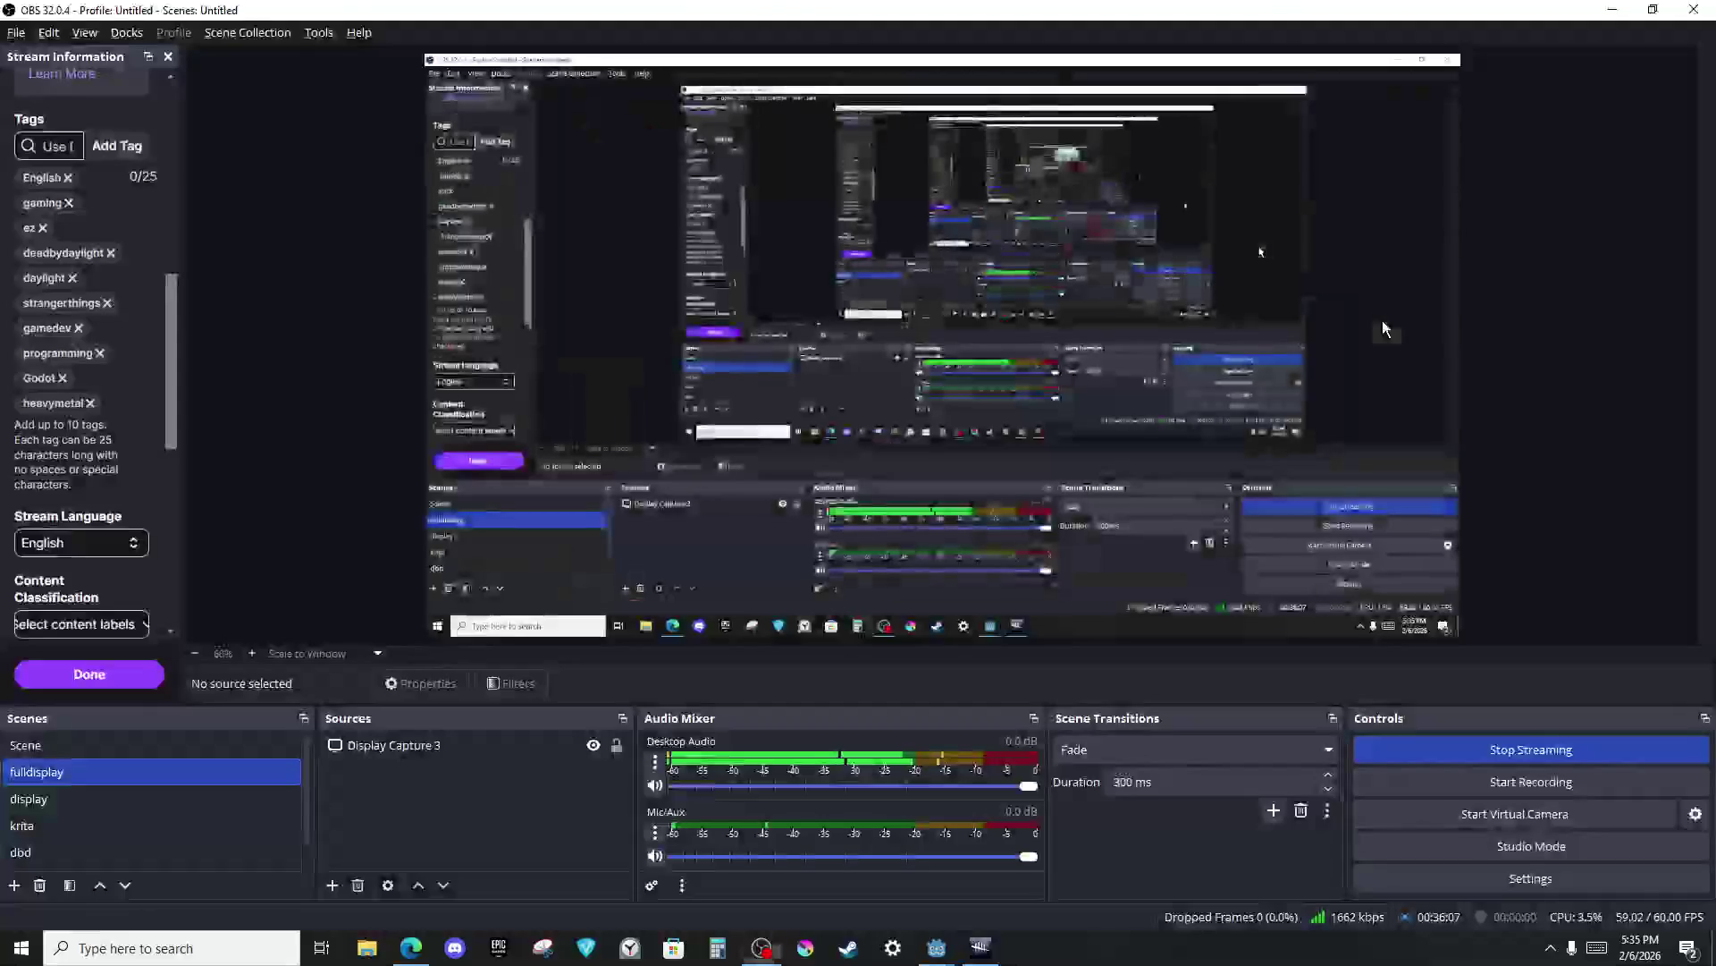
{"action": "right_click", "coordinate": [1400, 9]}
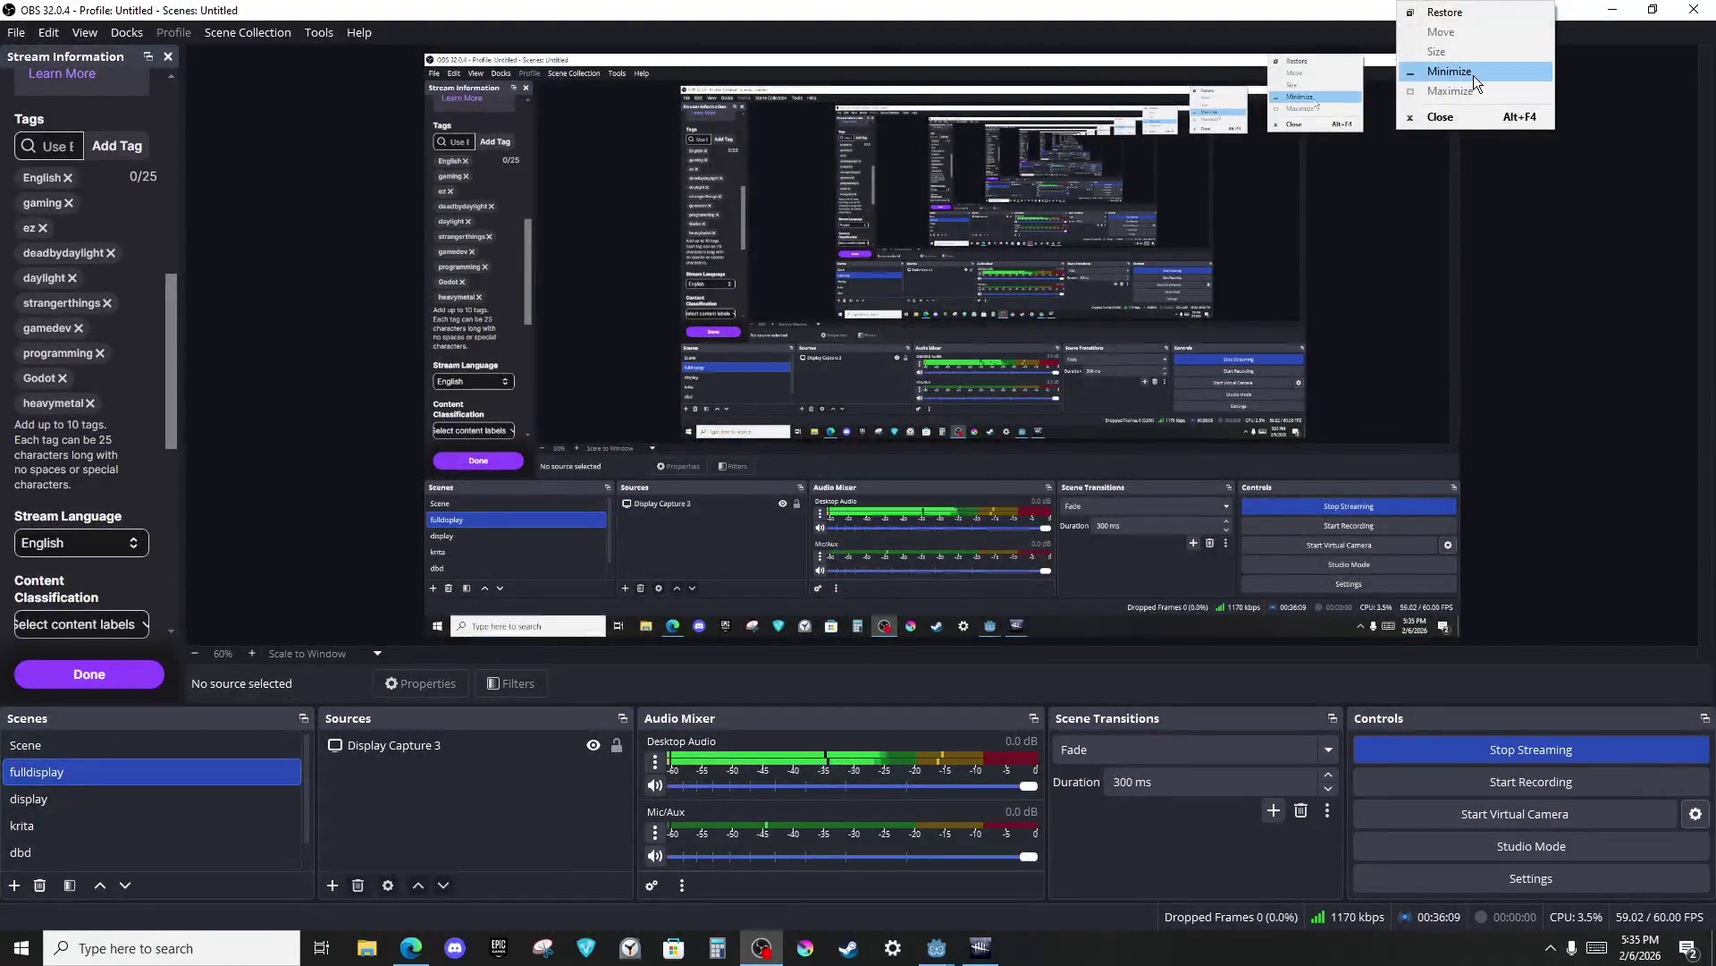
{"action": "left_click", "coordinate": [1473, 75]}
Return to the client Godot editor and snap it to the left half of the screen.
{"action": "key", "text": "alt+Tab"}
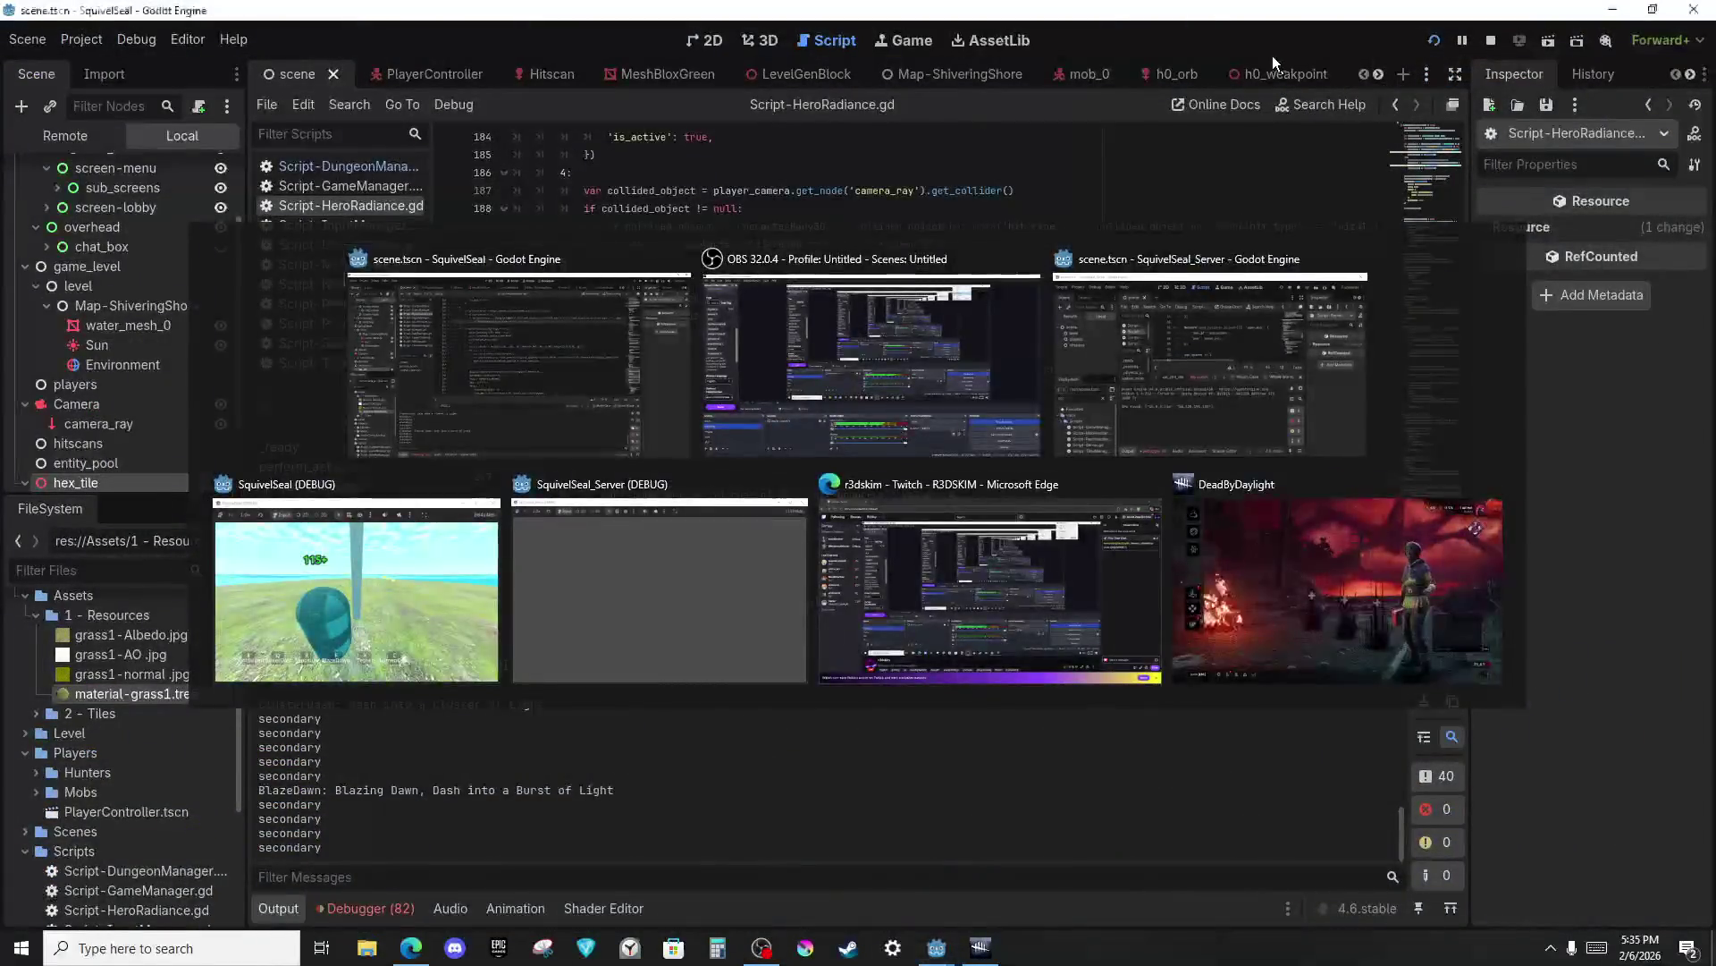
{"action": "key", "text": "alt+Tab"}
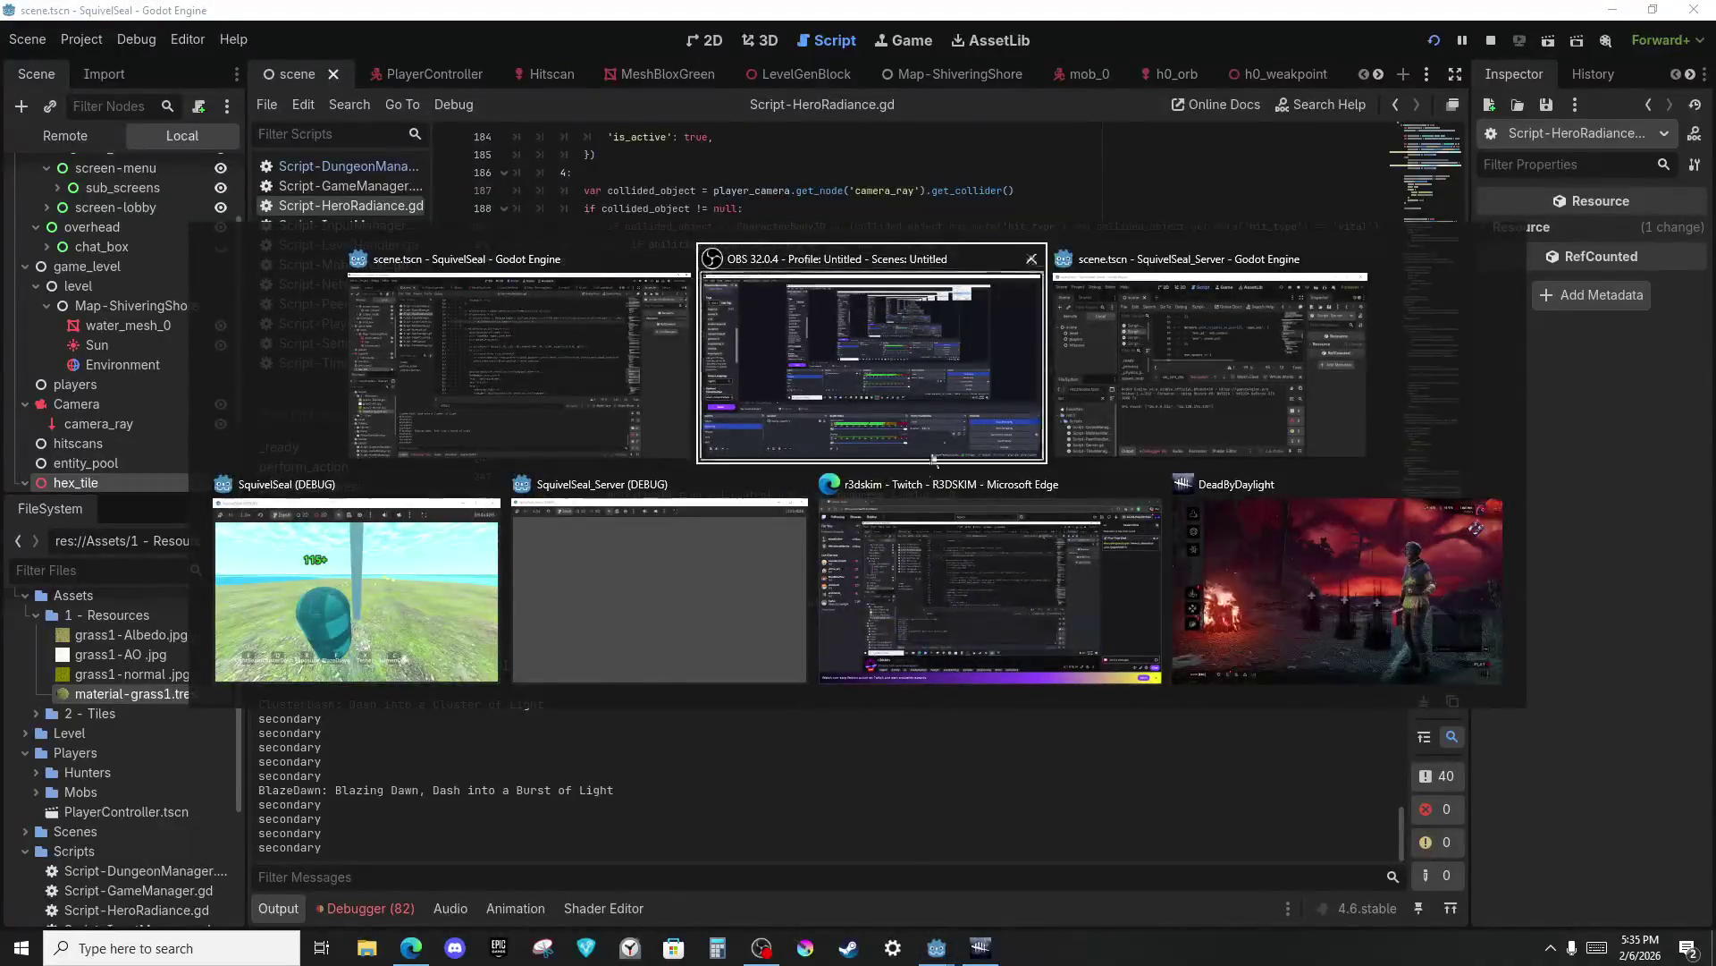
{"action": "key", "text": "alt+Tab"}
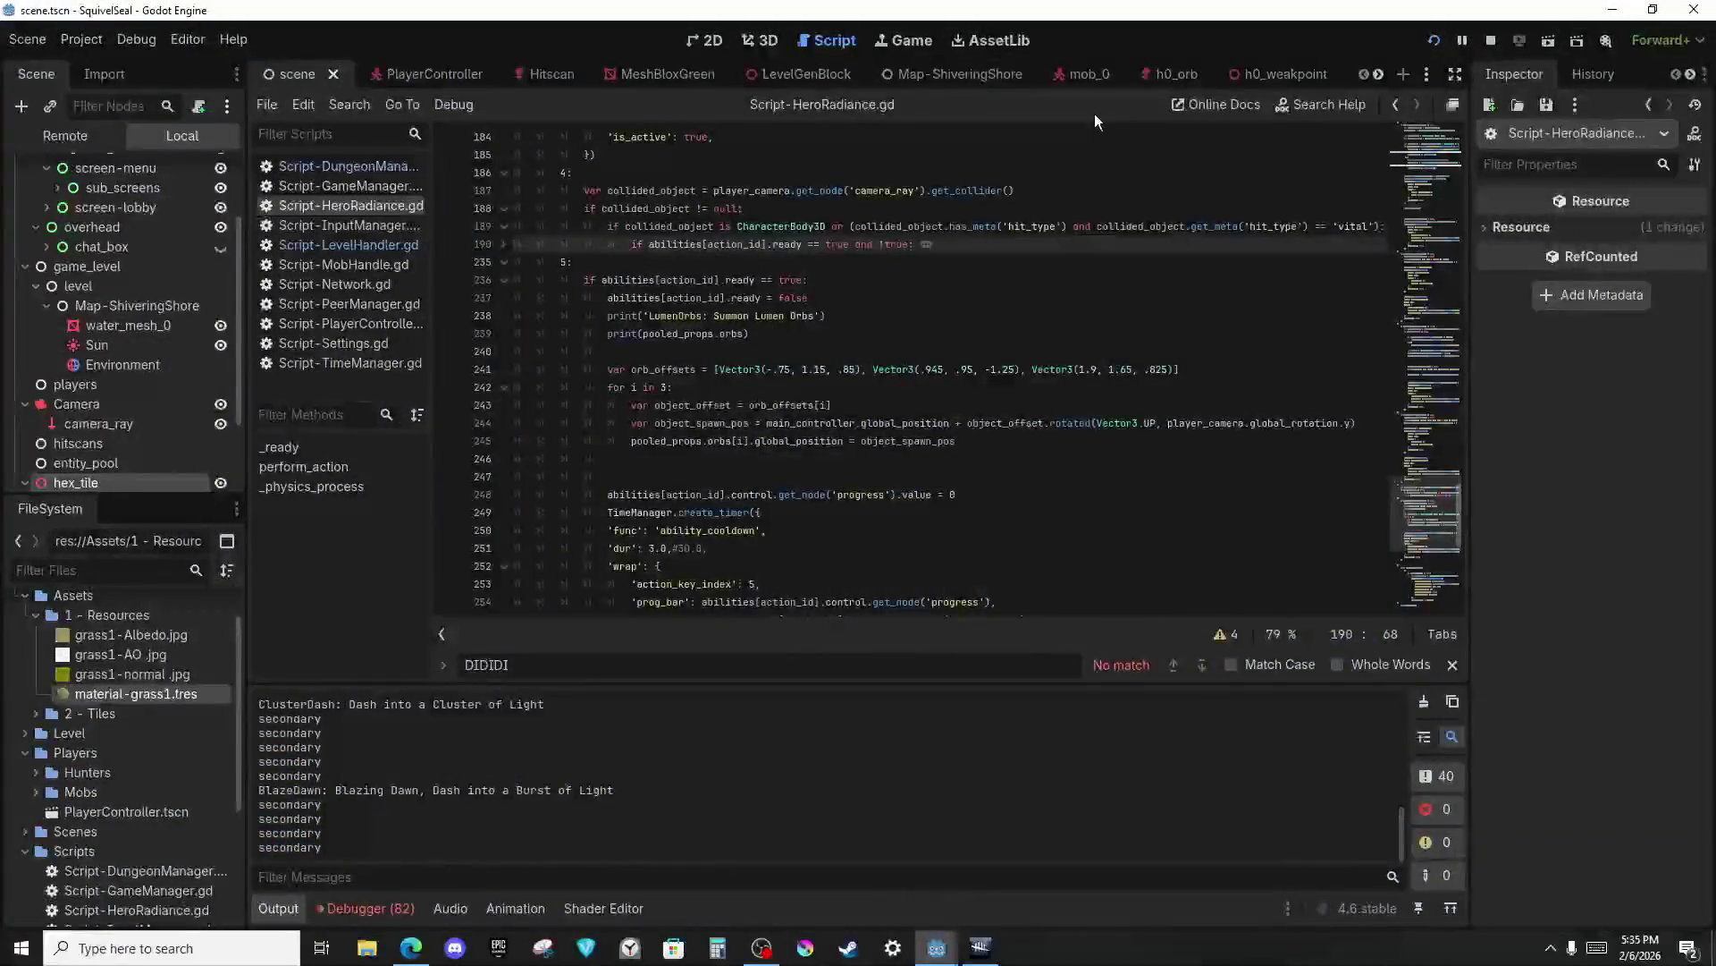
{"action": "key", "text": "super+Down"}
{"action": "key", "text": "super+Left"}
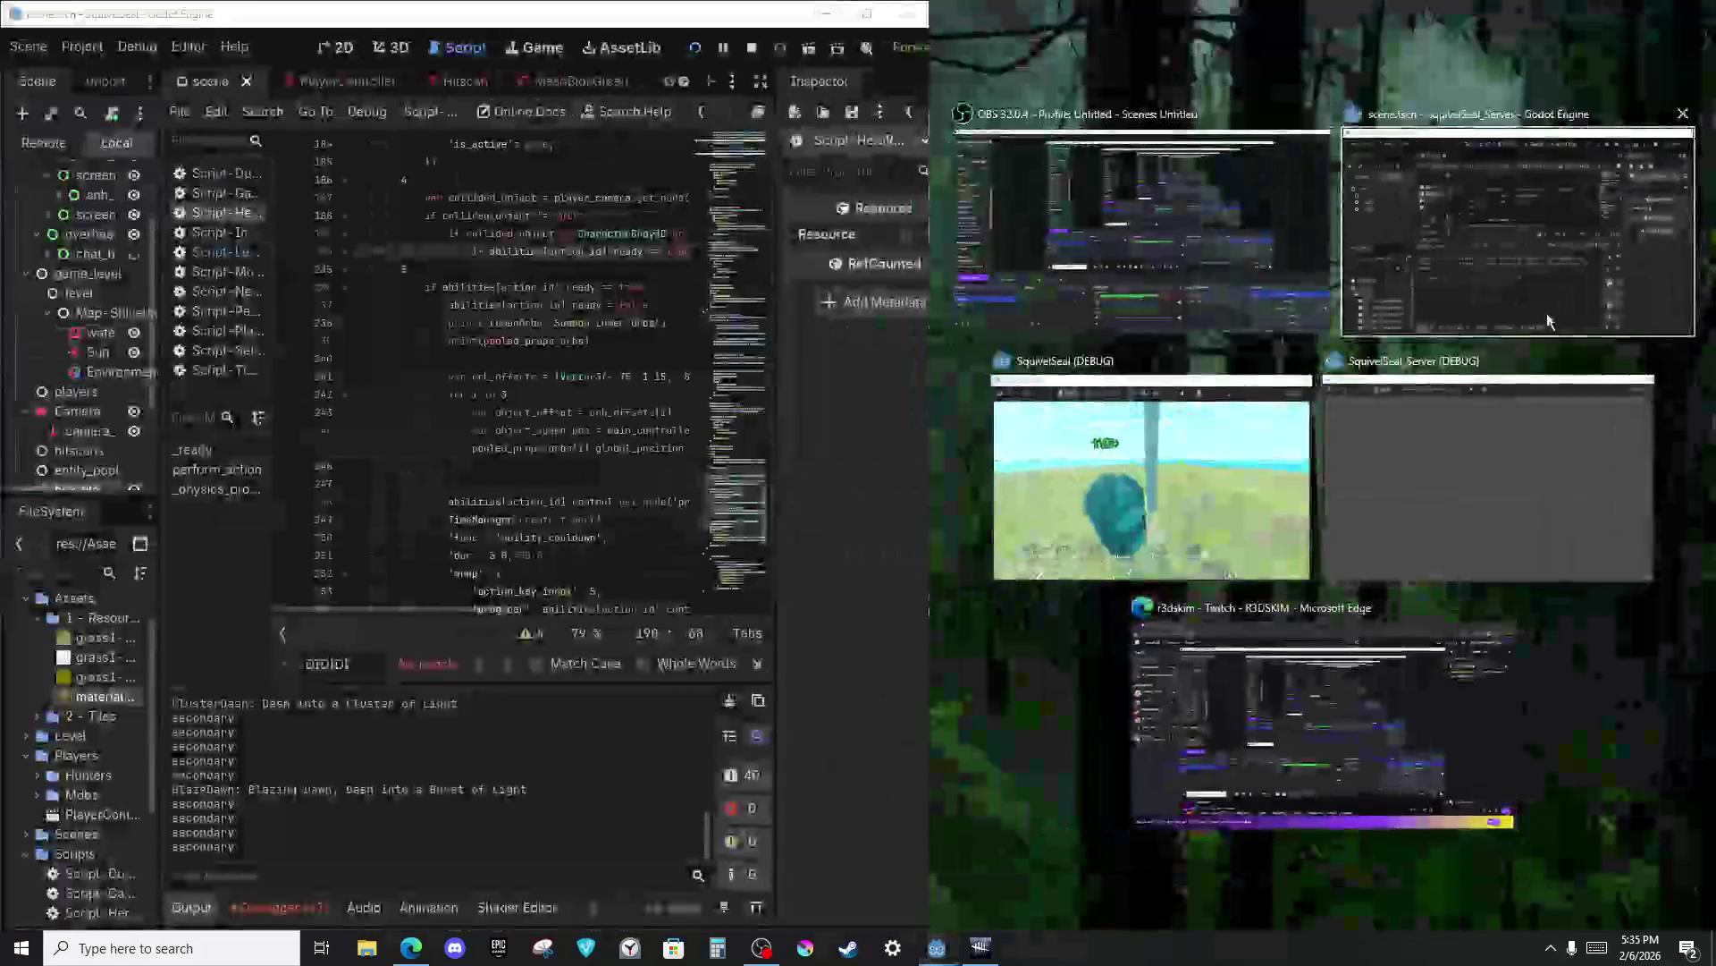
Snap the server Godot to the right half, move both Godot editors to Desktop 2, and switch there.
{"action": "left_click", "coordinate": [1425, 295]}
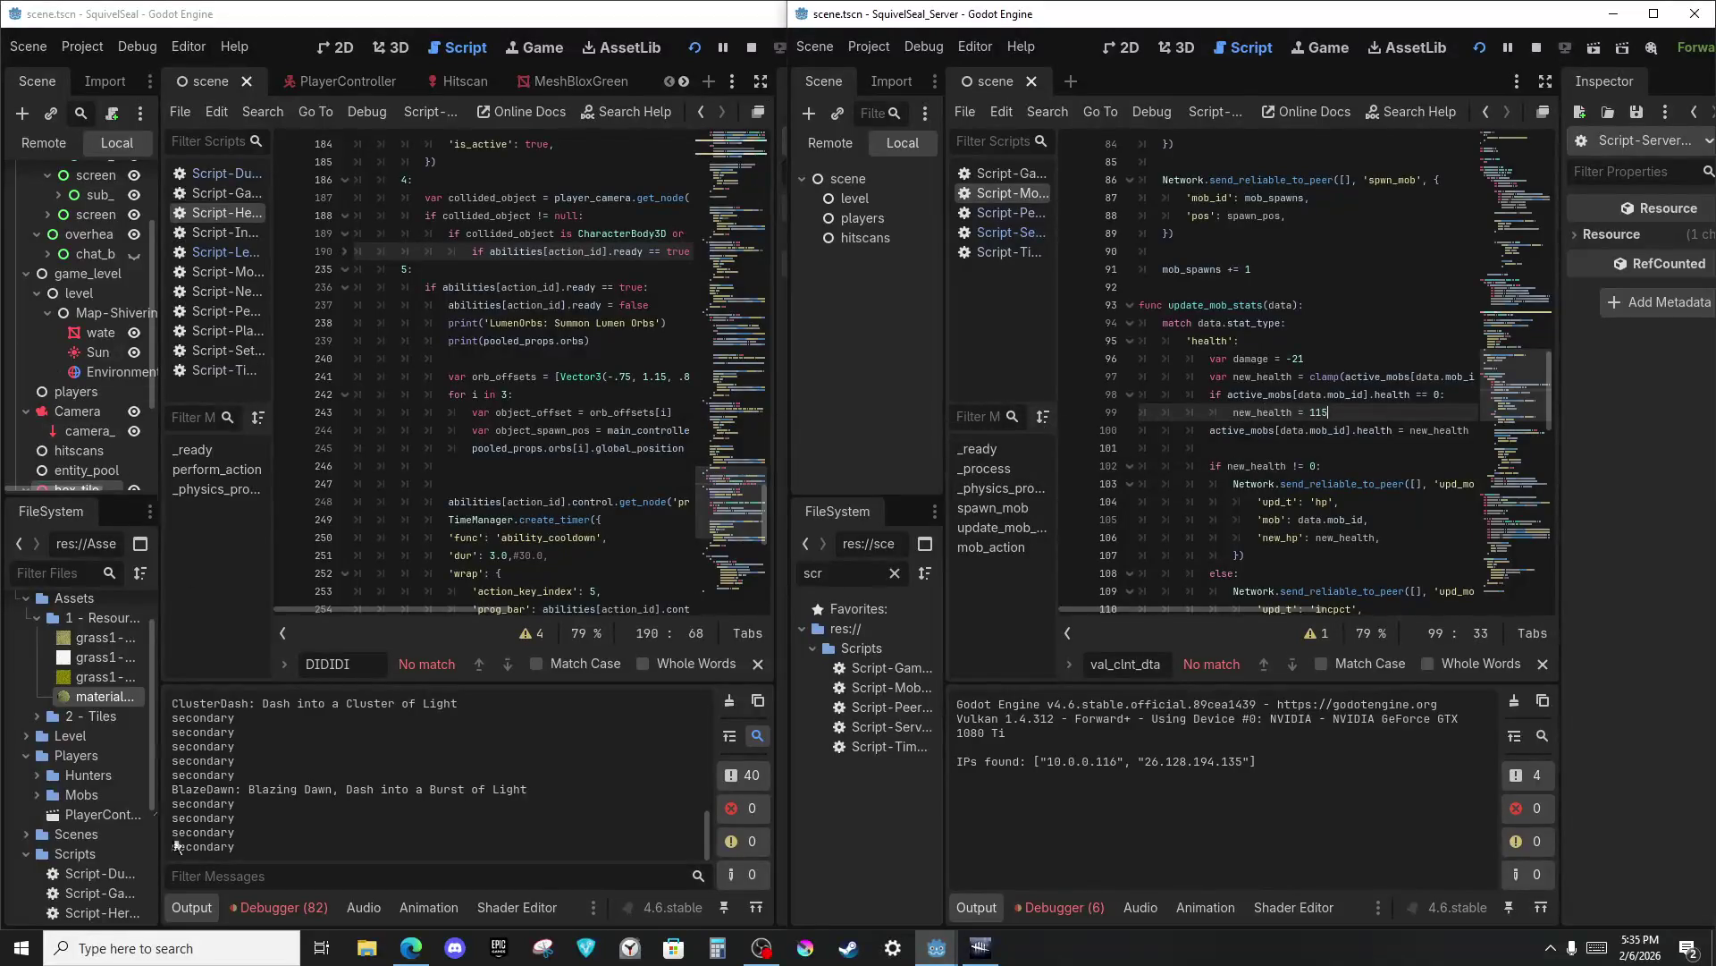
{"action": "left_click", "coordinate": [321, 947]}
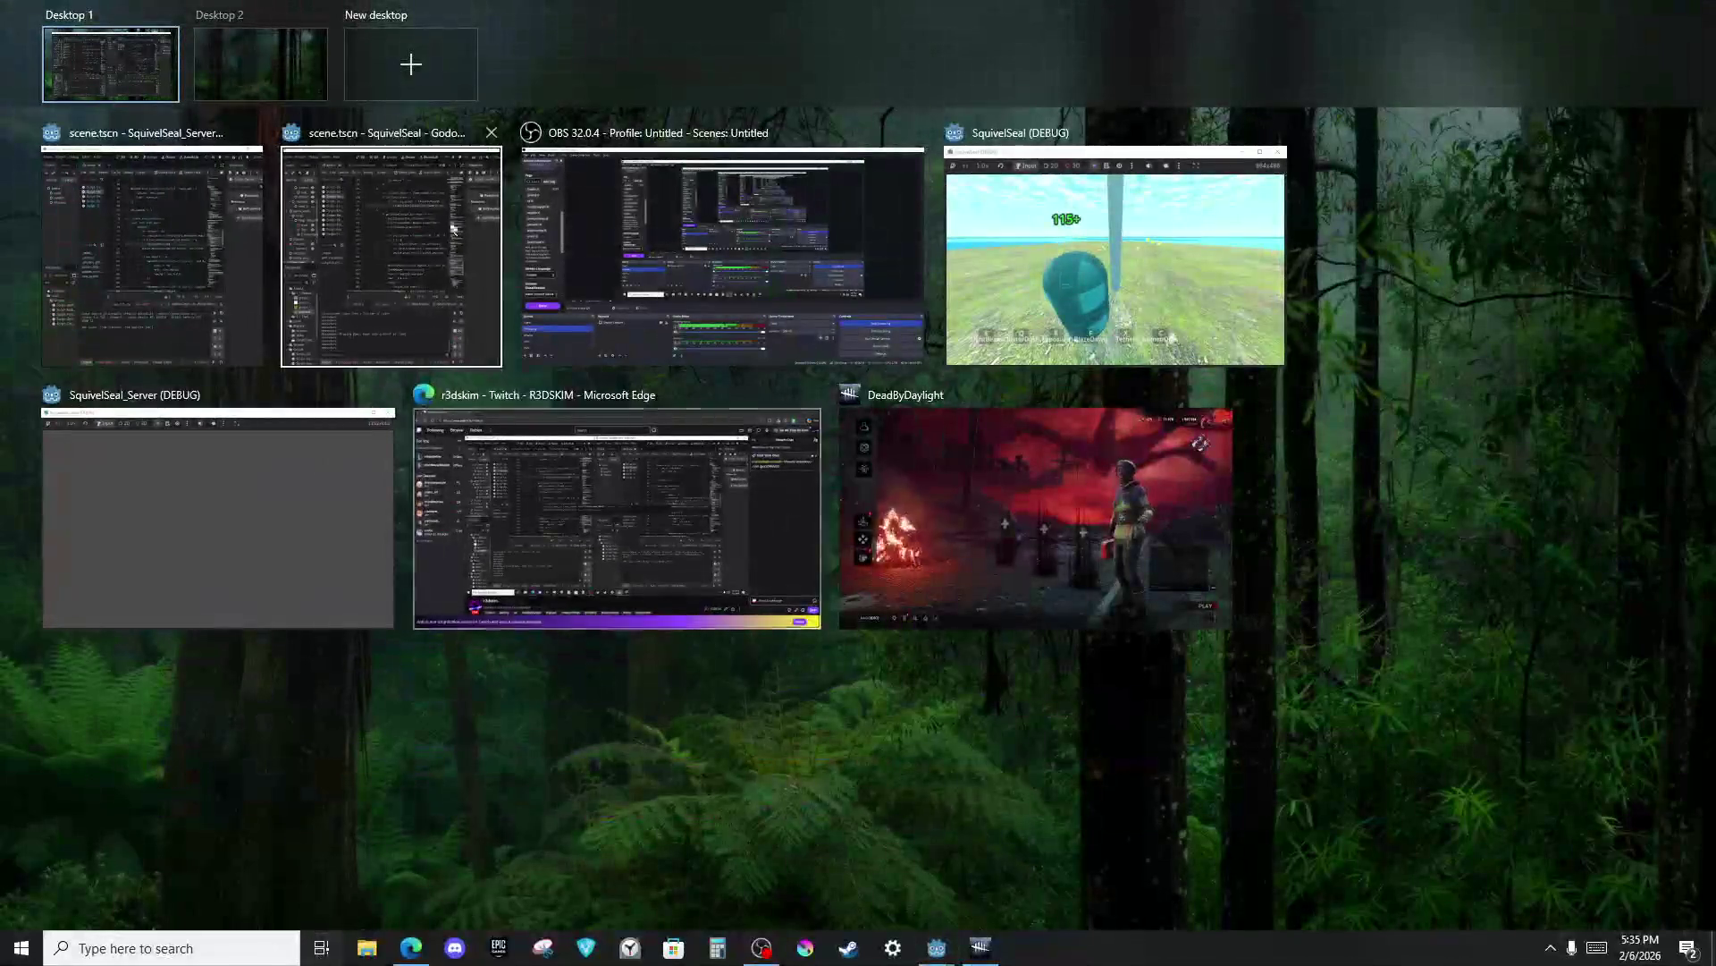
{"action": "mouse_move", "coordinate": [178, 292]}
{"action": "left_mouse_down"}
{"action": "mouse_move", "coordinate": [239, 66]}
{"action": "mouse_move", "coordinate": [270, 84]}
{"action": "left_mouse_up"}
{"action": "mouse_move", "coordinate": [204, 240]}
{"action": "left_mouse_down"}
{"action": "mouse_move", "coordinate": [258, 151]}
{"action": "mouse_move", "coordinate": [262, 27]}
{"action": "left_mouse_up"}
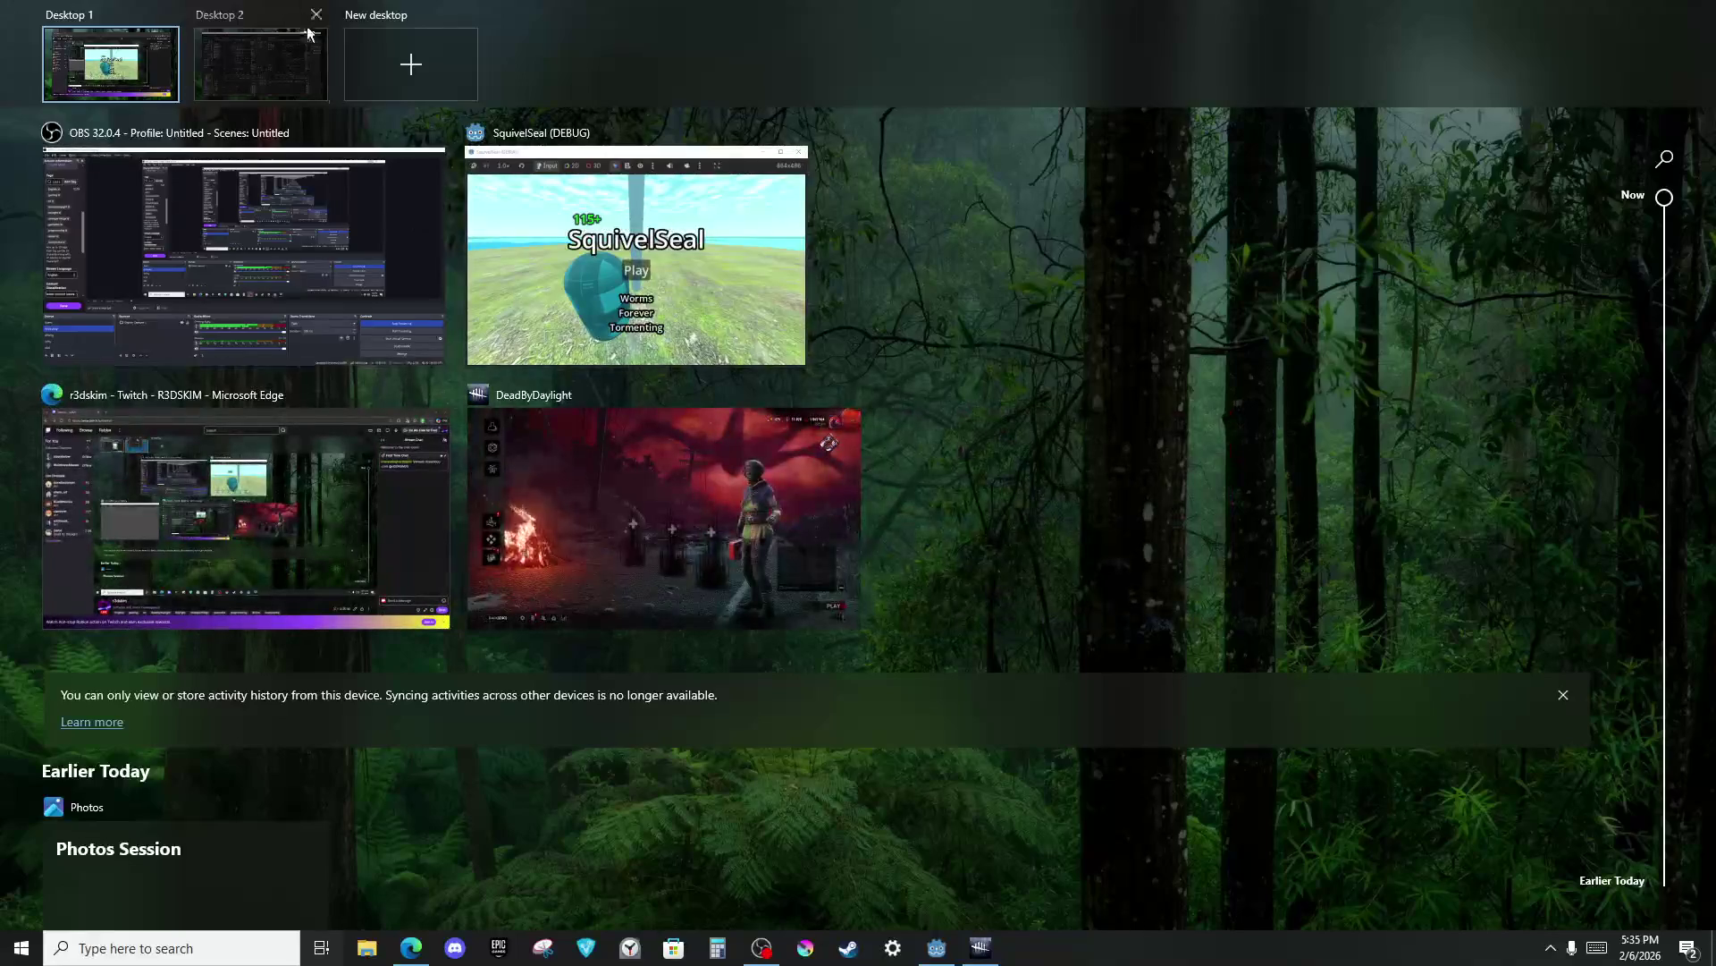
{"action": "left_click", "coordinate": [369, 41]}
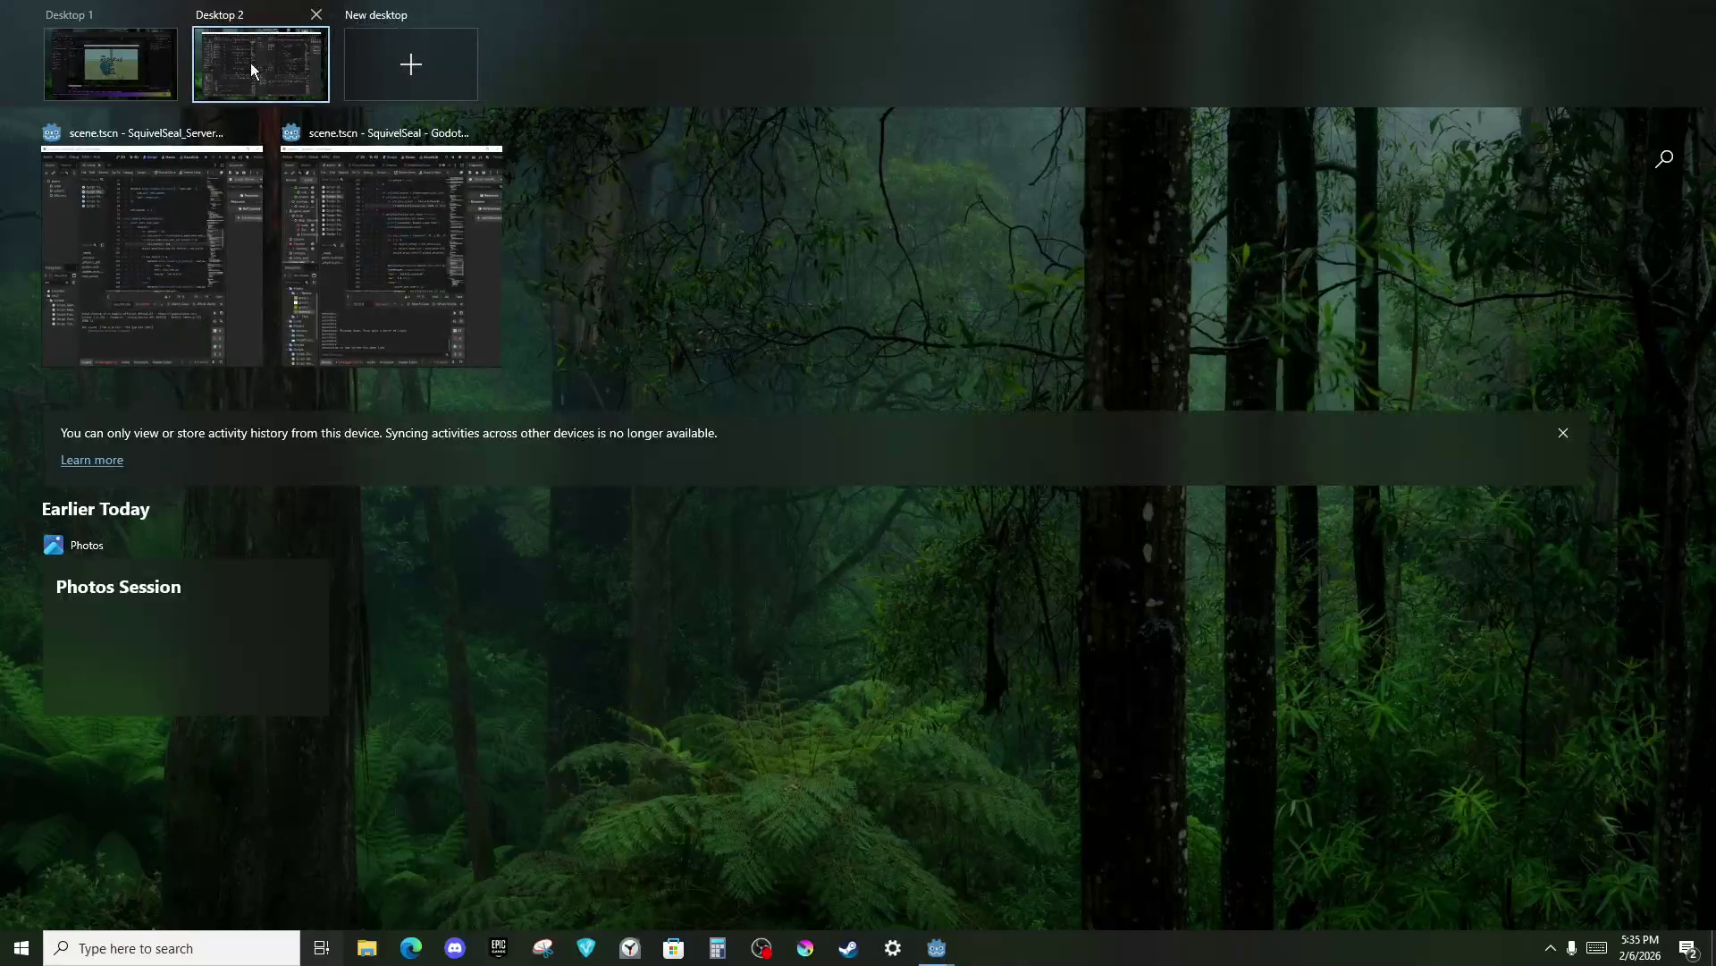
{"action": "left_click", "coordinate": [247, 68]}
Dismiss the Start menu and maximise the server Godot editor on Desktop 2.
{"action": "key", "text": "super"}
{"action": "key", "text": "super"}
{"action": "key", "text": "super"}
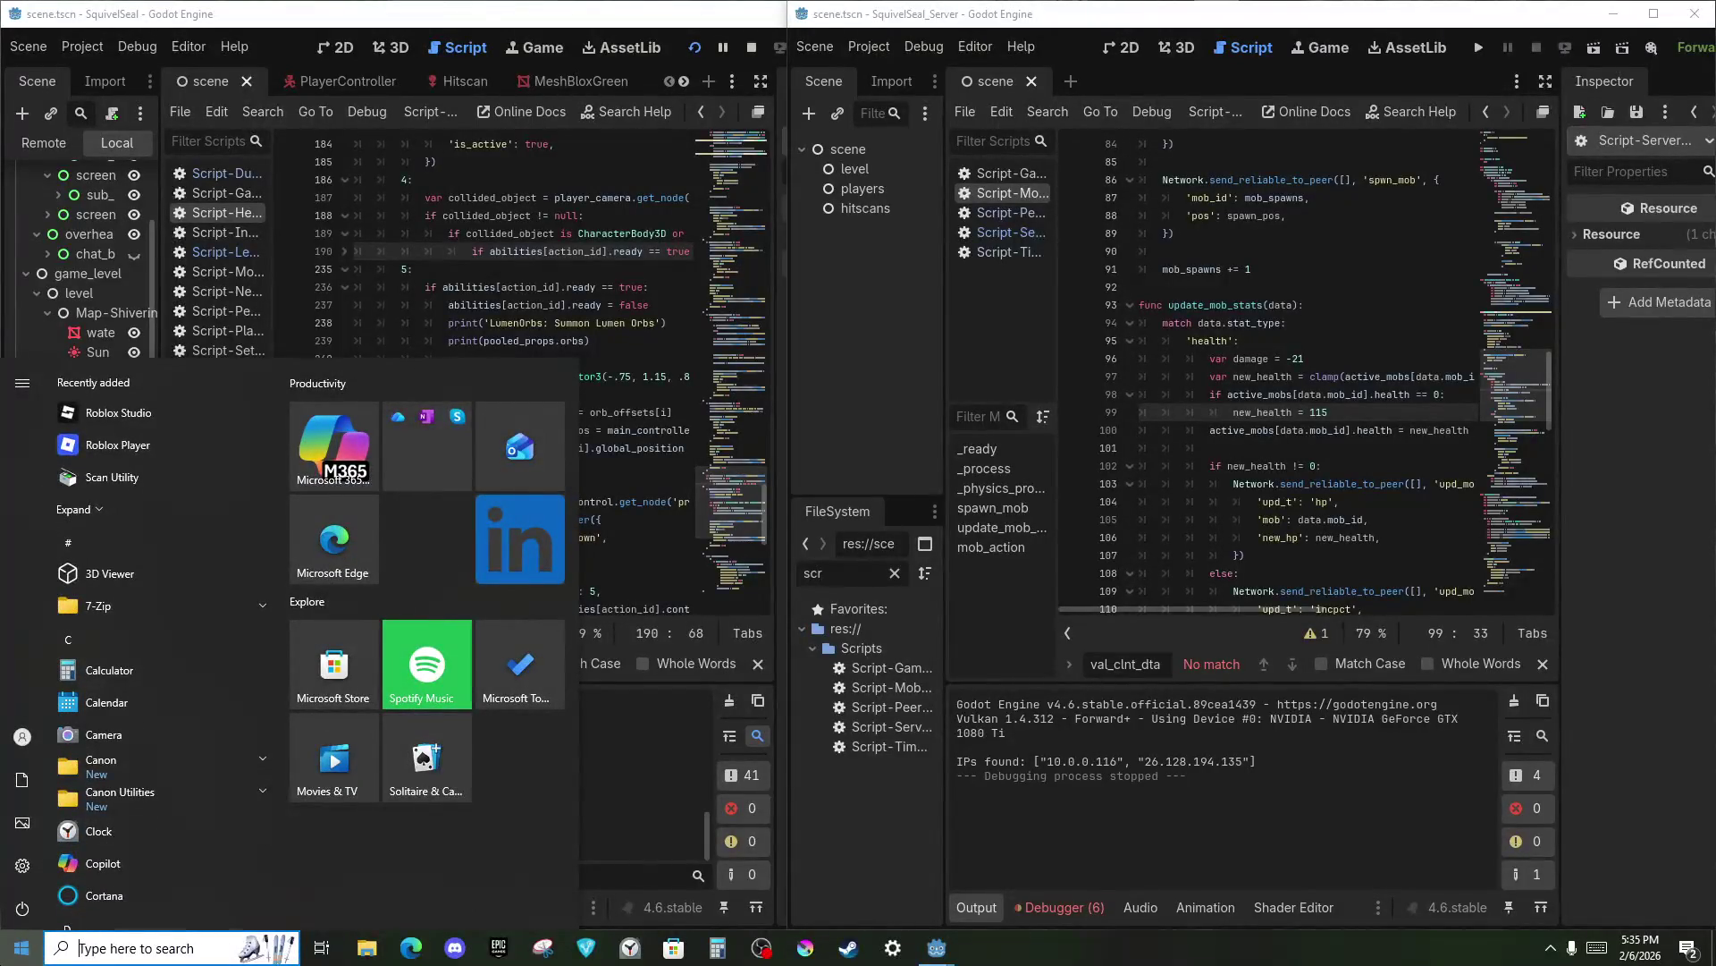
{"action": "key", "text": "super"}
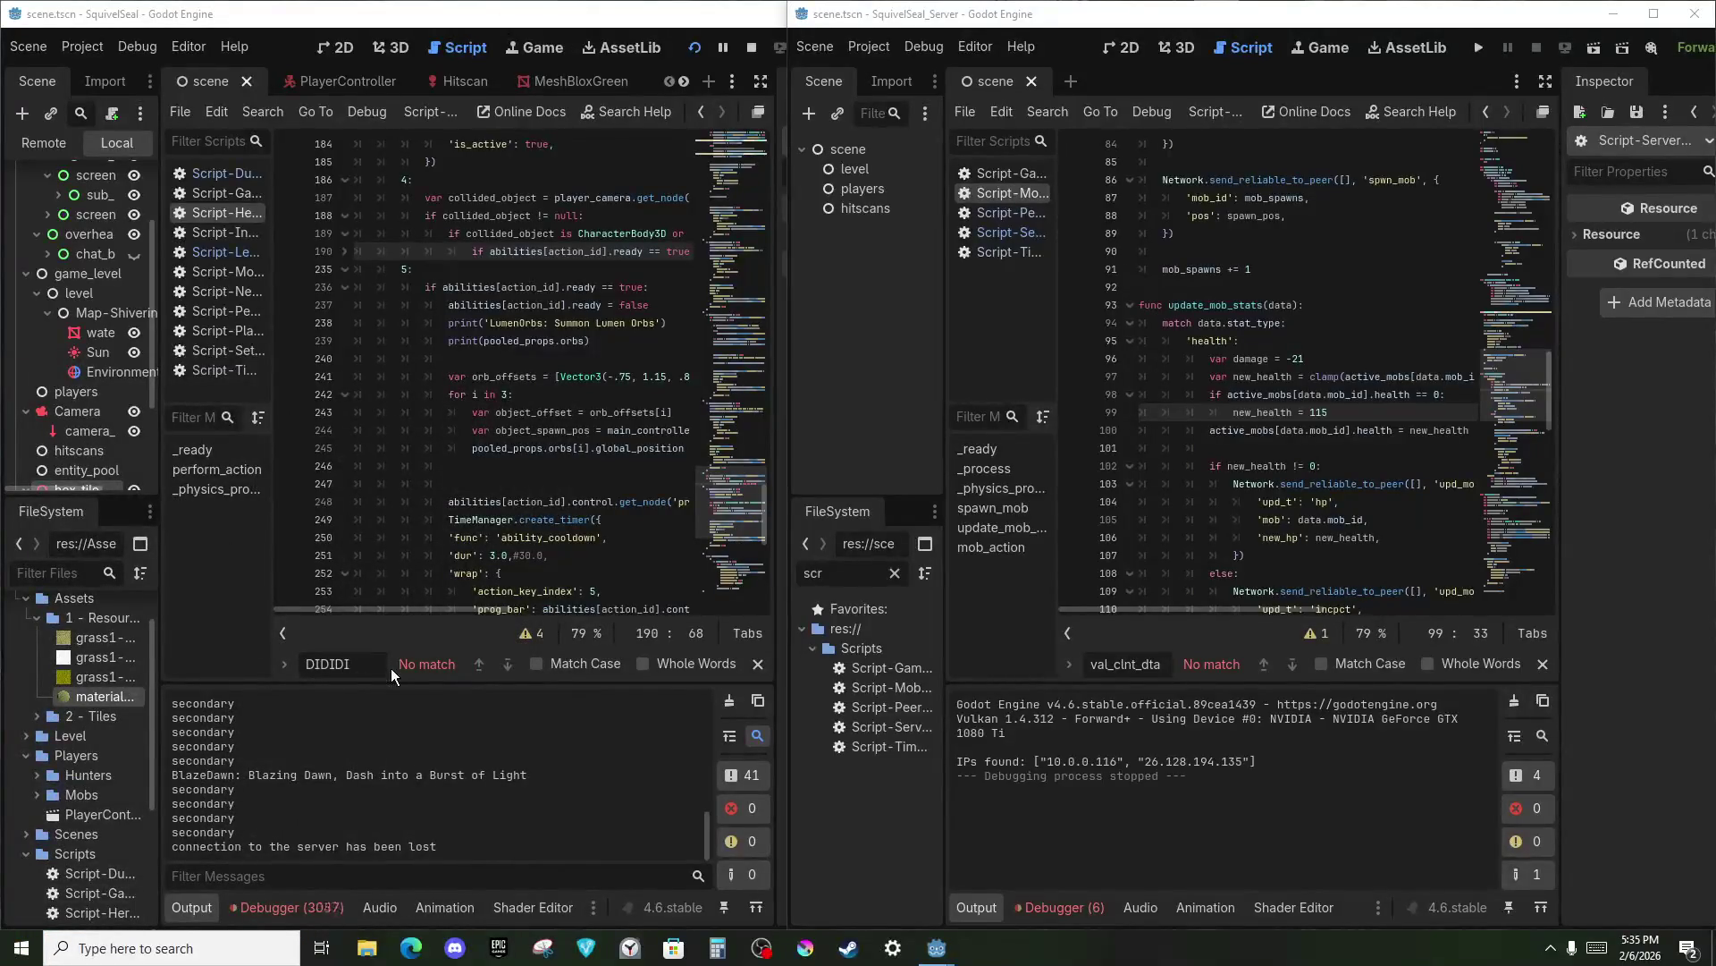
{"action": "left_click", "coordinate": [358, 672]}
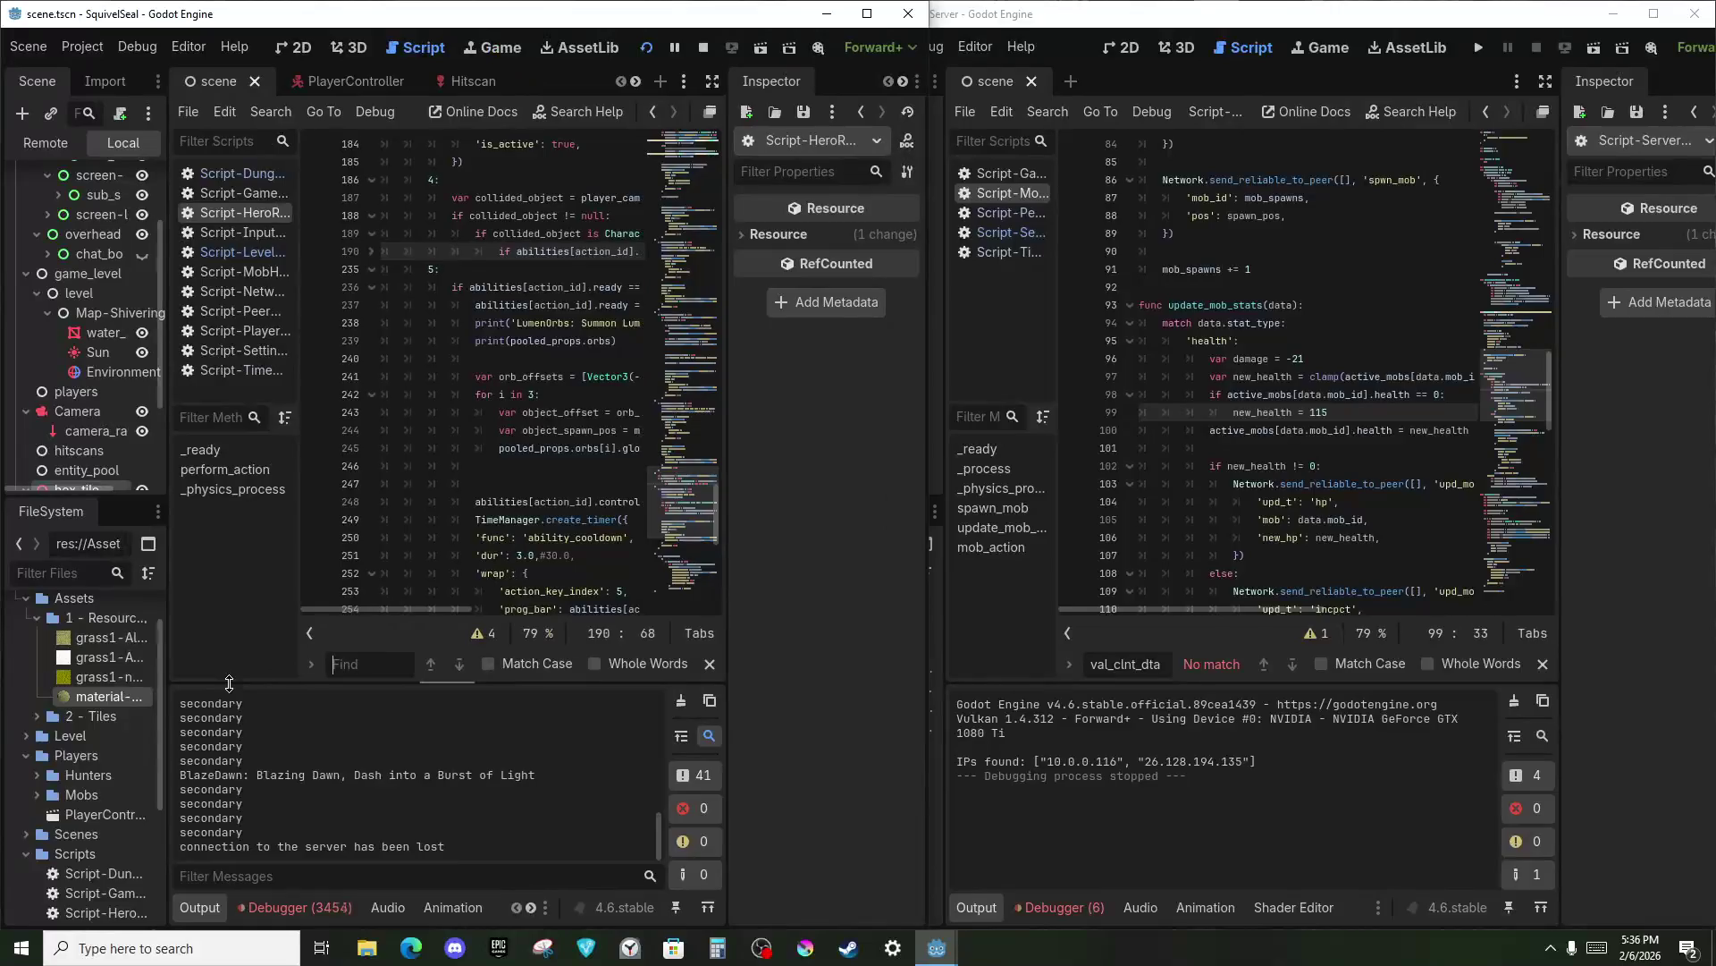
{"action": "key", "text": "alt+Tab"}
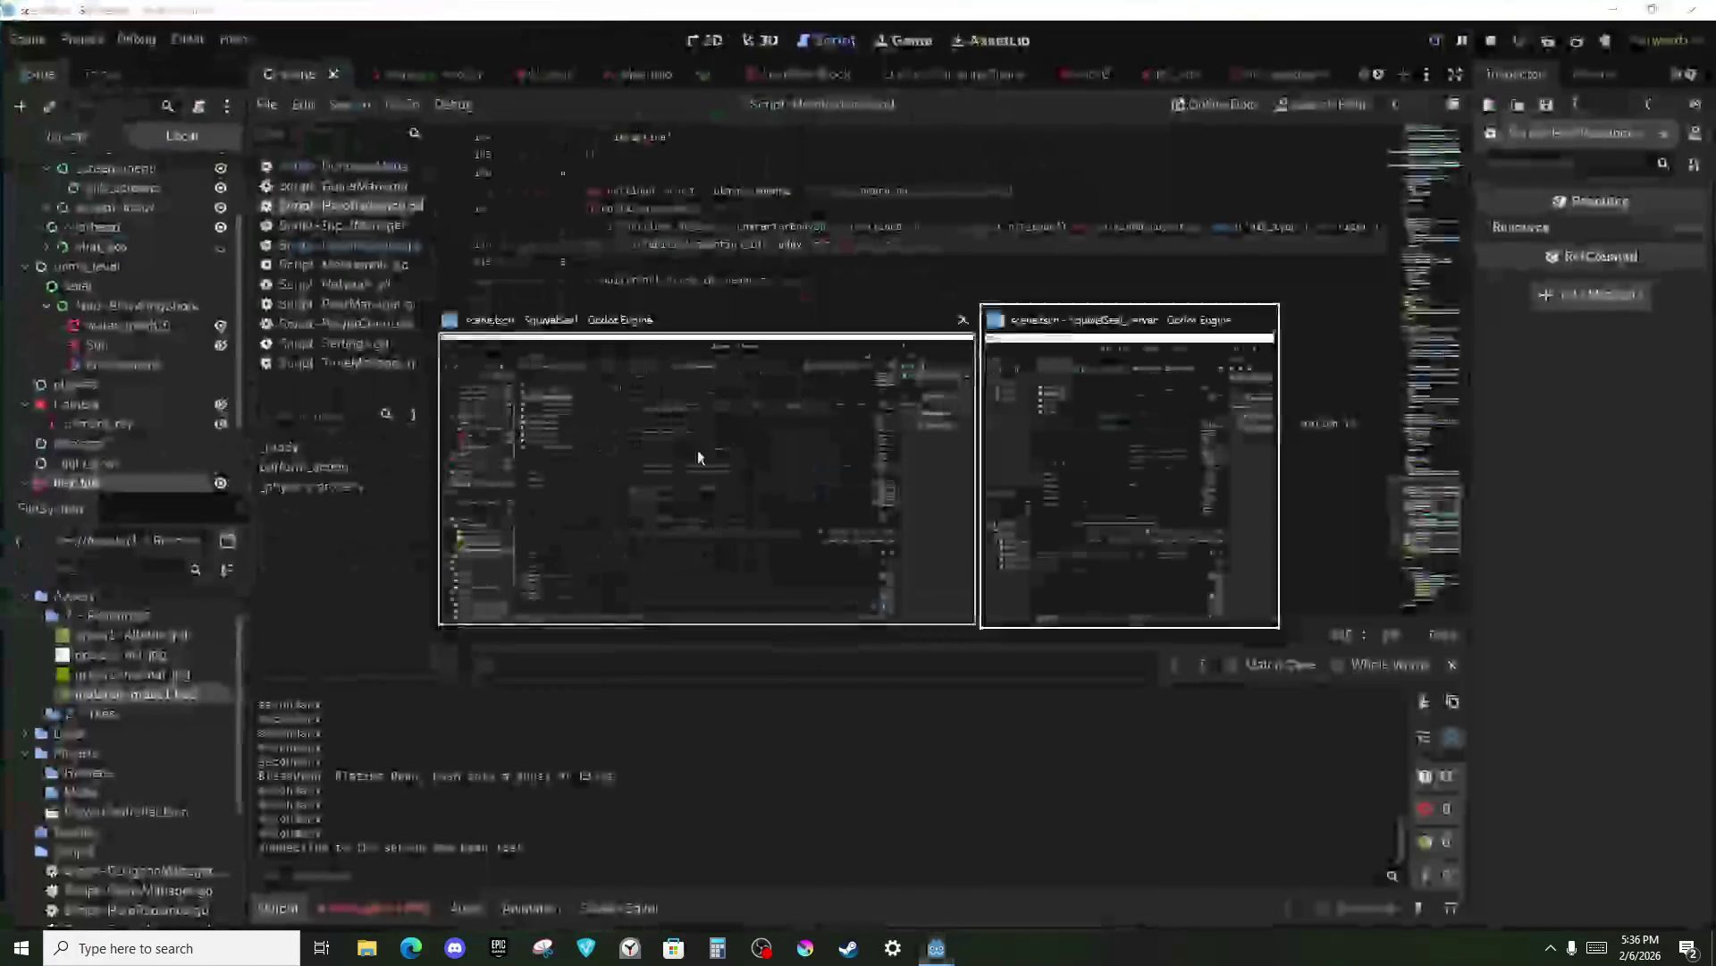
{"action": "double_click", "coordinate": [1099, 20]}
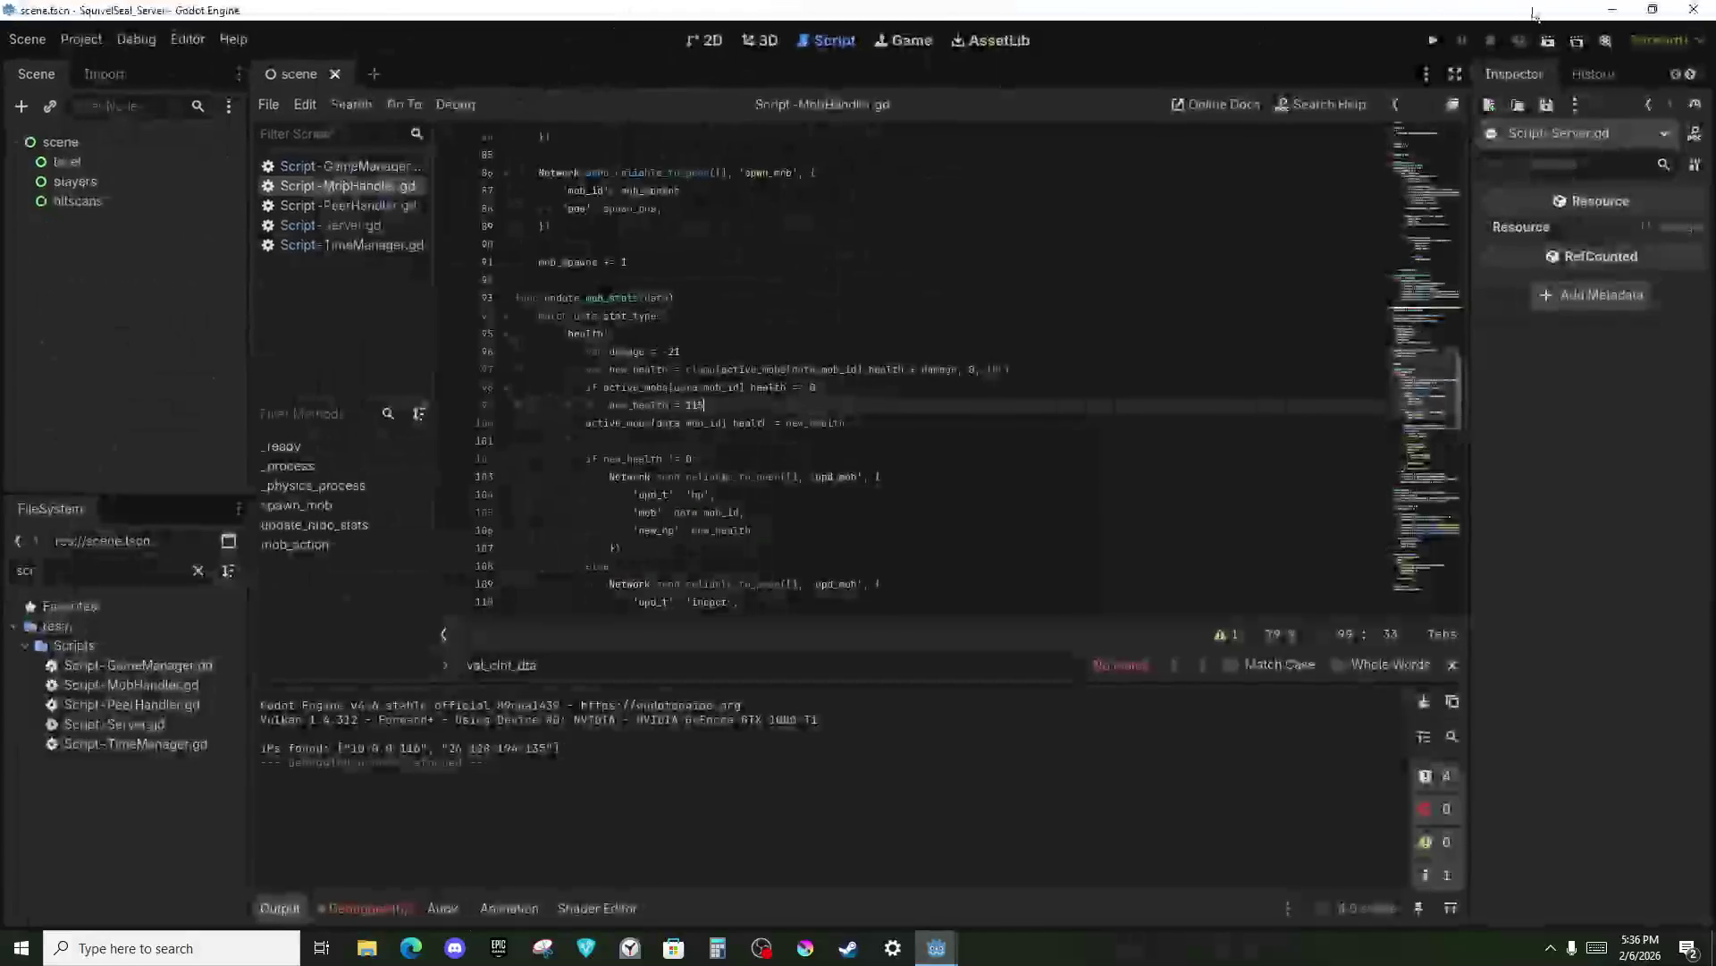
Compare the client editor at HeroRadiance line 244 with the server editor, then go to Desktop 1.
{"action": "key", "text": "alt+Tab"}
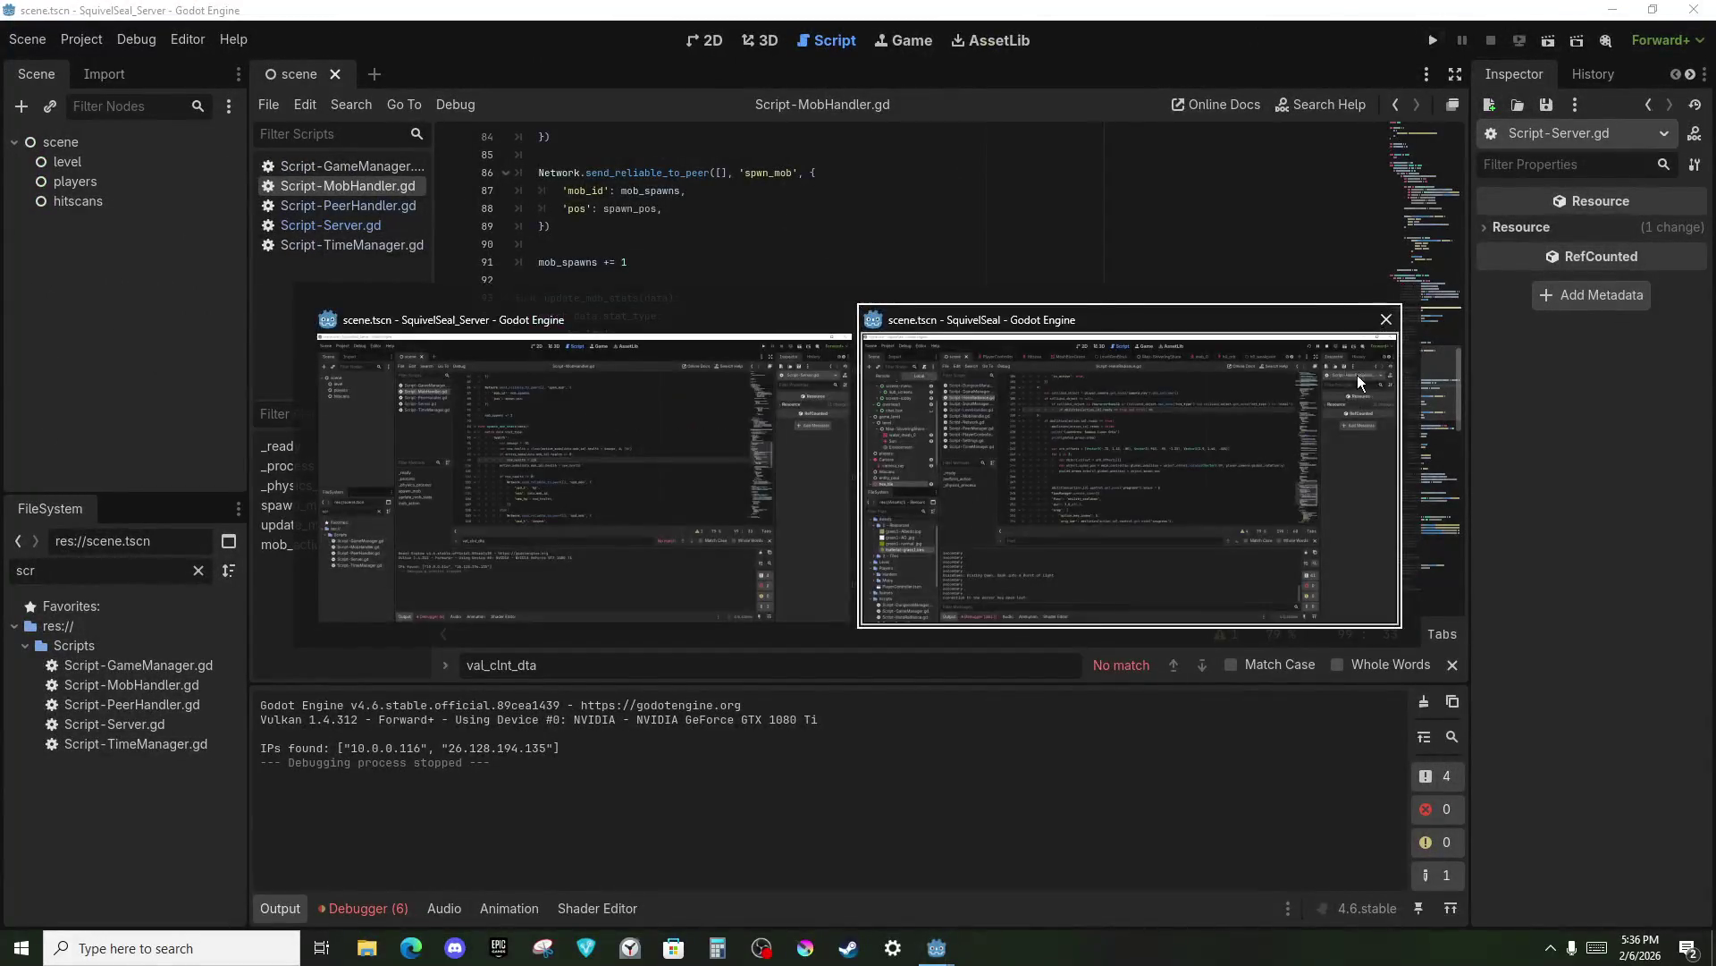
{"action": "left_click", "coordinate": [324, 939]}
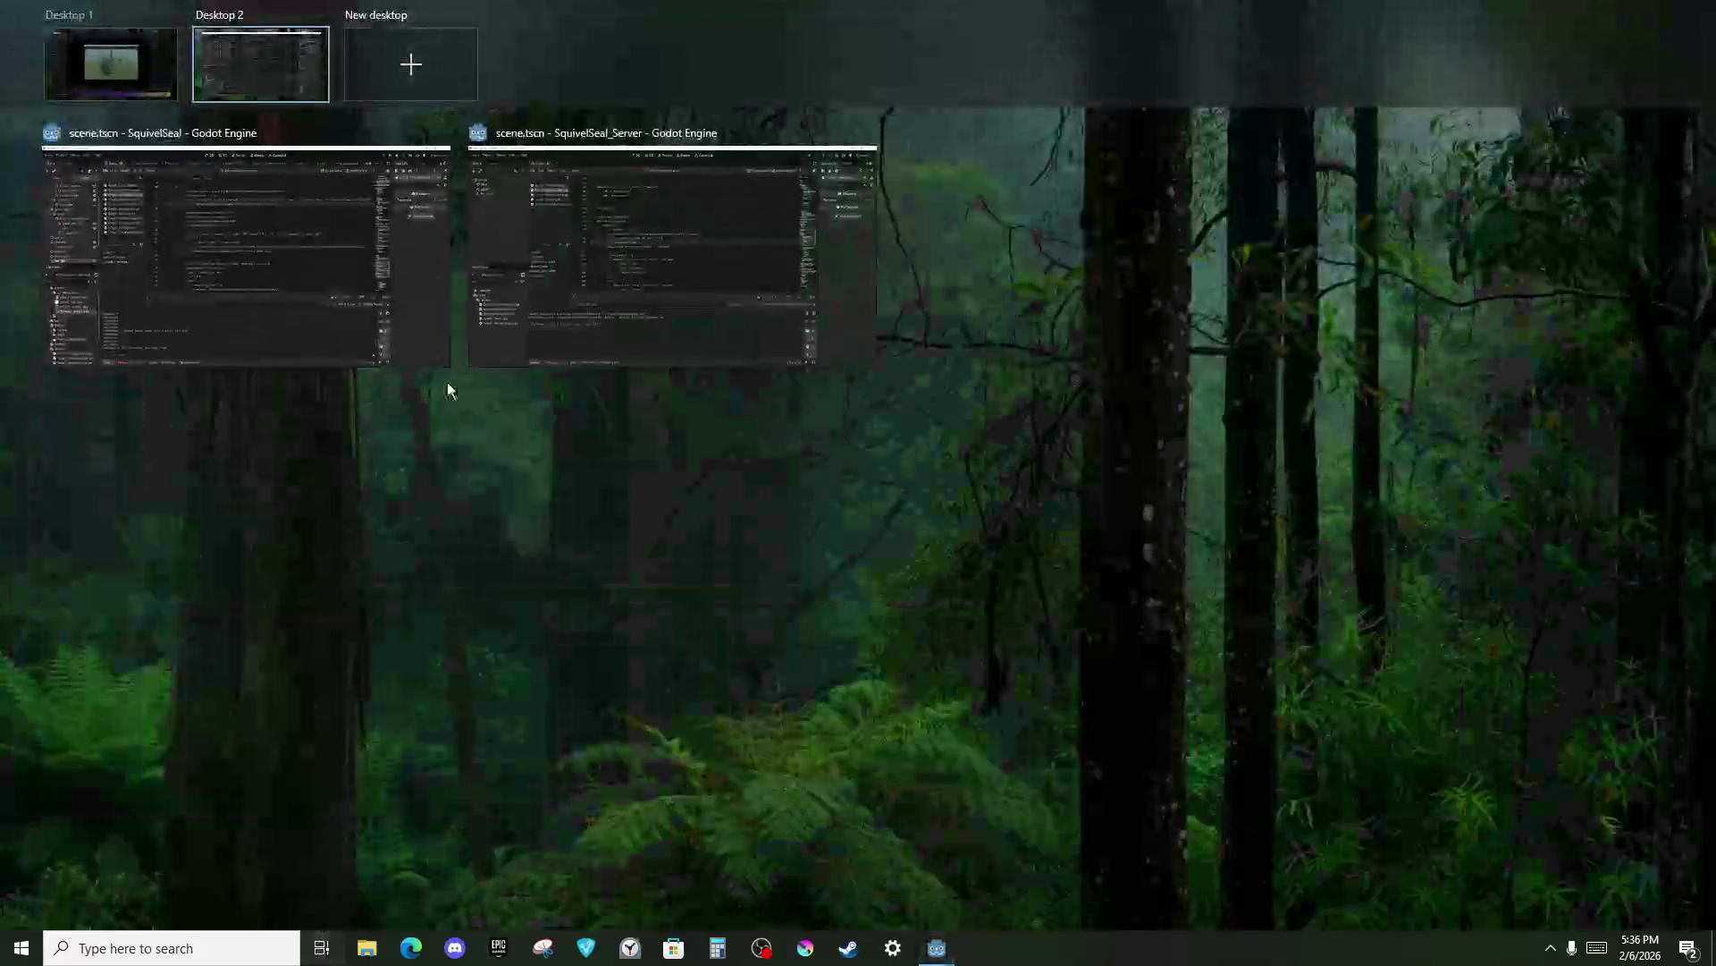
{"action": "left_click", "coordinate": [453, 409]}
{"action": "left_click", "coordinate": [650, 423]}
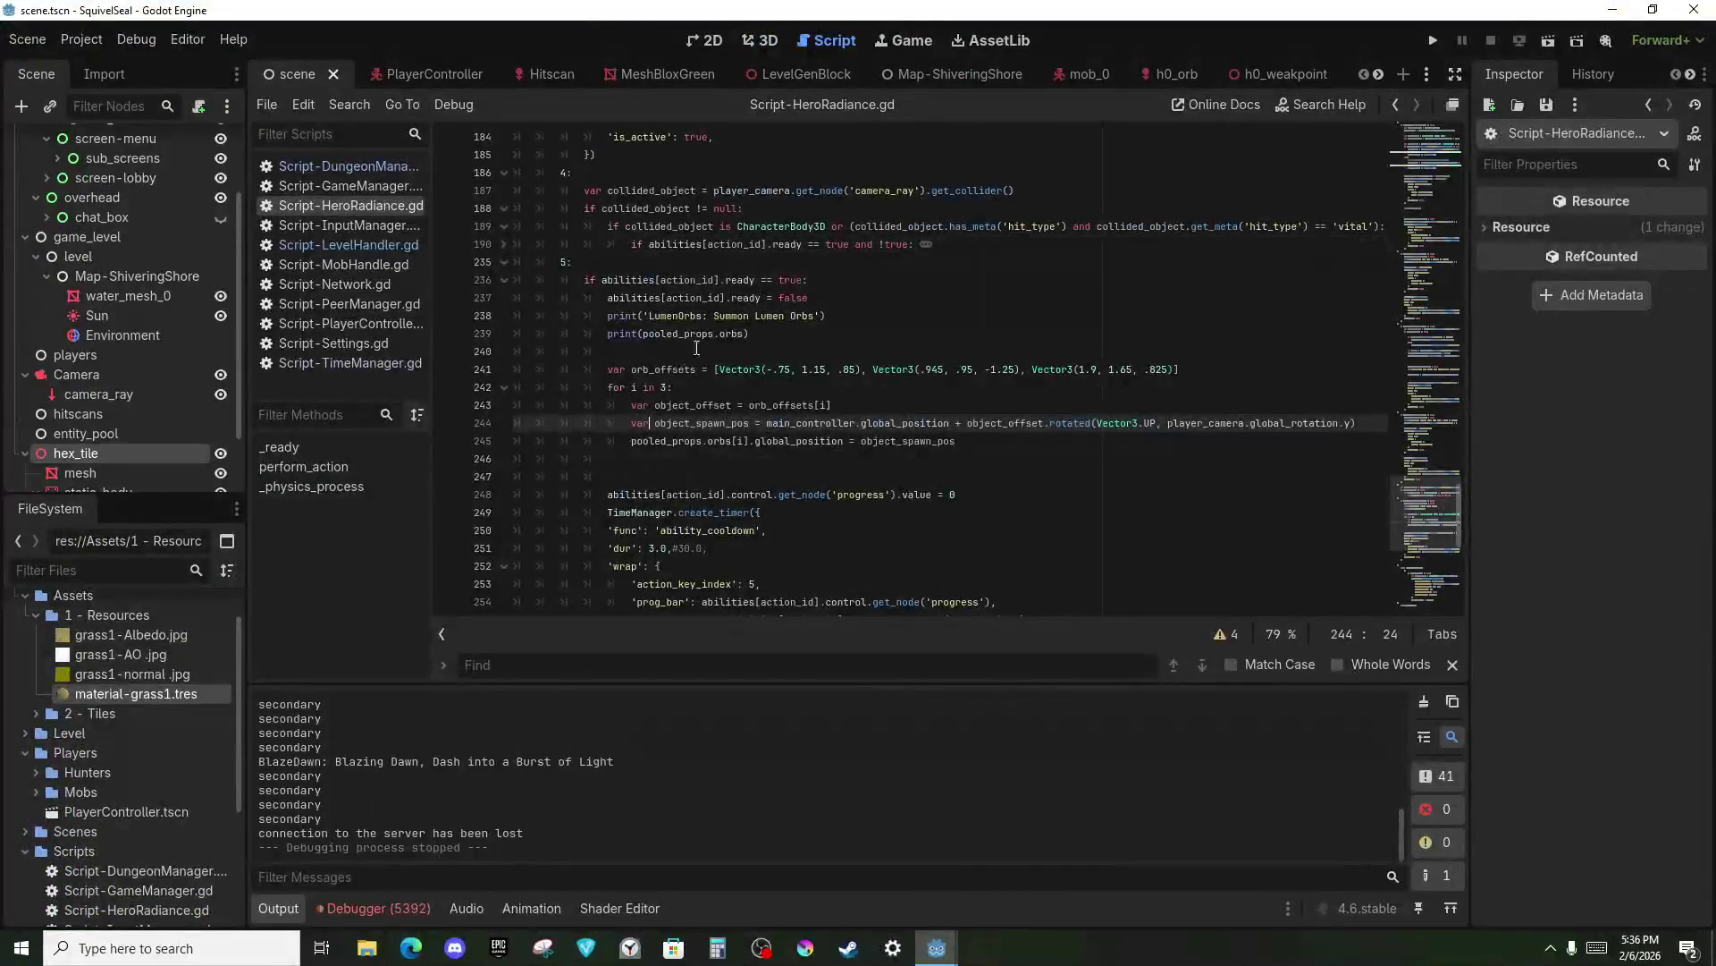
{"action": "key", "text": "alt+Tab"}
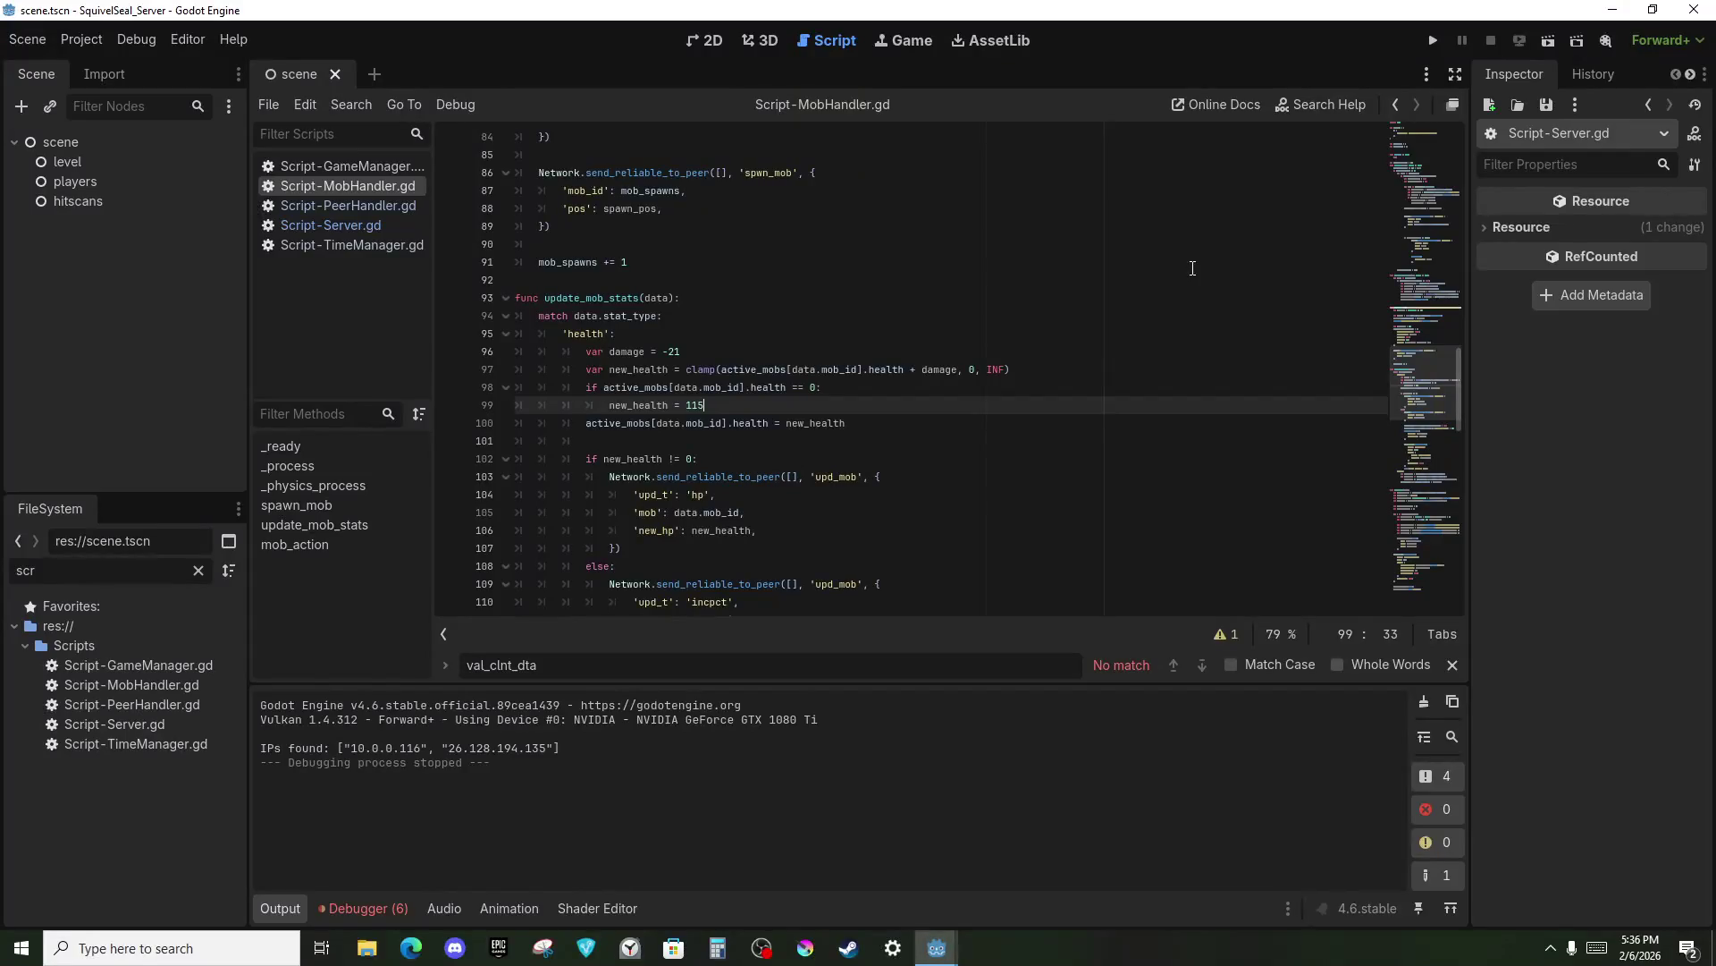
{"action": "key", "text": "alt+Tab"}
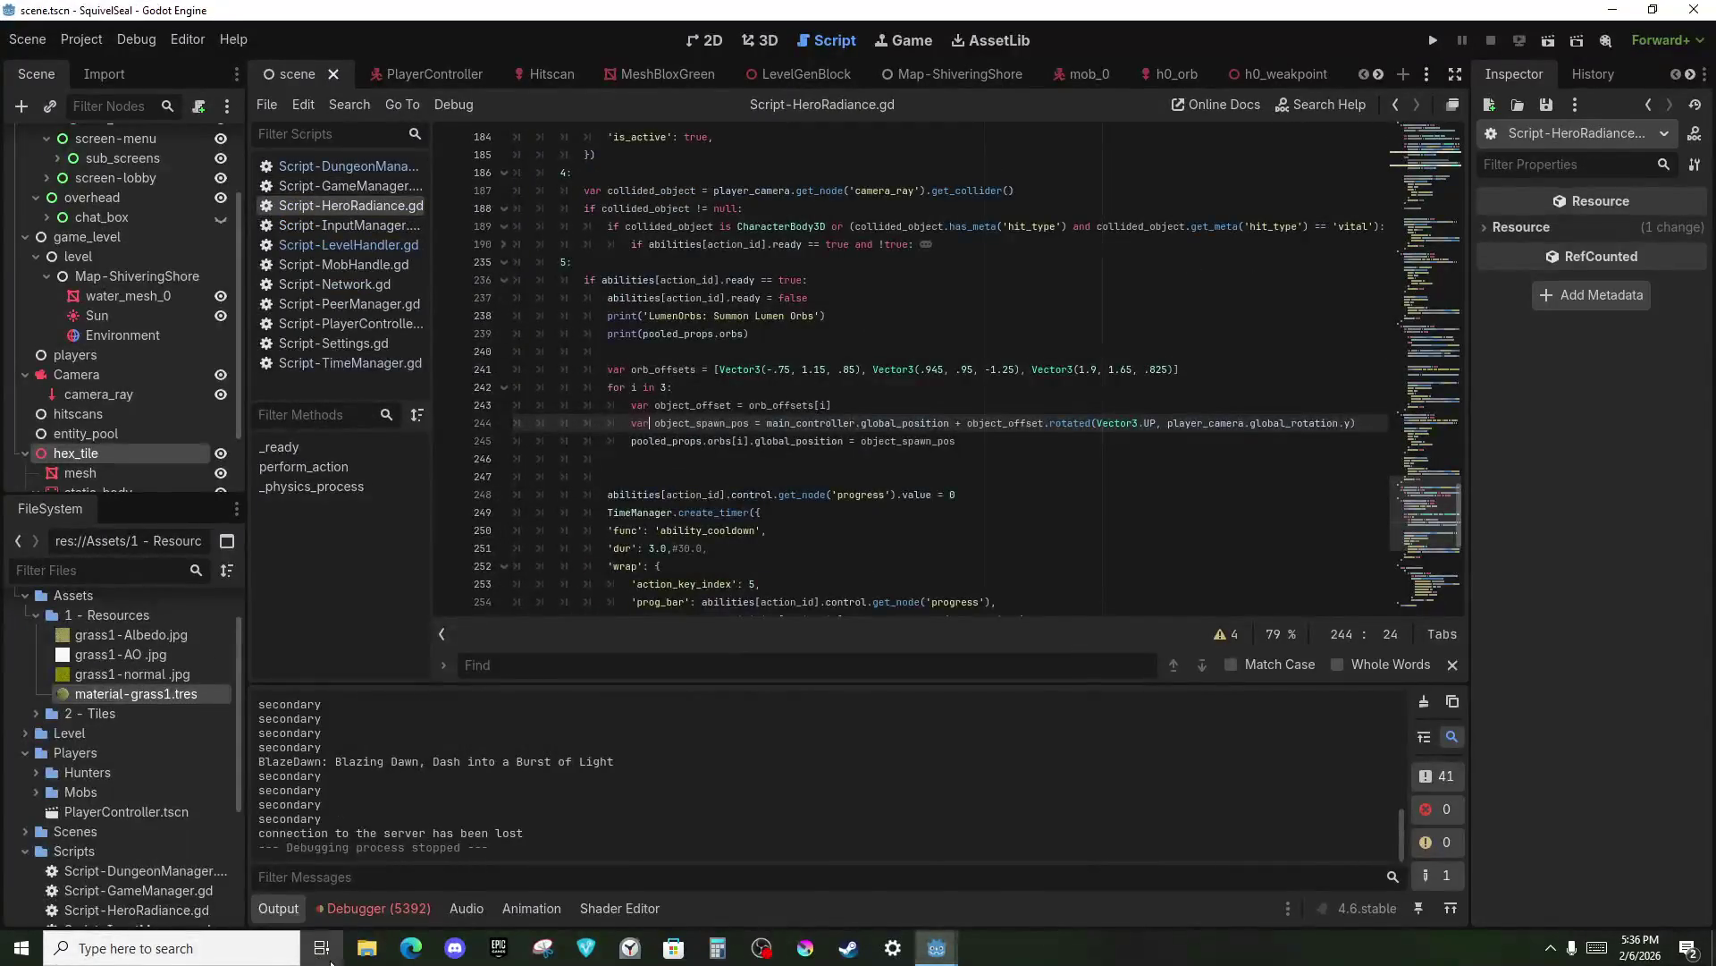
{"action": "left_click", "coordinate": [322, 947]}
{"action": "left_click", "coordinate": [111, 64]}
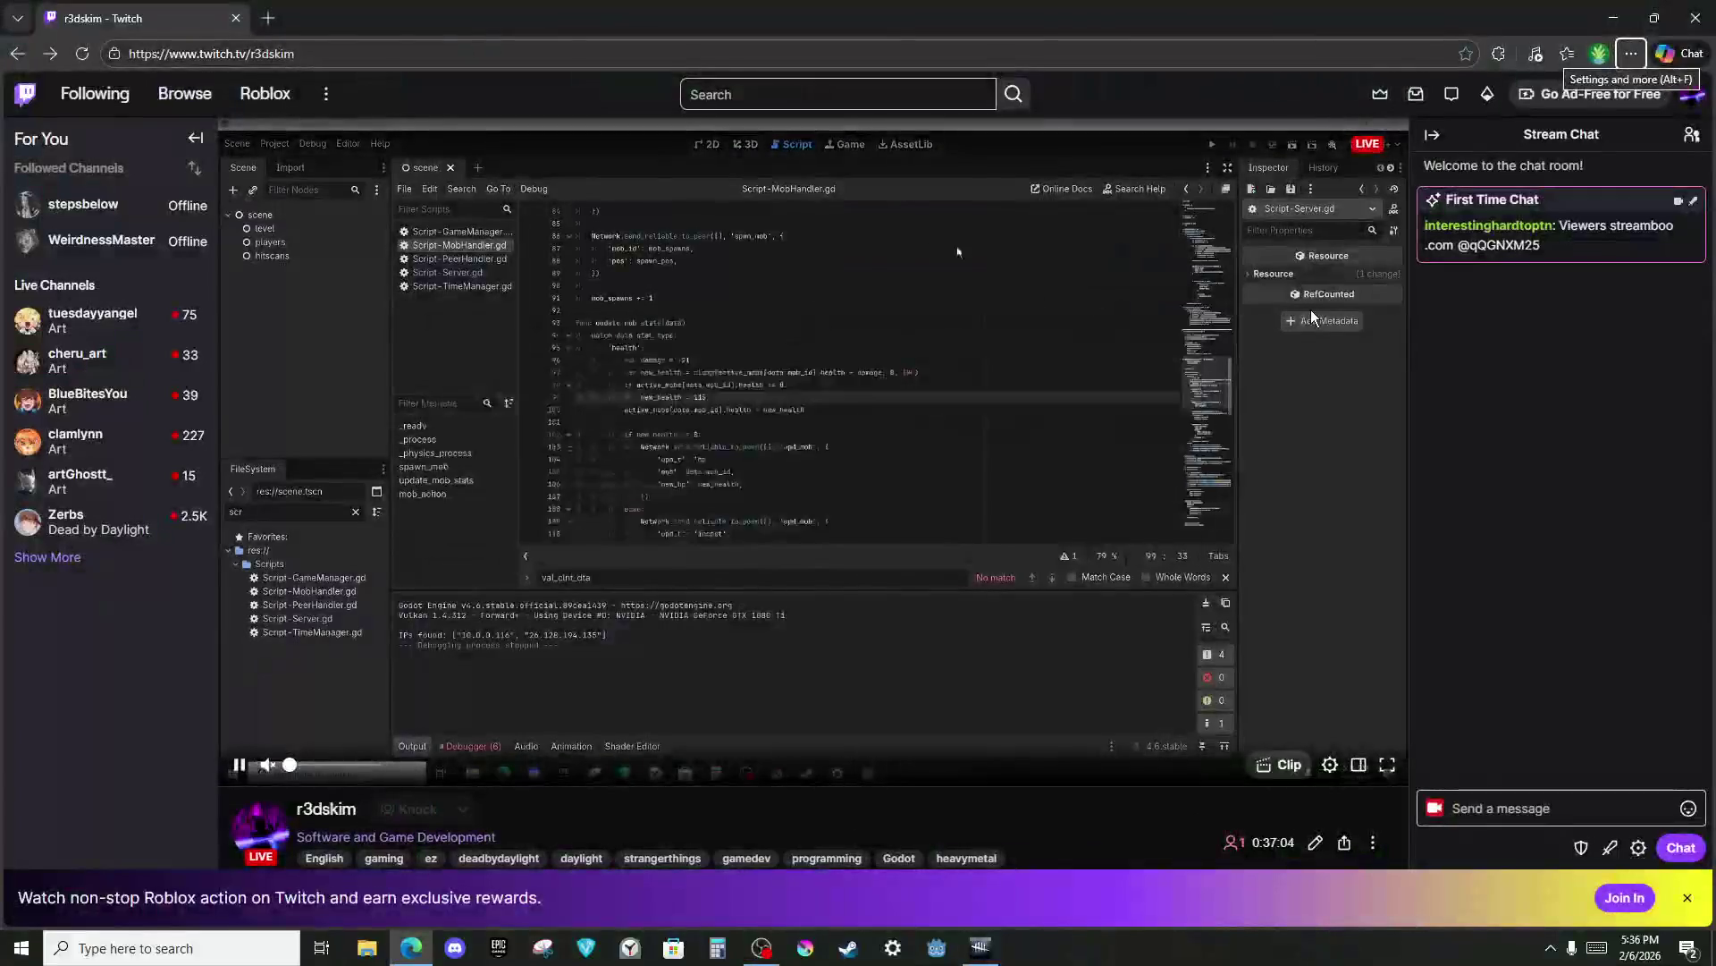
Add a new Desktop 3 in Task View and drag the Dead by Daylight window onto it.
{"action": "key", "text": "alt+Tab"}
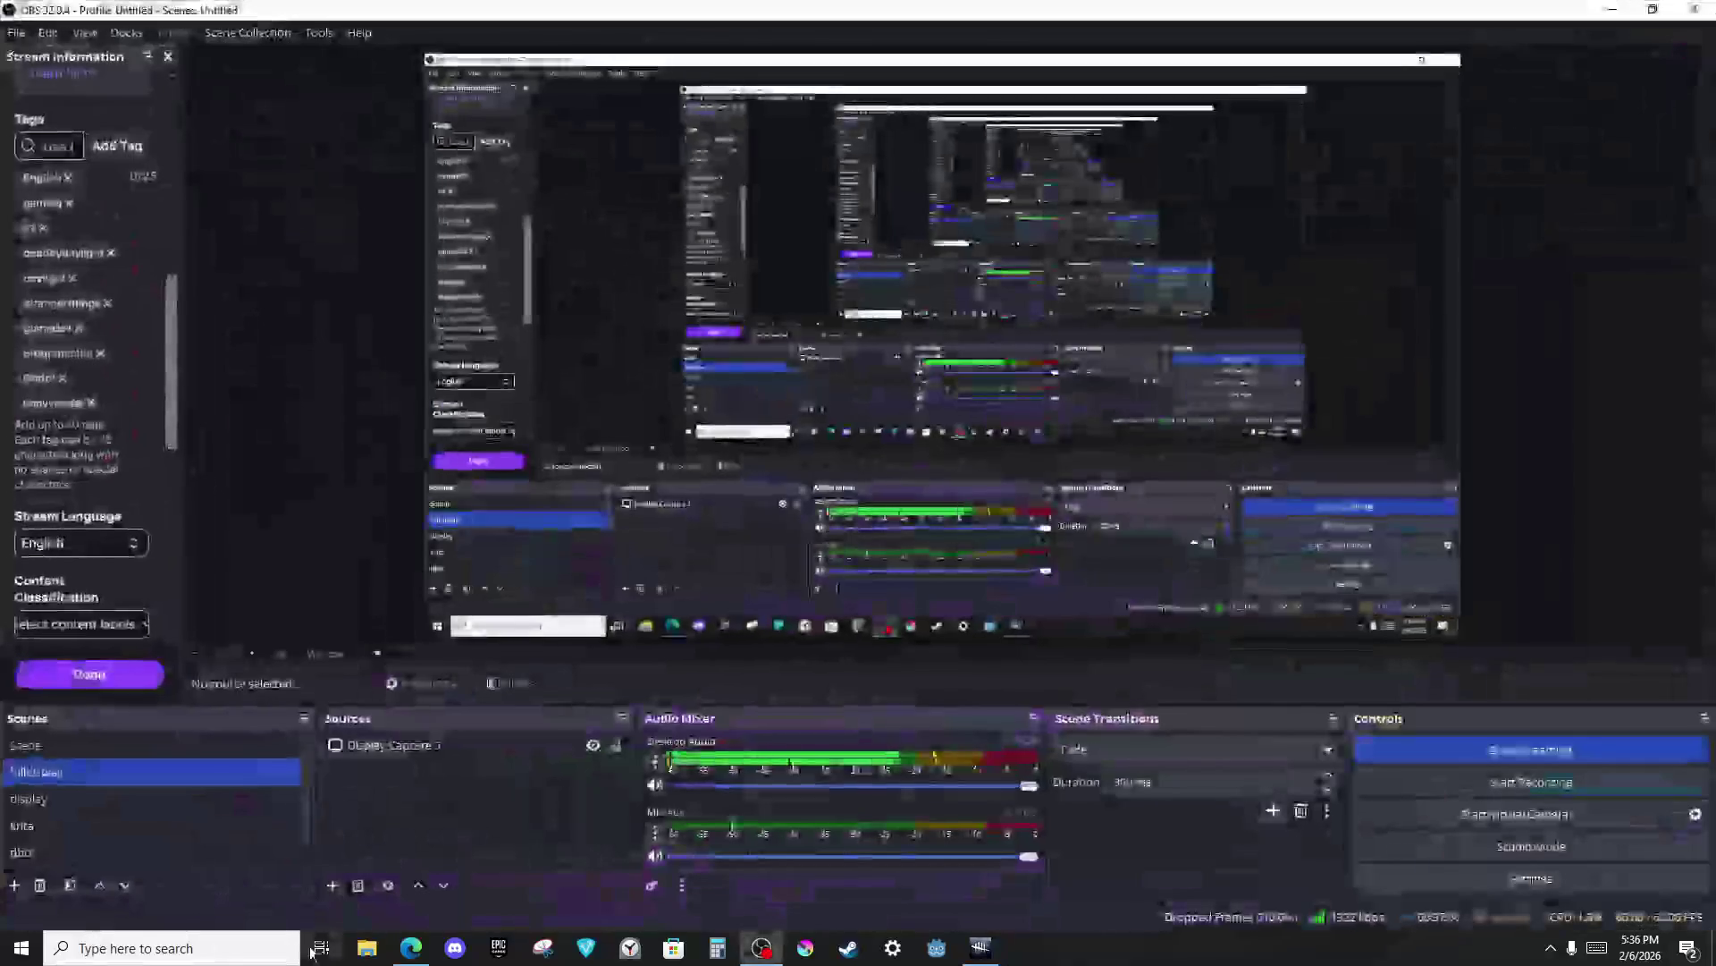
{"action": "key", "text": "super+Tab"}
{"action": "left_click", "coordinate": [404, 64]}
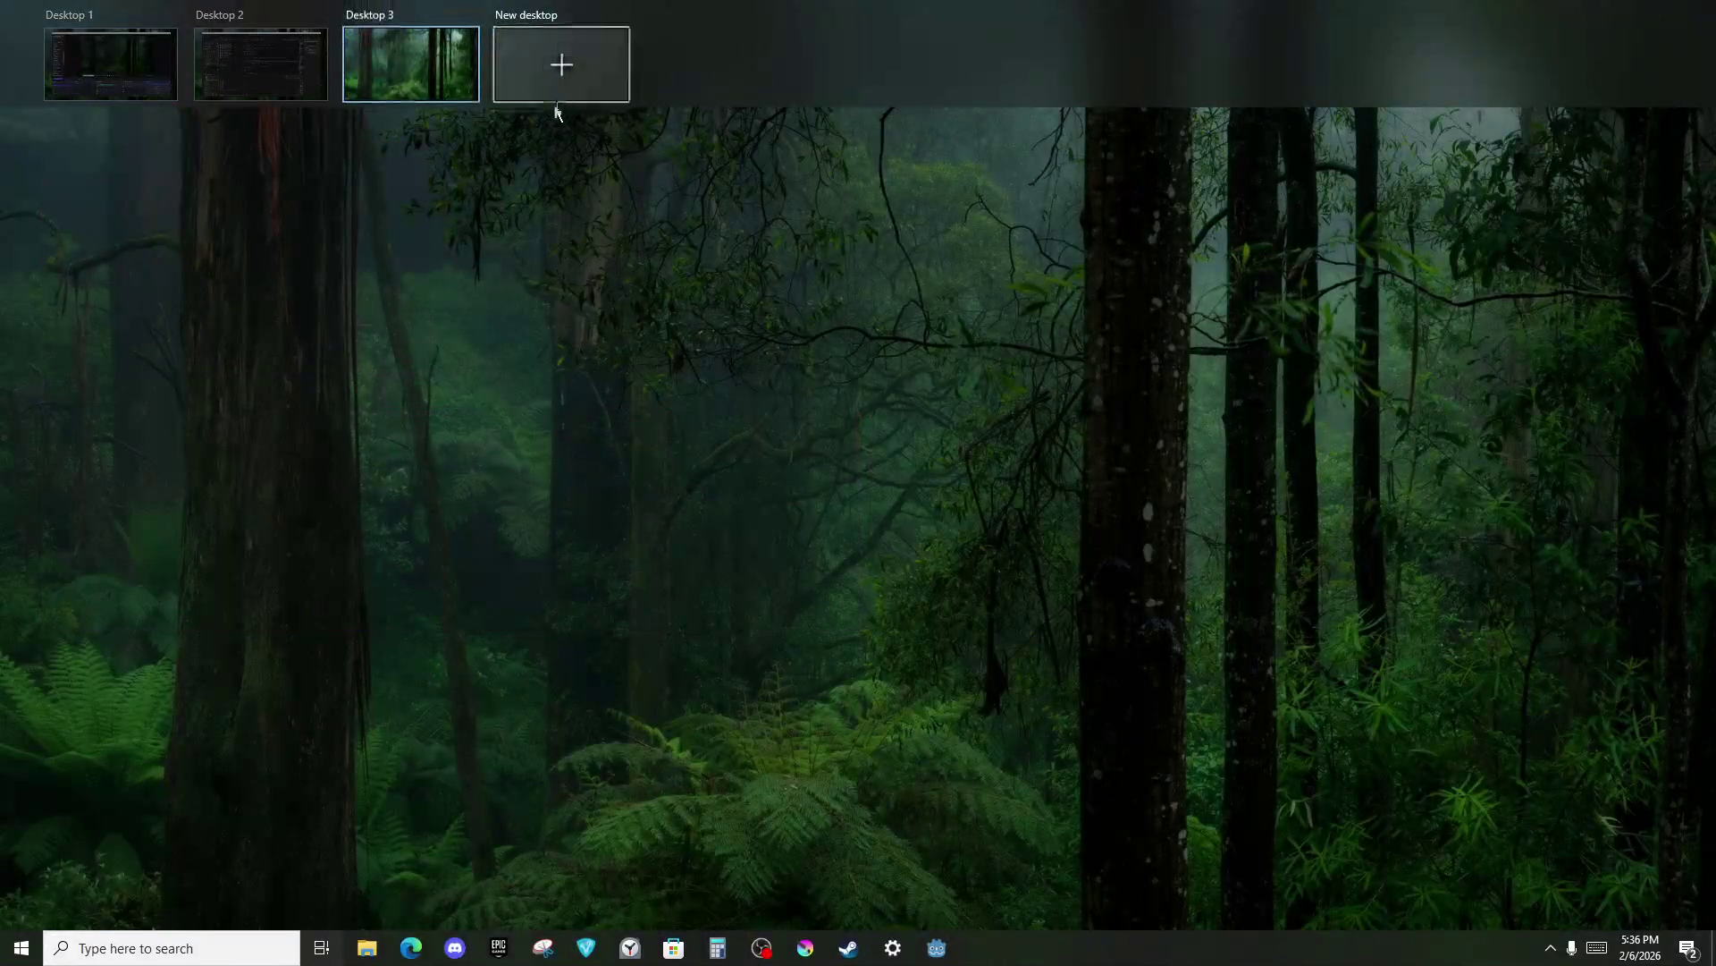
{"action": "left_click", "coordinate": [217, 85]}
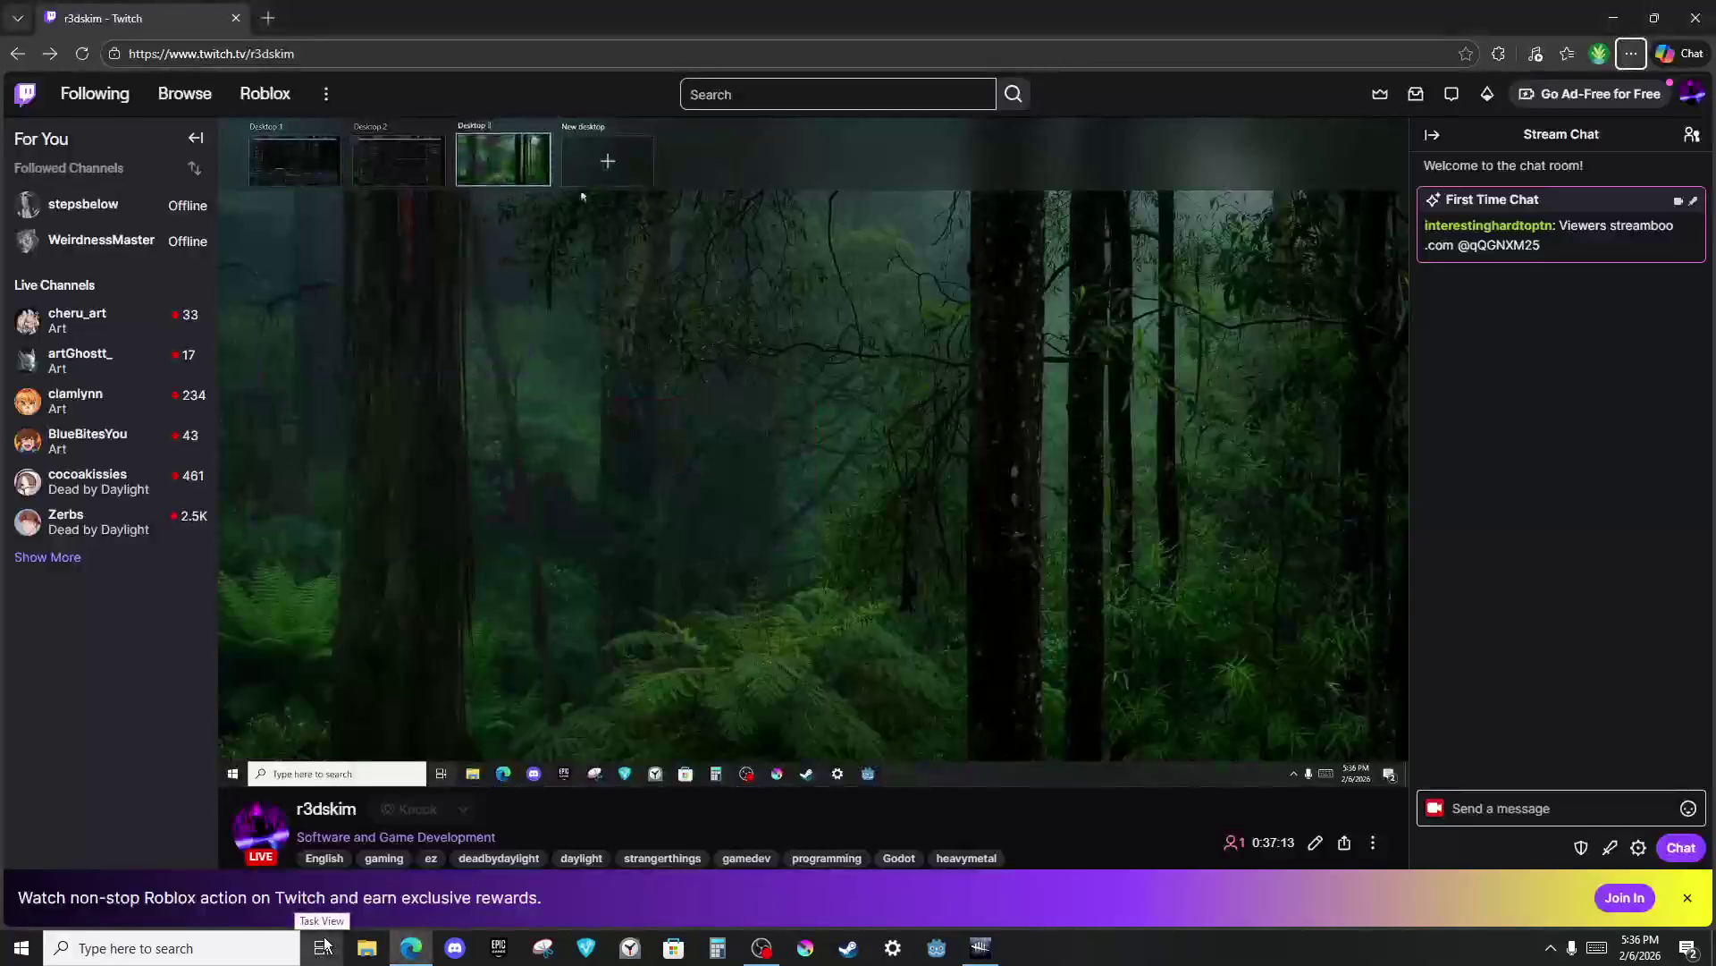
{"action": "left_click", "coordinate": [321, 948]}
{"action": "mouse_move", "coordinate": [653, 500]}
{"action": "left_mouse_down"}
{"action": "mouse_move", "coordinate": [652, 260]}
{"action": "mouse_move", "coordinate": [416, 33]}
{"action": "mouse_move", "coordinate": [411, 57]}
{"action": "left_mouse_up"}
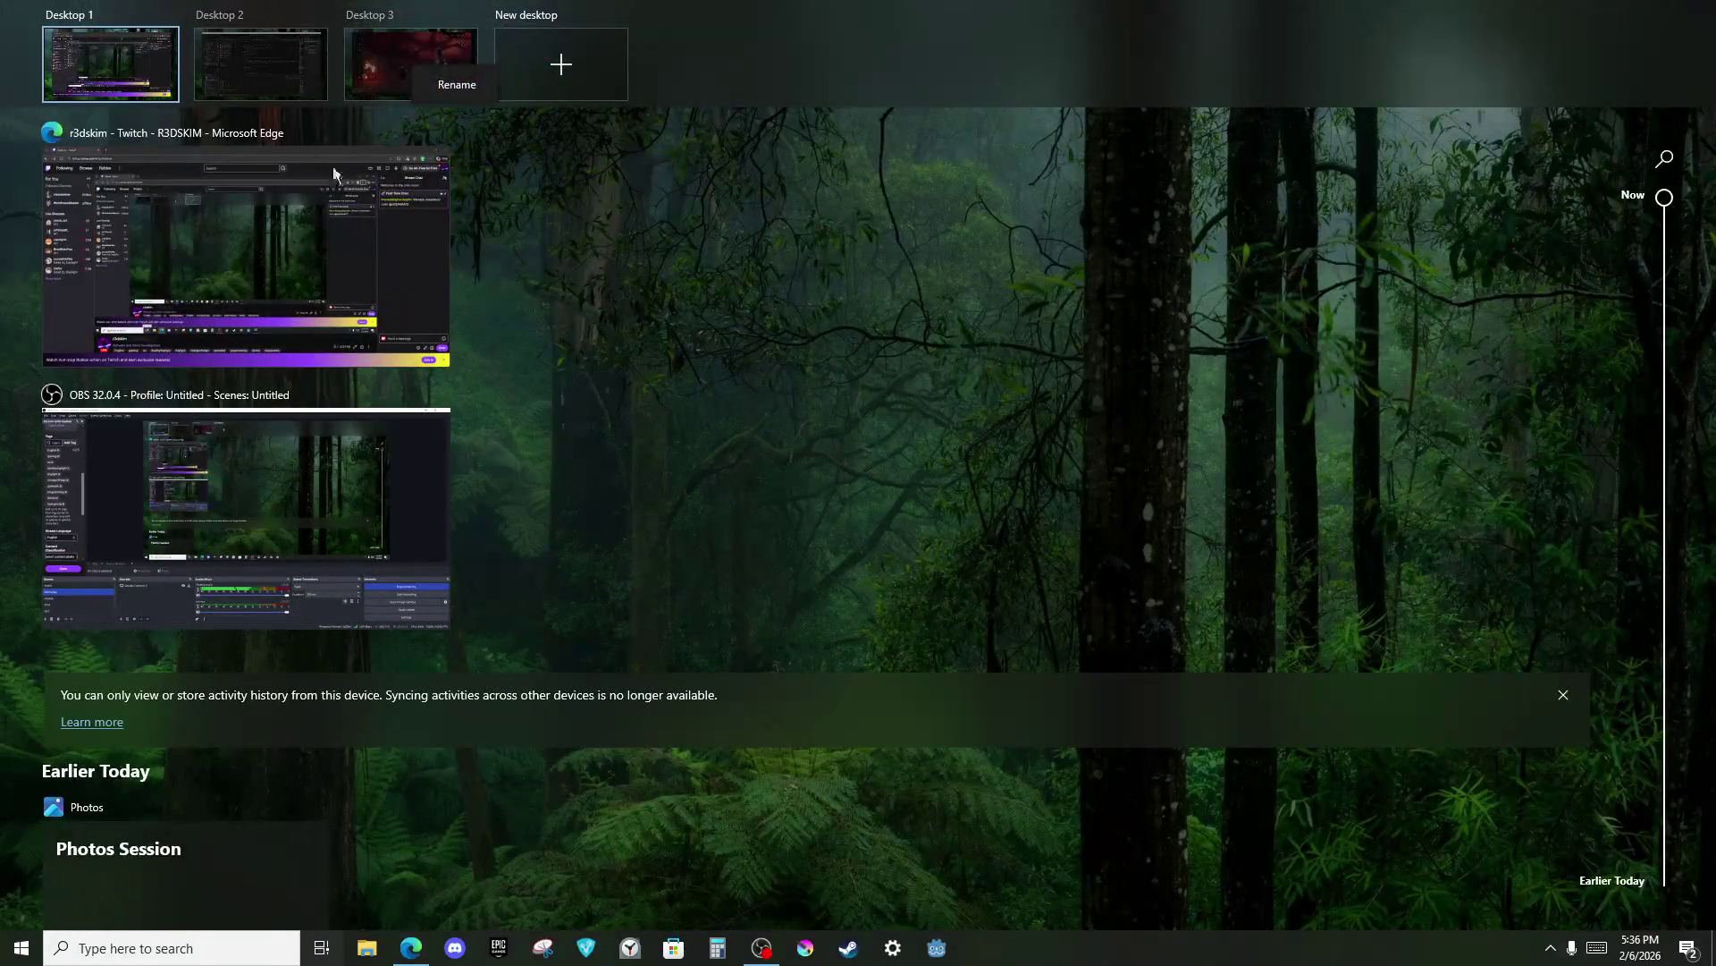
Rename Desktop 3 to 'gamimg' for gaming.
{"action": "left_click", "coordinate": [437, 95]}
{"action": "type", "text": "gamimg"}
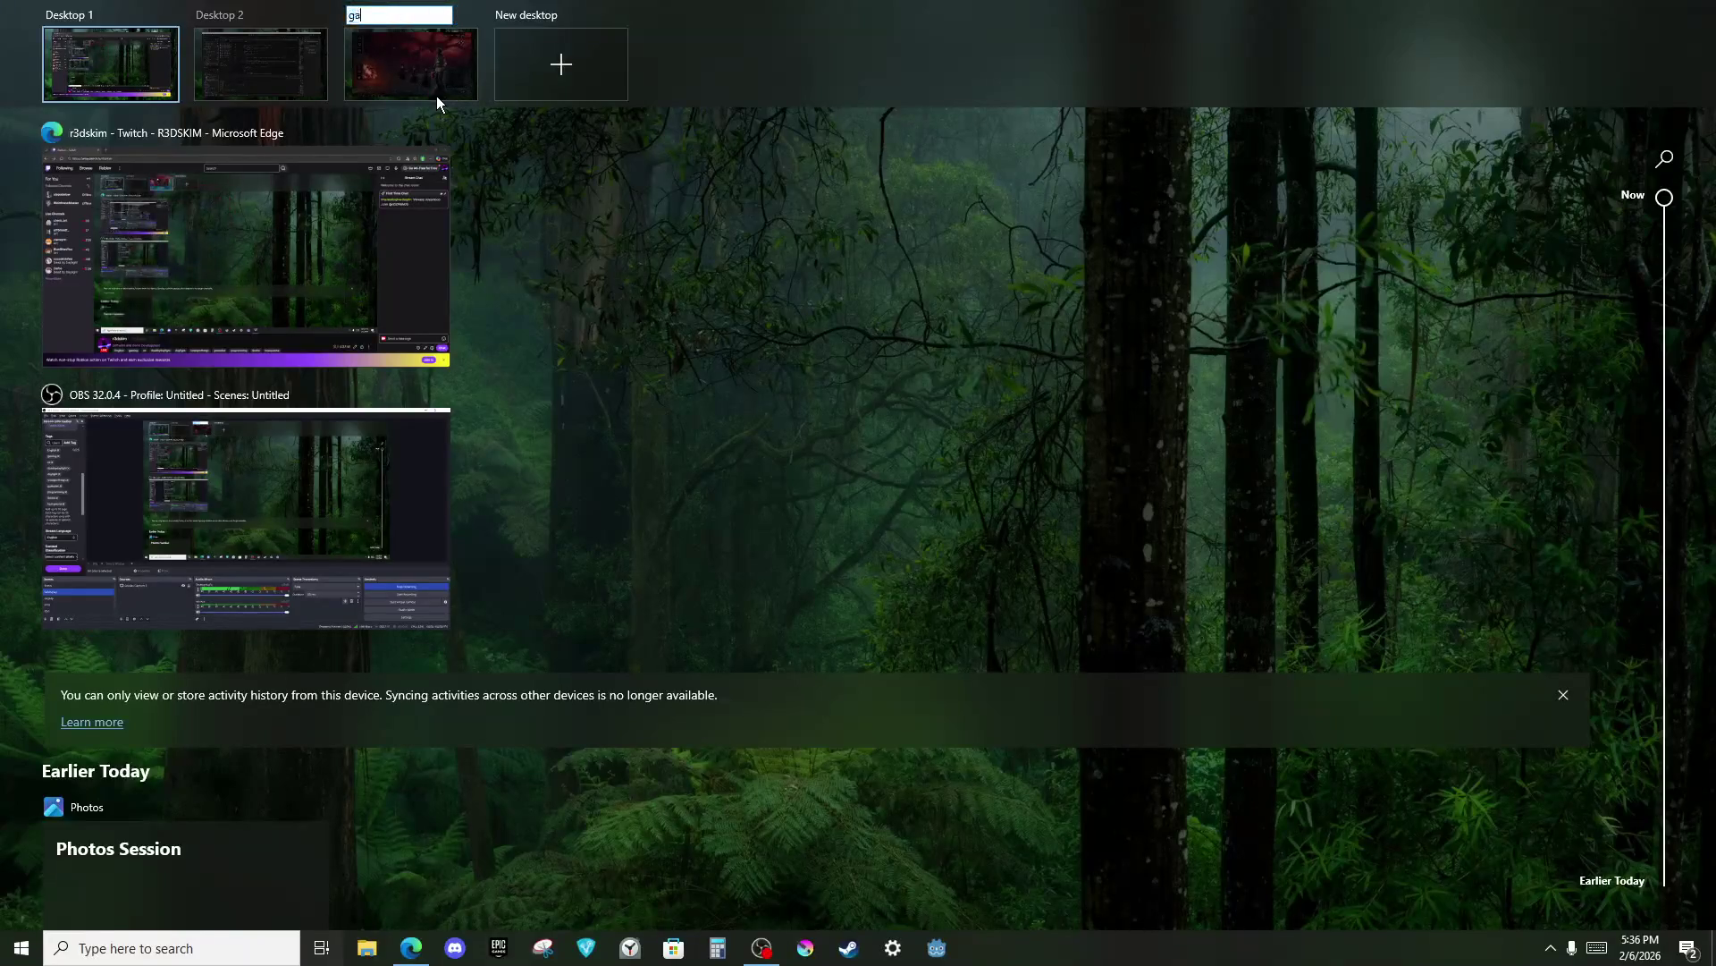
{"action": "key", "text": "Return"}
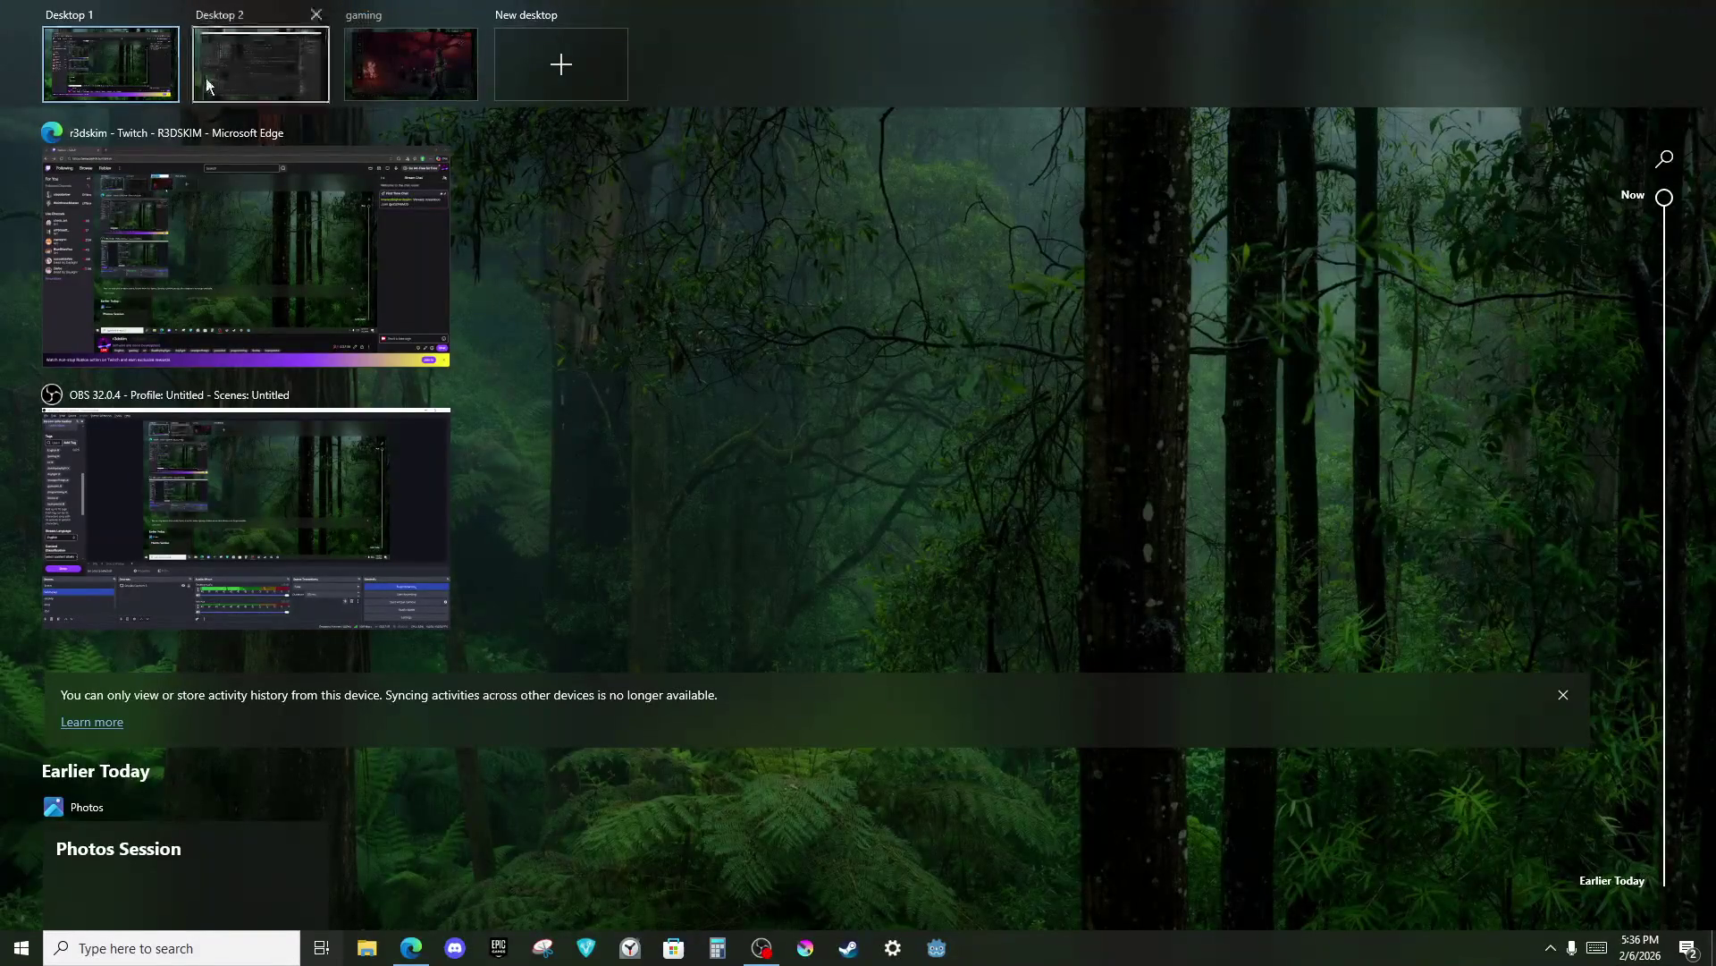
Rename the second desktop to 'work', correcting the typo.
{"action": "left_click", "coordinate": [297, 87]}
{"action": "type", "text": "wotrk"}
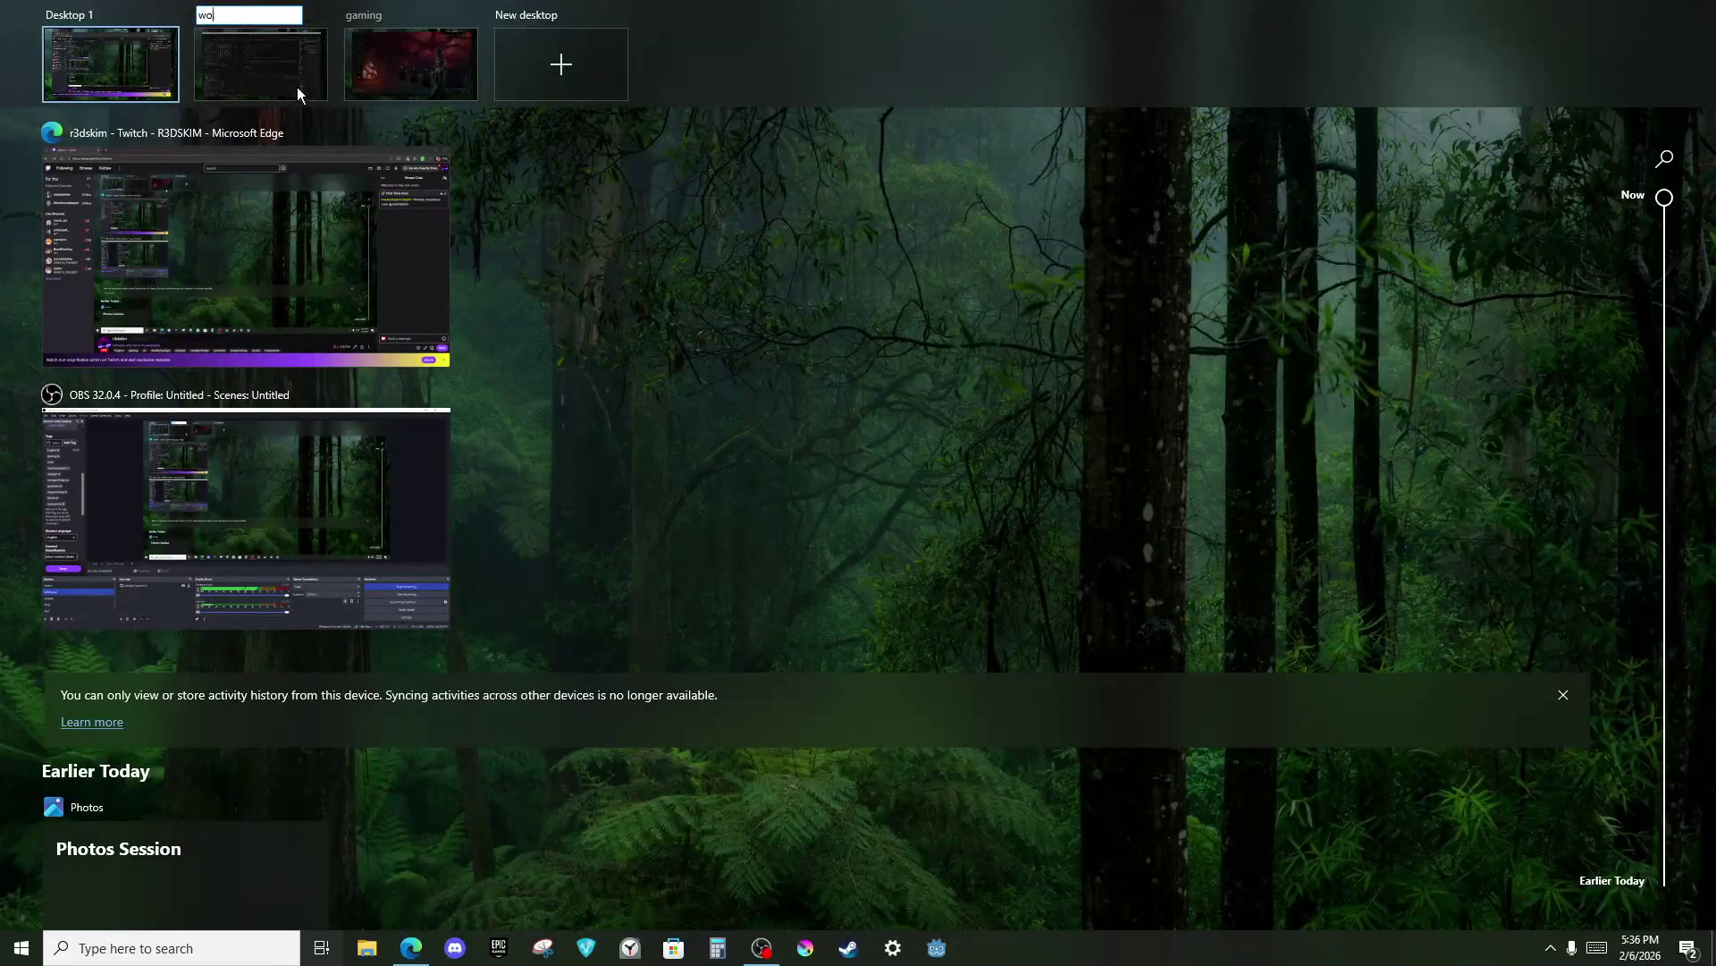
{"action": "key", "text": "BackSpace"}
{"action": "key", "text": "BackSpace"}
{"action": "key", "text": "BackSpace"}
{"action": "type", "text": "rk"}
{"action": "key", "text": "Return"}
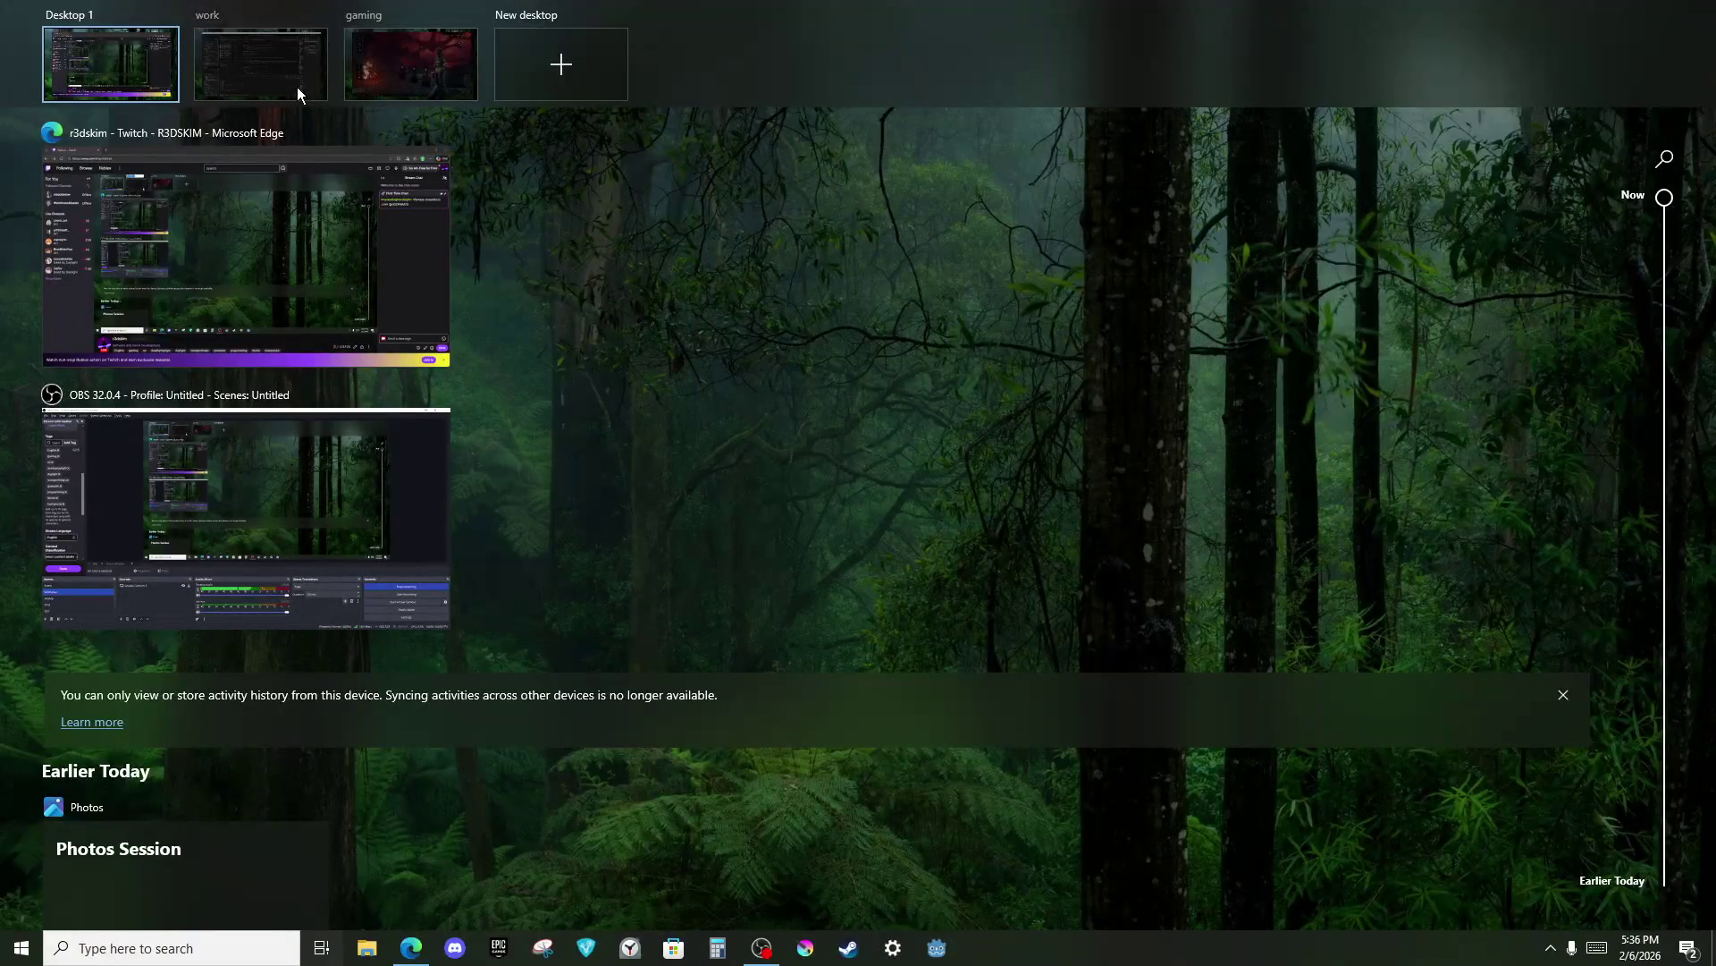
Rename the first desktop to 'internet' and close Task View.
{"action": "left_click", "coordinate": [153, 95]}
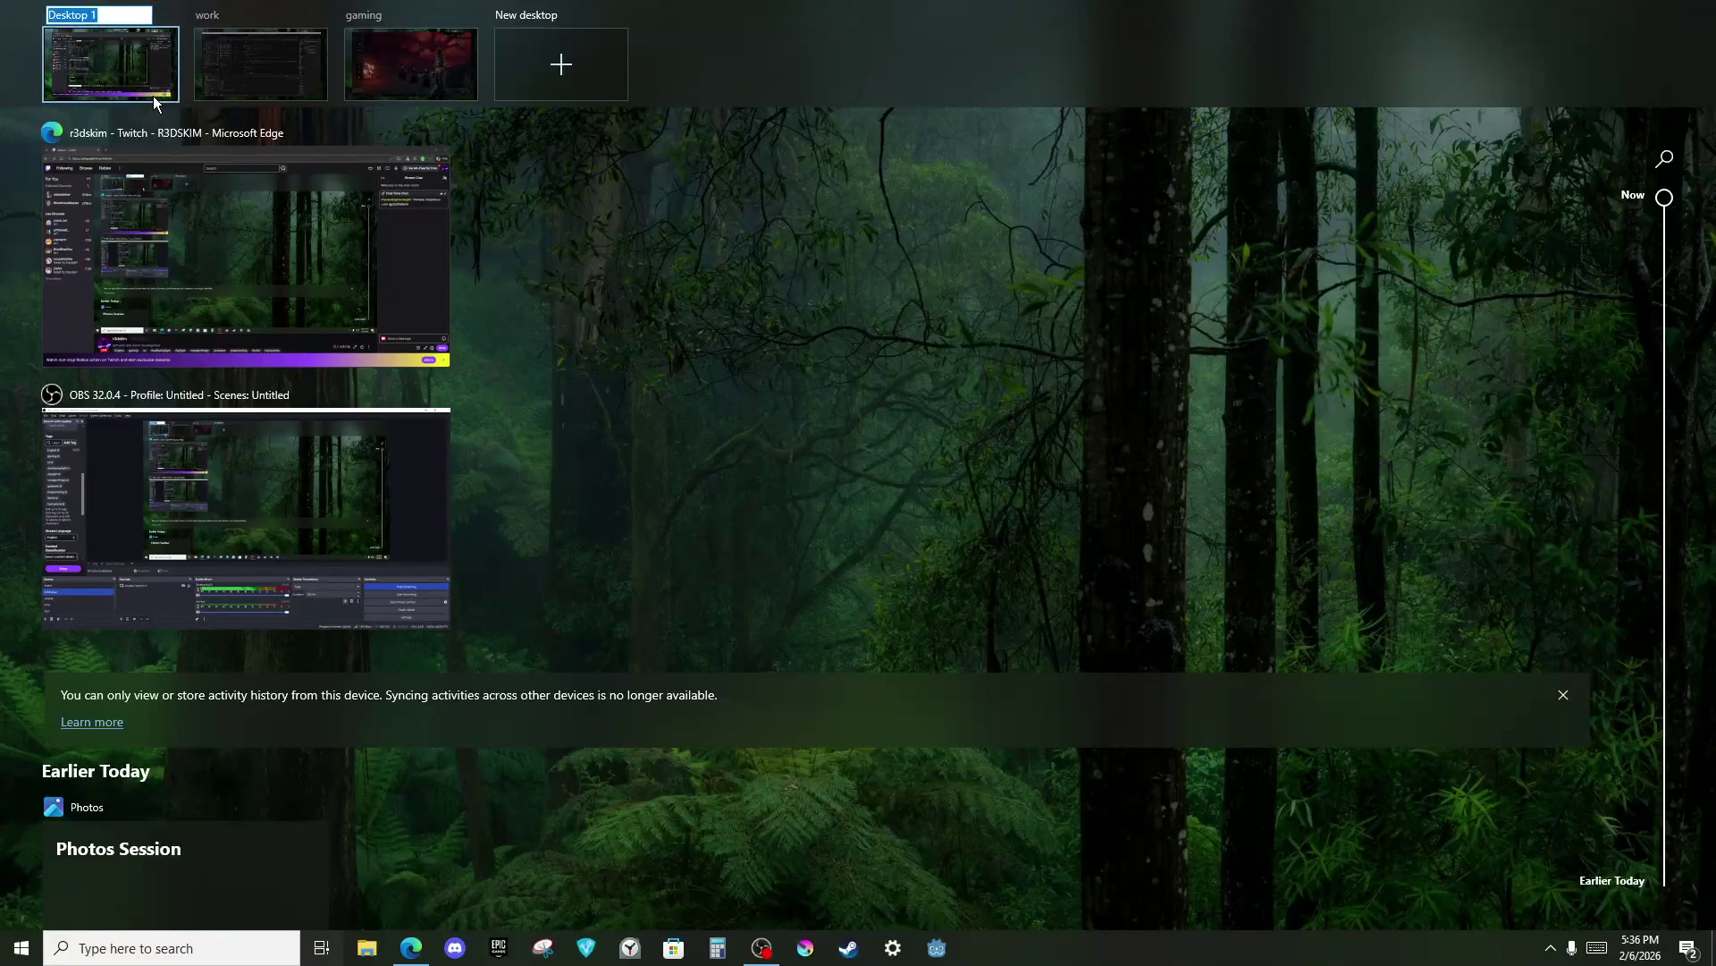
{"action": "type", "text": "internet"}
{"action": "key", "text": "Return"}
{"action": "left_click", "coordinate": [146, 97]}
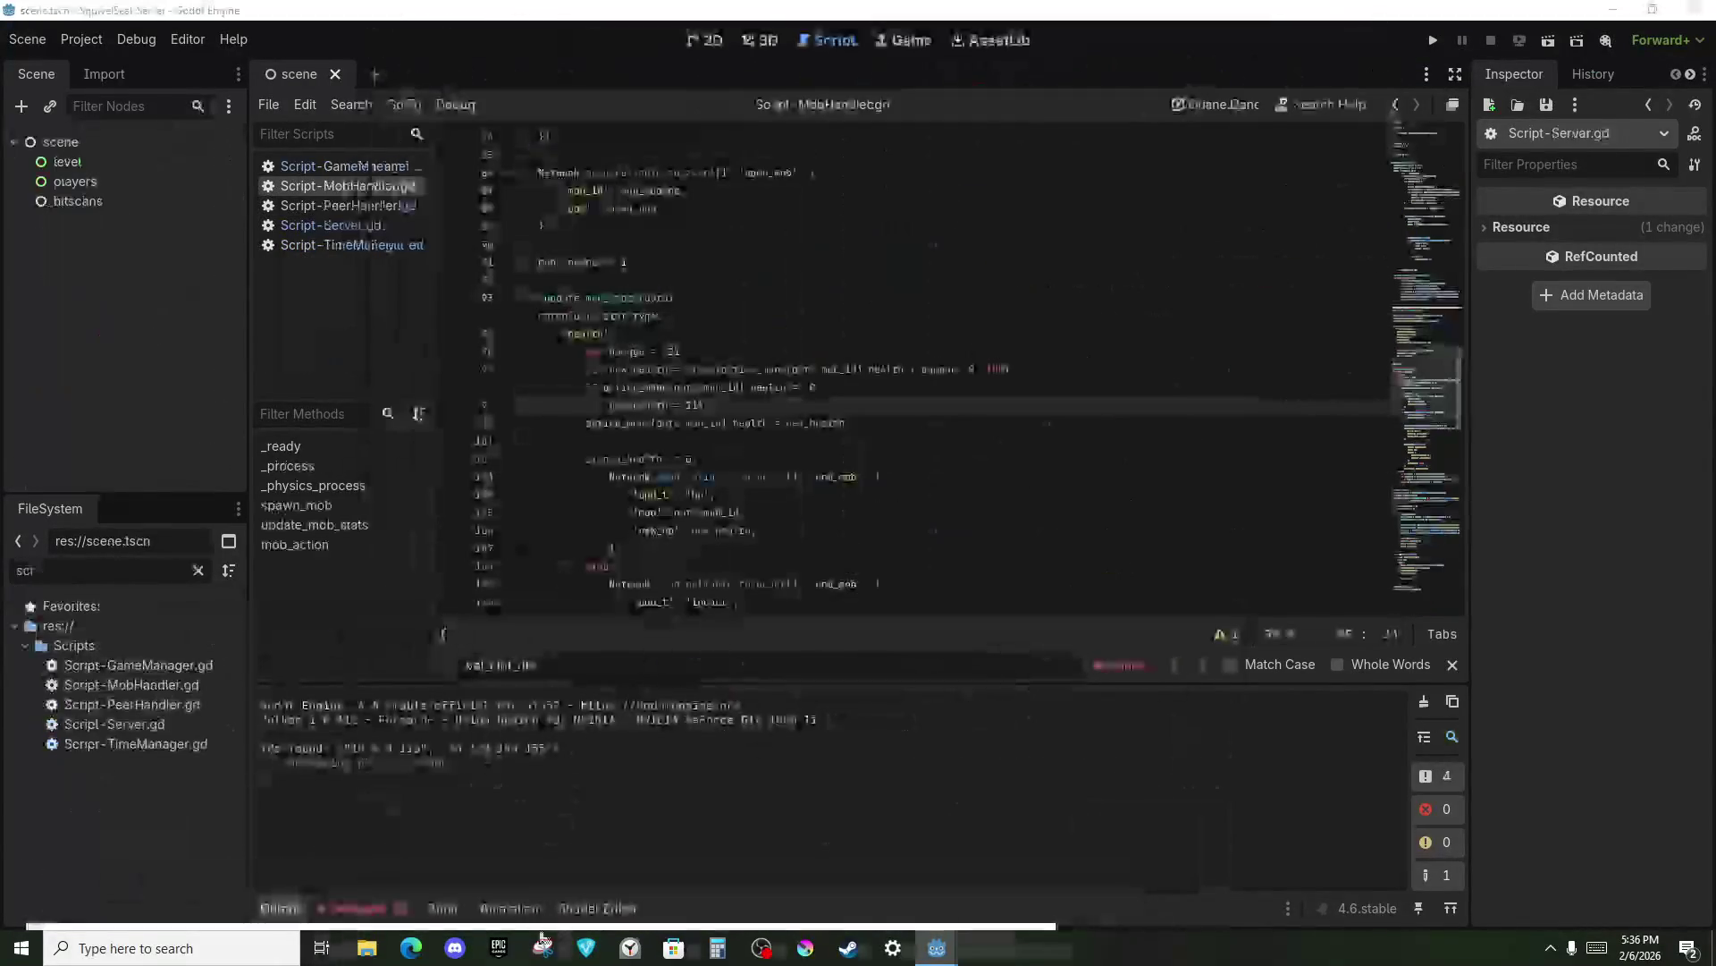
Check the Dead by Daylight lobby on the gaming desktop, then switch back to the work desktop.
{"action": "left_click", "coordinate": [321, 949]}
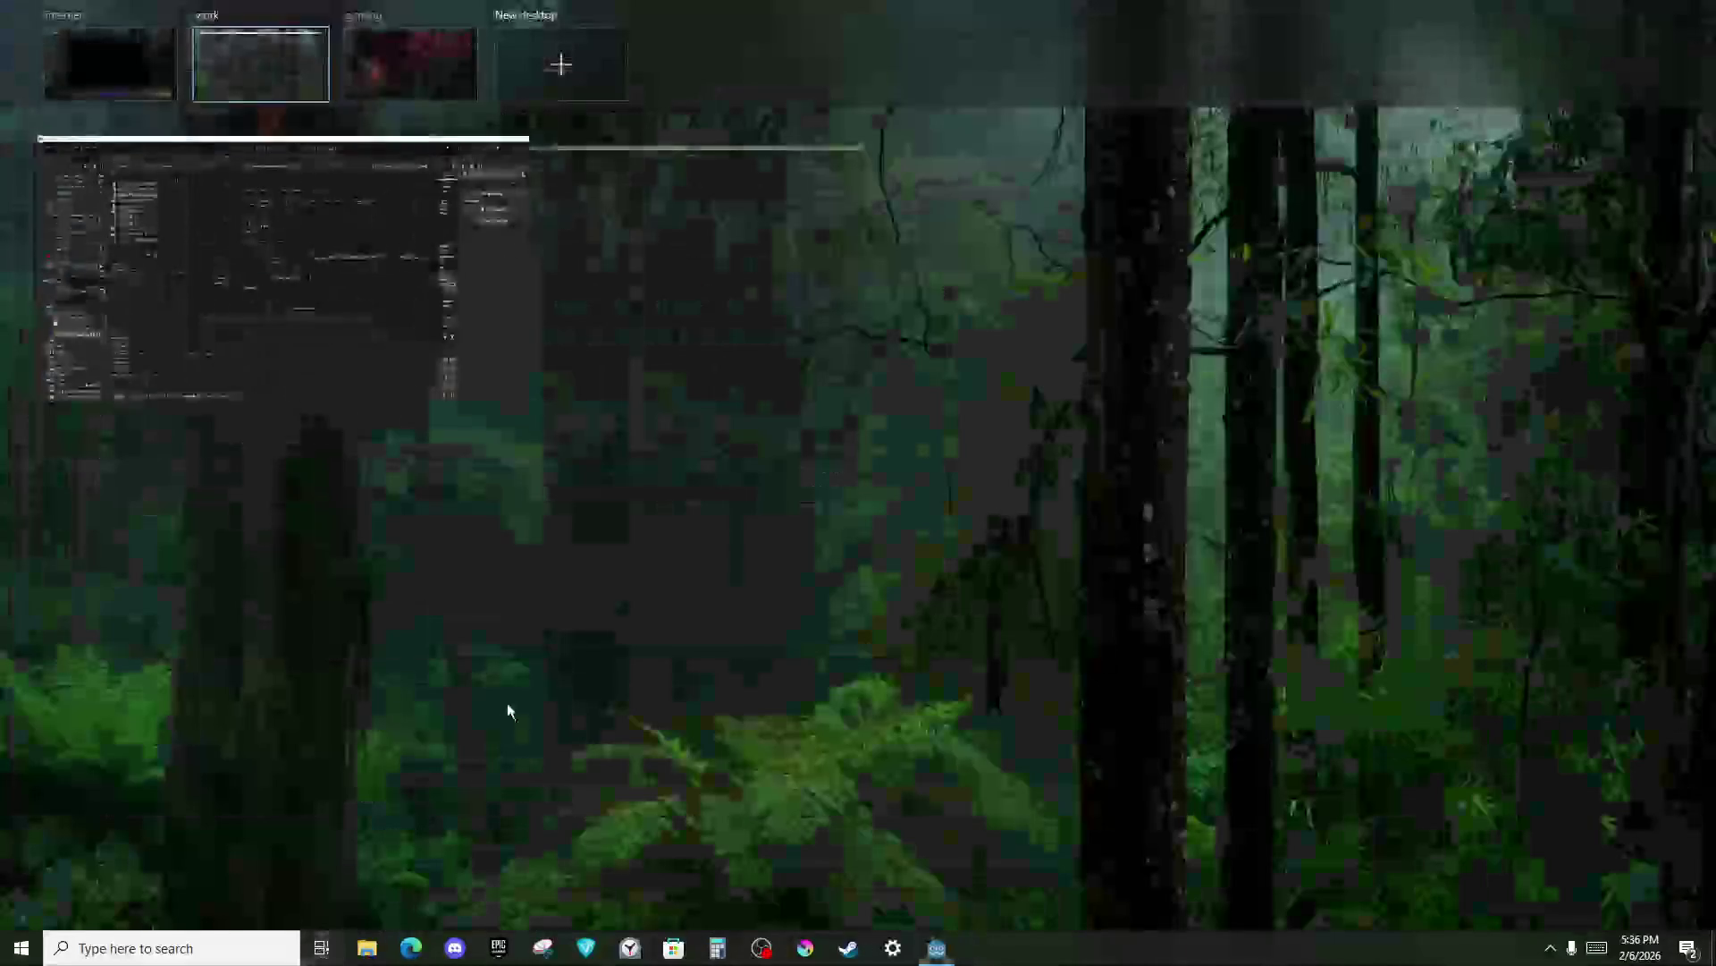
{"action": "left_click", "coordinate": [424, 71]}
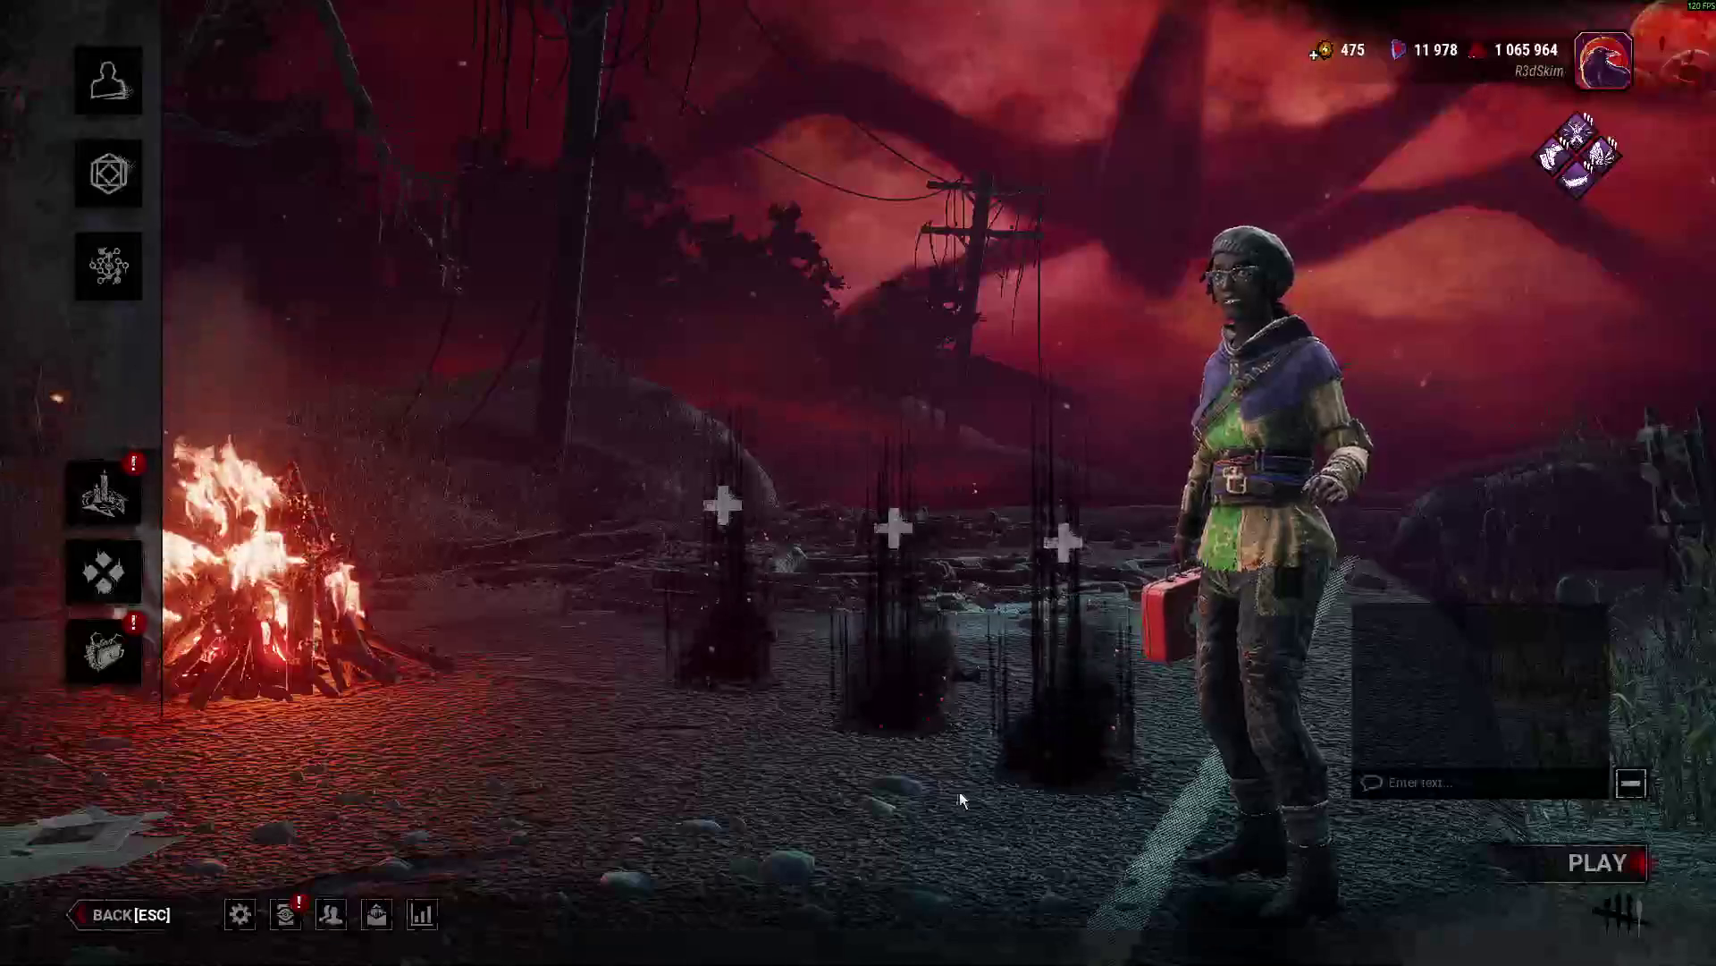
{"action": "key", "text": "alt+Tab"}
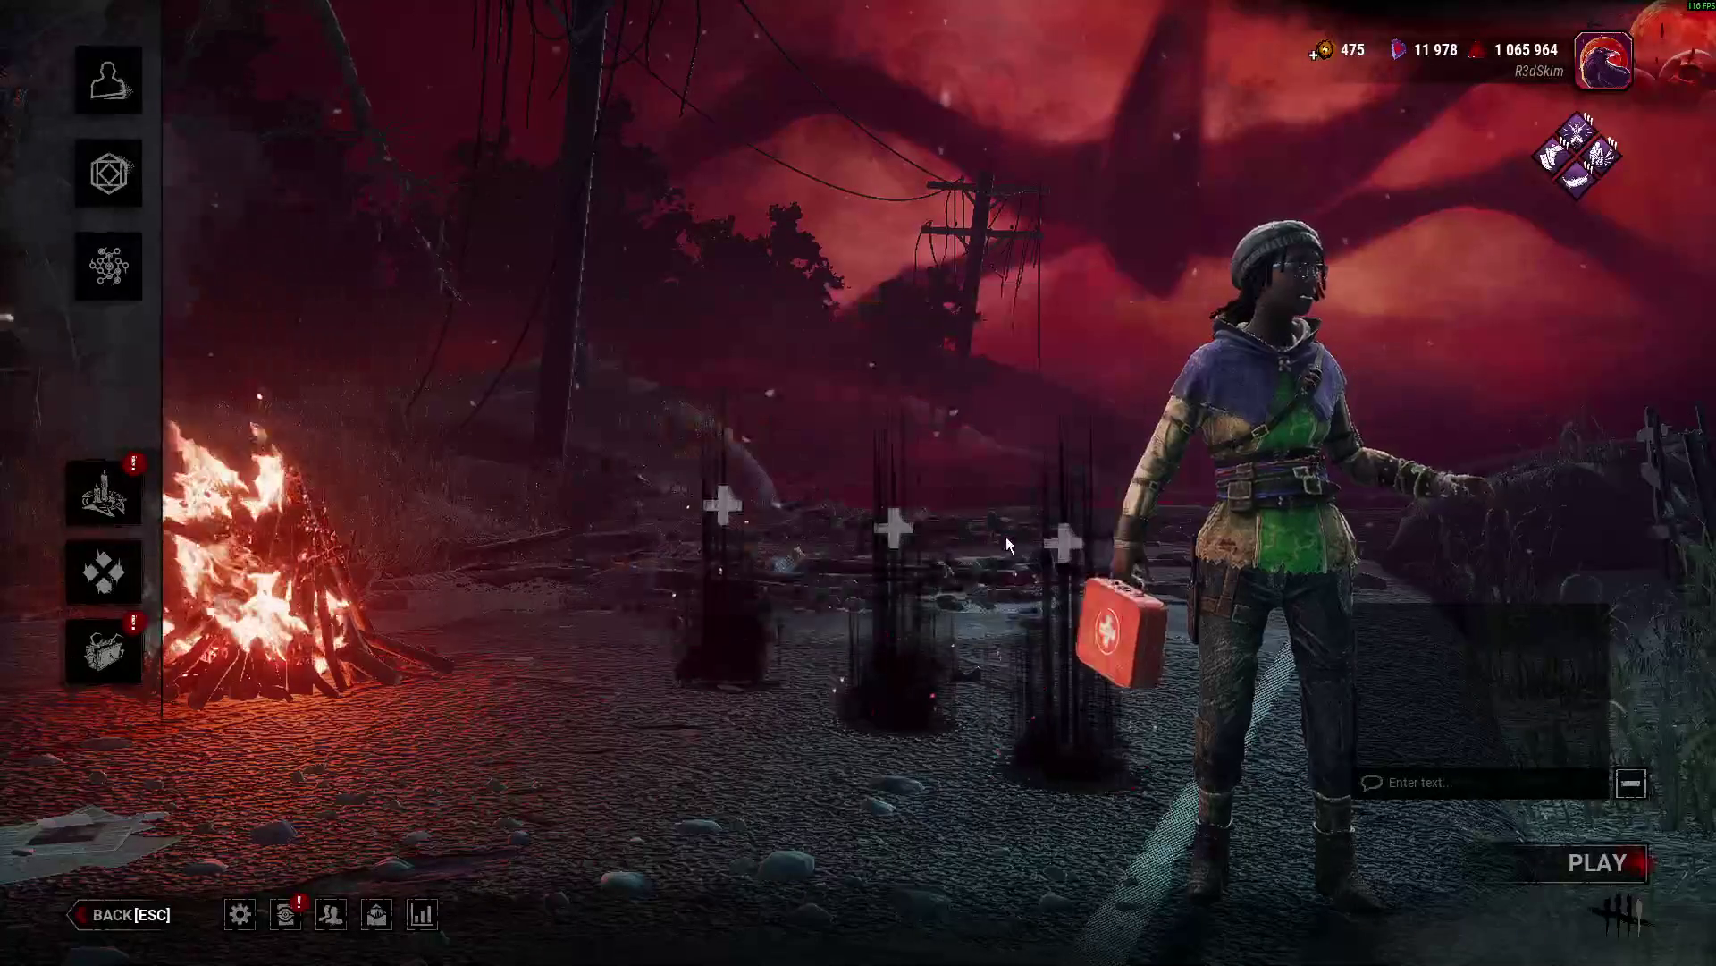
{"action": "key", "text": "super"}
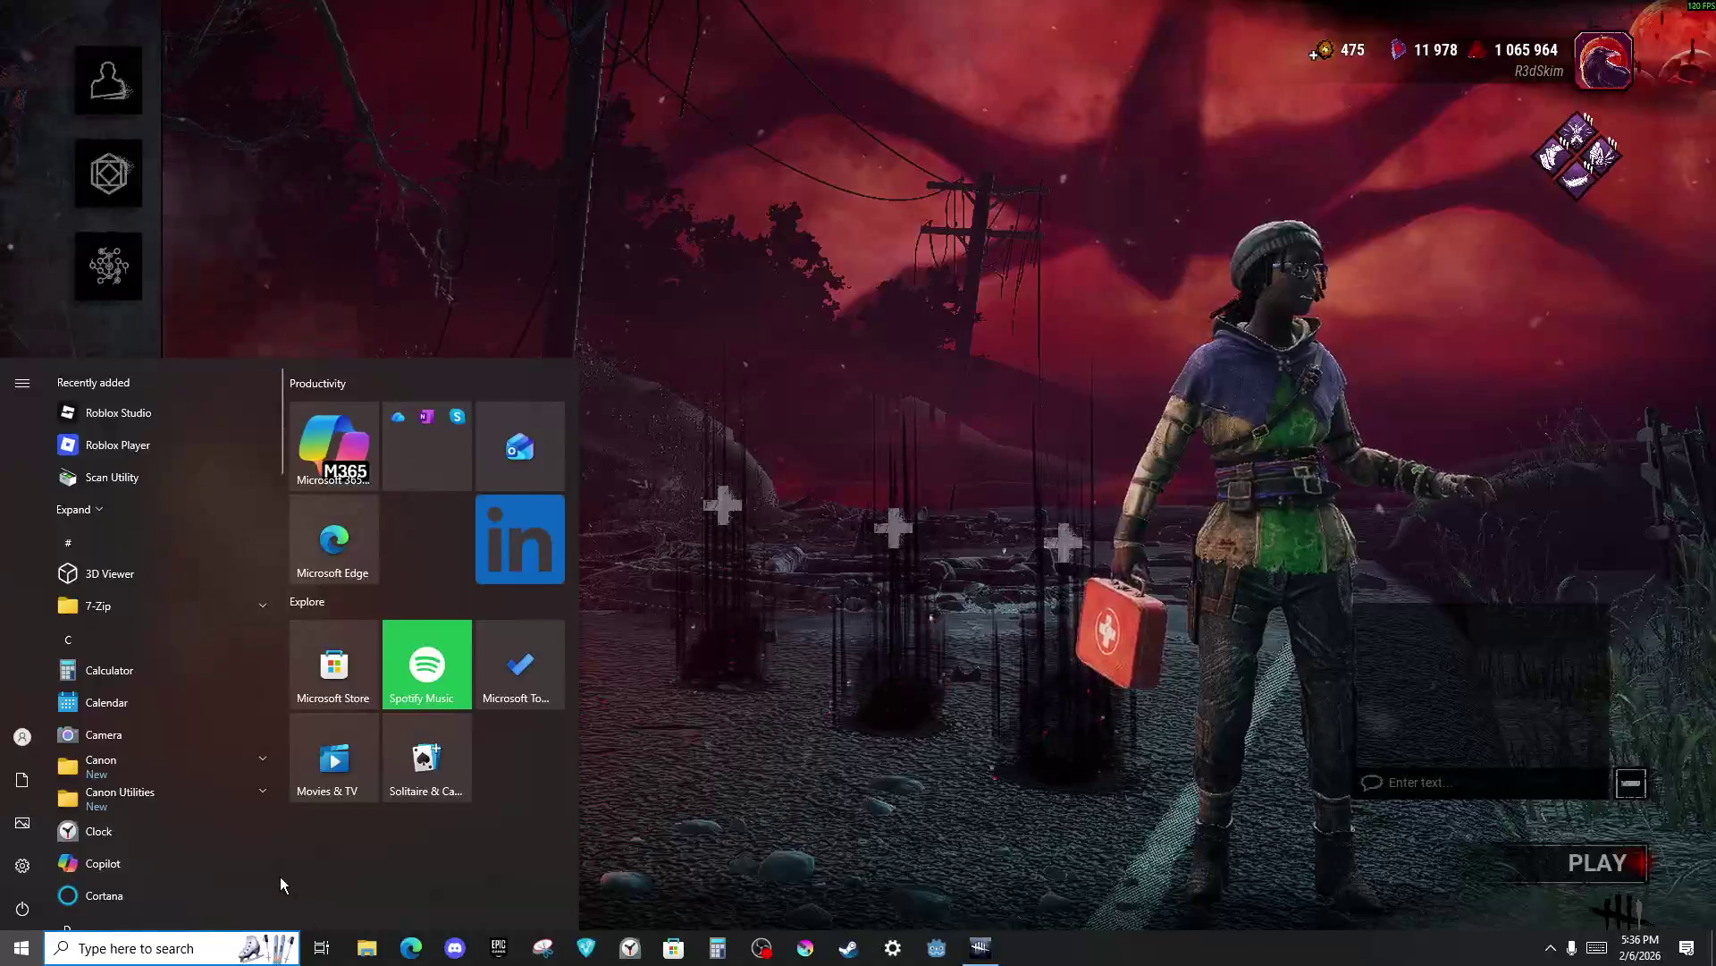
{"action": "left_click", "coordinate": [322, 948]}
{"action": "left_click", "coordinate": [260, 64]}
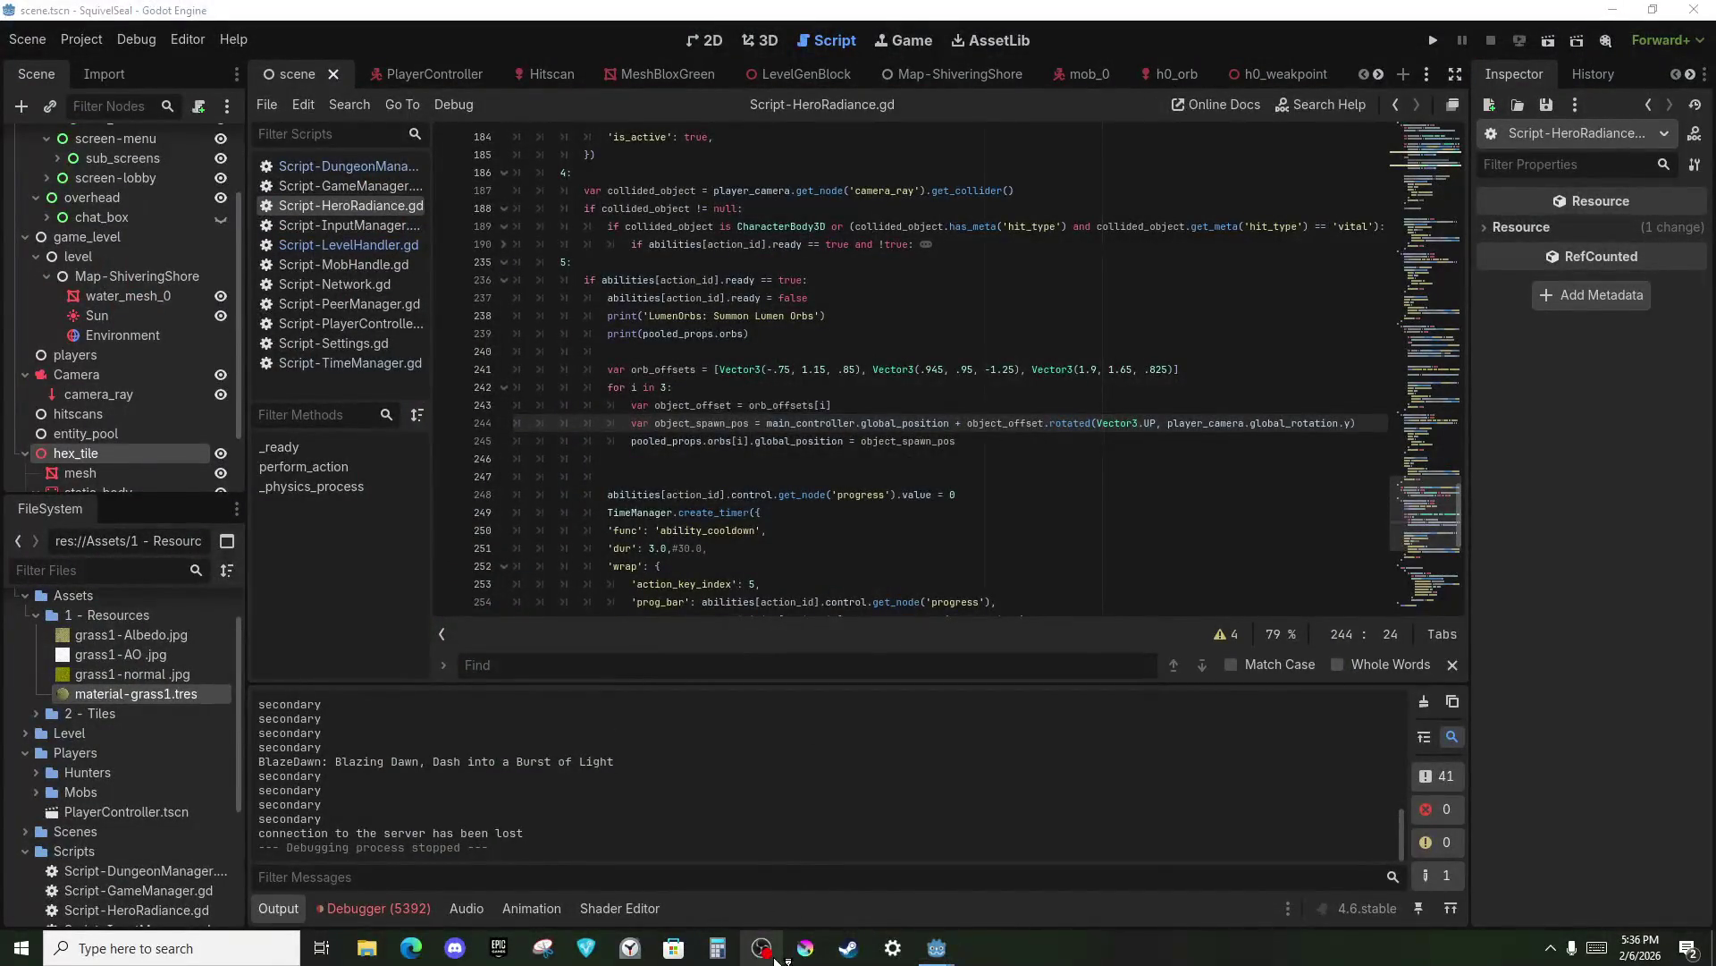
Cancel the second OBS Studio launch and switch to the internet desktop.
{"action": "left_click", "coordinate": [776, 959]}
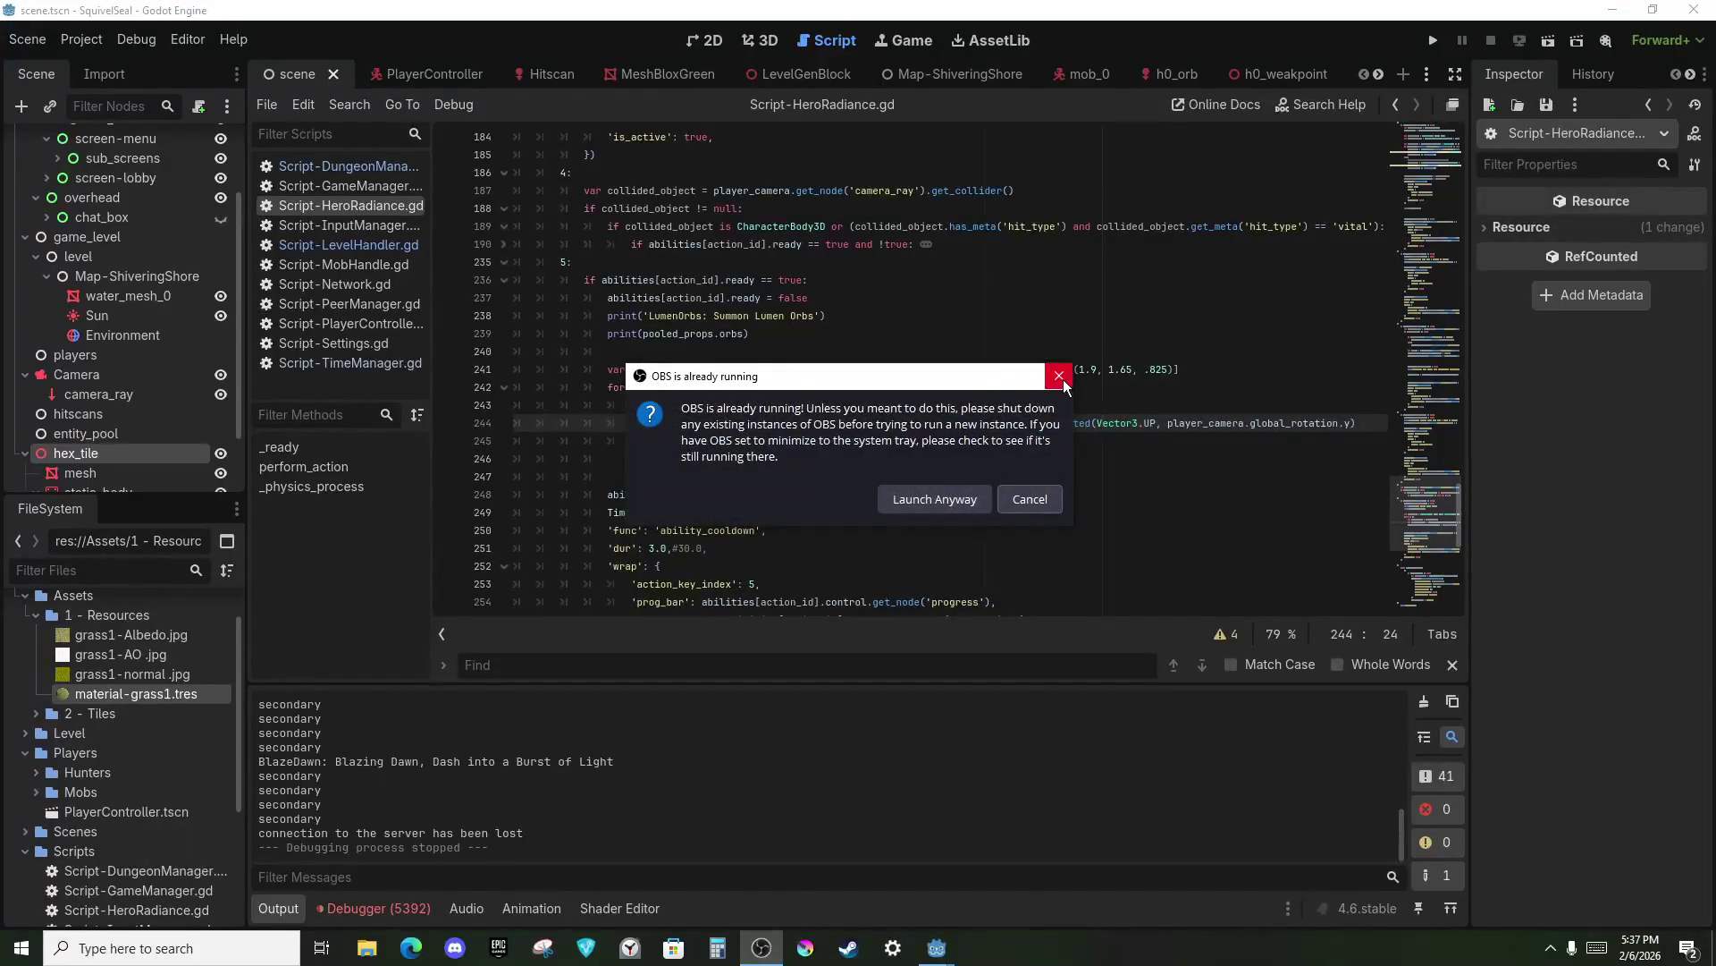
{"action": "left_click", "coordinate": [1040, 501]}
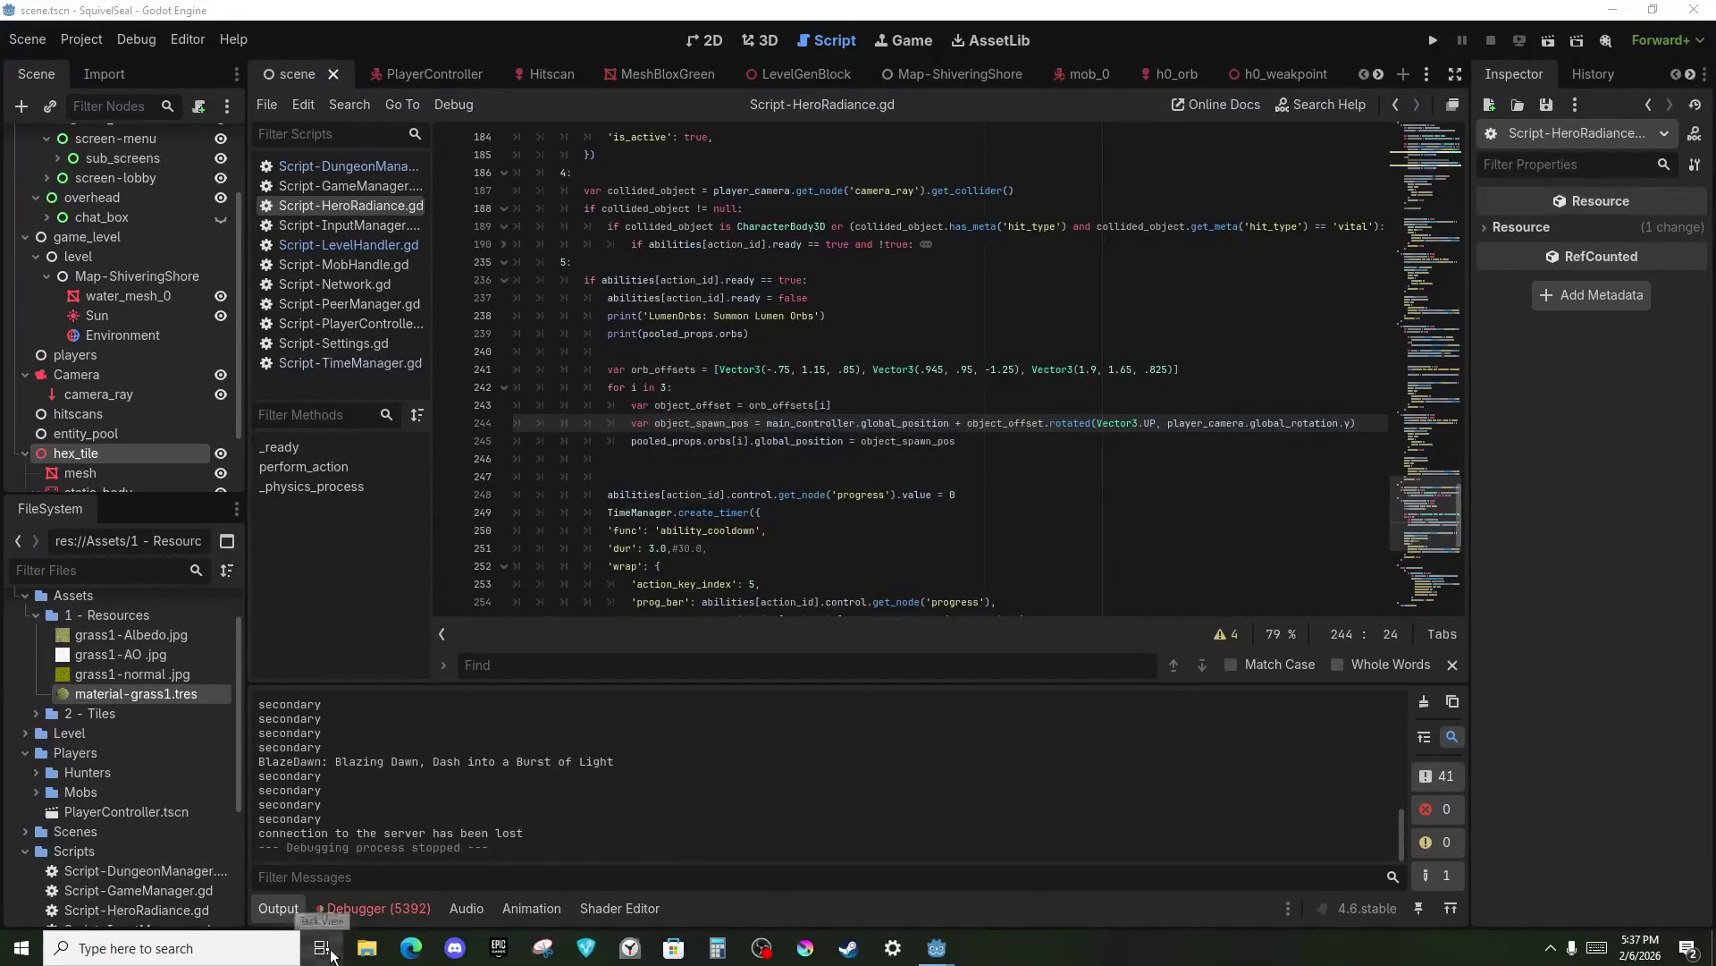
{"action": "left_click", "coordinate": [323, 949]}
{"action": "left_click", "coordinate": [136, 89]}
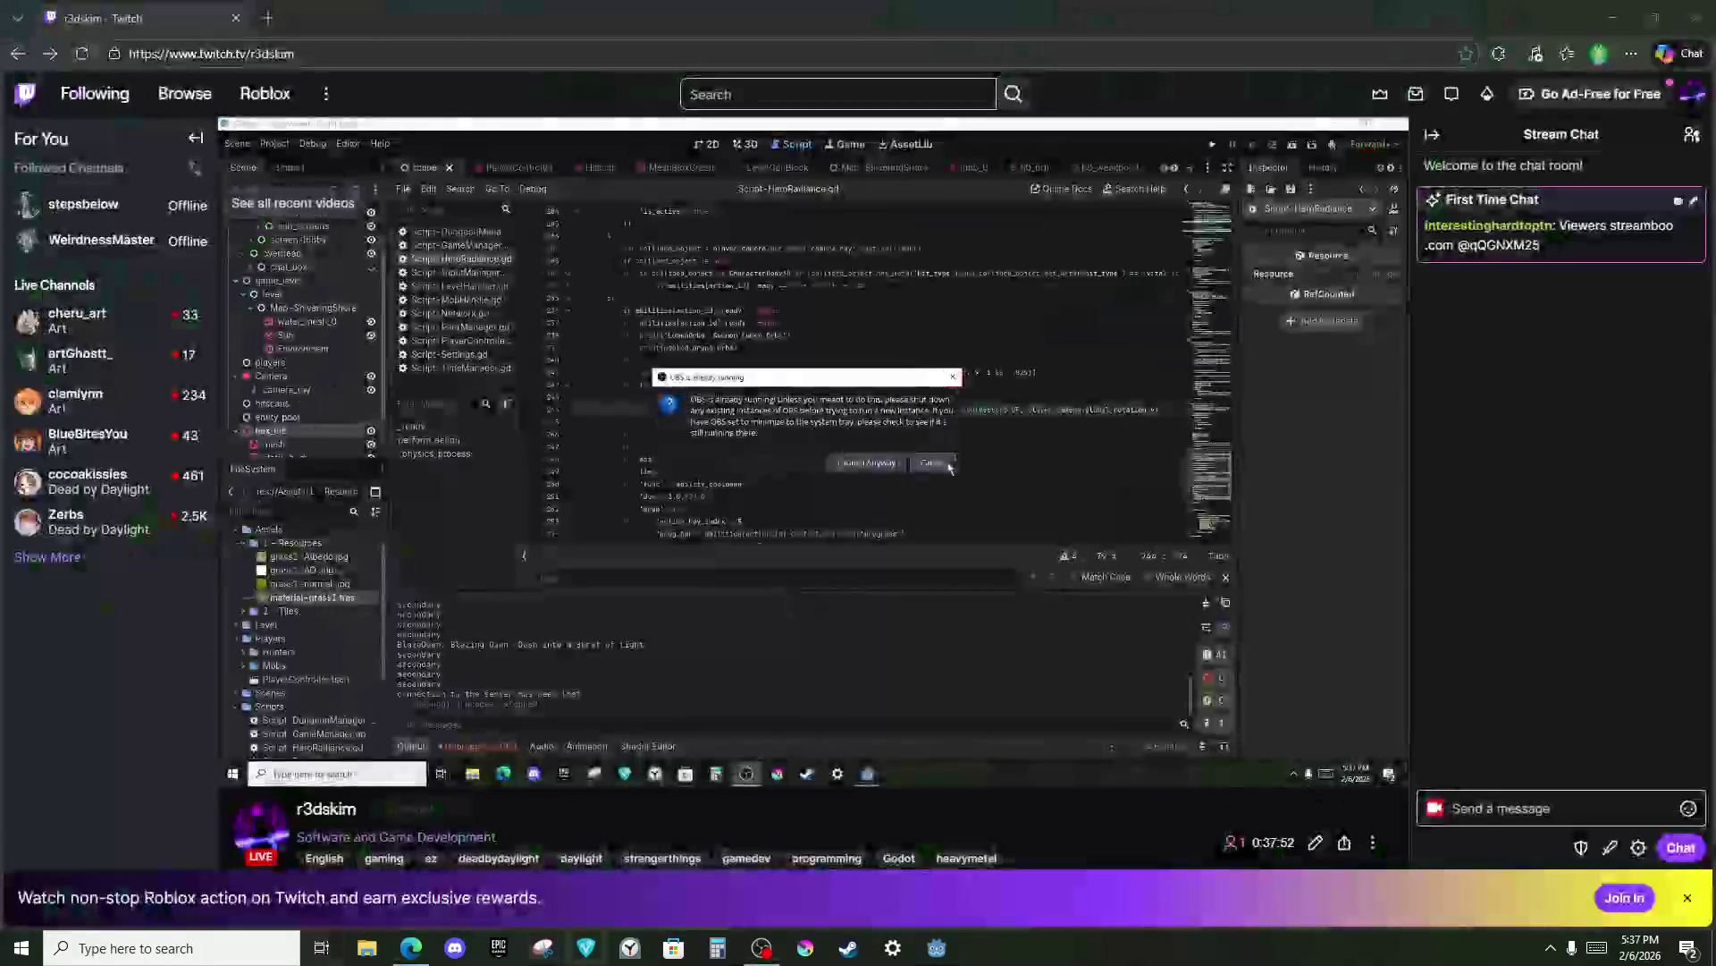
Restore the running OBS, then minimise it and bring the Twitch page into view.
{"action": "left_click", "coordinate": [761, 948]}
{"action": "mouse_move", "coordinate": [858, 9]}
{"action": "left_mouse_down"}
{"action": "mouse_move", "coordinate": [597, 164]}
{"action": "mouse_move", "coordinate": [689, 92]}
{"action": "mouse_move", "coordinate": [582, 101]}
{"action": "left_mouse_up"}
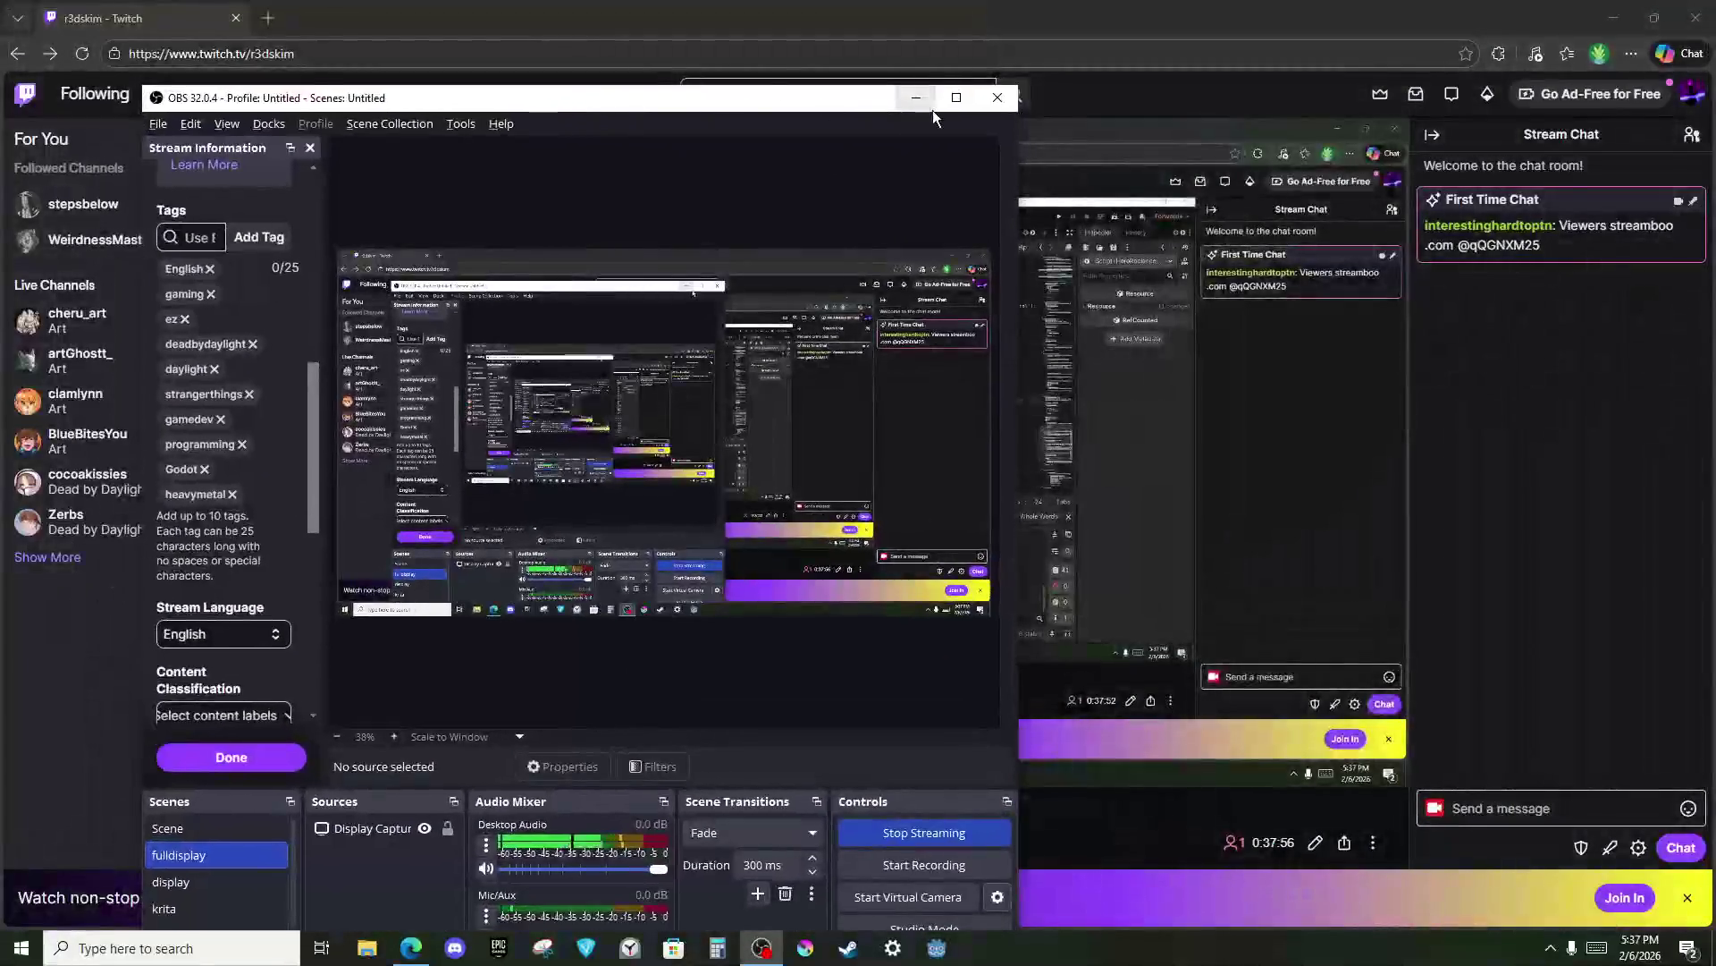
{"action": "left_click", "coordinate": [932, 109]}
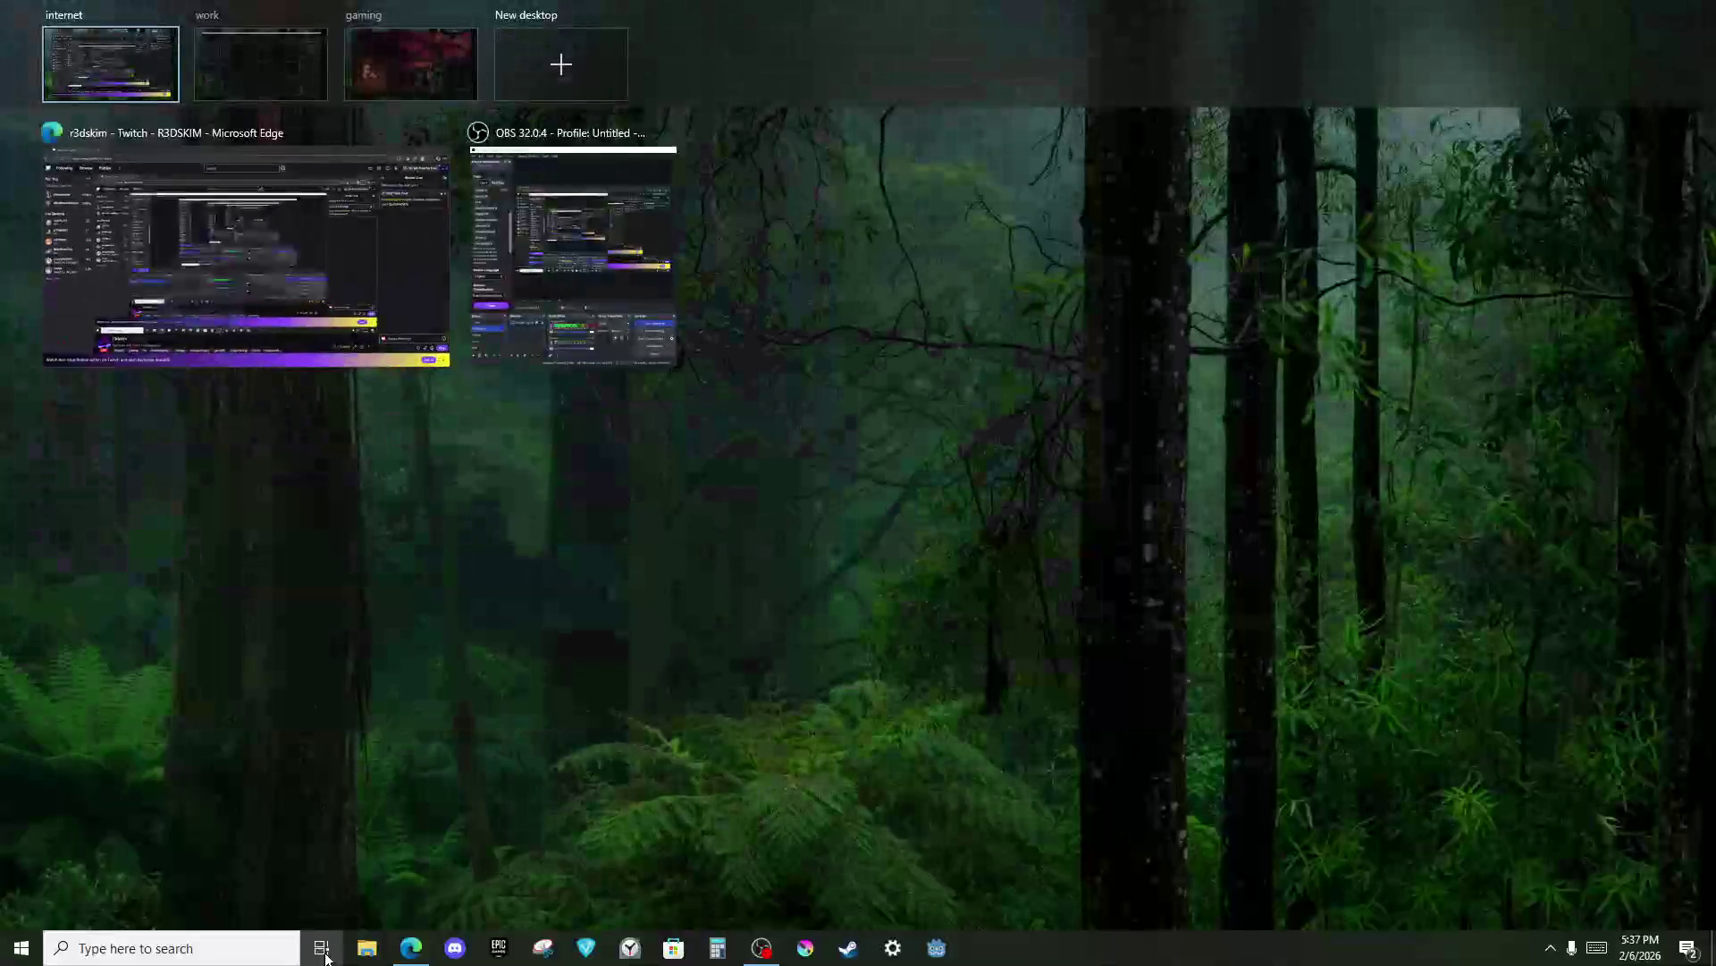
{"action": "left_click", "coordinate": [304, 267]}
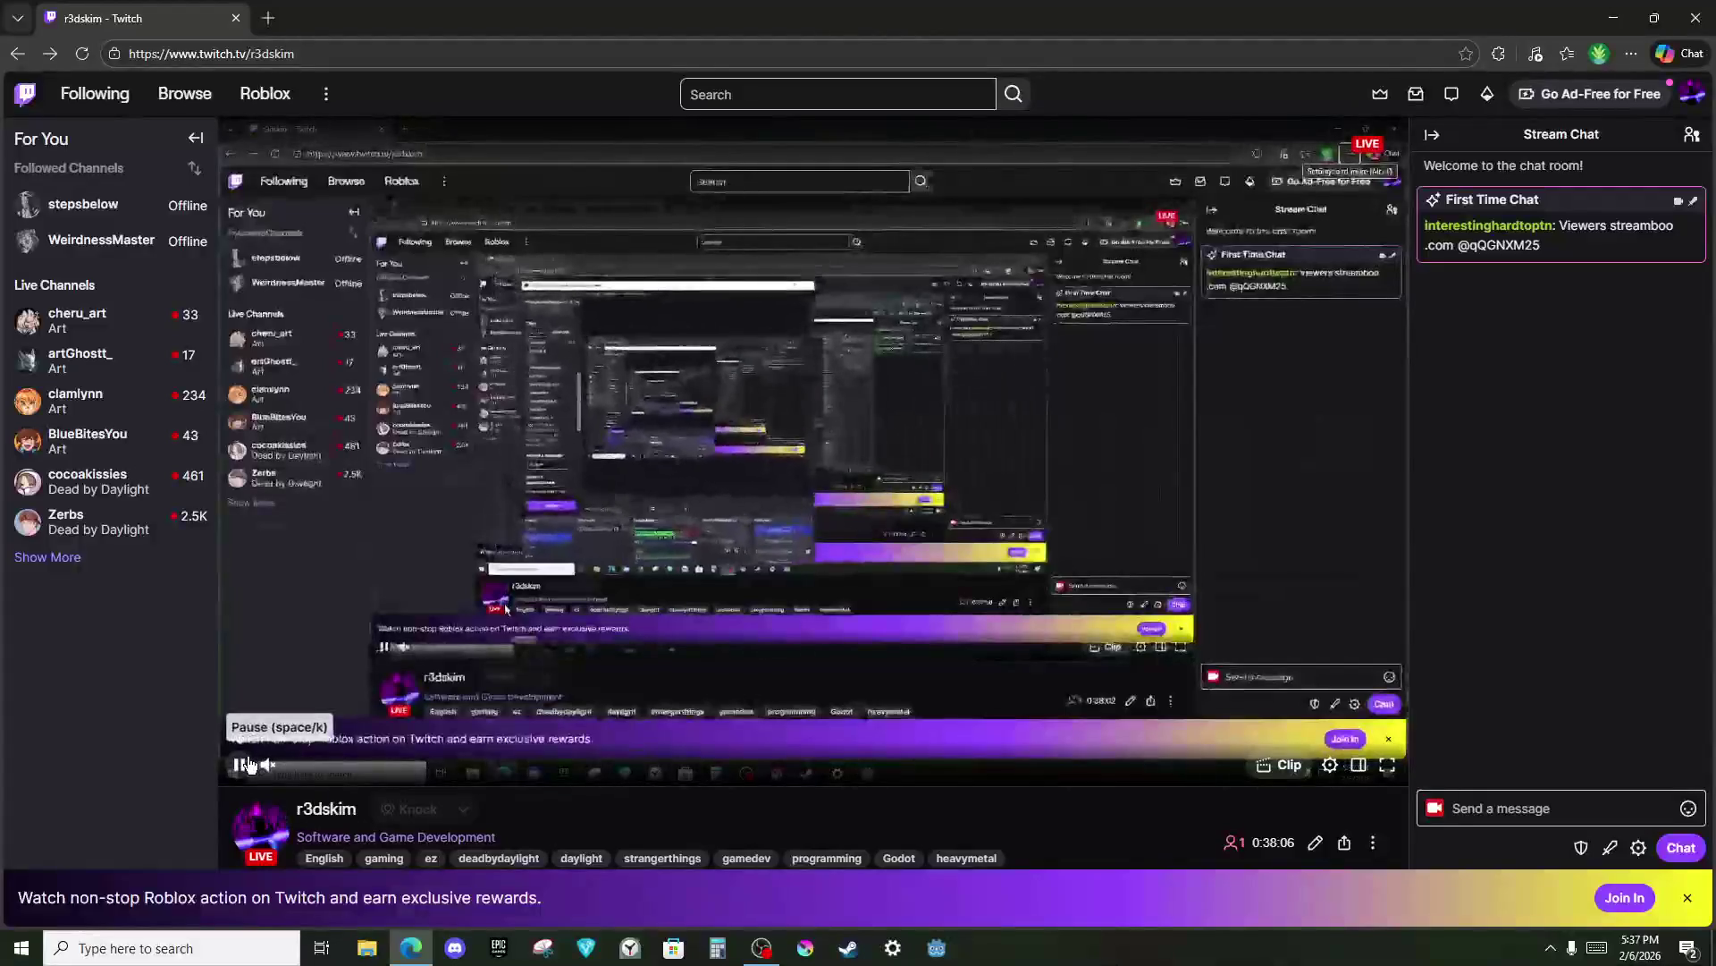
Pause the Twitch stream, close two stray File Explorer windows, and bring up Task View.
{"action": "left_click", "coordinate": [239, 764]}
{"action": "key", "text": "super+e"}
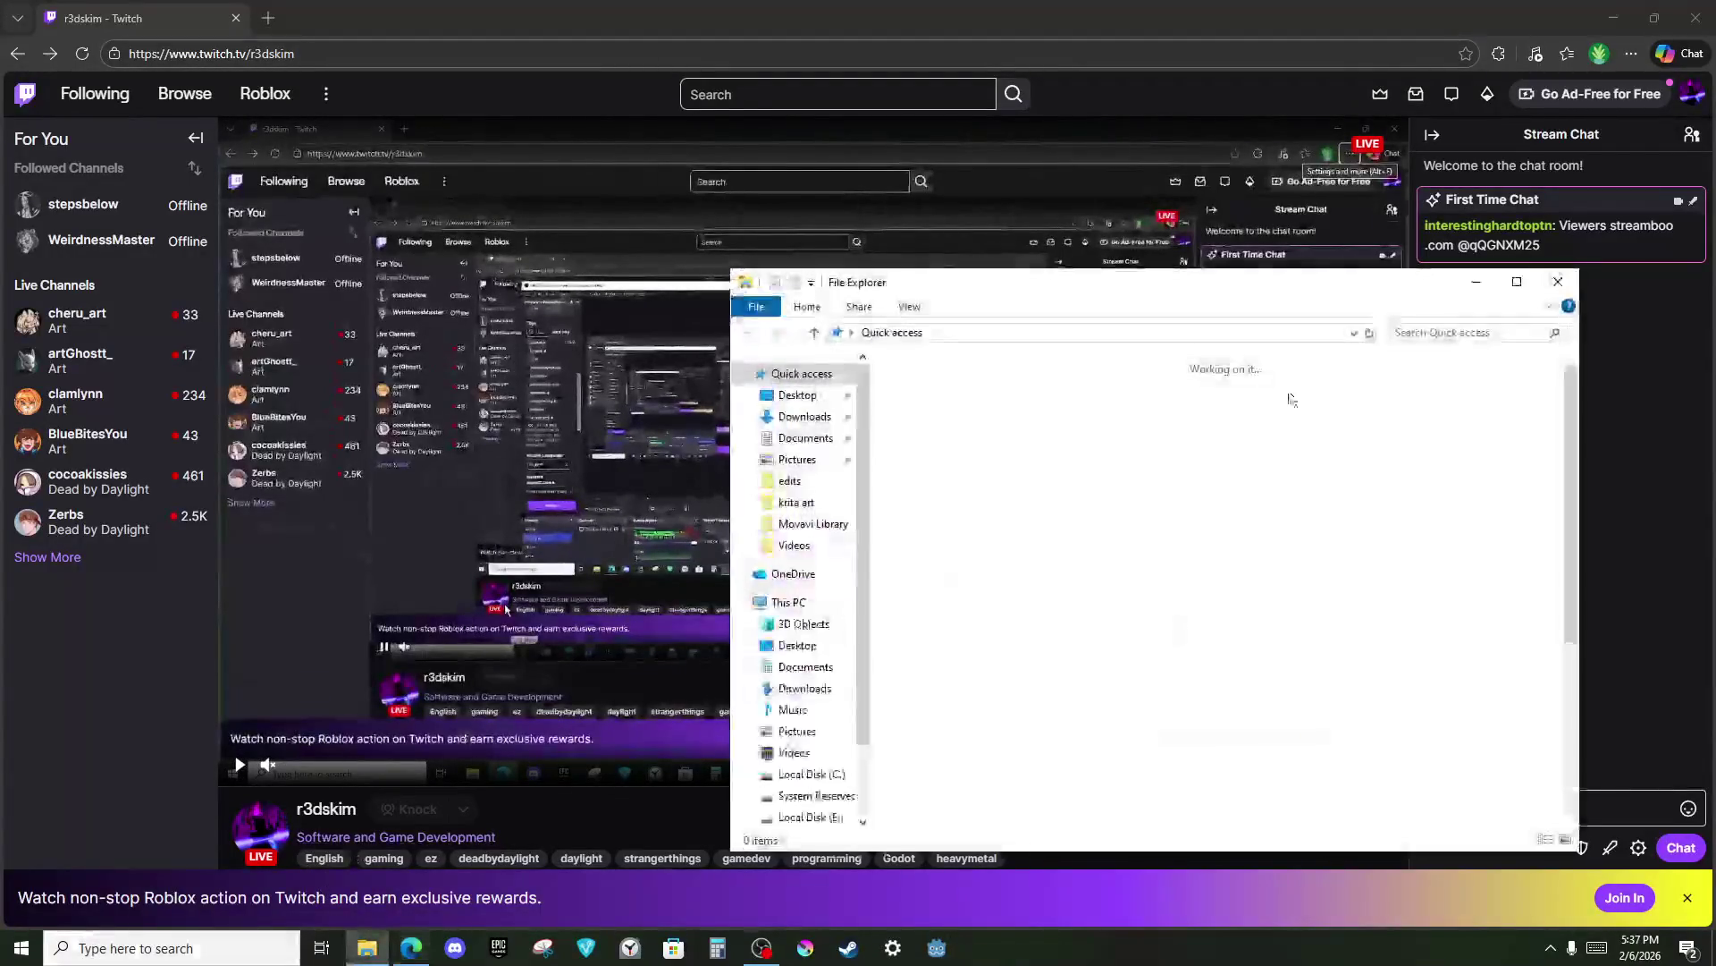
{"action": "left_click", "coordinate": [1567, 293]}
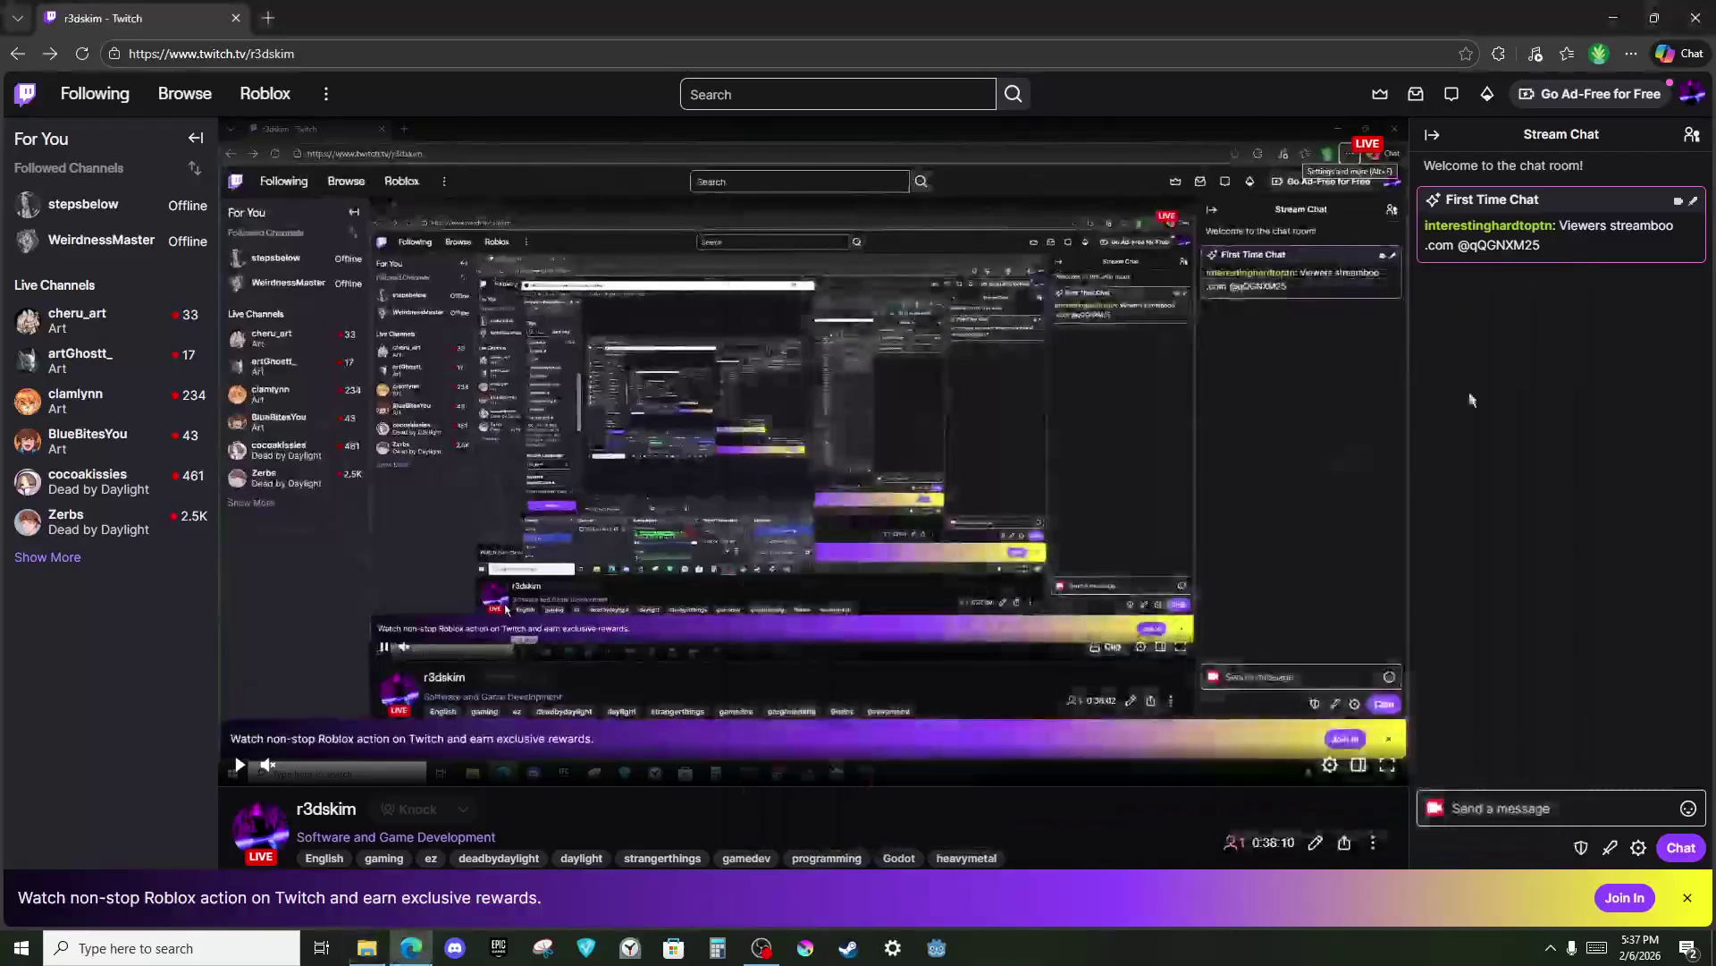
{"action": "key", "text": "super+e"}
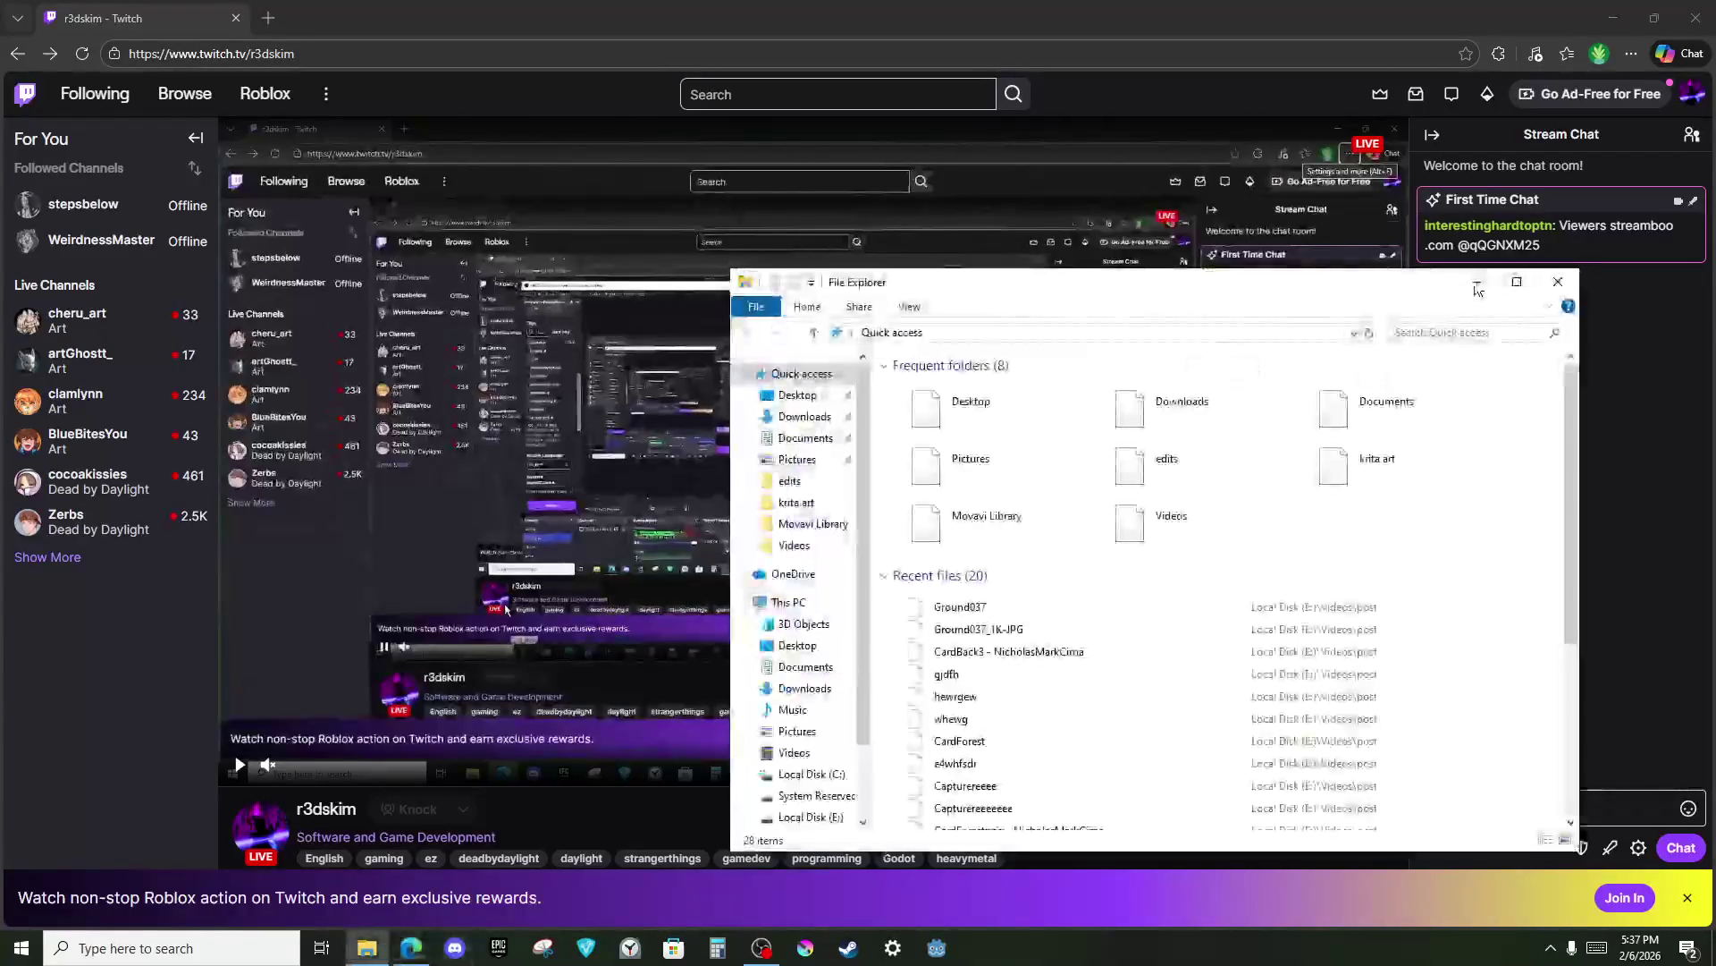
{"action": "left_click", "coordinate": [1544, 293]}
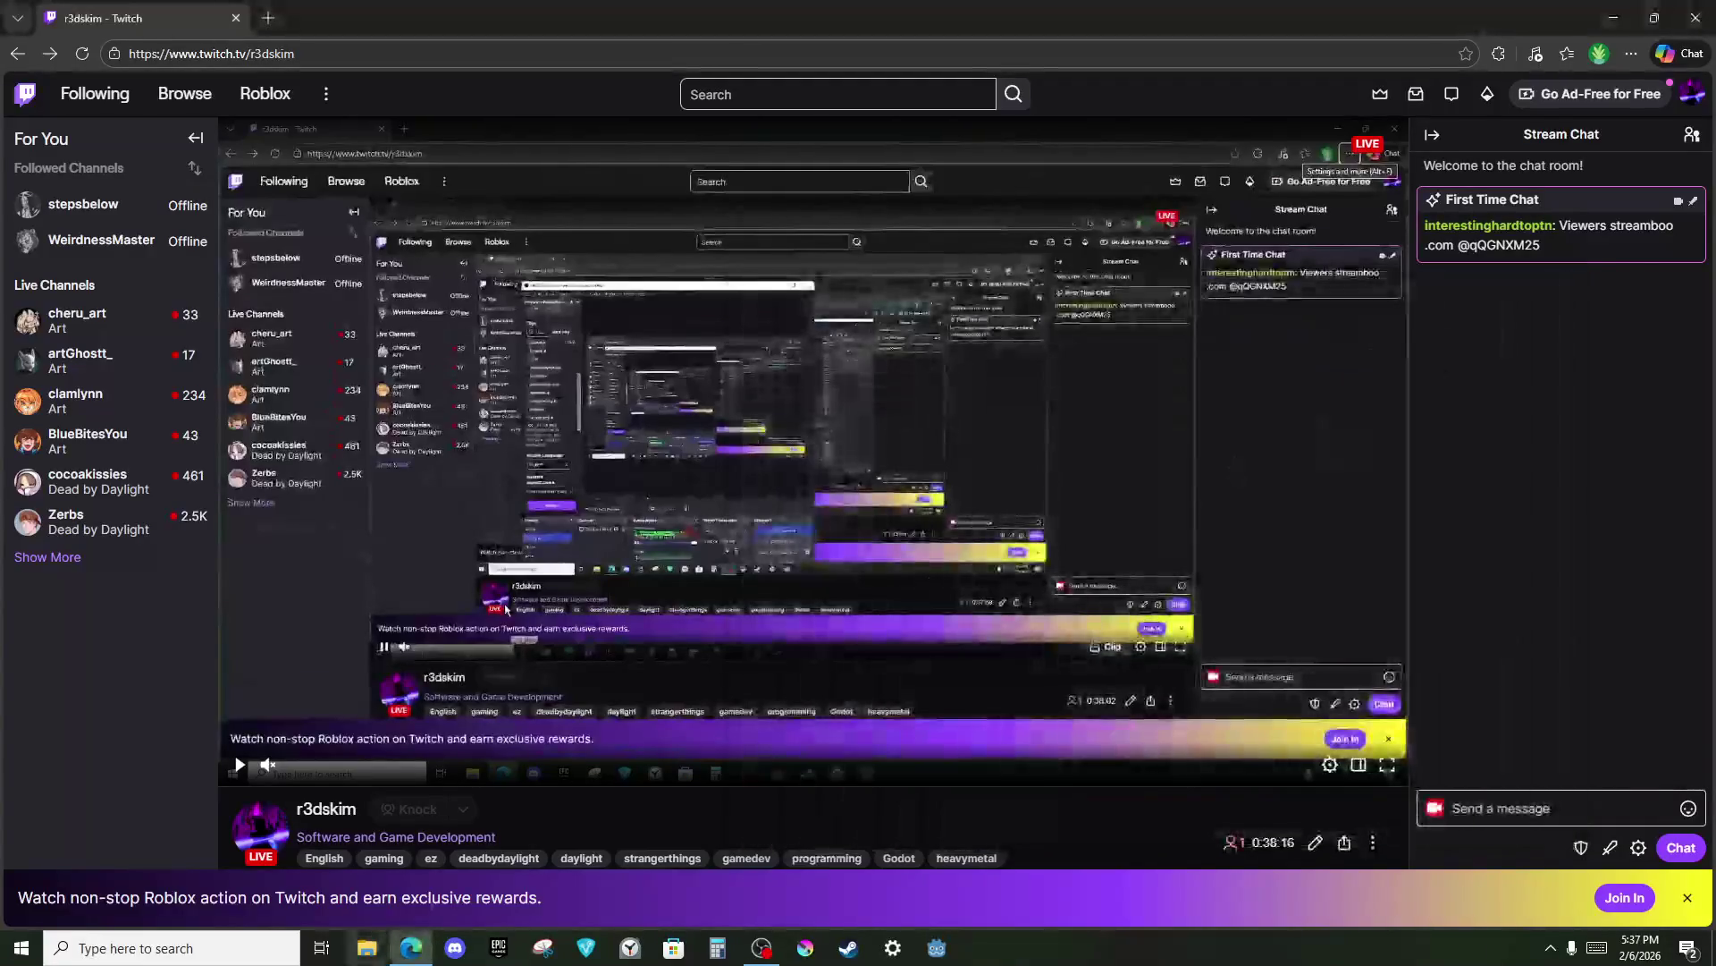
{"action": "left_click", "coordinate": [321, 948]}
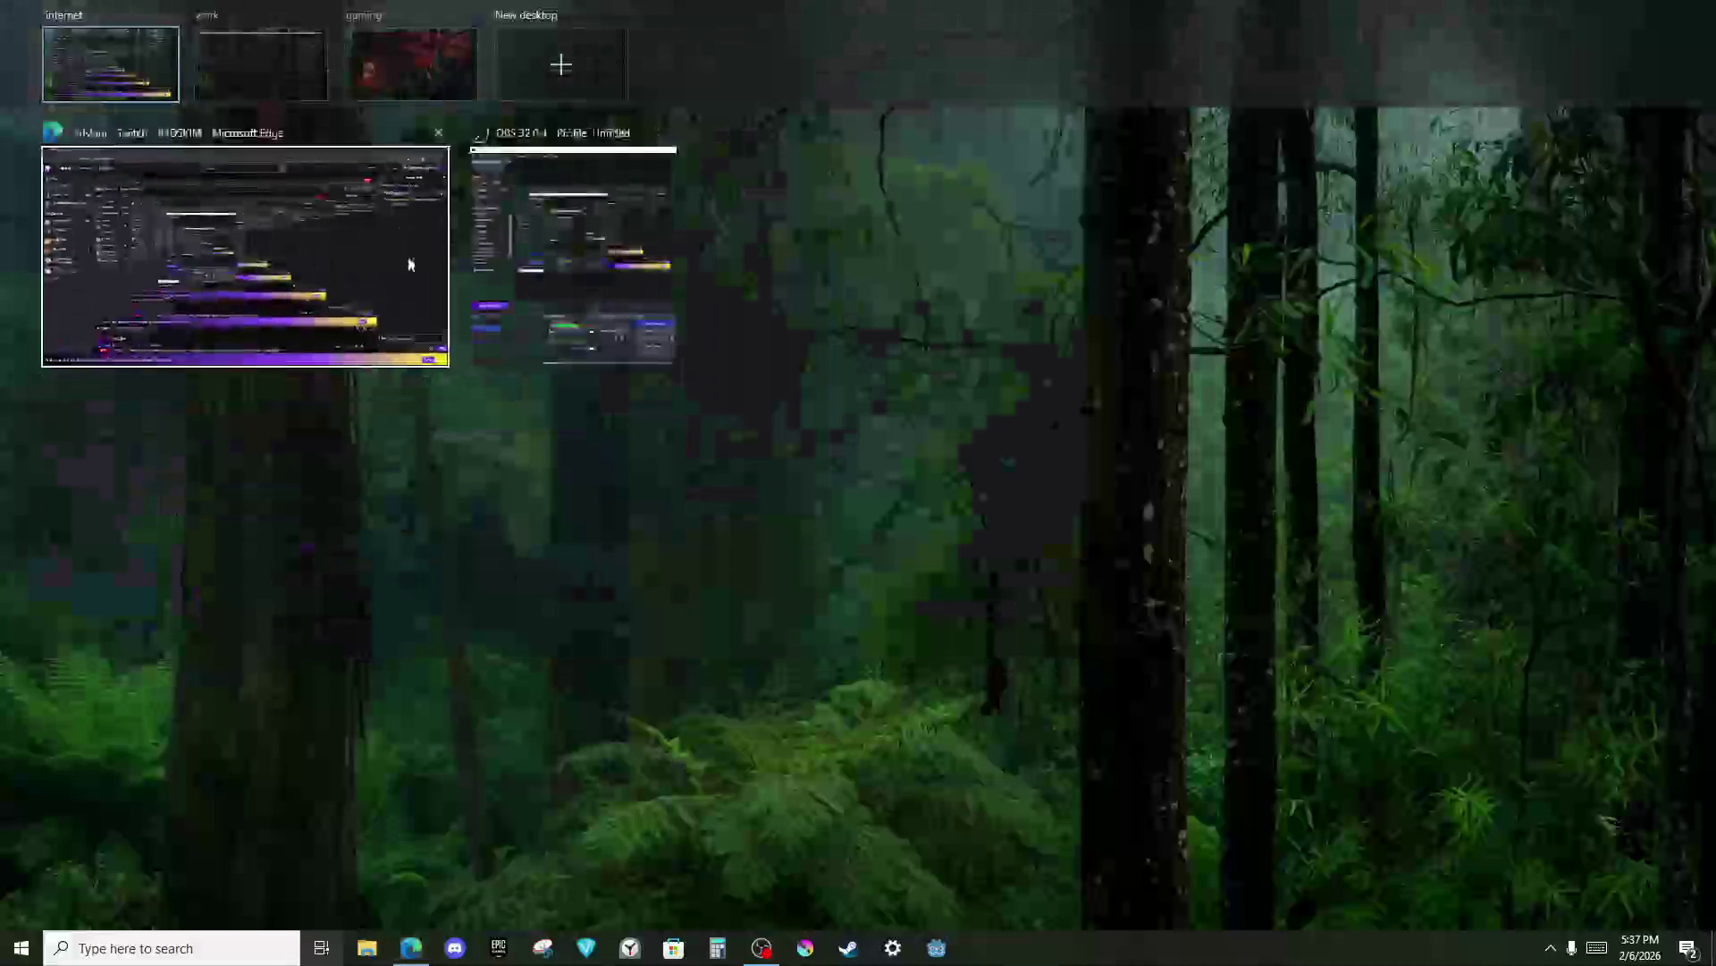
On the work desktop, review HeroRadiance lines 236–248 around the orb-offset loop, then run the project.
{"action": "left_click", "coordinate": [309, 70]}
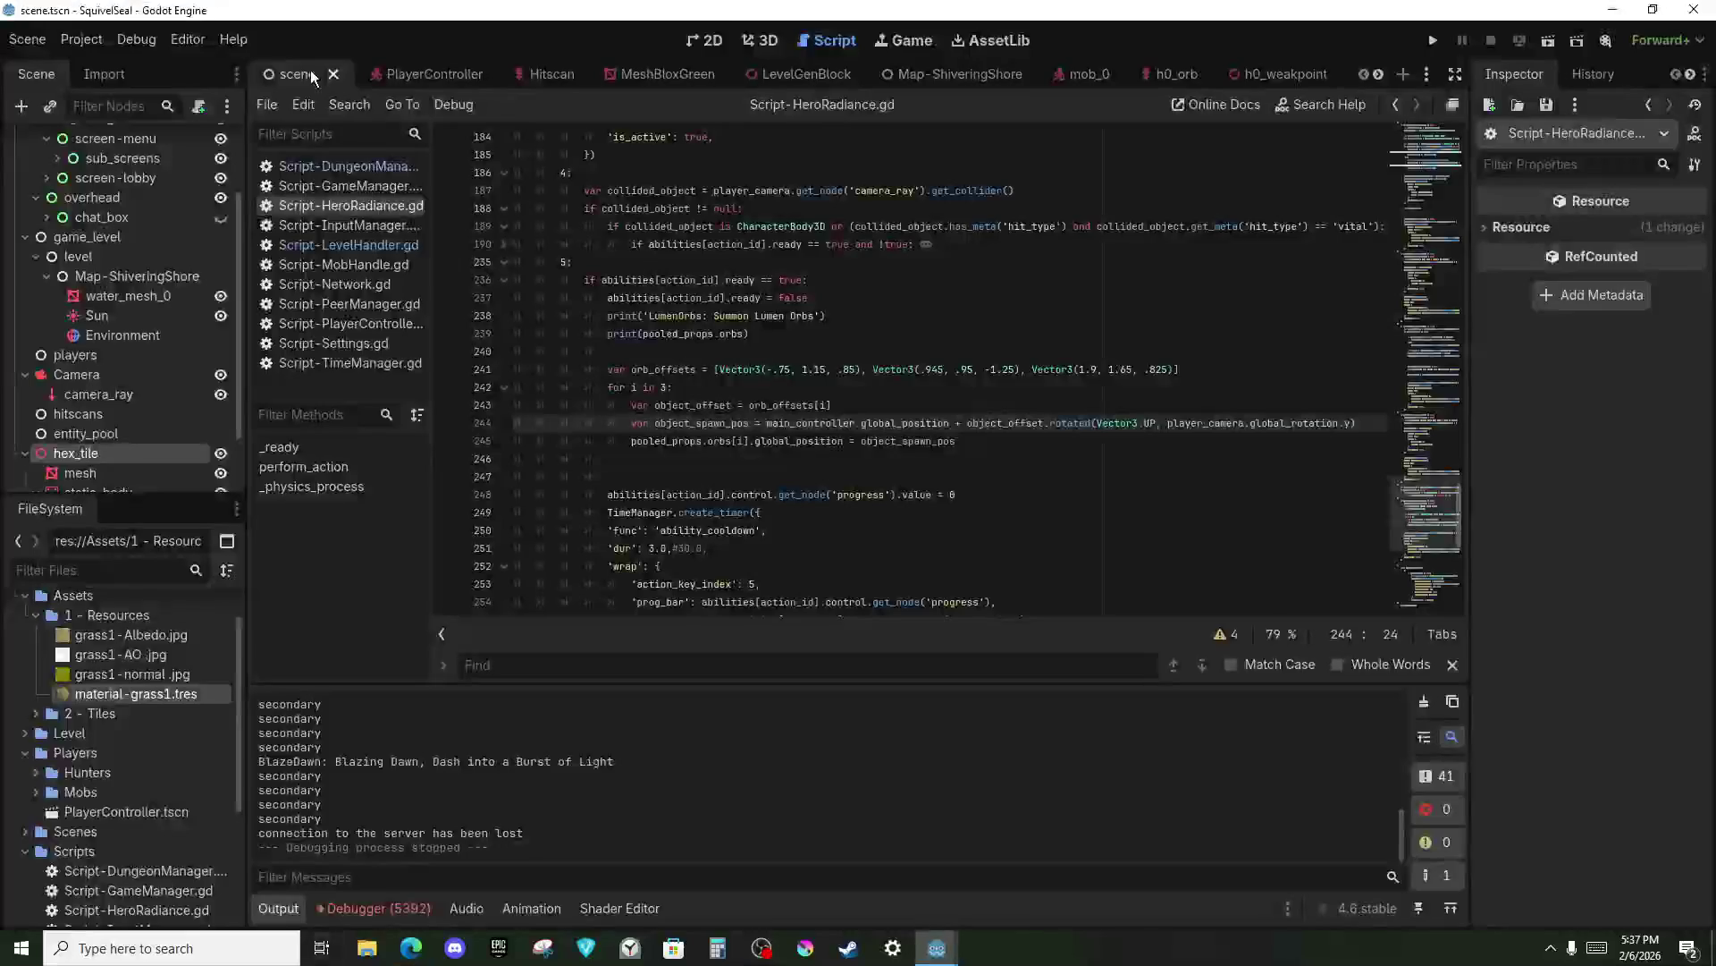
{"action": "left_click", "coordinate": [599, 484]}
{"action": "left_click", "coordinate": [653, 453]}
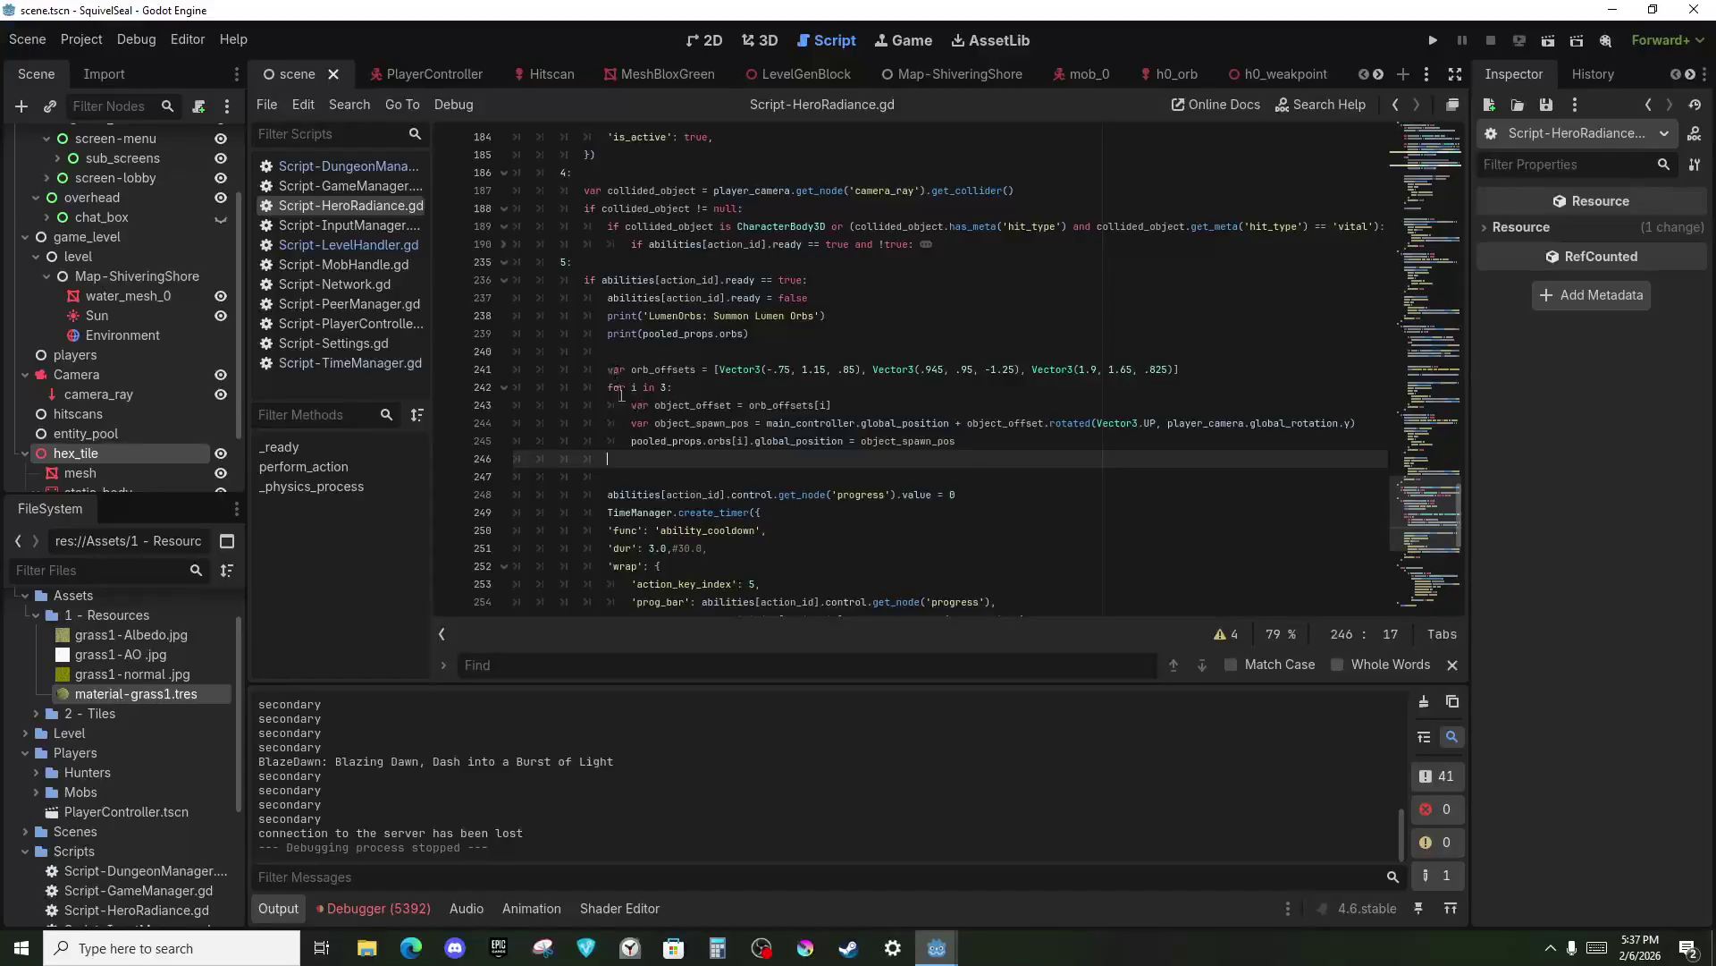
{"action": "left_click_drag", "start_coordinate": [736, 462], "coordinate": [807, 494]}
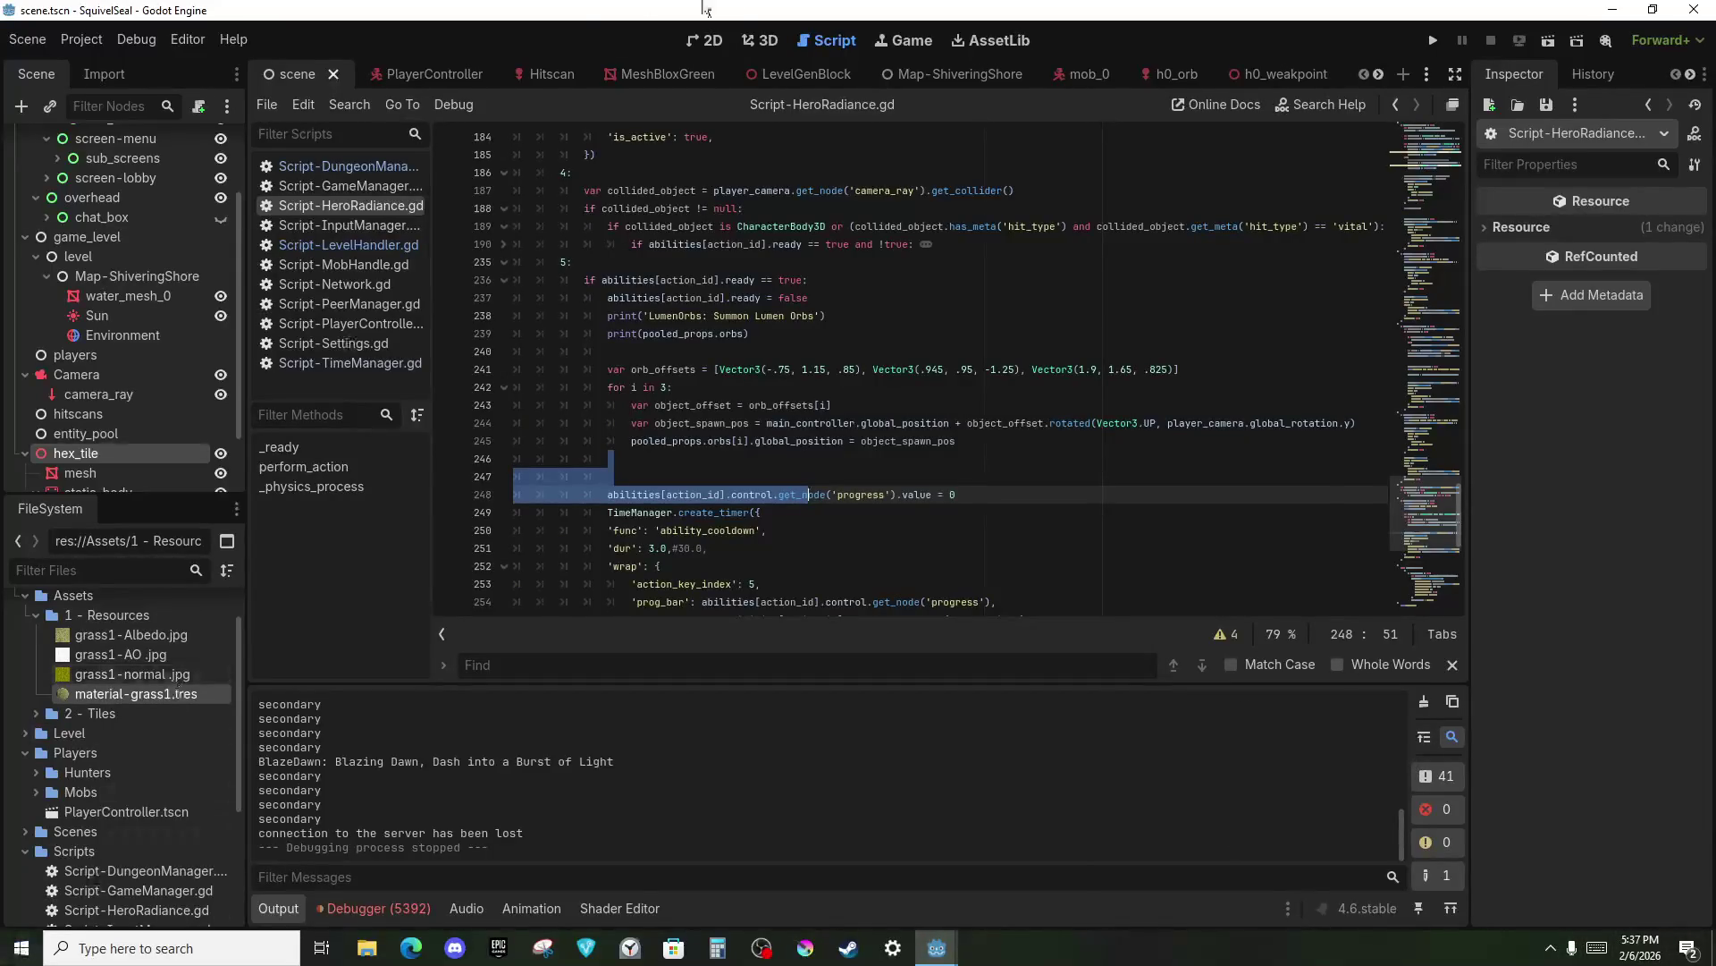
{"action": "left_click", "coordinate": [833, 427]}
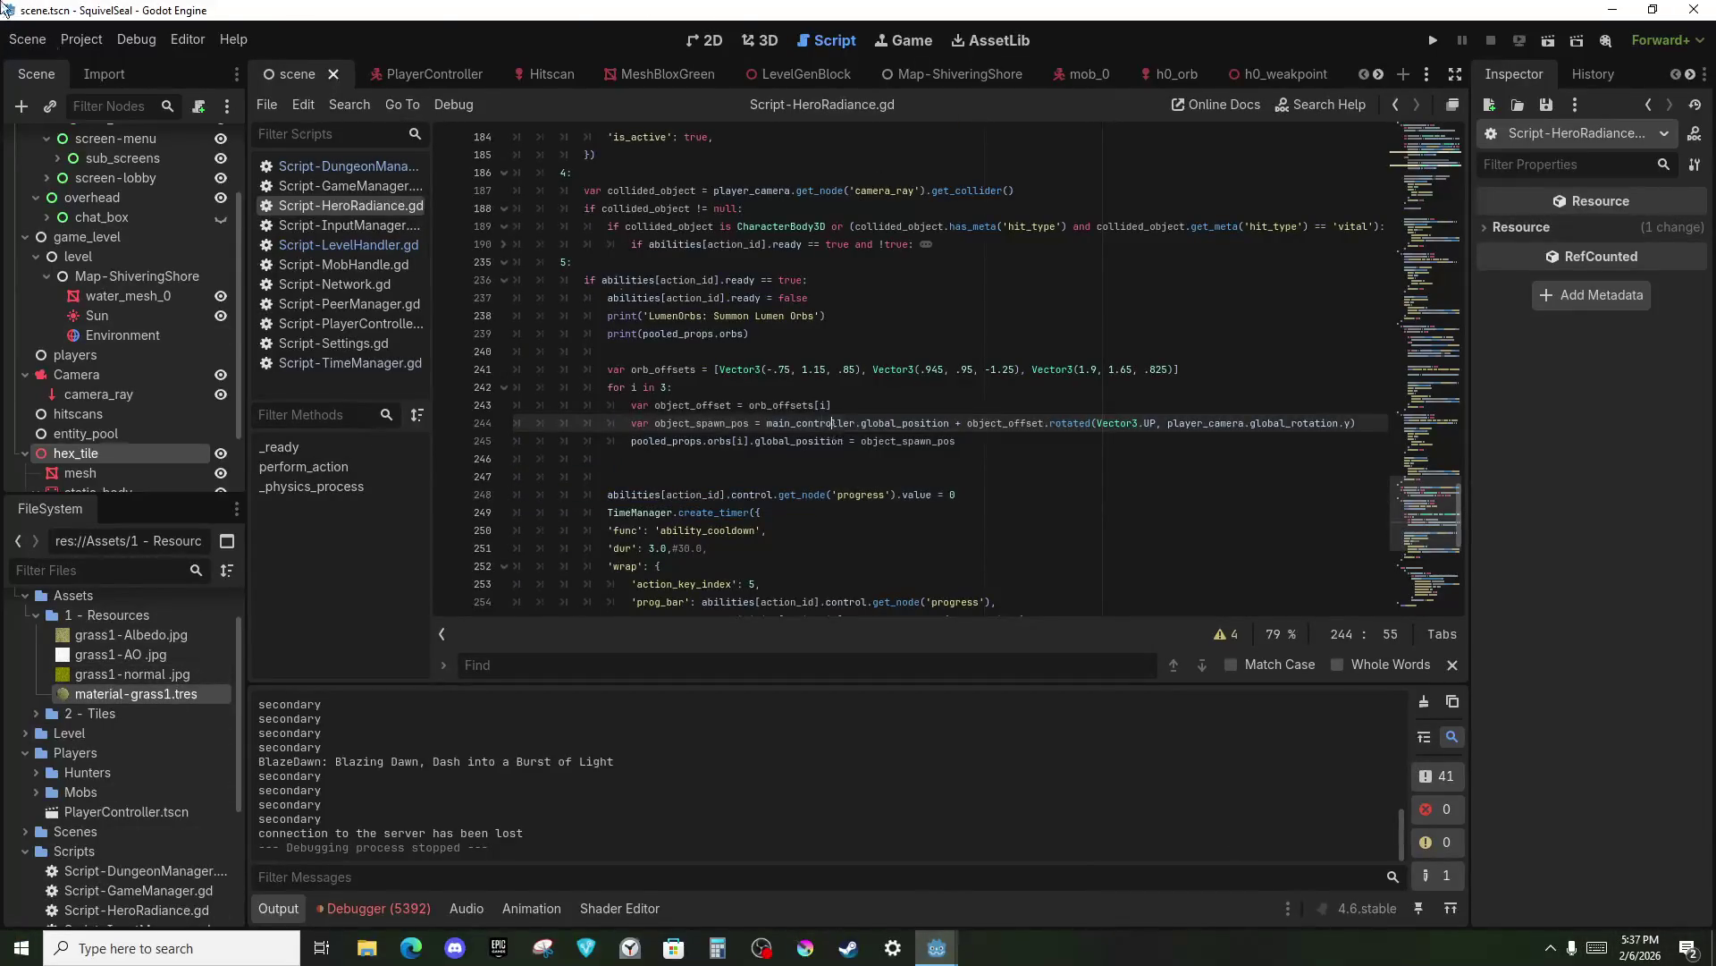
{"action": "left_click", "coordinate": [1123, 275]}
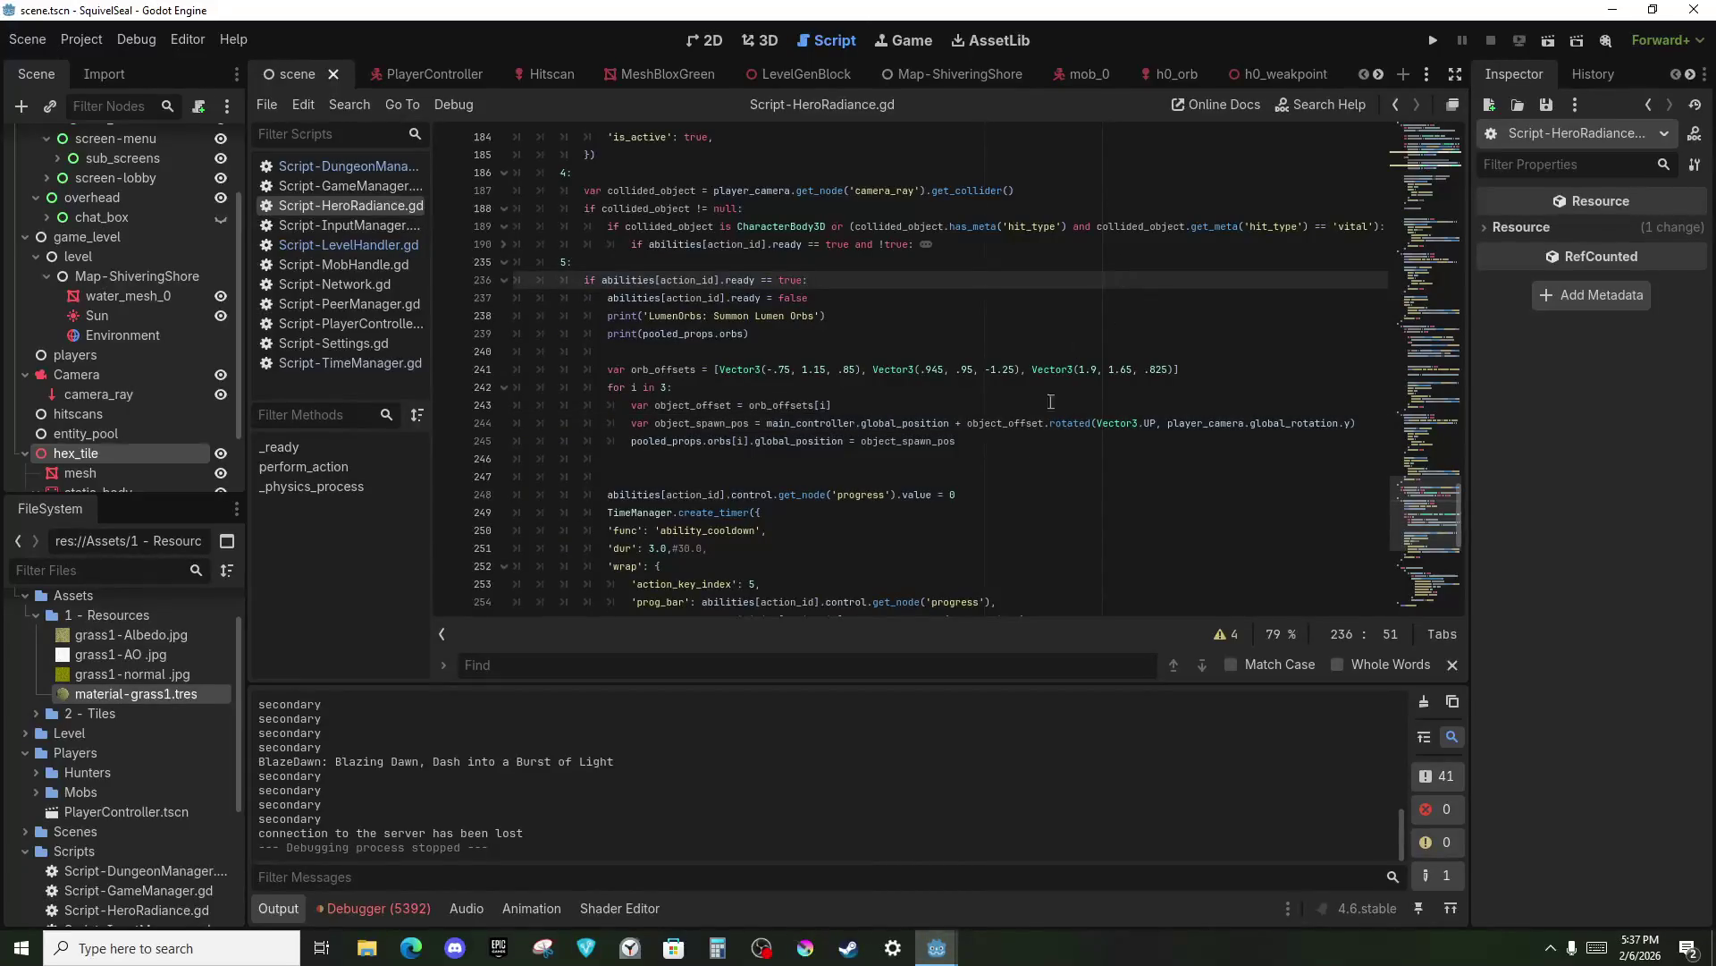
{"action": "right_click", "coordinate": [1103, 337]}
{"action": "left_click", "coordinate": [898, 348]}
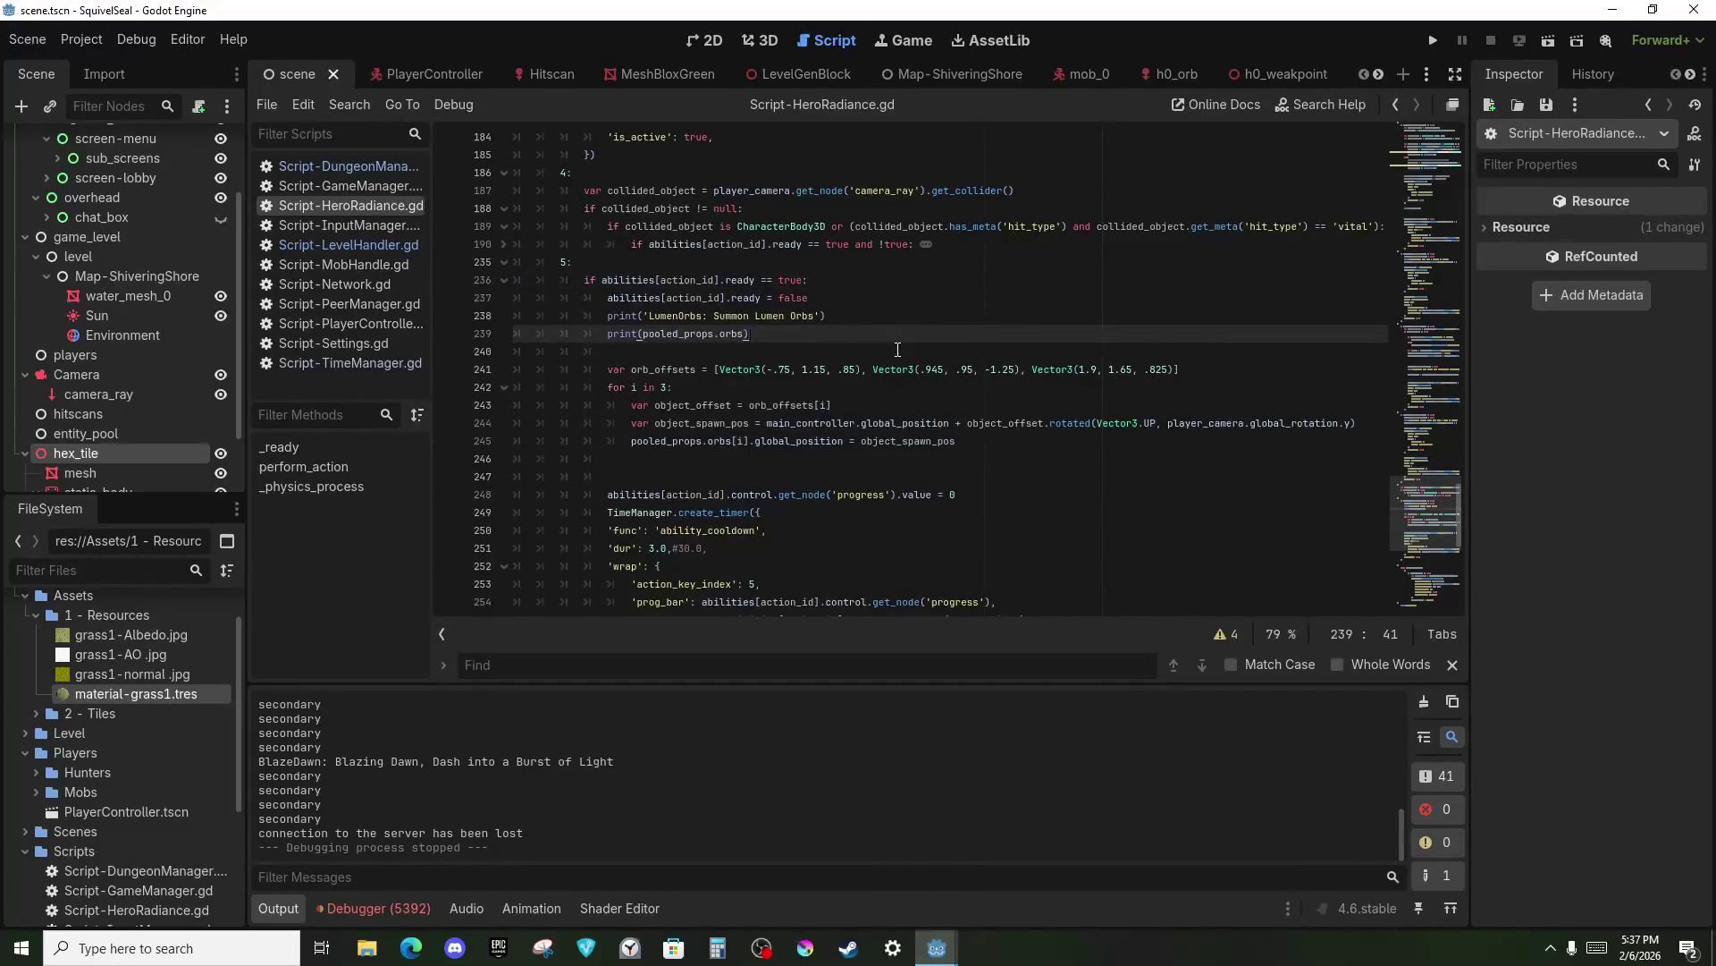
{"action": "left_click", "coordinate": [1429, 45]}
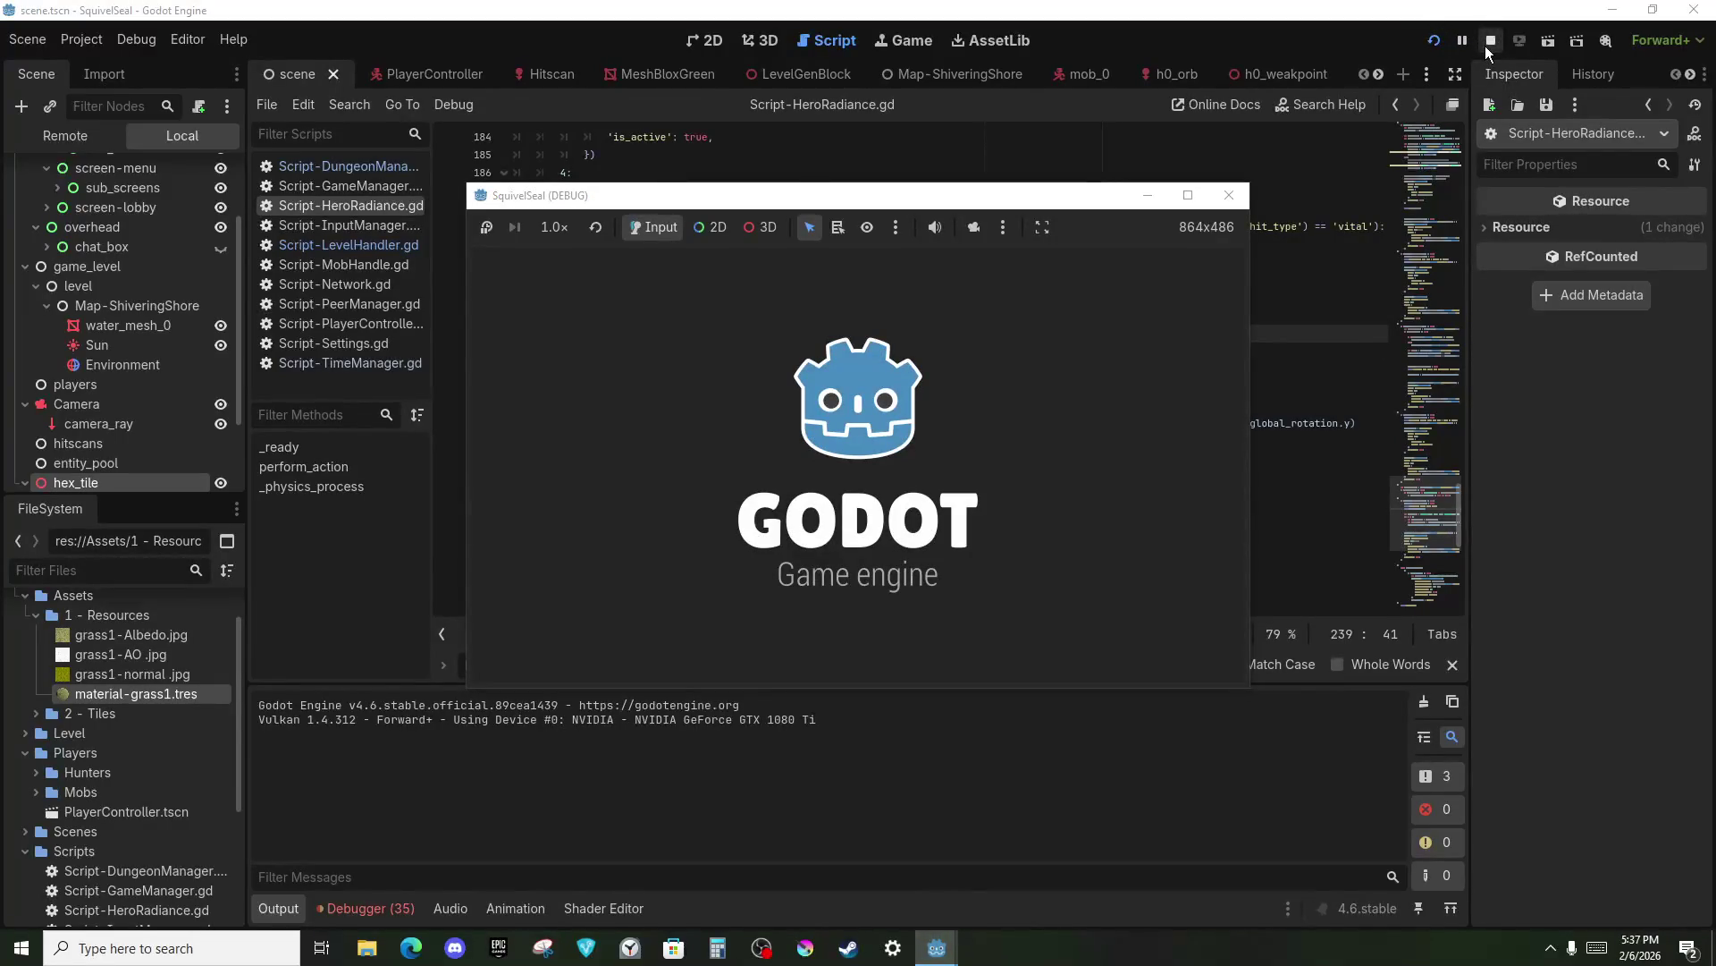
Run the server project in its own debug window, then return to the SquivelSeal editor.
{"action": "left_click", "coordinate": [953, 921]}
{"action": "mouse_move", "coordinate": [950, 942]}
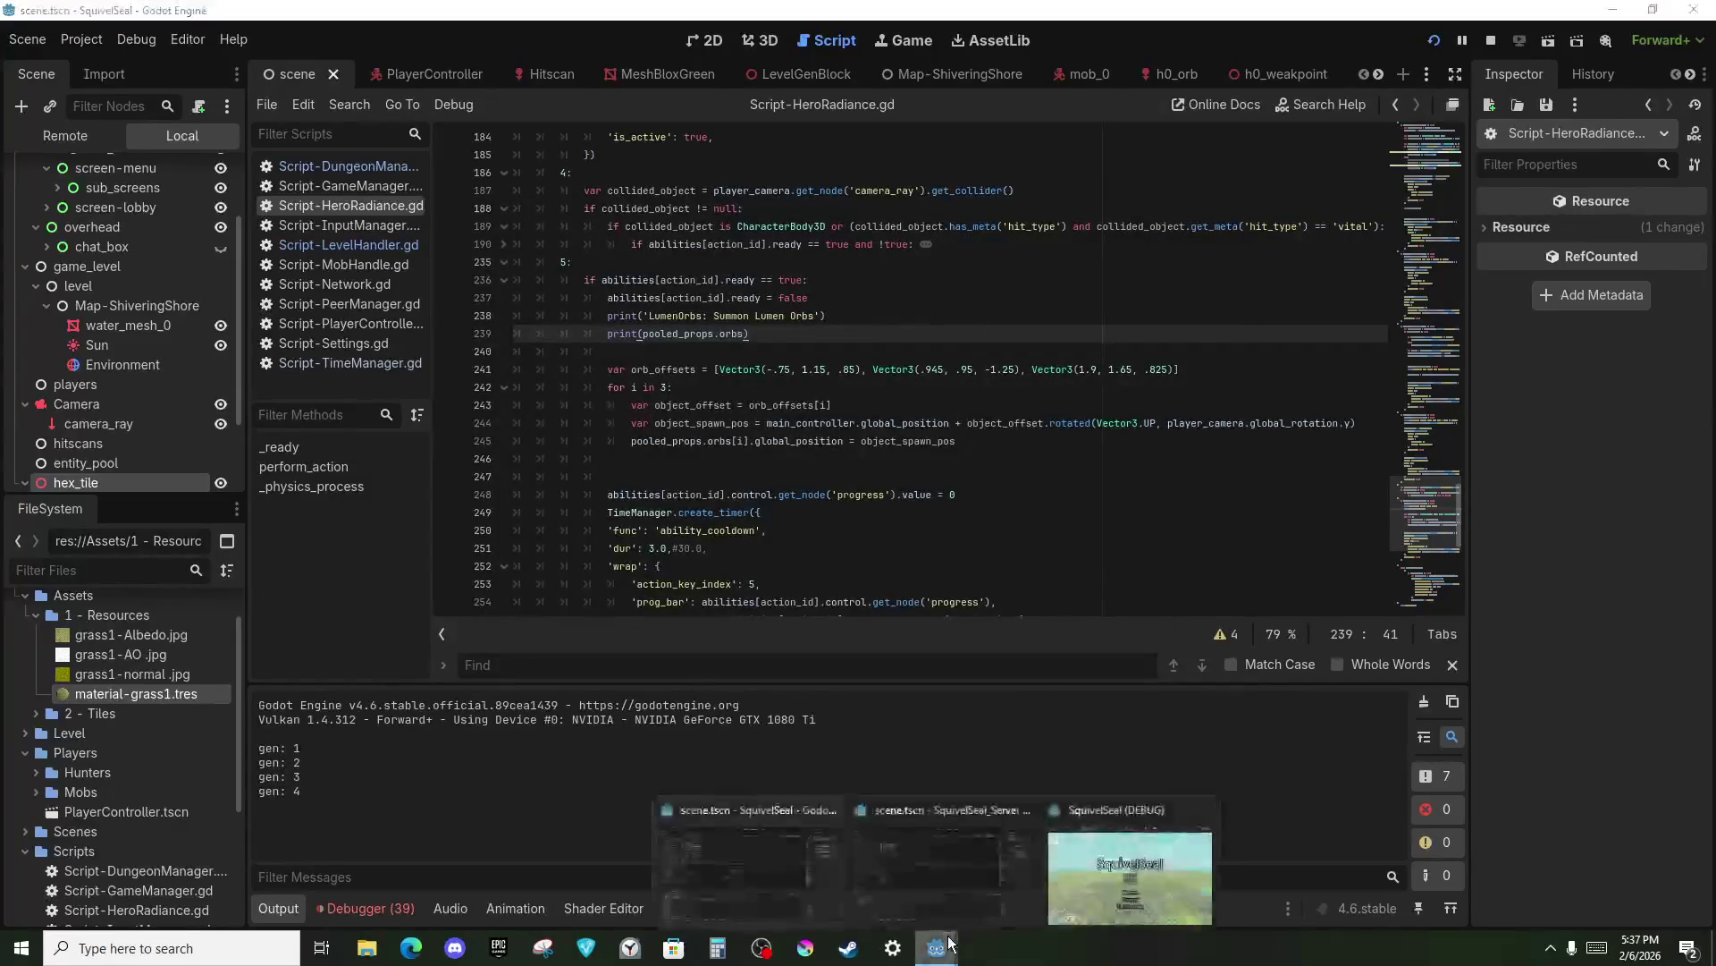
{"action": "left_click", "coordinate": [944, 849]}
{"action": "left_click", "coordinate": [1433, 40]}
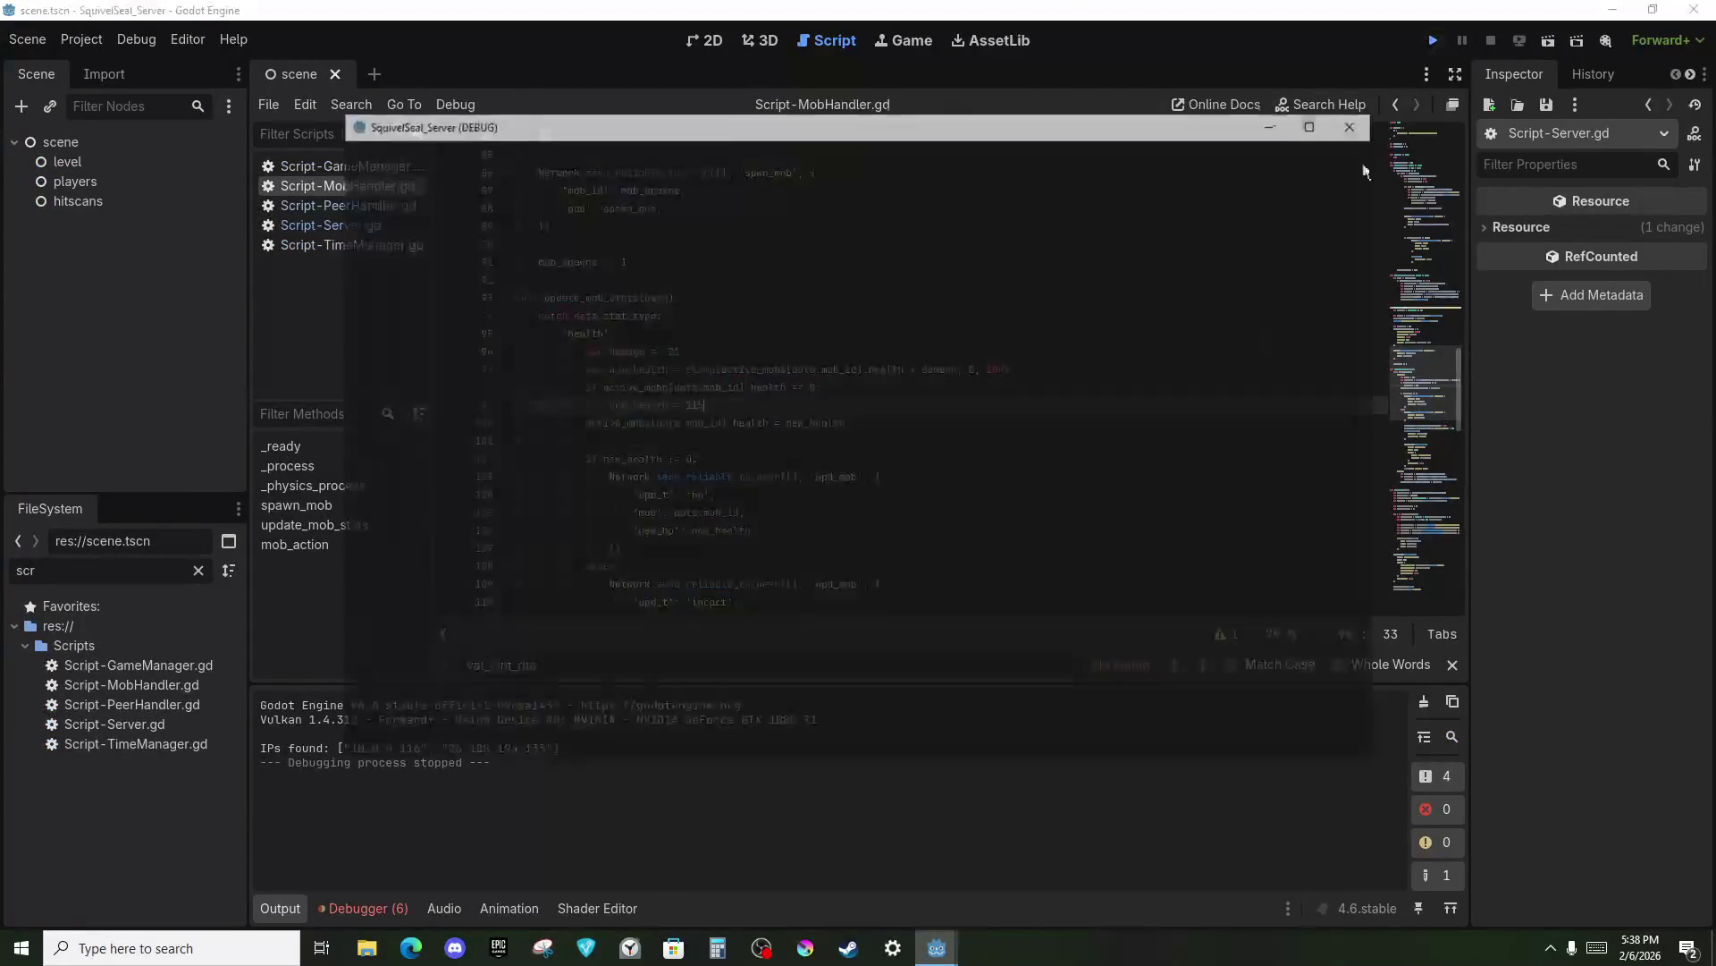
{"action": "mouse_move", "coordinate": [937, 947]}
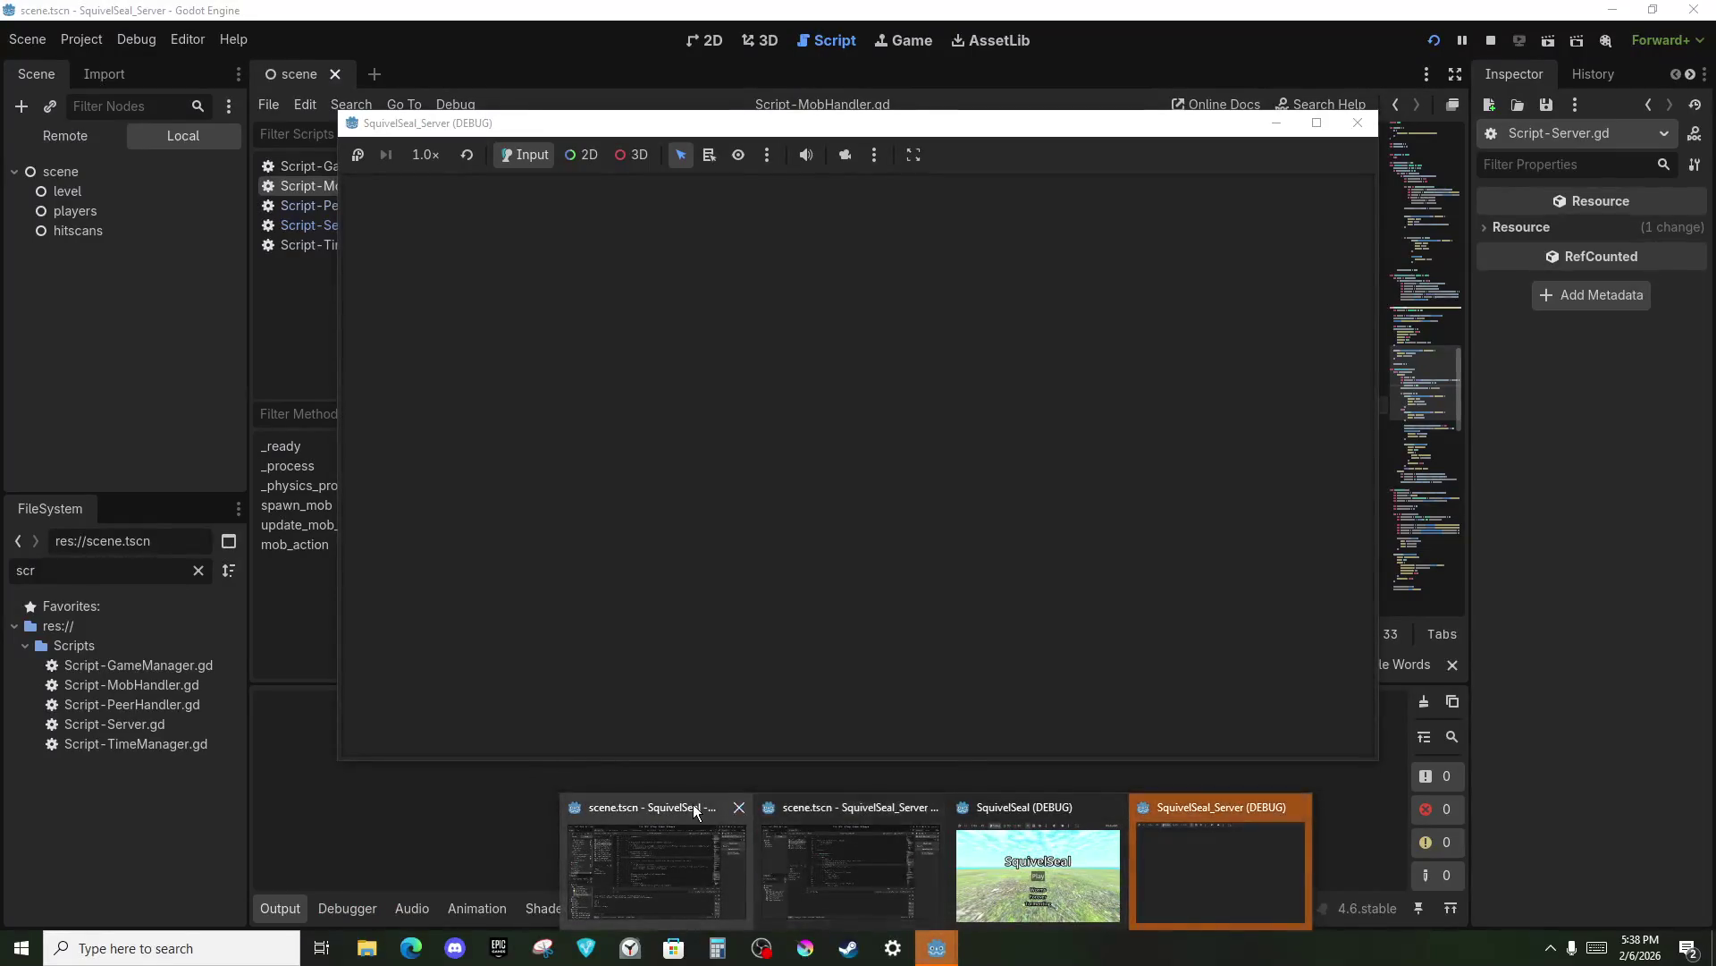
{"action": "left_click", "coordinate": [685, 850]}
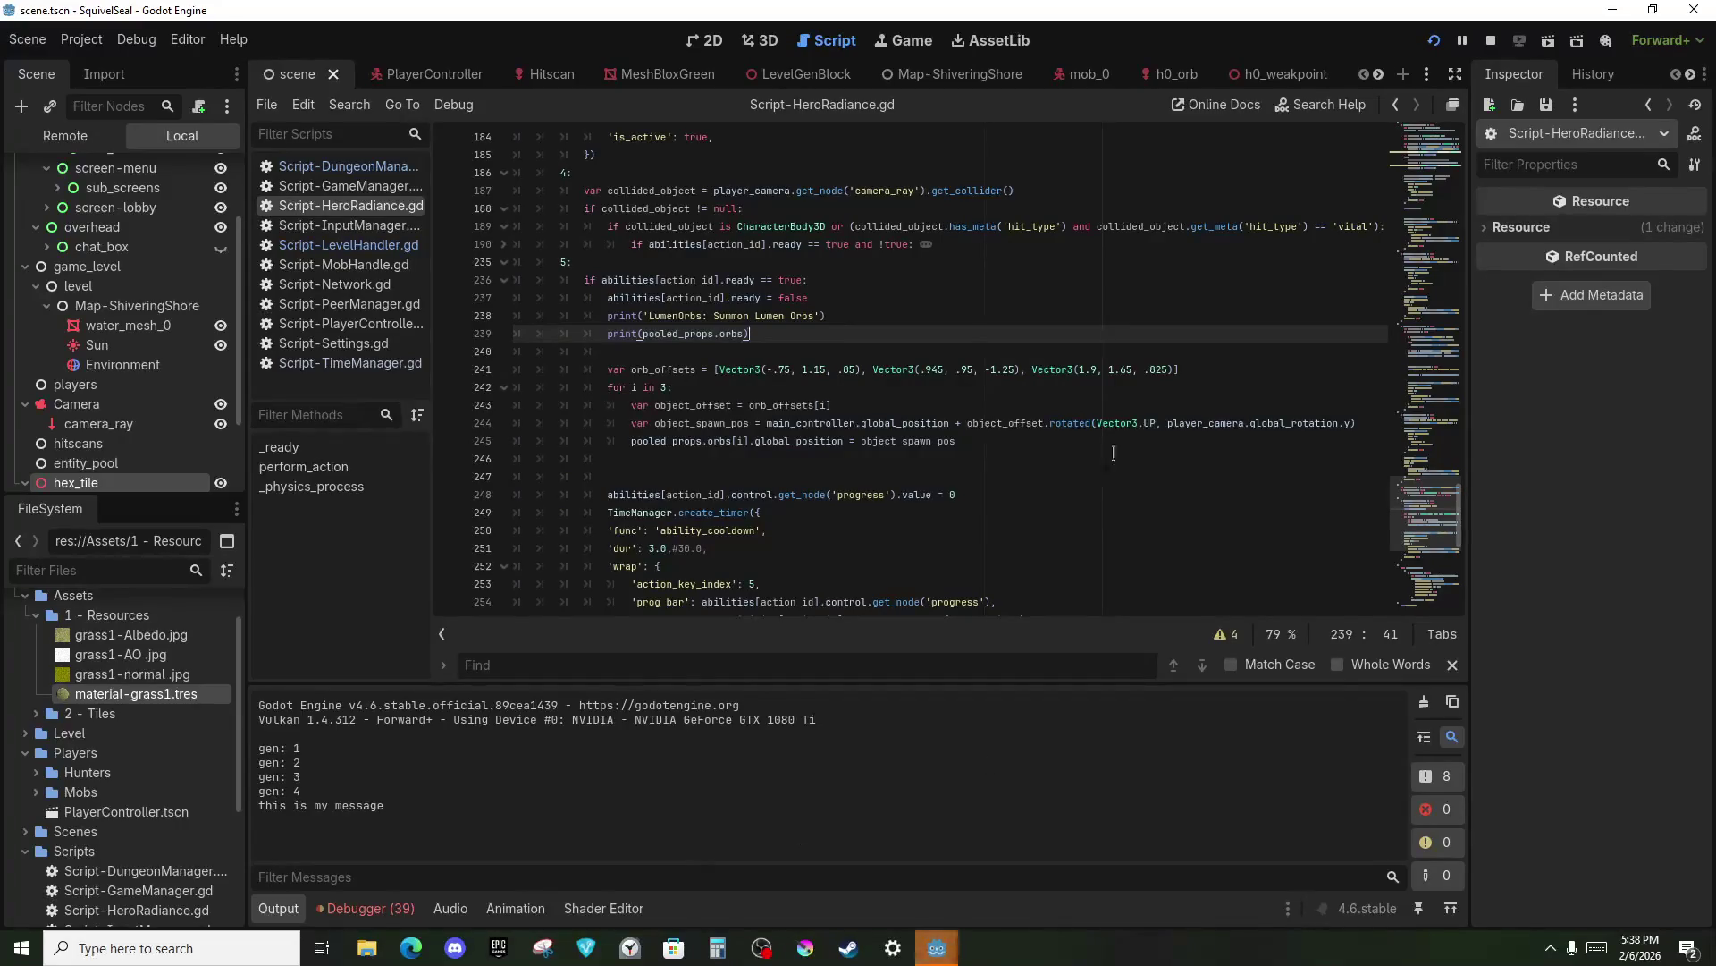
Search the script for 'gen:' and open Script-LevelHandler.gd instead.
{"action": "key", "text": "ctrl+f"}
{"action": "type", "text": "gen:"}
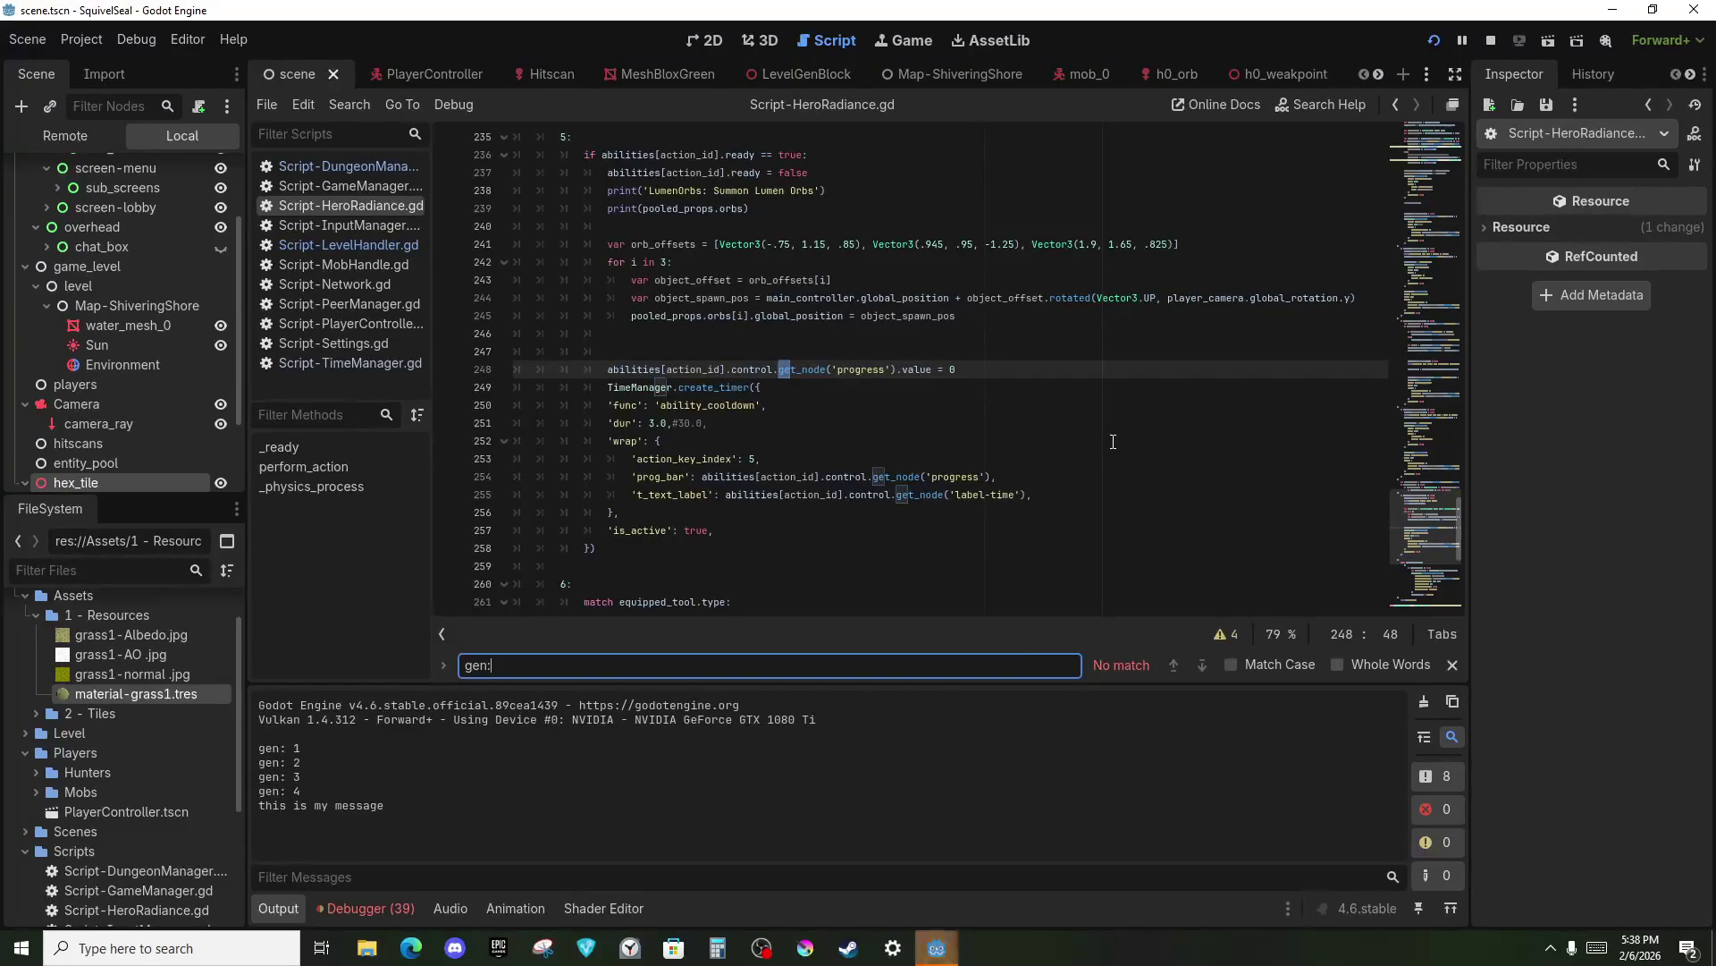
{"action": "left_click", "coordinate": [390, 245]}
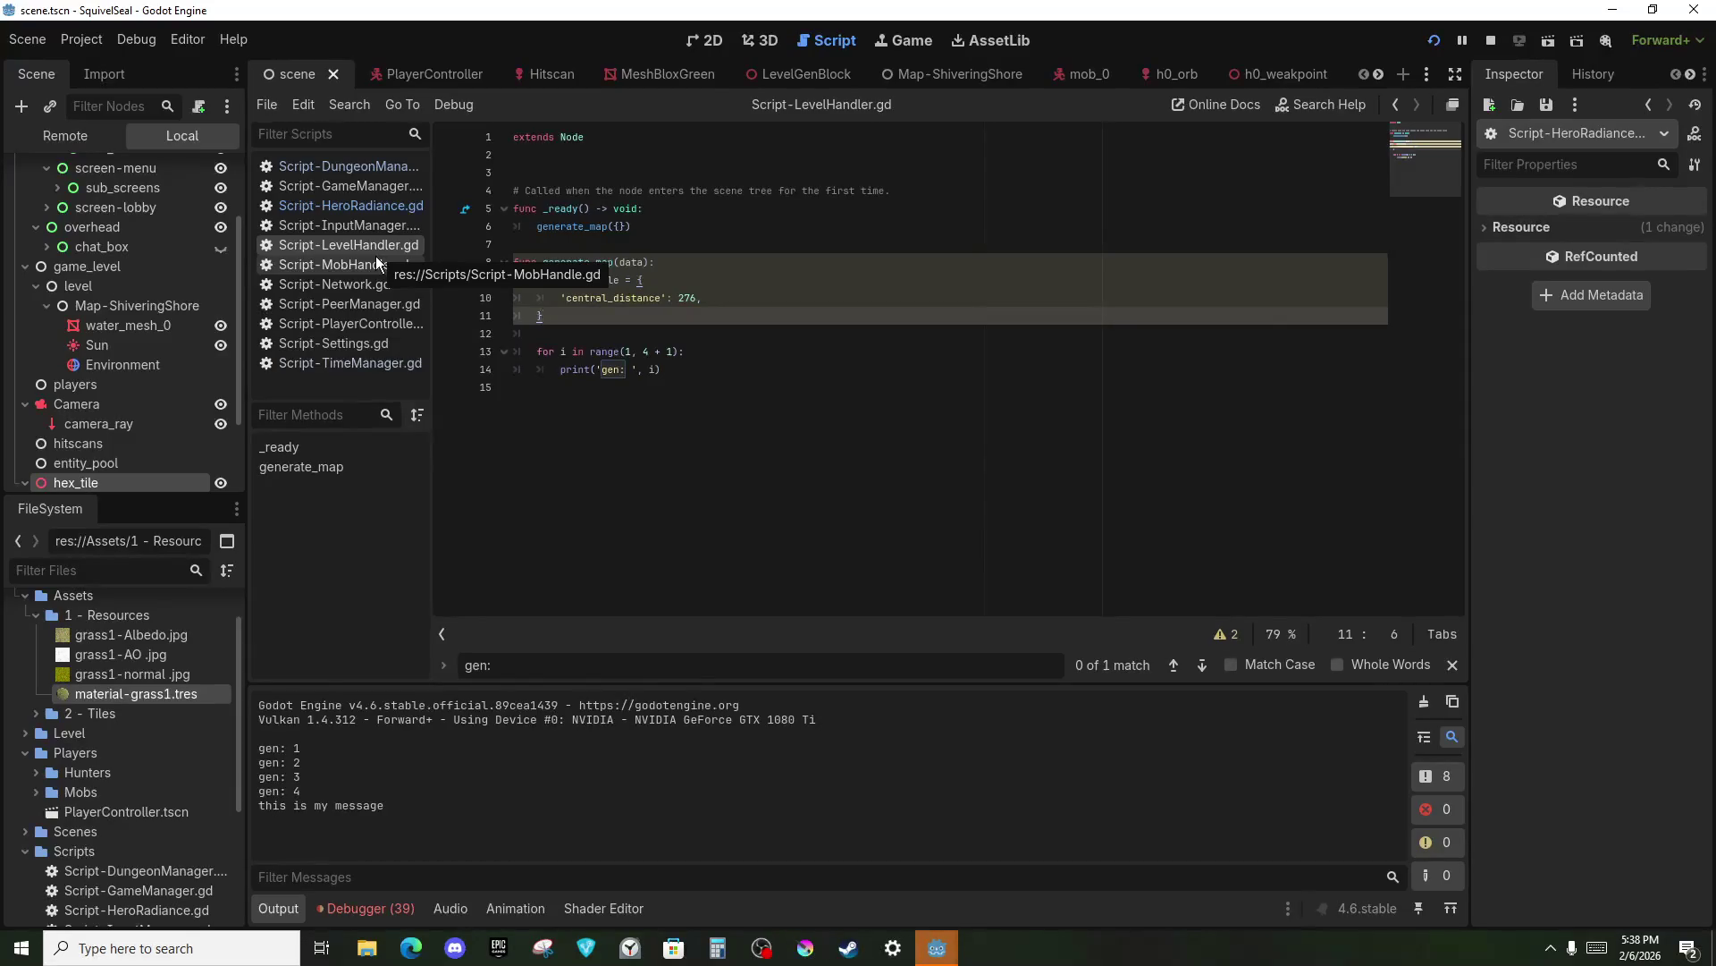
Rename the loop variable i to radius in the loop header and the print call.
{"action": "left_click", "coordinate": [562, 351]}
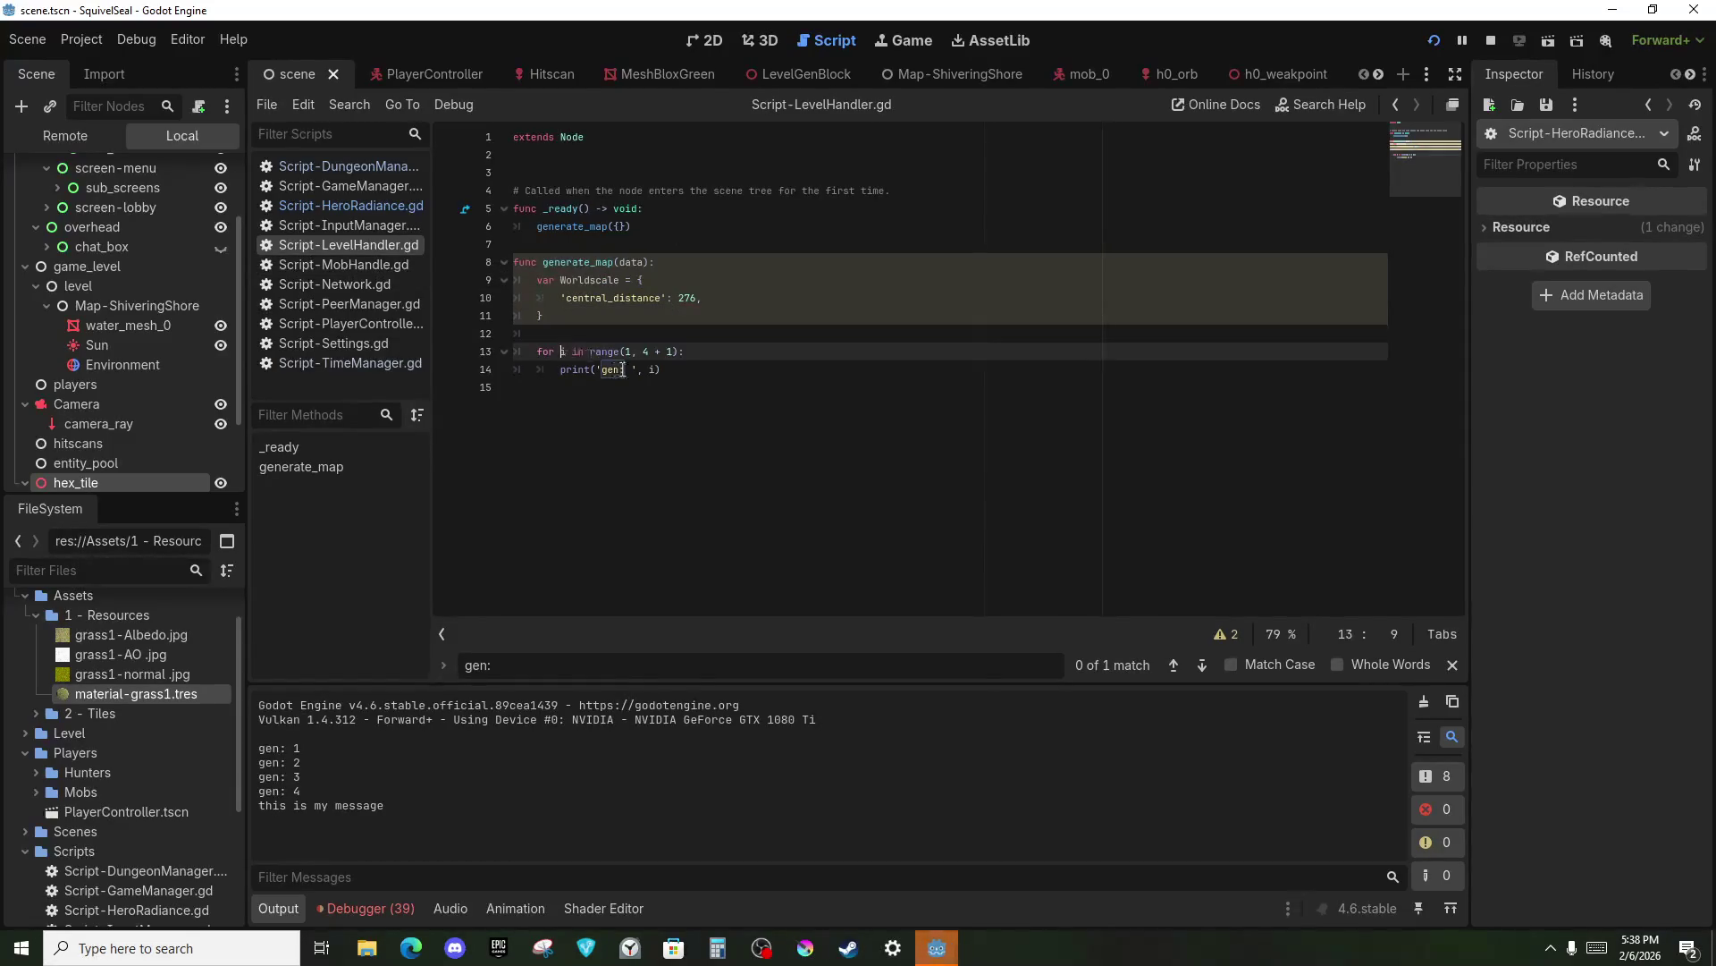
{"action": "type", "text": "rad"}
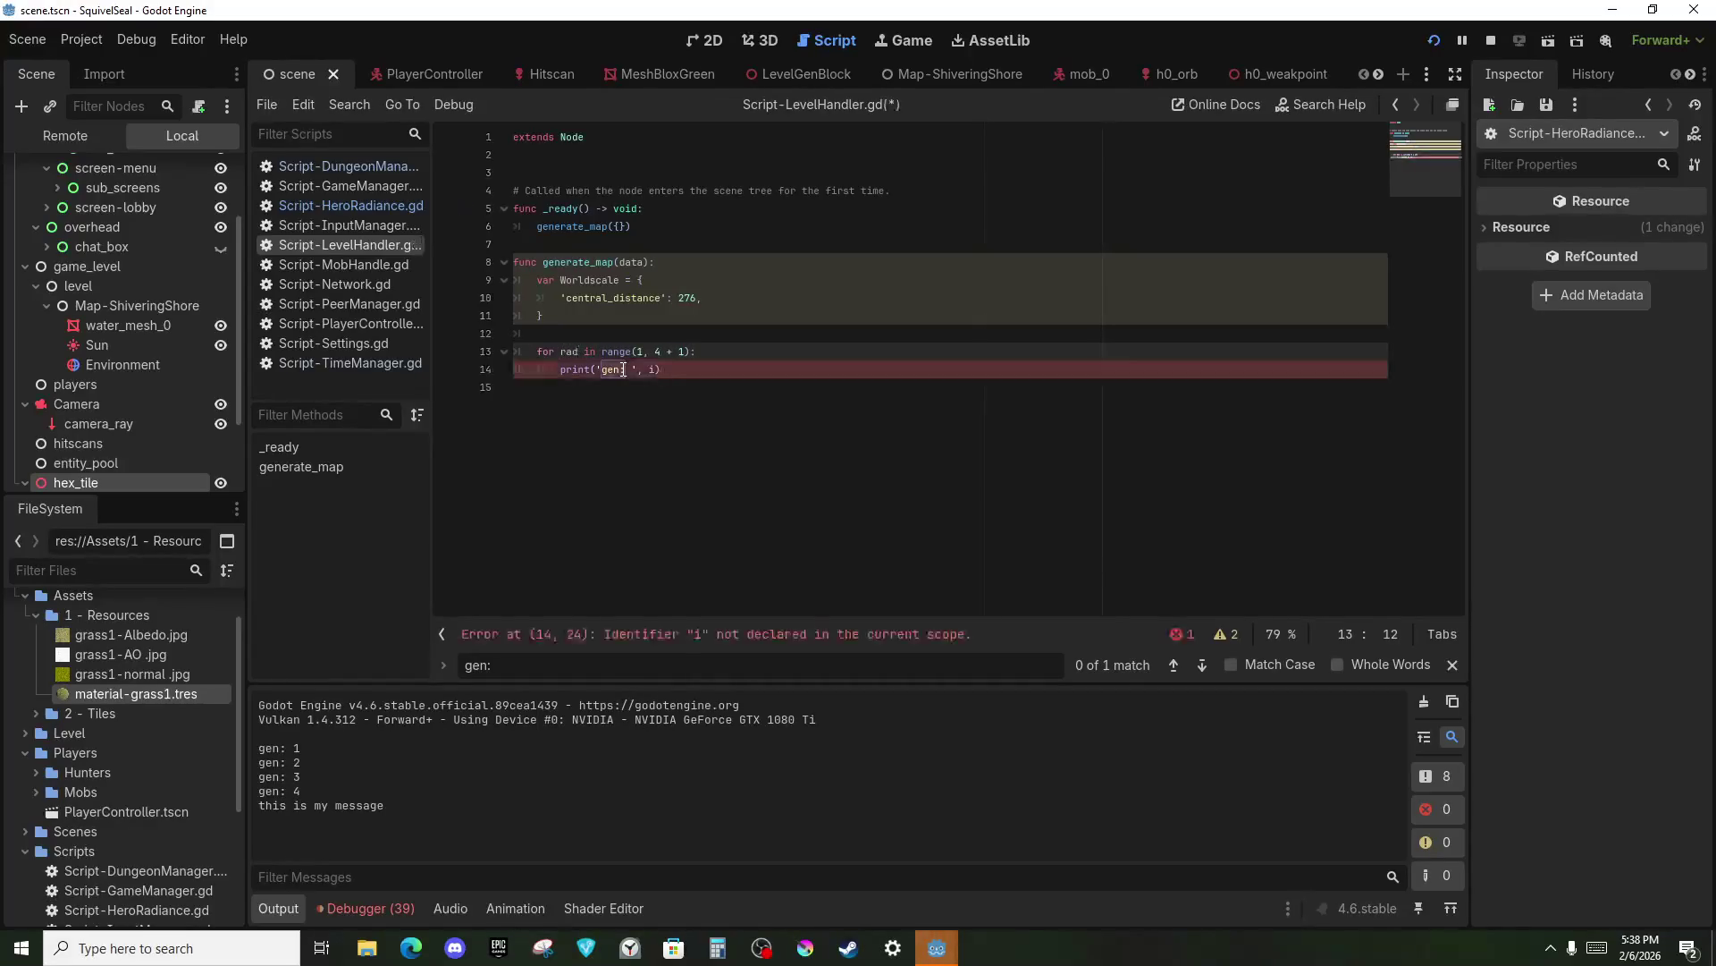
{"action": "left_click", "coordinate": [662, 370]}
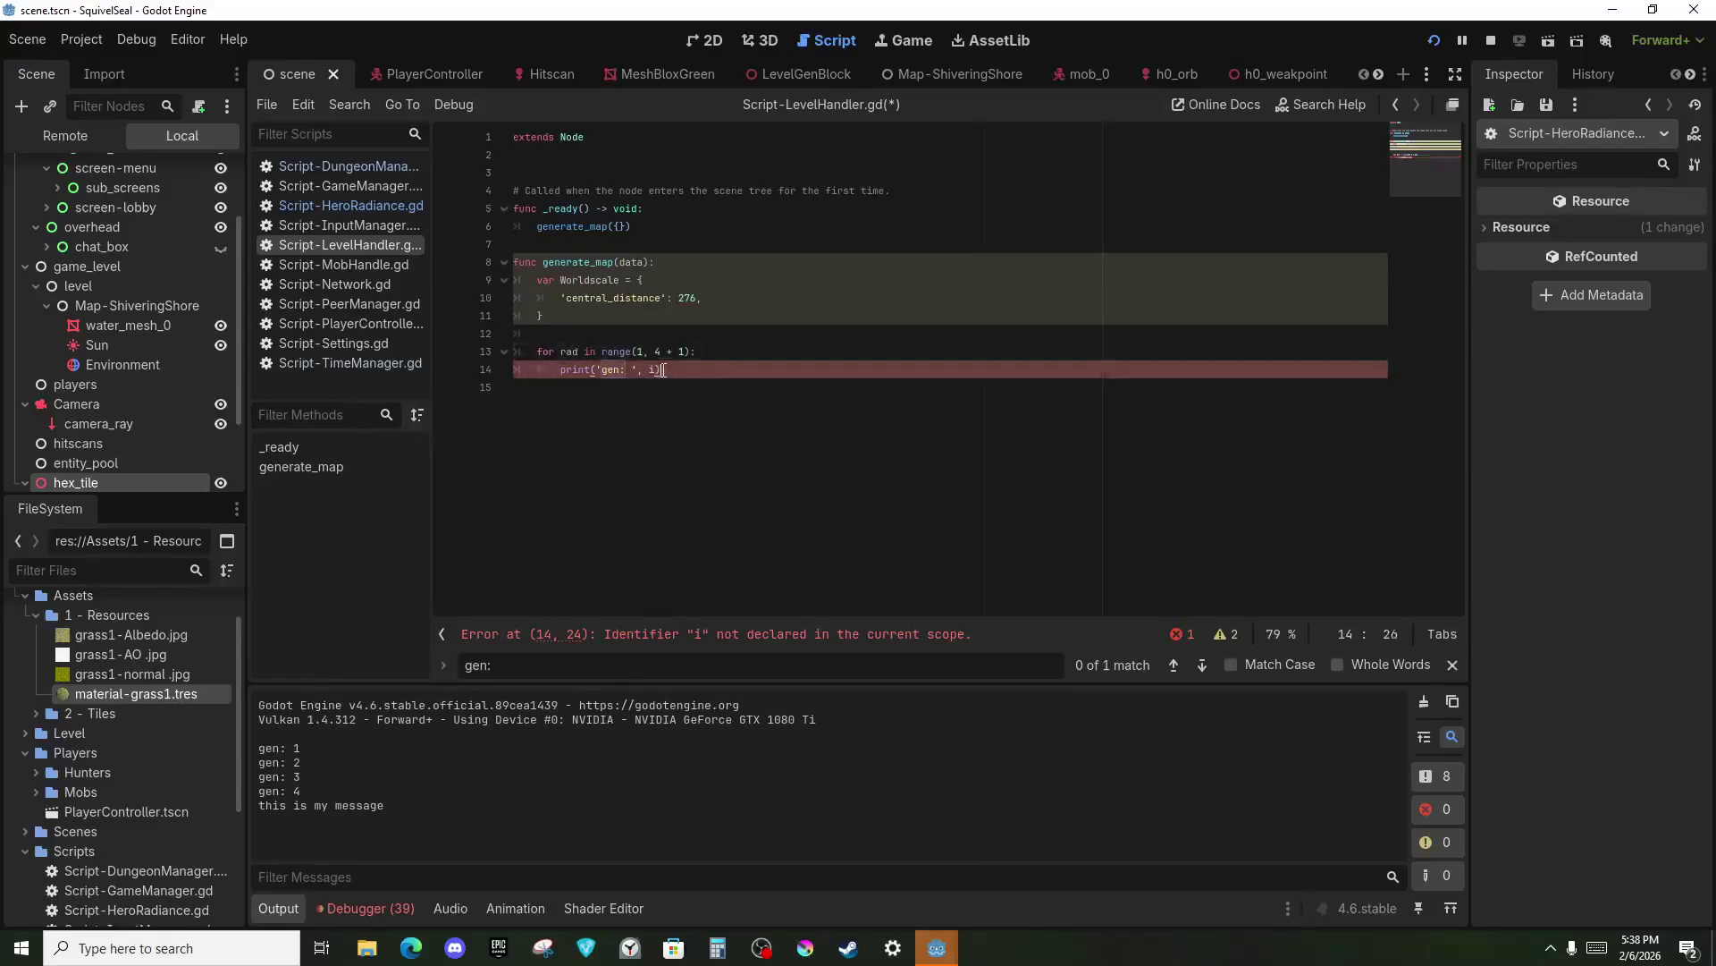
{"action": "key", "text": "BackSpace"}
{"action": "type", "text": "ra"}
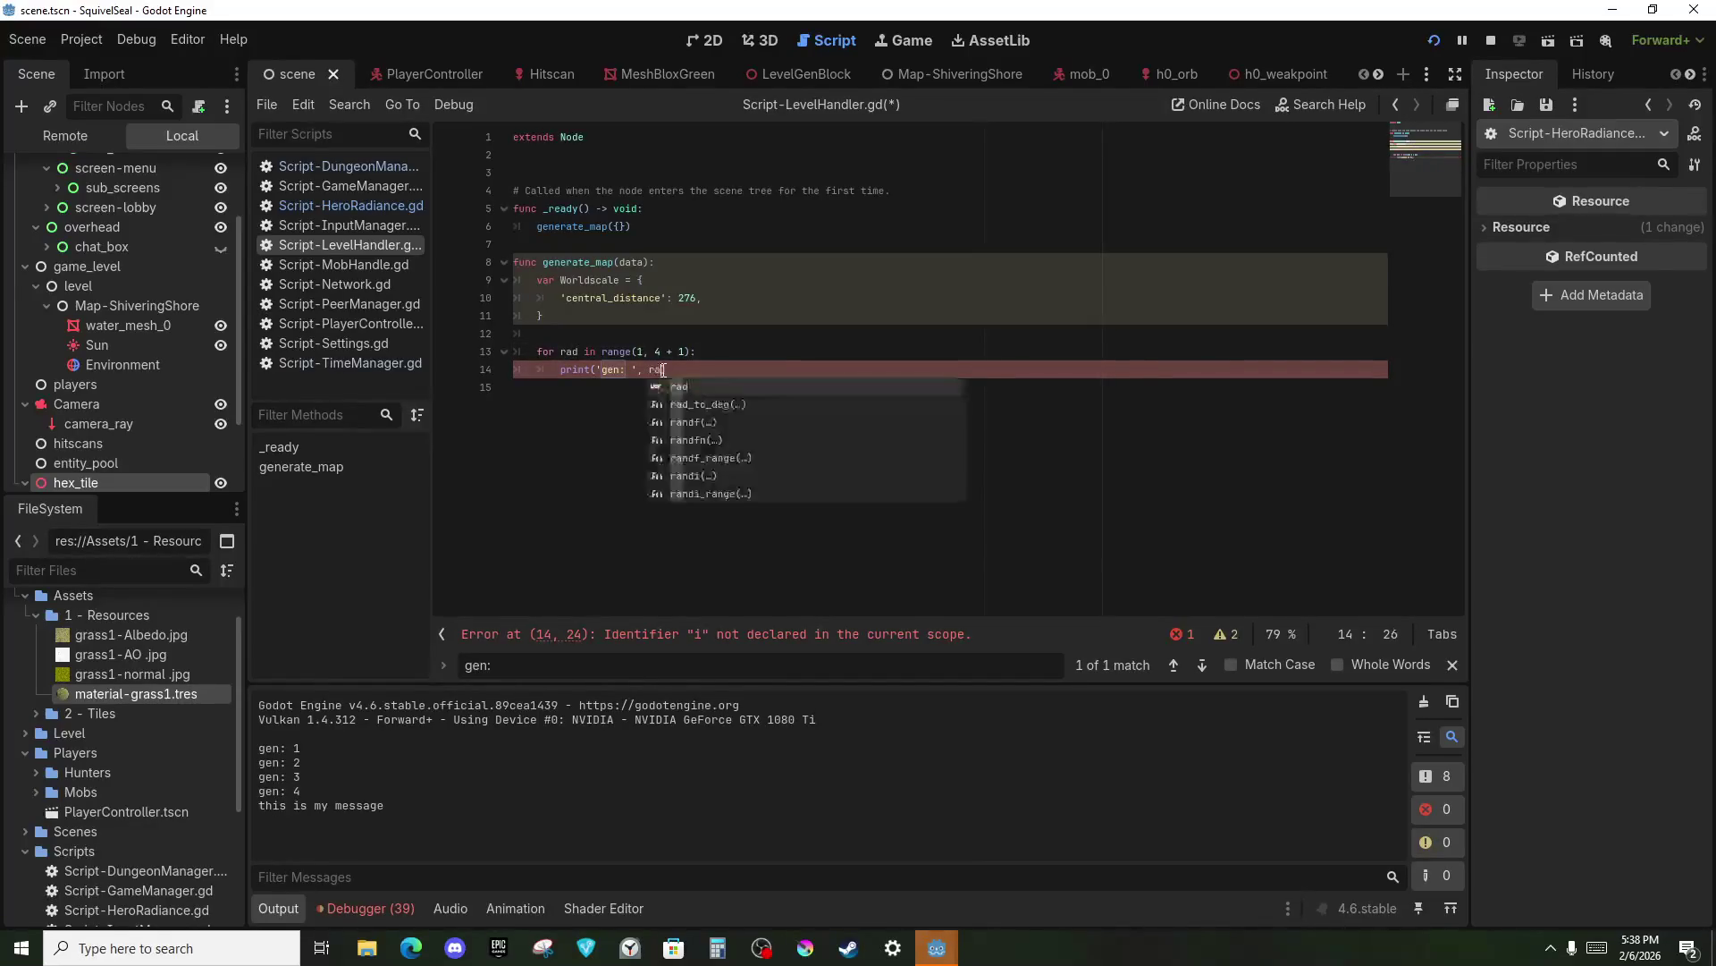
{"action": "type", "text": "dius"}
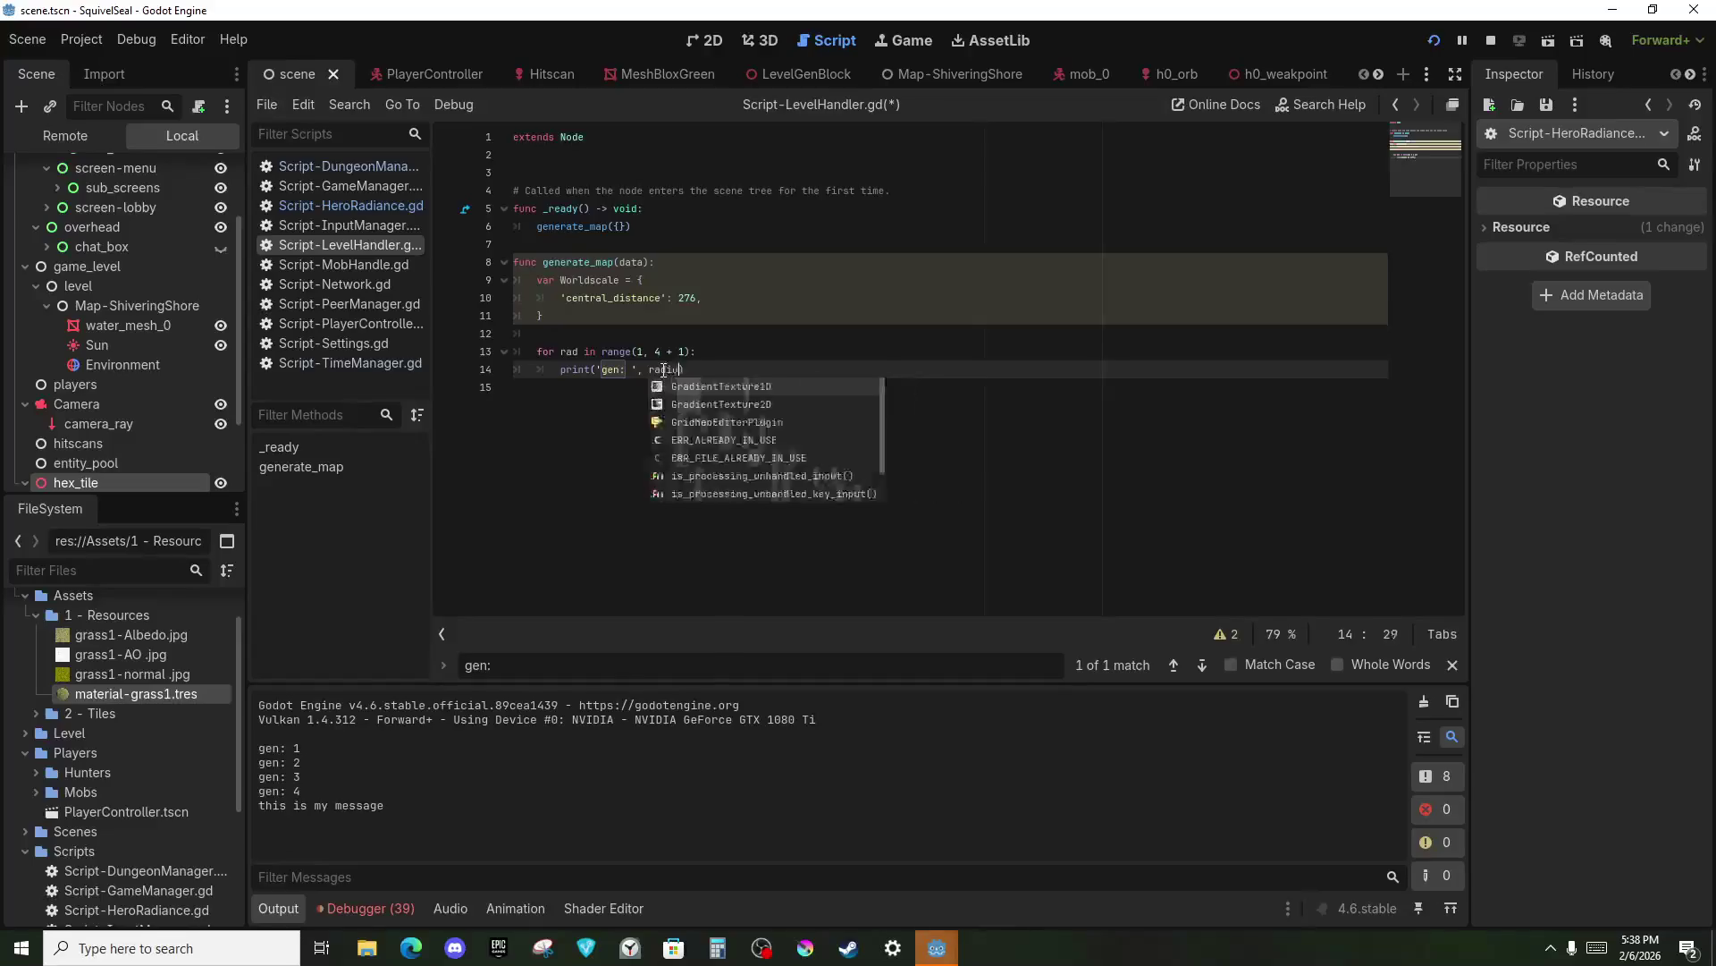
{"action": "key", "text": "Left"}
{"action": "key", "text": "Left"}
{"action": "key", "text": "Left"}
{"action": "key", "text": "Up"}
{"action": "key", "text": "Left"}
{"action": "key", "text": "Left"}
{"action": "key", "text": "Left"}
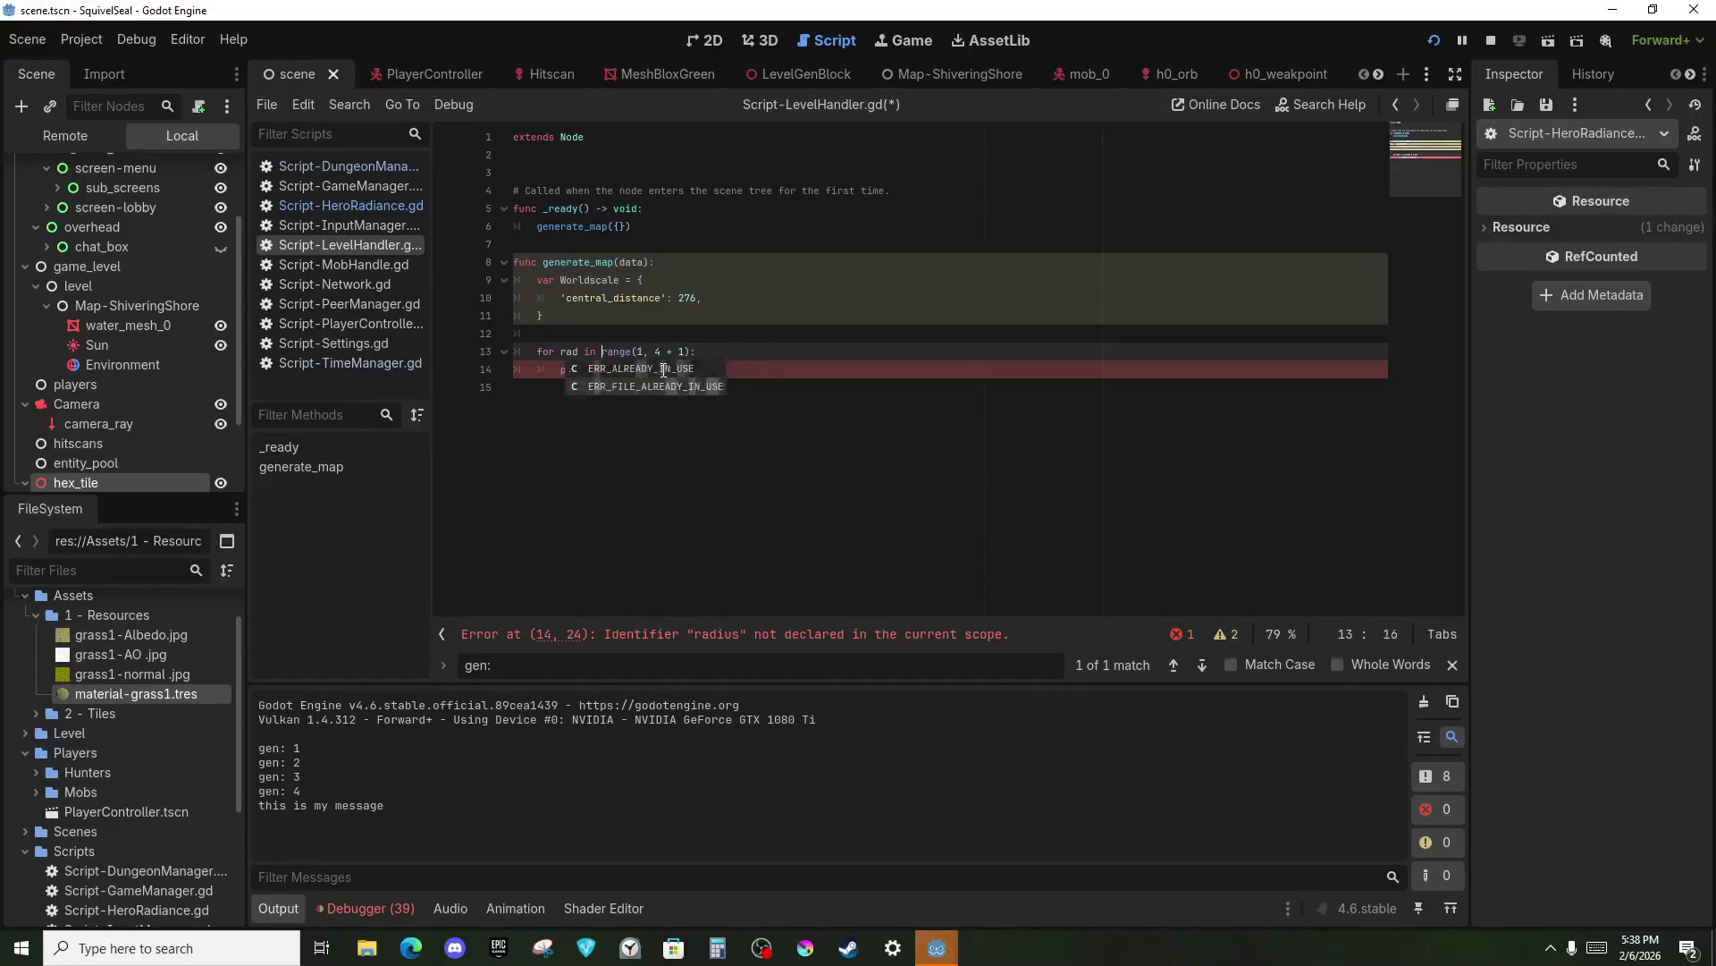
{"action": "type", "text": "ius"}
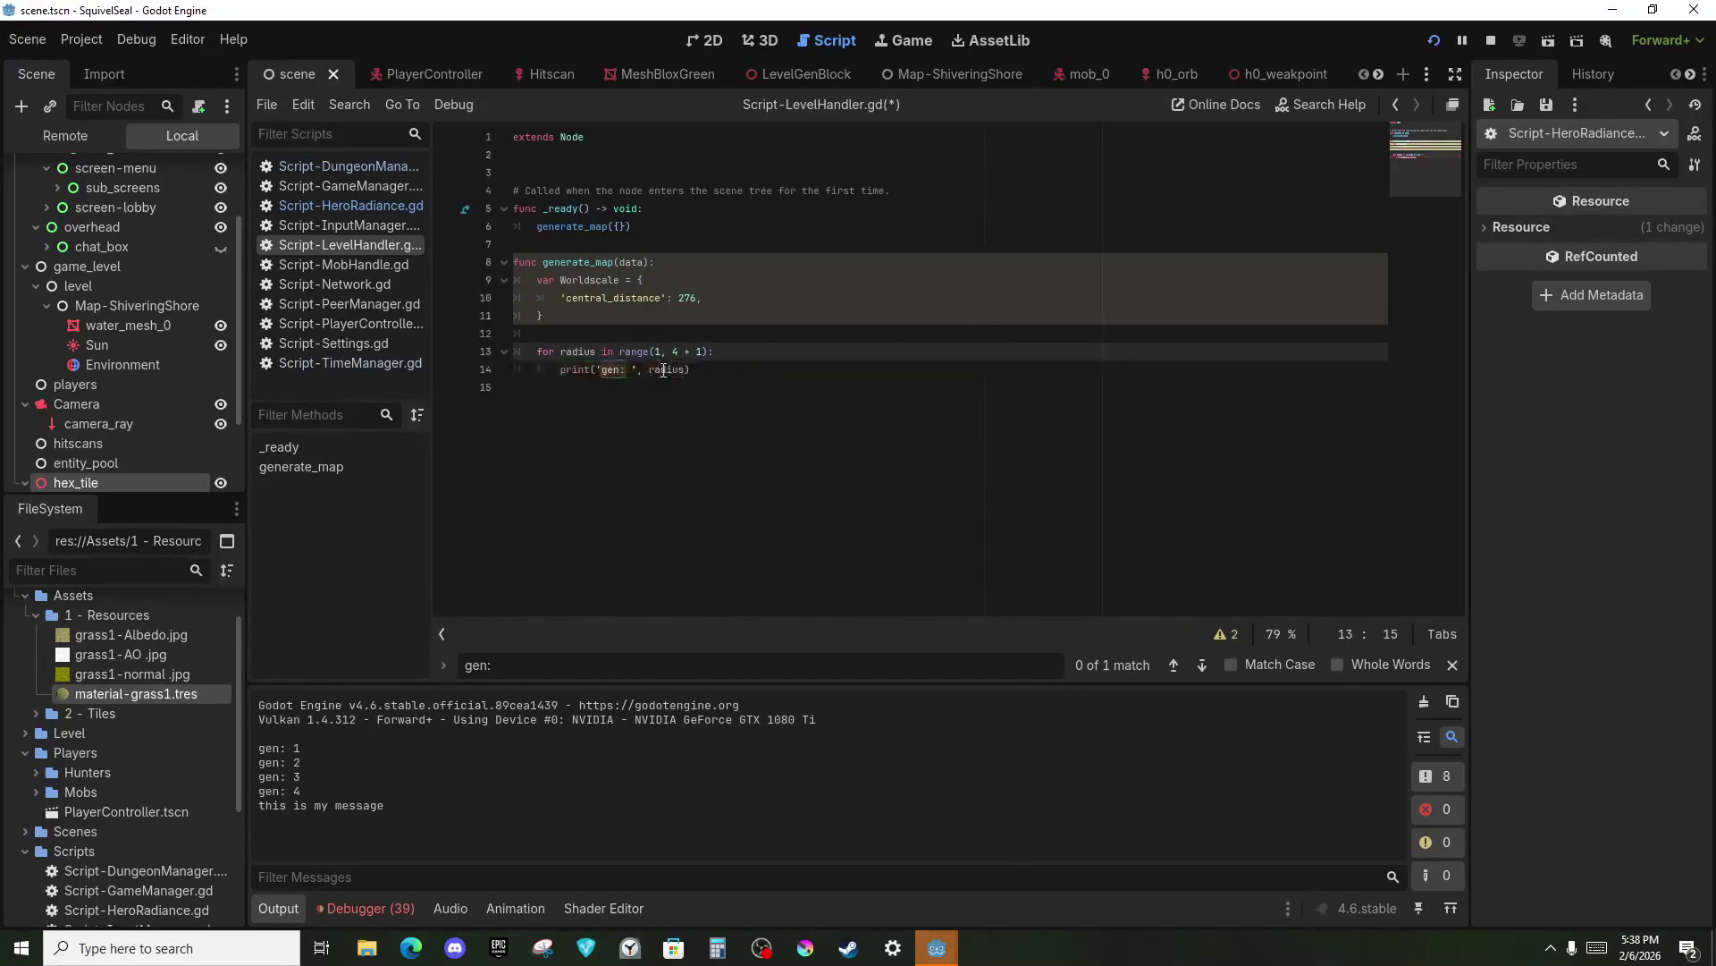
Nest a 'for step in range(radius):' loop inside the radius loop.
{"action": "left_click", "coordinate": [806, 344]}
{"action": "key", "text": "Return"}
{"action": "type", "text": "for step in range(r"}
{"action": "key", "text": "BackSpace"}
{"action": "type", "text": "radius):"}
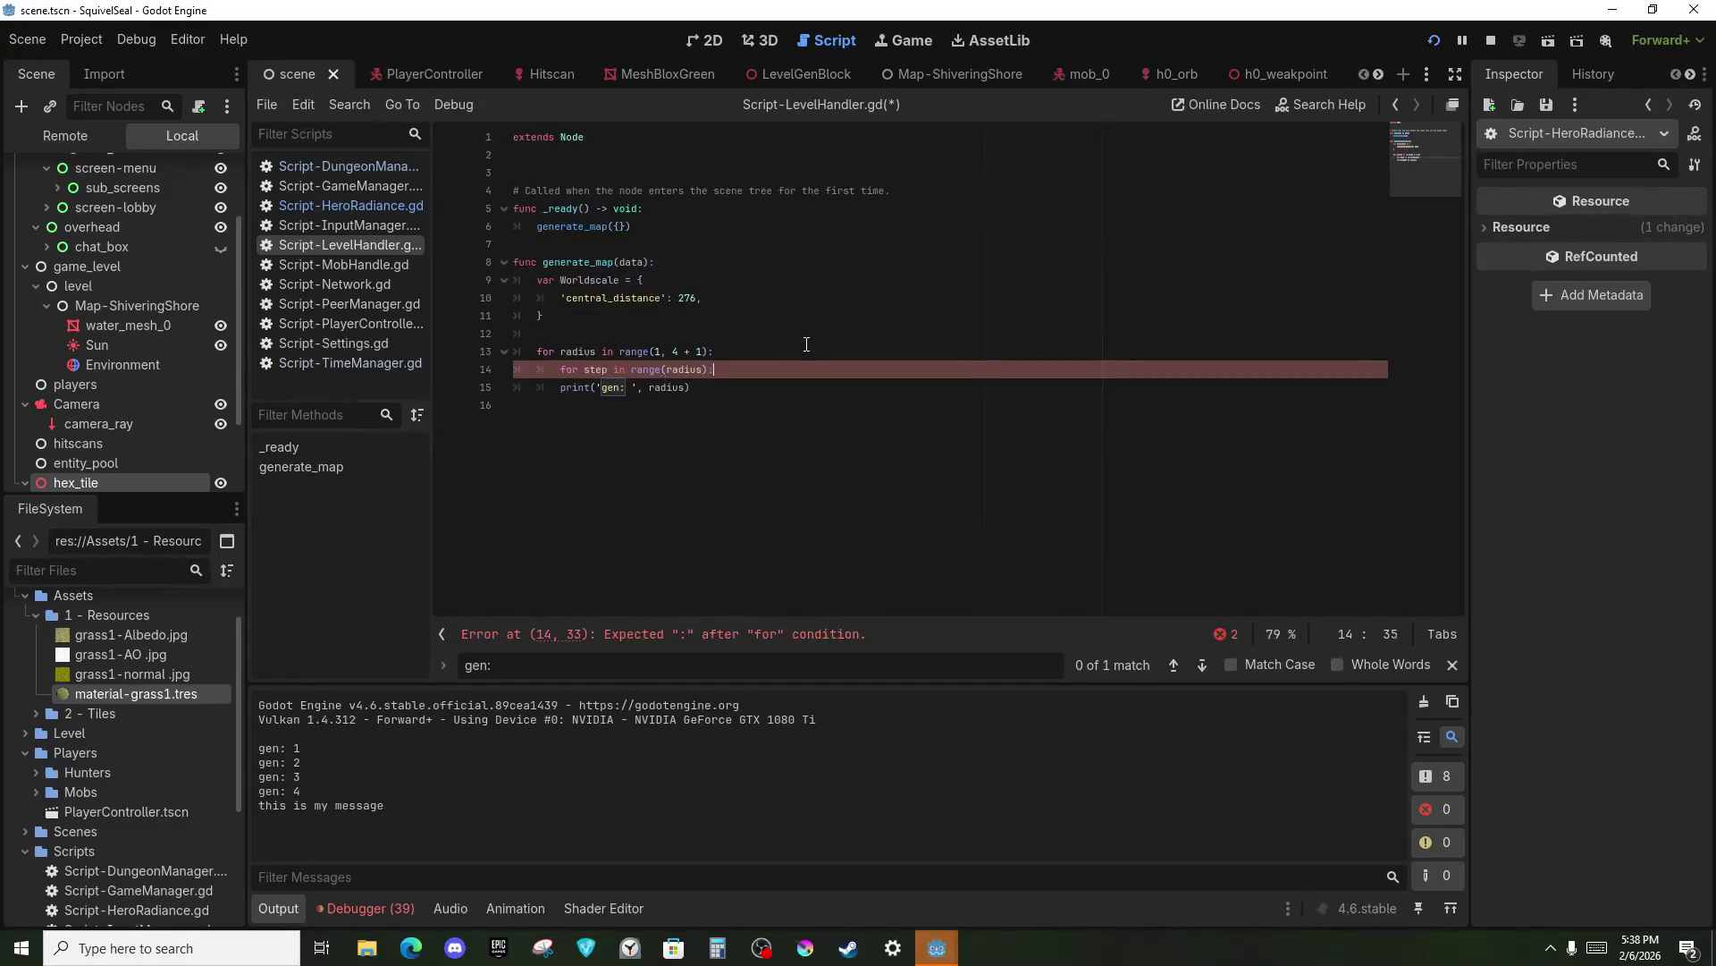
{"action": "key", "text": "Return"}
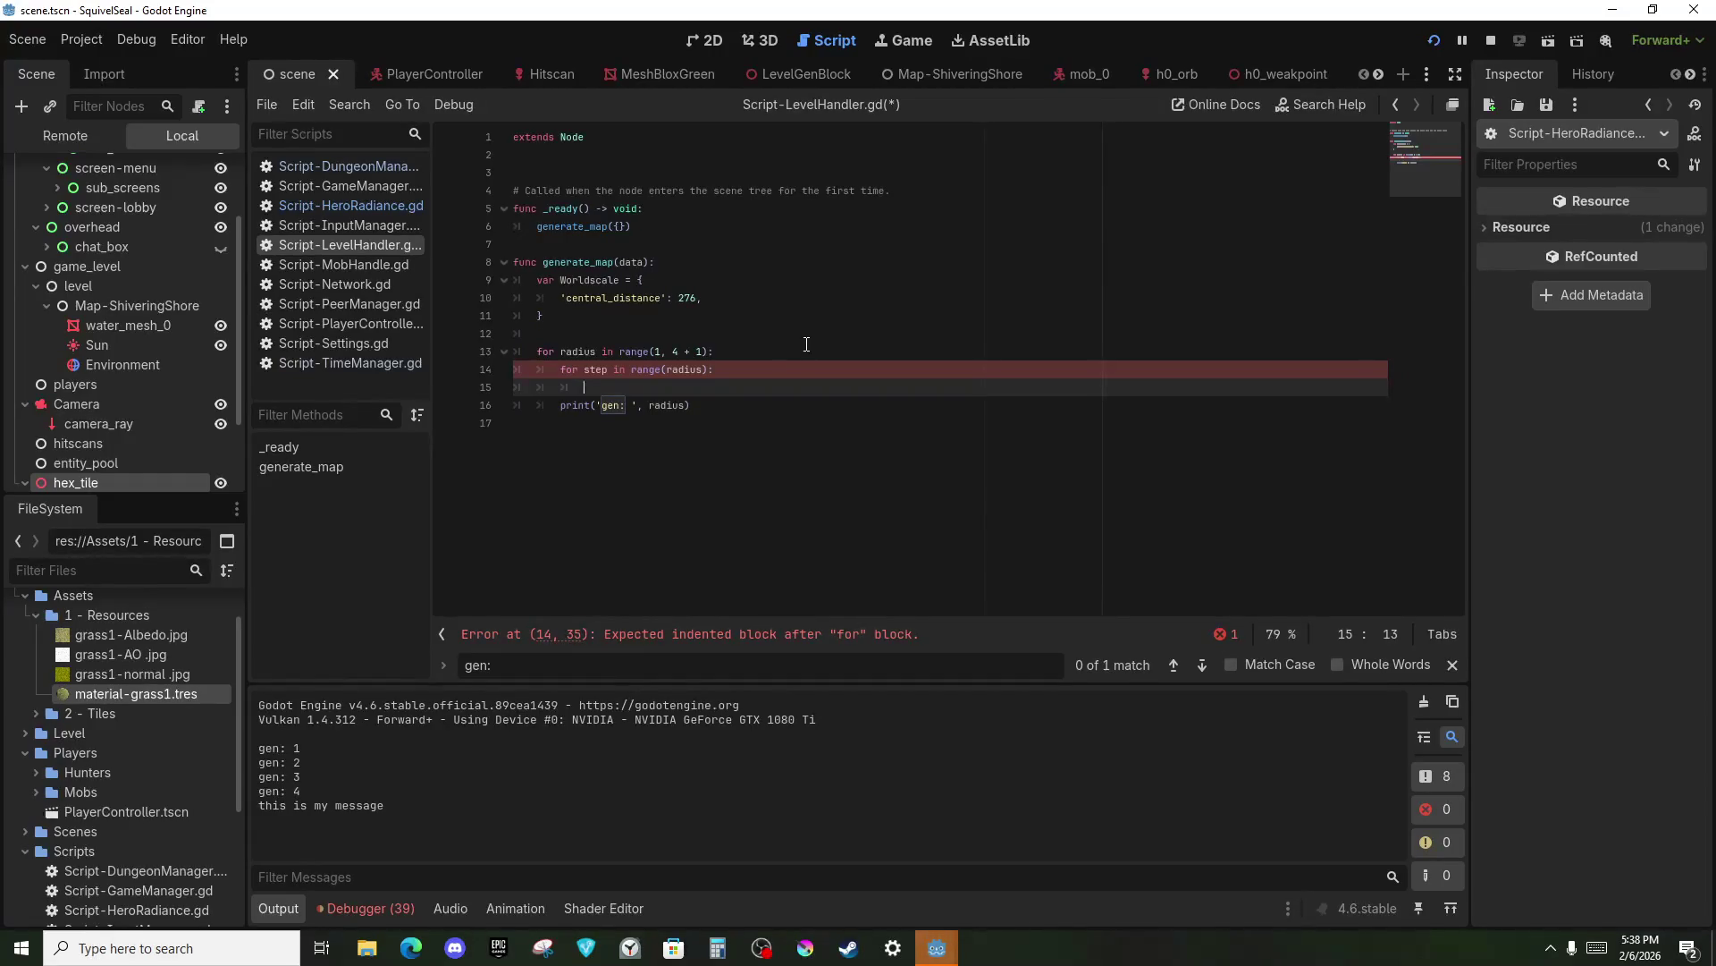
{"action": "left_click", "coordinate": [807, 344]}
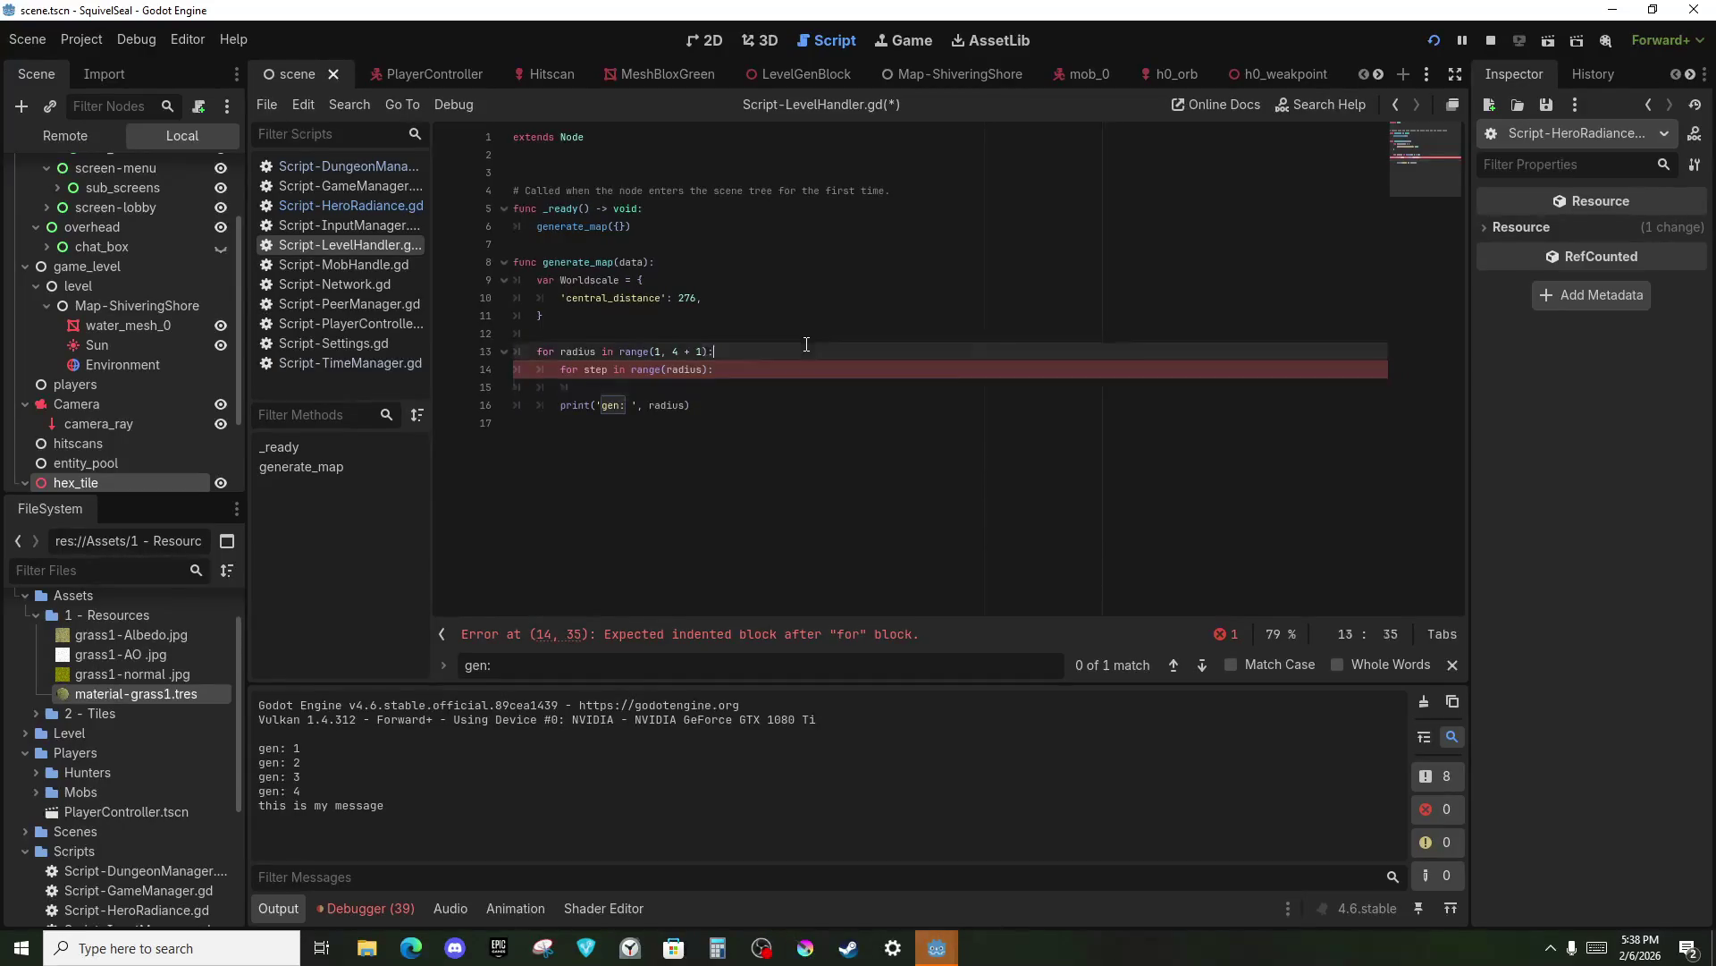
{"action": "left_click", "coordinate": [671, 332]}
Declare a multi-line 'var directions = [' array above the radius loop.
{"action": "key", "text": "Return"}
{"action": "key", "text": "Return"}
{"action": "key", "text": "Return"}
{"action": "key", "text": "Up"}
{"action": "key", "text": "Up"}
{"action": "key", "text": "Return"}
{"action": "key", "text": "Return"}
{"action": "type", "text": "var"}
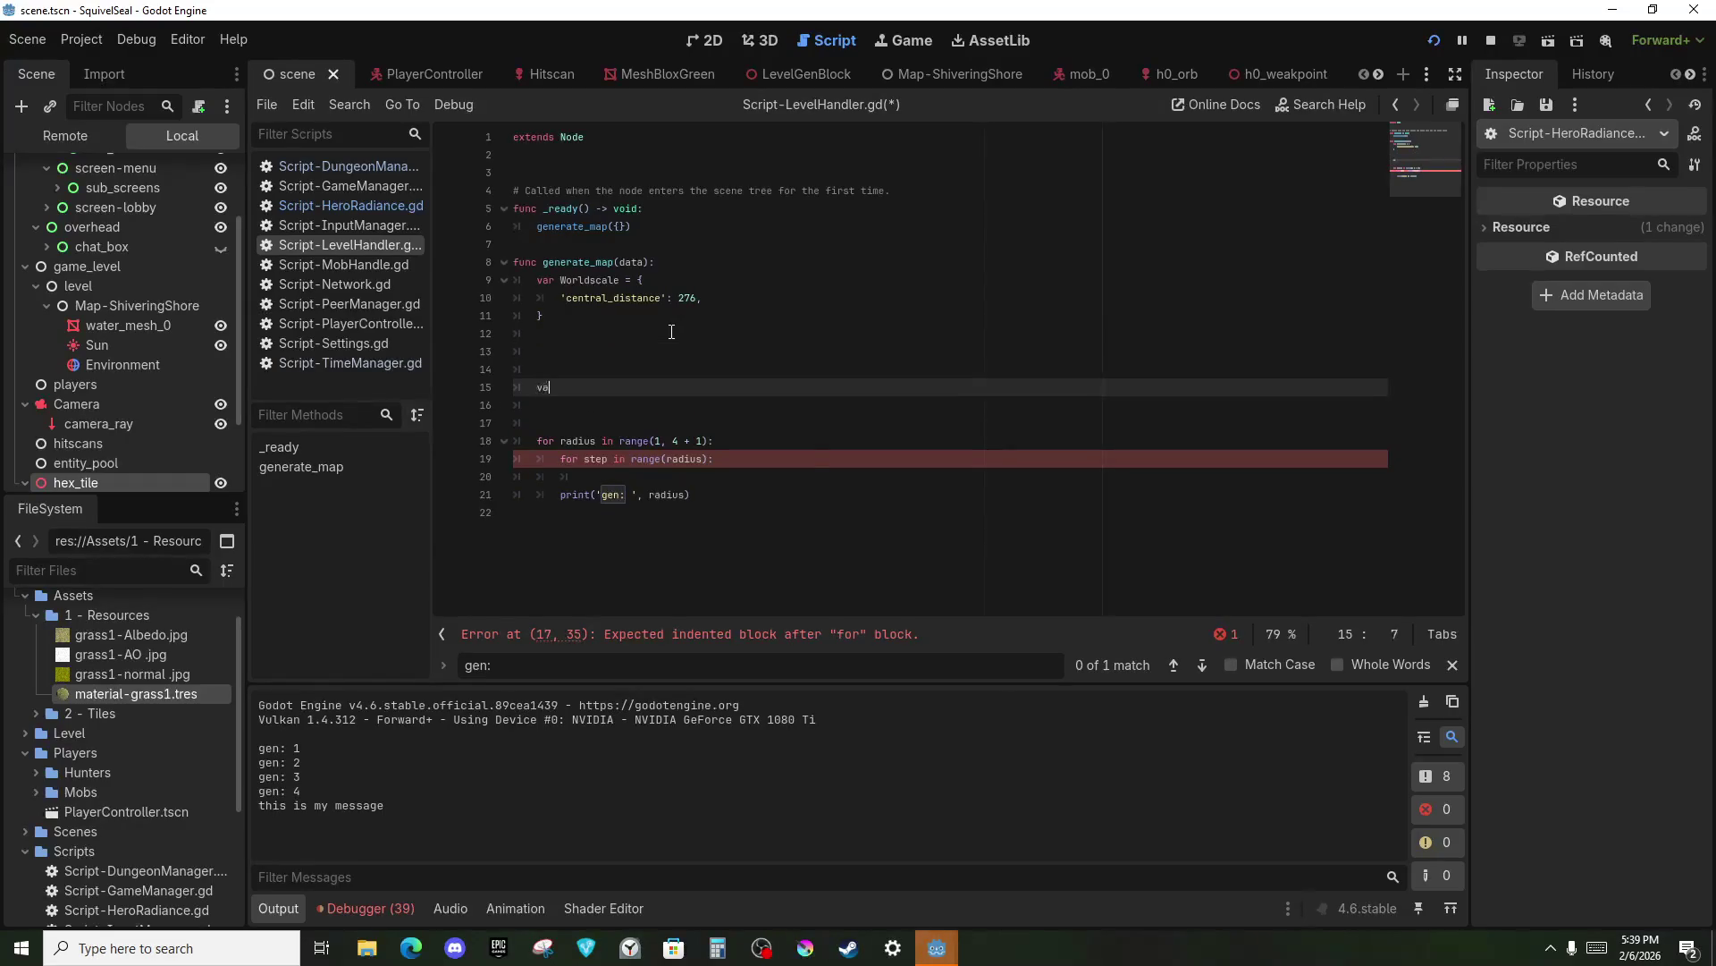
{"action": "key", "text": "Return"}
{"action": "key", "text": "BackSpace"}
{"action": "key", "text": "BackSpace"}
{"action": "key", "text": "BackSpace"}
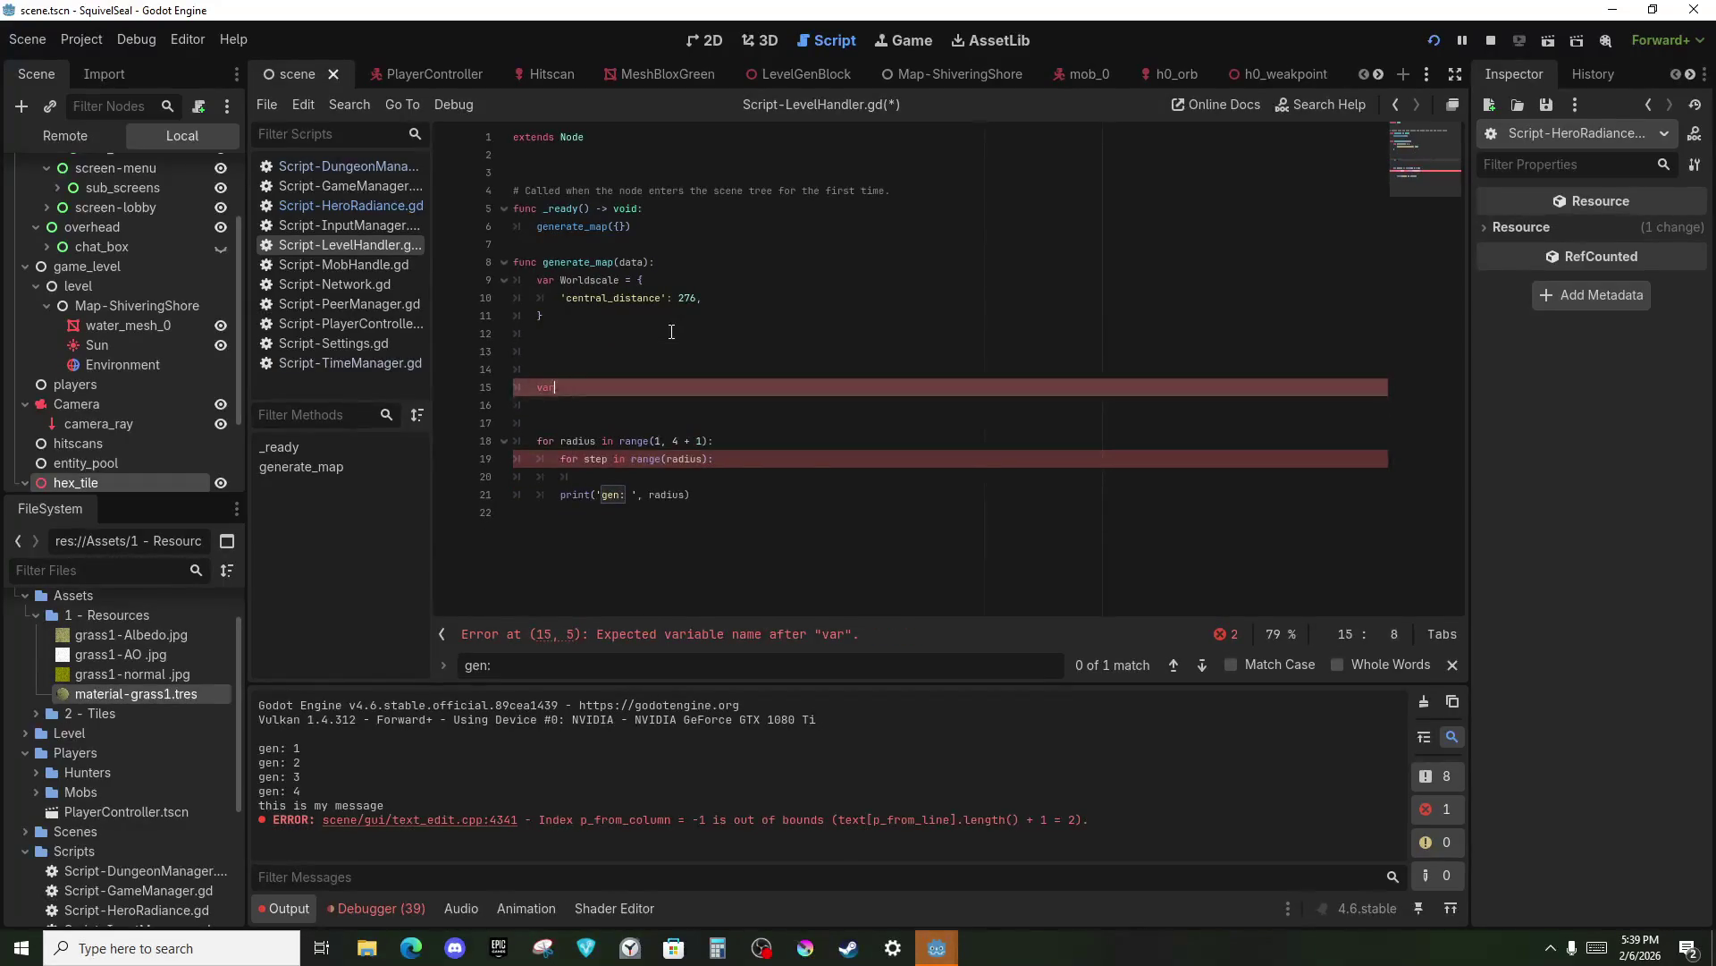
{"action": "type", "text": "r directions"}
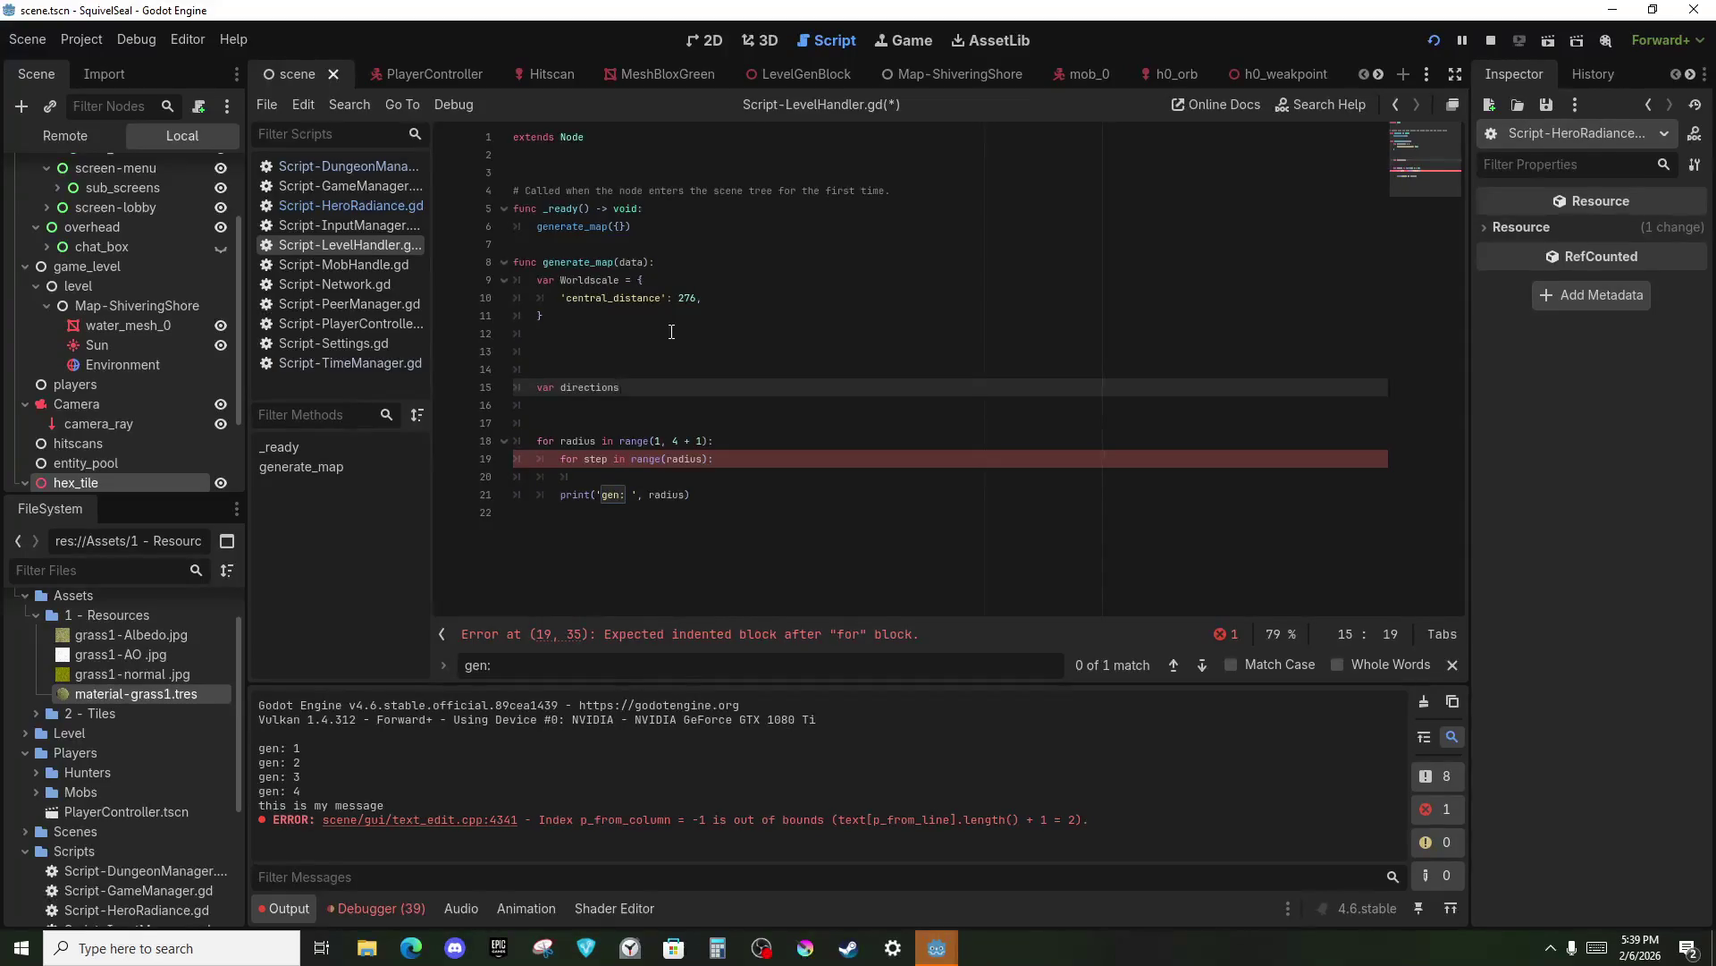
{"action": "type", "text": "["}
{"action": "key", "text": "Return"}
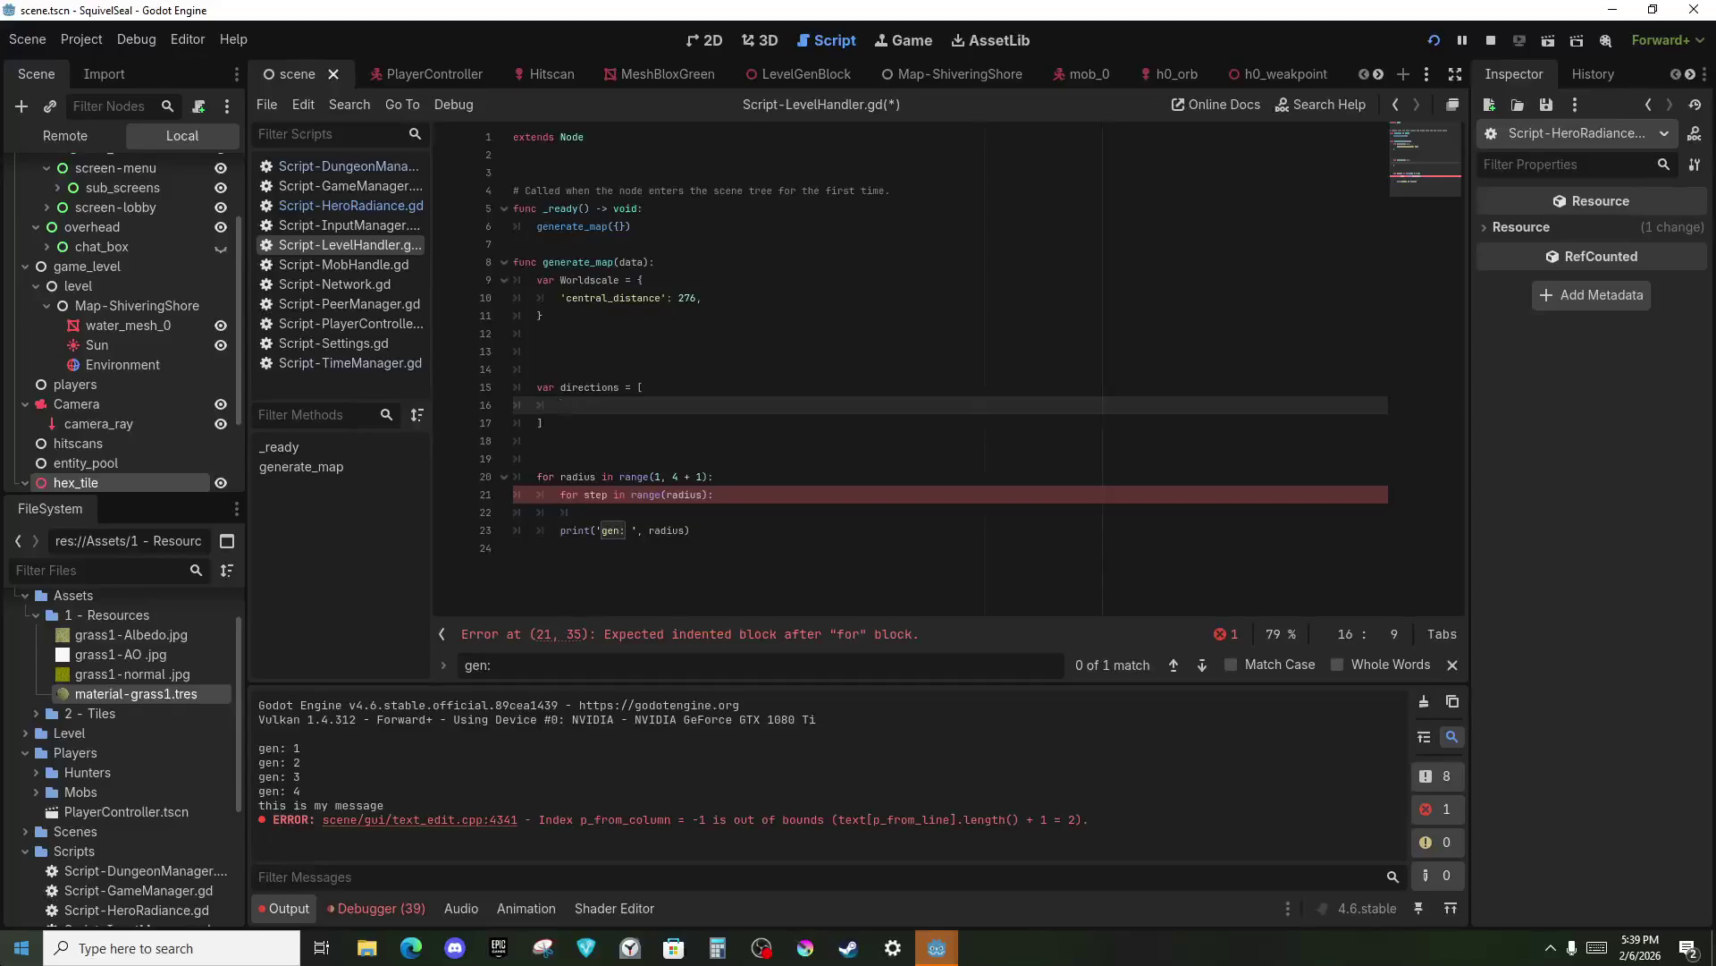
Add the first two directions: Vector2(1,0) labelled ## E, then Vector2(.5, sqrt(3)/2).
{"action": "type", "text": "Vector2(1,0"}
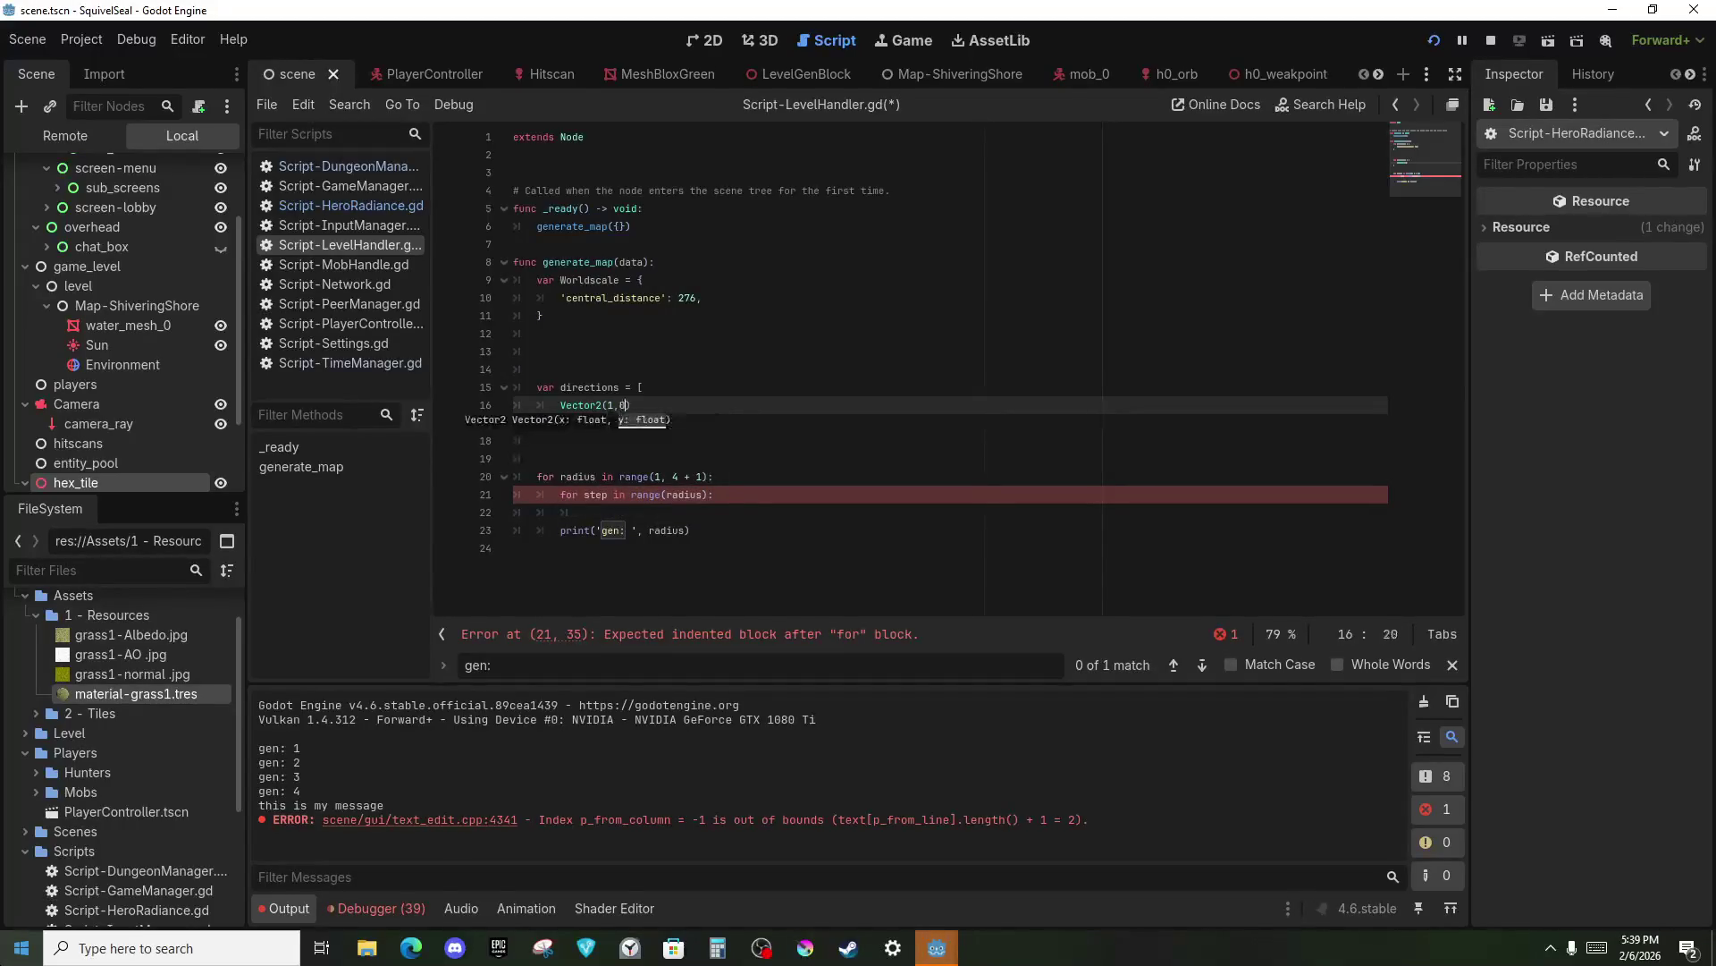
{"action": "key", "text": "Return"}
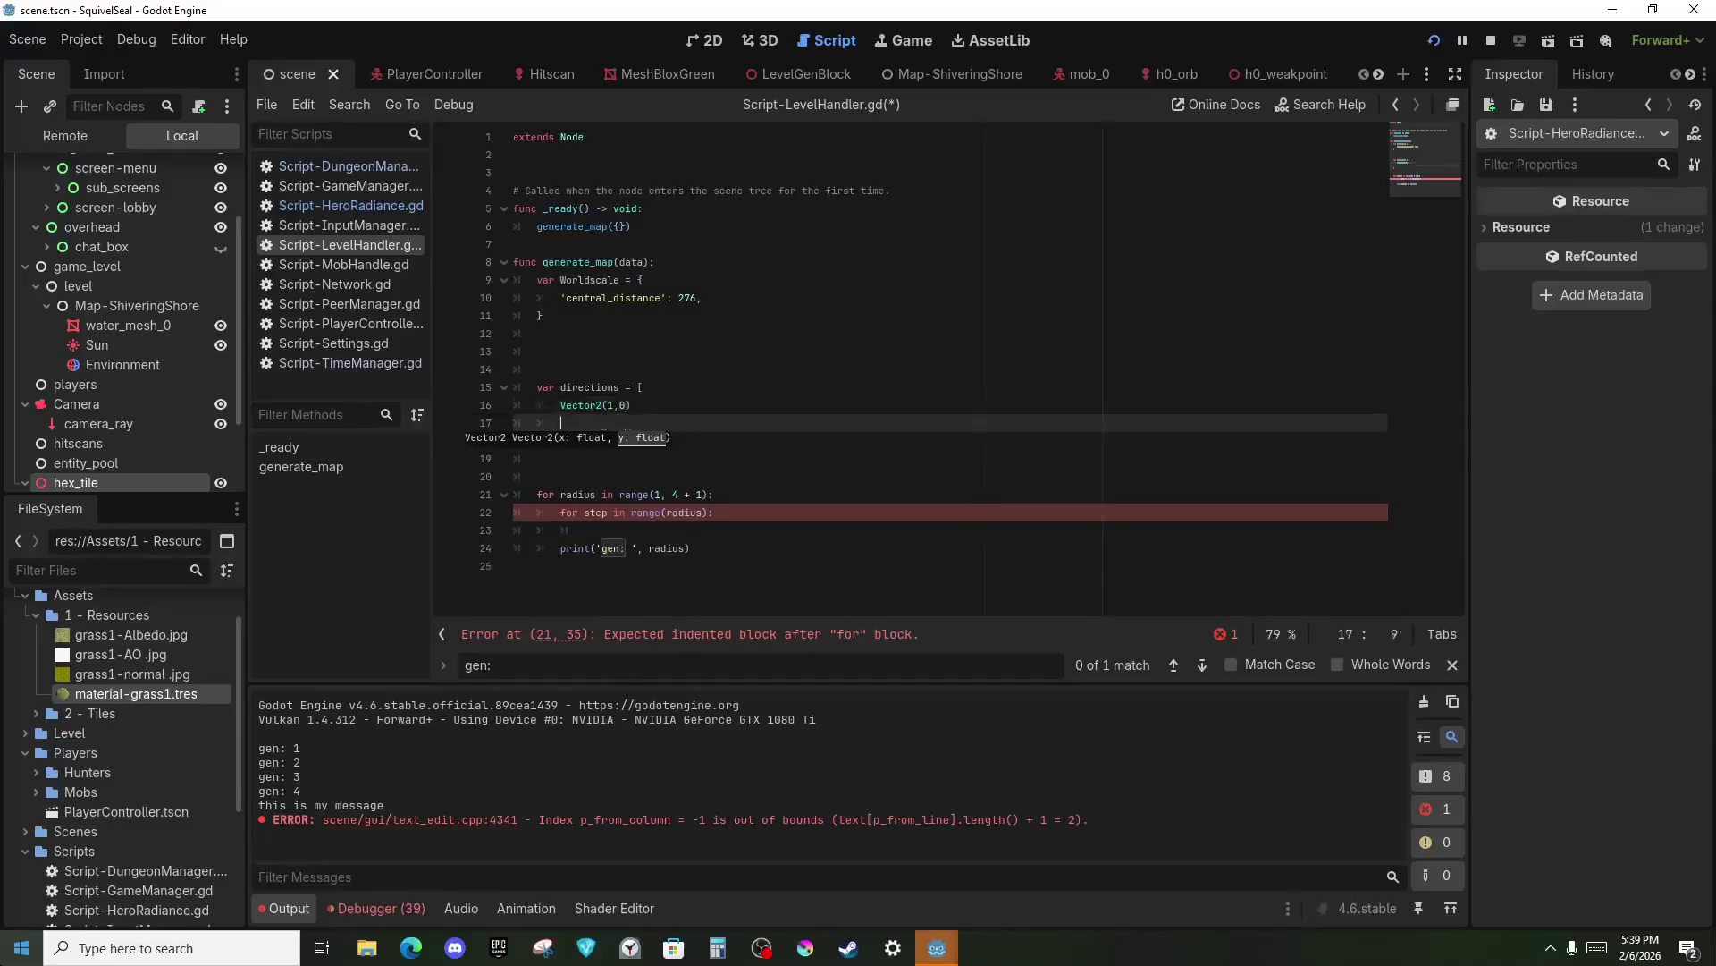
{"action": "key", "text": "BackSpace"}
{"action": "key", "text": "BackSpace"}
{"action": "type", "text": ","}
{"action": "key", "text": "Return"}
{"action": "key", "text": "BackSpace"}
{"action": "key", "text": "BackSpace"}
{"action": "key", "text": "BackSpace"}
{"action": "type", "text": "## E"}
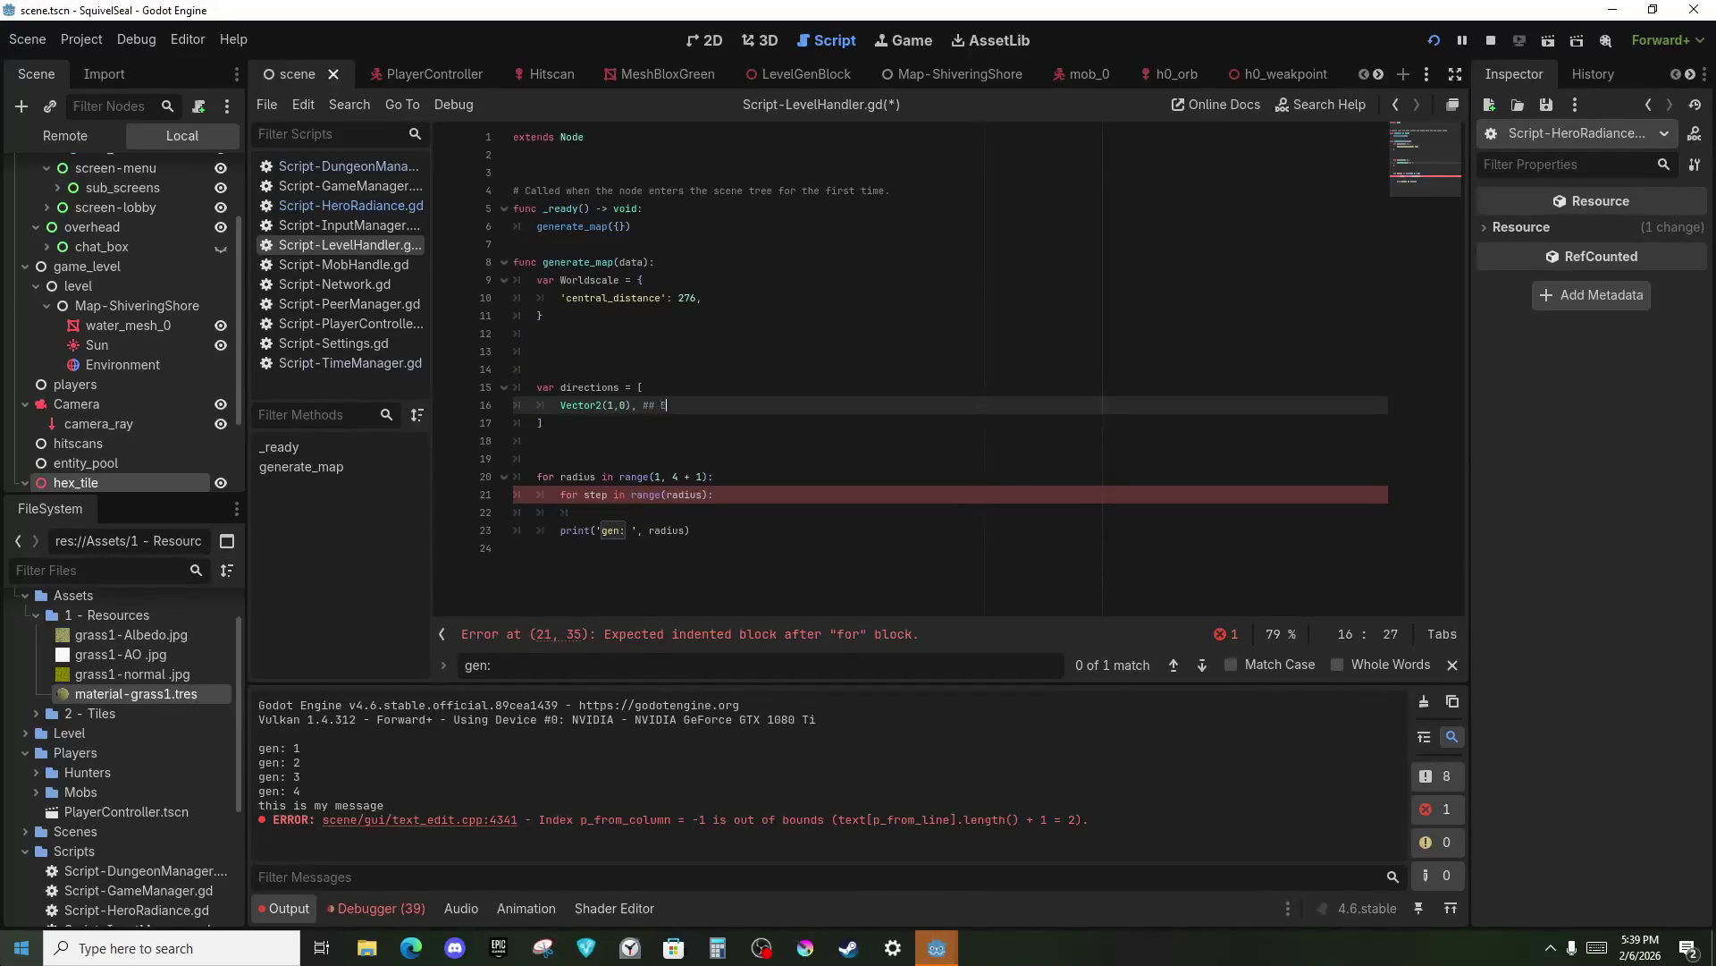
{"action": "key", "text": "Return"}
{"action": "type", "text": "Vect"}
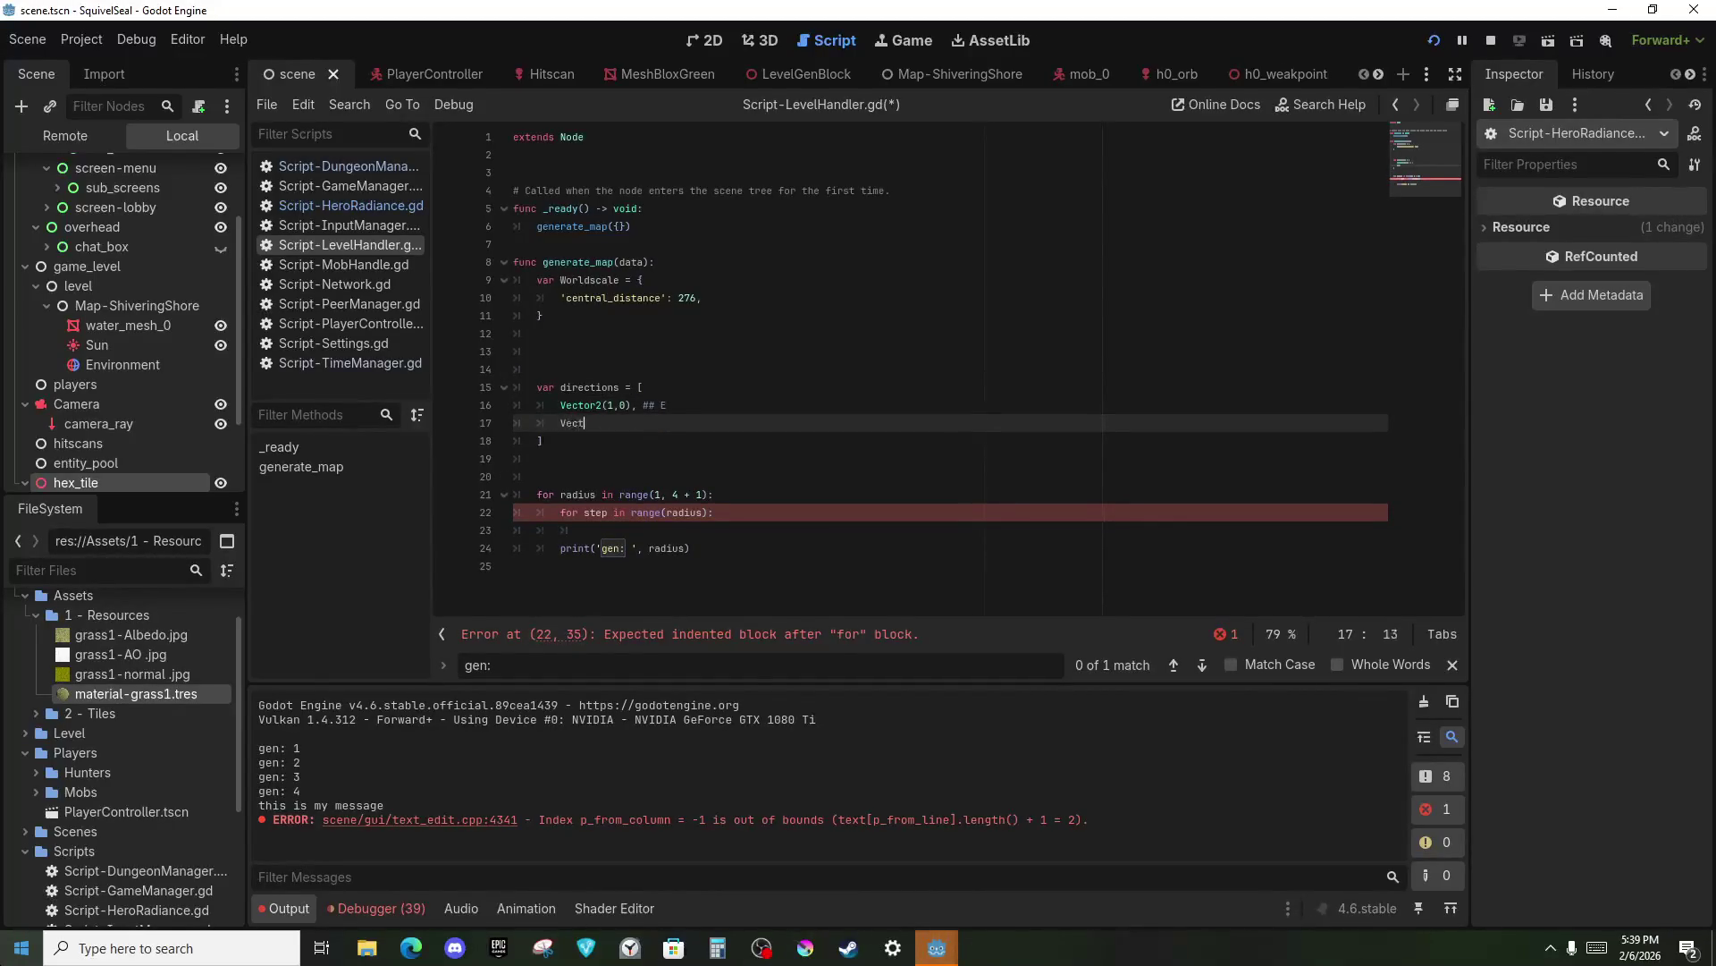
{"action": "type", "text": "or2("}
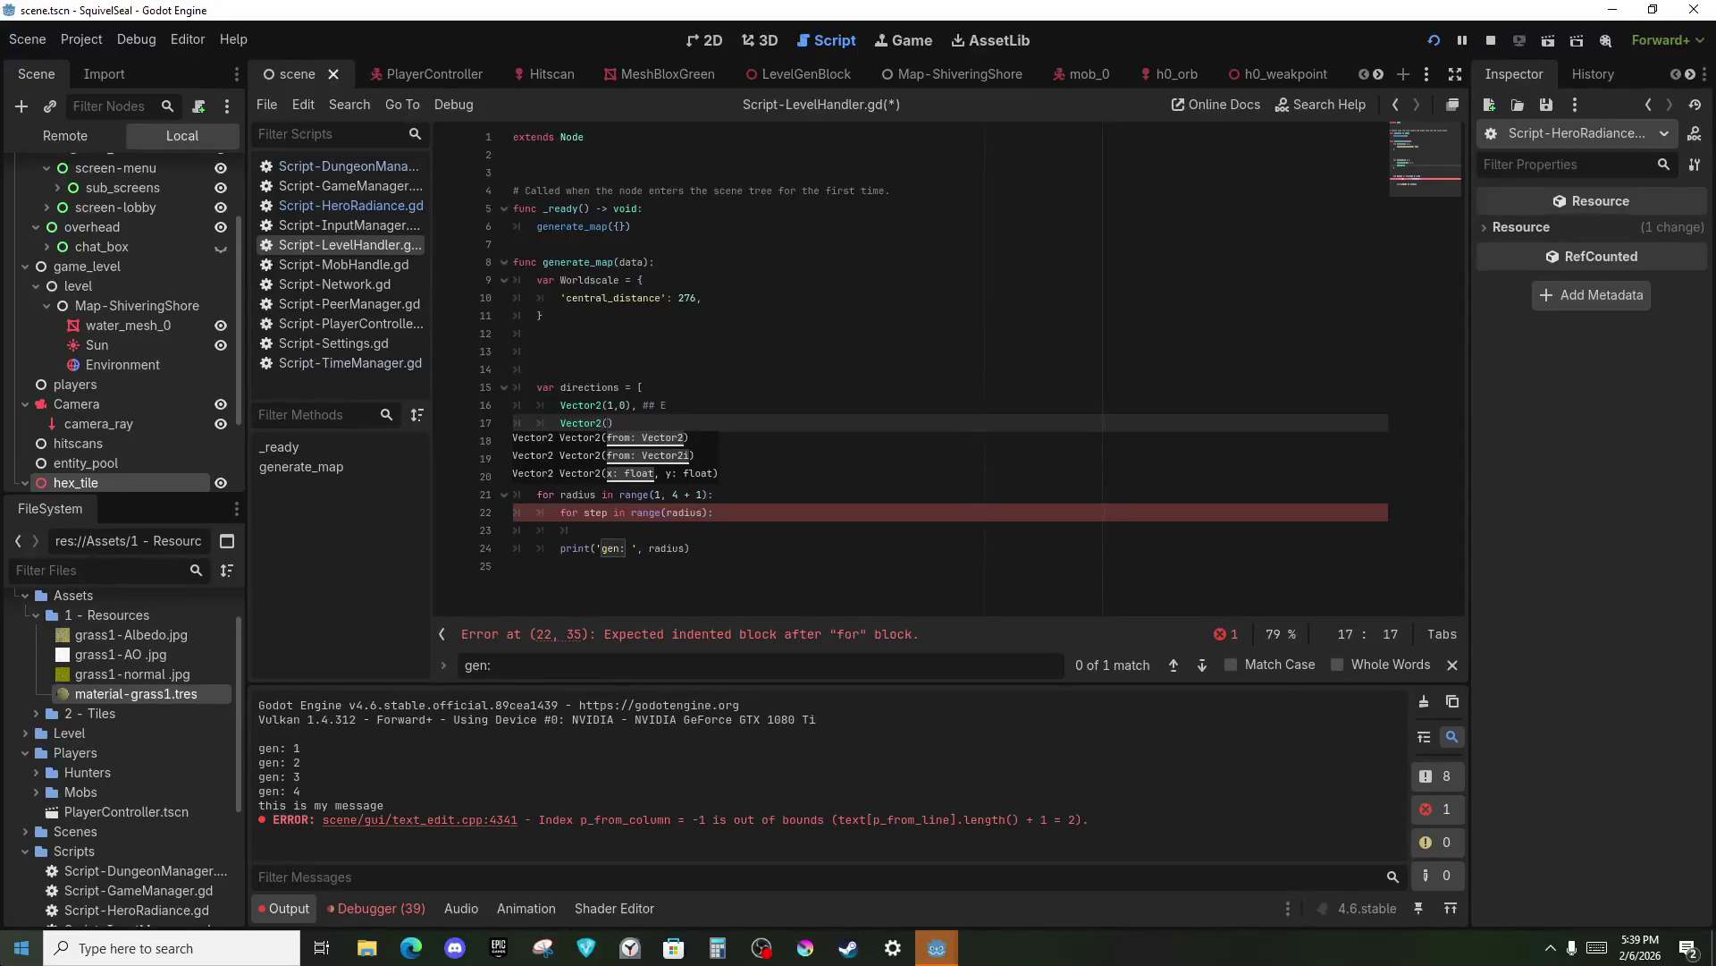
{"action": "type", "text": ".5"}
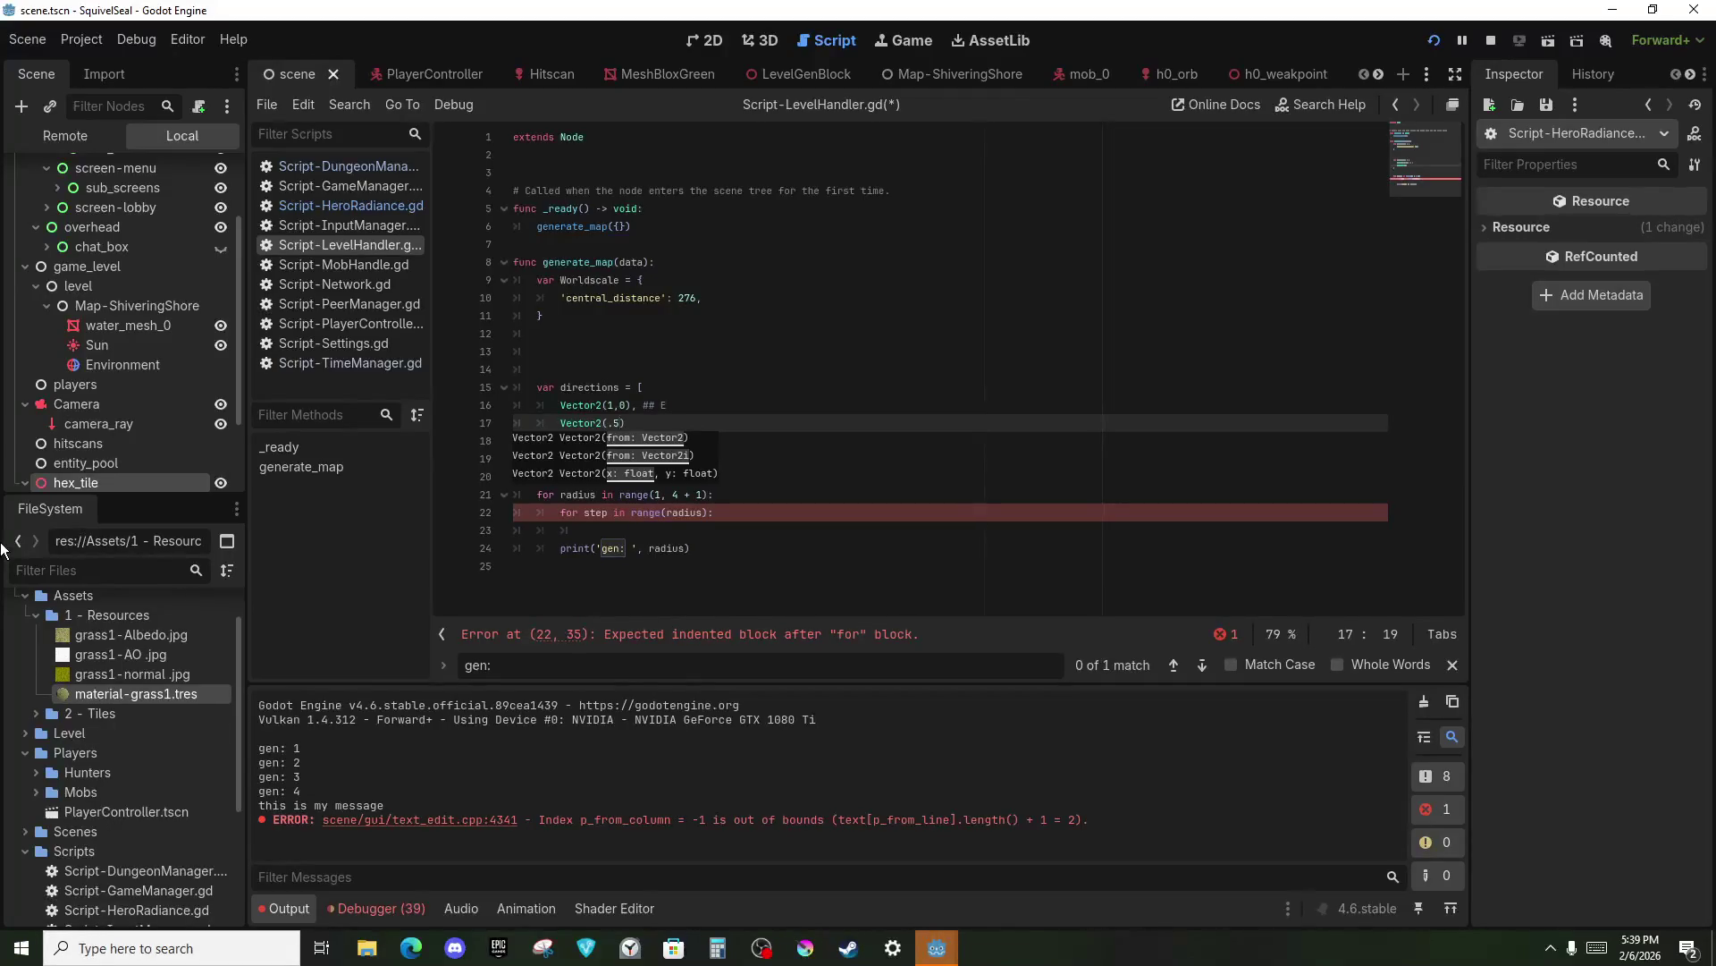
{"action": "type", "text": ", sqrt(3"}
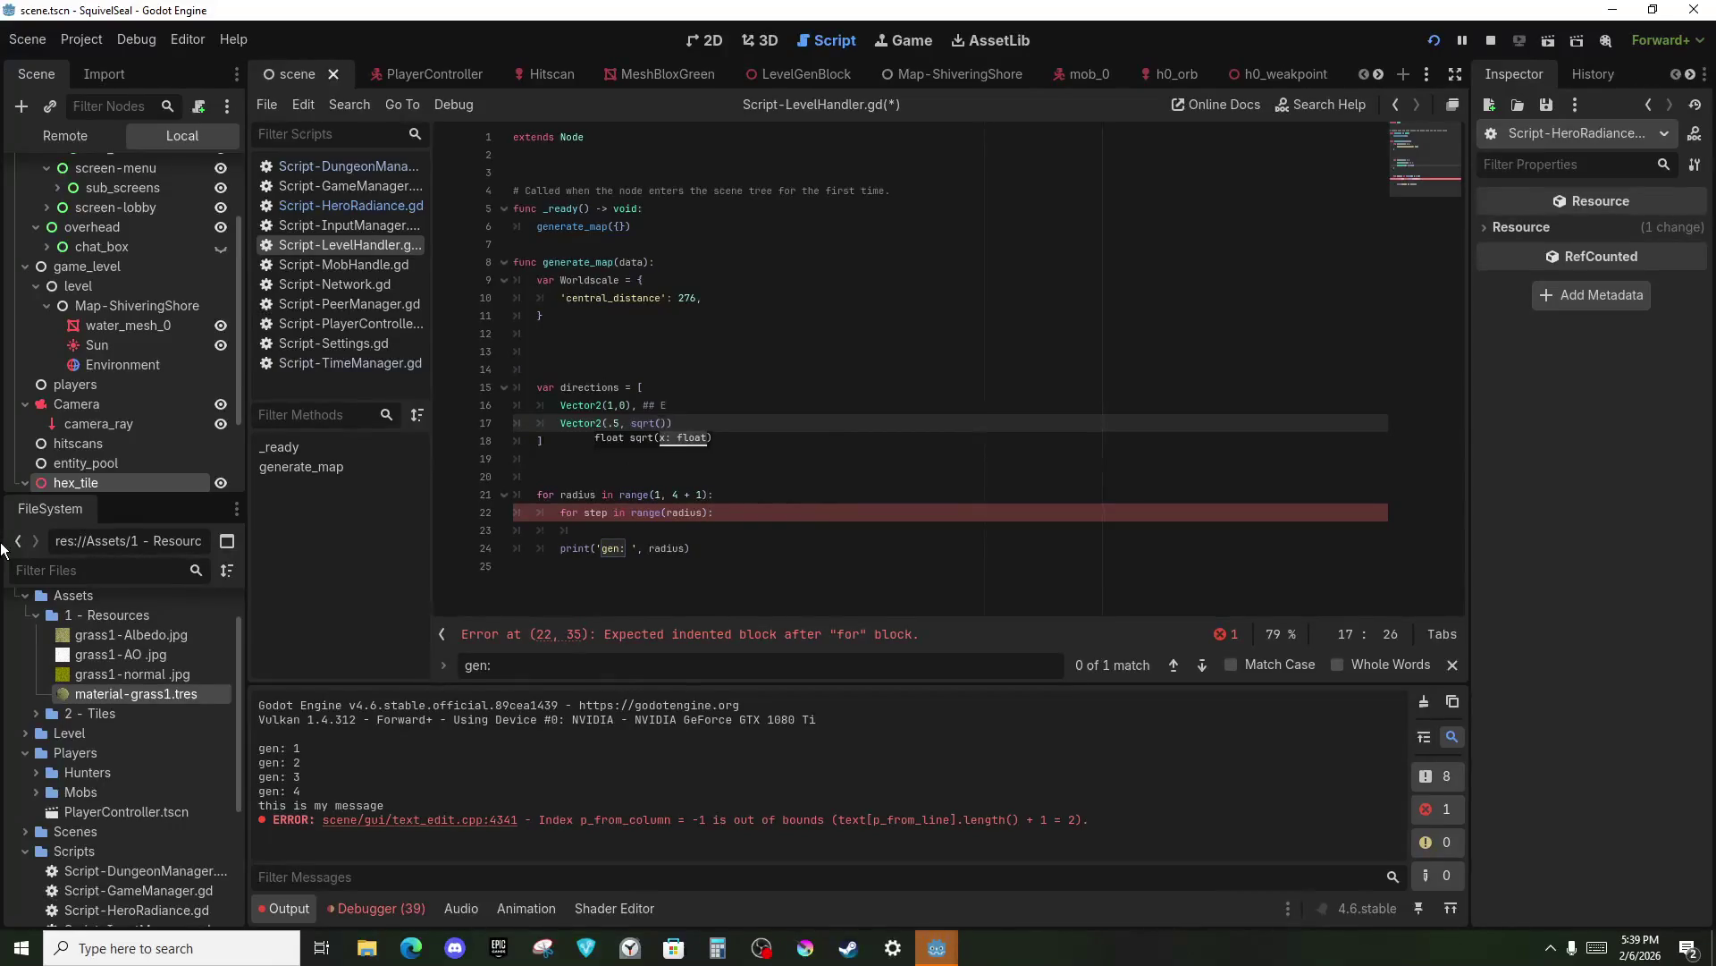
{"action": "type", "text": ")/2"}
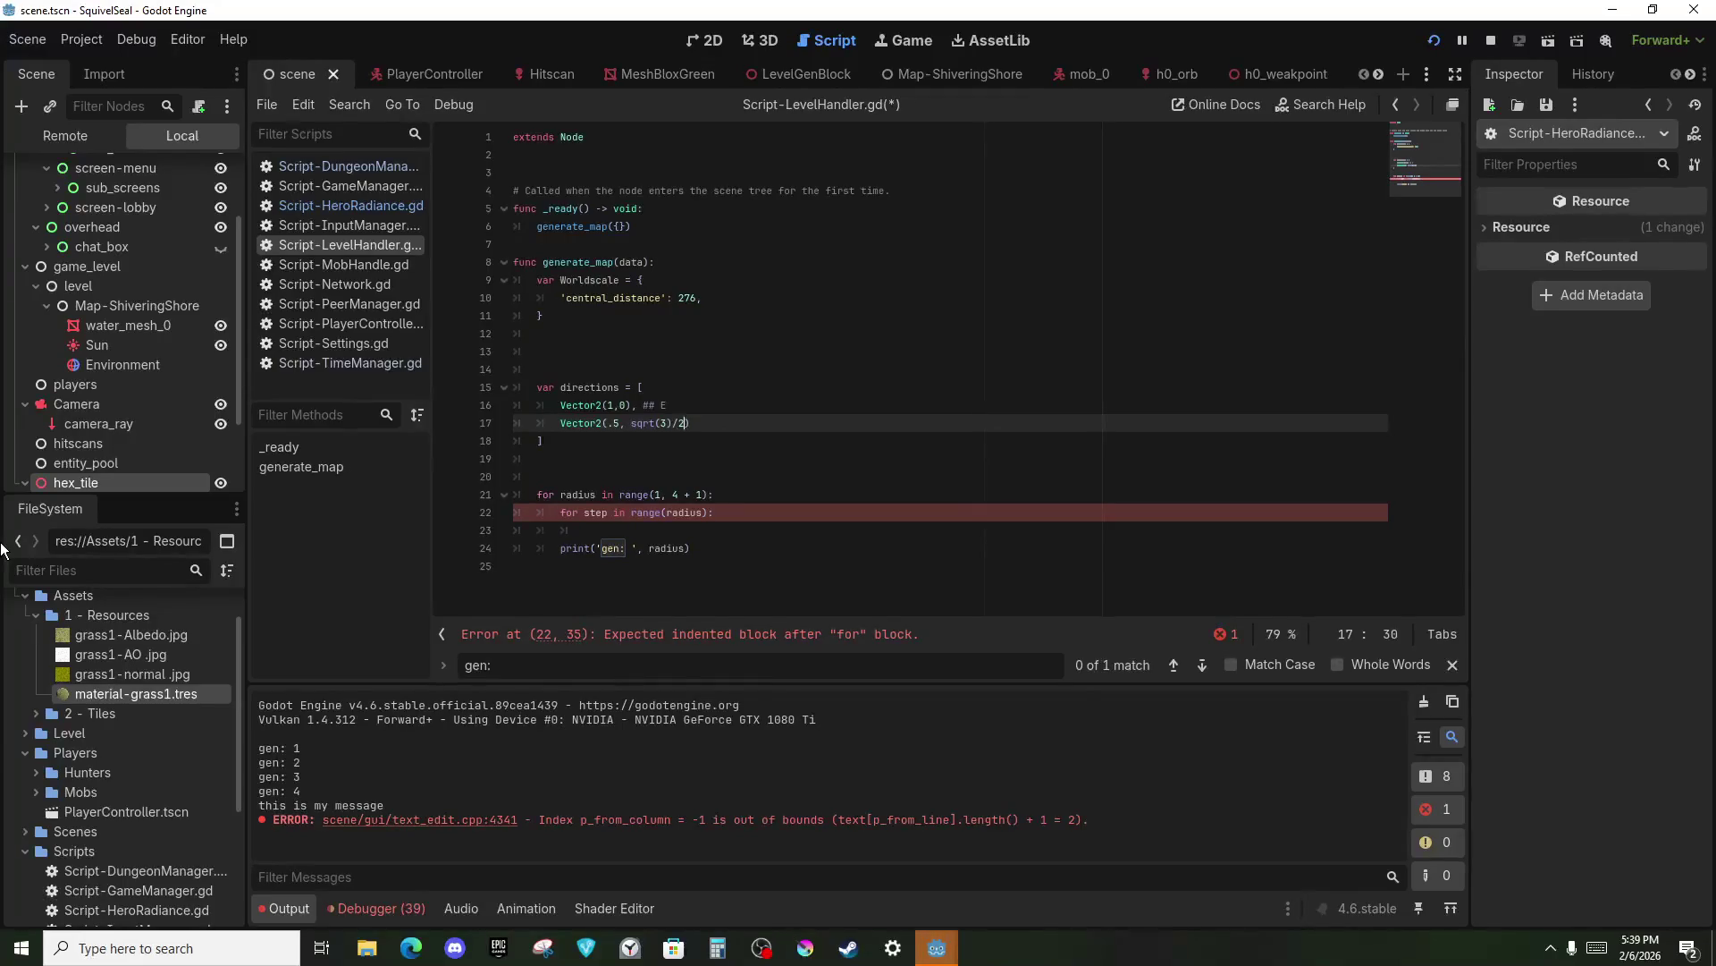
{"action": "type", "text": ")"}
Add directions (-.5, sqrt(3)/2), (-1, 0), (-.5, -sqrt(3)/2) and (.5, -sqrt(3)/2) ## SE (Diagonal).
{"action": "key", "text": "Return"}
{"action": "type", "text": "Vector23"}
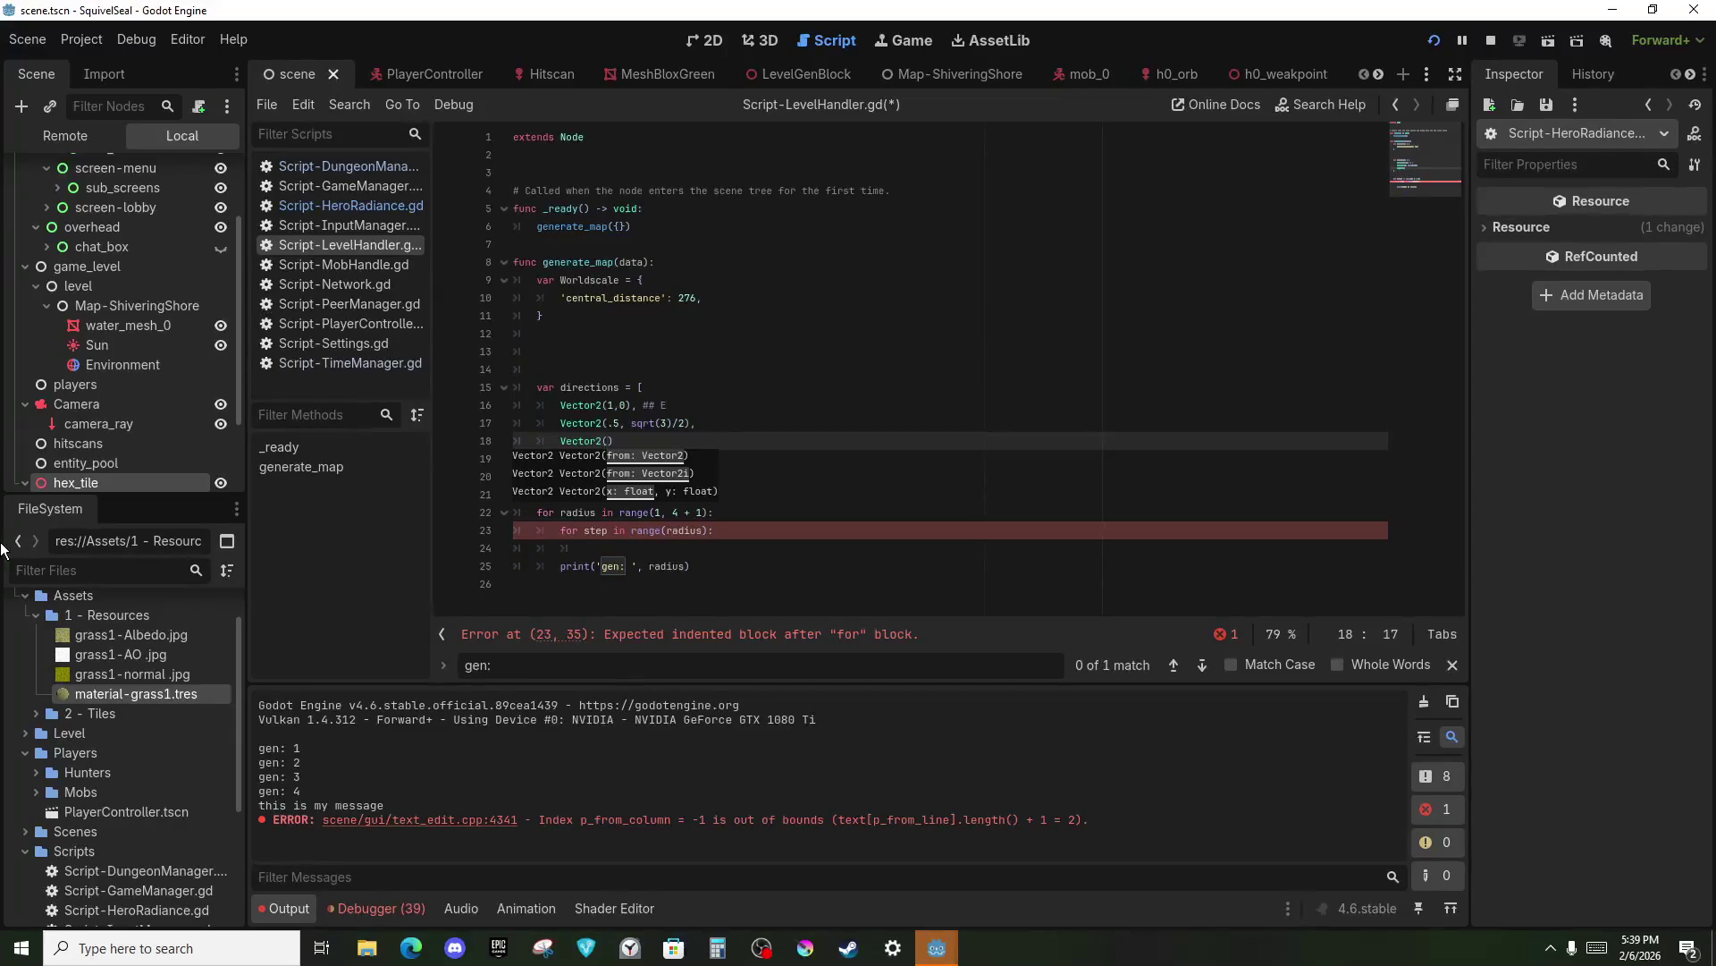
{"action": "type", "text": "-.5, "}
{"action": "type", "text": "sqrt(3"}
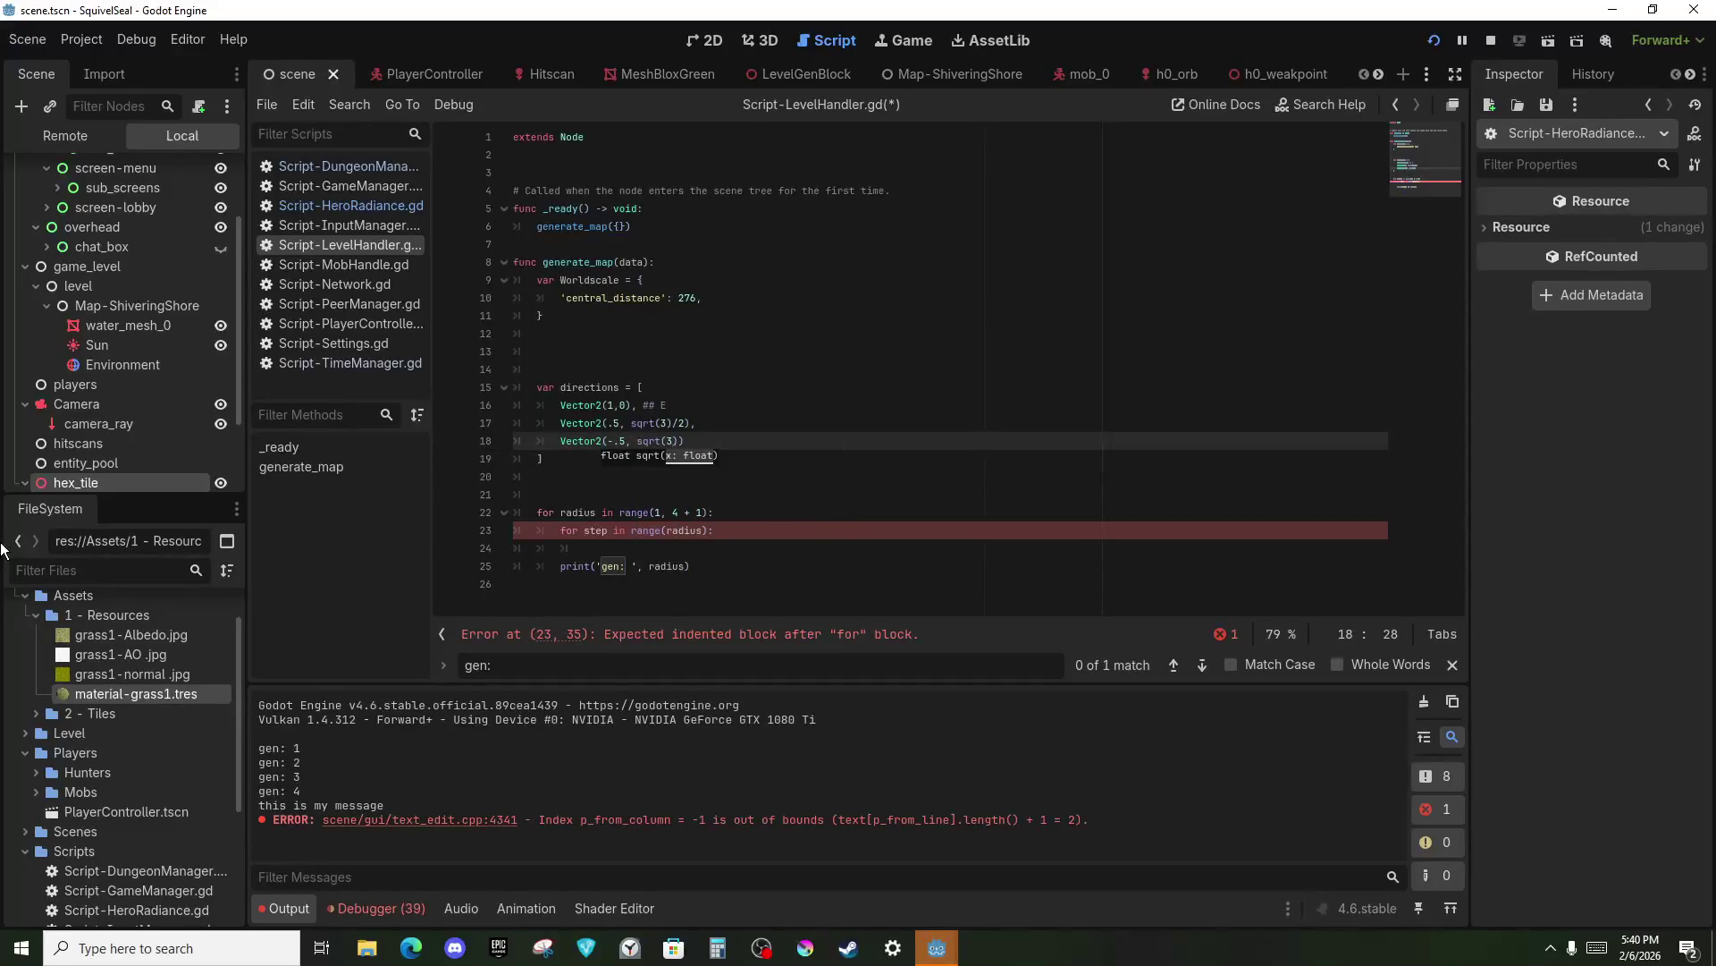
{"action": "type", "text": ")/2)"}
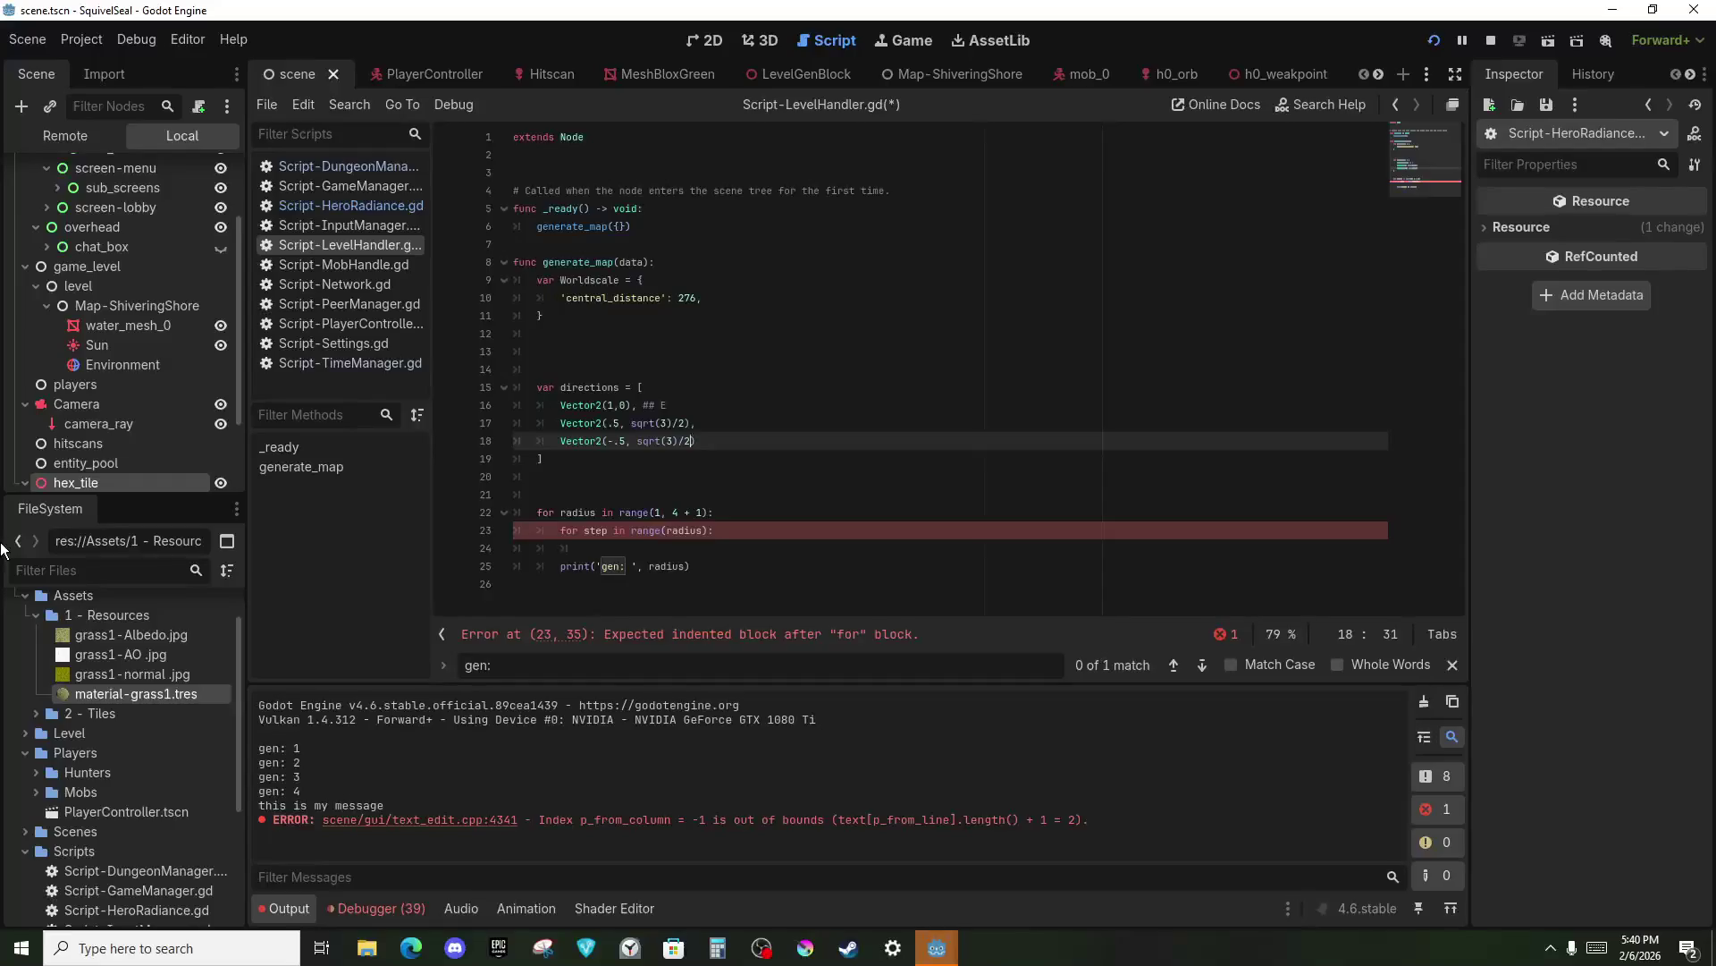
{"action": "type", "text": ","}
{"action": "key", "text": "Return"}
{"action": "type", "text": "Vector2(-1, "}
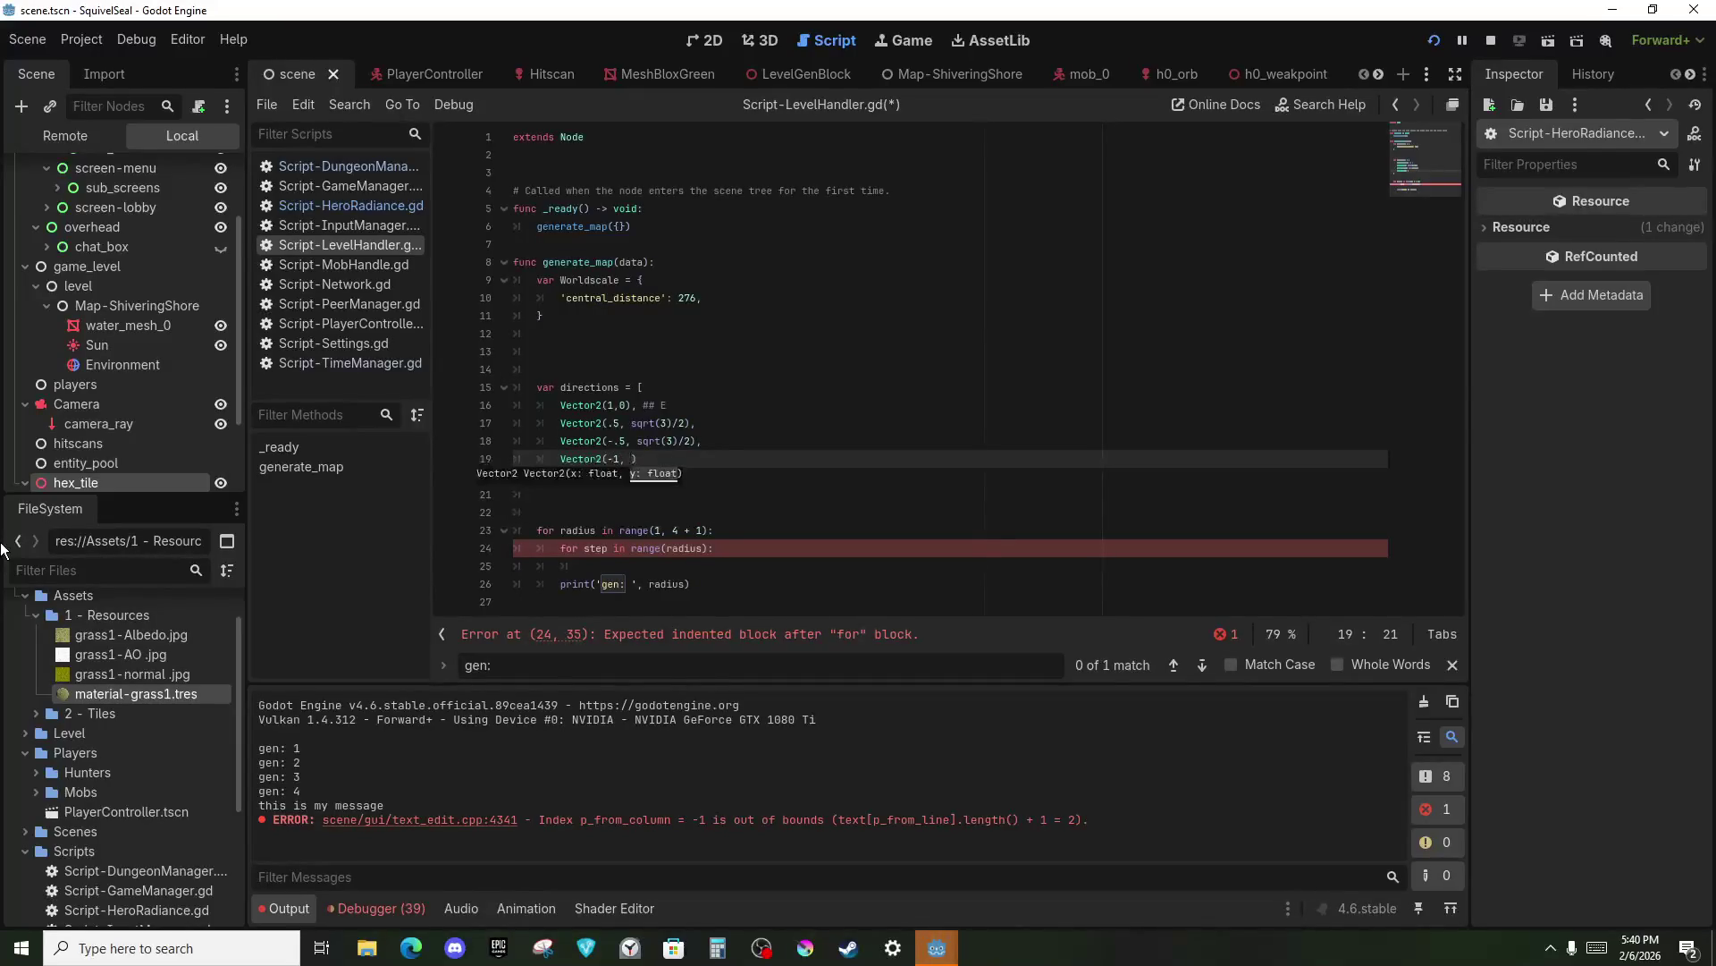
{"action": "type", "text": "0),"}
{"action": "key", "text": "Return"}
{"action": "type", "text": "Vector"}
{"action": "type", "text": "2(-."}
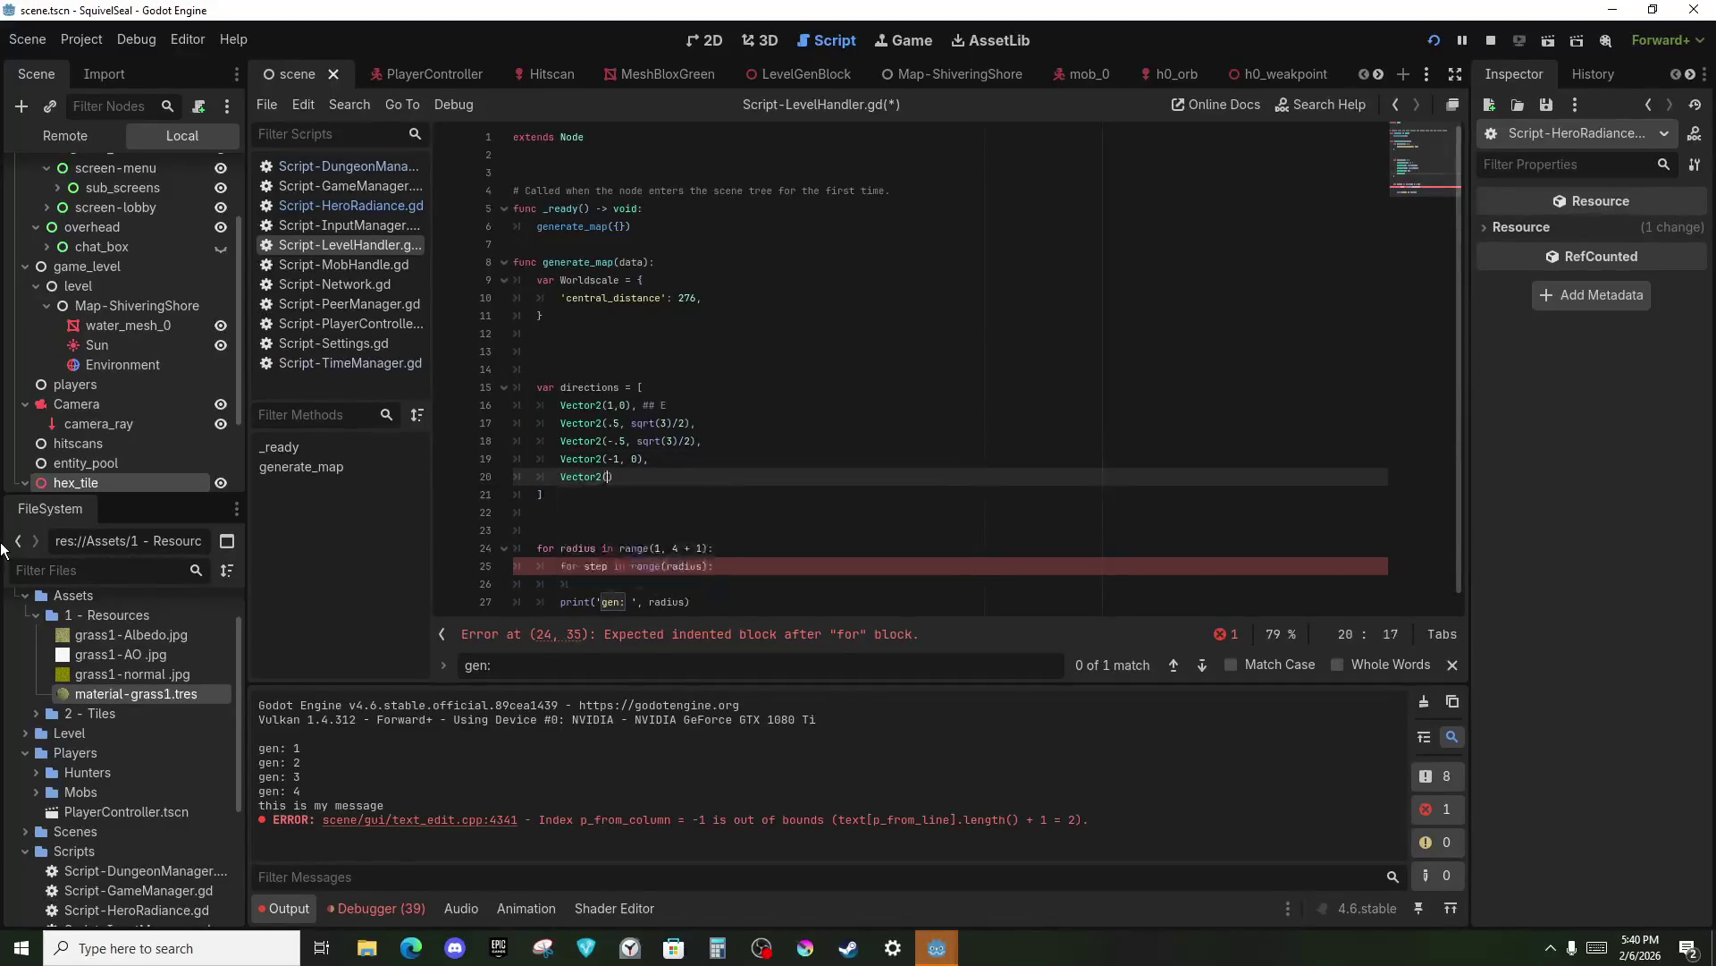
{"action": "type", "text": "5, -sqr"}
{"action": "type", "text": "t(3)/"}
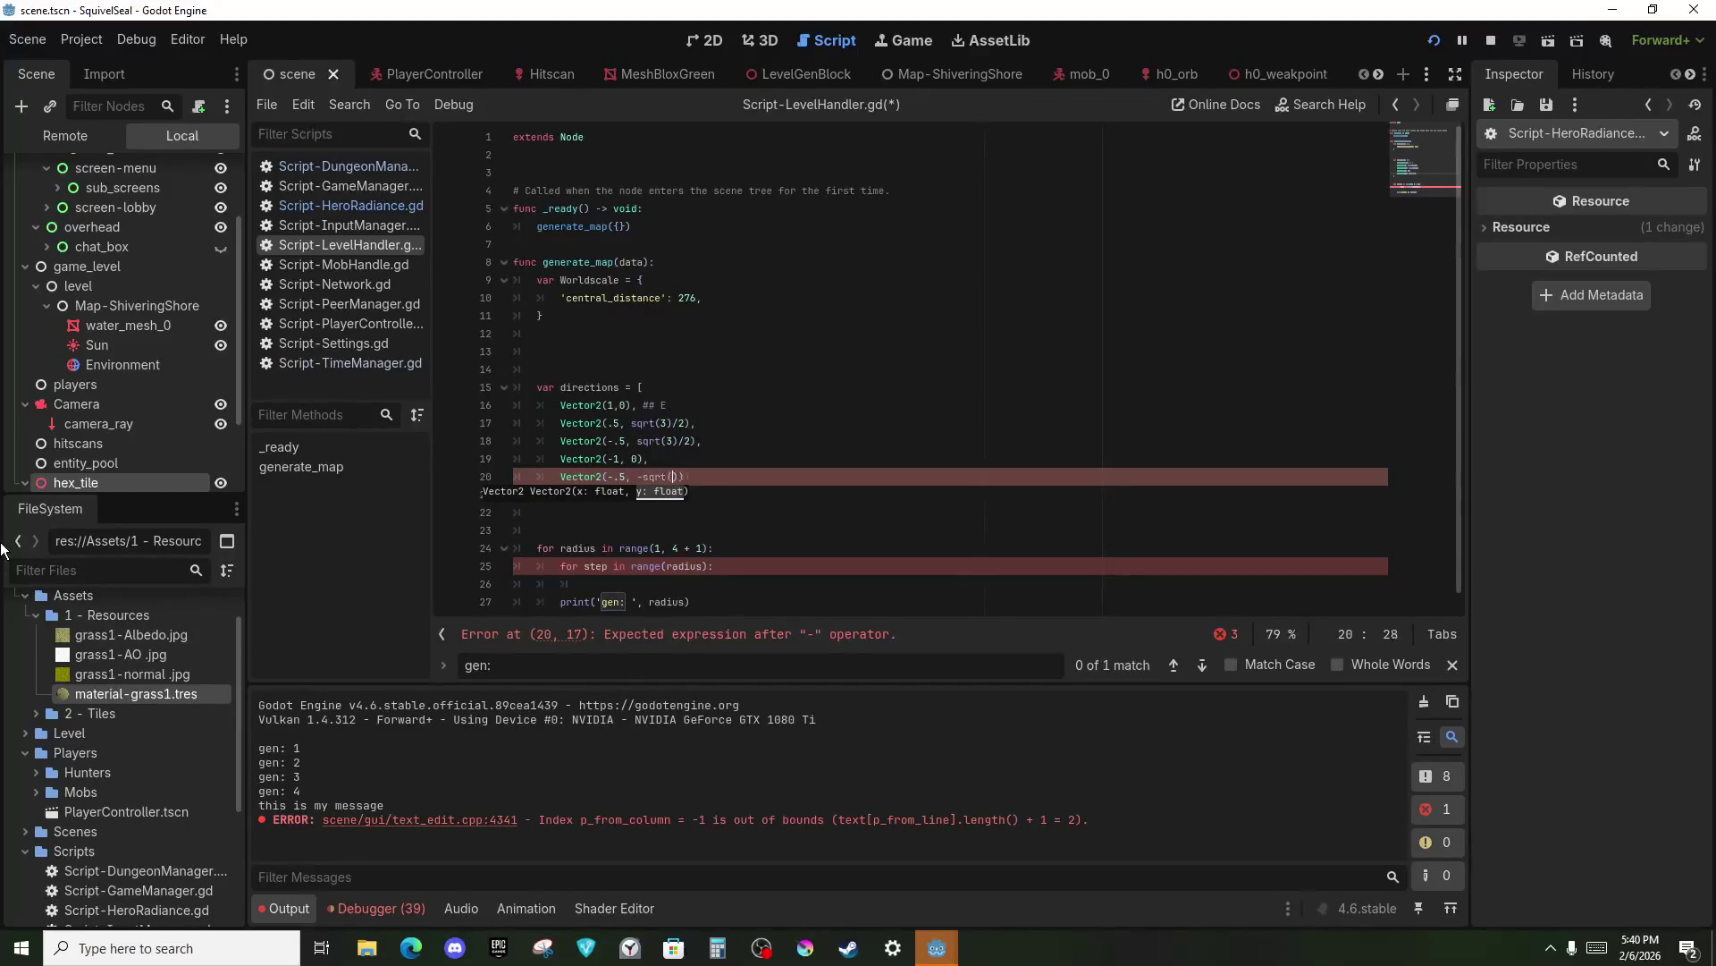
{"action": "type", "text": "2),"}
{"action": "key", "text": "Return"}
{"action": "type", "text": "Vector2("}
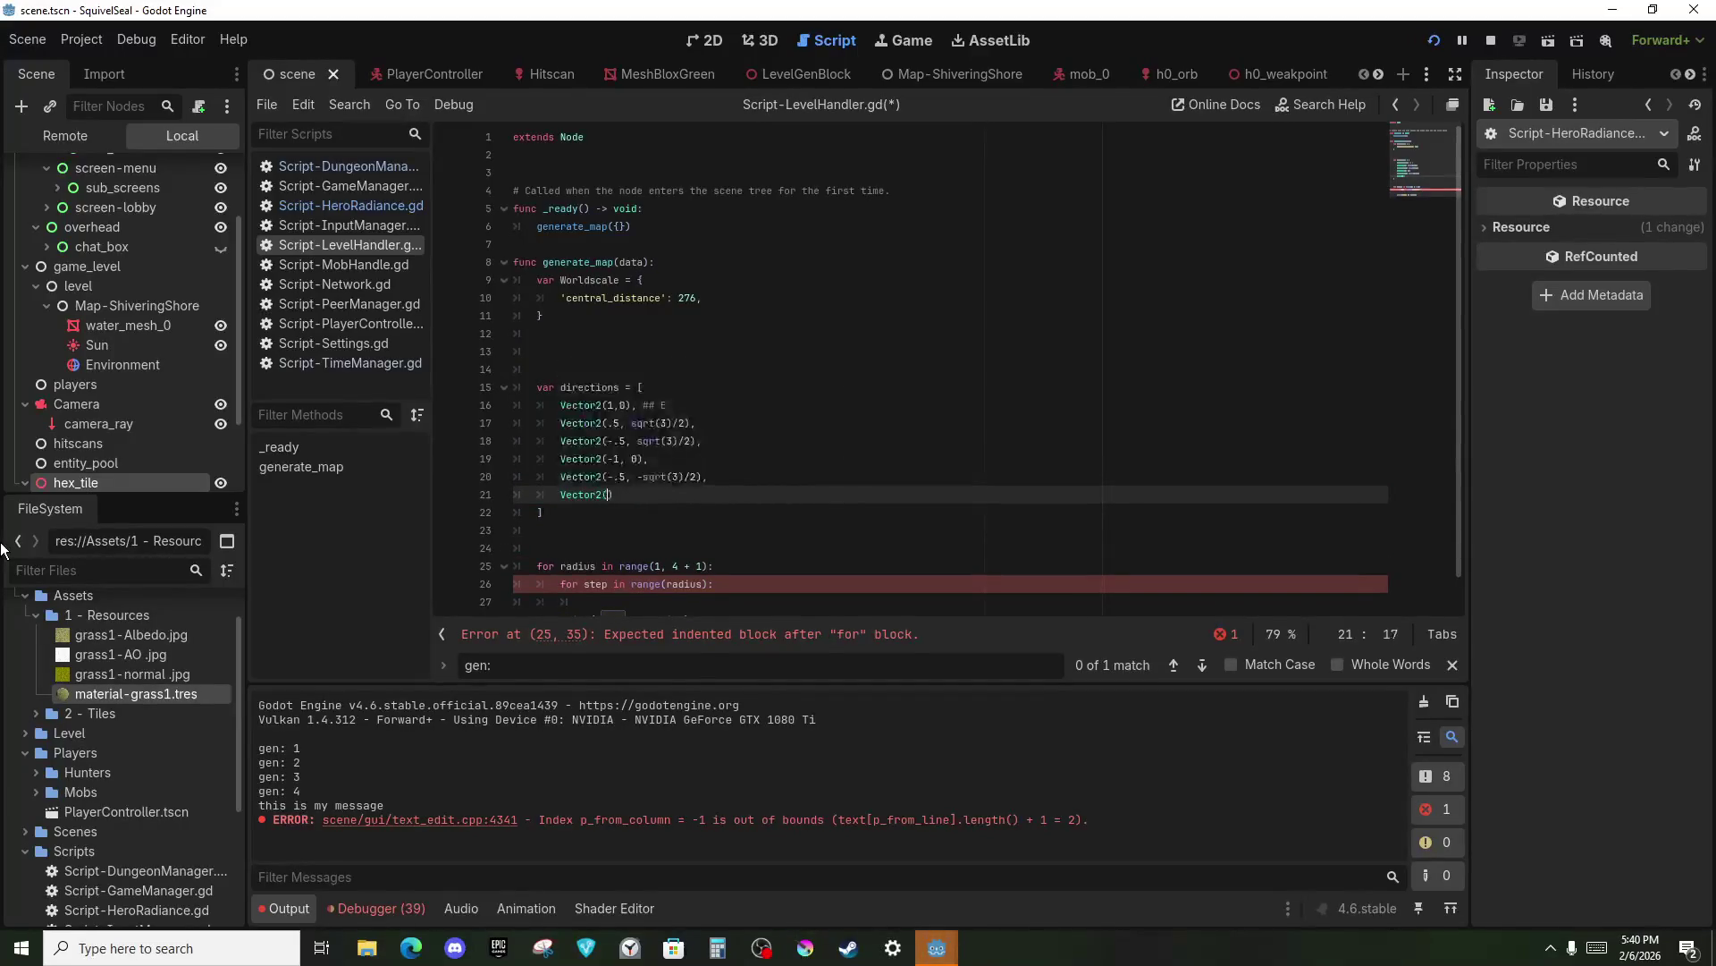
{"action": "type", "text": ".5, -s"}
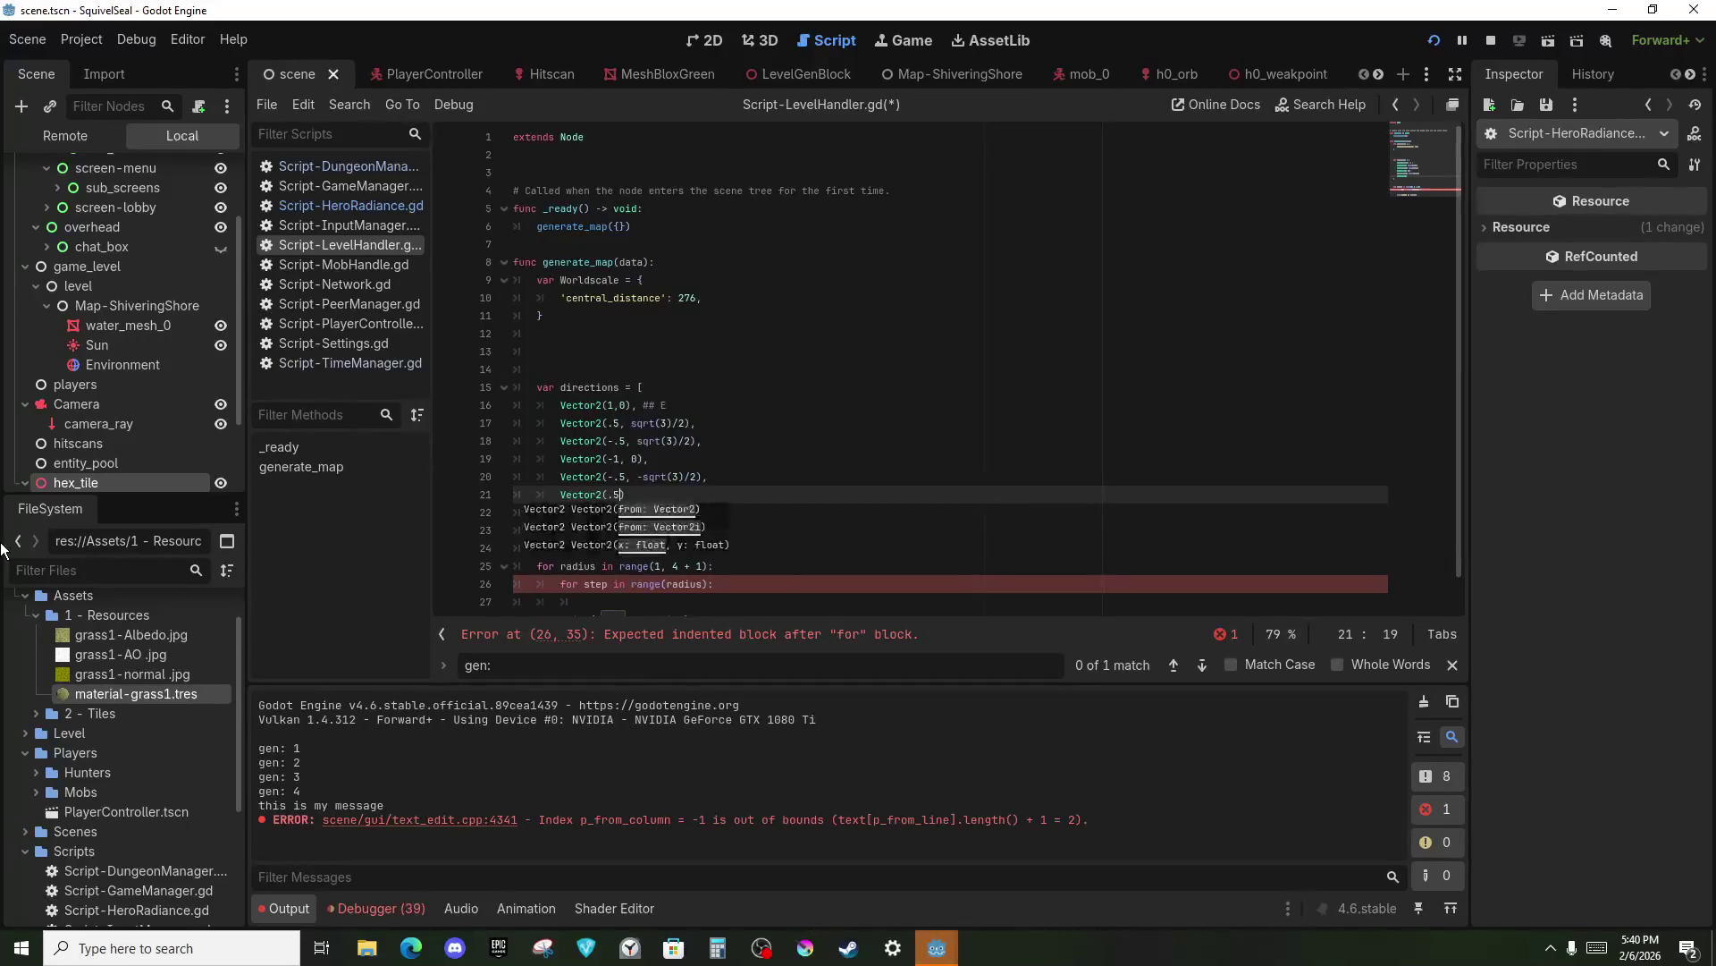
{"action": "type", "text": "qrt"}
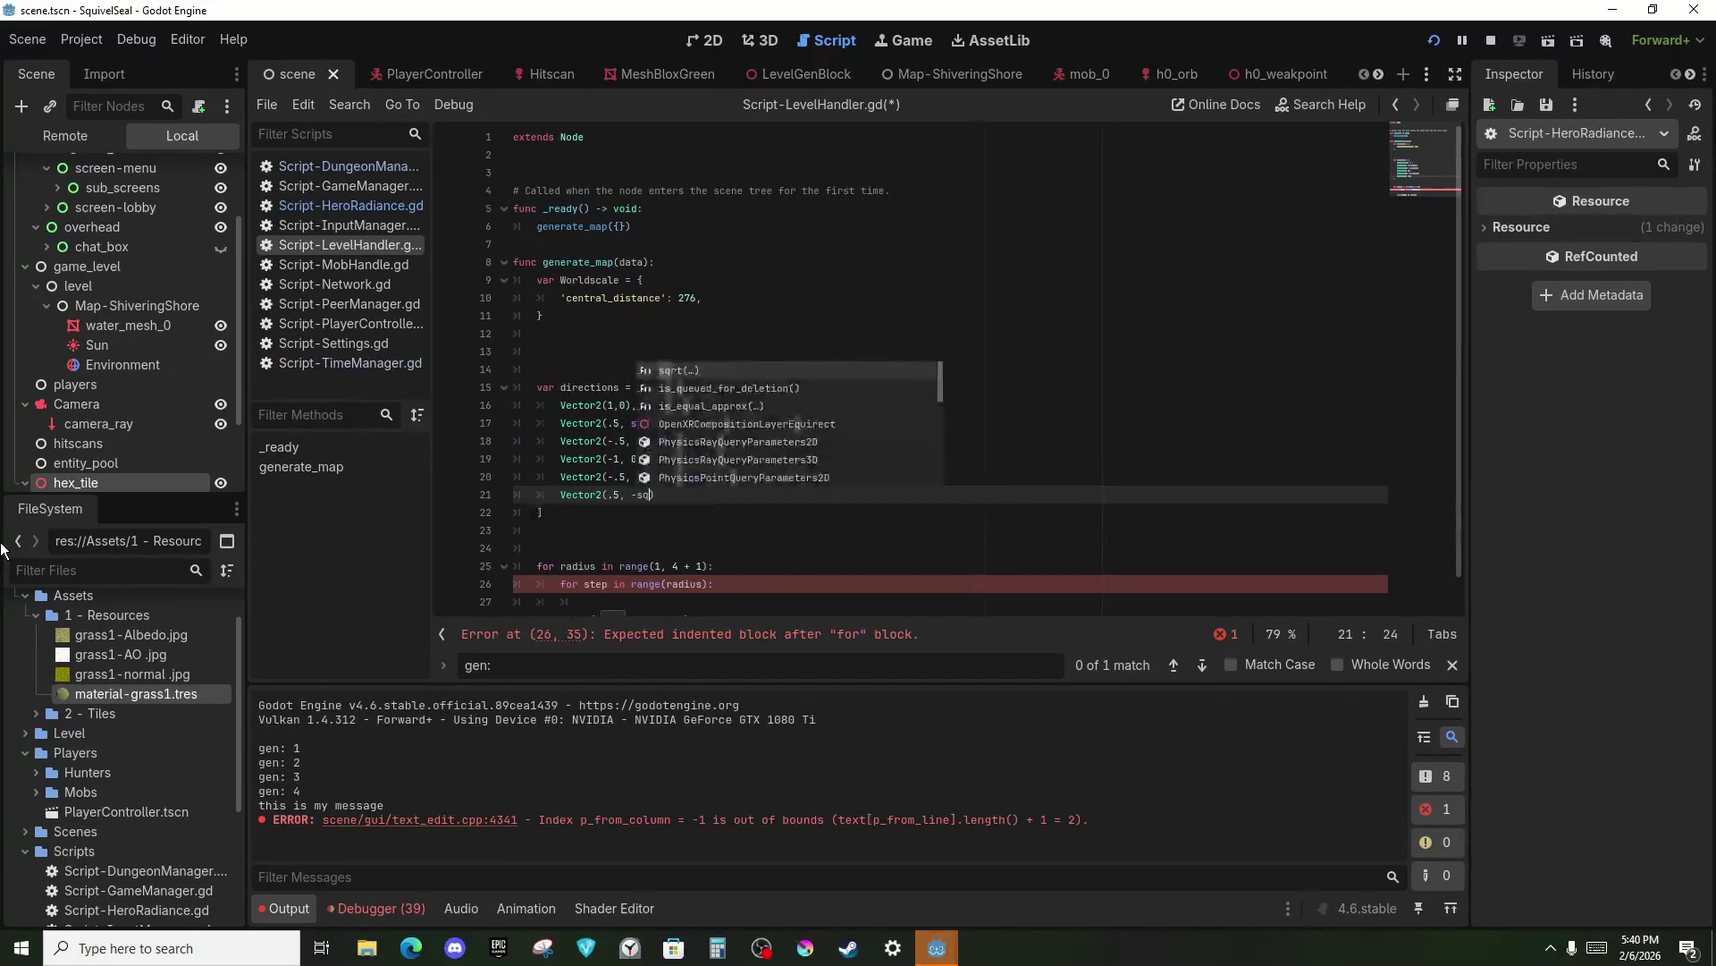
{"action": "type", "text": "(3/2"}
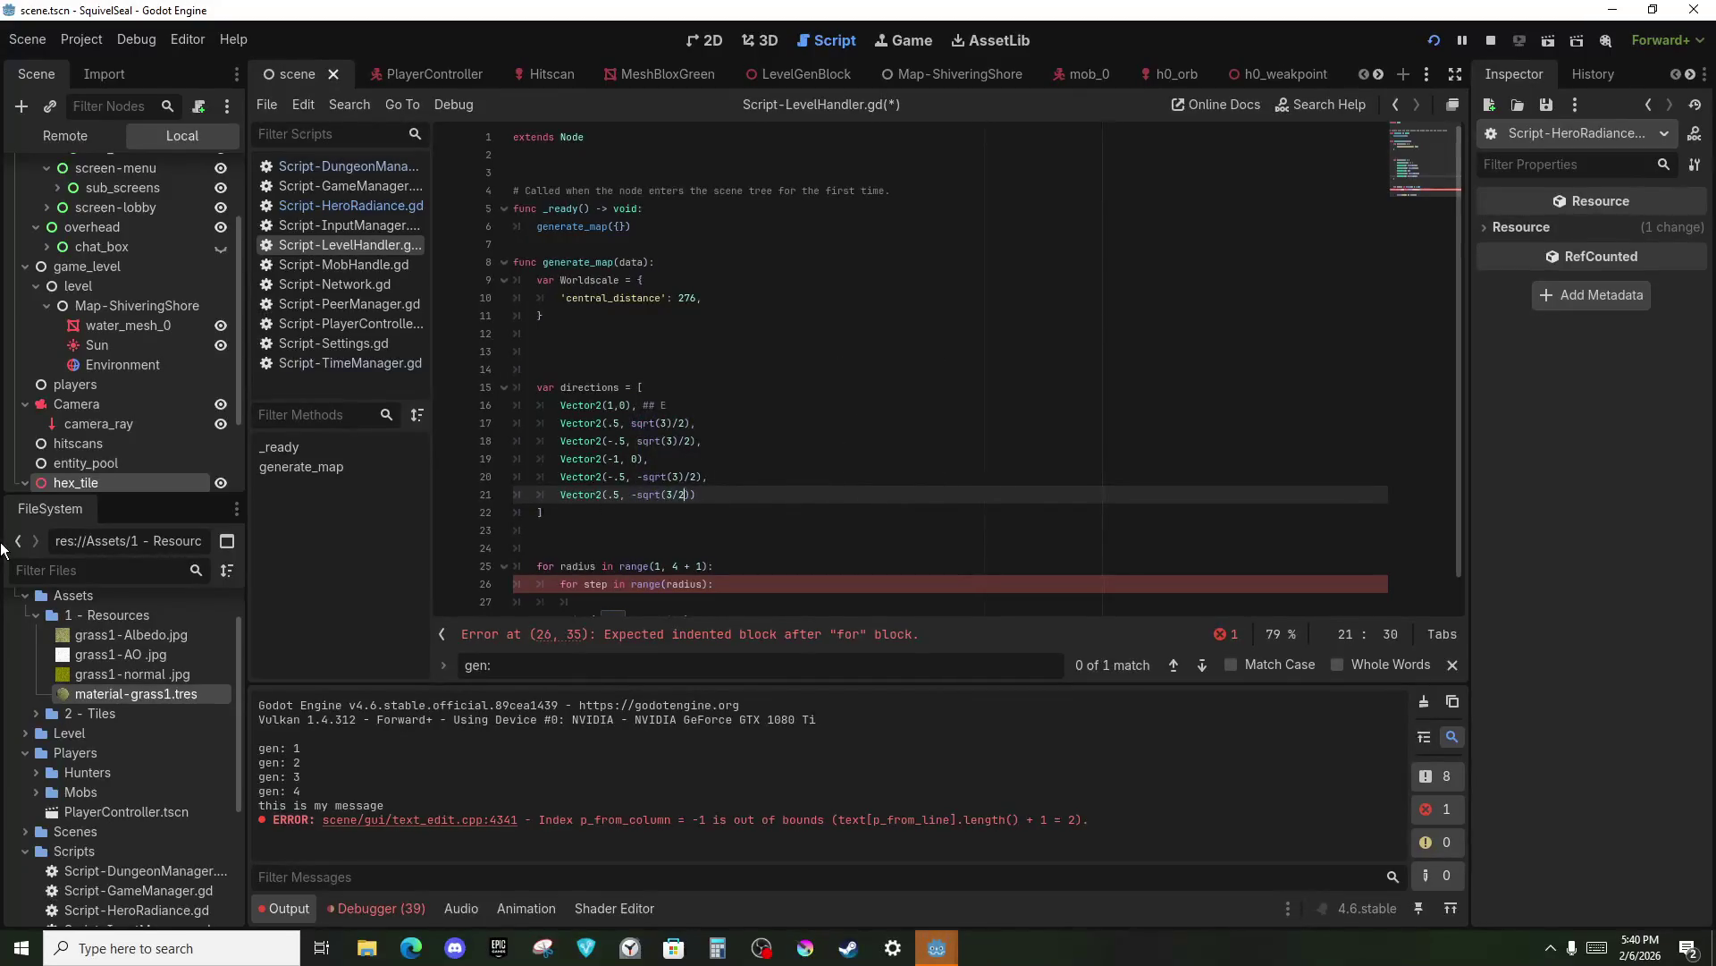
{"action": "key", "text": "BackSpace"}
{"action": "key", "text": "BackSpace"}
{"action": "type", "text": ")/2)"}
{"action": "type", "text": ", "}
{"action": "type", "text": "## SE ("}
{"action": "type", "text": "Diag"}
{"action": "type", "text": "onal)"}
Label the SW and W direction entries with ## SW and ## W comments.
{"action": "key", "text": "Up"}
{"action": "type", "text": "#"}
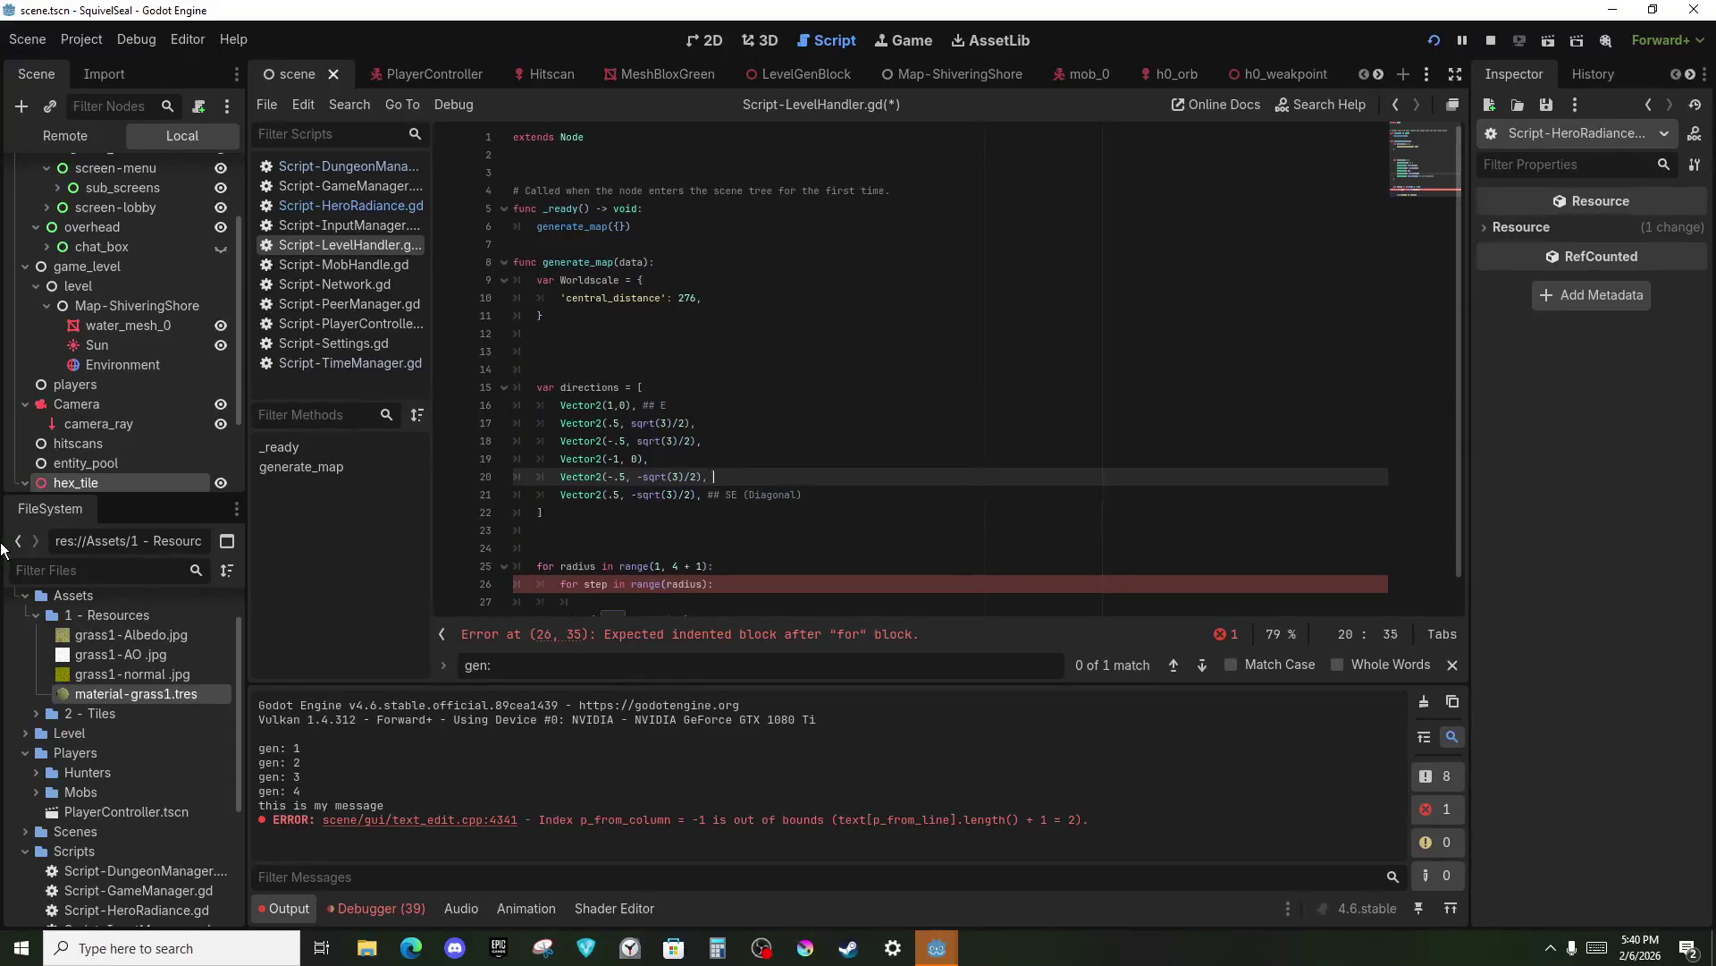
{"action": "type", "text": "# SW"}
{"action": "key", "text": "Up"}
{"action": "type", "text": "## W"}
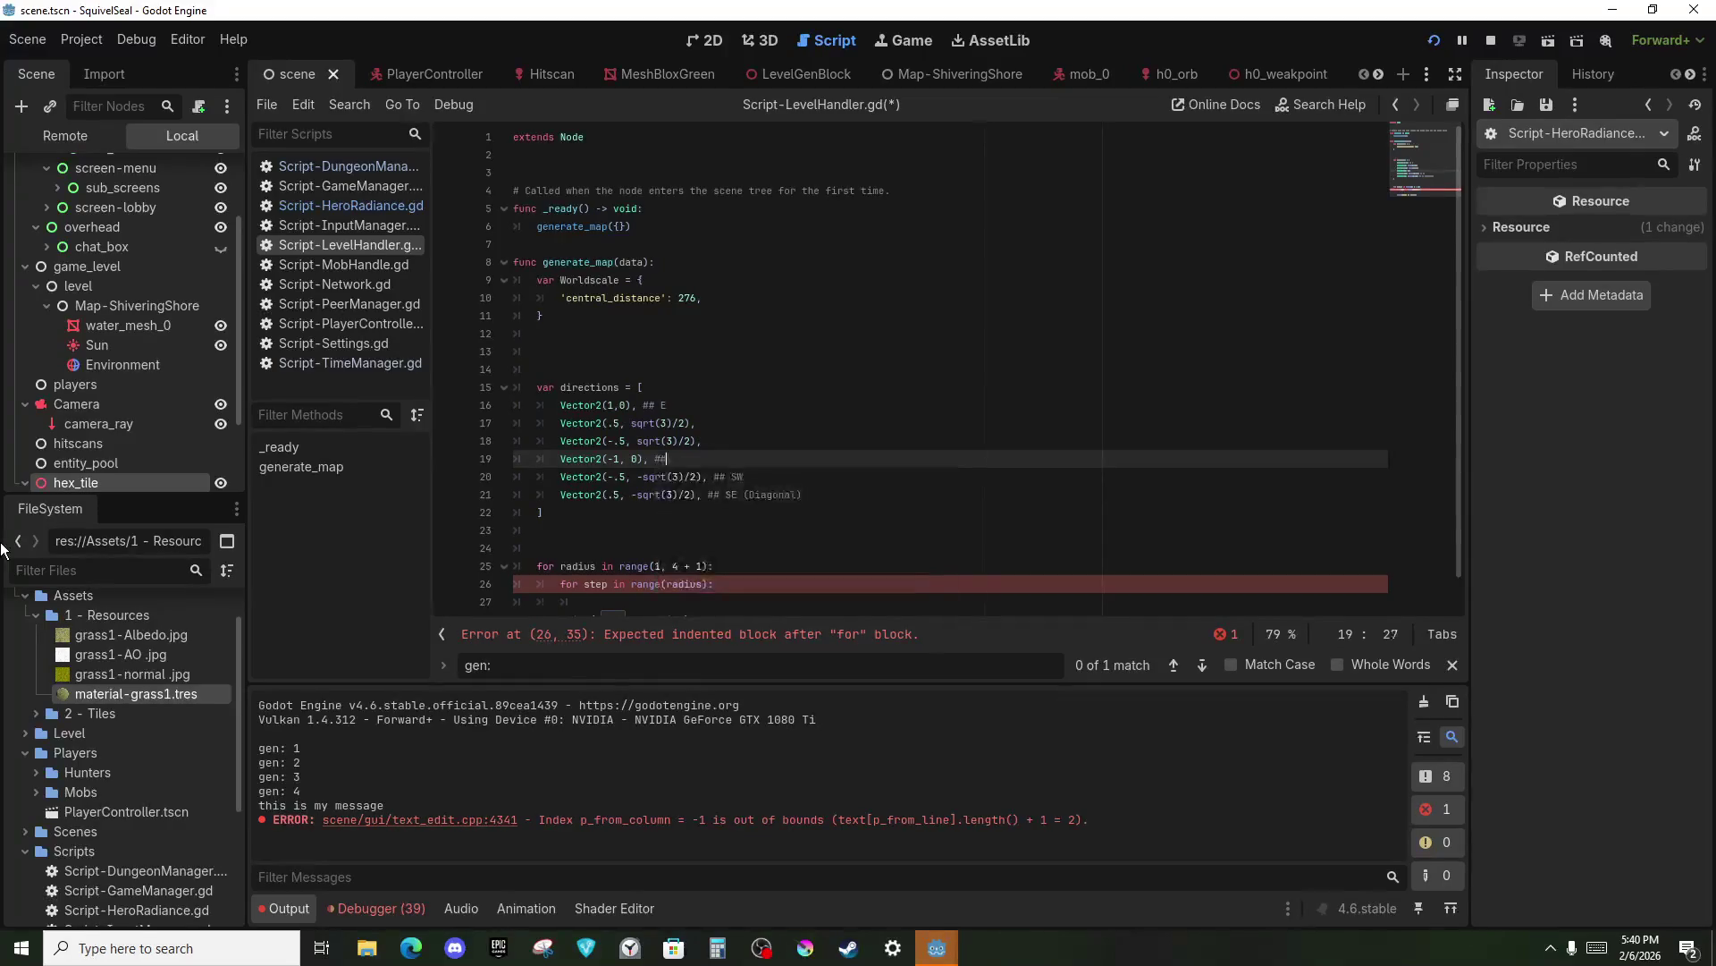
Label the NW and NE entries with '## NW (Diagonal)' and '## NE (Diagonal)' comments.
{"action": "key", "text": "Up"}
{"action": "key", "text": "End"}
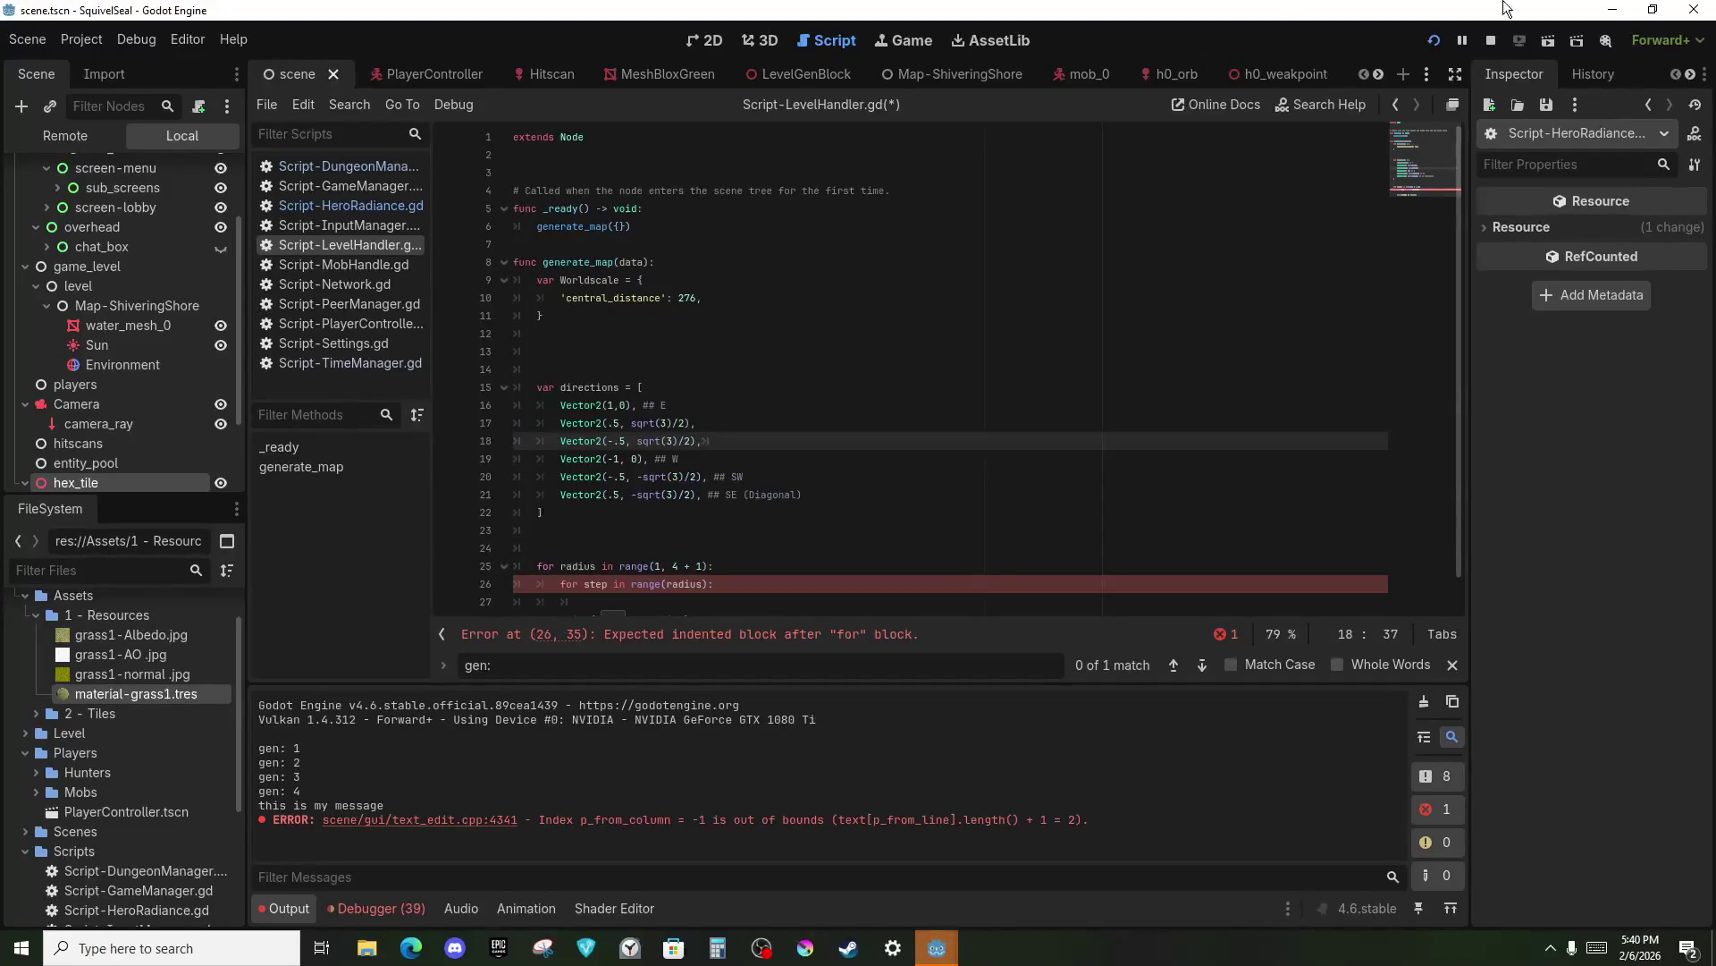
{"action": "key", "text": "ctrl+space"}
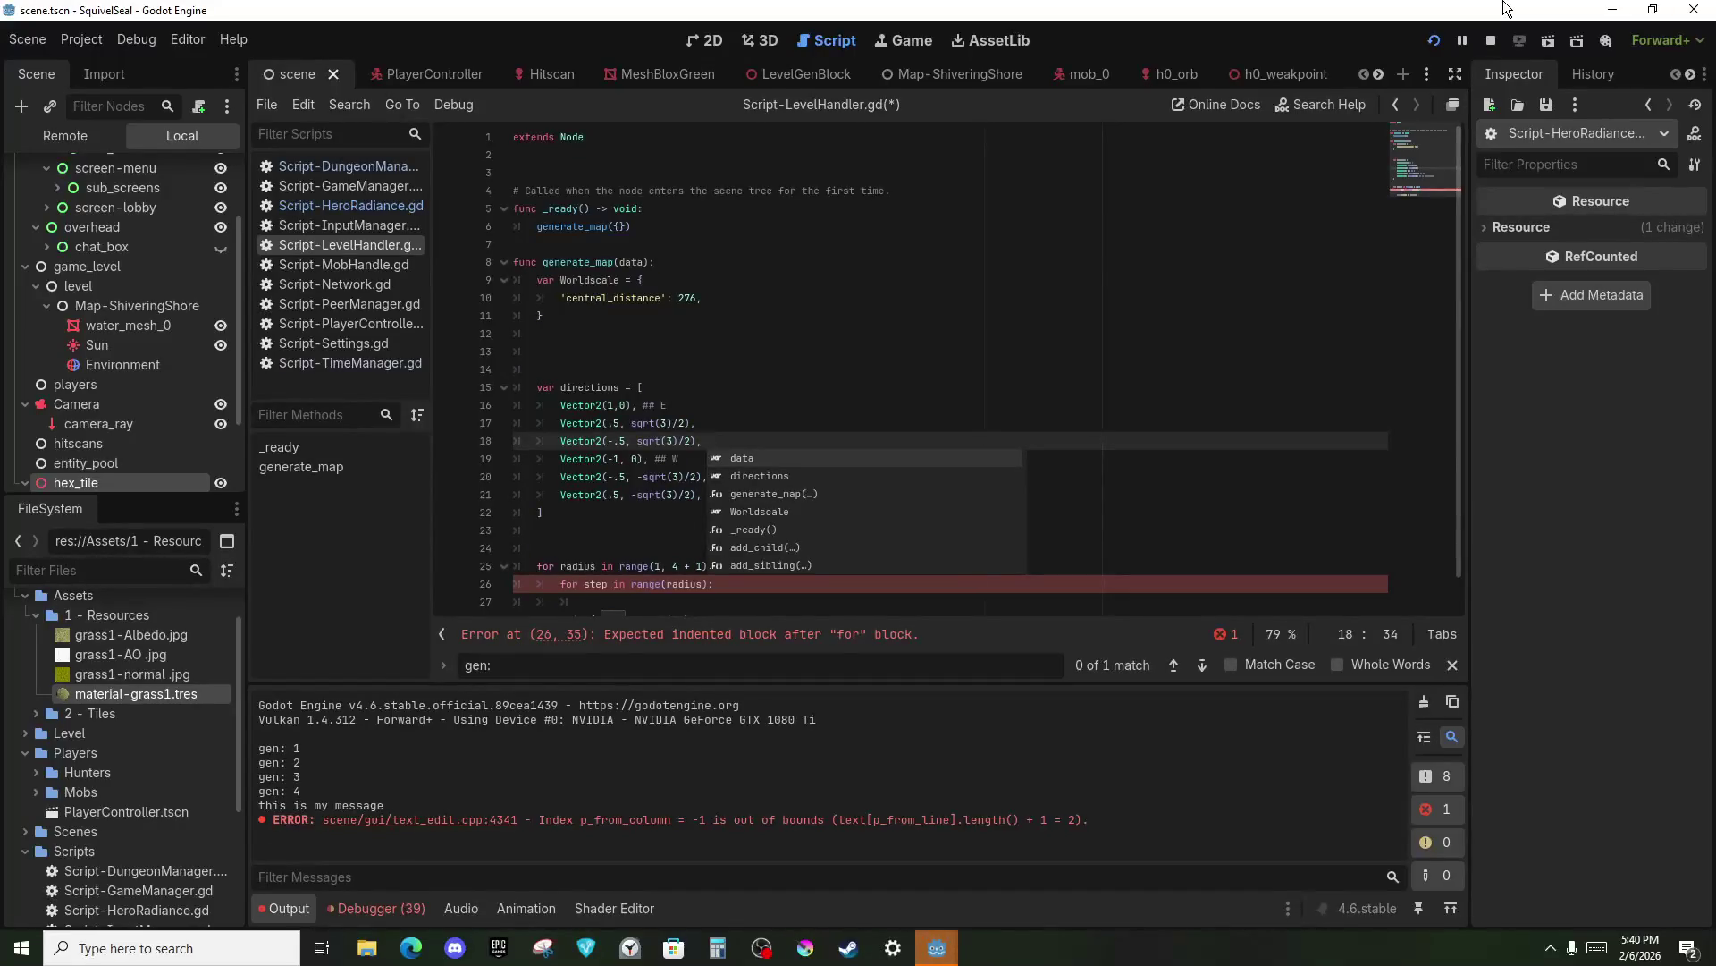
{"action": "type", "text": "NW ("}
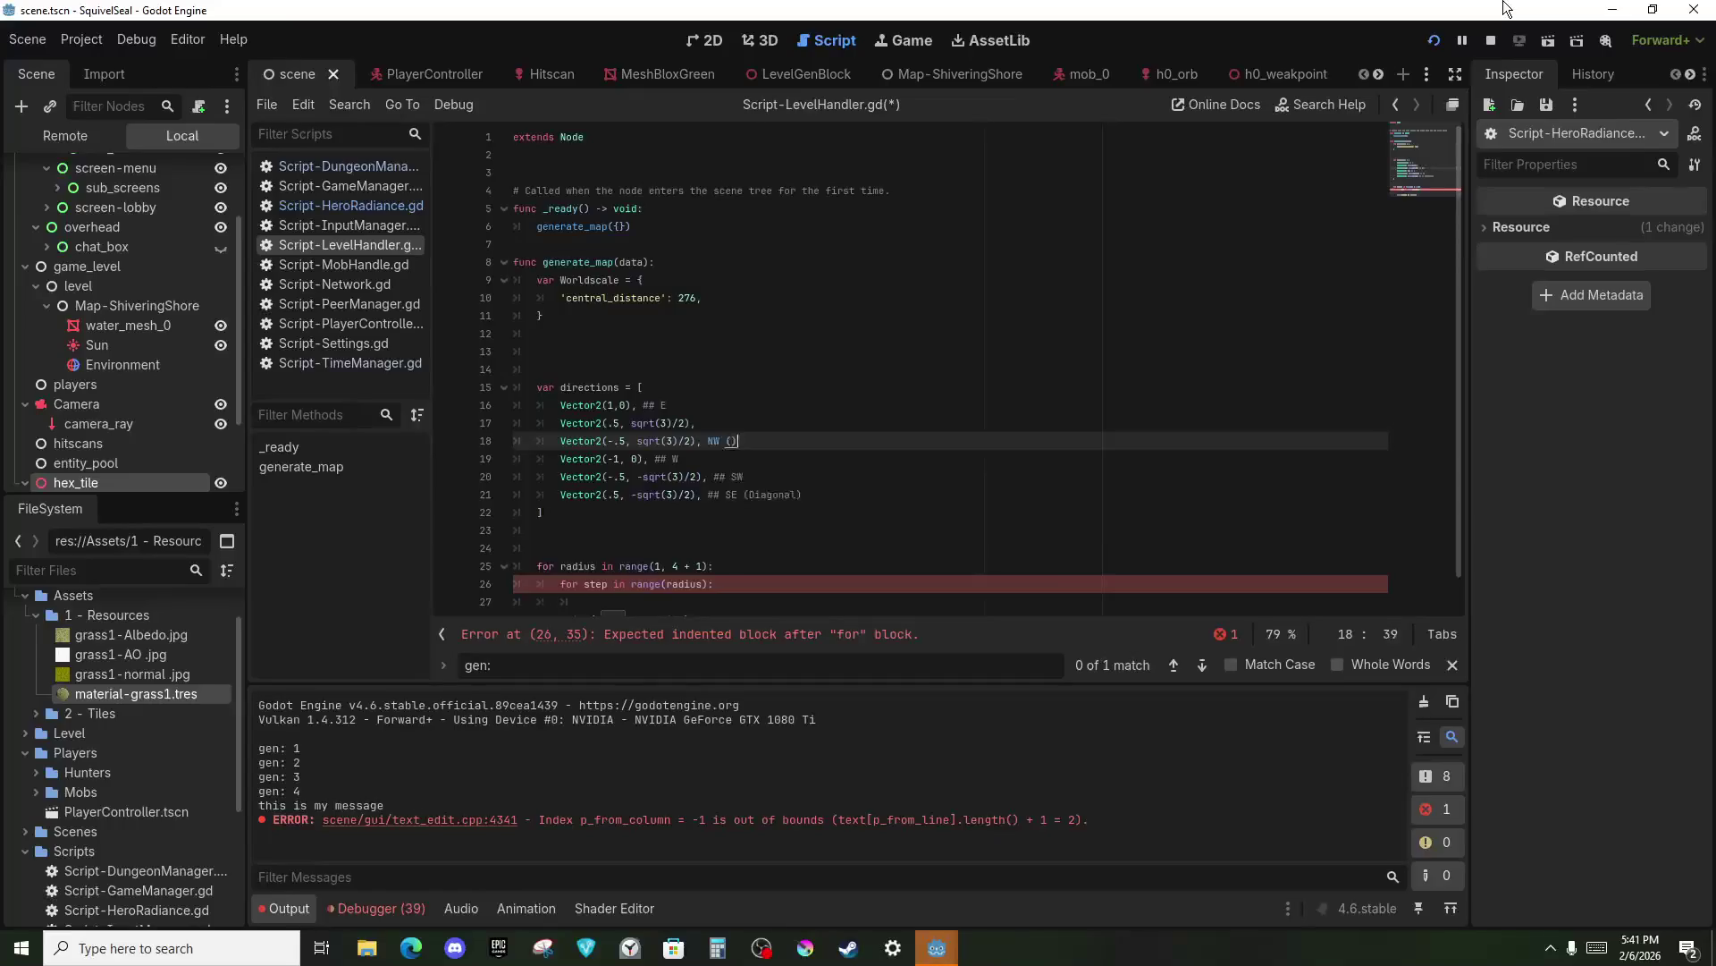
{"action": "key", "text": "BackSpace"}
{"action": "key", "text": "BackSpace"}
{"action": "type", "text": "## NW("}
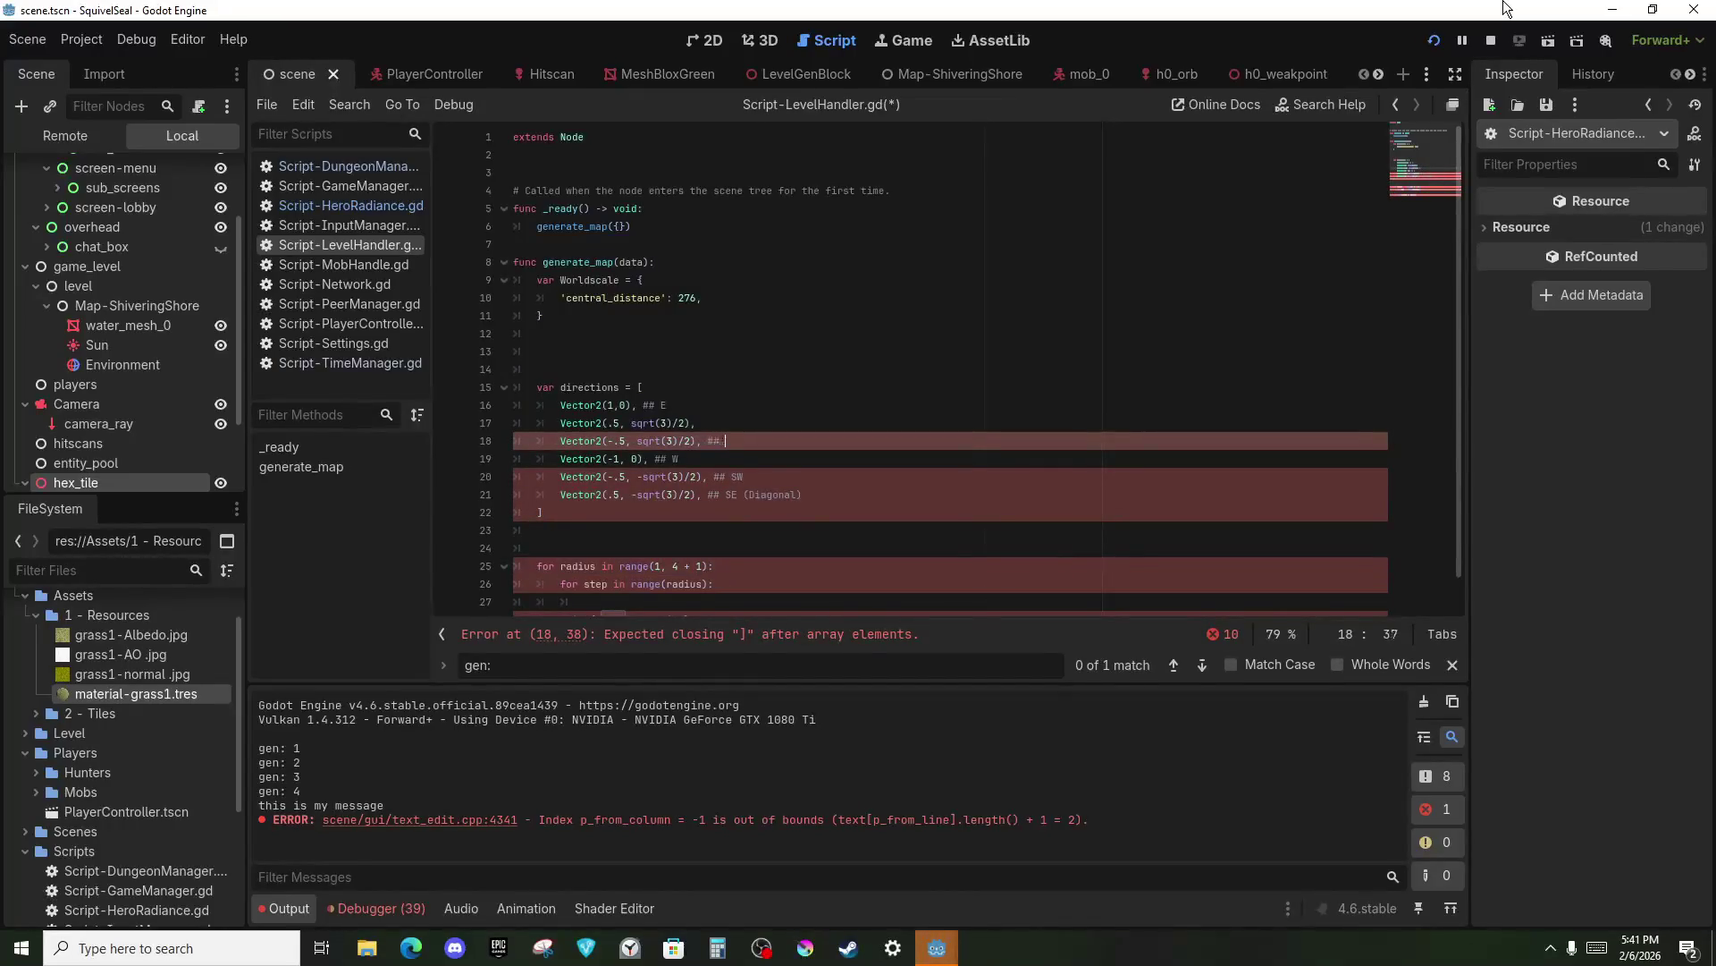
{"action": "key", "text": "BackSpace"}
{"action": "type", "text": "("}
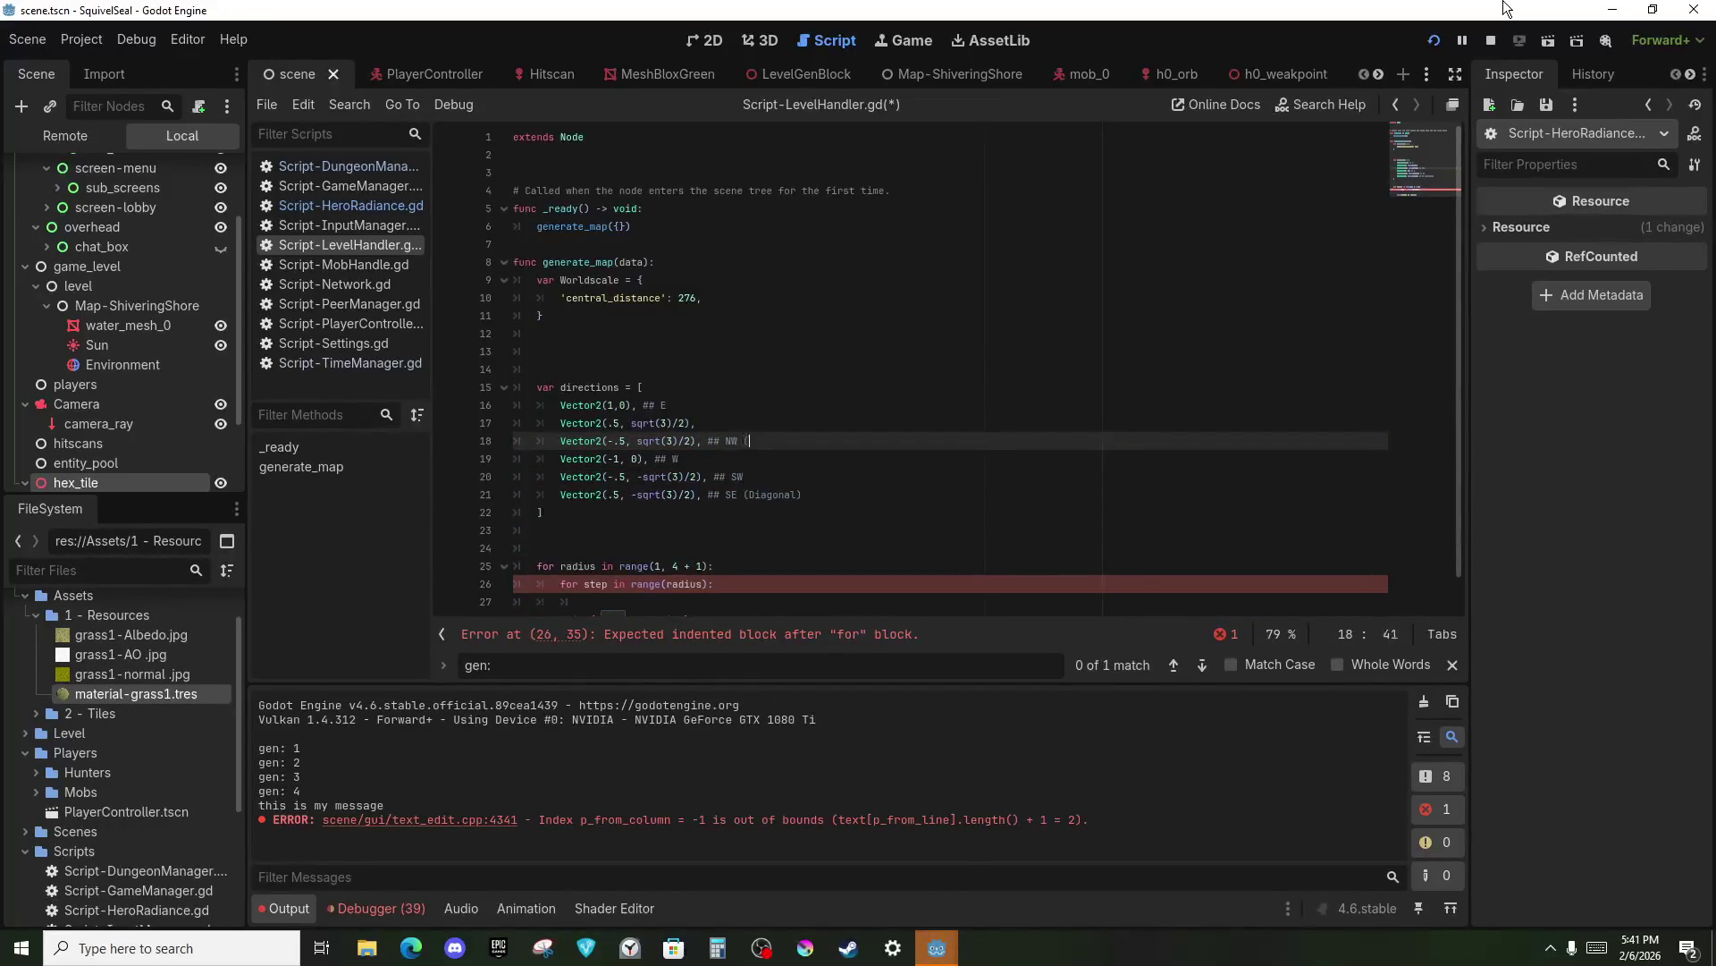
{"action": "type", "text": "Diagonal)"}
{"action": "key", "text": "Up"}
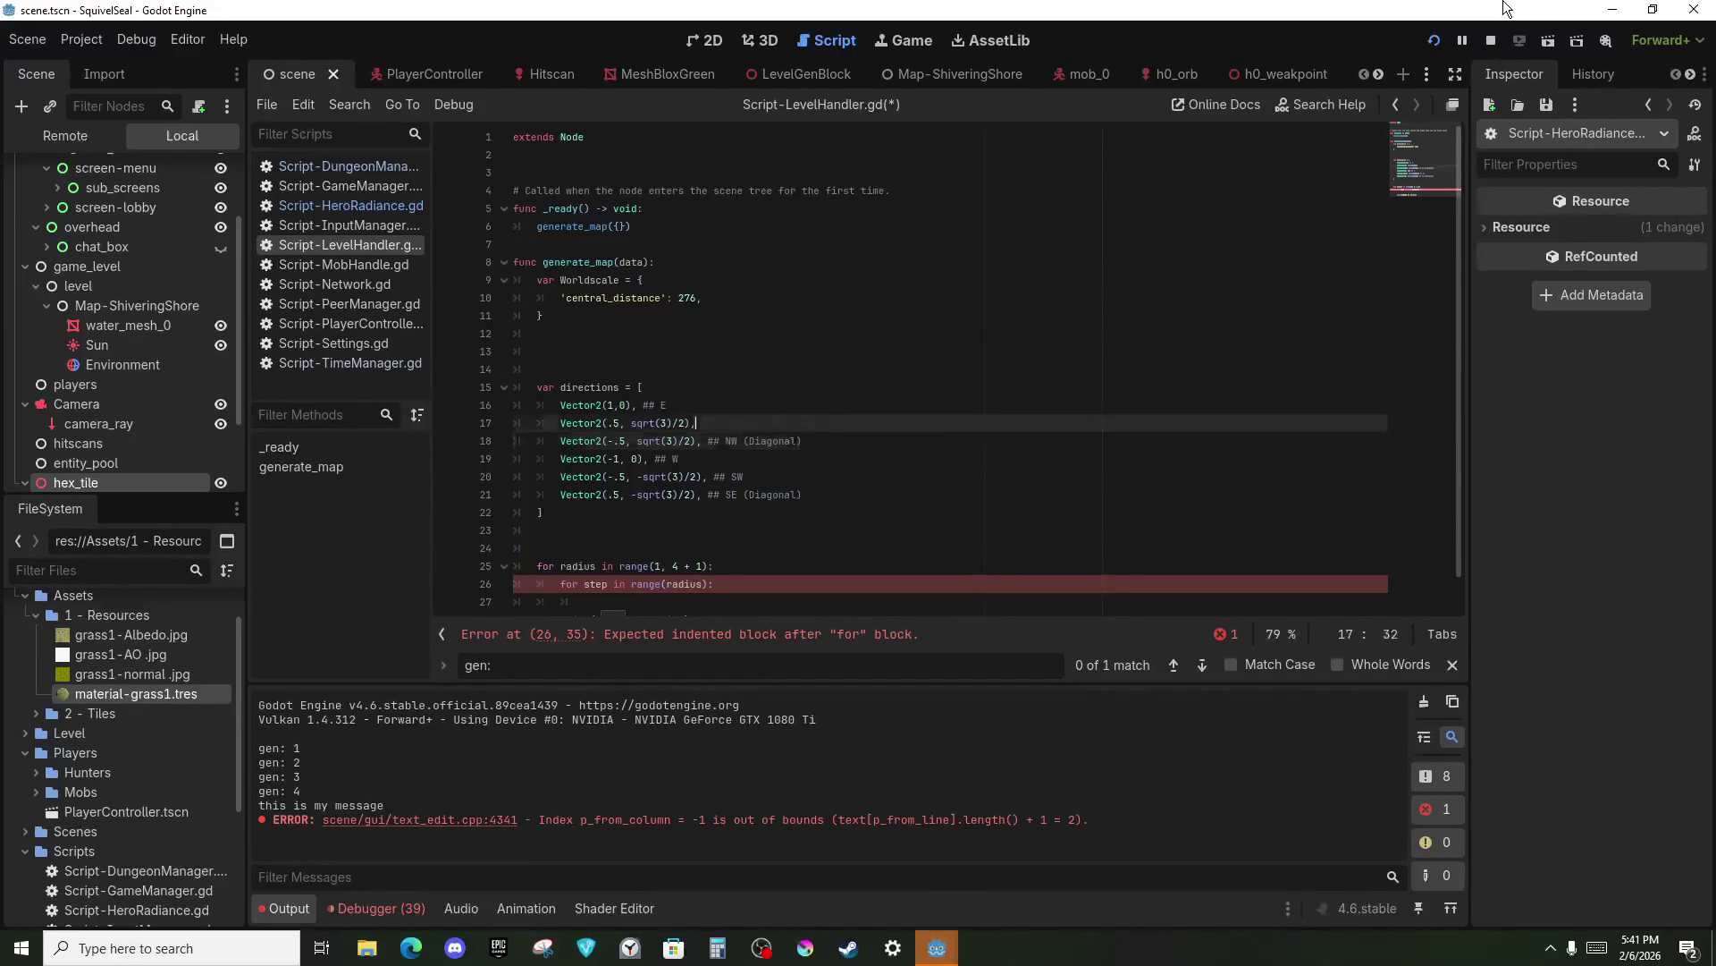
{"action": "type", "text": " ## "}
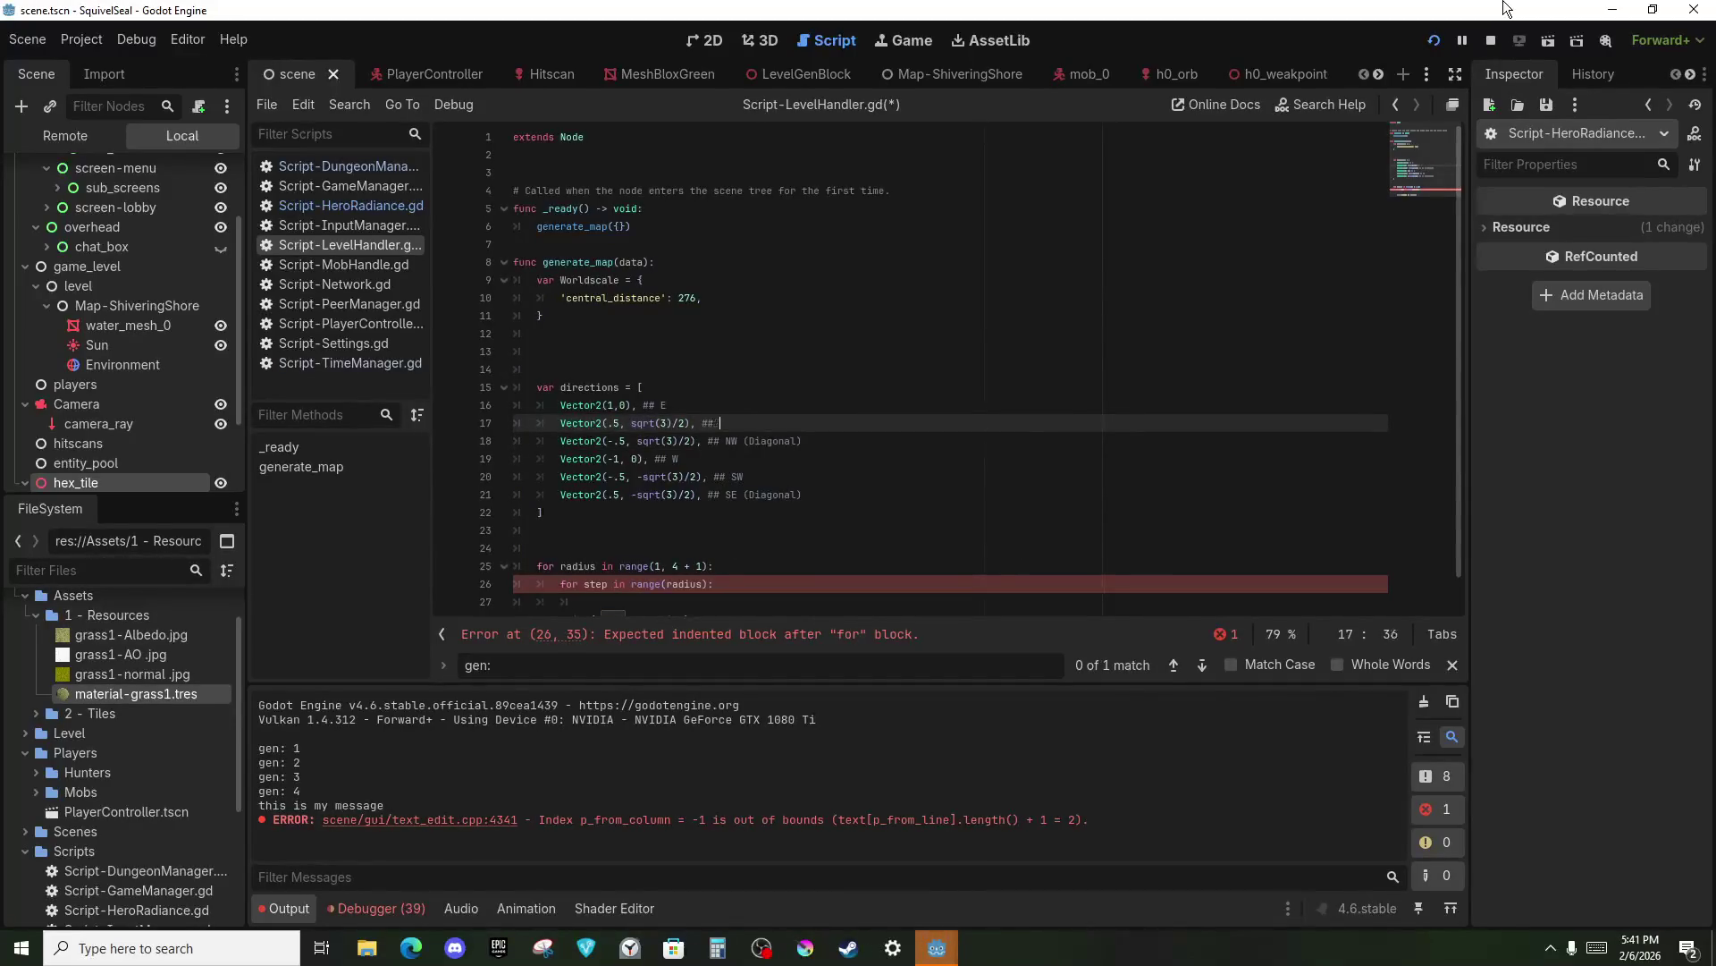
{"action": "type", "text": "NE (Diag"}
{"action": "type", "text": "onal"}
{"action": "left_click", "coordinate": [685, 395]}
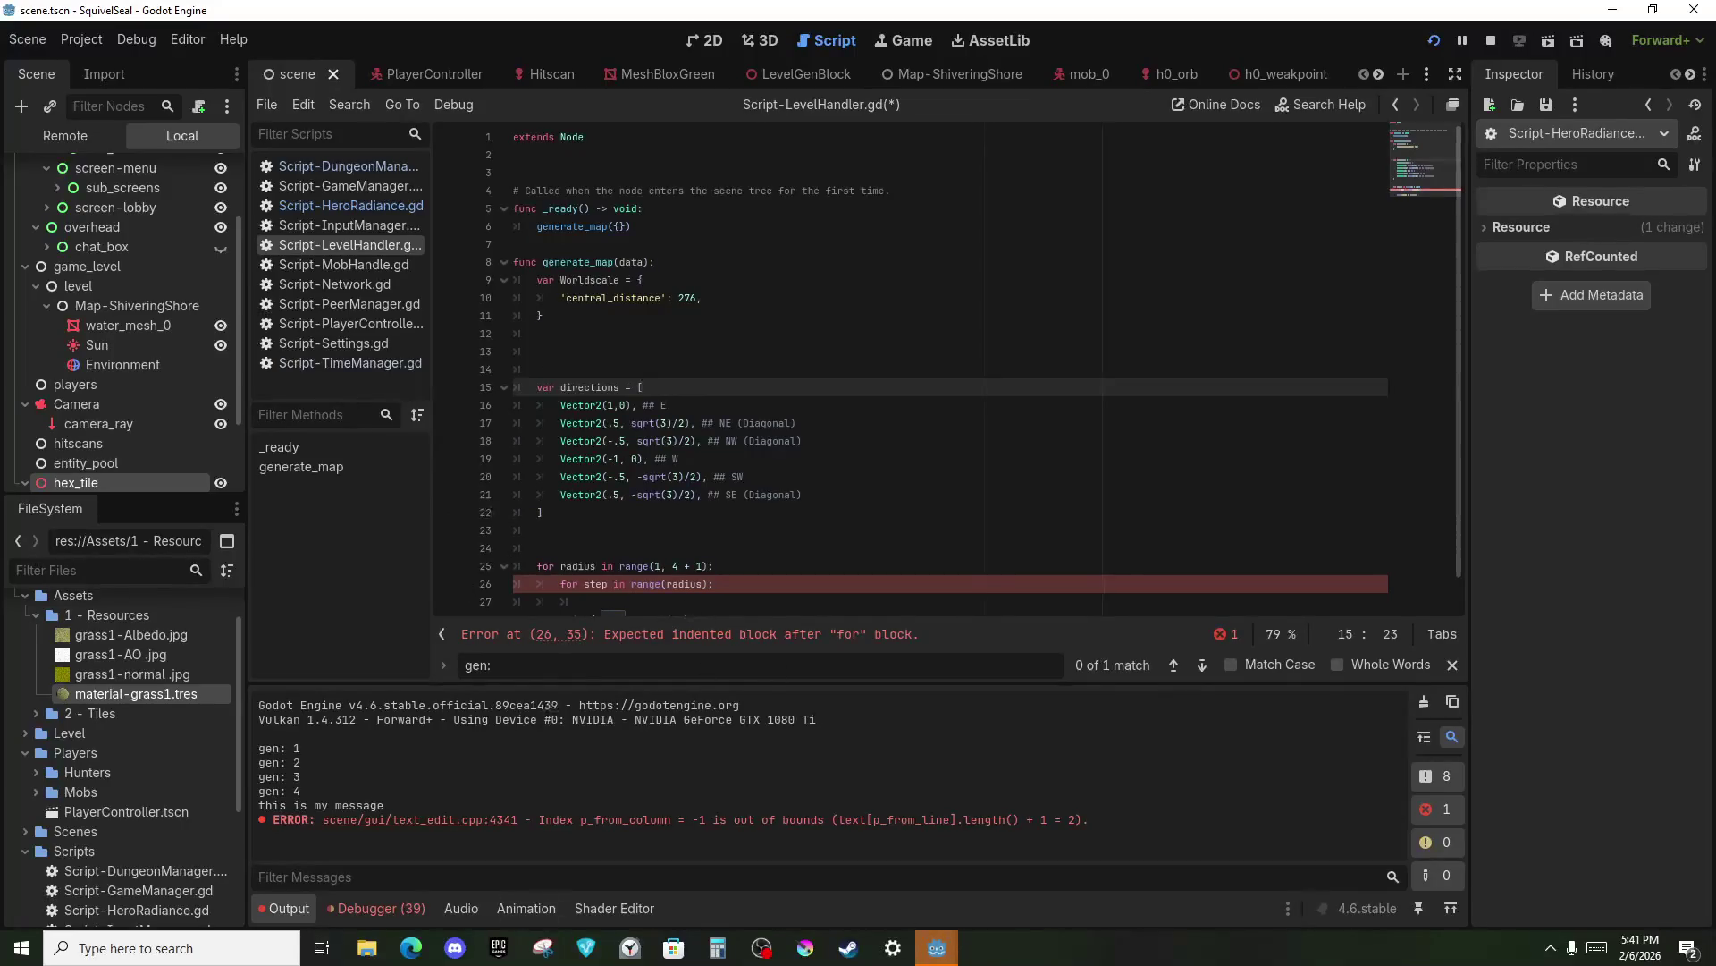
{"action": "left_click", "coordinate": [321, 947]}
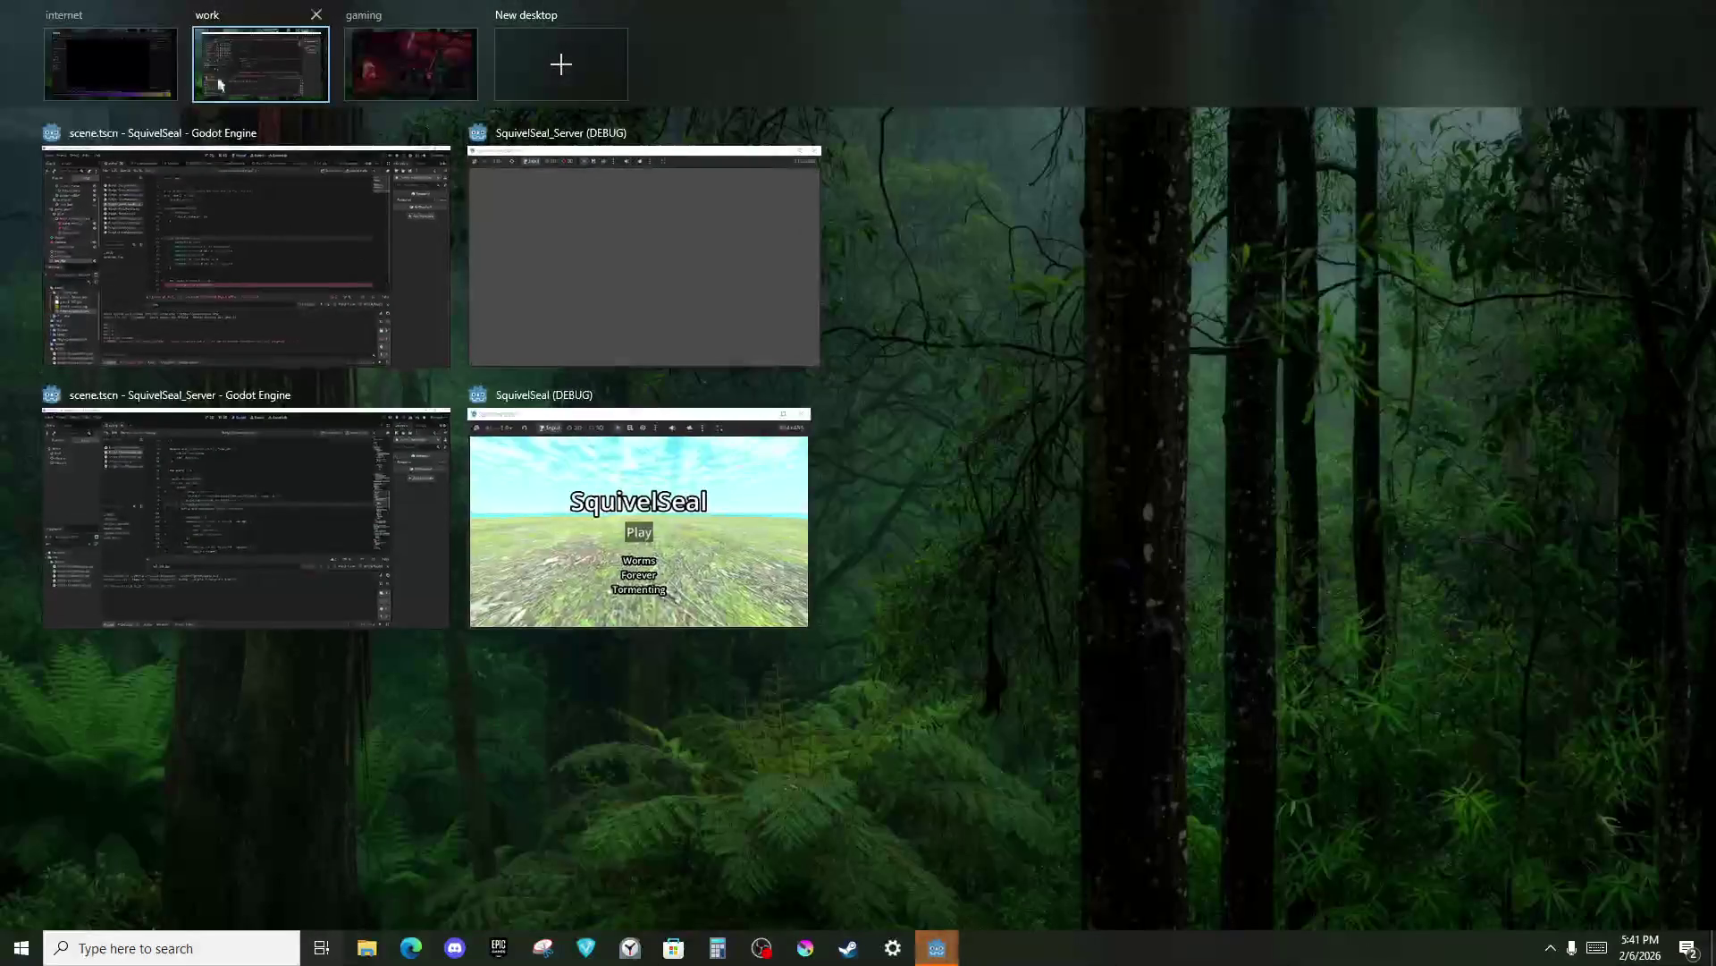
{"action": "left_click", "coordinate": [86, 61]}
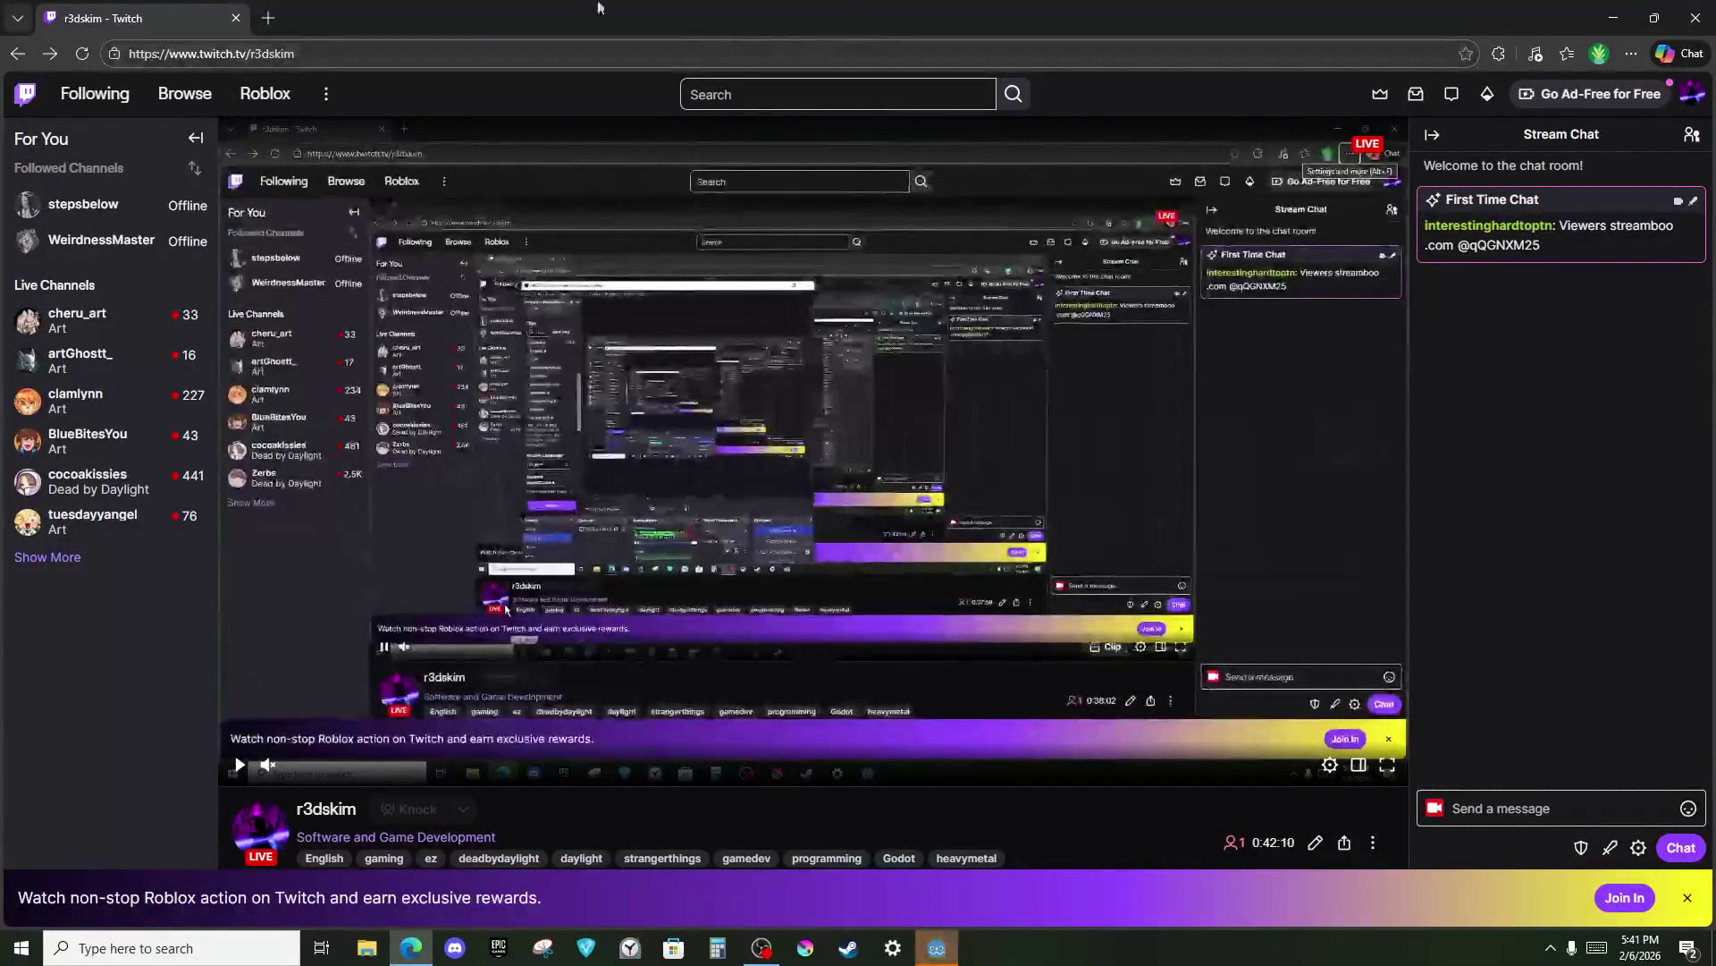
{"action": "left_click", "coordinate": [321, 947]}
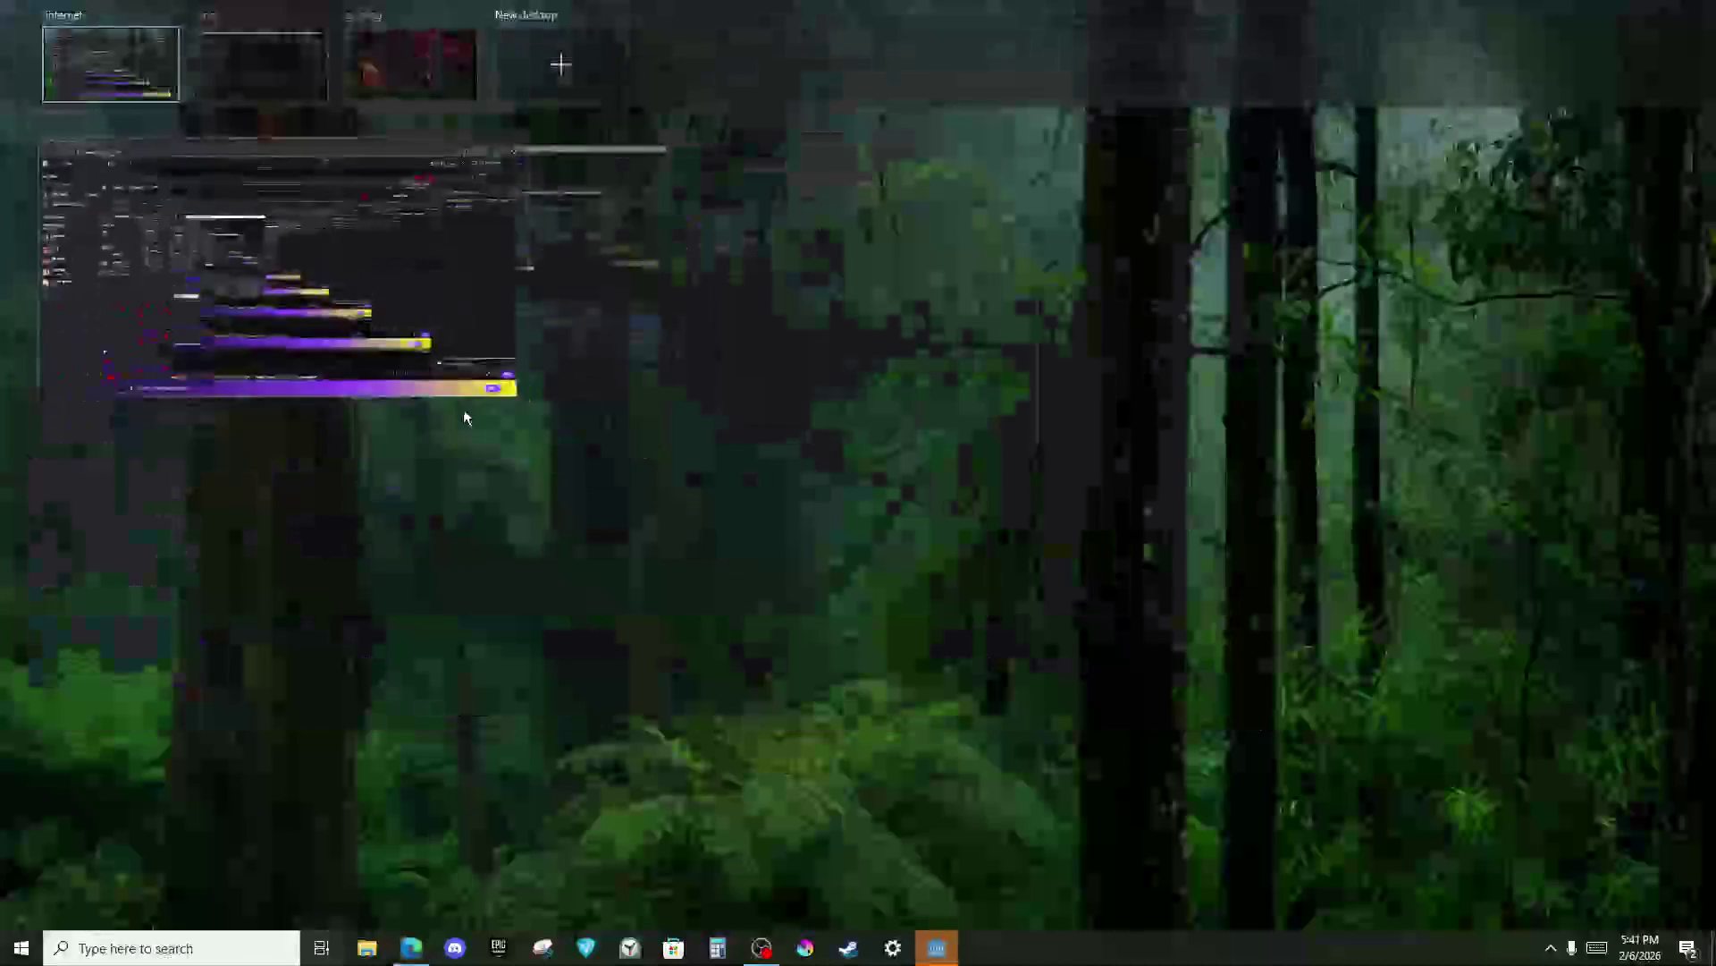
{"action": "left_click", "coordinate": [261, 60]}
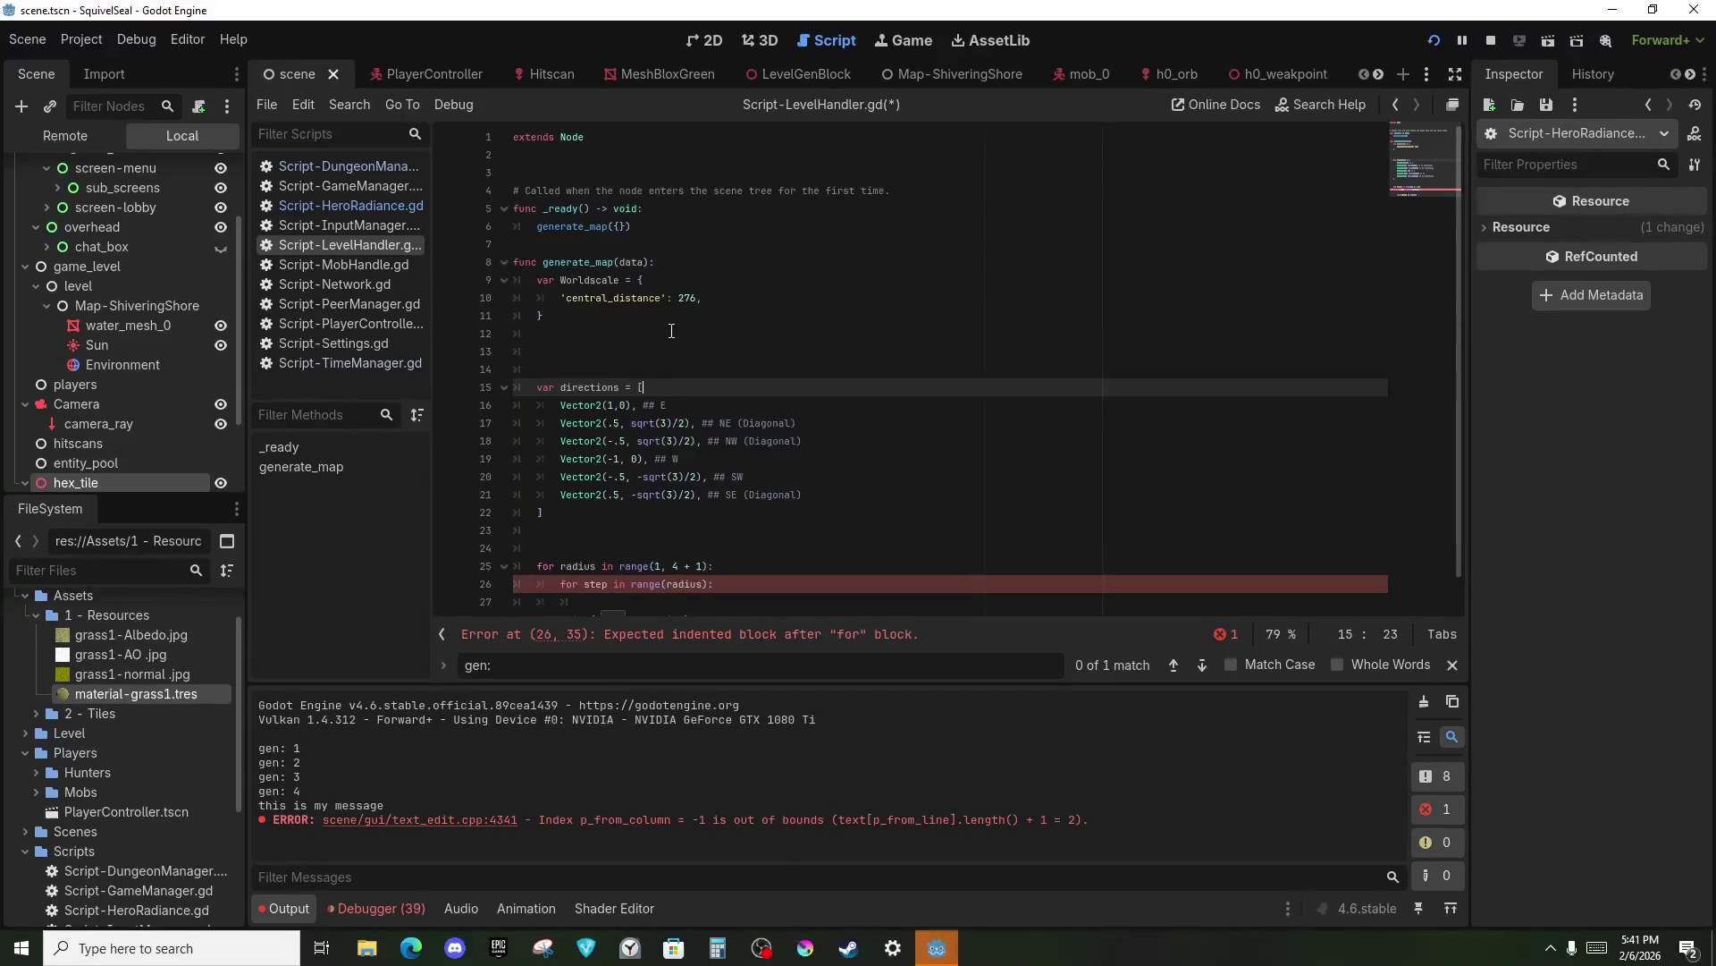
{"action": "scroll", "coordinate": [685, 495], "scroll_direction": "down", "scroll_amount": 1}
{"action": "left_click", "coordinate": [740, 554]}
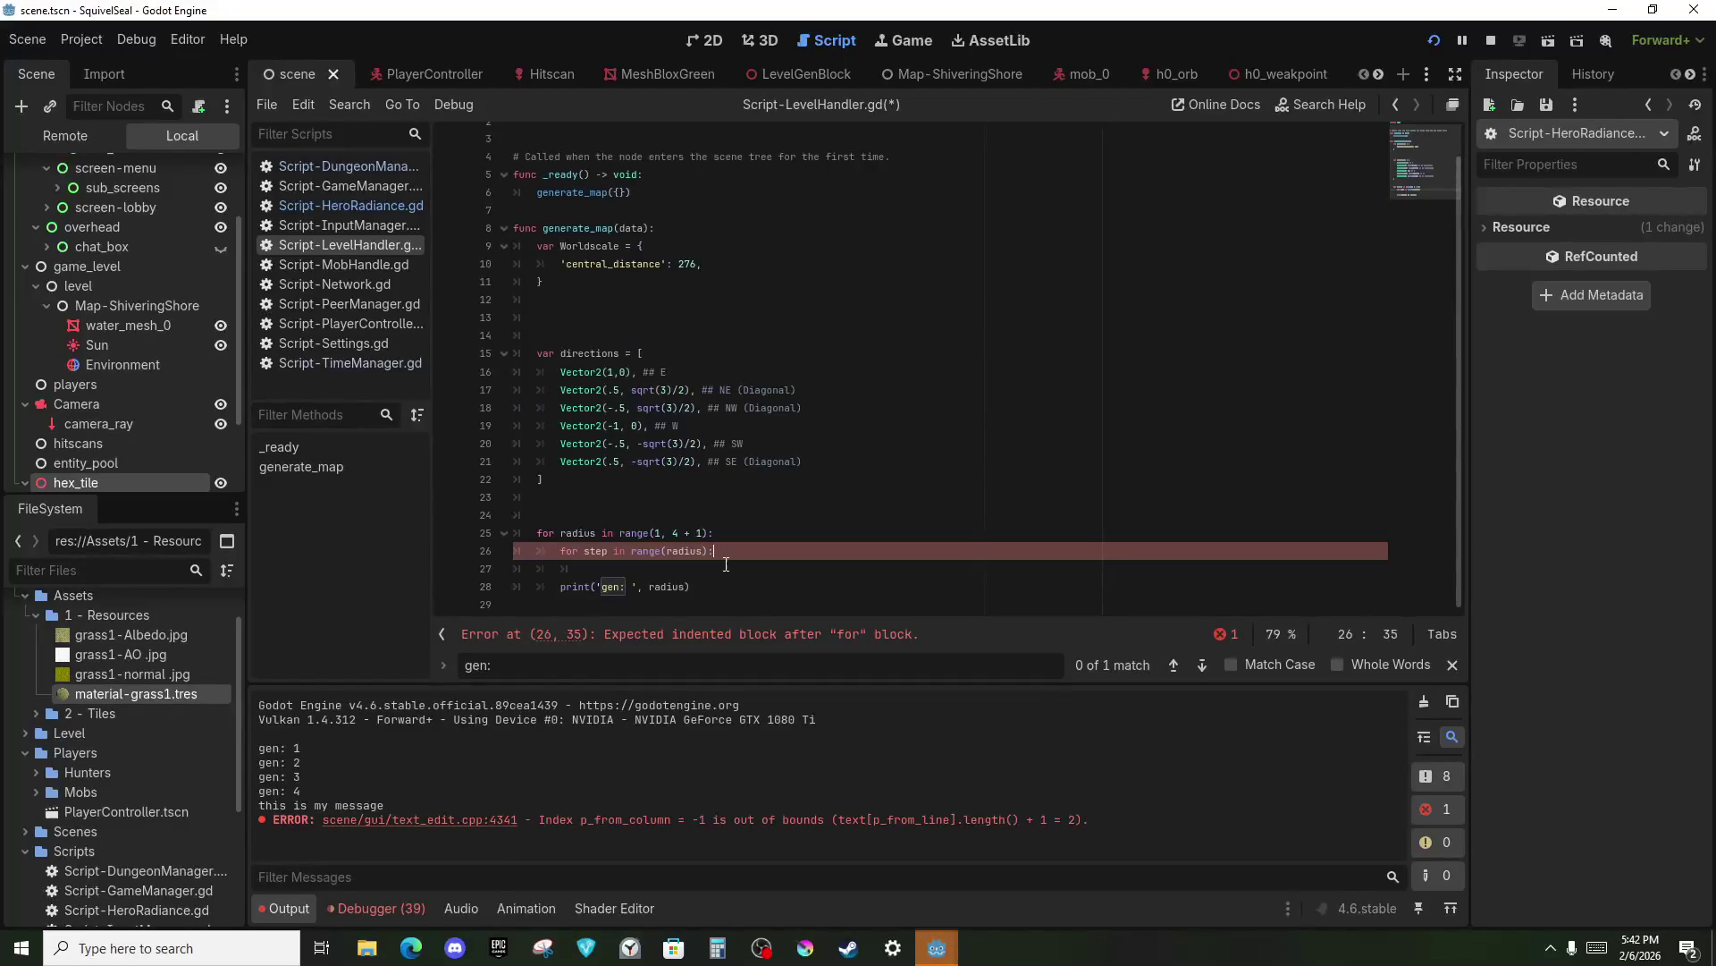
{"action": "left_click", "coordinate": [767, 502]}
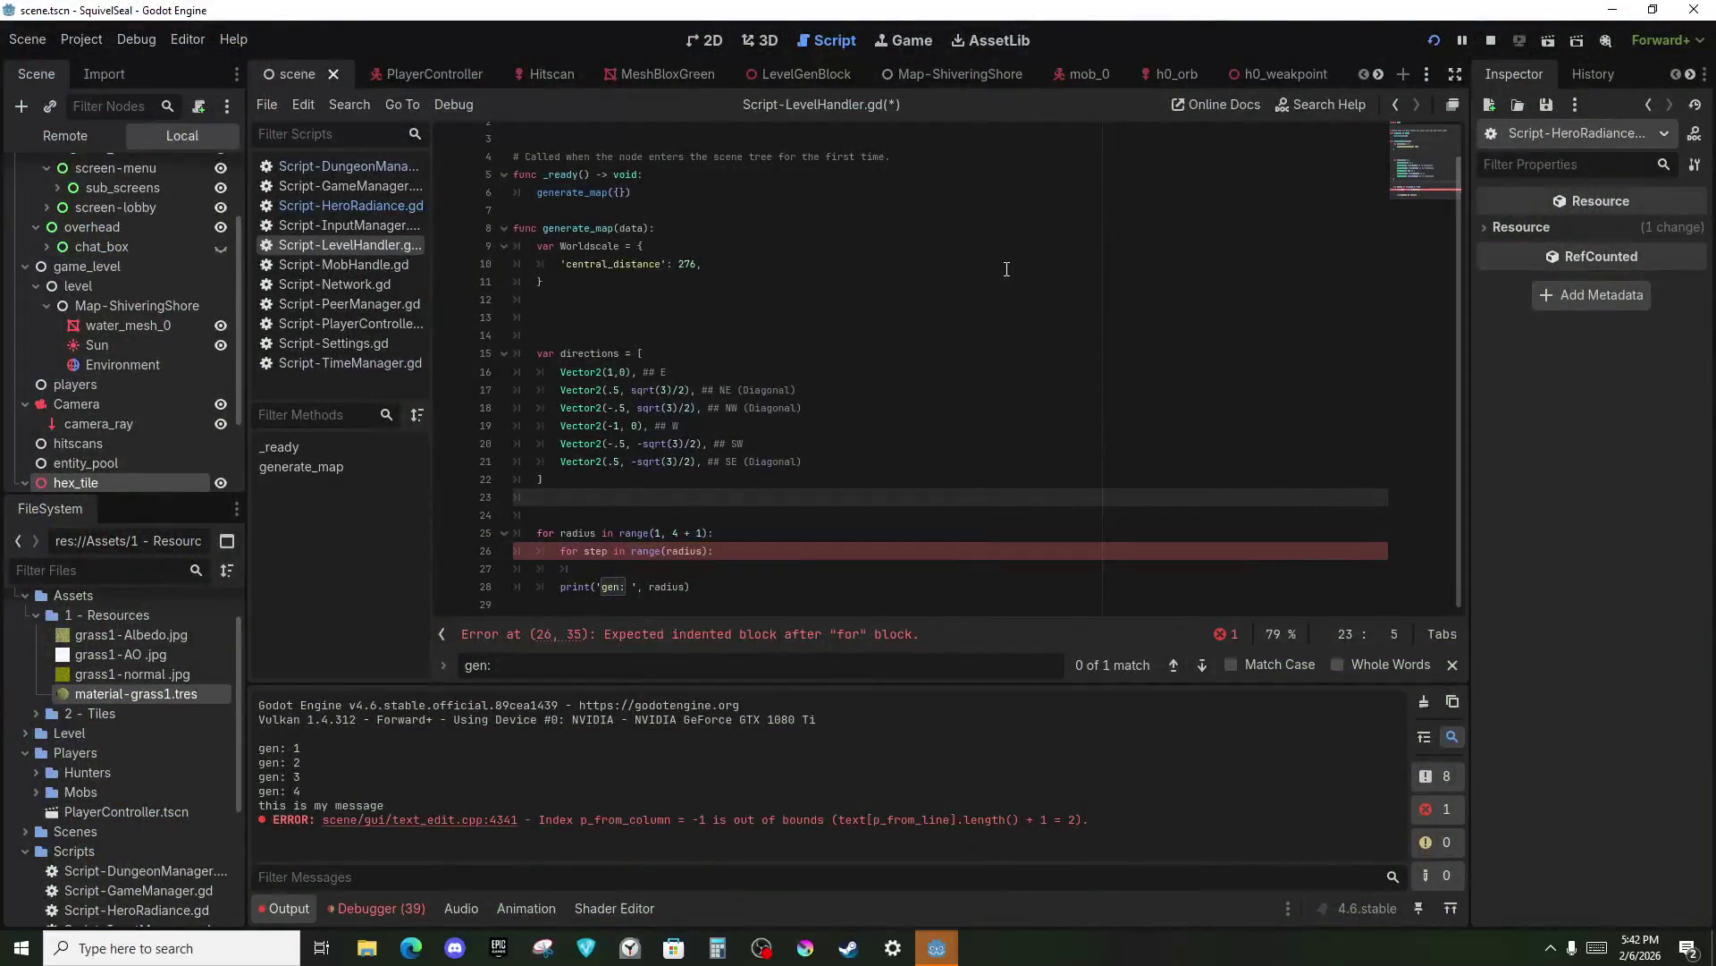
Declare var garden_ring_loops = 5 below the directions array, renamed from map_ring_loops.
{"action": "key", "text": "Return"}
{"action": "type", "text": "var map_ring_loops = 5"}
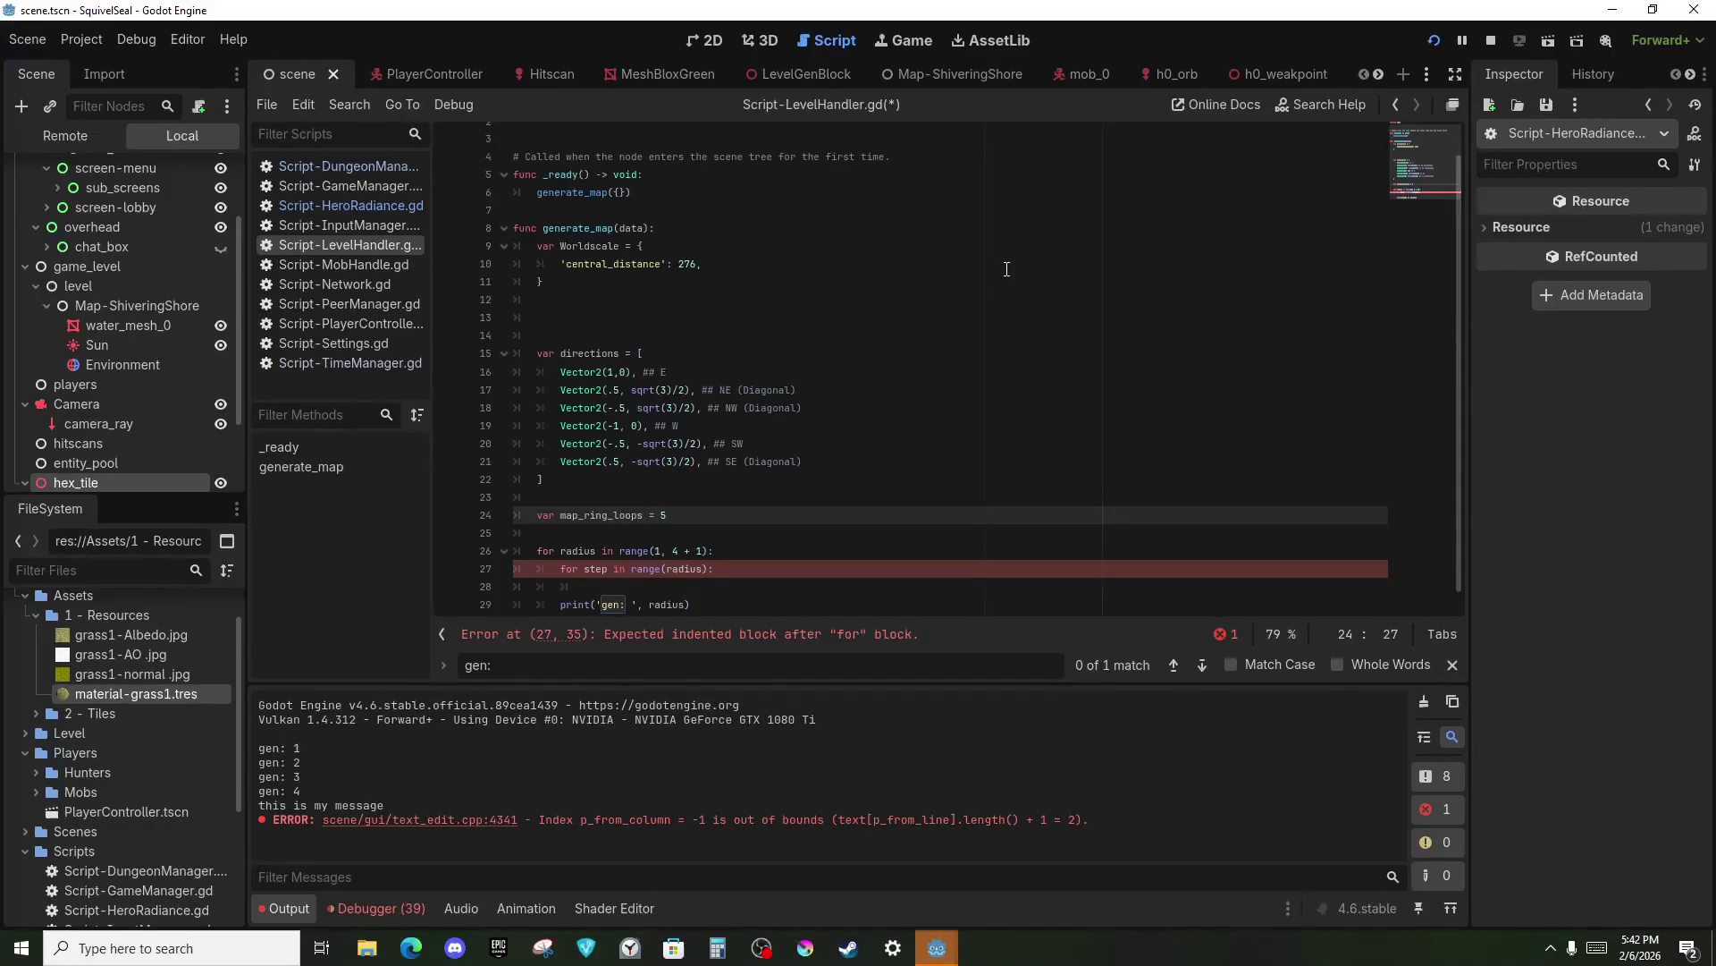
{"action": "left_click", "coordinate": [644, 498]}
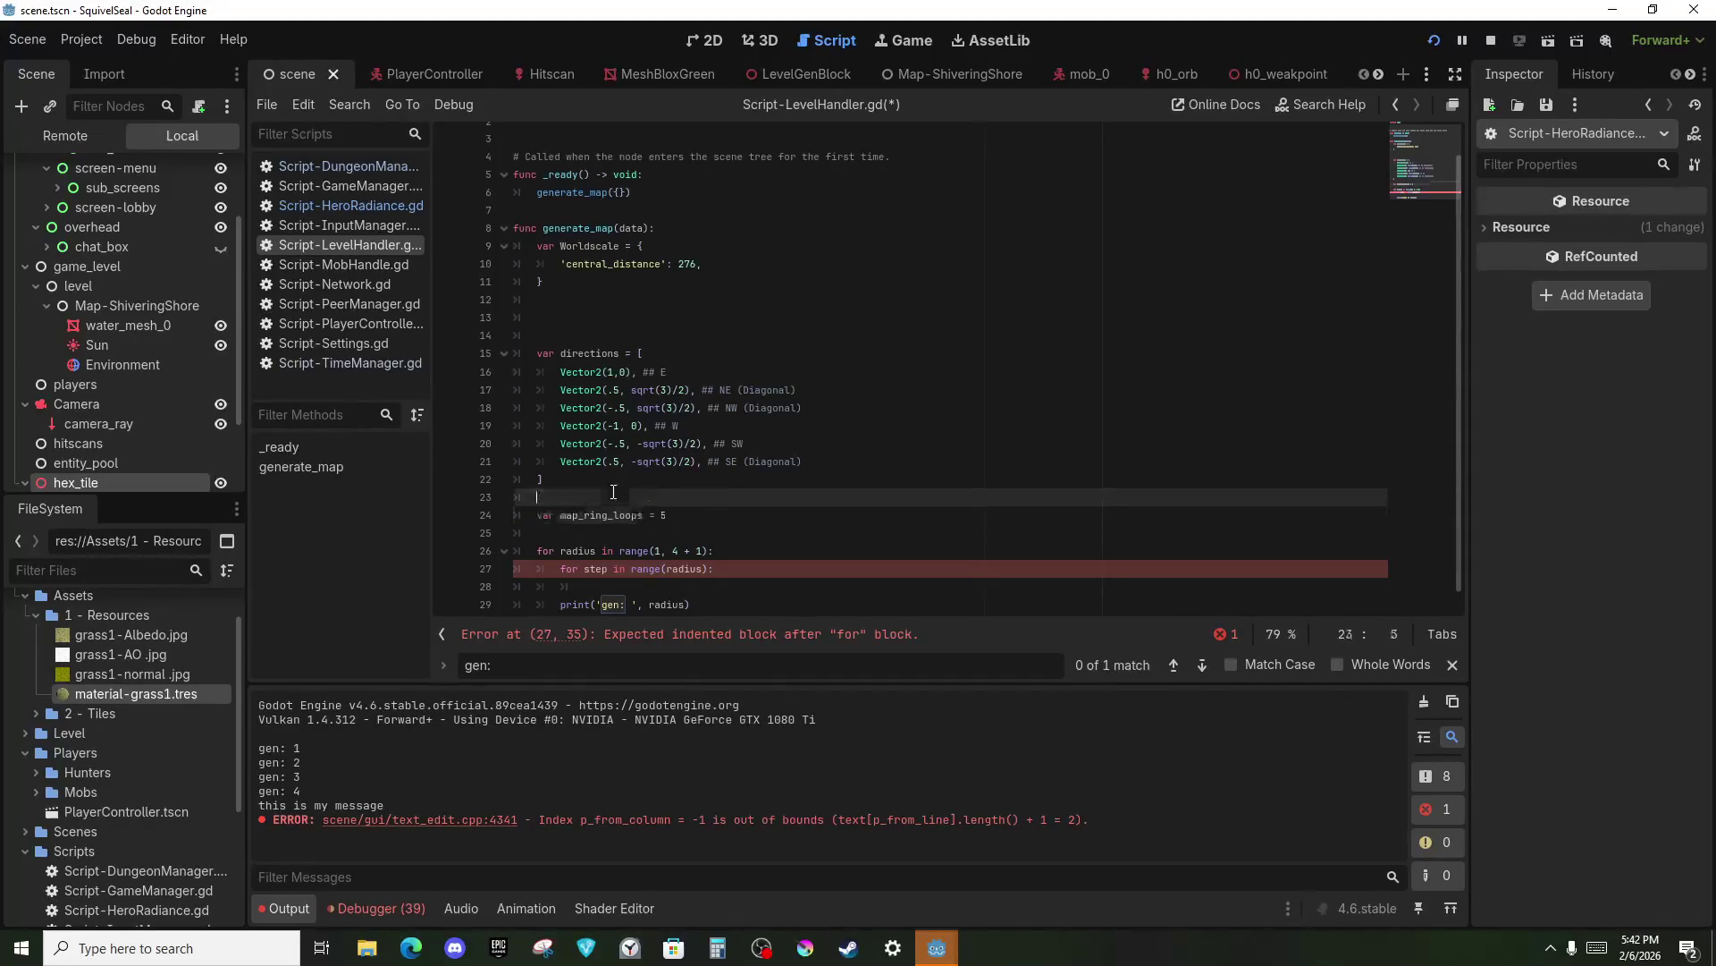
{"action": "key", "text": "Return"}
{"action": "left_click", "coordinate": [577, 533]}
{"action": "key", "text": "BackSpace"}
{"action": "key", "text": "BackSpace"}
{"action": "key", "text": "BackSpace"}
{"action": "type", "text": "garden"}
{"action": "key", "text": "ctrl+Left"}
{"action": "key", "text": "ctrl+shift+Right"}
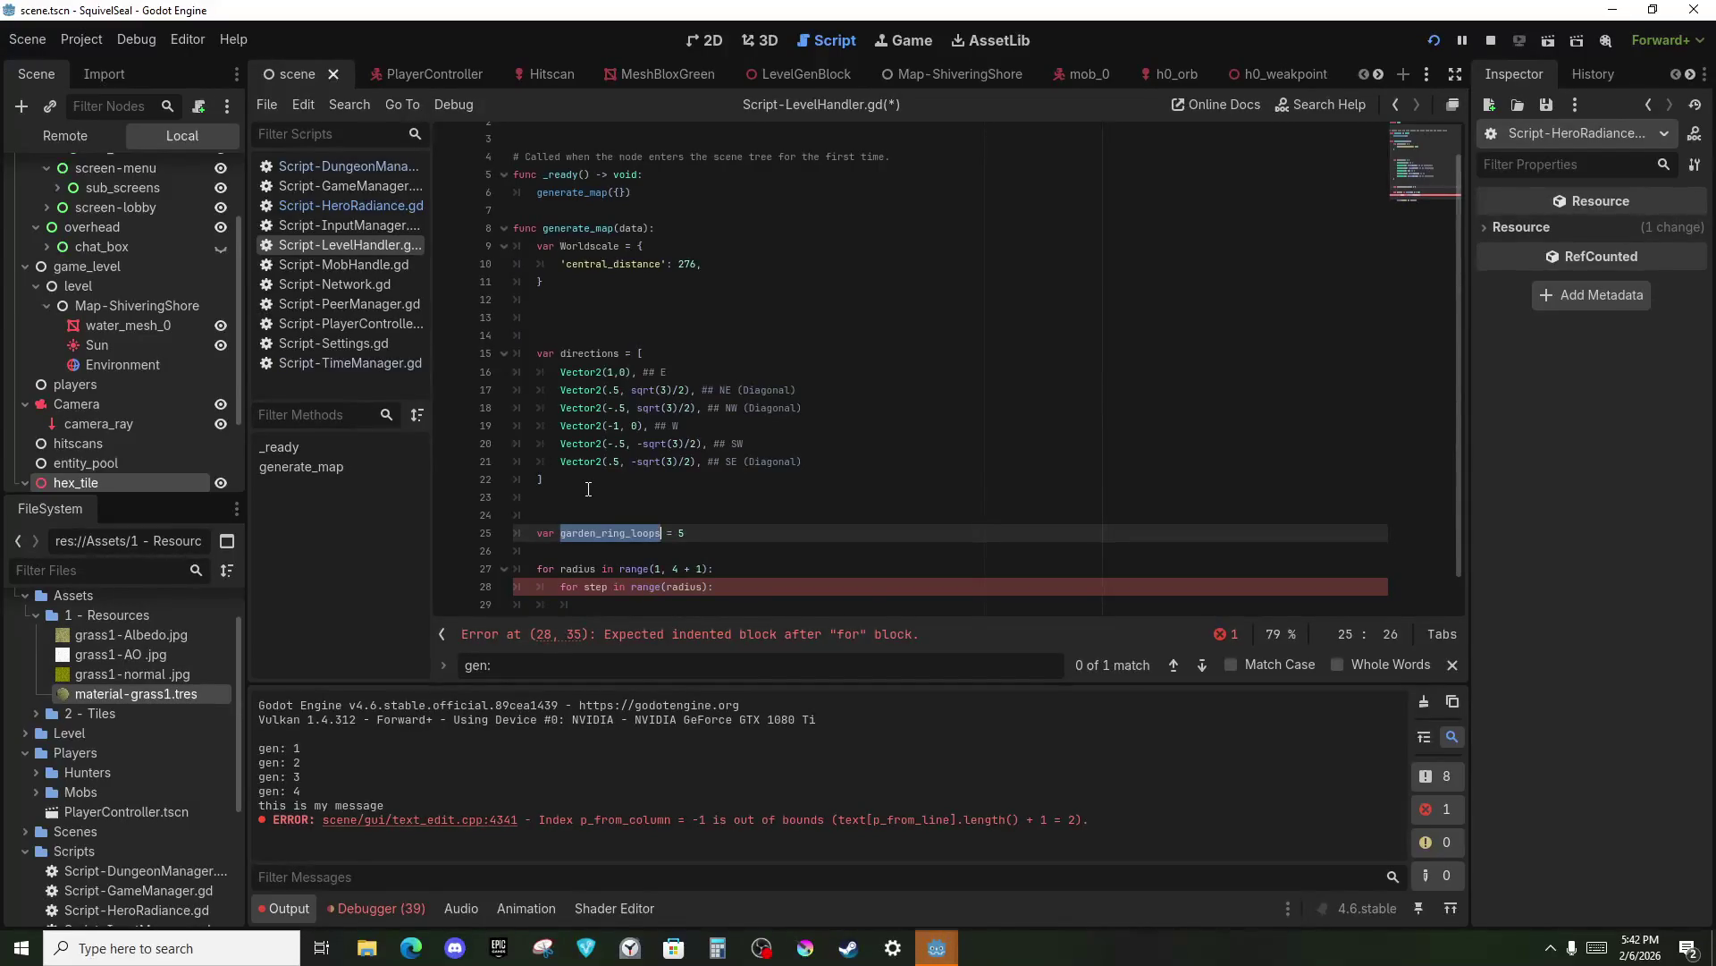
{"action": "scroll", "coordinate": [588, 489], "scroll_direction": "down", "scroll_amount": 1}
{"action": "left_click_drag", "start_coordinate": [541, 515], "coordinate": [593, 532]}
Change the inner loop to range(1, garden_ring_loops + 1) and begin a 'var pos' line.
{"action": "left_click", "coordinate": [624, 547]}
{"action": "double_click", "coordinate": [683, 551]}
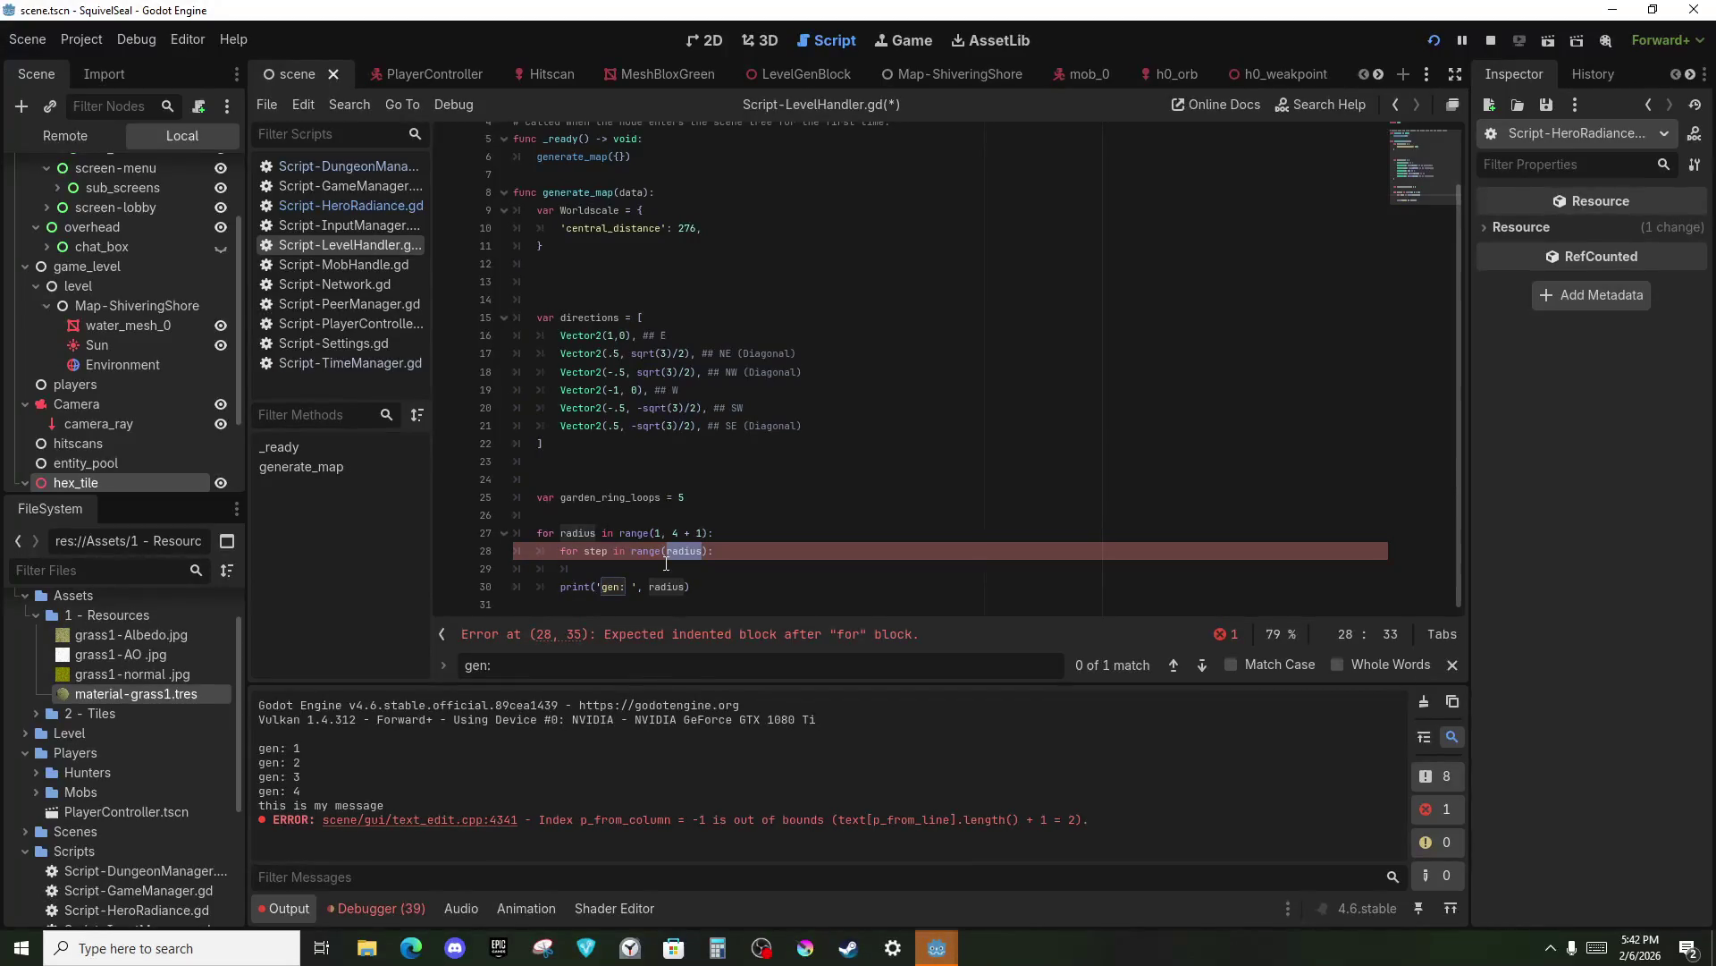
{"action": "key", "text": "Right"}
{"action": "key", "text": "ctrl+Delete"}
{"action": "type", "text": "1, "}
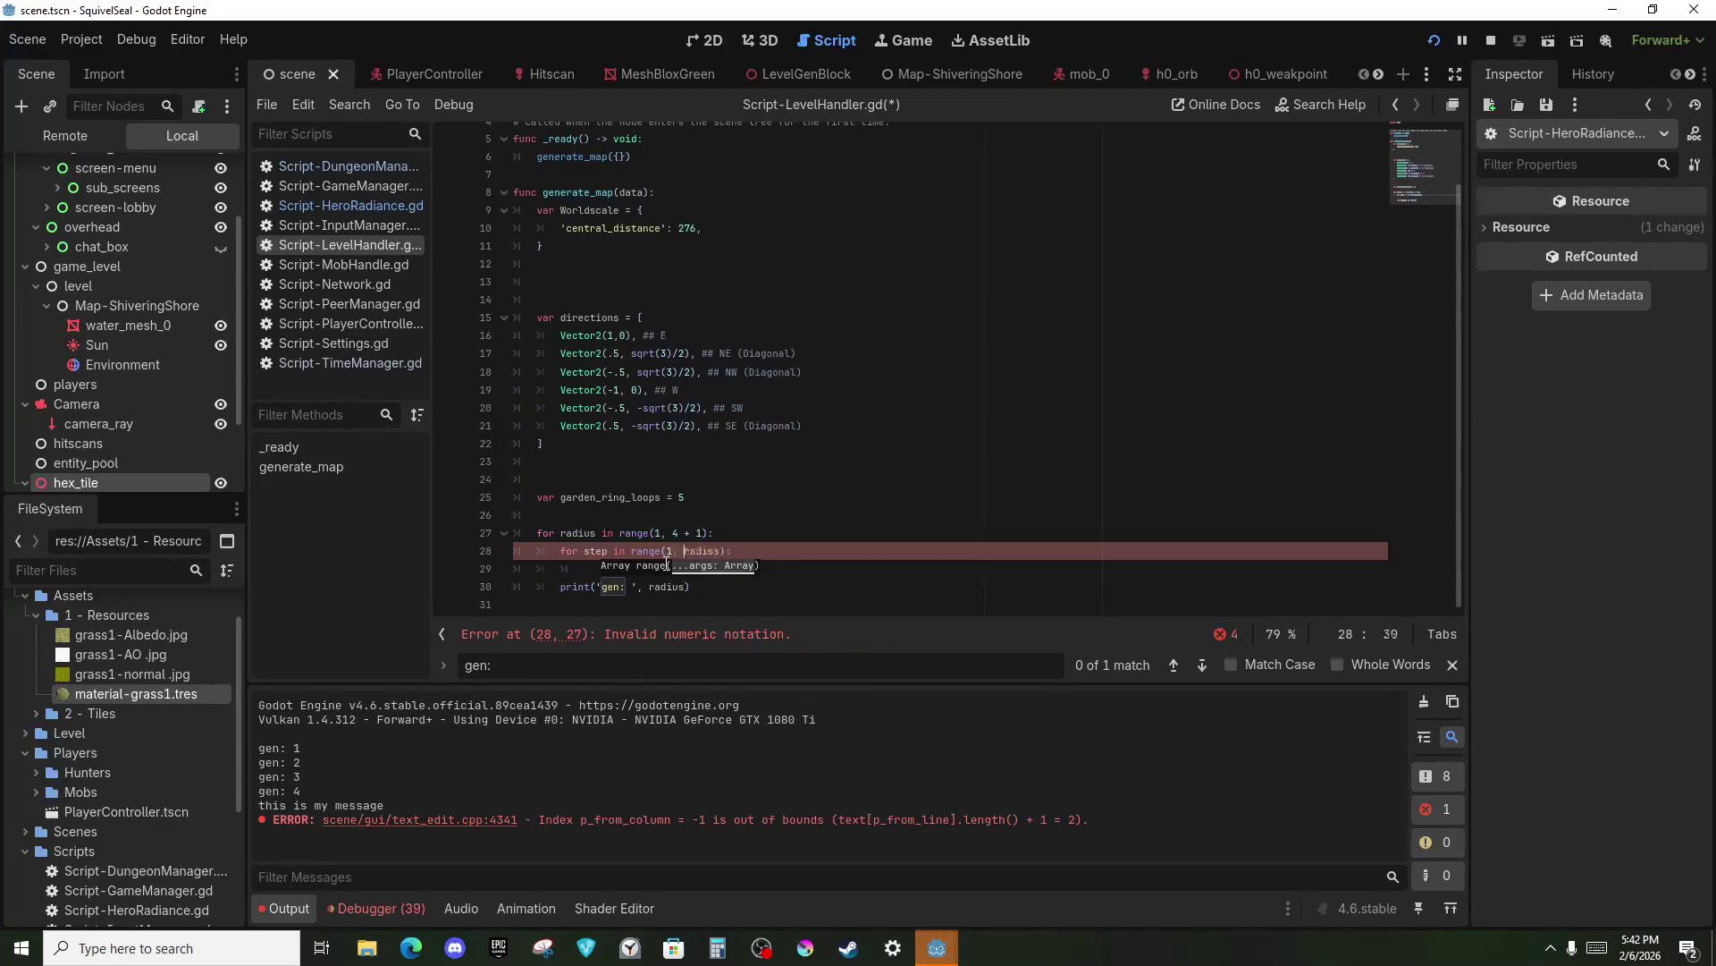
{"action": "type", "text": "garden"}
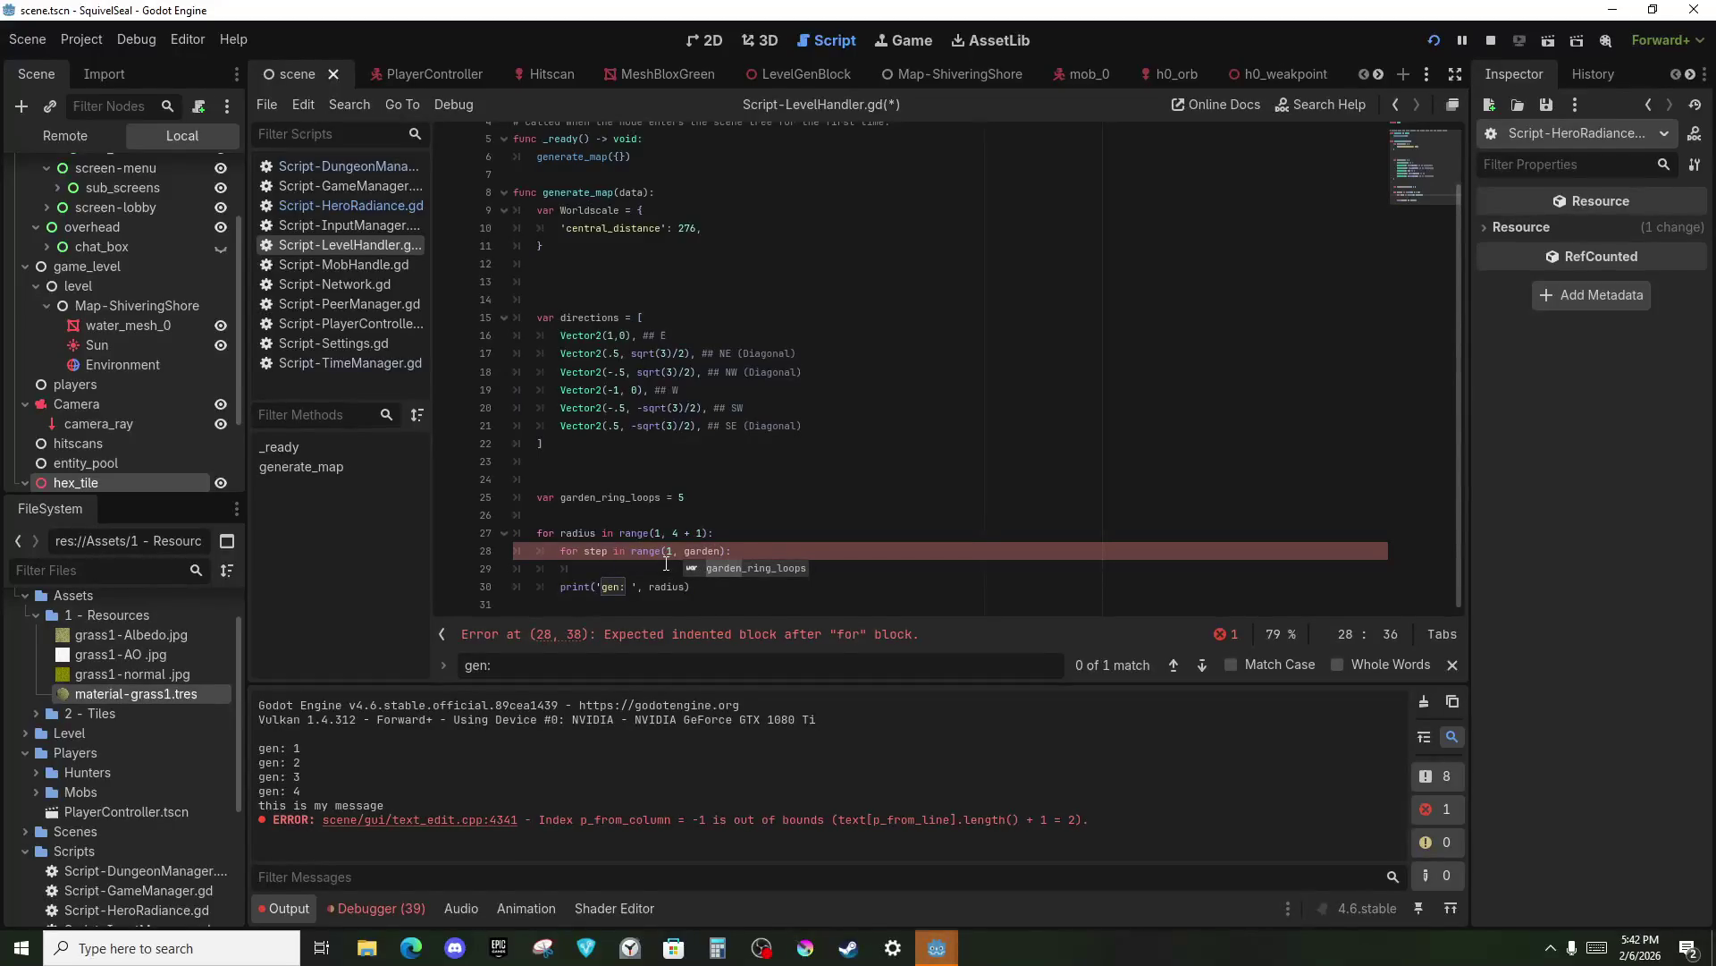
{"action": "key", "text": "Return"}
{"action": "type", "text": "+ 1"}
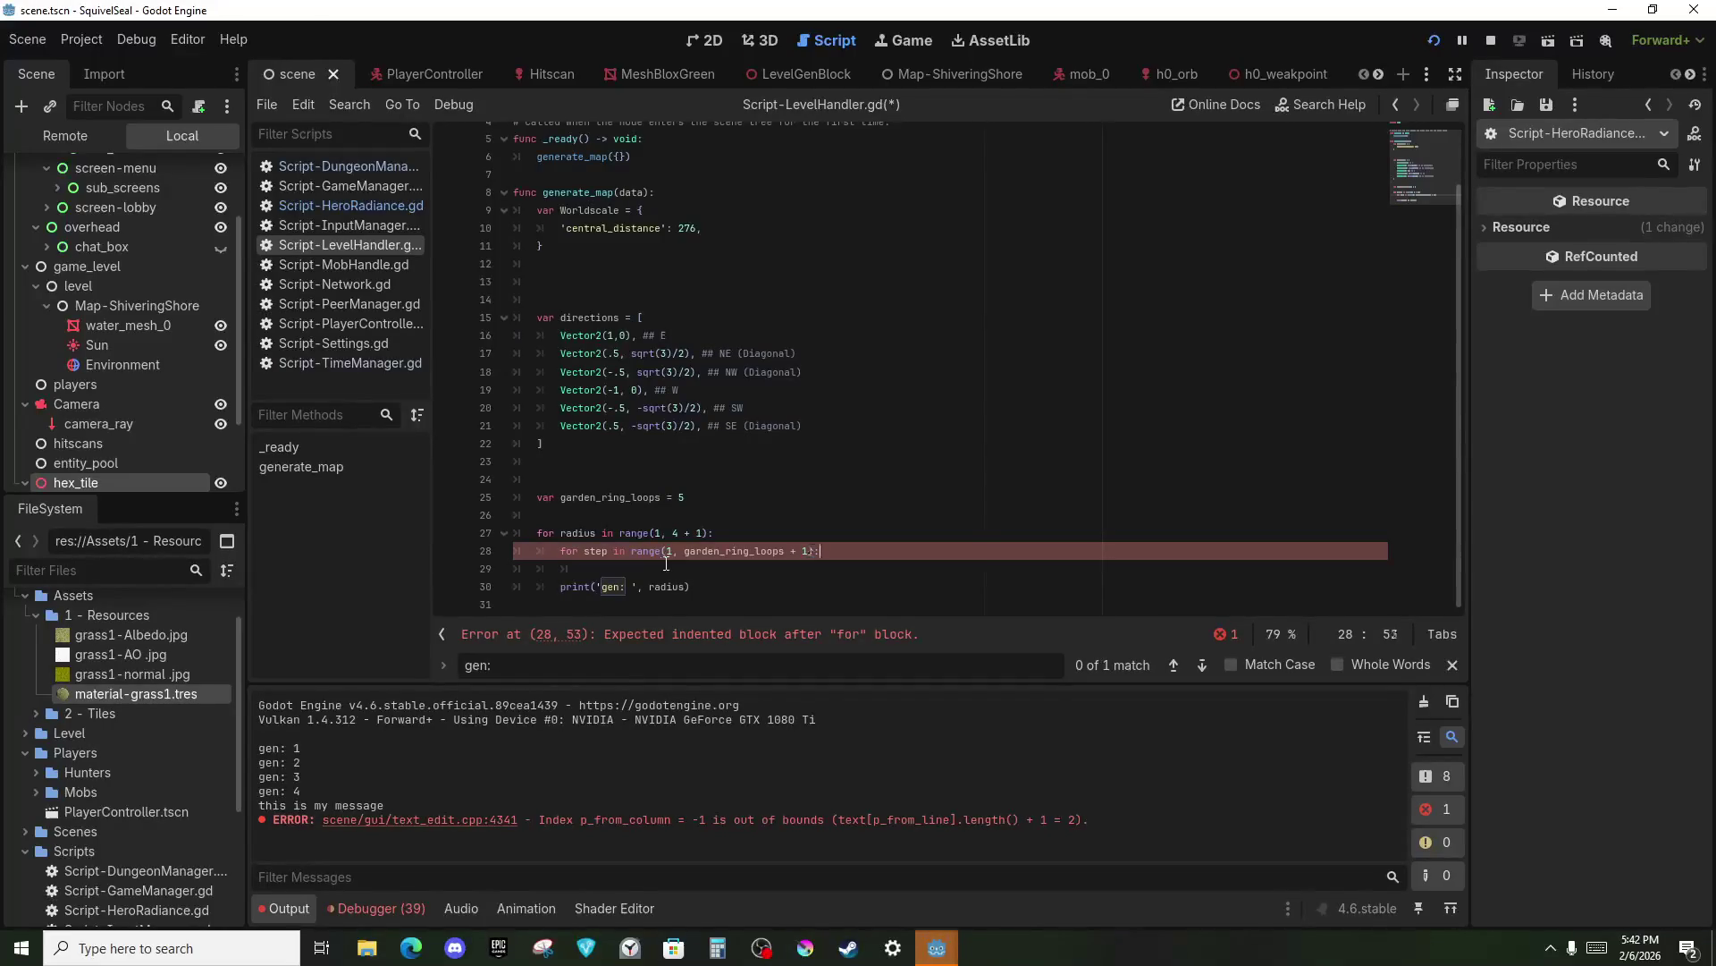
{"action": "left_click", "coordinate": [666, 564]}
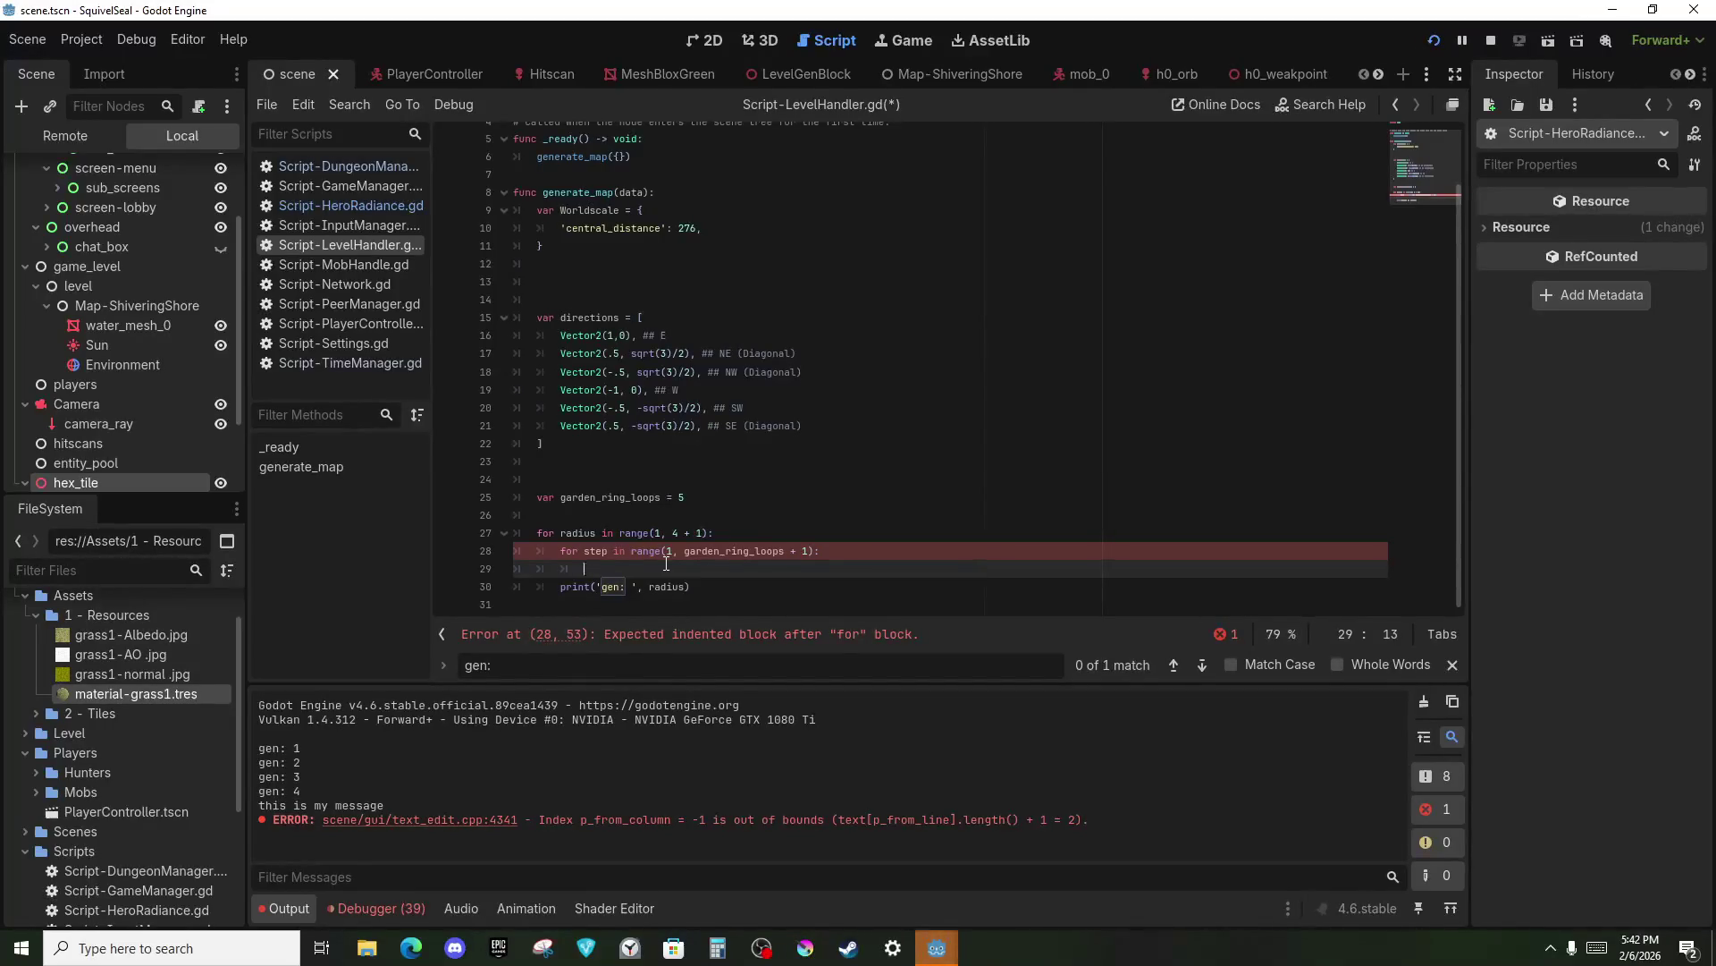
{"action": "type", "text": "var pos = "}
{"action": "type", "text": "direc"}
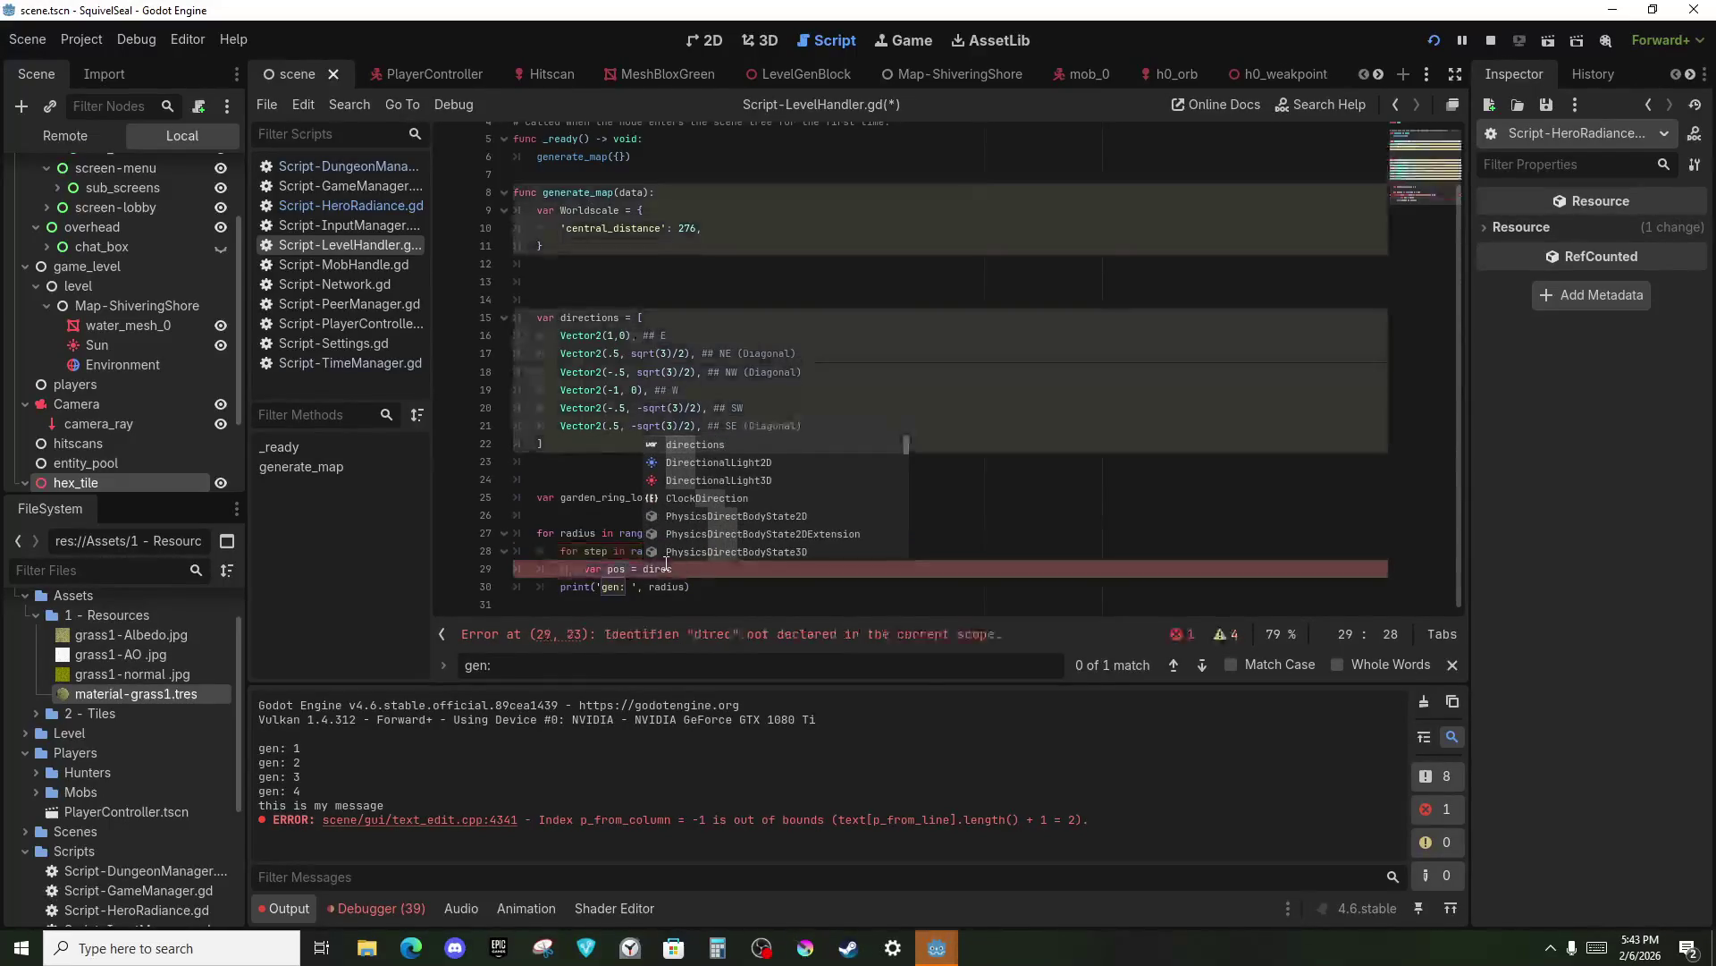
Extend the pos line to 'var pos = directions[4] * radius *', leaving it unfinished.
{"action": "key", "text": "Return"}
{"action": "type", "text": "[4] "}
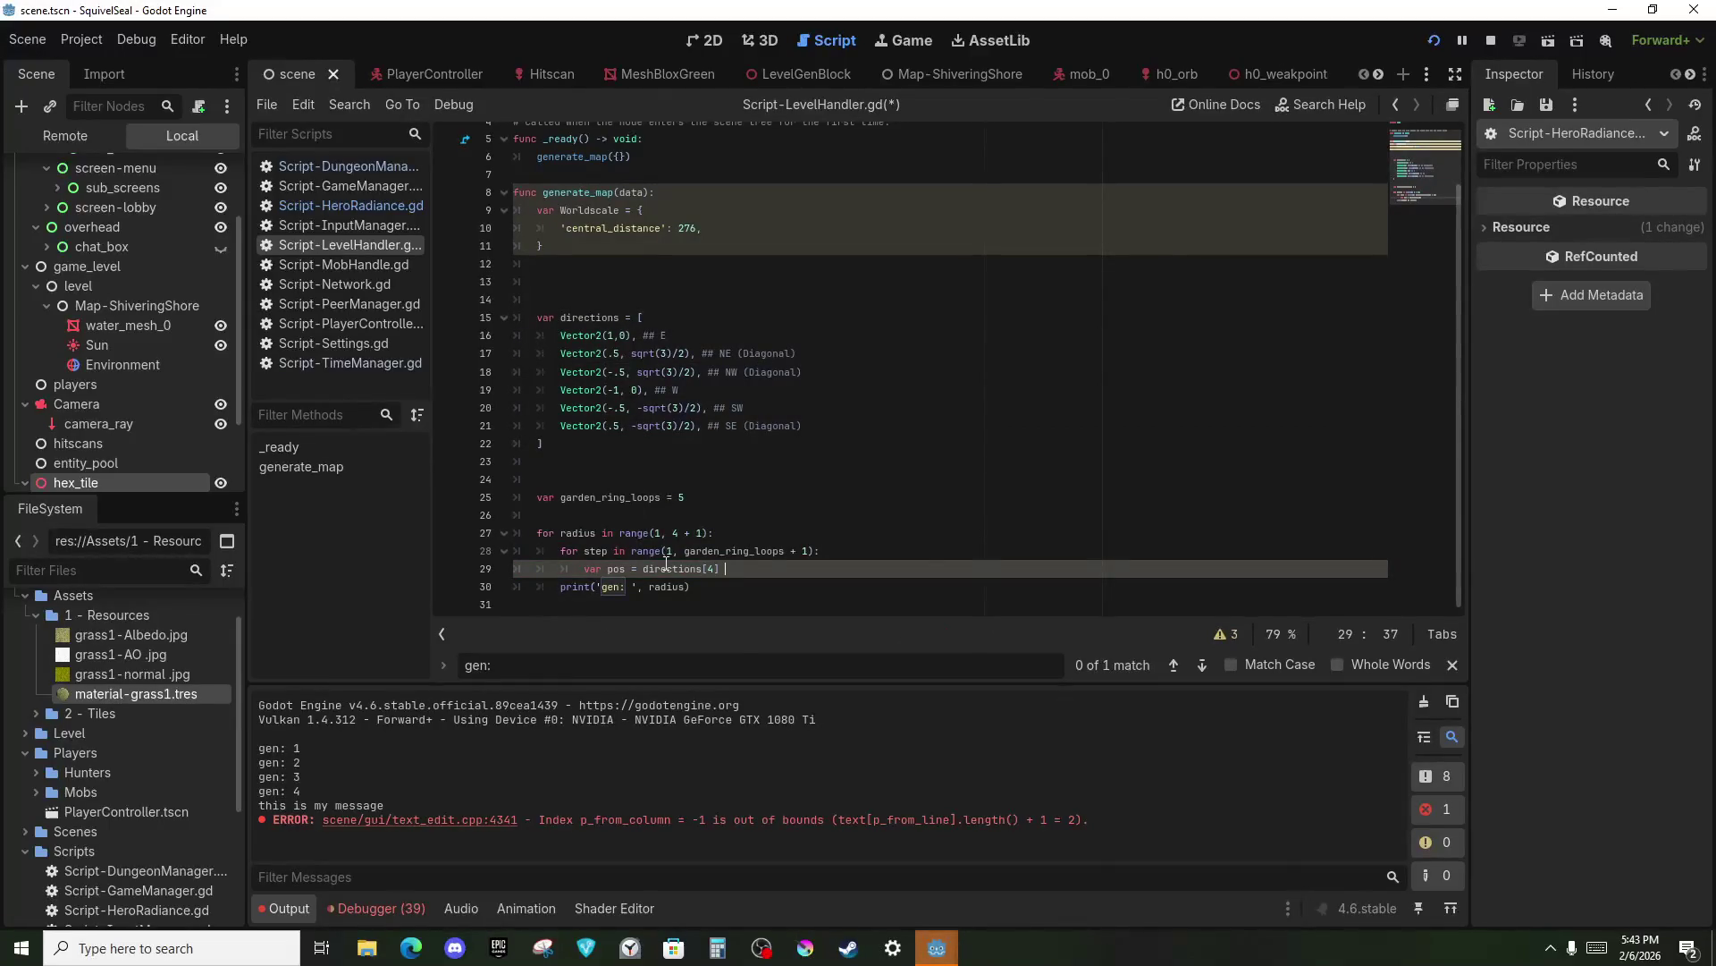
{"action": "type", "text": "("}
{"action": "key", "text": "BackSpace"}
{"action": "type", "text": "* radius"}
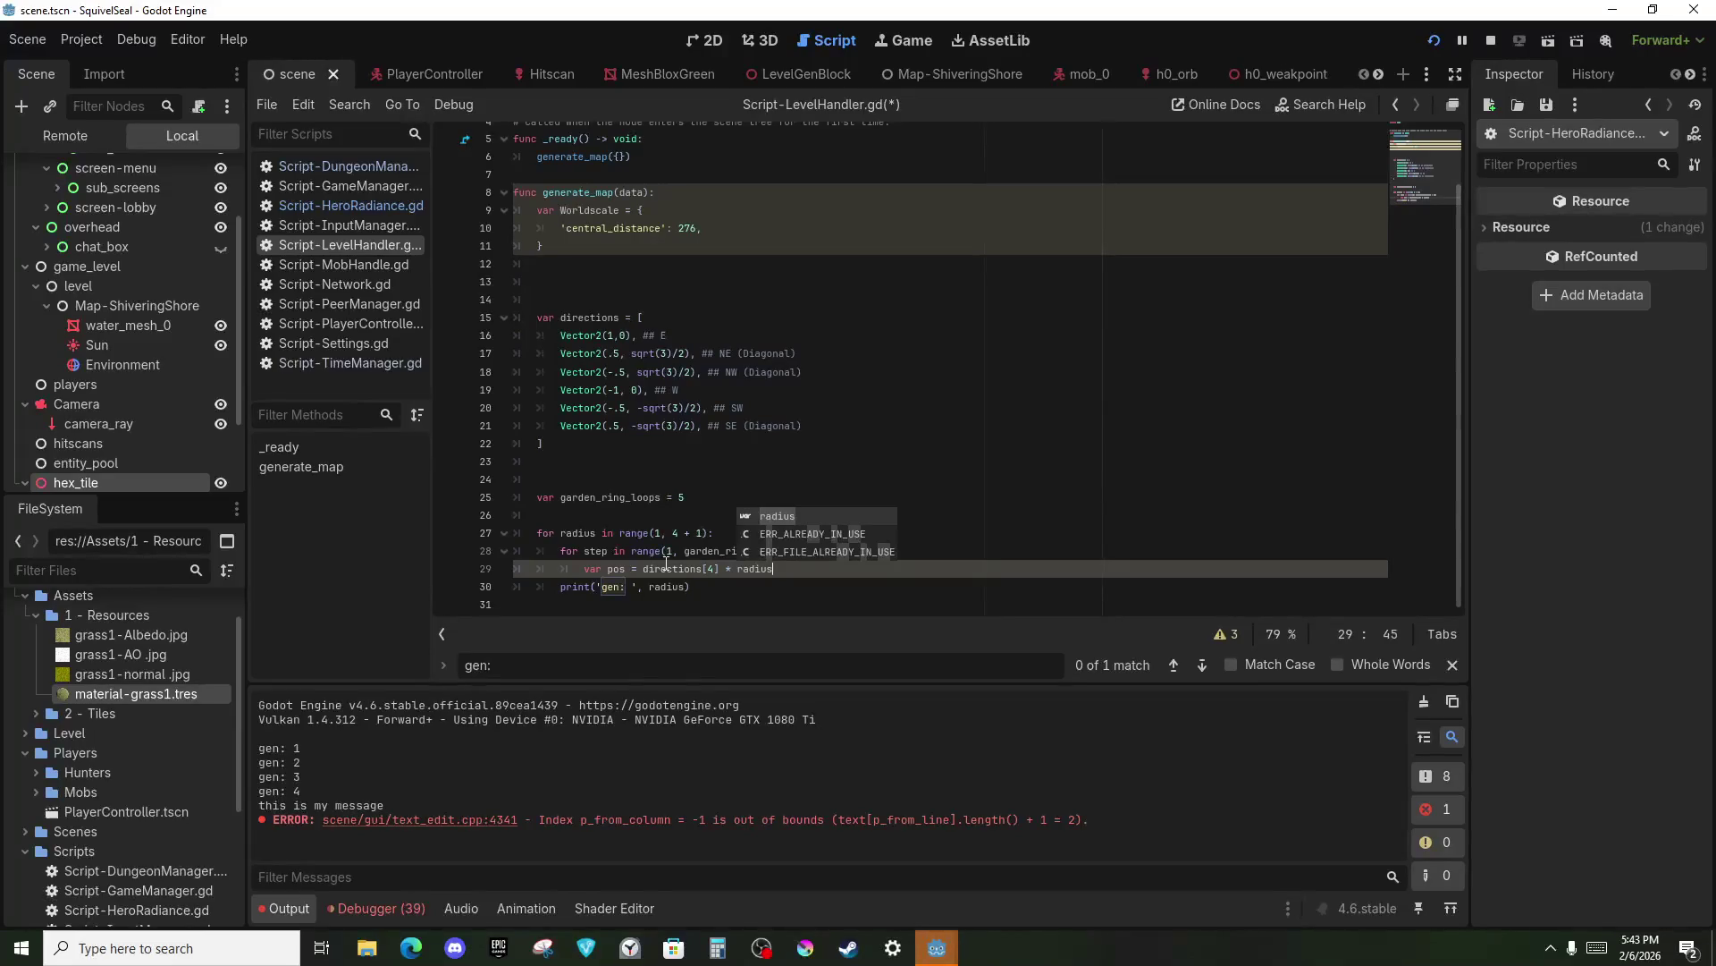
{"action": "type", "text": "*"}
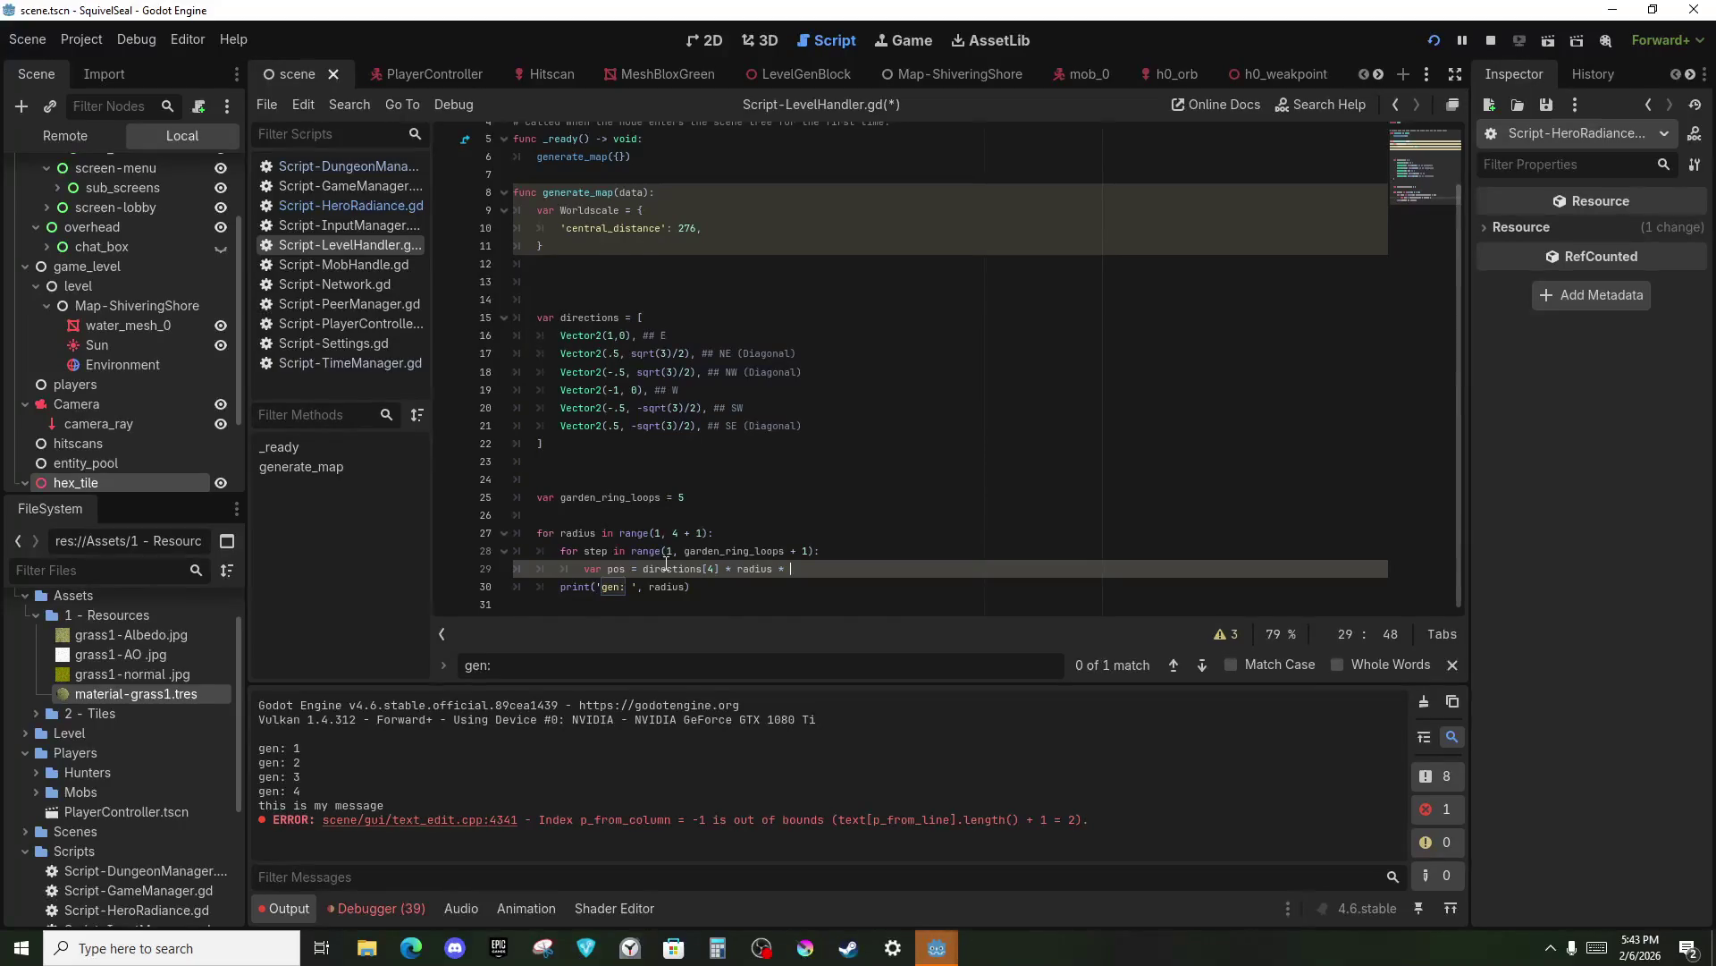
{"action": "left_click", "coordinate": [695, 499]}
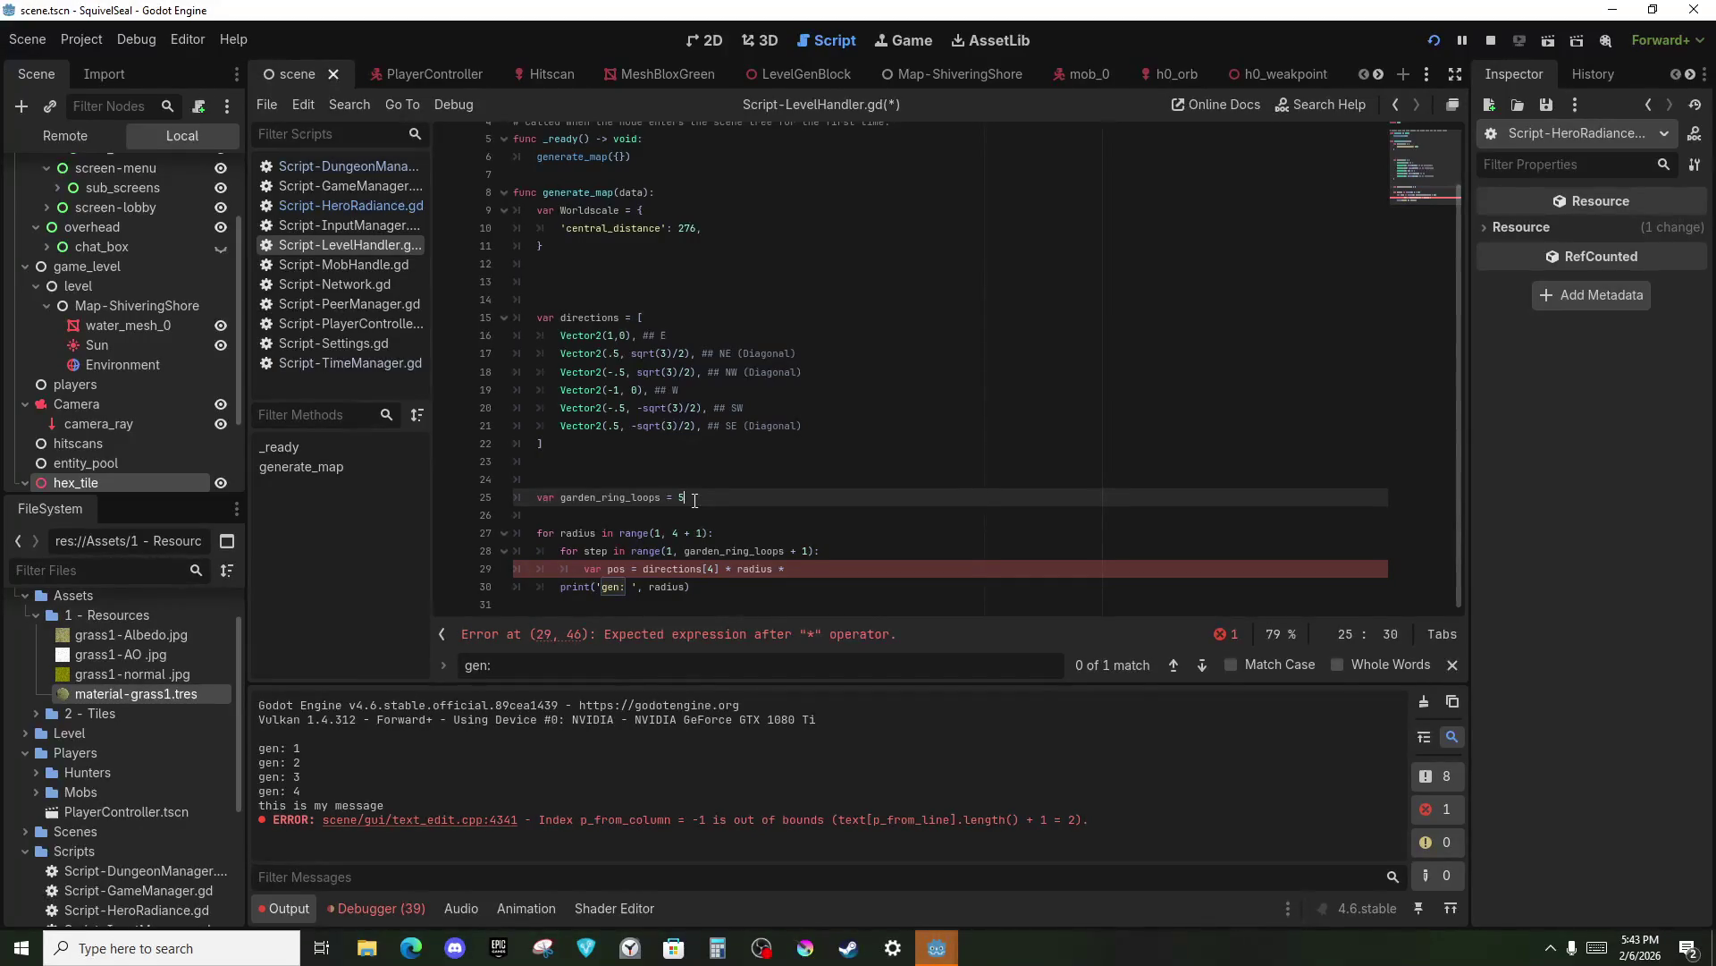
{"action": "scroll", "coordinate": [613, 355], "scroll_direction": "up", "scroll_amount": 2}
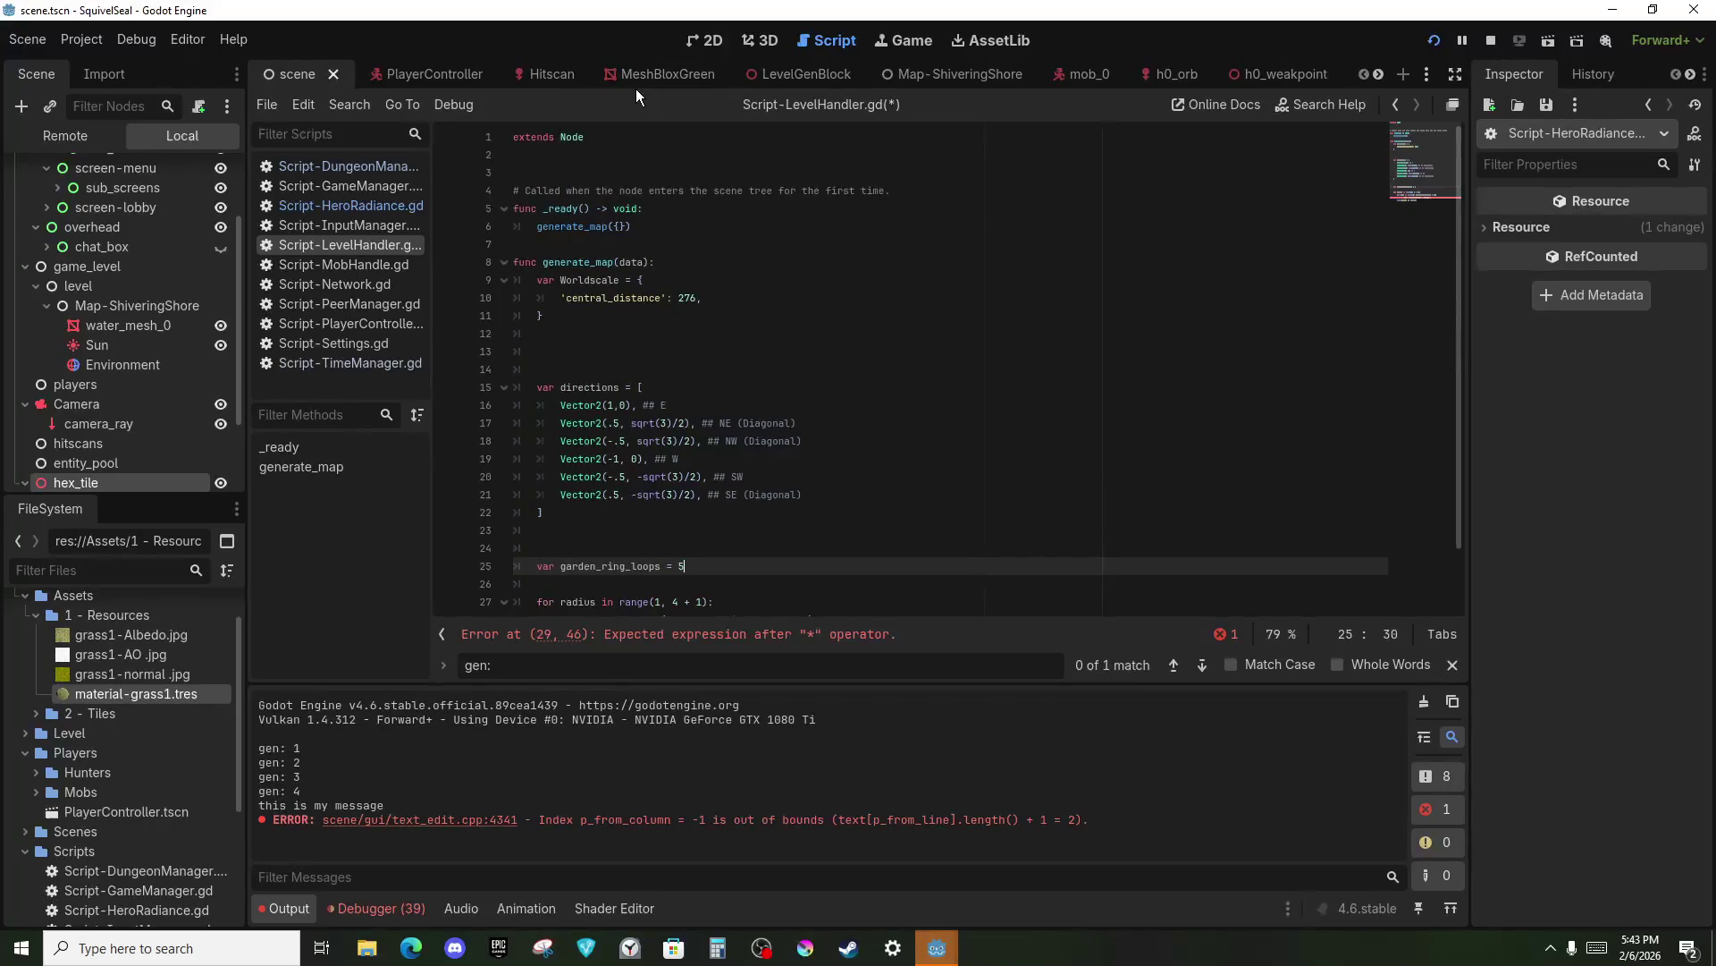
{"action": "left_click", "coordinate": [636, 244]}
Declare a Hextile_spacing variable above generate_map and paste its name into the pos formula.
{"action": "key", "text": "Return"}
{"action": "key", "text": "Return"}
{"action": "key", "text": "Return"}
{"action": "key", "text": "Up"}
{"action": "type", "text": "var "}
{"action": "type", "text": "hex_tile"}
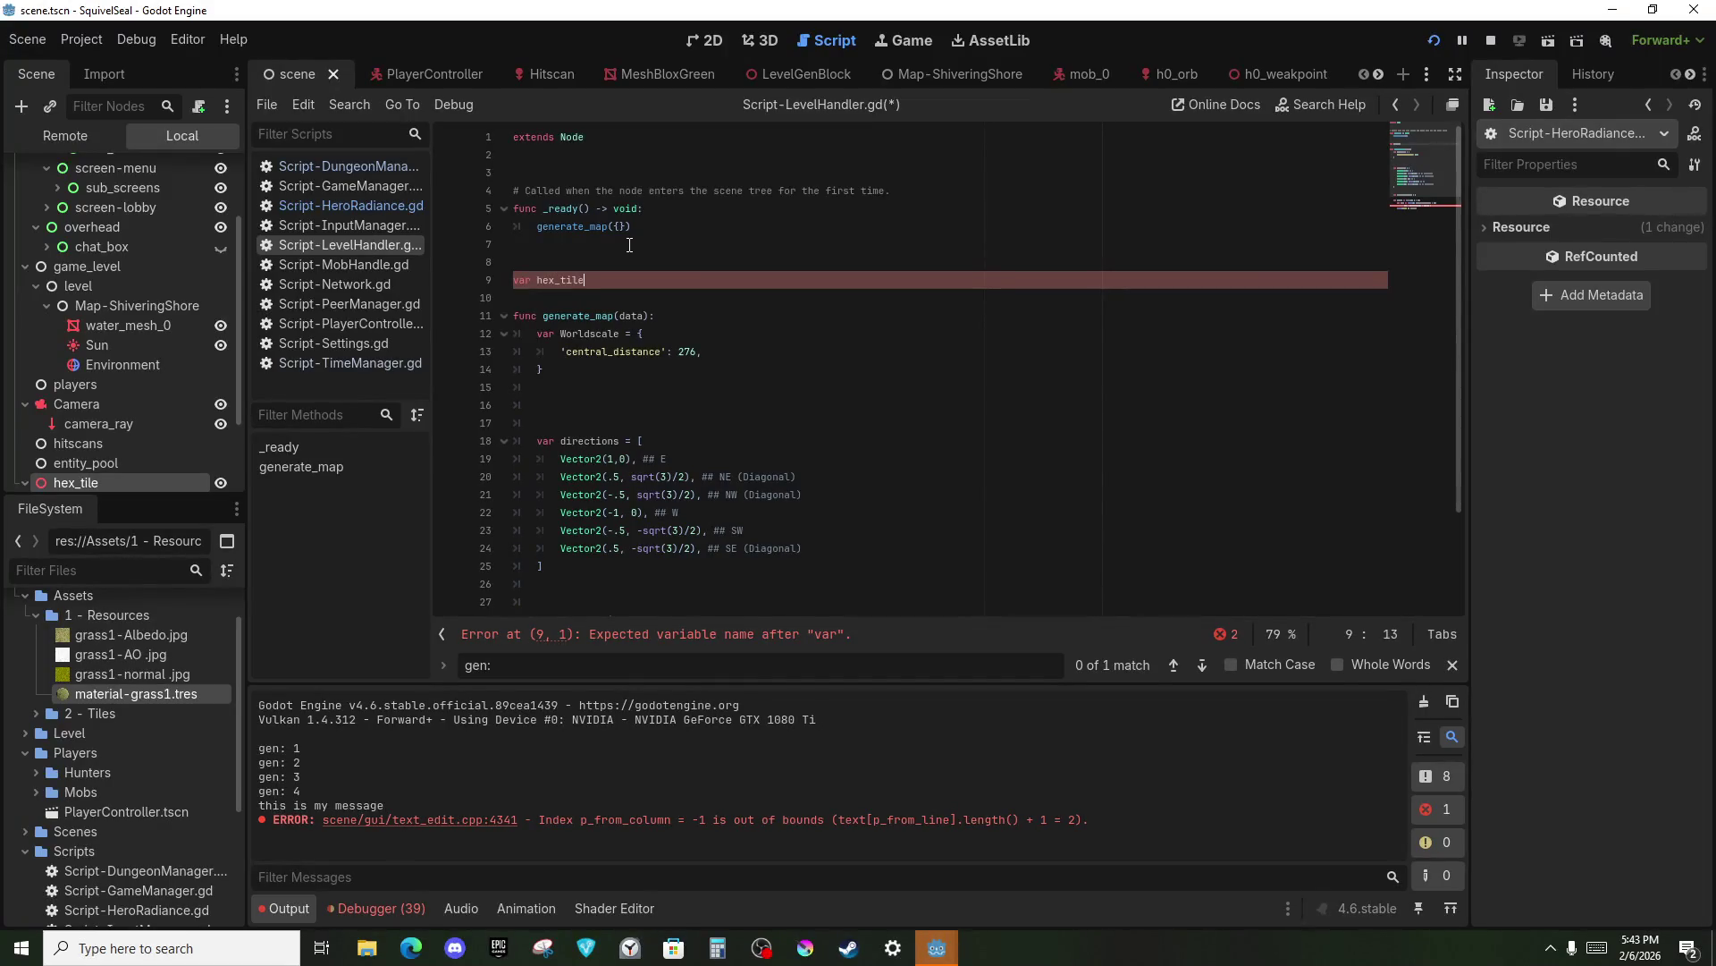
{"action": "key", "text": "ctrl+BackSpace"}
{"action": "type", "text": "Hextile"}
{"action": "key", "text": "BackSpace"}
{"action": "type", "text": "_spacin"}
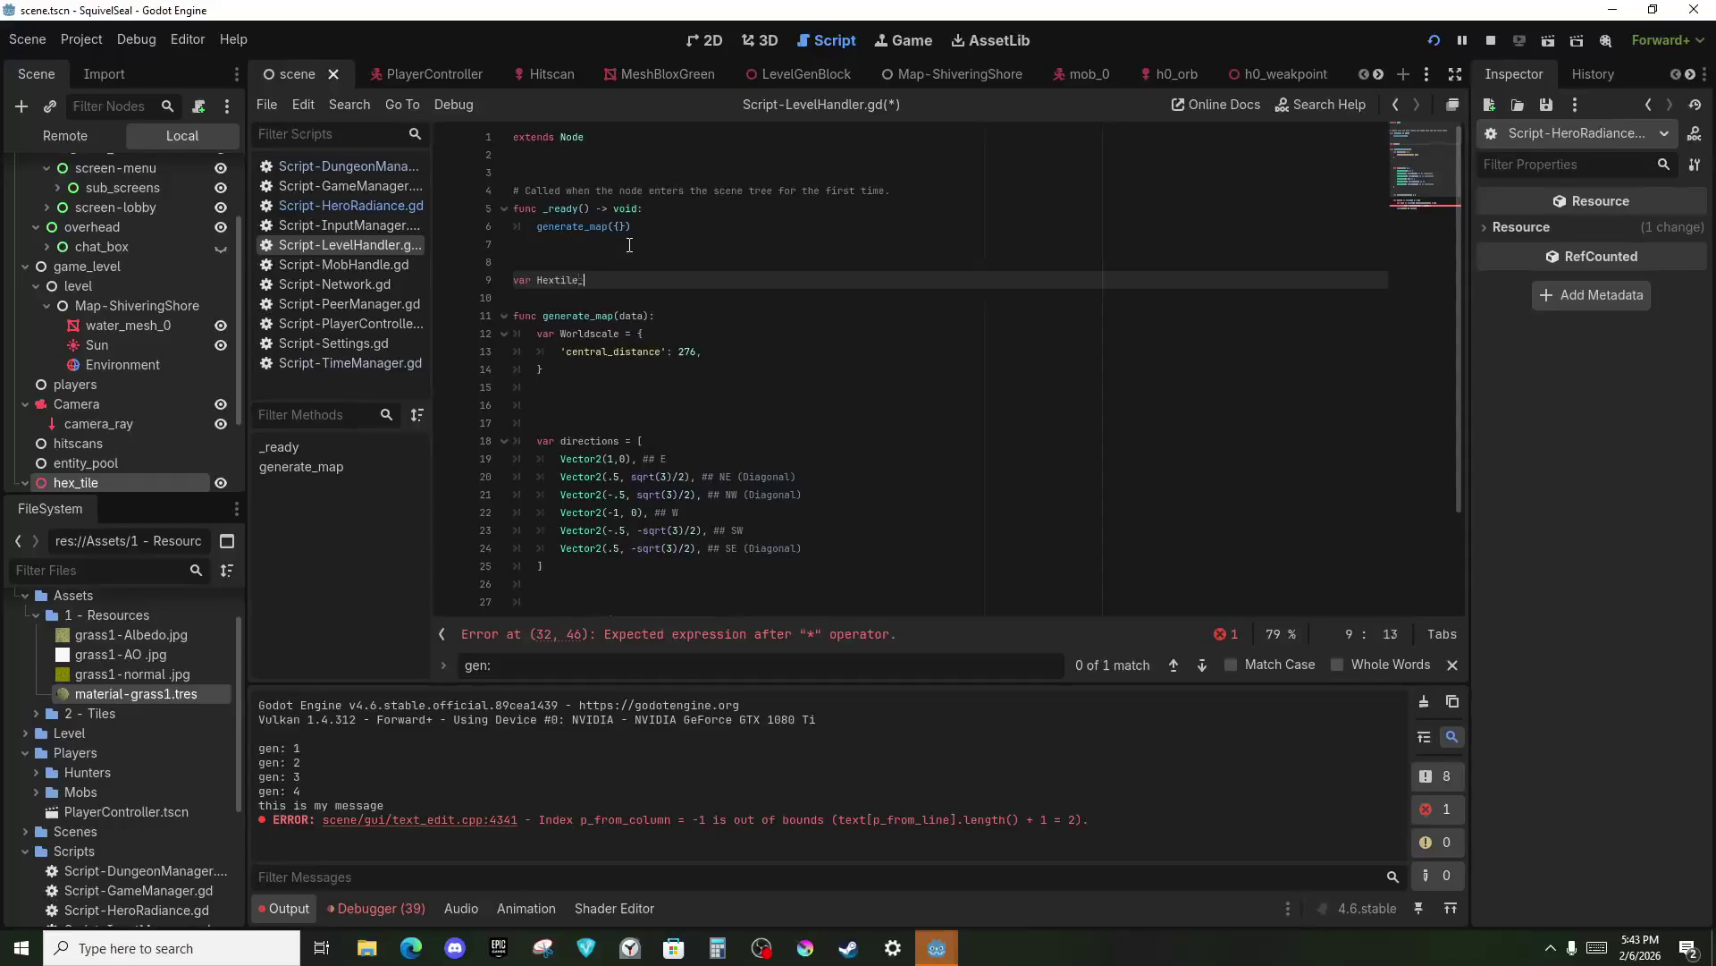
{"action": "type", "text": "g"}
{"action": "double_click", "coordinate": [613, 282]}
{"action": "scroll", "coordinate": [617, 420], "scroll_direction": "down", "scroll_amount": 3}
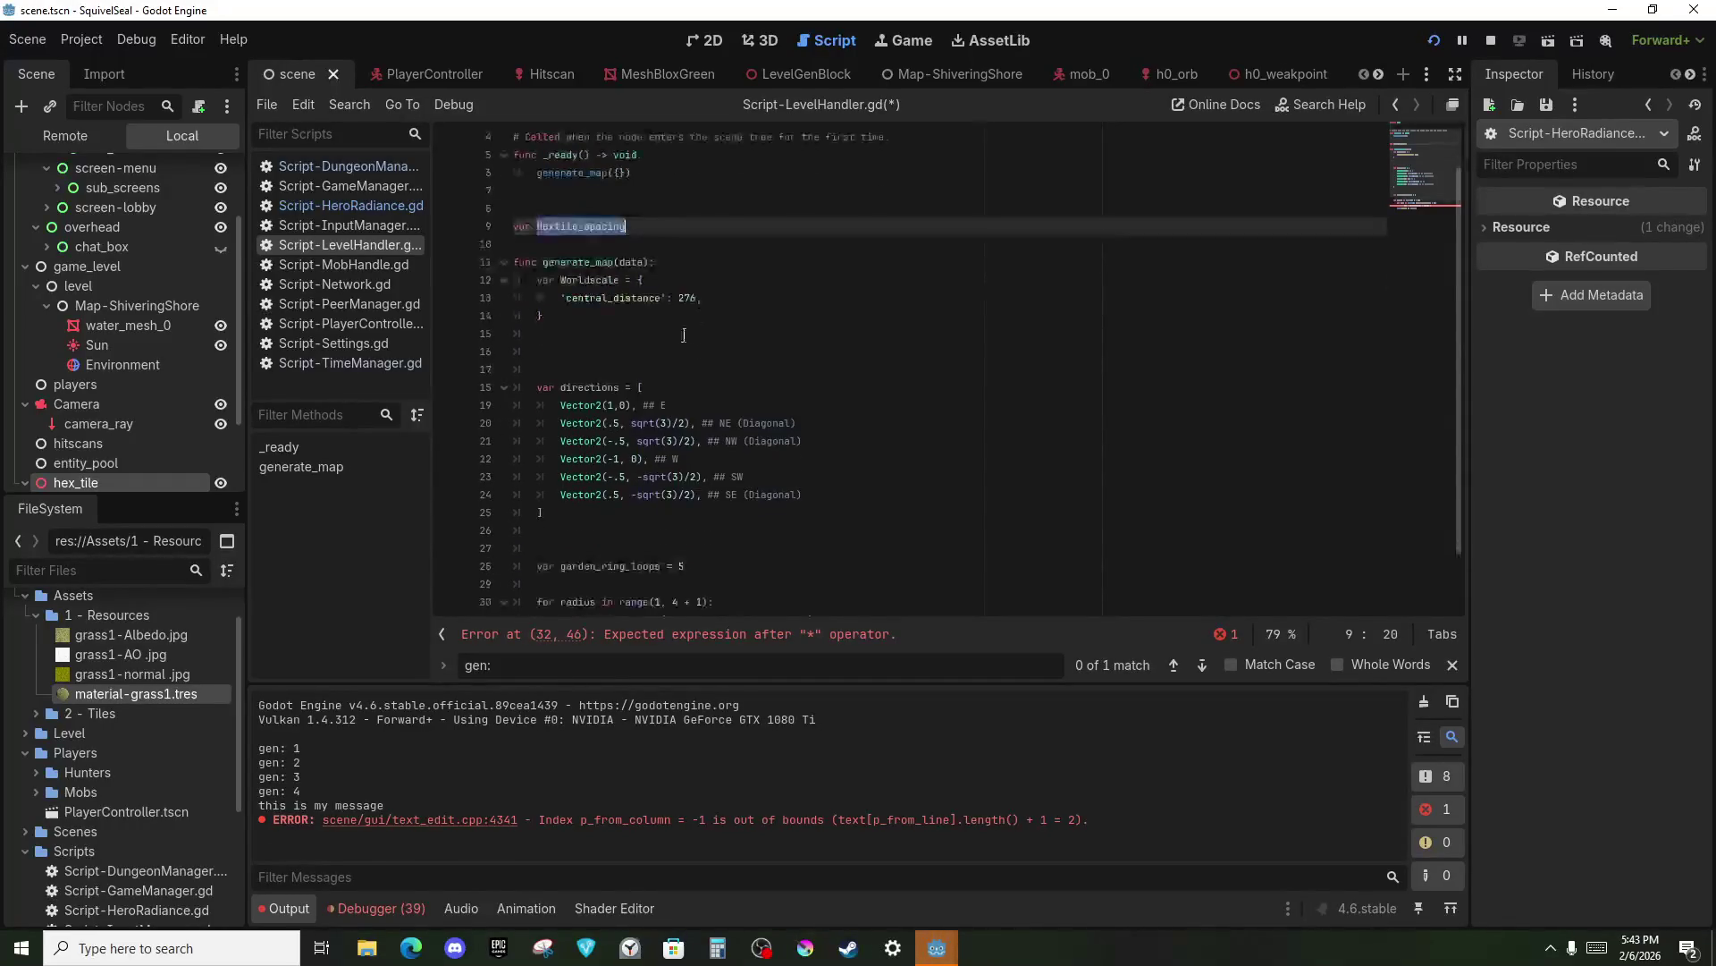
{"action": "key", "text": "ctrl+c"}
{"action": "left_click", "coordinate": [804, 568]}
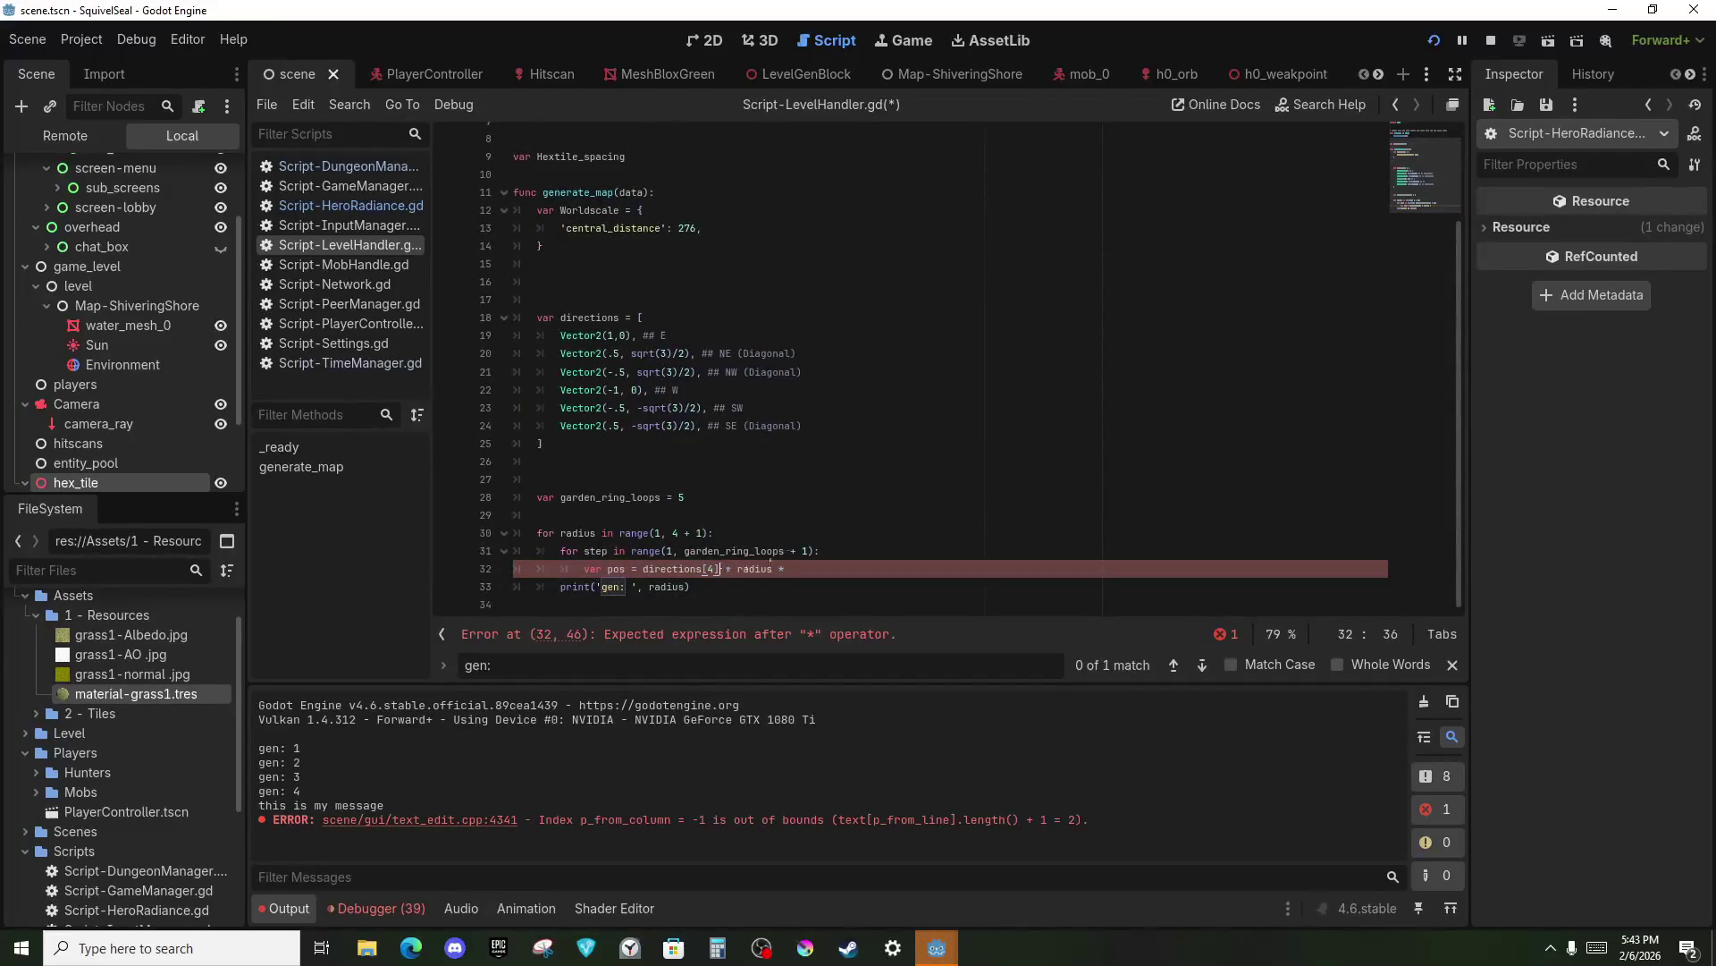
{"action": "key", "text": "ctrl+v"}
Type Hextile_spacing as Array = [74.0, 4.0] and save the script.
{"action": "left_click", "coordinate": [679, 165]}
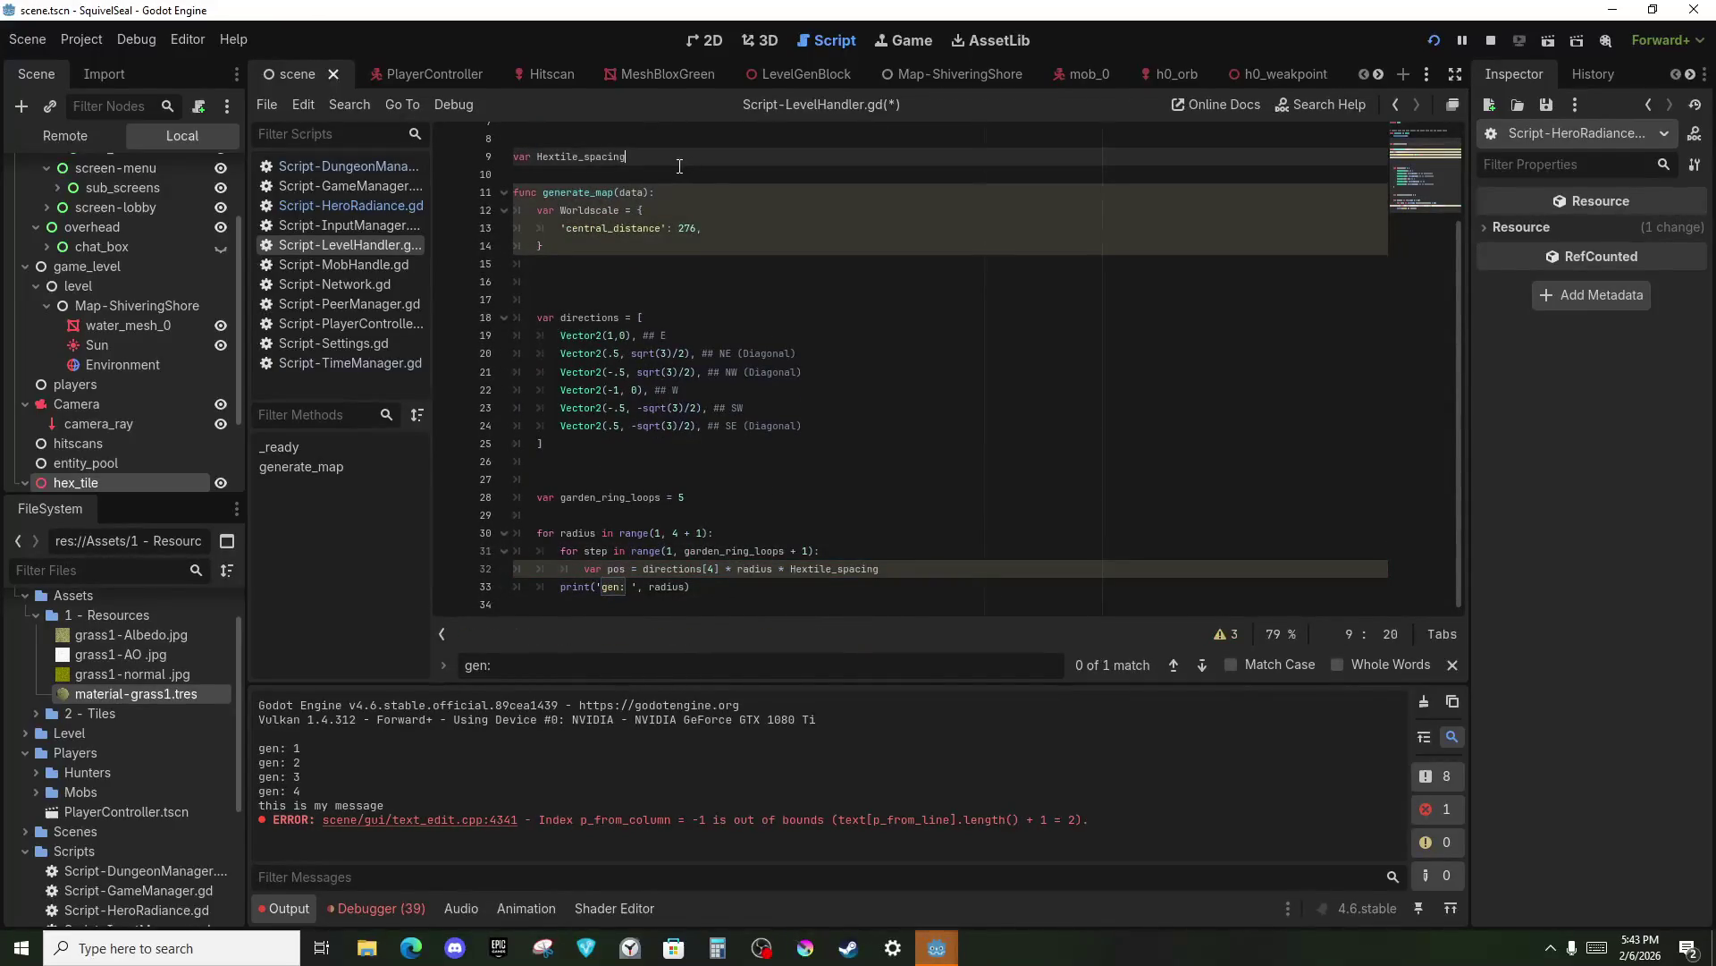
{"action": "type", "text": "["}
{"action": "key", "text": "Escape"}
{"action": "key", "text": "Left"}
{"action": "type", "text": ": Arra"}
{"action": "type", "text": "y"}
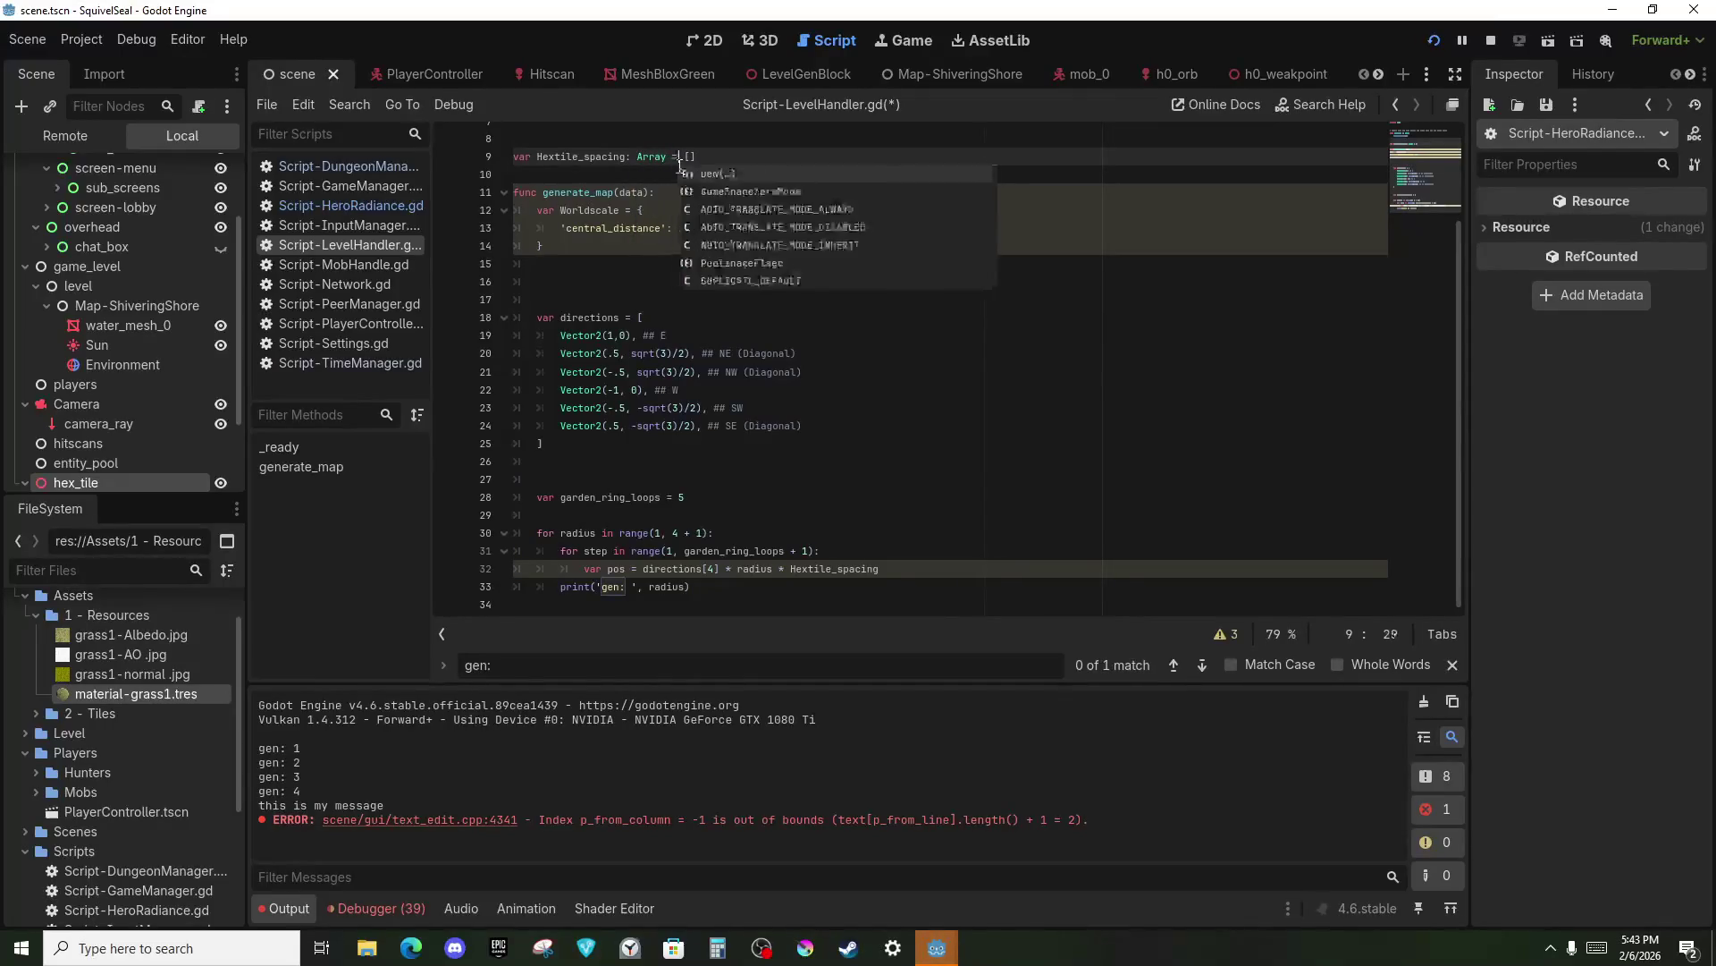
{"action": "key", "text": "Right"}
{"action": "key", "text": "Right"}
{"action": "key", "text": "Right"}
{"action": "type", "text": "74.0, 4.0"}
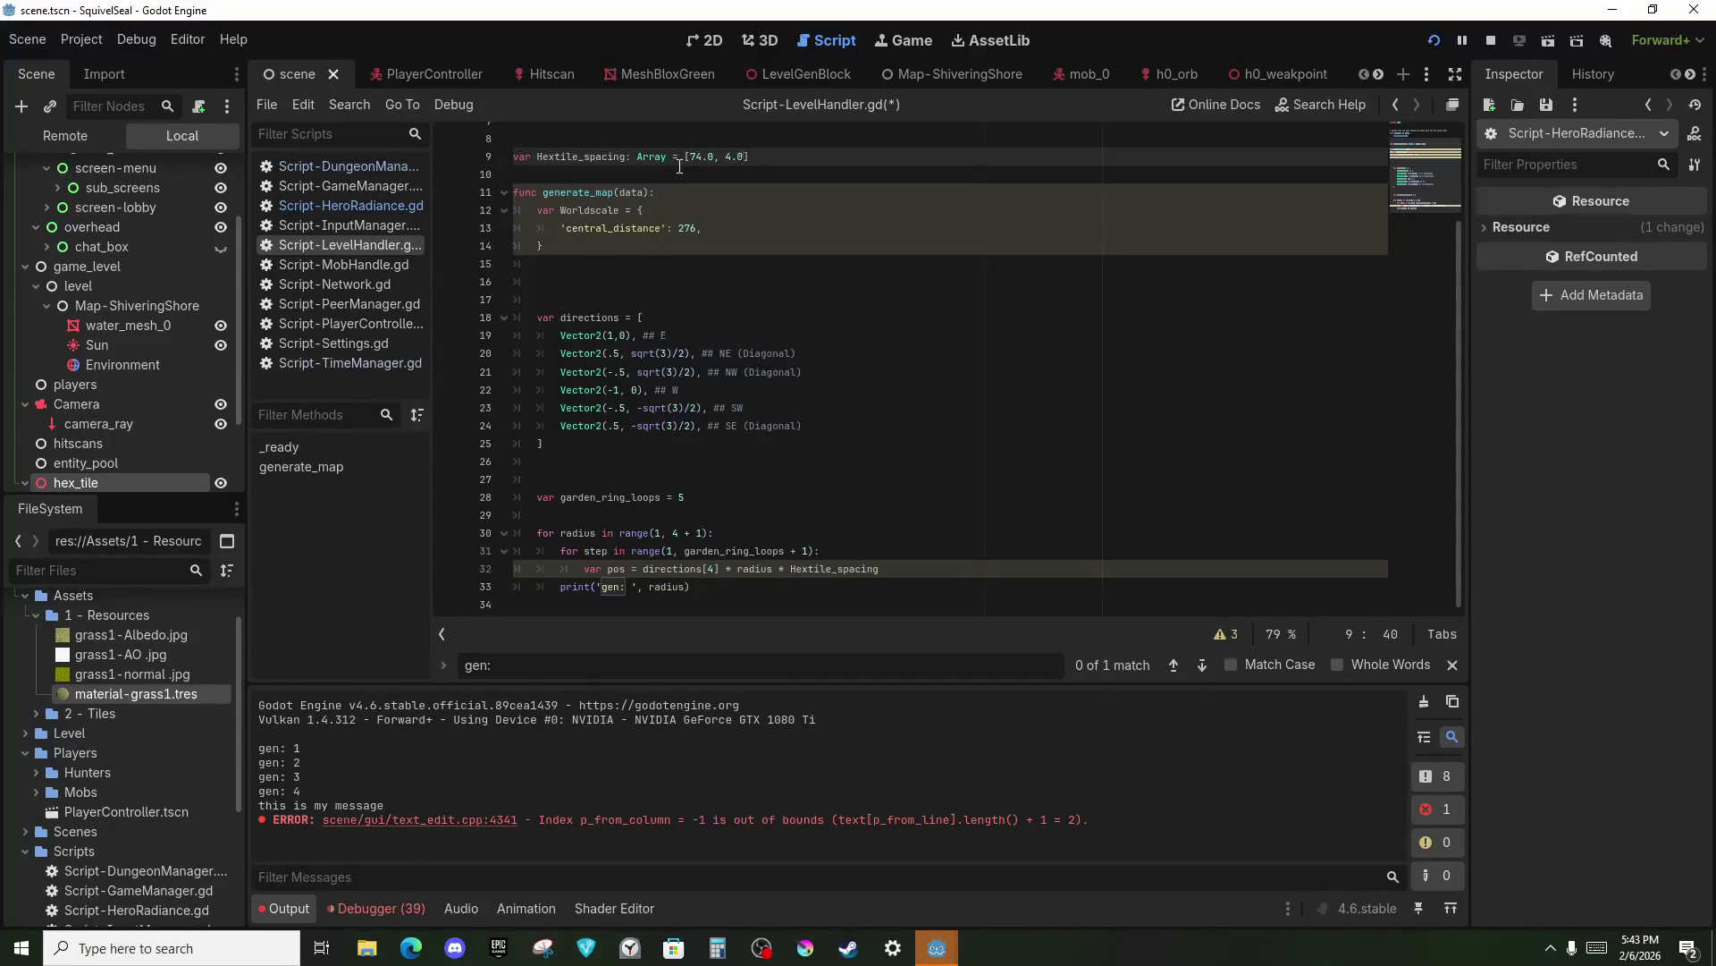
{"action": "double_click", "coordinate": [583, 157]}
{"action": "key", "text": "ctrl+s"}
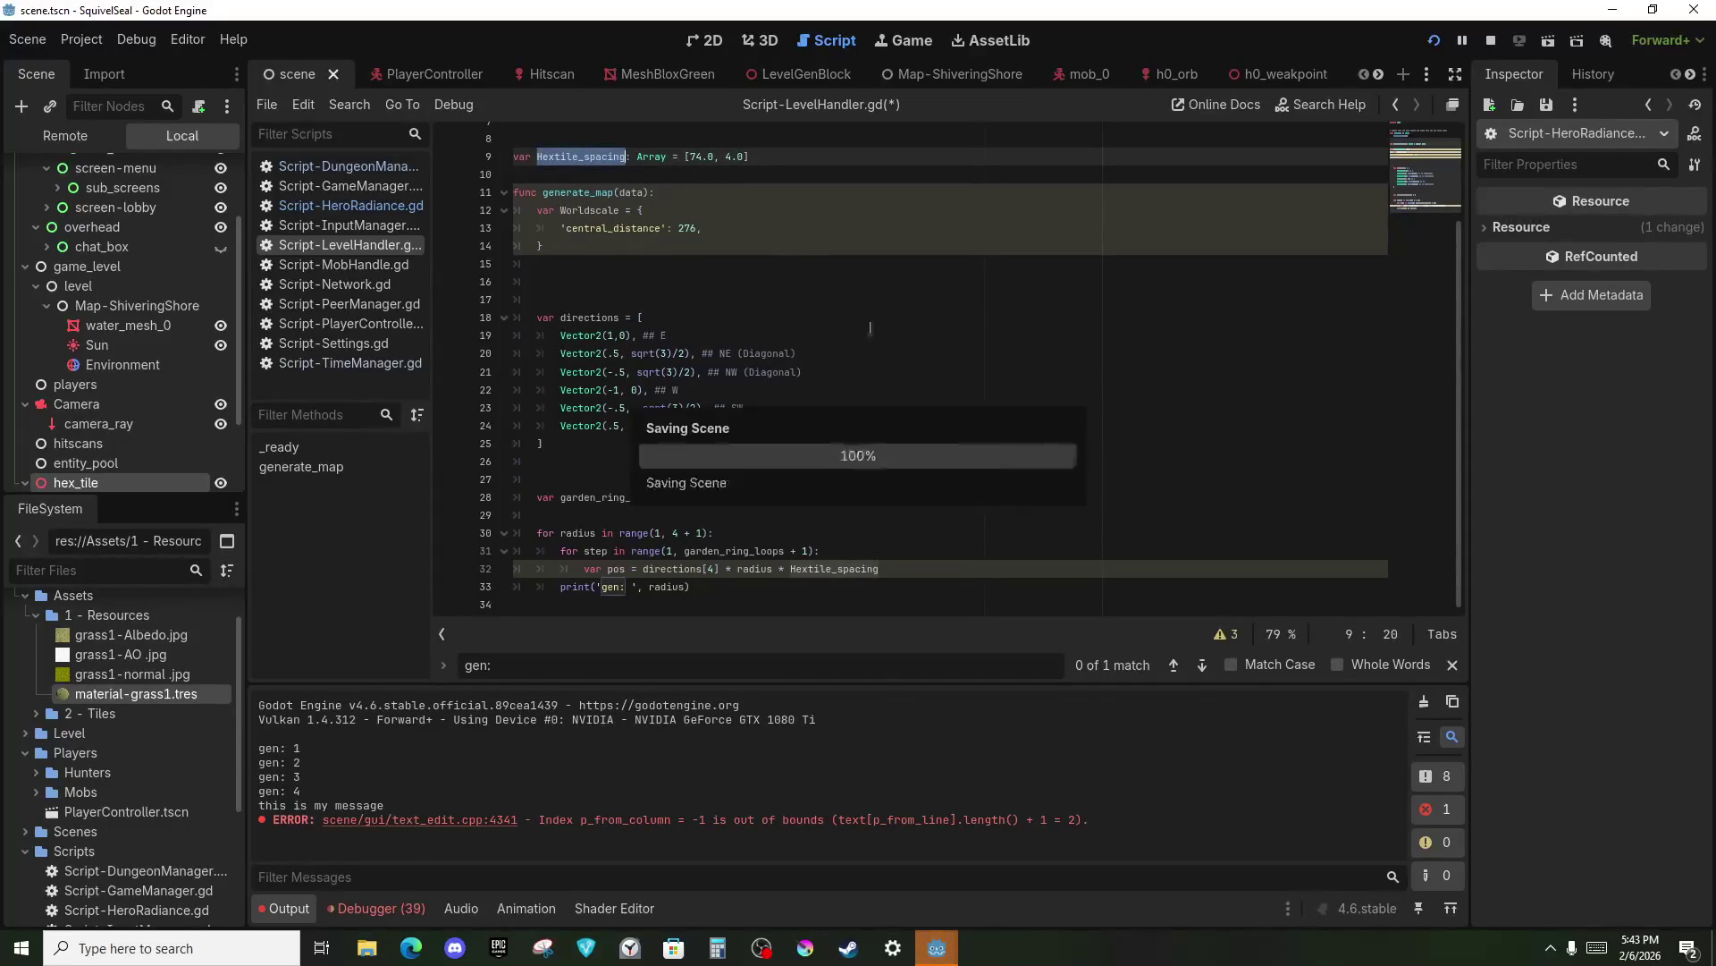
{"action": "scroll", "coordinate": [977, 392], "scroll_direction": "up", "scroll_amount": 1}
{"action": "left_click", "coordinate": [854, 572]}
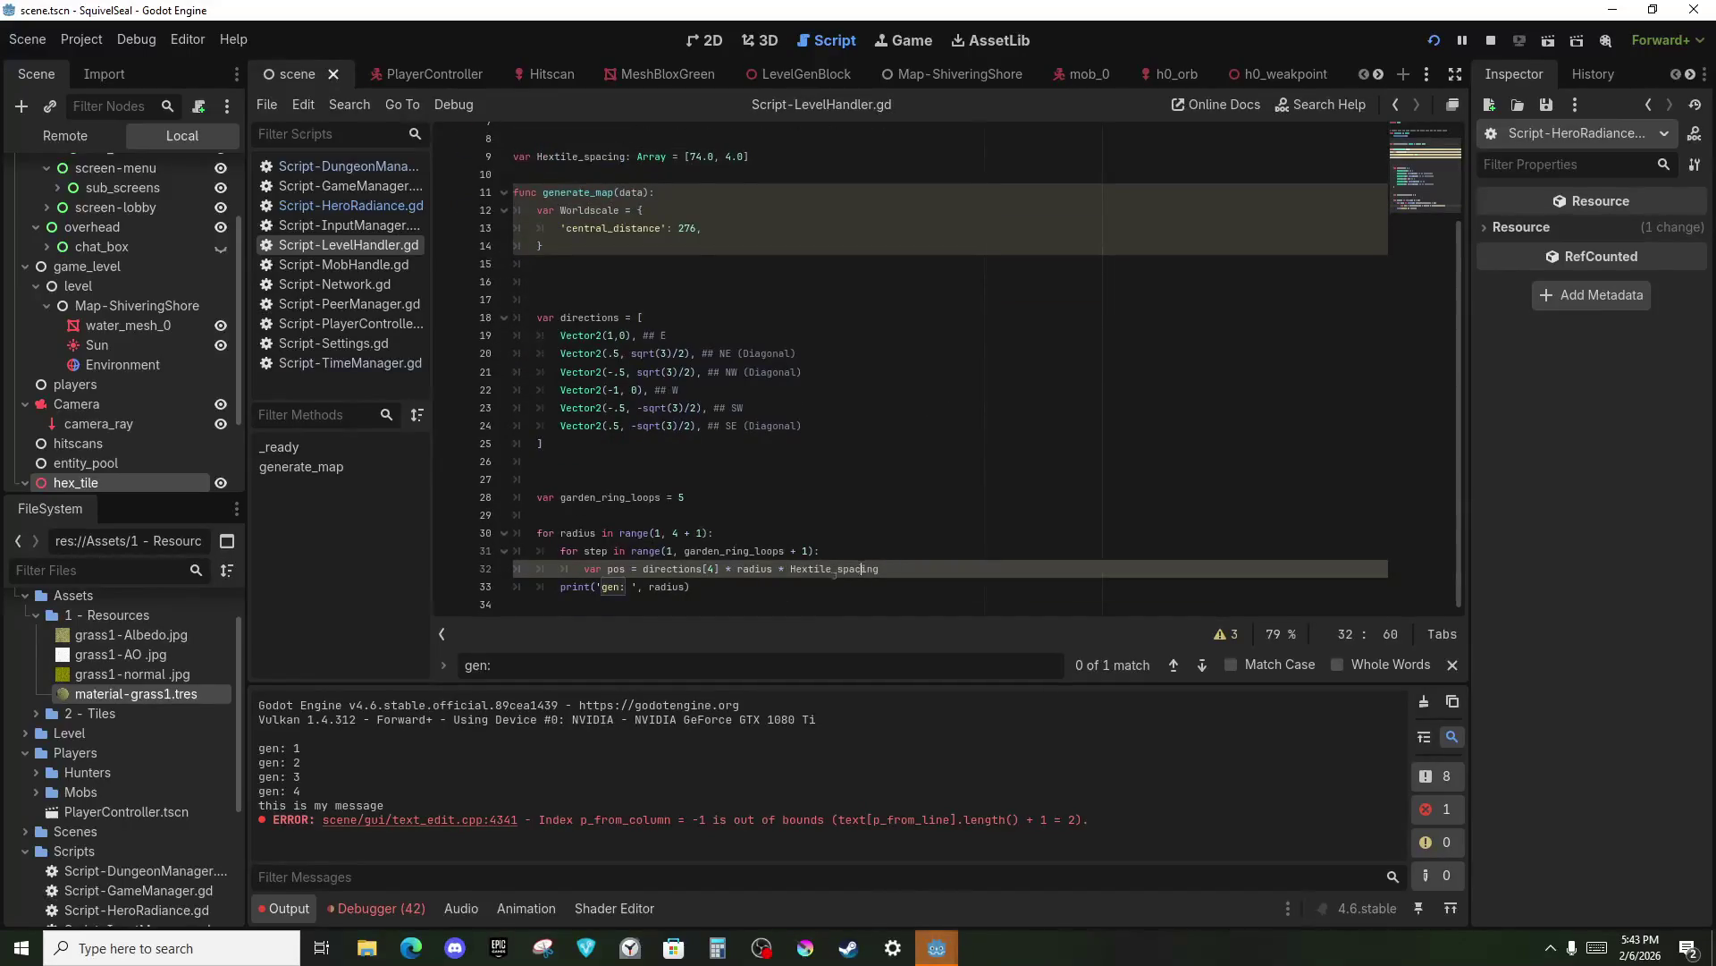
{"action": "key", "text": "Down"}
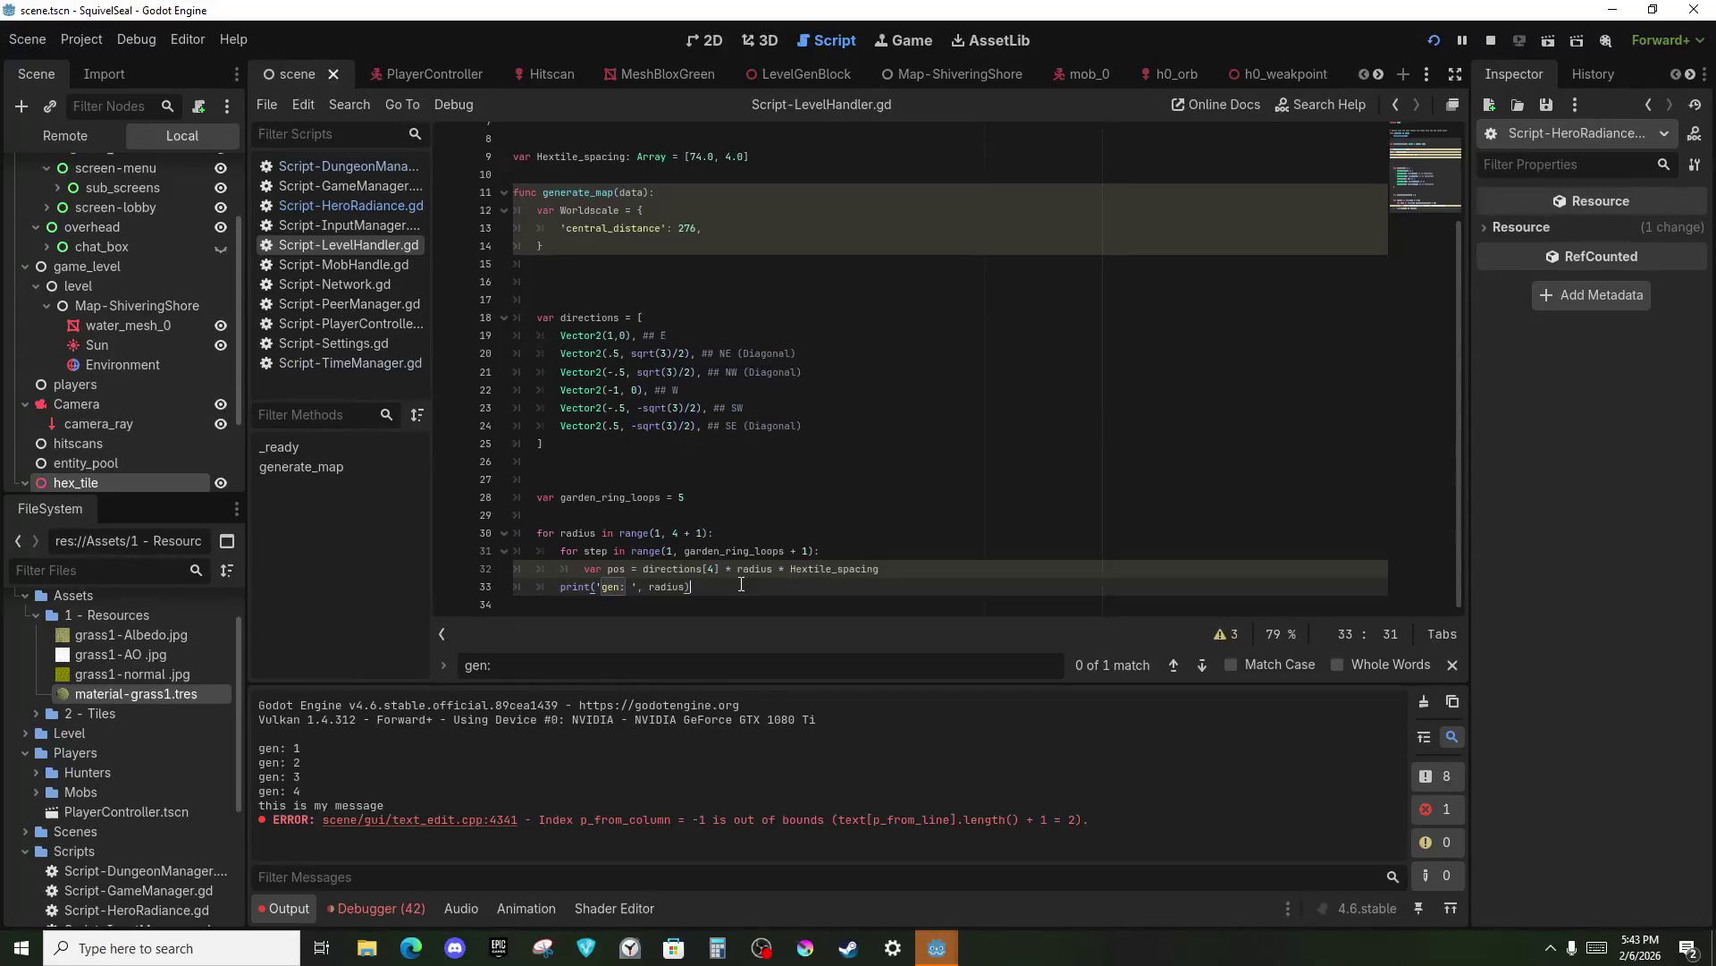
Print pos instead of radius, indent it into the inner loop, and run the game.
{"action": "key", "text": "Left"}
{"action": "key", "text": "BackSpace"}
{"action": "key", "text": "BackSpace"}
{"action": "key", "text": "BackSpace"}
{"action": "type", "text": "pos"}
{"action": "key", "text": "Home"}
{"action": "key", "text": "Tab"}
{"action": "key", "text": "F5"}
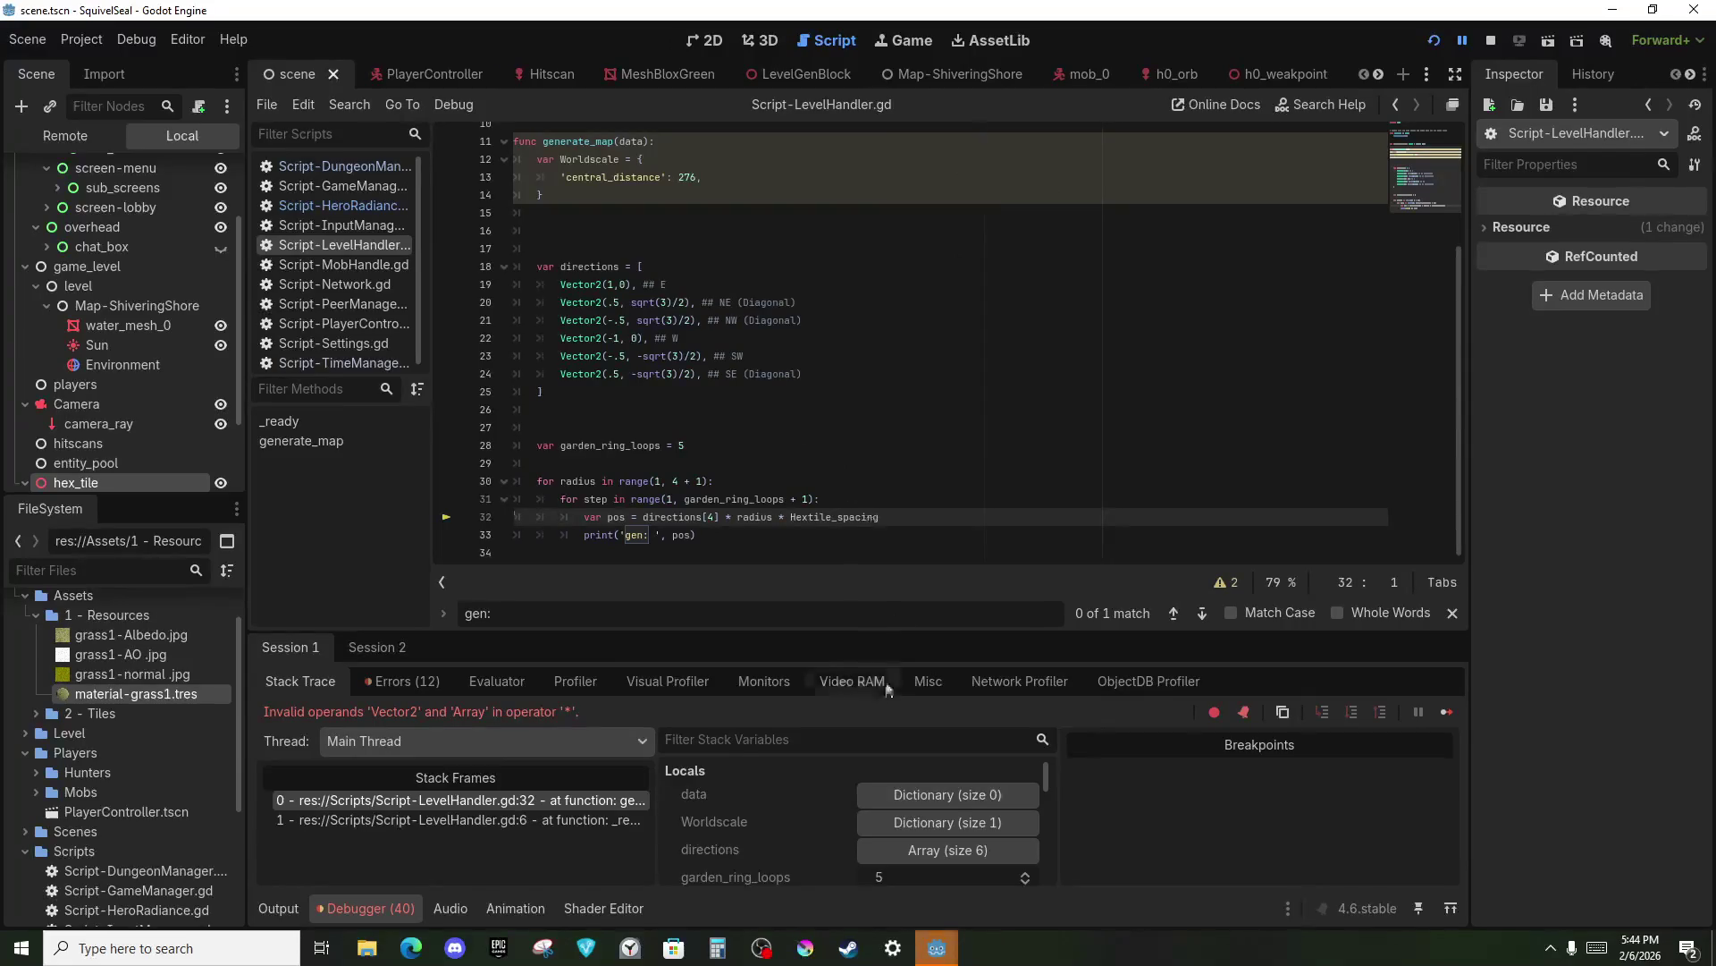
Scale pos by Hextile_spacing[0], rerun the game, and close the game window.
{"action": "left_click", "coordinate": [885, 519]}
{"action": "type", "text": "[74.0"}
{"action": "key", "text": "F5"}
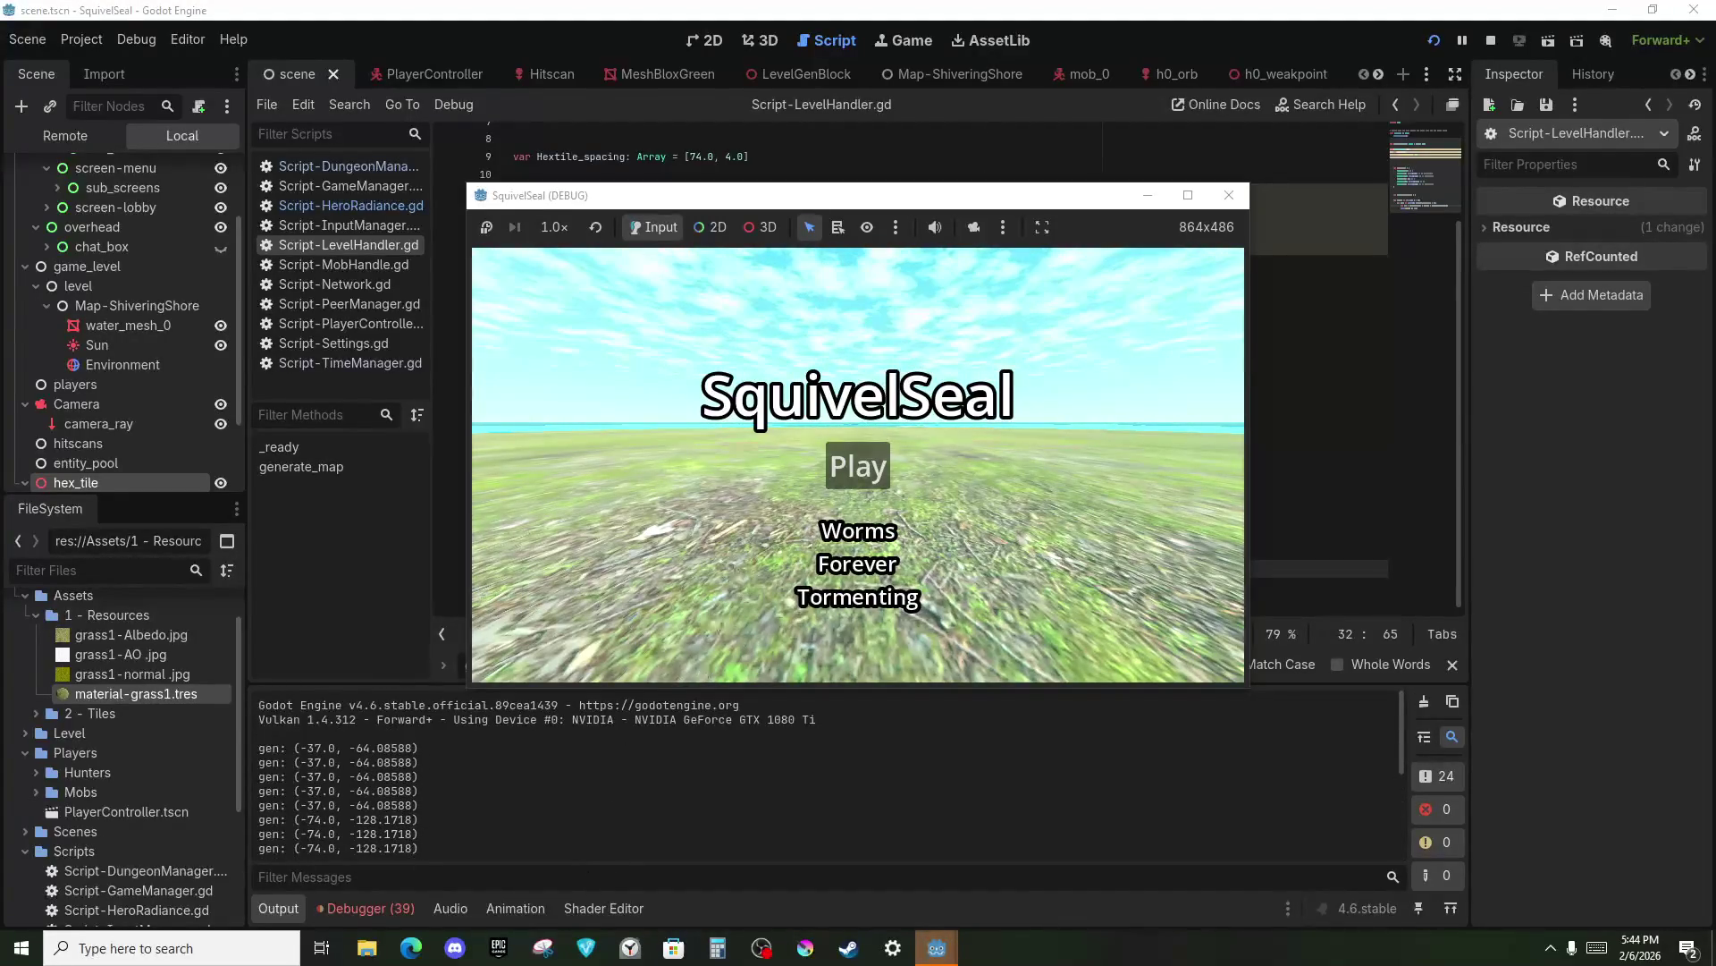
{"action": "left_click", "coordinate": [1221, 198]}
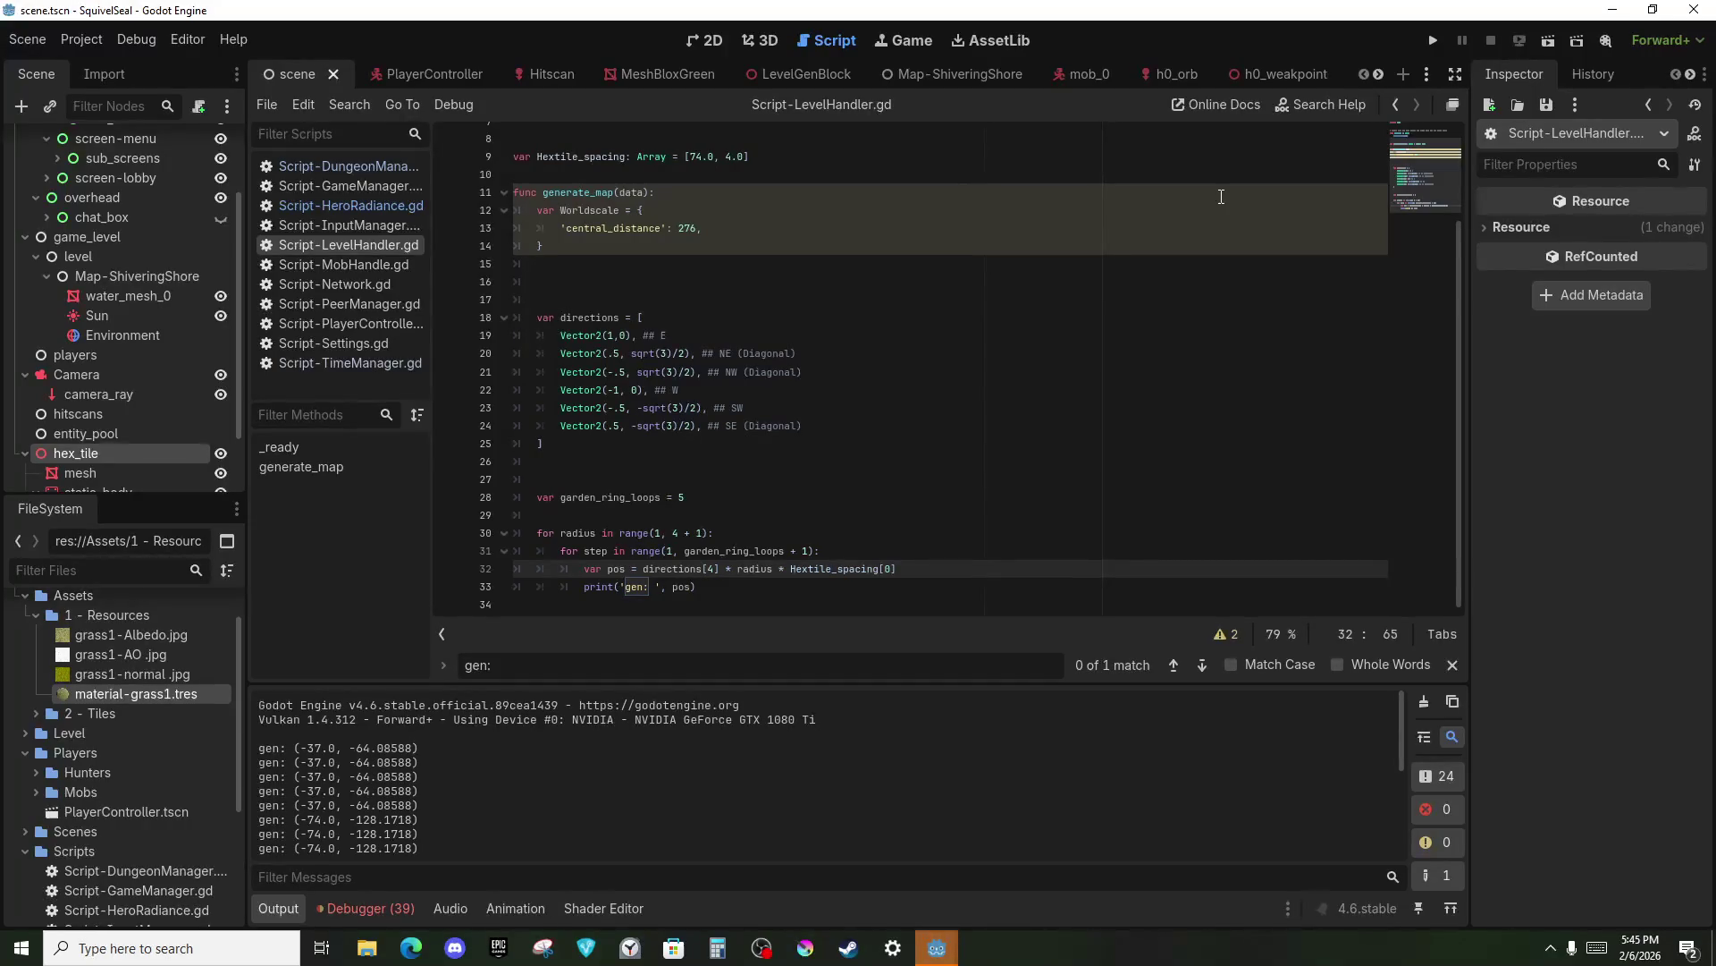
Add a 'for Hexedge in range(6):' loop under the pos line.
{"action": "key", "text": "Return"}
{"action": "key", "text": "Return"}
{"action": "type", "text": "for"}
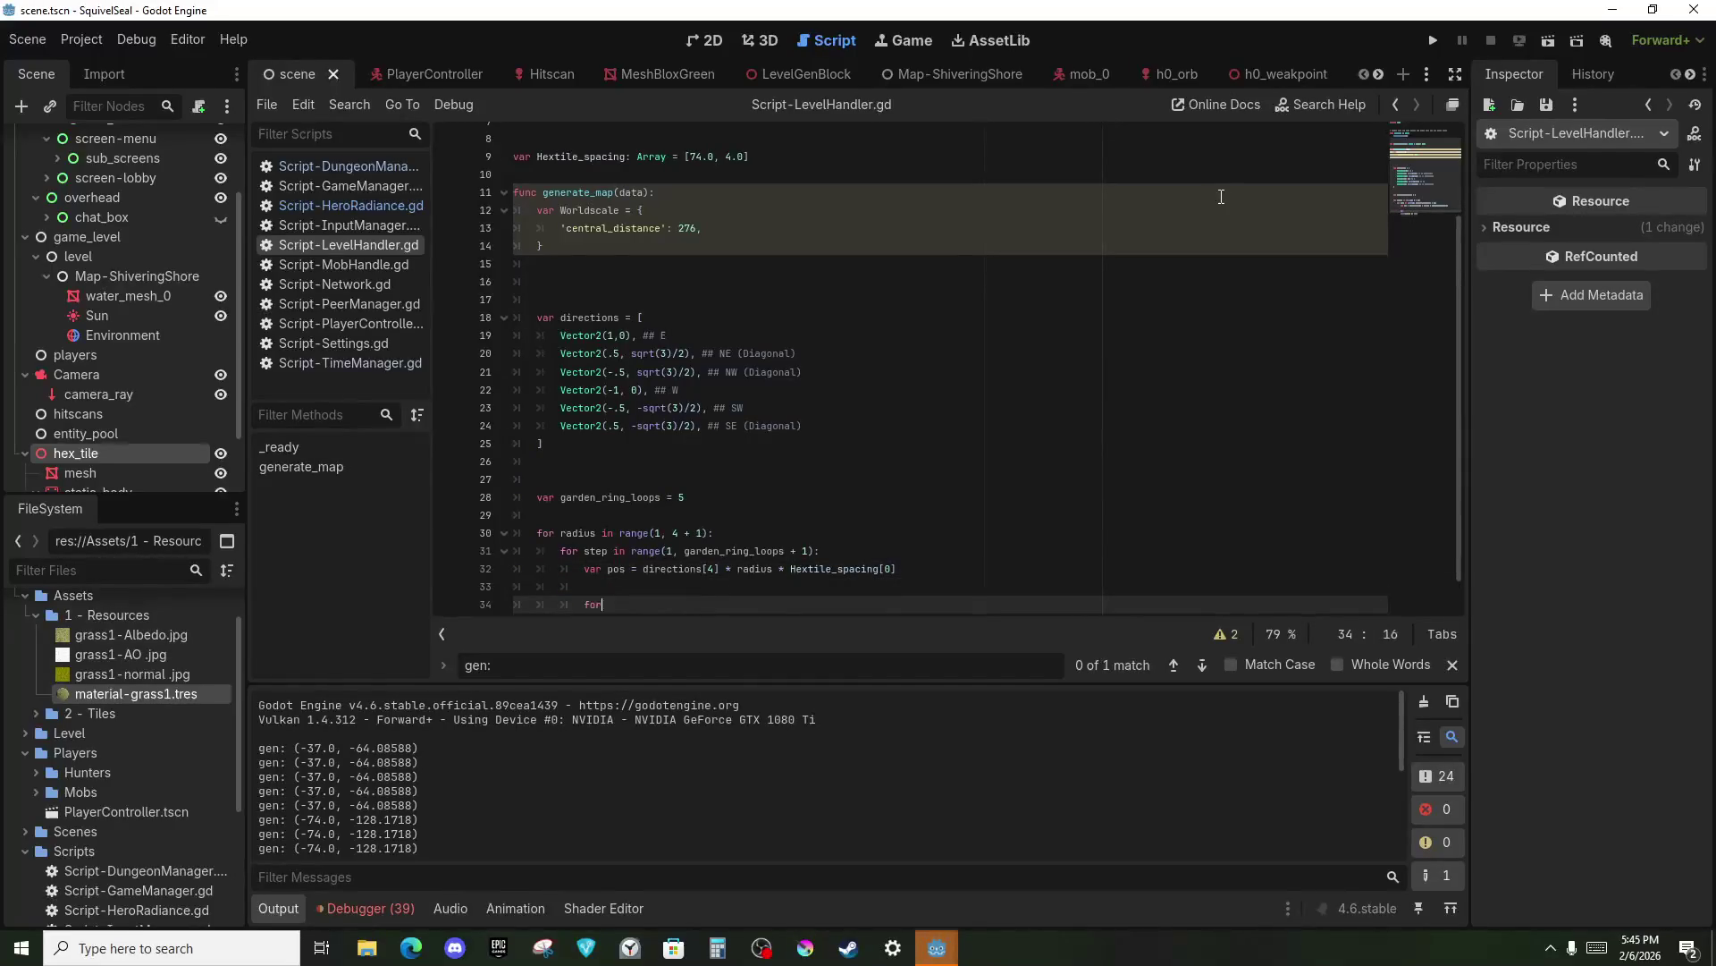
{"action": "type", "text": " side in "}
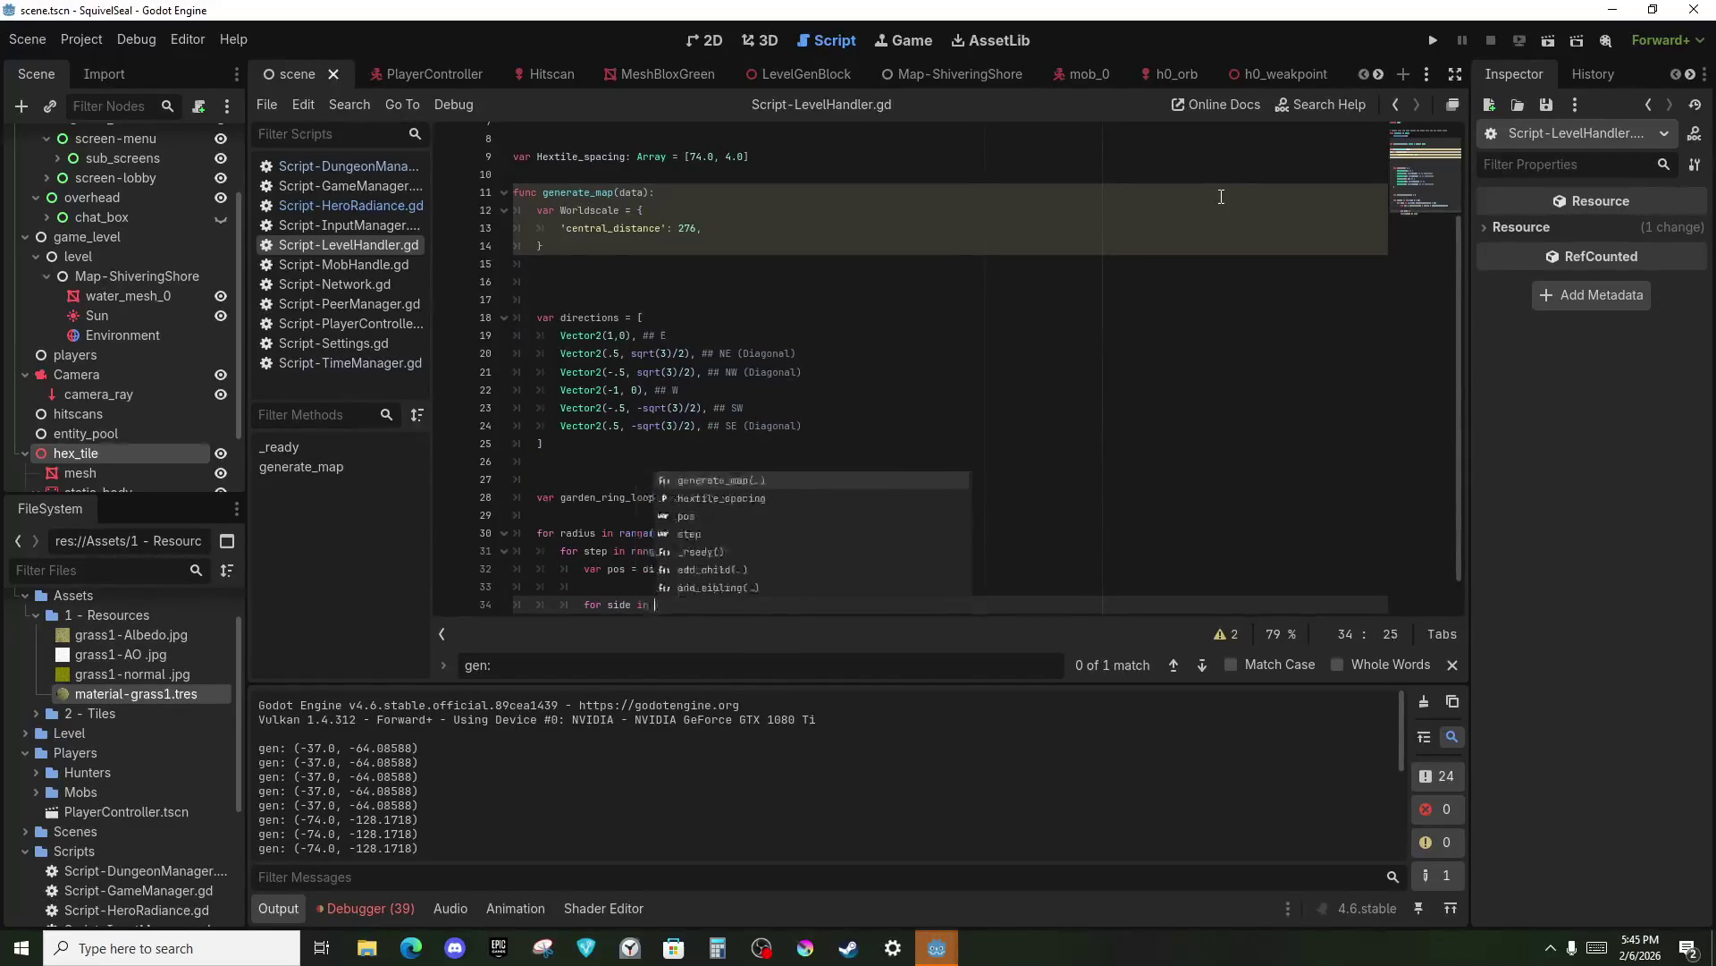
{"action": "type", "text": "range(6"}
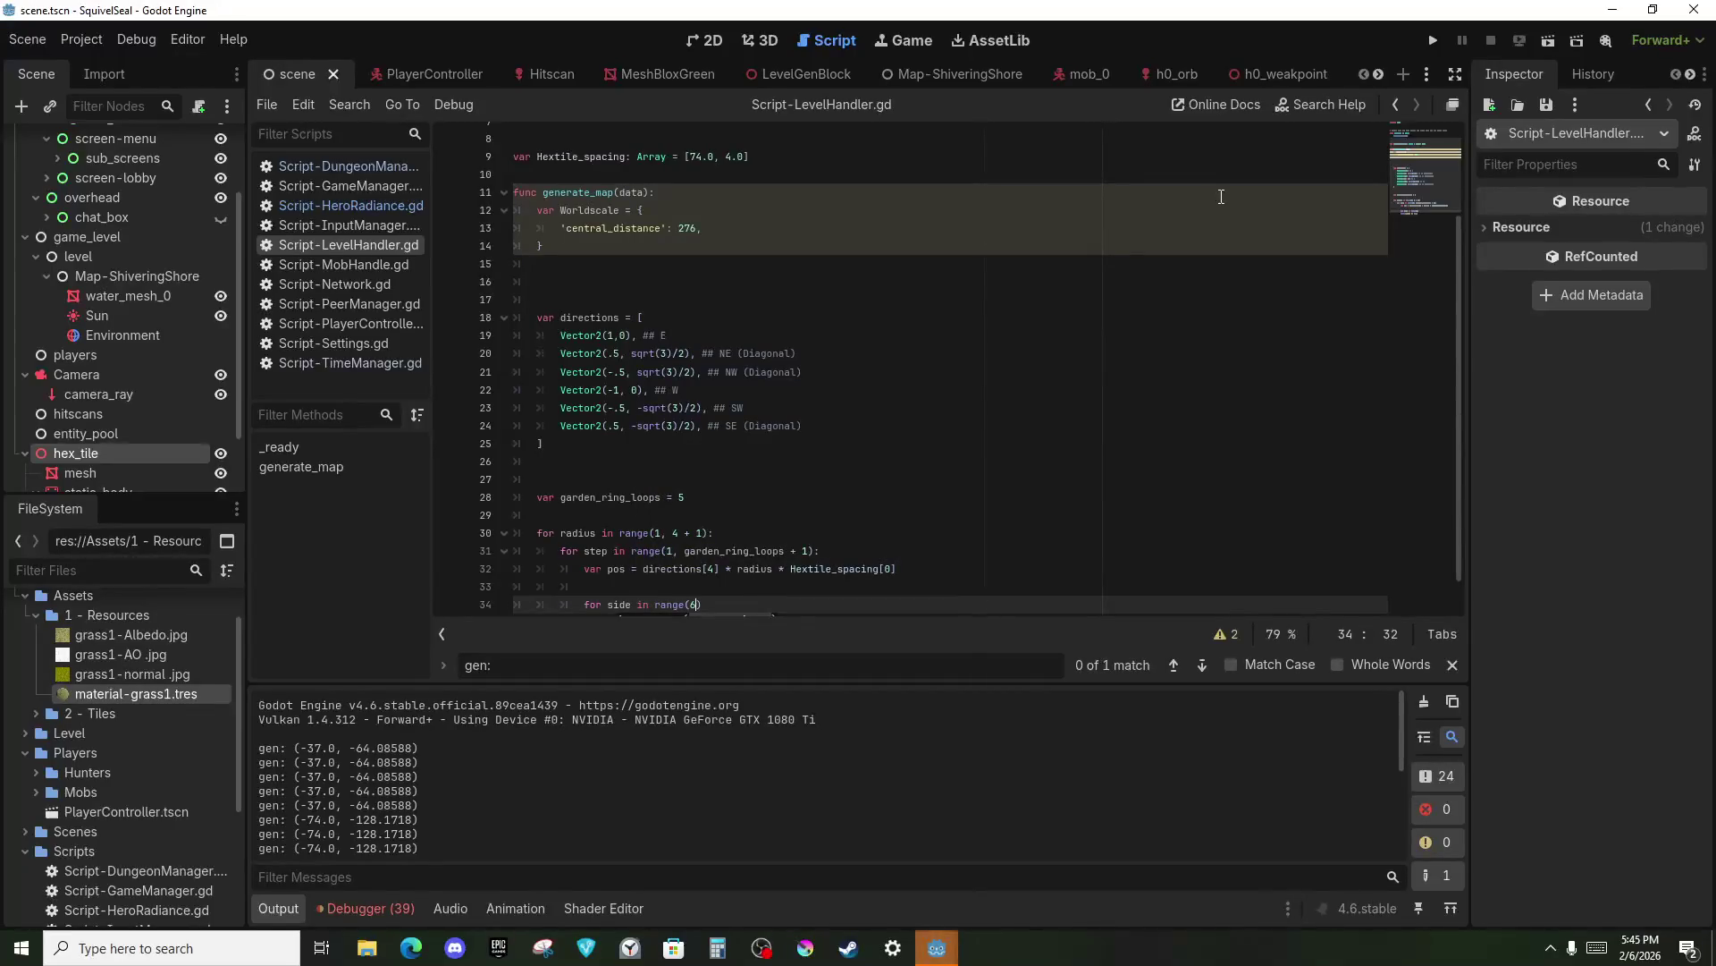
{"action": "key", "text": "Left"}
{"action": "key", "text": "Left"}
{"action": "key", "text": "Left"}
{"action": "key", "text": "BackSpace"}
{"action": "key", "text": "BackSpace"}
{"action": "key", "text": "BackSpace"}
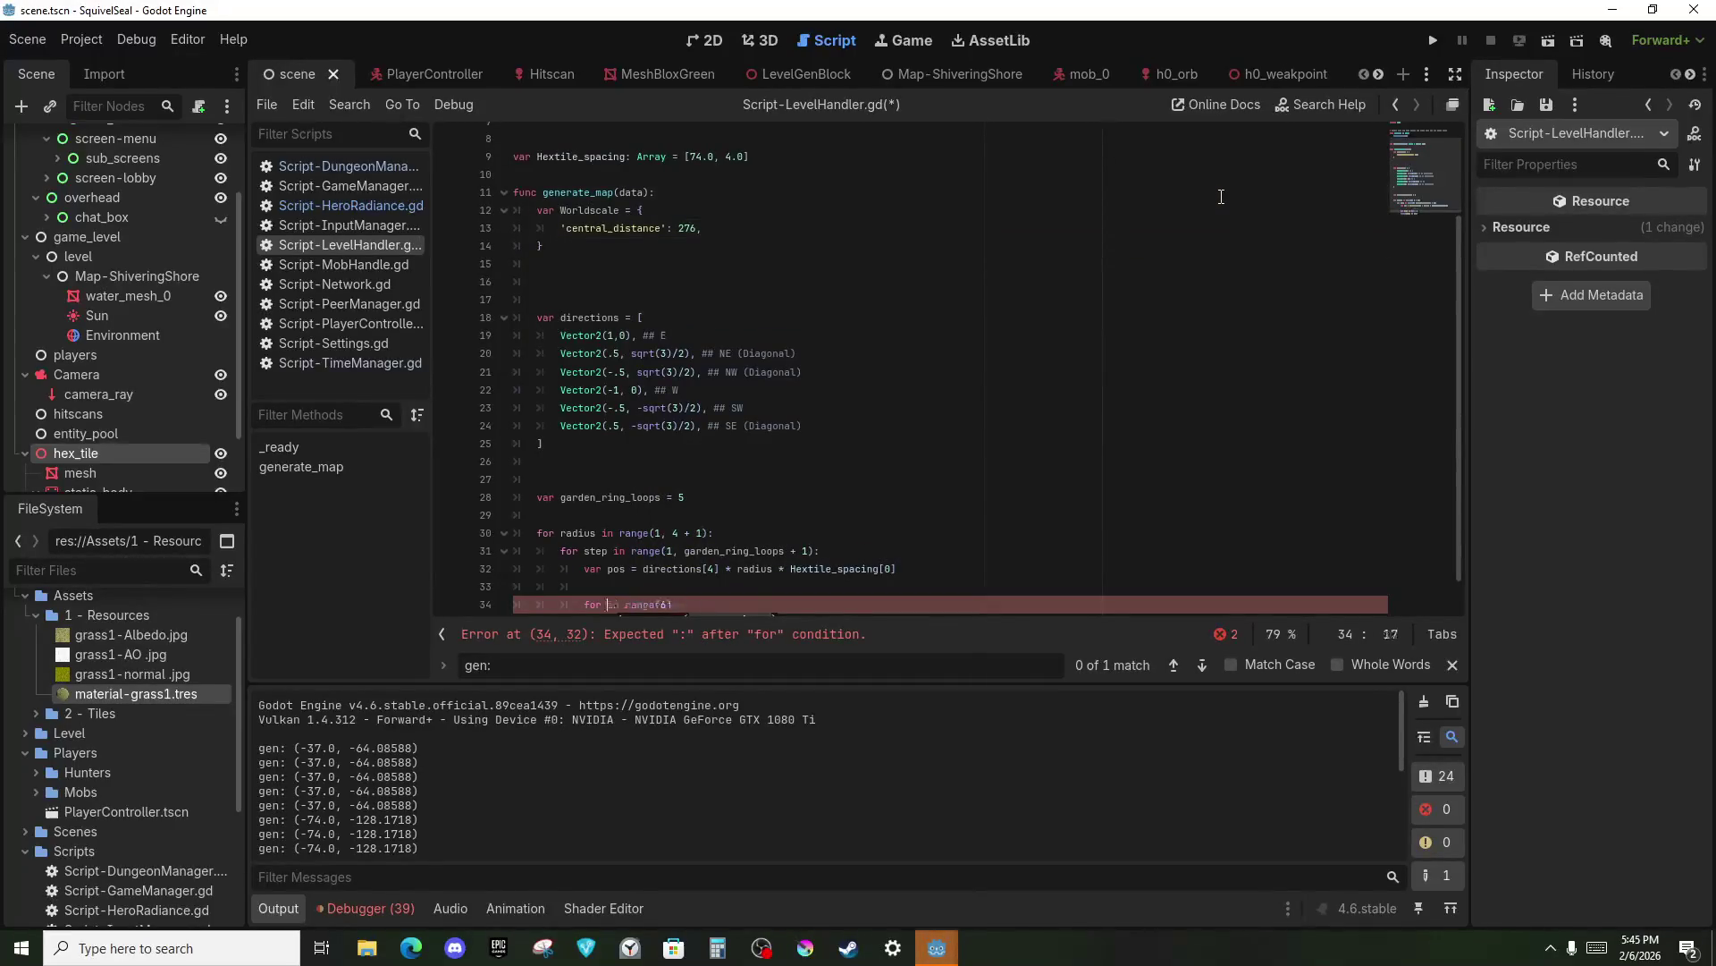
{"action": "type", "text": "Hexedge"}
{"action": "key", "text": "Return"}
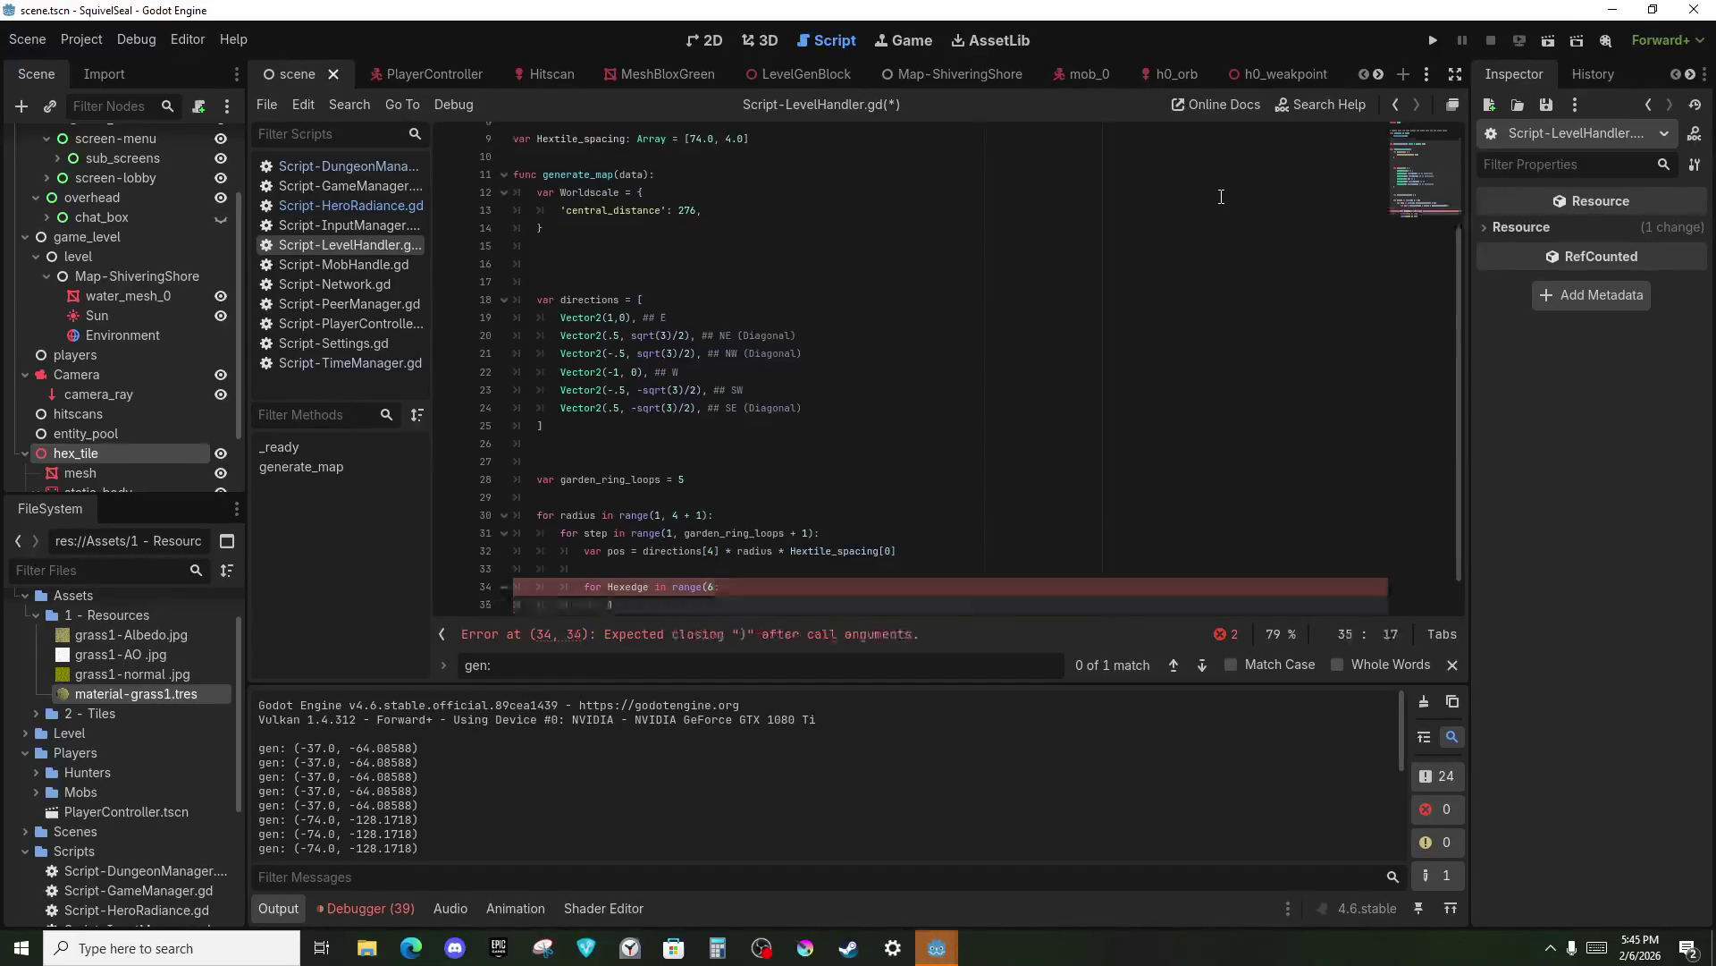
{"action": "key", "text": "ctrl+z"}
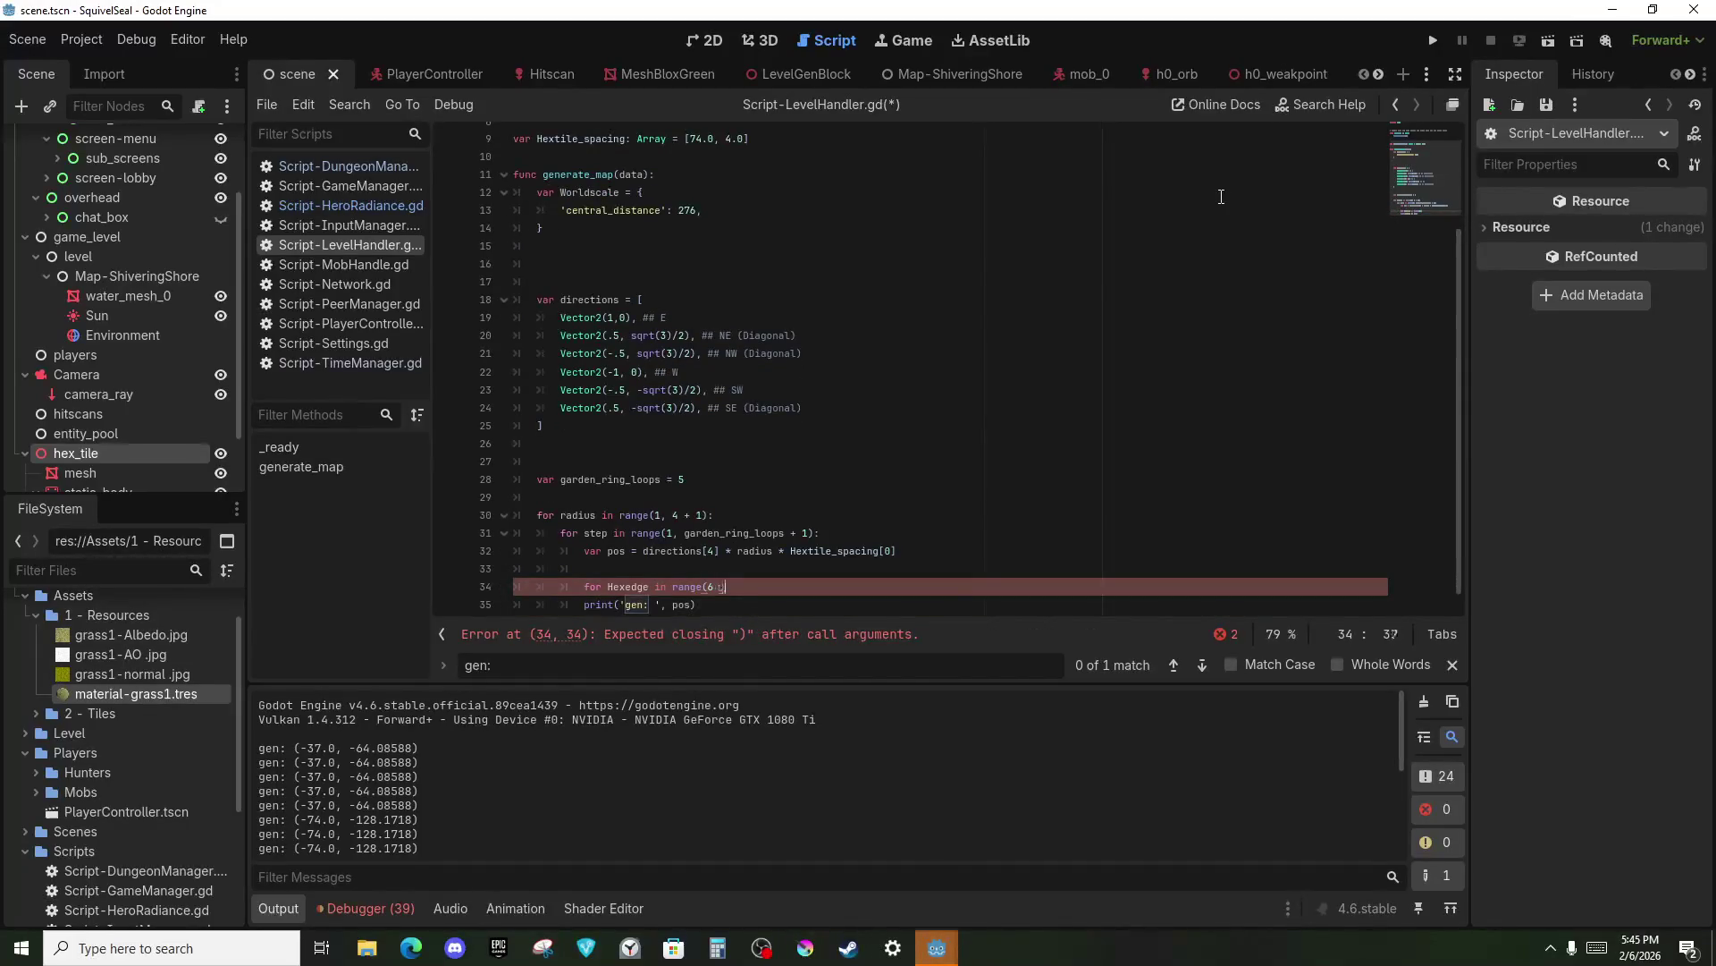
{"action": "key", "text": "BackSpace"}
{"action": "key", "text": "BackSpace"}
{"action": "type", "text": "):"}
{"action": "key", "text": "Return"}
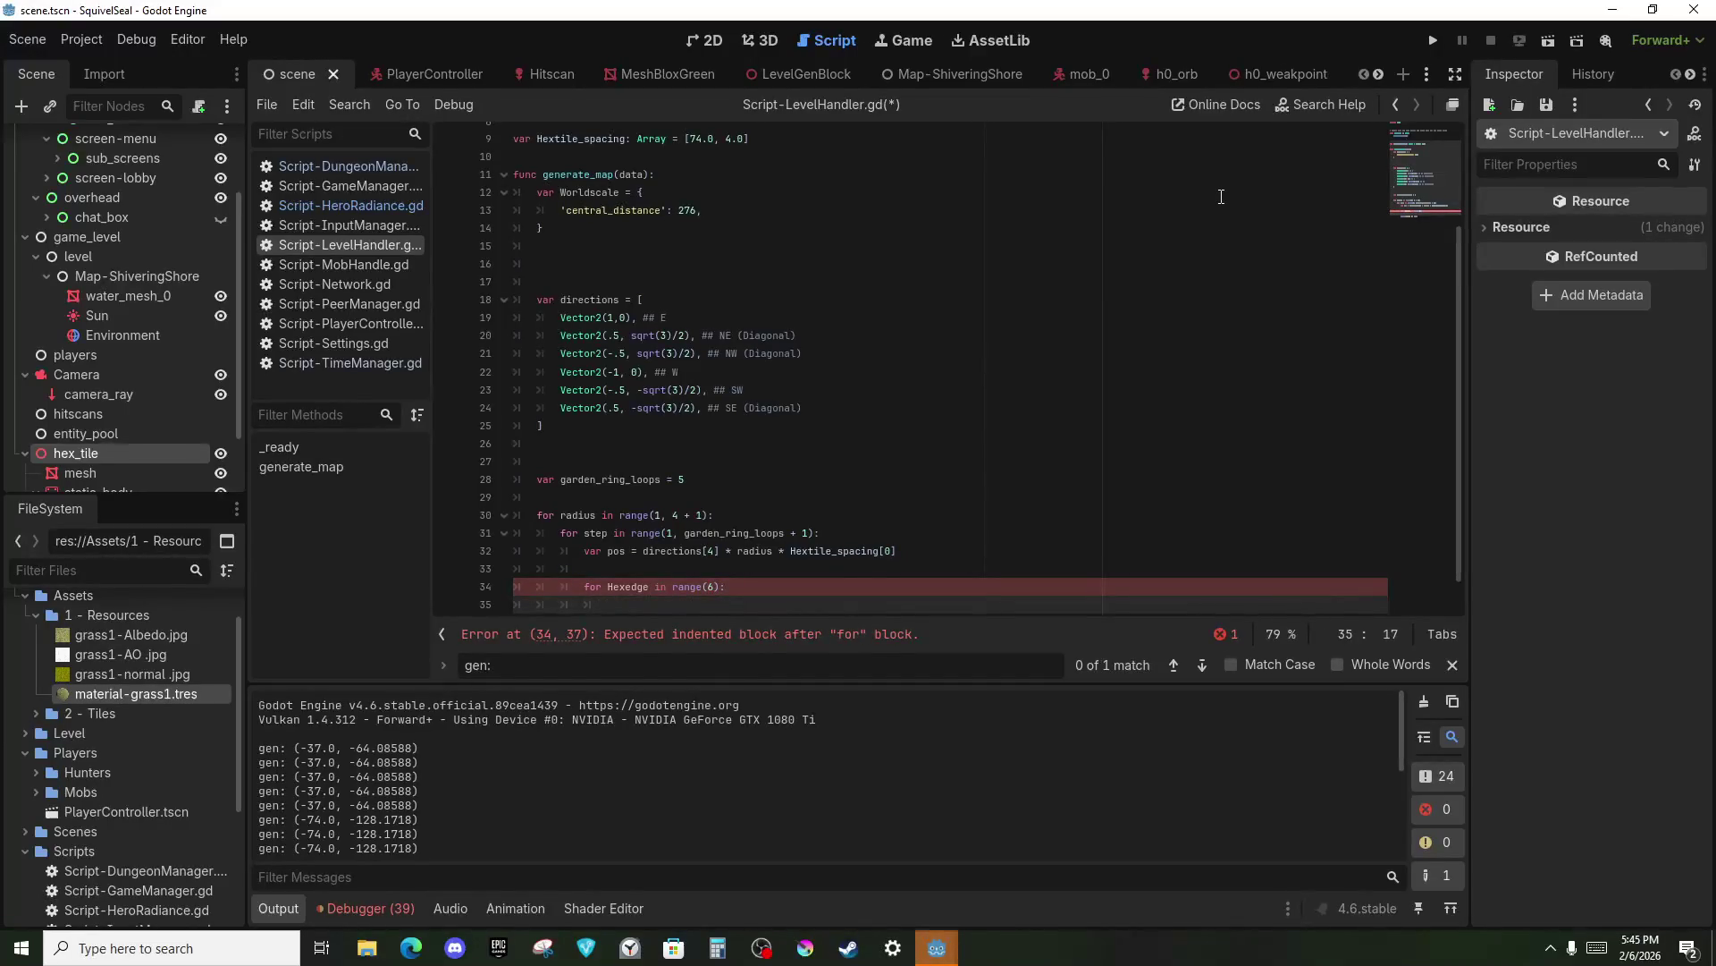
Nest 'for step in range(radius):' and begin 'if pos.distance_to(Vector2.ZERO) <='.
{"action": "type", "text": "for "}
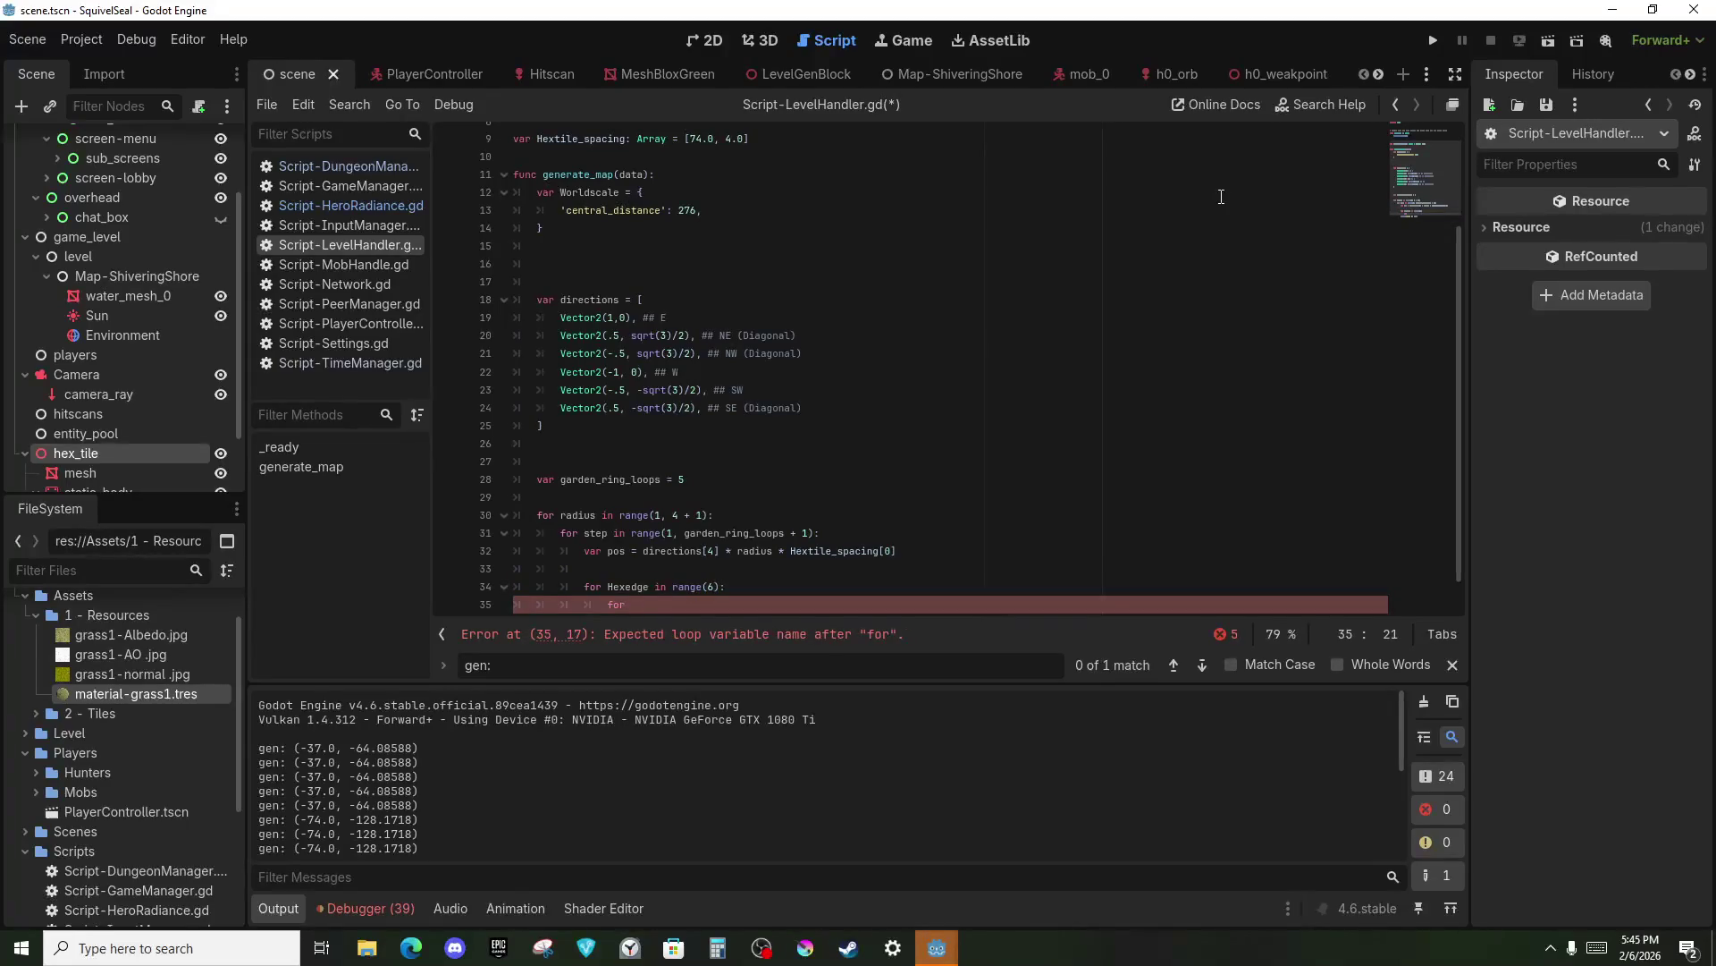
{"action": "type", "text": "step in range("}
{"action": "type", "text": "radius)"}
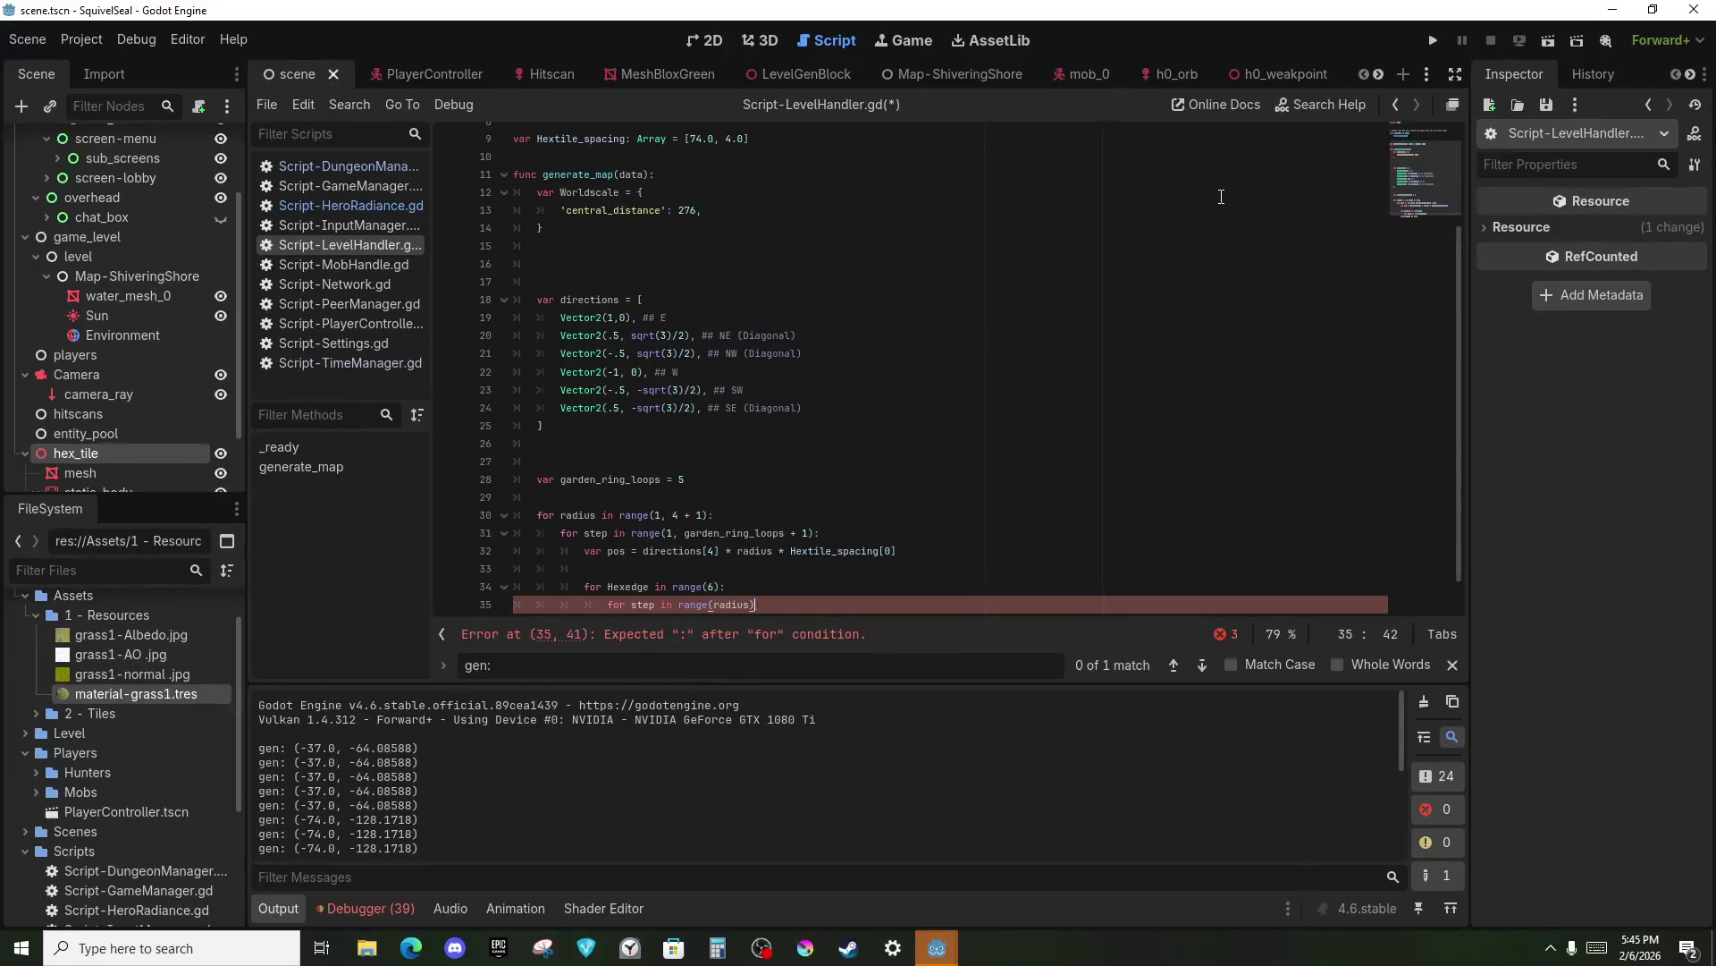
{"action": "type", "text": ":"}
{"action": "key", "text": "Return"}
{"action": "type", "text": "if pos .distance_to(Vector"}
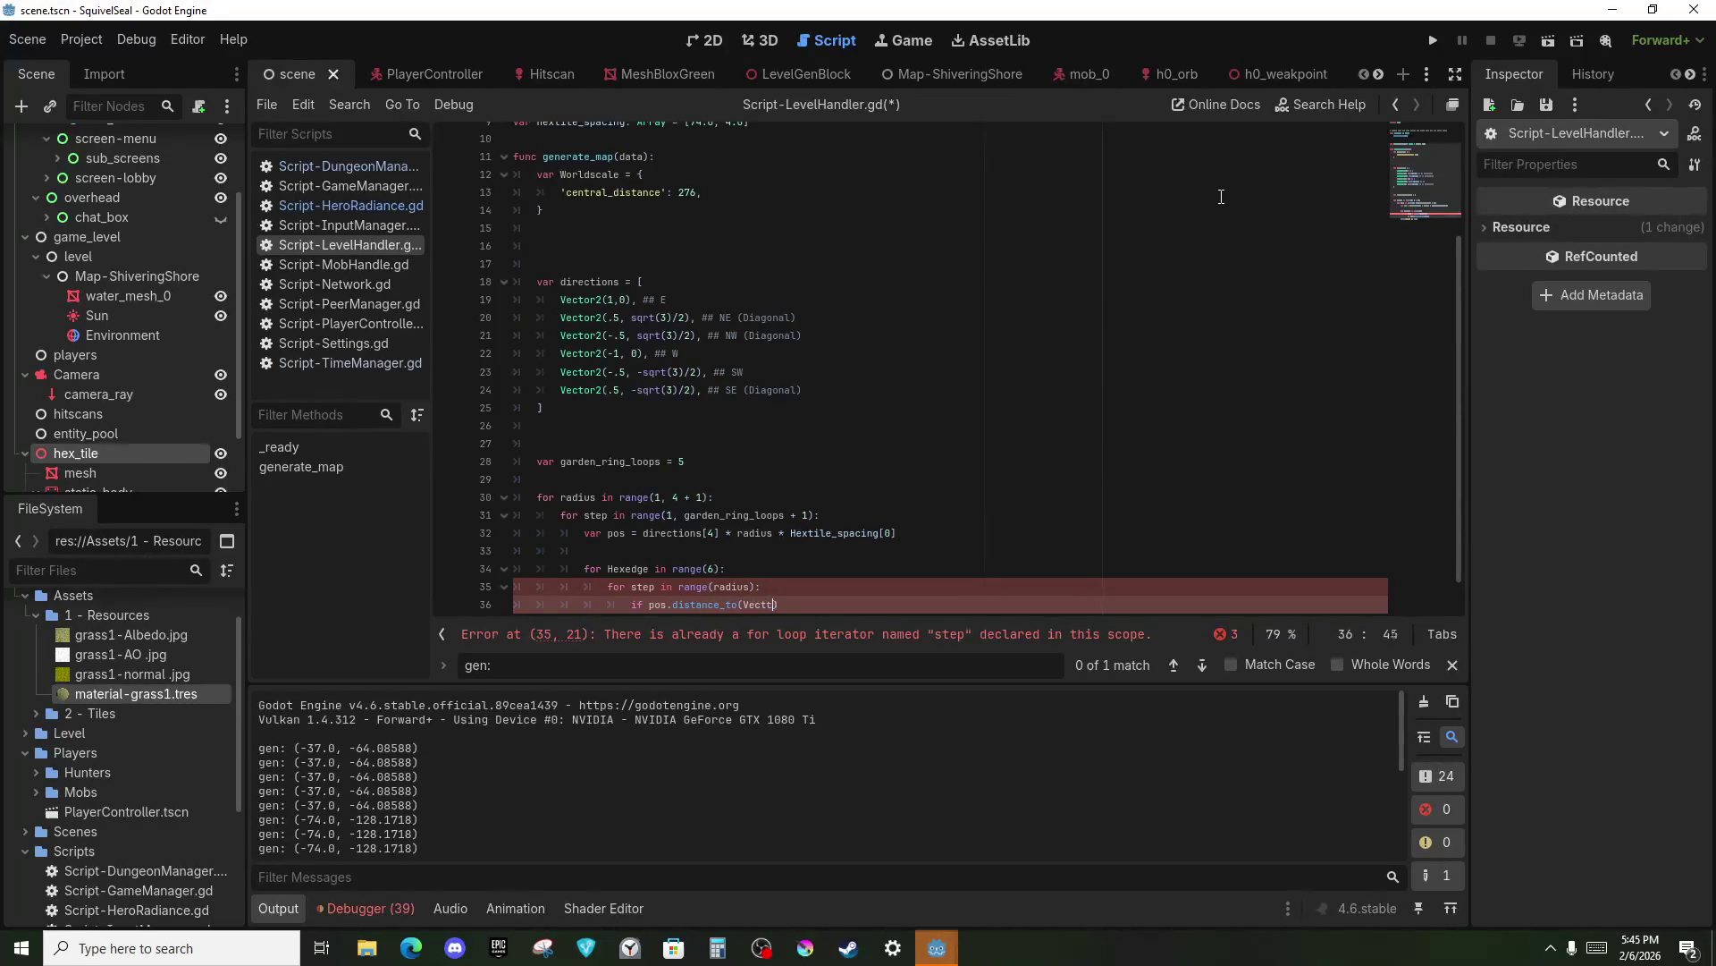
{"action": "type", "text": "2.z"}
{"action": "key", "text": "Return"}
{"action": "type", "text": "="}
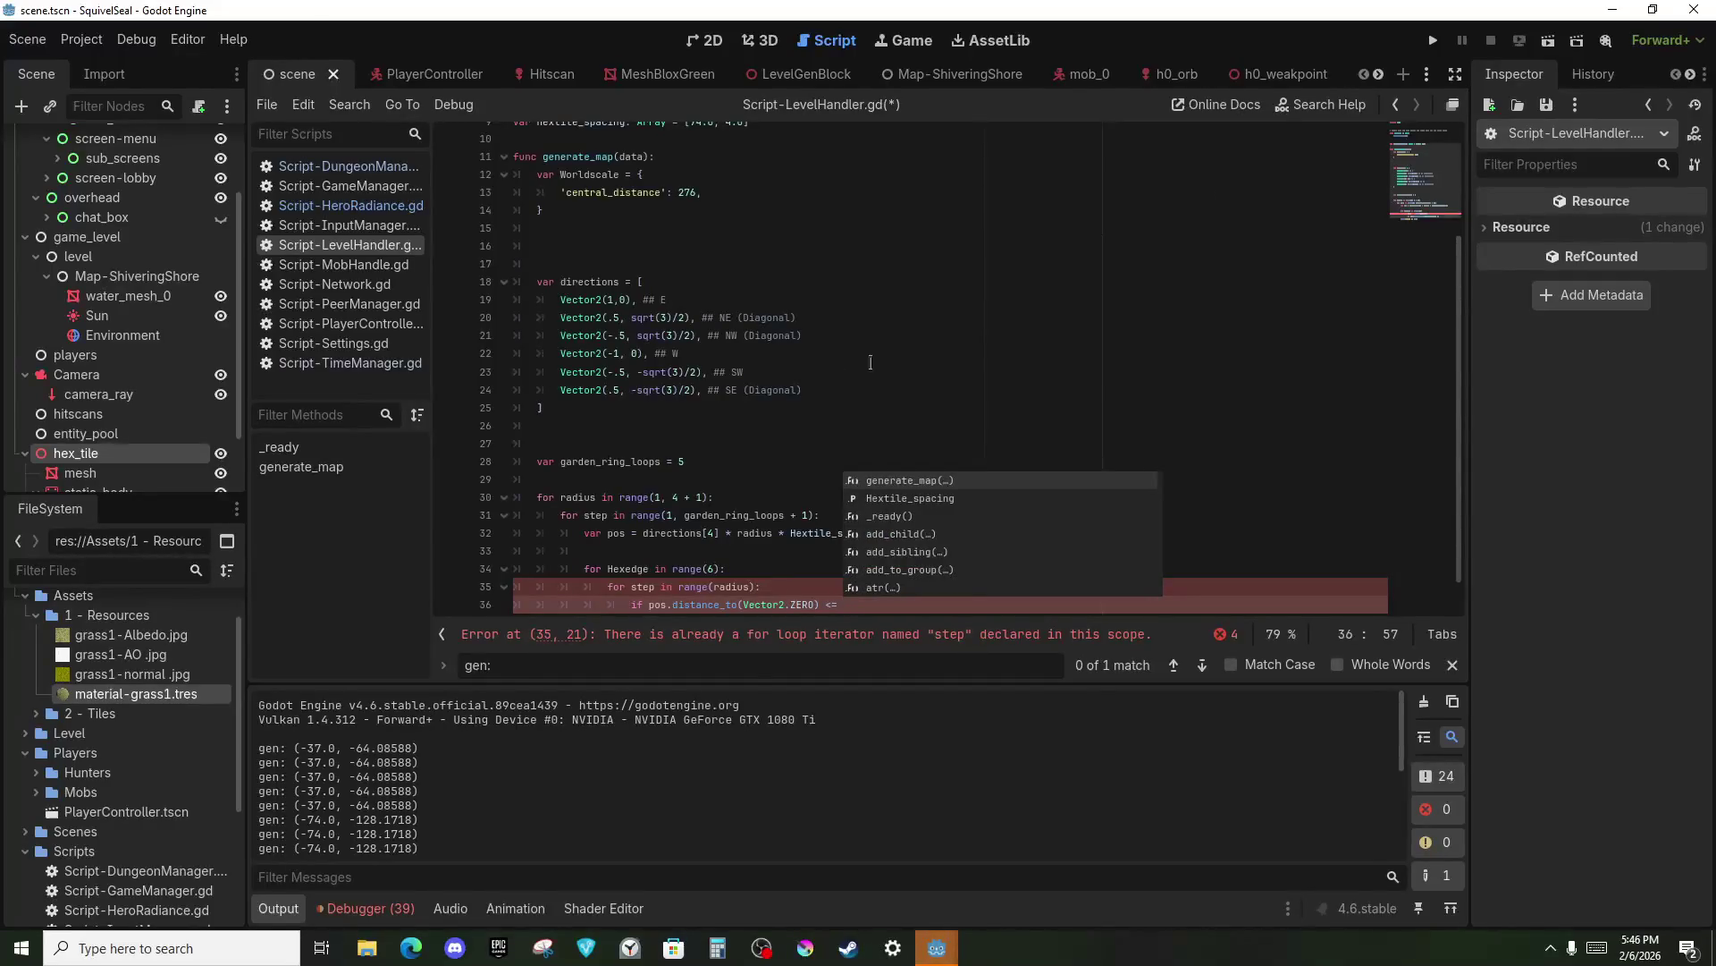
Make the distance check compare against Worldscale.central_distance.
{"action": "scroll", "coordinate": [841, 366], "scroll_direction": "up", "scroll_amount": 2}
{"action": "type", "text": "wo"}
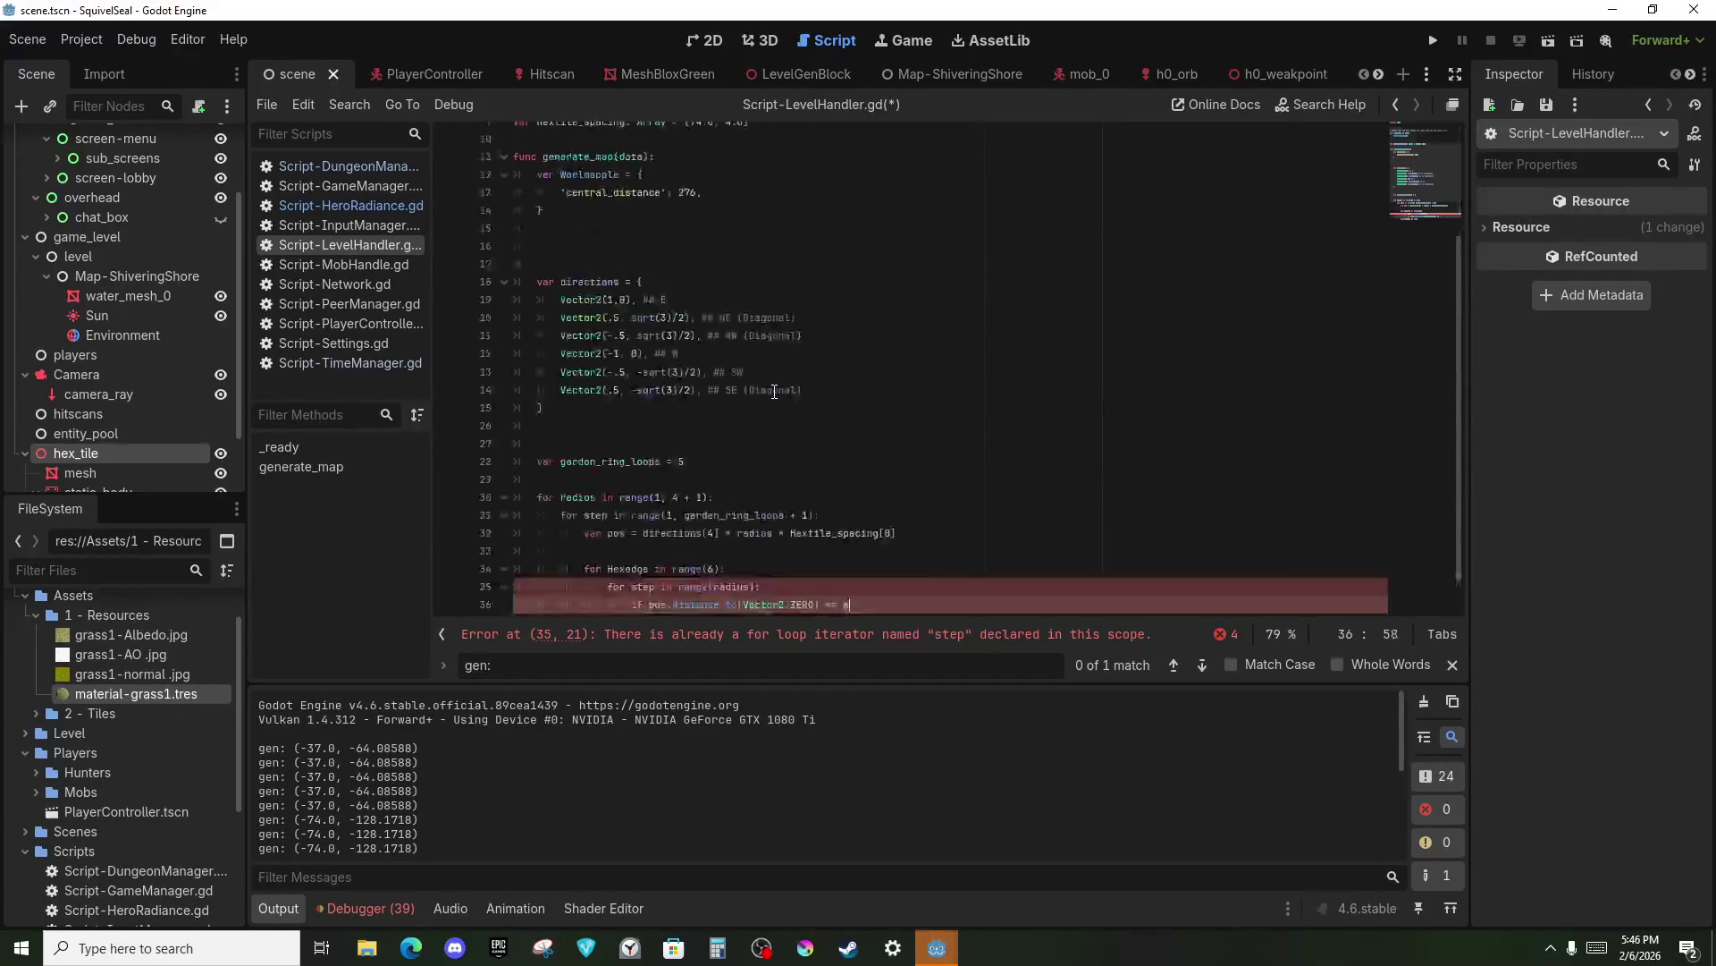
{"action": "key", "text": "Return"}
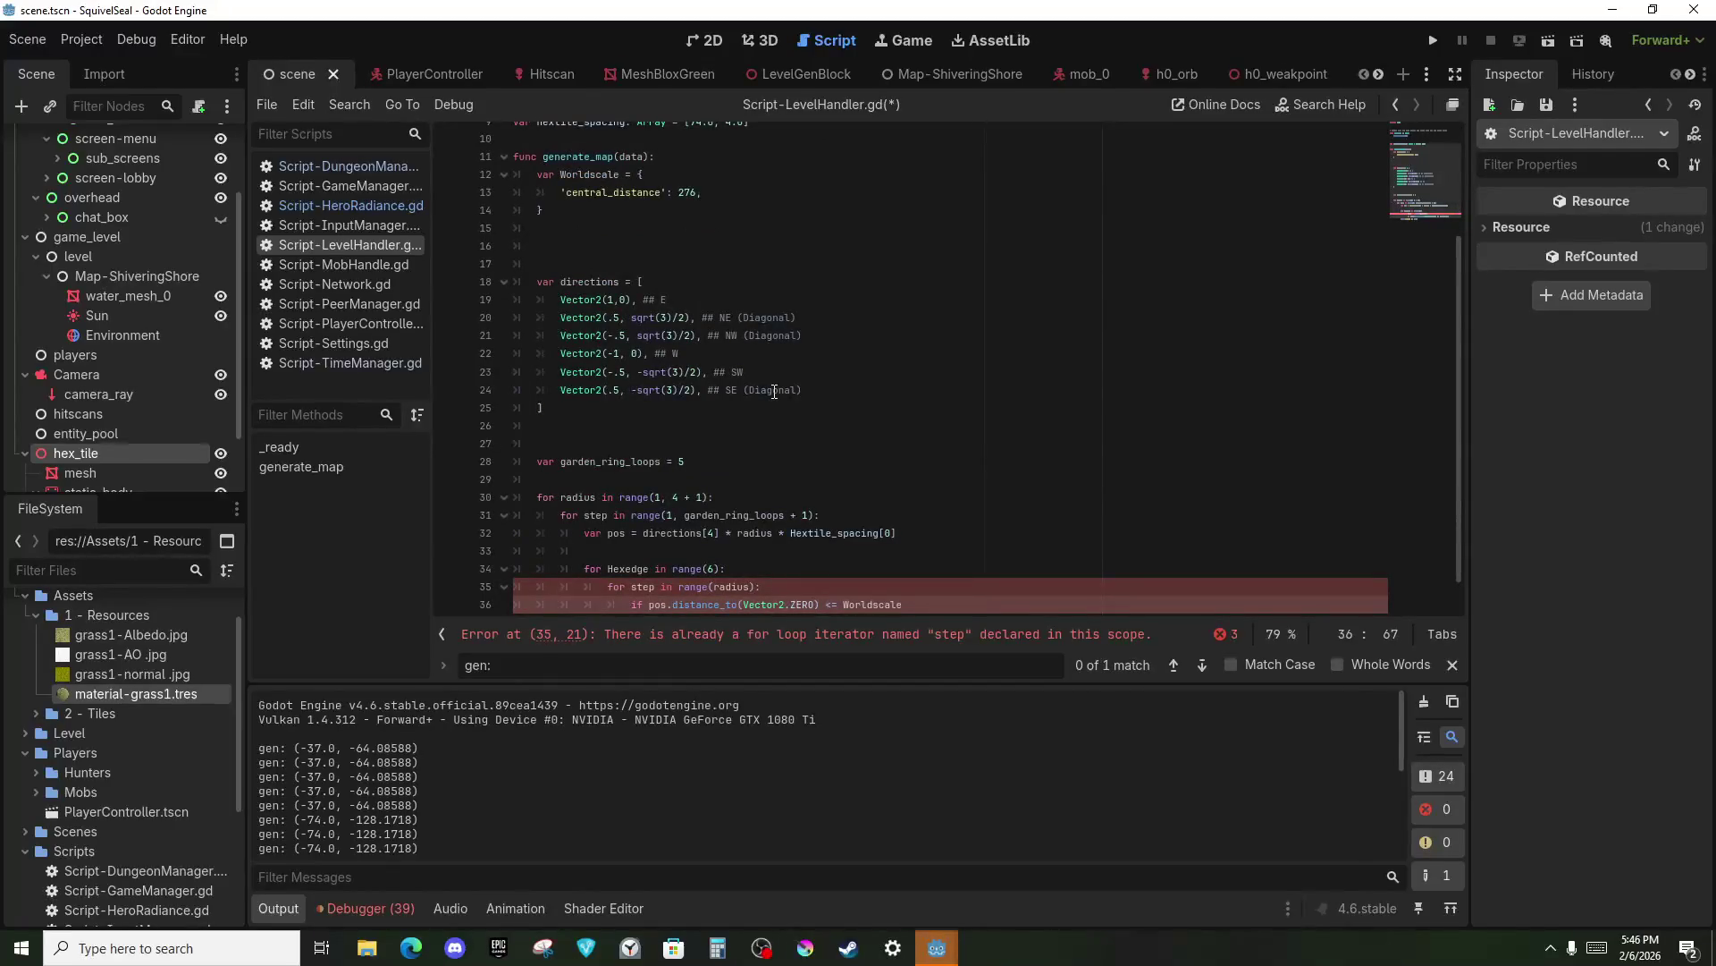
{"action": "scroll", "coordinate": [814, 353], "scroll_direction": "up", "scroll_amount": 3}
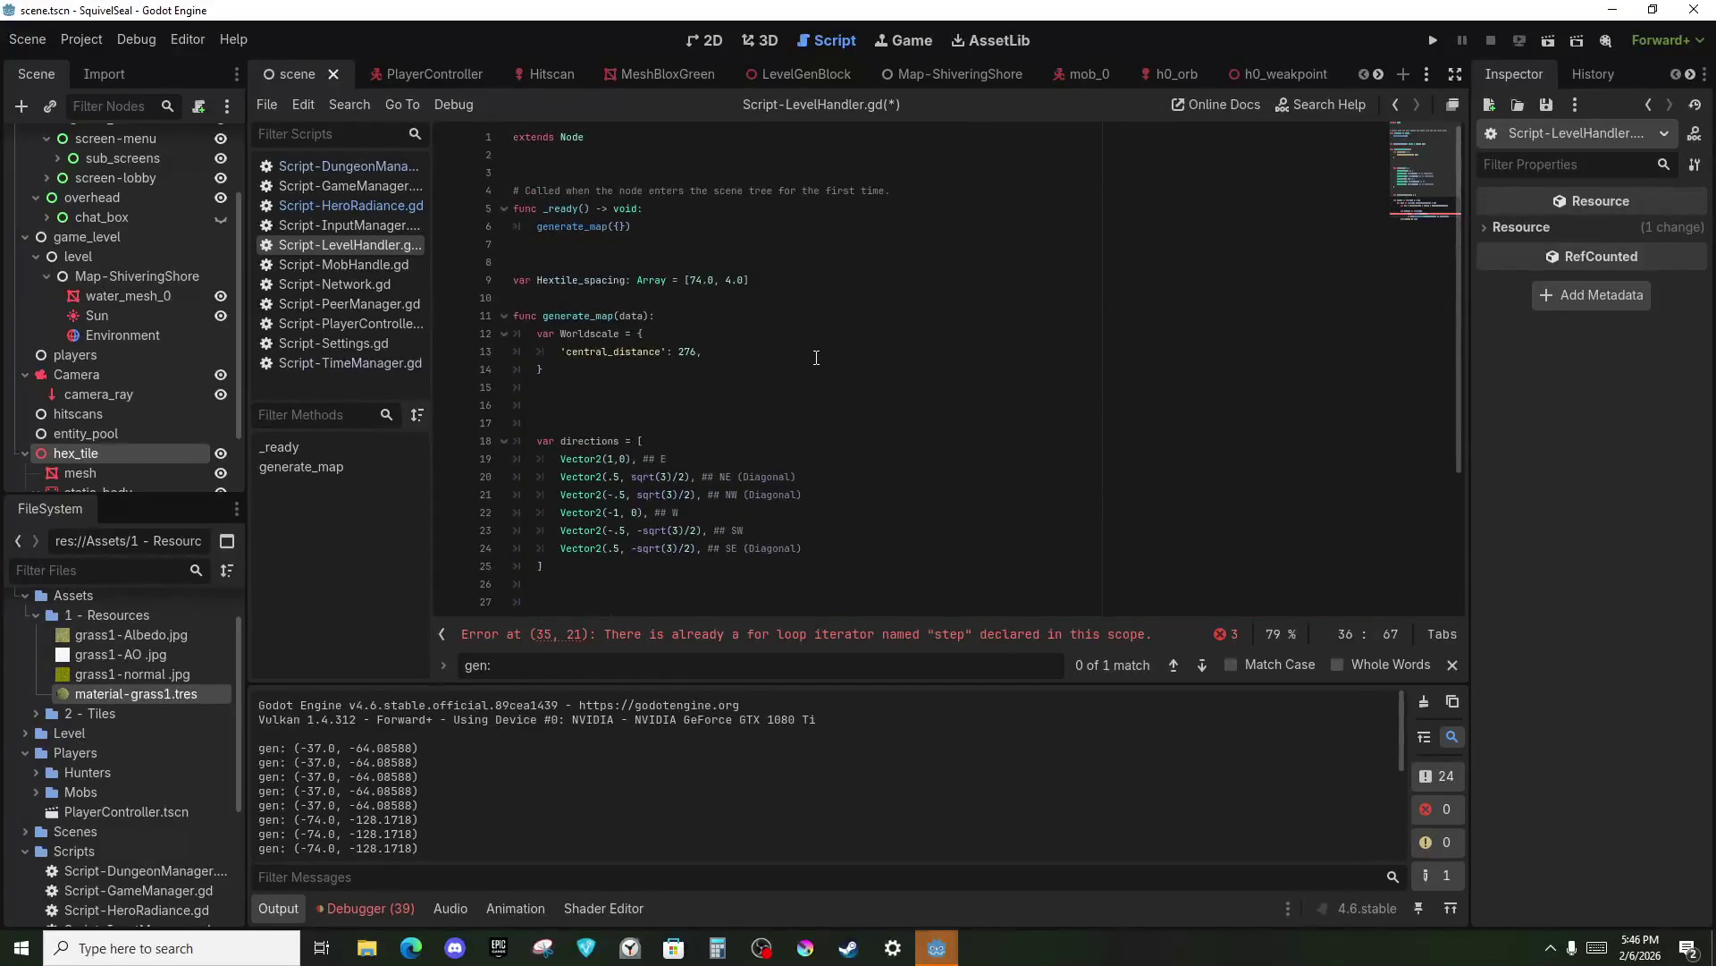
{"action": "type", "text": ".central"}
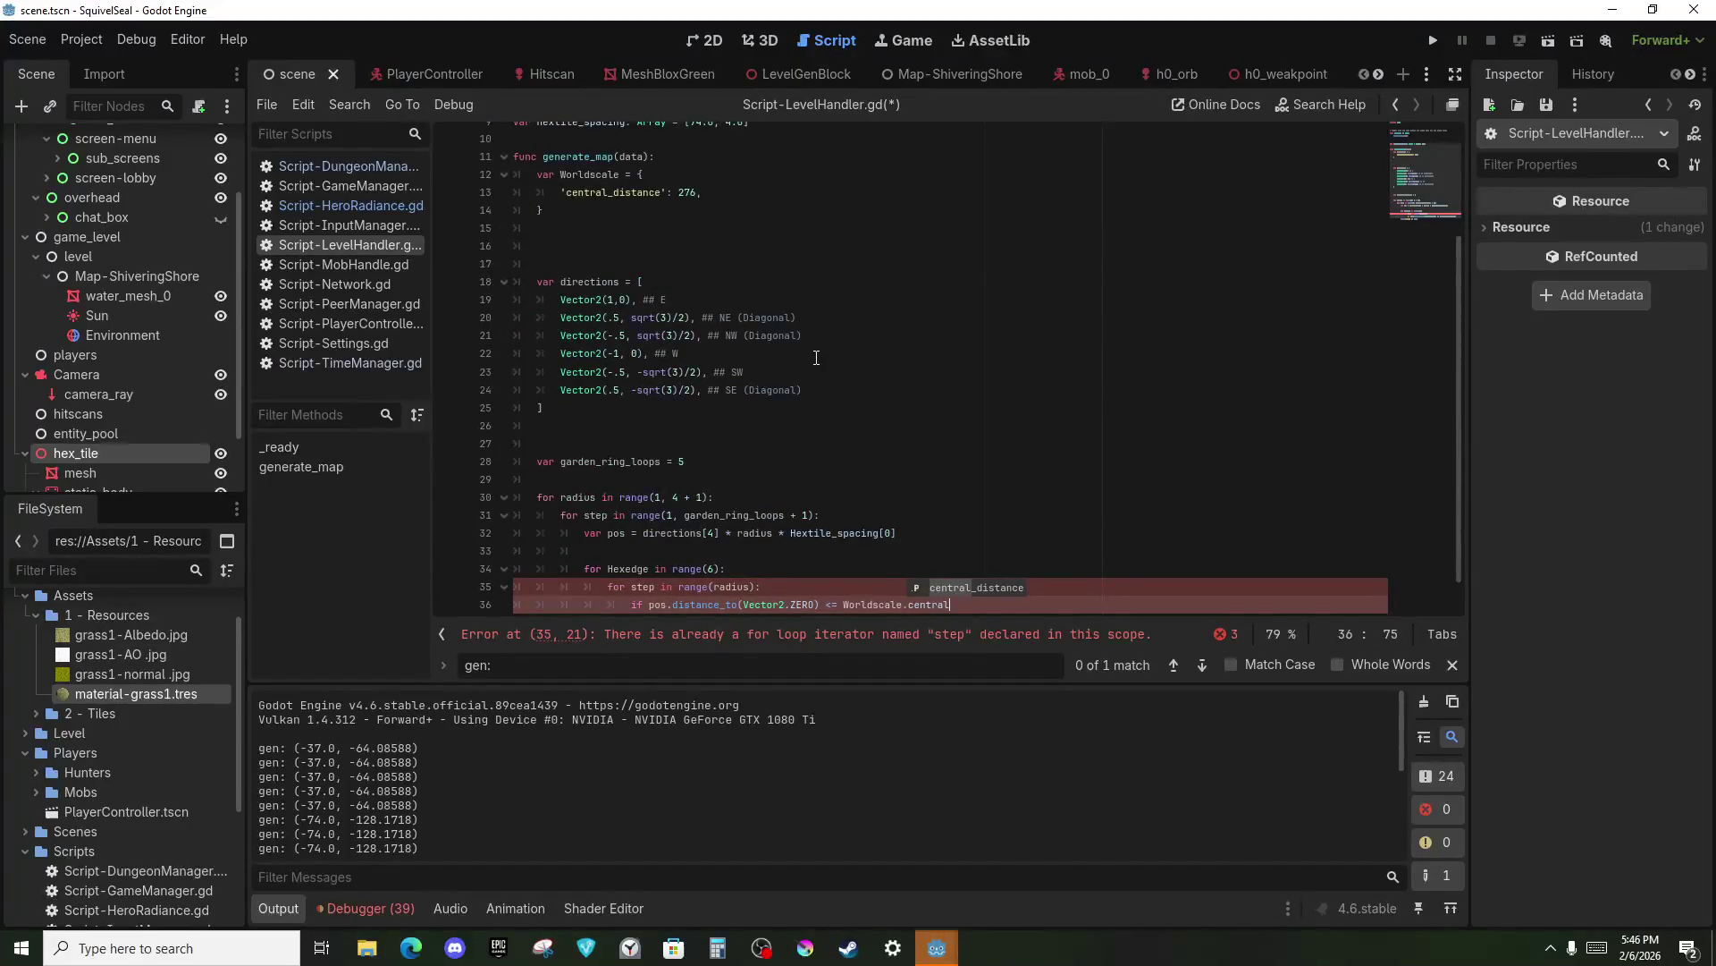
{"action": "type", "text": "_iistance:"}
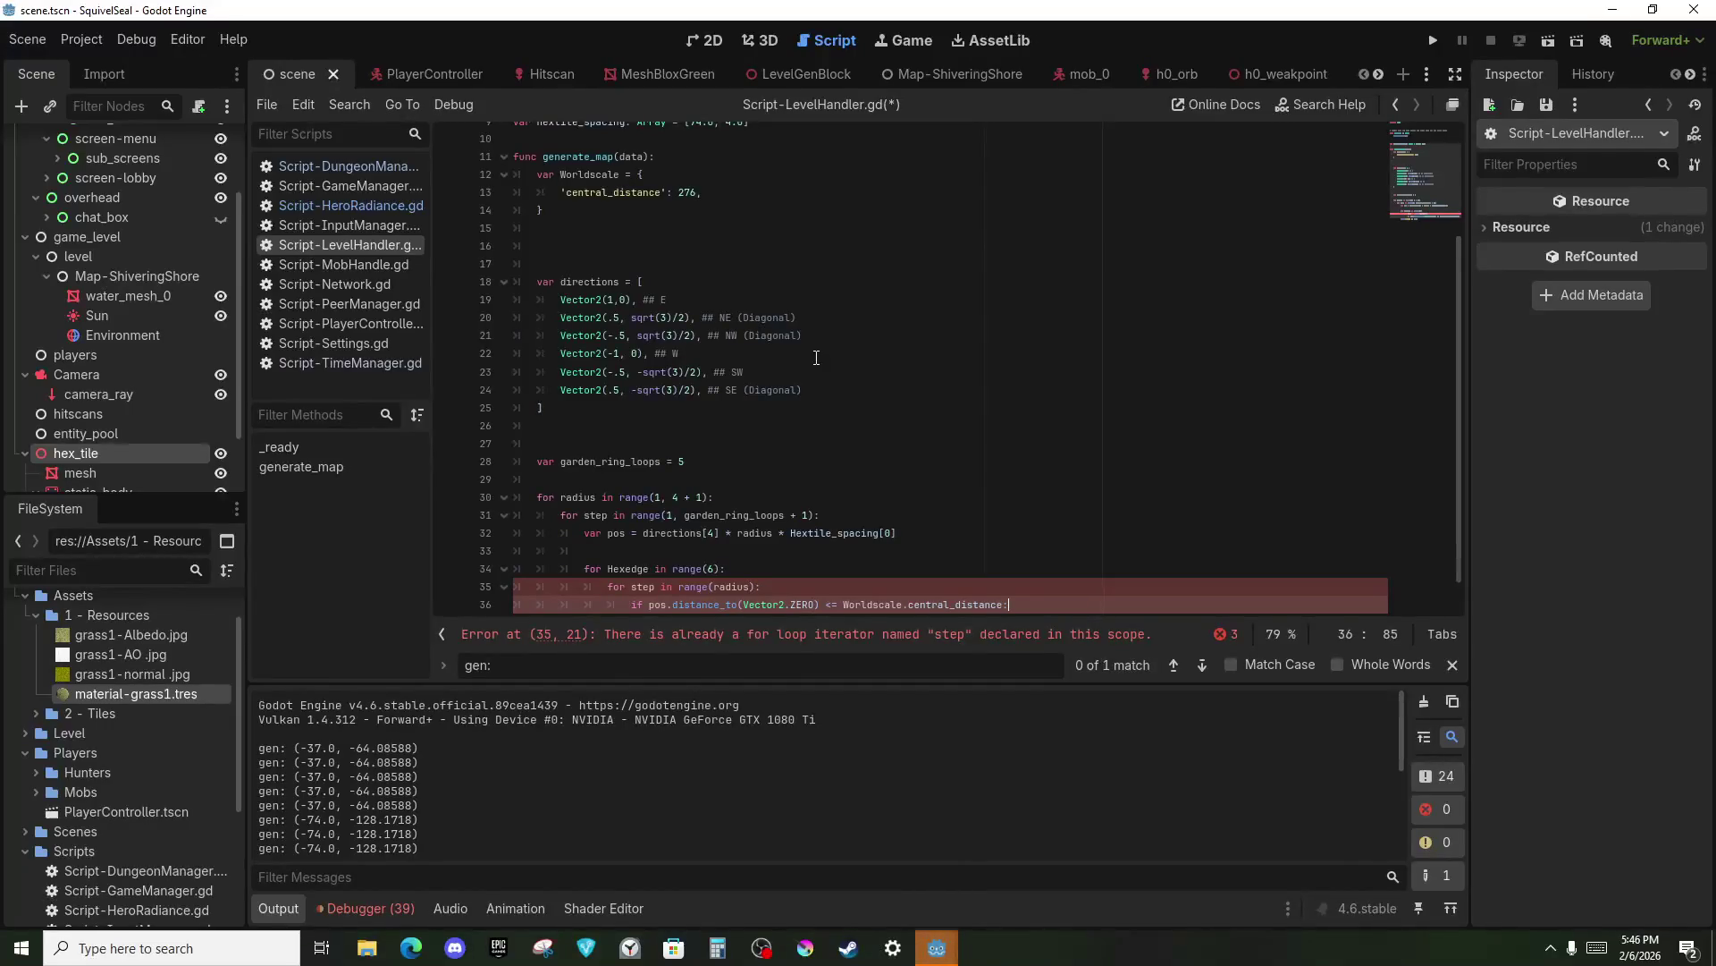
Begin 'var dict_cordinate = Vector2(round(pos.x / Hextile_spacing' inside the distance check, copying Hextile_spacing from line 32.
{"action": "key", "text": "Return"}
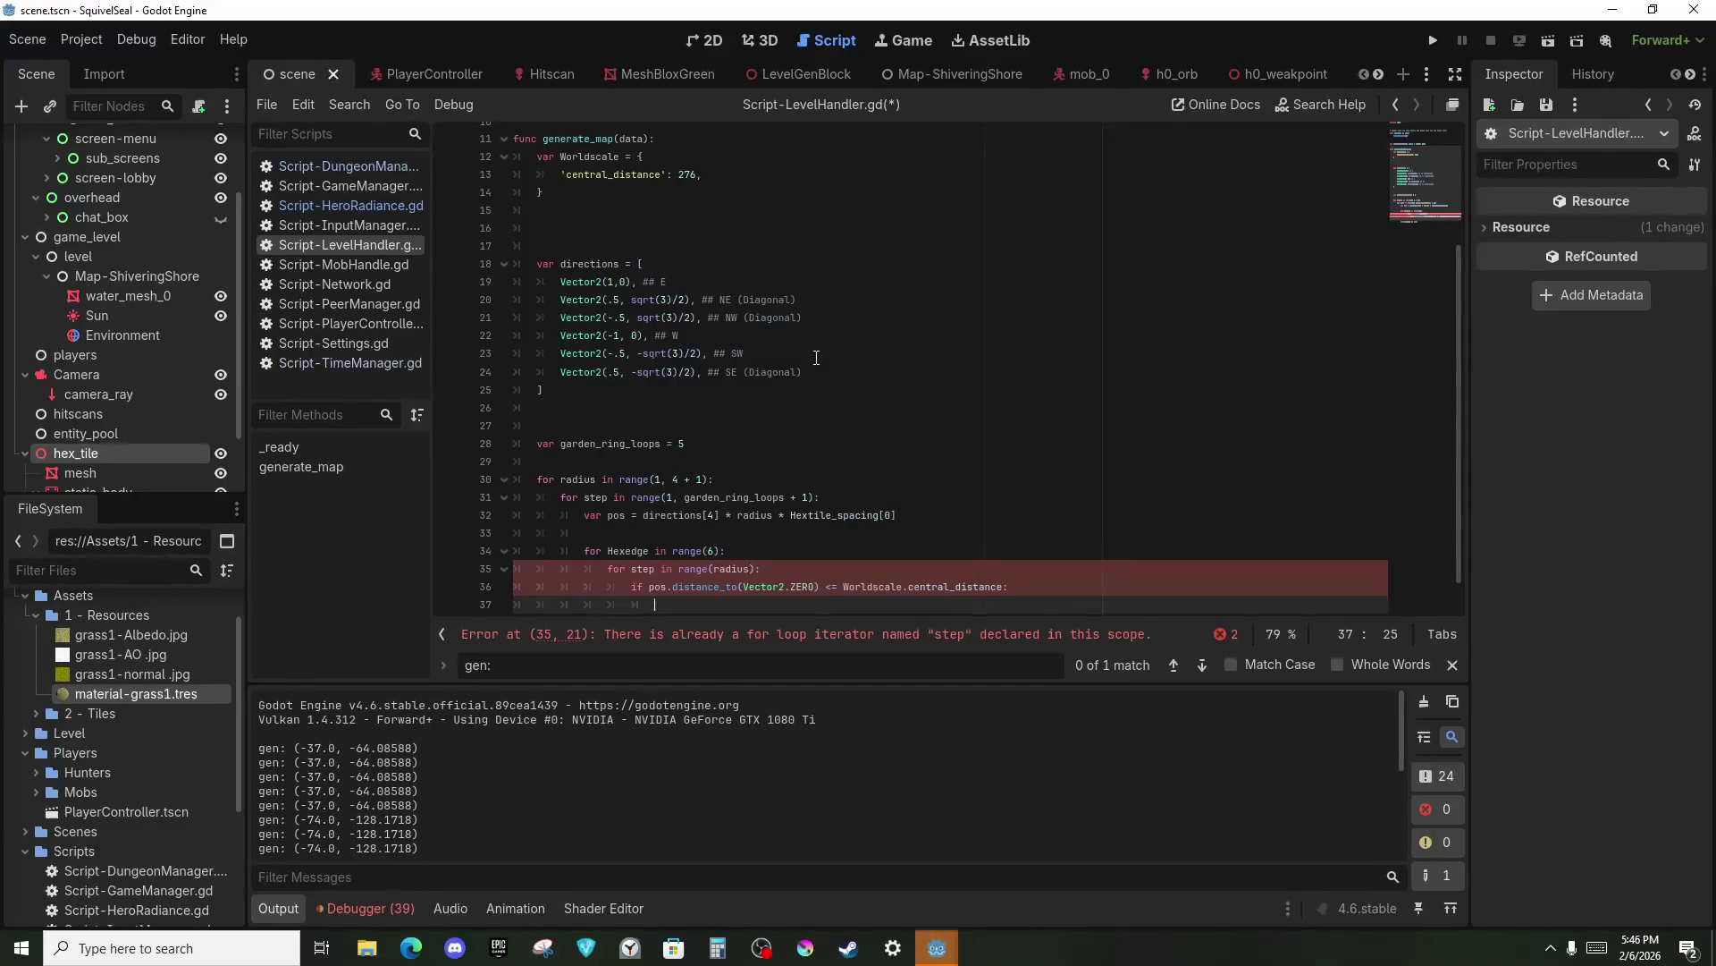
{"action": "type", "text": "var "}
{"action": "type", "text": "dic"}
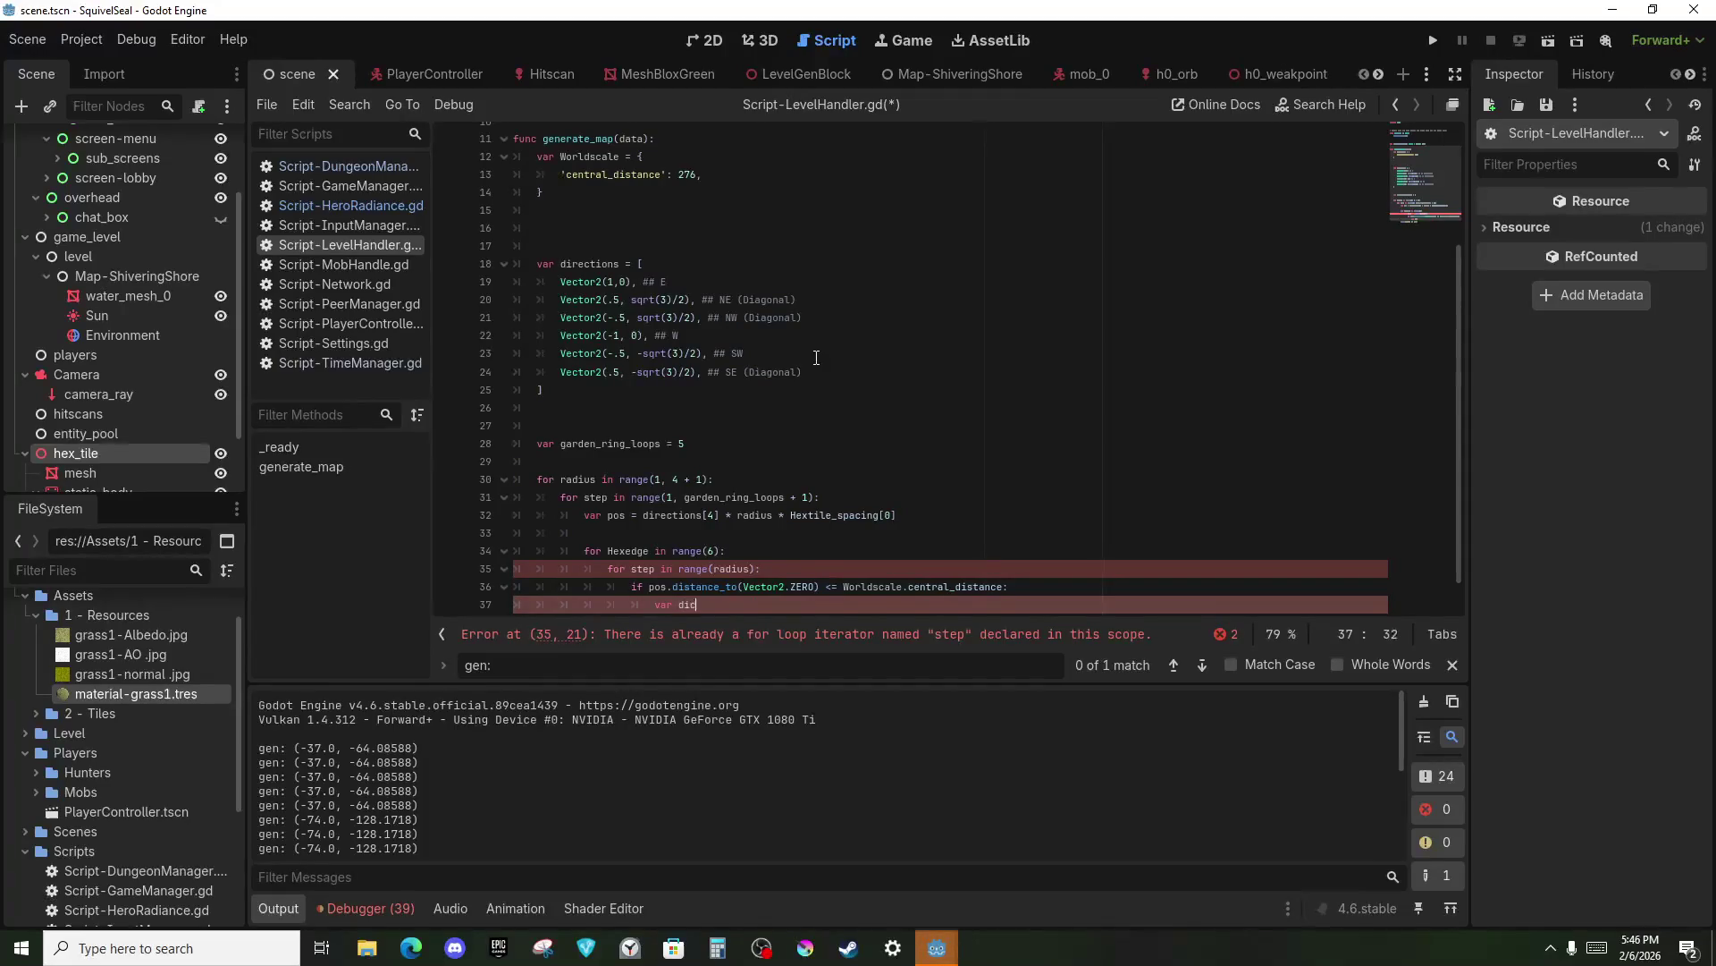
{"action": "type", "text": "t_cordinate"}
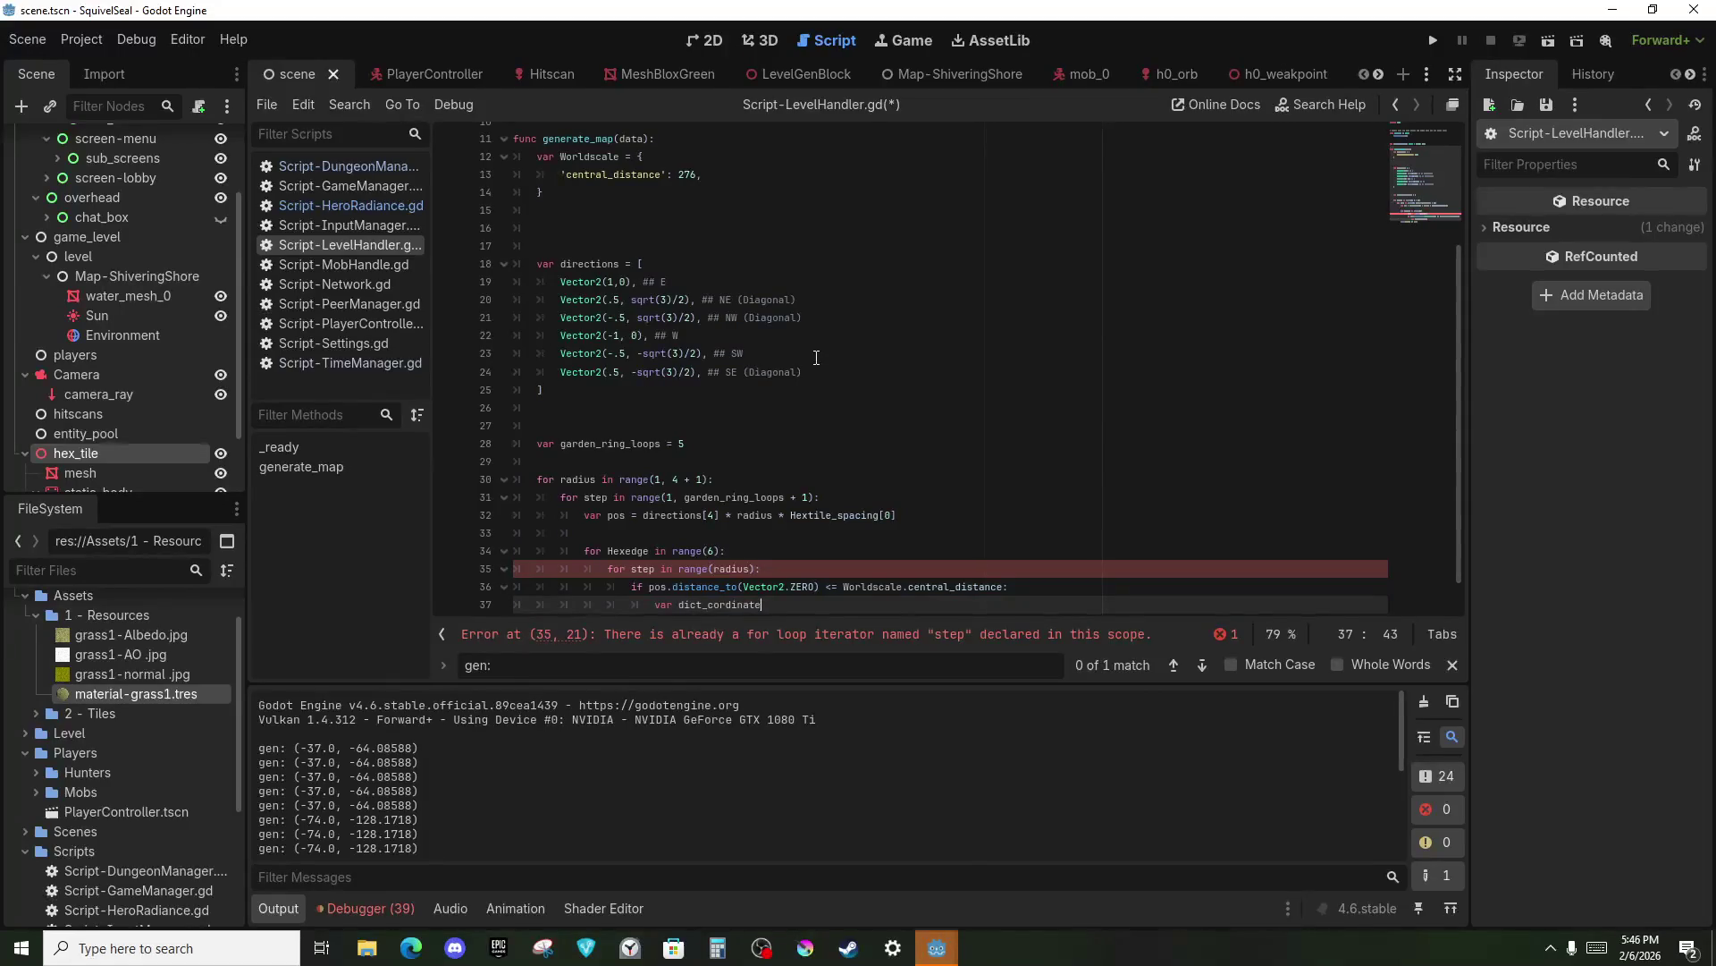
{"action": "type", "text": " = Vector2"}
{"action": "type", "text": "("}
{"action": "type", "text": "round"}
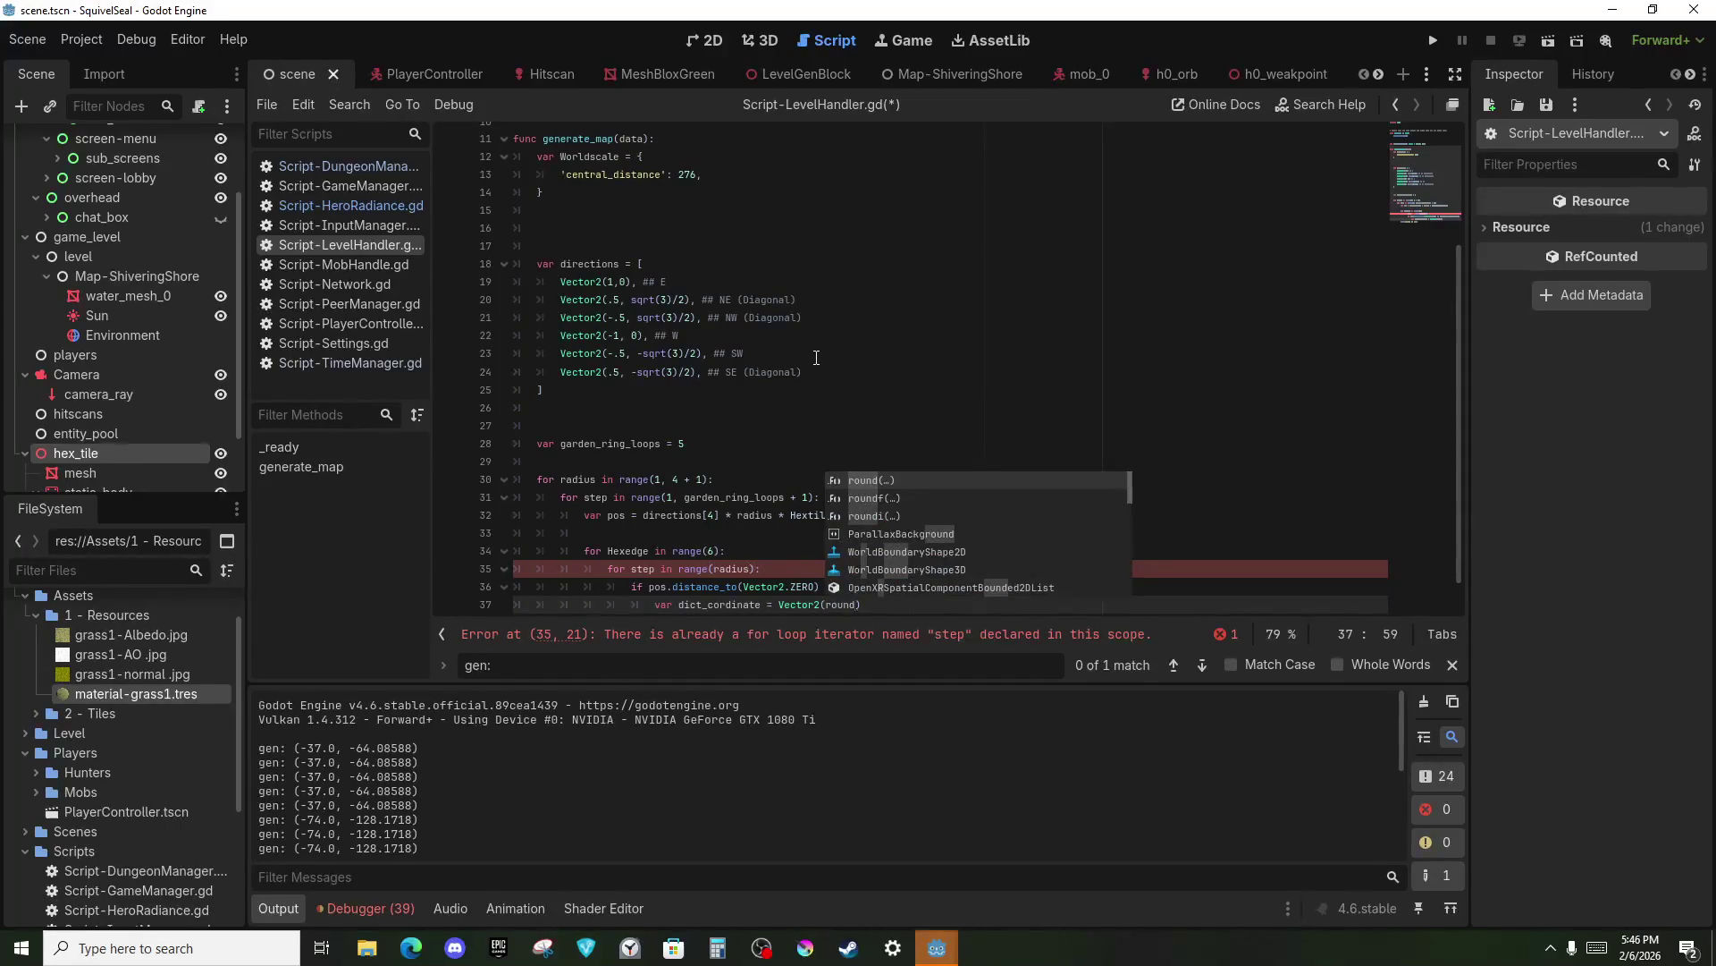
{"action": "type", "text": "(po"}
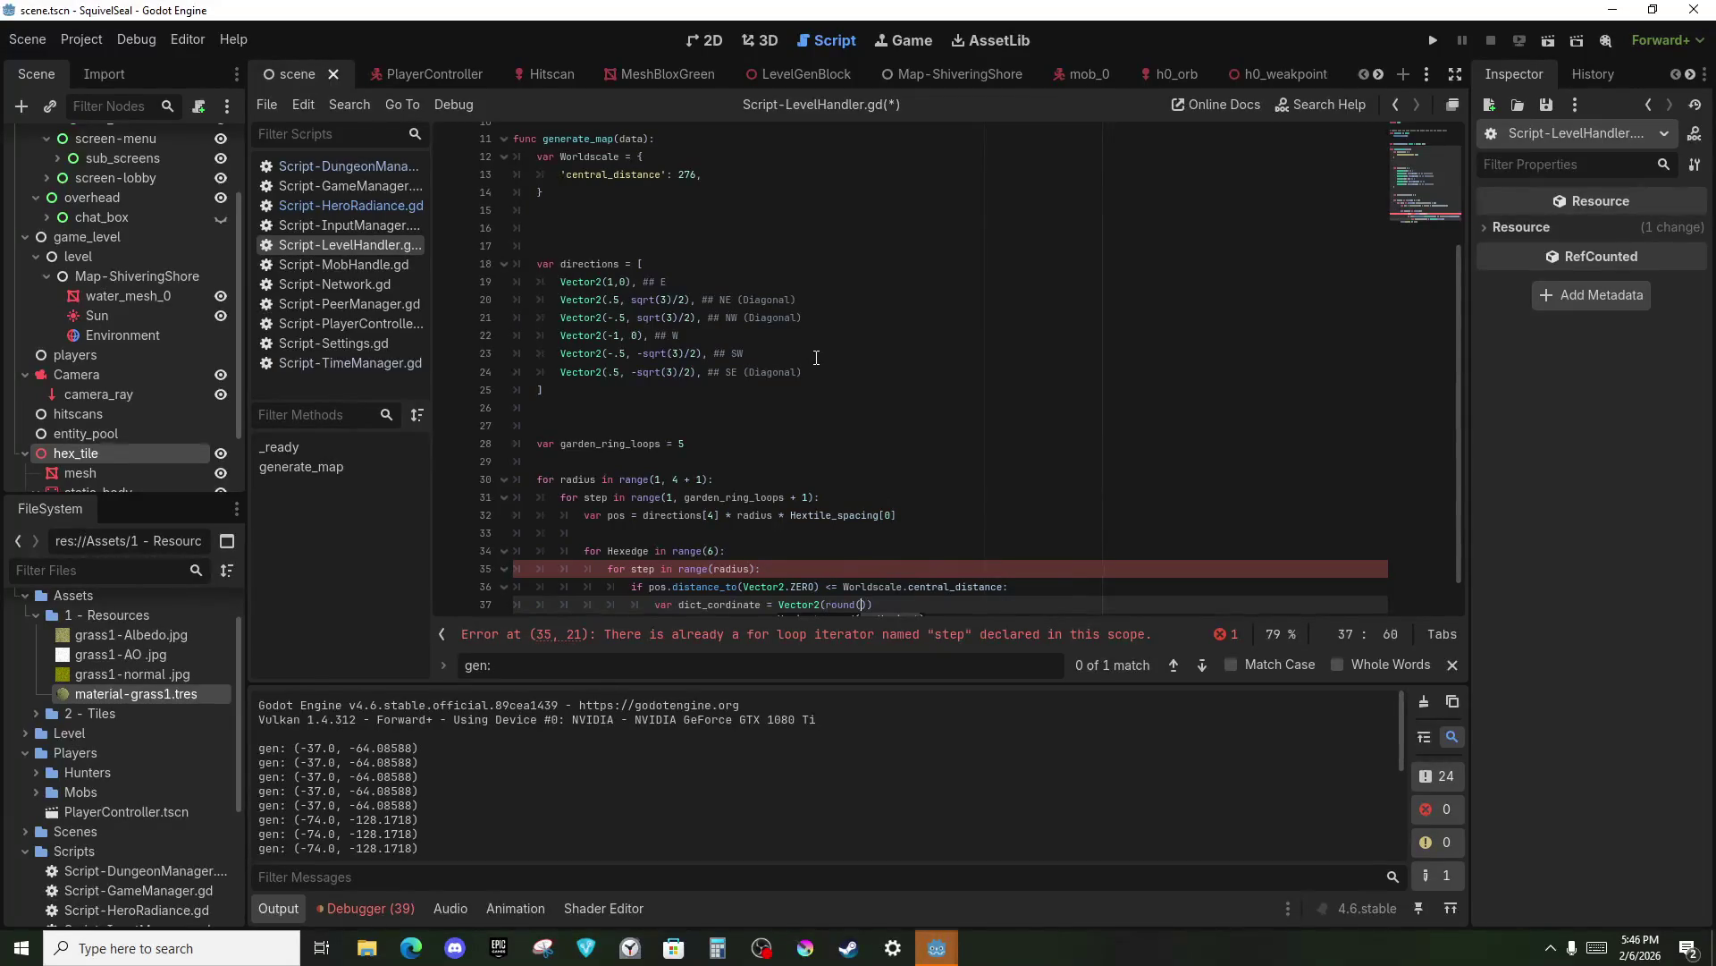
{"action": "type", "text": "s.x /"}
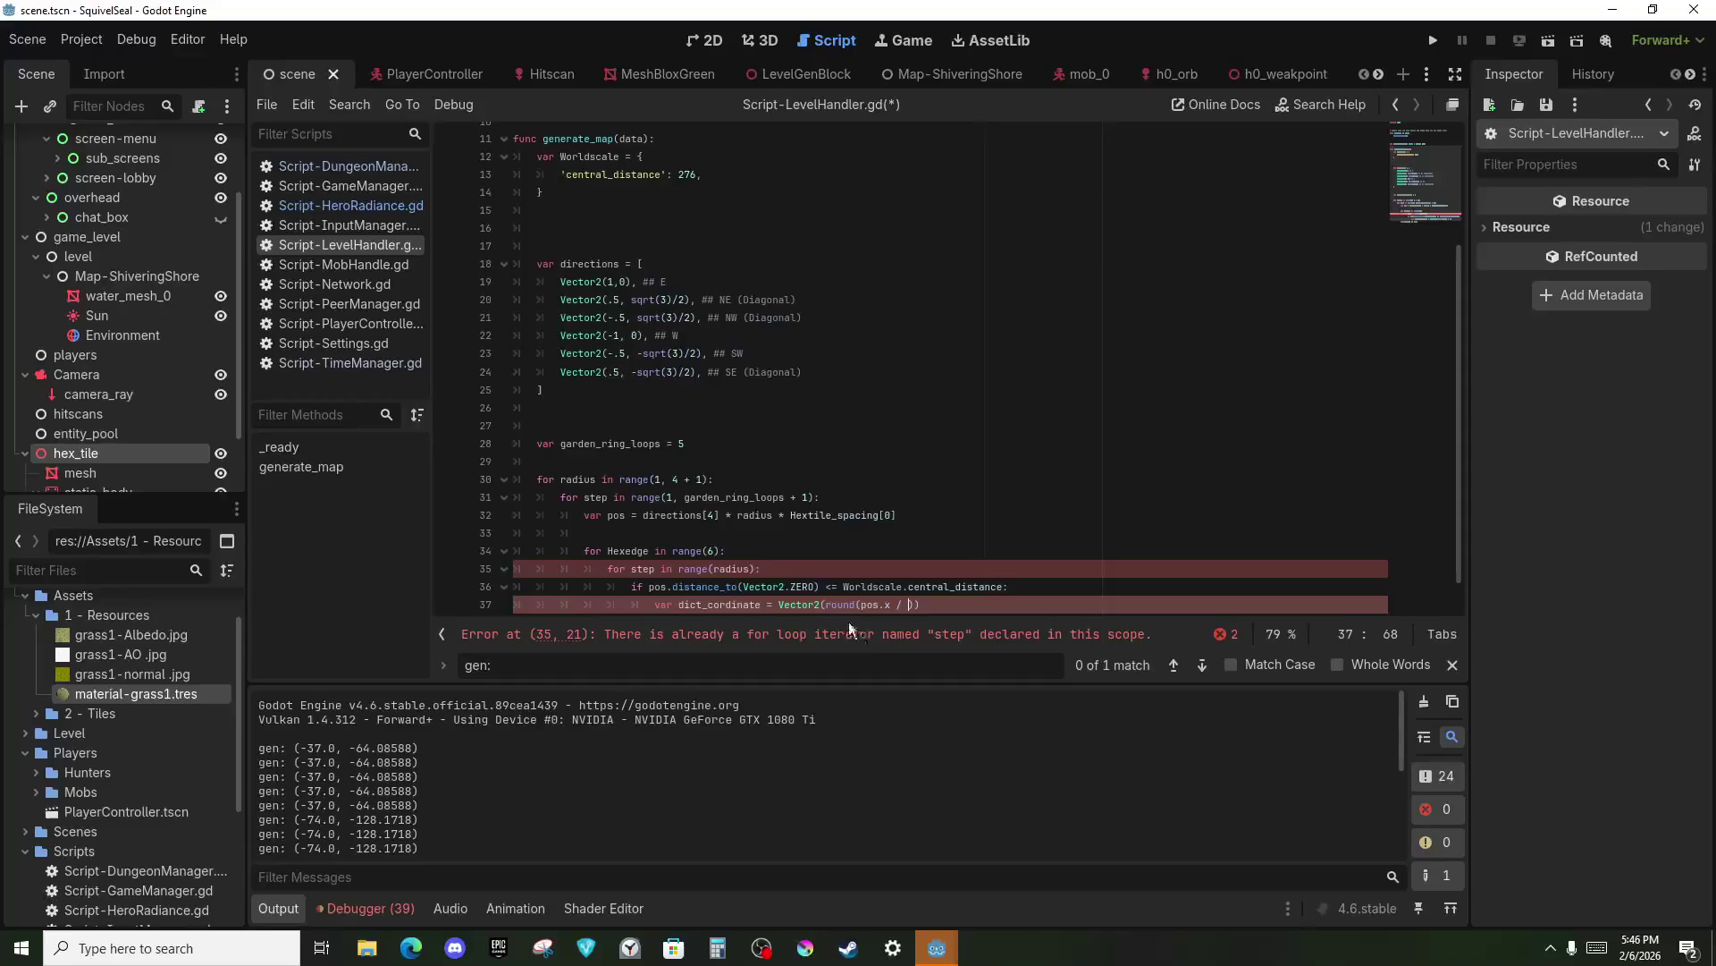
{"action": "mouse_move", "coordinate": [821, 603]}
{"action": "left_click", "coordinate": [858, 516]}
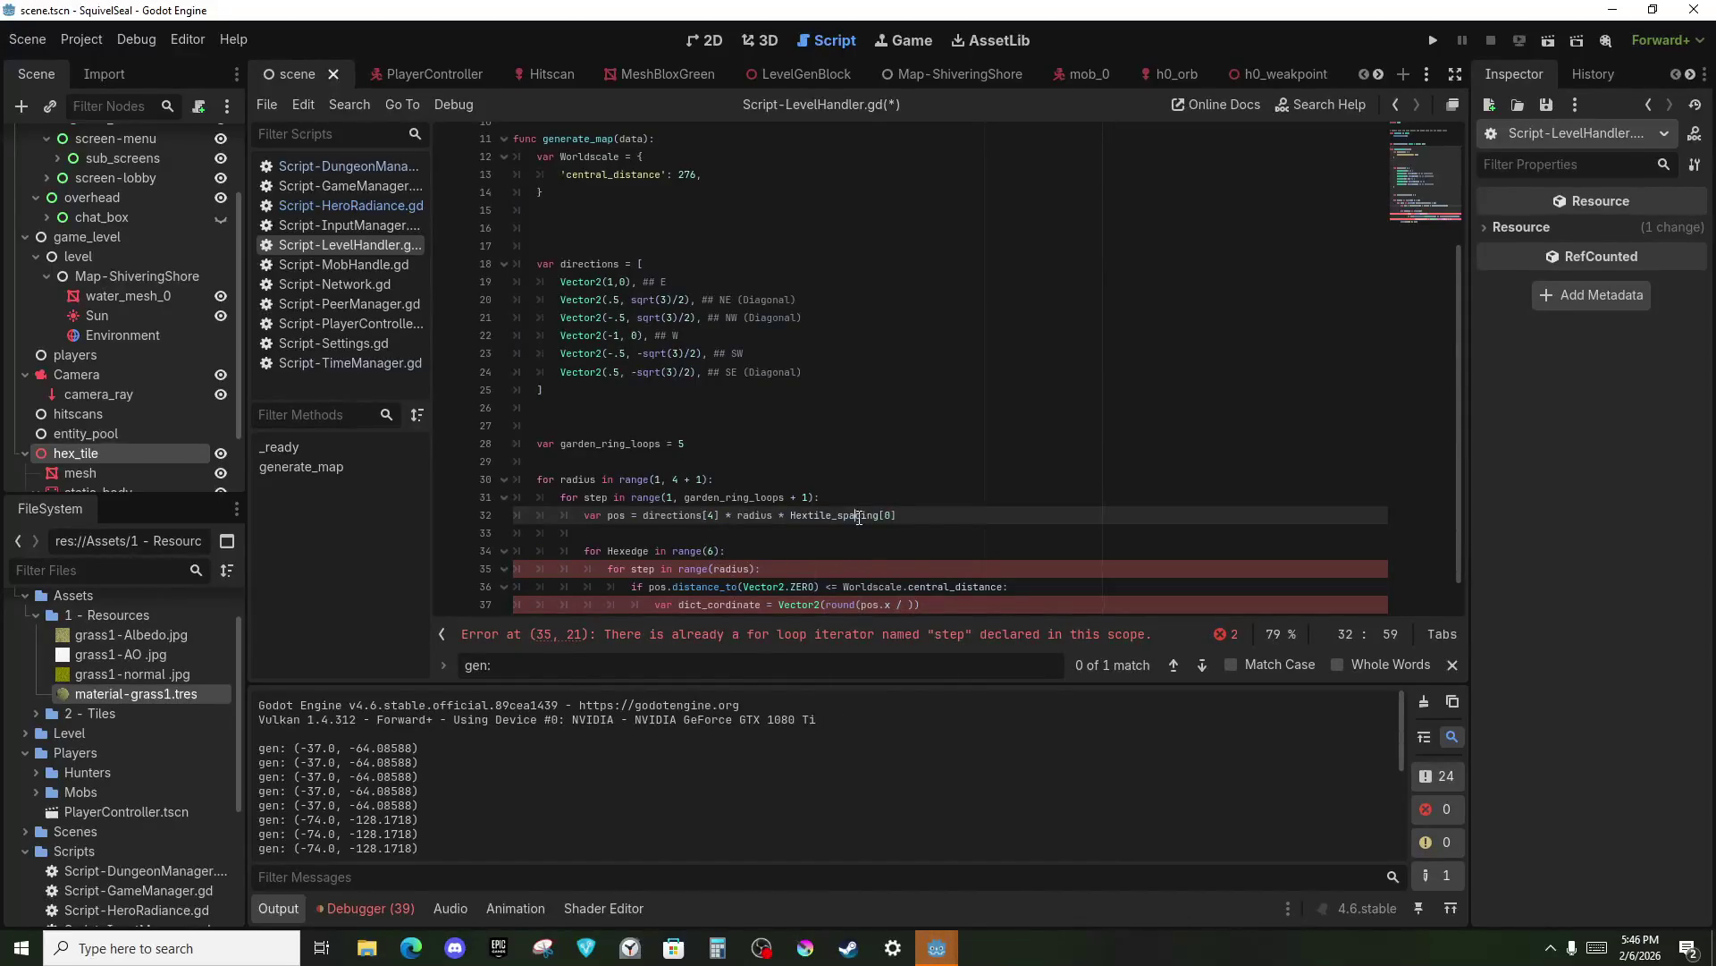
{"action": "double_click", "coordinate": [858, 517]}
{"action": "key", "text": "ctrl+c"}
{"action": "scroll", "coordinate": [858, 516], "scroll_direction": "up", "scroll_amount": 3}
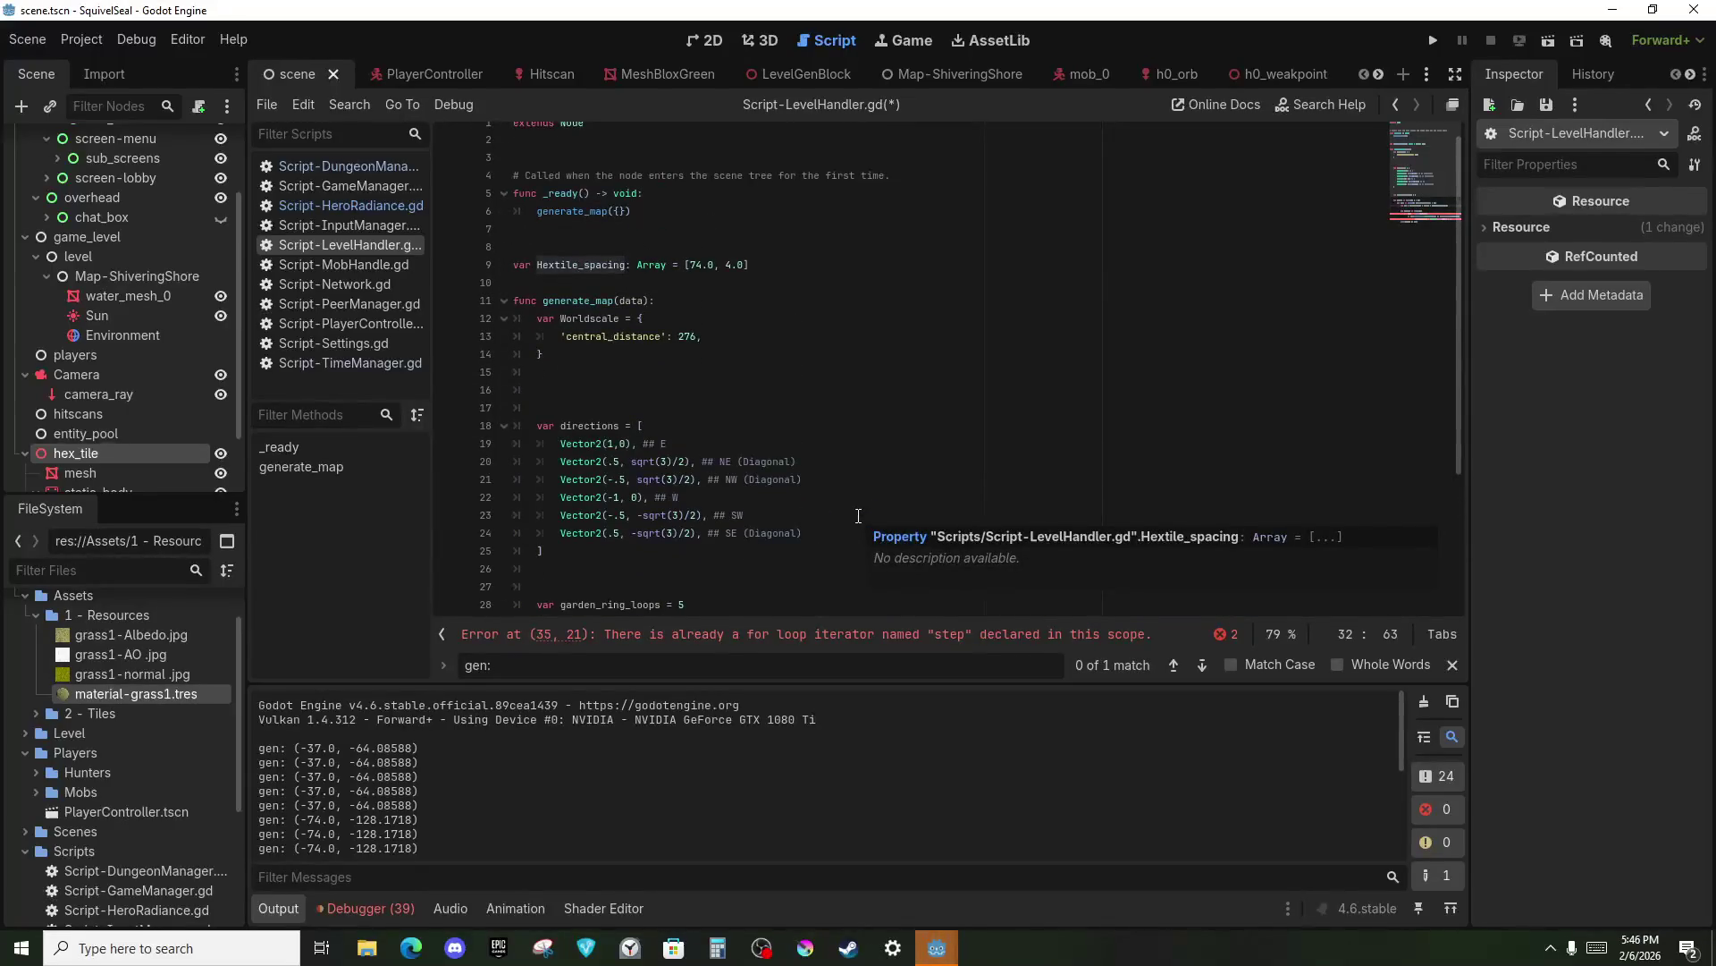
{"action": "scroll", "coordinate": [858, 517], "scroll_direction": "down", "scroll_amount": 4}
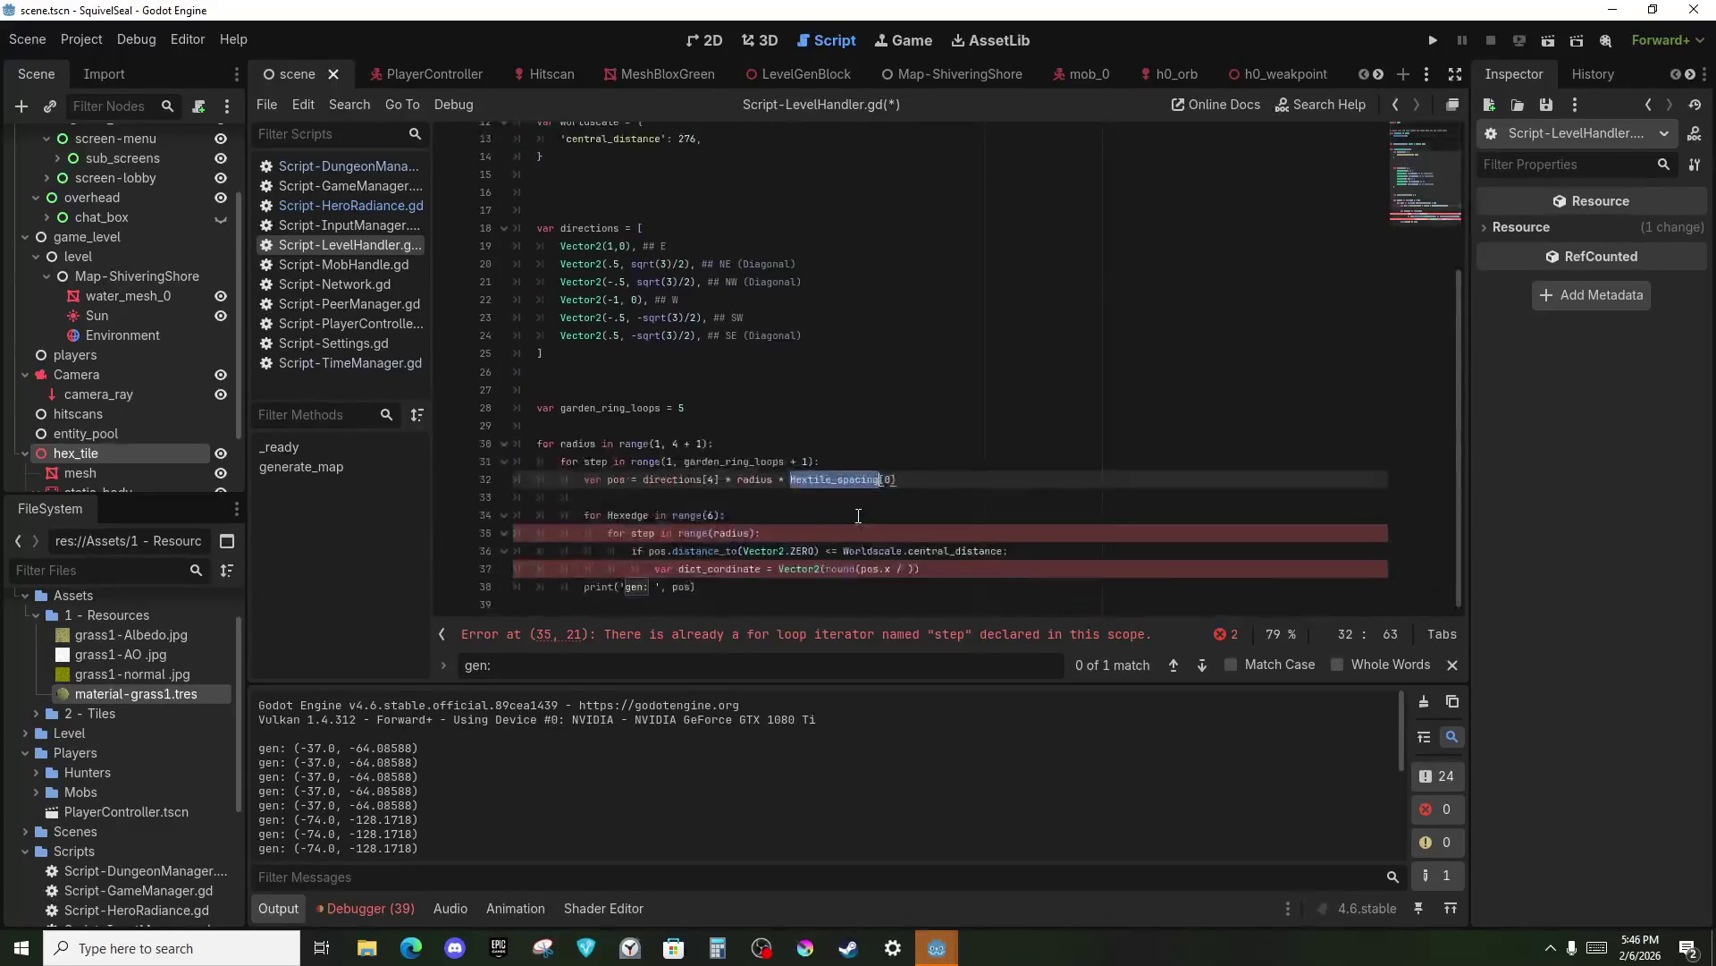
{"action": "left_click", "coordinate": [897, 568]}
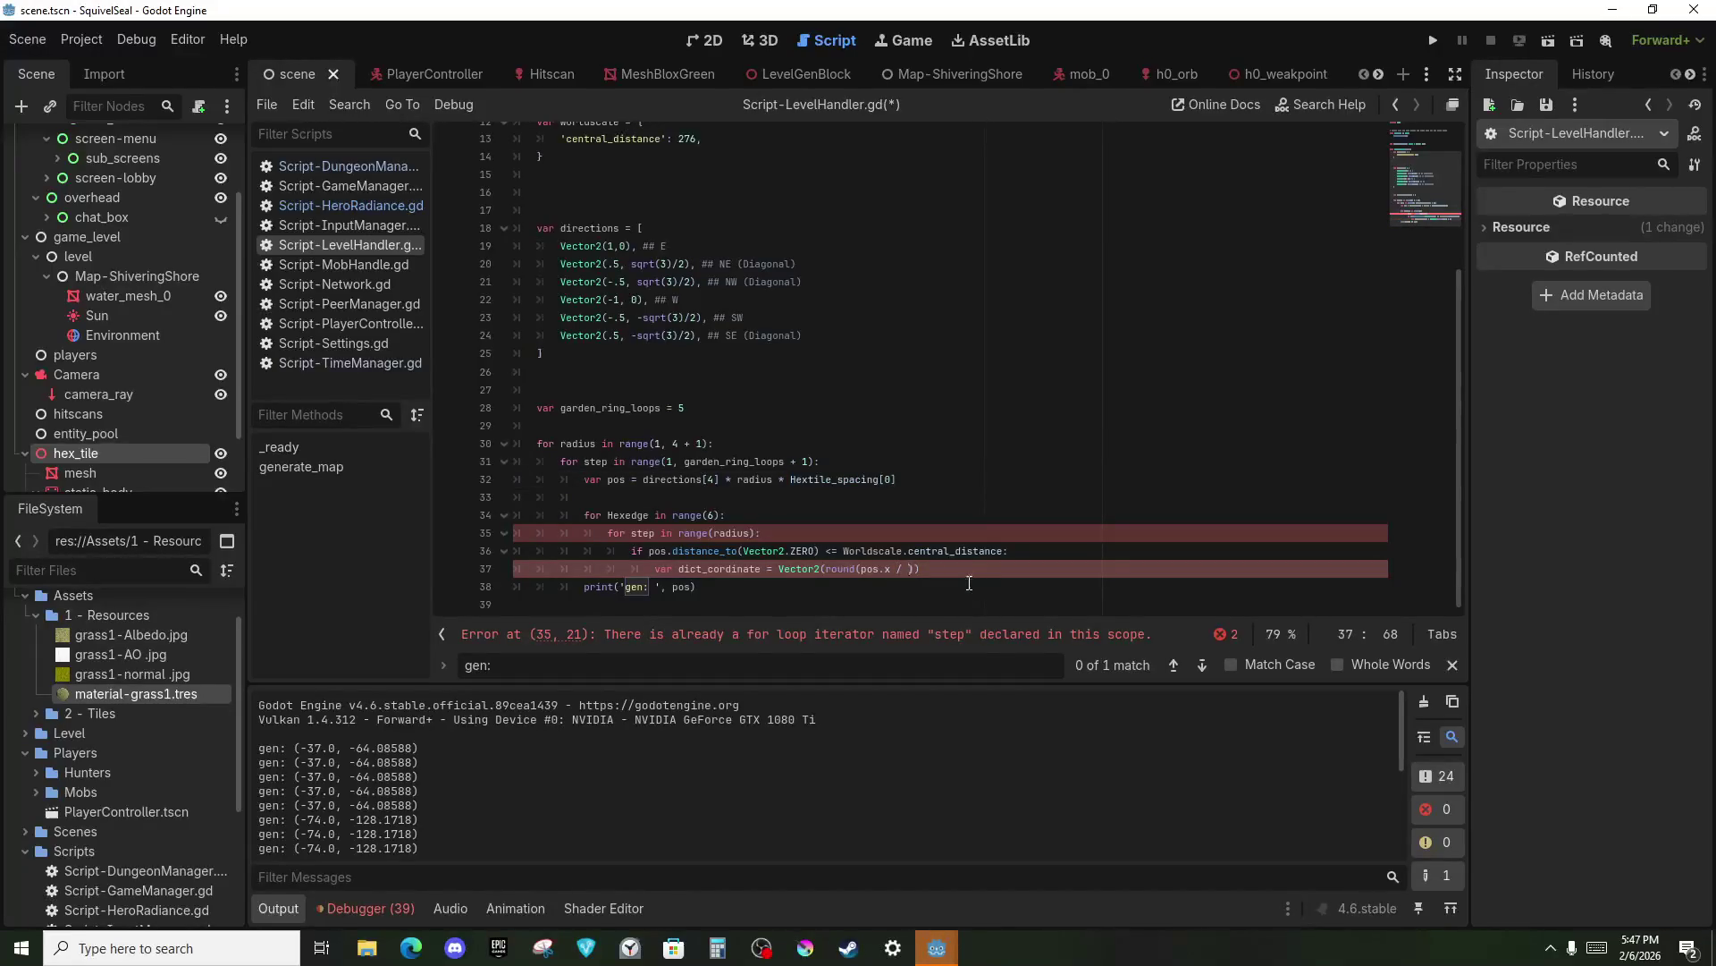
{"action": "key", "text": "ctrl+v"}
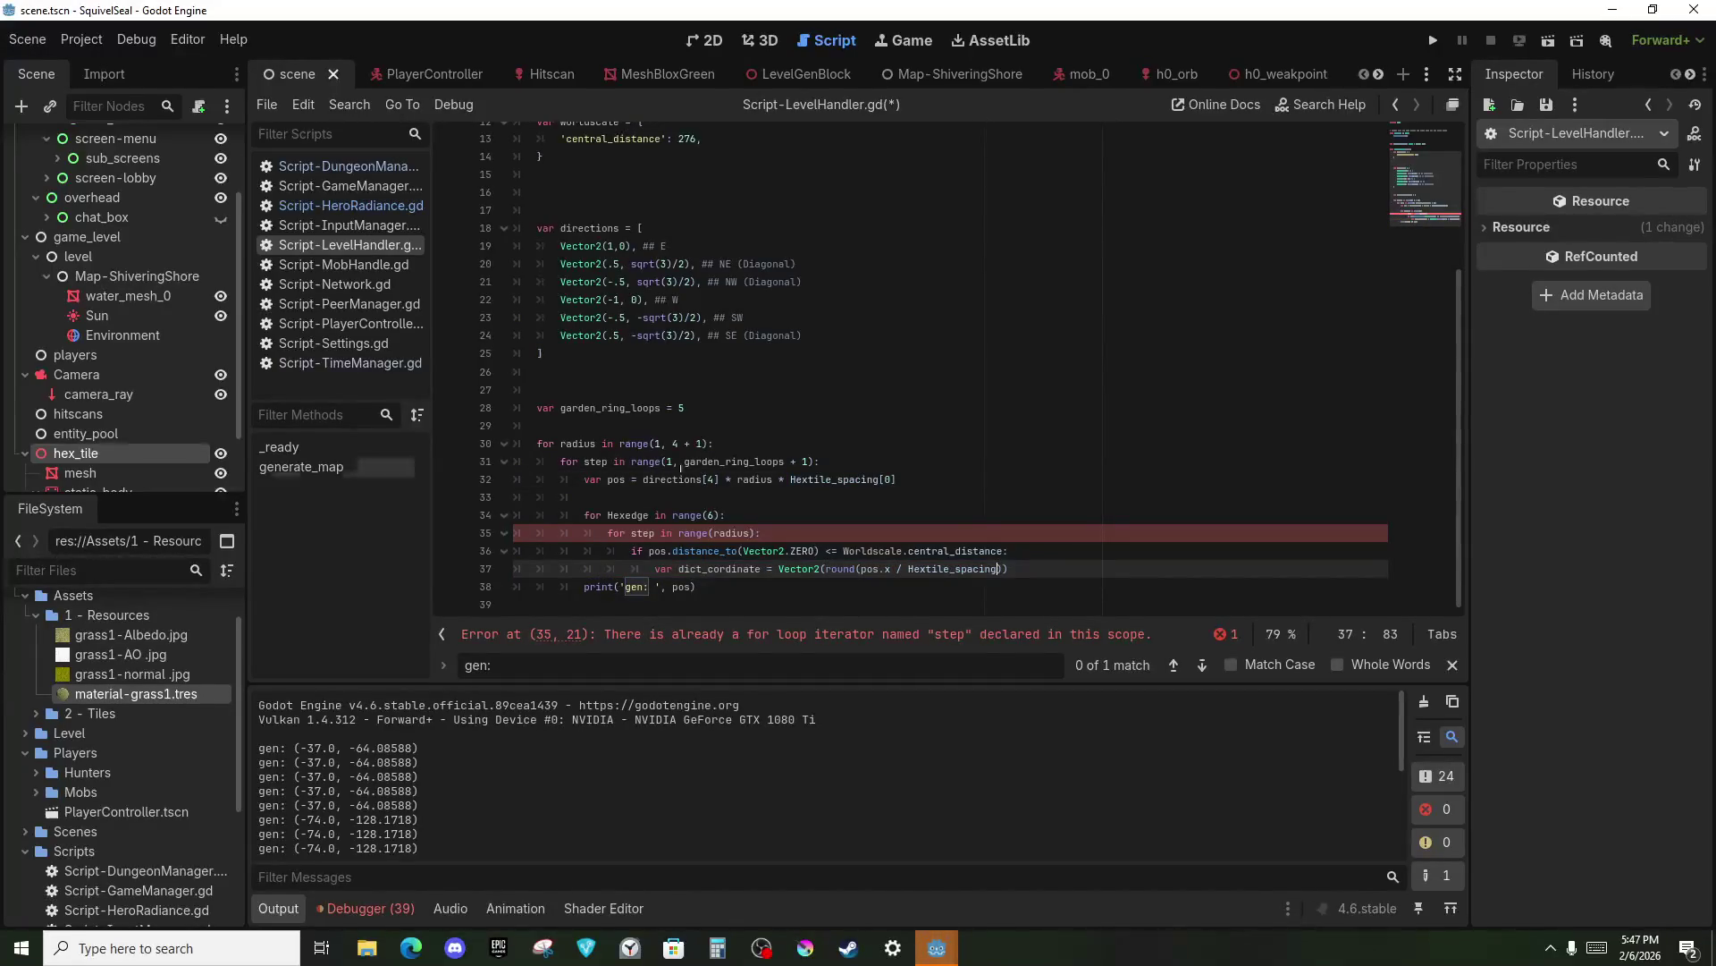
Finish the x part with '[0]) * 2) / 2', then add 'round((pos.y * (sqrt(3)/2) / spacing)' for y.
{"action": "type", "text": "[09"}
{"action": "type", "text": ") * 2)"}
{"action": "type", "text": " / 2"}
{"action": "type", "text": "round"}
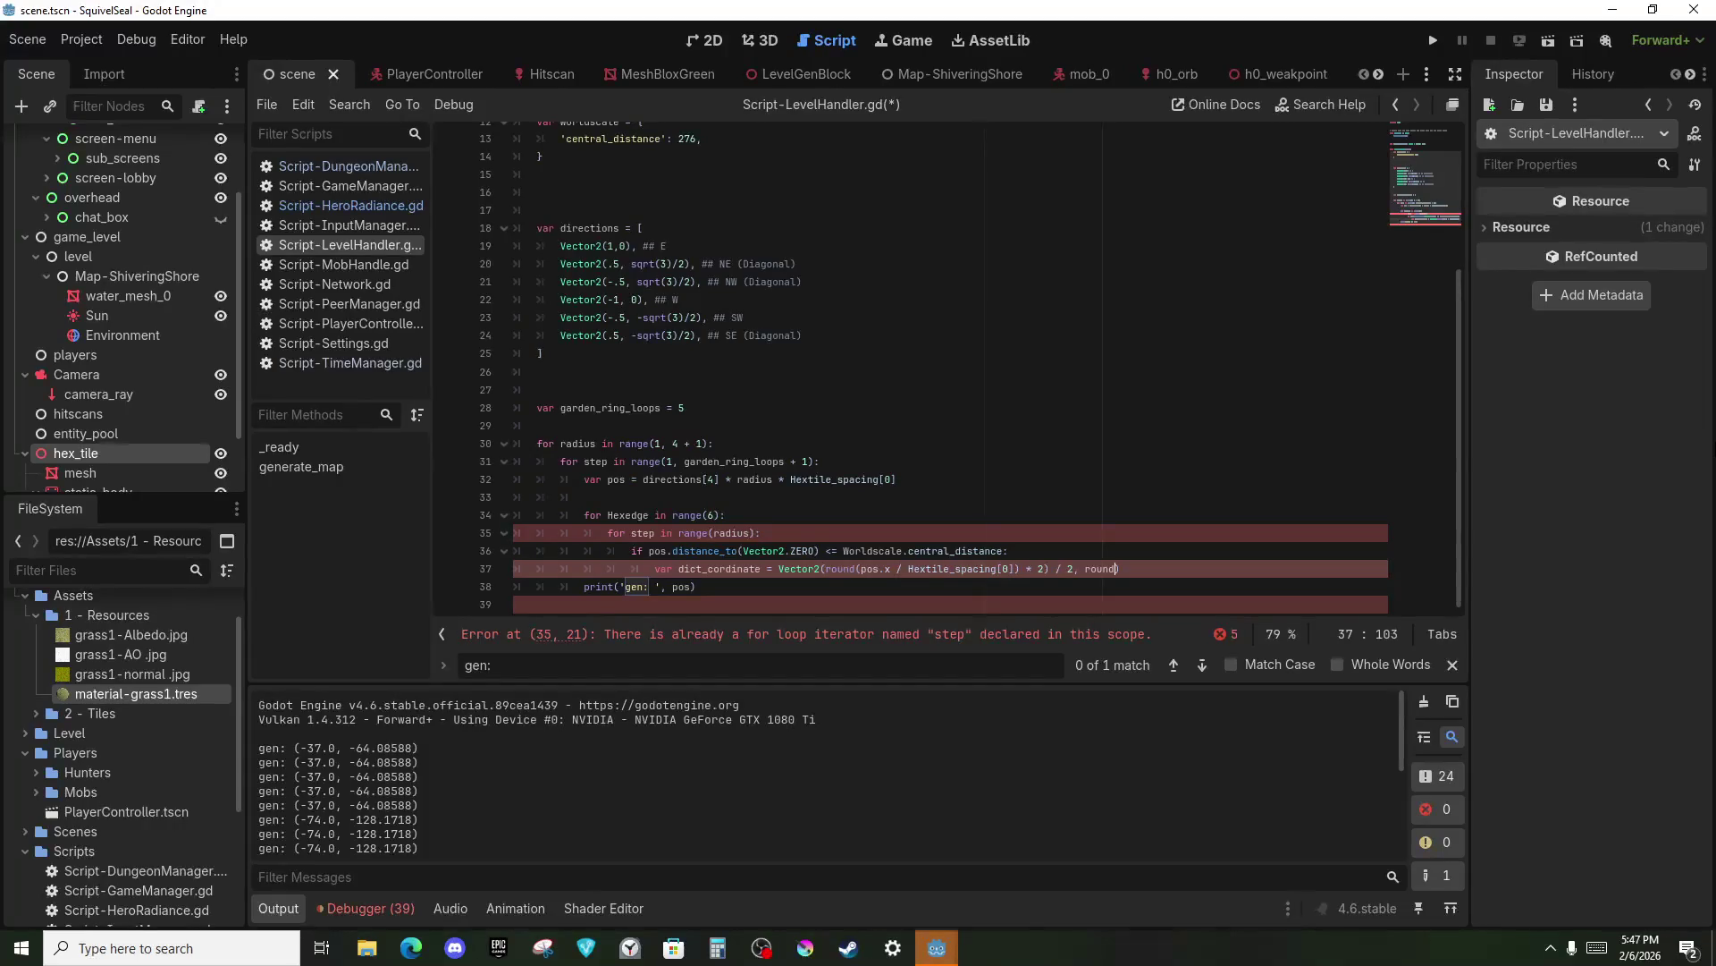
{"action": "type", "text": "("}
{"action": "type", "text": "pos"}
{"action": "type", "text": ".y"}
{"action": "type", "text": "* (s"}
{"action": "type", "text": "qrt("}
{"action": "type", "text": "3)"}
{"action": "type", "text": "/"}
{"action": "type", "text": "2"}
{"action": "type", "text": "/ "}
{"action": "type", "text": "s"}
{"action": "type", "text": "pacing"}
{"action": "right_click", "coordinate": [1305, 490]}
Replace 'spacing' with Hextile_spacing[0] in dict_cordinate and append a '* (1 / .75)' factor.
{"action": "left_click", "coordinate": [908, 569]}
{"action": "key", "text": "ctrl+shift+Right"}
{"action": "key", "text": "shift+Right"}
{"action": "key", "text": "shift+Right"}
{"action": "key", "text": "ctrl+c"}
{"action": "key", "text": "ctrl+Right"}
{"action": "key", "text": "ctrl+Right"}
{"action": "key", "text": "ctrl+Right"}
{"action": "key", "text": "ctrl+shift+Left"}
{"action": "key", "text": "ctrl+v"}
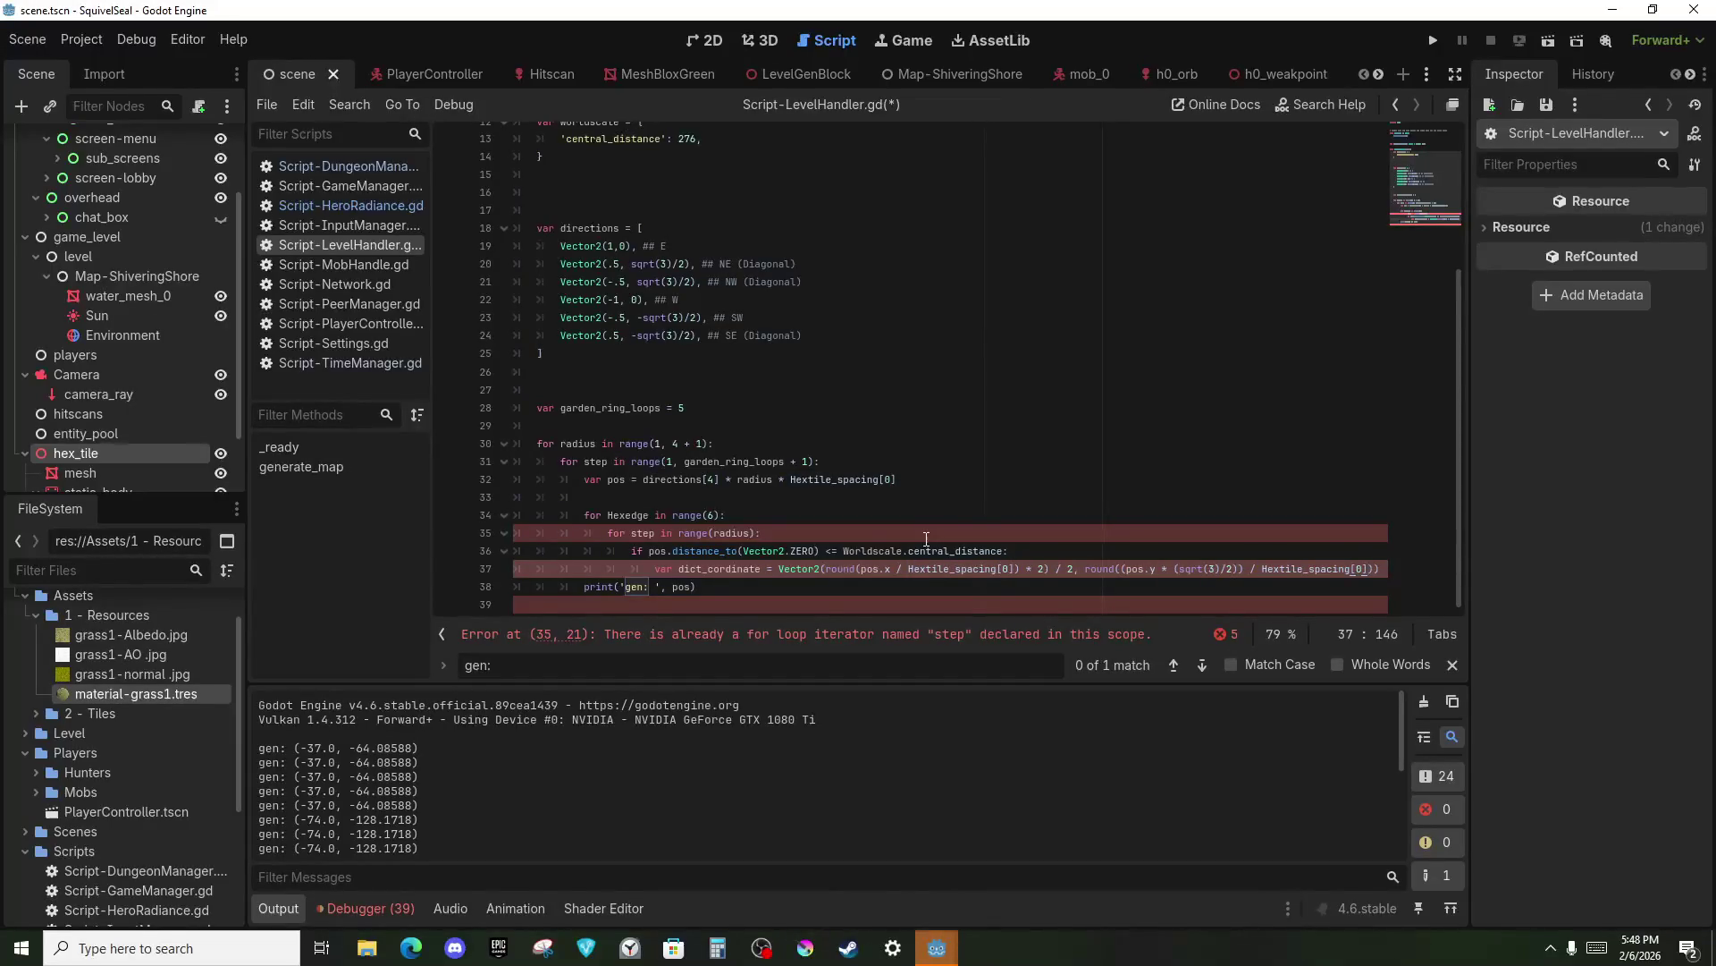
{"action": "type", "text": ")"}
{"action": "key", "text": "Right"}
{"action": "type", "text": "* "}
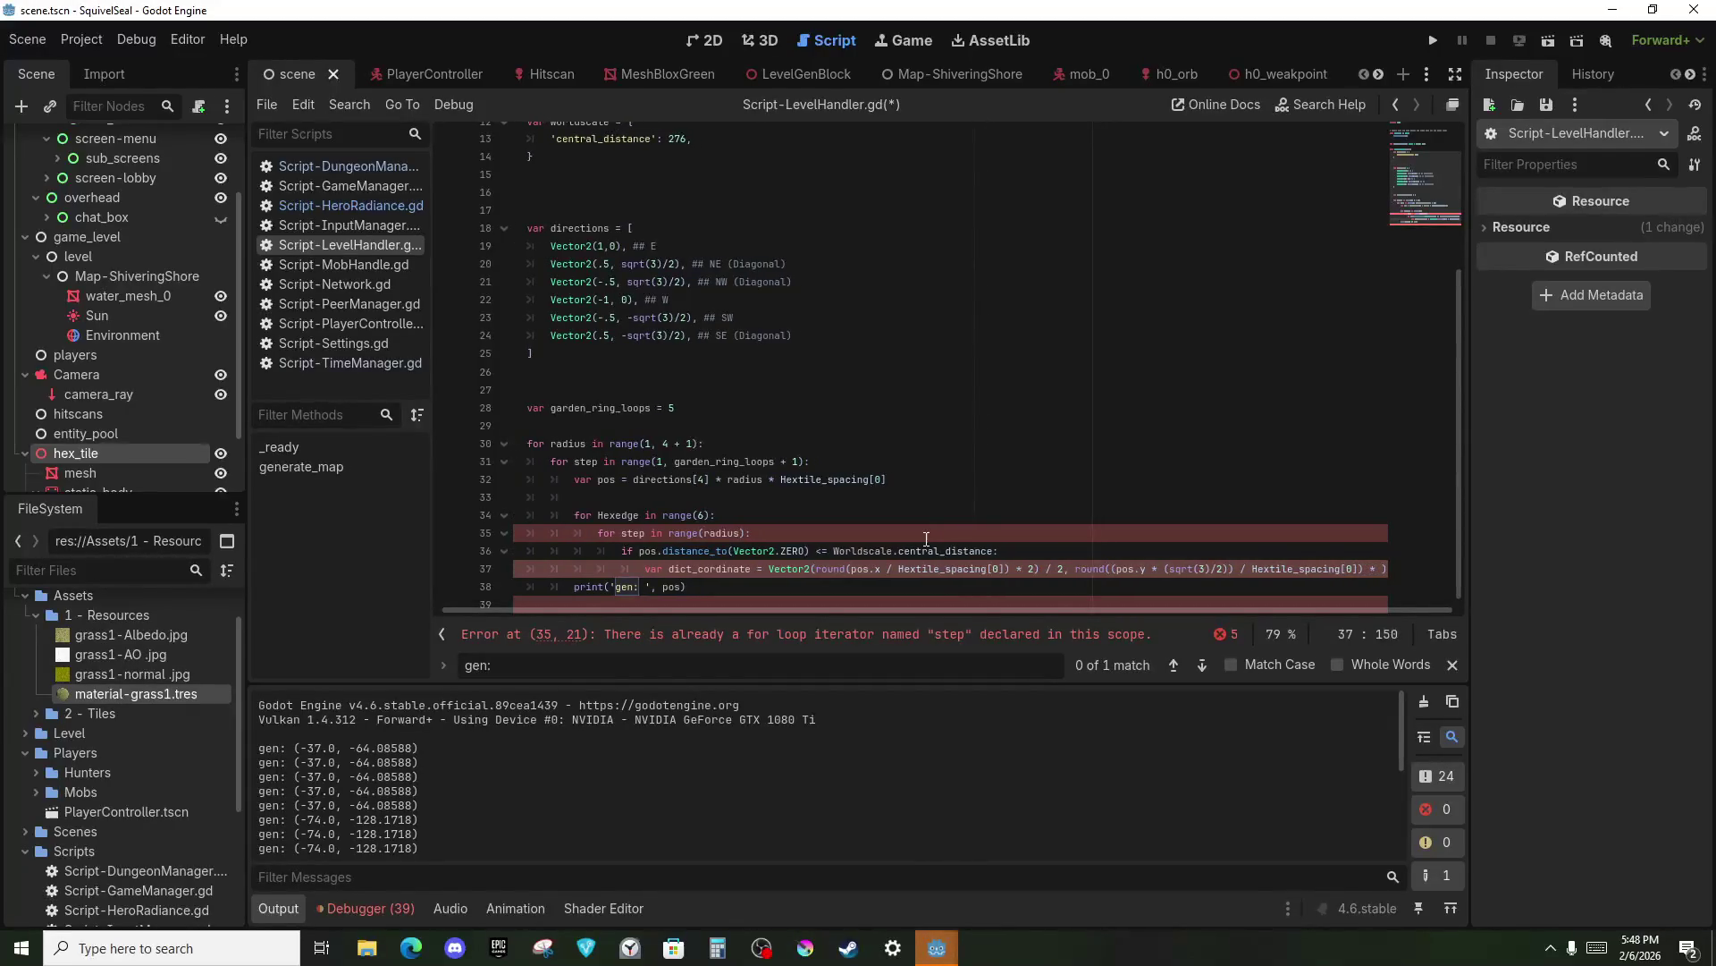
{"action": "type", "text": "11"}
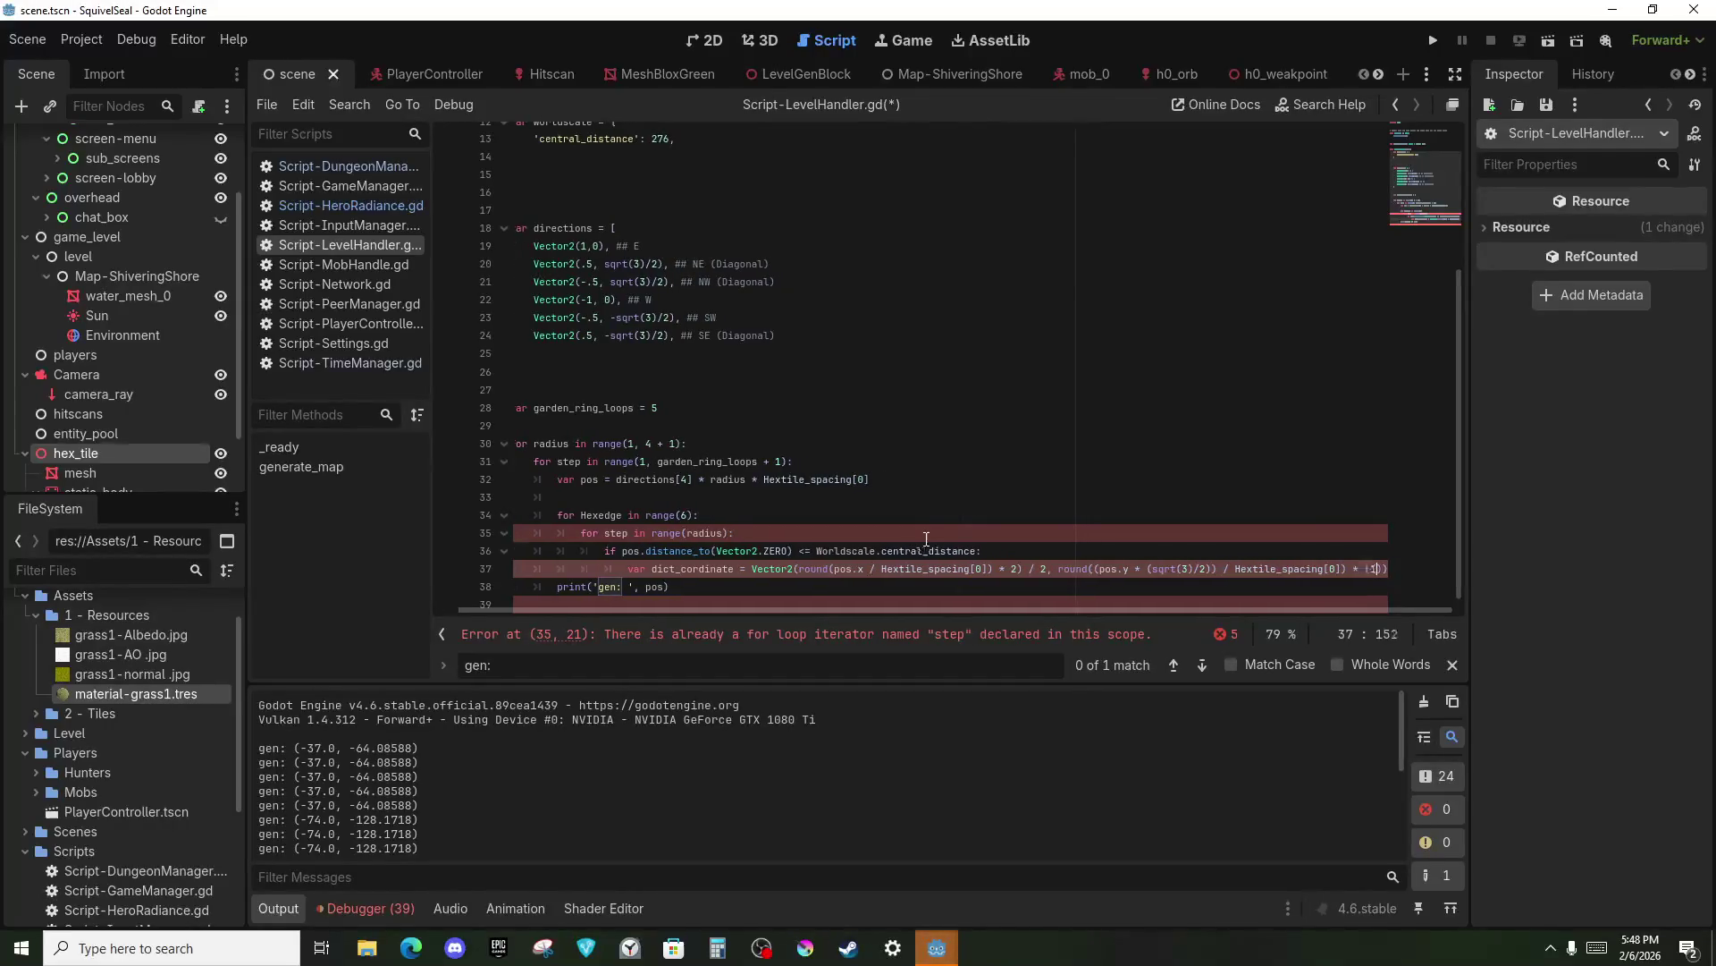
{"action": "type", "text": " / .75"}
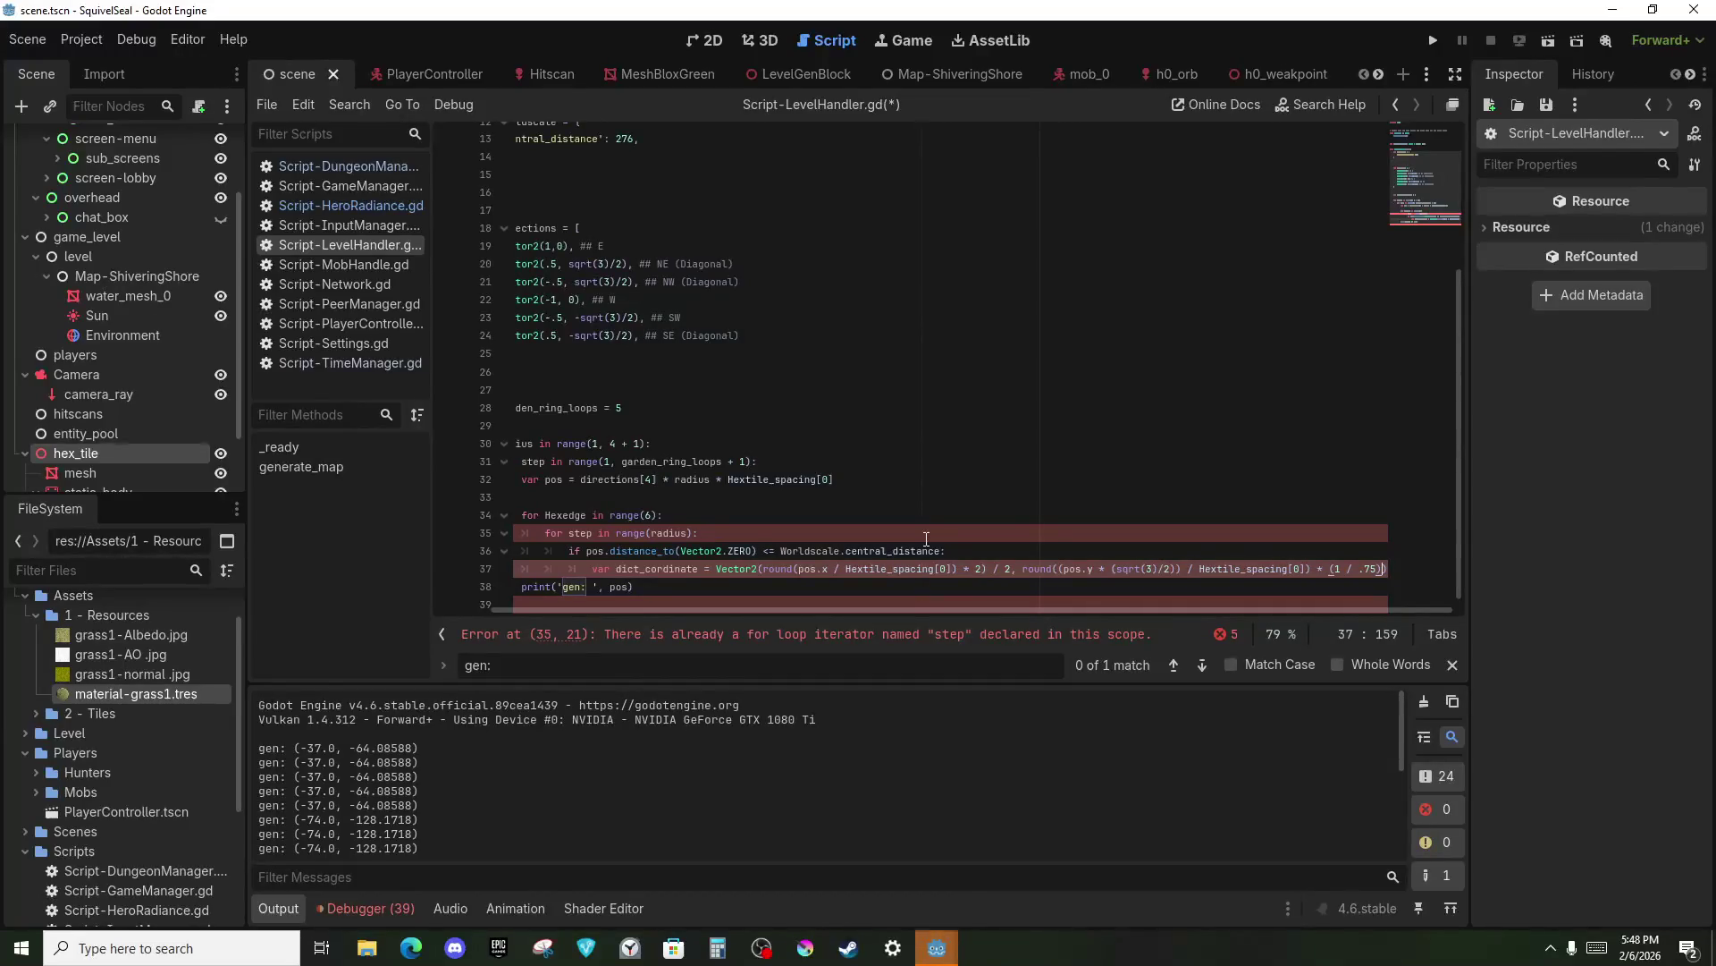
{"action": "key", "text": "End"}
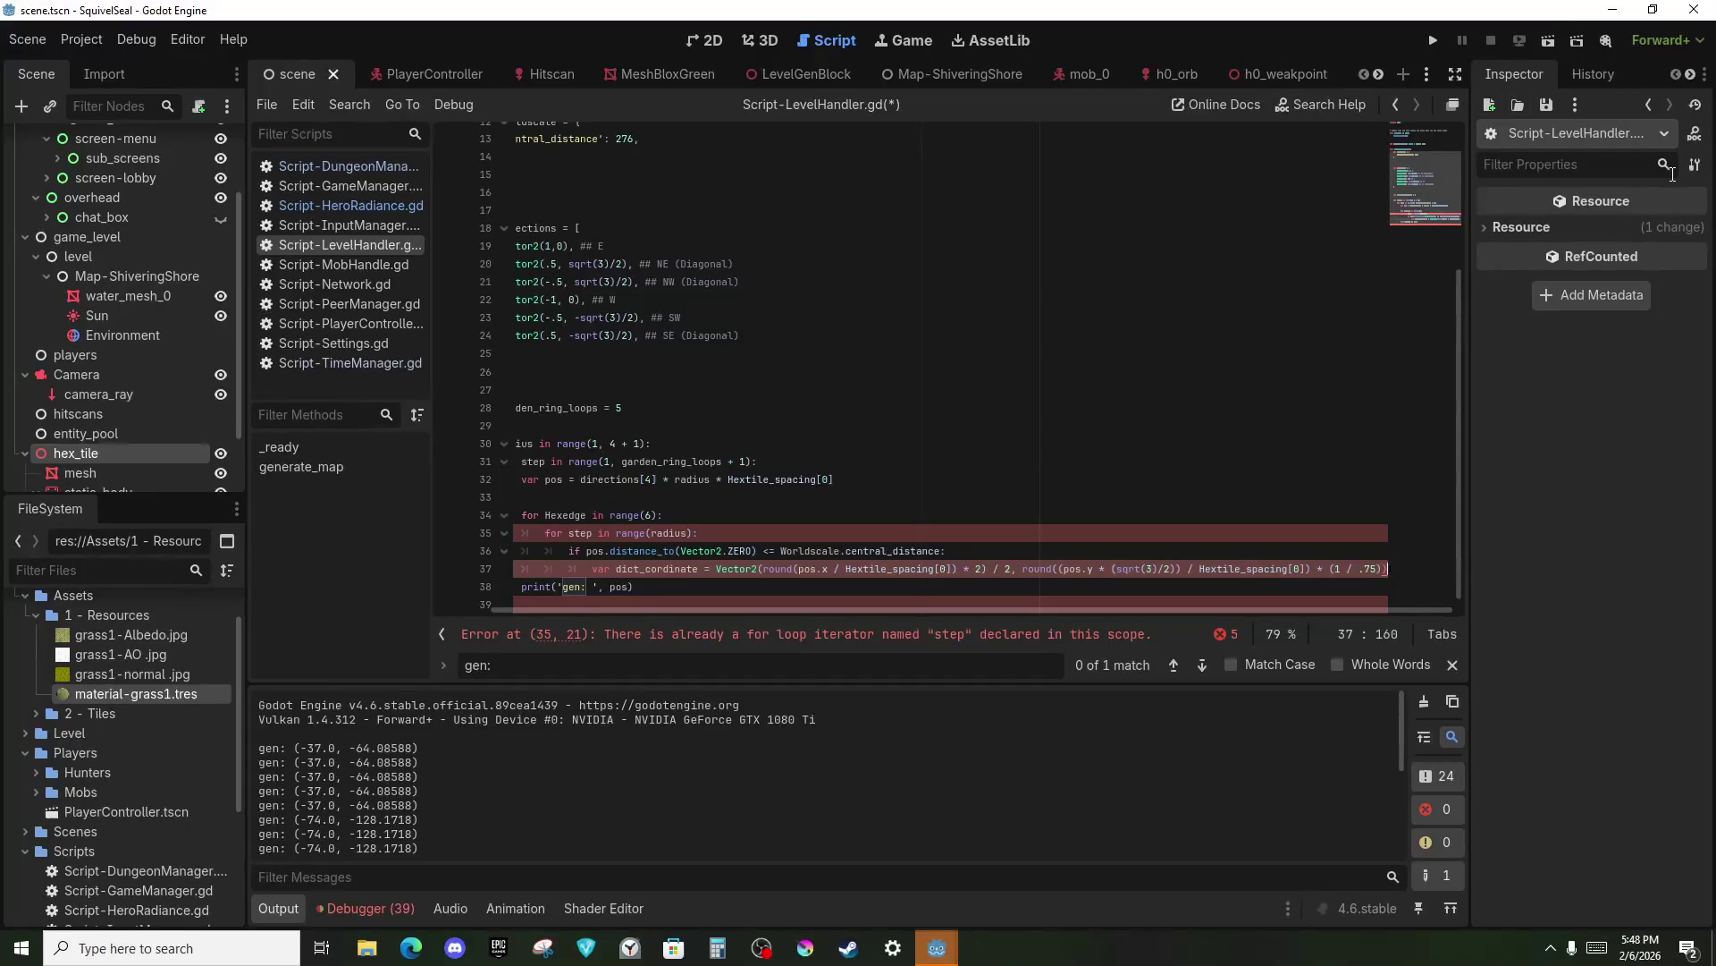
Delete the drafted radius and Hexedge loop block on lines 29–39, then save LevelHandler.gd.
{"action": "scroll", "coordinate": [1163, 598], "scroll_direction": "left", "scroll_amount": 2}
{"action": "left_click", "coordinate": [665, 556]}
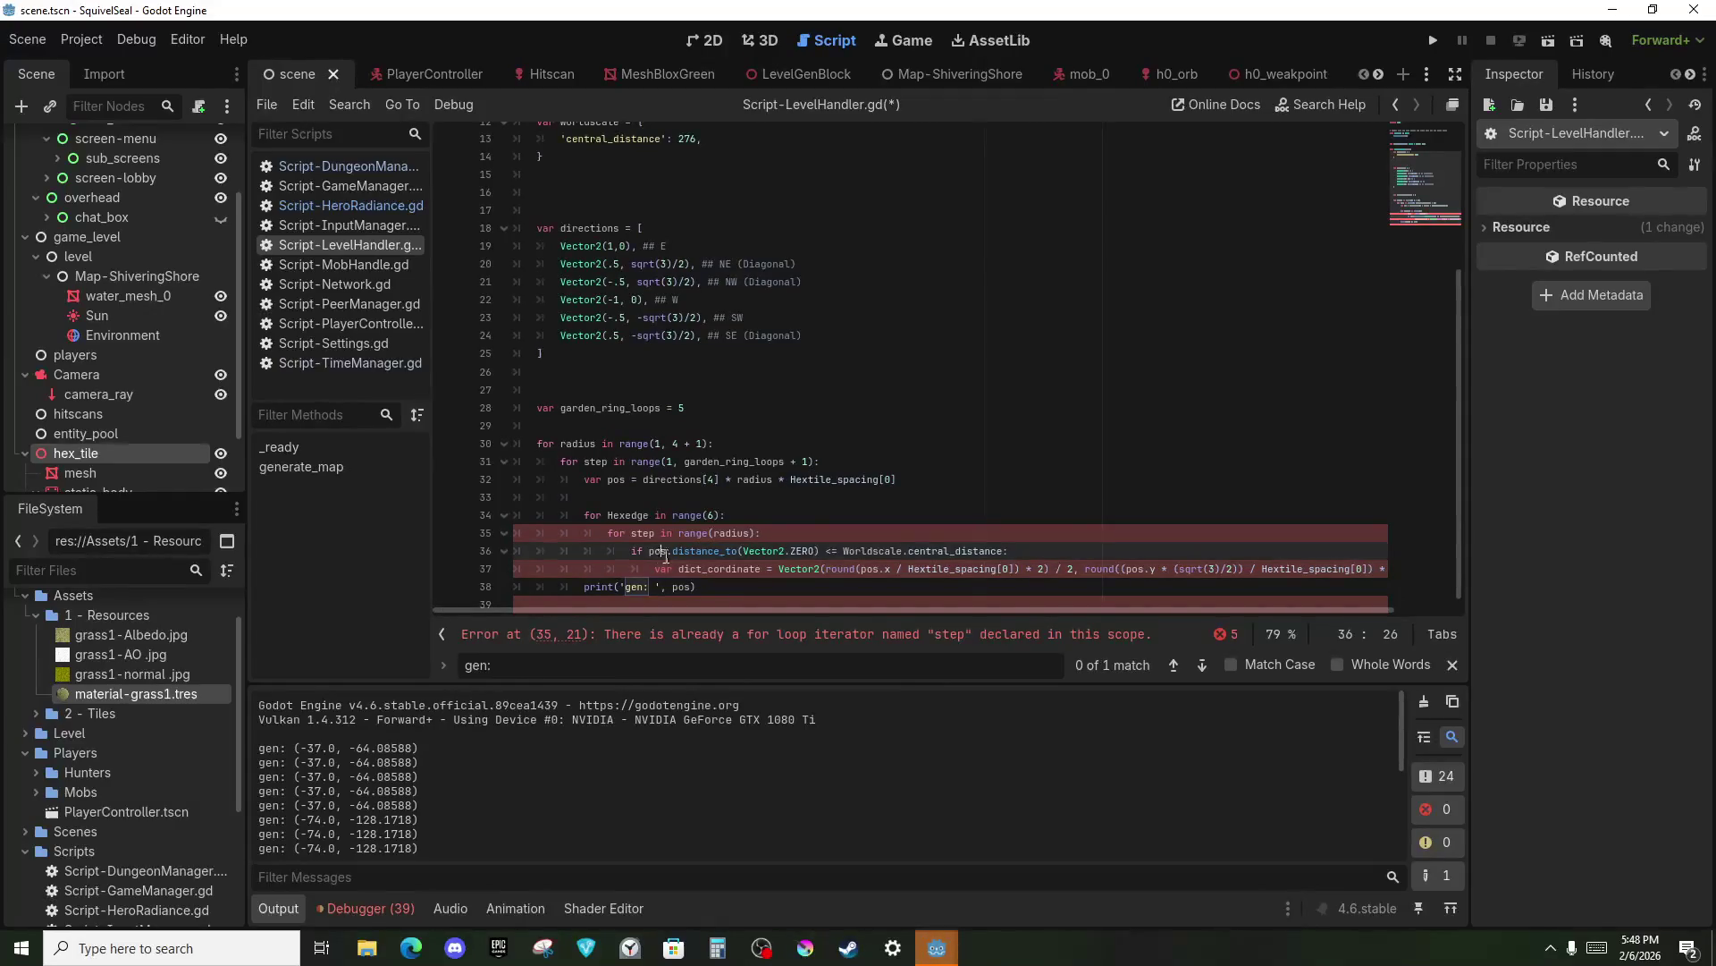
{"action": "double_click", "coordinate": [640, 550]}
{"action": "double_click", "coordinate": [644, 538]}
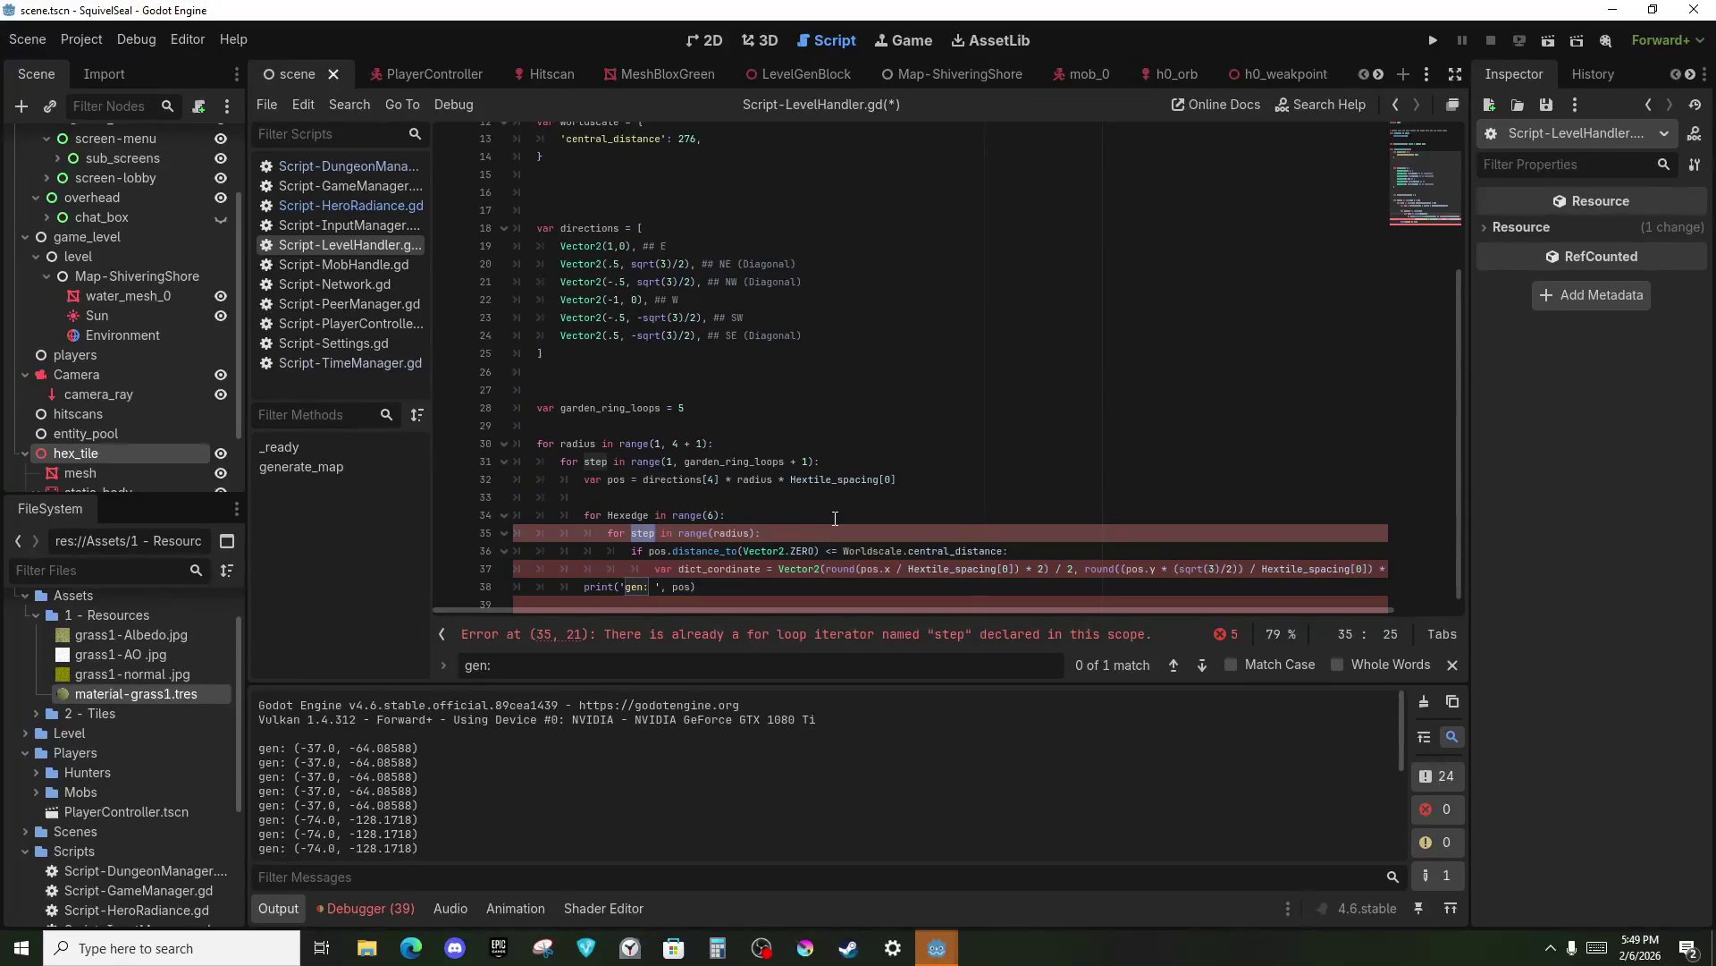
{"action": "left_click", "coordinate": [835, 519]}
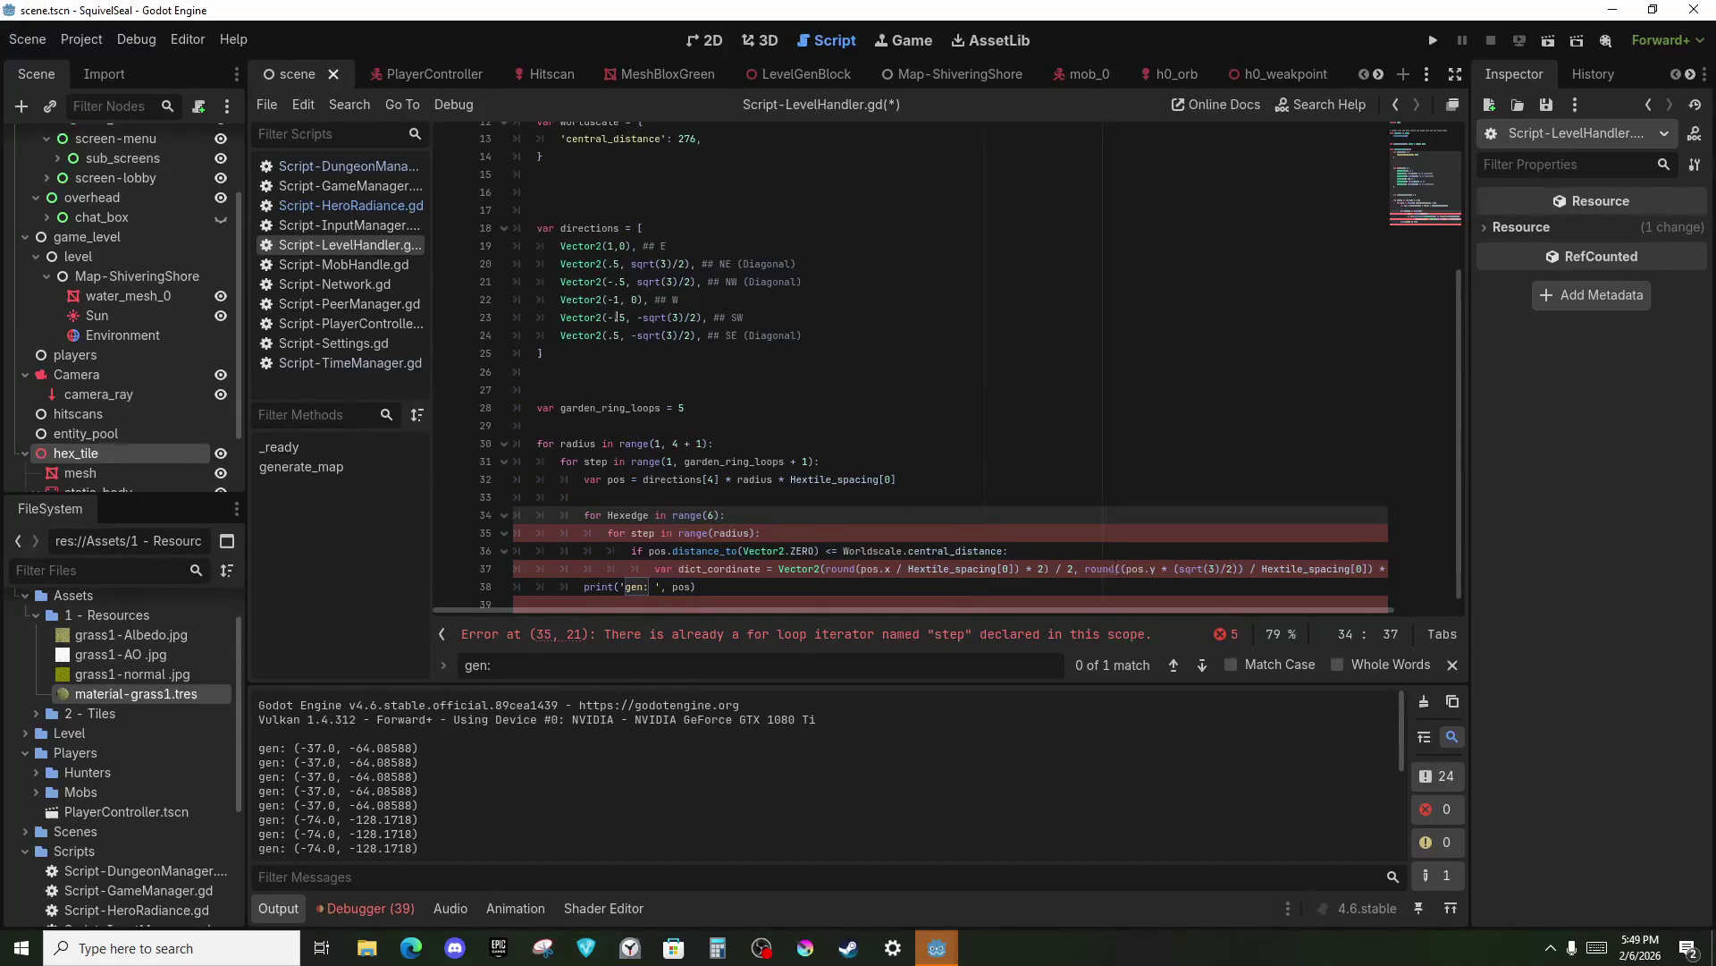
{"action": "scroll", "coordinate": [716, 348], "scroll_direction": "down", "scroll_amount": 1}
{"action": "mouse_move", "coordinate": [836, 597]}
{"action": "left_mouse_down"}
{"action": "mouse_move", "coordinate": [536, 501]}
{"action": "mouse_move", "coordinate": [515, 393]}
{"action": "mouse_move", "coordinate": [537, 413]}
{"action": "left_mouse_up"}
{"action": "key", "text": "Delete"}
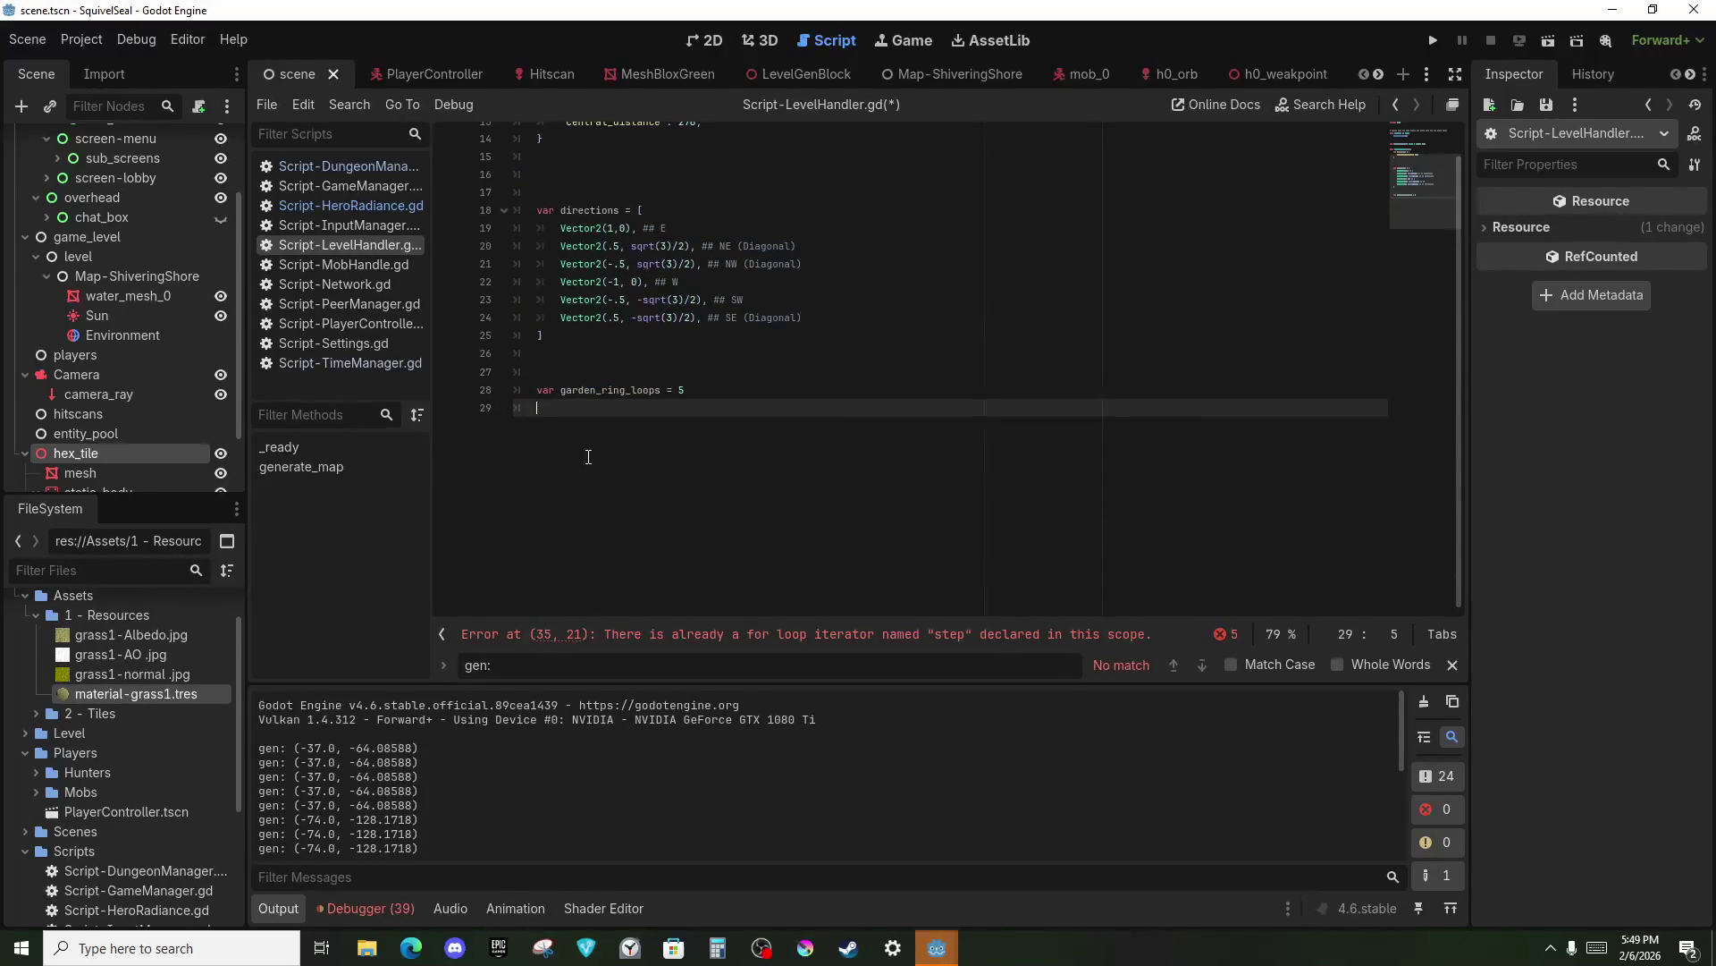
{"action": "key", "text": "ctrl+s"}
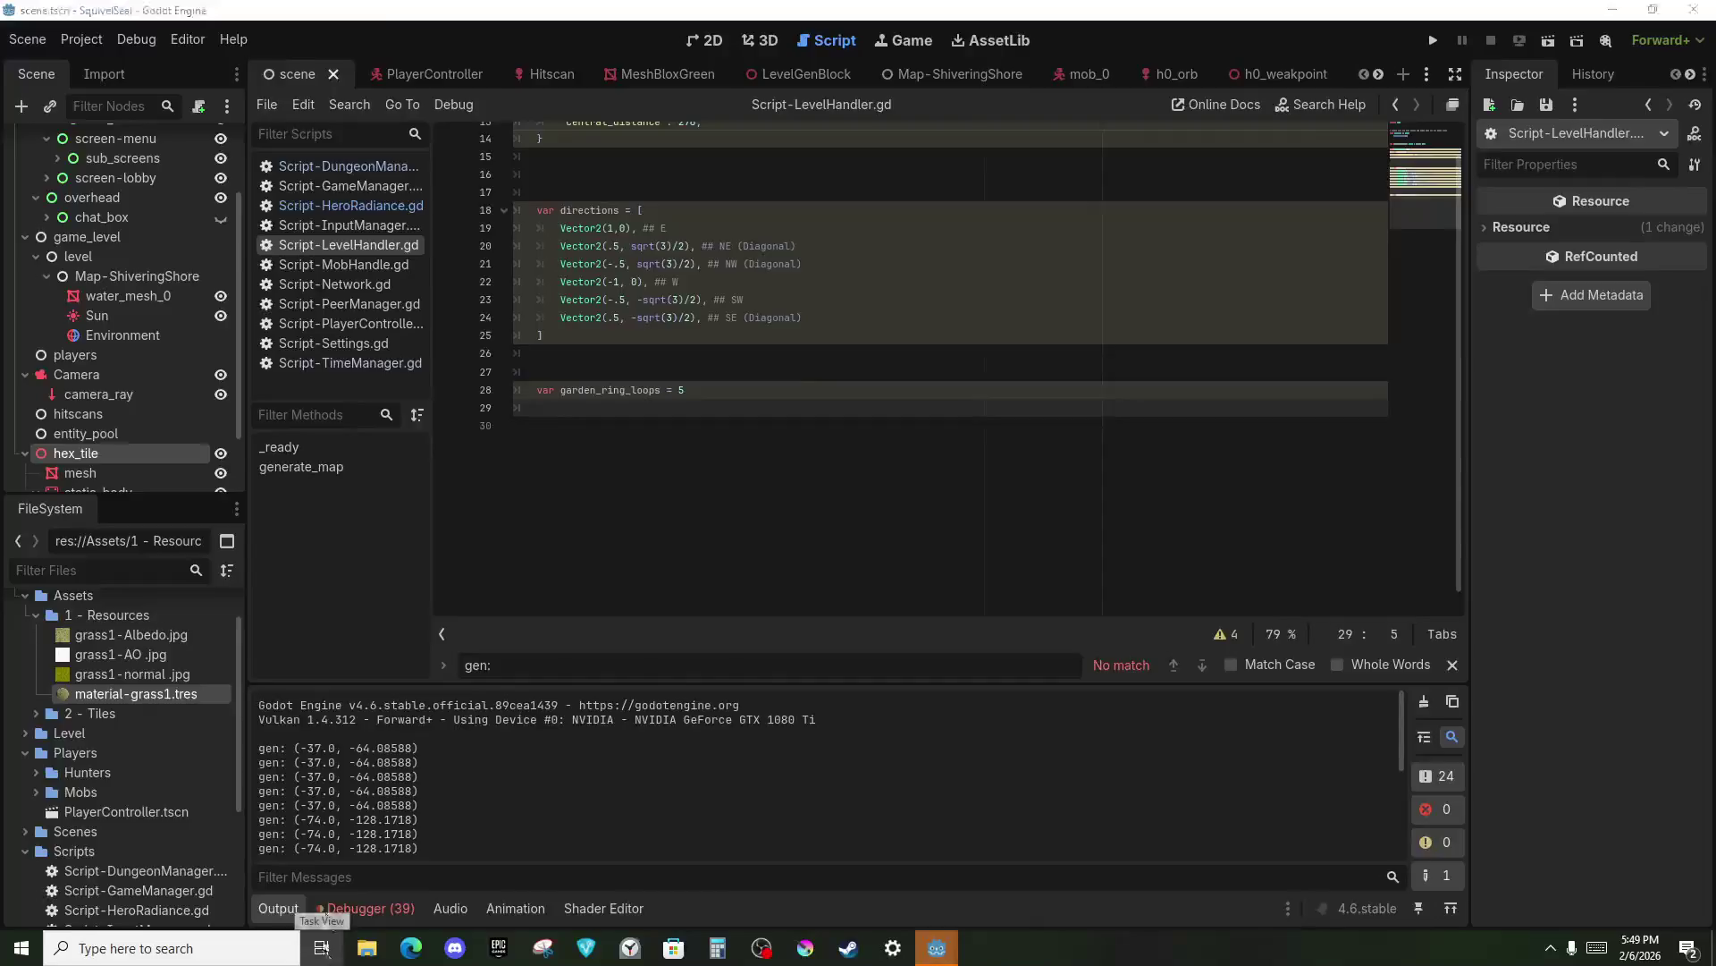
Switch to the Twitch stream window in Edge.
{"action": "left_click", "coordinate": [322, 949]}
{"action": "left_click", "coordinate": [308, 197]}
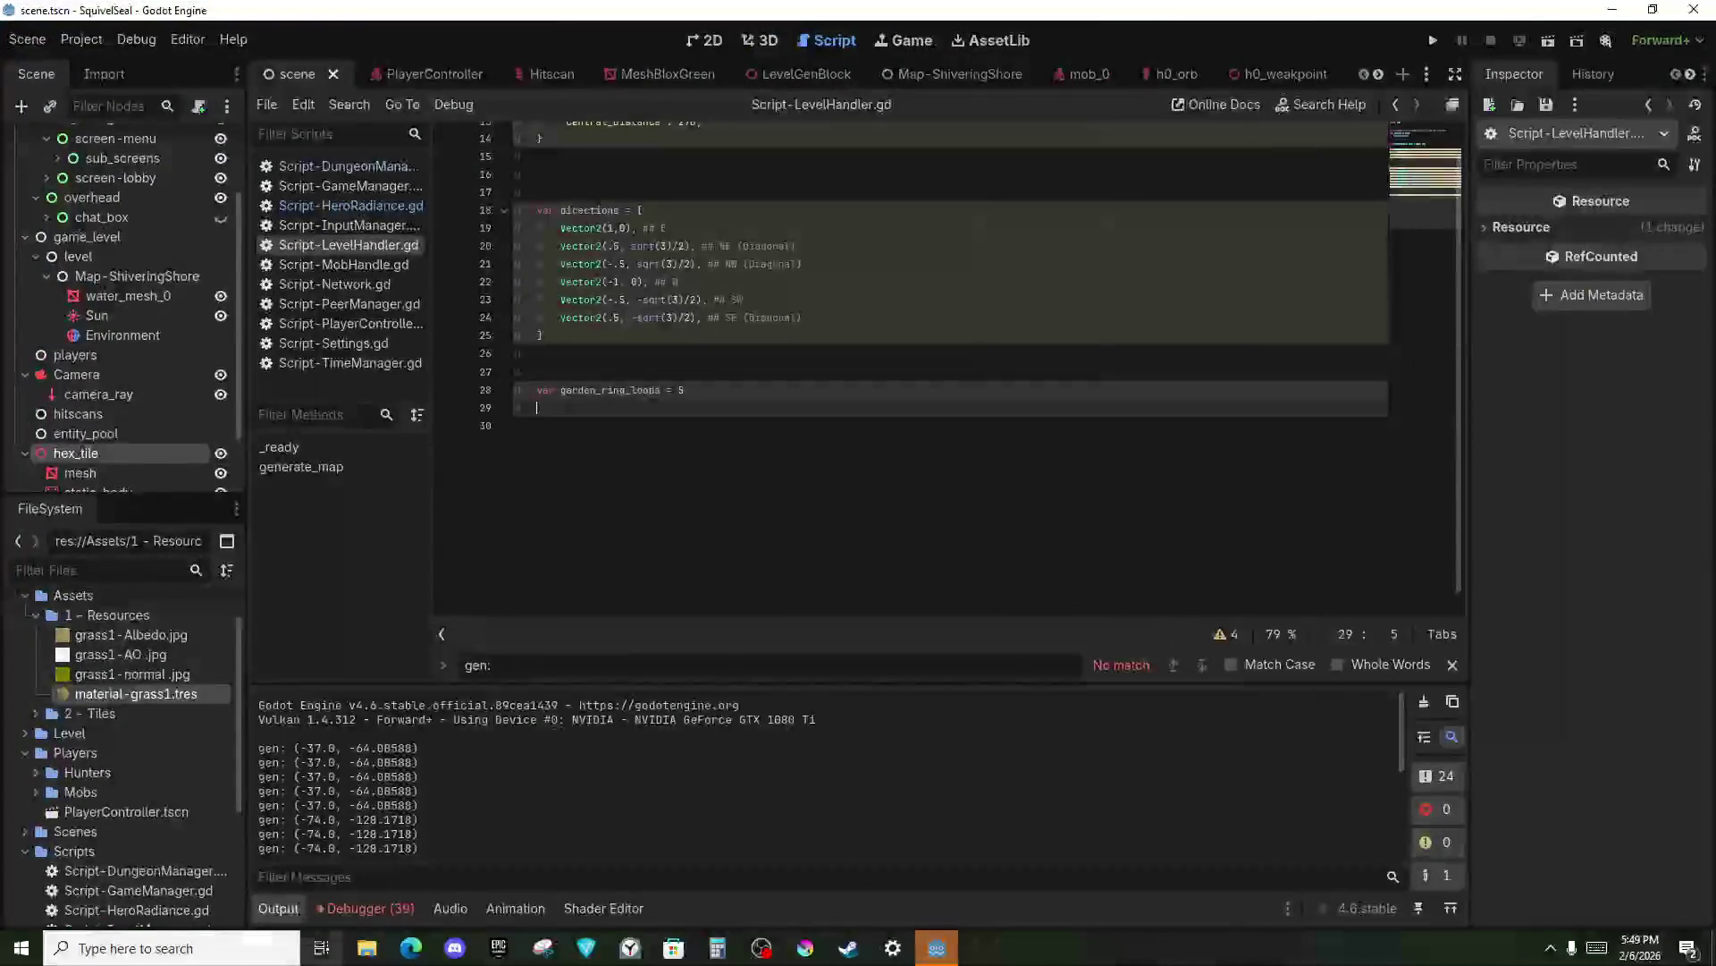
{"action": "left_click", "coordinate": [322, 948]}
{"action": "left_click", "coordinate": [242, 501]}
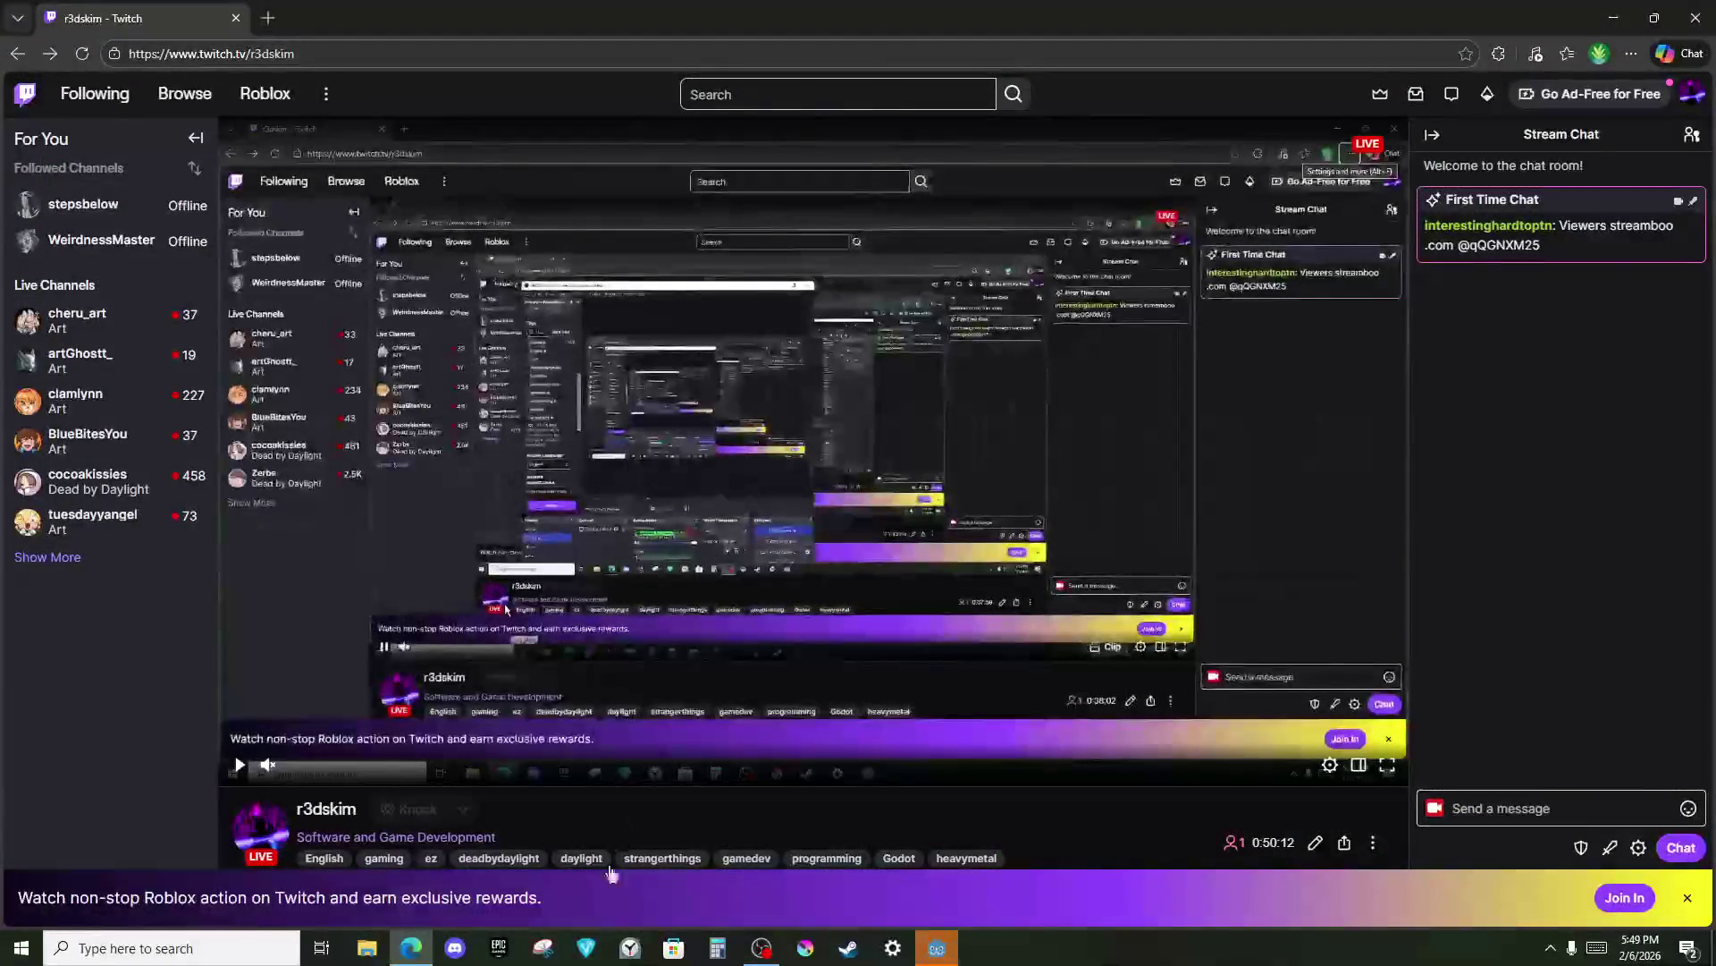
Move to the gaming desktop and bring up the Steam overlay in Dead by Daylight.
{"action": "left_click", "coordinate": [322, 948]}
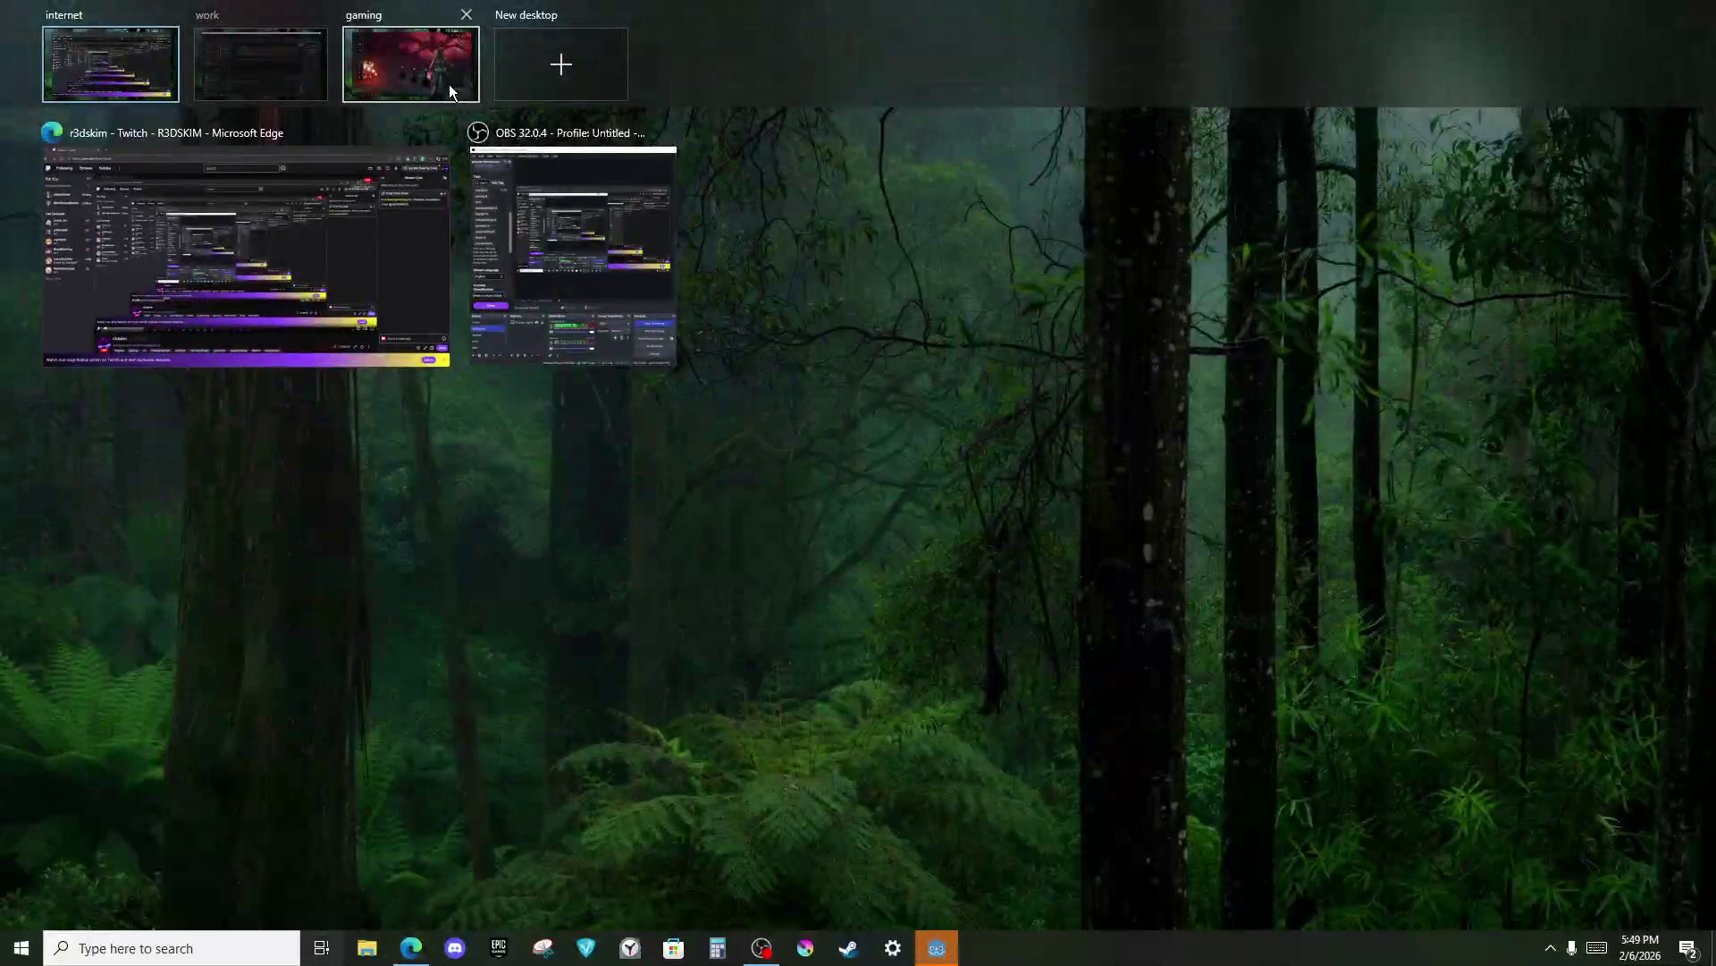
{"action": "left_click", "coordinate": [448, 84]}
{"action": "key", "text": "shift+Tab"}
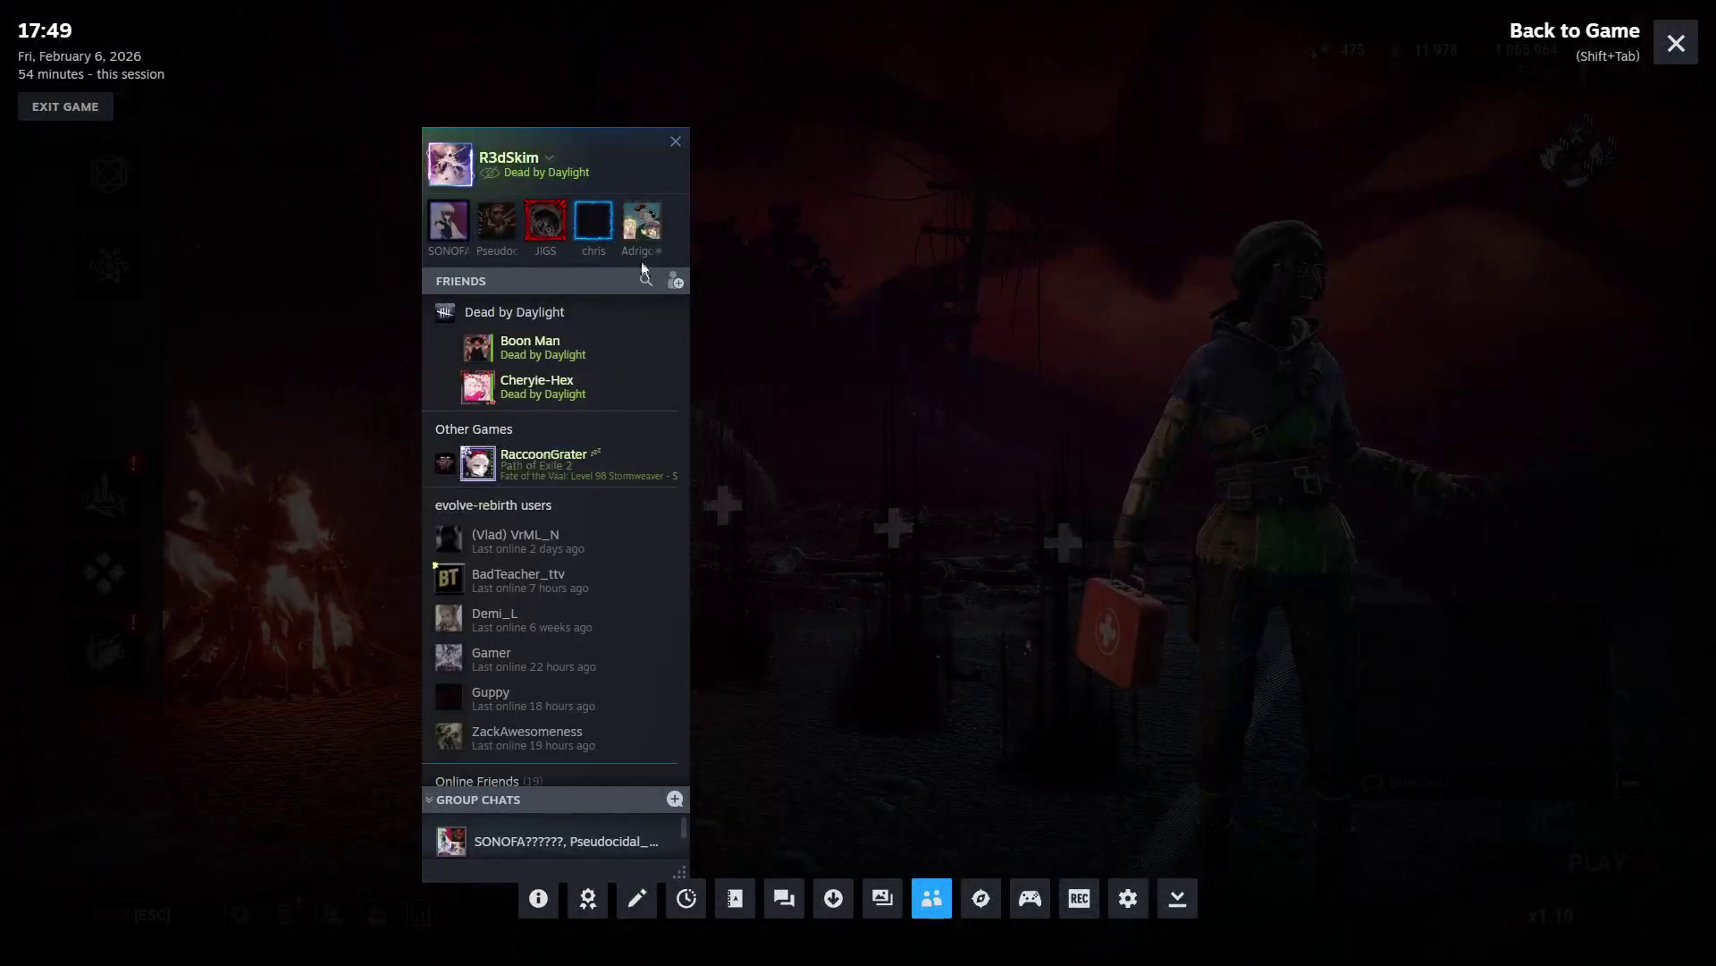
Close the Steam Friends list and overlay, then press PLAY to search for a match.
{"action": "left_click", "coordinate": [675, 139]}
{"action": "left_click", "coordinate": [1674, 44]}
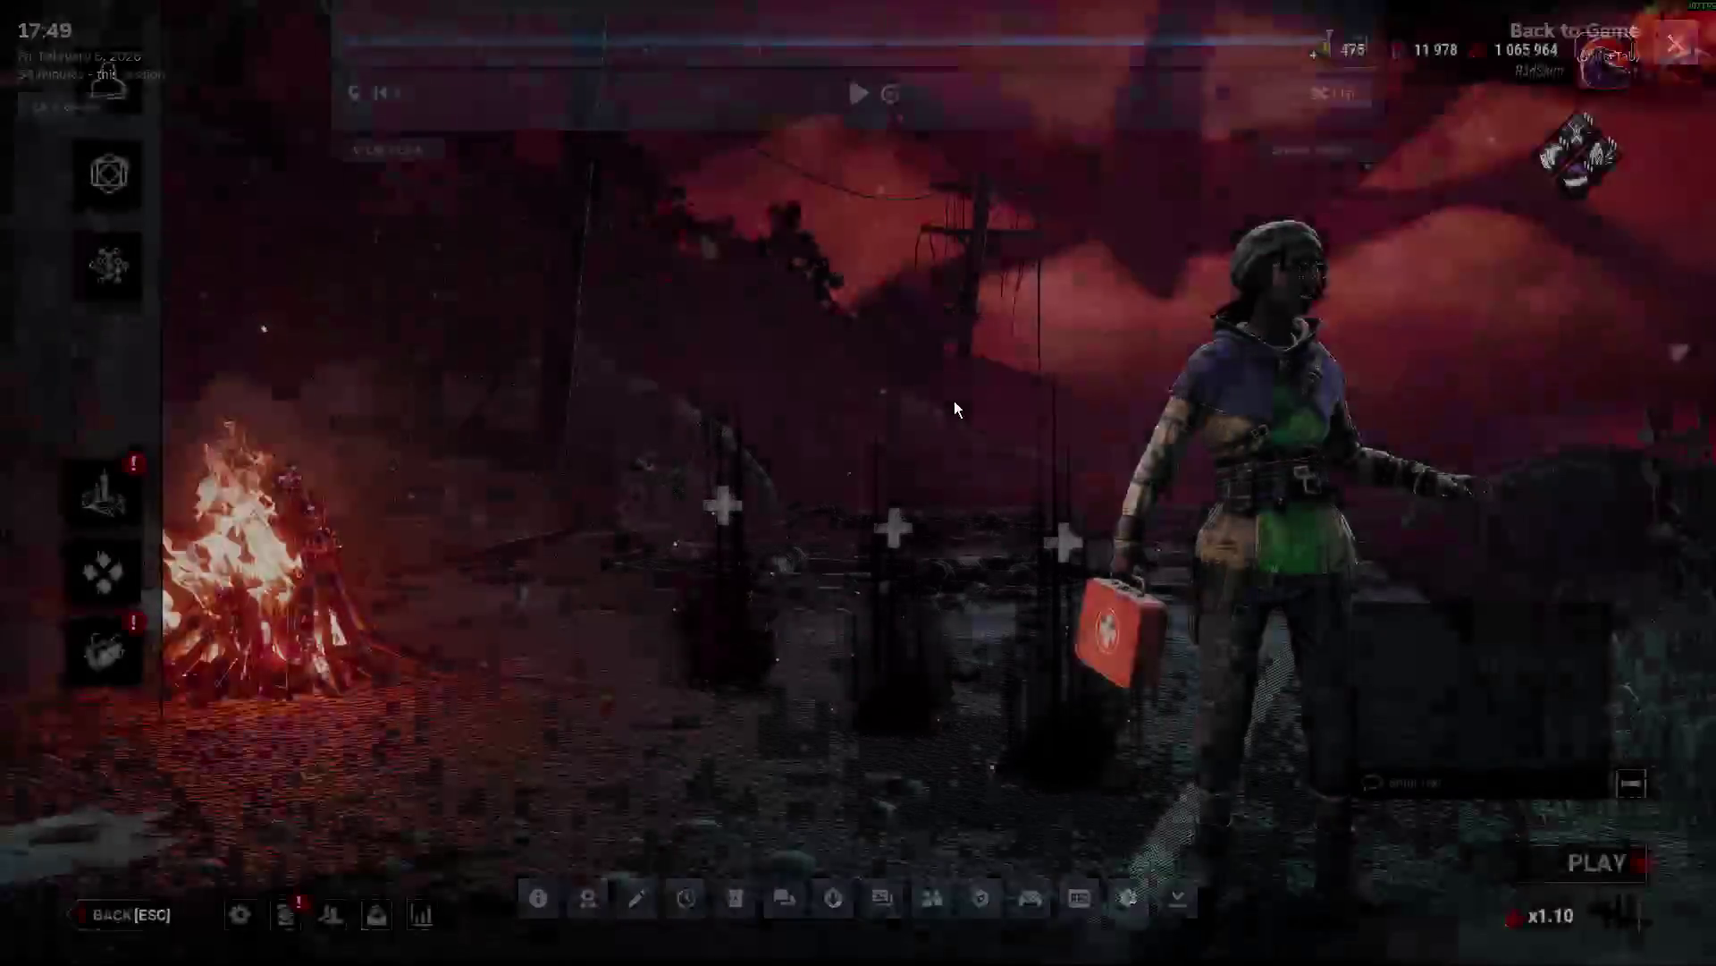
{"action": "left_click", "coordinate": [1600, 868]}
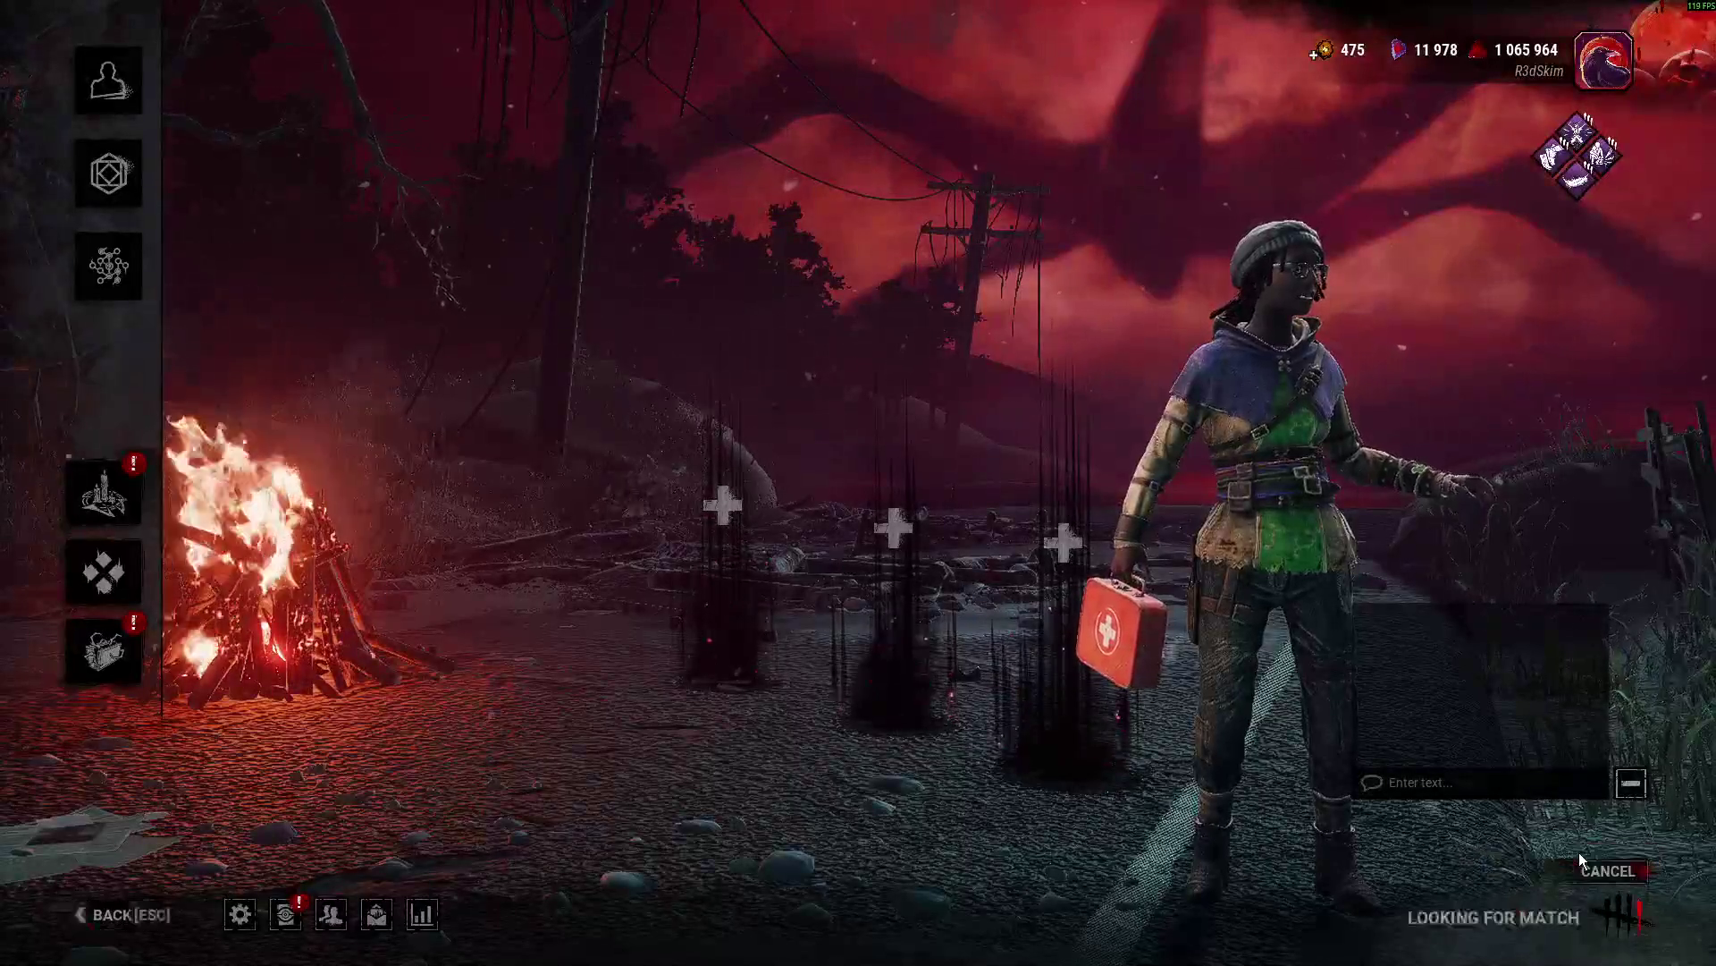
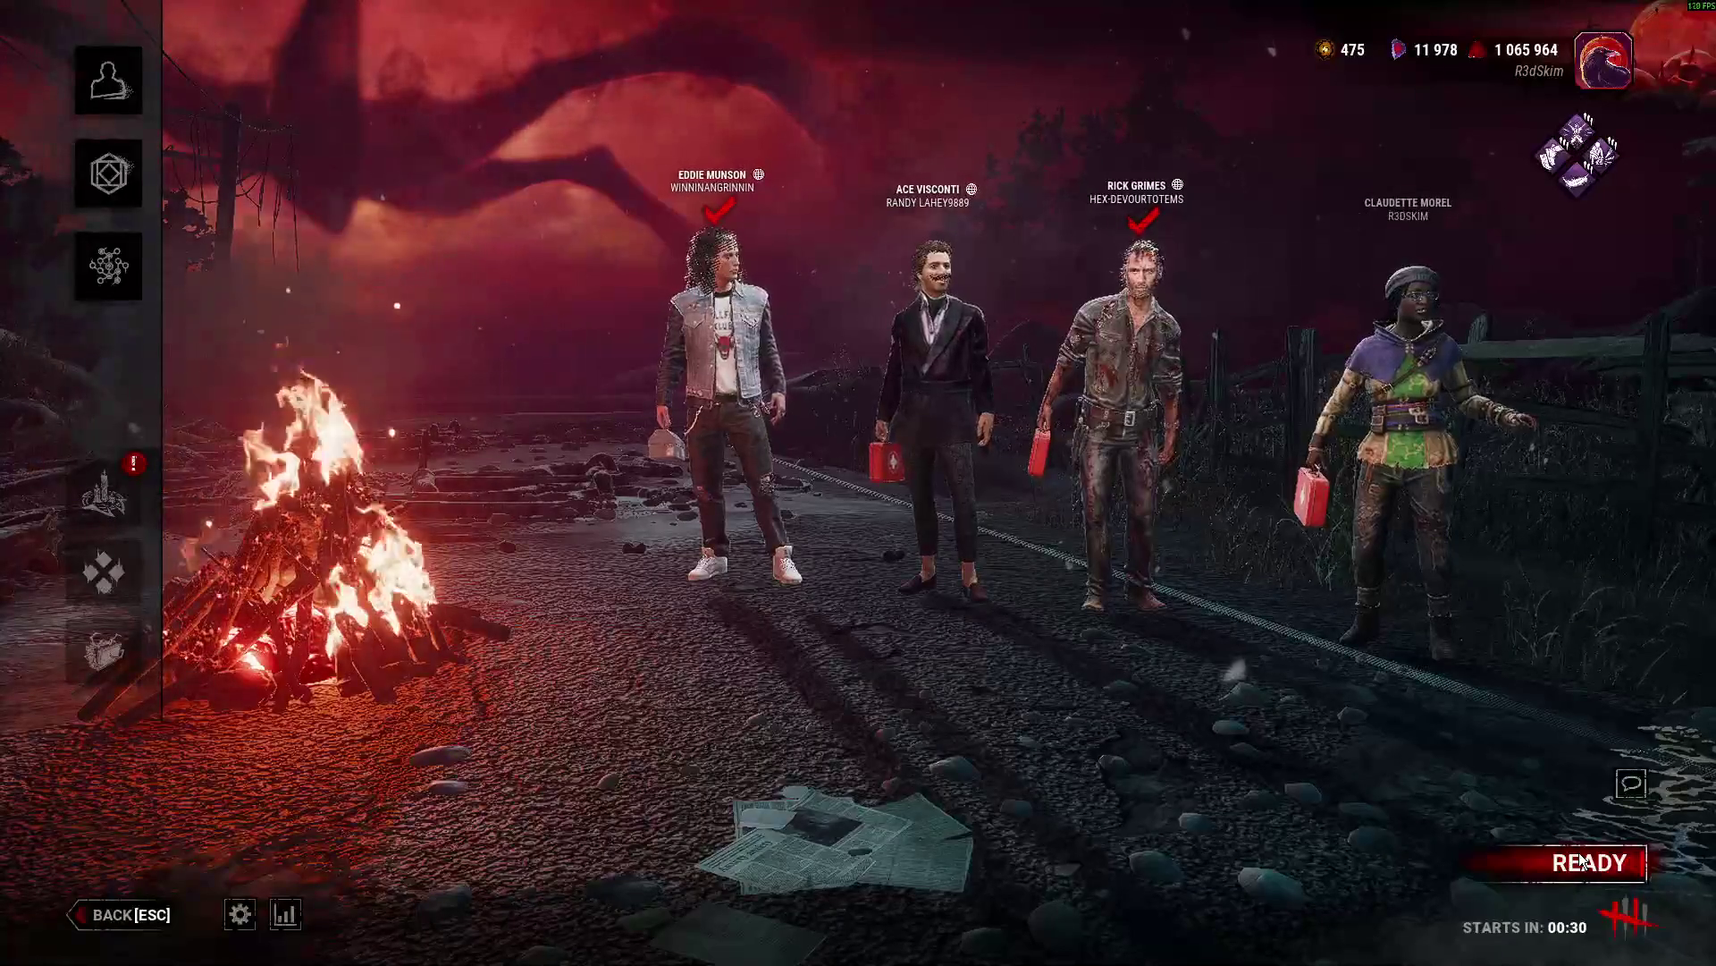
Leave the Dead by Daylight lobby, check the internet desktop, then switch to Godot's LevelHandler.gd.
{"action": "key", "text": "super"}
{"action": "left_click", "coordinate": [315, 944]}
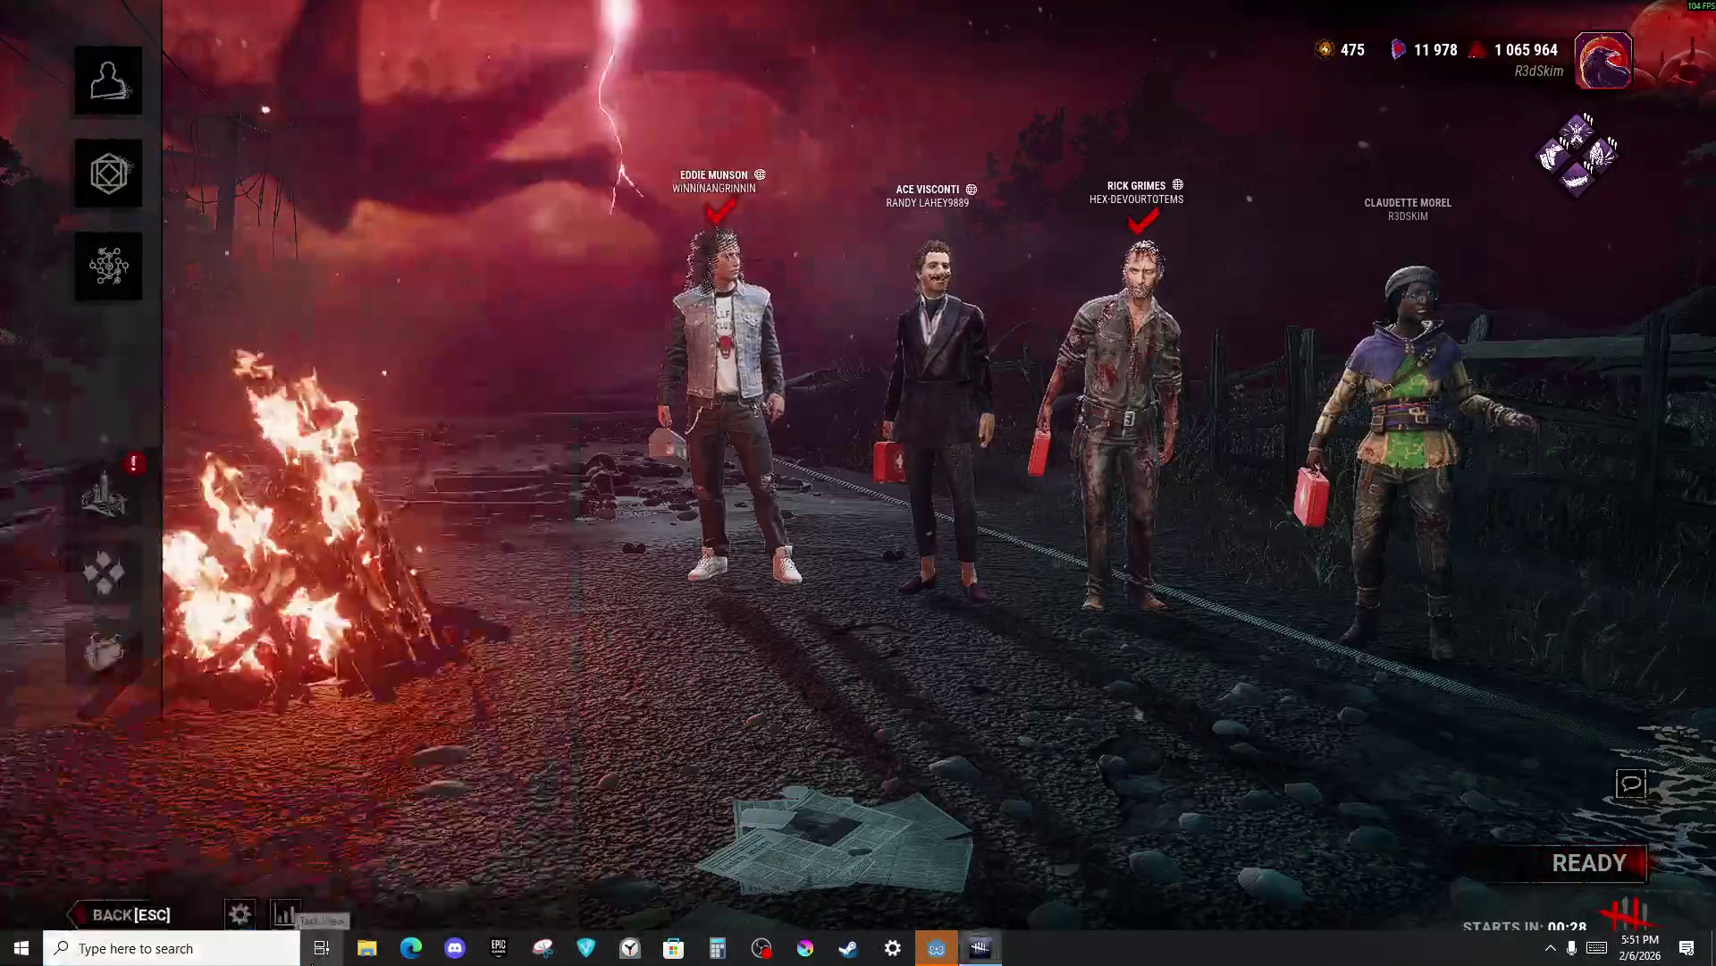
{"action": "left_click", "coordinate": [80, 46]}
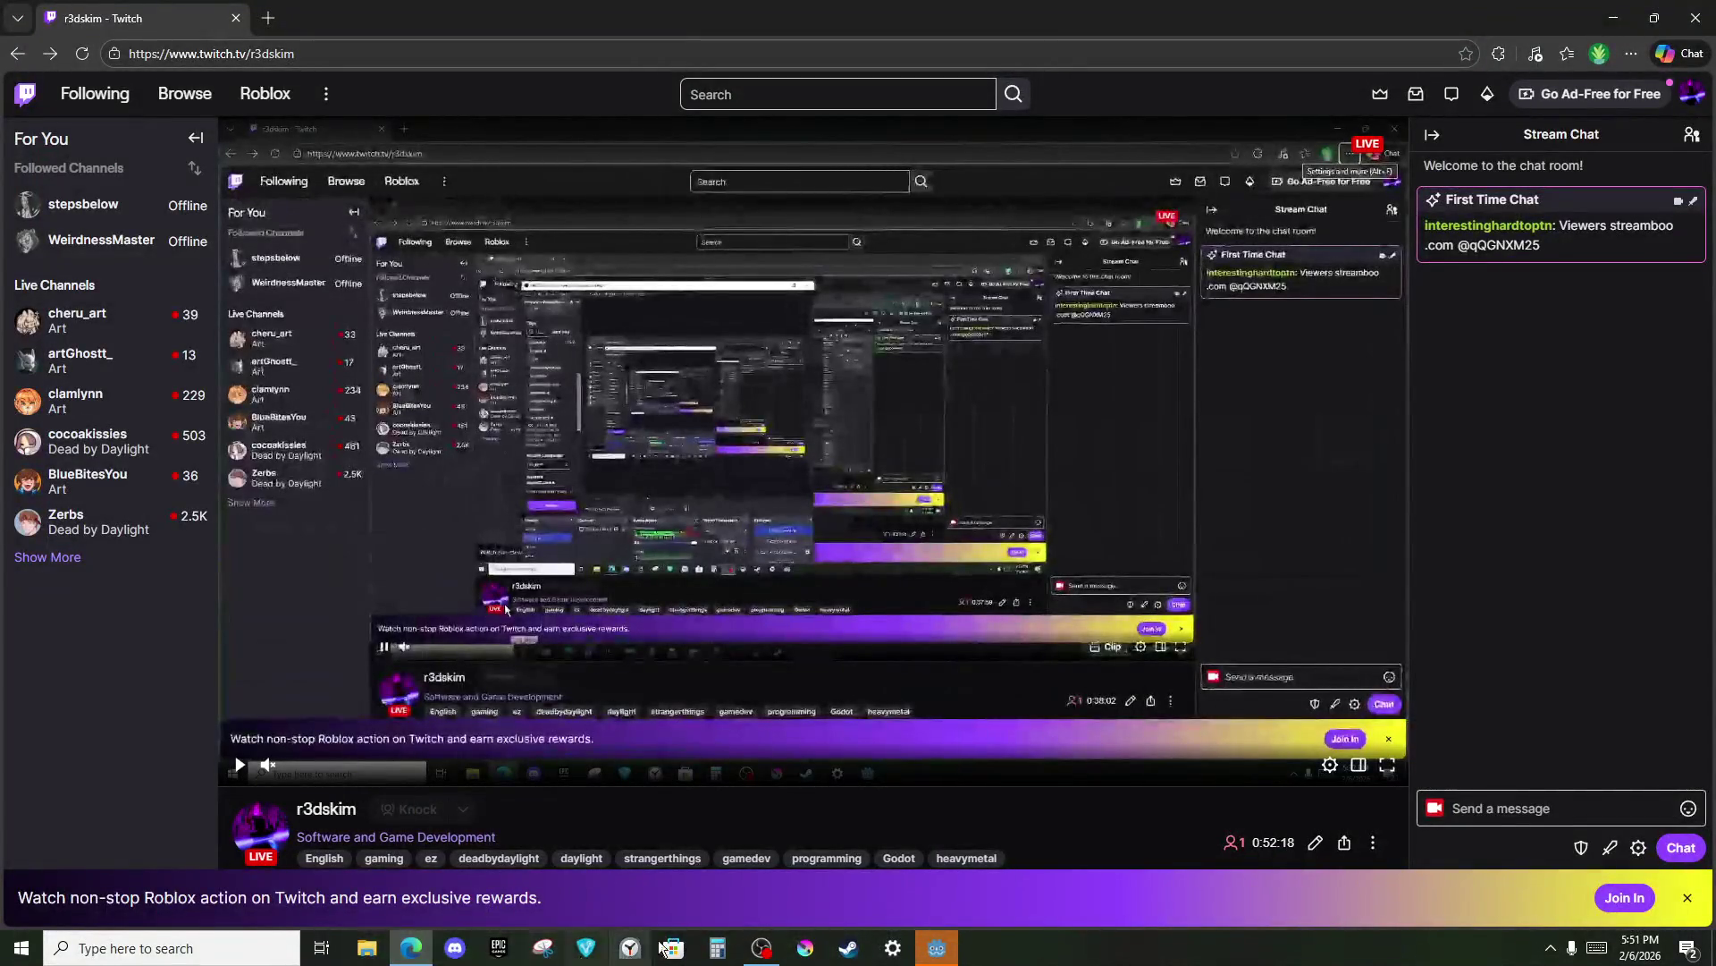
{"action": "left_click", "coordinate": [319, 945]}
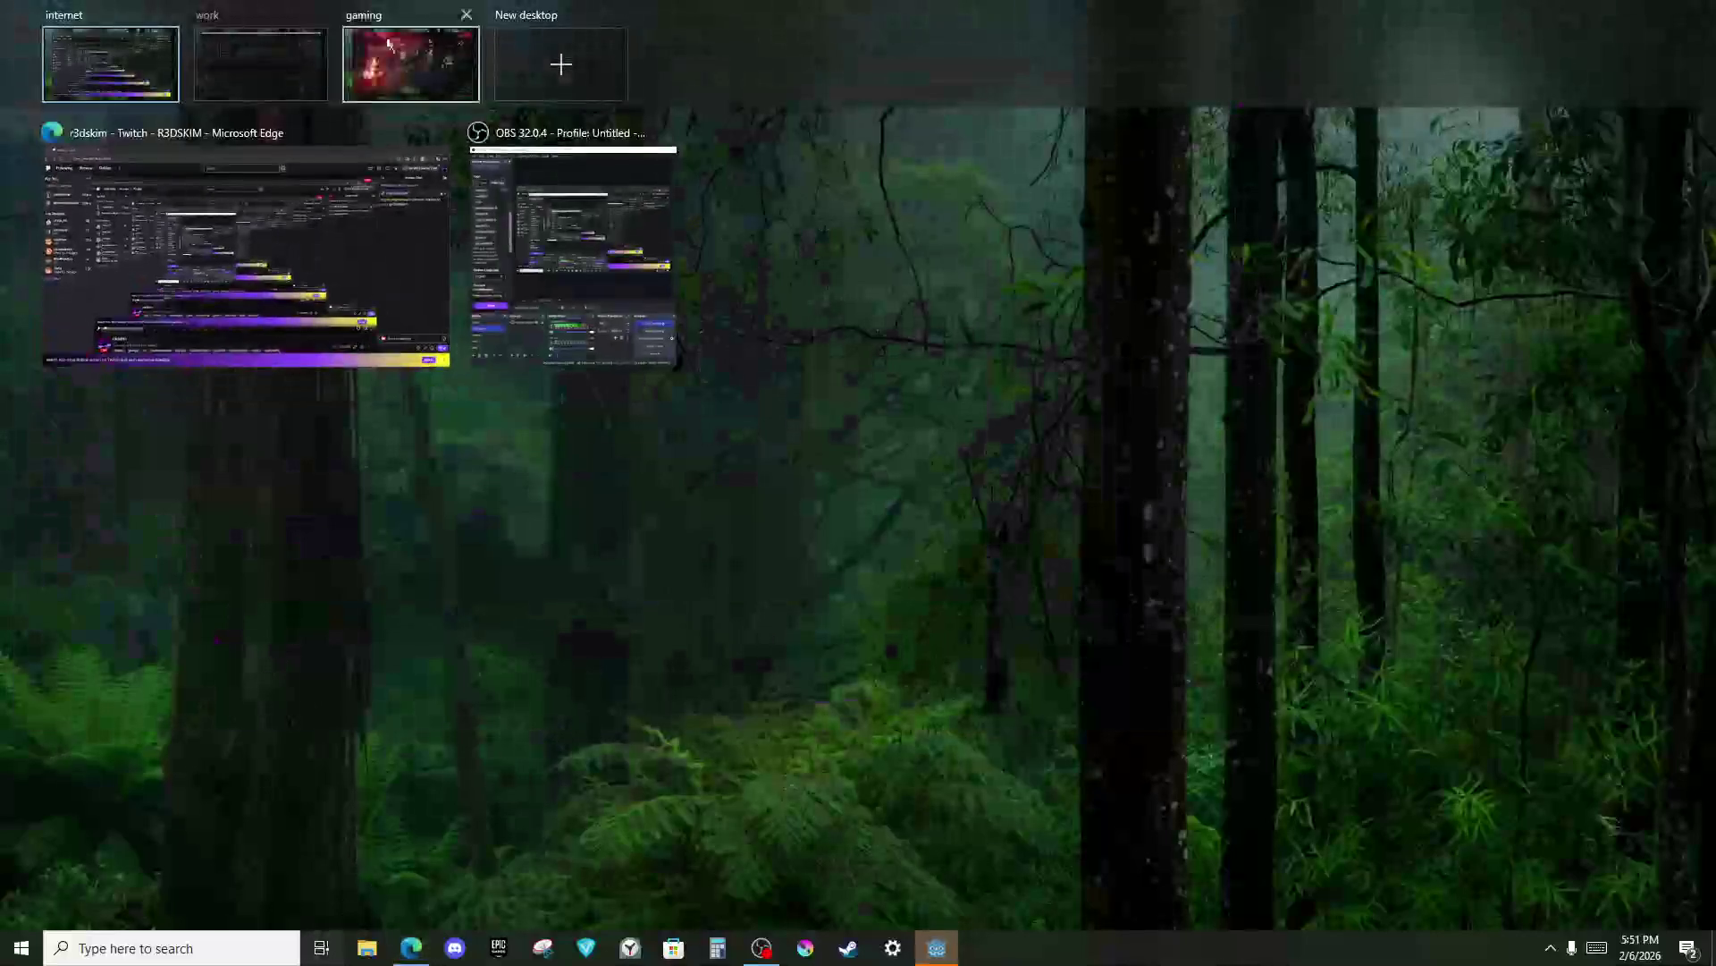
{"action": "left_click", "coordinate": [266, 56]}
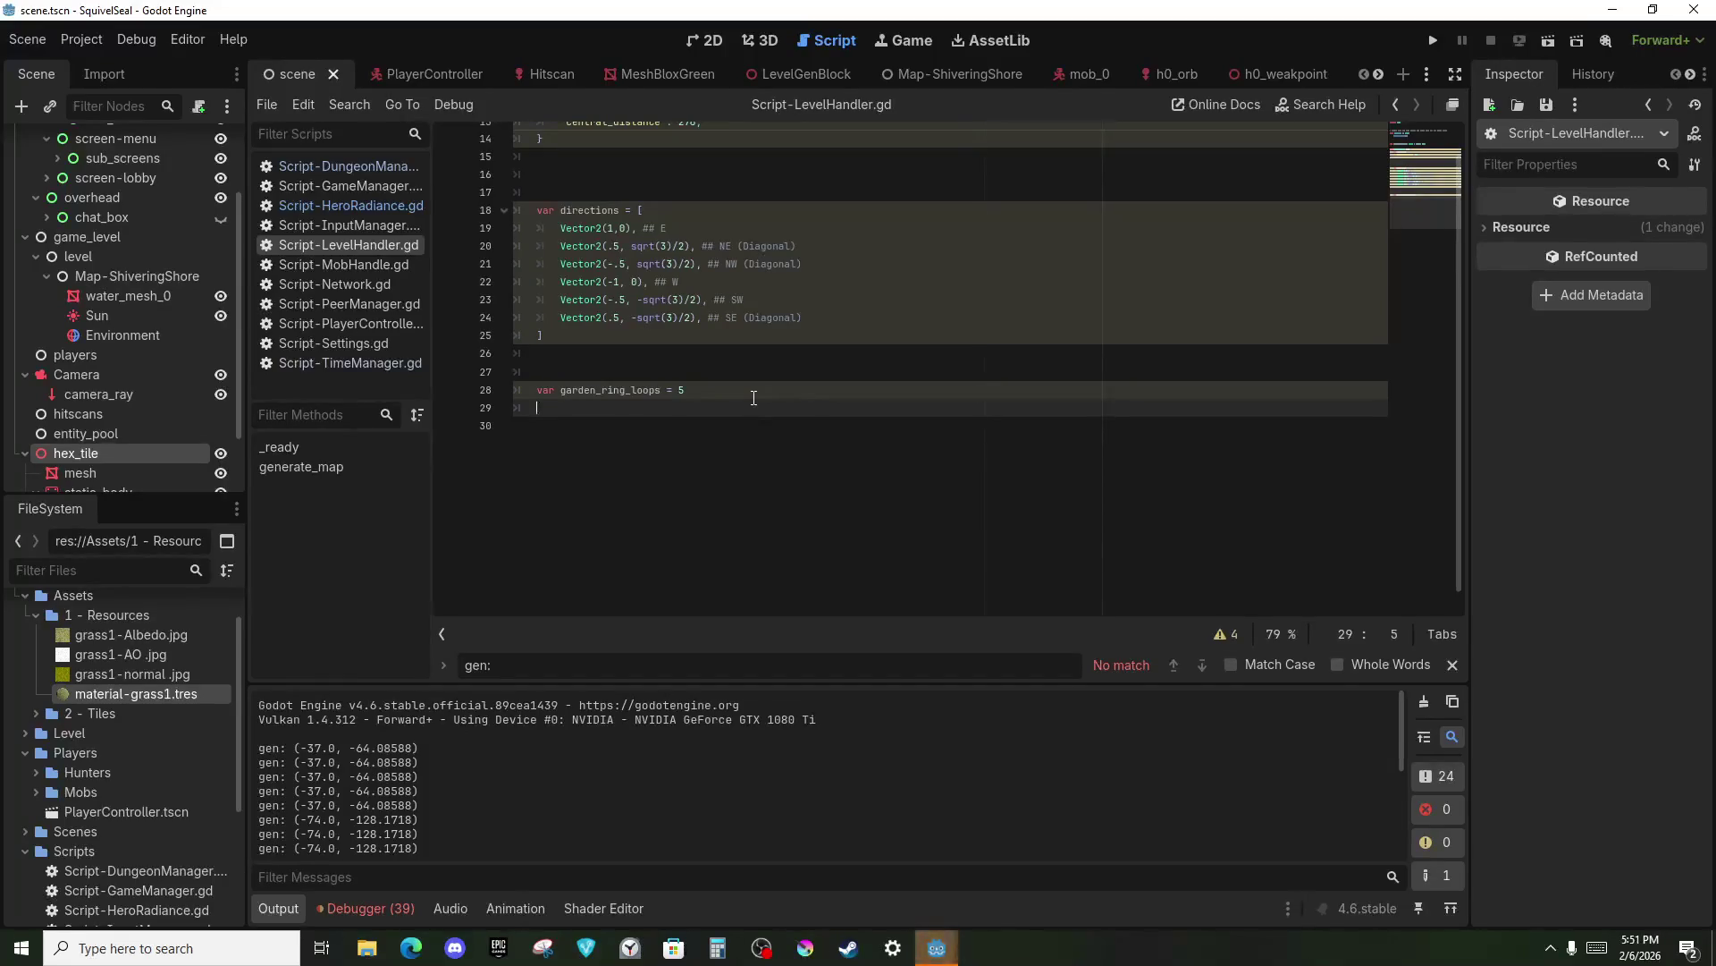
Add a loop over rings 1 to map_ring_loops that prints pos = directions[4] * Hextile_spacing[0].
{"action": "key", "text": "Return"}
{"action": "type", "text": "for r in range(1, m"}
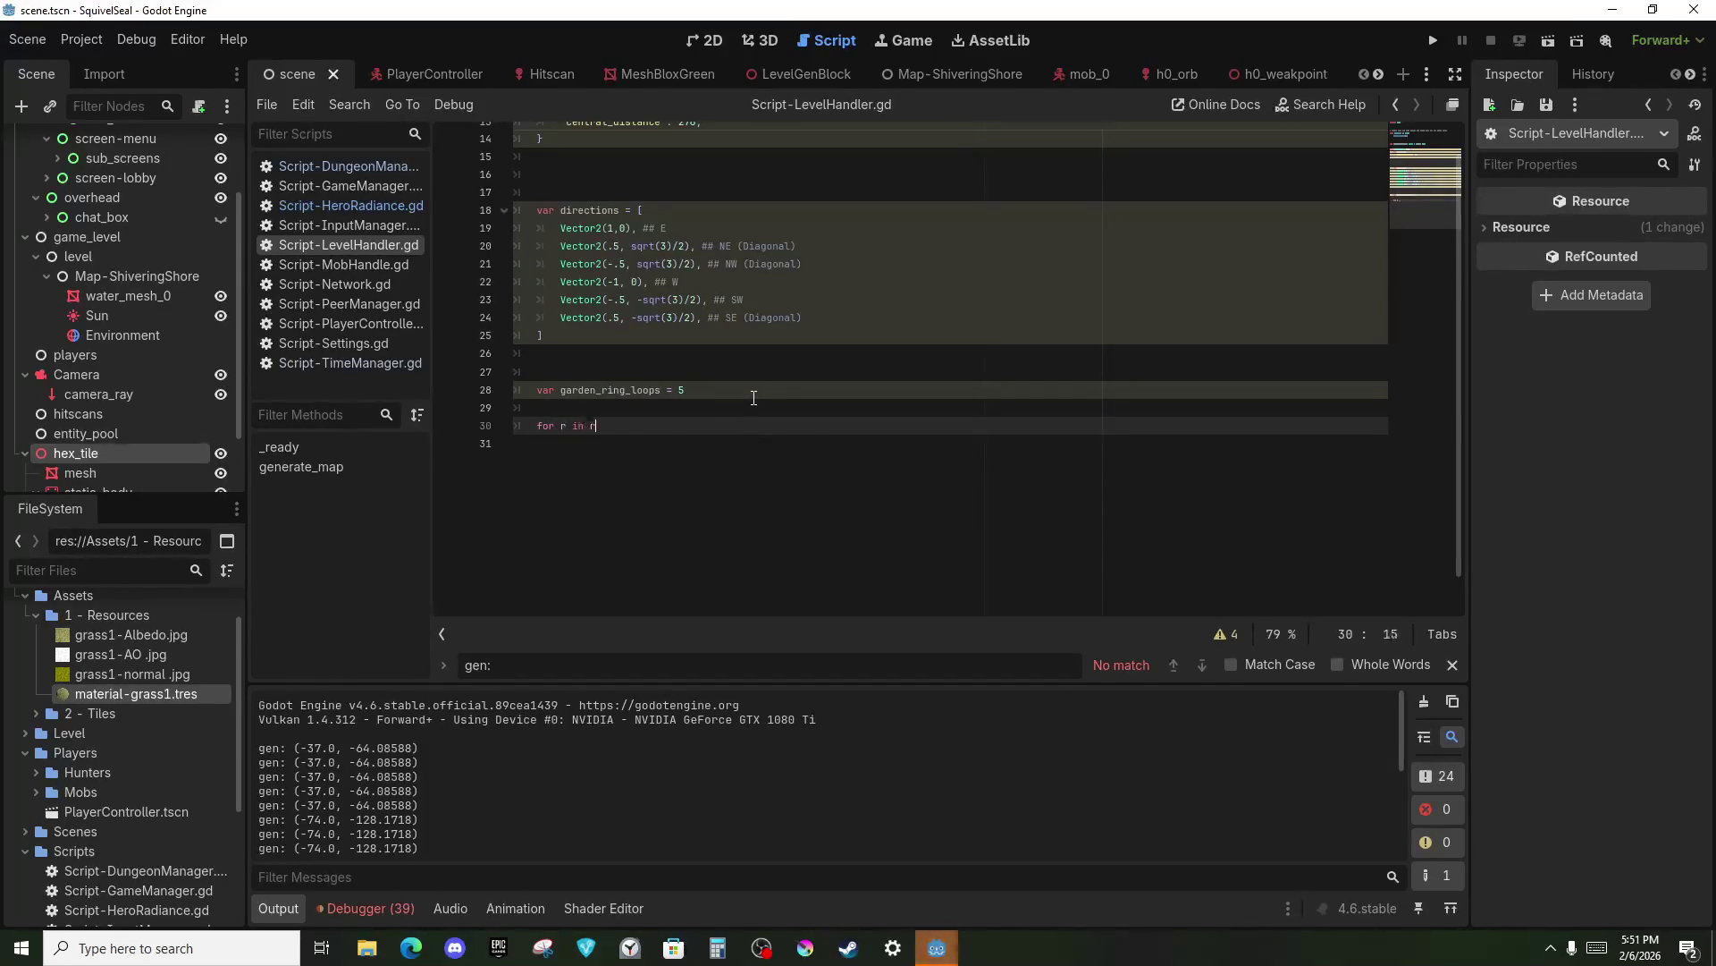
{"action": "type", "text": "ap"}
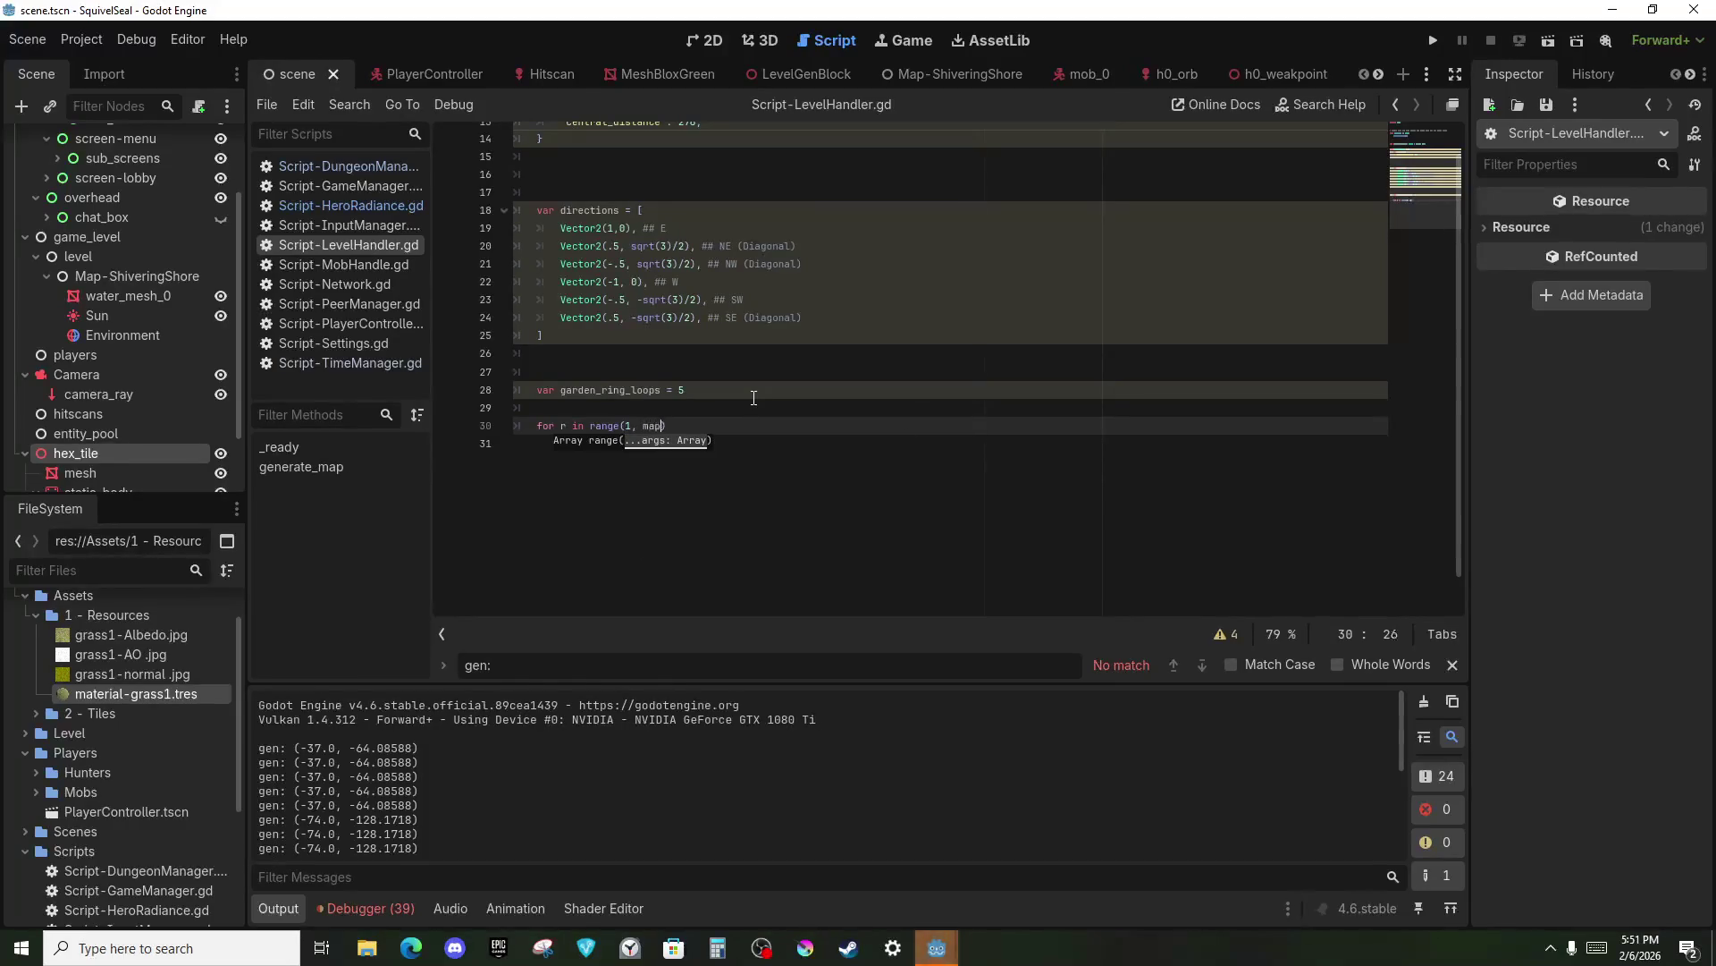
{"action": "type", "text": "_ring_loops"}
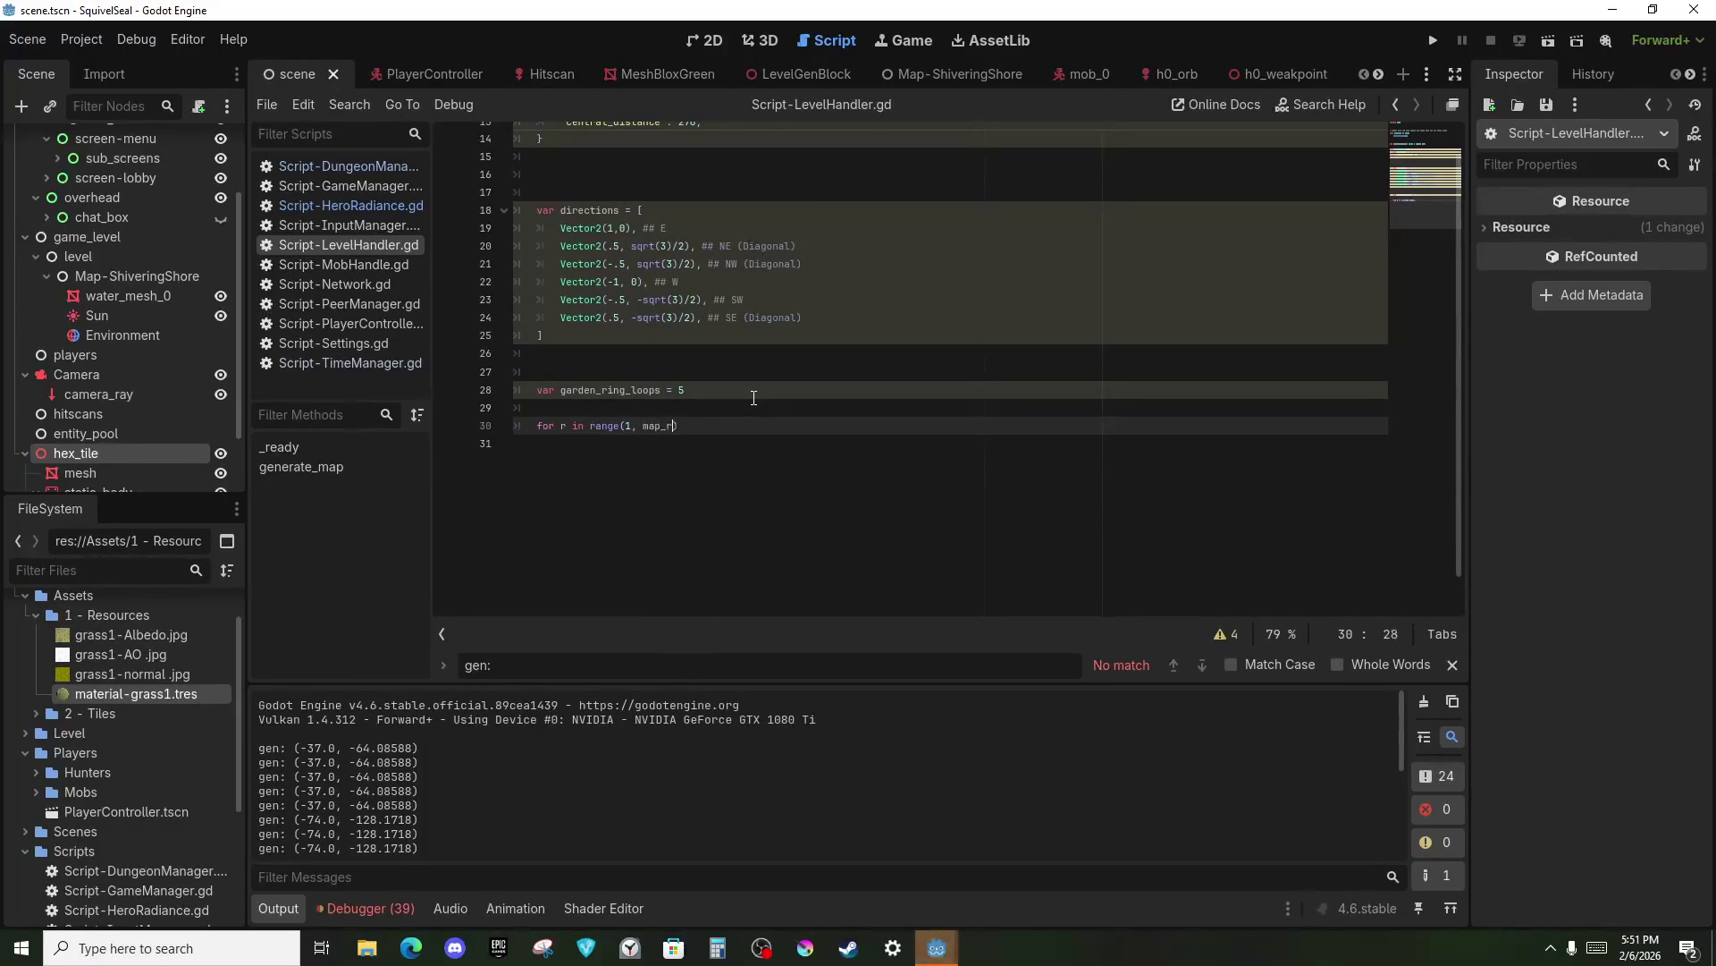
{"action": "type", "text": " + 1):"}
{"action": "key", "text": "Return"}
{"action": "type", "text": "var po"}
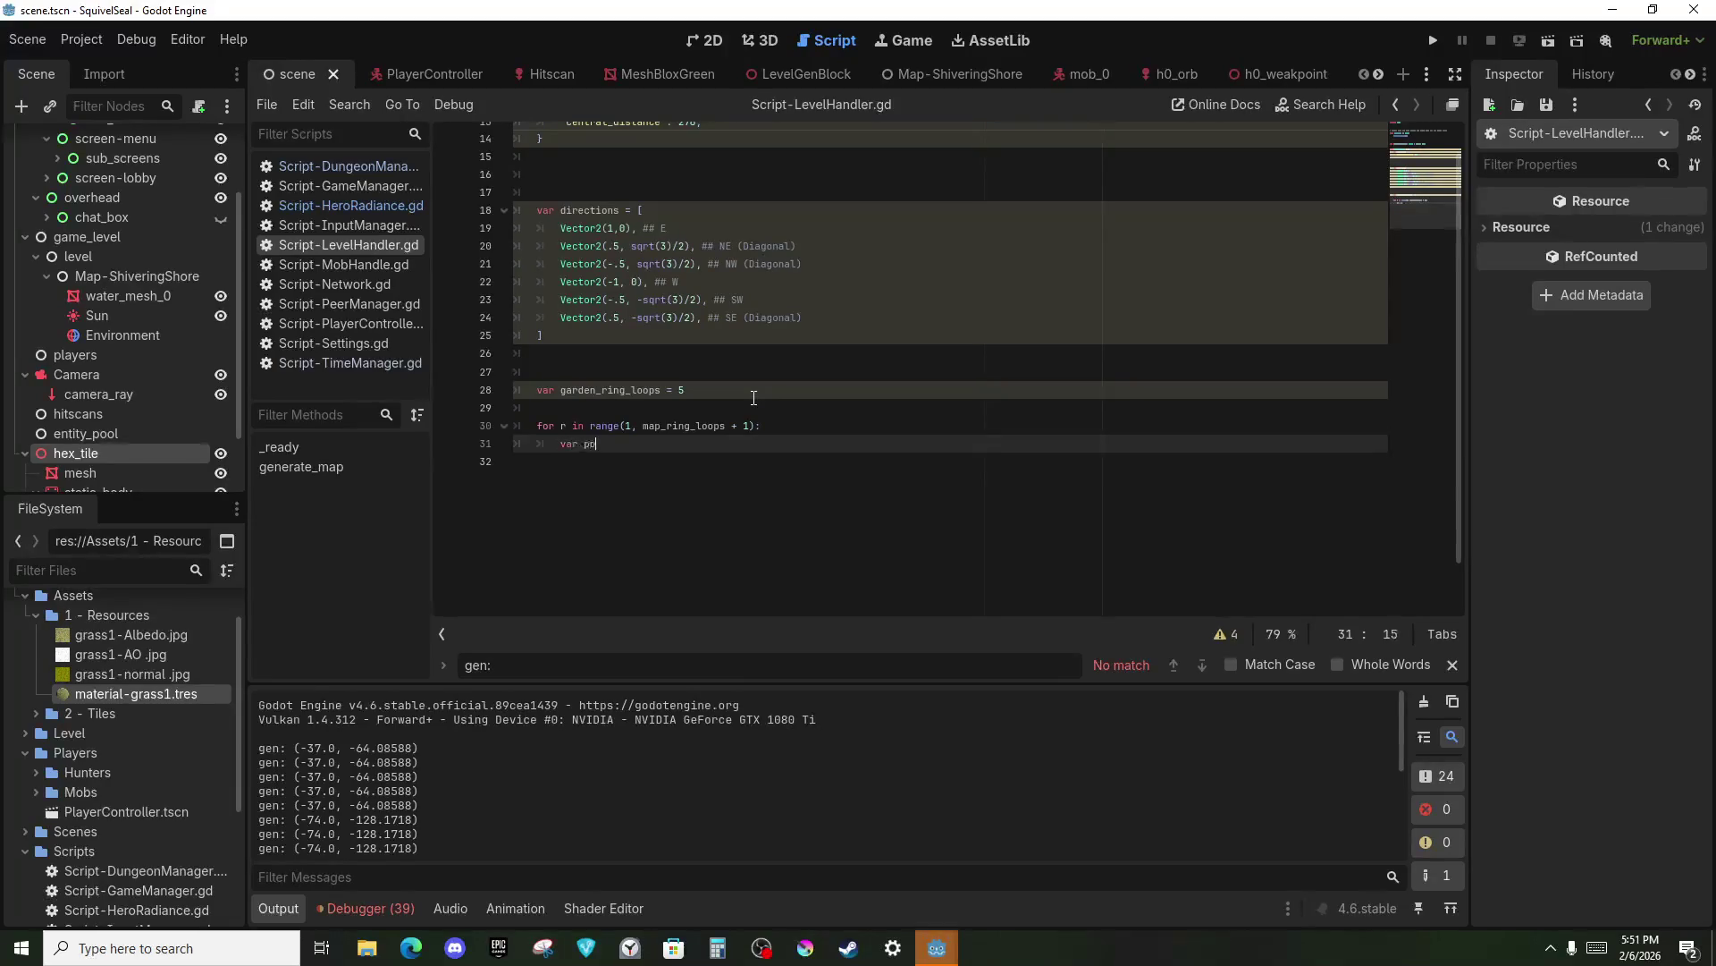
{"action": "type", "text": "s = directions[4] * r"}
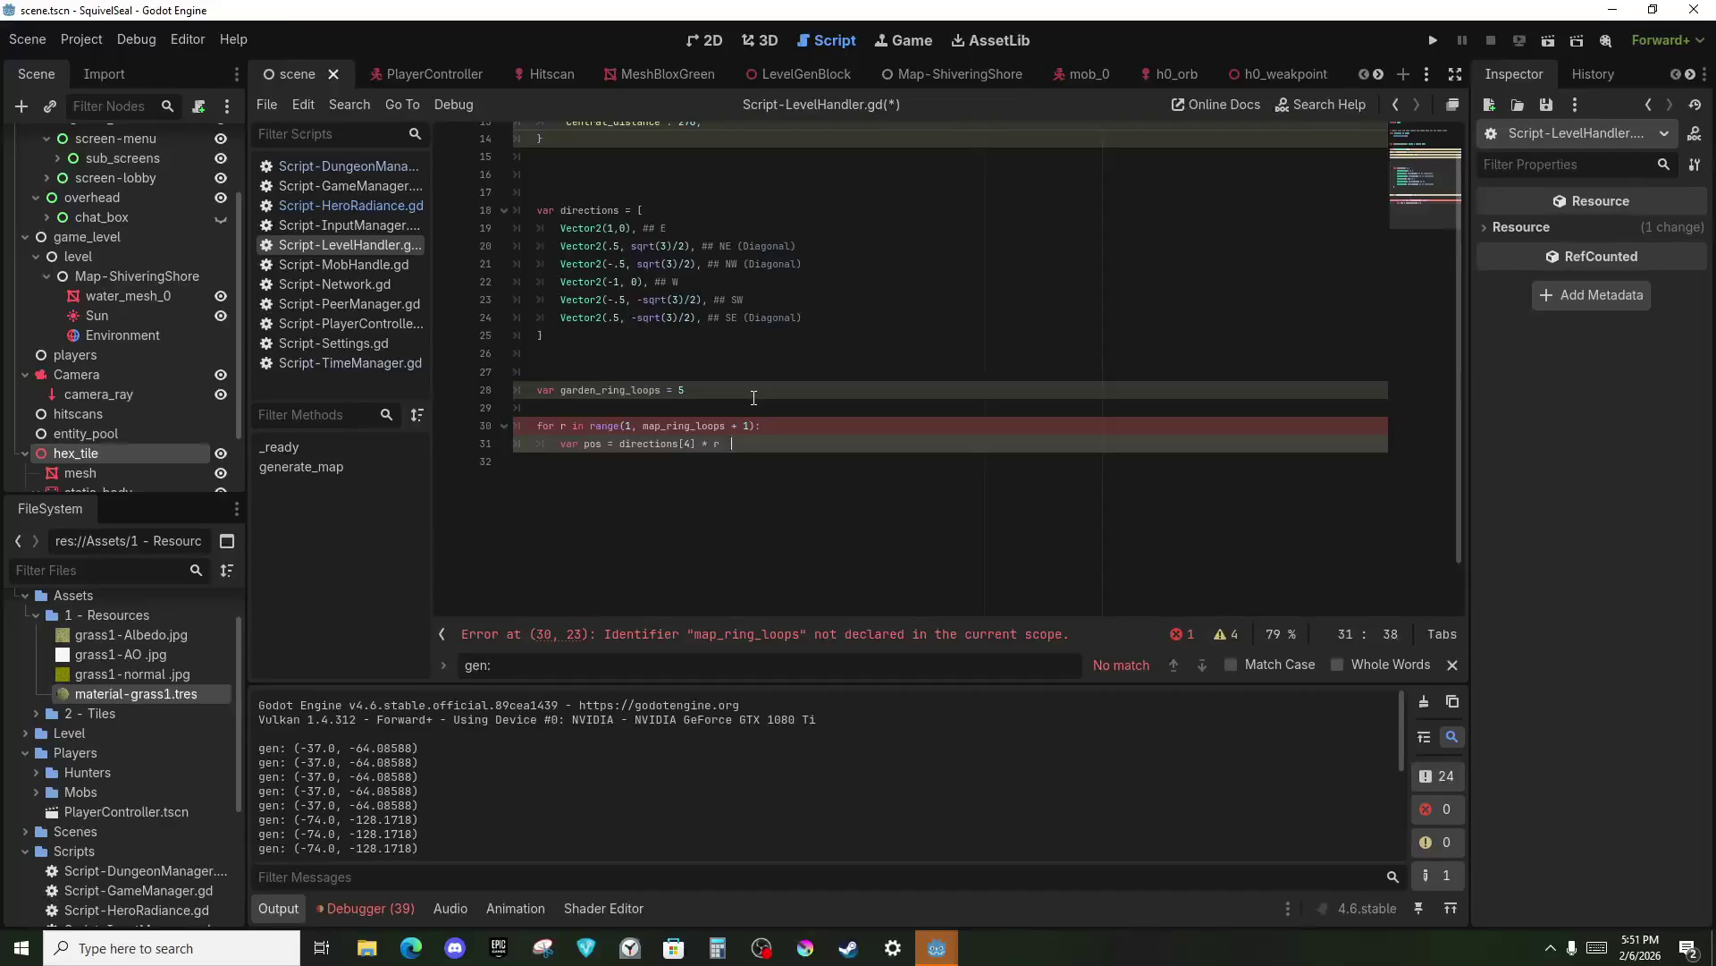
{"action": "type", "text": "* Hextile_spacing["}
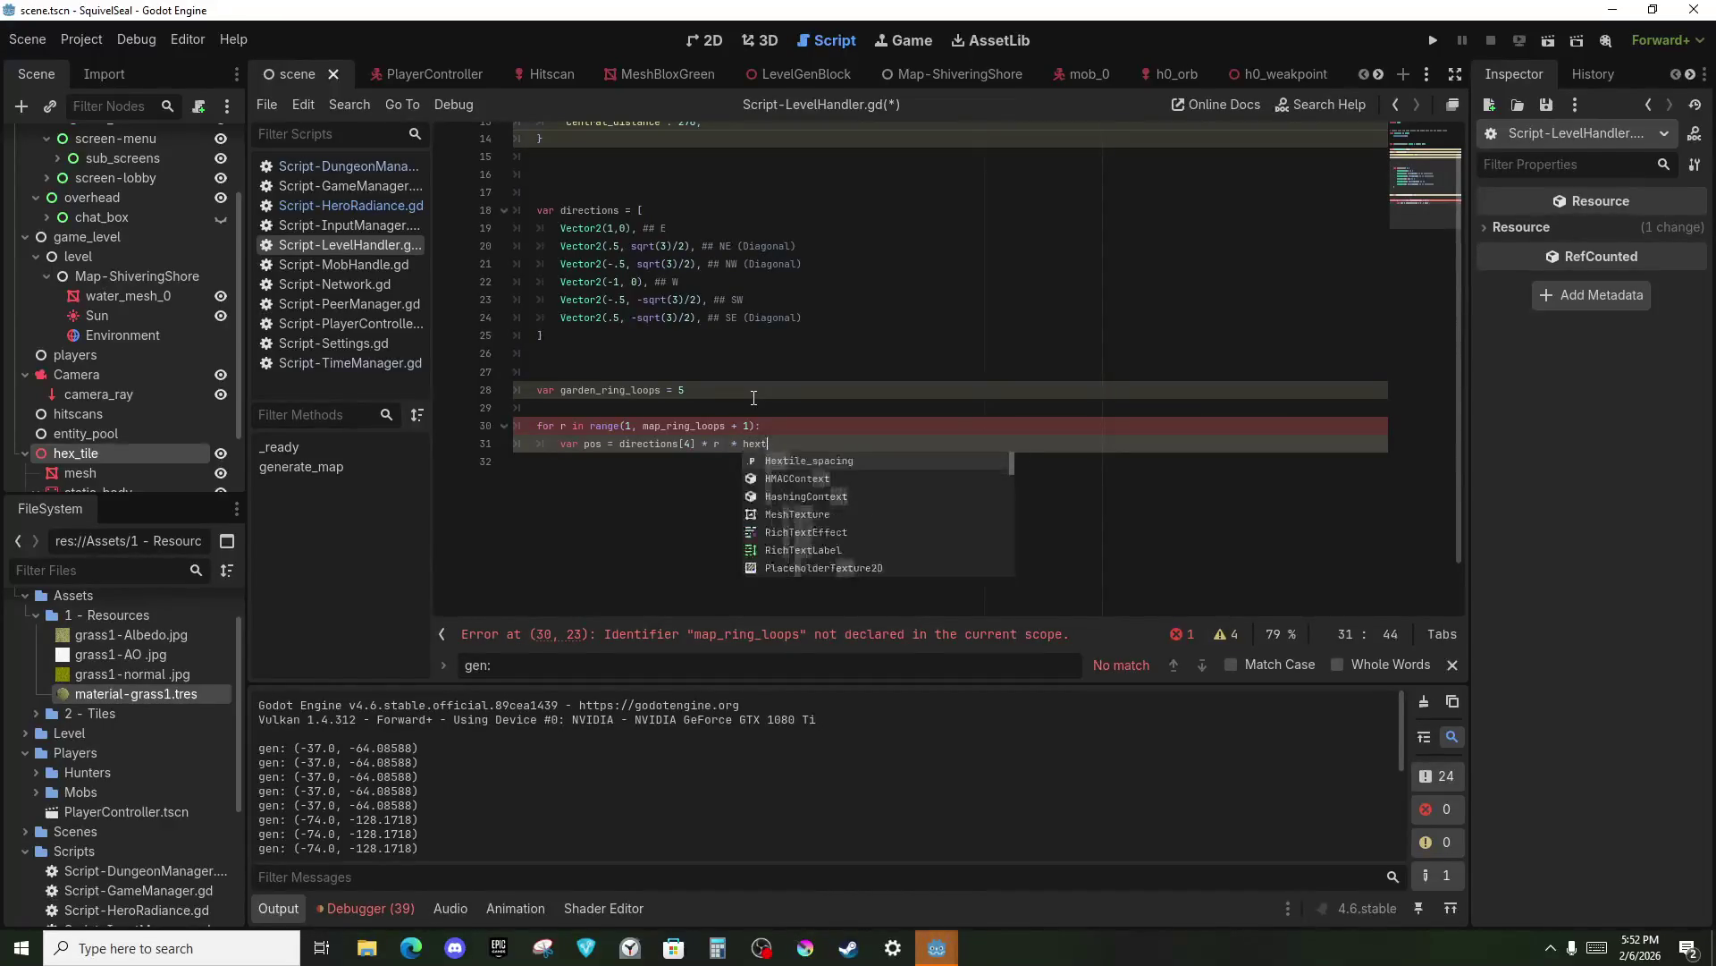
{"action": "type", "text": "0"}
{"action": "key", "text": "Right"}
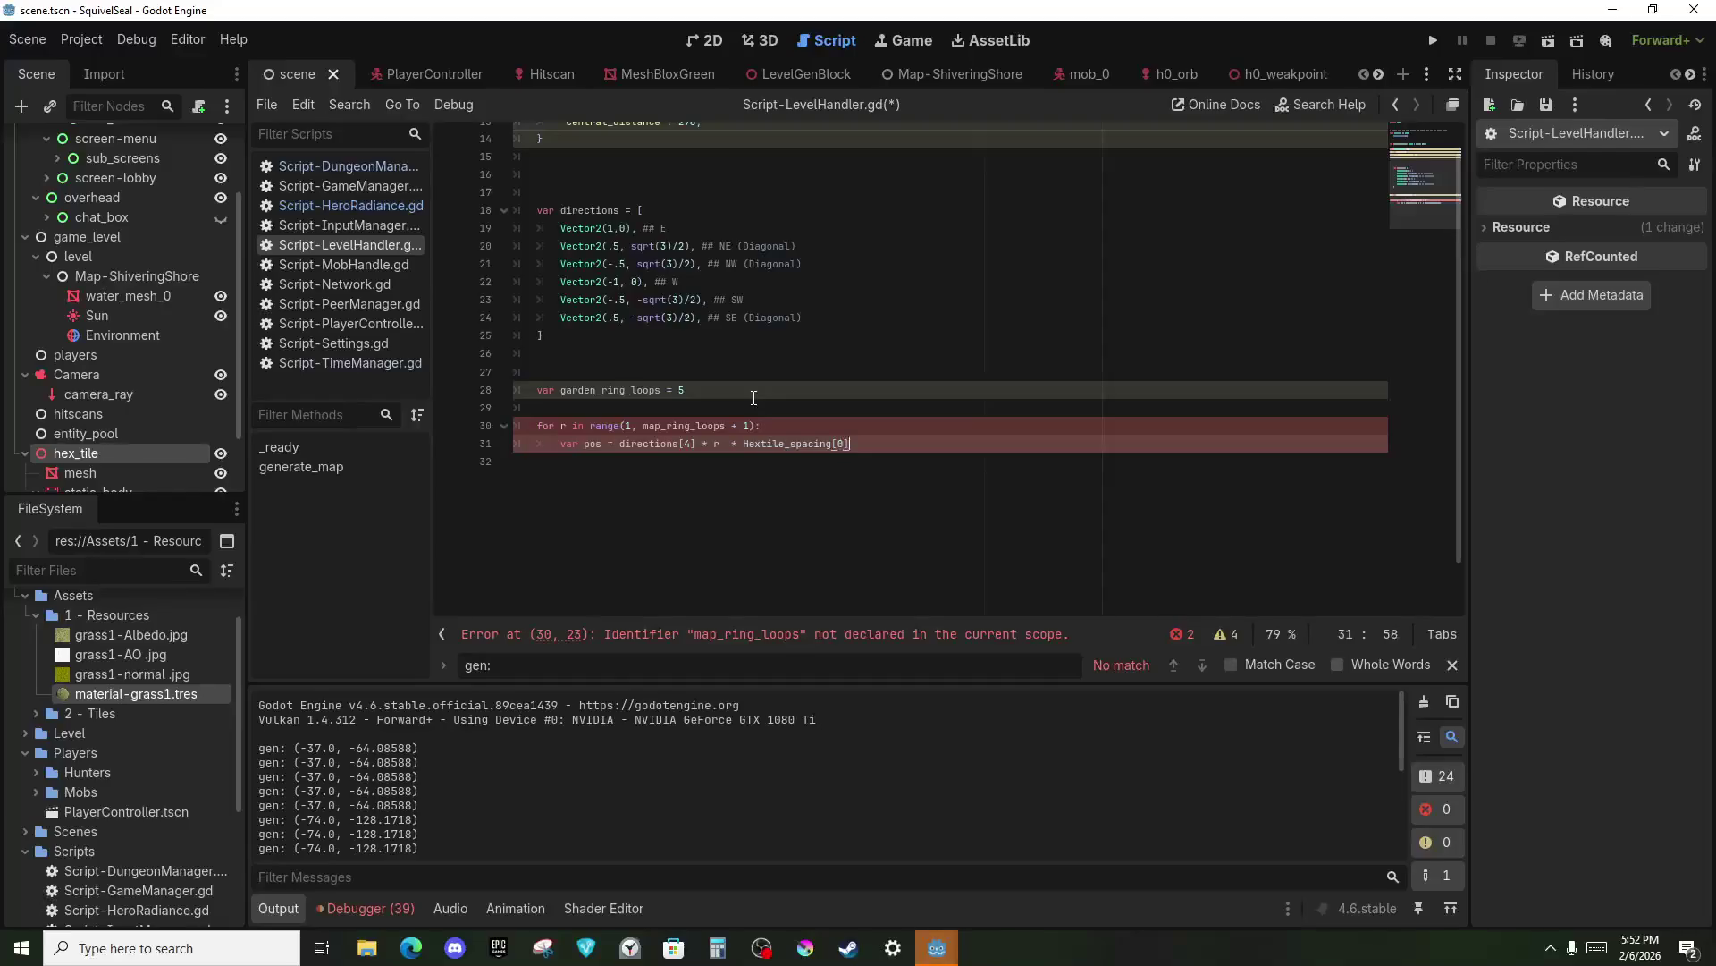
{"action": "key", "text": "Return"}
{"action": "key", "text": "Return"}
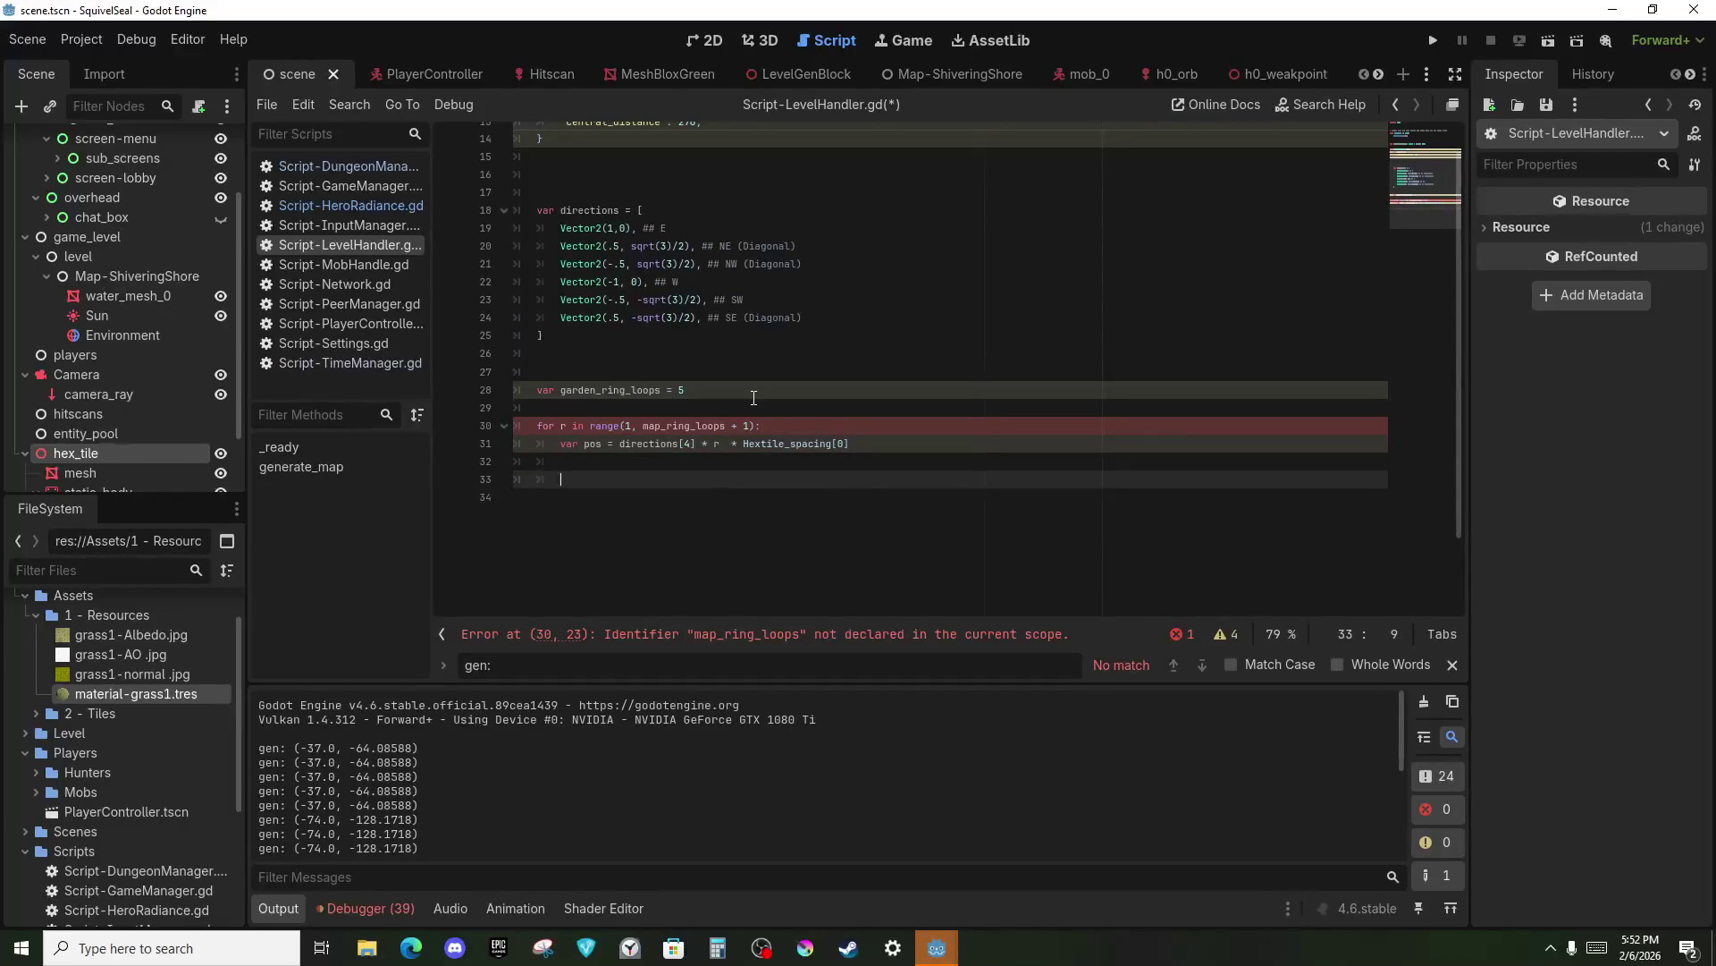
{"action": "key", "text": "Up"}
{"action": "type", "text": "print"}
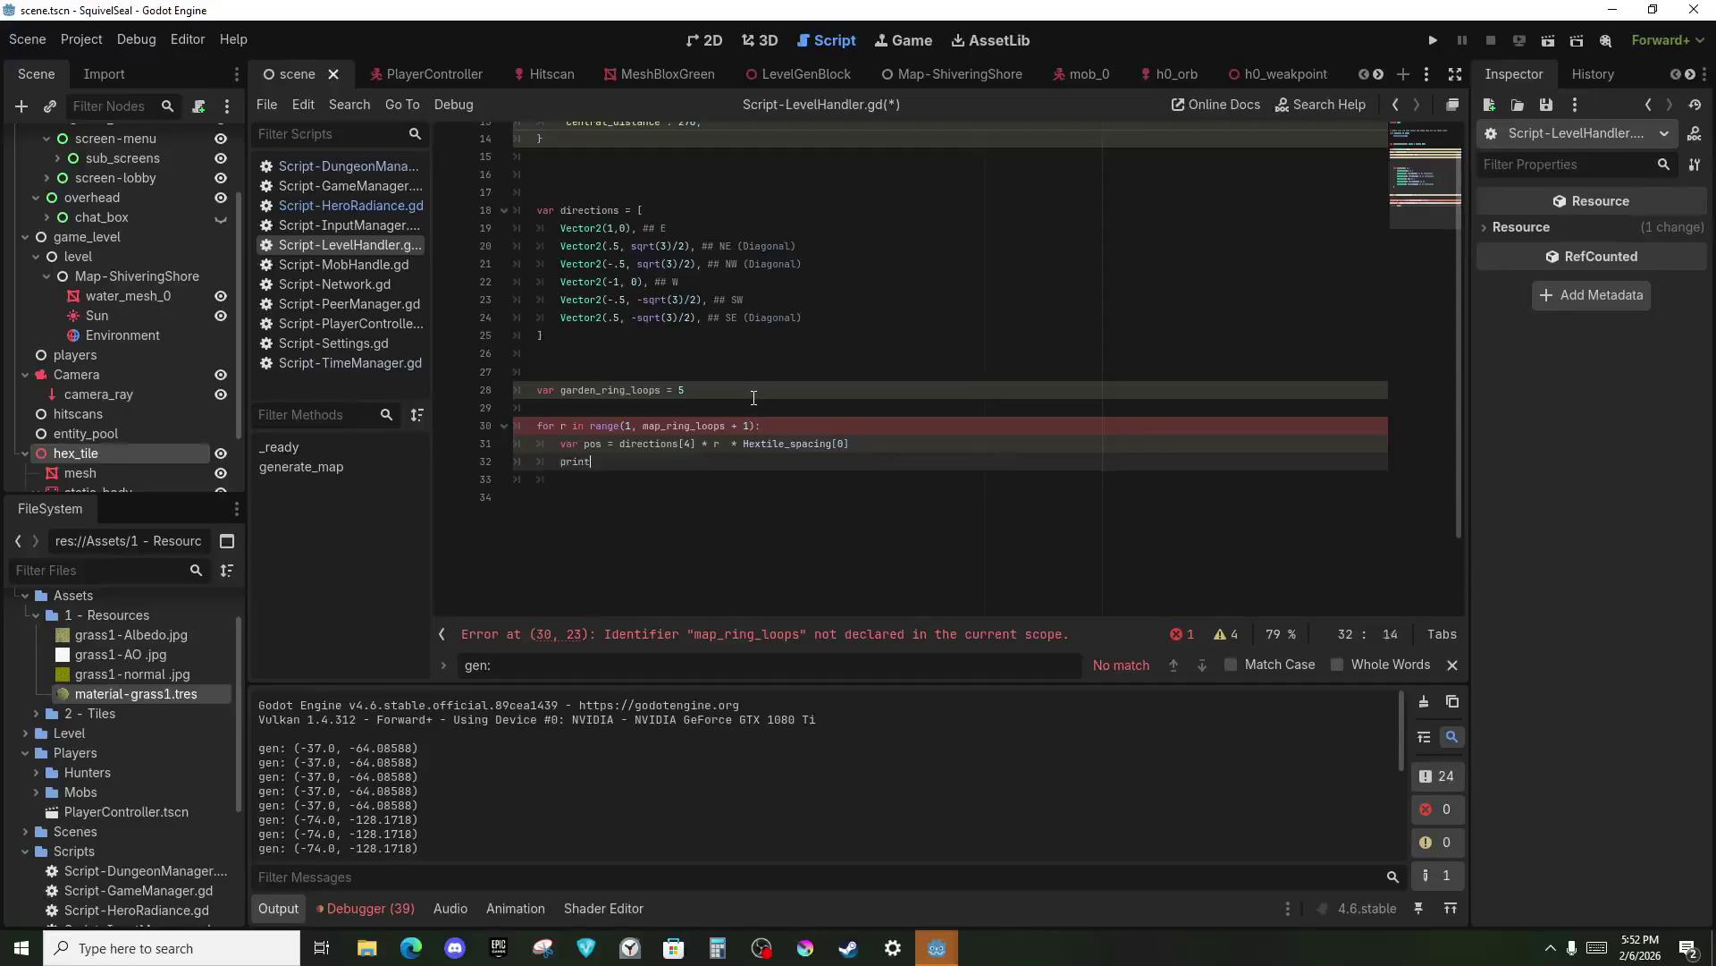
{"action": "type", "text": "(pos)"}
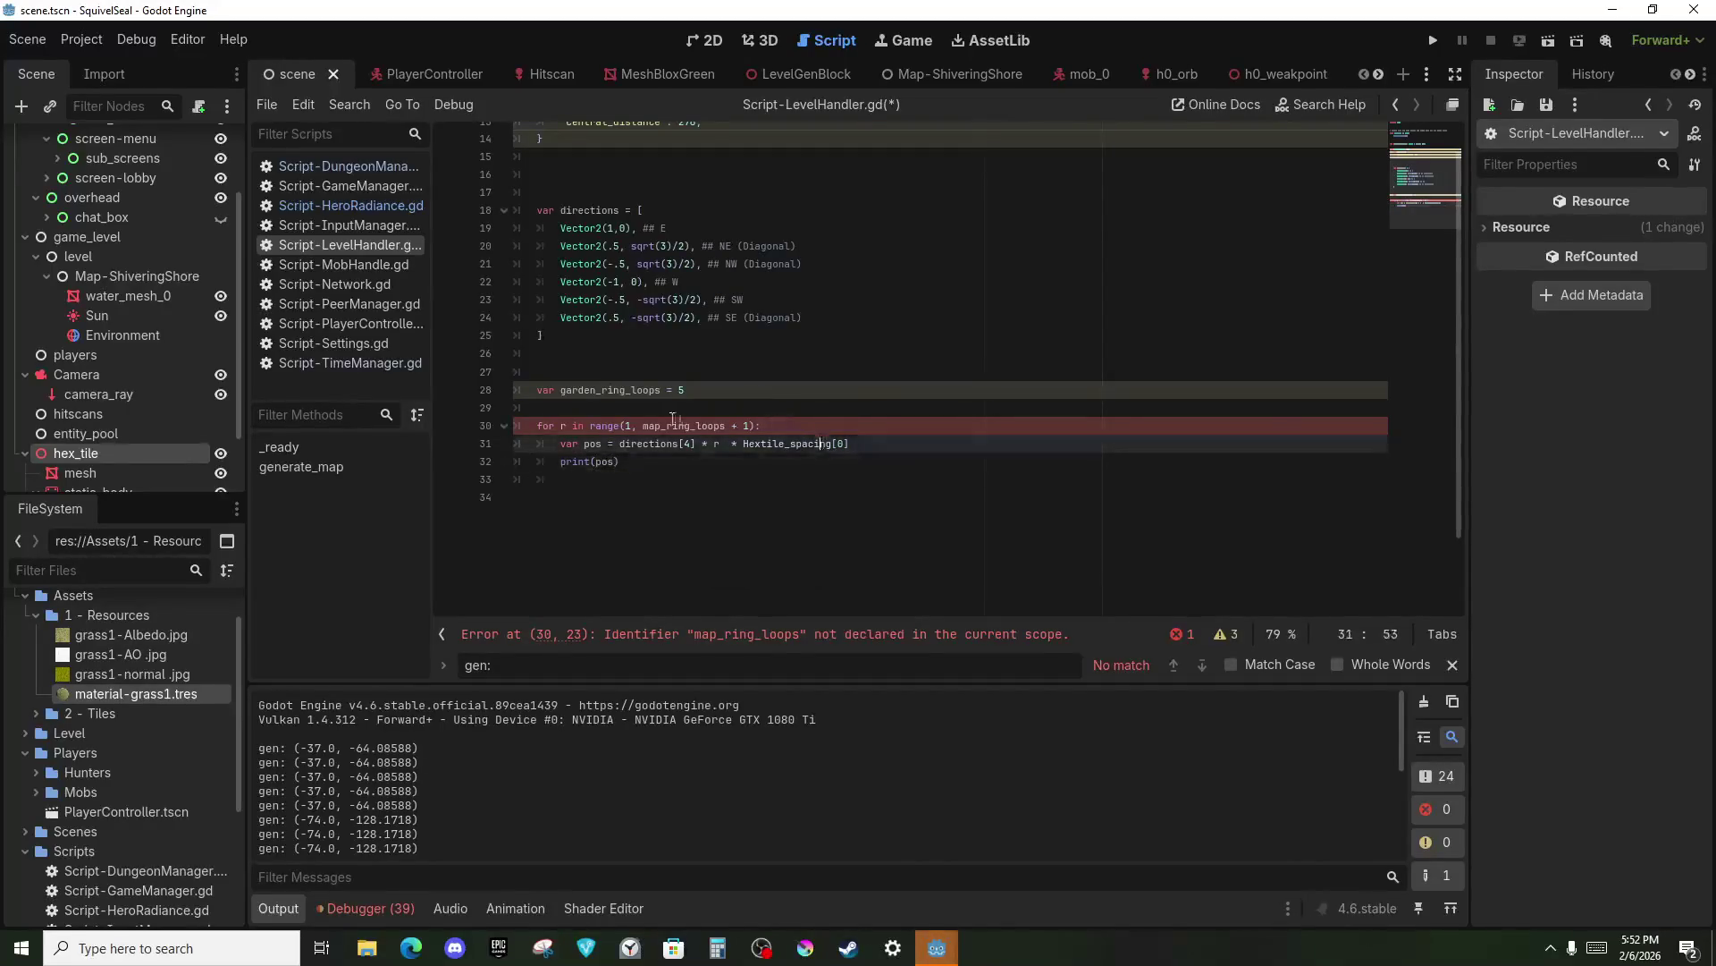
Rename garden_ring_loops to map_ring_loops on line 28 and run the project with F5.
{"action": "left_click", "coordinate": [632, 426]}
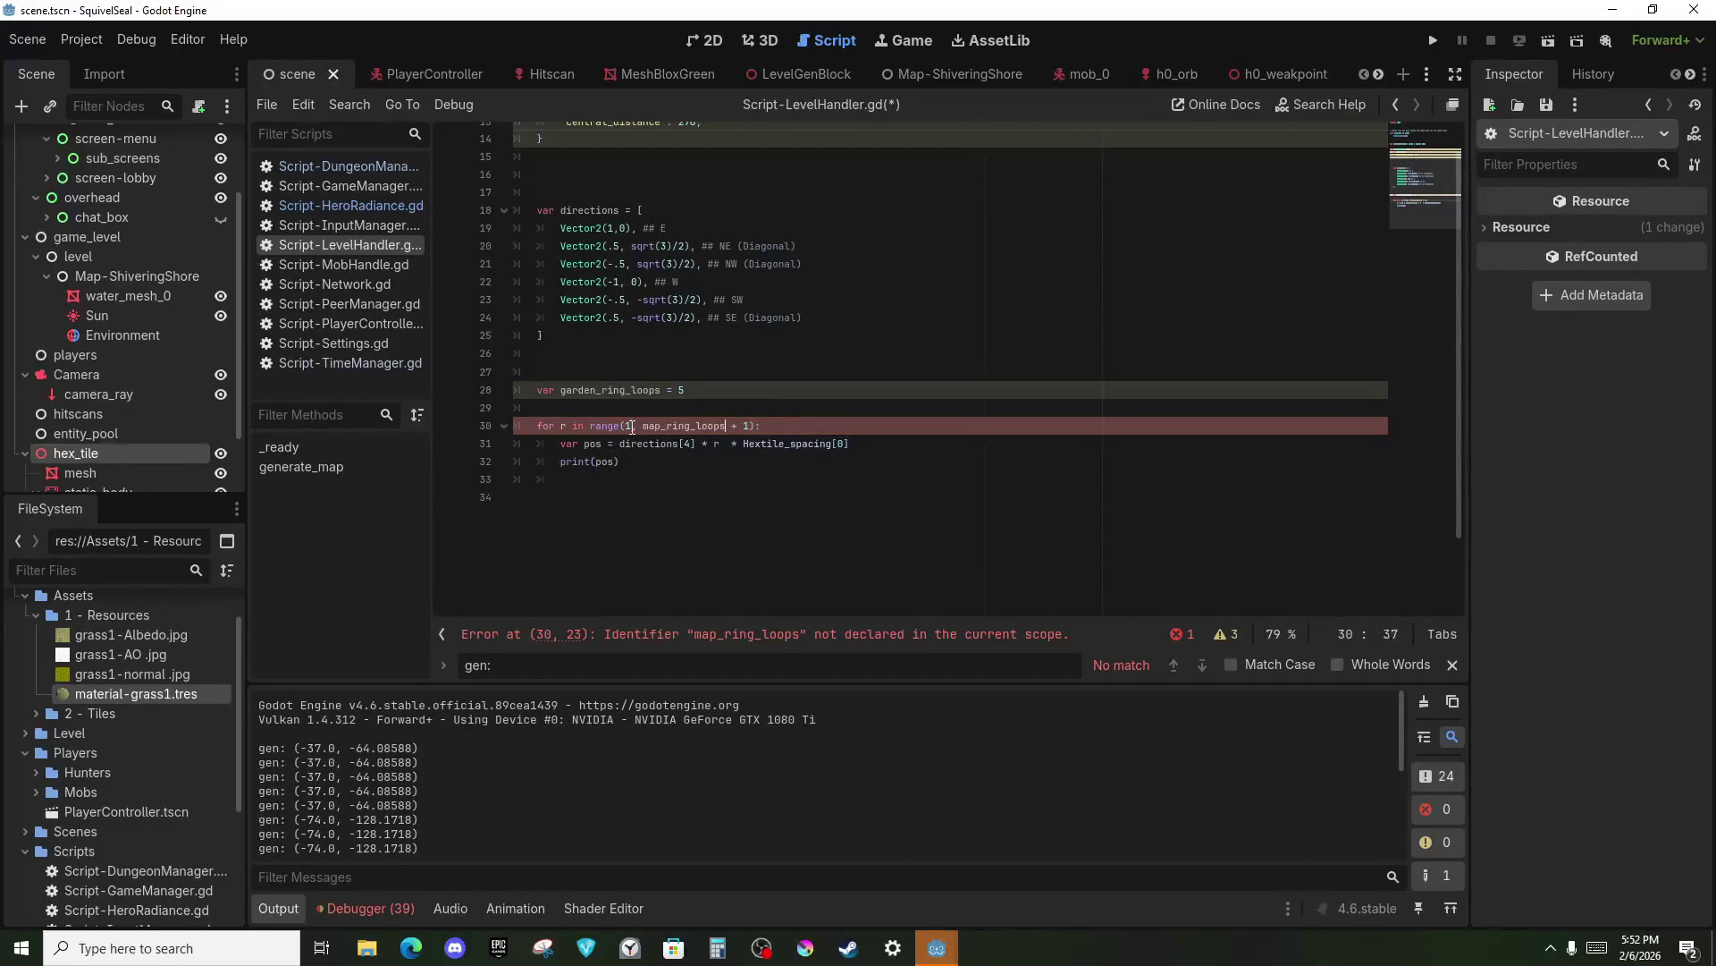
{"action": "key", "text": "Down"}
{"action": "key", "text": "End"}
{"action": "key", "text": "Left"}
{"action": "key", "text": "Left"}
{"action": "key", "text": "Left"}
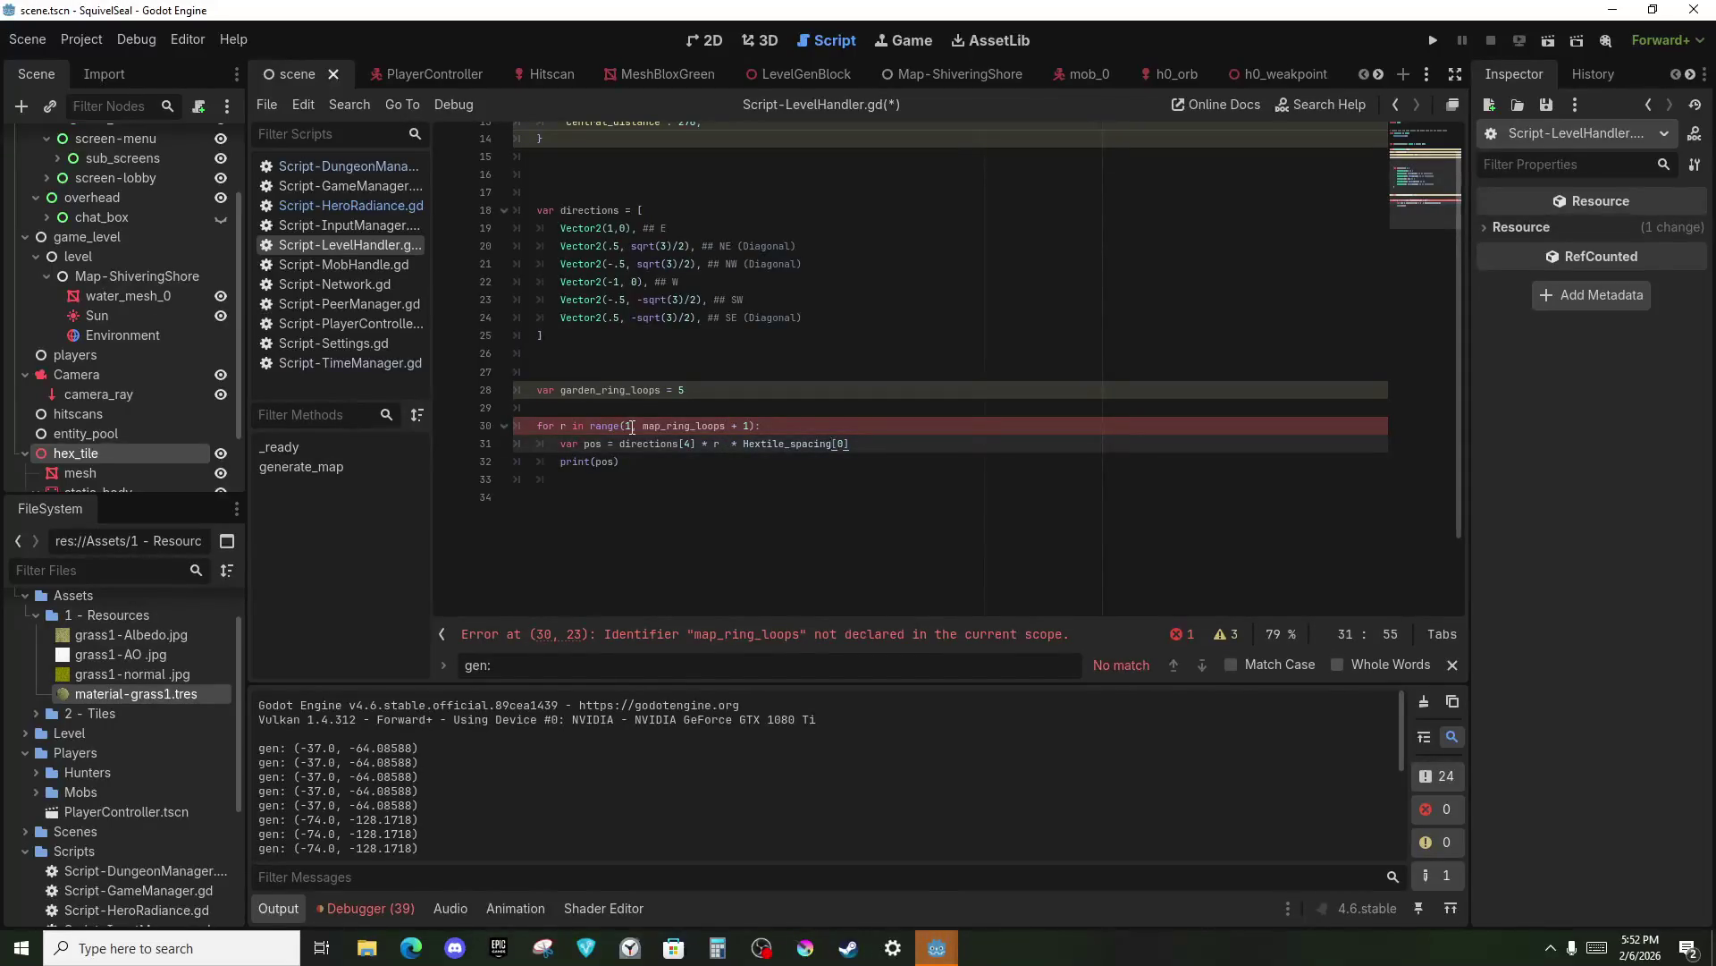
{"action": "left_click", "coordinate": [633, 406]}
{"action": "double_click", "coordinate": [617, 390]}
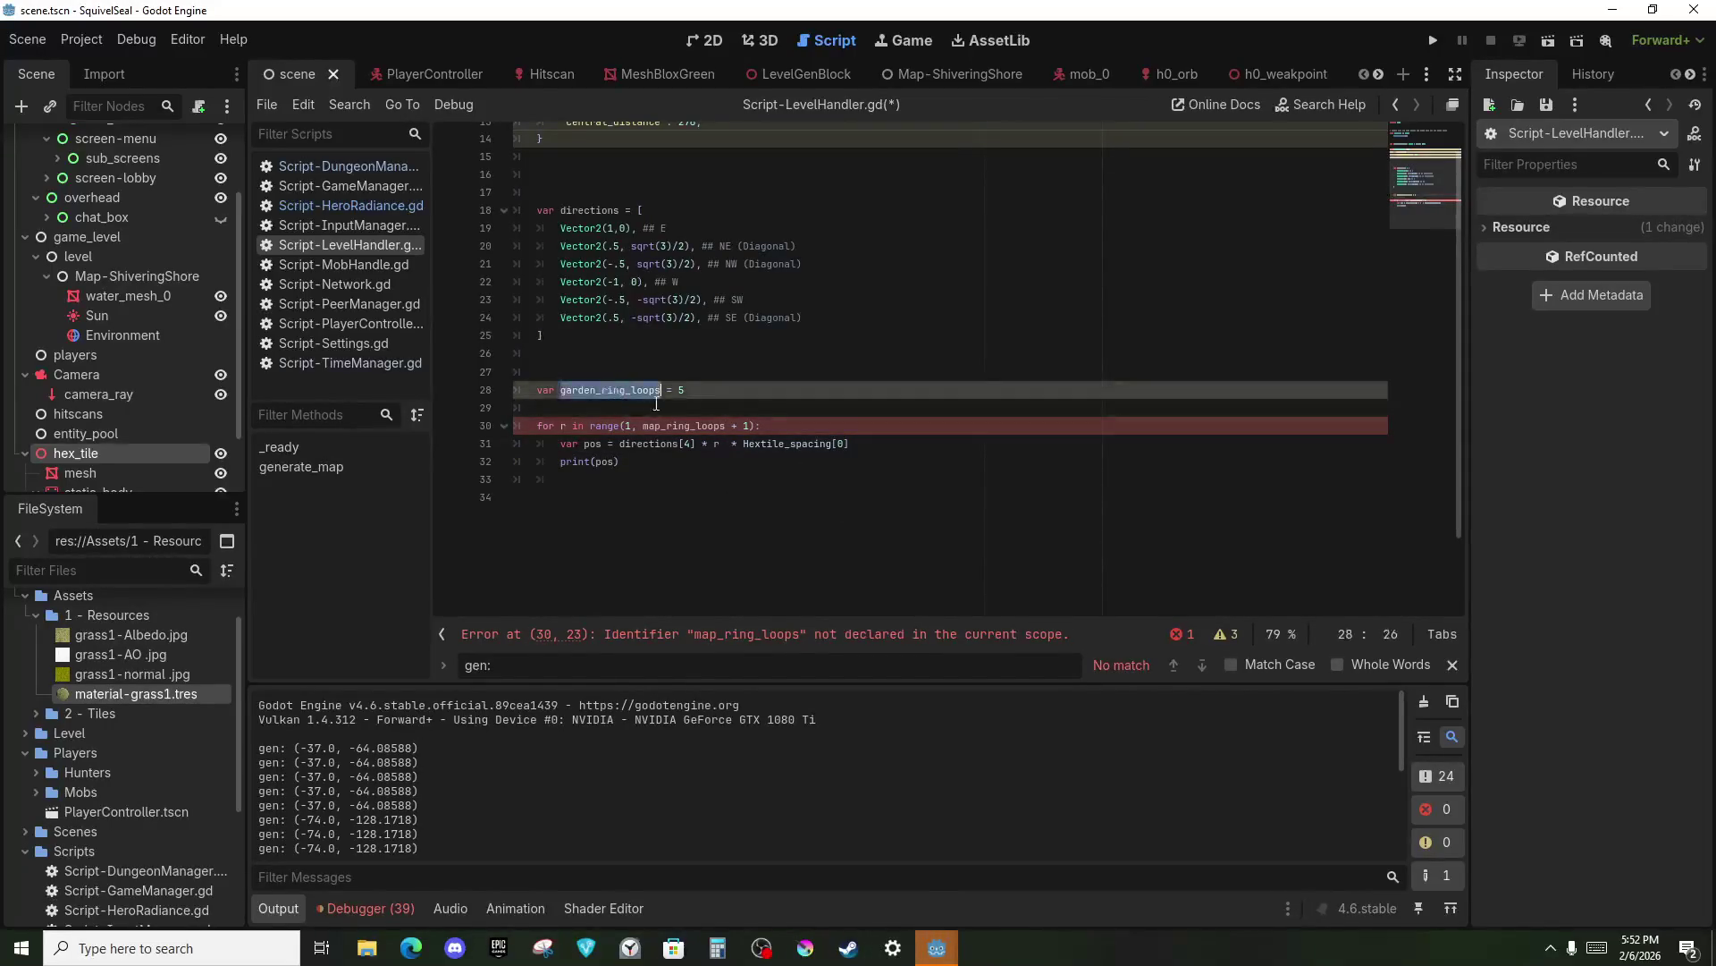
{"action": "double_click", "coordinate": [654, 426]}
{"action": "key", "text": "ctrl+c"}
{"action": "double_click", "coordinate": [610, 390]}
{"action": "key", "text": "ctrl+v"}
{"action": "key", "text": "F5"}
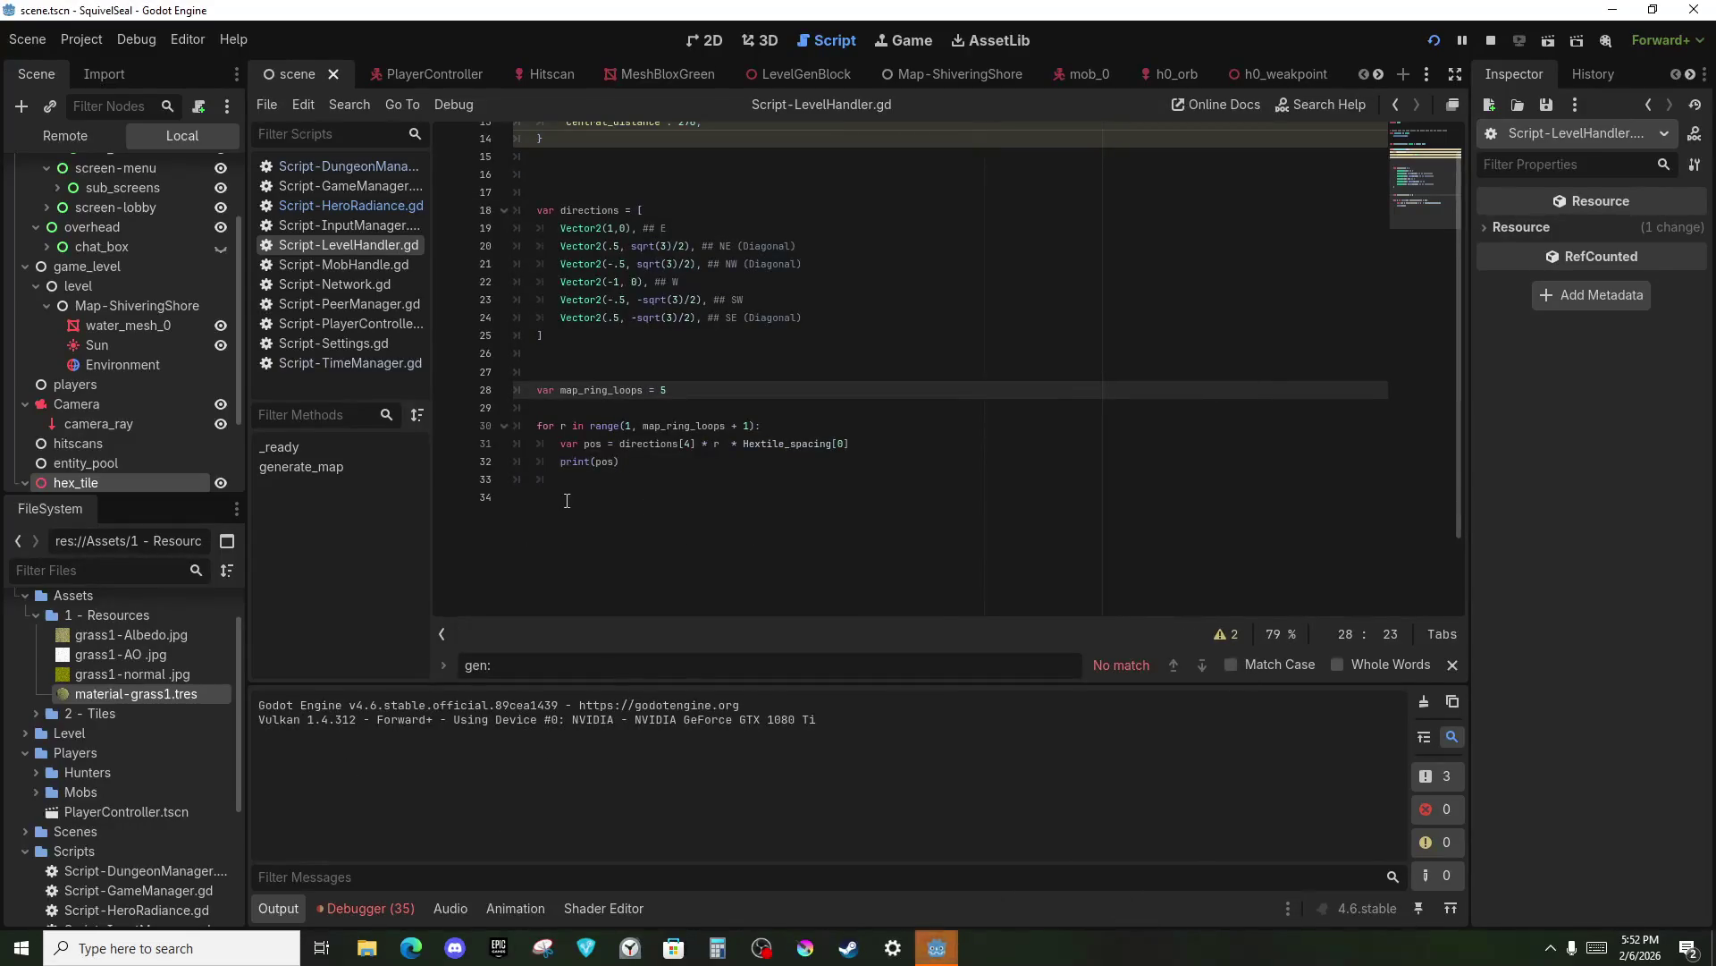
Stop the running game, type pos as Vector2, and delete the print(pos) line.
{"action": "key", "text": "alt+Tab"}
{"action": "key", "text": "F8"}
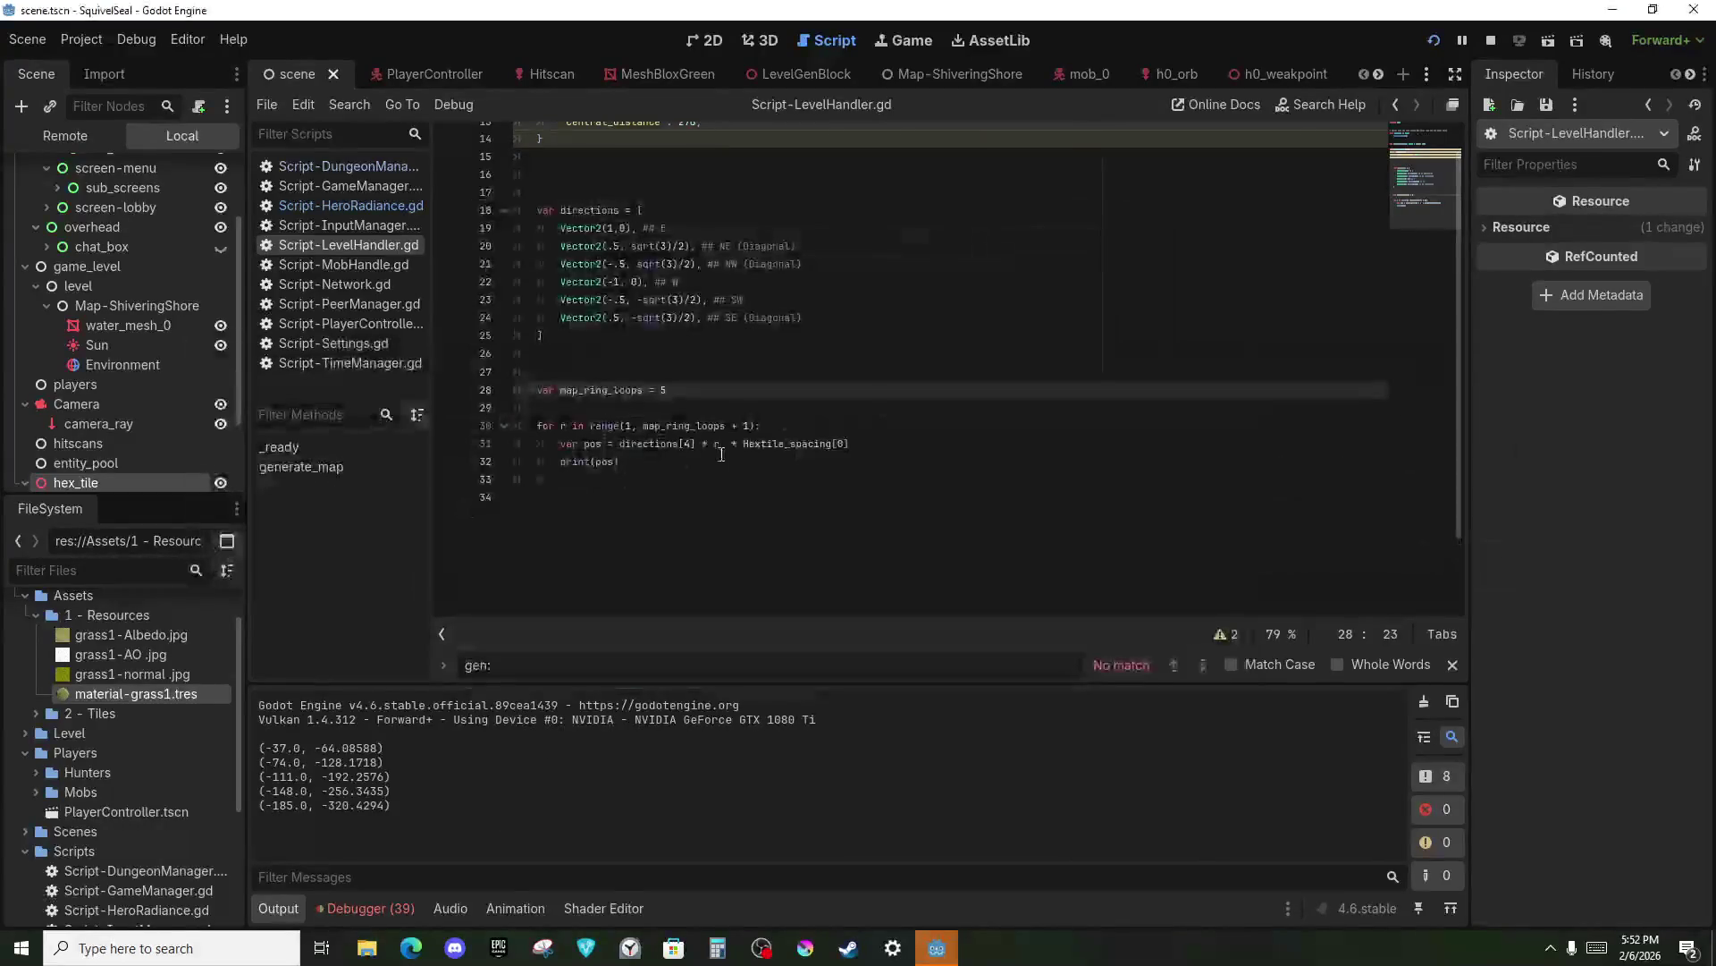
{"action": "left_click", "coordinate": [603, 443]}
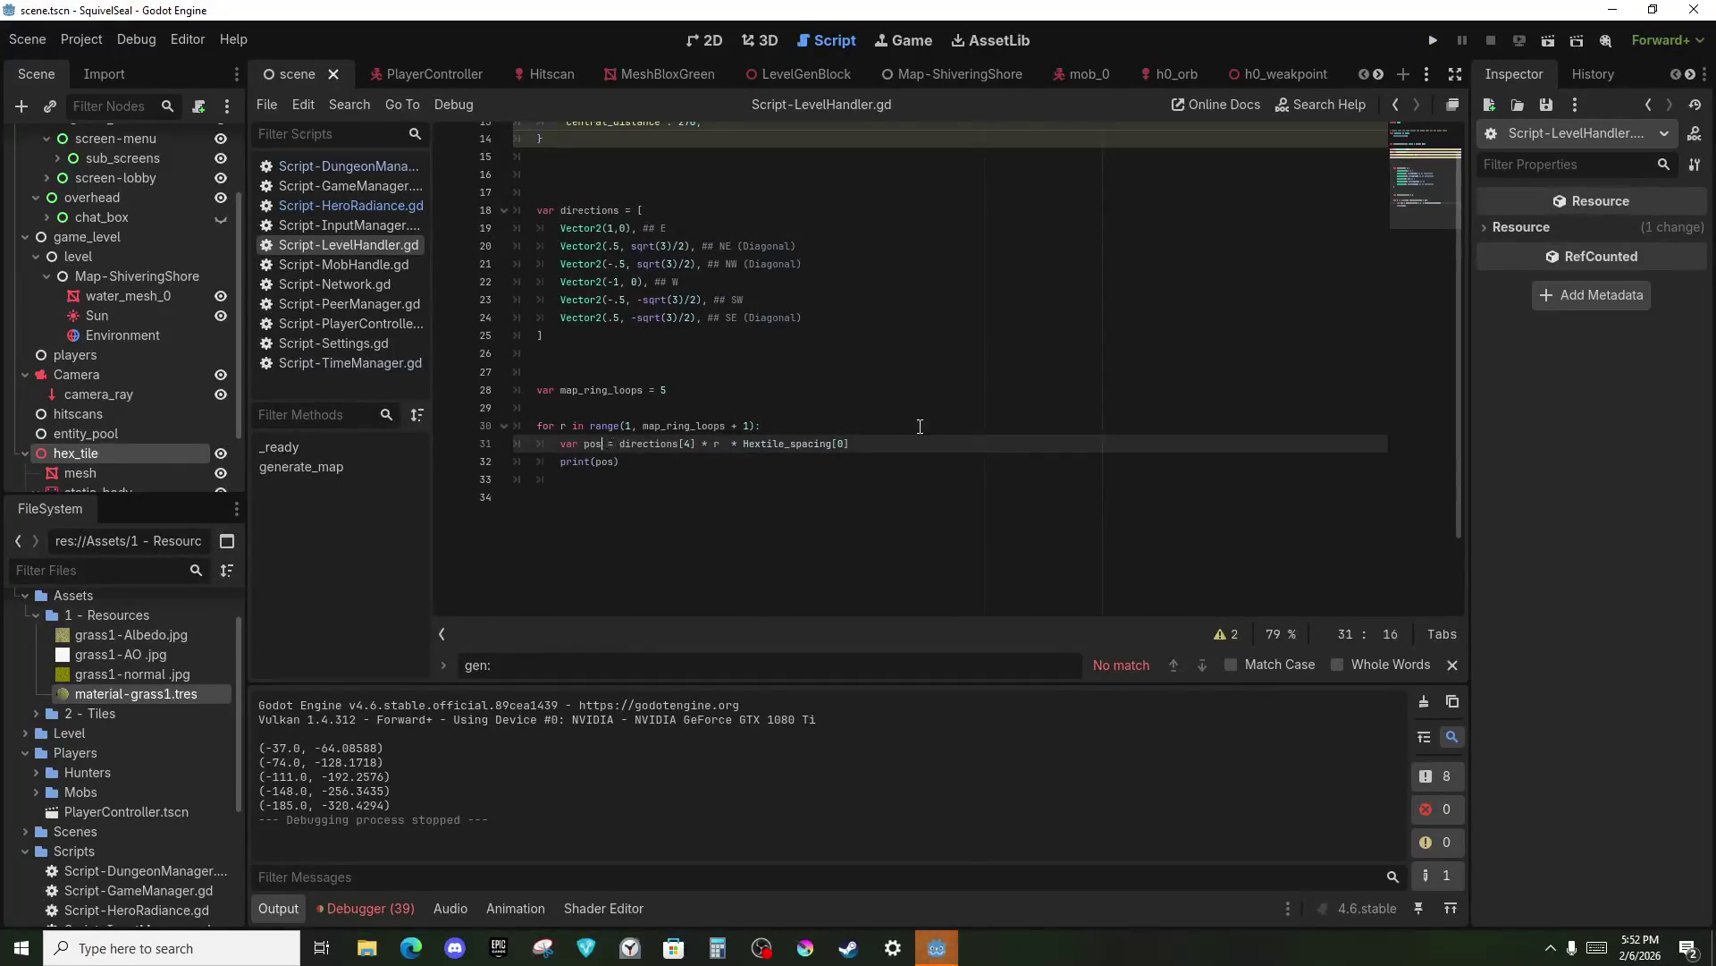
{"action": "type", "text": ": Vector"}
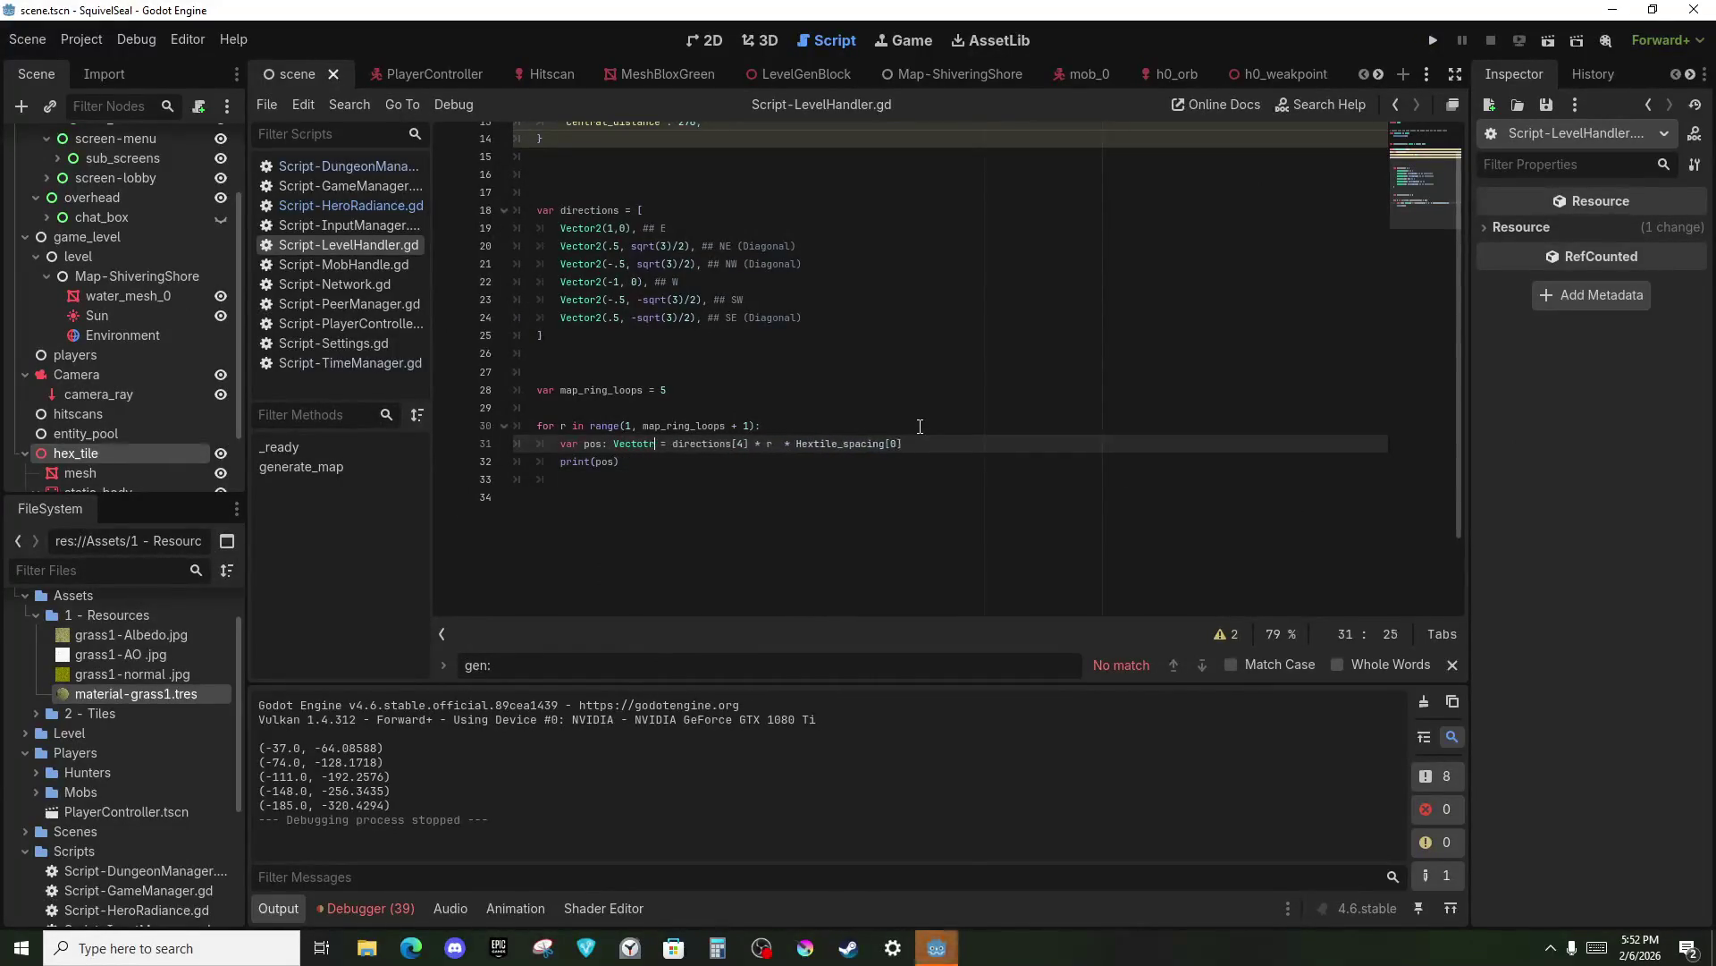
{"action": "type", "text": "2"}
{"action": "left_click", "coordinate": [920, 426]}
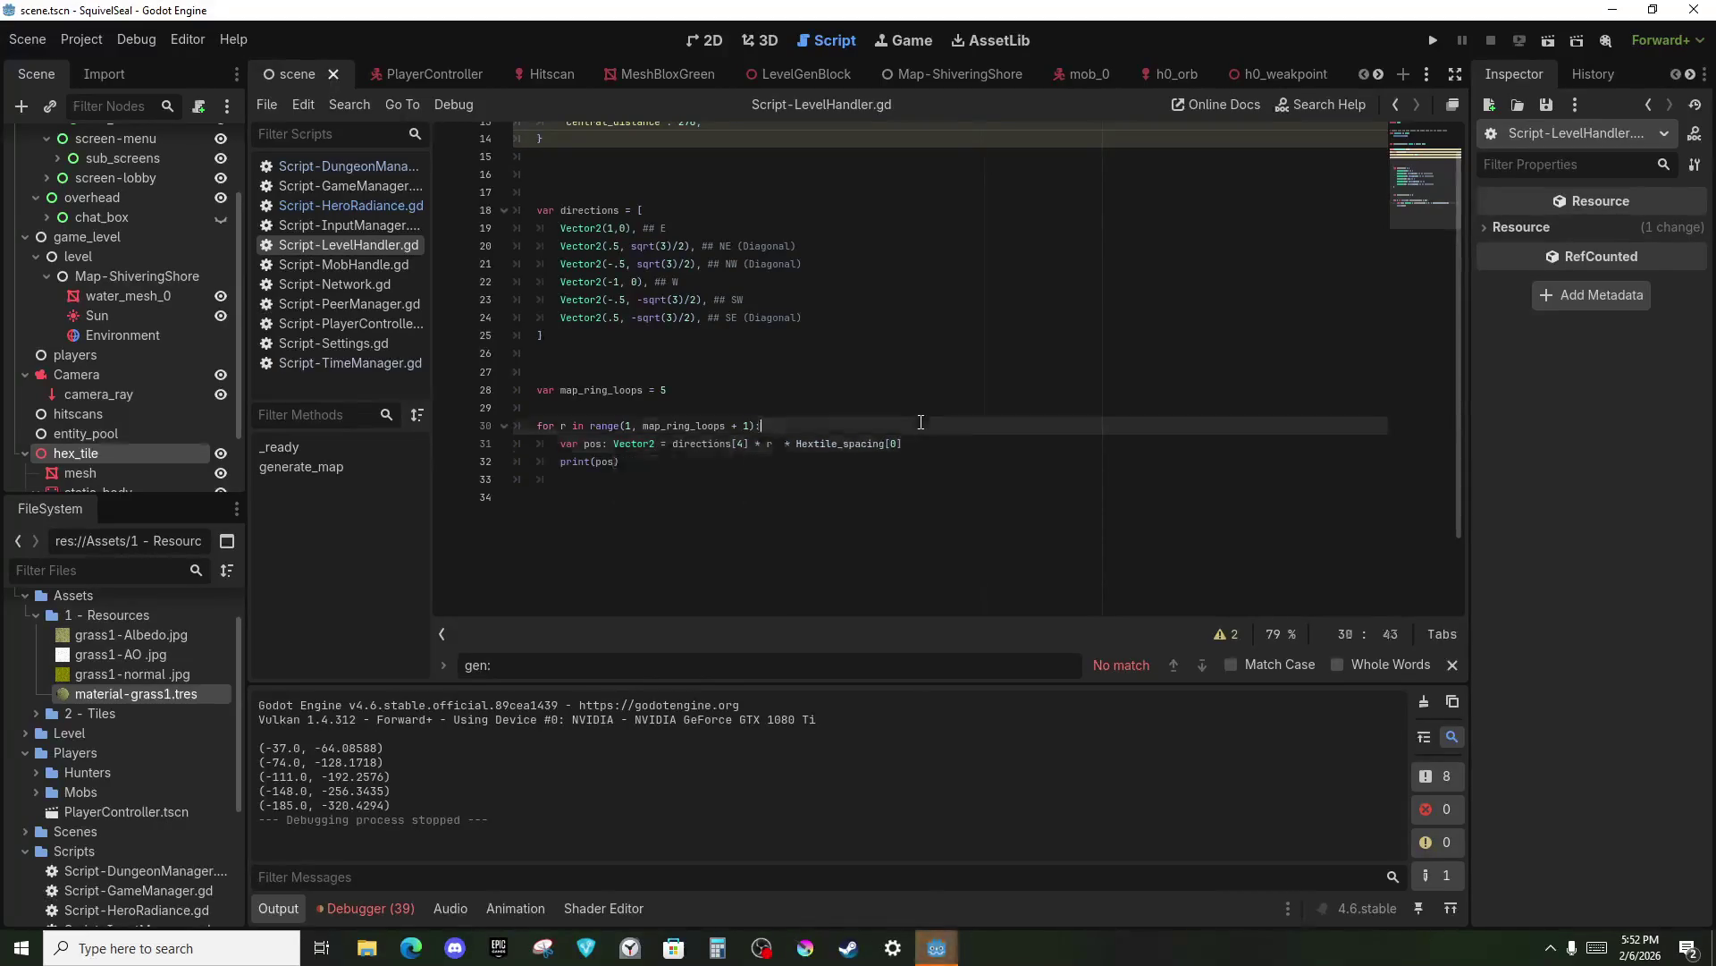
{"action": "left_click", "coordinate": [672, 486]}
{"action": "left_click", "coordinate": [959, 457]}
{"action": "key", "text": "BackSpace"}
{"action": "key", "text": "BackSpace"}
{"action": "key", "text": "BackSpace"}
{"action": "key", "text": "Down"}
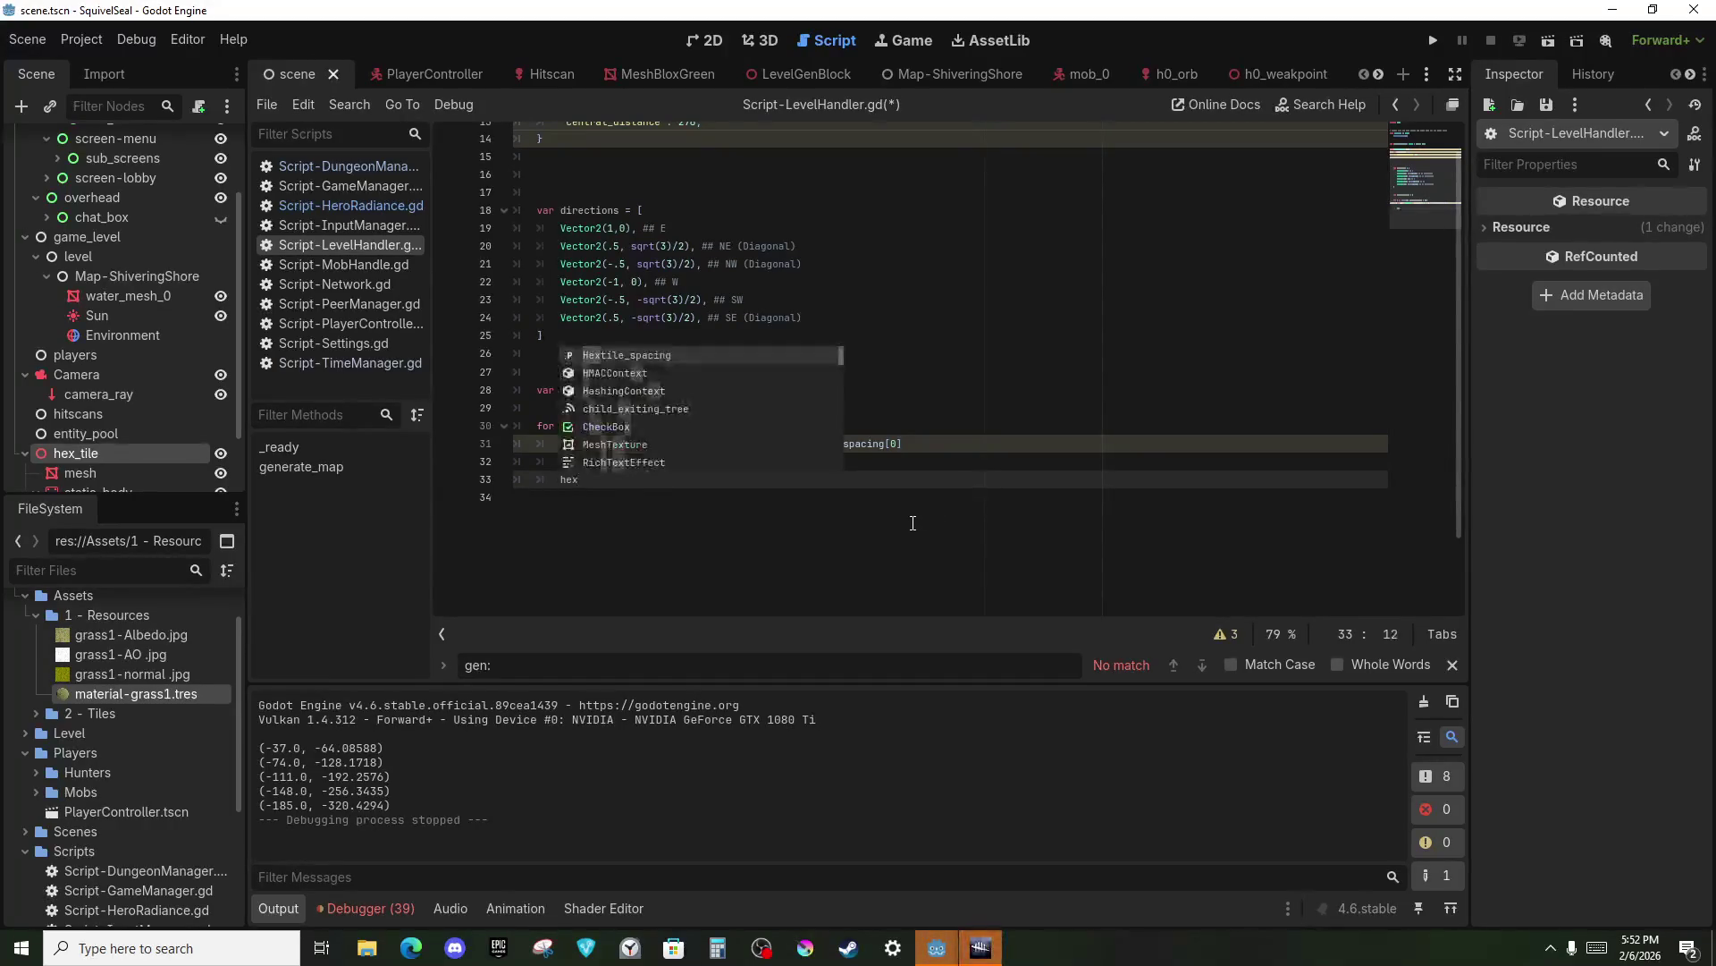
Begin a hex dictionary with 'dictionaryhex' on line 10, then switch to the gaming desktop.
{"action": "left_click", "coordinate": [913, 523]}
{"action": "scroll", "coordinate": [913, 523], "scroll_direction": "up", "scroll_amount": 5}
{"action": "left_click", "coordinate": [599, 268]}
{"action": "key", "text": "Return"}
{"action": "key", "text": "Return"}
{"action": "type", "text": "dictionaryhex"}
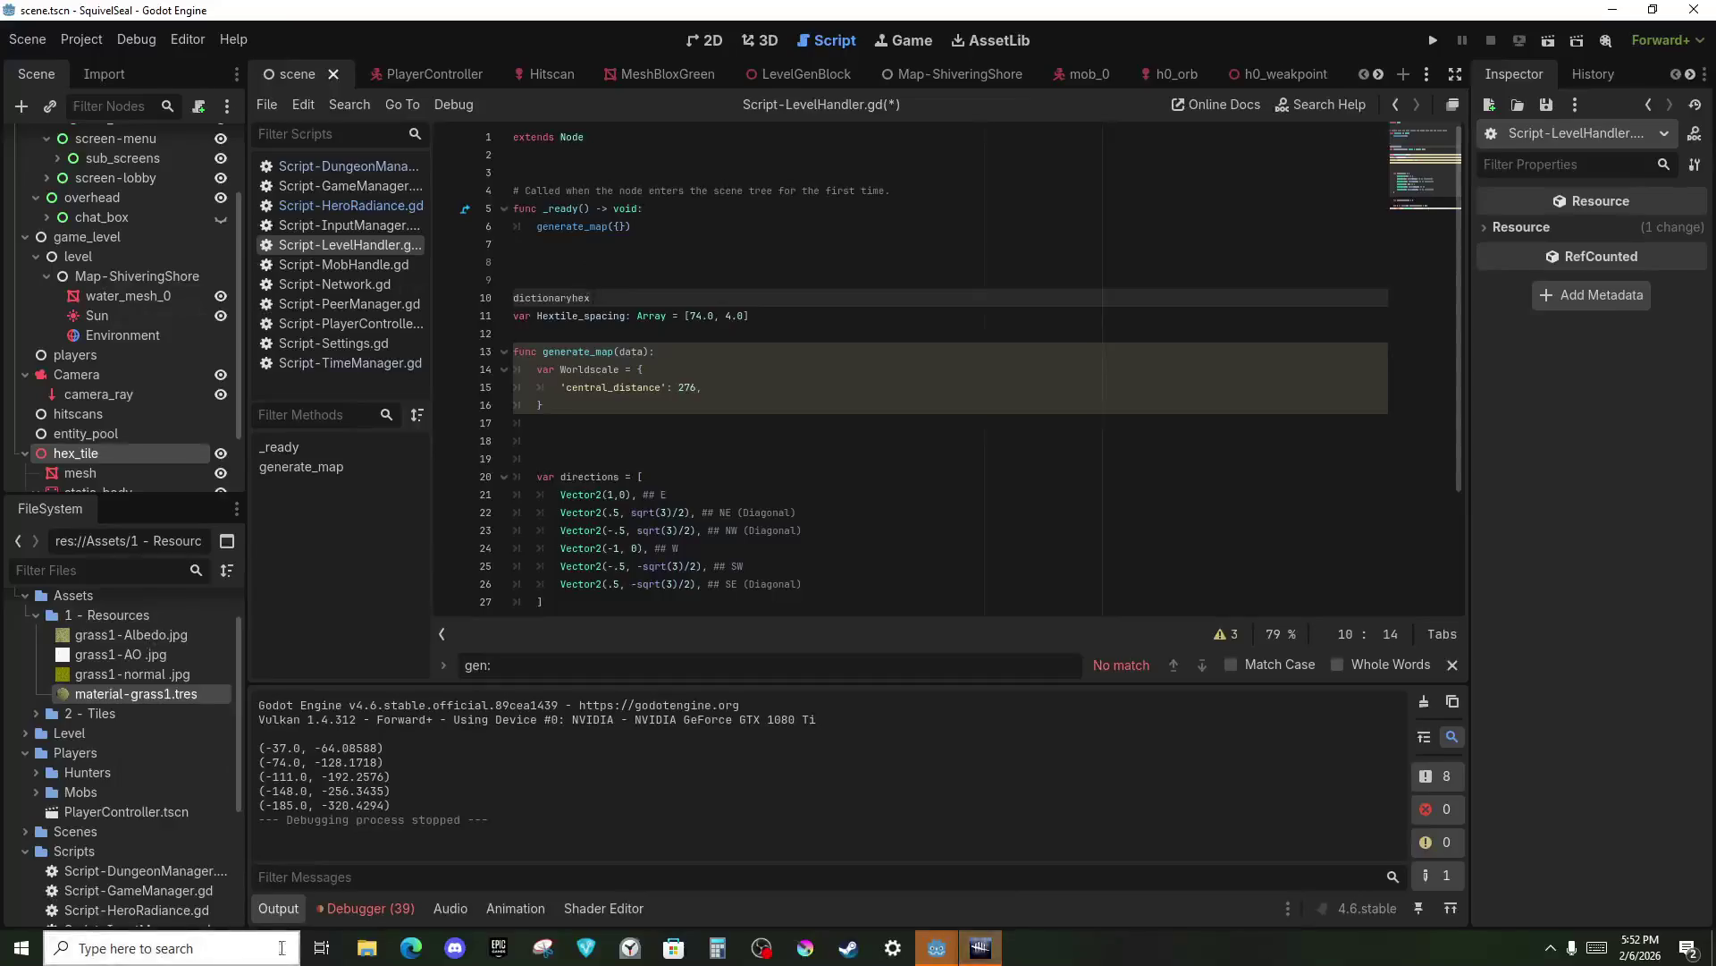
{"action": "left_click", "coordinate": [321, 948]}
{"action": "left_click", "coordinate": [82, 63]}
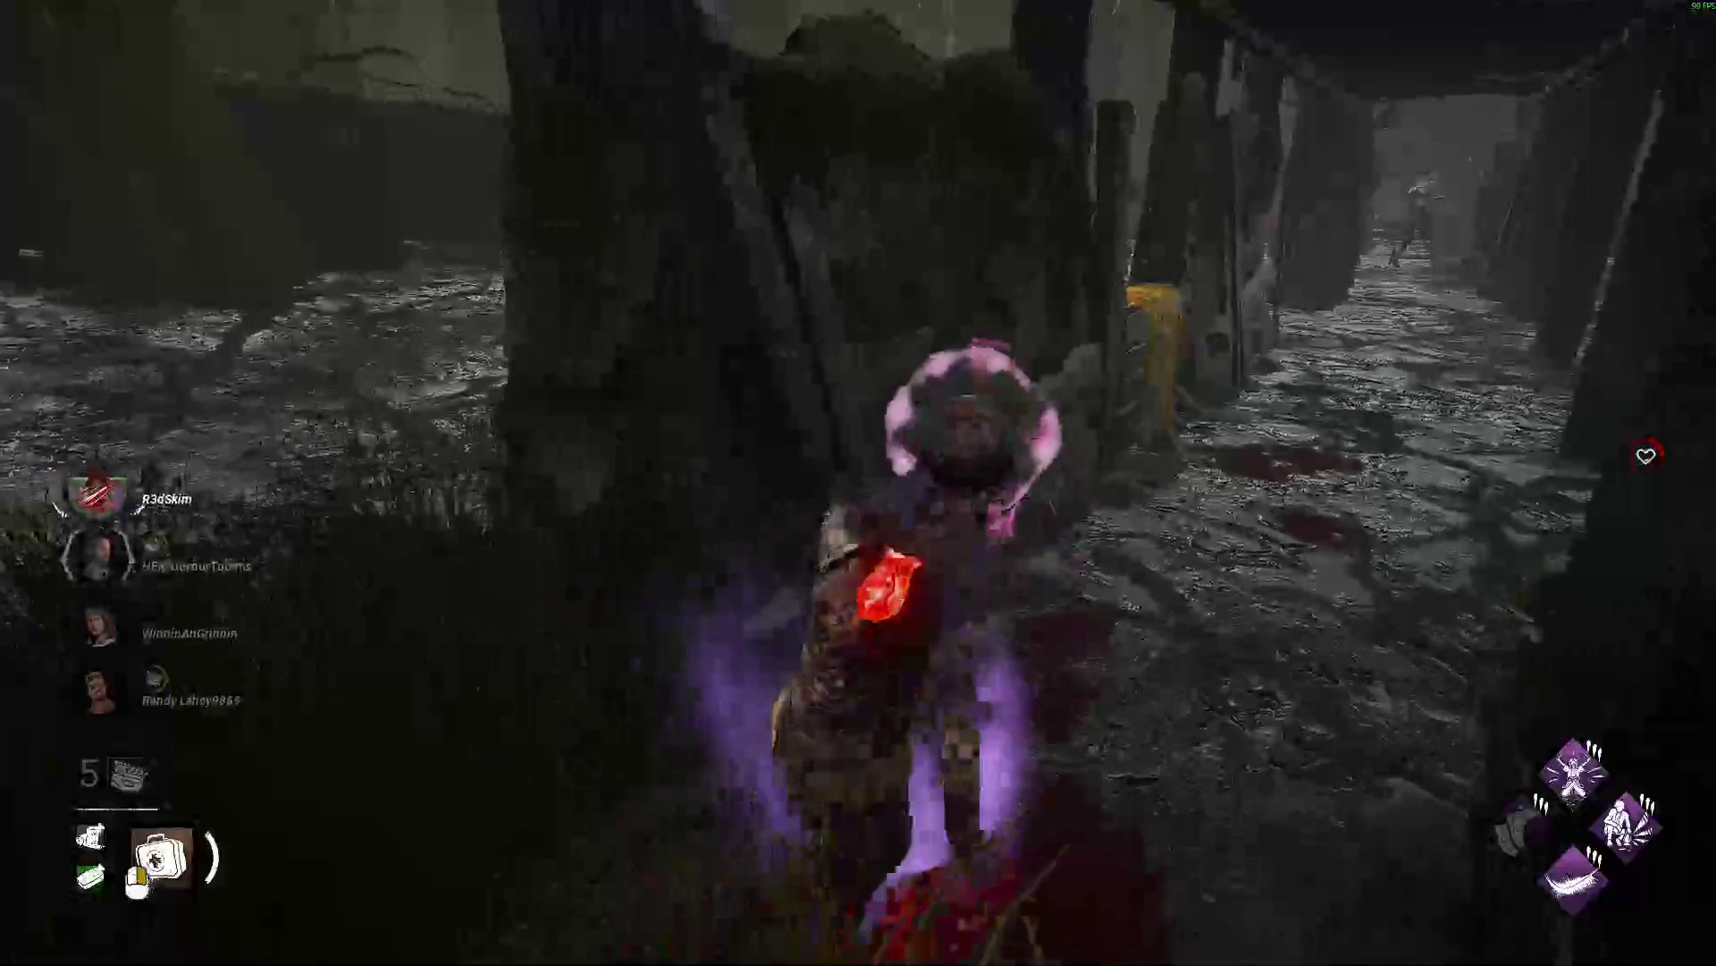
Keep the survivor running until the 30/30 chase challenge completes, then bring up the desktop overview.
{"action": "key", "text": "w"}
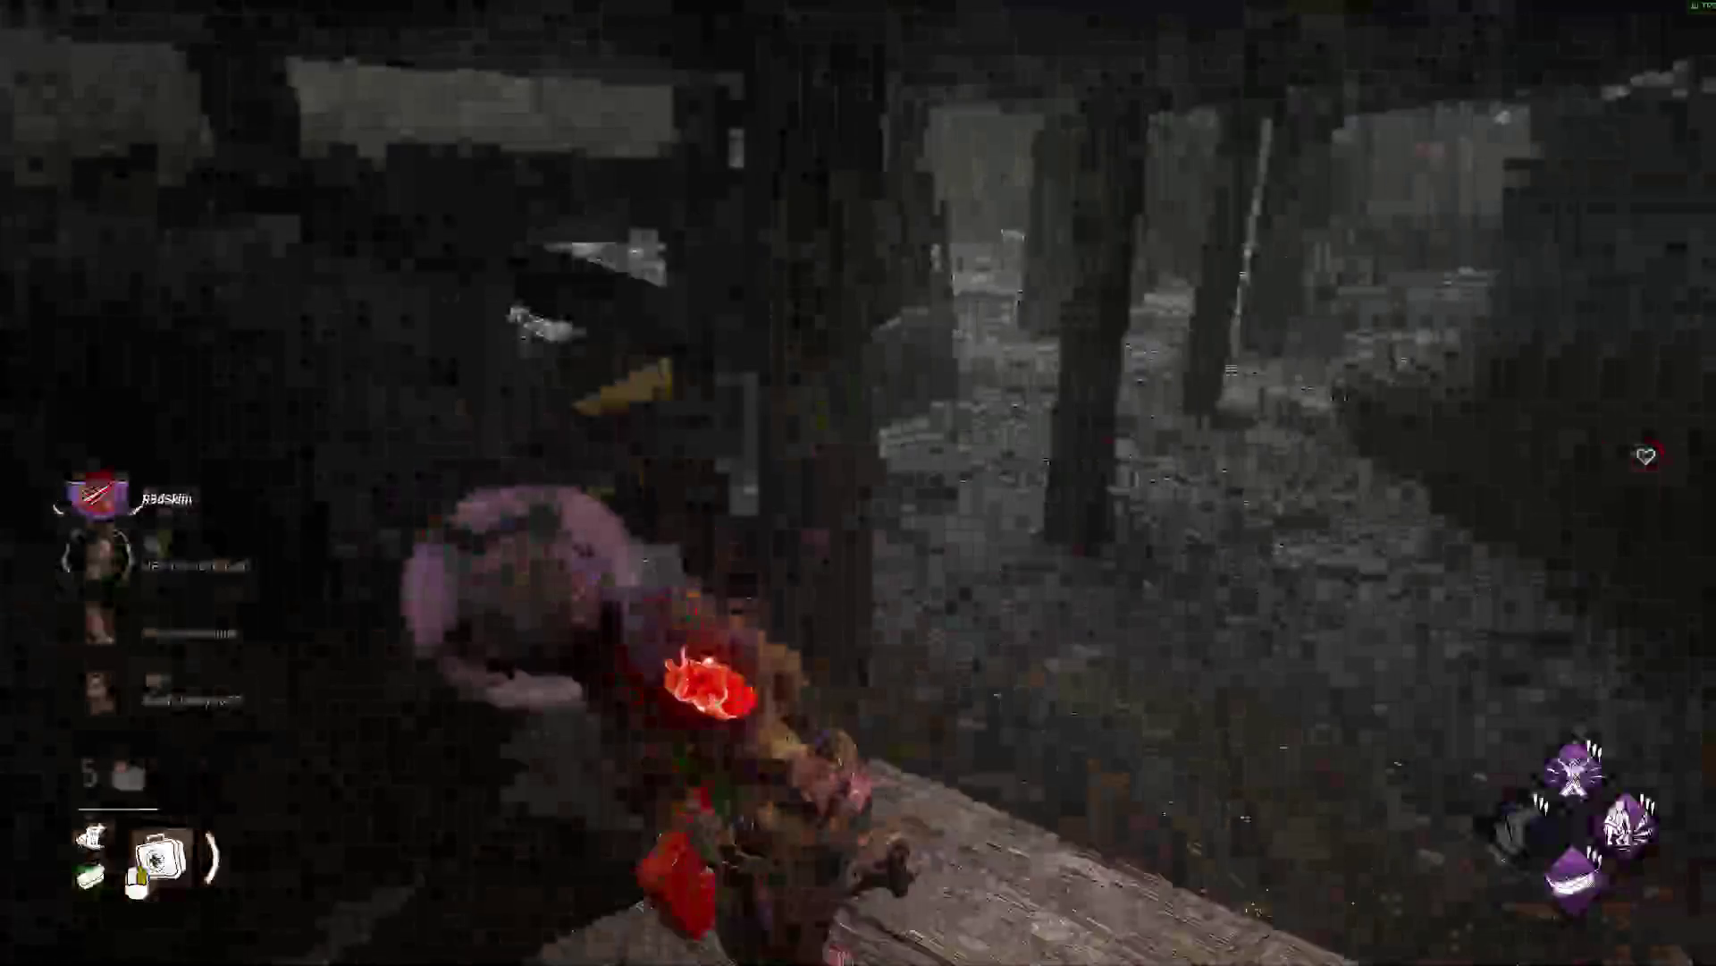
{"action": "key", "text": "w"}
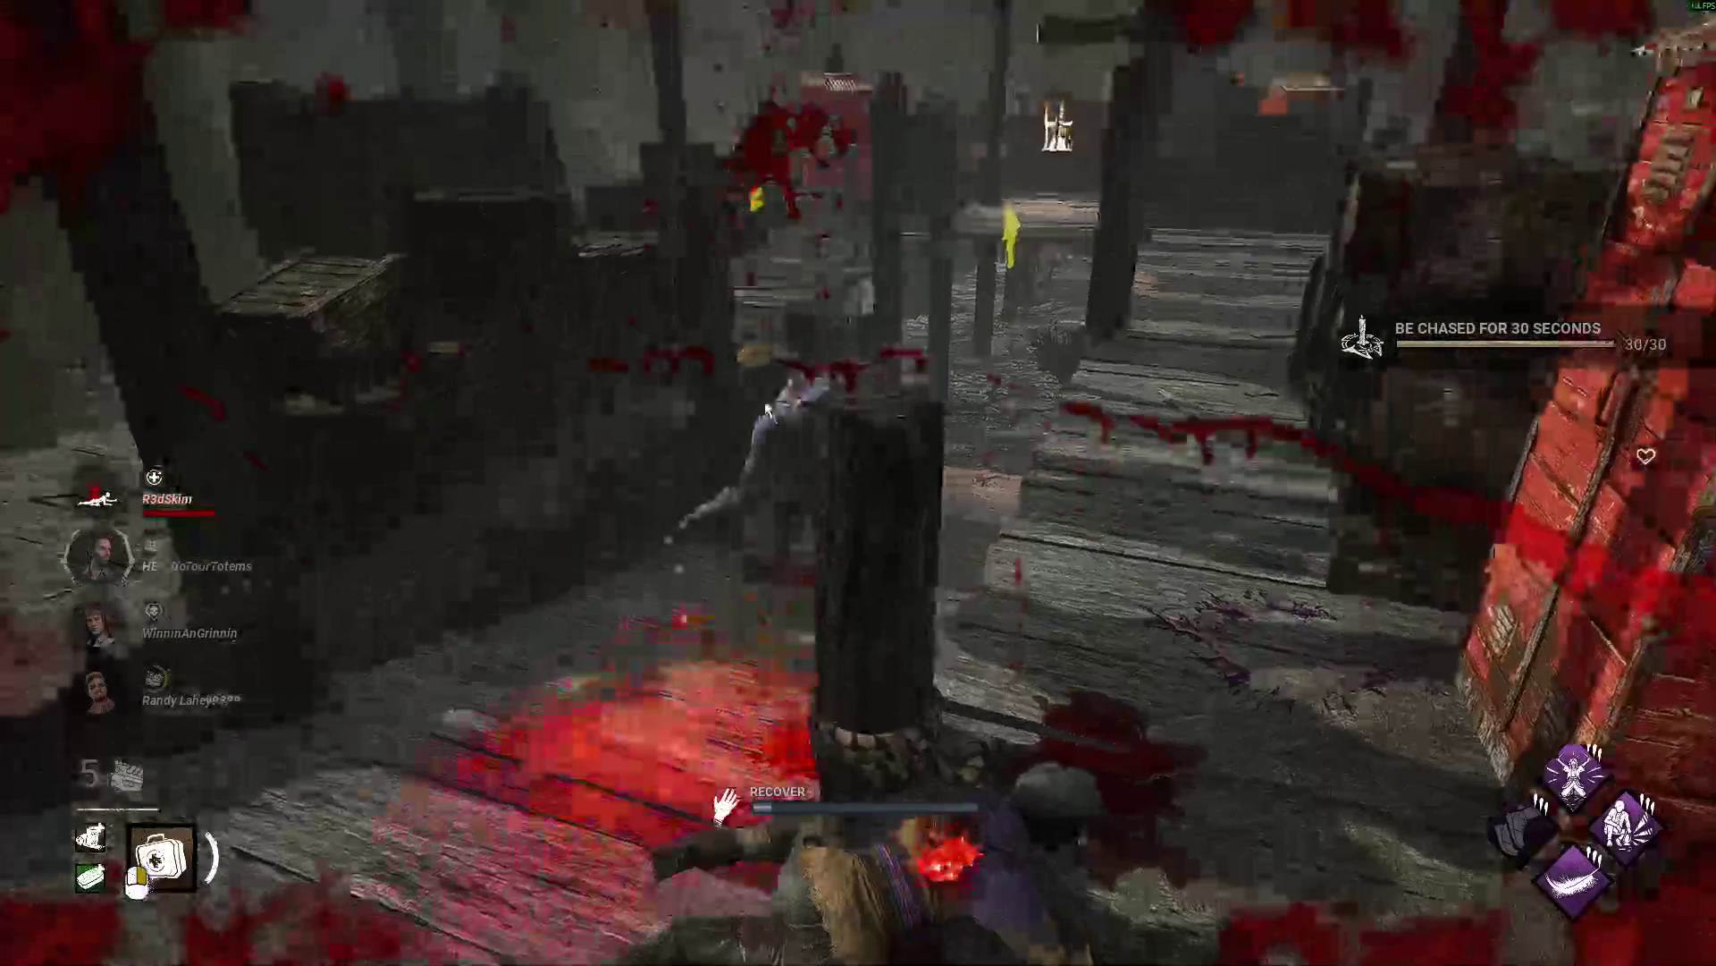
{"action": "key", "text": "super"}
{"action": "key", "text": "super"}
{"action": "left_click", "coordinate": [322, 945]}
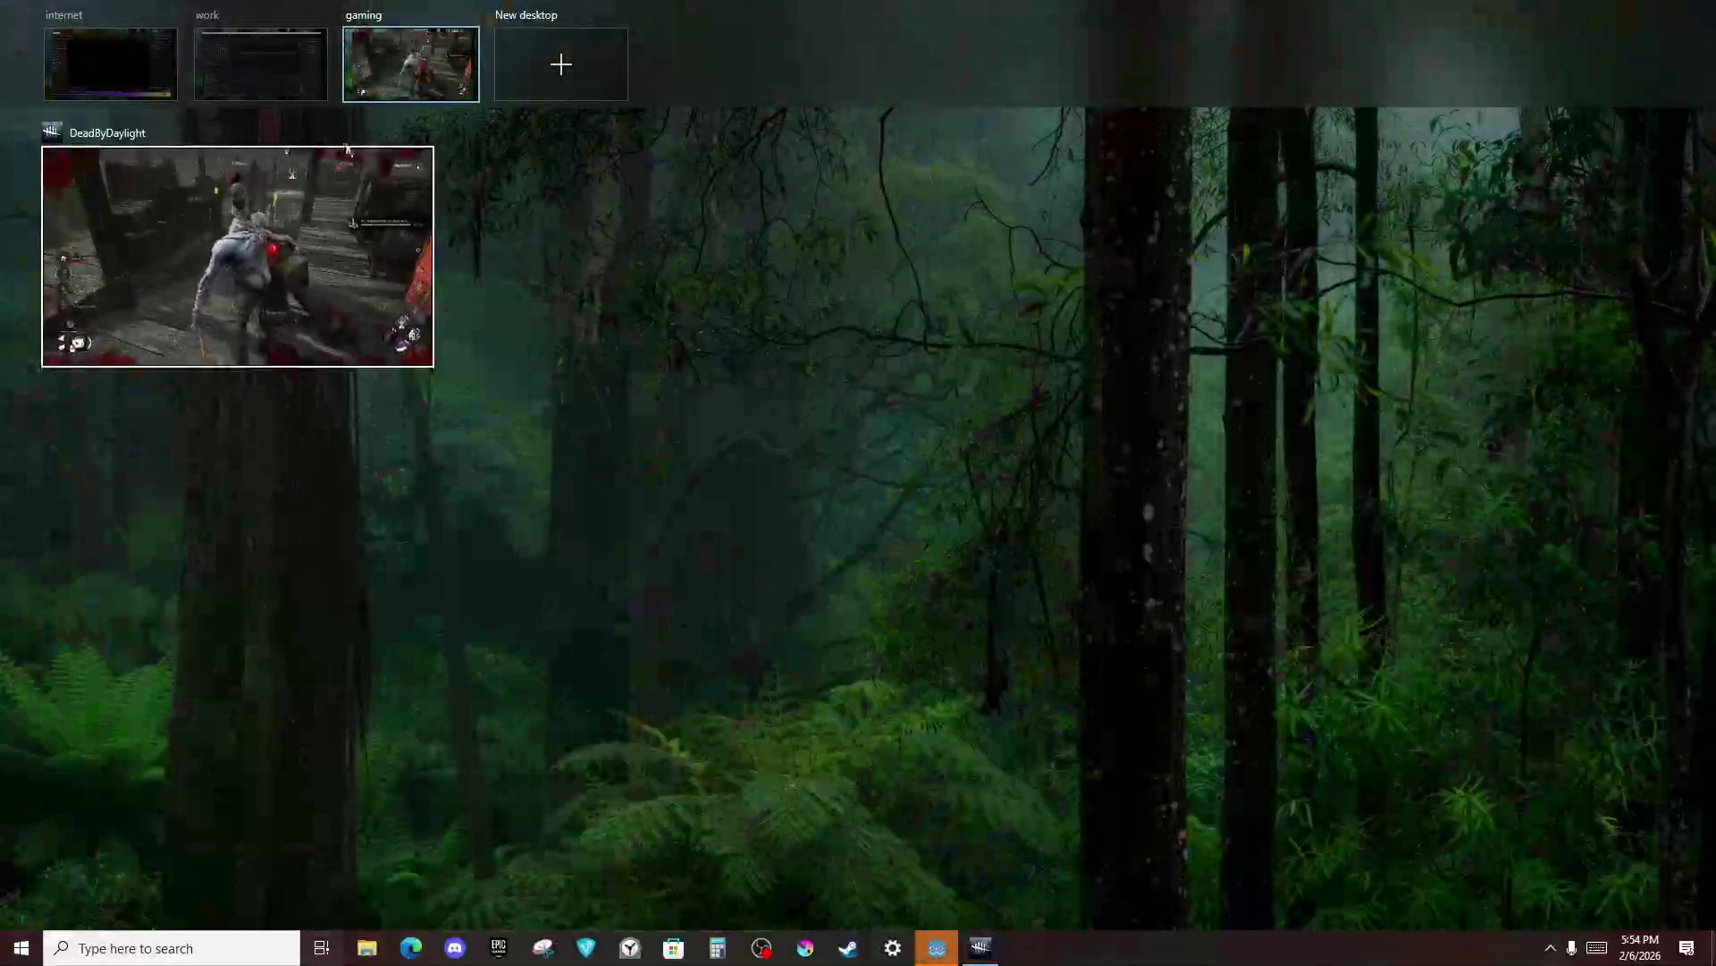
Go to the internet desktop and bring OBS's stream information to the front.
{"action": "left_click", "coordinate": [177, 49]}
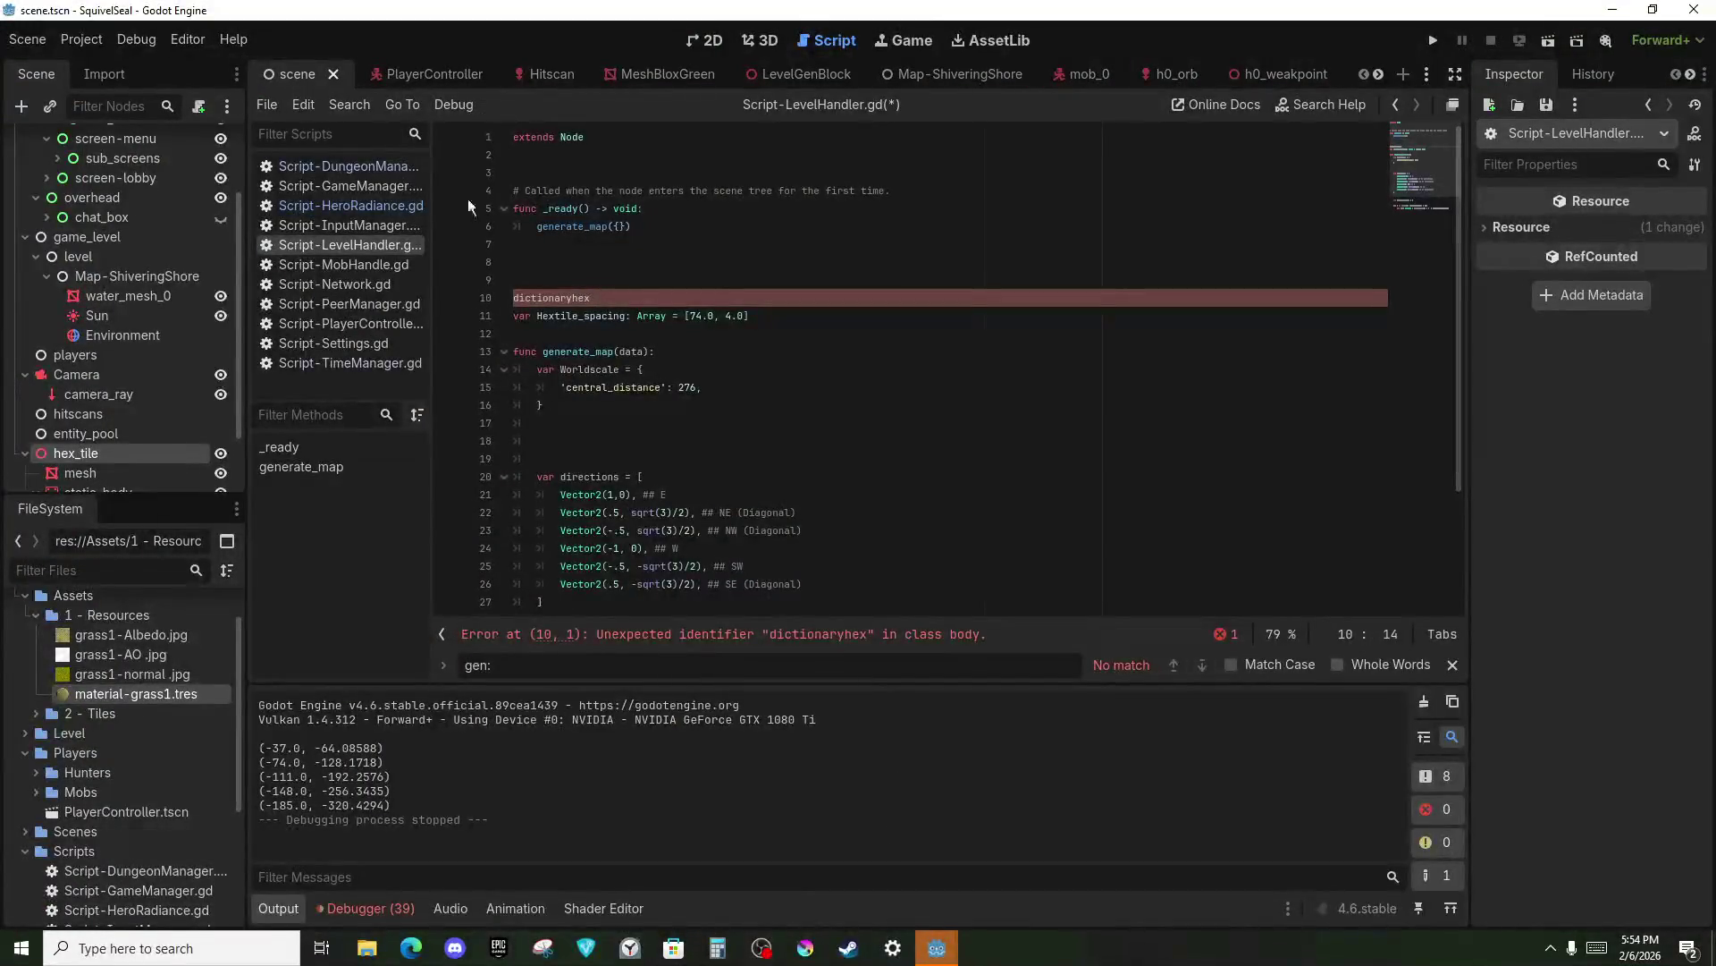
{"action": "key", "text": "super"}
{"action": "key", "text": "super"}
{"action": "key", "text": "super+Tab"}
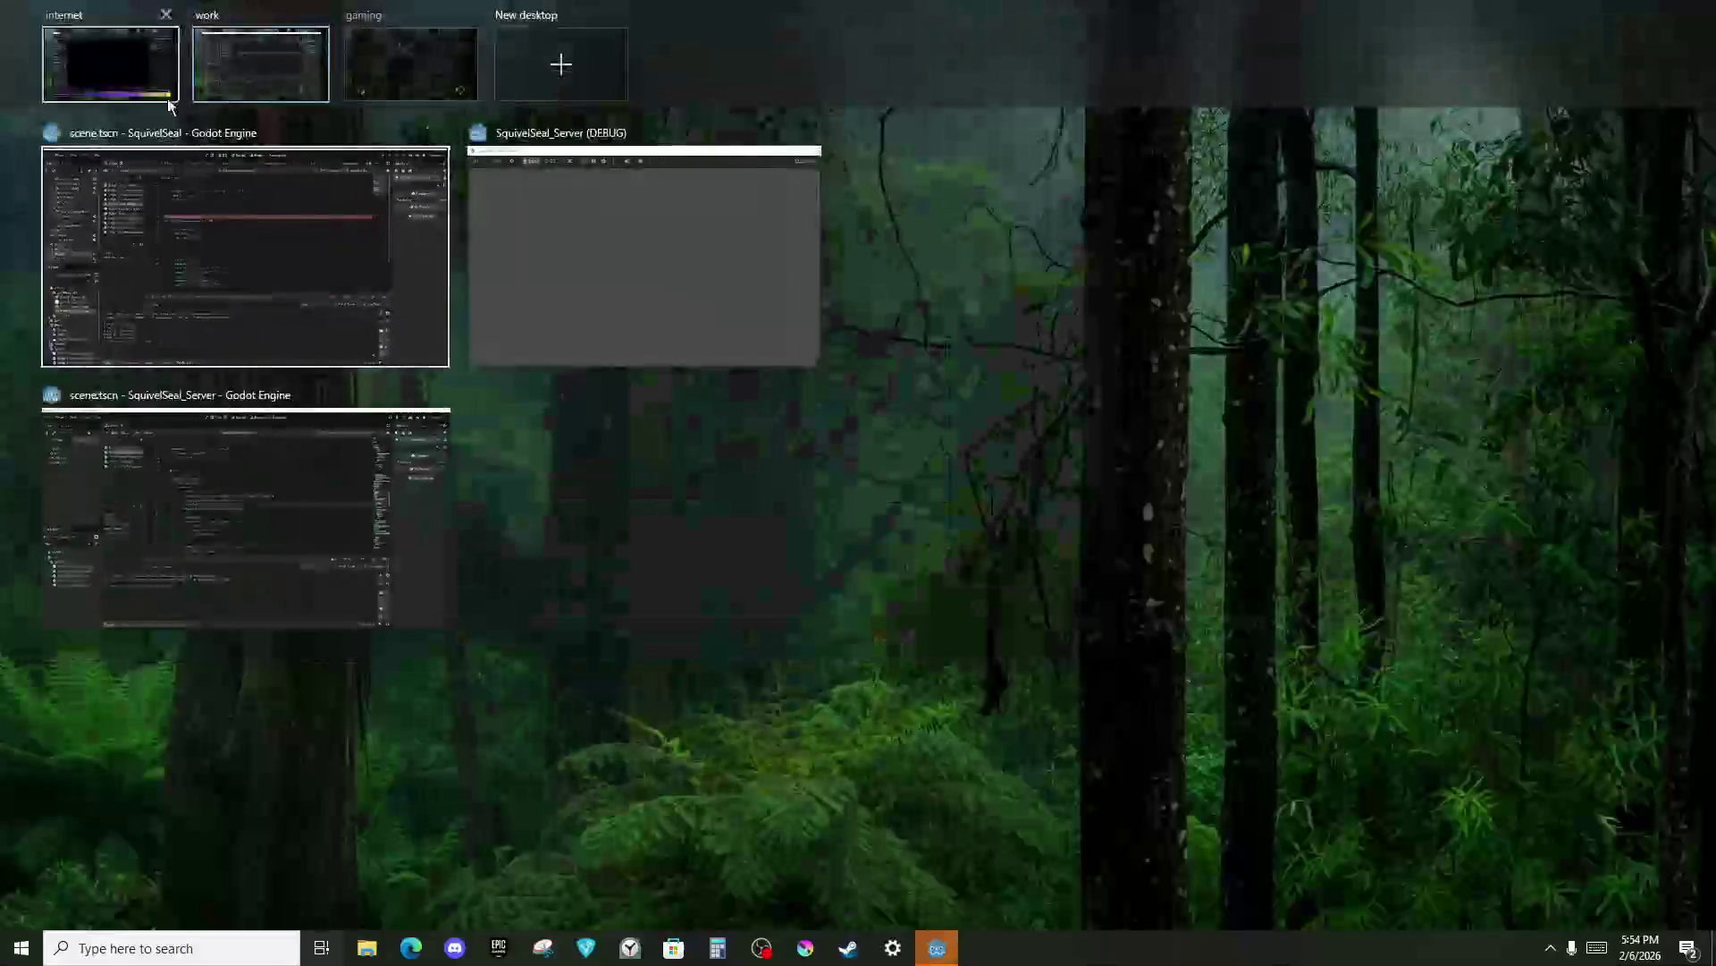
{"action": "left_click", "coordinate": [223, 116]}
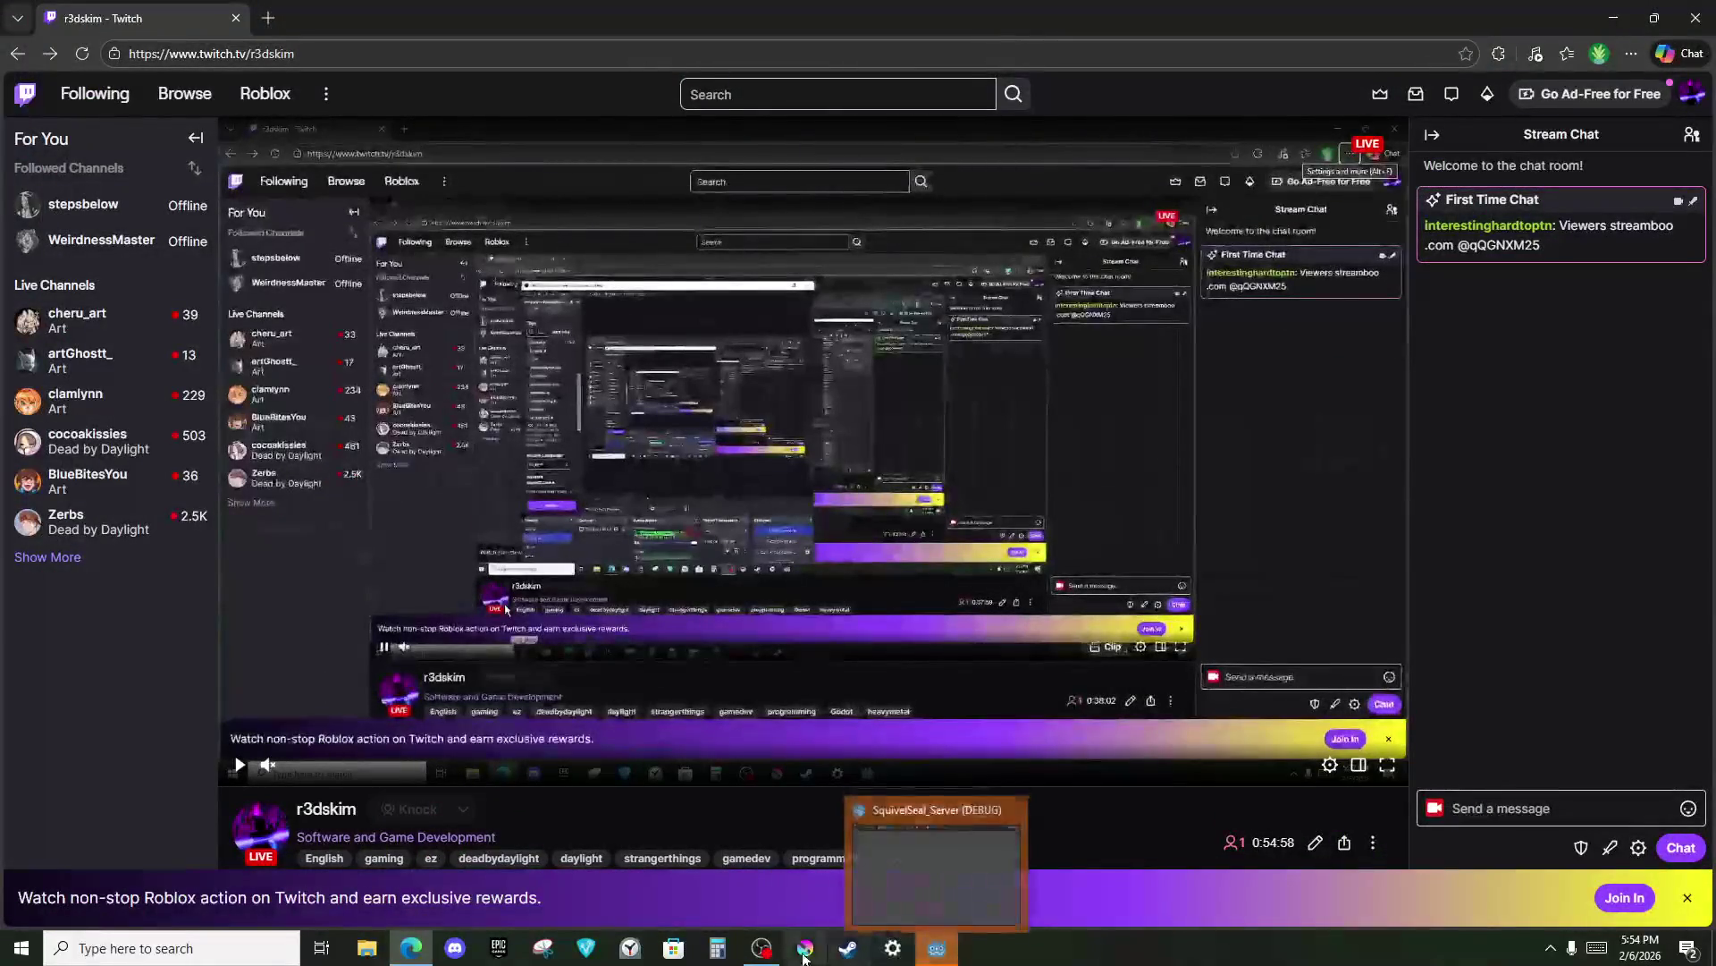
{"action": "left_click", "coordinate": [935, 949]}
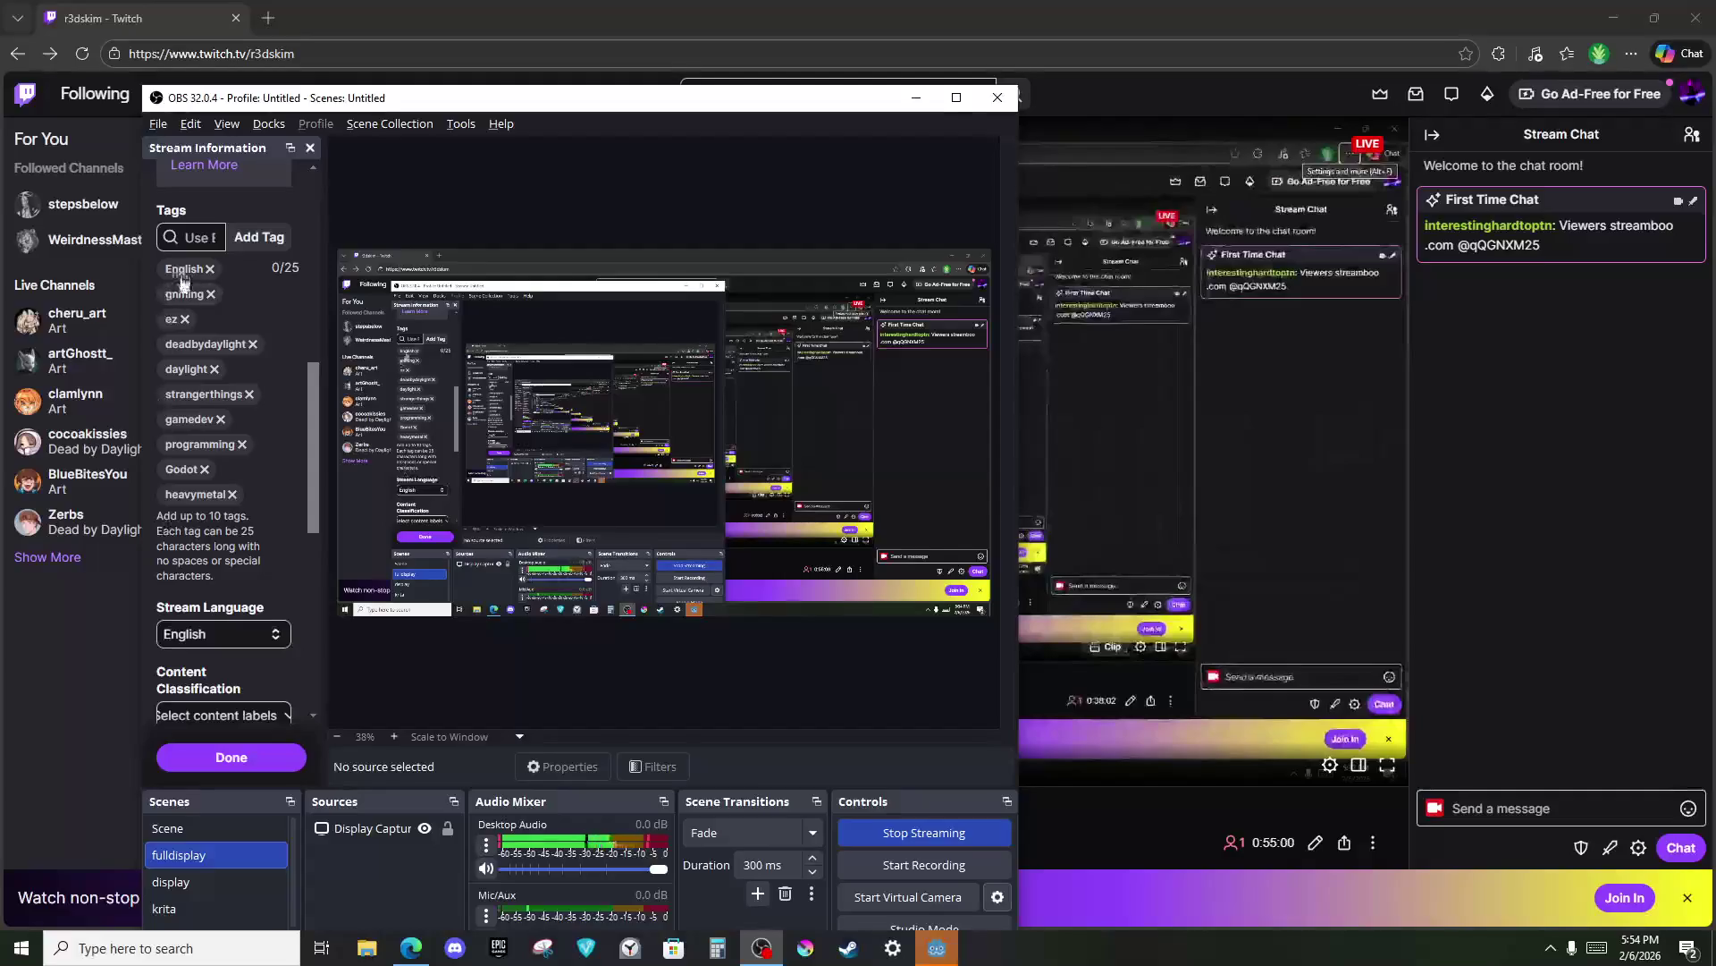
{"action": "scroll", "coordinate": [192, 243], "scroll_direction": "up", "scroll_amount": 5}
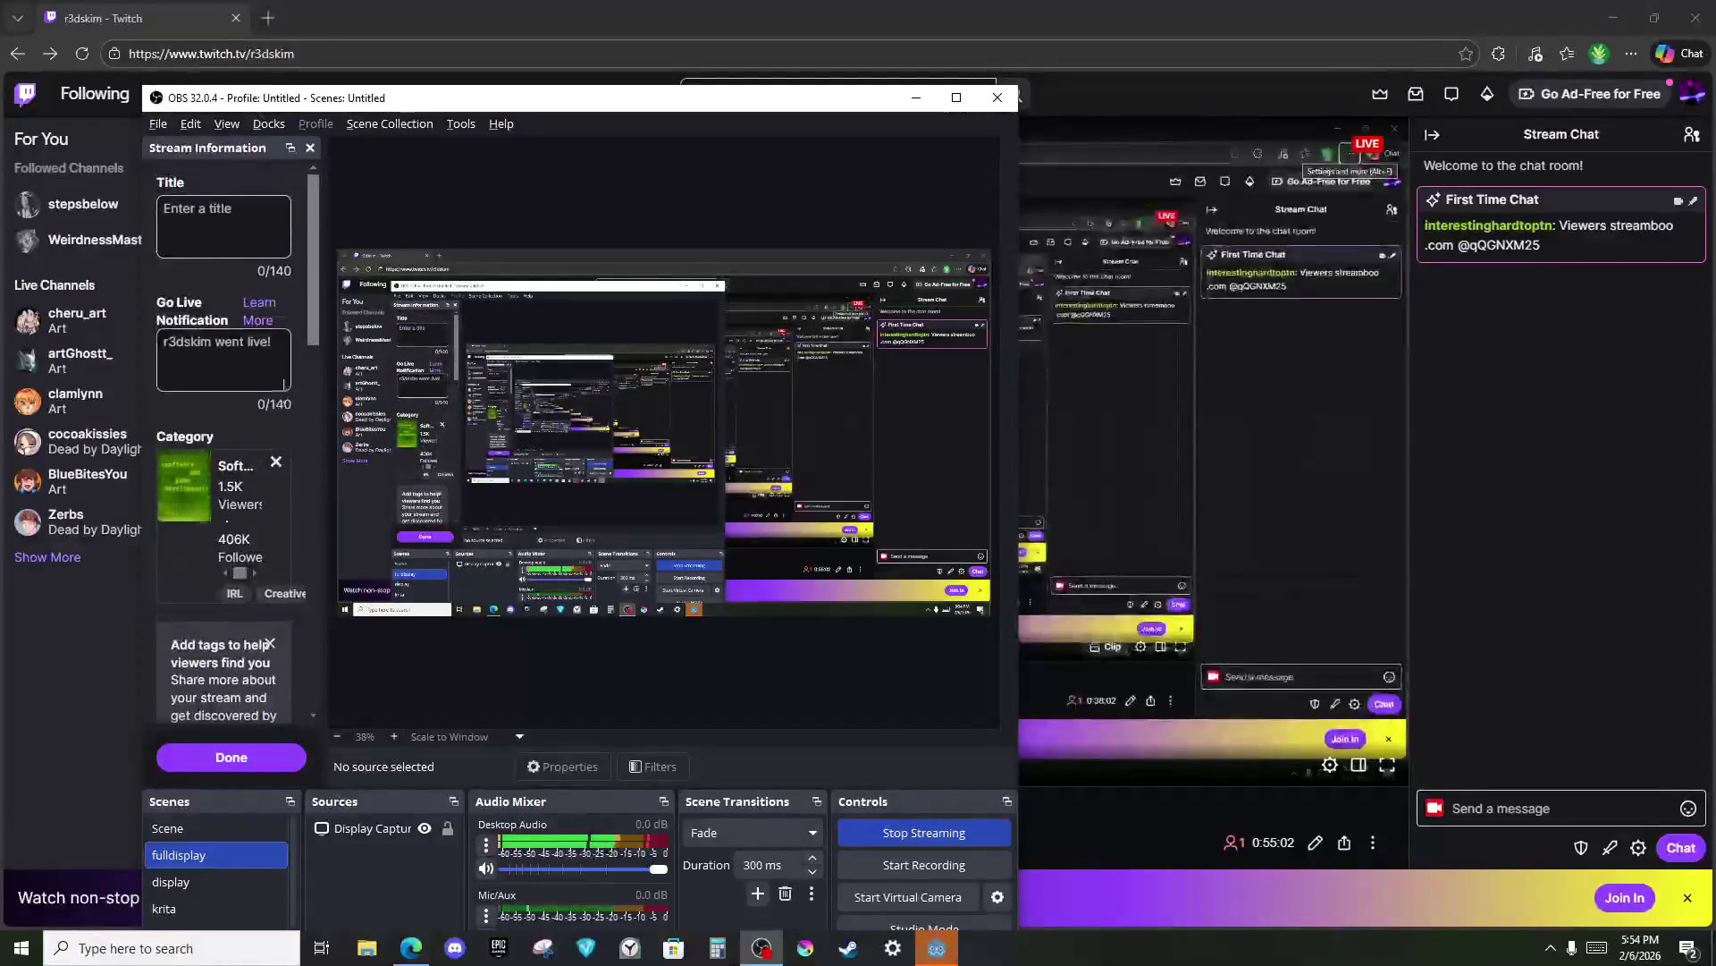
{"action": "scroll", "coordinate": [284, 331], "scroll_direction": "down", "scroll_amount": 4}
{"action": "scroll", "coordinate": [282, 332], "scroll_direction": "down", "scroll_amount": 3}
{"action": "scroll", "coordinate": [270, 354], "scroll_direction": "up", "scroll_amount": 7}
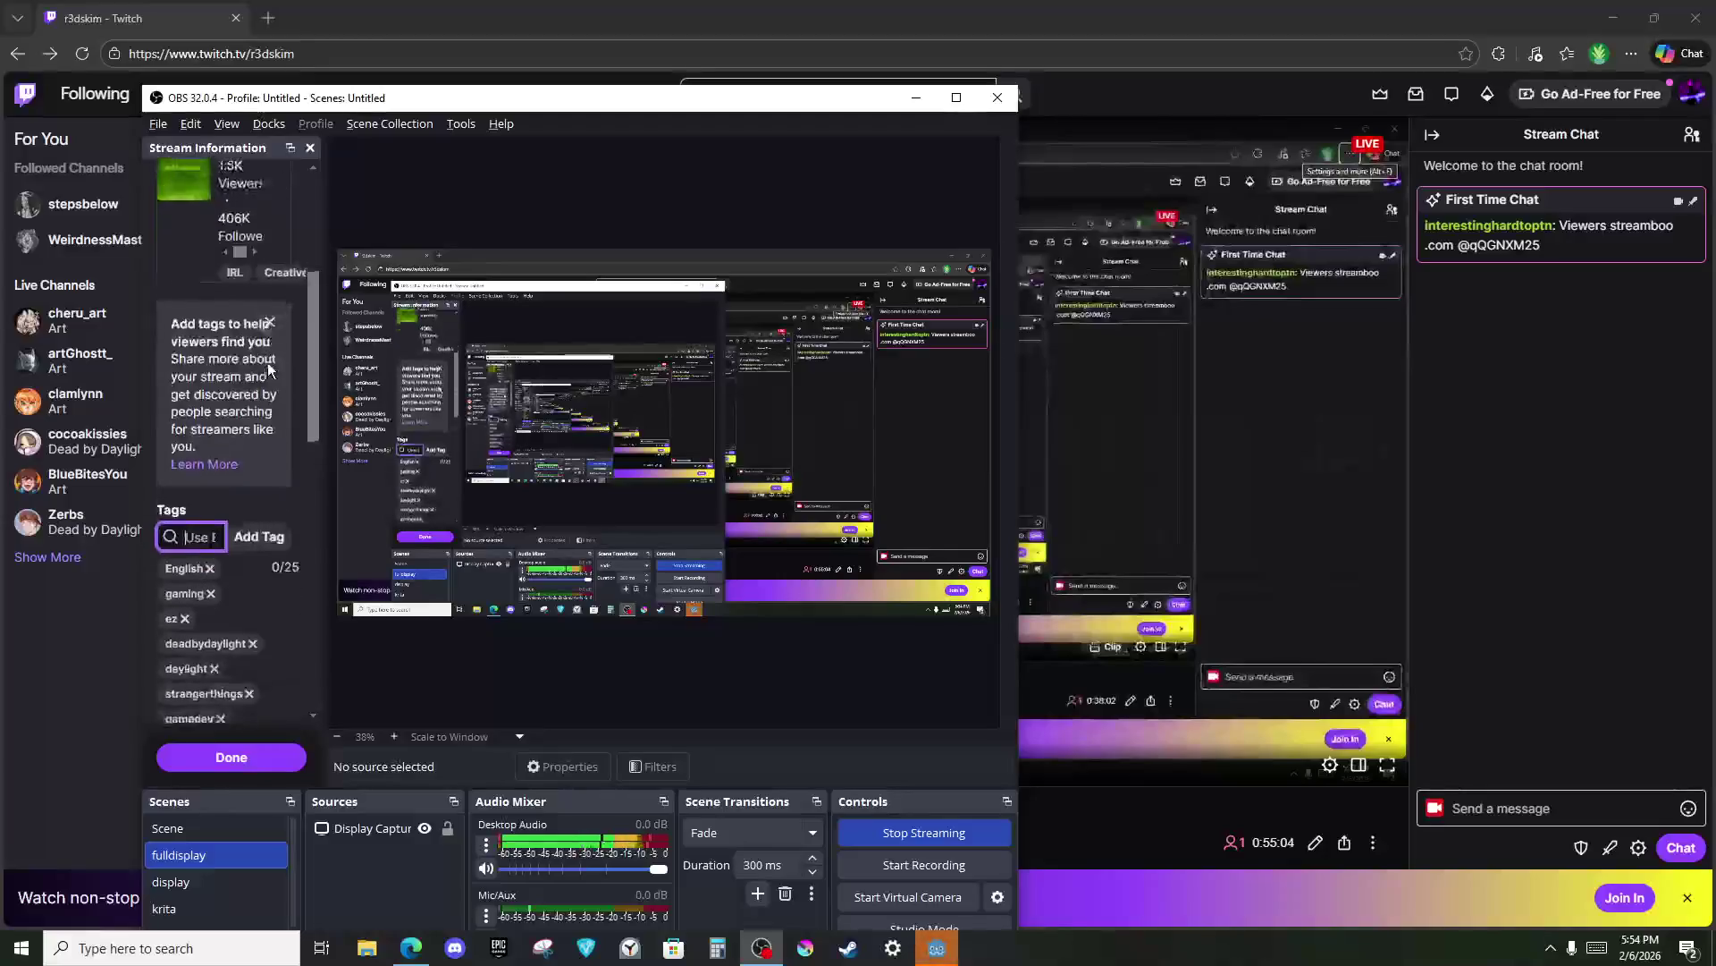
Replace the Software stream category with Dead by Daylight and save the stream info.
{"action": "left_click", "coordinate": [279, 370]}
{"action": "left_click", "coordinate": [232, 375]}
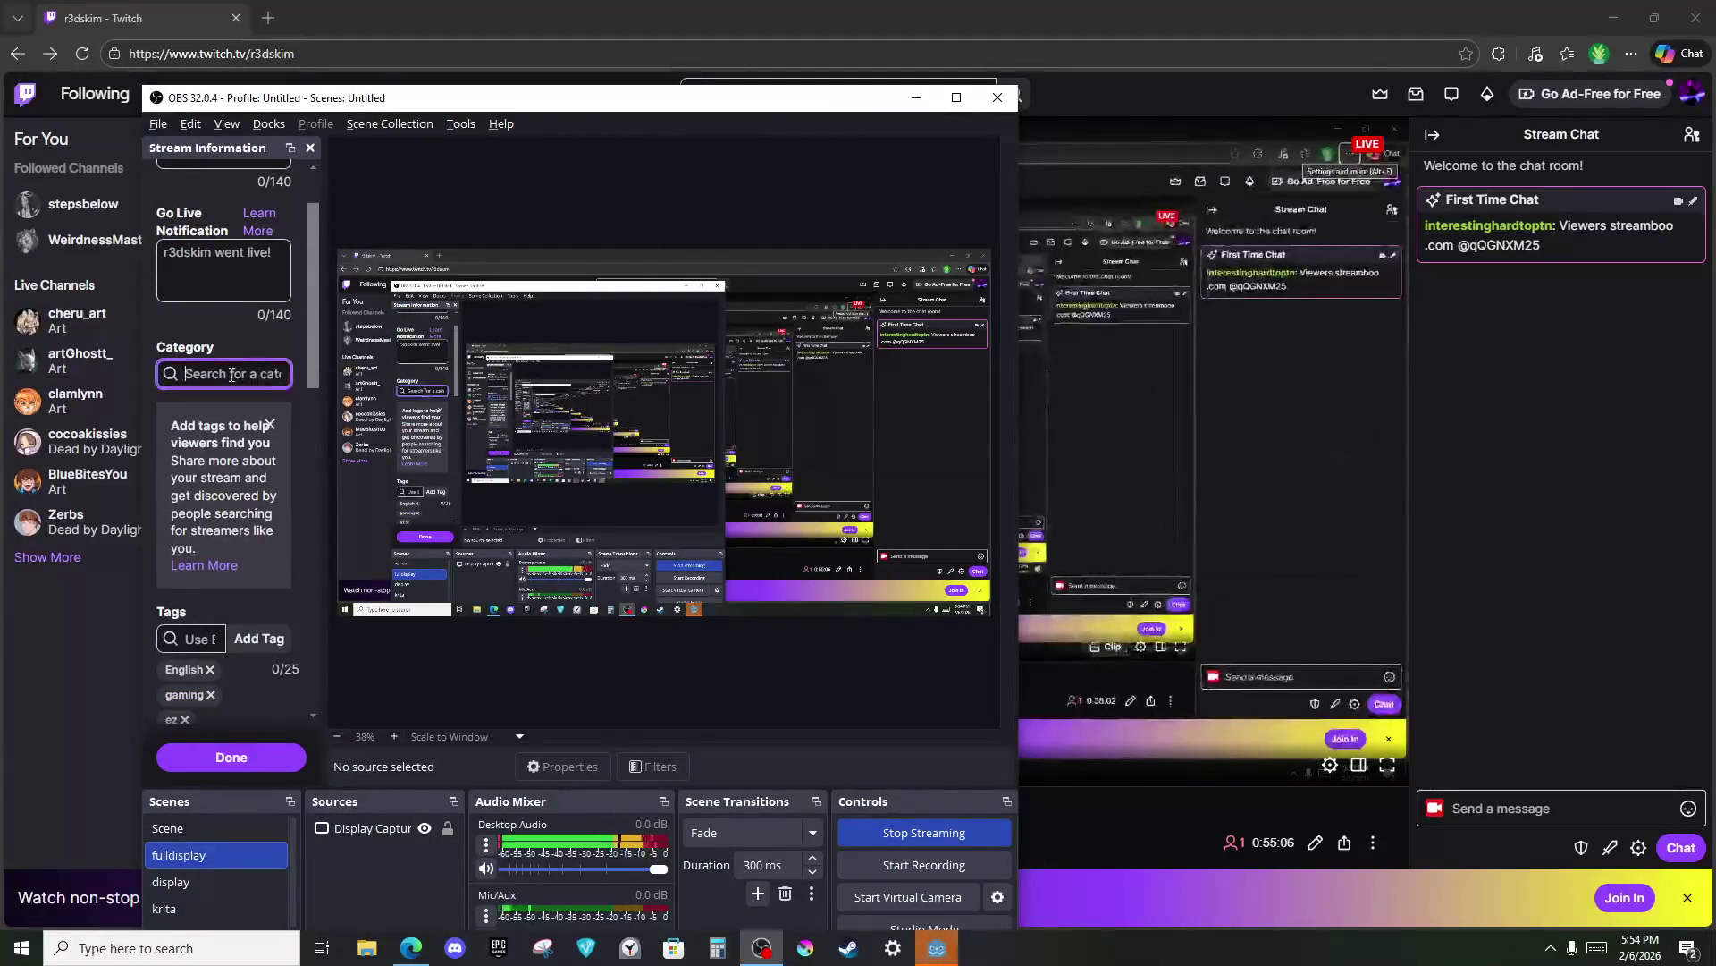
{"action": "type", "text": "dead by"}
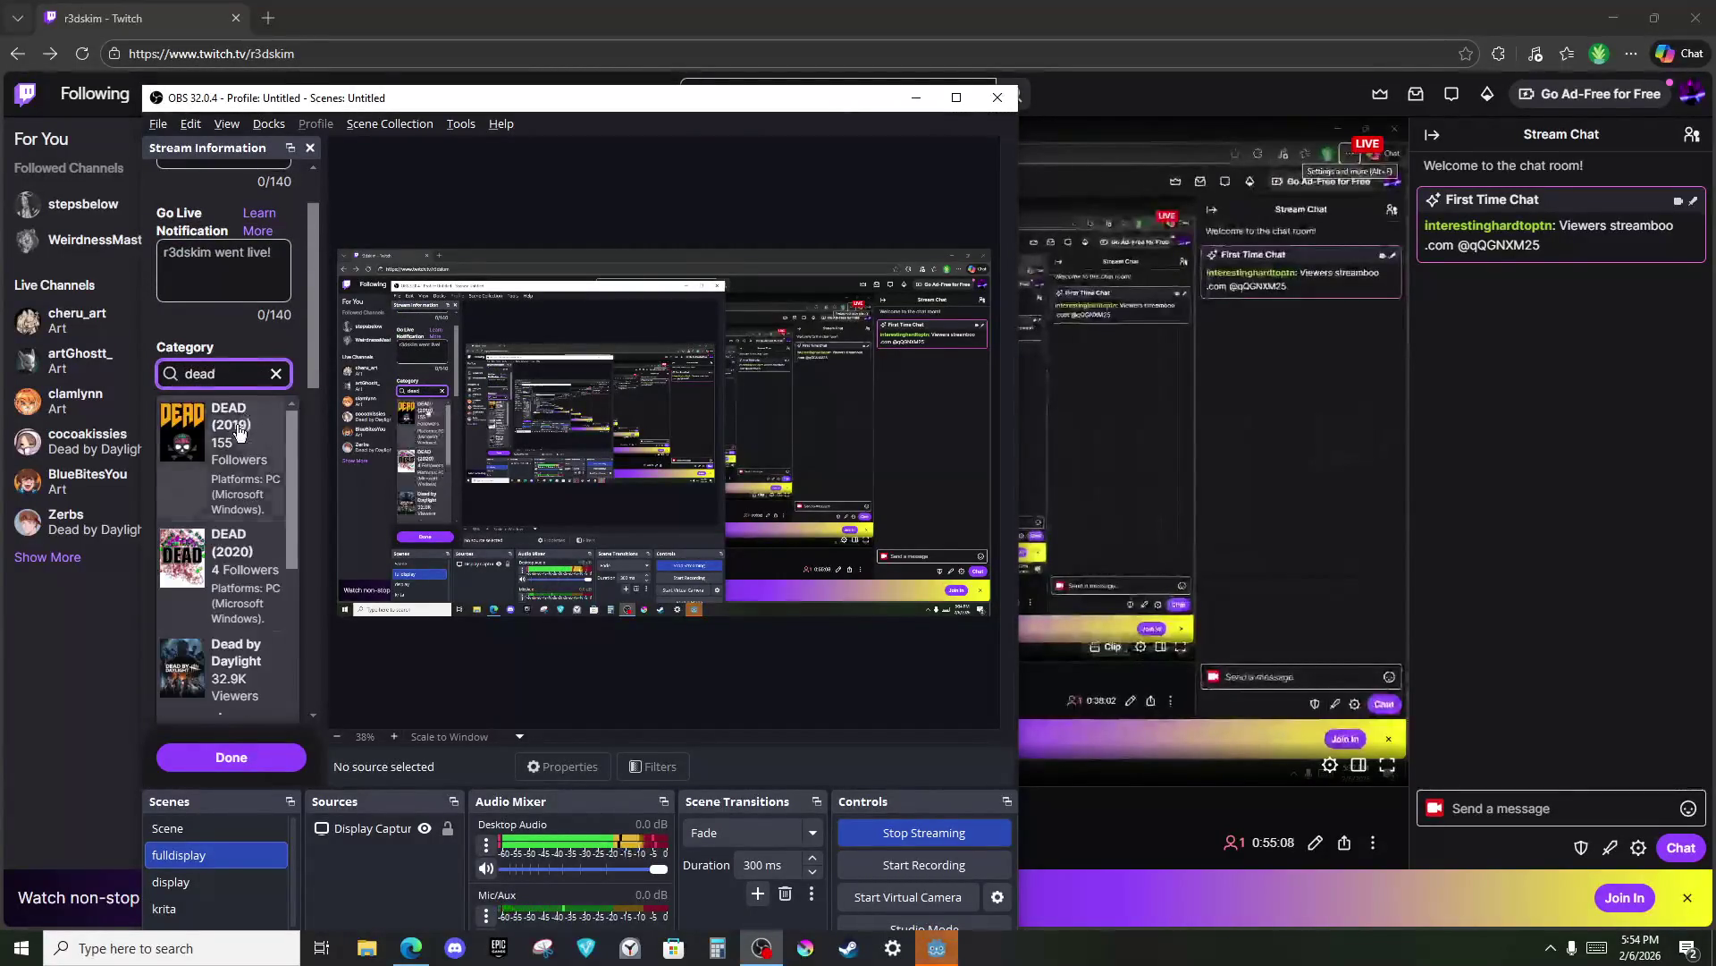
{"action": "left_click", "coordinate": [228, 474]}
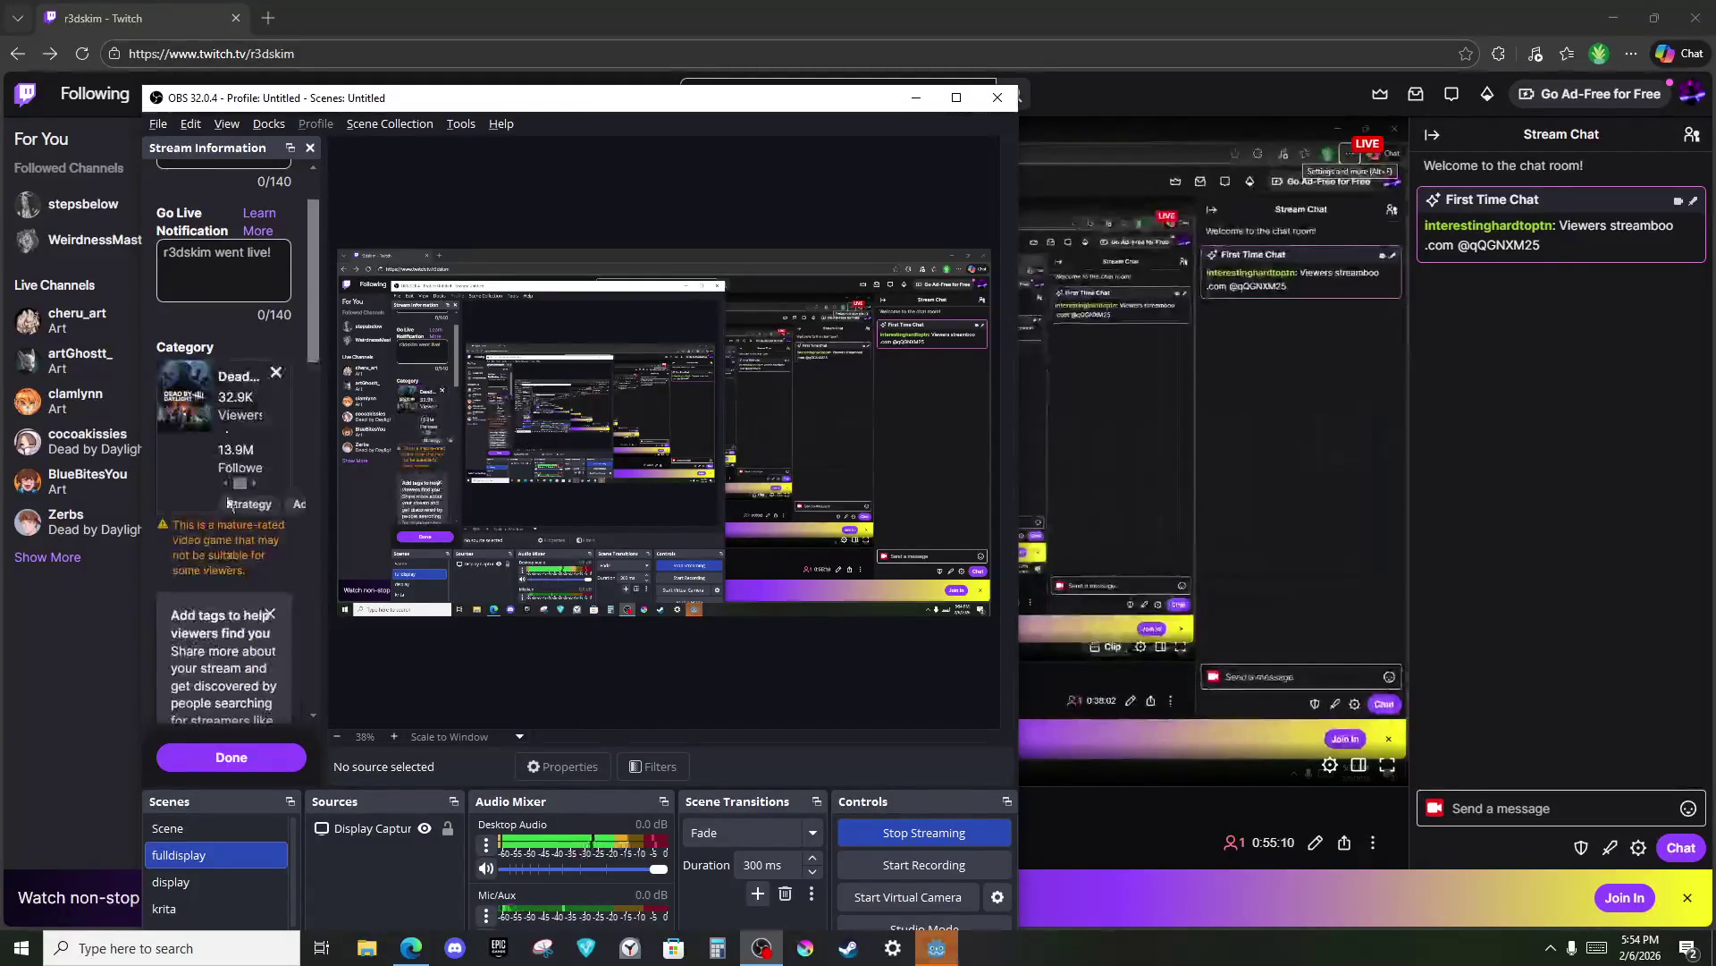
{"action": "left_click", "coordinate": [228, 767]}
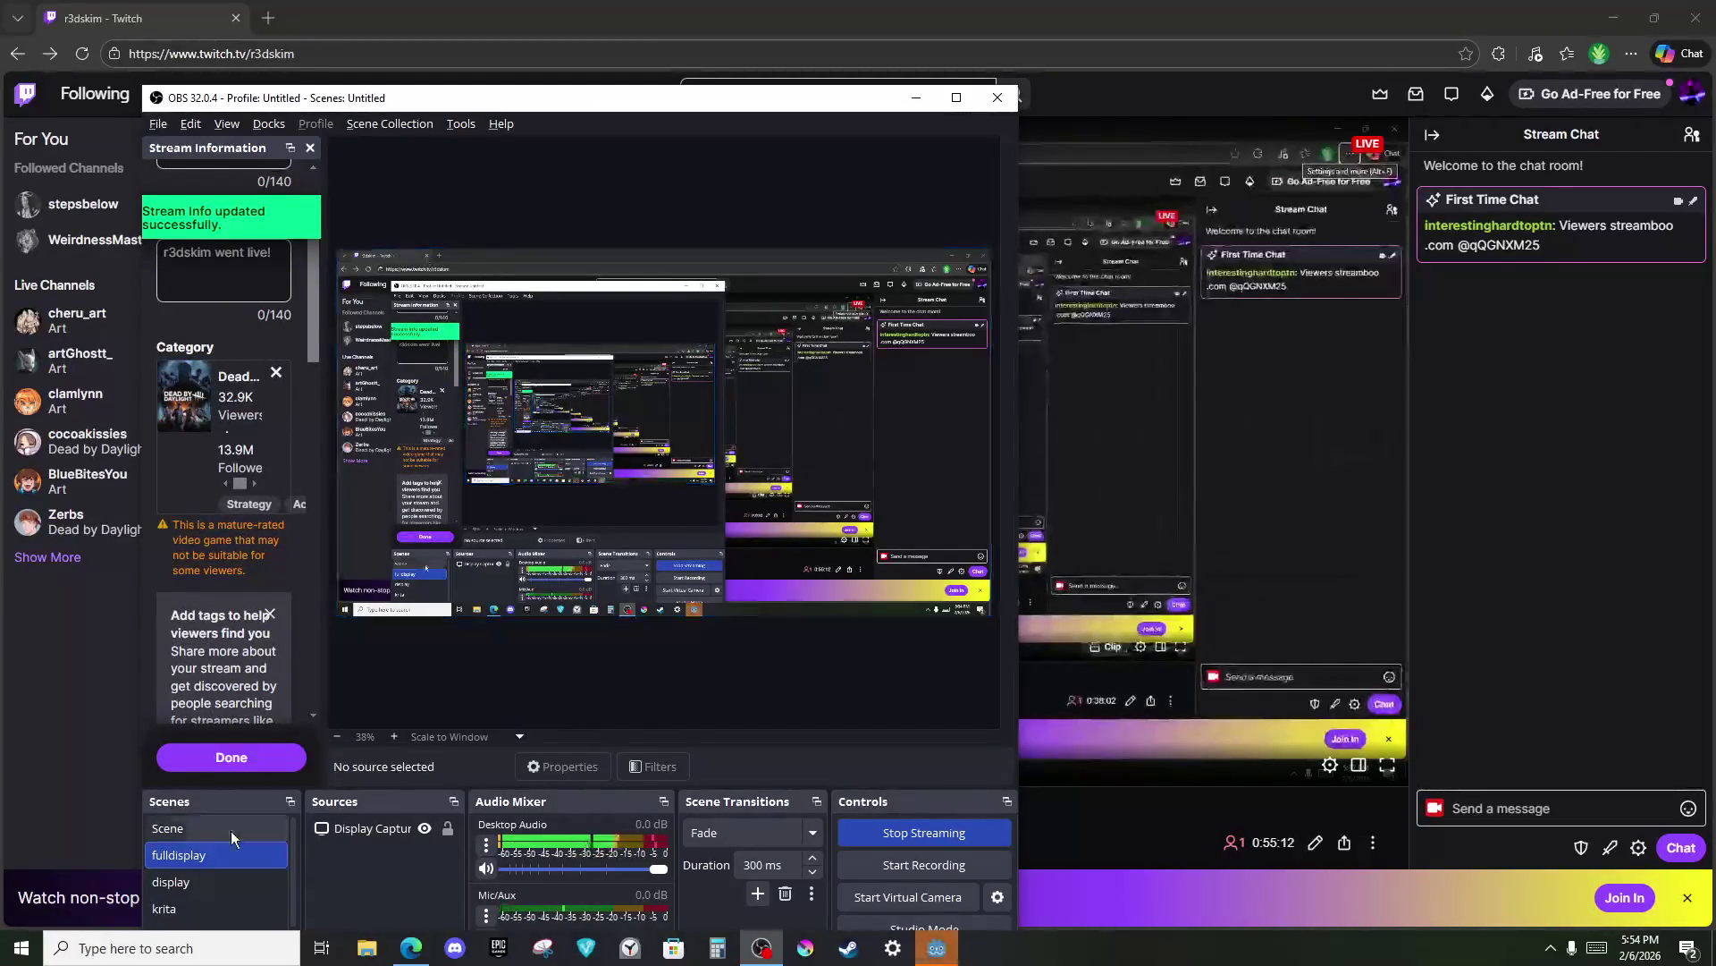
{"action": "left_click", "coordinate": [270, 614]}
{"action": "left_click", "coordinate": [321, 948]}
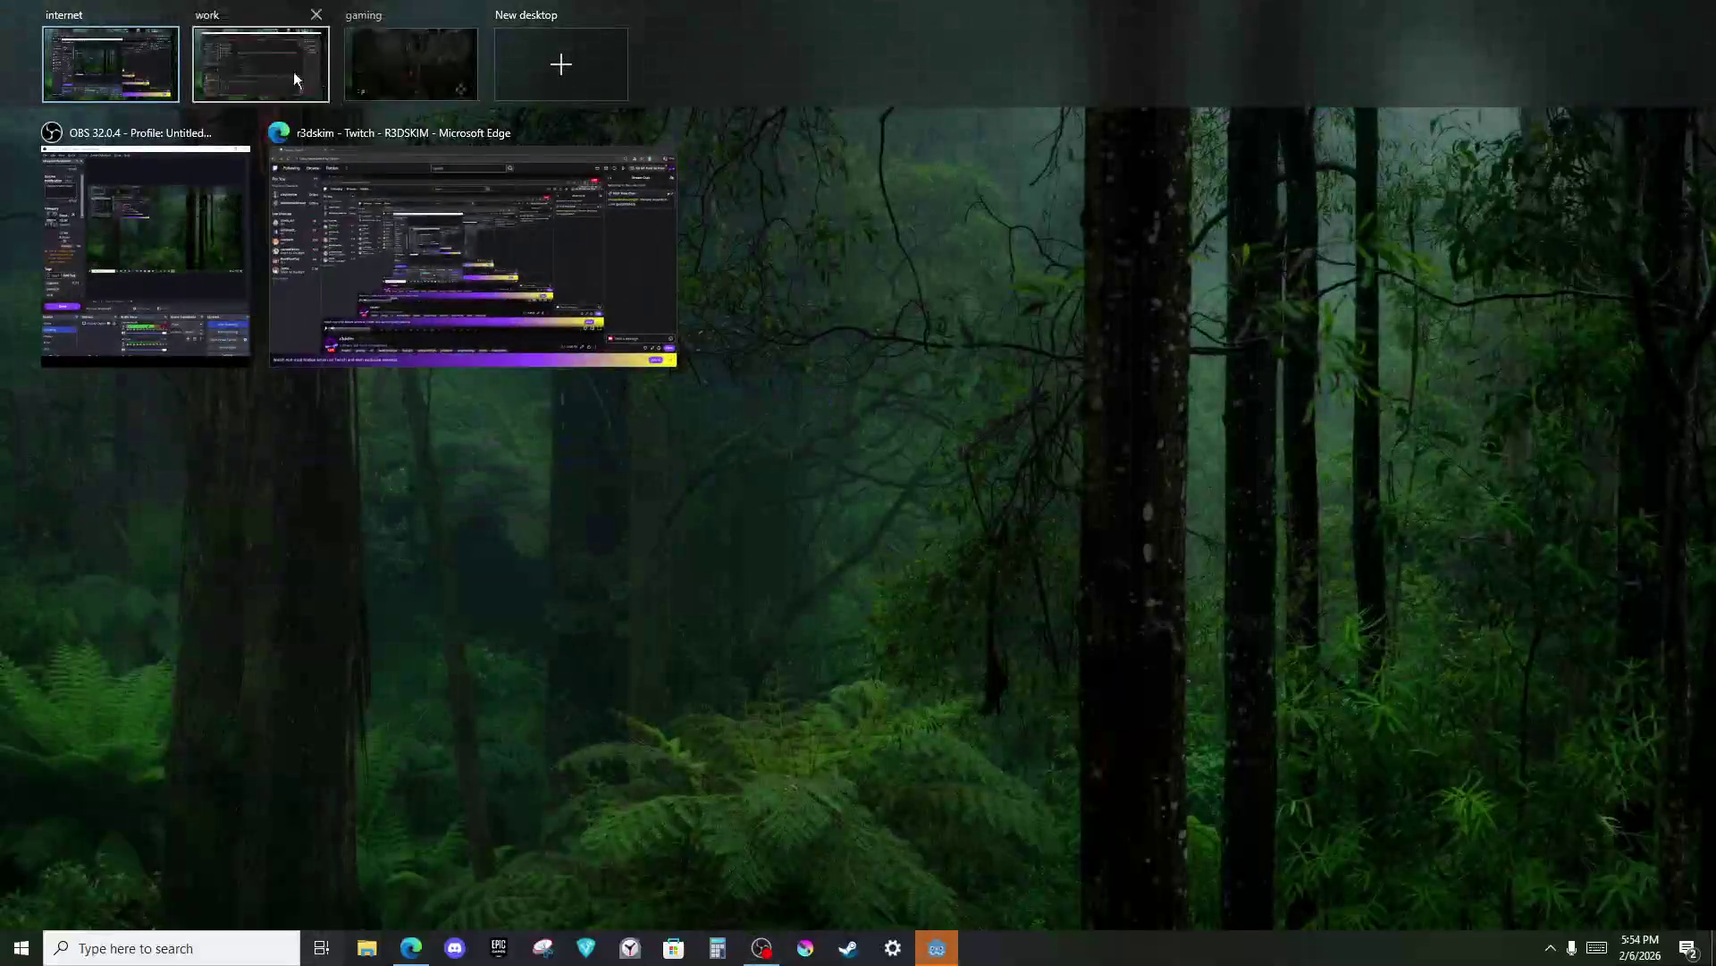
{"action": "left_click", "coordinate": [410, 63]}
Step out of the match and switch to the work desktop with the Godot editor.
{"action": "key", "text": "space"}
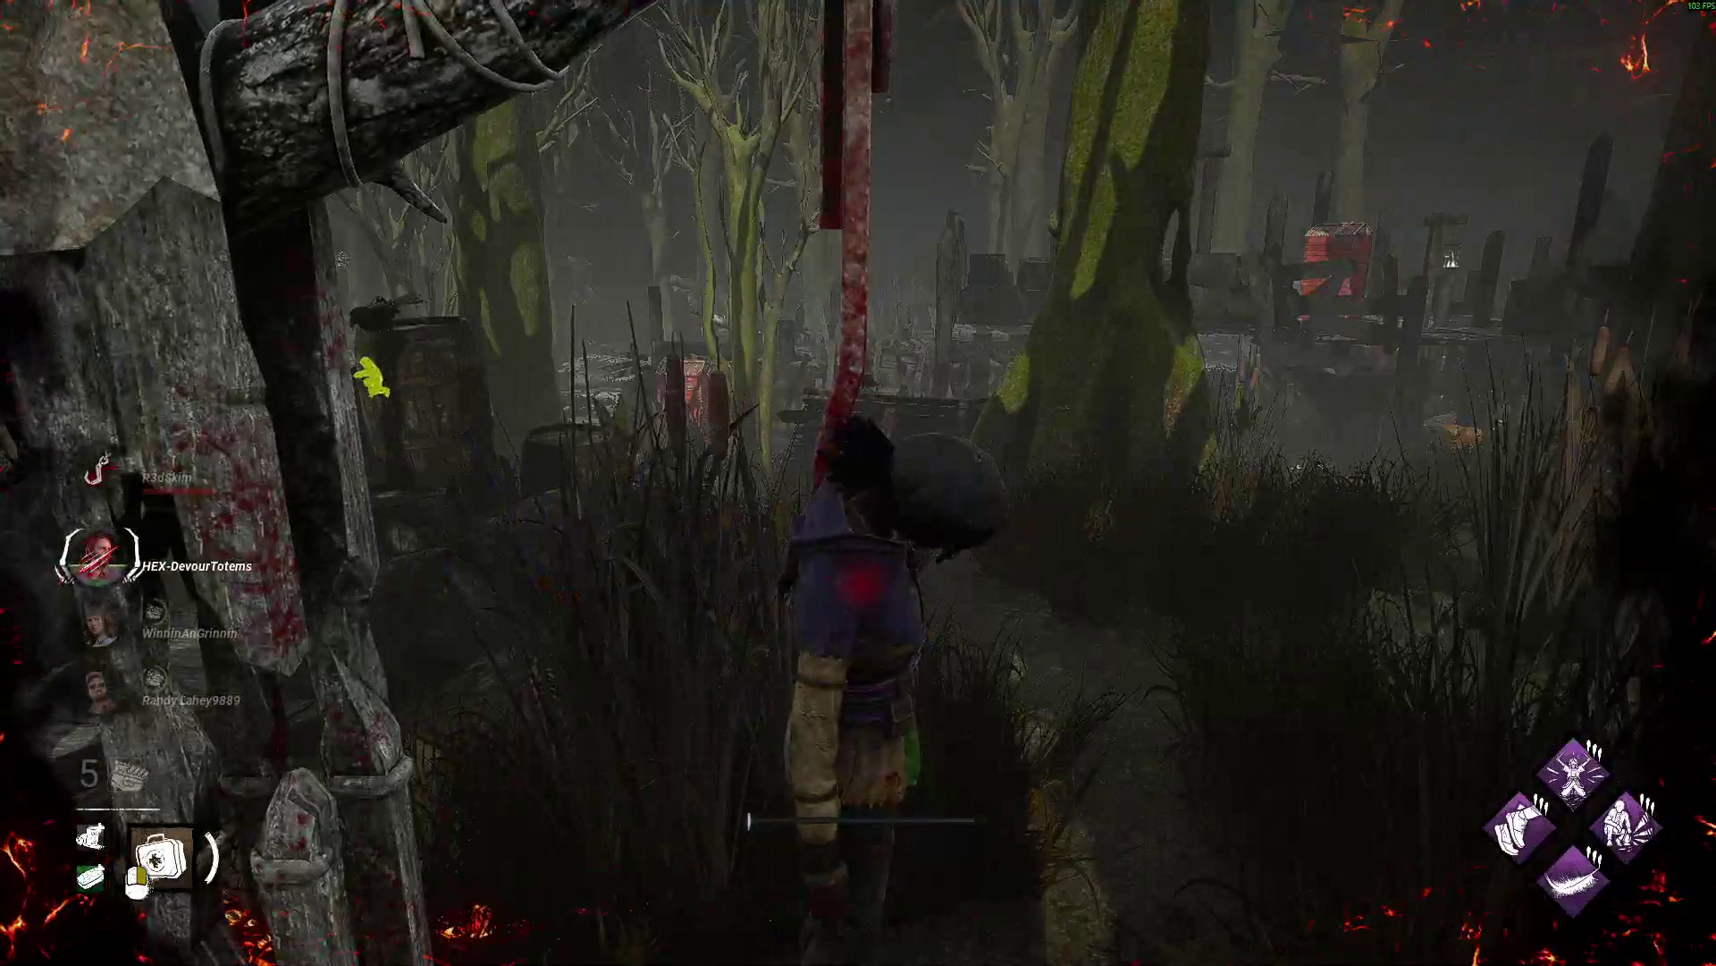
{"action": "key", "text": "alt+Tab"}
{"action": "key", "text": "super"}
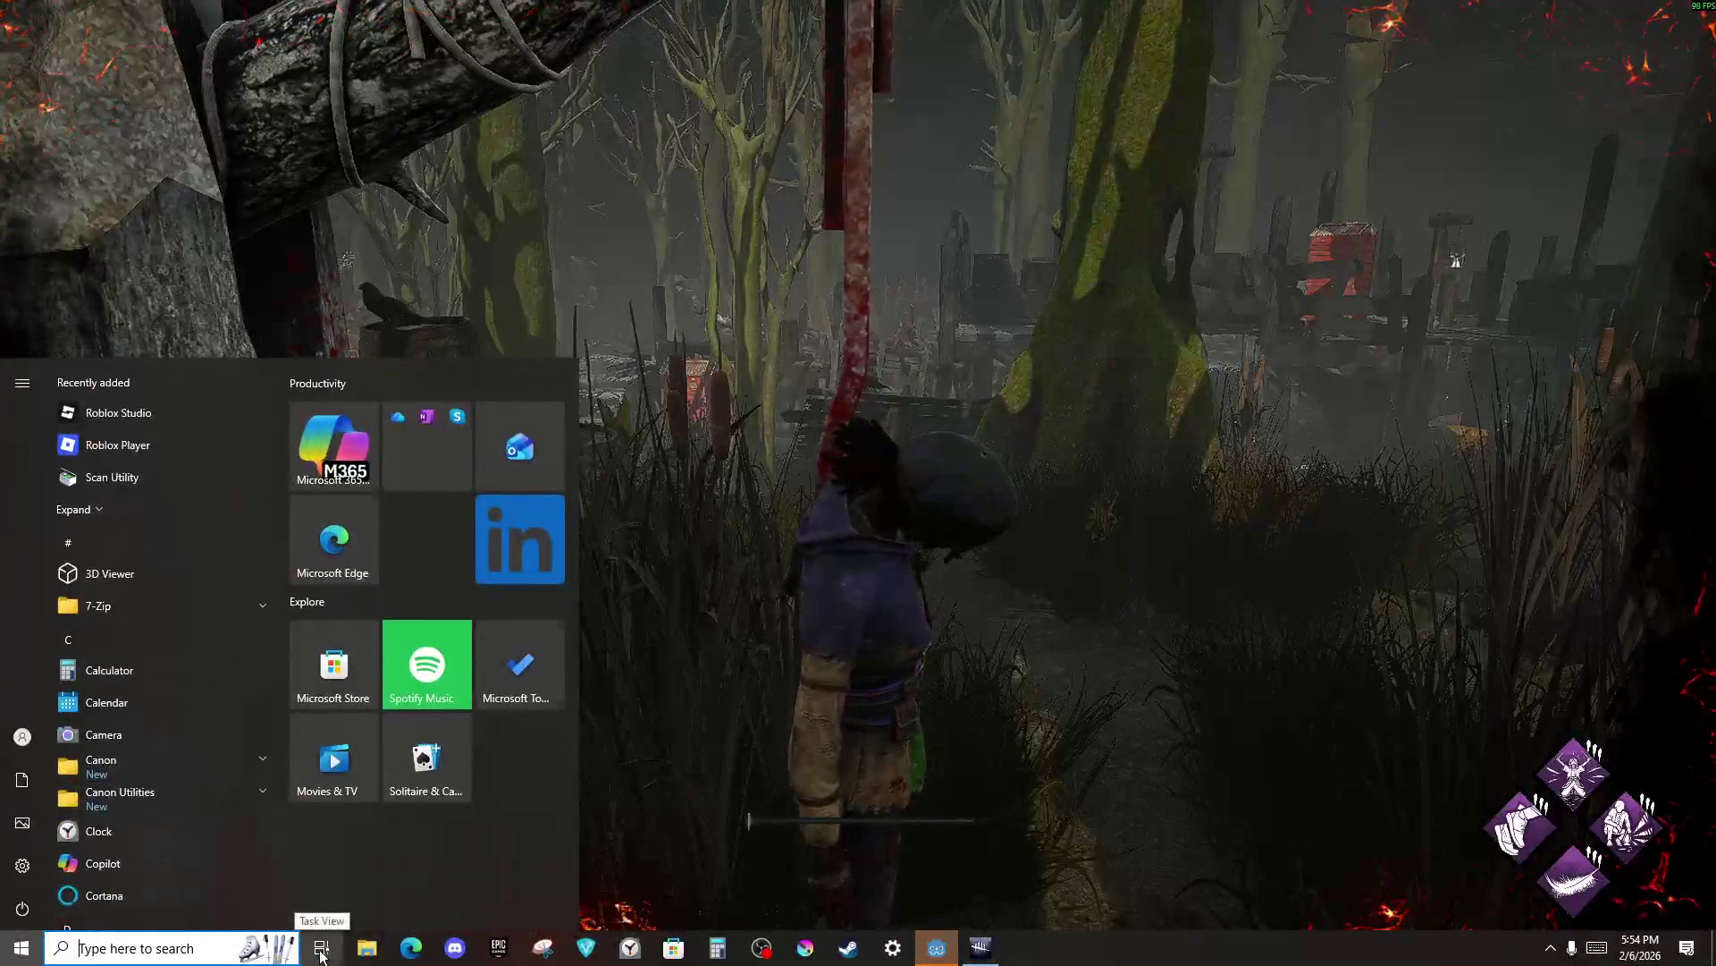
{"action": "left_click", "coordinate": [321, 949]}
{"action": "left_click", "coordinate": [304, 77]}
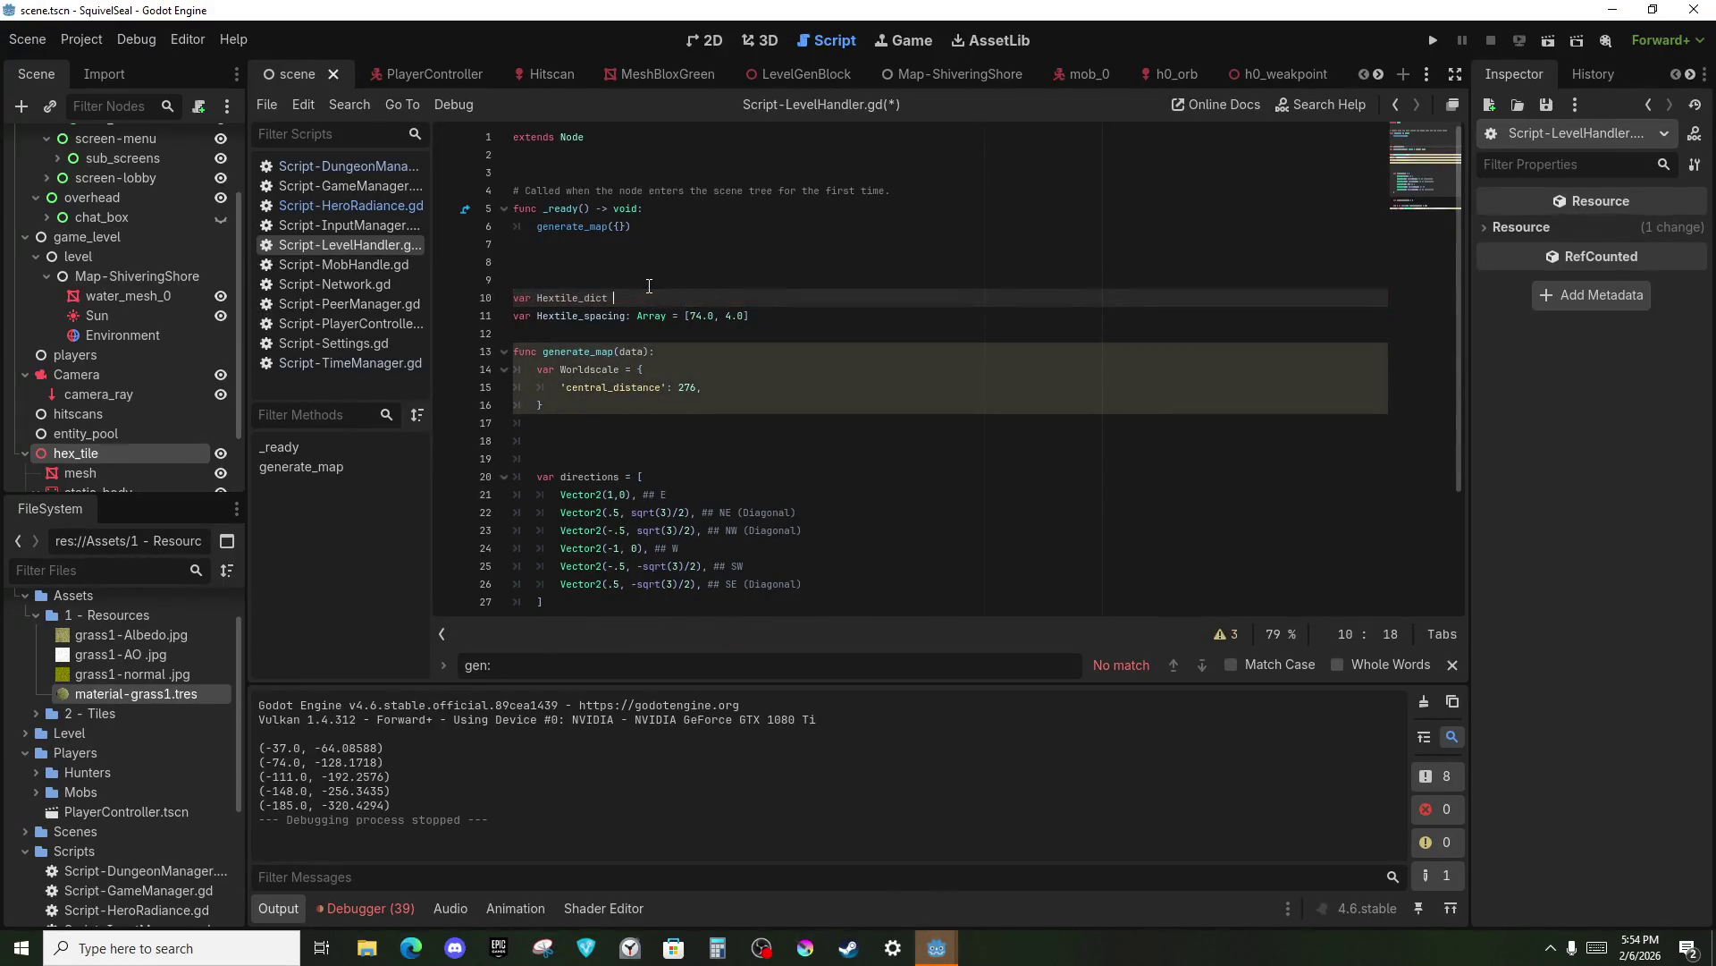
Complete line 10 as 'var Hextile_dict = {}', then return to the fullscreen game.
{"action": "left_click", "coordinate": [649, 285]}
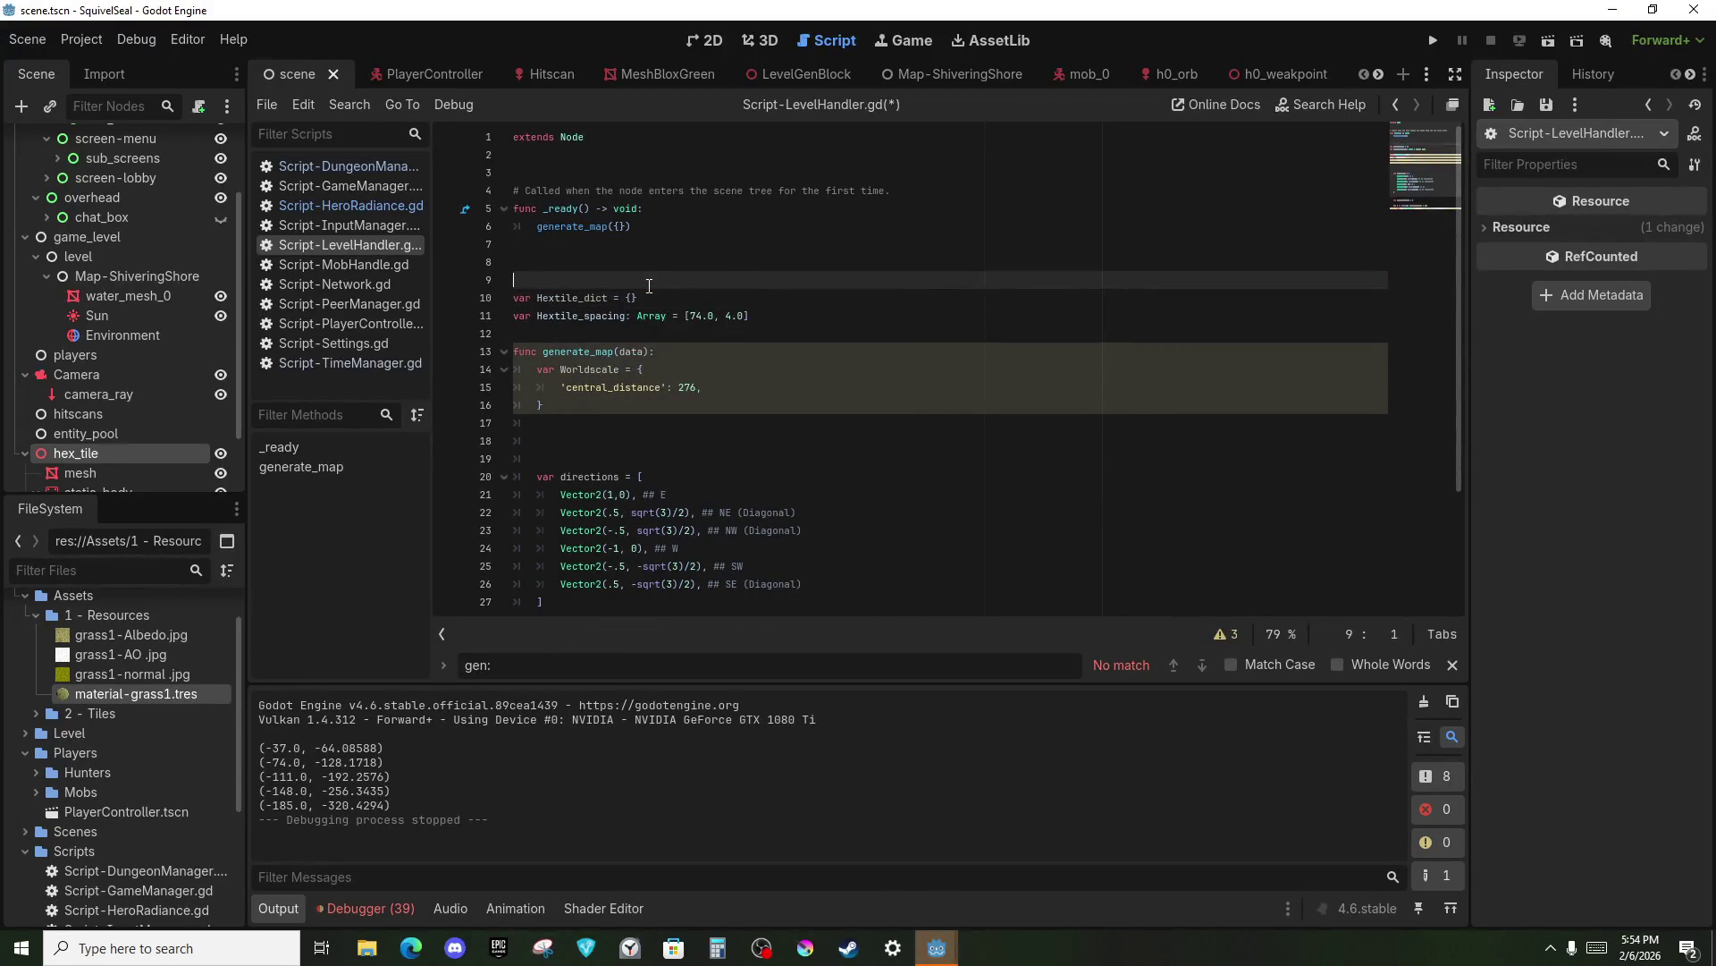
{"action": "key", "text": "alt+Tab"}
{"action": "left_click", "coordinate": [322, 948]}
{"action": "left_click", "coordinate": [487, 204]}
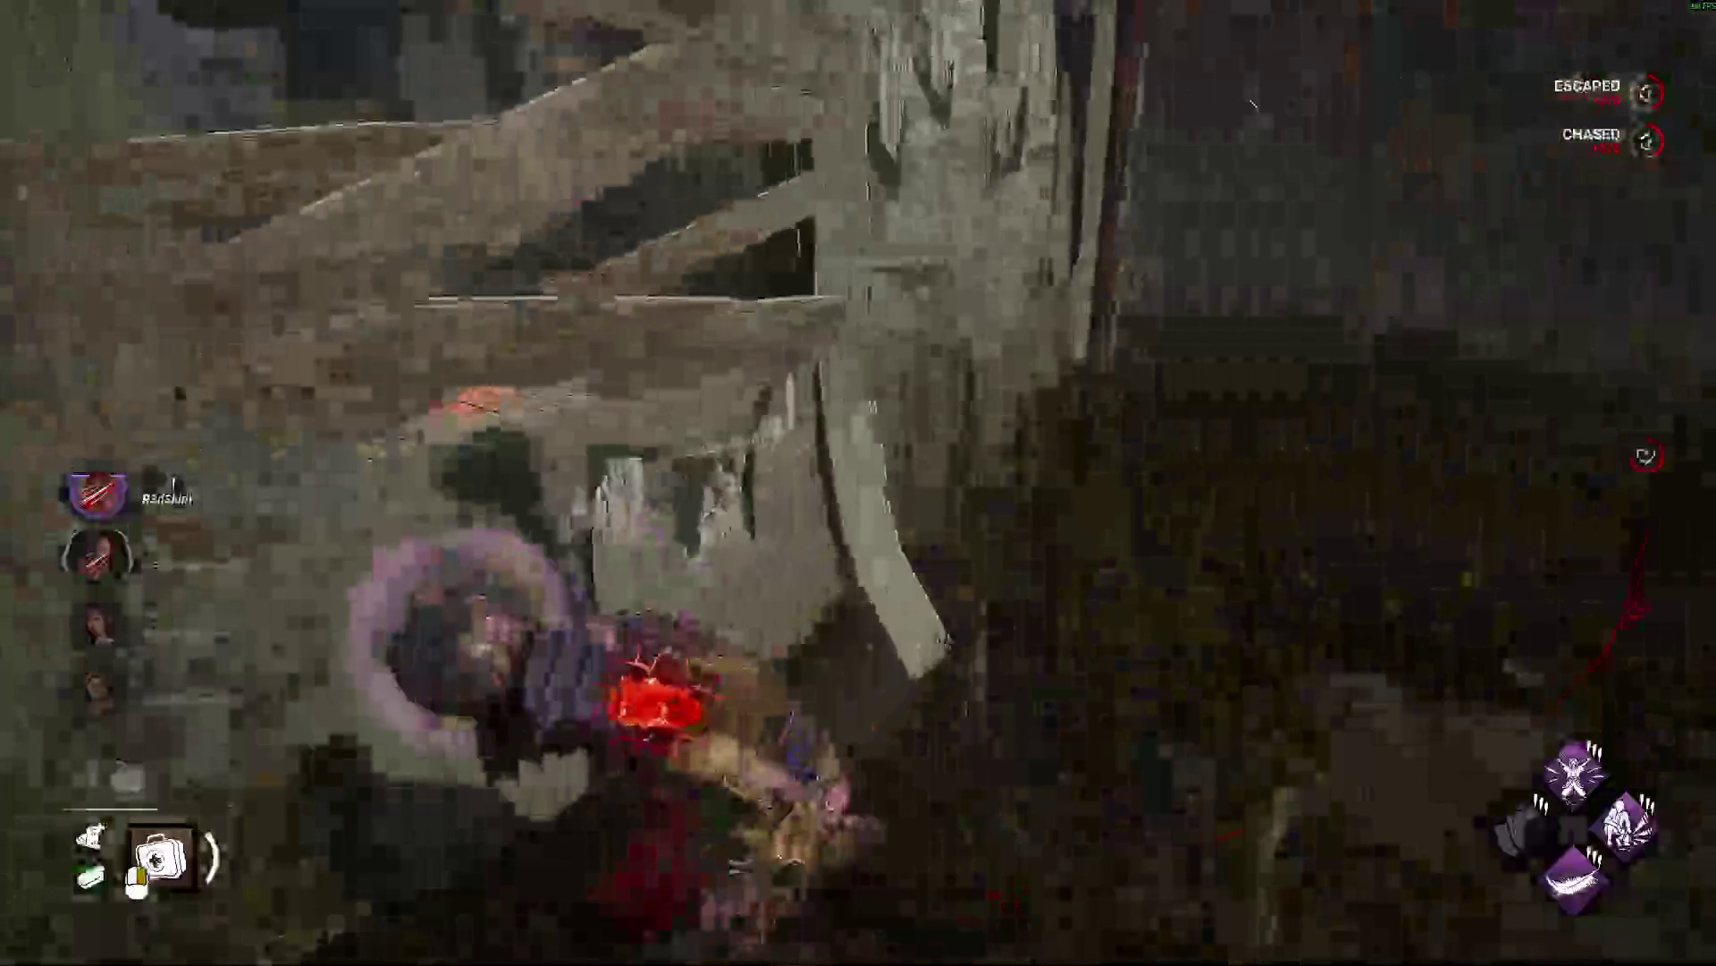
Bring up Dead by Daylight's settings menu on the General tab.
{"action": "key", "text": "Escape"}
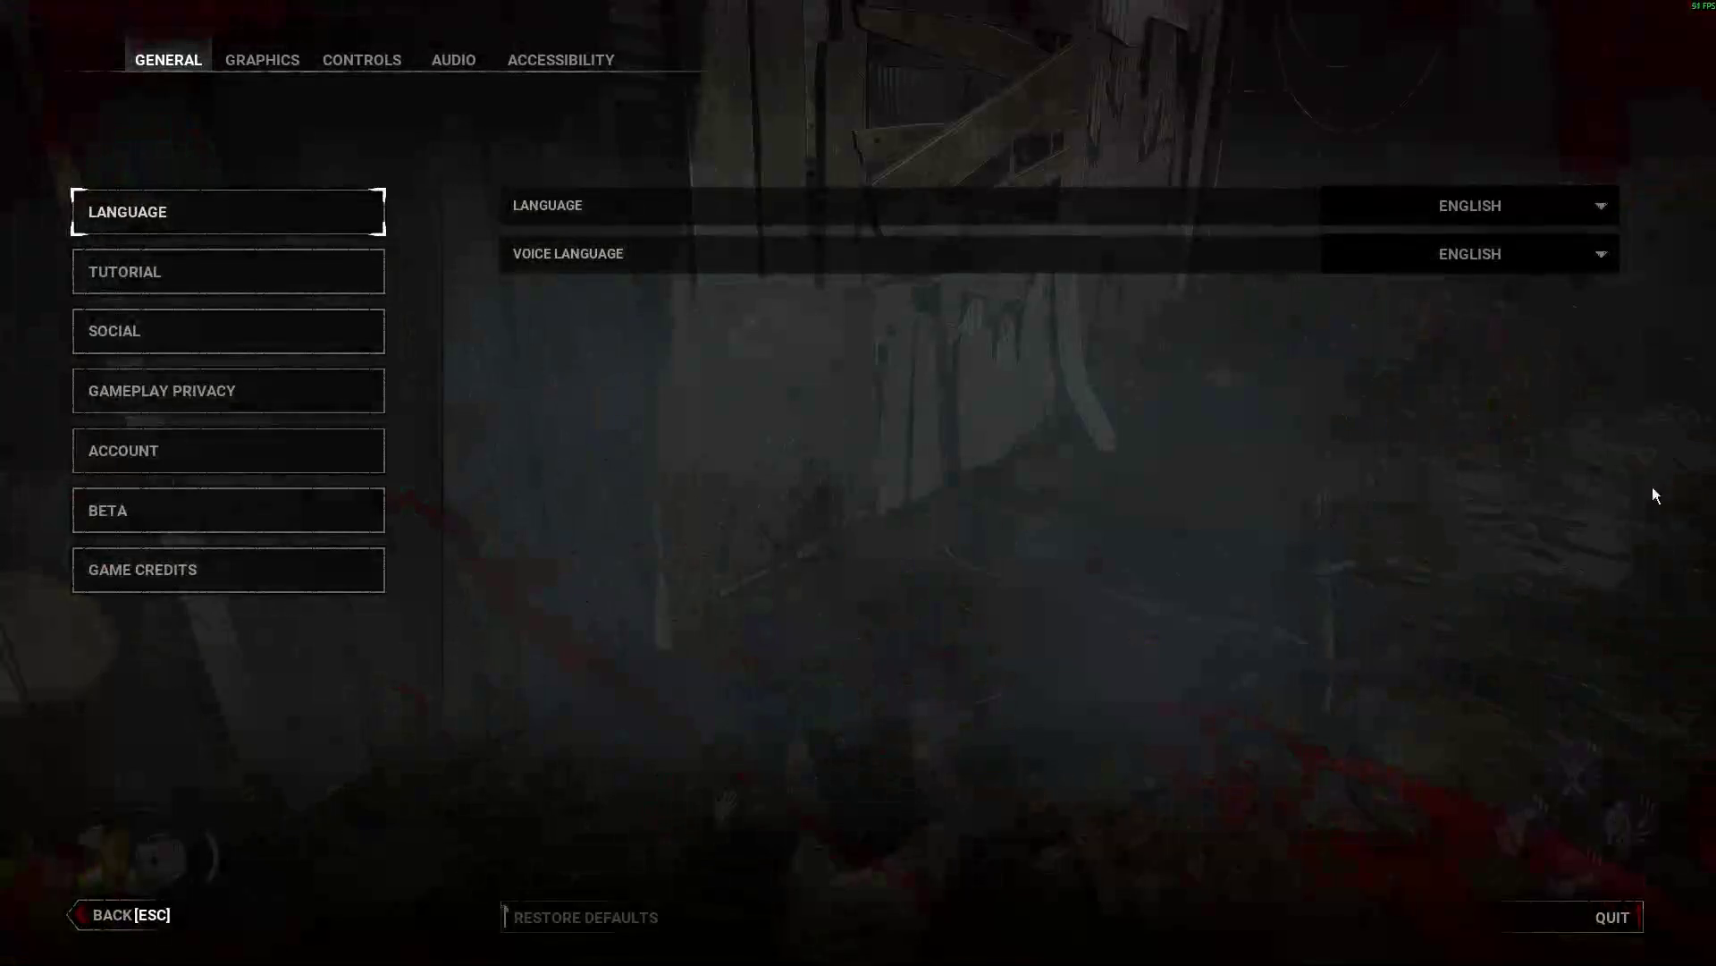
Quit the match, confirm it, and continue past the post-match screen to the survivor lobby.
{"action": "left_click", "coordinate": [1600, 916]}
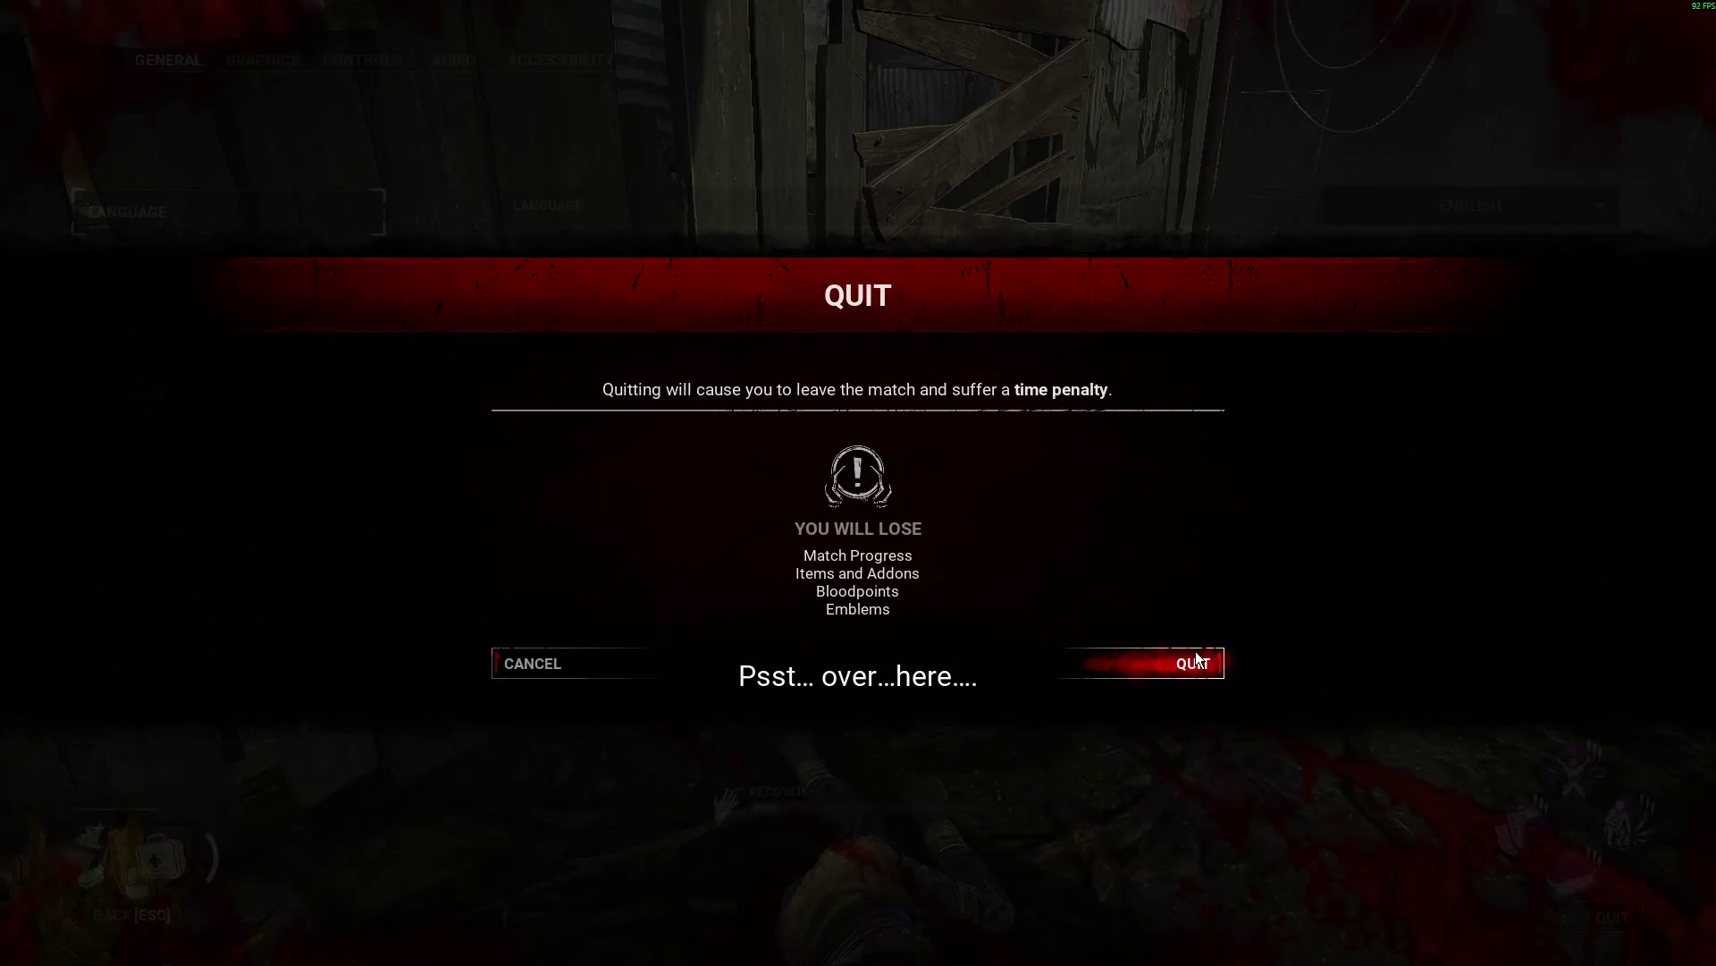
{"action": "left_click", "coordinate": [1196, 659]}
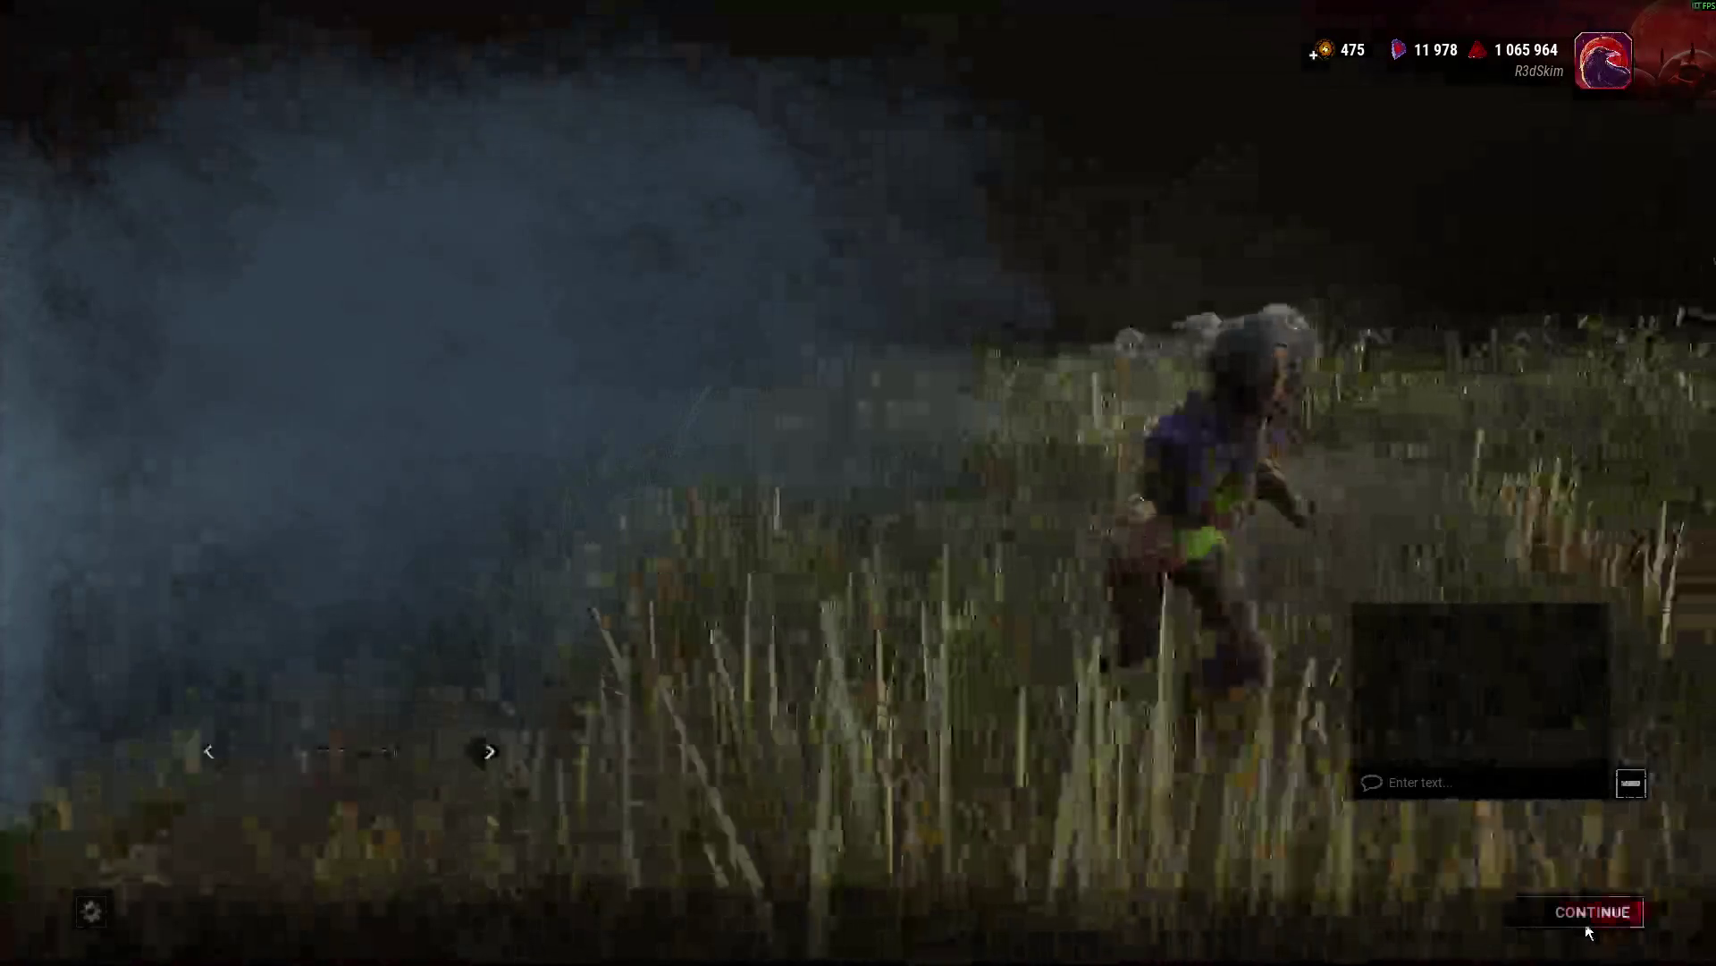
{"action": "left_click", "coordinate": [1587, 926]}
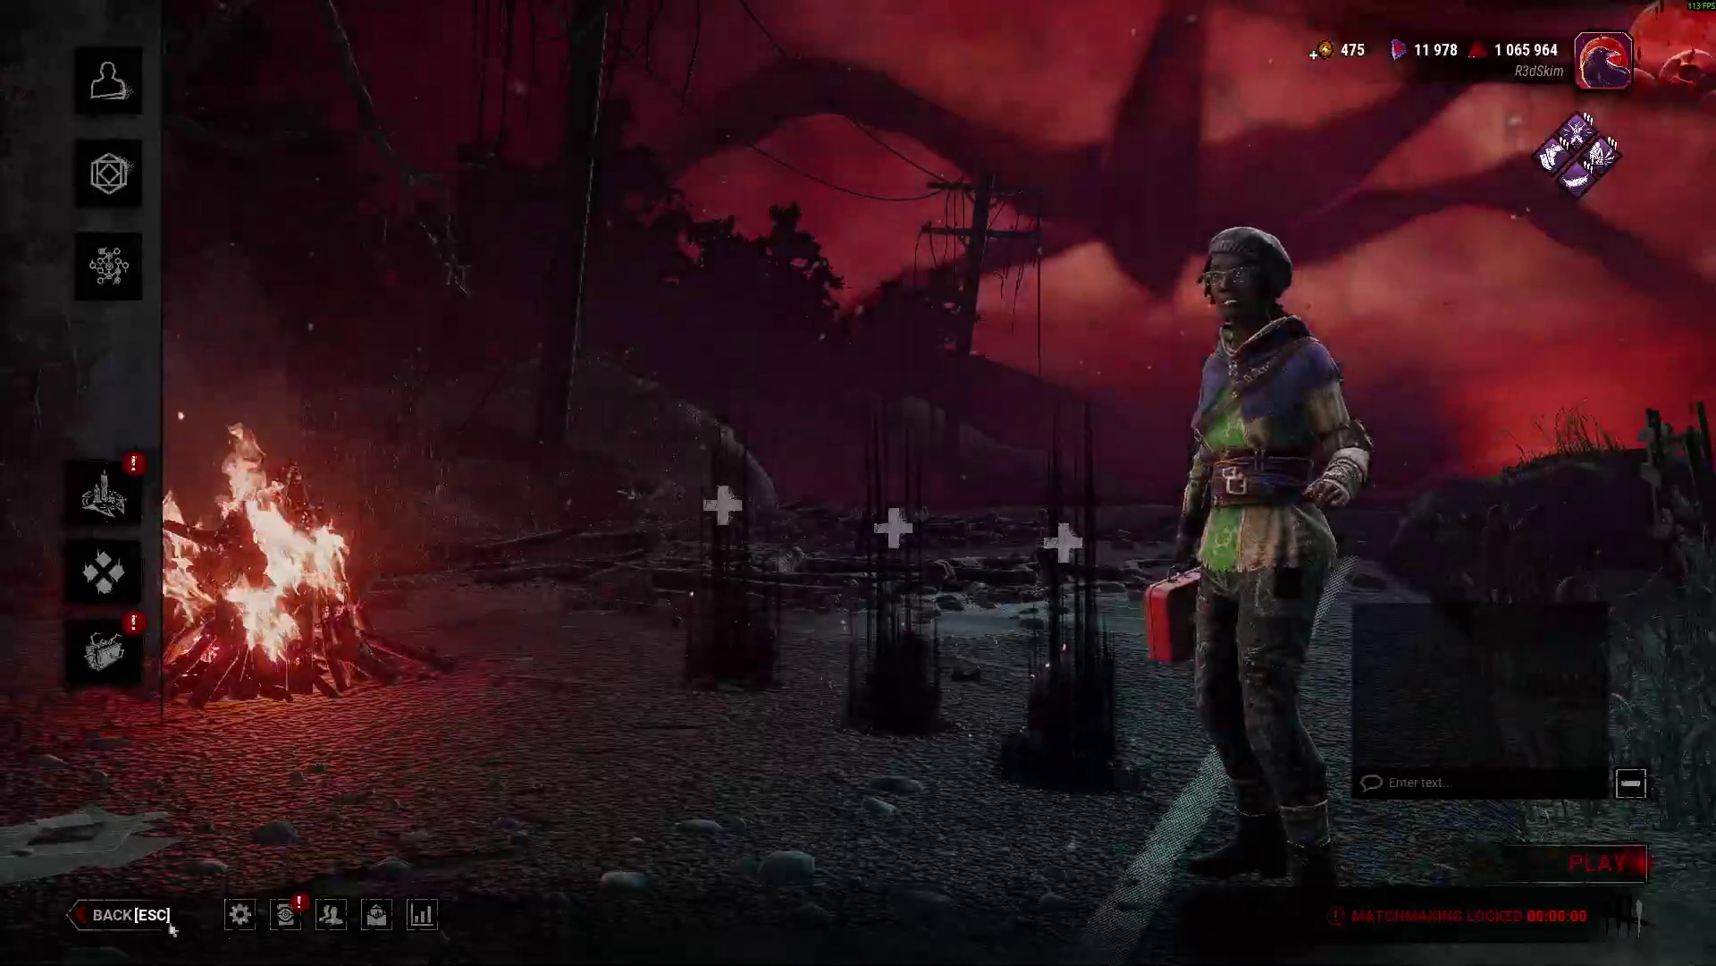
{"action": "key", "text": "alt+Tab"}
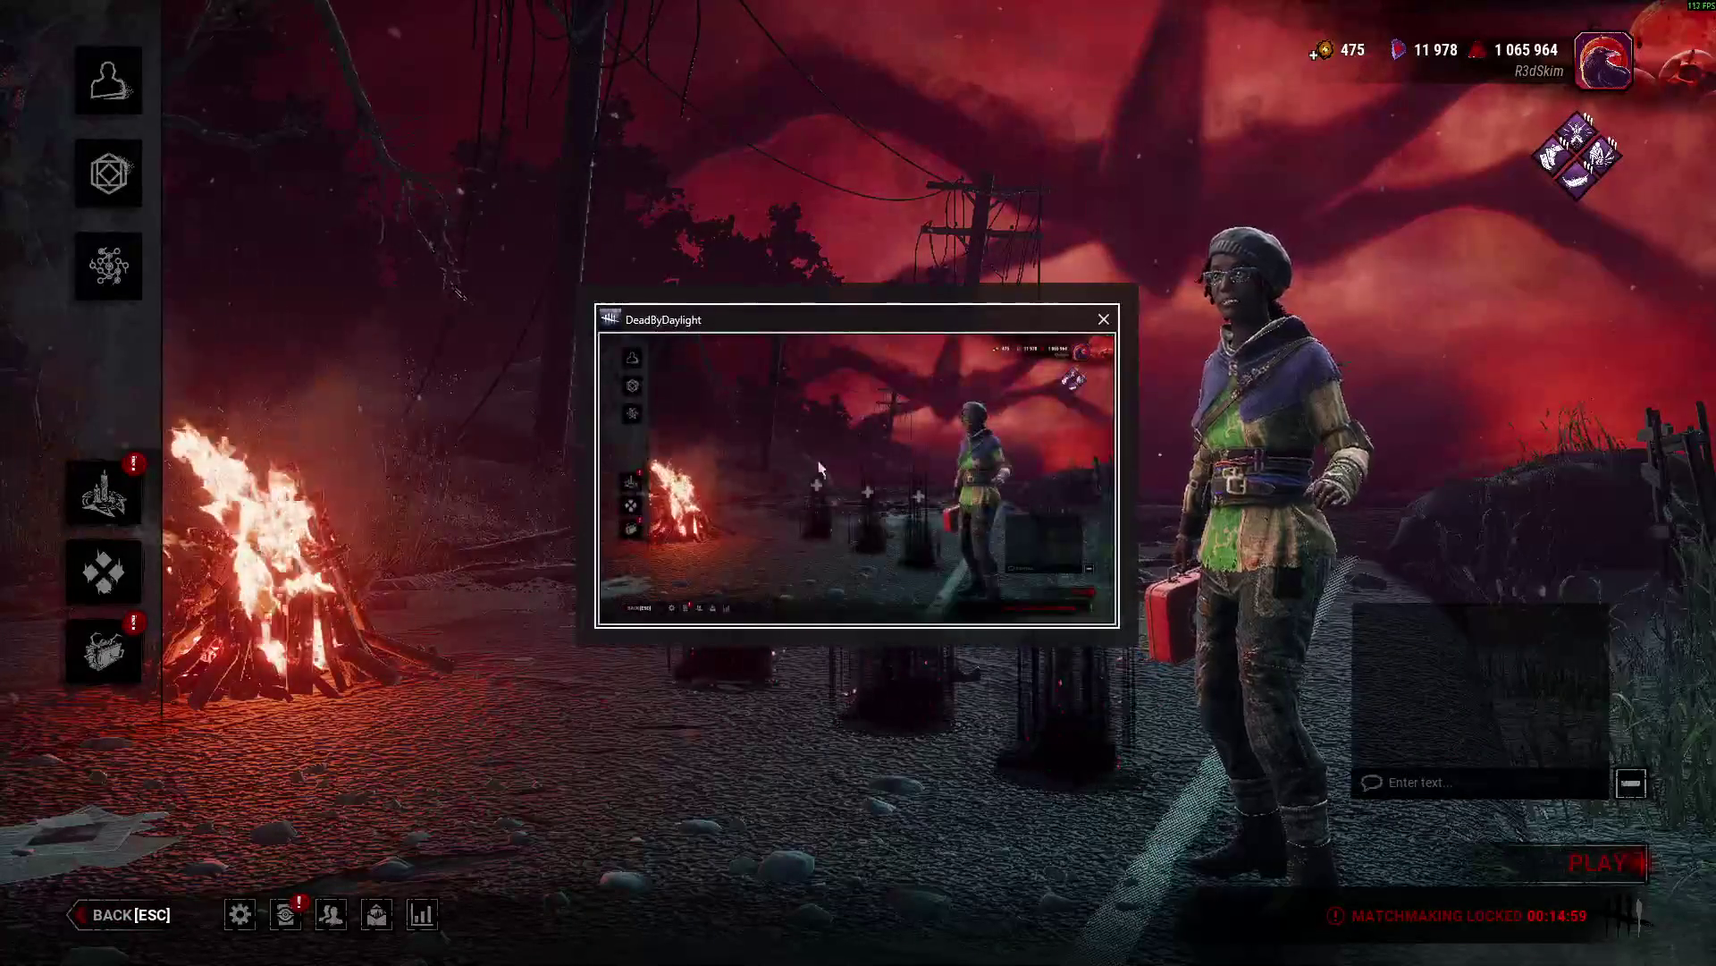
Move the SquivelSeal and Server Godot windows from the work desktop onto the gaming desktop.
{"action": "key", "text": "super"}
{"action": "key", "text": "super+Tab"}
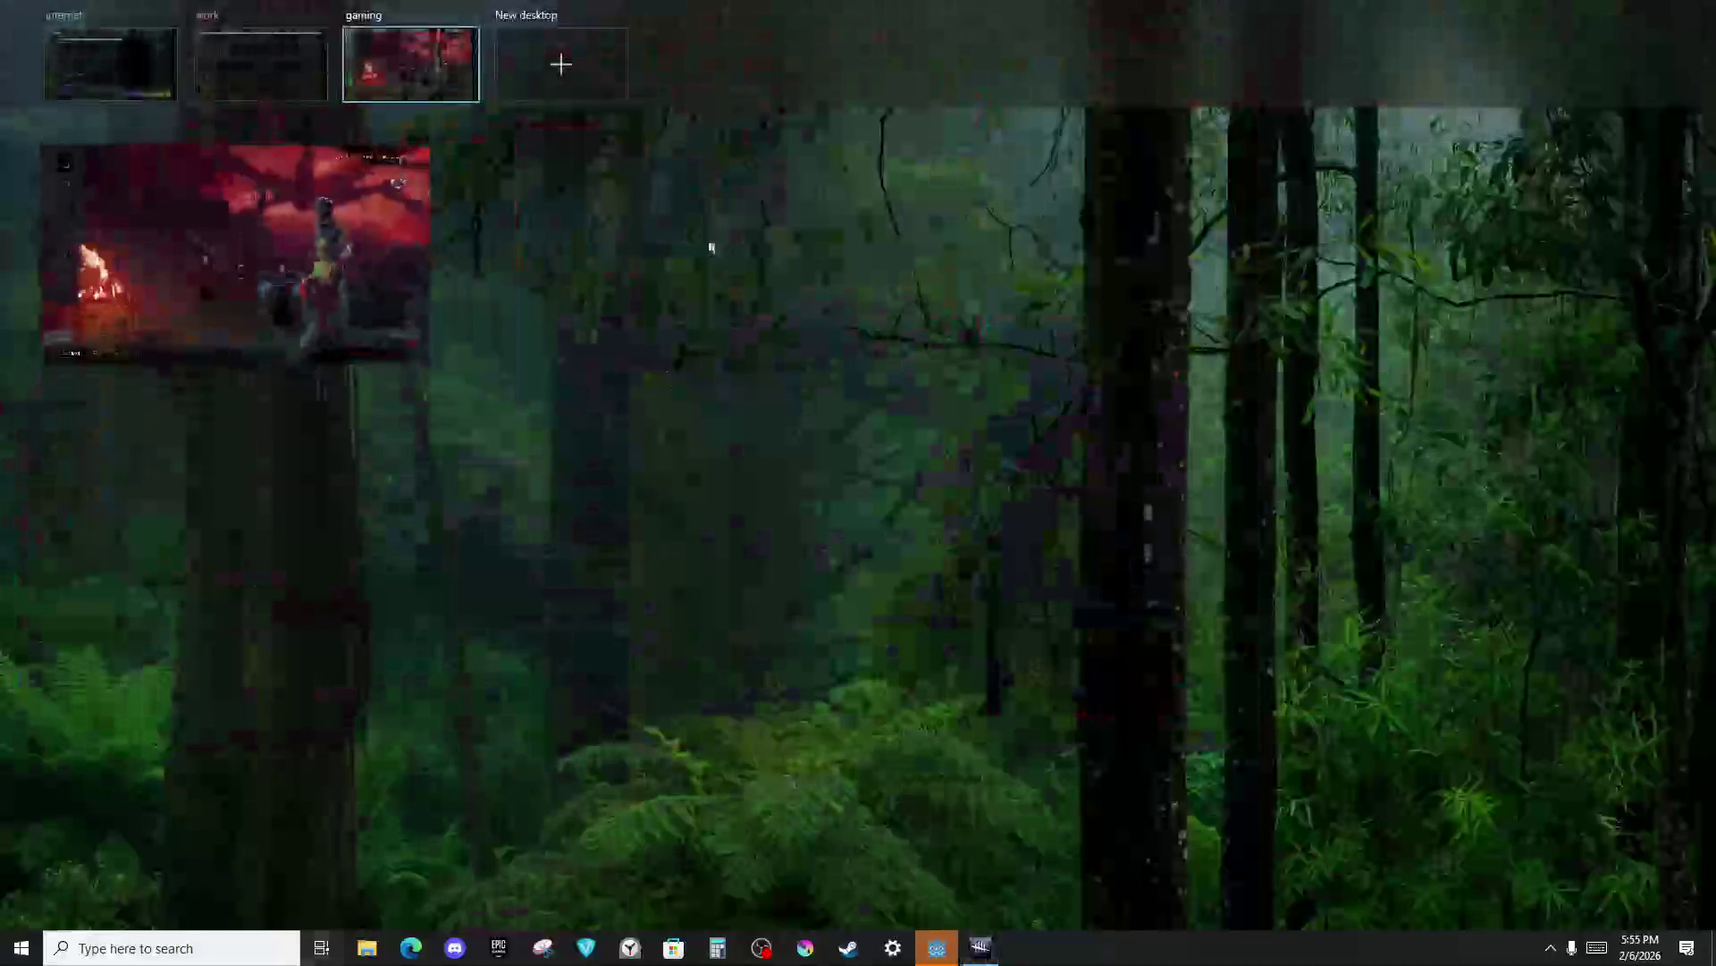
{"action": "left_click", "coordinate": [254, 55]}
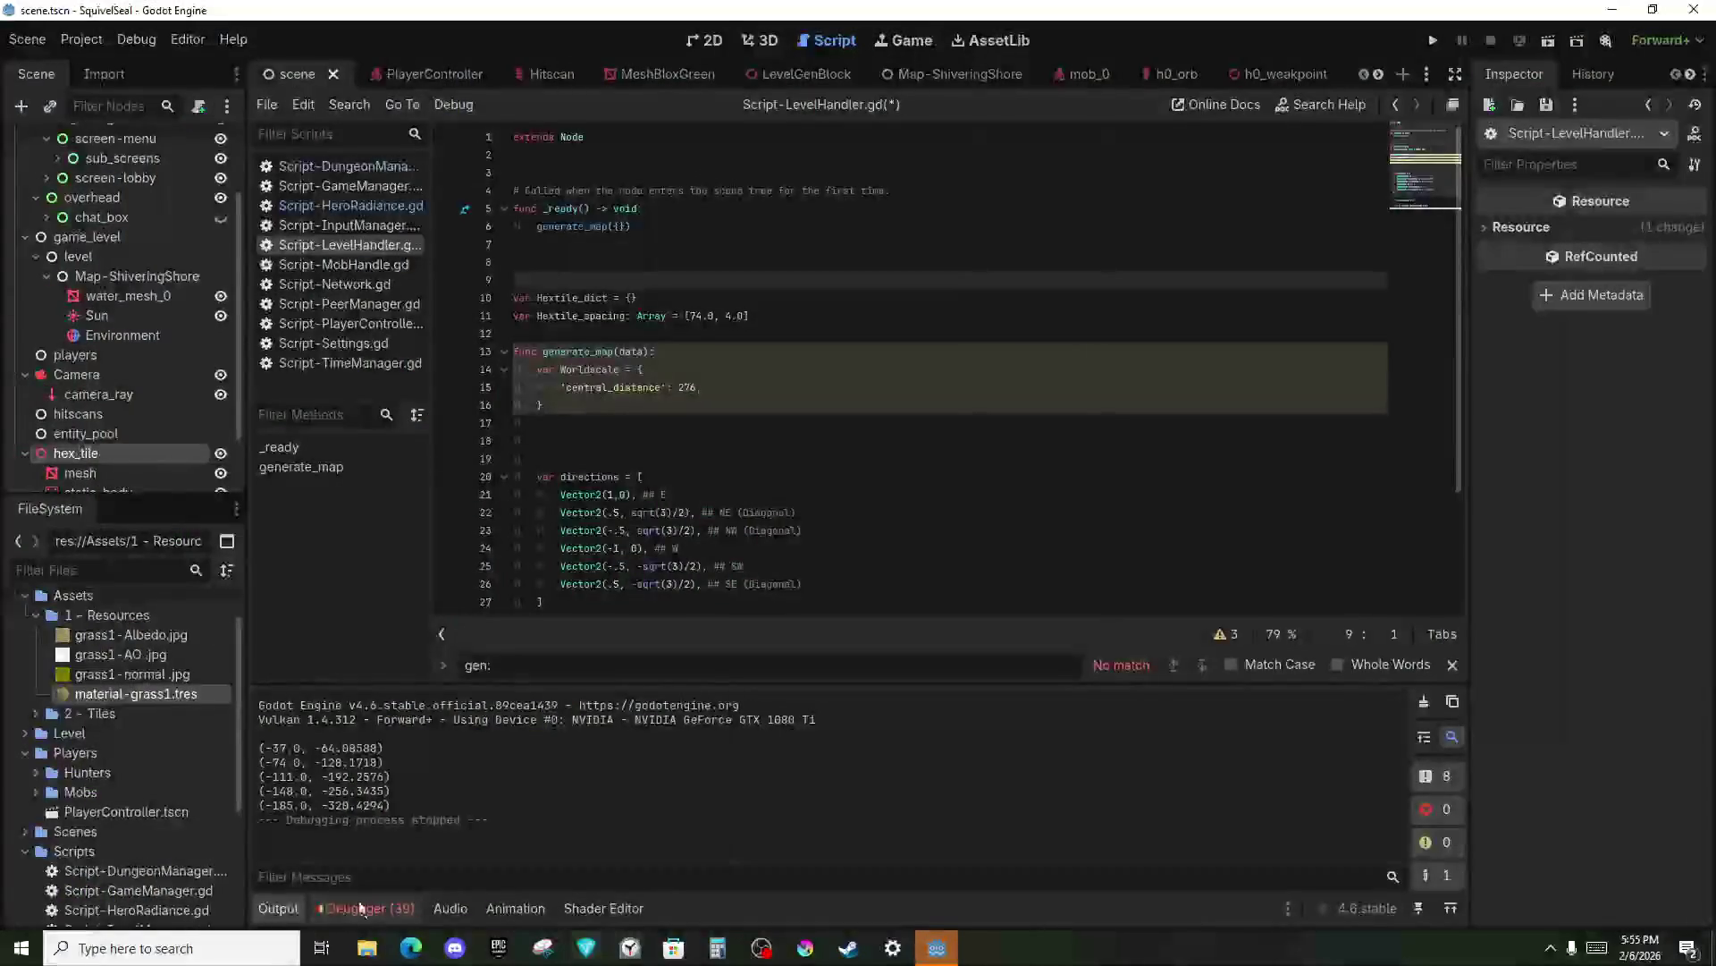
{"action": "left_click", "coordinate": [321, 947]}
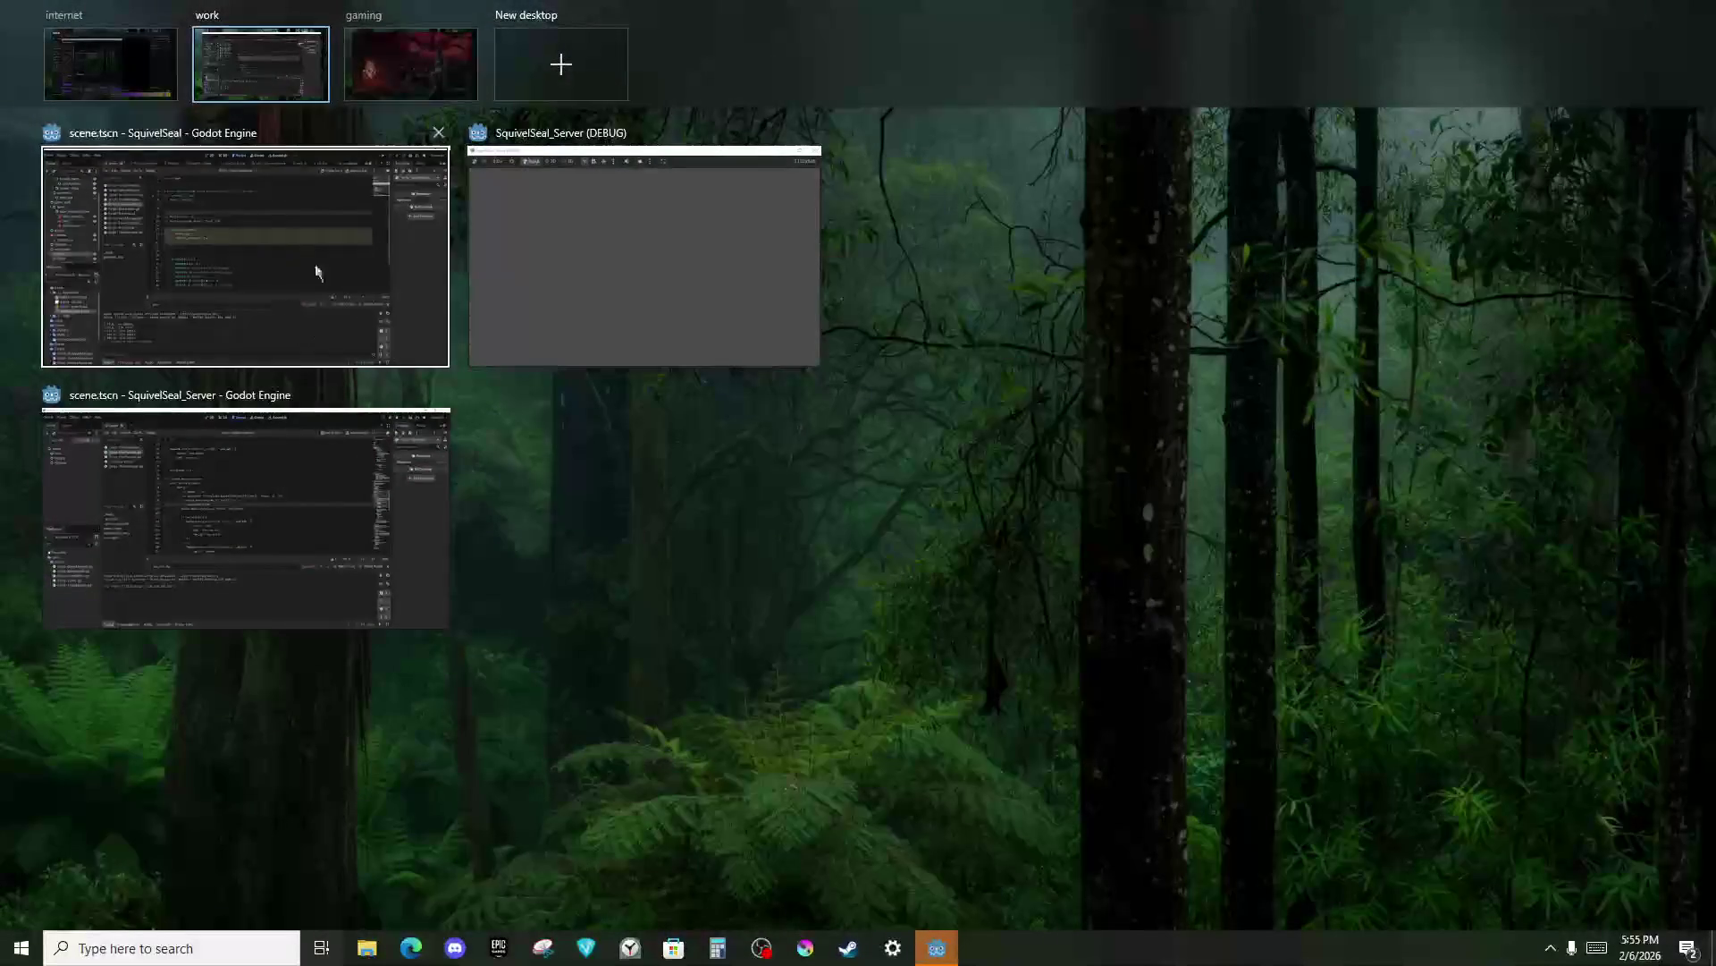
{"action": "left_click_drag", "start_coordinate": [297, 292], "coordinate": [419, 62]}
{"action": "mouse_move", "coordinate": [275, 485]}
{"action": "left_mouse_down"}
{"action": "mouse_move", "coordinate": [449, 89]}
{"action": "mouse_move", "coordinate": [417, 68]}
{"action": "left_mouse_up"}
{"action": "left_click_drag", "start_coordinate": [270, 236], "coordinate": [464, 46]}
{"action": "left_click", "coordinate": [464, 47]}
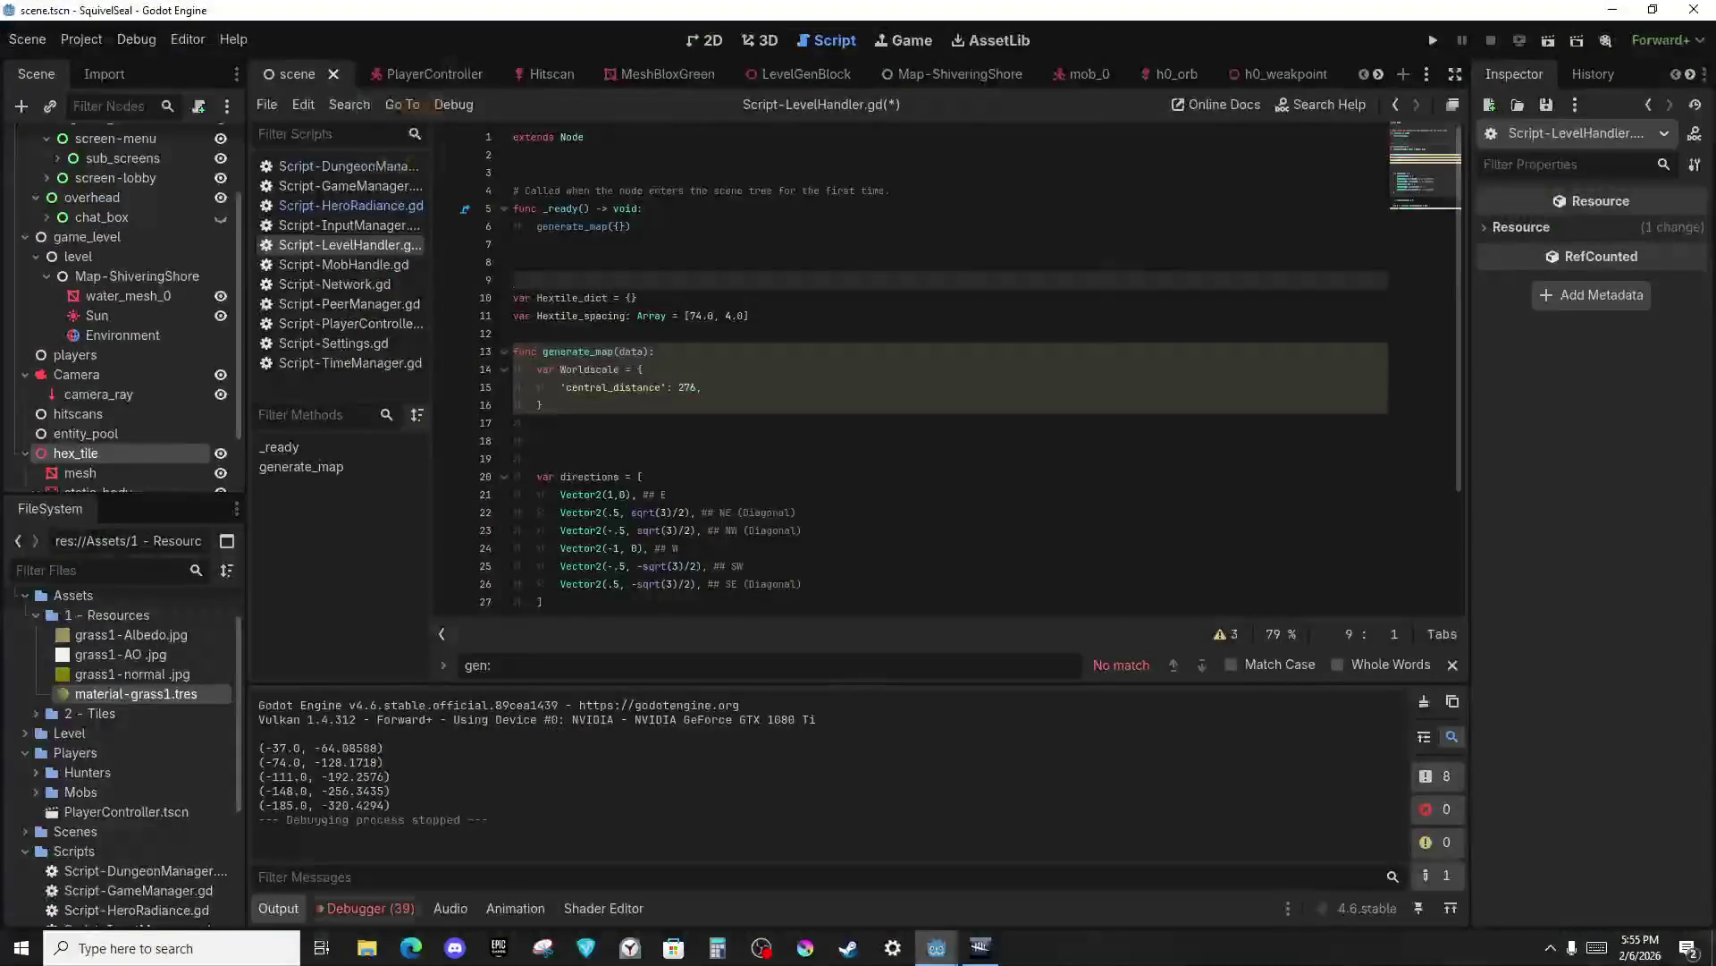
Close the empty work desktop and bring the SquivelSeal editor to the front.
{"action": "left_click", "coordinate": [321, 947]}
{"action": "left_click", "coordinate": [316, 15]}
{"action": "left_click", "coordinate": [827, 7]}
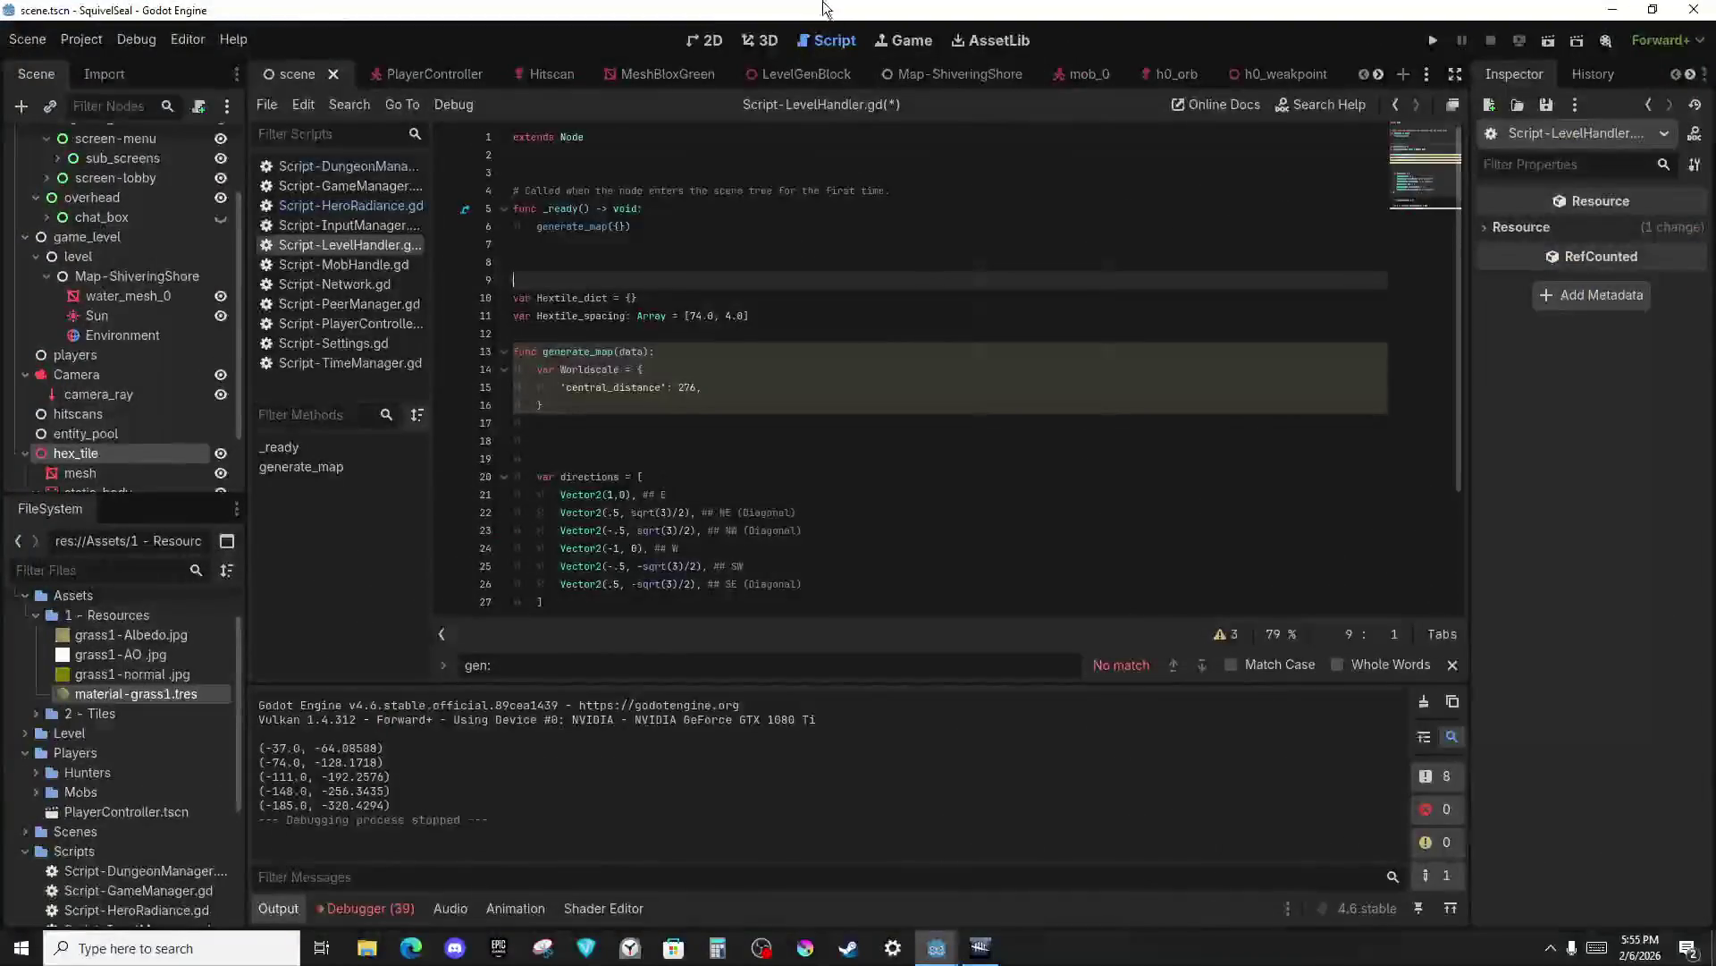
{"action": "key", "text": "alt+Tab"}
{"action": "left_click", "coordinate": [1282, 370]}
{"action": "key", "text": "alt+Tab"}
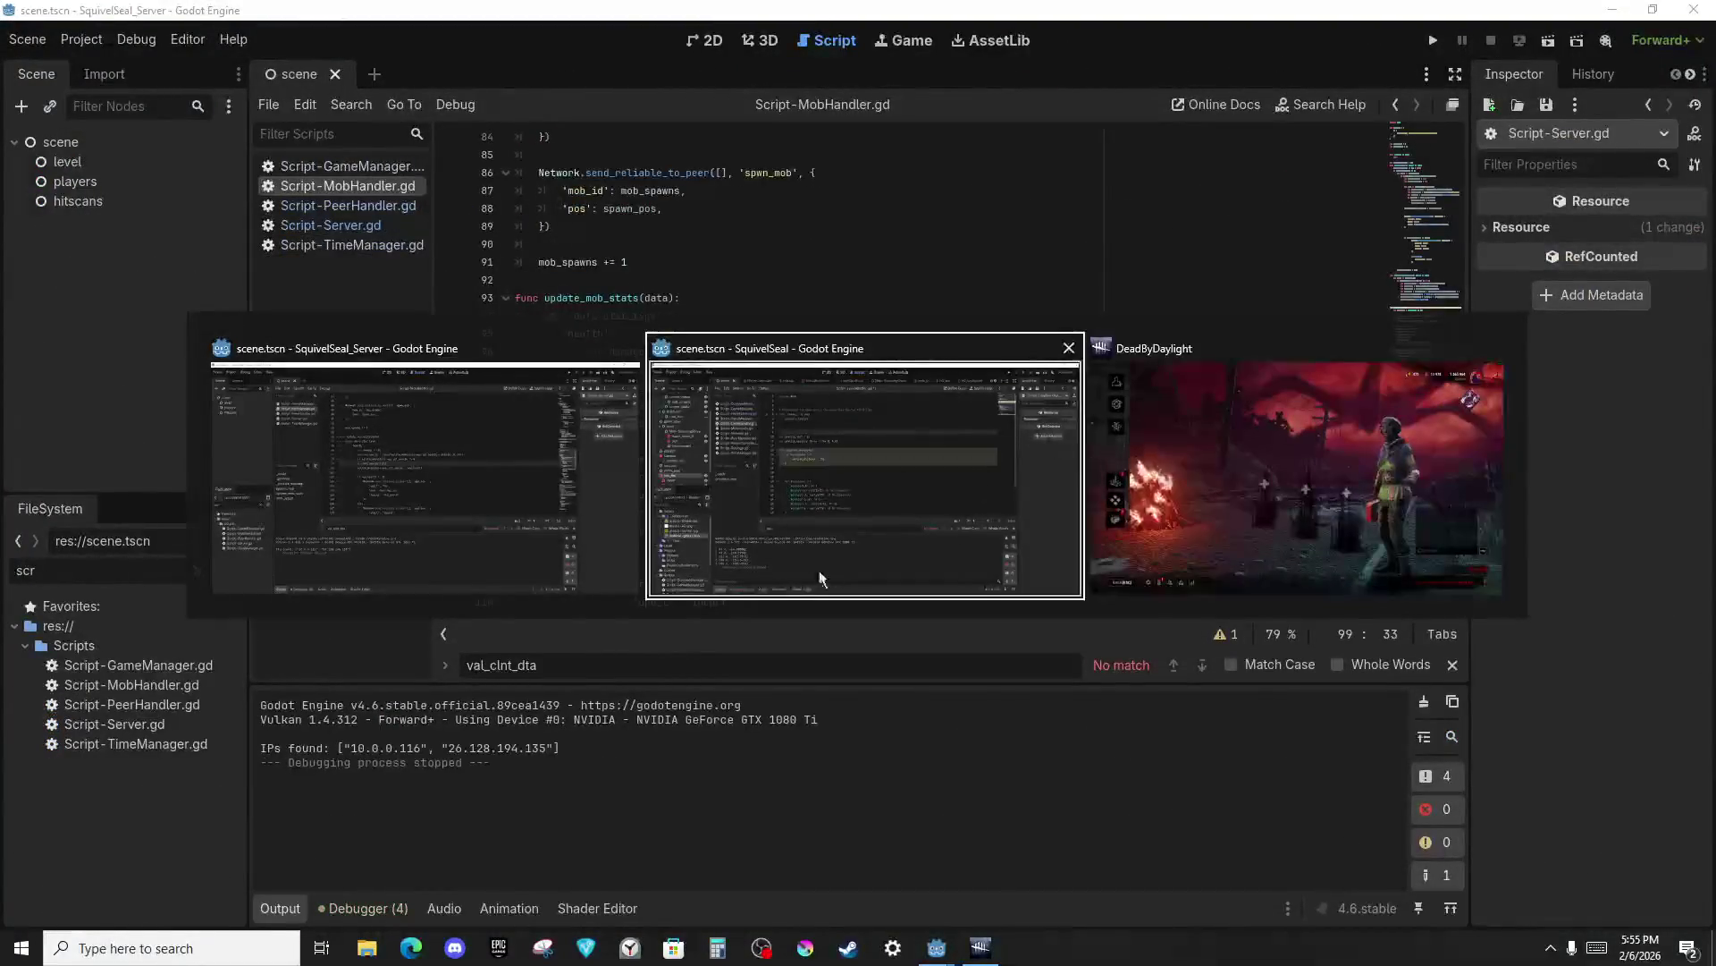
{"action": "left_click", "coordinate": [831, 575]}
Check the internet desktop, then return to Godot at the end of line 17 in generate_map.
{"action": "left_click", "coordinate": [321, 950]}
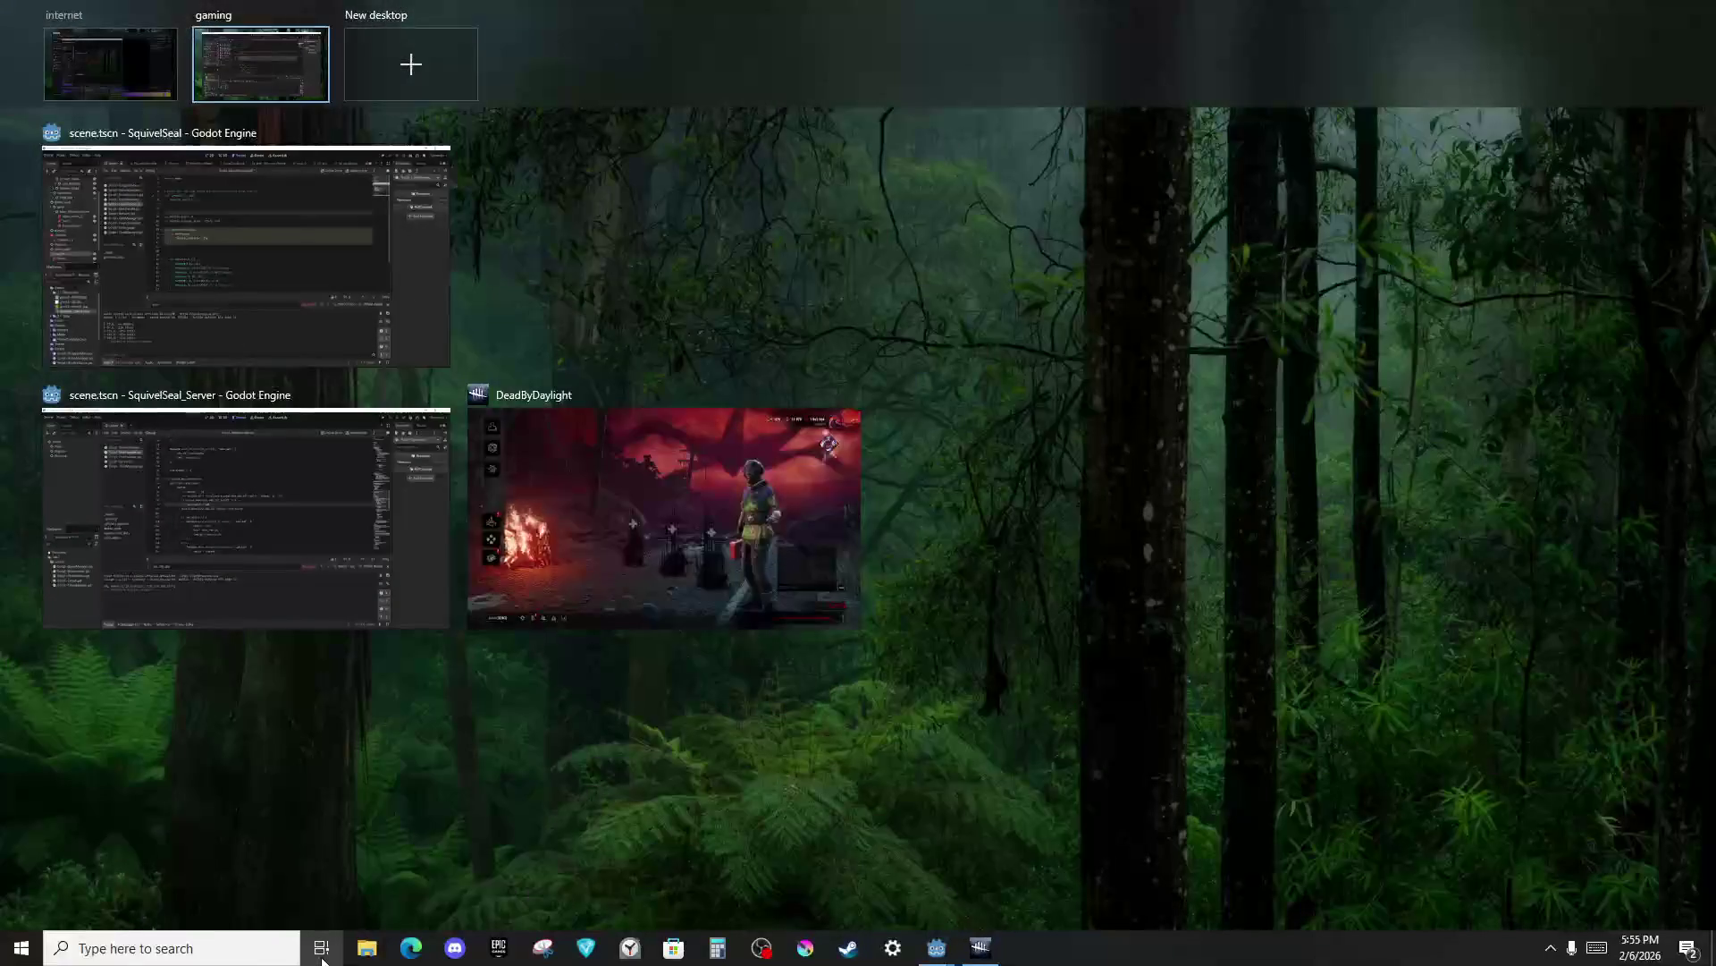
{"action": "left_click", "coordinate": [321, 950]}
{"action": "left_click", "coordinate": [322, 950]}
{"action": "left_click", "coordinate": [114, 89]}
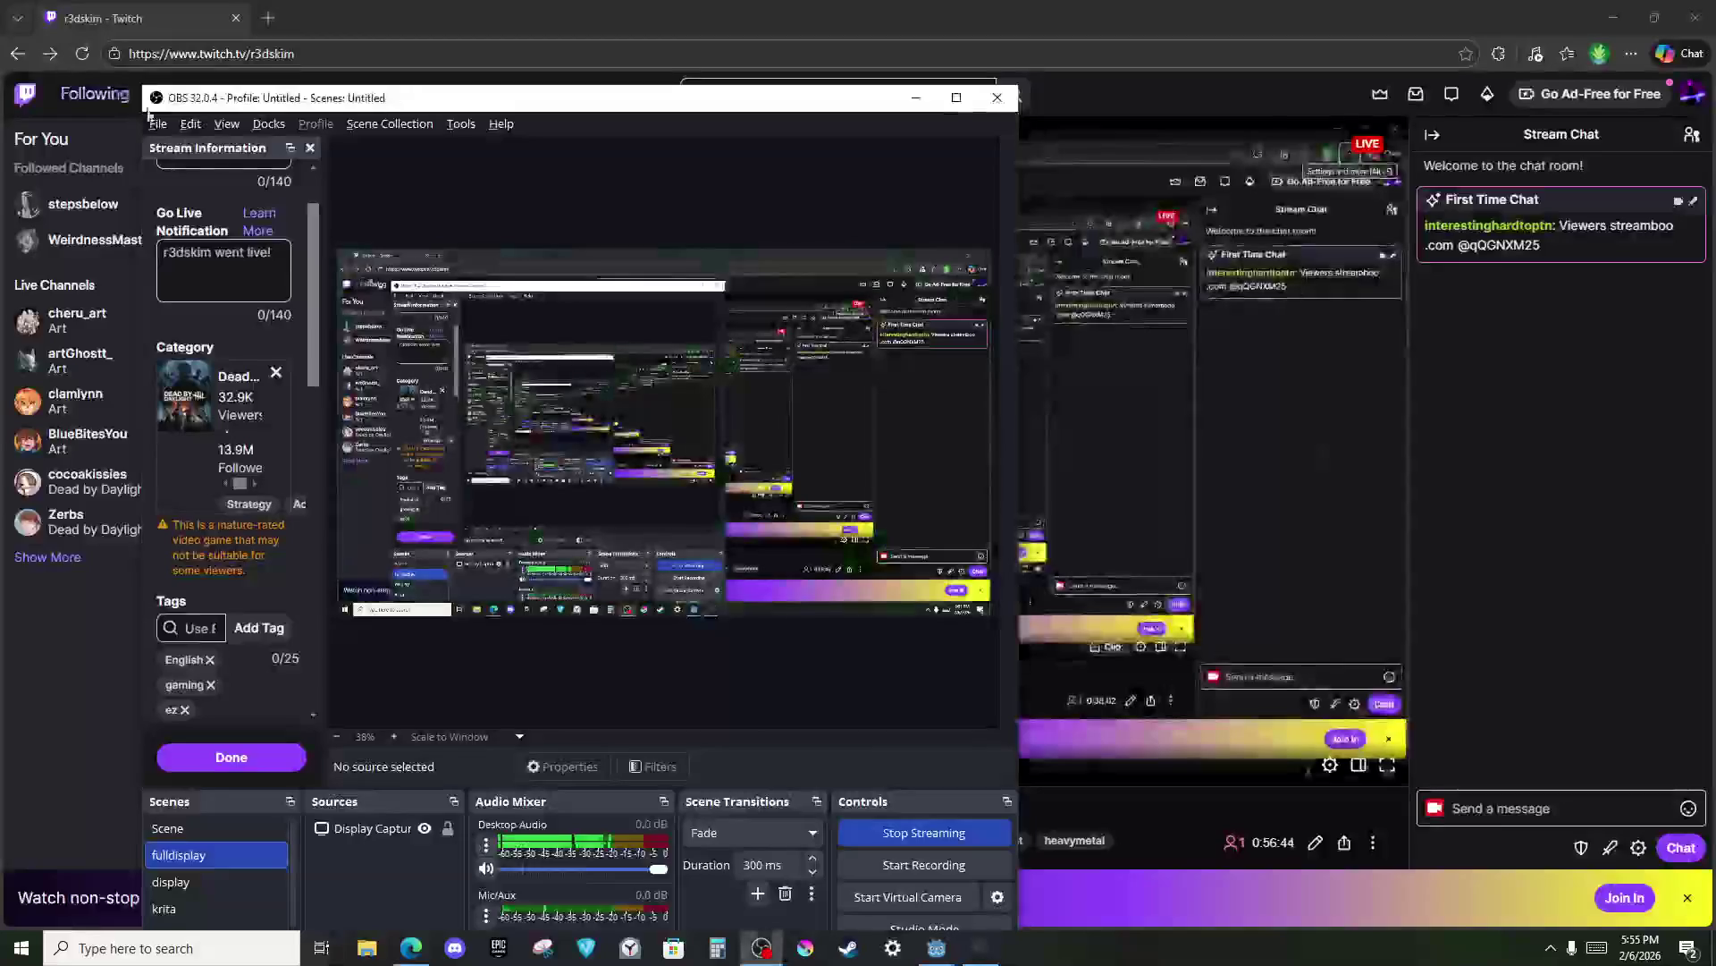
{"action": "left_click", "coordinate": [321, 948]}
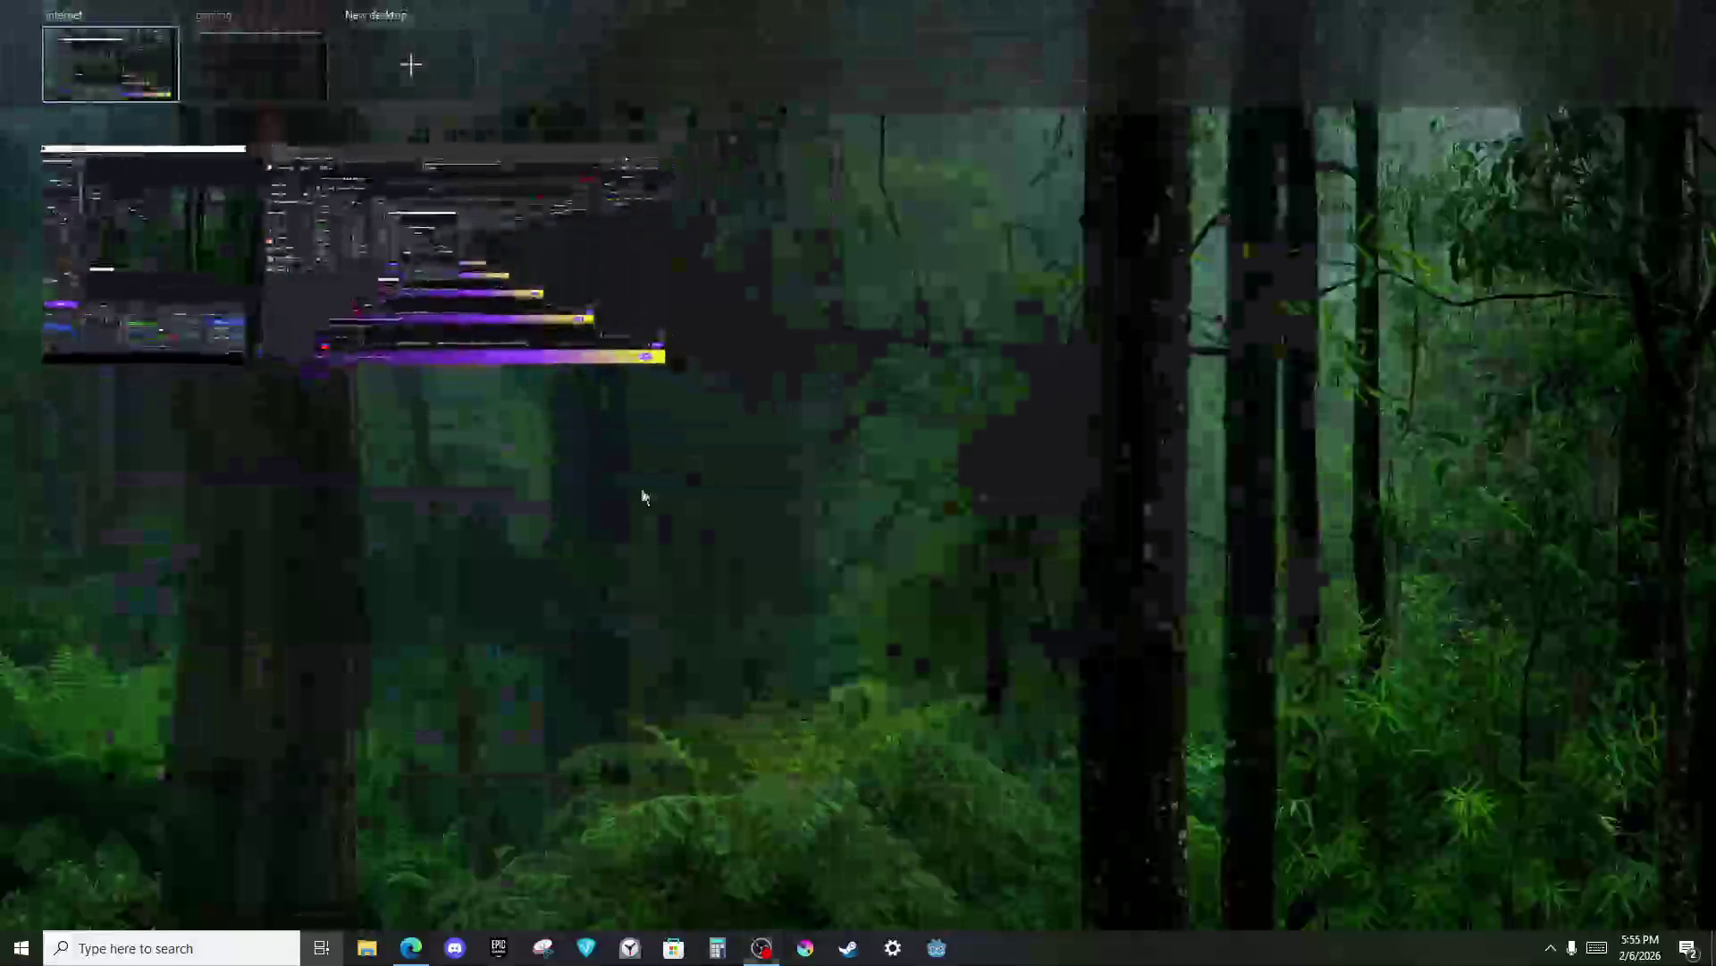
{"action": "key", "text": "ctrl+super+Right"}
{"action": "left_click", "coordinate": [748, 417]}
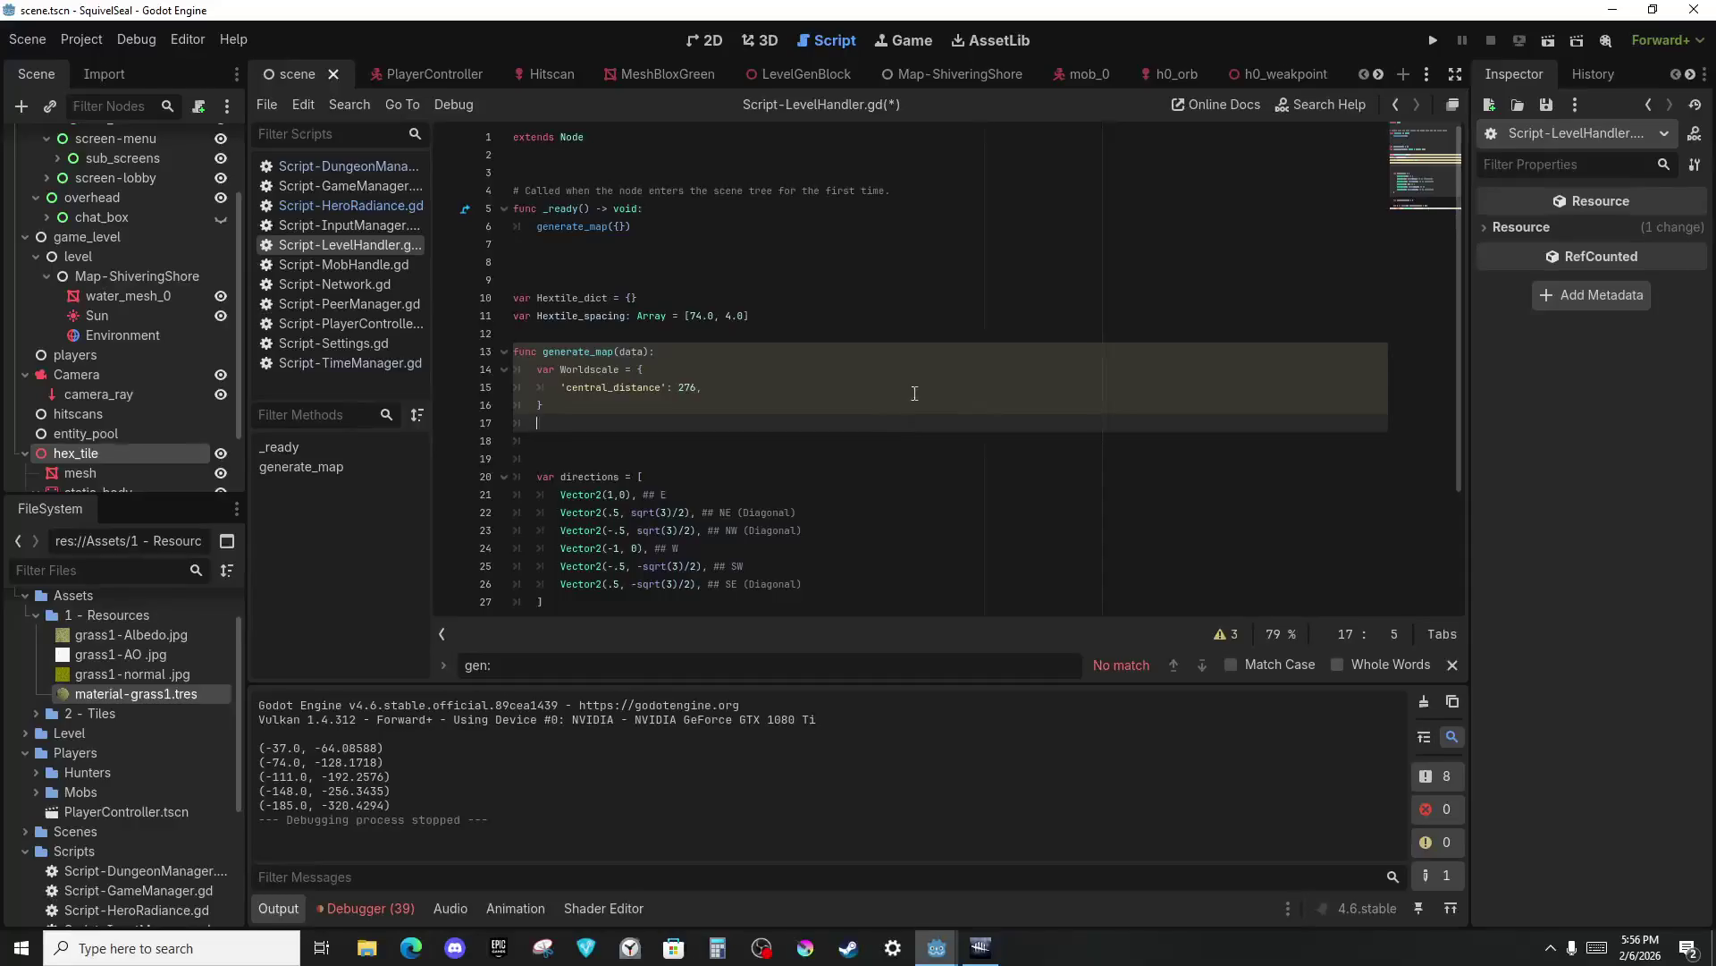
Give the line-10 variable the Dictionary type and clear the blank lines and comment under extends Node.
{"action": "key", "text": "alt+Tab"}
{"action": "key", "text": "alt+Tab"}
{"action": "left_click", "coordinate": [704, 281]}
{"action": "left_click", "coordinate": [751, 298]}
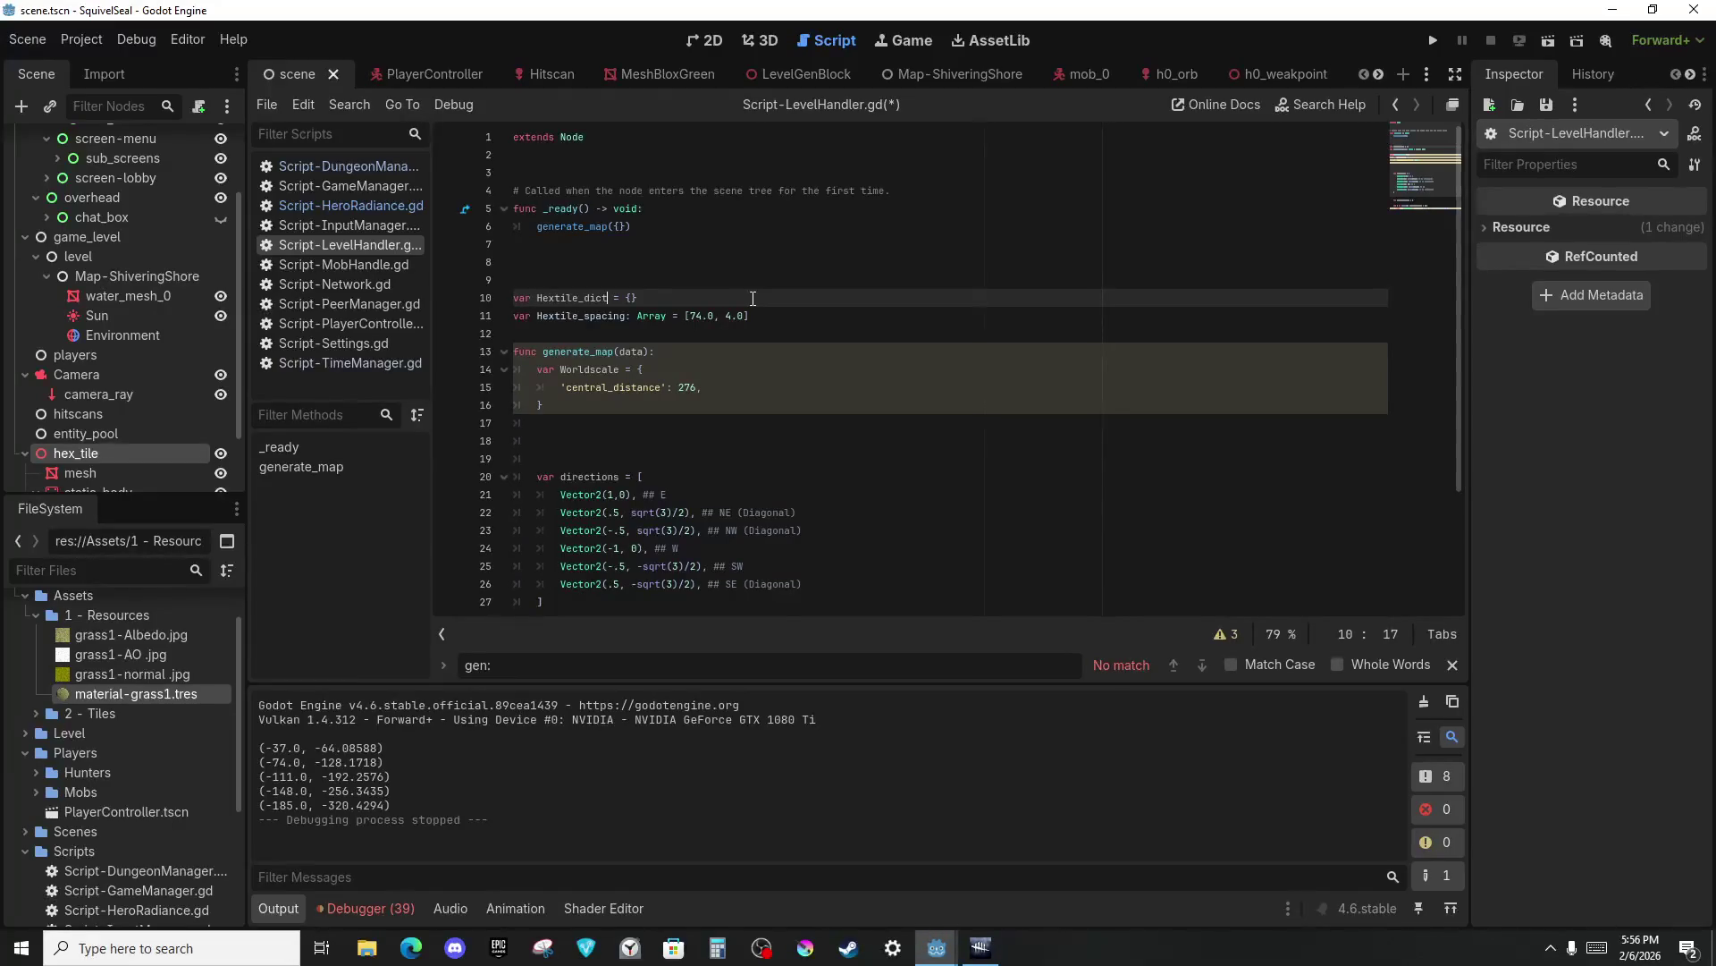
{"action": "type", "text": ": Dict"}
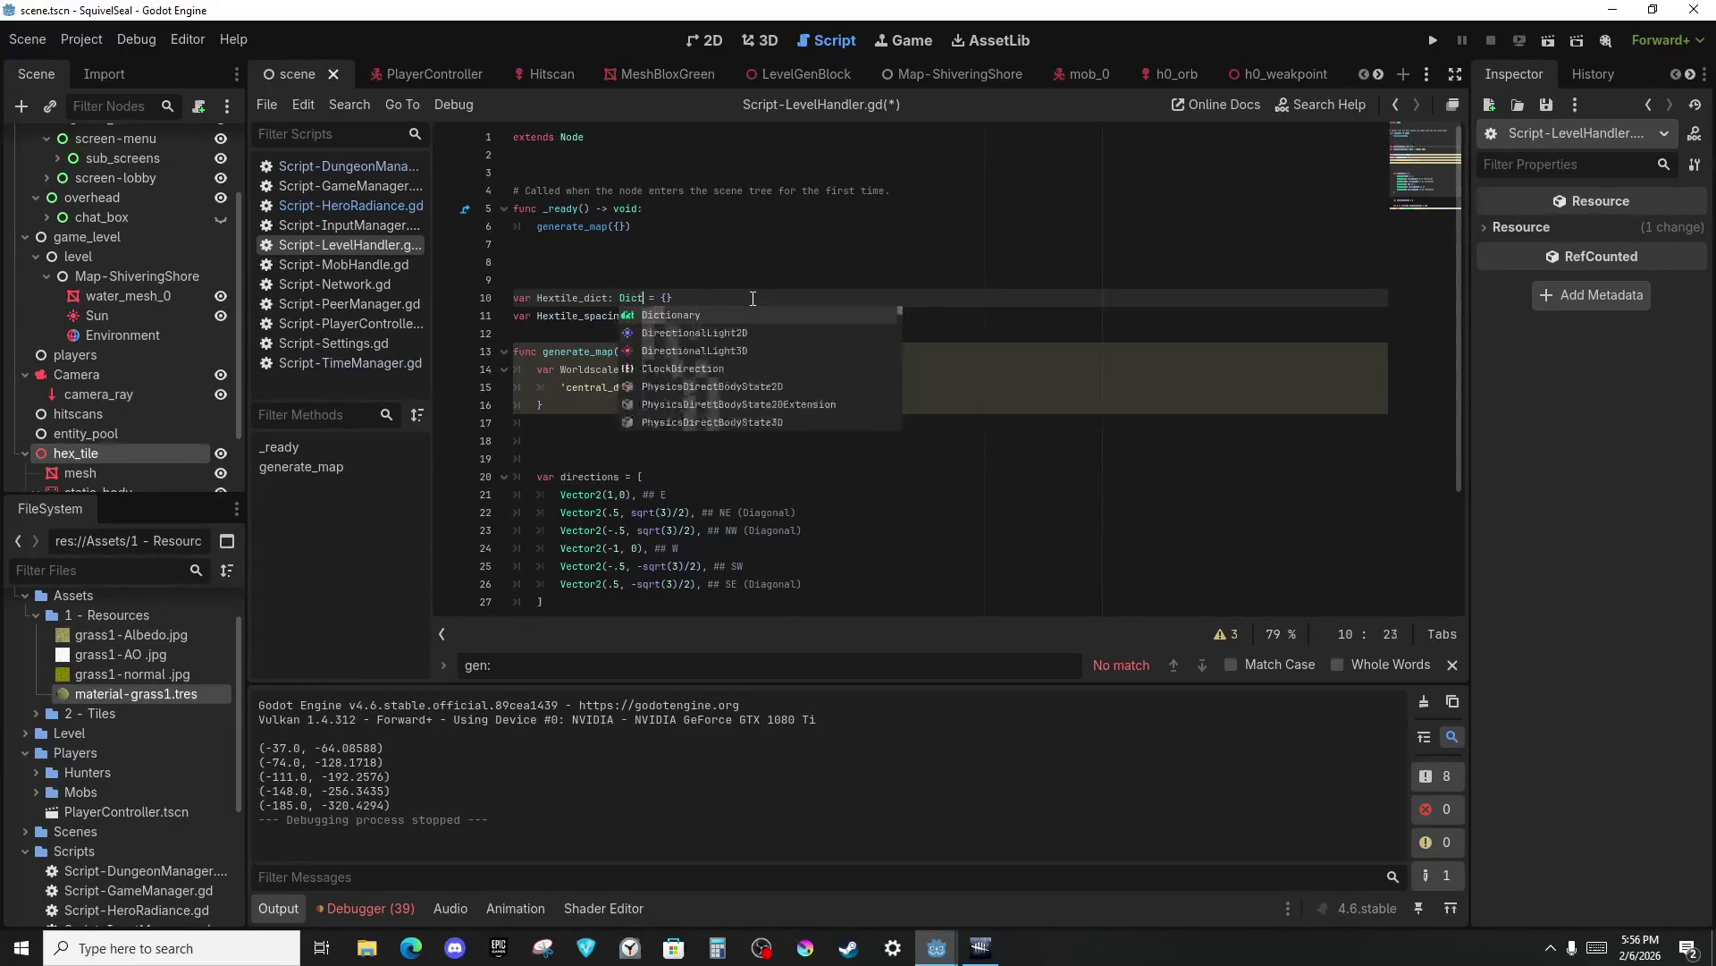
{"action": "key", "text": "Return"}
{"action": "key", "text": "Down"}
{"action": "key", "text": "Down"}
{"action": "key", "text": "Return"}
{"action": "key", "text": "Return"}
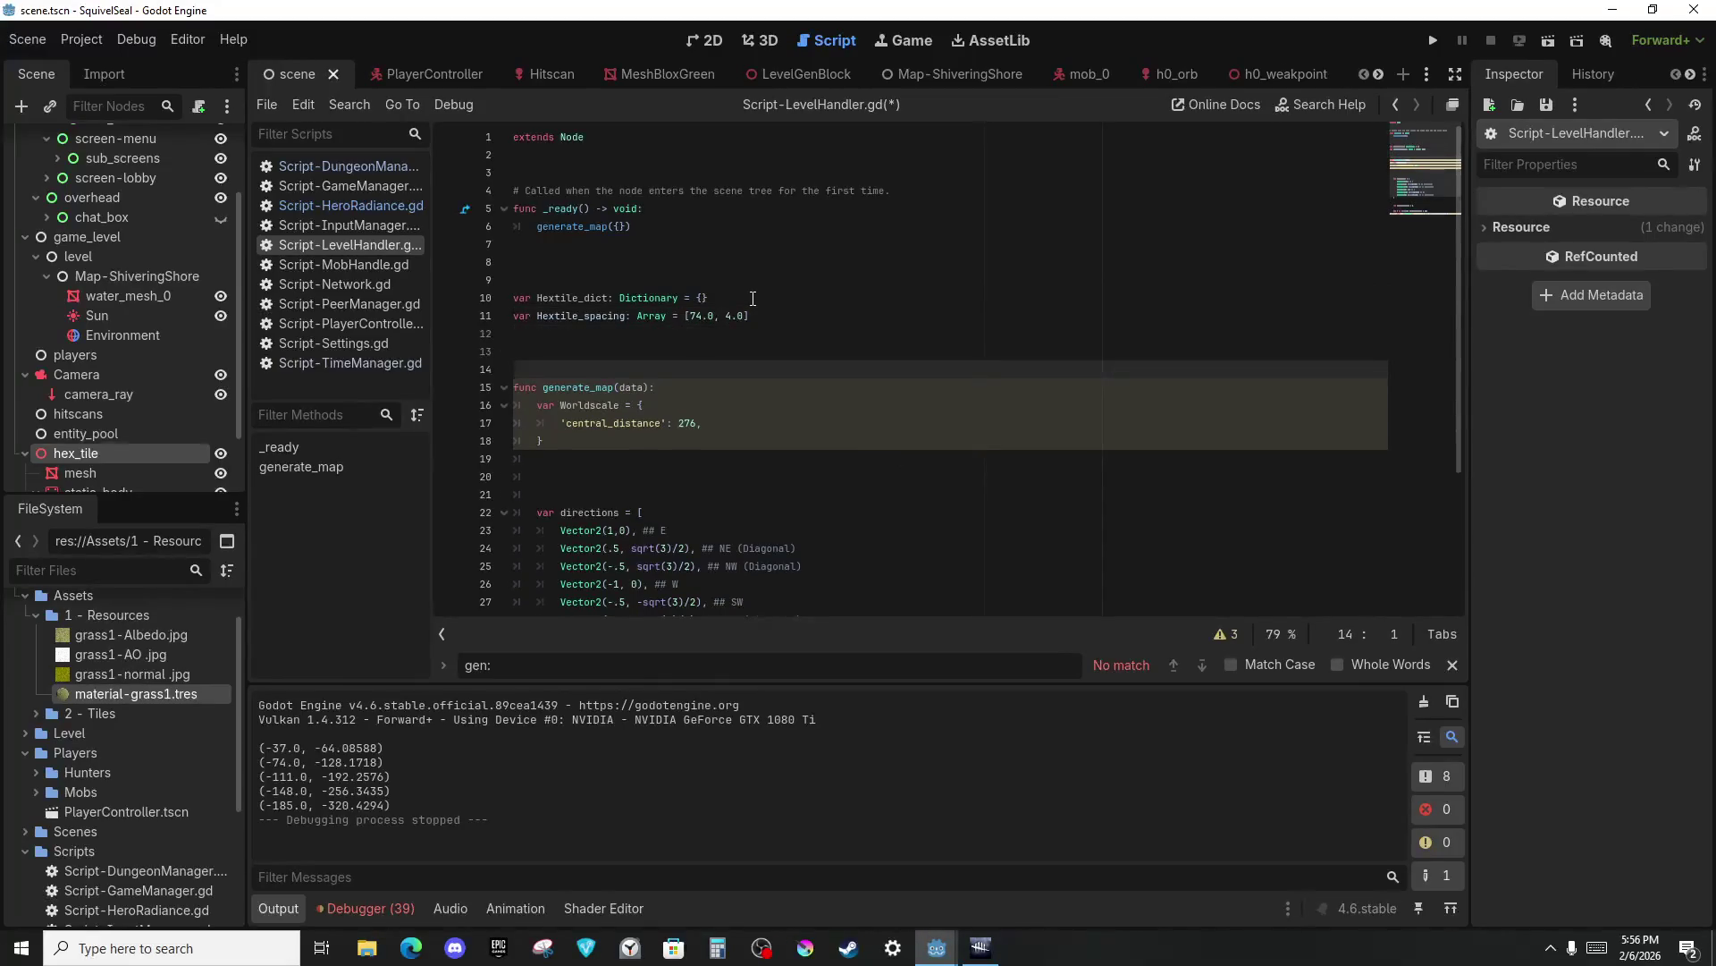
{"action": "left_click_drag", "start_coordinate": [894, 190], "coordinate": [704, 139]}
{"action": "key", "text": "BackSpace"}
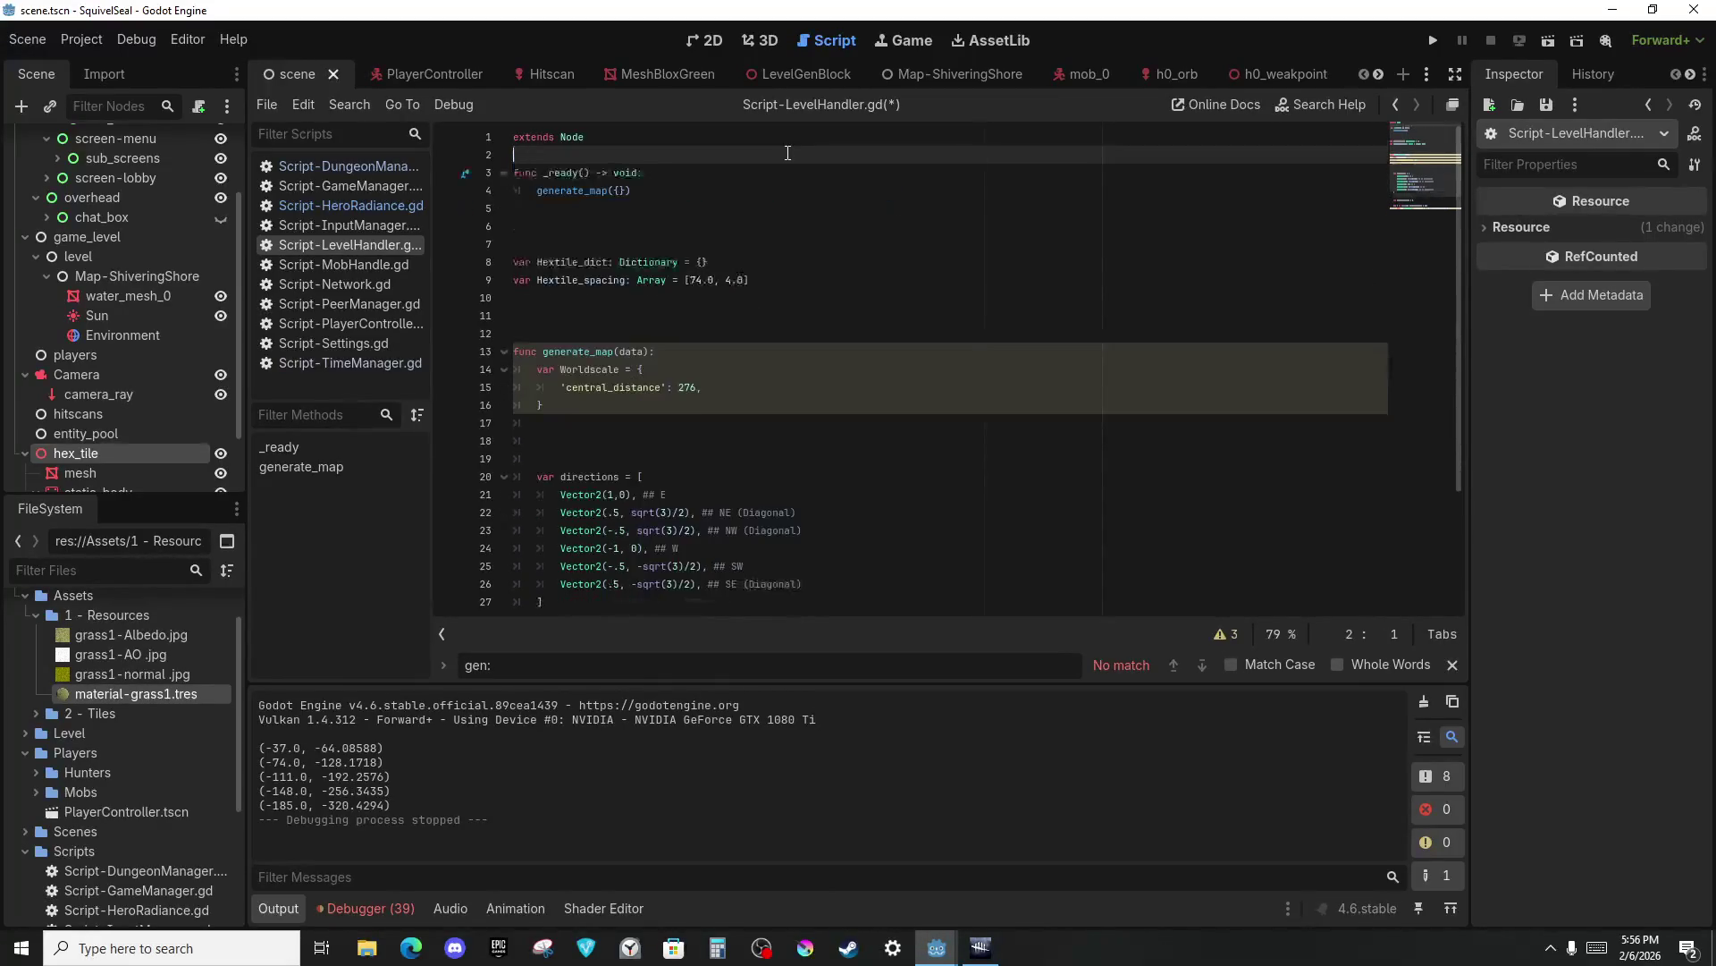
{"action": "key", "text": "Return"}
Type the directions declaration as Array, correcting the misspelled 'ARray'.
{"action": "left_click", "coordinate": [657, 230]}
{"action": "left_click", "coordinate": [828, 280]}
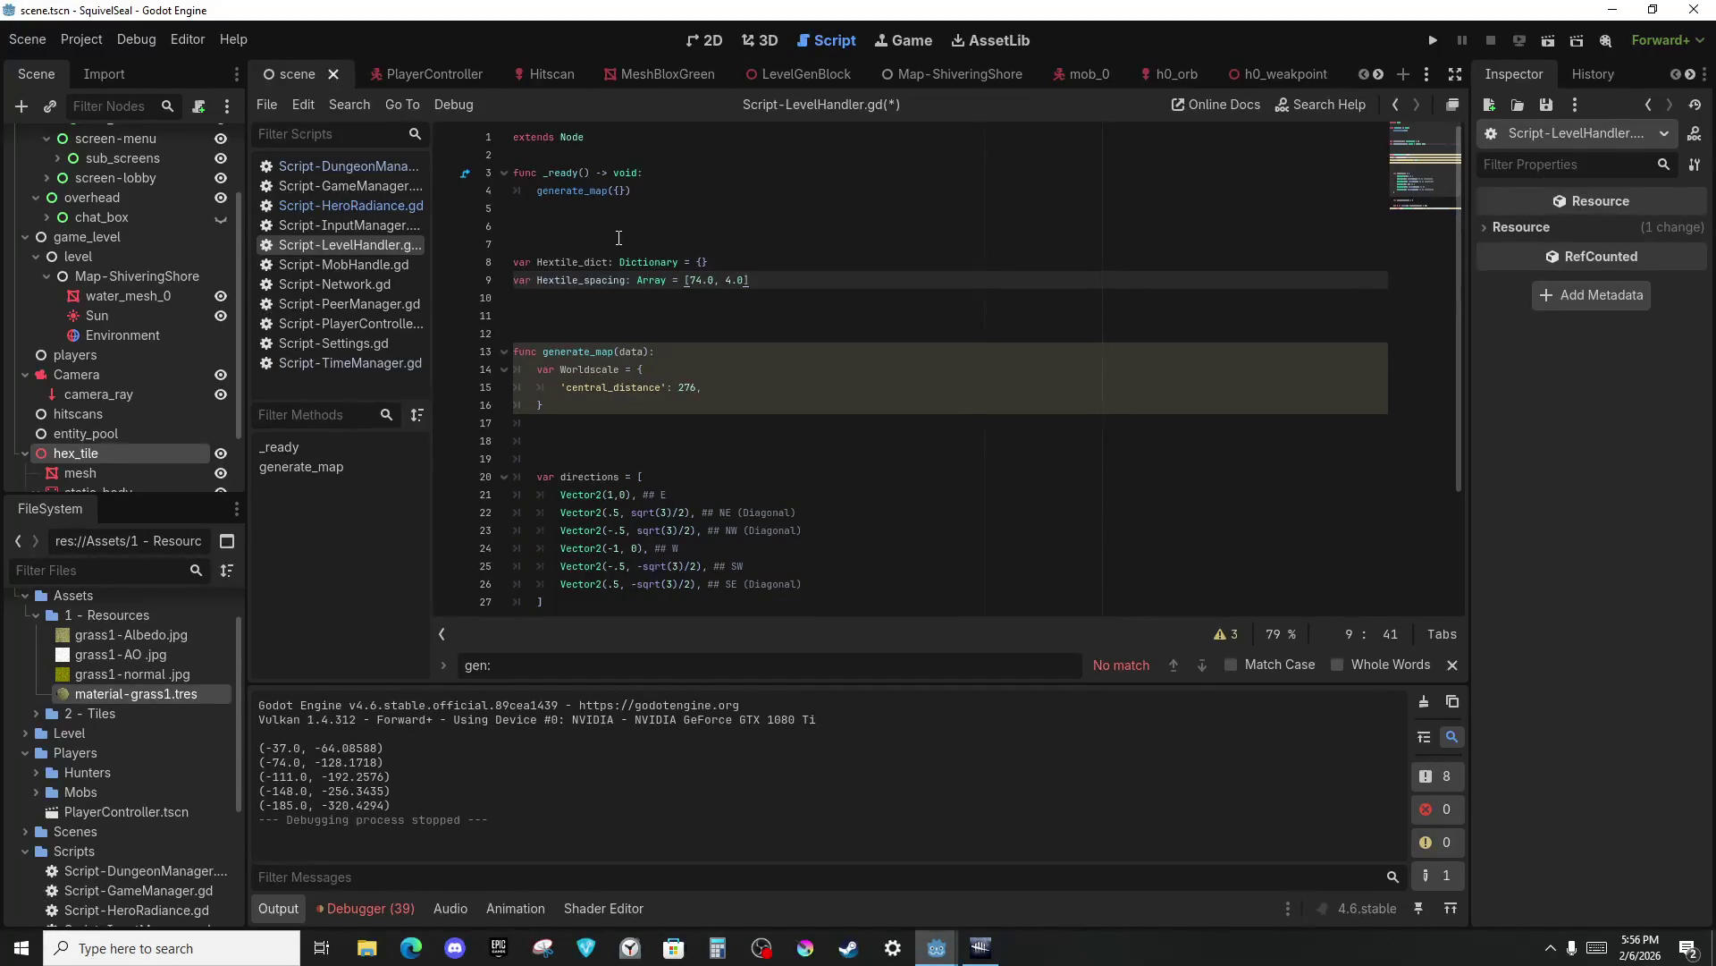
{"action": "left_click", "coordinate": [859, 323]}
{"action": "left_click", "coordinate": [696, 383]}
{"action": "left_click", "coordinate": [656, 370]}
{"action": "type", "text": ": Dictionary"}
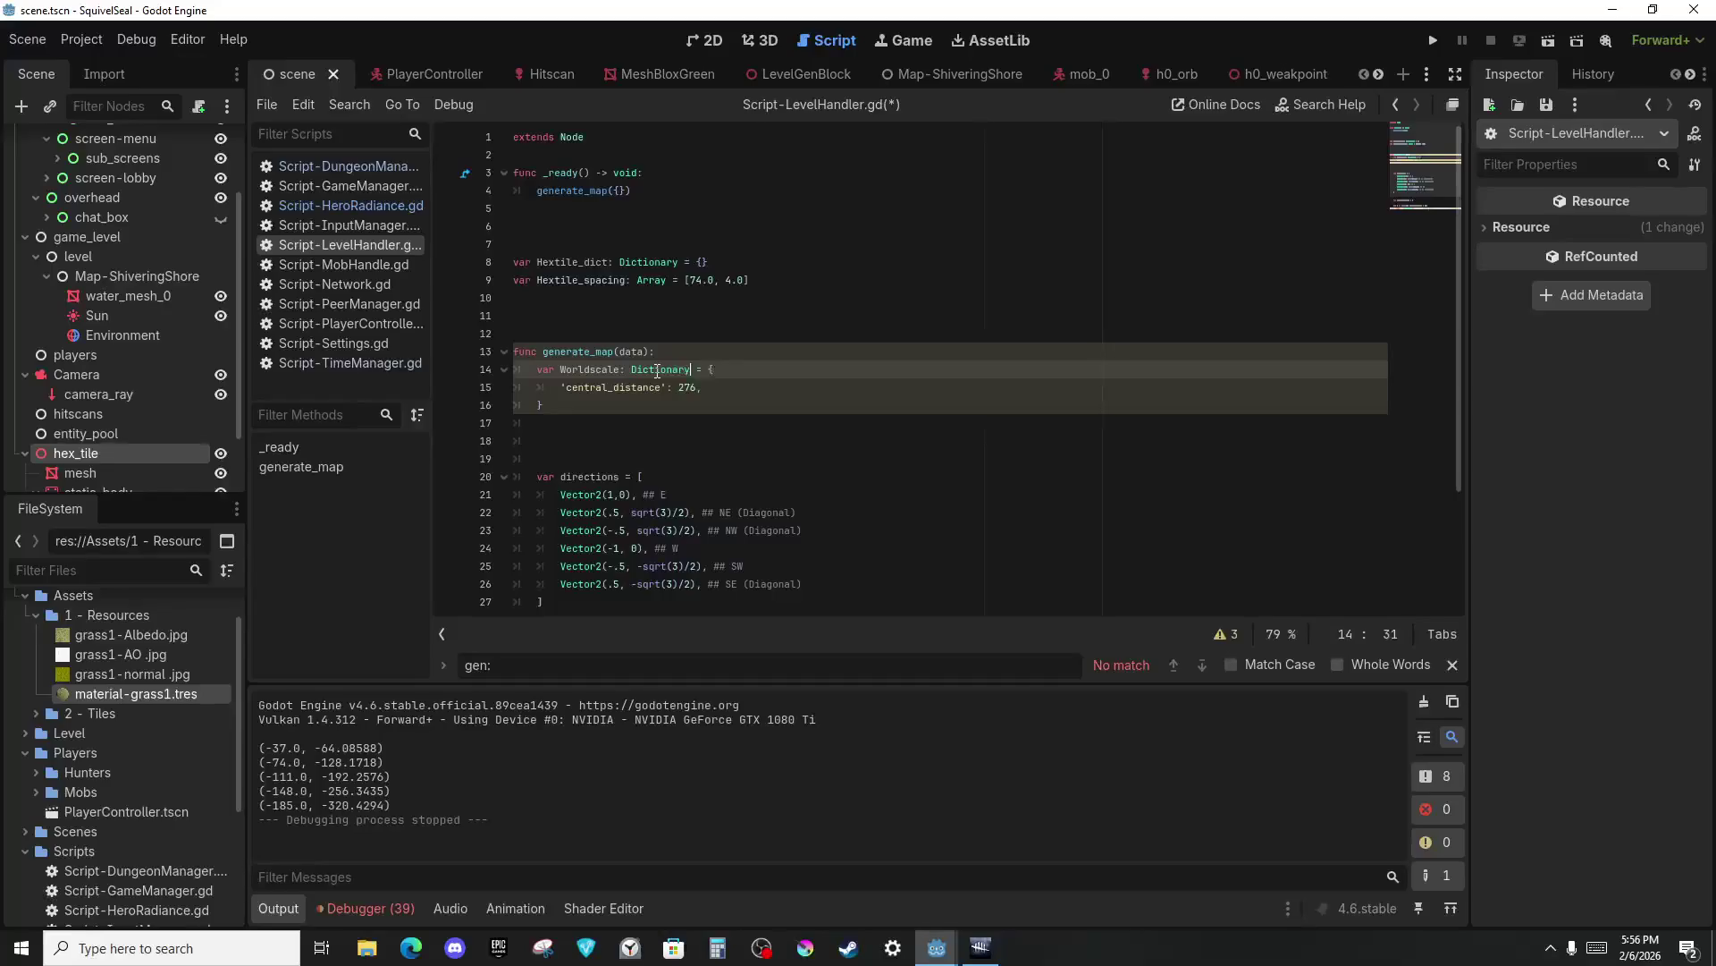
{"action": "left_click", "coordinate": [659, 333]}
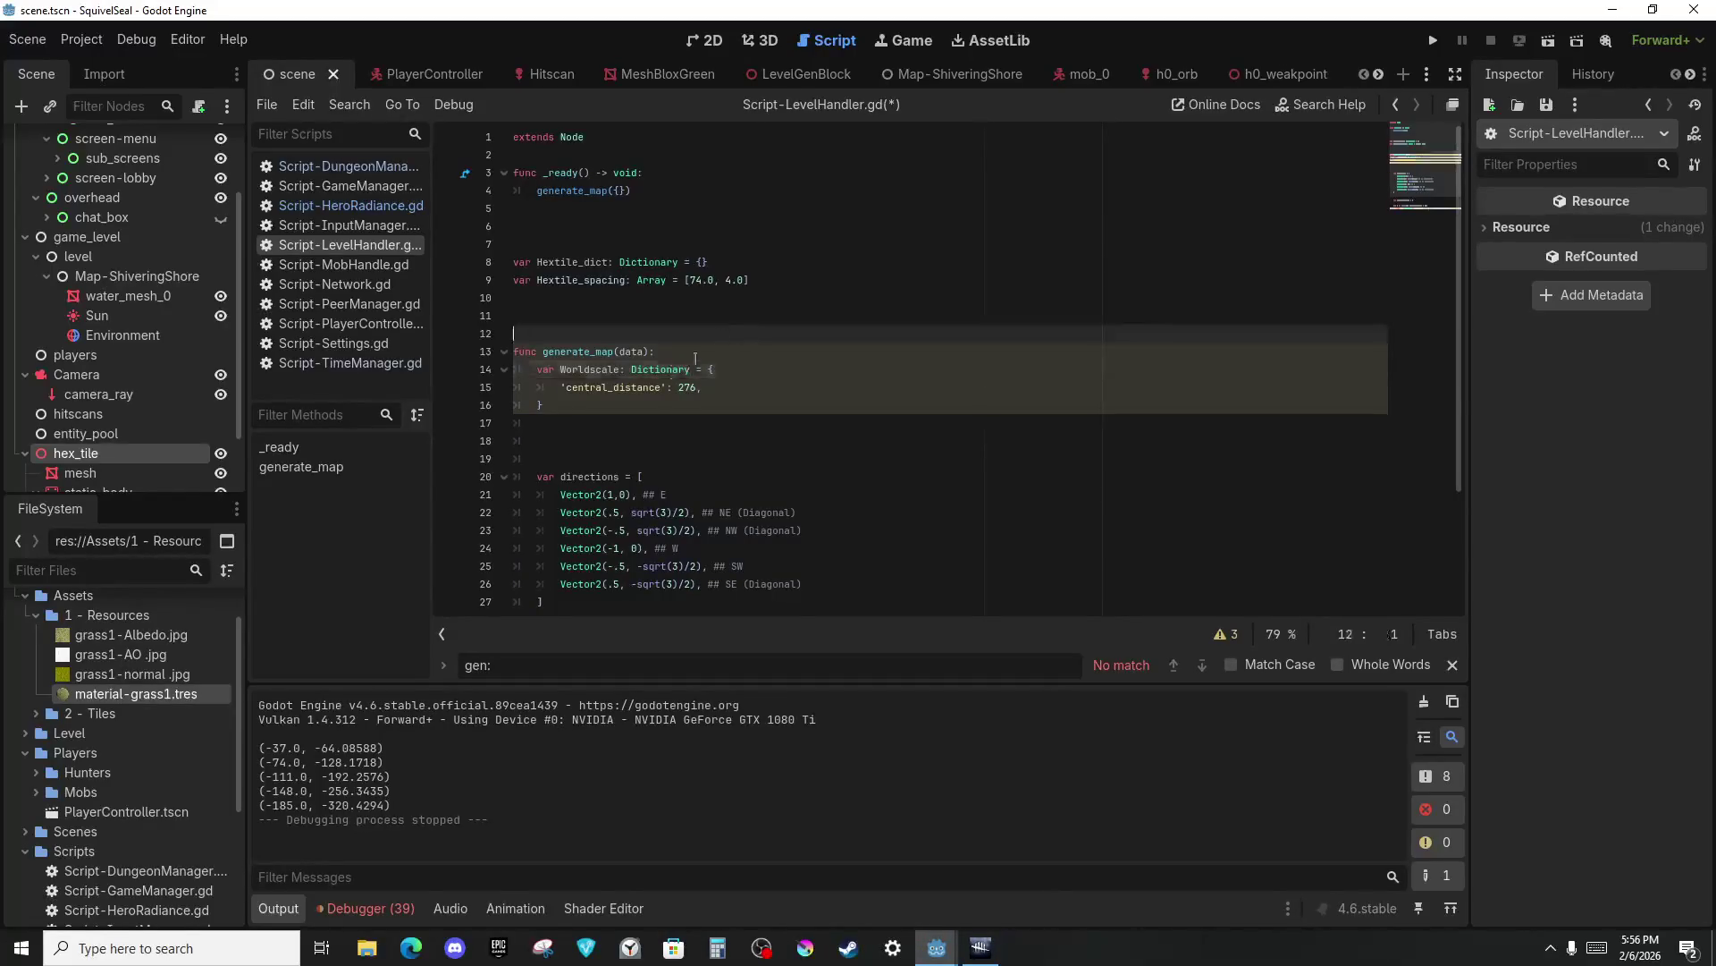
{"action": "scroll", "coordinate": [679, 375], "scroll_direction": "down", "scroll_amount": 2}
{"action": "left_click", "coordinate": [619, 370]}
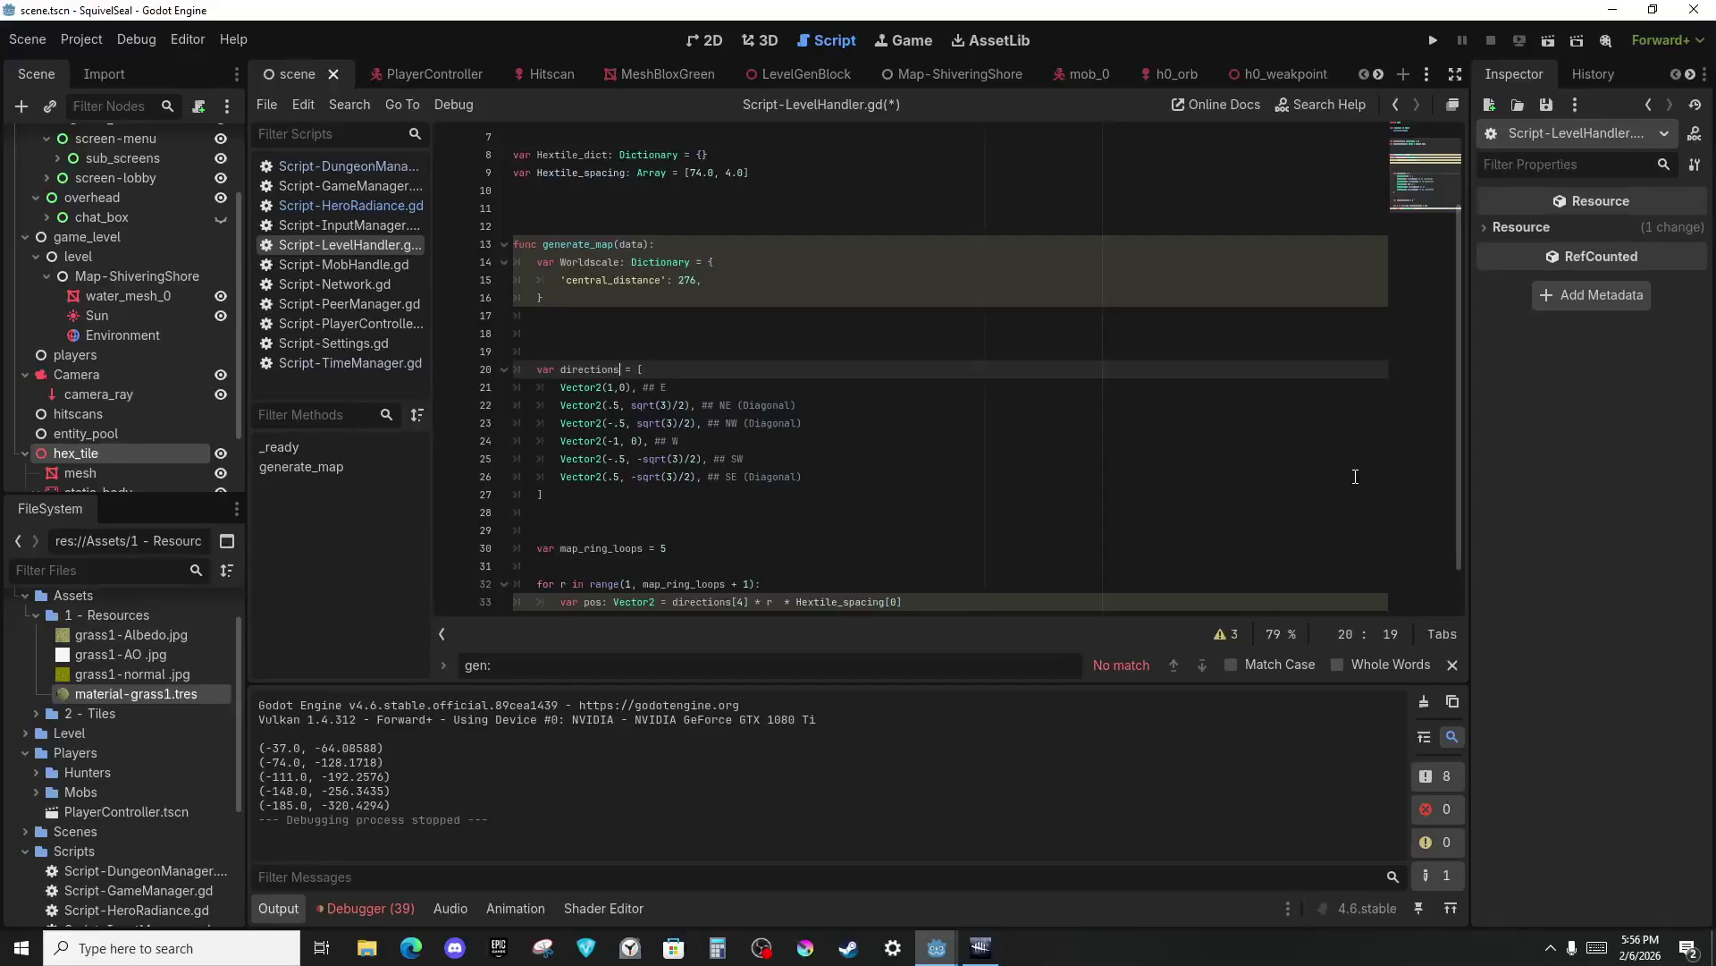
{"action": "type", "text": ": ARray"}
{"action": "left_click", "coordinate": [1333, 398]}
{"action": "double_click", "coordinate": [657, 374]}
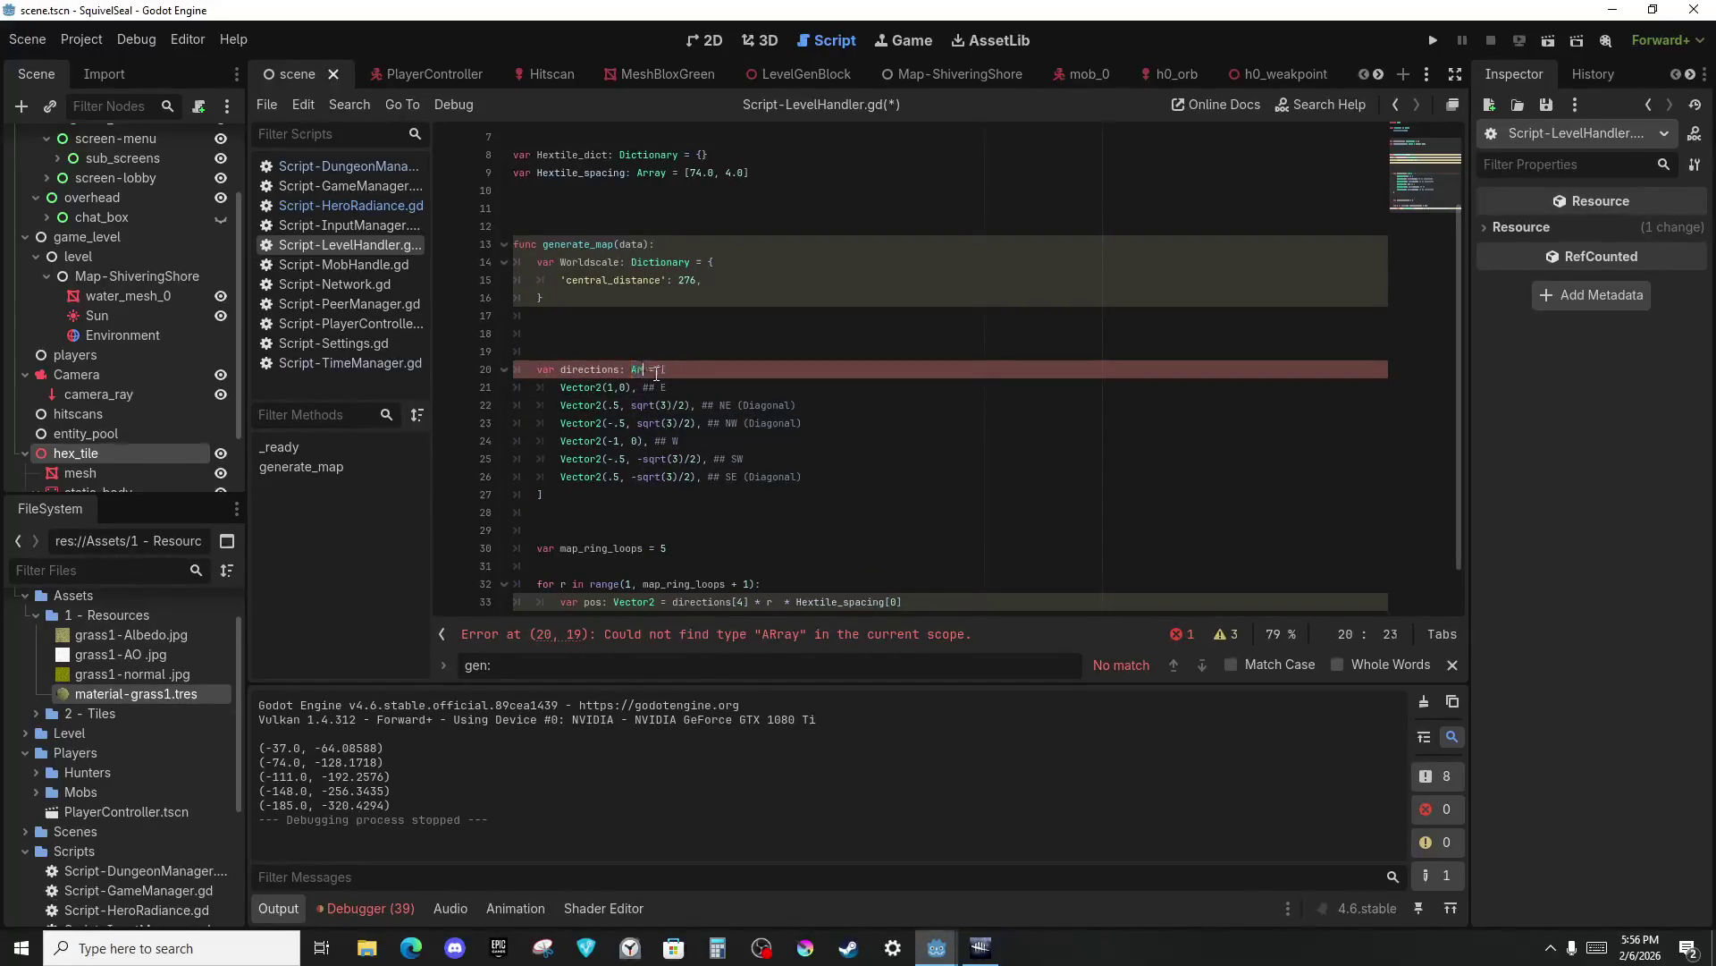
{"action": "type", "text": "Array"}
{"action": "scroll", "coordinate": [645, 344], "scroll_direction": "down", "scroll_amount": 1}
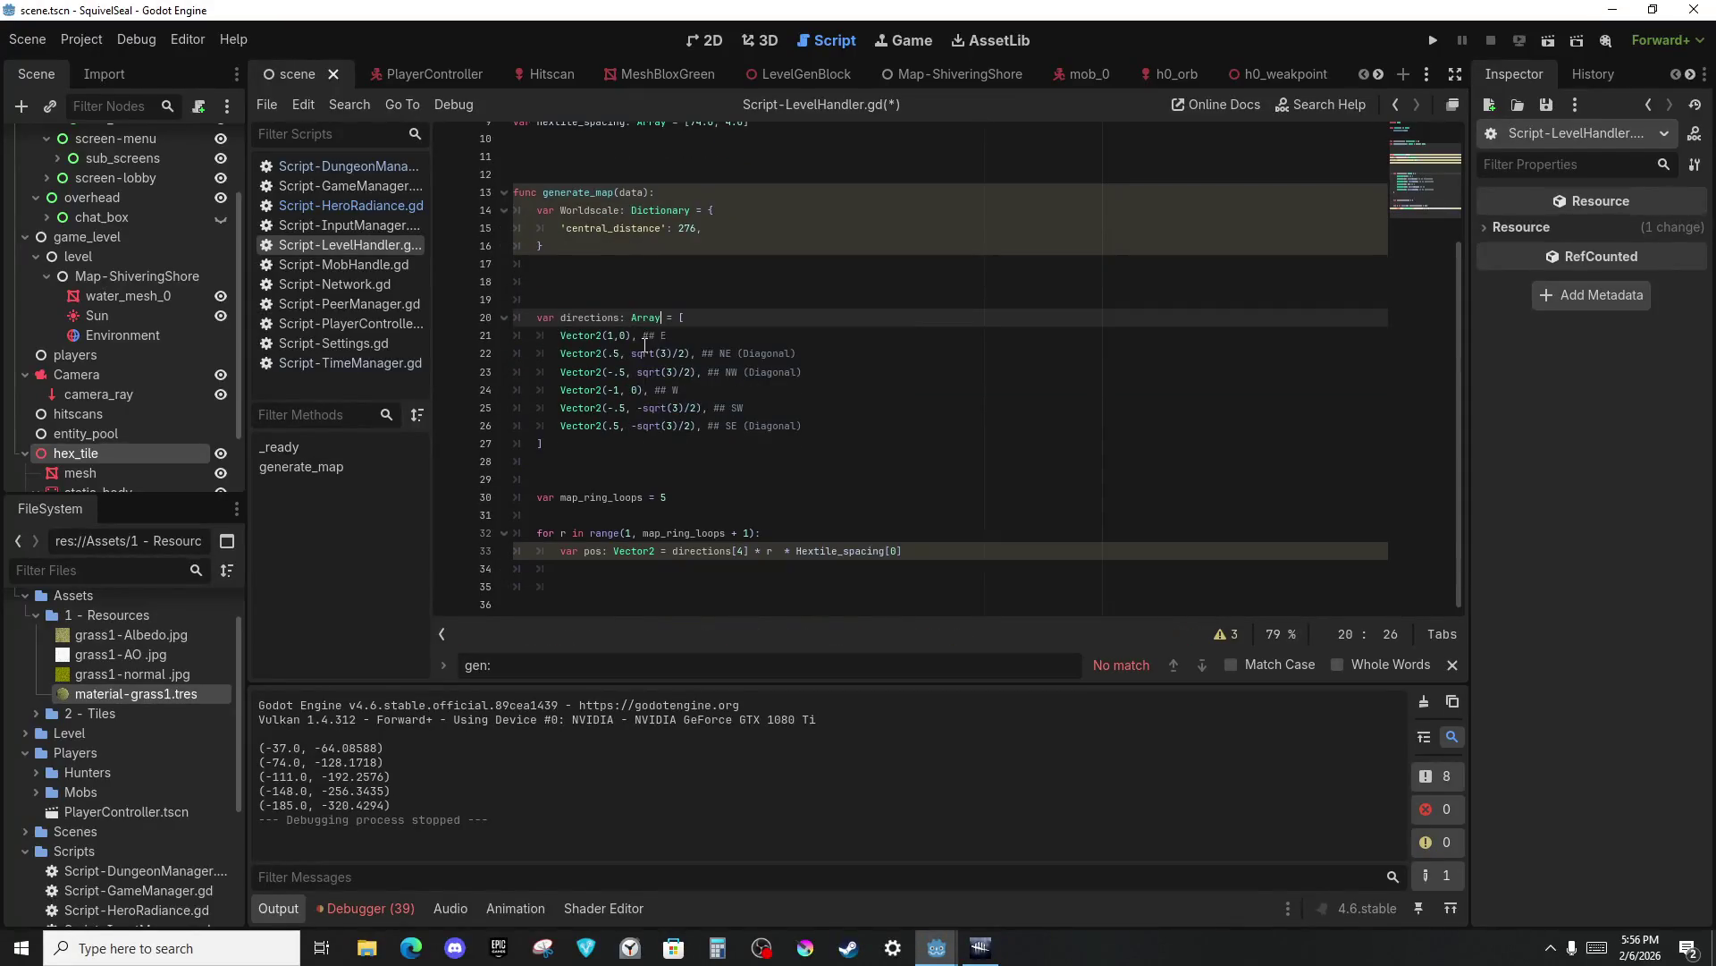
Declare map_ring_loops on line 30 as an int.
{"action": "left_click", "coordinate": [664, 579]}
{"action": "left_click", "coordinate": [651, 549]}
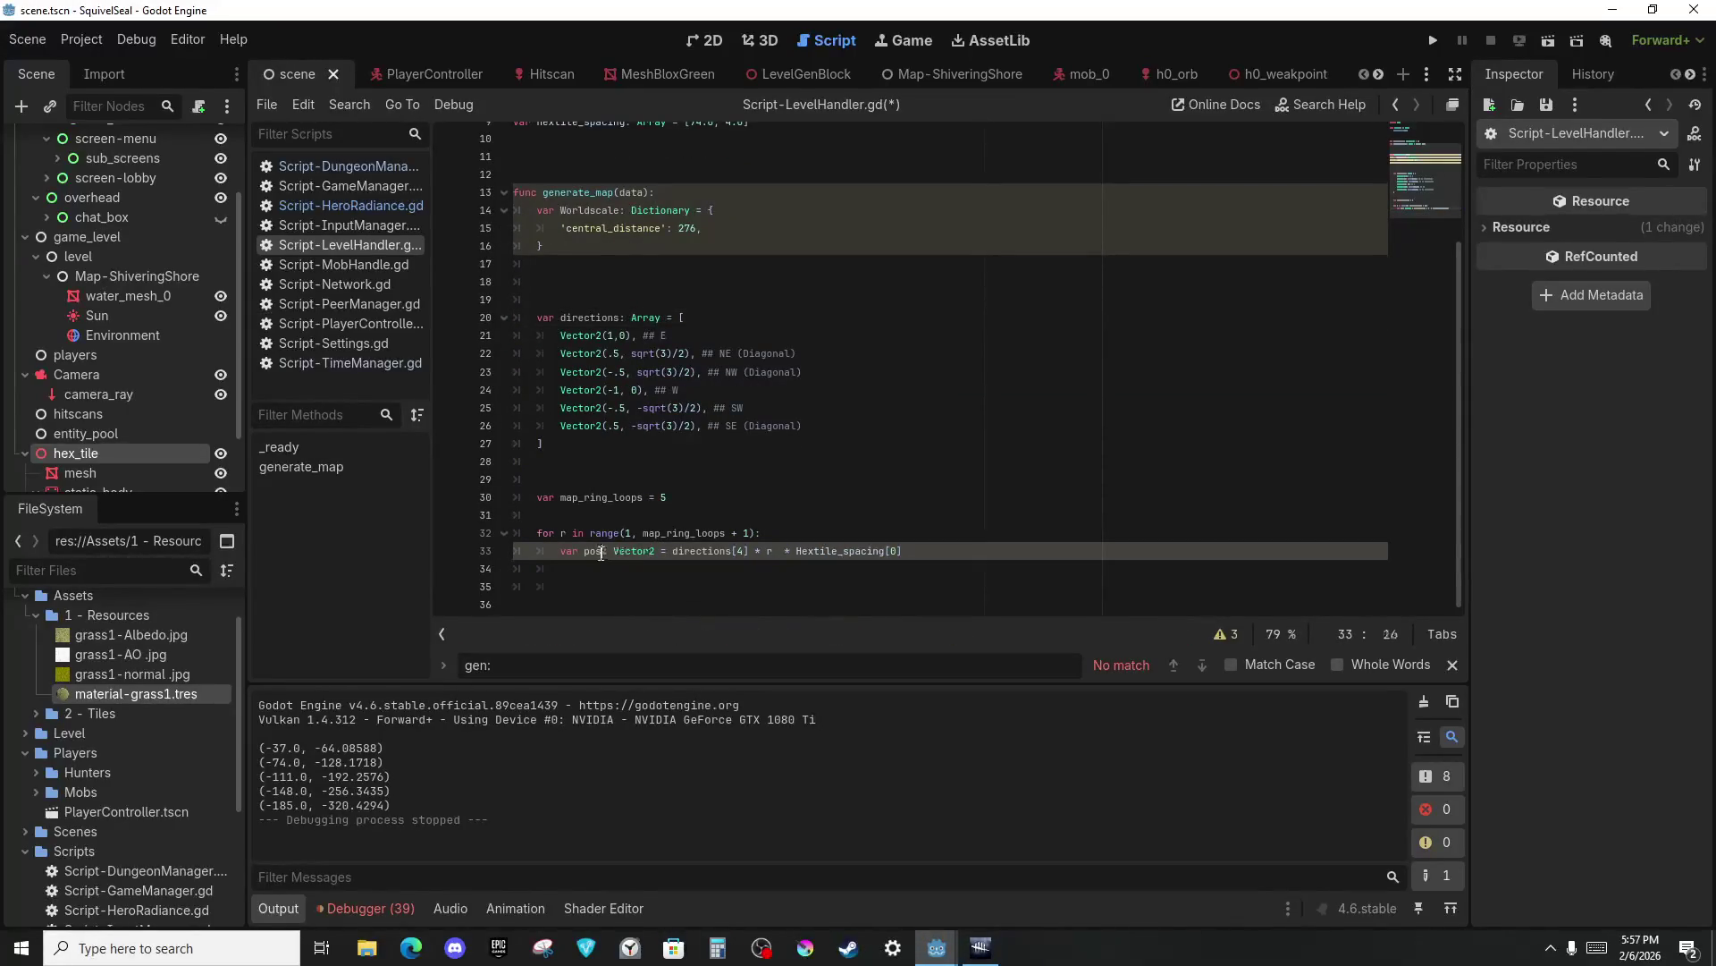
{"action": "left_click", "coordinate": [651, 497]}
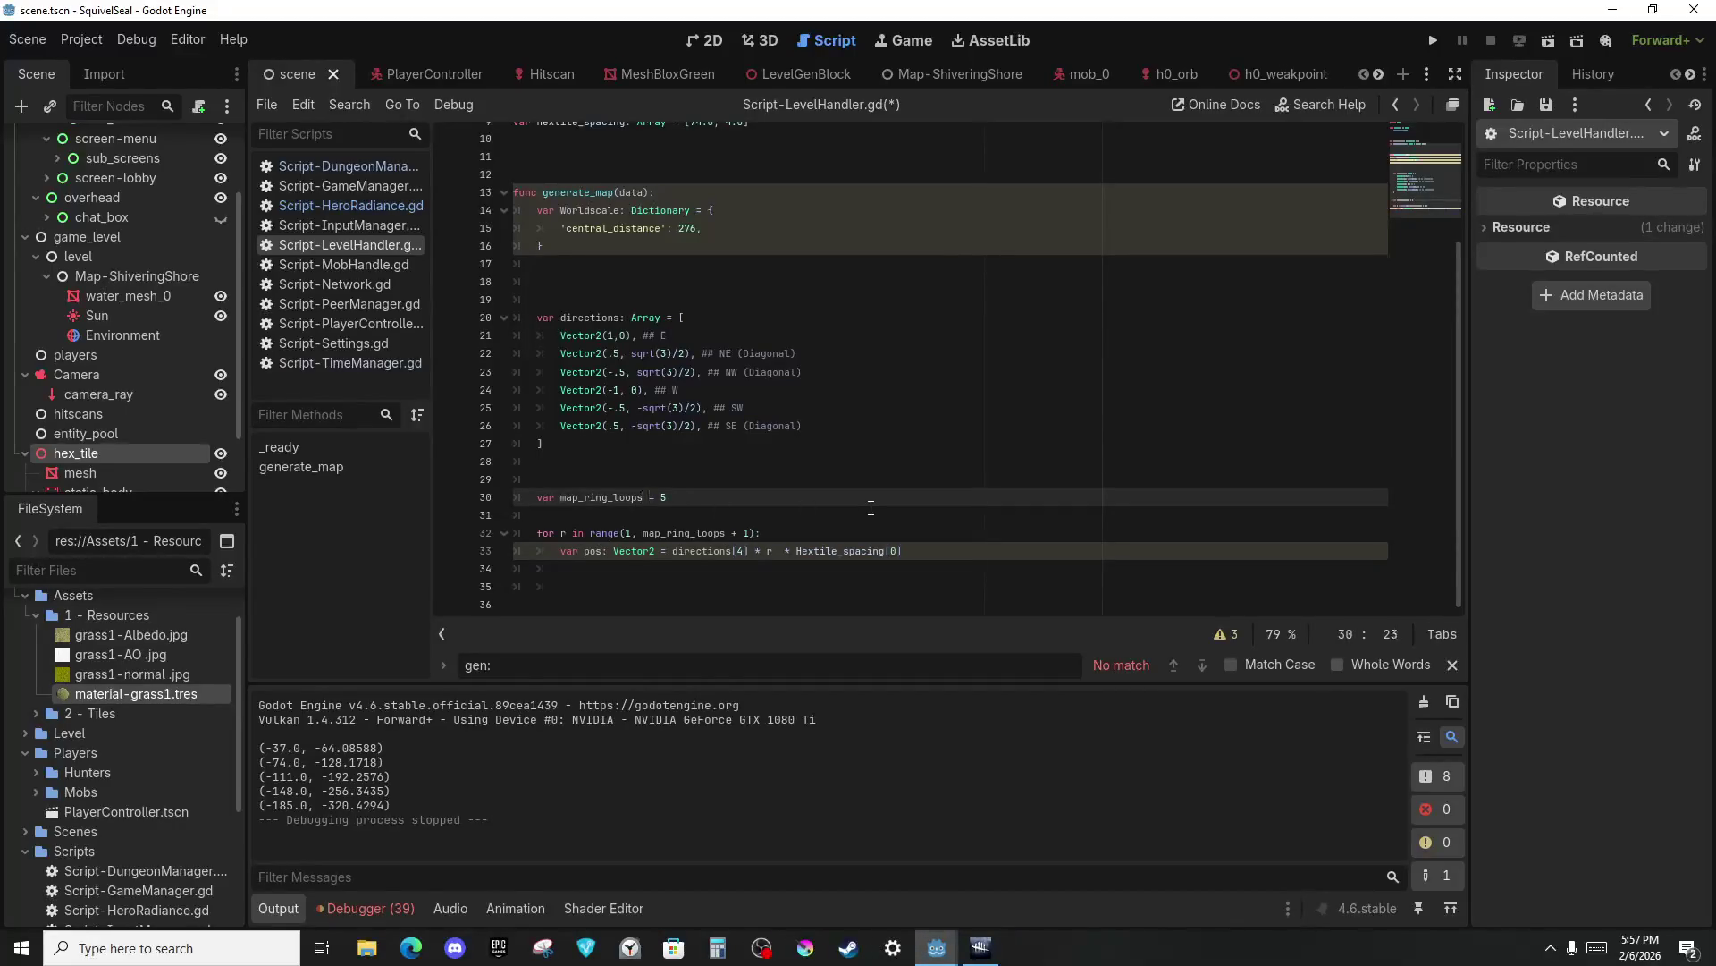
{"action": "type", "text": ": int"}
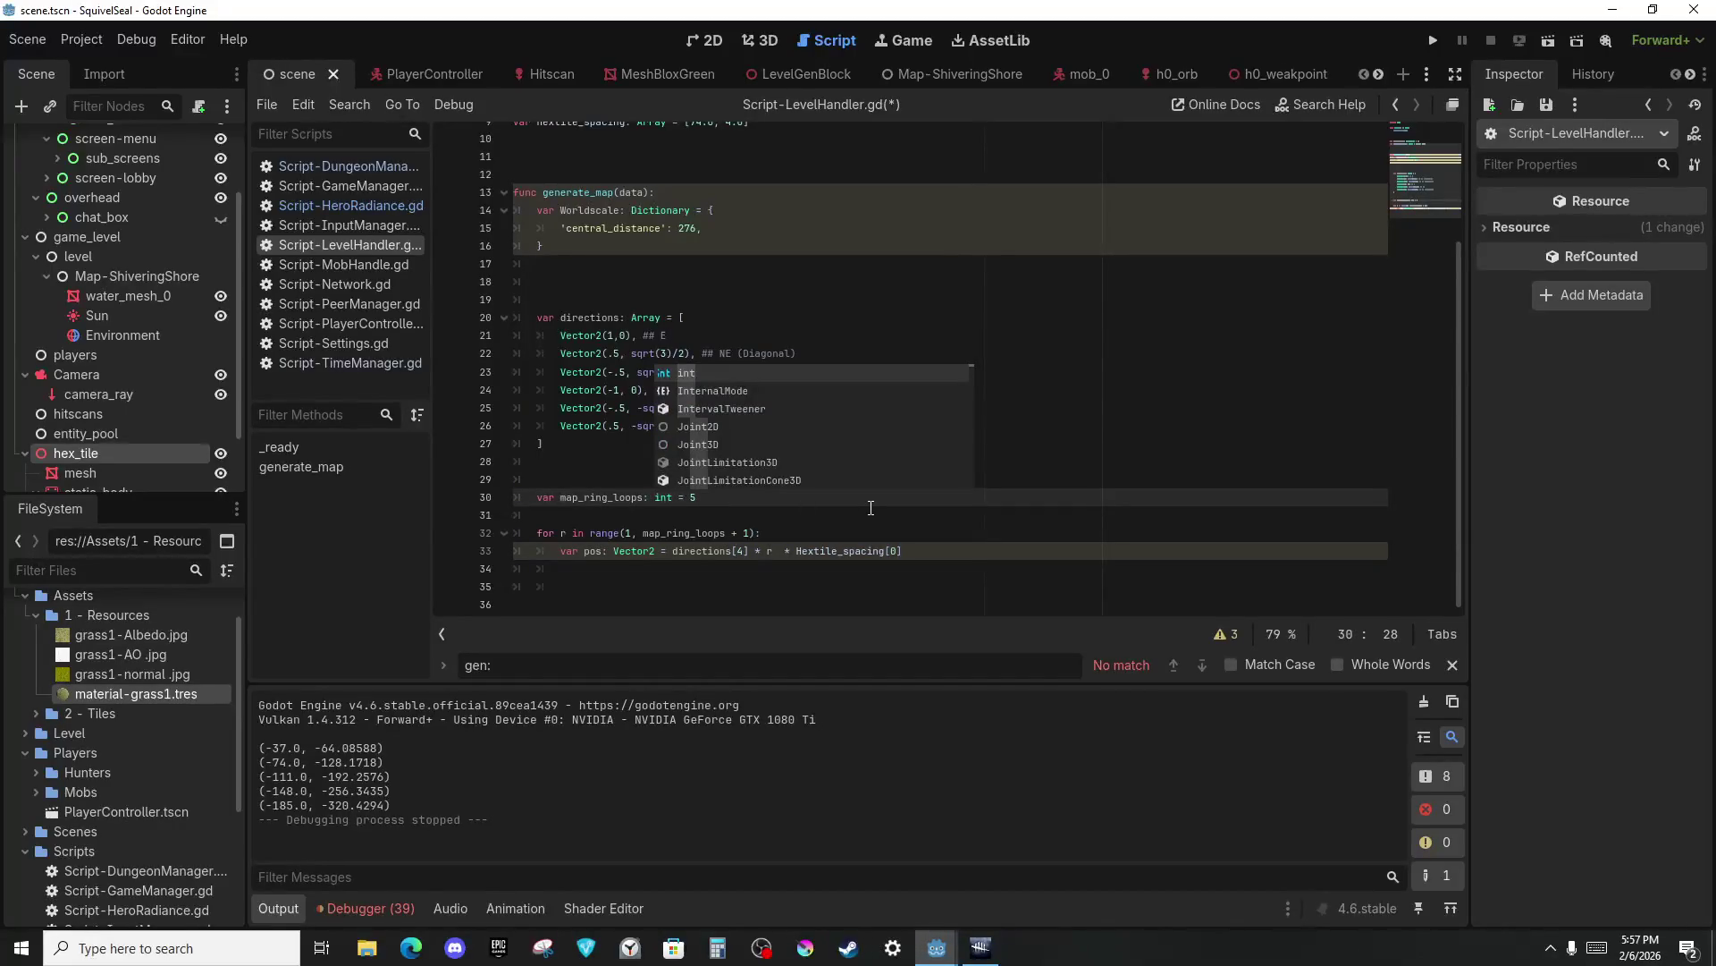
{"action": "left_click", "coordinate": [870, 510]}
{"action": "left_click", "coordinate": [724, 533]}
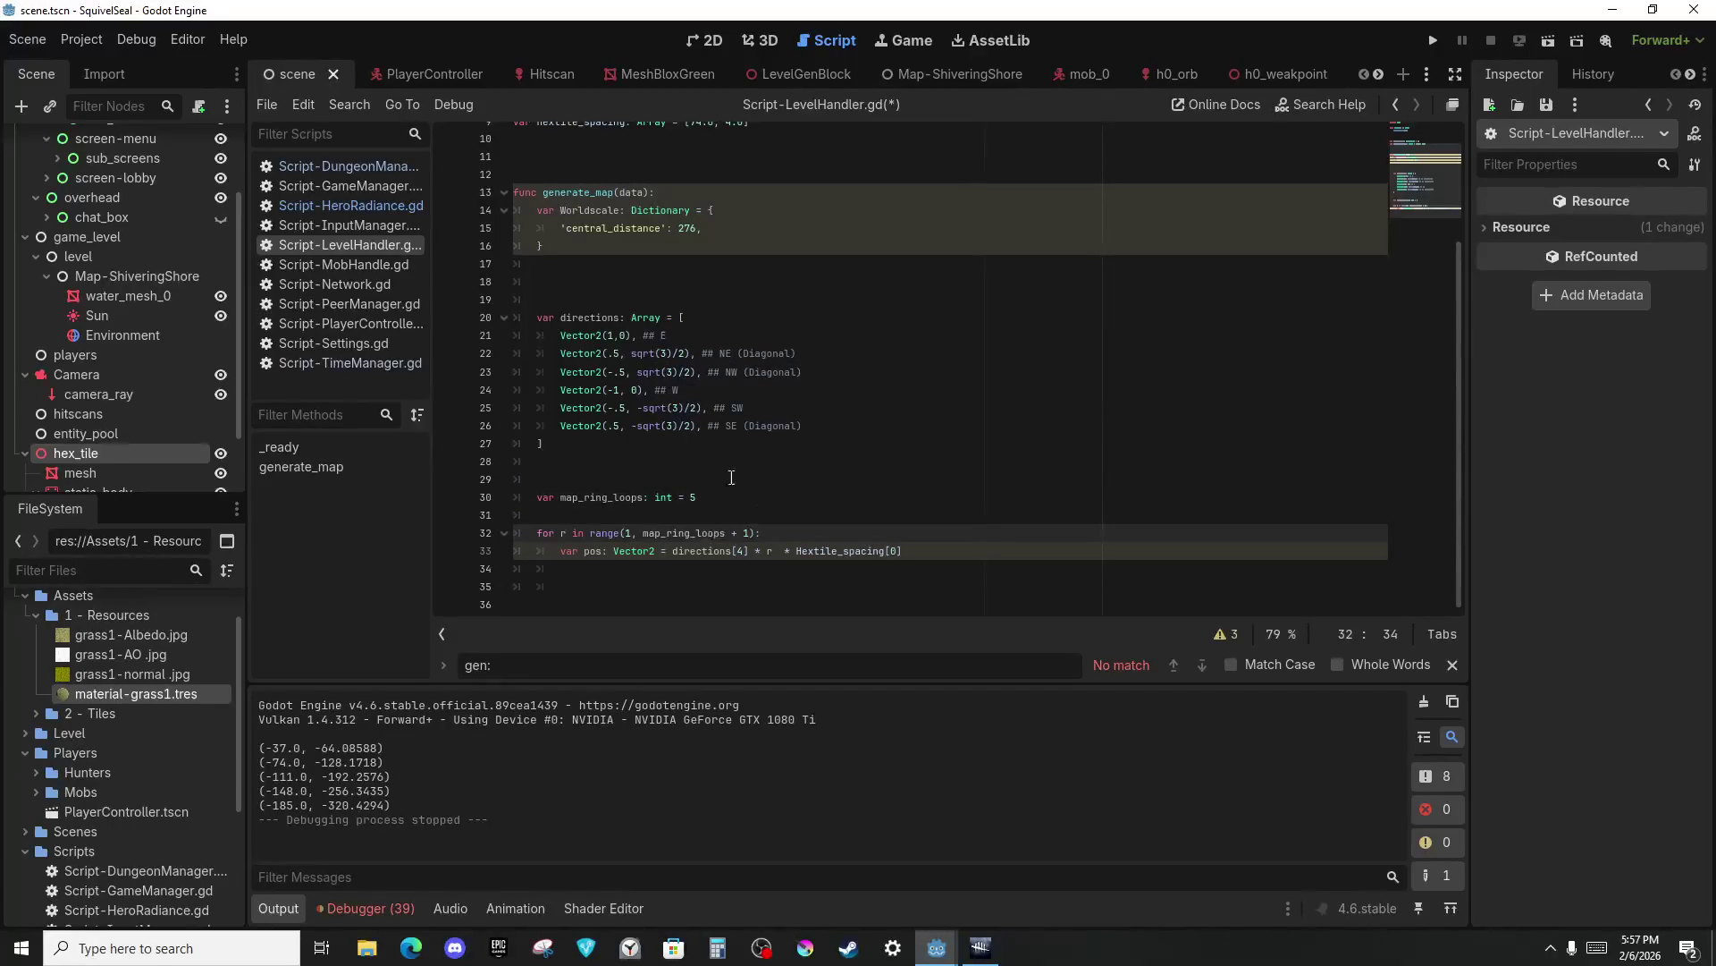
{"action": "left_click", "coordinate": [711, 463]}
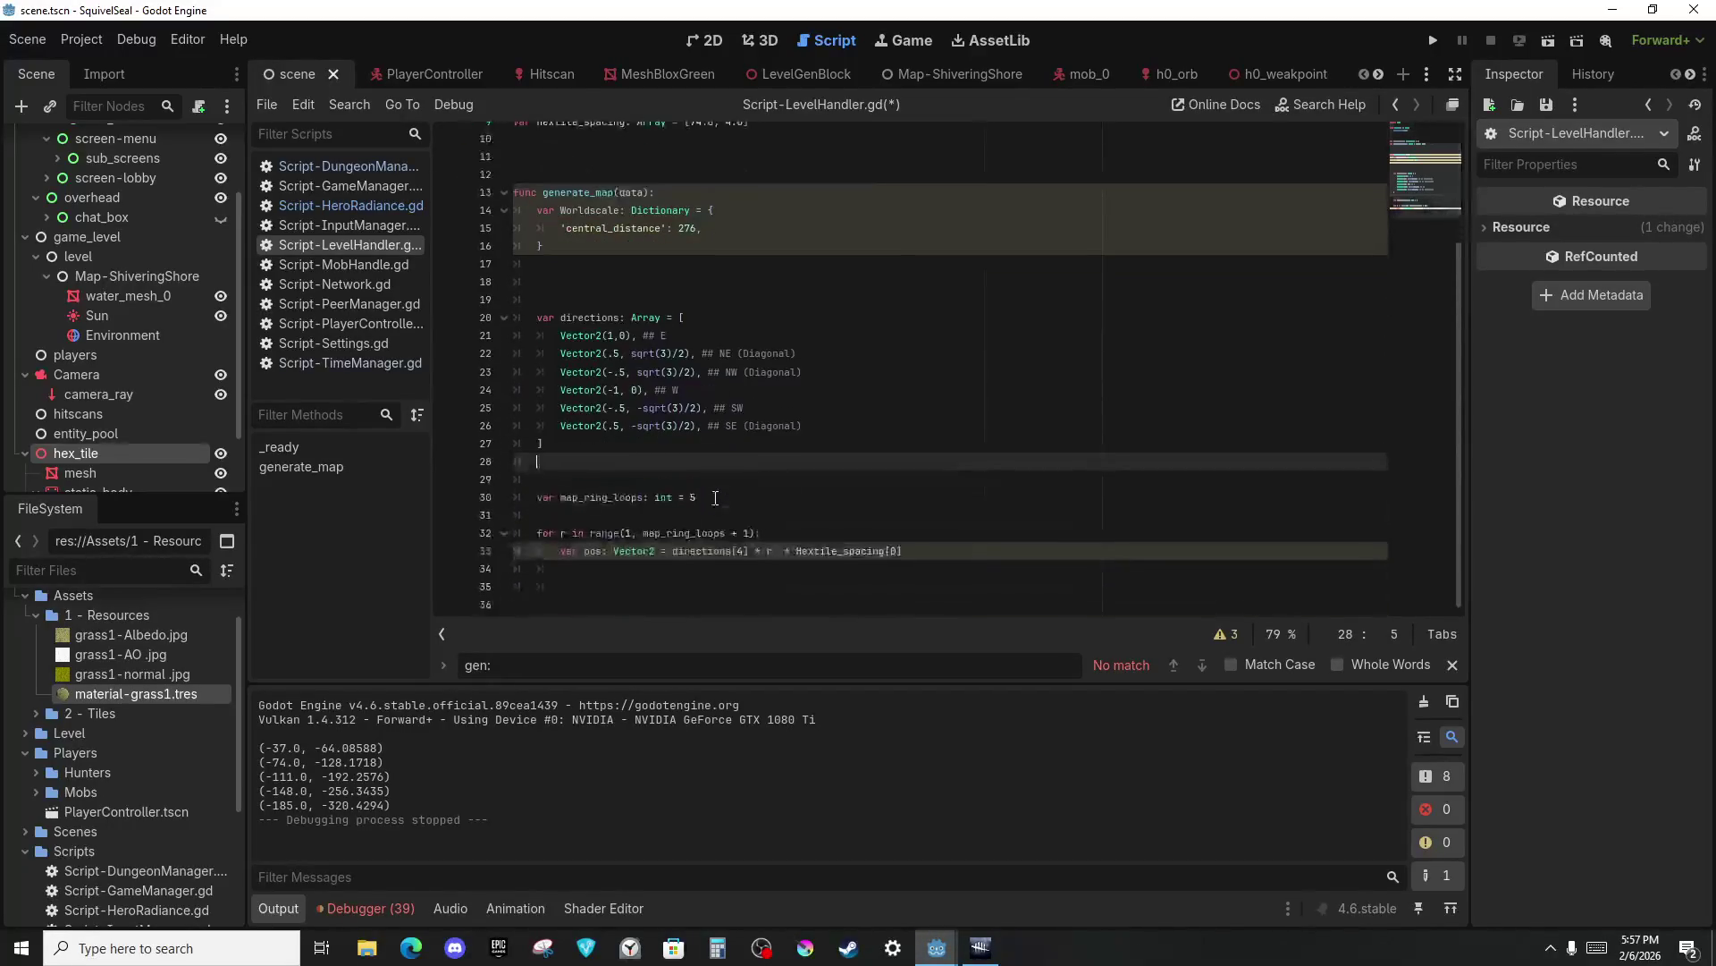
{"action": "left_click", "coordinate": [632, 561]}
{"action": "scroll", "coordinate": [898, 337], "scroll_direction": "up", "scroll_amount": 3}
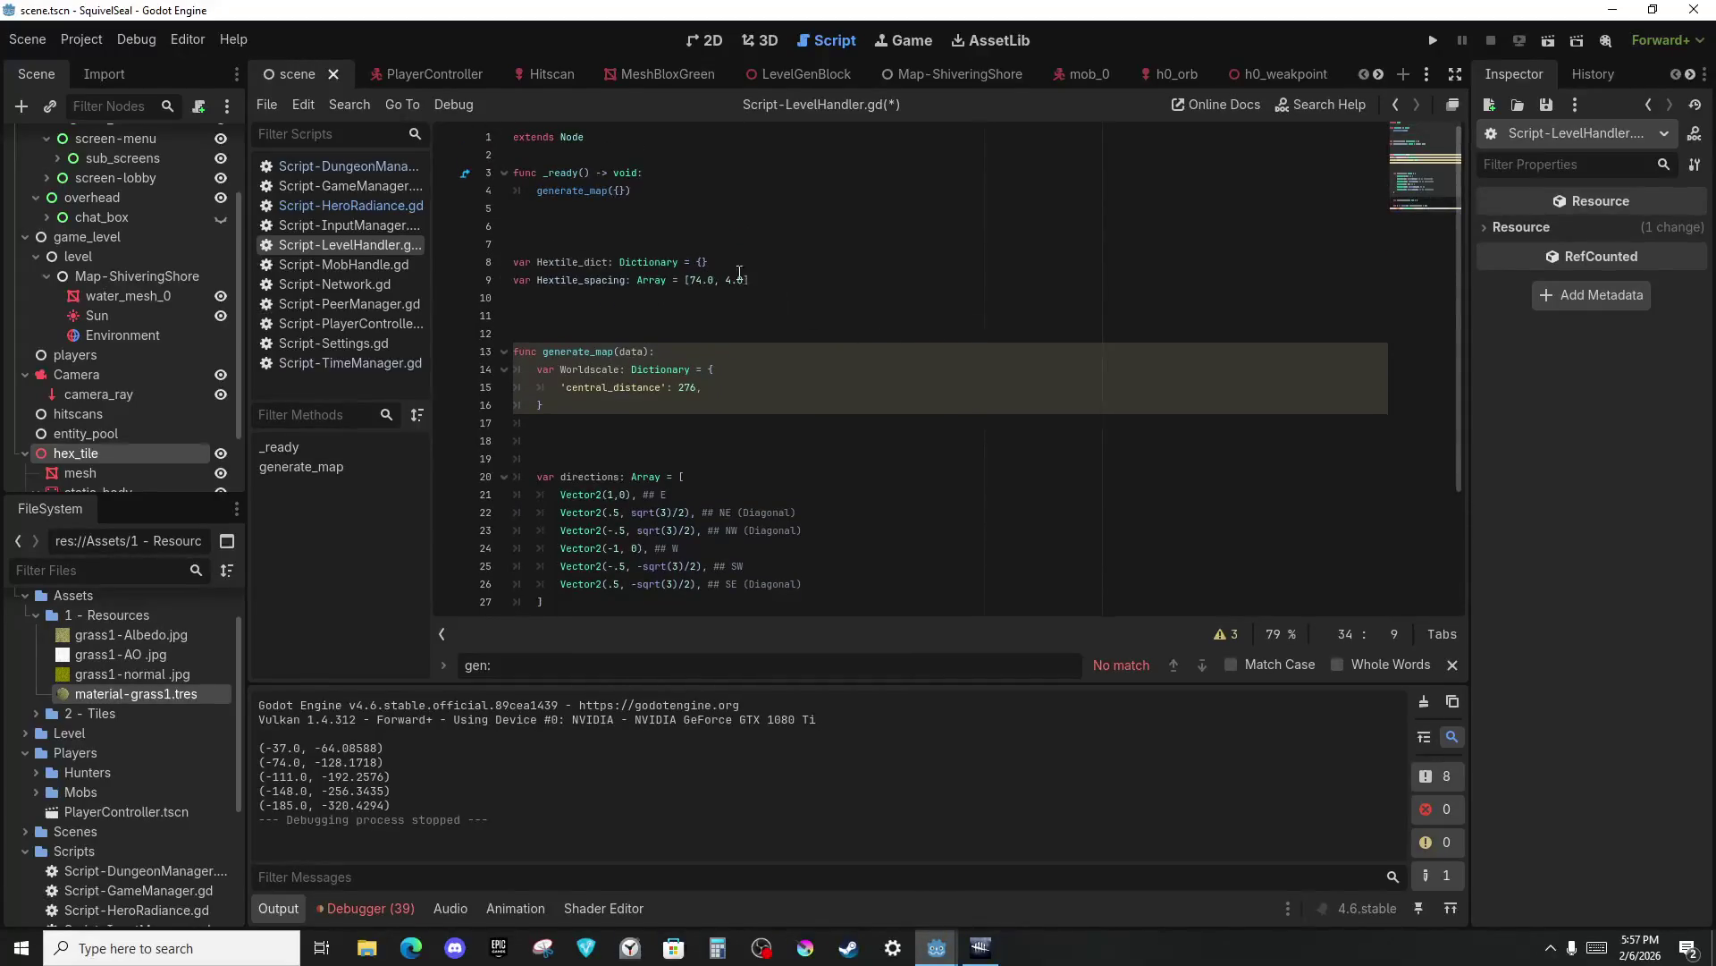
{"action": "scroll", "coordinate": [684, 334], "scroll_direction": "down", "scroll_amount": 3}
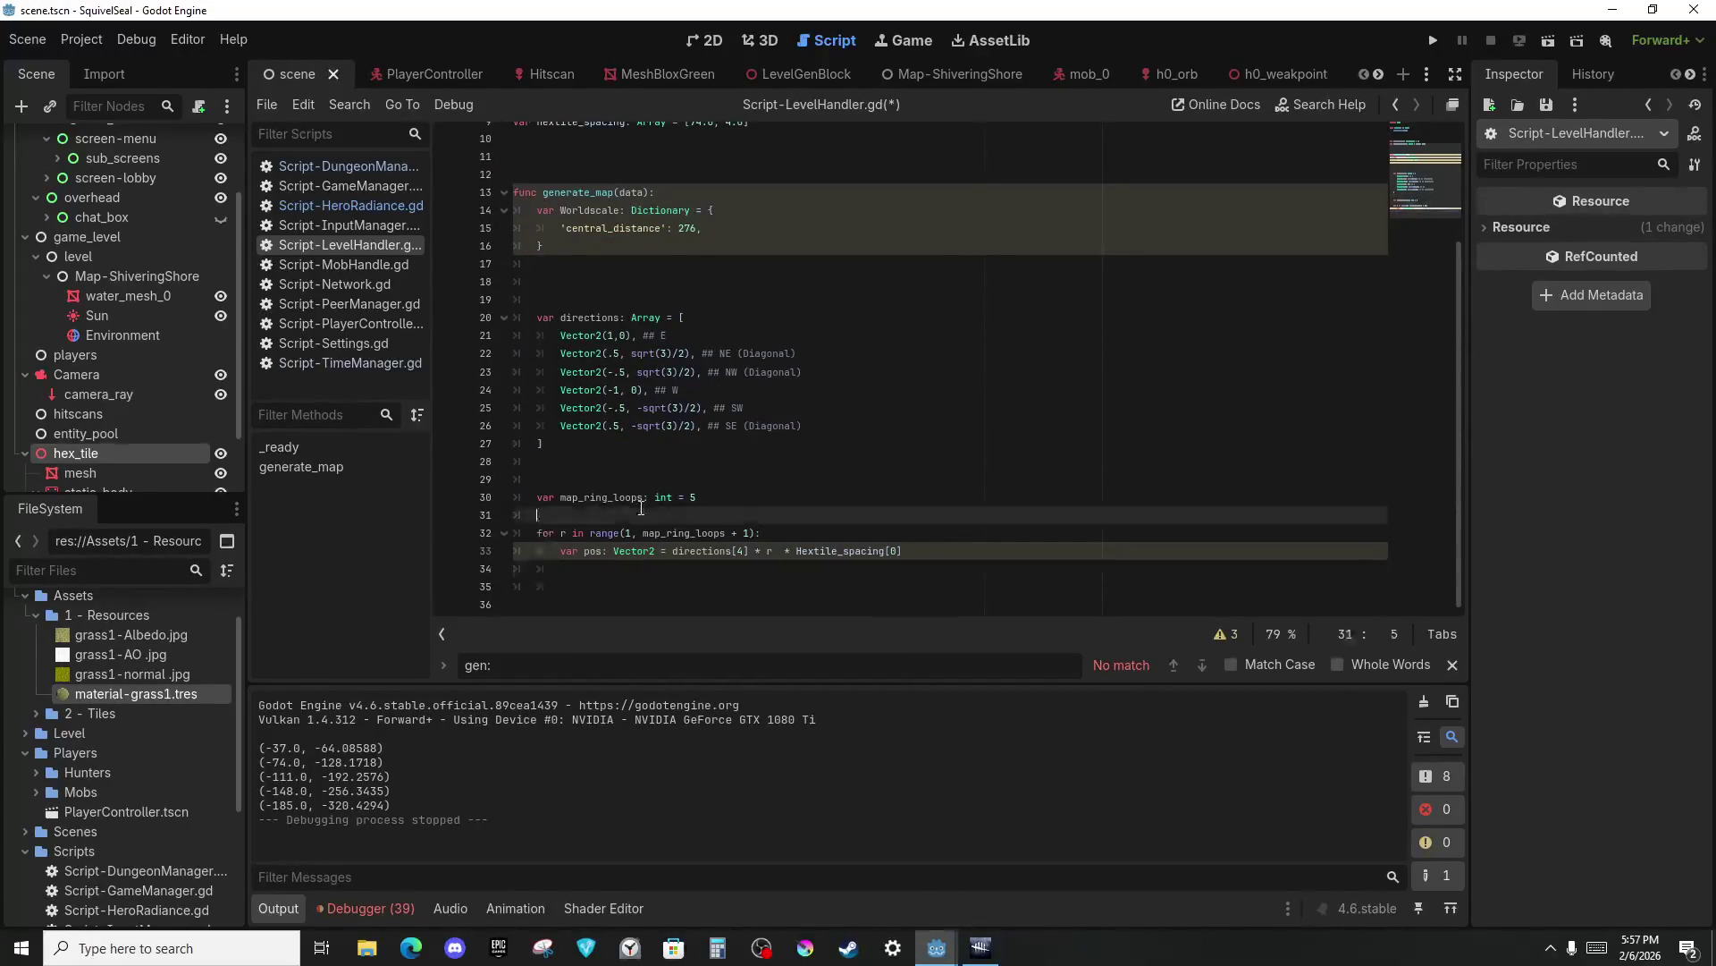
Nest 'for side in range(6):' and 'for step in range(r):' loops inside the ring loop.
{"action": "left_click", "coordinate": [670, 587]}
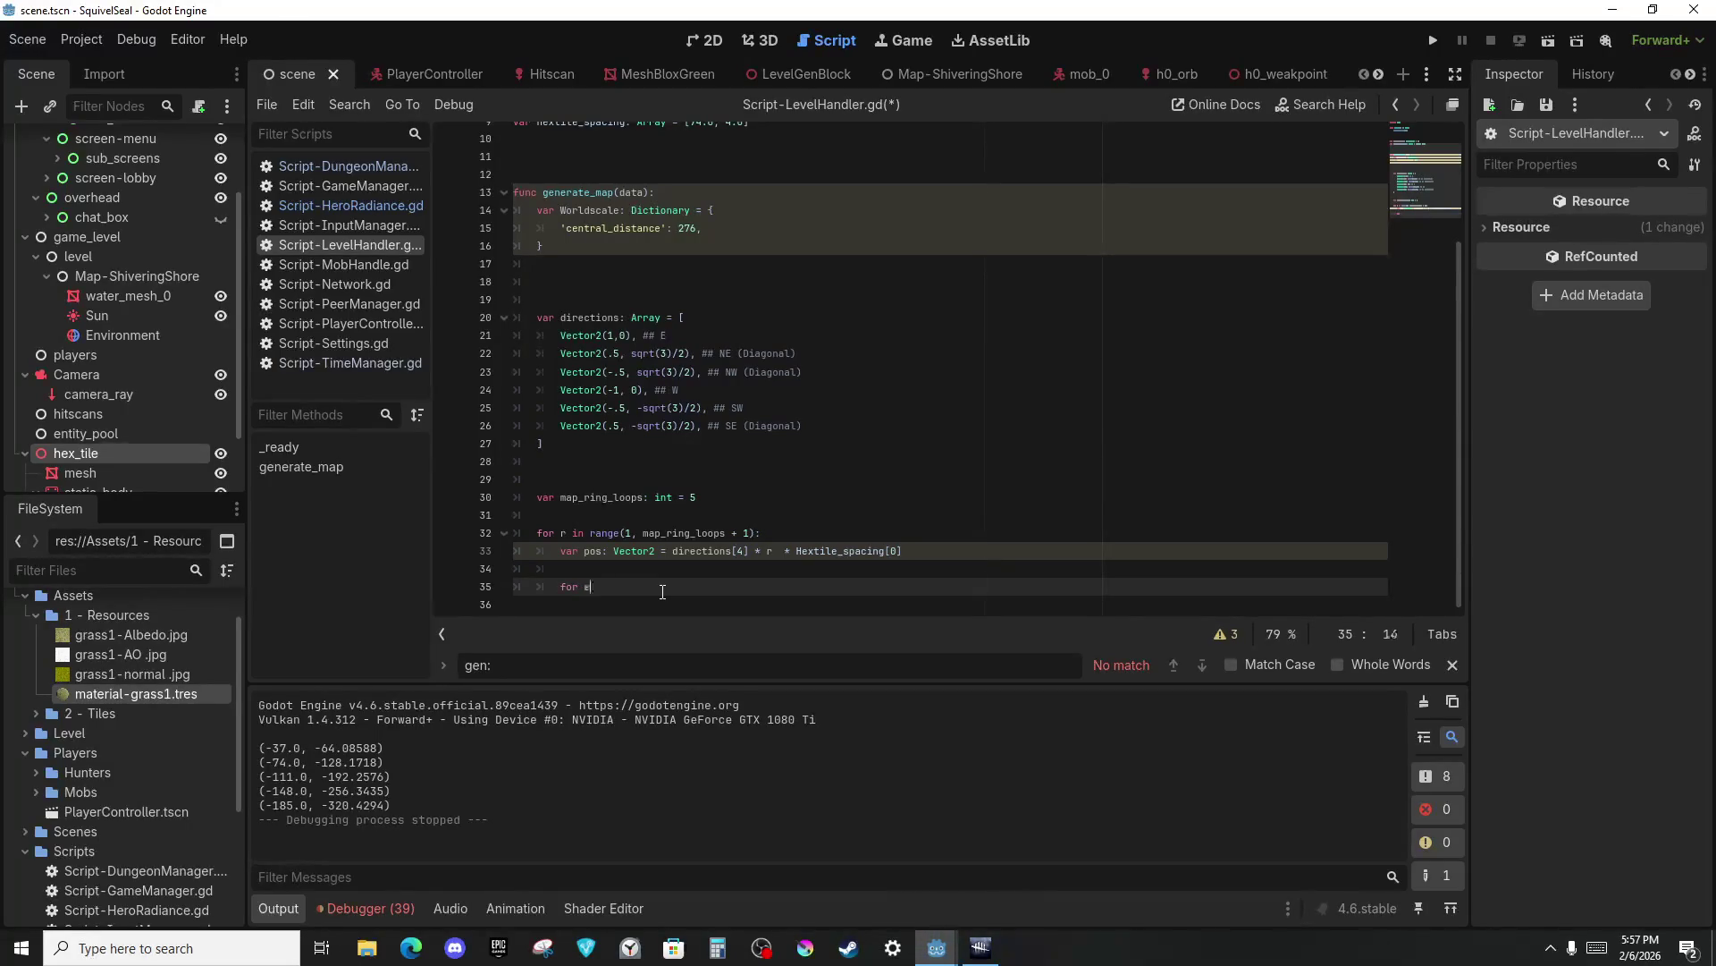
{"action": "type", "text": "h"}
{"action": "key", "text": "BackSpace"}
{"action": "type", "text": "side in ra"}
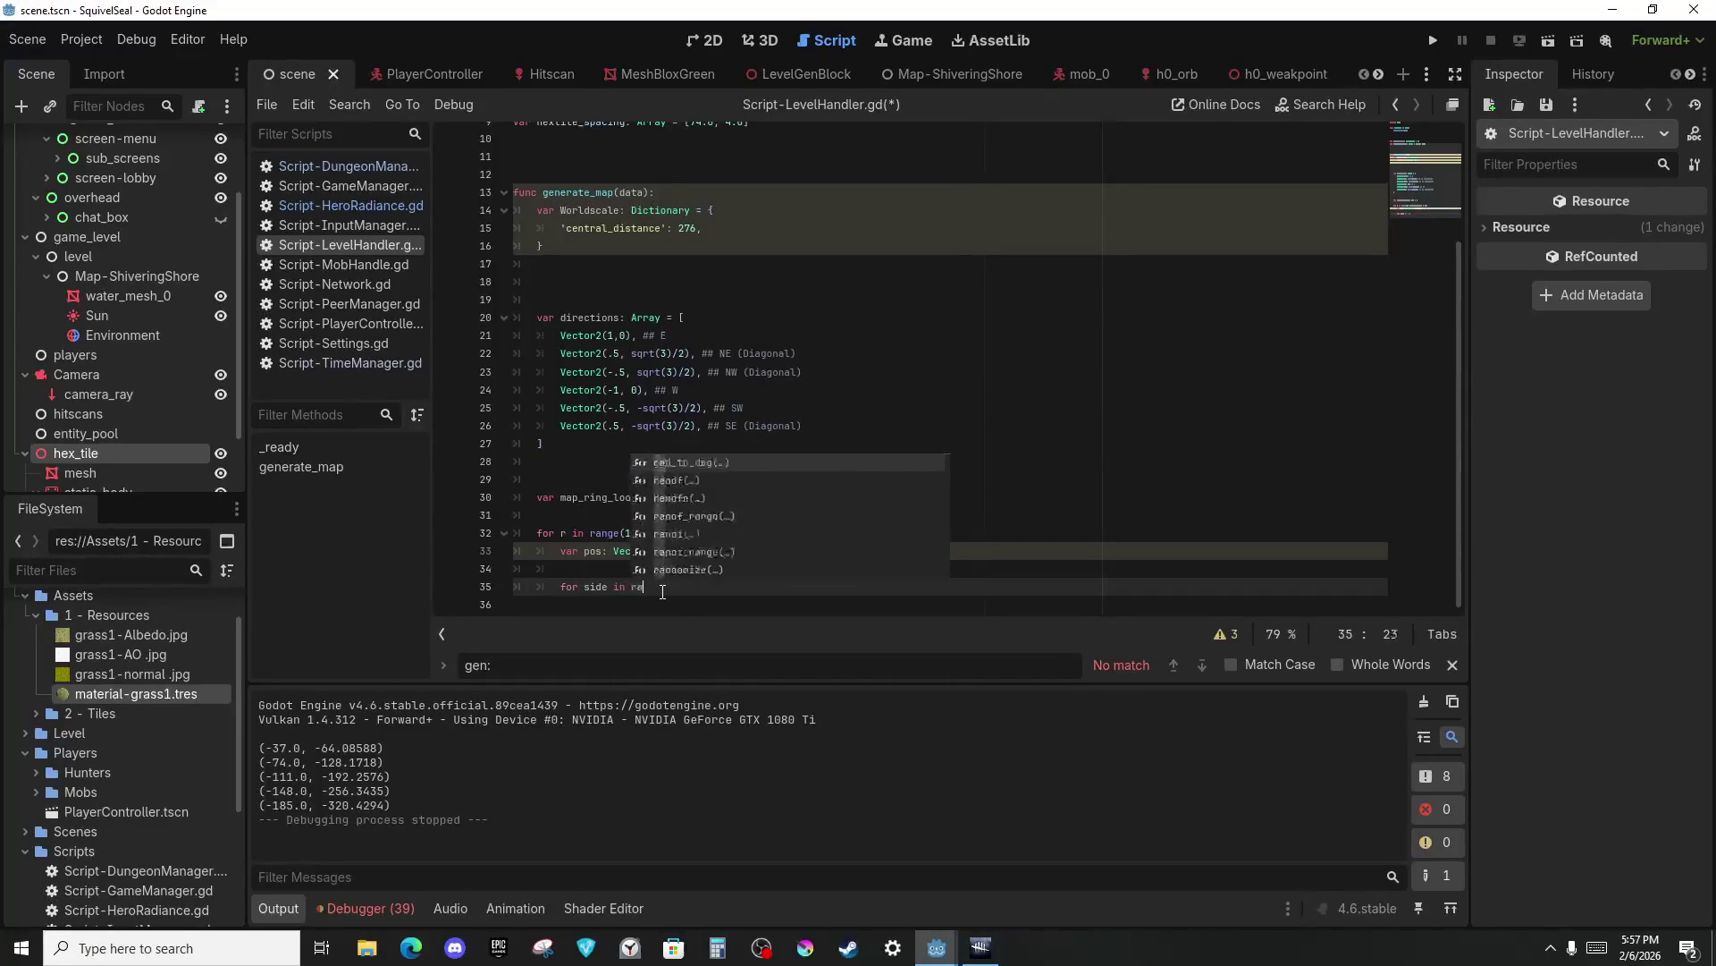
{"action": "type", "text": "nge(6)"}
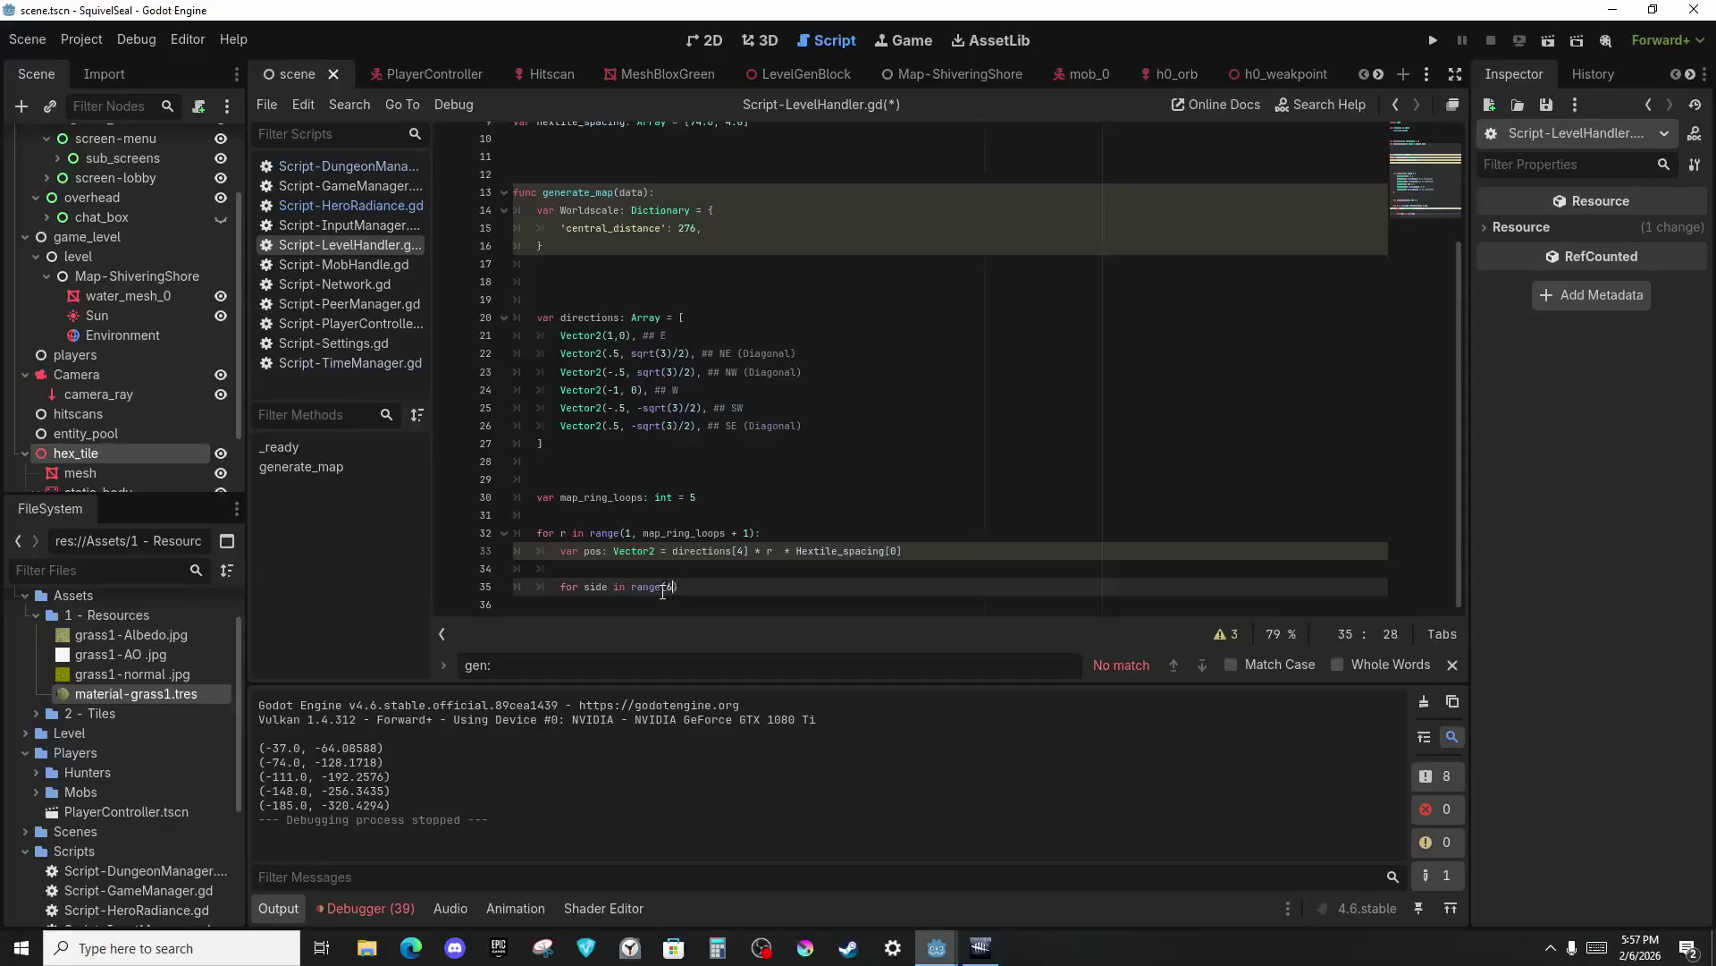
{"action": "type", "text": ":"}
{"action": "key", "text": "Return"}
{"action": "type", "text": "for step in ran"}
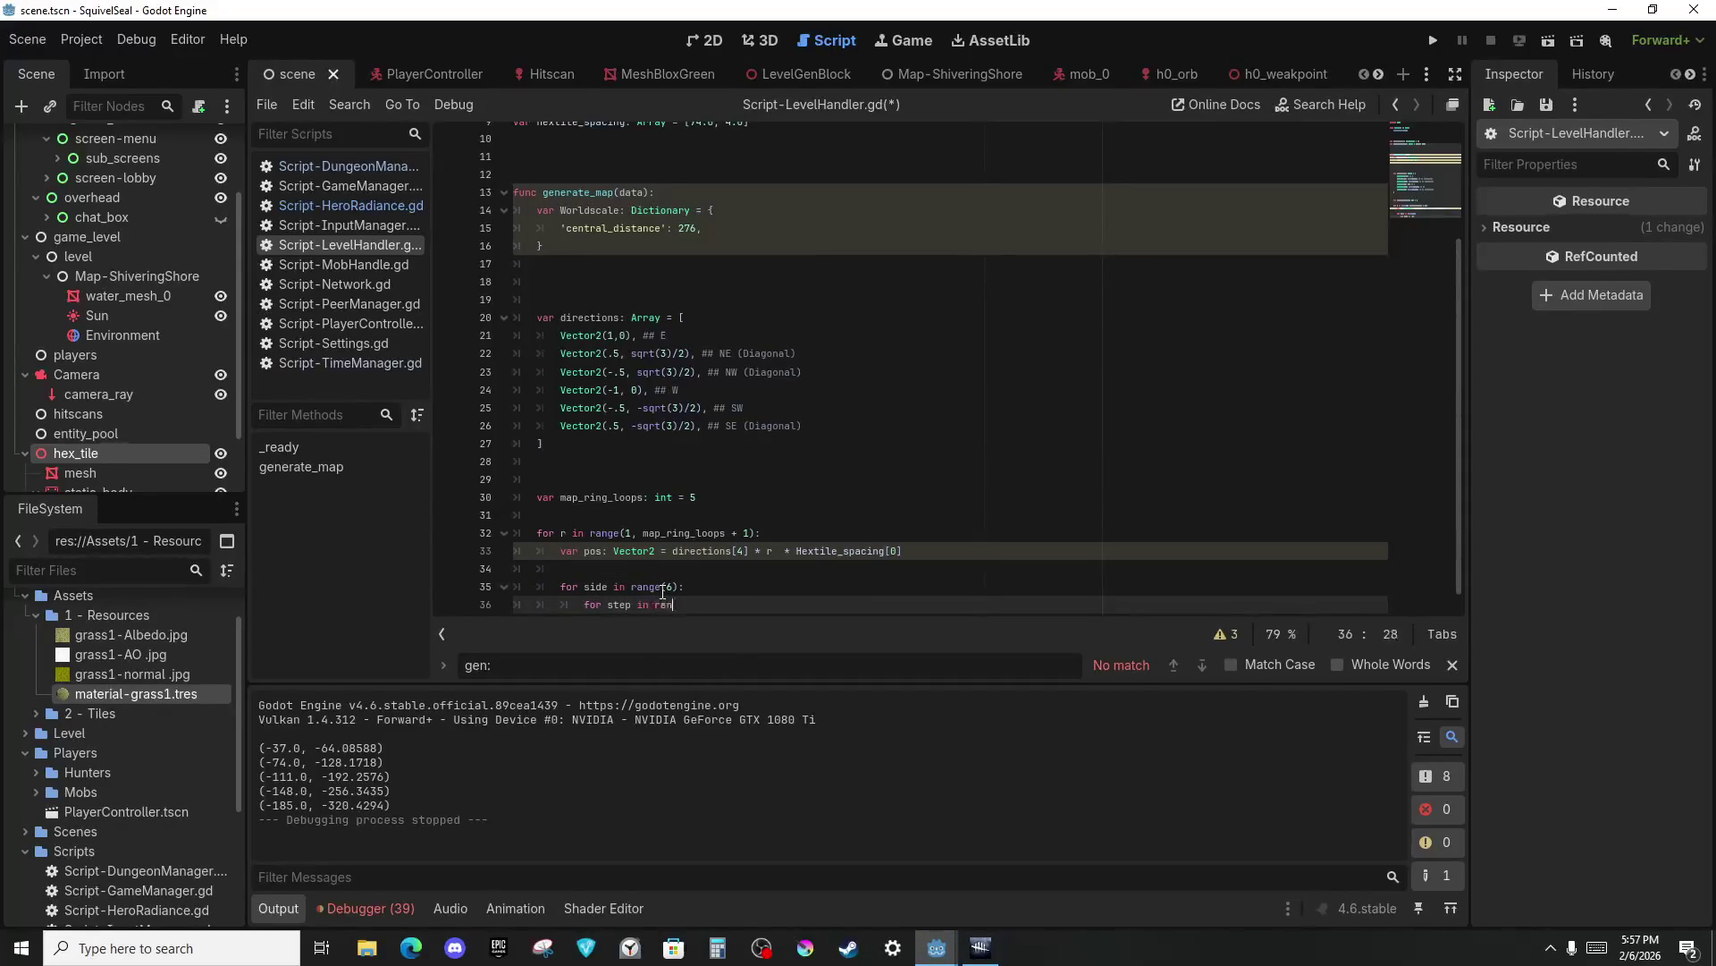
{"action": "type", "text": "ge(r):"}
{"action": "key", "text": "Return"}
Add the check 'if pos.distance_to(Vector2.ZERO) <= Worldscale.central_distance:'.
{"action": "key", "text": "BackSpace"}
{"action": "type", "text": "f pos.dis"}
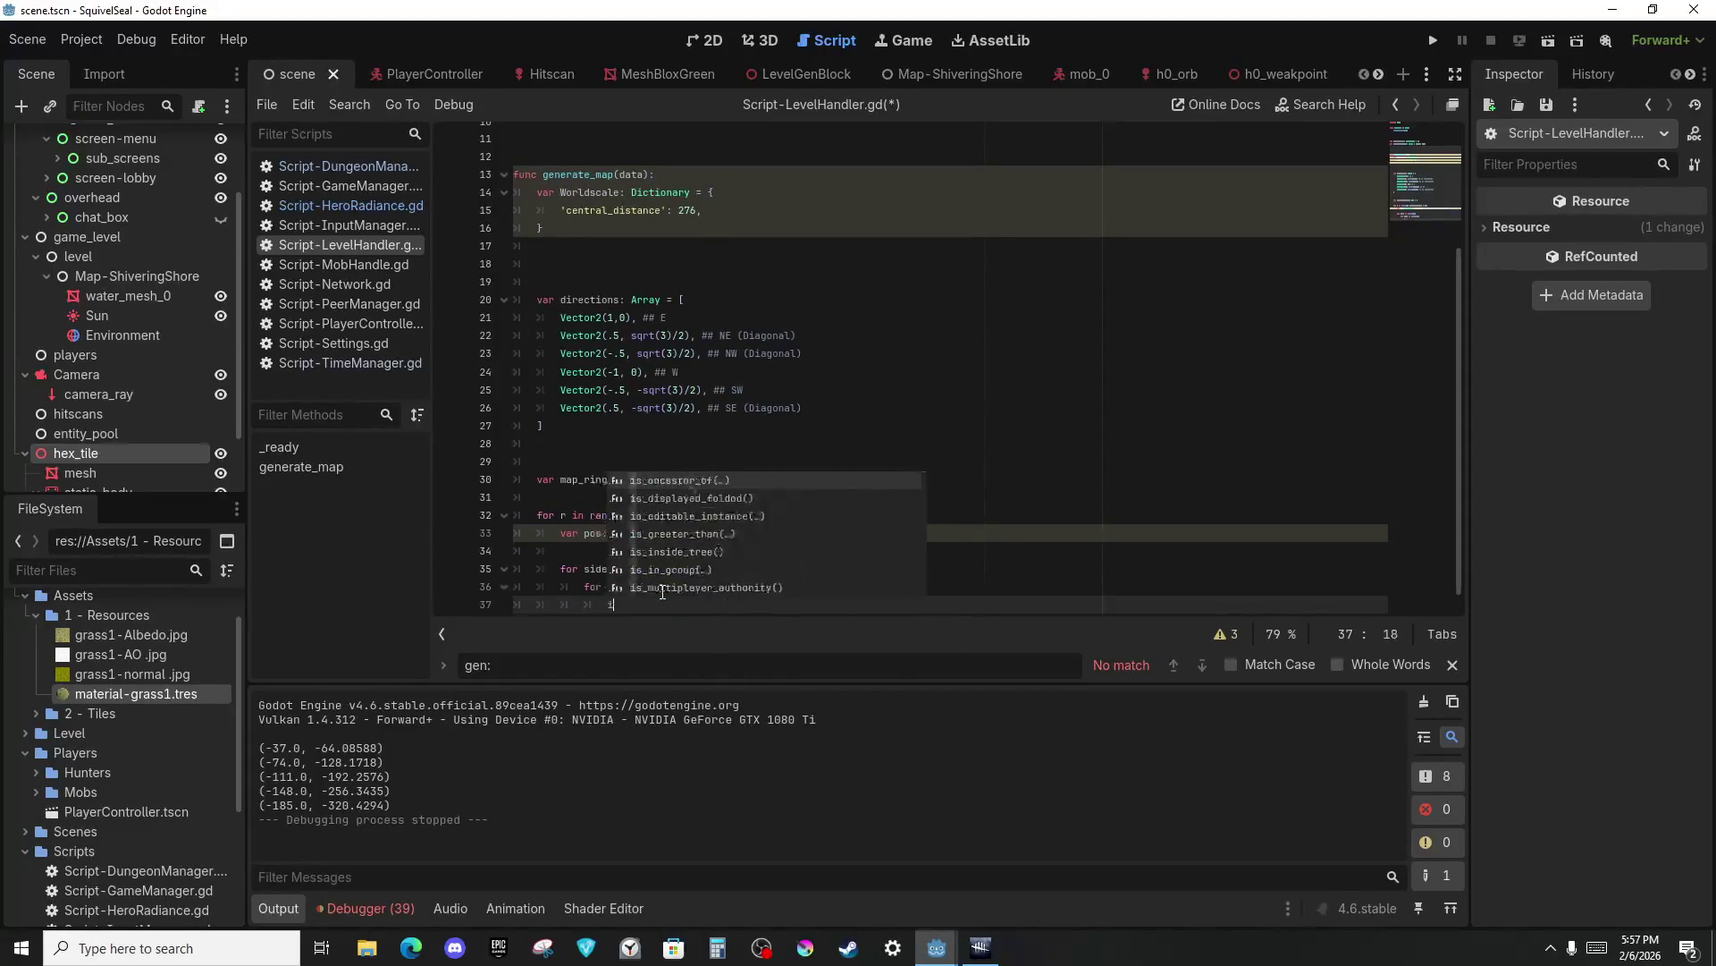
{"action": "type", "text": "tance"}
{"action": "key", "text": "Down"}
{"action": "key", "text": "Return"}
{"action": "type", "text": "v"}
{"action": "key", "text": "BackSpace"}
{"action": "type", "text": "Vector"}
{"action": "type", "text": "2.zero"}
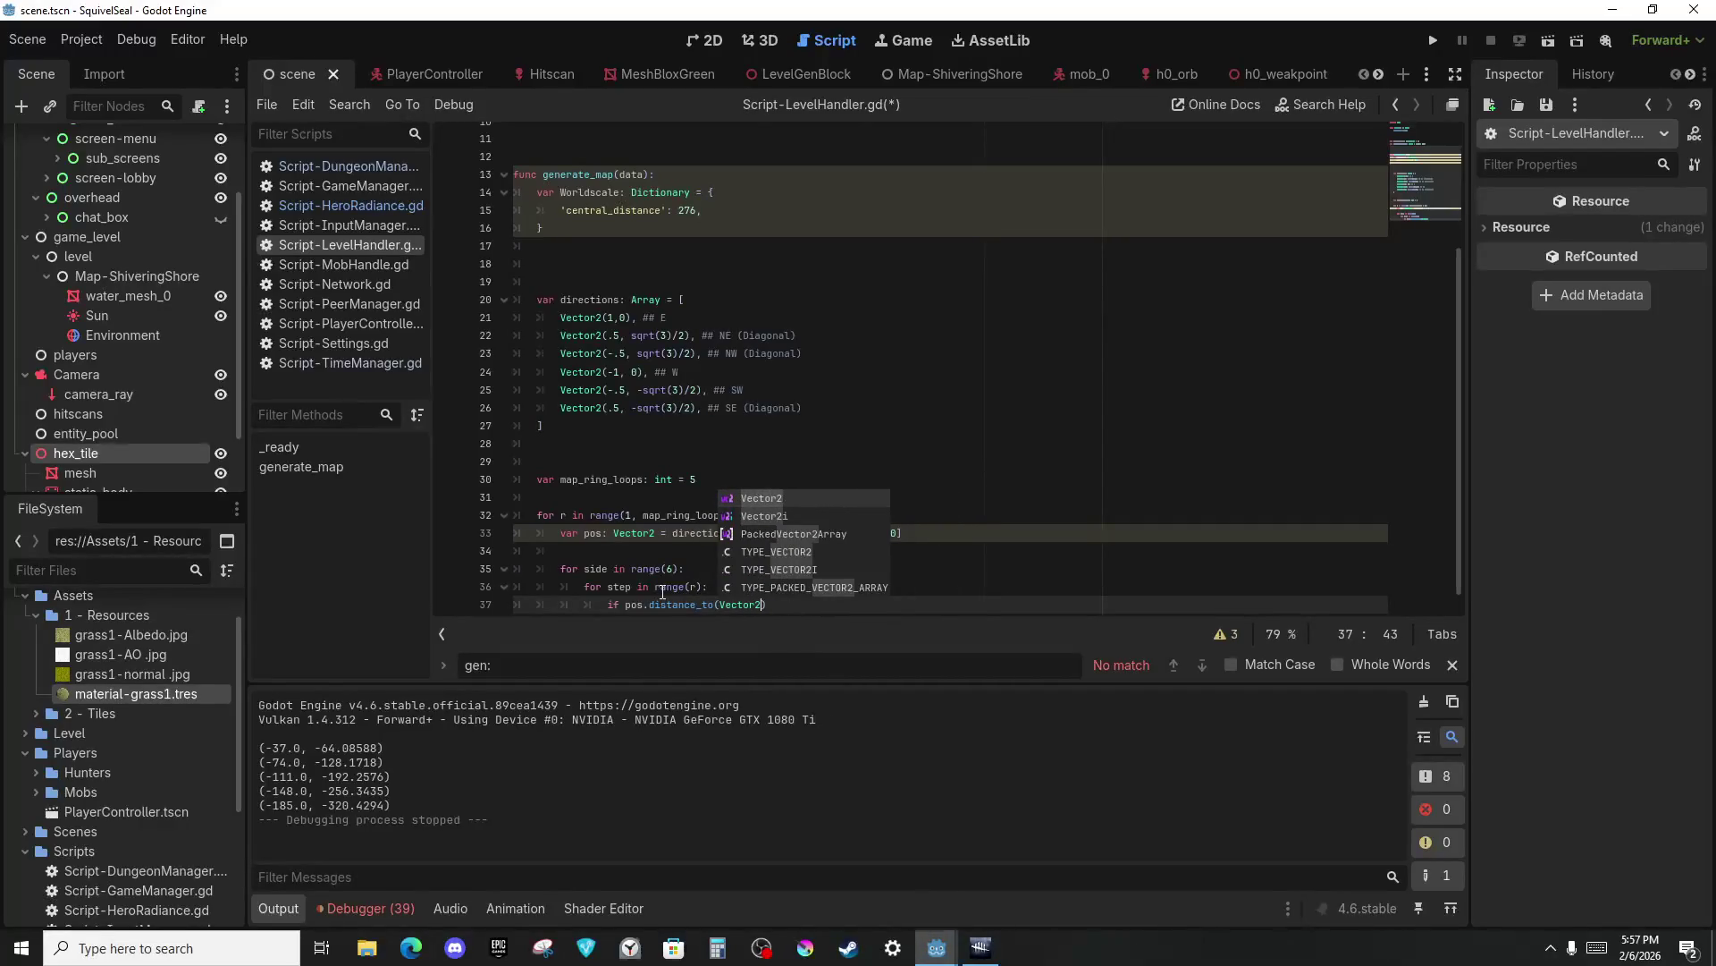
{"action": "key", "text": "Return"}
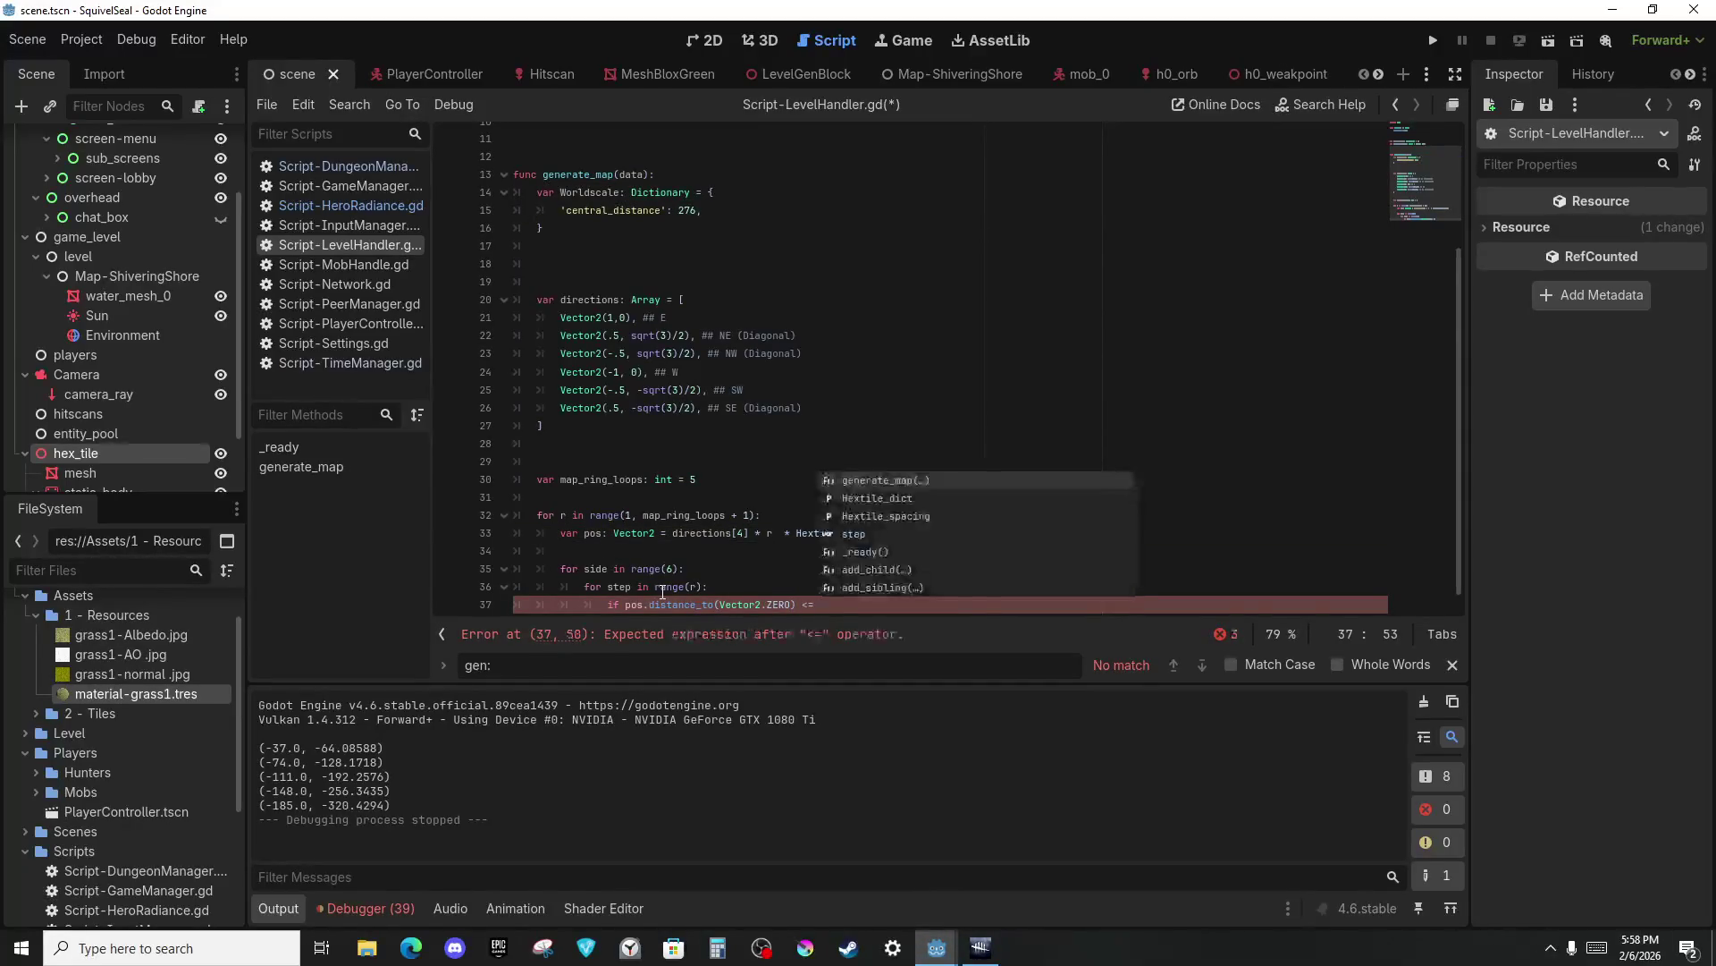
{"action": "type", "text": "world"}
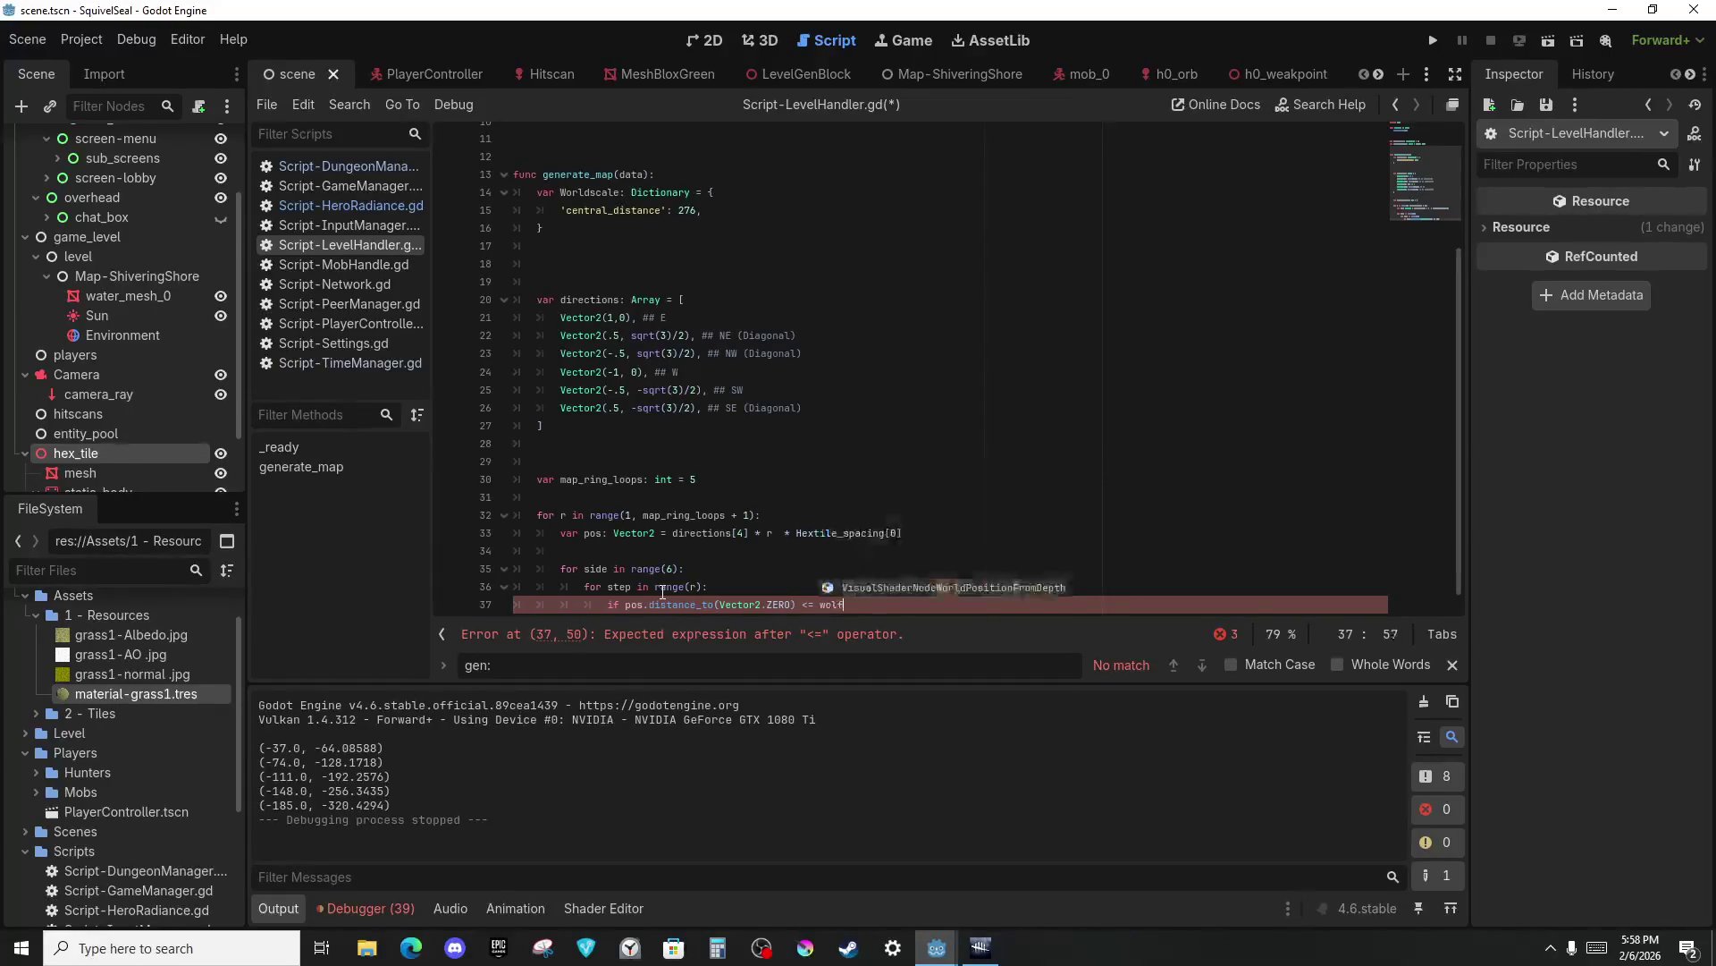
{"action": "key", "text": "Return"}
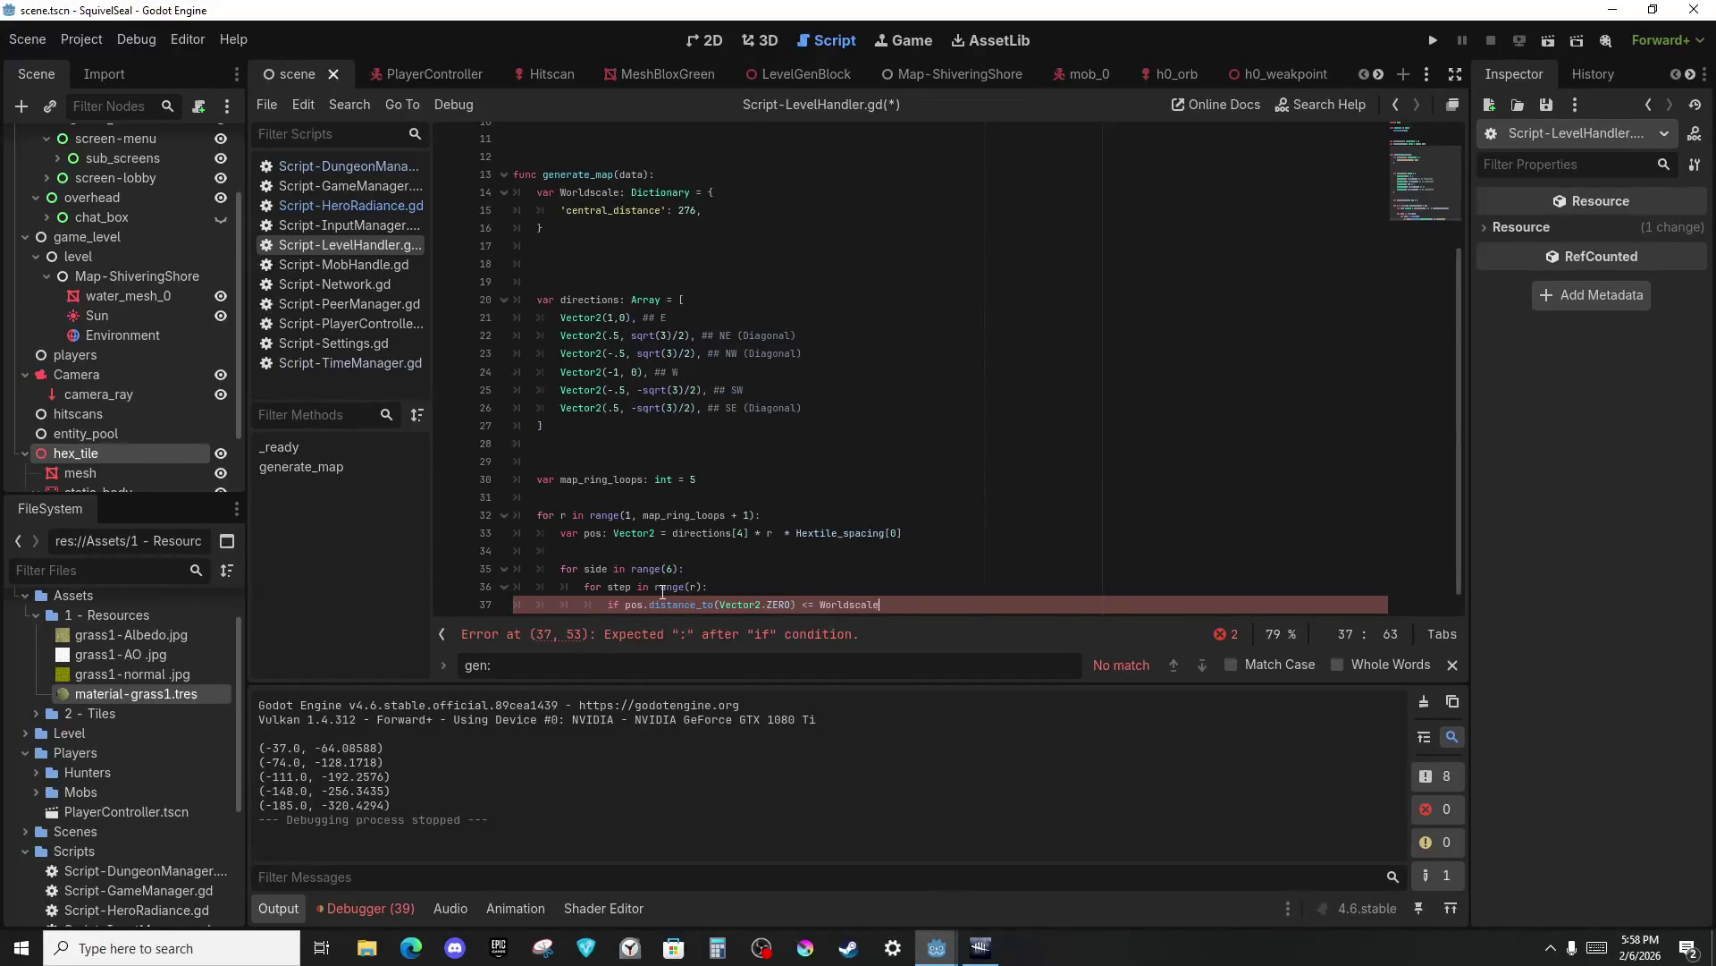
{"action": "type", "text": ".central"}
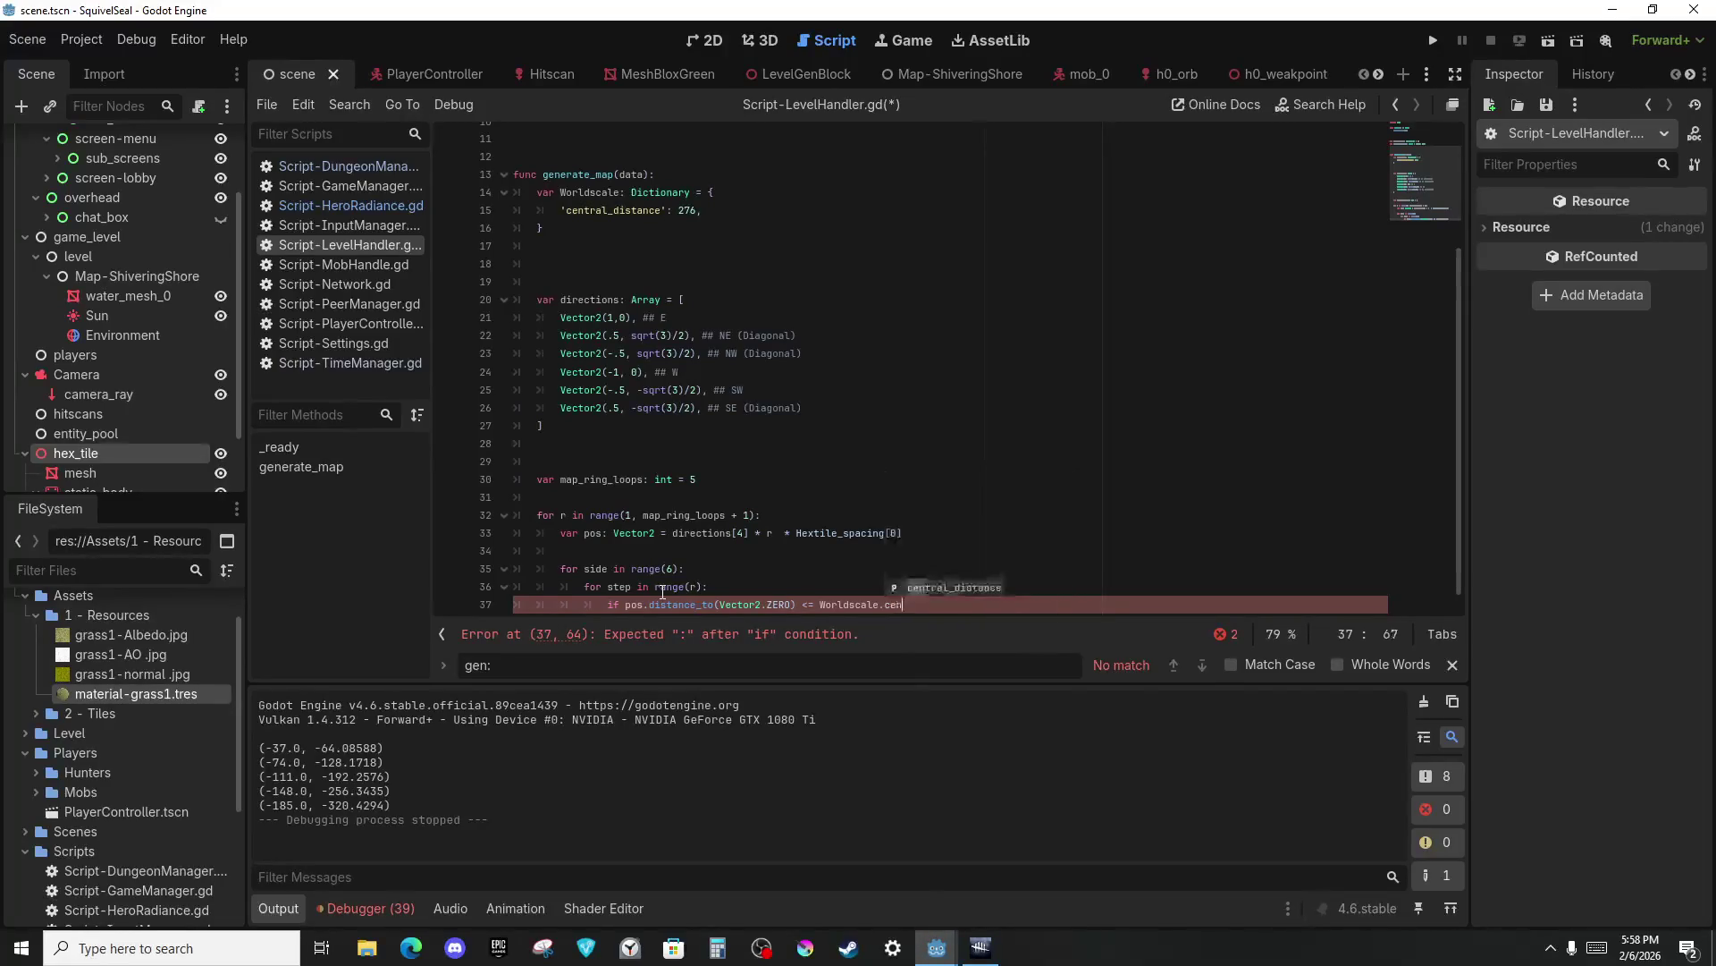
{"action": "key", "text": "Return"}
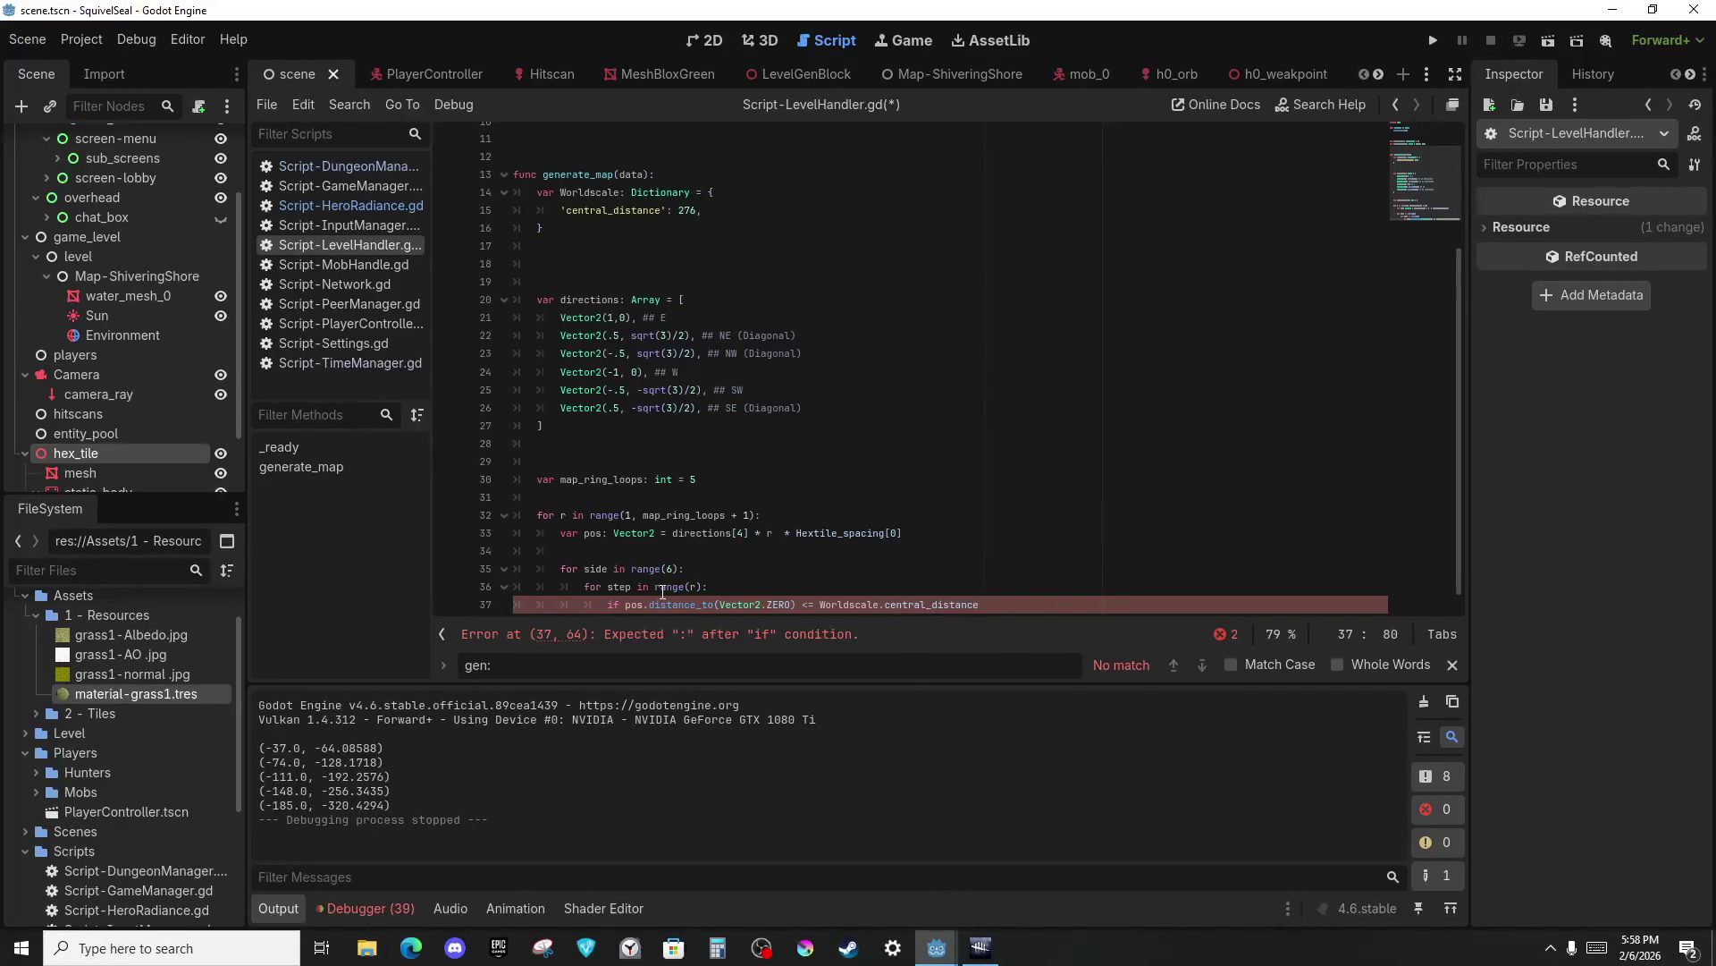
{"action": "type", "text": ":"}
{"action": "key", "text": "Return"}
Begin declaring dict_cordinate as a Vector2 built from rounded pos.x values.
{"action": "type", "text": "var d"}
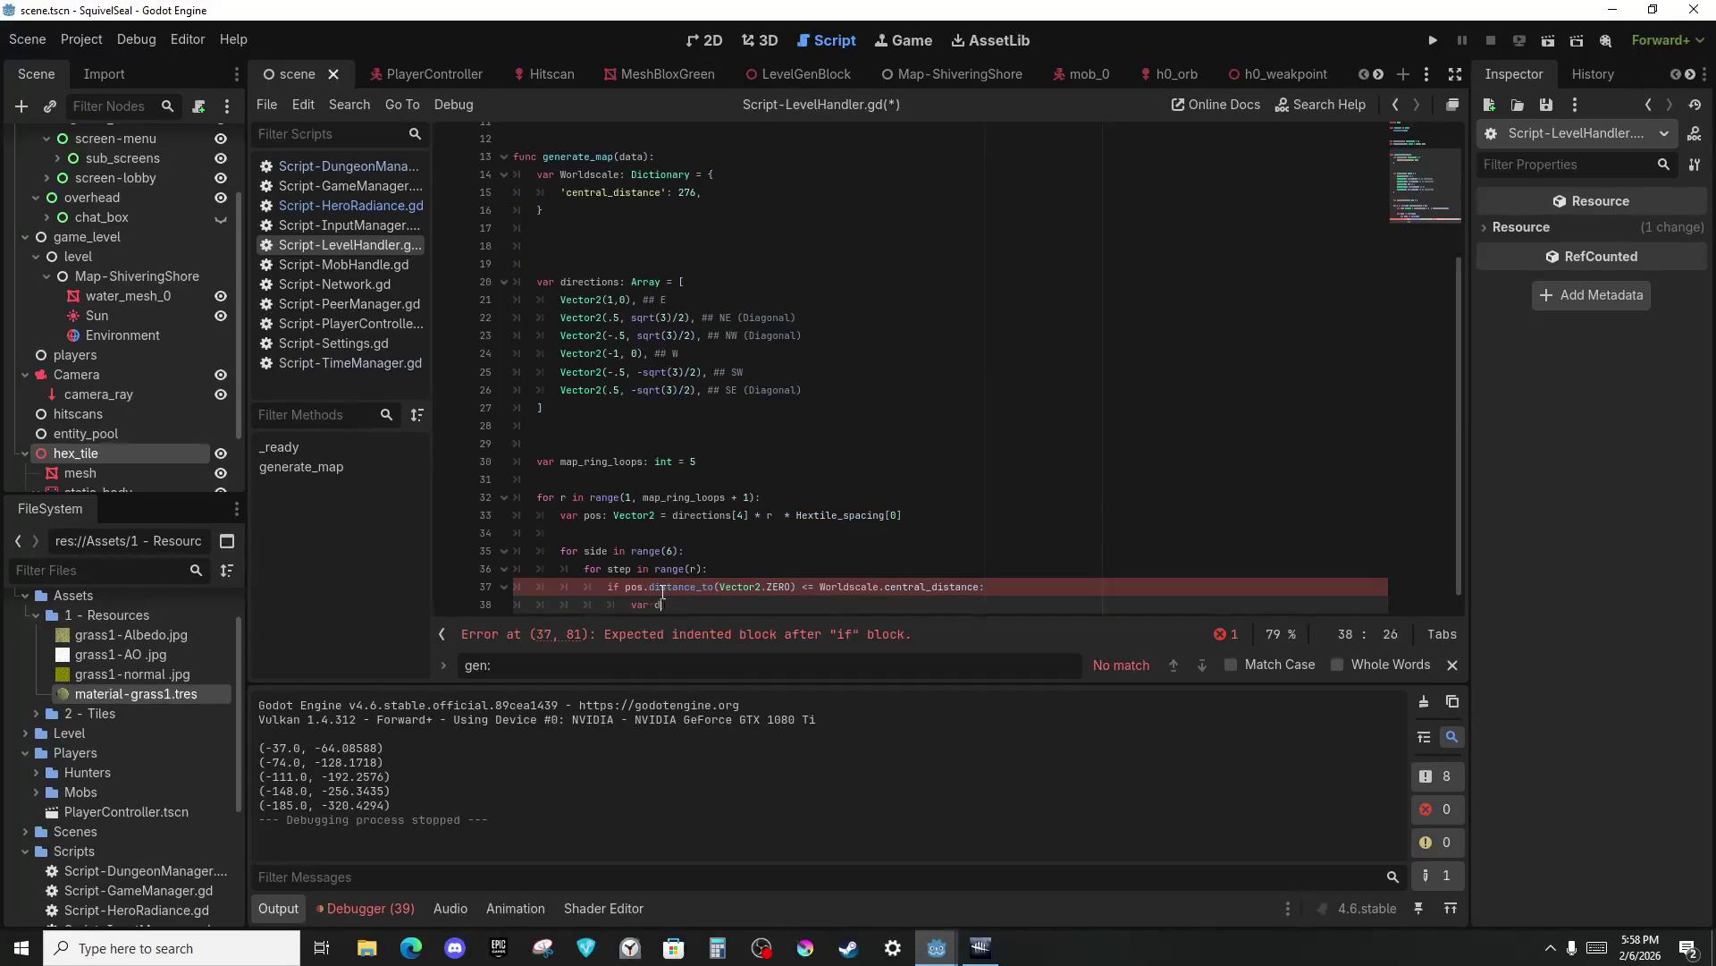
{"action": "type", "text": "ict_cordinate:"}
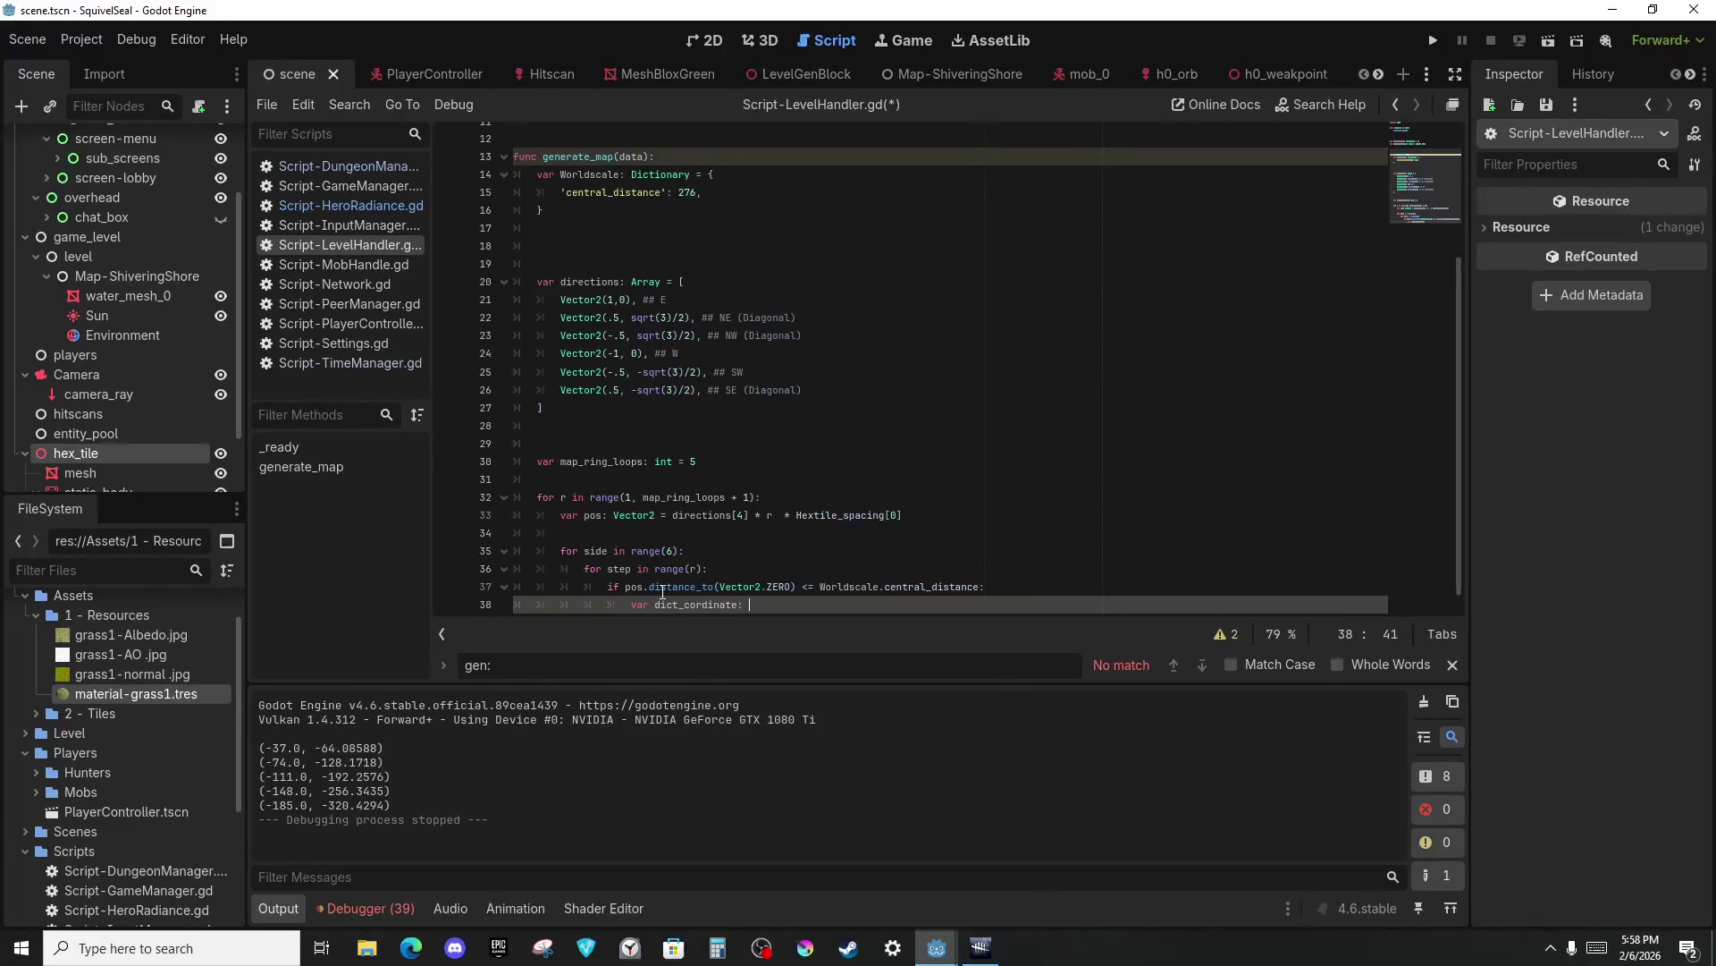
{"action": "key", "text": "BackSpace"}
{"action": "key", "text": "BackSpace"}
{"action": "type", "text": "or2:"}
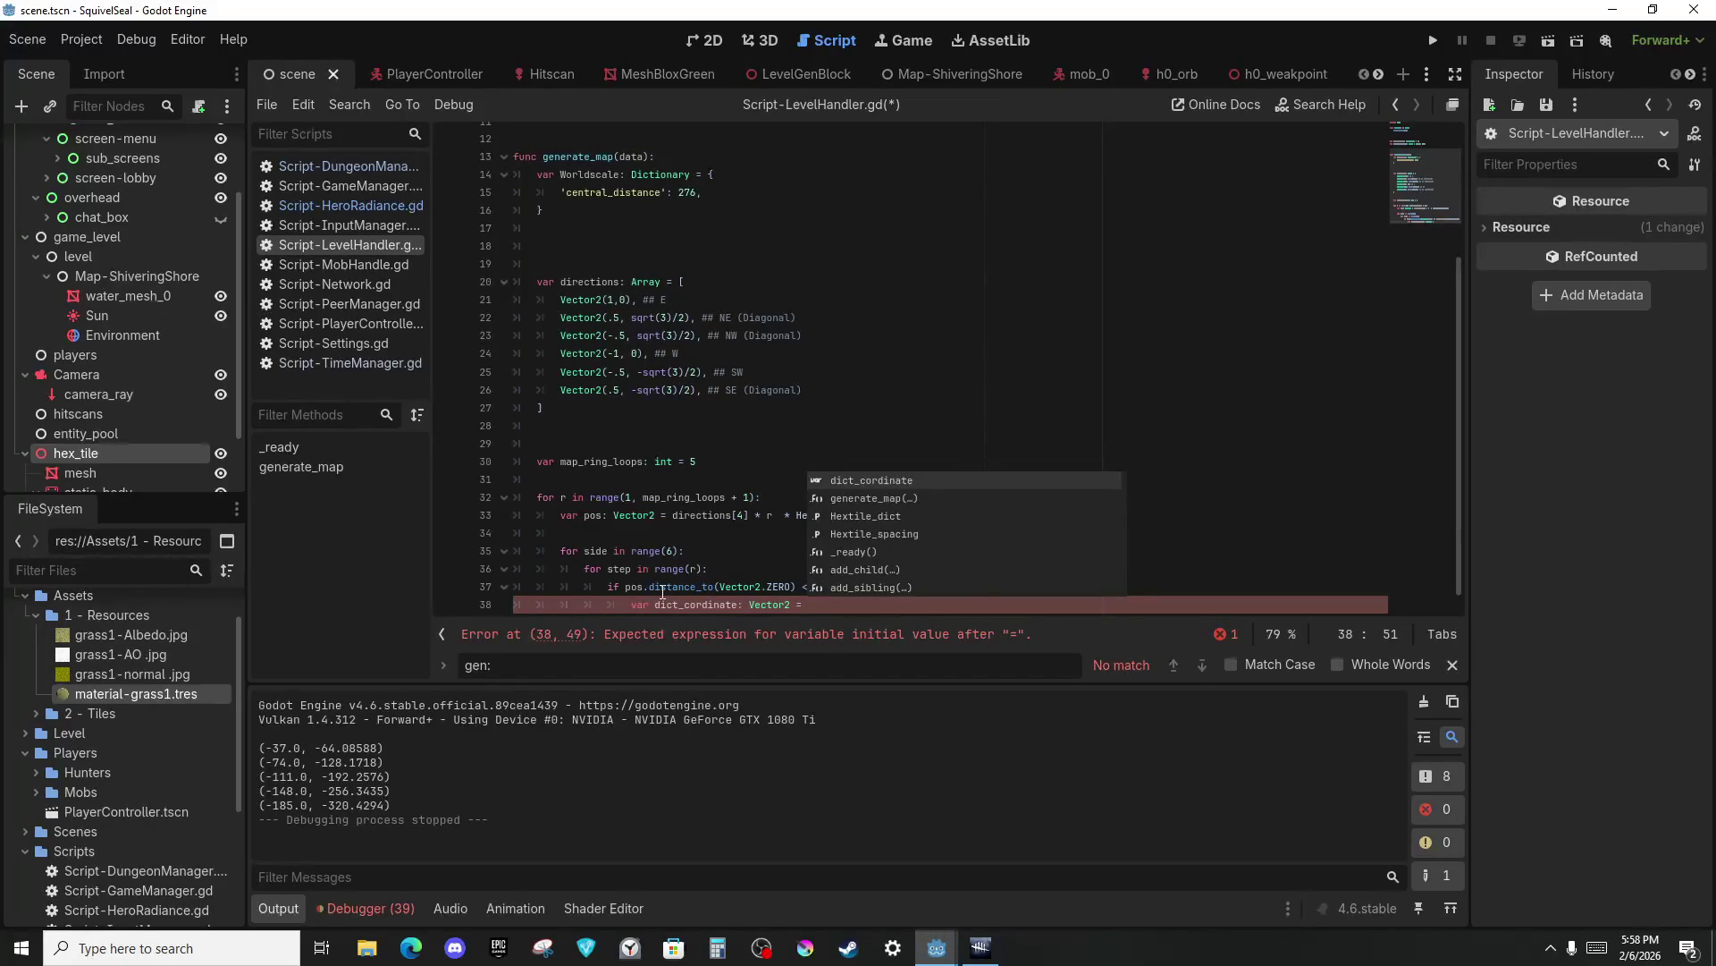
{"action": "type", "text": " Vector2("}
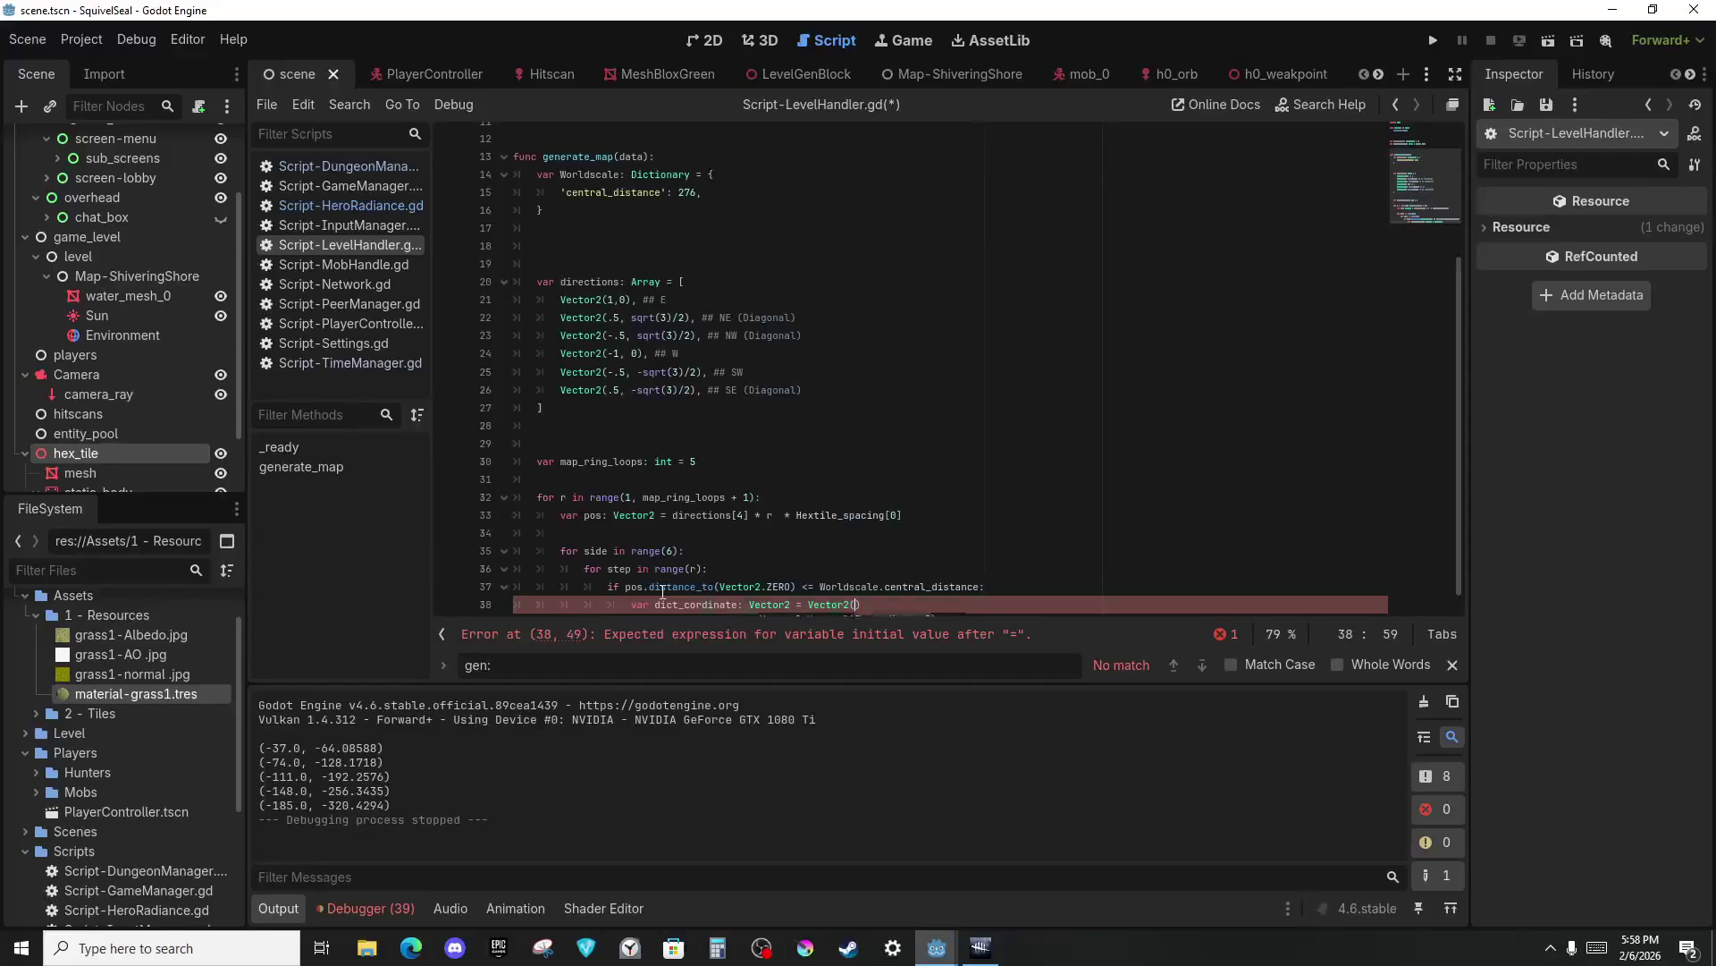
{"action": "type", "text": "round("}
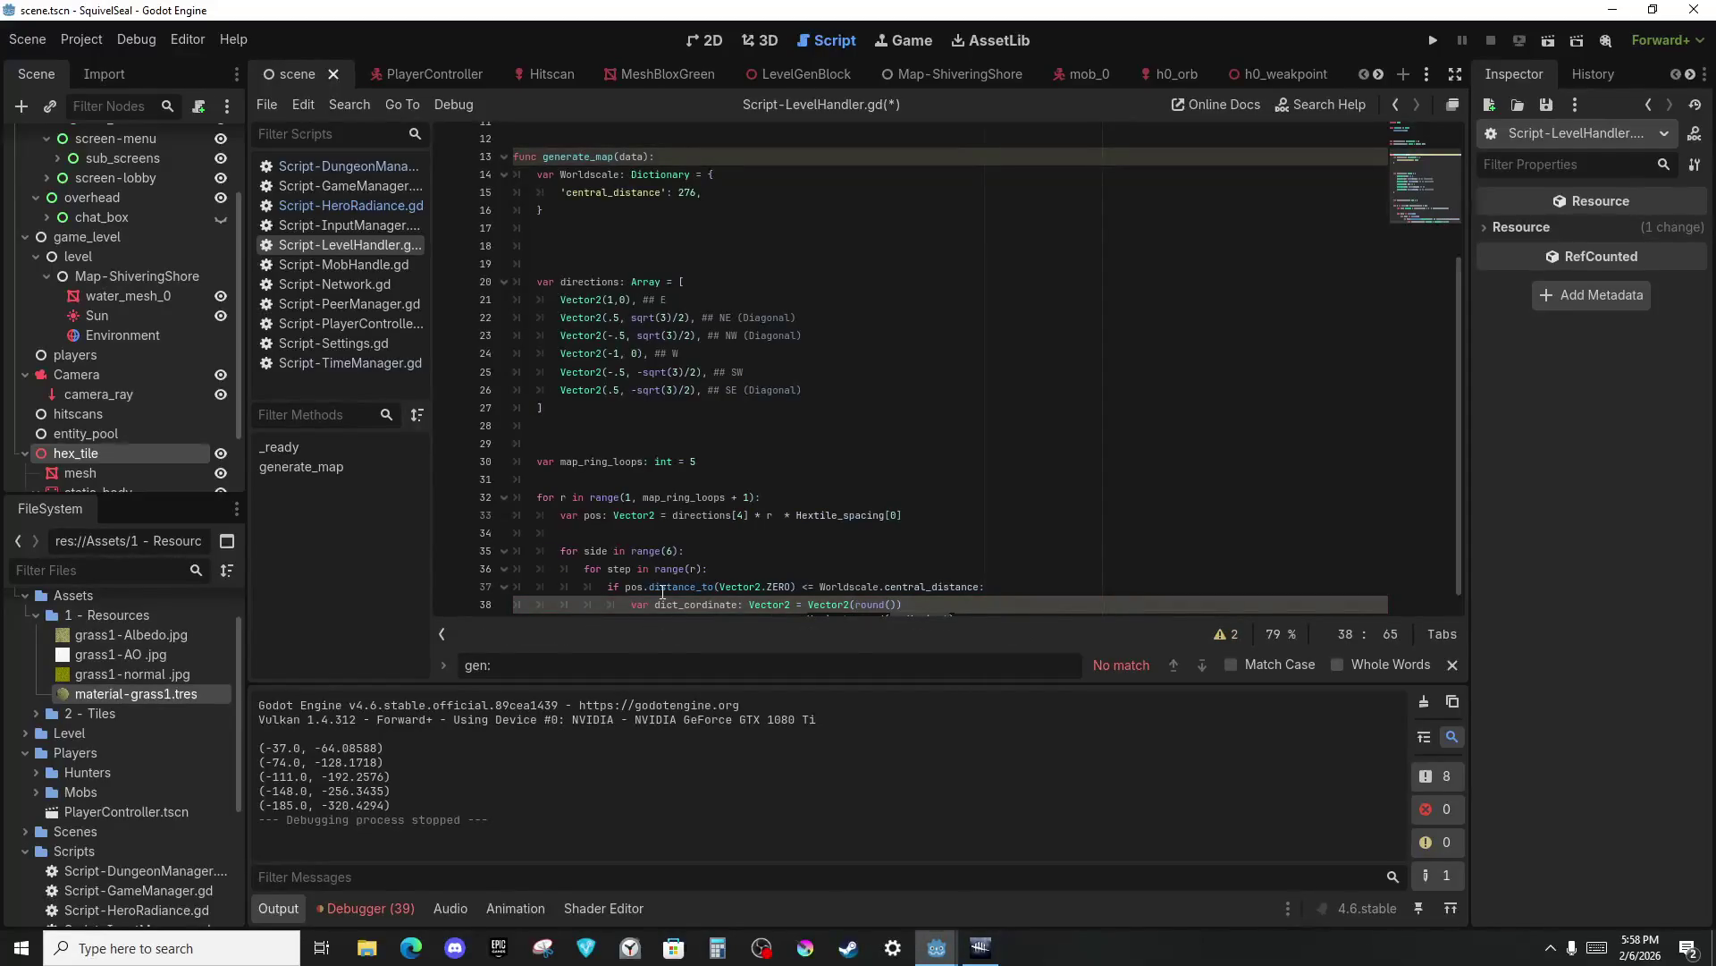
{"action": "type", "text": "x ./ "}
{"action": "type", "text": "hextil"}
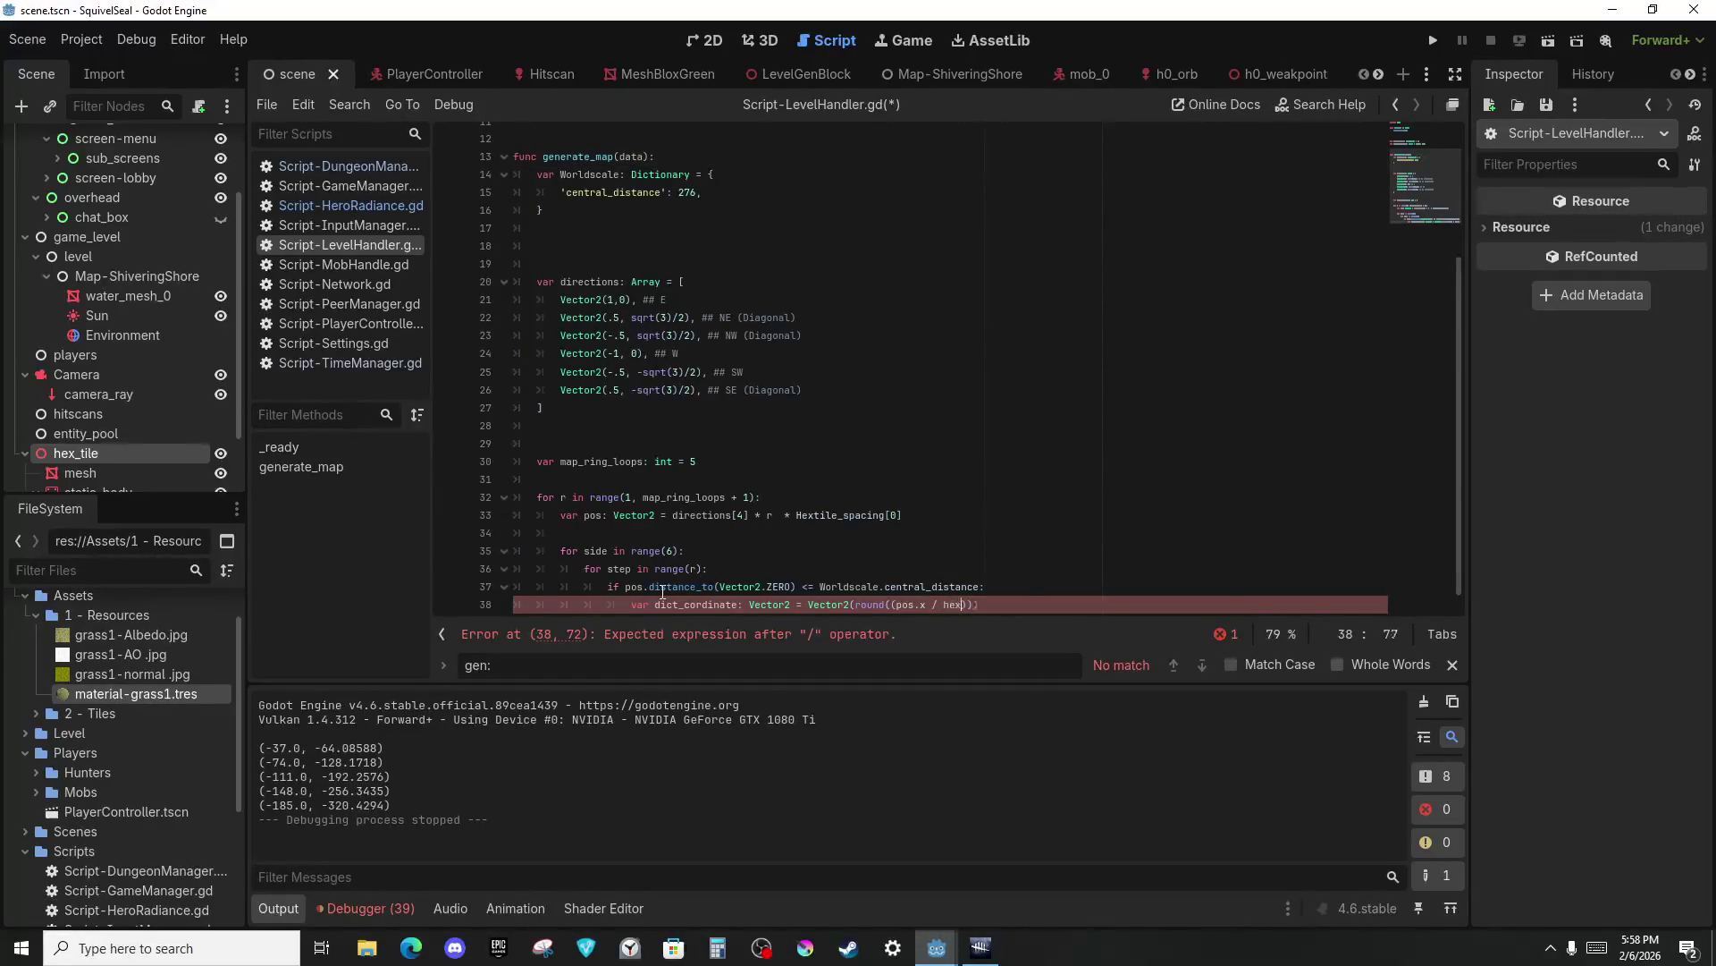
Extend dict_cordinate with Hextile_spacing[0] halved rounding and start the rounded pos.y term.
{"action": "key", "text": "Return"}
{"action": "type", "text": "[0]) * 2"}
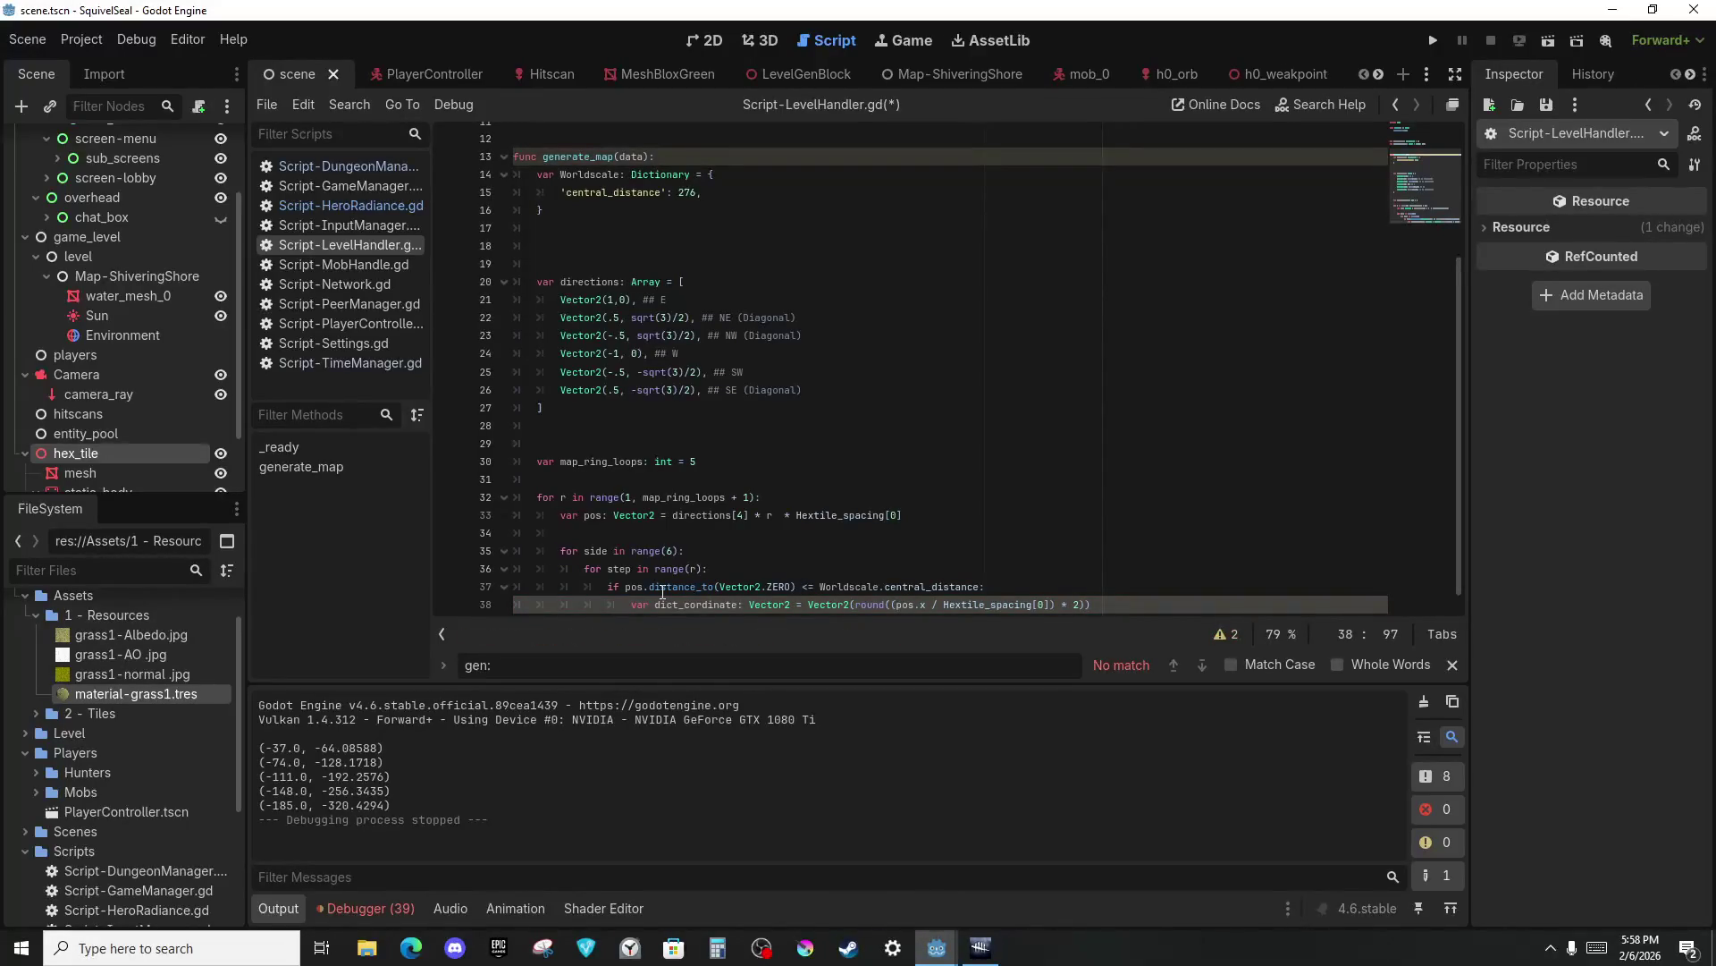
{"action": "type", "text": "/ 2,"}
{"action": "type", "text": " round"}
{"action": "type", "text": "((("}
{"action": "type", "text": "pos.y * (sqrt("}
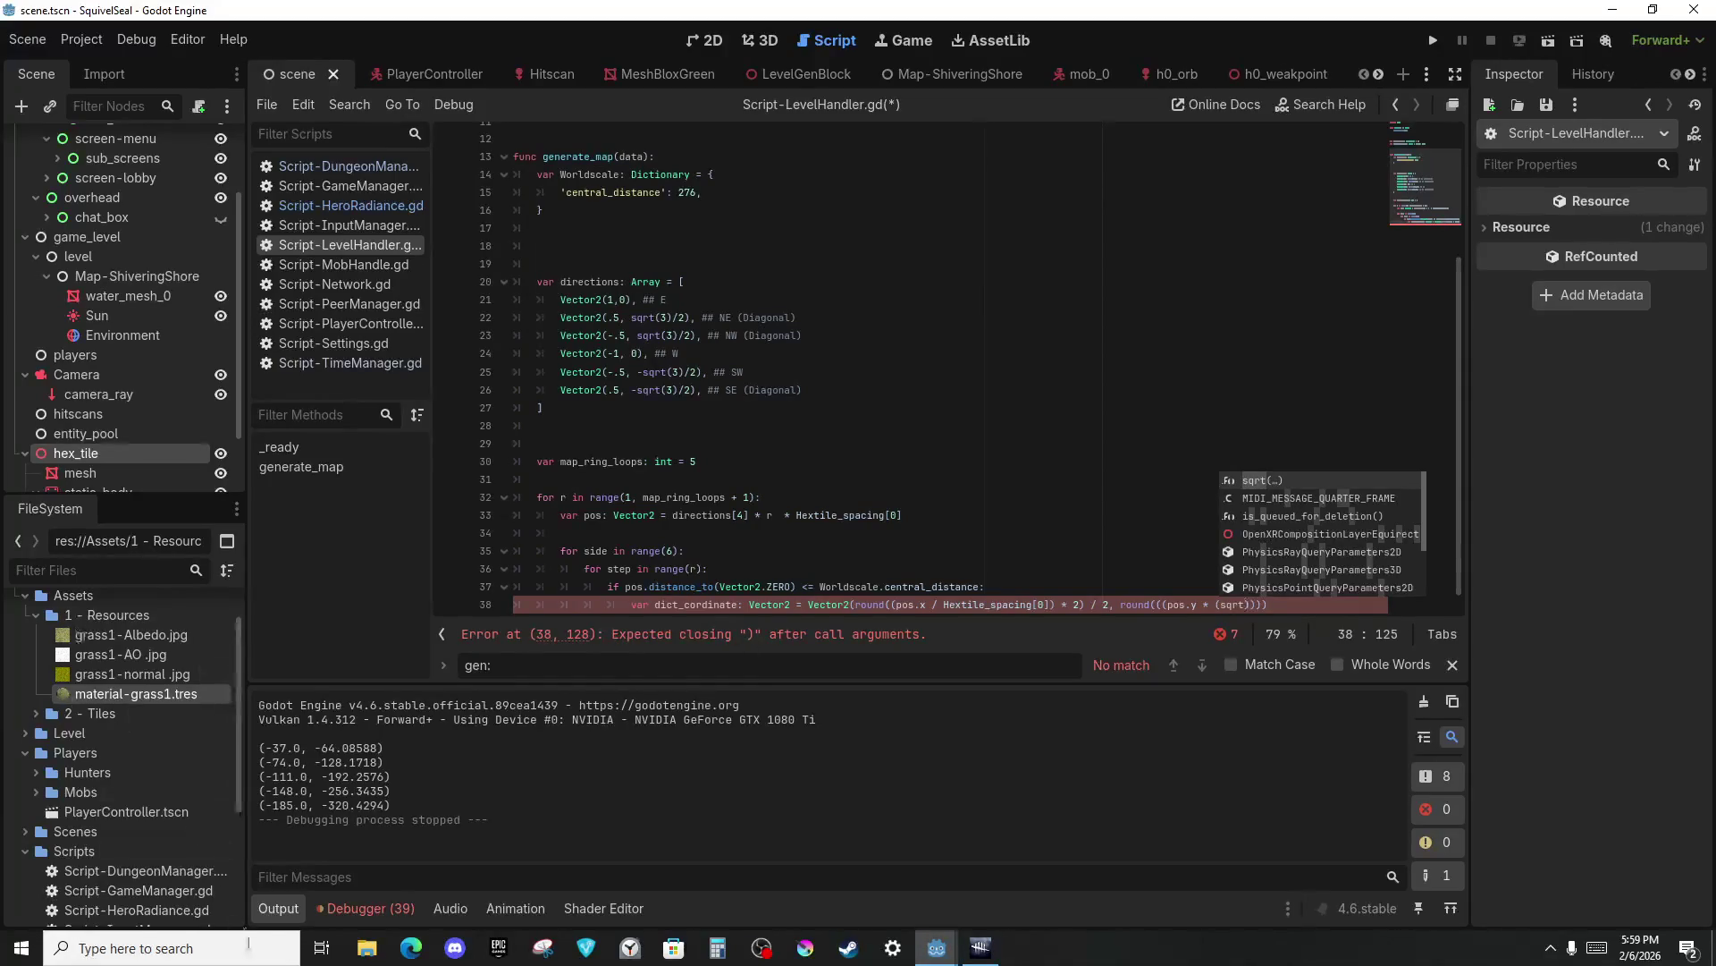
{"action": "key", "text": "super+Tab"}
Retitle the stream to 'Gaming and Coding' in OBS and save the stream information.
{"action": "left_click", "coordinate": [151, 67]}
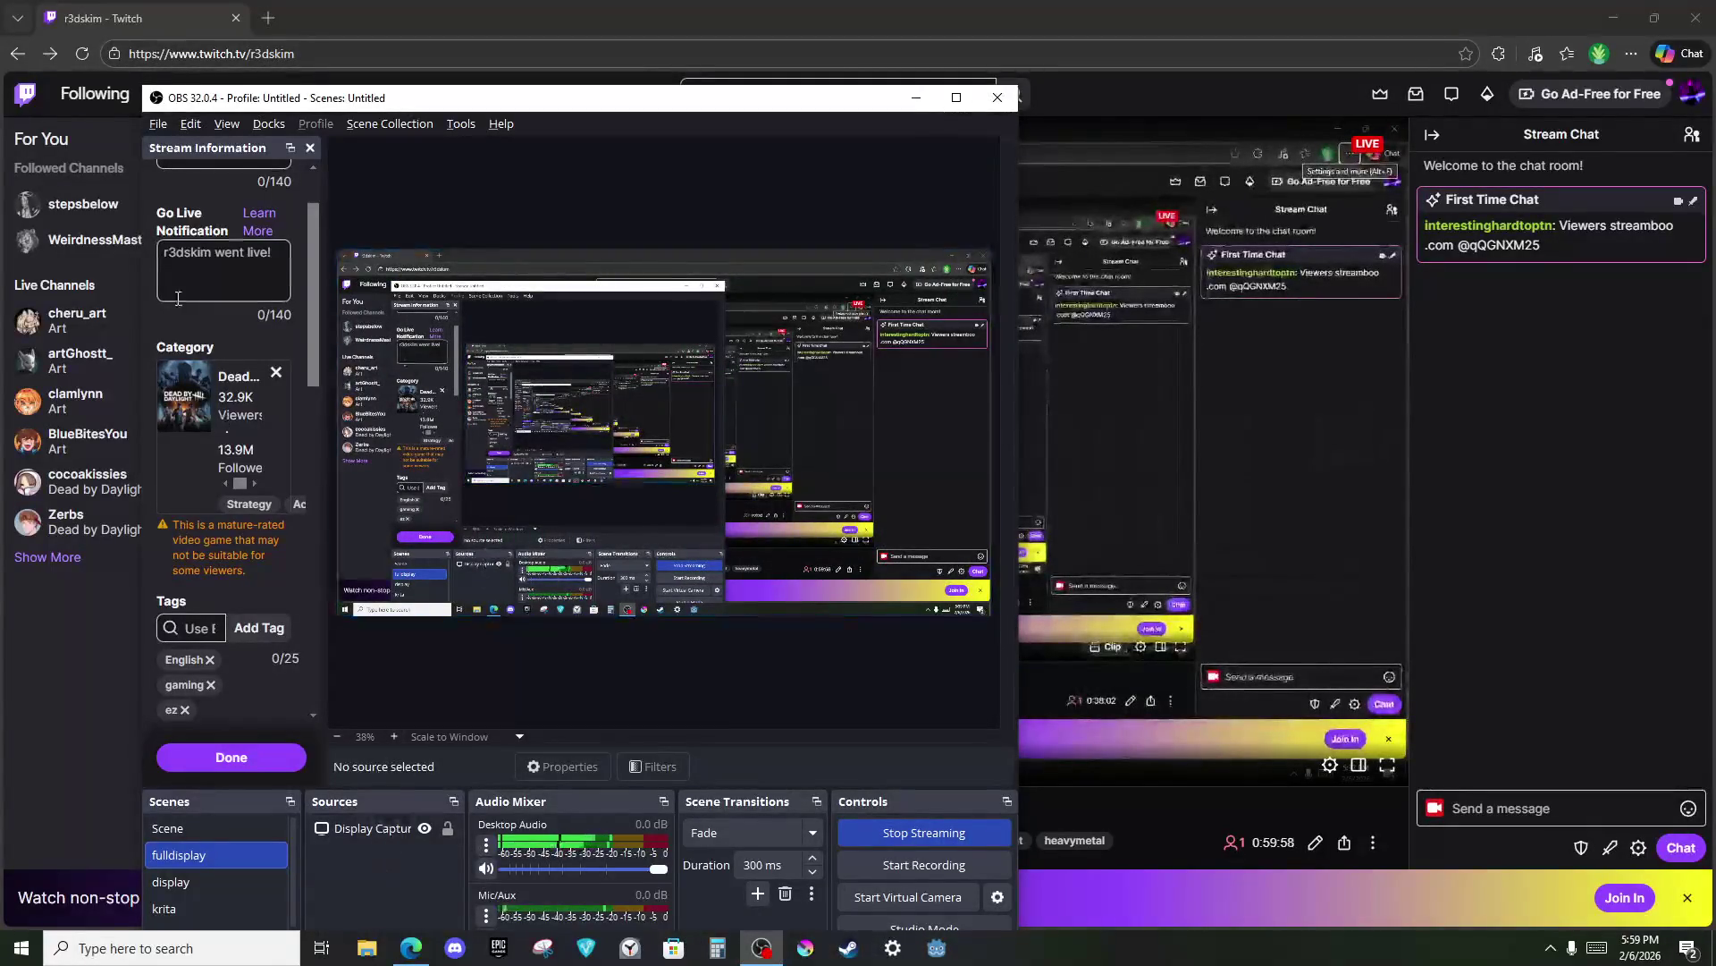
{"action": "scroll", "coordinate": [224, 233], "scroll_direction": "up", "scroll_amount": 1}
{"action": "left_click", "coordinate": [234, 209]}
{"action": "type", "text": "Gami"}
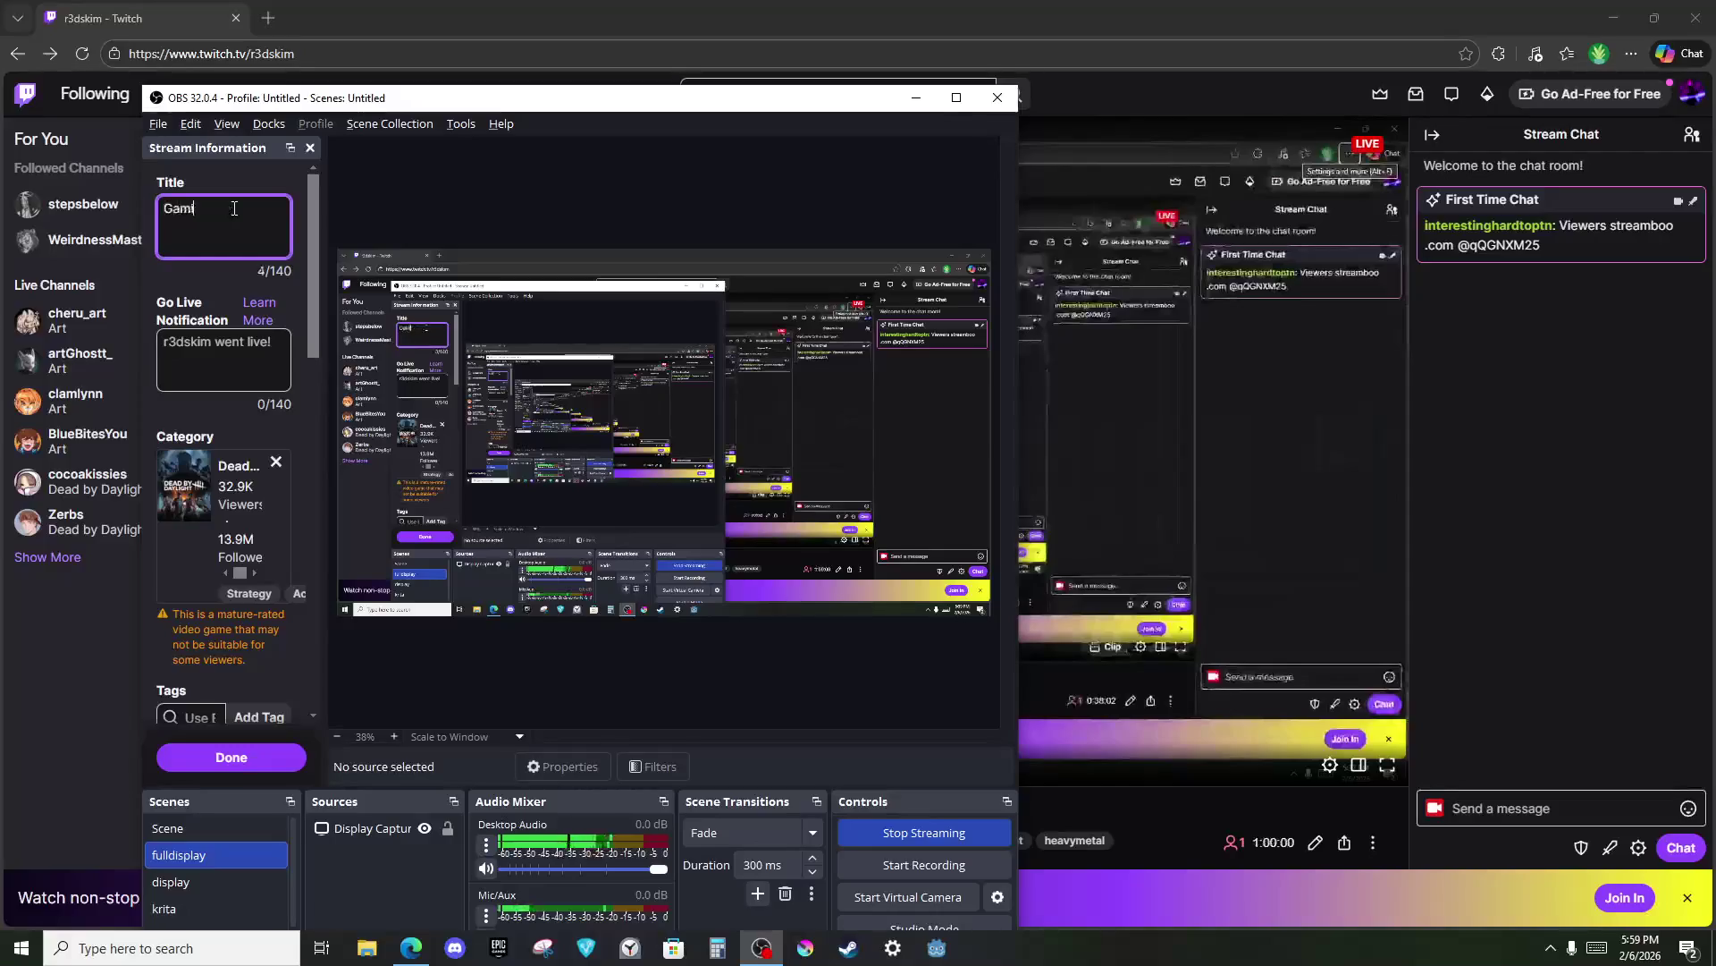
{"action": "type", "text": "ng and Coding"}
{"action": "left_click", "coordinate": [234, 757]}
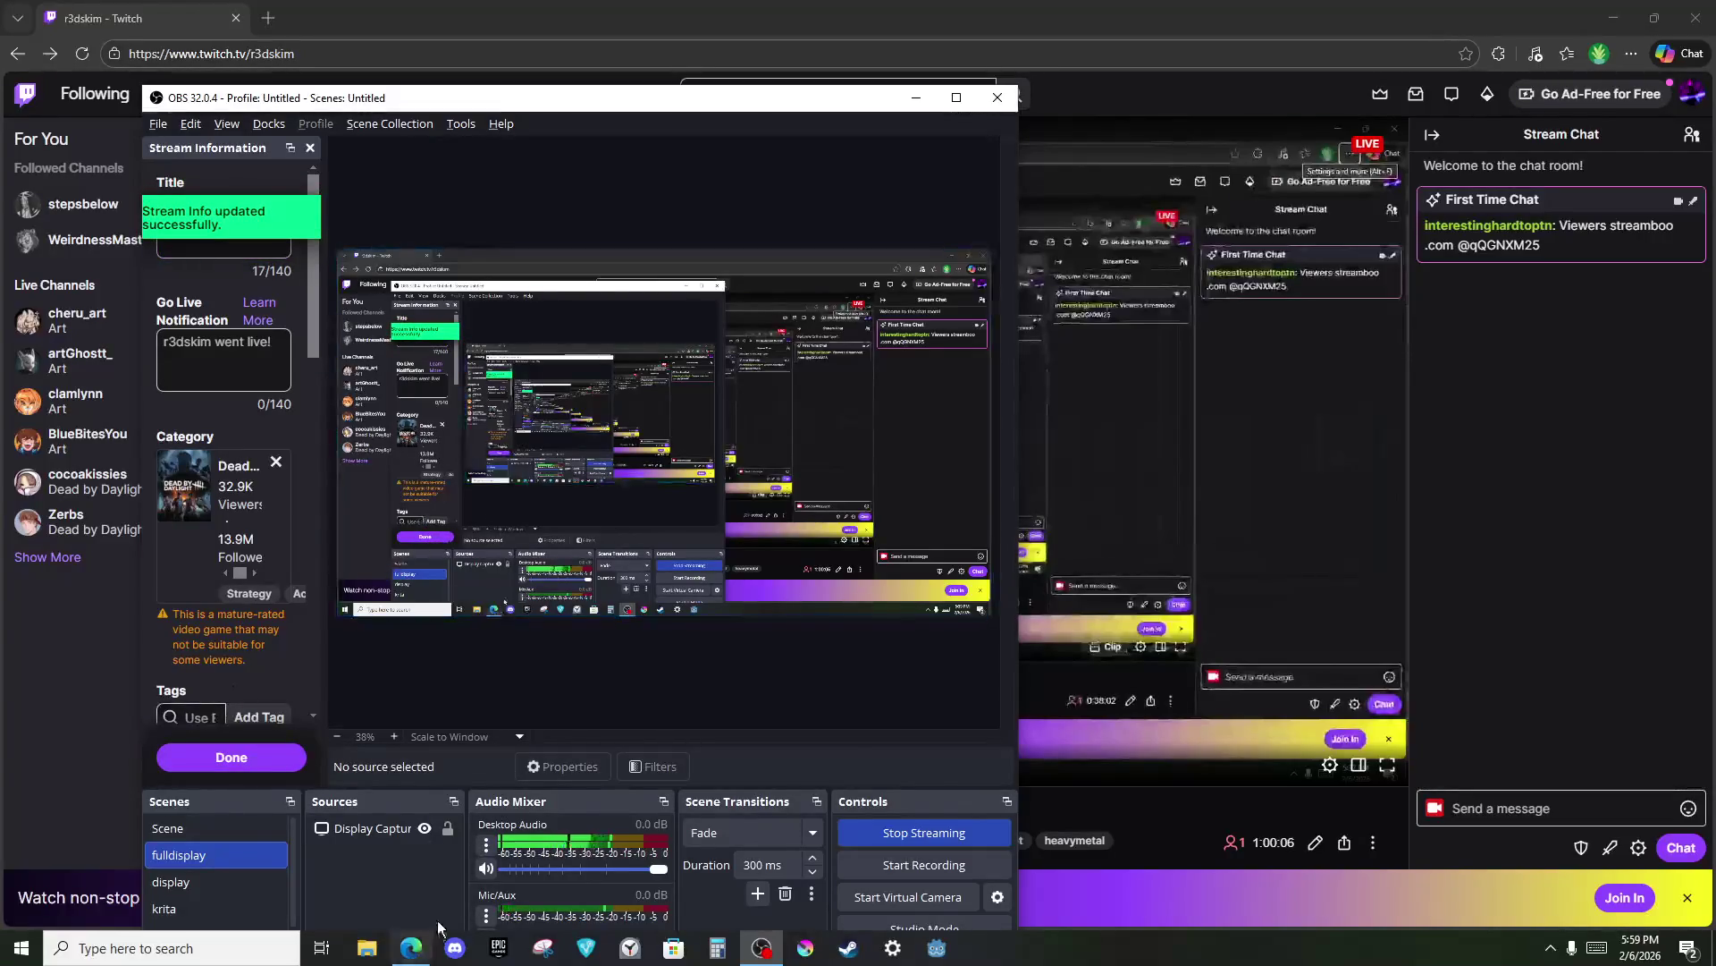
{"action": "left_click", "coordinate": [411, 947]}
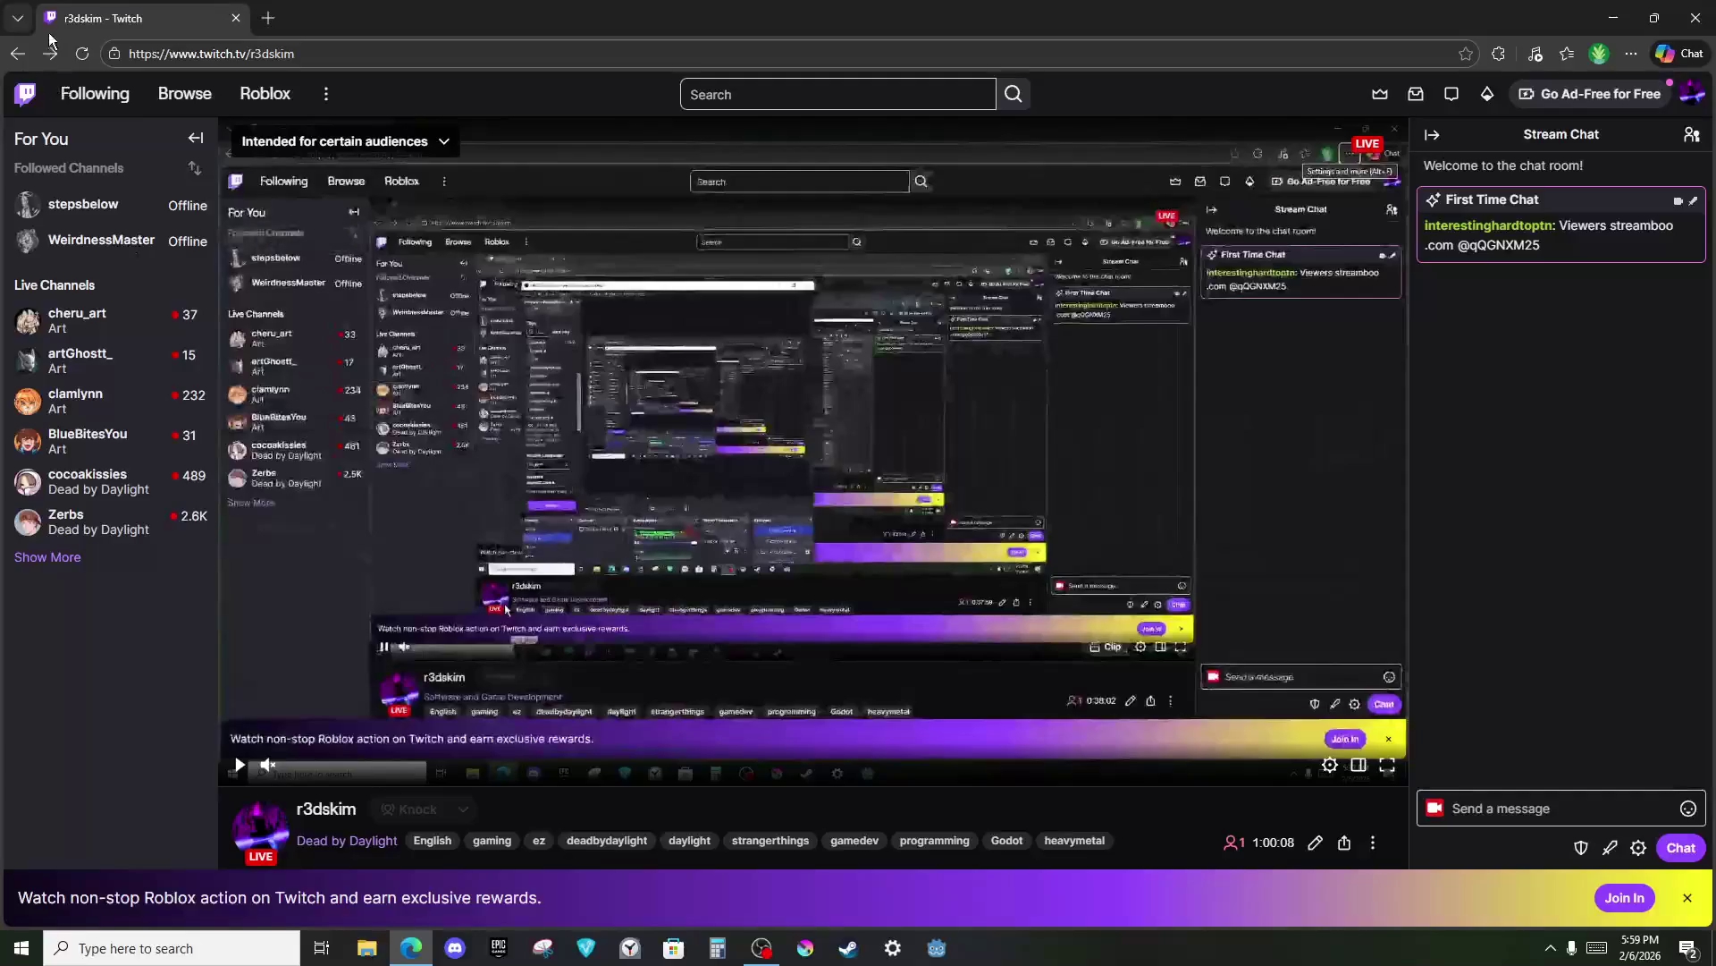
Reload the Twitch channel to confirm the new title, then open the Dead by Daylight category.
{"action": "left_click", "coordinate": [81, 54]}
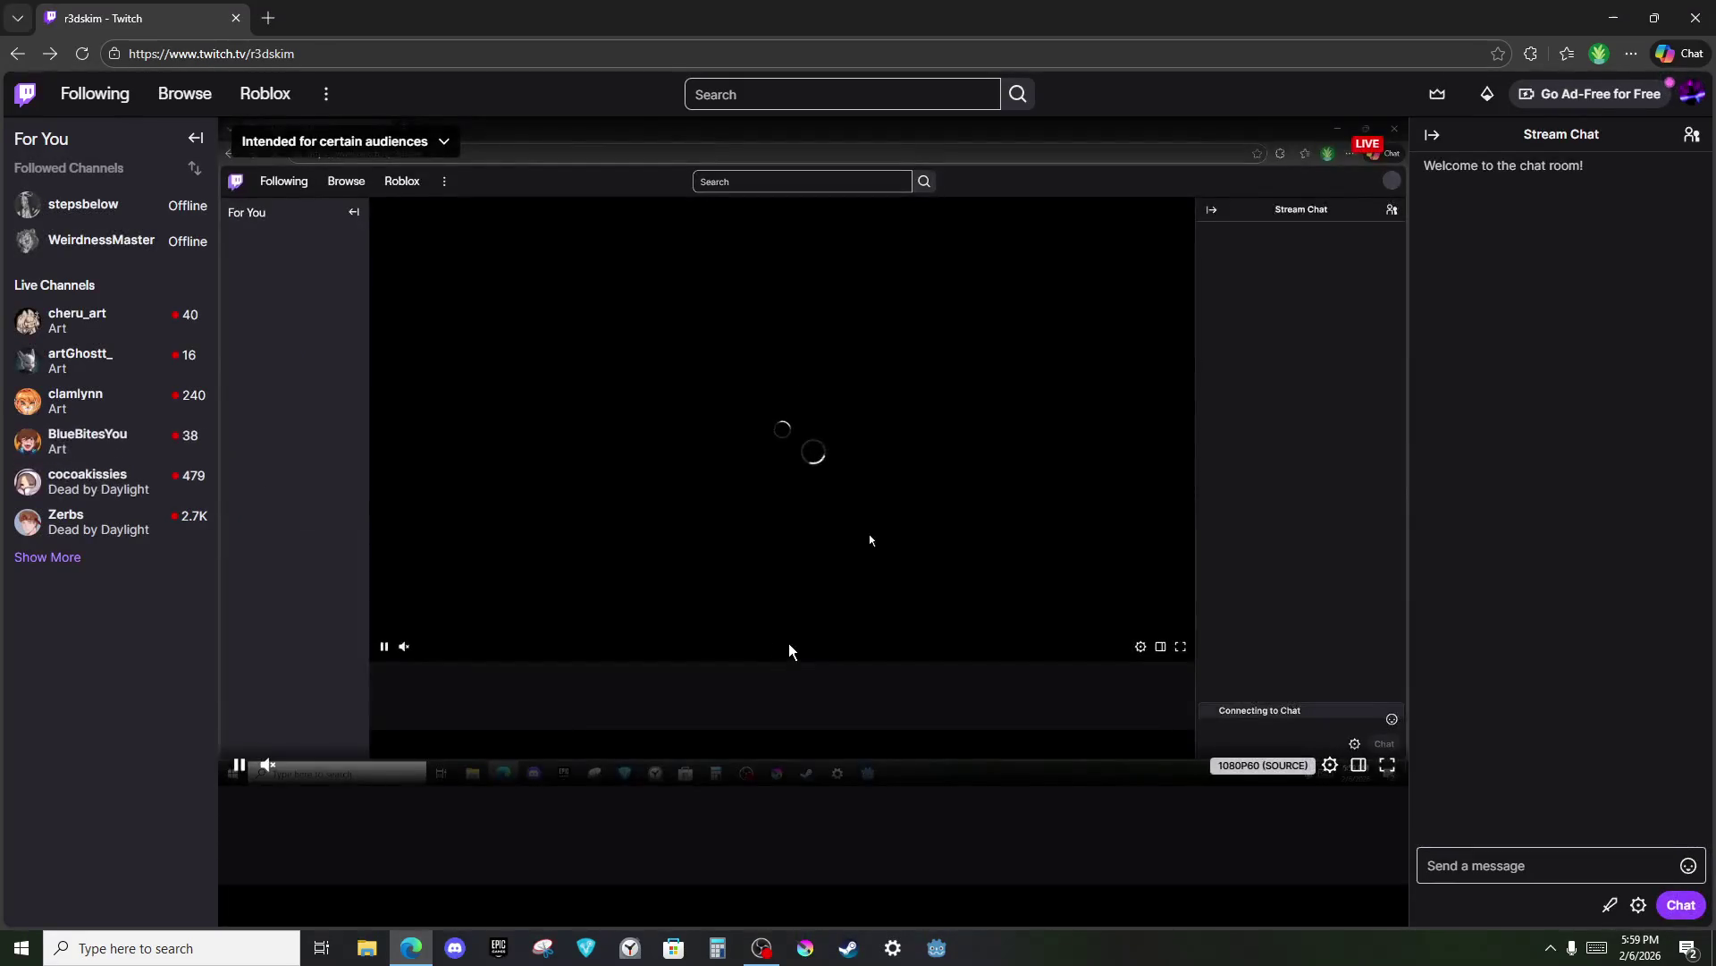
{"action": "scroll", "coordinate": [830, 666], "scroll_direction": "down", "scroll_amount": 2}
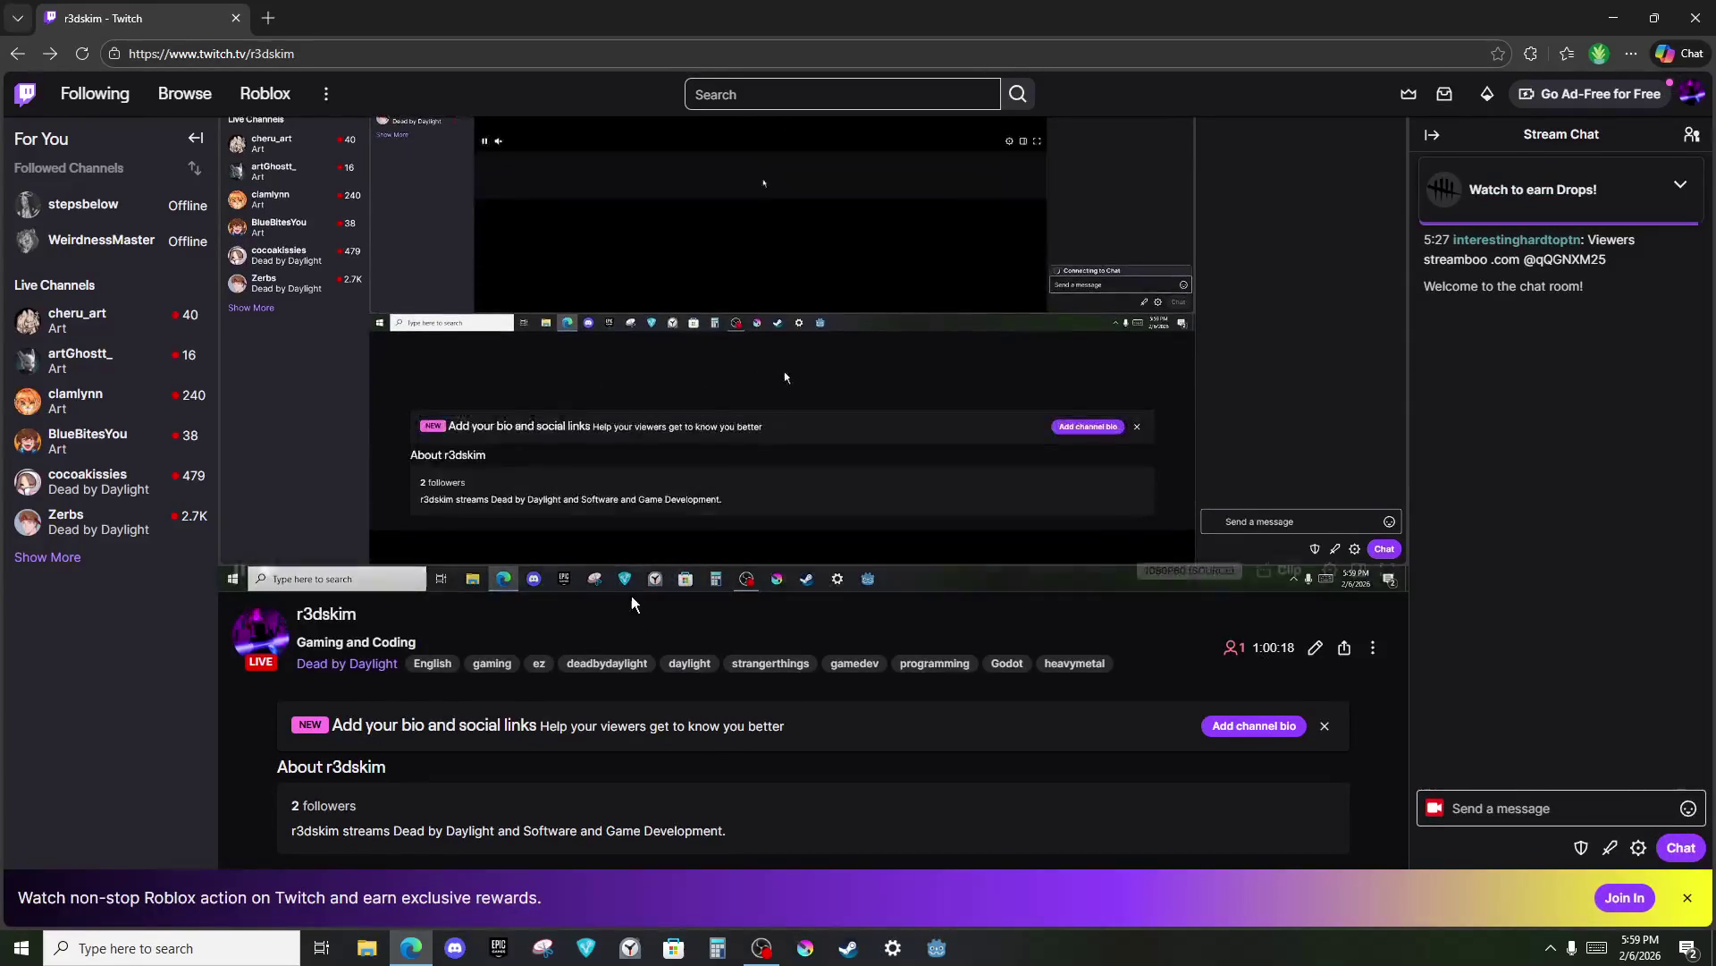
{"action": "scroll", "coordinate": [761, 766], "scroll_direction": "down", "scroll_amount": 1}
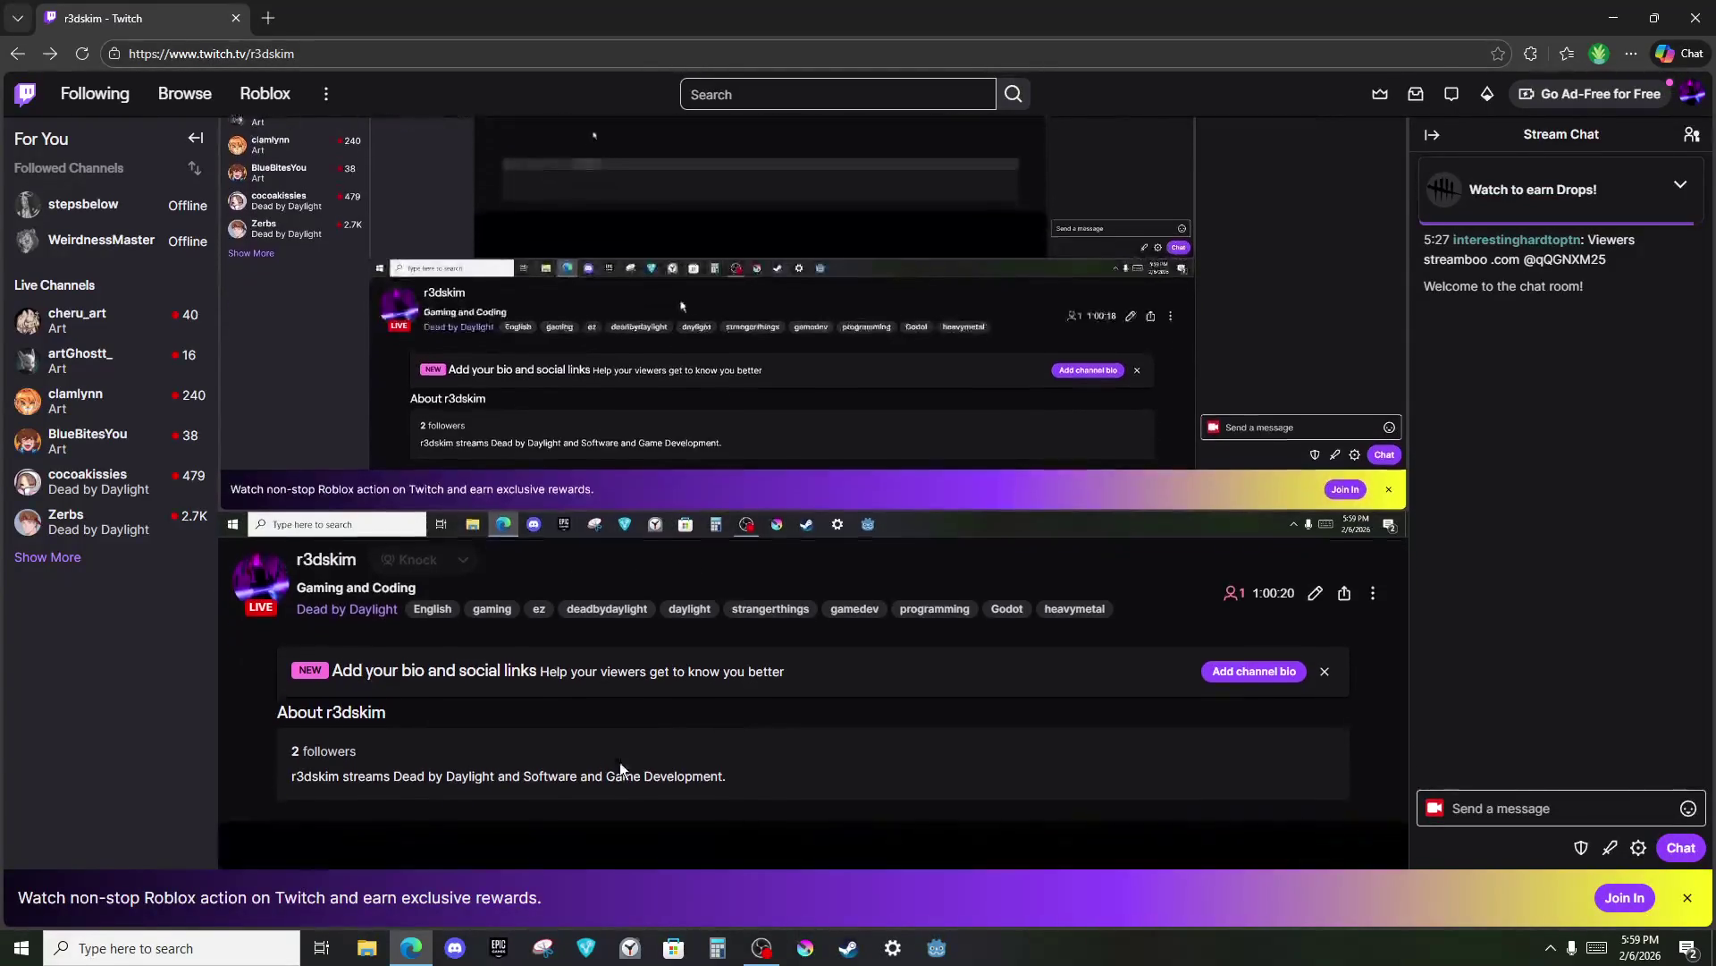
{"action": "mouse_move", "coordinate": [523, 774]}
{"action": "left_mouse_down"}
{"action": "mouse_move", "coordinate": [747, 759]}
{"action": "mouse_move", "coordinate": [303, 748]}
{"action": "mouse_move", "coordinate": [562, 787]}
{"action": "mouse_move", "coordinate": [543, 796]}
{"action": "mouse_move", "coordinate": [207, 724]}
{"action": "left_mouse_up"}
{"action": "left_click", "coordinate": [207, 724]}
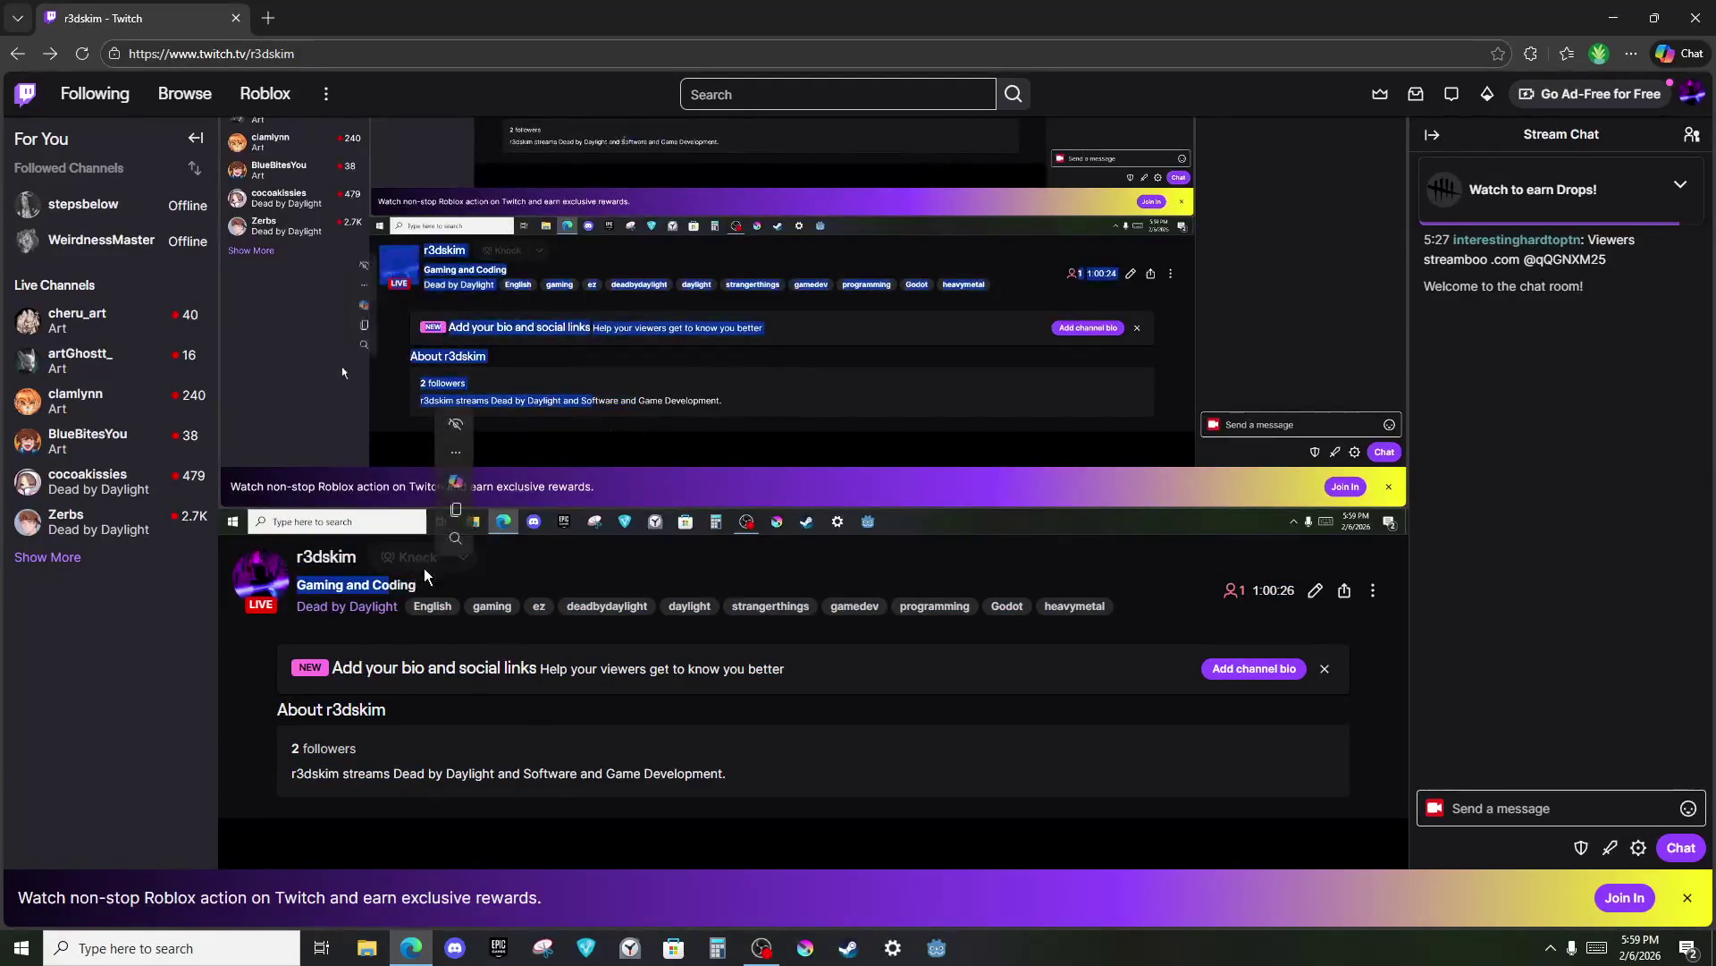
{"action": "left_click", "coordinate": [326, 608]}
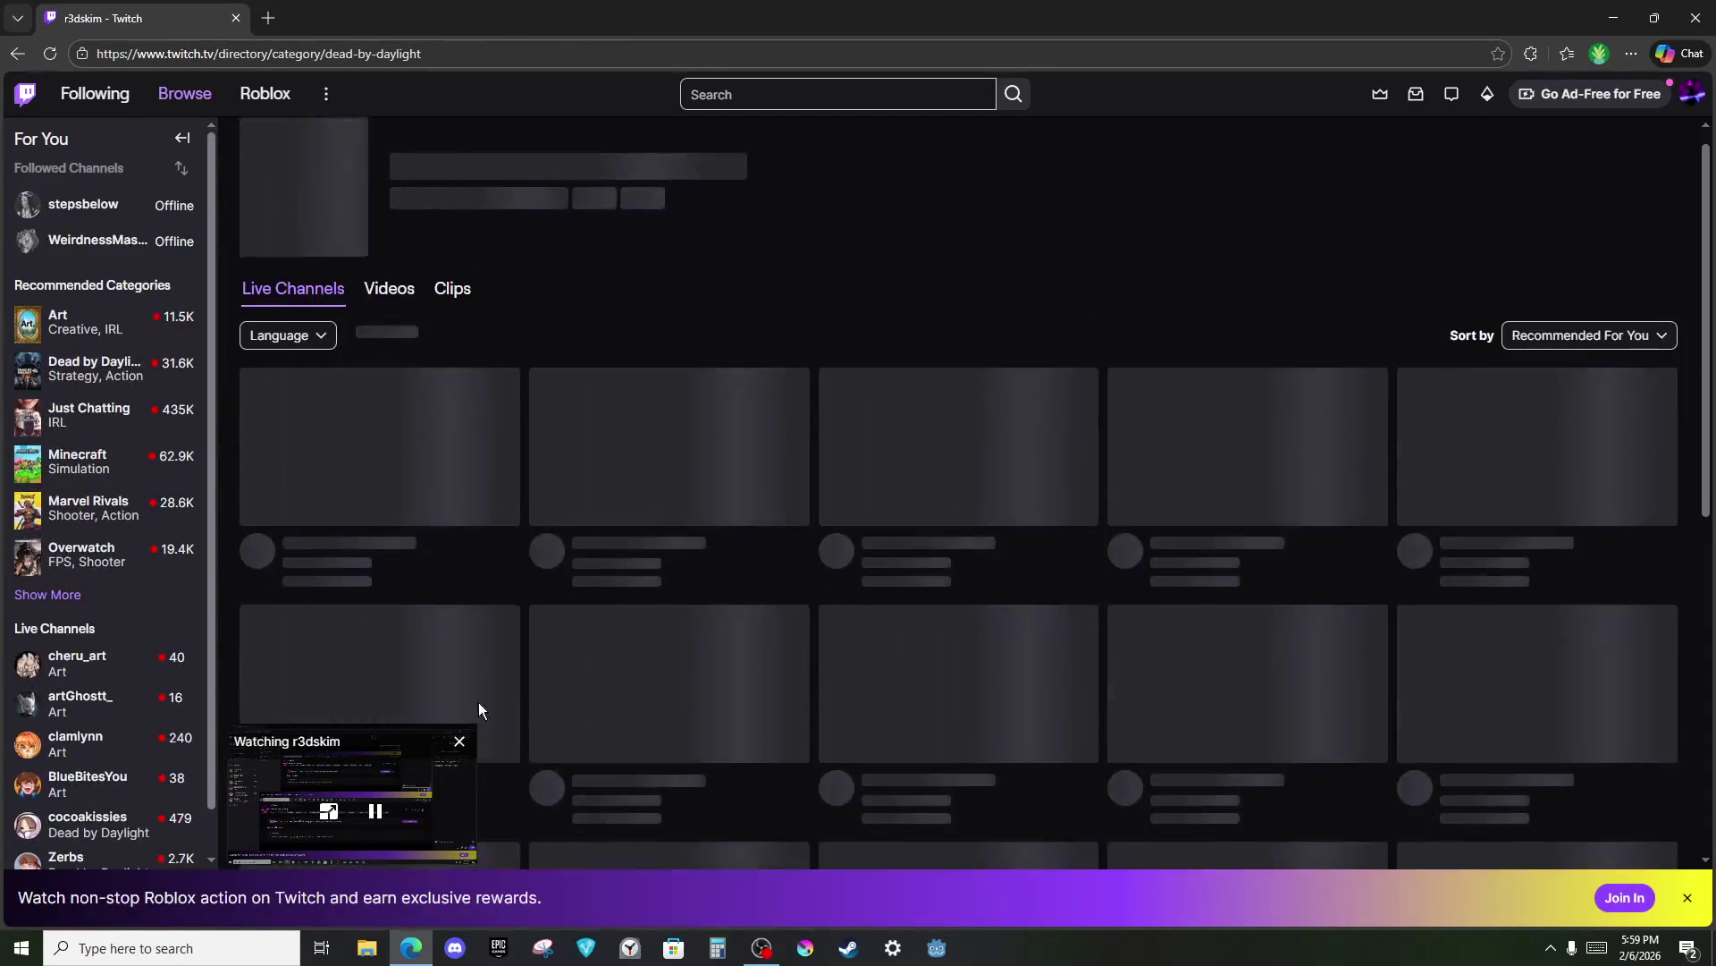
Check Godot's sqrt documentation on line 38, then return to the Dead by Daylight lobby.
{"action": "left_click", "coordinate": [321, 948]}
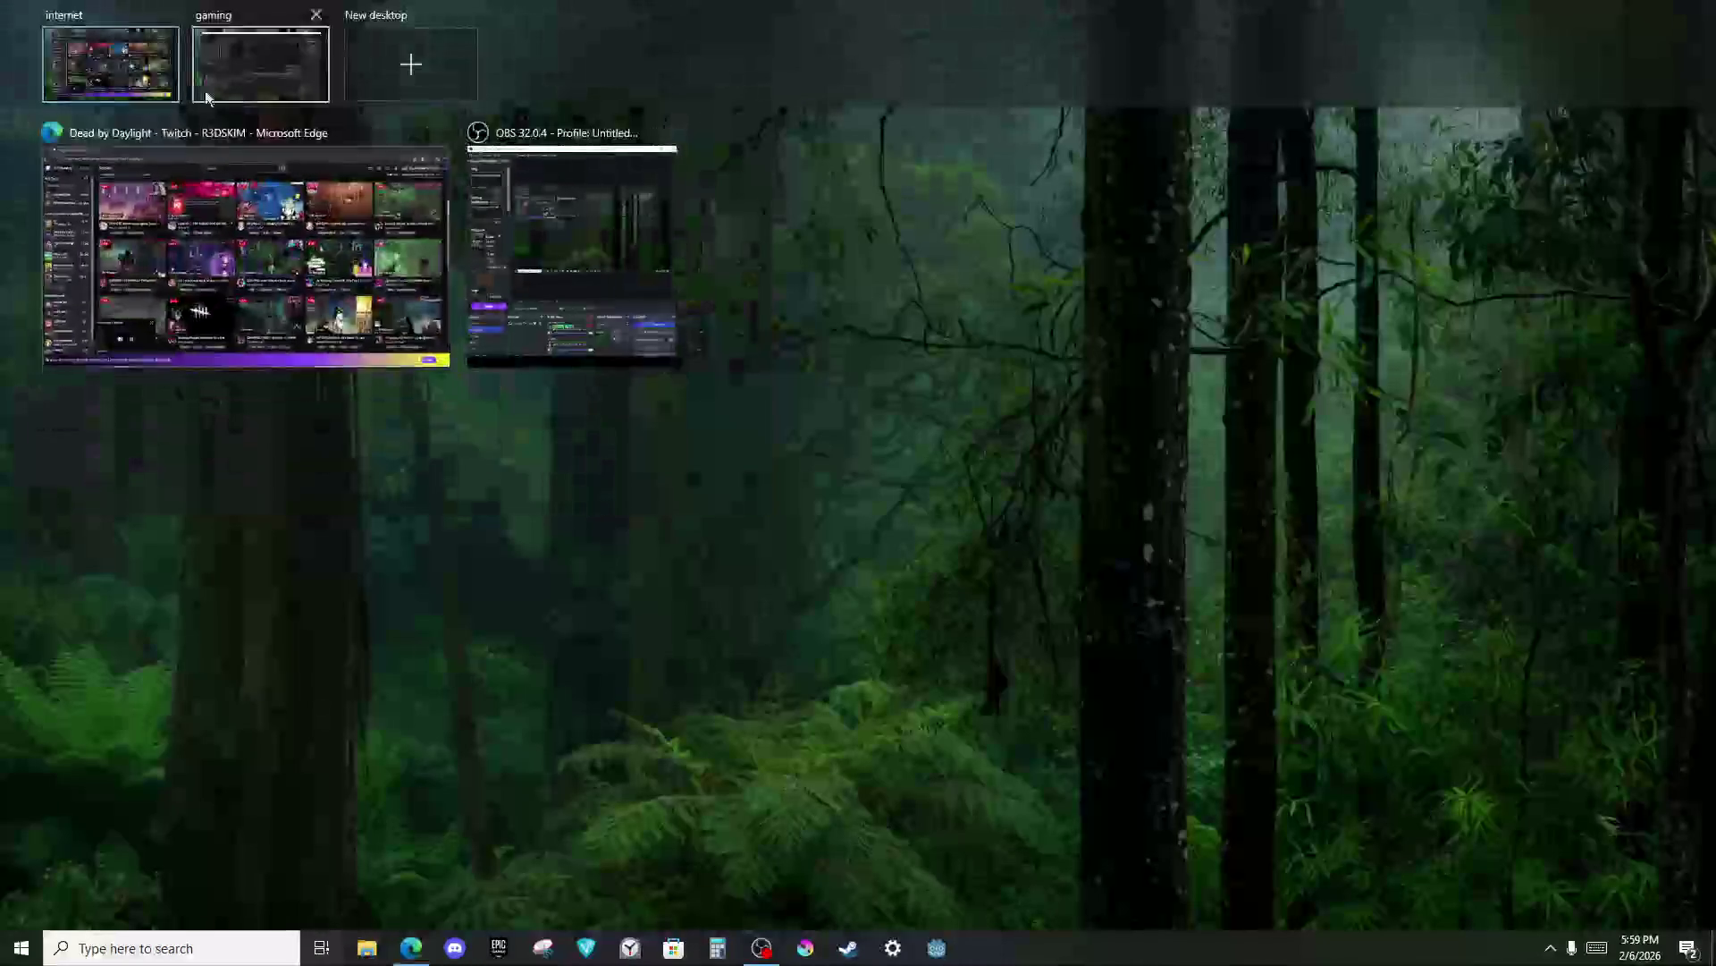
{"action": "left_click", "coordinate": [259, 63]}
{"action": "left_click", "coordinate": [939, 948]}
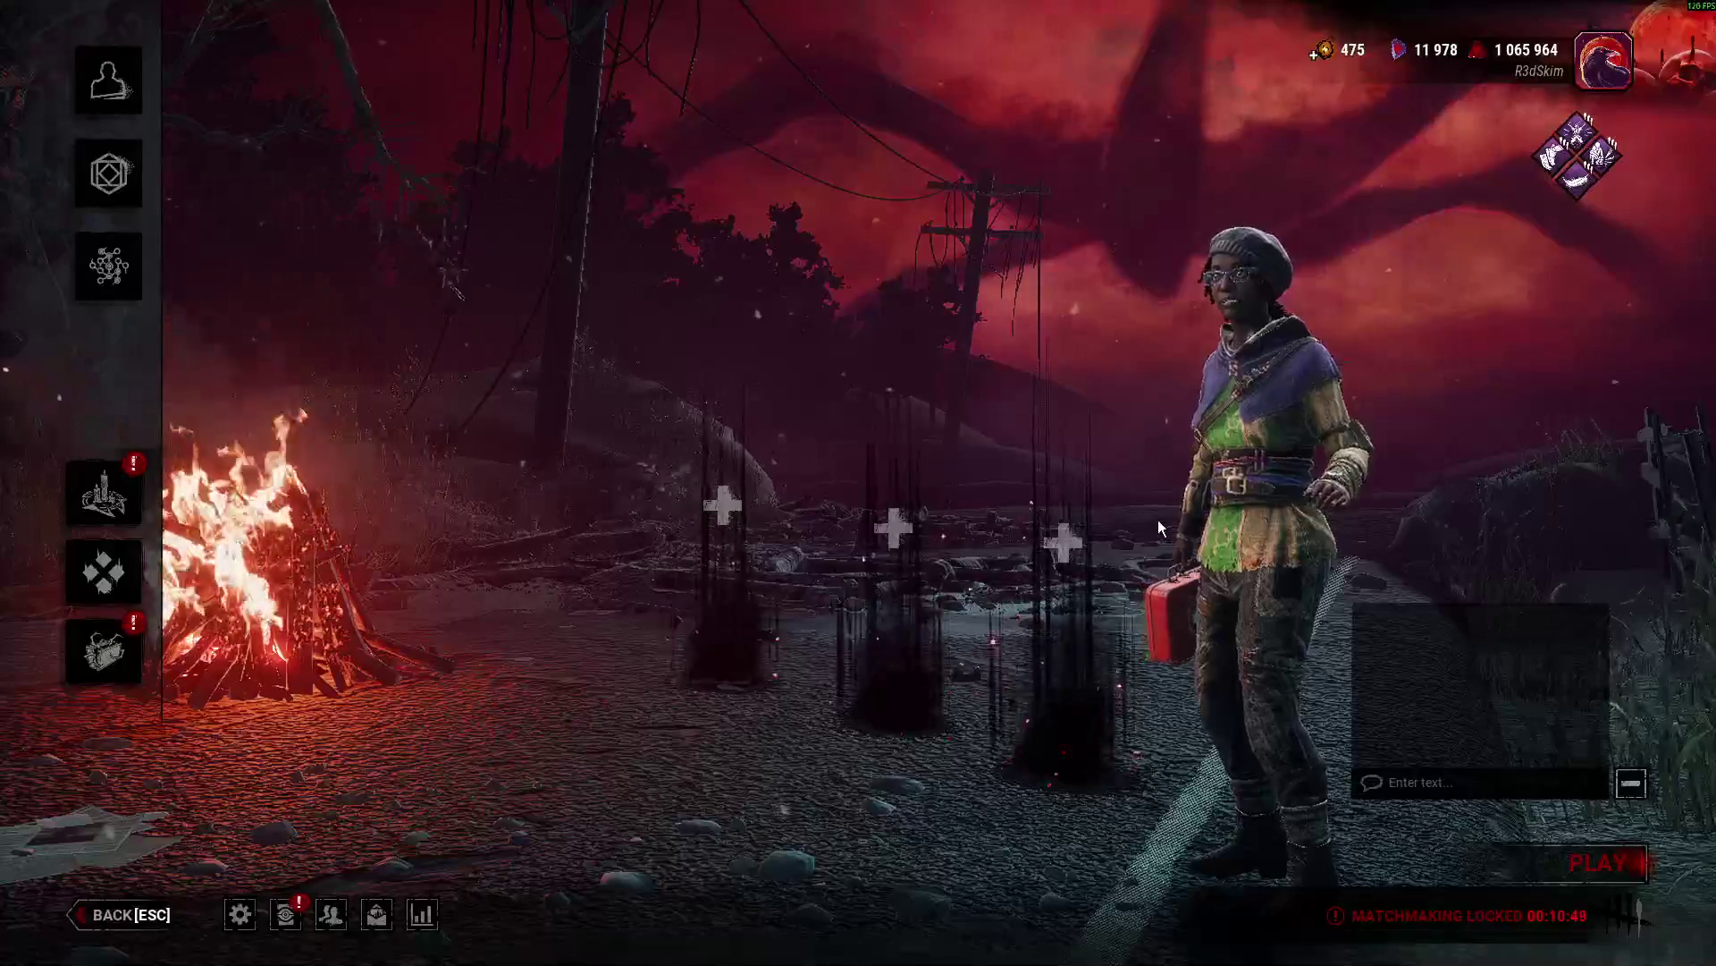
{"action": "key", "text": "alt+Tab"}
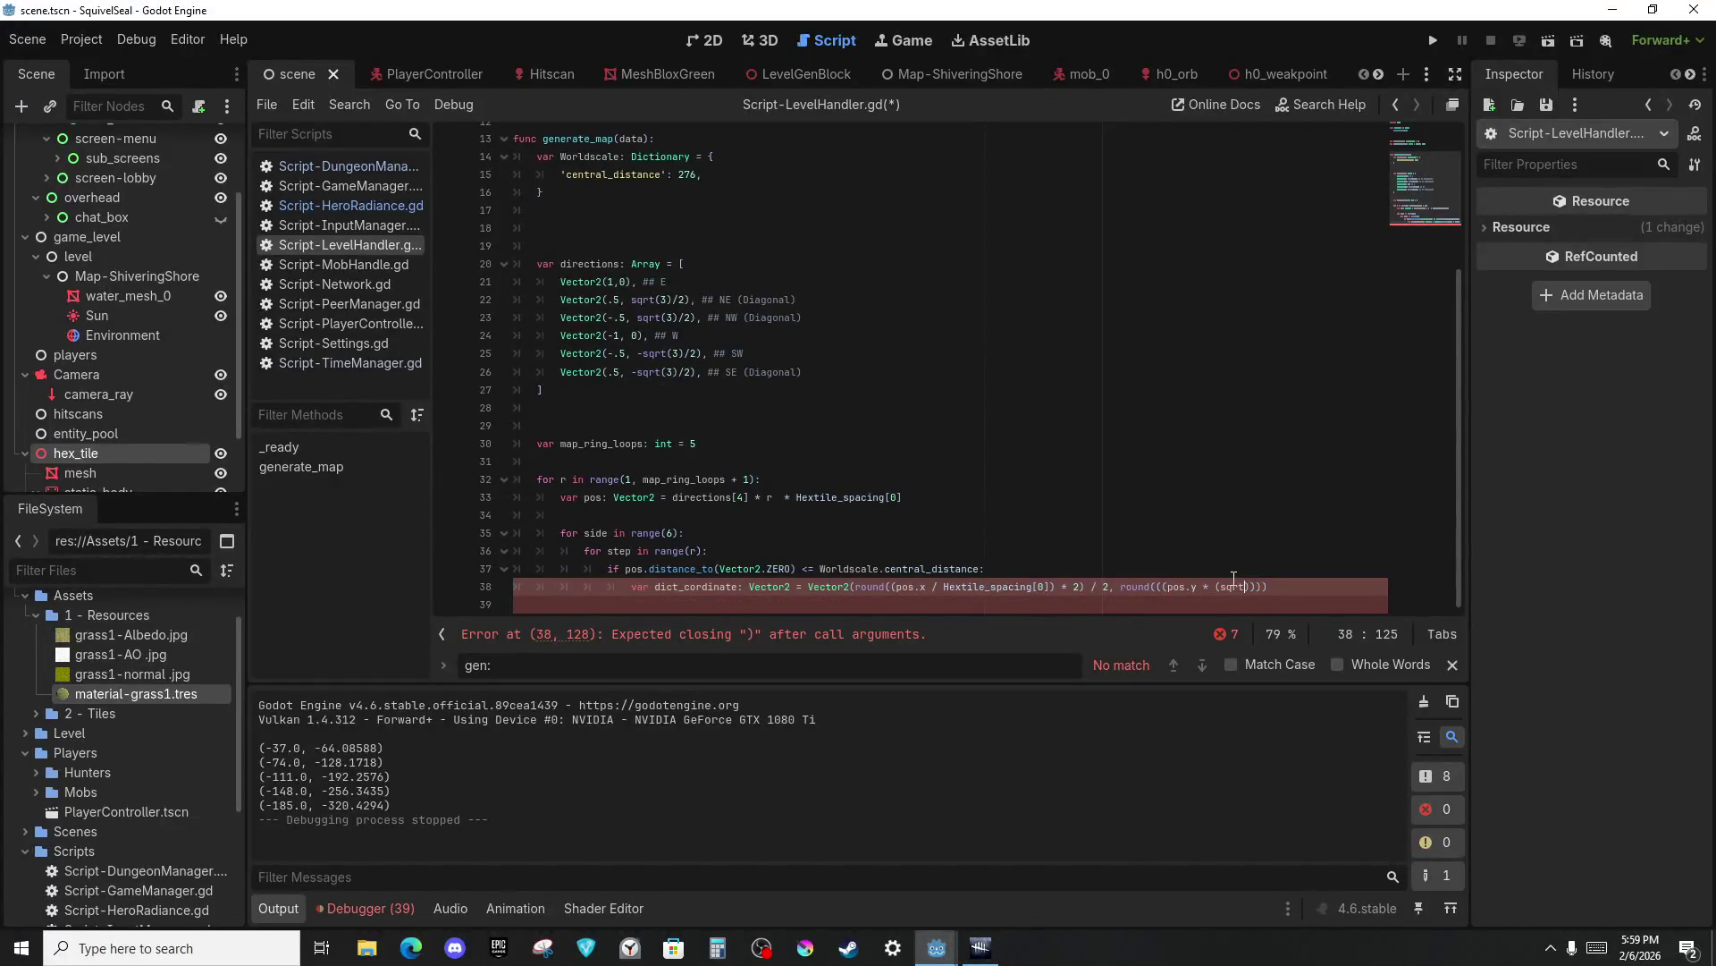
{"action": "mouse_move", "coordinate": [1242, 582]}
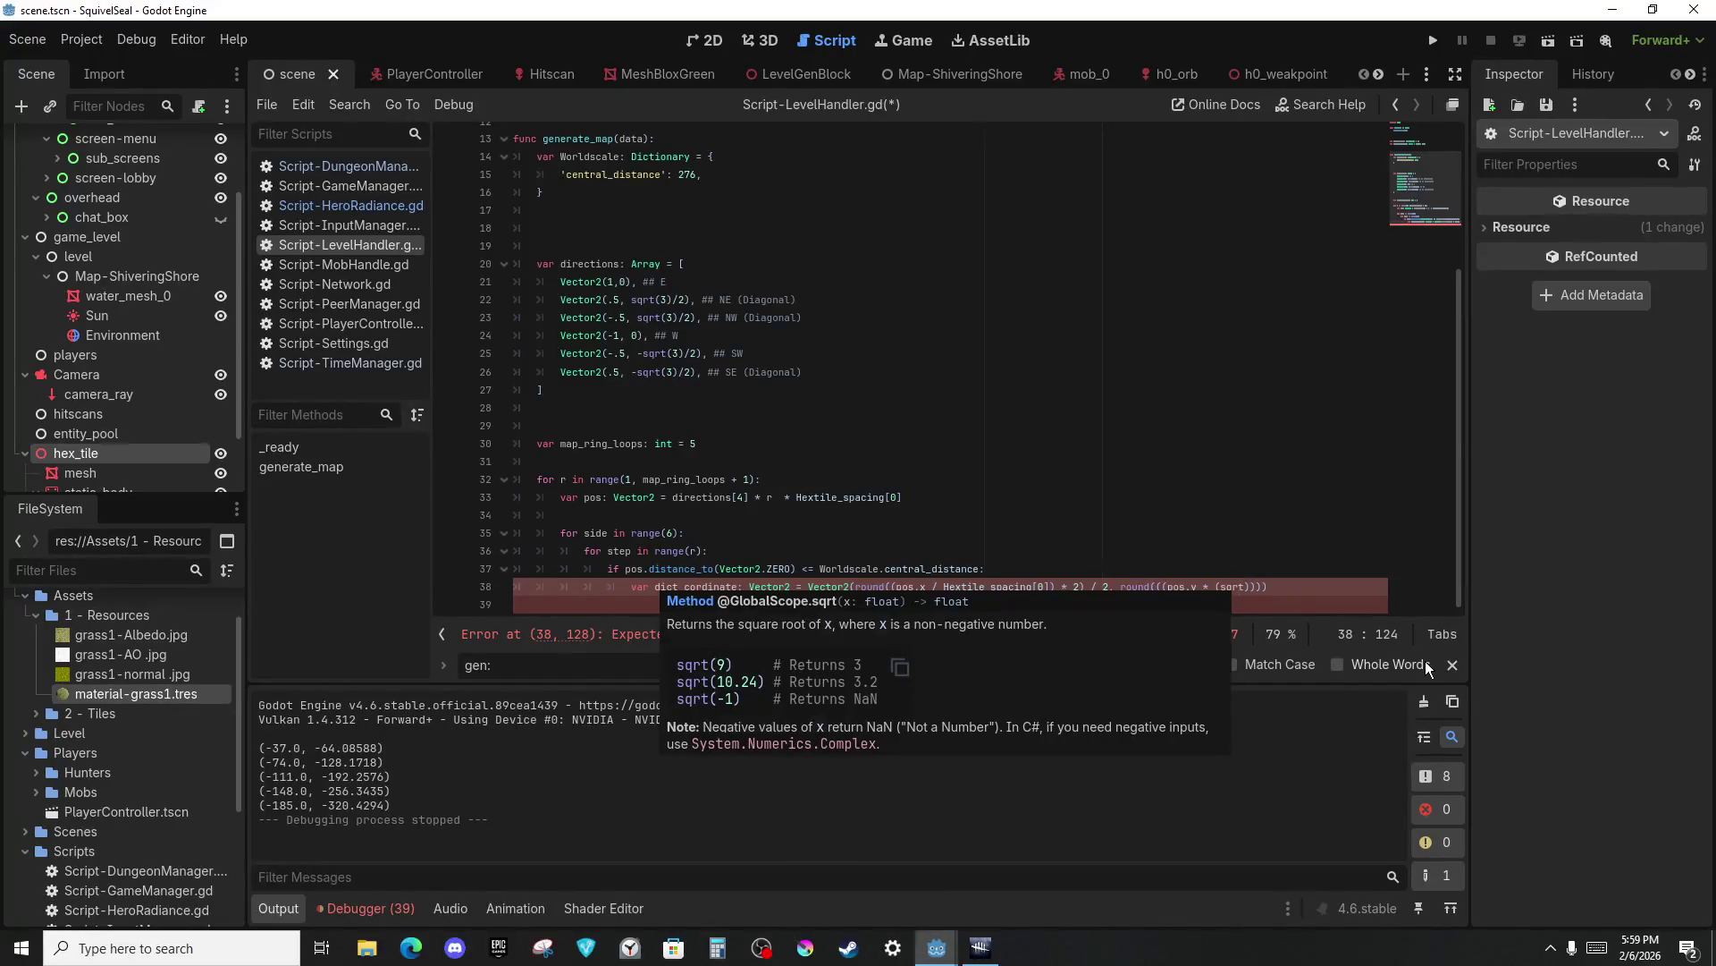
{"action": "left_click", "coordinate": [980, 950]}
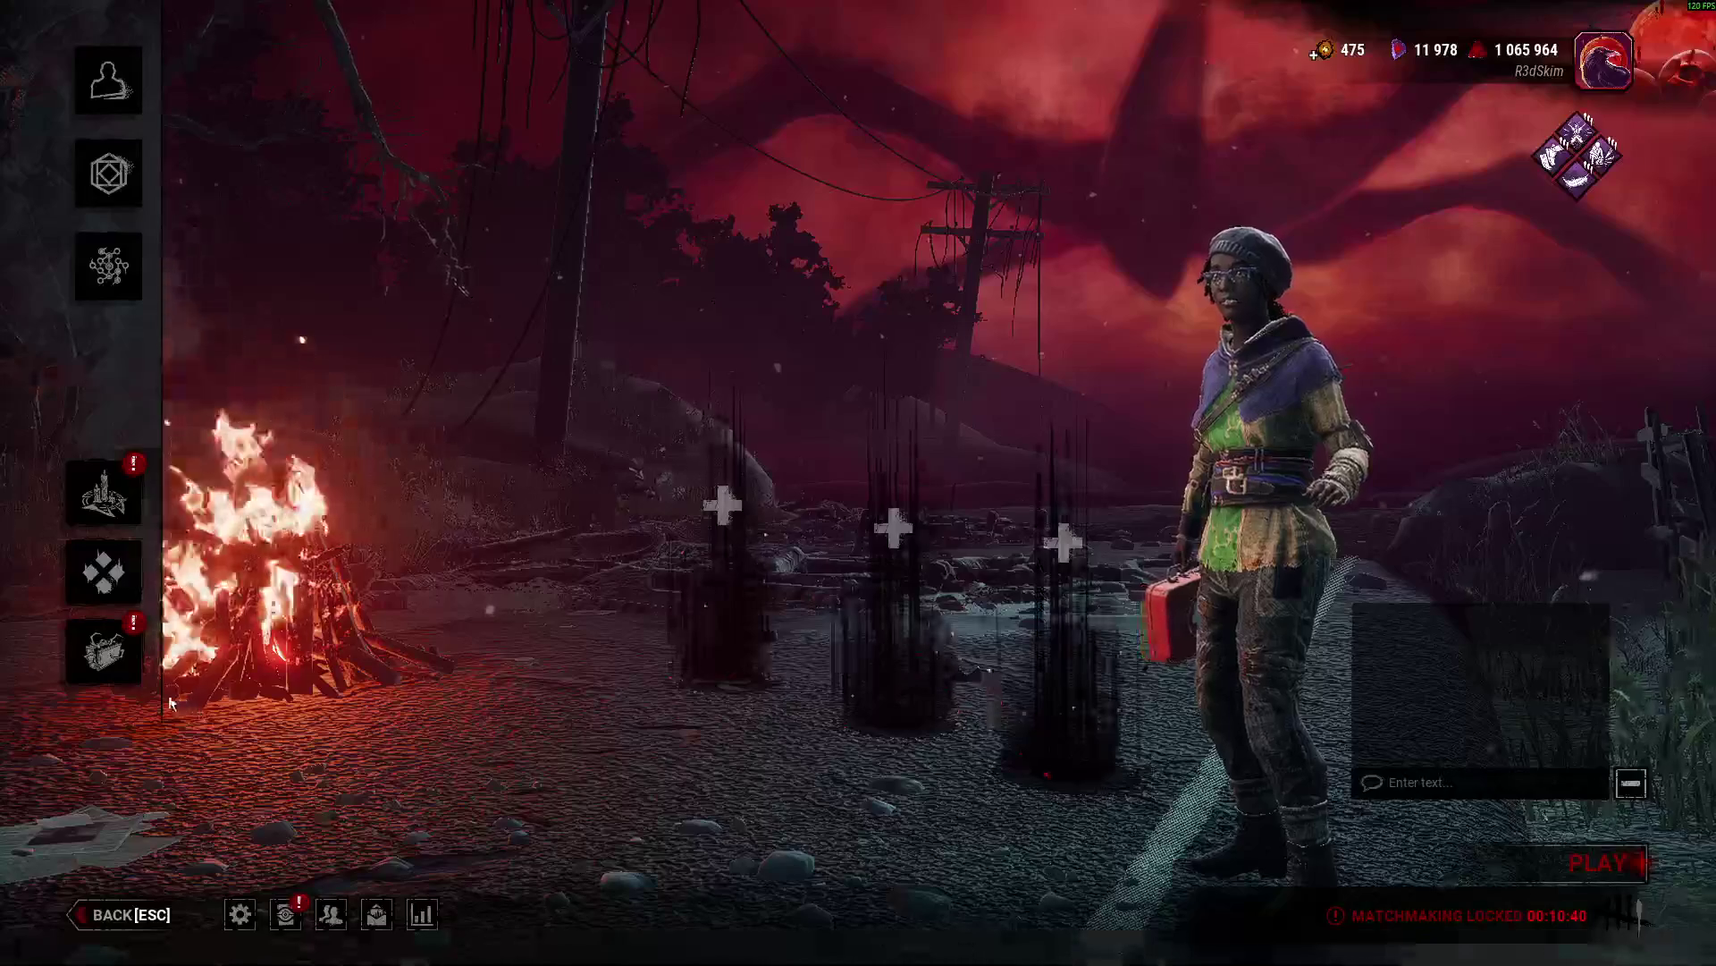
Preview store head cosmetics like the unicorn horn, party-hat glasses and Canuck Beanie.
{"action": "left_click", "coordinate": [103, 653]}
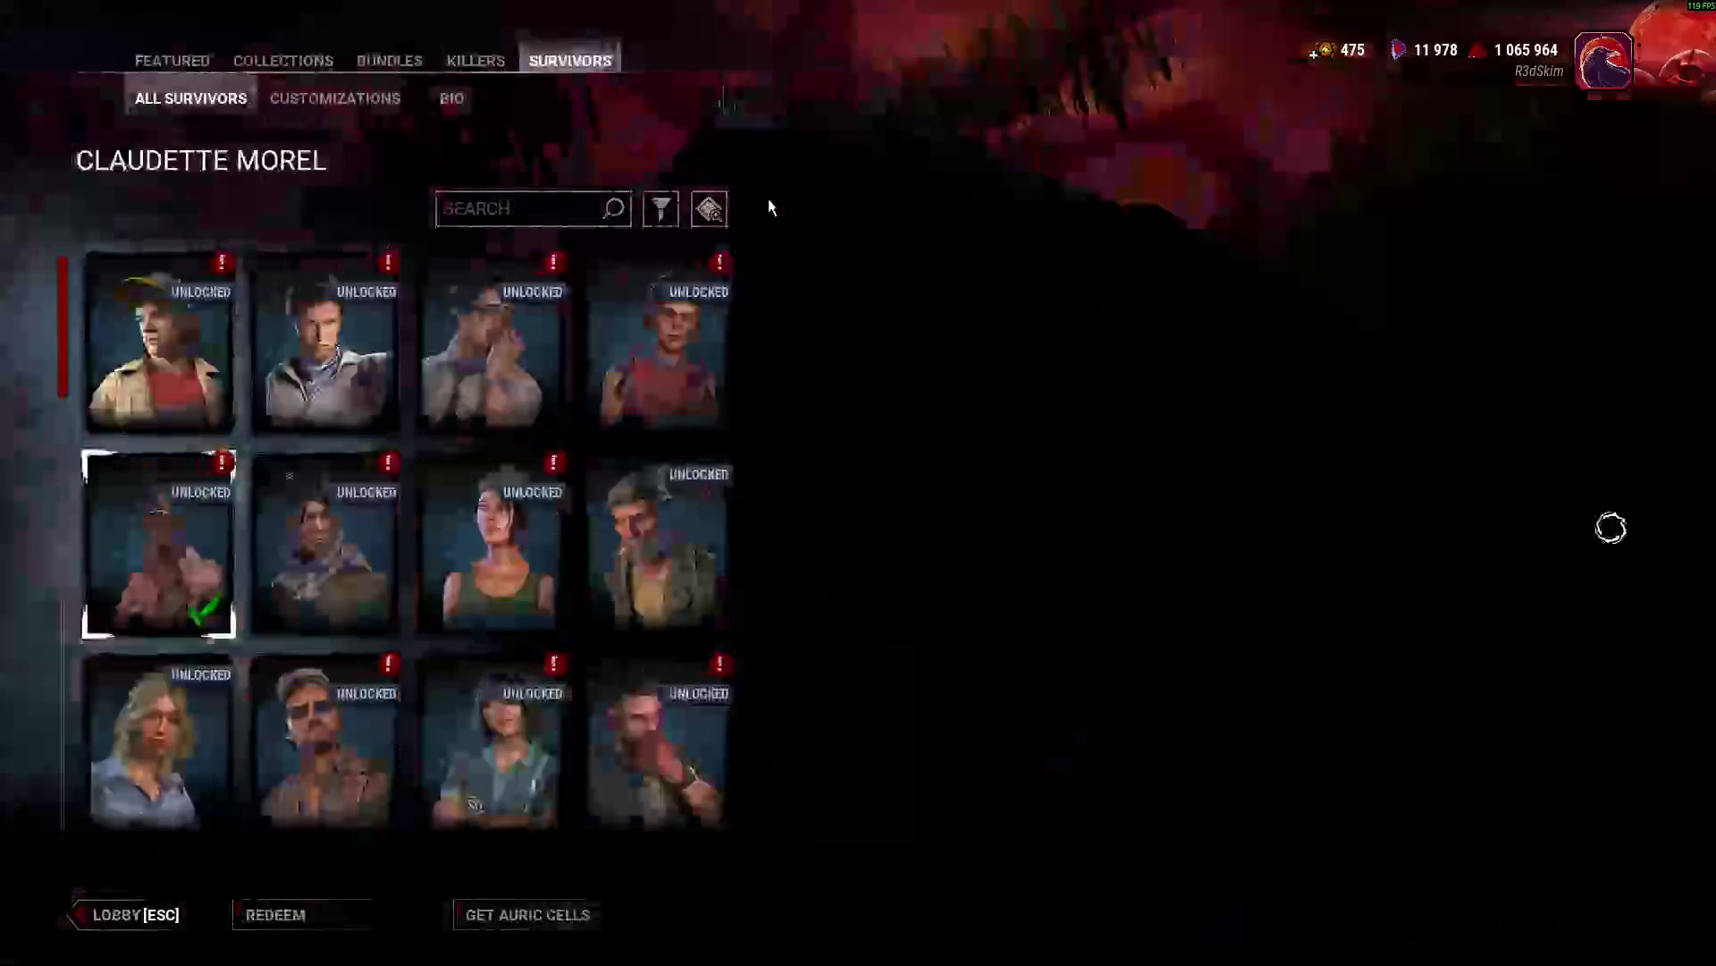
{"action": "left_click", "coordinate": [346, 100]}
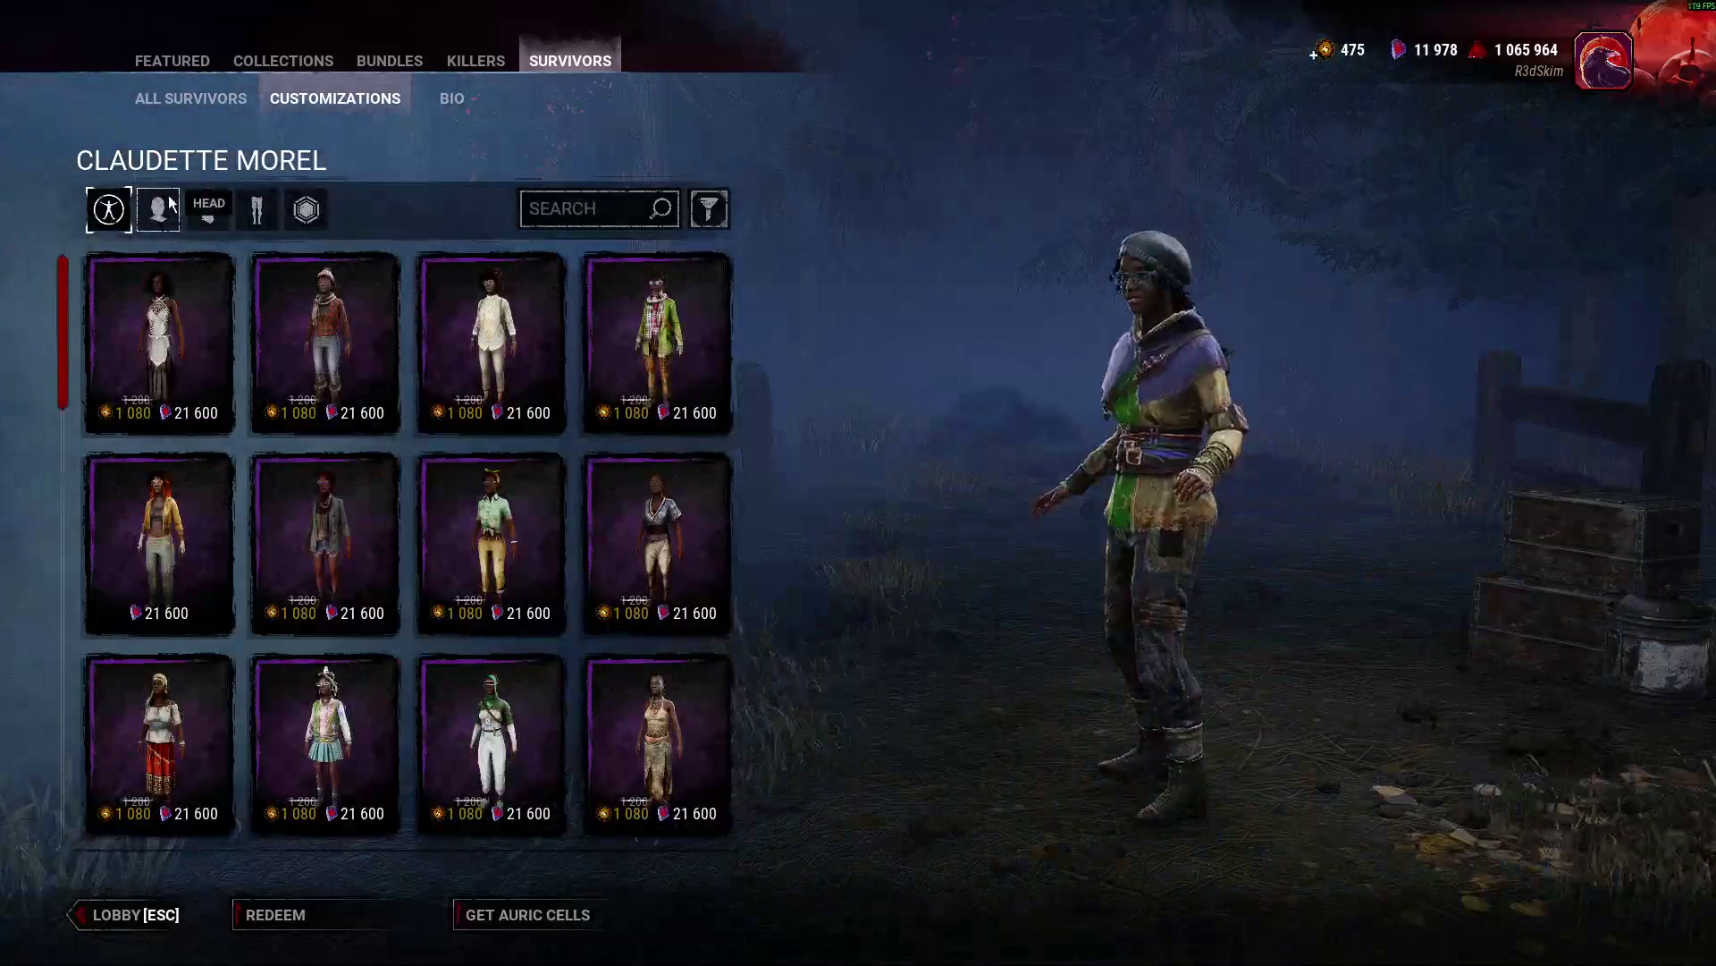
{"action": "left_click", "coordinate": [158, 208]}
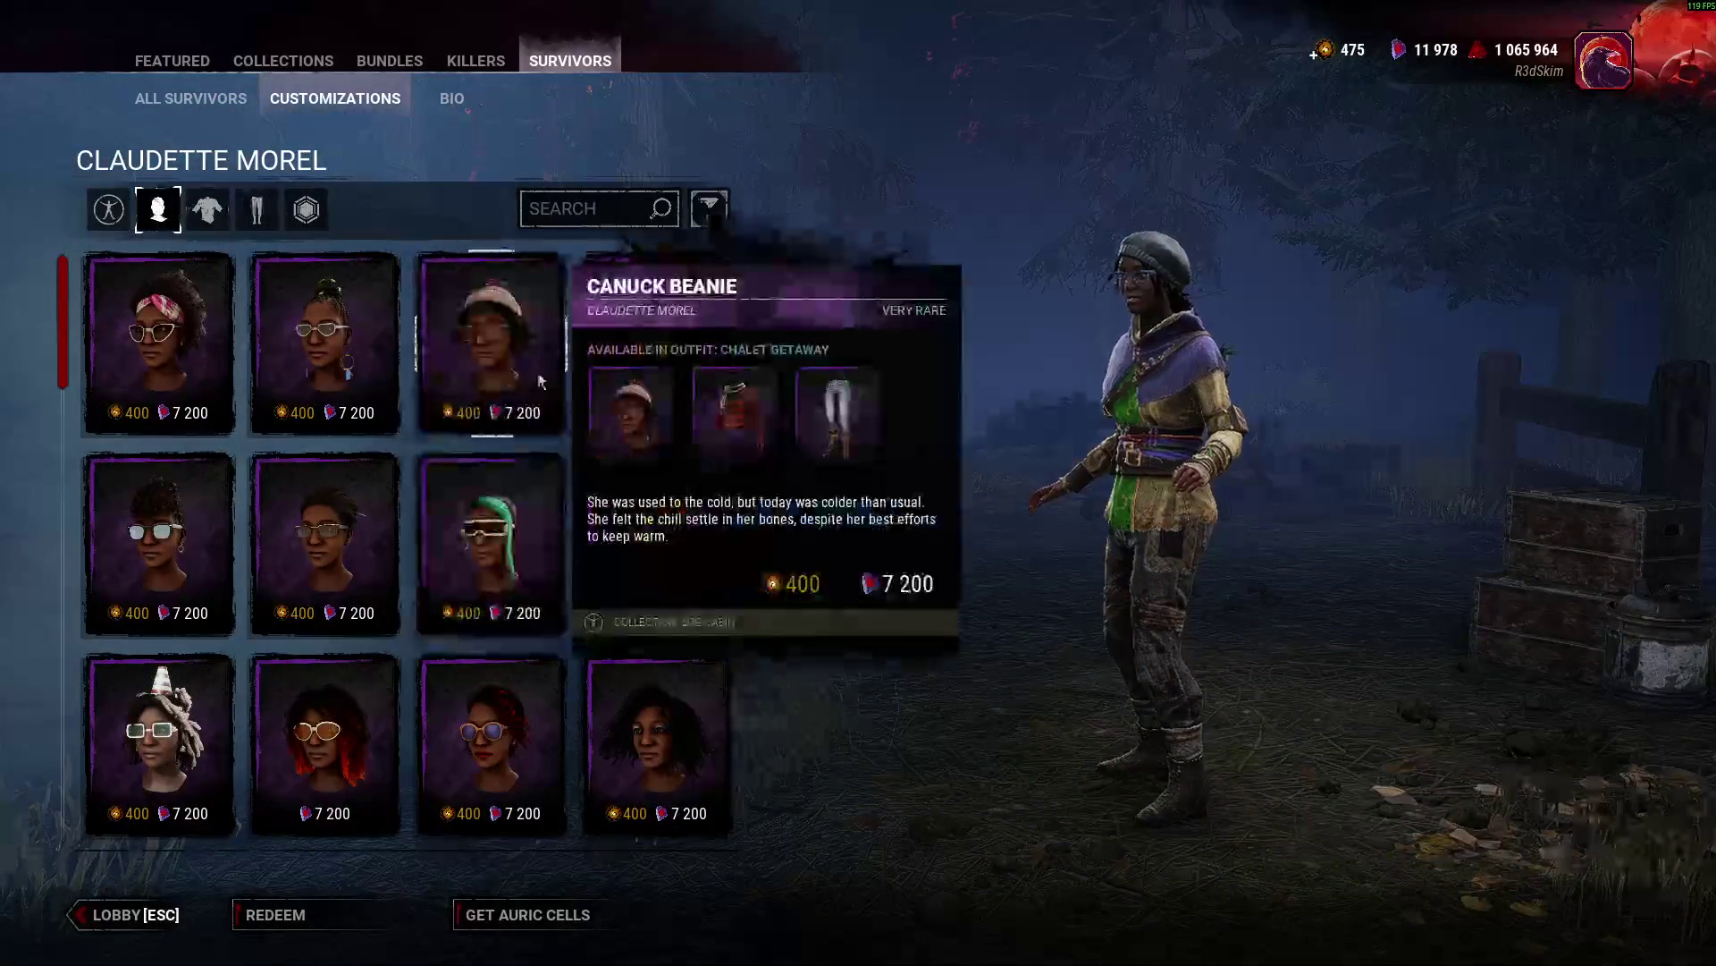
{"action": "scroll", "coordinate": [444, 484], "scroll_direction": "down", "scroll_amount": 3}
{"action": "scroll", "coordinate": [268, 442], "scroll_direction": "up", "scroll_amount": 3}
{"action": "left_click", "coordinate": [184, 411]}
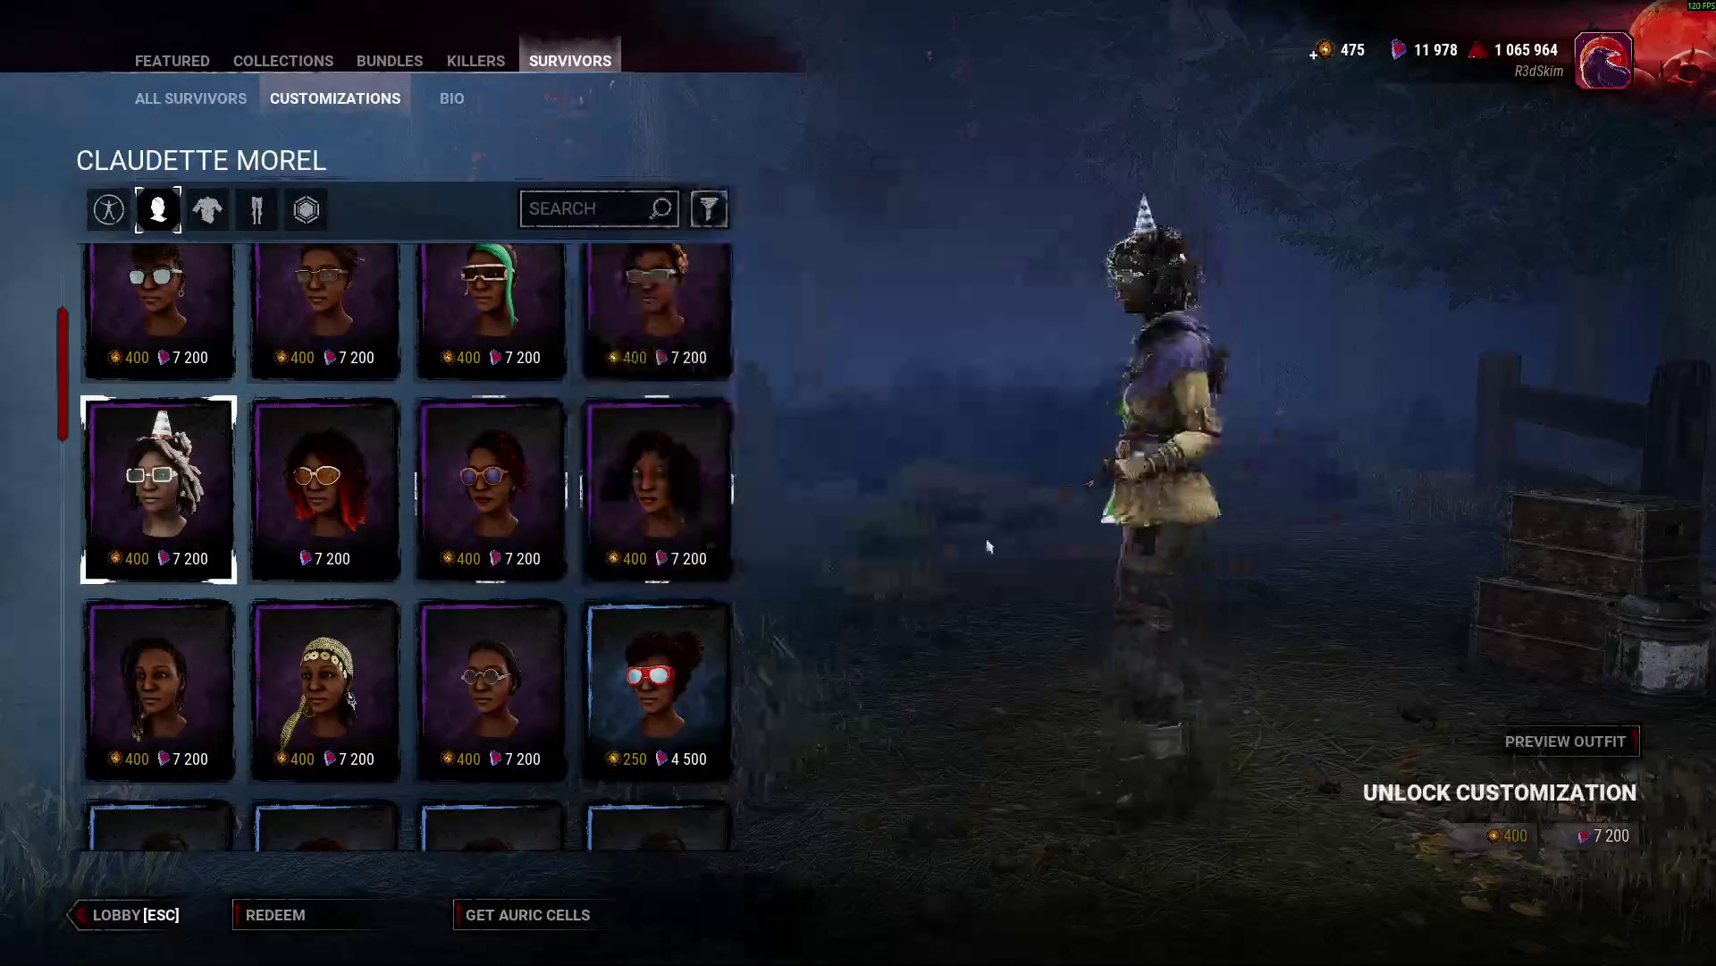
{"action": "scroll", "coordinate": [357, 581], "scroll_direction": "down", "scroll_amount": 10}
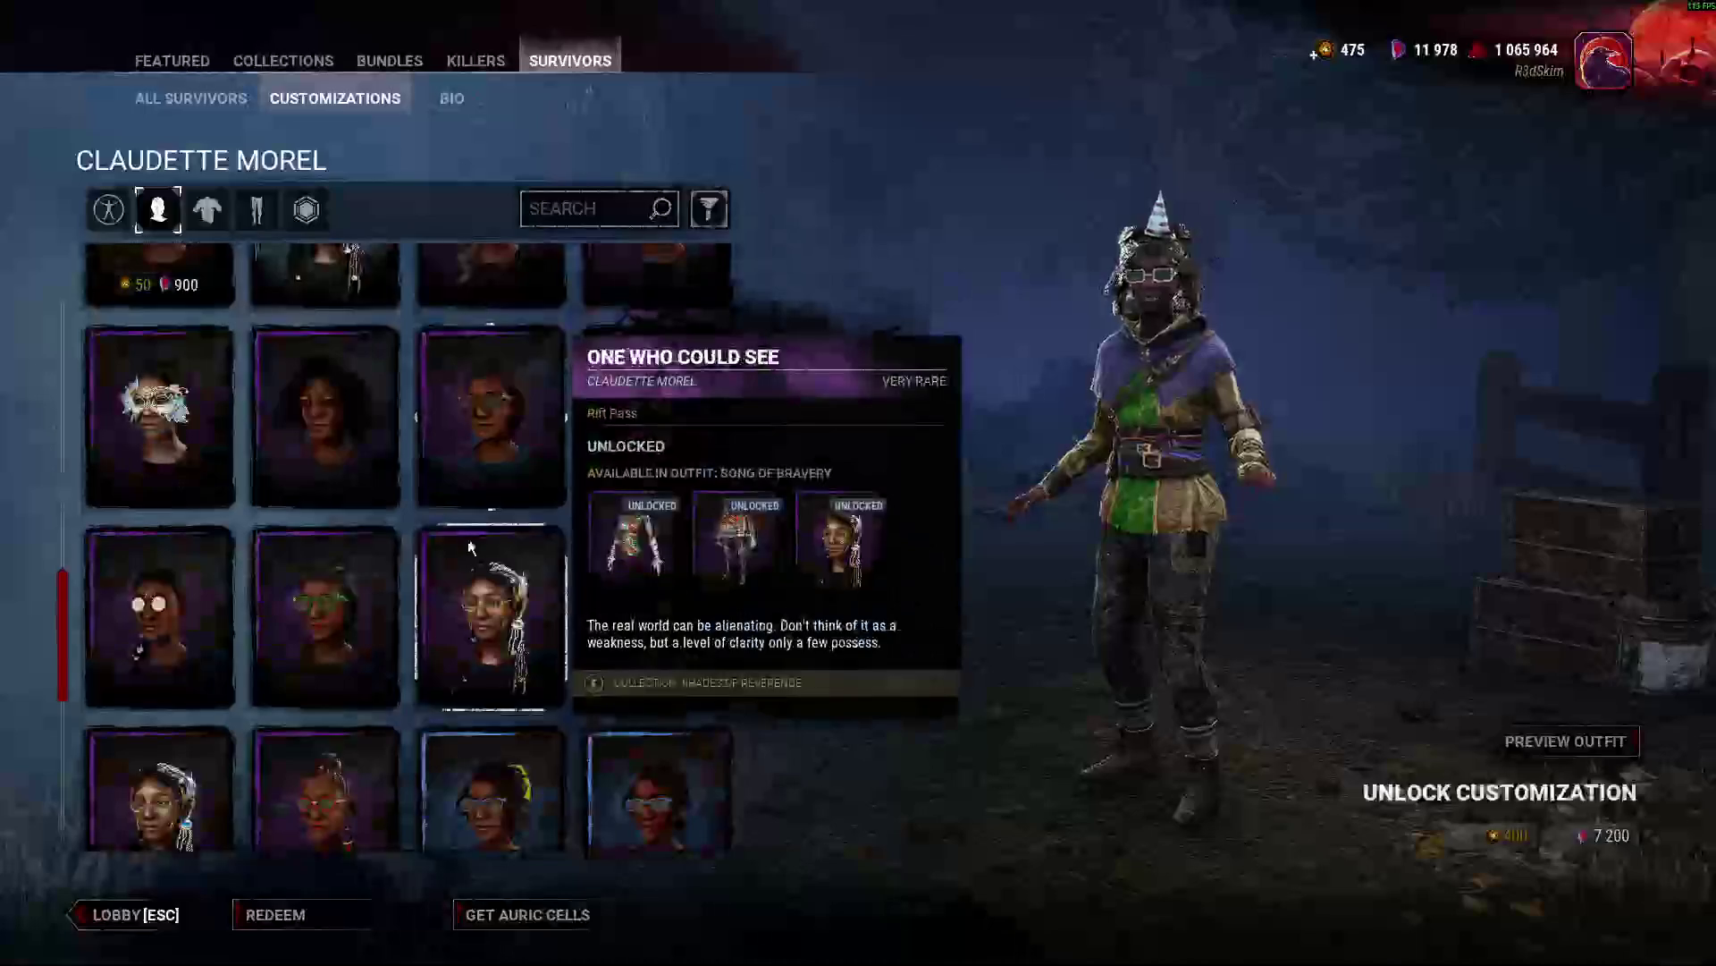
{"action": "scroll", "coordinate": [189, 738], "scroll_direction": "up", "scroll_amount": 5}
{"action": "left_click", "coordinate": [321, 631]}
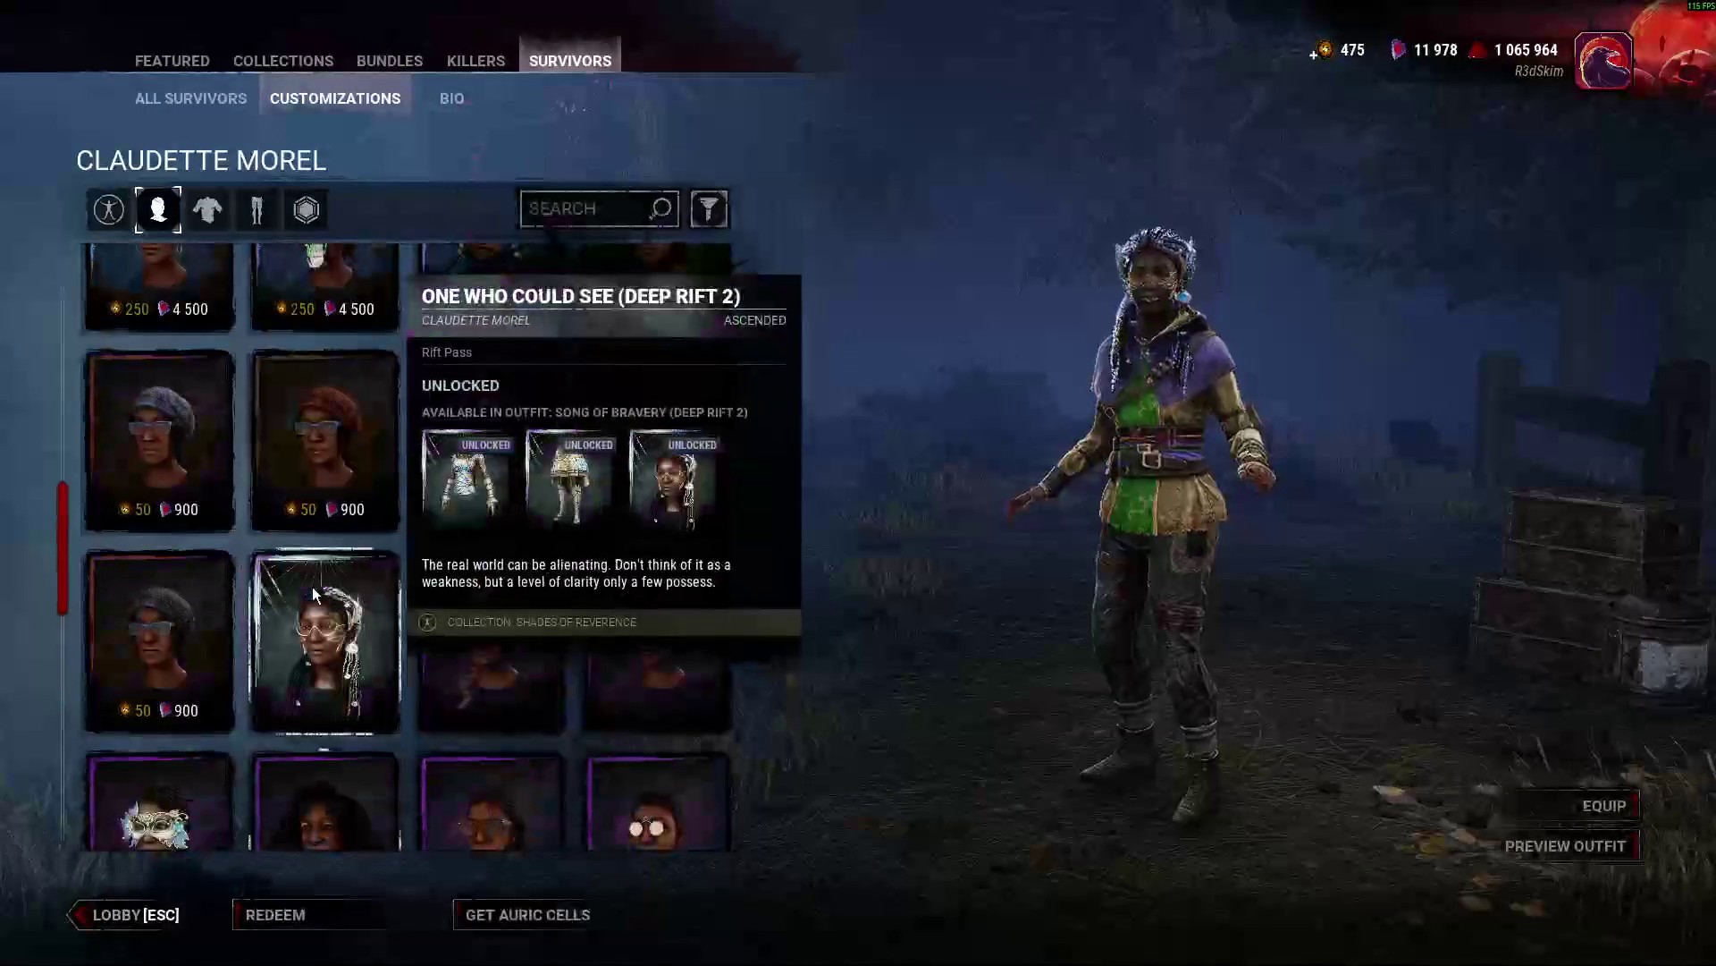
{"action": "scroll", "coordinate": [344, 475], "scroll_direction": "up", "scroll_amount": 2}
{"action": "scroll", "coordinate": [348, 461], "scroll_direction": "up", "scroll_amount": 4}
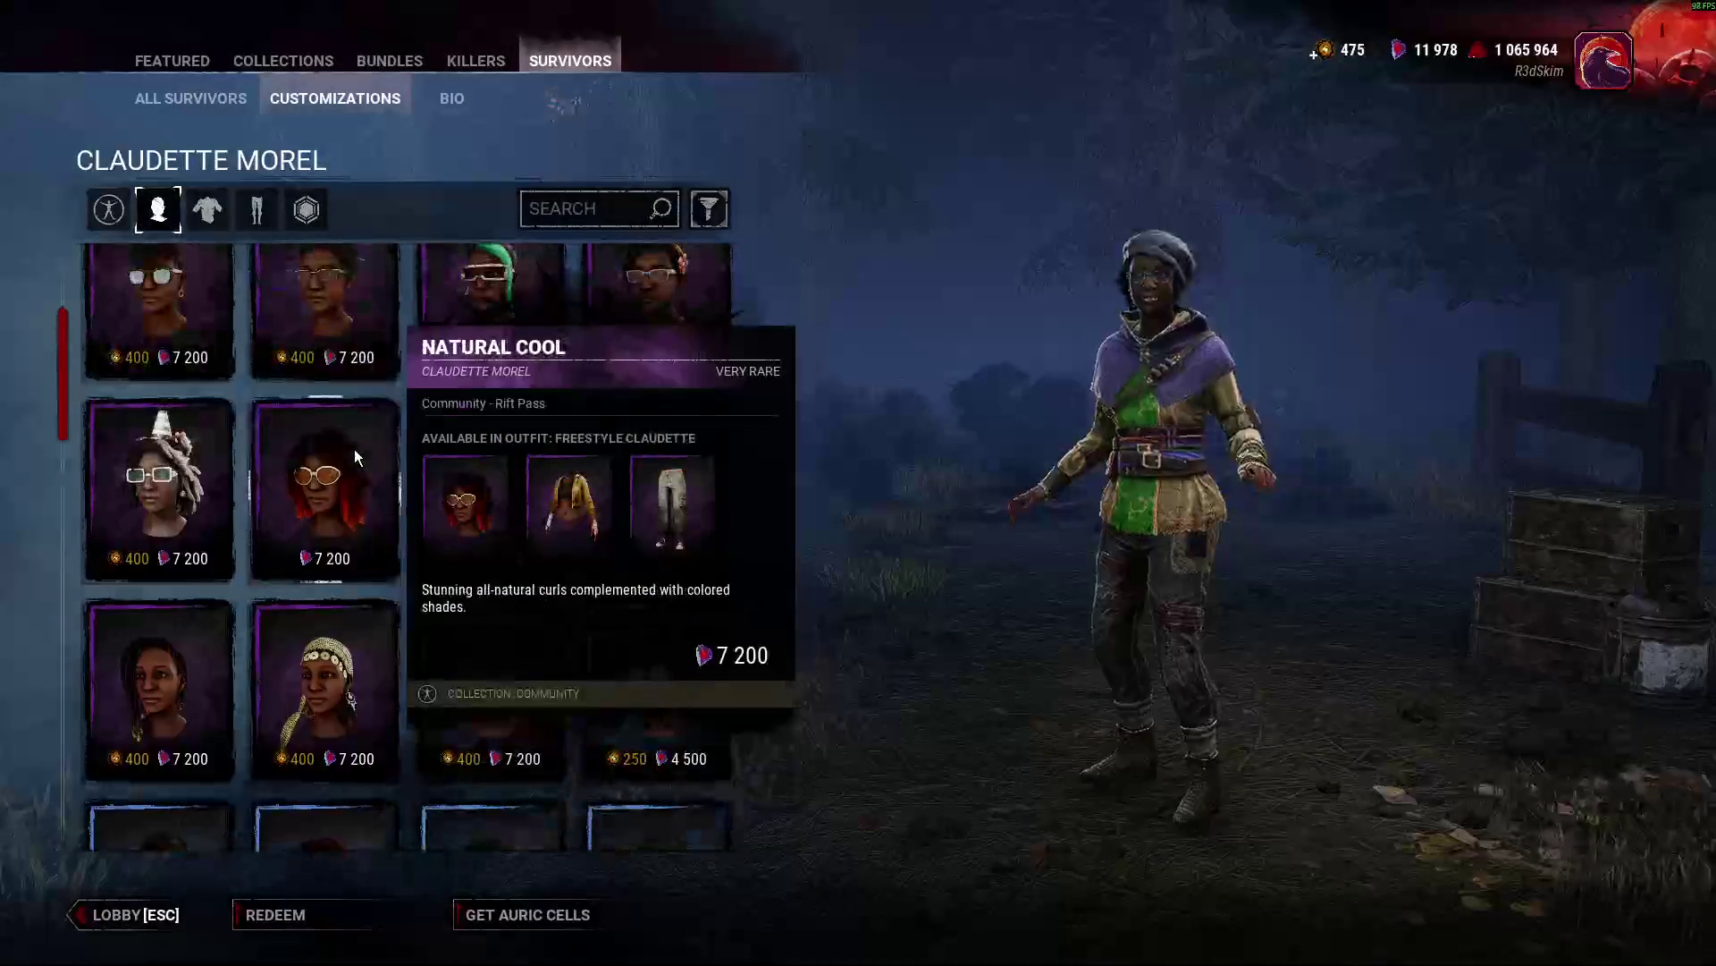
{"action": "left_click", "coordinate": [168, 484]}
{"action": "scroll", "coordinate": [361, 453], "scroll_direction": "up", "scroll_amount": 2}
{"action": "left_click", "coordinate": [439, 405]}
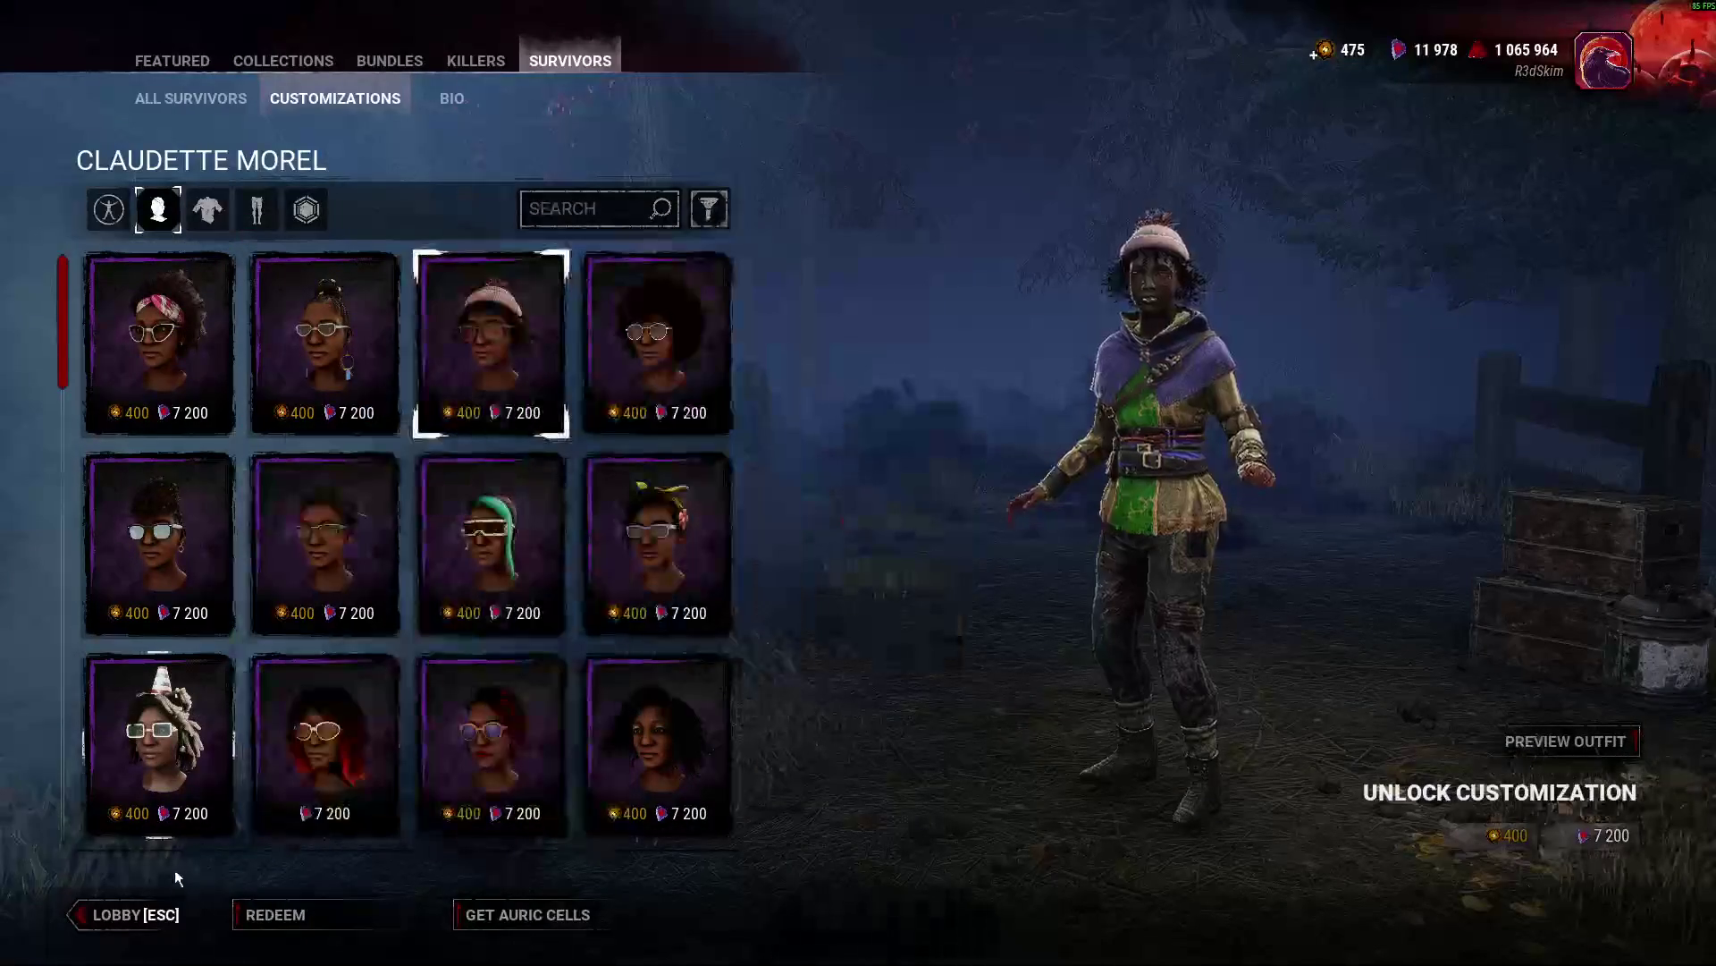
{"action": "left_click", "coordinate": [154, 930]}
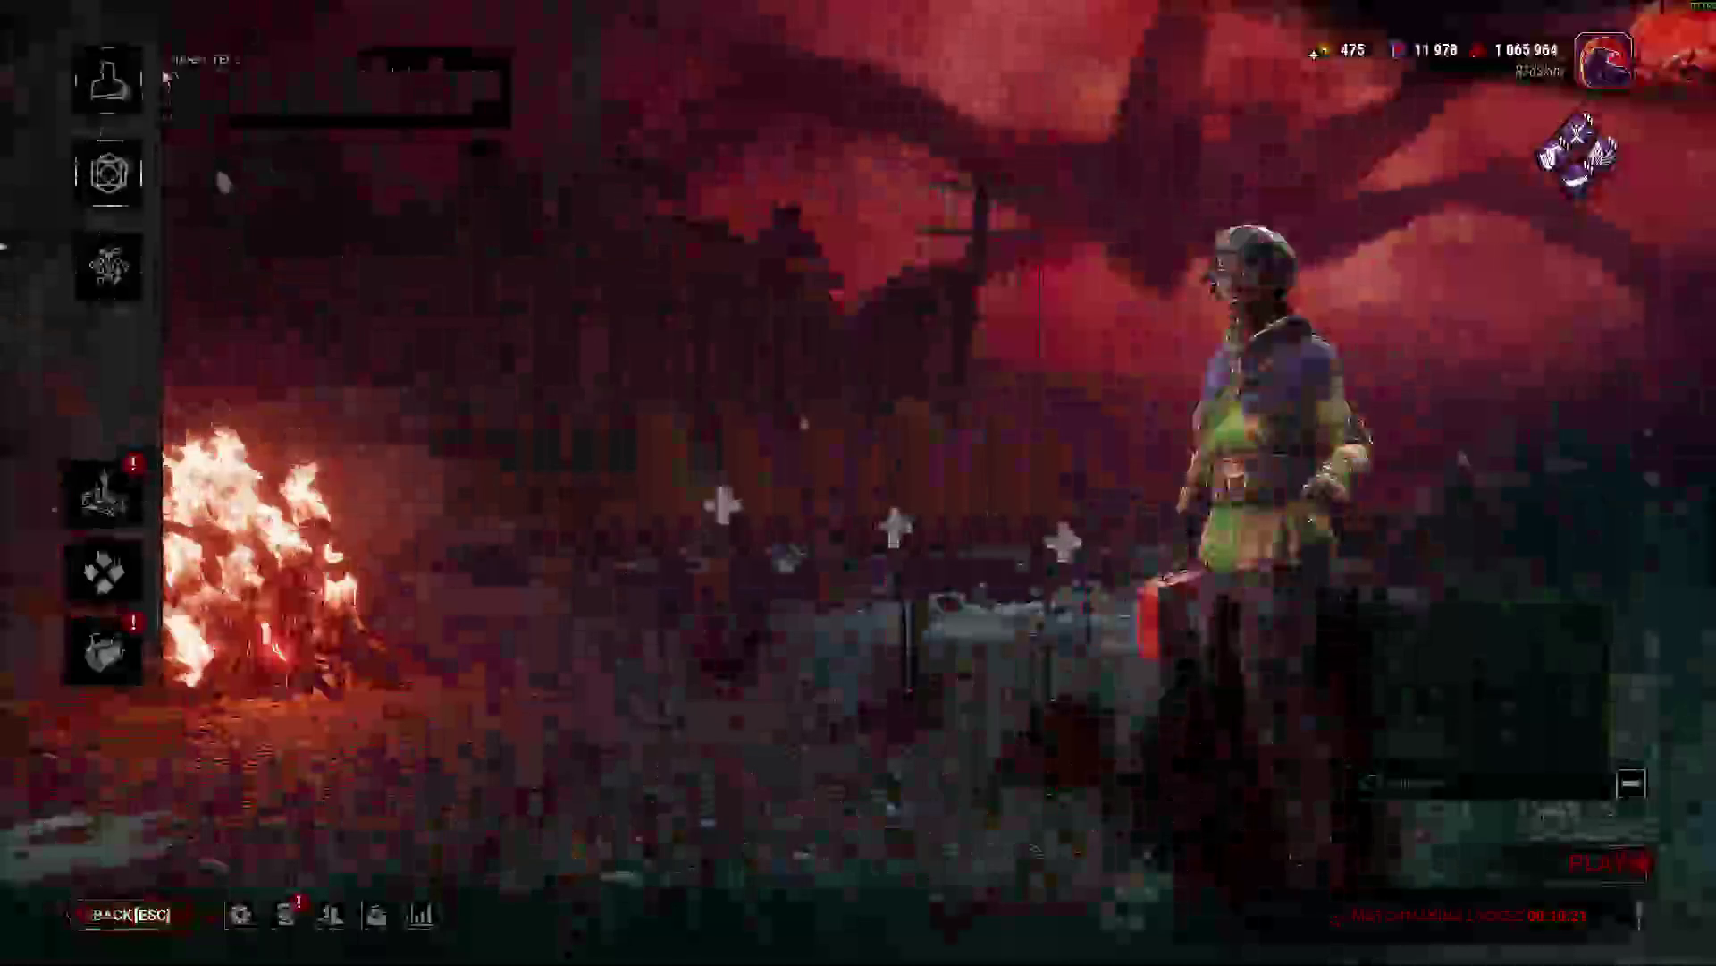
Switch the survivor to Taurie Cain, preview her store head items, and return to the lobby.
{"action": "left_click", "coordinate": [139, 109]}
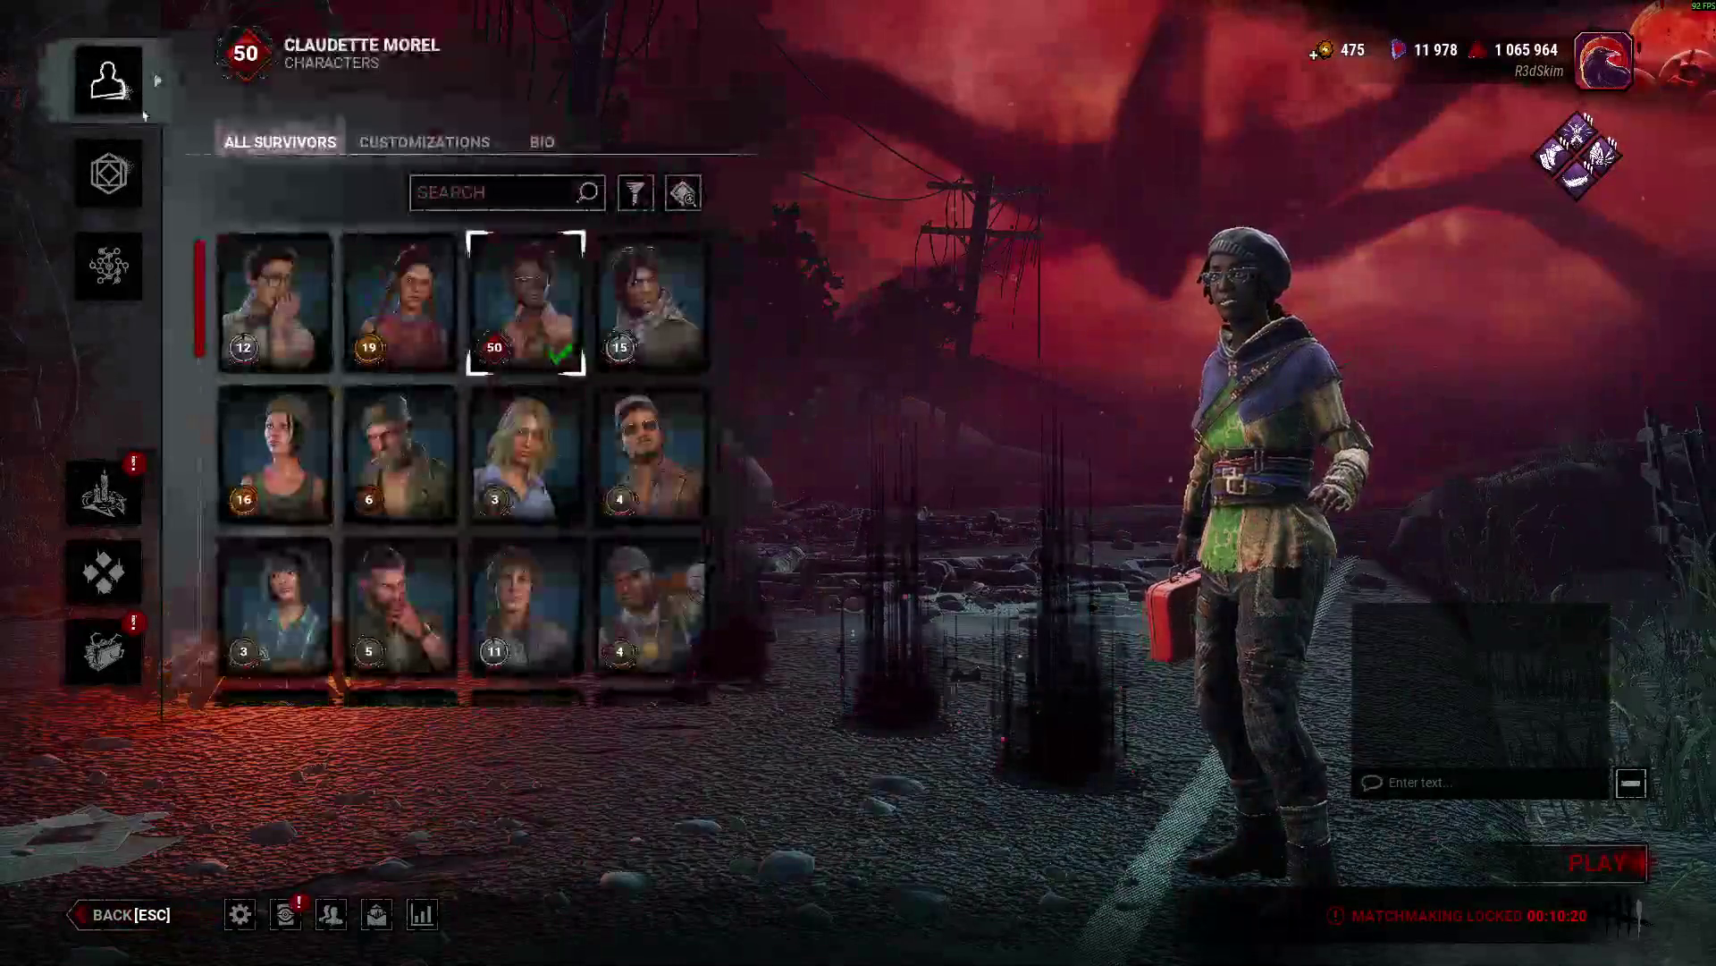
{"action": "left_click", "coordinate": [384, 320]}
{"action": "scroll", "coordinate": [506, 390], "scroll_direction": "down", "scroll_amount": 10}
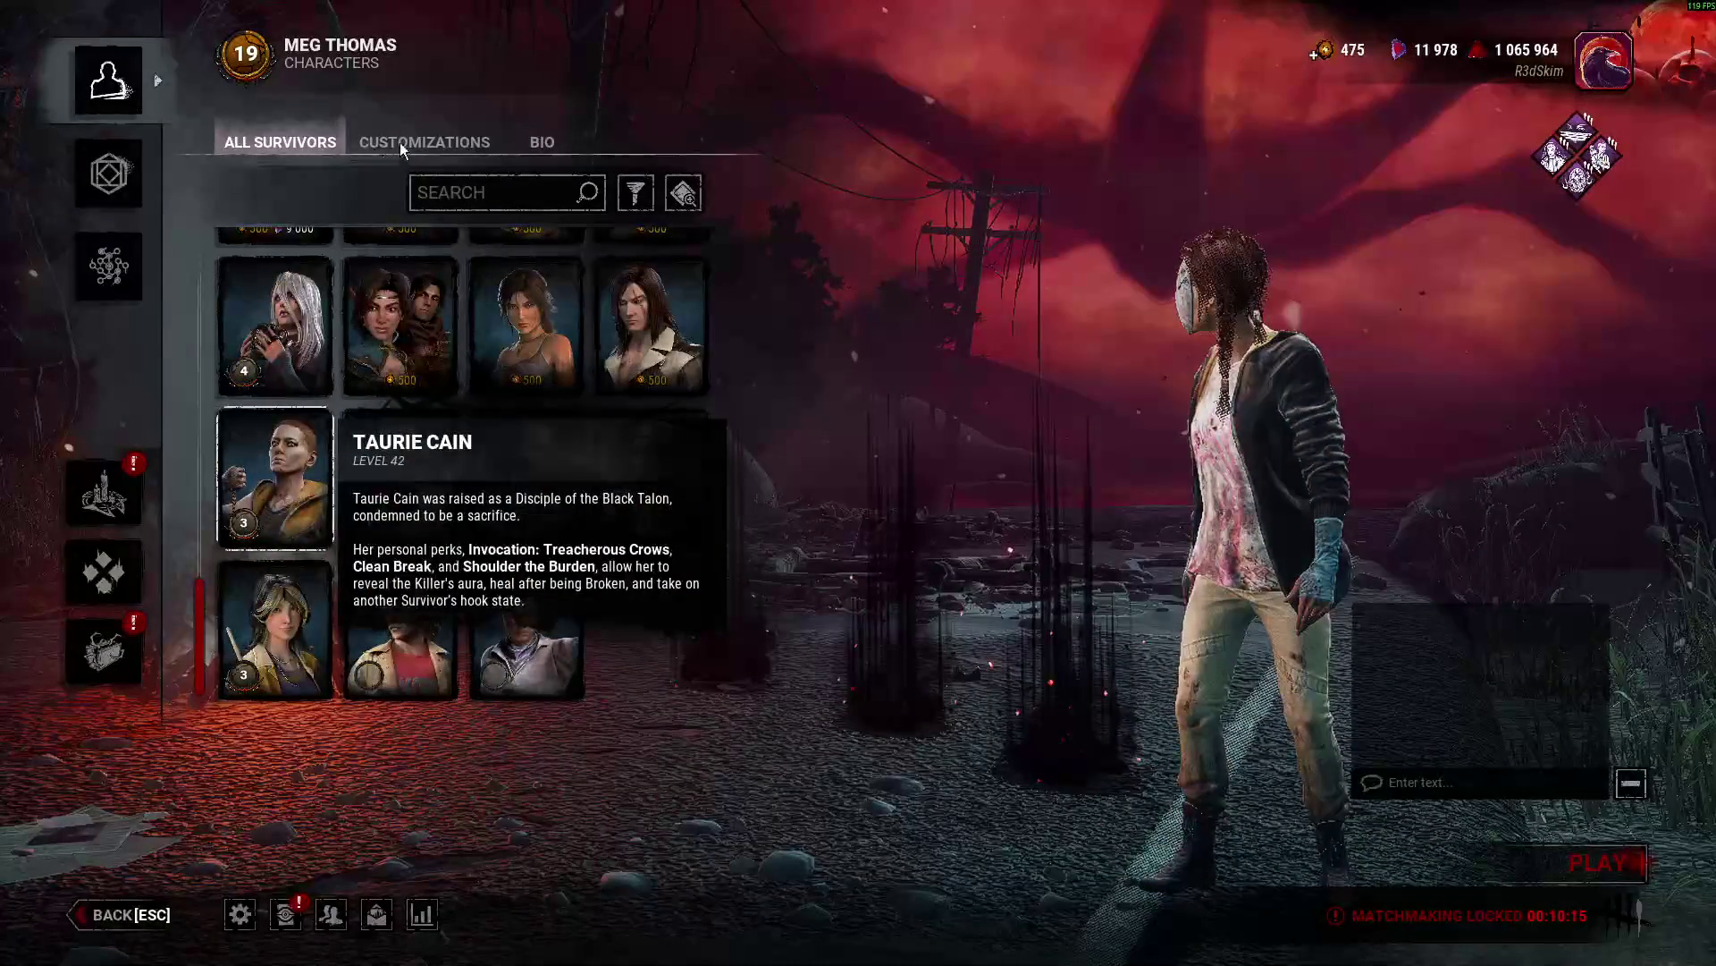
{"action": "left_click", "coordinate": [400, 142]}
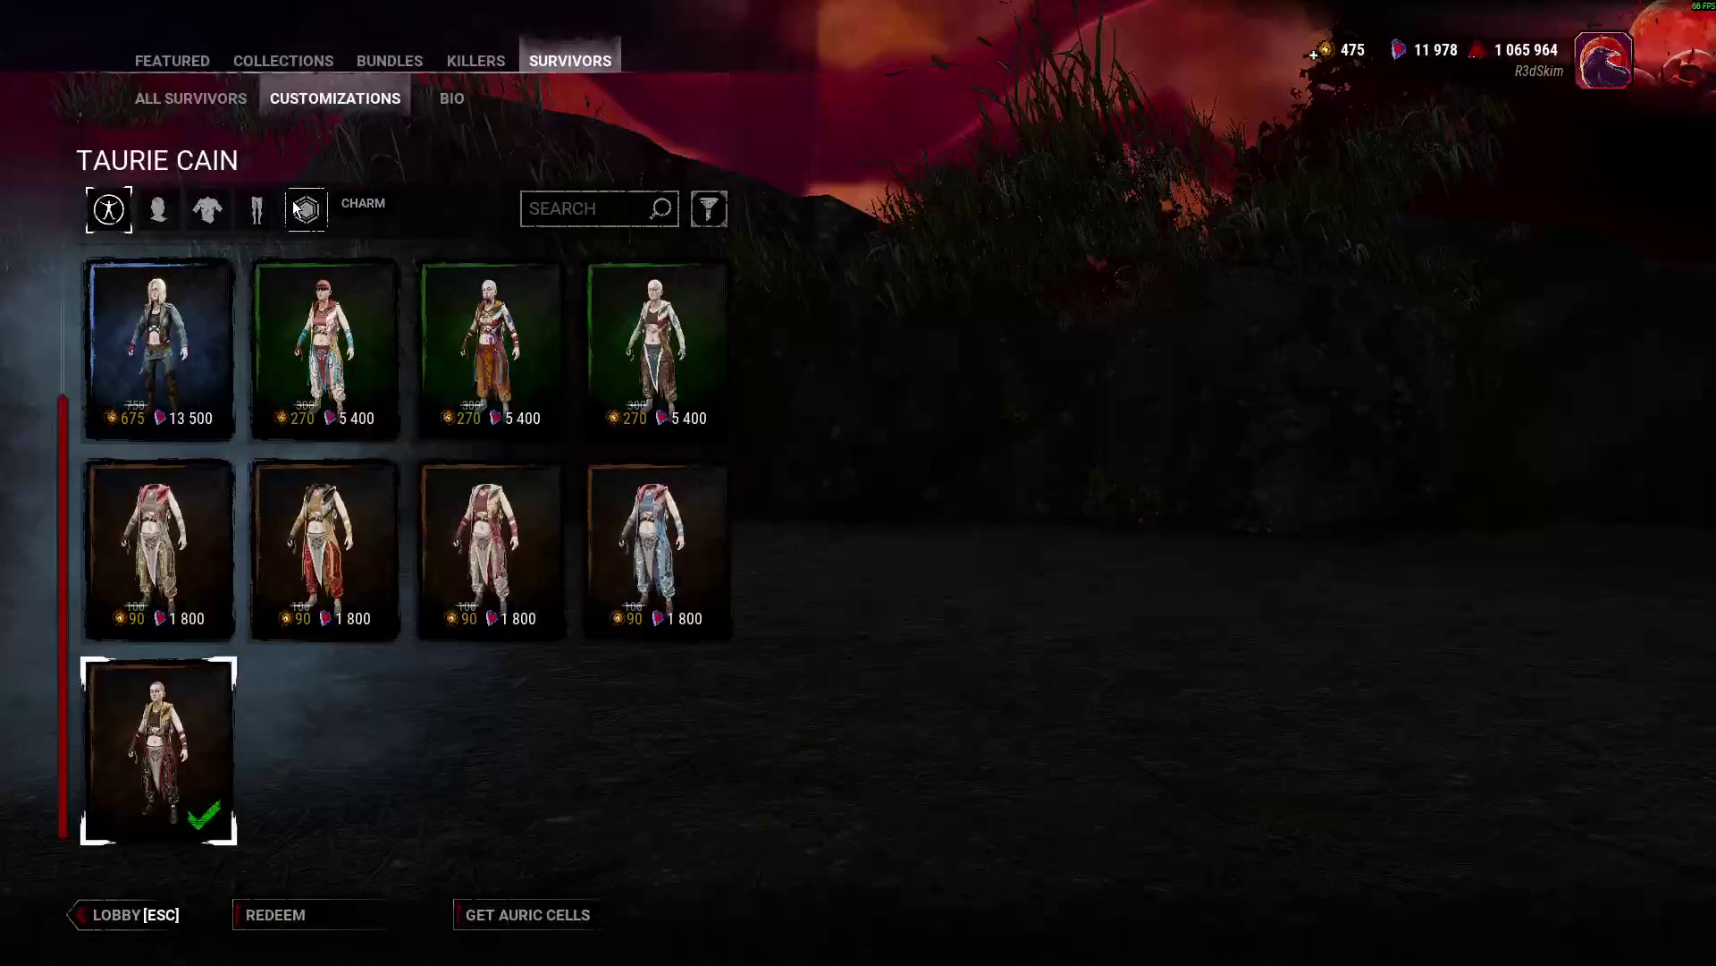
{"action": "left_click", "coordinate": [307, 209]}
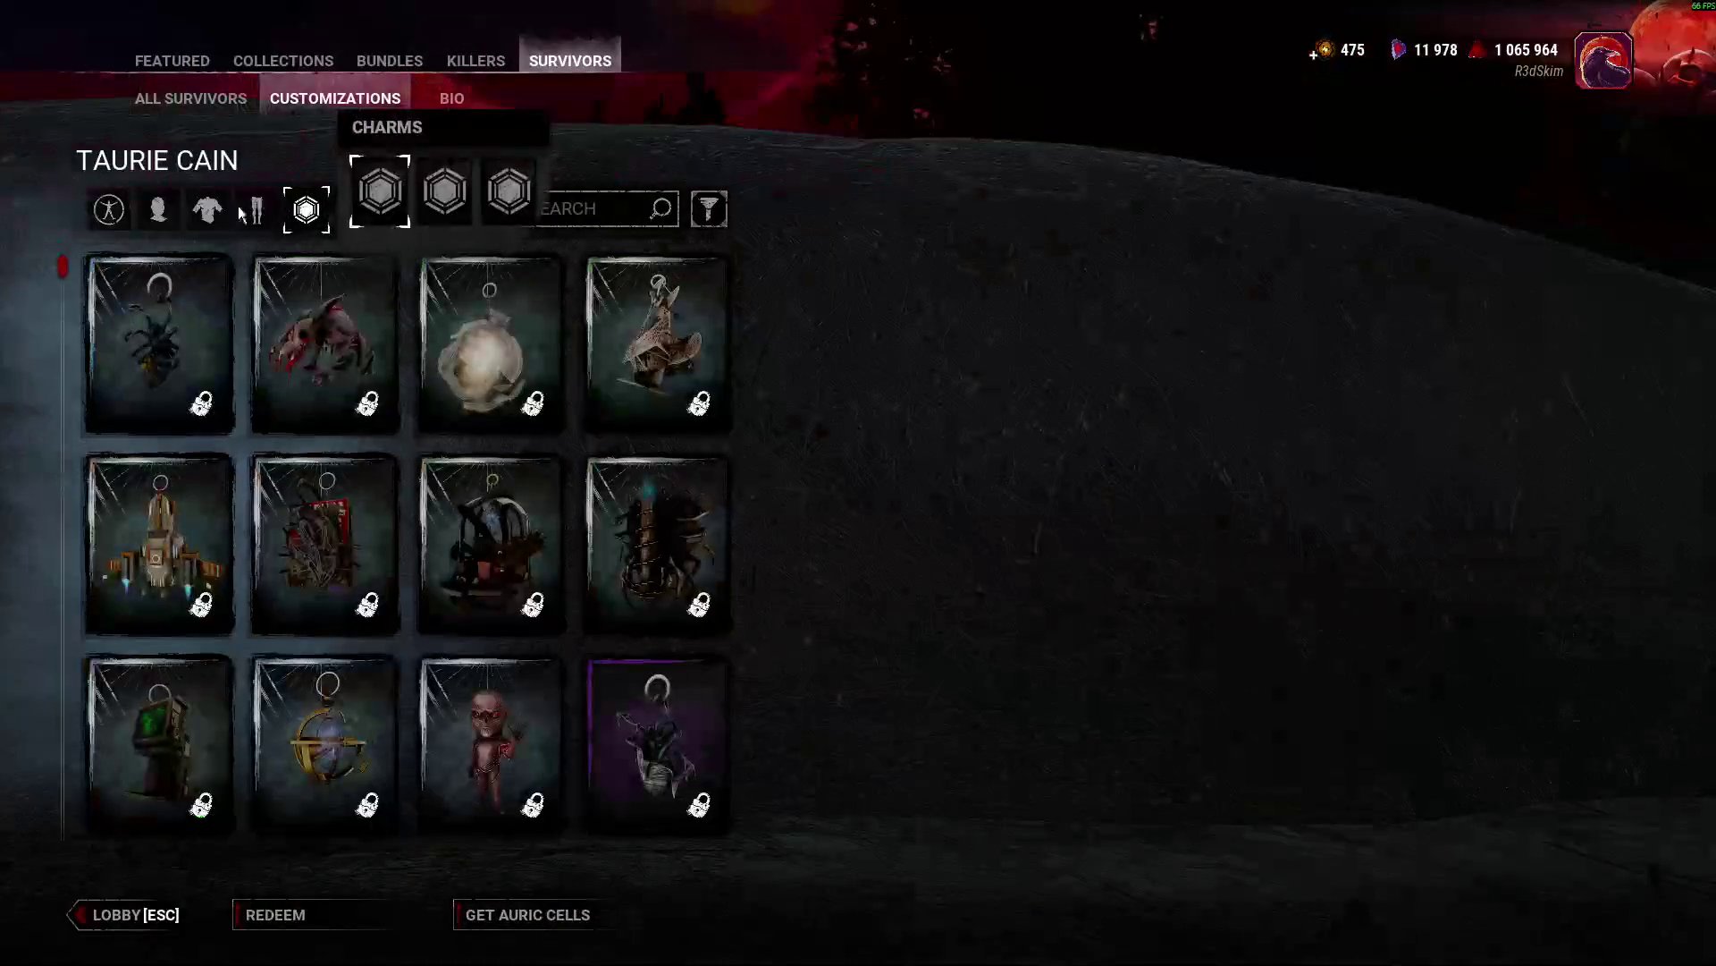
{"action": "left_click", "coordinate": [160, 219]}
{"action": "left_click", "coordinate": [158, 344]}
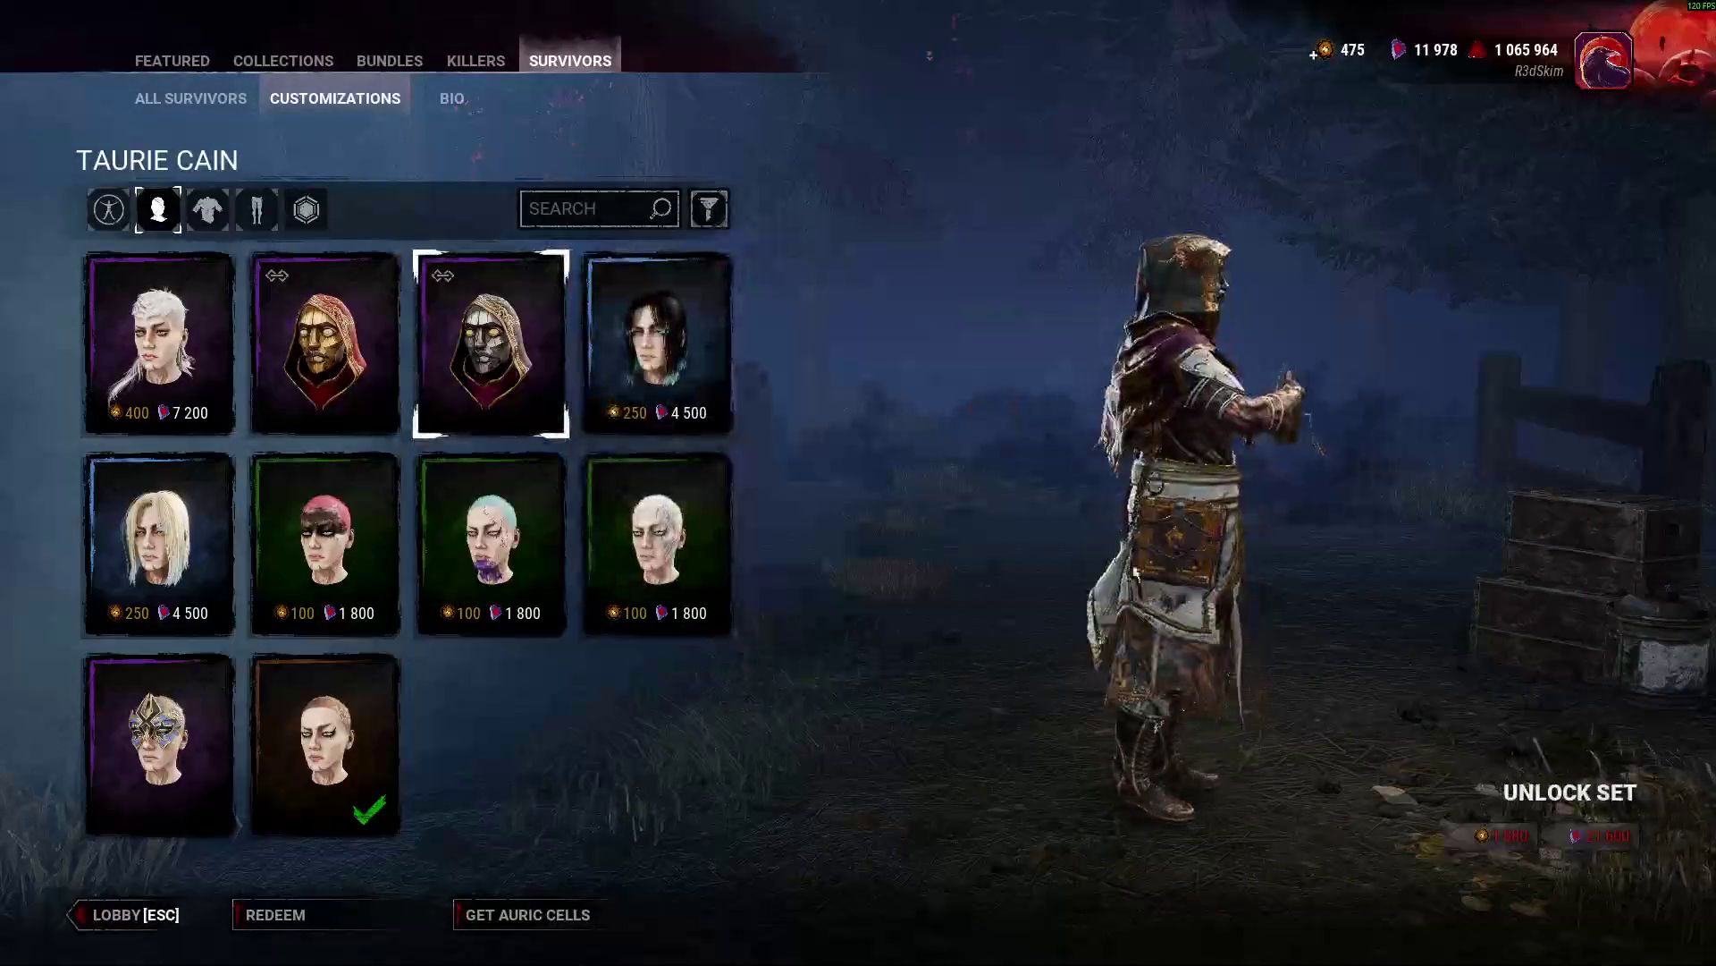
{"action": "left_click", "coordinate": [159, 742]}
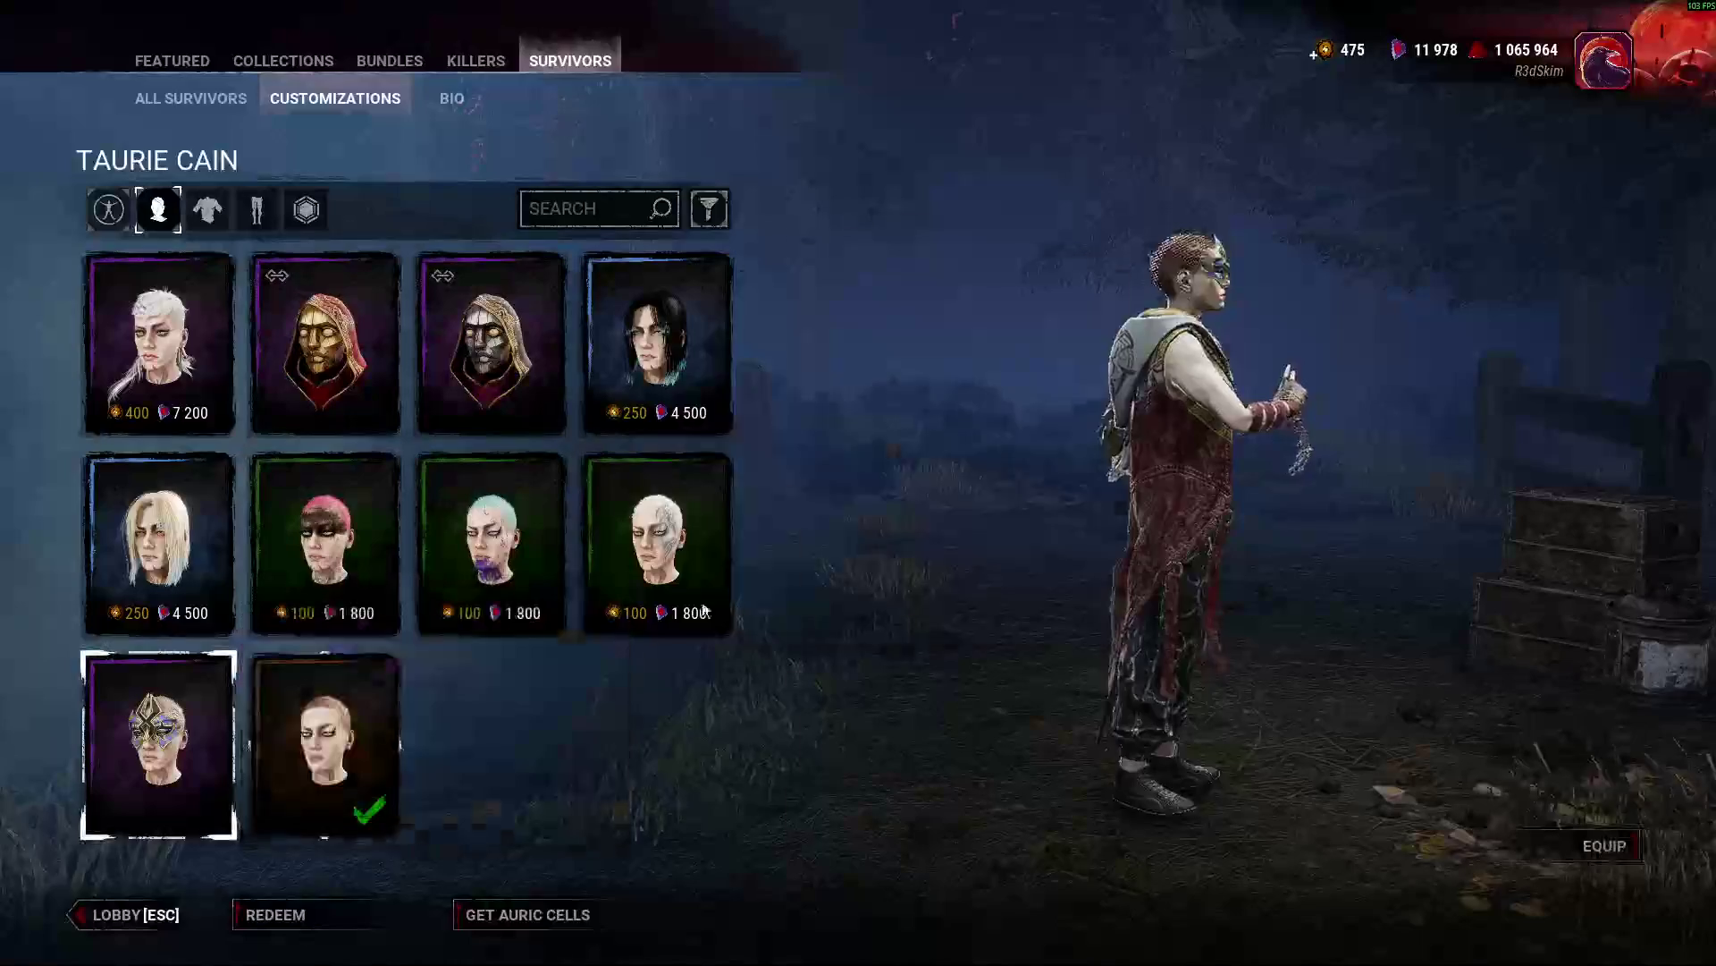
{"action": "left_click", "coordinate": [125, 914]}
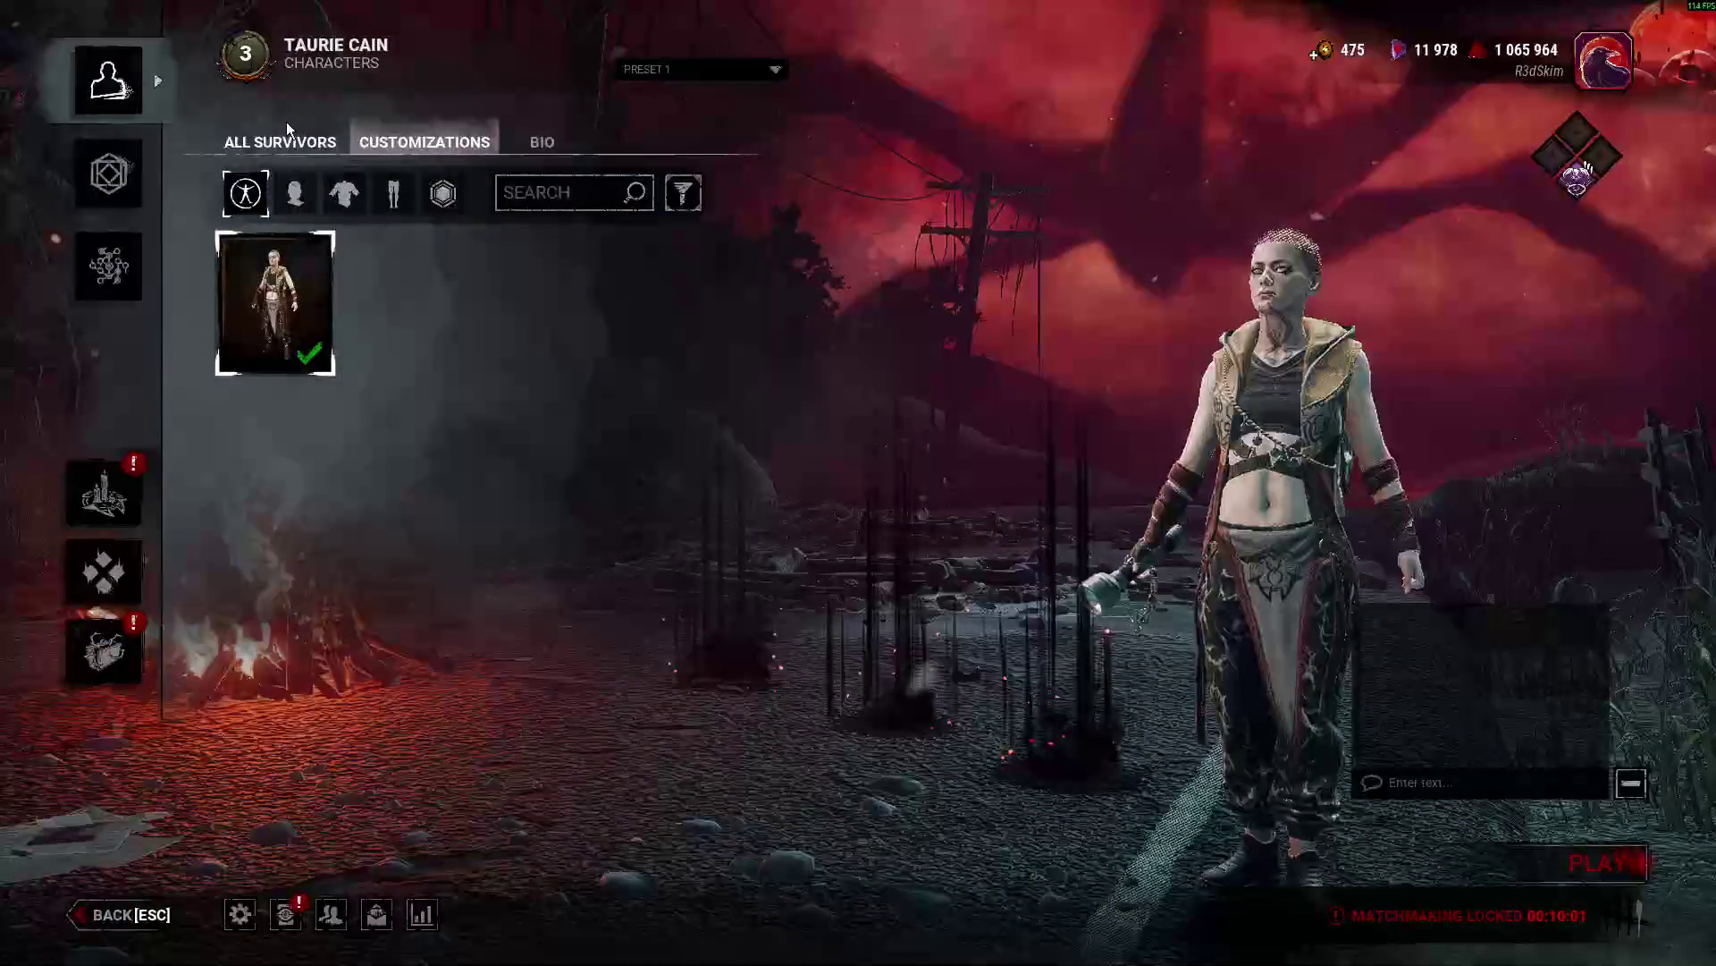
Browse the full survivor list, picking Dustin Henderson and then Laurie Strode.
{"action": "left_click", "coordinate": [280, 141]}
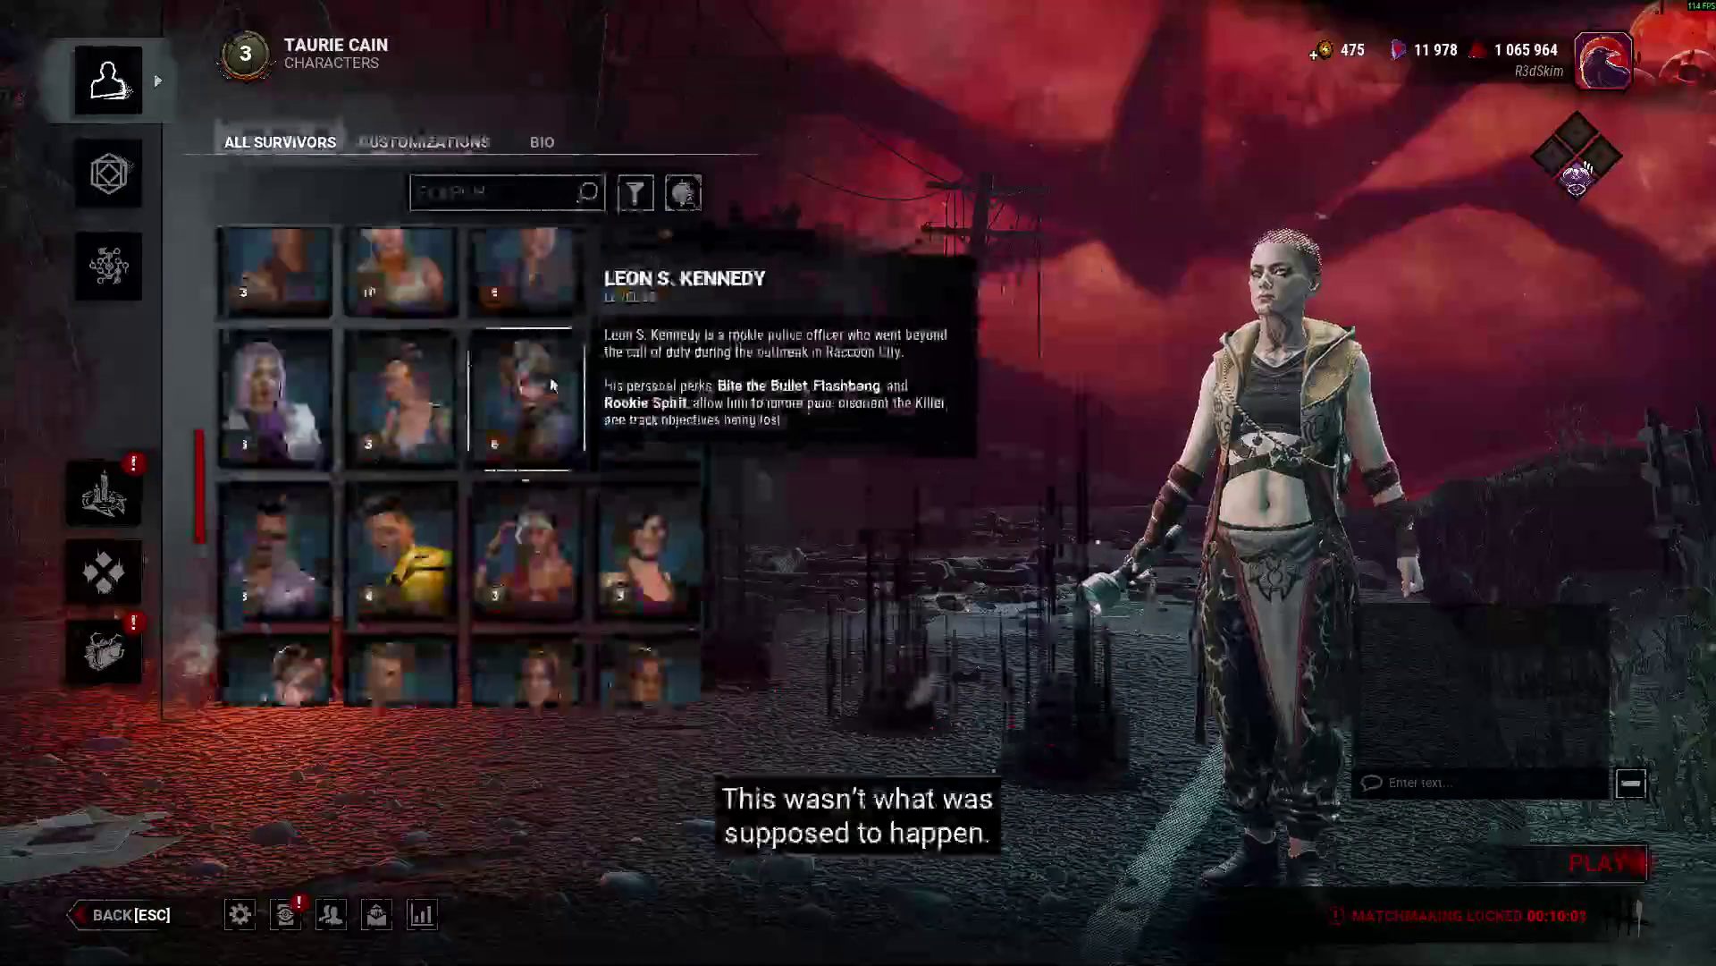
{"action": "scroll", "coordinate": [507, 352], "scroll_direction": "down", "scroll_amount": 5}
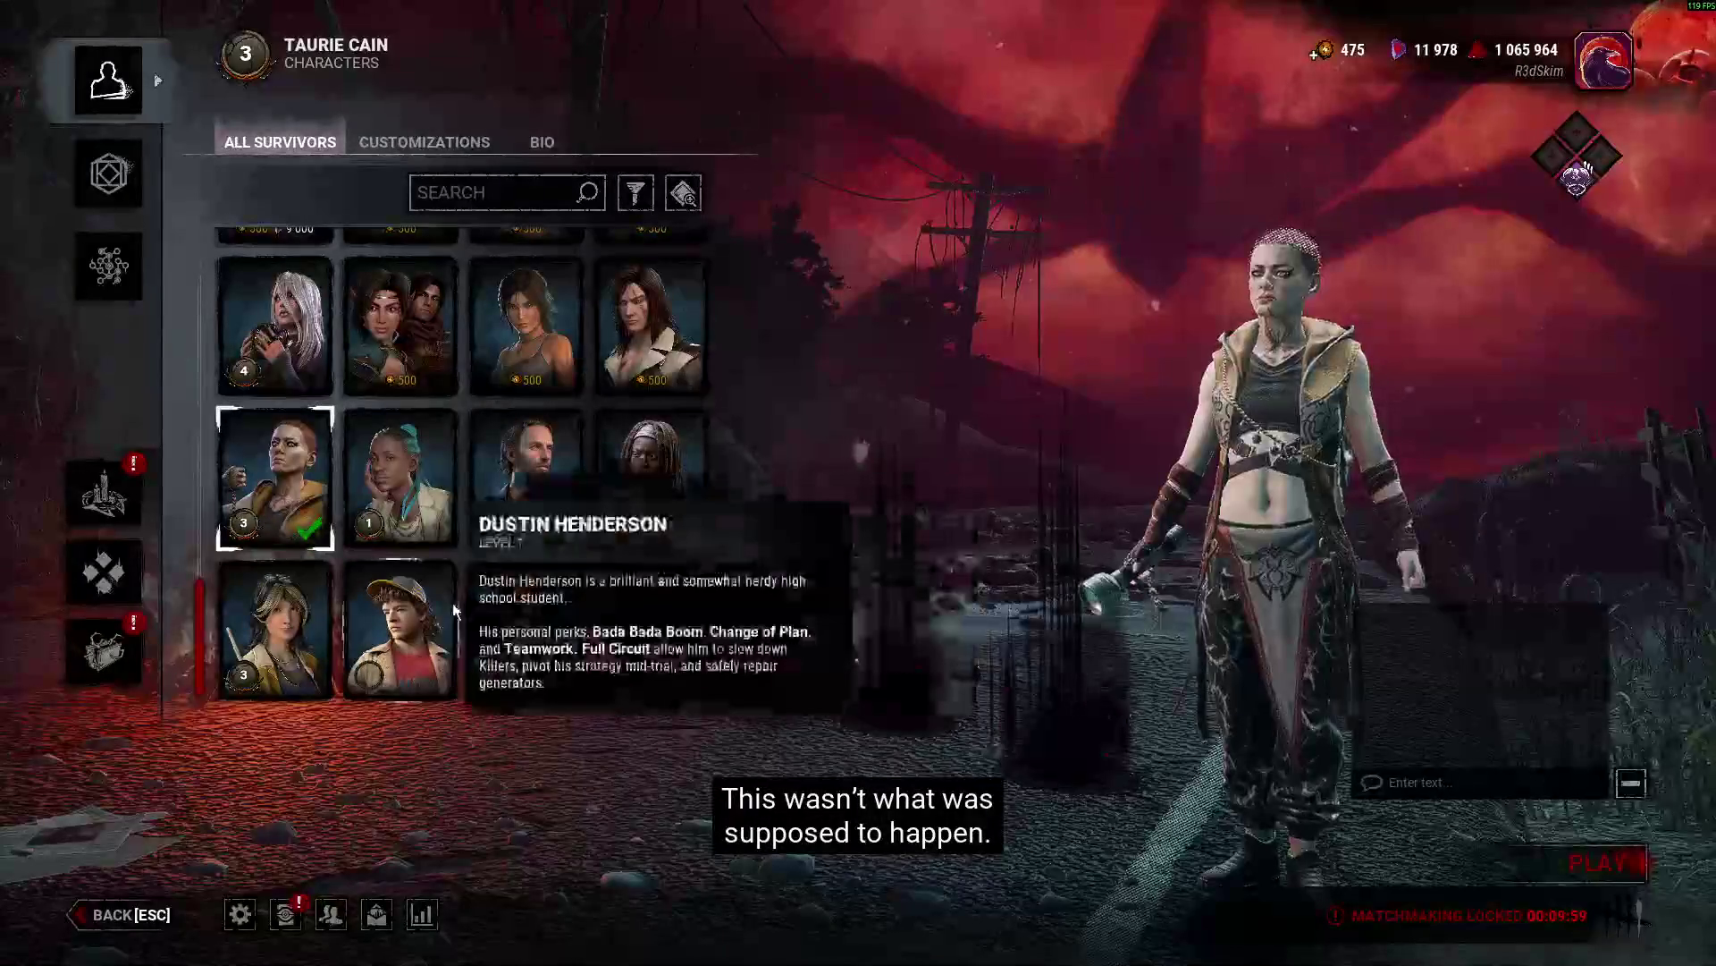
{"action": "left_click", "coordinate": [394, 616]}
{"action": "scroll", "coordinate": [571, 576], "scroll_direction": "up", "scroll_amount": 5}
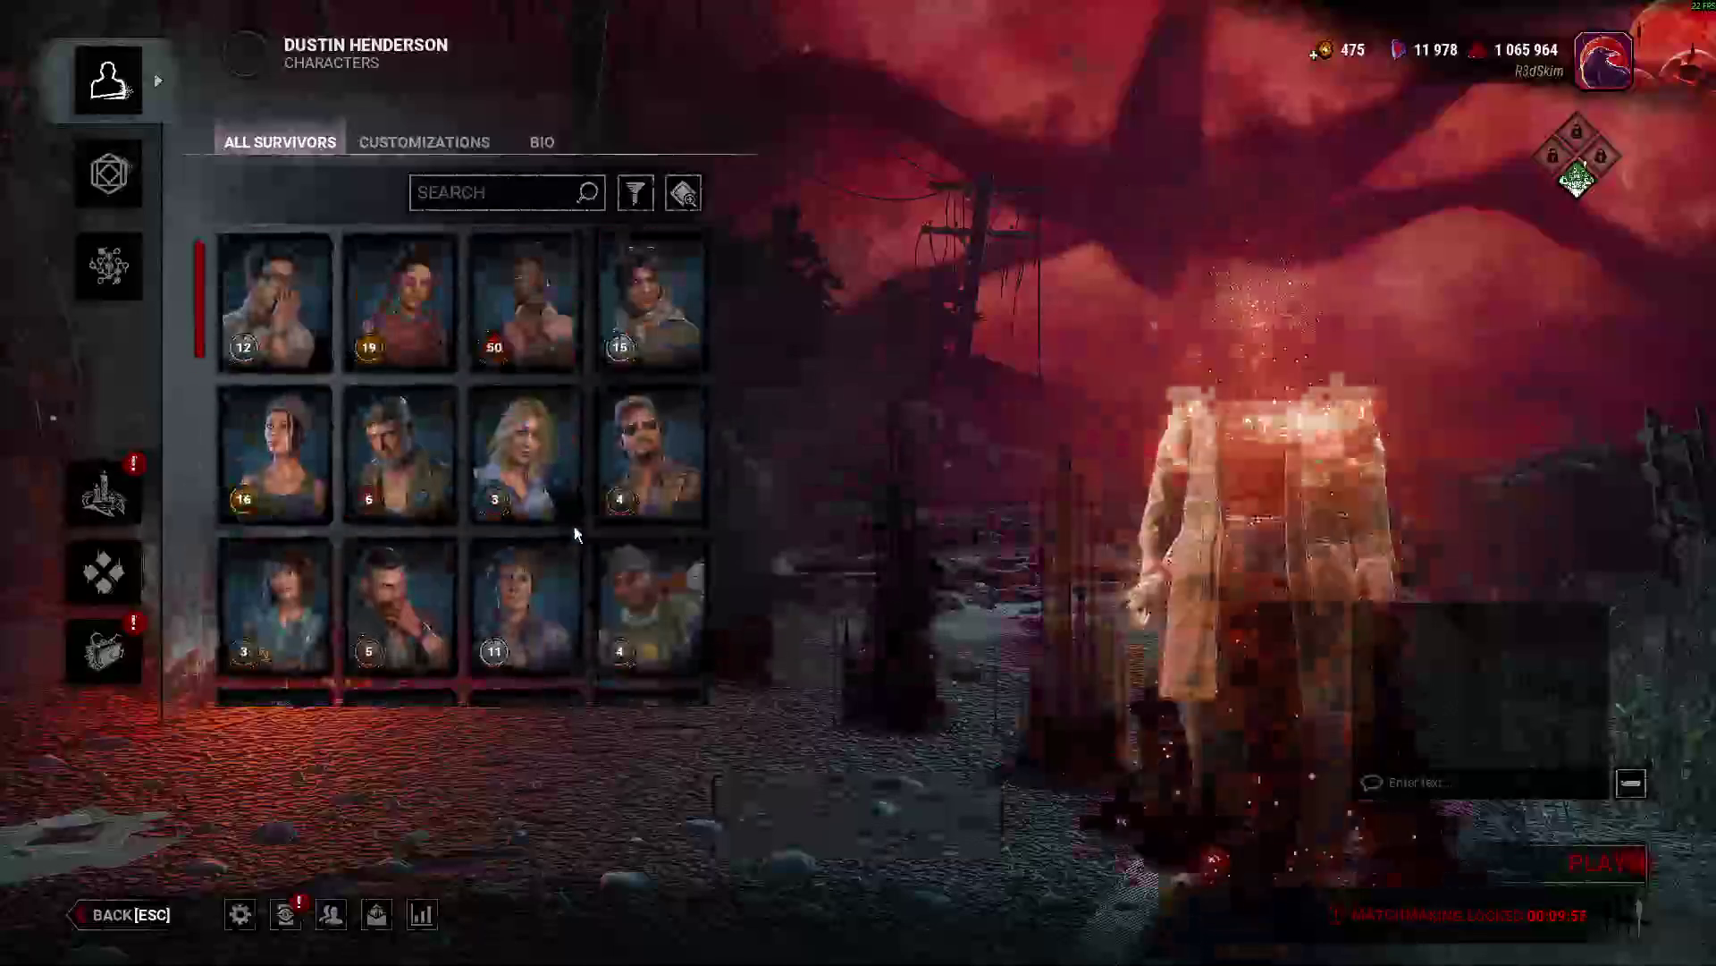
{"action": "left_click", "coordinate": [501, 496]}
{"action": "scroll", "coordinate": [357, 582], "scroll_direction": "down", "scroll_amount": 10}
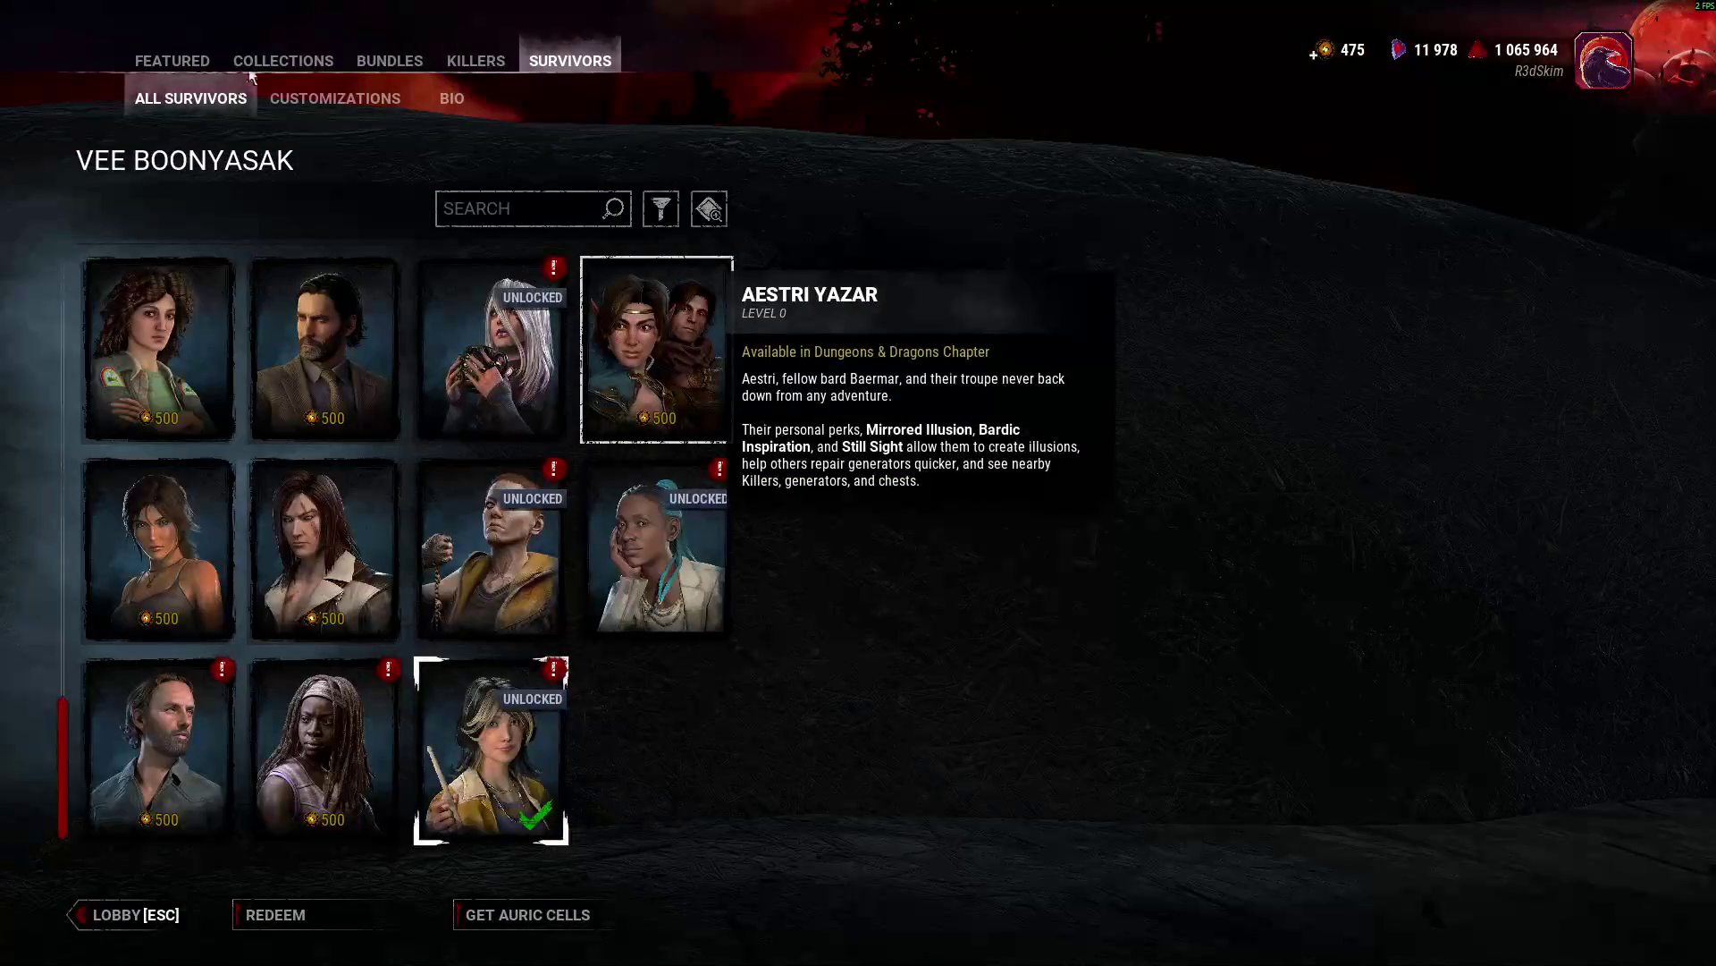
{"action": "left_click", "coordinate": [327, 99]}
{"action": "left_click", "coordinate": [158, 209]}
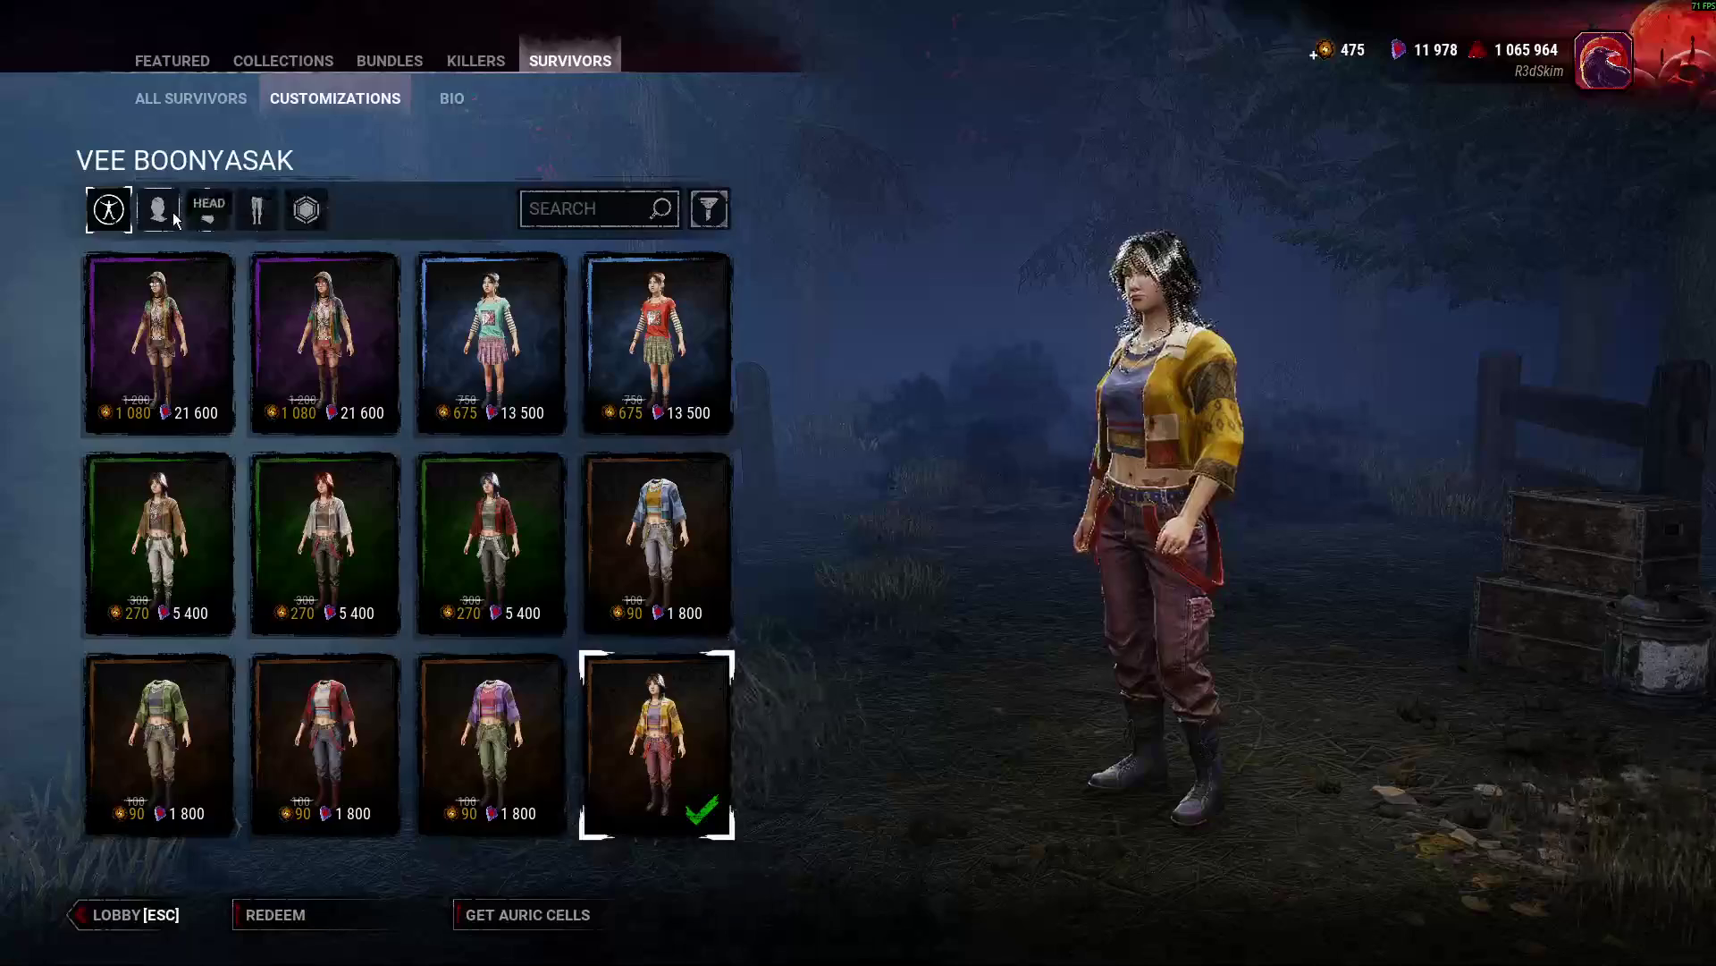
{"action": "left_click", "coordinate": [298, 379]}
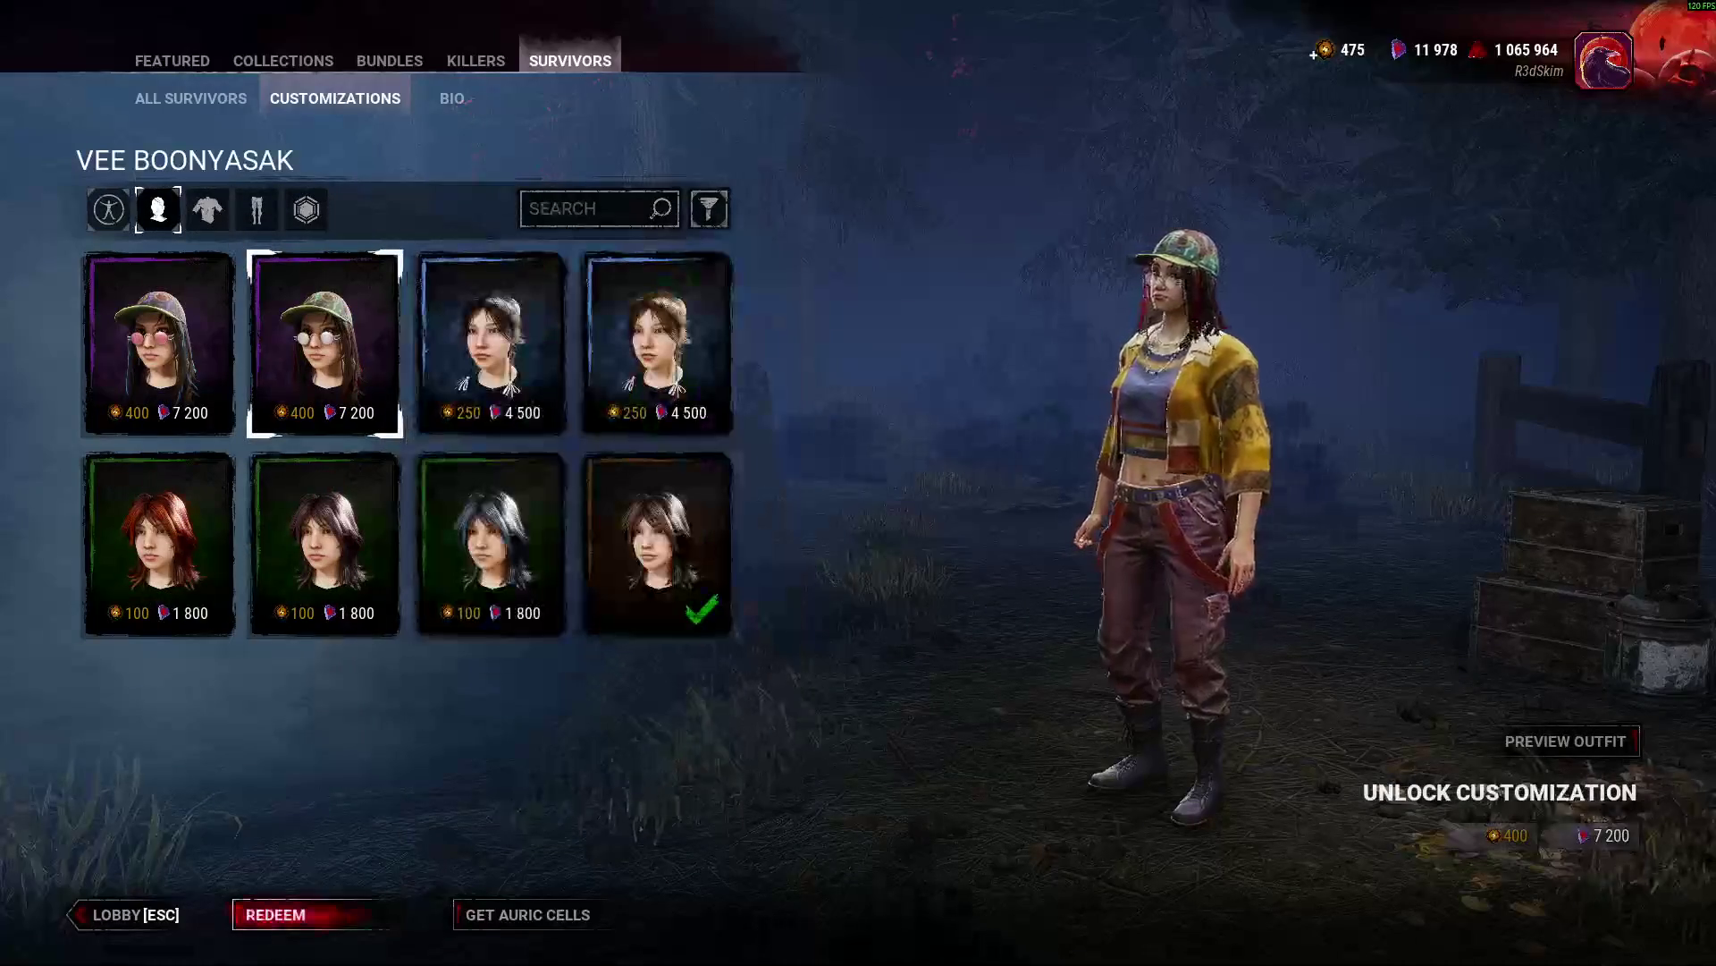
{"action": "left_click", "coordinate": [125, 917]}
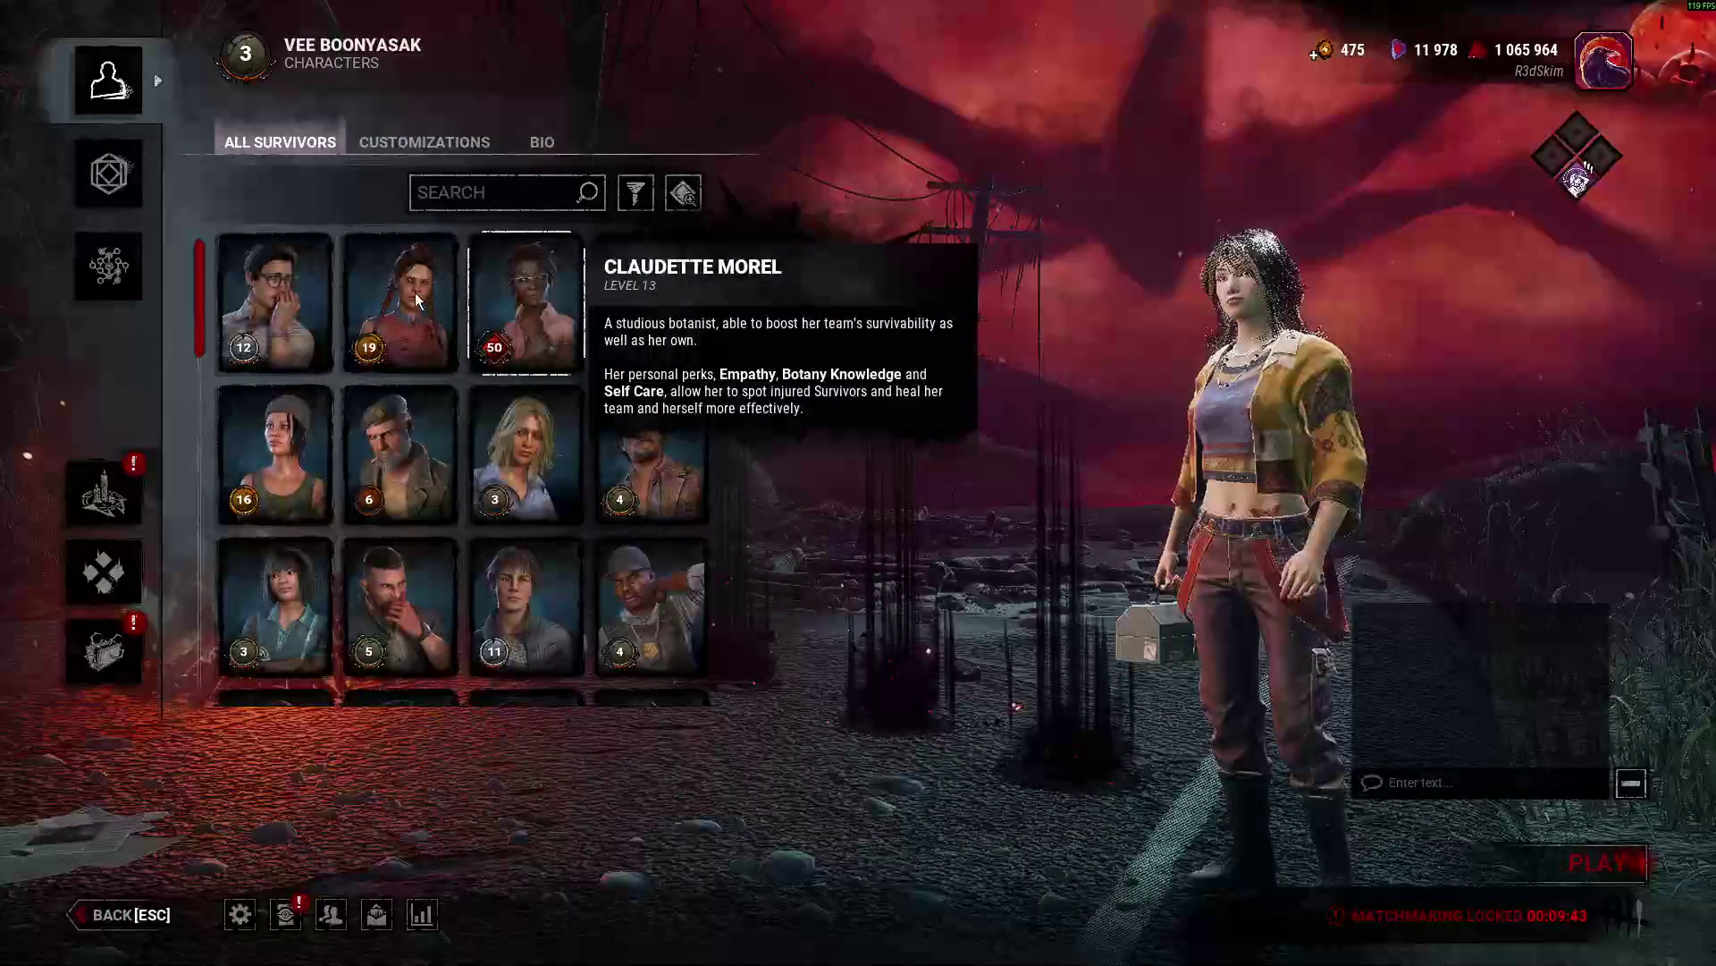
Choose Meg Thomas and open her store customization items.
{"action": "left_click", "coordinate": [371, 268]}
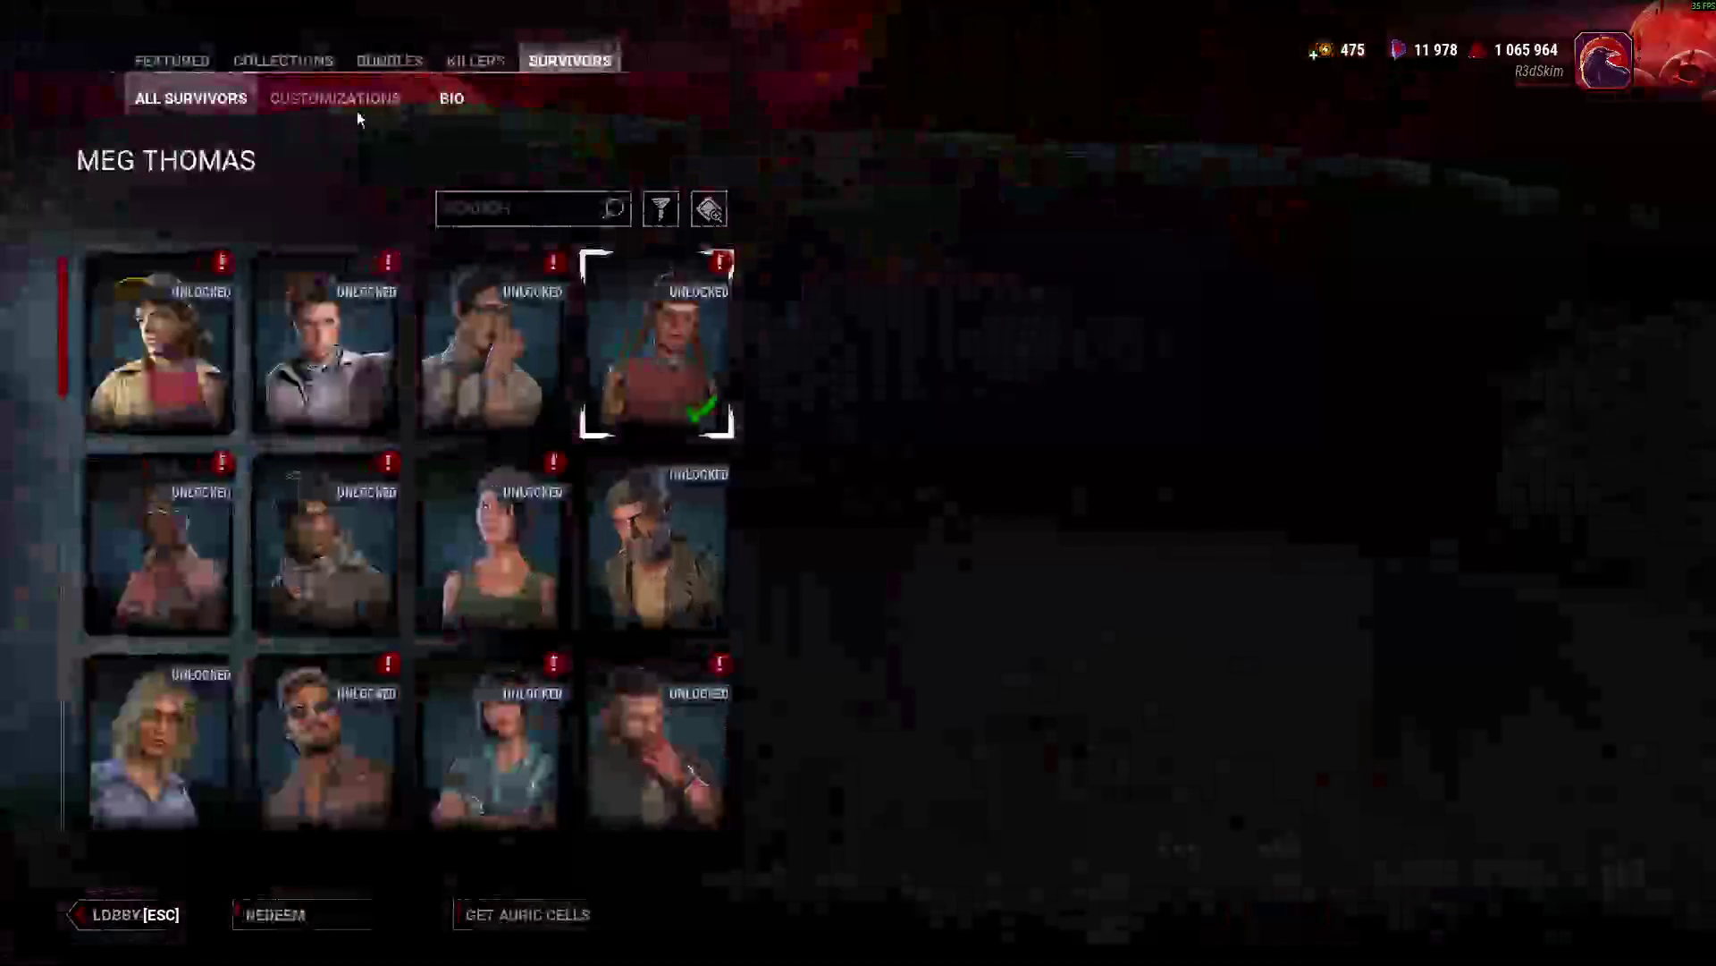
{"action": "left_click", "coordinate": [357, 111]}
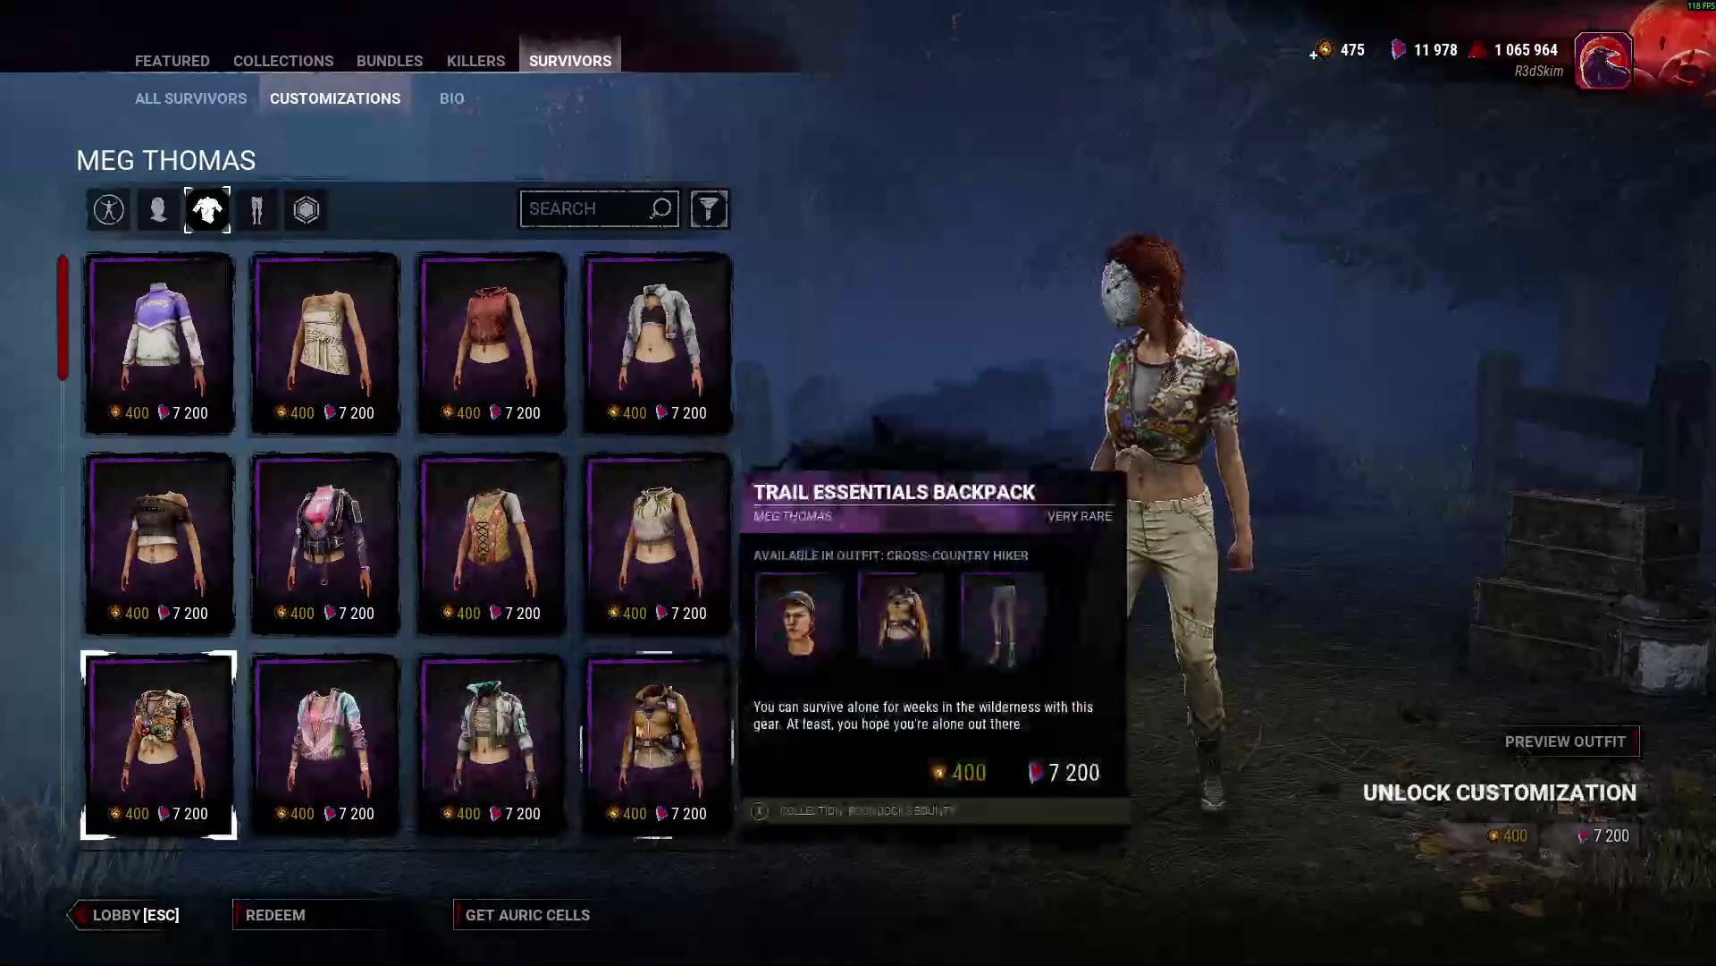
{"action": "scroll", "coordinate": [575, 548], "scroll_direction": "down", "scroll_amount": 2}
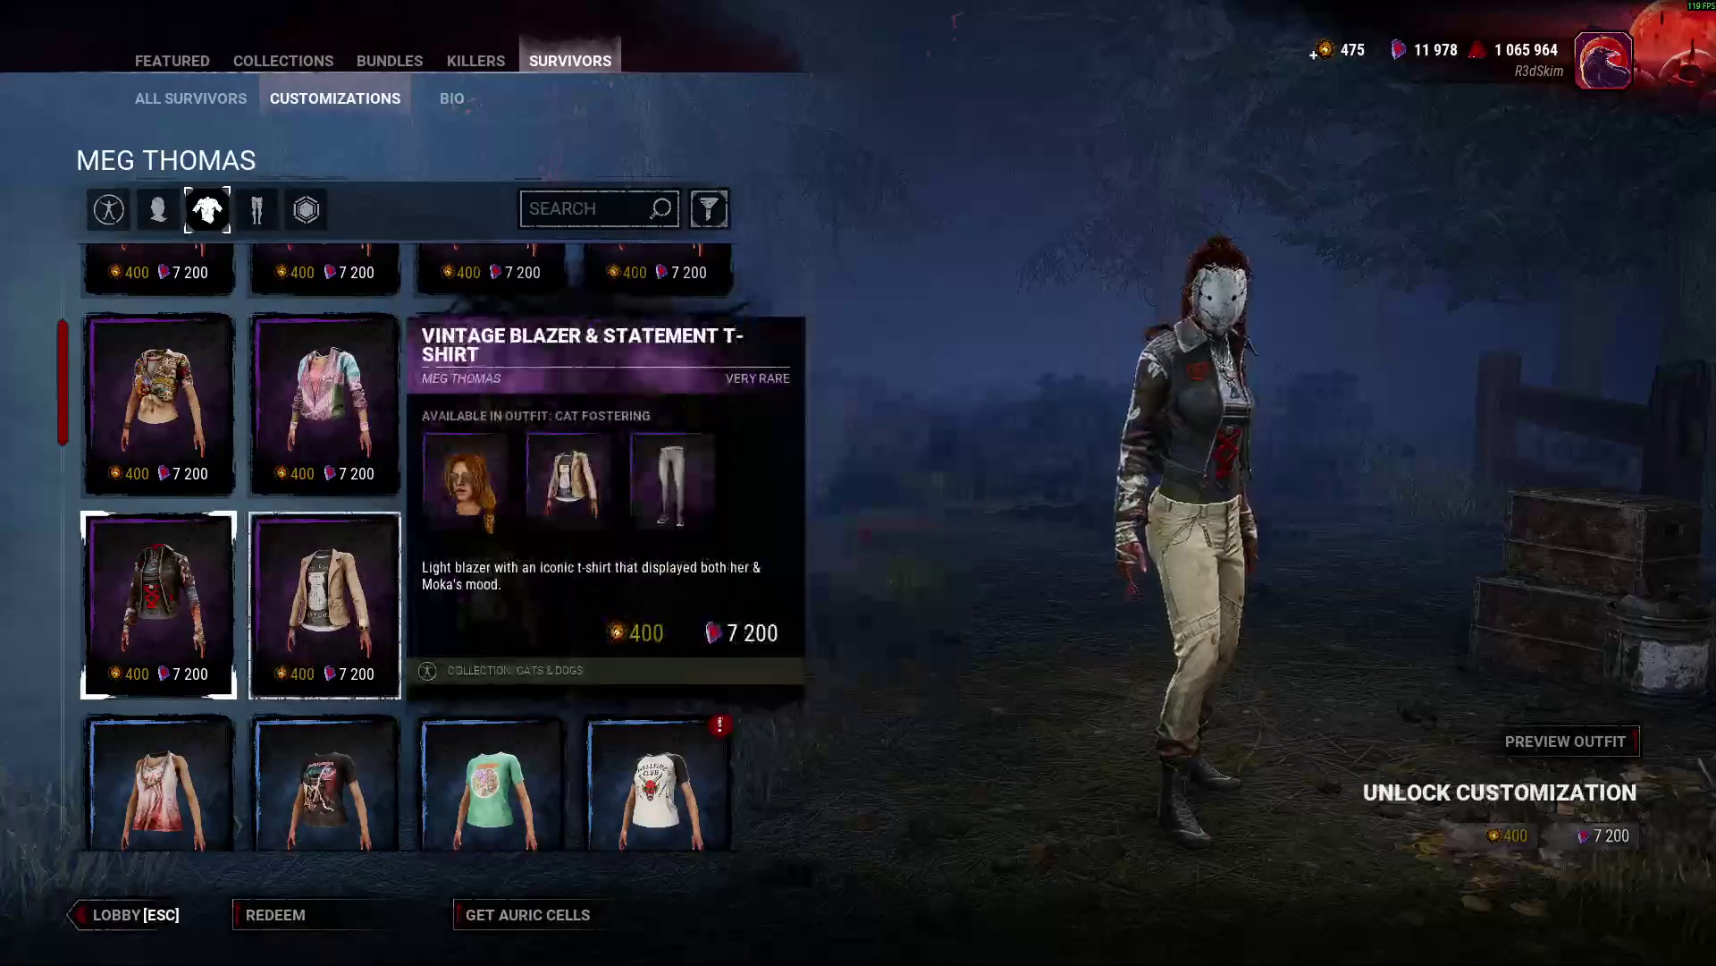
{"action": "scroll", "coordinate": [638, 668], "scroll_direction": "down", "scroll_amount": 12}
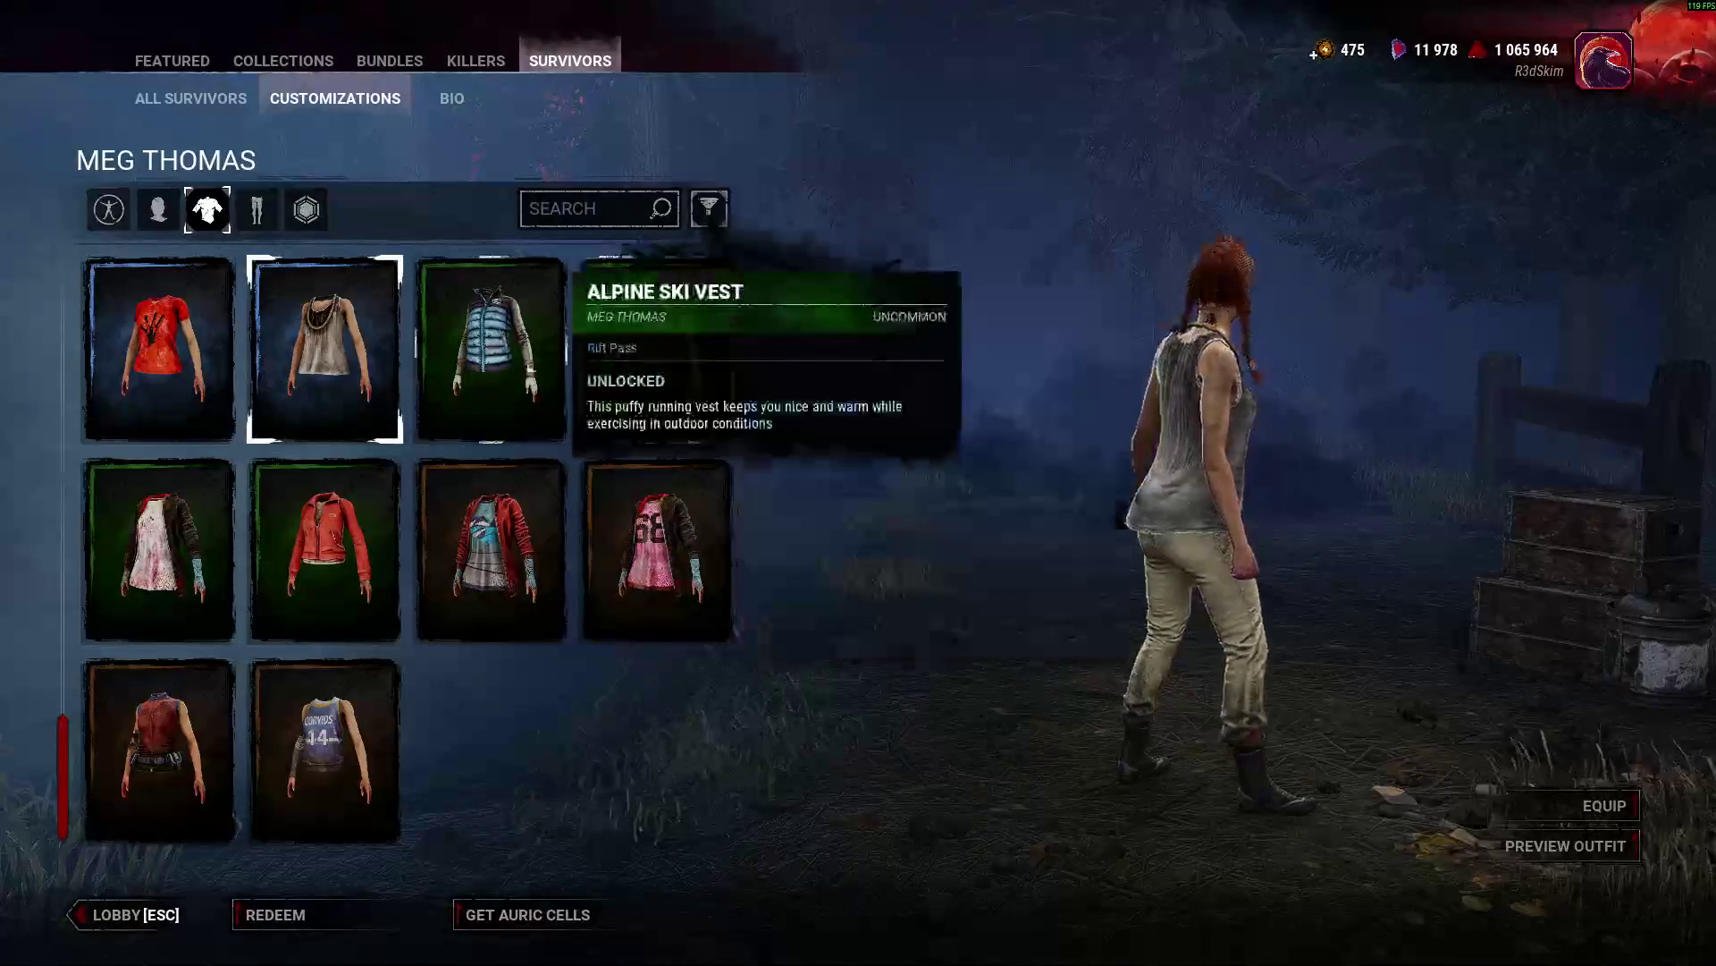
Preview tops on Meg: Alpine Ski Vest, Cheetah Print, DBD Day Moon, Pink Cropped Jacket, Breezy Tank Top.
{"action": "left_click", "coordinate": [501, 340]}
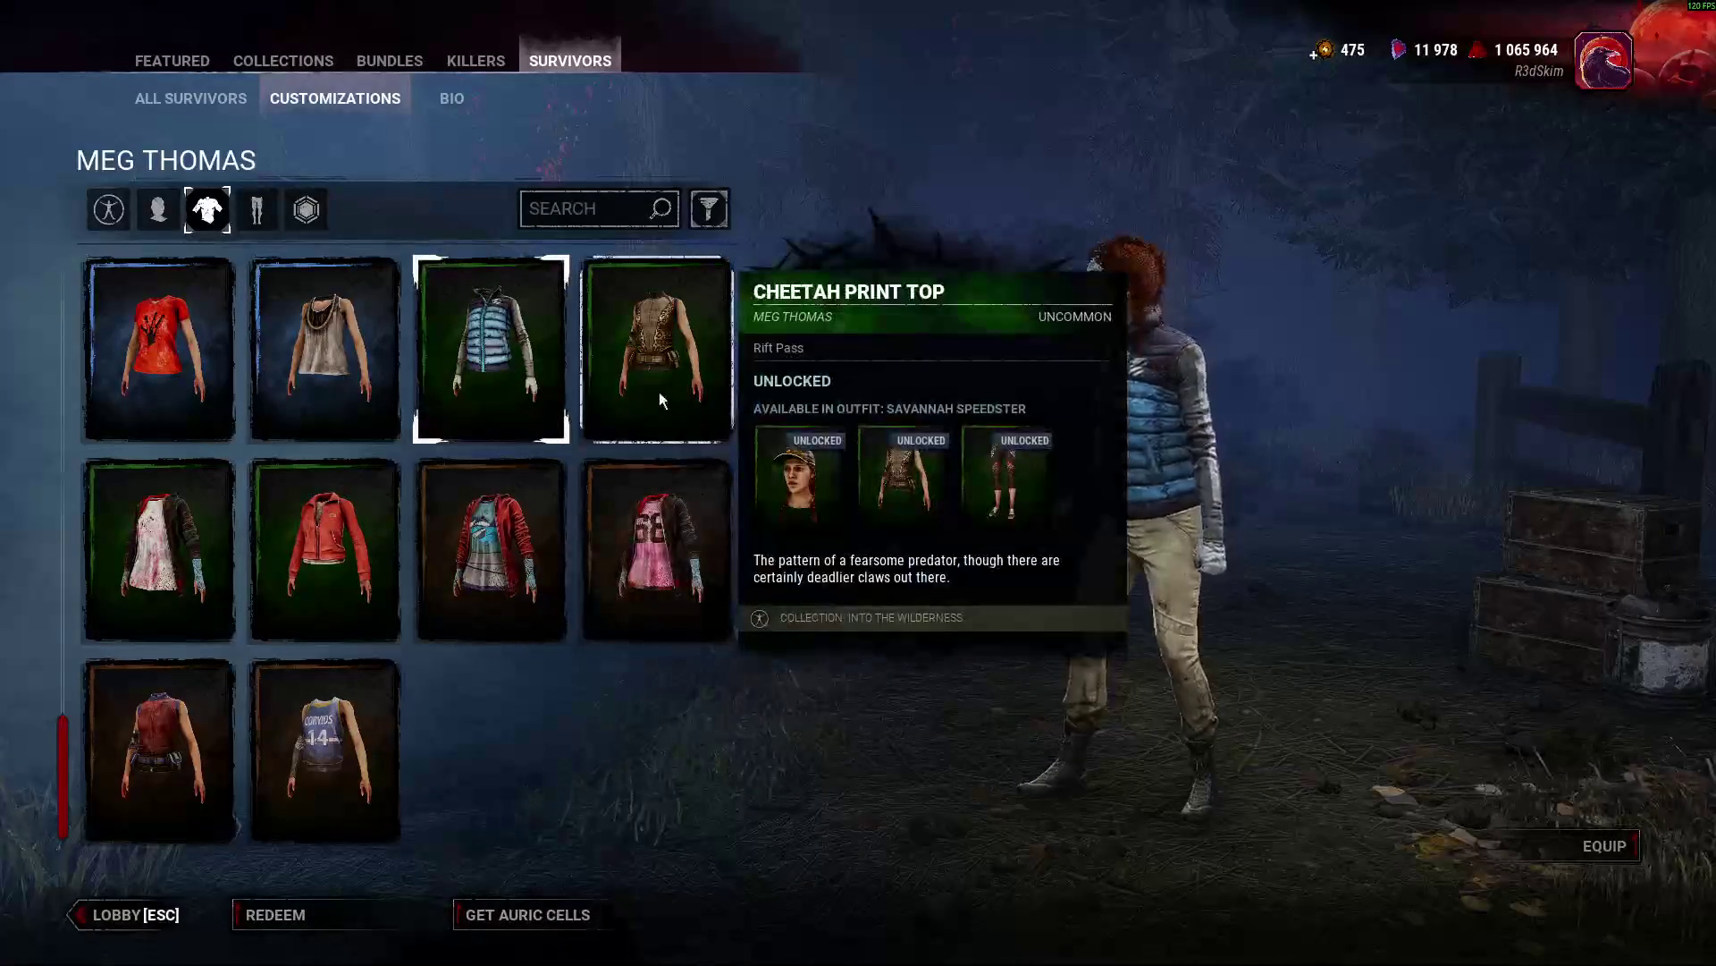
{"action": "left_click", "coordinate": [658, 391]}
{"action": "scroll", "coordinate": [218, 468], "scroll_direction": "up", "scroll_amount": 3}
{"action": "left_click", "coordinate": [476, 449]}
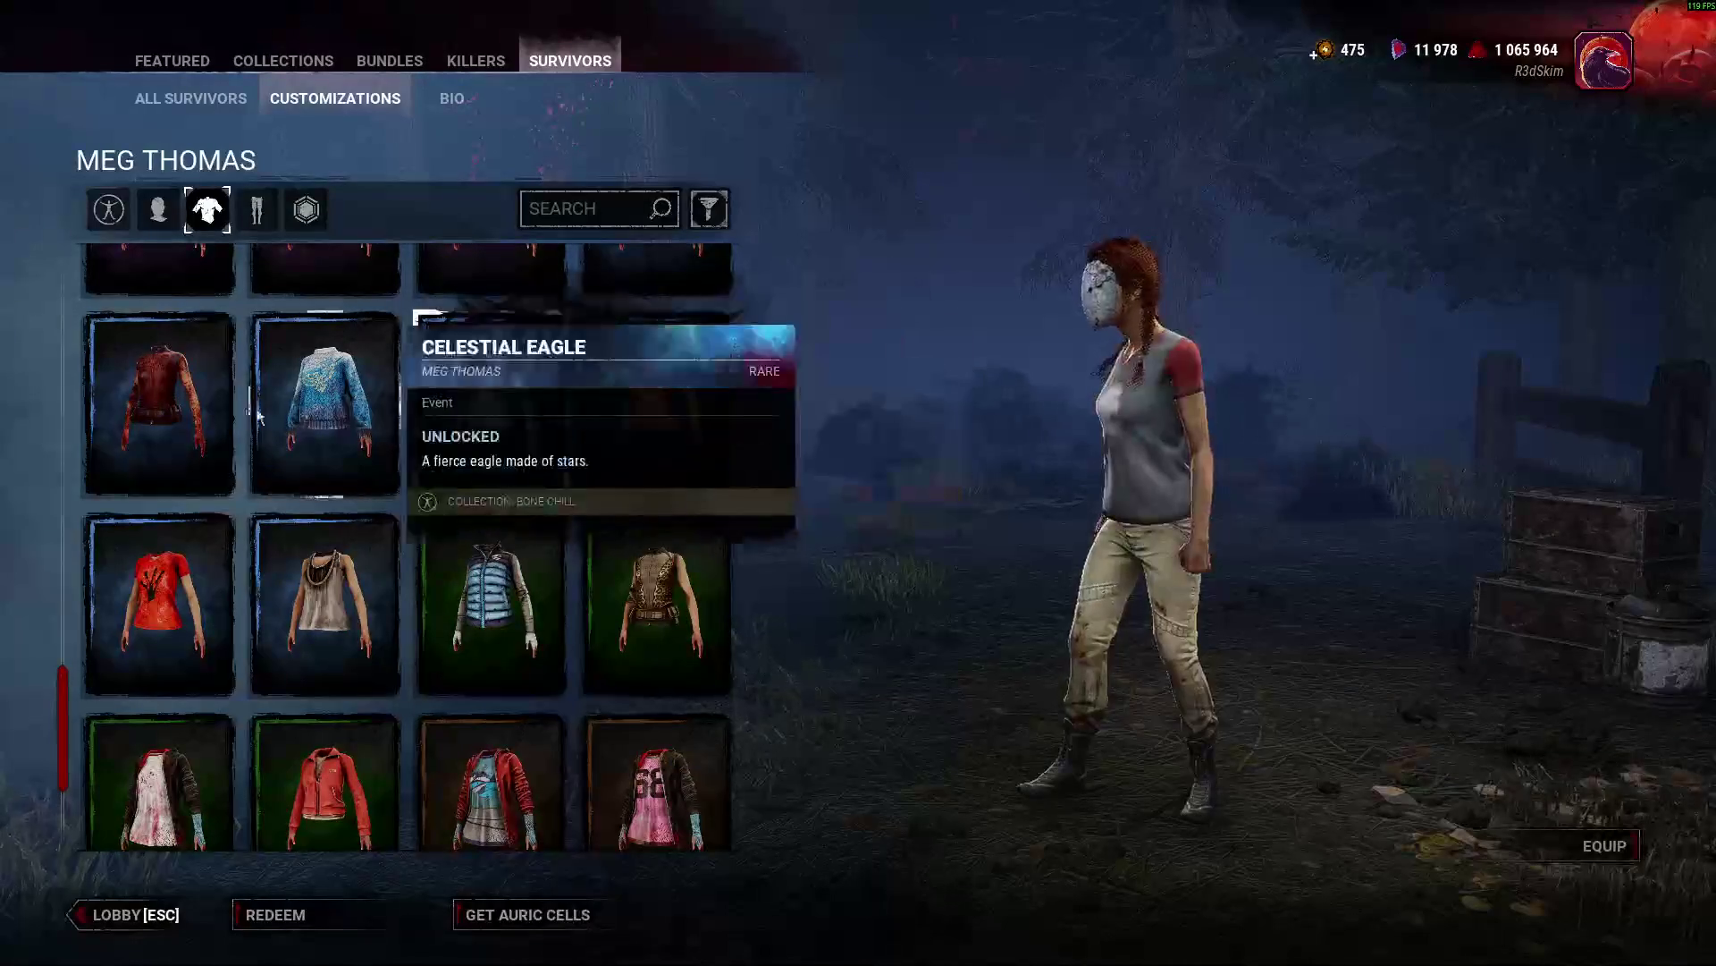
{"action": "left_click", "coordinate": [474, 576]}
{"action": "scroll", "coordinate": [473, 576], "scroll_direction": "up", "scroll_amount": 5}
{"action": "left_click", "coordinate": [324, 428]}
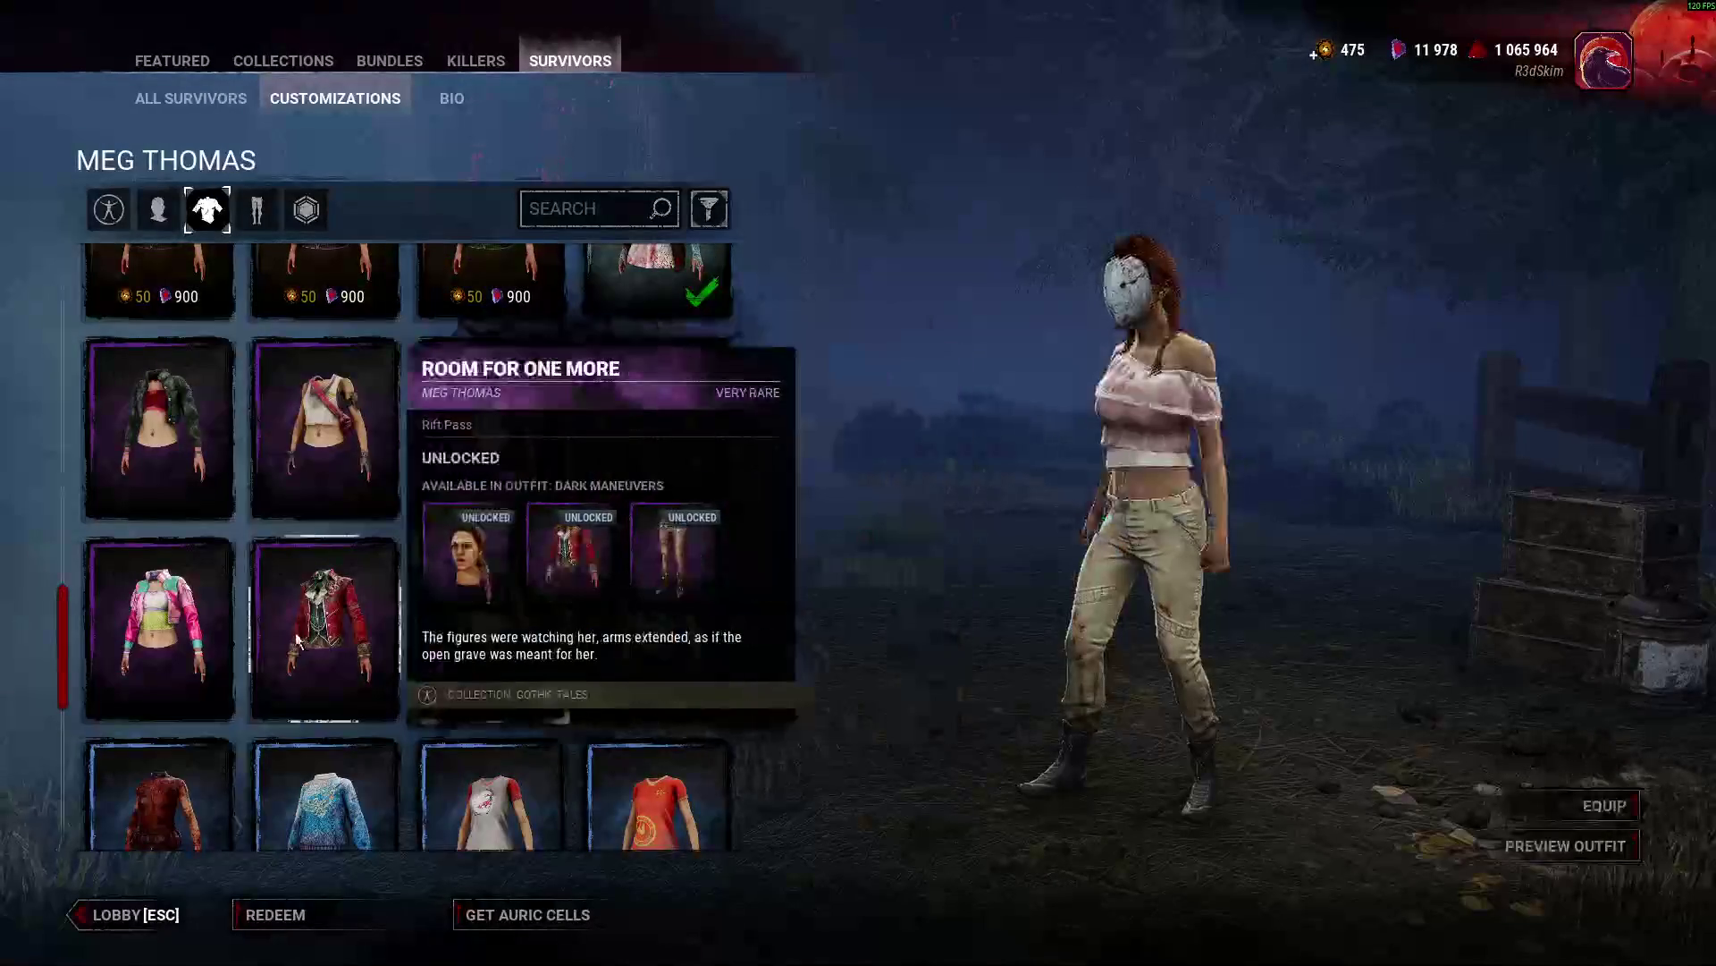
{"action": "left_click", "coordinate": [158, 629]}
{"action": "left_click", "coordinate": [324, 428]}
{"action": "left_click", "coordinate": [491, 428]}
{"action": "left_click", "coordinate": [325, 628]}
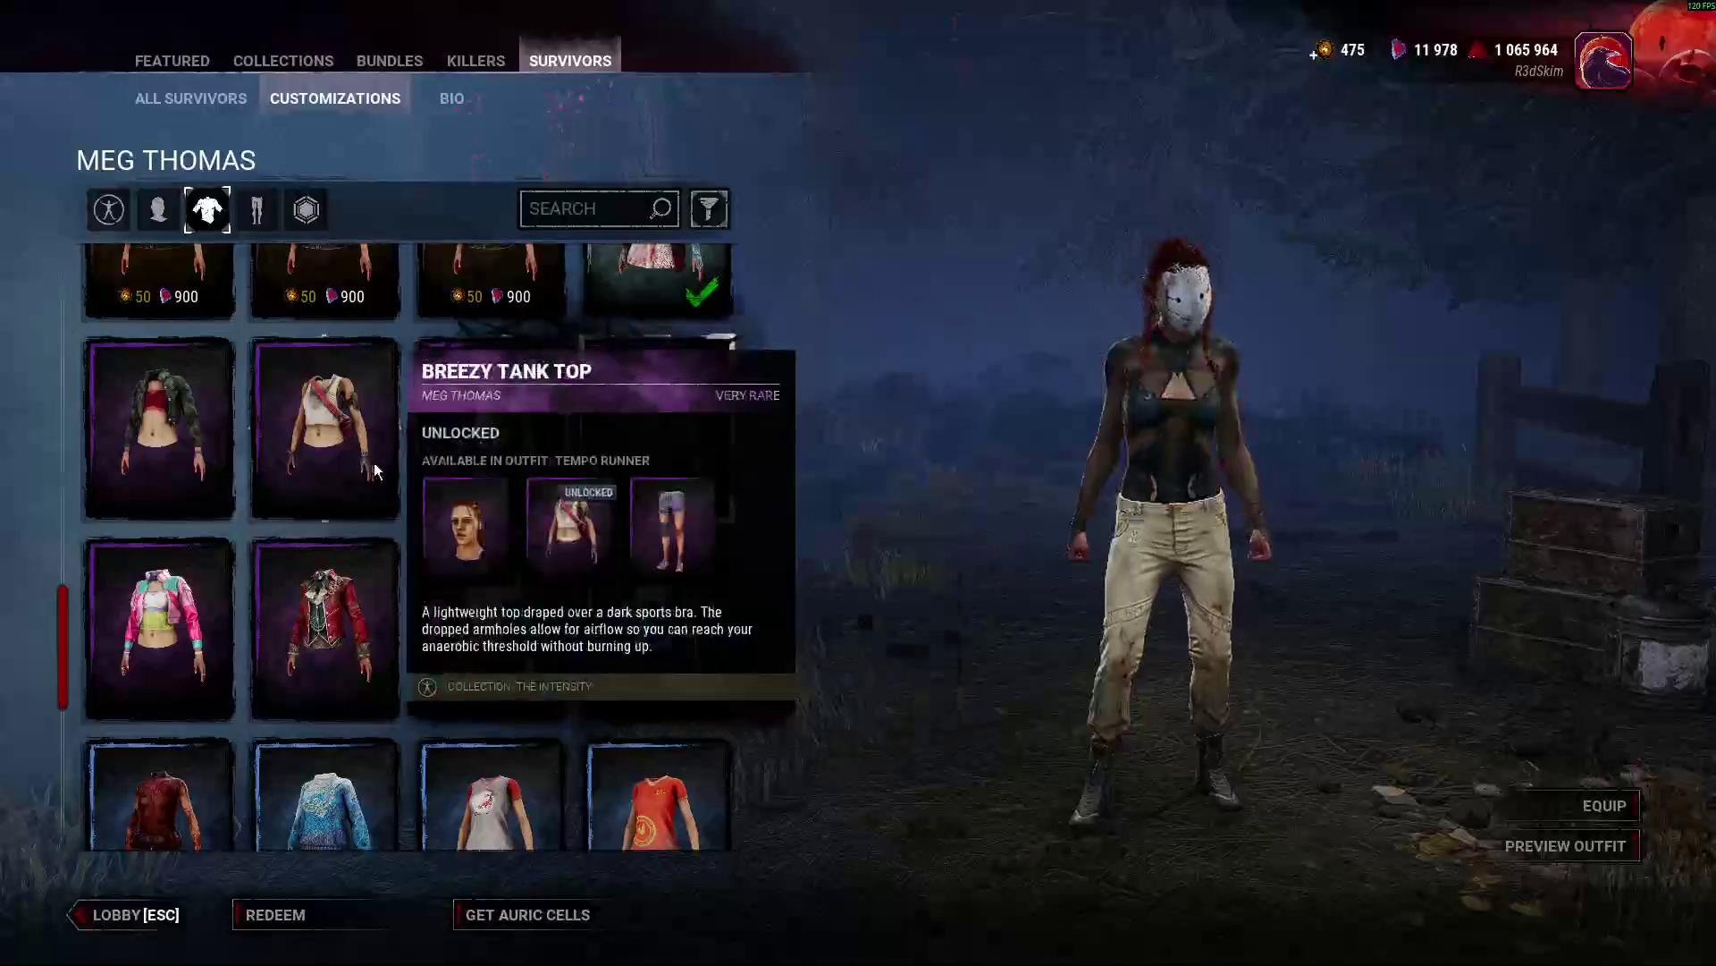
{"action": "left_click", "coordinate": [200, 441]}
{"action": "left_click", "coordinate": [356, 442]}
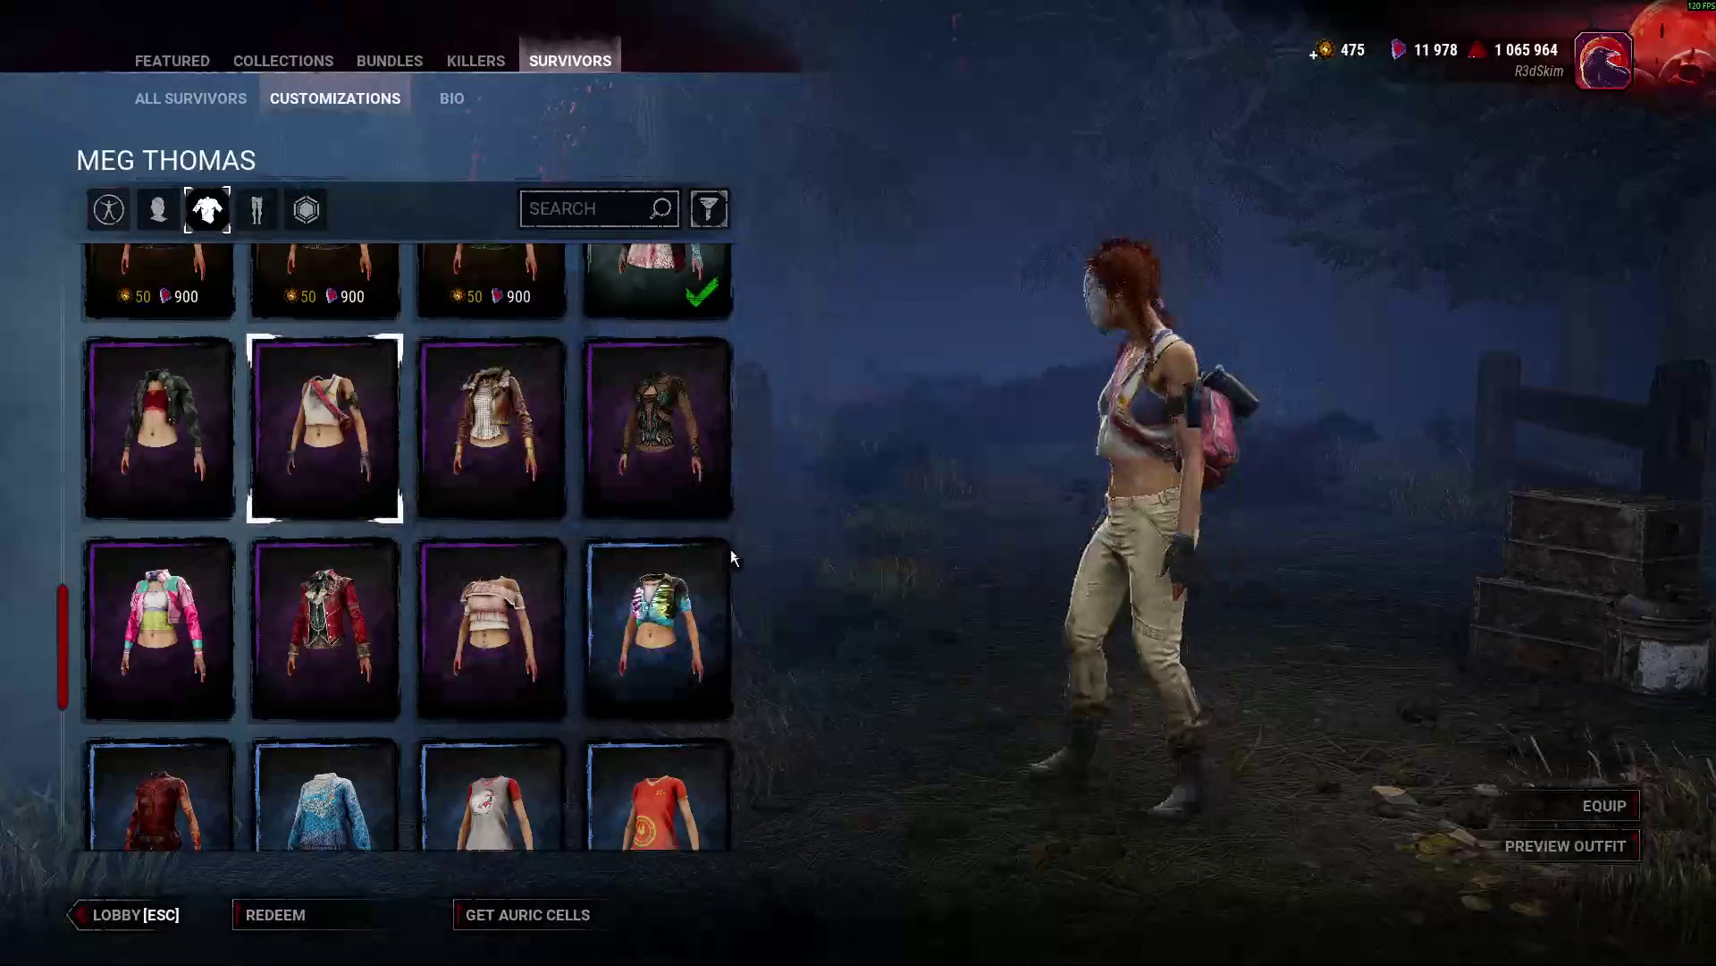
Turn Meg around and preview sport tops, Polar Running Vest, Varsity Track Jacket, Tunic II, Tennis Polo.
{"action": "scroll", "coordinate": [262, 626], "scroll_direction": "up", "scroll_amount": 1}
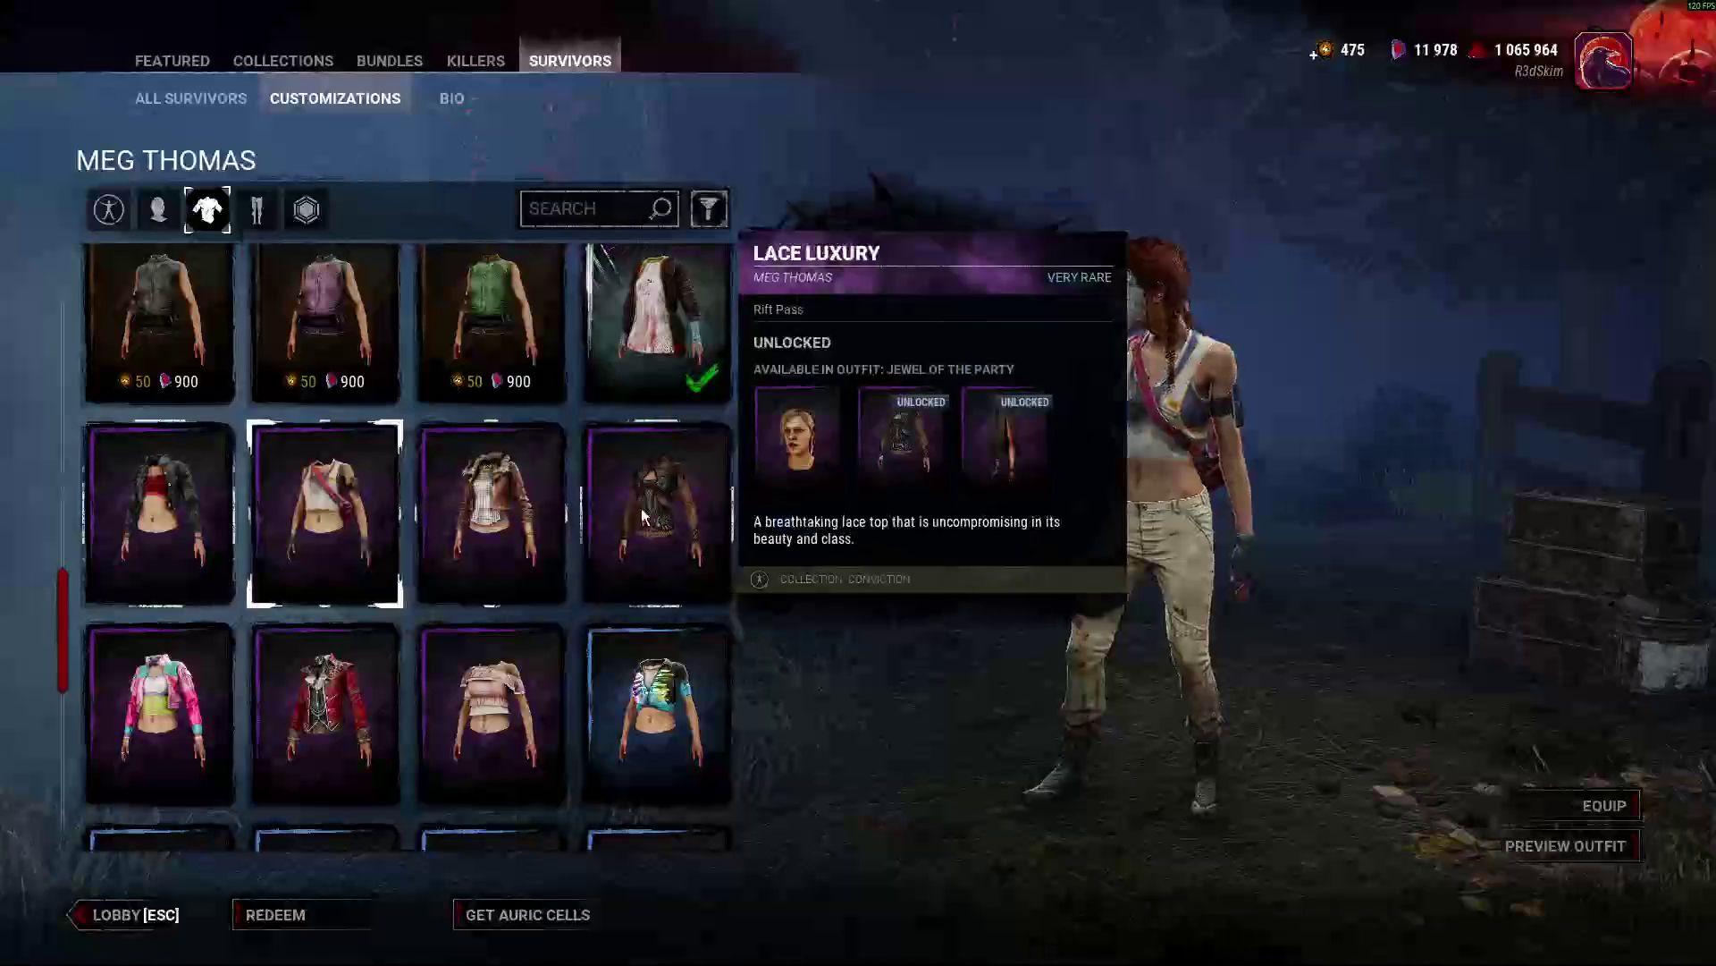
{"action": "left_click_drag", "start_coordinate": [1012, 524], "coordinate": [769, 483]}
{"action": "left_click", "coordinate": [493, 320]}
{"action": "left_click", "coordinate": [335, 339]}
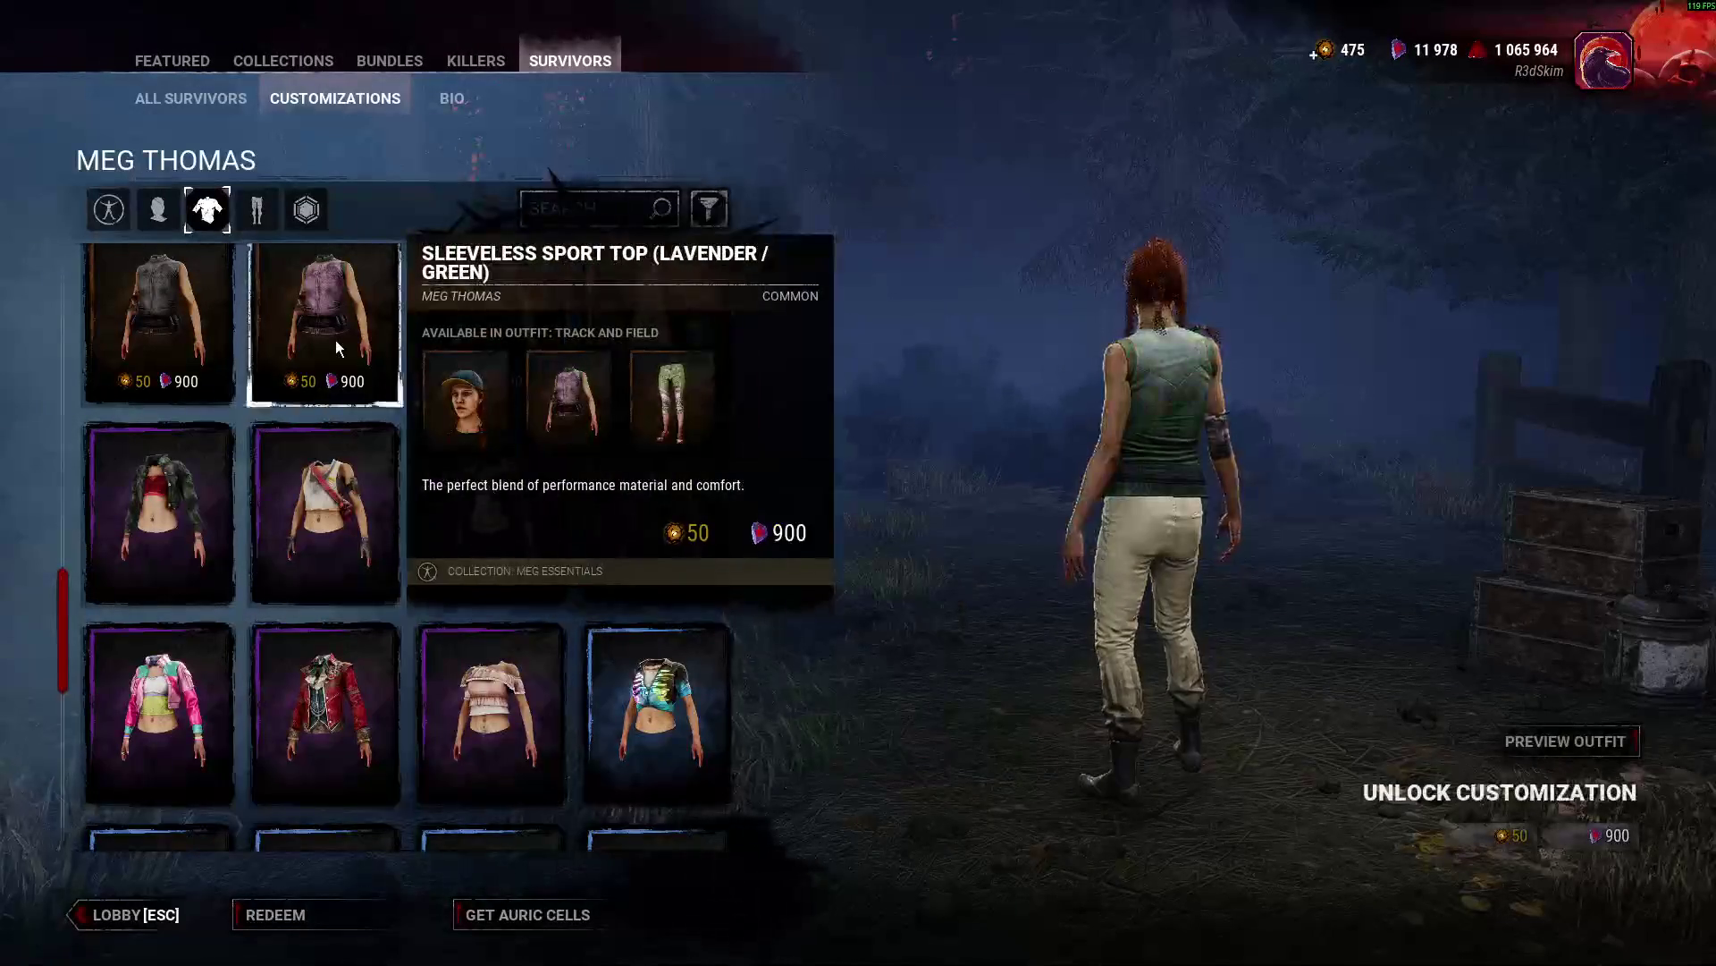
{"action": "scroll", "coordinate": [234, 670], "scroll_direction": "up", "scroll_amount": 4}
{"action": "left_click", "coordinate": [322, 456]}
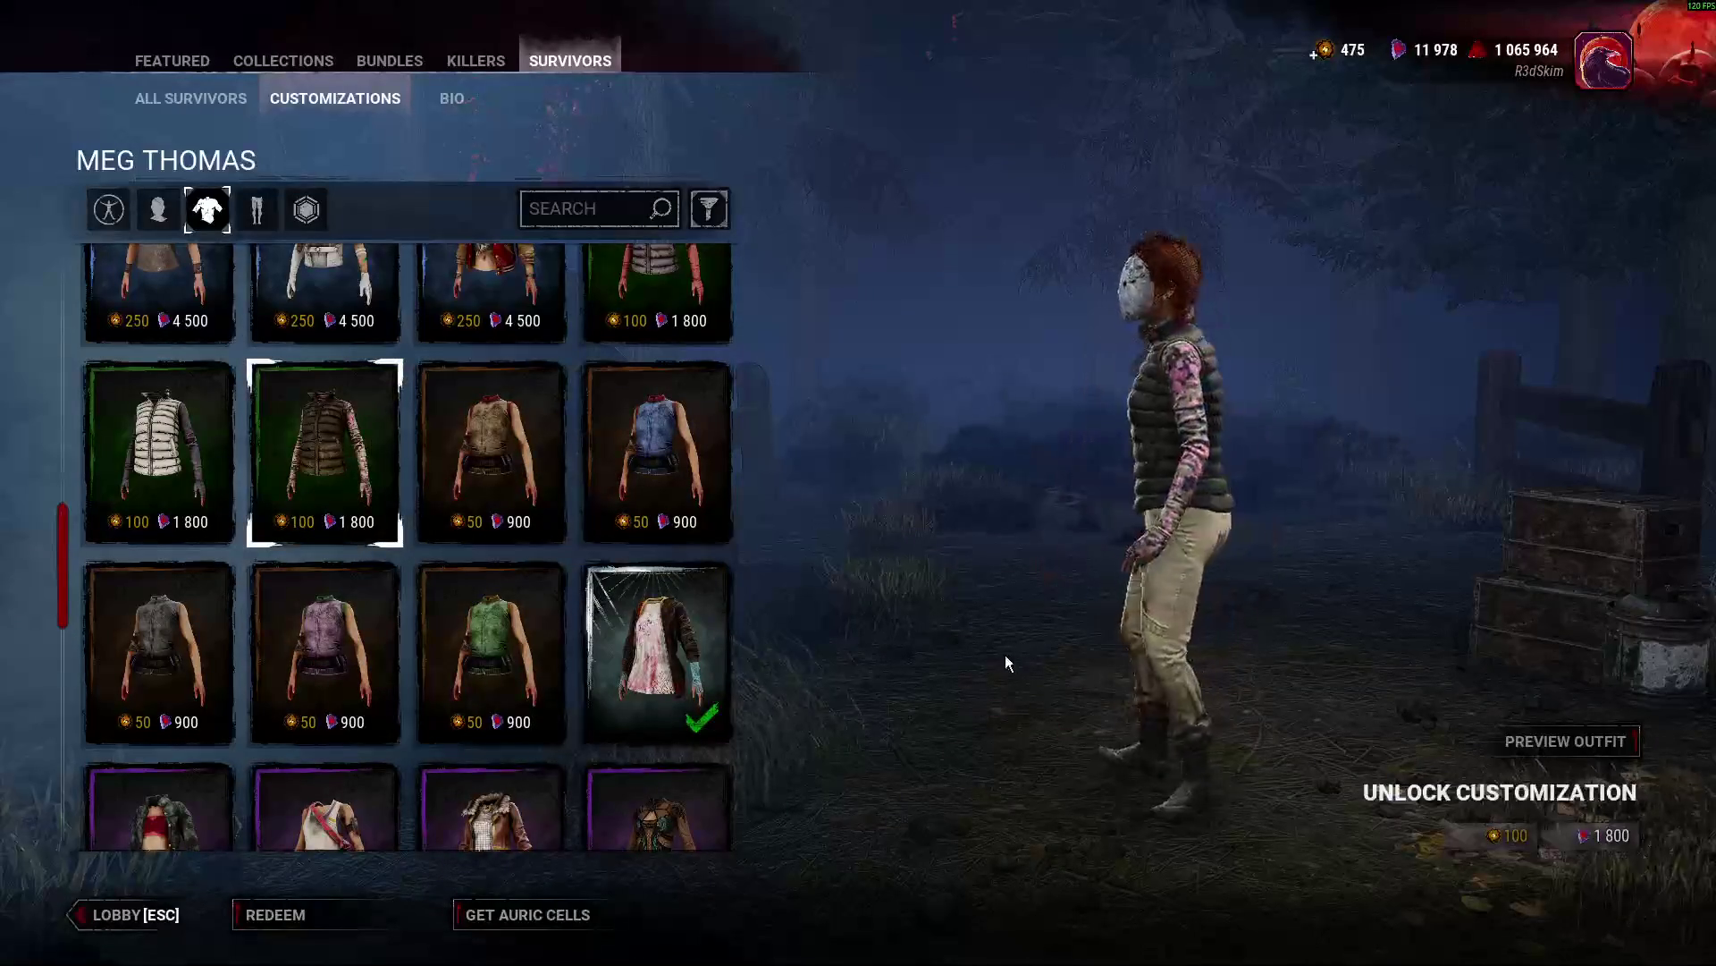
{"action": "scroll", "coordinate": [491, 464], "scroll_direction": "up", "scroll_amount": 2}
{"action": "left_click", "coordinate": [491, 420]}
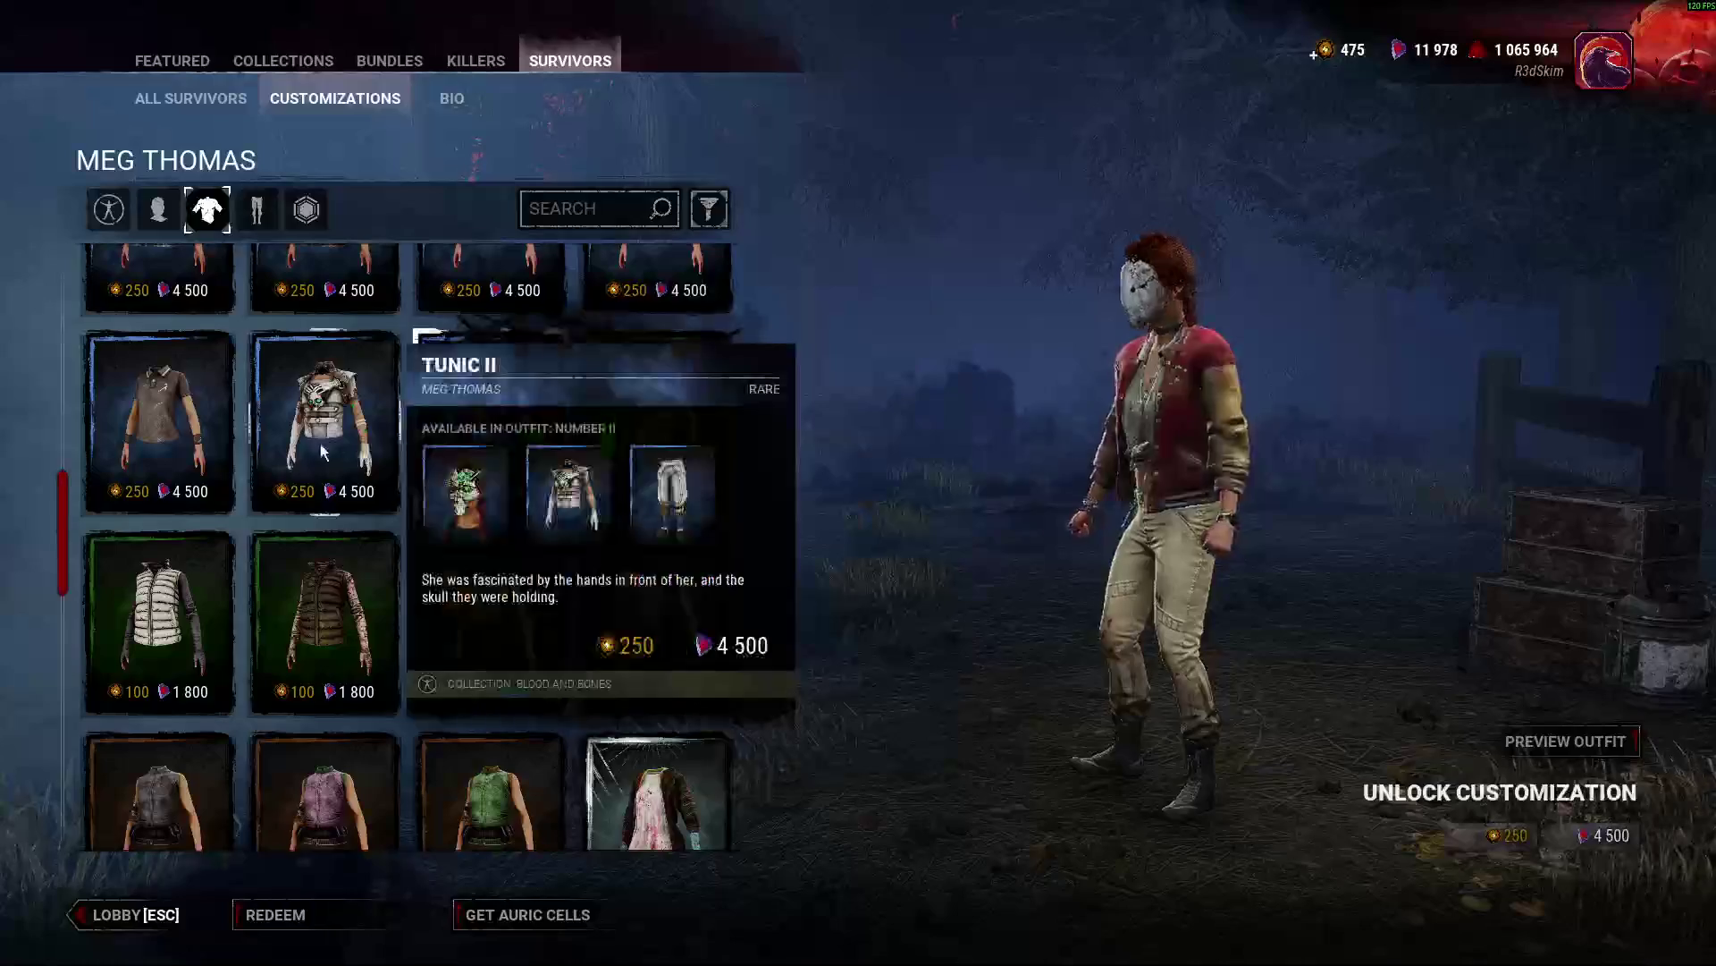
{"action": "left_click", "coordinate": [657, 420]}
{"action": "left_click", "coordinate": [331, 429]}
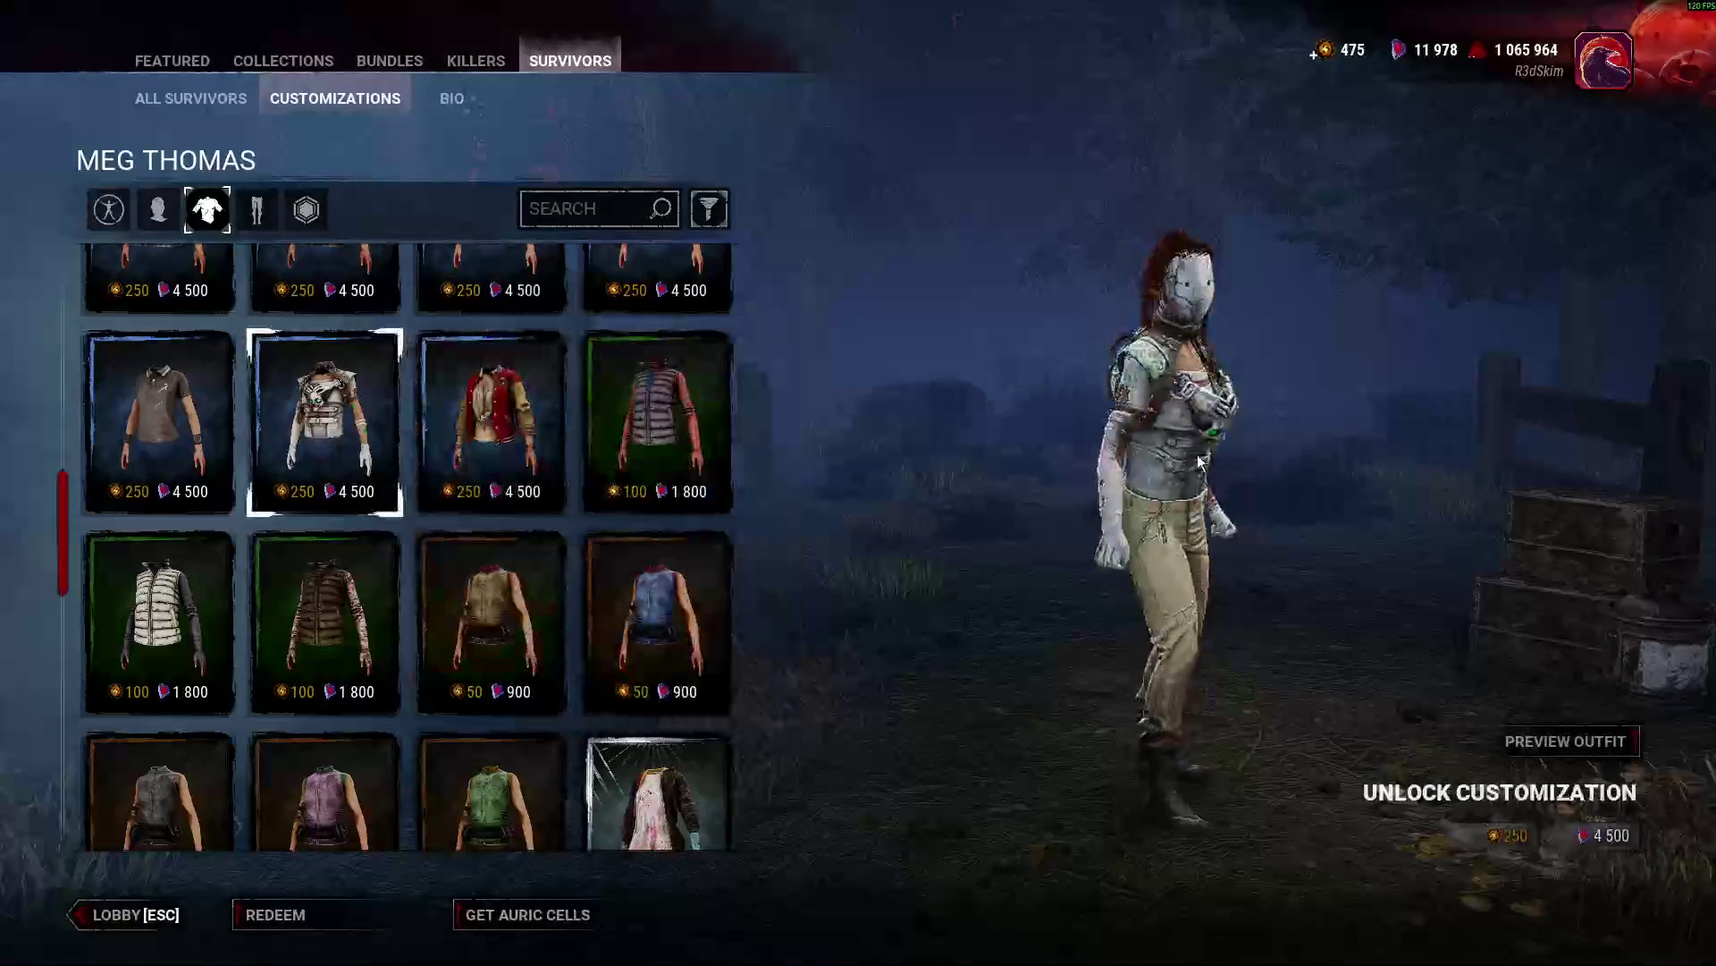
{"action": "left_click", "coordinate": [127, 428]}
Preview Pink Racket Polo, Mosh Pit Top, Hellfire Club, Freddy Fazbear's and Iron Maiden shirts on Meg.
{"action": "scroll", "coordinate": [127, 427], "scroll_direction": "up", "scroll_amount": 3}
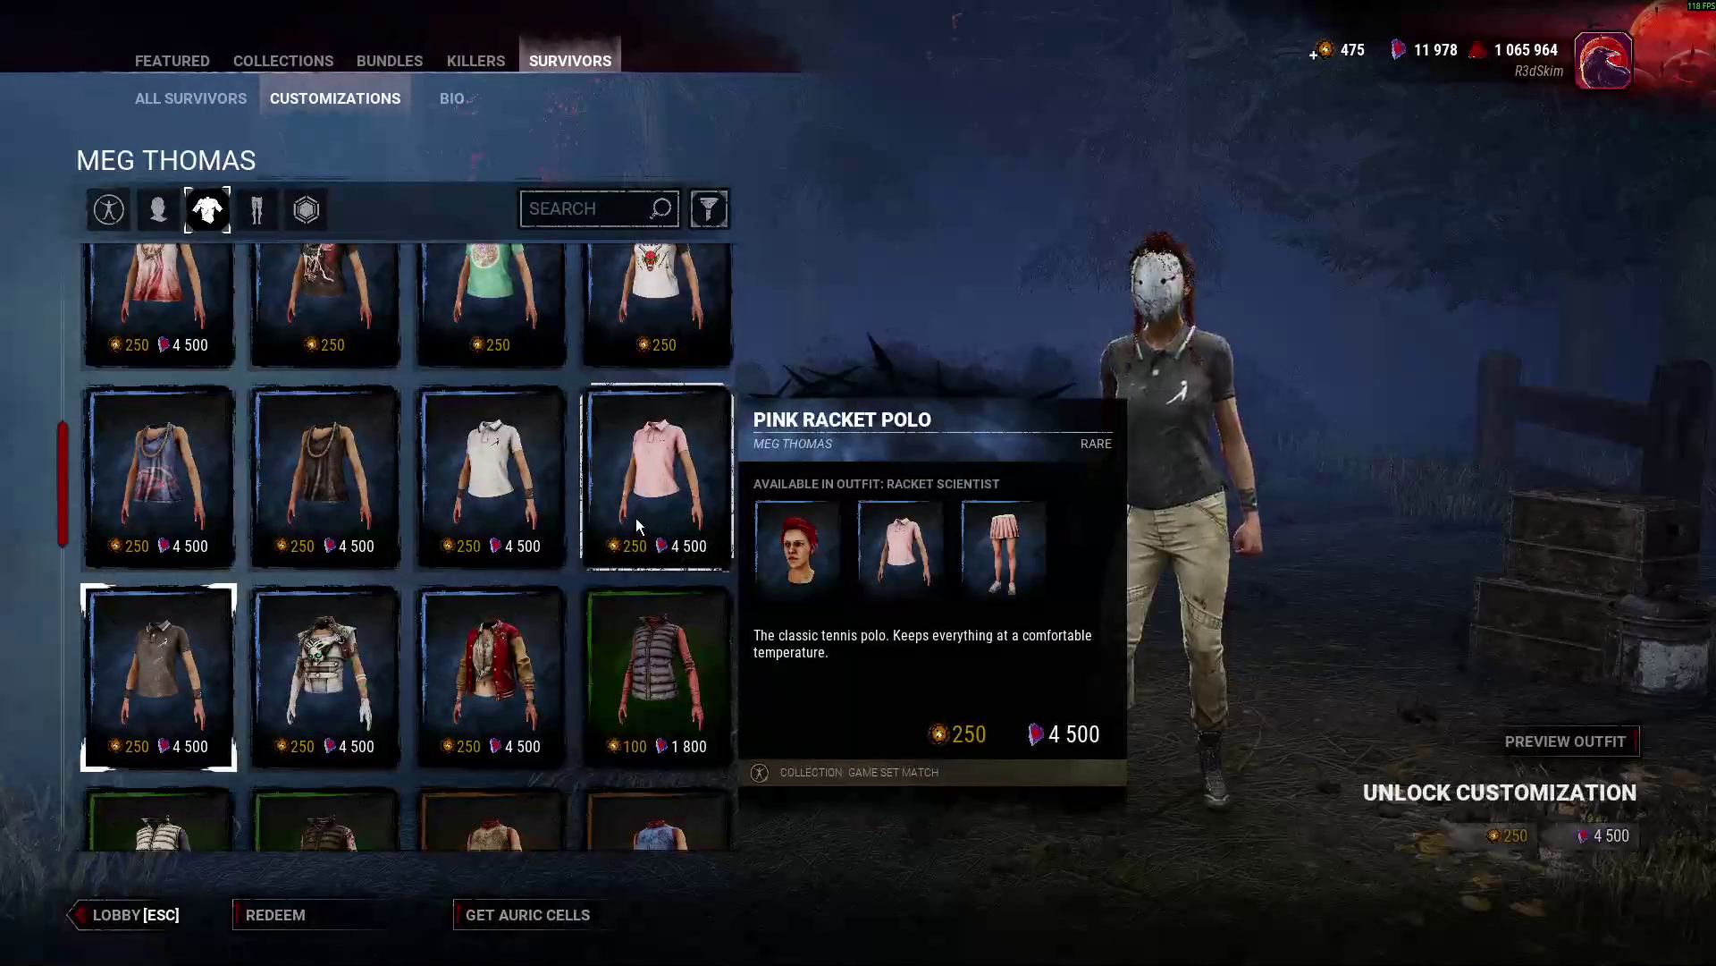
{"action": "left_click", "coordinate": [639, 526]}
{"action": "left_click", "coordinate": [288, 495]}
{"action": "left_click", "coordinate": [211, 456]}
{"action": "scroll", "coordinate": [211, 456], "scroll_direction": "up", "scroll_amount": 2}
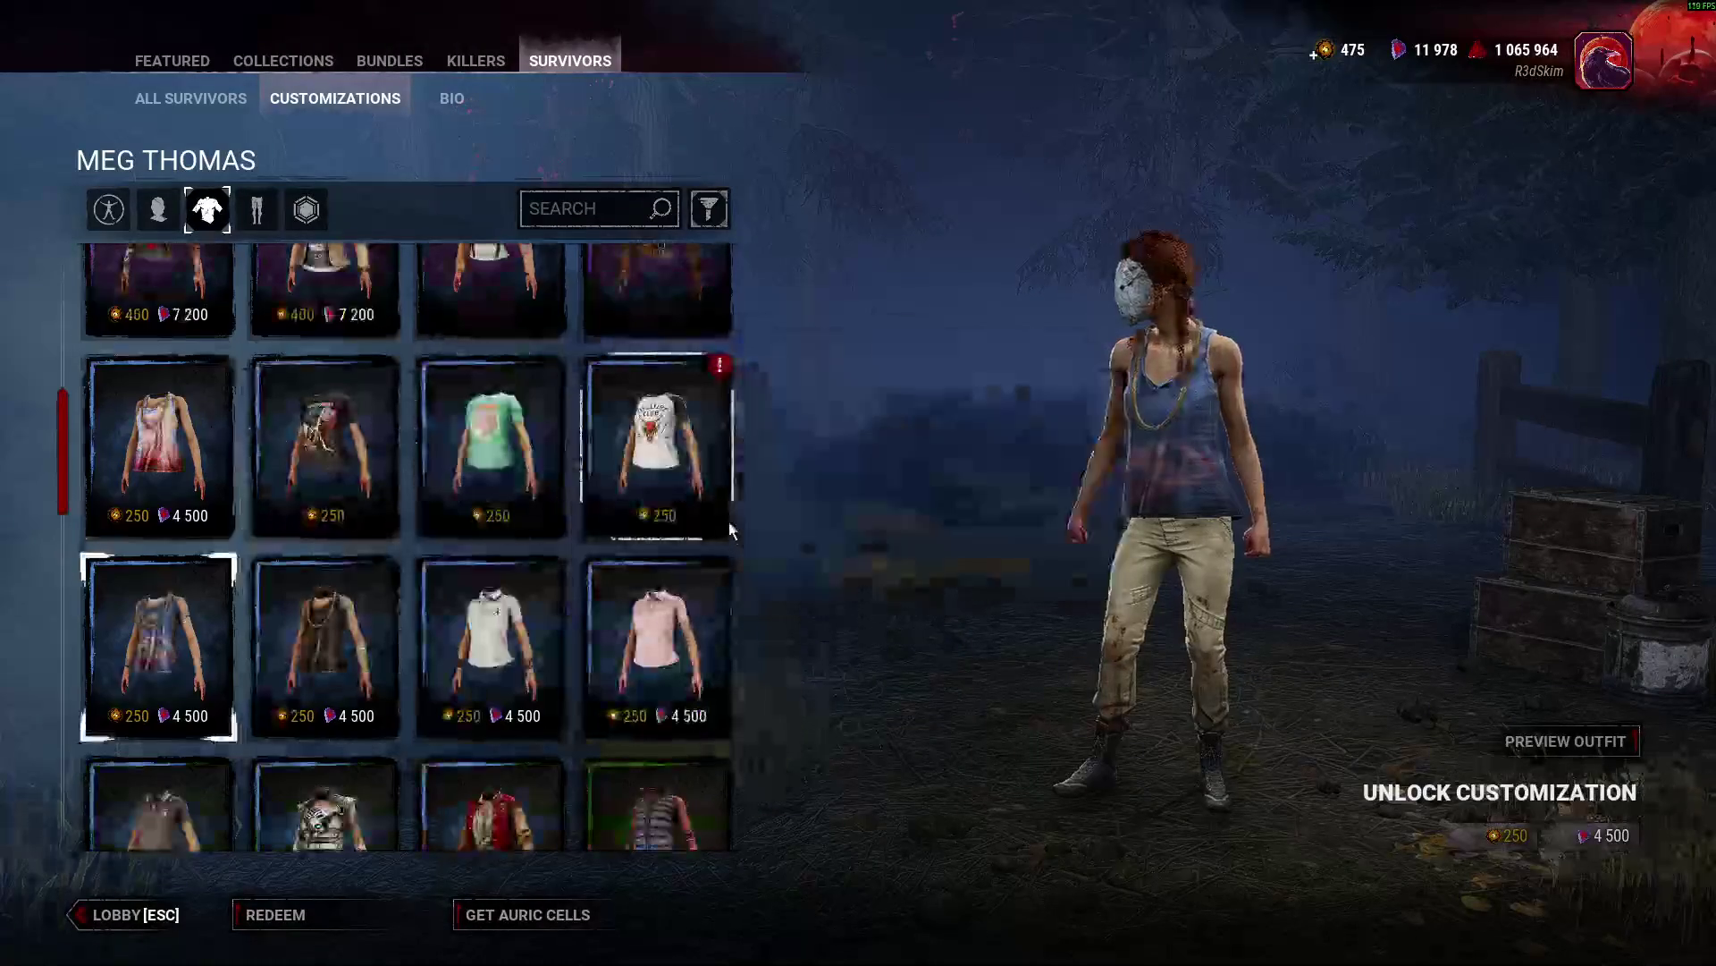
{"action": "left_click", "coordinate": [726, 529]}
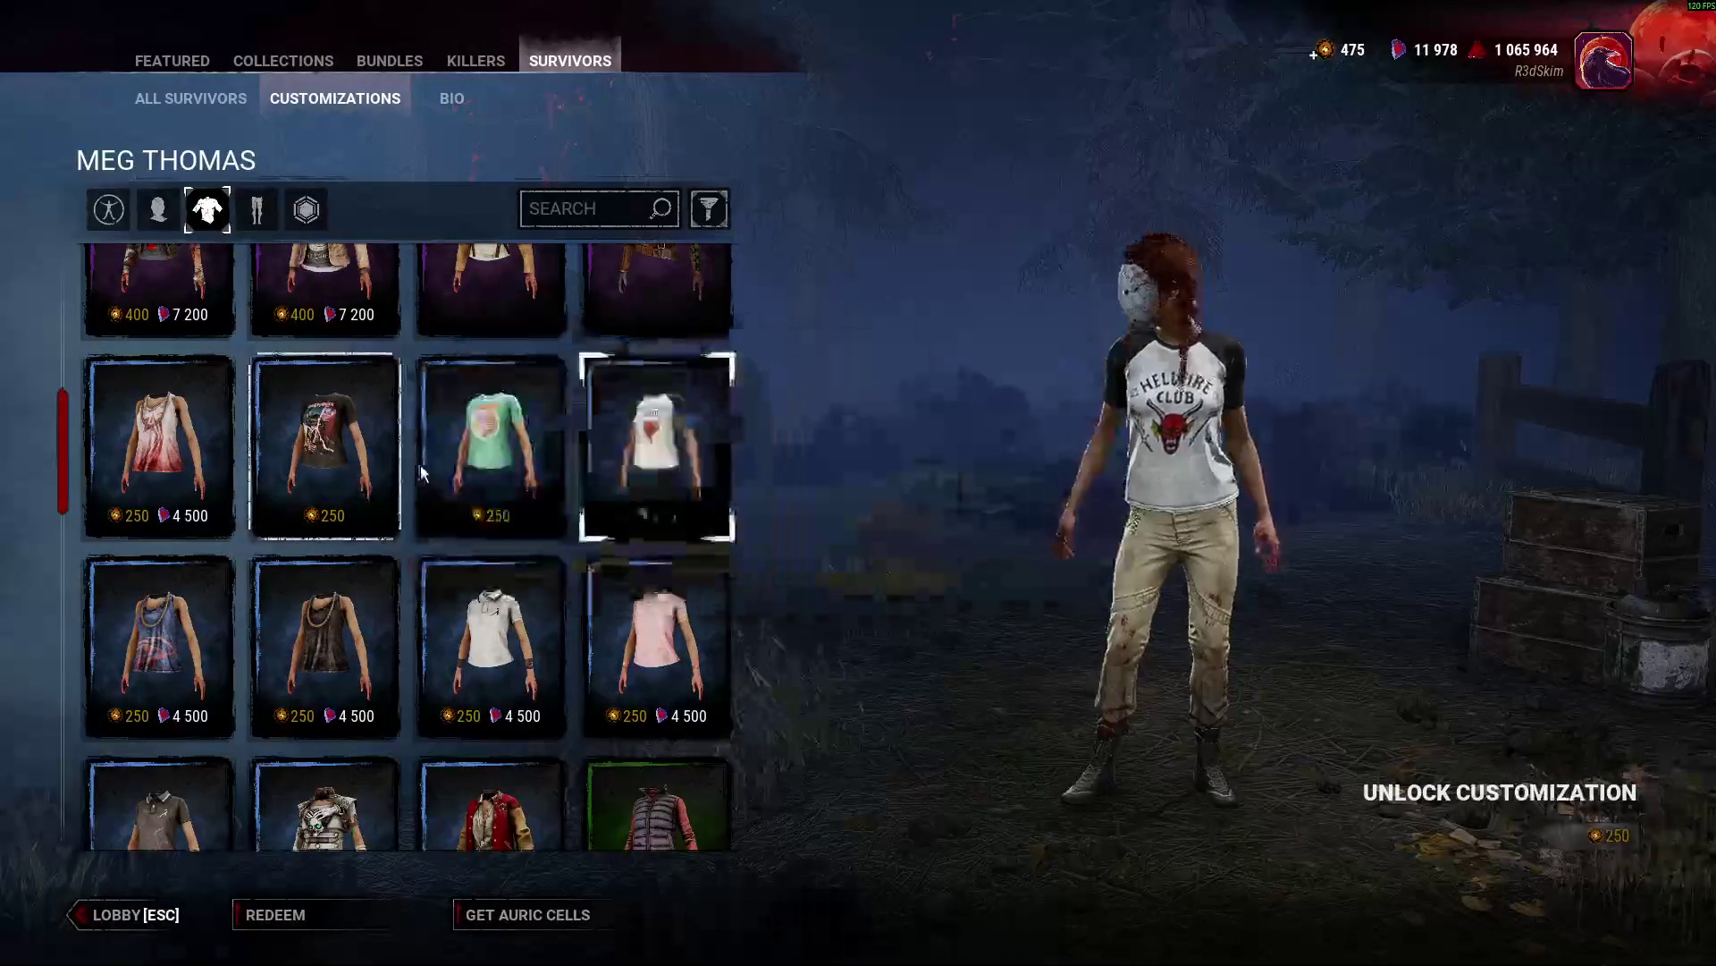
{"action": "left_click", "coordinate": [429, 464]}
{"action": "left_click", "coordinate": [107, 465]}
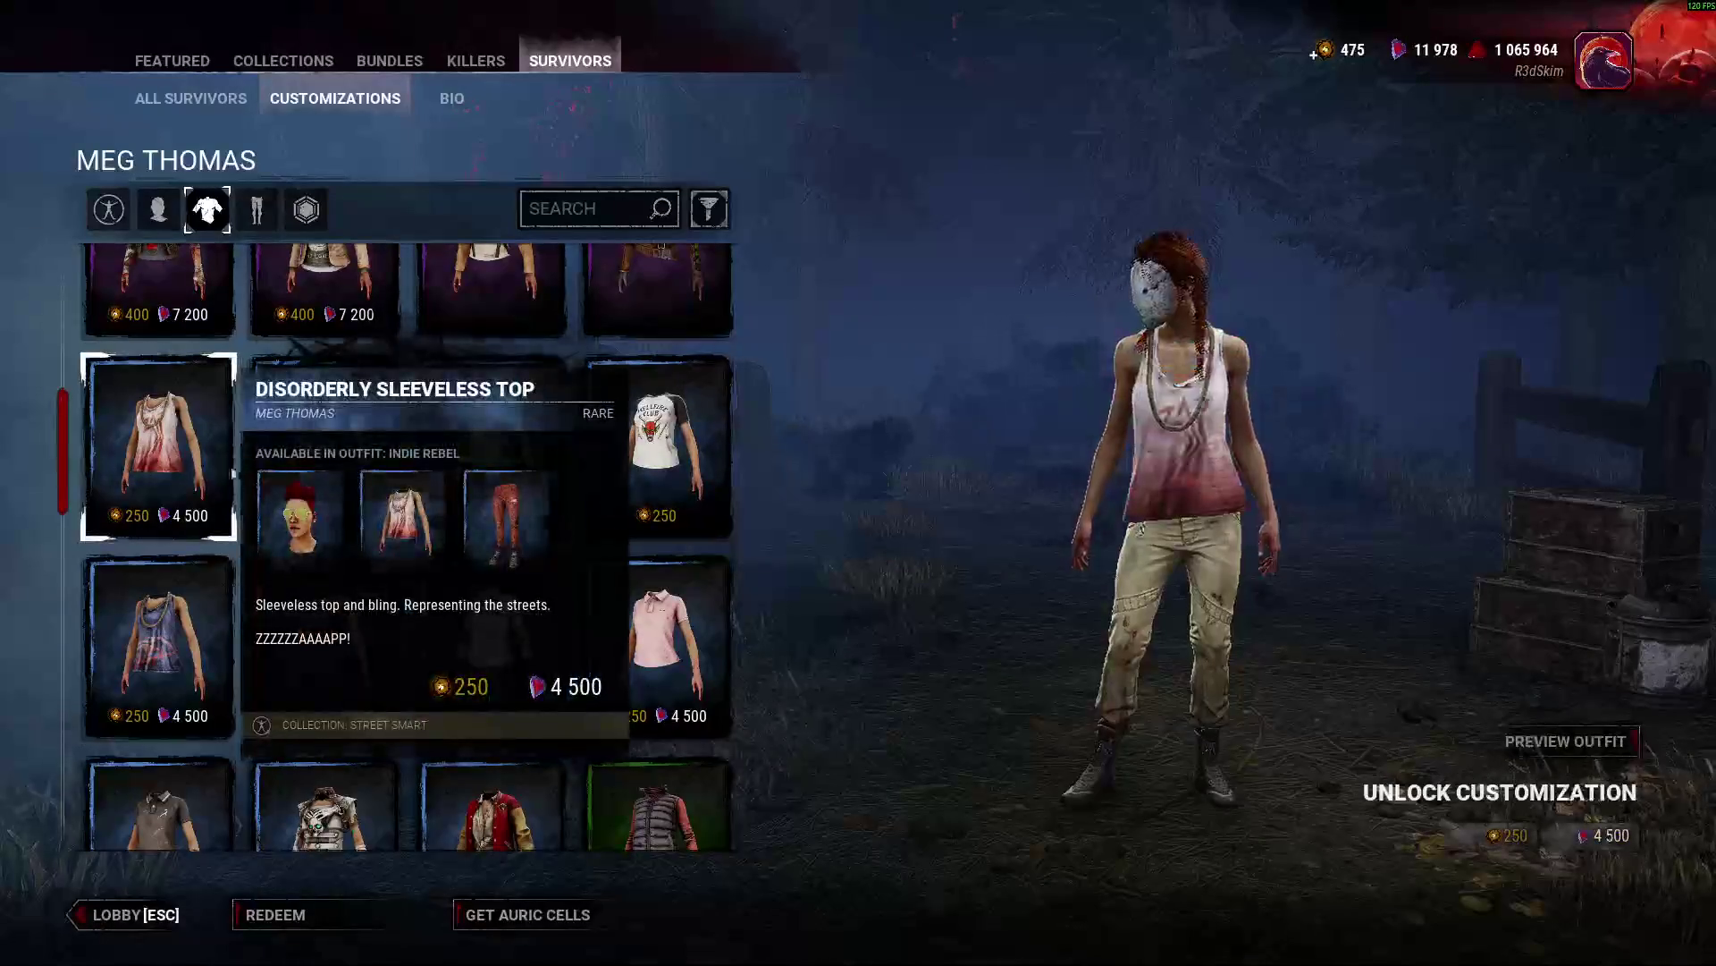
{"action": "left_click", "coordinate": [324, 447]}
{"action": "scroll", "coordinate": [658, 549], "scroll_direction": "up", "scroll_amount": 2}
Preview Leafy Ranger Mantle, Survey Corps jacket, Vintage Blazer and grey cropped jacket, then show Legs items.
{"action": "left_click", "coordinate": [622, 463]}
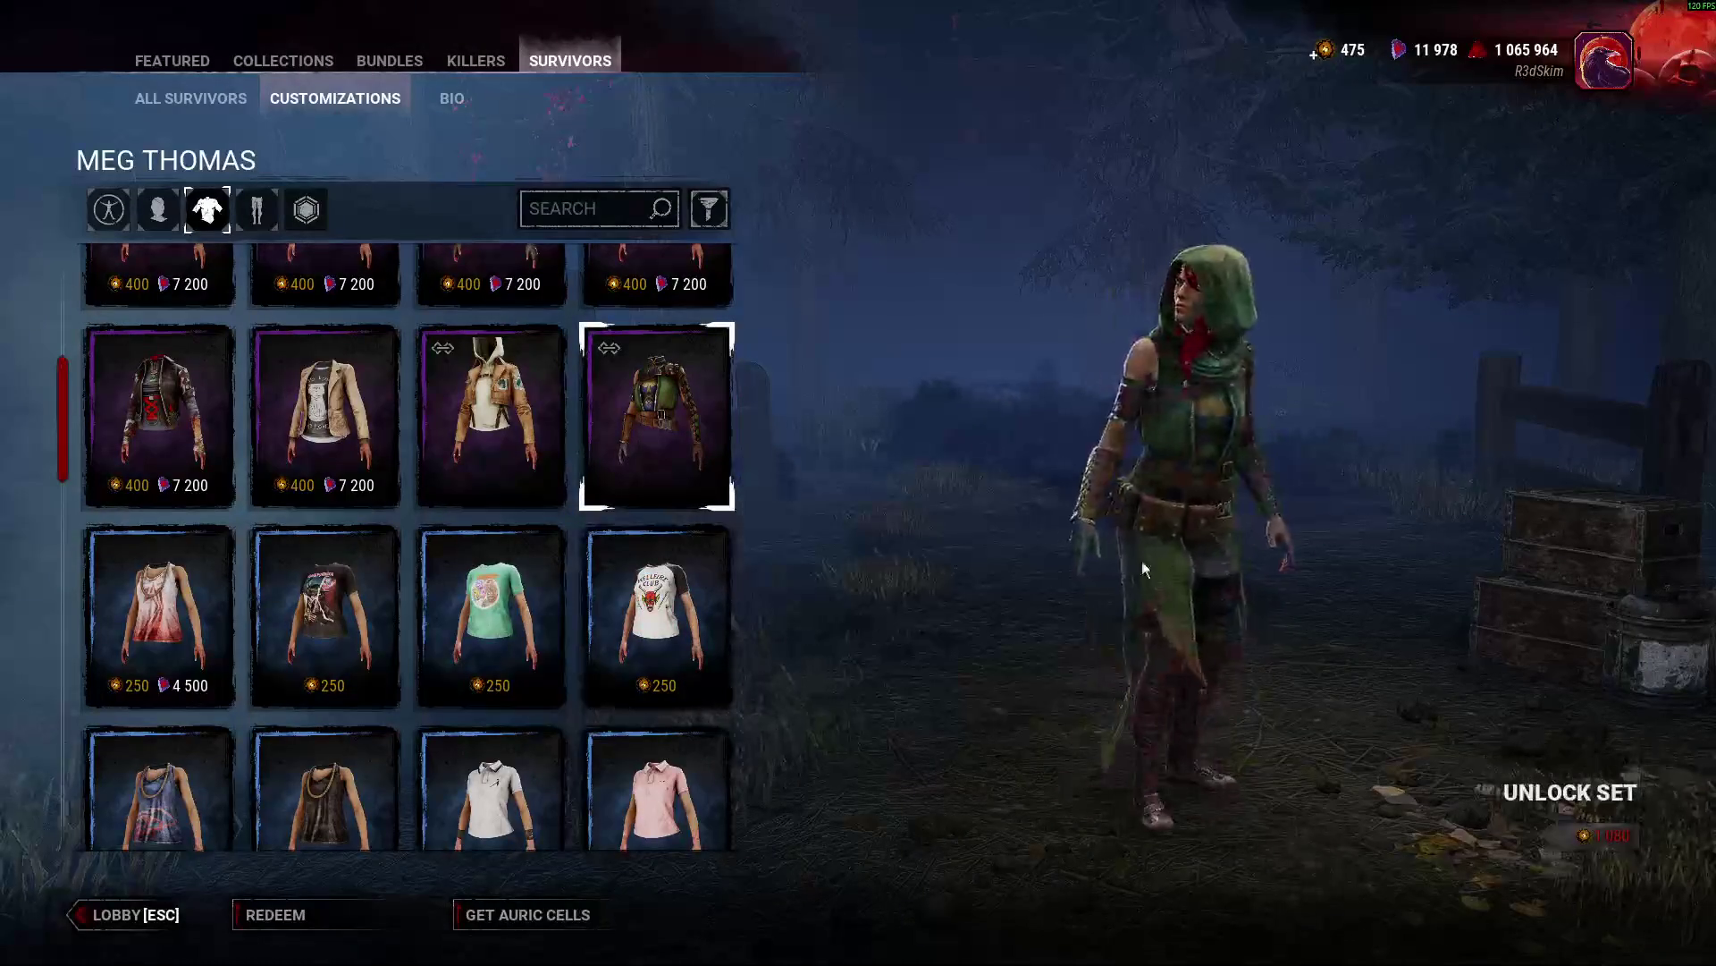
{"action": "left_click", "coordinate": [563, 460]}
{"action": "left_click", "coordinate": [269, 429]}
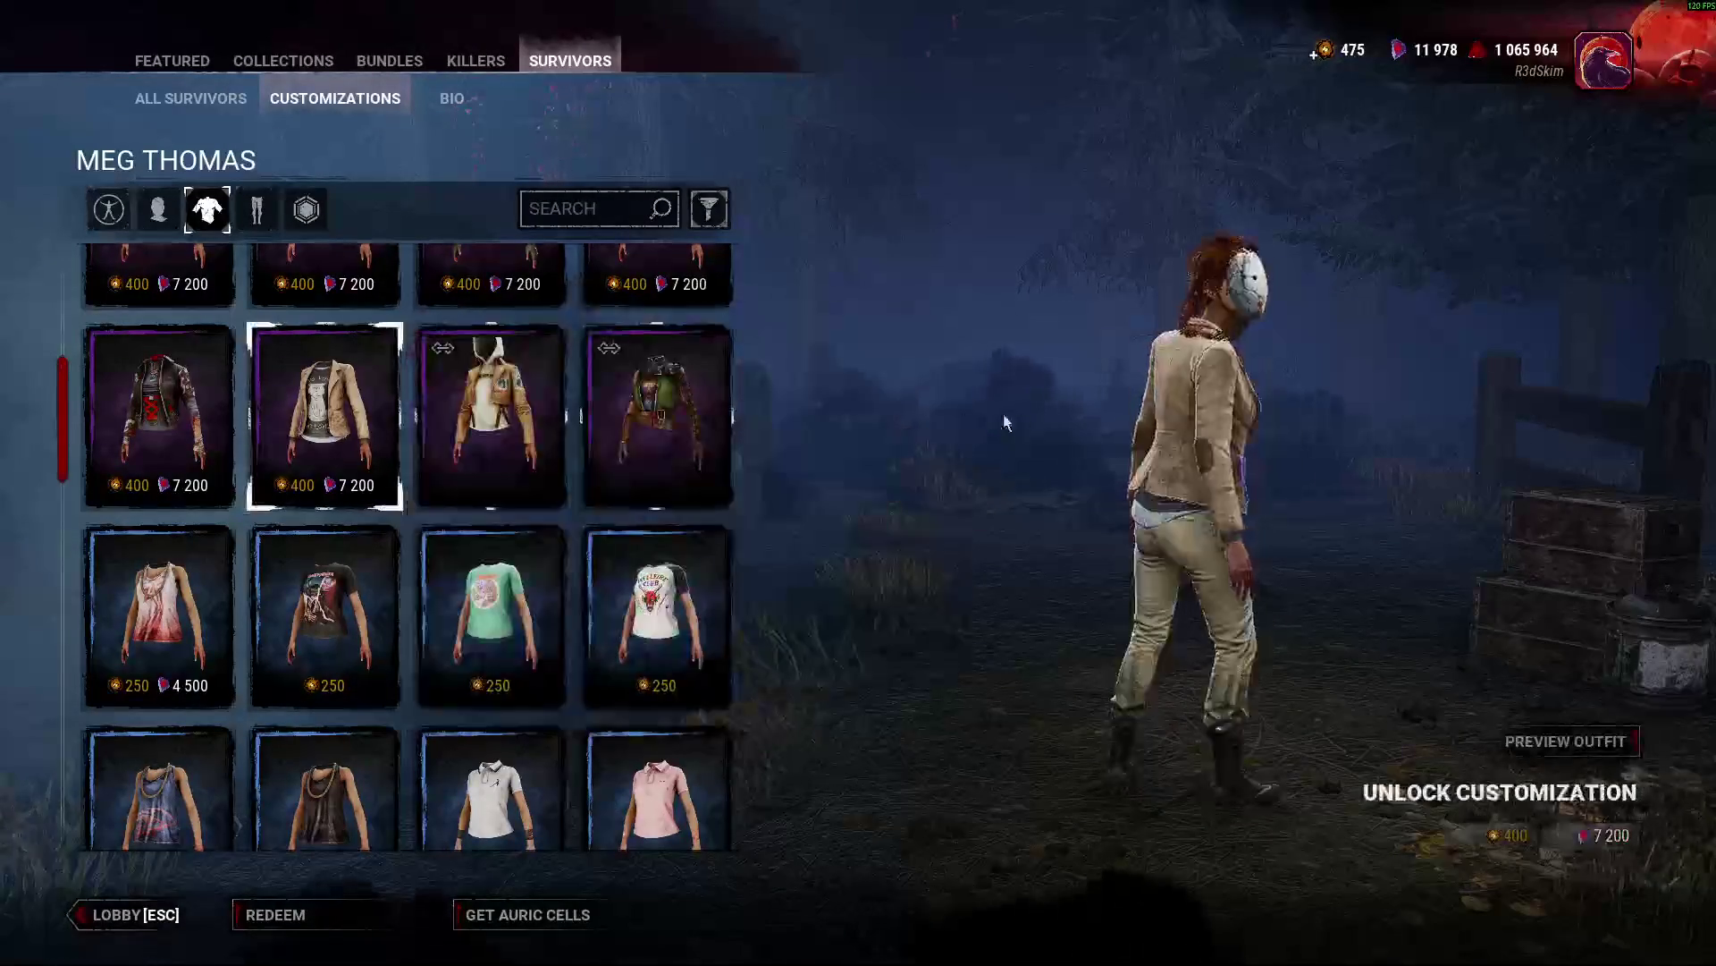
{"action": "left_click", "coordinate": [158, 402]}
{"action": "scroll", "coordinate": [158, 429], "scroll_direction": "up", "scroll_amount": 1}
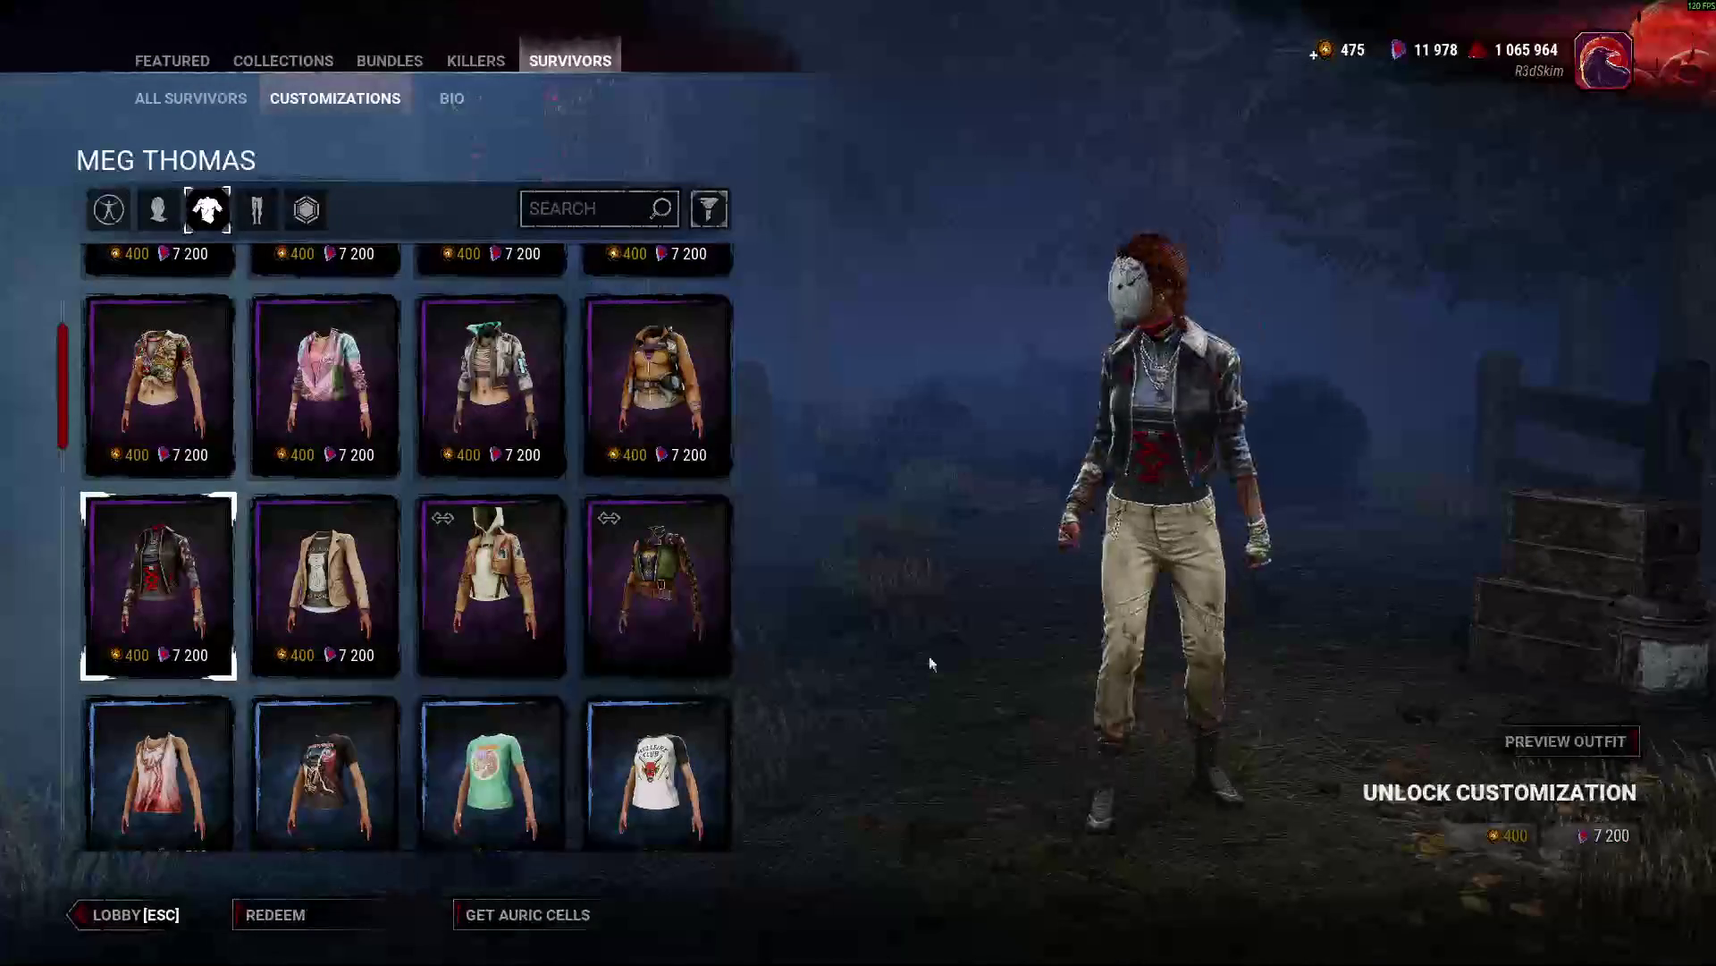
{"action": "left_click", "coordinate": [481, 393]}
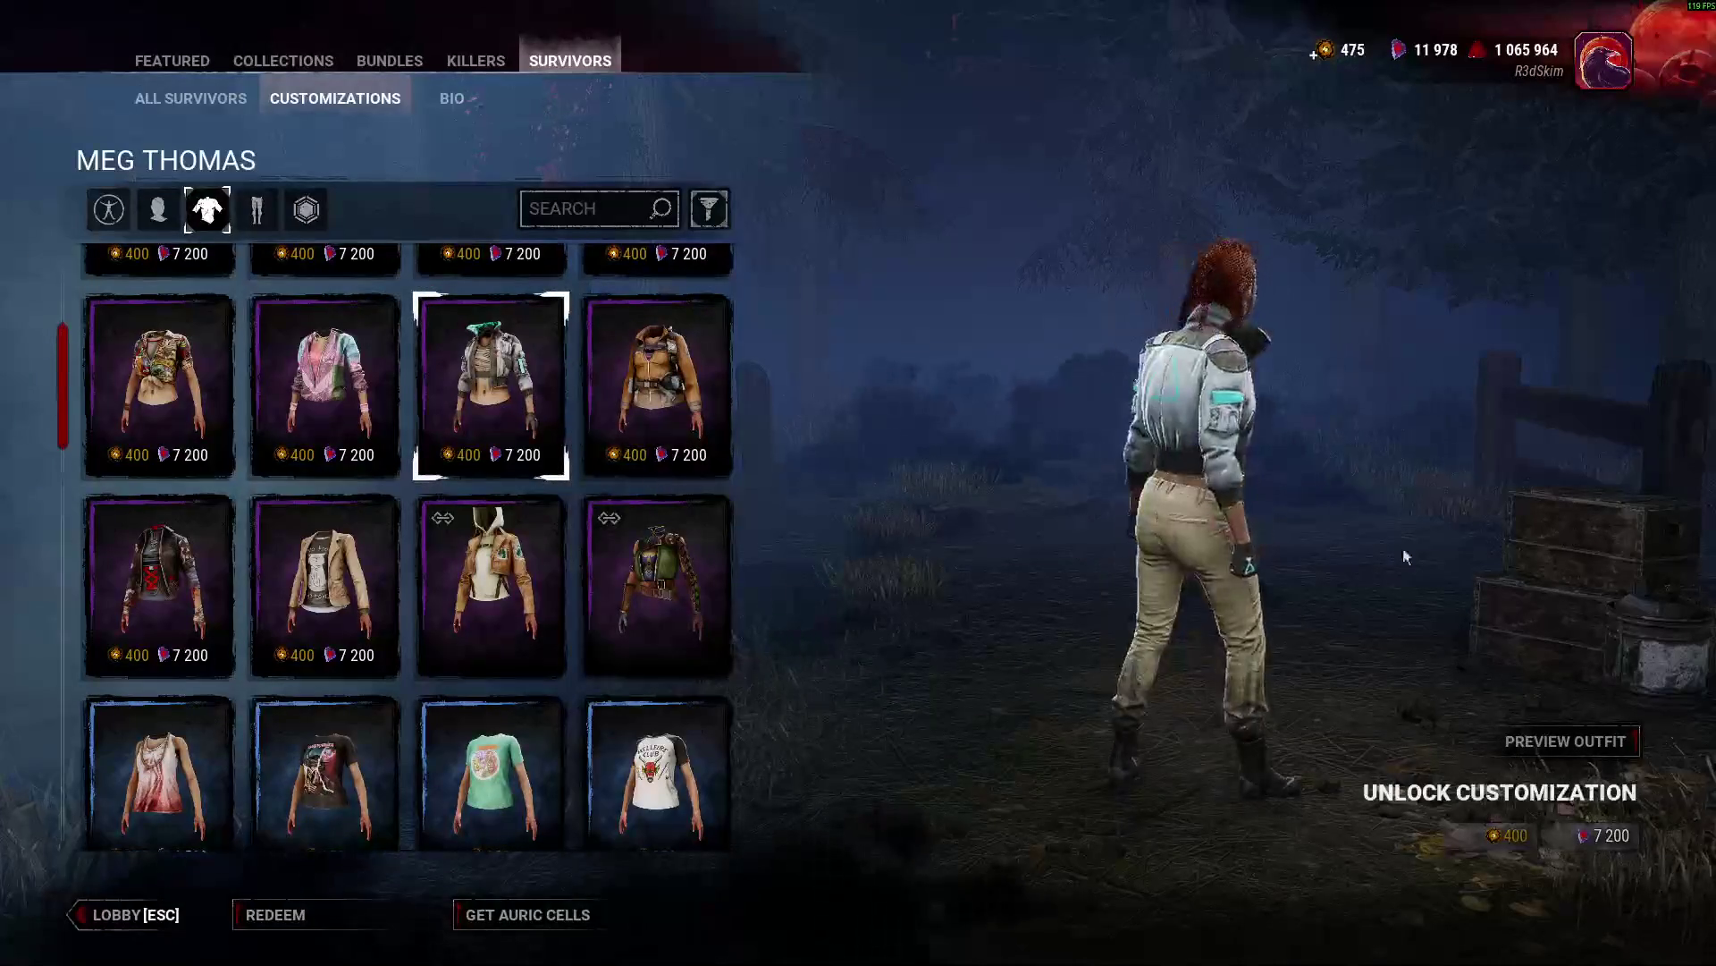
{"action": "scroll", "coordinate": [336, 595], "scroll_direction": "up", "scroll_amount": 2}
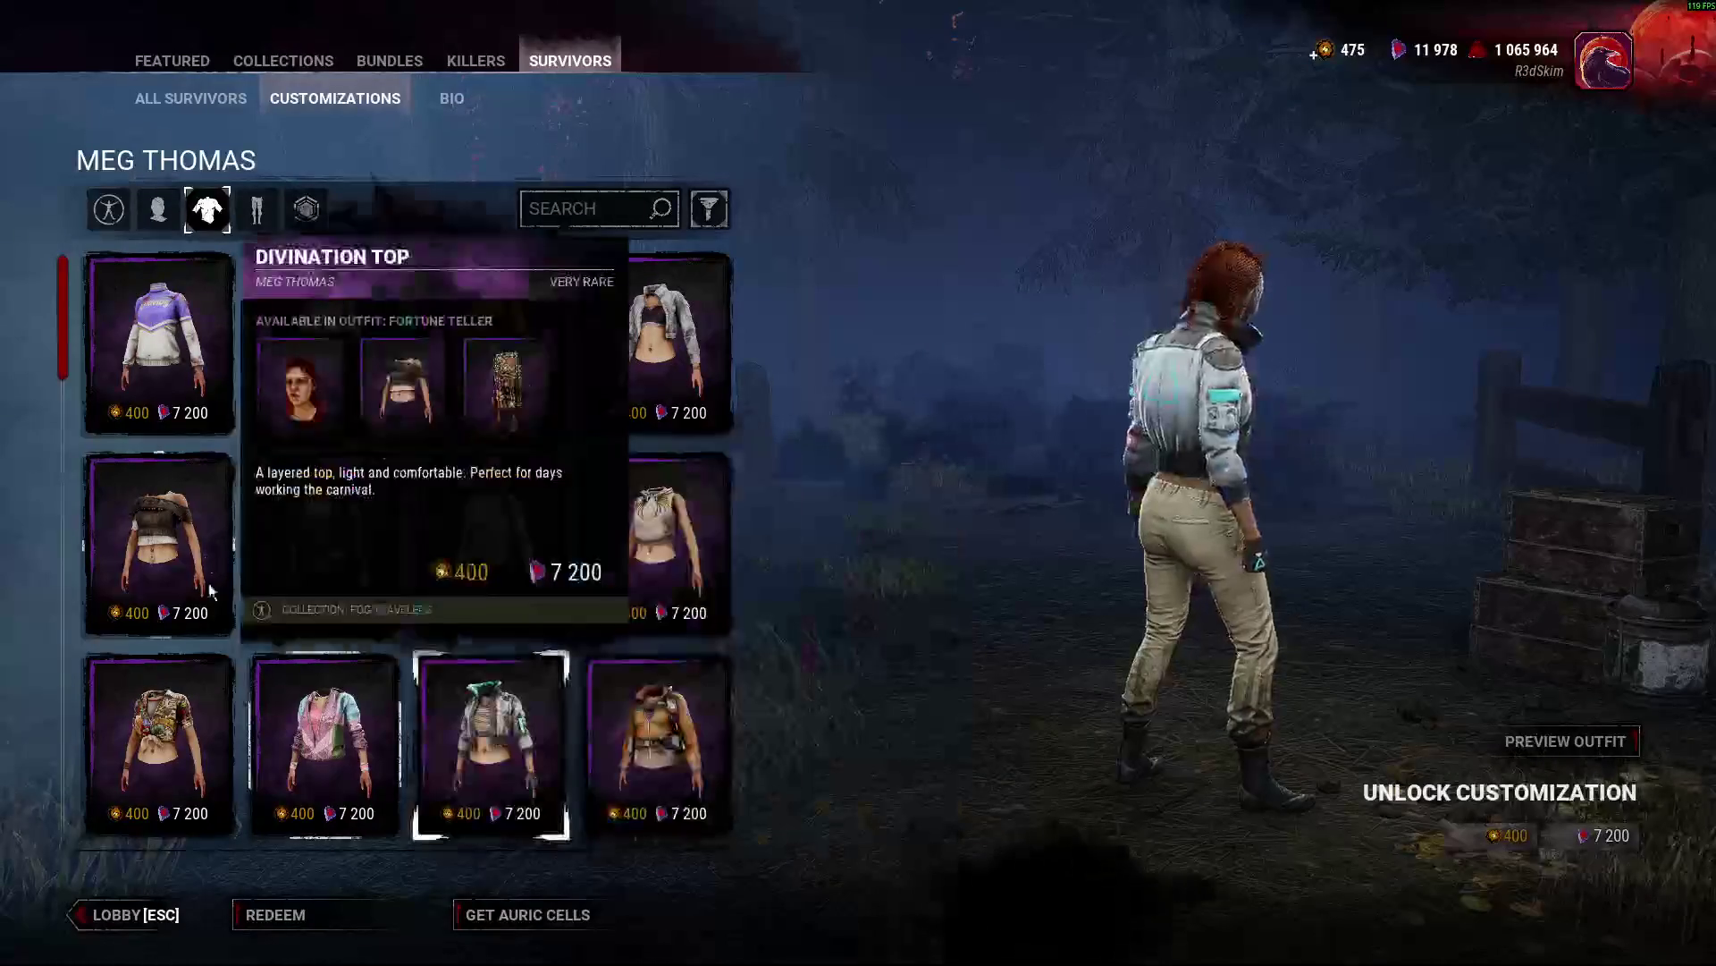
{"action": "left_click", "coordinate": [257, 210]}
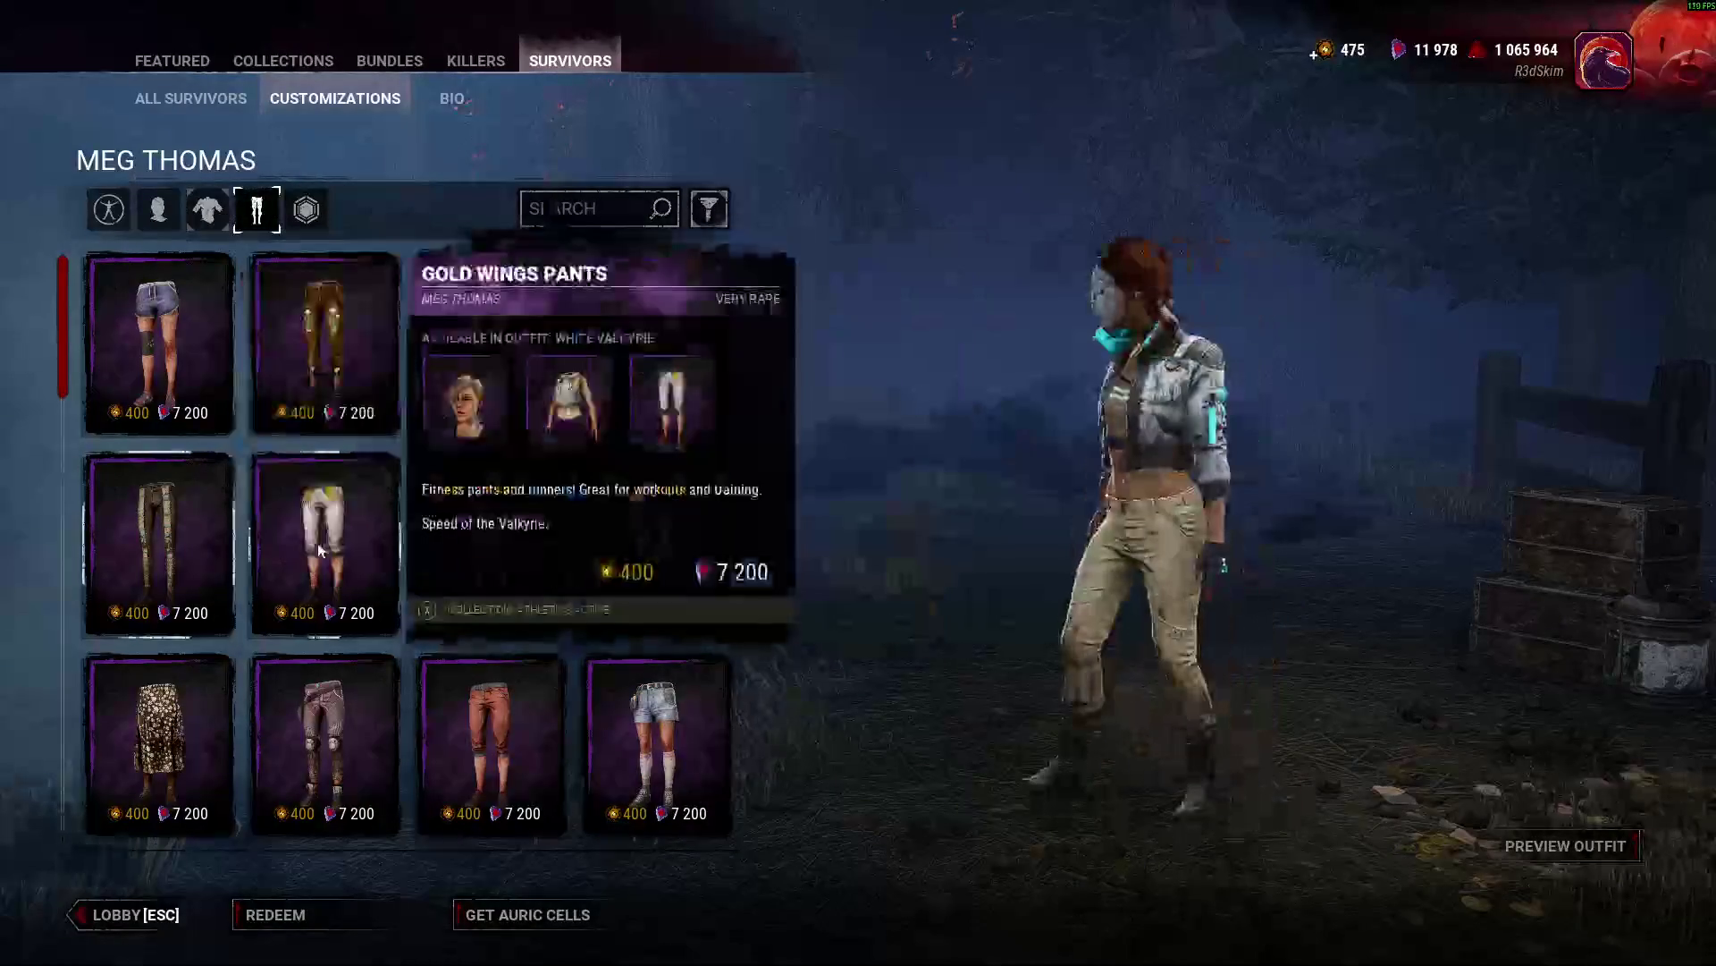
Preview leg items on Meg: Dashing Long Skirt, Hiking Leggings, Scarlet Trousers, Mole's Pants, Nifty Winingas, leggings.
{"action": "left_click", "coordinate": [490, 349]}
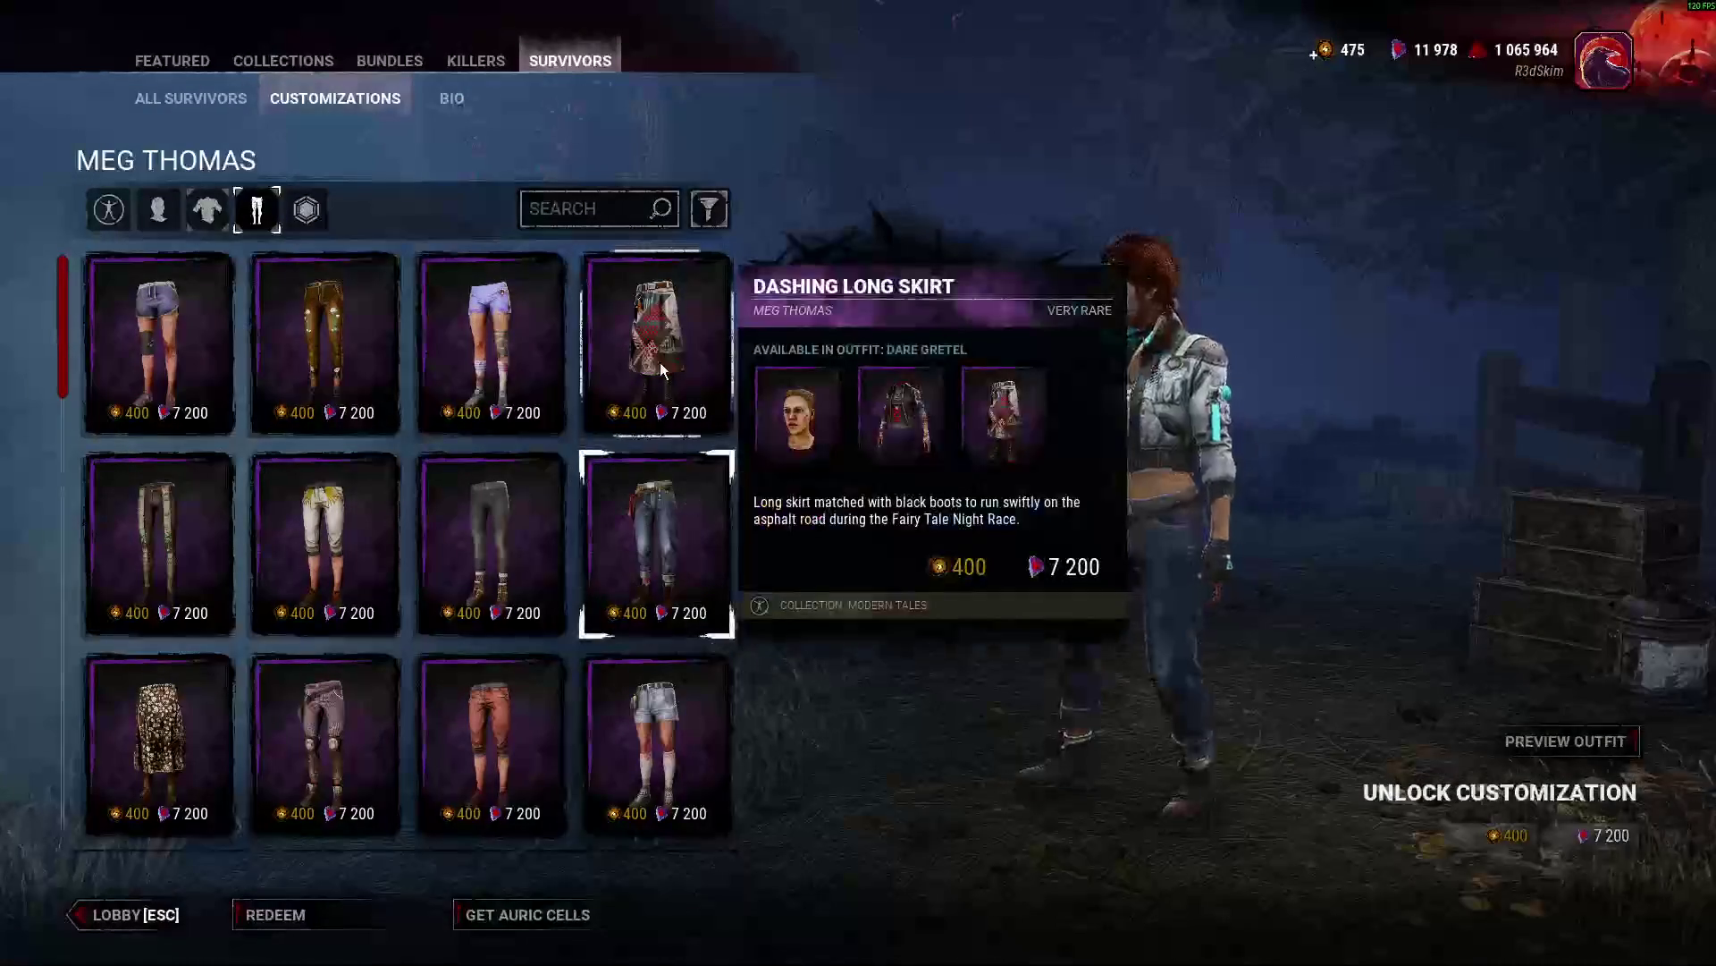
{"action": "left_click", "coordinate": [660, 362]}
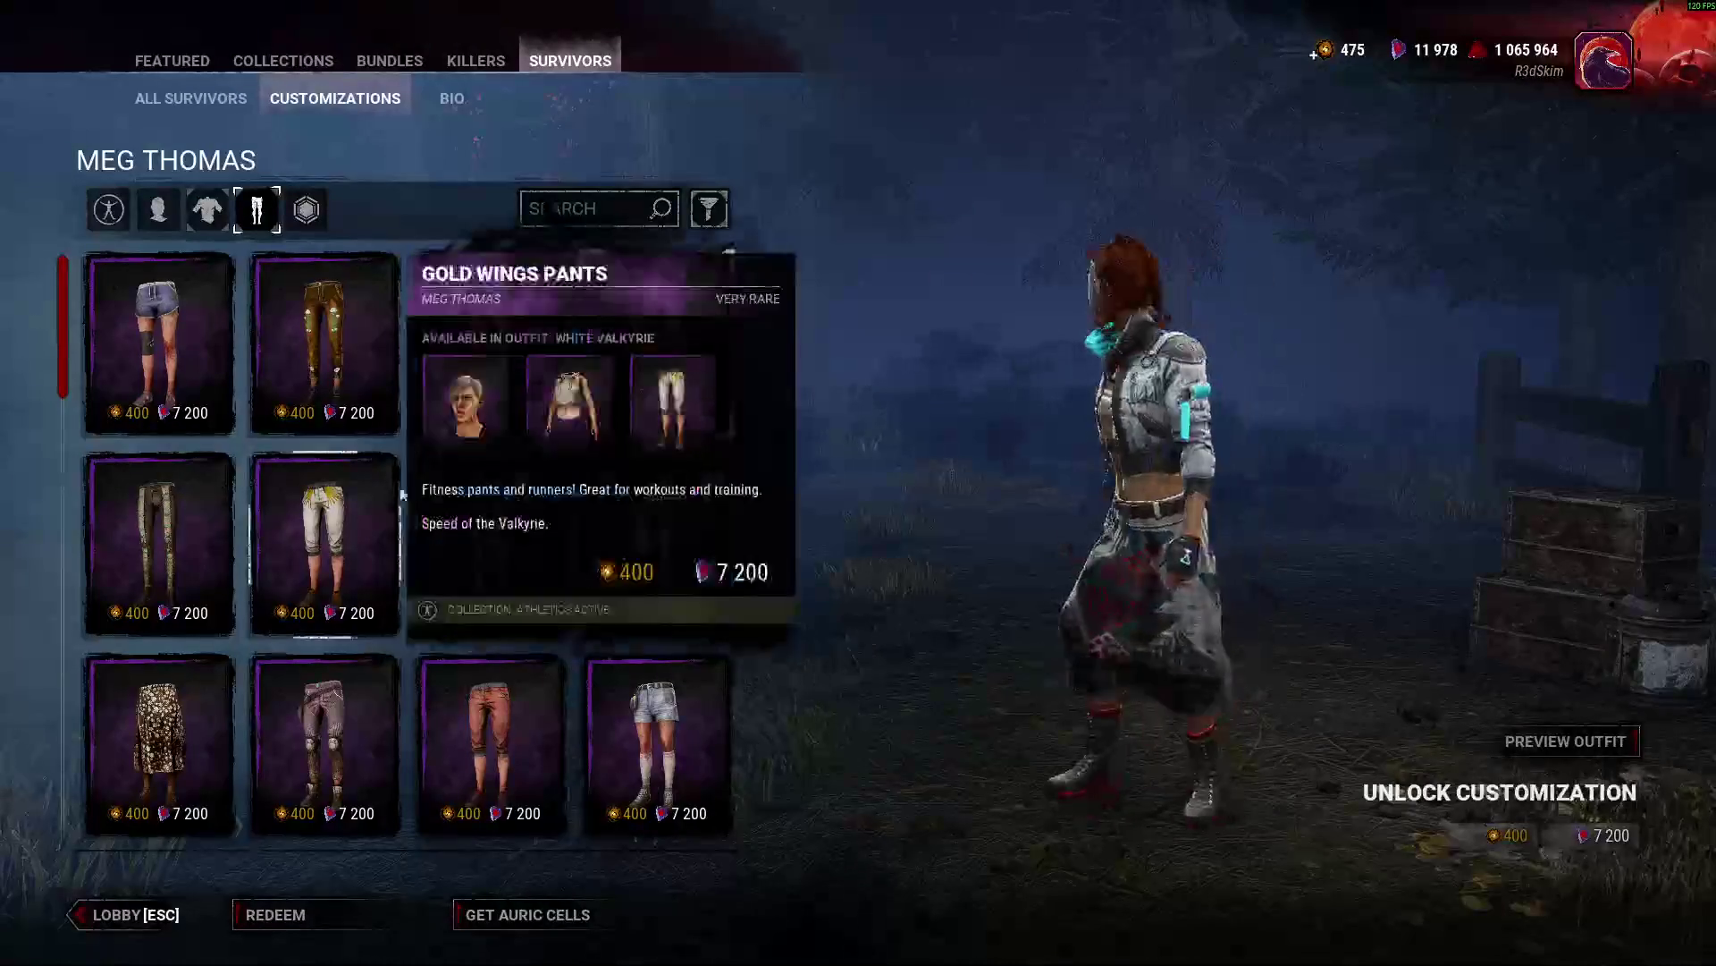
{"action": "left_click", "coordinate": [481, 590]}
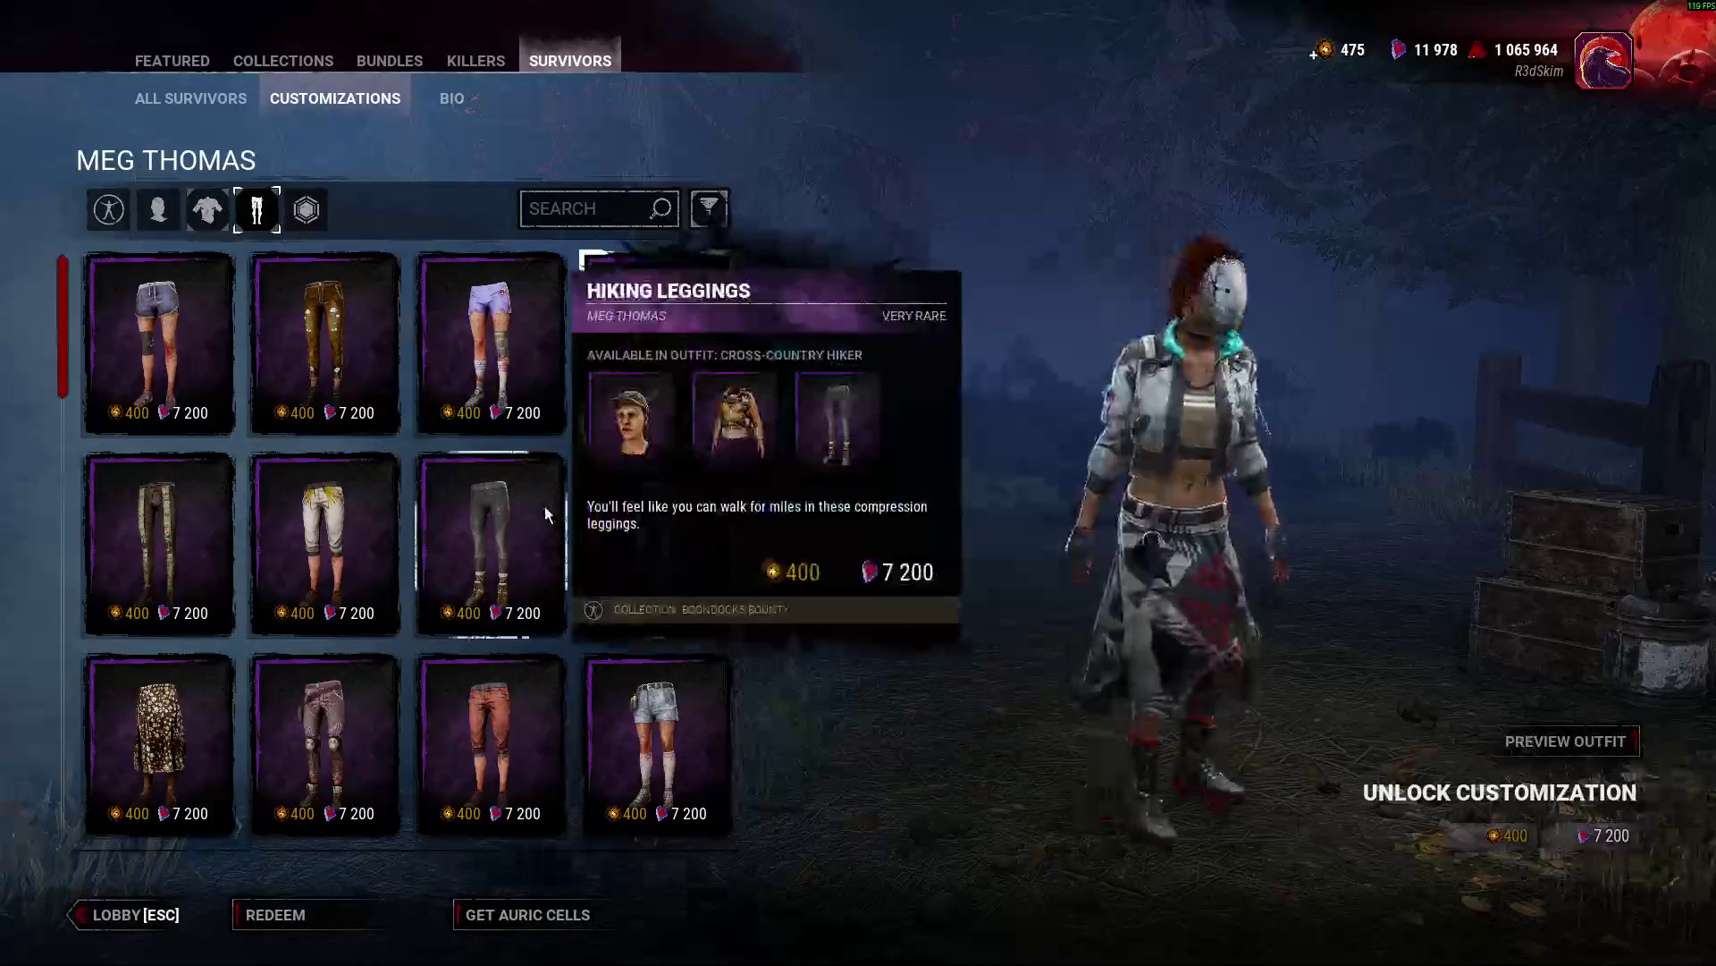
{"action": "scroll", "coordinate": [179, 563], "scroll_direction": "down", "scroll_amount": 2}
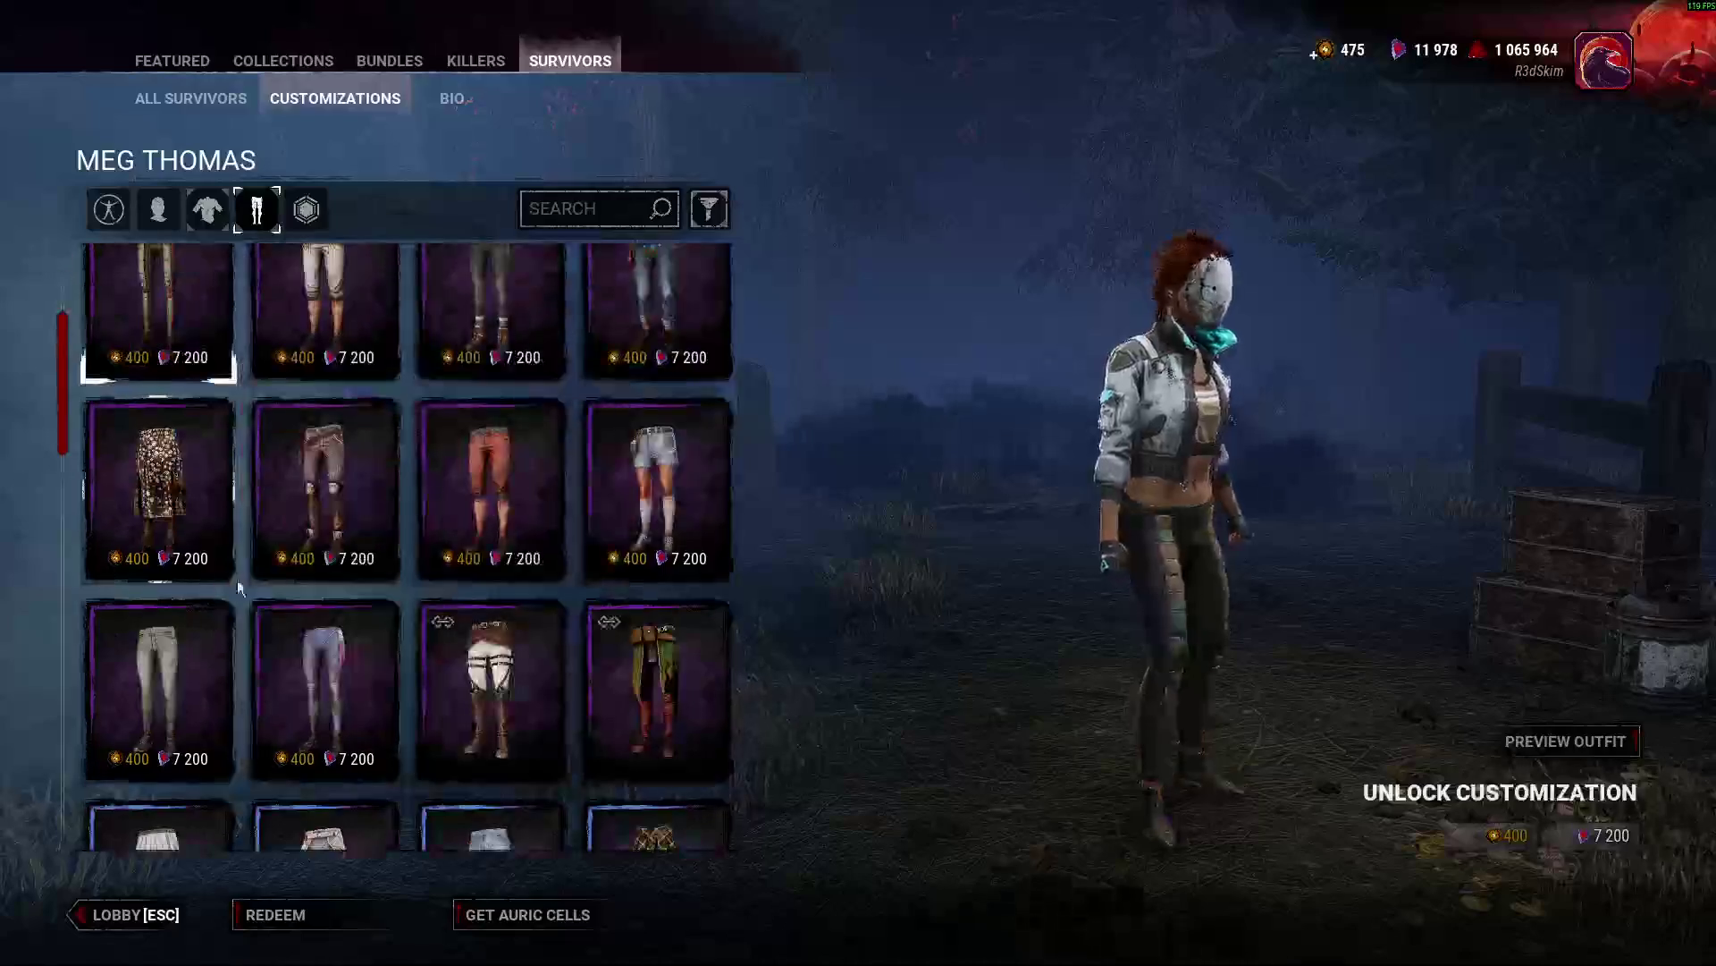
{"action": "left_click", "coordinate": [324, 487]}
{"action": "left_click", "coordinate": [629, 479]}
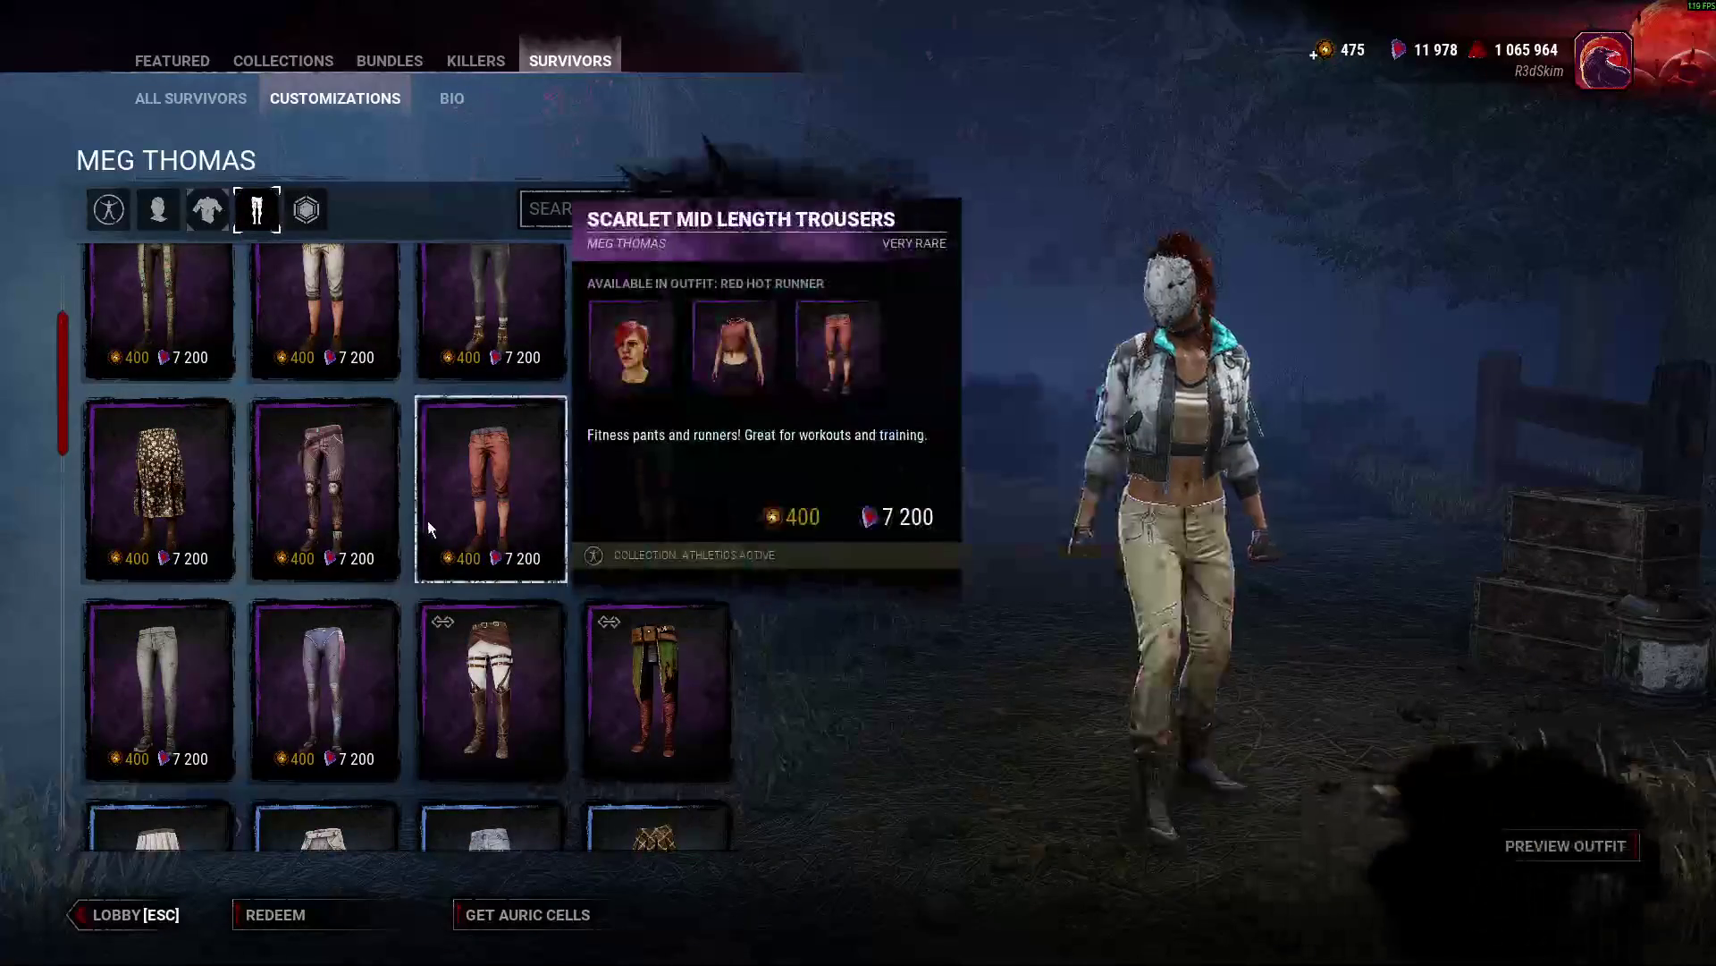
{"action": "left_click", "coordinate": [427, 521]}
{"action": "left_click", "coordinate": [505, 666]}
{"action": "left_click", "coordinate": [663, 671]}
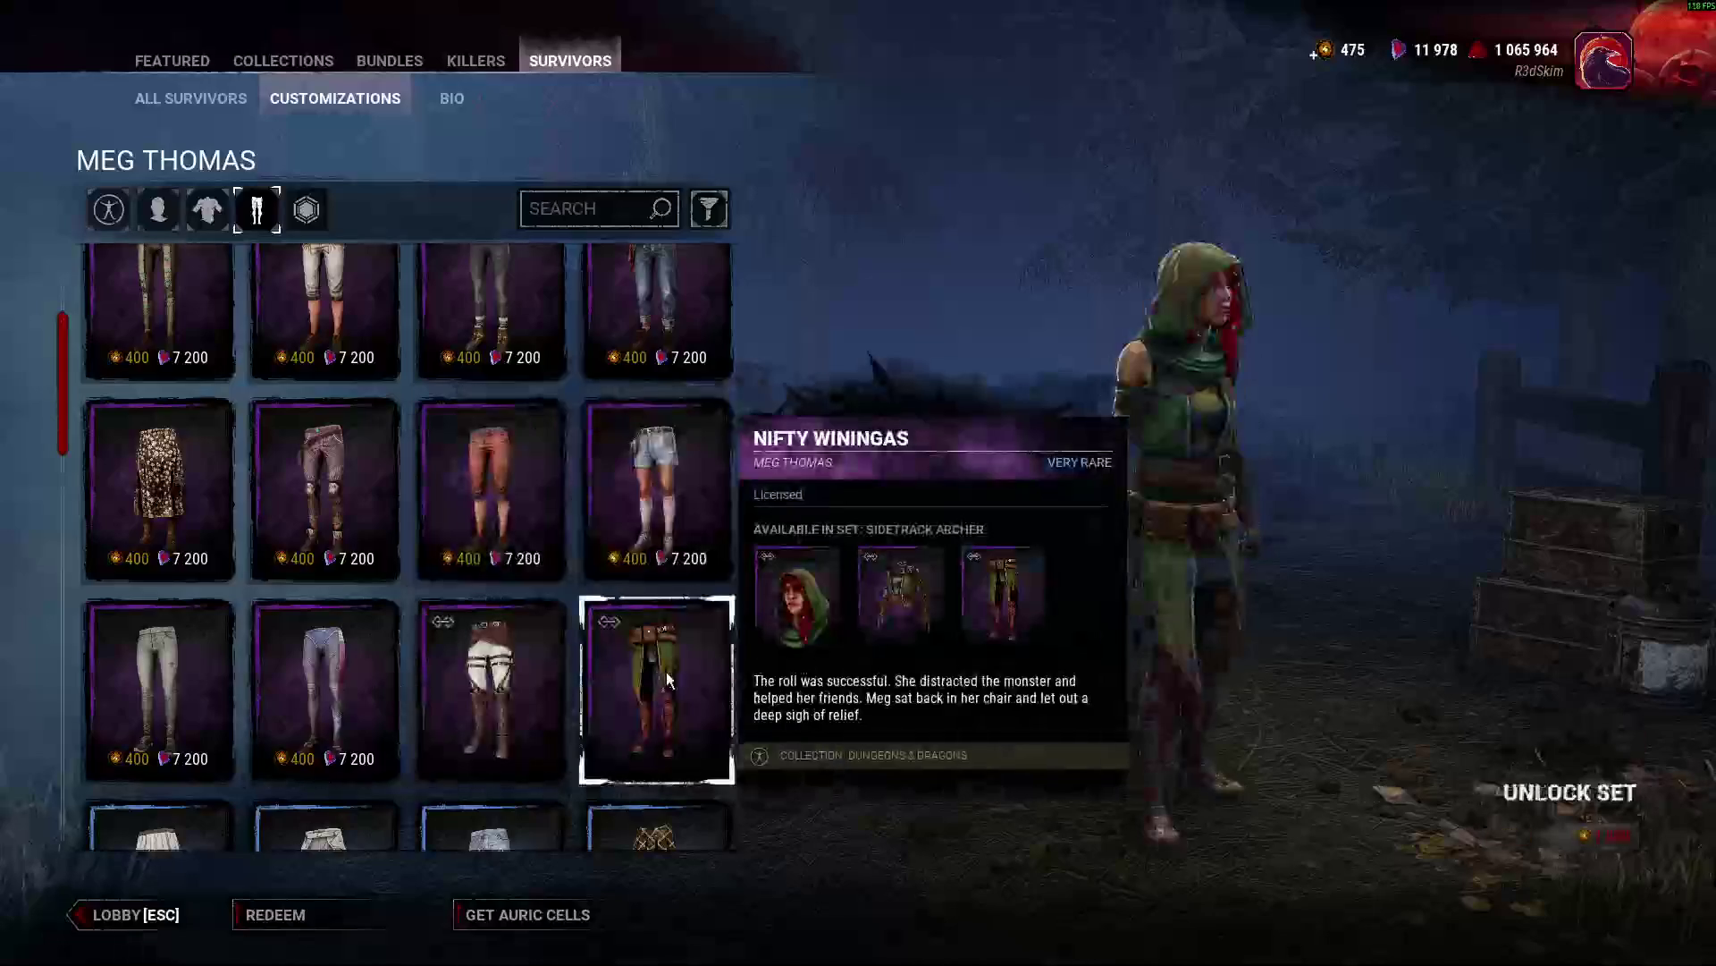
{"action": "left_click", "coordinate": [440, 691]}
{"action": "left_click", "coordinate": [340, 693]}
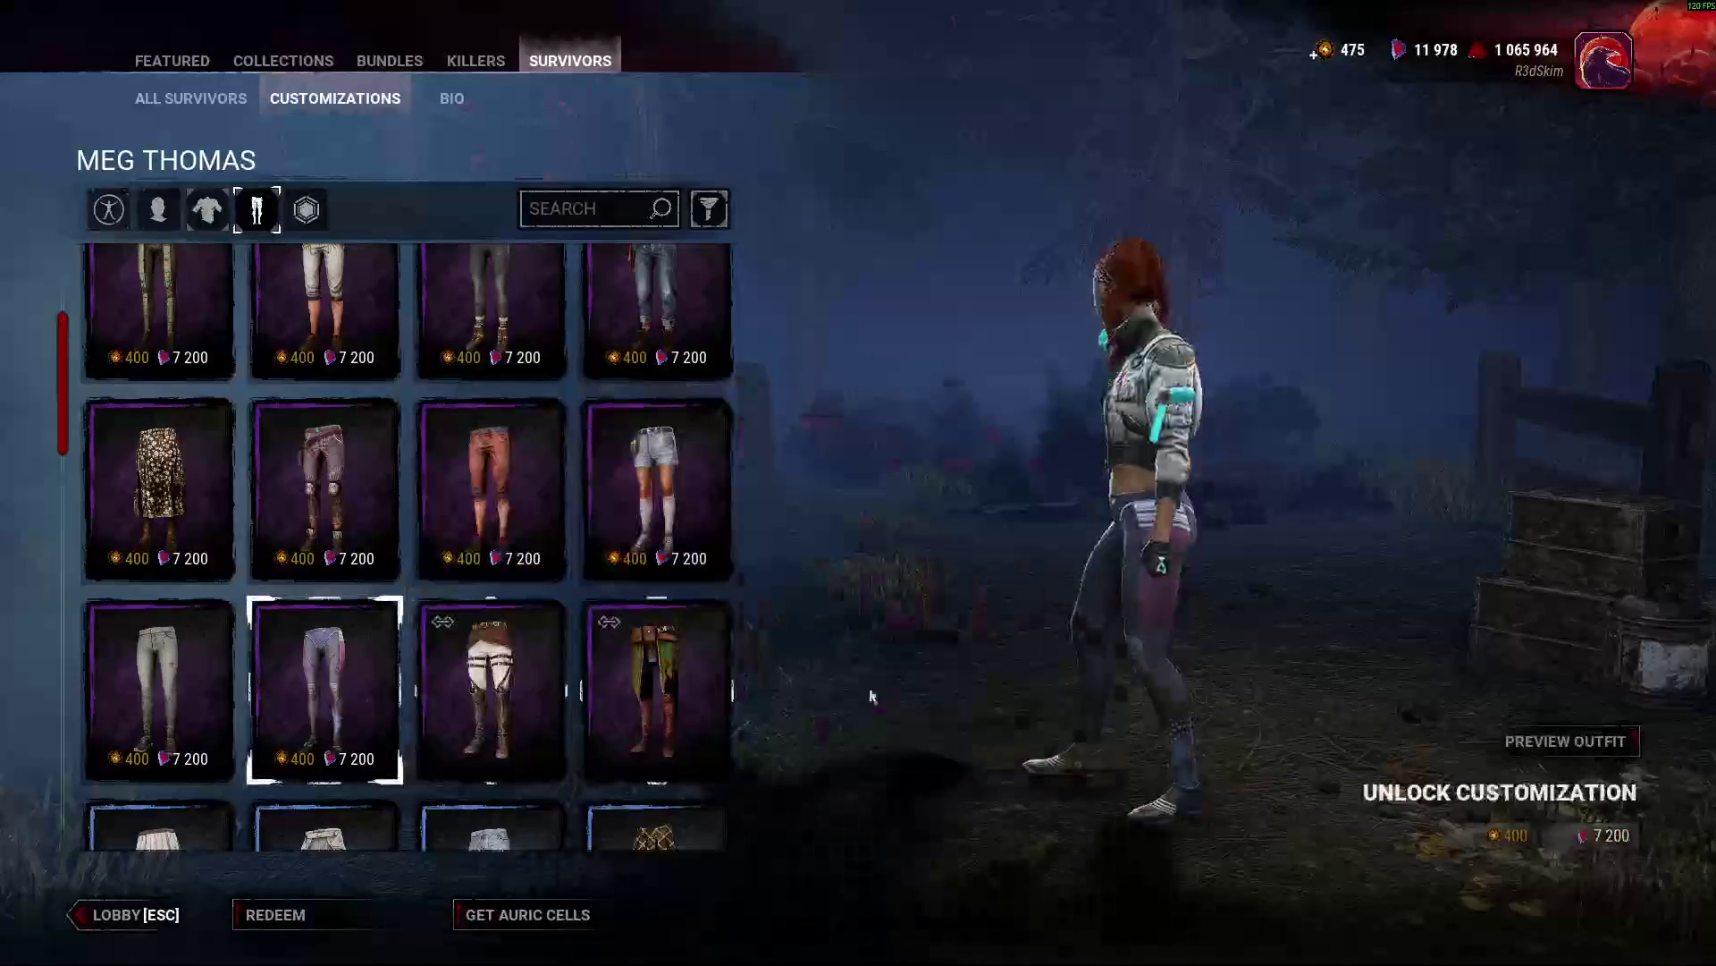
{"action": "left_click", "coordinate": [159, 684]}
Preview skirts, Nevermind Ripped Jeans, white boot pants and several shorts on Meg.
{"action": "scroll", "coordinate": [715, 545], "scroll_direction": "down", "scroll_amount": 2}
{"action": "left_click", "coordinate": [656, 550]}
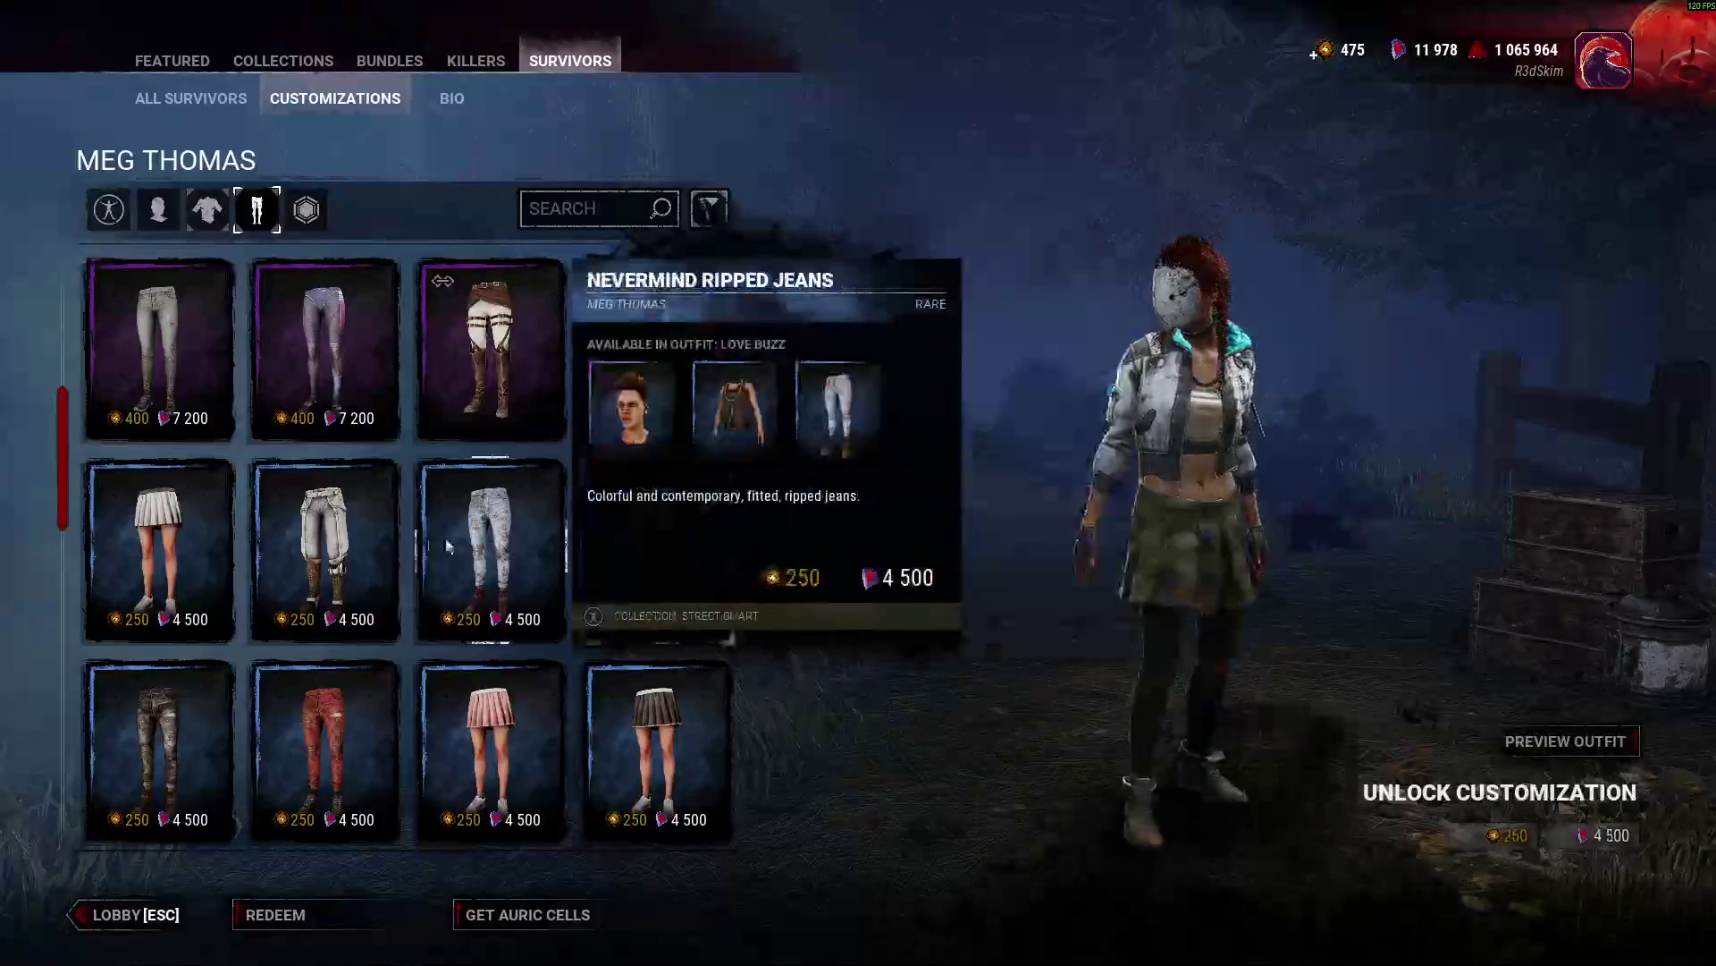
{"action": "left_click", "coordinate": [503, 549]}
{"action": "left_click", "coordinate": [657, 550]}
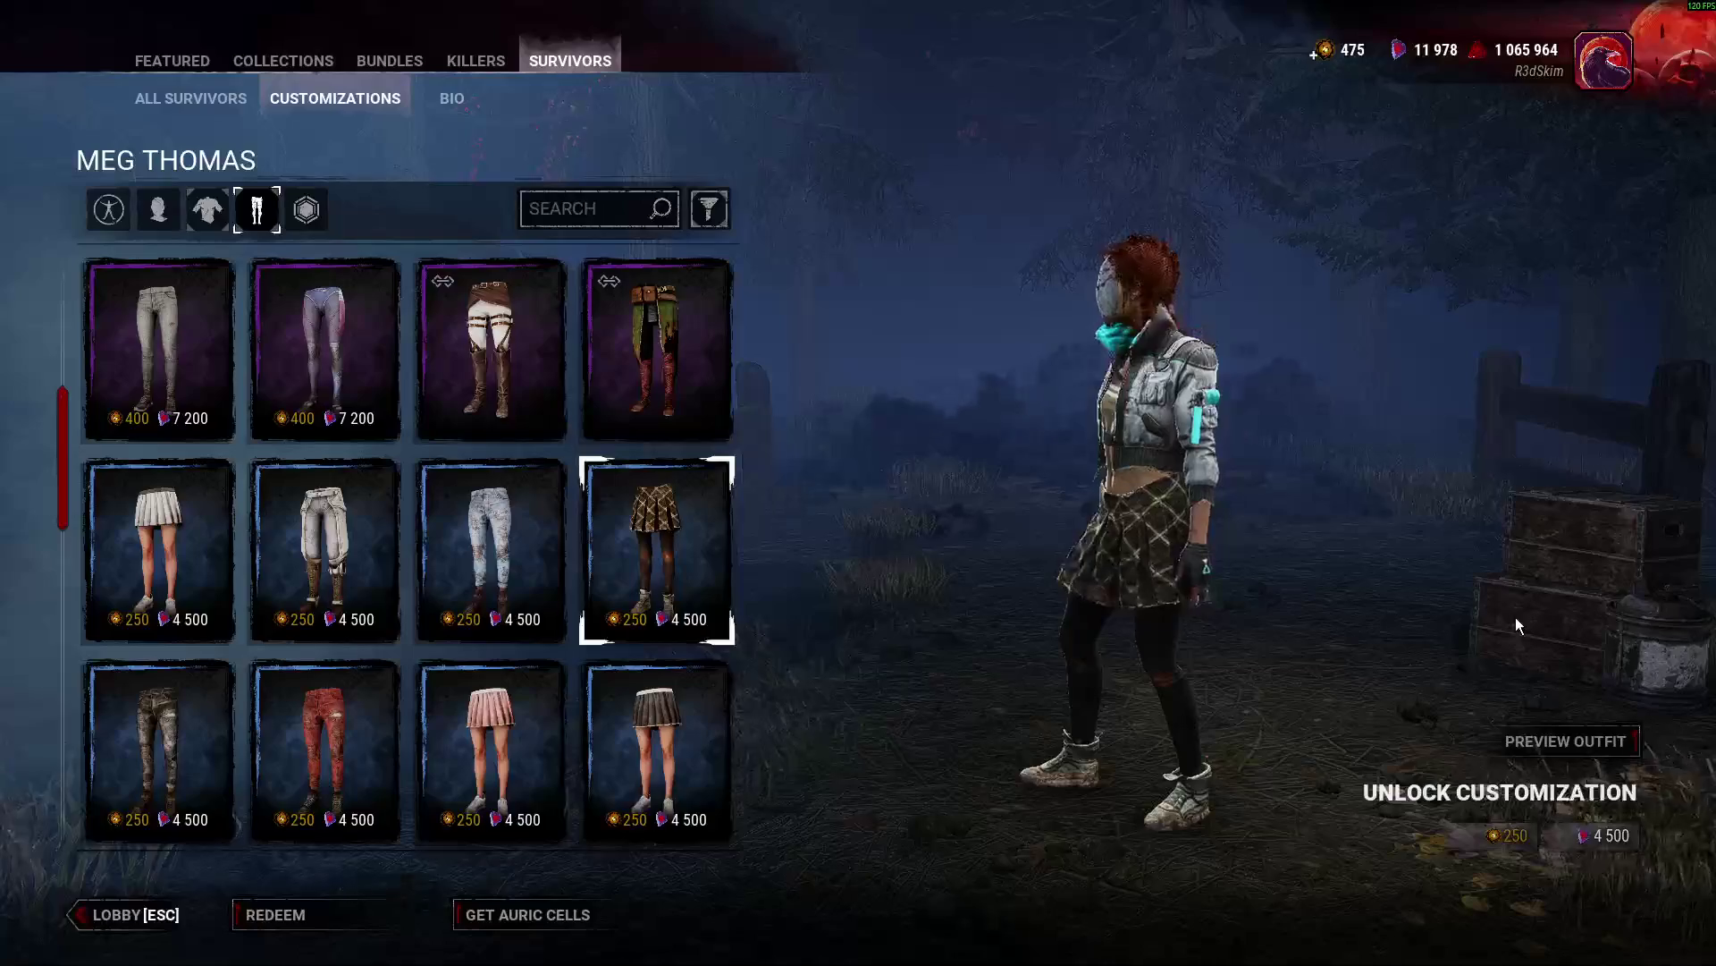
{"action": "left_click", "coordinate": [173, 605]}
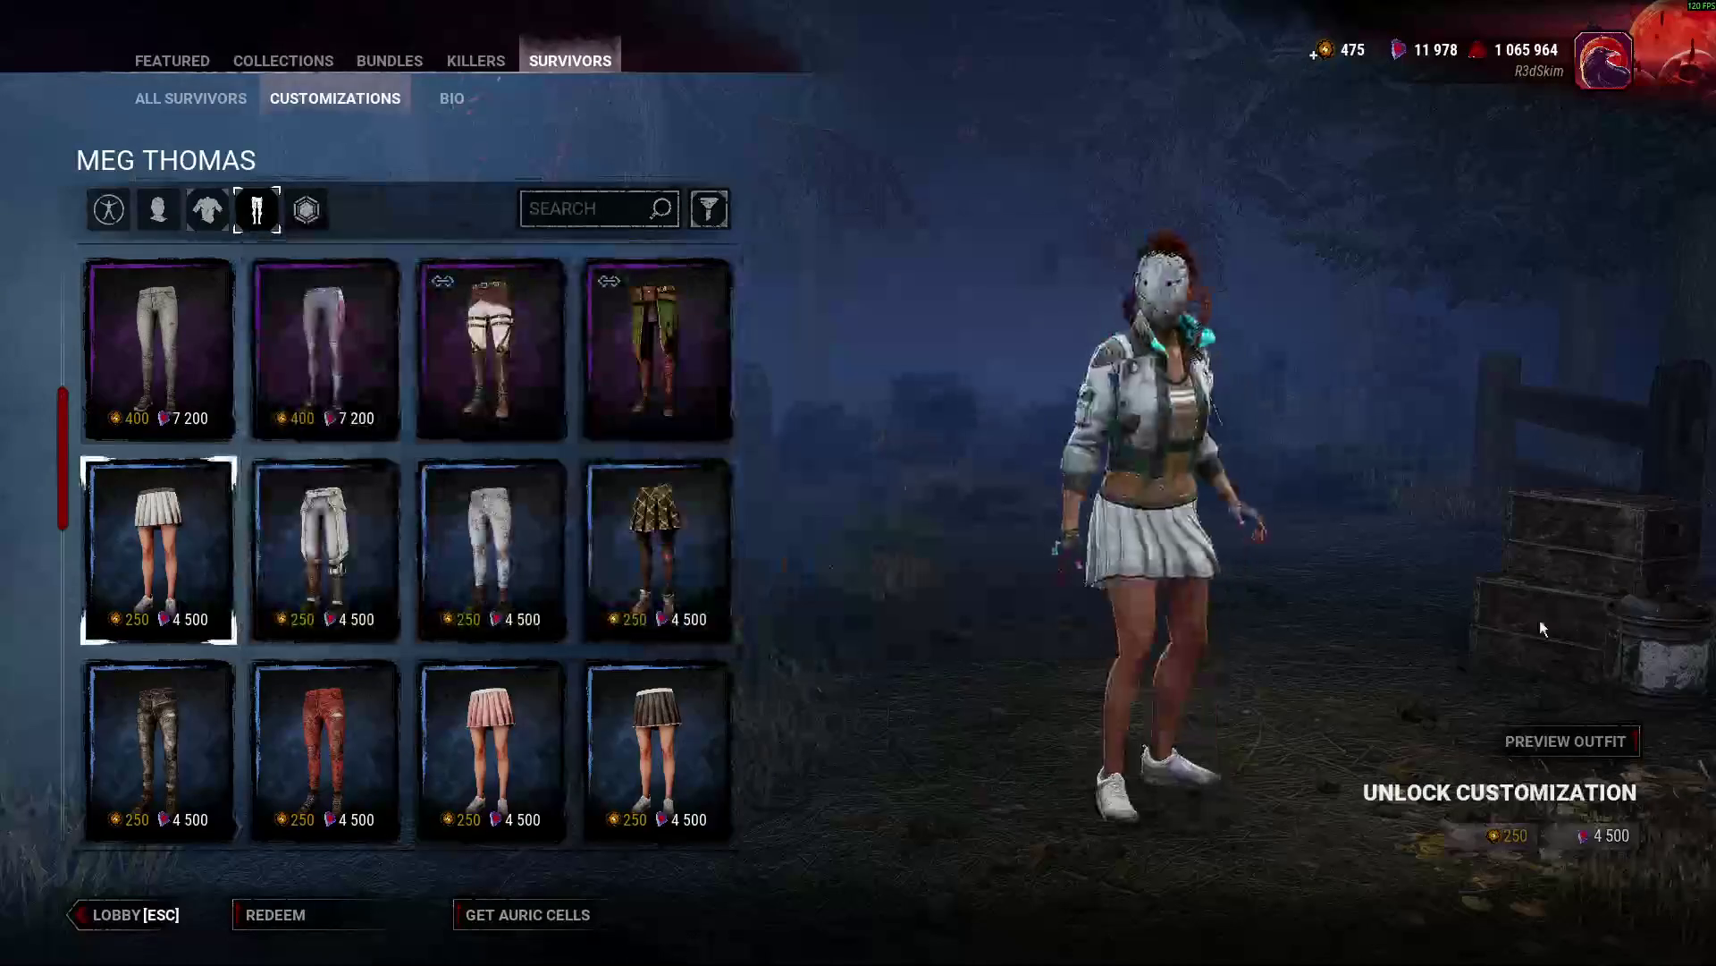
{"action": "left_click", "coordinate": [325, 555]}
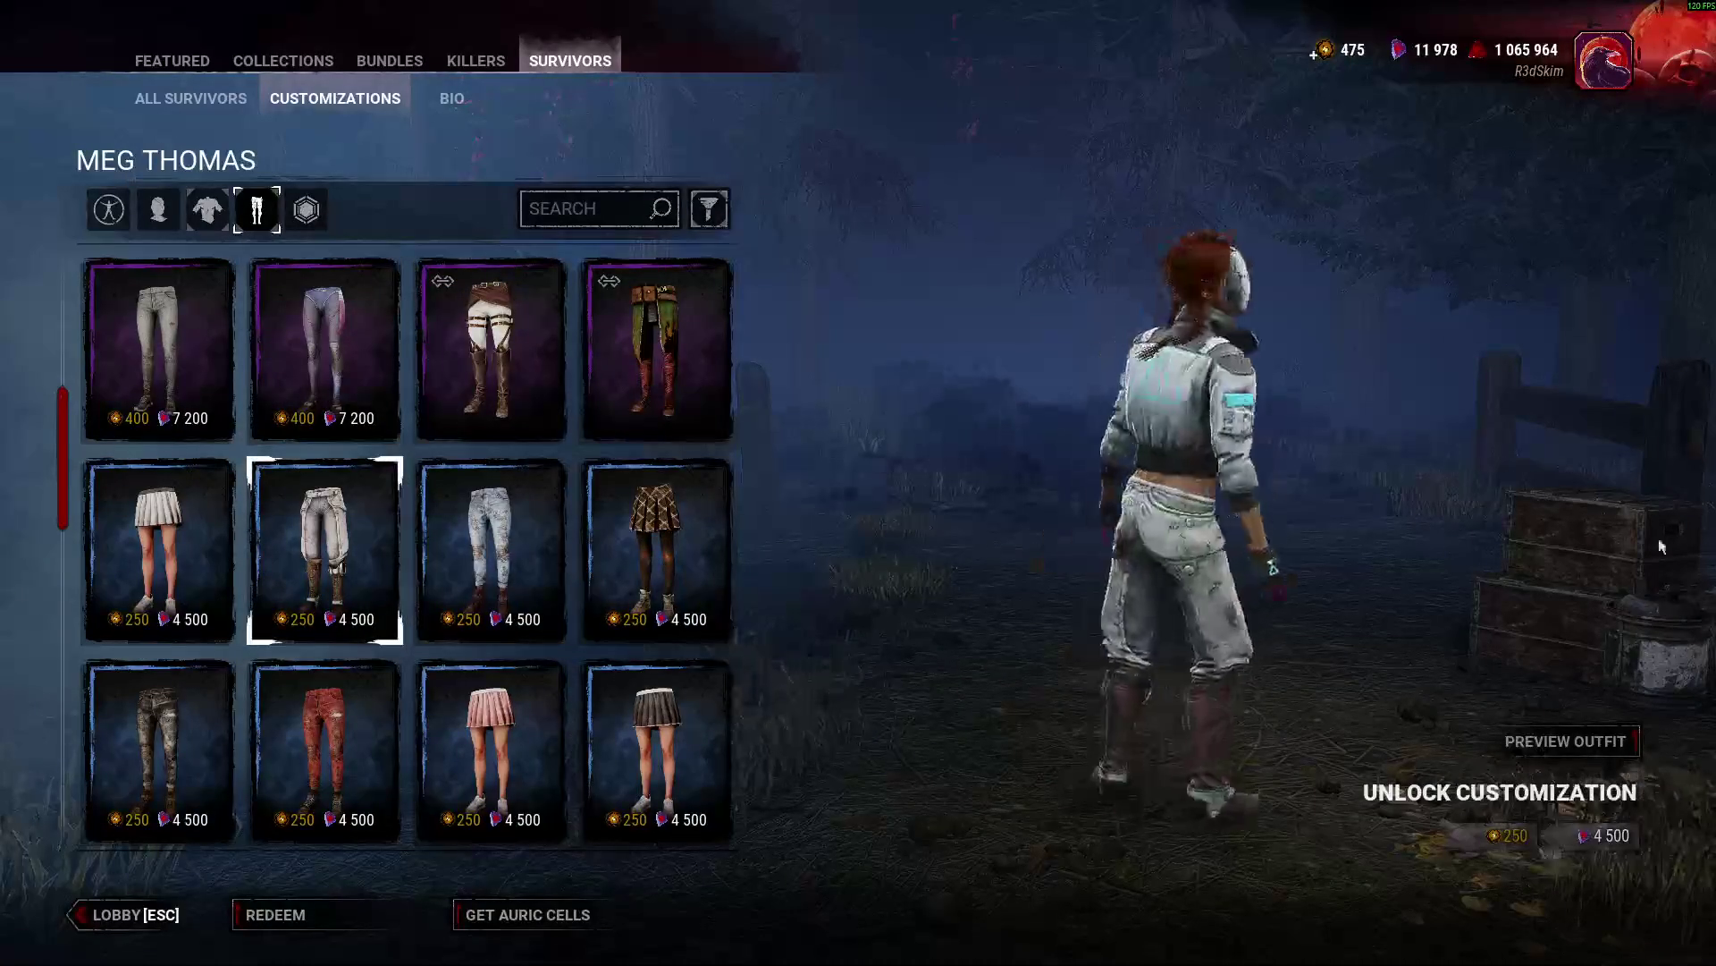
{"action": "mouse_move", "coordinate": [302, 588]}
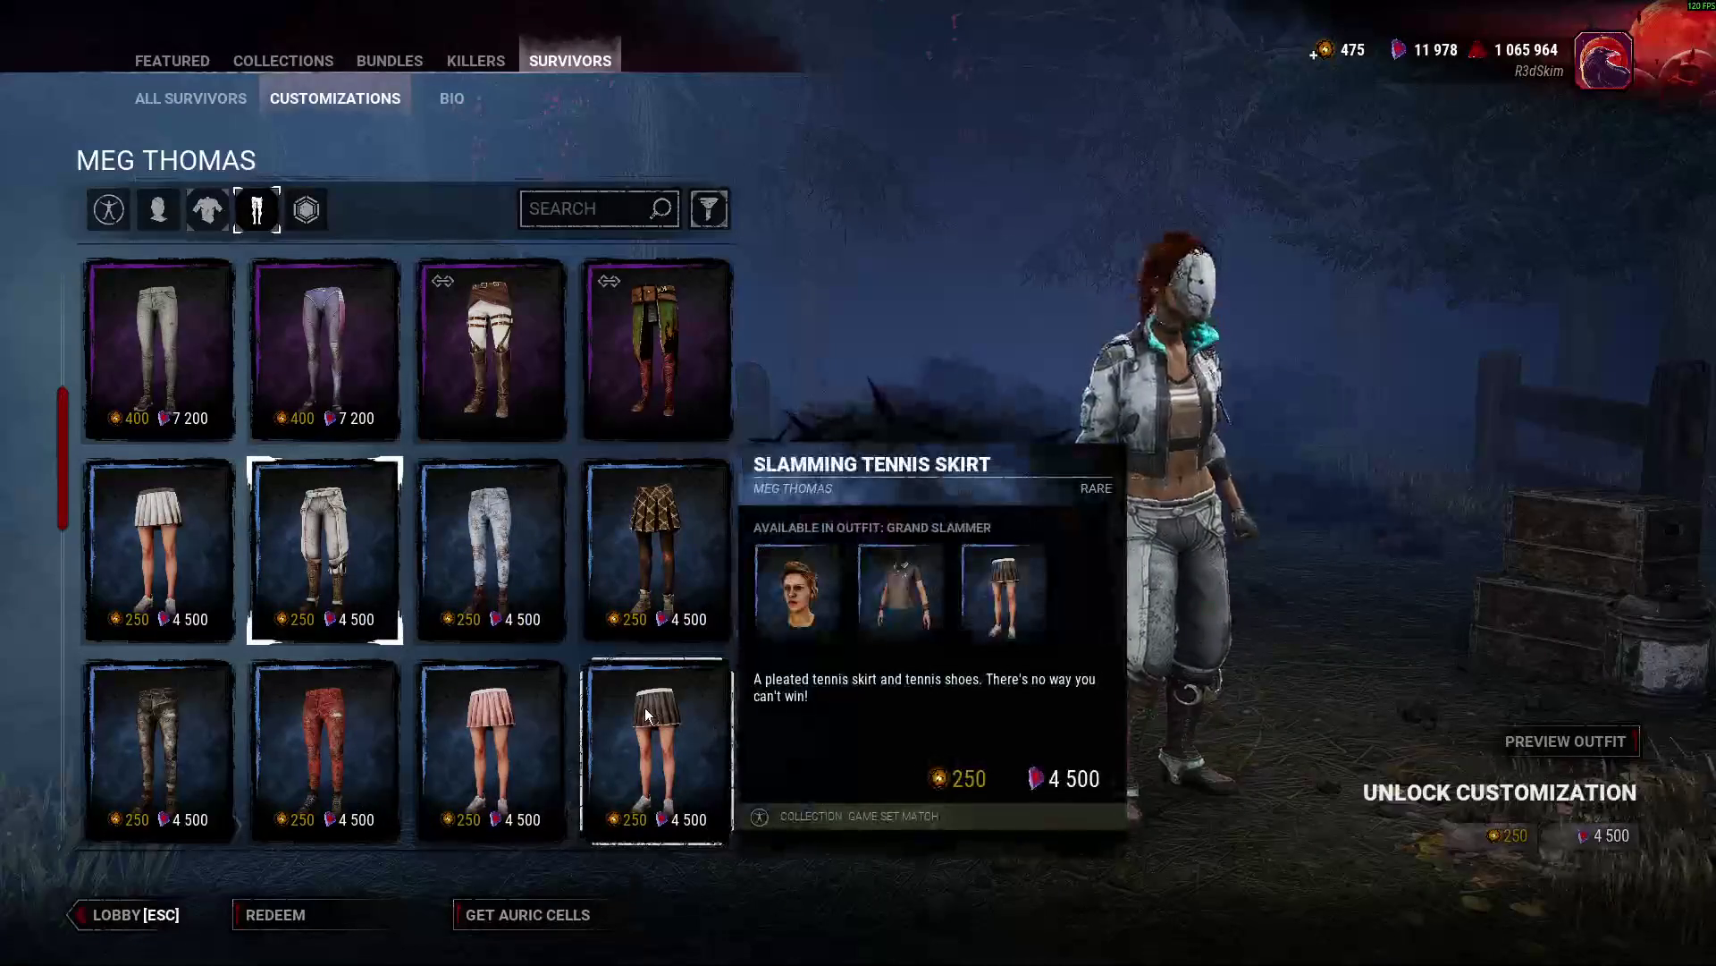
{"action": "scroll", "coordinate": [125, 792], "scroll_direction": "down", "scroll_amount": 2}
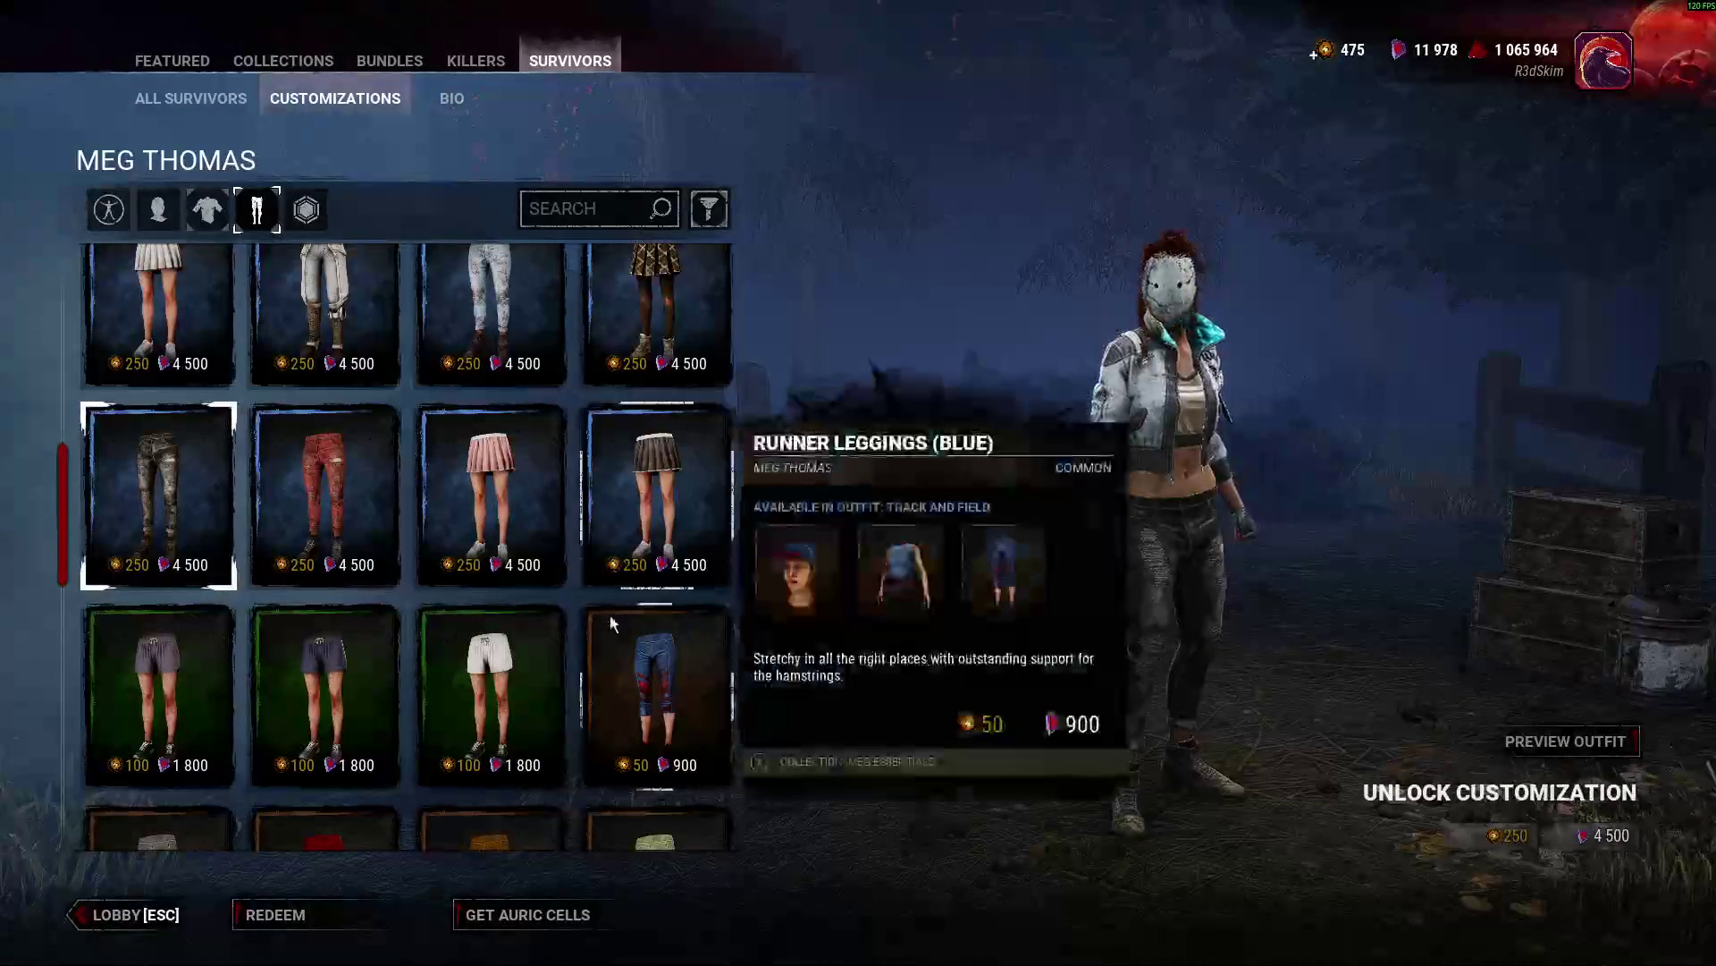
{"action": "left_click", "coordinate": [490, 684]}
{"action": "left_click", "coordinate": [158, 684]}
Preview runner leggings, Drop Crotch Pants and long white skirt, then equip the grey cargo pants.
{"action": "scroll", "coordinate": [474, 683], "scroll_direction": "down", "scroll_amount": 2}
{"action": "left_click", "coordinate": [474, 682]}
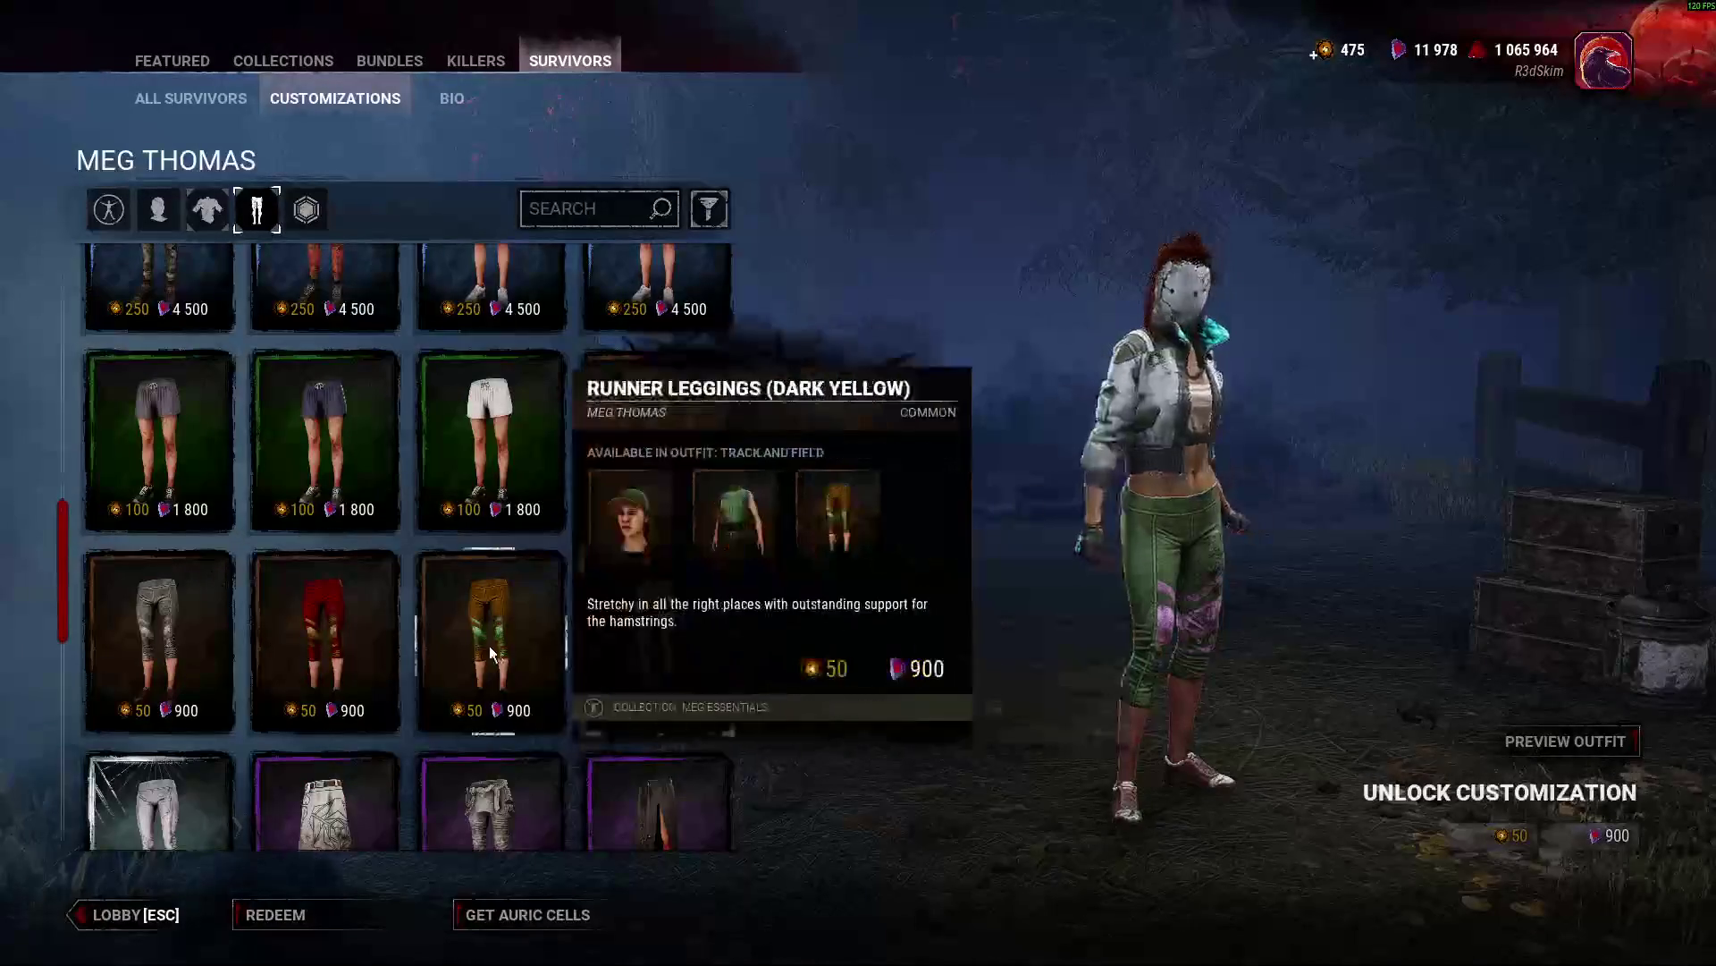
{"action": "left_click", "coordinate": [324, 643]}
{"action": "scroll", "coordinate": [402, 608], "scroll_direction": "down", "scroll_amount": 1}
{"action": "left_click", "coordinate": [168, 546]}
{"action": "scroll", "coordinate": [169, 545], "scroll_direction": "down", "scroll_amount": 2}
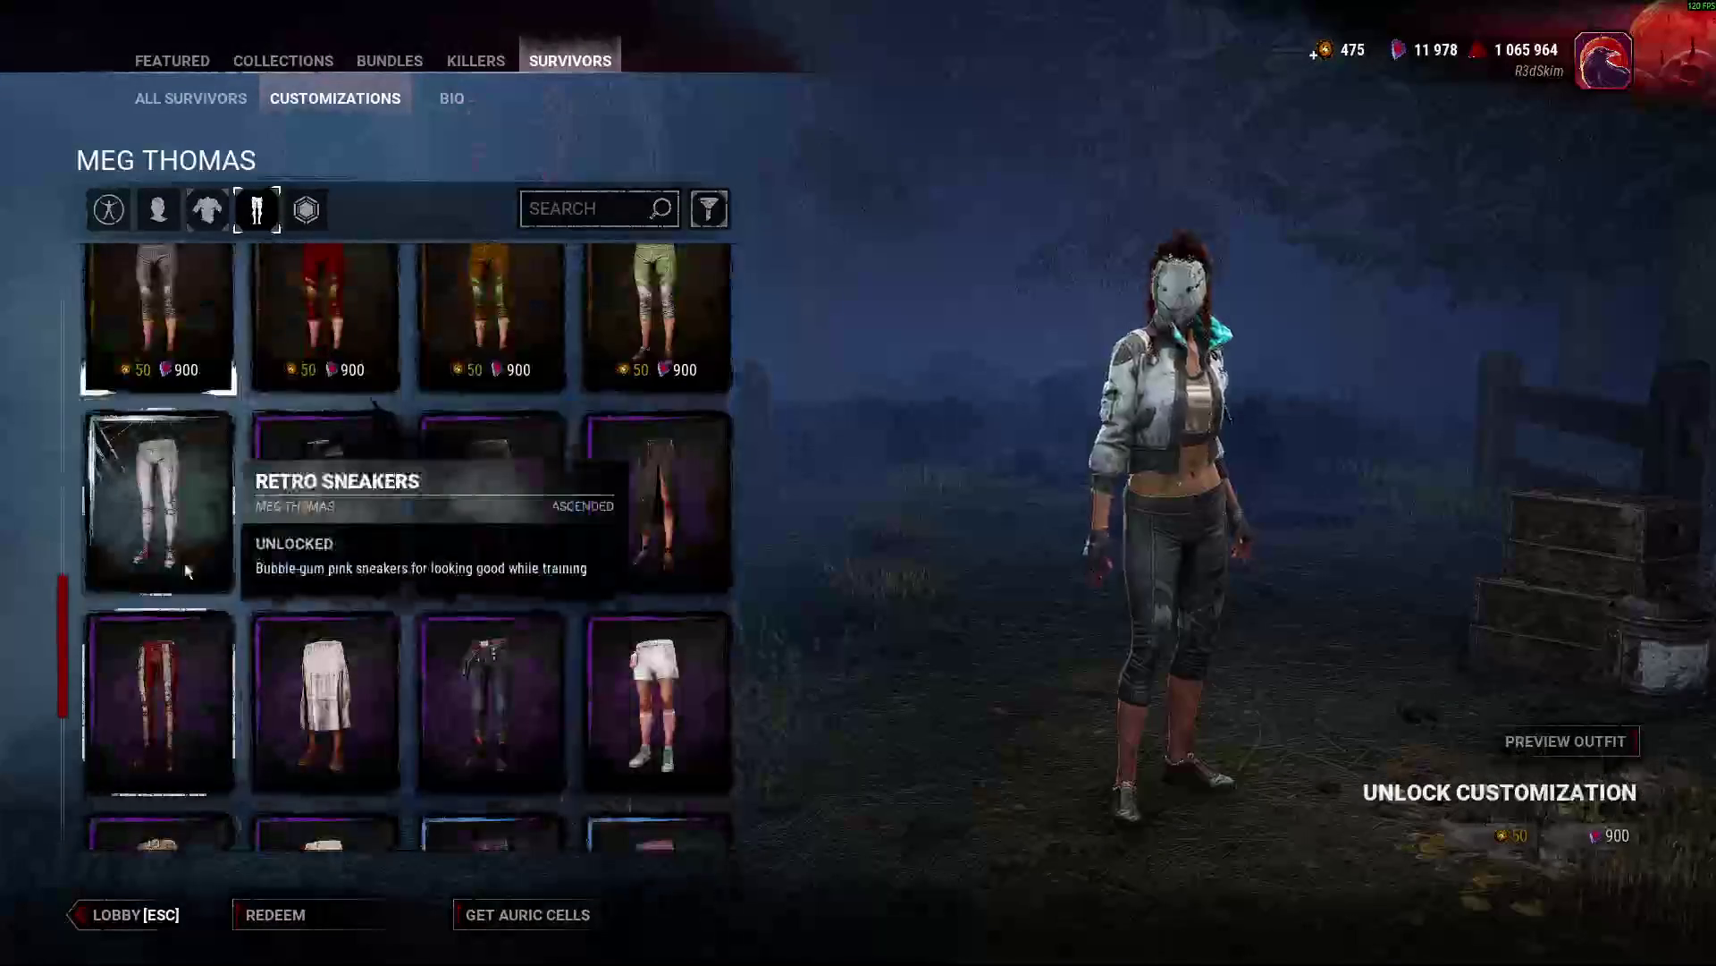
{"action": "left_click", "coordinate": [169, 536]}
{"action": "left_click", "coordinate": [706, 464]}
{"action": "left_click", "coordinate": [541, 497]}
{"action": "left_click", "coordinate": [542, 498]}
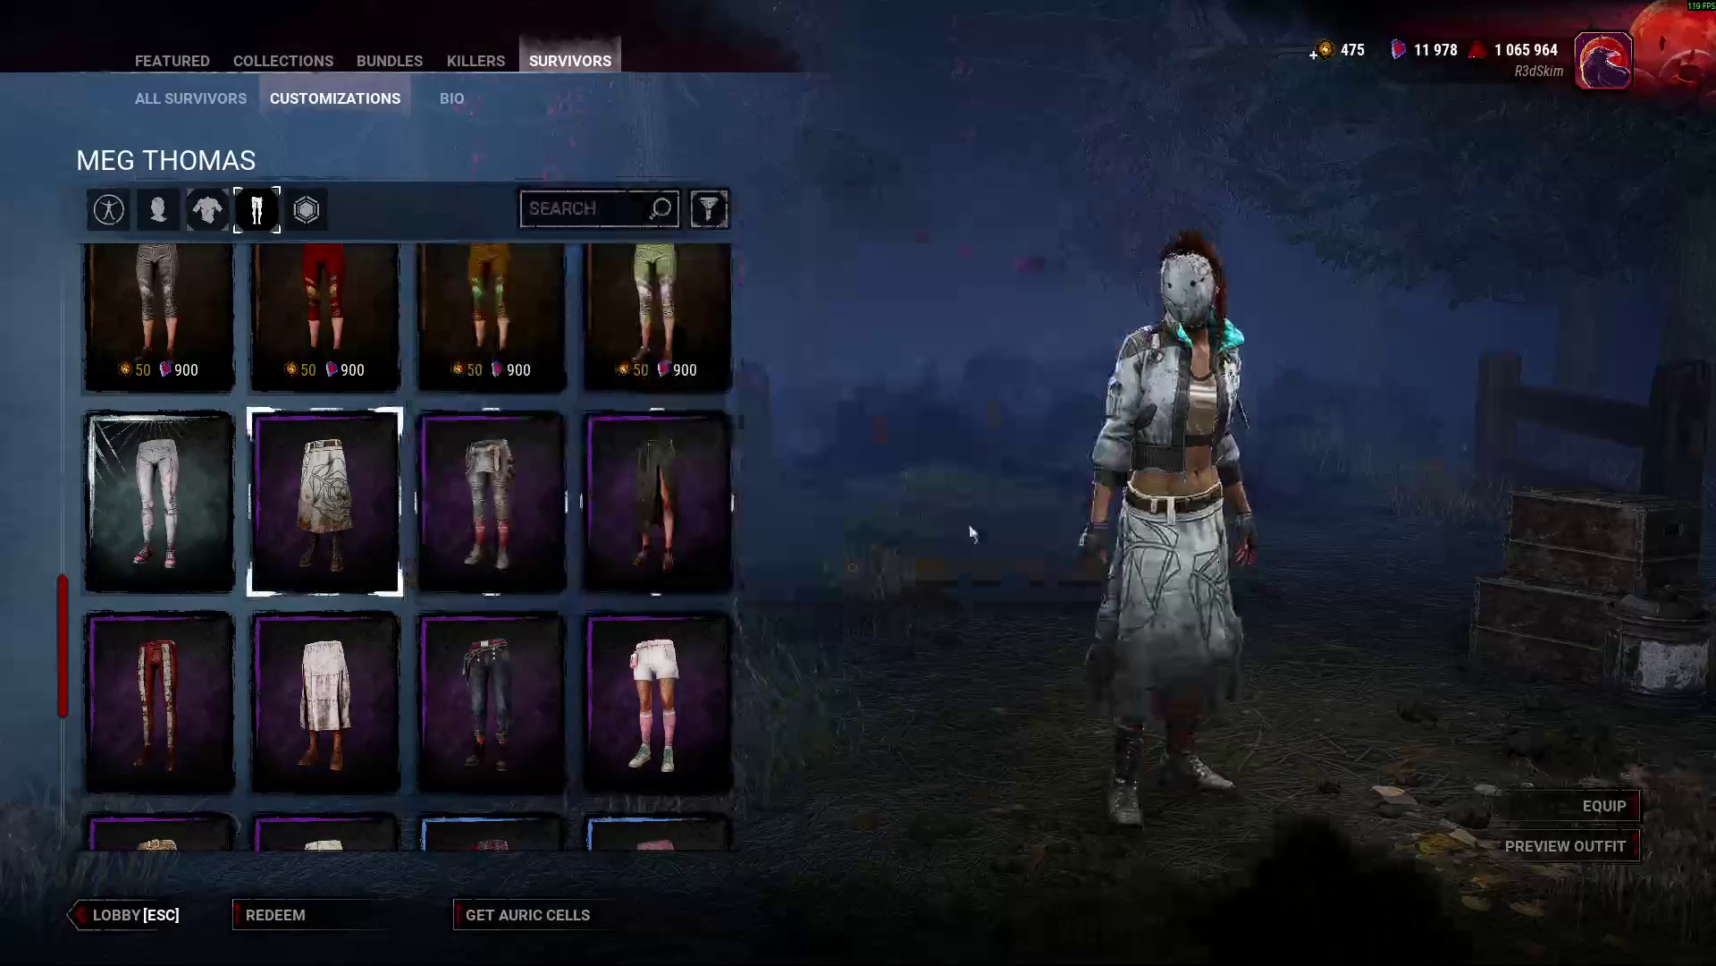
{"action": "key", "text": "Right"}
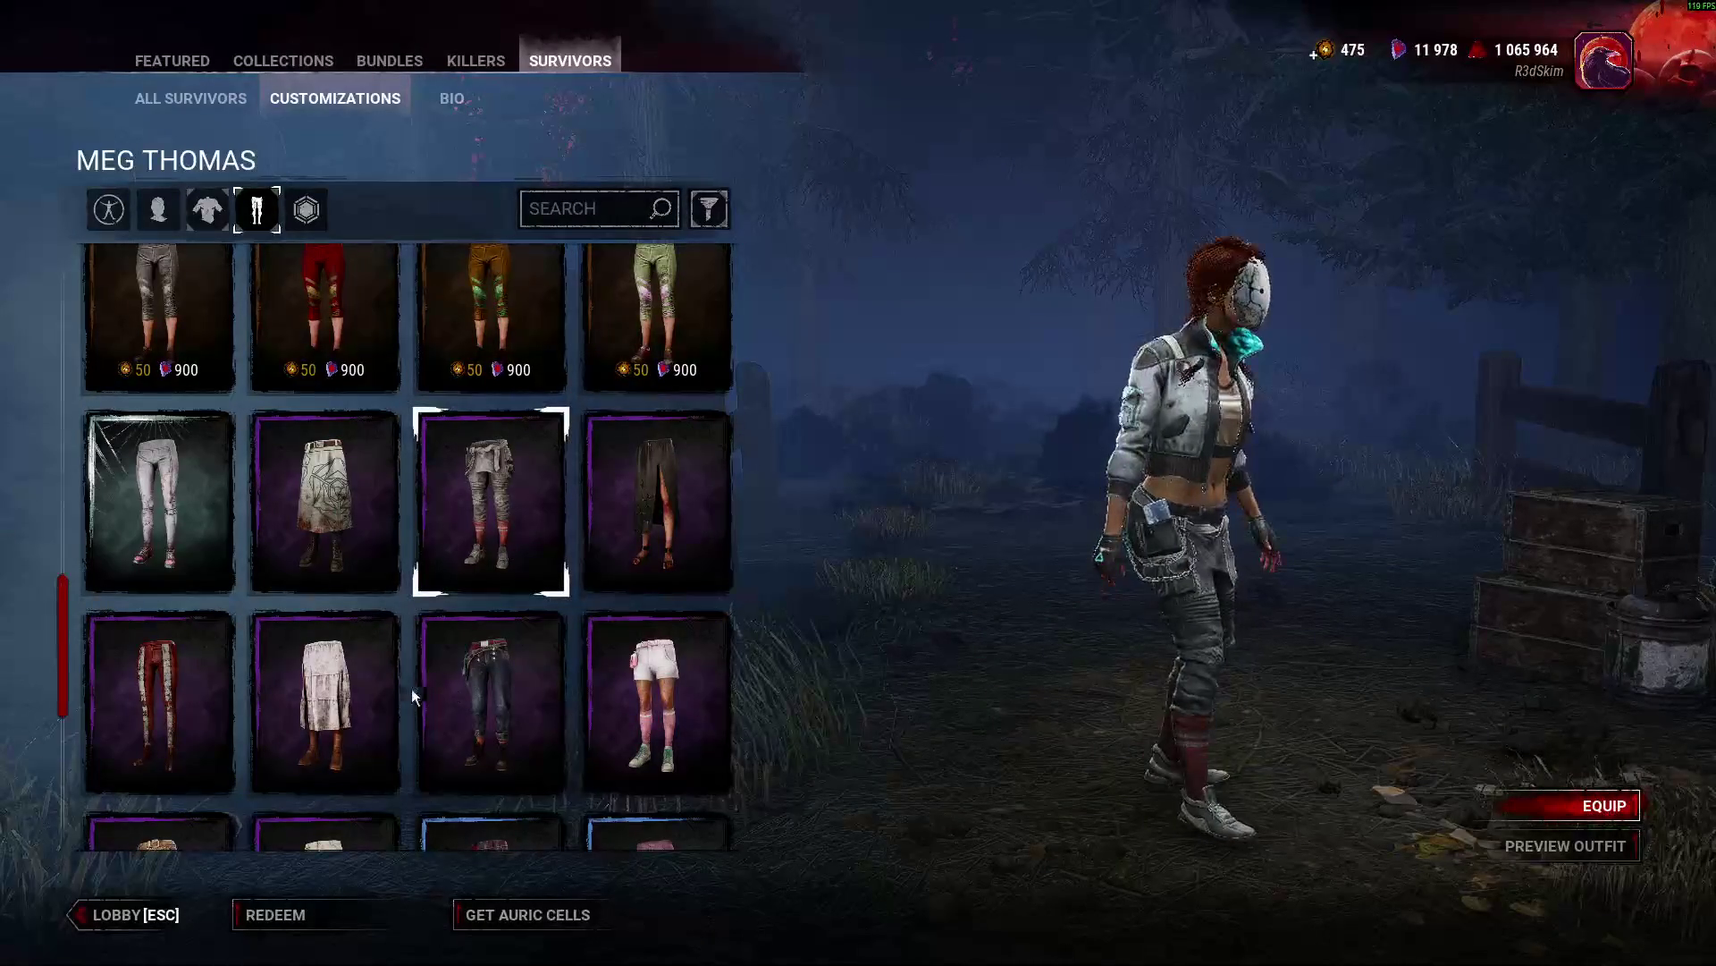
{"action": "left_click", "coordinate": [160, 715]}
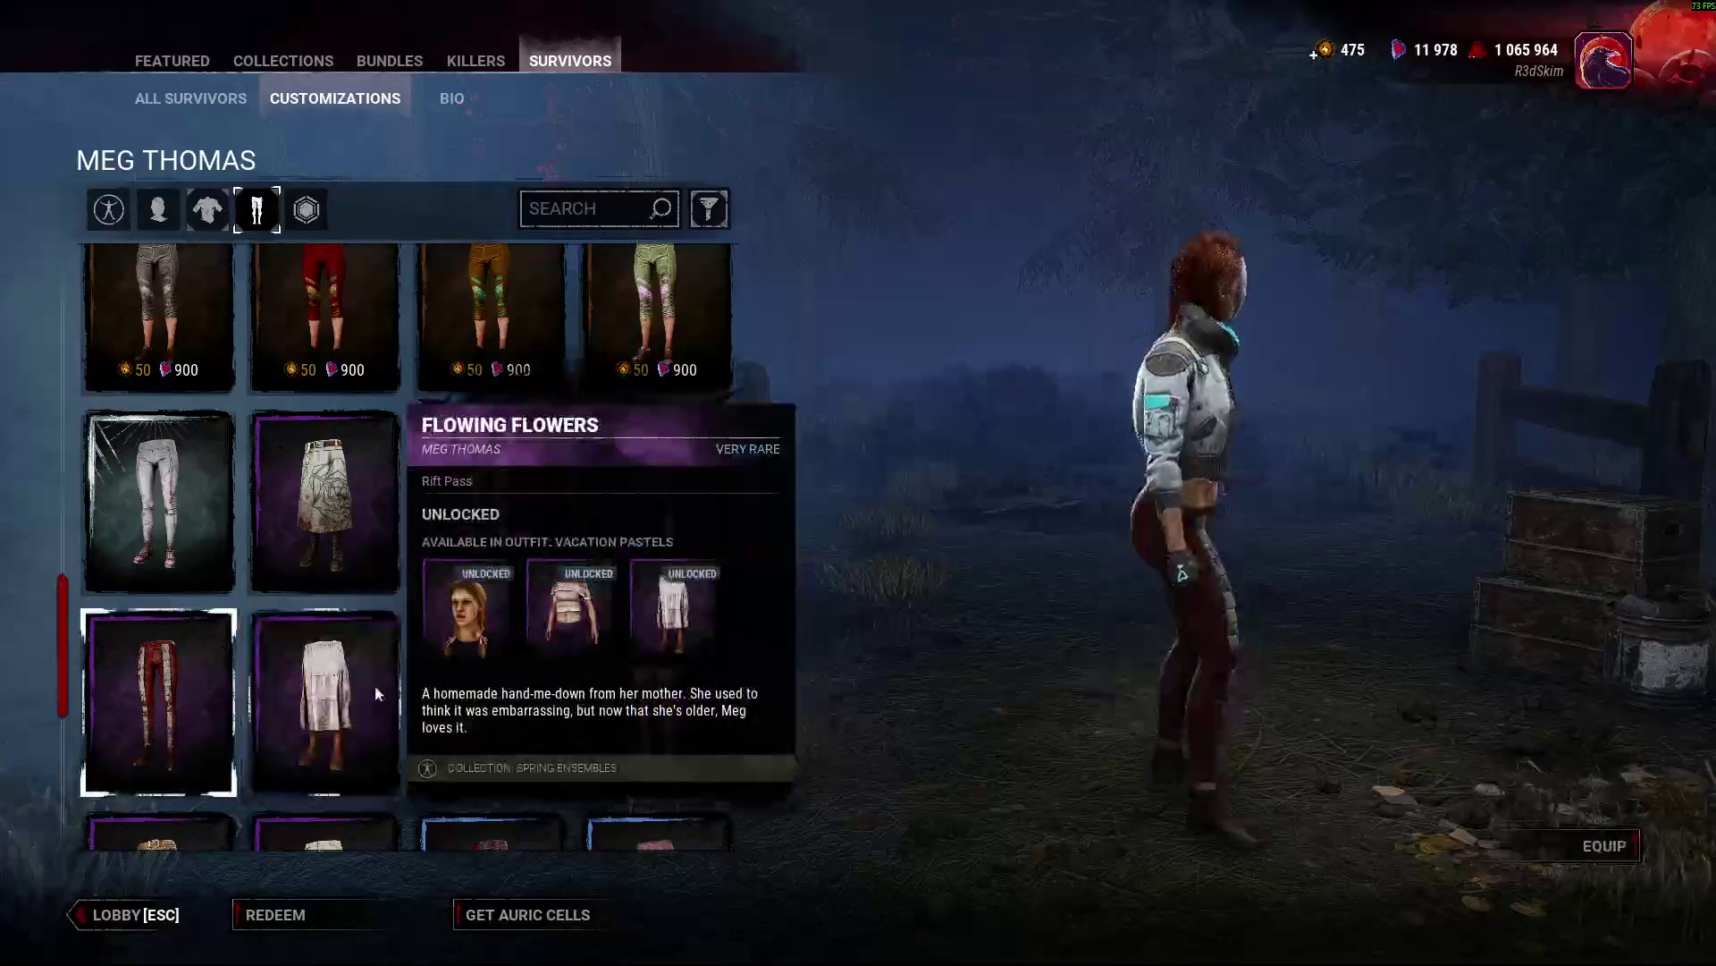
Preview the purple shorts and switch between head, legs and torso categories, settling on tops.
{"action": "scroll", "coordinate": [544, 678], "scroll_direction": "down", "scroll_amount": 1}
{"action": "scroll", "coordinate": [404, 563], "scroll_direction": "down", "scroll_amount": 1}
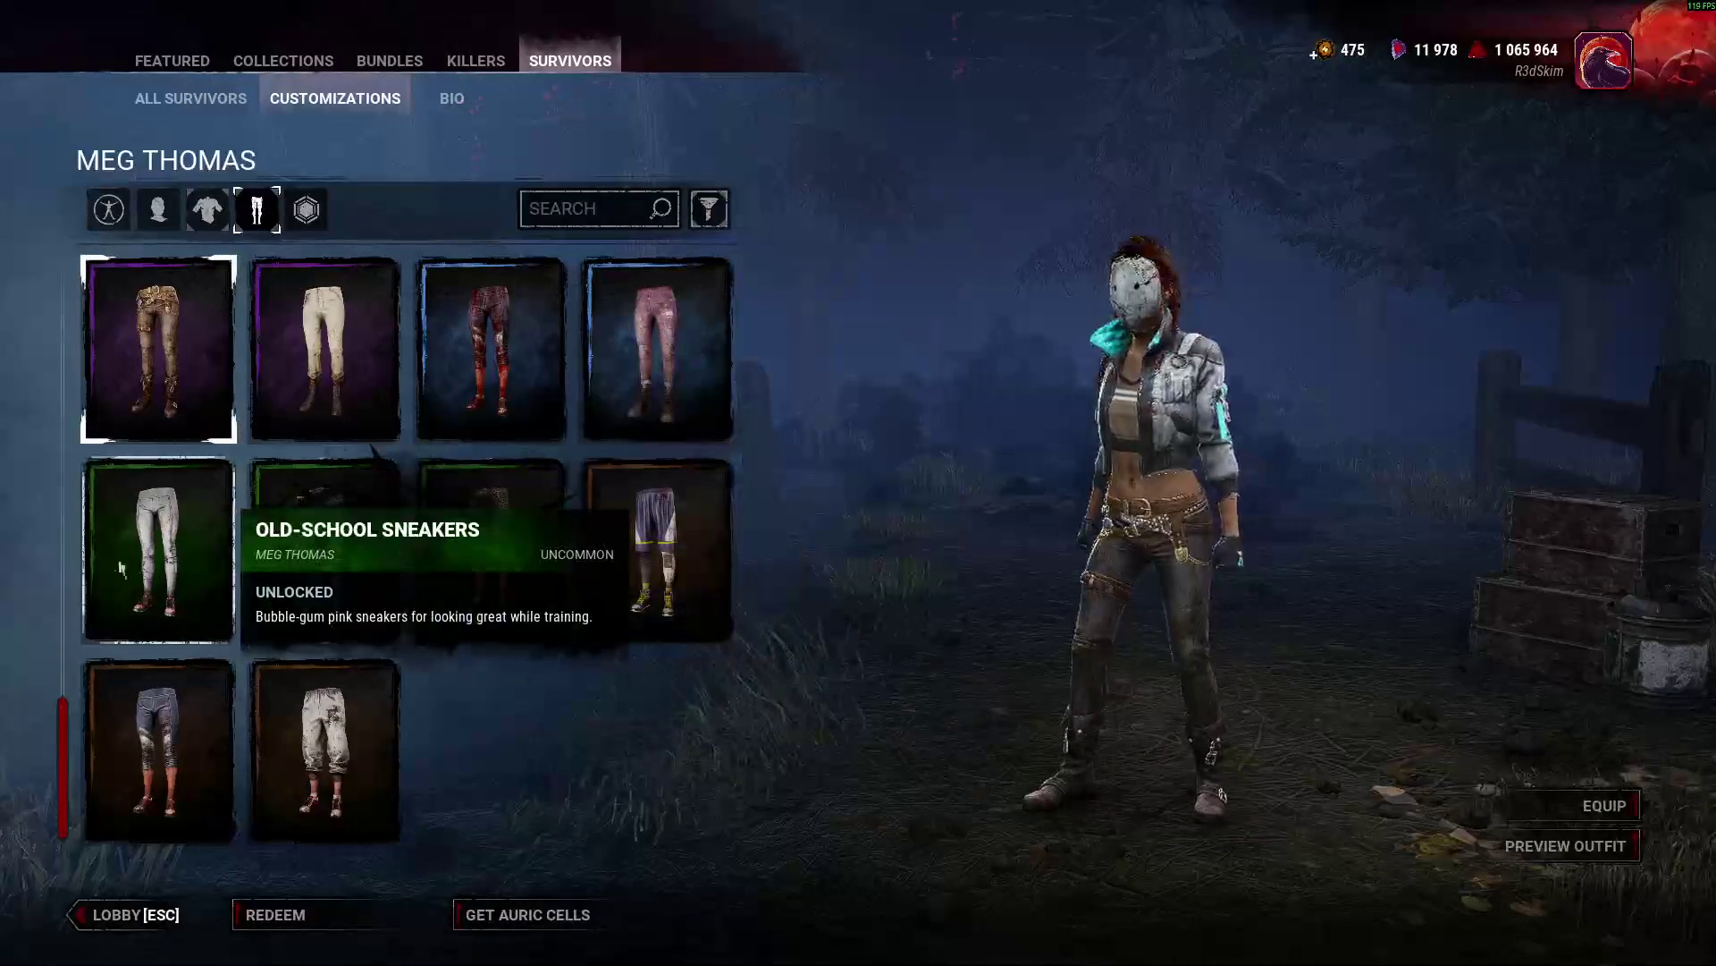
{"action": "left_click", "coordinate": [657, 550]}
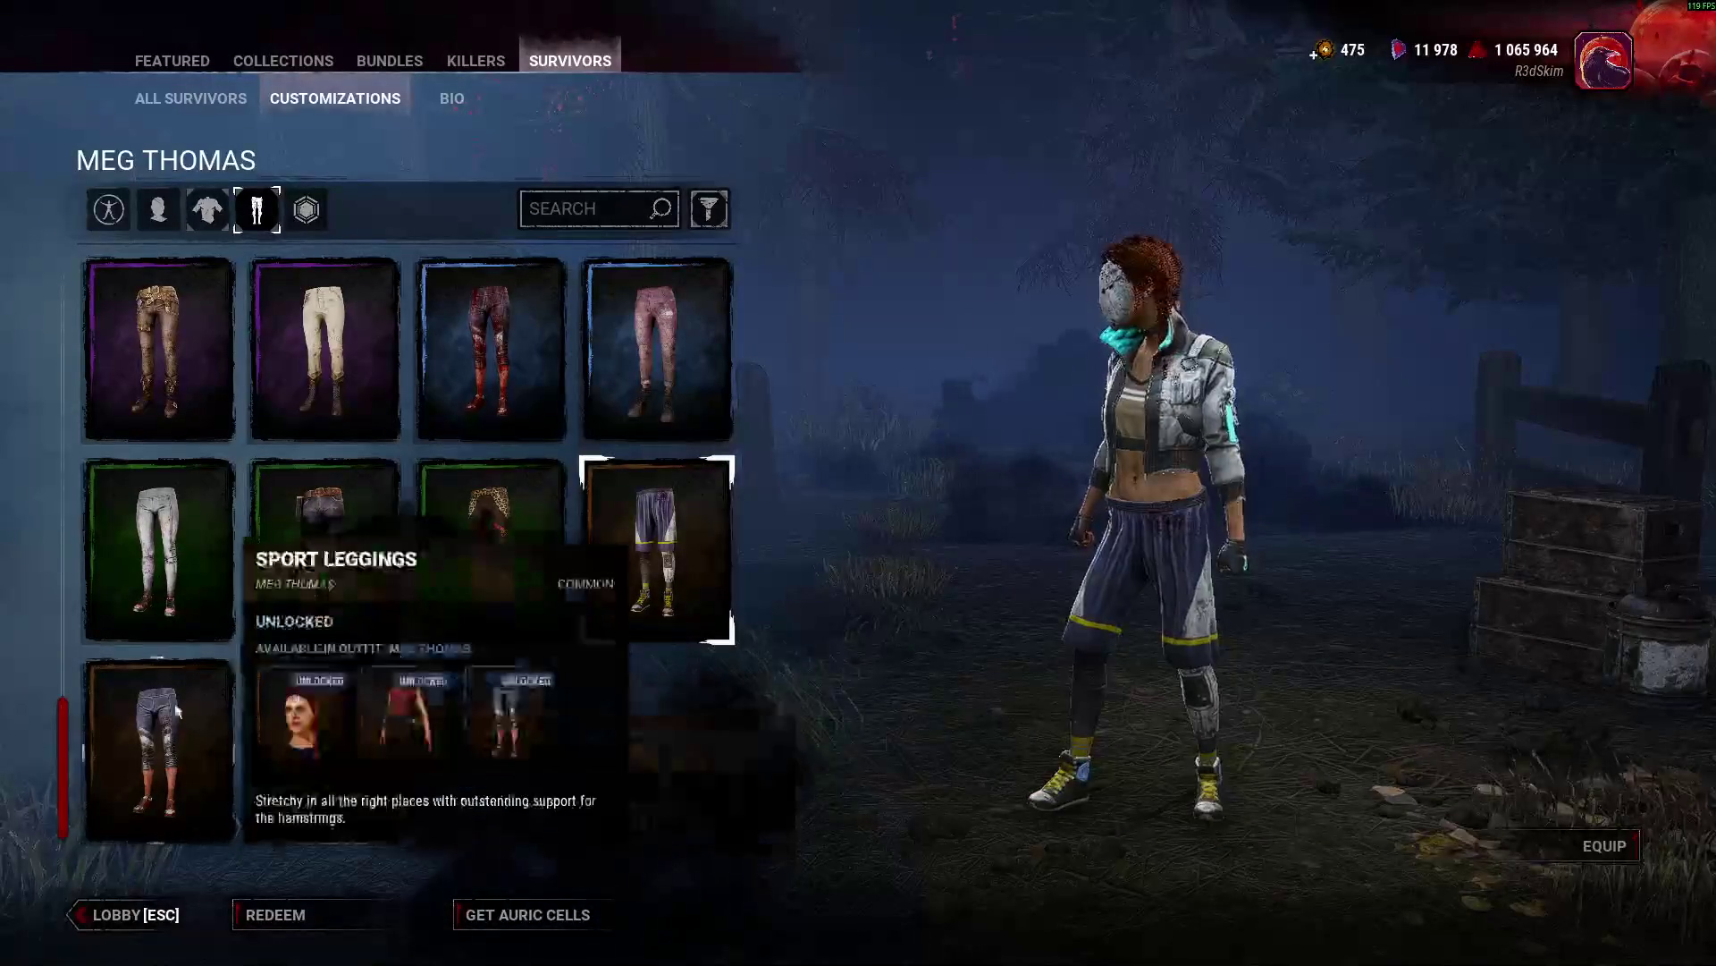
{"action": "scroll", "coordinate": [340, 732], "scroll_direction": "up", "scroll_amount": 3}
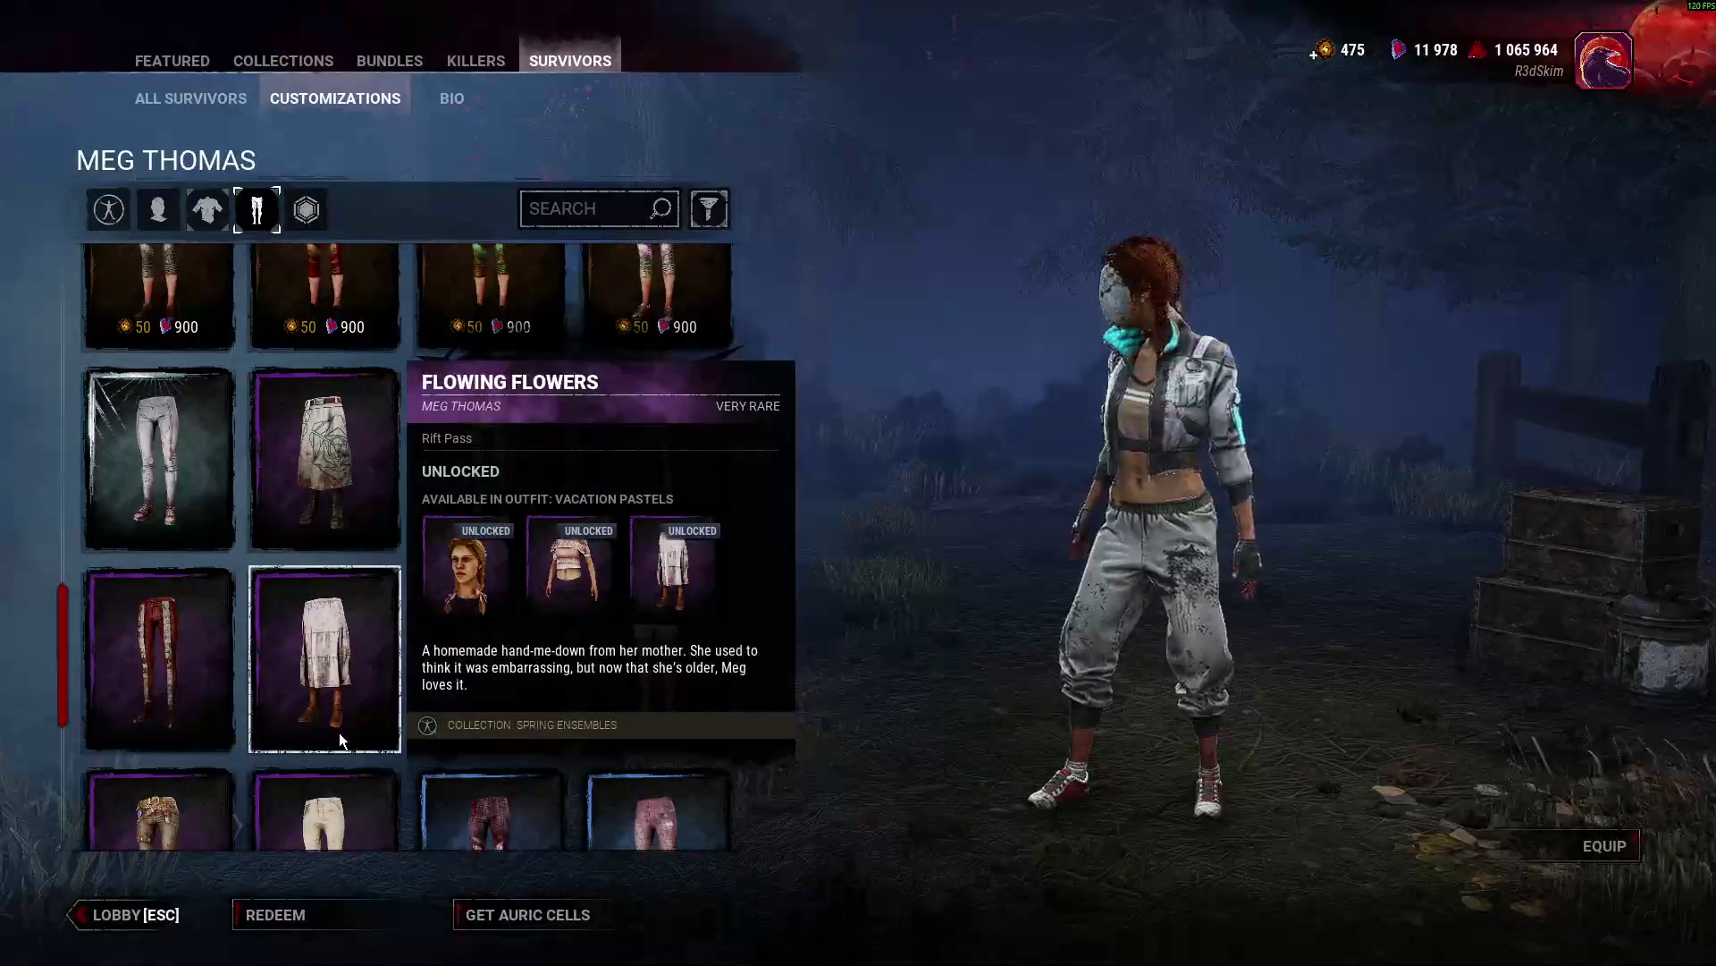
{"action": "left_click", "coordinate": [208, 209]}
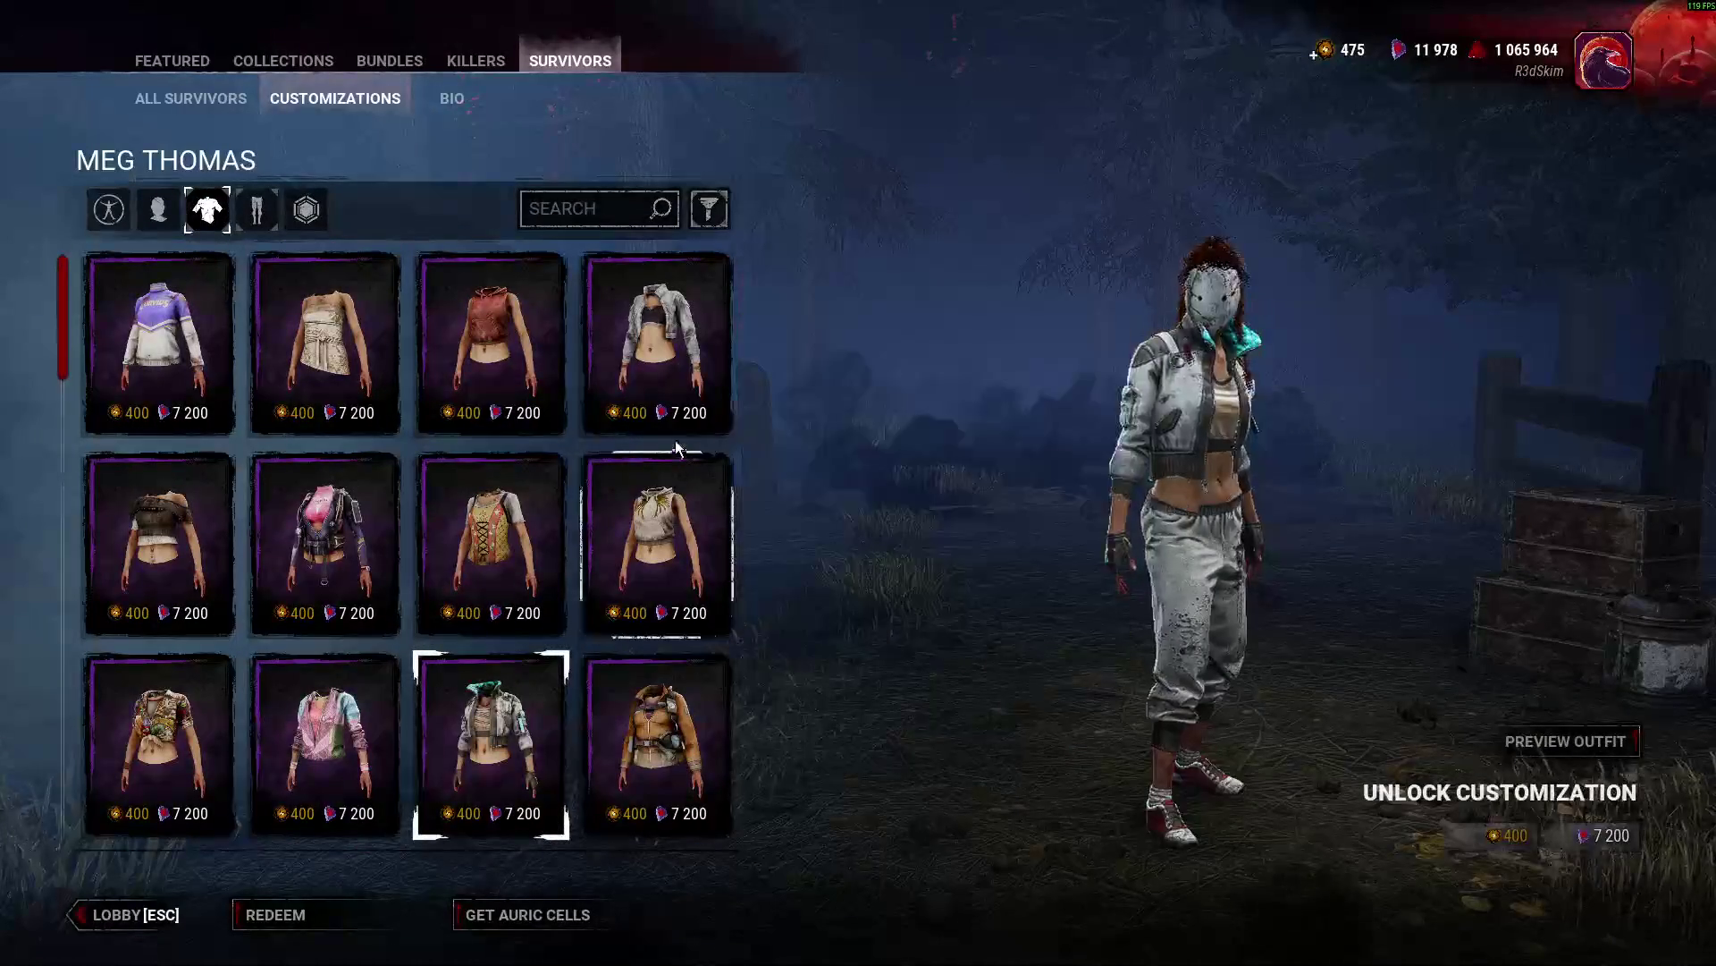
{"action": "left_click", "coordinate": [257, 209]}
{"action": "scroll", "coordinate": [645, 542], "scroll_direction": "down", "scroll_amount": 5}
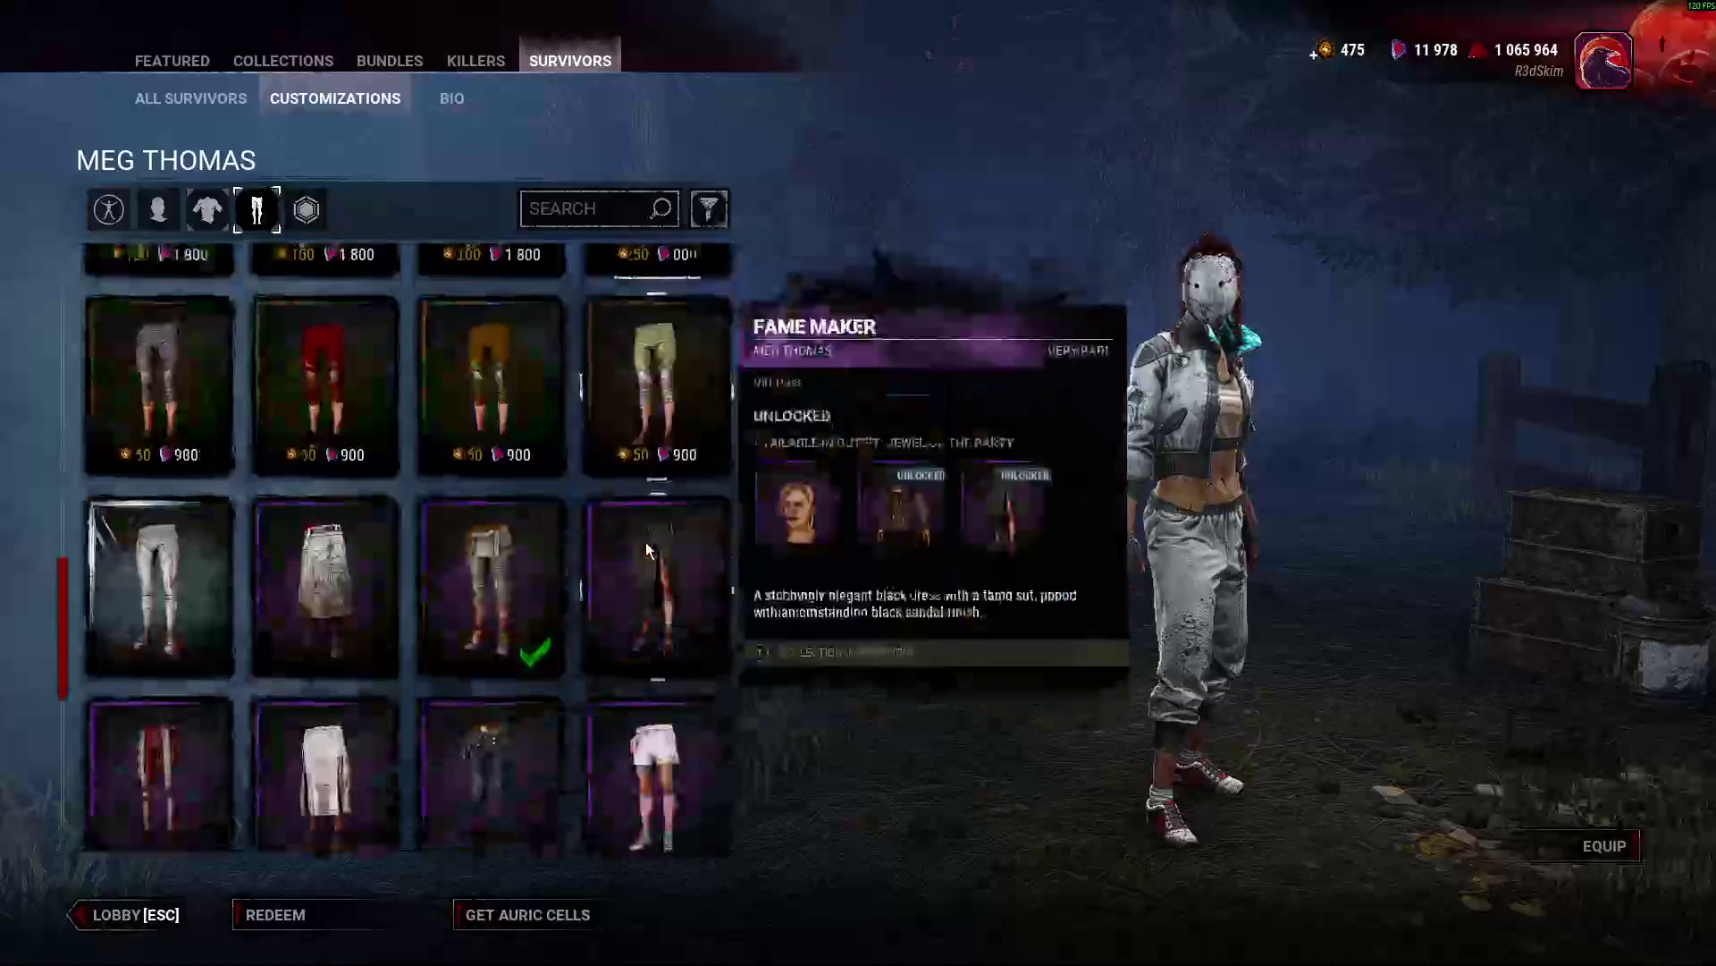
{"action": "left_click", "coordinate": [158, 209]}
{"action": "left_click", "coordinate": [207, 209]}
{"action": "scroll", "coordinate": [533, 453], "scroll_direction": "down", "scroll_amount": 3}
Preview tops on Meg: dark jacket, grey cropped jacket, Zipper Hoodie, Alpine Ski Vest, blue sweater.
{"action": "left_click", "coordinate": [159, 679]}
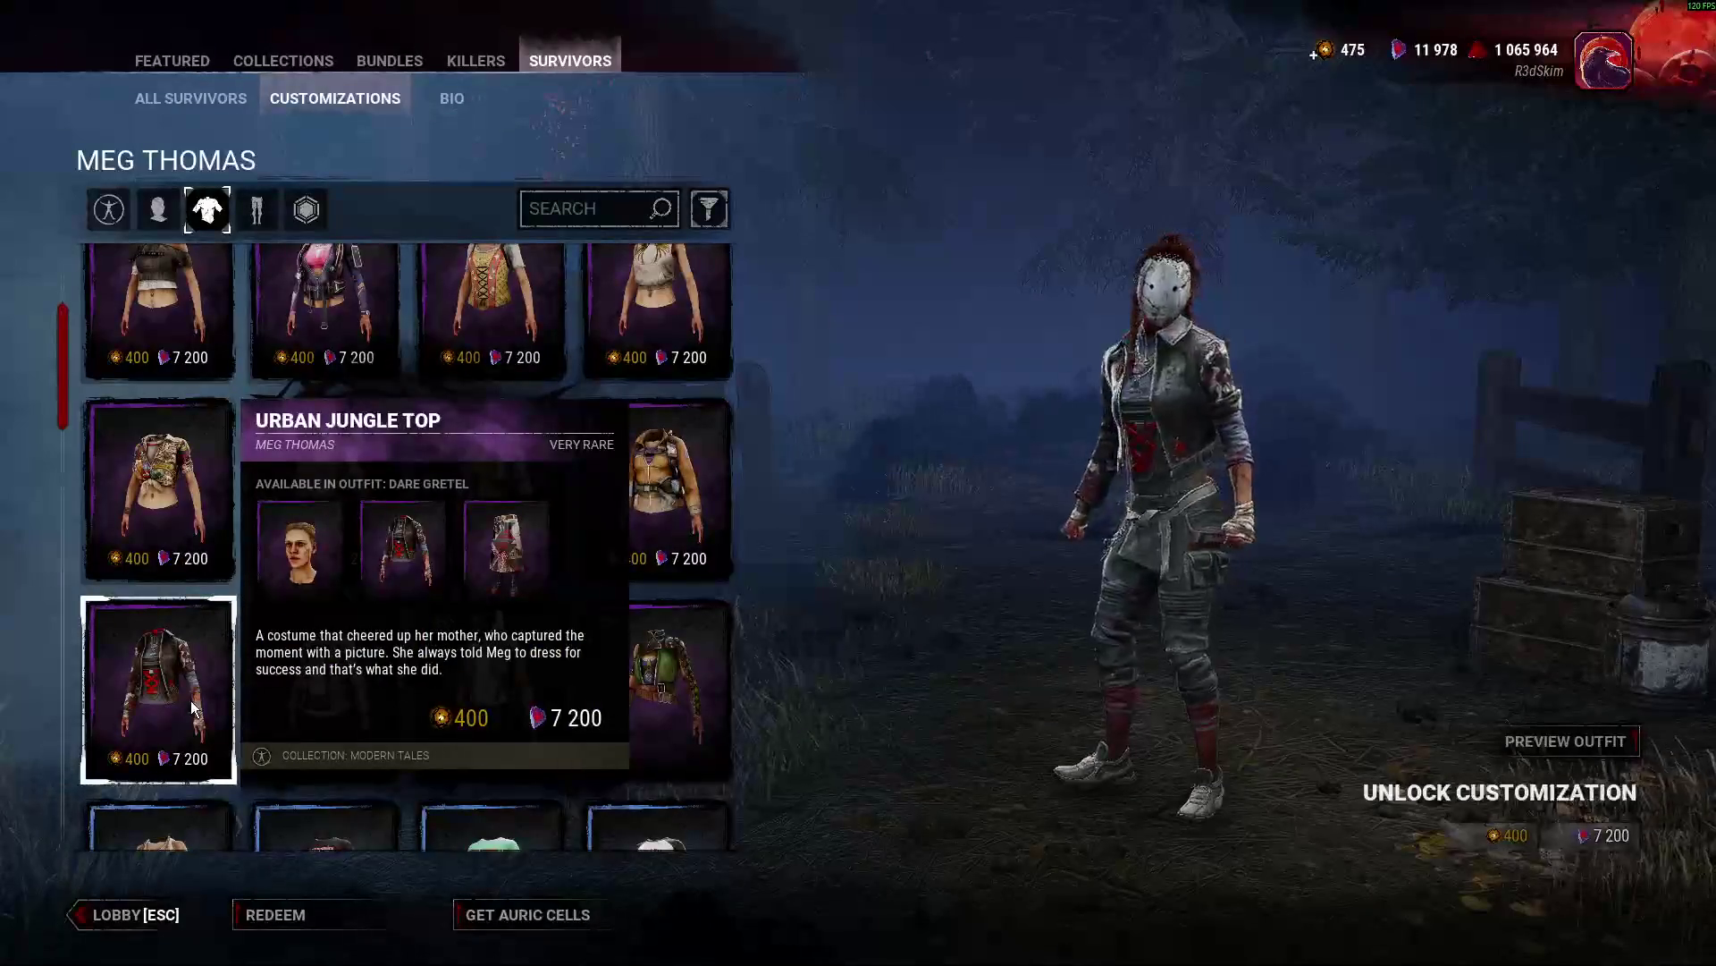
{"action": "left_click", "coordinate": [453, 519]}
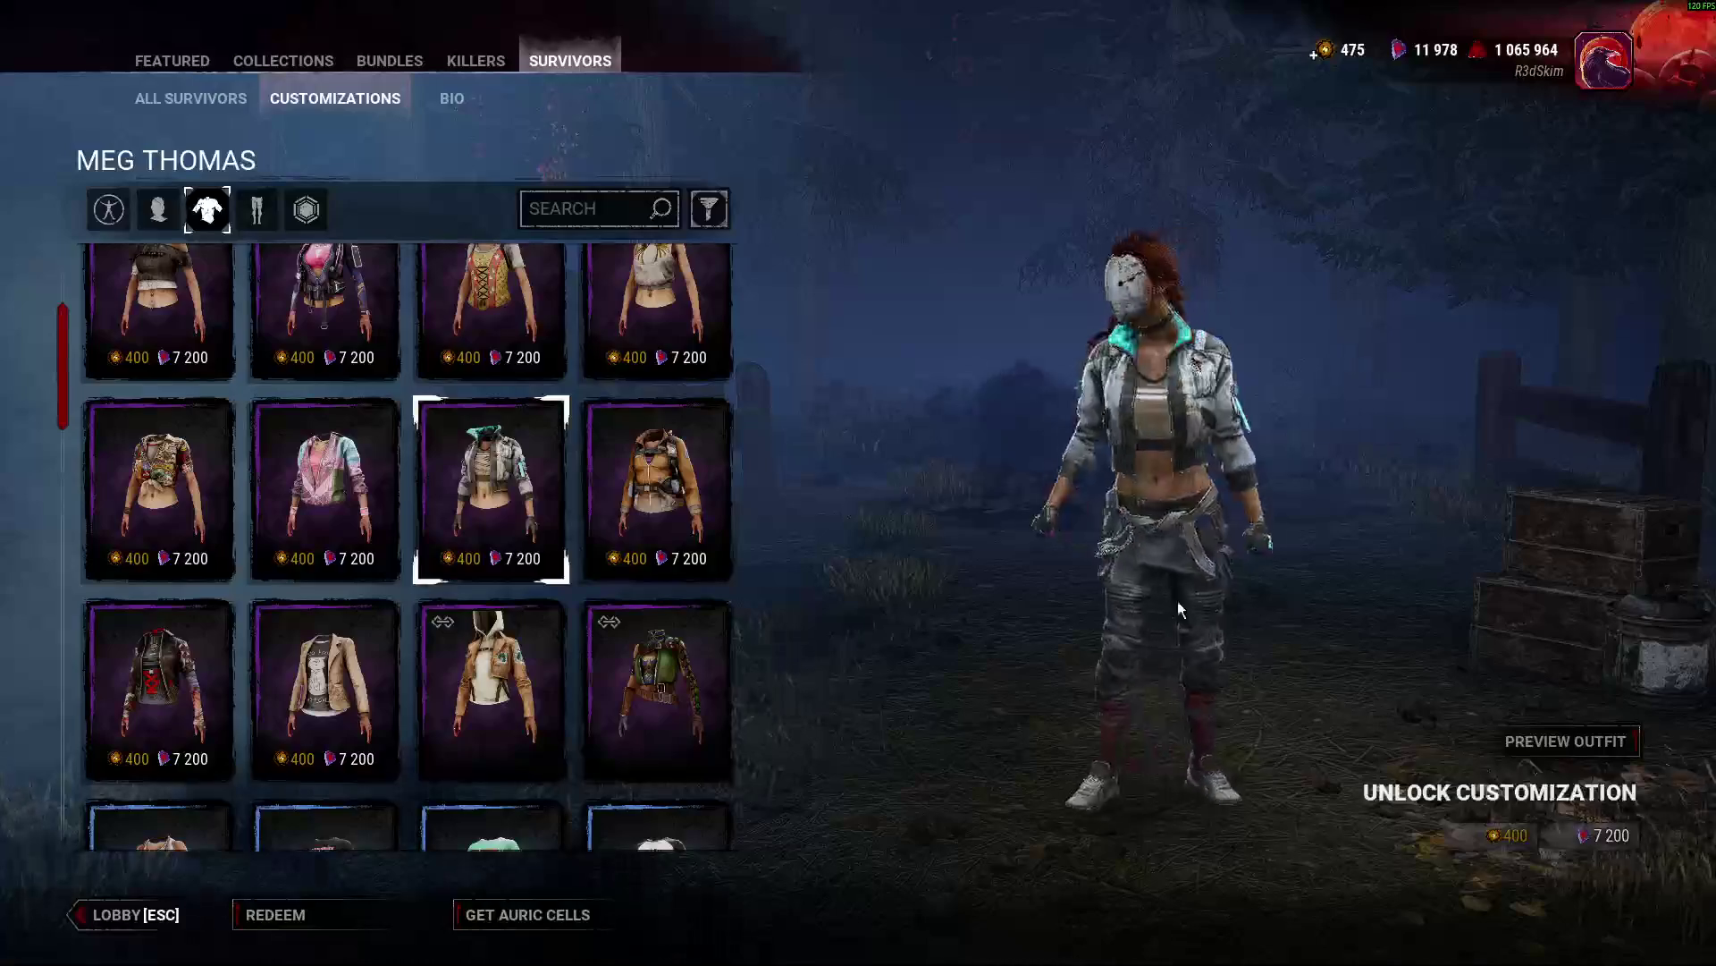
{"action": "scroll", "coordinate": [634, 608], "scroll_direction": "down", "scroll_amount": 10}
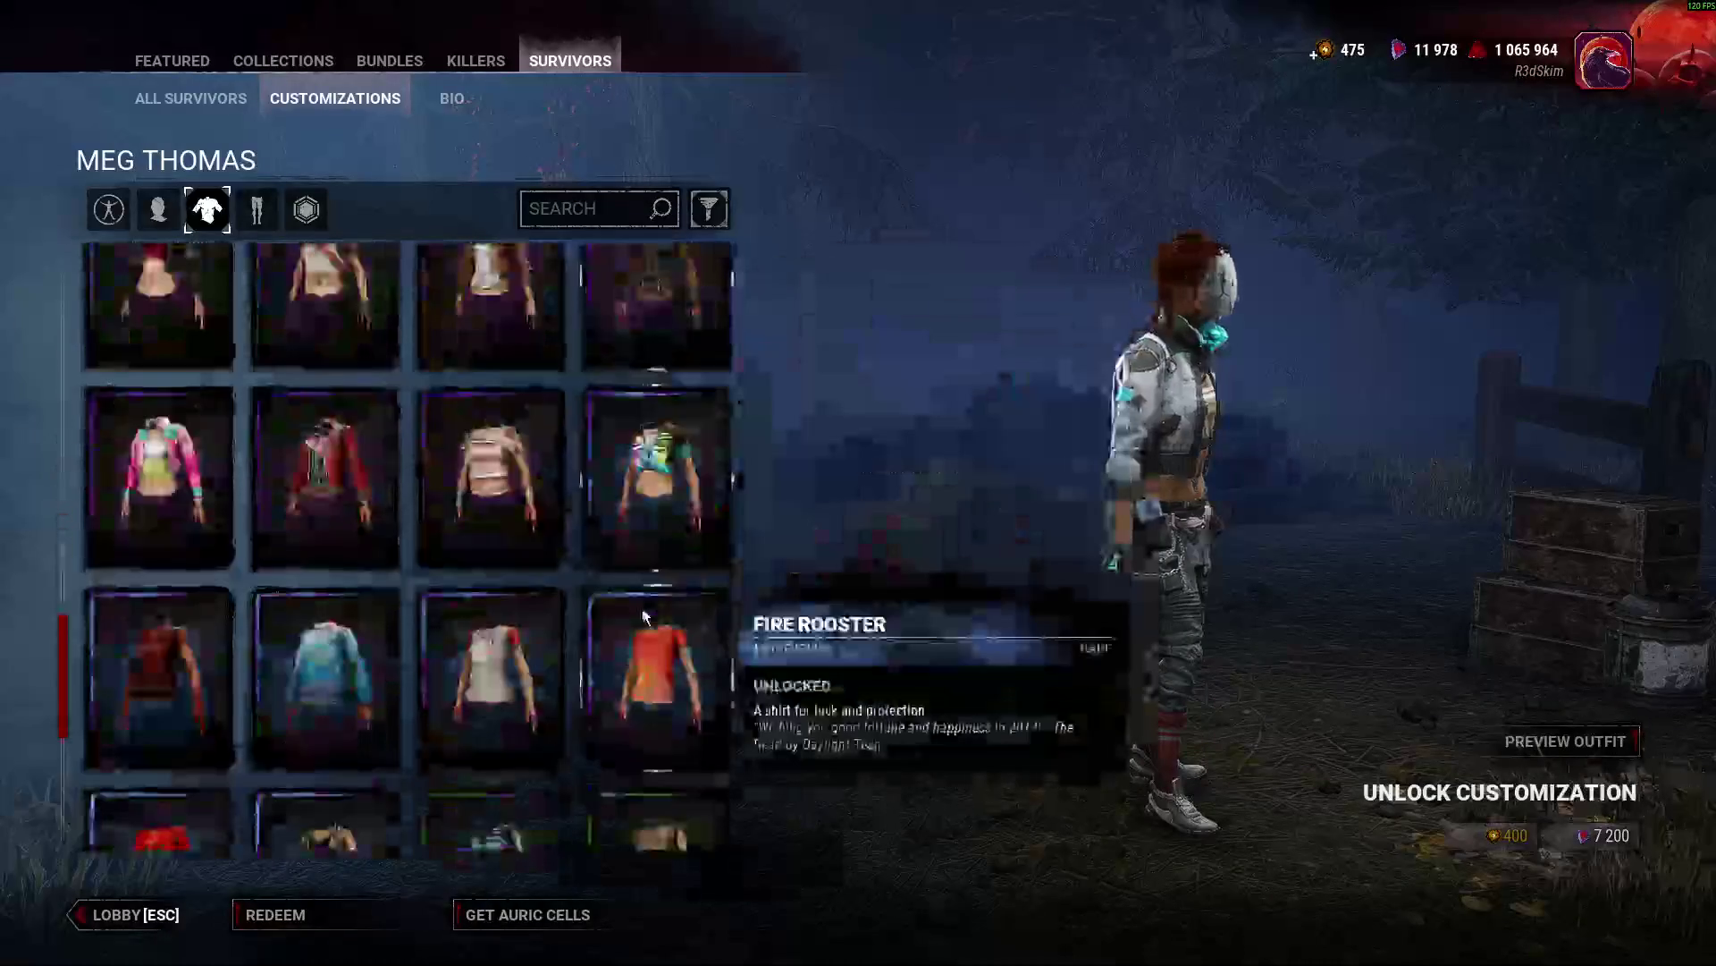
{"action": "left_click", "coordinate": [156, 653]}
{"action": "scroll", "coordinate": [402, 626], "scroll_direction": "up", "scroll_amount": 2}
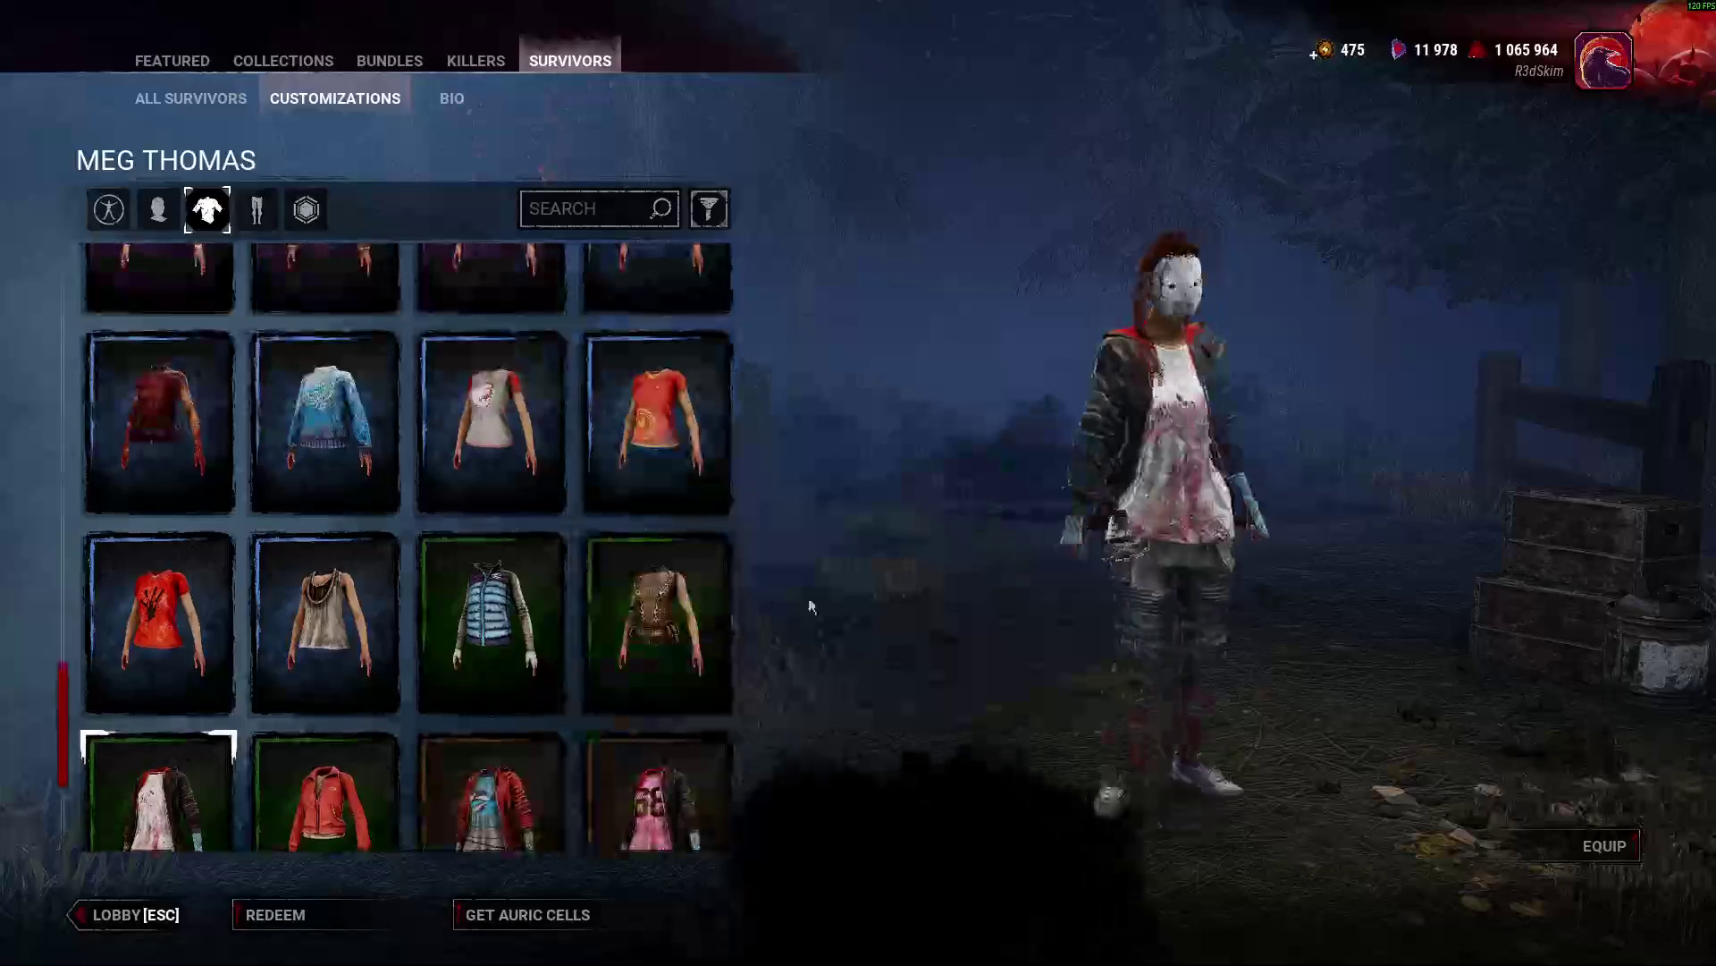
{"action": "left_click", "coordinate": [492, 626]}
{"action": "left_click", "coordinate": [325, 626]}
{"action": "left_click", "coordinate": [325, 420]}
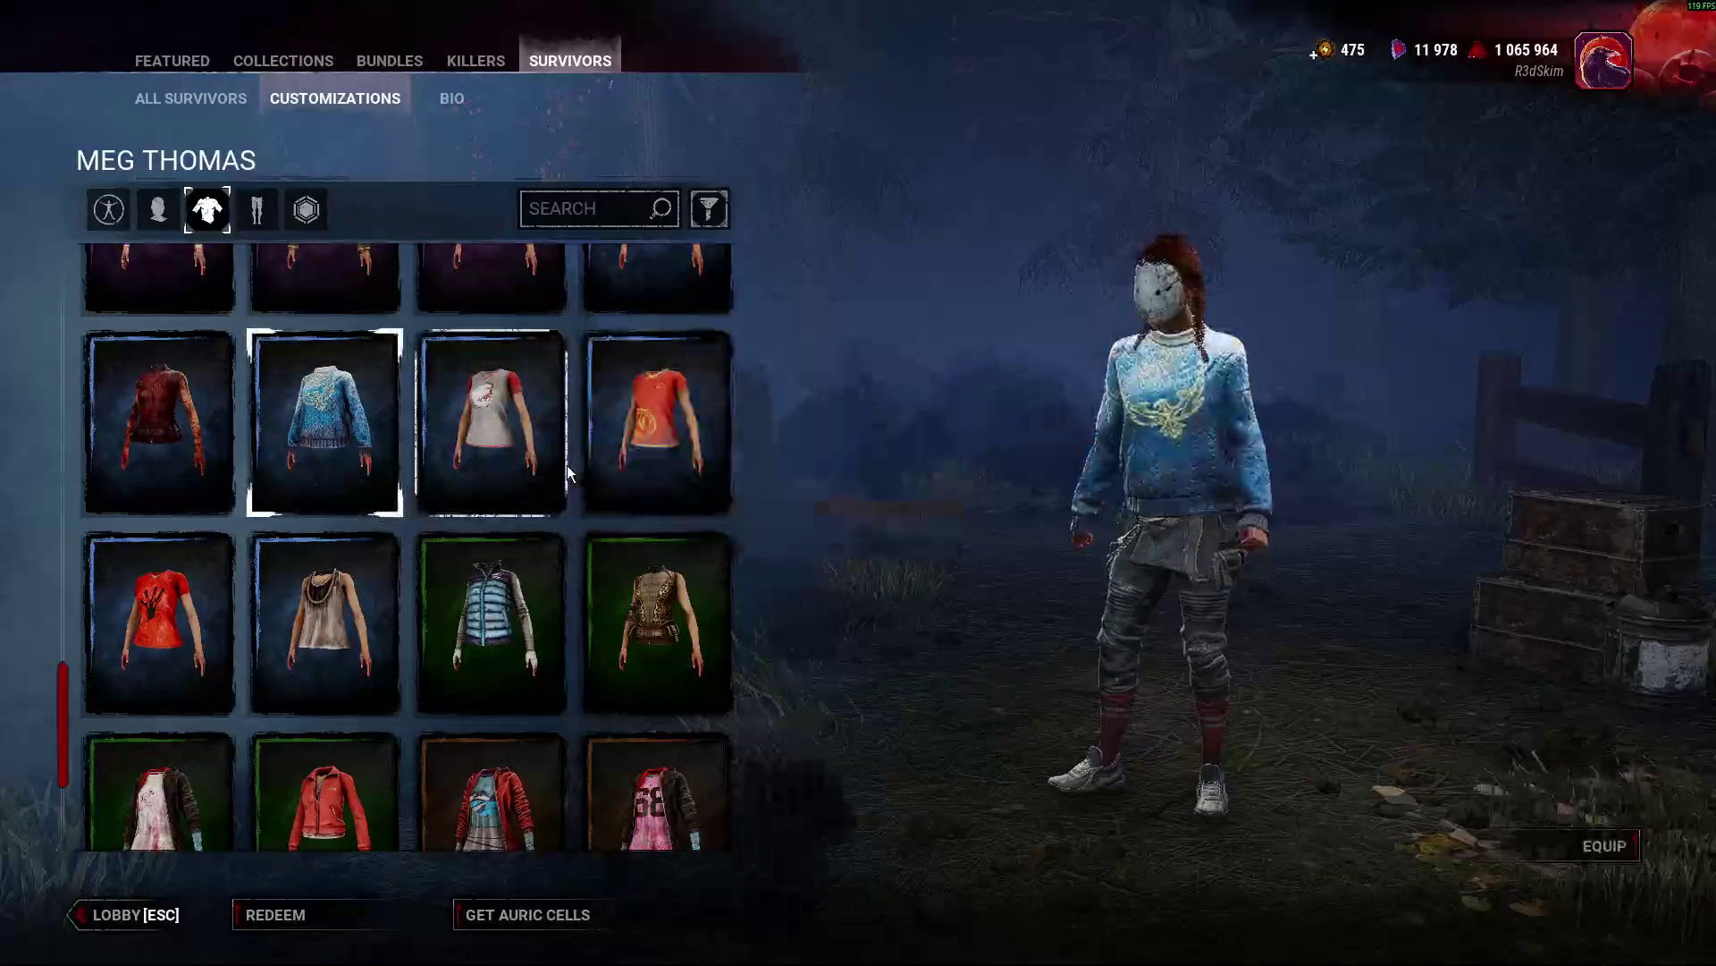
{"action": "scroll", "coordinate": [358, 492], "scroll_direction": "up", "scroll_amount": 2}
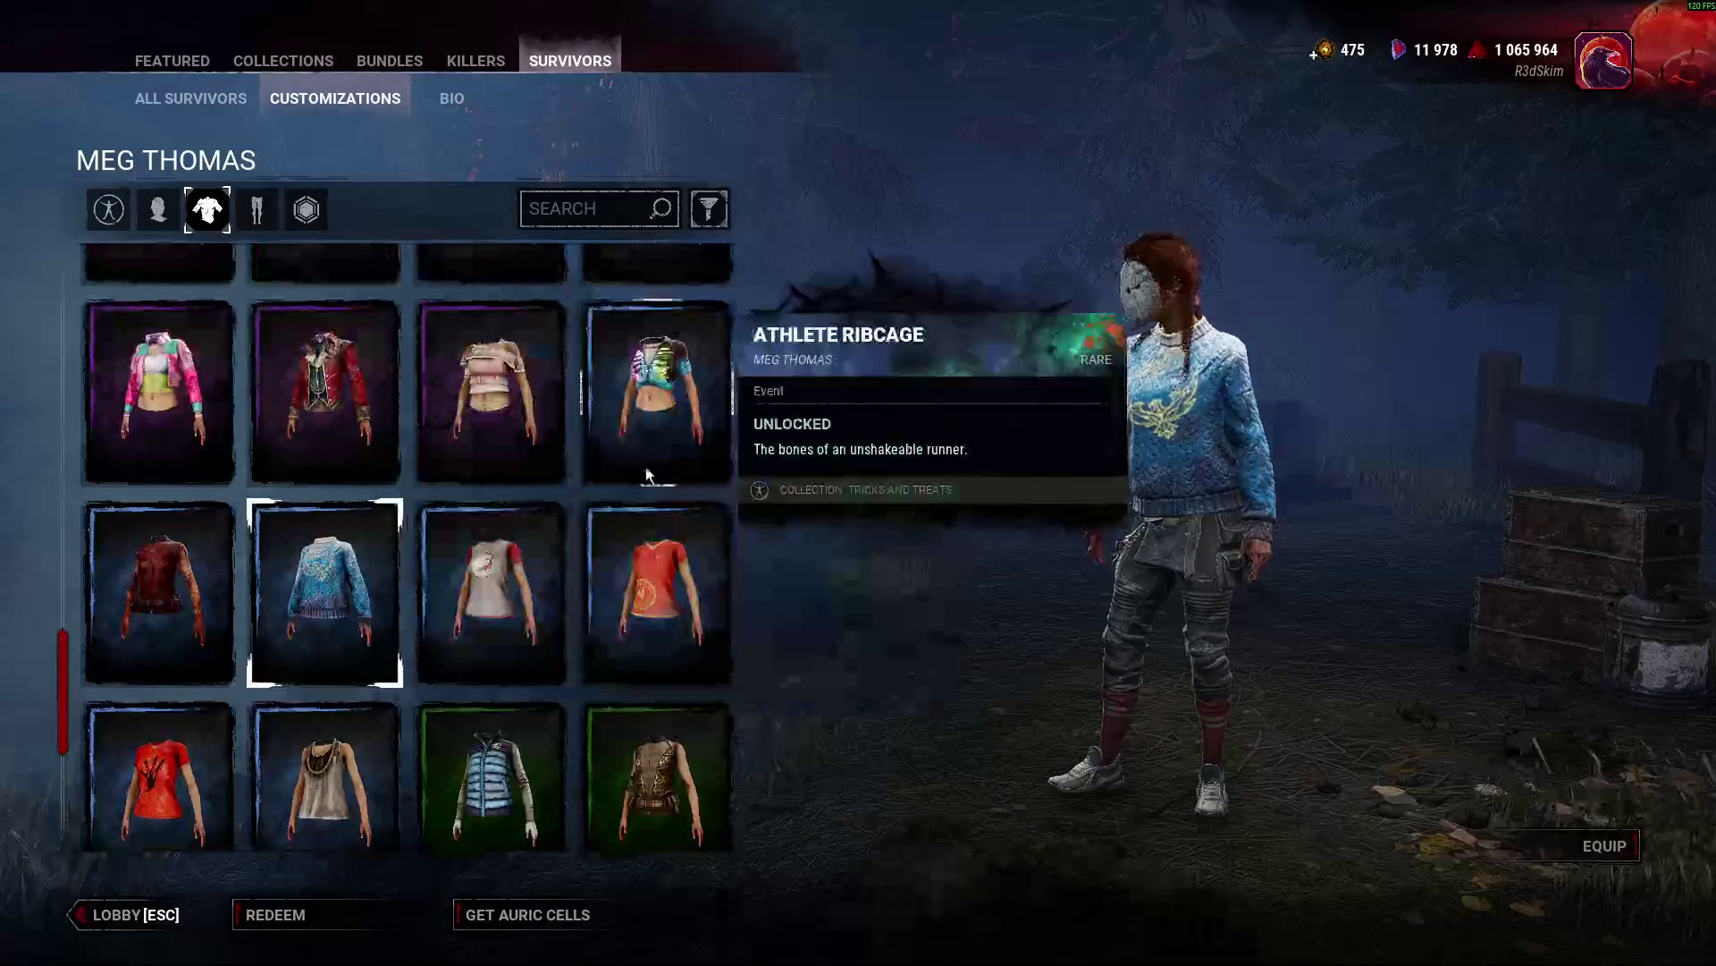
Preview the Slouchy Blouse, equip the red jacket on Meg, and return to the lobby.
{"action": "left_click", "coordinate": [491, 402]}
{"action": "left_click", "coordinate": [324, 411]}
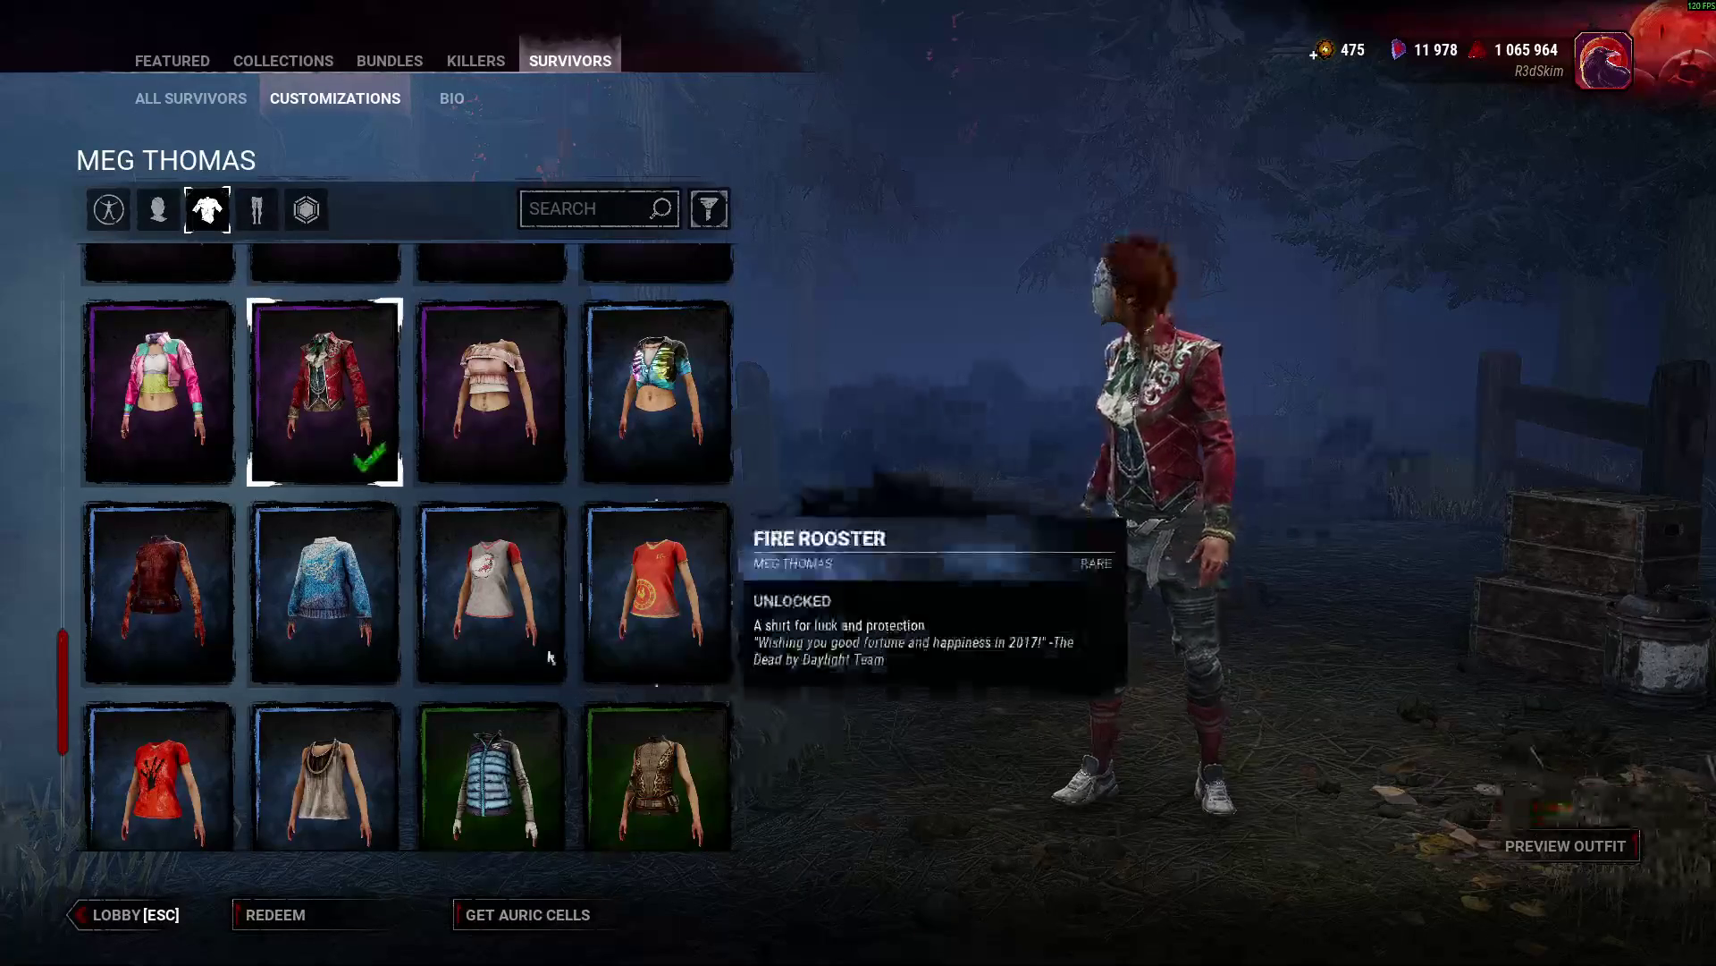
{"action": "left_click", "coordinate": [116, 912]}
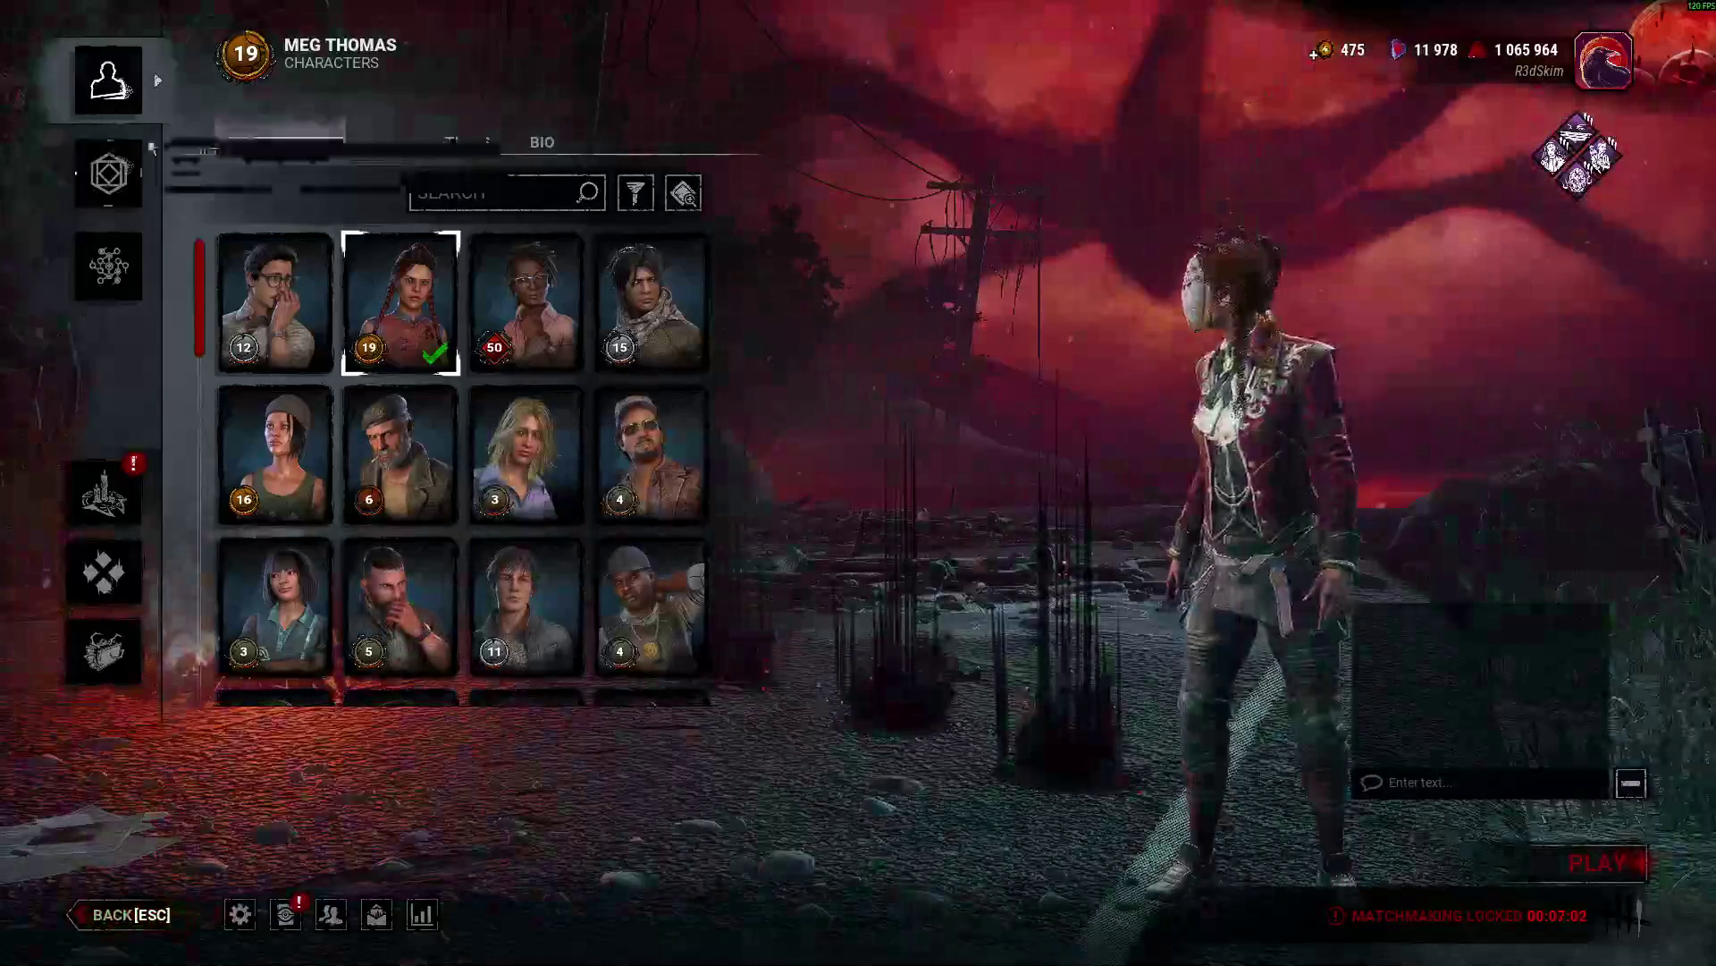
Open Meg's loadout, try PRESET 2, then switch to the empty PRESET 5.
{"action": "left_click", "coordinate": [116, 172]}
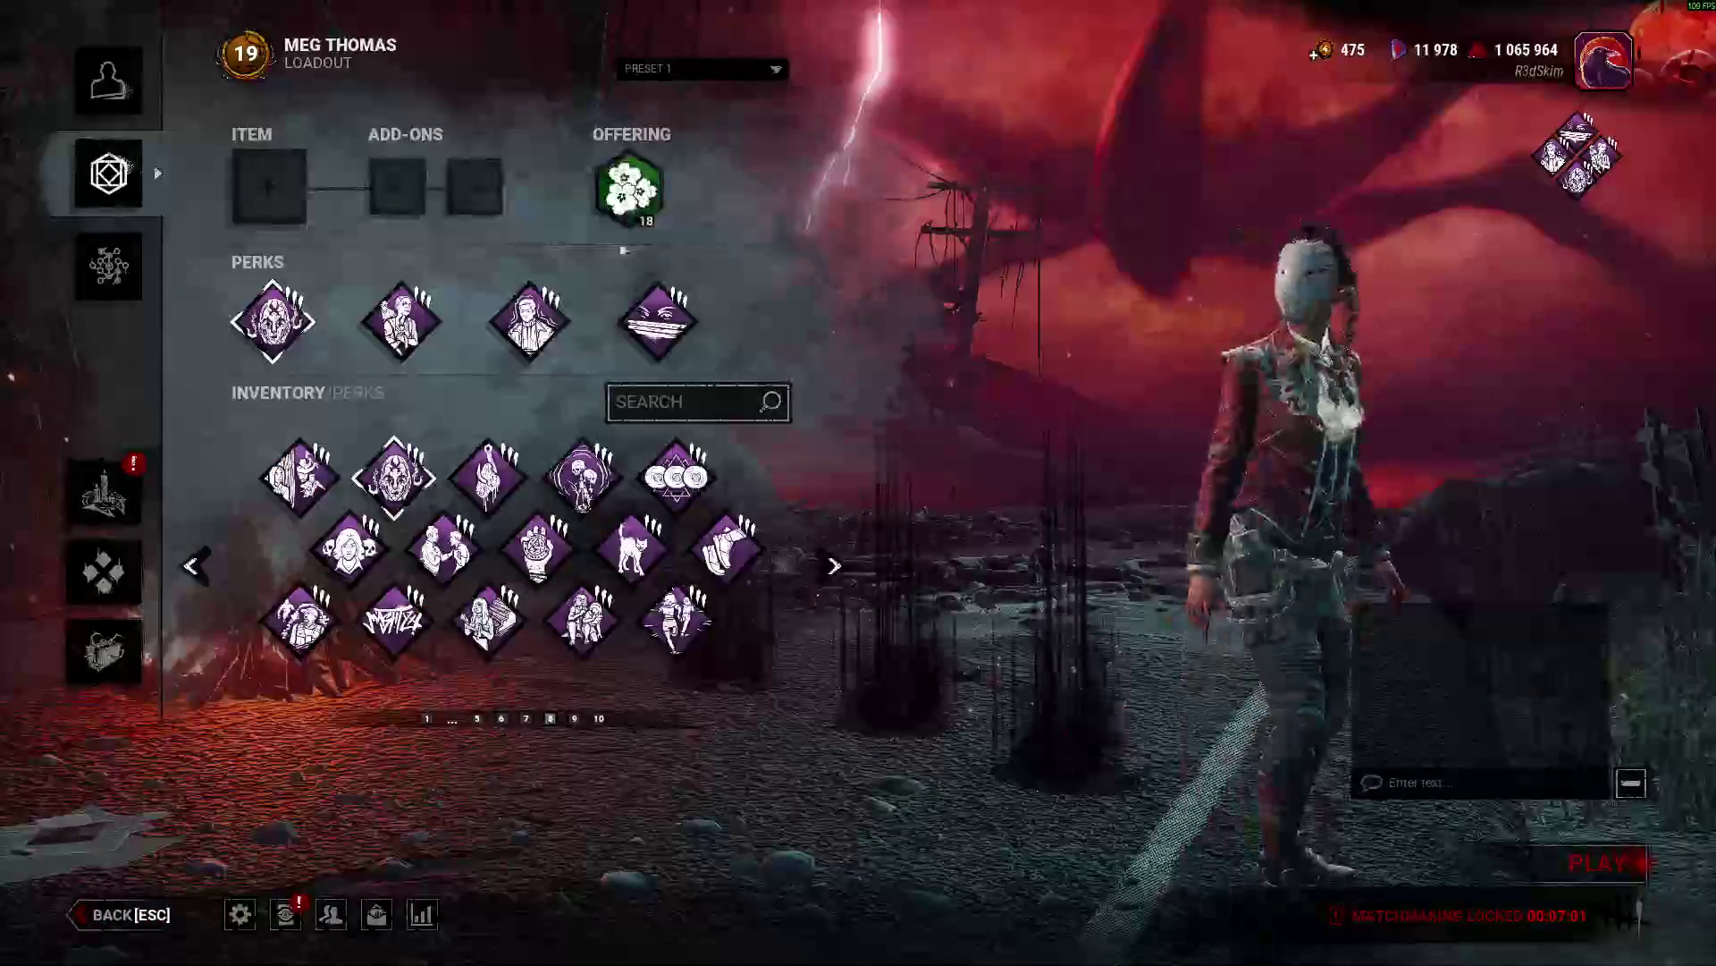
{"action": "left_click", "coordinate": [657, 70]}
{"action": "left_click", "coordinate": [695, 118]}
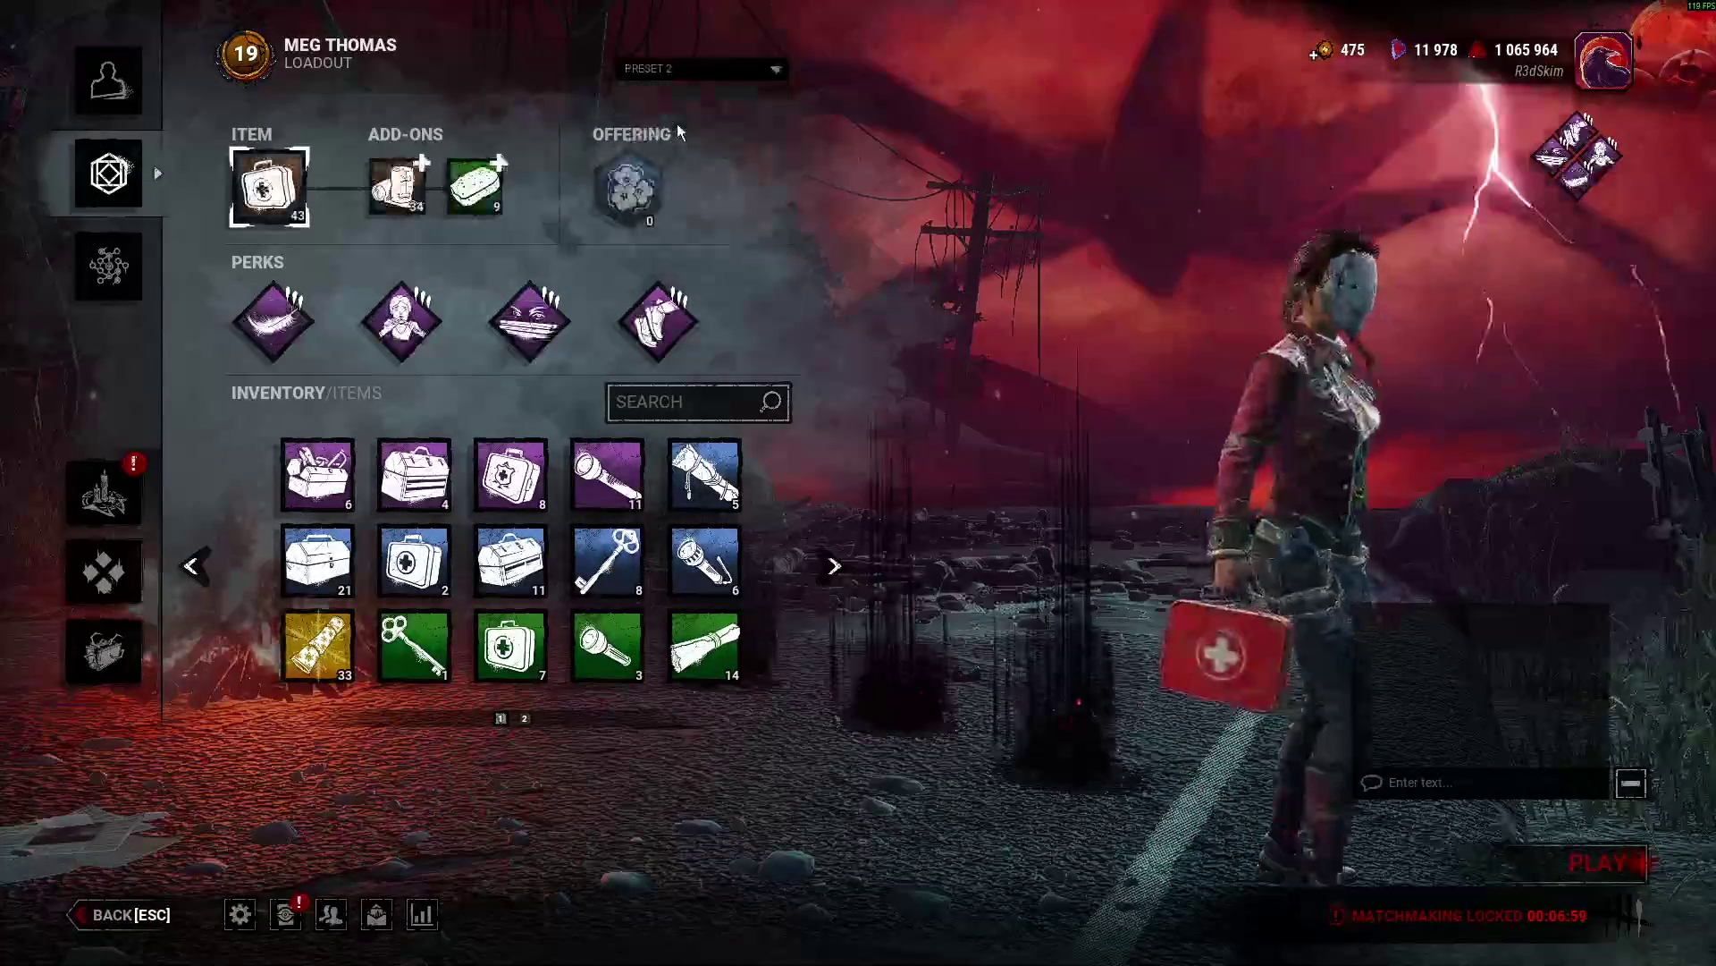
{"action": "left_click", "coordinate": [711, 185]}
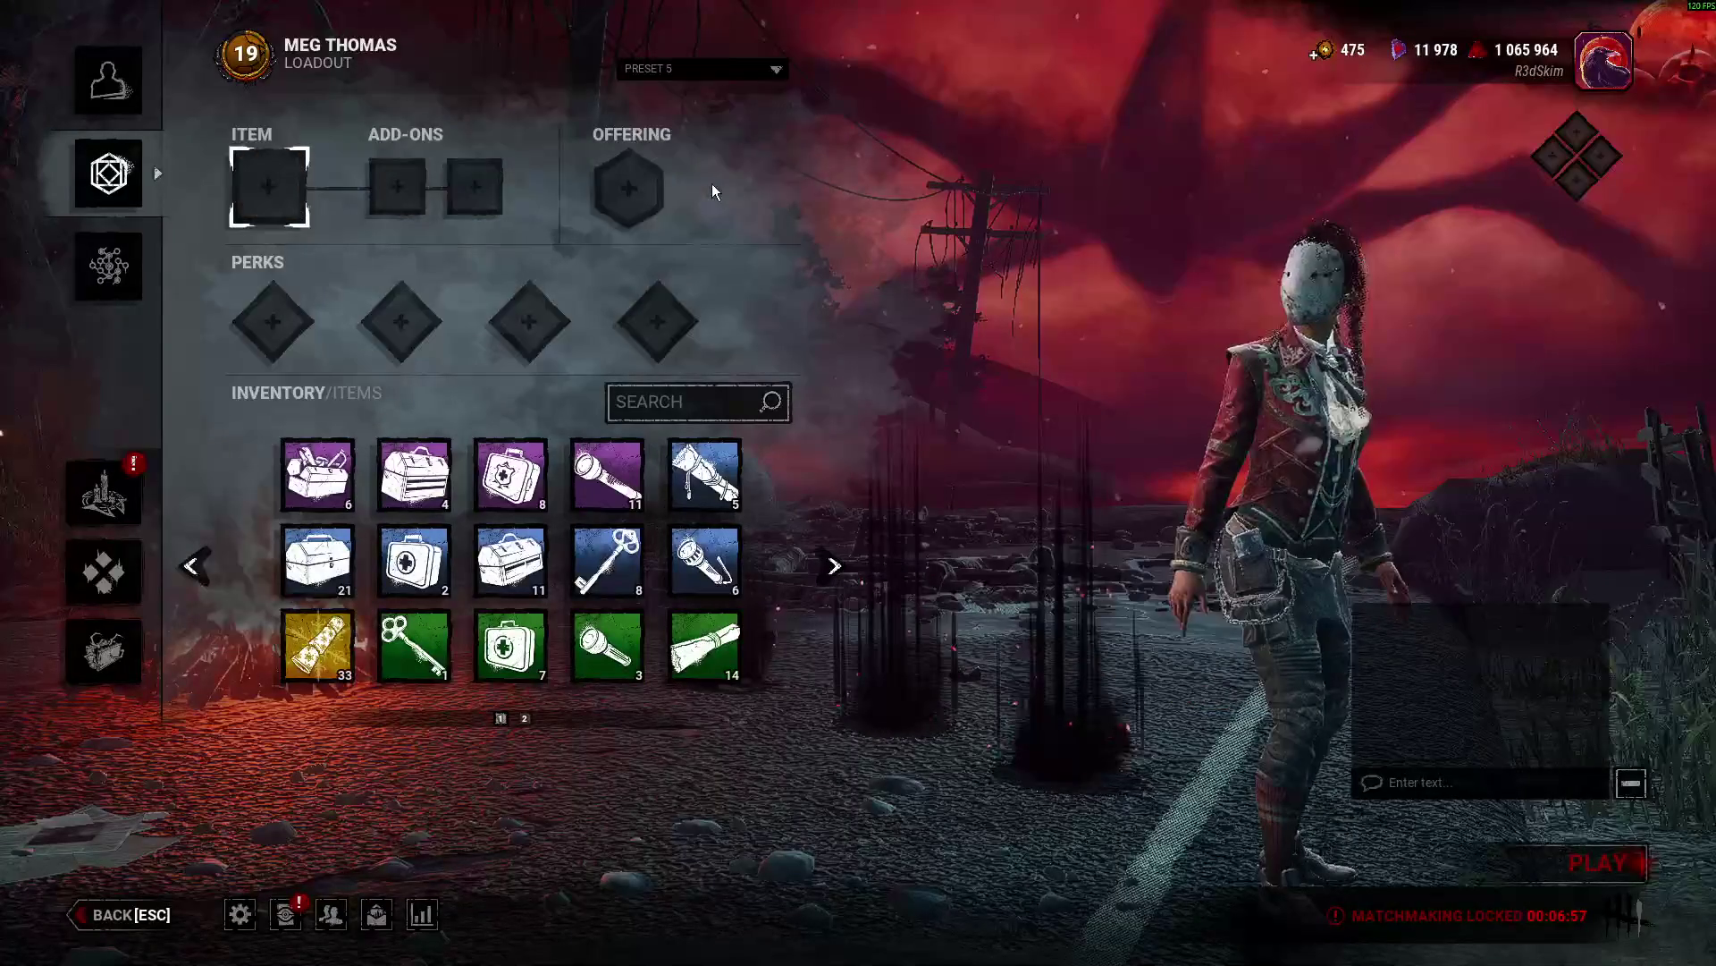
{"action": "left_click", "coordinate": [255, 305]}
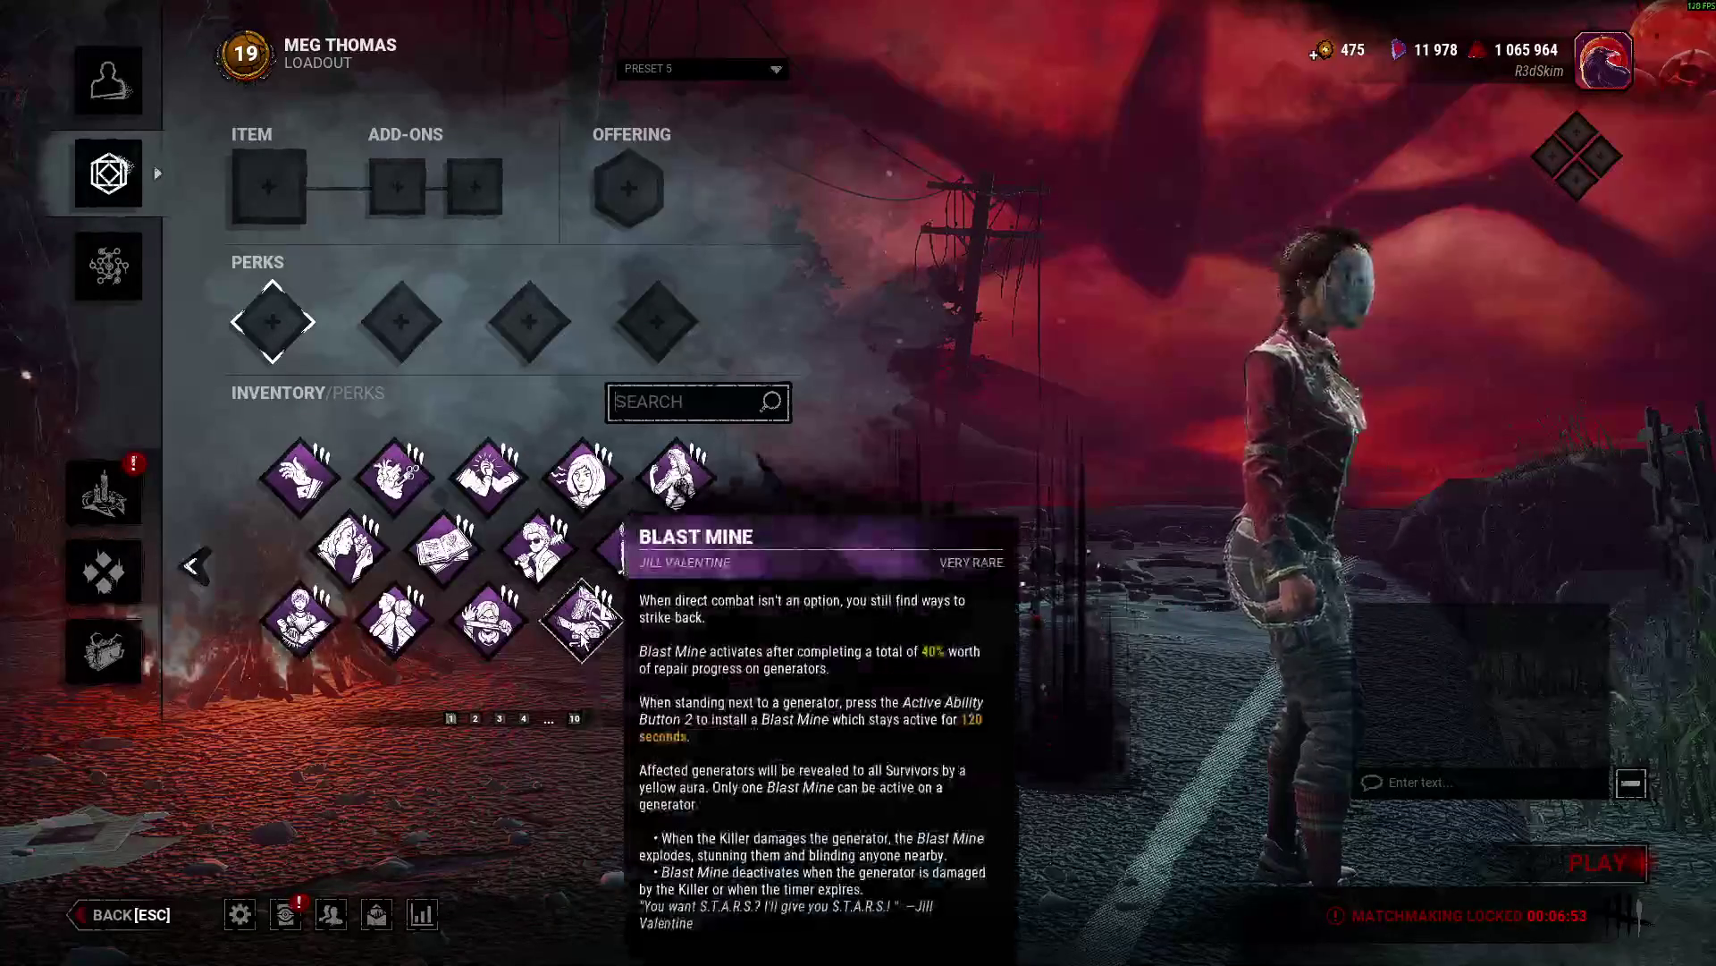
Equip Blast Mine, then search perks for 'gen' and equip Flashbang.
{"action": "left_click", "coordinate": [611, 655]}
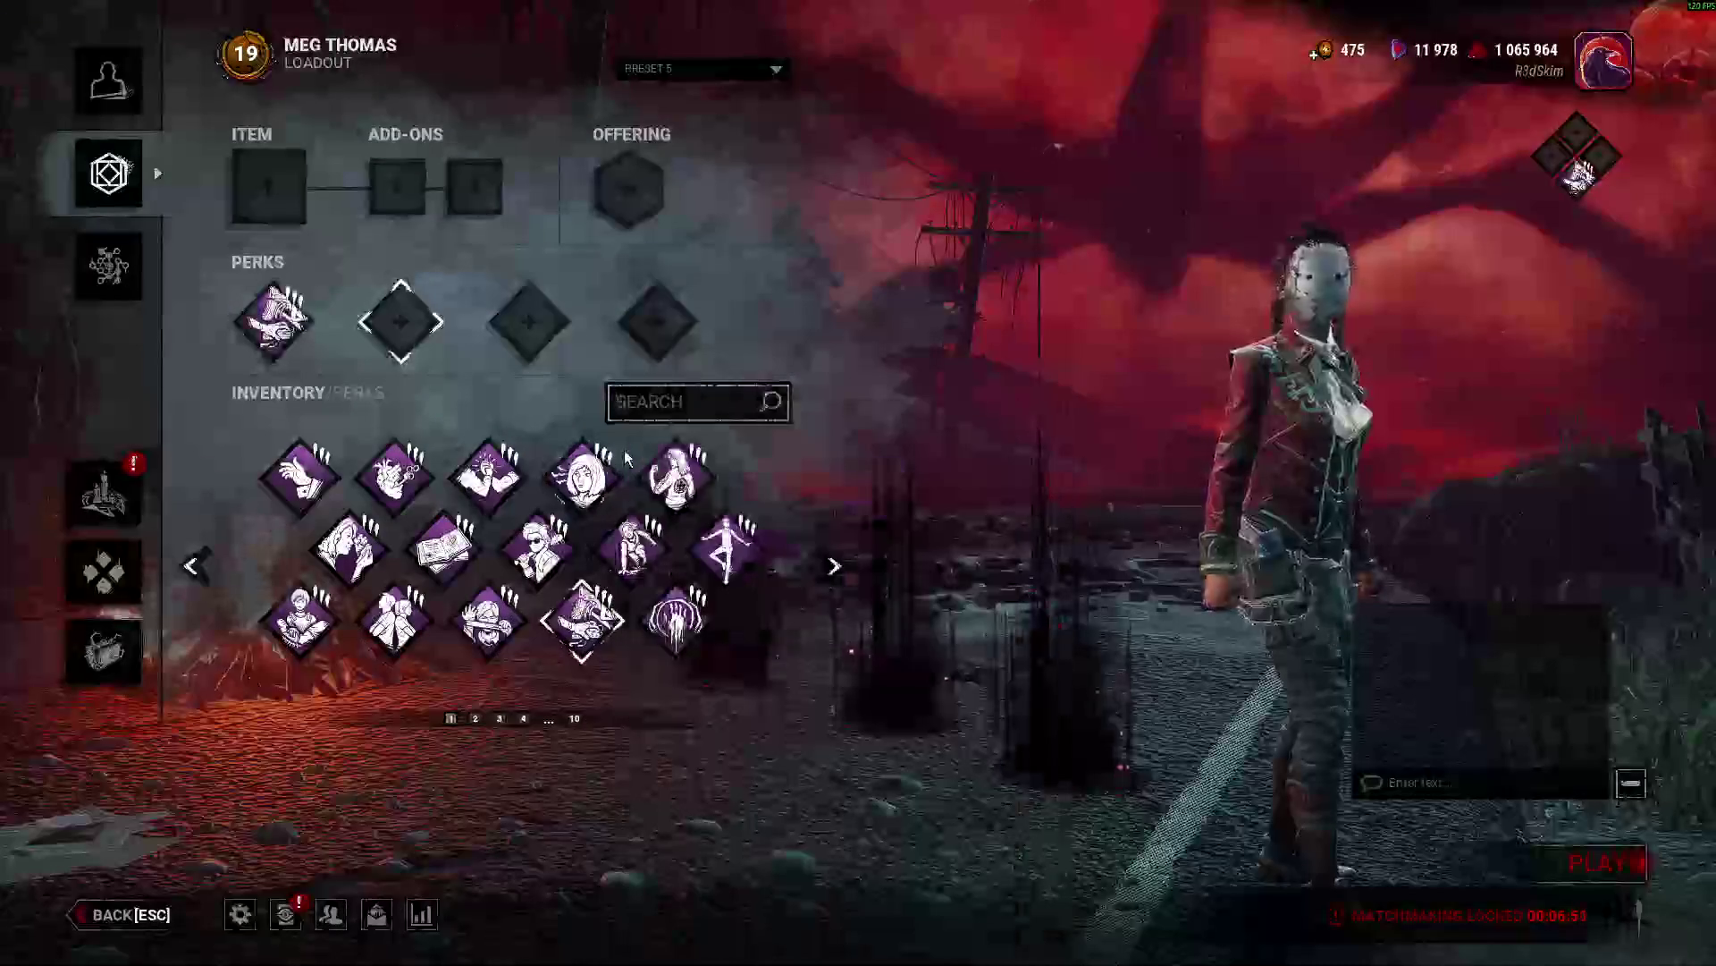
{"action": "left_click", "coordinate": [655, 415]}
{"action": "type", "text": "gen"}
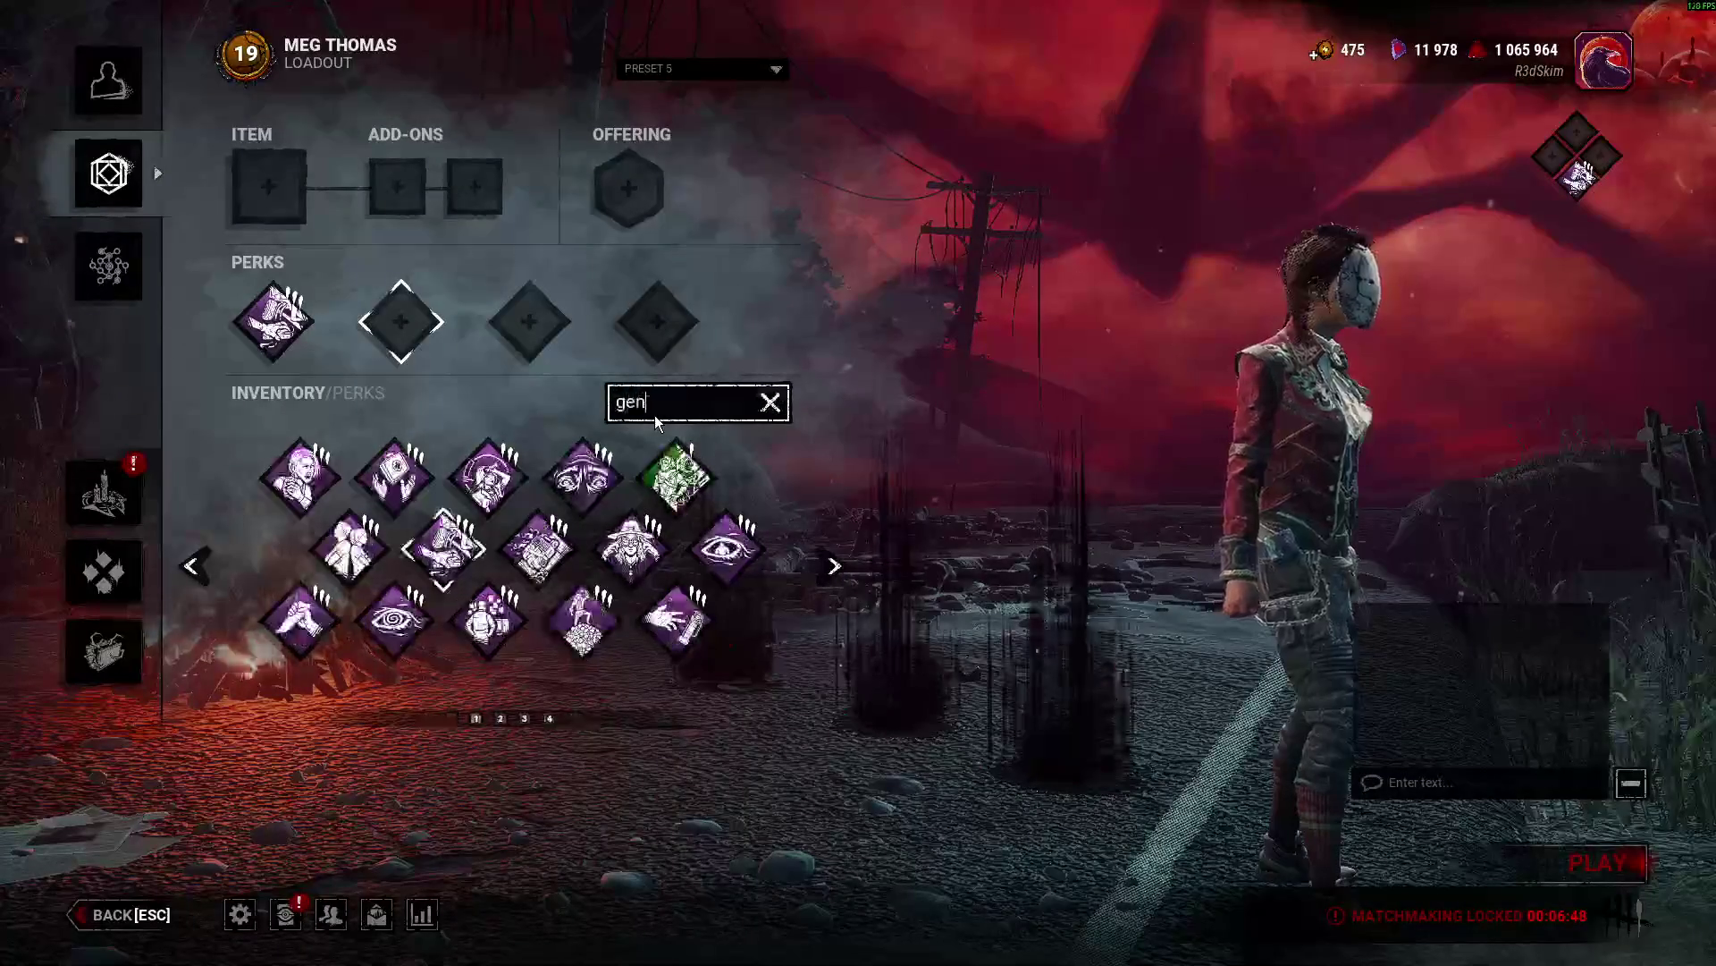
{"action": "double_click", "coordinate": [654, 415]}
{"action": "mouse_move", "coordinate": [660, 650]}
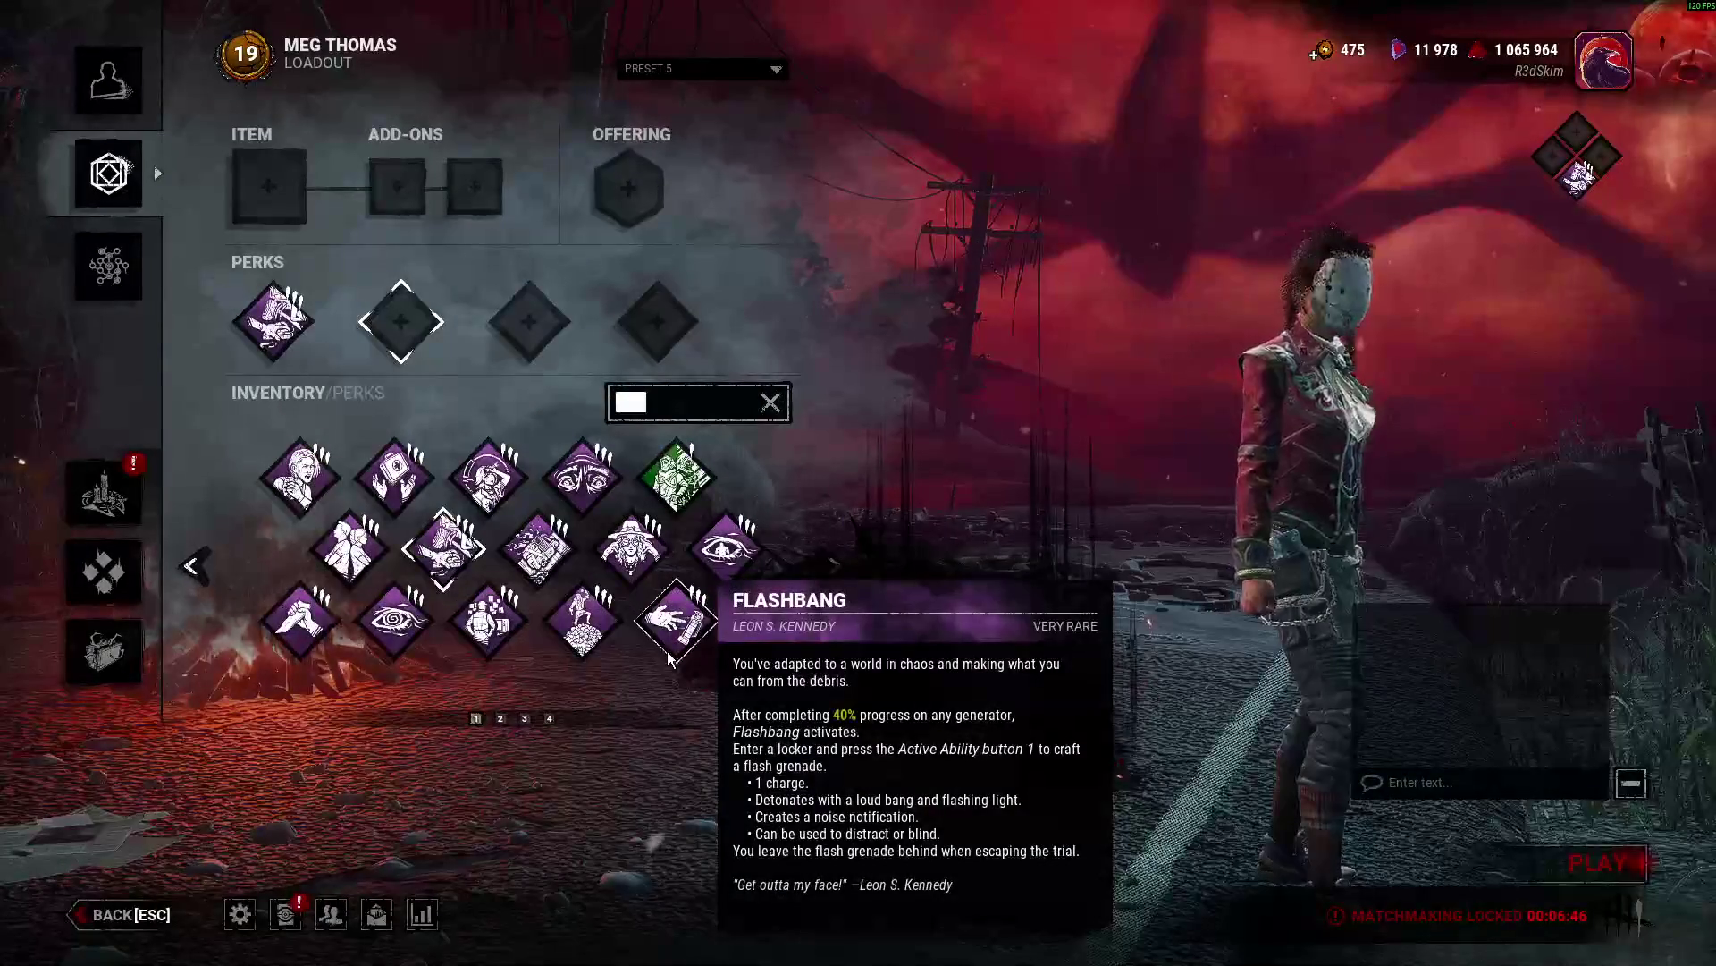
{"action": "left_click", "coordinate": [700, 618]}
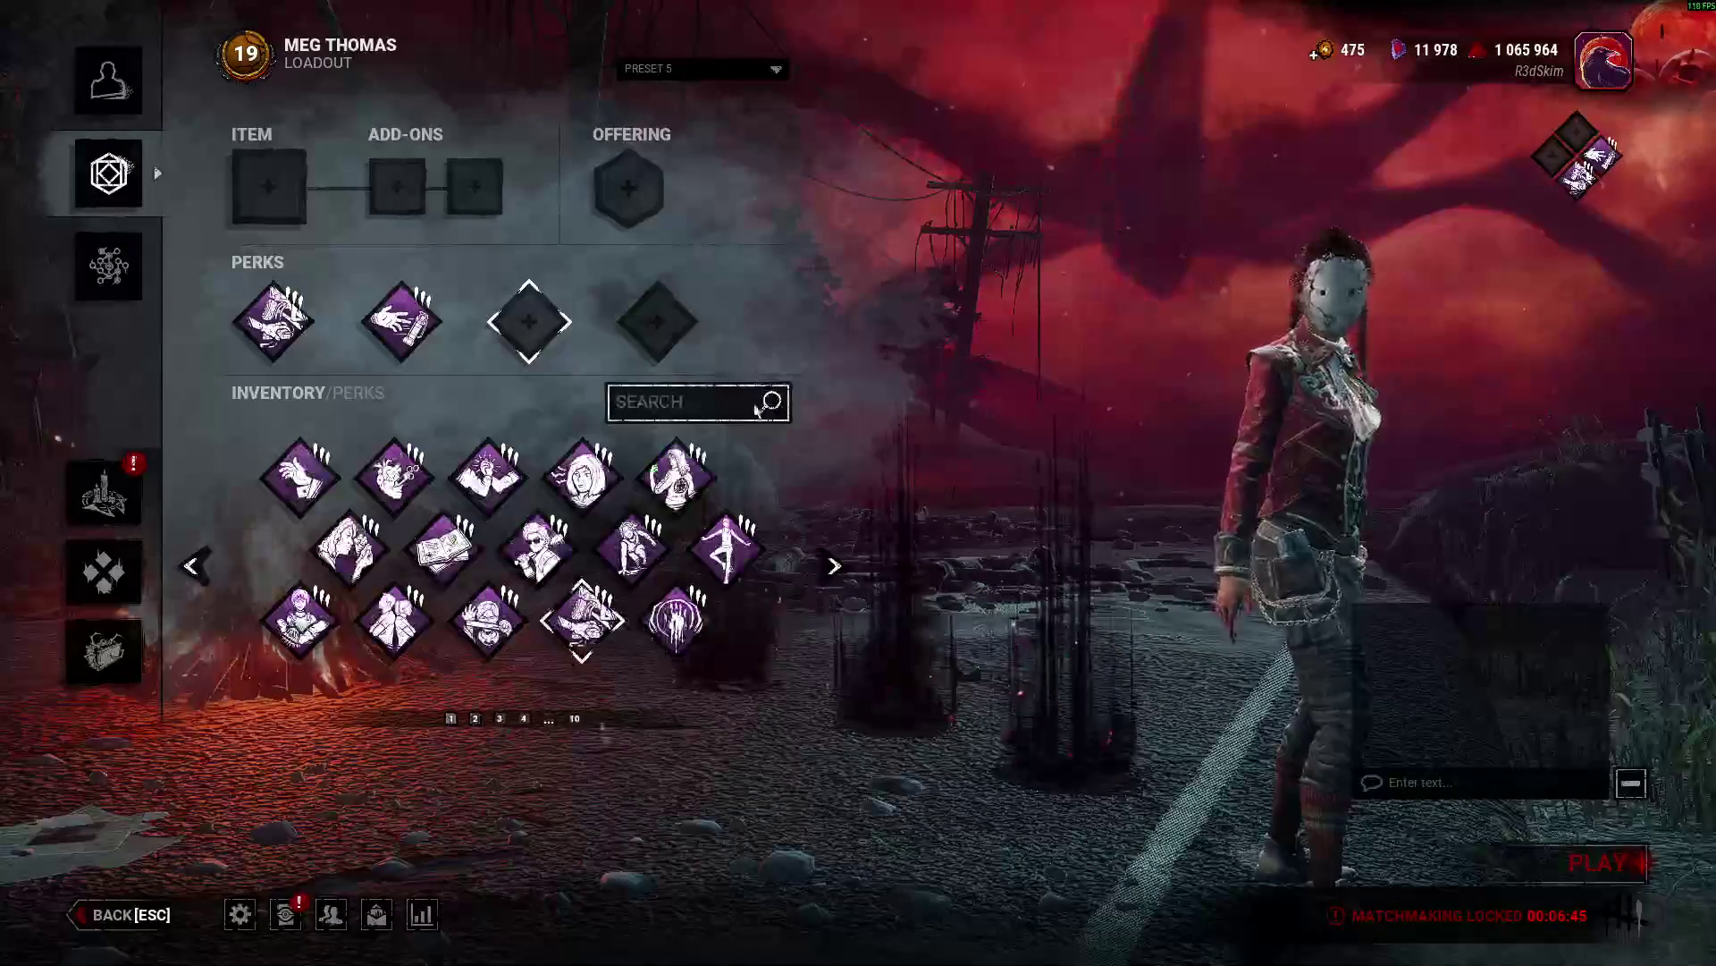
Change the perk search to 'completing' and equip Chemical Trap in the third slot.
{"action": "mouse_move", "coordinate": [581, 620]}
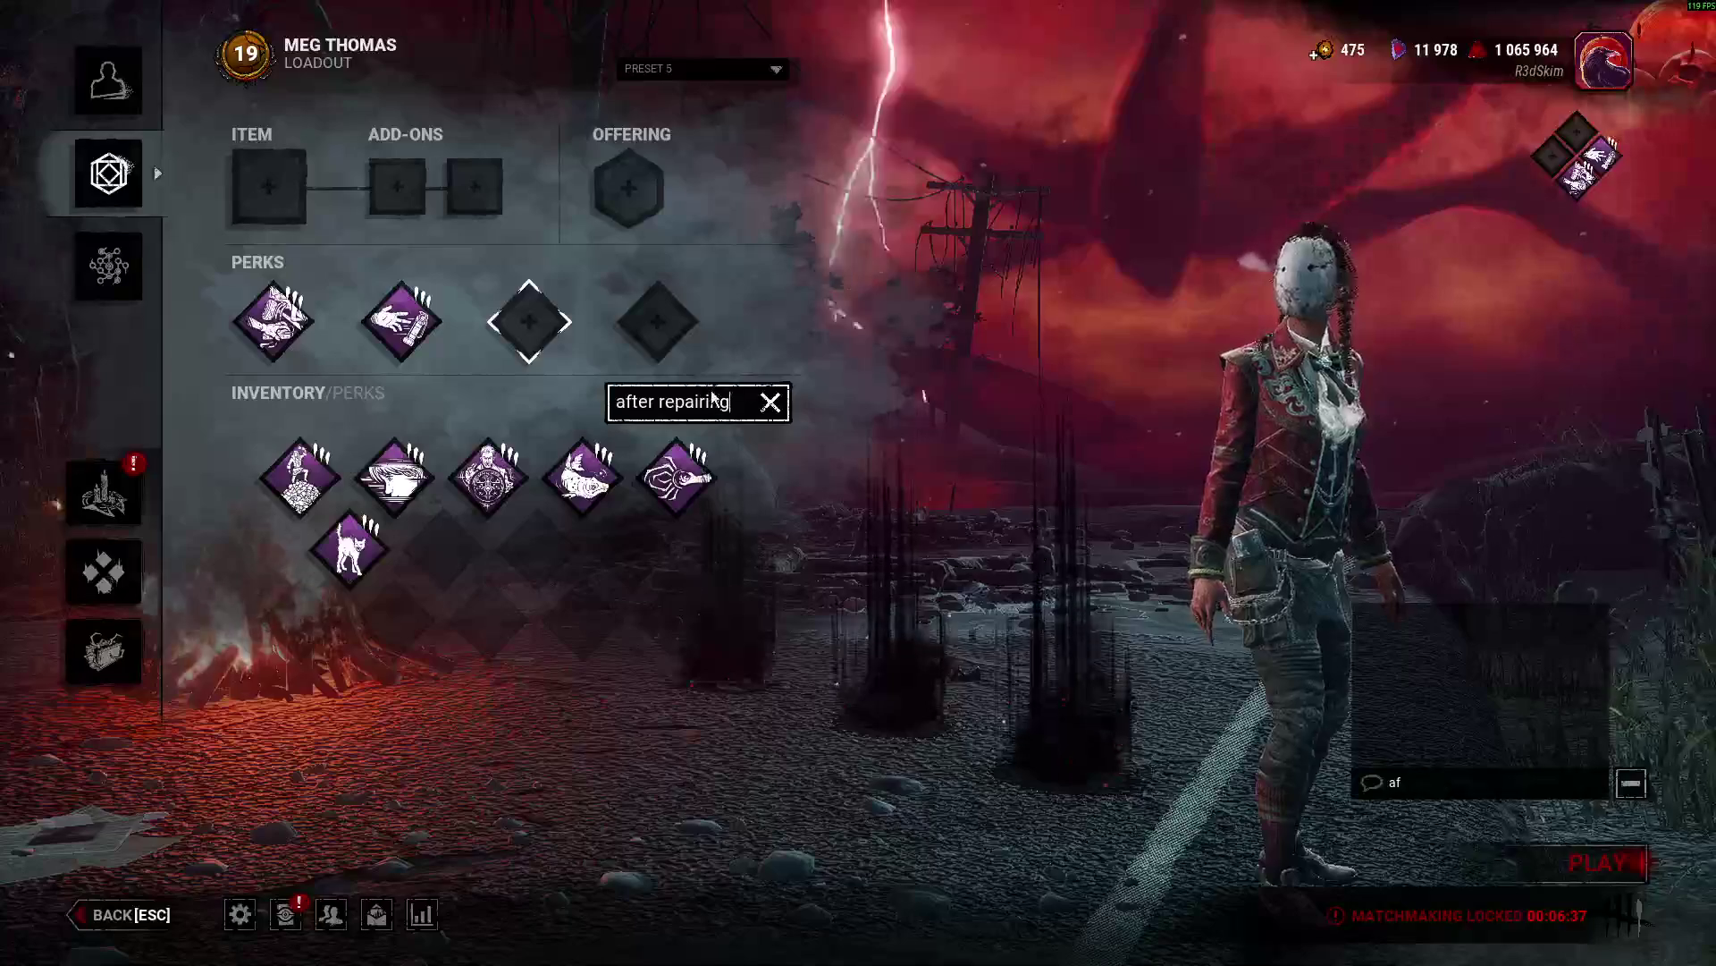
{"action": "mouse_move", "coordinate": [394, 479]}
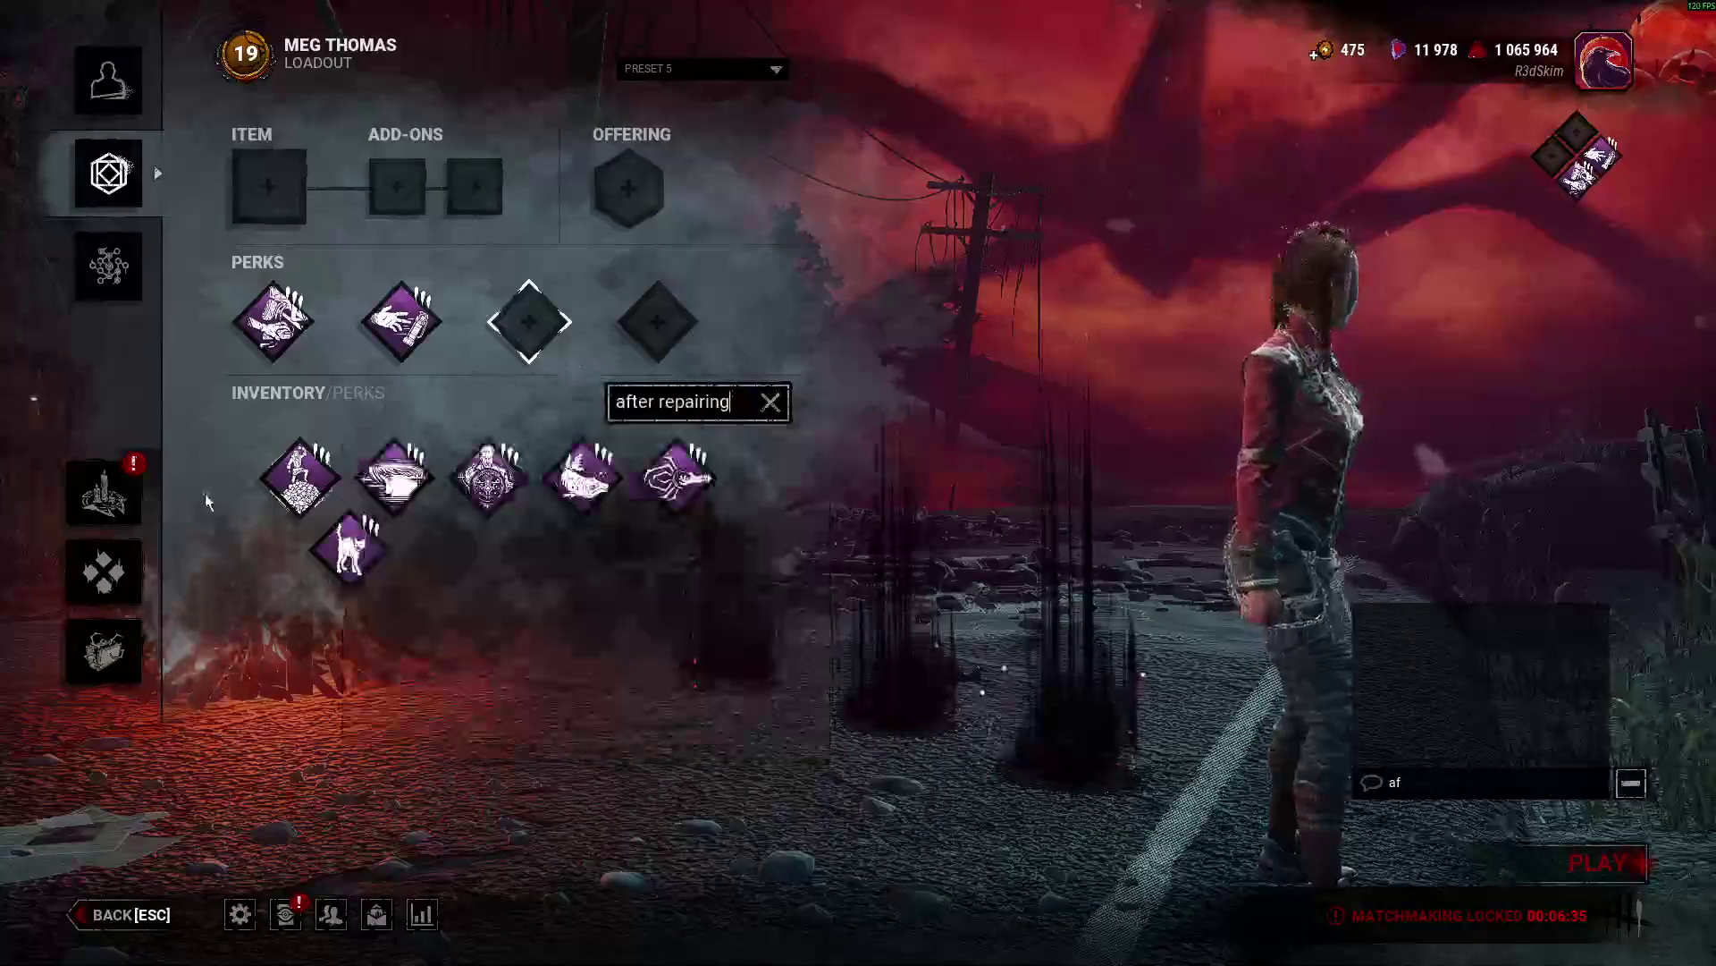
{"action": "mouse_move", "coordinate": [619, 445]}
{"action": "mouse_move", "coordinate": [398, 306]}
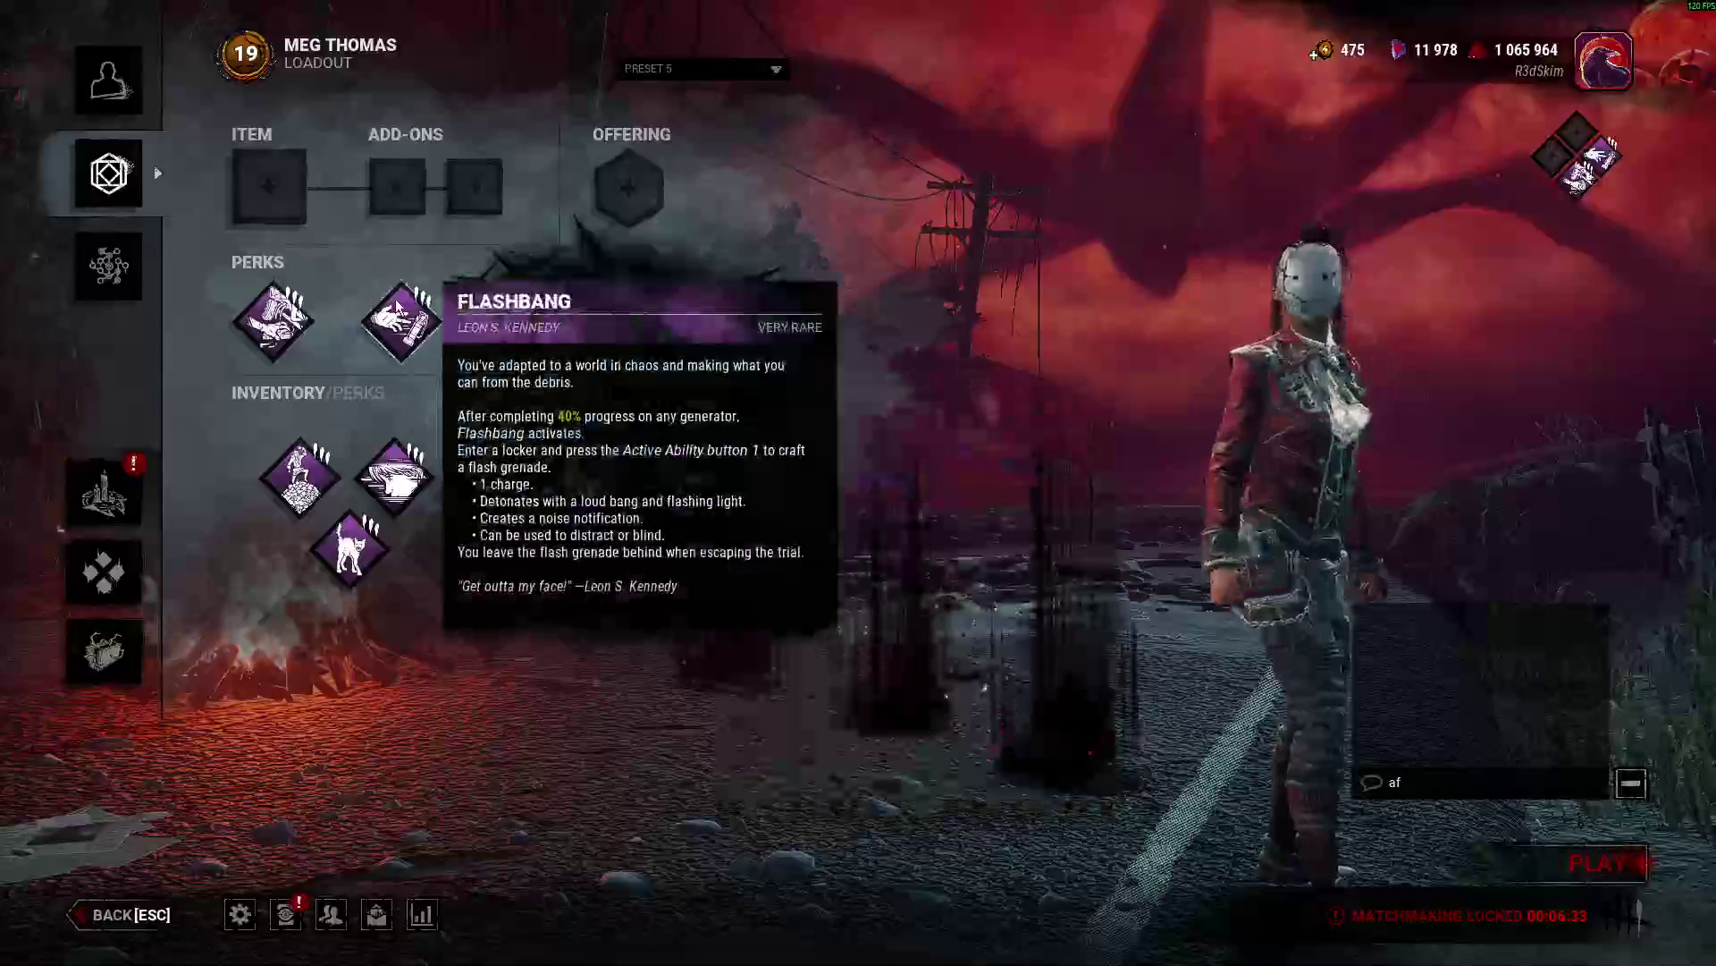
{"action": "key", "text": "BackSpace"}
{"action": "key", "text": "BackSpace"}
{"action": "key", "text": "BackSpace"}
{"action": "type", "text": "completing"}
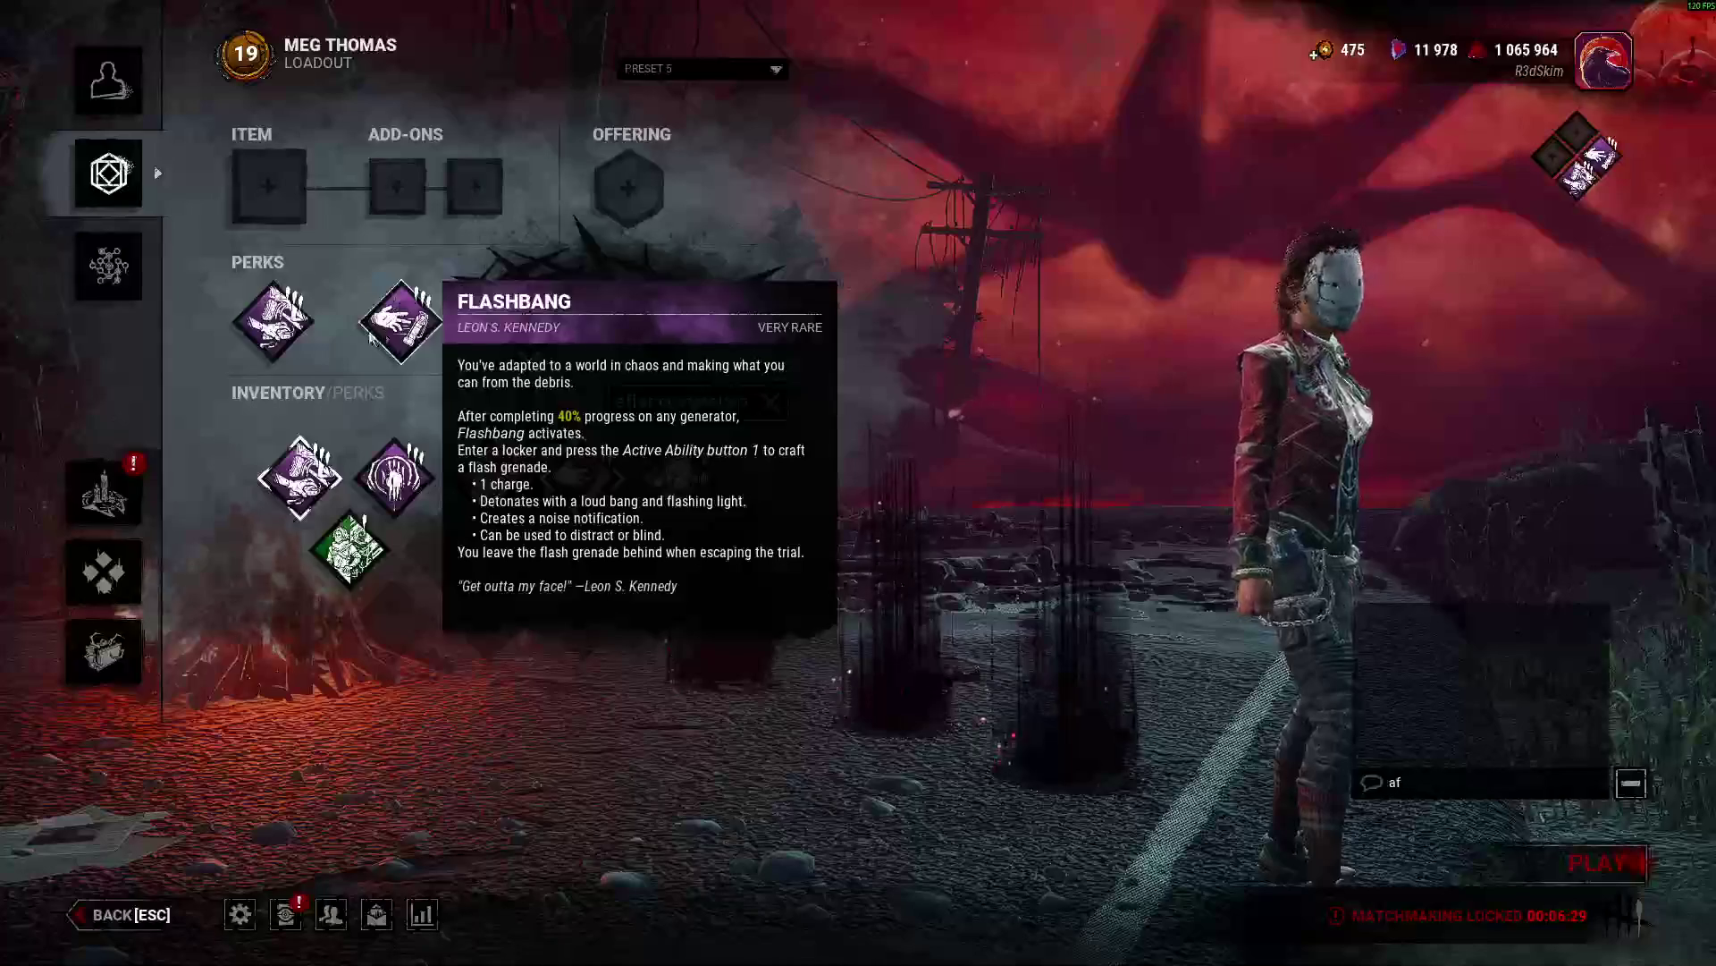
{"action": "mouse_move", "coordinate": [660, 505]}
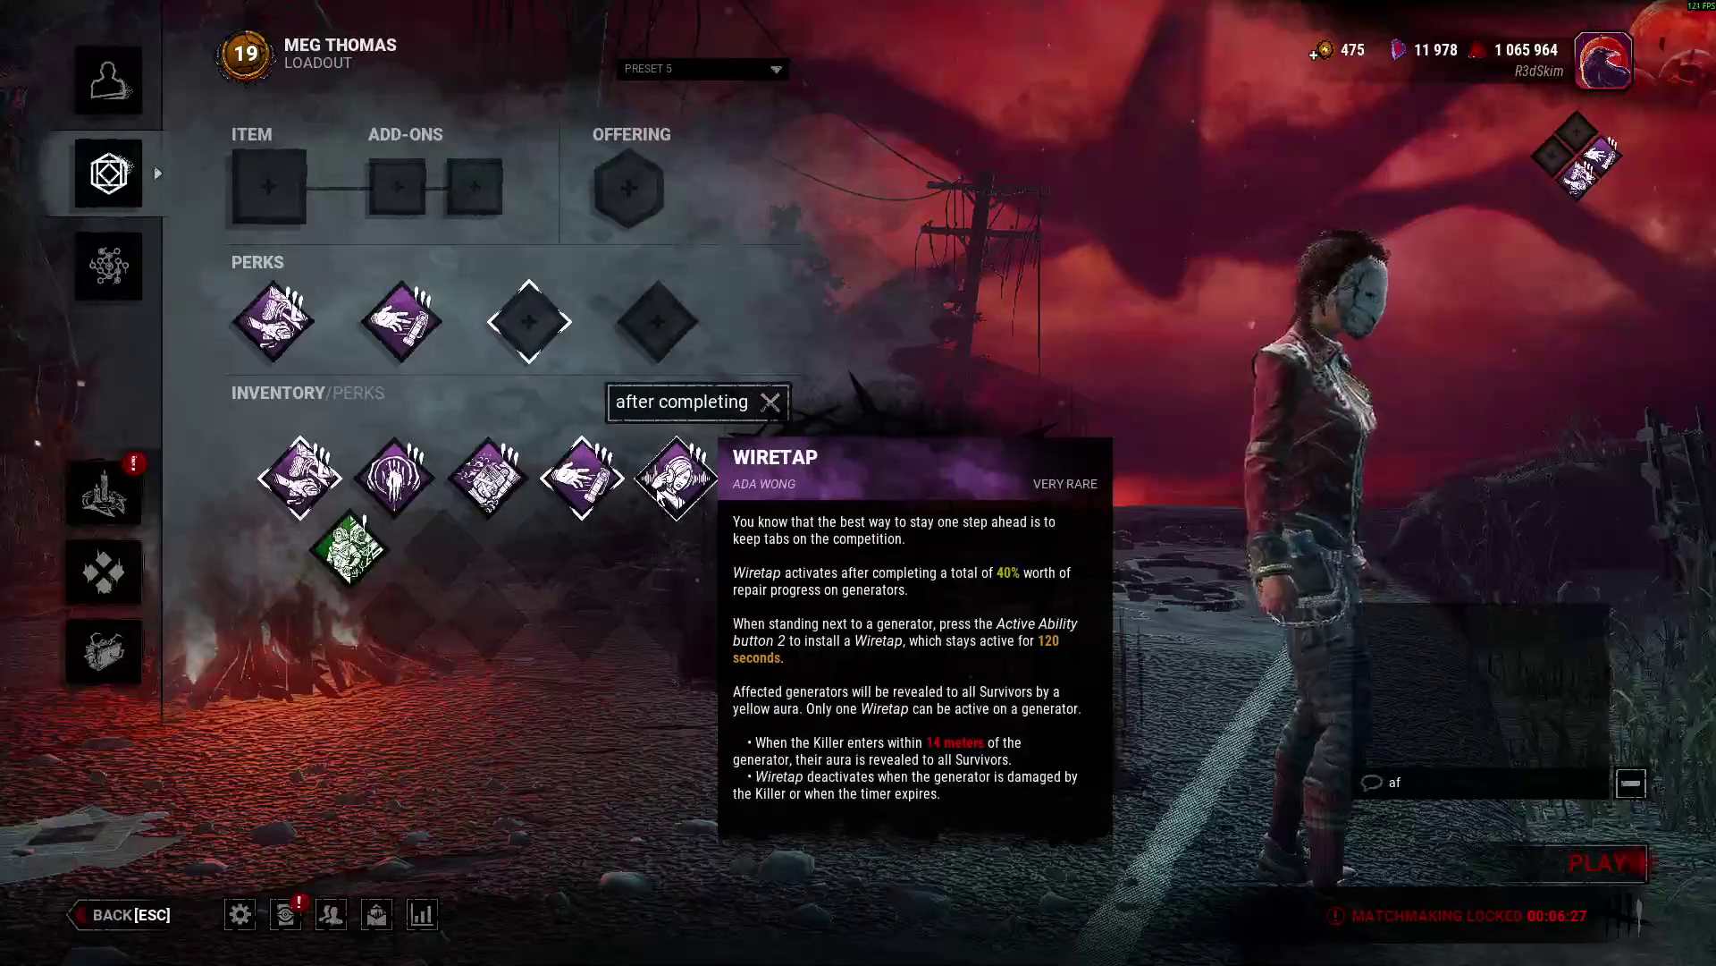
{"action": "left_click", "coordinate": [478, 469]}
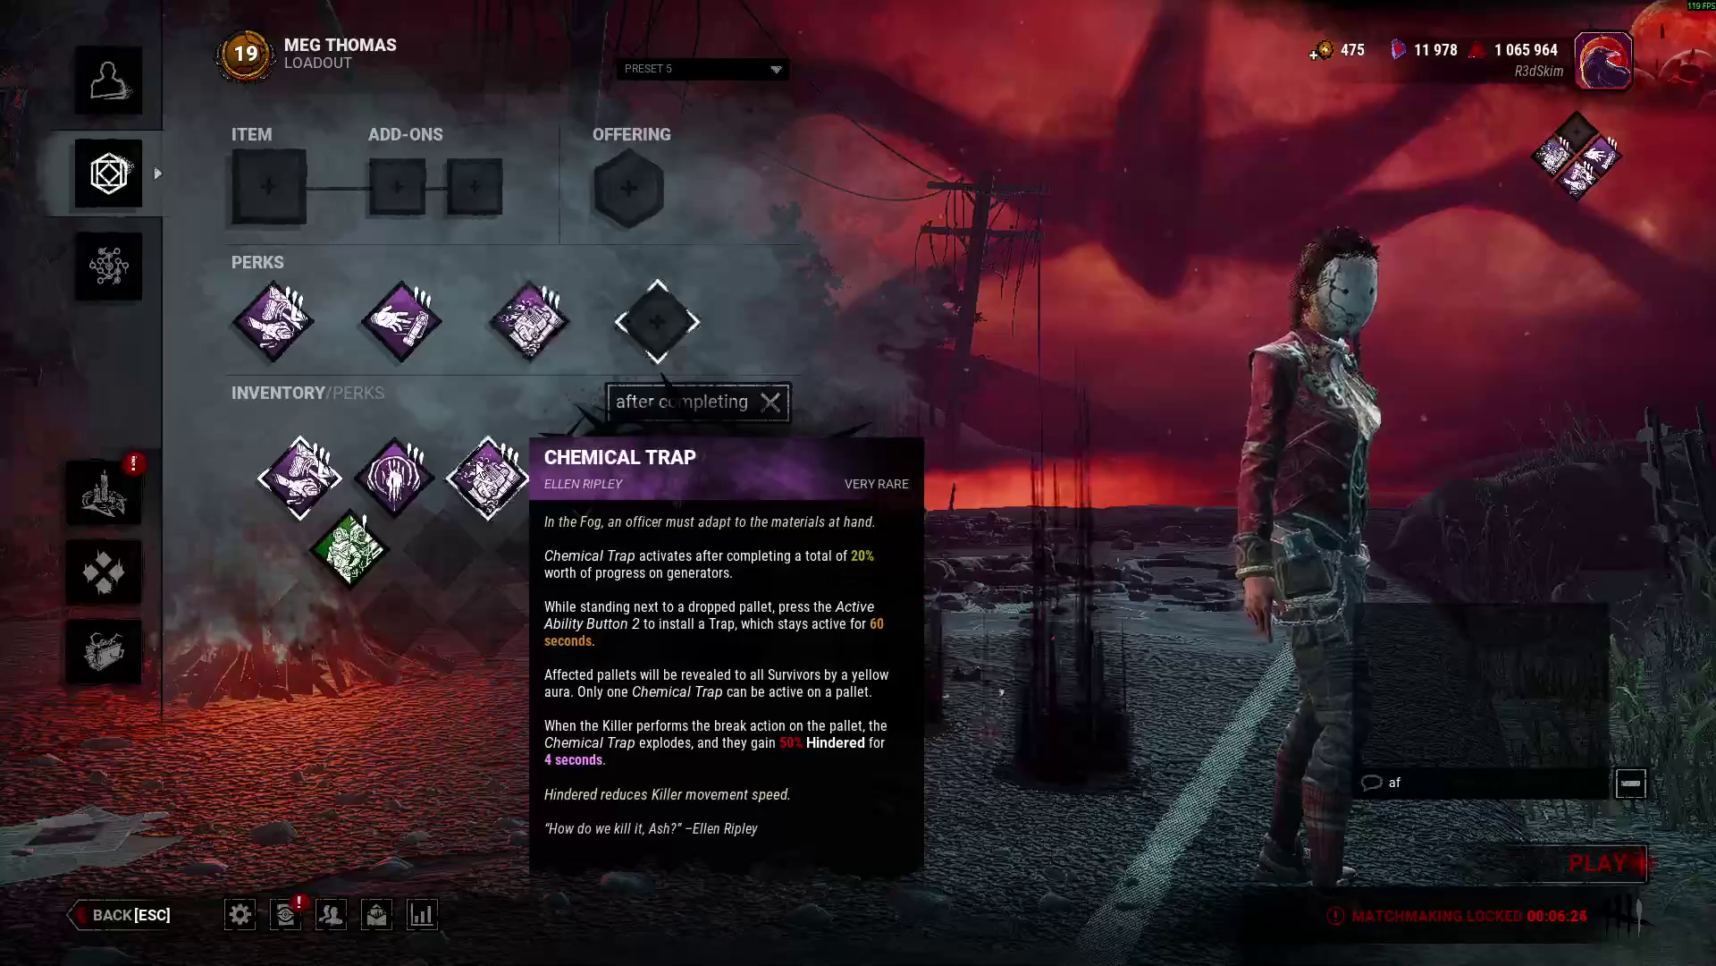
Clear the search, search 'fixat' and equip Fixated in the fourth perk slot.
{"action": "mouse_move", "coordinate": [666, 516]}
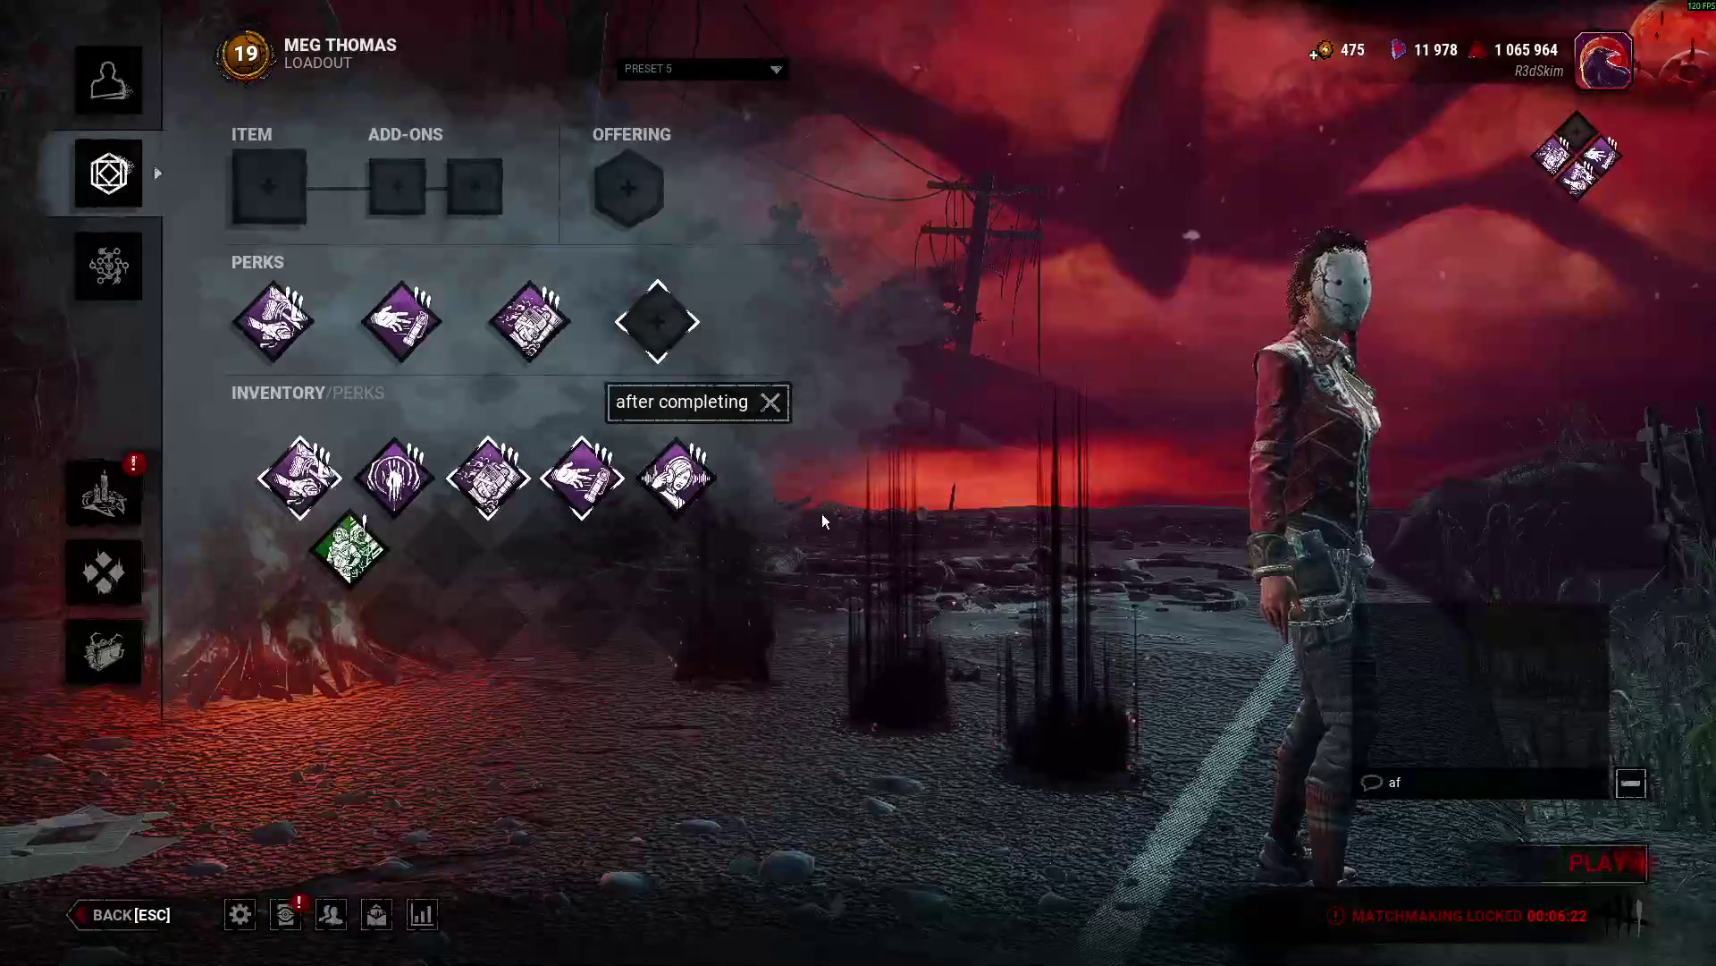
{"action": "left_click", "coordinate": [771, 401]}
{"action": "left_click", "coordinate": [723, 406]}
{"action": "type", "text": "fixat"}
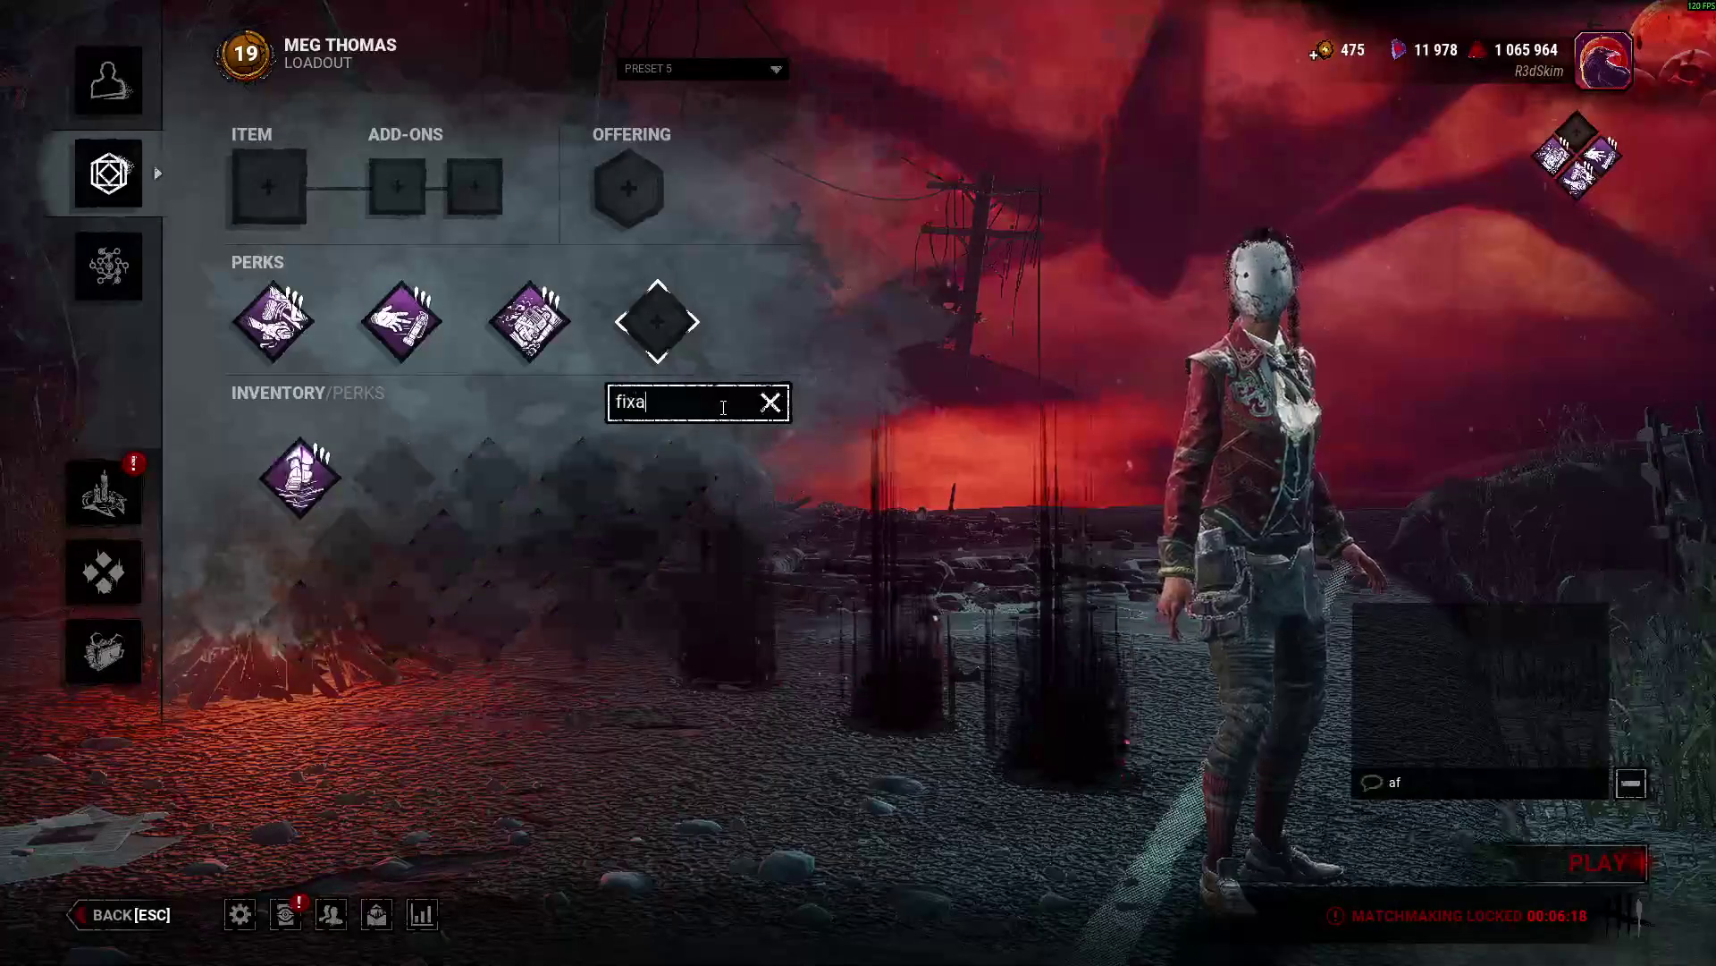
{"action": "left_click", "coordinate": [299, 477]}
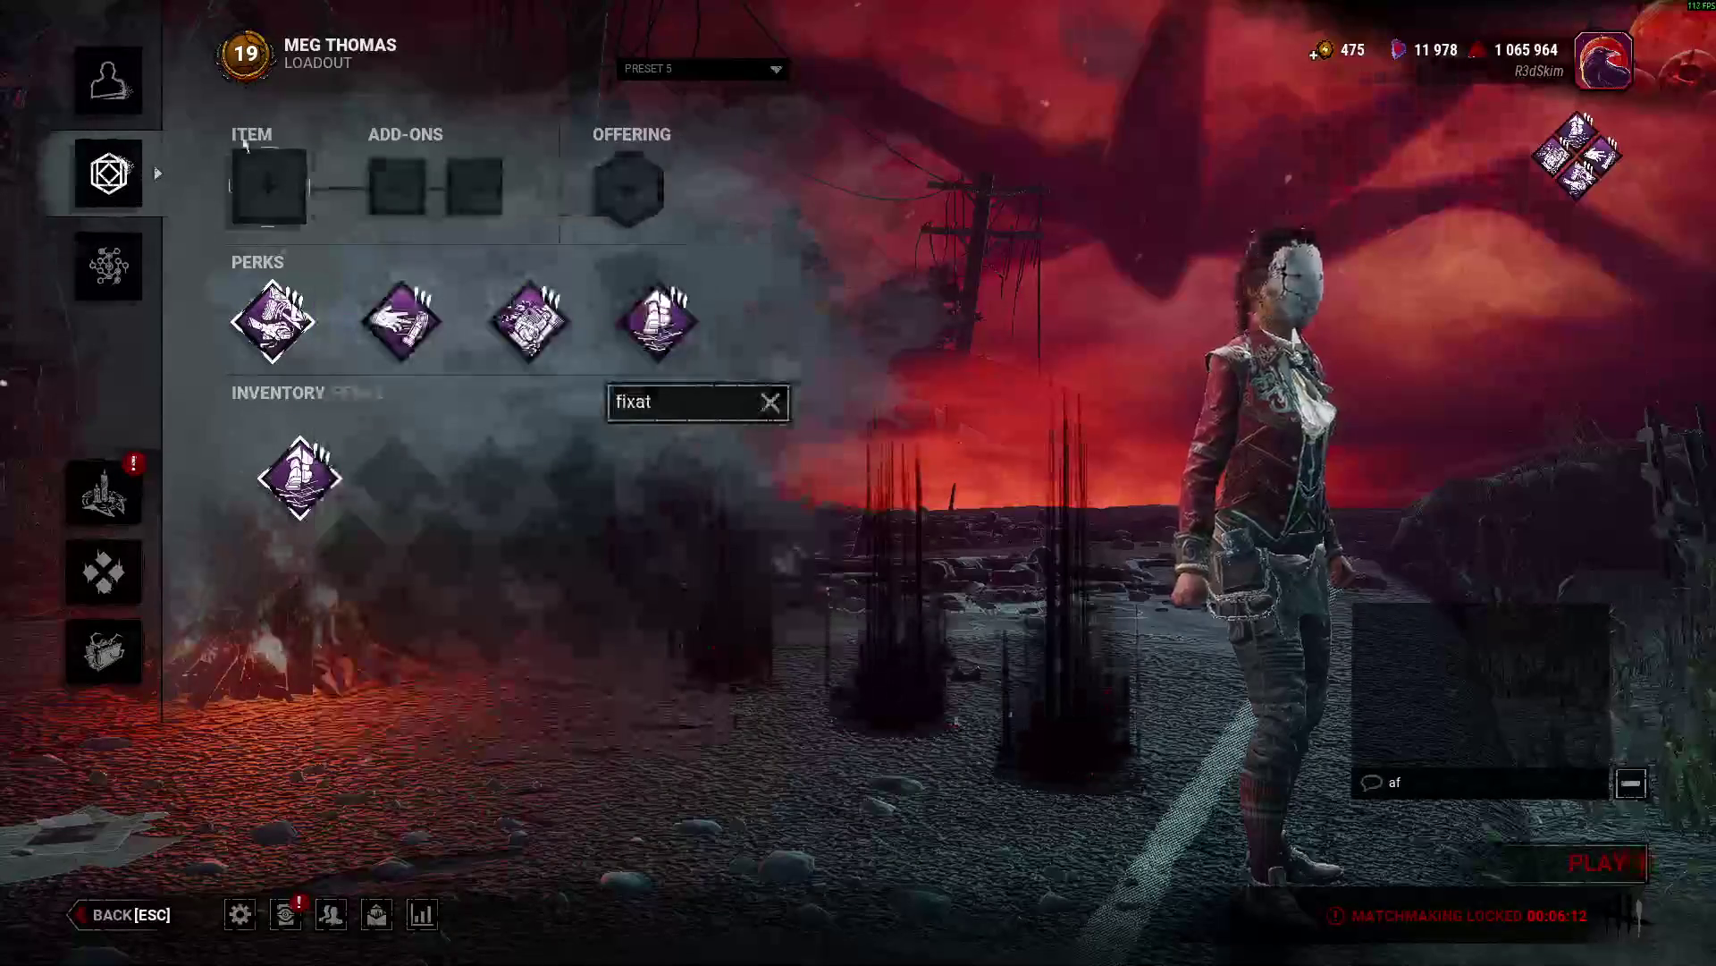
{"action": "left_click", "coordinate": [269, 179]}
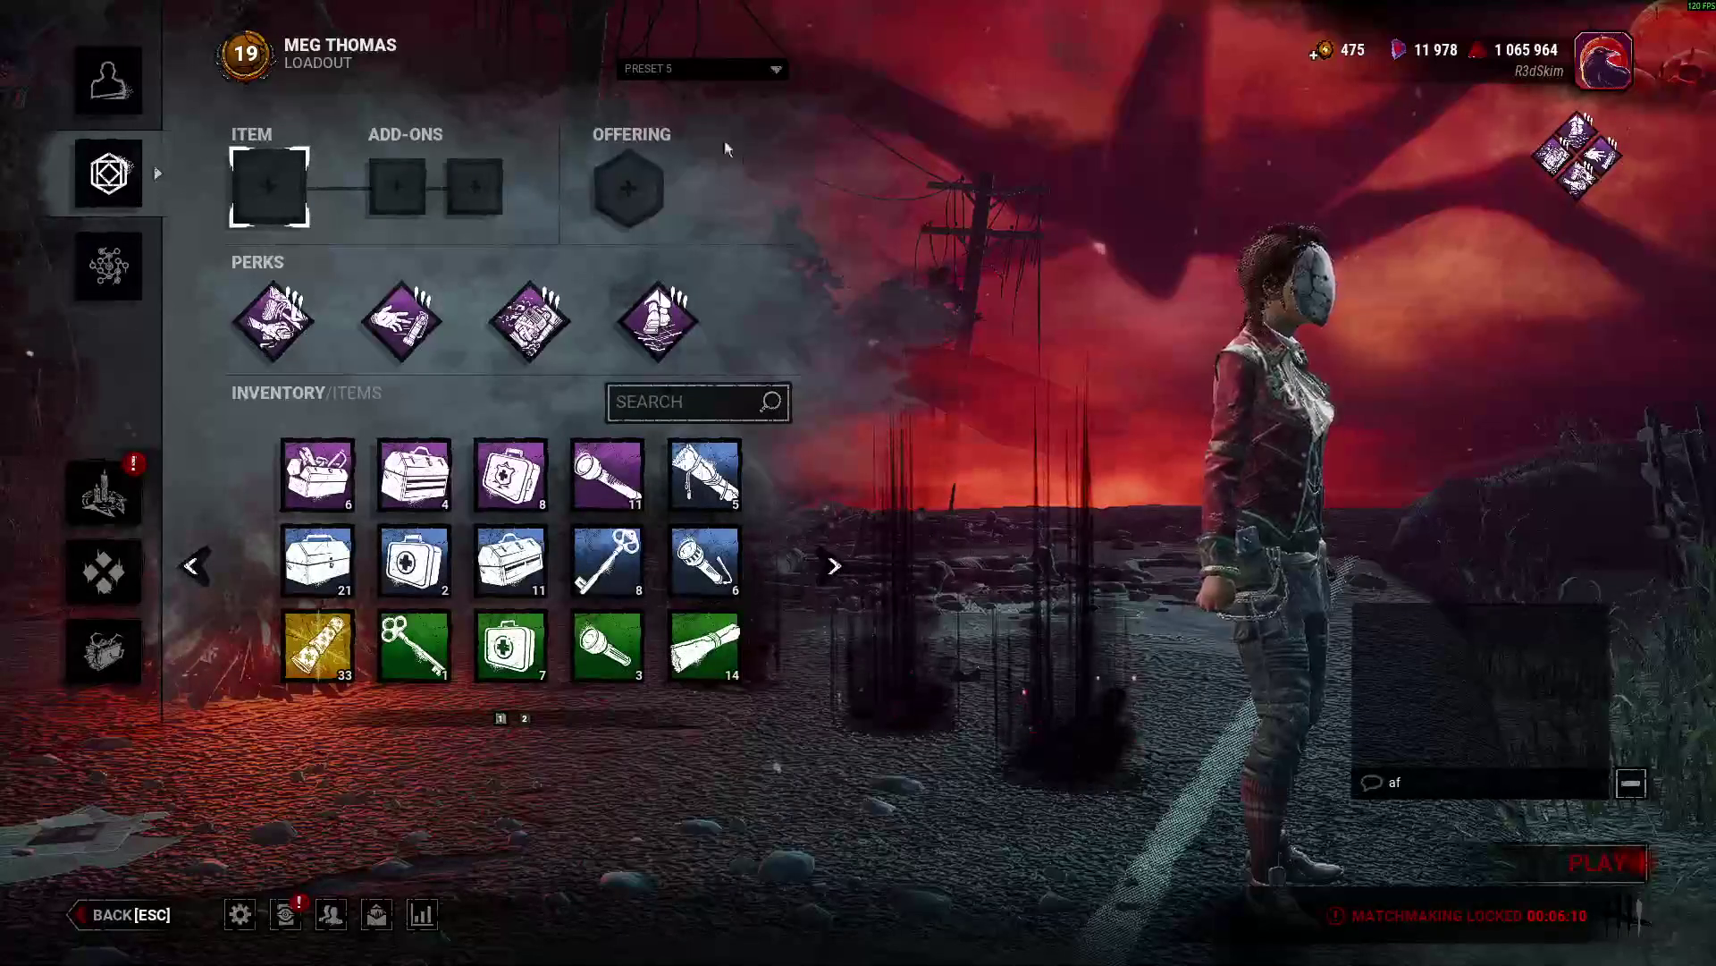
Rename the loadout preset to 'BOOM BOOM ROOM'.
{"action": "left_click", "coordinate": [646, 70]}
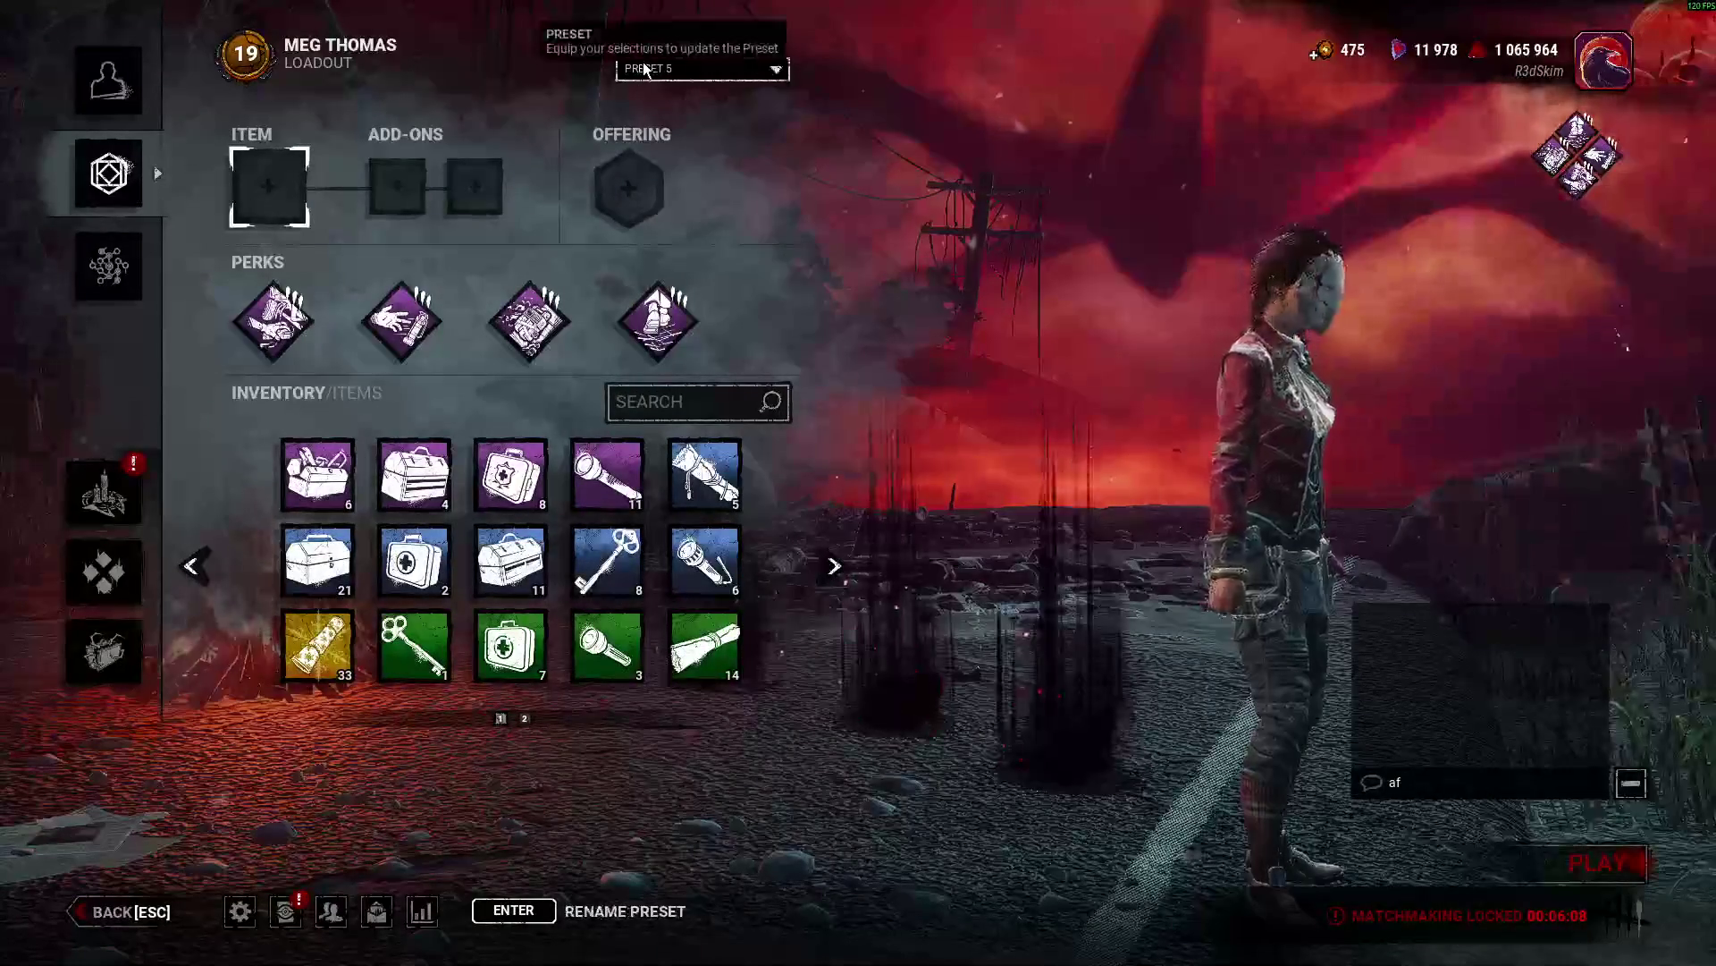
{"action": "type", "text": "BOOM BOOM ROOM"}
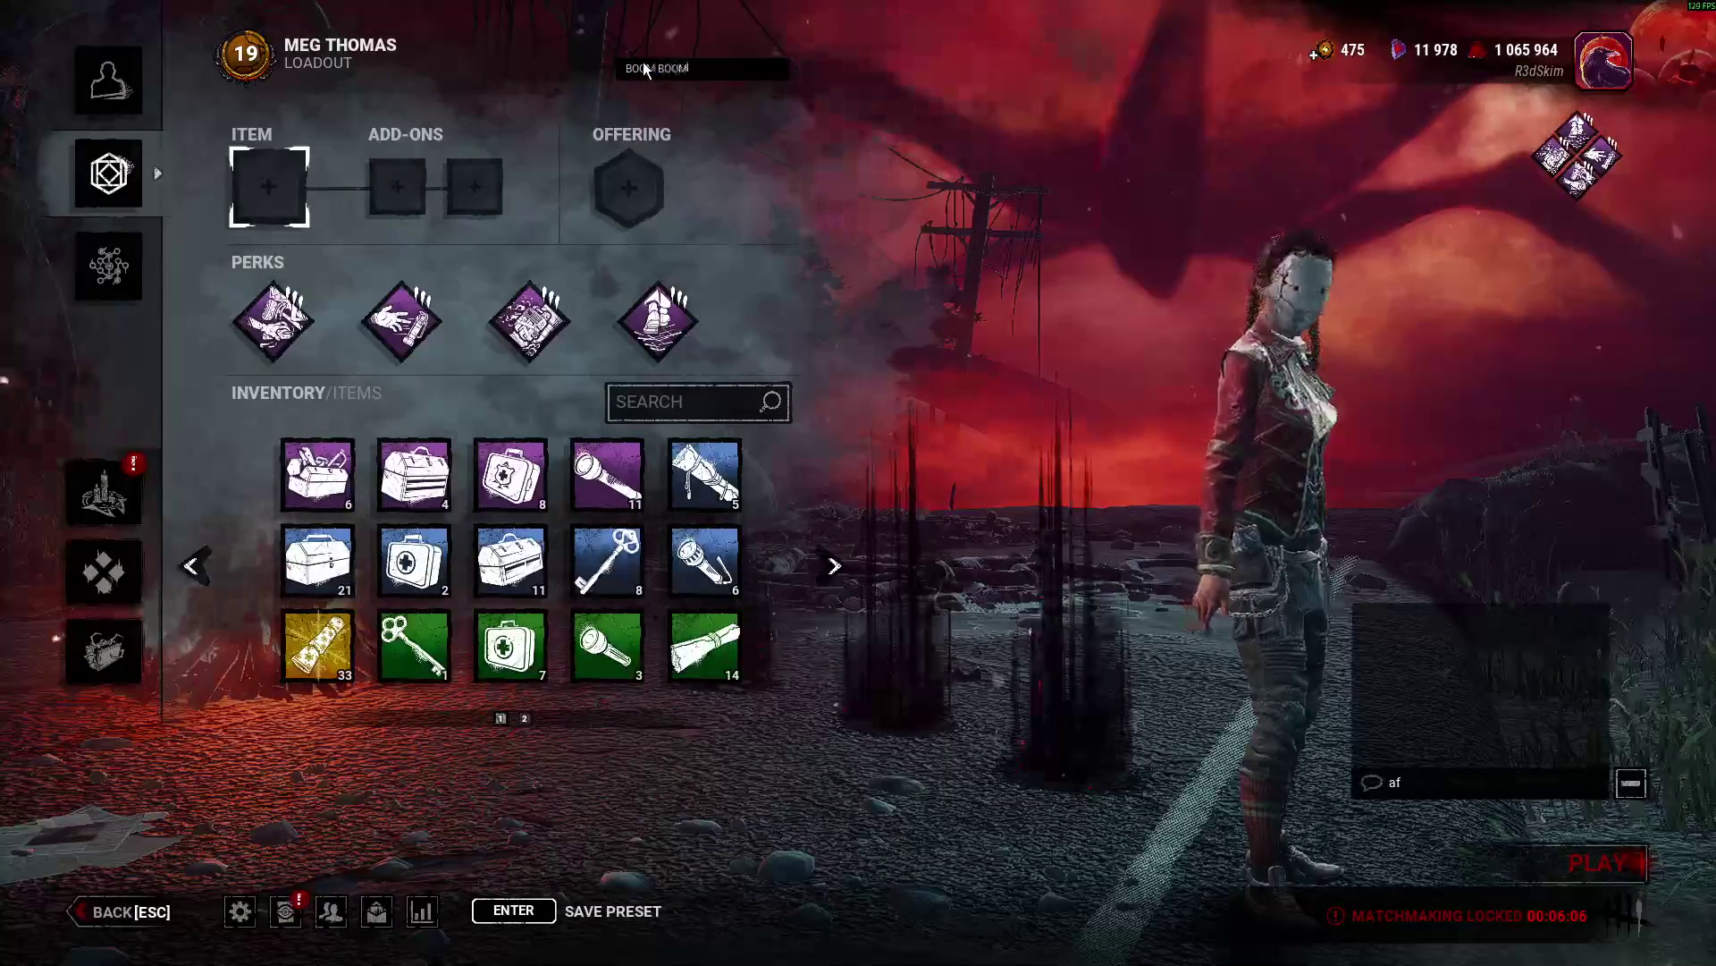
{"action": "key", "text": "Return"}
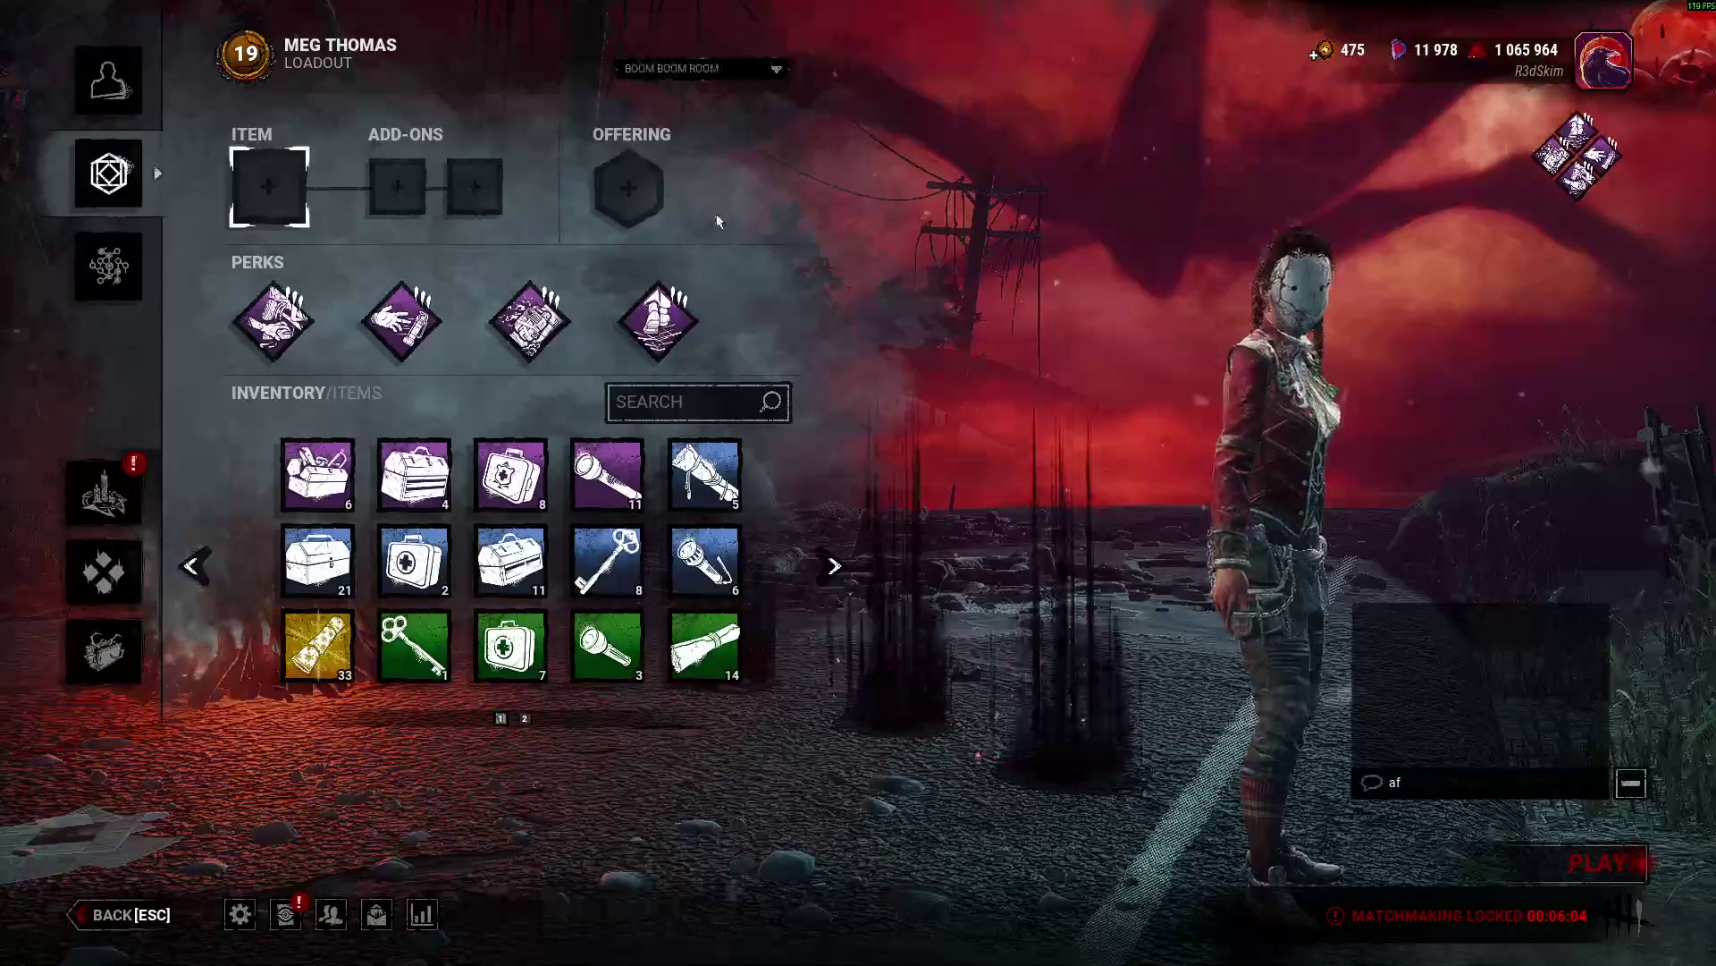
Equip the Fragrant Sweet William offering from the next offerings page.
{"action": "left_click", "coordinate": [628, 188]}
{"action": "left_click", "coordinate": [834, 563]}
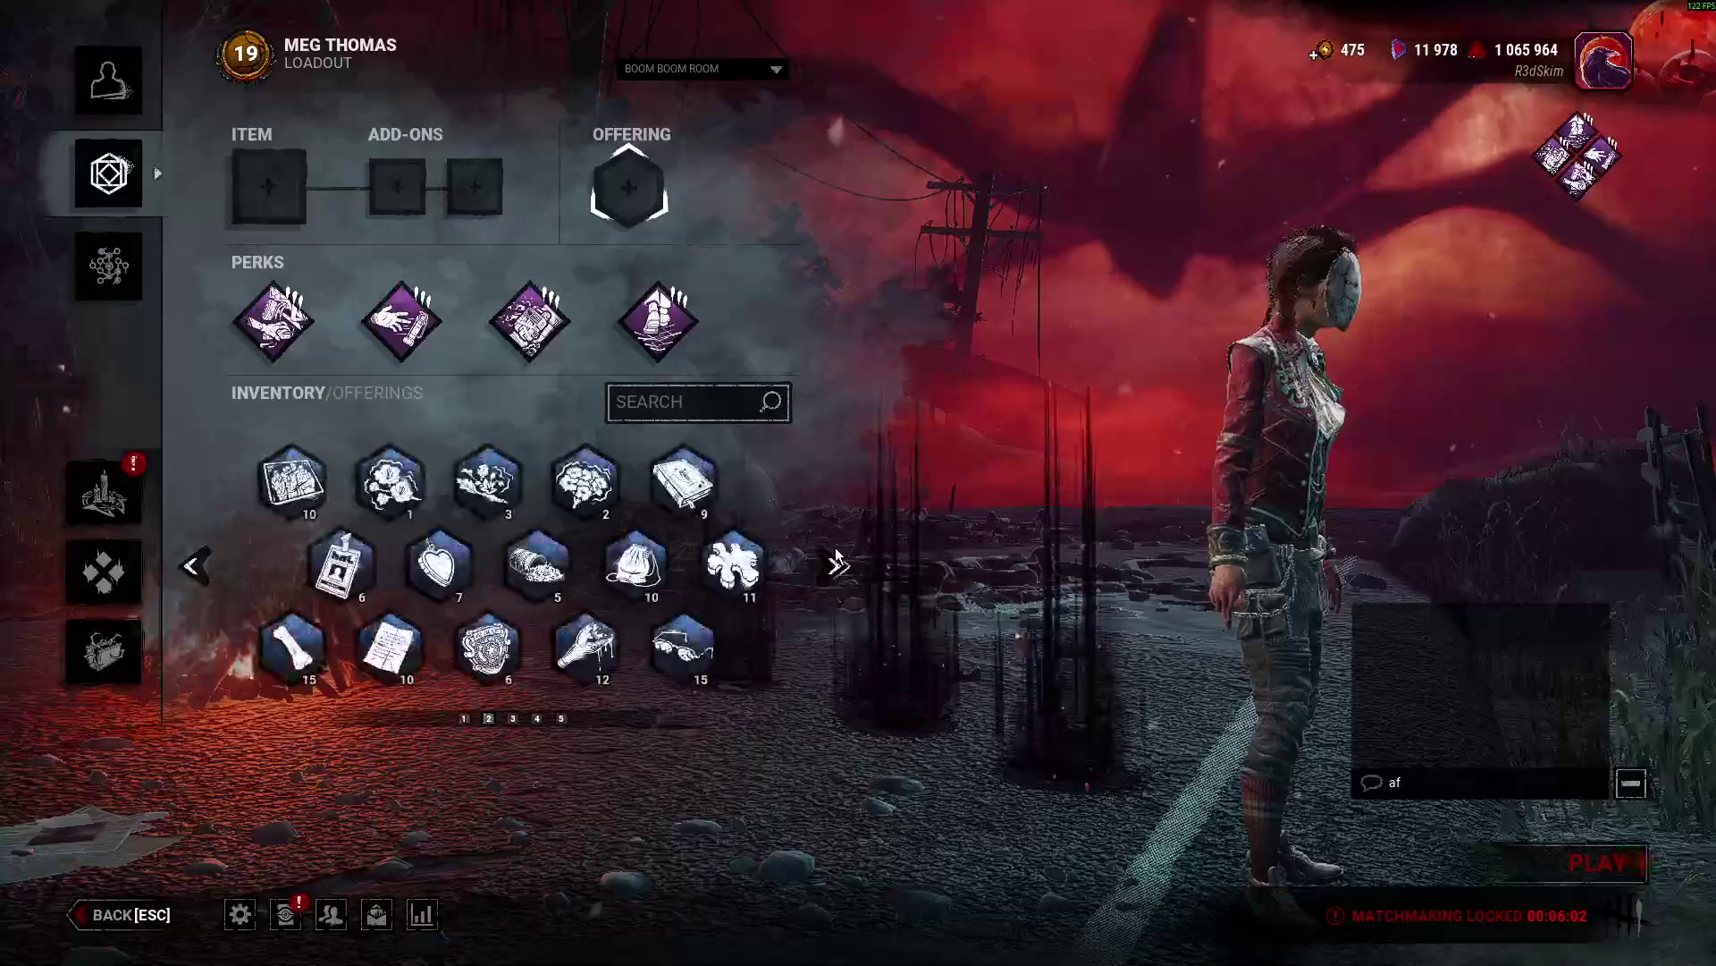
{"action": "left_click", "coordinate": [585, 480]}
Equip the green flashlight with Battery and Focus Lens add-ons, then bring up the Bloodweb.
{"action": "left_click", "coordinate": [268, 187]}
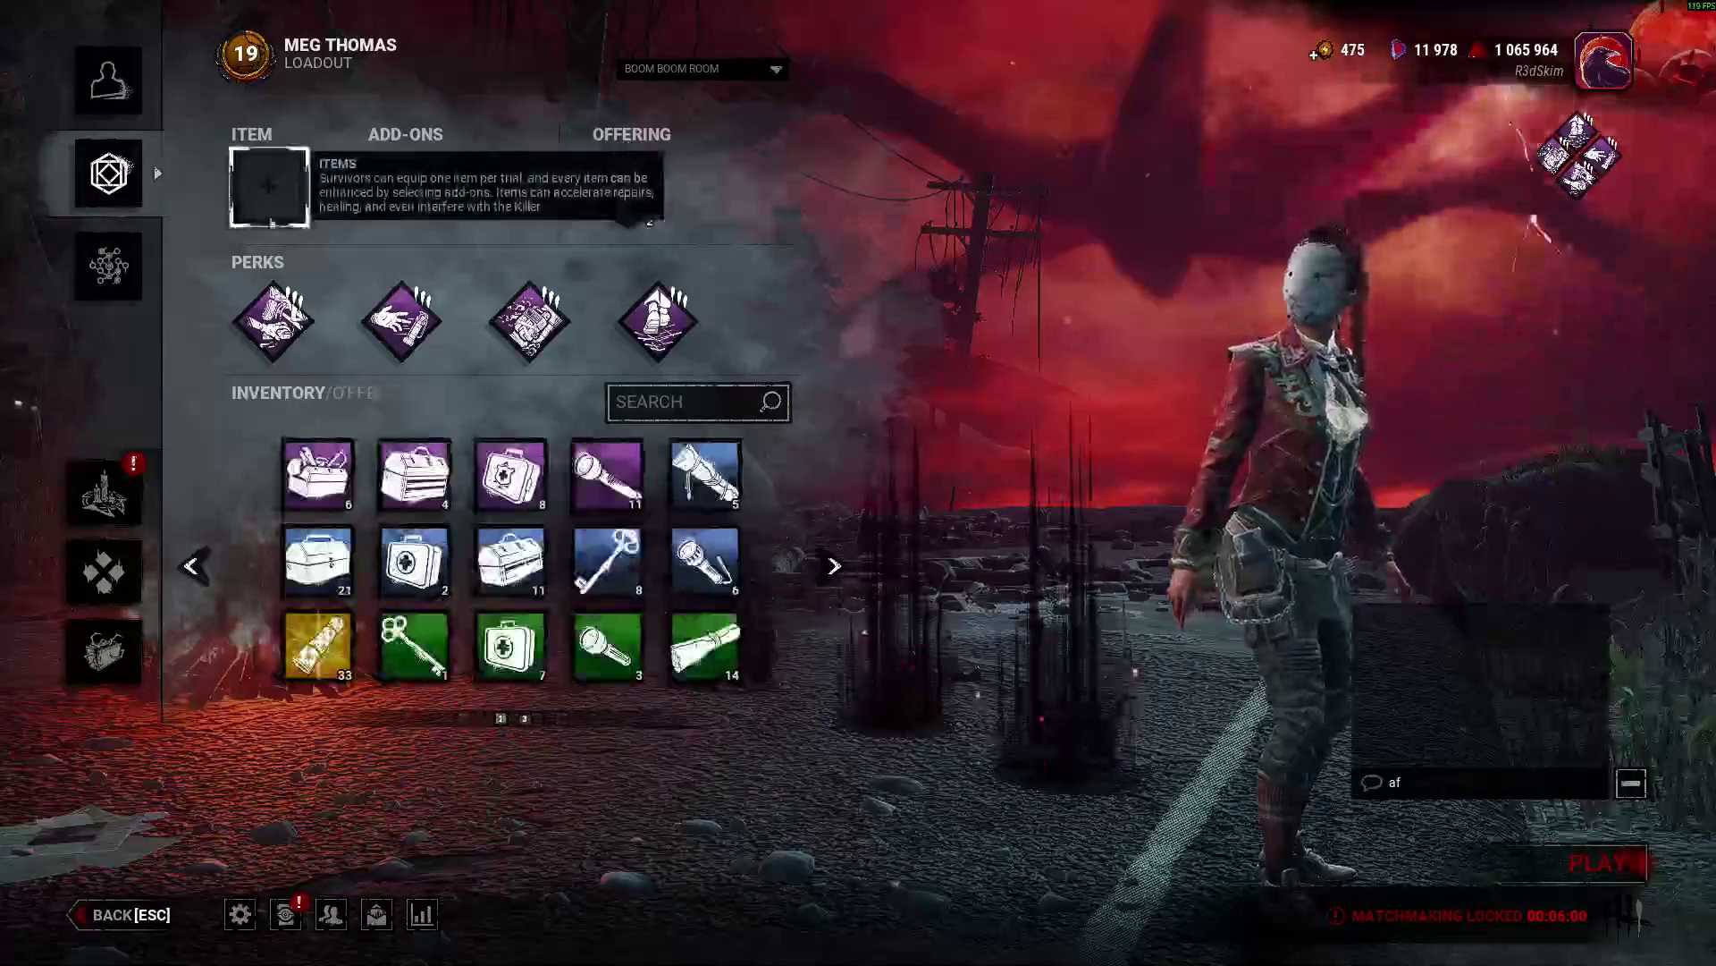
{"action": "left_click", "coordinate": [607, 644]}
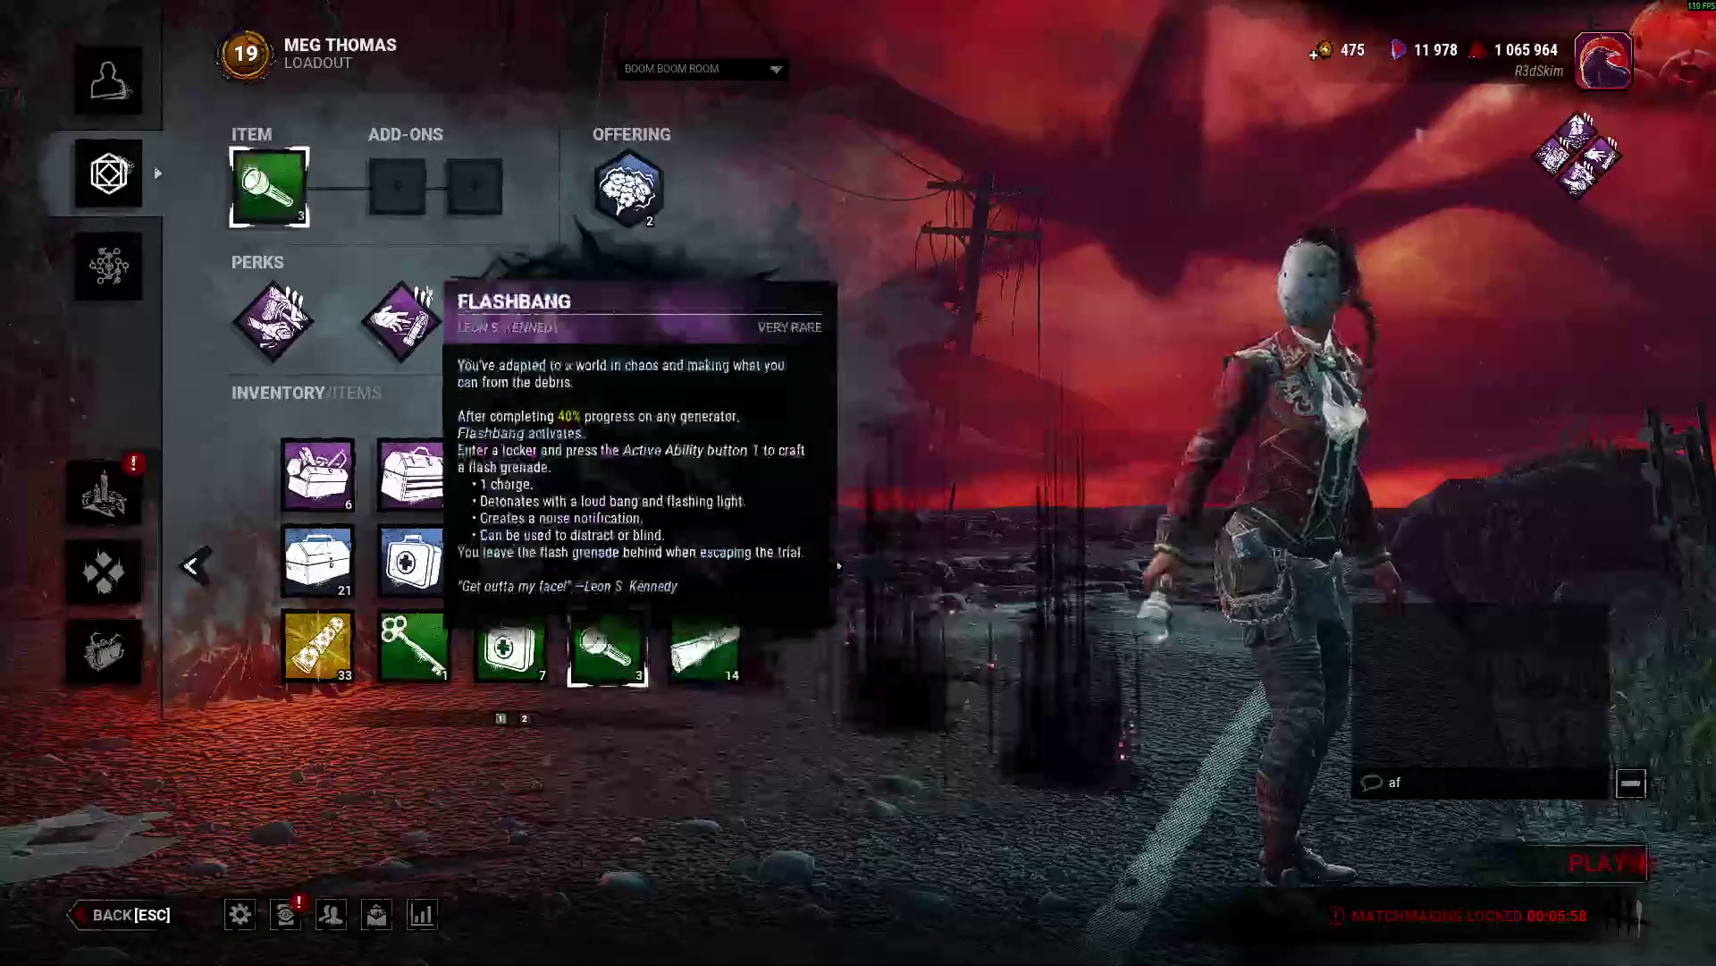
{"action": "left_click", "coordinate": [607, 474]}
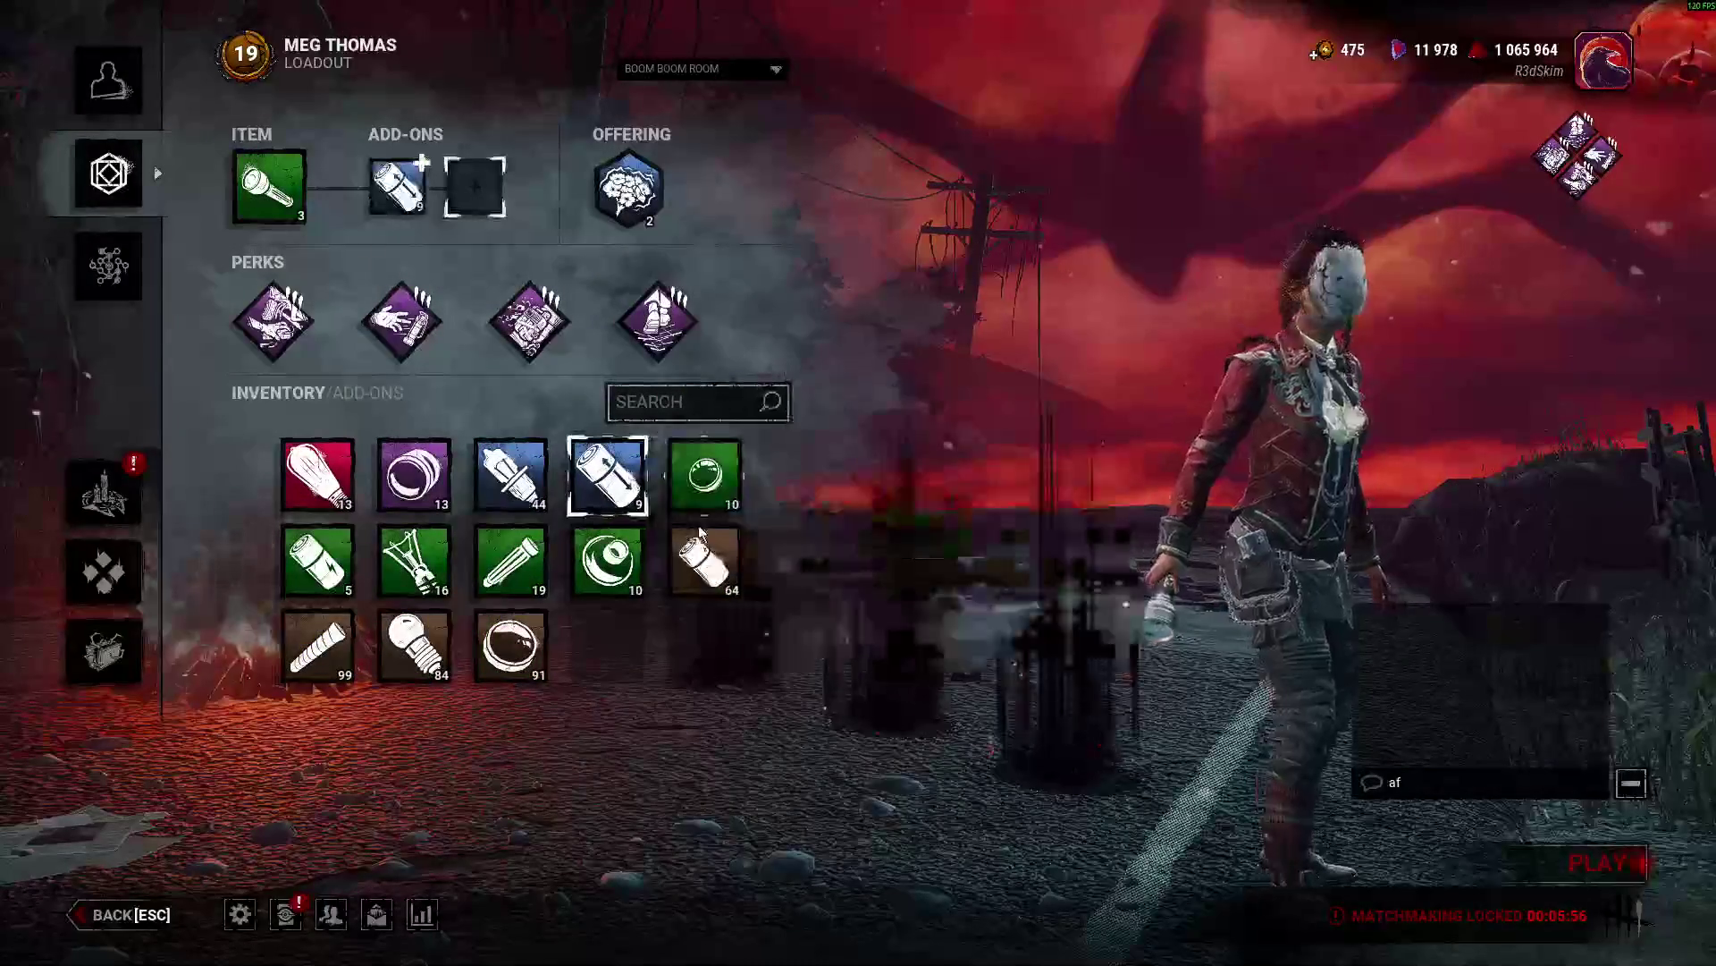
{"action": "left_click", "coordinate": [705, 474]}
{"action": "left_click", "coordinate": [109, 266]}
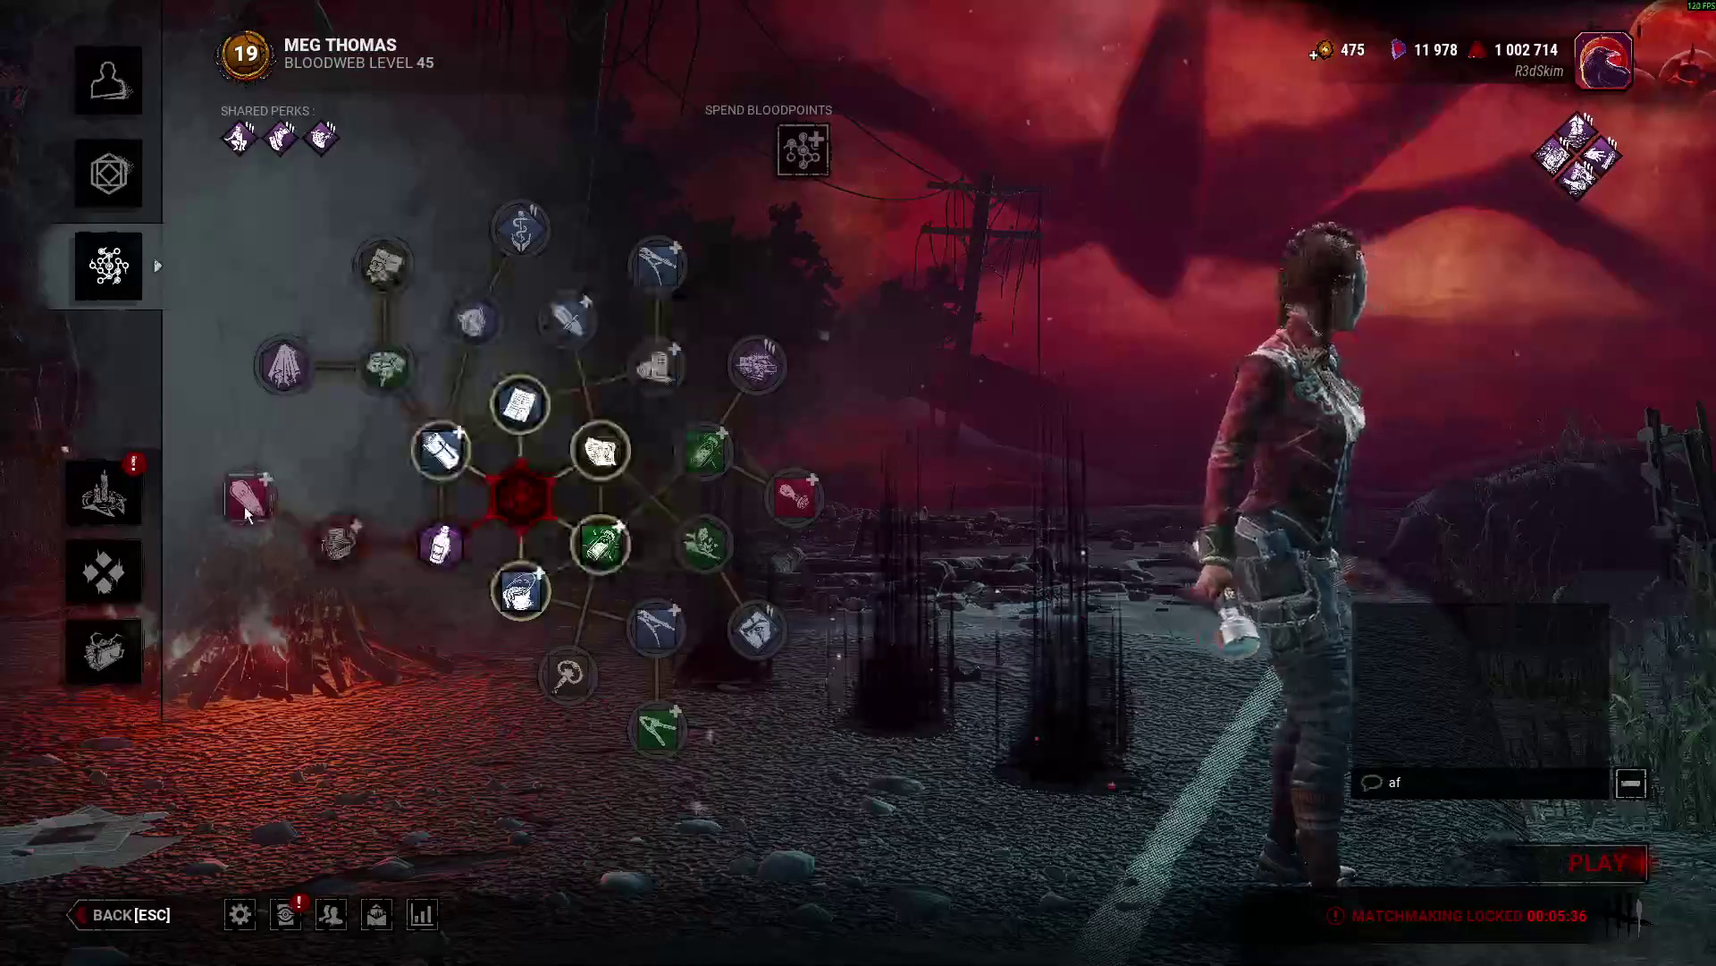
Buy the right-hand node path and the path to the left purple node, then return to Godot.
{"action": "left_click", "coordinate": [807, 507]}
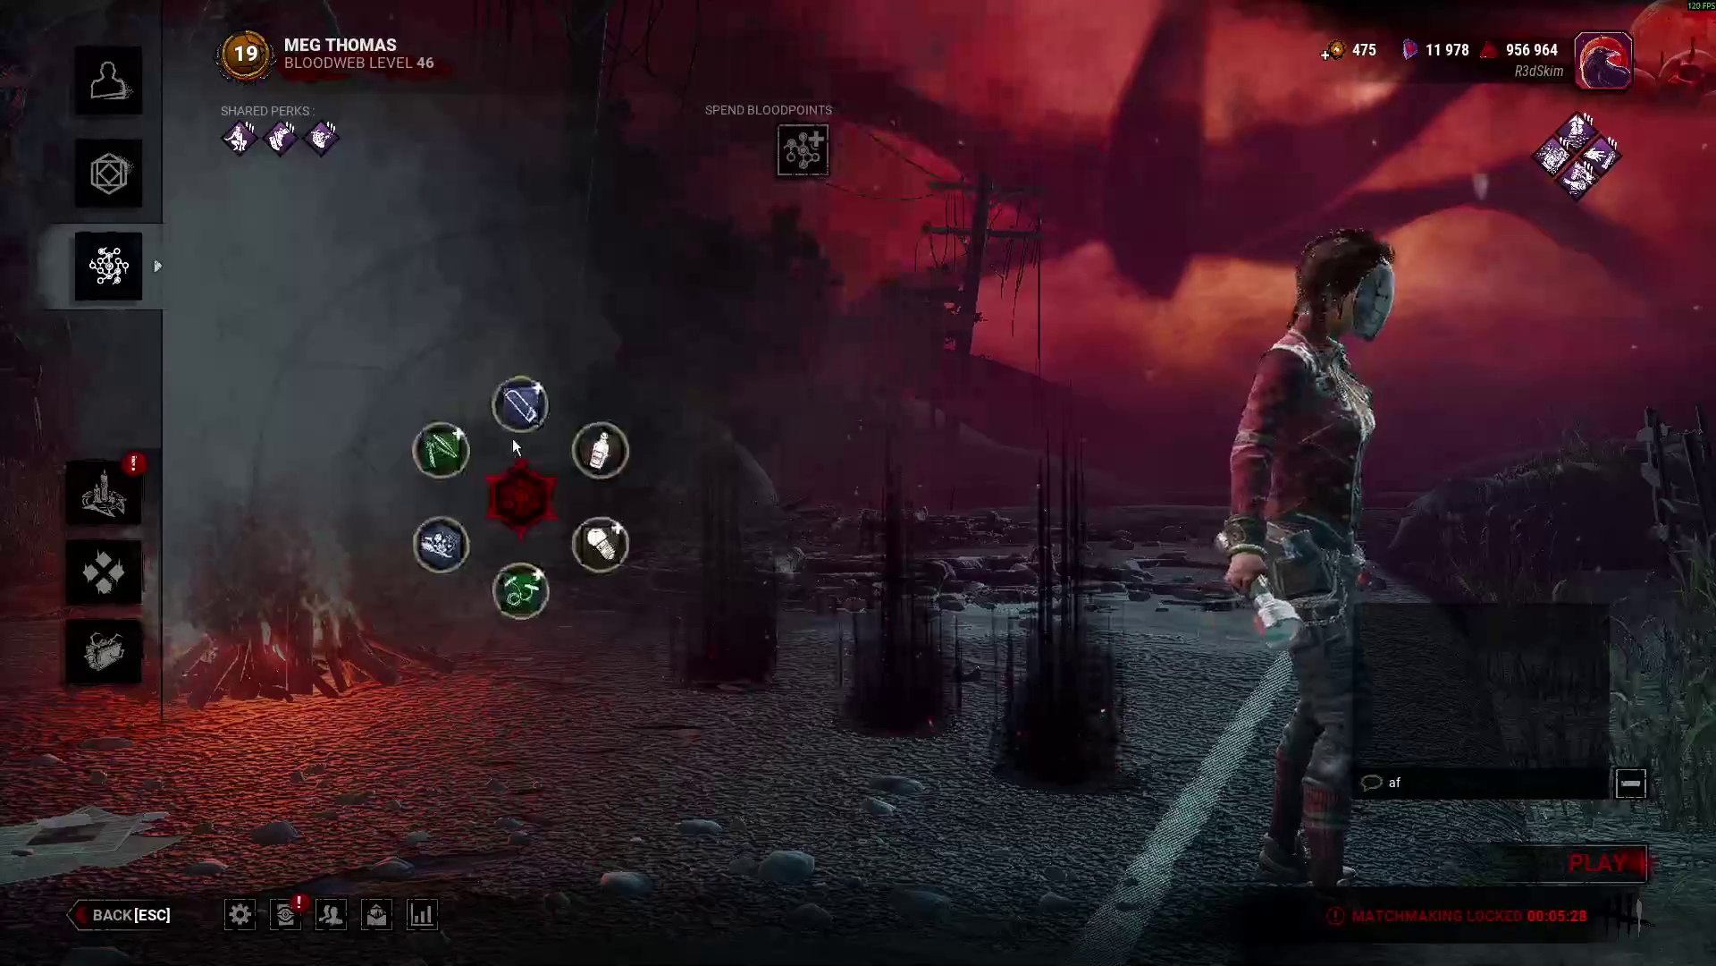
{"action": "left_click", "coordinate": [287, 367]}
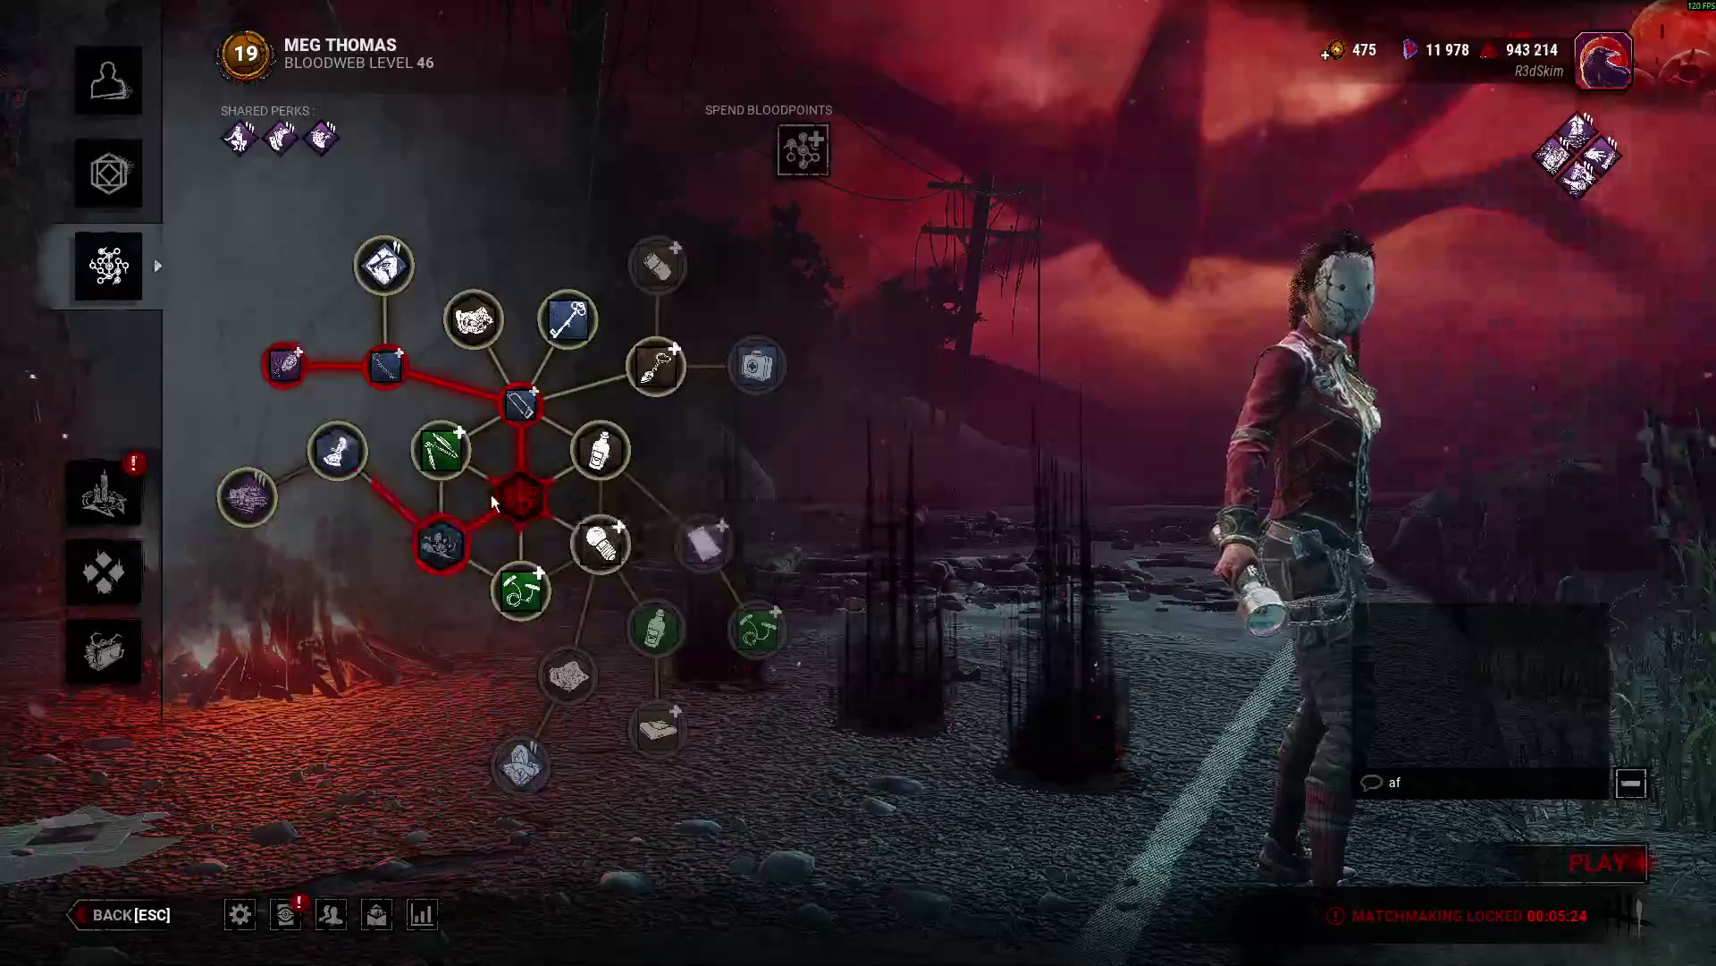
{"action": "key", "text": "alt+Tab"}
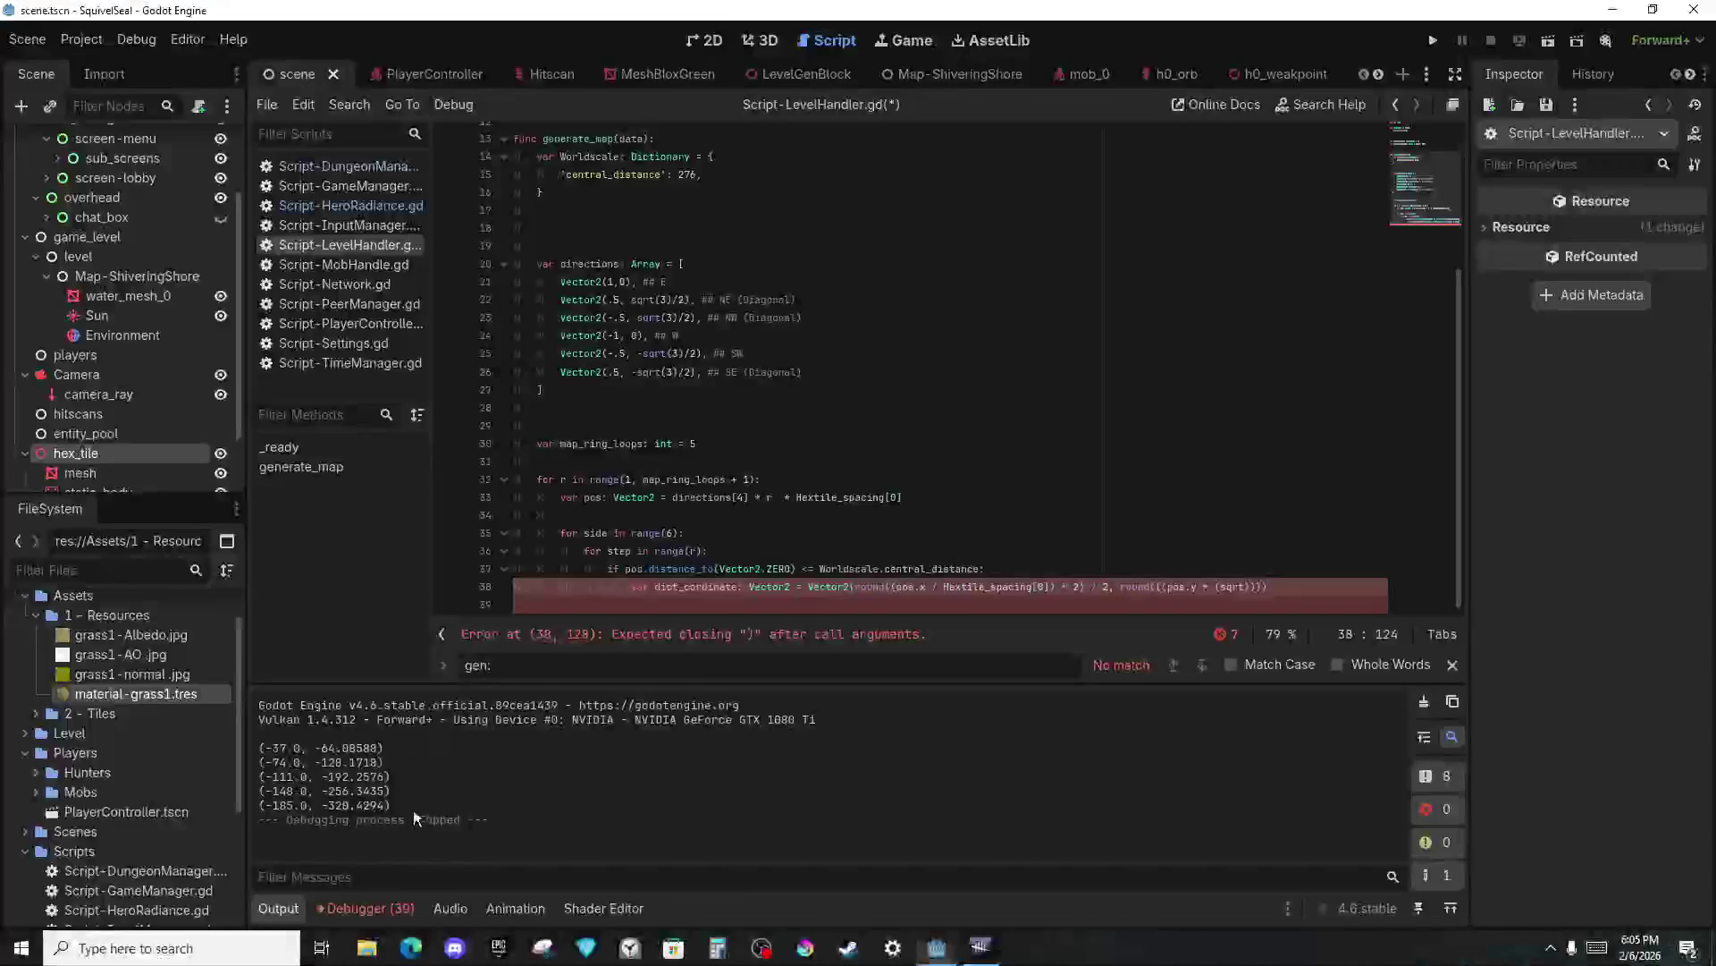
Move to the browser desktop and go to the streamer's own Twitch channel.
{"action": "left_click", "coordinate": [322, 947]}
{"action": "left_click", "coordinate": [110, 68]}
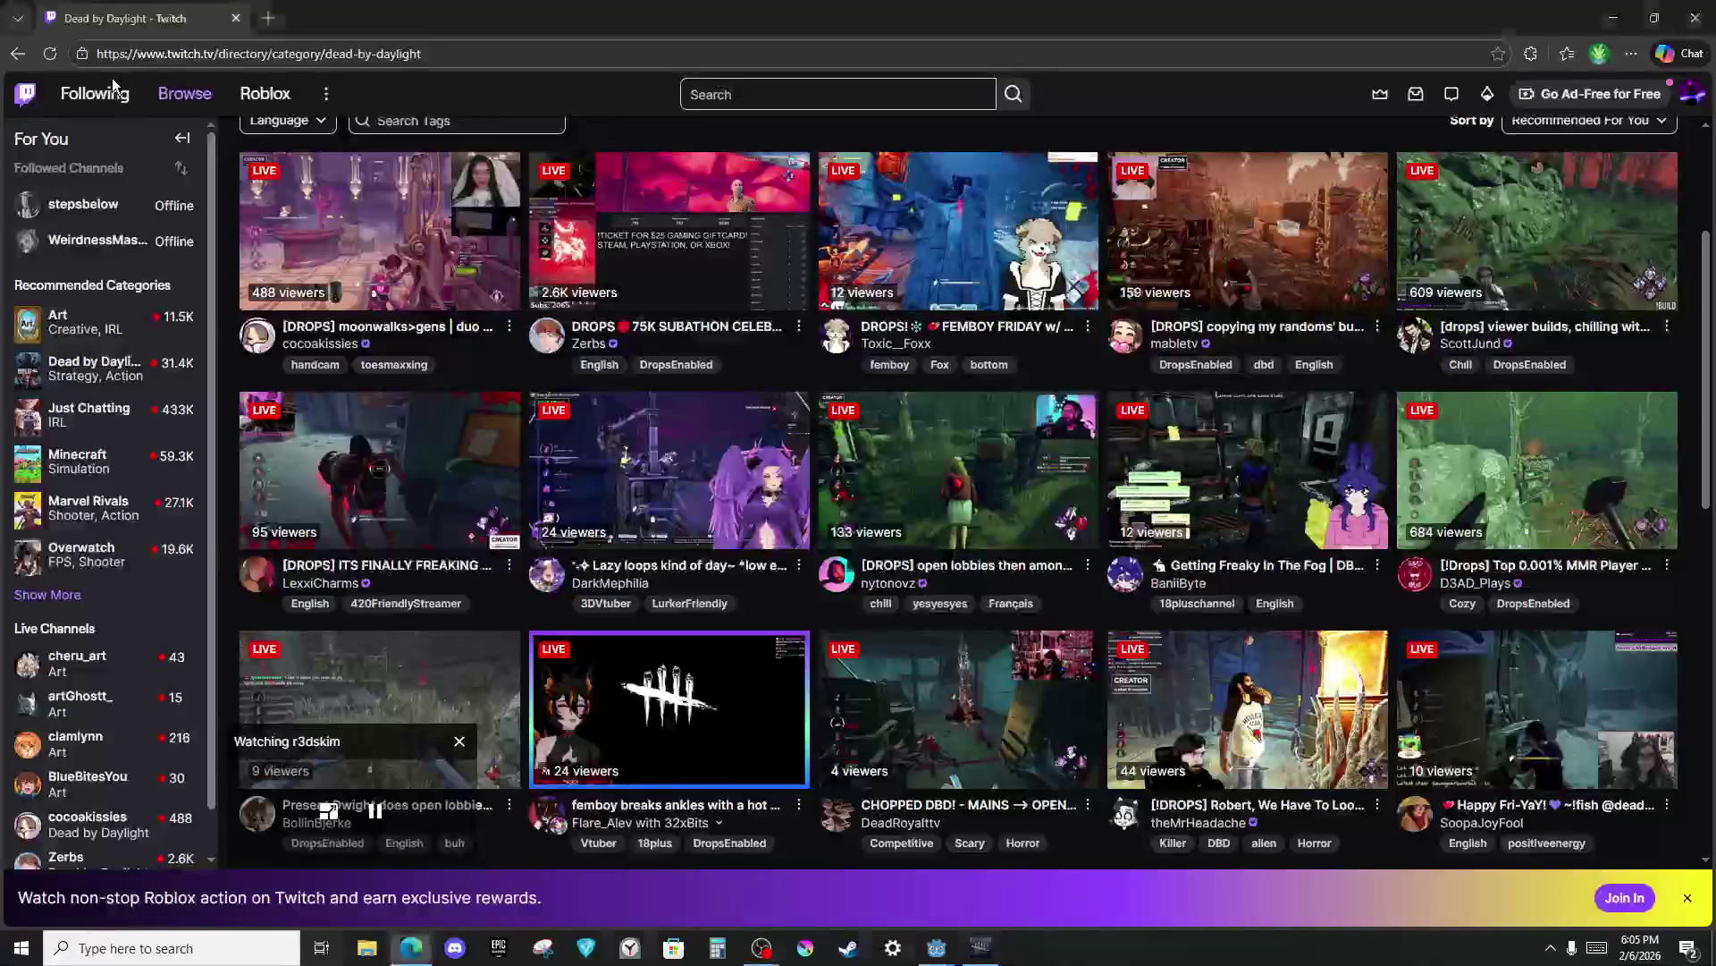
{"action": "left_click", "coordinate": [1693, 93]}
{"action": "left_click", "coordinate": [329, 851]}
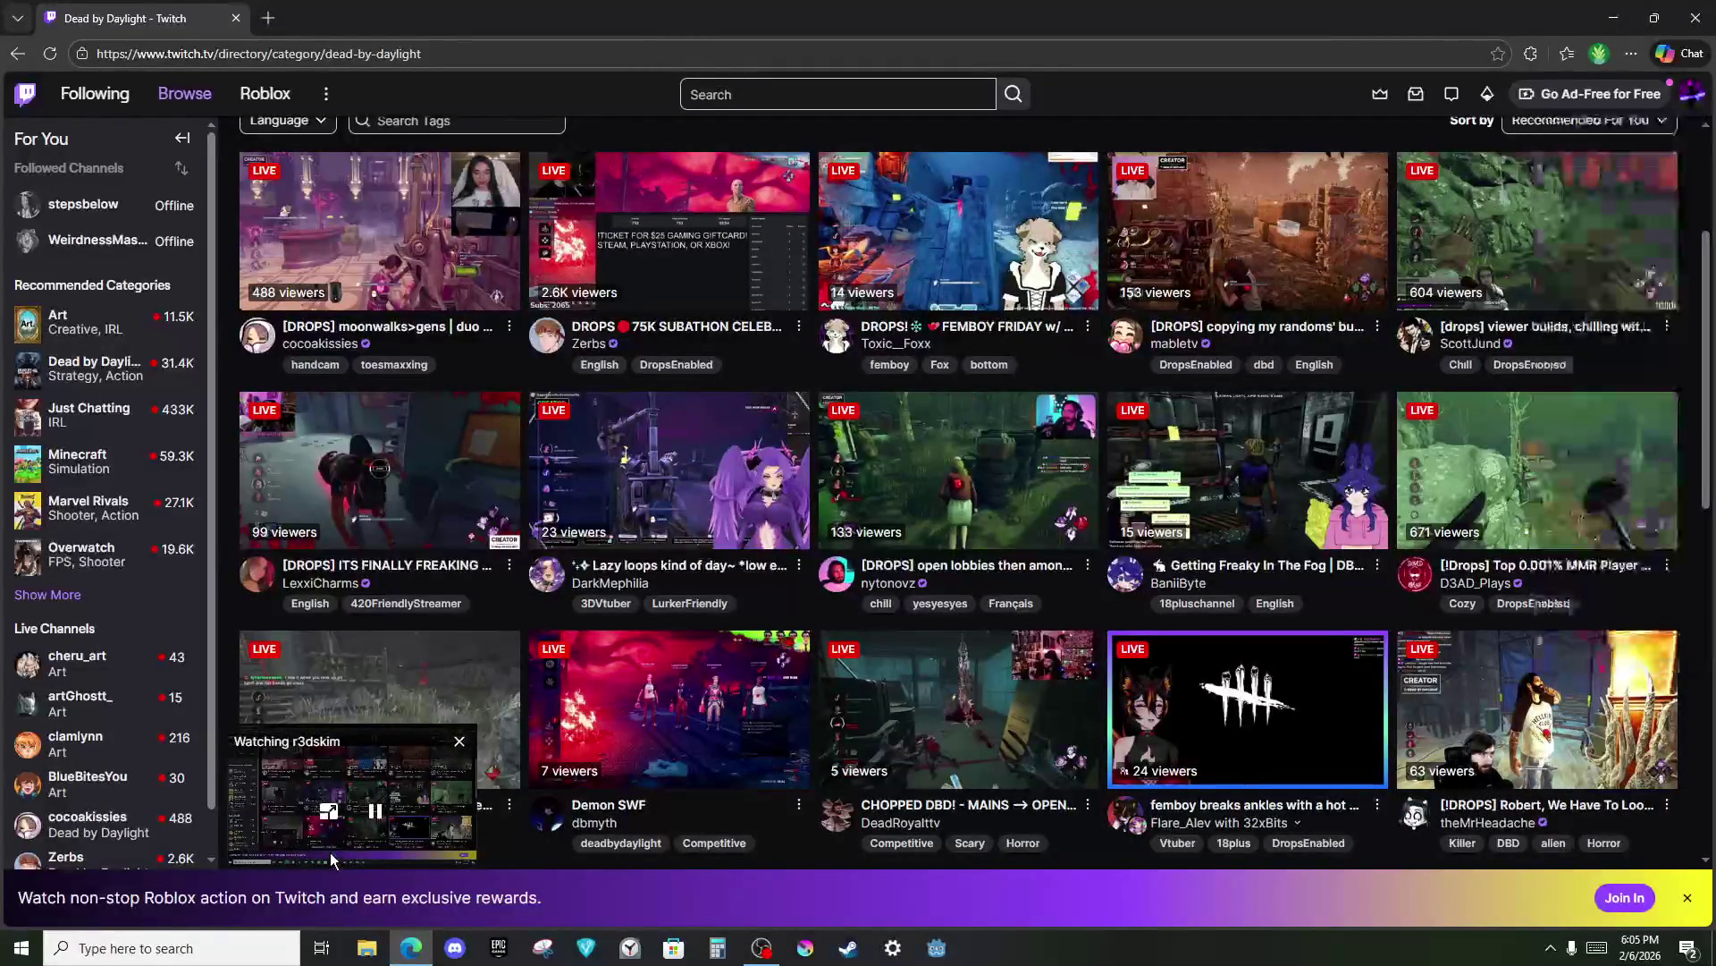
Expand the mini-player to the full channel page, pause the stream, and return to Godot.
{"action": "left_click", "coordinate": [350, 818]}
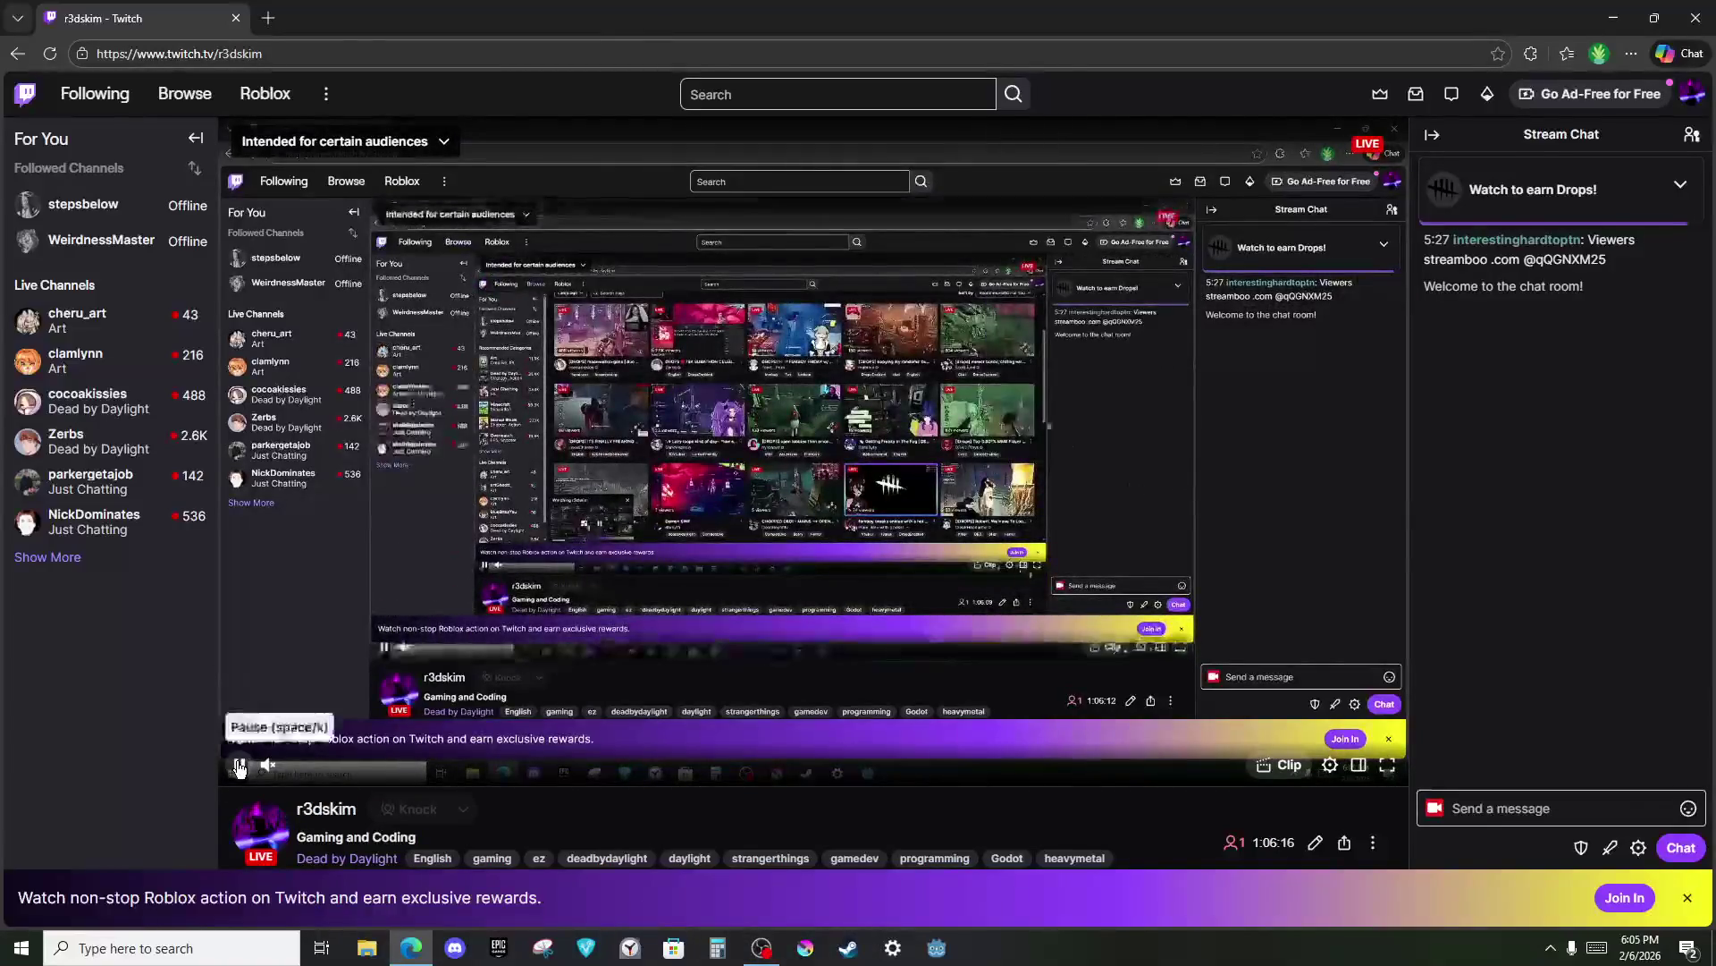
{"action": "left_click", "coordinate": [239, 763]}
{"action": "key", "text": "alt+Tab"}
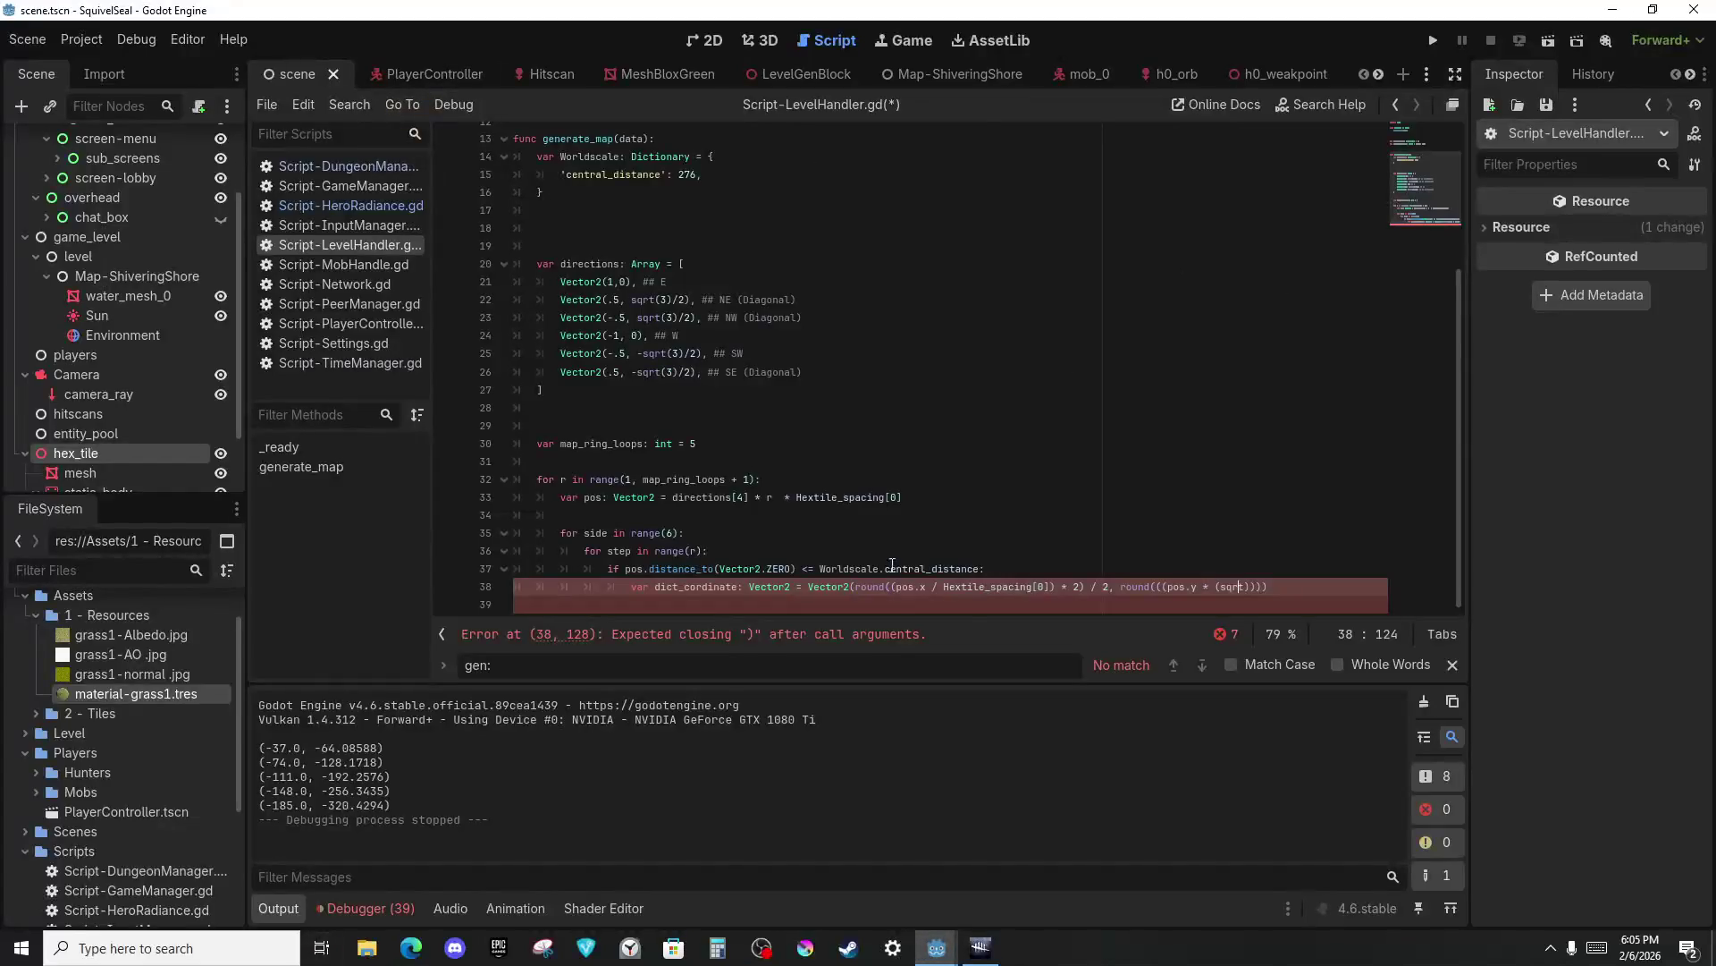
{"action": "left_click", "coordinate": [1068, 528]}
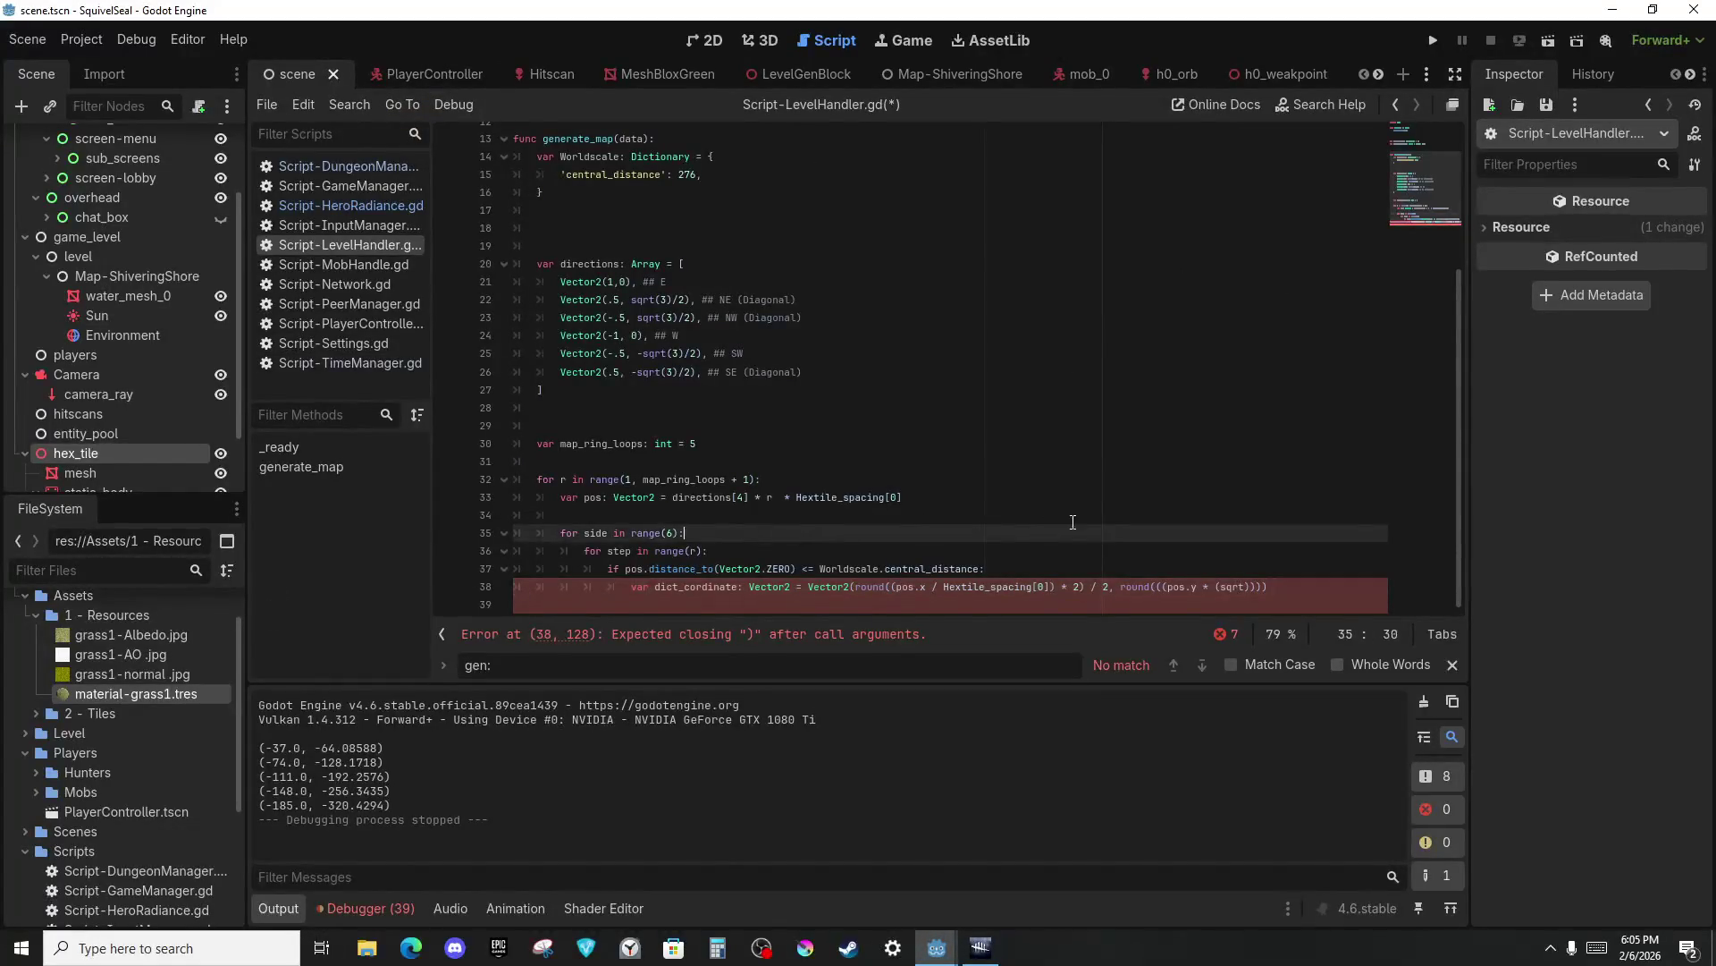
{"action": "key", "text": "ctrl+z"}
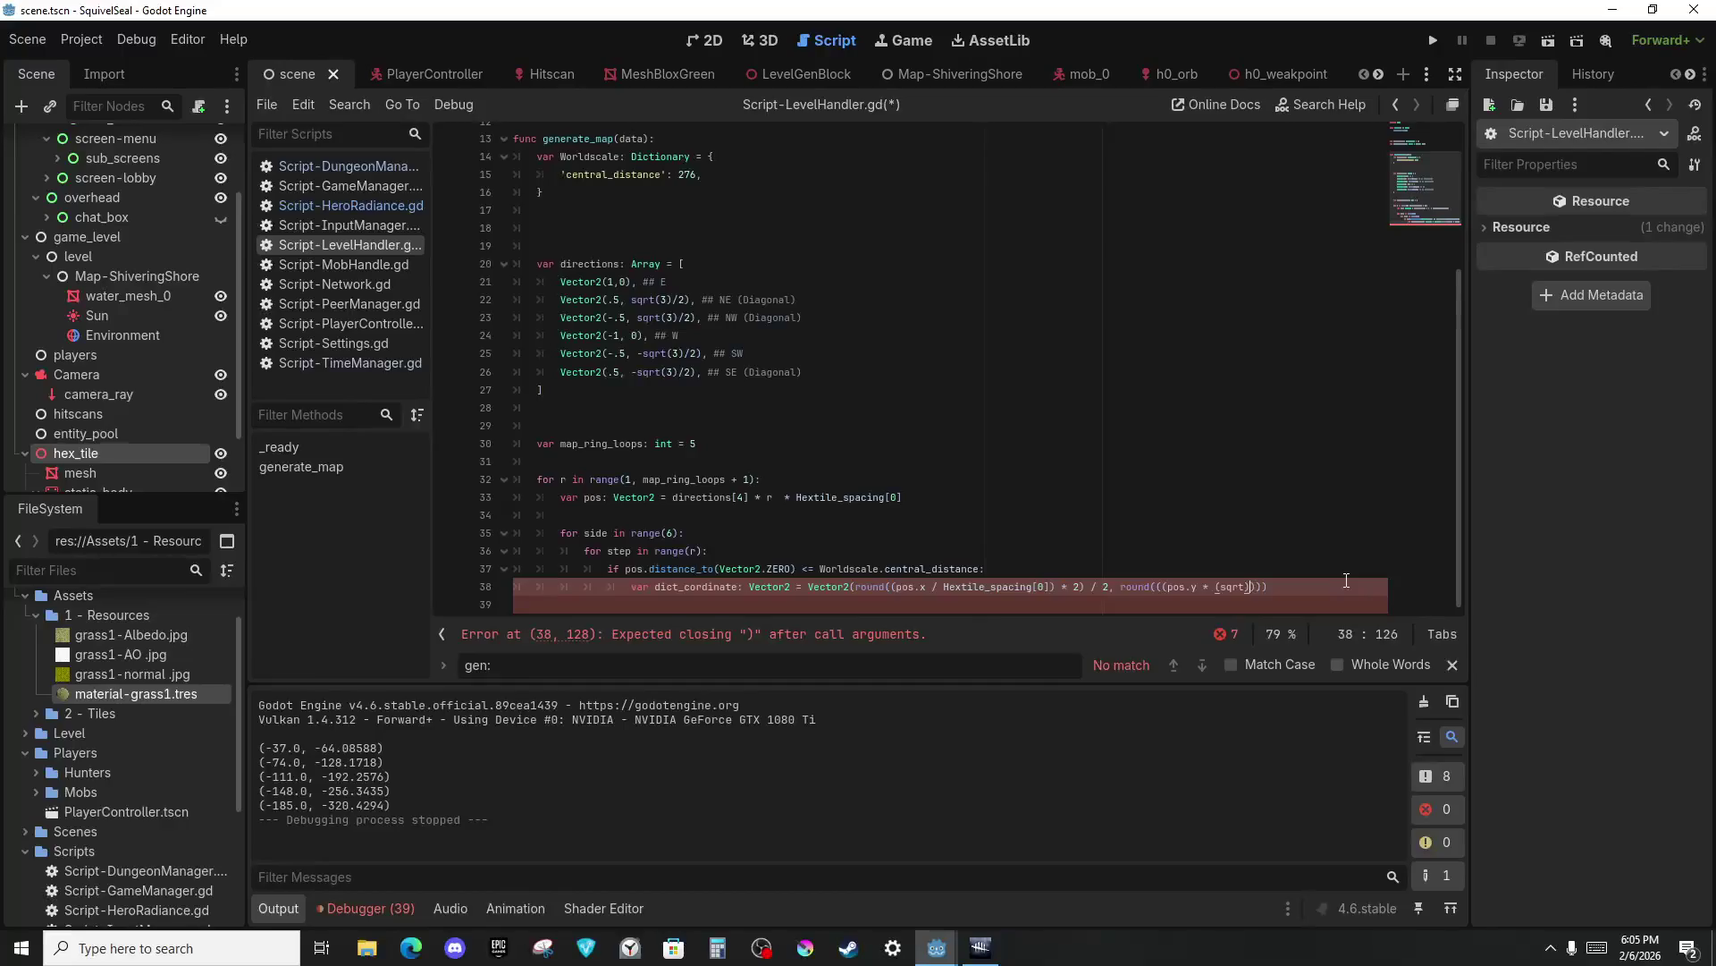
Complete line 38's dict_cordinate formula with sqrt(3), Hextile_spacing[0] and a (1 / .75) factor.
{"action": "key", "text": "Down"}
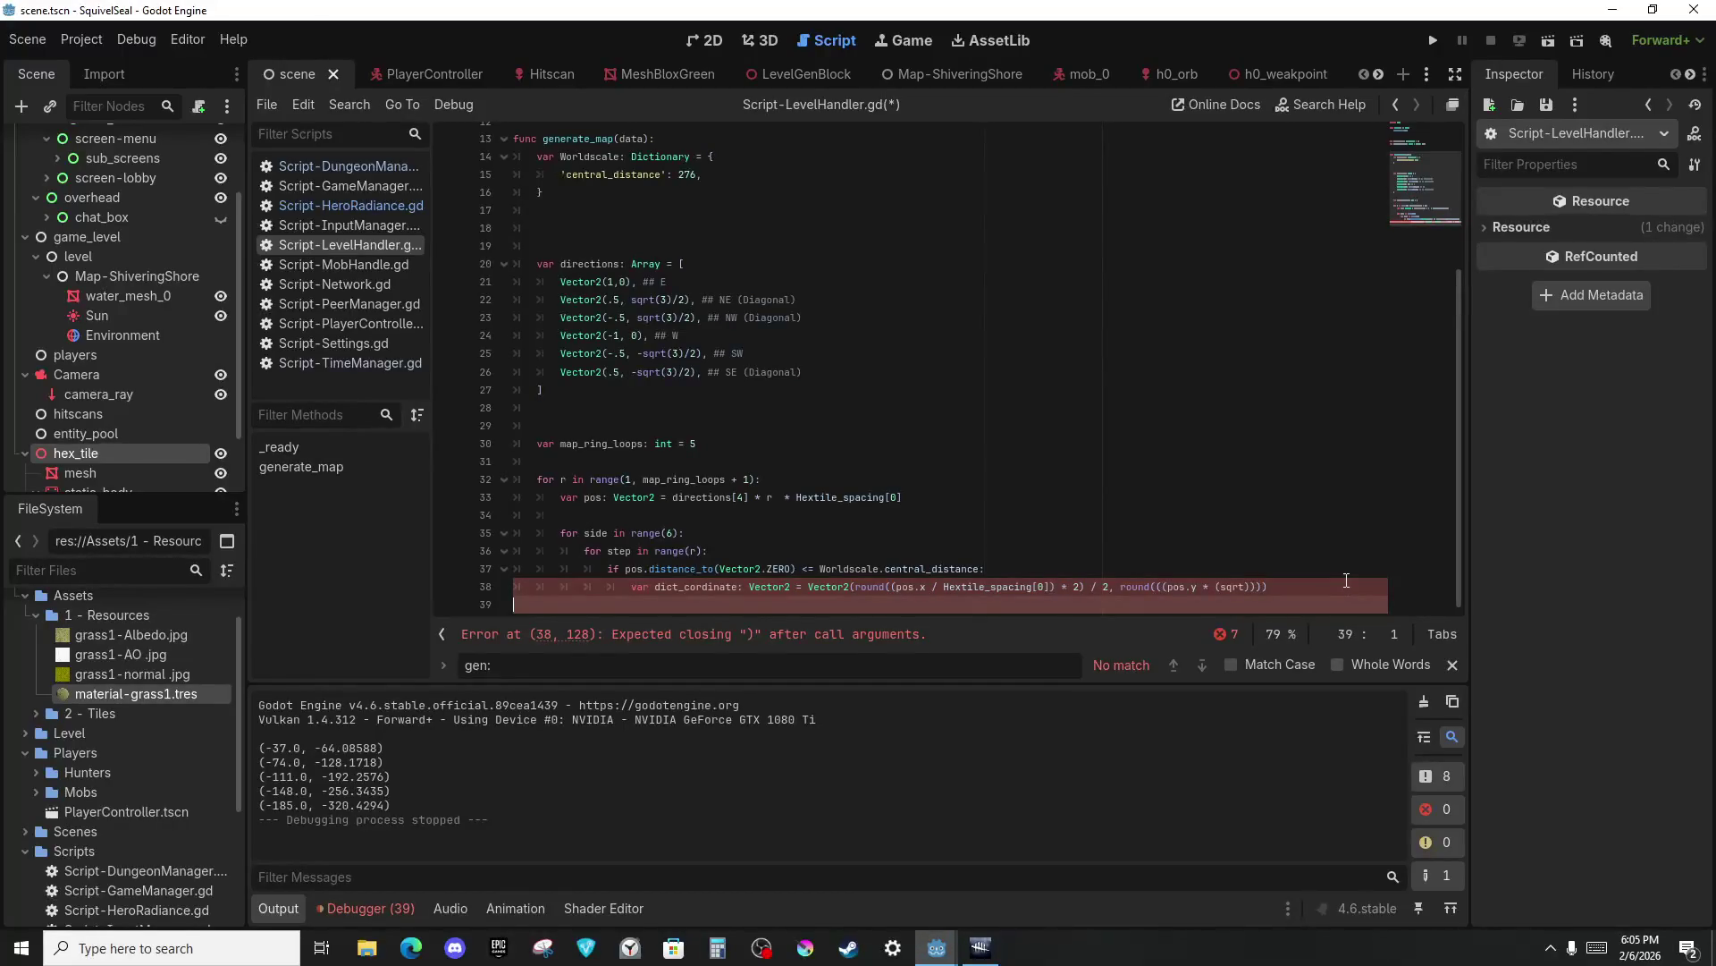
{"action": "left_click", "coordinate": [1347, 583]}
{"action": "left_click", "coordinate": [1212, 586]}
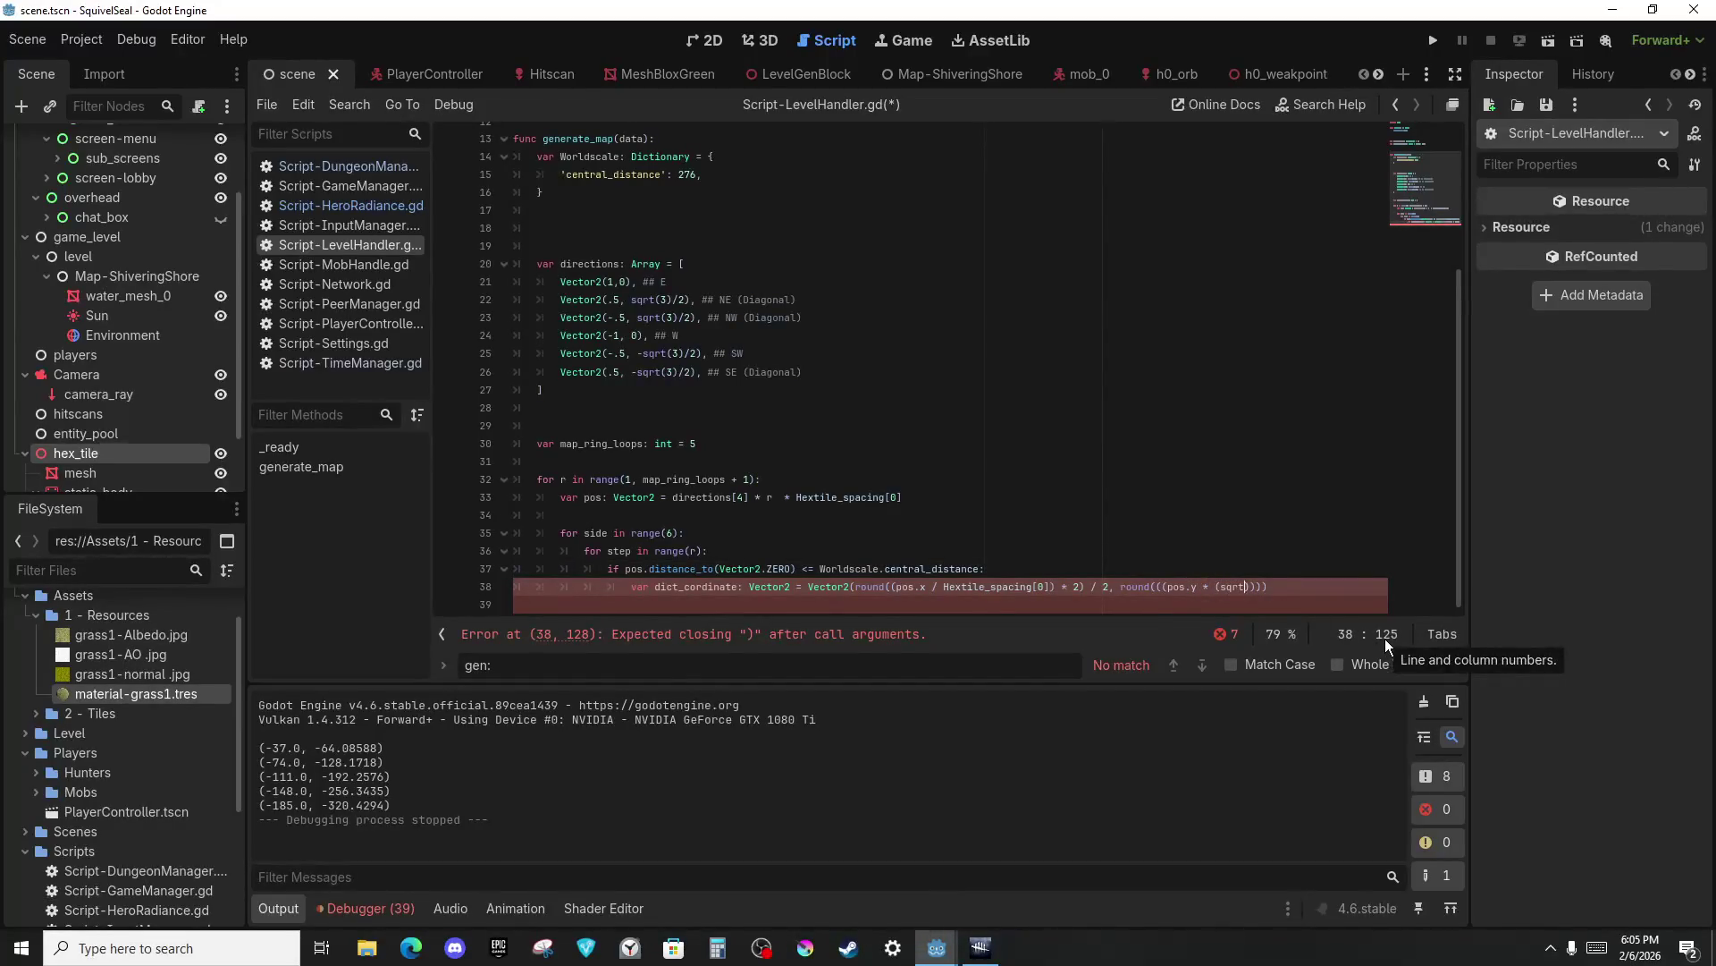
{"action": "type", "text": "3"}
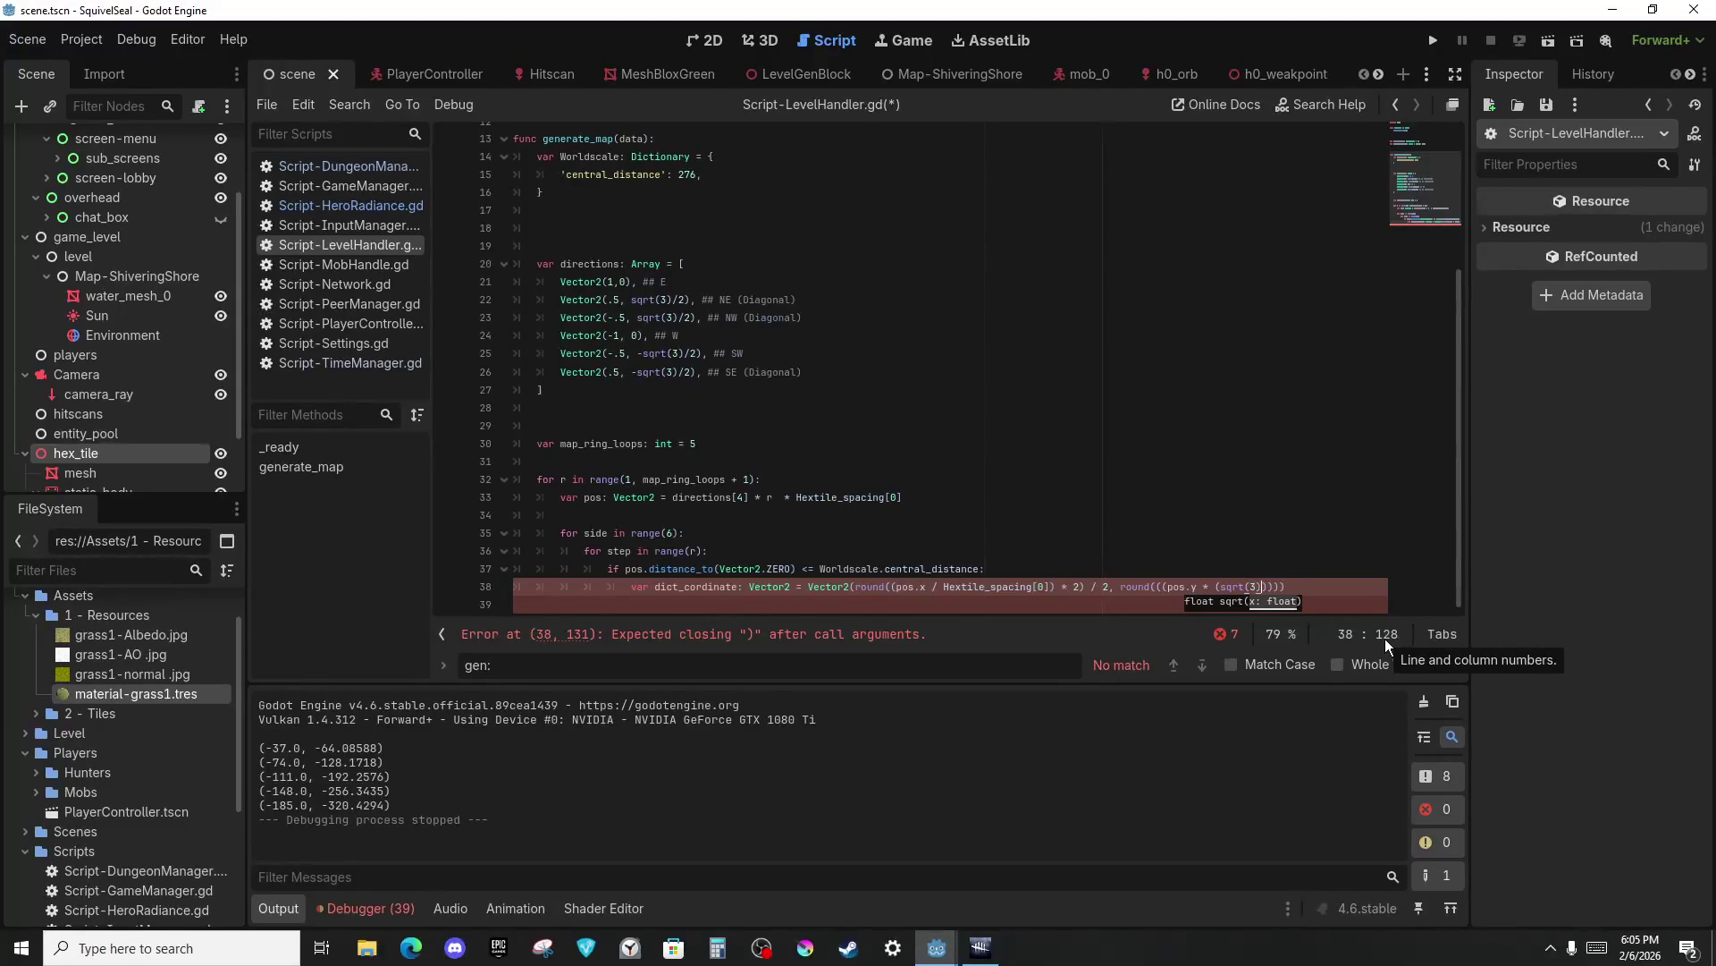
{"action": "type", "text": ")"}
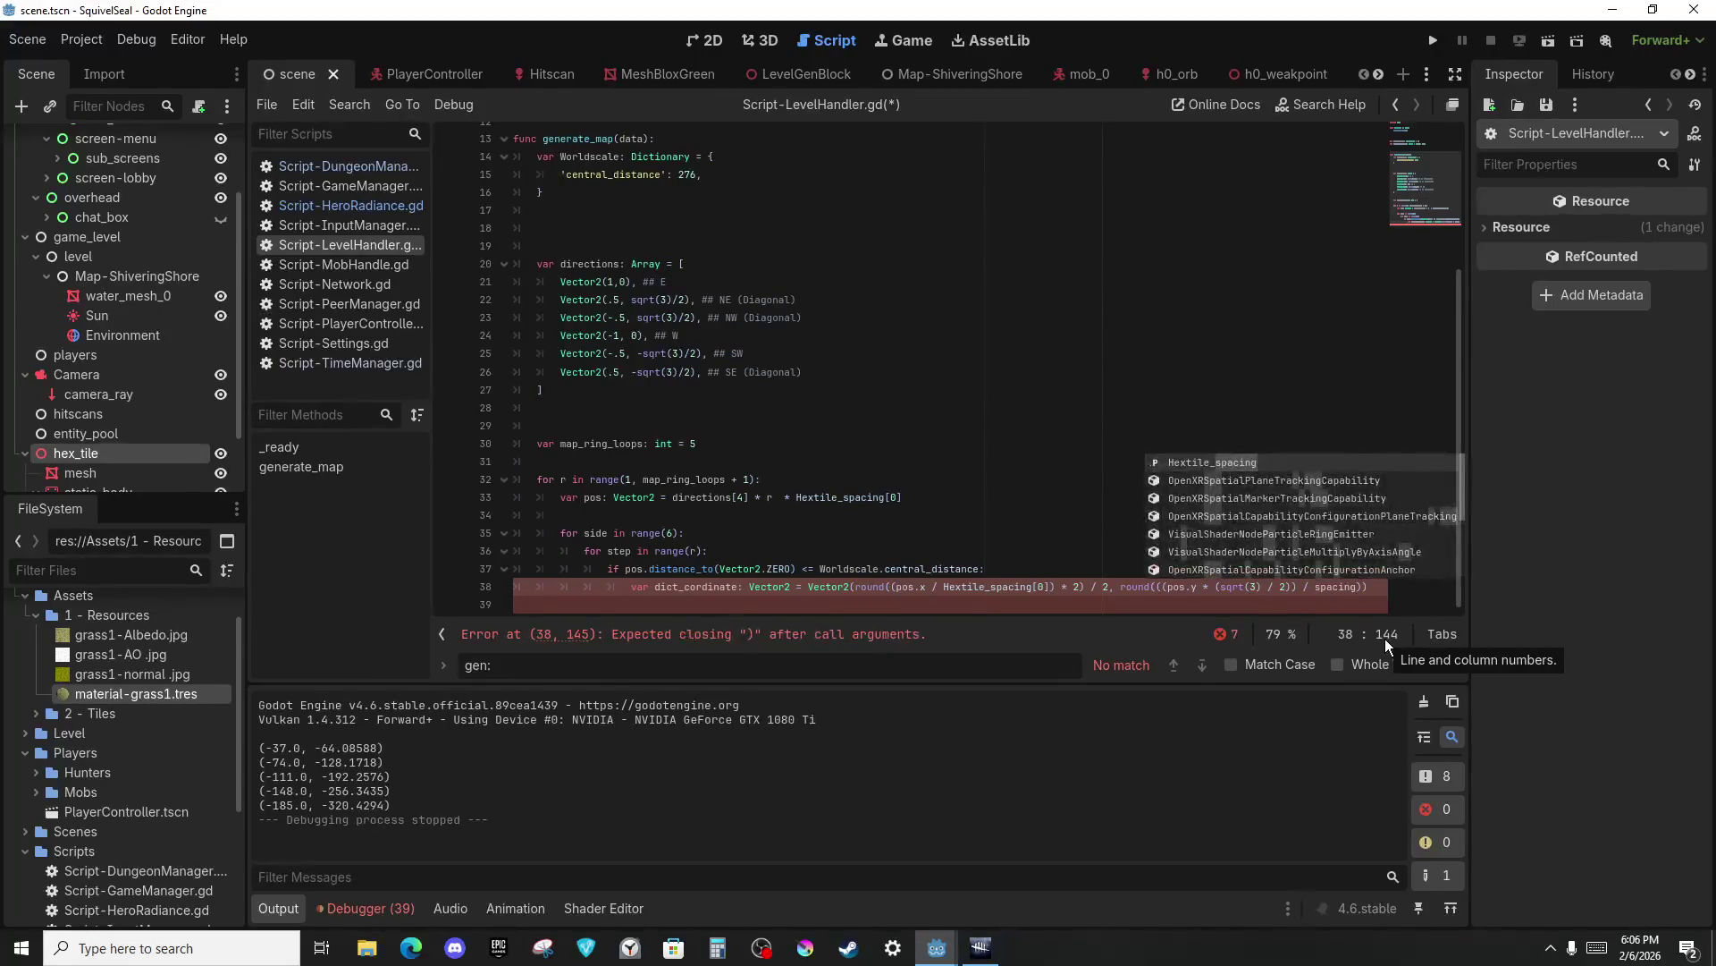
{"action": "key", "text": "Return"}
{"action": "type", "text": "[0])"}
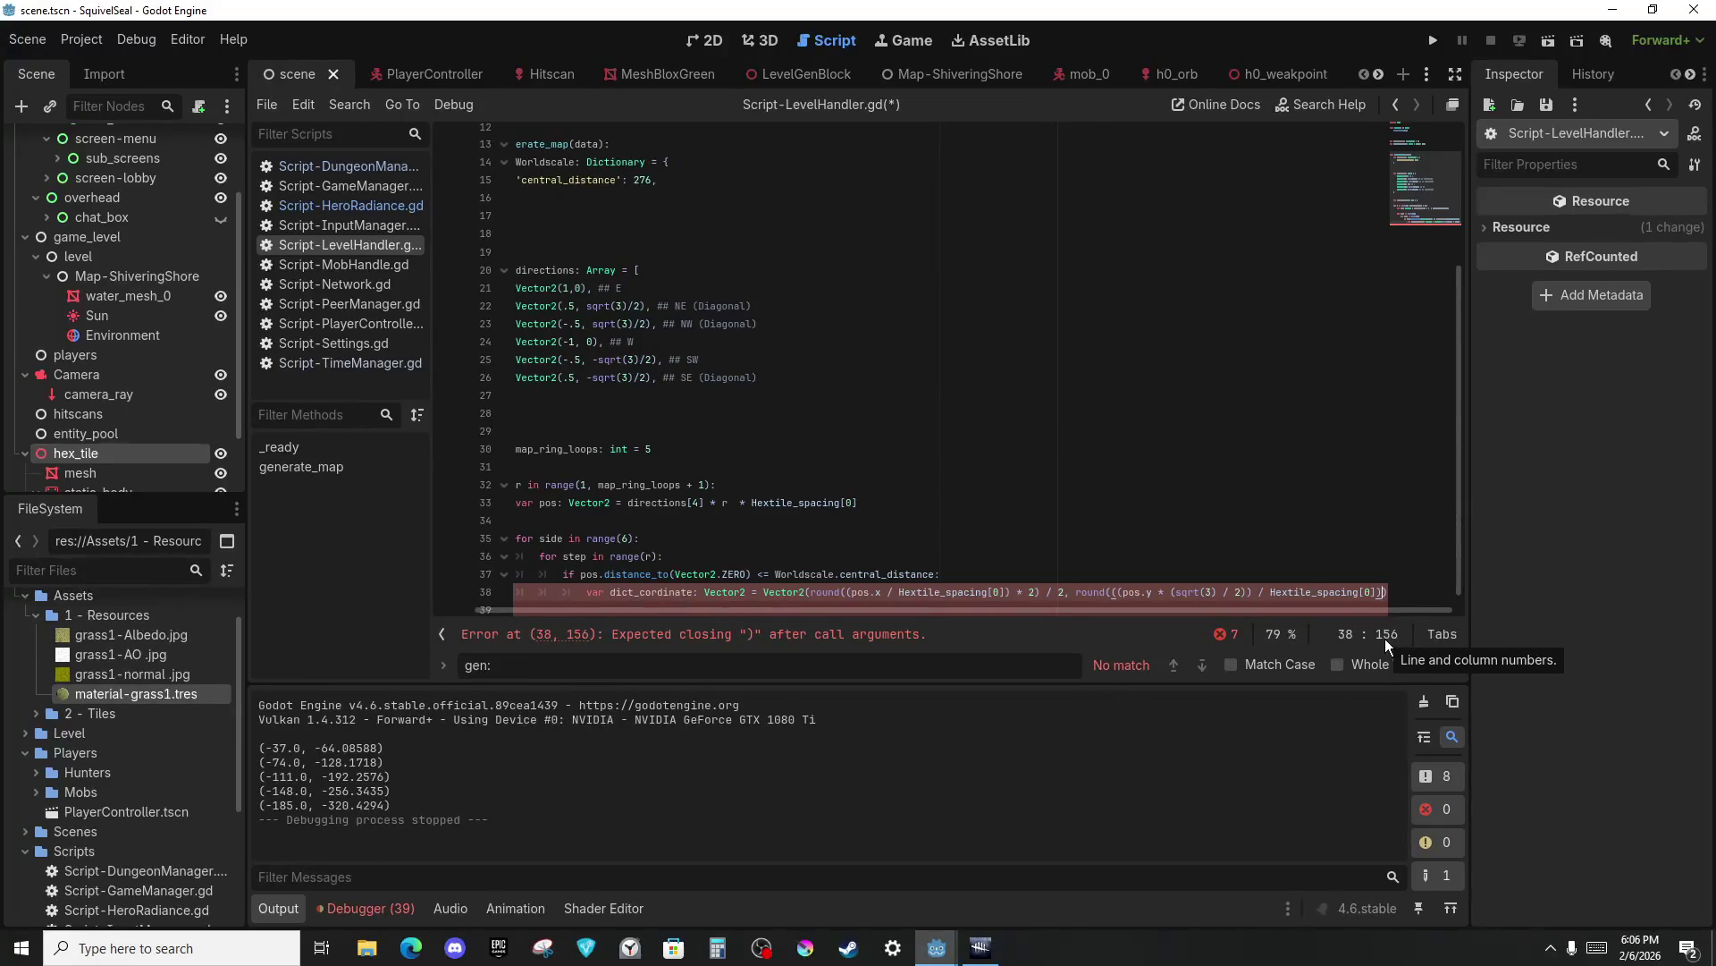
{"action": "type", "text": " *"}
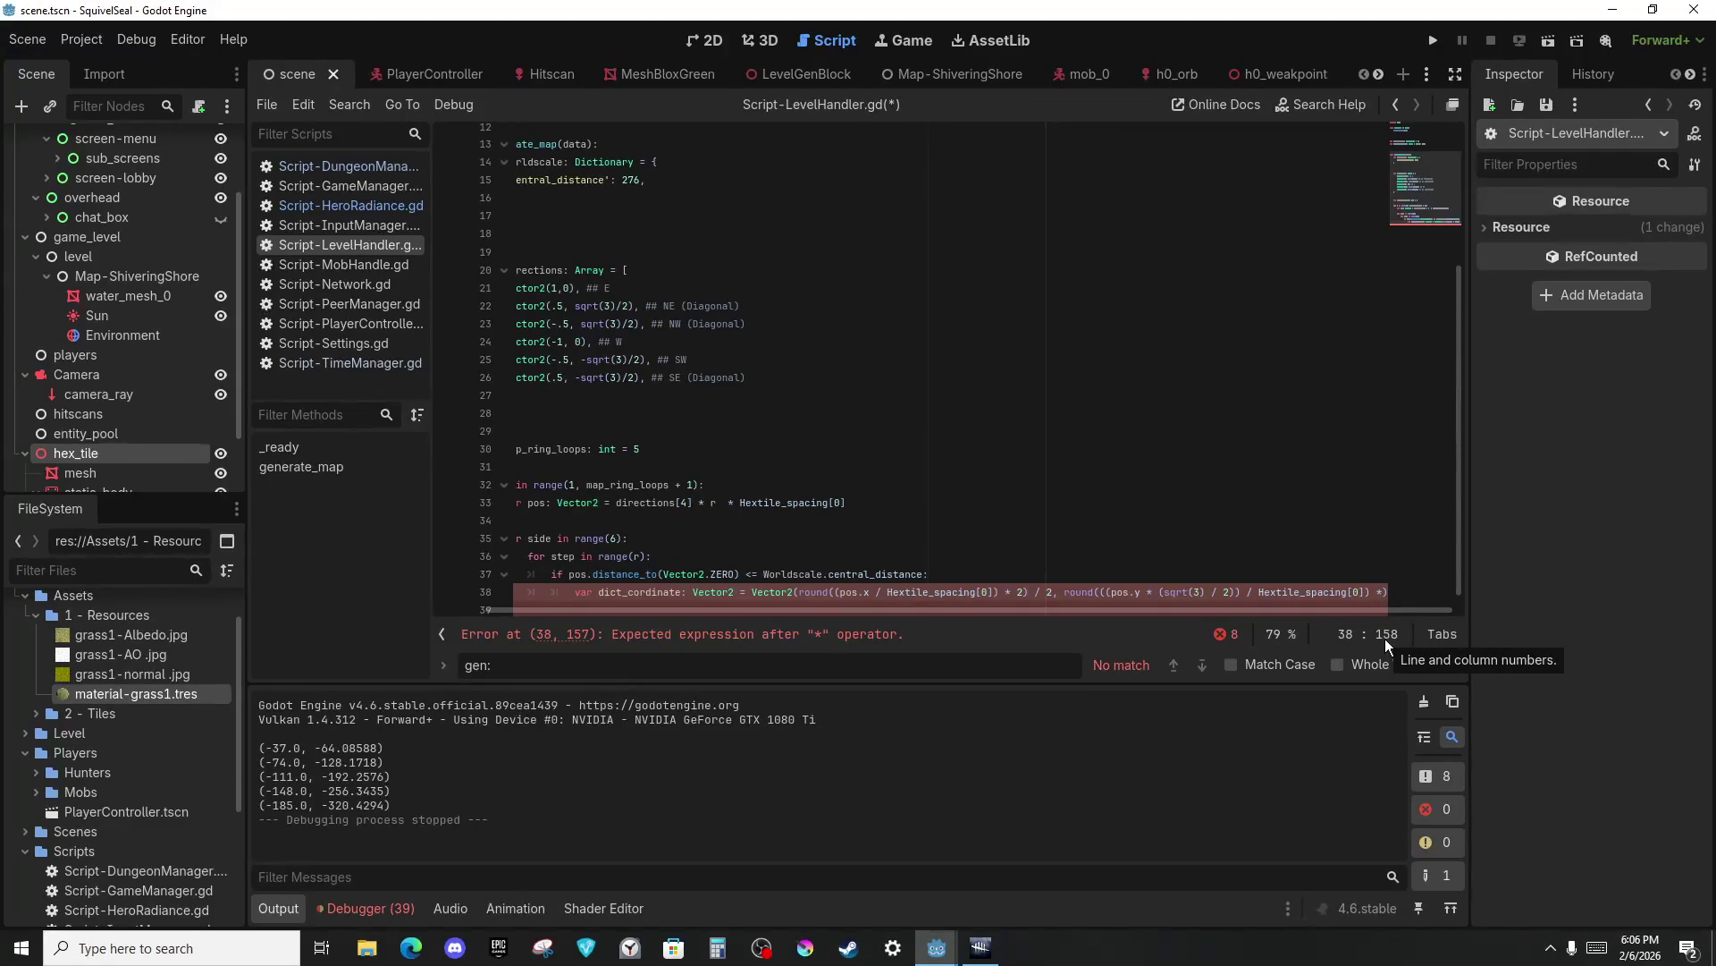
{"action": "type", "text": " (1 / .75)"}
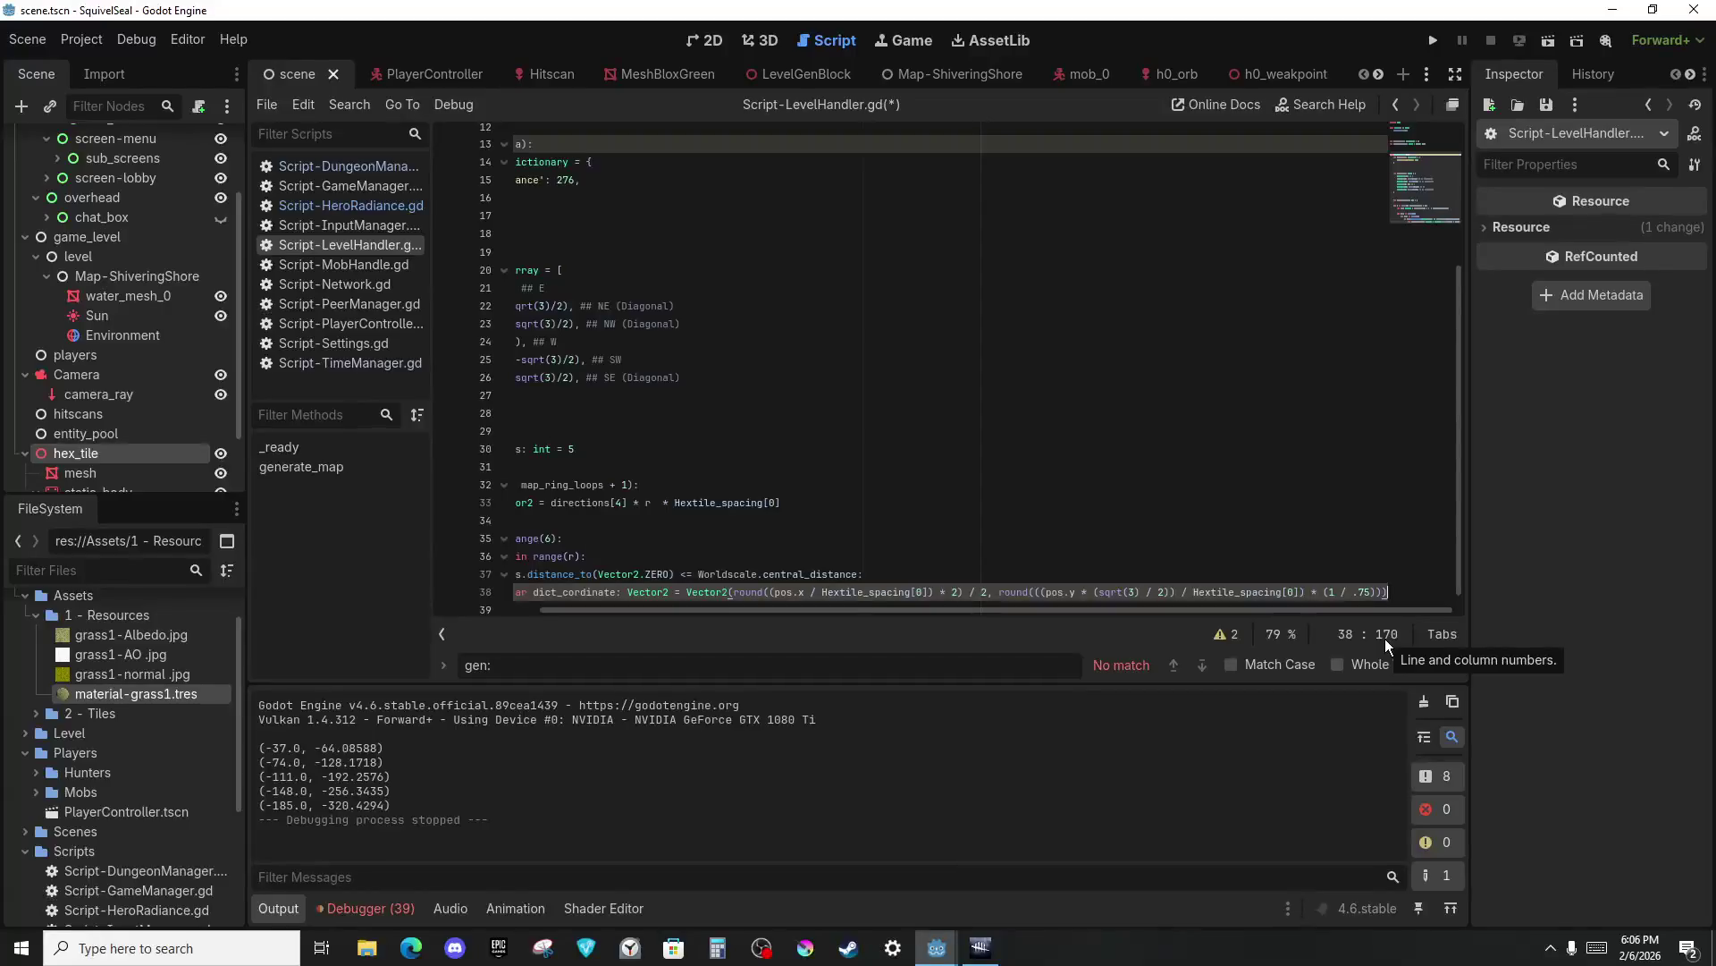
{"action": "left_click", "coordinate": [517, 413]}
{"action": "scroll", "coordinate": [517, 437], "scroll_direction": "down", "scroll_amount": 1}
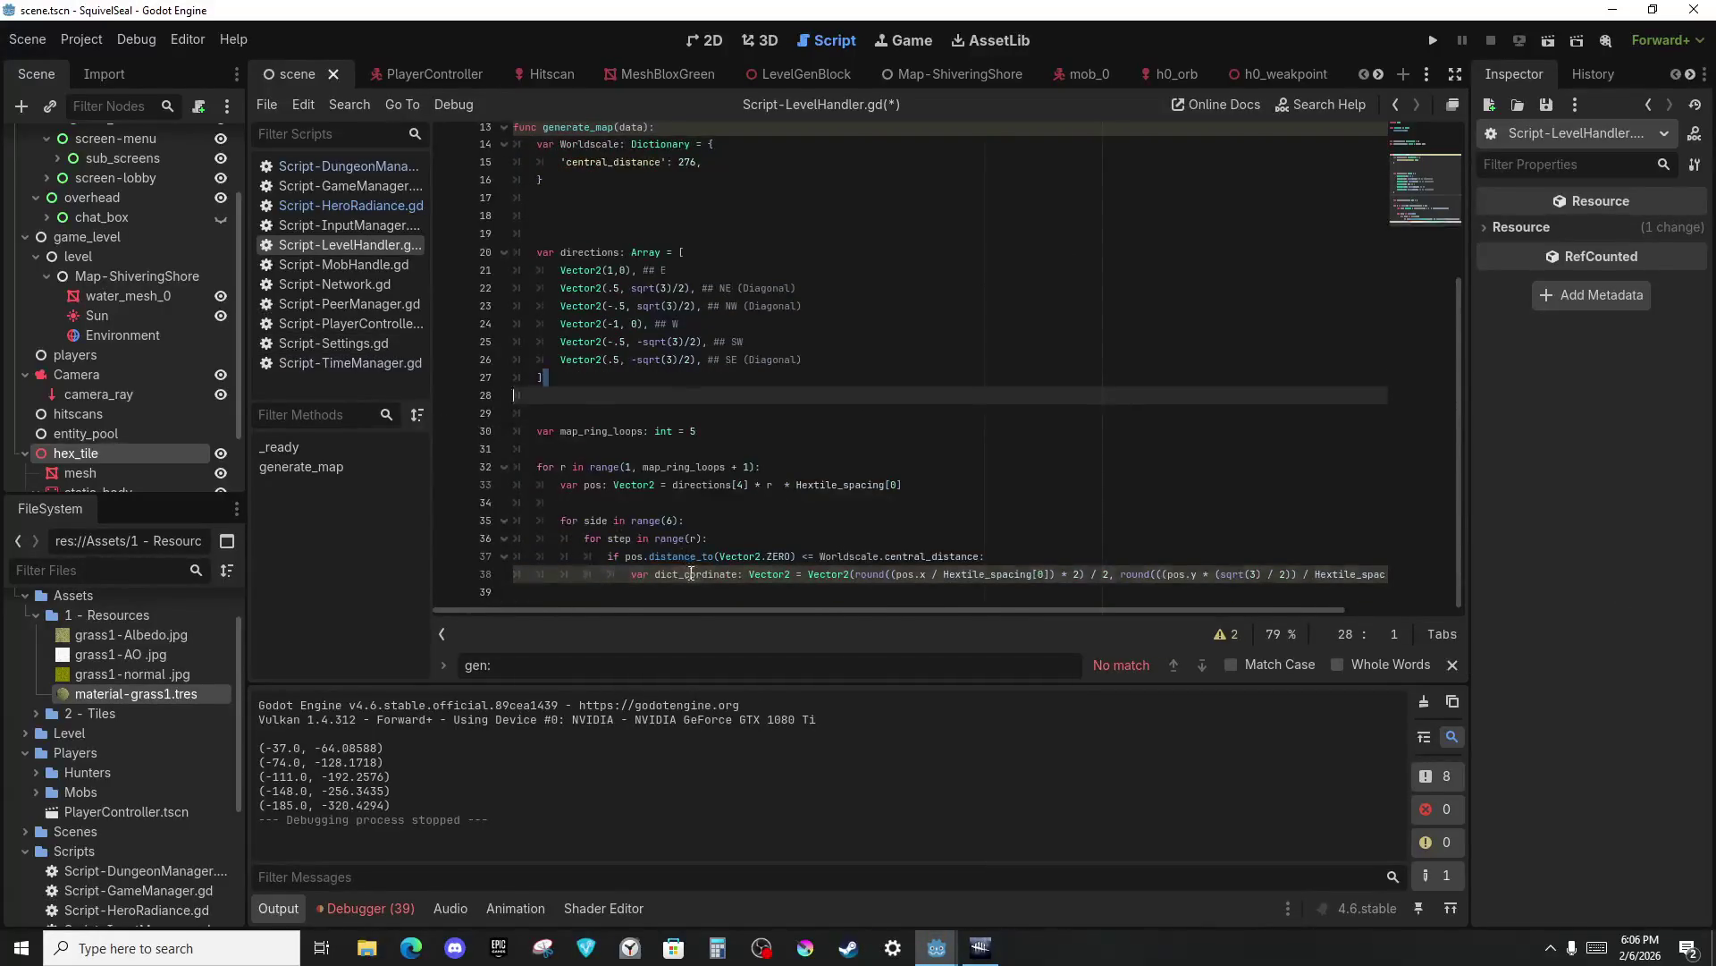
{"action": "left_click", "coordinate": [684, 590]}
{"action": "scroll", "coordinate": [671, 592], "scroll_direction": "down", "scroll_amount": 1}
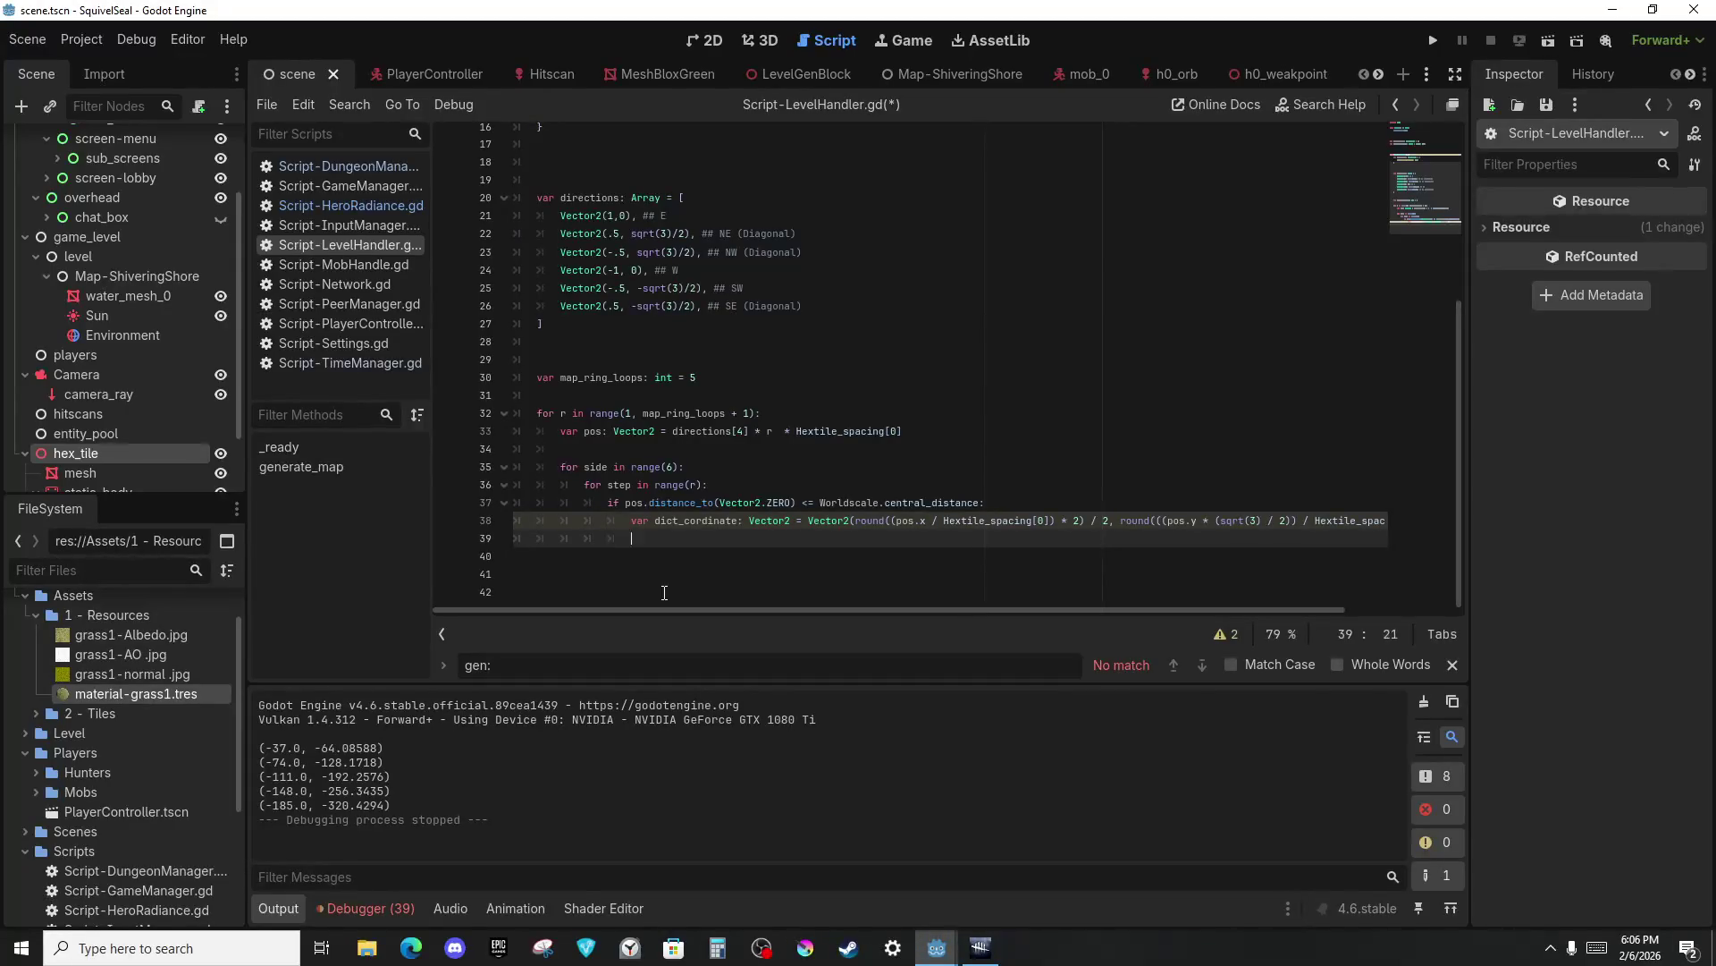
Write Hextile_dict[dict_cordinate] = { 'body_pos': Vector3(pos.x, 0, pos.y) } on line 39.
{"action": "type", "text": "Hextile_dict[di"}
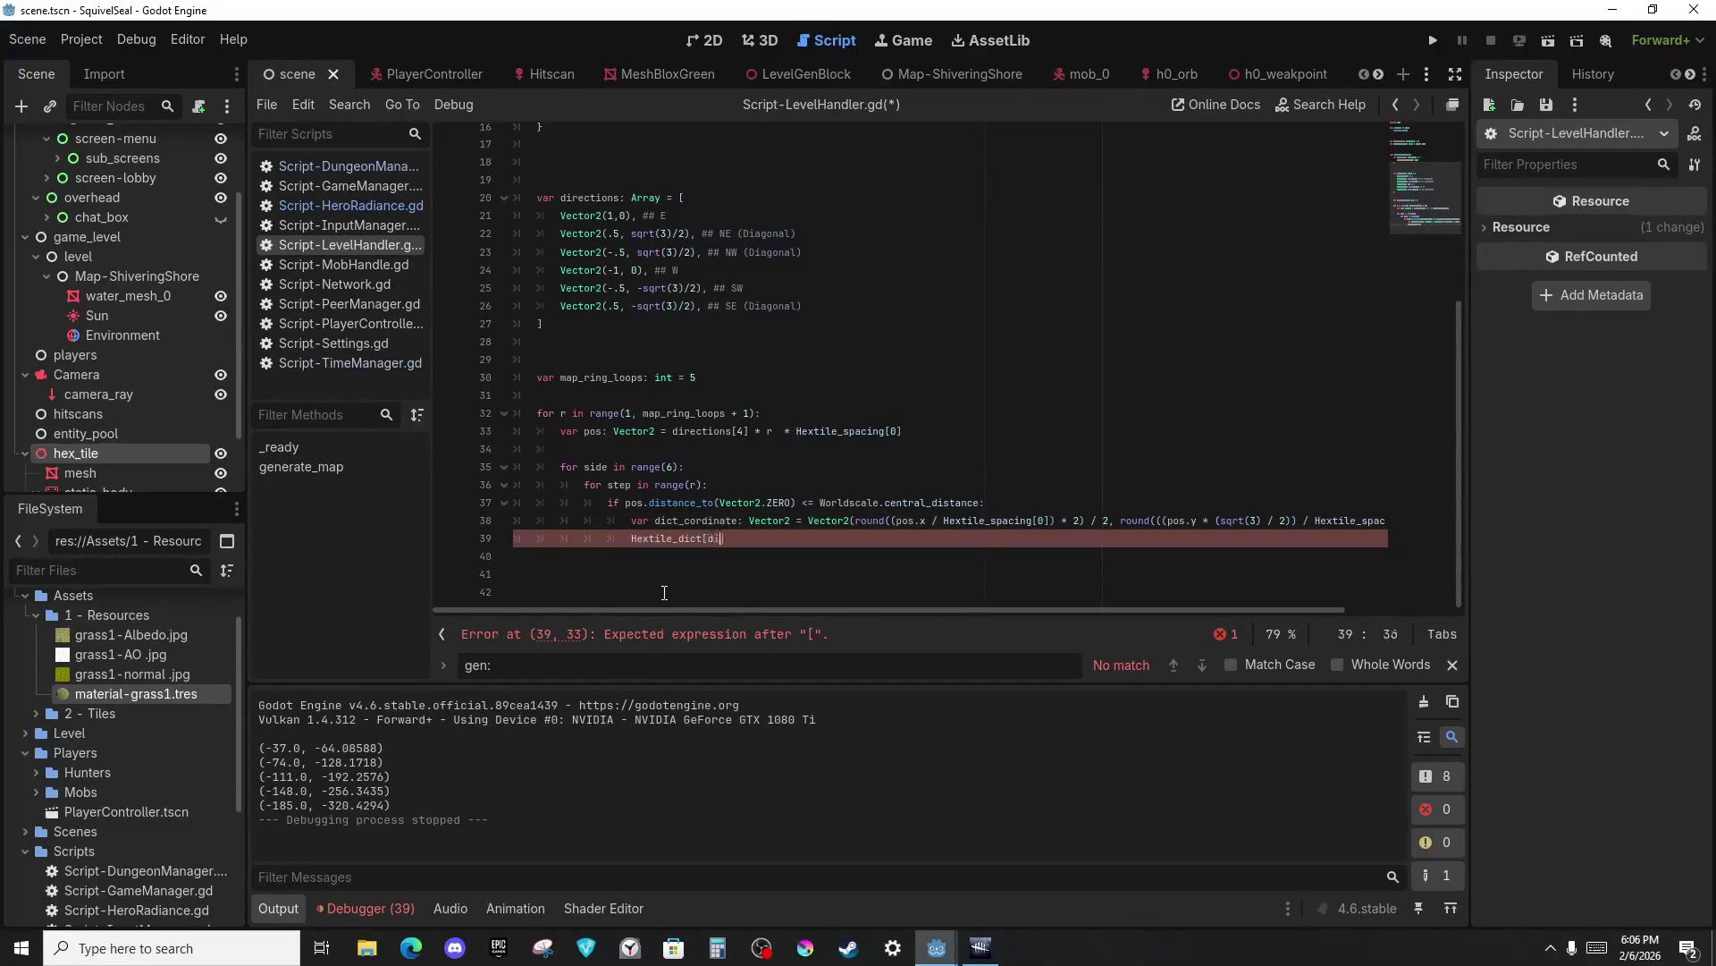
{"action": "type", "text": "ct_cordinate] = {"}
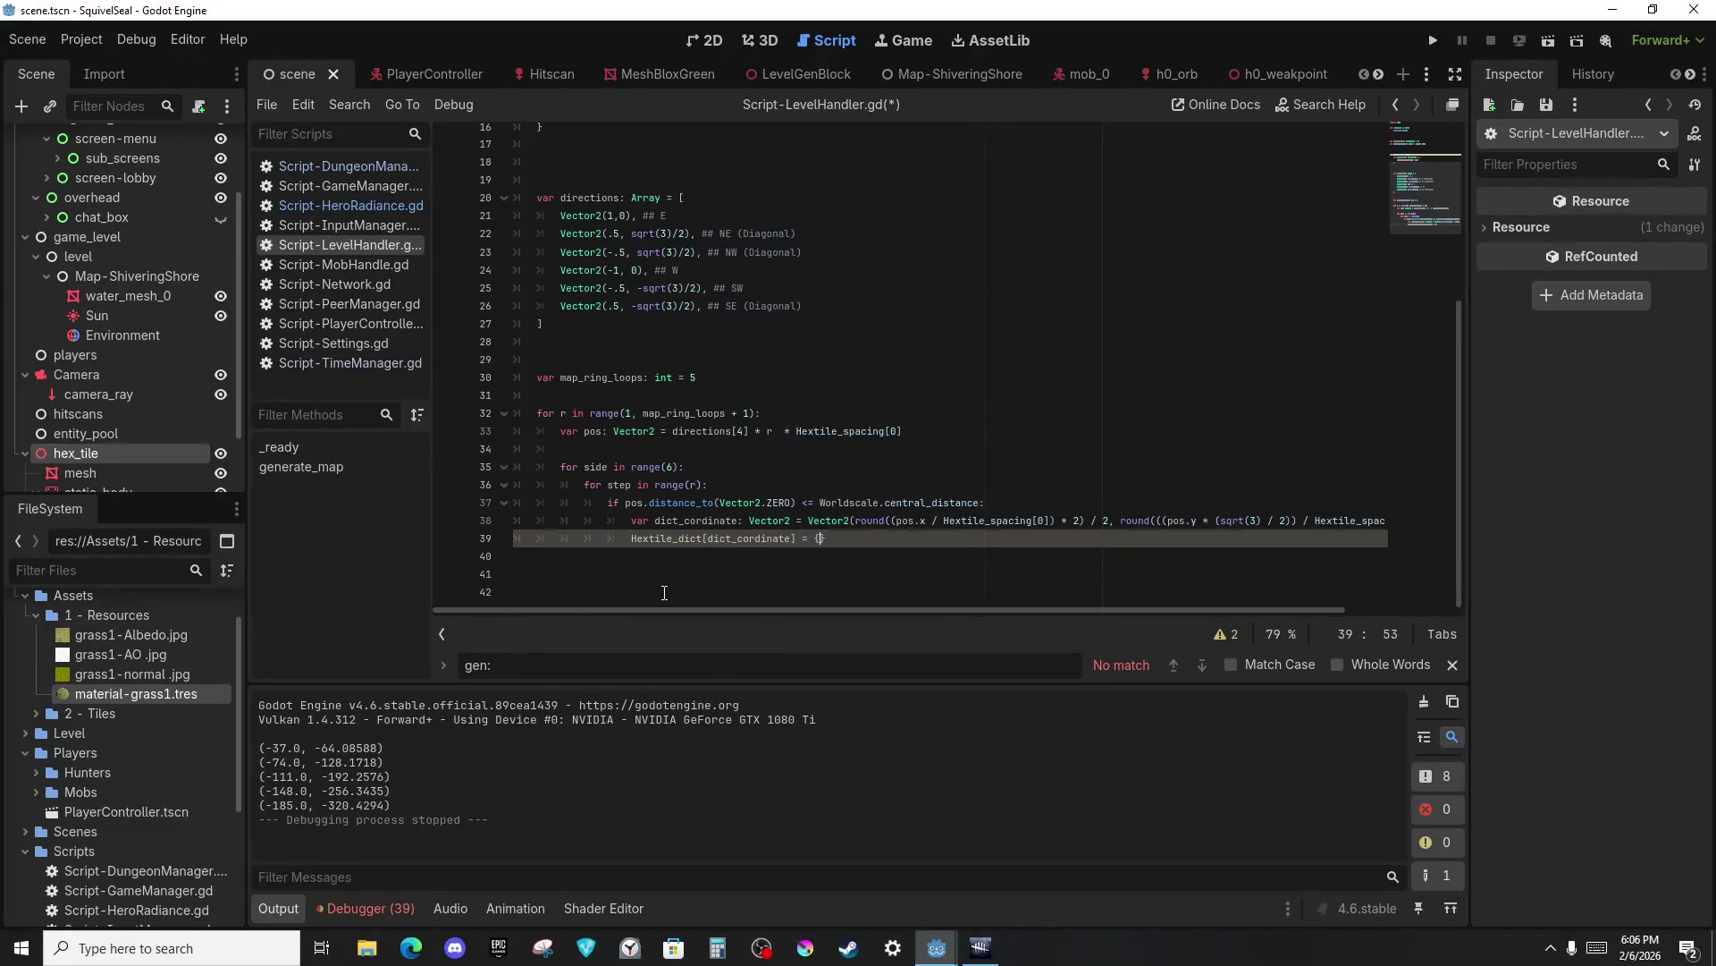
{"action": "key", "text": "Return"}
{"action": "type", "text": "body_pos': Vector3"}
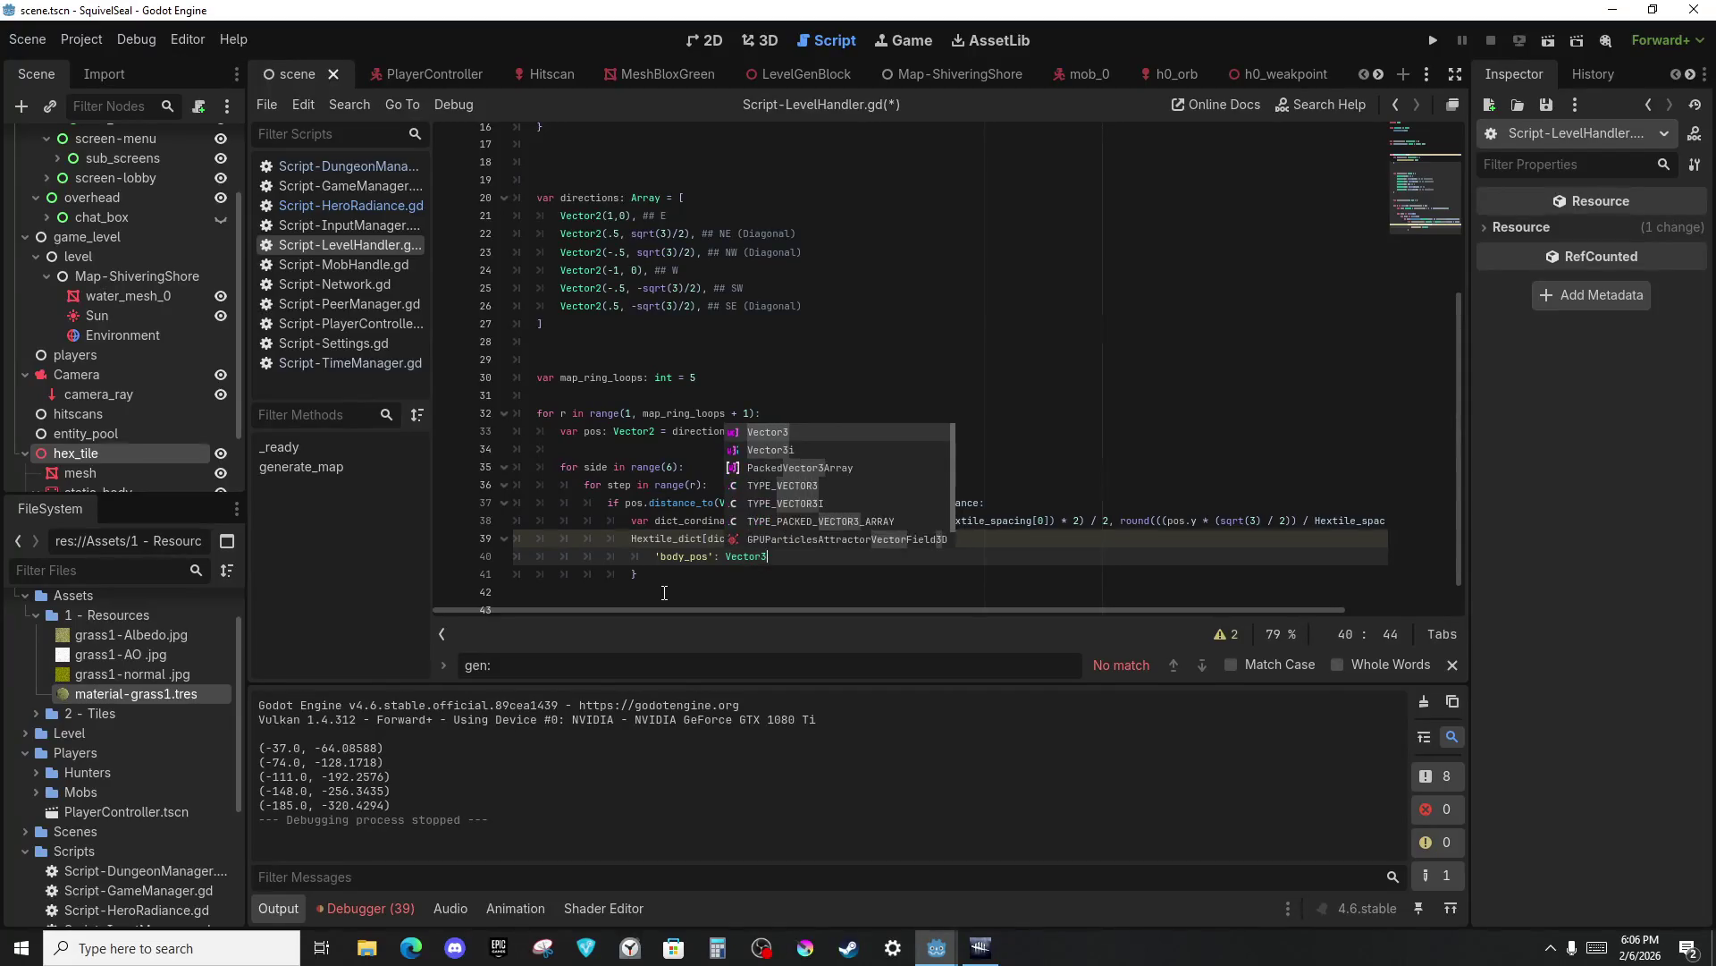
{"action": "key", "text": "Return"}
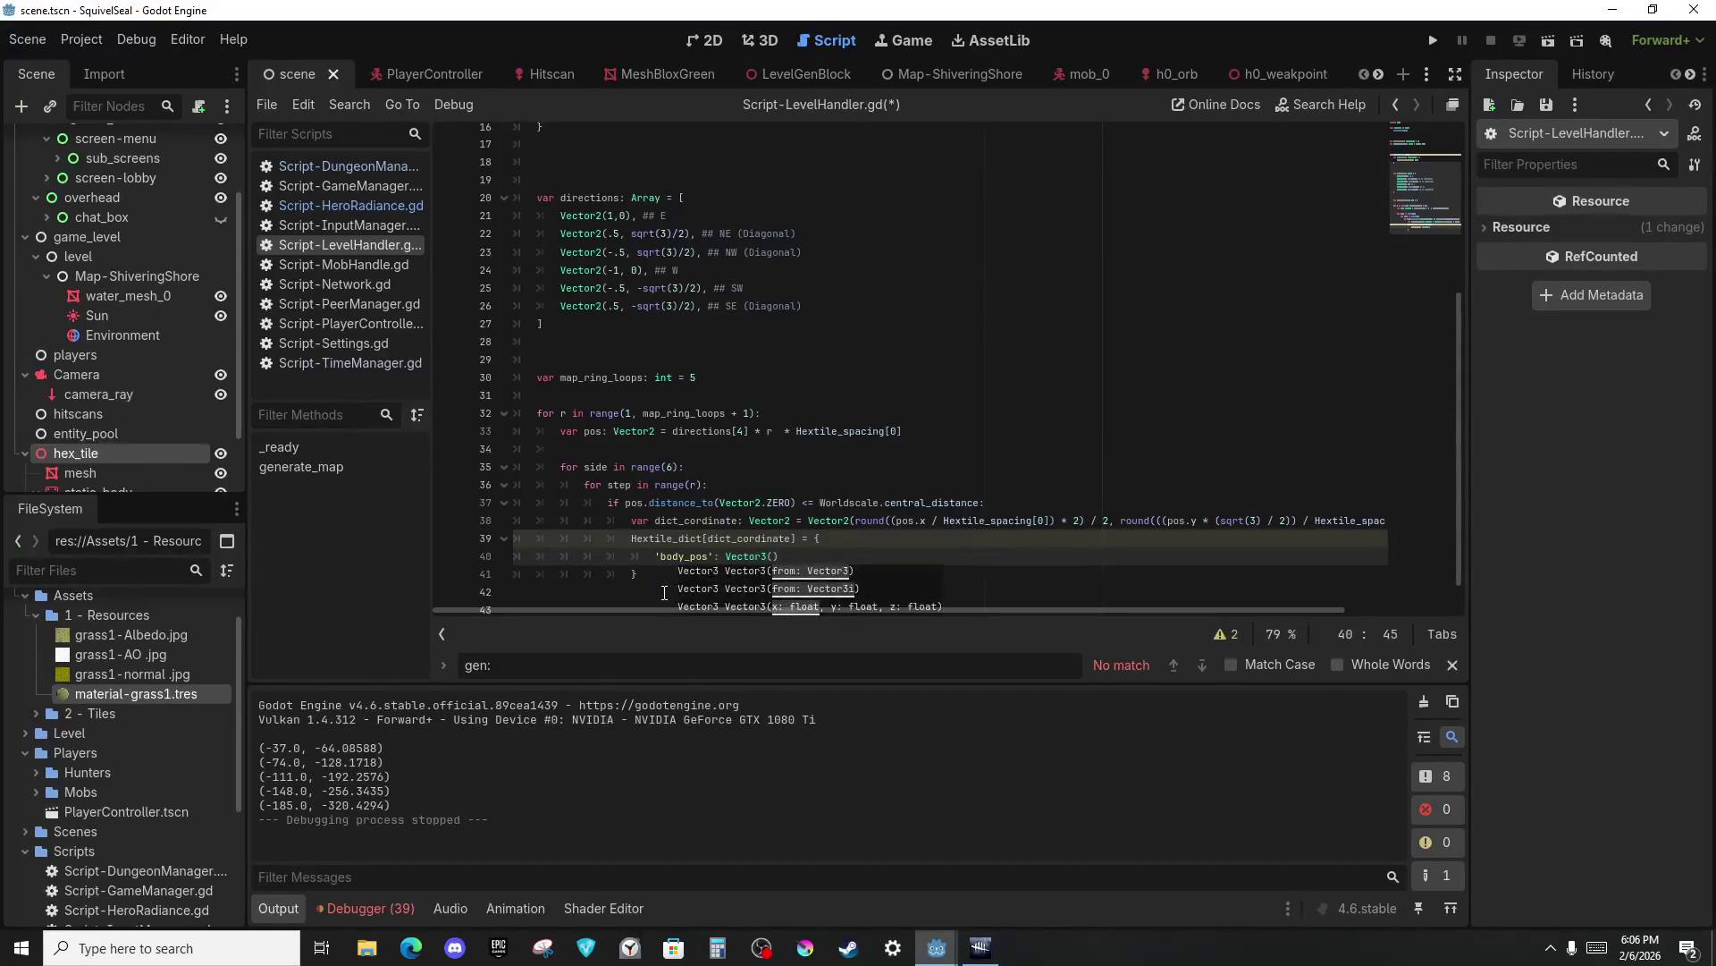
{"action": "type", "text": "pos':"}
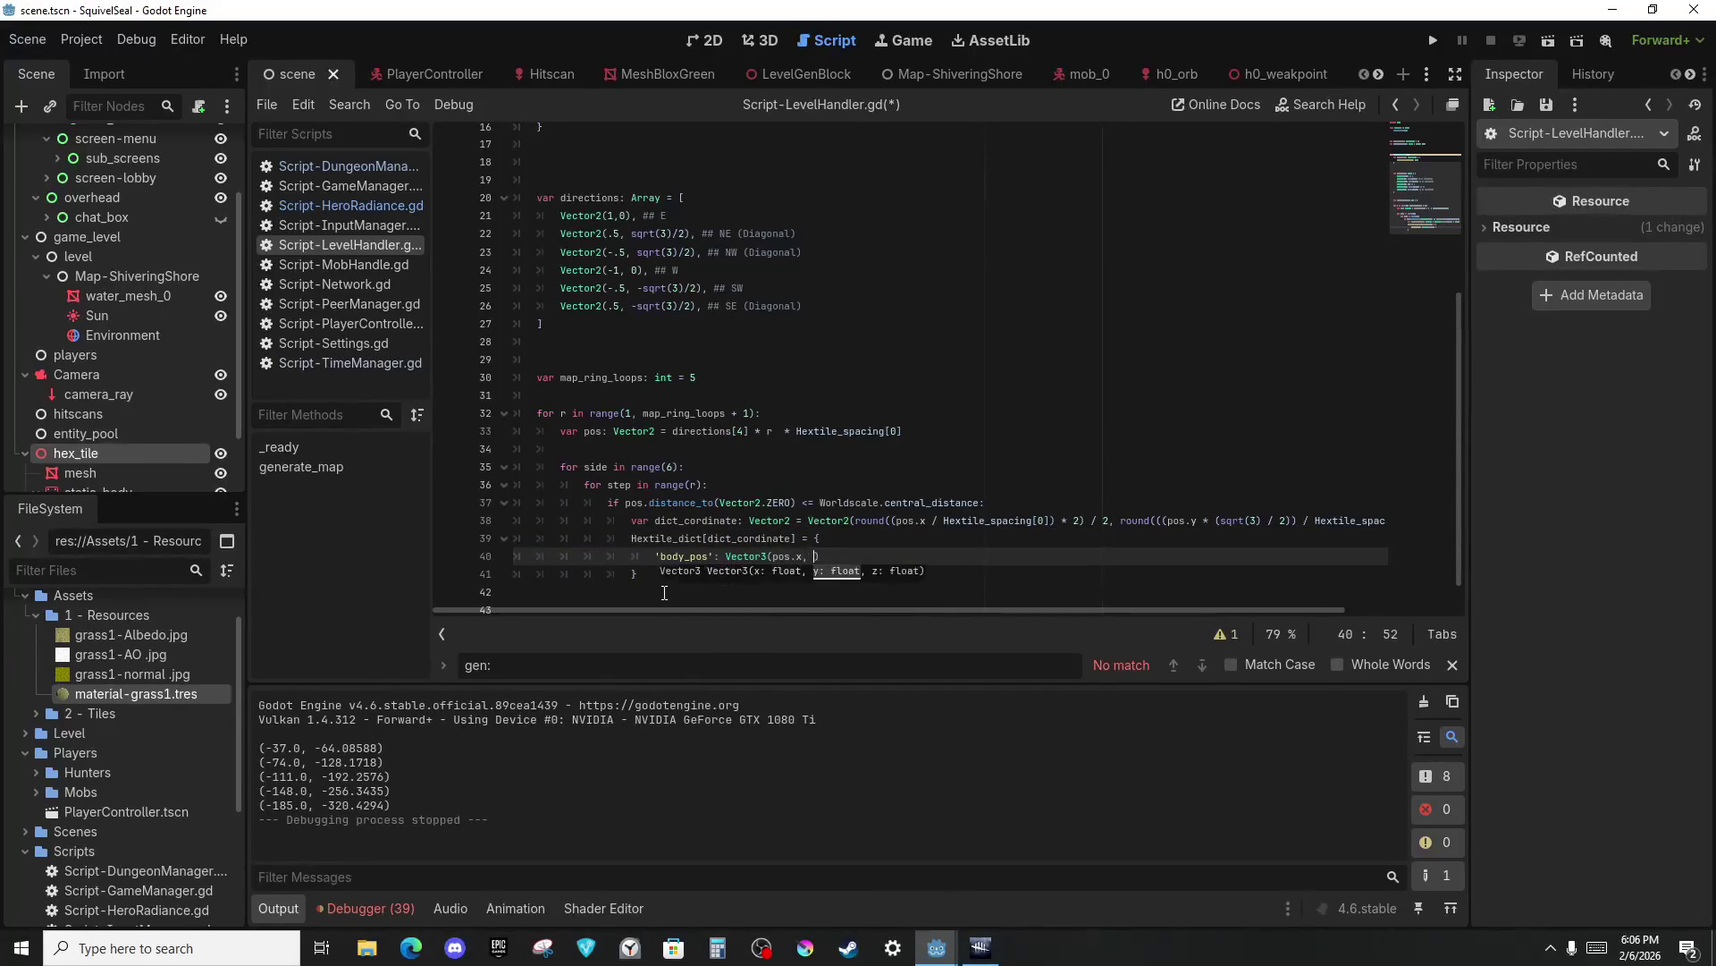
{"action": "key", "text": "BackSpace"}
{"action": "type", "text": "s.y"}
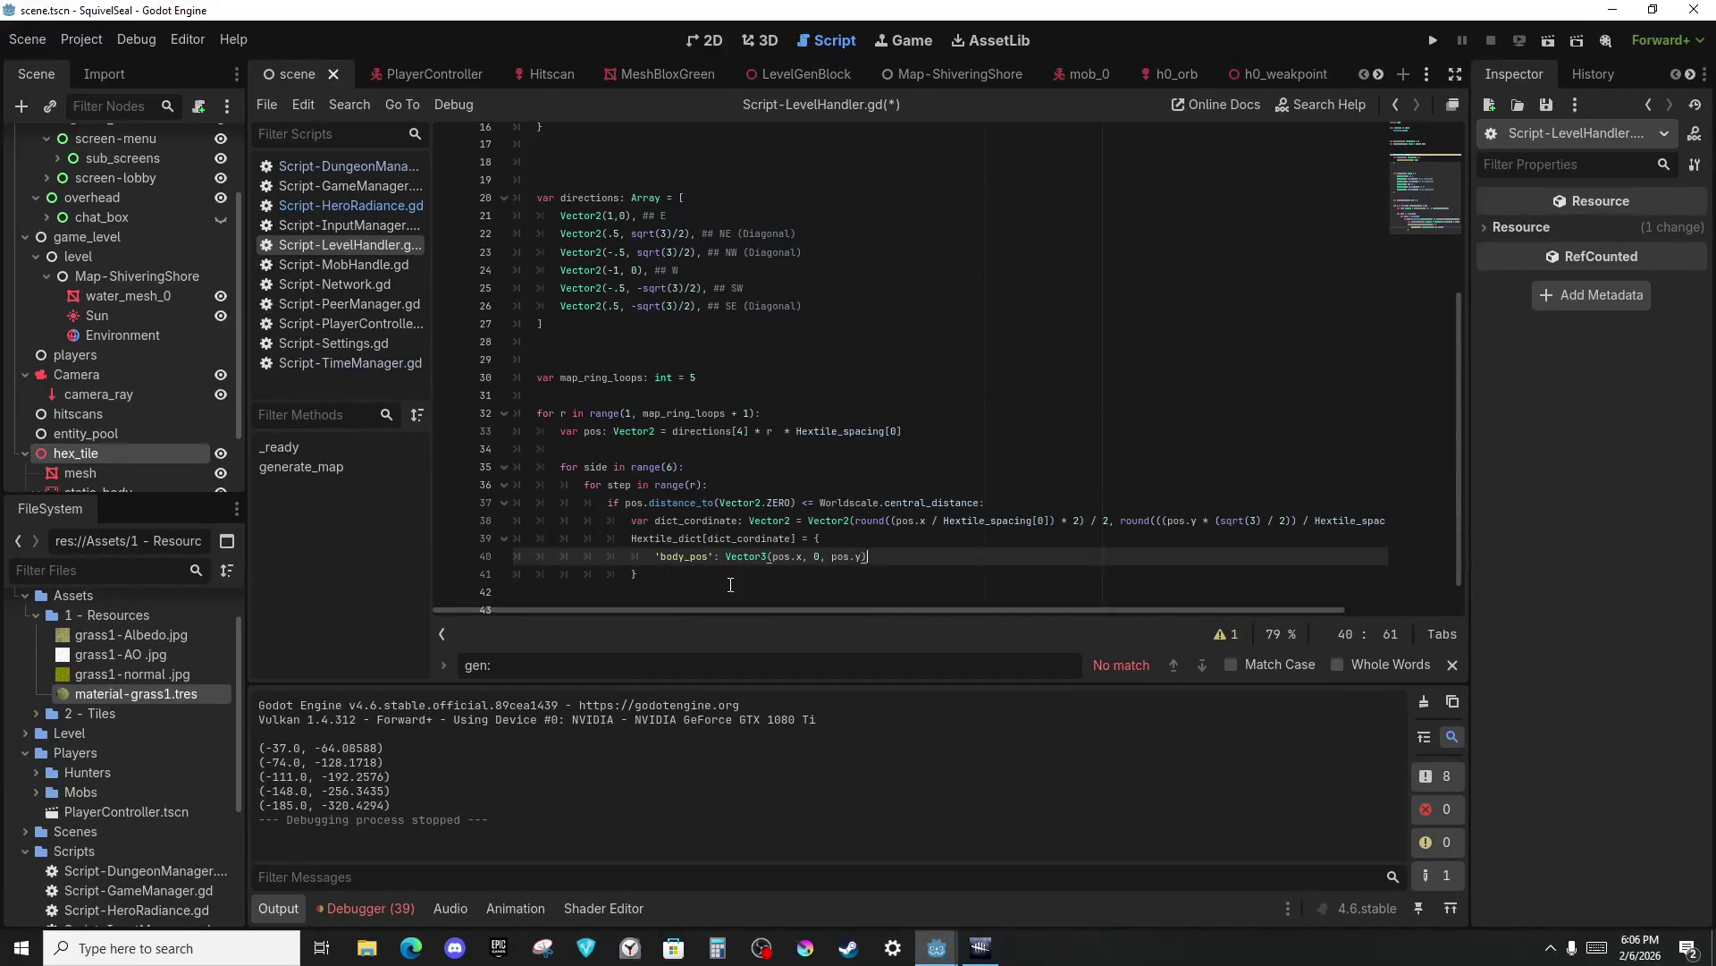
Remove the Dictionary type annotation and add blank lines below the dictionary block.
{"action": "left_click", "coordinate": [730, 585]}
{"action": "scroll", "coordinate": [755, 524], "scroll_direction": "down", "scroll_amount": 1}
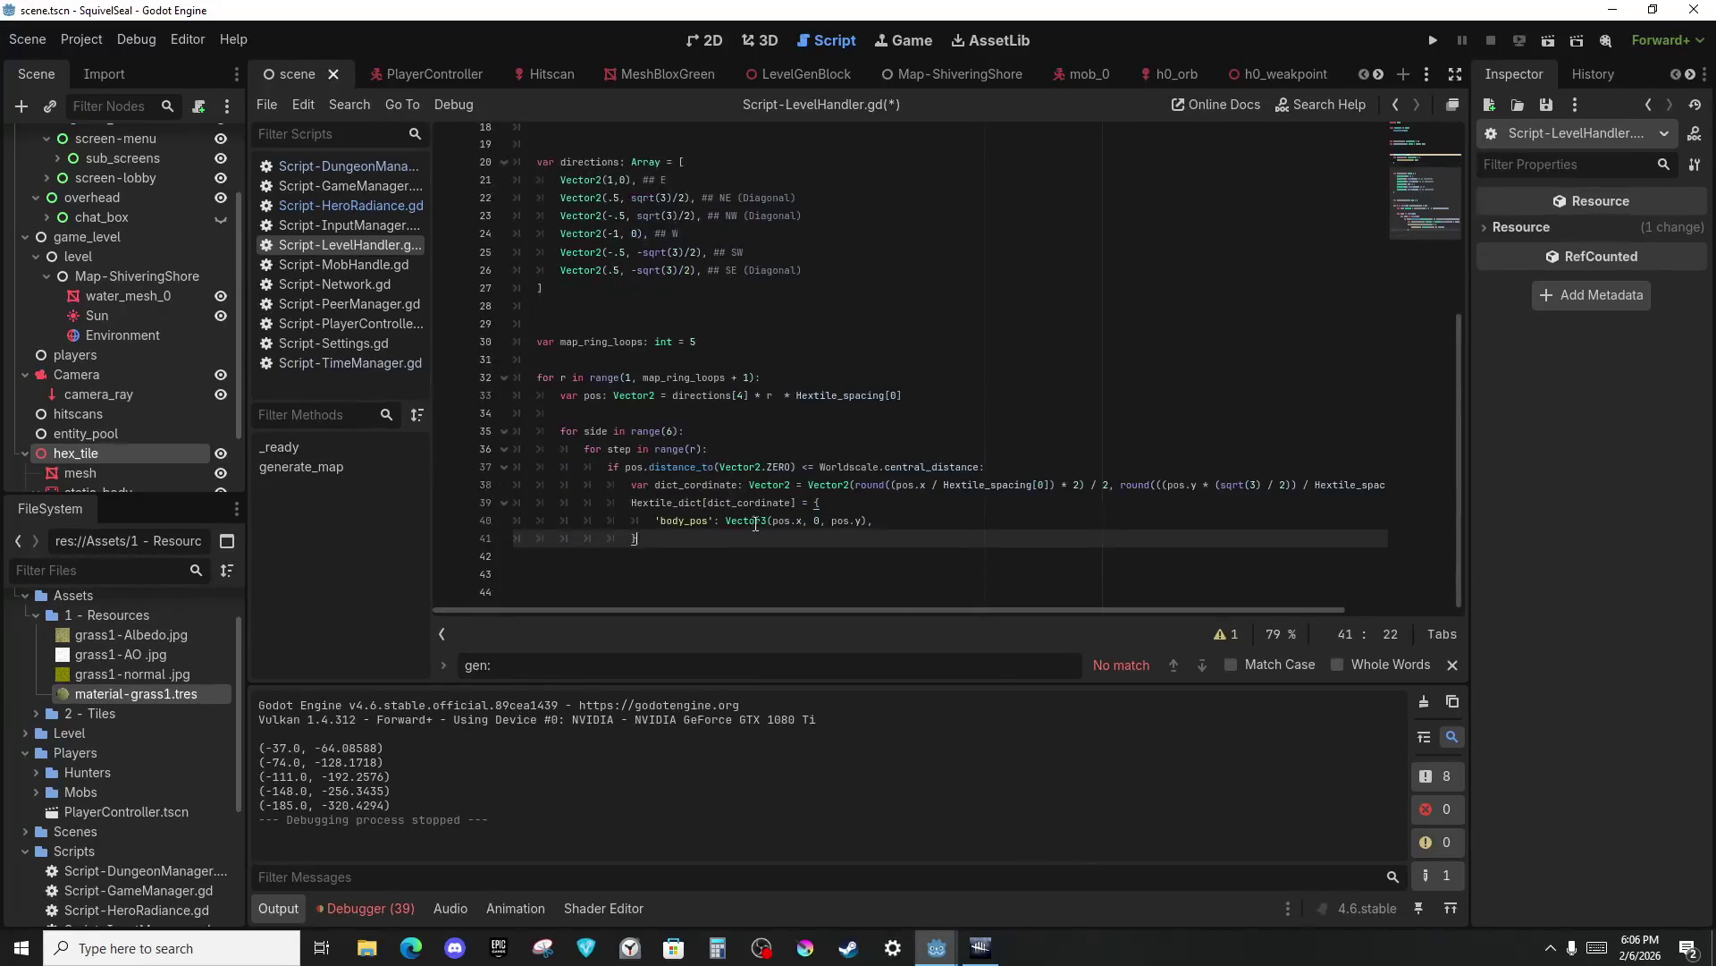
{"action": "left_click", "coordinate": [805, 502]}
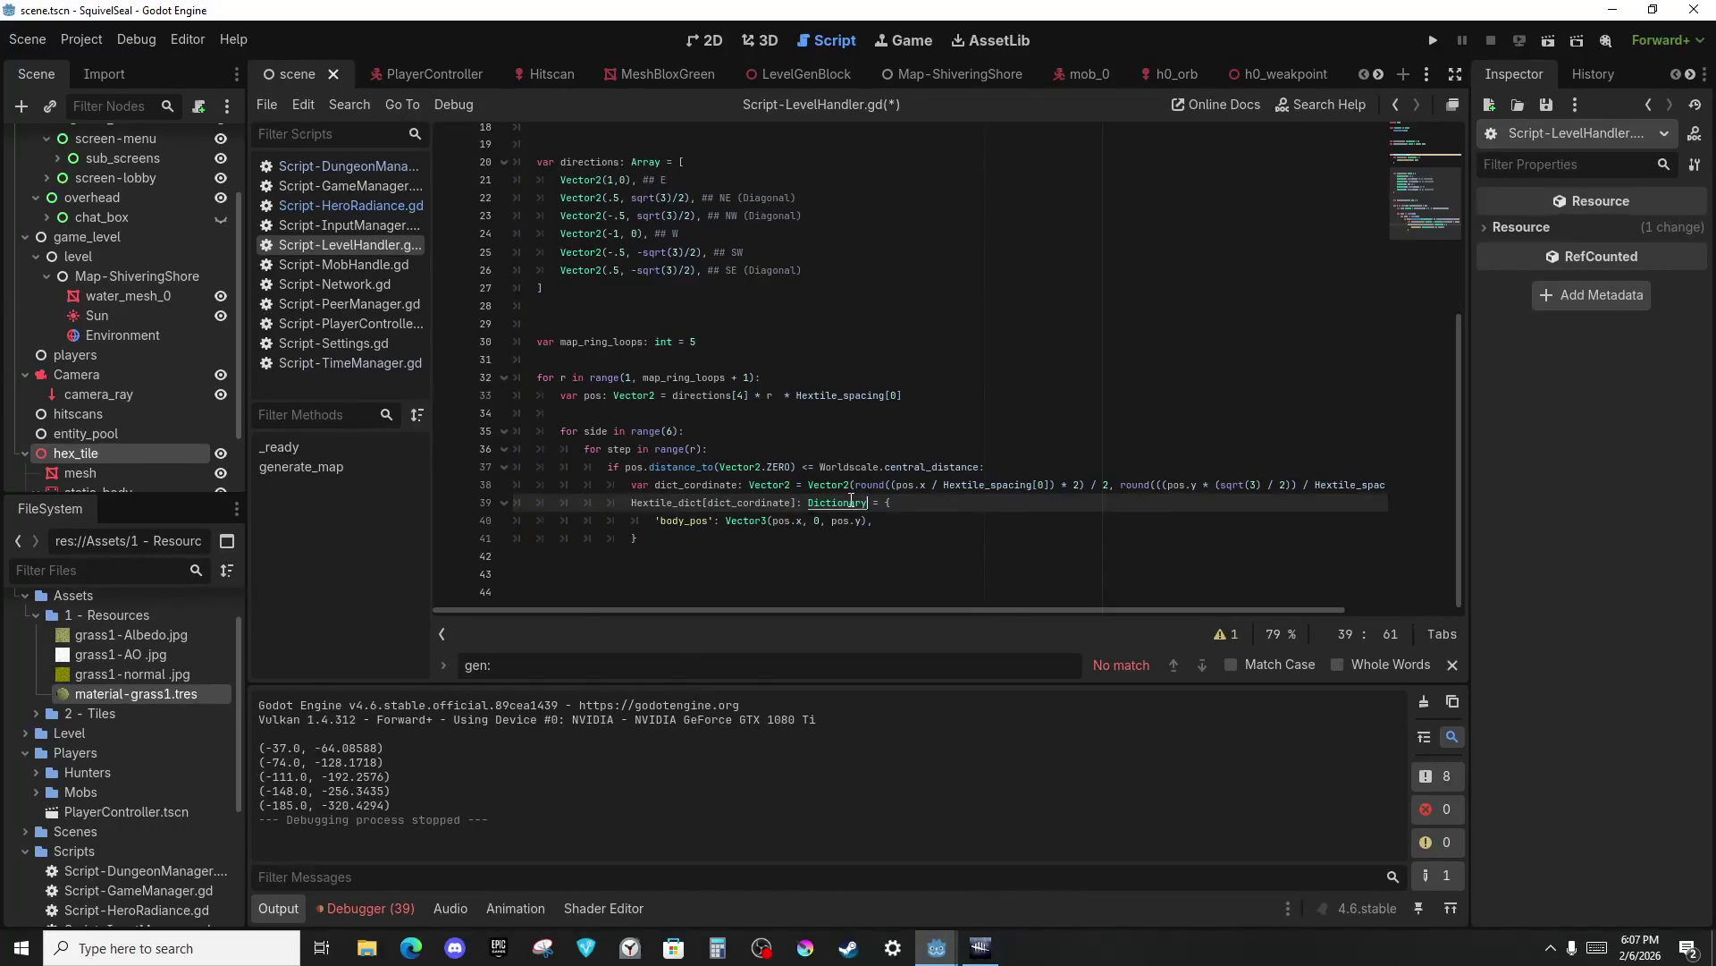
{"action": "key", "text": "ctrl+BackSpace"}
{"action": "left_click", "coordinate": [938, 537]}
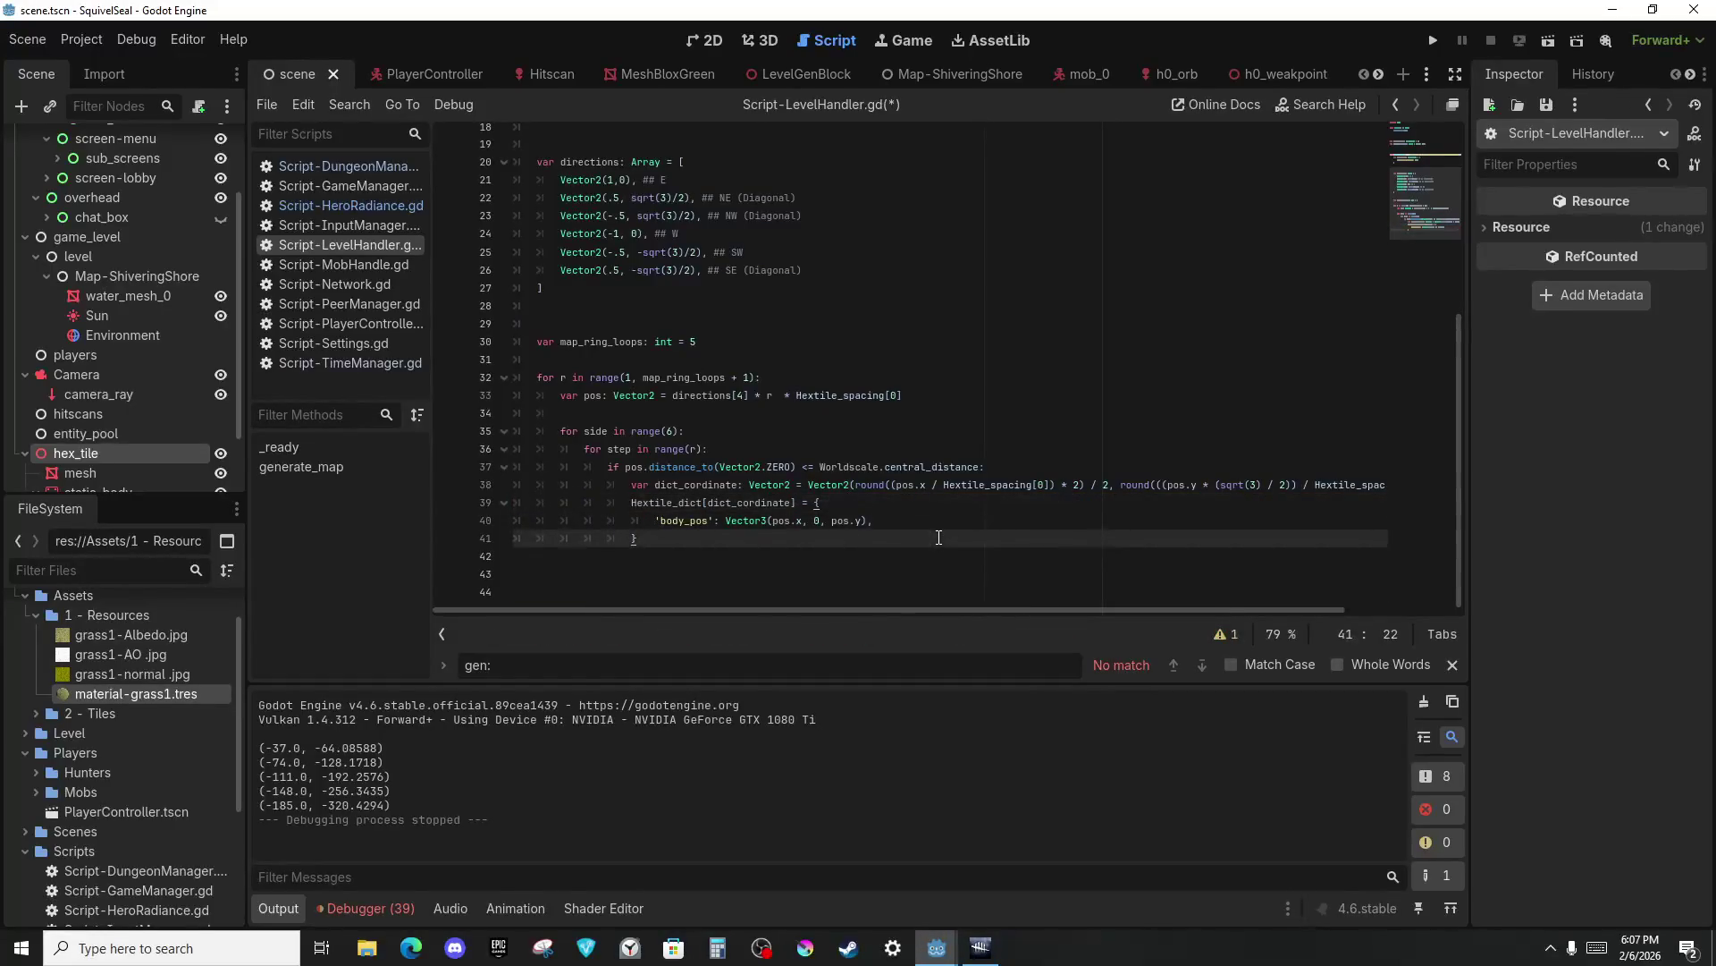
{"action": "key", "text": "Return"}
{"action": "key", "text": "Return"}
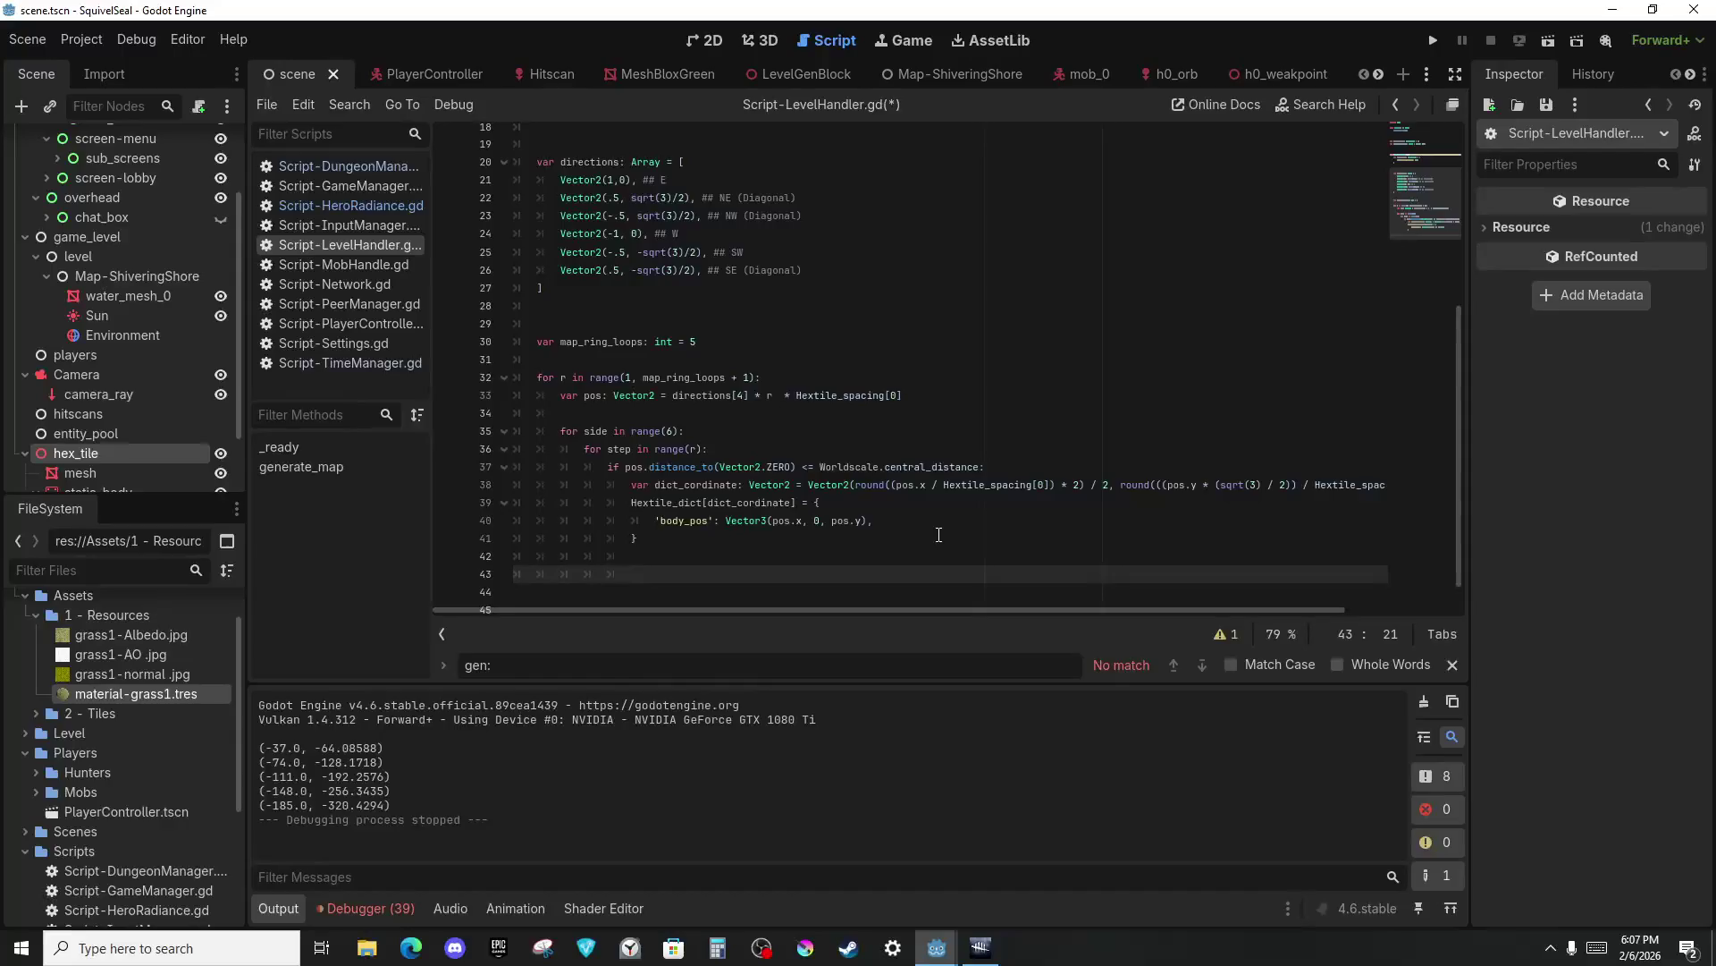
Add the line pos += directions[side] * Hextile_spacing[0] to the loop.
{"action": "type", "text": "os += direct"}
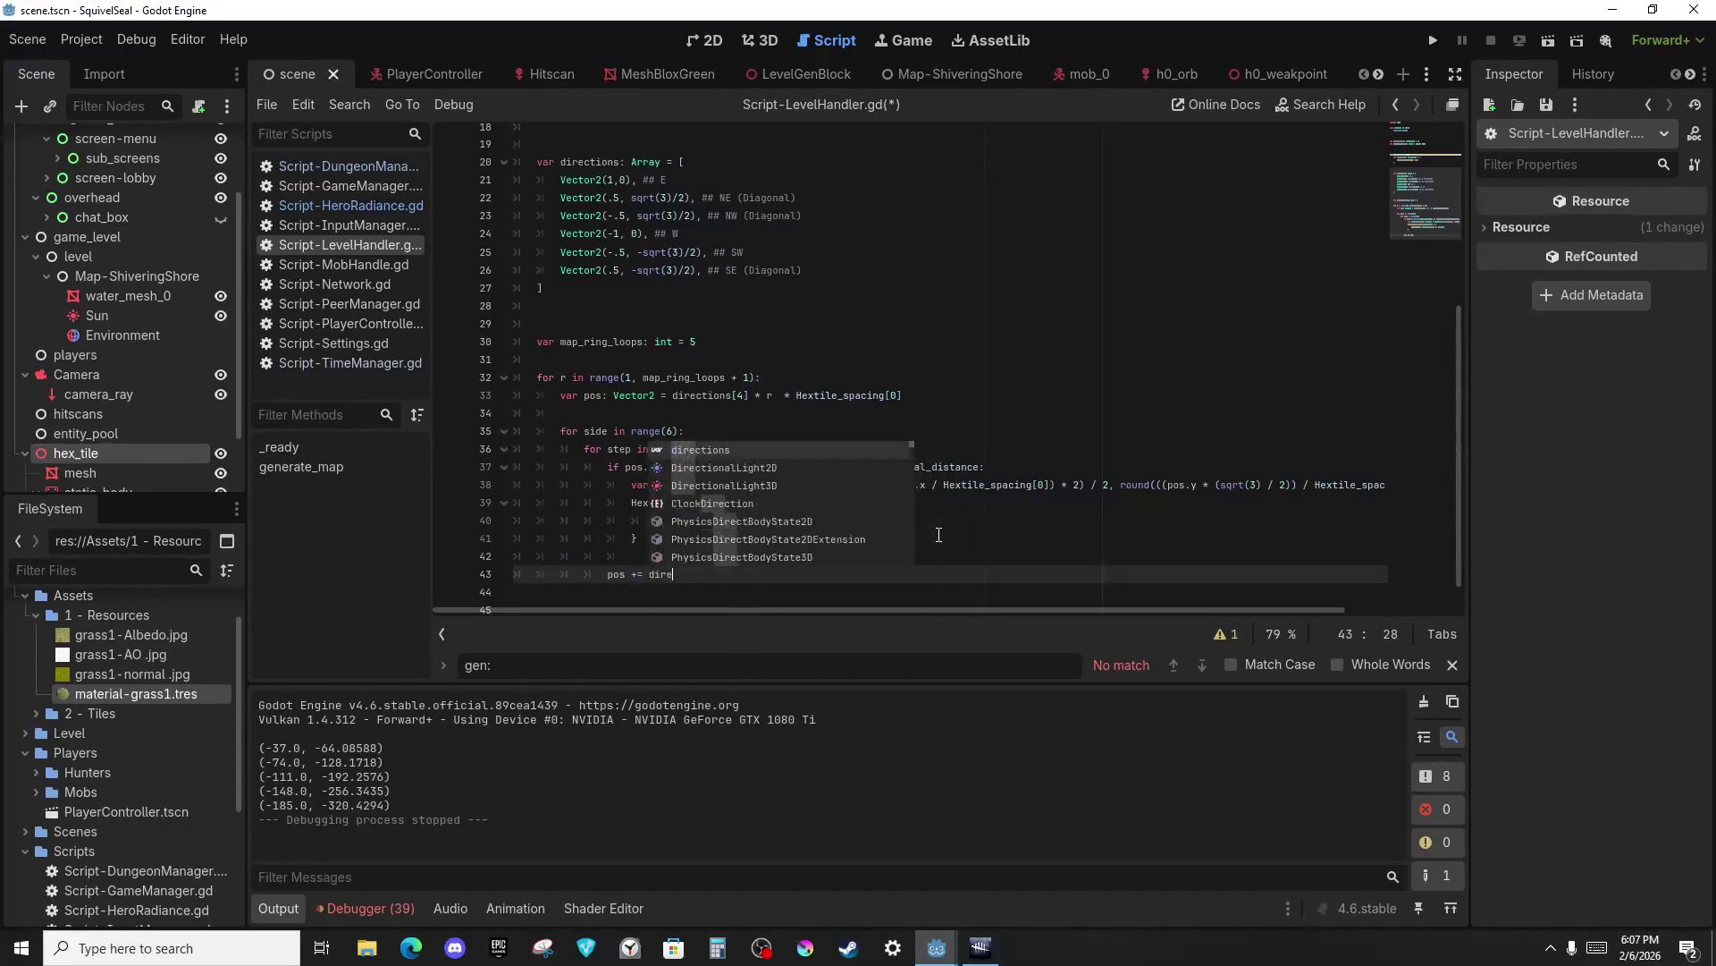
{"action": "key", "text": "Return"}
{"action": "type", "text": "[s"}
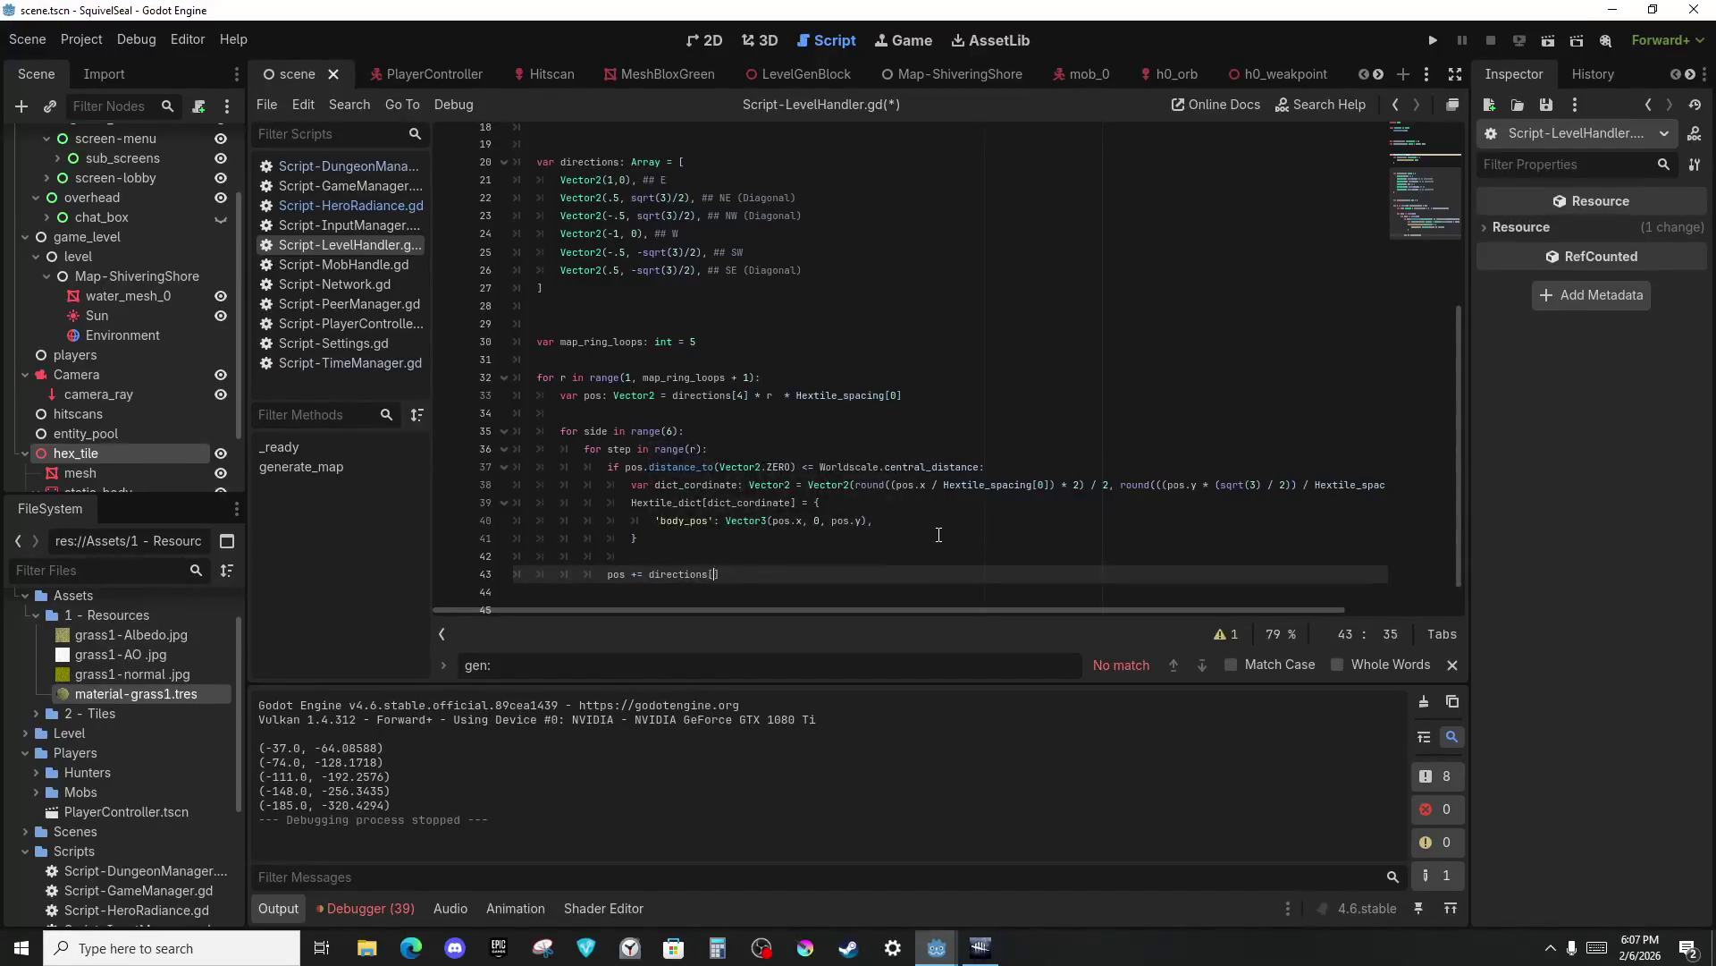
{"action": "type", "text": "ide"}
{"action": "key", "text": "BackSpace"}
{"action": "type", "text": "] "}
{"action": "type", "text": "ile"}
{"action": "key", "text": "BackSpace"}
{"action": "key", "text": "BackSpace"}
{"action": "key", "text": "BackSpace"}
{"action": "type", "text": "sp"}
{"action": "key", "text": "Return"}
{"action": "type", "text": "[0"}
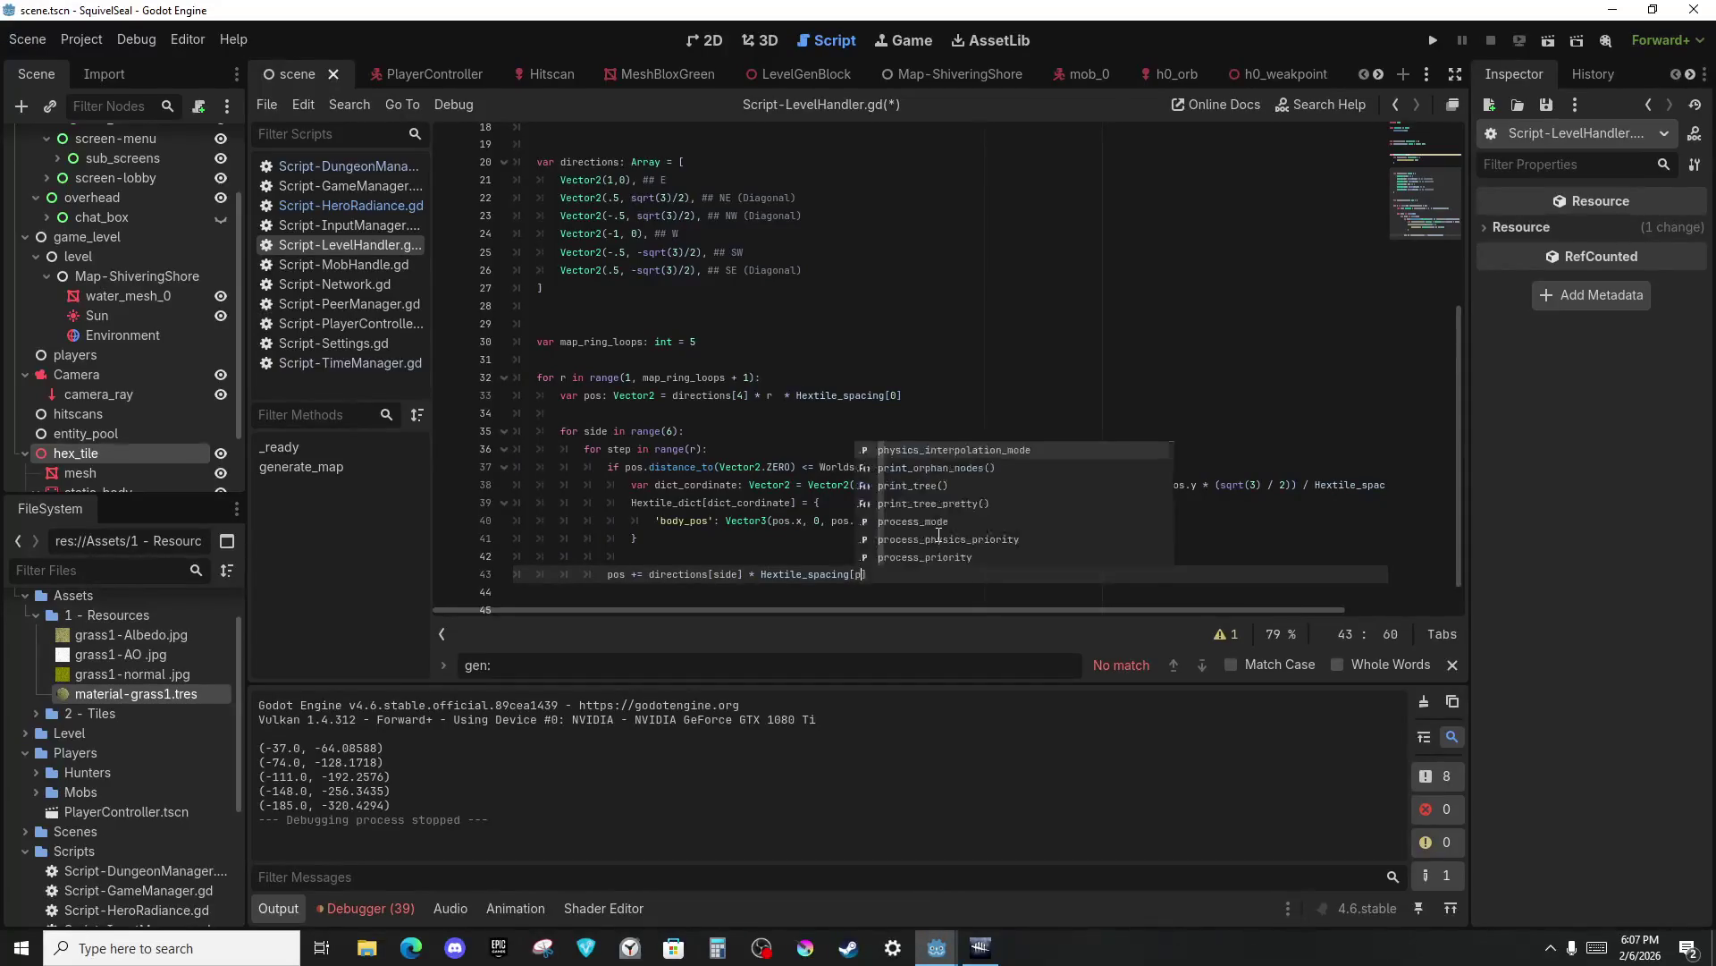
{"action": "type", "text": "]"}
Add print(Hextile_dict) and run the game with F5.
{"action": "key", "text": "Return"}
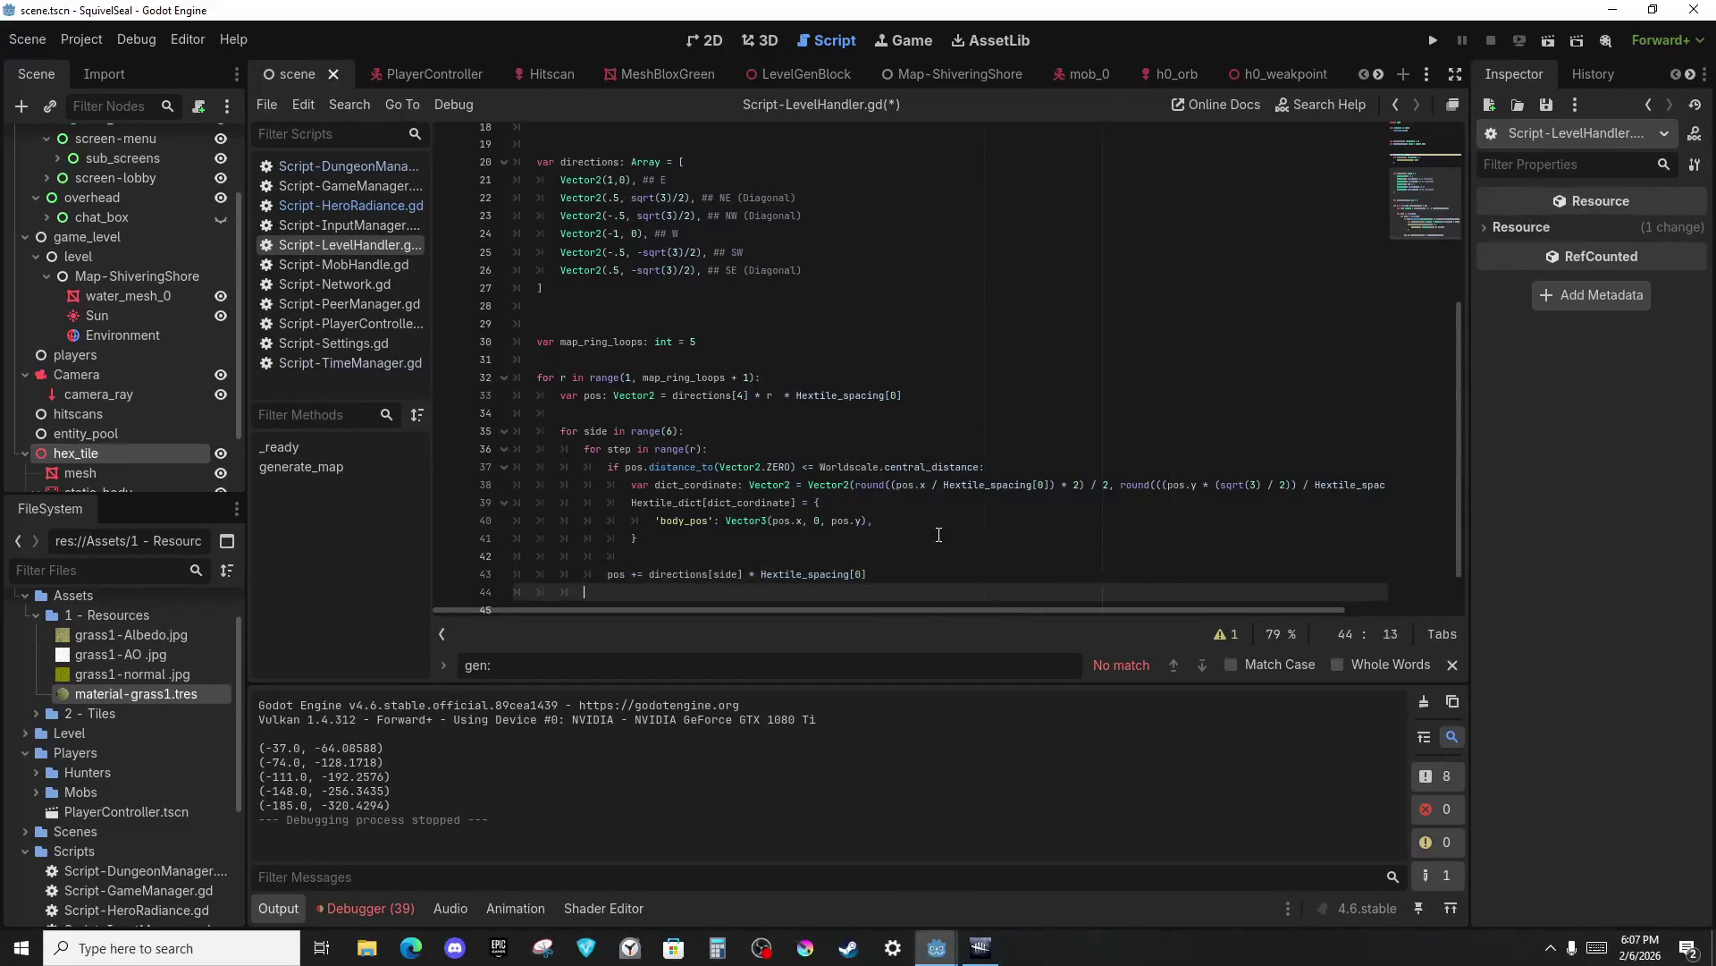
{"action": "type", "text": "int(H"}
{"action": "type", "text": "hexti"}
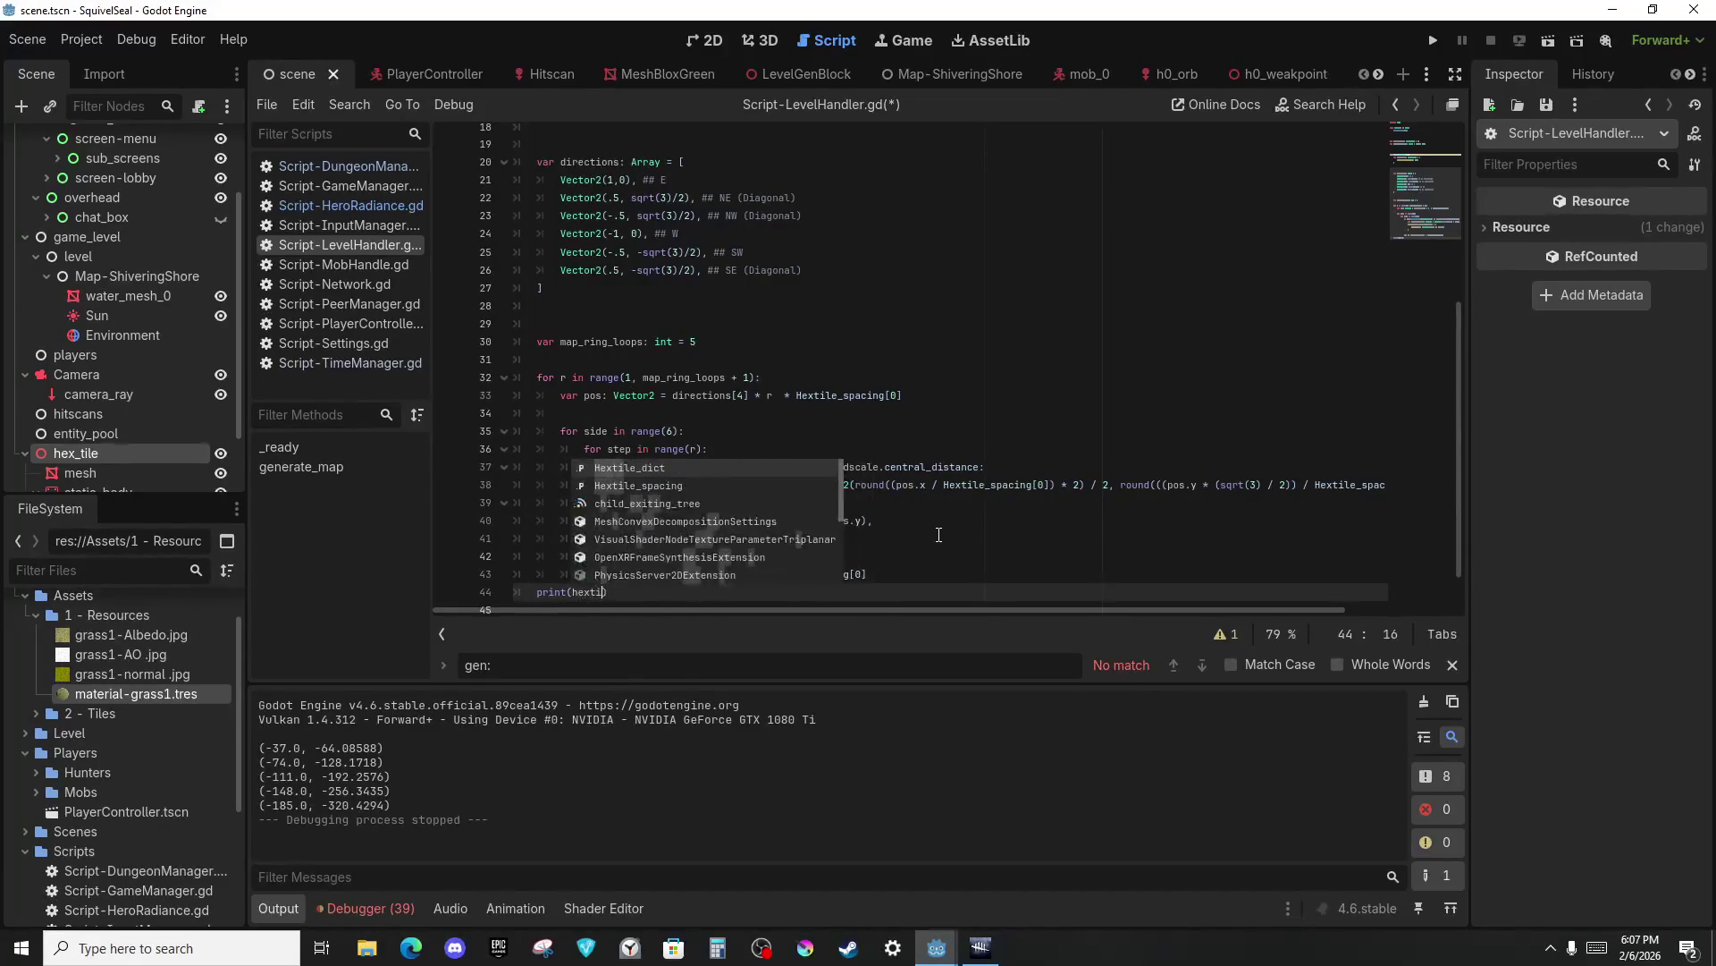
{"action": "key", "text": "Return"}
{"action": "key", "text": "F5"}
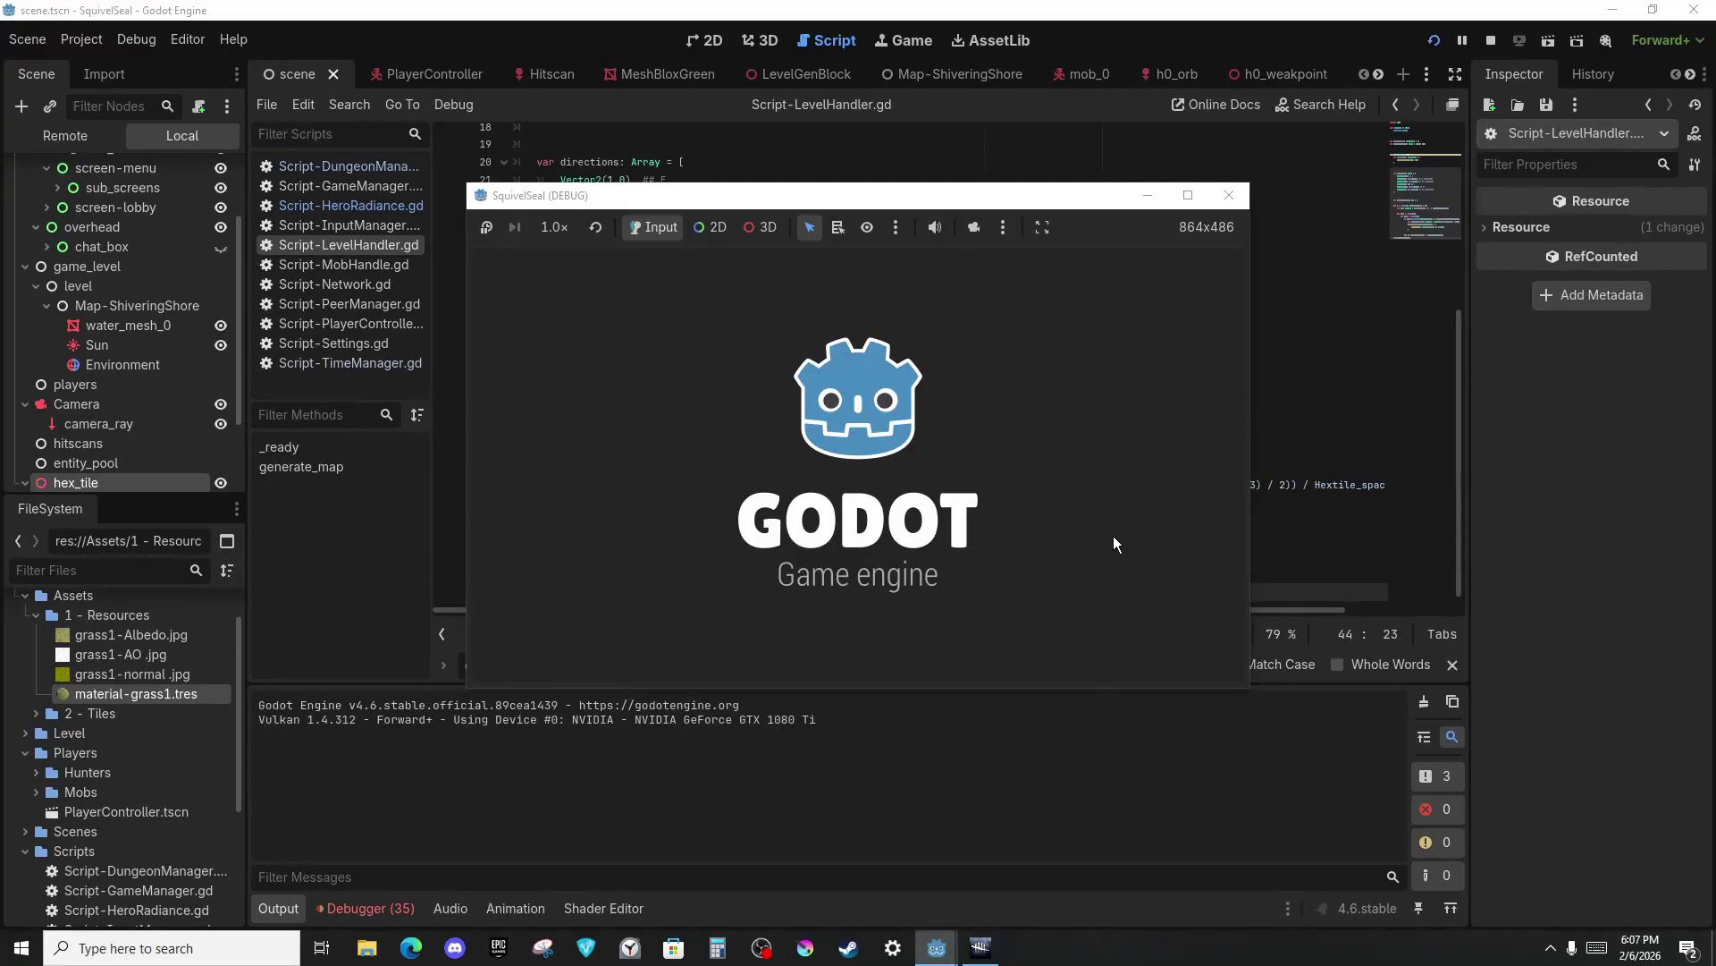
Change line 44 to print(Hextile_dict.size()), rerun to see 54, then stop the game.
{"action": "key", "text": "F8"}
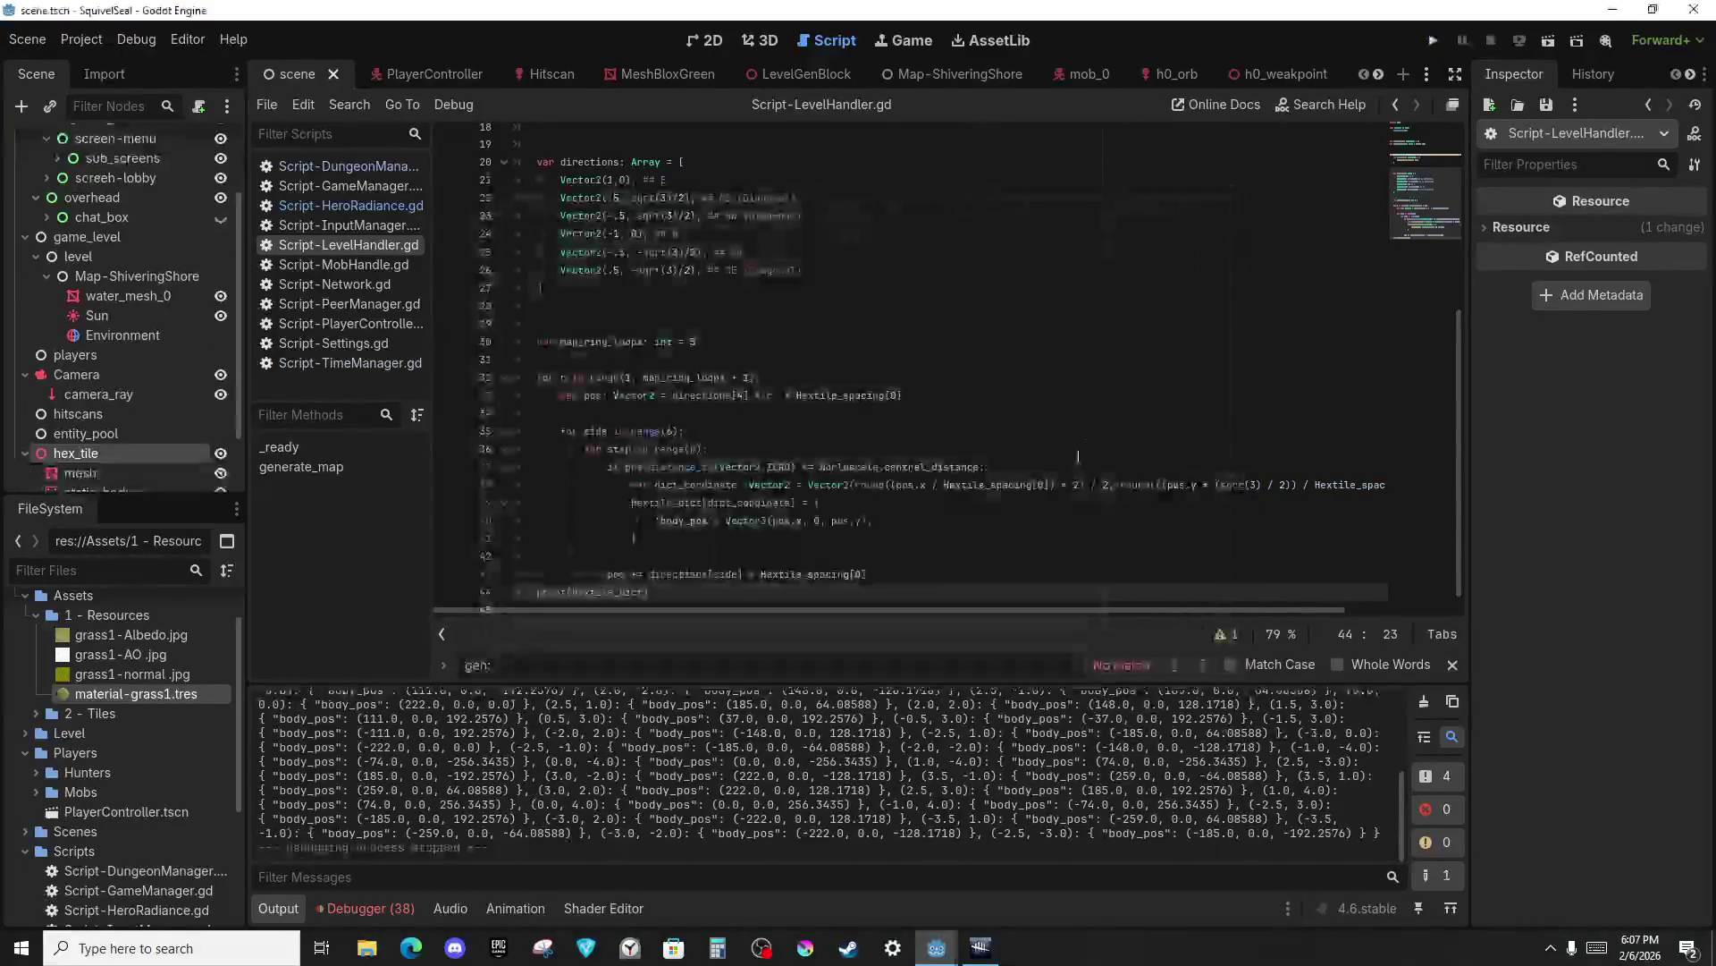
{"action": "left_click", "coordinate": [778, 573]}
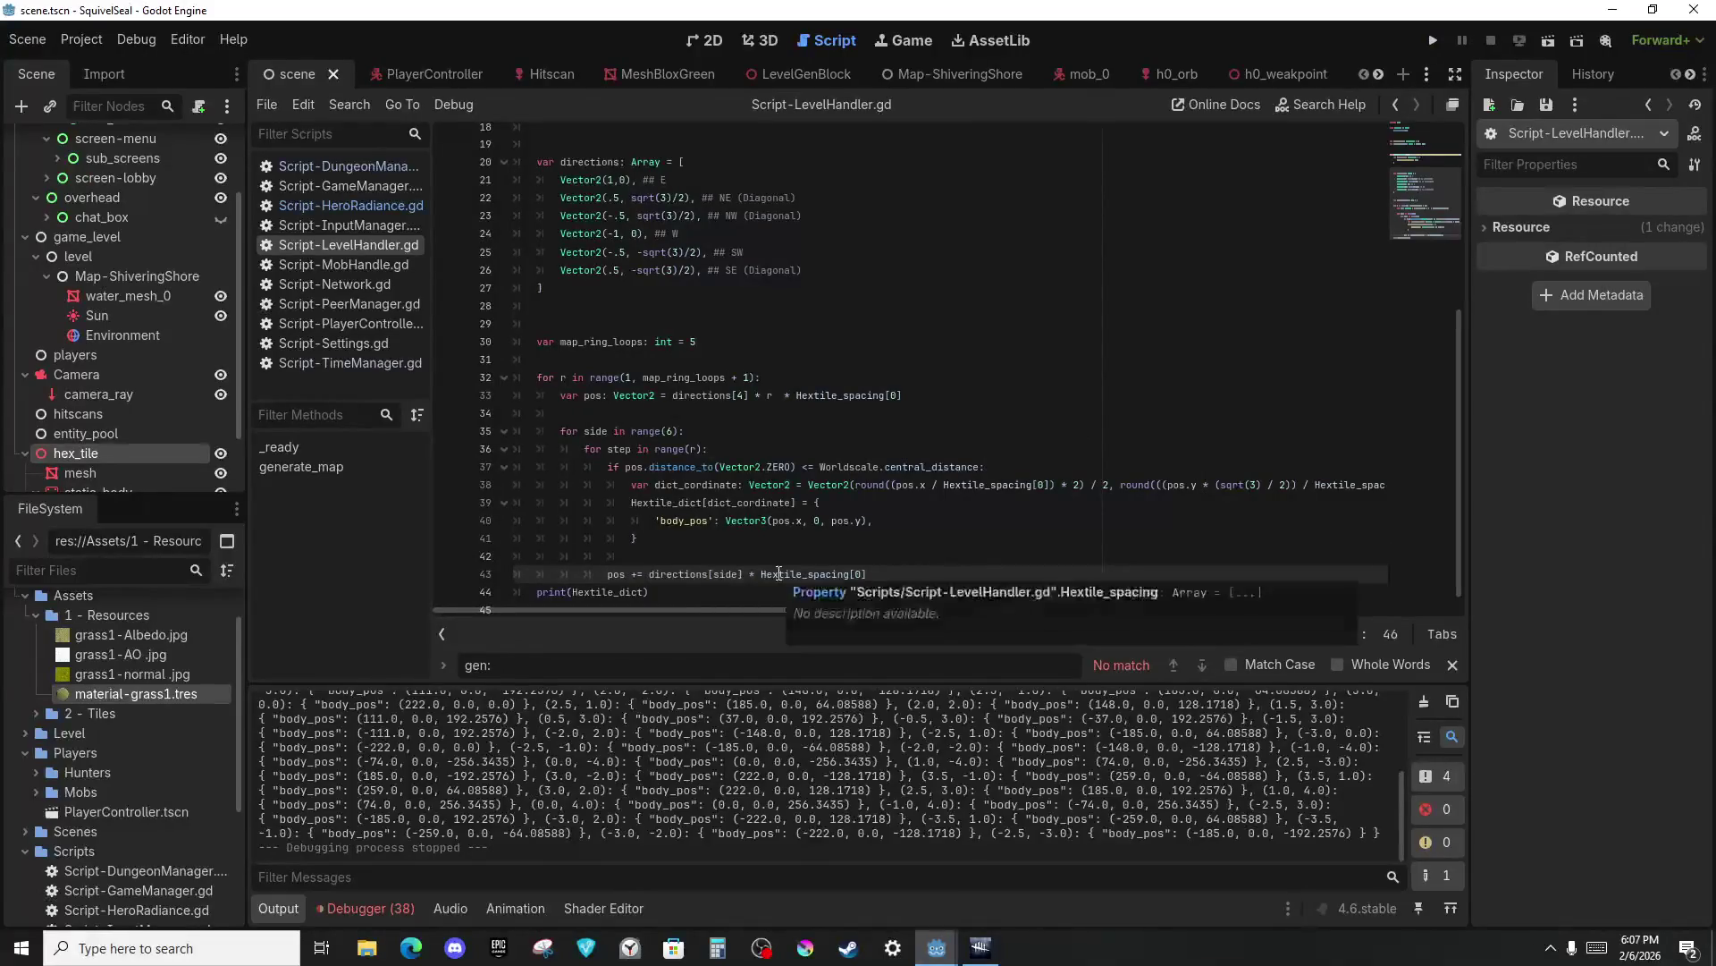
{"action": "key", "text": "Down"}
{"action": "key", "text": "Left"}
{"action": "type", "text": ".size("}
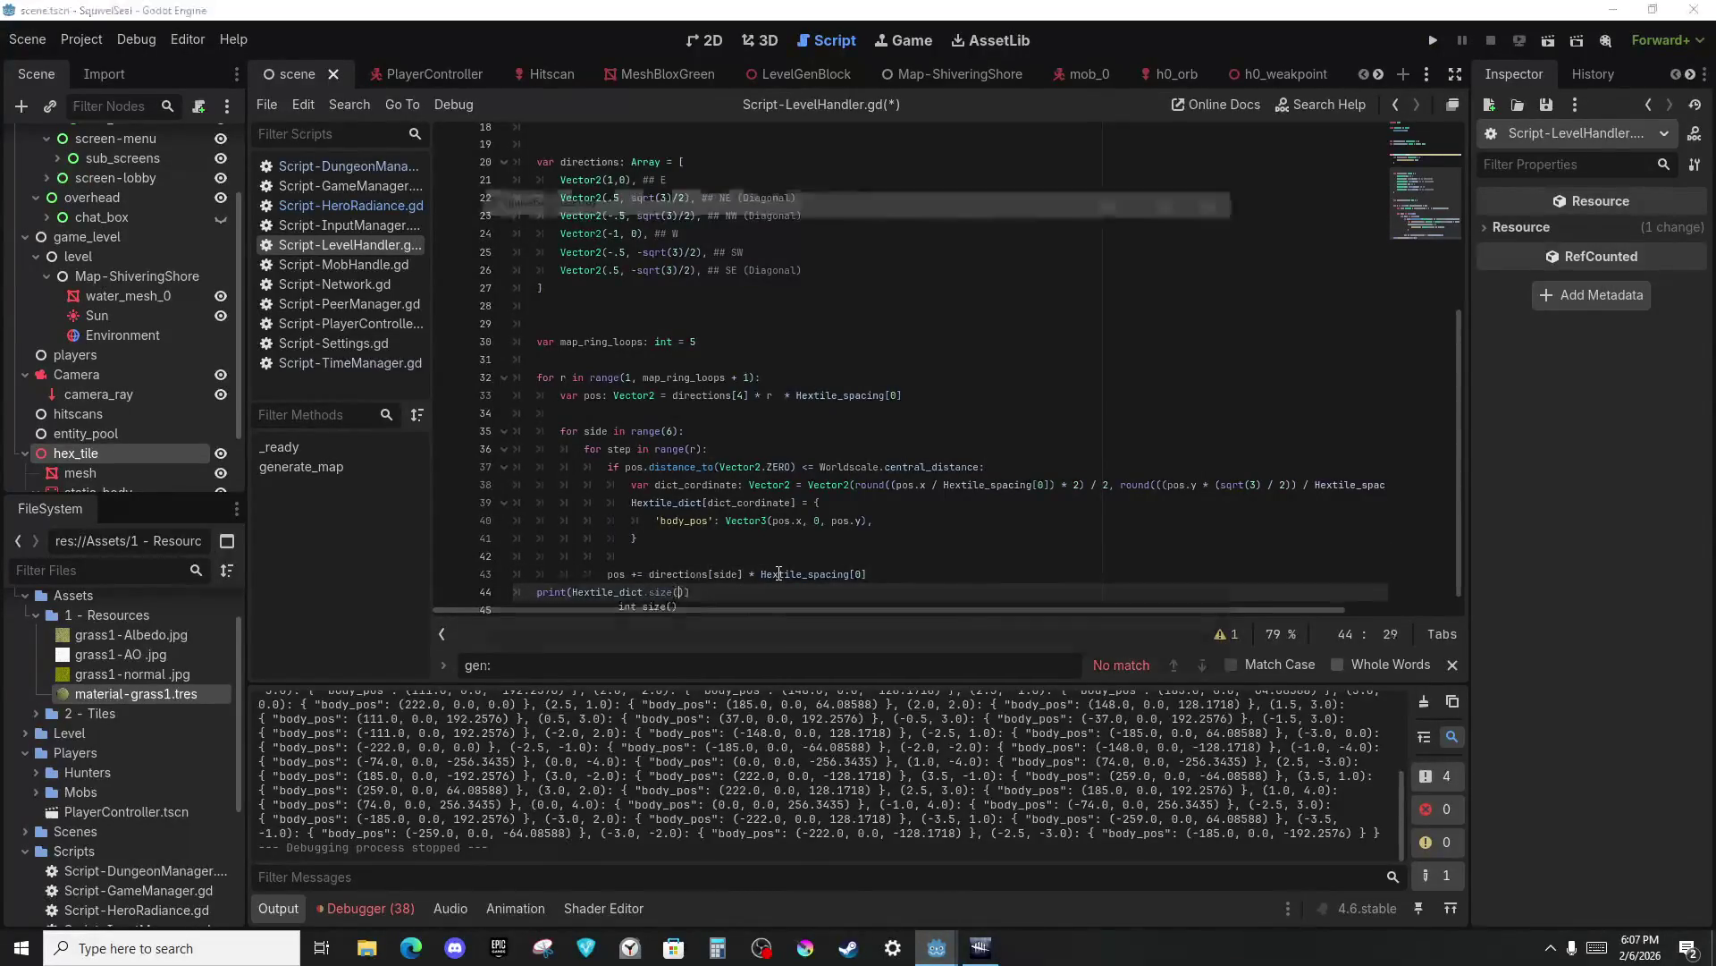
{"action": "key", "text": "F5"}
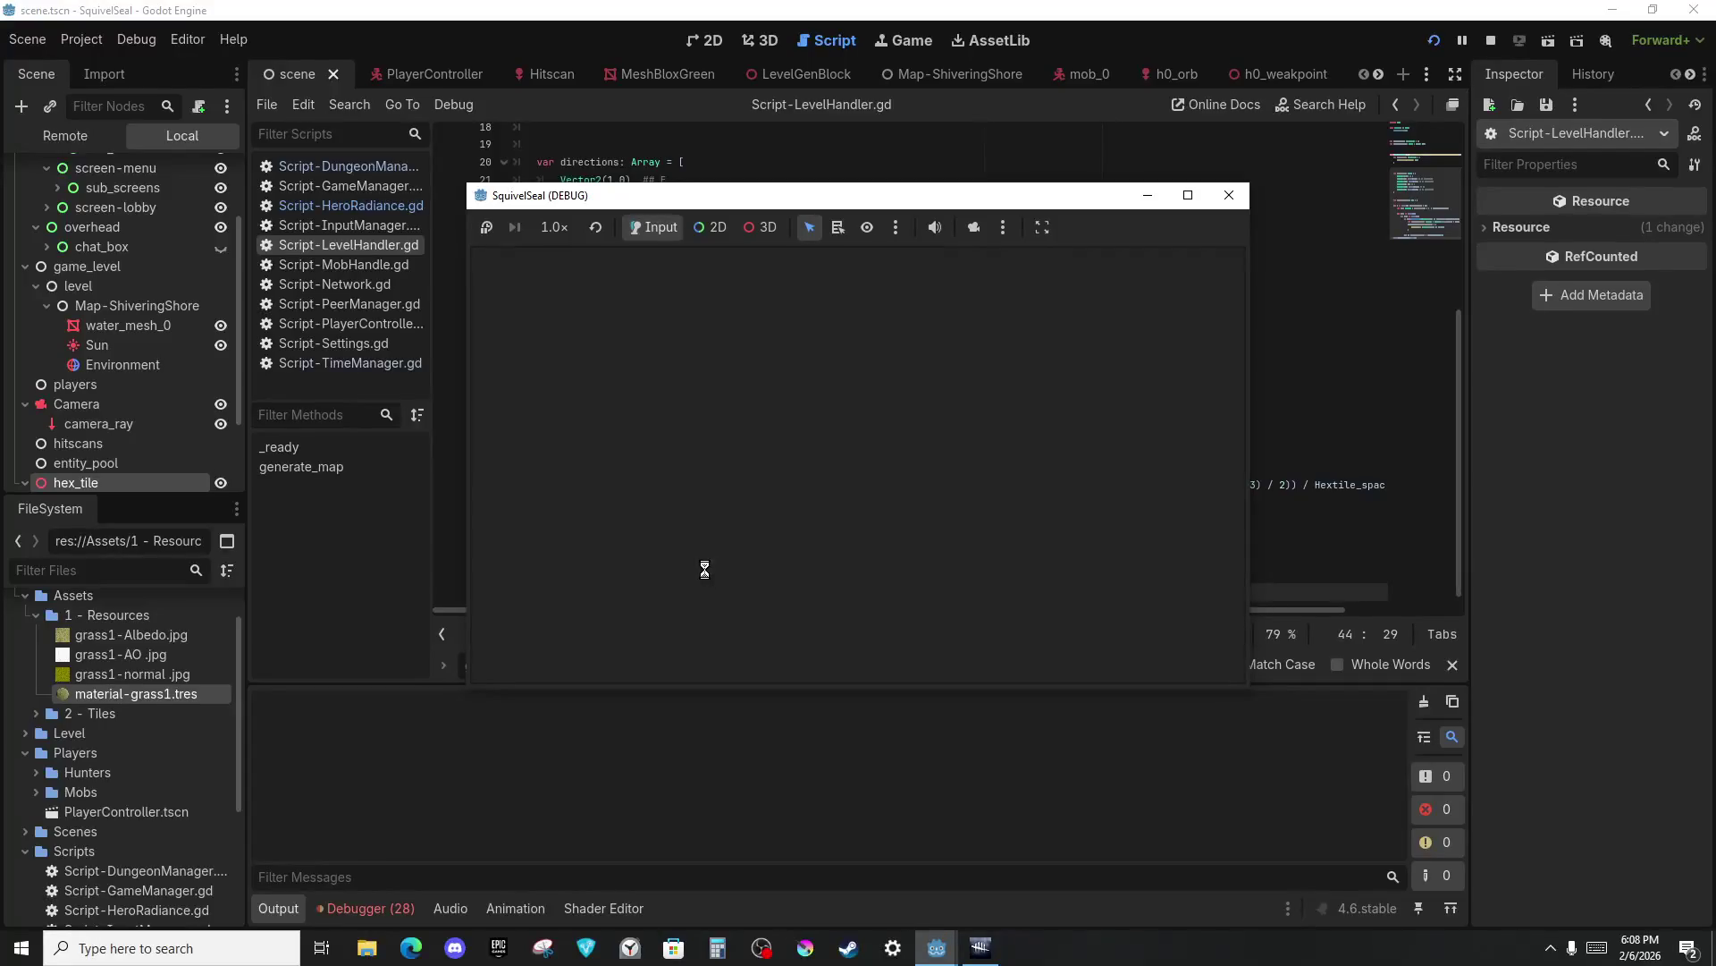
{"action": "left_click", "coordinate": [318, 750]}
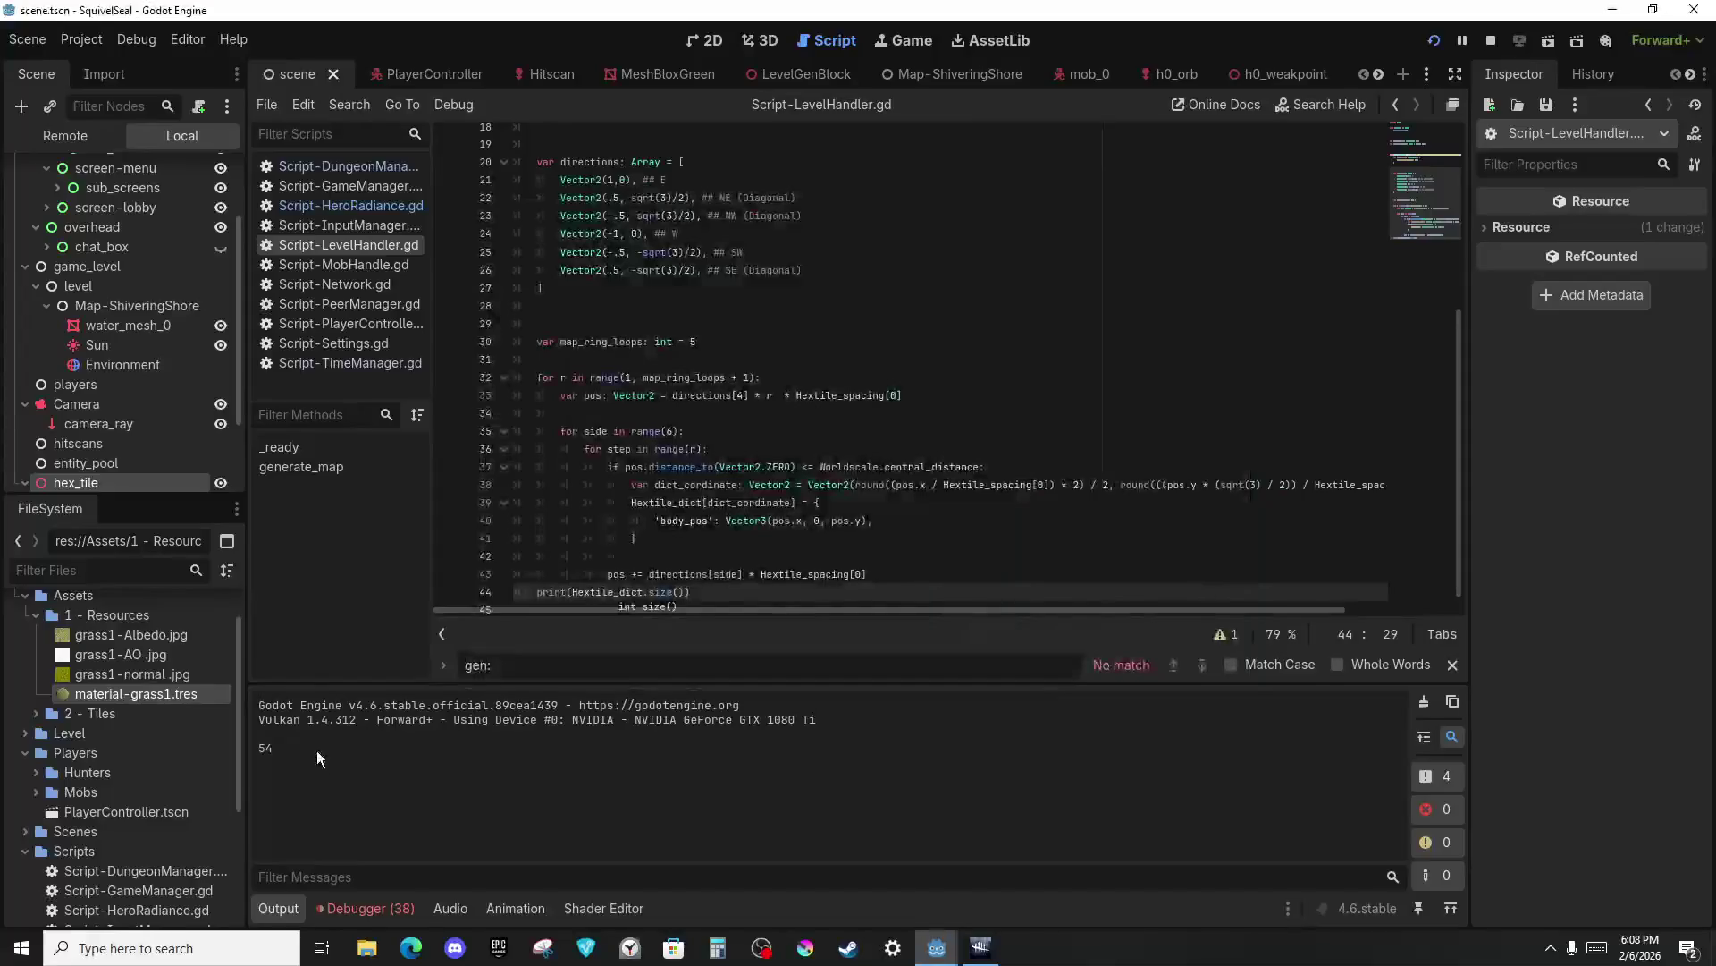
{"action": "left_click", "coordinate": [603, 299]}
{"action": "key", "text": "F8"}
{"action": "key", "text": "Down"}
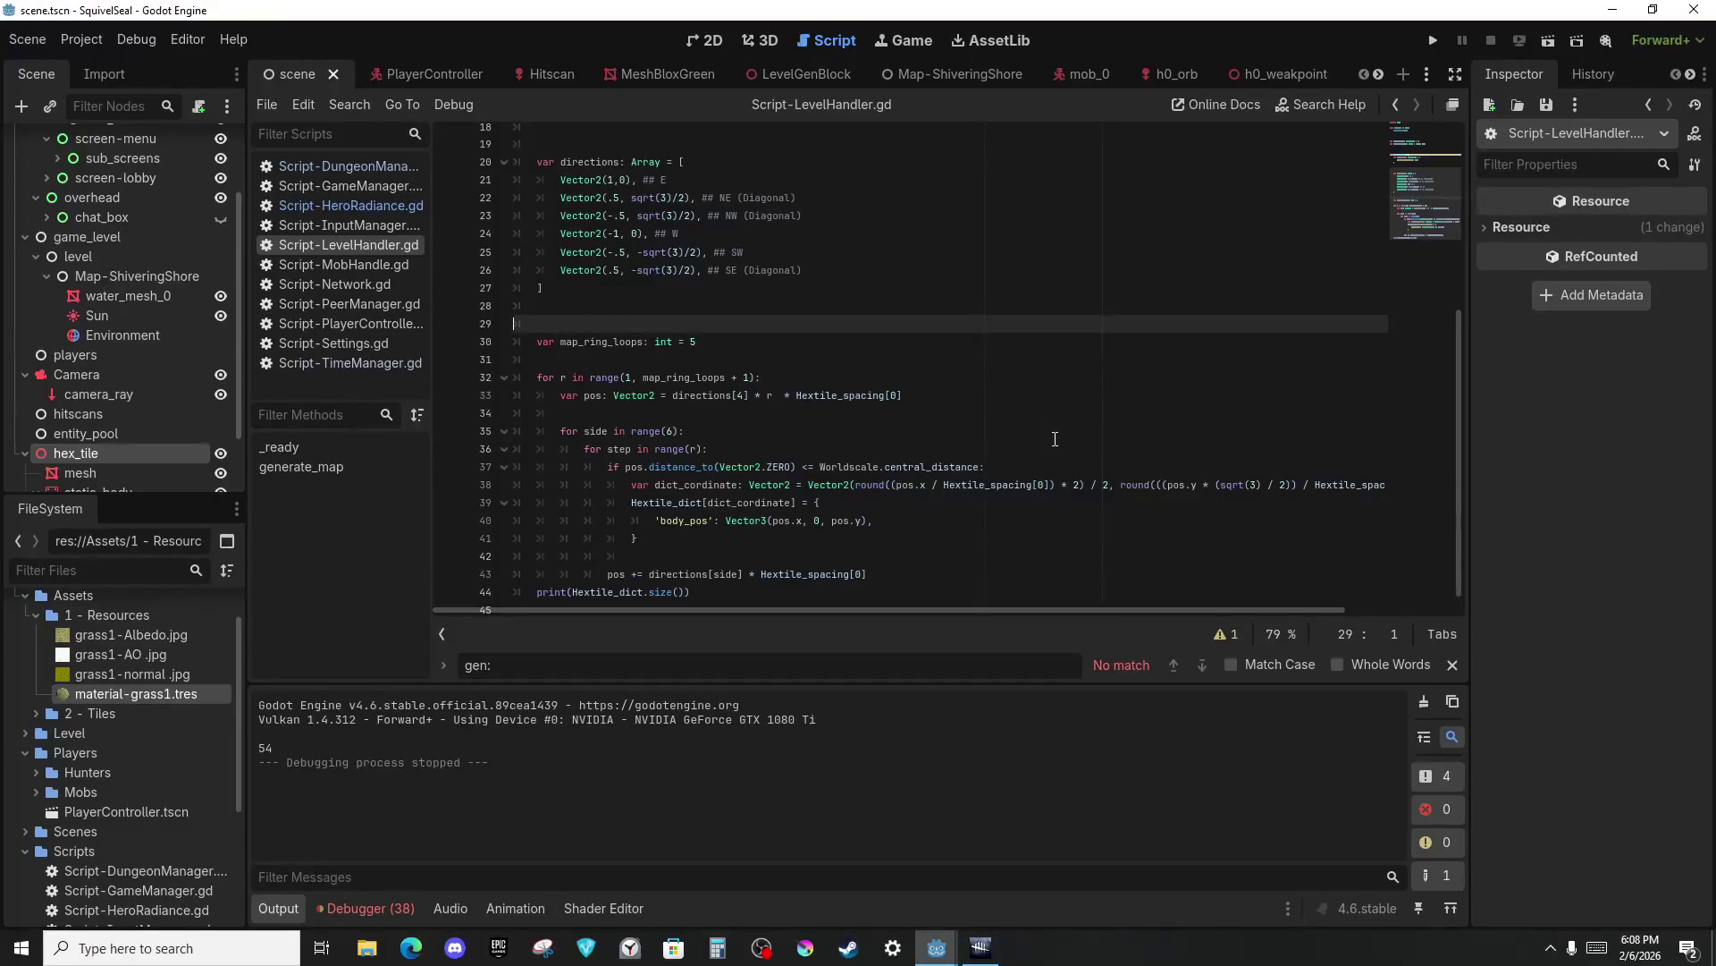
Cut the print(Hextile_dict.size()) statement and start an unindented line after the loop.
{"action": "mouse_move", "coordinate": [880, 520]}
{"action": "left_mouse_down"}
{"action": "mouse_move", "coordinate": [956, 581]}
{"action": "mouse_move", "coordinate": [859, 574]}
{"action": "left_mouse_up"}
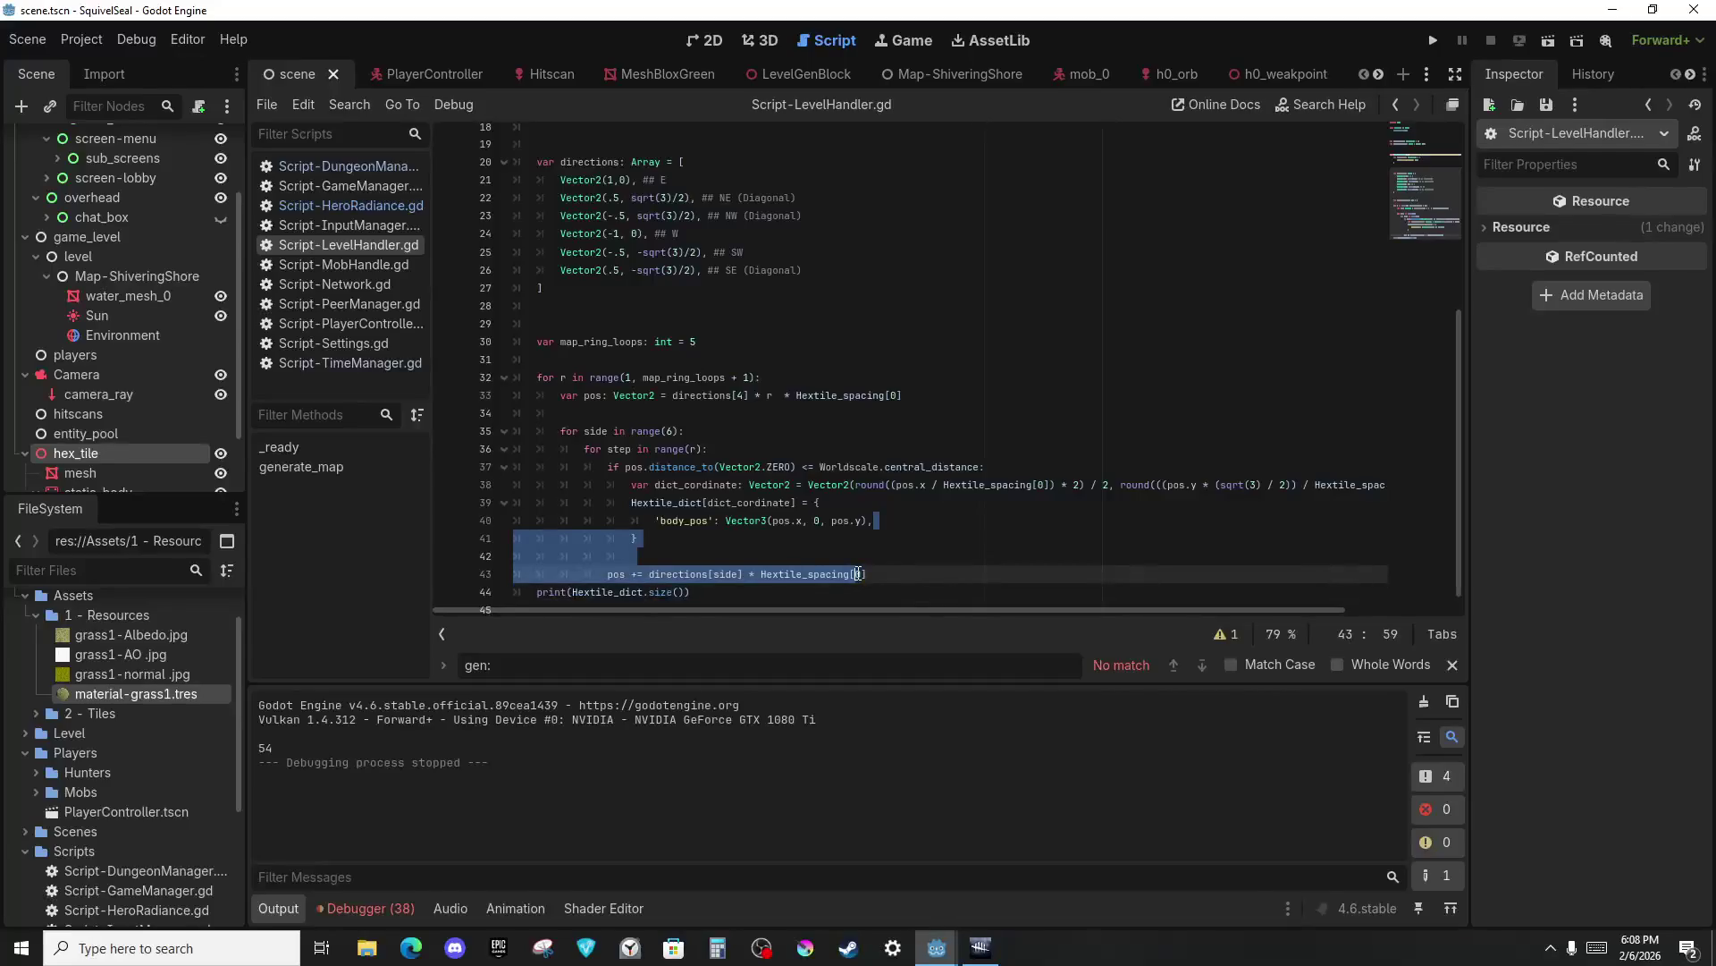
{"action": "scroll", "coordinate": [850, 568], "scroll_direction": "down", "scroll_amount": 1}
{"action": "left_click", "coordinate": [770, 574]}
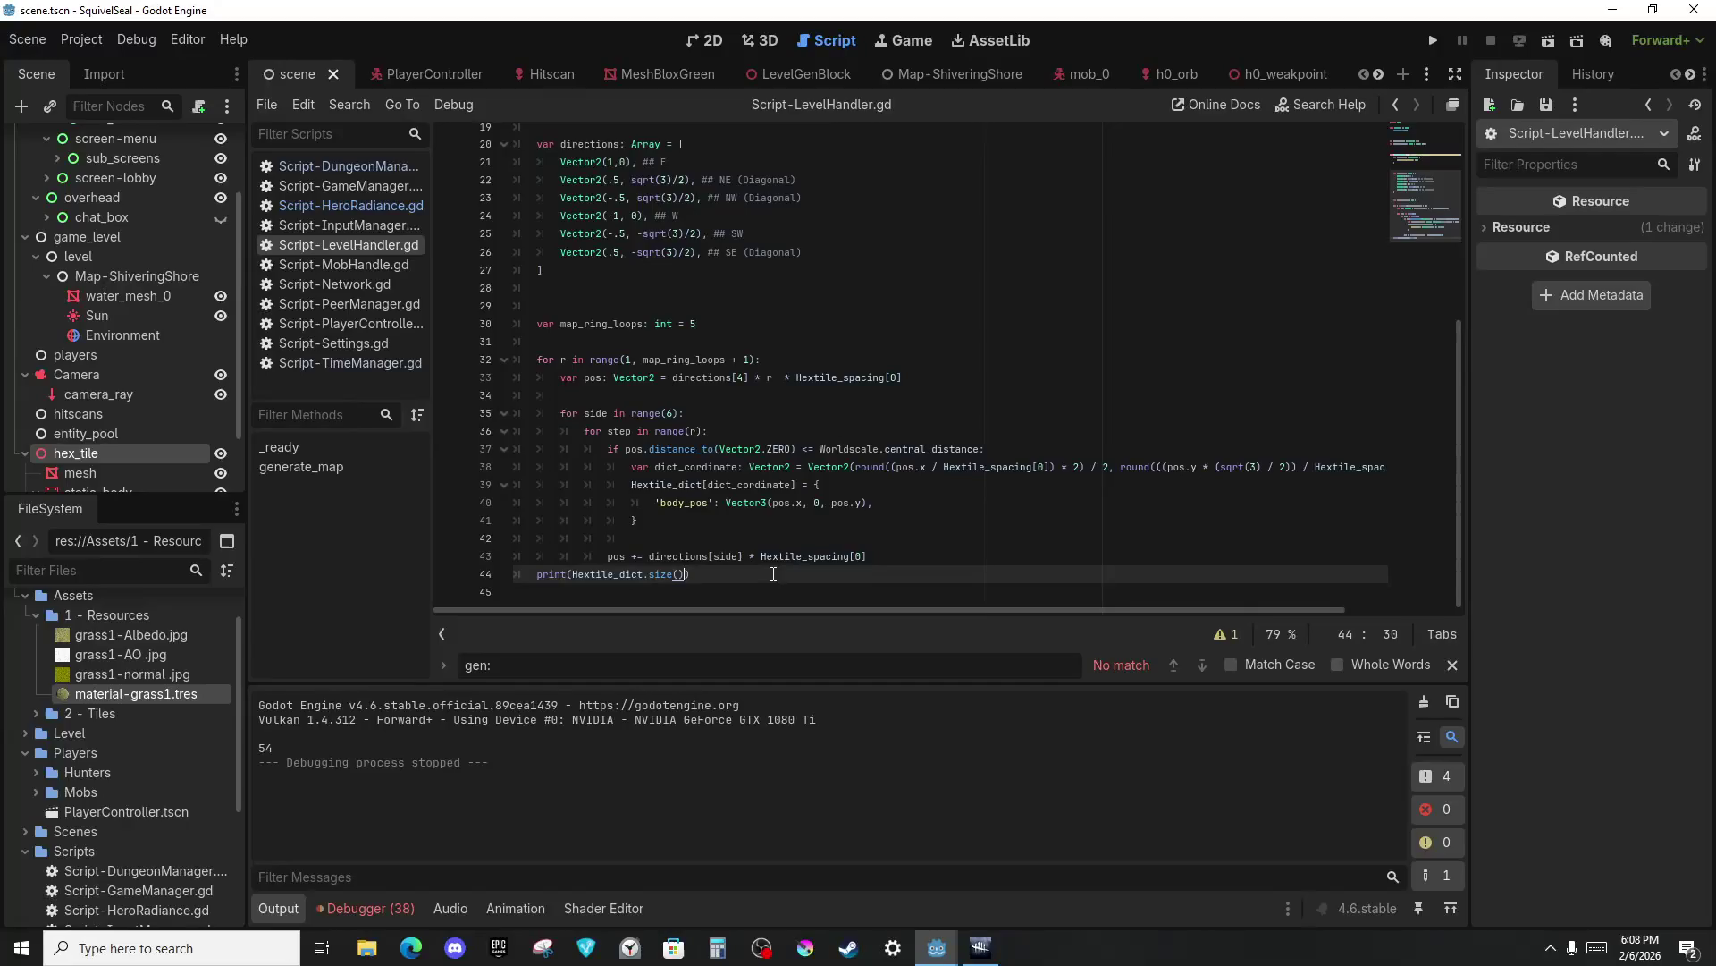
{"action": "key", "text": "ctrl+shift+Left"}
{"action": "key", "text": "ctrl+shift+Left"}
{"action": "key", "text": "ctrl+shift+Left"}
{"action": "key", "text": "ctrl+x"}
{"action": "key", "text": "Up"}
{"action": "key", "text": "End"}
{"action": "key", "text": "Return"}
Add a numb counter looping over Hextile_dict, print 'total better be 55: ' with numb, and run.
{"action": "type", "text": "var"}
{"action": "key", "text": "Return"}
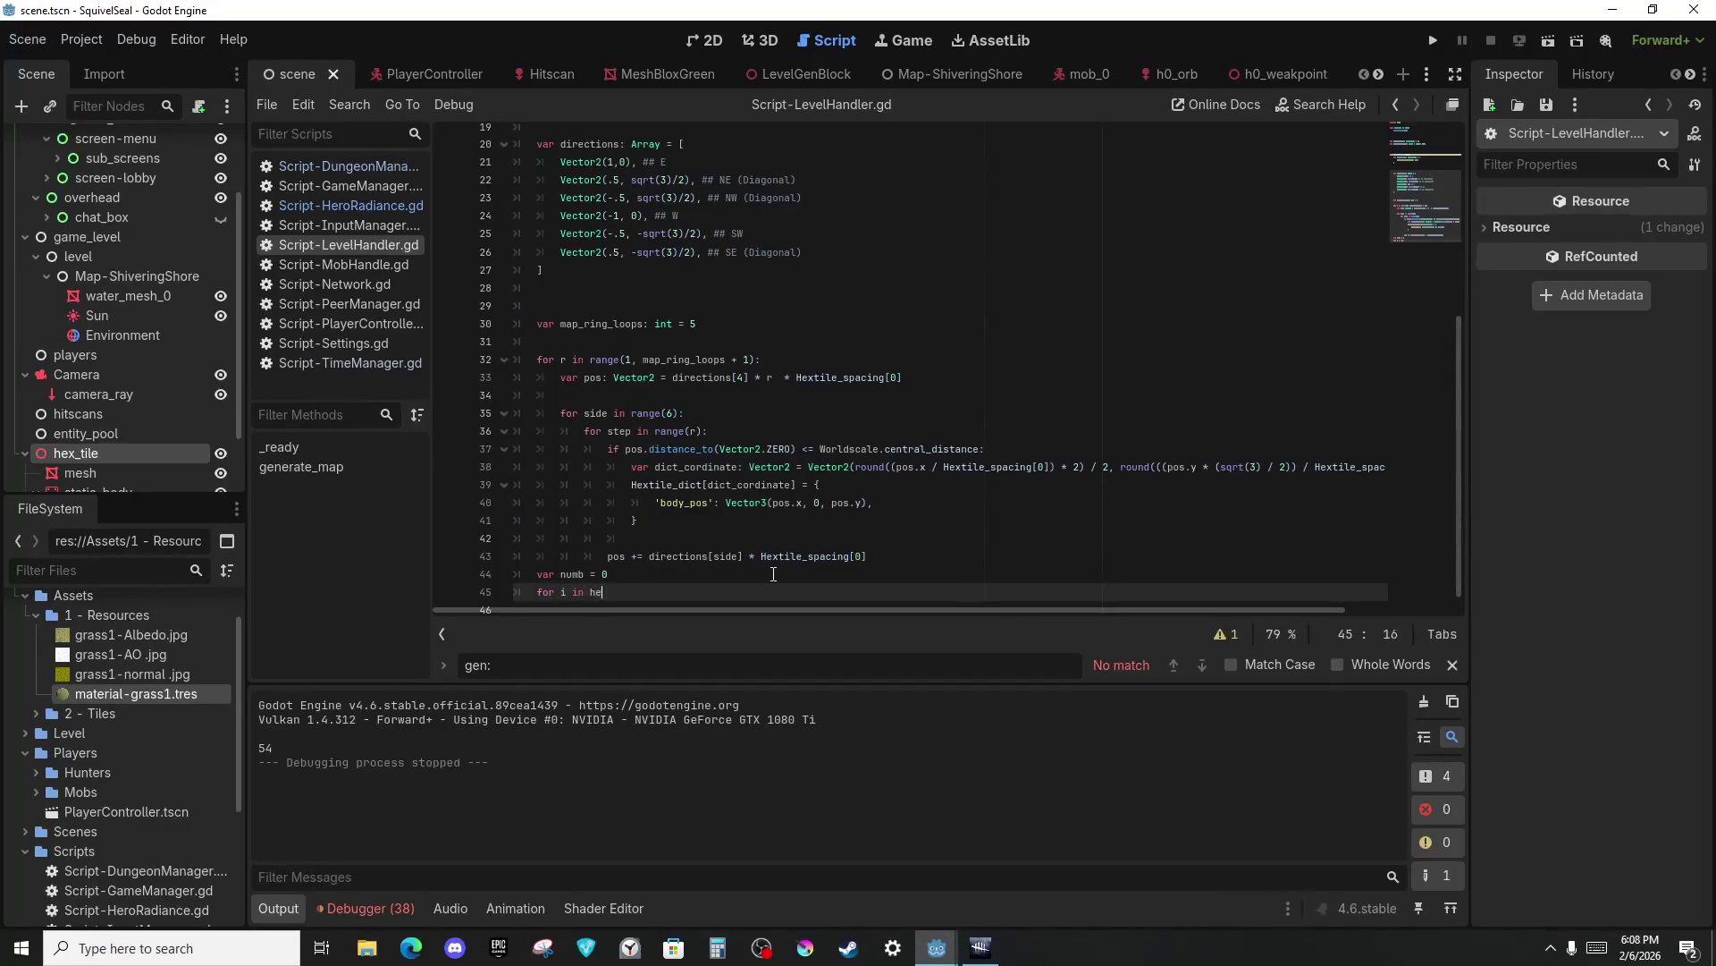
{"action": "key", "text": "Return"}
{"action": "type", "text": ":"}
{"action": "key", "text": "Return"}
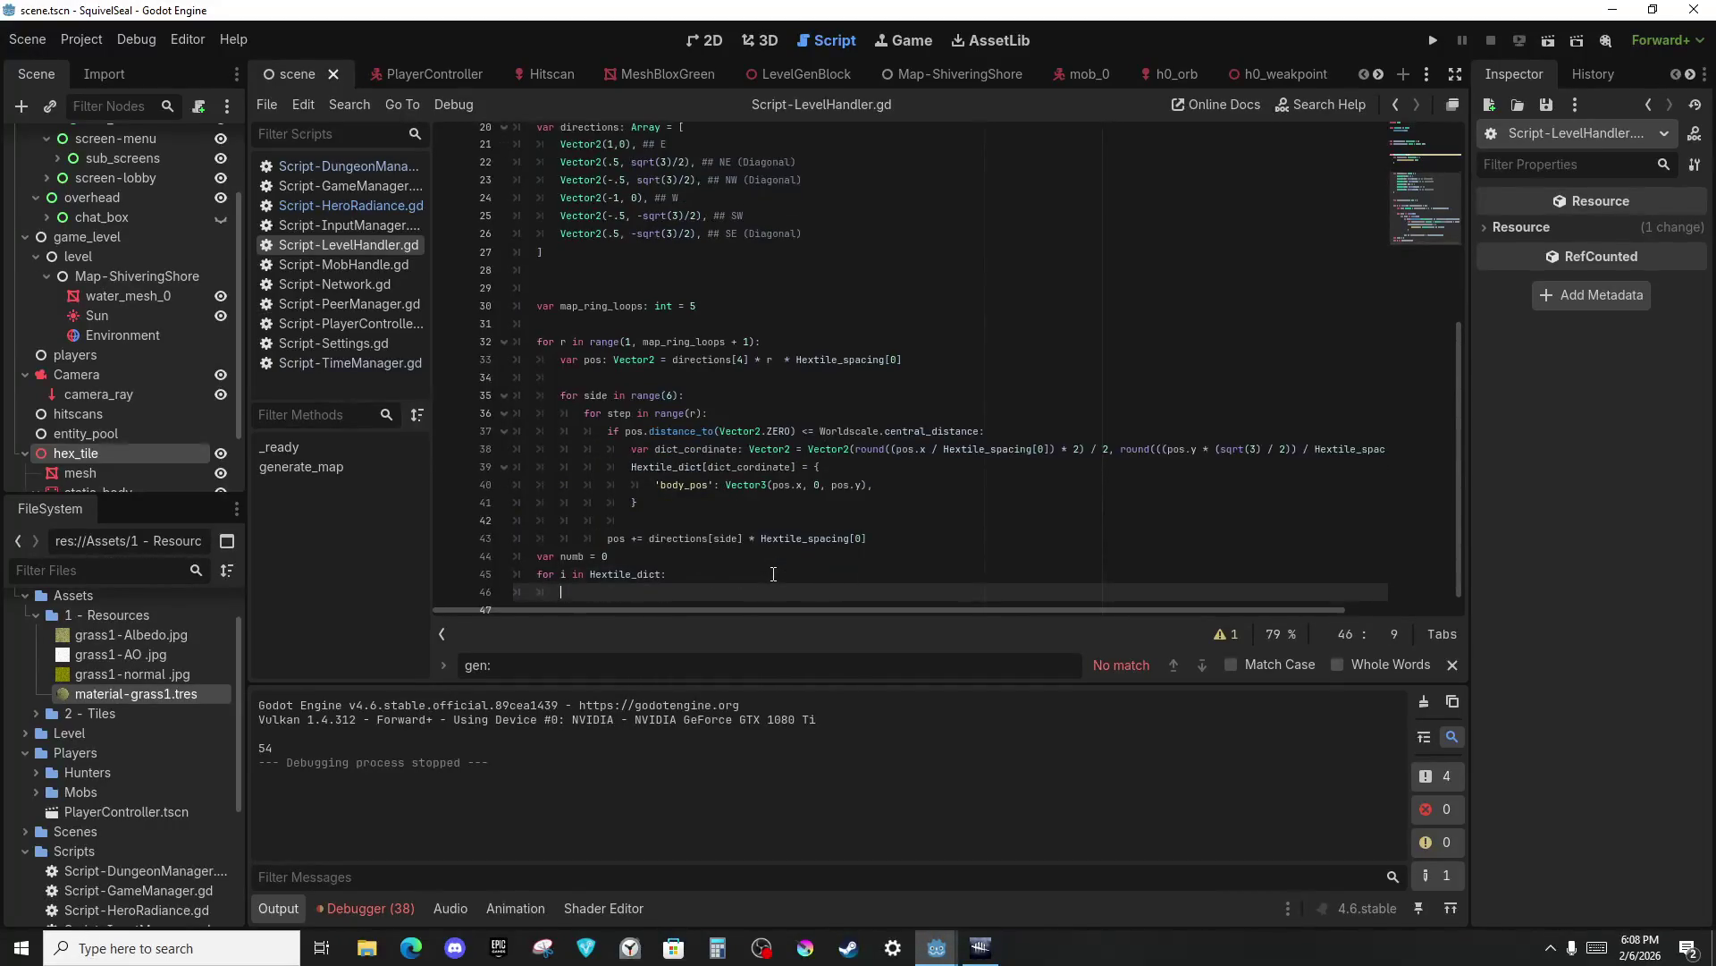
{"action": "type", "text": "numb += 1"}
{"action": "key", "text": "Return"}
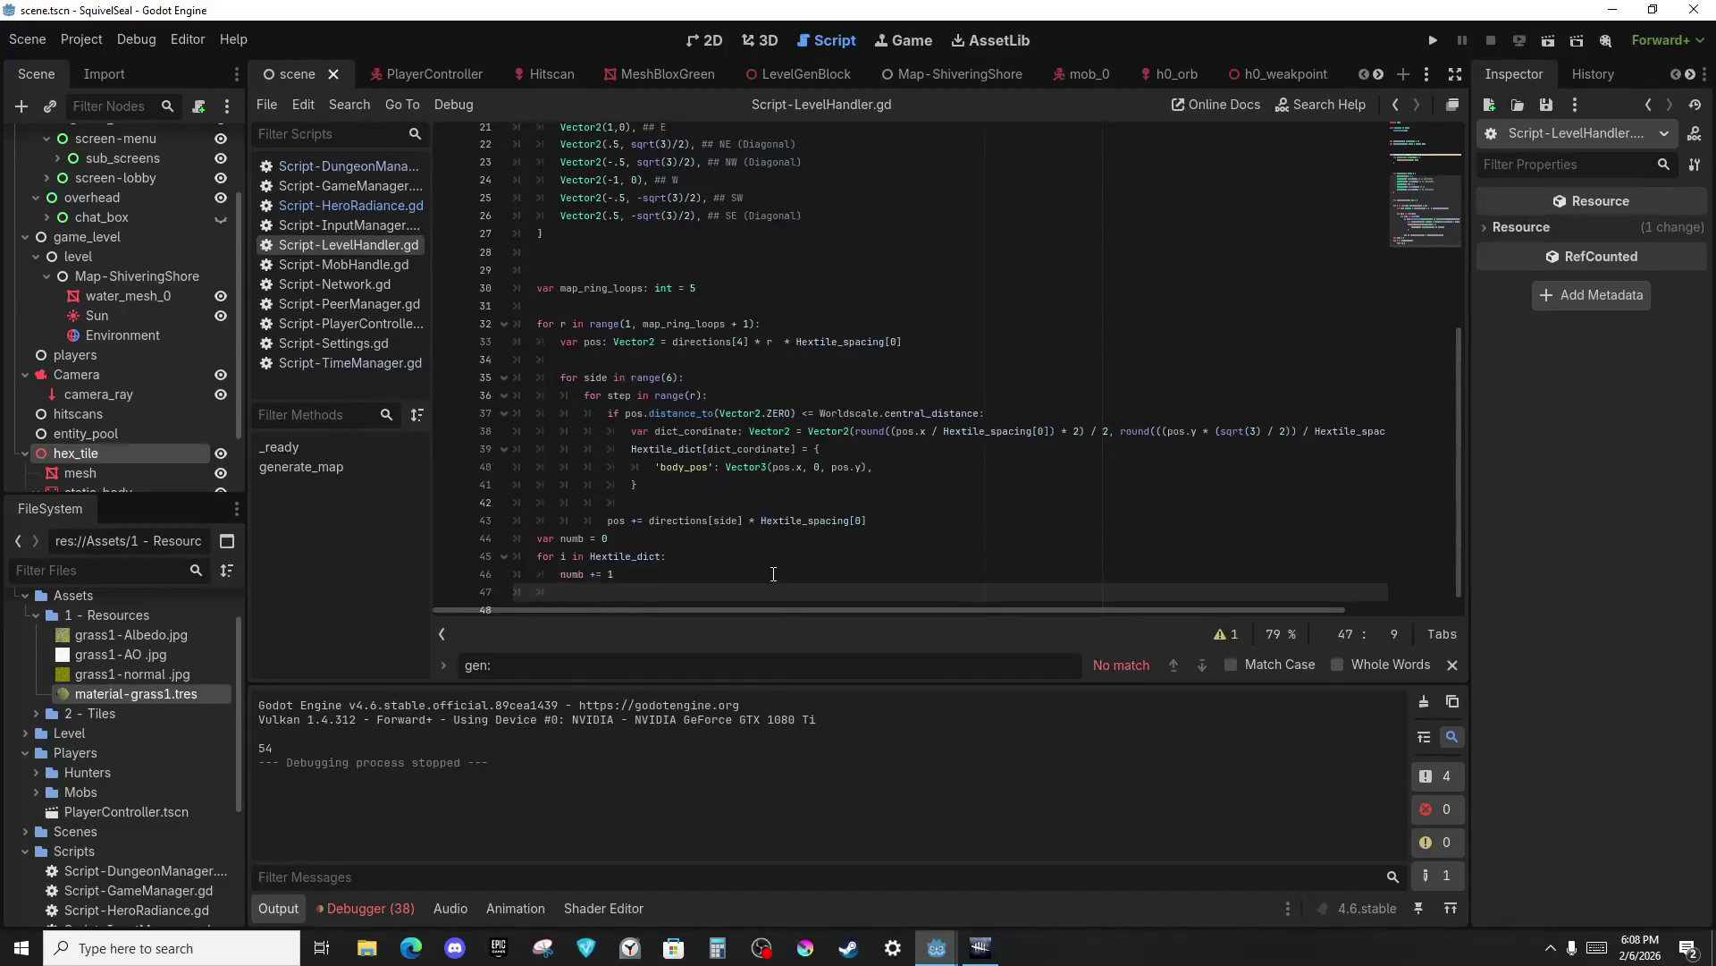
{"action": "type", "text": "print(\"total"}
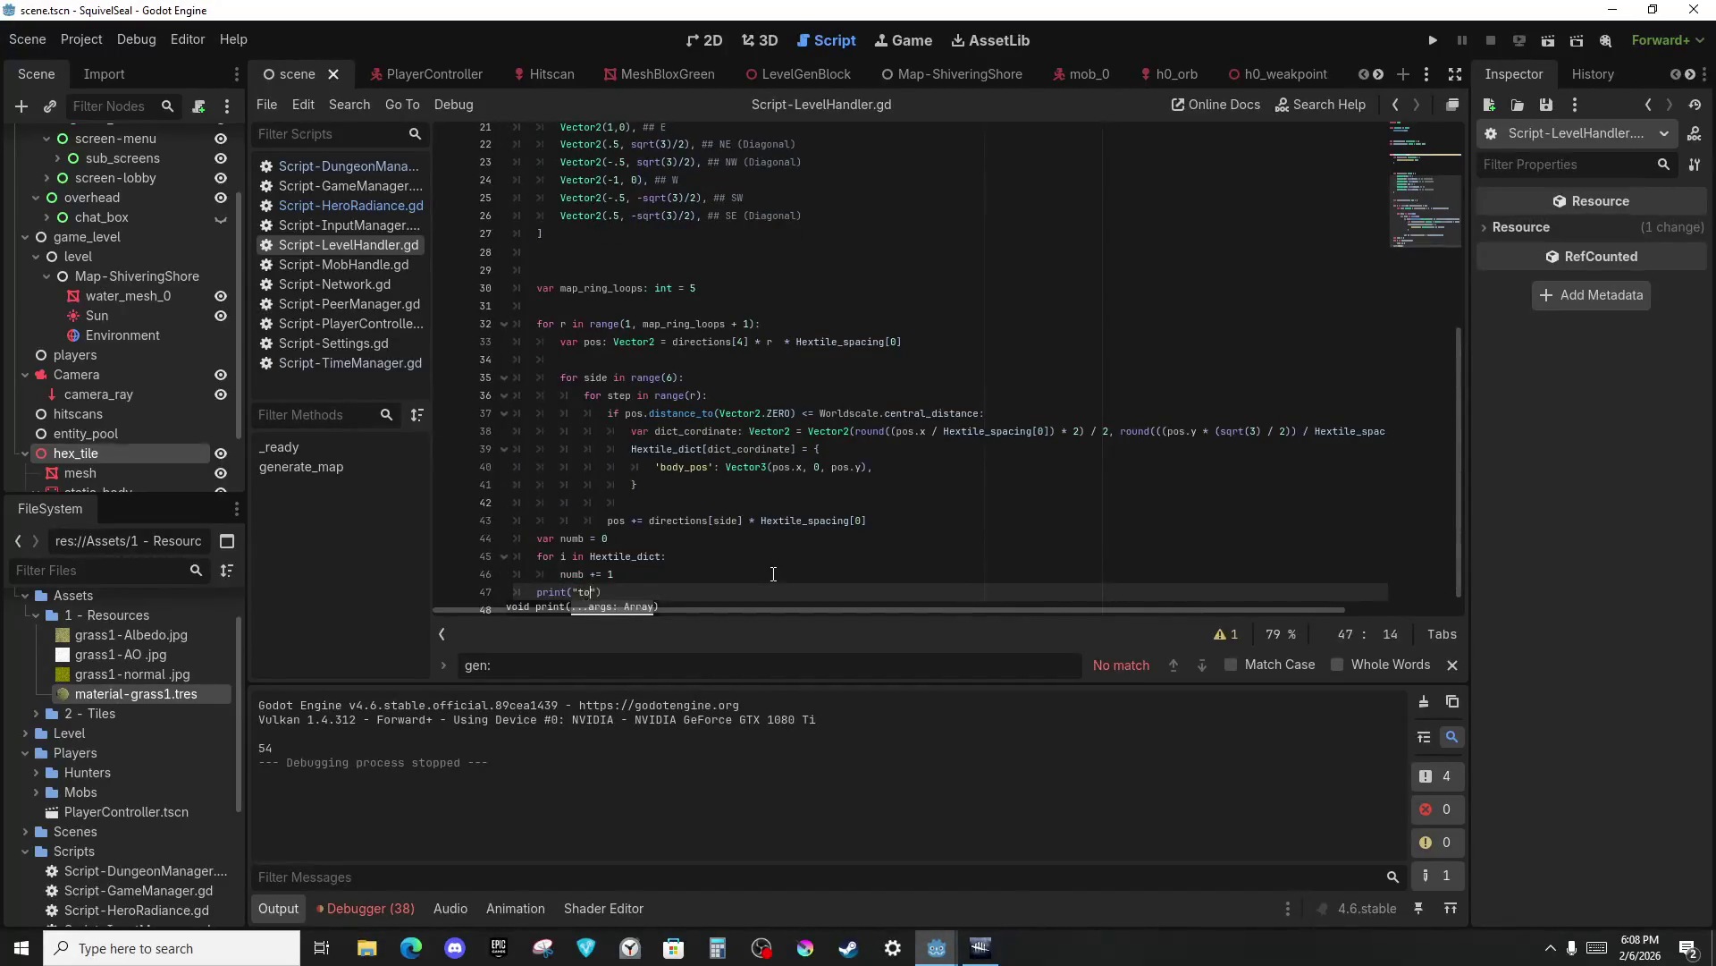
{"action": "key", "text": "BackSpace"}
{"action": "key", "text": "BackSpace"}
{"action": "key", "text": "BackSpace"}
{"action": "key", "text": "BackSpace"}
{"action": "key", "text": "BackSpace"}
{"action": "type", "text": "'total better "}
{"action": "type", "text": "55: "}
{"action": "type", "text": "numb"}
{"action": "key", "text": "F5"}
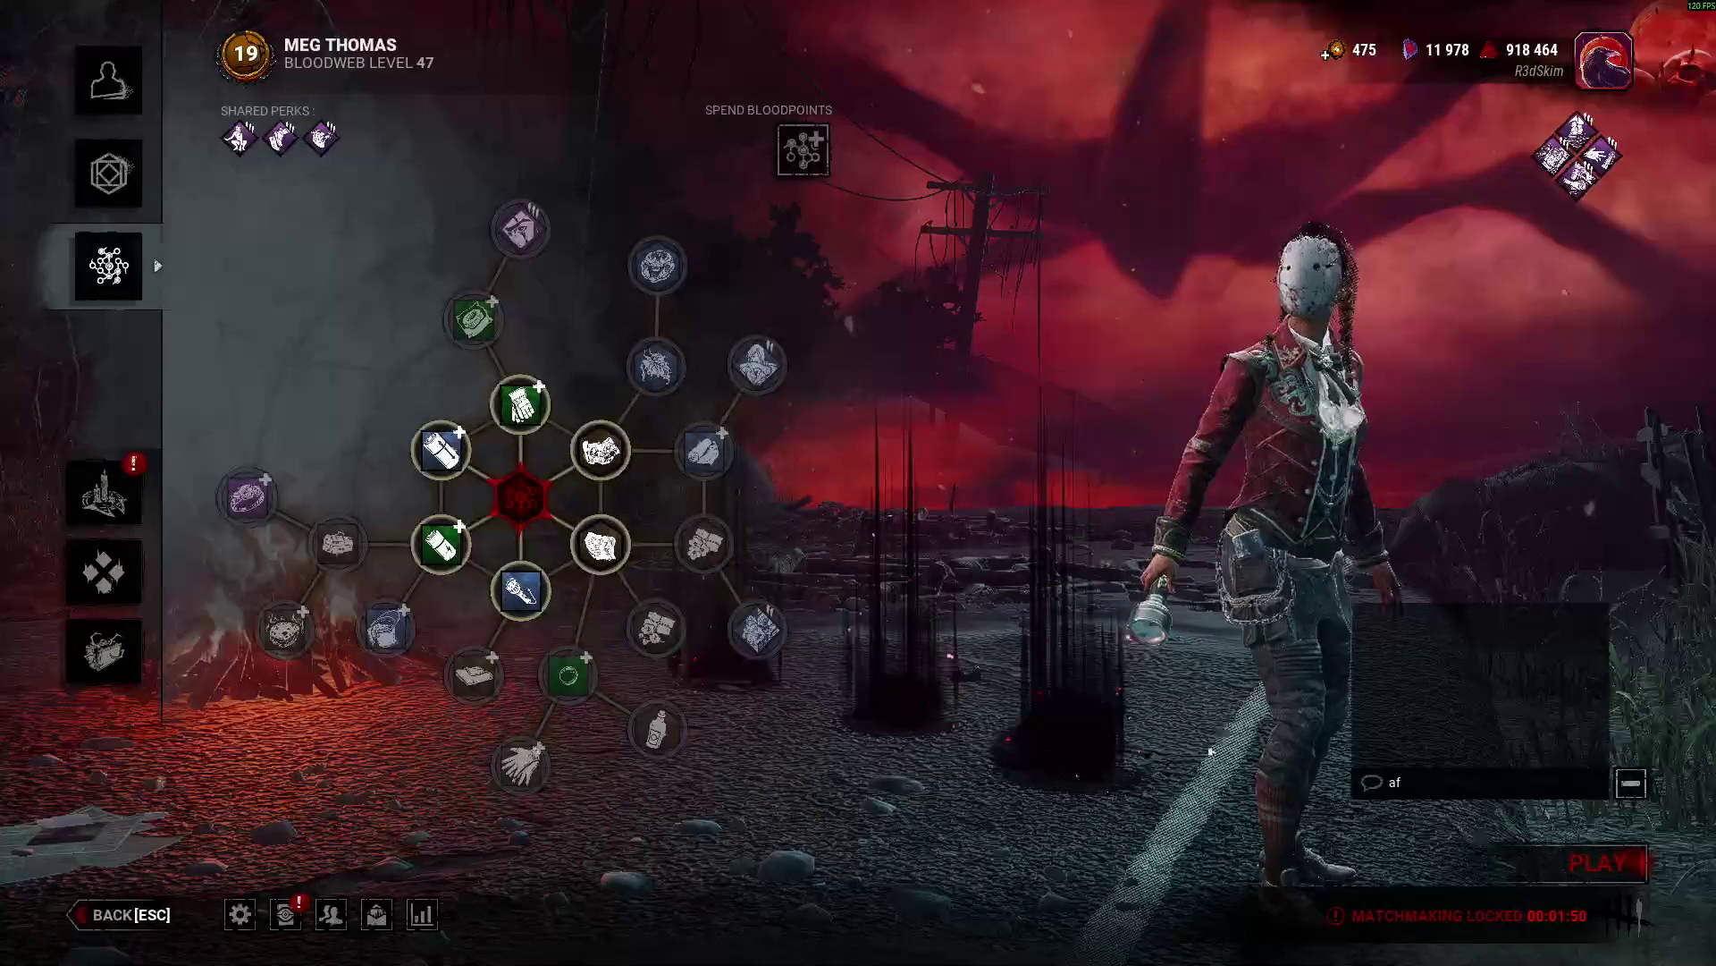
Check the printed total in the Output panel, then delete the total print line.
{"action": "key", "text": "alt+Tab"}
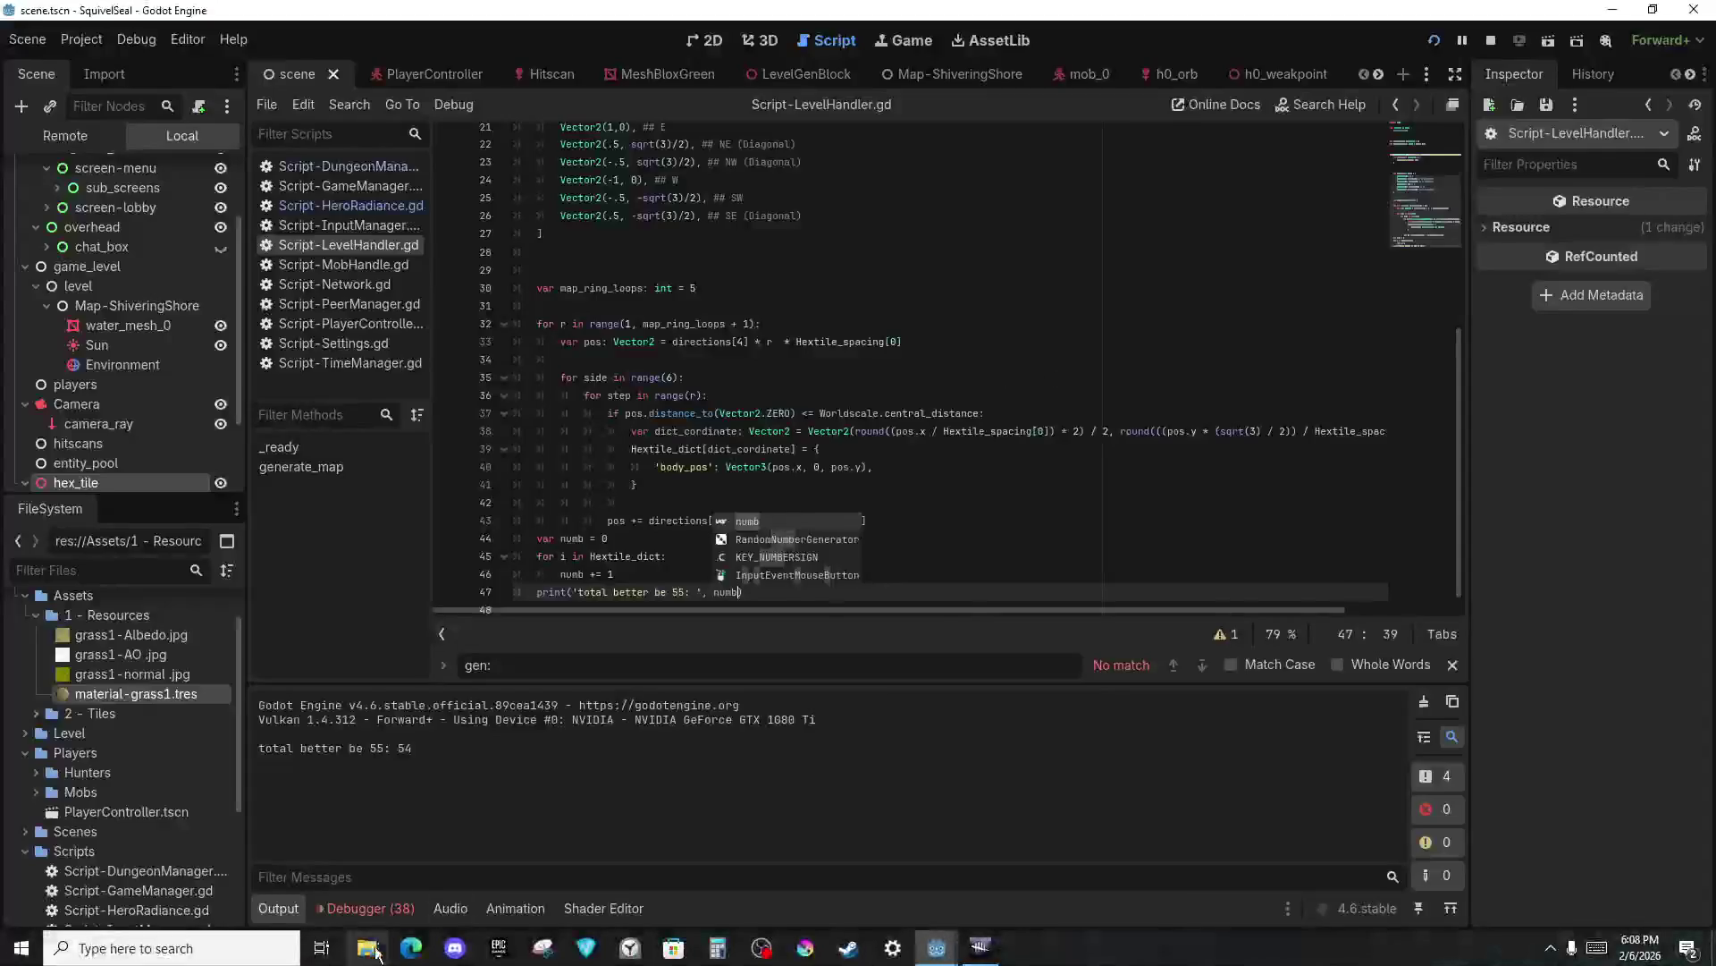
{"action": "triple_click", "coordinate": [372, 761]}
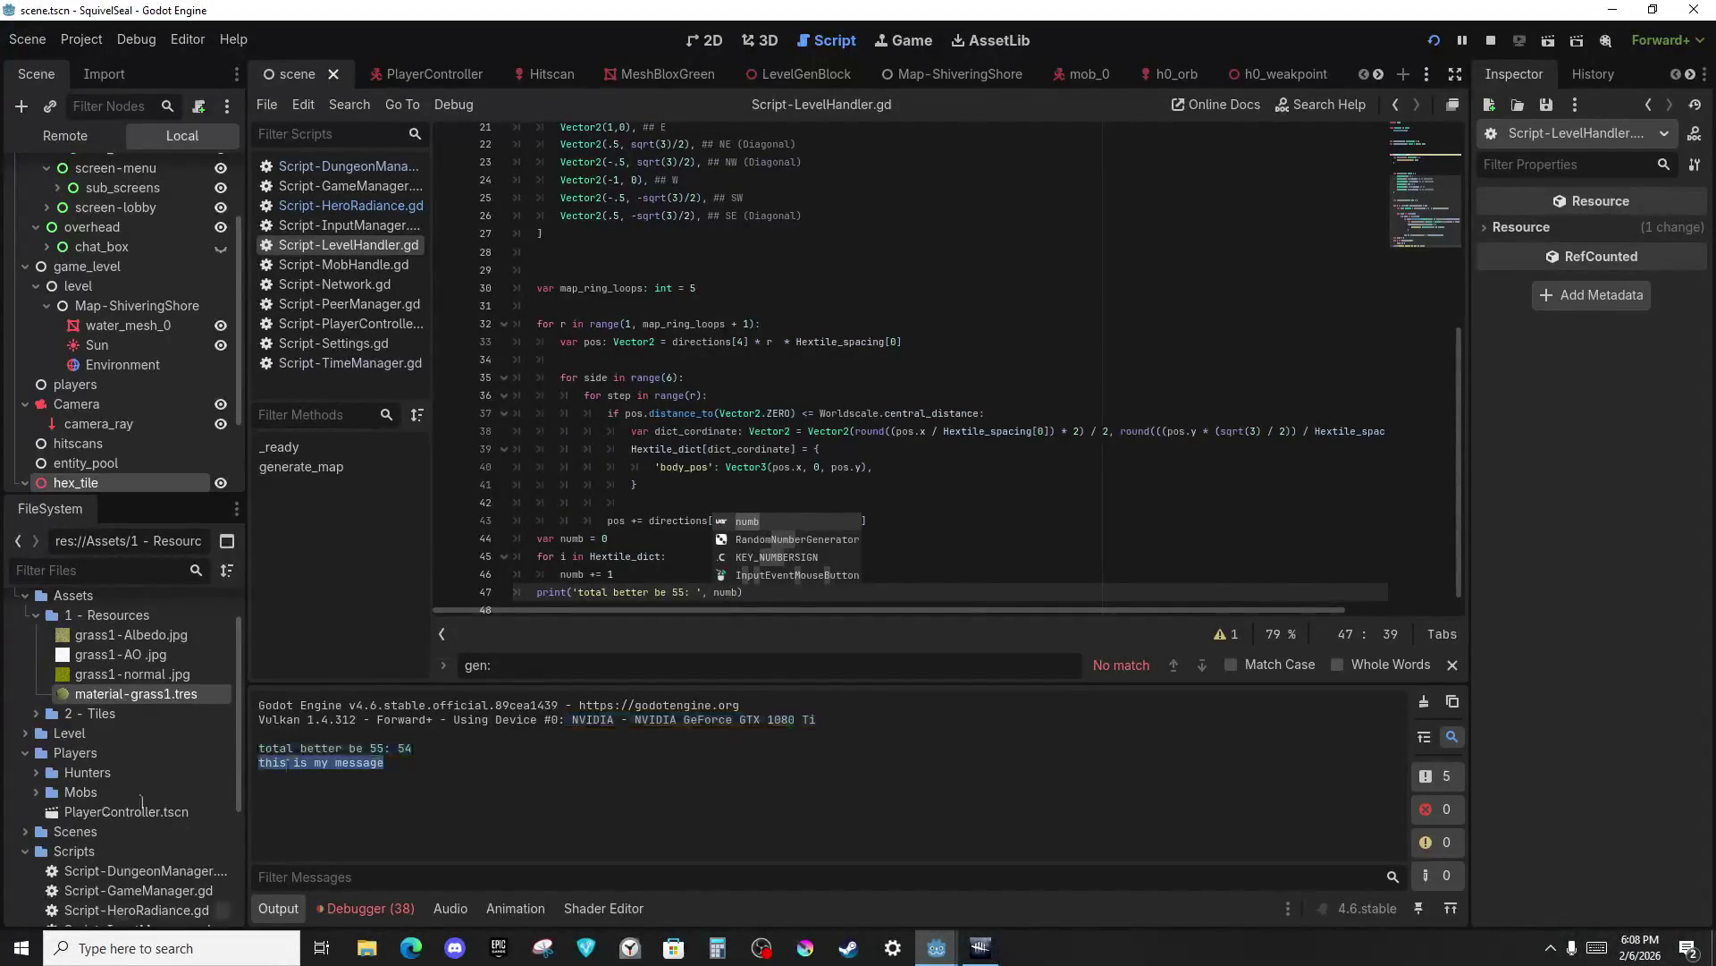
{"action": "left_click", "coordinate": [768, 578]}
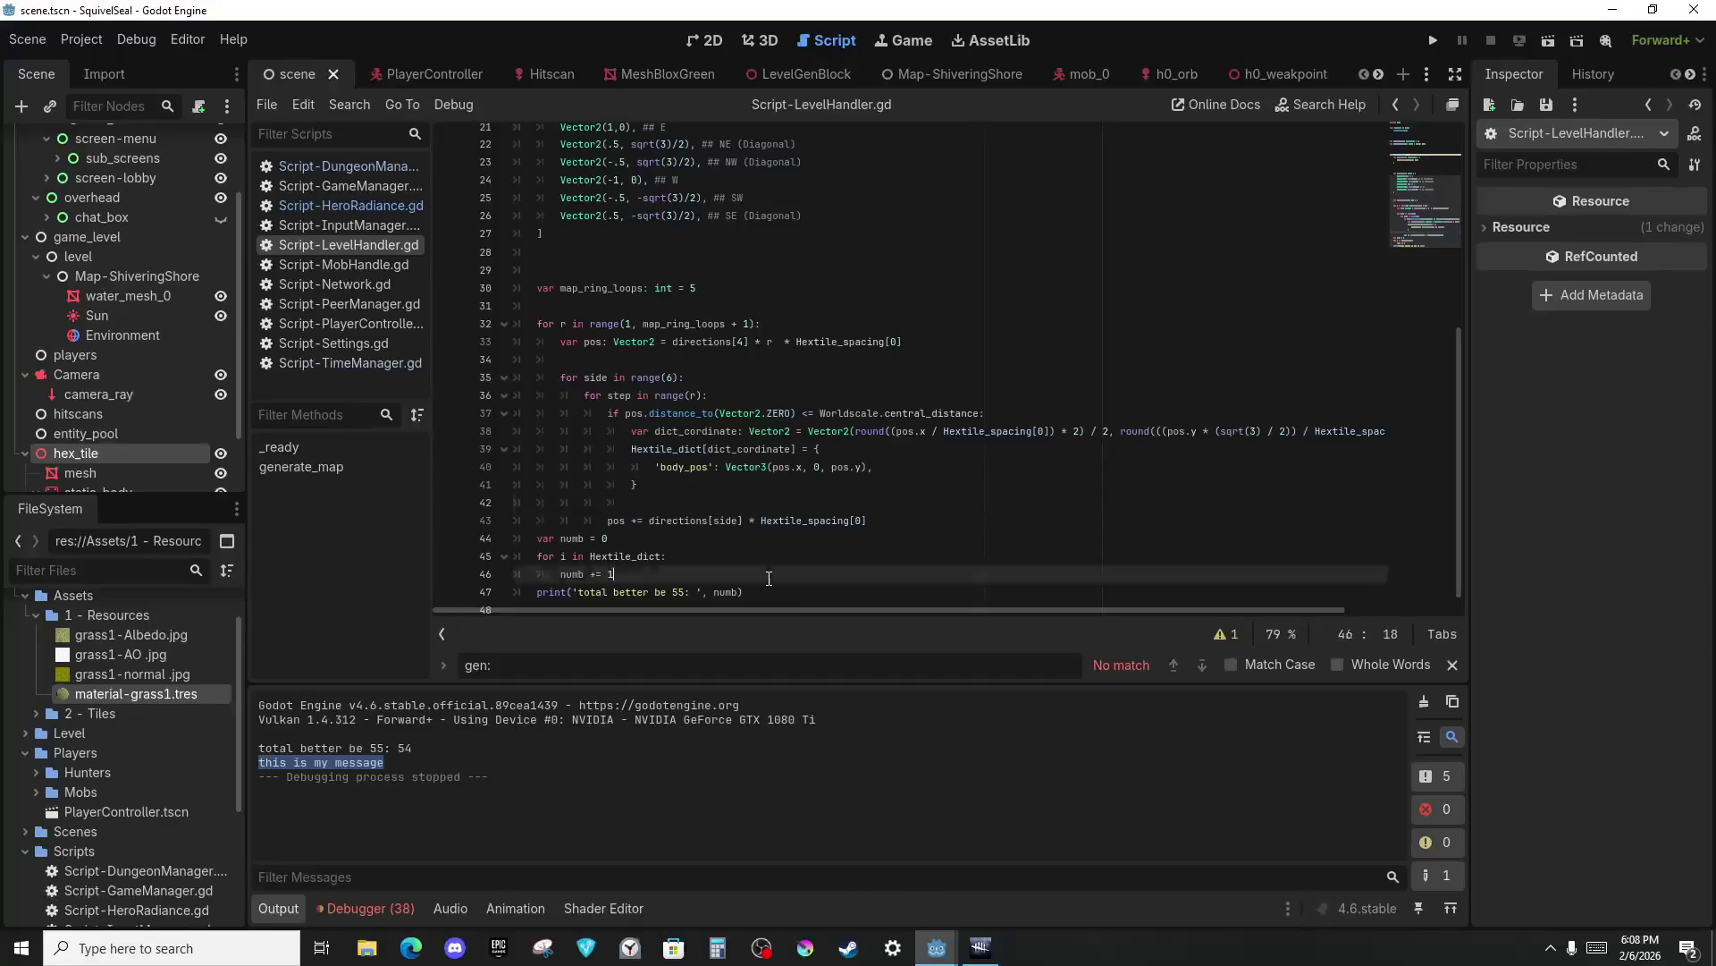
{"action": "left_click", "coordinate": [797, 592]}
{"action": "left_click", "coordinate": [533, 574], "text": "shift"}
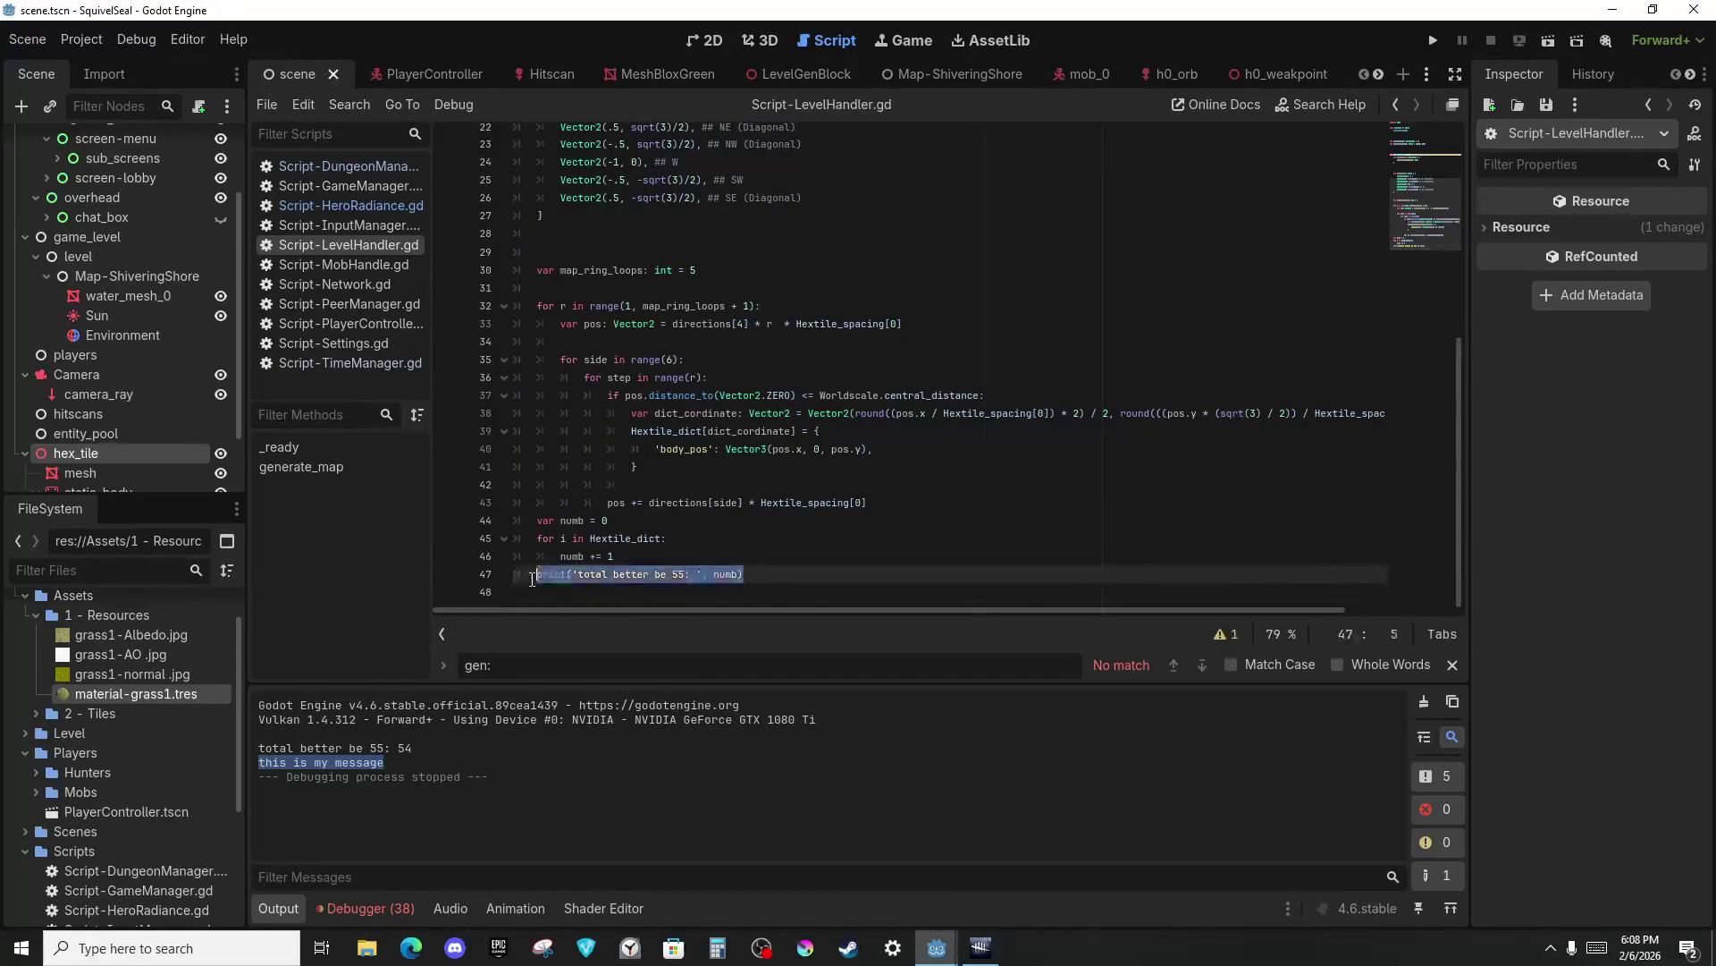
{"action": "key", "text": "BackSpace"}
Replace numb += 1 with print('reee: ', i), delete var numb, and rerun to list the keys.
{"action": "left_click_drag", "start_coordinate": [626, 552], "coordinate": [553, 560]}
{"action": "type", "text": "print('reee:"}
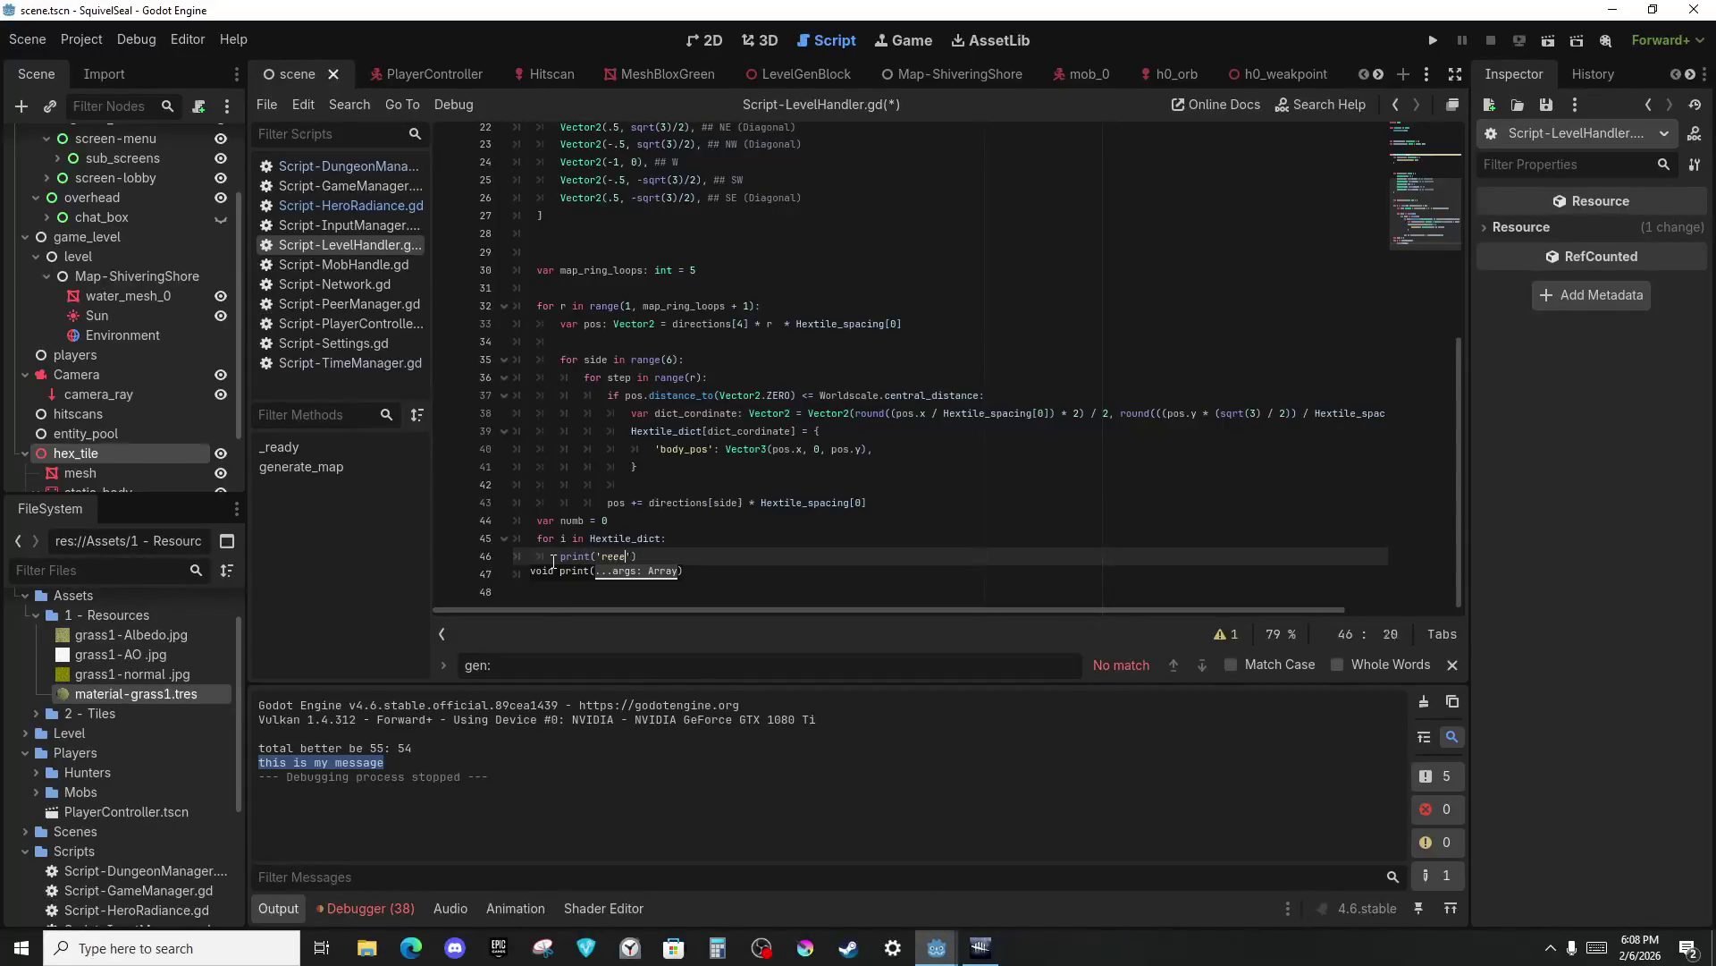
{"action": "type", "text": " ', iu"}
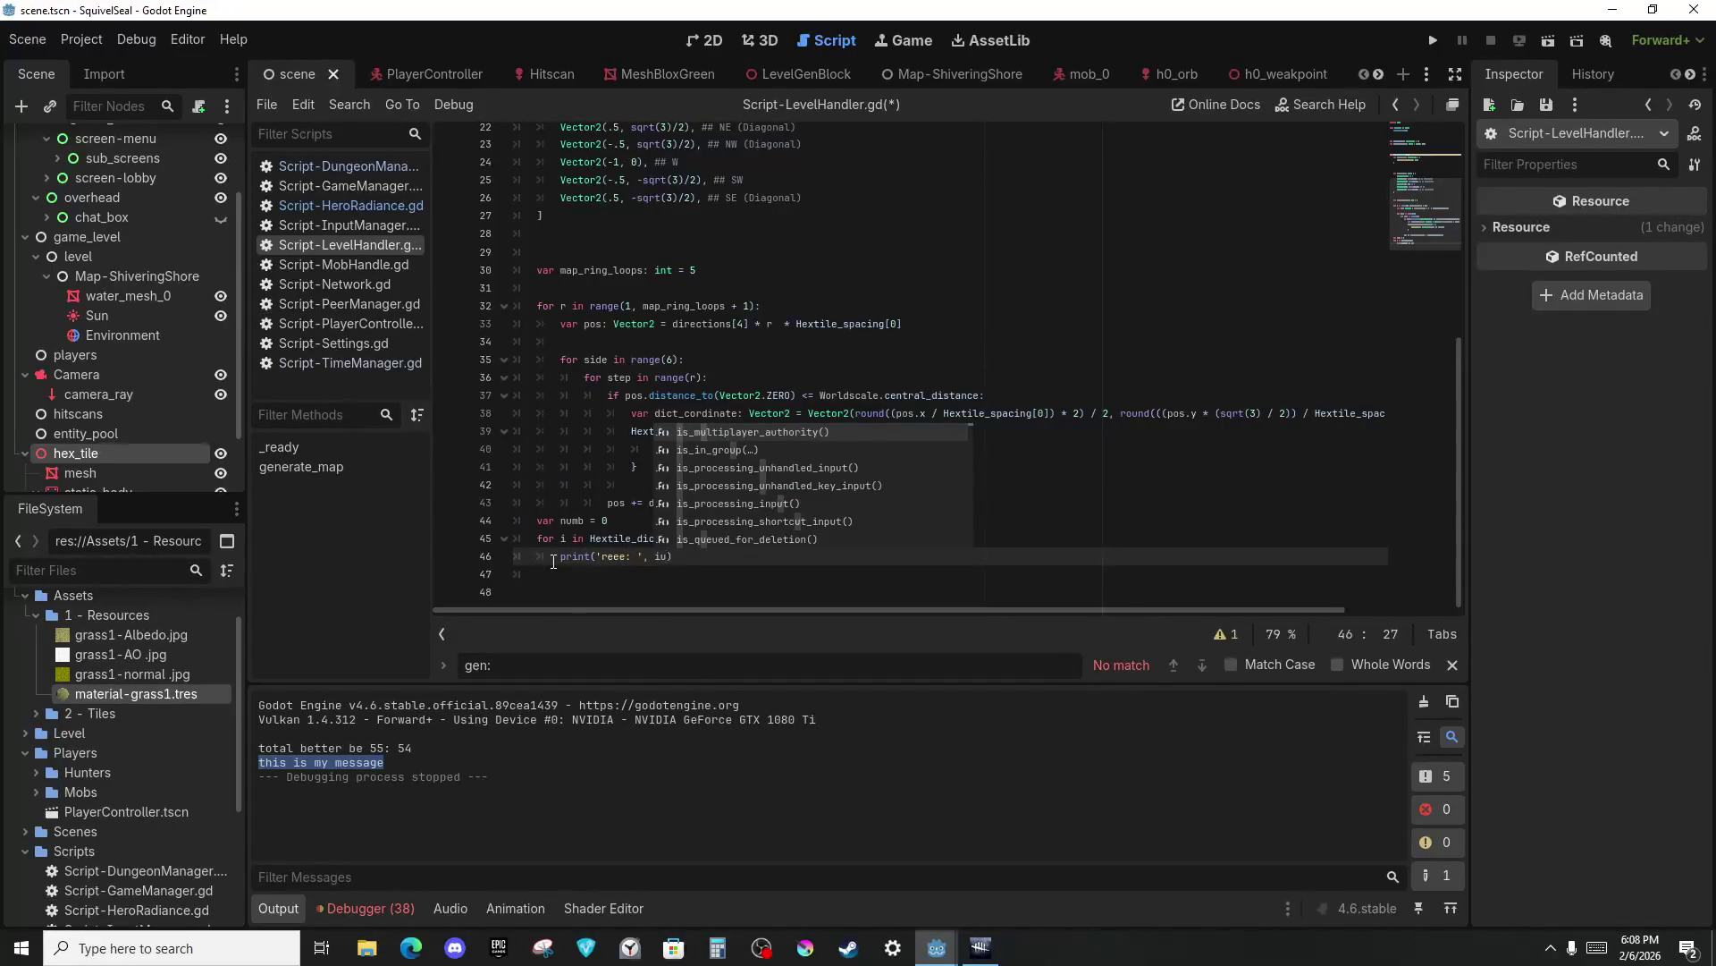
{"action": "key", "text": "BackSpace"}
{"action": "key", "text": "Escape"}
{"action": "left_click", "coordinate": [689, 521]}
{"action": "key", "text": "shift+Home"}
{"action": "key", "text": "shift+Home"}
{"action": "key", "text": "BackSpace"}
{"action": "key", "text": "BackSpace"}
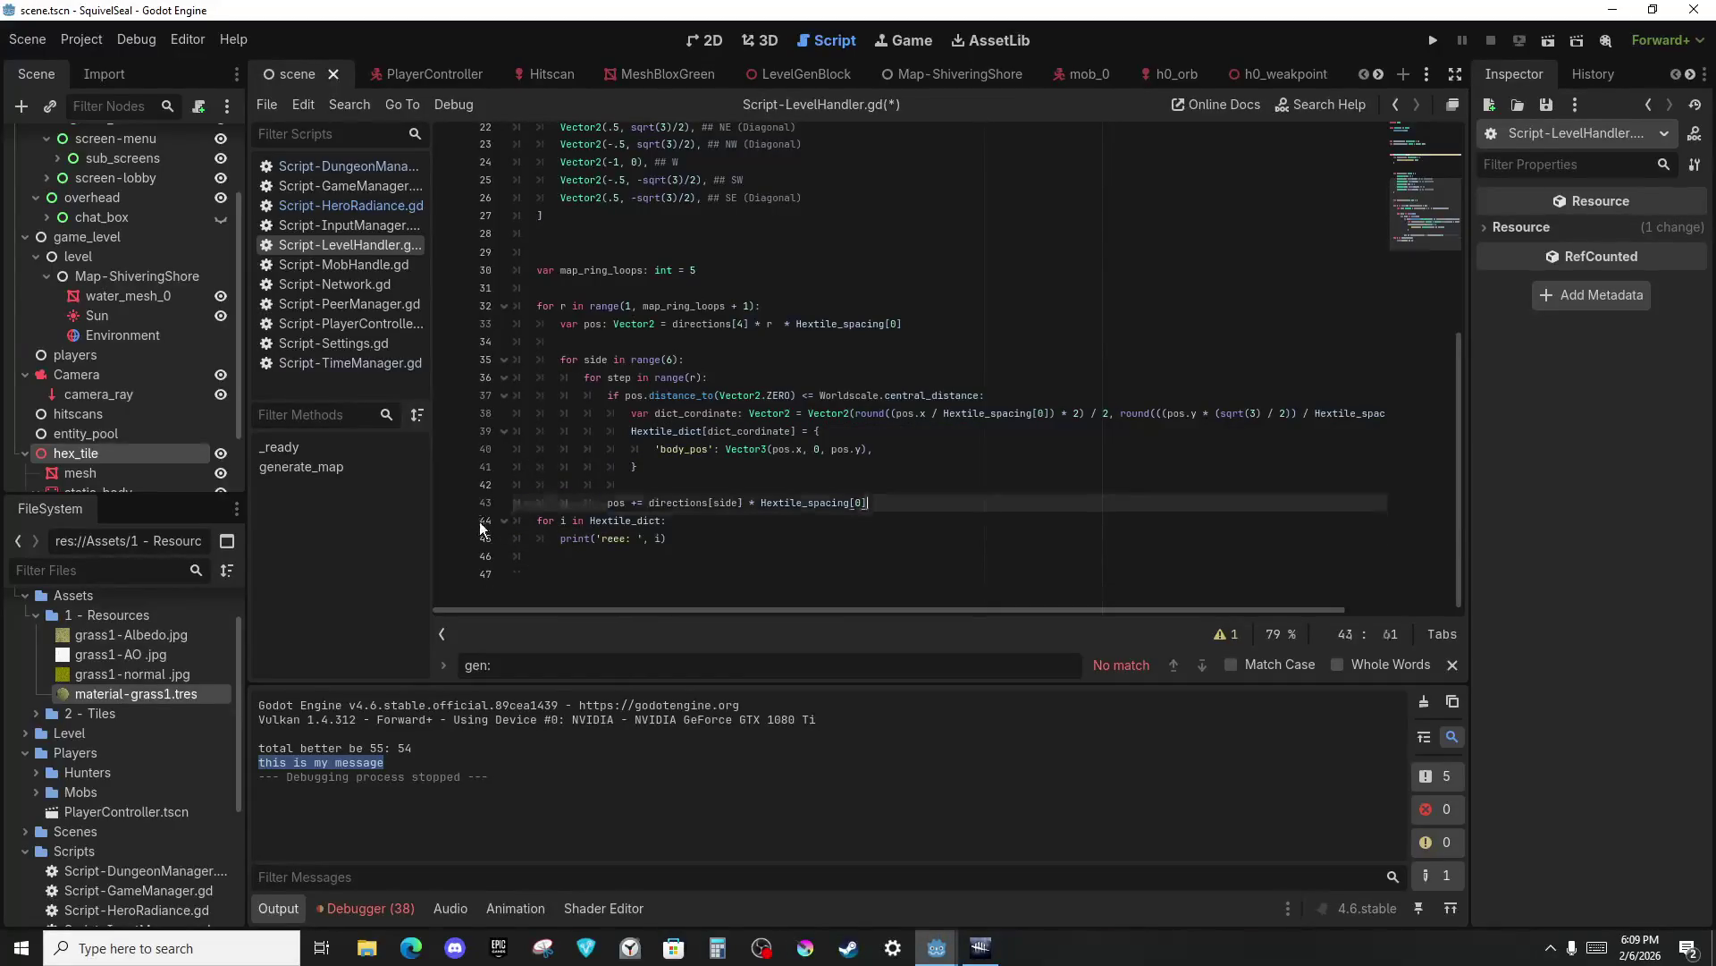
{"action": "key", "text": "F5"}
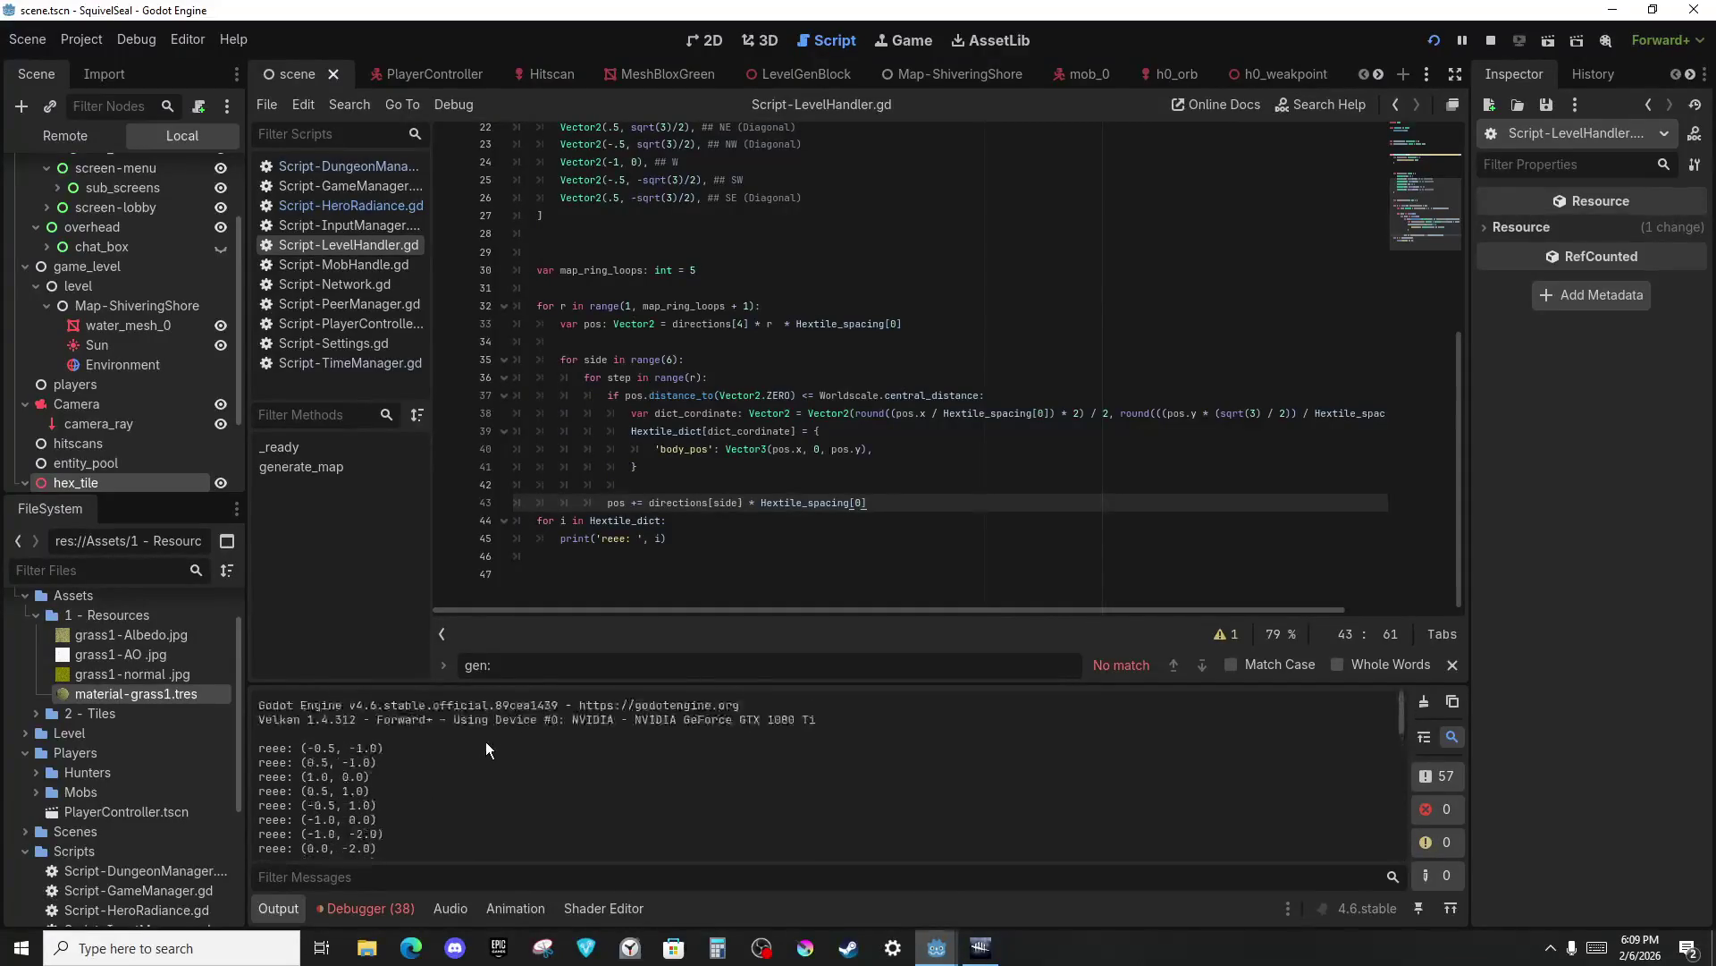
Remove the temporary key-printing loop after reviewing the printed coordinates.
{"action": "left_click_drag", "start_coordinate": [347, 748], "coordinate": [389, 775]}
{"action": "left_click_drag", "start_coordinate": [669, 540], "coordinate": [533, 523]}
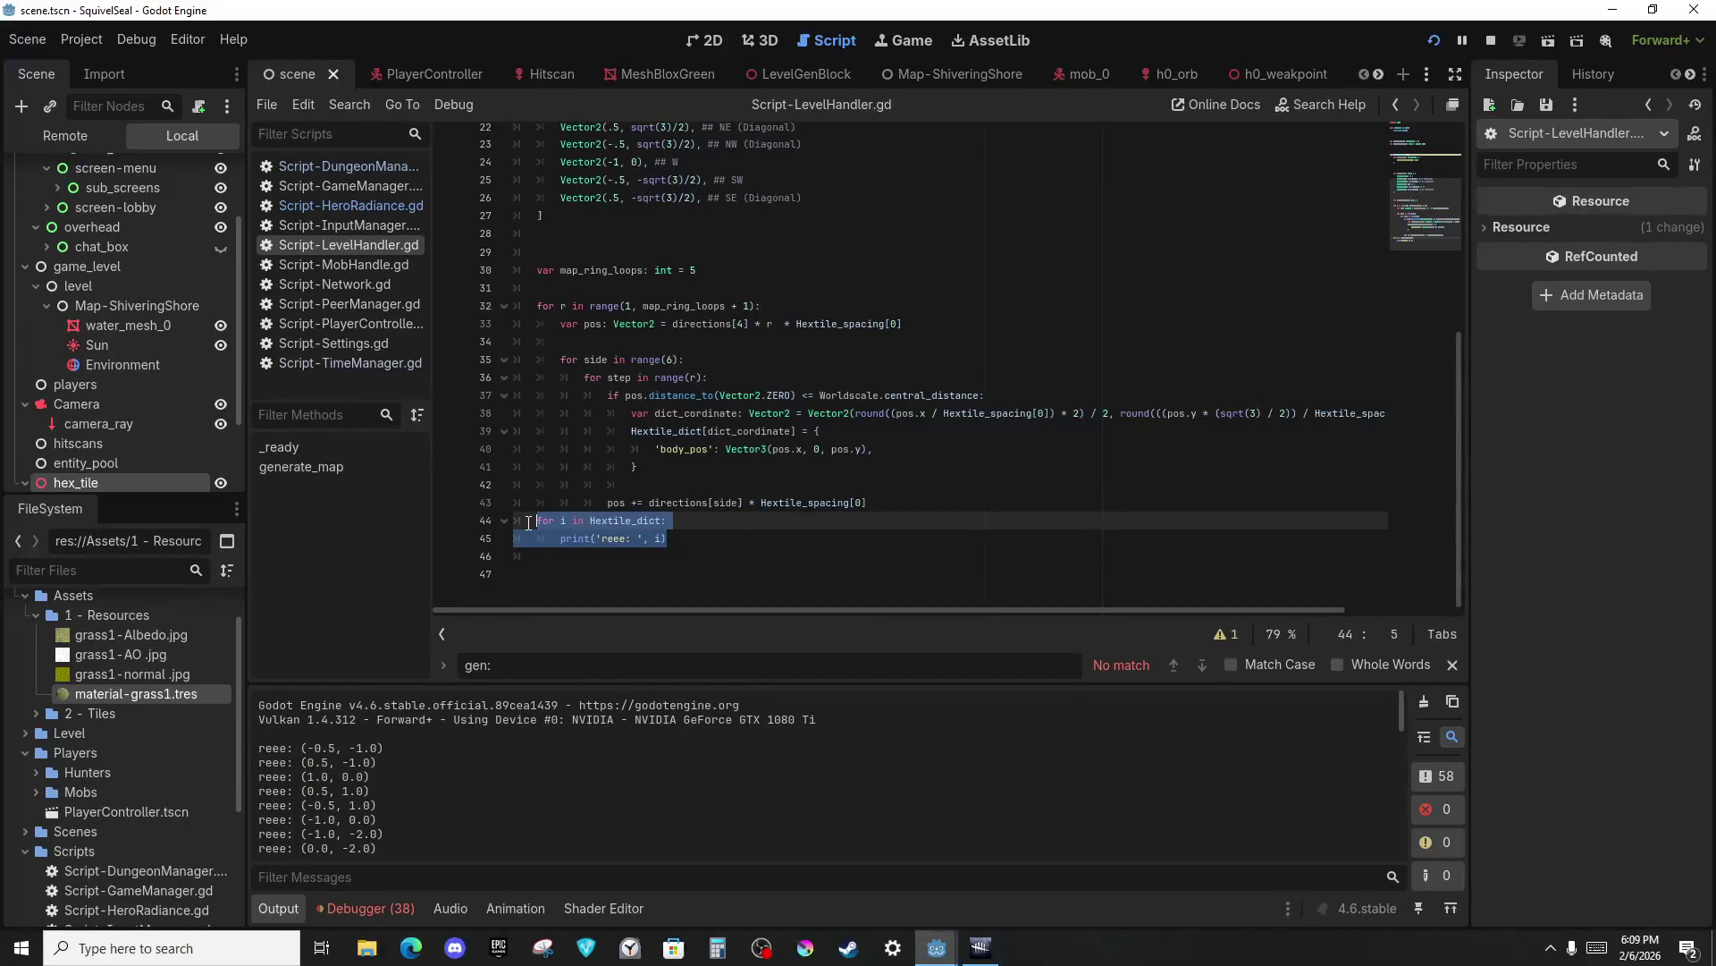
{"action": "key", "text": "BackSpace"}
Insert blank lines after map_ring_loops, before the ring loop.
{"action": "key", "text": "Delete"}
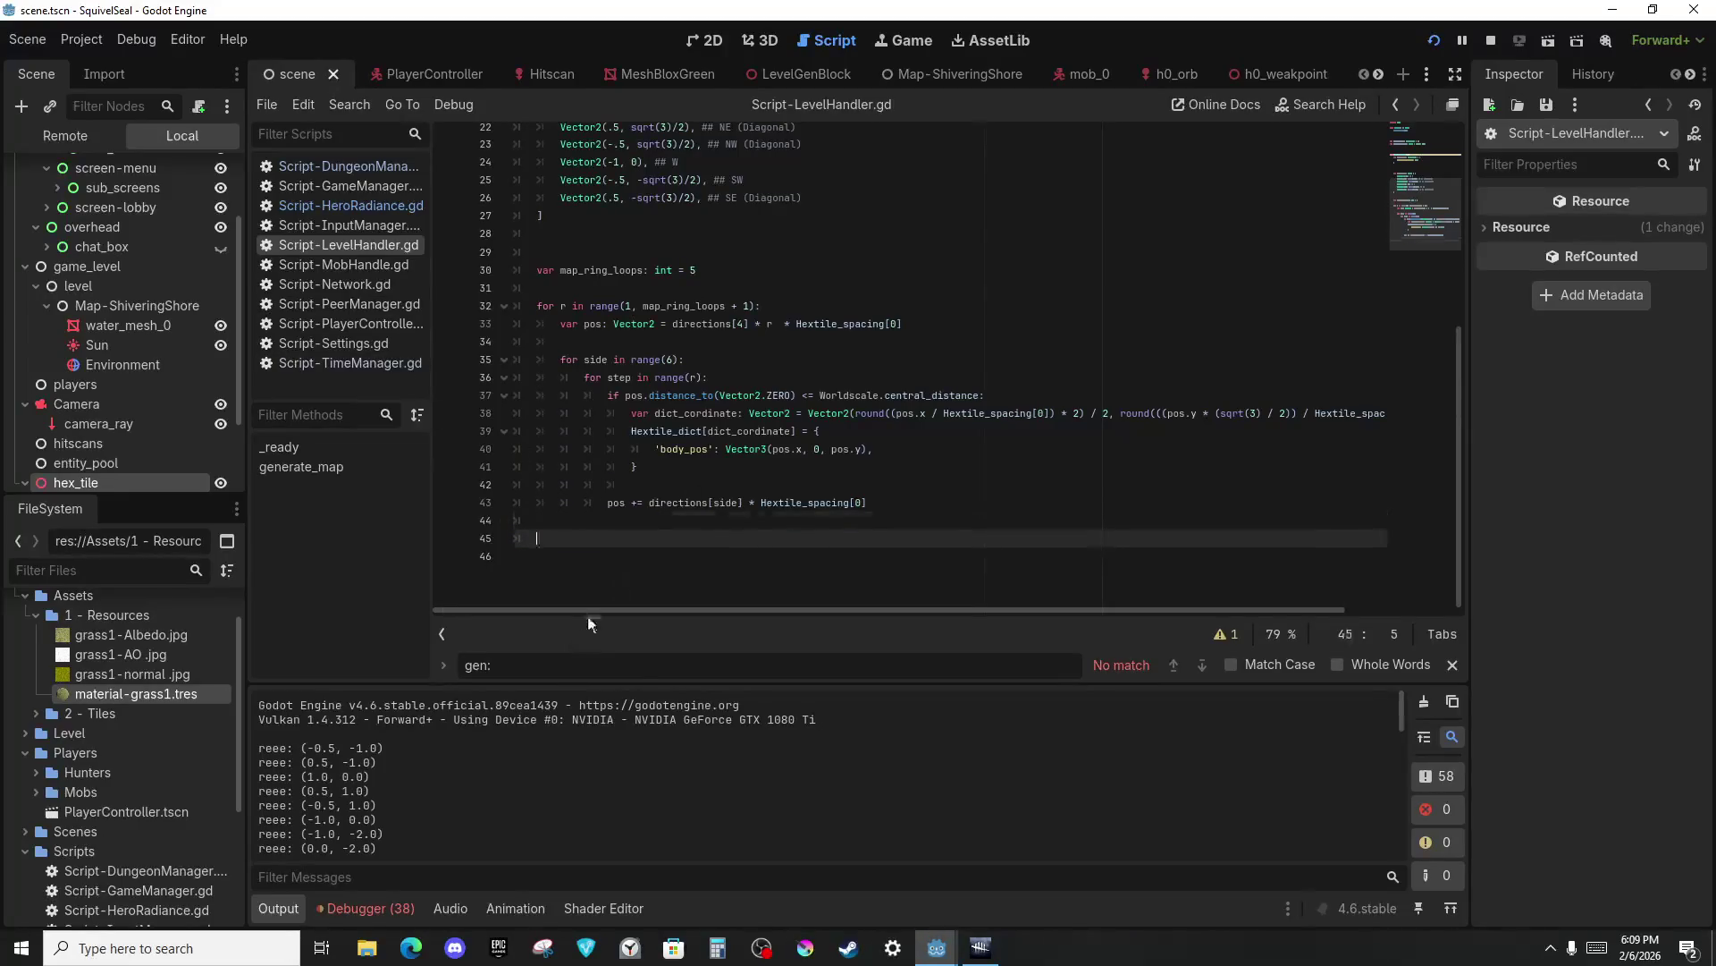
{"action": "left_click", "coordinate": [688, 254]}
{"action": "left_click", "coordinate": [756, 286]}
{"action": "key", "text": "Return"}
{"action": "key", "text": "Return"}
{"action": "key", "text": "Return"}
{"action": "key", "text": "Return"}
{"action": "key", "text": "Return"}
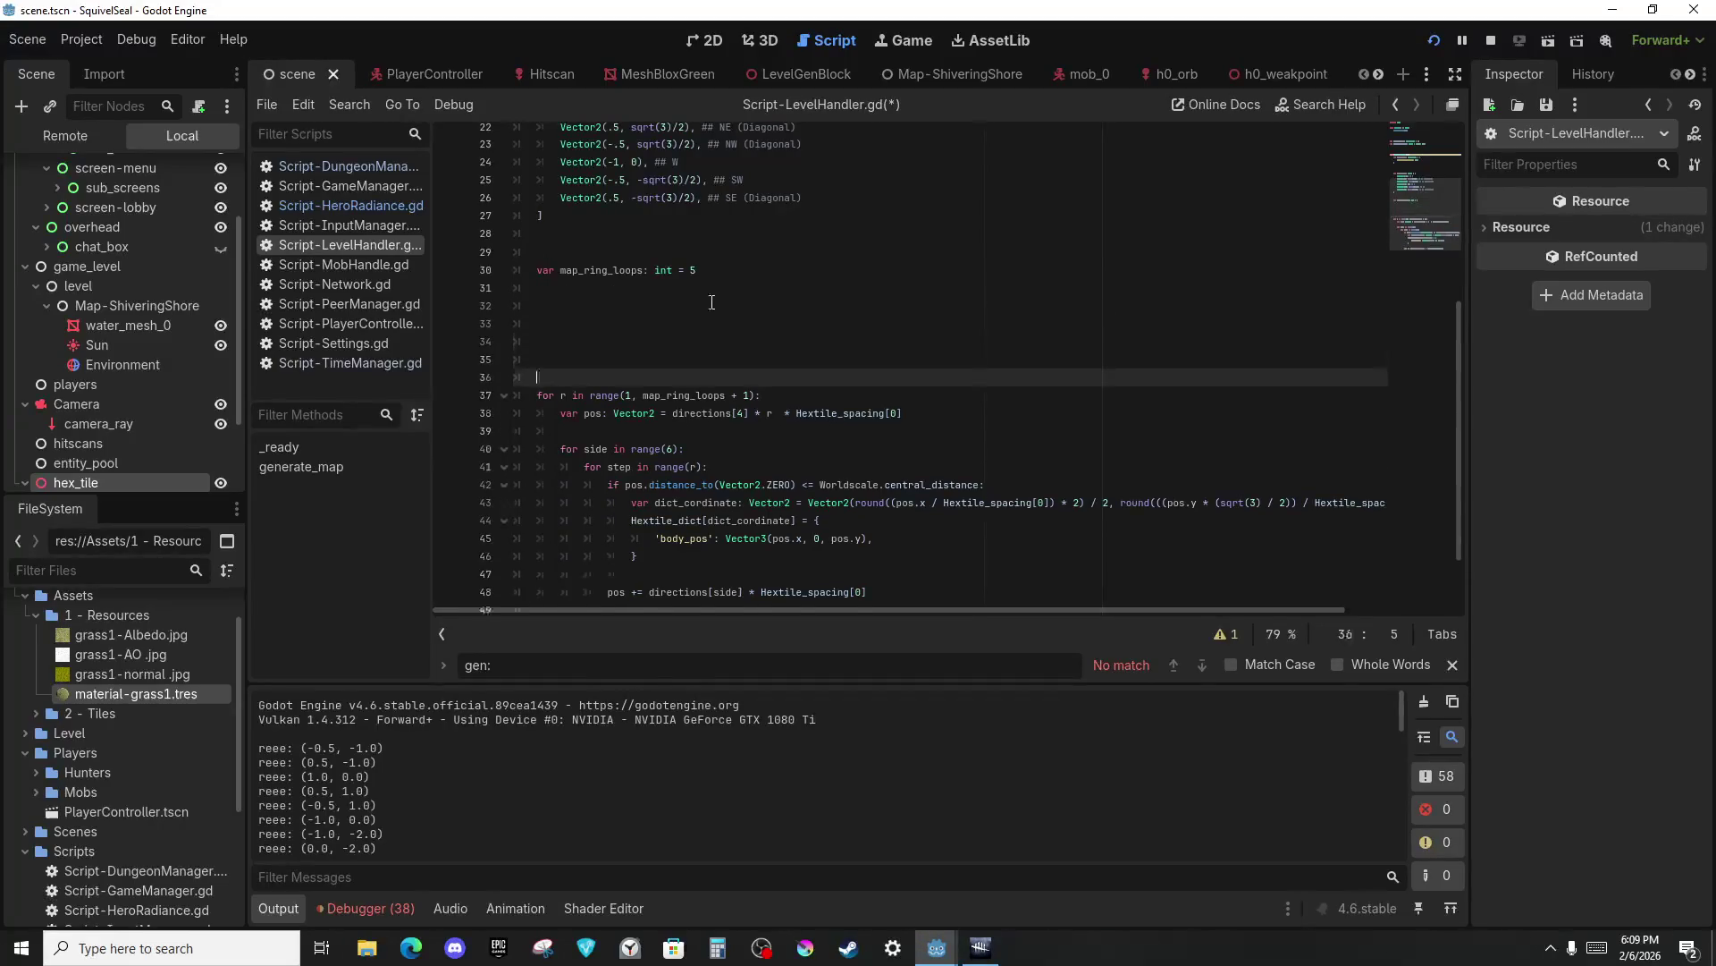
{"action": "left_click", "coordinate": [711, 302]}
{"action": "key", "text": "Up"}
{"action": "key", "text": "Up"}
{"action": "key", "text": "Up"}
{"action": "key", "text": "Down"}
{"action": "key", "text": "Down"}
{"action": "key", "text": "Down"}
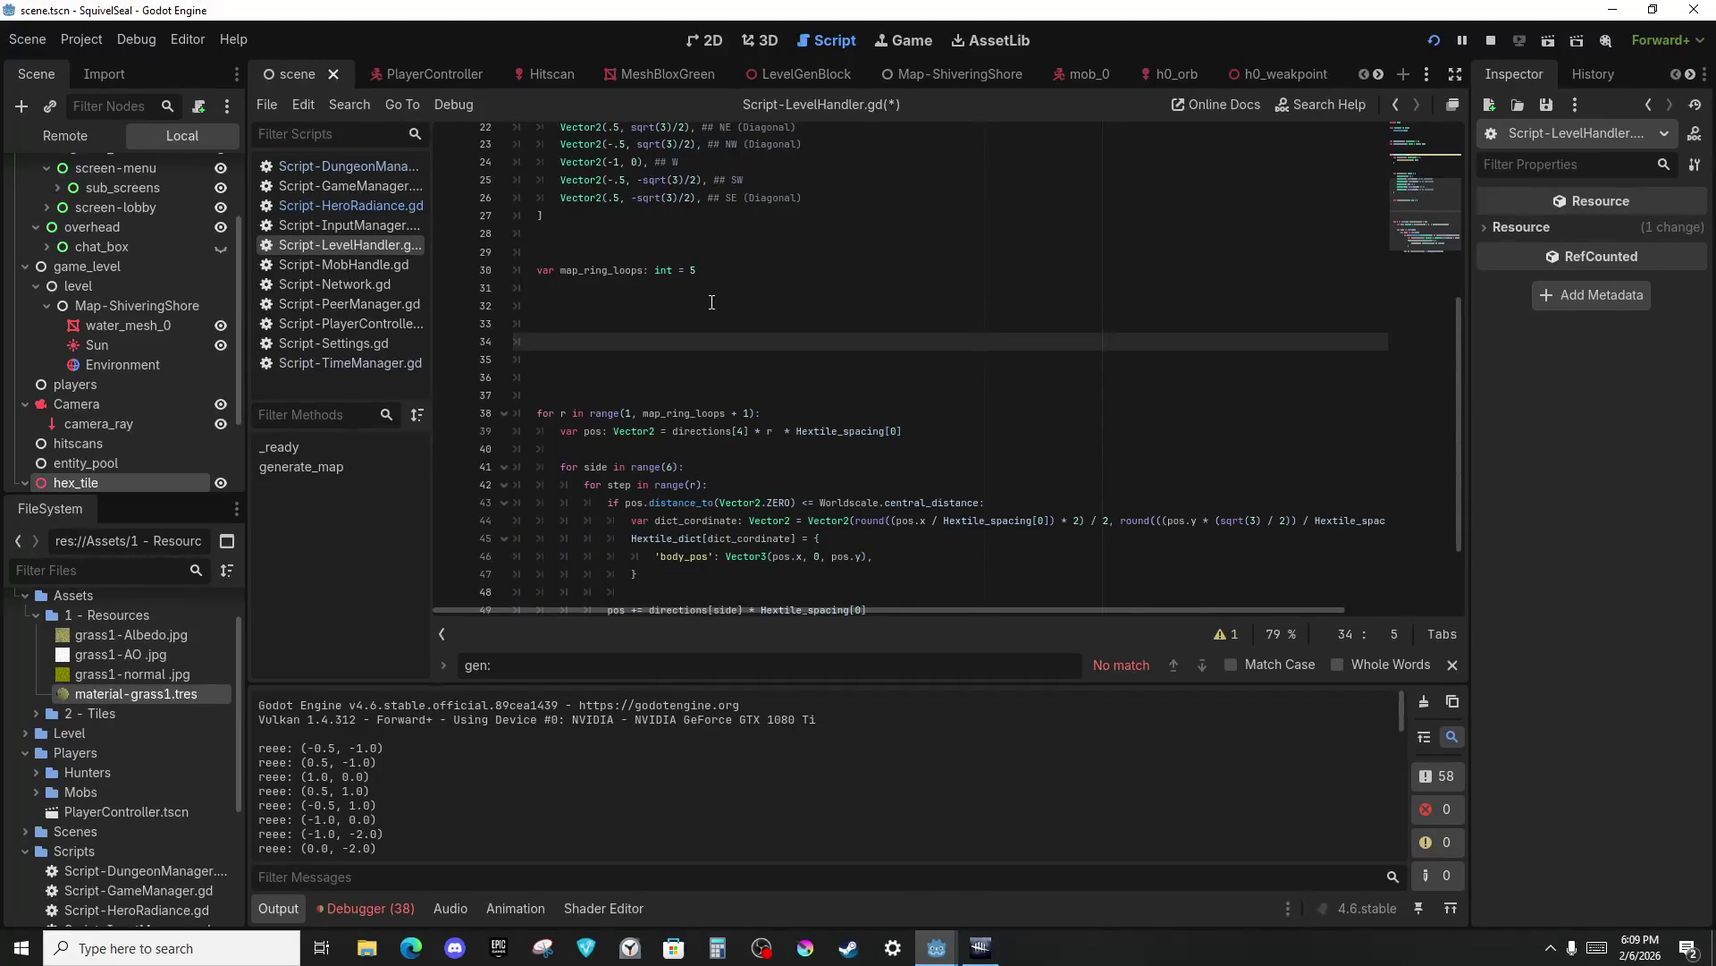
Add a centre entry Hextile_dict[Vector2.ZERO] with 'body_pos' set to Vector3.ZERO.
{"action": "type", "text": "he"}
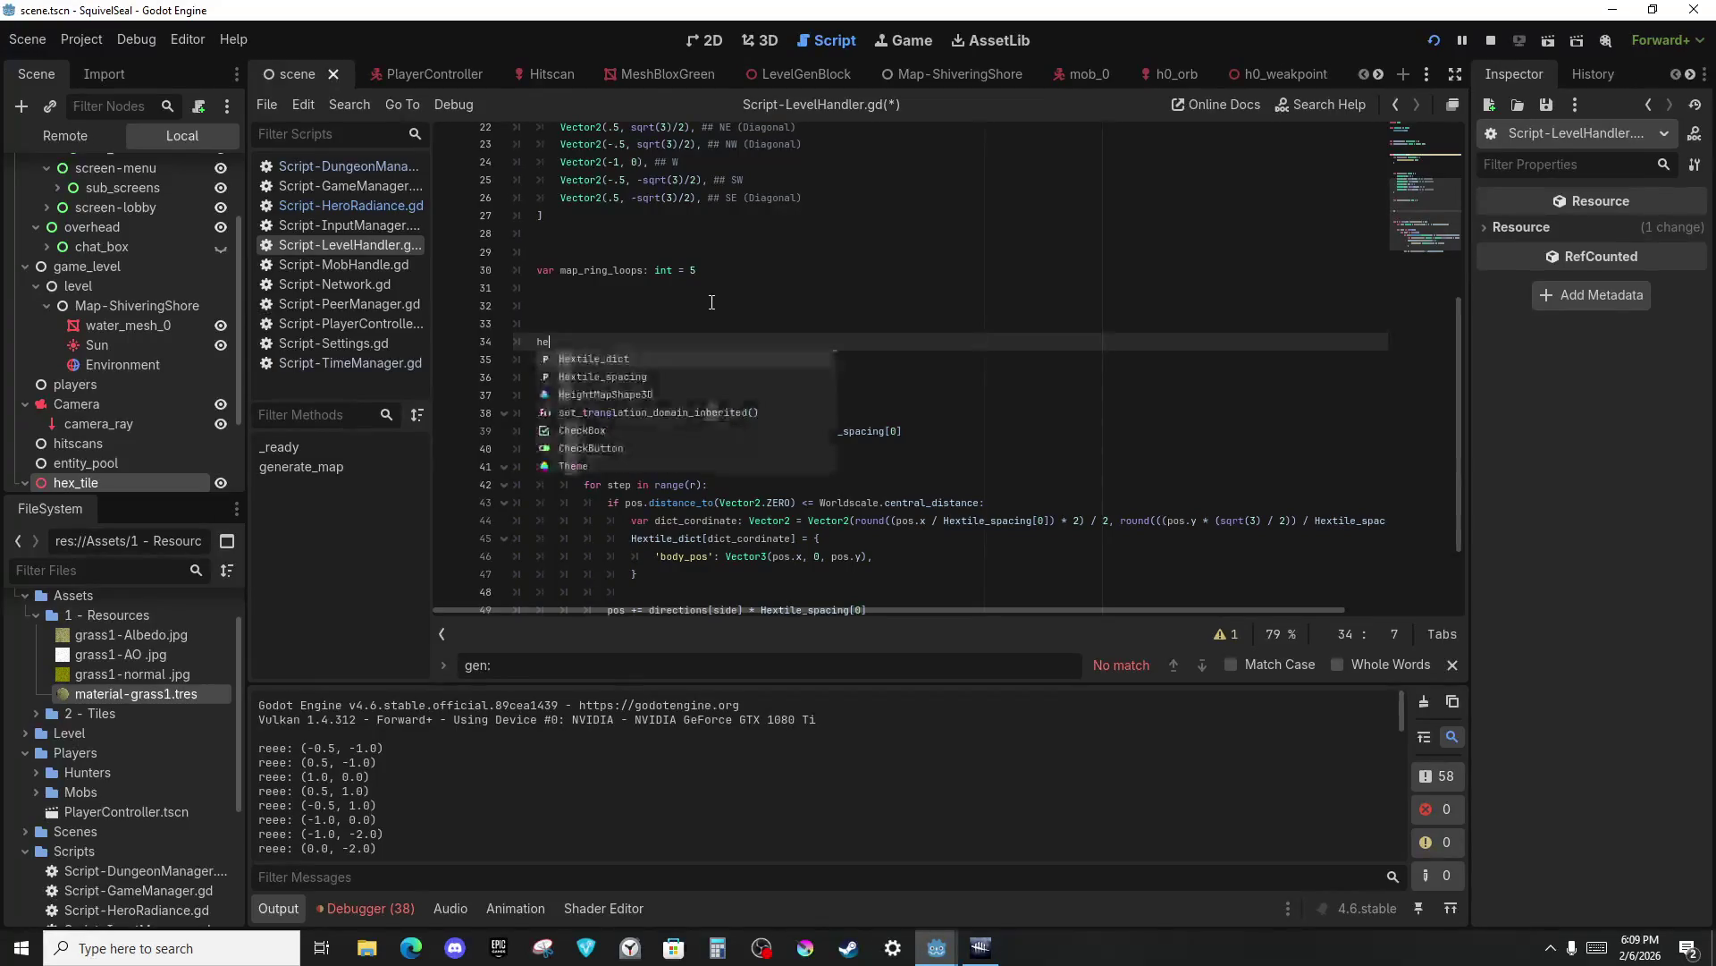
{"action": "key", "text": "Return"}
{"action": "type", "text": "Vector2("}
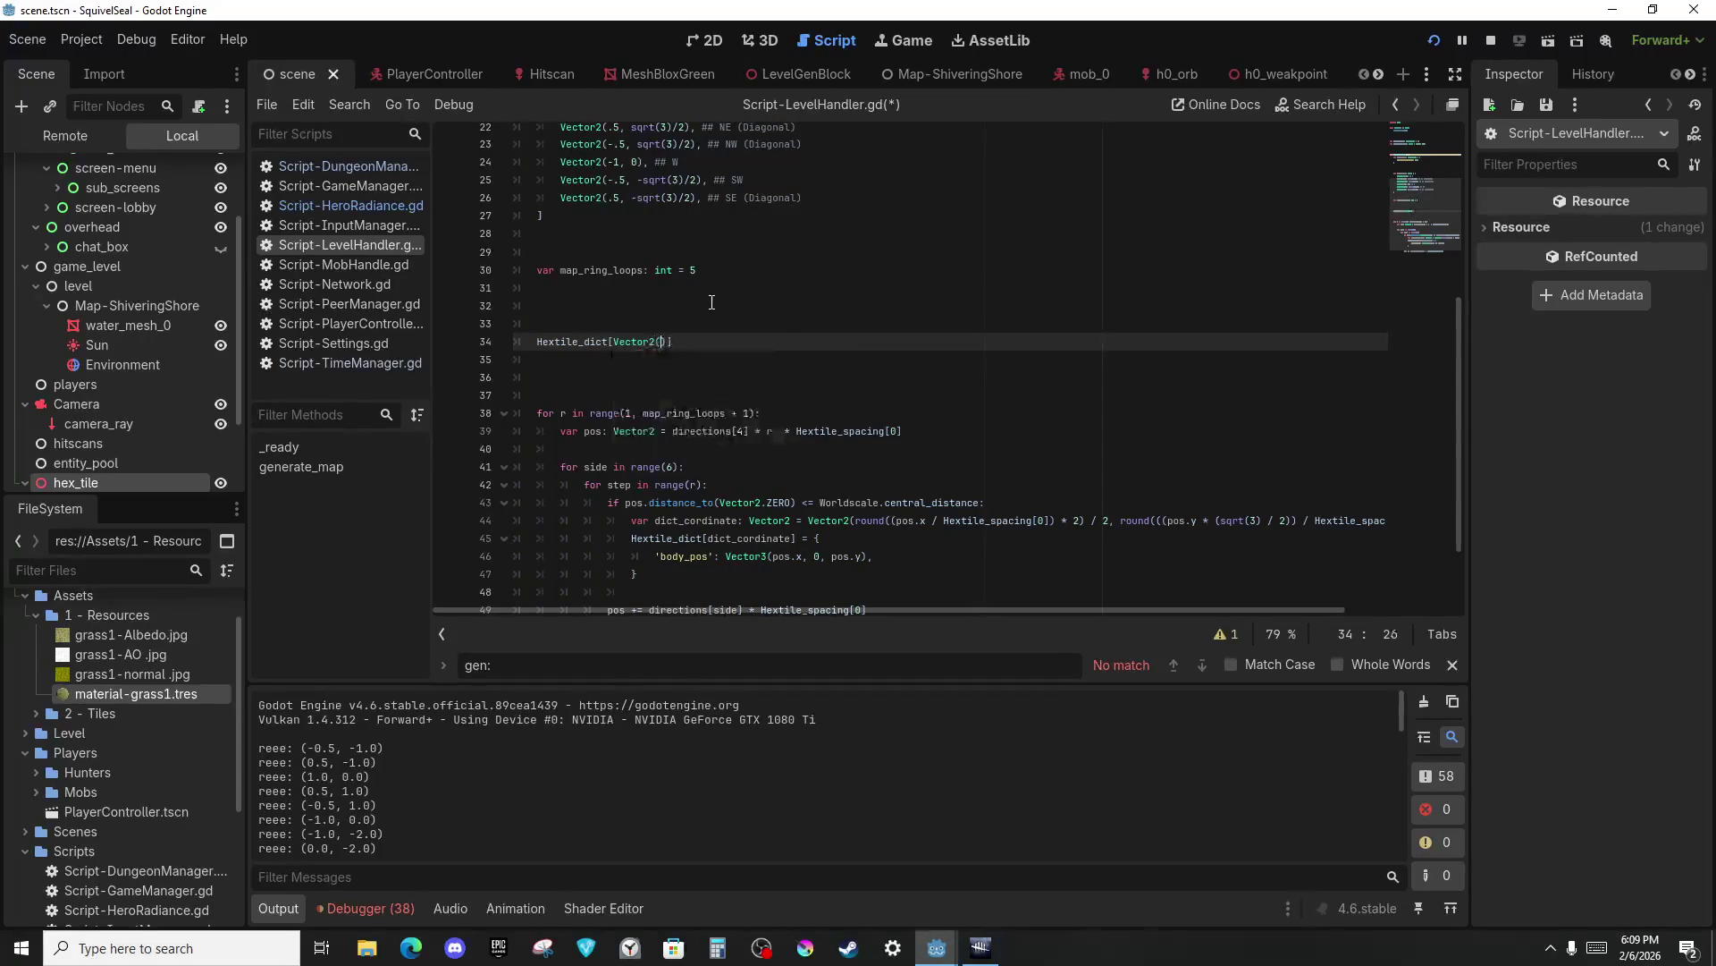
{"action": "key", "text": "BackSpace"}
{"action": "key", "text": "Return"}
{"action": "type", "text": "{'b"}
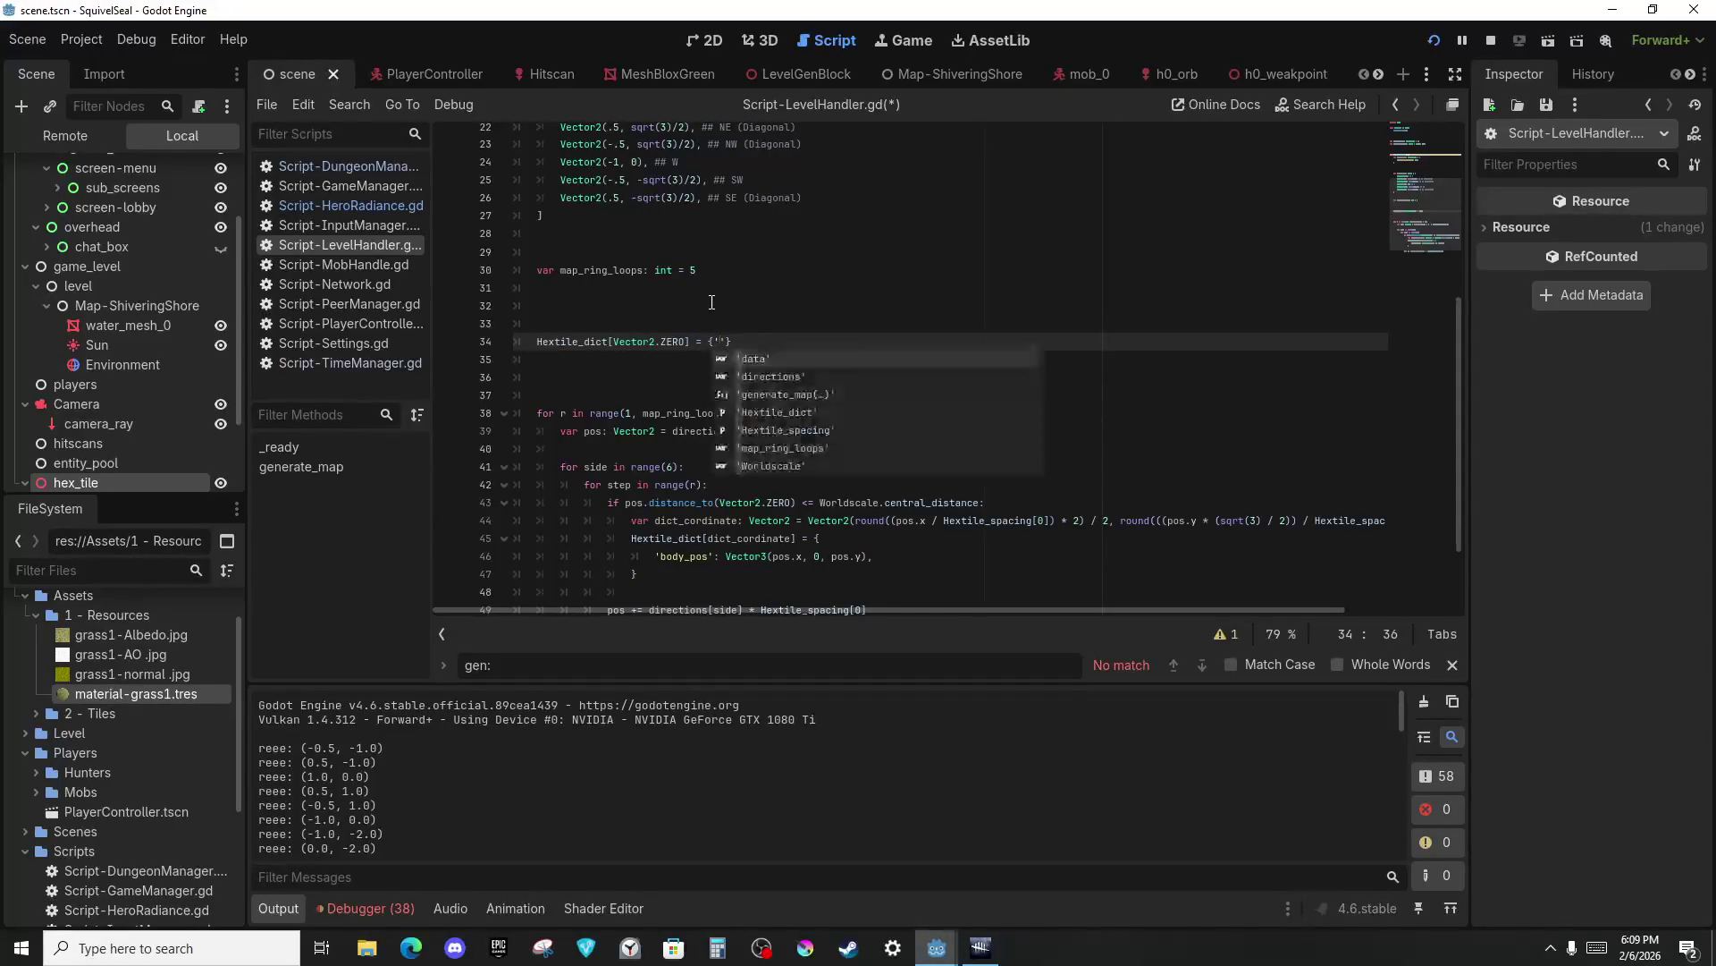
{"action": "key", "text": "BackSpace"}
{"action": "key", "text": "BackSpace"}
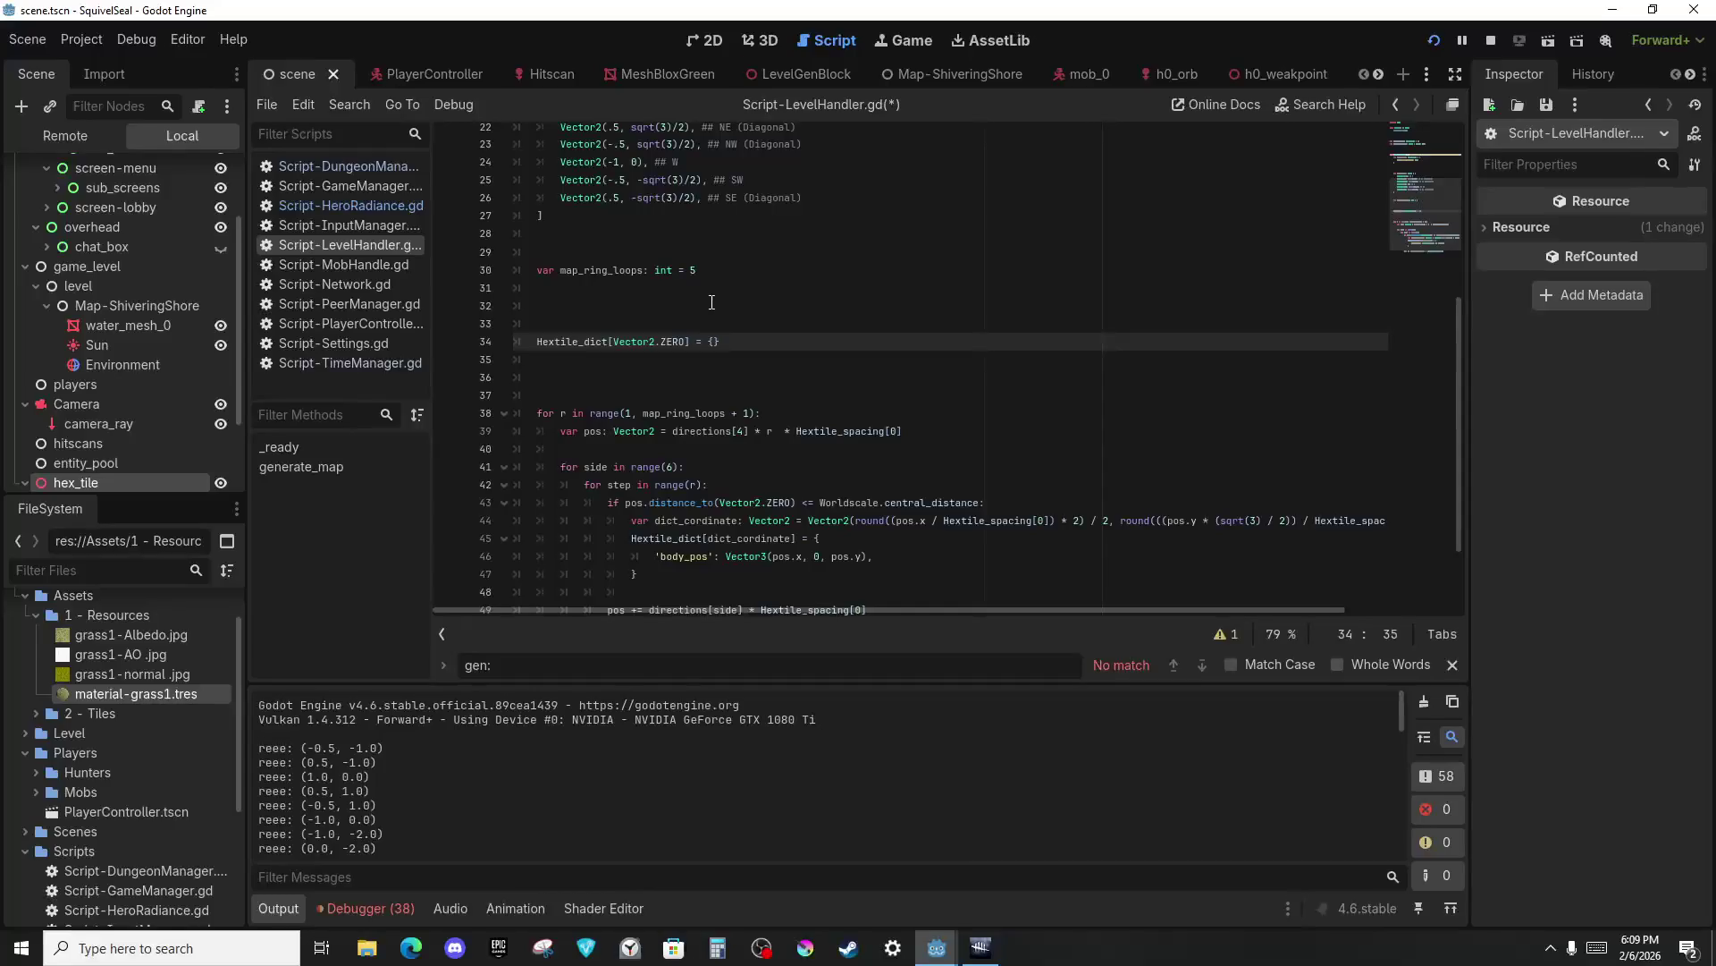
{"action": "type", "text": "'body"}
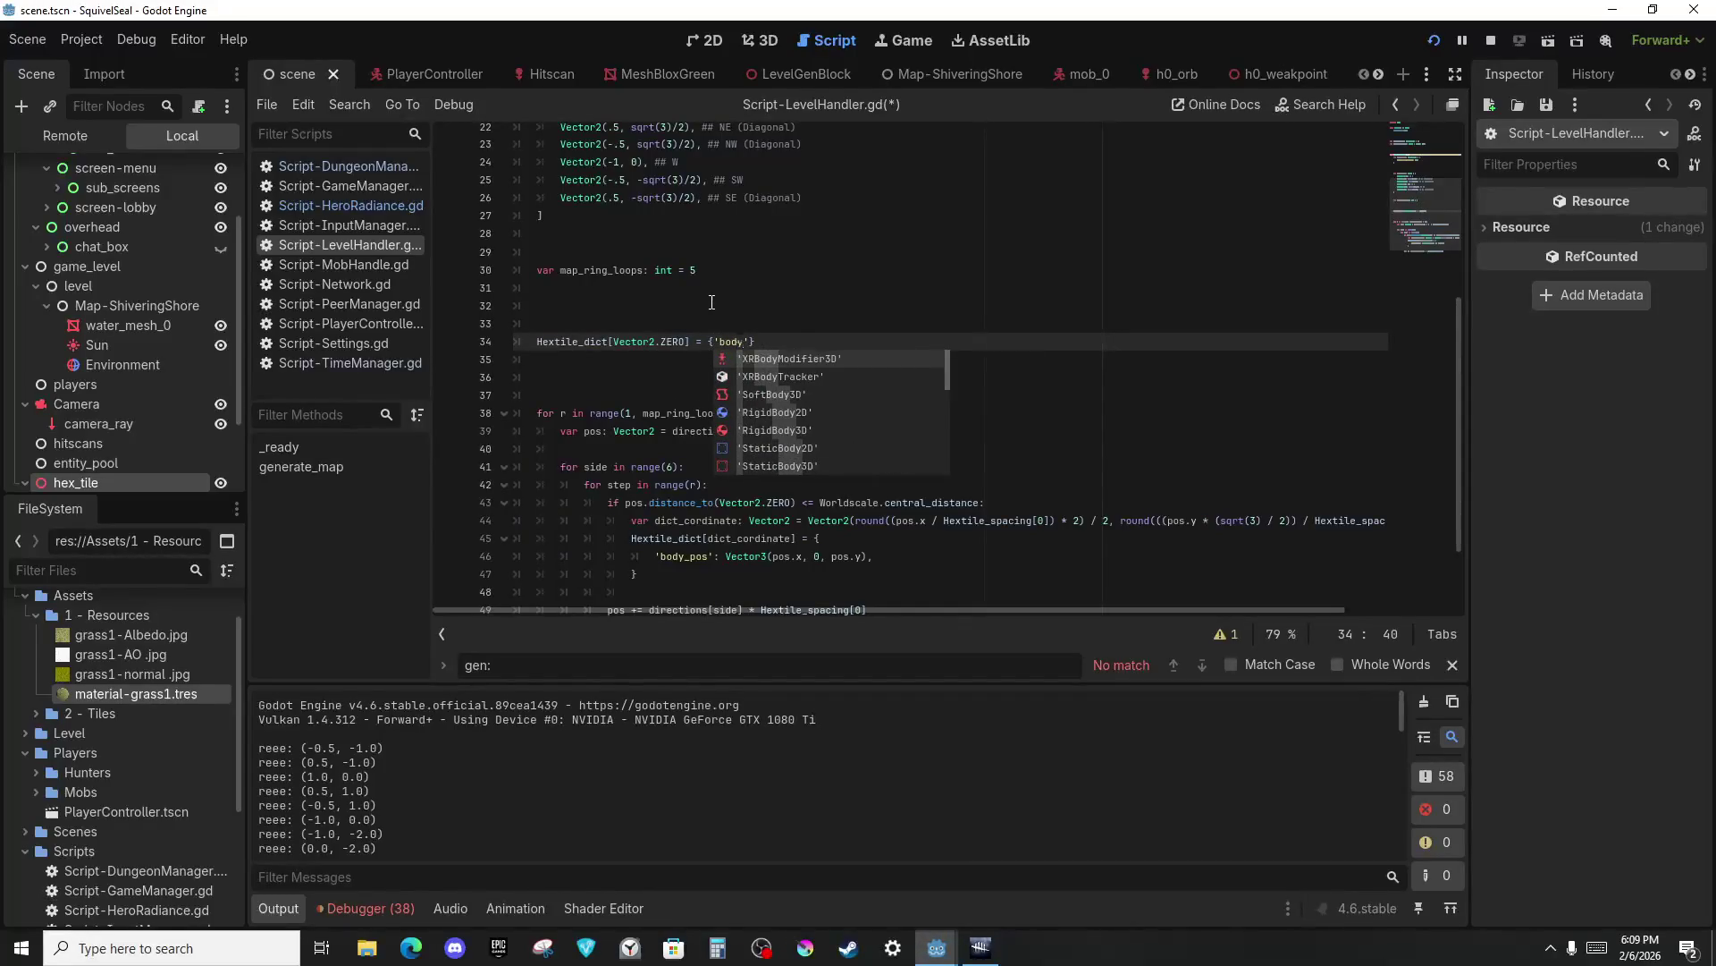
{"action": "type", "text": "_pos'"}
{"action": "type", "text": "ector3("}
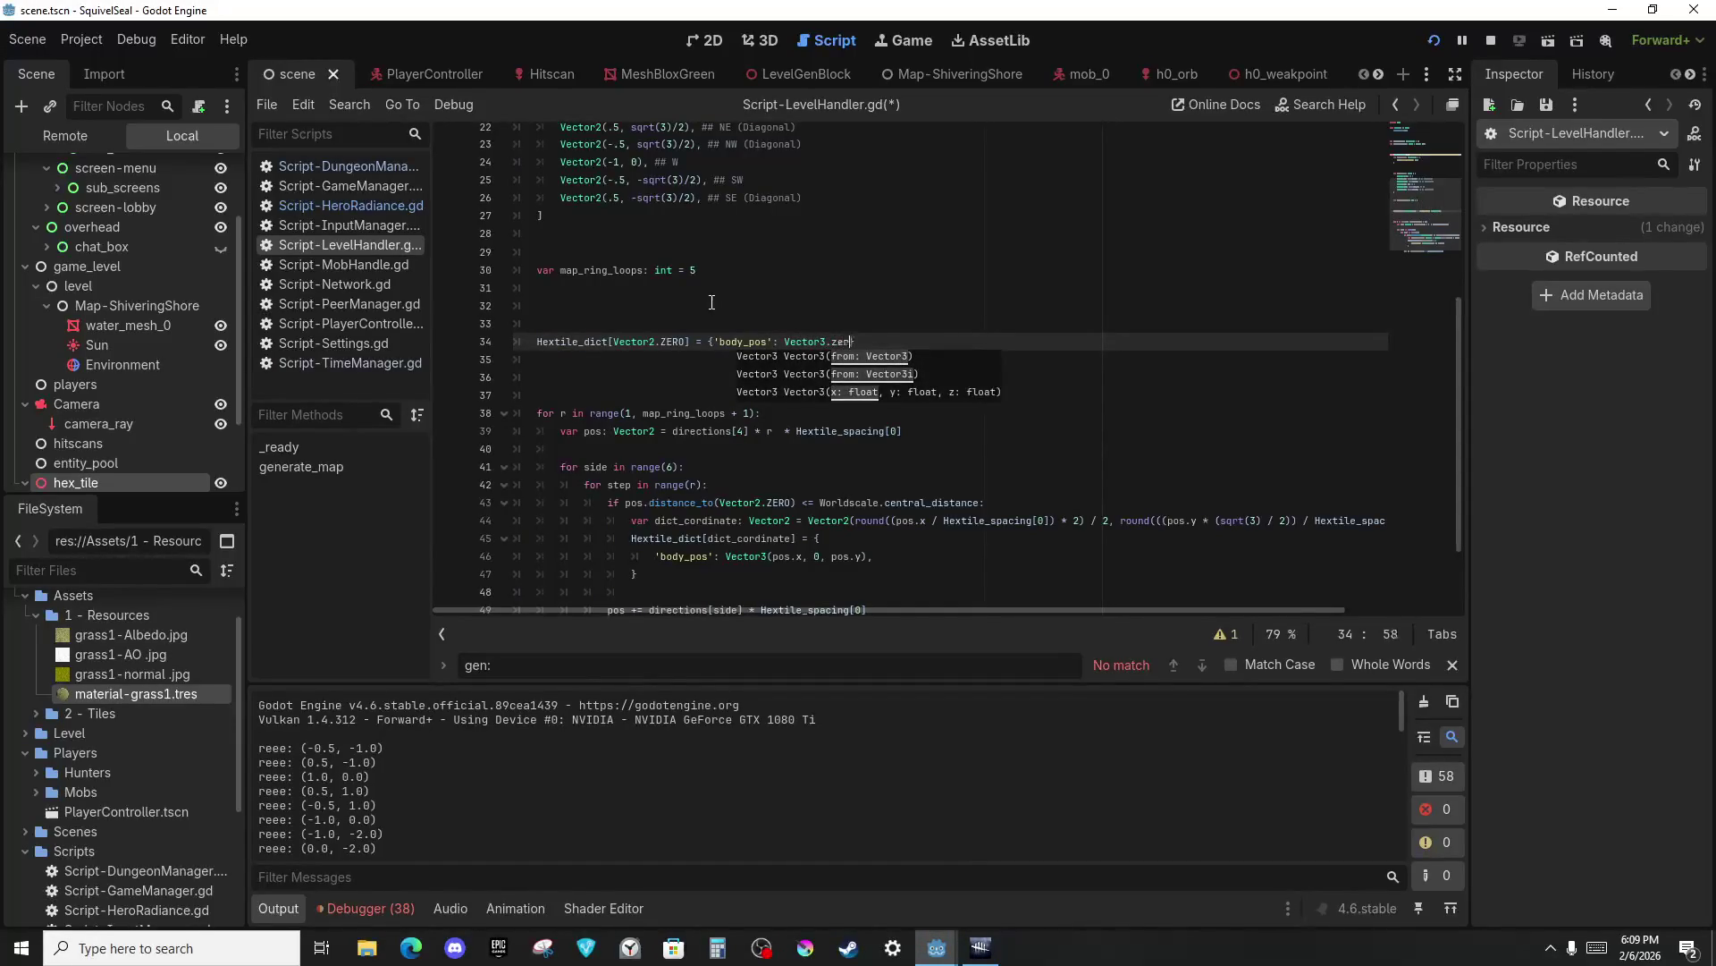
{"action": "type", "text": "ZERO"}
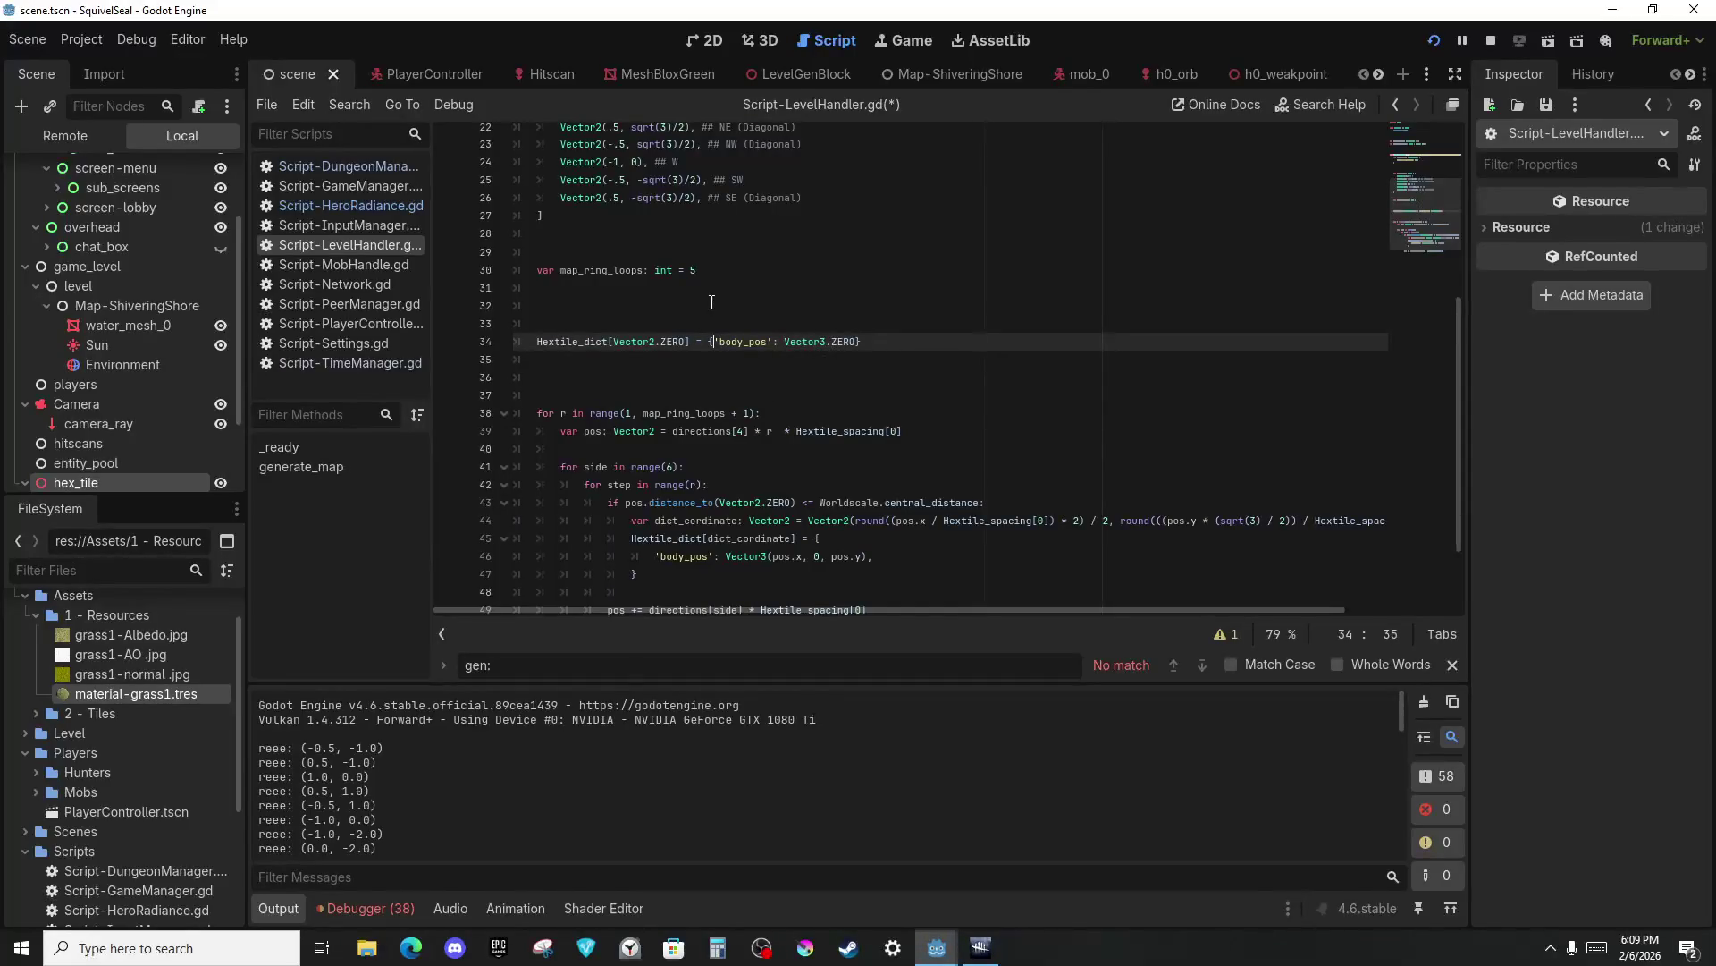
{"action": "key", "text": "Return"}
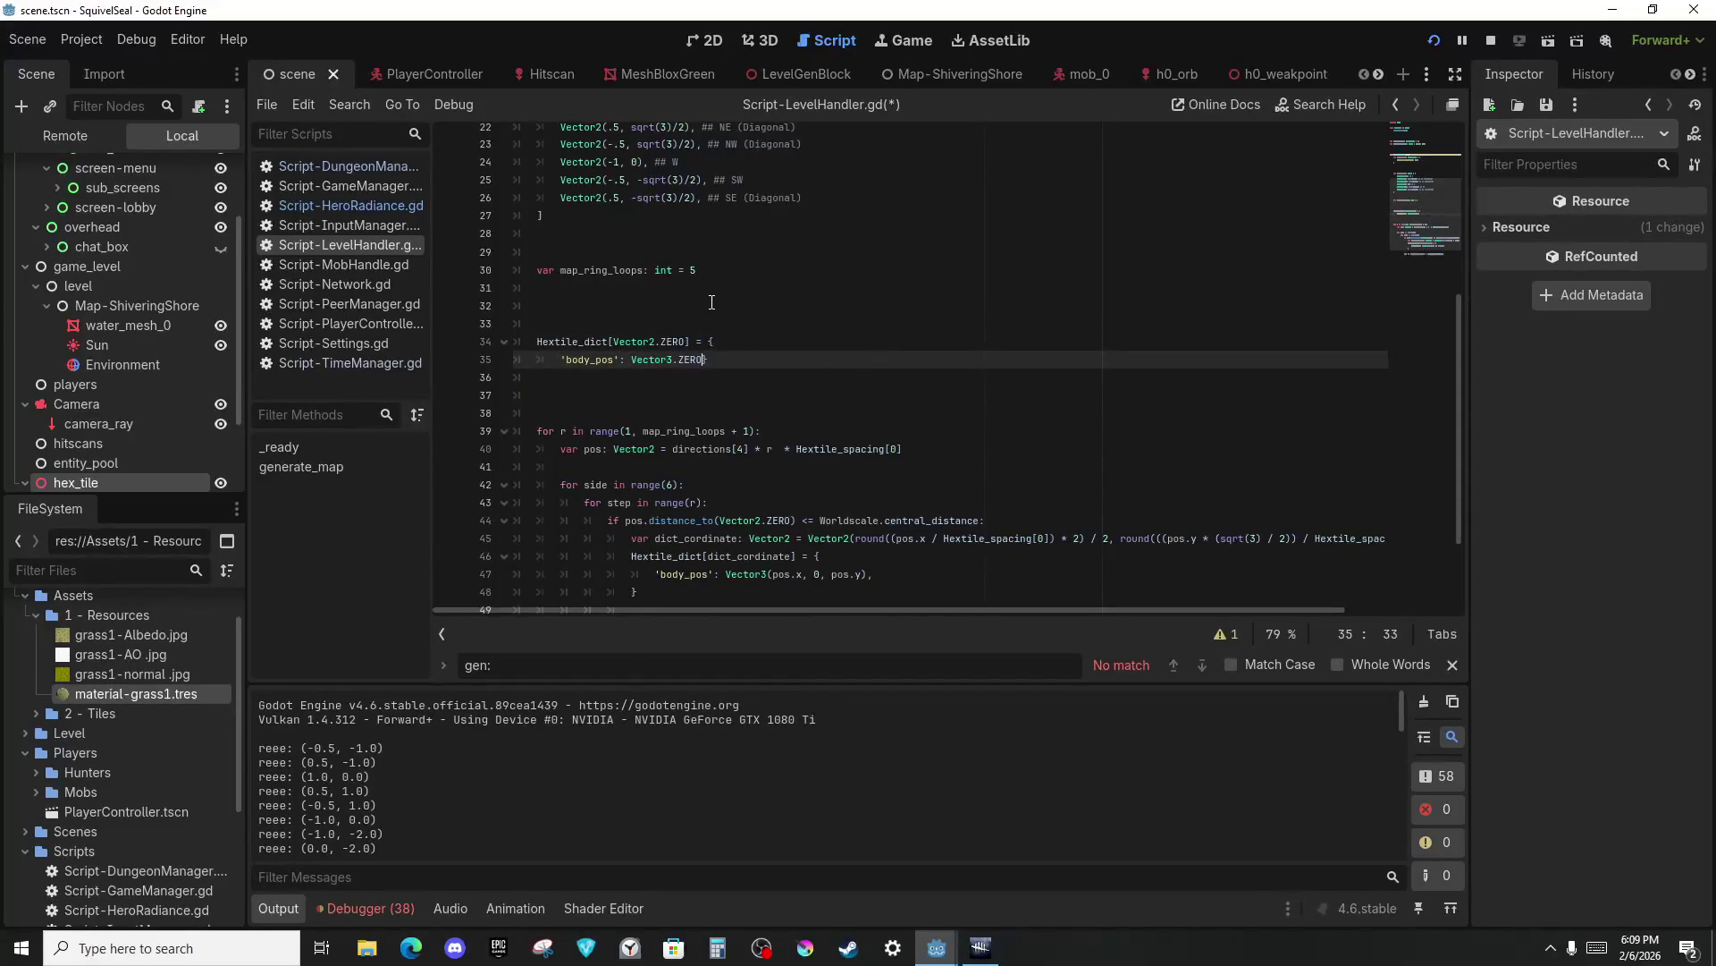
{"action": "key", "text": "Return"}
Tidy the lines after the centre entry and run the scene with F5.
{"action": "type", "text": ",m"}
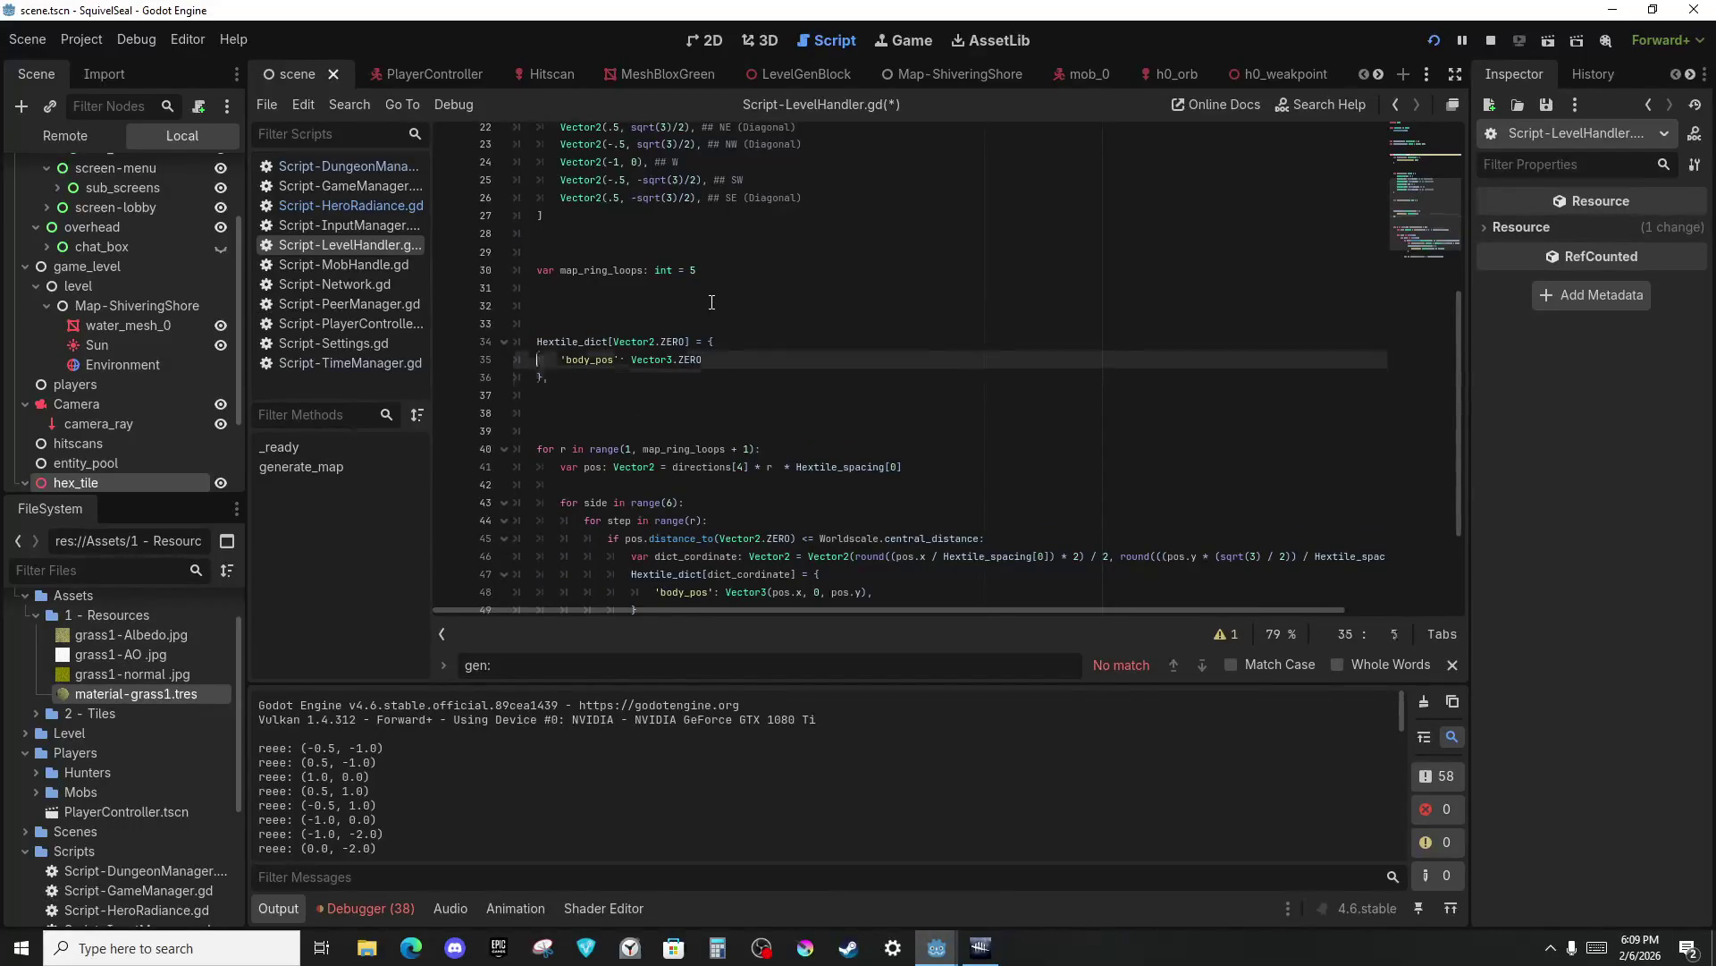
{"action": "key", "text": "Down"}
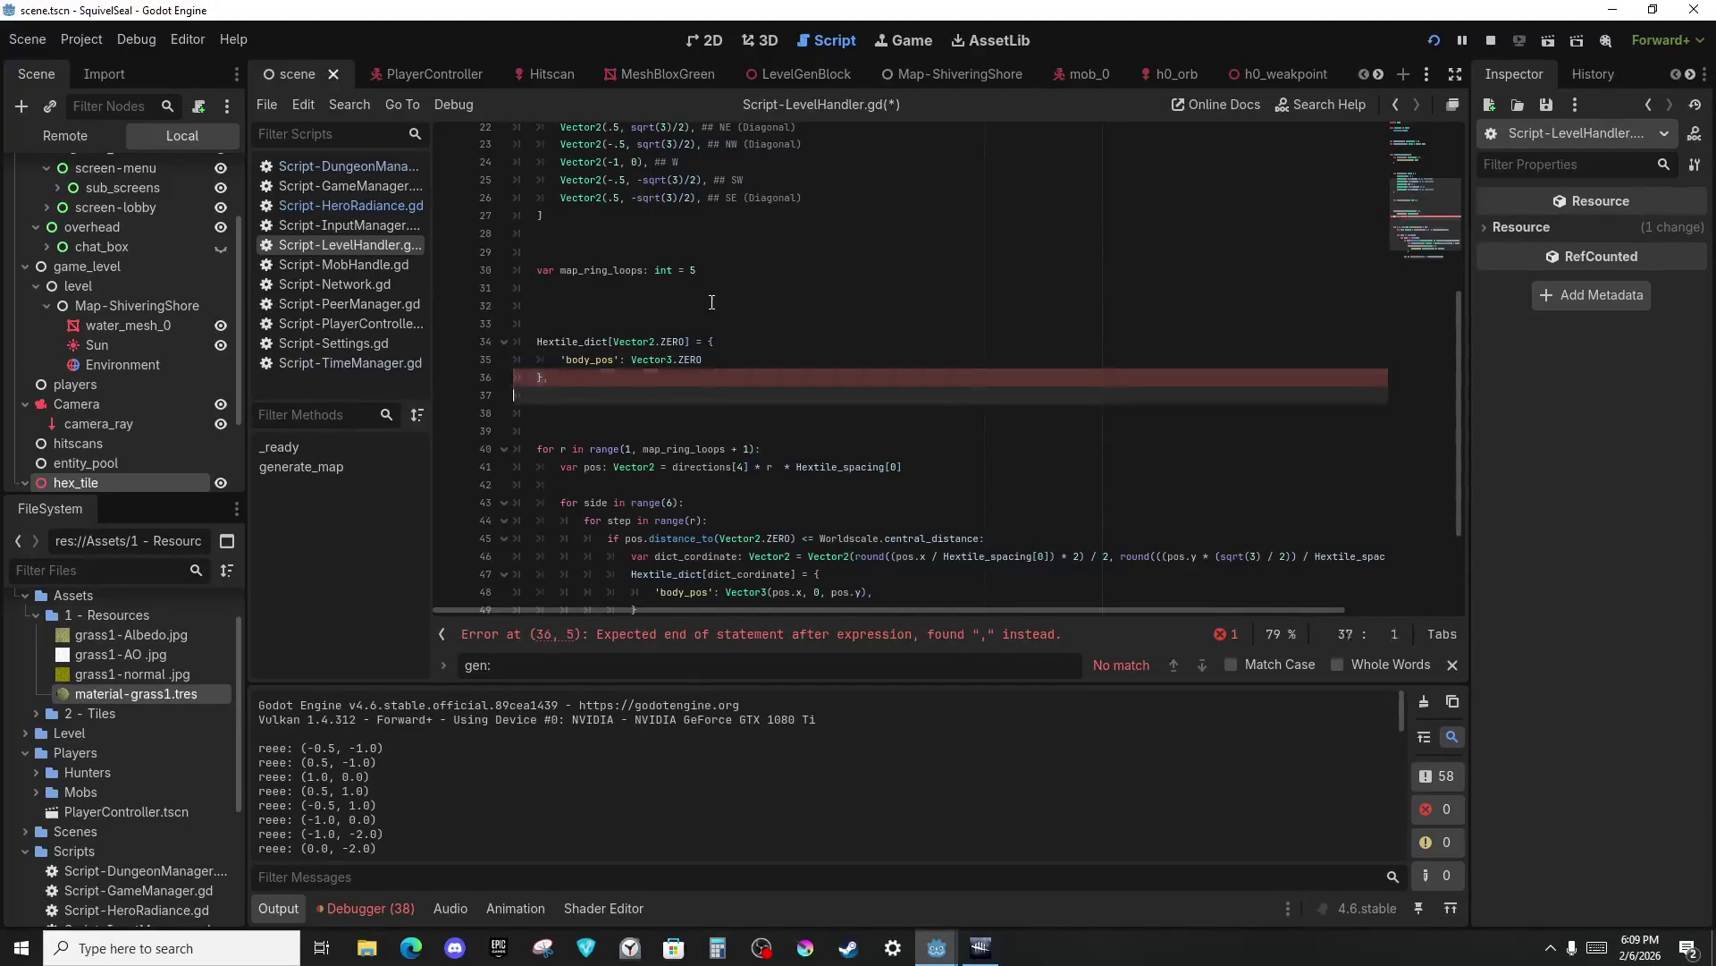
{"action": "key", "text": "Up"}
{"action": "key", "text": "Return"}
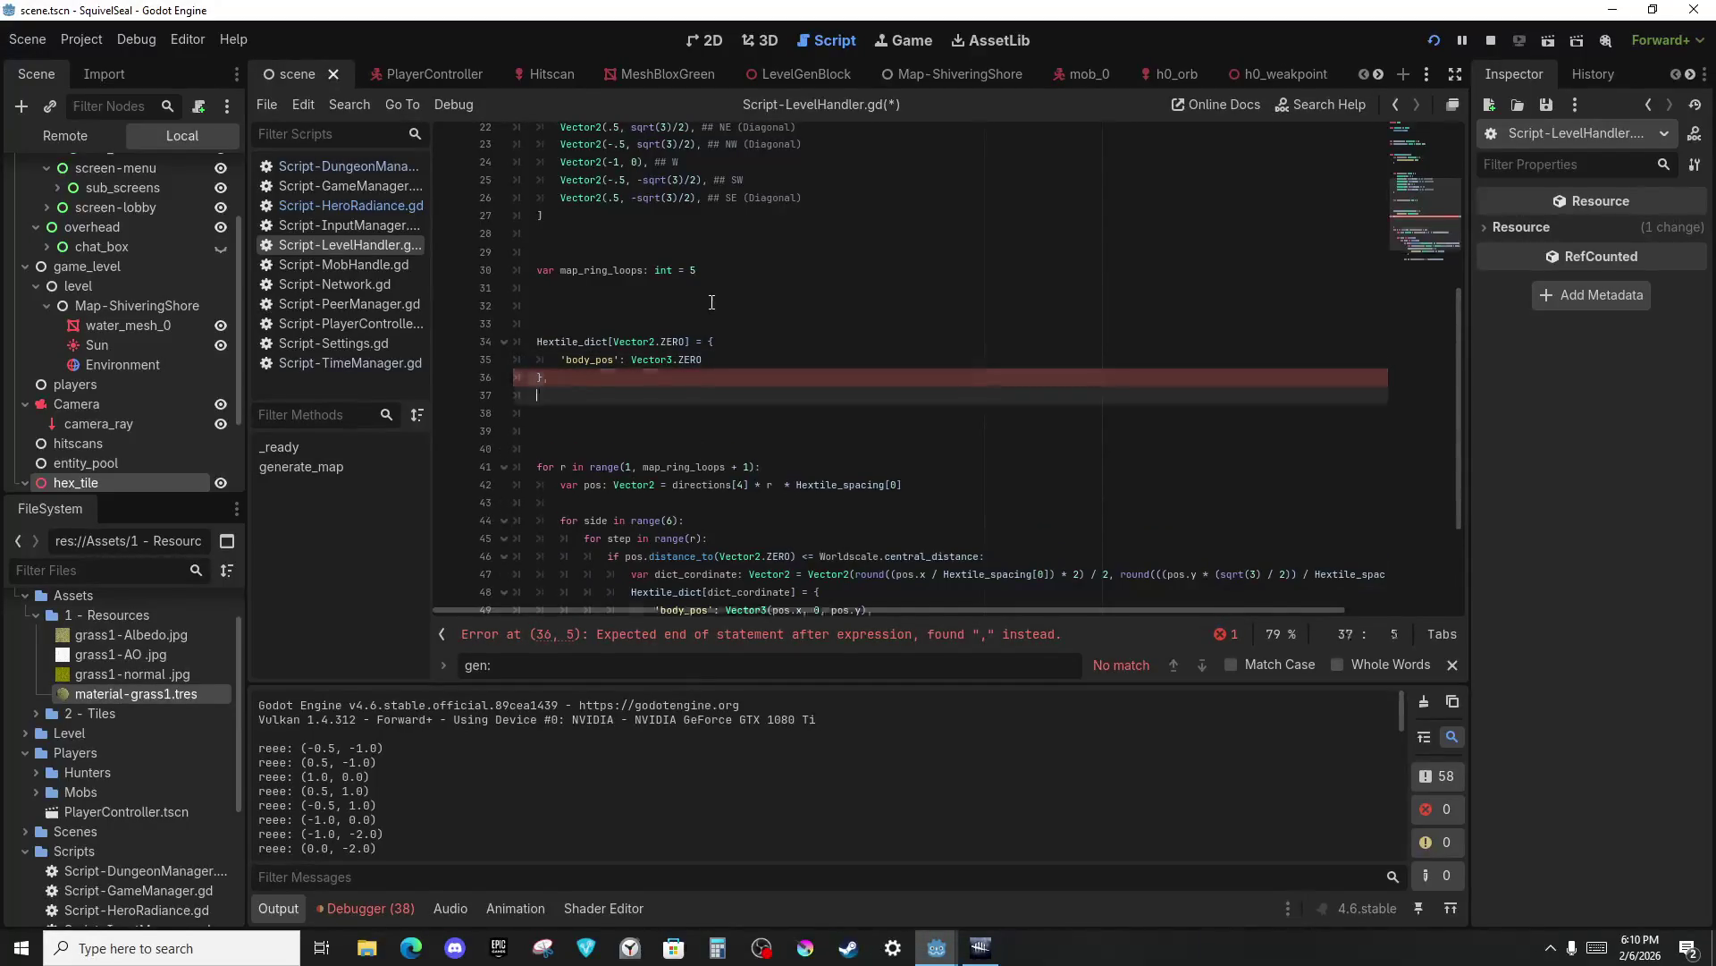
{"action": "type", "text": "hex"}
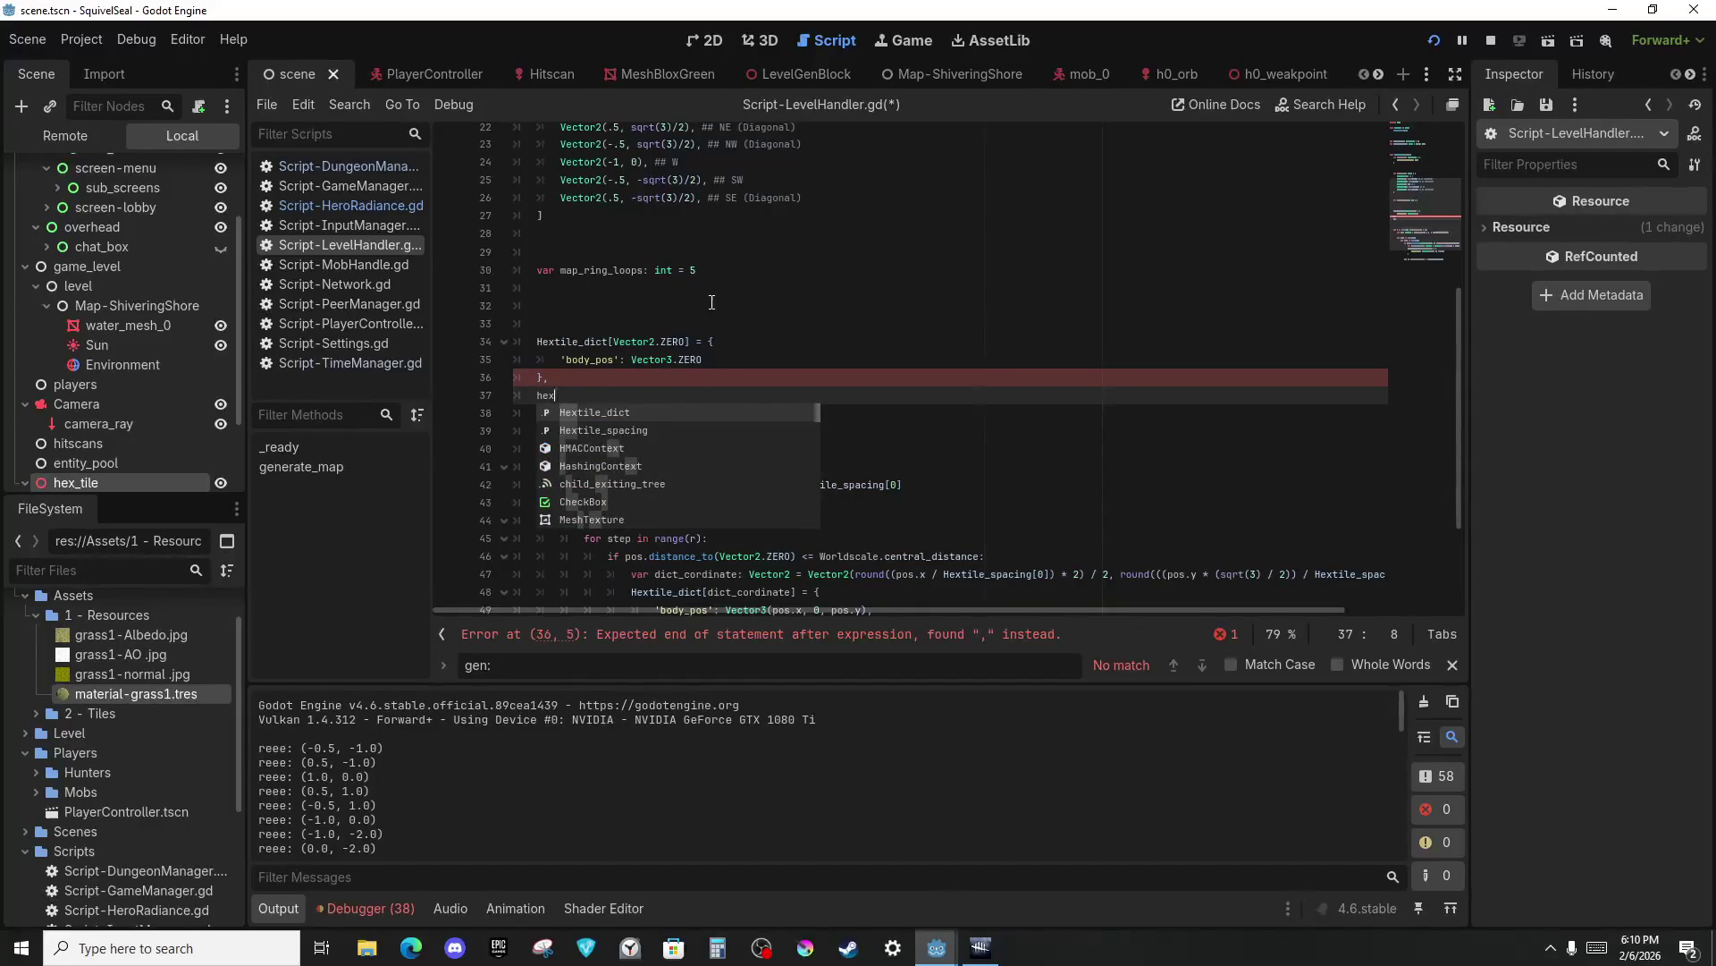
{"action": "key", "text": "BackSpace"}
{"action": "key", "text": "BackSpace"}
{"action": "key", "text": "BackSpace"}
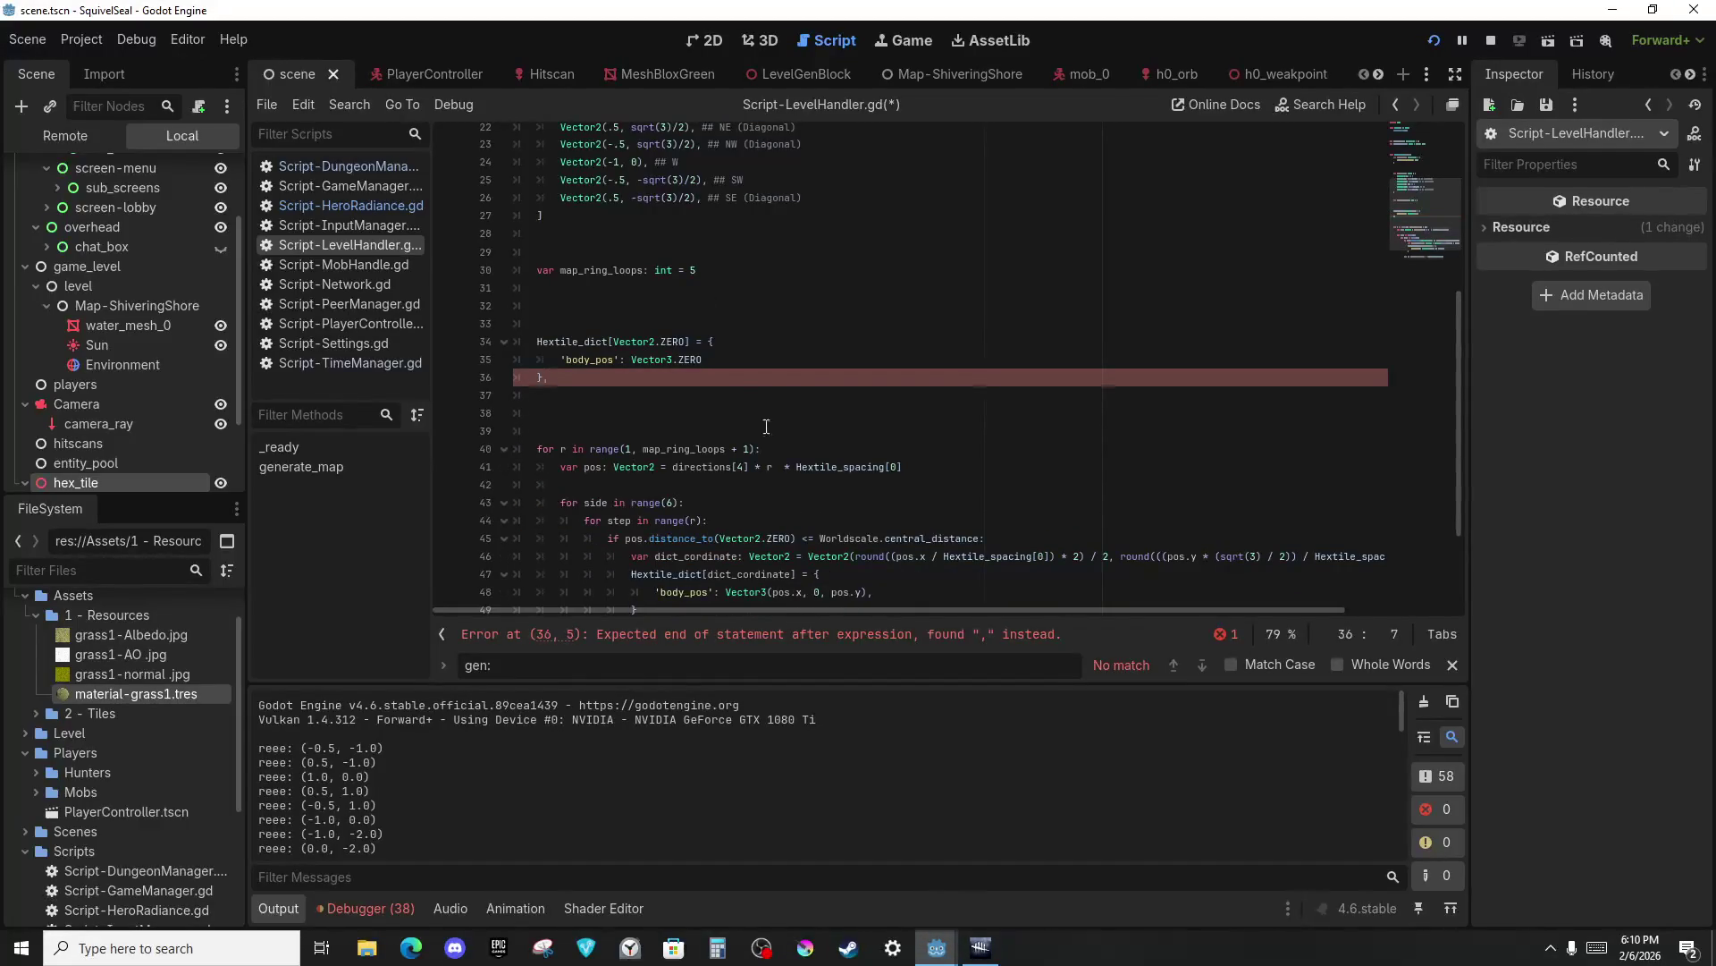
{"action": "scroll", "coordinate": [764, 439], "scroll_direction": "up", "scroll_amount": 3}
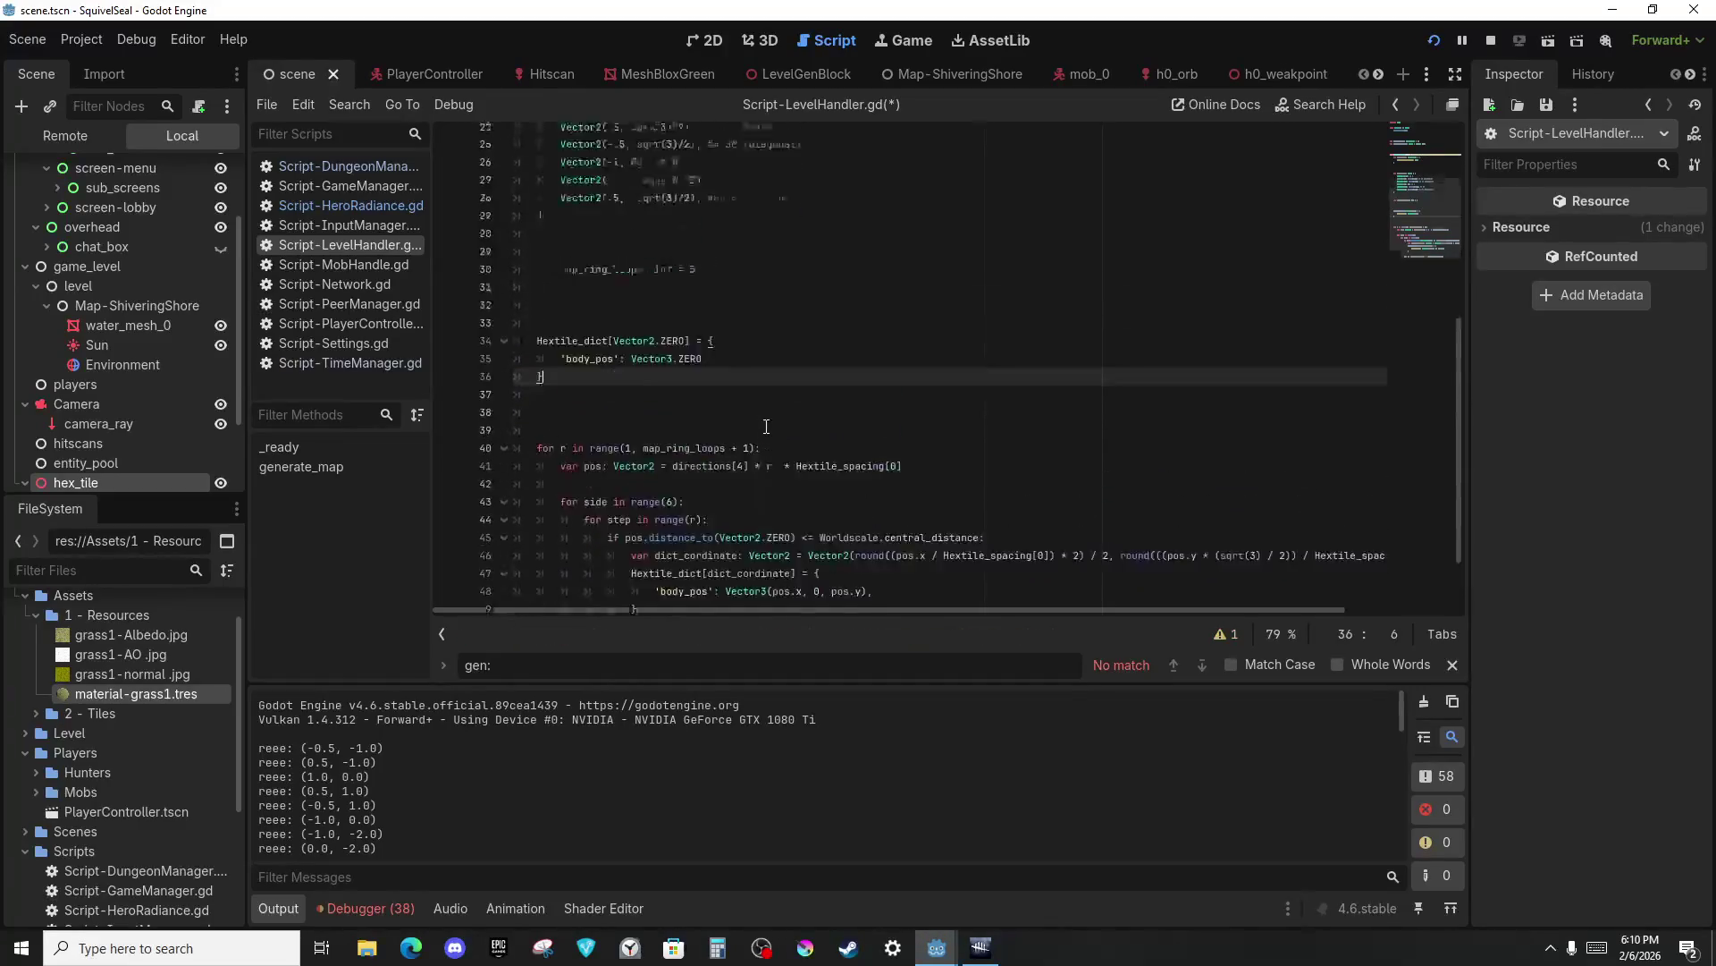
{"action": "left_click", "coordinate": [741, 534]}
{"action": "scroll", "coordinate": [756, 533], "scroll_direction": "down", "scroll_amount": 3}
{"action": "key", "text": "F5"}
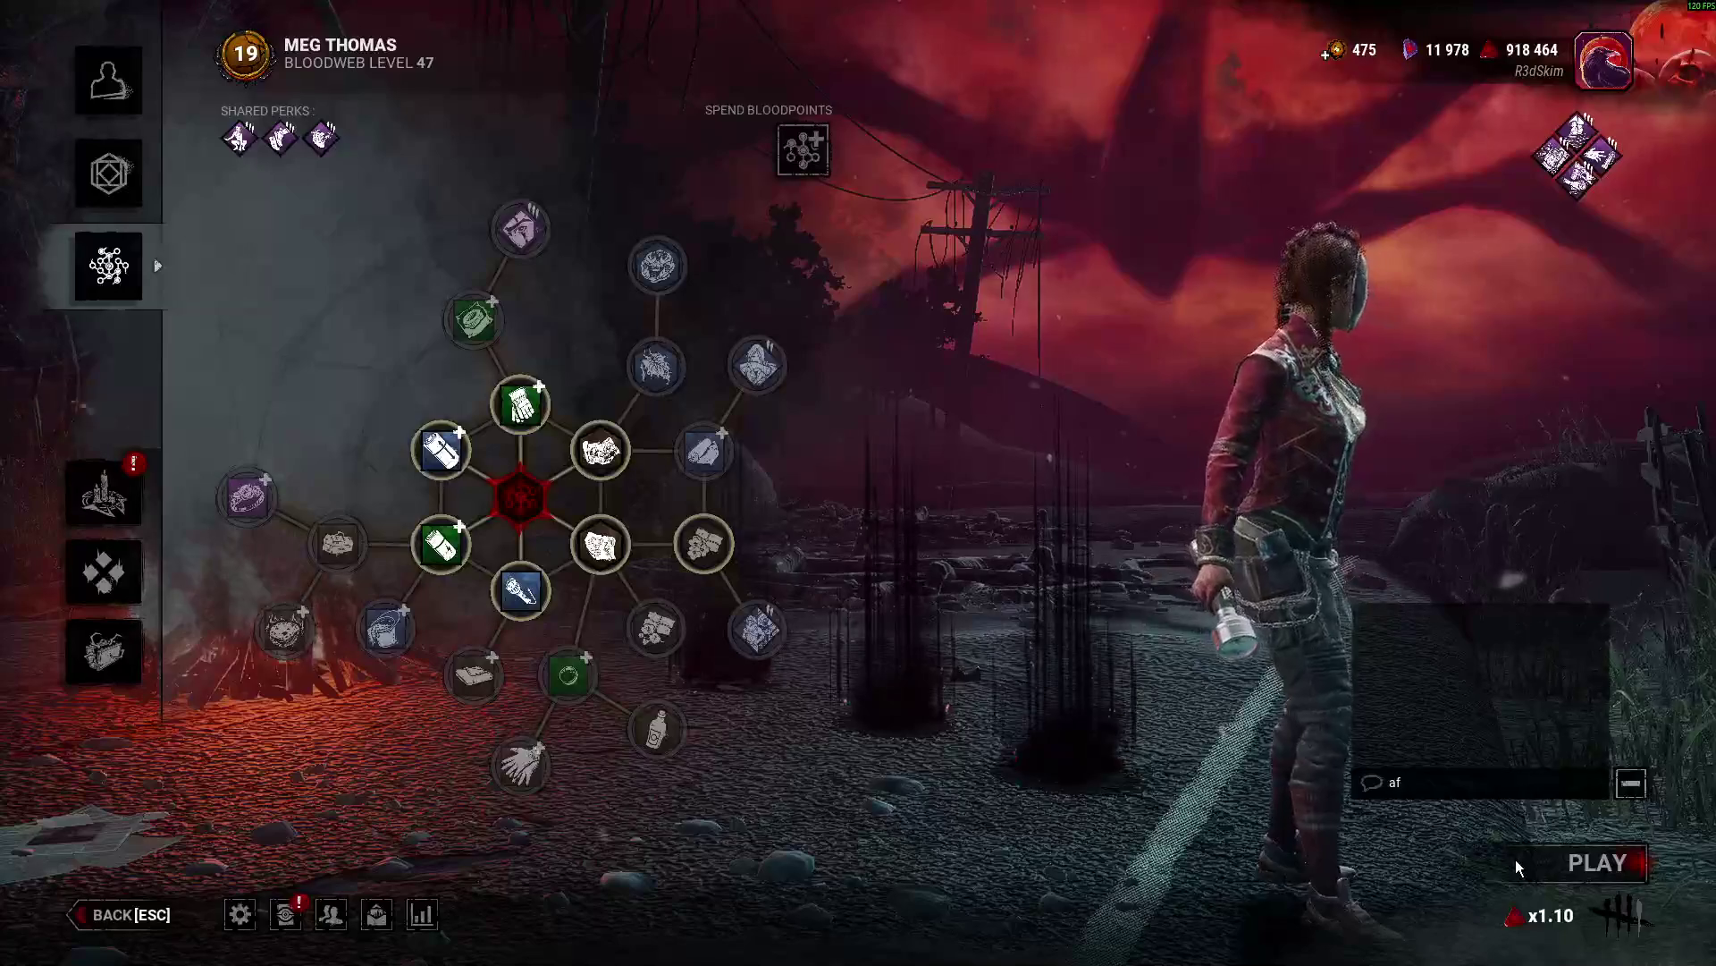
Press PLAY in the Dead by Daylight lobby, then open Windows Task View.
{"action": "left_click", "coordinate": [1524, 864]}
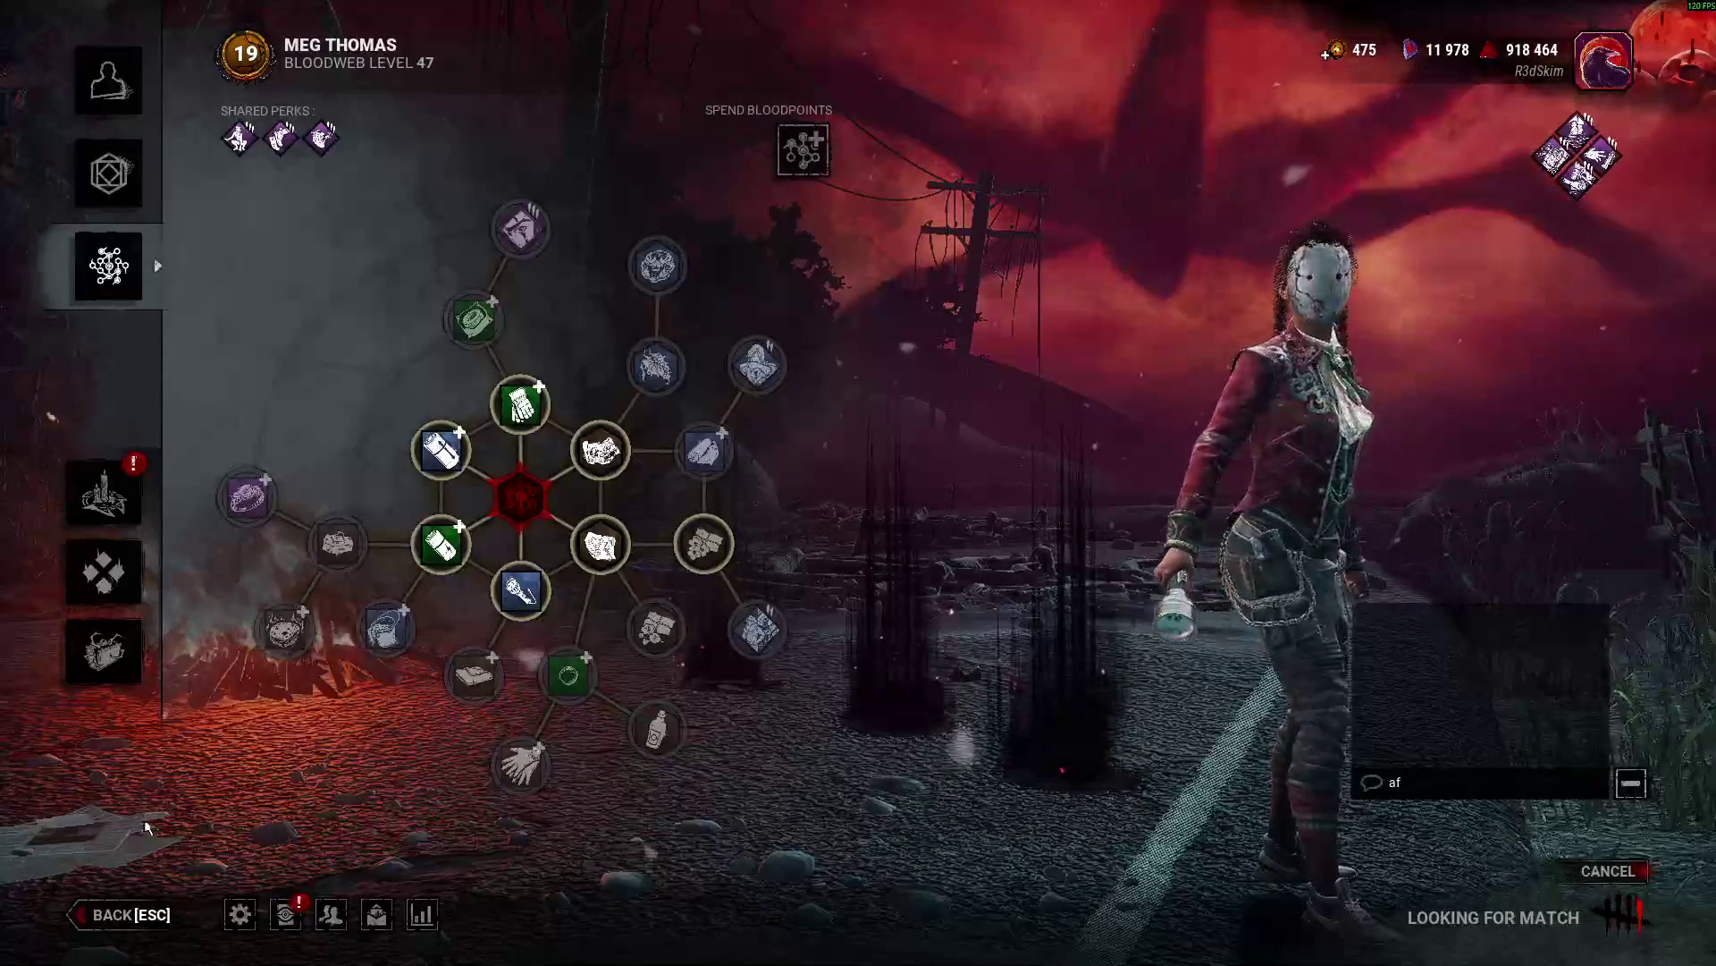
{"action": "key", "text": "super"}
{"action": "key", "text": "super+Tab"}
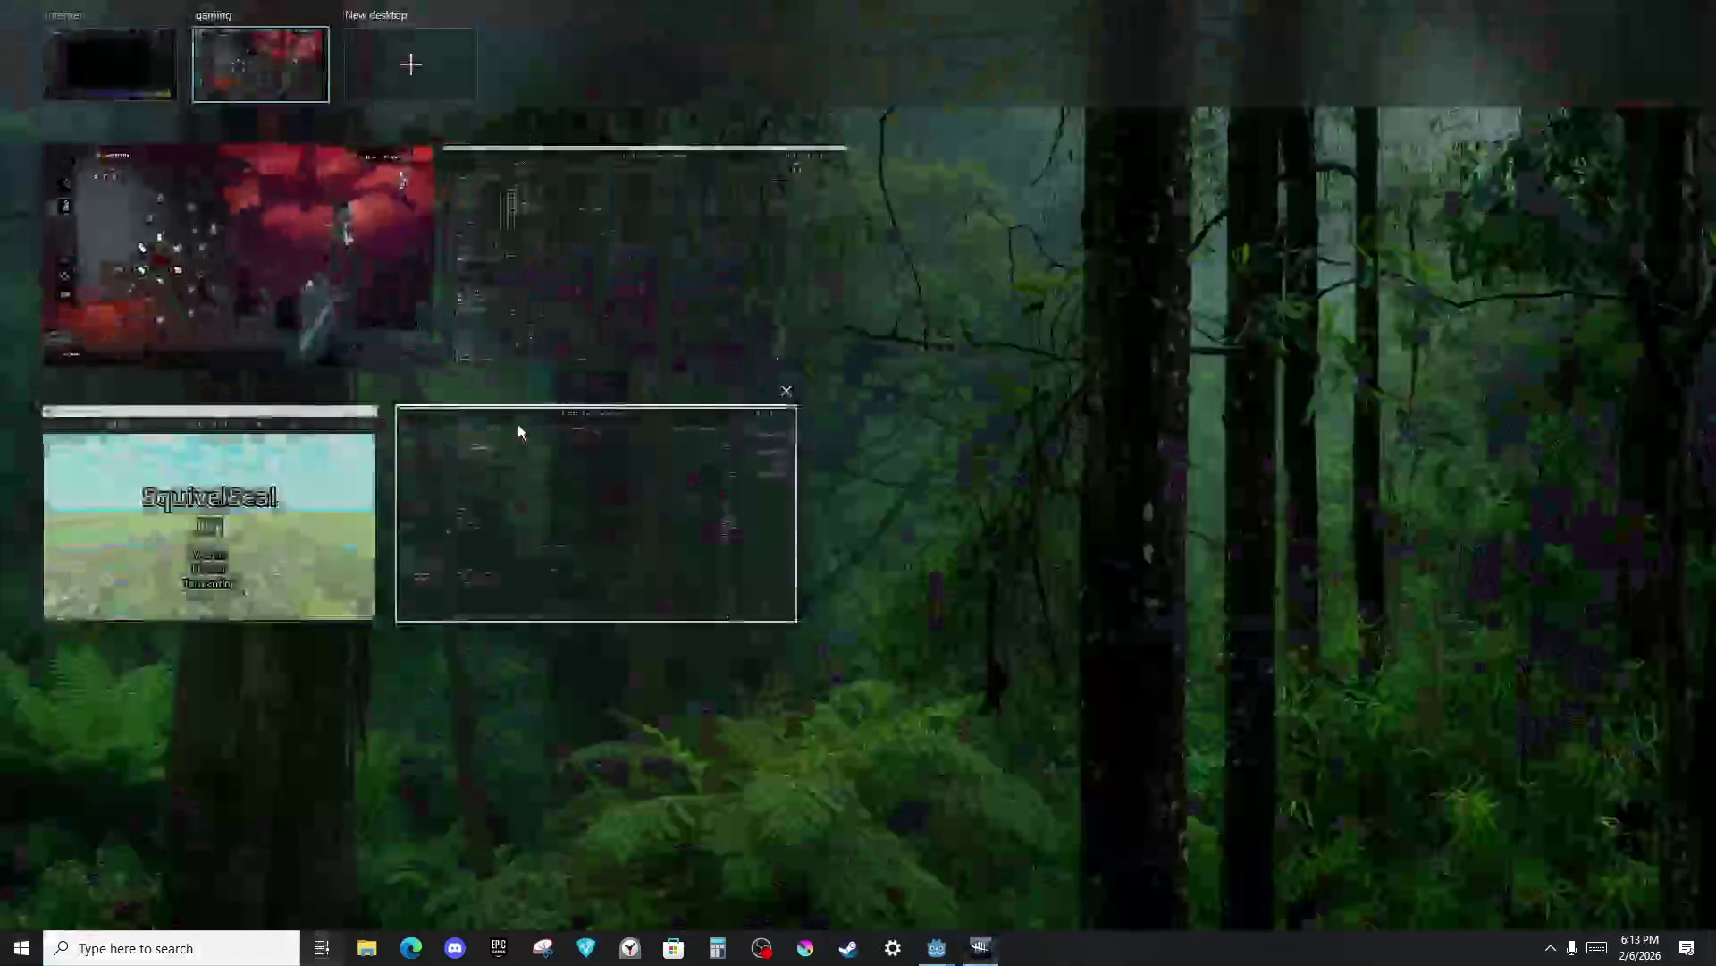
Switch between the gaming and stream desktops in Task View to check both.
{"action": "left_click", "coordinate": [228, 259]}
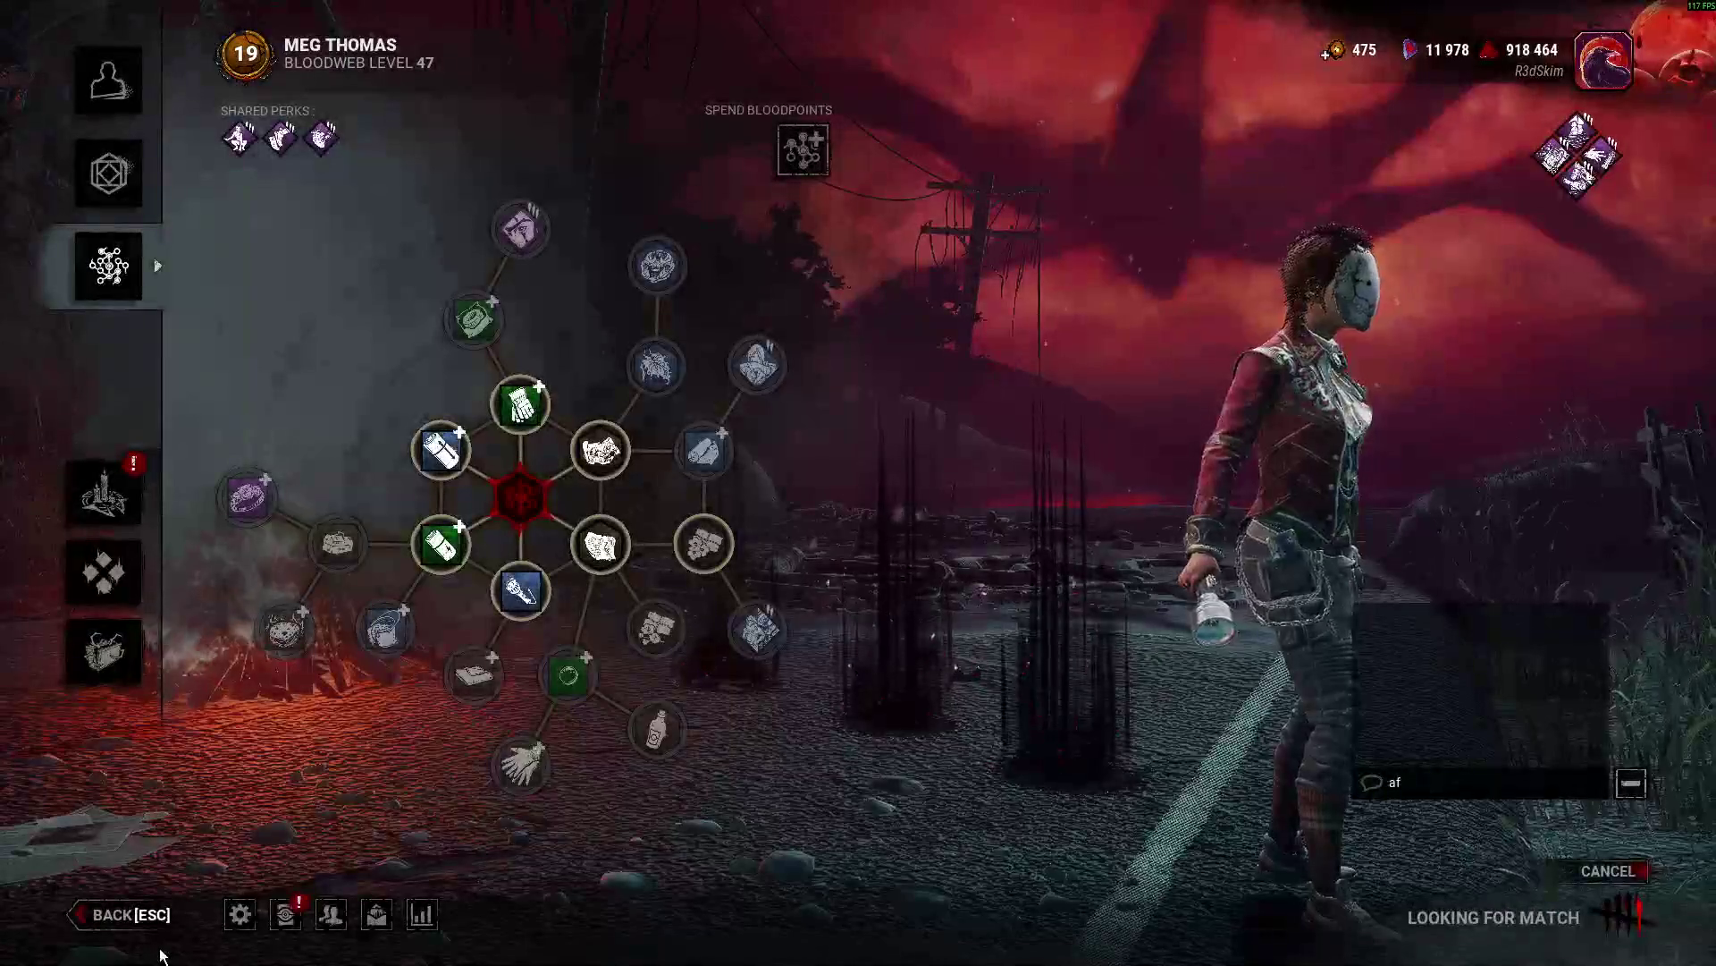
{"action": "key", "text": "super"}
{"action": "key", "text": "super+Tab"}
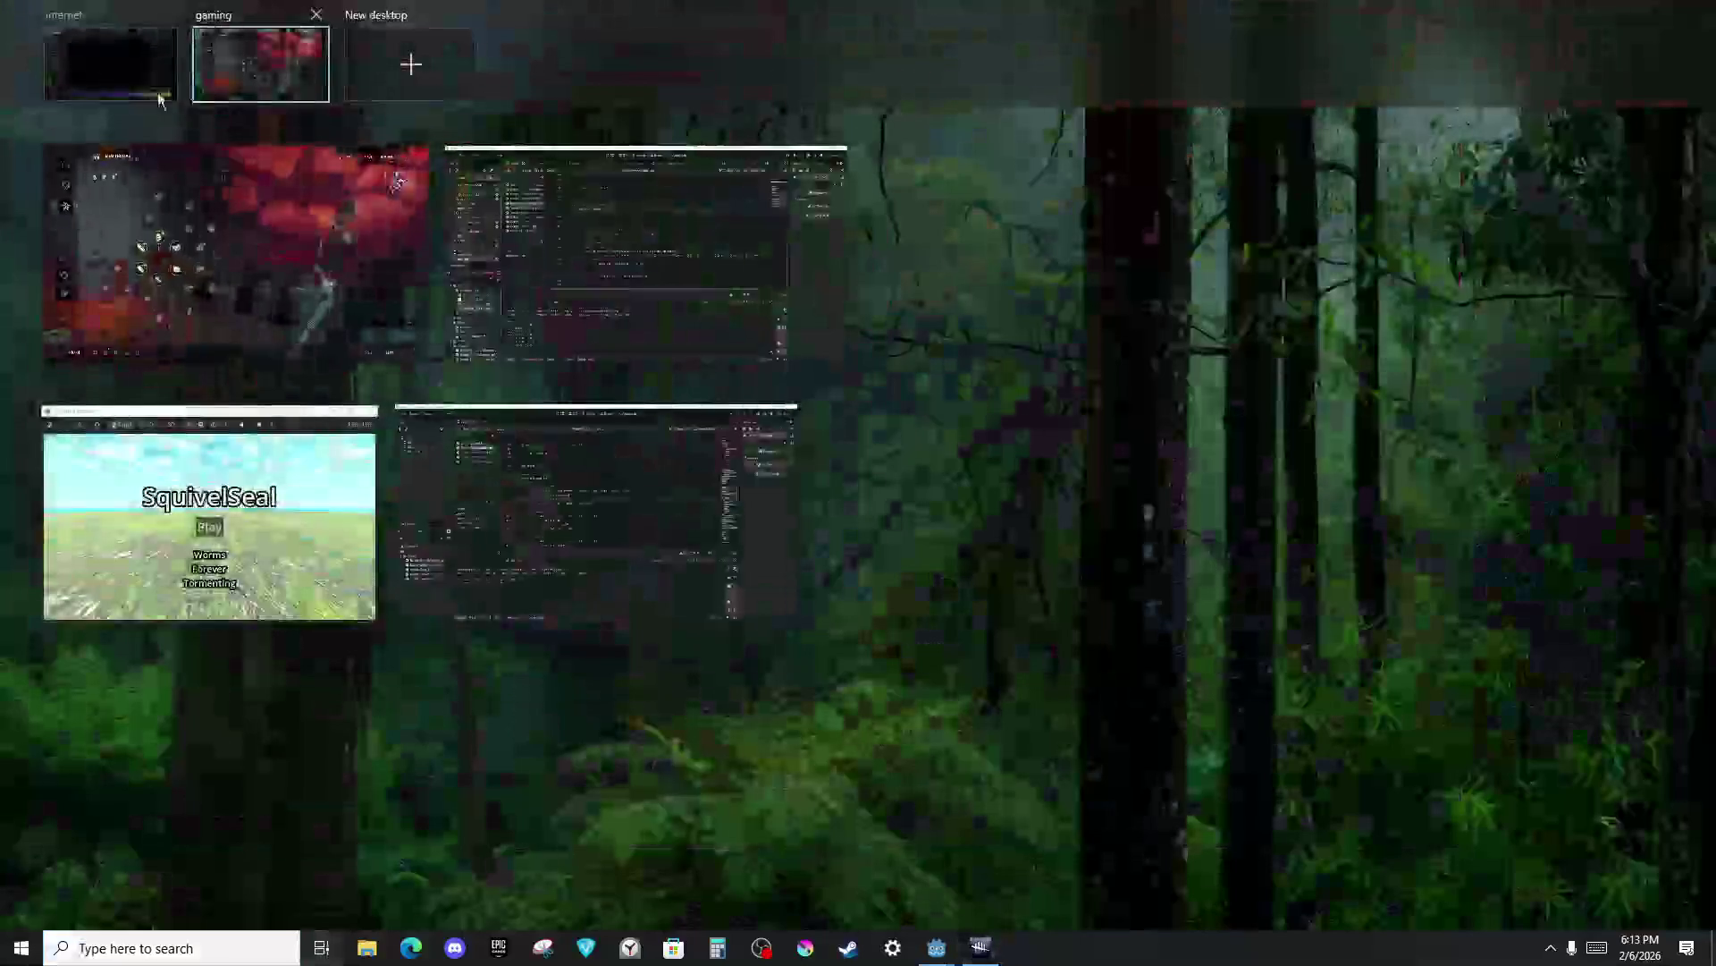
{"action": "left_click", "coordinate": [160, 98]}
{"action": "key", "text": "alt+Tab"}
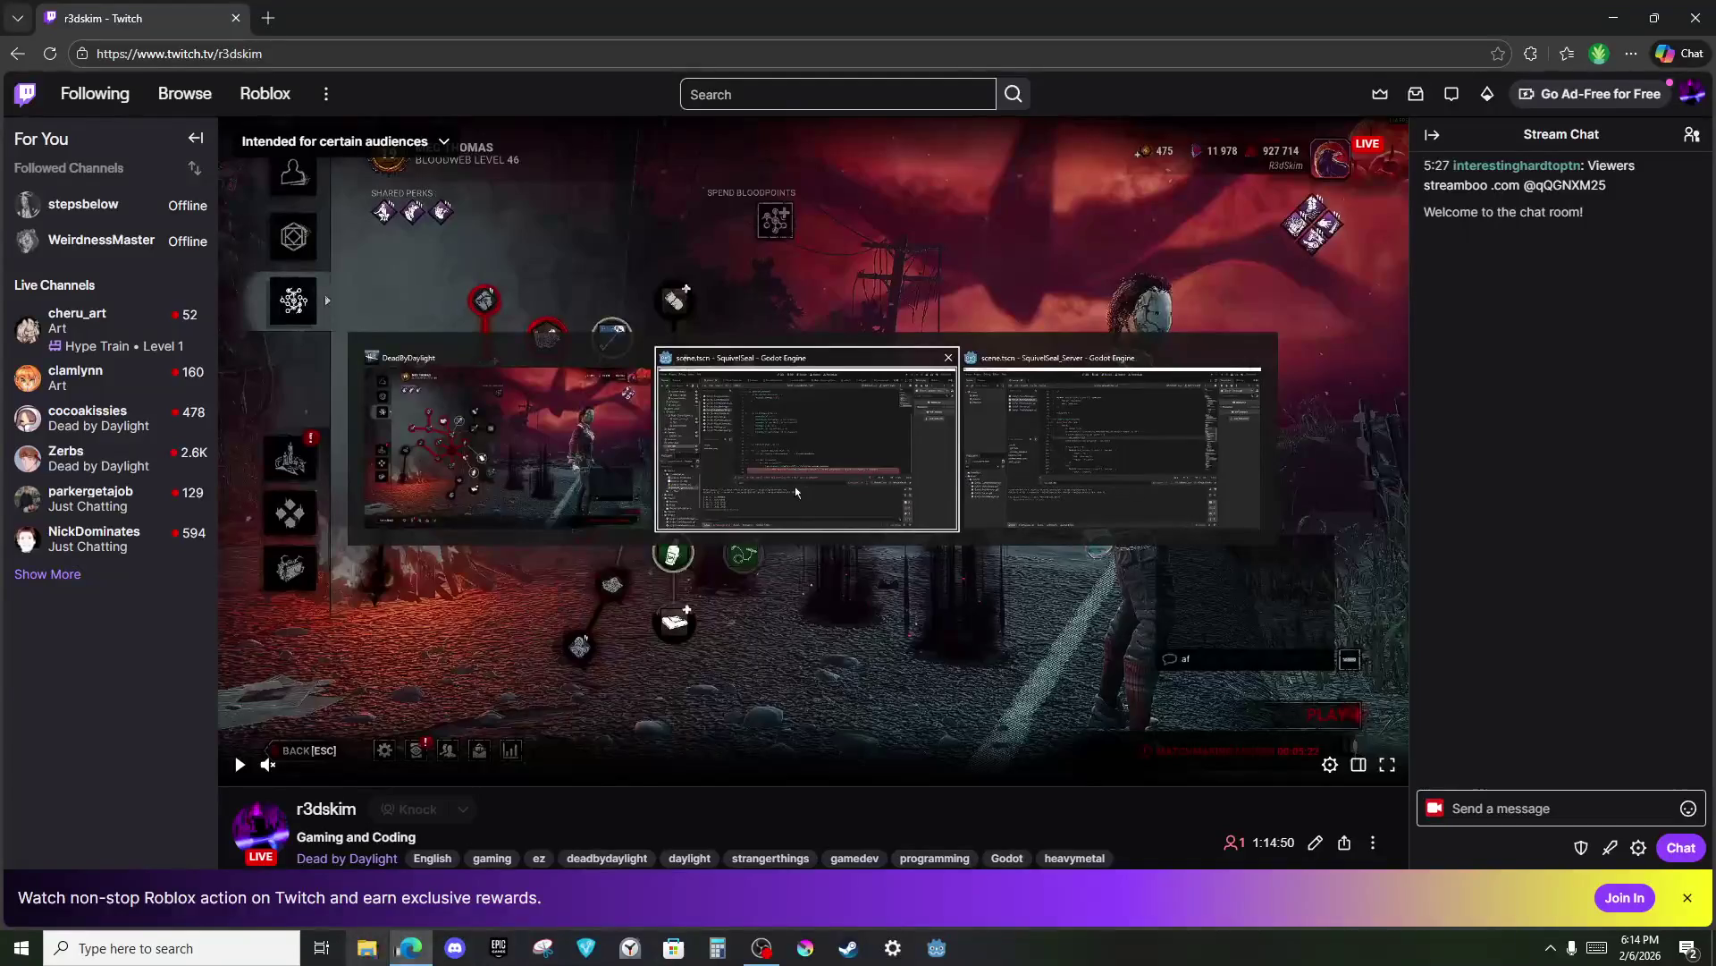
{"action": "left_click", "coordinate": [313, 941]}
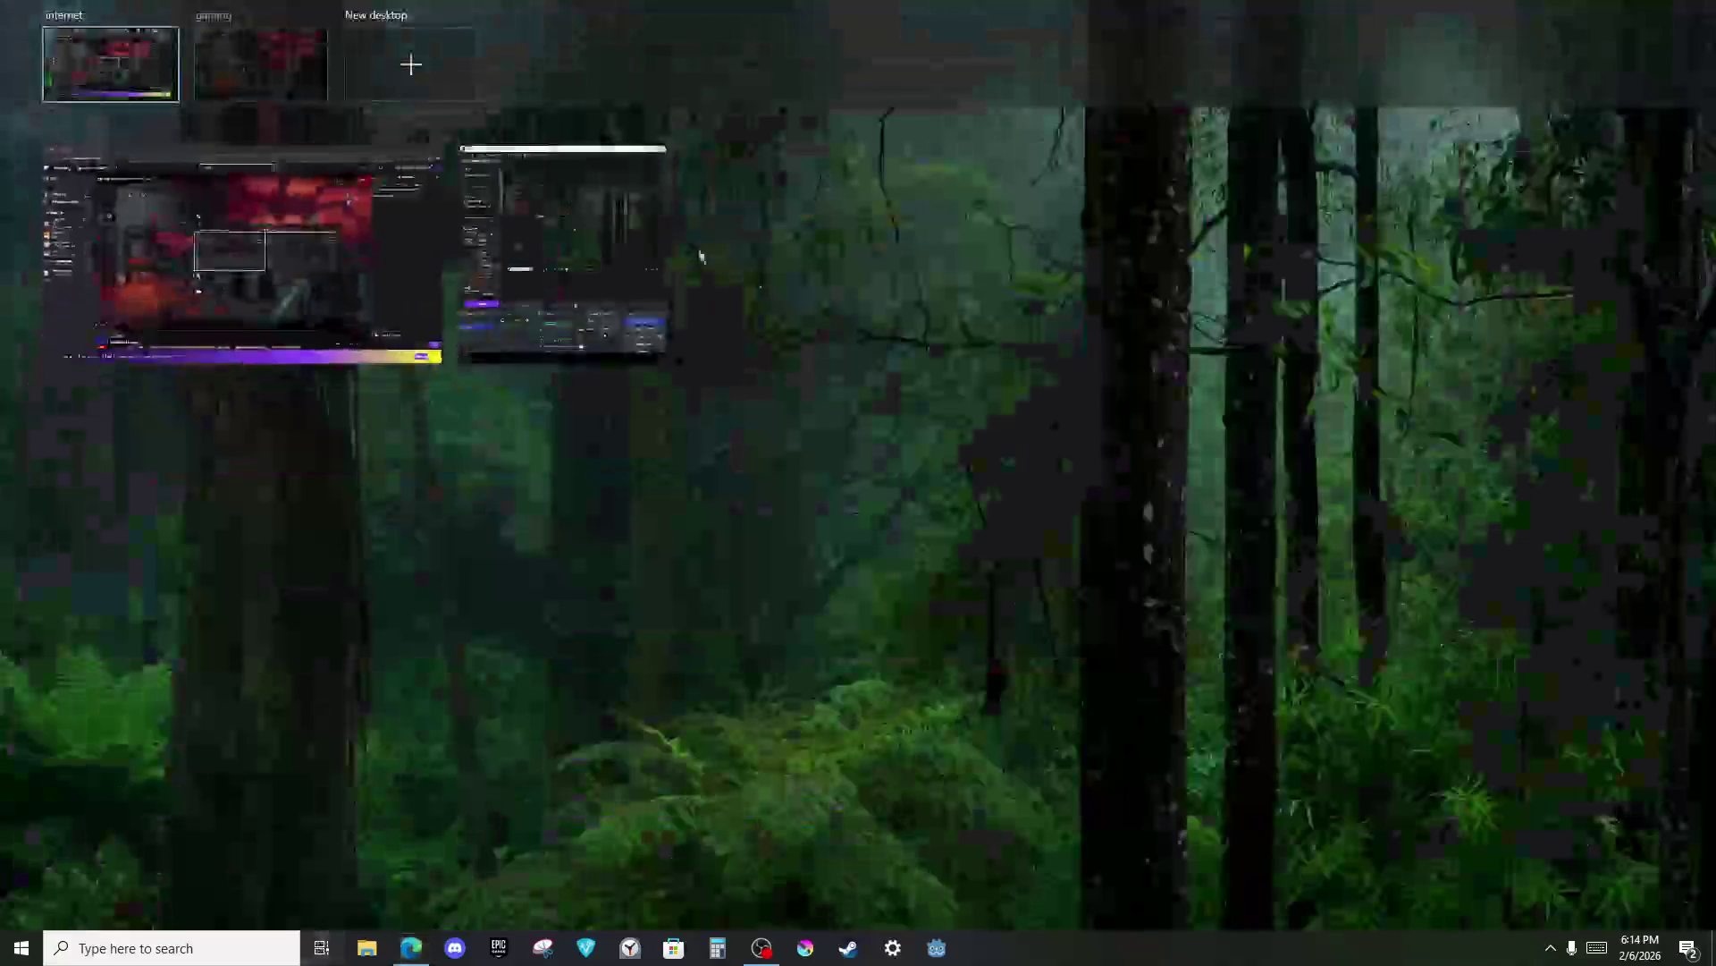
{"action": "left_click", "coordinate": [237, 54]}
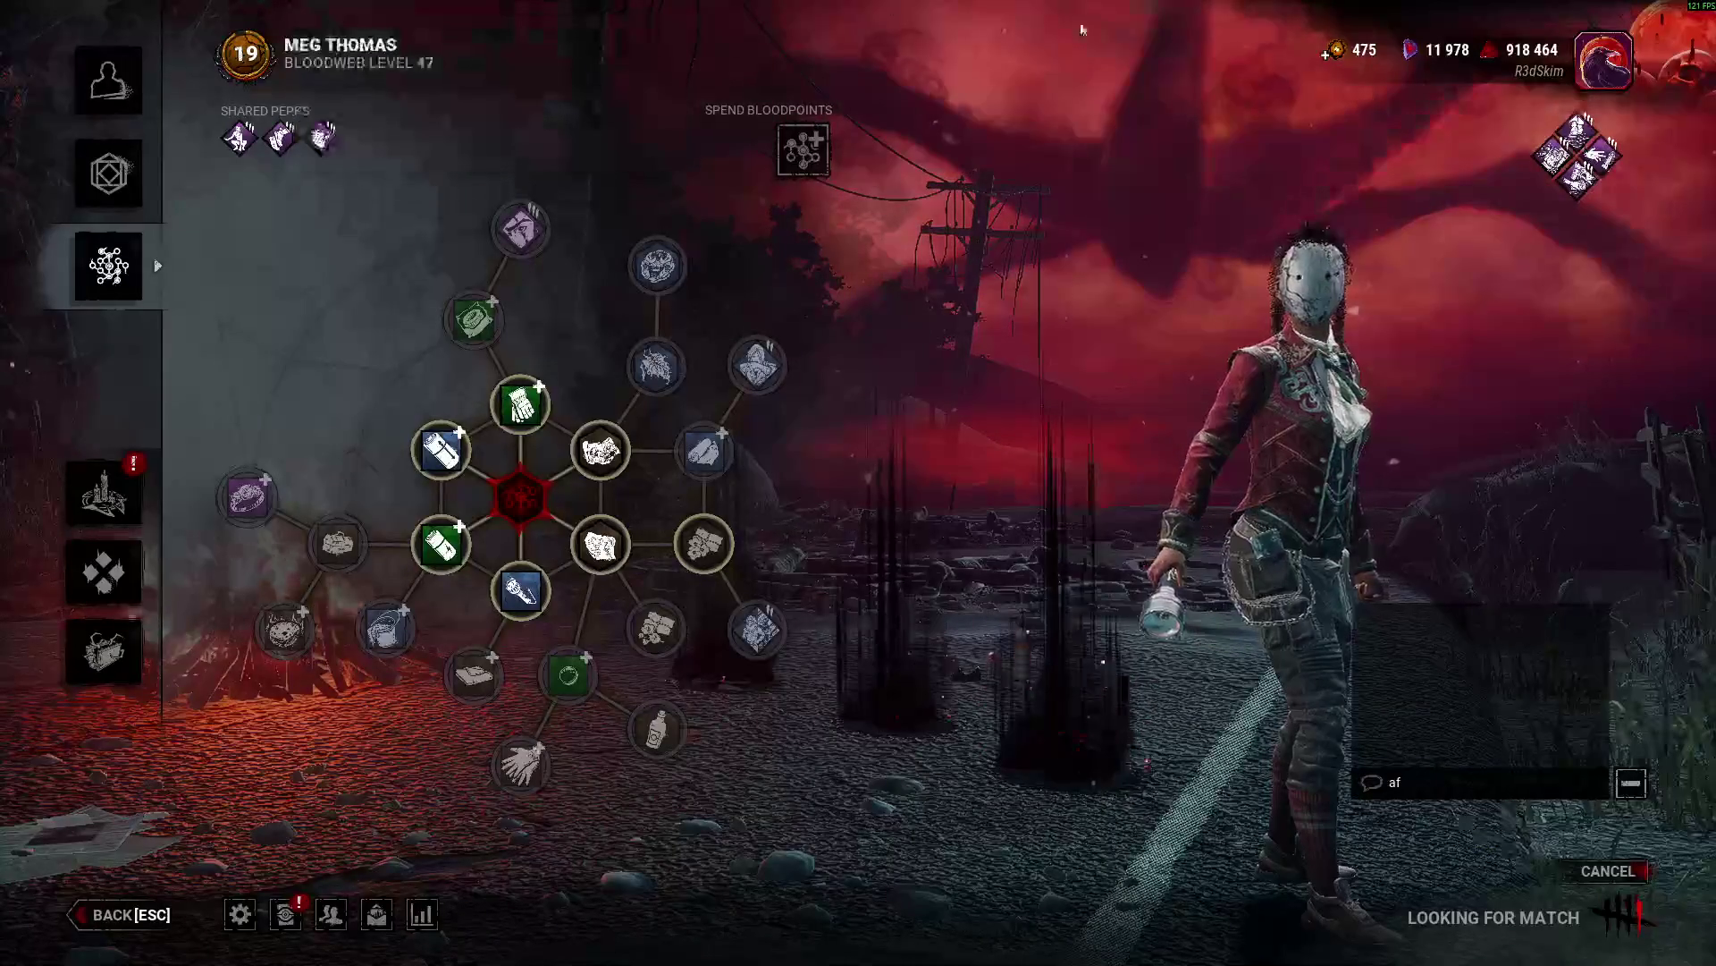
Clear the lobby chat entry, then bring the SquivelSeal_Server Godot editor to the front.
{"action": "left_click", "coordinate": [1565, 787]}
{"action": "key", "text": "BackSpace"}
{"action": "key", "text": "BackSpace"}
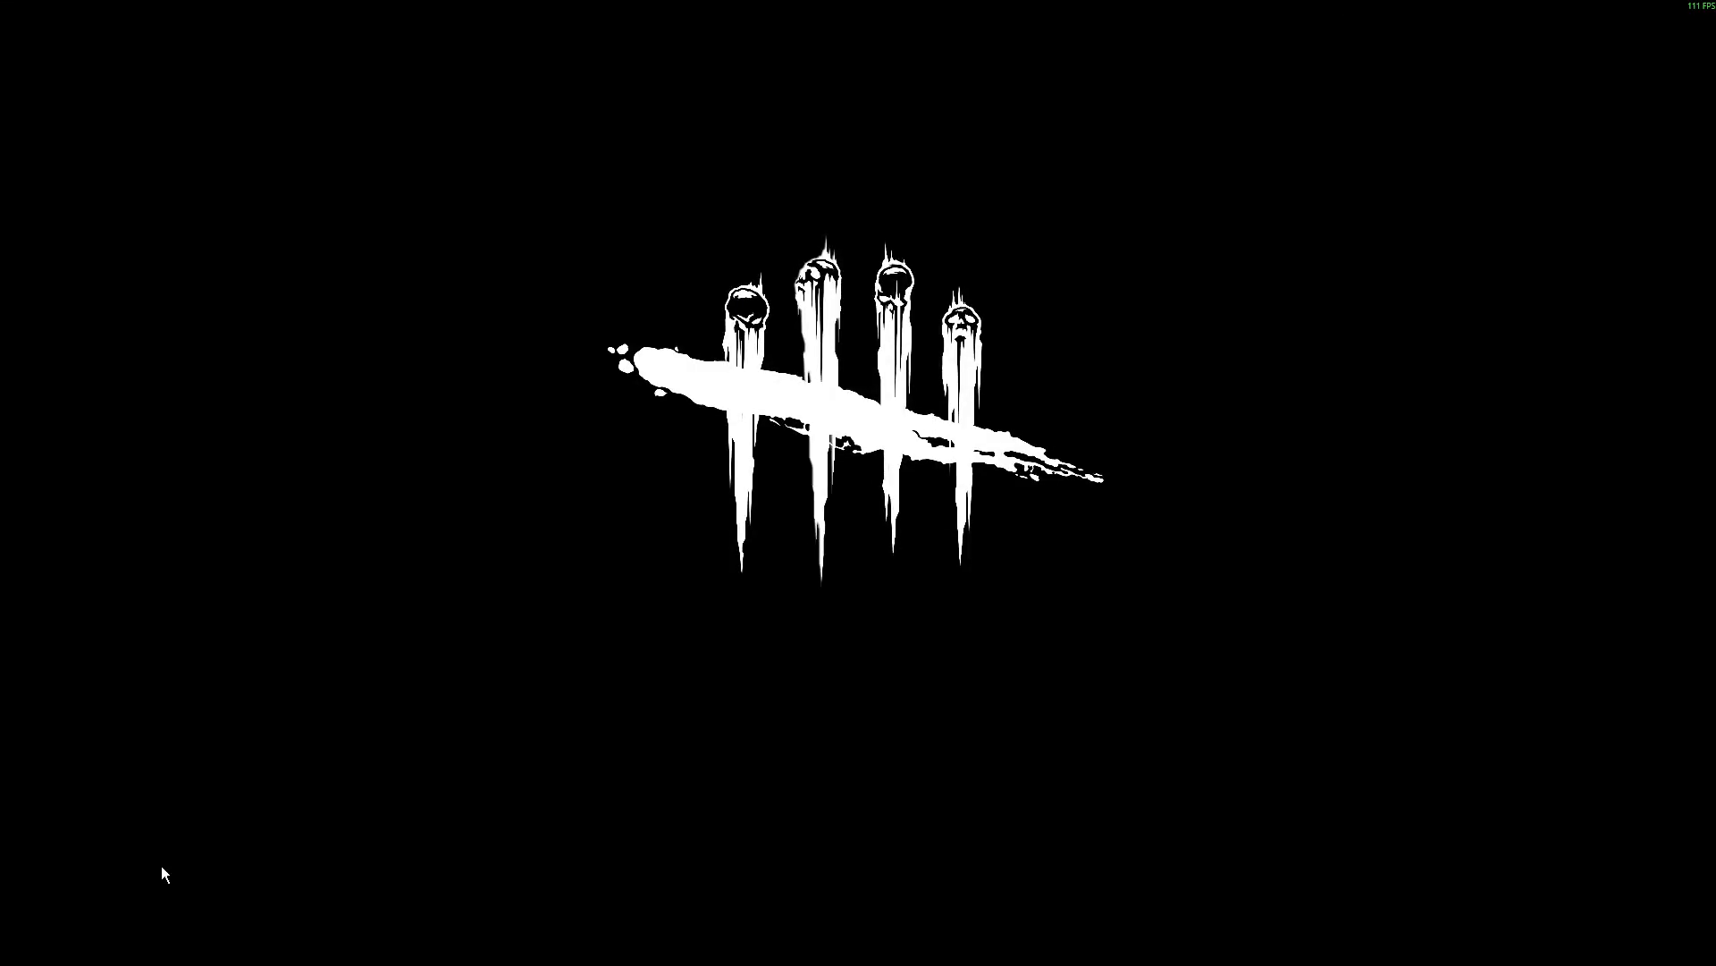
{"action": "key", "text": "super"}
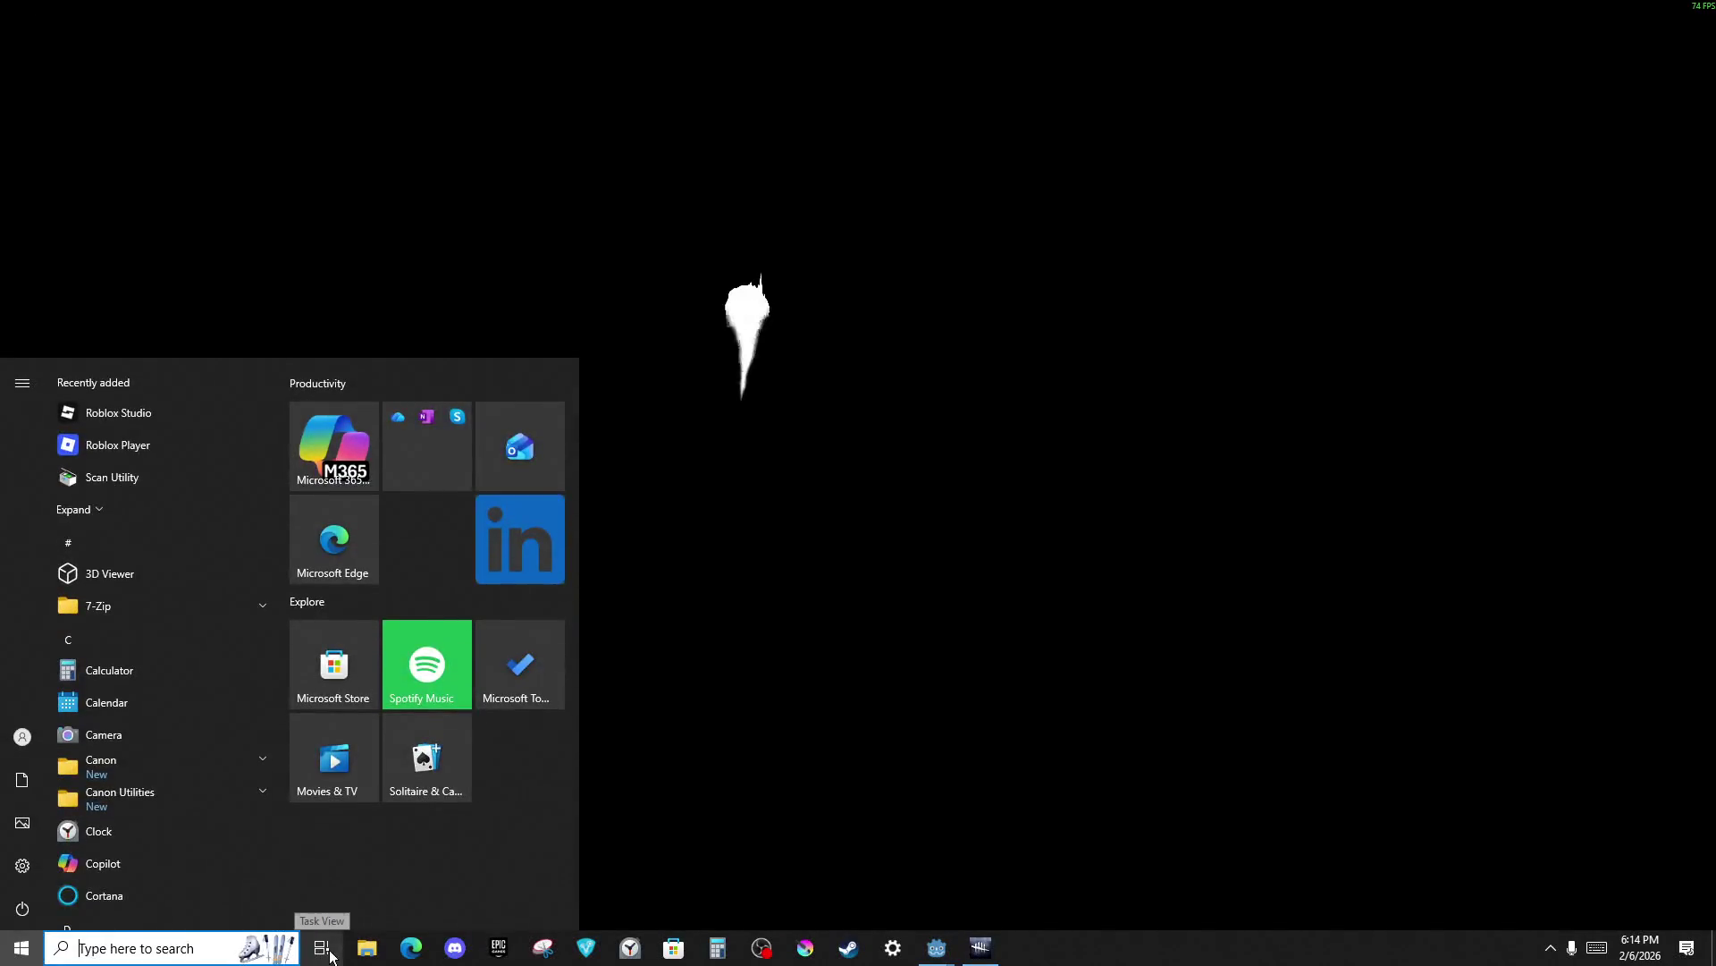
{"action": "left_click", "coordinate": [330, 955]}
{"action": "left_click", "coordinate": [138, 62]}
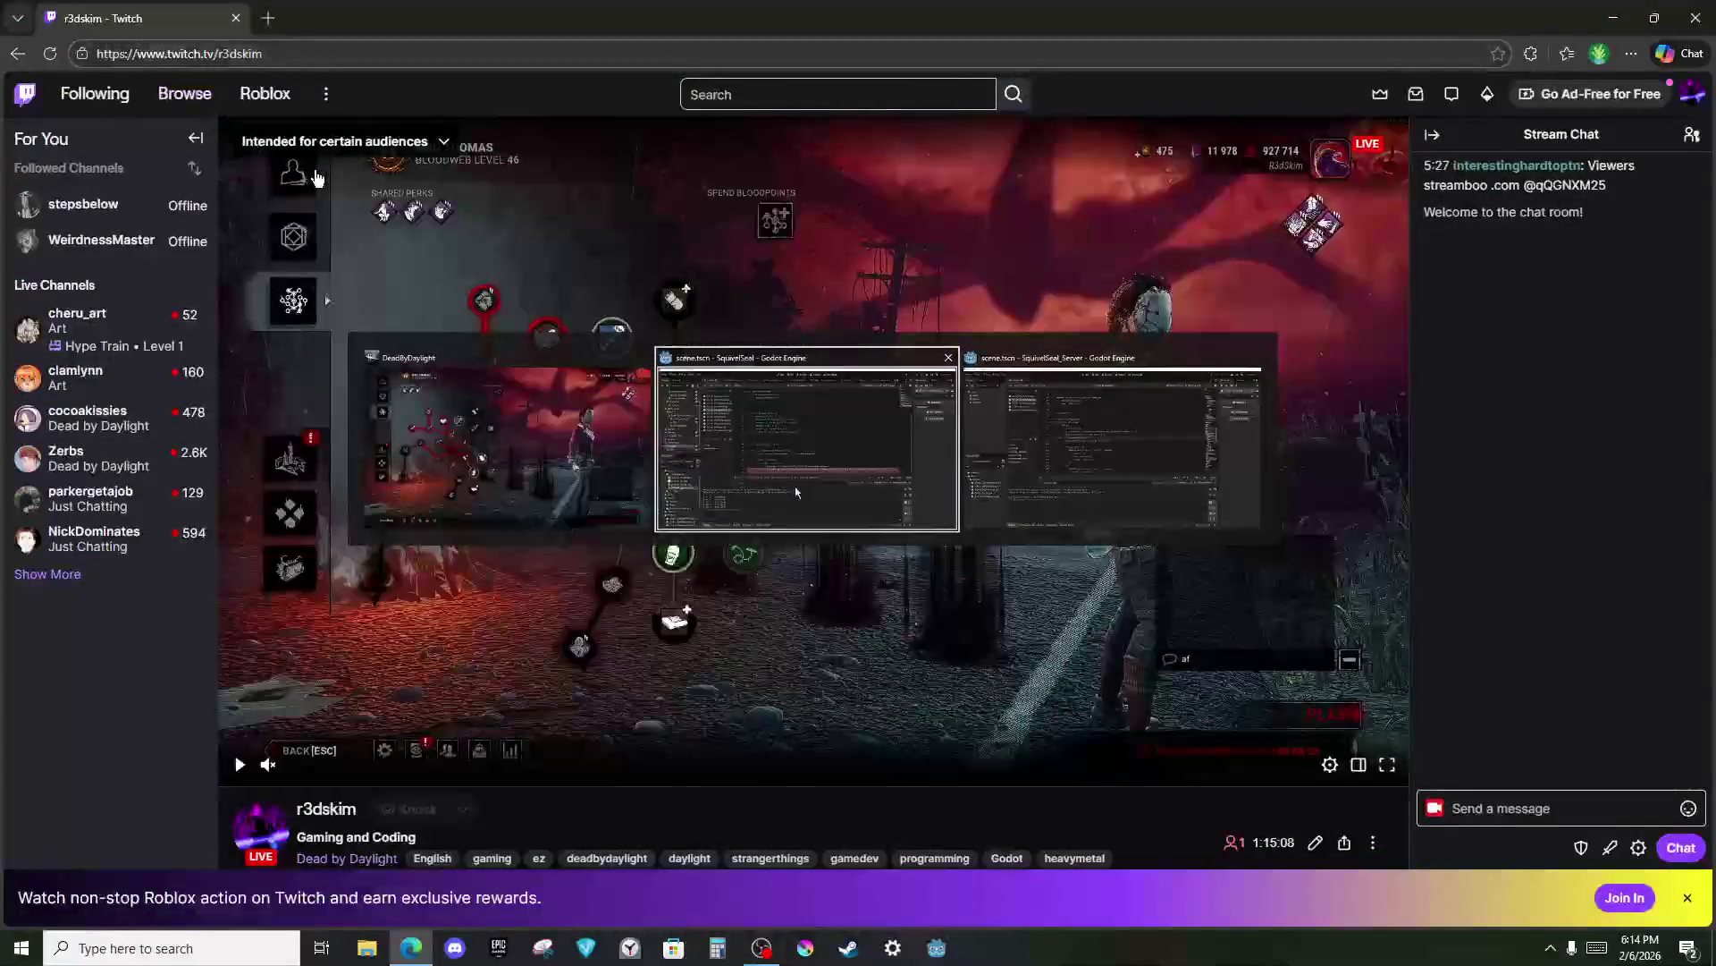
{"action": "left_click", "coordinate": [322, 947]}
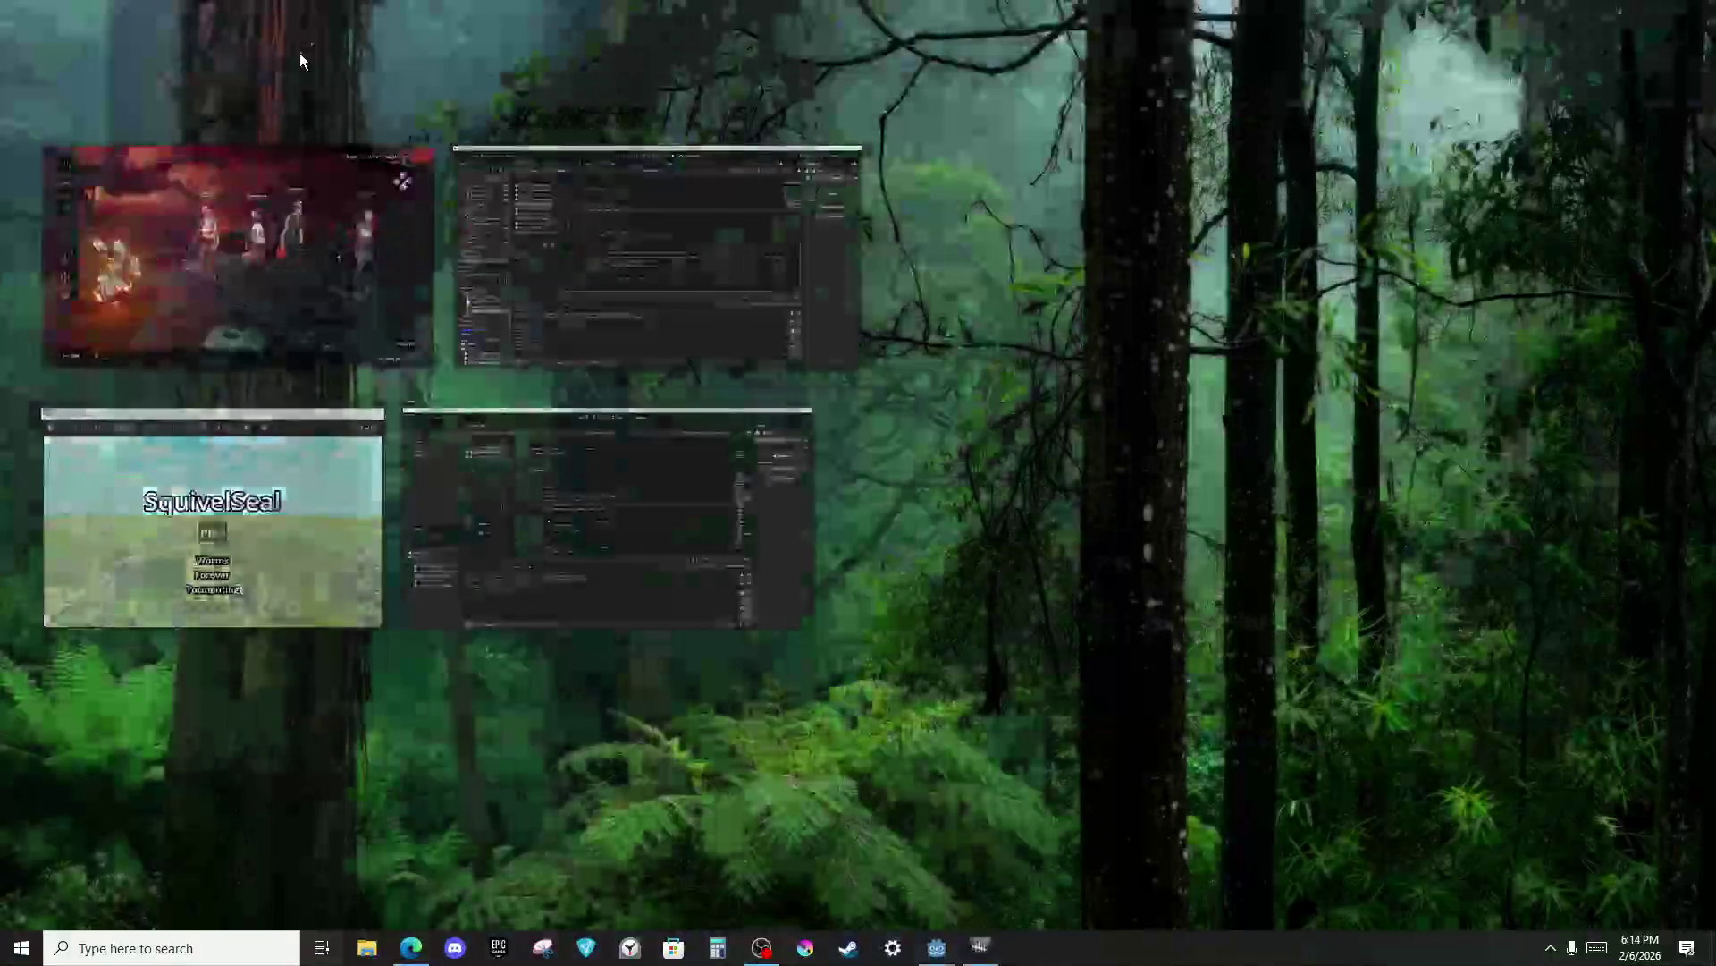
{"action": "left_click", "coordinate": [298, 51]}
{"action": "key", "text": "alt+Tab"}
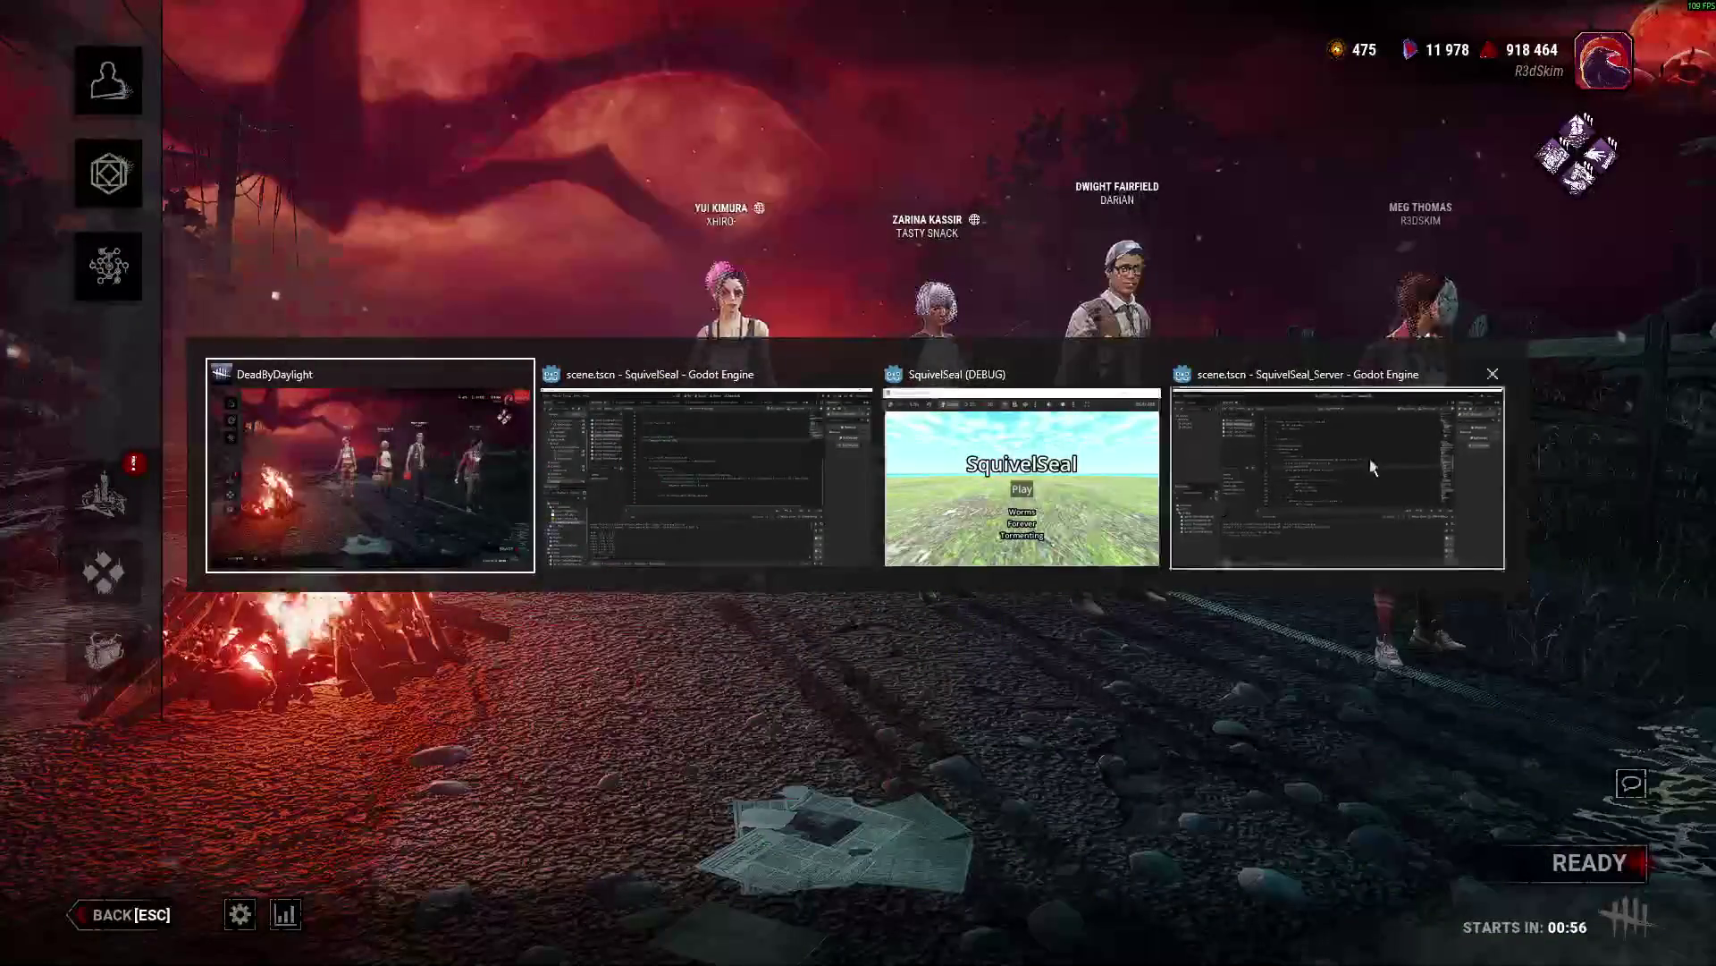
{"action": "left_click", "coordinate": [1372, 465]}
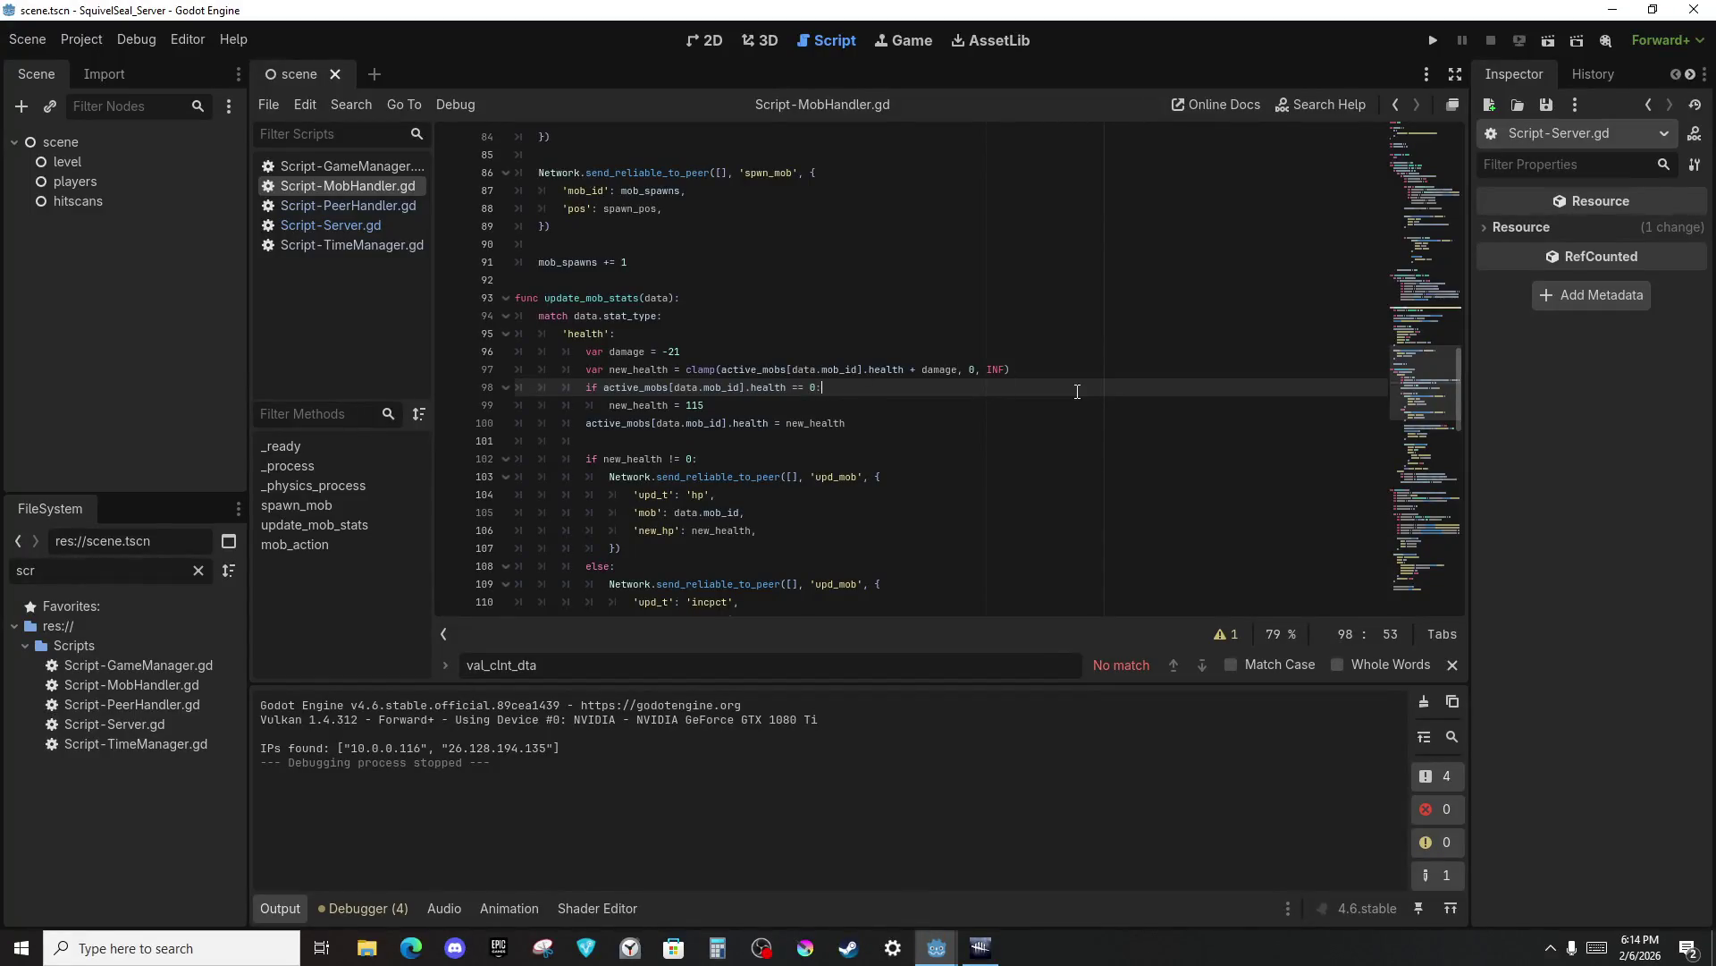
Switch to the SquivelSeal LevelHandler script, unindent line 52, and add a blank line below.
{"action": "left_click", "coordinate": [981, 399]}
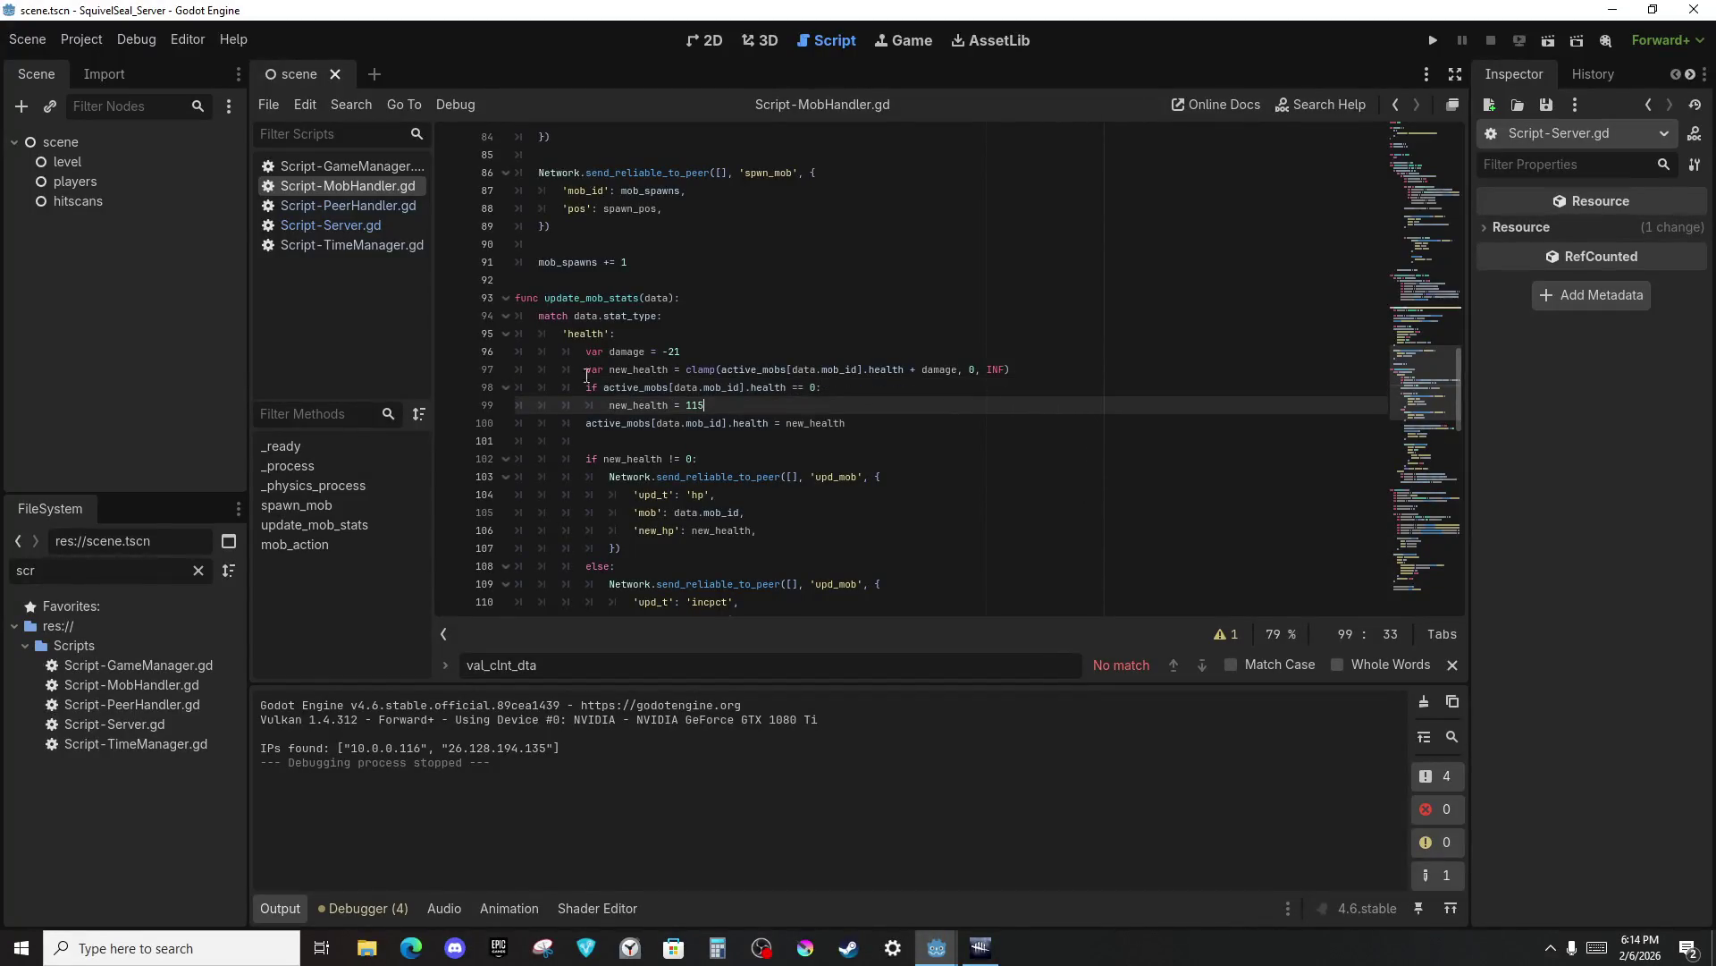
{"action": "key", "text": "alt+Tab"}
{"action": "key", "text": "alt+Tab"}
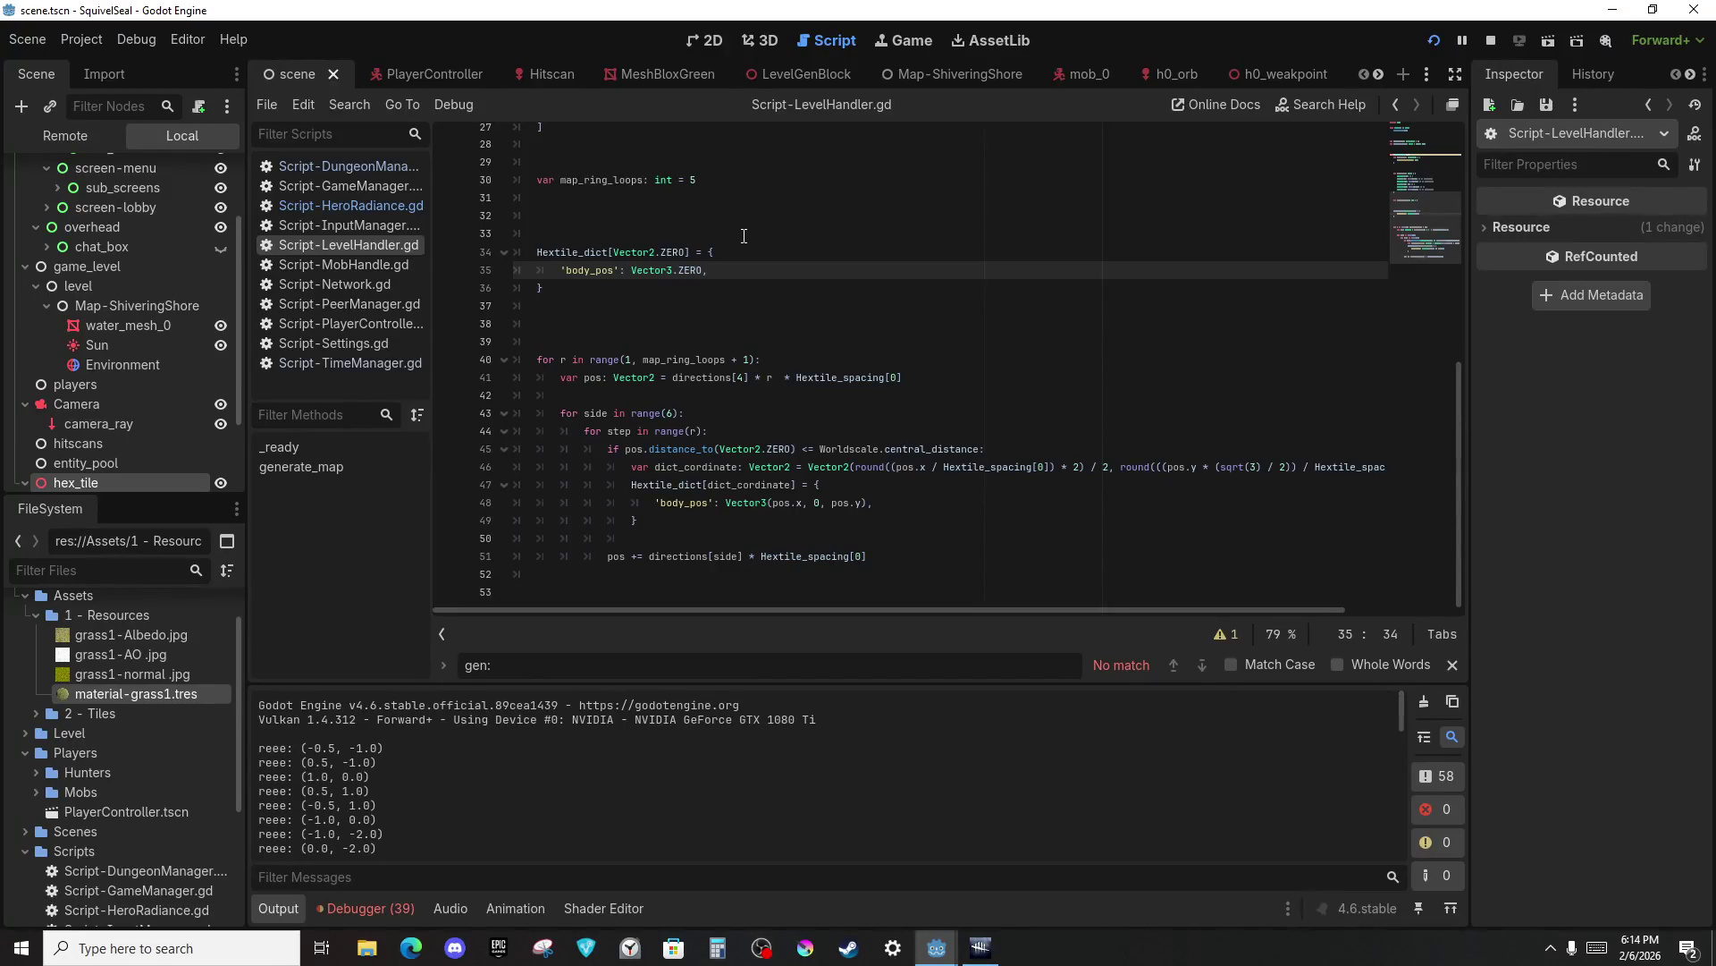
{"action": "scroll", "coordinate": [744, 236], "scroll_direction": "up", "scroll_amount": 4}
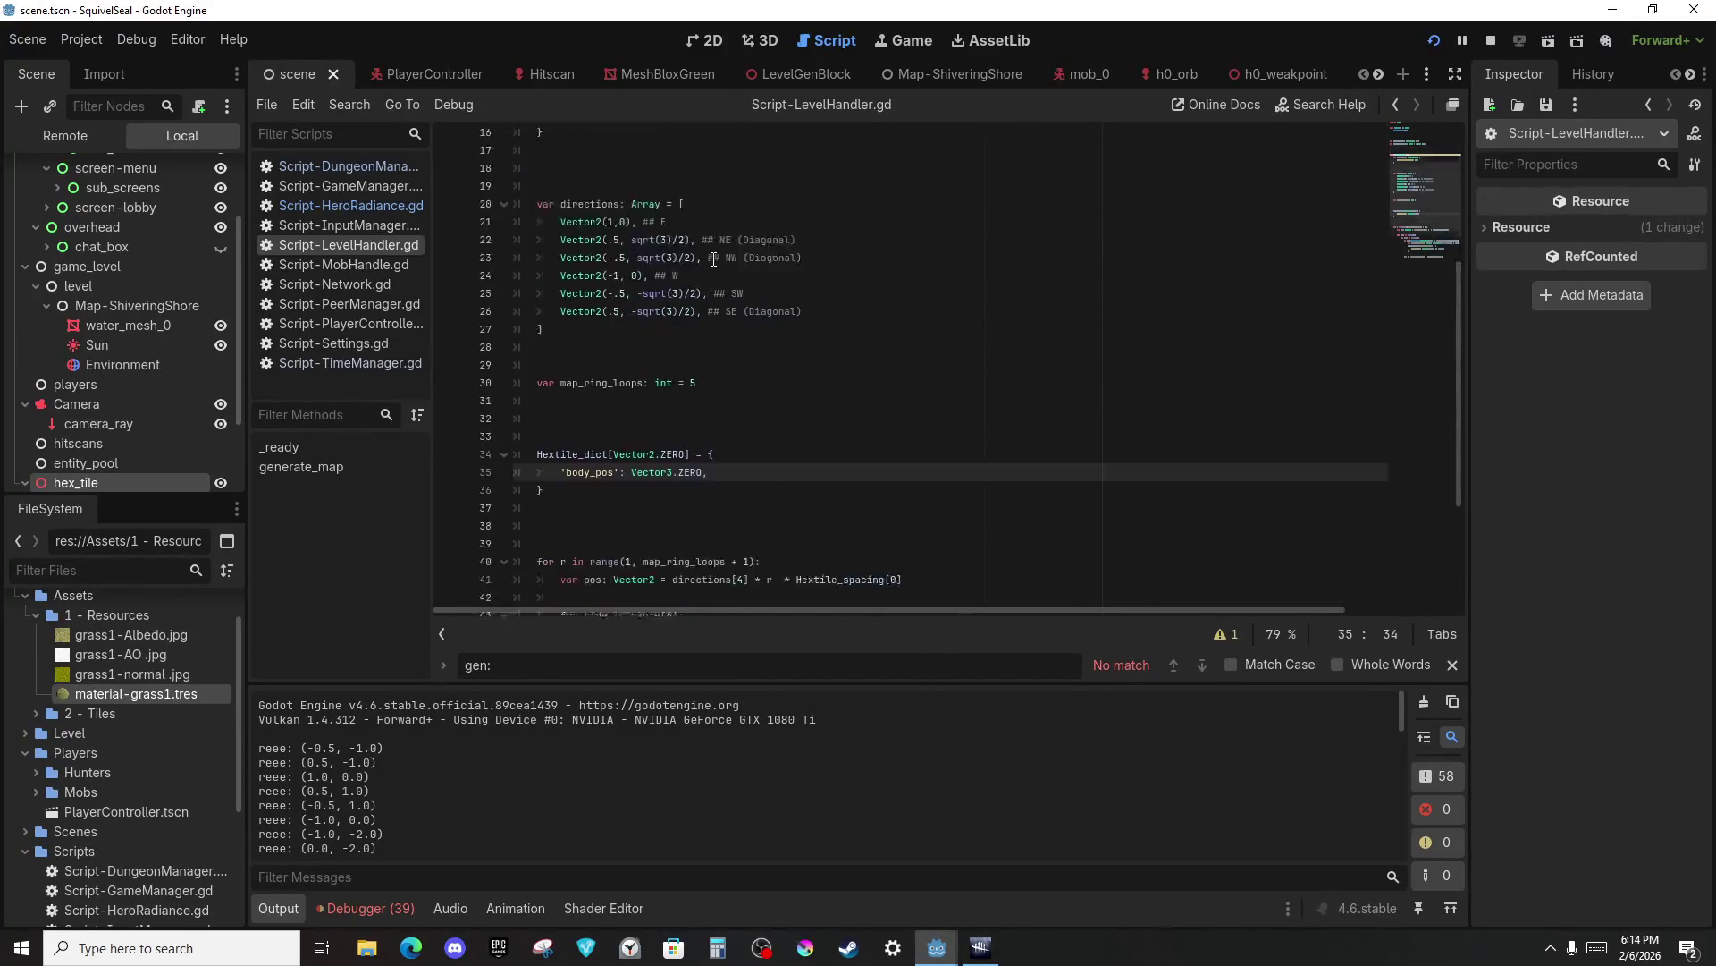
{"action": "scroll", "coordinate": [750, 447], "scroll_direction": "down", "scroll_amount": 4}
{"action": "left_click", "coordinate": [749, 572]}
{"action": "key", "text": "BackSpace"}
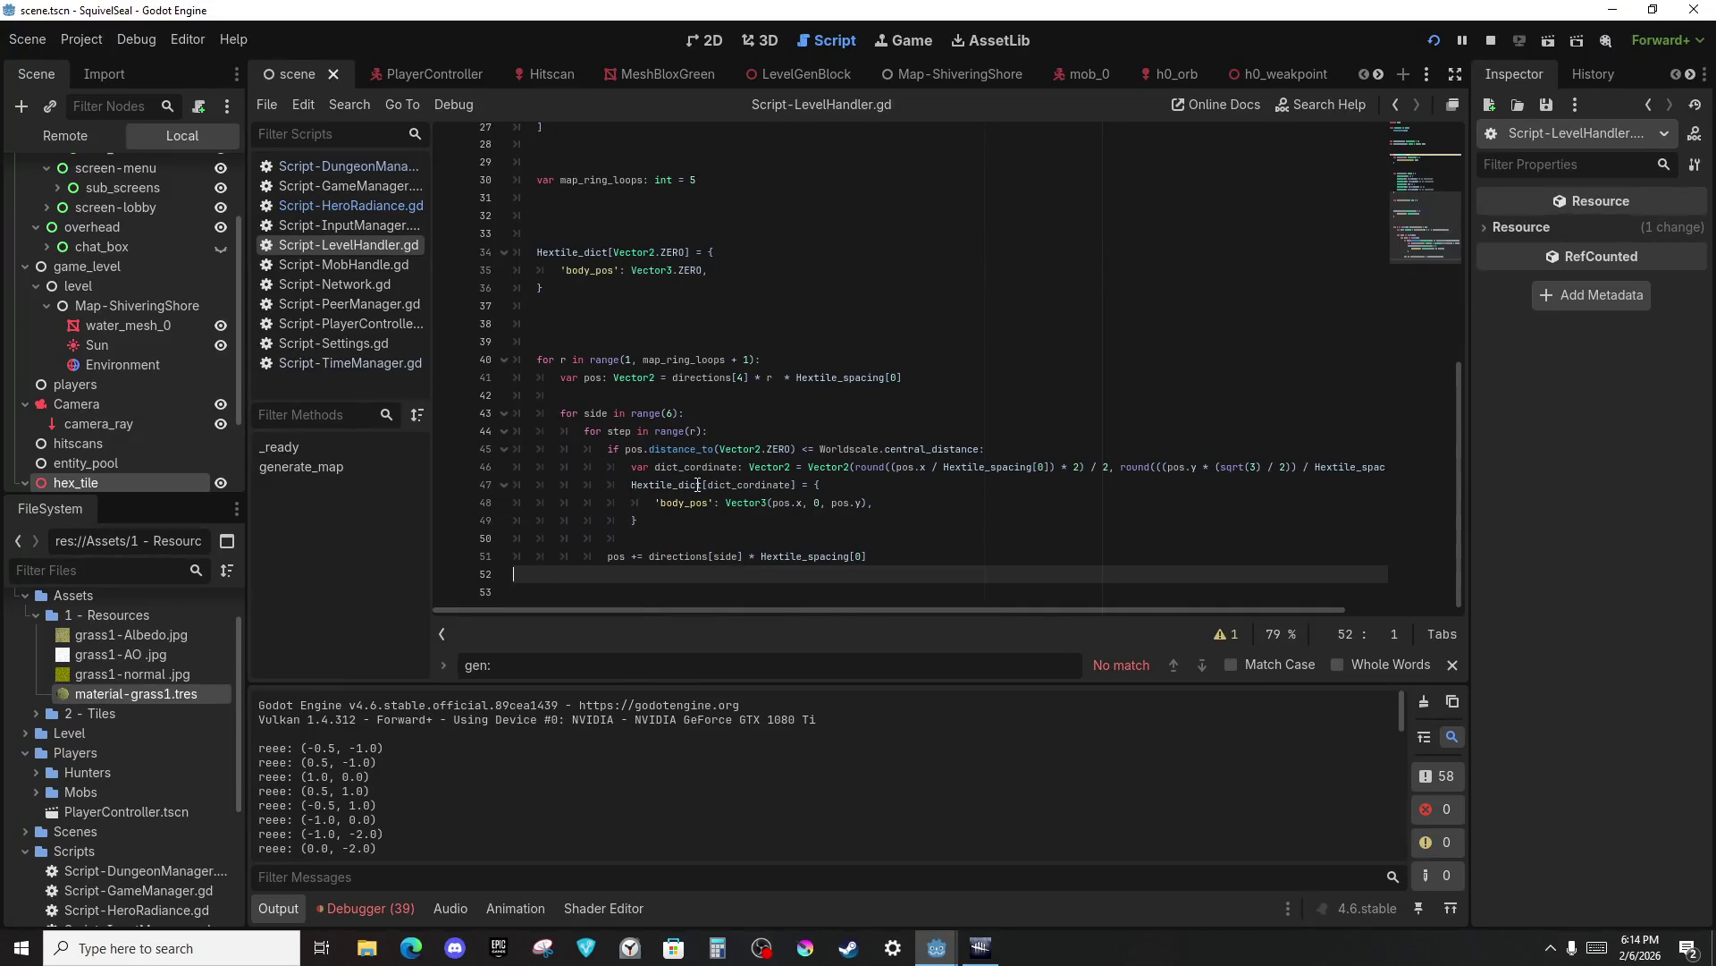
{"action": "key", "text": "Return"}
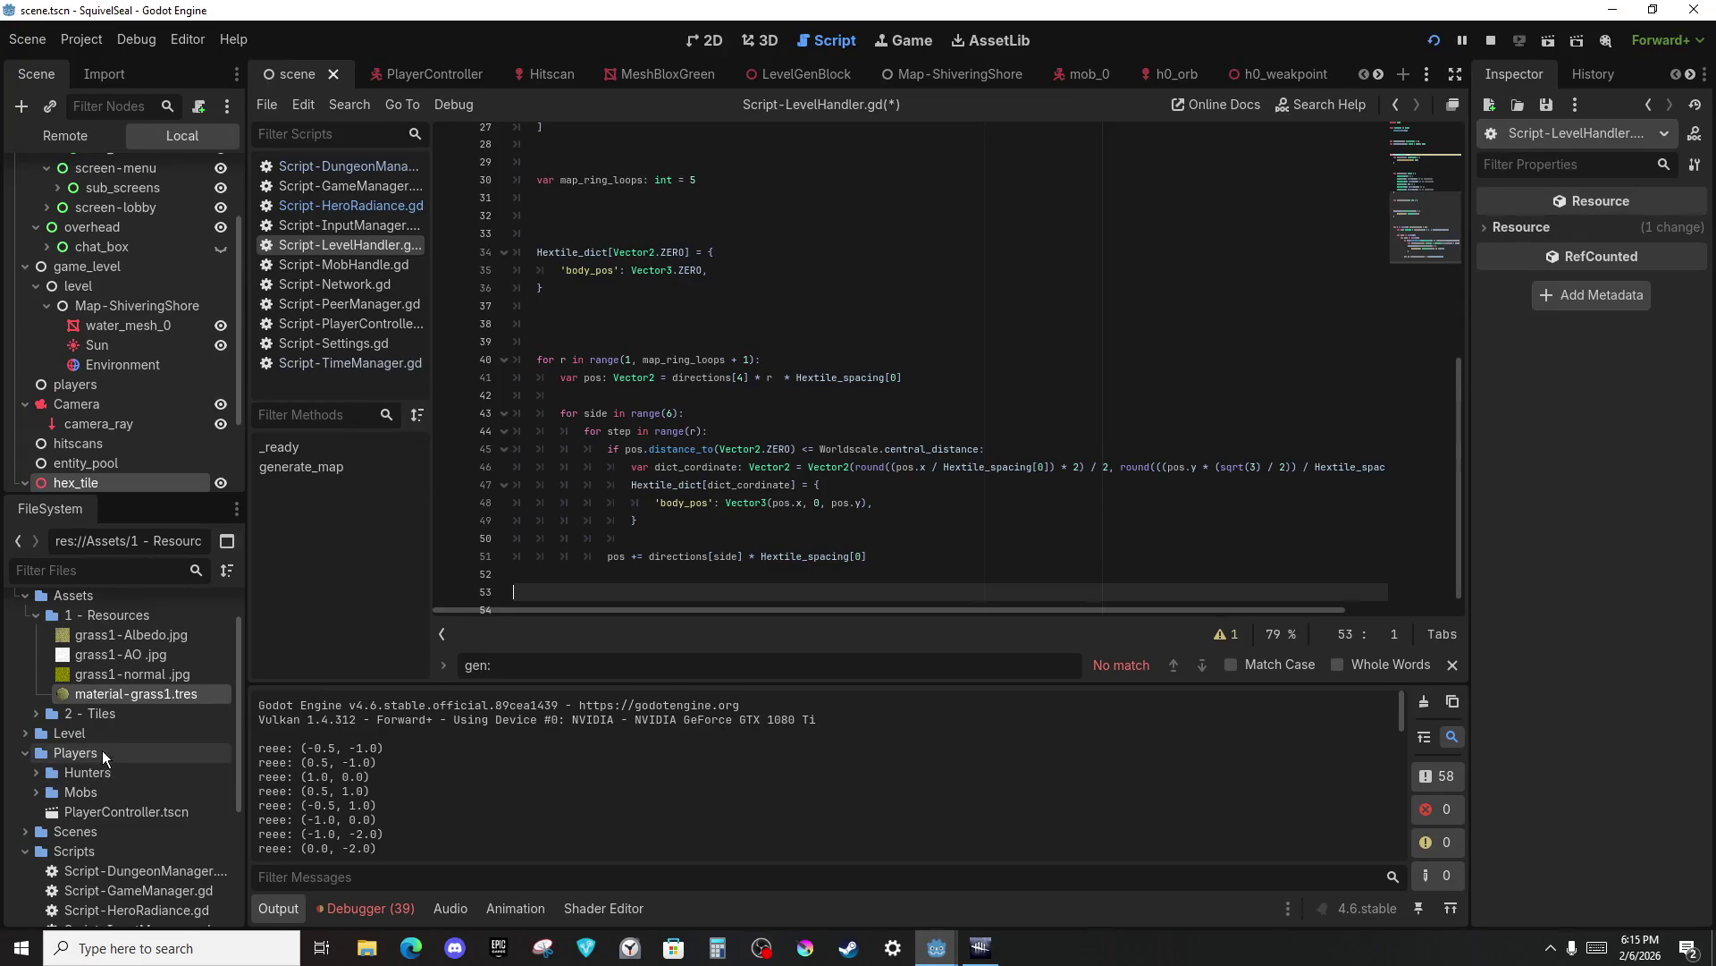
Create res://Scripts/Script-LevelGeneration.gd from the Scripts folder, then open Project Settings.
{"action": "scroll", "coordinate": [191, 679], "scroll_direction": "down", "scroll_amount": 2}
{"action": "scroll", "coordinate": [190, 679], "scroll_direction": "up", "scroll_amount": 1}
{"action": "right_click", "coordinate": [50, 812]}
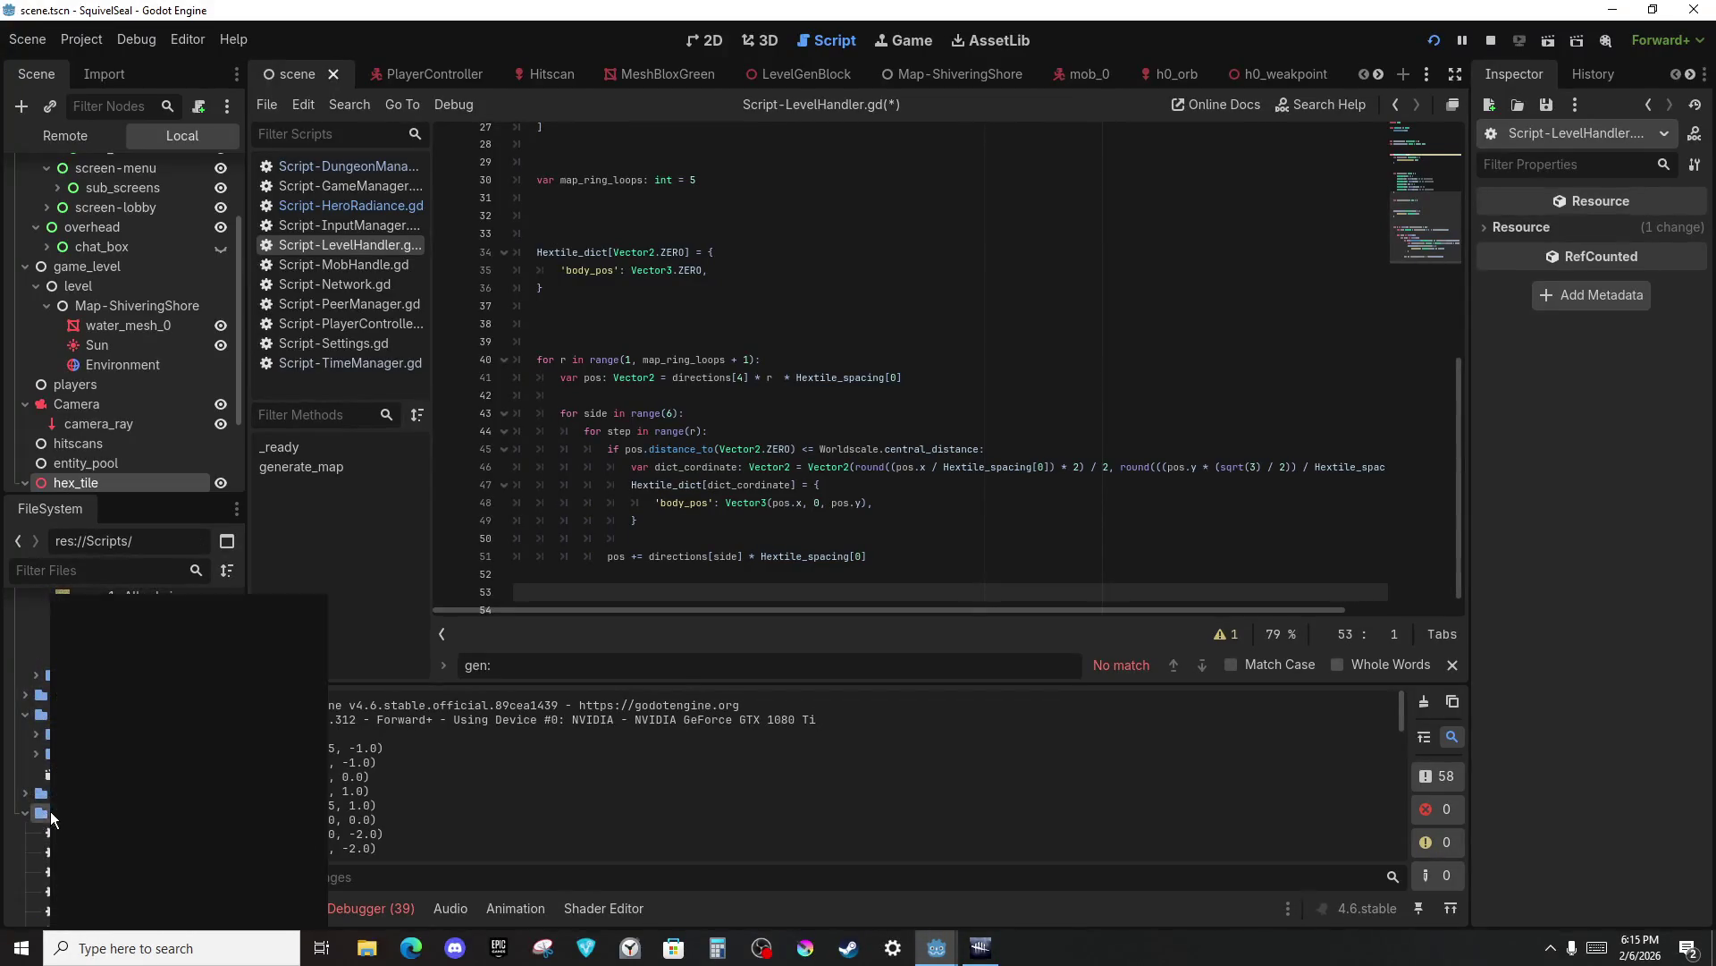
{"action": "mouse_move", "coordinate": [213, 615]}
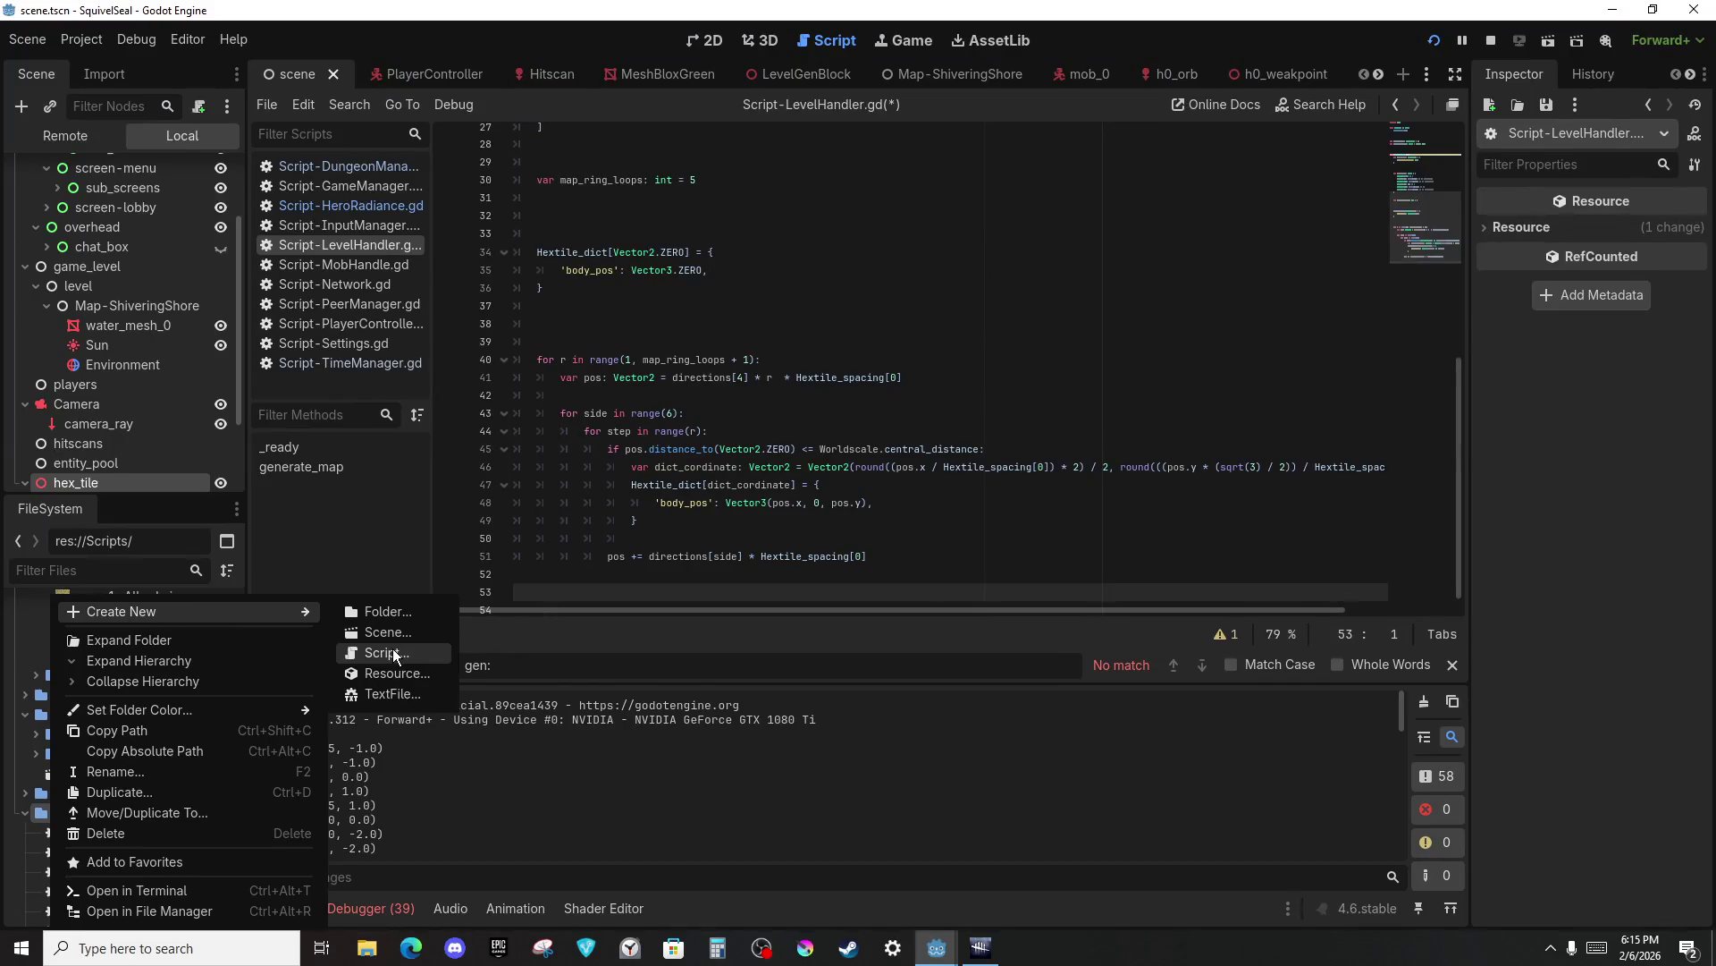
{"action": "left_click", "coordinate": [389, 651]}
{"action": "type", "text": "Script-Level"}
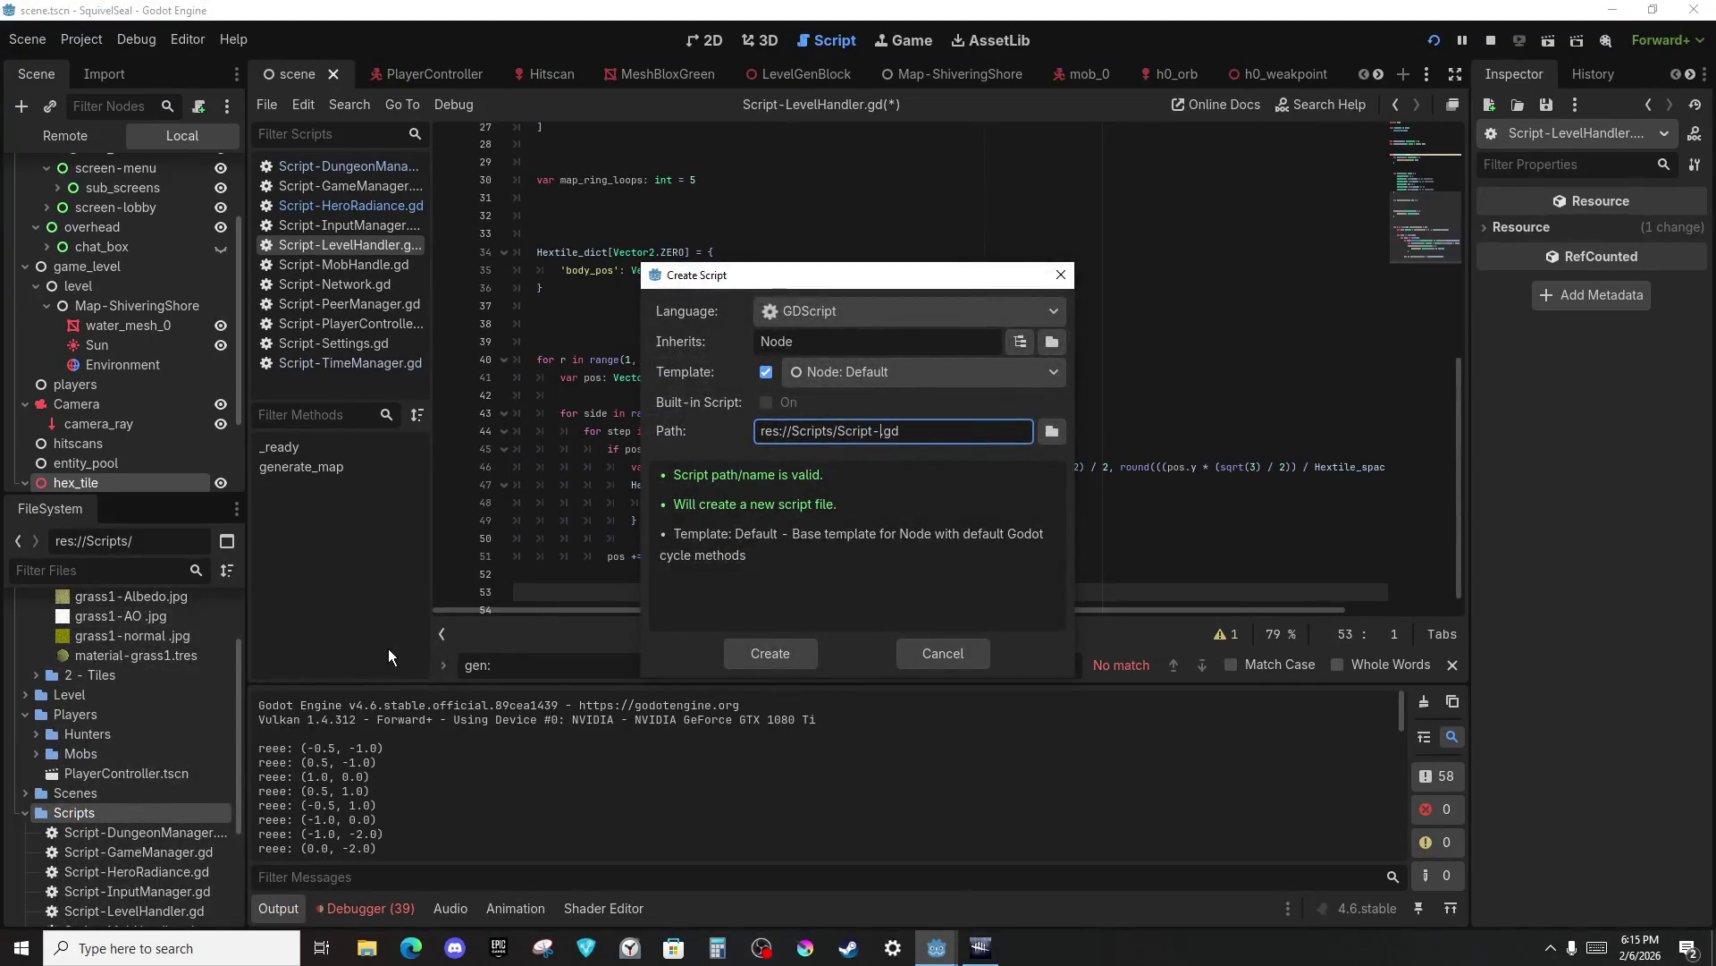
{"action": "type", "text": "Generat"}
{"action": "type", "text": "or"}
{"action": "key", "text": "BackSpace"}
{"action": "key", "text": "BackSpace"}
{"action": "type", "text": "ion"}
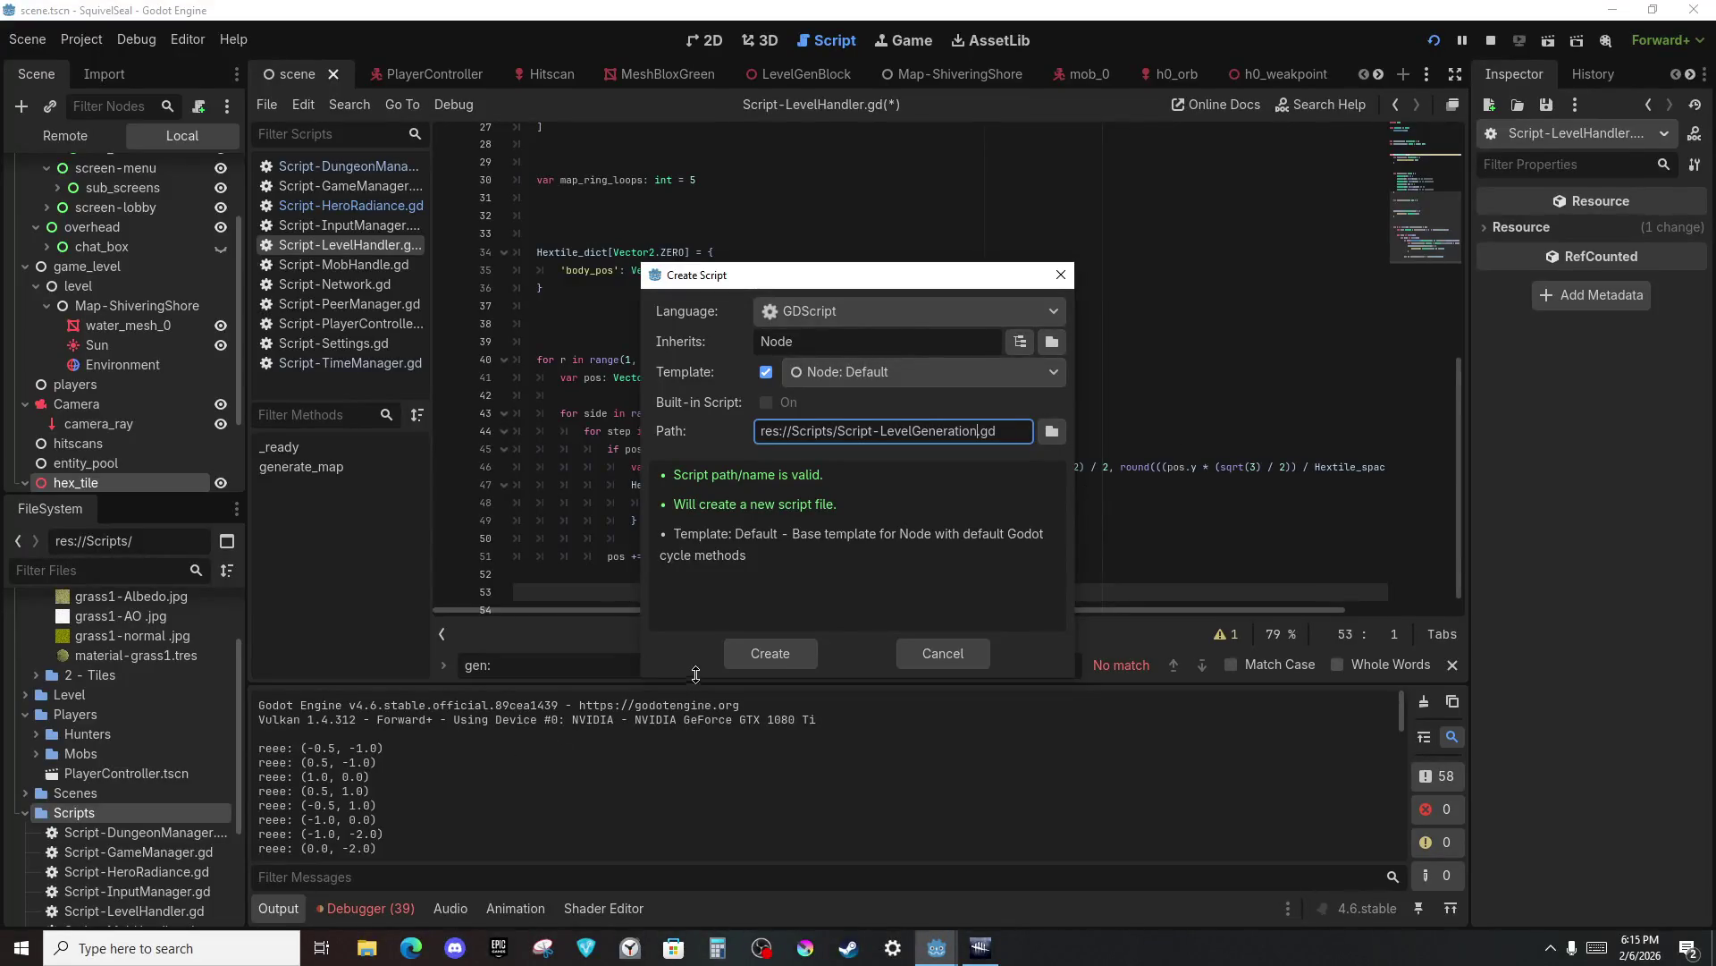
{"action": "key", "text": "Return"}
{"action": "left_click", "coordinate": [85, 40]}
{"action": "left_click", "coordinate": [101, 67]}
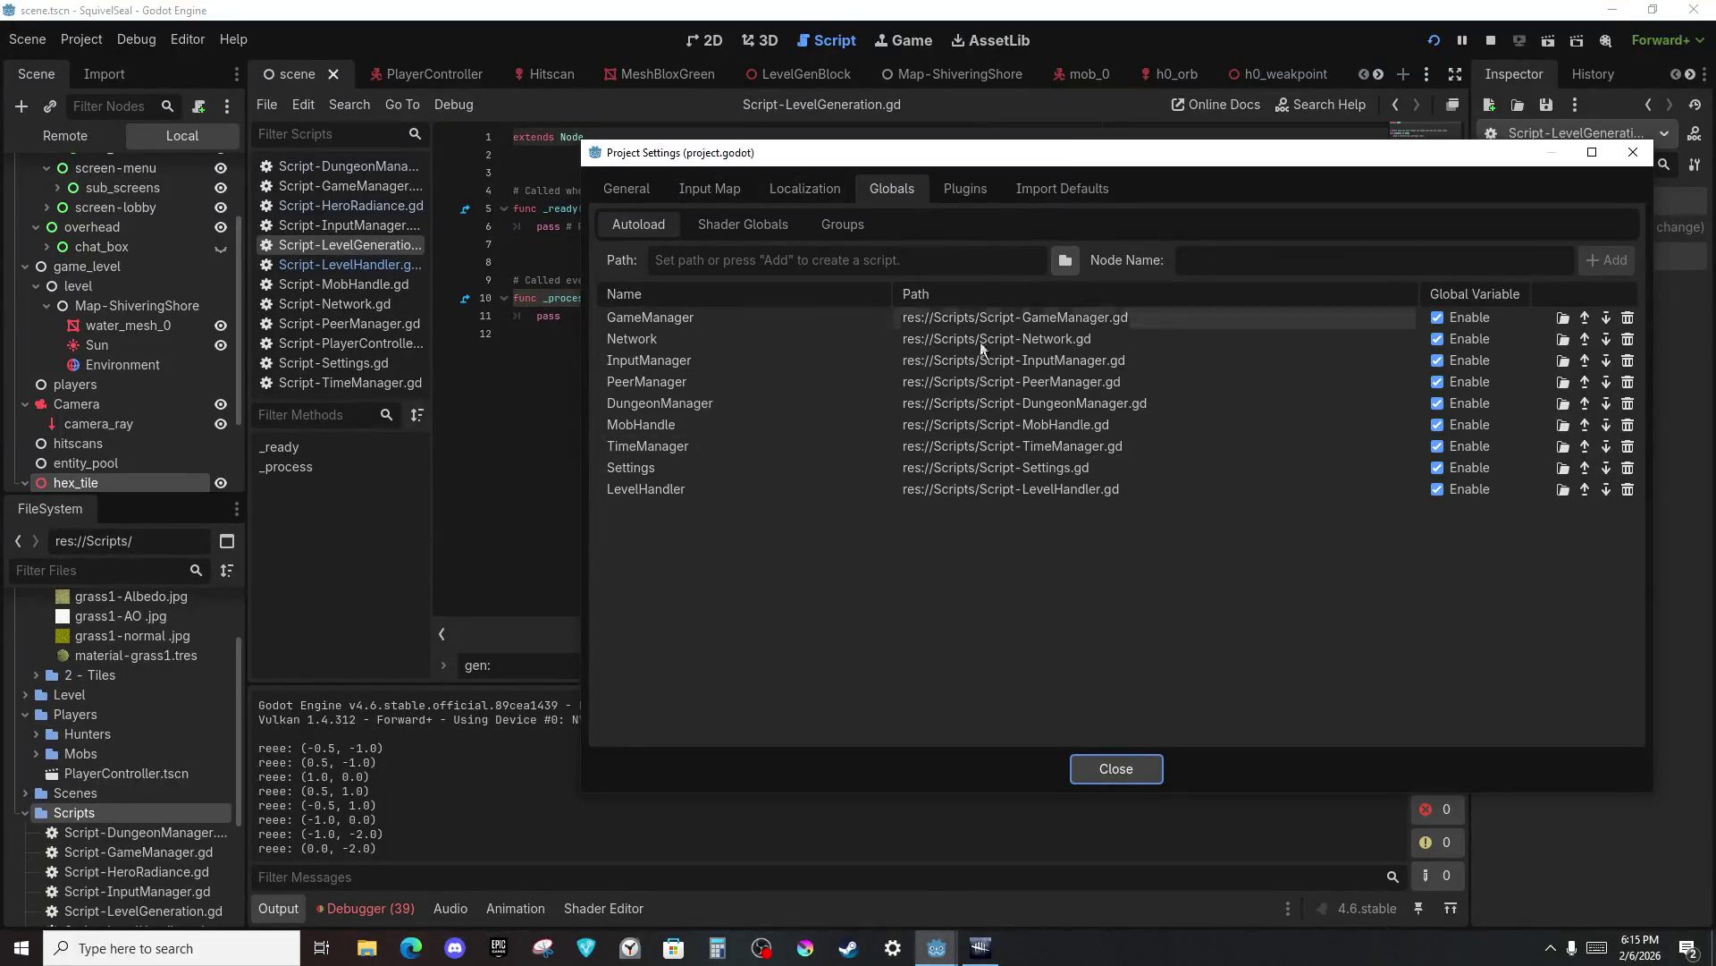
Add Script-LevelGeneration.gd as an autoload named LevelGeneration and close Project Settings.
{"action": "left_click", "coordinate": [1069, 261]}
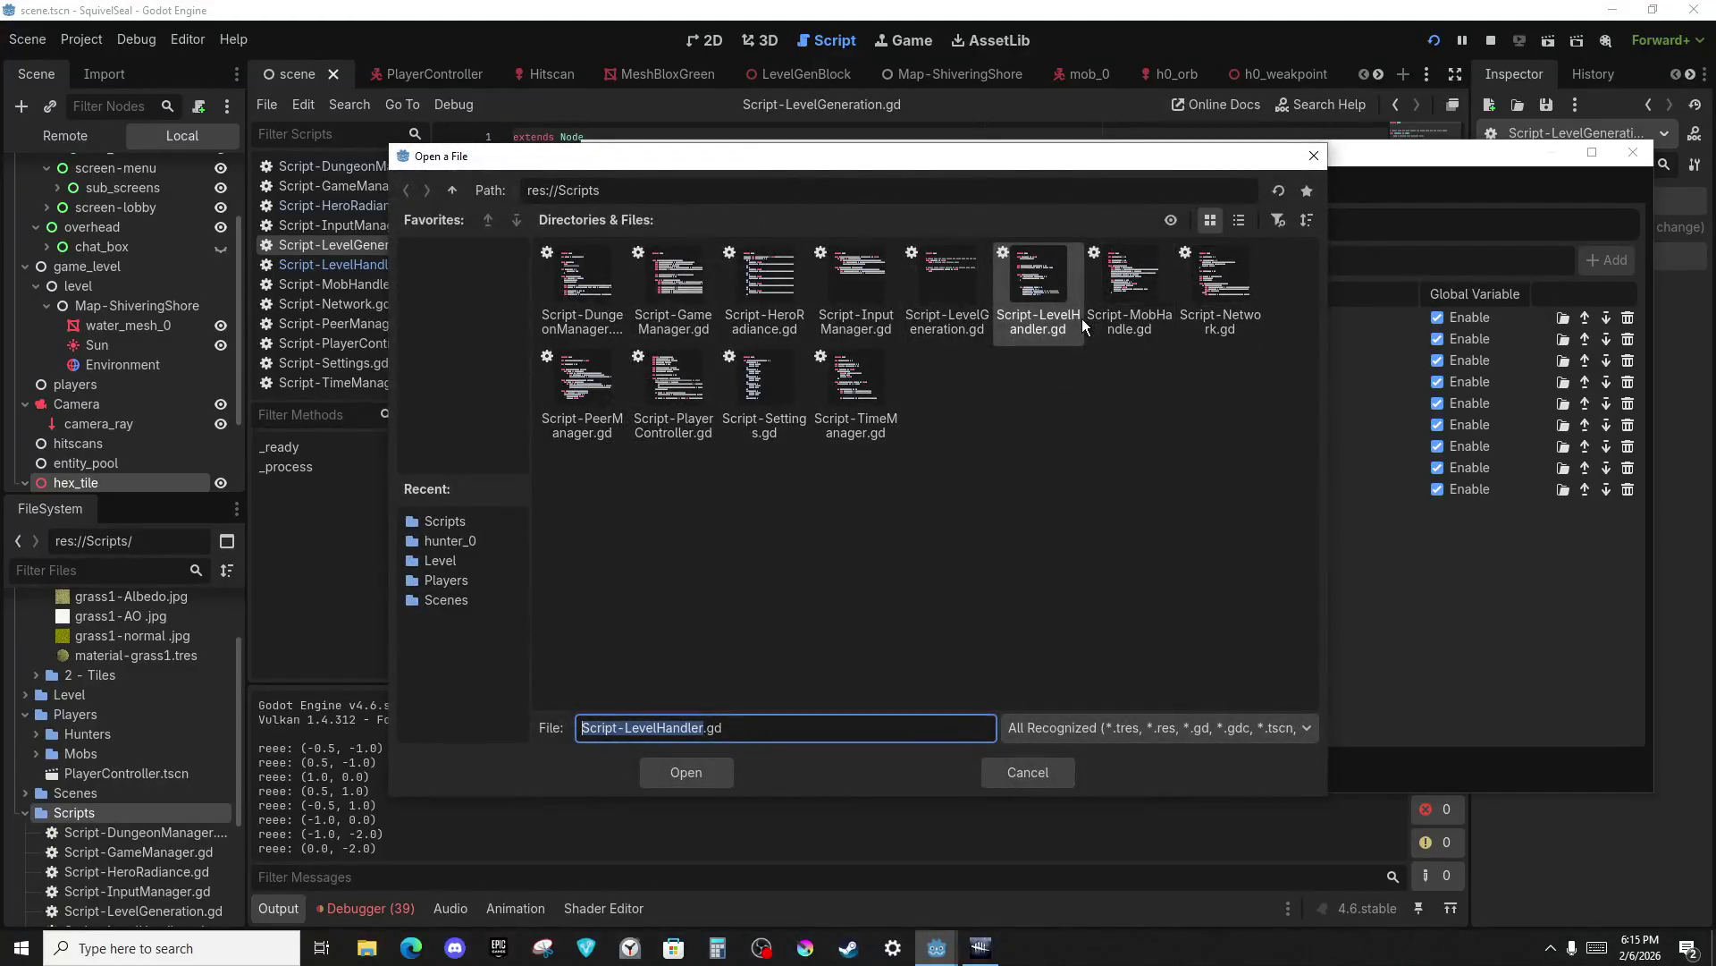
{"action": "left_click", "coordinate": [962, 306]}
{"action": "double_click", "coordinate": [948, 307]}
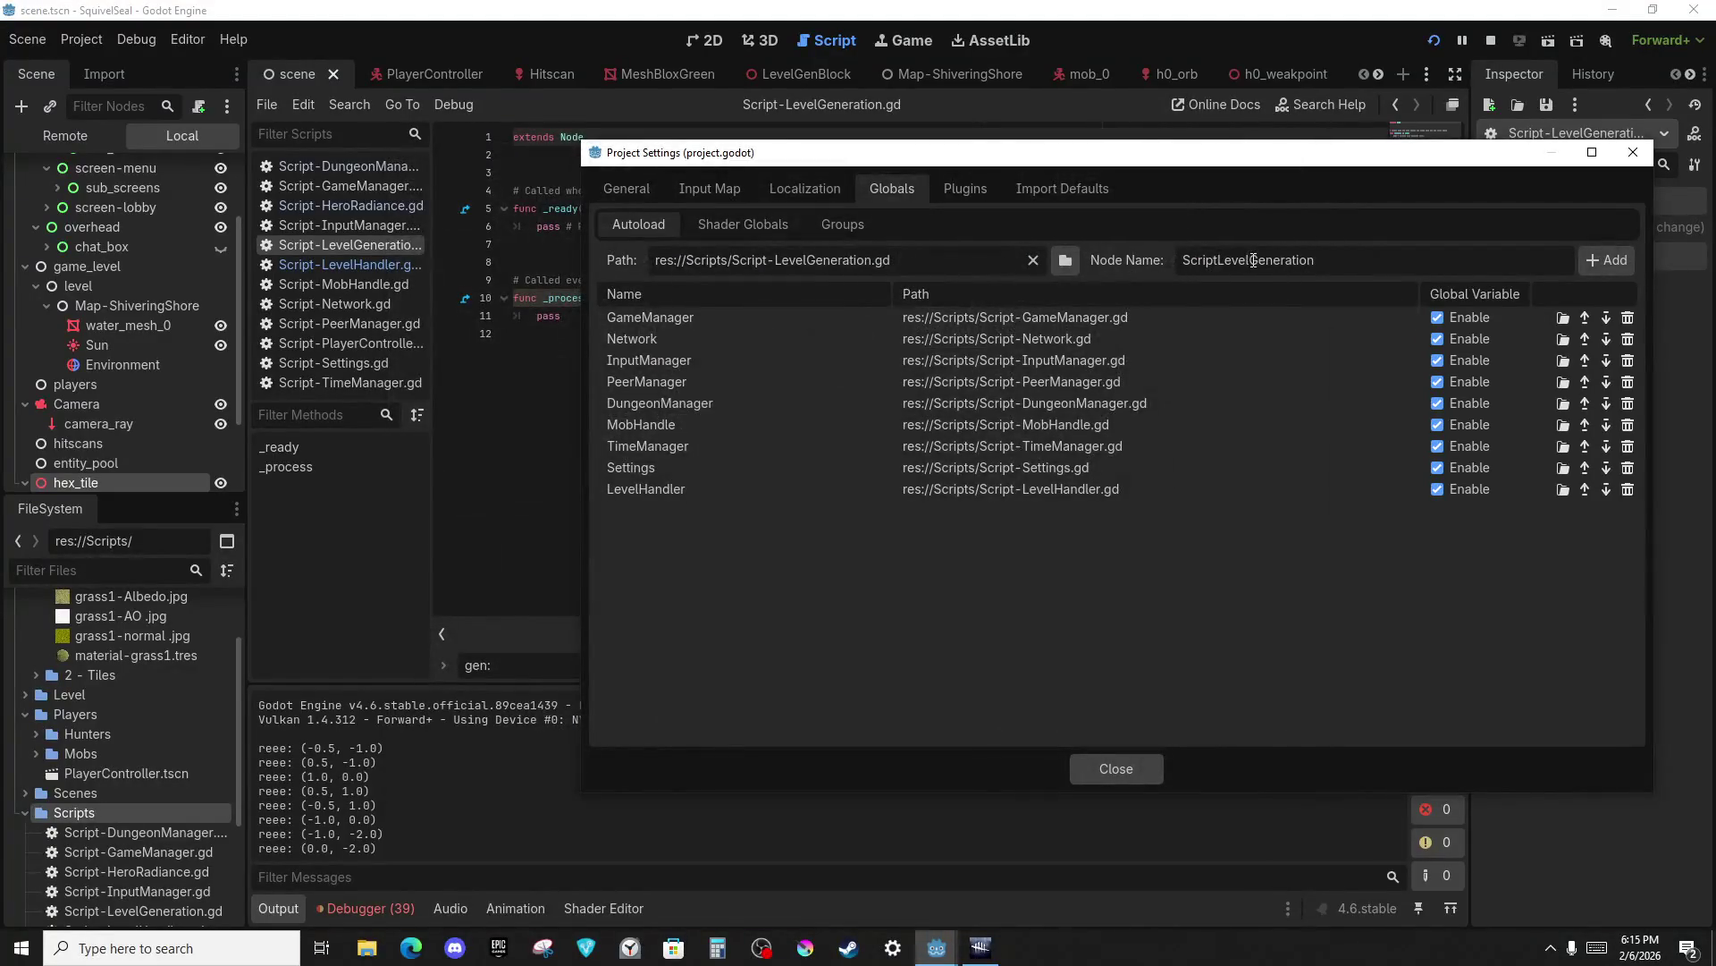
{"action": "key", "text": "BackSpace"}
{"action": "key", "text": "BackSpace"}
{"action": "key", "text": "BackSpace"}
{"action": "key", "text": "Return"}
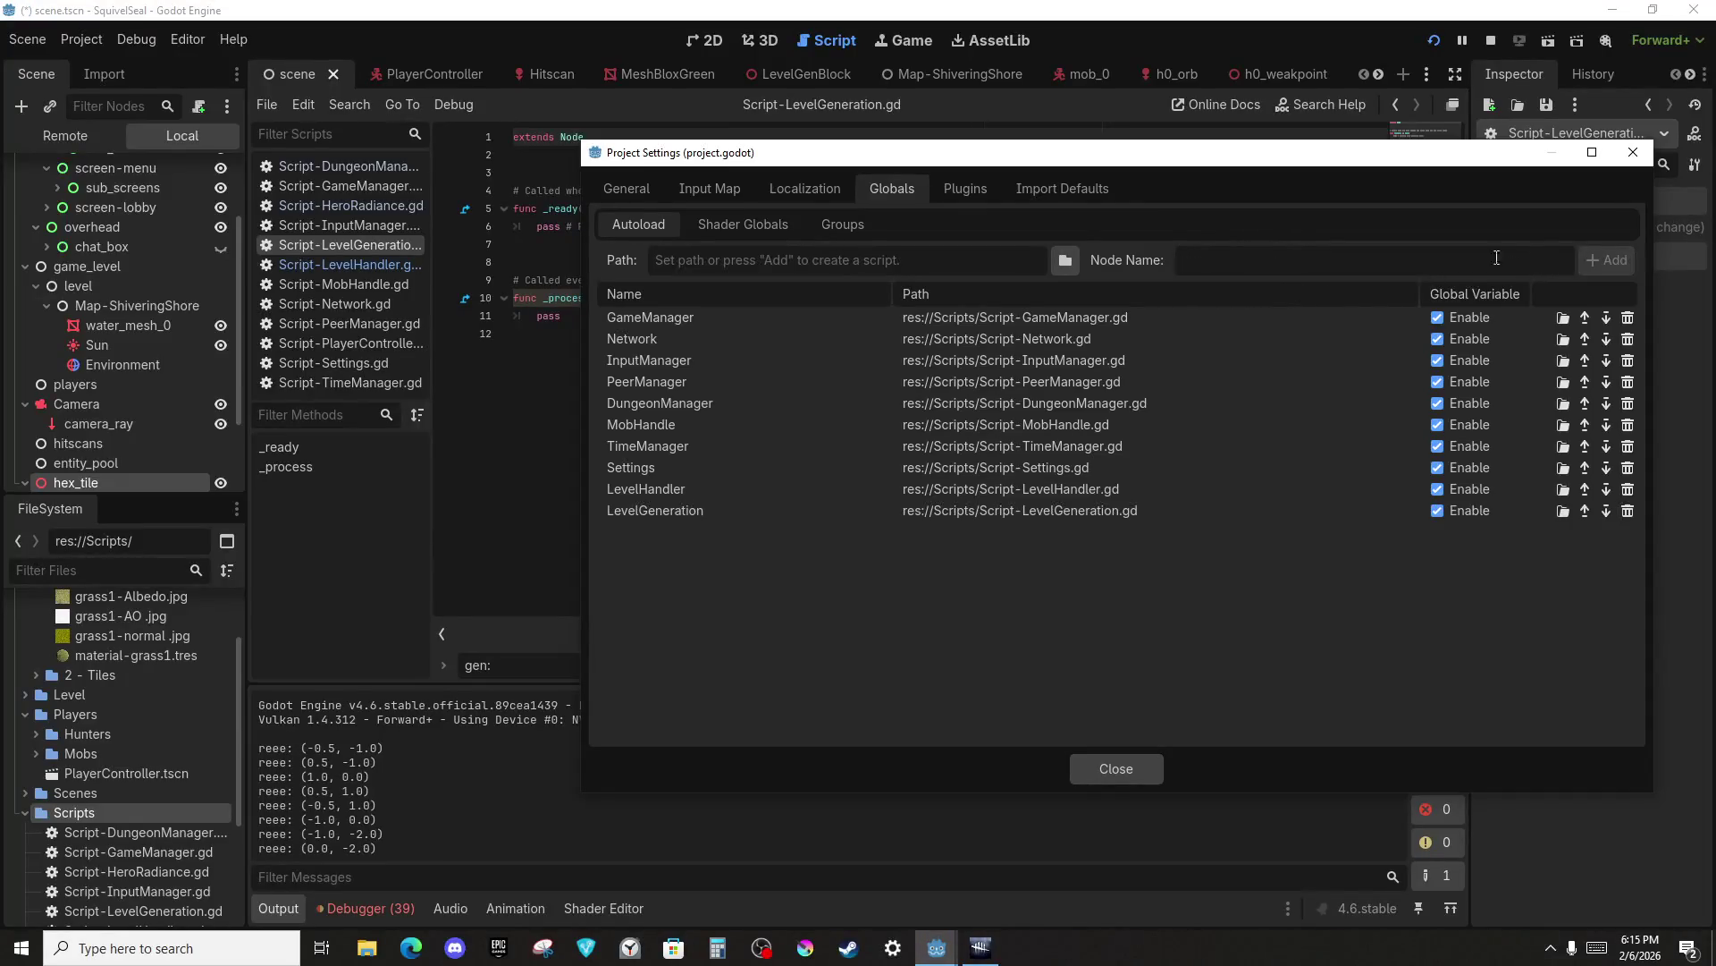
{"action": "left_click", "coordinate": [1117, 762]}
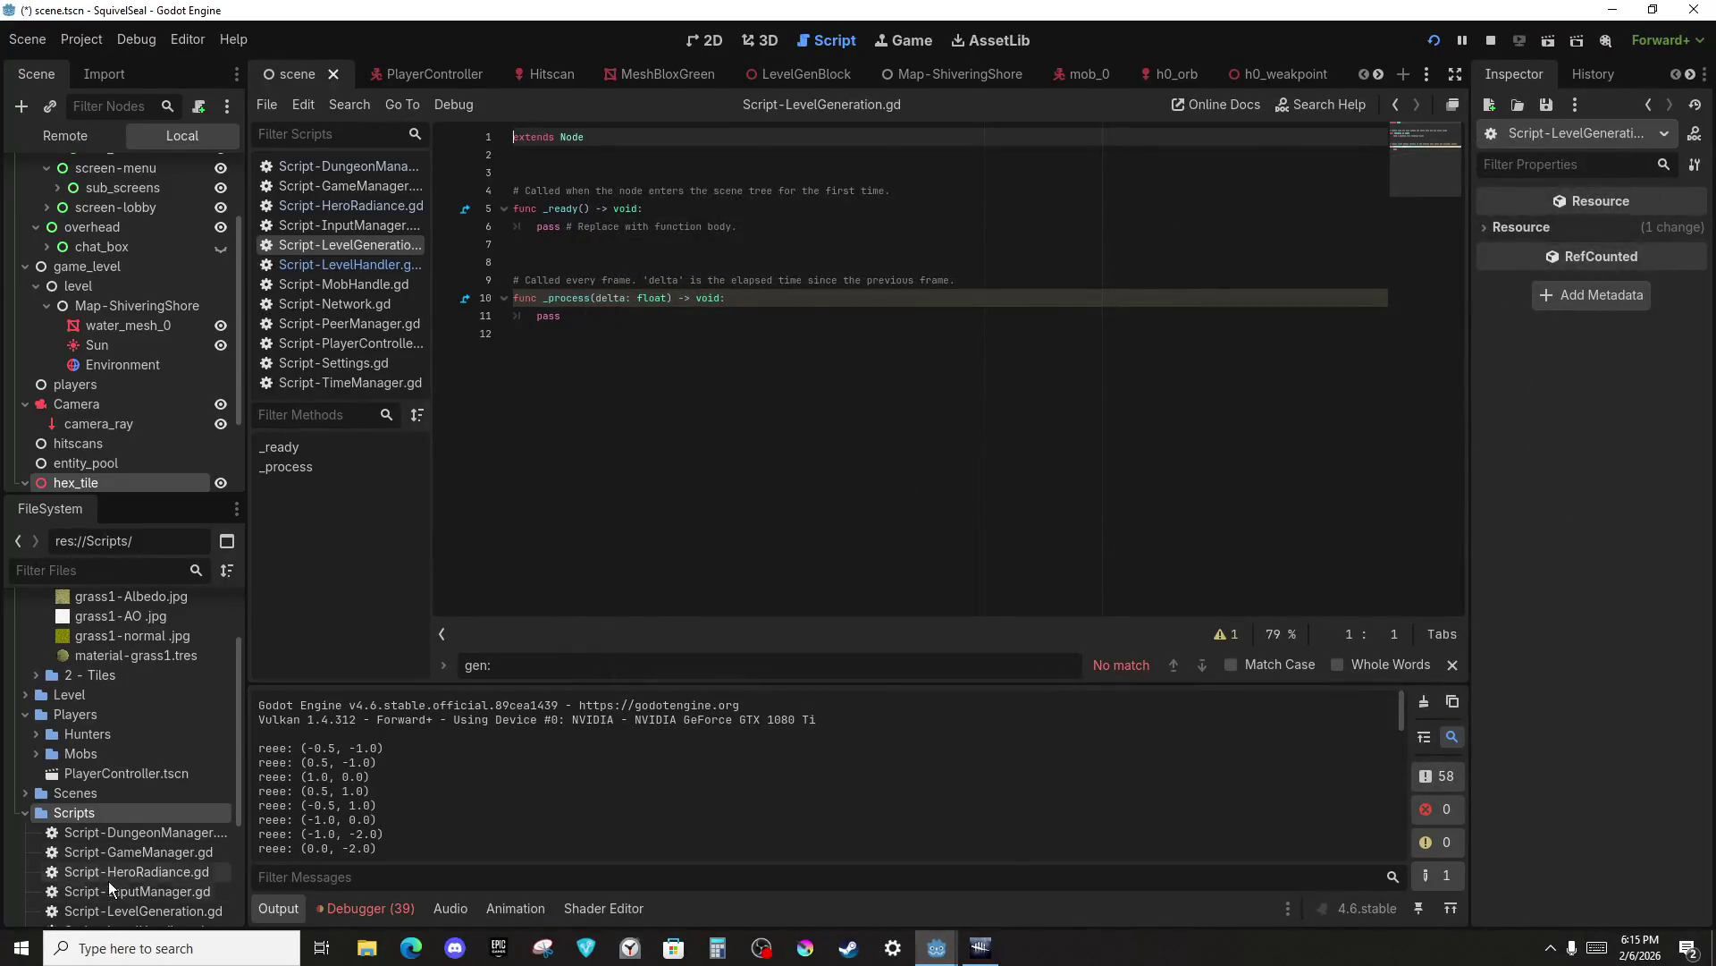
Replace the template functions with 'func create_tile_data(data):' and a pass body, then save.
{"action": "left_click", "coordinate": [192, 911]}
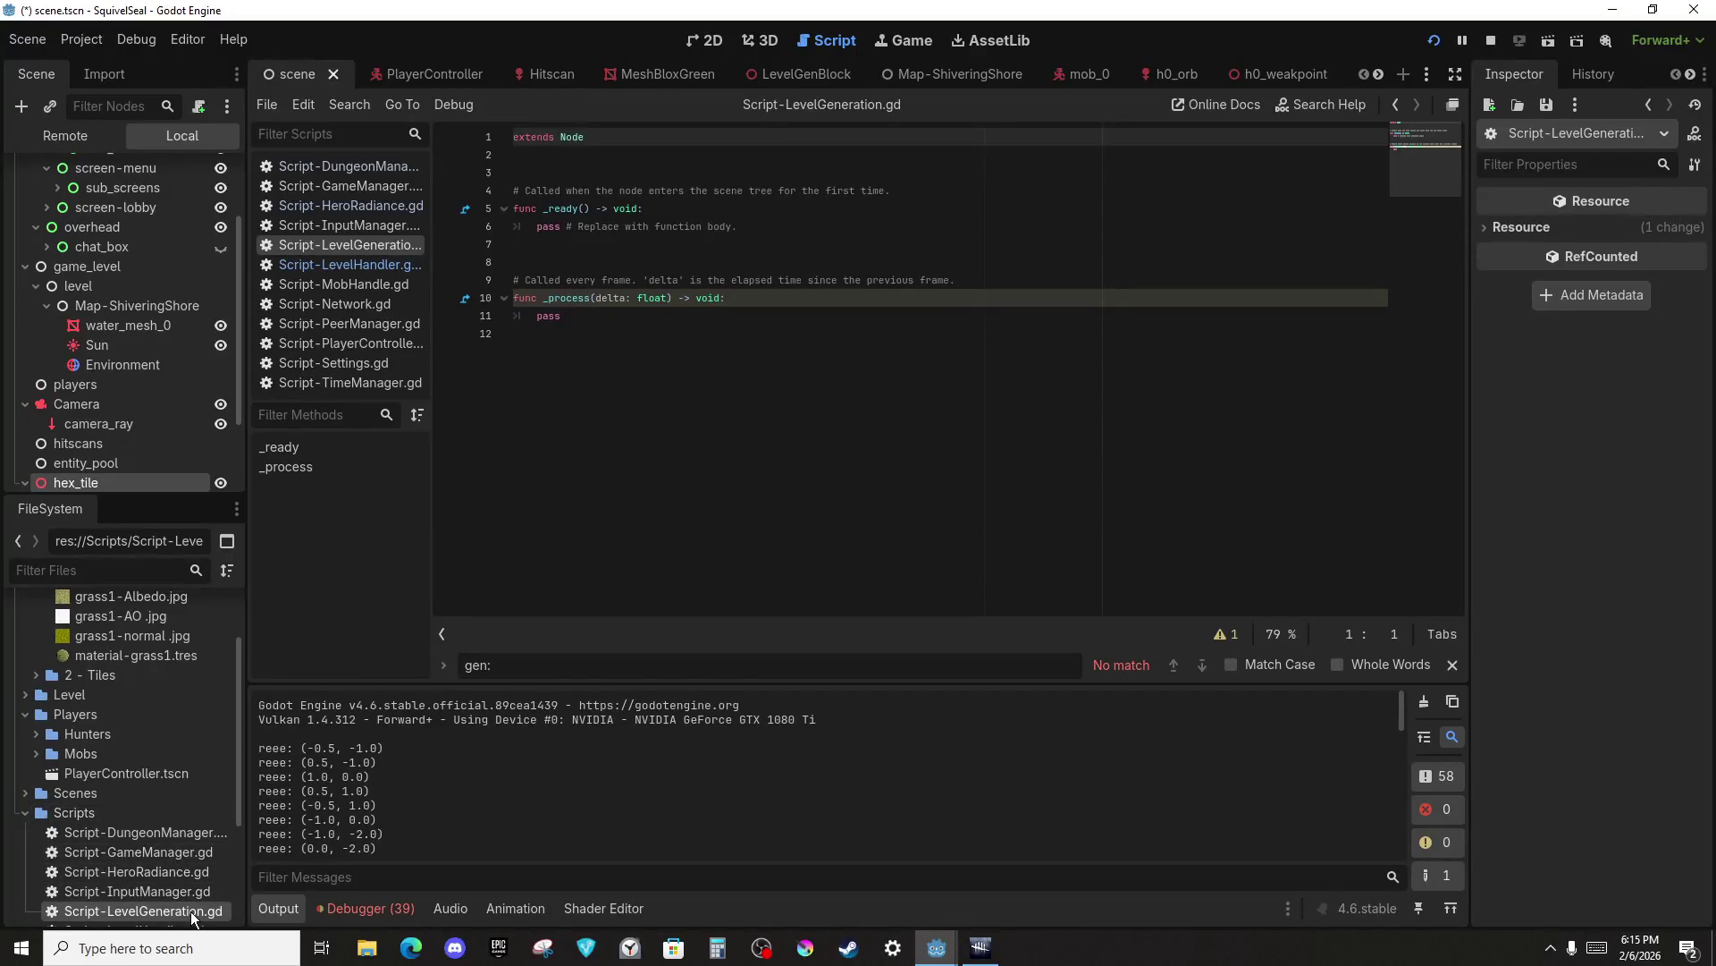
{"action": "mouse_move", "coordinate": [563, 334]}
{"action": "left_mouse_down"}
{"action": "mouse_move", "coordinate": [501, 279]}
{"action": "mouse_move", "coordinate": [465, 179]}
{"action": "left_mouse_up"}
{"action": "key", "text": "BackSpace"}
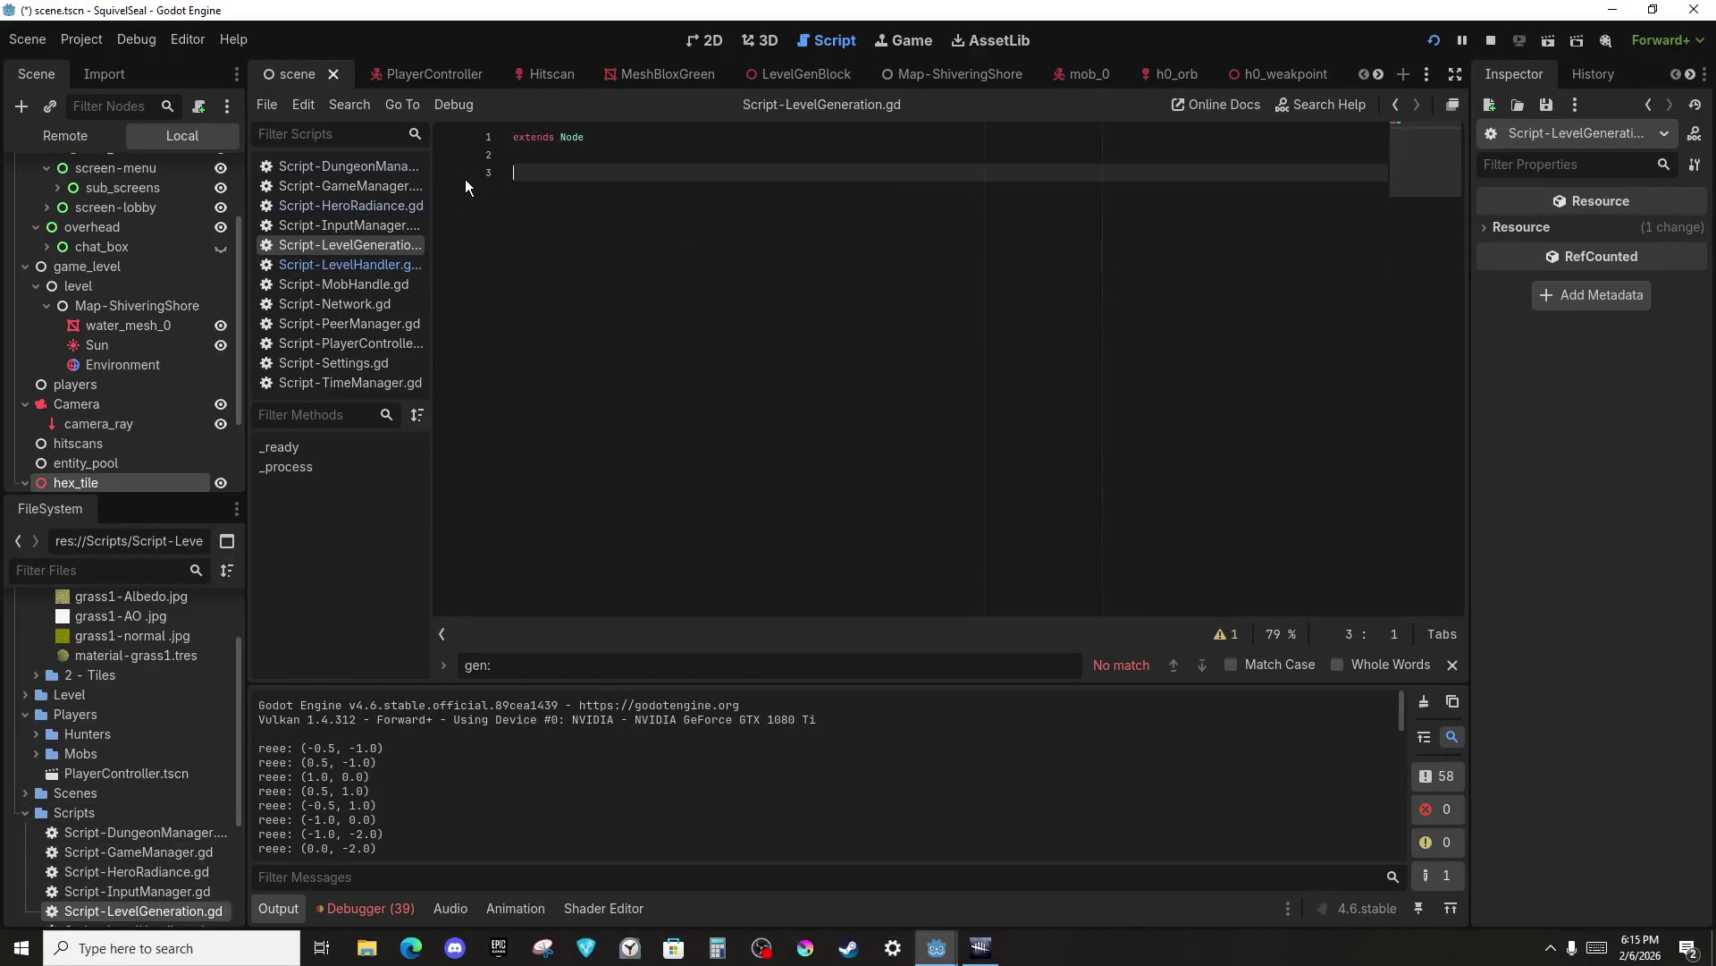
{"action": "type", "text": "func "}
{"action": "type", "text": "cr"}
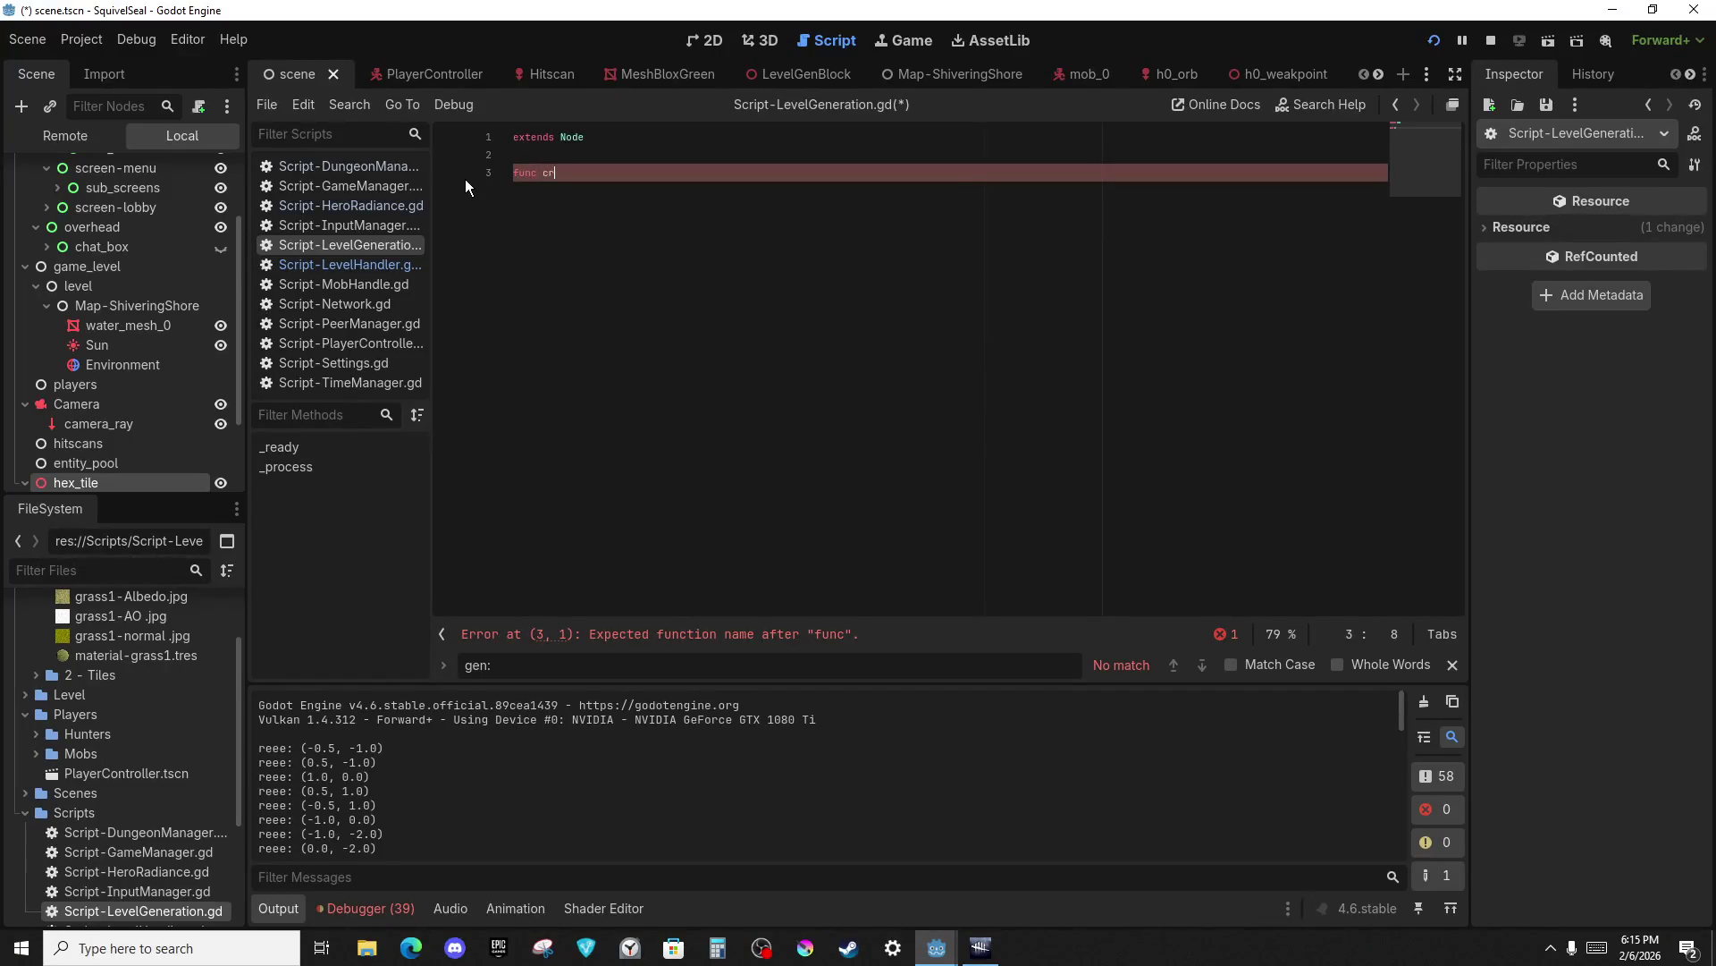
{"action": "type", "text": "eate_tile_data"}
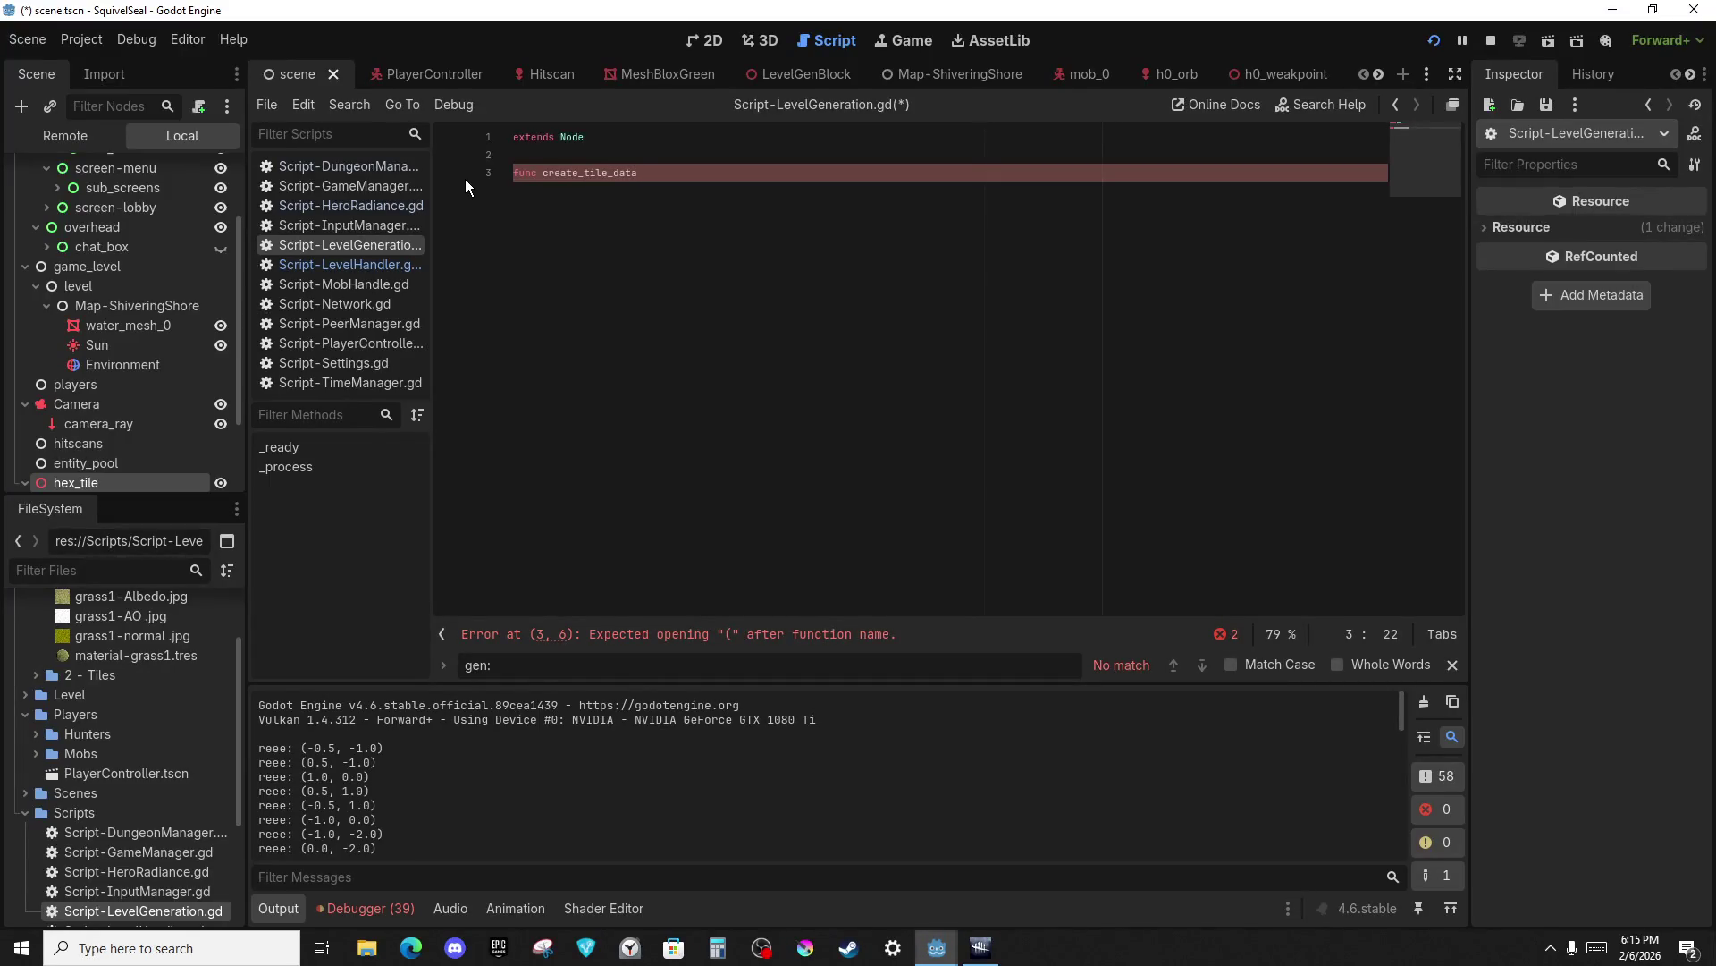
{"action": "type", "text": "(data):"}
{"action": "key", "text": "Return"}
{"action": "type", "text": "pass"}
{"action": "key", "text": "ctrl+s"}
Open the GameManager script from the script list.
{"action": "left_click", "coordinate": [374, 207]}
{"action": "left_click", "coordinate": [363, 185]}
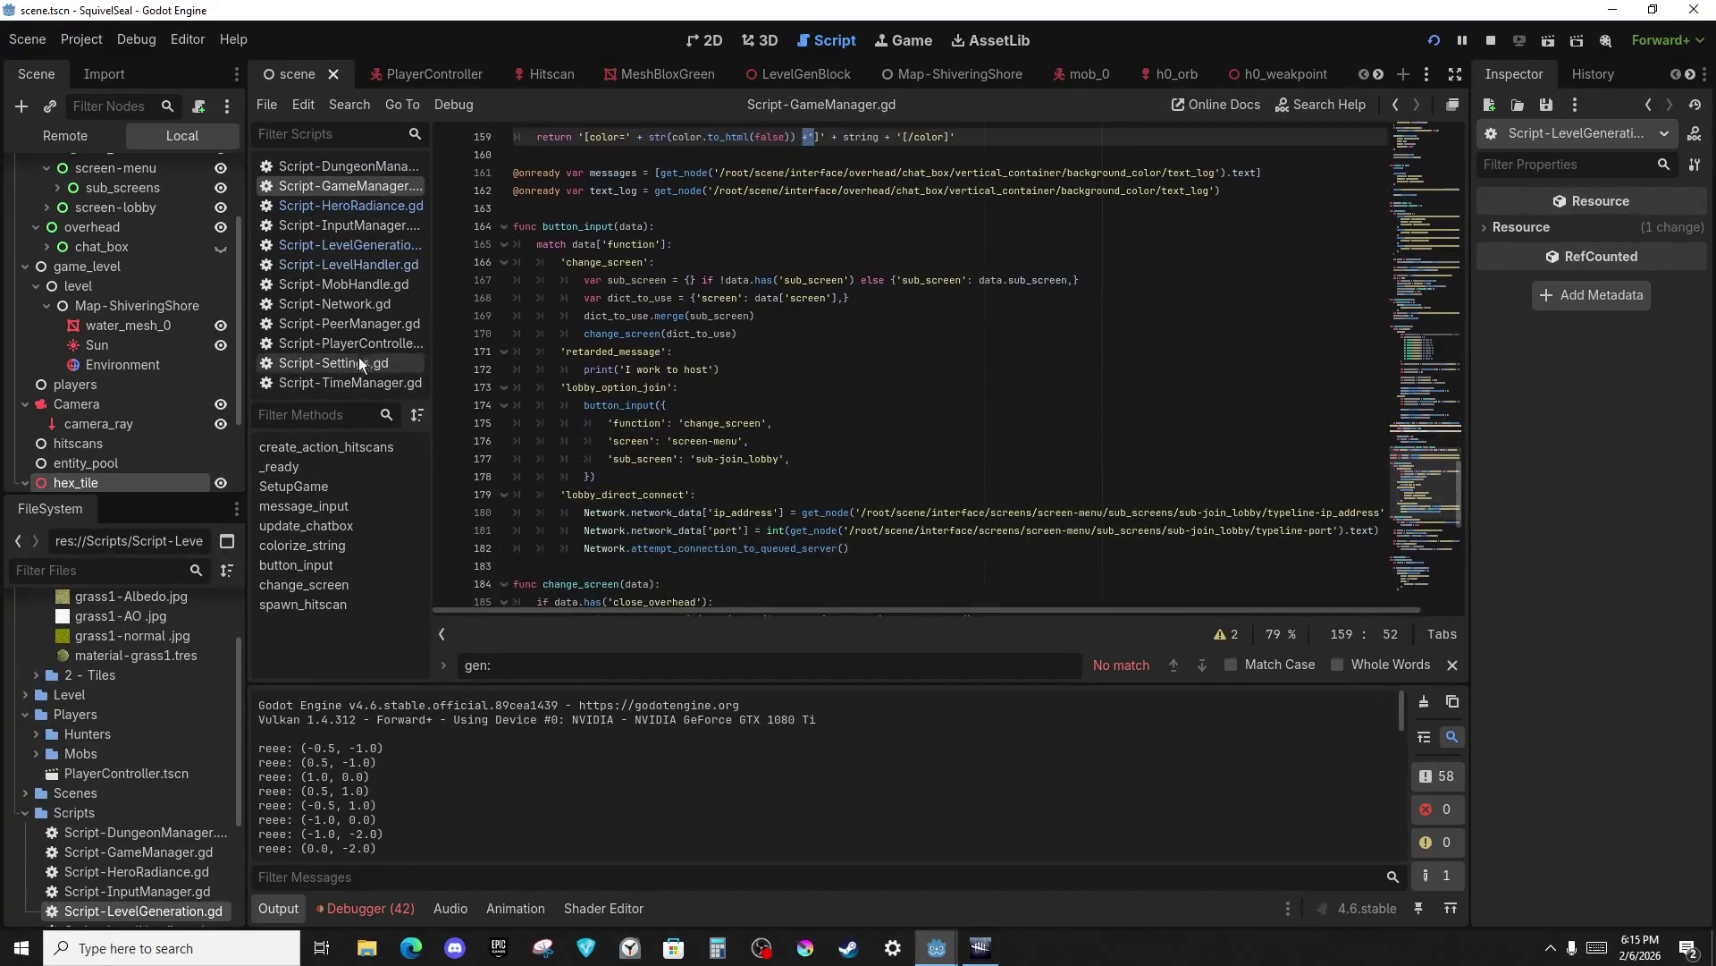
{"action": "left_click", "coordinate": [373, 281]}
Open Script-LevelHandler.gd and add a new line inside generate_map.
{"action": "left_click", "coordinate": [366, 251]}
{"action": "left_click", "coordinate": [395, 262]}
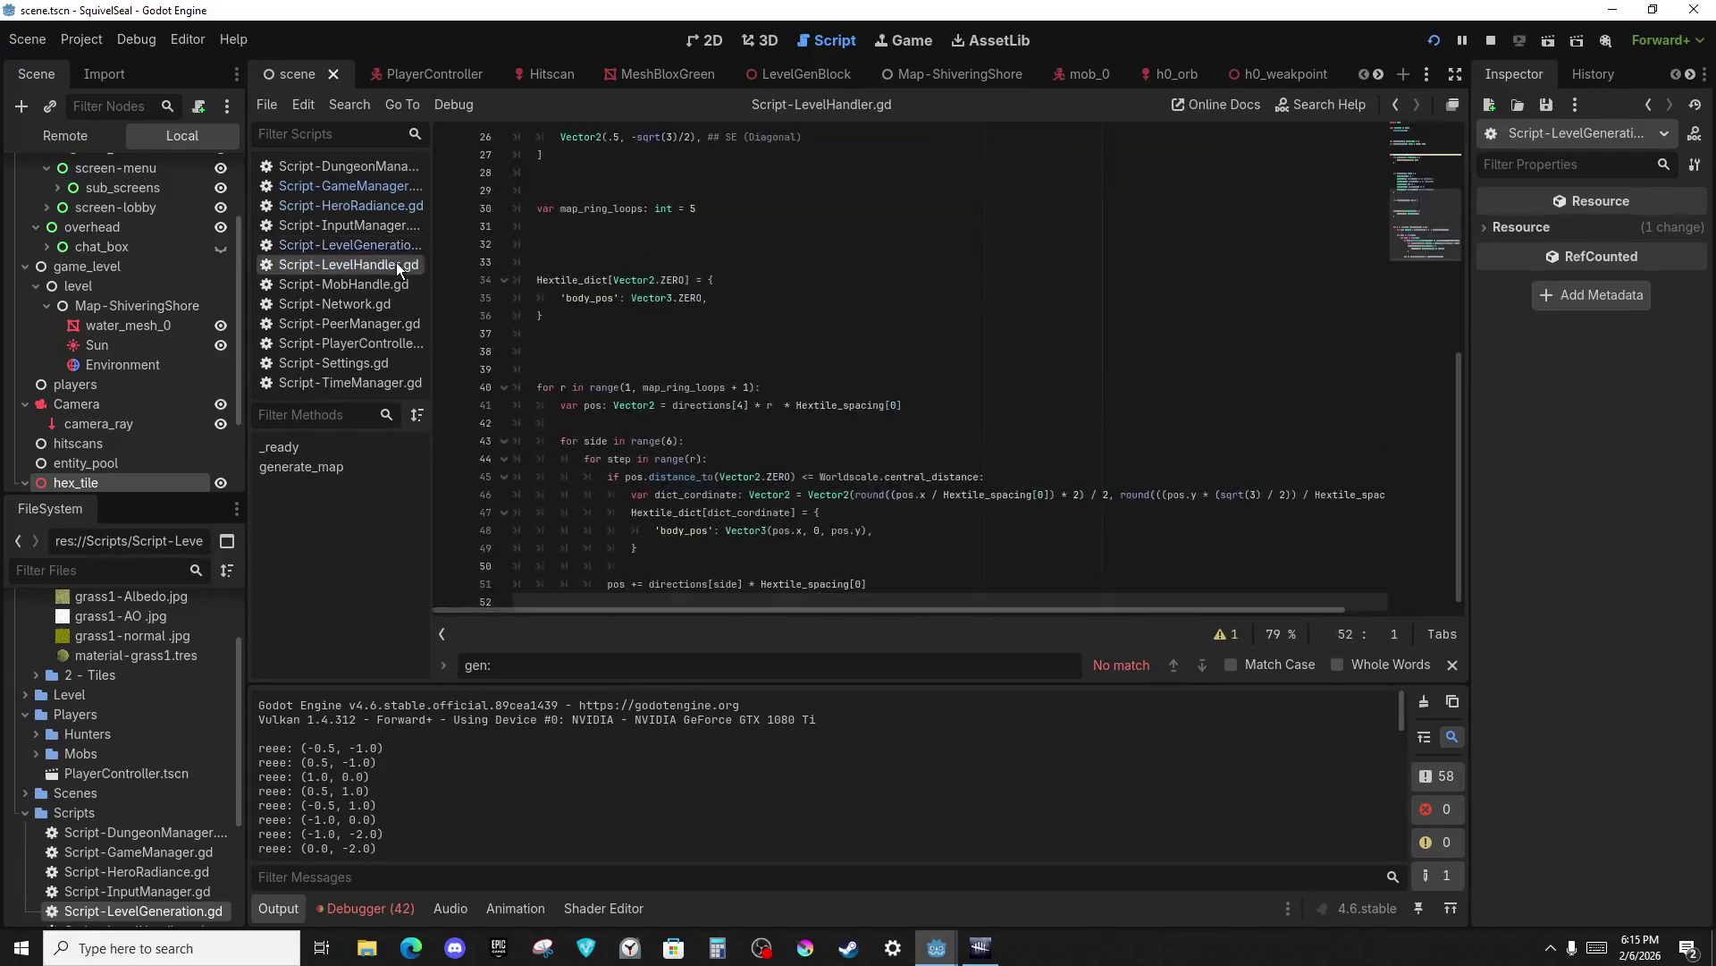
{"action": "left_click", "coordinate": [919, 573]}
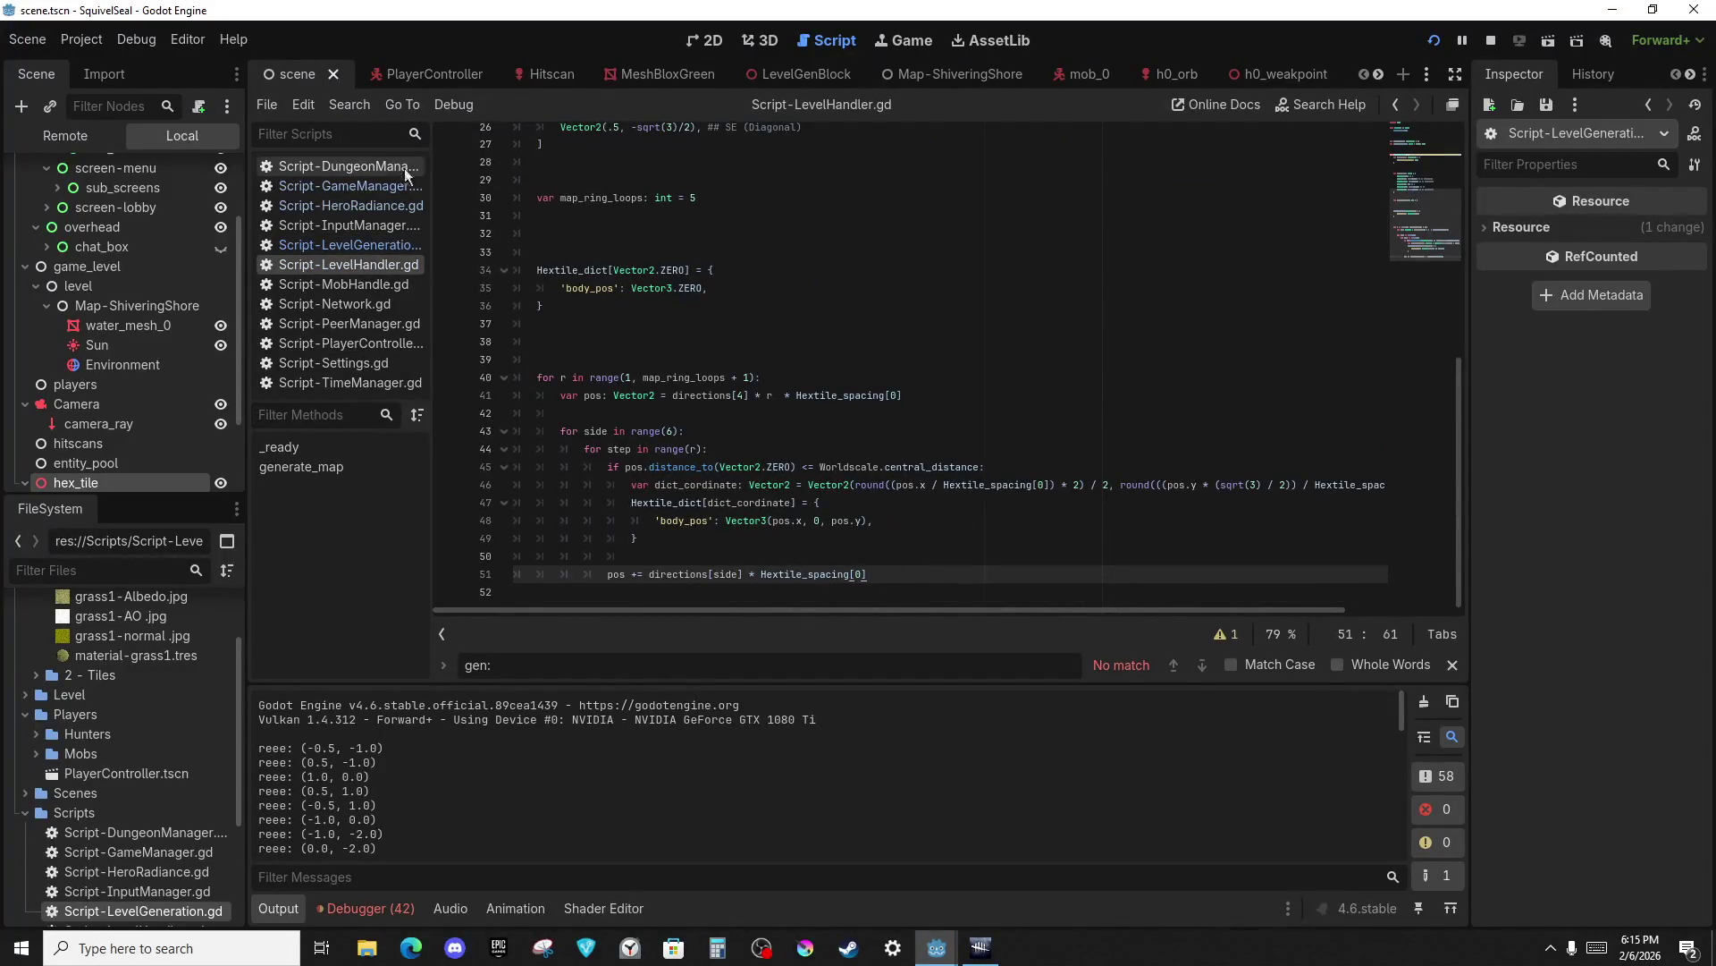
{"action": "left_click", "coordinate": [309, 465]}
{"action": "scroll", "coordinate": [706, 490], "scroll_direction": "down", "scroll_amount": 2}
{"action": "scroll", "coordinate": [706, 490], "scroll_direction": "down", "scroll_amount": 2}
{"action": "left_click", "coordinate": [751, 198]}
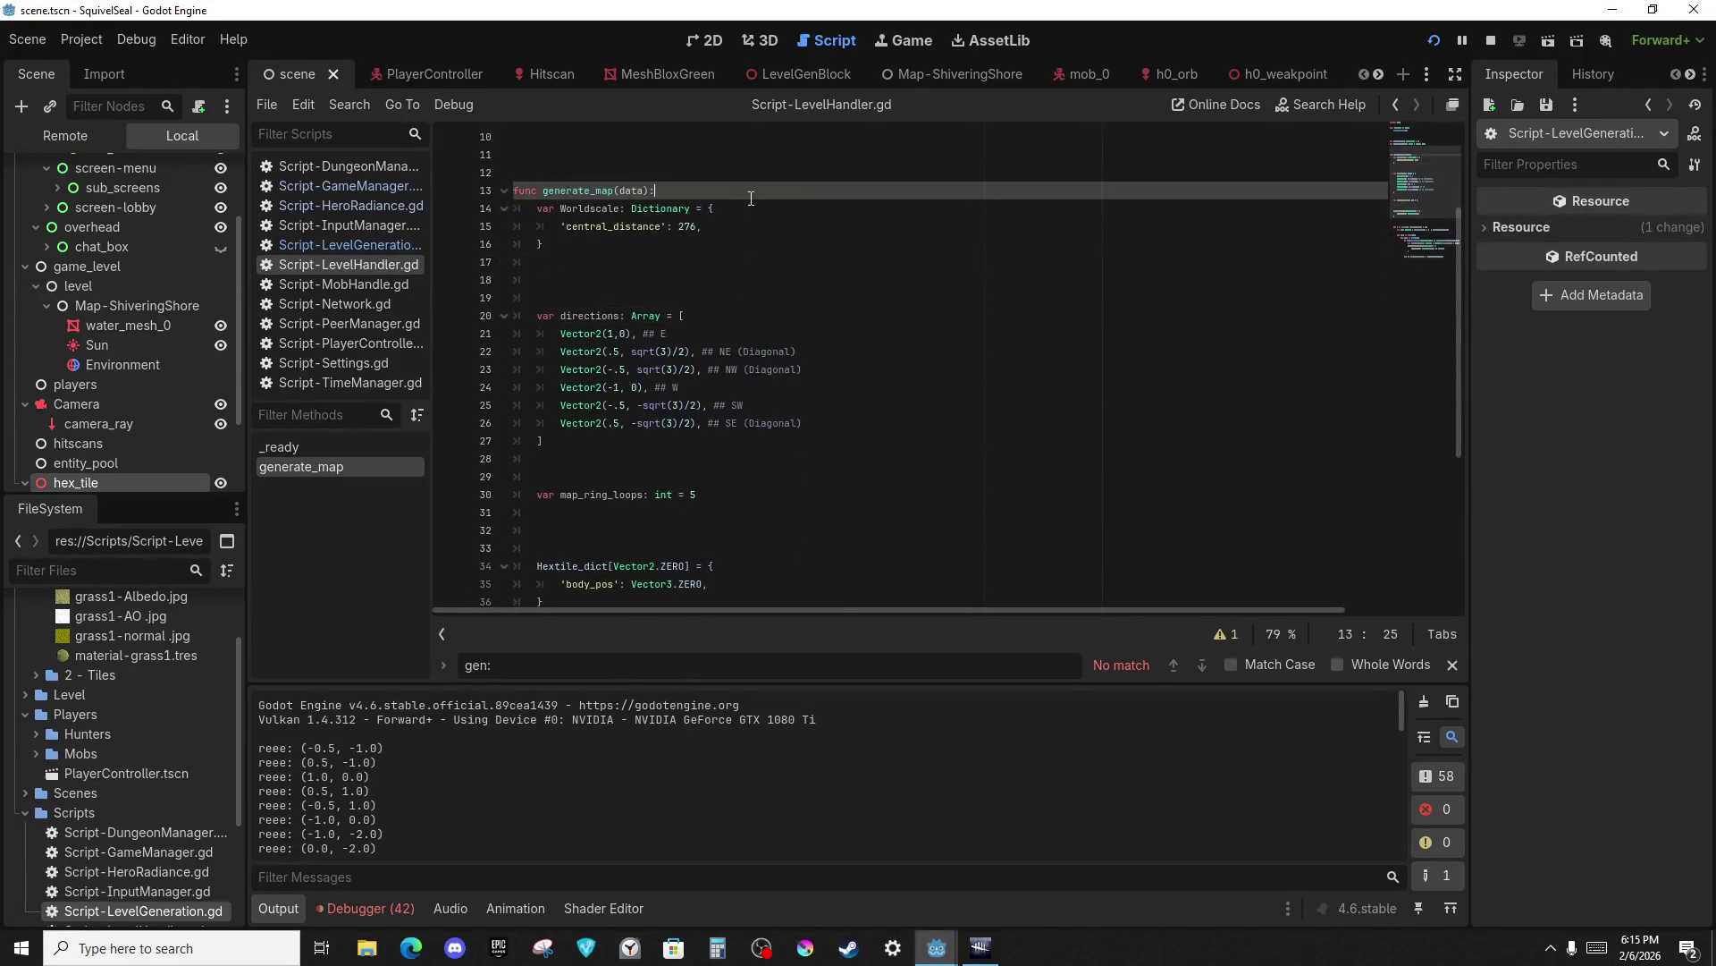
{"action": "key", "text": "Return"}
Type the call LevelGeneration.return_tile_placement_data() in generate_map using autocomplete.
{"action": "key", "text": "Return"}
{"action": "key", "text": "Up"}
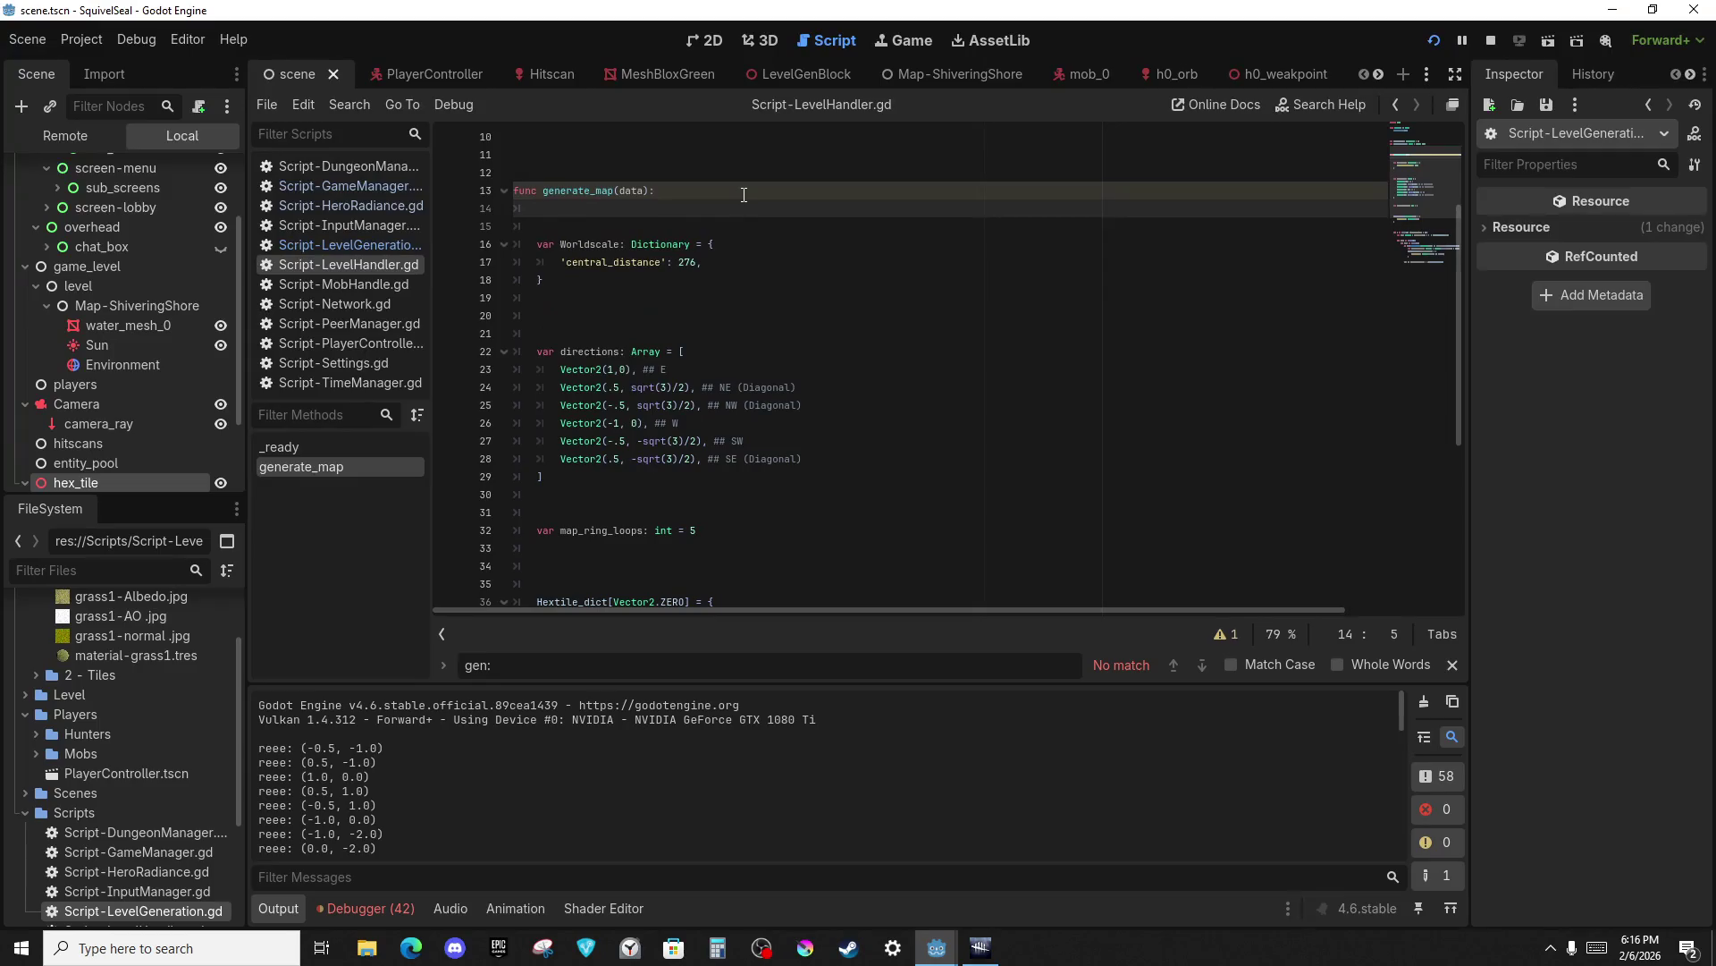
{"action": "type", "text": "elg"}
{"action": "key", "text": "Return"}
{"action": "type", "text": ".create"}
{"action": "key", "text": "Return"}
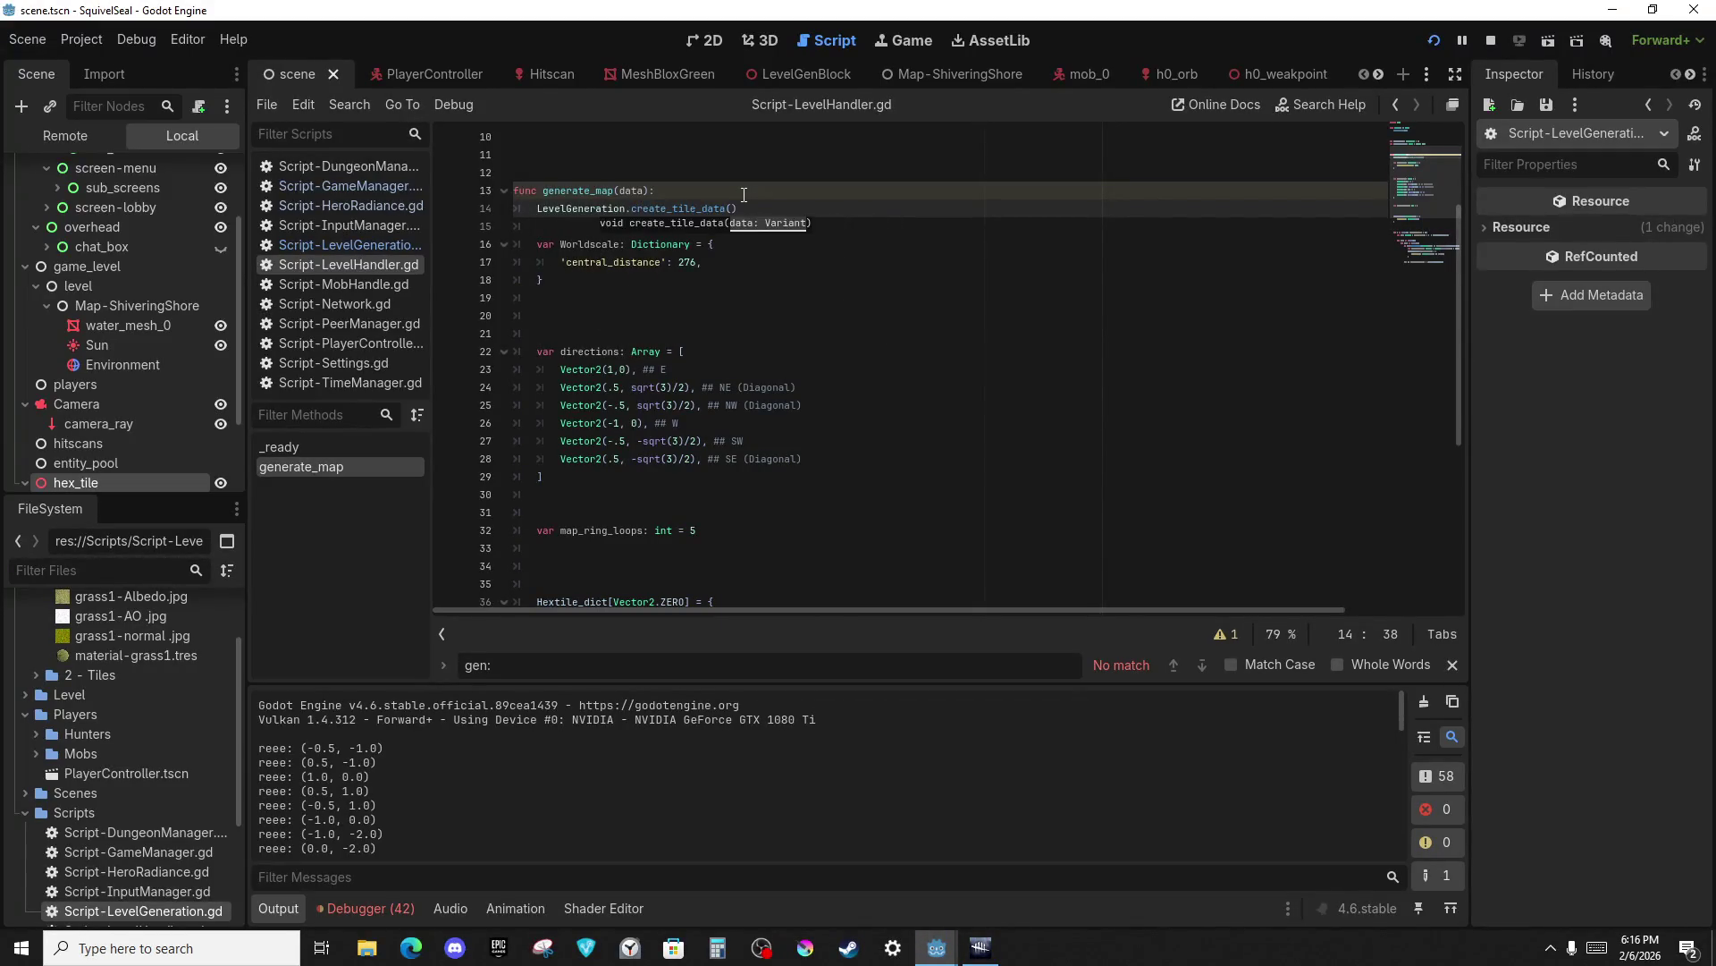
{"action": "key", "text": "ctrl+BackSpace"}
{"action": "key", "text": "ctrl+BackSpace"}
{"action": "key", "text": "BackSpace"}
{"action": "key", "text": "BackSpace"}
{"action": "key", "text": "BackSpace"}
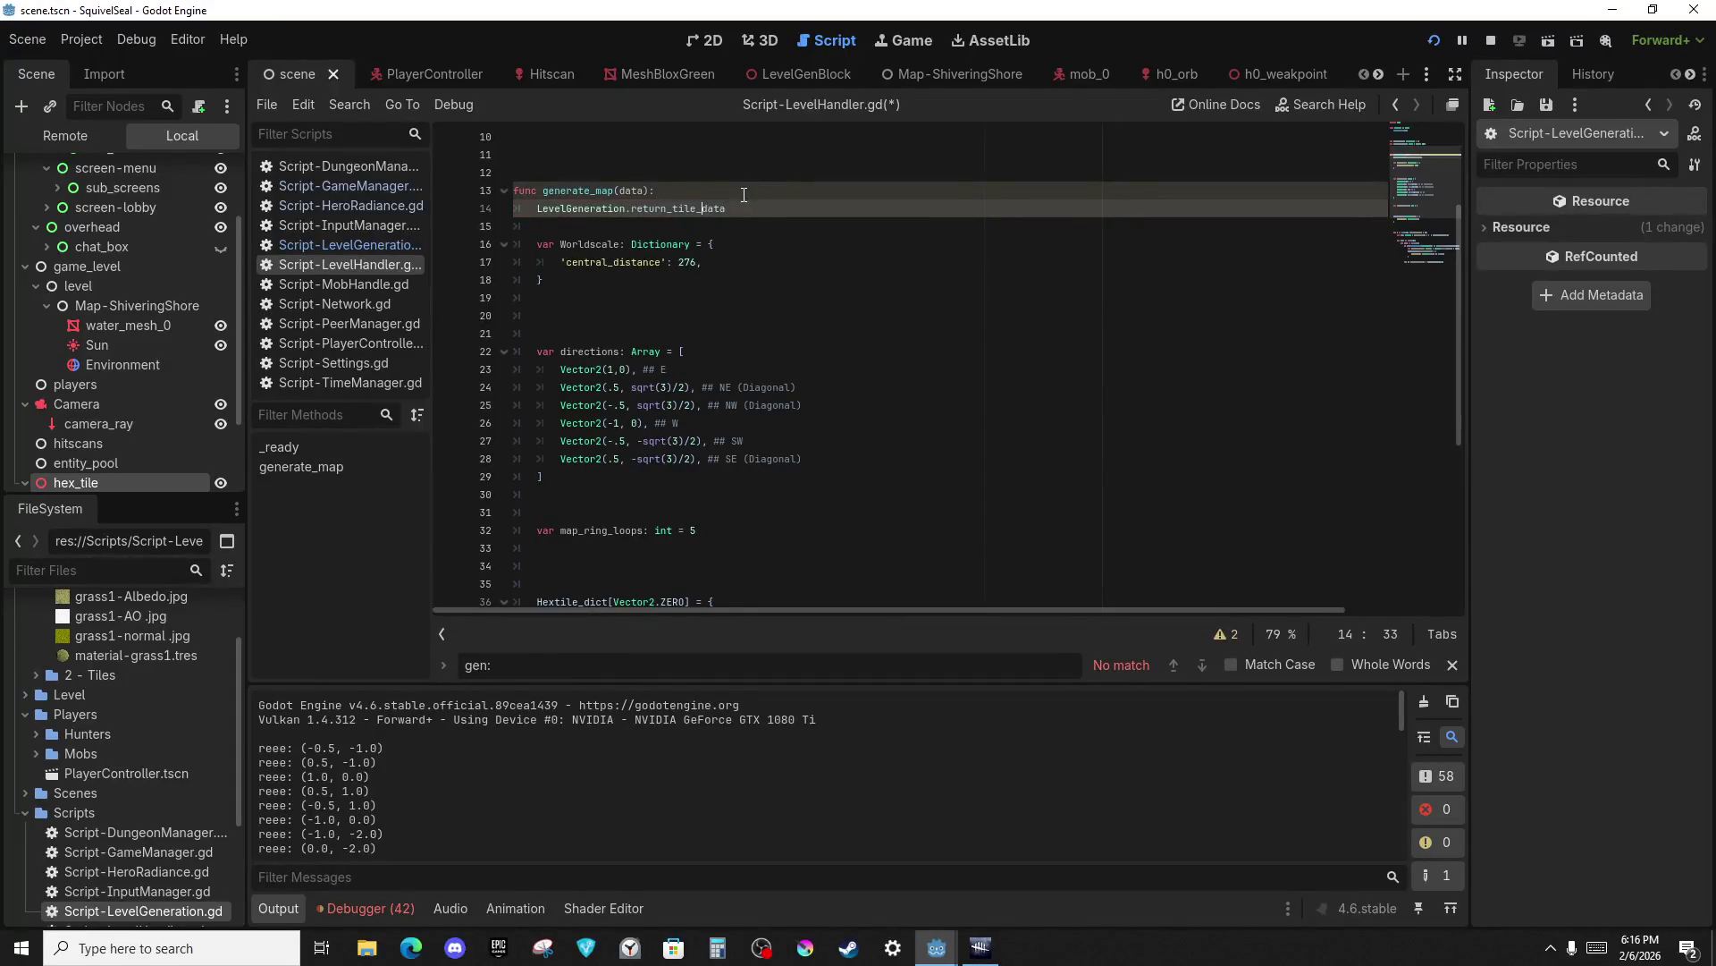
{"action": "type", "text": "ace_"}
{"action": "type", "text": "nt_"}
{"action": "type", "text": "("}
Cut the old hex tile generation code below the new call out of generate_map.
{"action": "scroll", "coordinate": [660, 273], "scroll_direction": "down", "scroll_amount": 7}
{"action": "left_click", "coordinate": [867, 572]}
{"action": "scroll", "coordinate": [555, 292], "scroll_direction": "up", "scroll_amount": 8}
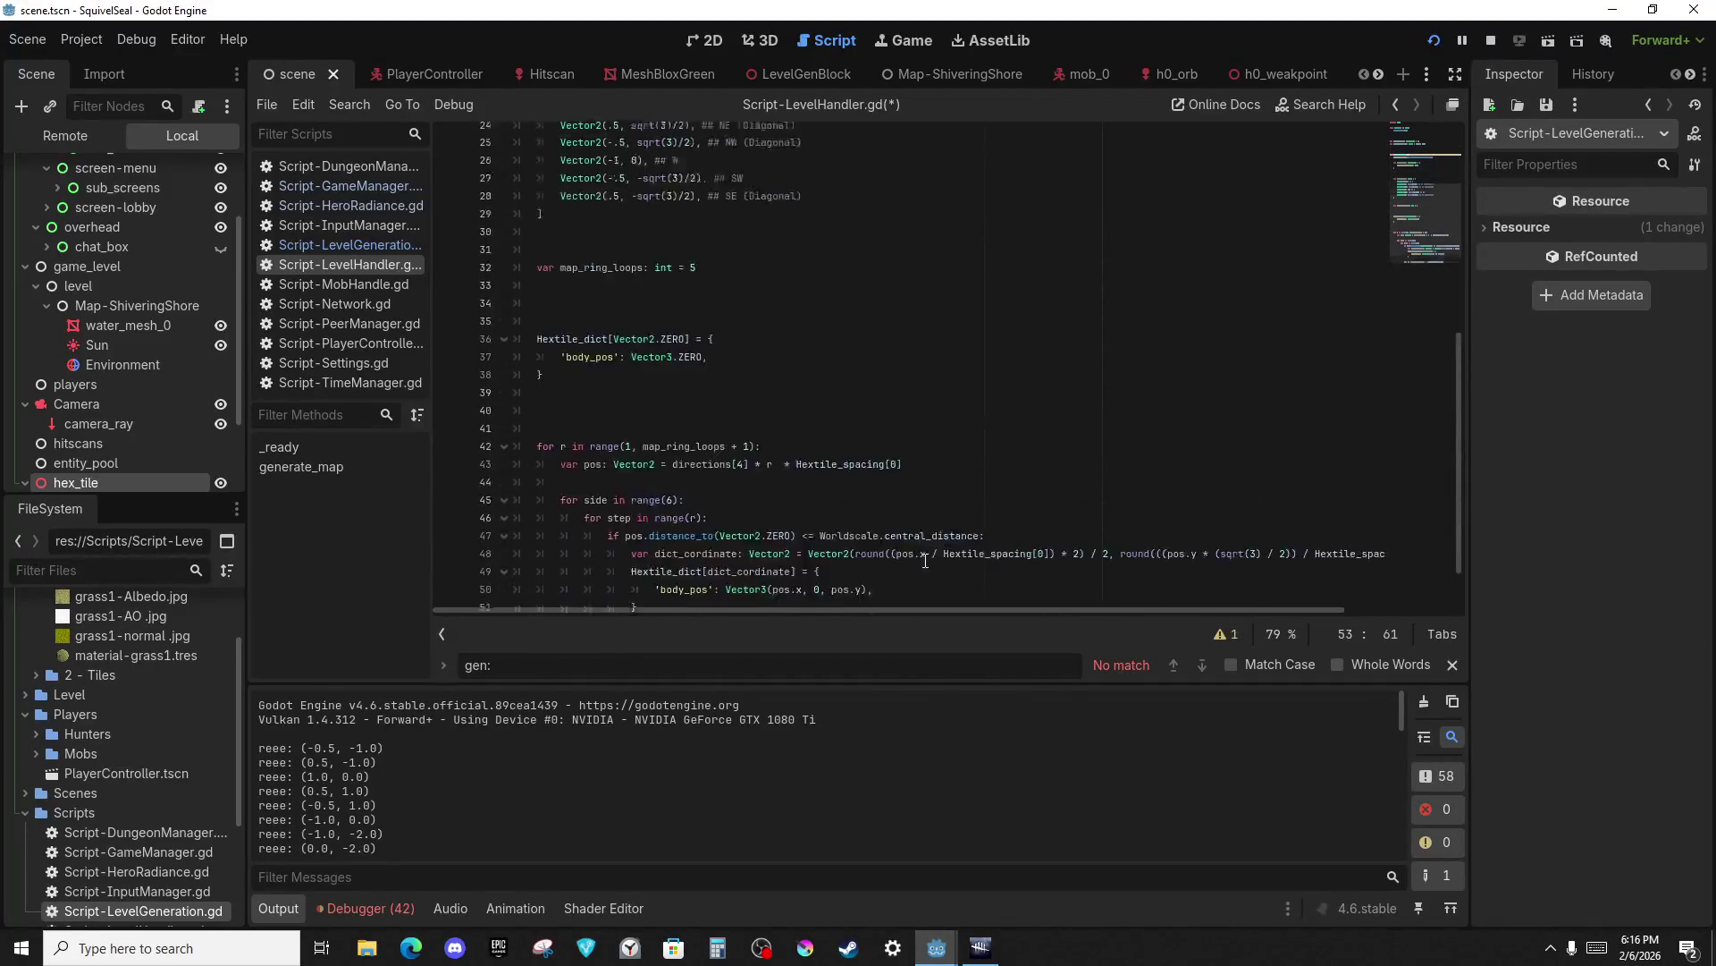
{"action": "left_click", "coordinate": [536, 252], "text": "shift"}
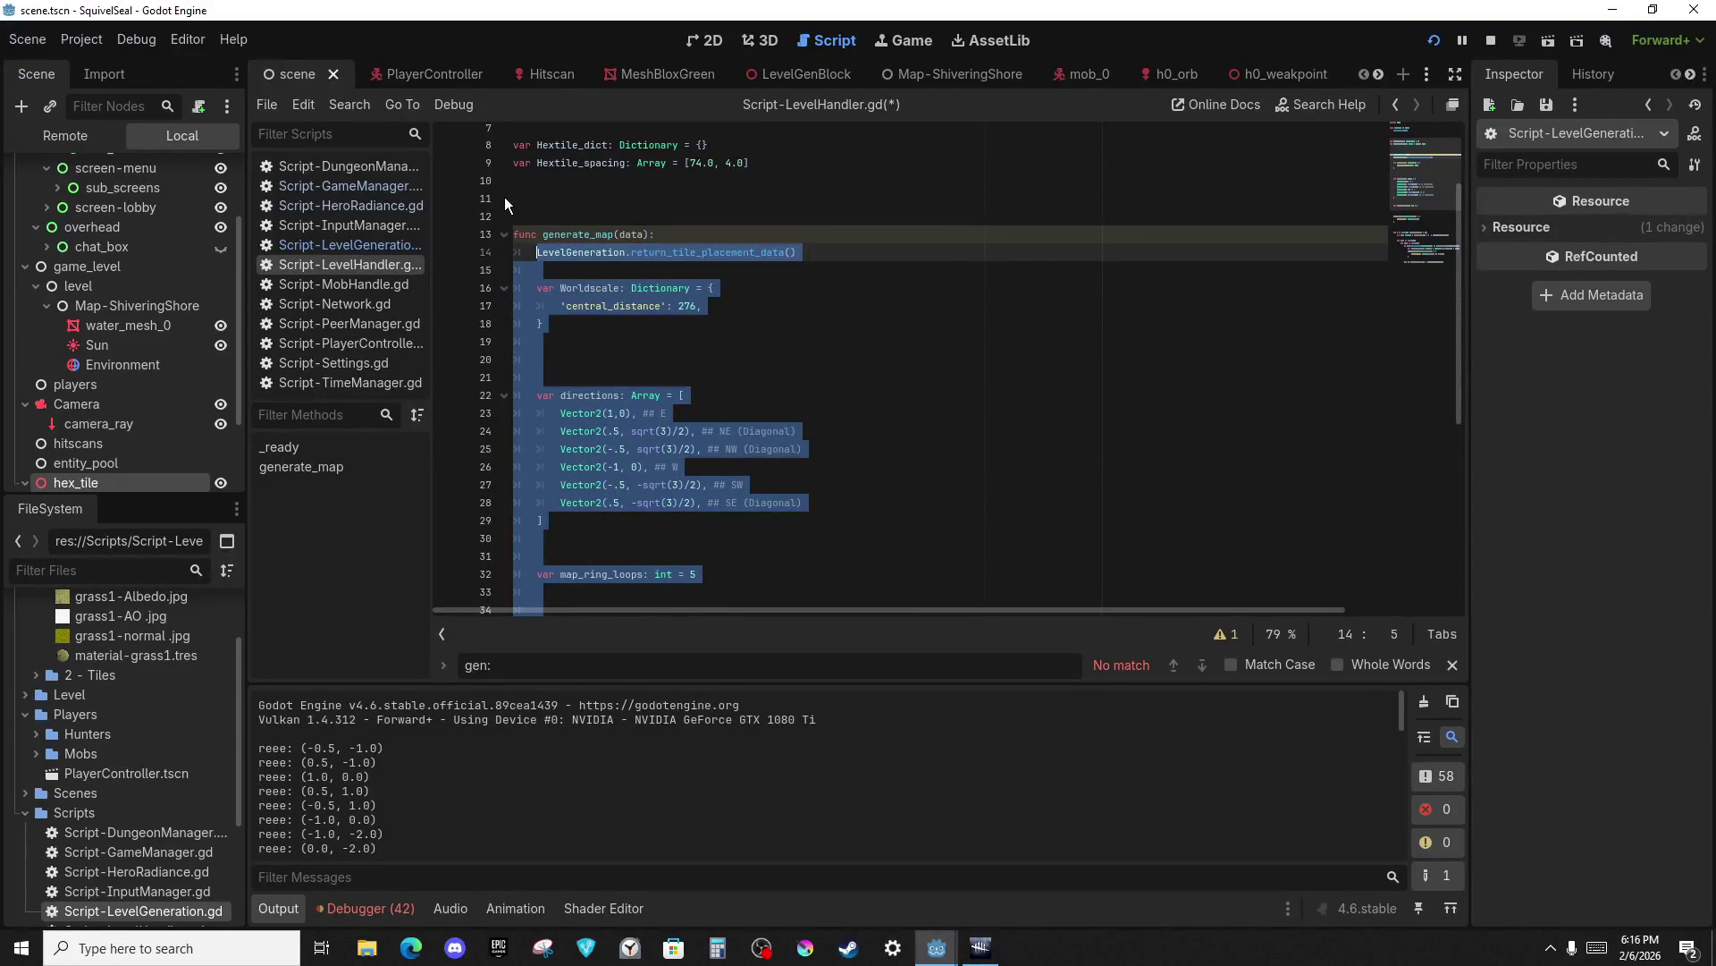
{"action": "left_click", "coordinate": [537, 288], "text": "shift"}
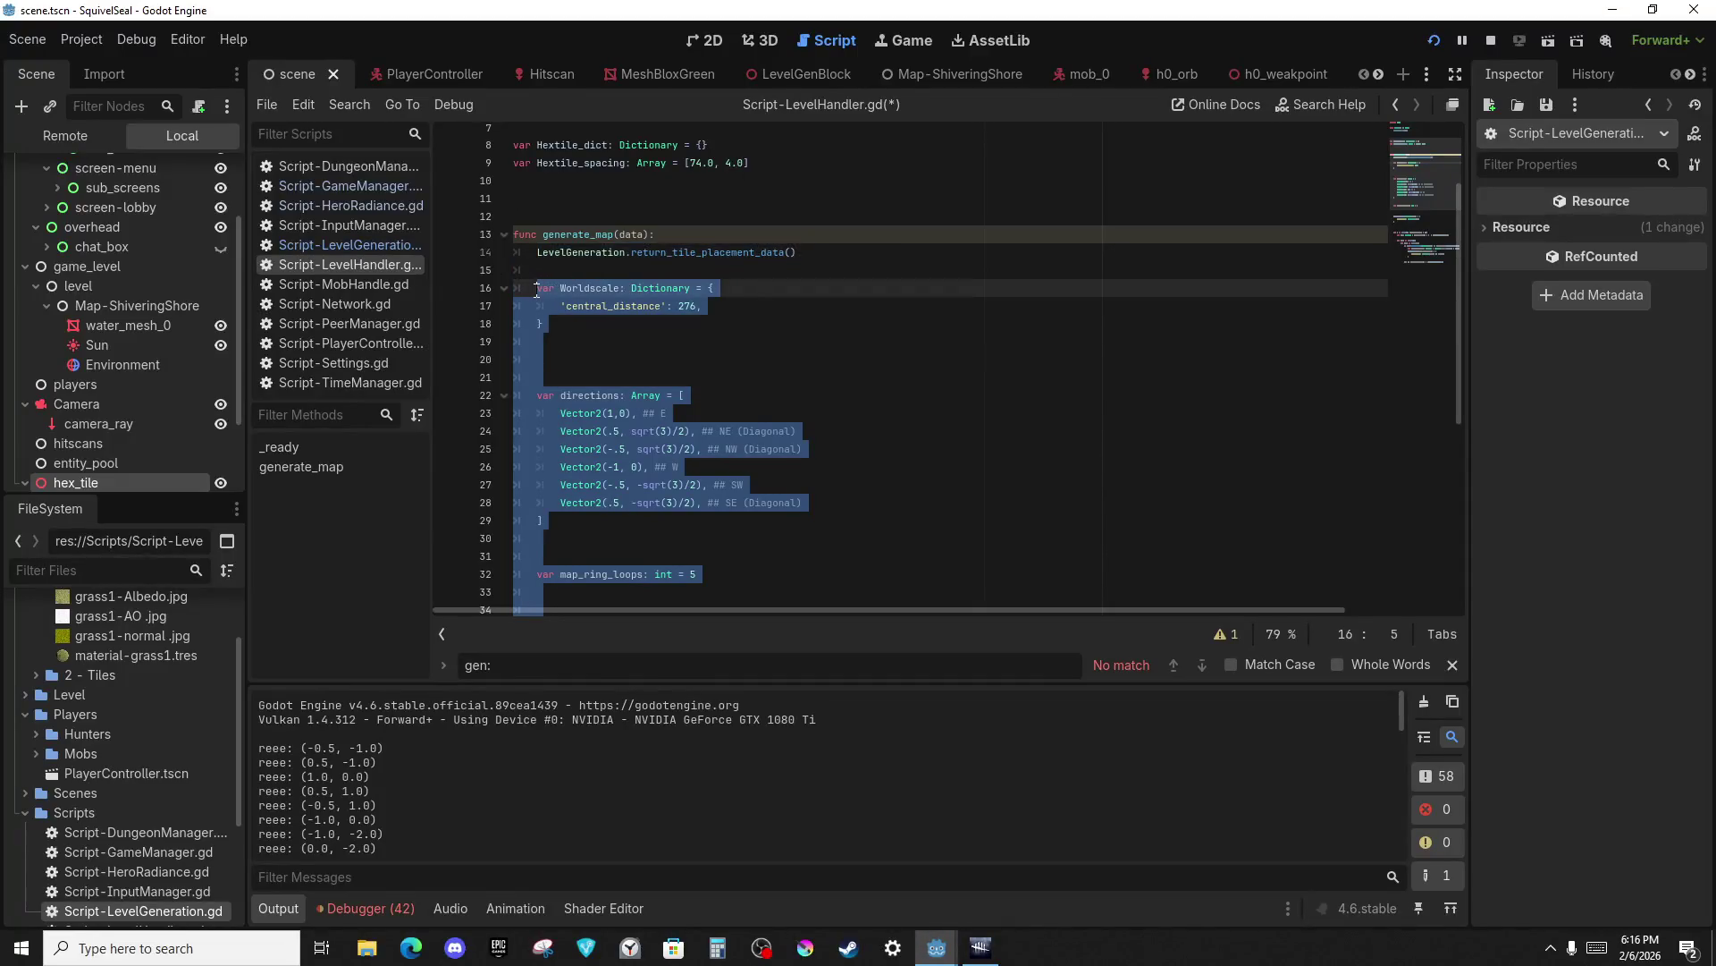
{"action": "key", "text": "Delete"}
{"action": "key", "text": "BackSpace"}
{"action": "key", "text": "BackSpace"}
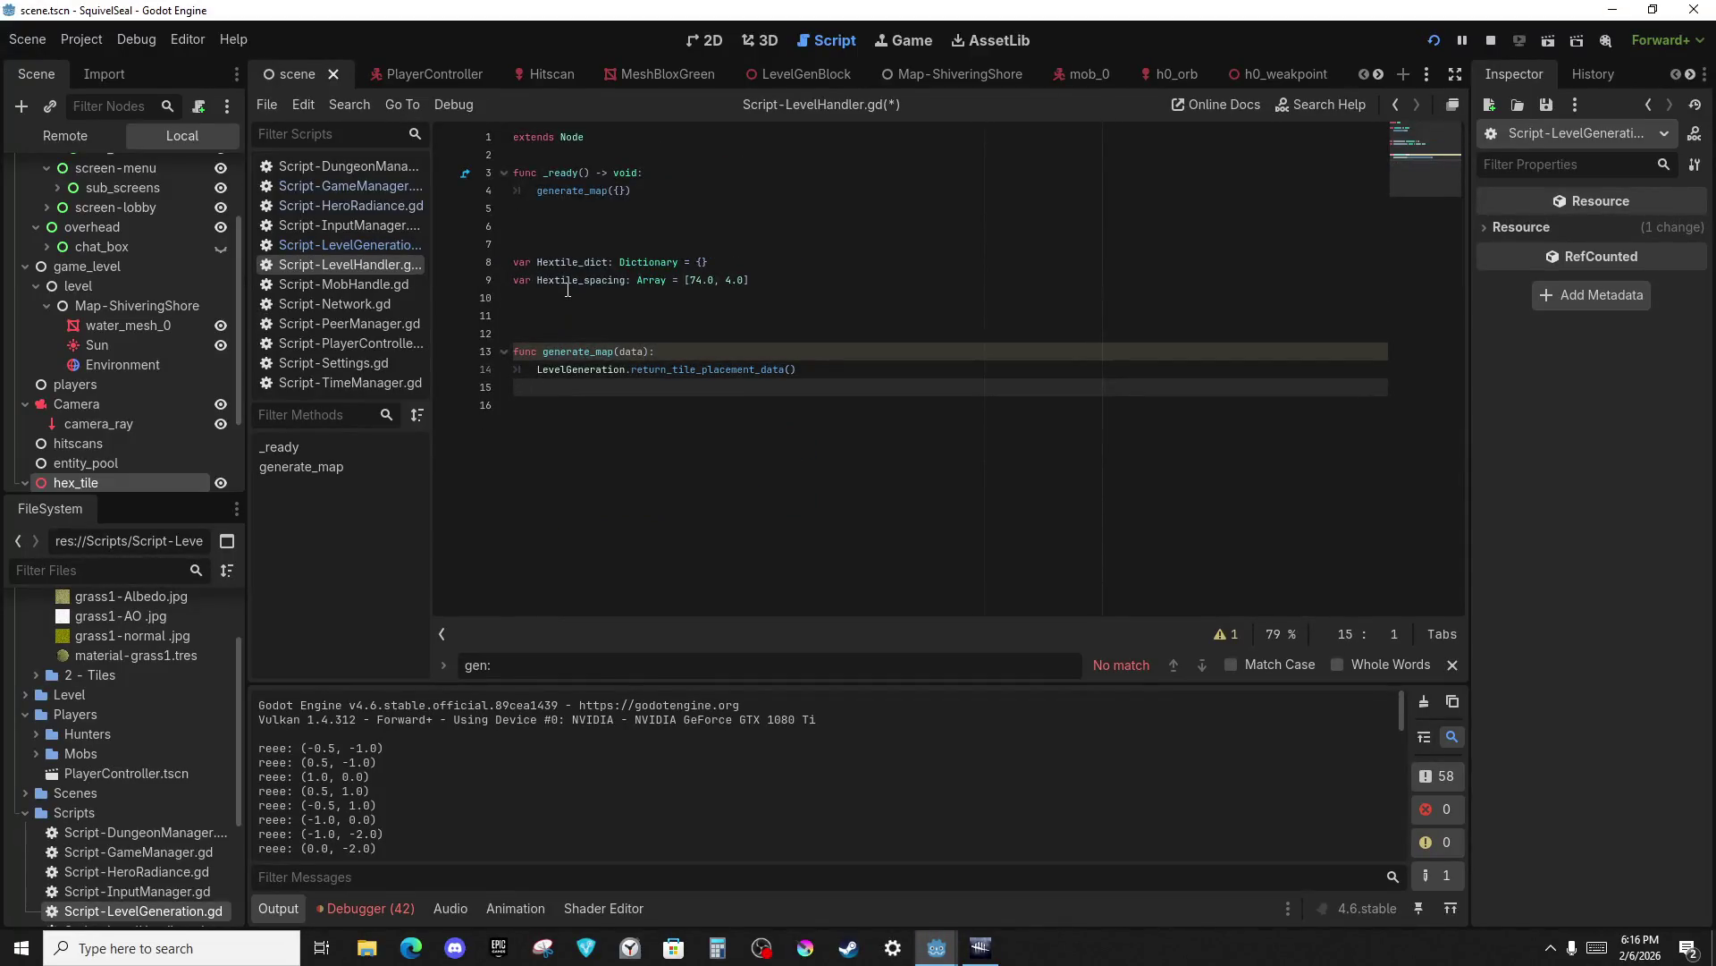
{"action": "left_click", "coordinate": [394, 247]}
{"action": "double_click", "coordinate": [598, 175]}
Rename the stub to return_tile_placement_data and paste the hex tile generation code into it.
{"action": "type", "text": "return_tile_placement_data"}
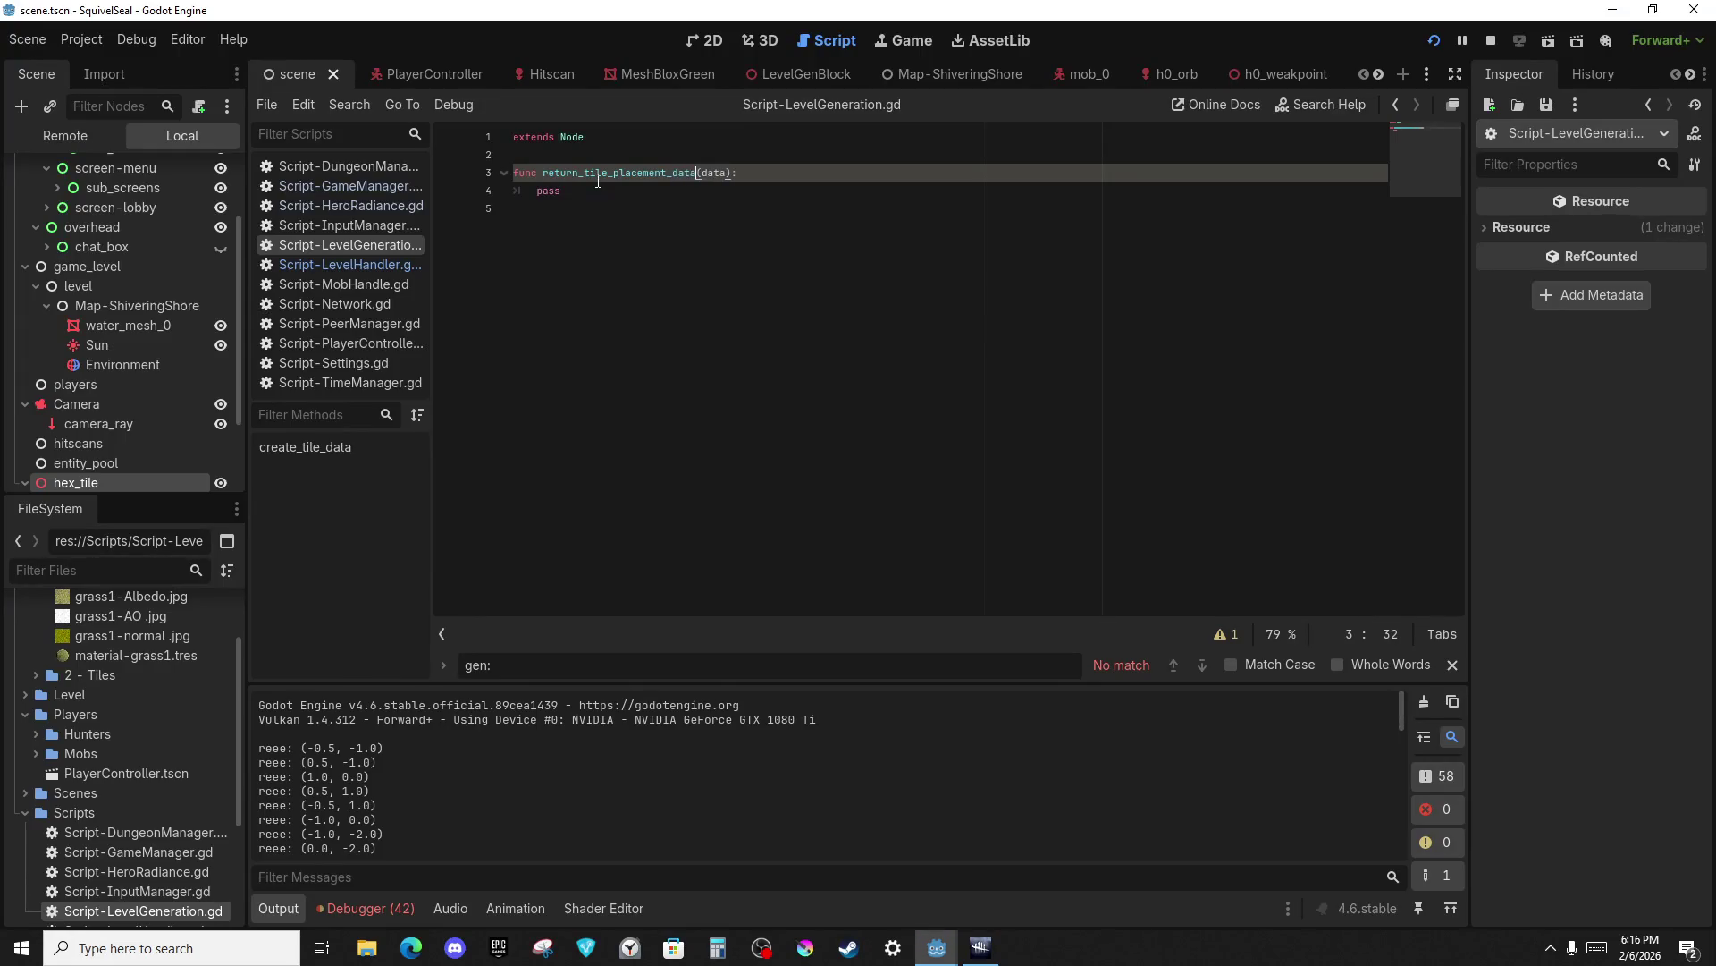
{"action": "key", "text": "ctrl+v"}
{"action": "scroll", "coordinate": [552, 281], "scroll_direction": "up", "scroll_amount": 5}
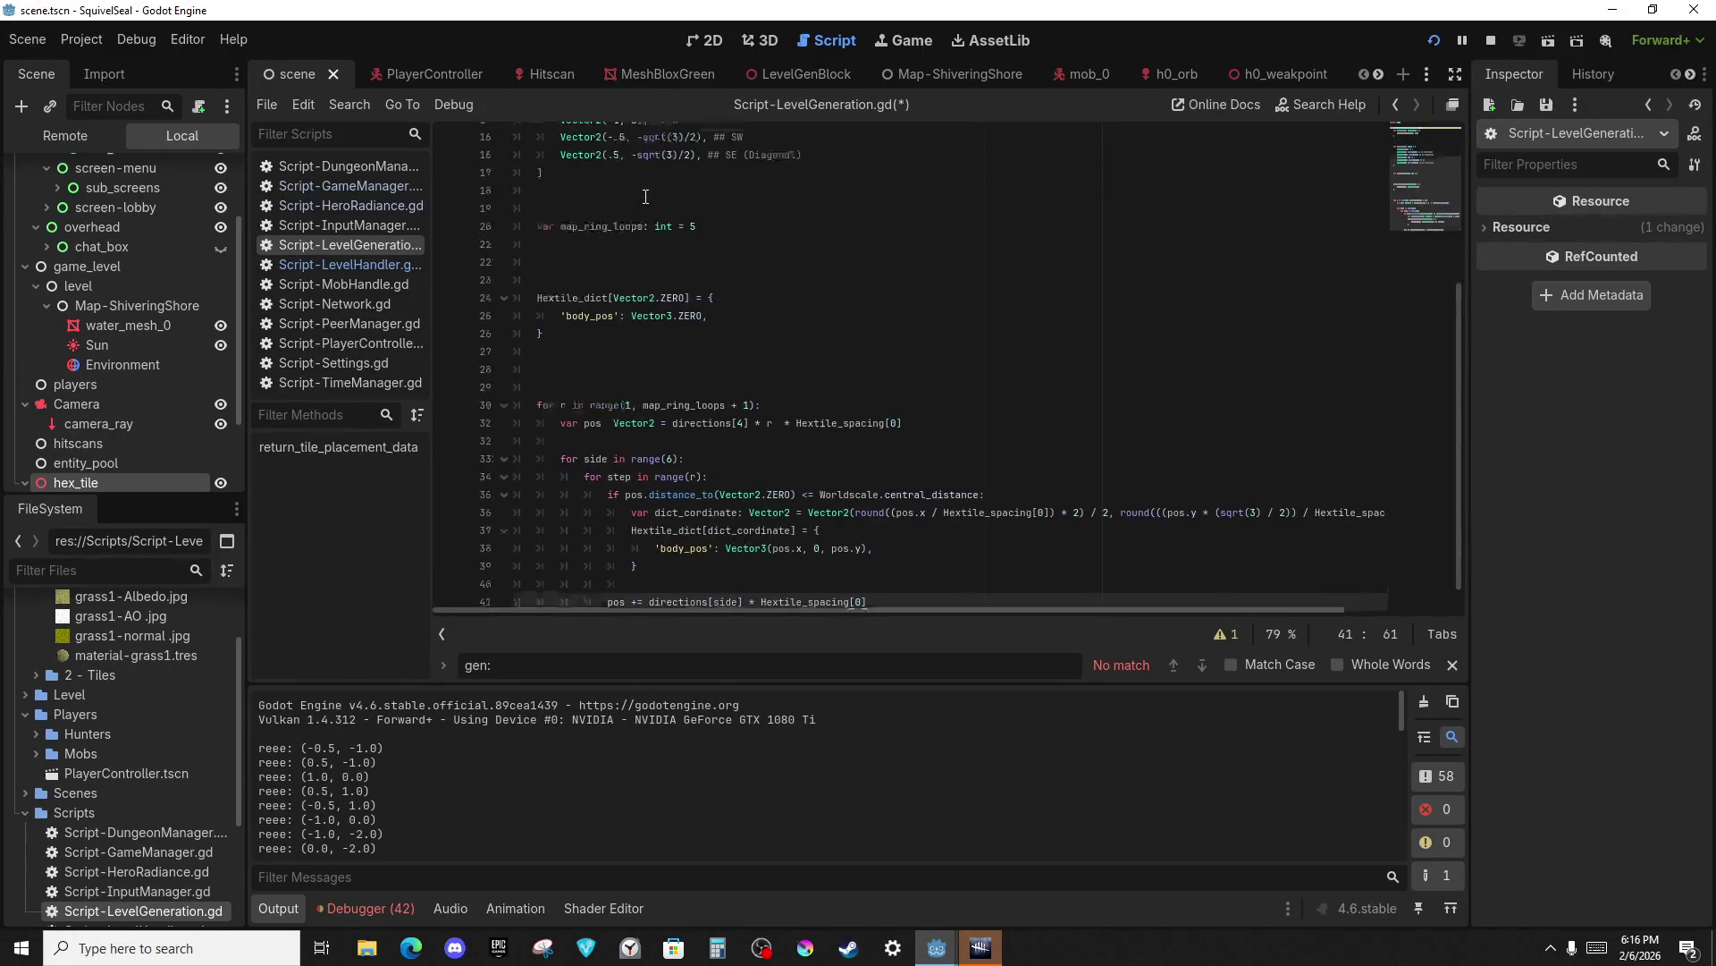
{"action": "left_click", "coordinate": [730, 173]}
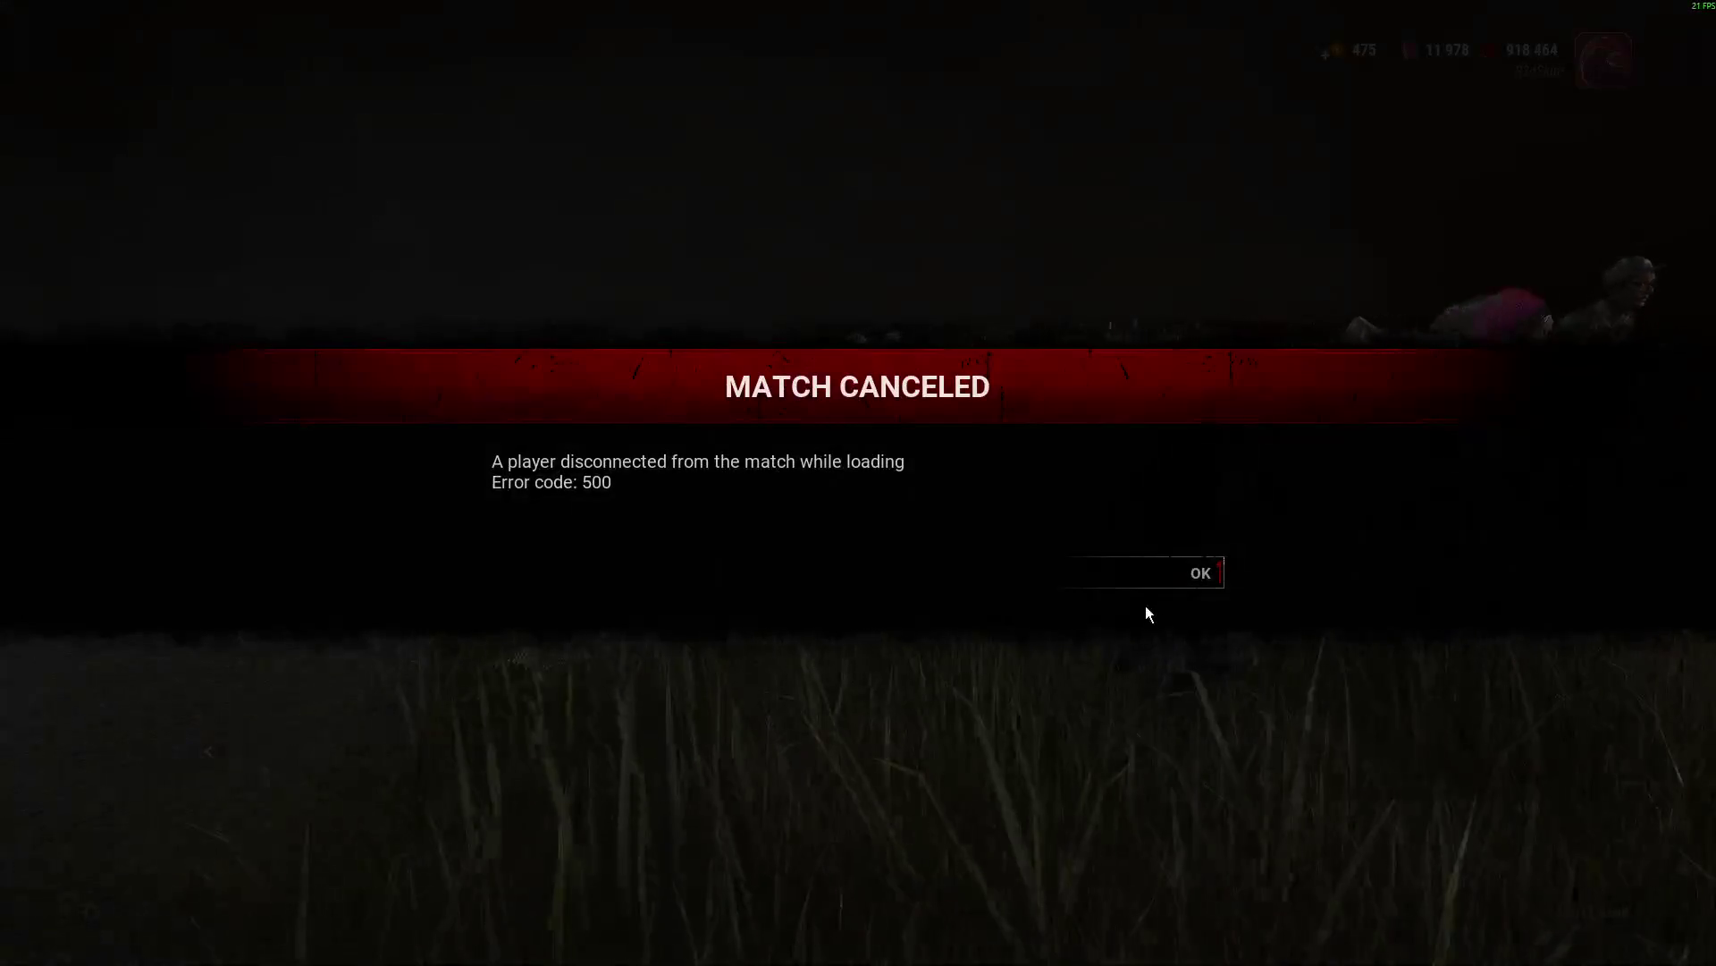
Dismiss the canceled match, view Player Level and Scoreboard, continue, and switch to Steam.
{"action": "left_click", "coordinate": [1124, 581]}
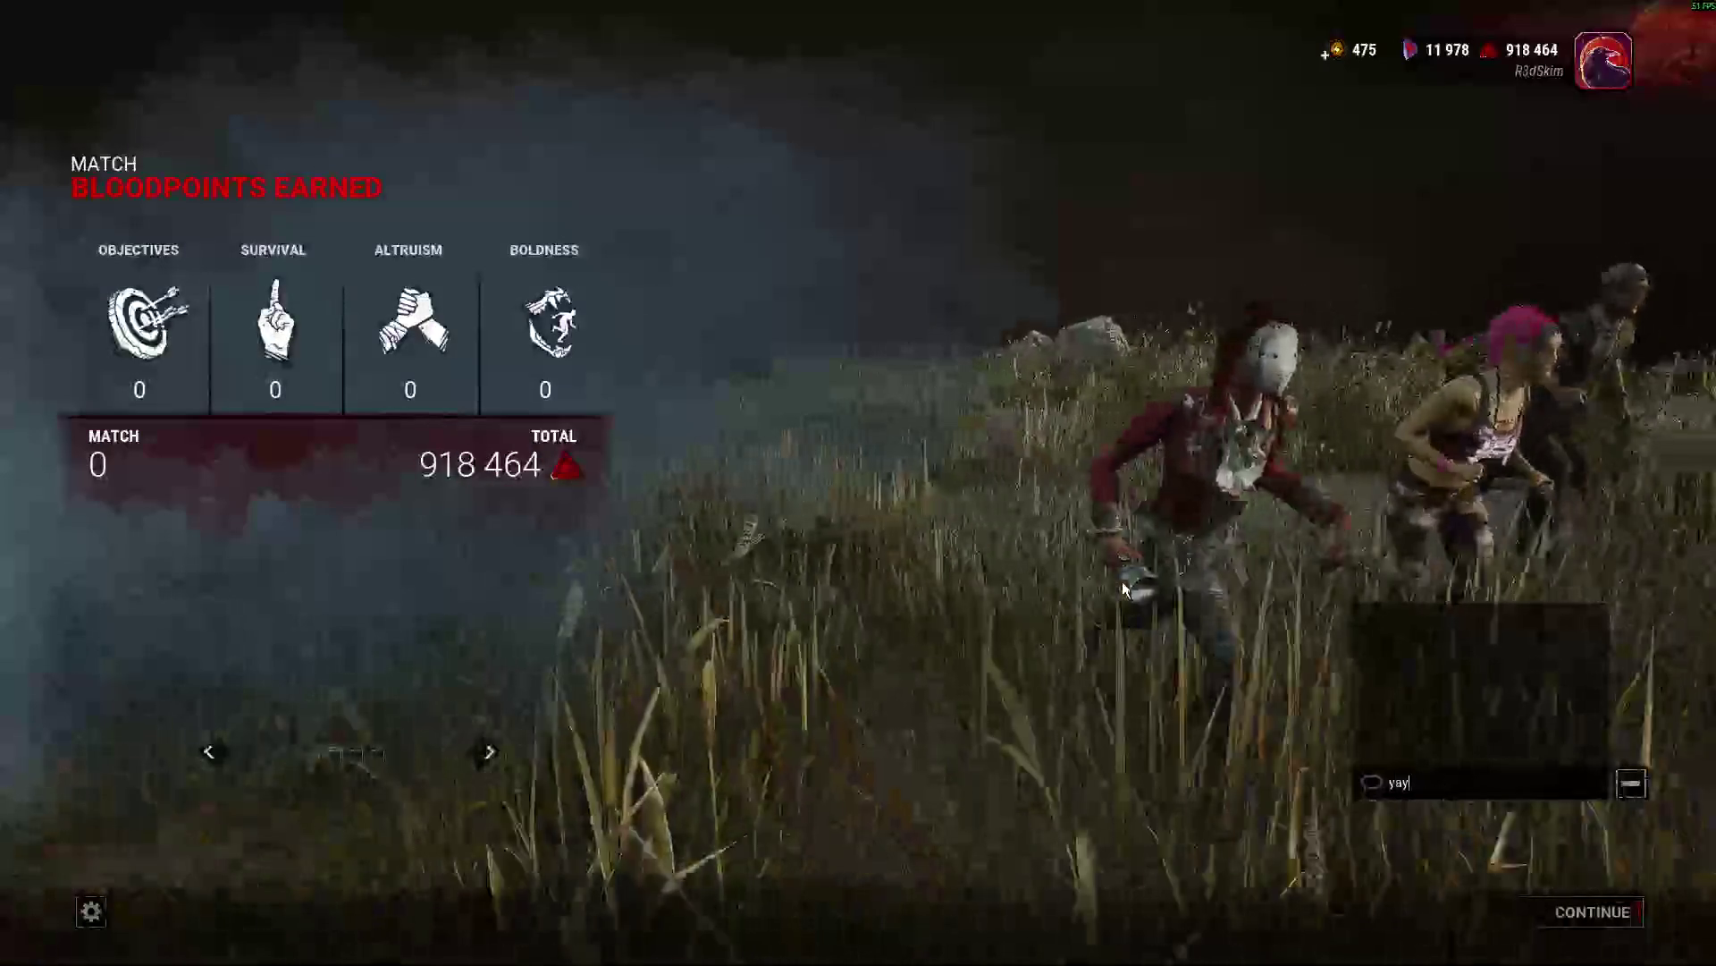
{"action": "left_click", "coordinate": [209, 751]}
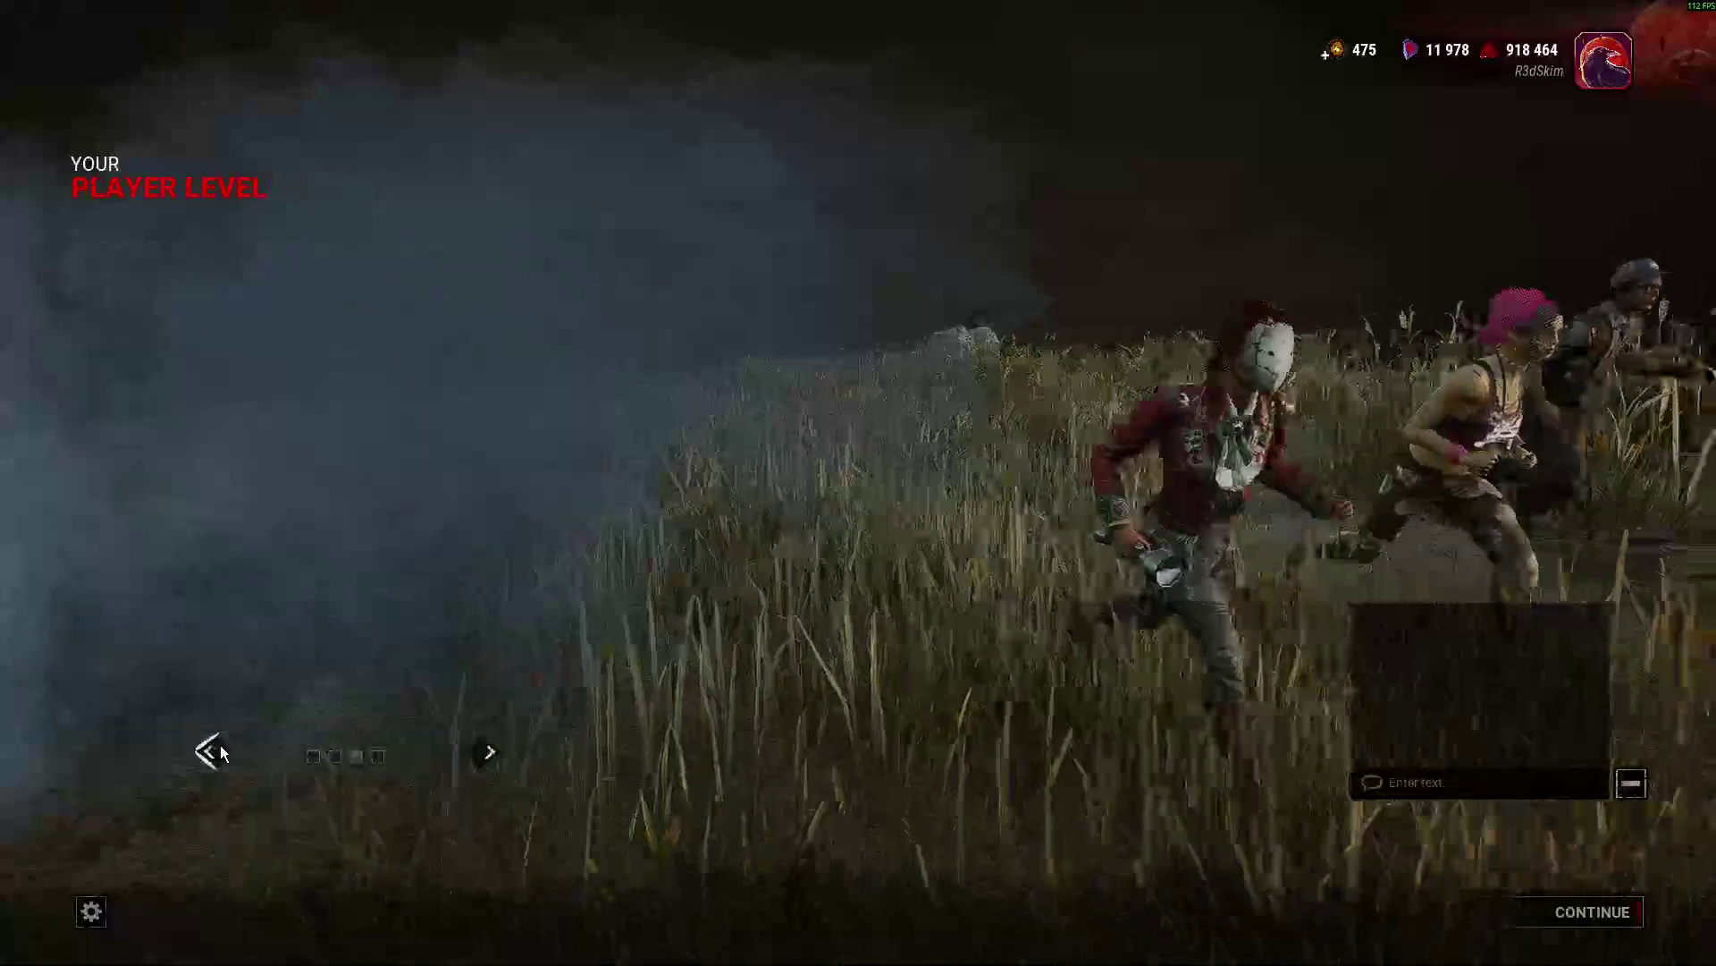
{"action": "left_click", "coordinate": [488, 751]}
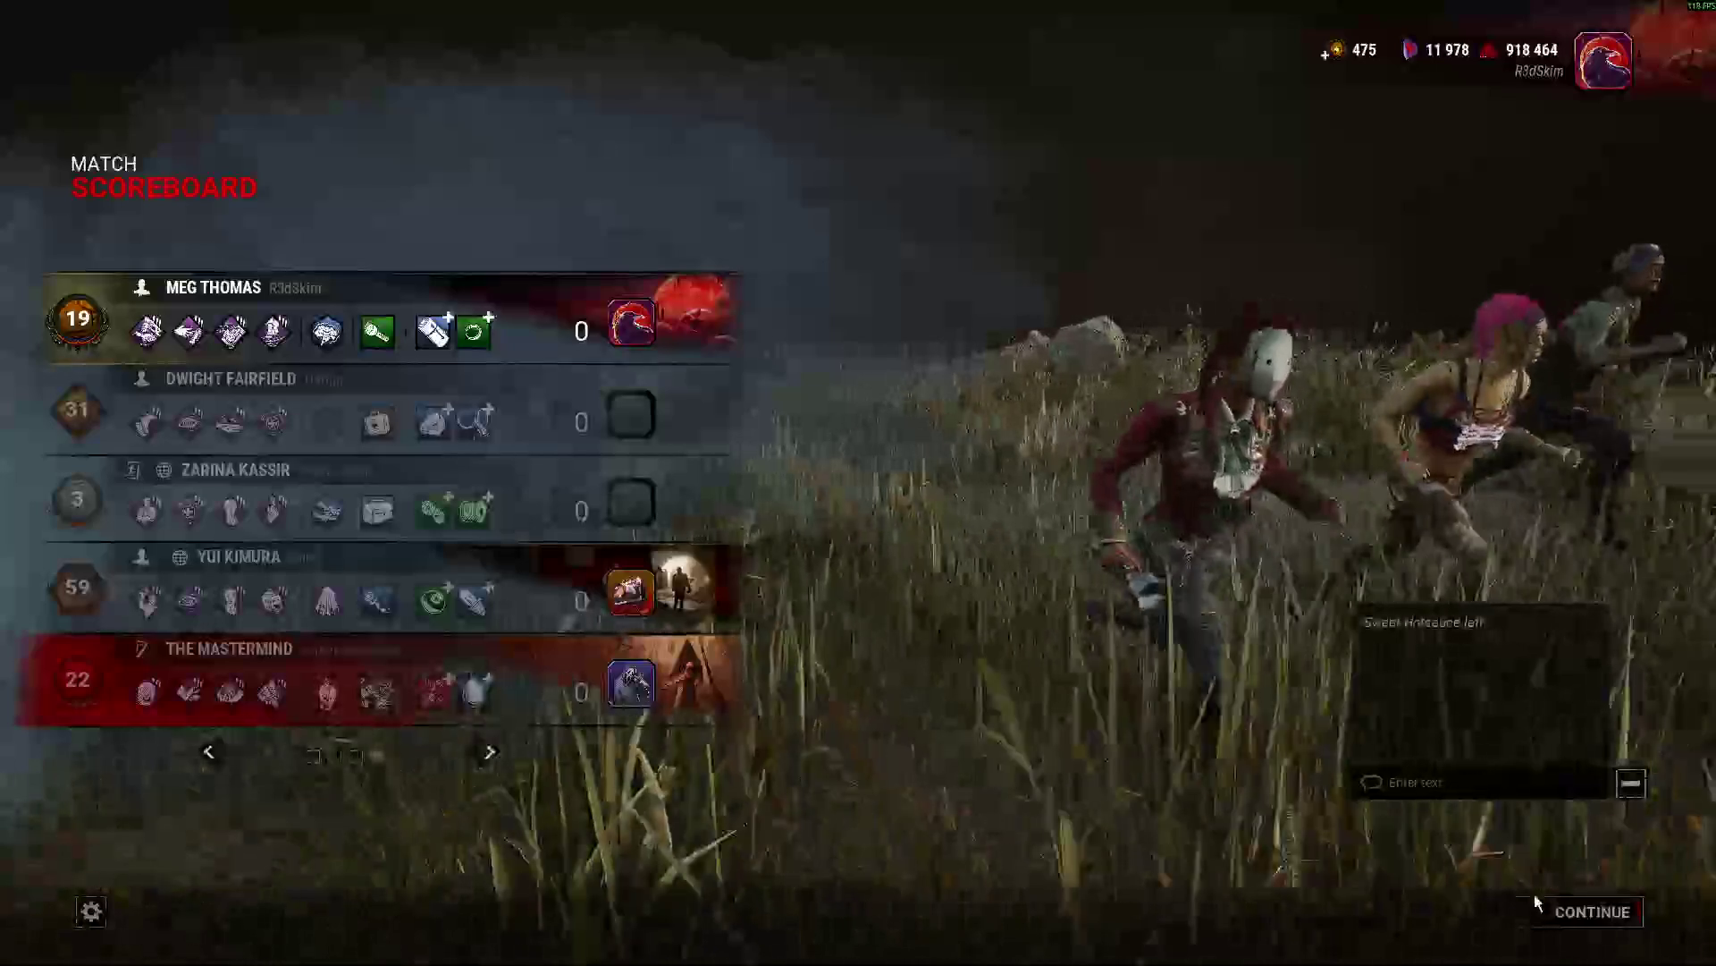
{"action": "left_click", "coordinate": [1535, 903]}
{"action": "key", "text": "alt+Tab"}
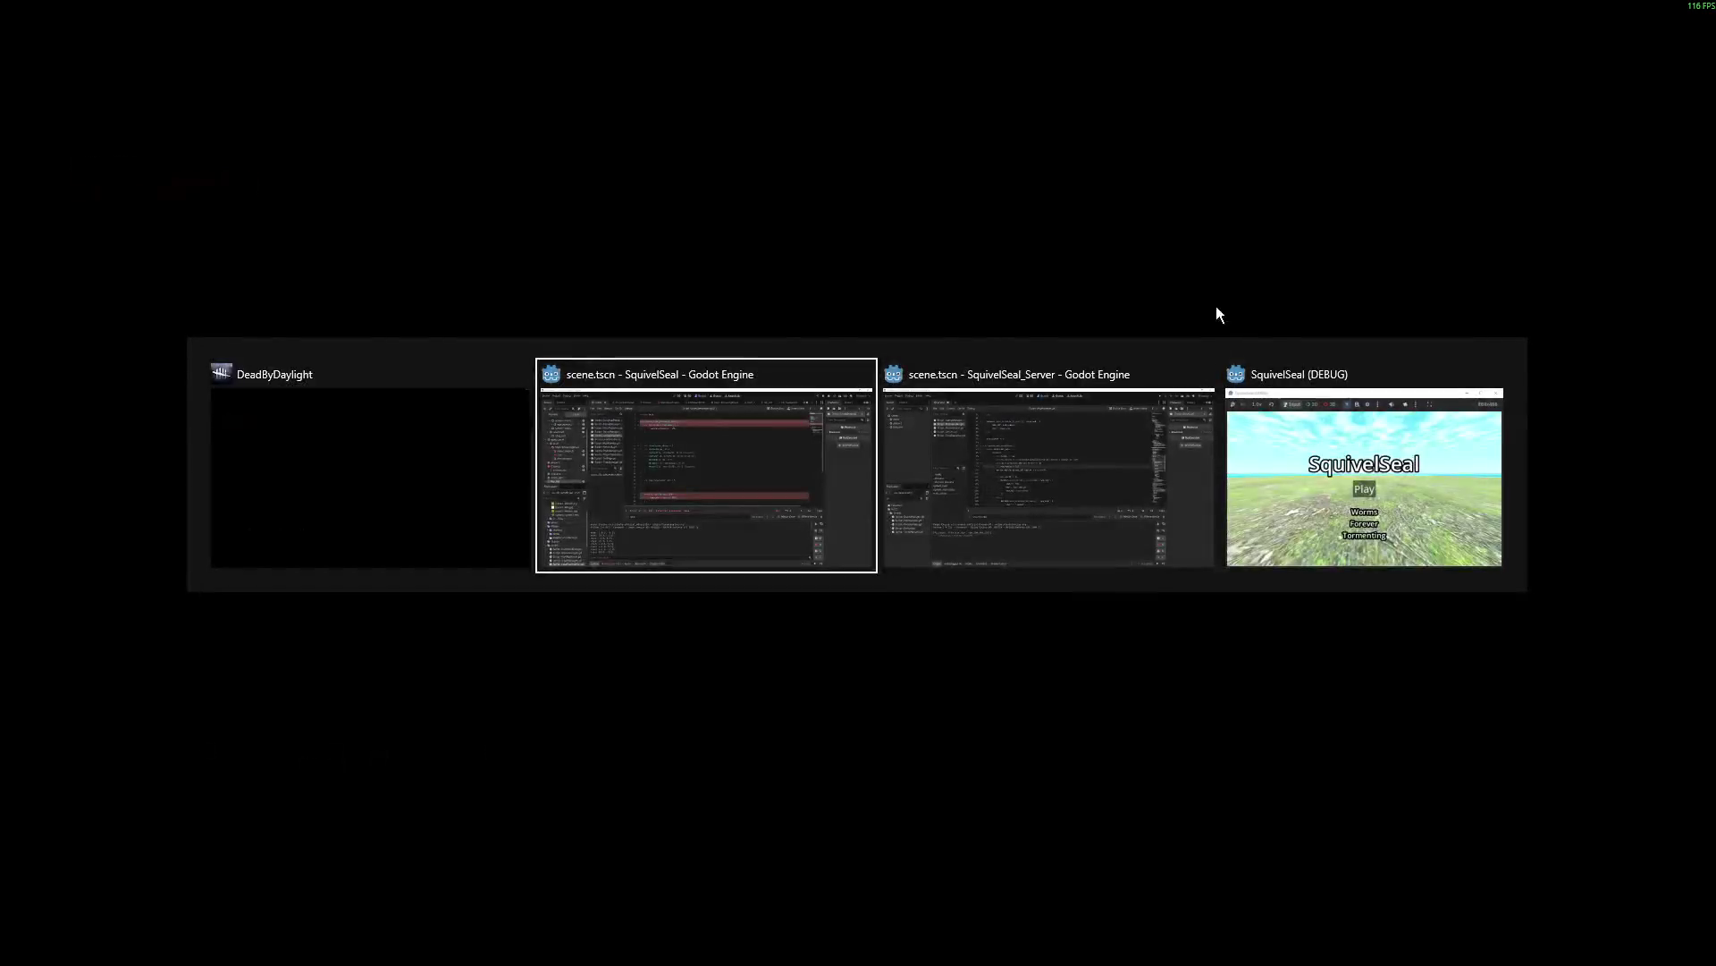
{"action": "key", "text": "alt+Tab"}
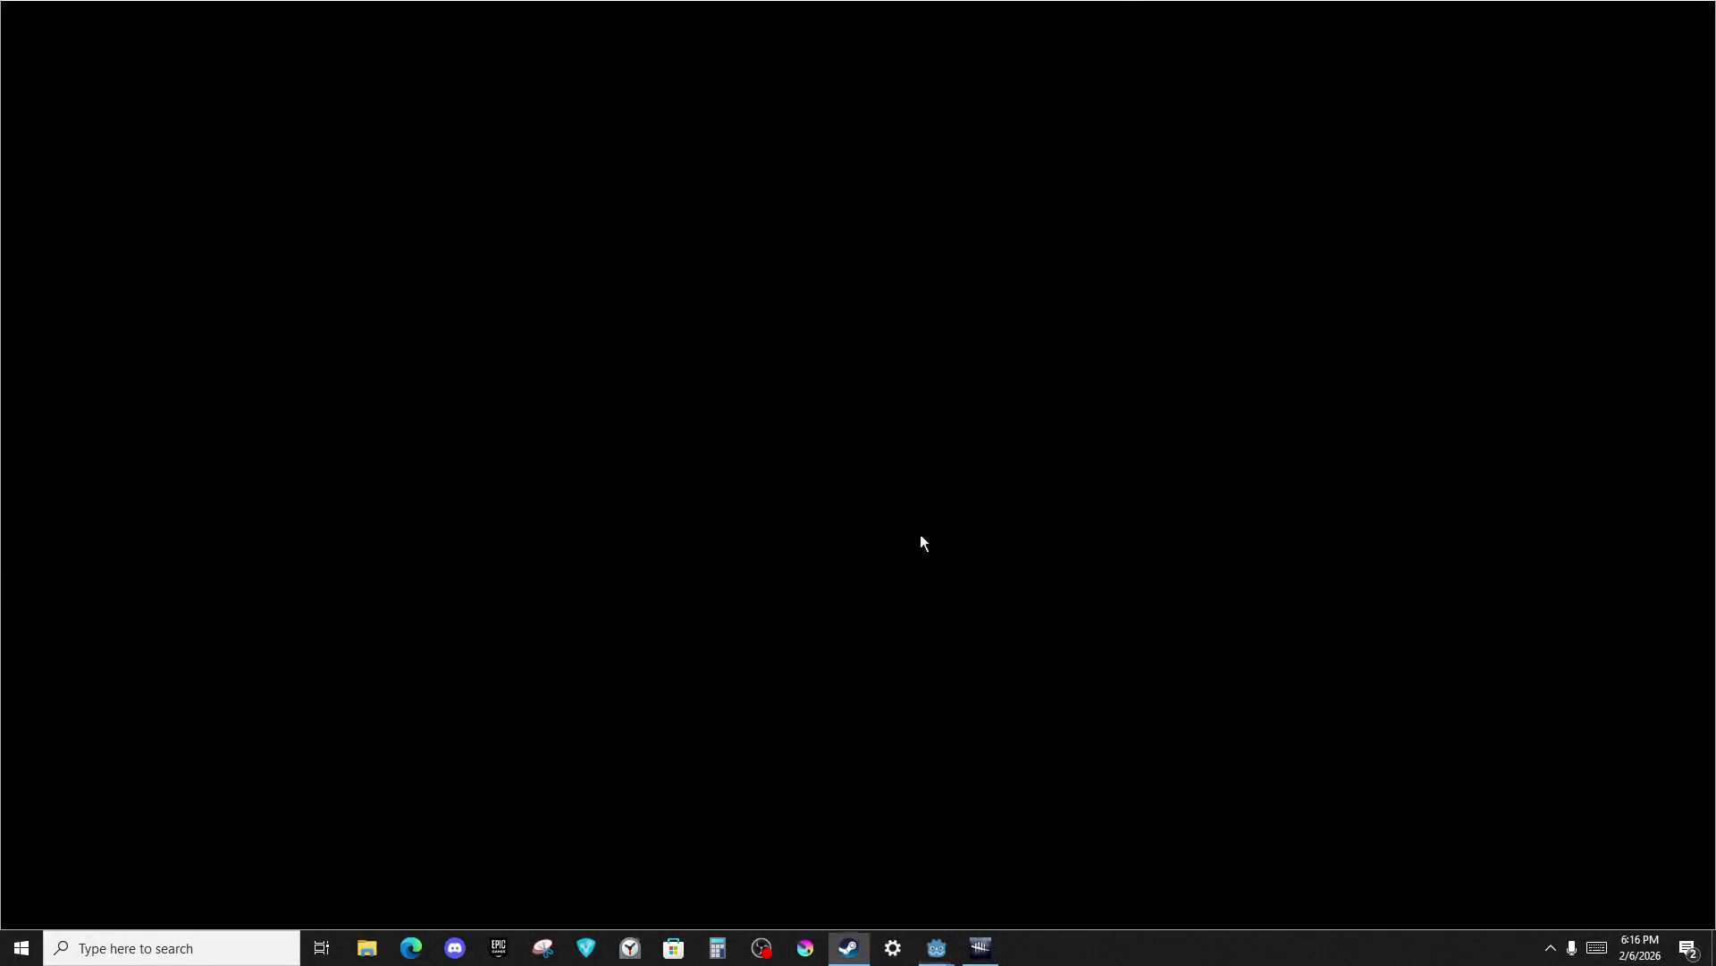
Open the Edit Profile page from the Steam account menu.
{"action": "left_click", "coordinate": [1511, 16]}
{"action": "left_click", "coordinate": [1492, 40]}
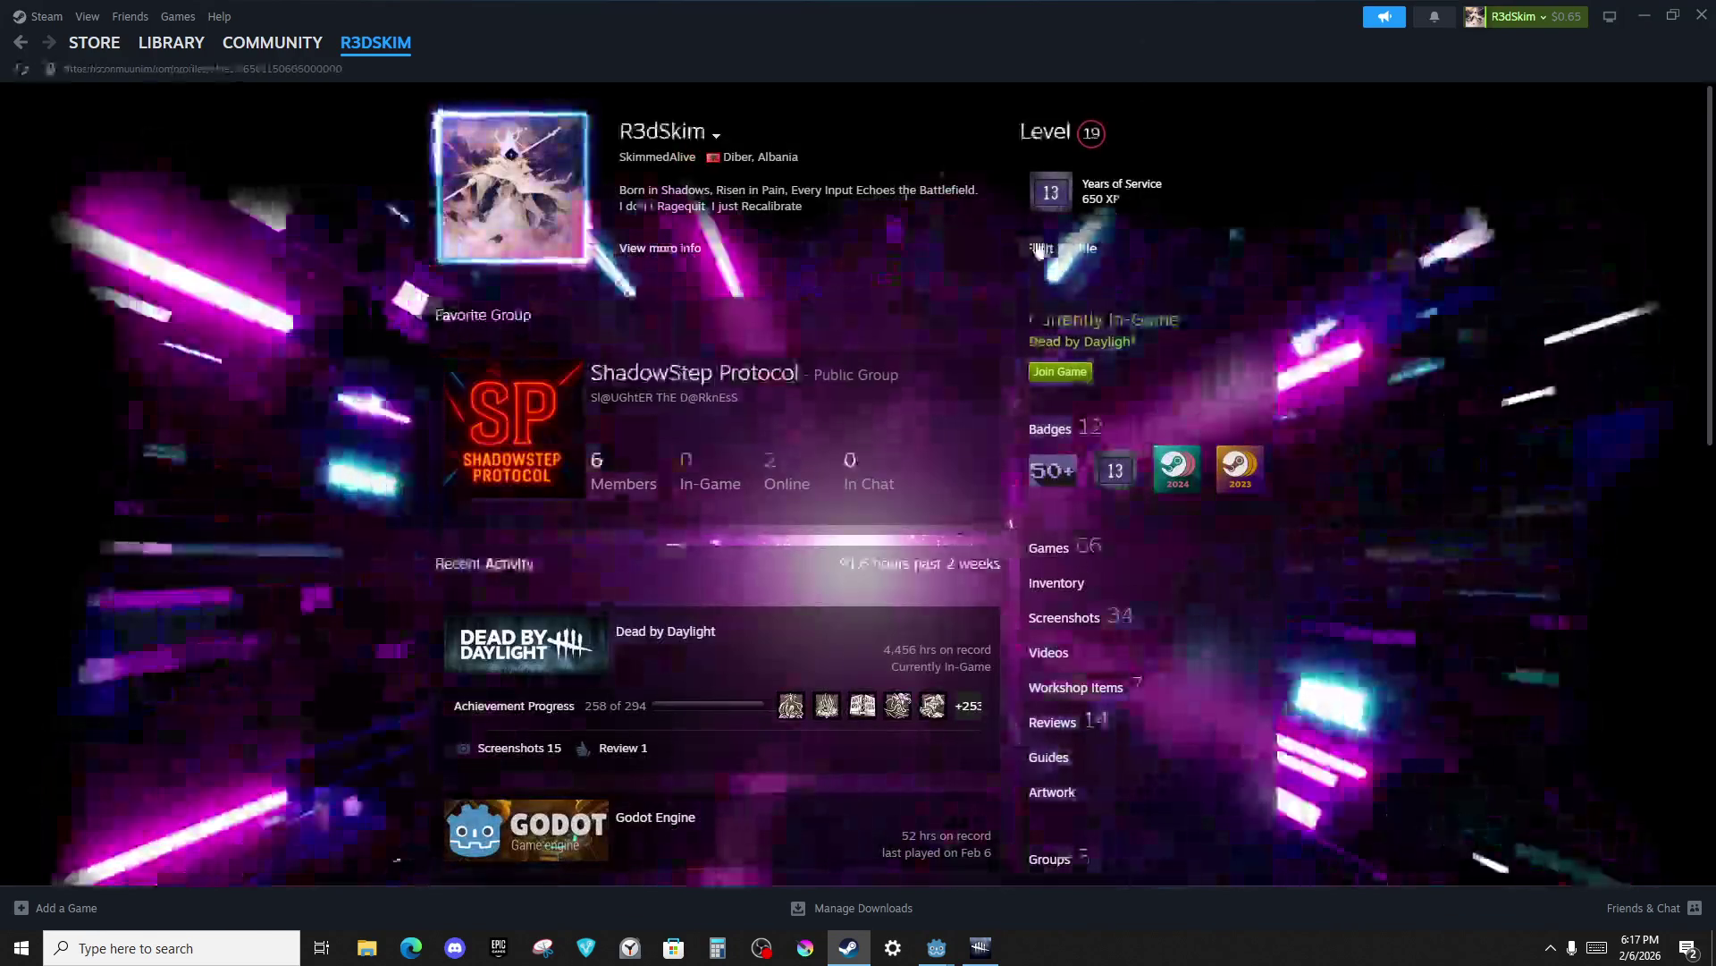
{"action": "left_click", "coordinate": [1059, 249]}
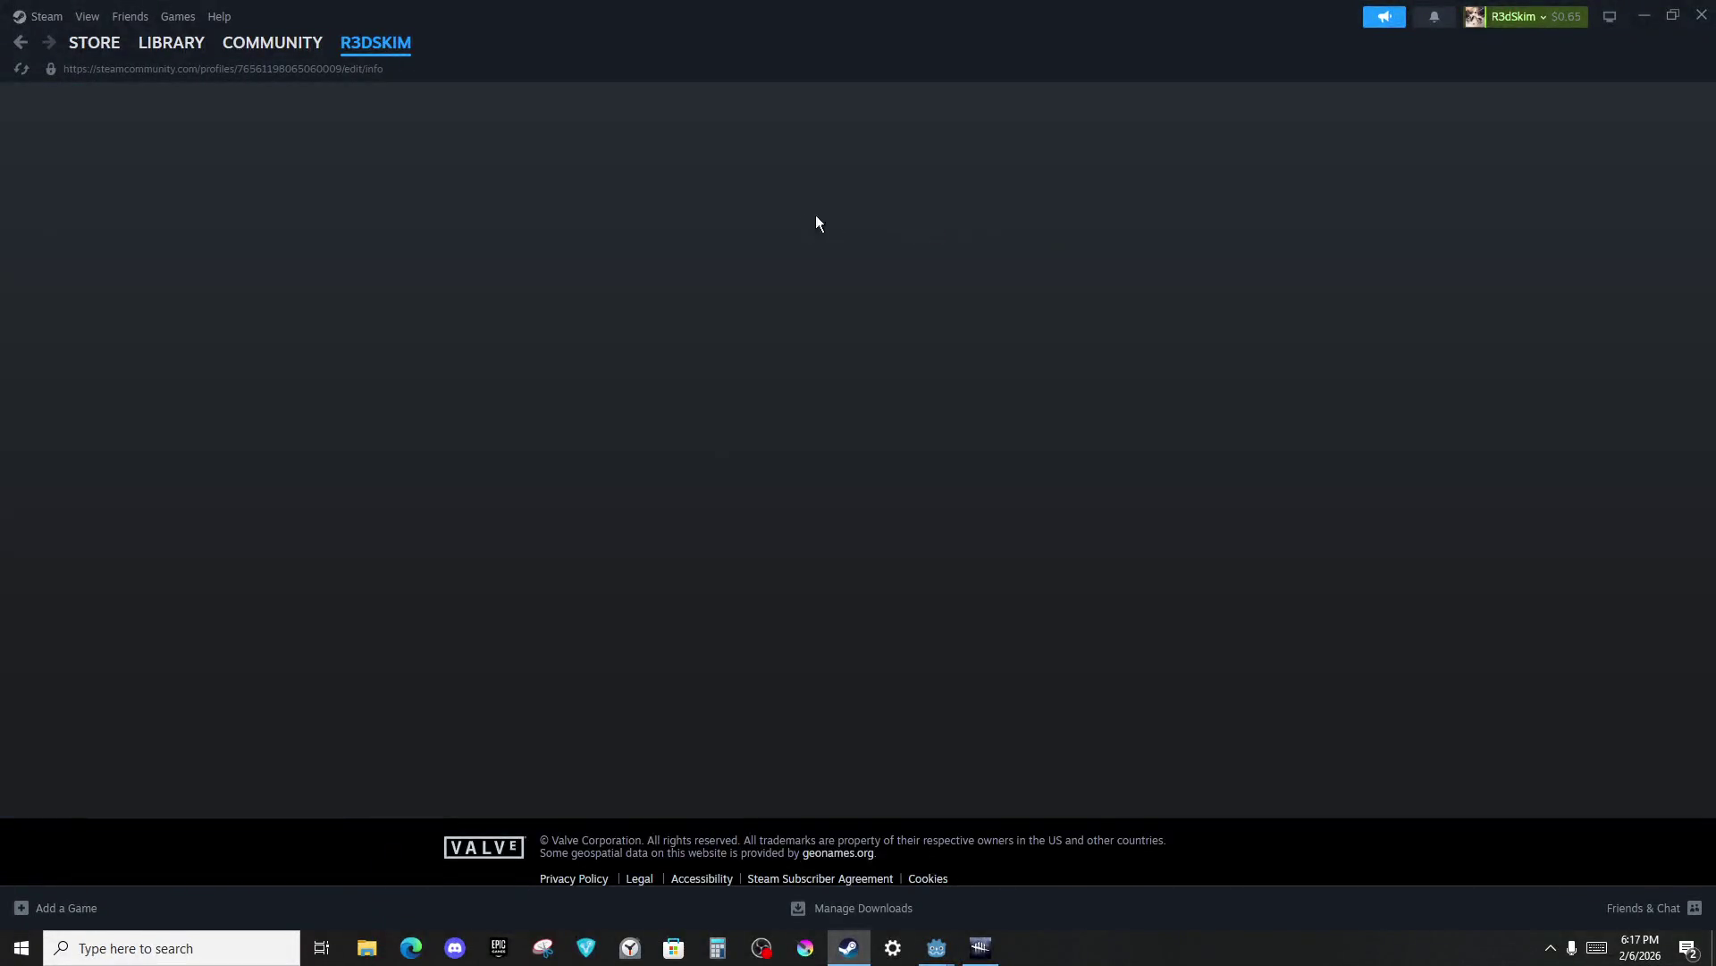
{"action": "scroll", "coordinate": [787, 269], "scroll_direction": "down", "scroll_amount": 4}
{"action": "scroll", "coordinate": [707, 215], "scroll_direction": "up", "scroll_amount": 2}
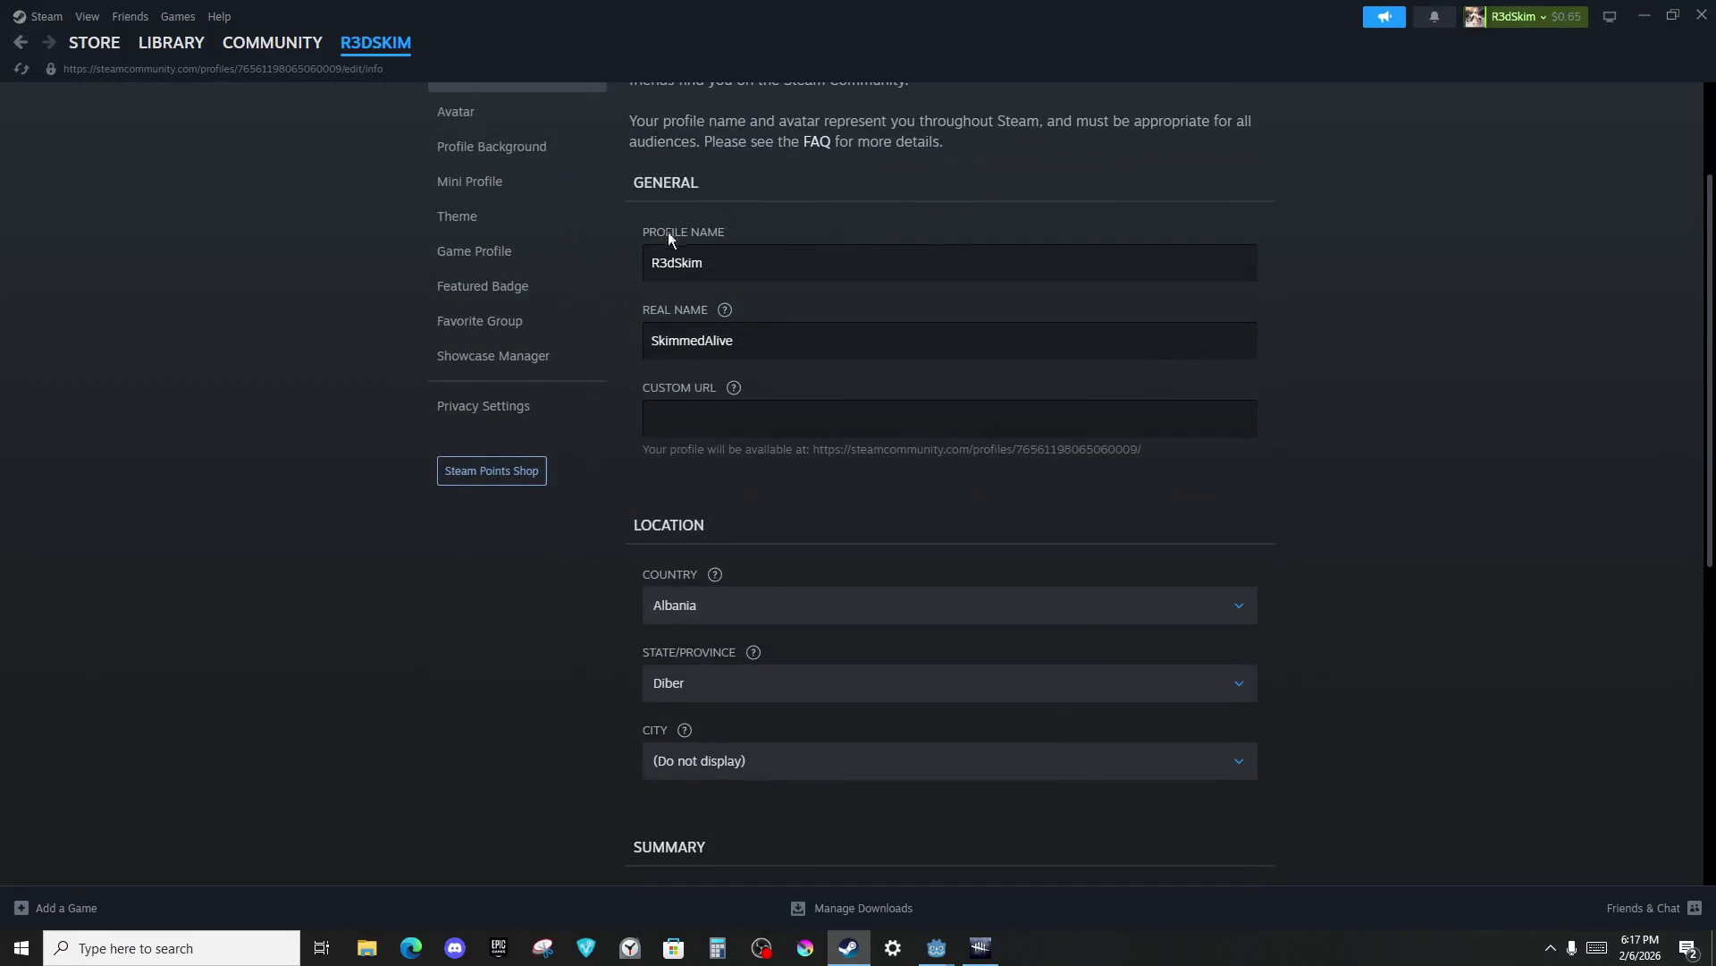
Add a 'TTV -' prefix to the Profile Name, fixing its capitalisation and spacing.
{"action": "left_click", "coordinate": [655, 258]}
{"action": "type", "text": "TTV"}
{"action": "type", "text": " -"}
{"action": "key", "text": "Left"}
{"action": "key", "text": "BackSpace"}
{"action": "key", "text": "BackSpace"}
{"action": "type", "text": "tt"}
{"action": "key", "text": "BackSpace"}
{"action": "key", "text": "BackSpace"}
{"action": "type", "text": "Tt"}
{"action": "key", "text": "BackSpace"}
{"action": "type", "text": "T"}
{"action": "key", "text": "Delete"}
{"action": "key", "text": "Left"}
{"action": "key", "text": "BackSpace"}
Adjust the TTV tags and dash separator around the Profile Name.
{"action": "scroll", "coordinate": [885, 371], "scroll_direction": "down", "scroll_amount": 4}
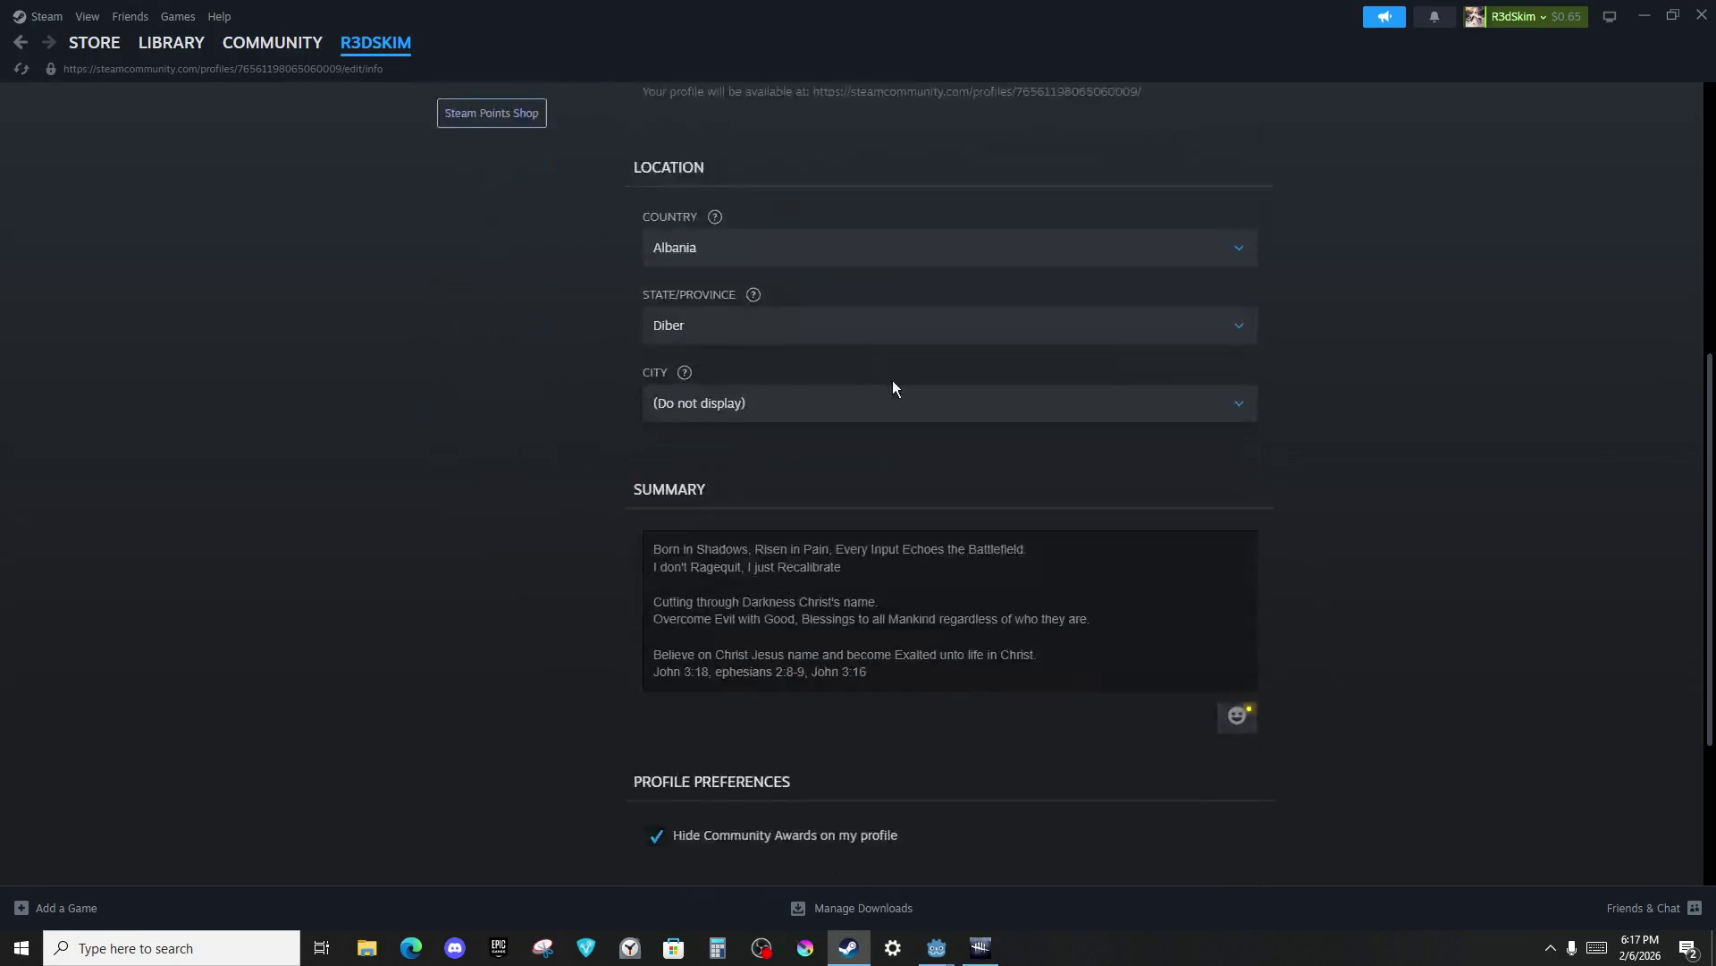
{"action": "scroll", "coordinate": [893, 383], "scroll_direction": "up", "scroll_amount": 6}
{"action": "key", "text": "BackSpace"}
{"action": "key", "text": "BackSpace"}
{"action": "key", "text": "BackSpace"}
{"action": "key", "text": "BackSpace"}
{"action": "key", "text": "BackSpace"}
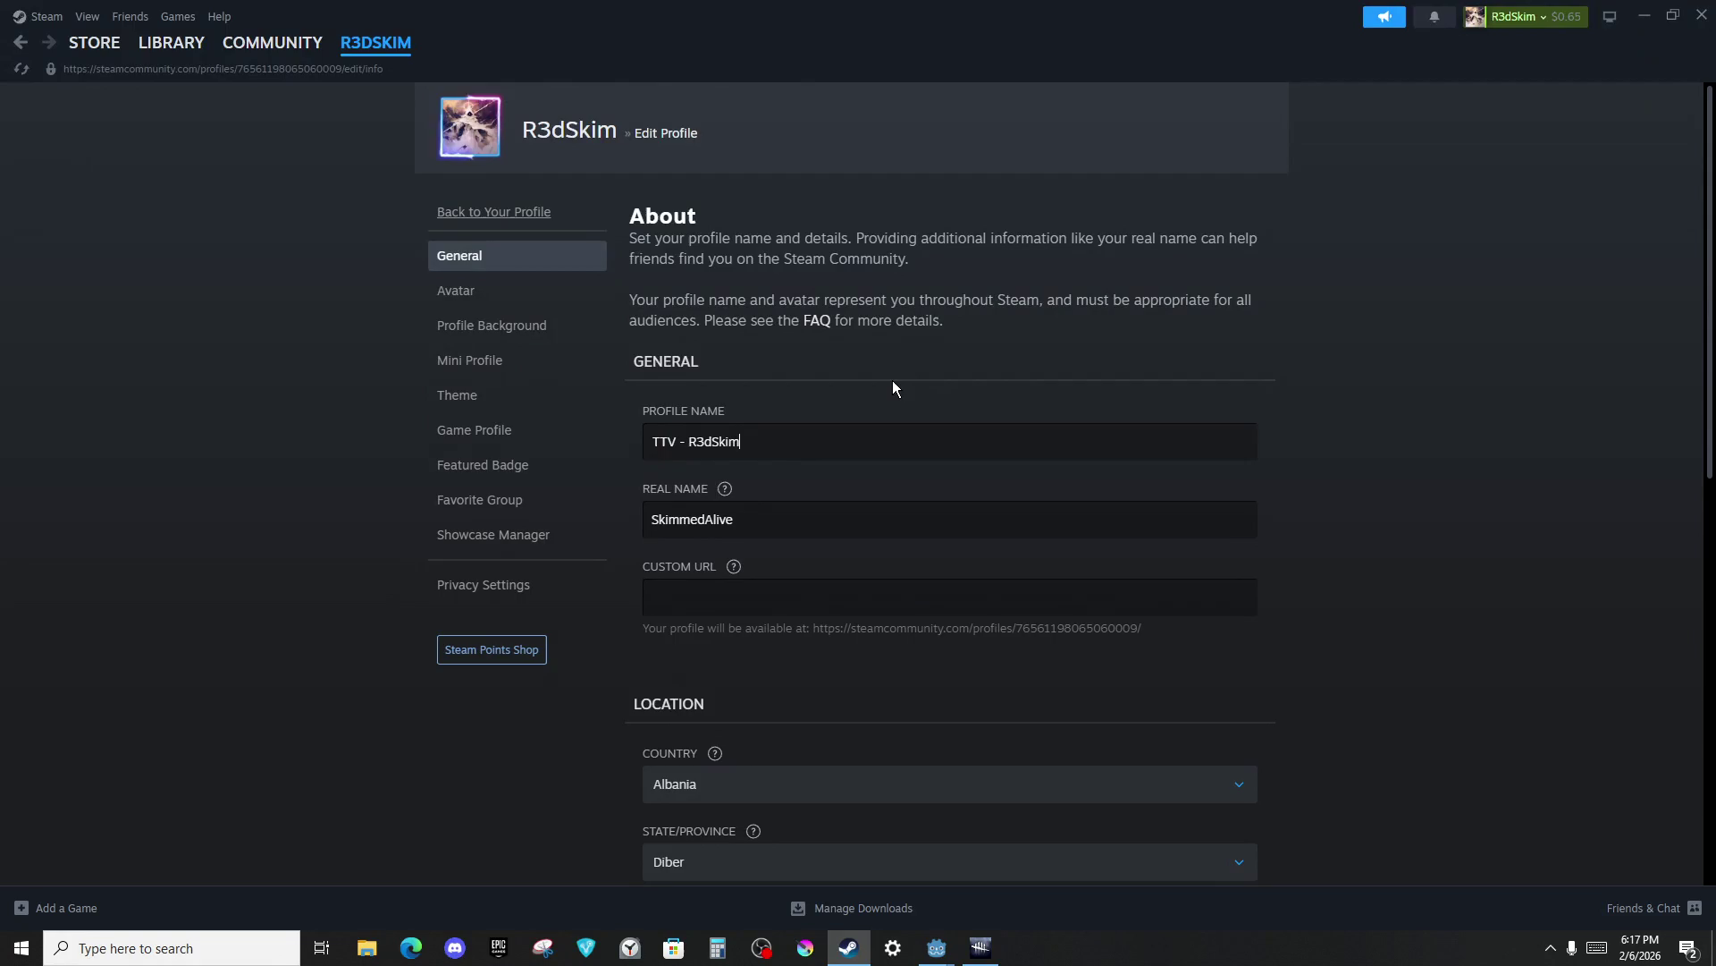
{"action": "scroll", "coordinate": [805, 418], "scroll_direction": "down", "scroll_amount": 4}
{"action": "scroll", "coordinate": [768, 421], "scroll_direction": "up", "scroll_amount": 1}
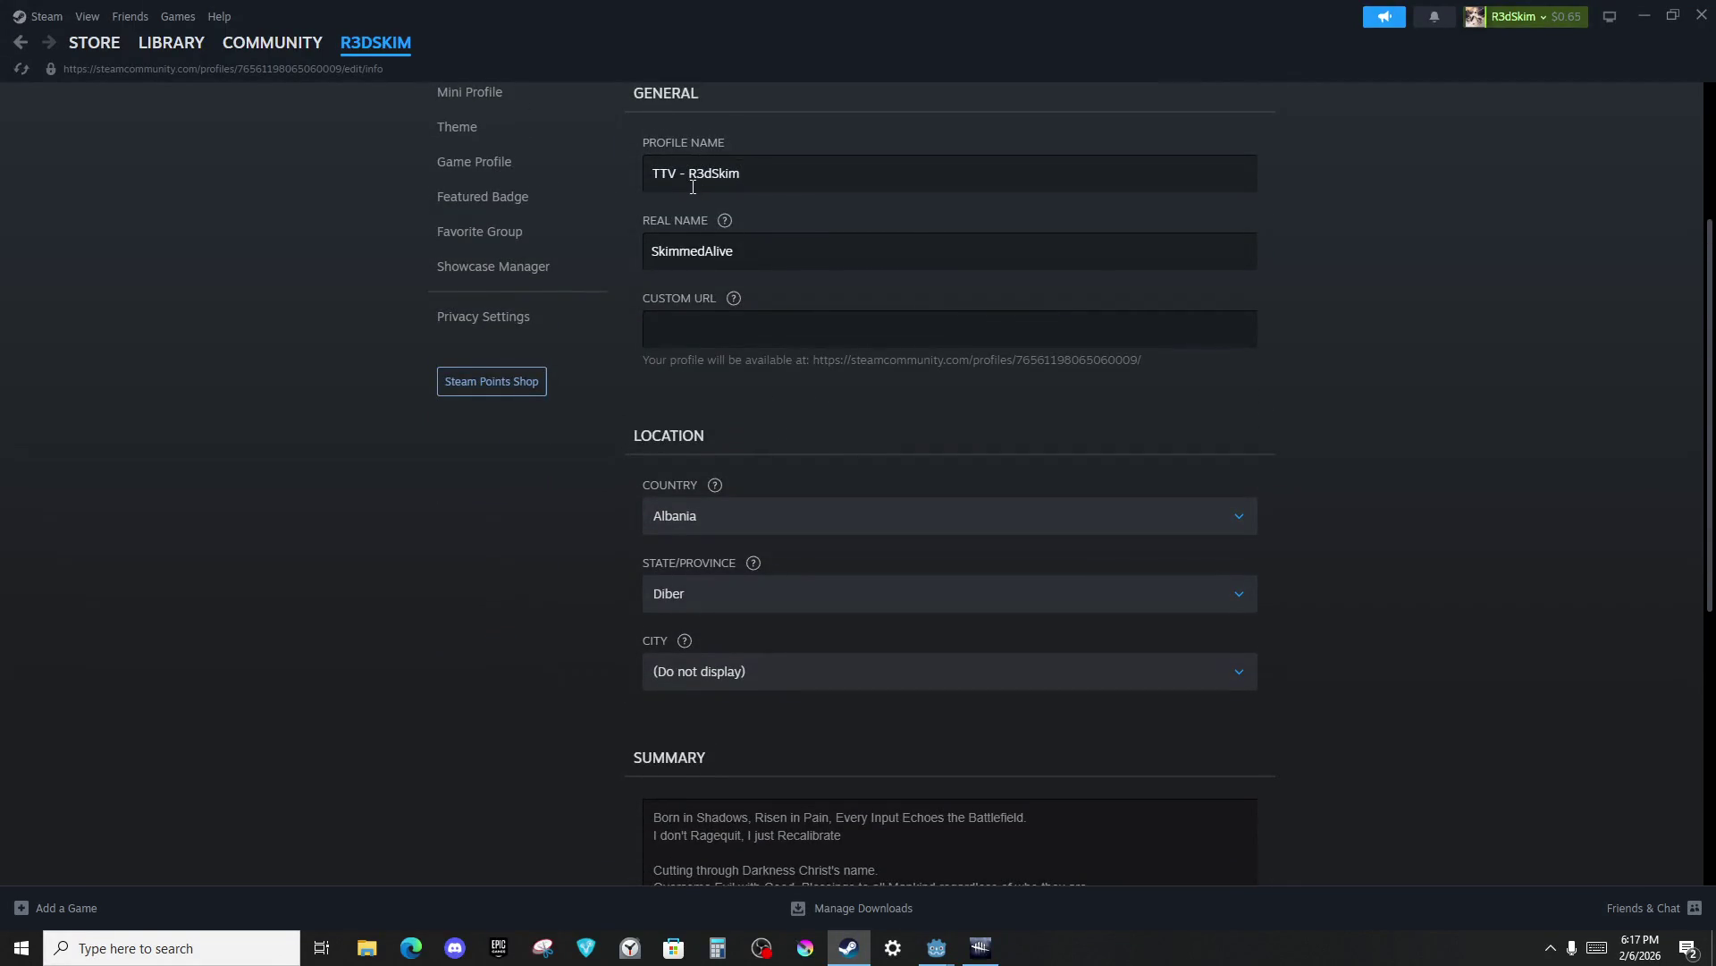
{"action": "key", "text": "BackSpace"}
{"action": "type", "text": "-"}
{"action": "key", "text": "BackSpace"}
{"action": "type", "text": "|-"}
{"action": "key", "text": "BackSpace"}
{"action": "type", "text": "-TTV"}
Save the edited profile and go back to the library.
{"action": "scroll", "coordinate": [930, 313], "scroll_direction": "down", "scroll_amount": 6}
{"action": "left_click", "coordinate": [1205, 656]}
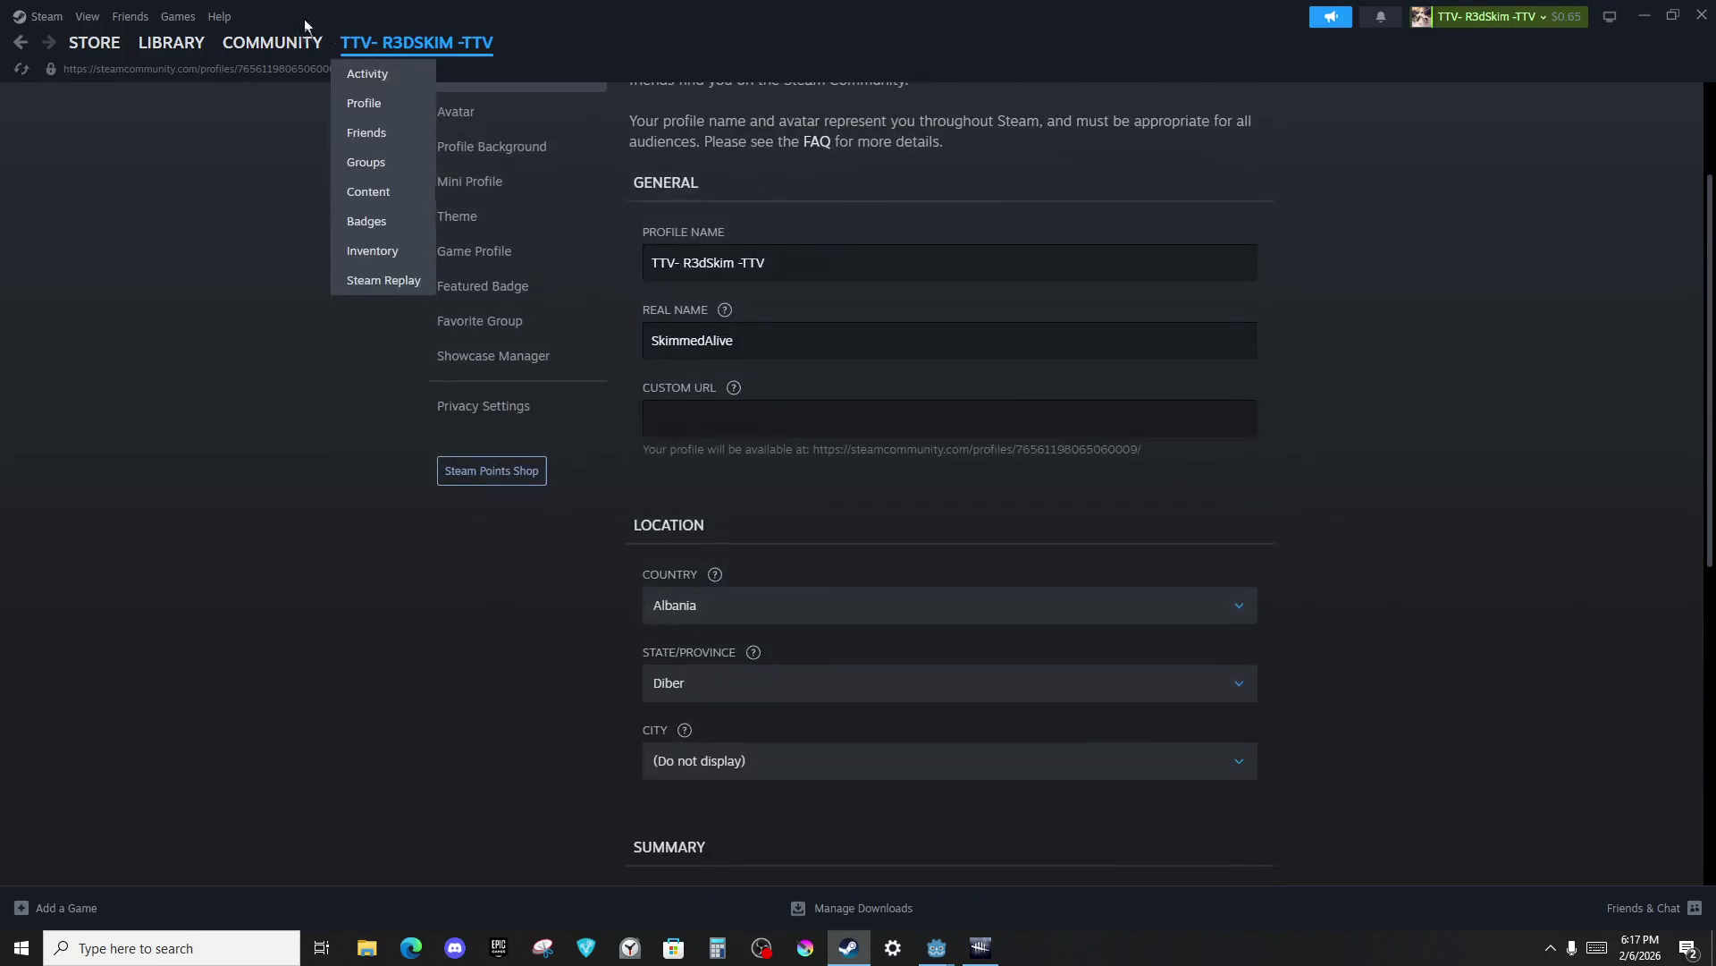
{"action": "left_click", "coordinate": [199, 43]}
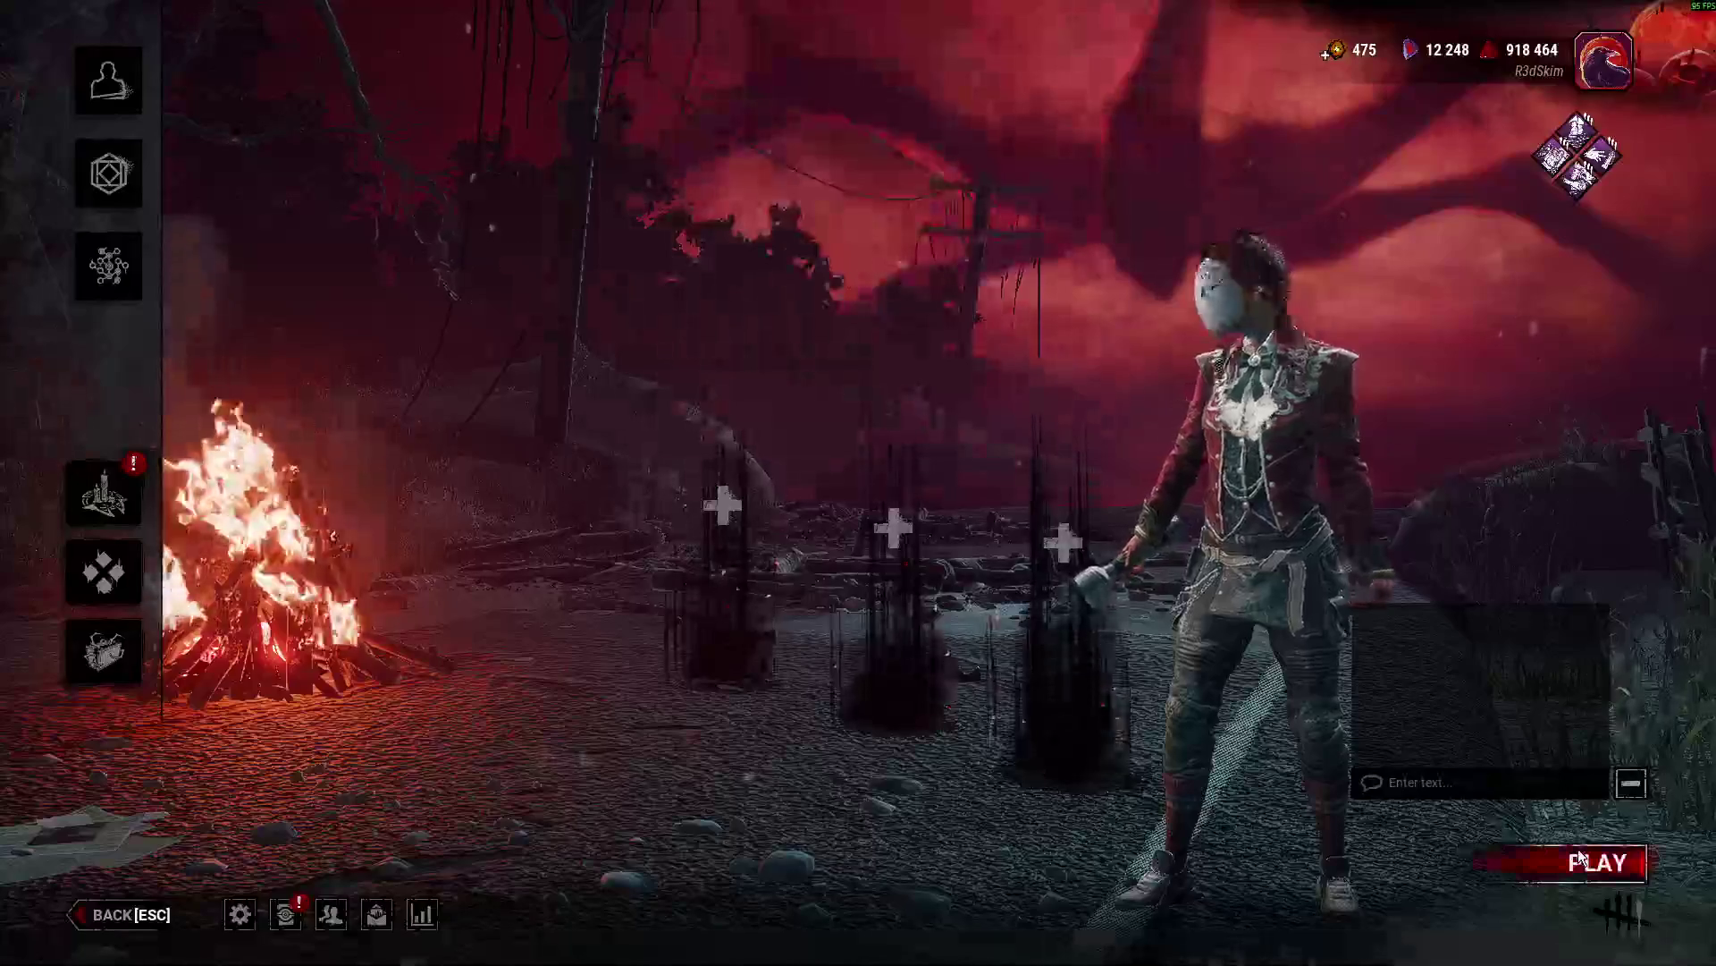
Start and cancel matchmaking, then return to the survivor lobby via the main menu.
{"action": "left_click", "coordinate": [1581, 860]}
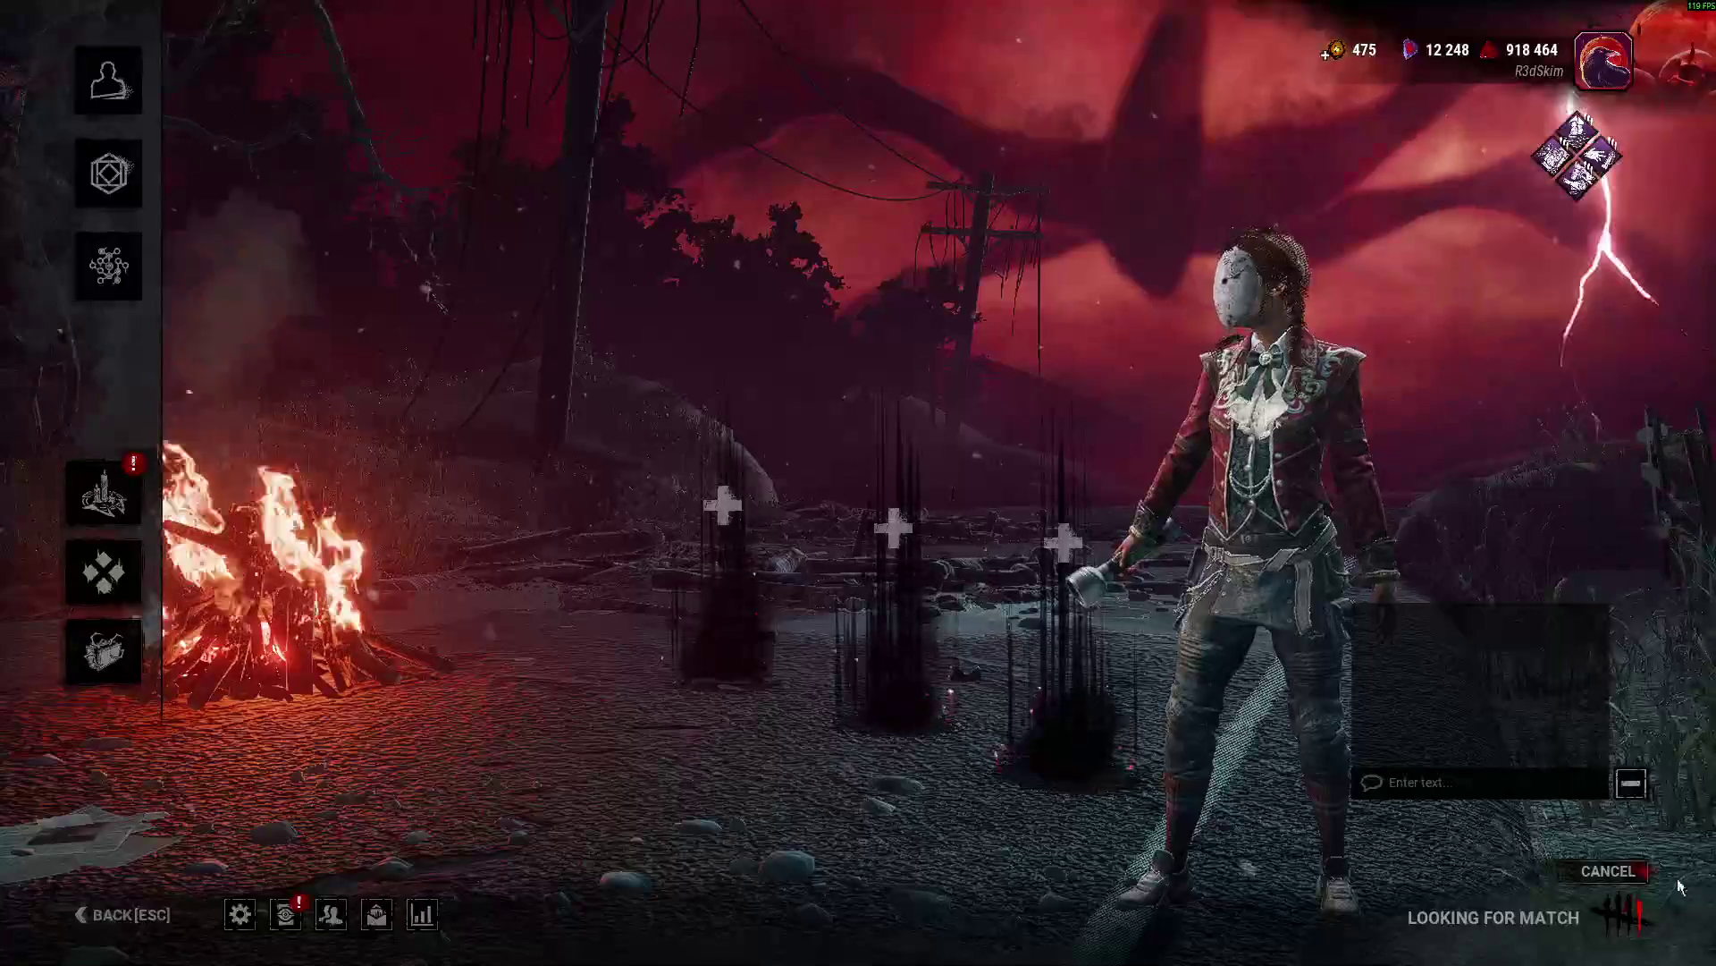
{"action": "left_click", "coordinate": [1610, 871]}
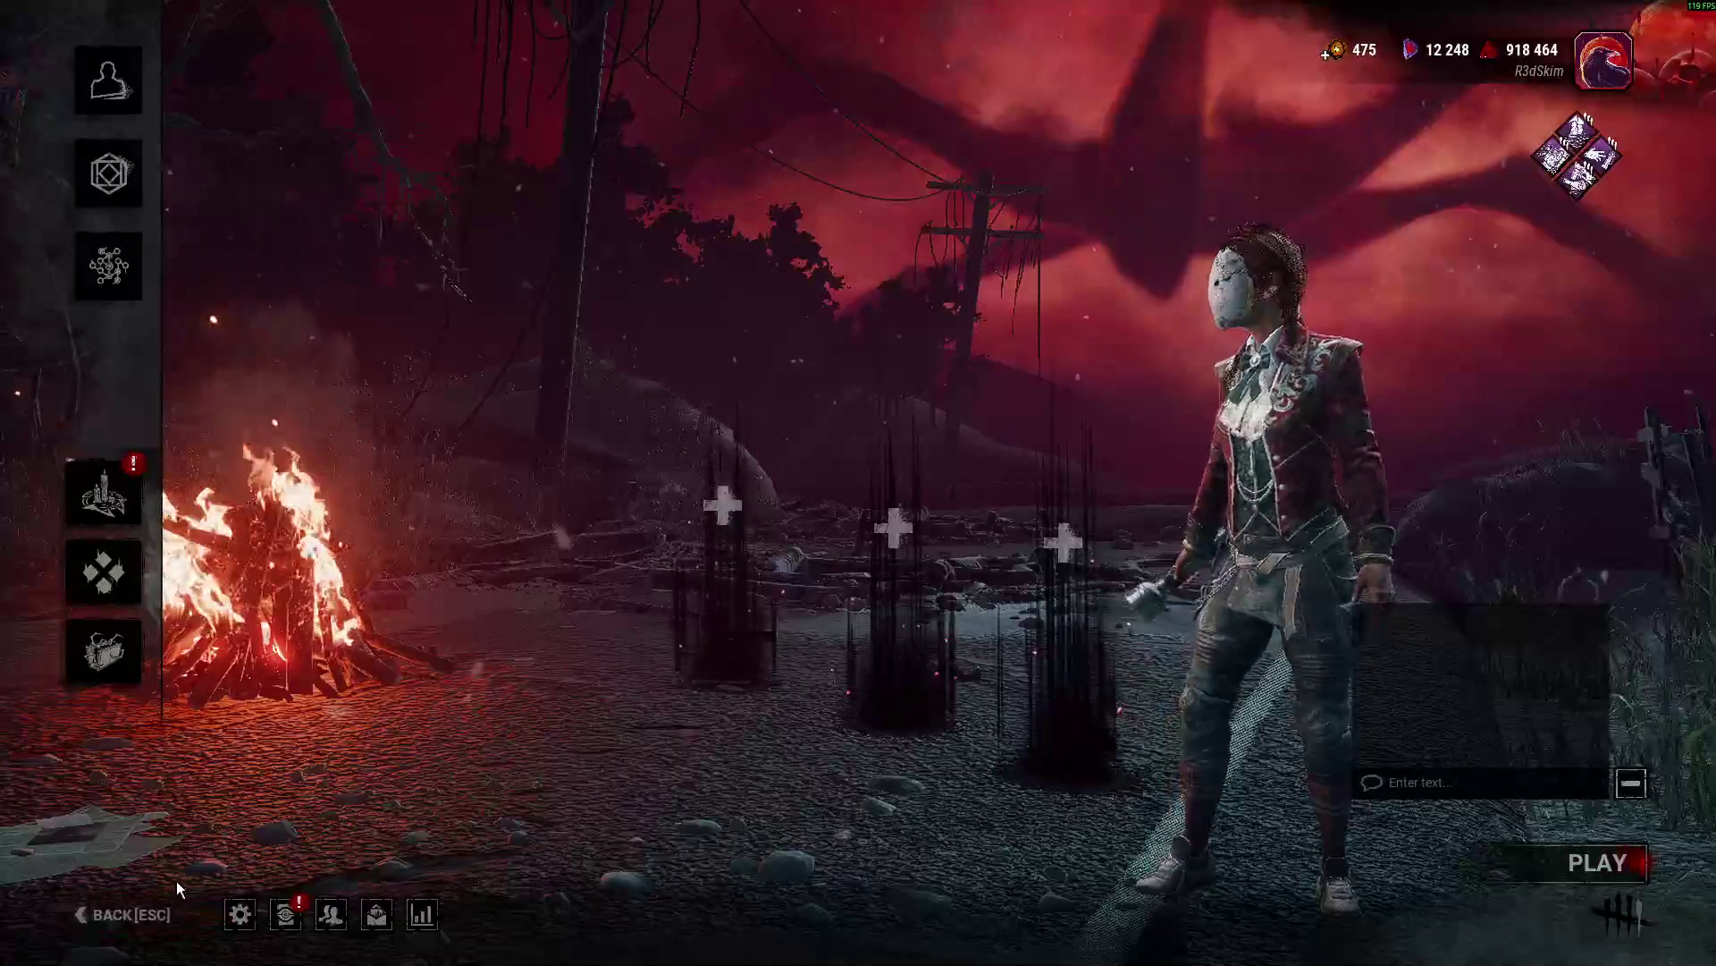
{"action": "left_click", "coordinate": [134, 914]}
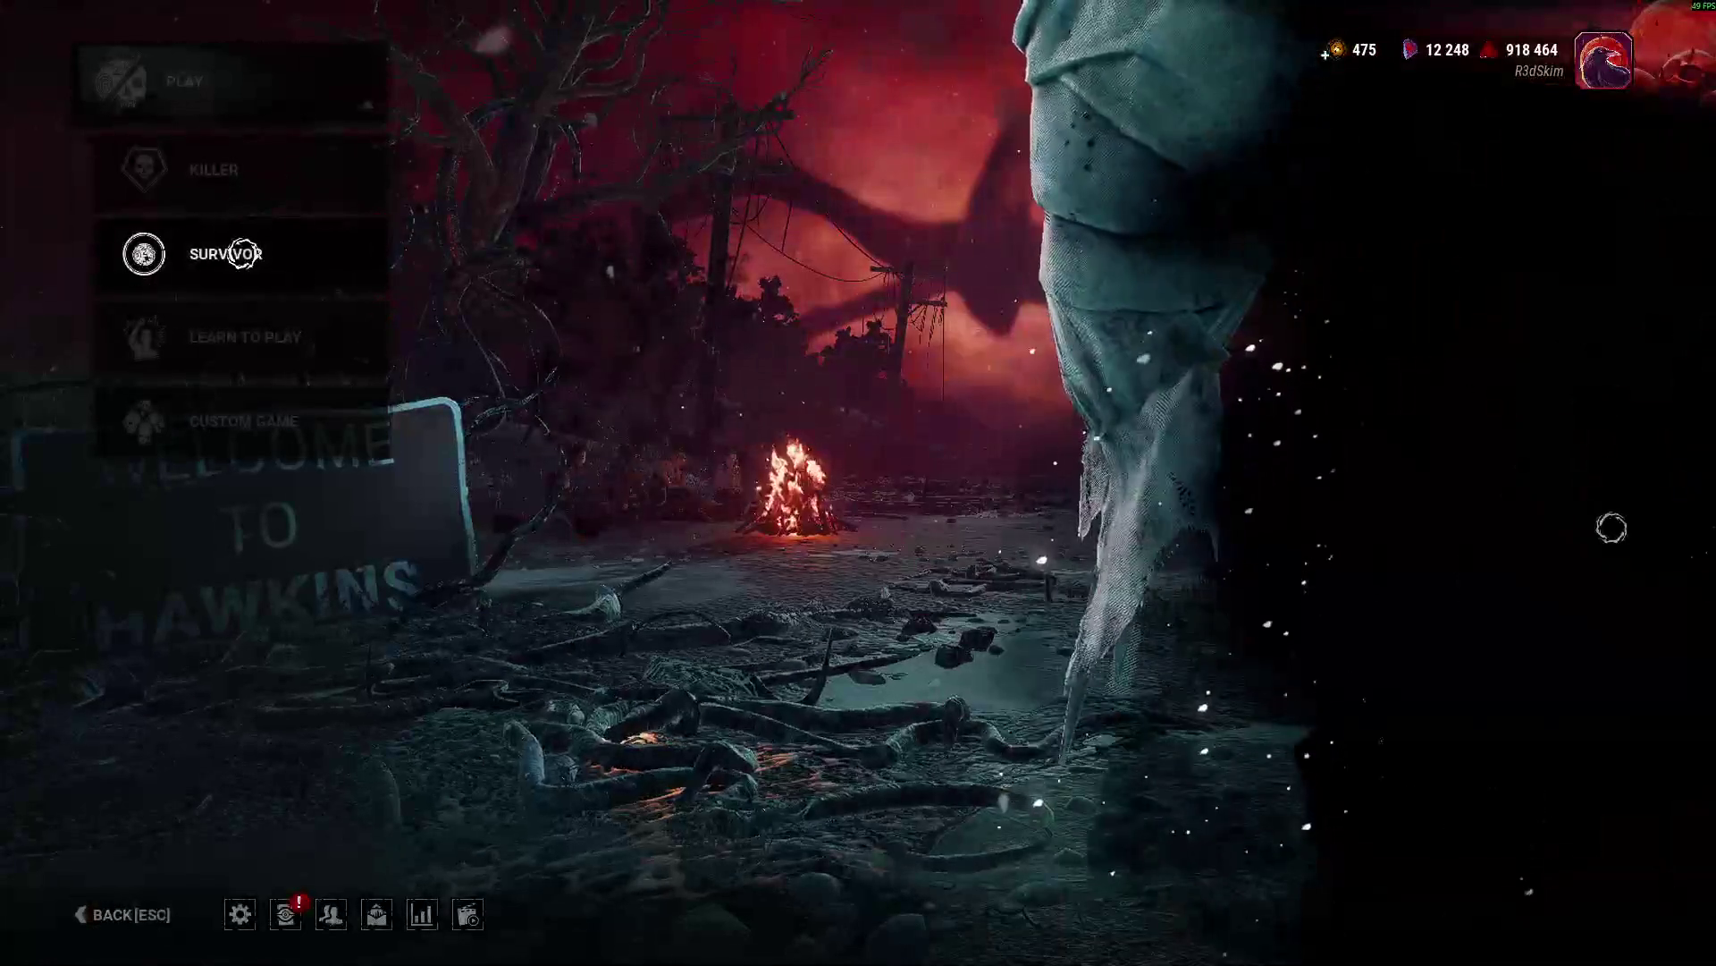
{"action": "left_click", "coordinate": [255, 253]}
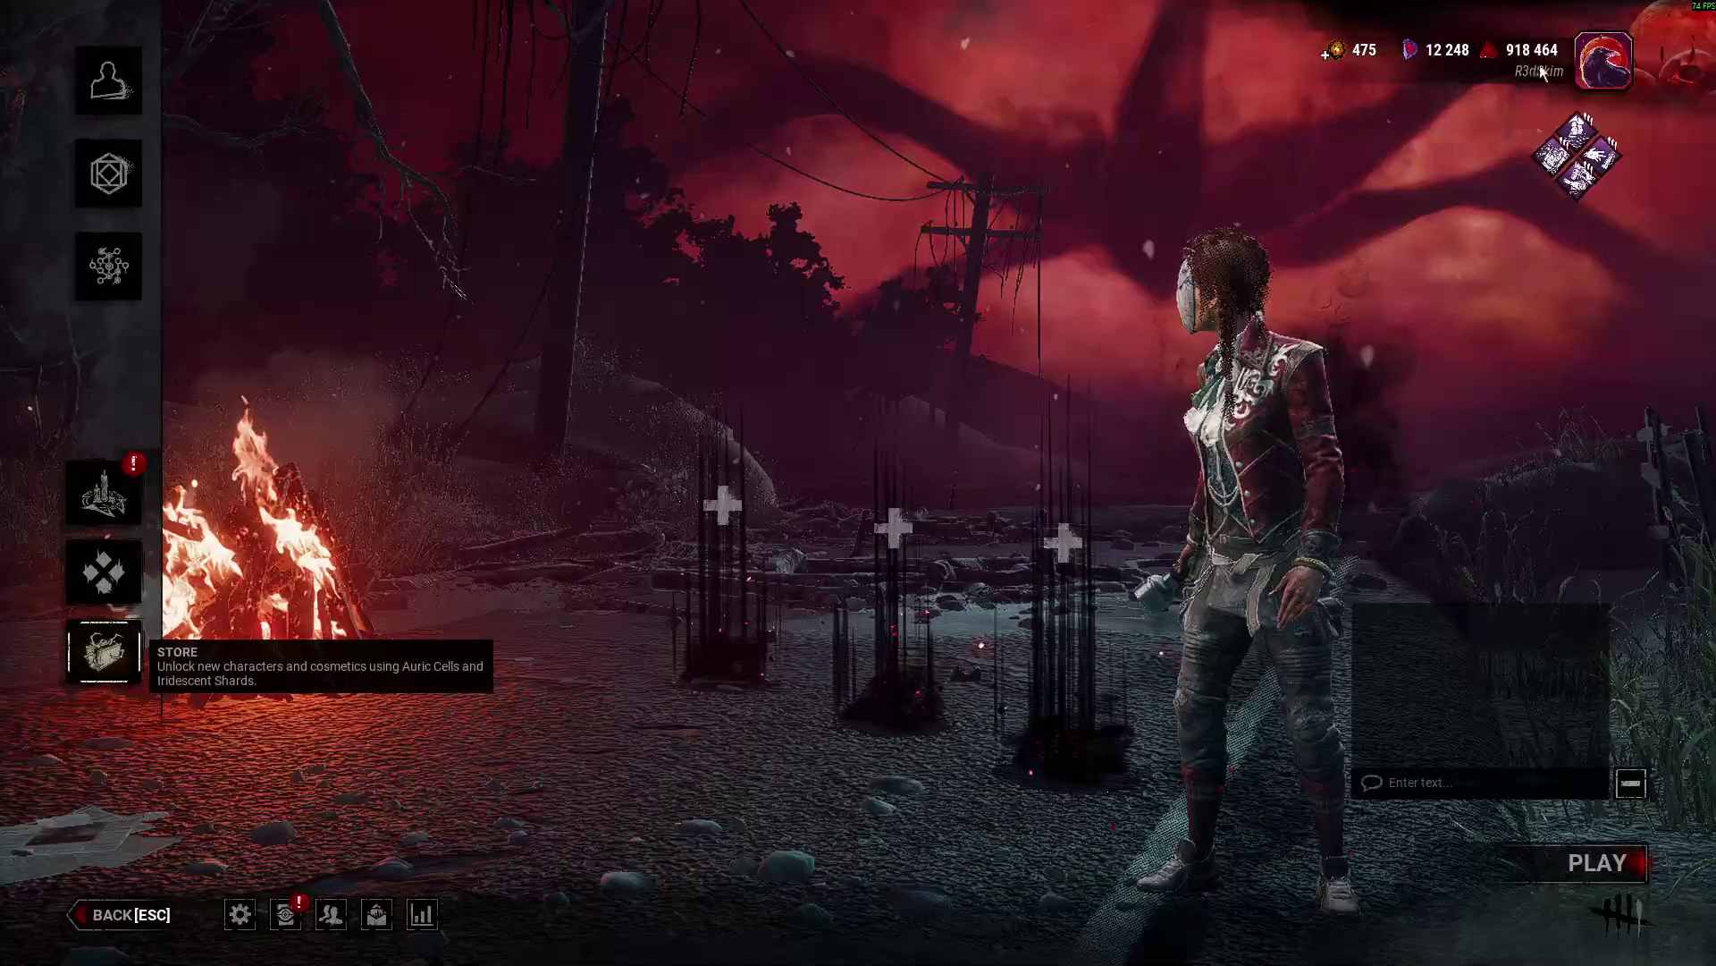
Close the store, start searching for a match, and switch to the Godot editor.
{"action": "left_click", "coordinate": [103, 651]}
{"action": "key", "text": "Escape"}
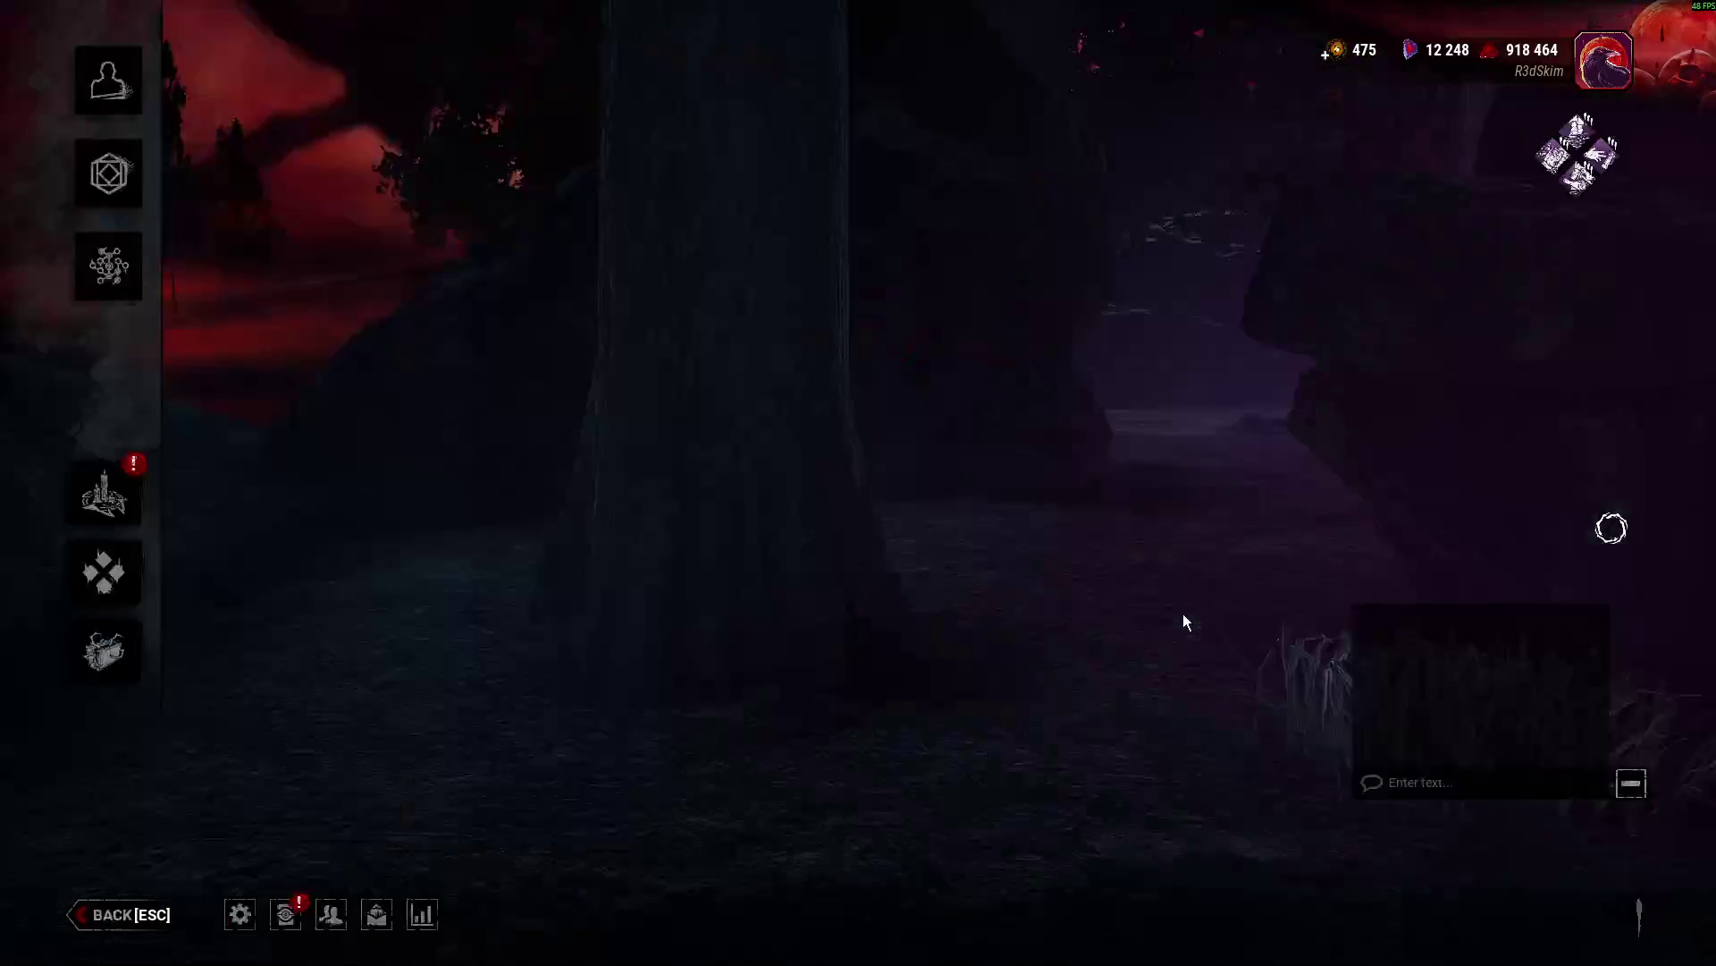
{"action": "left_click", "coordinate": [1592, 867]}
{"action": "key", "text": "alt+Tab"}
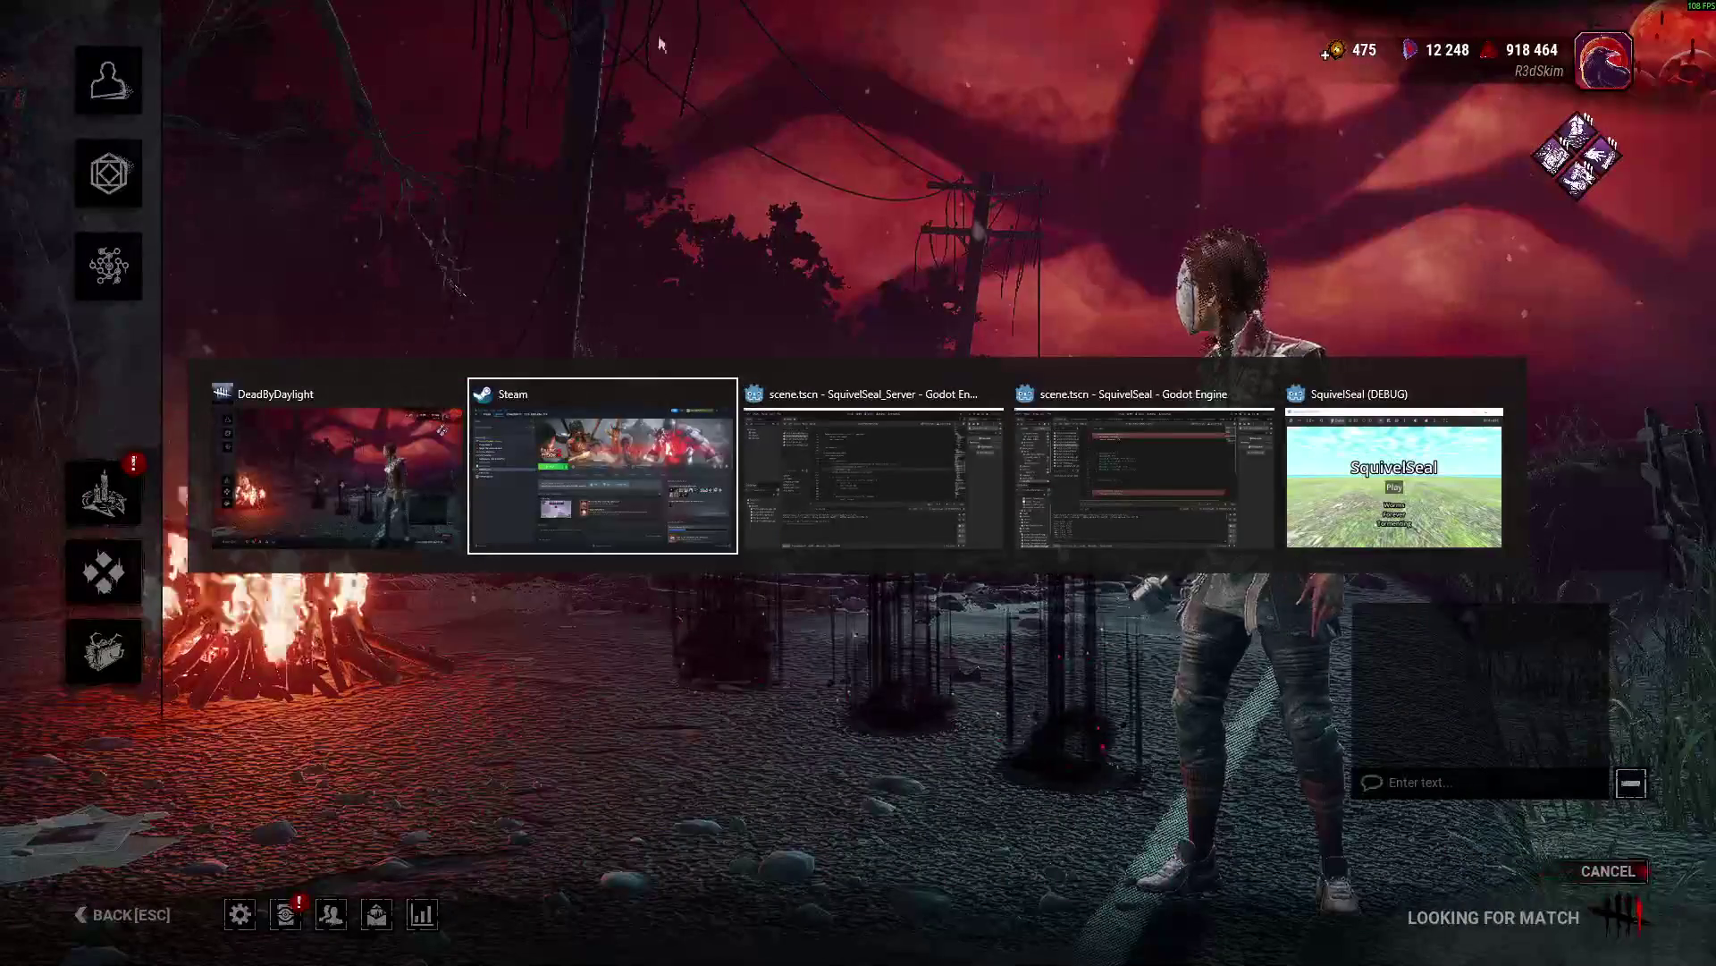
{"action": "left_click", "coordinate": [1144, 483]}
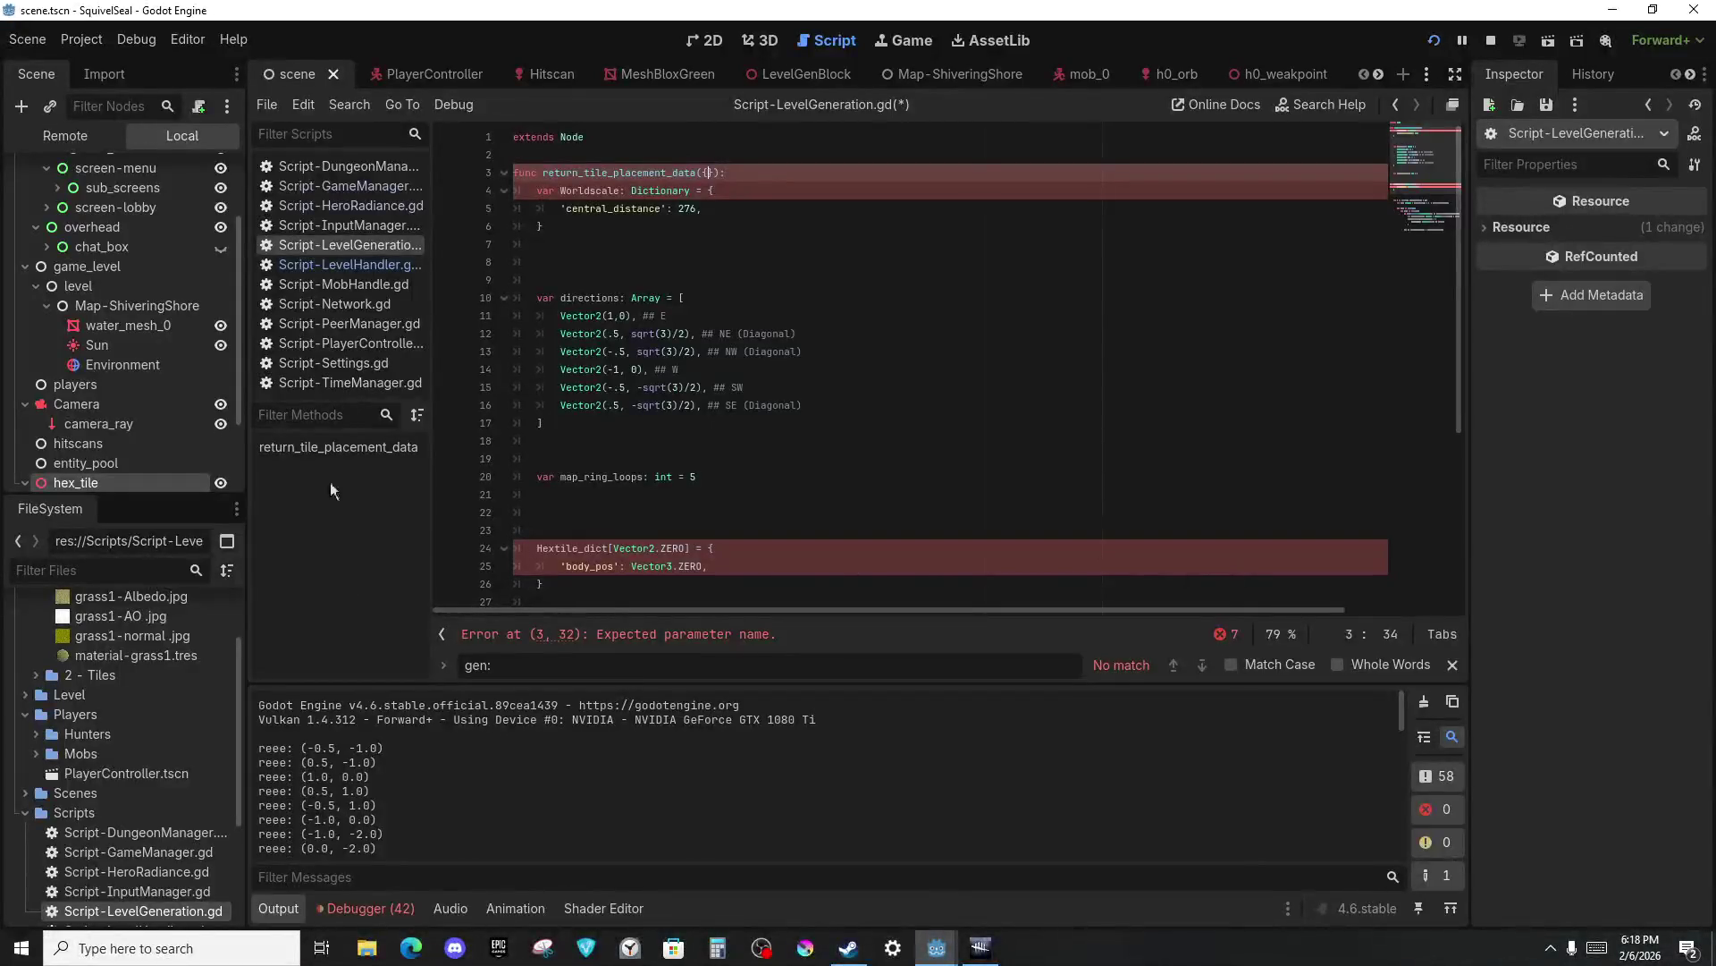
Use Task View to hop desktops and return to the one with the Godot editor.
{"action": "left_click", "coordinate": [321, 948]}
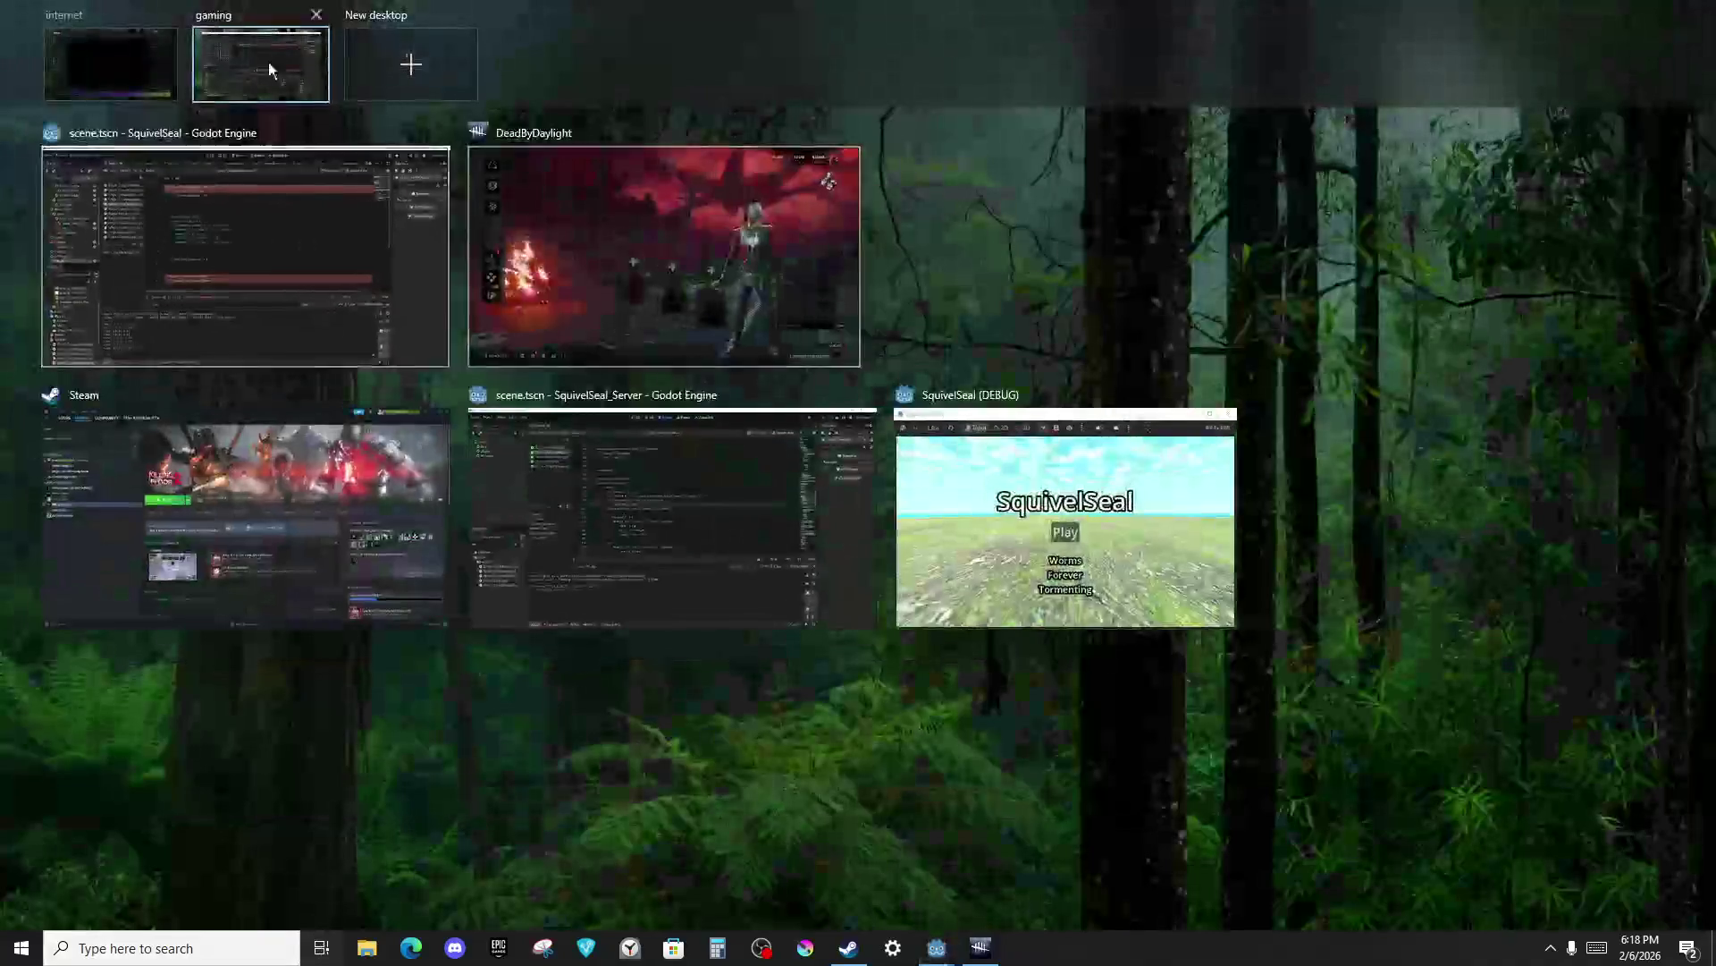
{"action": "left_click", "coordinate": [110, 64]}
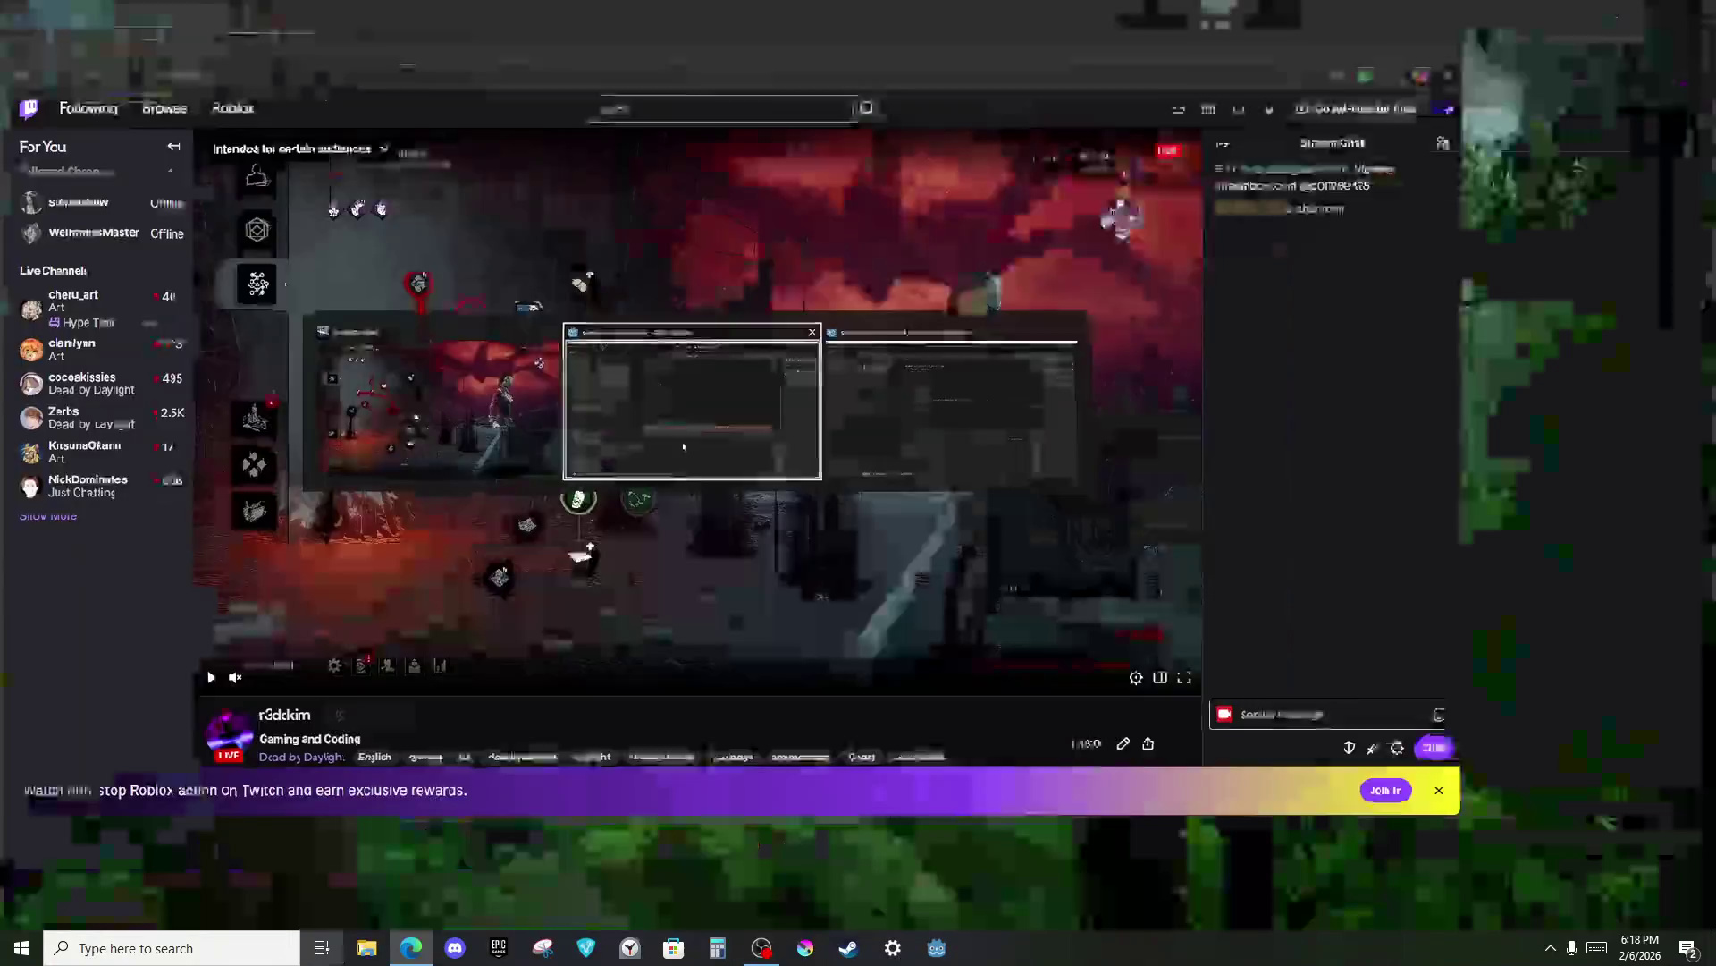
{"action": "key", "text": "super+Tab"}
{"action": "left_click", "coordinate": [260, 57]}
Delete the {} argument from the function header on line 3.
{"action": "left_click", "coordinate": [786, 386]}
{"action": "left_click", "coordinate": [710, 174]}
{"action": "key", "text": "BackSpace"}
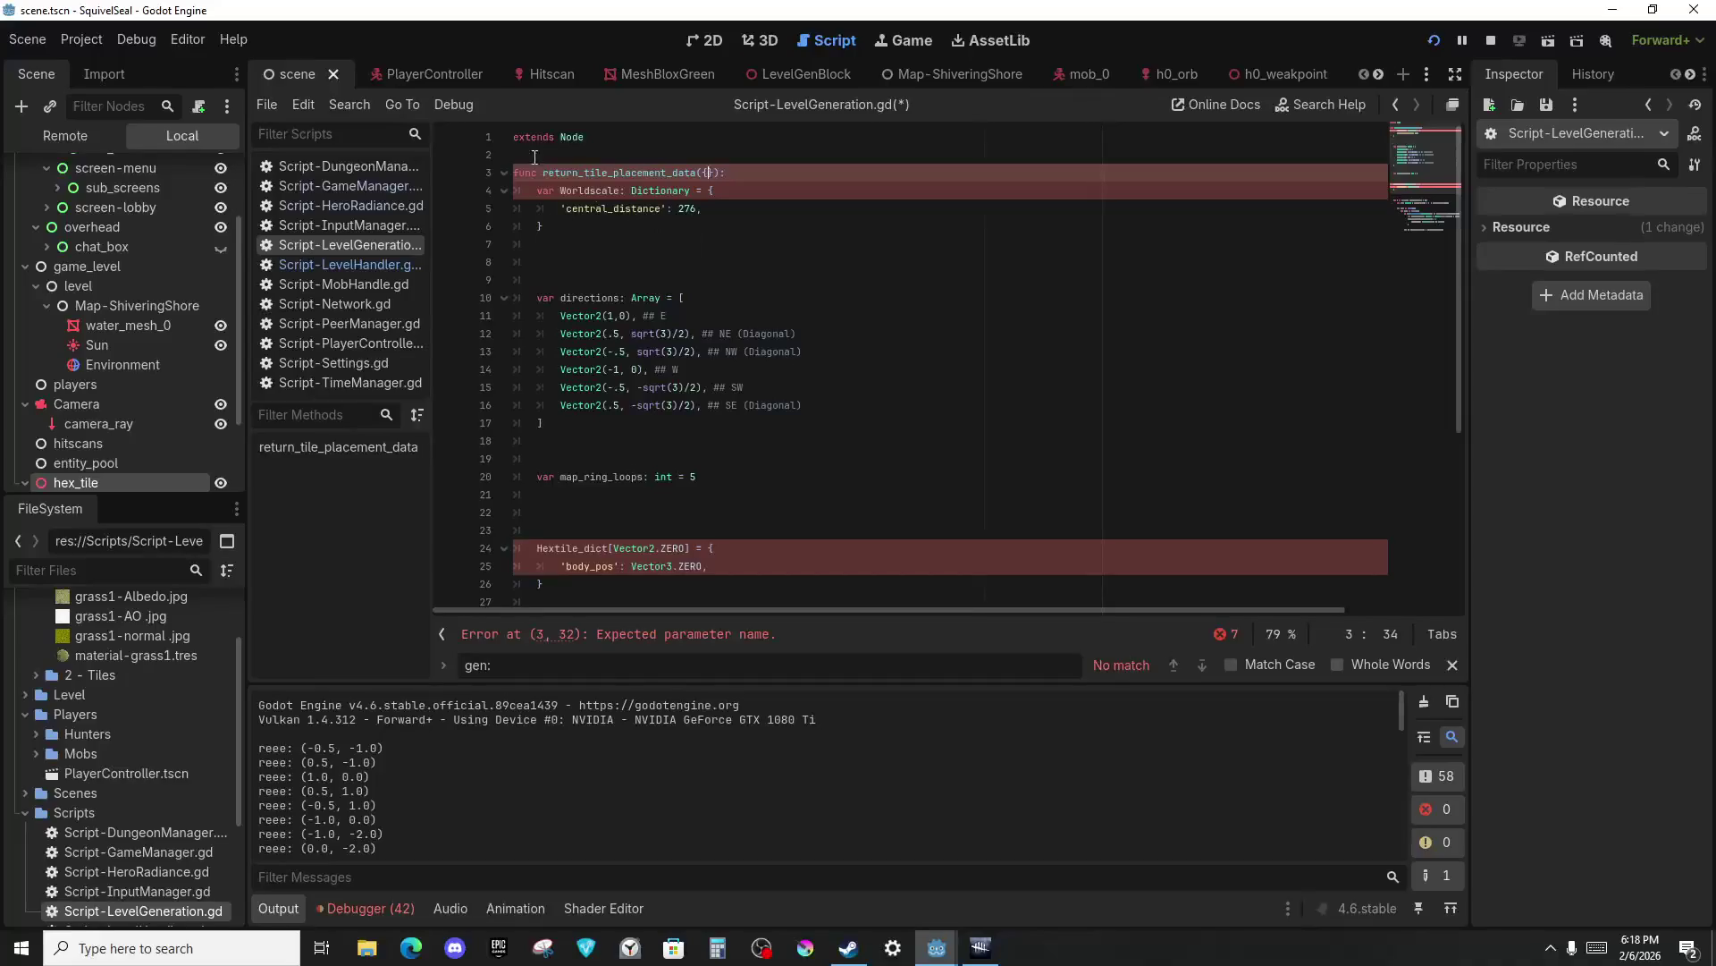
Insert LevelHandler on line 24 via autocomplete, then remove the misplaced prefix.
{"action": "left_click", "coordinate": [720, 334]}
{"action": "scroll", "coordinate": [616, 486], "scroll_direction": "down", "scroll_amount": 2}
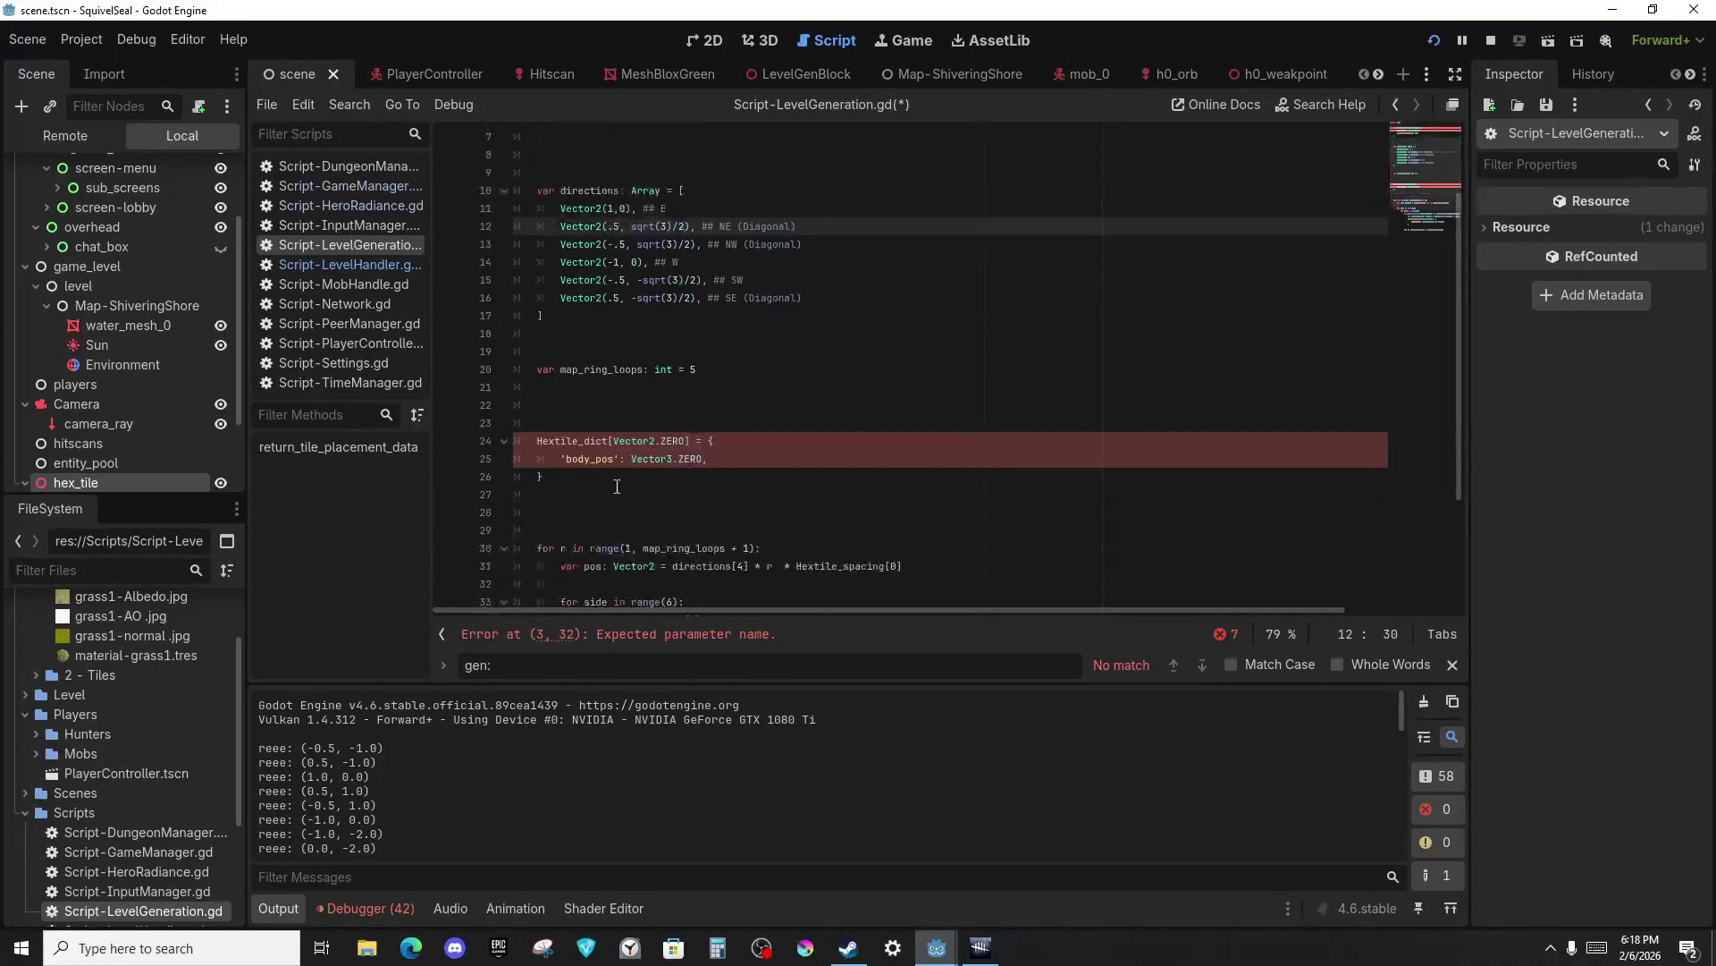
{"action": "left_click", "coordinate": [541, 447]}
{"action": "type", "text": "le"}
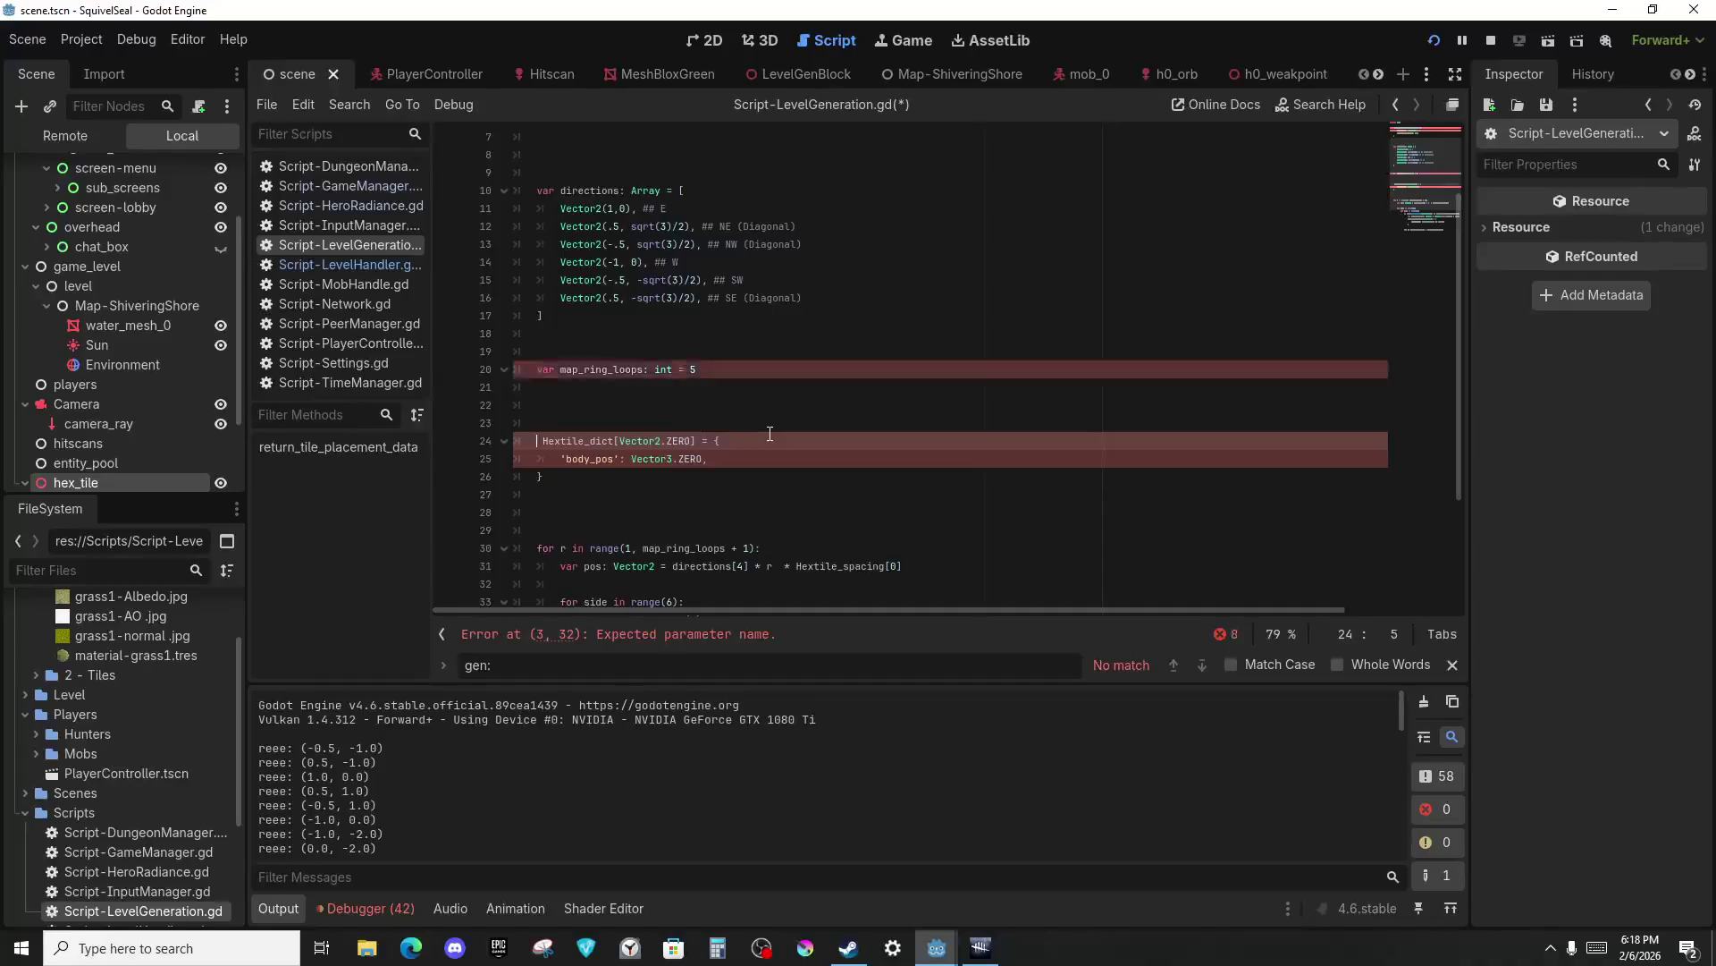
{"action": "key", "text": "Down"}
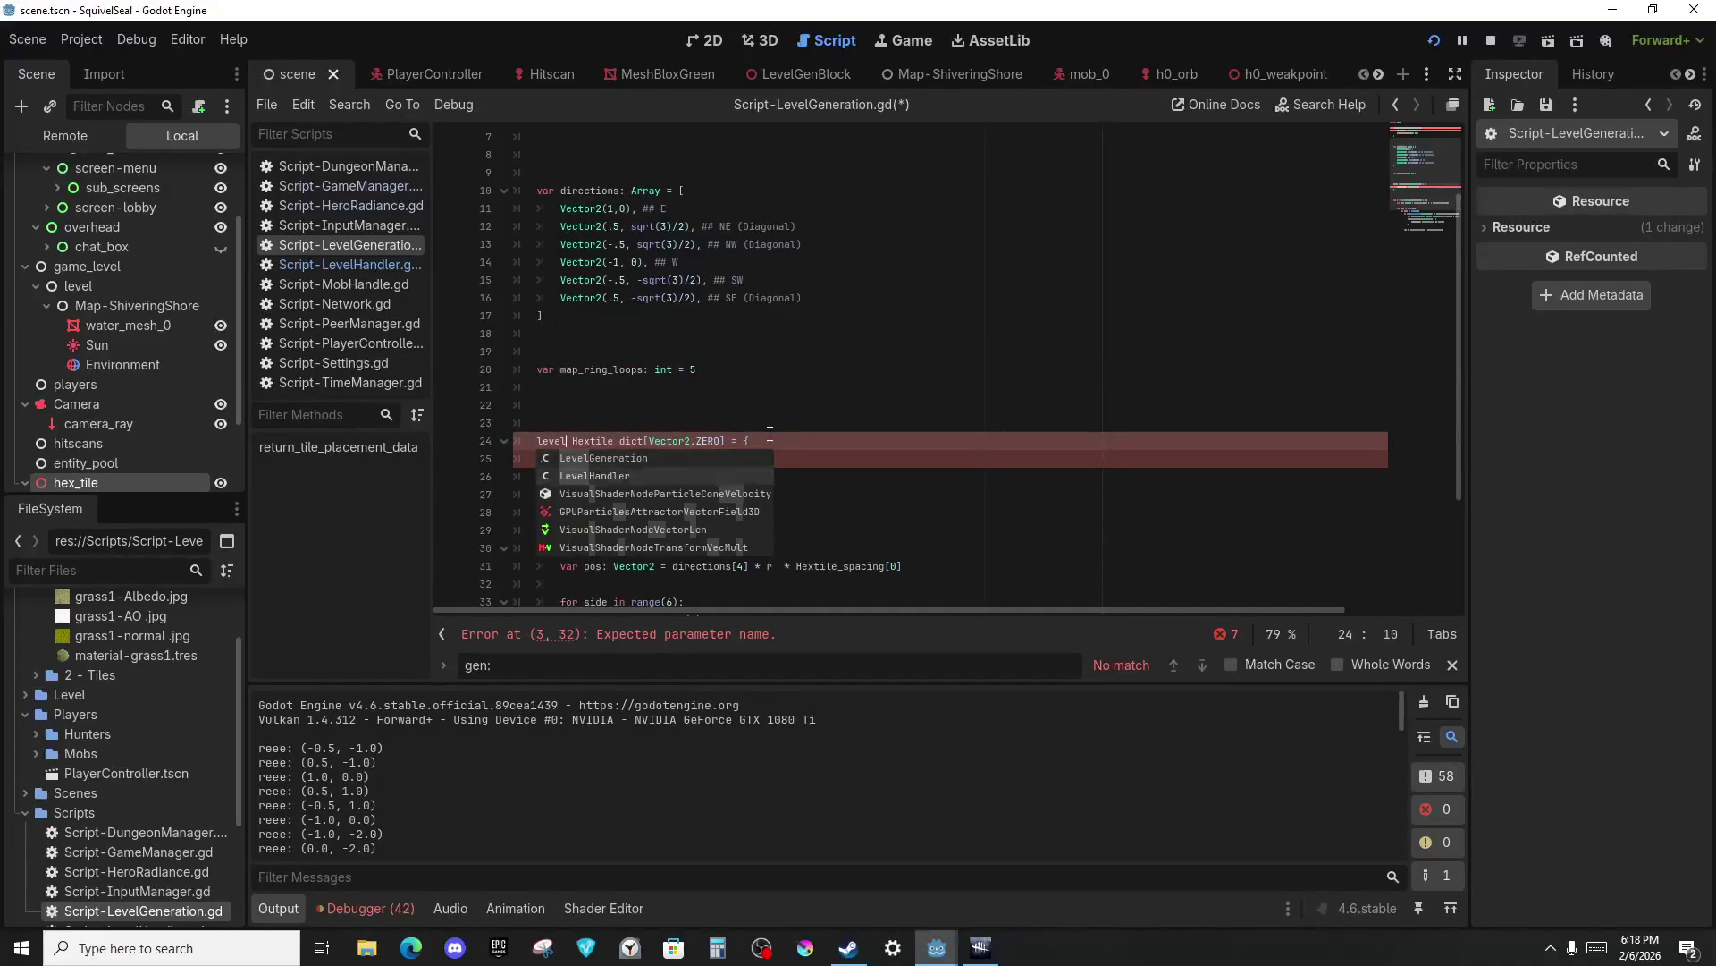
{"action": "key", "text": "Return"}
{"action": "key", "text": "shift+Home"}
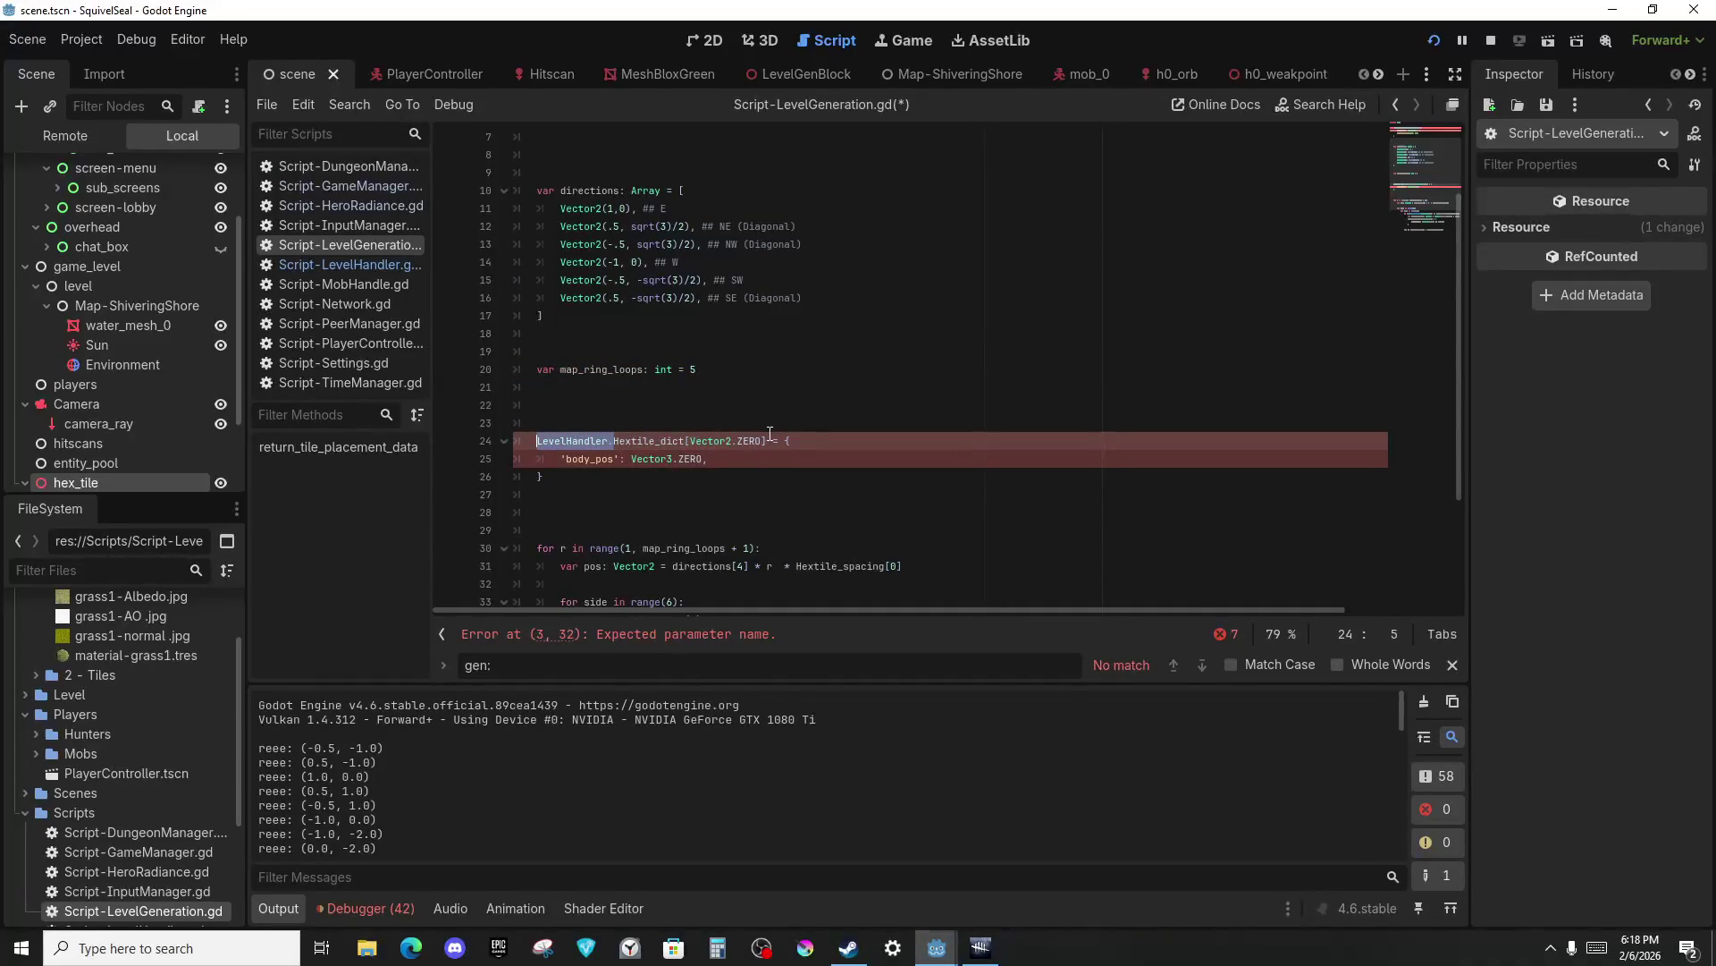
{"action": "scroll", "coordinate": [771, 434], "scroll_direction": "down", "scroll_amount": 3}
{"action": "left_click", "coordinate": [781, 273]}
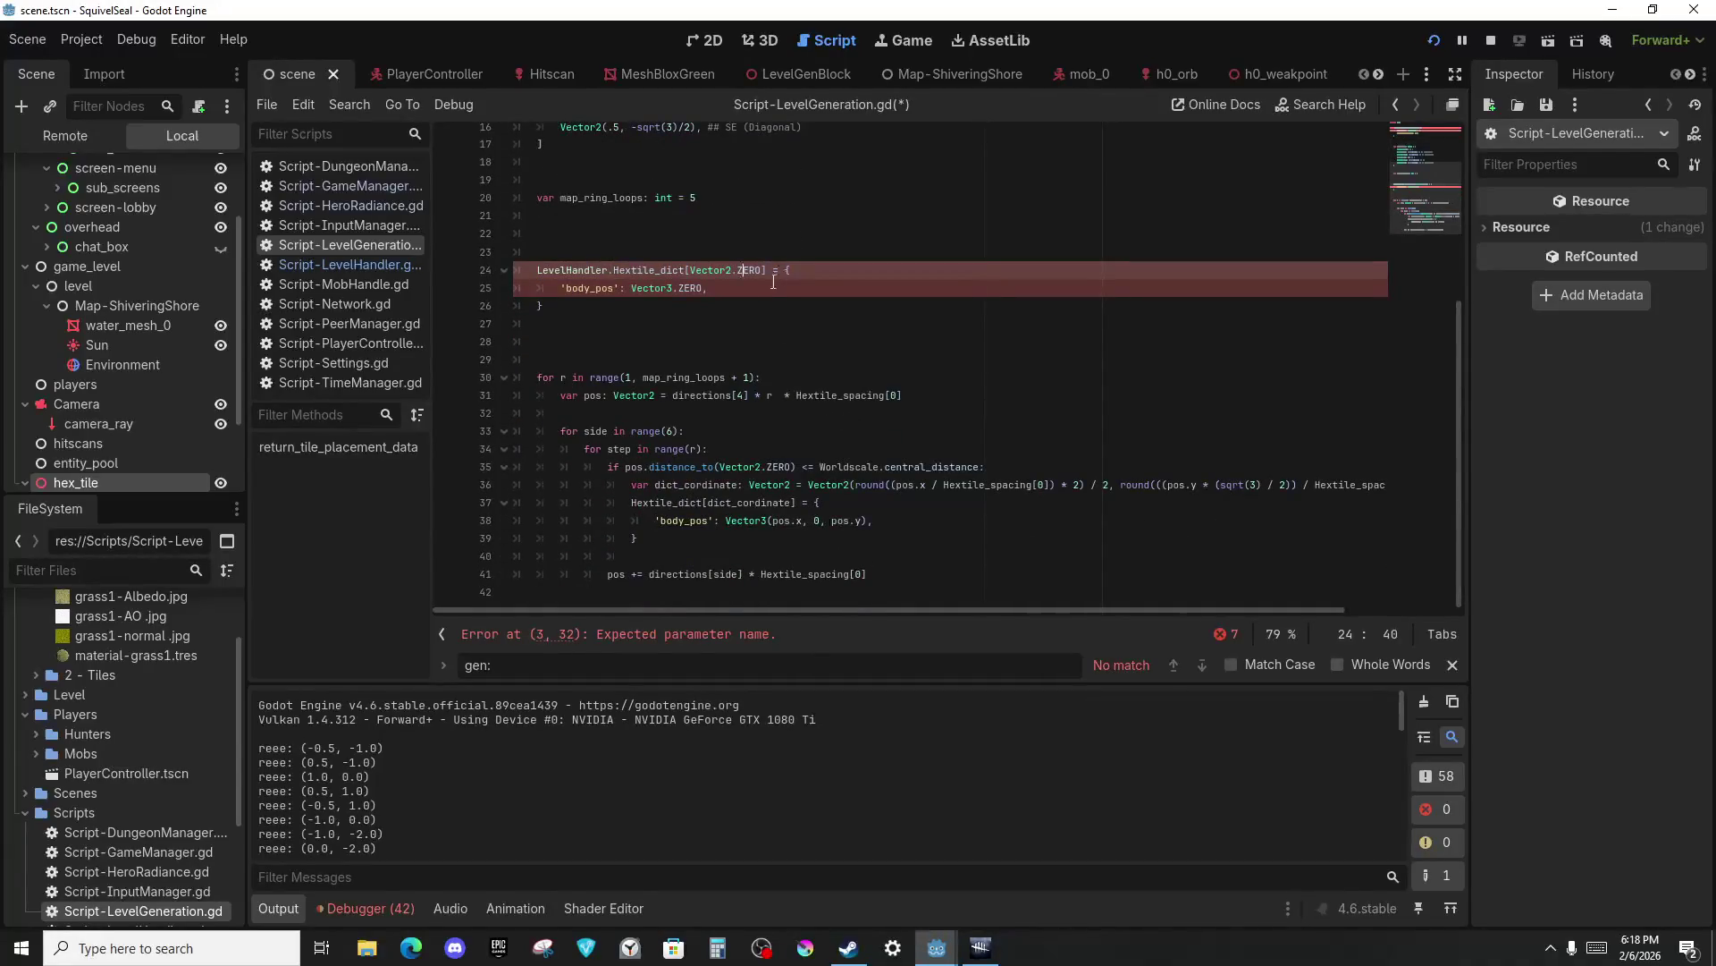
{"action": "scroll", "coordinate": [774, 283], "scroll_direction": "up", "scroll_amount": 2}
{"action": "left_click", "coordinate": [609, 376]}
{"action": "scroll", "coordinate": [608, 376], "scroll_direction": "up", "scroll_amount": 1}
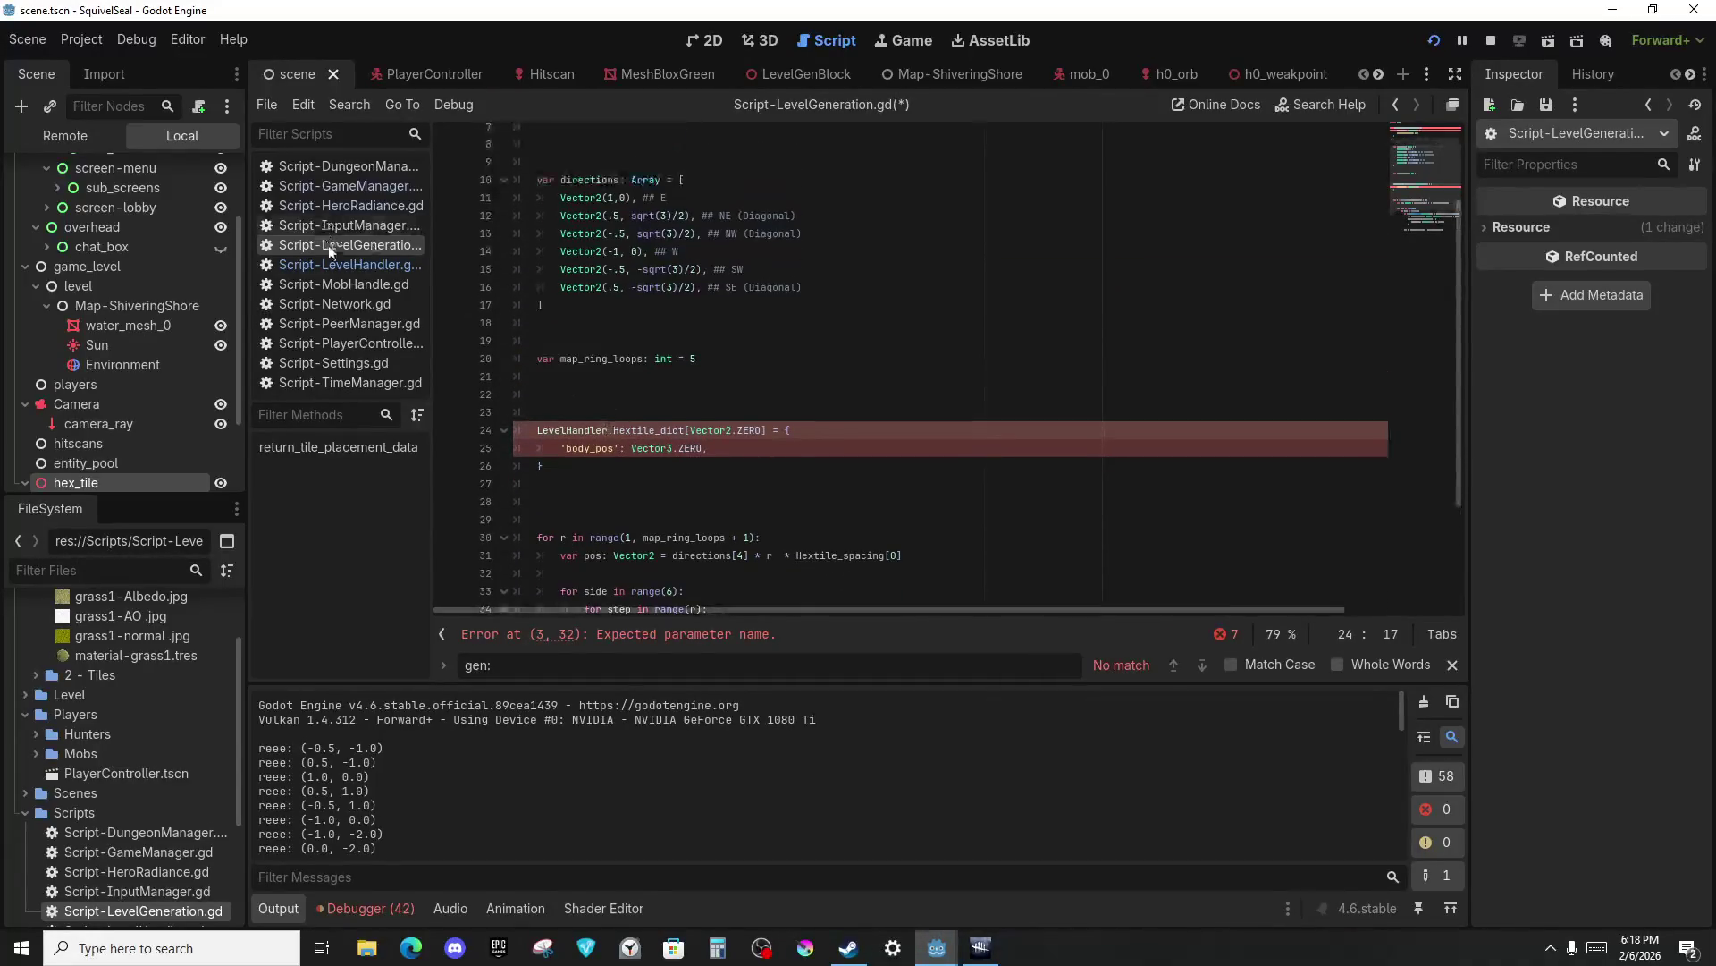
{"action": "key", "text": "ctrl+BackSpace"}
{"action": "key", "text": "Delete"}
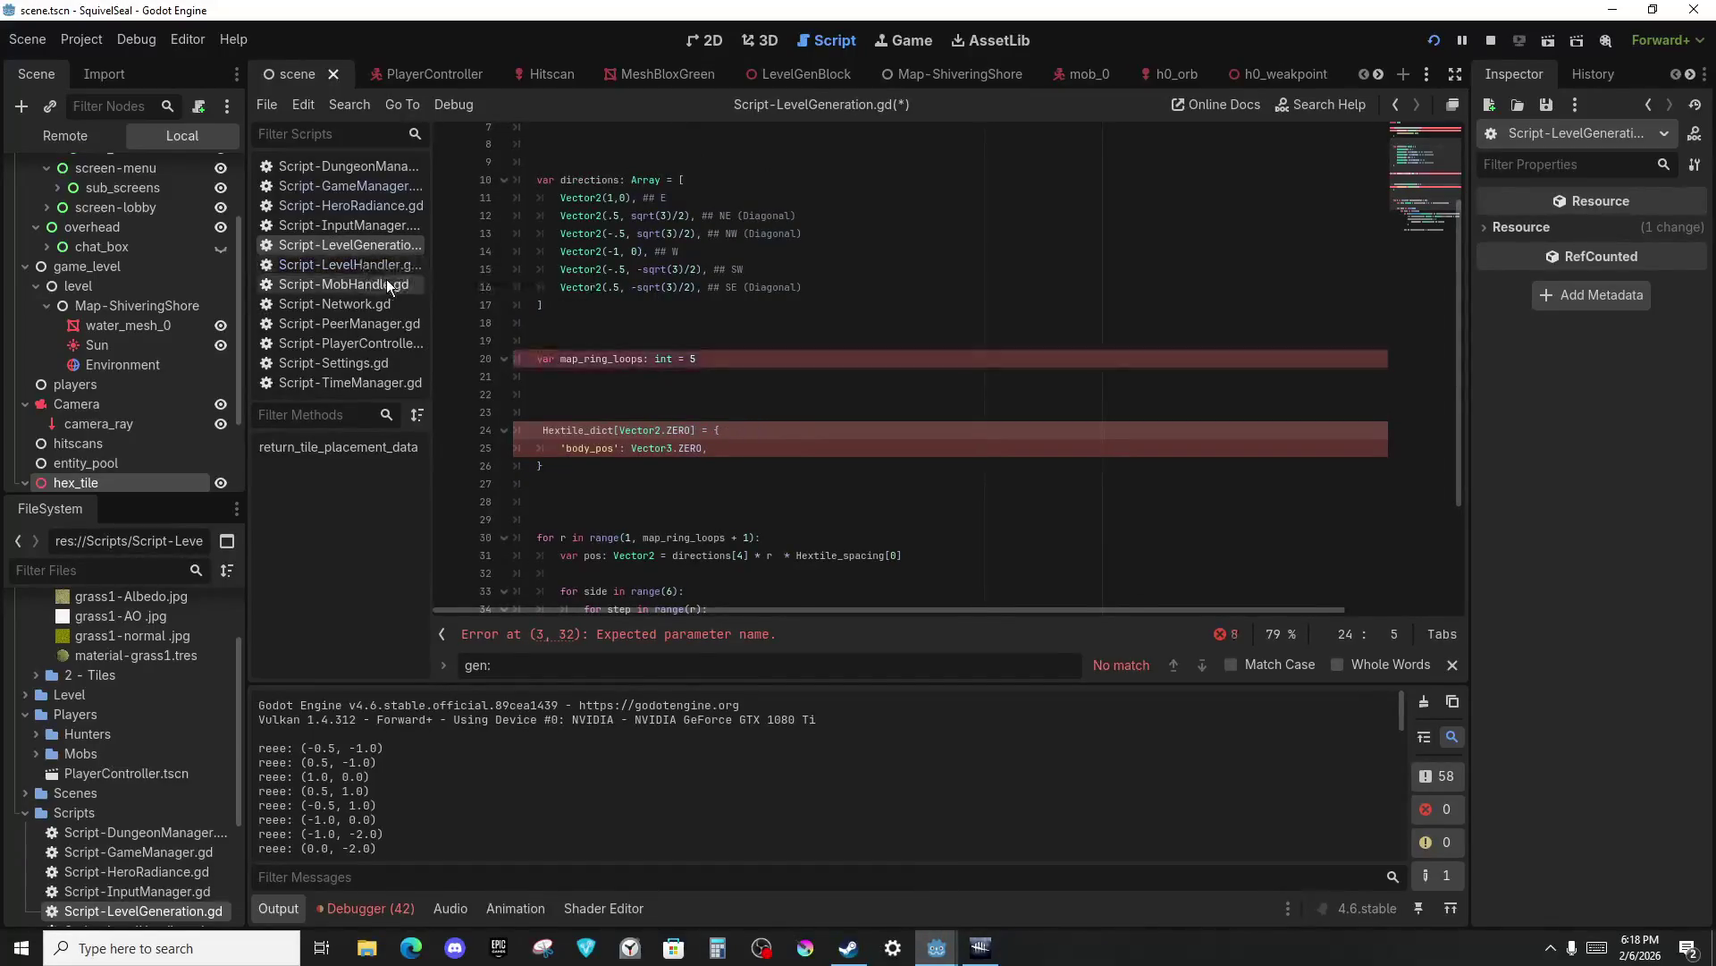
Retype 'LevelHandler.' before Hextile_dict on line 24 using autocompletion.
{"action": "scroll", "coordinate": [612, 287], "scroll_direction": "up", "scroll_amount": 2}
{"action": "scroll", "coordinate": [582, 293], "scroll_direction": "down", "scroll_amount": 5}
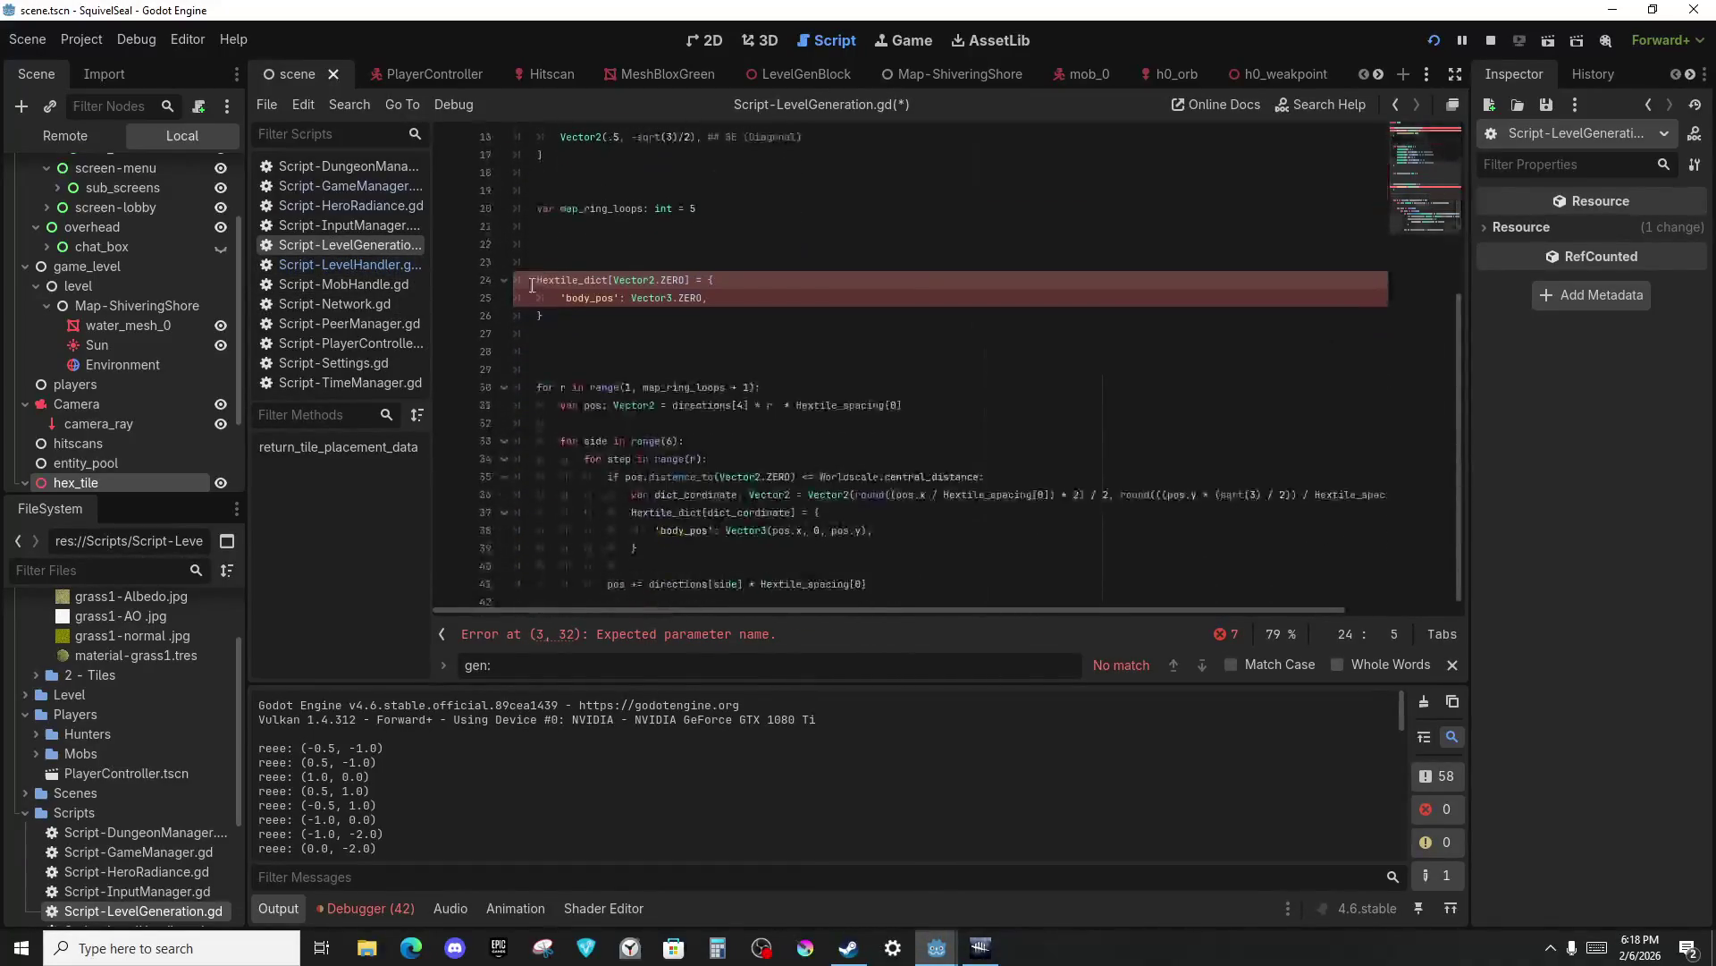
{"action": "type", "text": "level"}
{"action": "key", "text": "Return"}
{"action": "type", "text": "."}
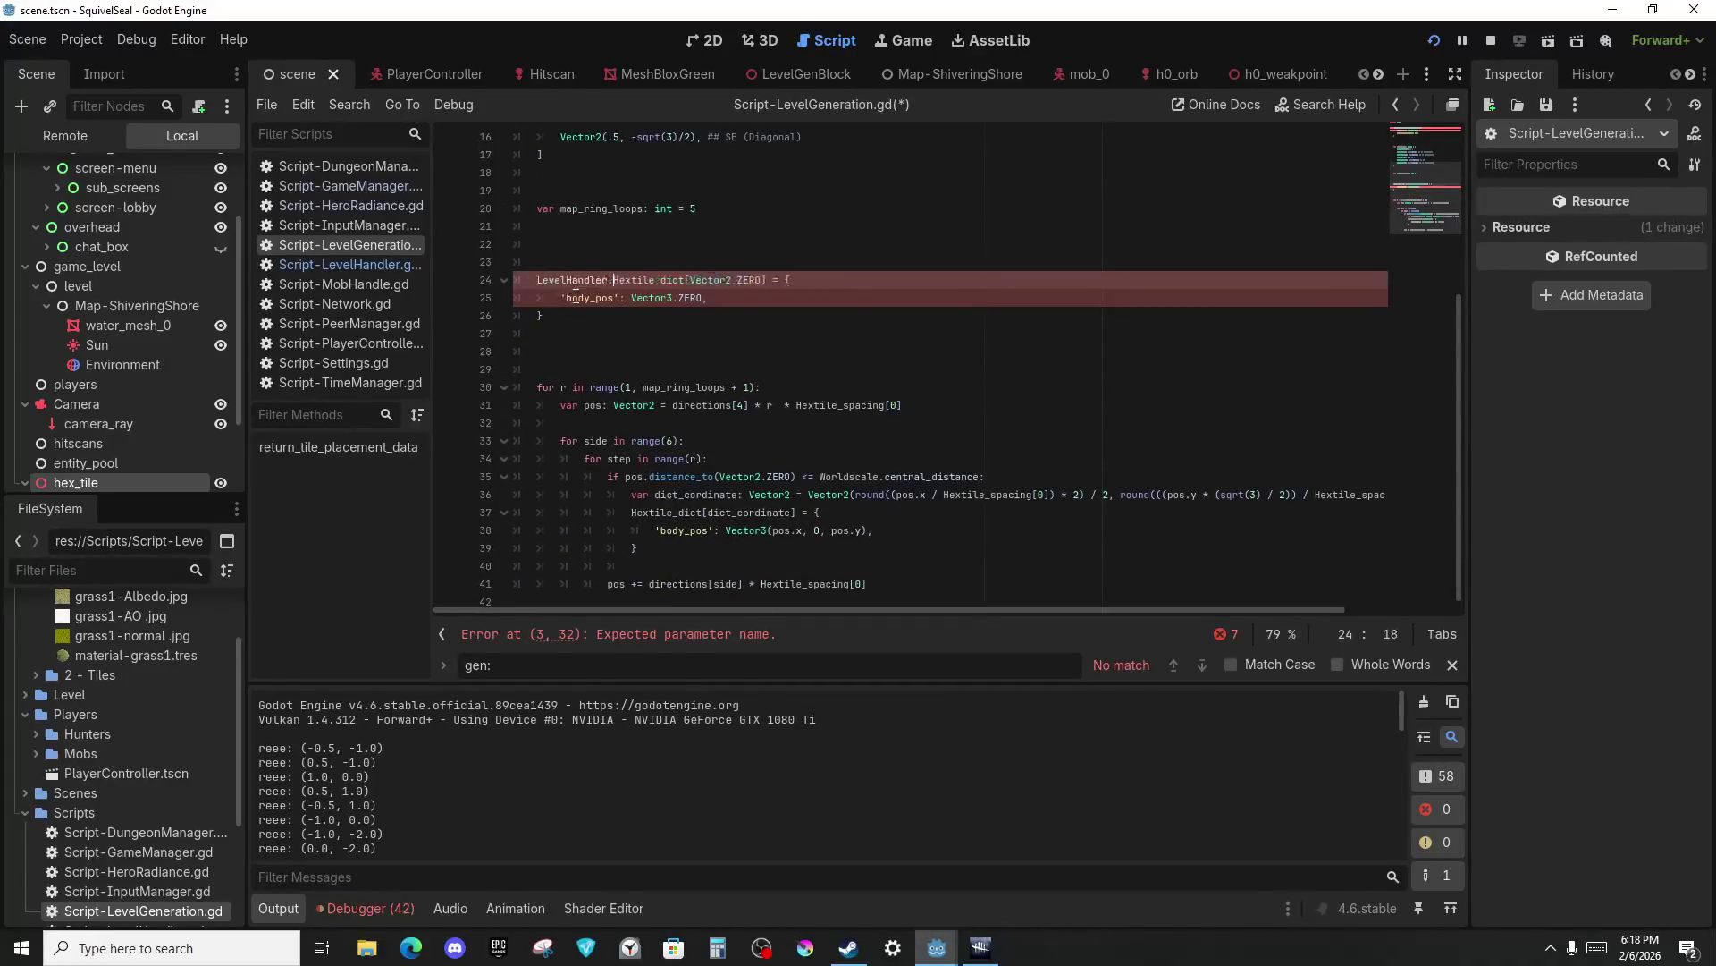
{"action": "scroll", "coordinate": [657, 205], "scroll_direction": "down", "scroll_amount": 1}
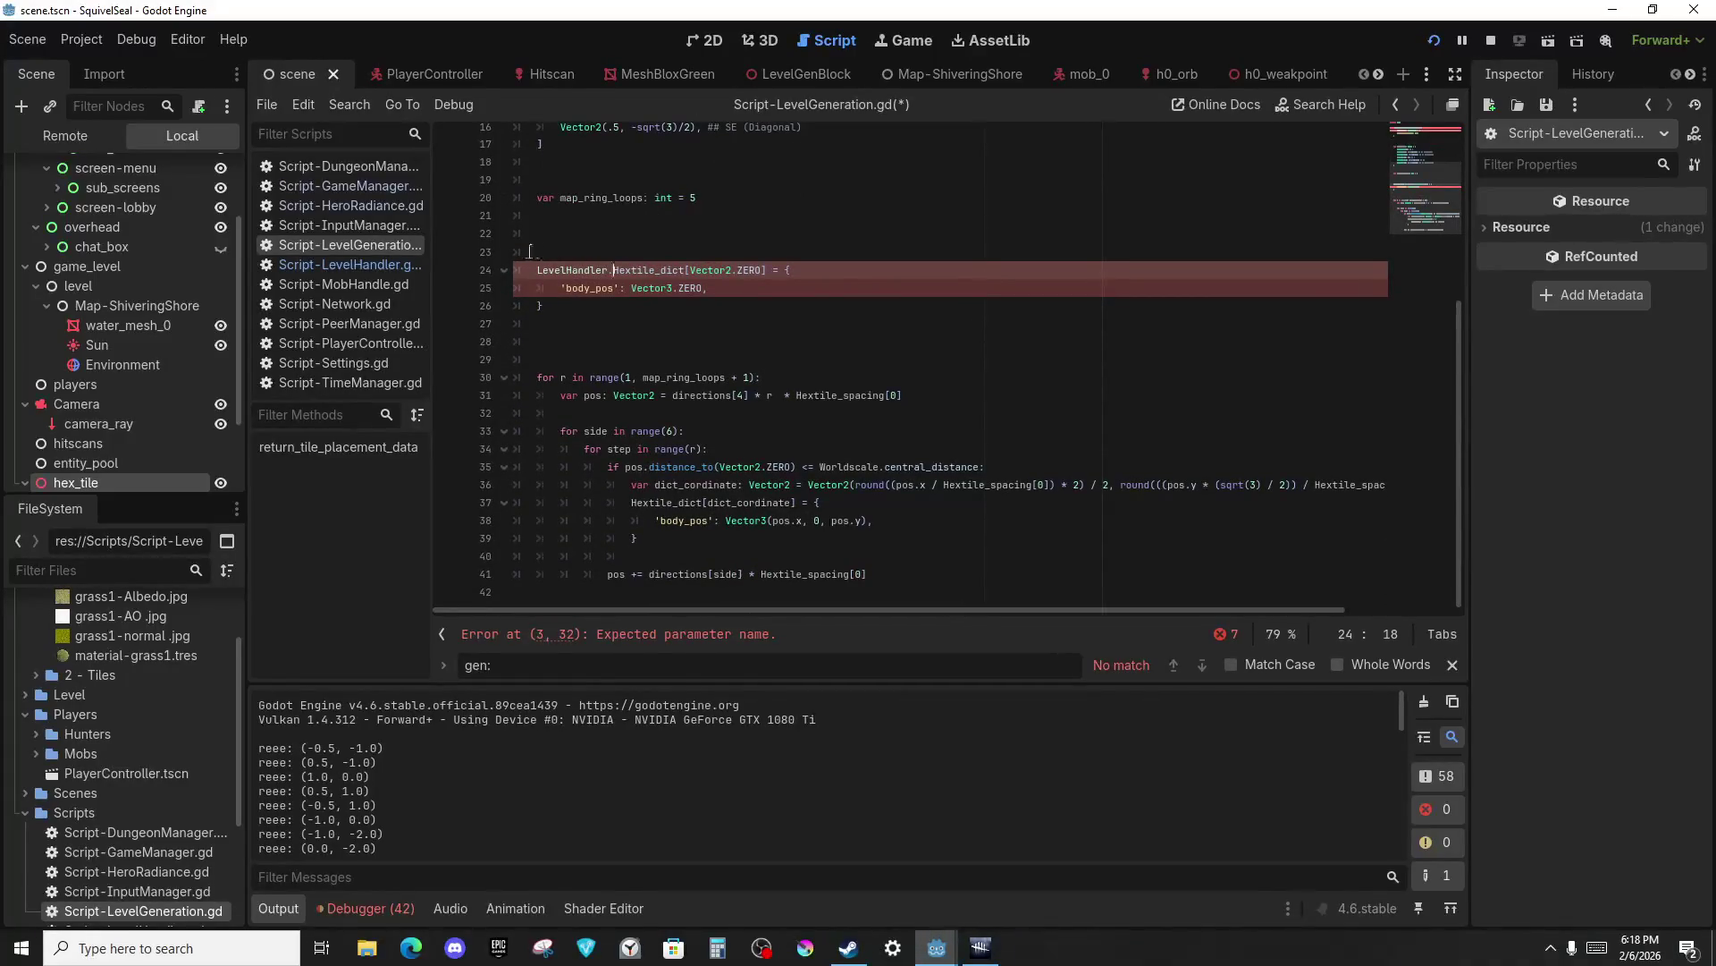
{"action": "left_click", "coordinate": [535, 271], "text": "shift"}
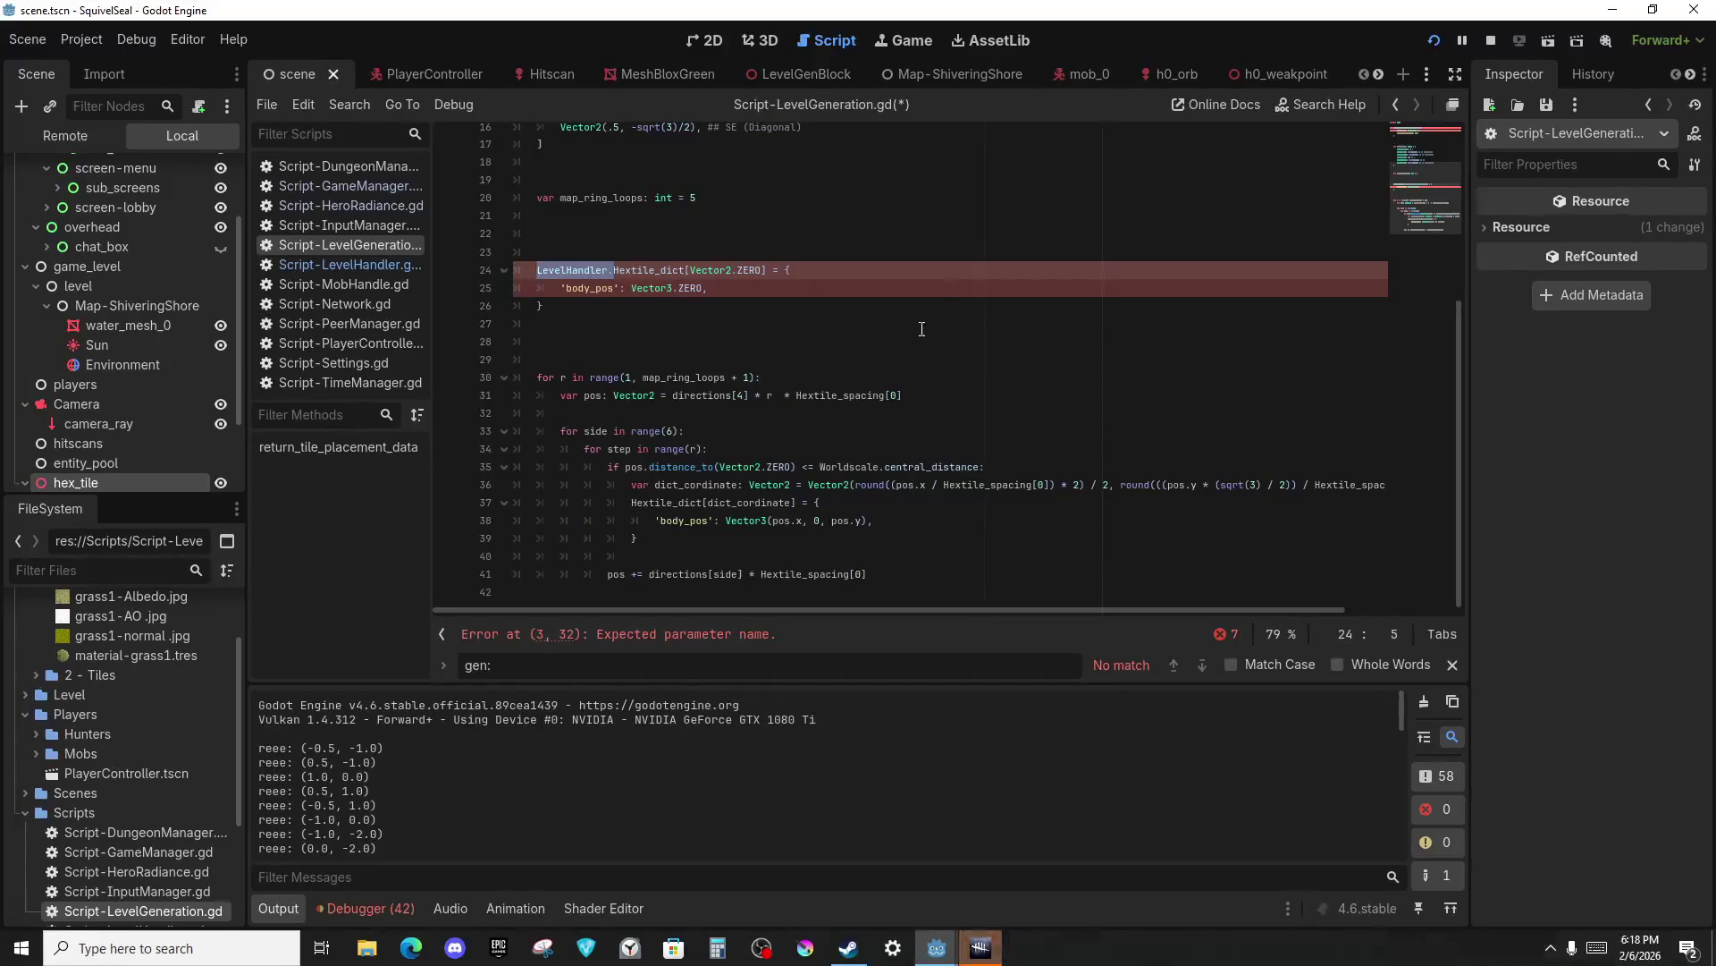
{"action": "left_click", "coordinate": [806, 268]}
{"action": "left_click", "coordinate": [539, 306]}
Go to the return_tile_placement_data header on line 3 and check its reported error.
{"action": "scroll", "coordinate": [677, 313], "scroll_direction": "up", "scroll_amount": 5}
{"action": "scroll", "coordinate": [677, 313], "scroll_direction": "up", "scroll_amount": 1}
{"action": "left_click", "coordinate": [638, 226]}
{"action": "left_click", "coordinate": [573, 190]}
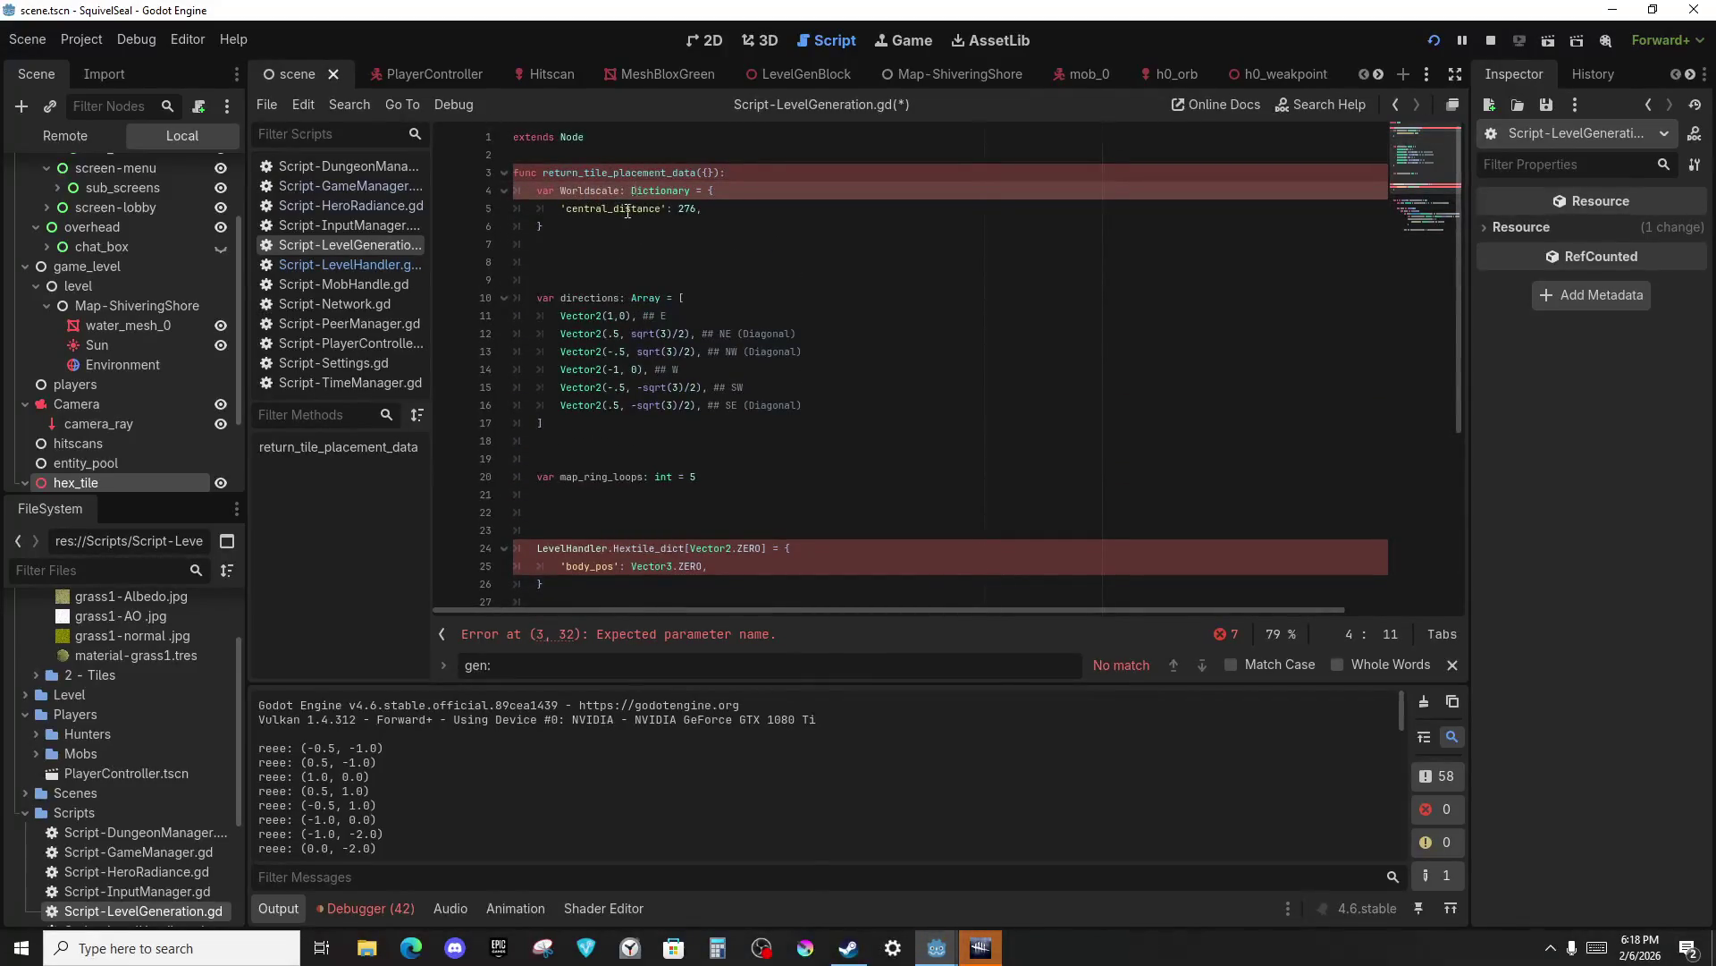
{"action": "left_click", "coordinate": [753, 177]}
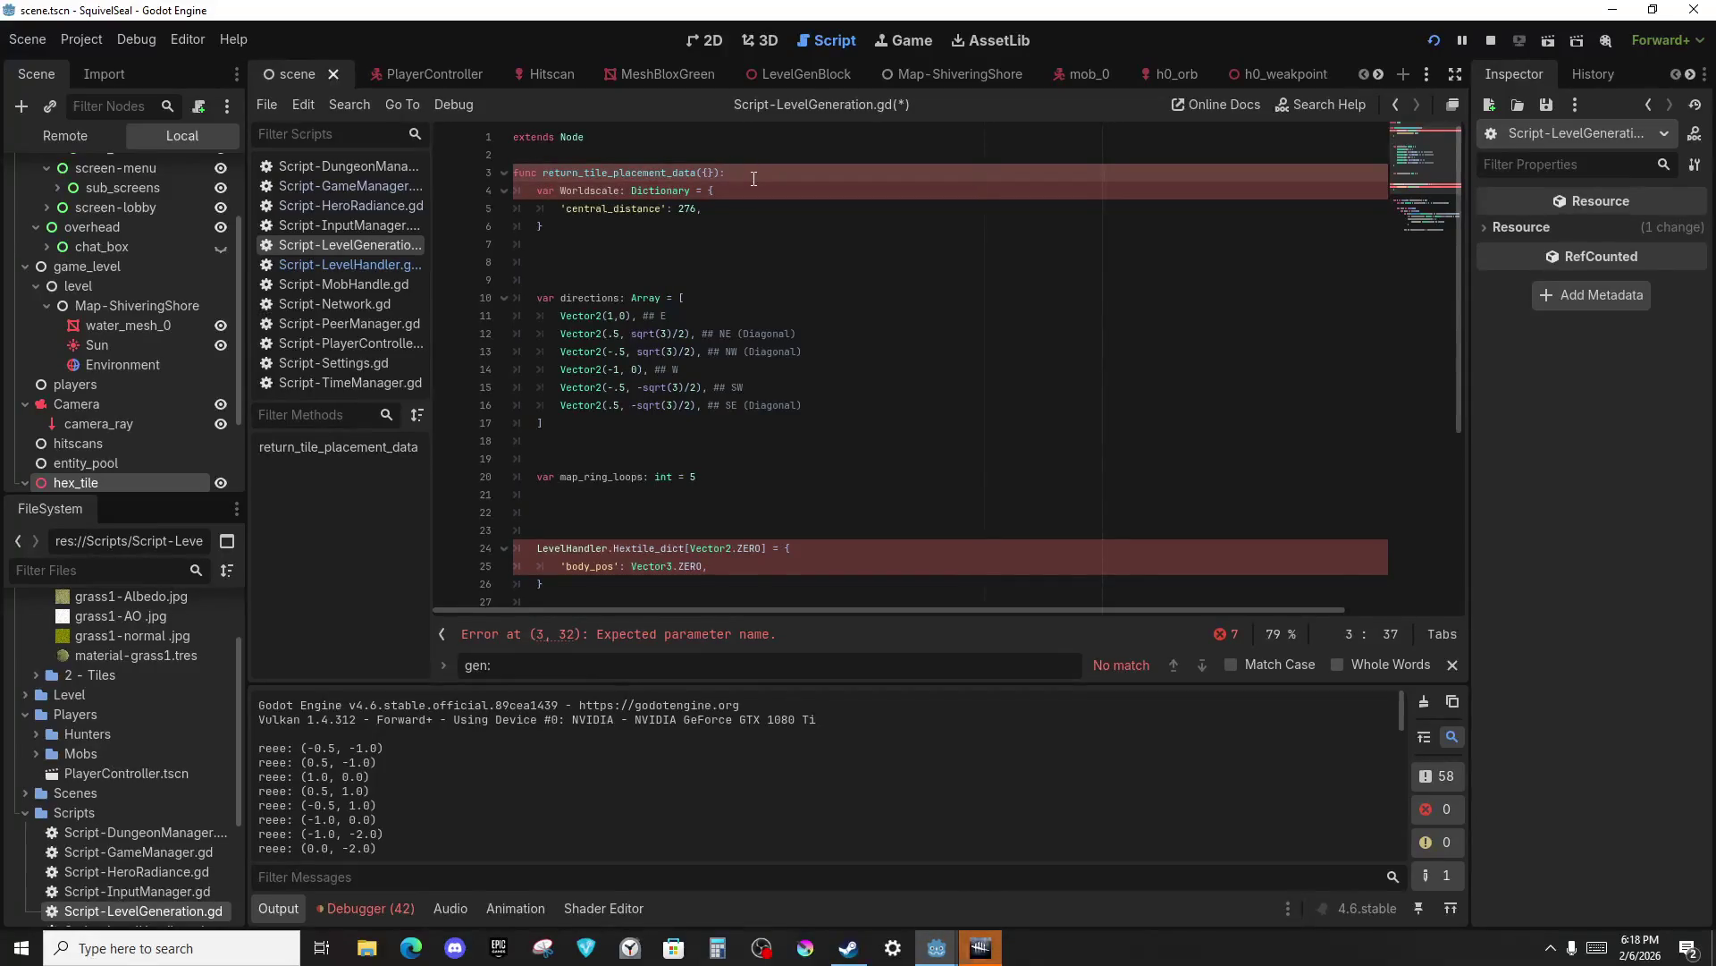
{"action": "left_click", "coordinate": [733, 636]}
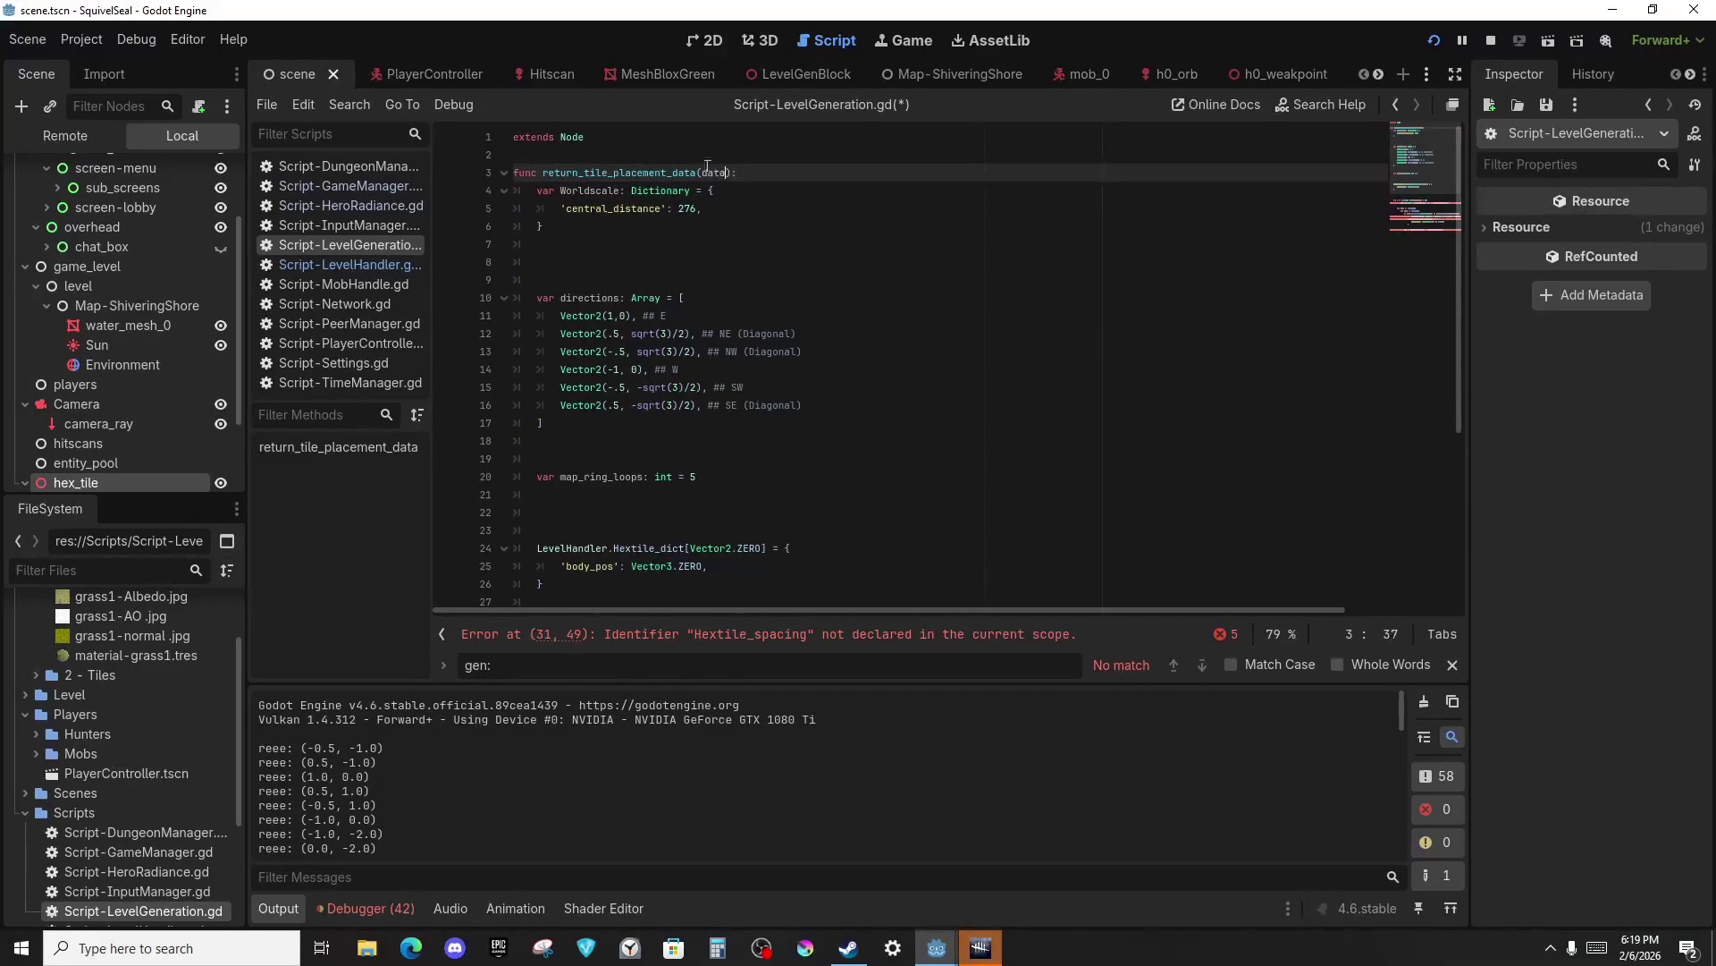
{"action": "scroll", "coordinate": [702, 268], "scroll_direction": "down", "scroll_amount": 5}
Prefix the Hextile_spacing references on lines 31 and 36 with LevelHandler.
{"action": "left_click", "coordinate": [699, 374]}
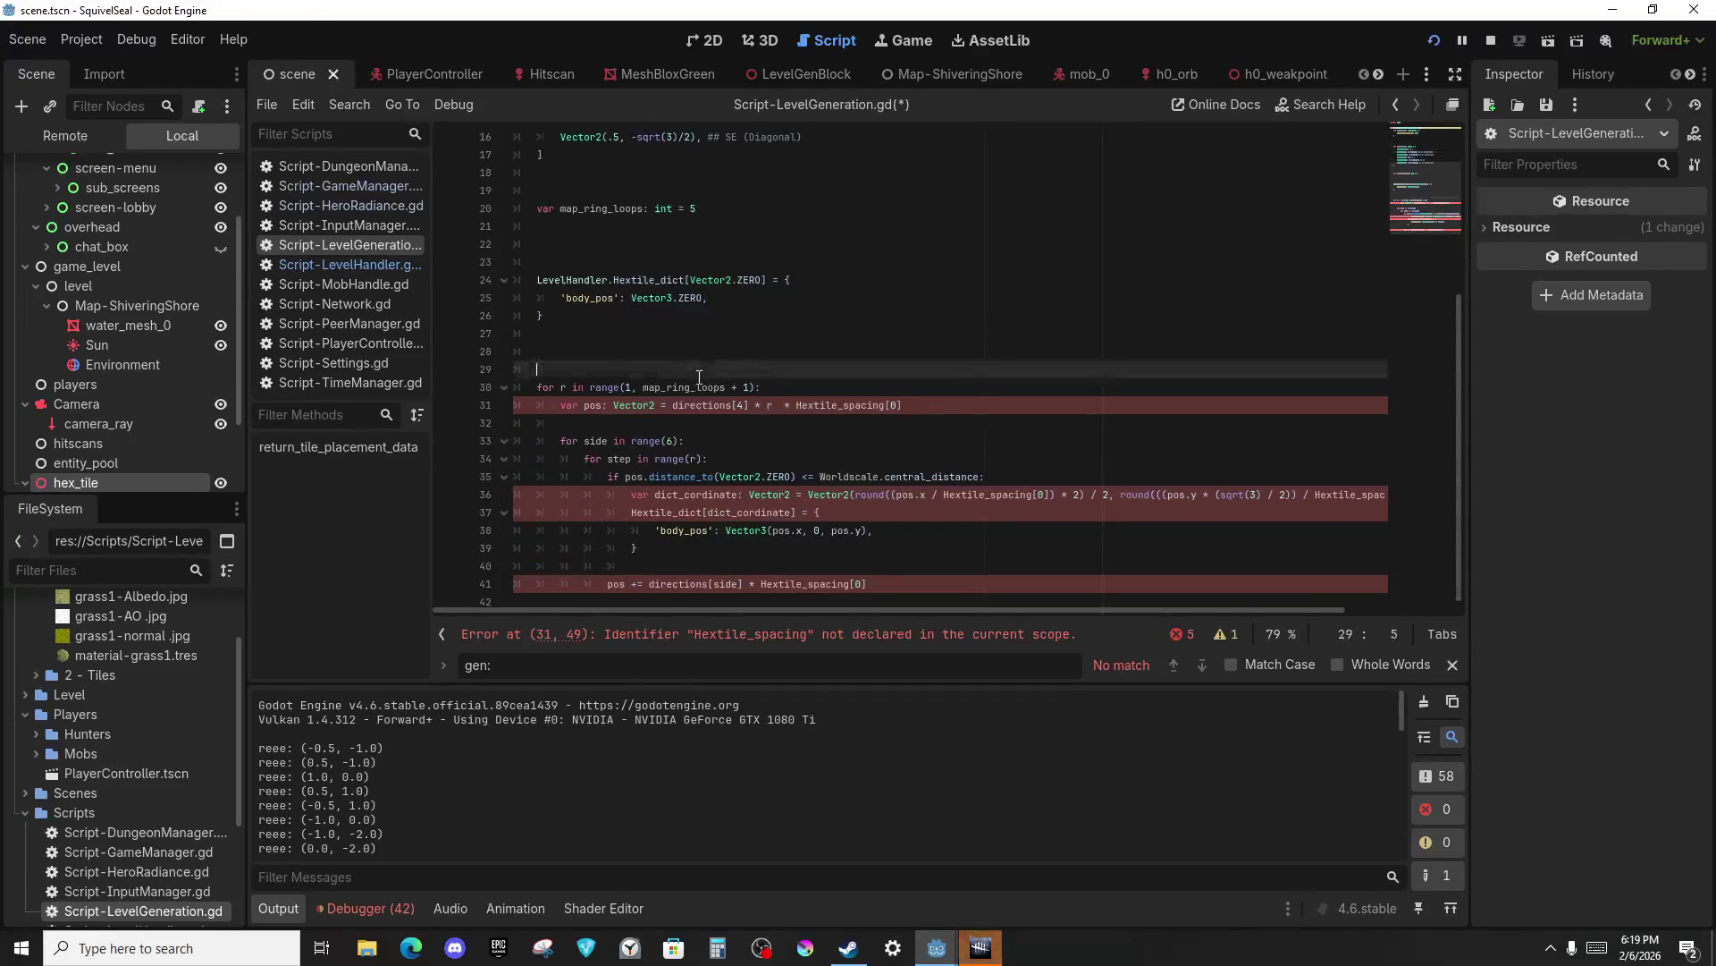
{"action": "left_click", "coordinate": [626, 405]}
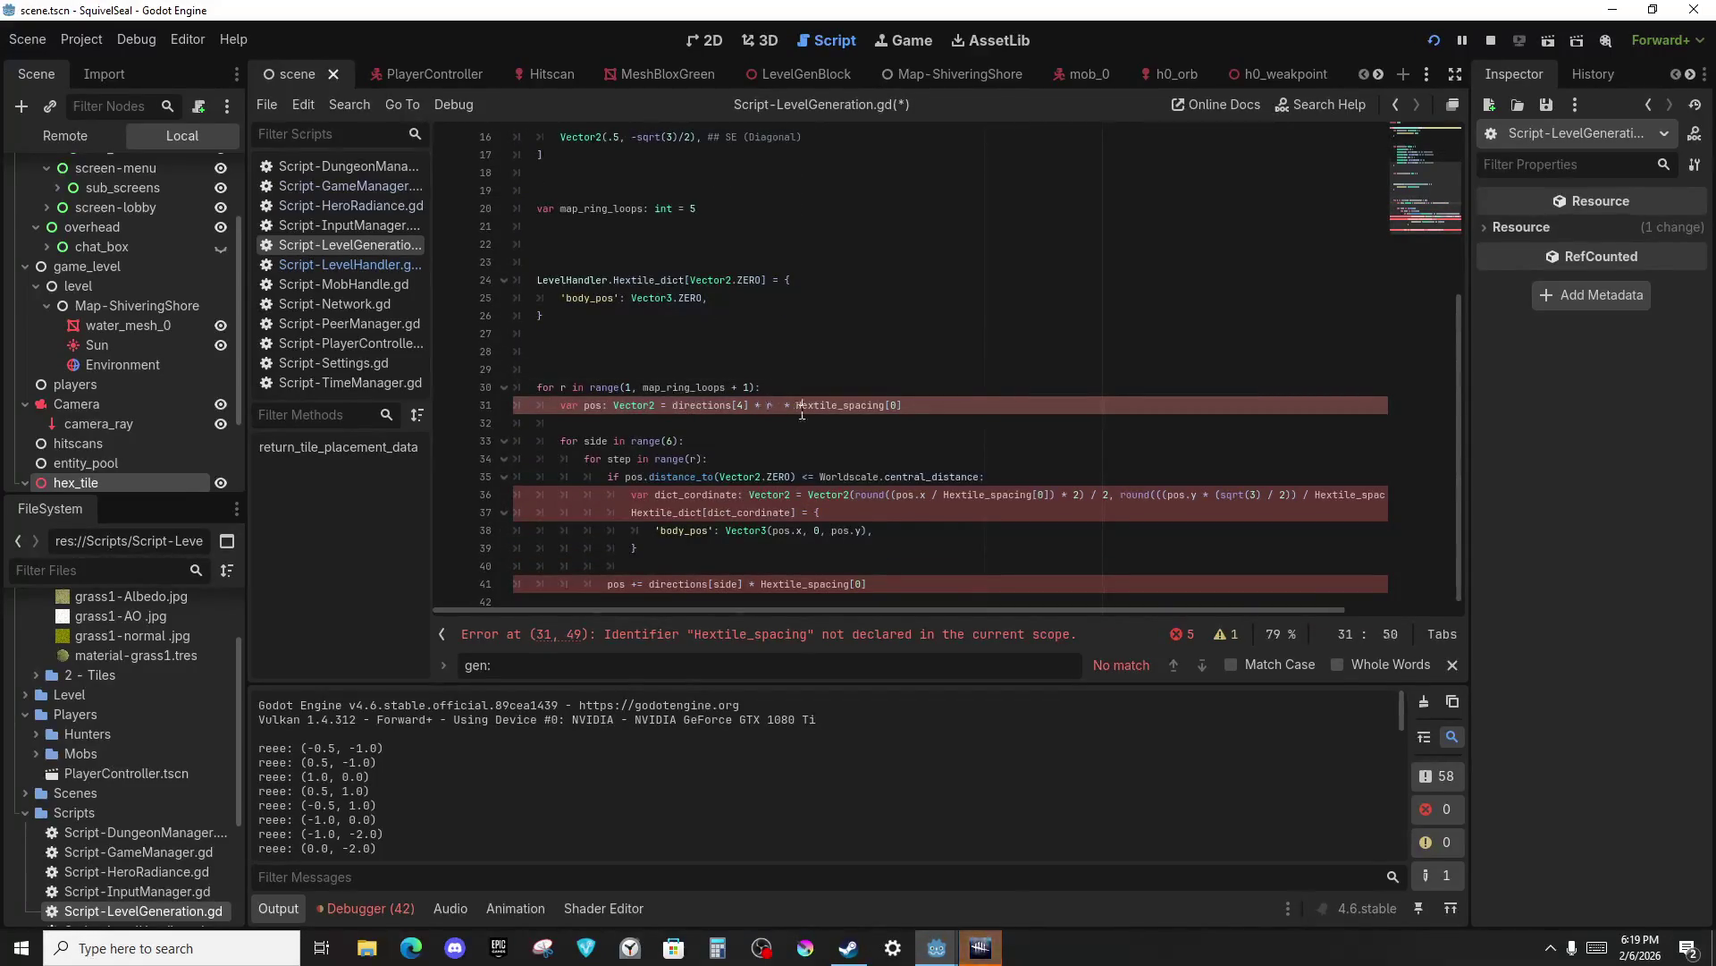
{"action": "type", "text": "LevelHandler."}
{"action": "left_click", "coordinate": [967, 490]}
{"action": "type", "text": "LevelHandler."}
{"action": "scroll", "coordinate": [1114, 612], "scroll_direction": "right", "scroll_amount": 3}
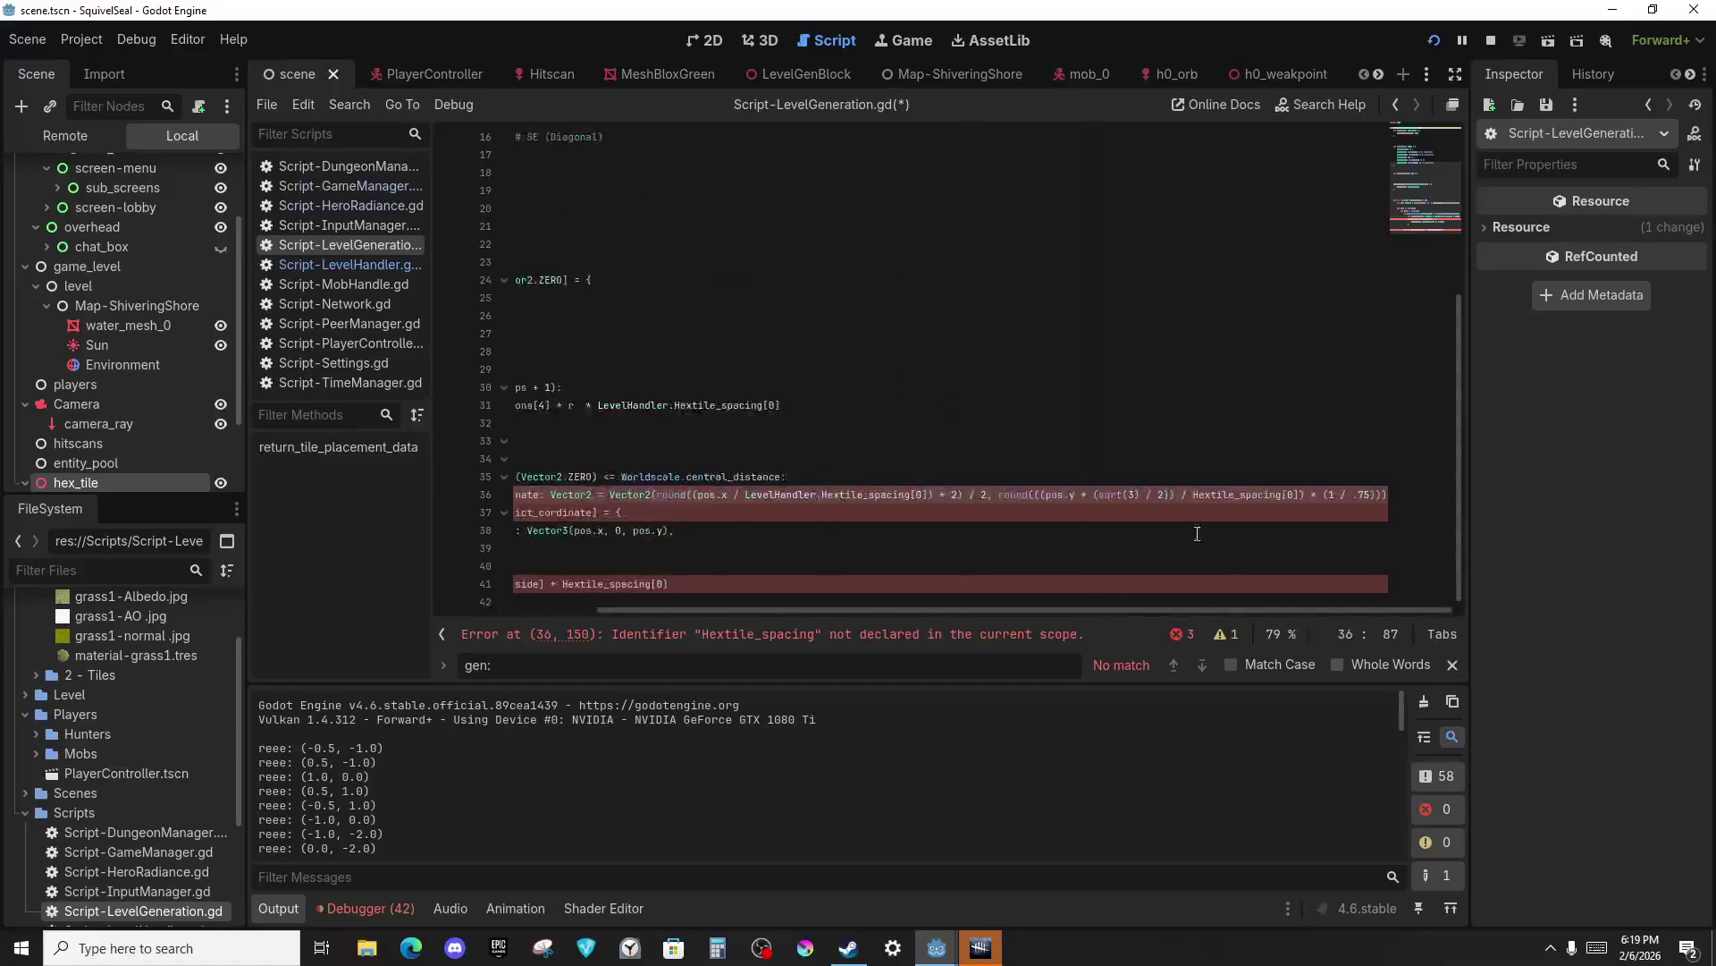
{"action": "type", "text": "LevelHandler."}
{"action": "left_click_drag", "start_coordinate": [1230, 610], "coordinate": [371, 640]}
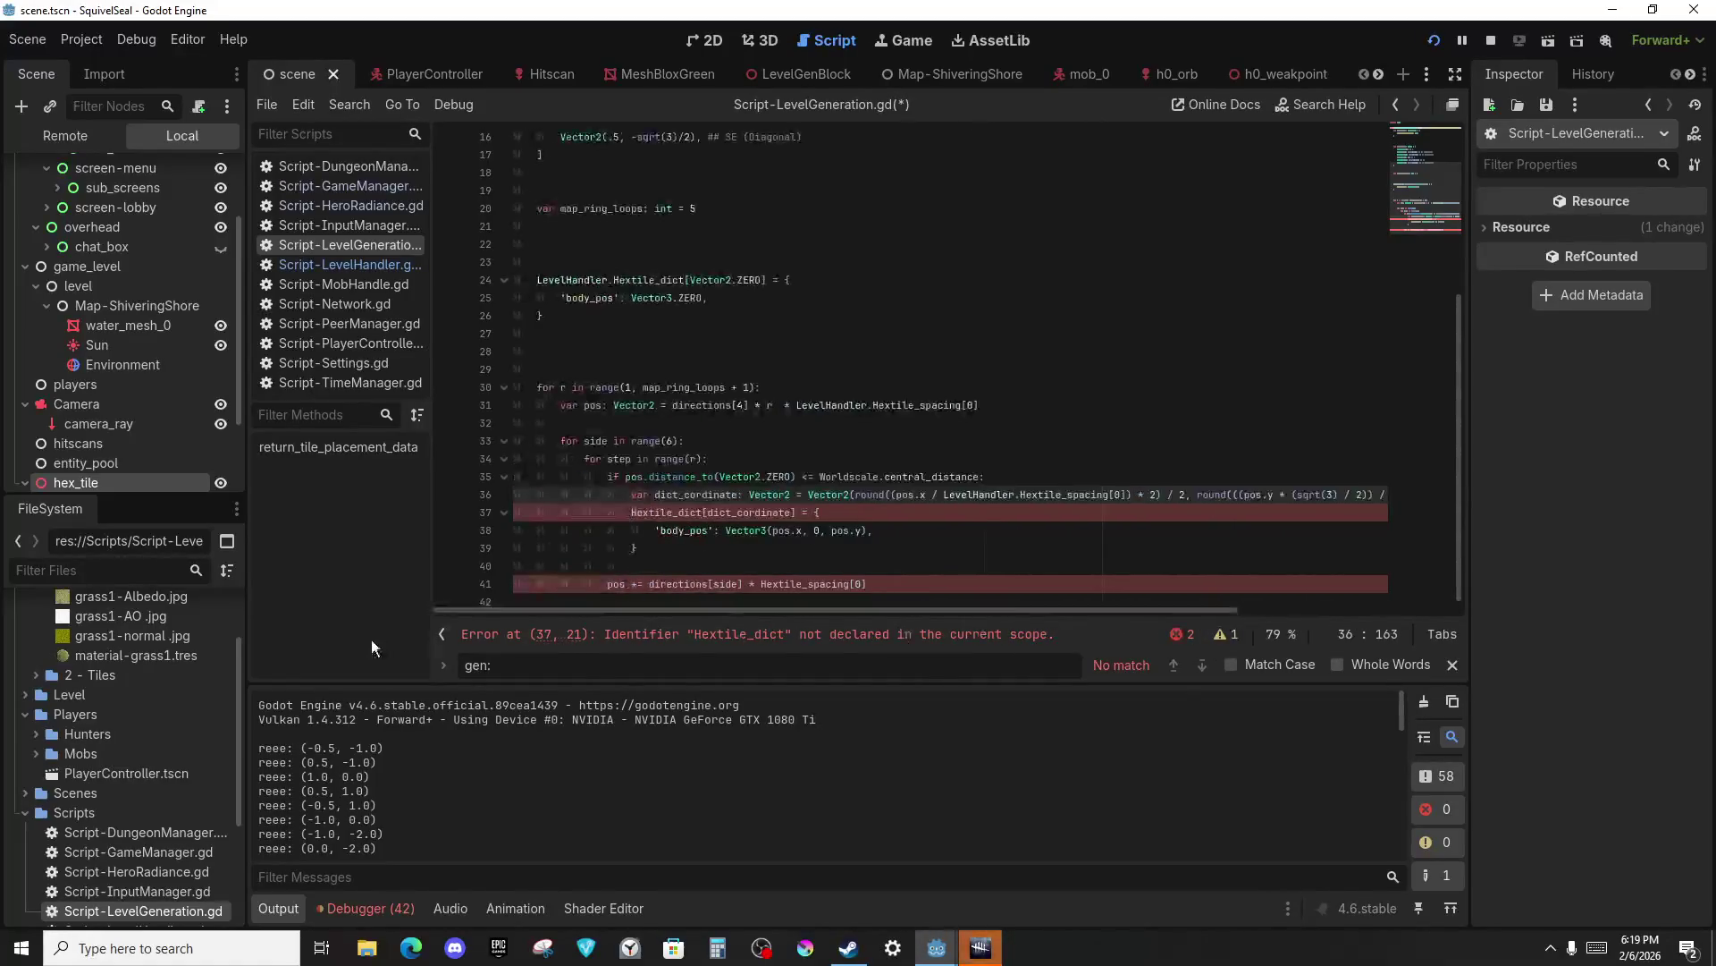
Prefix Hextile_dict on line 37 and Hextile_spacing on line 41 with LevelHandler., fix spacing, and save.
{"action": "left_click", "coordinate": [630, 512]}
{"action": "type", "text": "LevelHandler."}
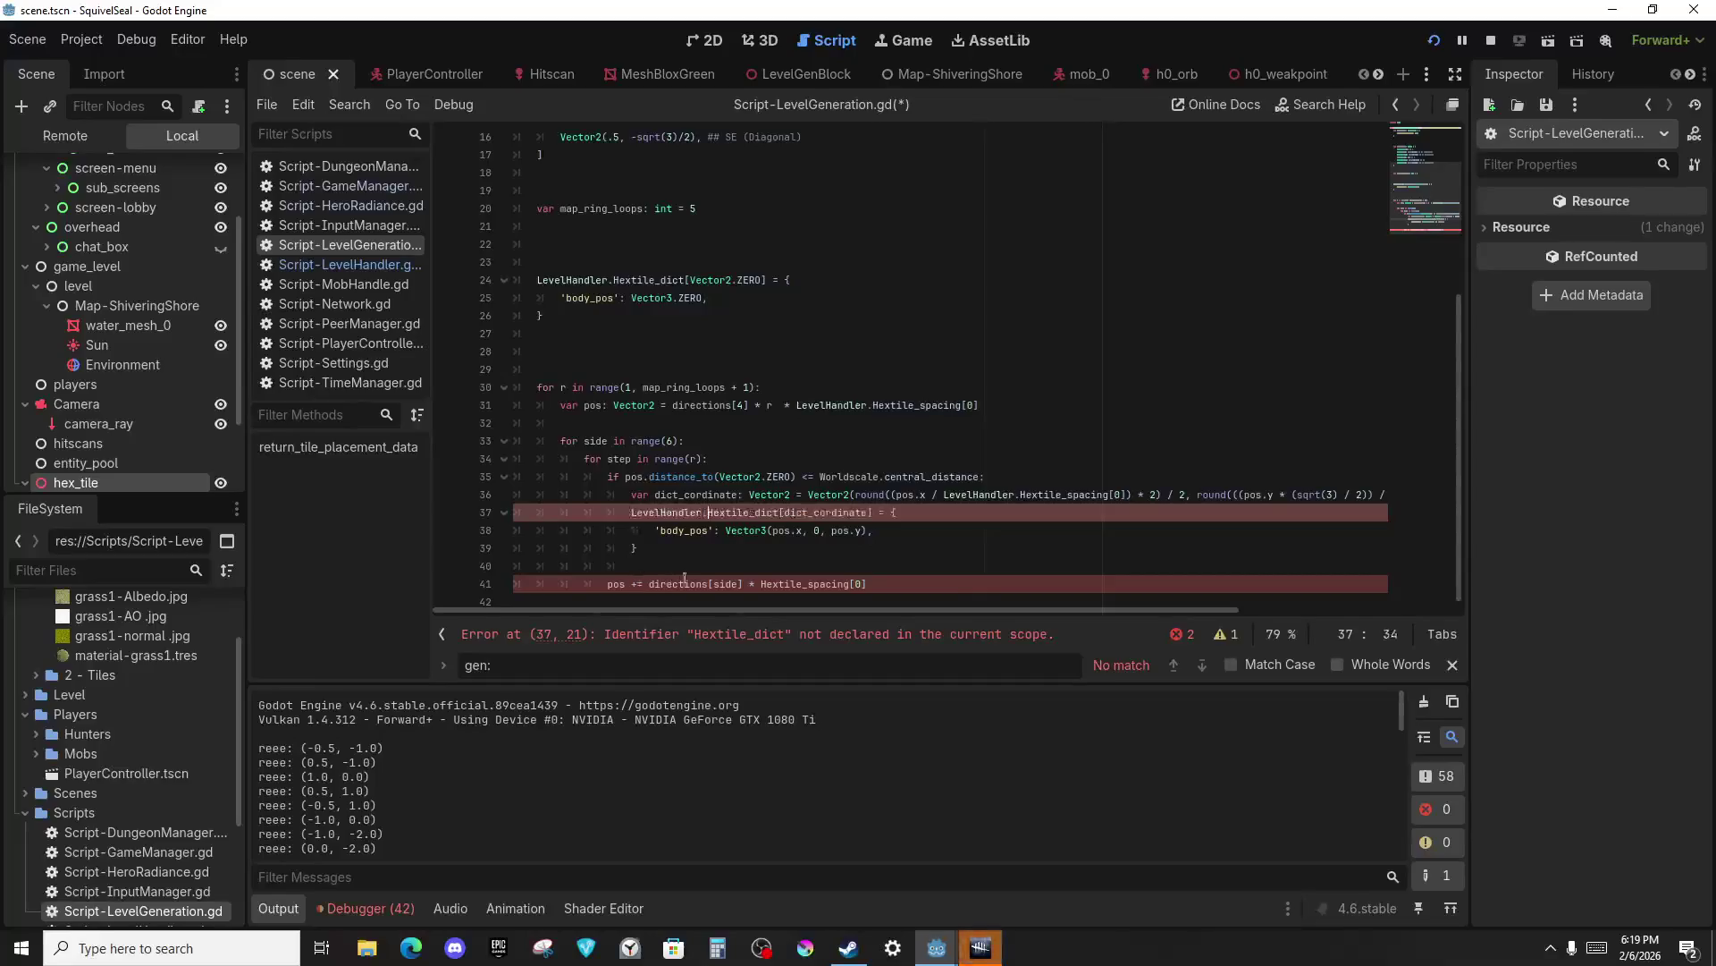
{"action": "left_click", "coordinate": [752, 584]}
{"action": "type", "text": "LevelHandler."}
{"action": "key", "text": "Delete"}
{"action": "key", "text": "Left"}
{"action": "key", "text": "Left"}
{"action": "key", "text": "Left"}
{"action": "key", "text": "Right"}
{"action": "key", "text": "Right"}
{"action": "key", "text": "Right"}
{"action": "key", "text": "ctrl+s"}
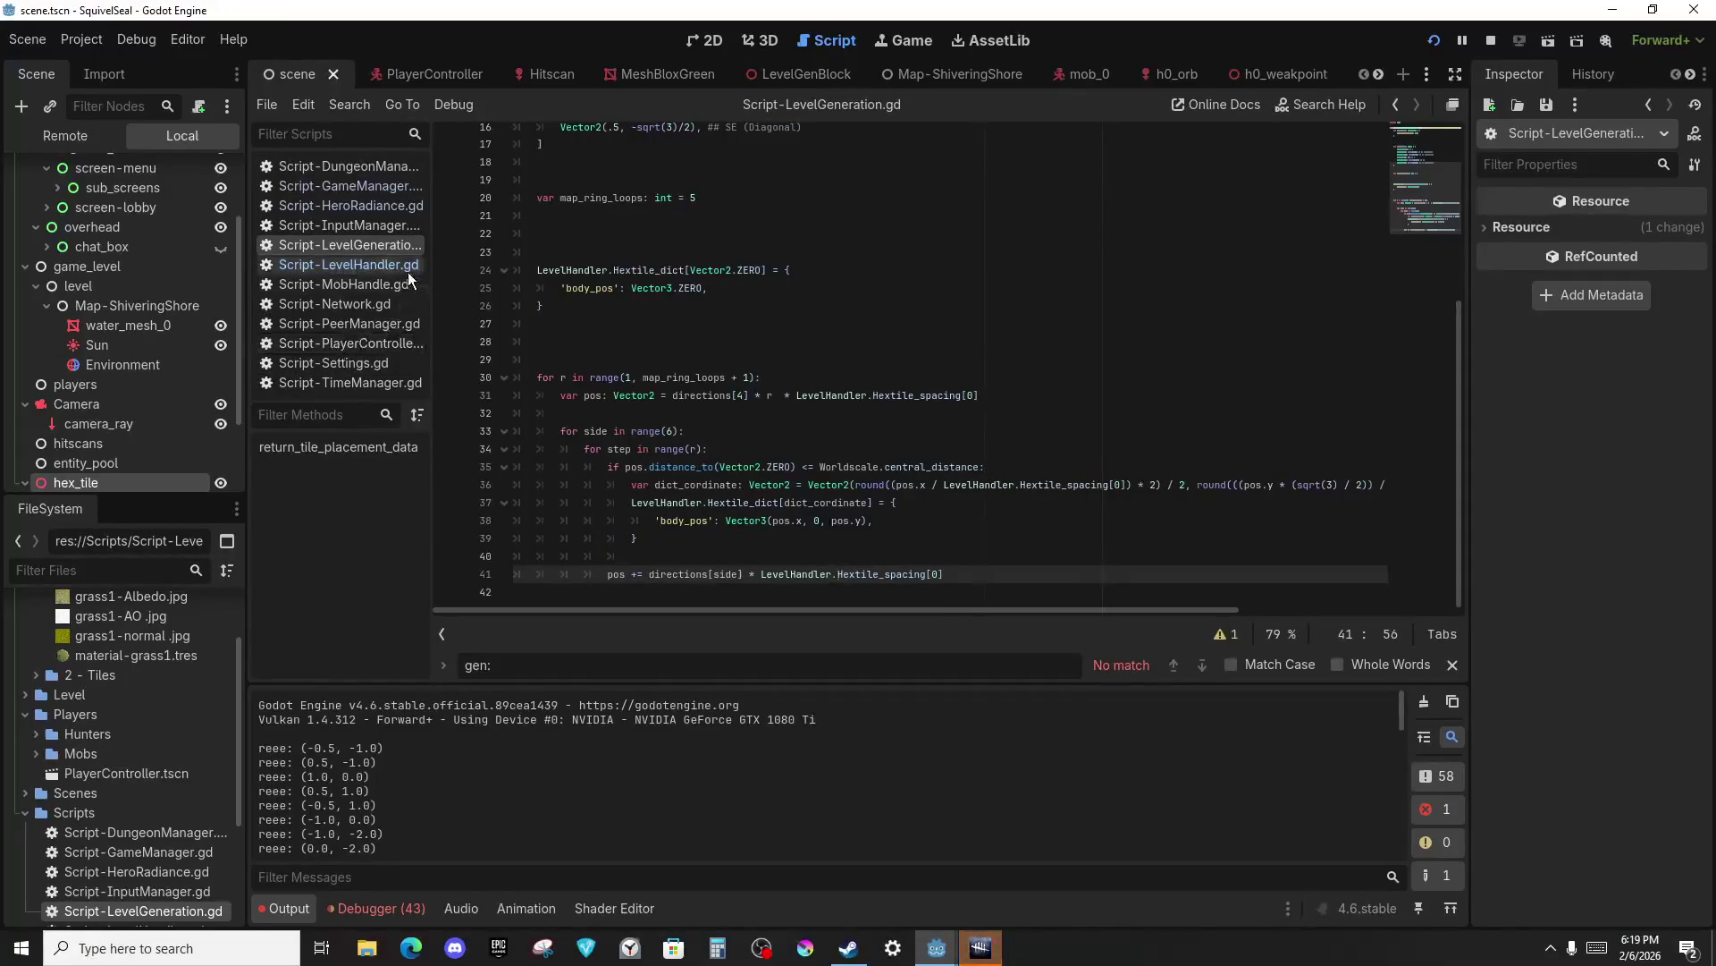
In the LevelHandler script, change line 14's call to return_tile_placement_data.
{"action": "left_click", "coordinate": [406, 268]}
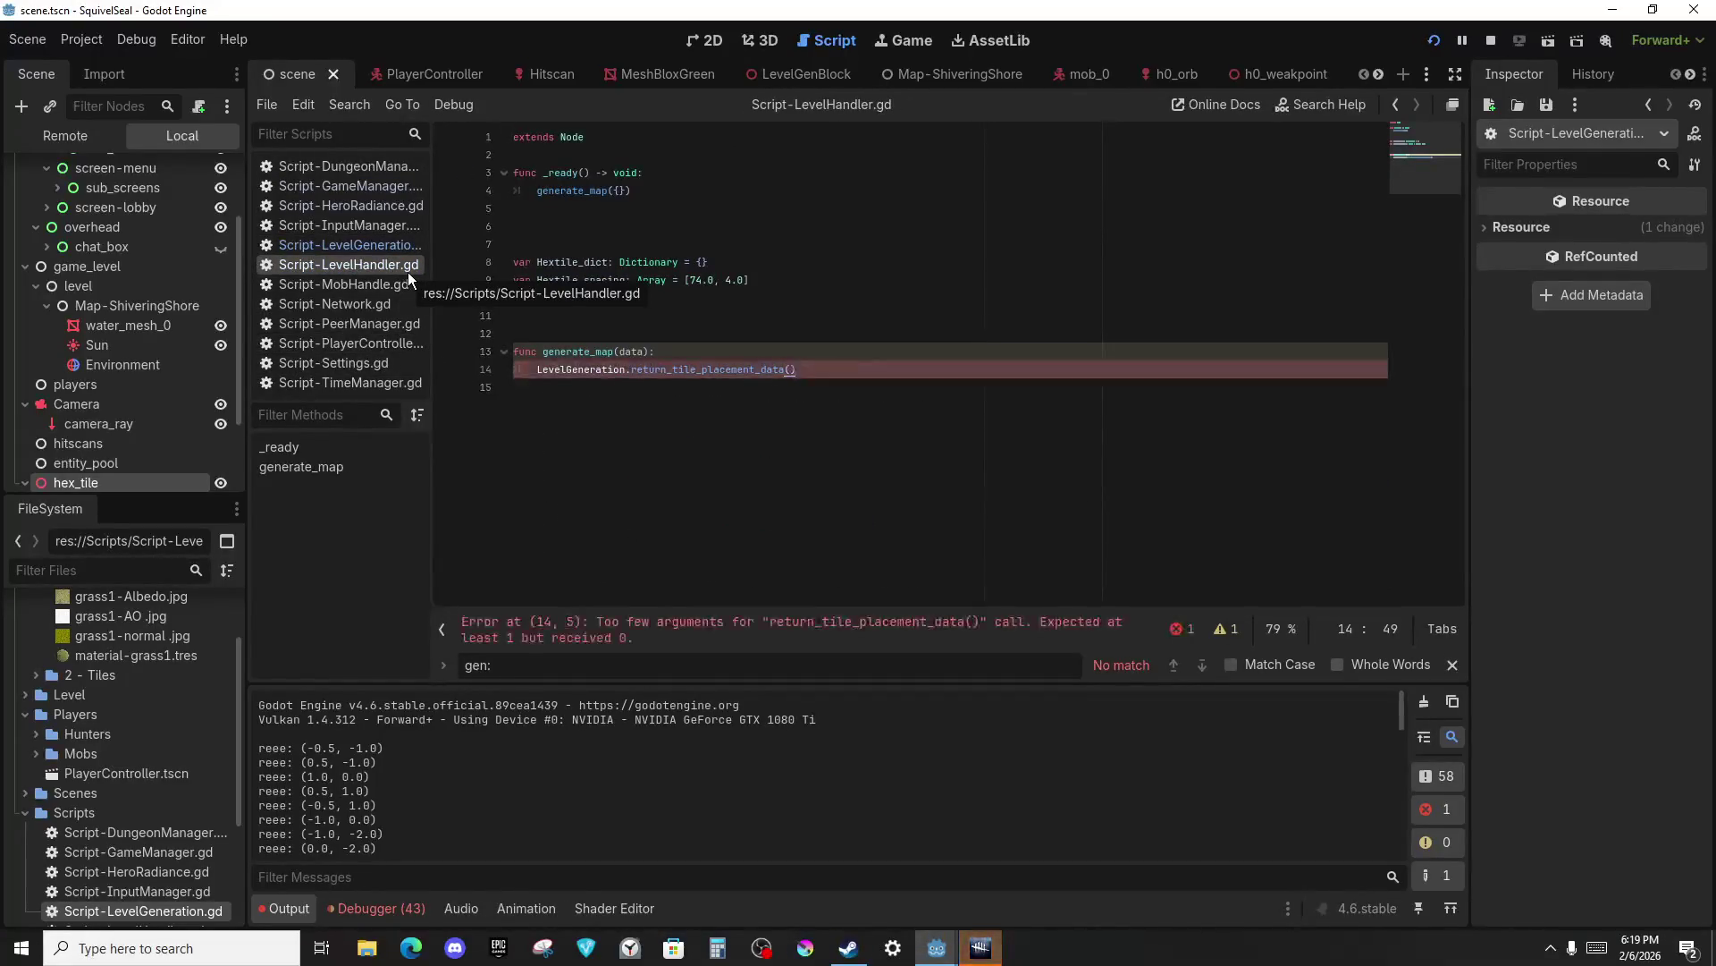
{"action": "double_click", "coordinate": [726, 368]}
{"action": "type", "text": "ret"}
{"action": "key", "text": "Return"}
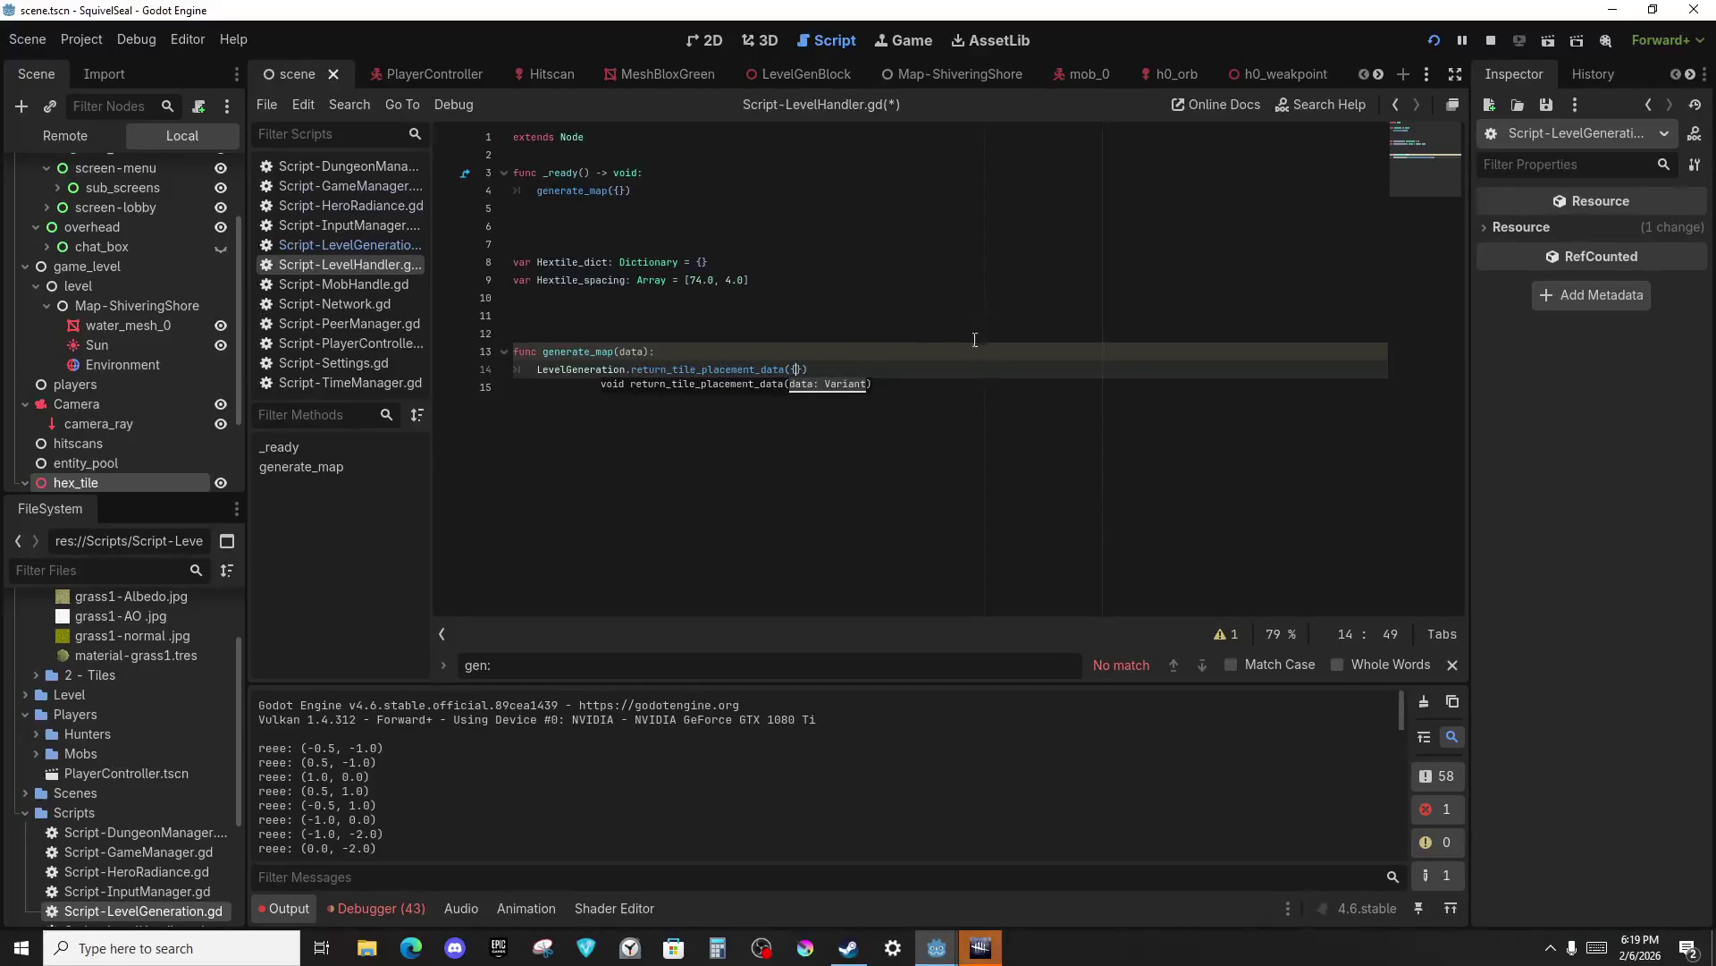
Add print(Hextile_dict, ' yay') below the call, then save and run the game with F5.
{"action": "left_click", "coordinate": [969, 371]}
{"action": "key", "text": "Return"}
{"action": "key", "text": "Return"}
{"action": "type", "text": "int(He"}
{"action": "key", "text": "Return"}
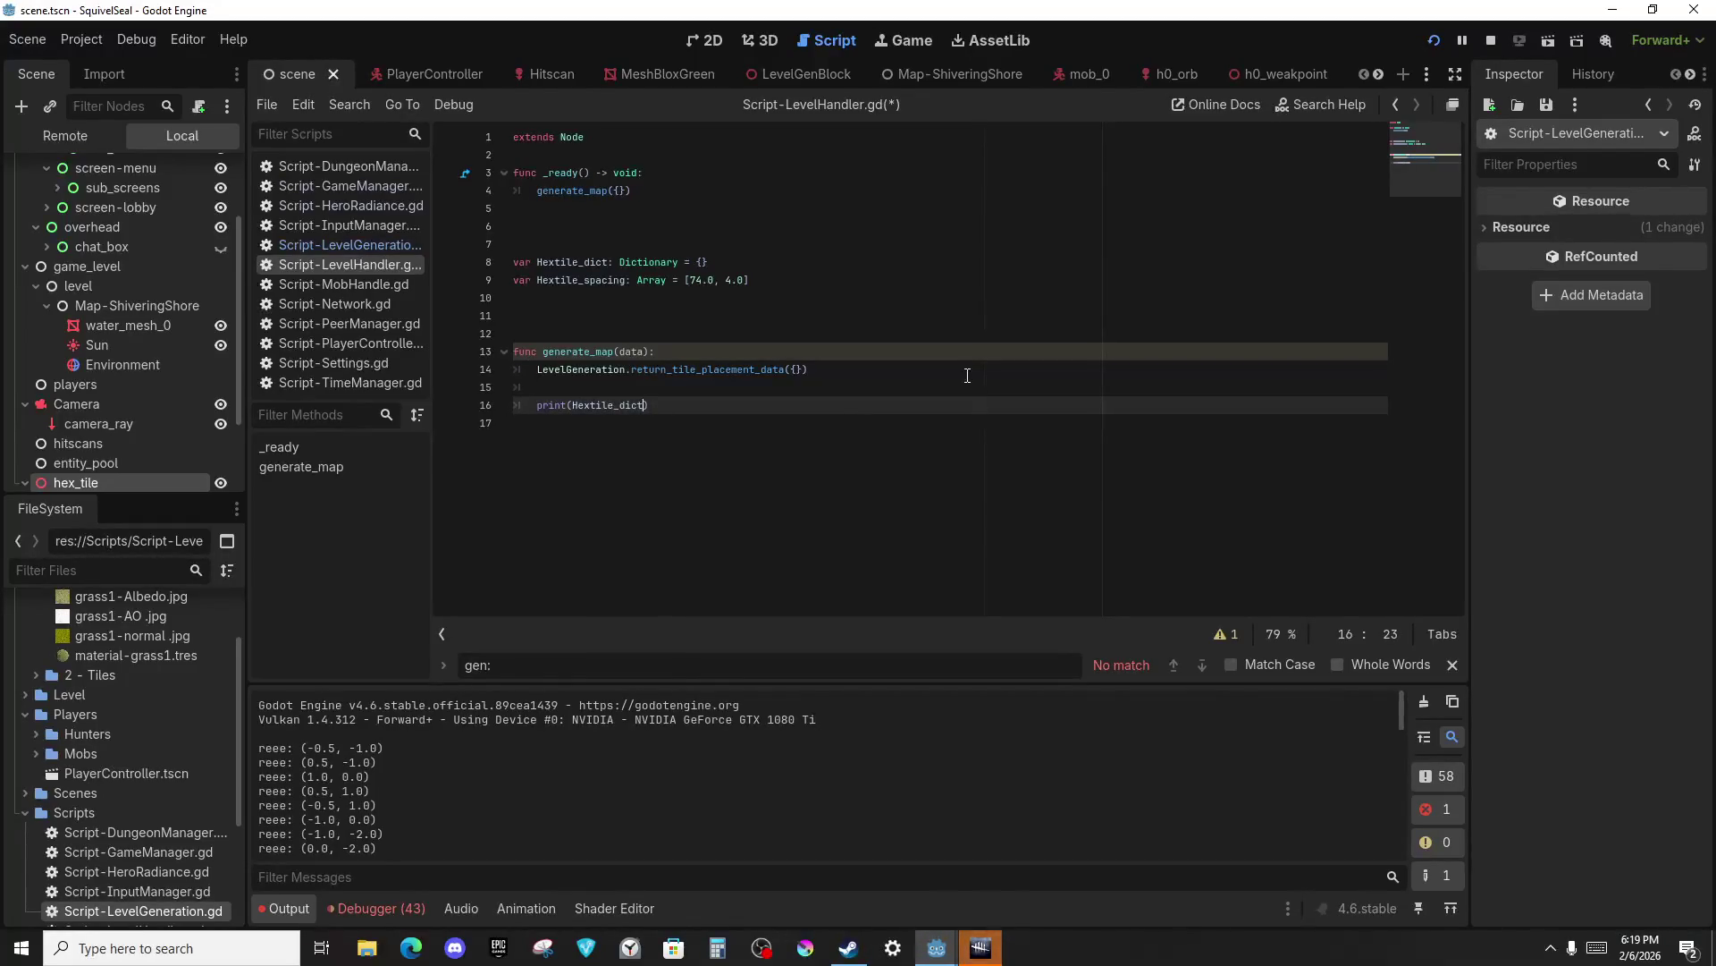
{"action": "key", "text": "BackSpace"}
{"action": "type", "text": ", ' yay"}
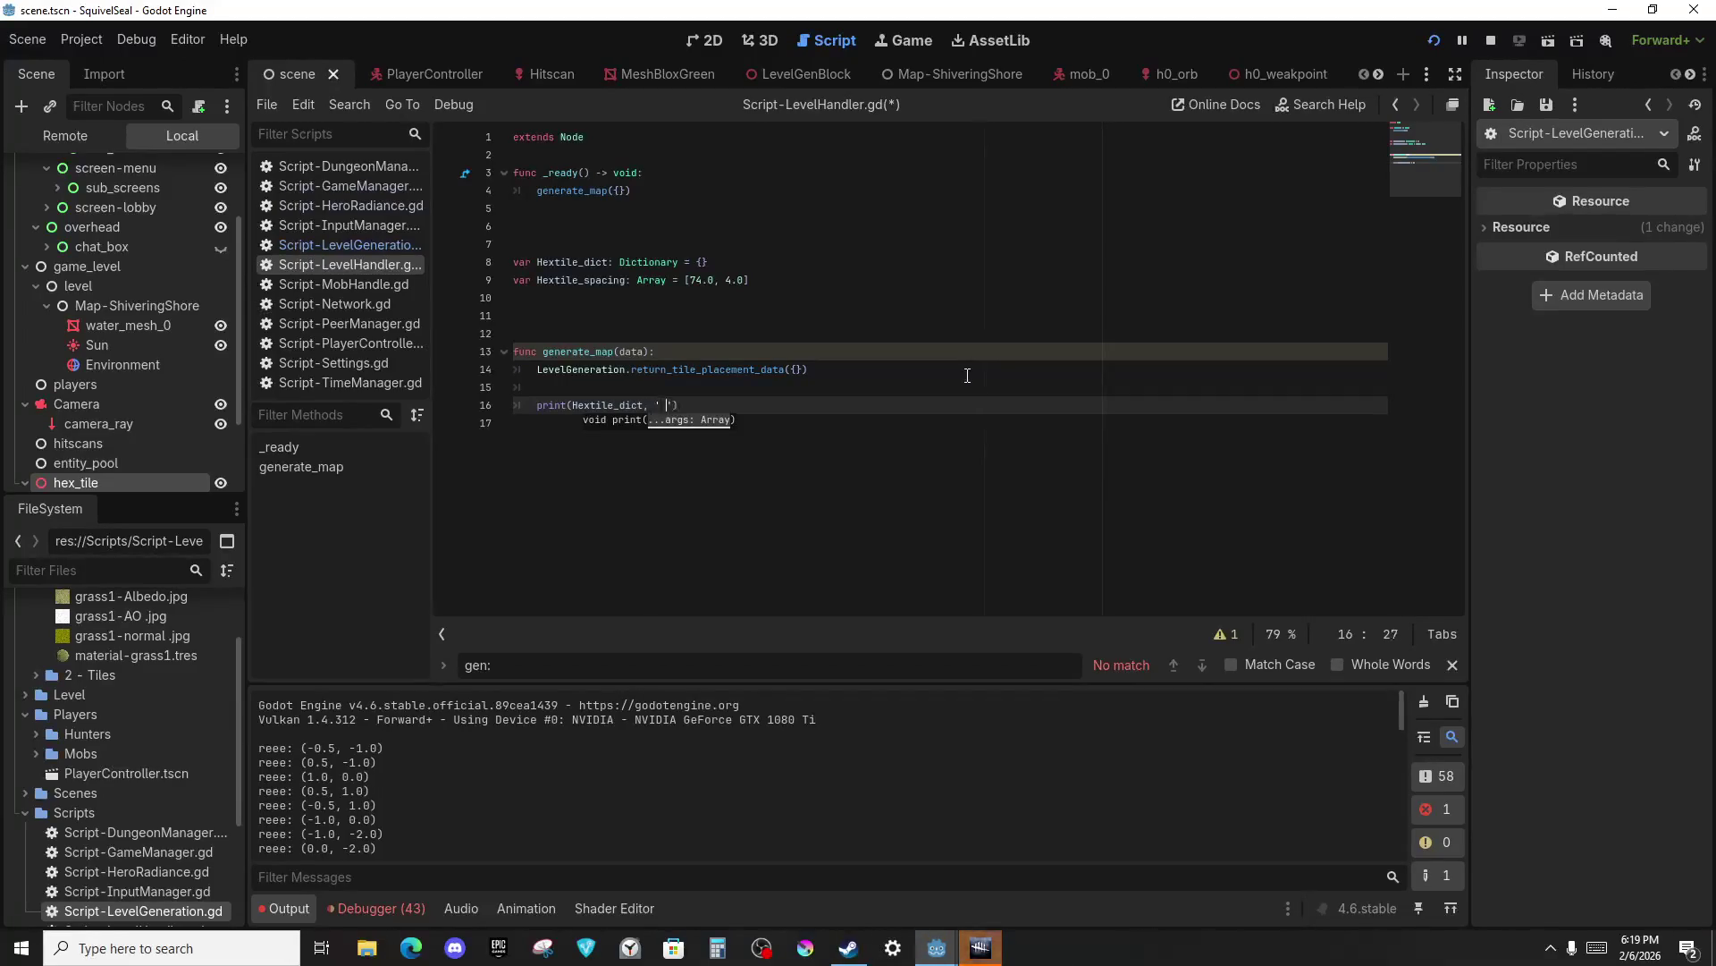
{"action": "key", "text": "F5"}
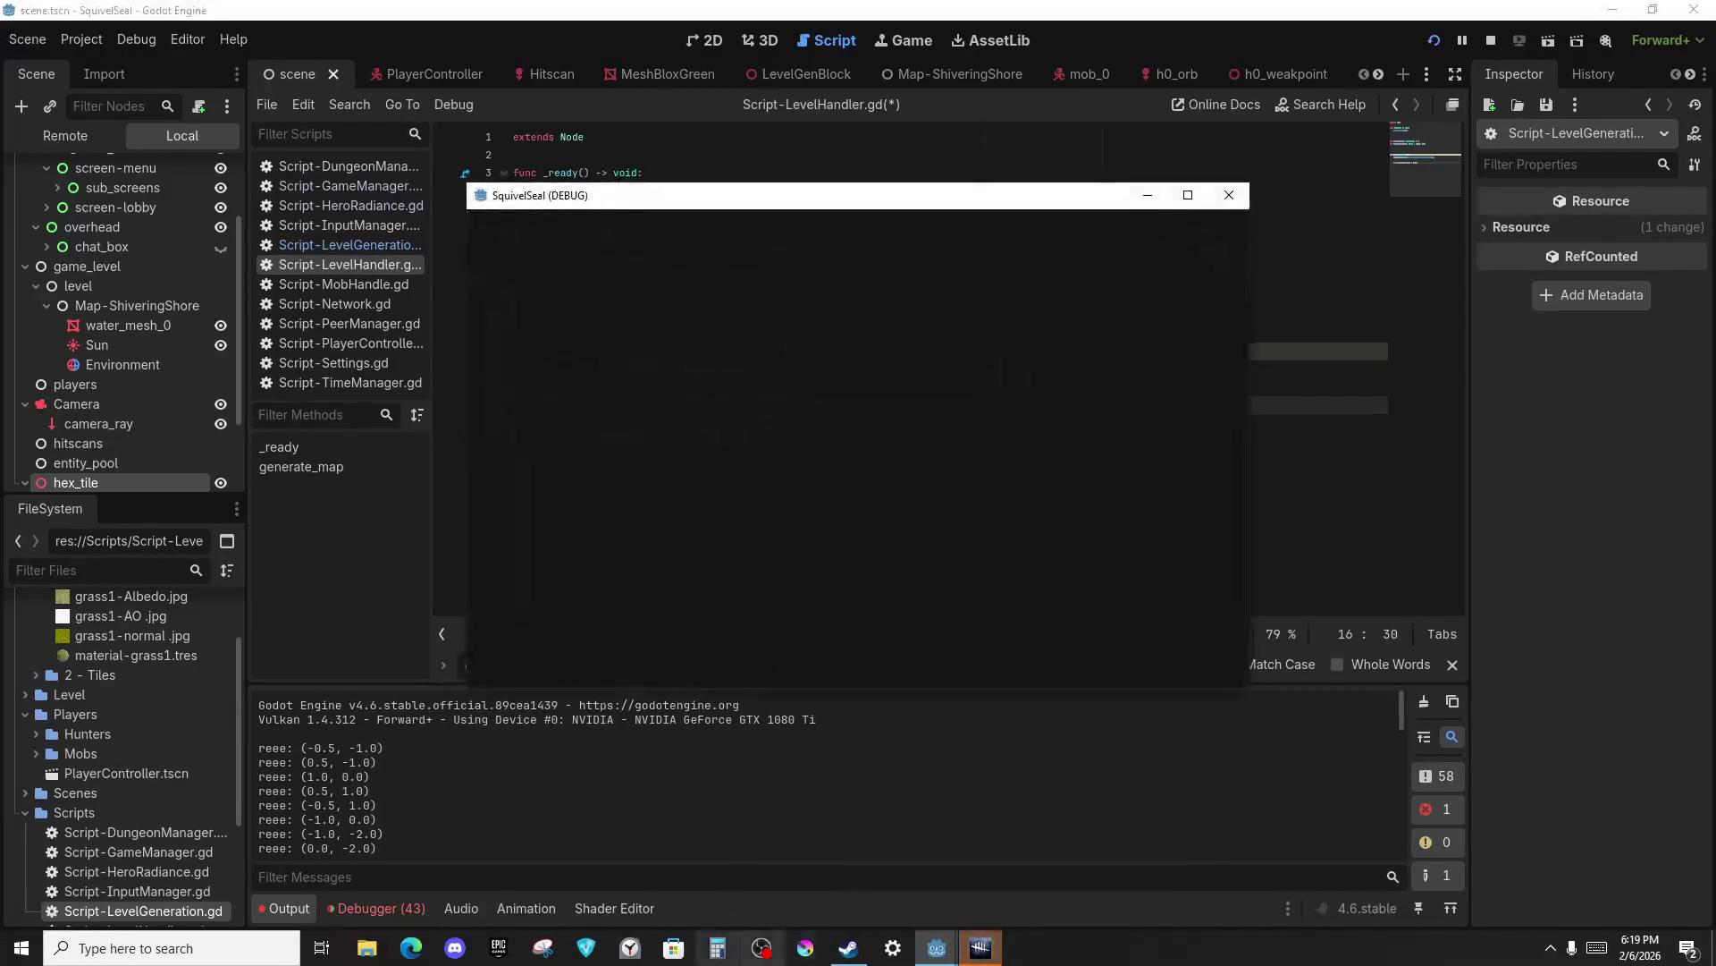
{"action": "left_click", "coordinate": [983, 953]}
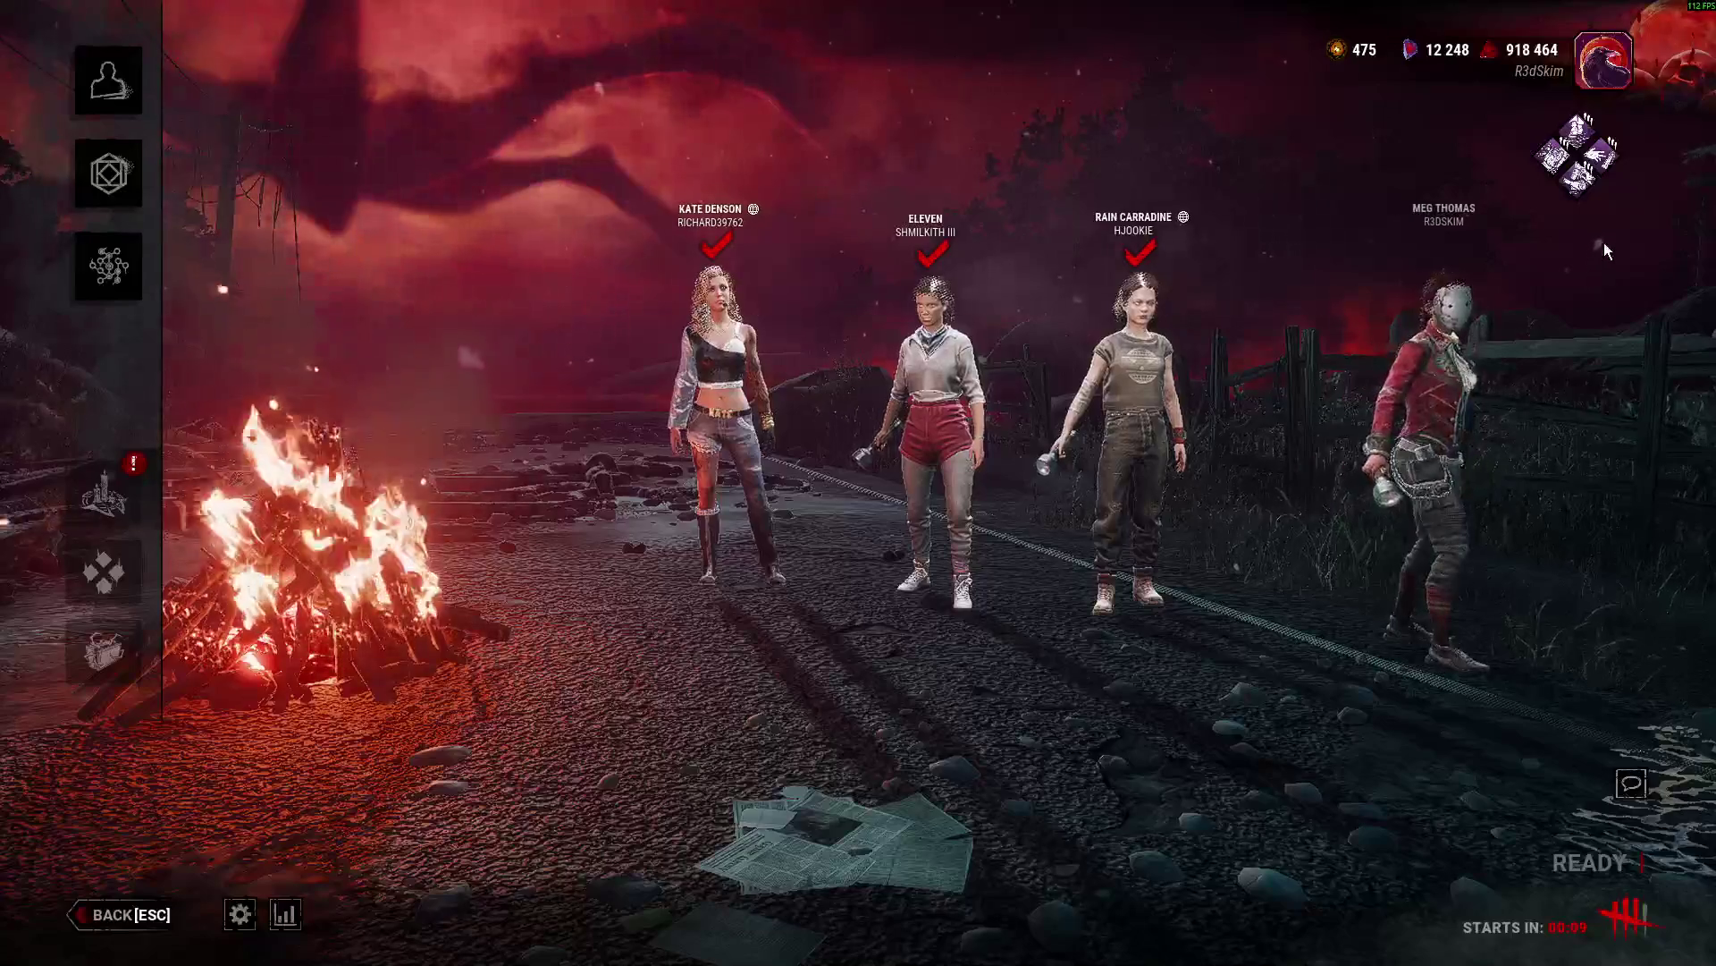
Close the survivor character panel in the lobby and return to the Godot editor.
{"action": "left_click", "coordinate": [106, 102]}
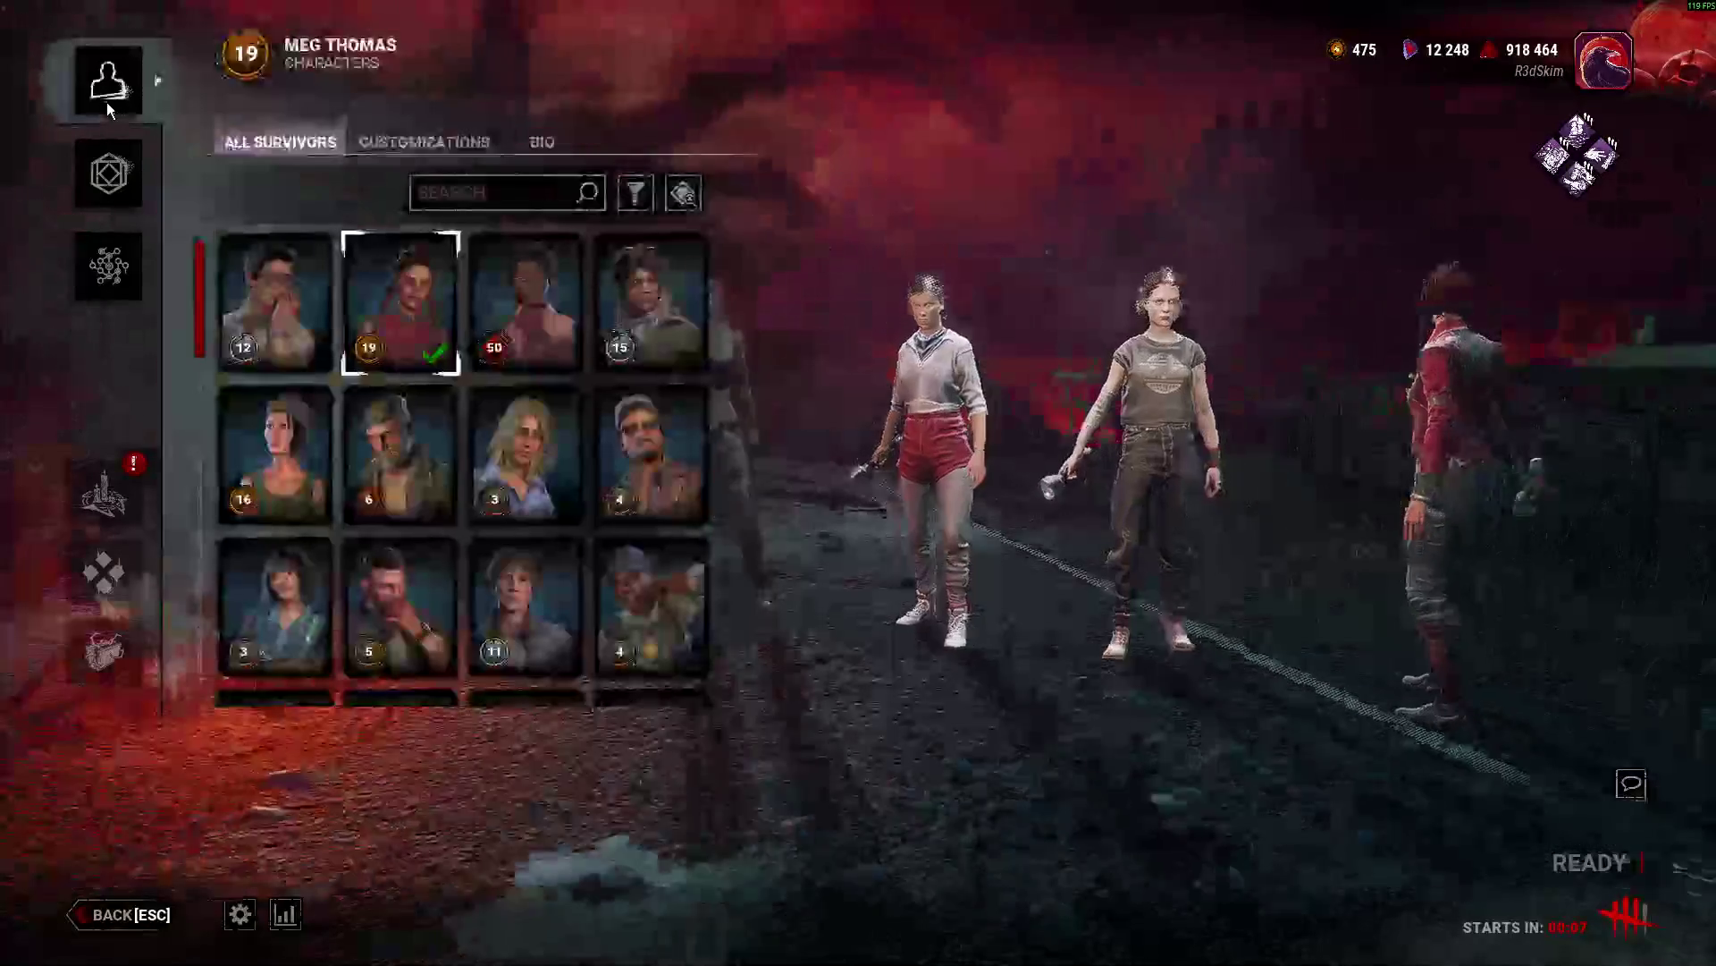
{"action": "left_click", "coordinate": [105, 102]}
{"action": "left_click", "coordinate": [105, 102]}
{"action": "key", "text": "alt+Tab"}
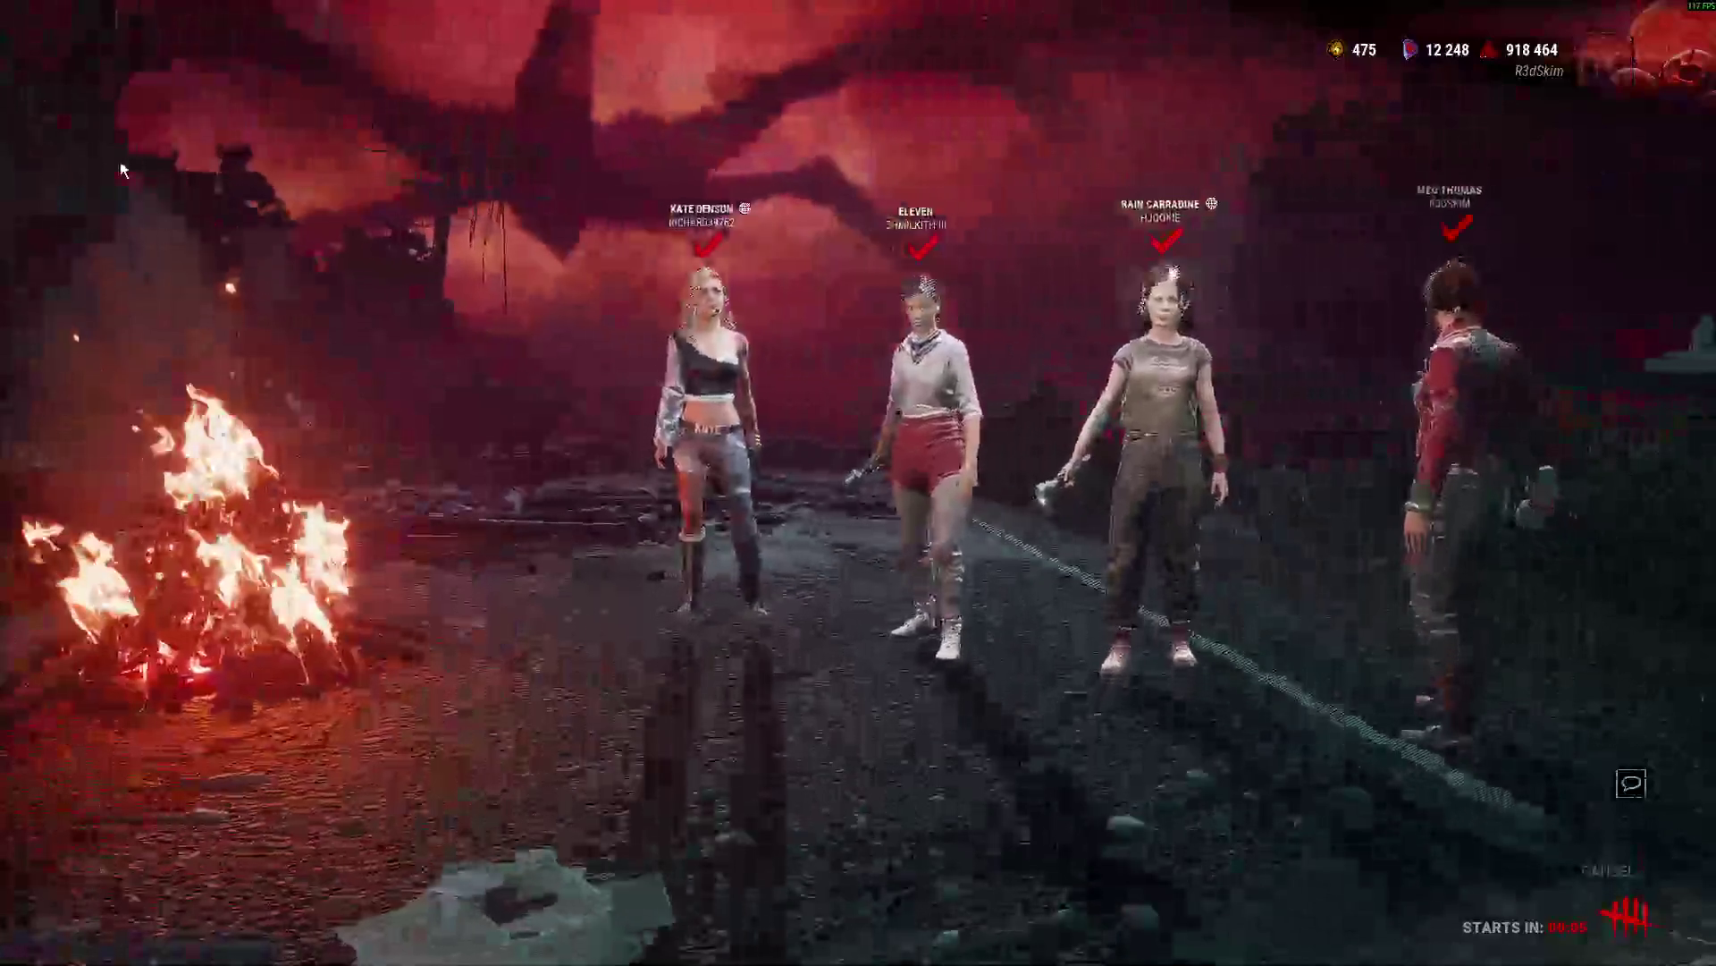
{"action": "key", "text": "alt+Tab"}
{"action": "key", "text": "Tab"}
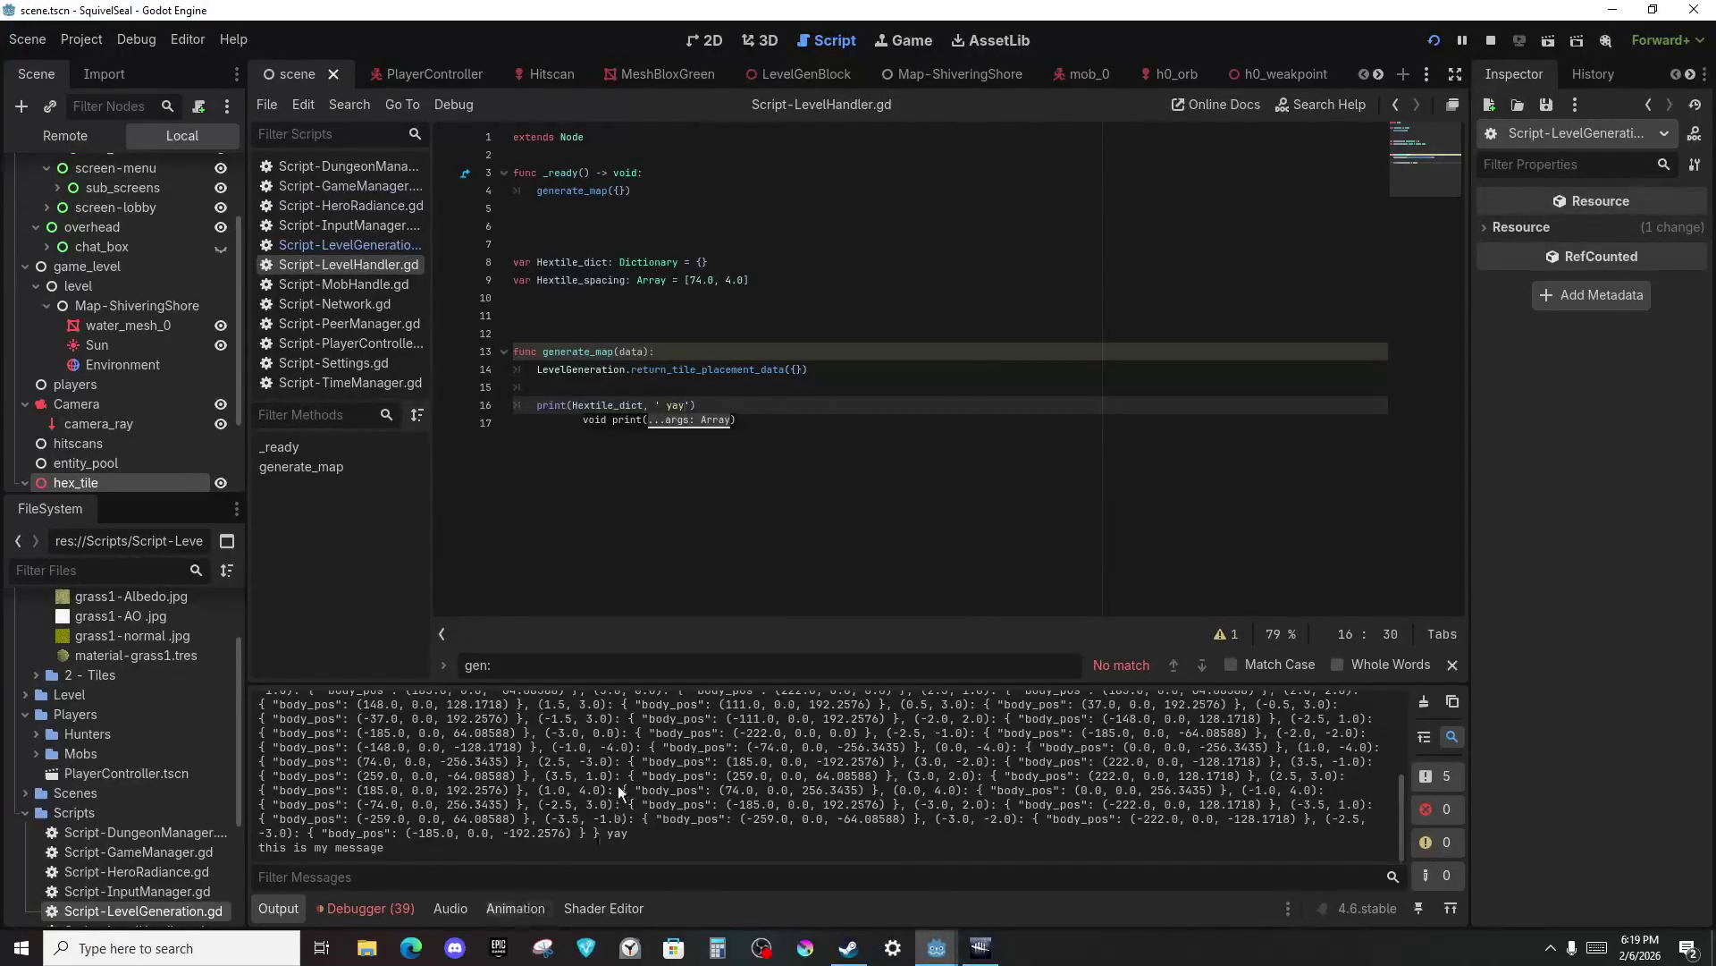
Filter the Output to 'yay', make the print show Hextile_dict's size, and rerun to see 55.
{"action": "left_click", "coordinate": [675, 877]}
{"action": "type", "text": "yay"}
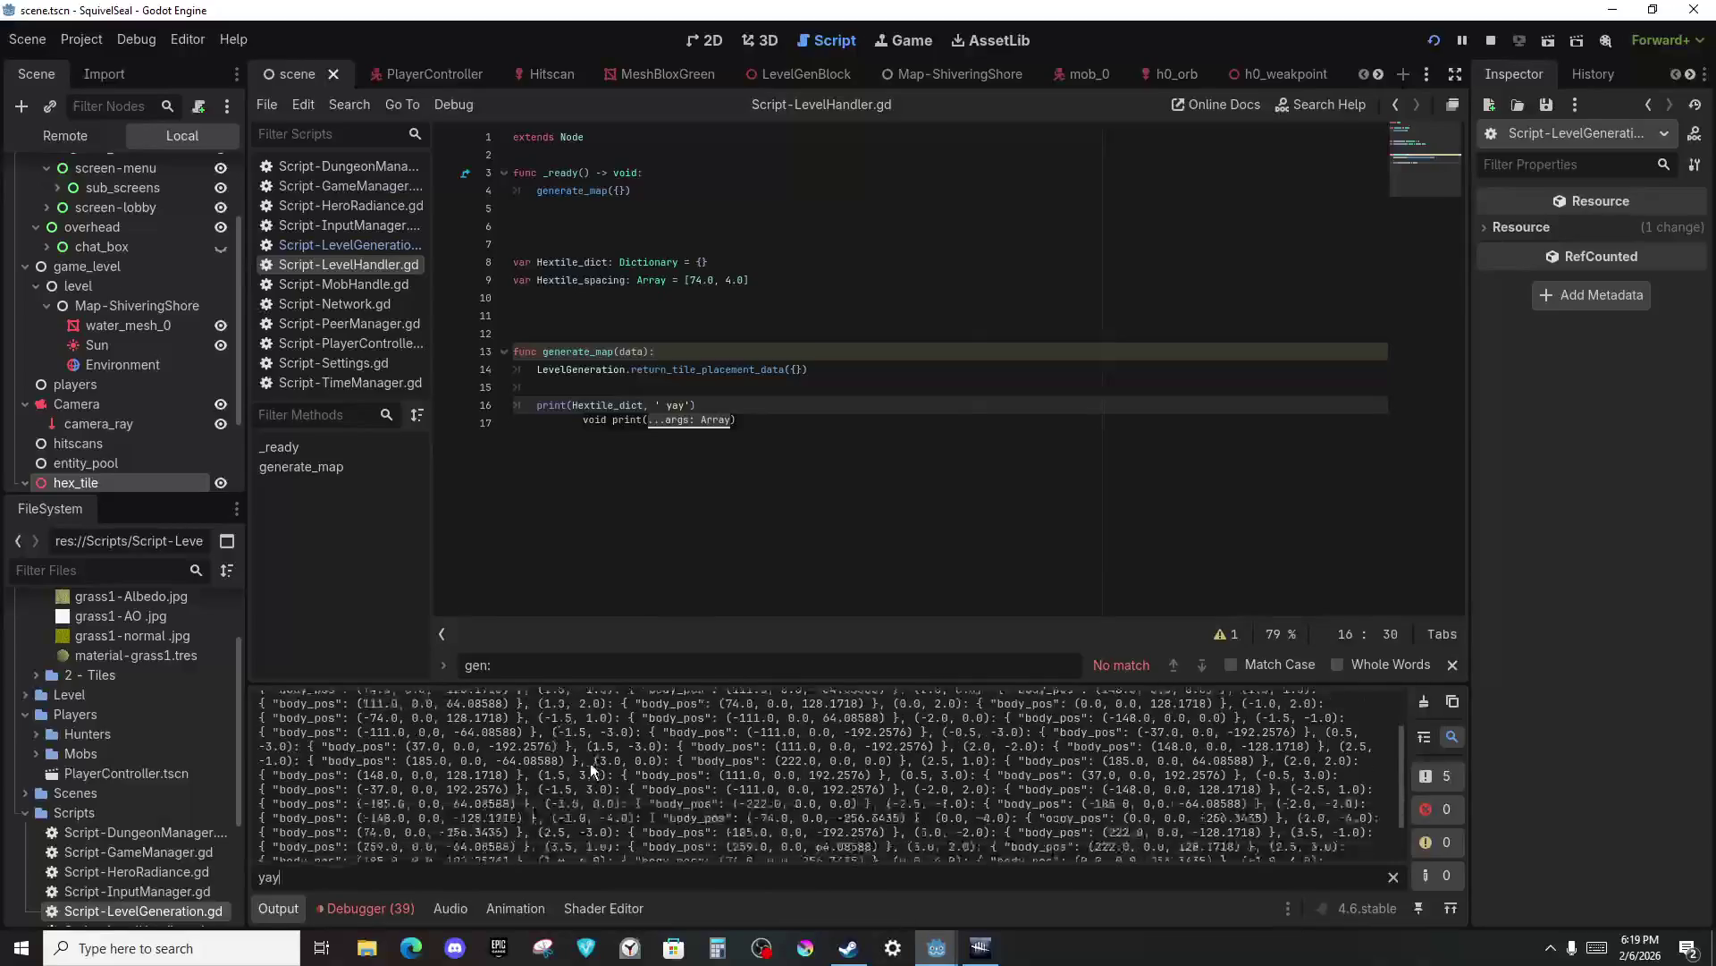
{"action": "left_click", "coordinate": [769, 387]}
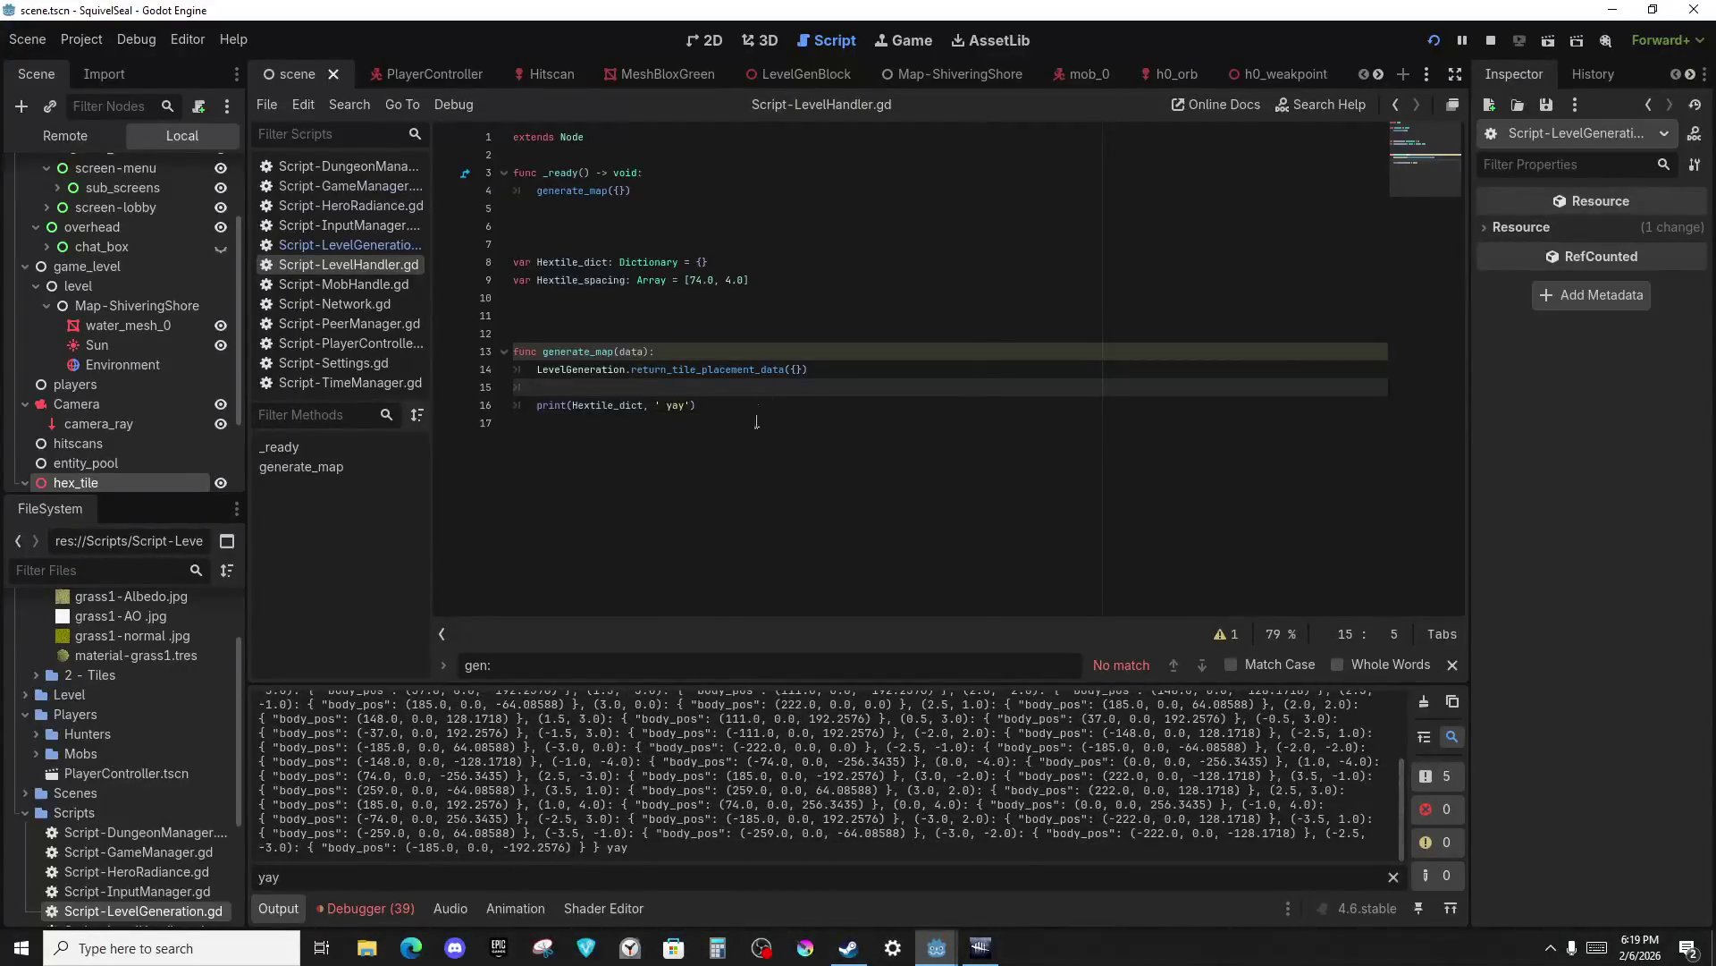
{"action": "left_click", "coordinate": [714, 404]}
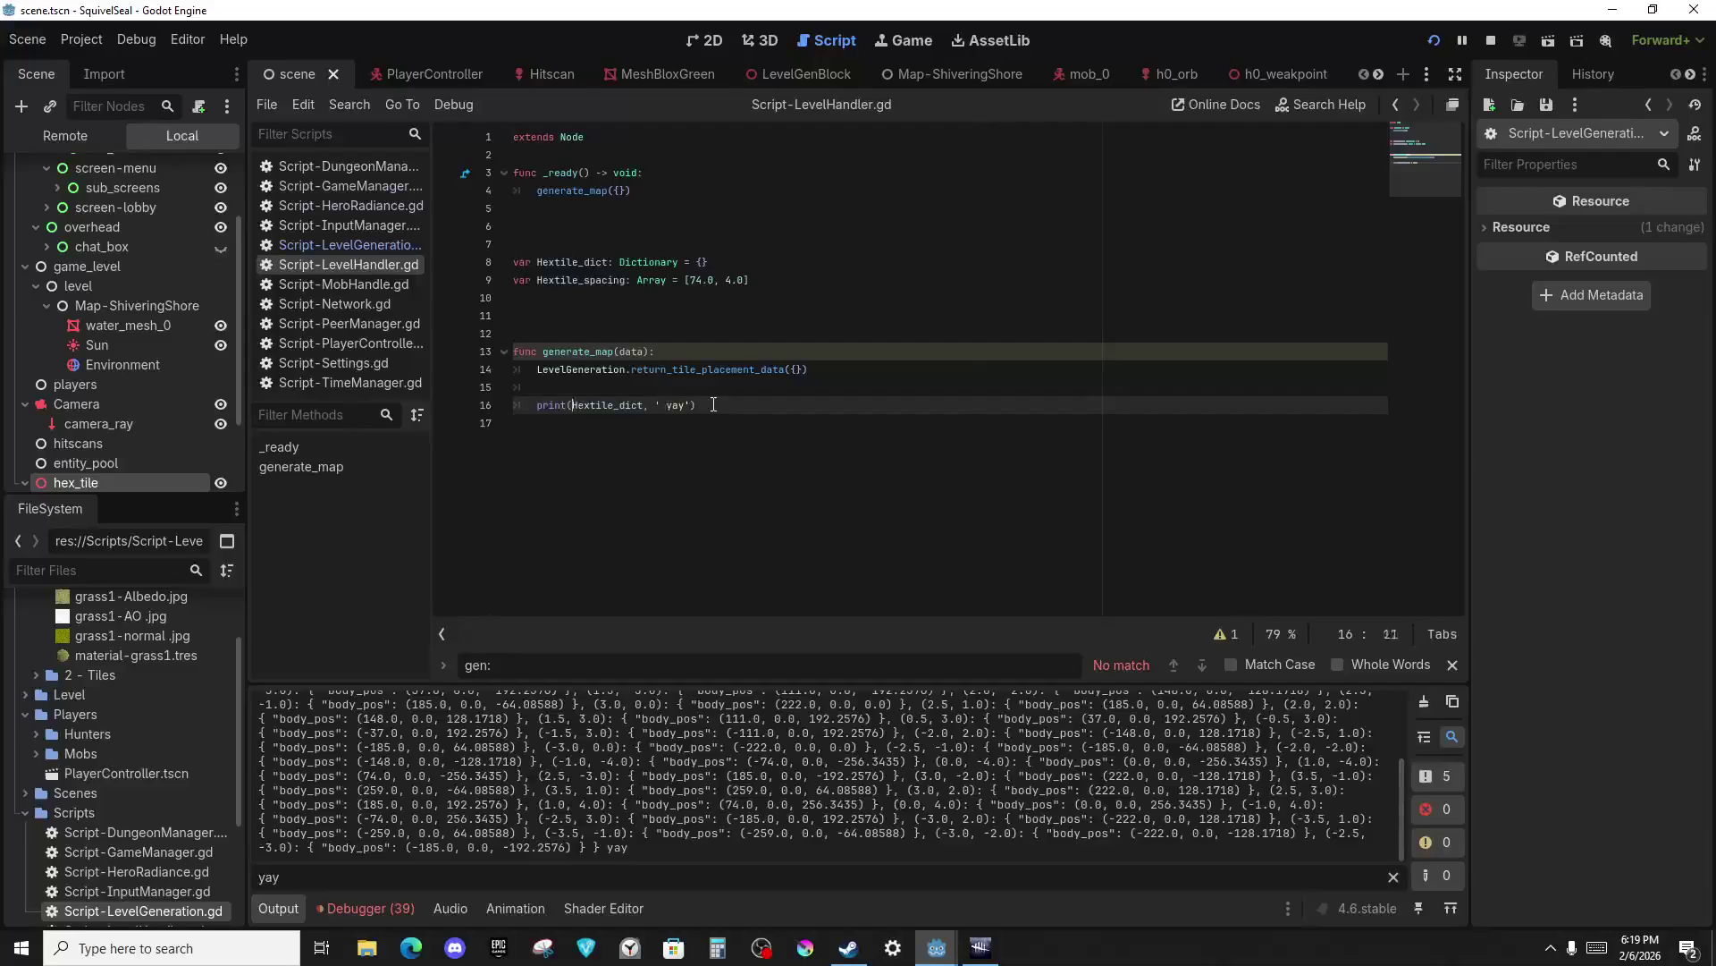
{"action": "type", "text": ".keys("}
{"action": "key", "text": "F5"}
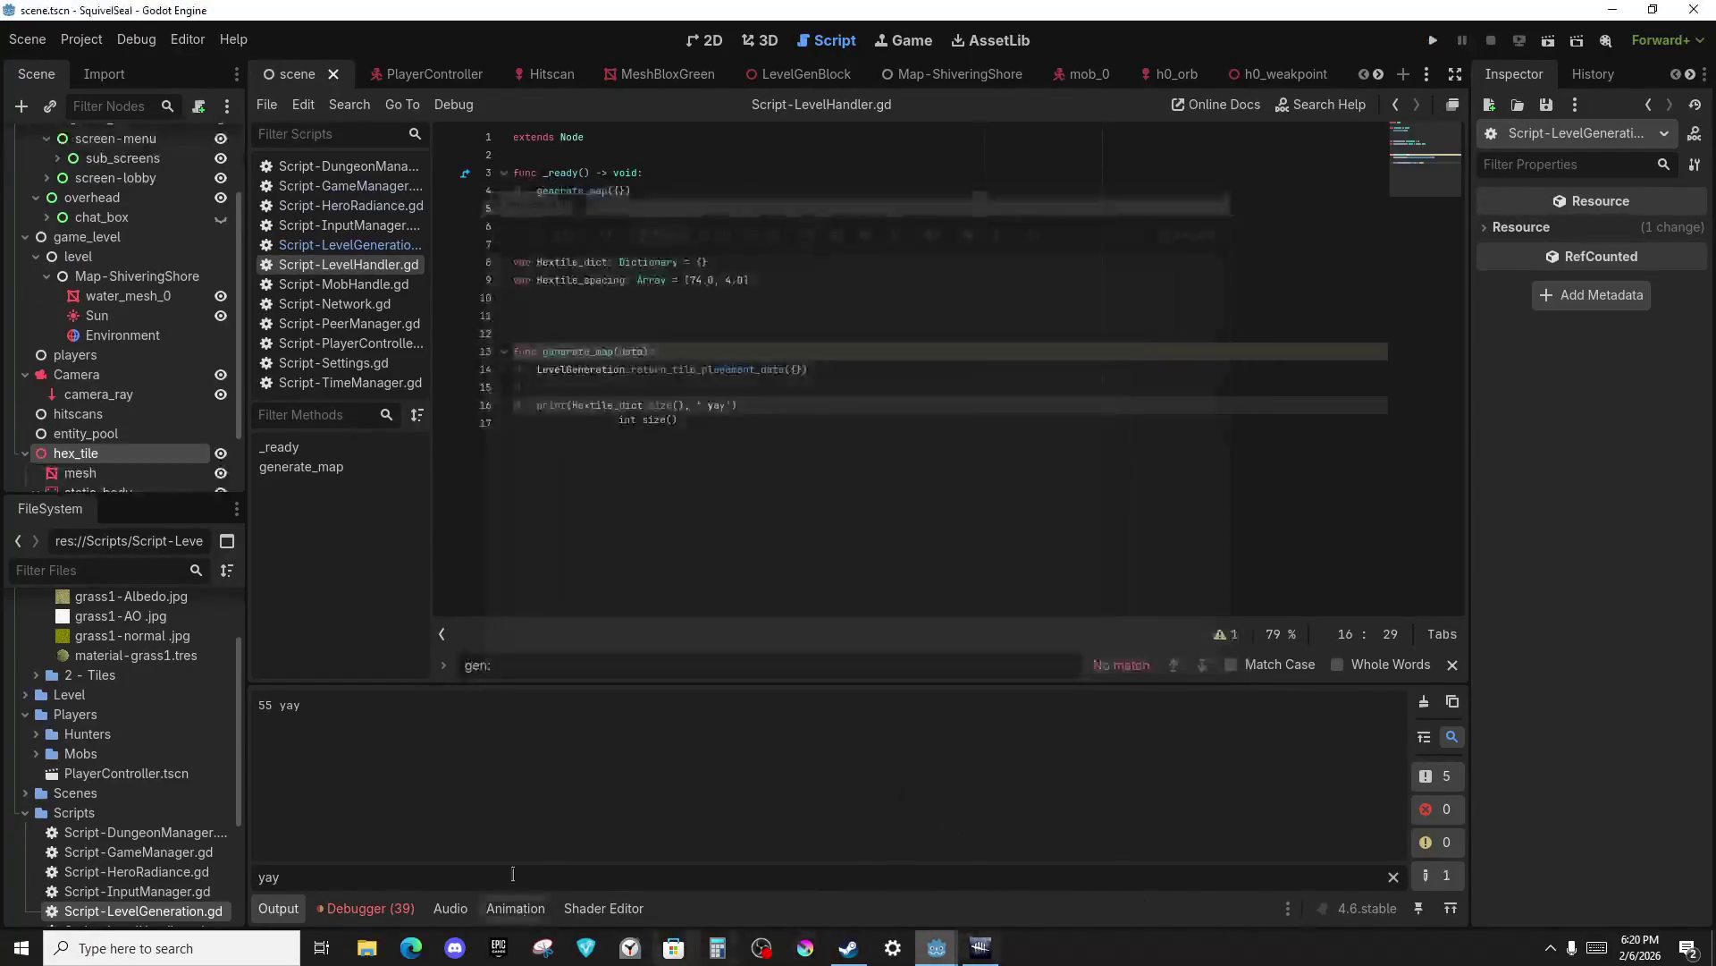
{"action": "left_click", "coordinate": [1393, 877]}
Delete the debug print statement on line 16 of generate_map.
{"action": "left_click", "coordinate": [811, 405]}
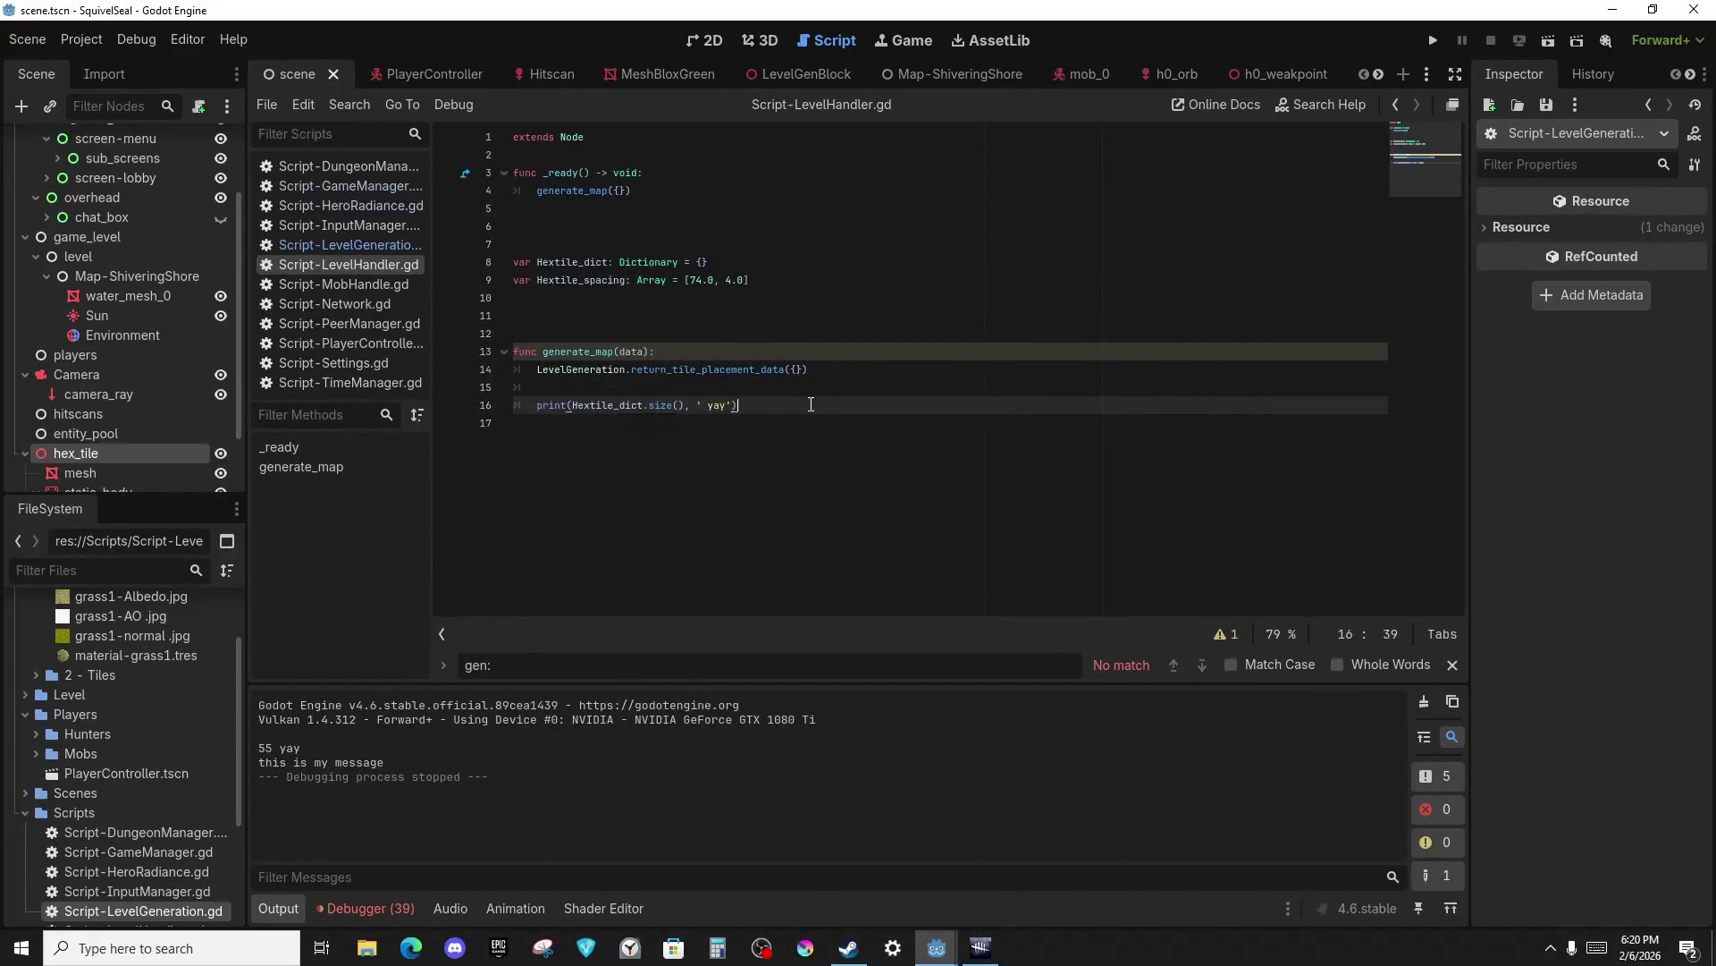
{"action": "mouse_move", "coordinate": [813, 405]}
{"action": "left_mouse_down"}
{"action": "mouse_move", "coordinate": [536, 389]}
{"action": "mouse_move", "coordinate": [537, 371]}
{"action": "mouse_move", "coordinate": [533, 403]}
{"action": "left_mouse_up"}
{"action": "key", "text": "BackSpace"}
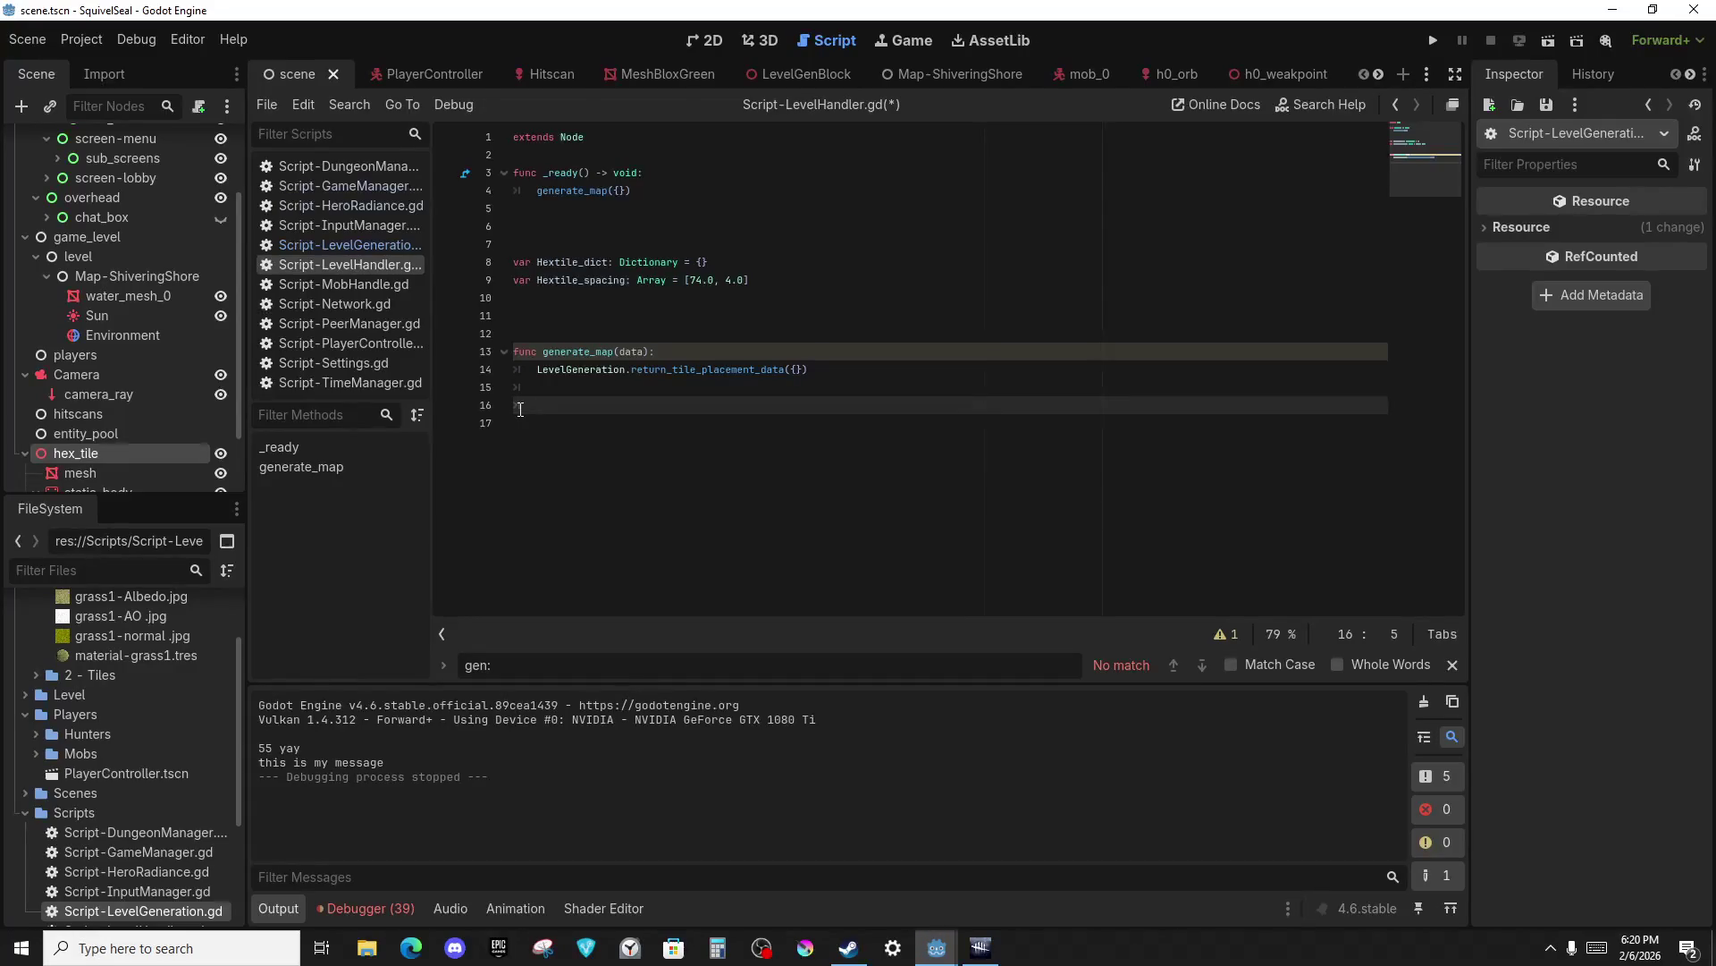
In the LevelGeneration script, fold the return_tile_placement_data function.
{"action": "left_click", "coordinate": [358, 244]}
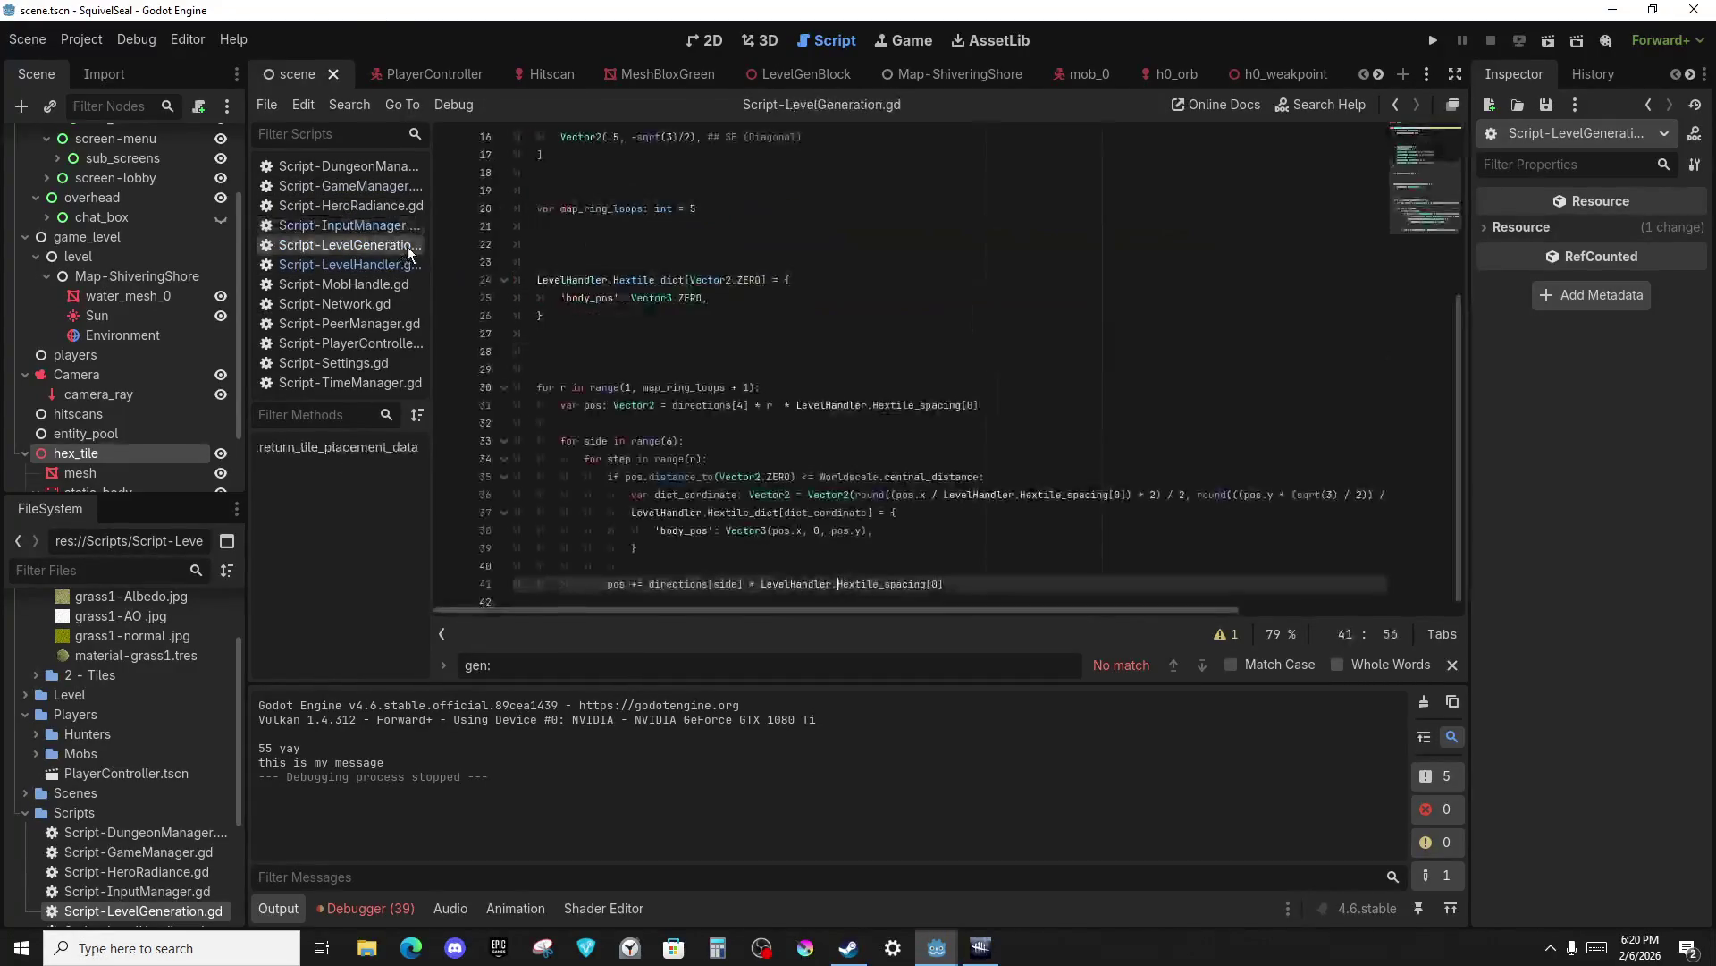
{"action": "scroll", "coordinate": [984, 501], "scroll_direction": "up", "scroll_amount": 5}
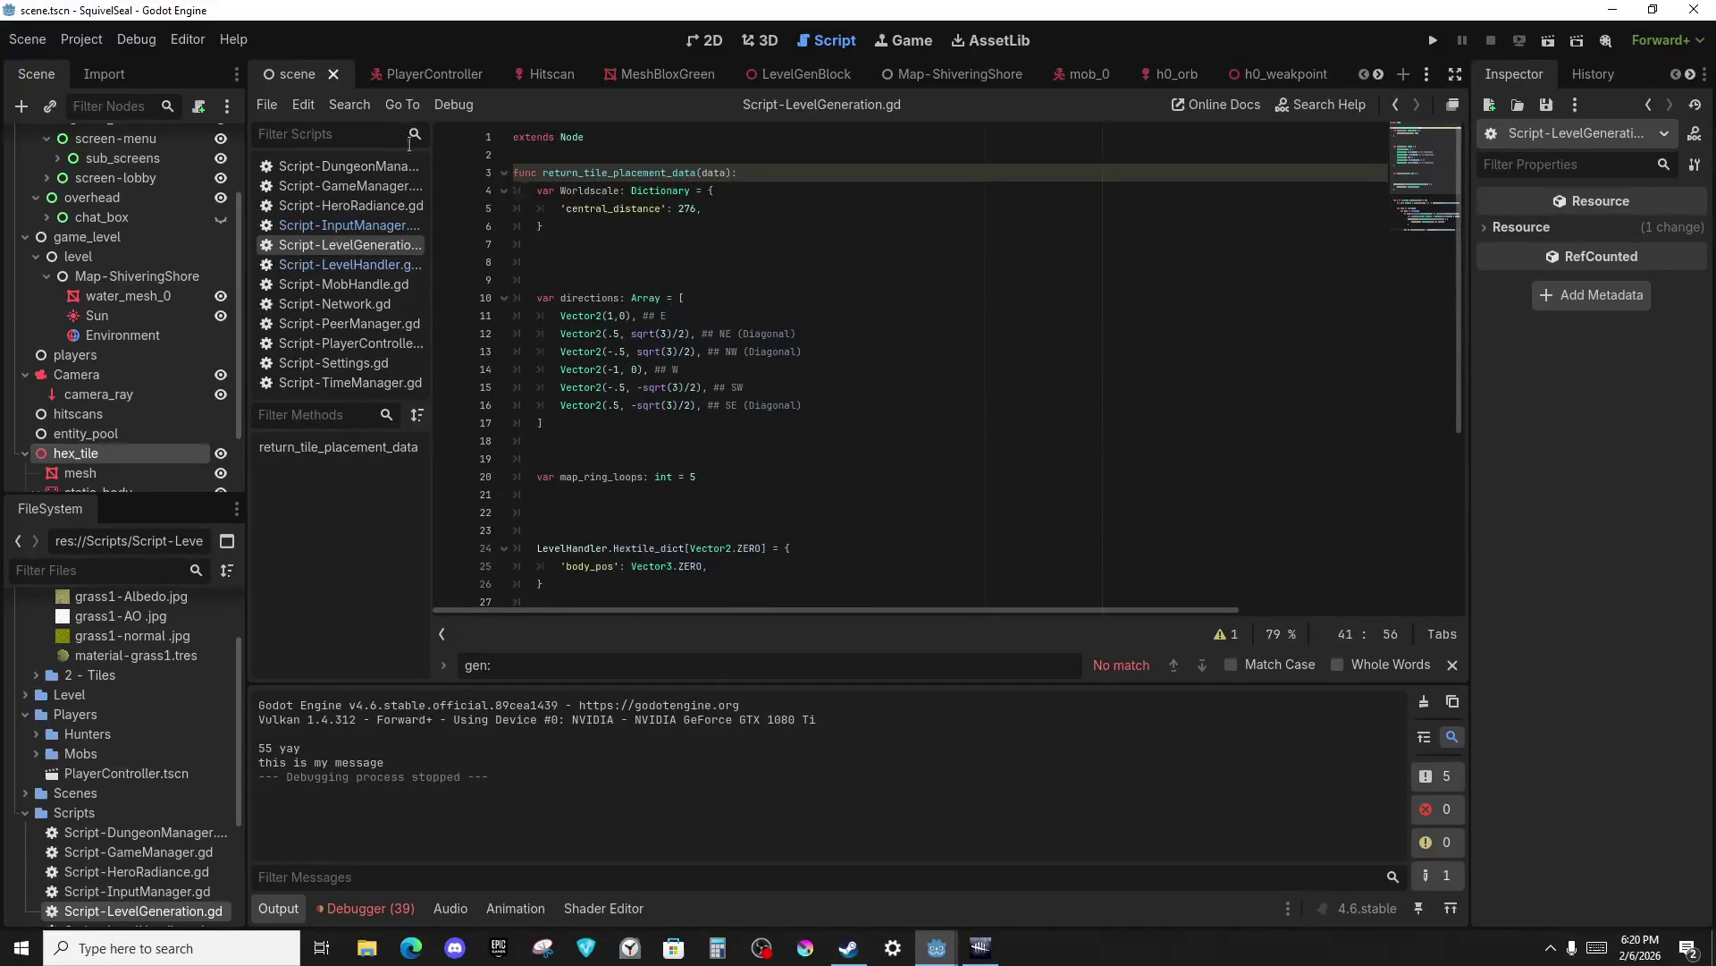
{"action": "left_click", "coordinate": [503, 173]}
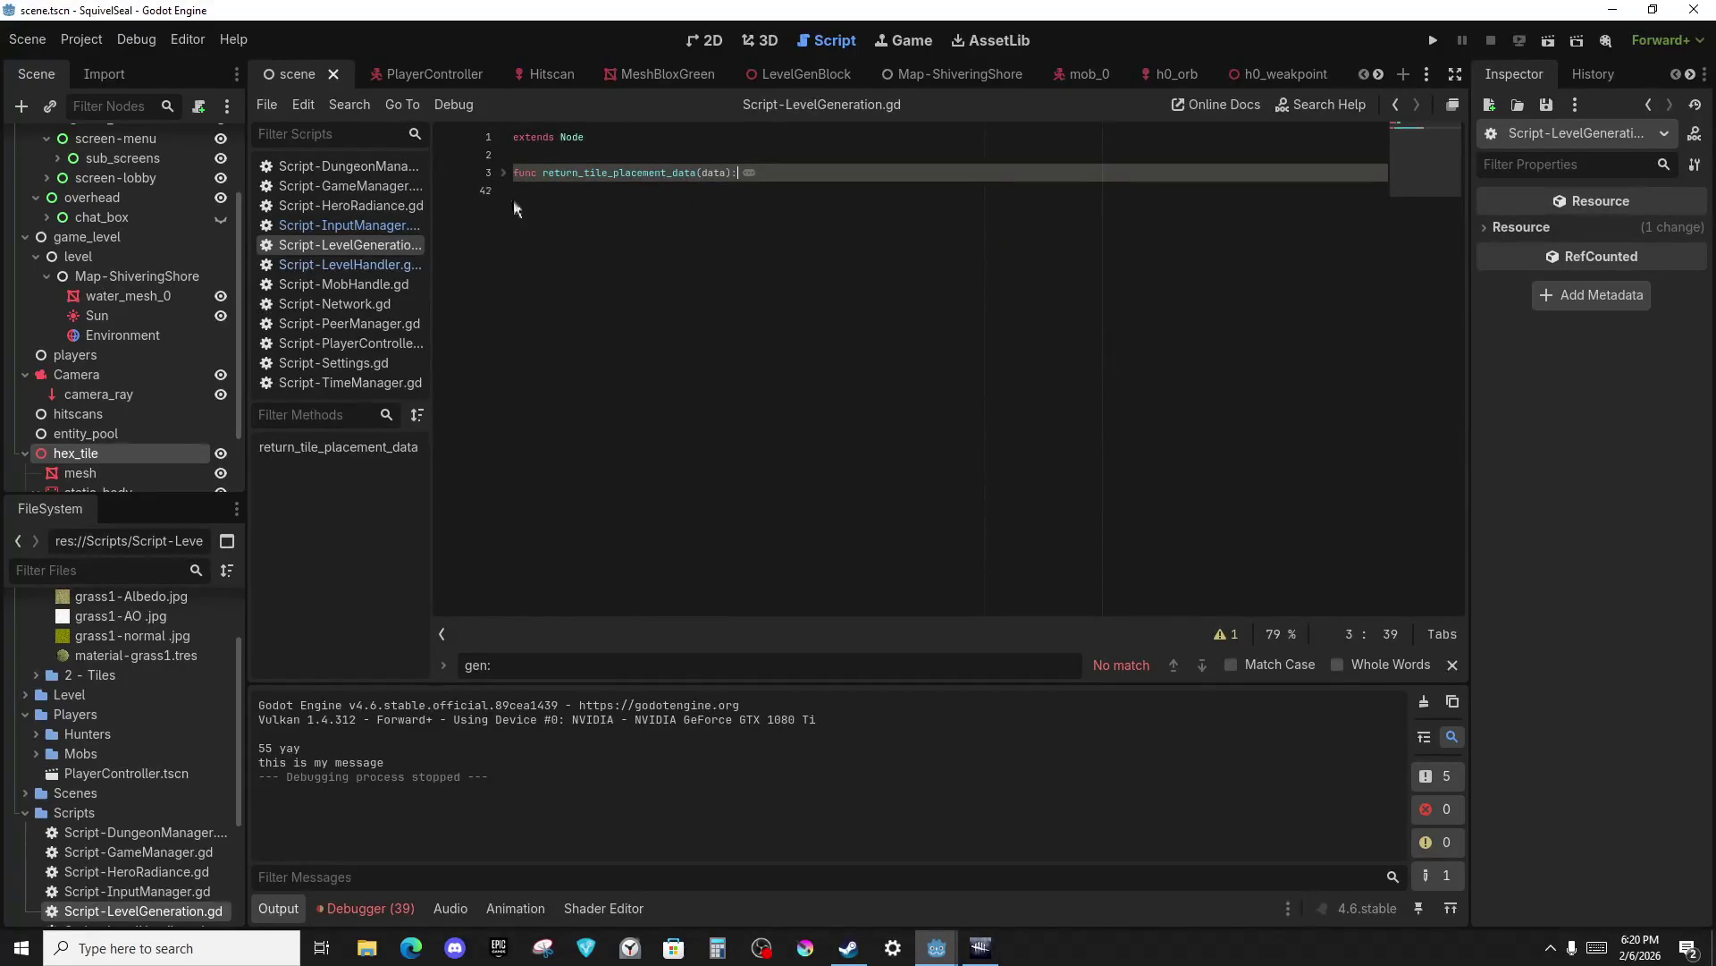
Below it, declare func spawn_physical_tiles(data): with an indented body.
{"action": "left_click", "coordinate": [556, 209]}
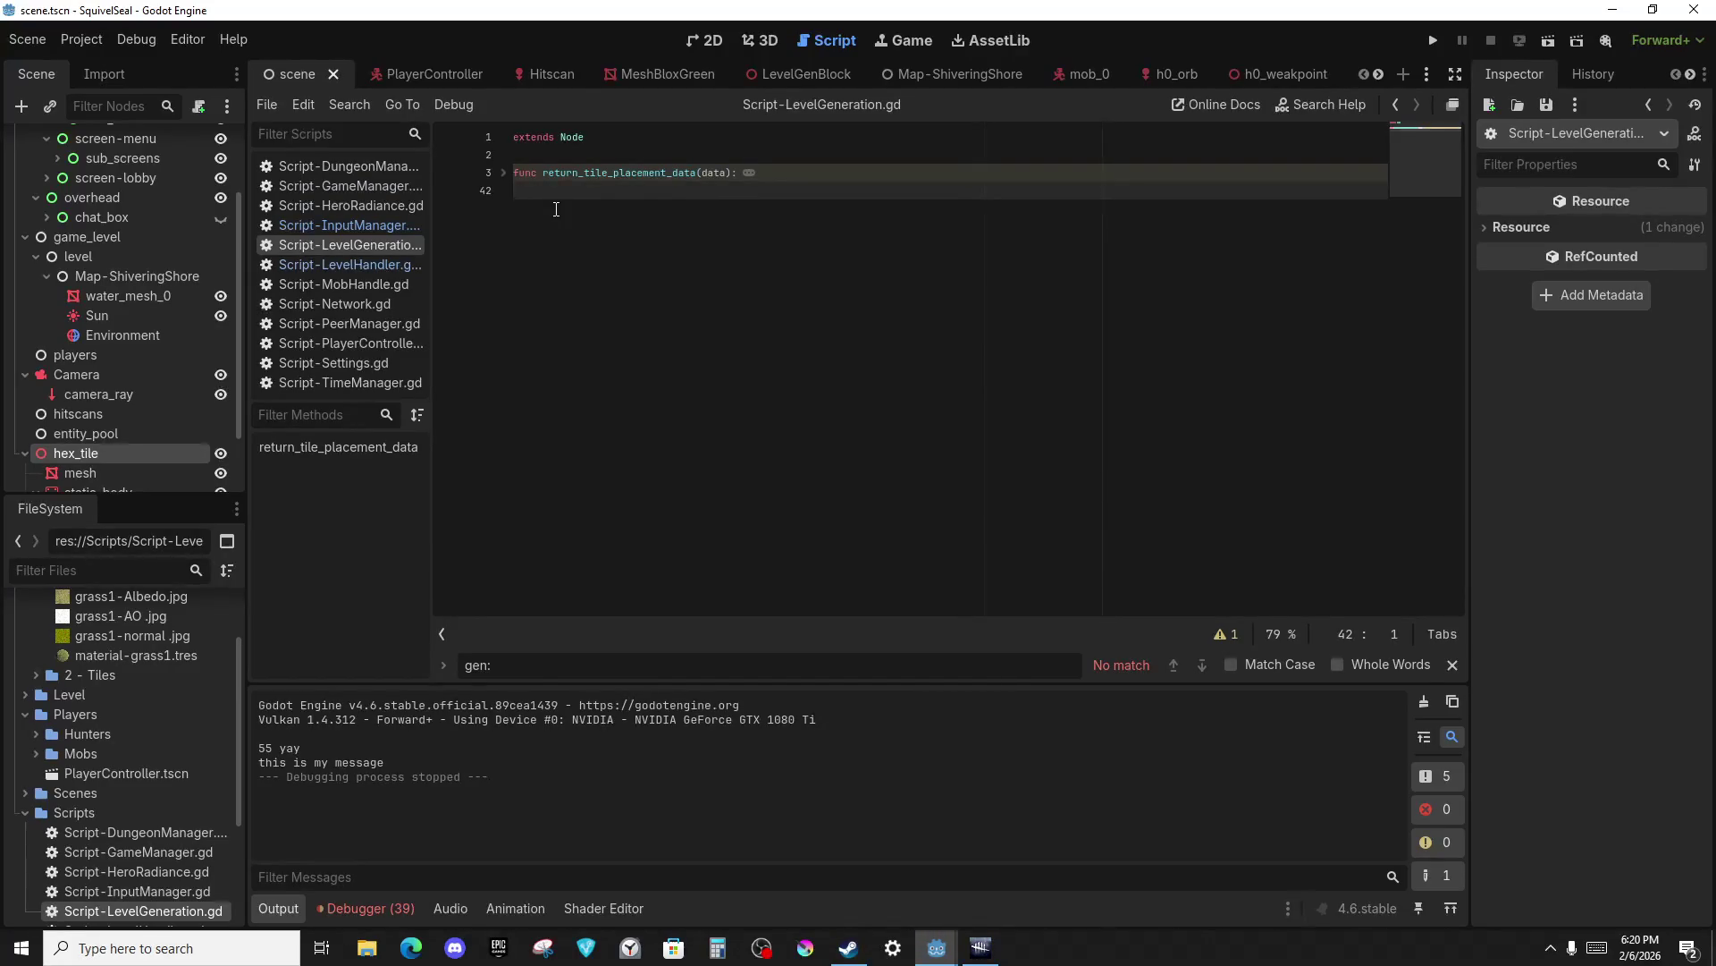
{"action": "key", "text": "Return"}
{"action": "key", "text": "Return"}
{"action": "type", "text": "func spawn_physical_tiles"}
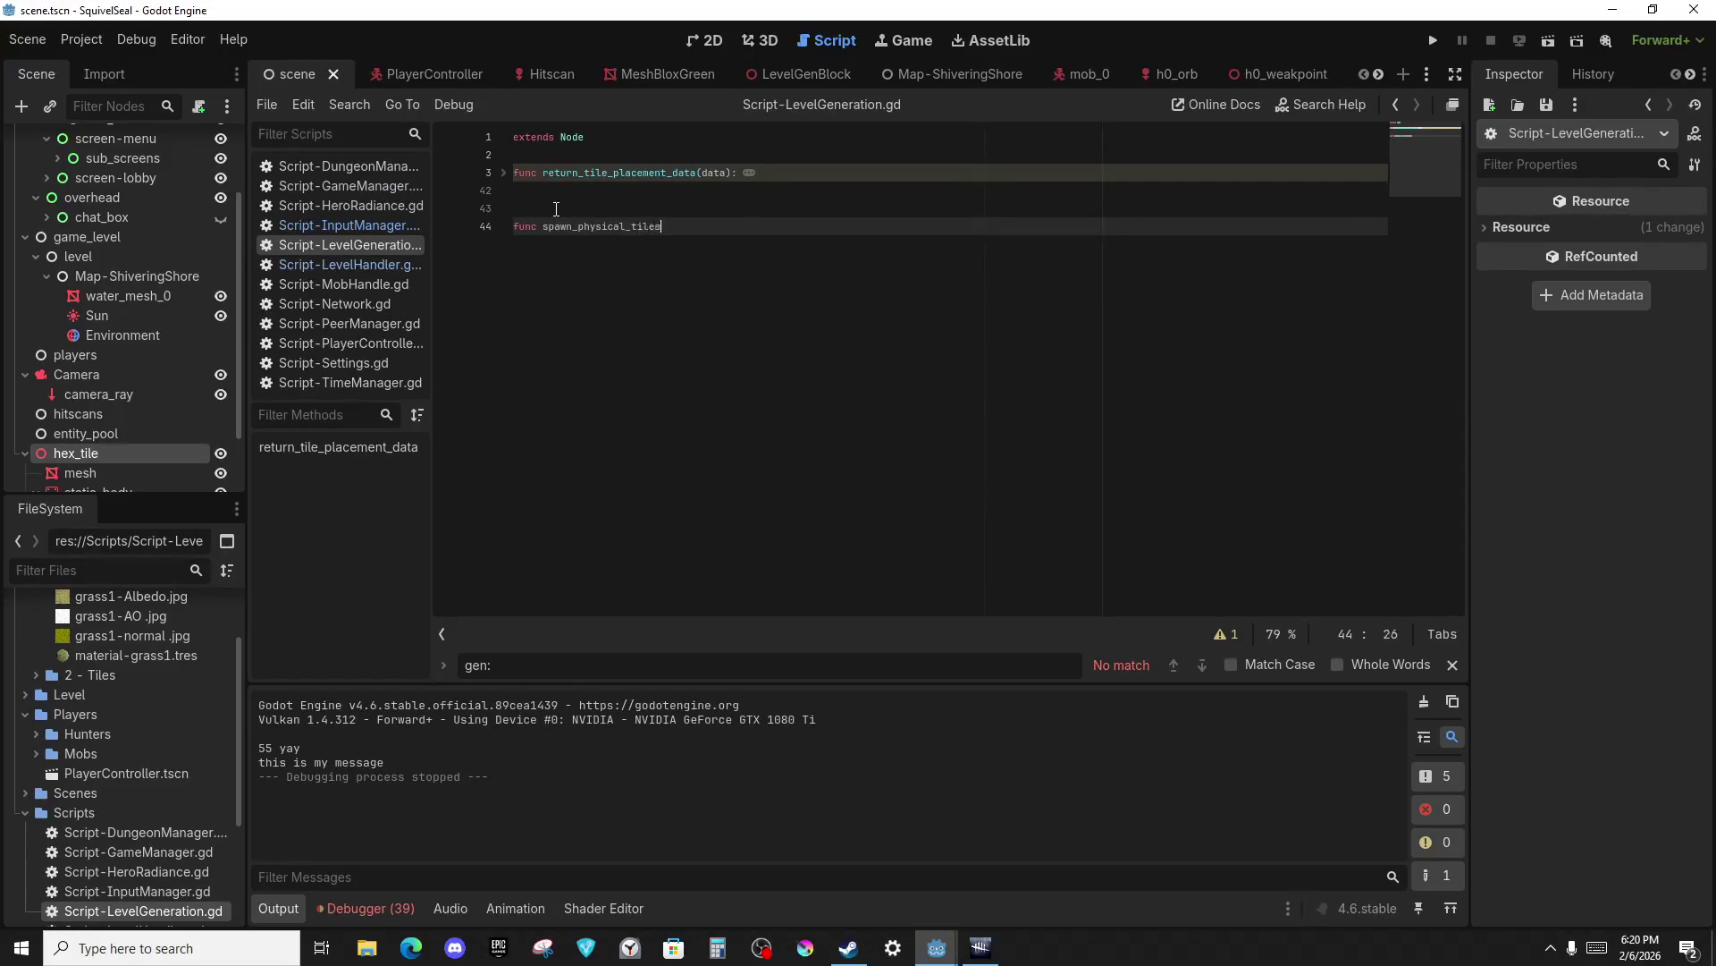
{"action": "type", "text": "data):"}
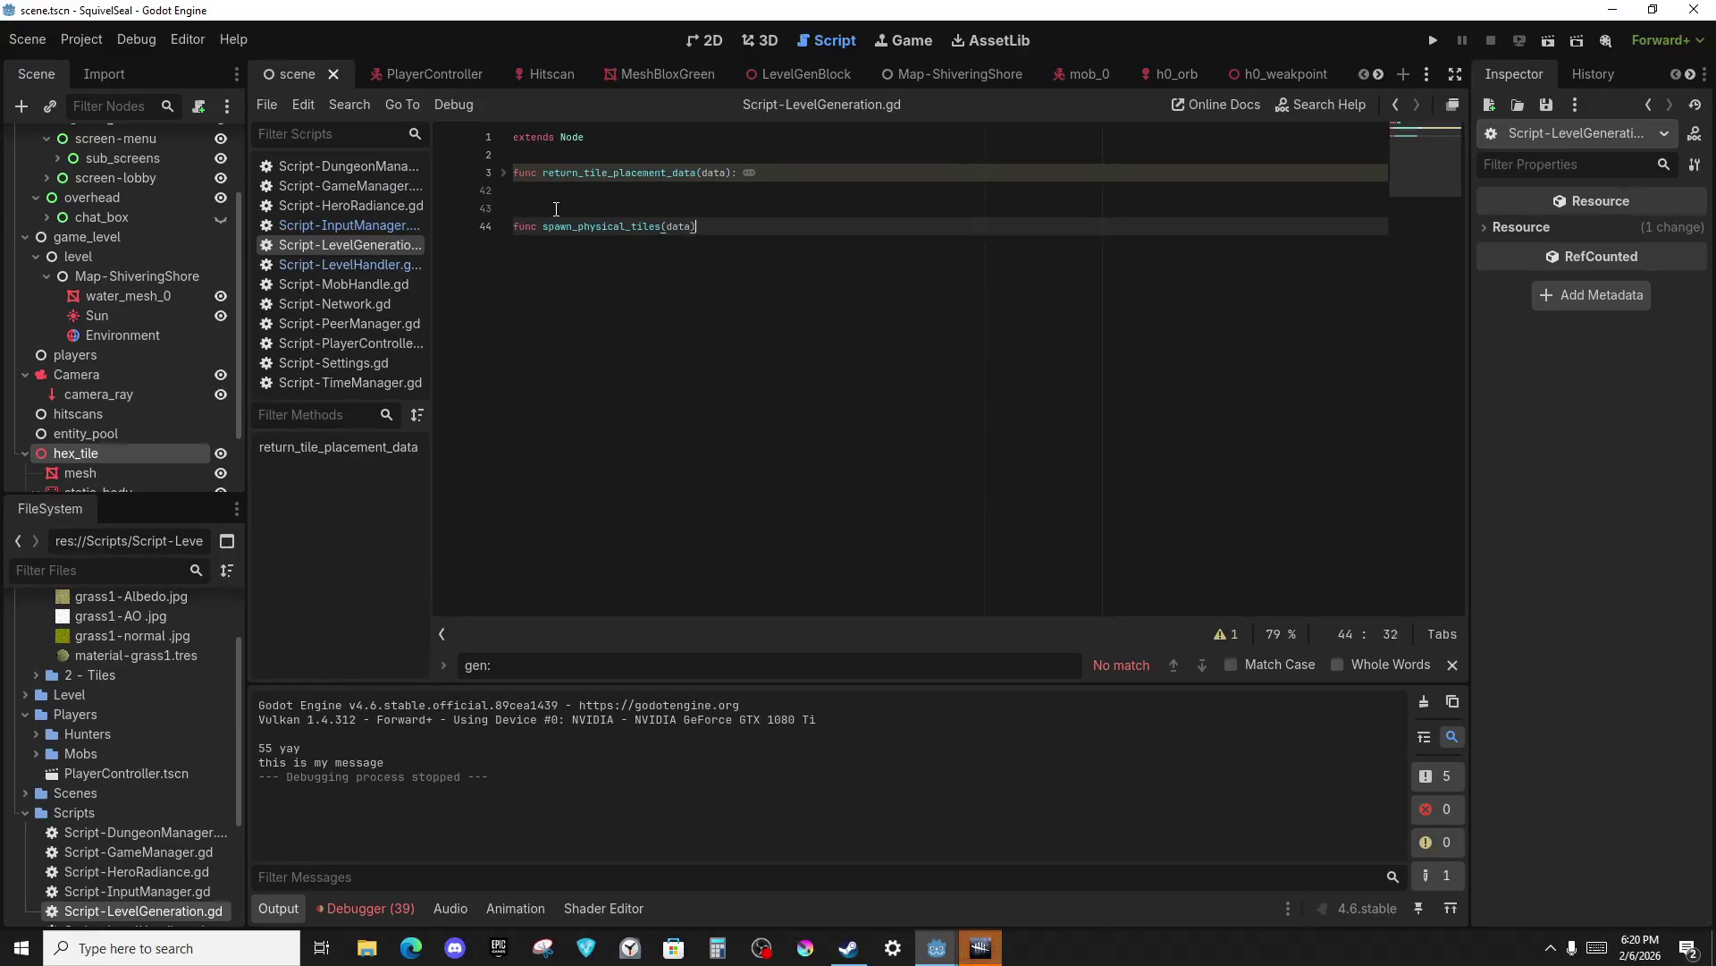
{"action": "key", "text": "Return"}
{"action": "type", "text": "pe"}
{"action": "mouse_move", "coordinate": [981, 947]}
{"action": "left_click", "coordinate": [689, 456]}
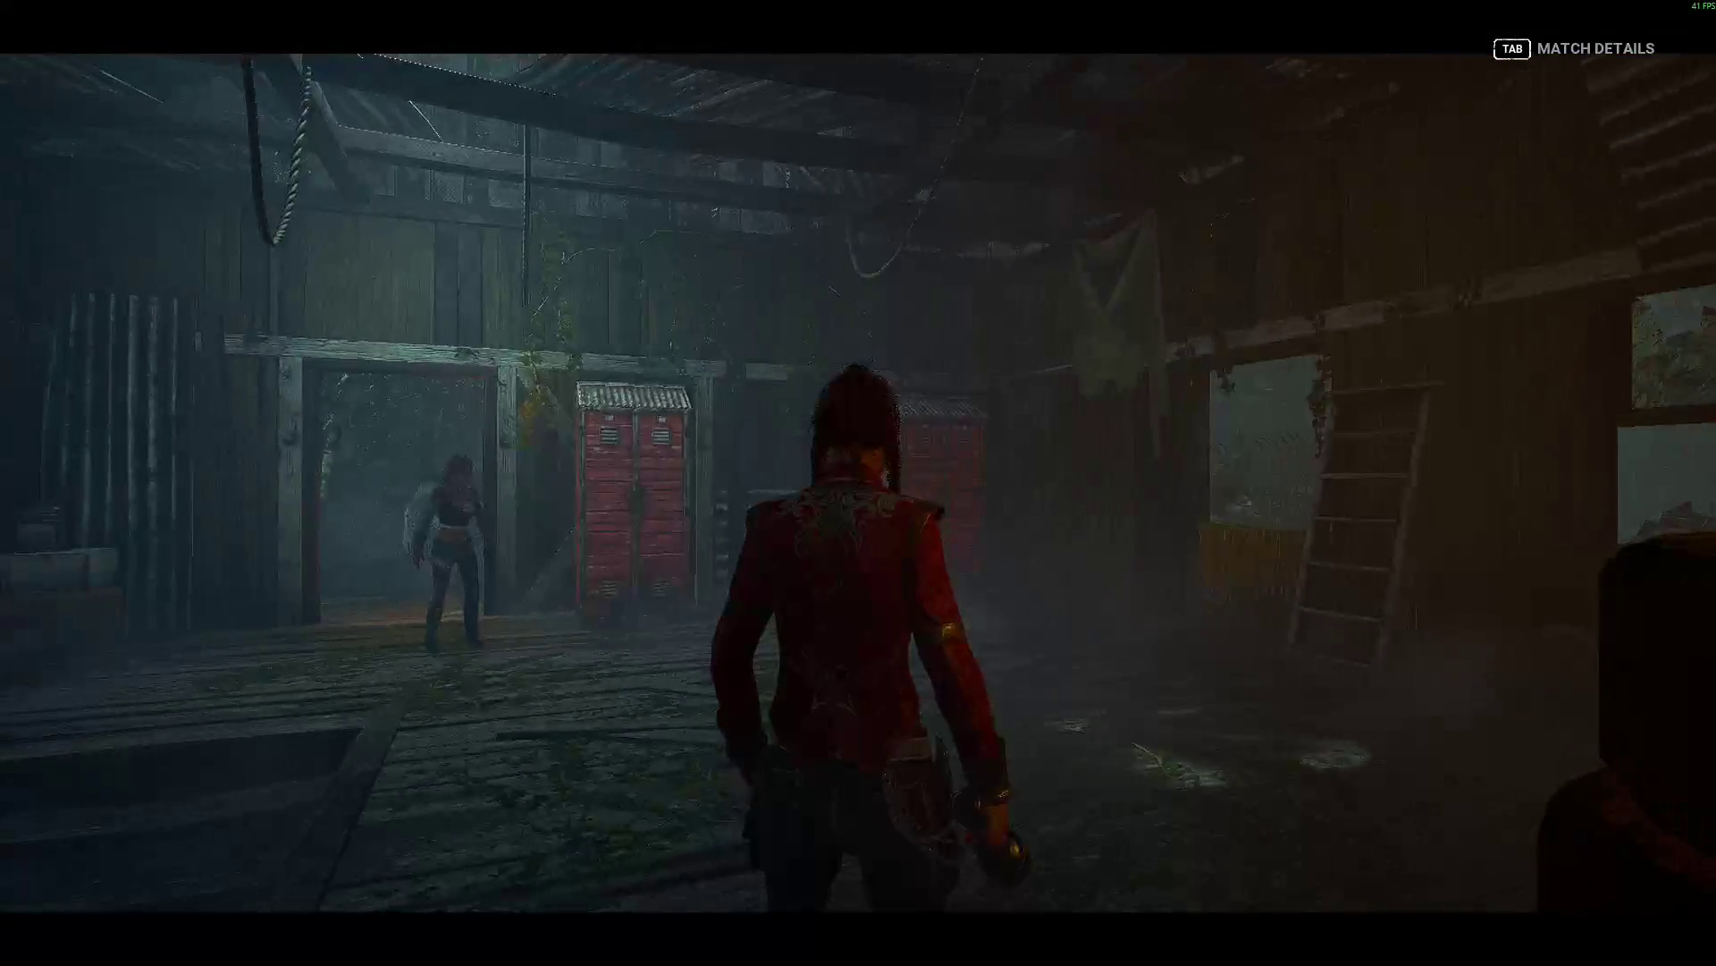
Sprint the survivor out of the barn across the dark field to a generator and begin repairing.
{"action": "key", "text": "shift+w"}
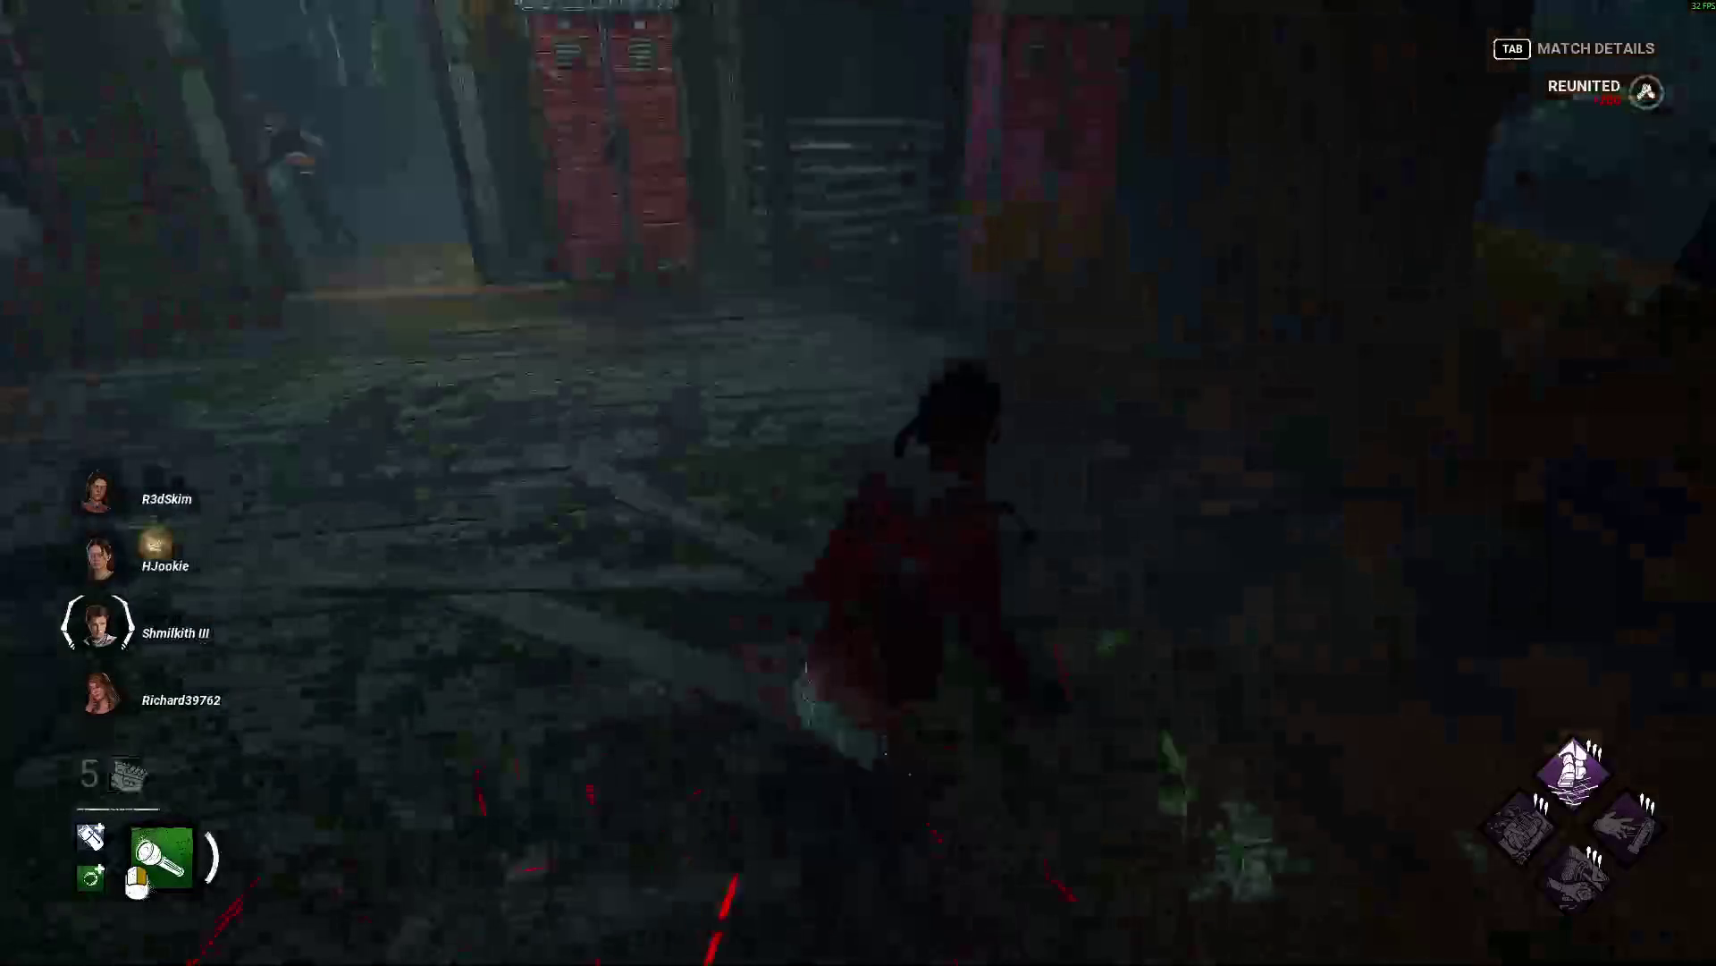
{"action": "key", "text": "shift+w"}
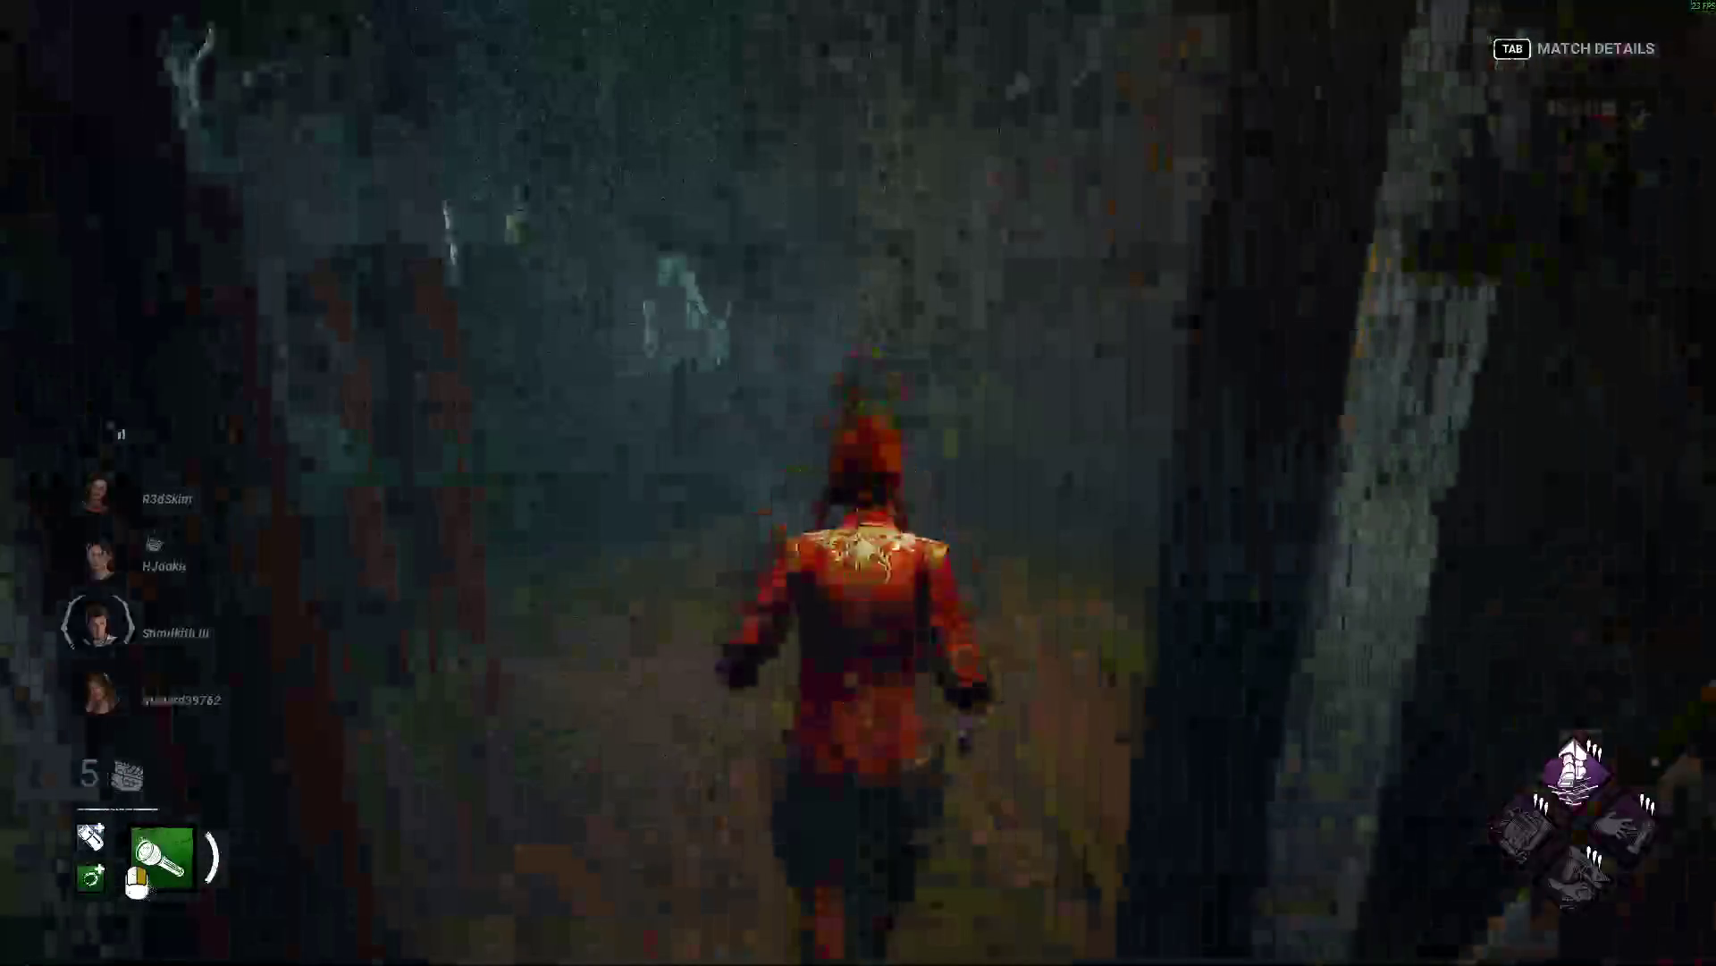
{"action": "key", "text": "shift+w"}
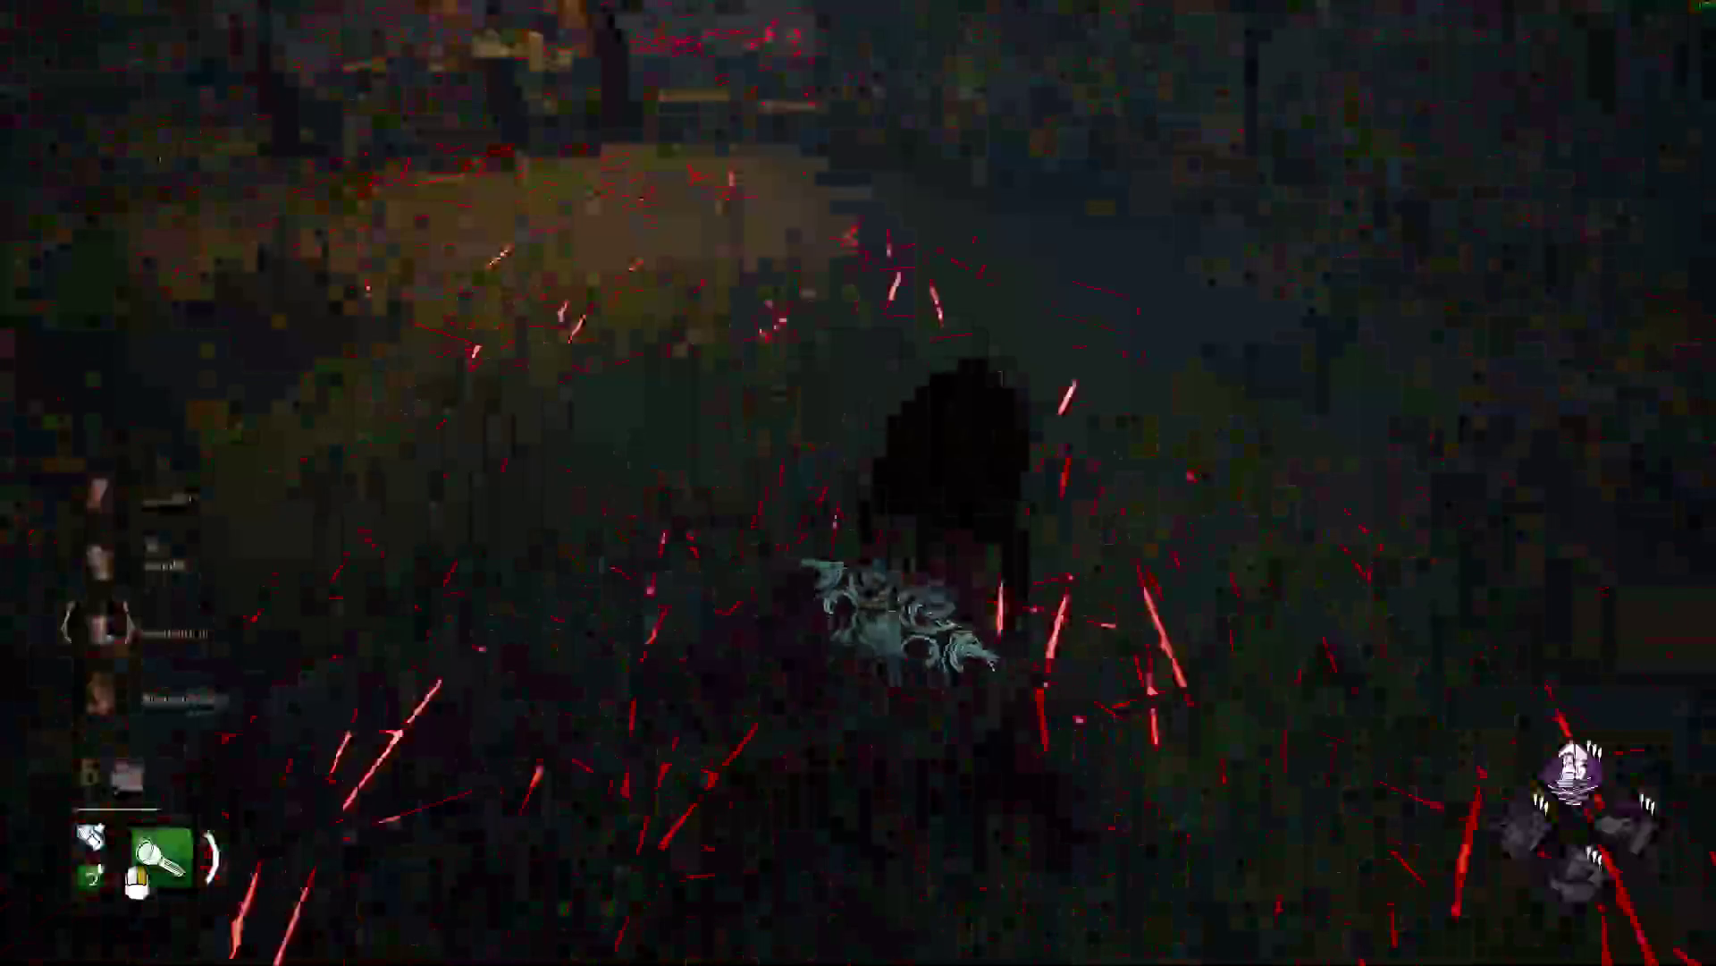
{"action": "key", "text": "shift+w"}
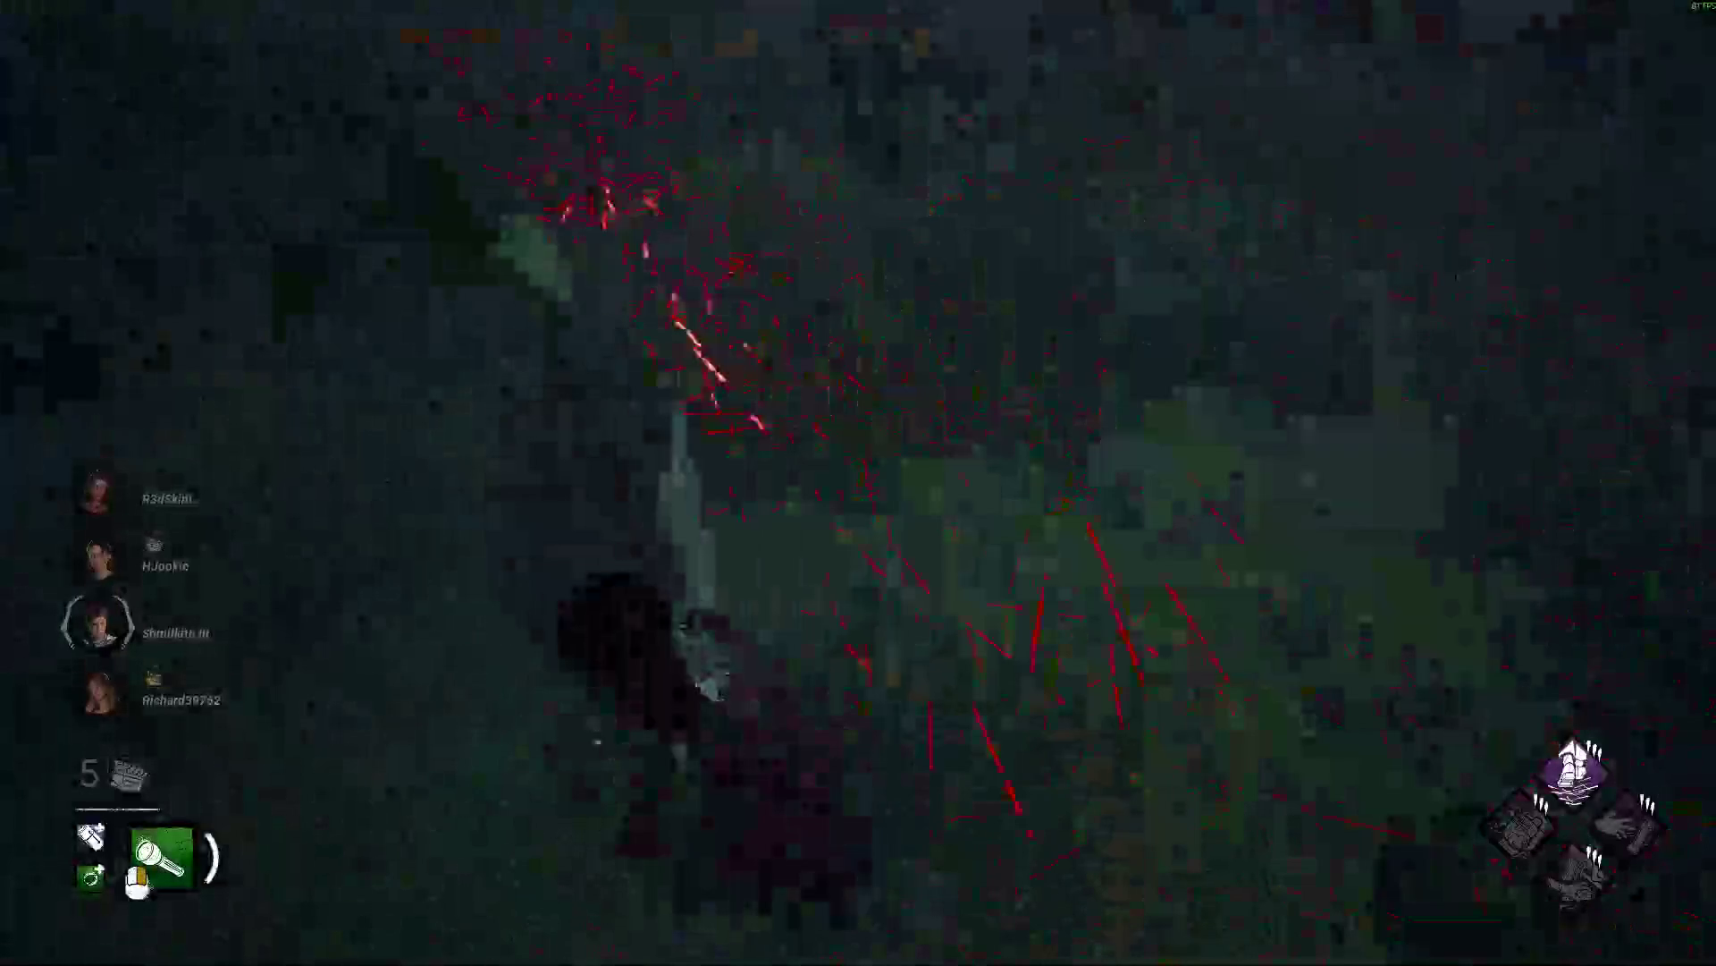
{"action": "key", "text": "shift+w"}
{"action": "key", "text": "w"}
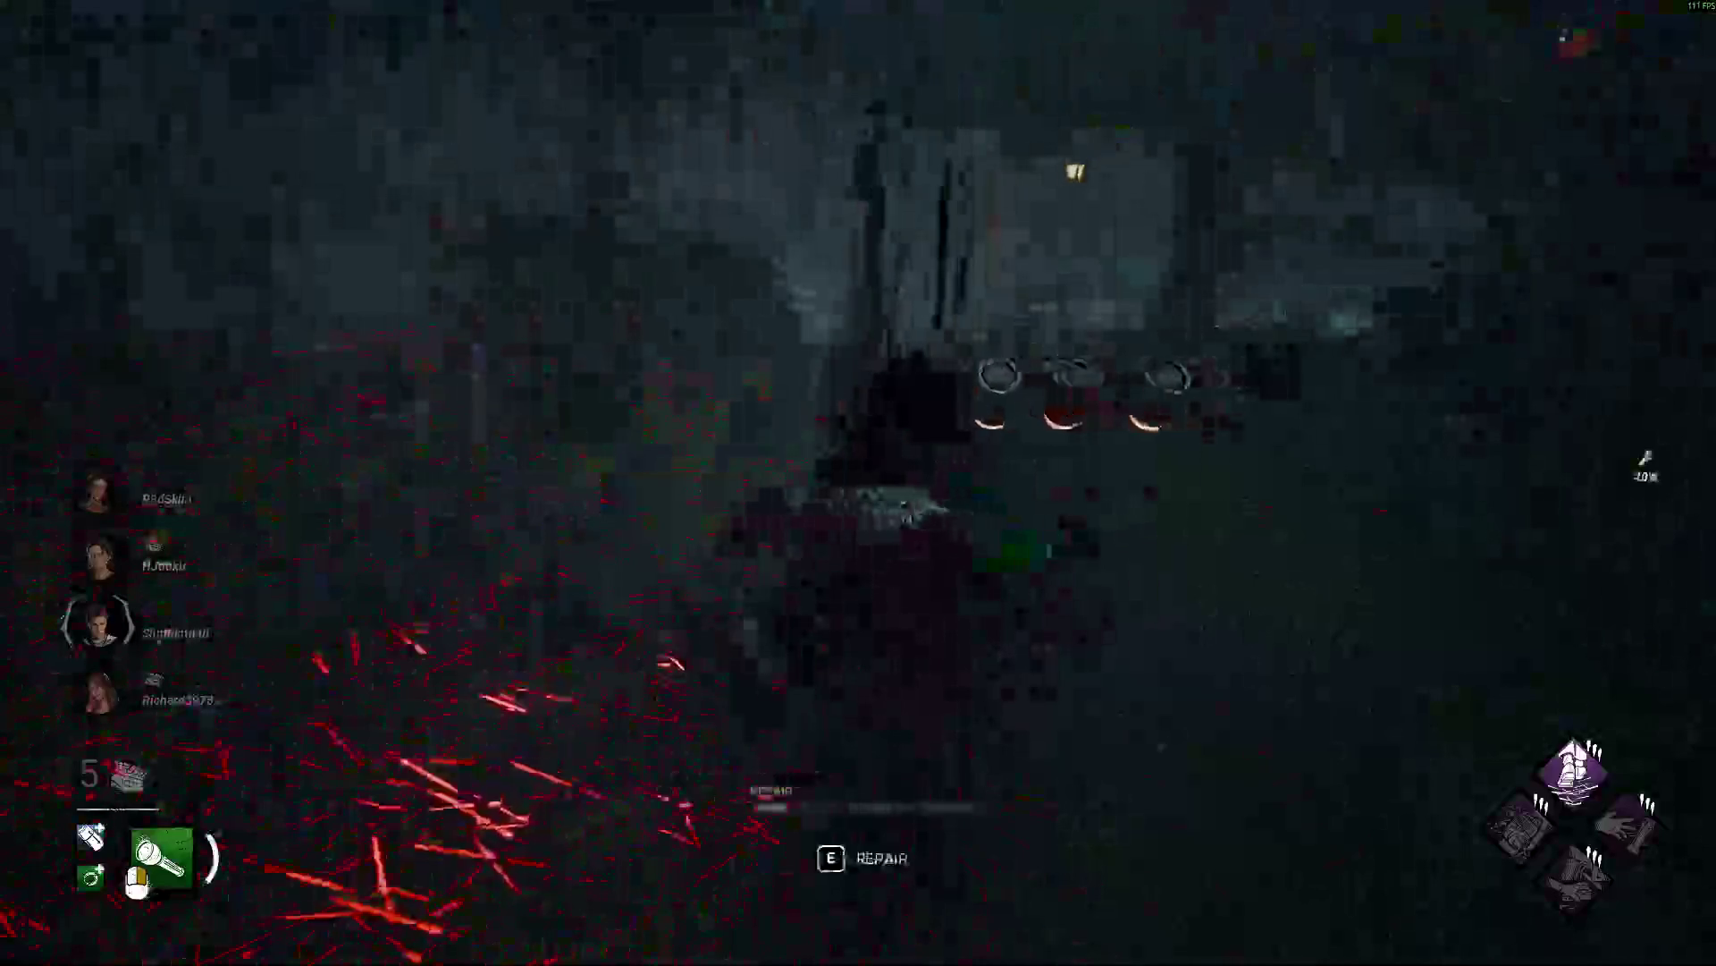
{"action": "key", "text": "e"}
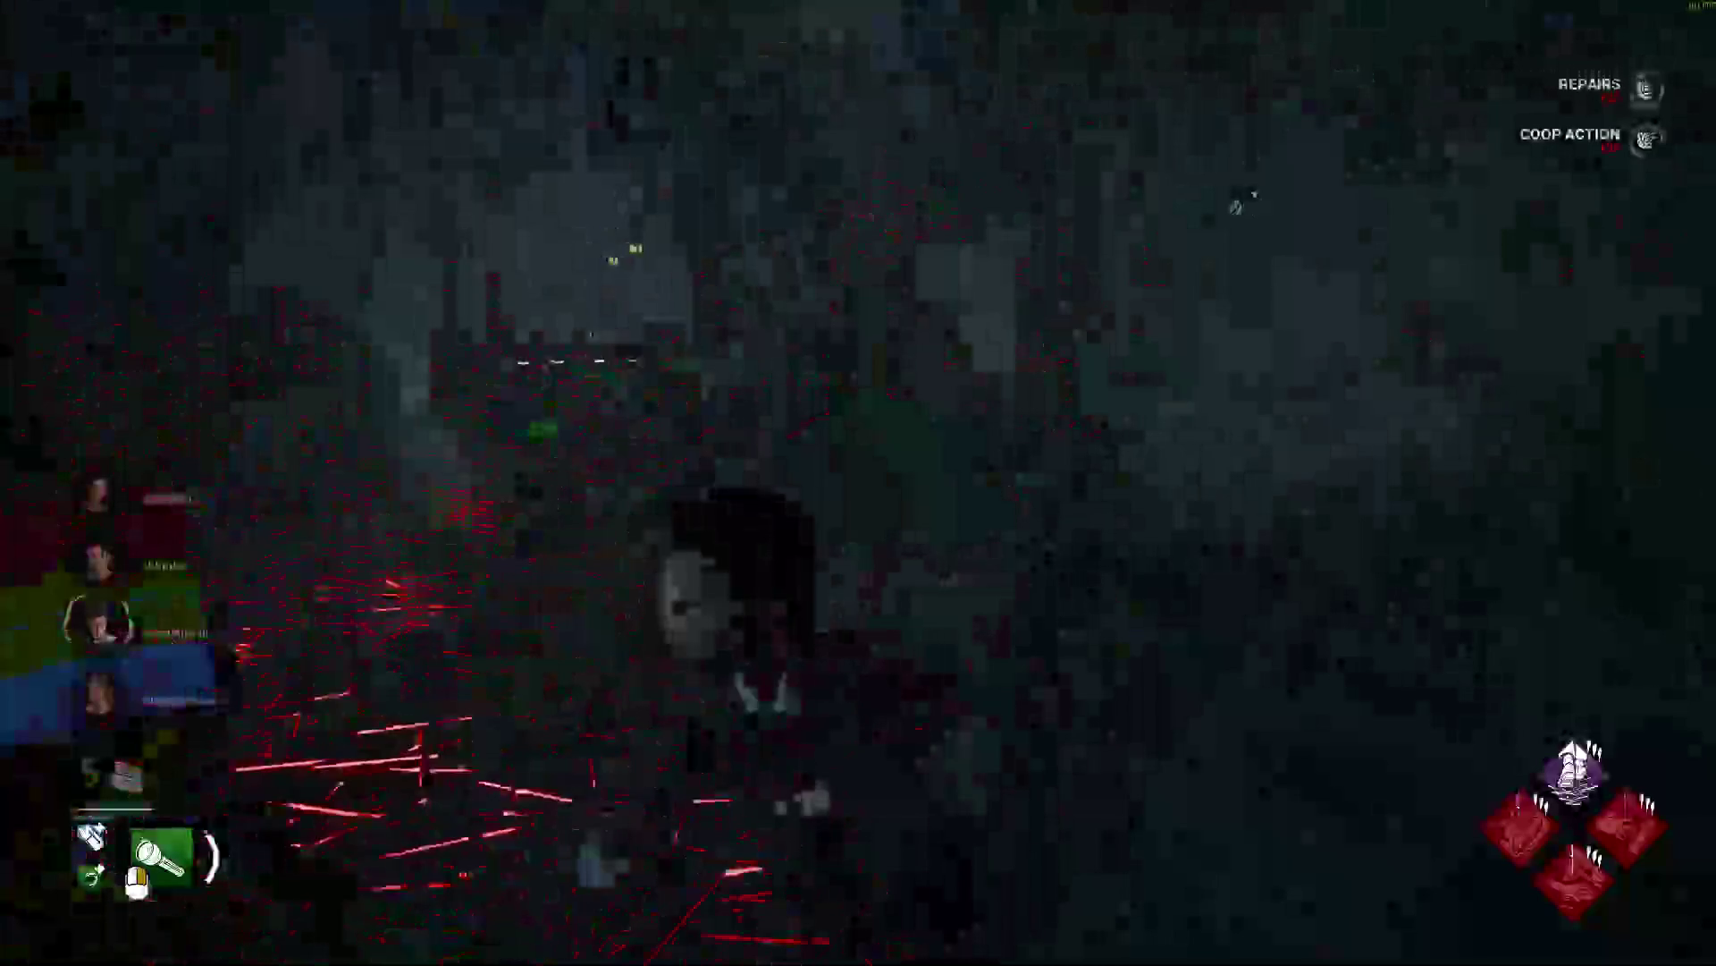
{"action": "key", "text": "e"}
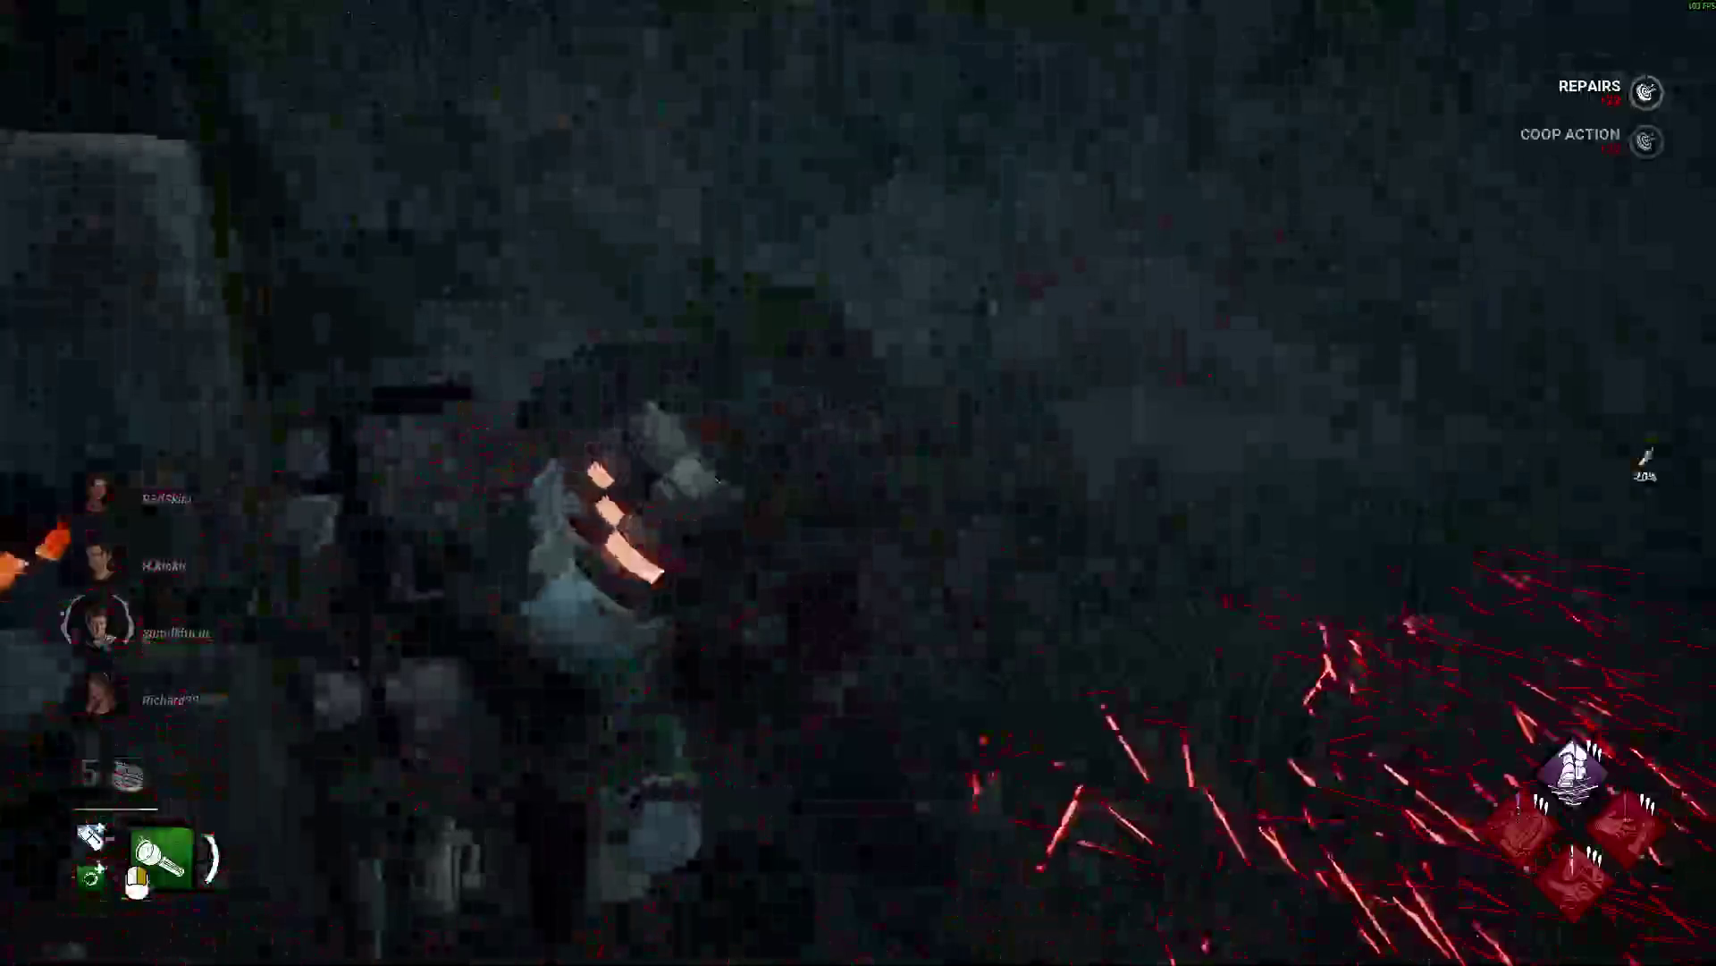
{"action": "key", "text": "e"}
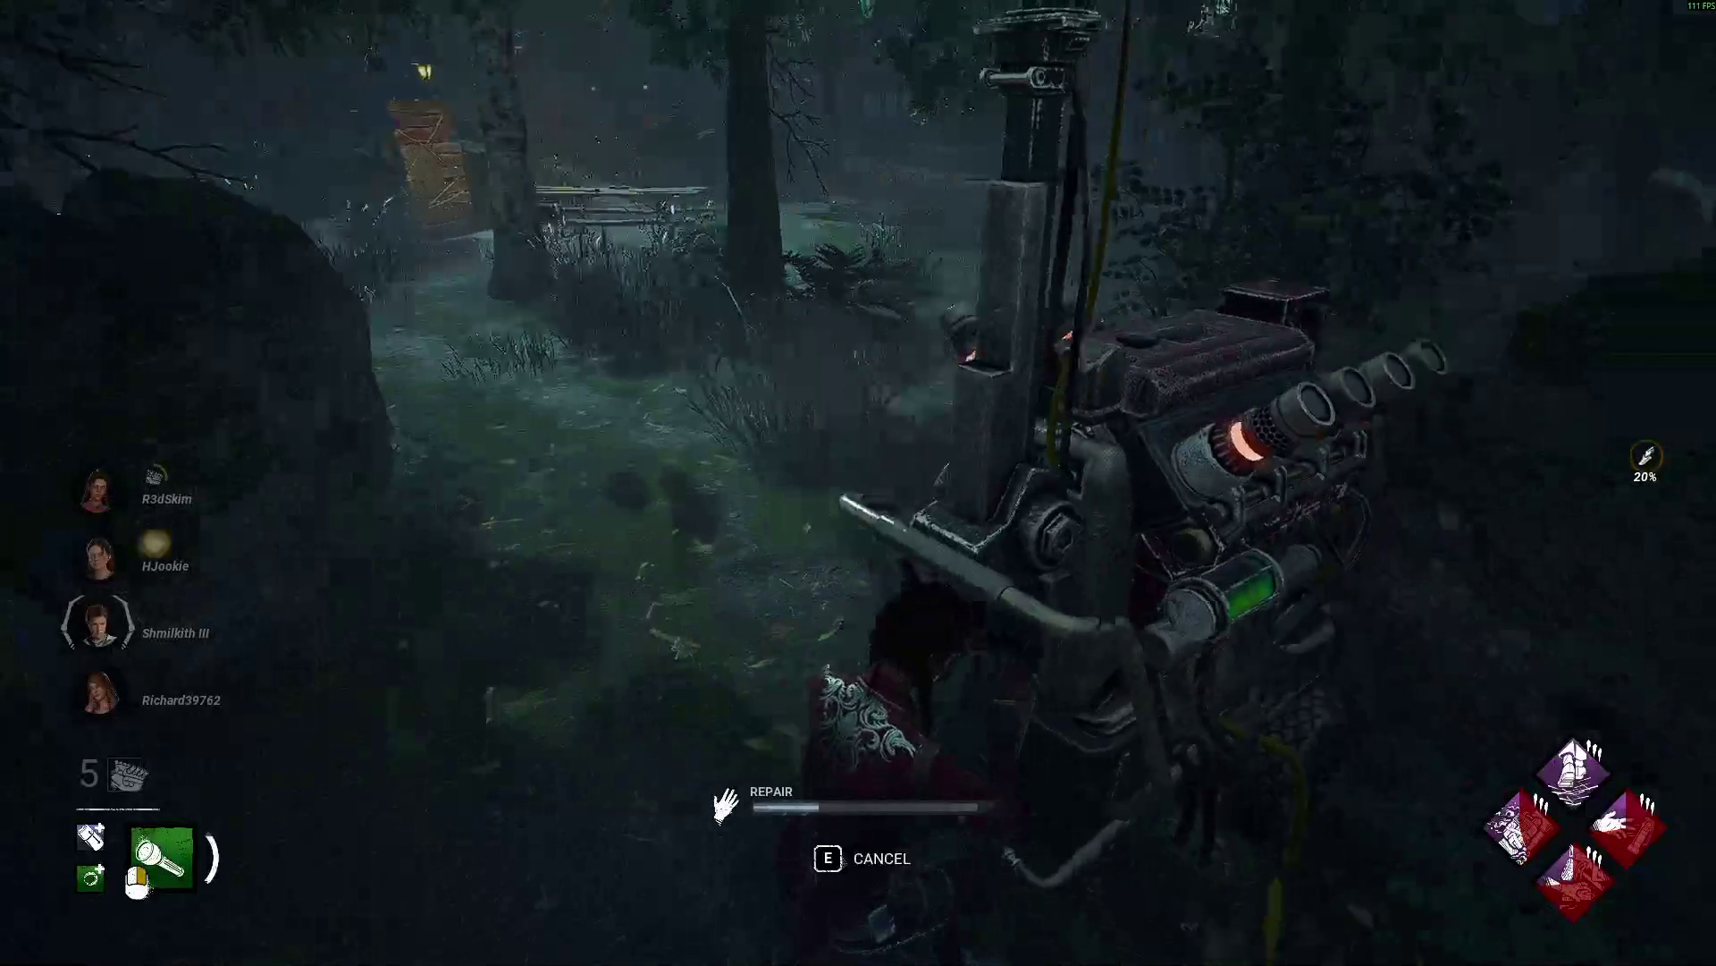
Repair the generator while hitting the skill checks, then abandon it and hide in the red locker.
{"action": "key", "text": "space"}
{"action": "key", "text": "e"}
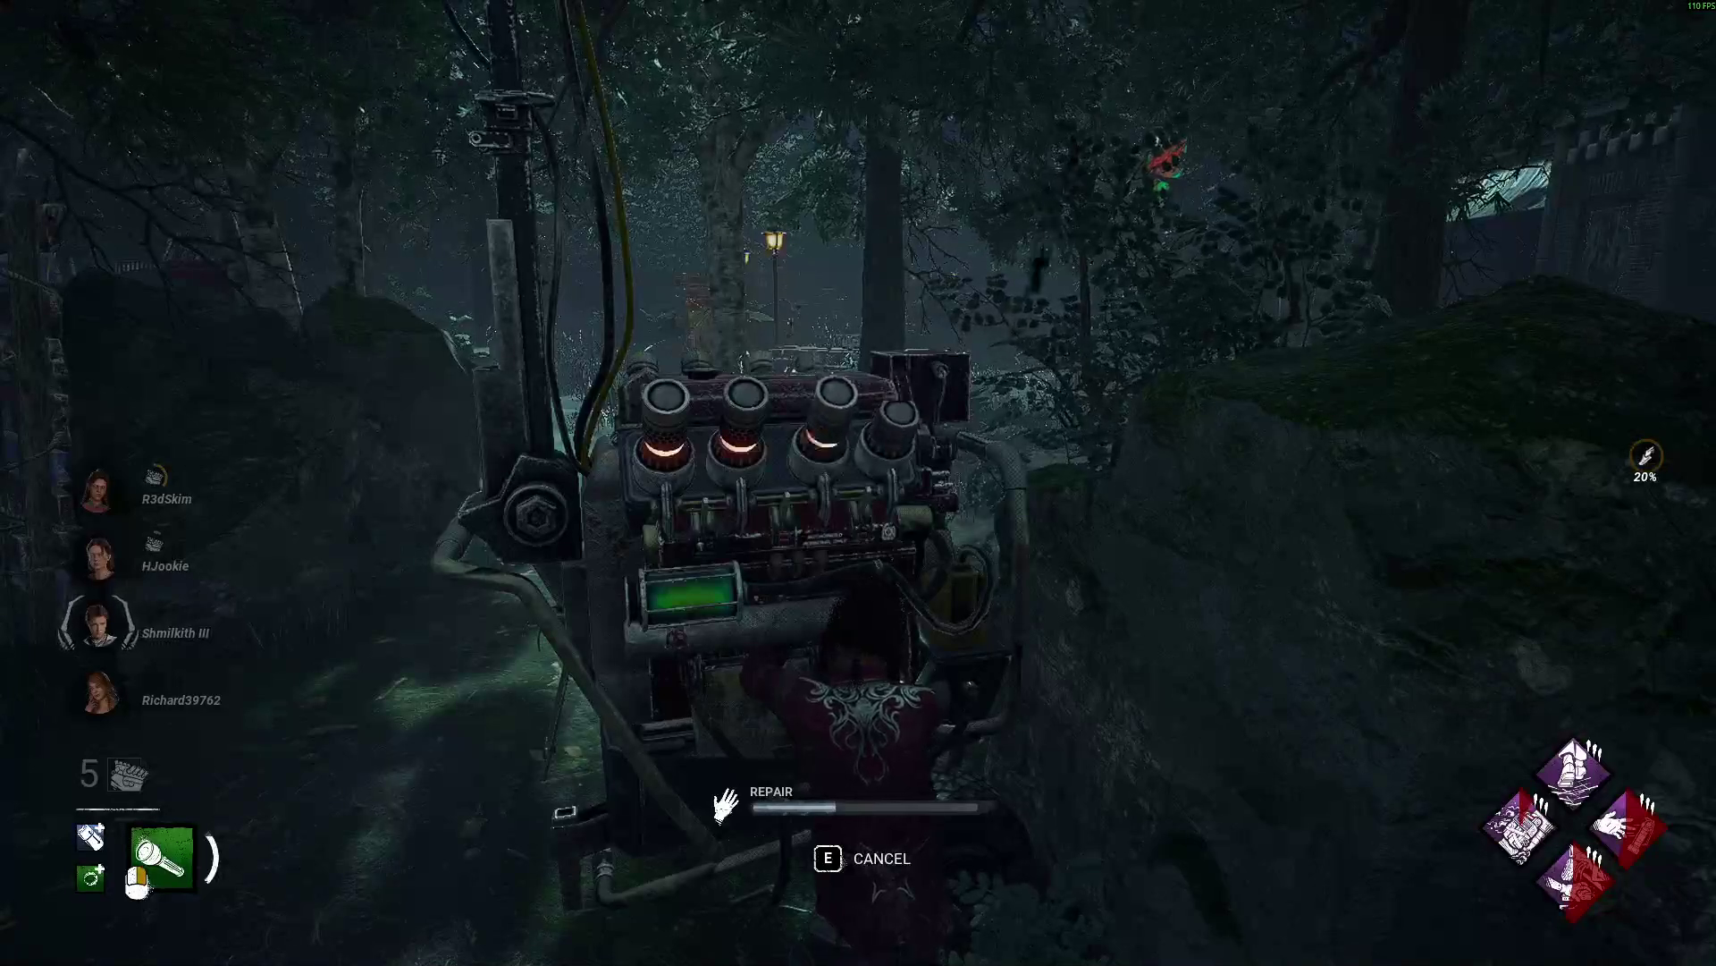
{"action": "key", "text": "e"}
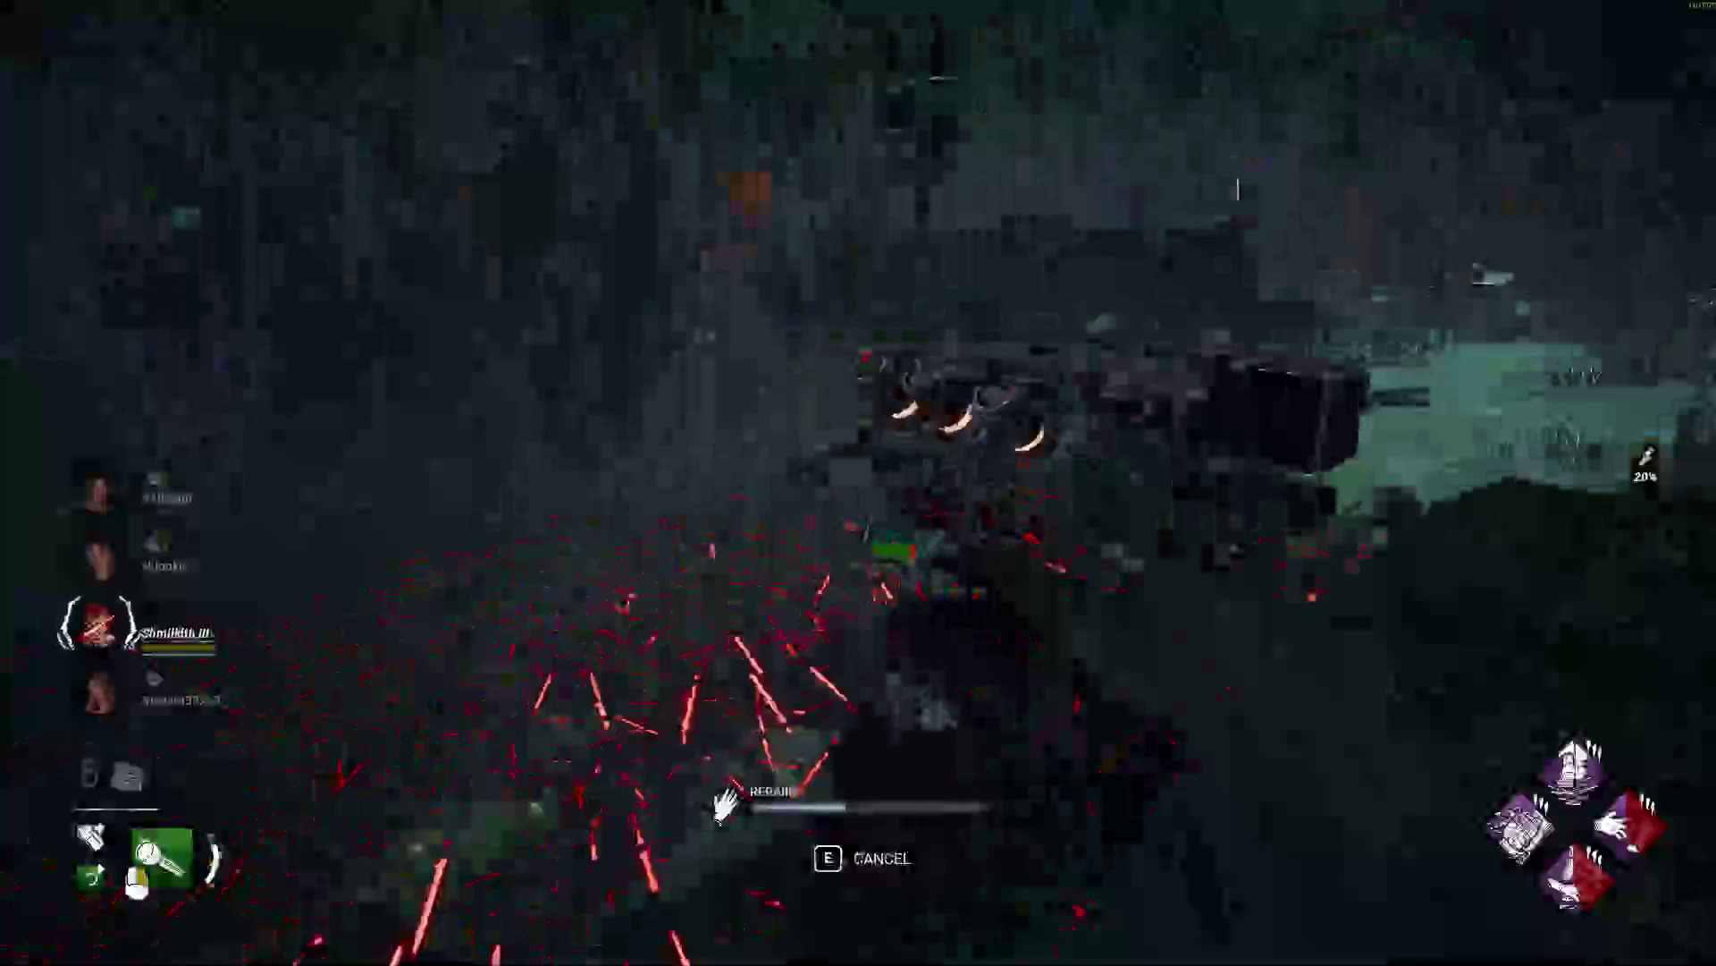
{"action": "key", "text": "space"}
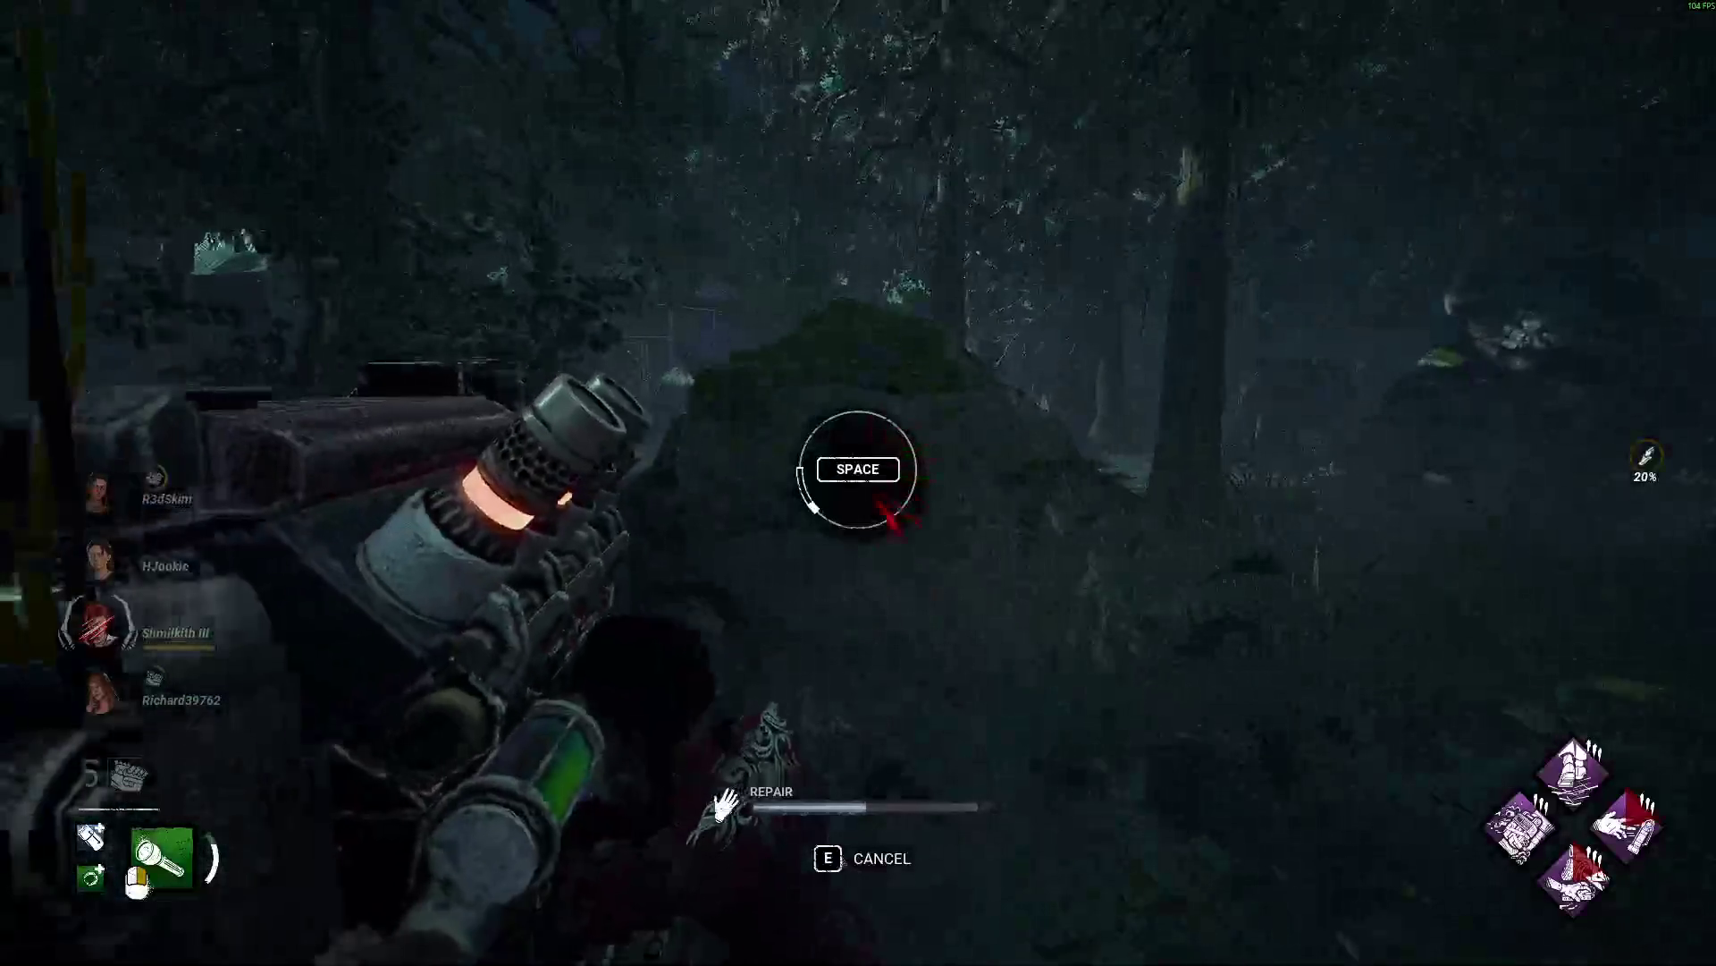
{"action": "key", "text": "space"}
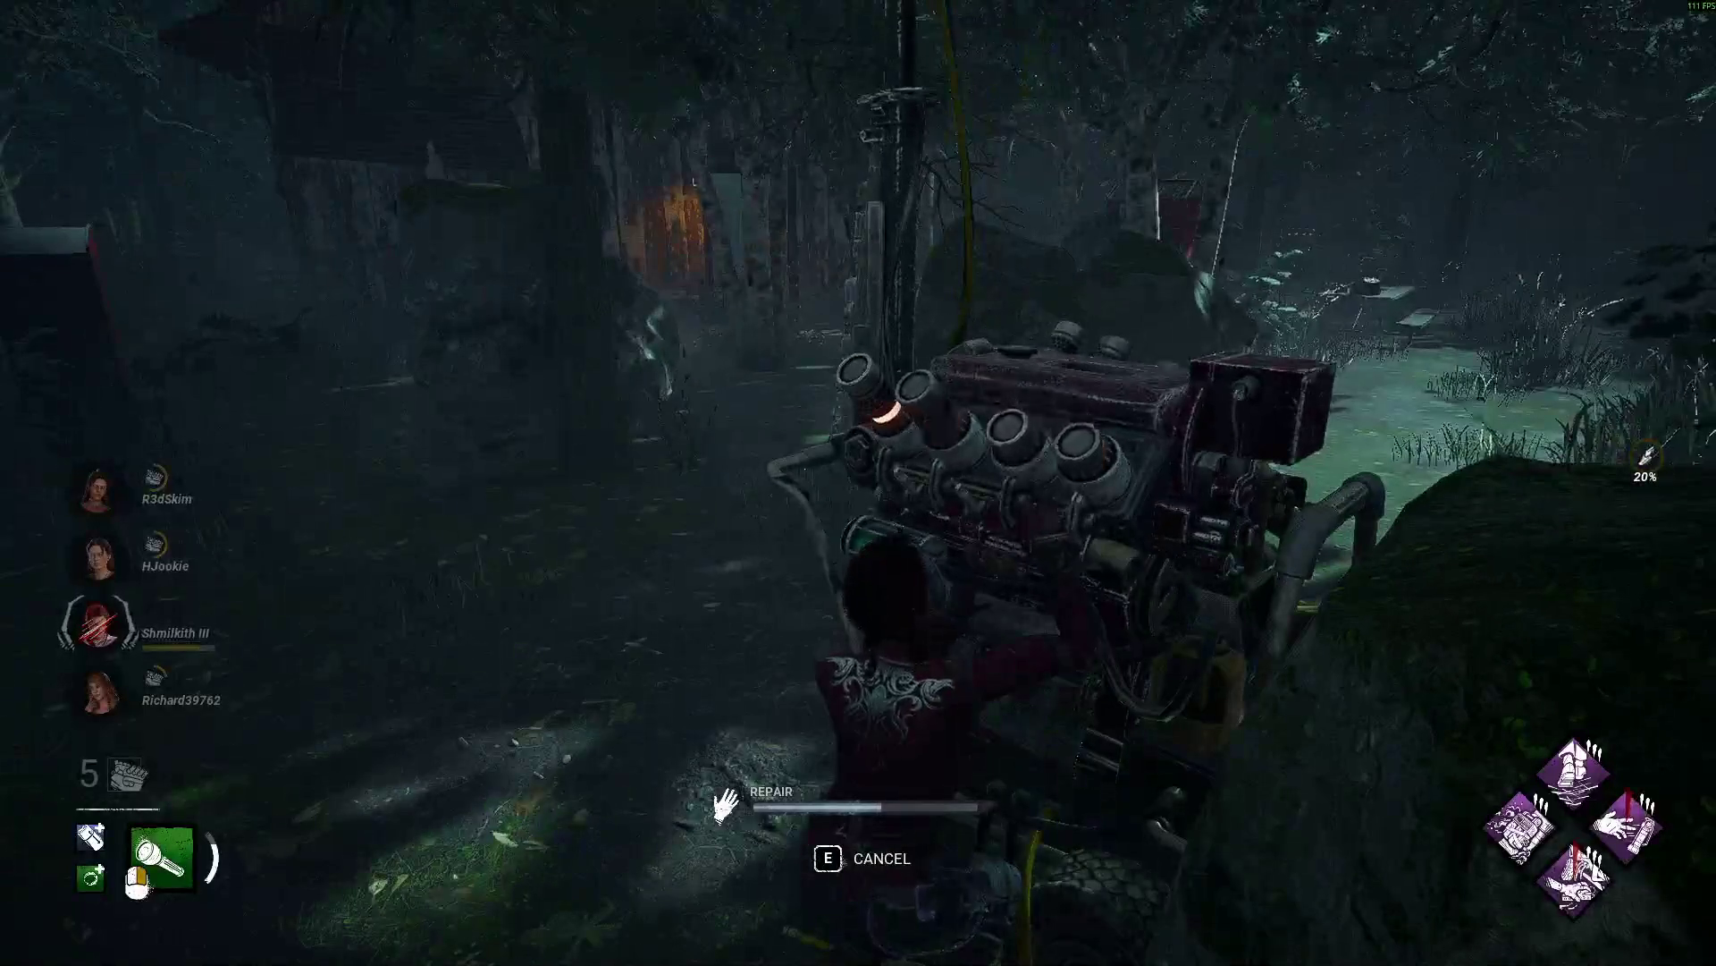
{"action": "key", "text": "e"}
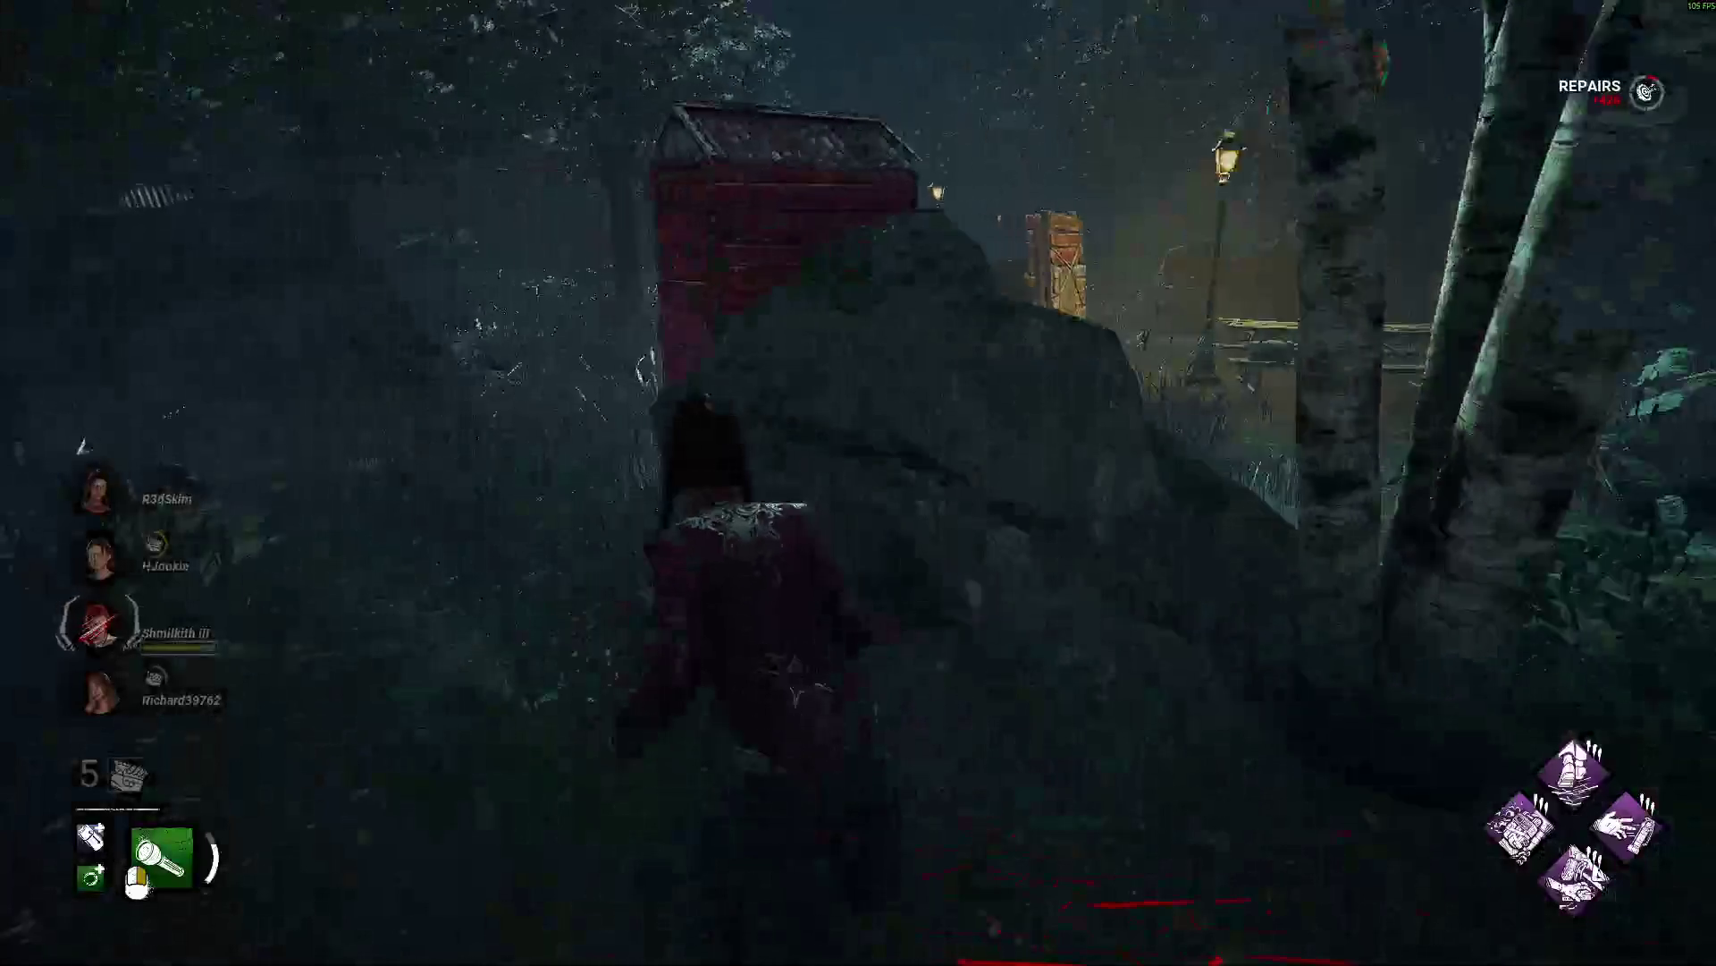
{"action": "key", "text": "space"}
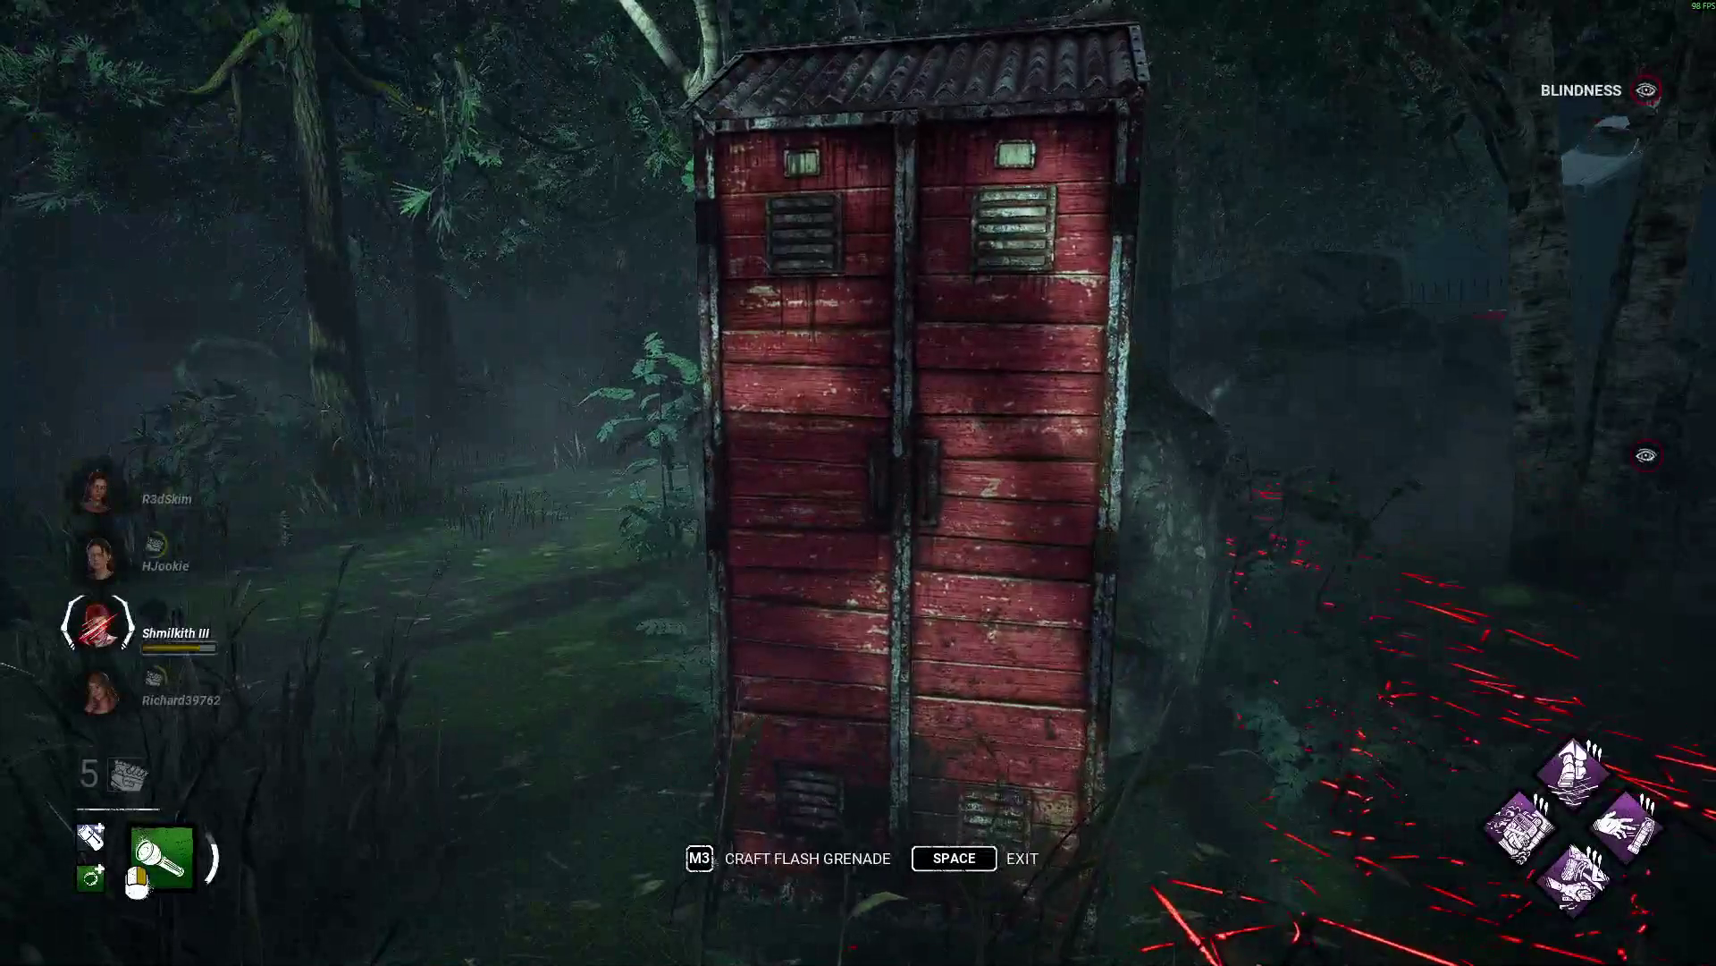
Leave the locker, run past the pallet to a generator, and hit skill checks to finish the repairs.
{"action": "key", "text": "space"}
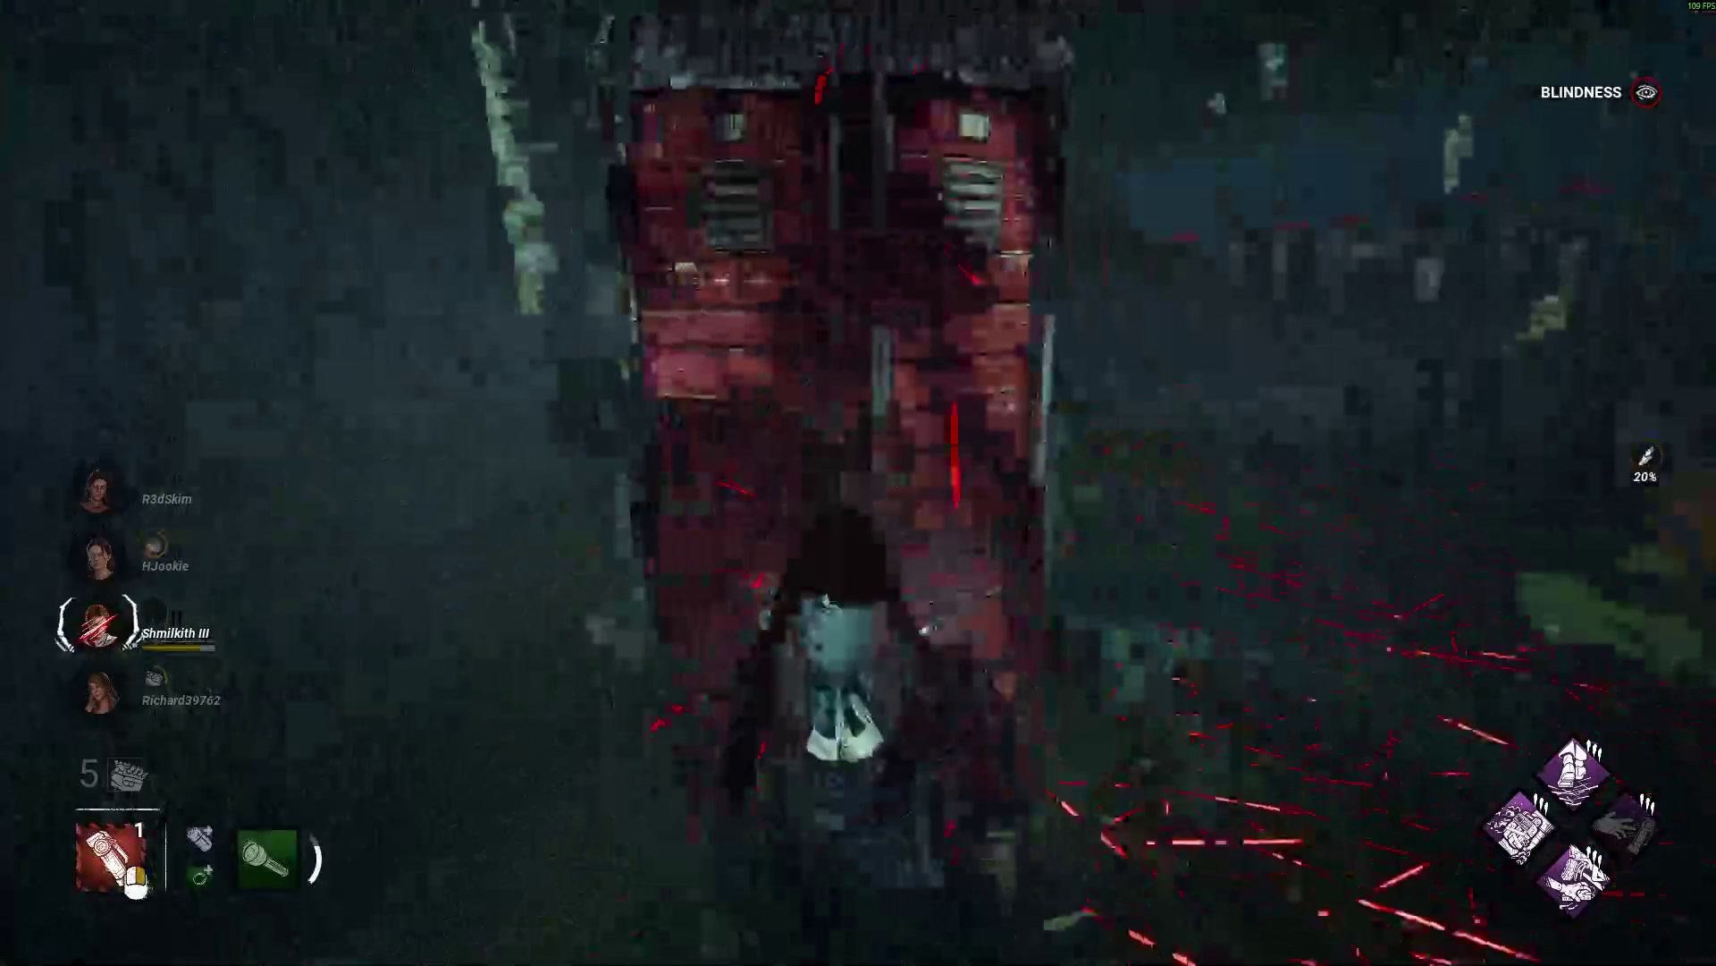
{"action": "key", "text": "w"}
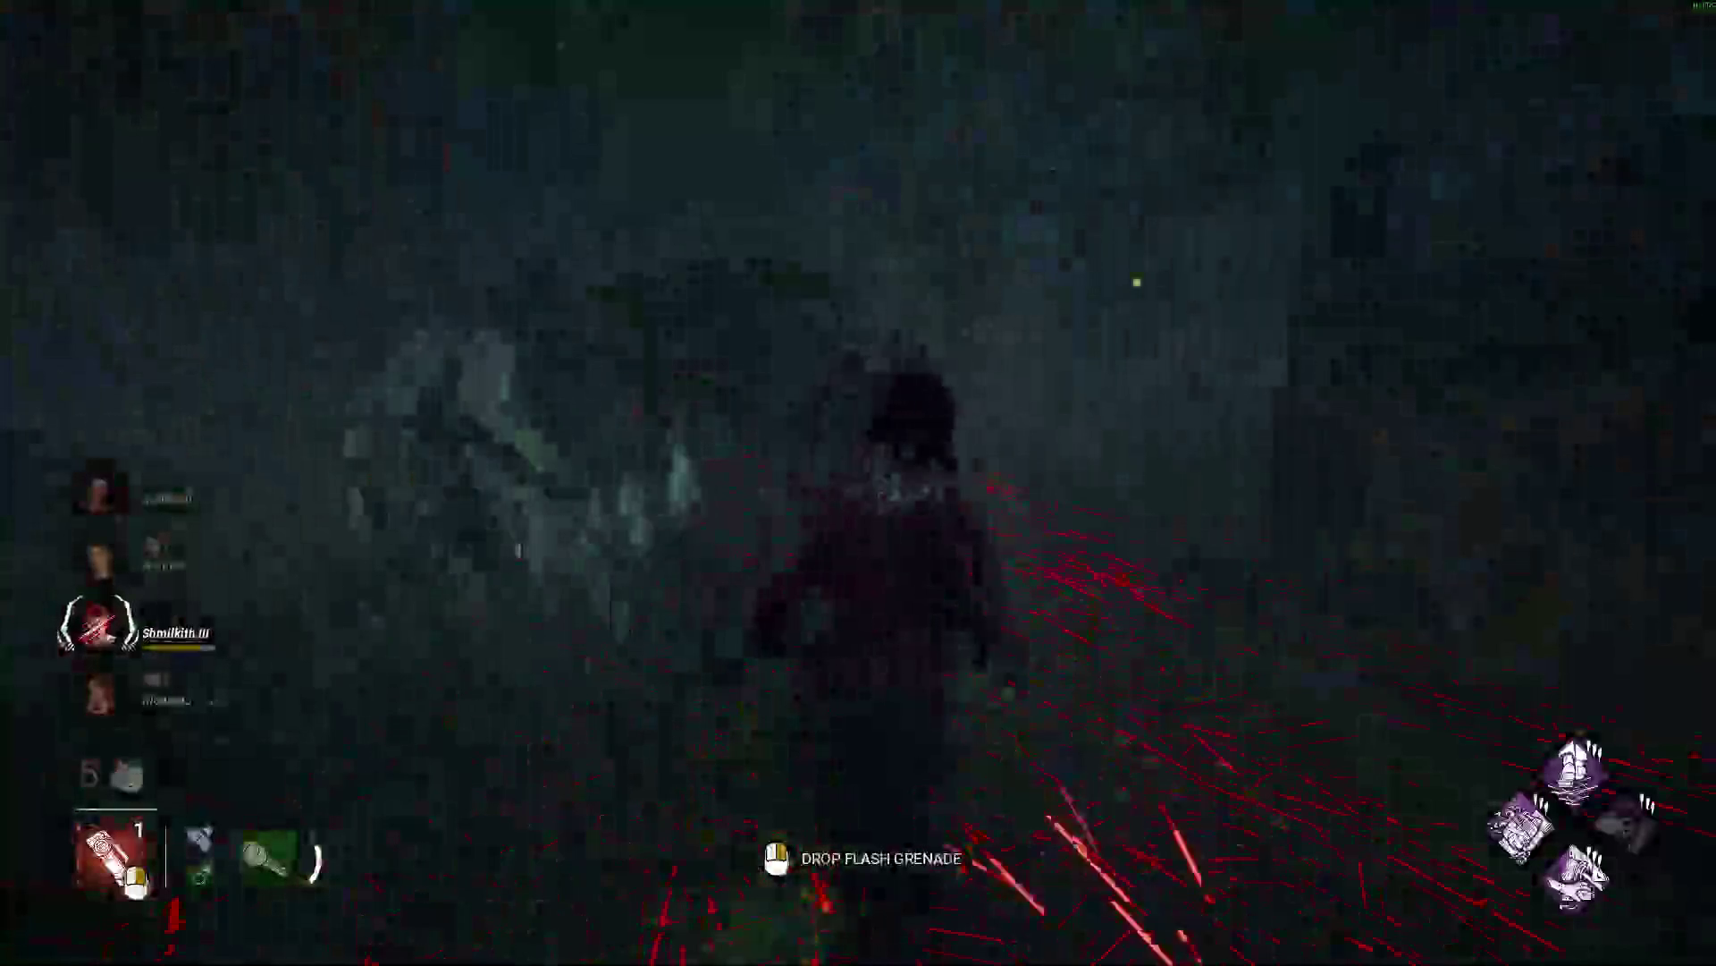
{"action": "key", "text": "w"}
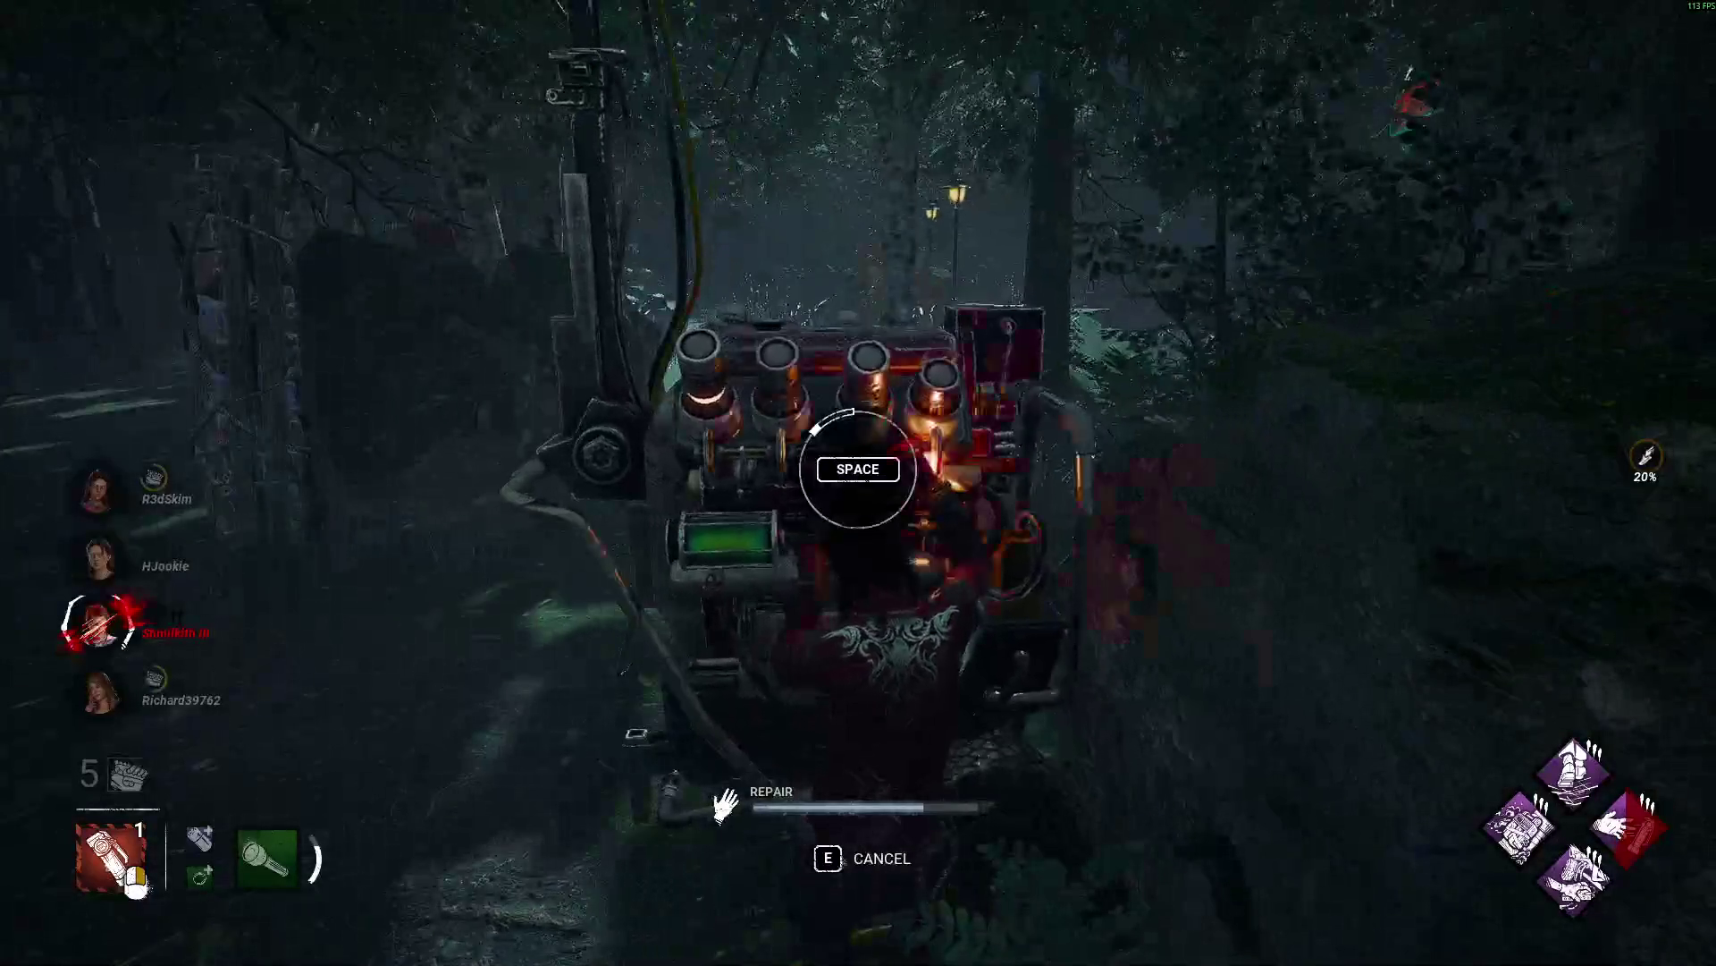
{"action": "key", "text": "space"}
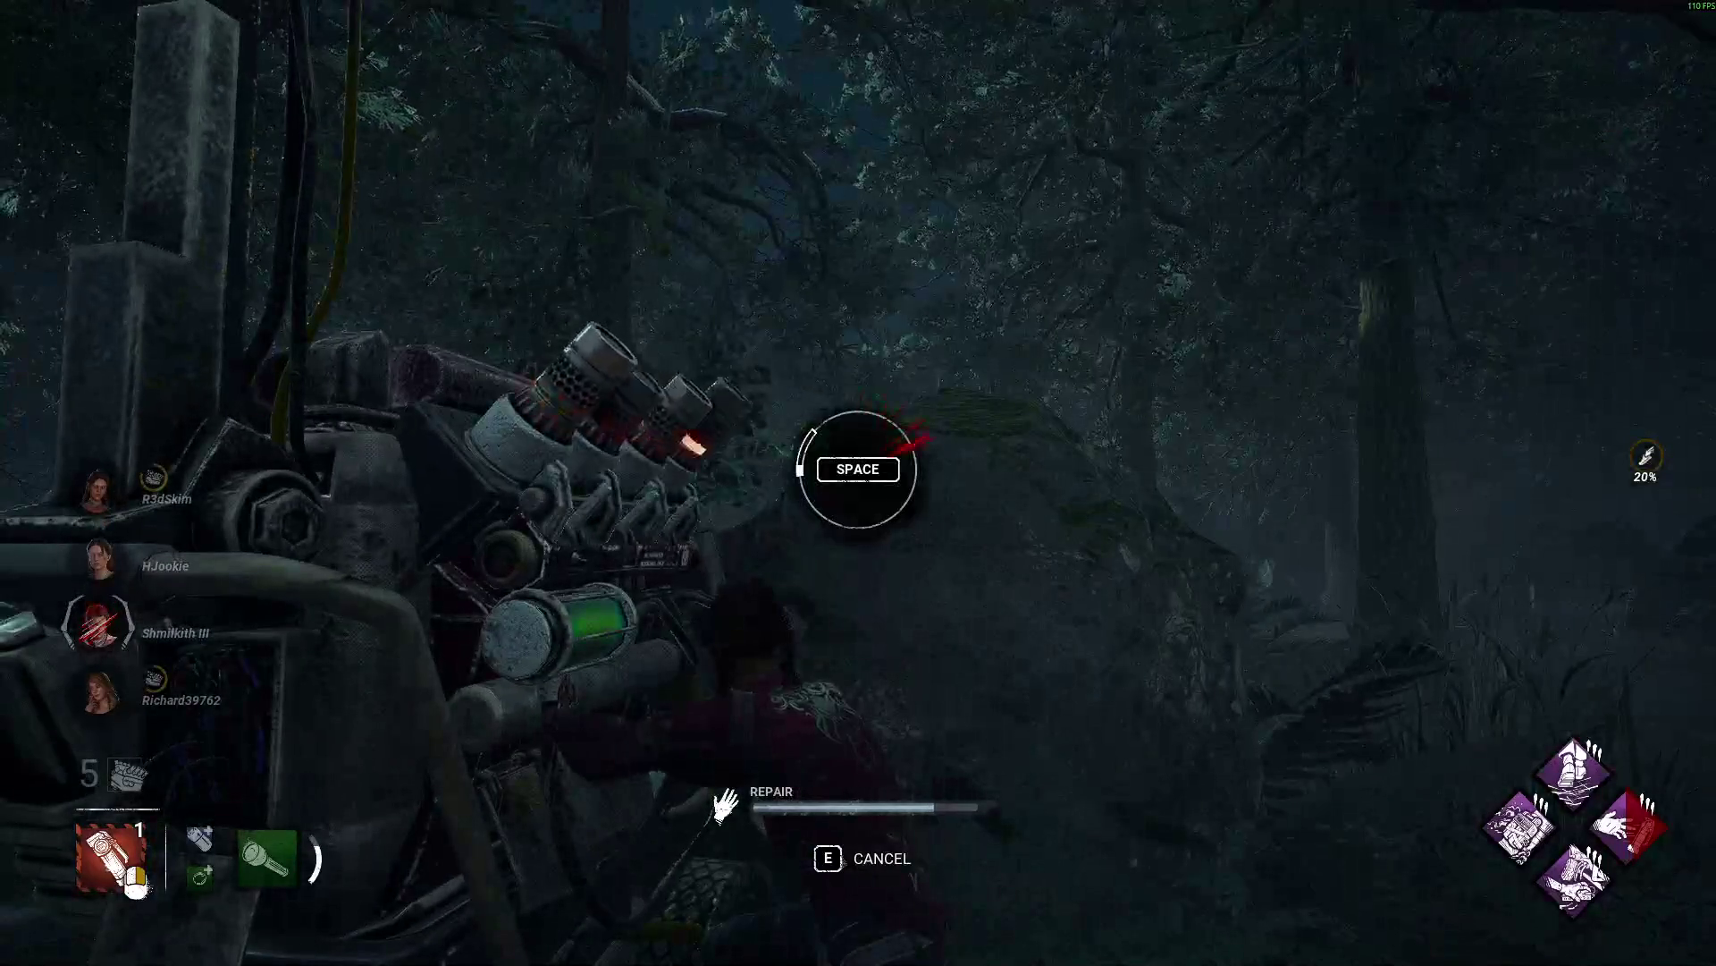
{"action": "key", "text": "space"}
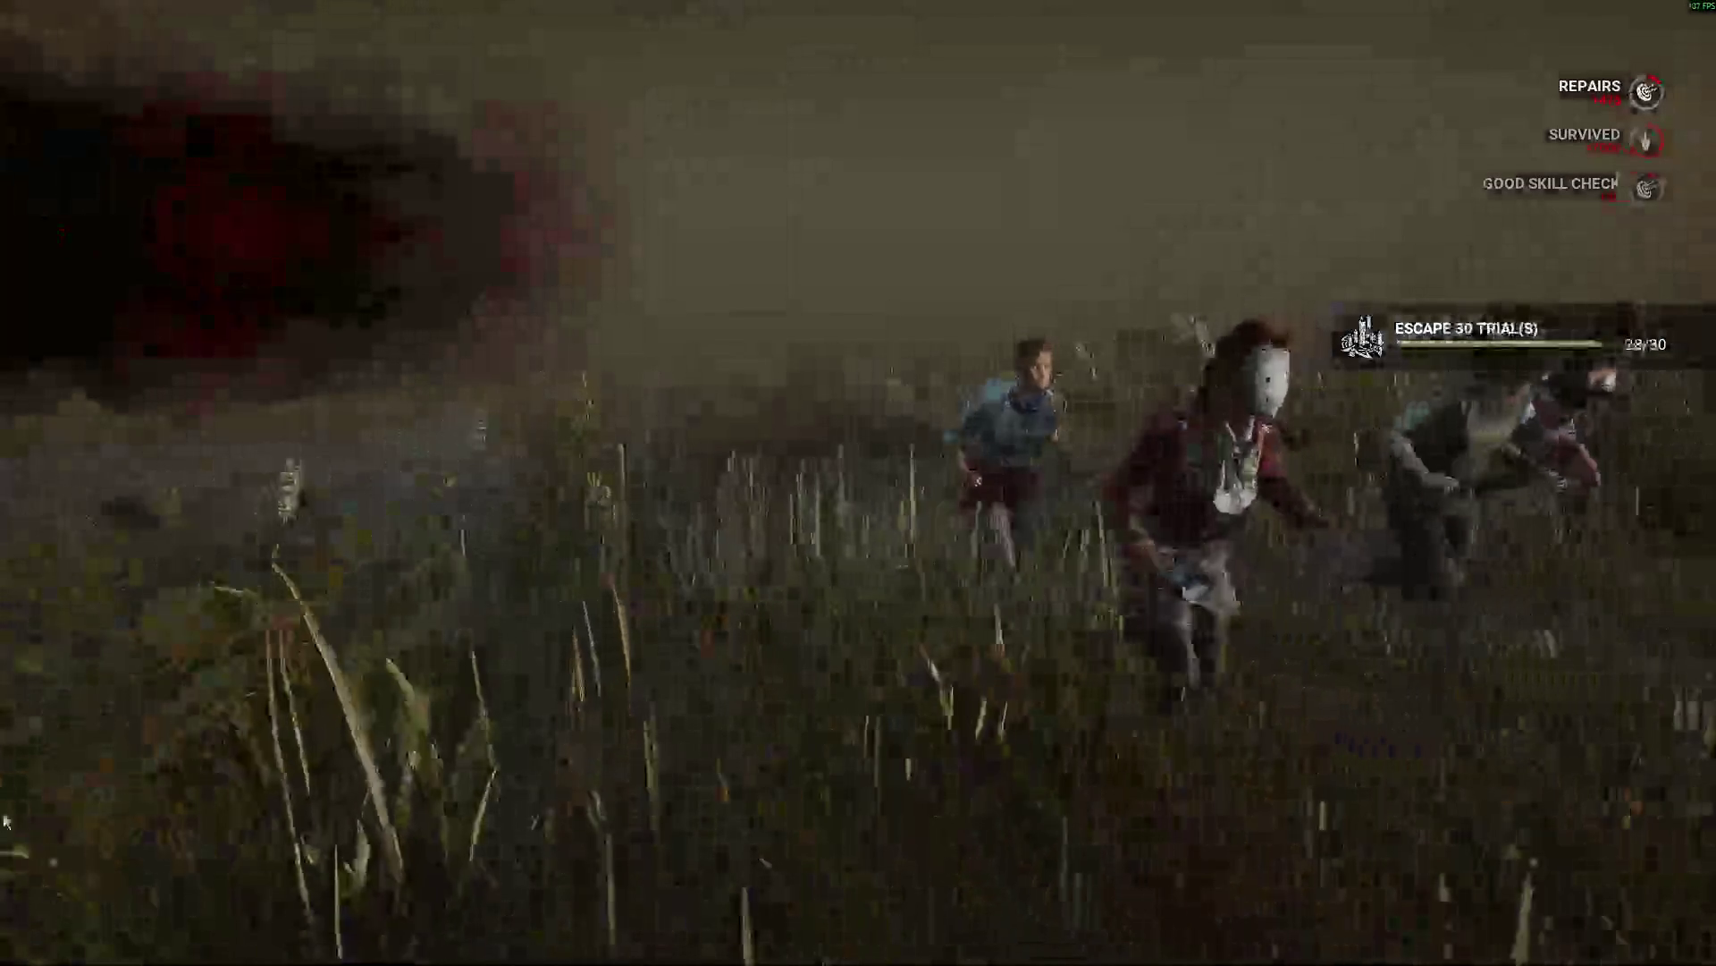
Send 'ggs ;)' in the post-match chat, then switch over to Steam.
{"action": "key", "text": "super"}
{"action": "left_click", "coordinate": [901, 535]}
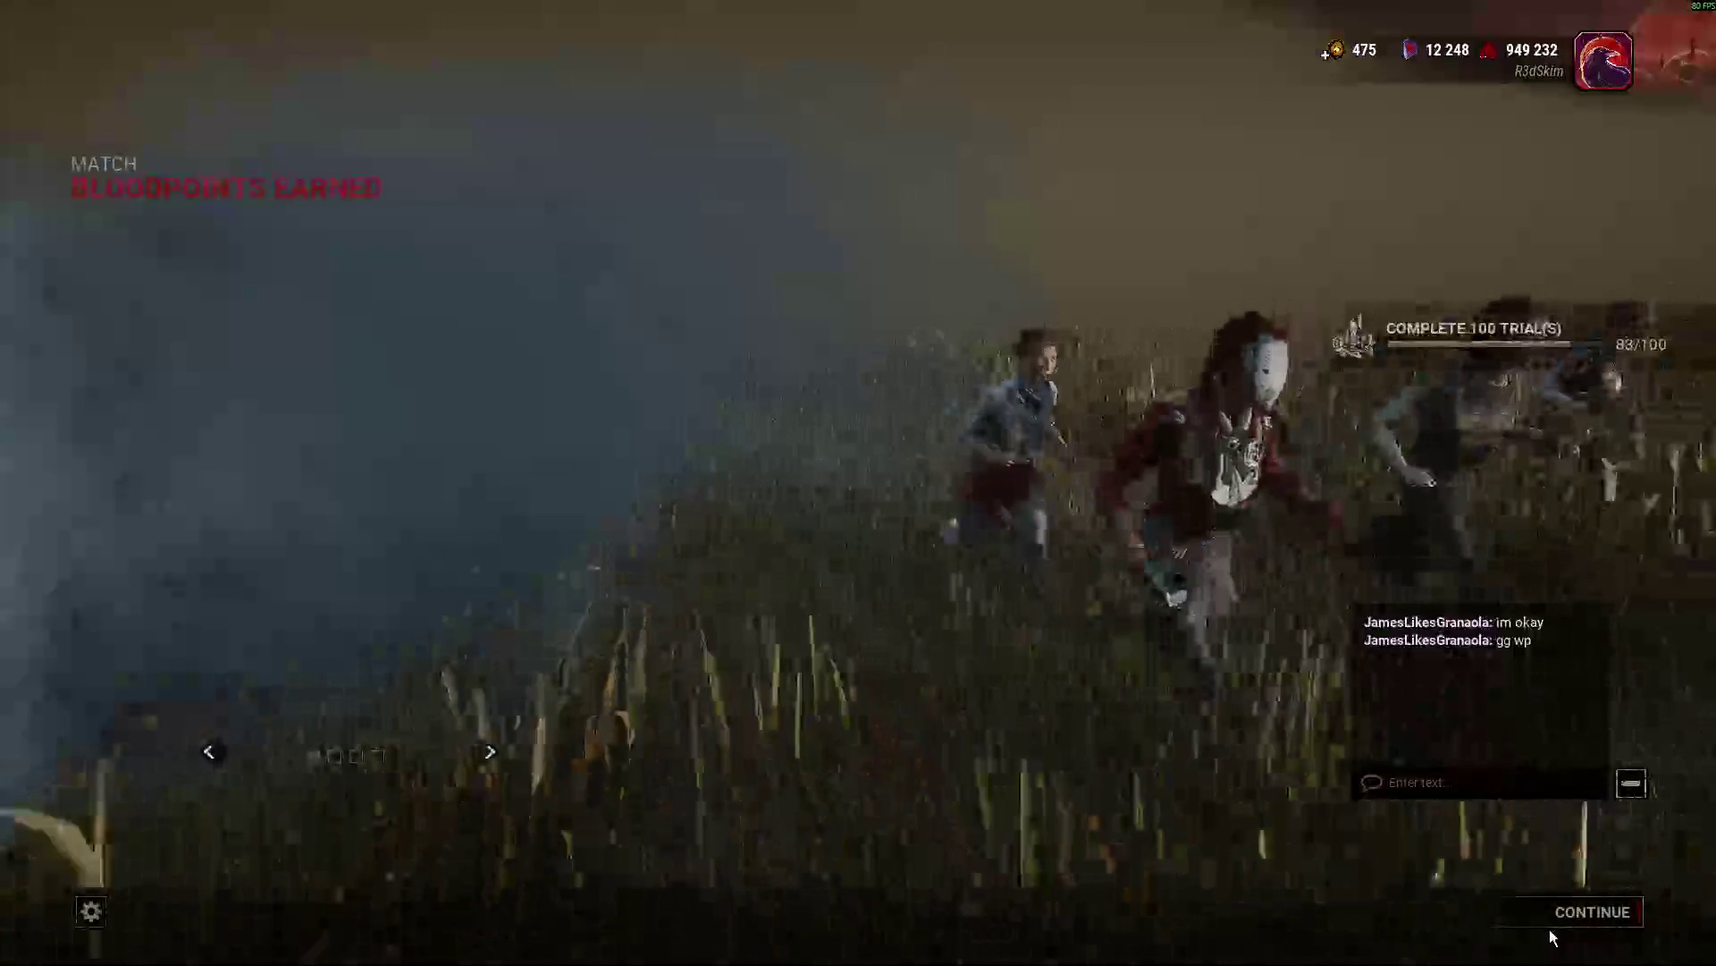
{"action": "type", "text": "ggs ;)"}
{"action": "key", "text": "Return"}
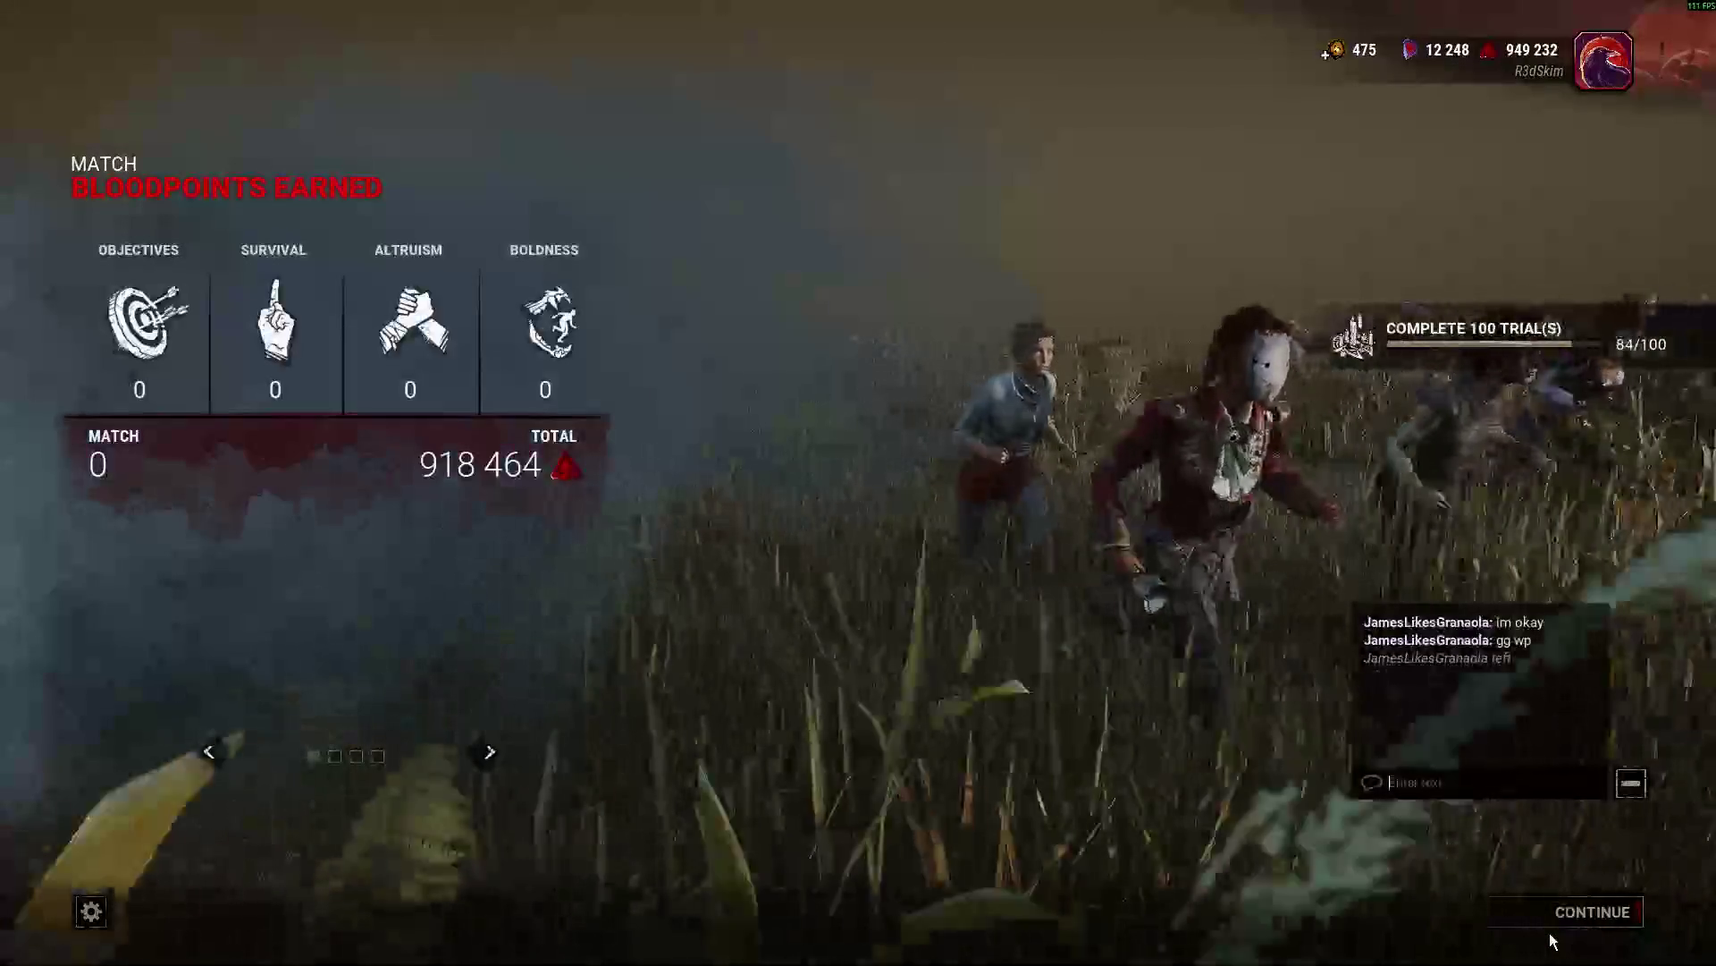
{"action": "key", "text": "alt+Tab"}
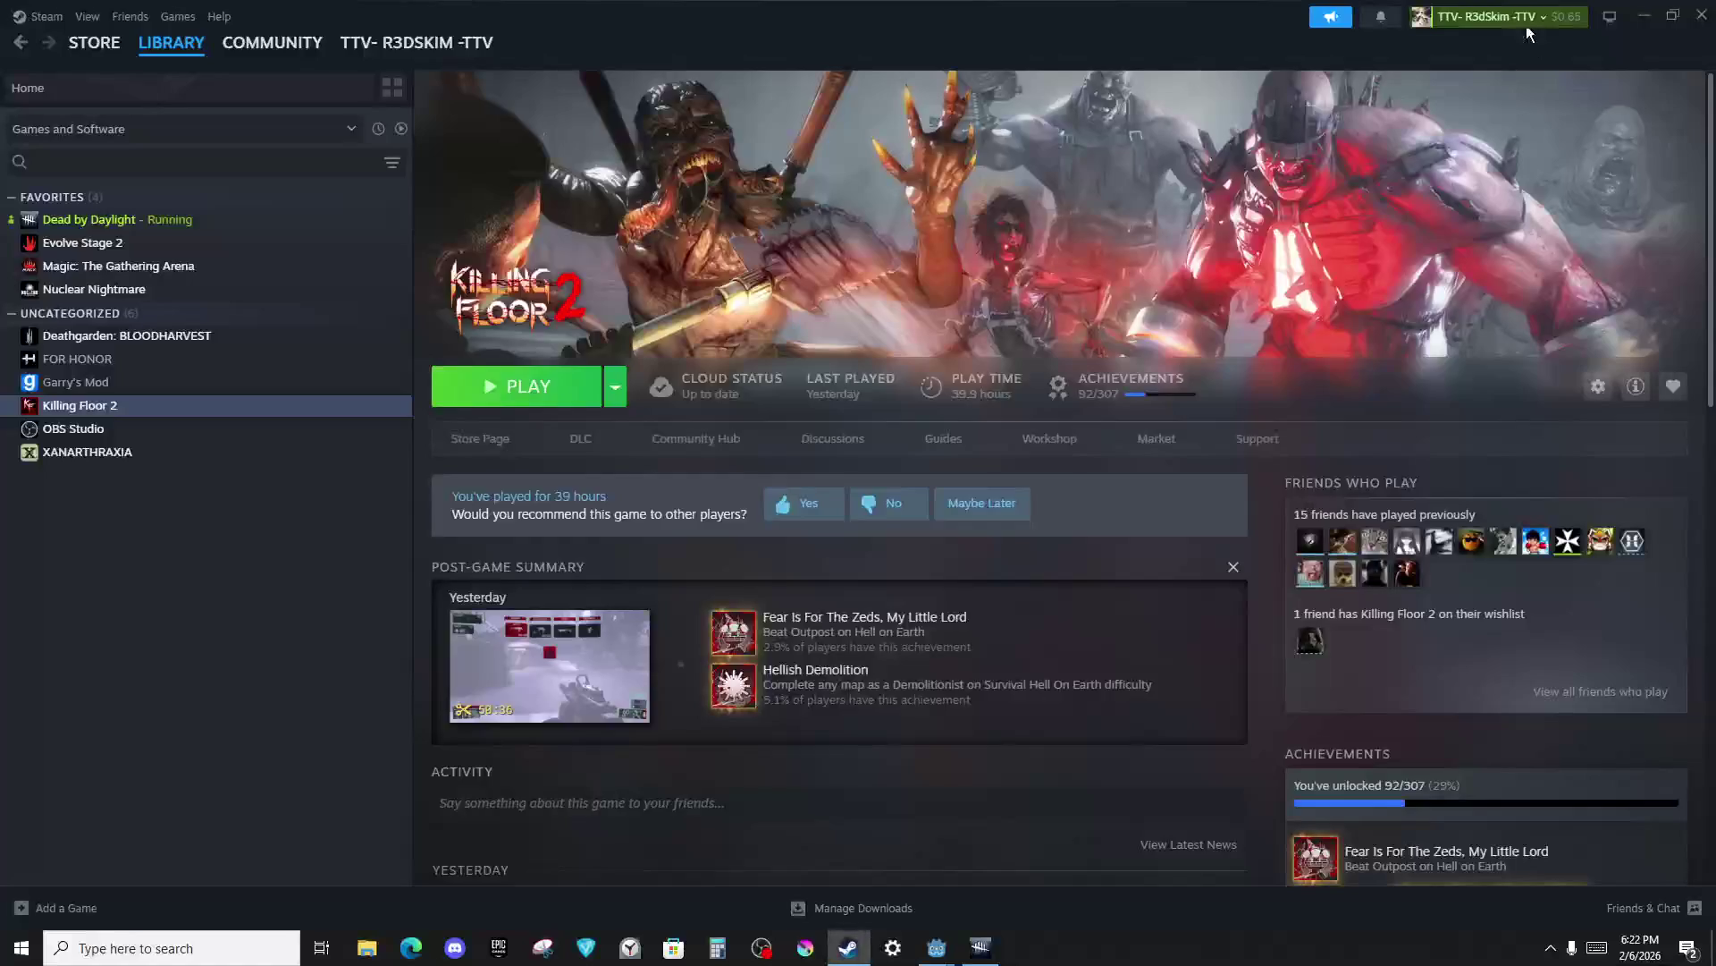
Start searching for a new Dead by Daylight match, then check the Twitch desktop and OBS window.
{"action": "key", "text": "alt+Tab"}
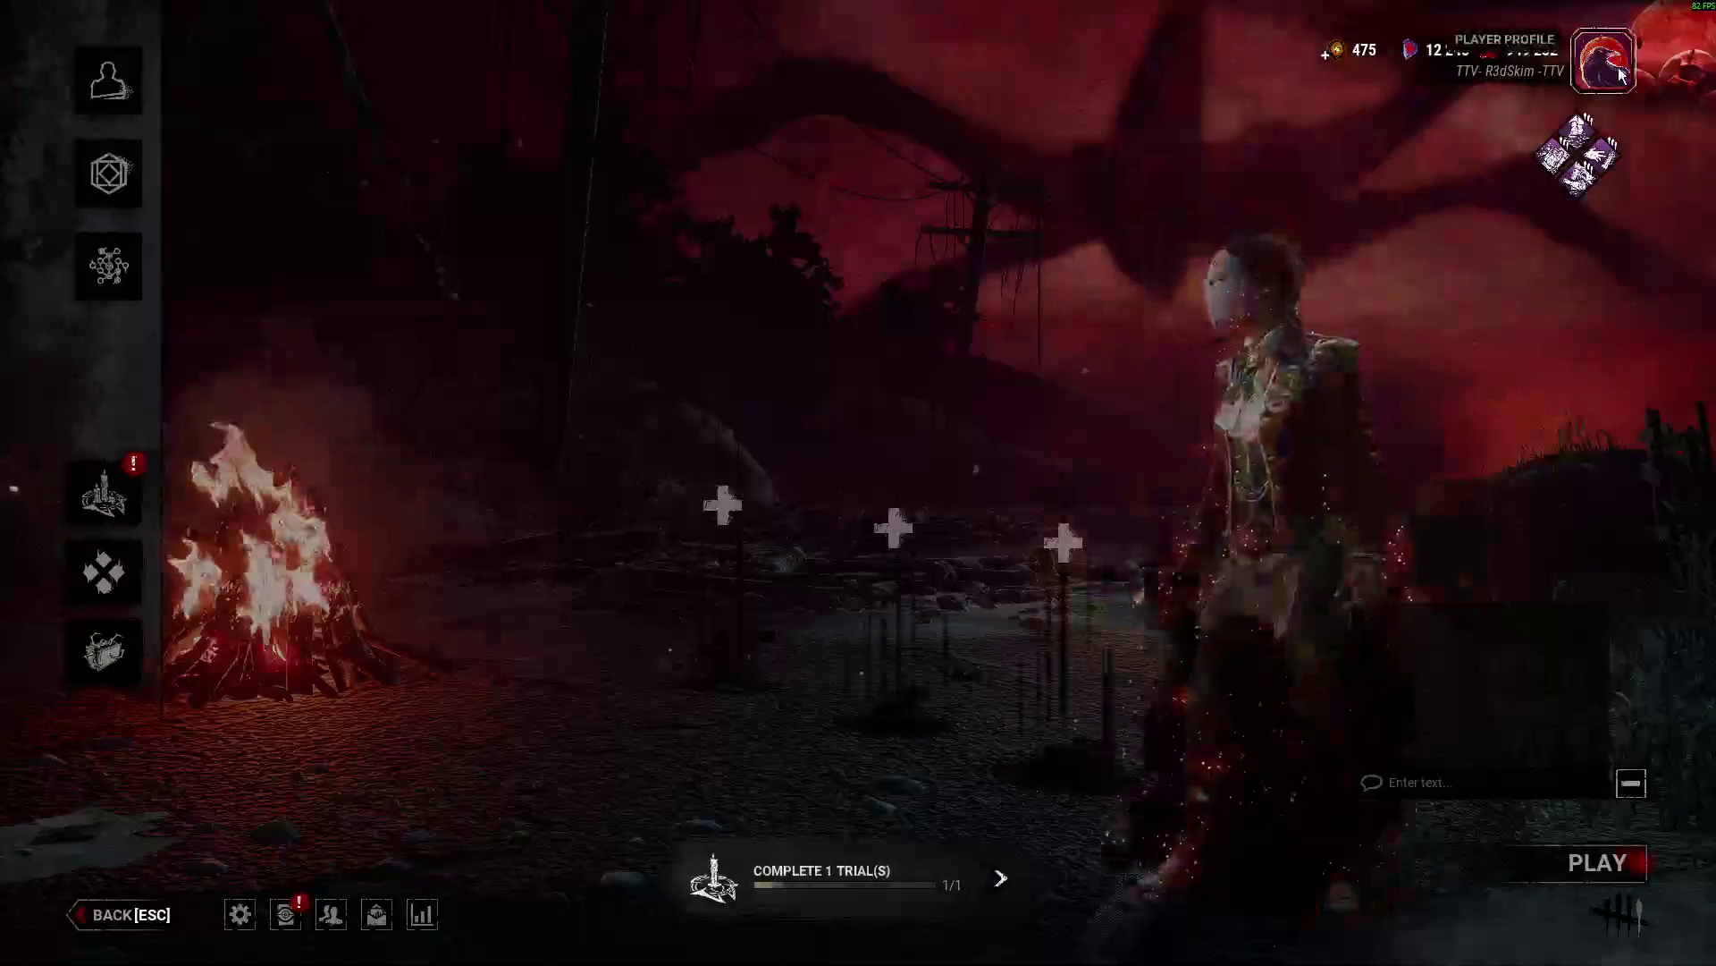
{"action": "left_click", "coordinate": [1535, 860]}
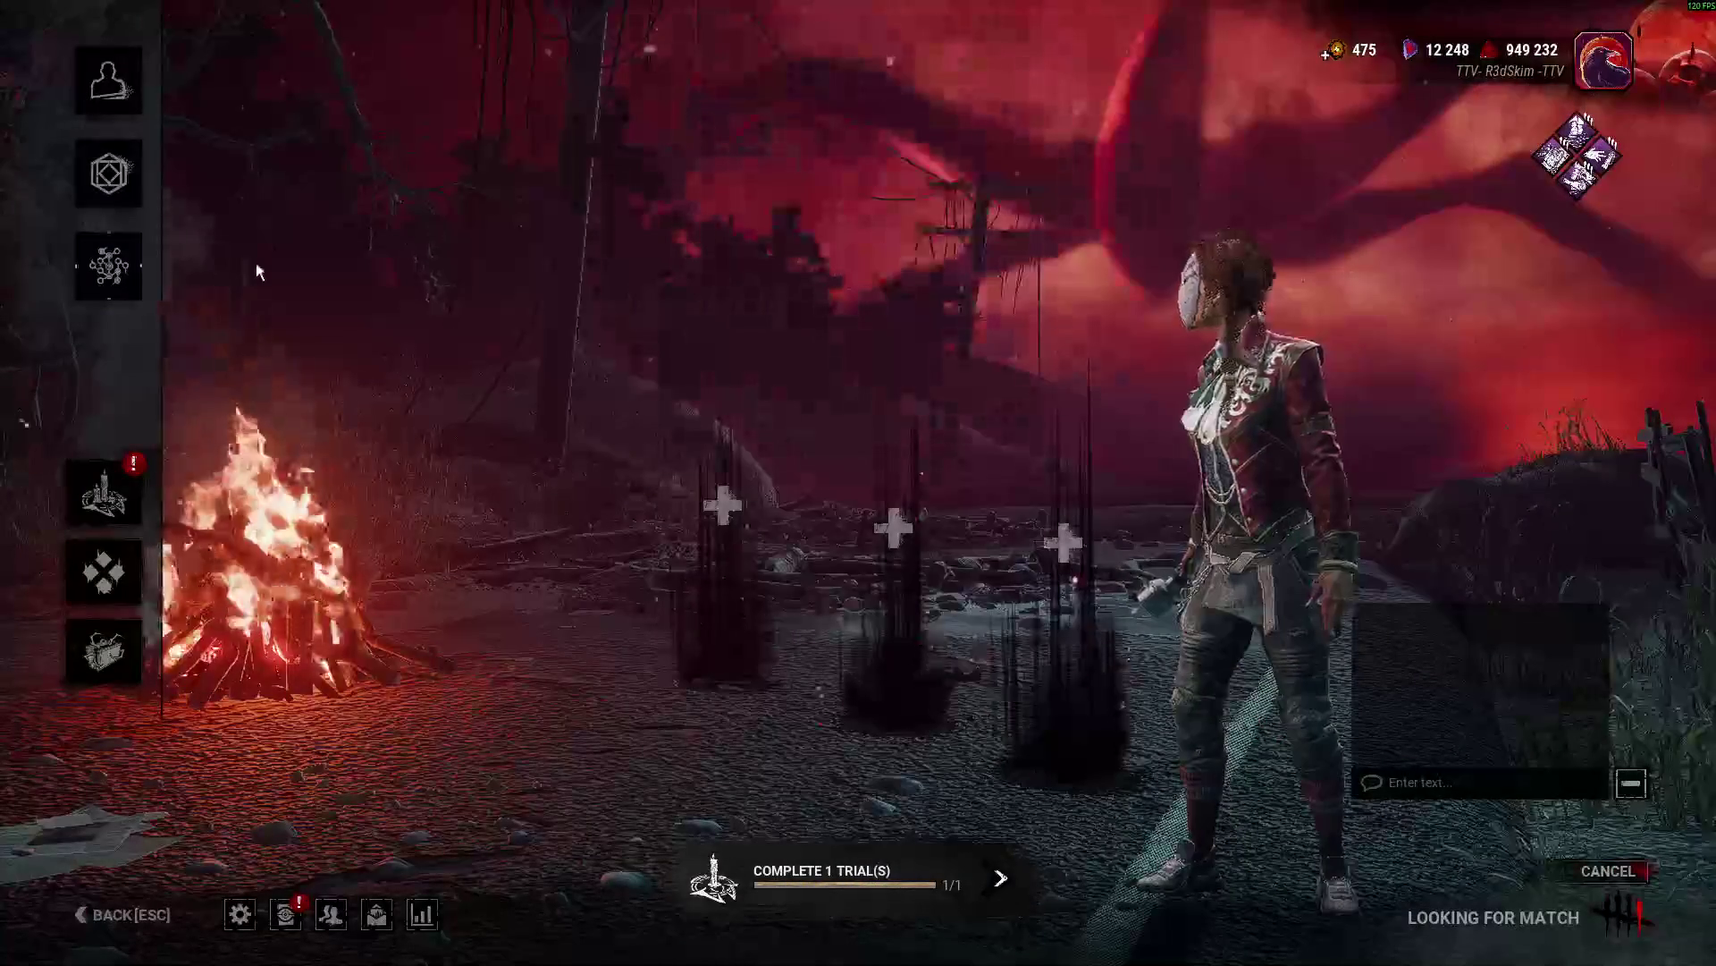
{"action": "key", "text": "alt+Tab"}
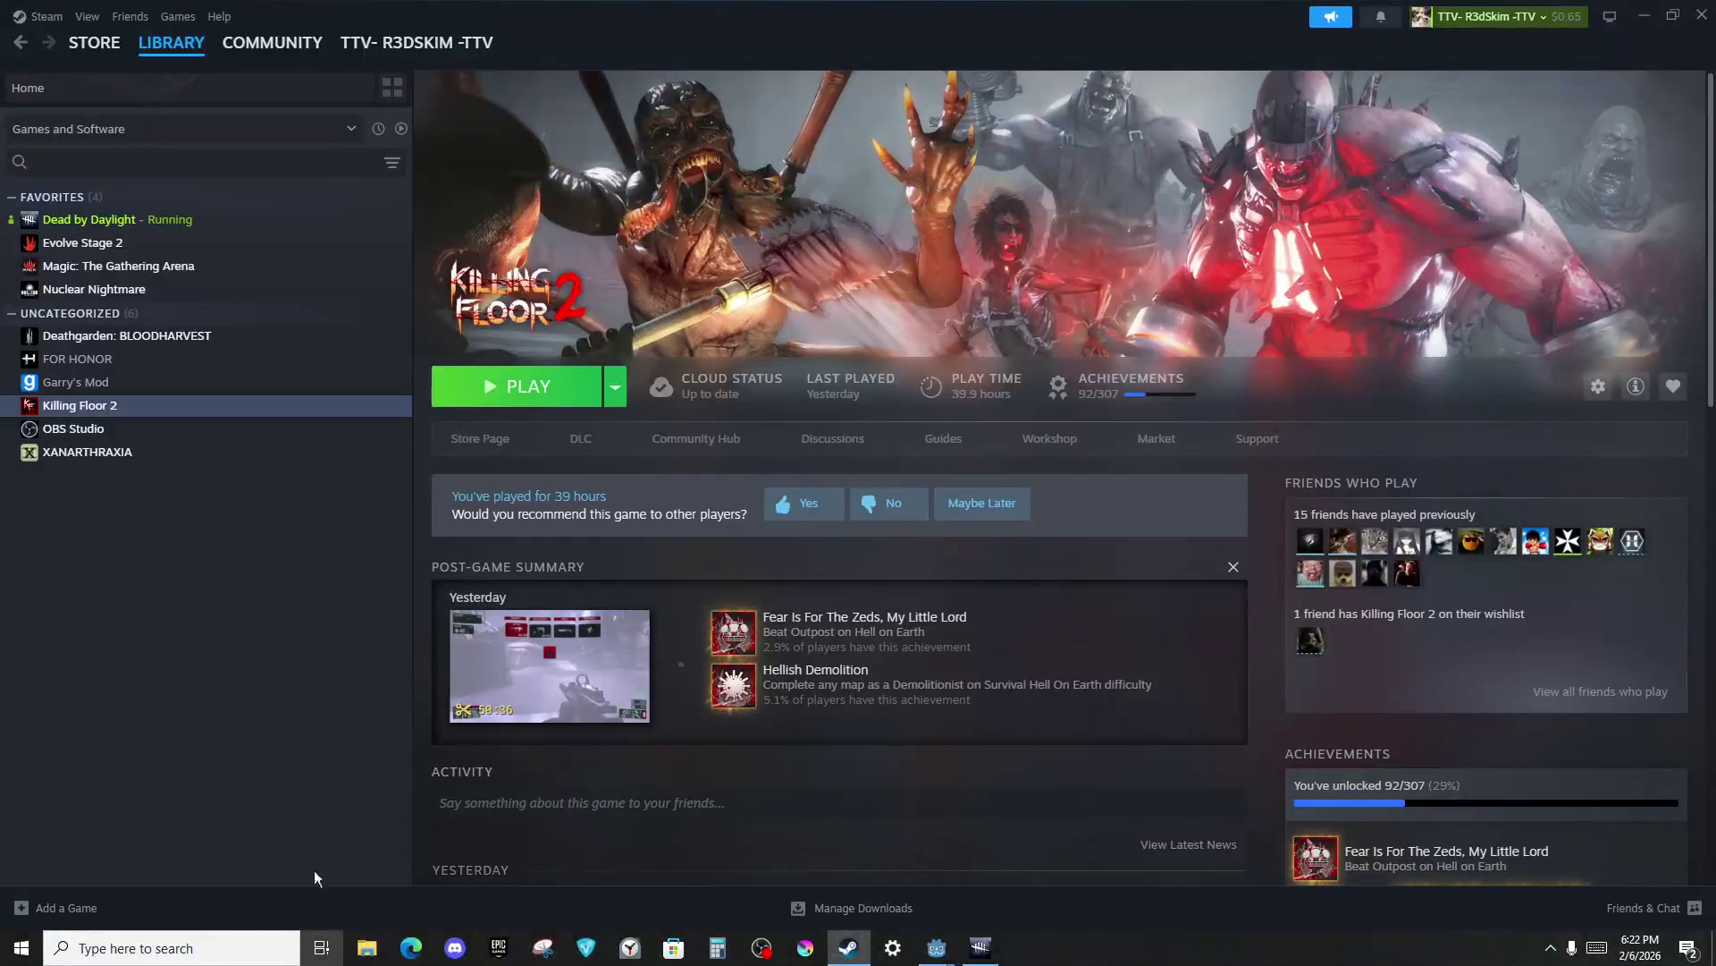
{"action": "left_click", "coordinate": [322, 947]}
{"action": "left_click", "coordinate": [165, 62]}
{"action": "key", "text": "alt+Tab"}
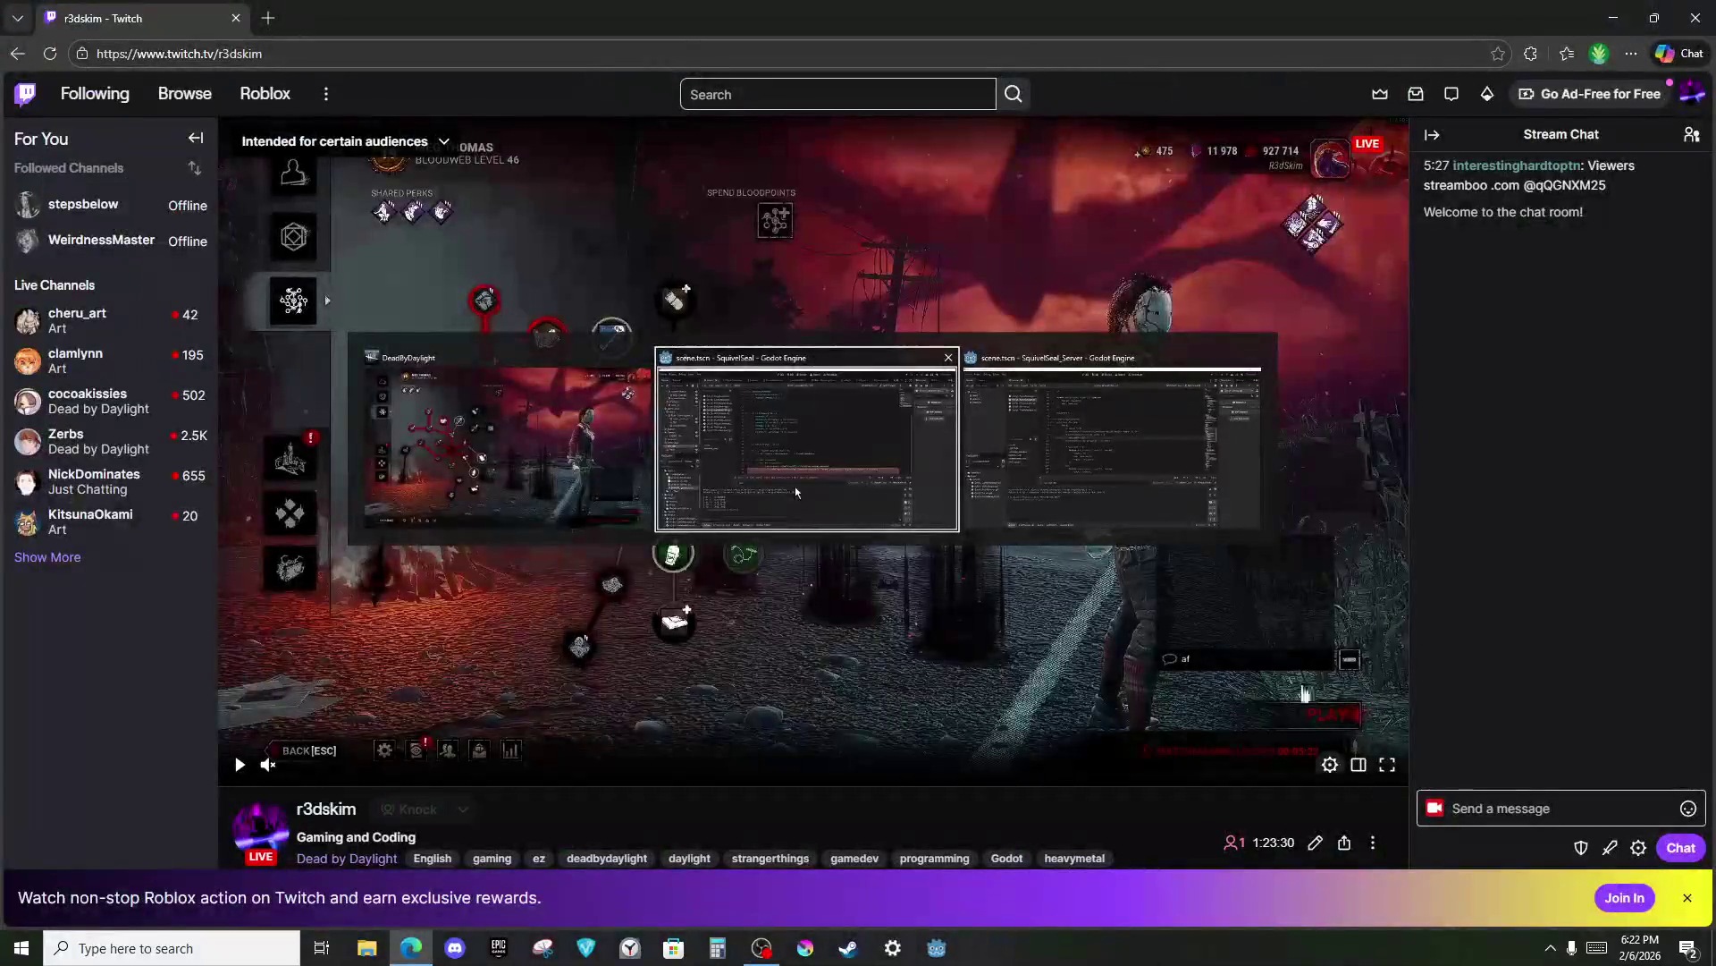
{"action": "left_click", "coordinate": [327, 953]}
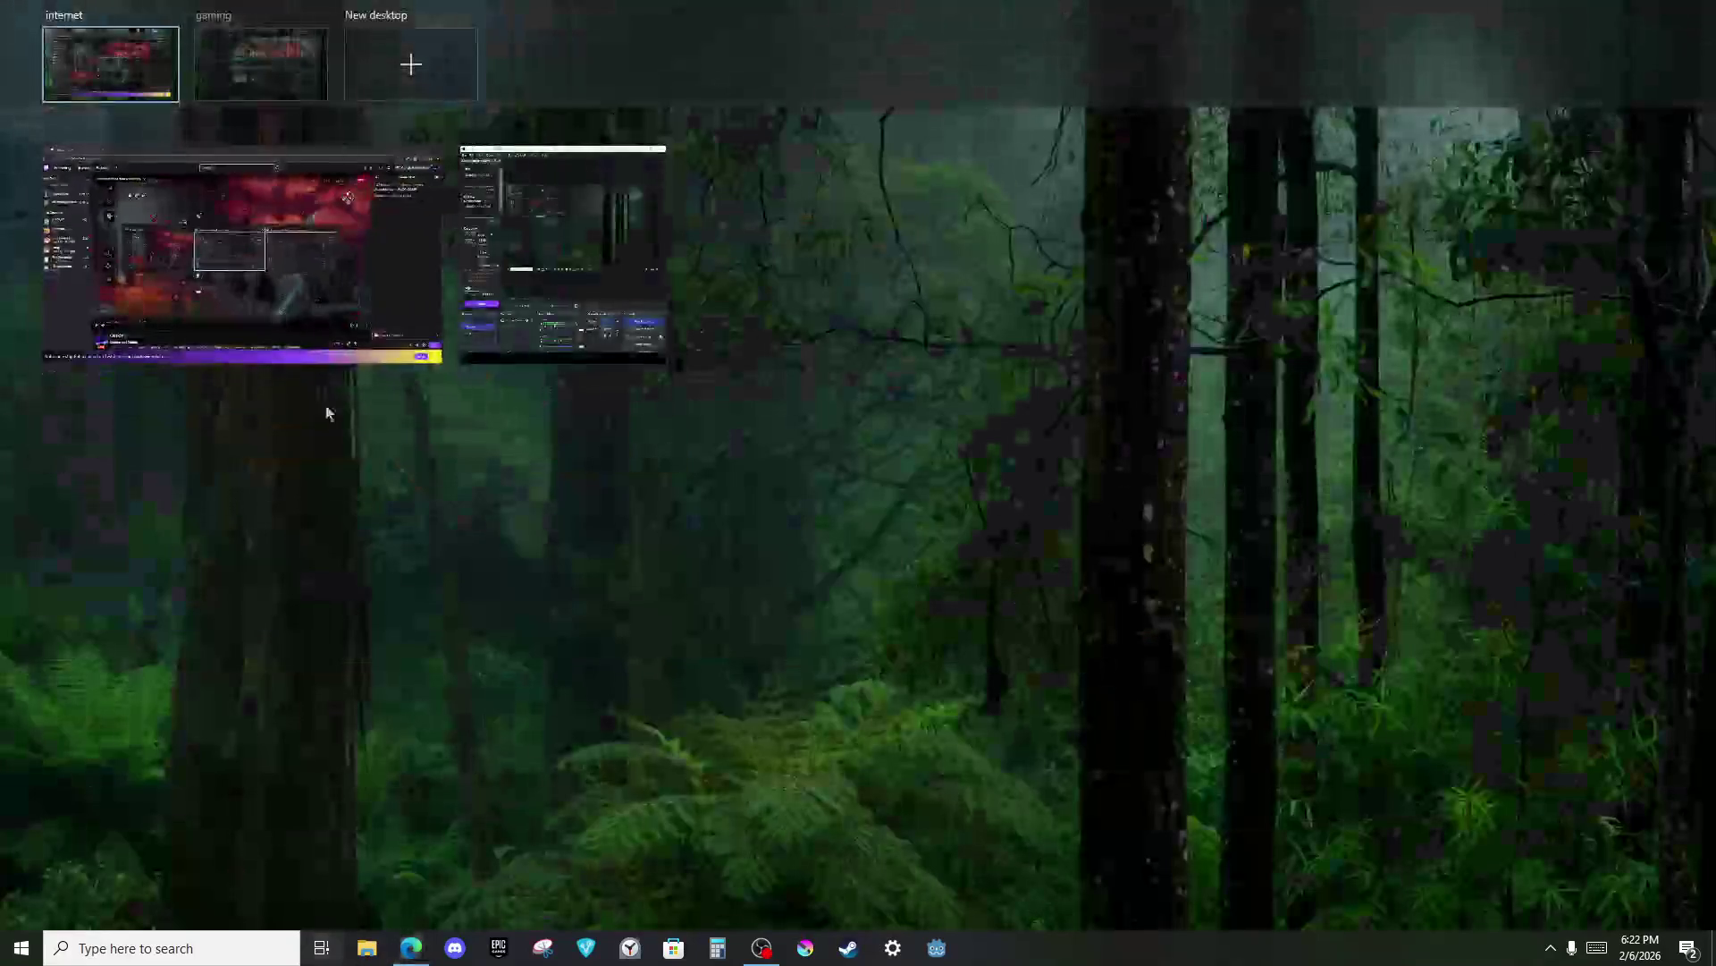
{"action": "left_click", "coordinate": [554, 293]}
{"action": "key", "text": "alt+Tab"}
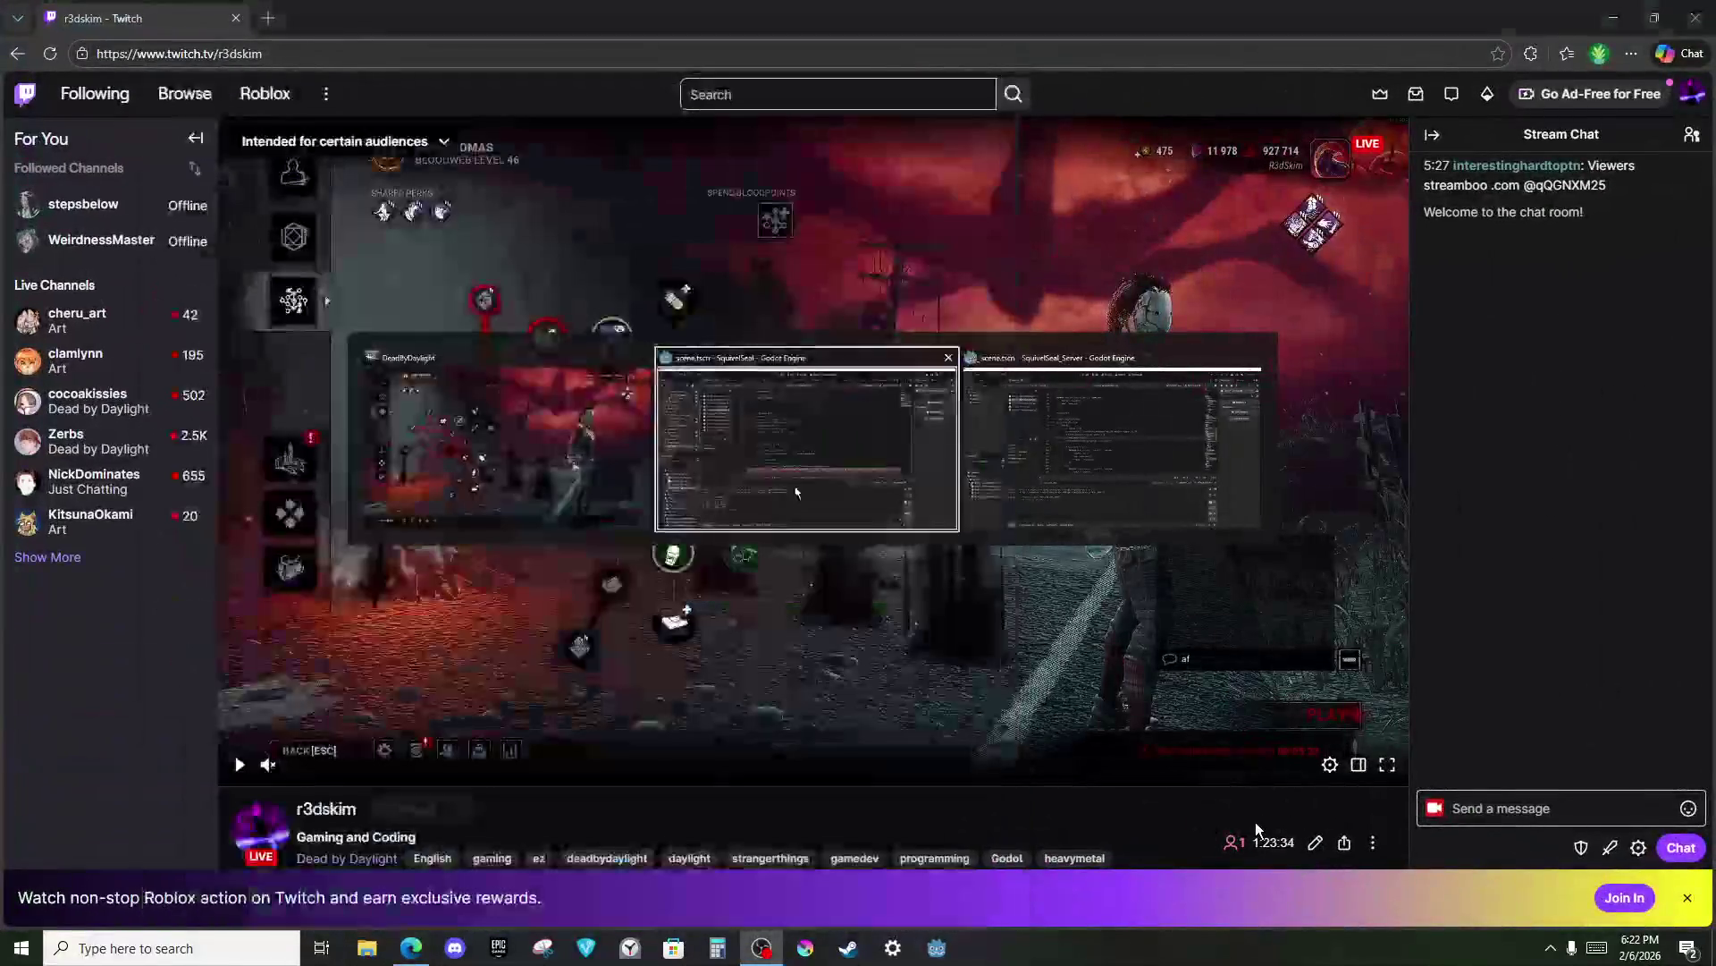
Toggle the Twitch stream playback, then look over Steam, the game lobby and Godot before returning to Steam.
{"action": "left_click", "coordinate": [234, 767]}
{"action": "left_click", "coordinate": [234, 766]}
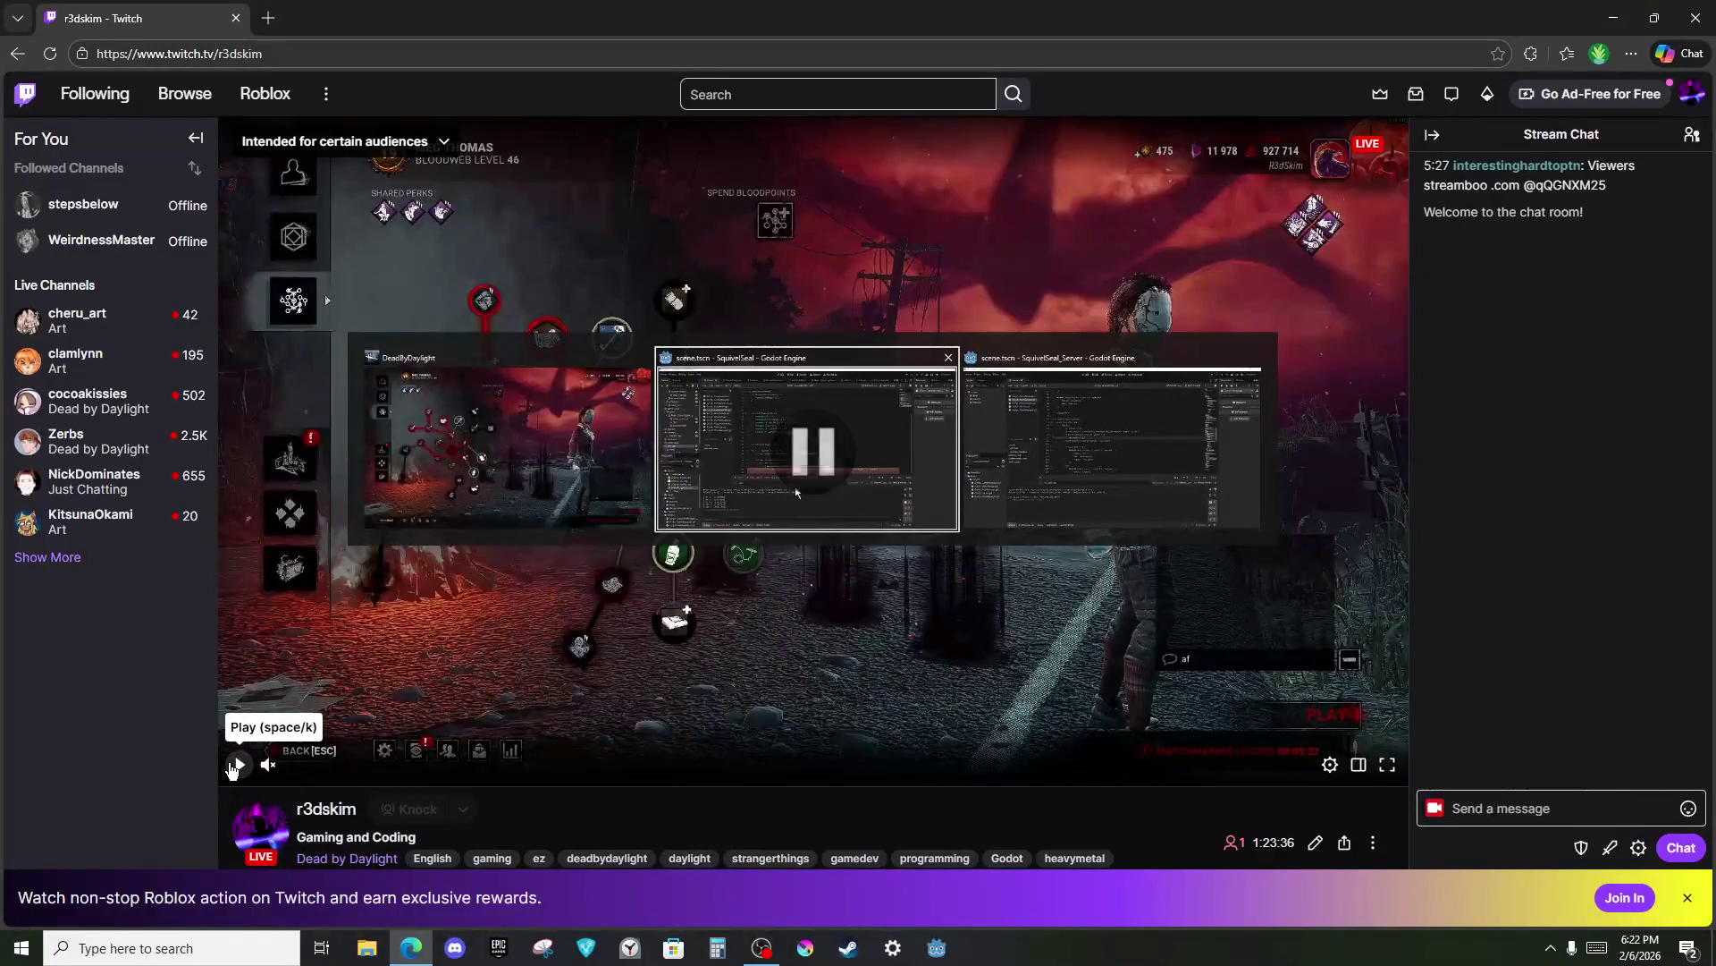
{"action": "left_click", "coordinate": [234, 766]}
{"action": "left_click", "coordinate": [235, 767]}
{"action": "left_click", "coordinate": [321, 947]}
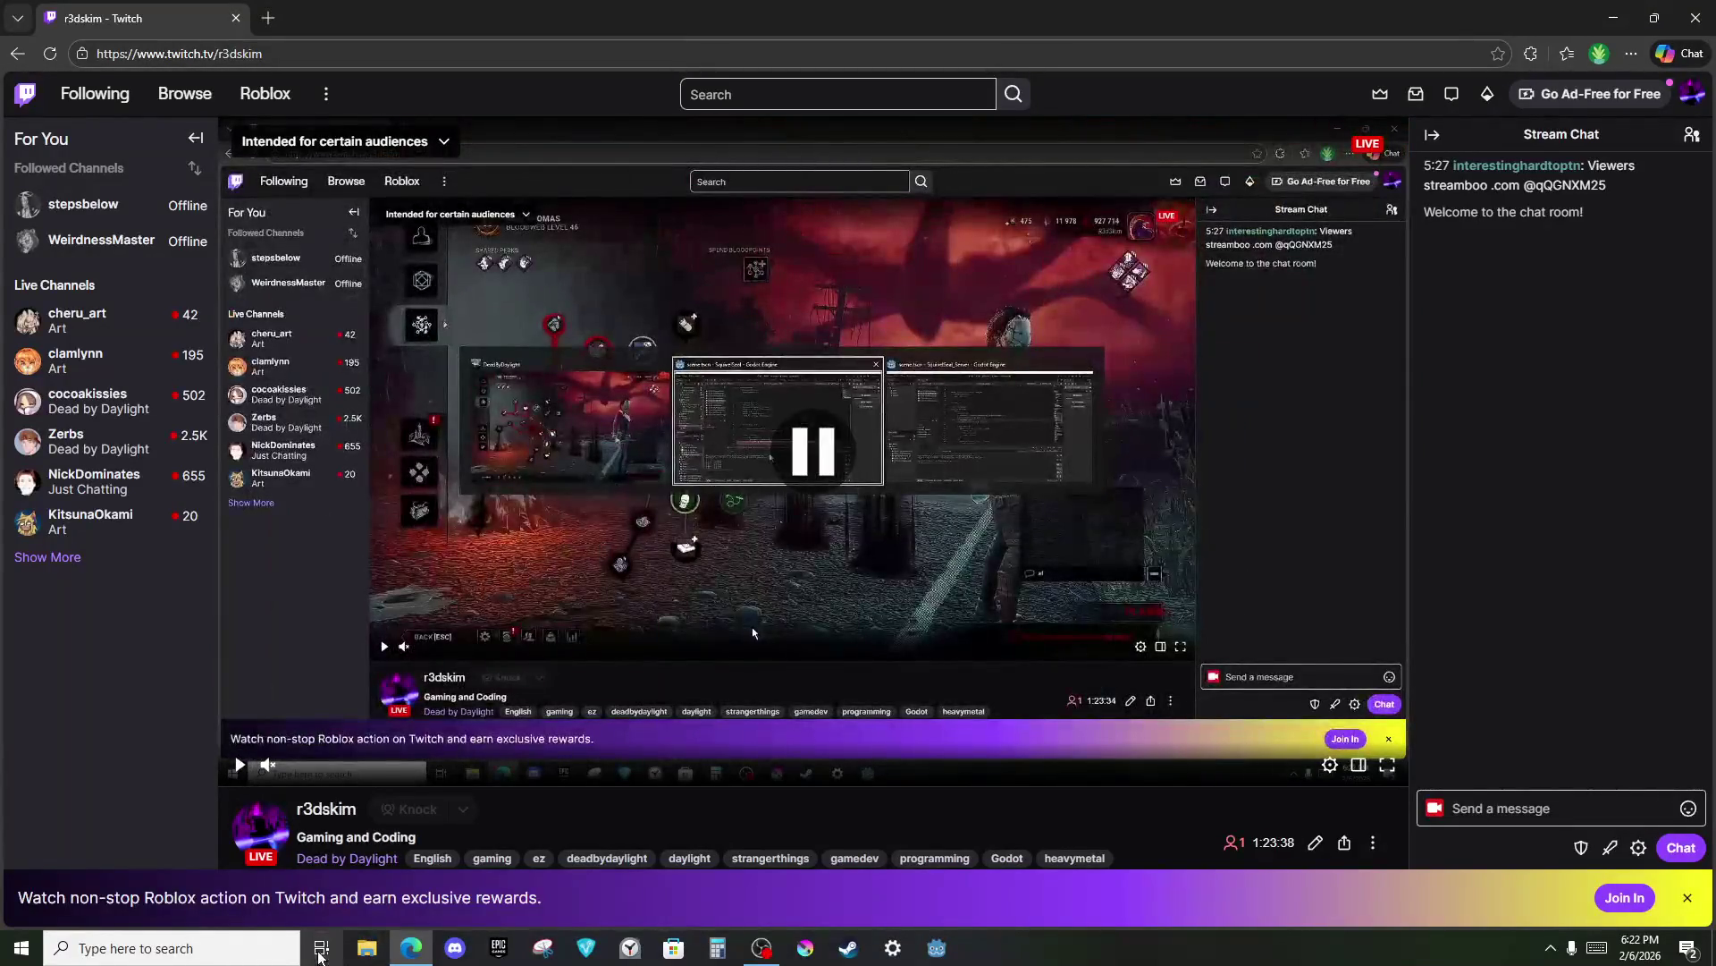
{"action": "left_click", "coordinate": [281, 55]}
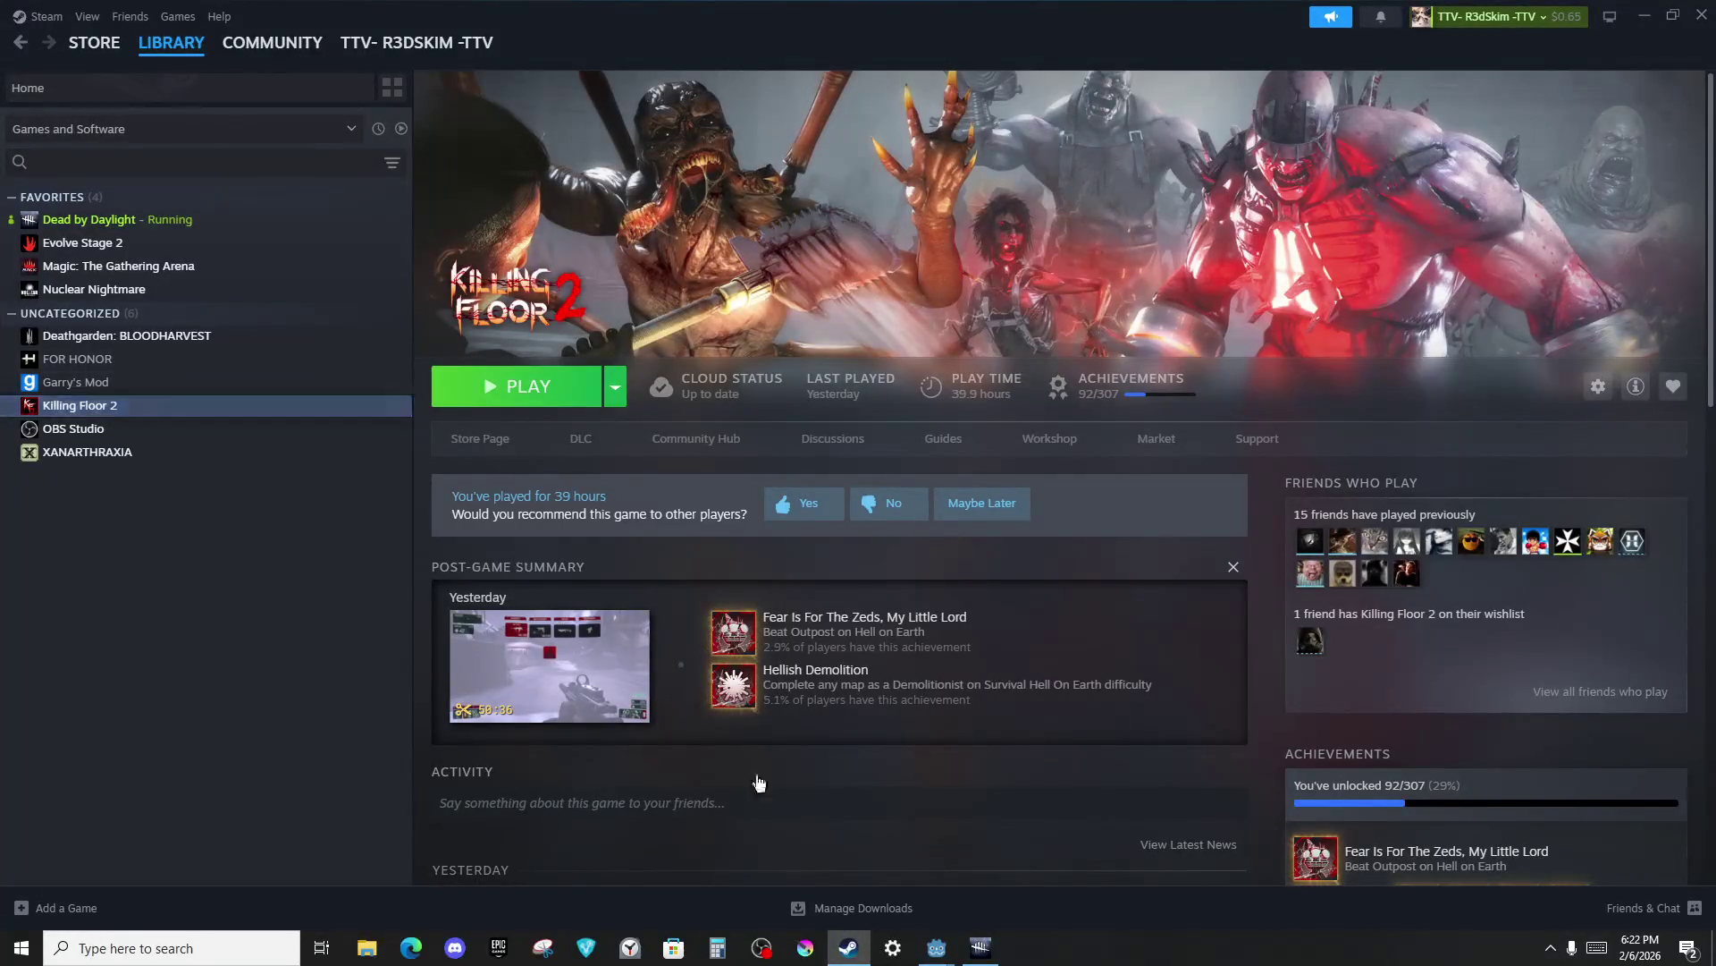
{"action": "left_click", "coordinate": [980, 948]}
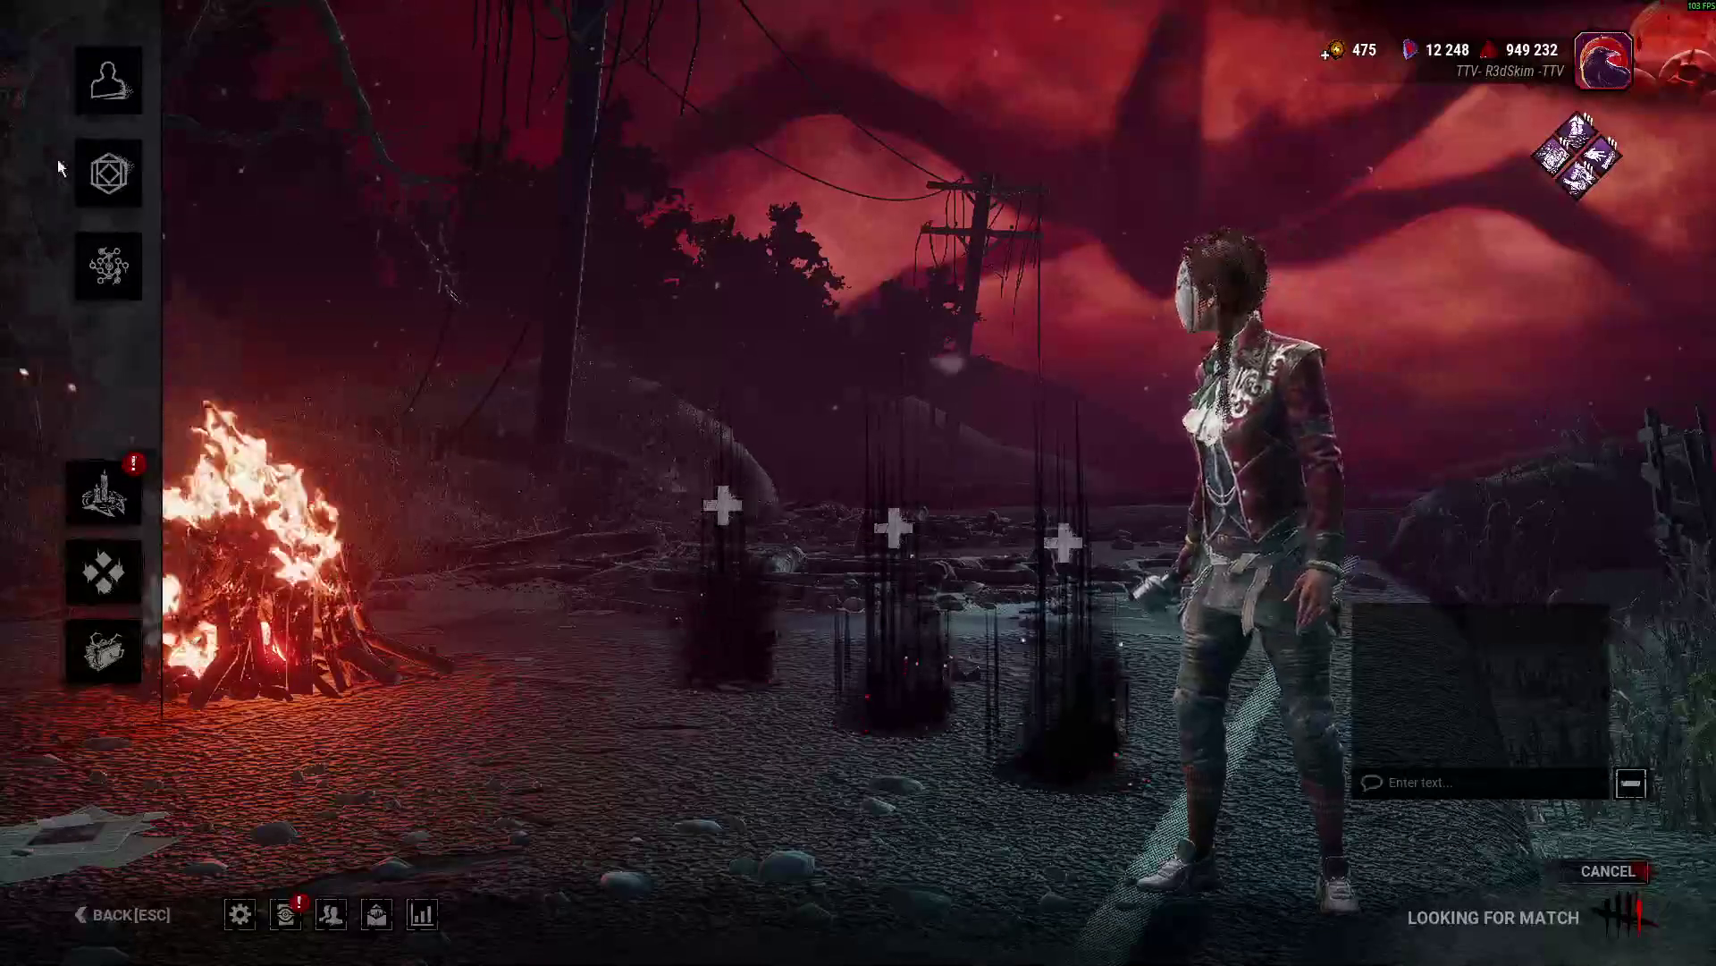
{"action": "key", "text": "alt+Tab"}
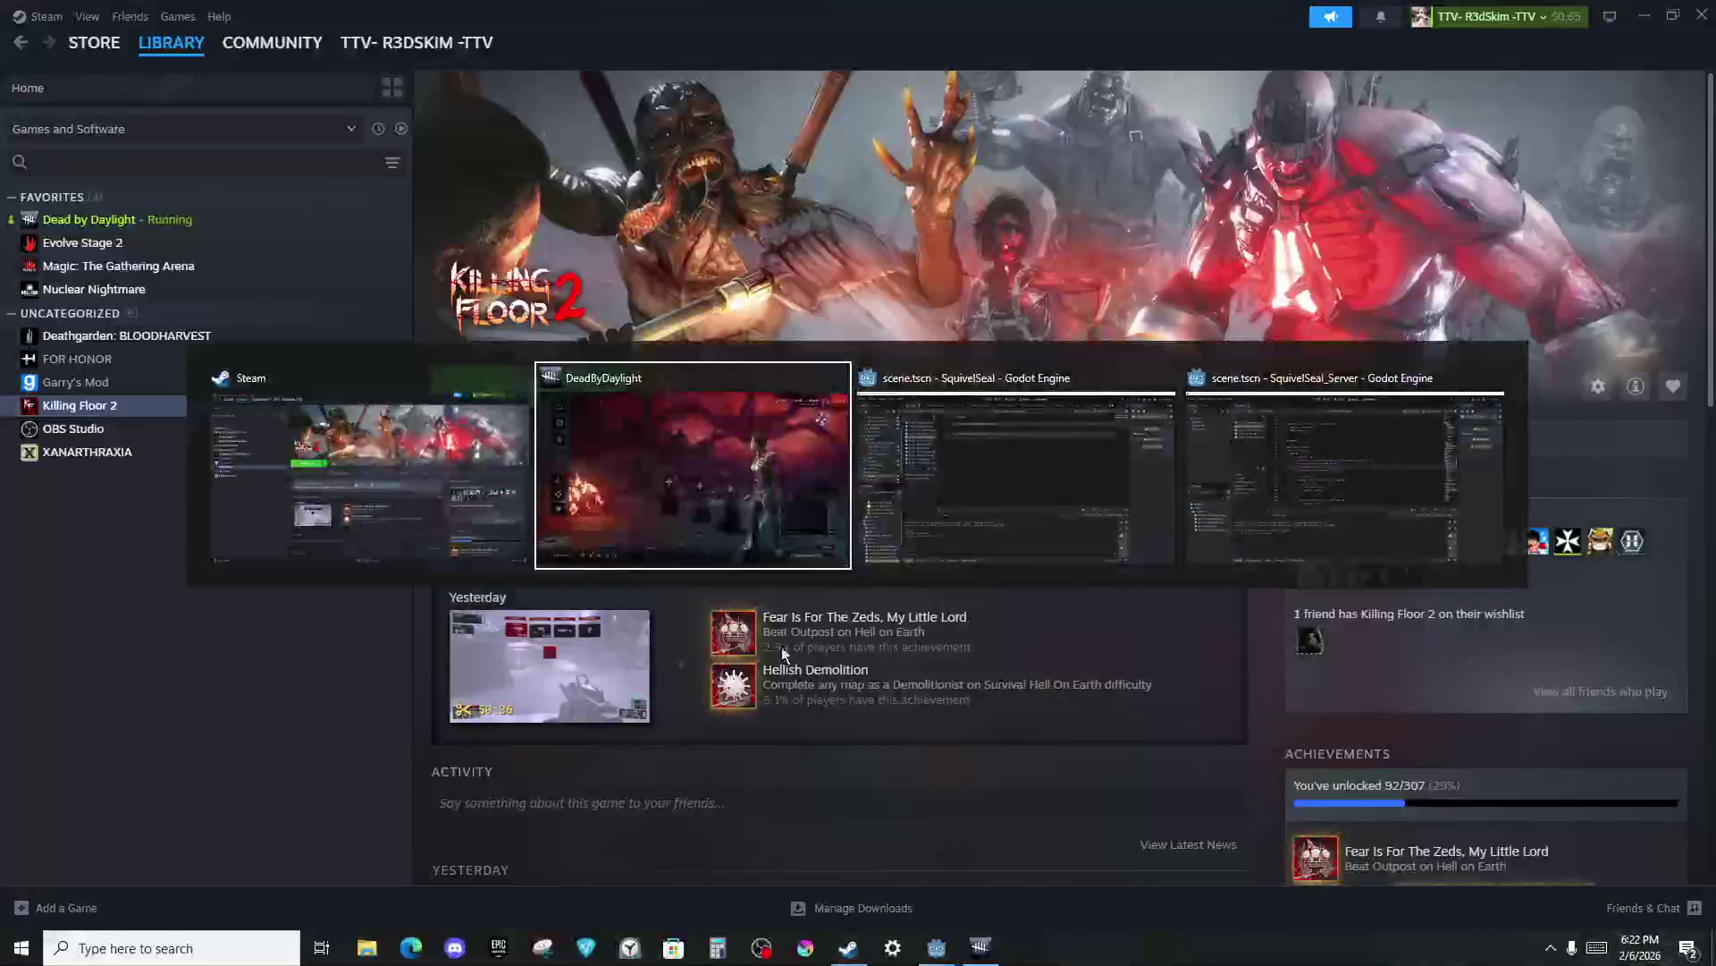
{"action": "key", "text": "alt+Tab"}
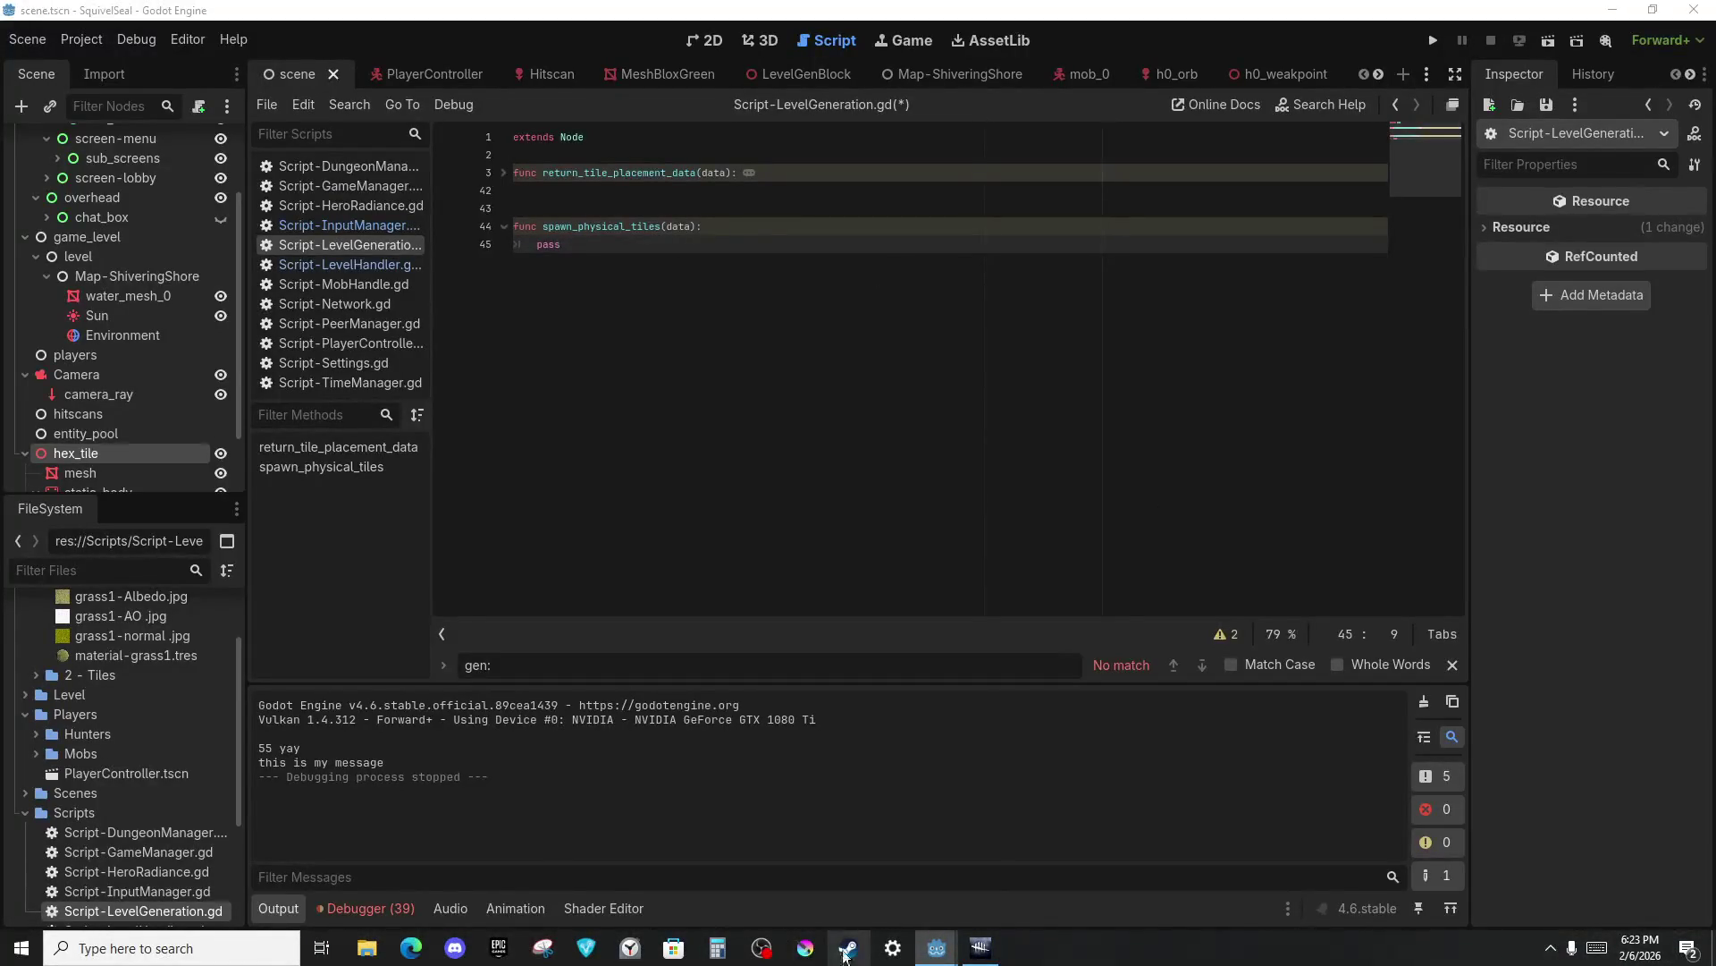
{"action": "left_click", "coordinate": [845, 953]}
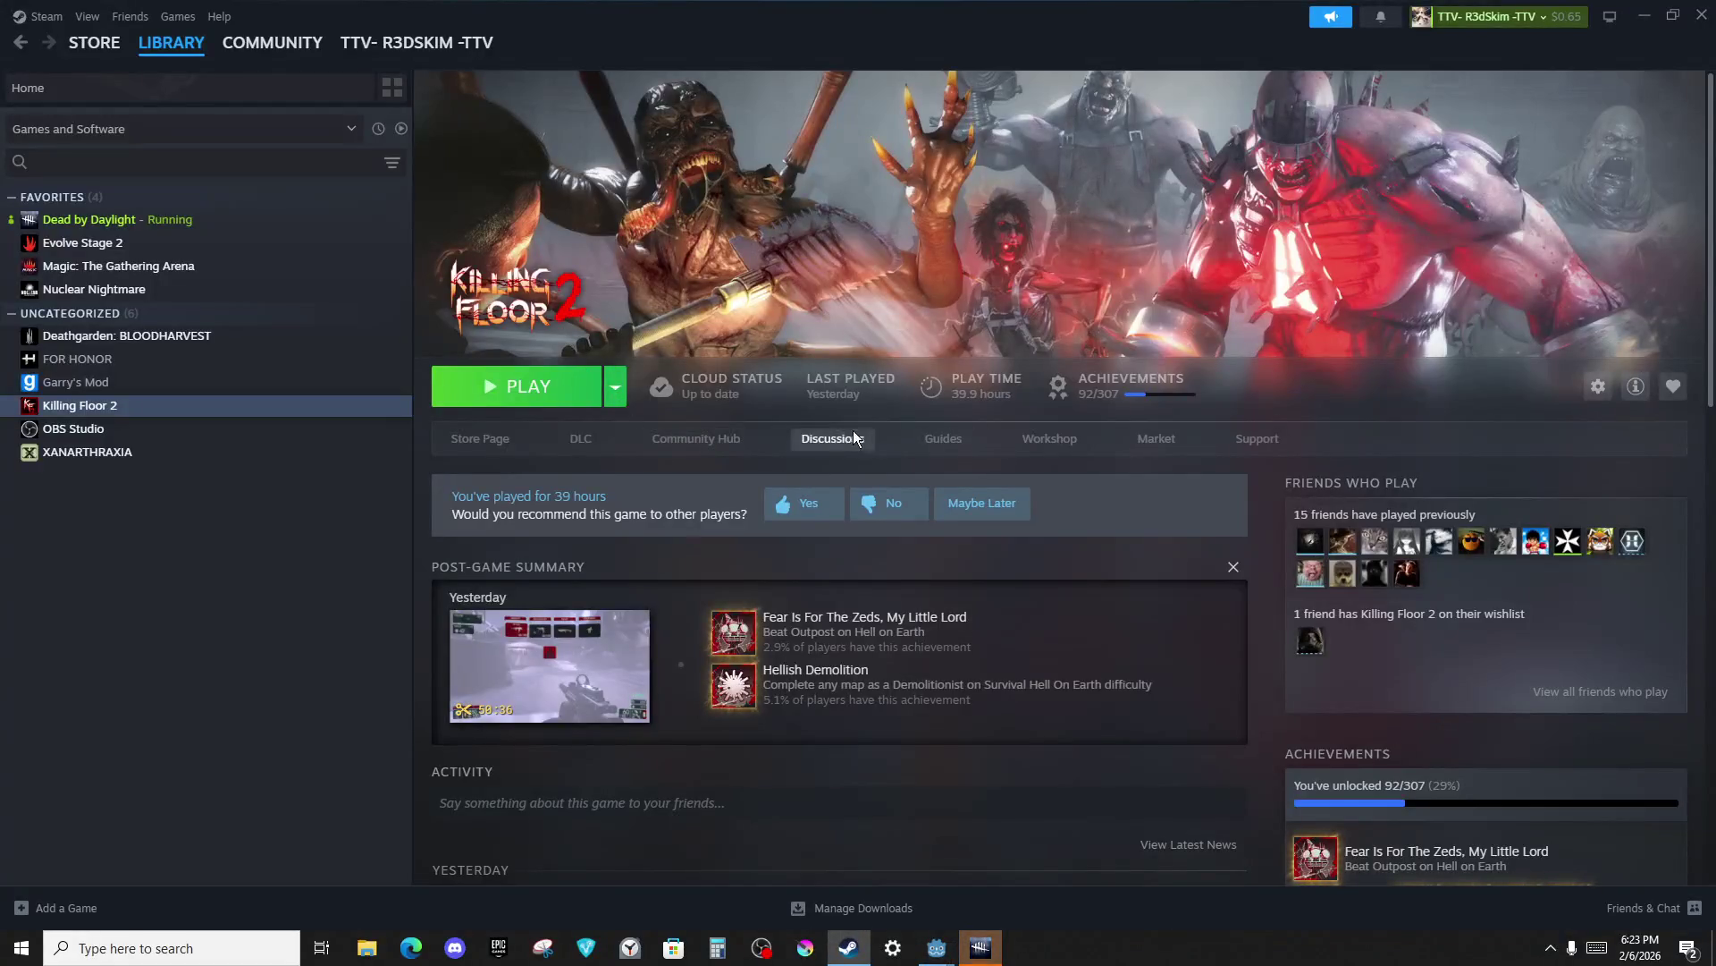
Glance at Killing Floor 2 discussions, then show the Dead by Daylight community hub discussion topics.
{"action": "left_click", "coordinate": [853, 436]}
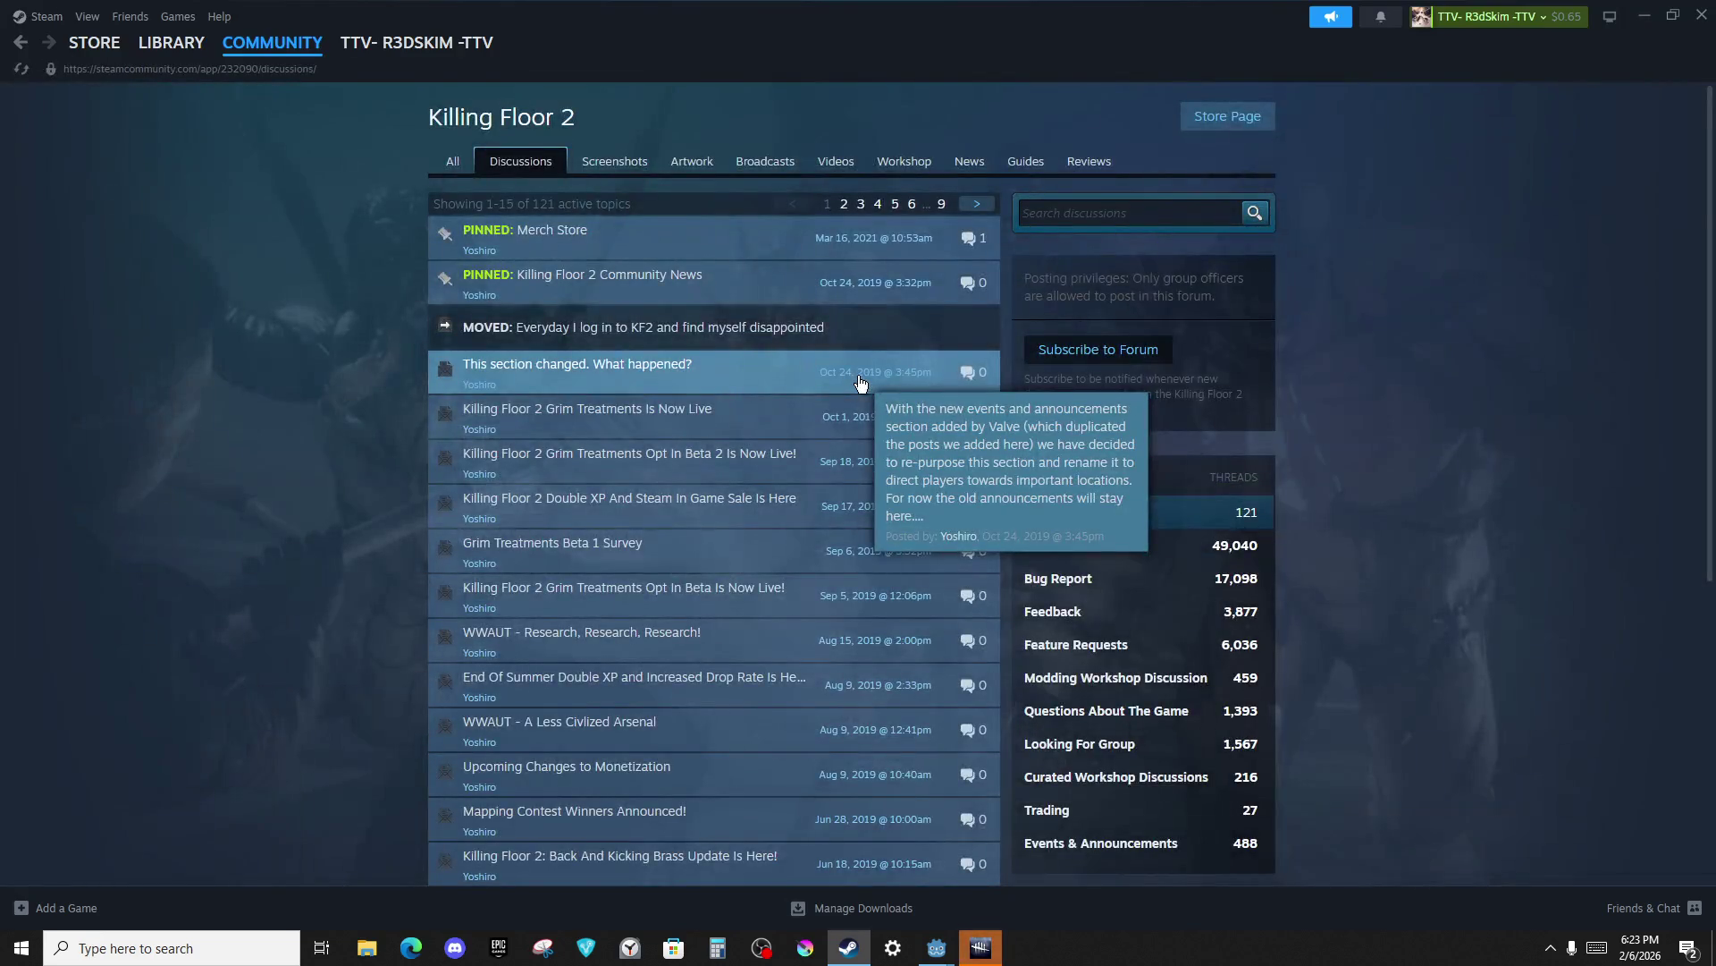
{"action": "left_click", "coordinate": [171, 42]}
{"action": "left_click", "coordinate": [259, 219]}
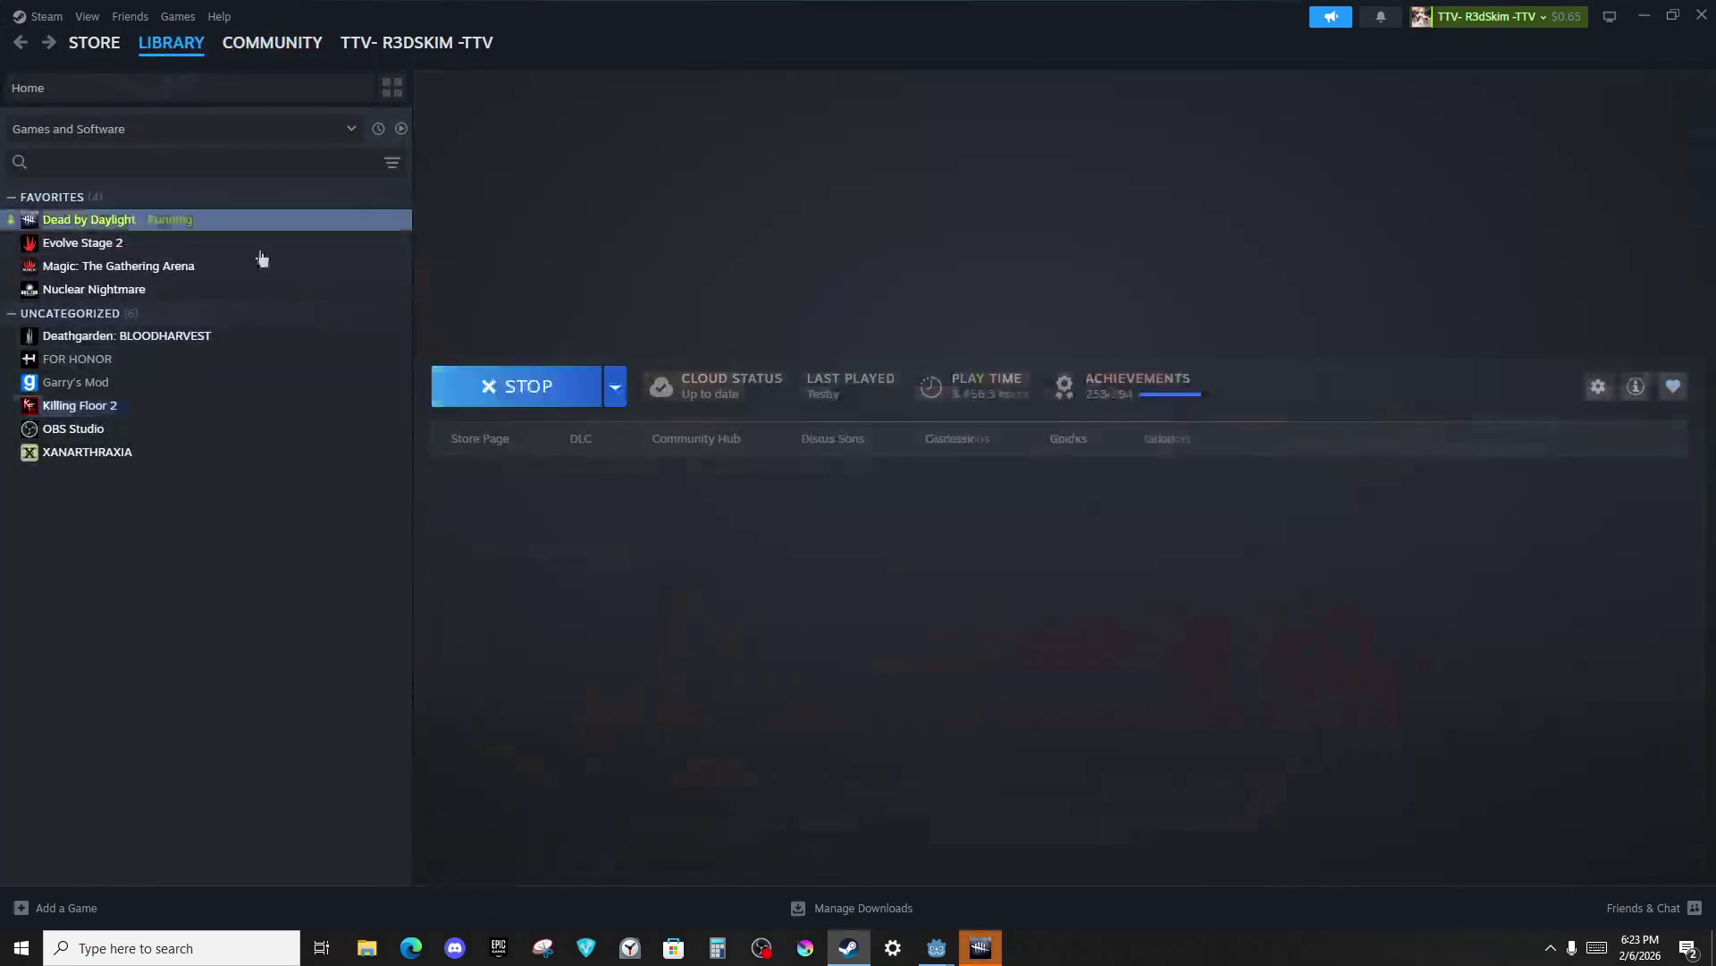
{"action": "left_click", "coordinate": [698, 439]}
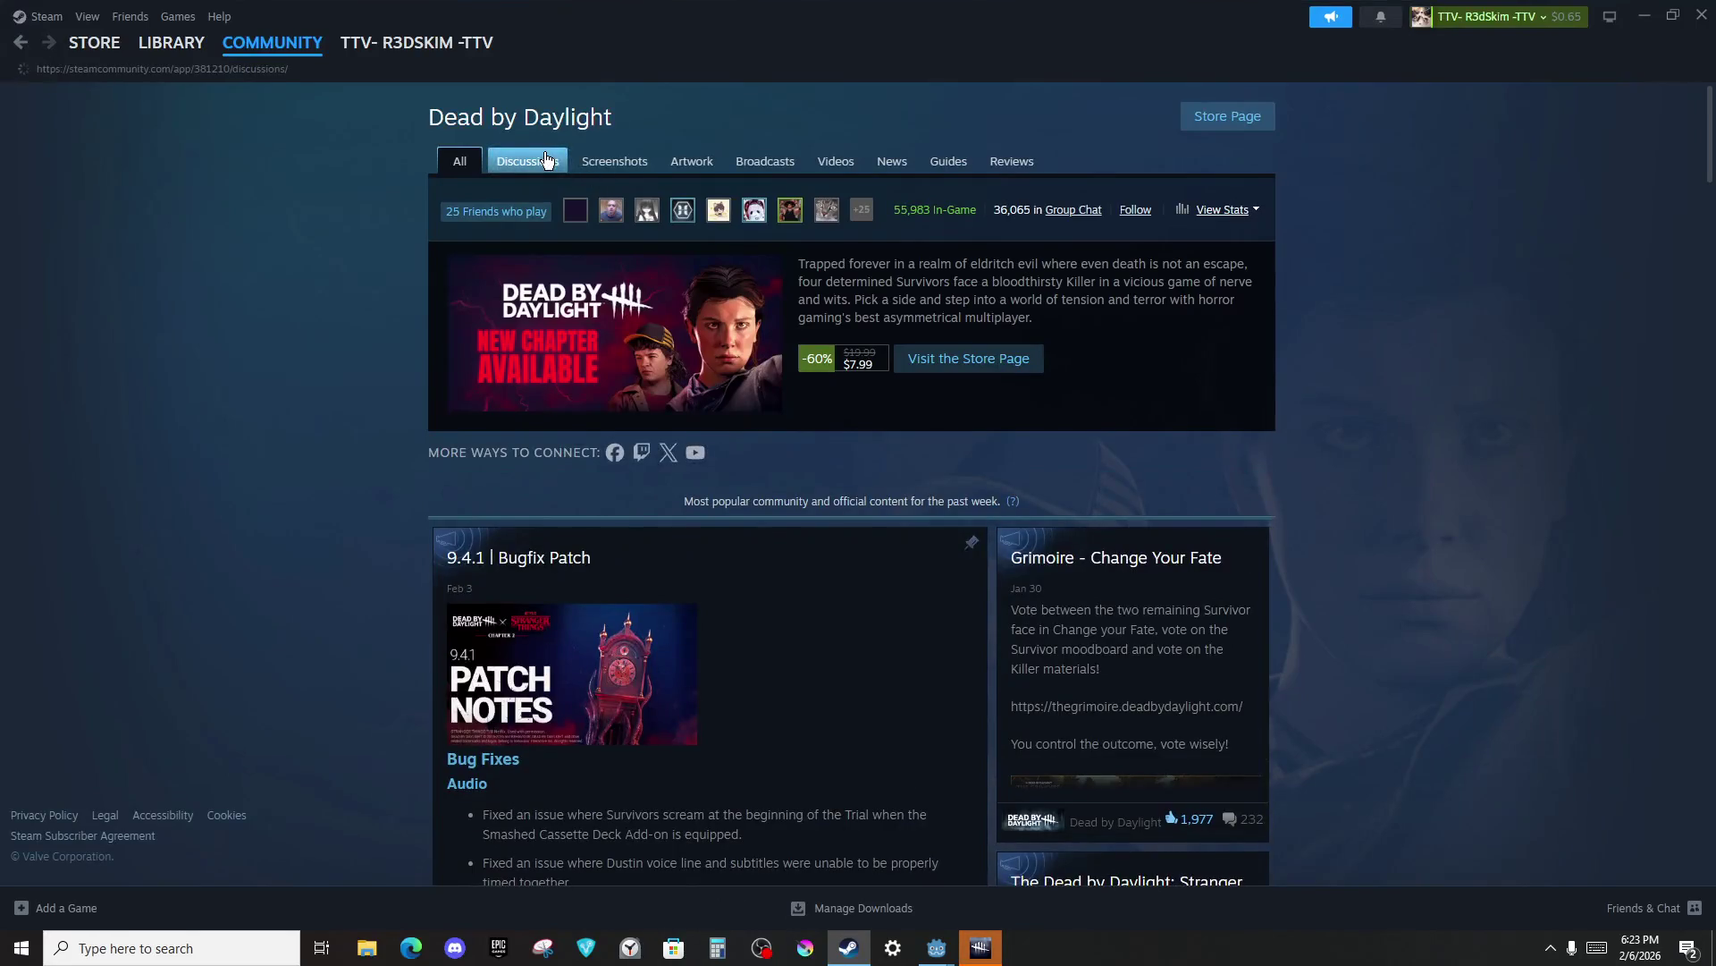
{"action": "left_click", "coordinate": [547, 159]}
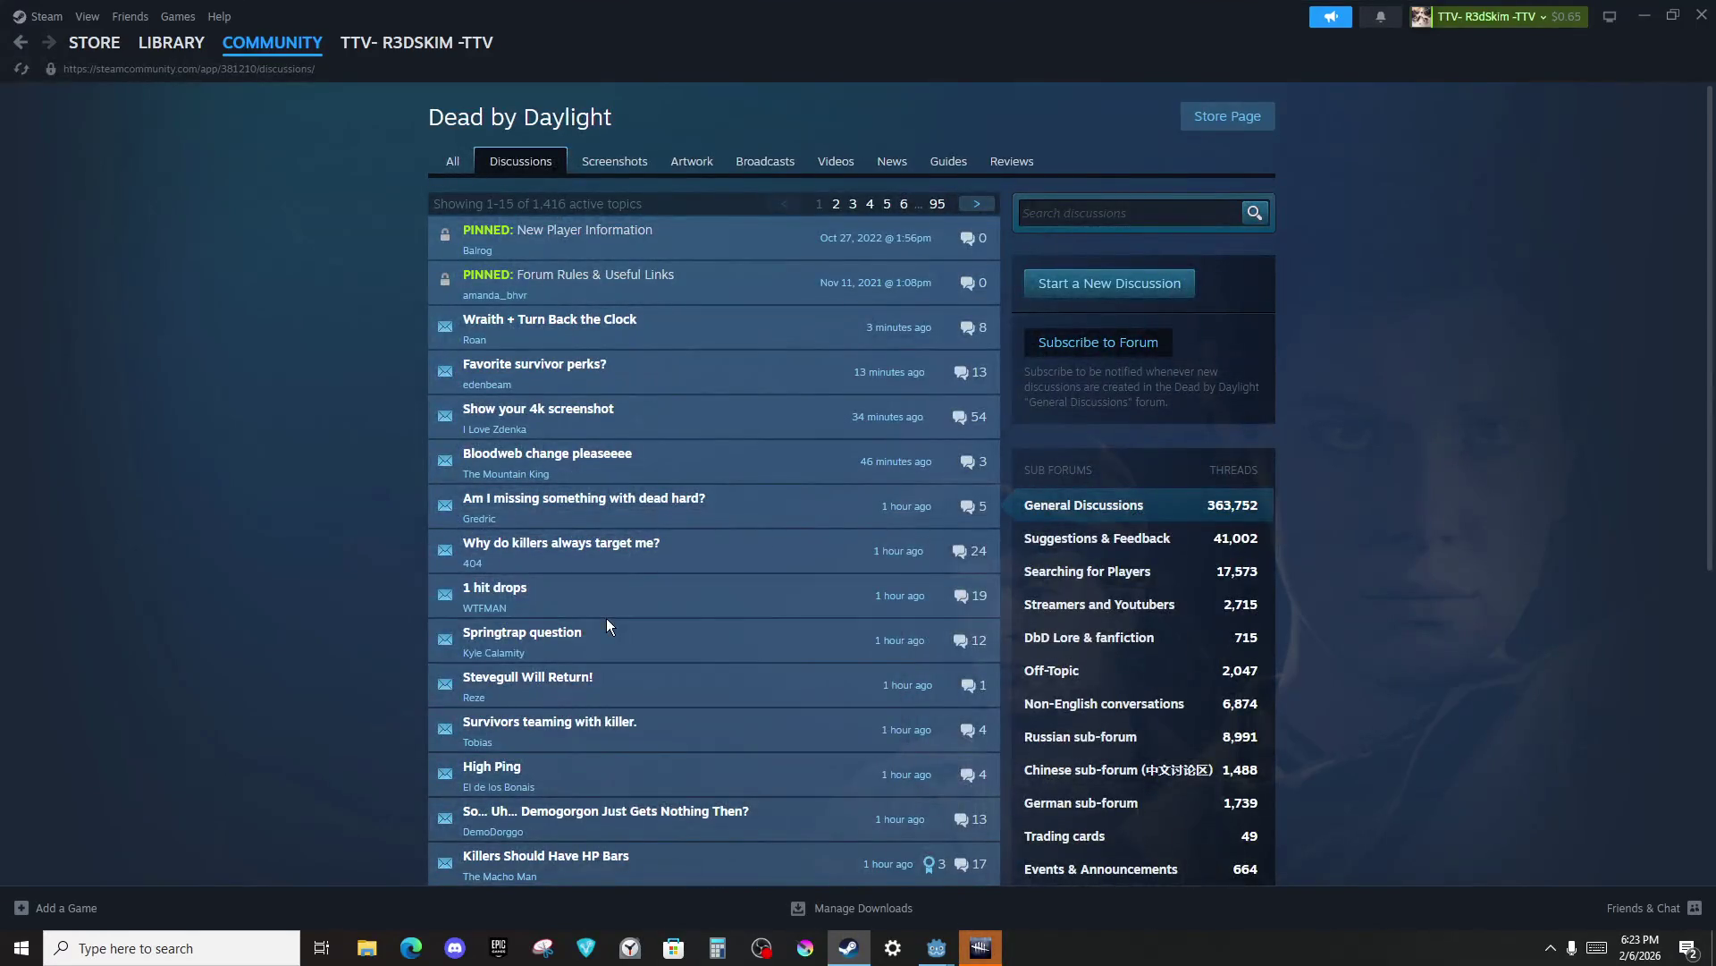
Check the friends list, then return to the Dead by Daylight library page.
{"action": "mouse_move", "coordinate": [606, 563]}
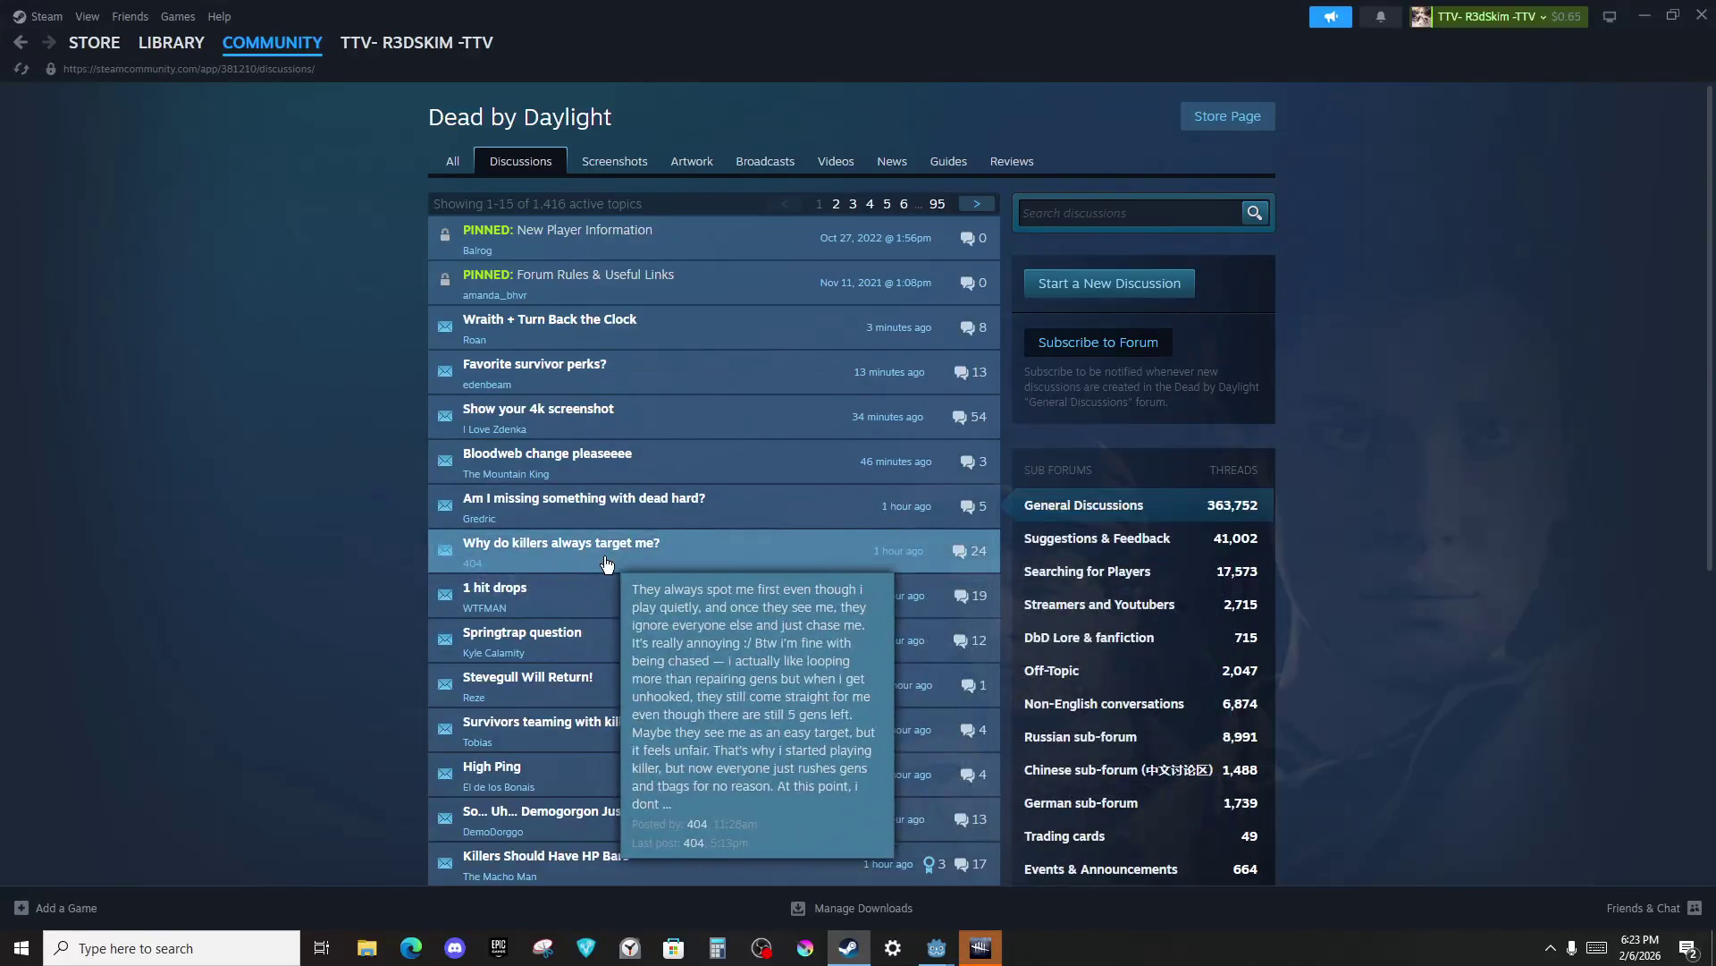
{"action": "left_click", "coordinate": [160, 32]}
{"action": "left_click", "coordinate": [1532, 199]}
{"action": "left_click", "coordinate": [171, 42]}
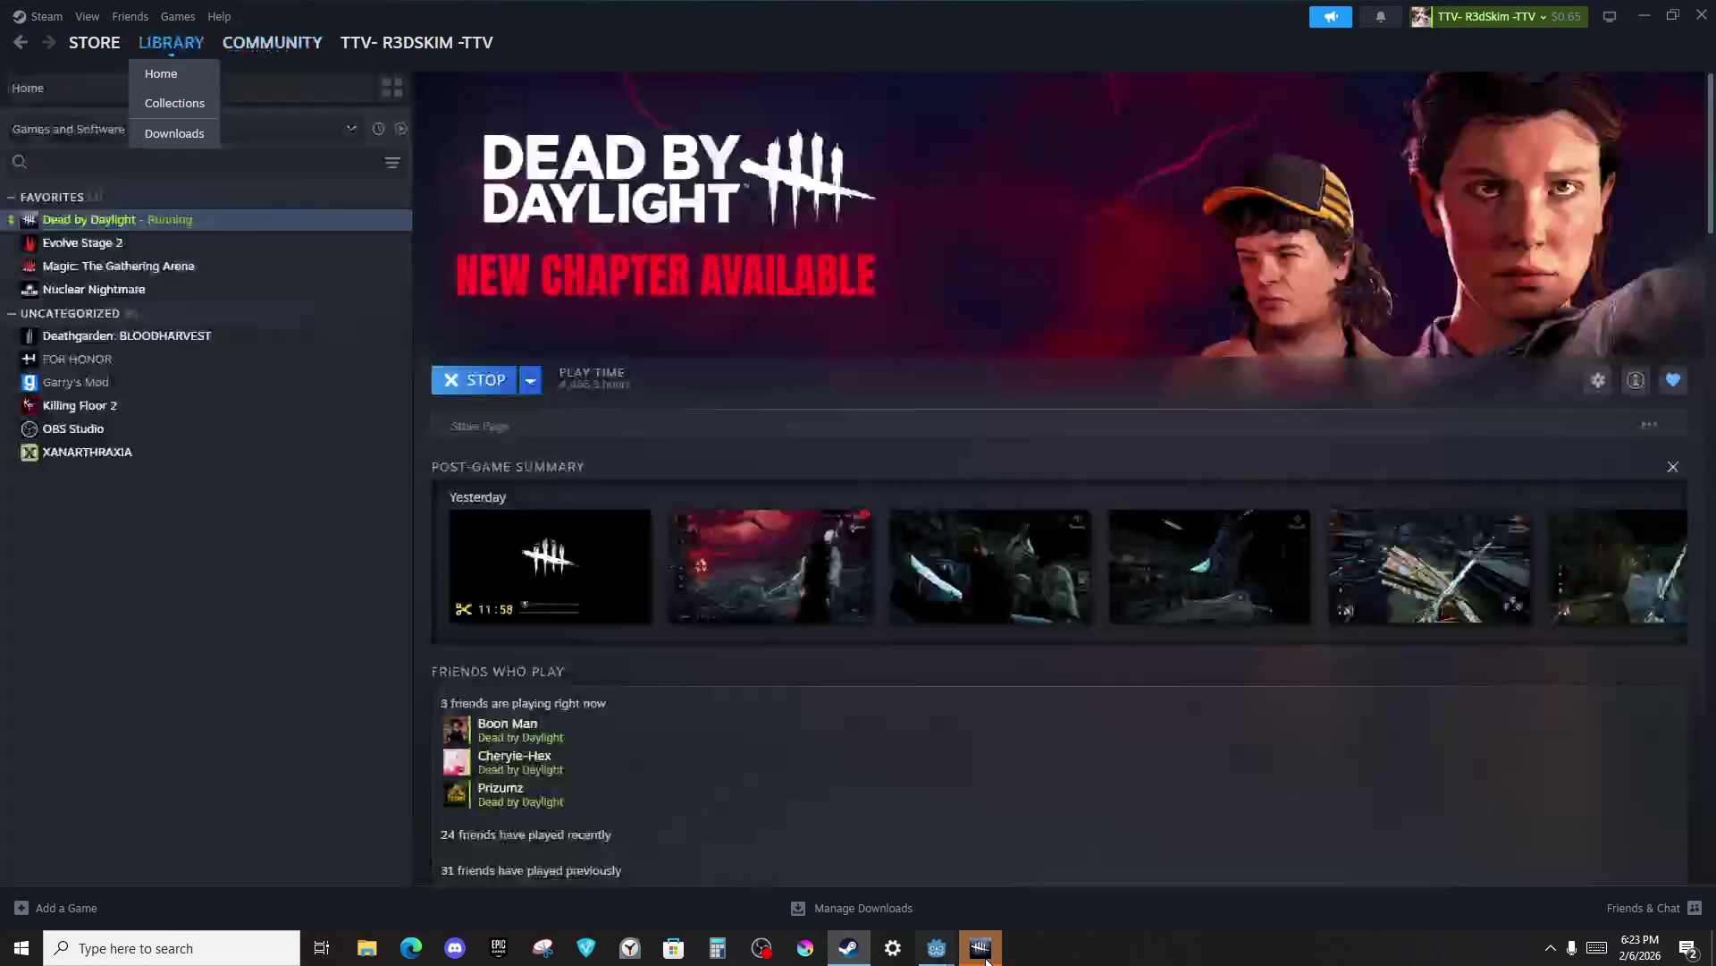
Switch to Dead by Daylight and leave the survivor lobby, confirming Leave Lobby.
{"action": "left_click", "coordinate": [986, 960]}
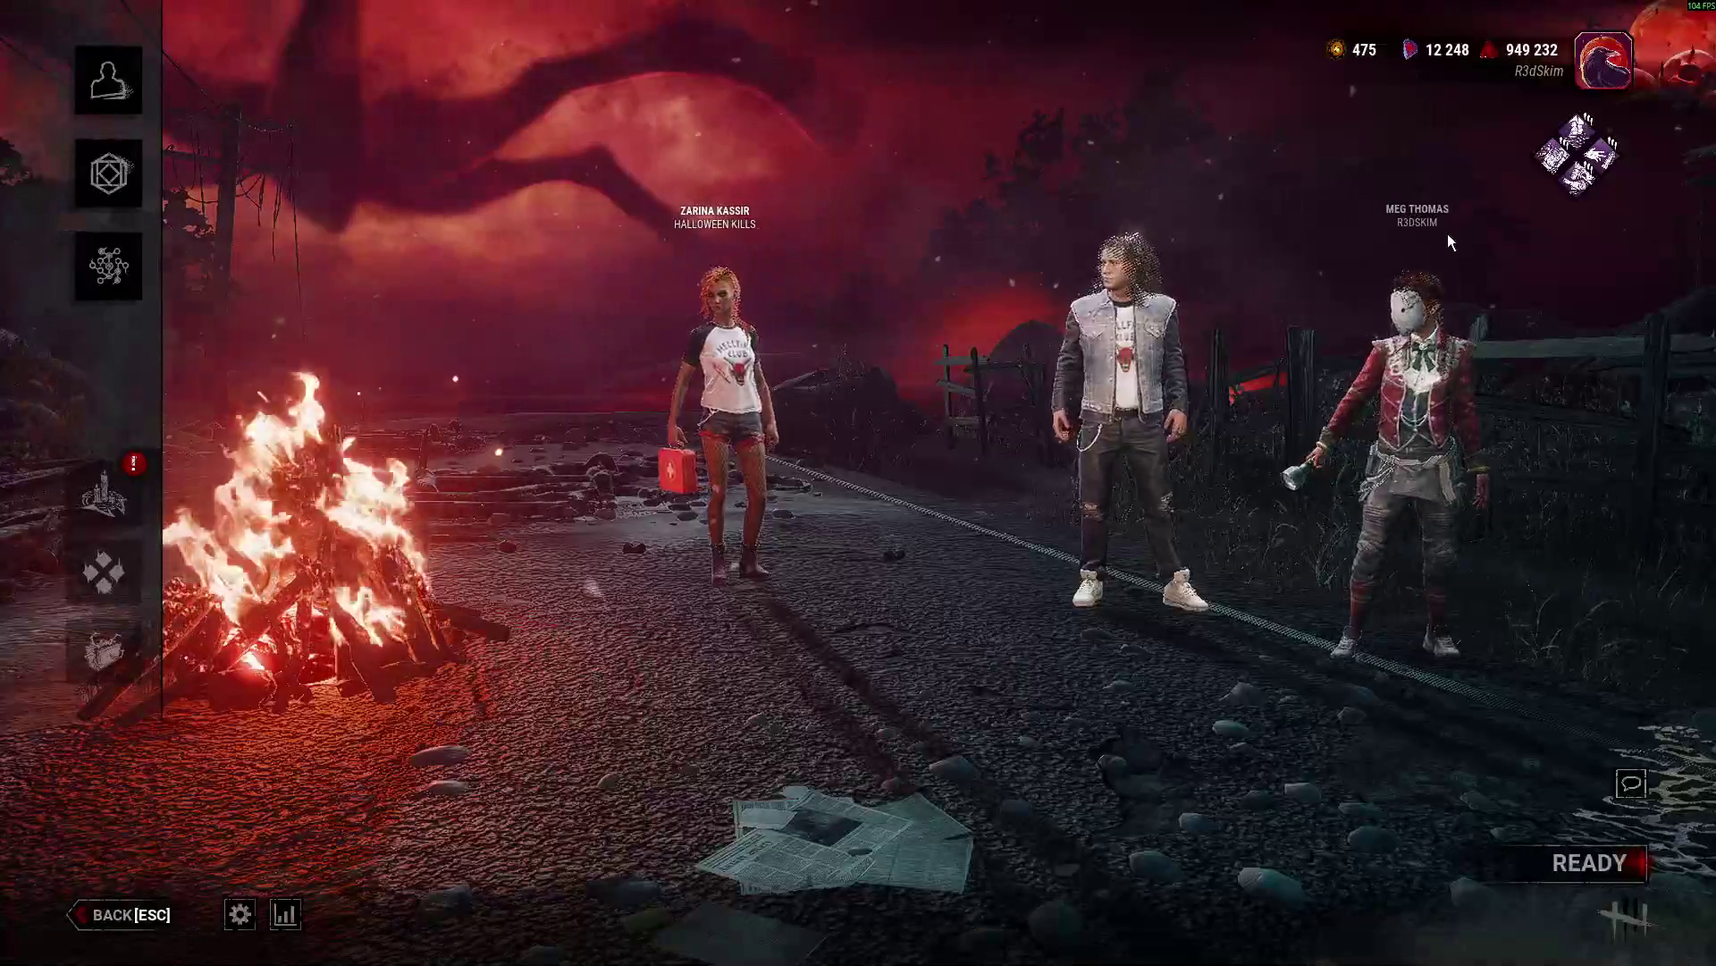
{"action": "left_click", "coordinate": [166, 907]}
{"action": "left_click", "coordinate": [1128, 575]}
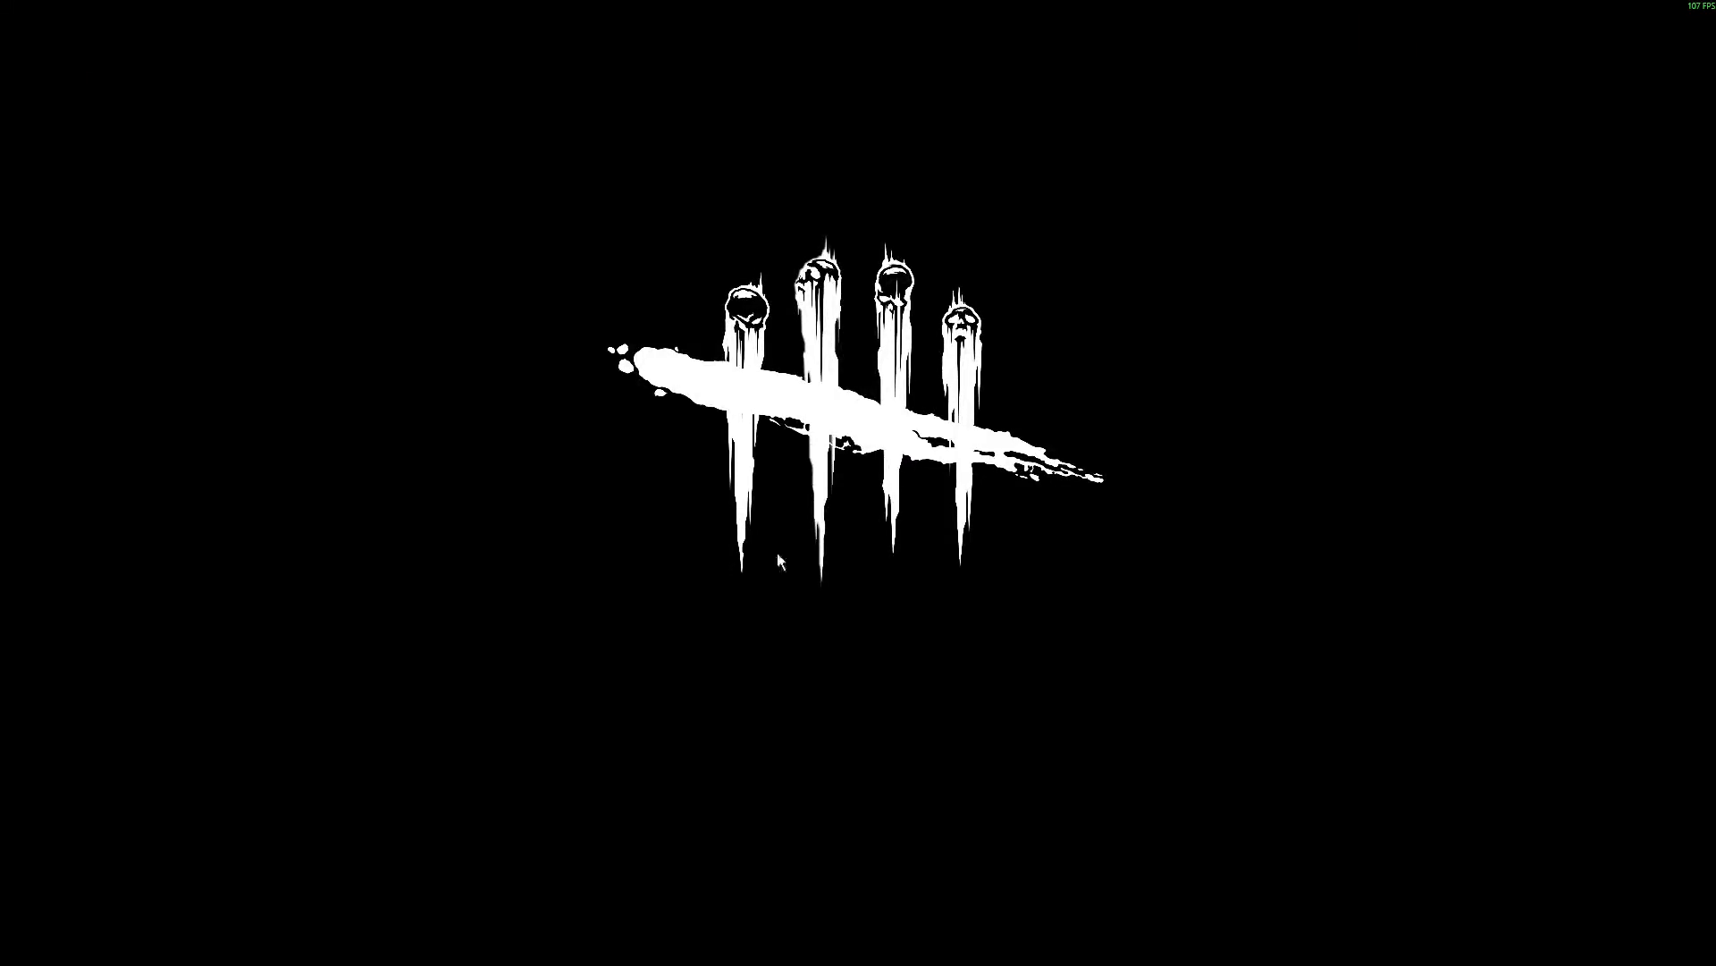